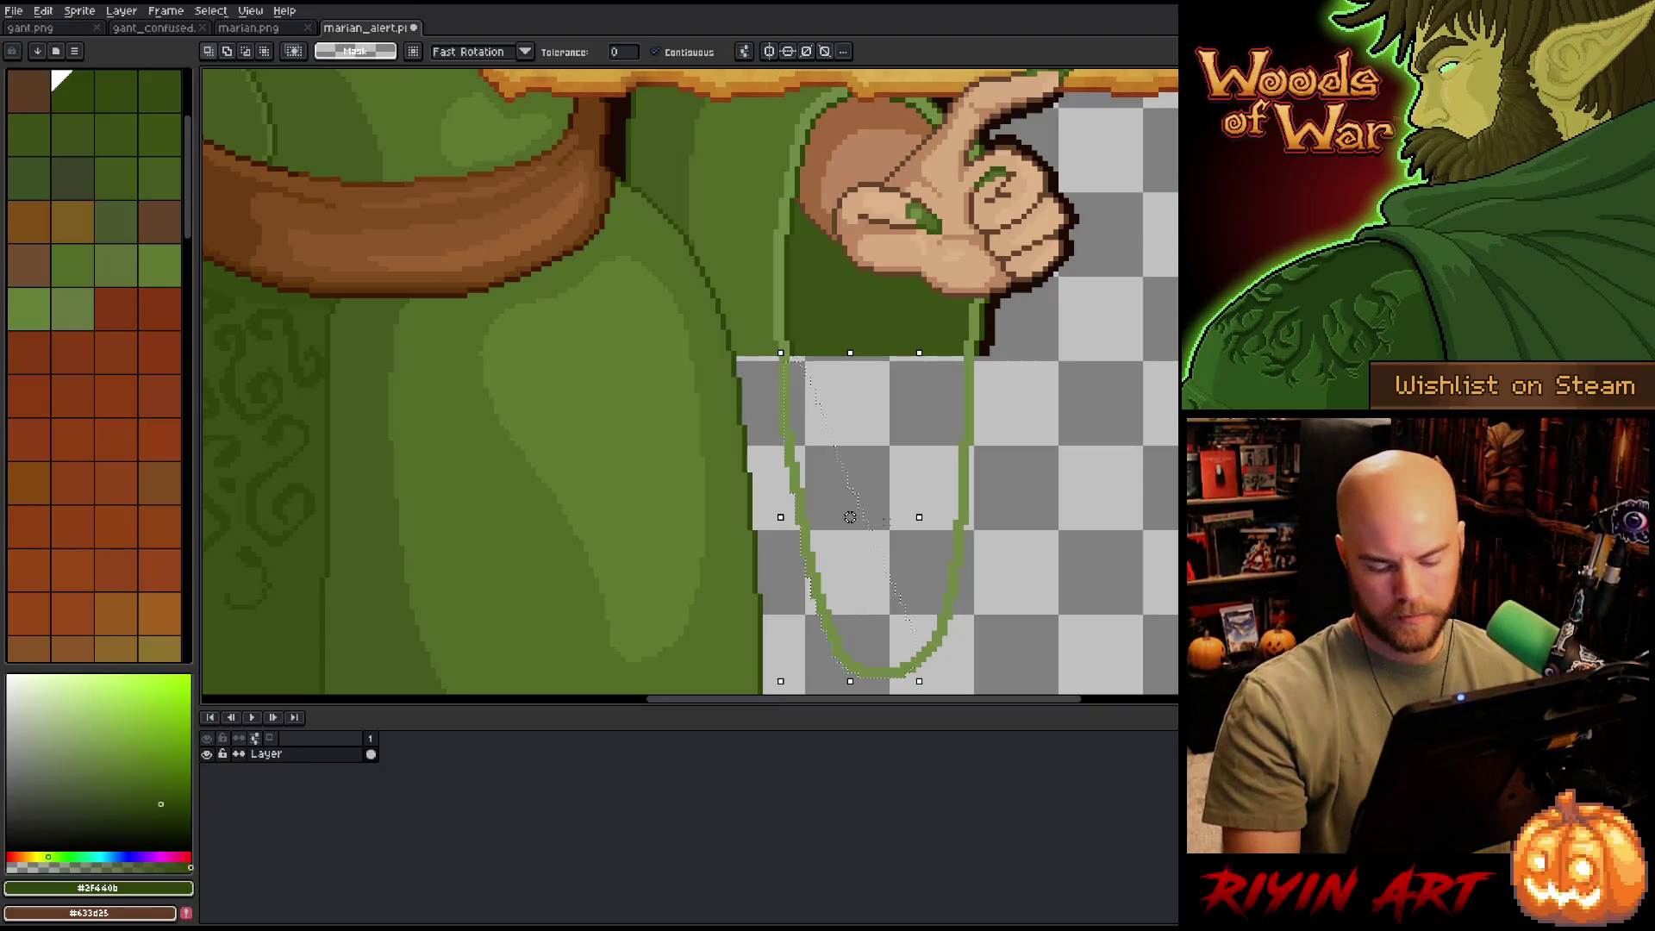
- Outline the selected sleeve shape with a thin plus-matrix light-green outline
{"action": "key", "text": "shift+o"}
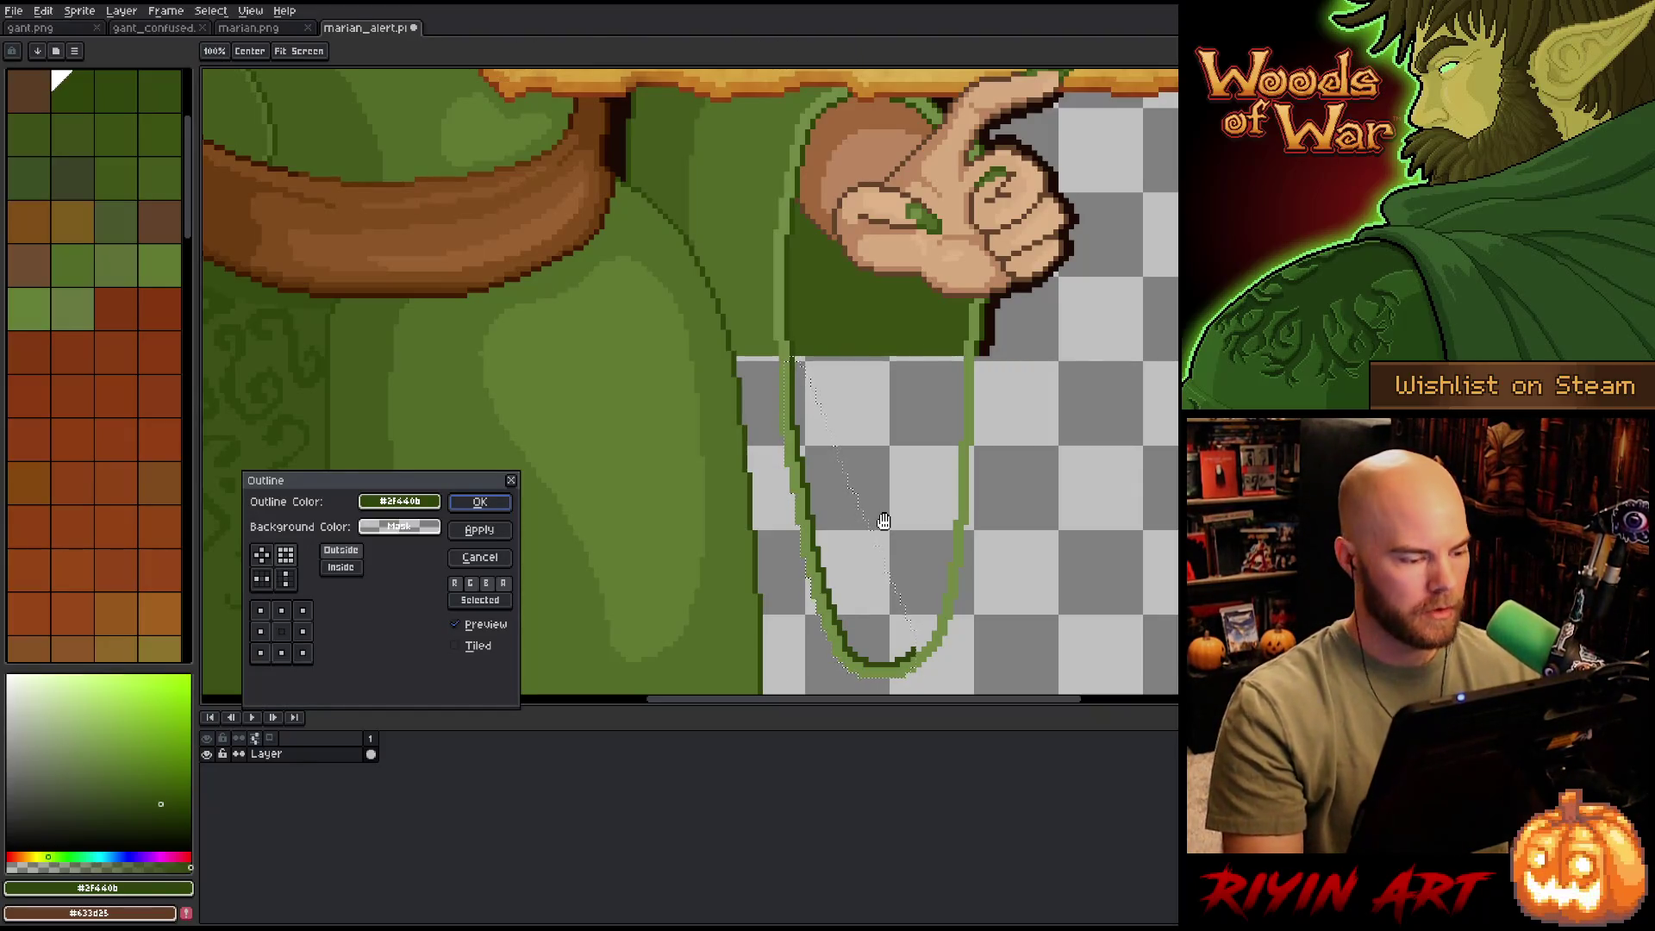
{"action": "left_click", "coordinate": [262, 554]}
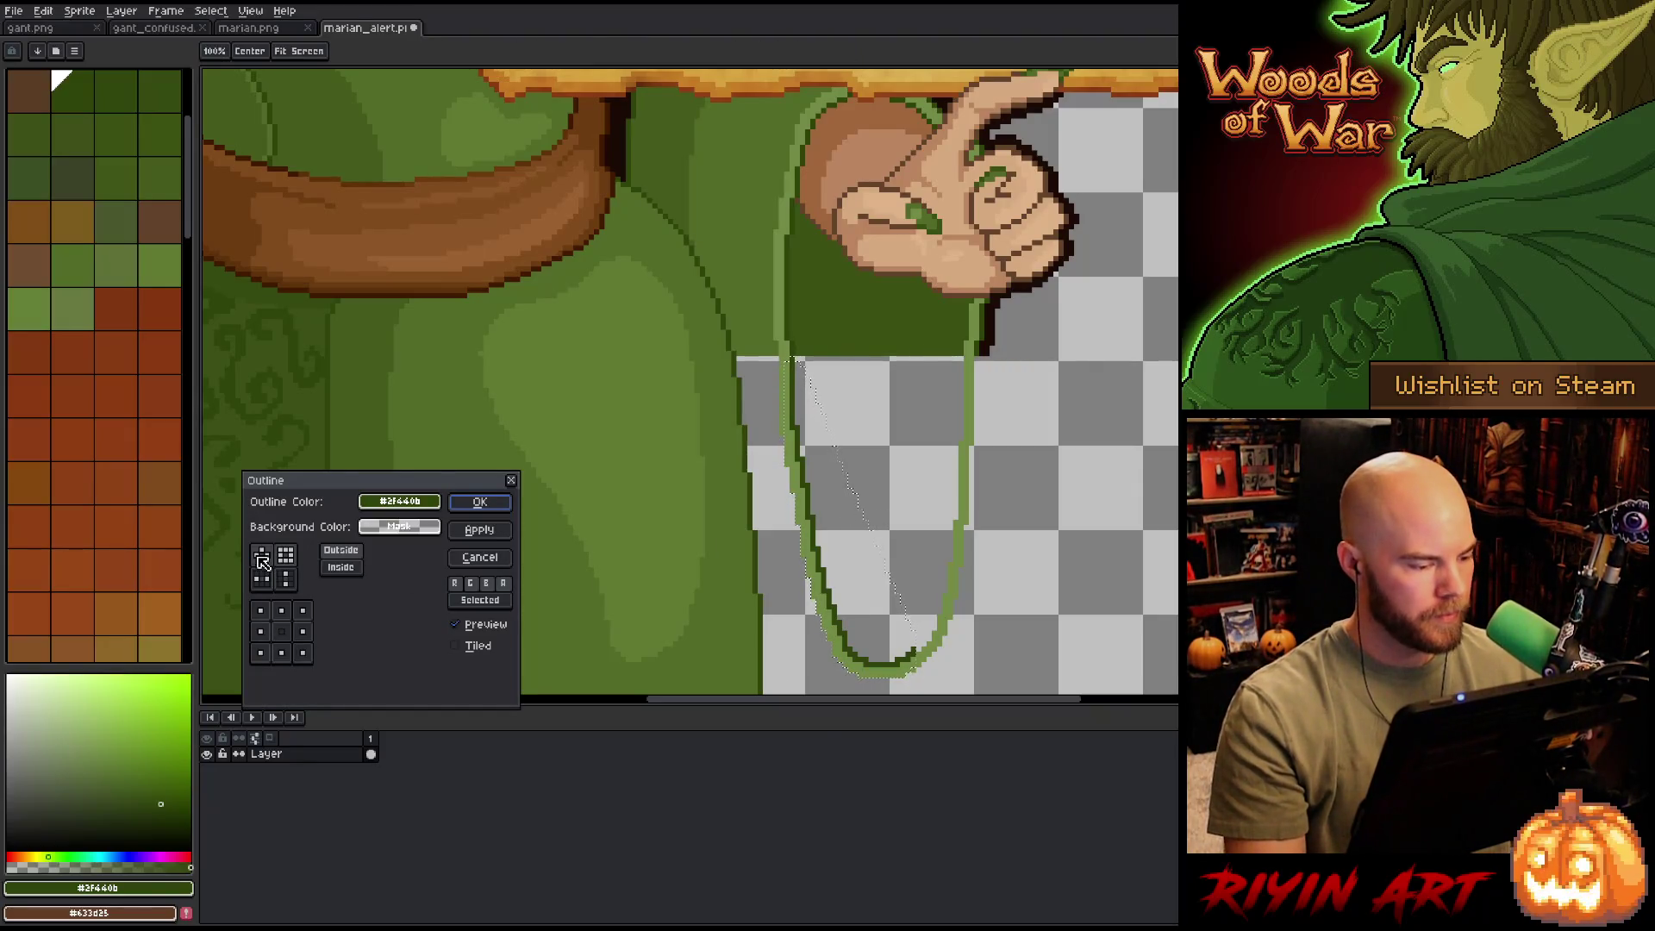
{"action": "left_click", "coordinate": [494, 503]}
- Fill the inside of the sleeve outline with the dress's dark green
{"action": "key", "text": "b"}
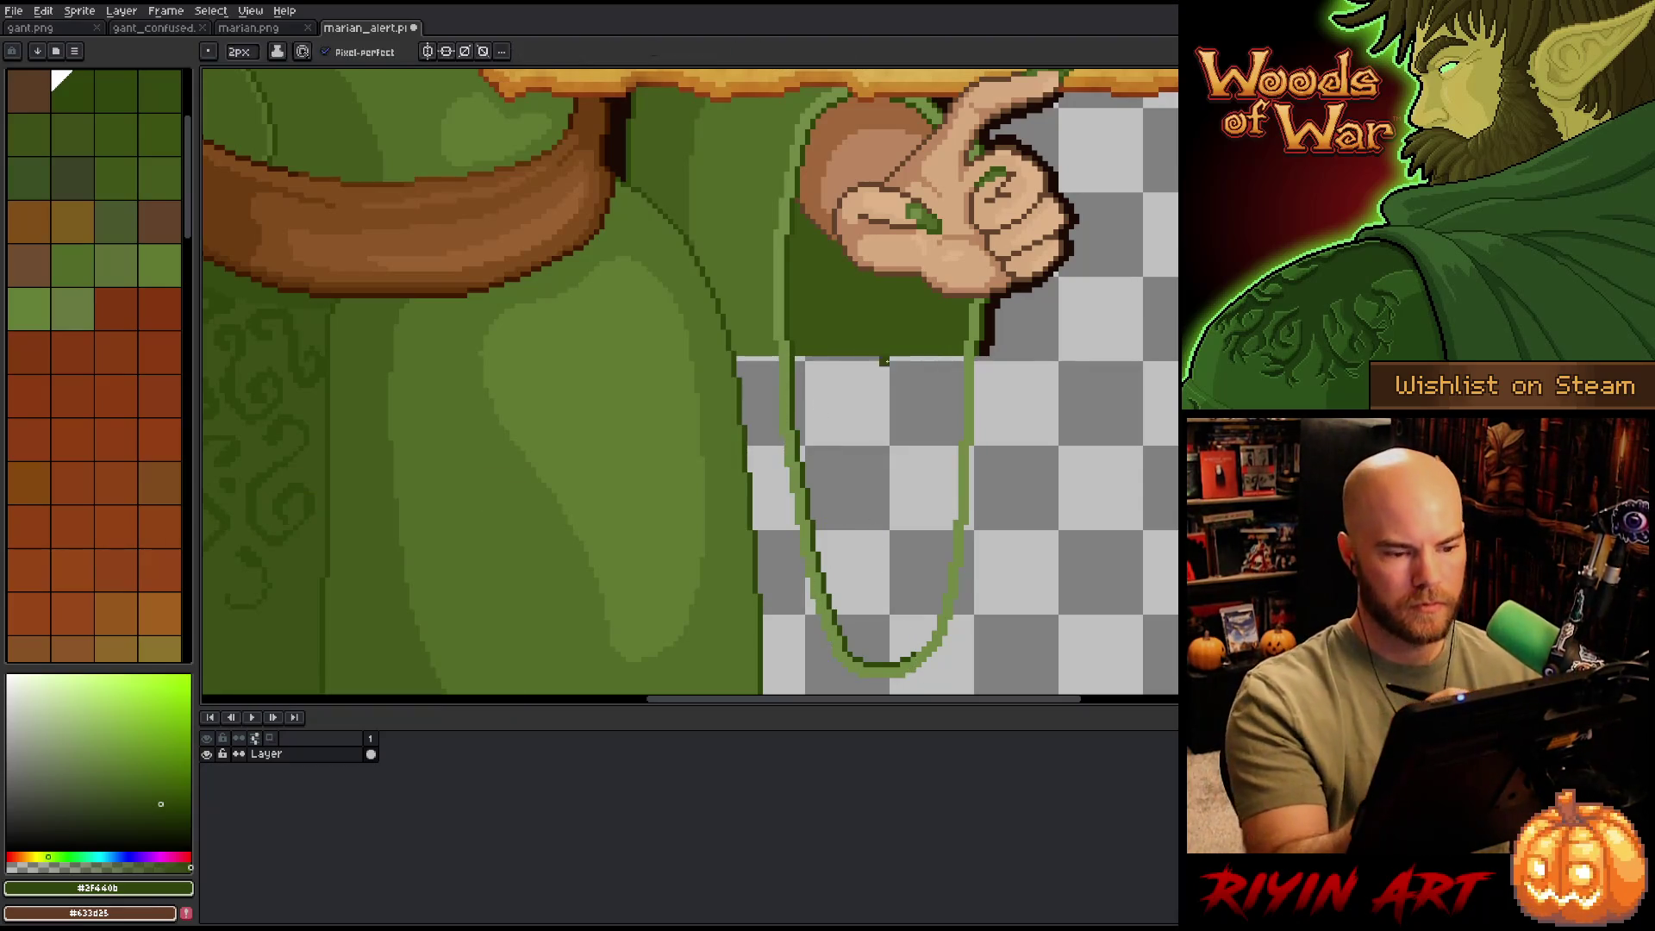
{"action": "key", "text": "g"}
{"action": "left_click", "coordinate": [879, 483]}
{"action": "left_click", "coordinate": [985, 344], "text": "alt"}
{"action": "left_click", "coordinate": [983, 348], "text": "alt"}
- Lasso around the green sleeve, adding the strip along its right and bottom edges
{"action": "mouse_move", "coordinate": [971, 358]}
{"action": "left_mouse_down"}
{"action": "mouse_move", "coordinate": [1000, 539]}
{"action": "mouse_move", "coordinate": [953, 694]}
{"action": "left_mouse_up"}
{"action": "scroll", "coordinate": [964, 269], "scroll_direction": "down", "scroll_amount": 2}
{"action": "mouse_move", "coordinate": [964, 269]}
{"action": "left_mouse_down"}
{"action": "mouse_move", "coordinate": [783, 461]}
{"action": "mouse_move", "coordinate": [776, 251]}
{"action": "left_mouse_up"}
{"action": "mouse_move", "coordinate": [921, 226]}
{"action": "left_mouse_down"}
{"action": "mouse_move", "coordinate": [946, 505]}
{"action": "mouse_move", "coordinate": [918, 582]}
{"action": "mouse_move", "coordinate": [773, 604]}
{"action": "left_mouse_up"}
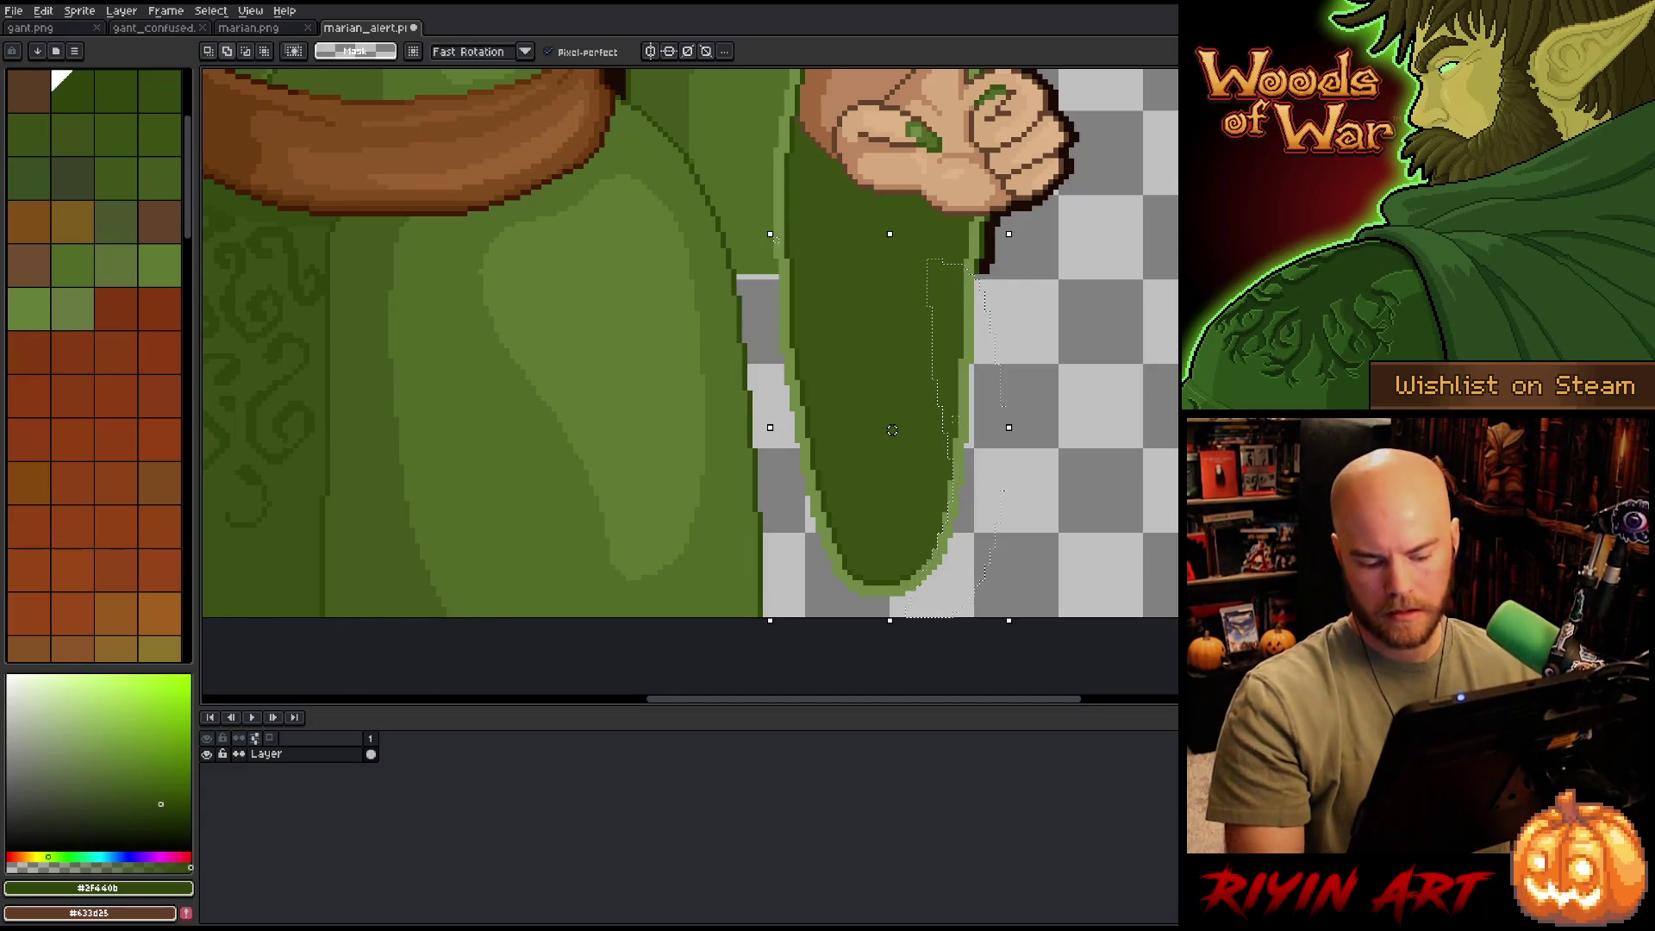
- Dismiss the outline effect, clear the selection and set the pencil to 1 px
{"action": "key", "text": "shift+o"}
{"action": "key", "text": "Escape"}
{"action": "key", "text": "ctrl+d"}
{"action": "key", "text": "i"}
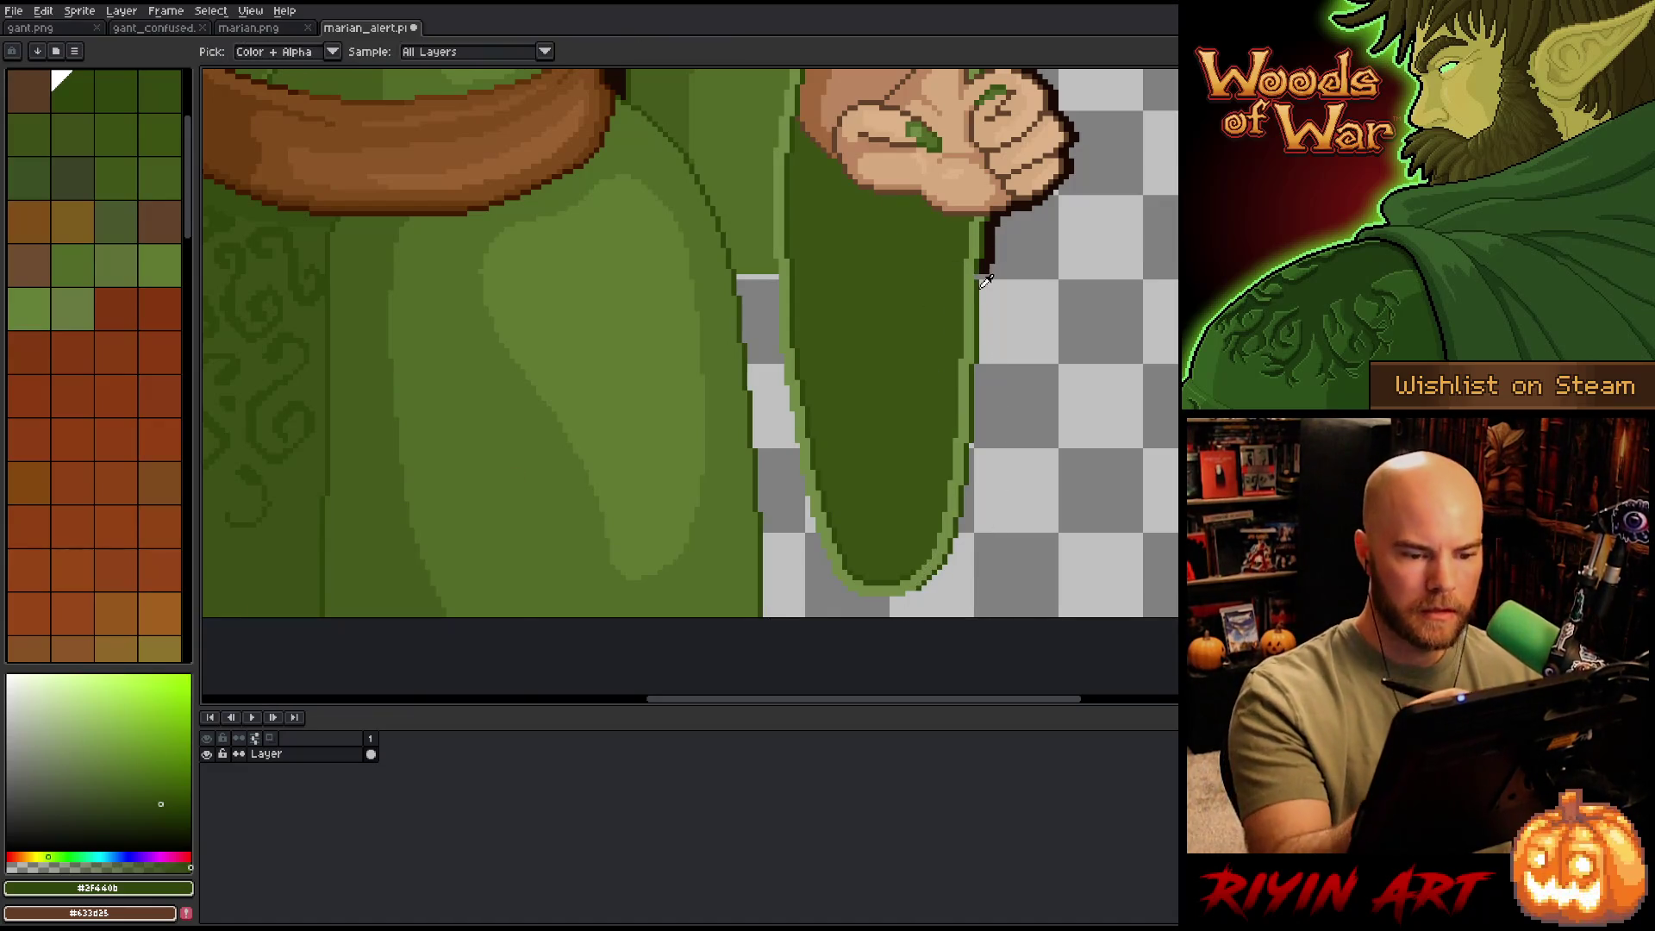
{"action": "key", "text": "b"}
{"action": "left_click", "coordinate": [233, 54]}
{"action": "type", "text": "1"}
{"action": "key", "text": "Return"}
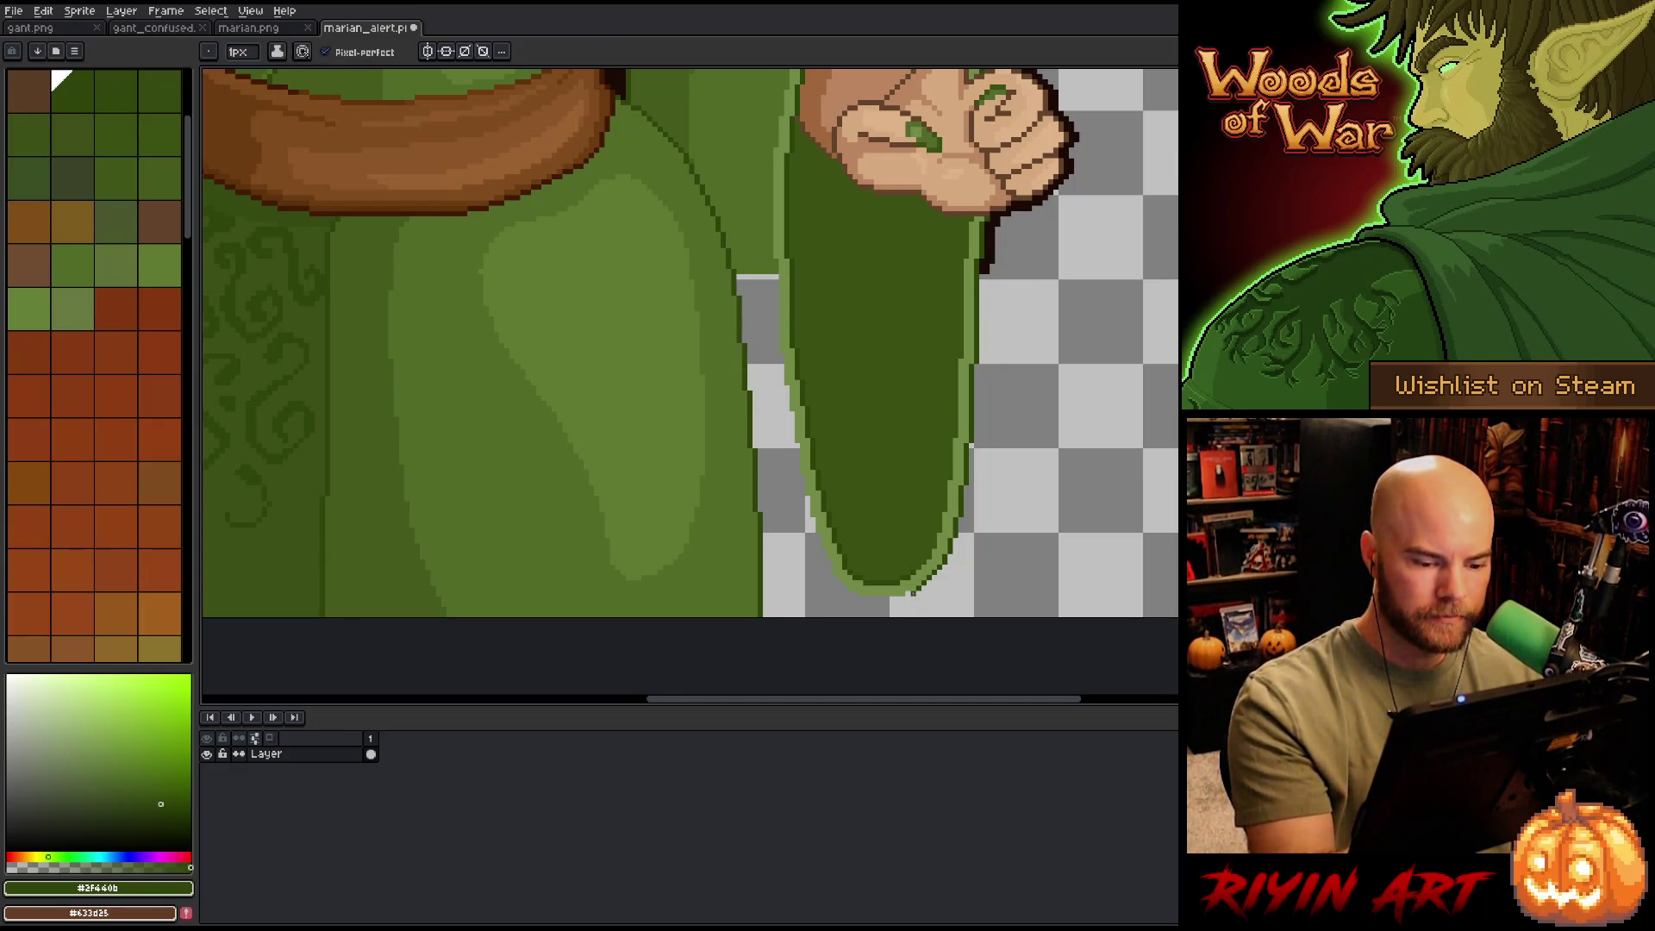
- Undo a test stroke, pick near-black #1b0b06, and lasso the lower sleeve and gap
{"action": "mouse_move", "coordinate": [902, 597]}
{"action": "left_mouse_down"}
{"action": "mouse_move", "coordinate": [843, 598]}
{"action": "mouse_move", "coordinate": [770, 567]}
{"action": "left_mouse_up"}
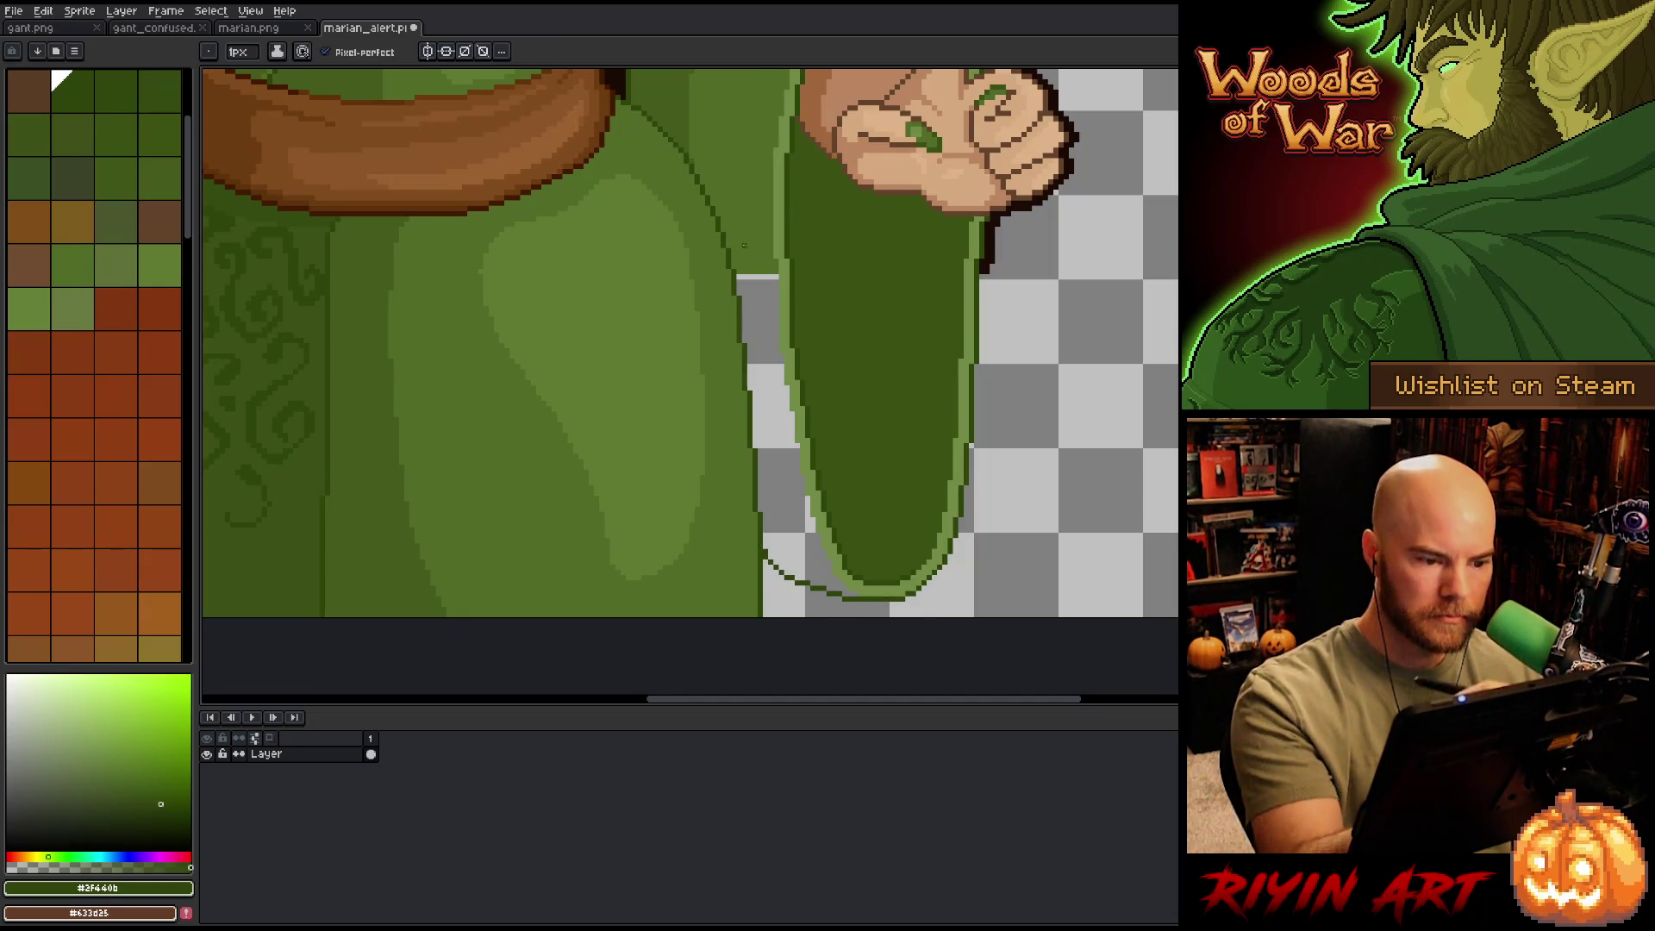
{"action": "key", "text": "ctrl+z"}
{"action": "left_click", "coordinate": [992, 255], "text": "alt"}
{"action": "key", "text": "m"}
{"action": "mouse_move", "coordinate": [977, 276]}
{"action": "left_mouse_down"}
{"action": "mouse_move", "coordinate": [1005, 536]}
{"action": "mouse_move", "coordinate": [813, 618]}
{"action": "mouse_move", "coordinate": [716, 453]}
{"action": "left_mouse_up"}
{"action": "key", "text": "b"}
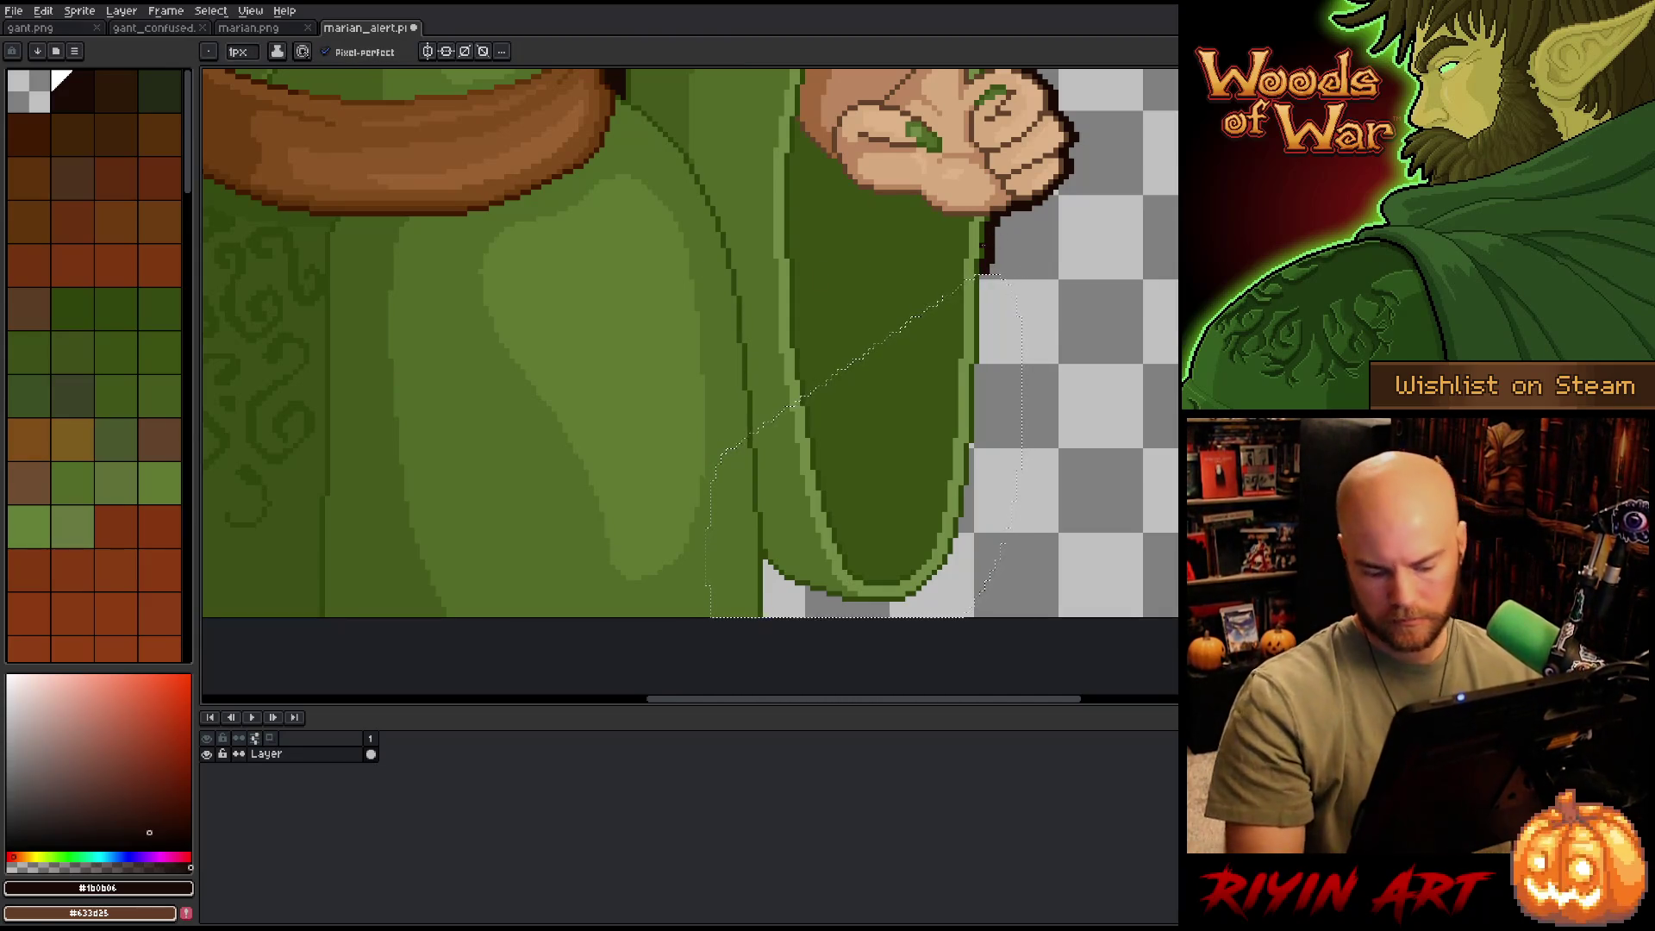
- Apply the near-black outline to the selected sleeve's right side and bottom, then deselect
{"action": "key", "text": "shift+o"}
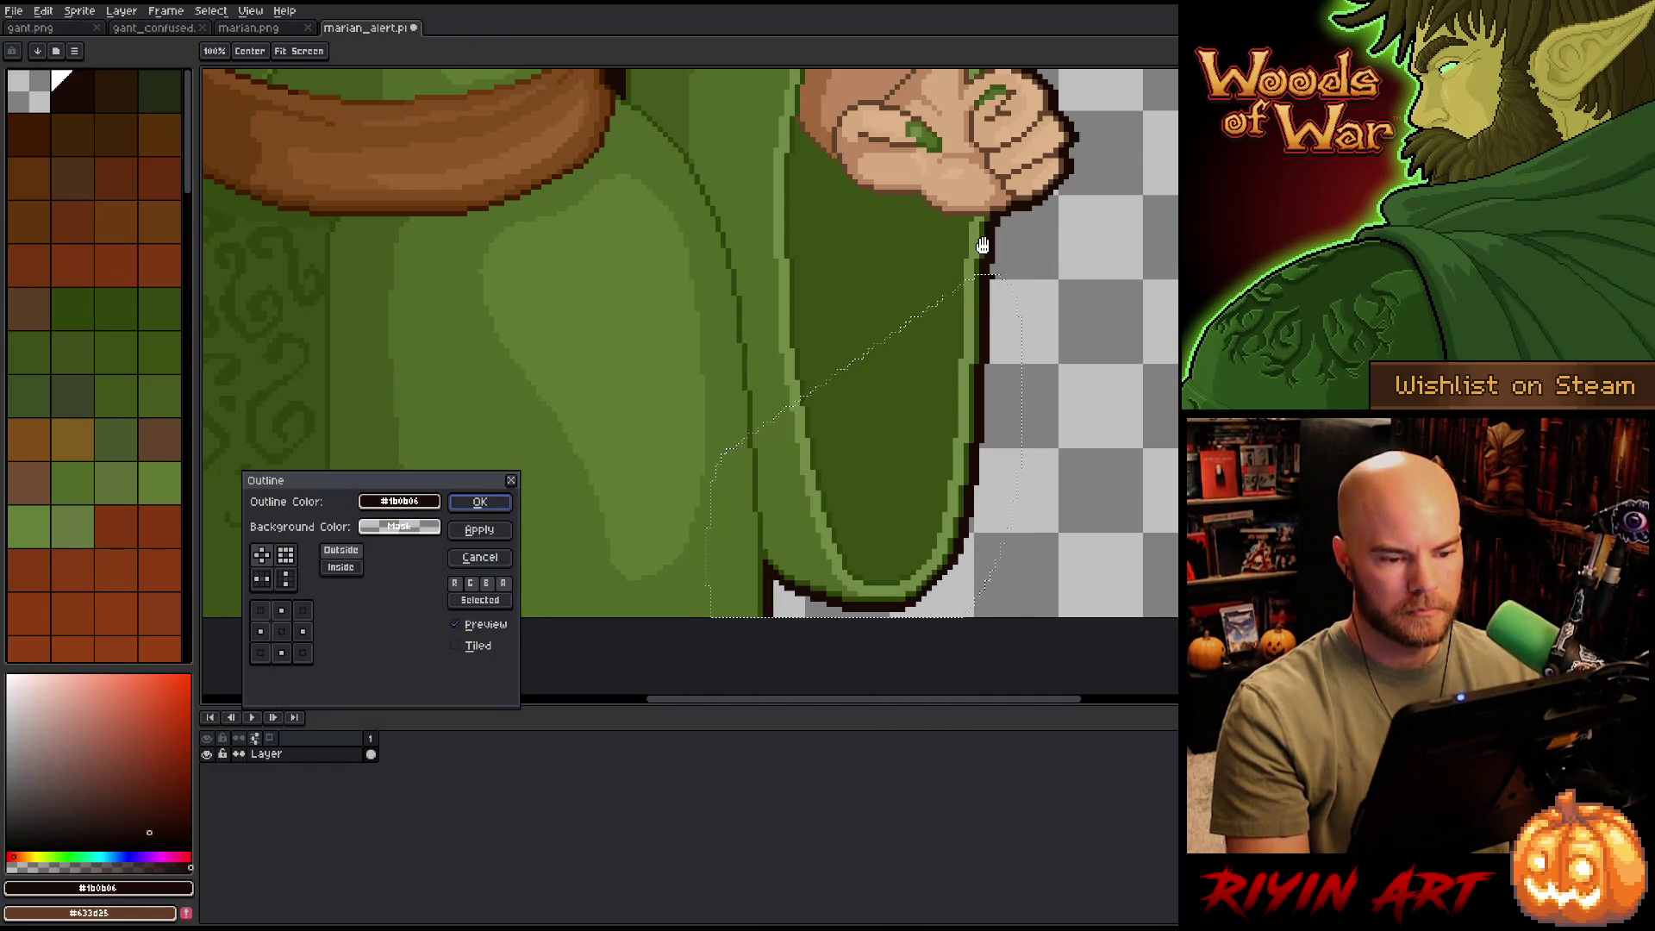
{"action": "left_click", "coordinate": [493, 559]}
{"action": "key", "text": "shift+o"}
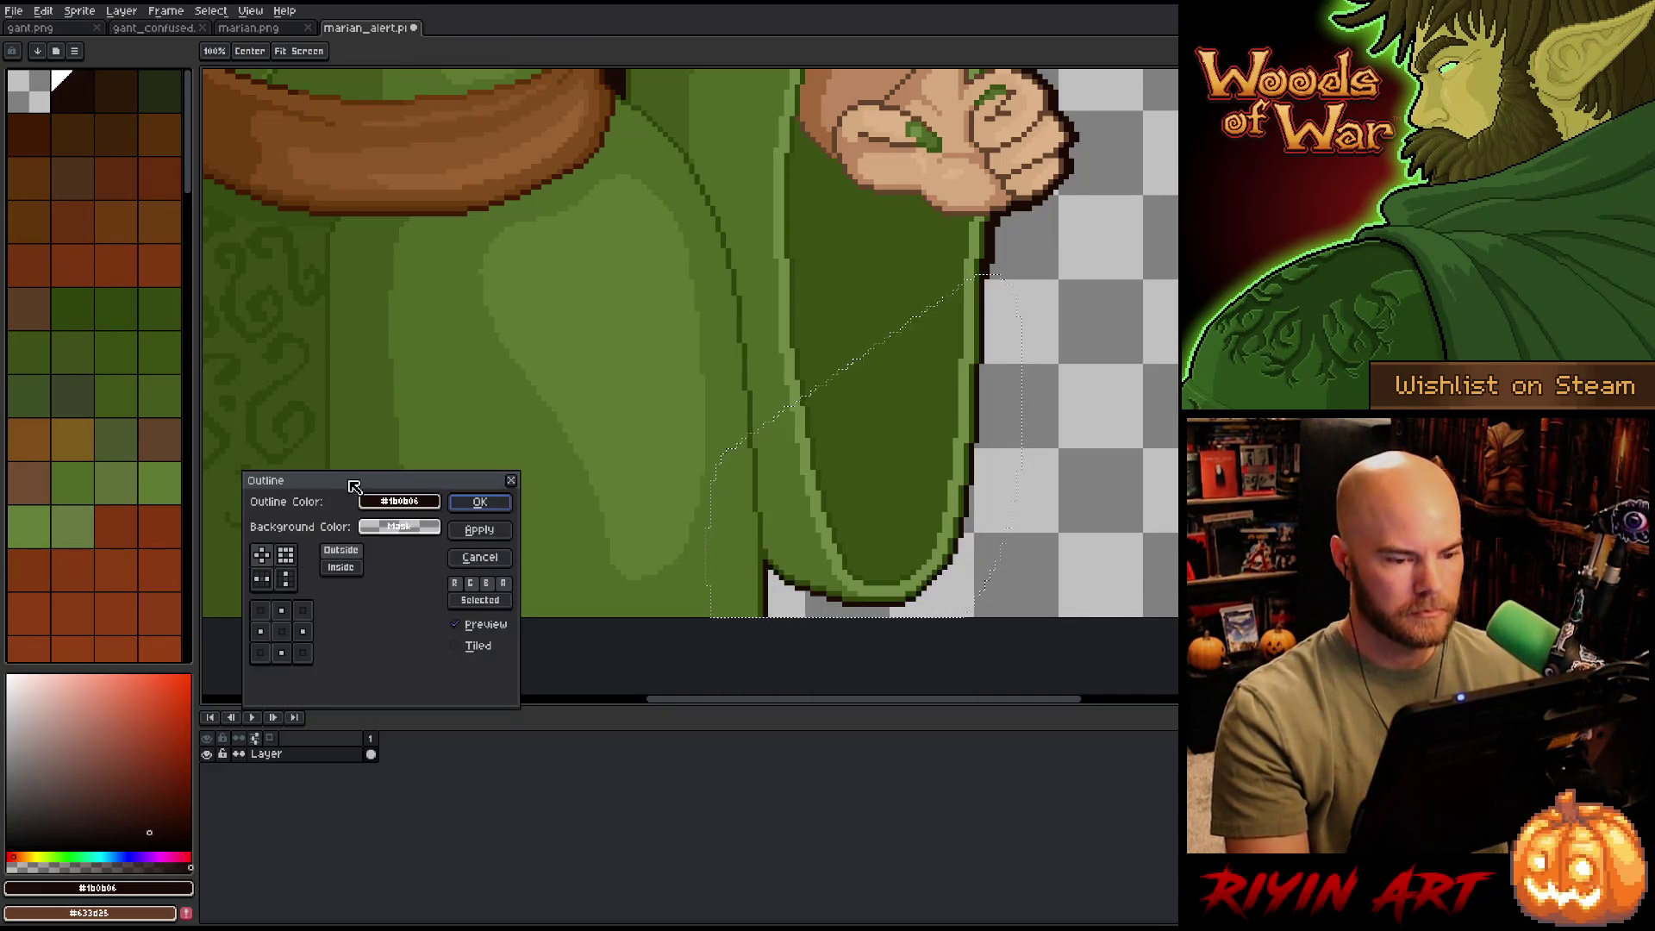
{"action": "key", "text": "Return"}
{"action": "key", "text": "shift+o"}
{"action": "key", "text": "Return"}
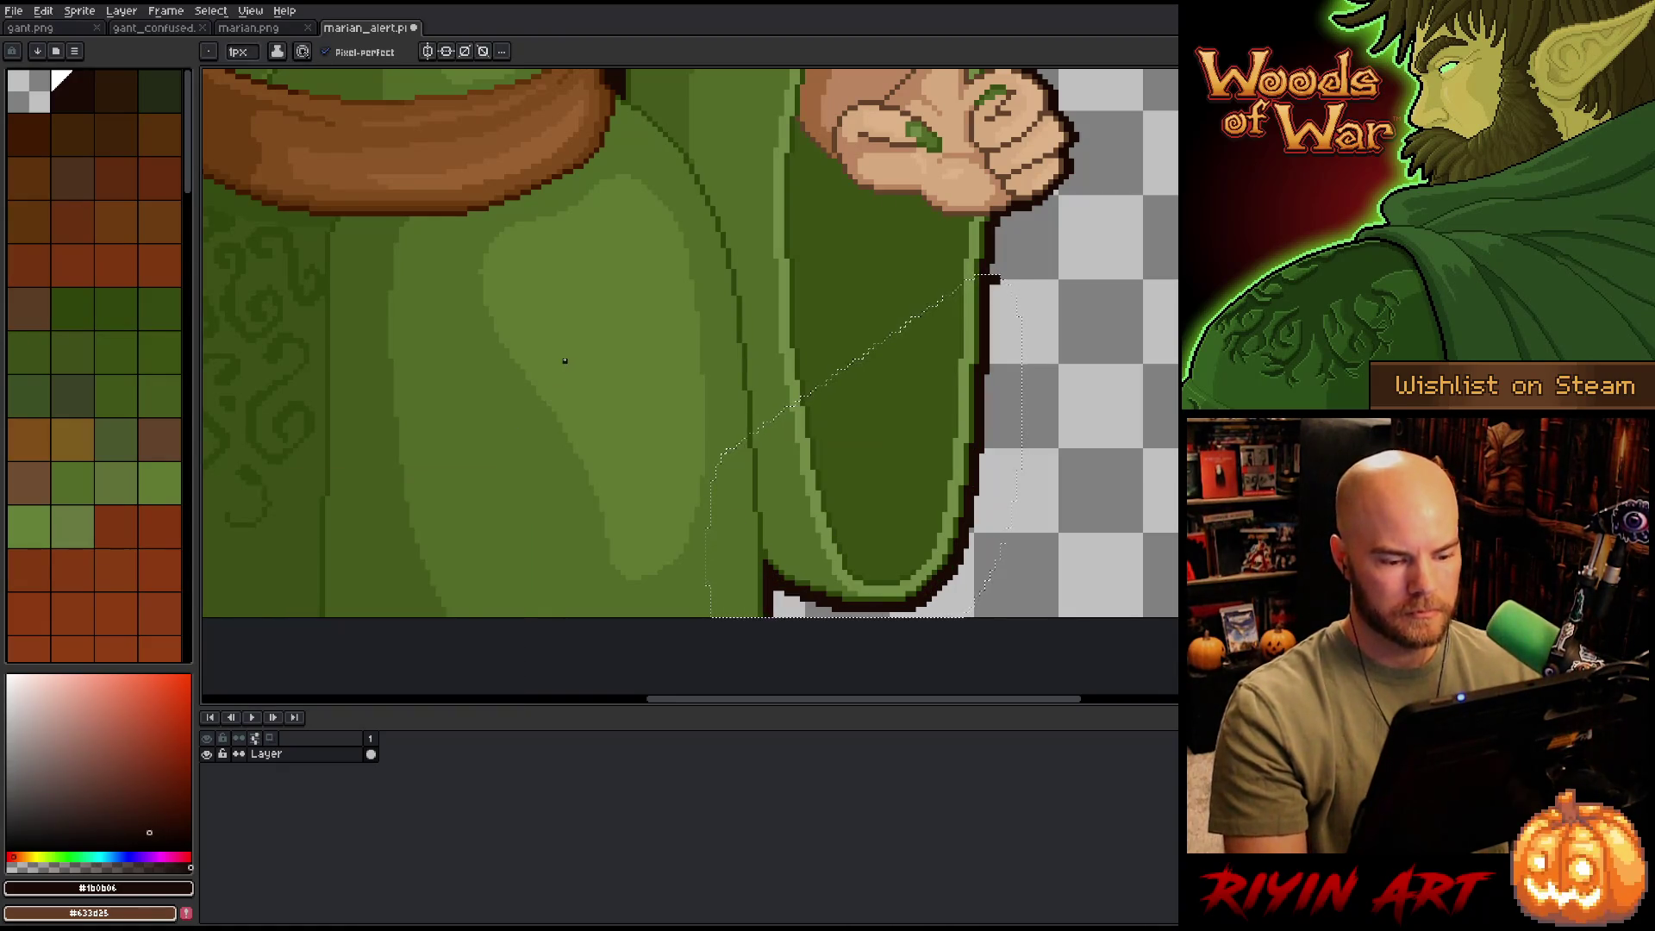
{"action": "key", "text": "ctrl+d"}
{"action": "key", "text": "e"}
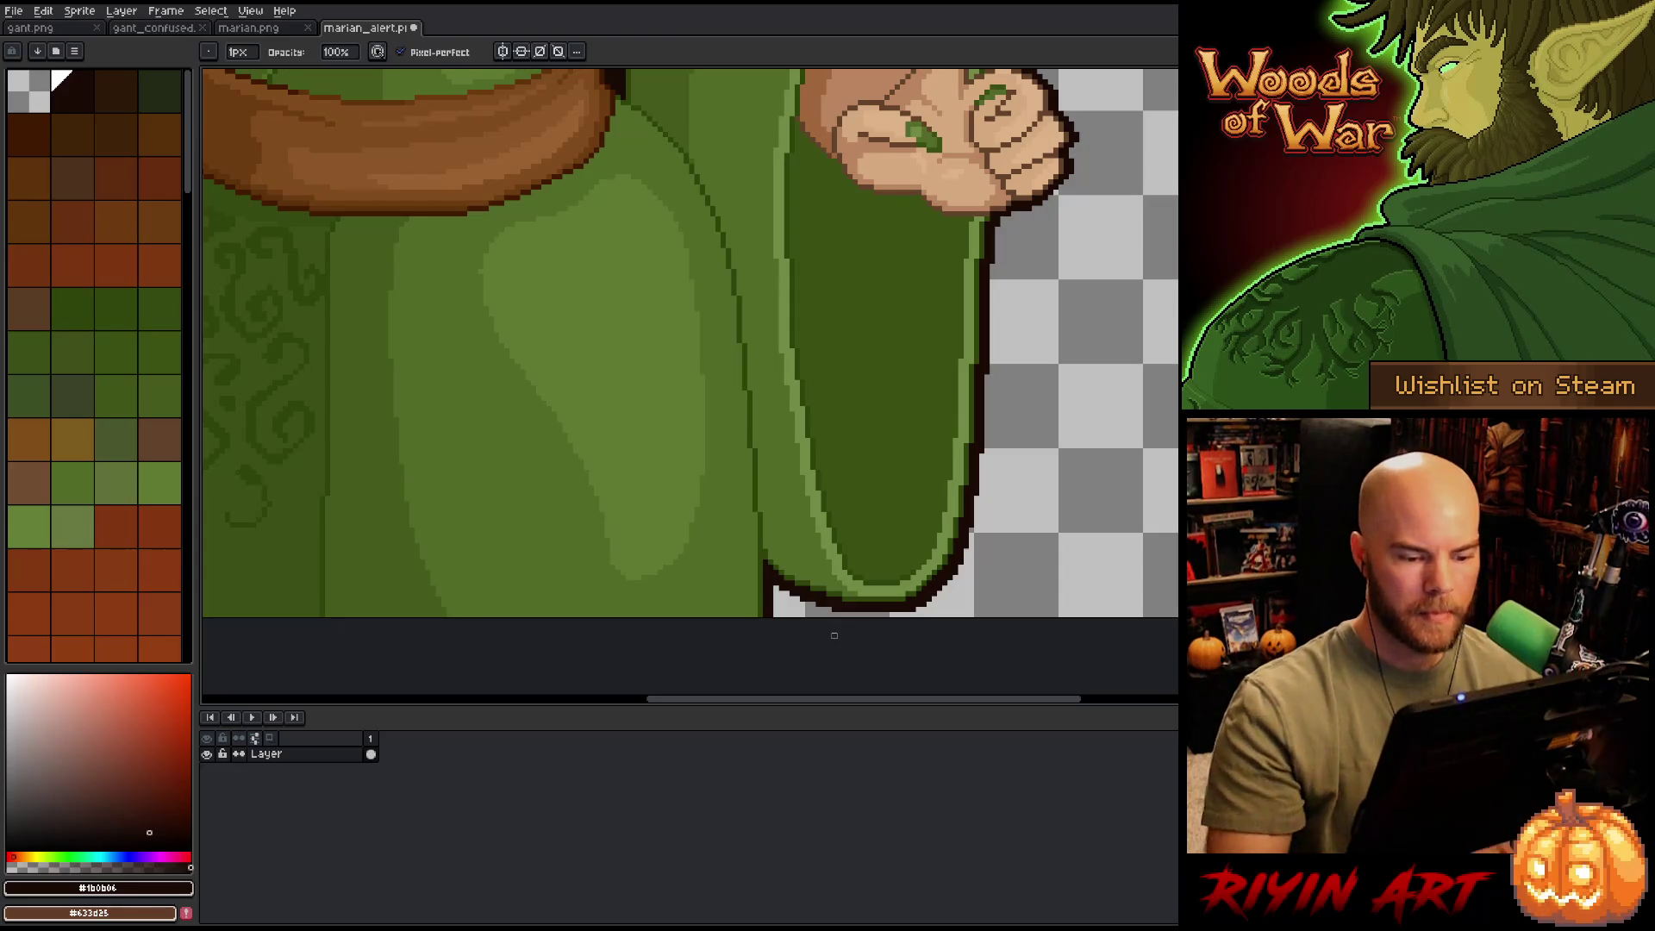
- Zoom out to check the full elf, zoom back to the chest, and pick skin #dfb389
{"action": "scroll", "coordinate": [845, 641], "scroll_direction": "down", "scroll_amount": 3}
{"action": "scroll", "coordinate": [725, 435], "scroll_direction": "up", "scroll_amount": 3}
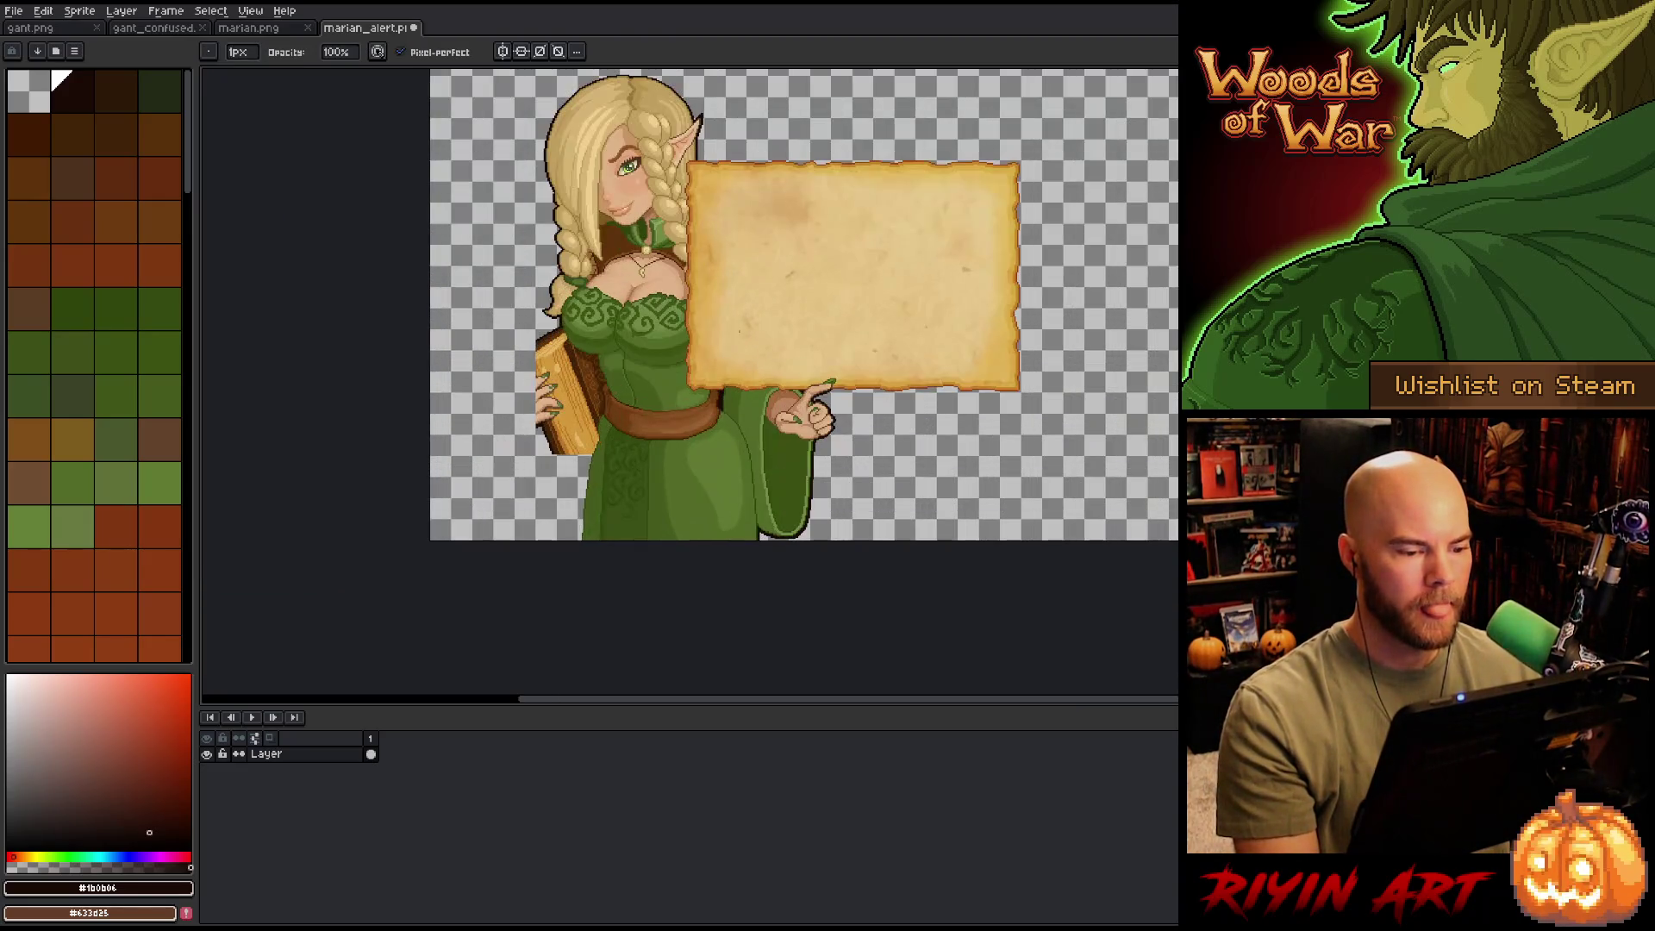
{"action": "scroll", "coordinate": [657, 420], "scroll_direction": "down", "scroll_amount": 3}
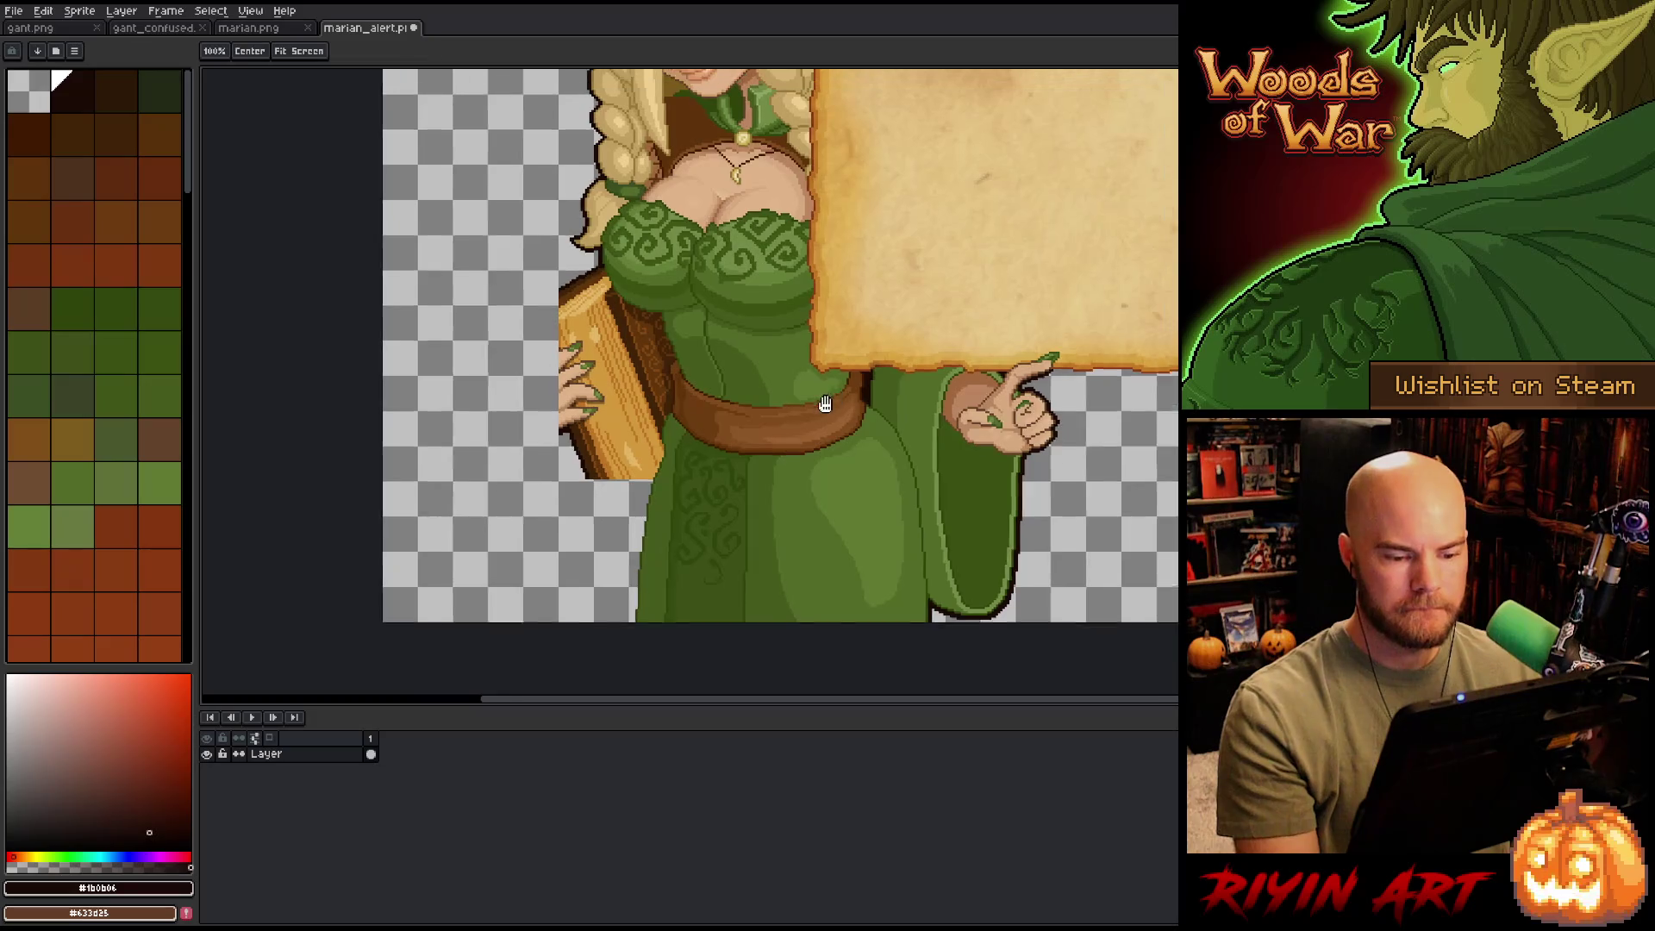
{"action": "scroll", "coordinate": [729, 385], "scroll_direction": "up", "scroll_amount": 3}
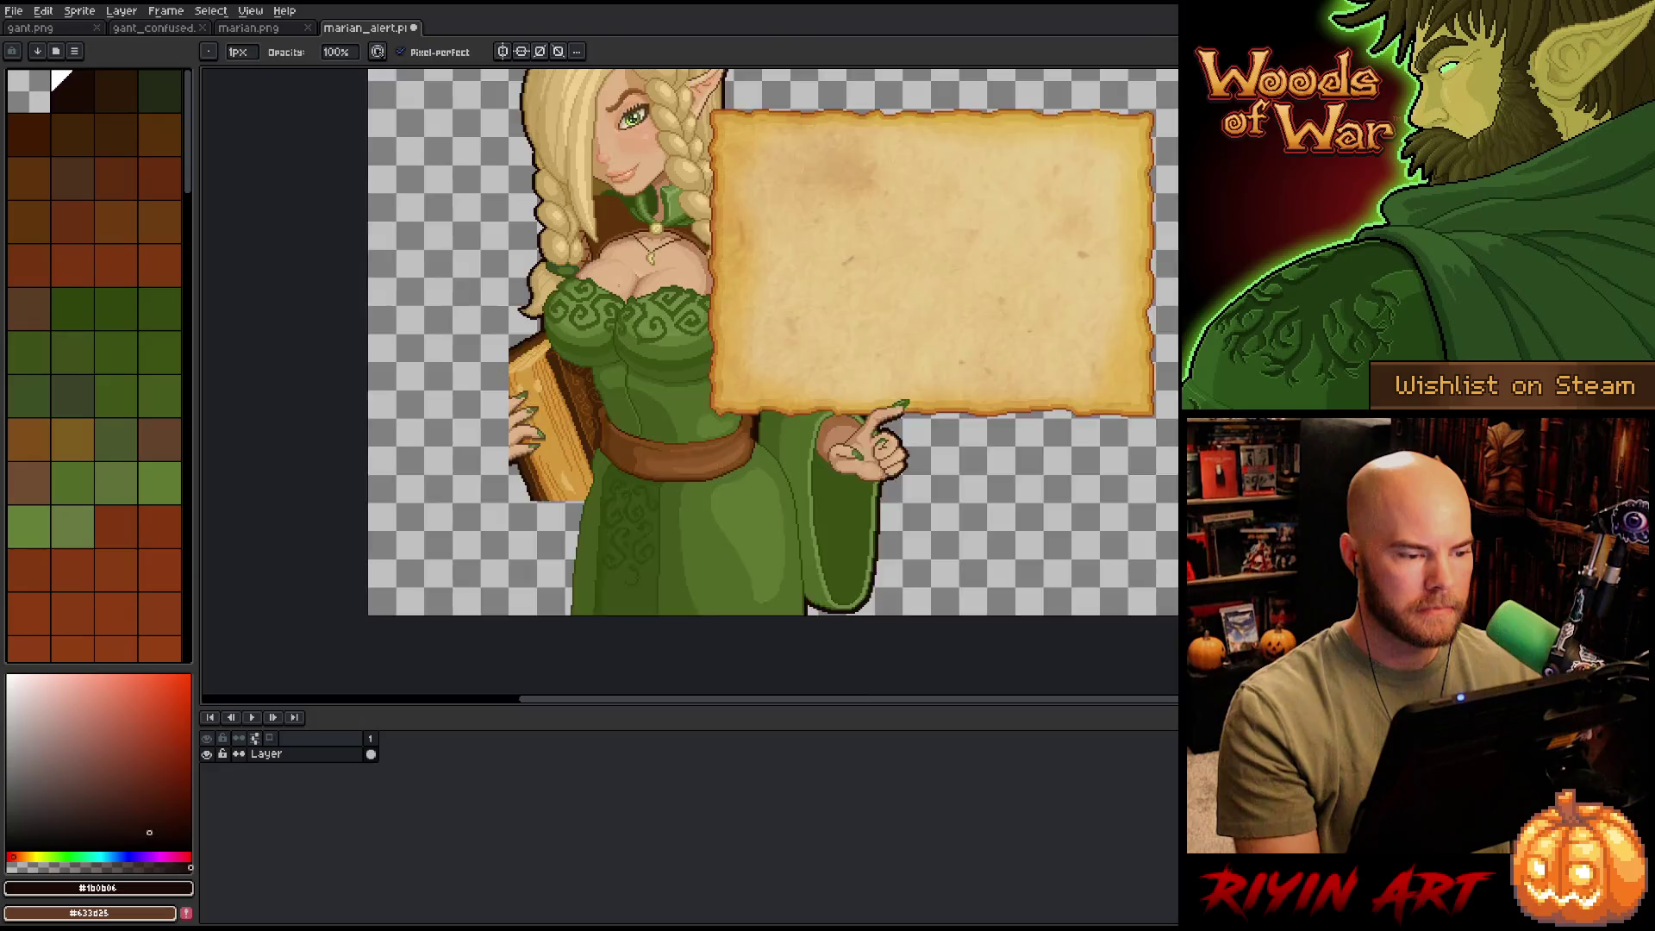
{"action": "scroll", "coordinate": [596, 201], "scroll_direction": "up", "scroll_amount": 3}
{"action": "left_click", "coordinate": [748, 398], "text": "alt"}
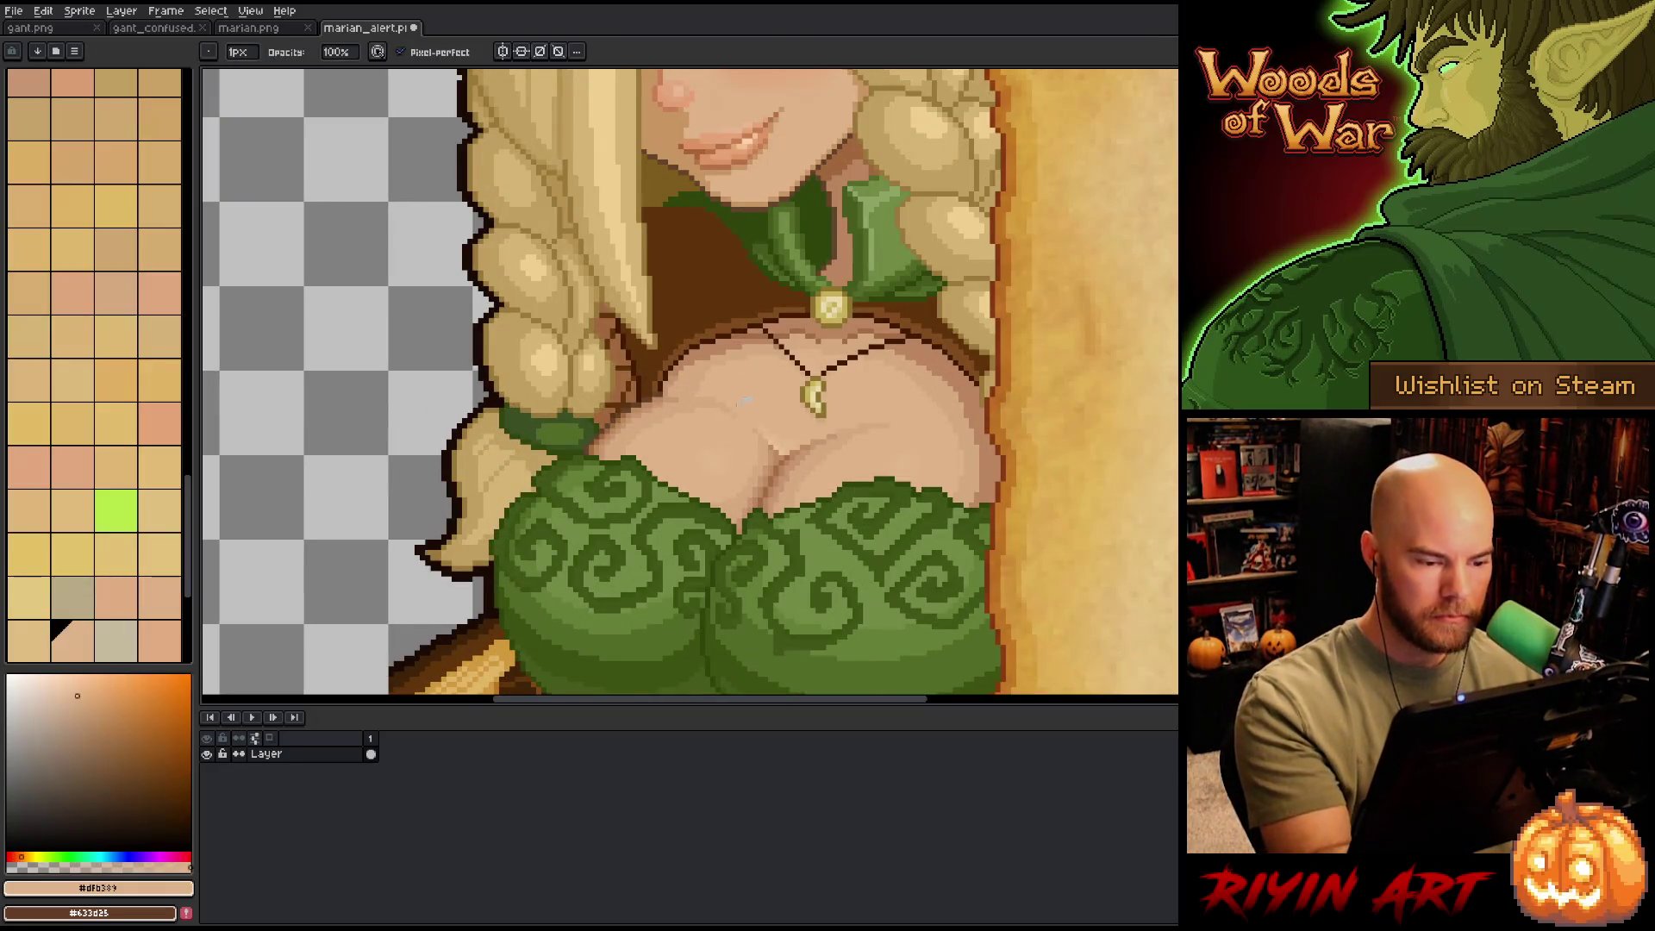
- Paint skin tone #dfb389 over the darker pixels across the chest
{"action": "left_click", "coordinate": [720, 448], "text": "alt"}
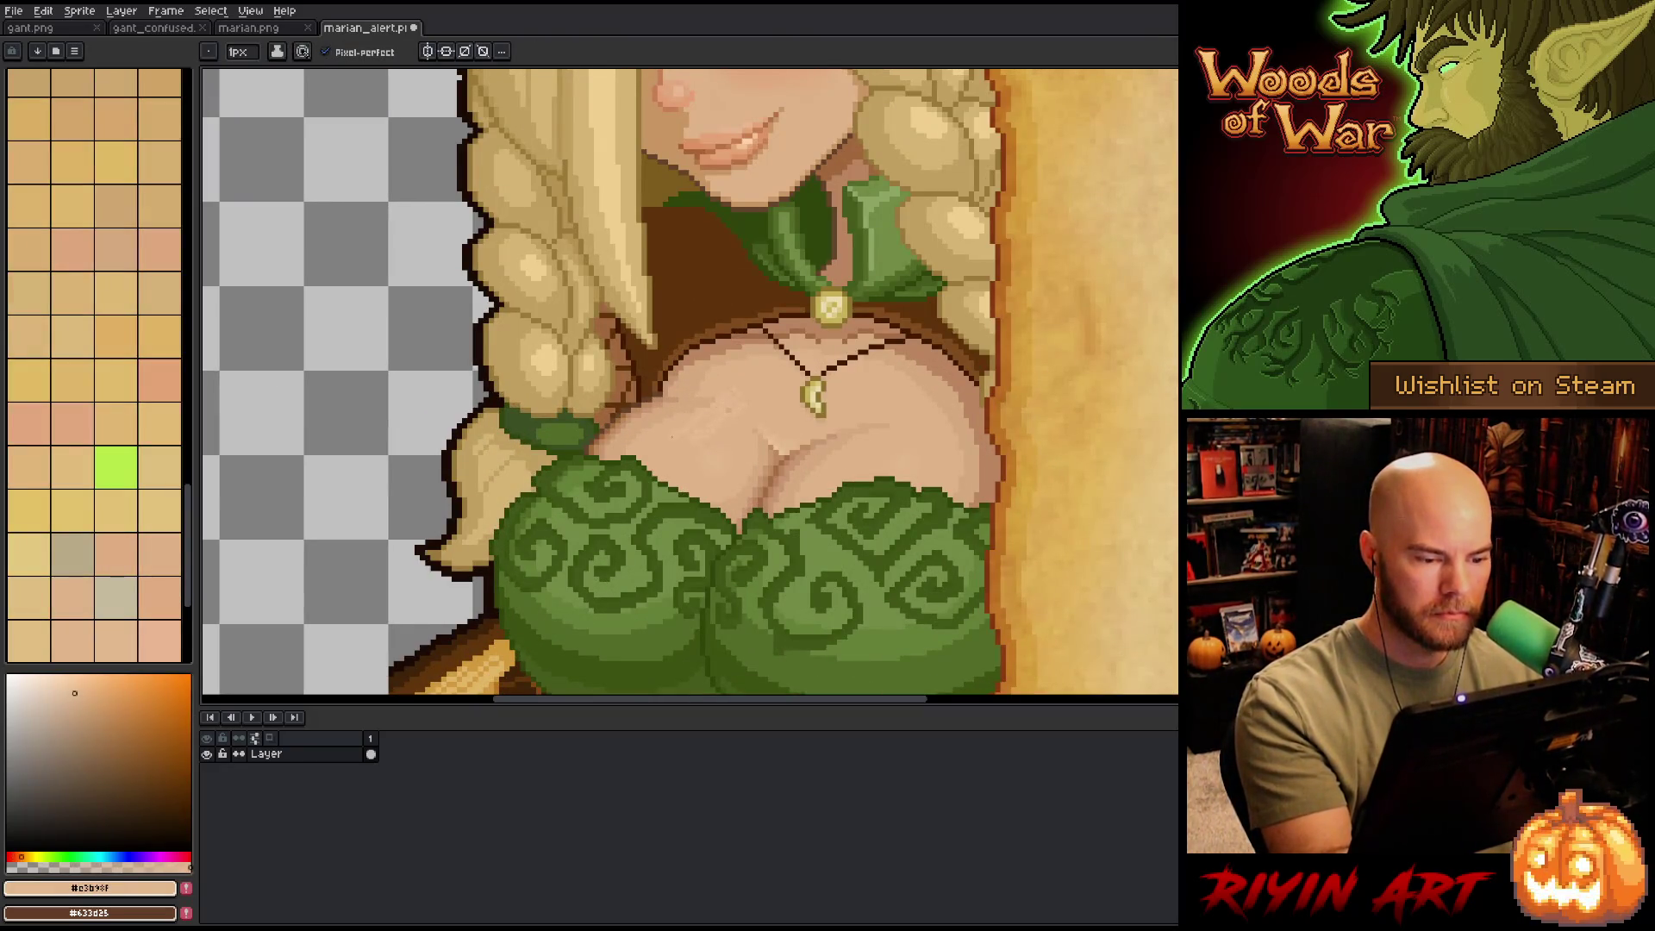
{"action": "left_click", "coordinate": [720, 418], "text": "alt"}
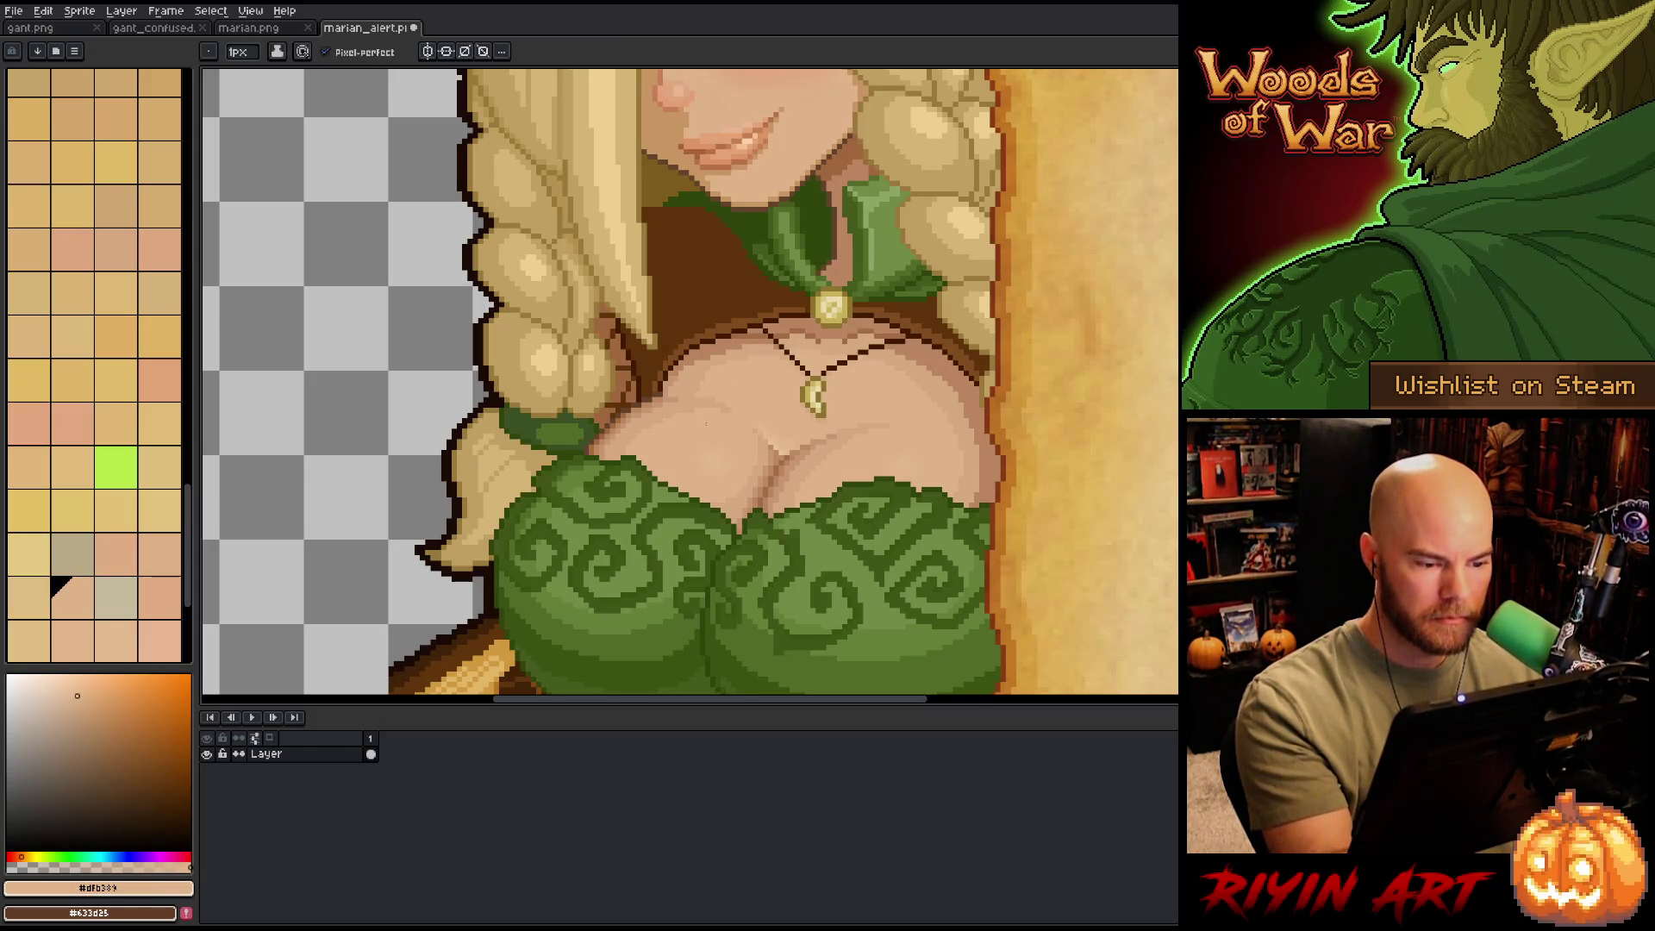
{"action": "scroll", "coordinate": [733, 401], "scroll_direction": "up", "scroll_amount": 2}
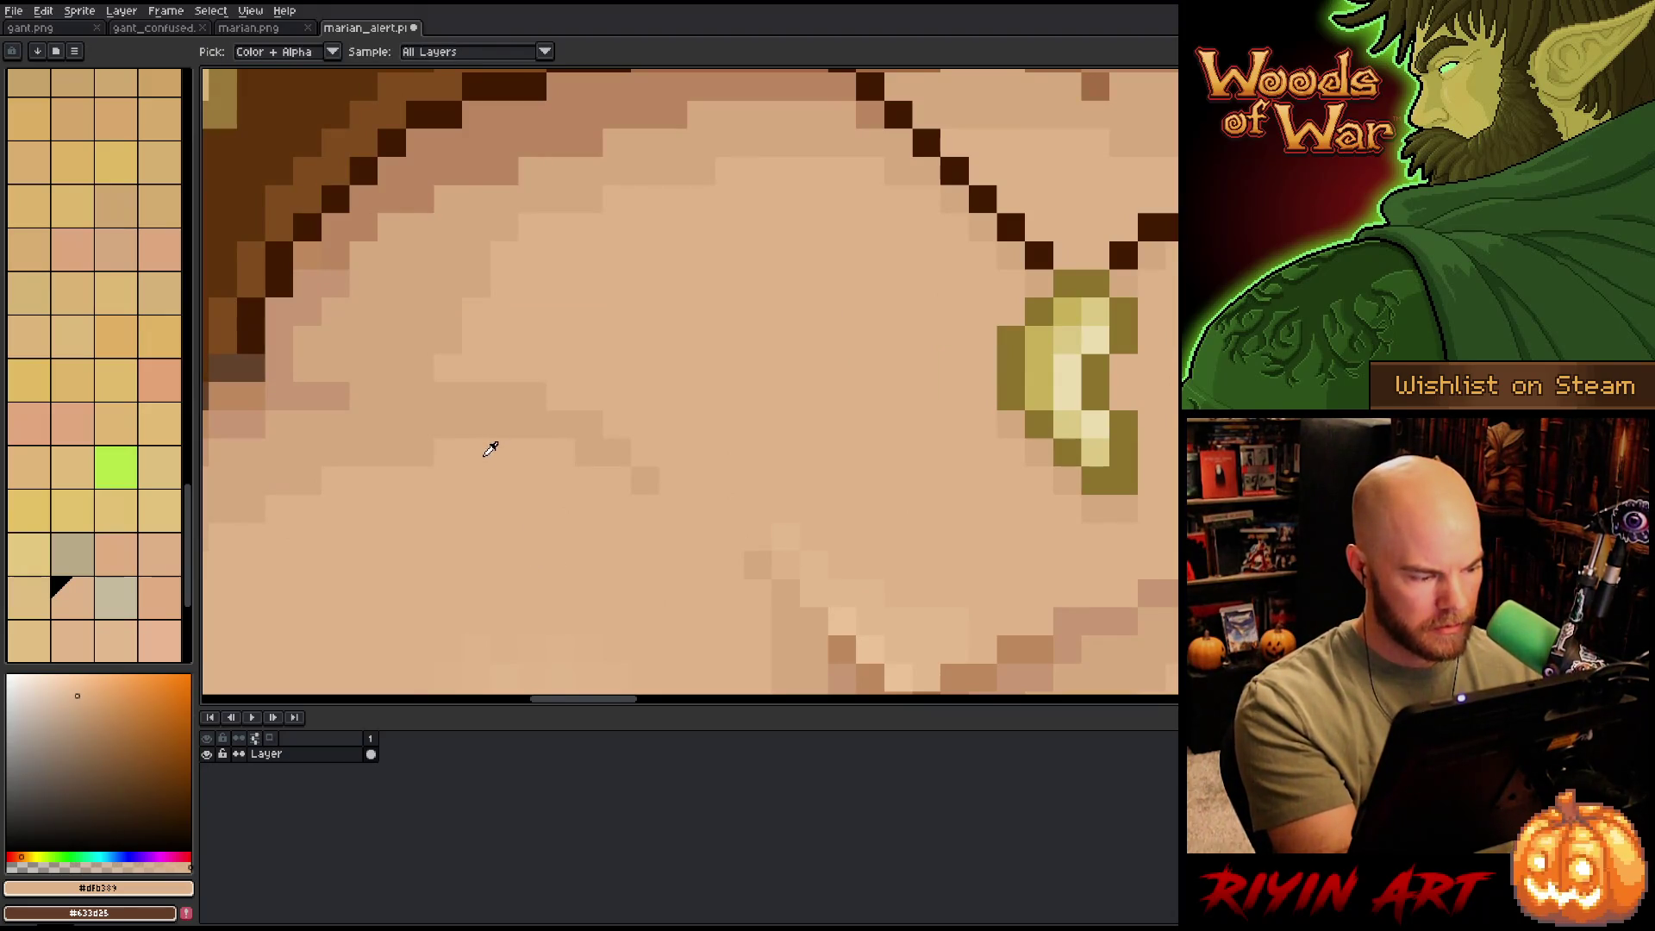
{"action": "left_click", "coordinate": [645, 480]}
{"action": "mouse_move", "coordinate": [627, 460]}
{"action": "left_mouse_down"}
{"action": "mouse_move", "coordinate": [522, 396]}
{"action": "mouse_move", "coordinate": [457, 400]}
{"action": "left_mouse_up"}
{"action": "left_click", "coordinate": [588, 454]}
{"action": "left_click_drag", "start_coordinate": [587, 455], "coordinate": [787, 362]}
- Lighten individual stray skin pixels on the chest and near the pendant
{"action": "left_click", "coordinate": [772, 326]}
{"action": "left_click", "coordinate": [674, 296]}
{"action": "left_click", "coordinate": [759, 354], "text": "alt"}
{"action": "left_click", "coordinate": [602, 410]}
{"action": "left_click", "coordinate": [758, 355]}
{"action": "left_click", "coordinate": [547, 437]}
- Lighten a short column of skin pixels on the lower chest, then reframe the necklace
{"action": "mouse_move", "coordinate": [781, 359]}
{"action": "left_mouse_down"}
{"action": "mouse_move", "coordinate": [1120, 359]}
{"action": "mouse_move", "coordinate": [1135, 322]}
{"action": "mouse_move", "coordinate": [1020, 432]}
{"action": "mouse_move", "coordinate": [1043, 424]}
{"action": "left_mouse_up"}
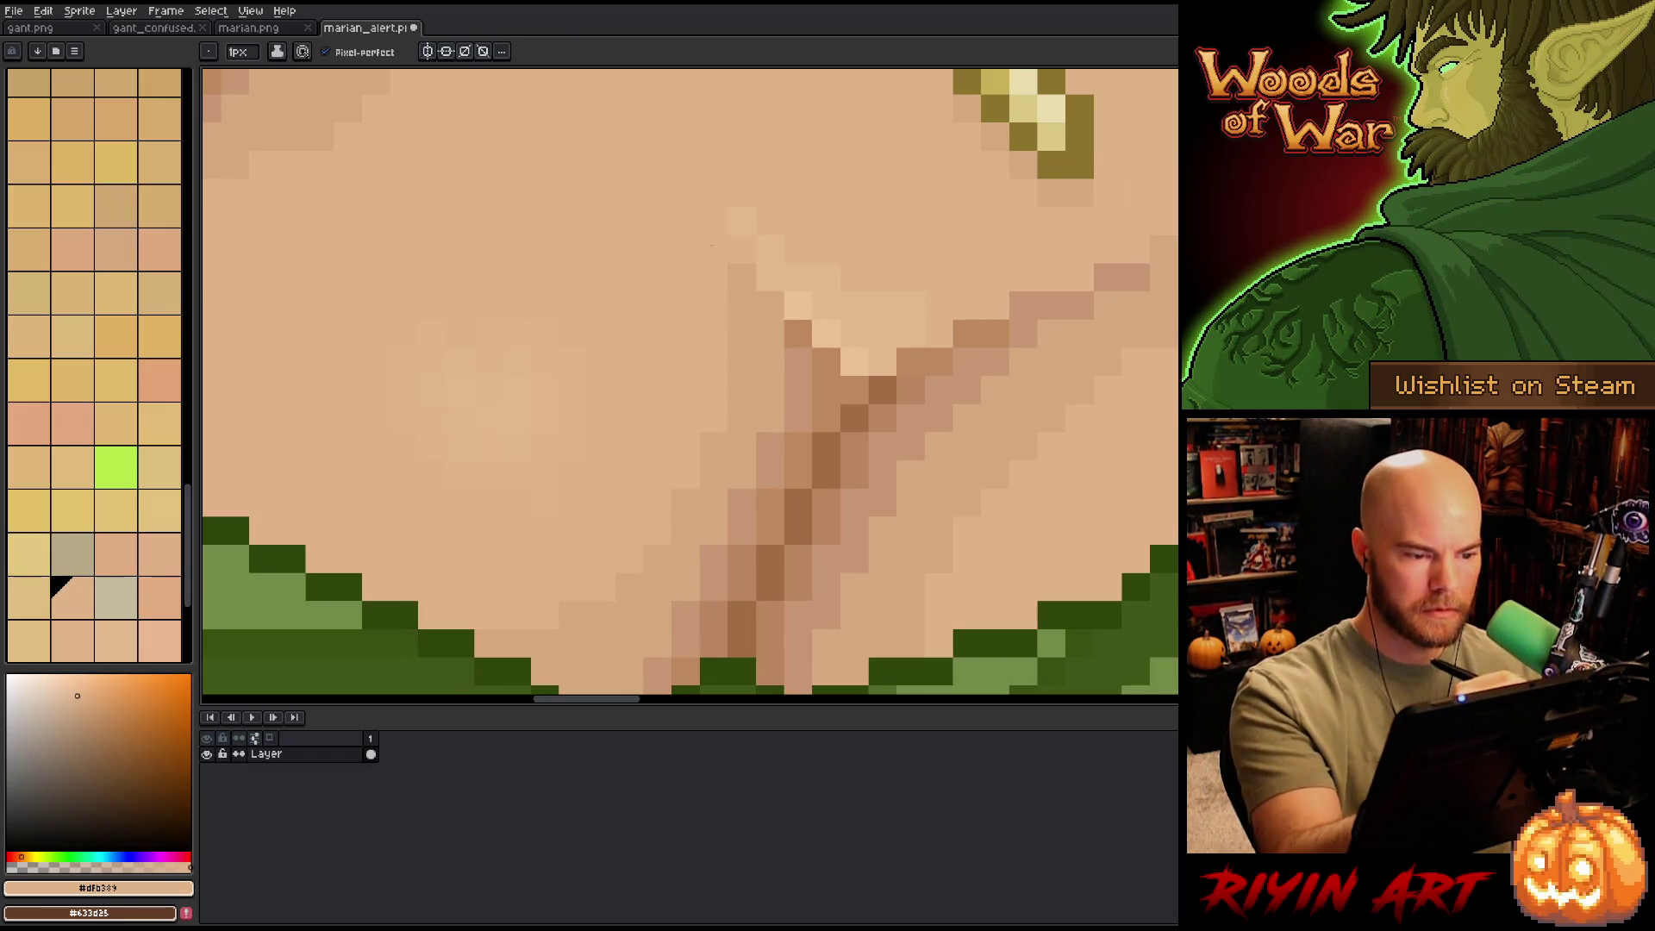
{"action": "left_click_drag", "start_coordinate": [742, 278], "coordinate": [735, 322]}
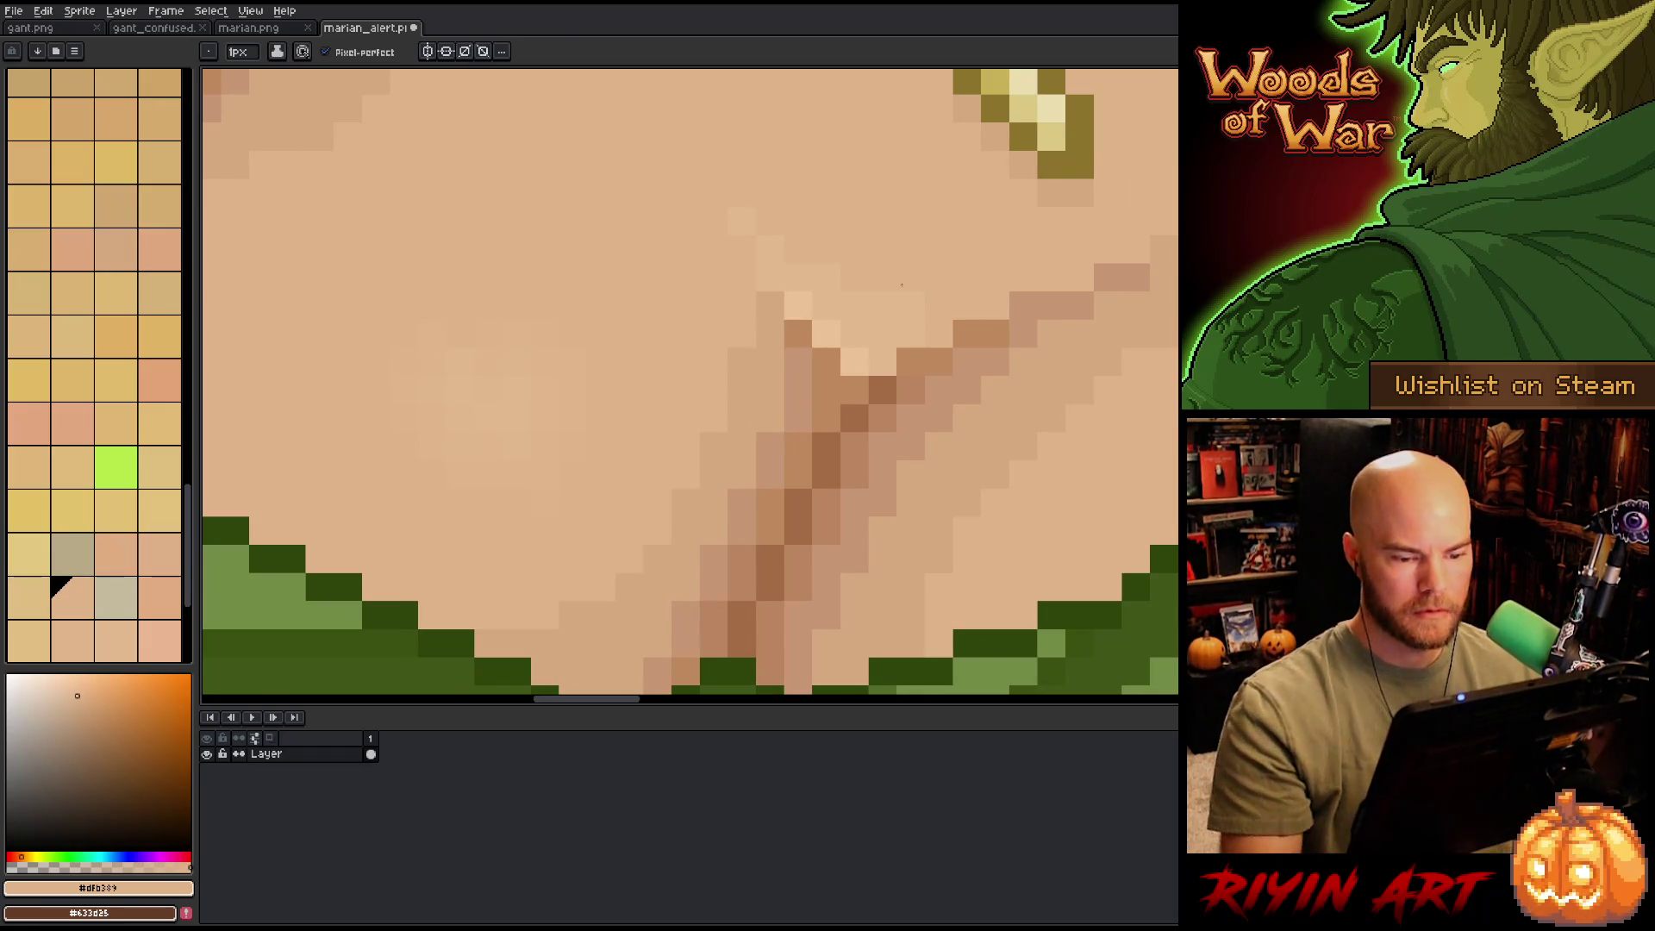
{"action": "scroll", "coordinate": [902, 284], "scroll_direction": "down", "scroll_amount": 3}
{"action": "scroll", "coordinate": [888, 349], "scroll_direction": "down", "scroll_amount": 1}
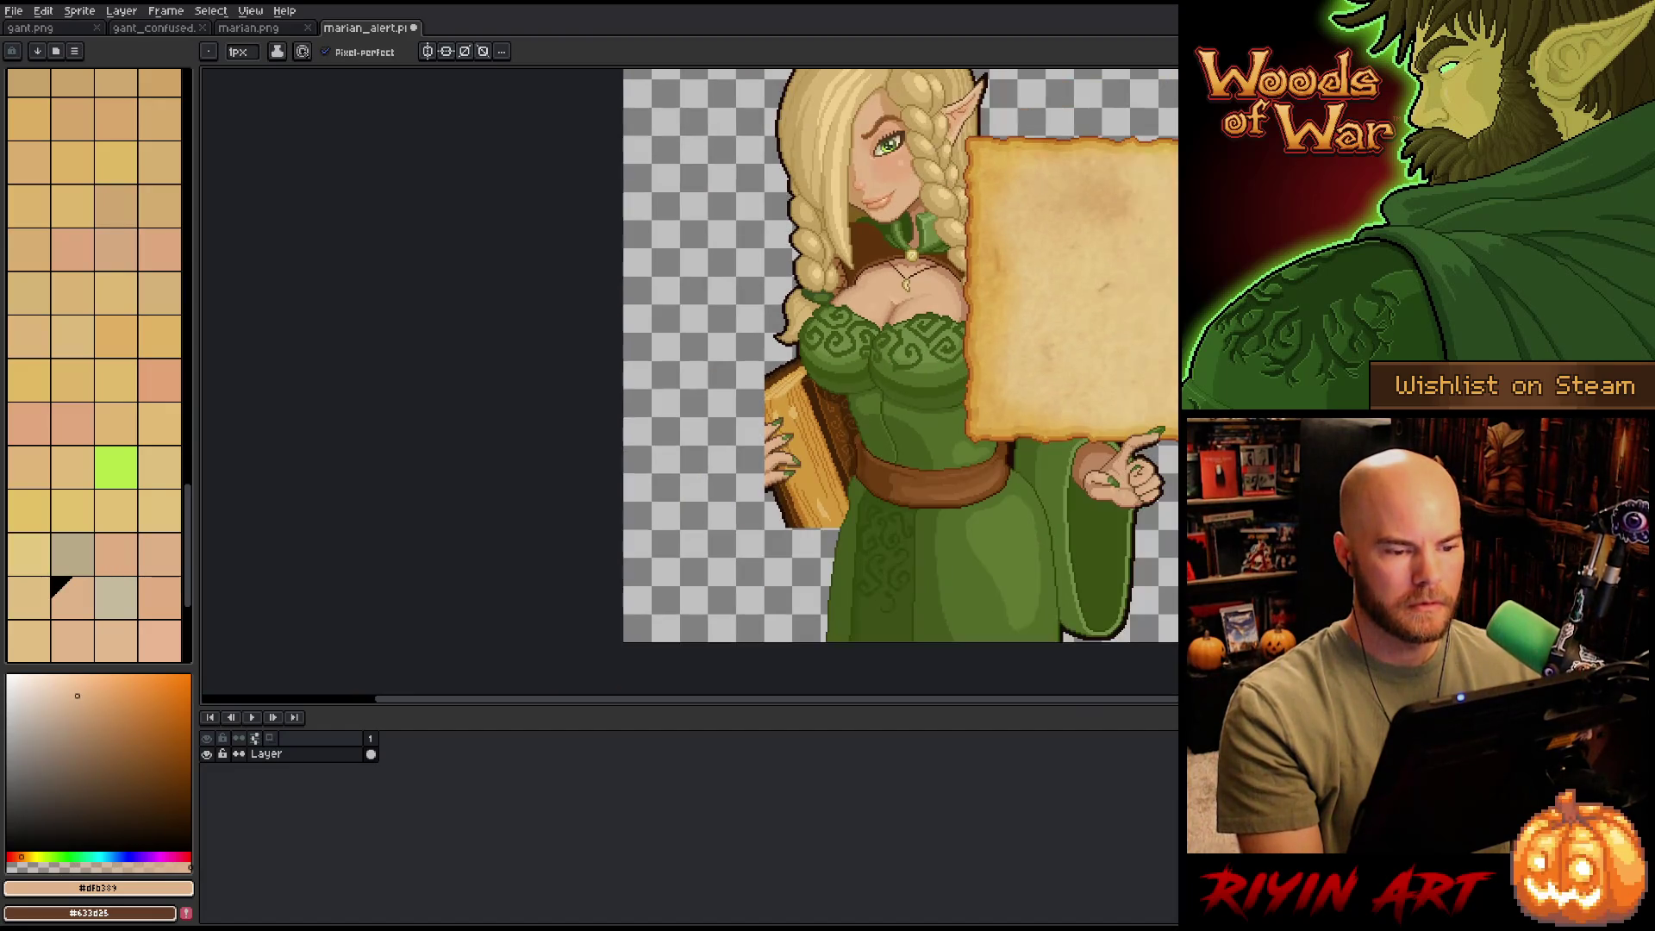
{"action": "scroll", "coordinate": [879, 289], "scroll_direction": "up", "scroll_amount": 4}
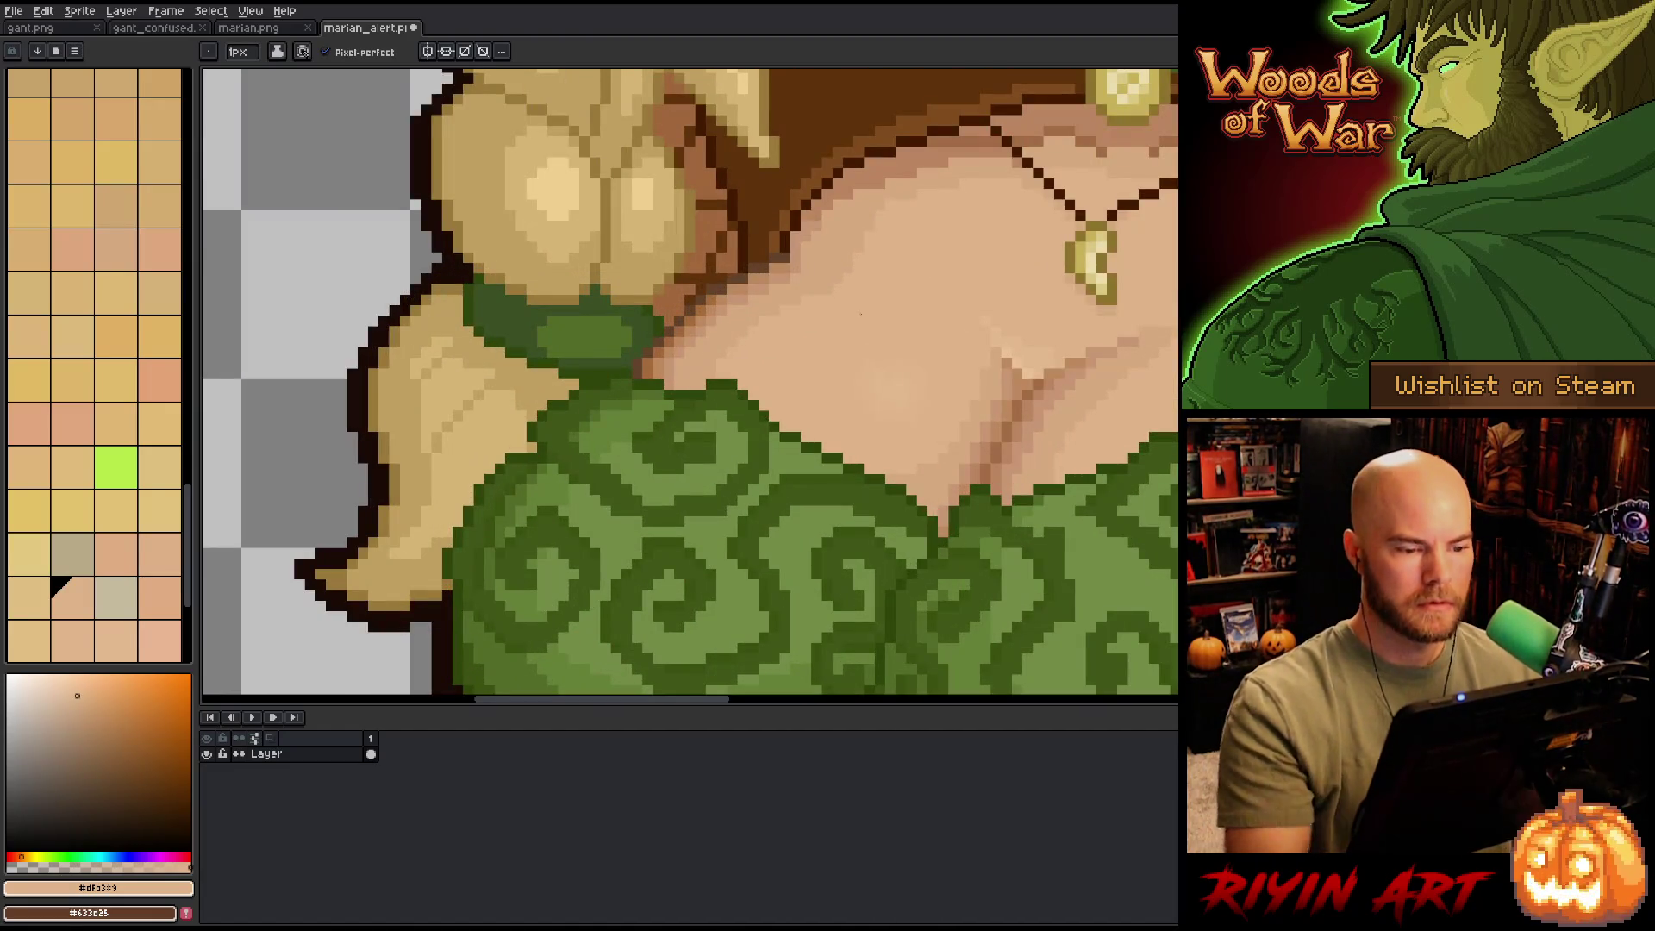
{"action": "key", "text": "i"}
{"action": "key", "text": "b"}
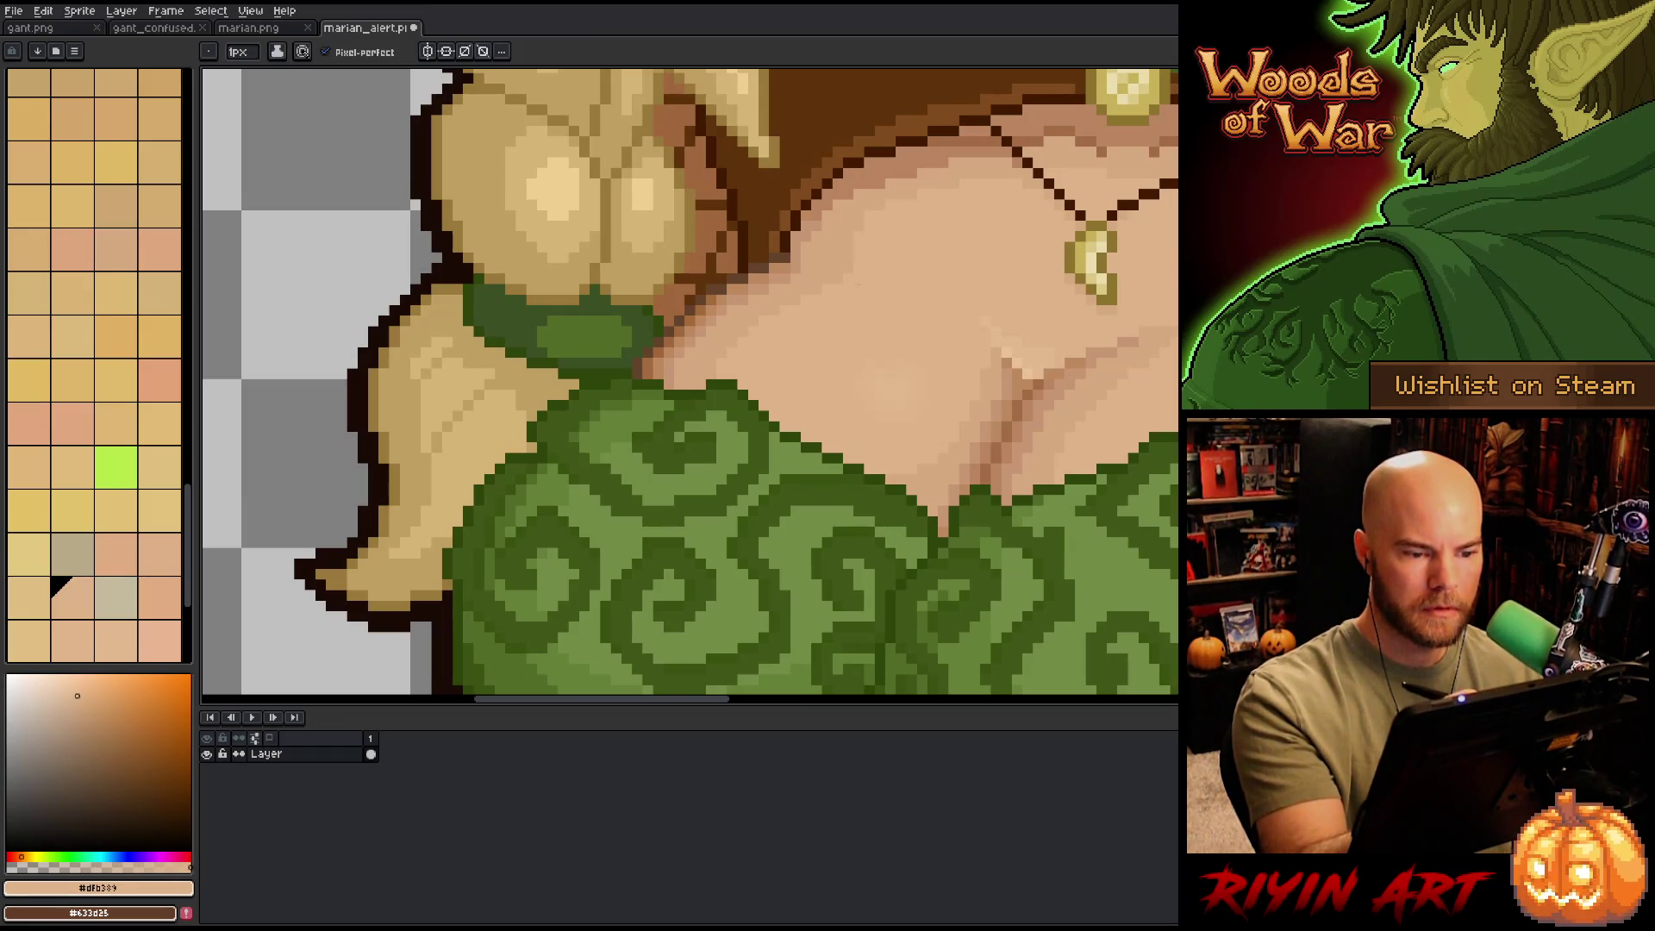
{"action": "mouse_move", "coordinate": [1145, 406]}
{"action": "left_mouse_down"}
{"action": "mouse_move", "coordinate": [989, 443]}
{"action": "mouse_move", "coordinate": [448, 426]}
{"action": "left_mouse_up"}
{"action": "scroll", "coordinate": [990, 443], "scroll_direction": "down", "scroll_amount": 4}
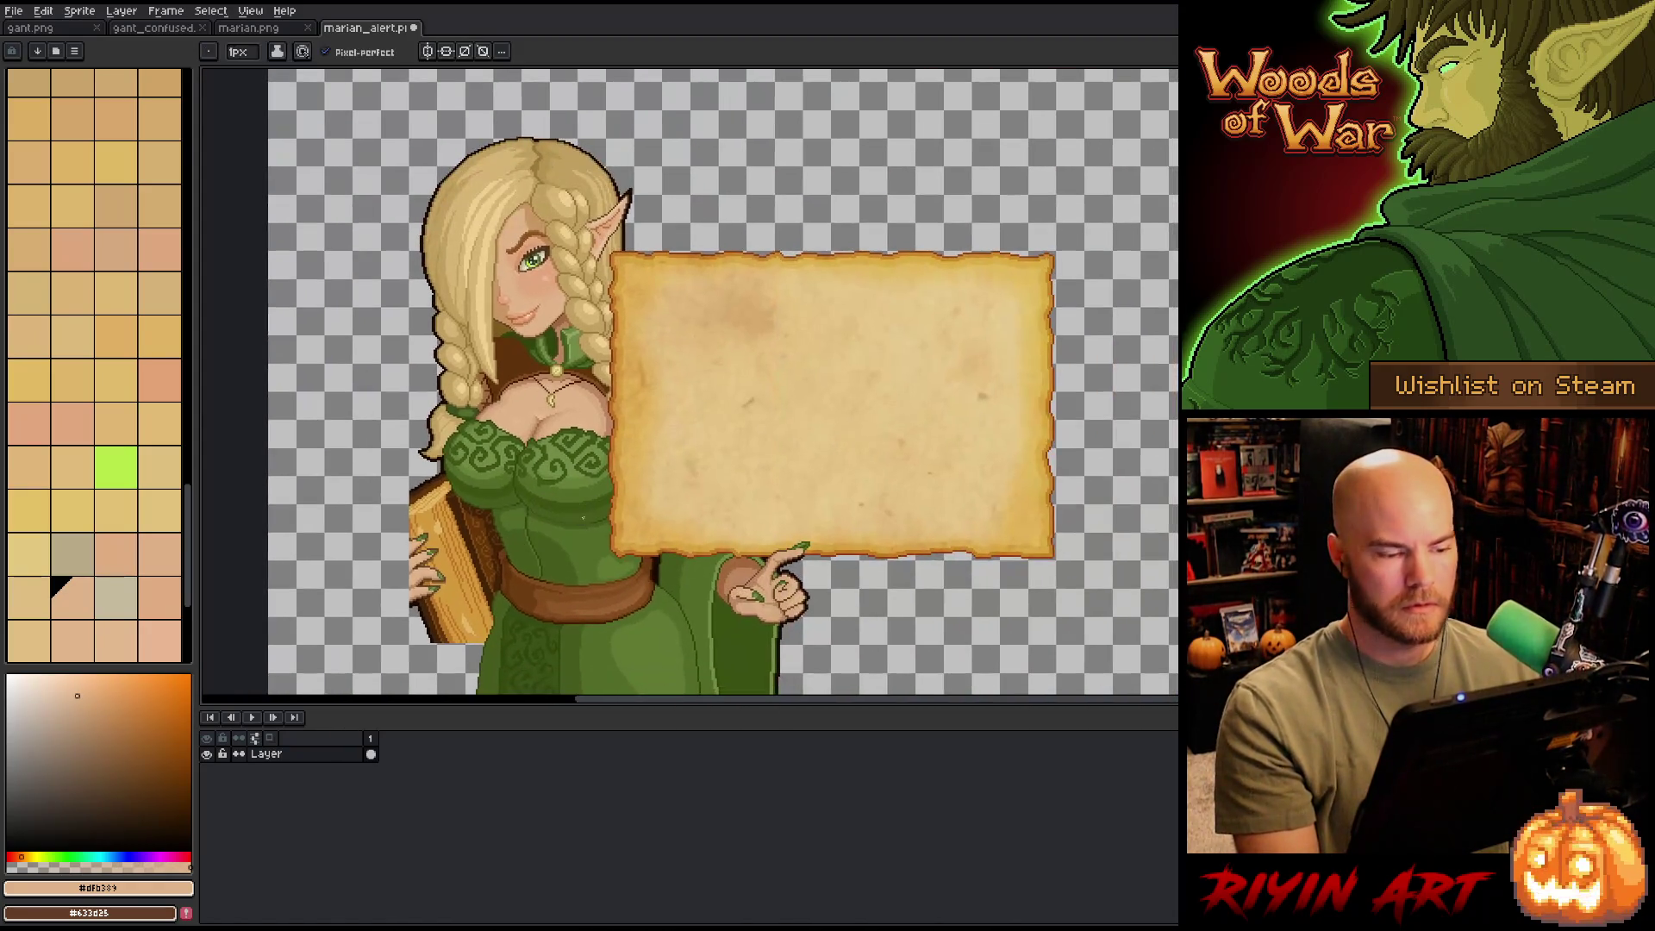
{"action": "scroll", "coordinate": [466, 435], "scroll_direction": "up", "scroll_amount": 2}
{"action": "scroll", "coordinate": [505, 424], "scroll_direction": "up", "scroll_amount": 2}
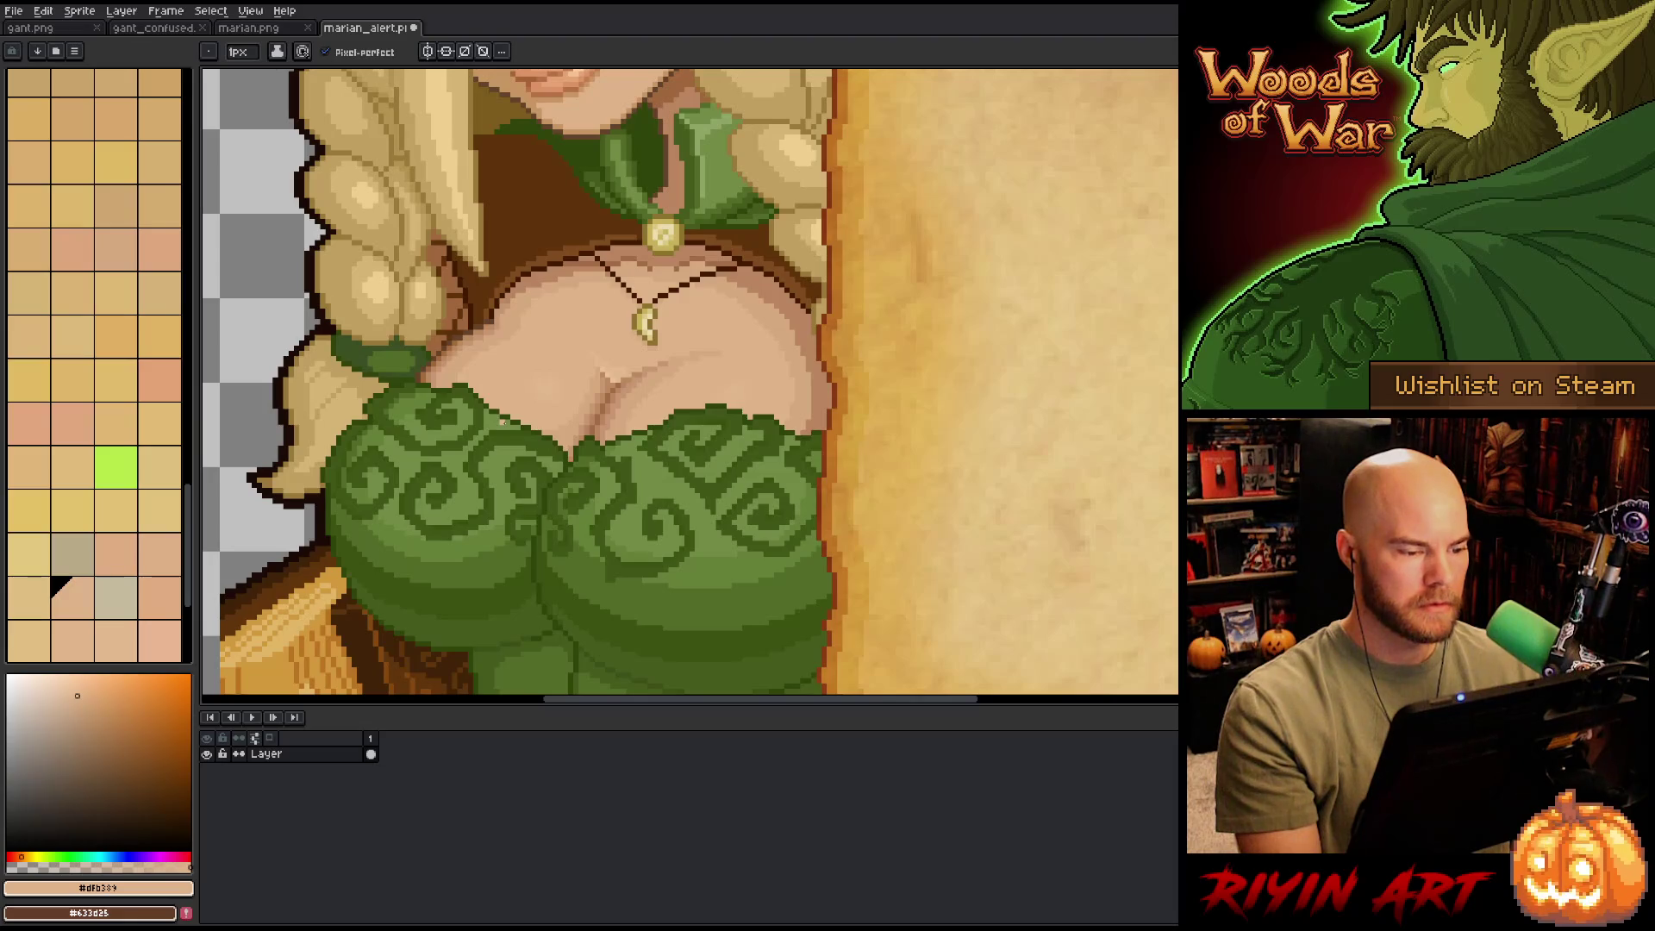
{"action": "scroll", "coordinate": [506, 423], "scroll_direction": "down", "scroll_amount": 3}
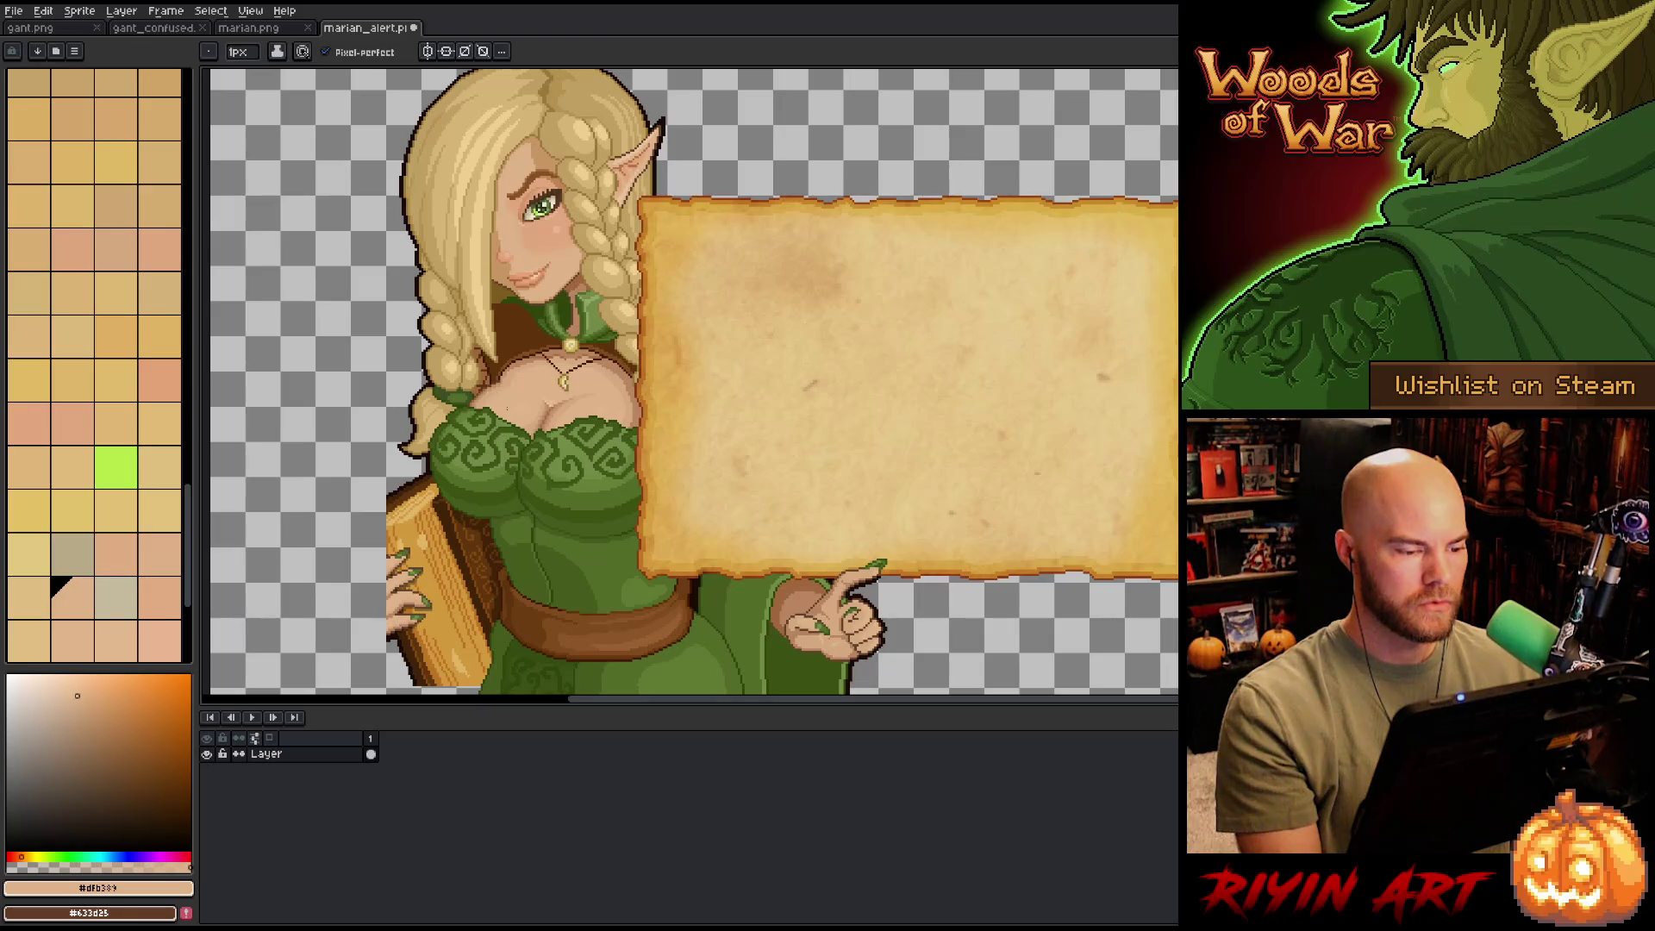
{"action": "scroll", "coordinate": [507, 412], "scroll_direction": "up", "scroll_amount": 3}
{"action": "key", "text": "q"}
{"action": "mouse_move", "coordinate": [588, 369]}
{"action": "left_mouse_down"}
{"action": "mouse_move", "coordinate": [529, 431]}
{"action": "mouse_move", "coordinate": [499, 338]}
{"action": "left_mouse_up"}
{"action": "left_click_drag", "start_coordinate": [573, 418], "coordinate": [563, 424]}
{"action": "key", "text": "Return"}
{"action": "key", "text": "g"}
{"action": "key", "text": "ctrl+d"}
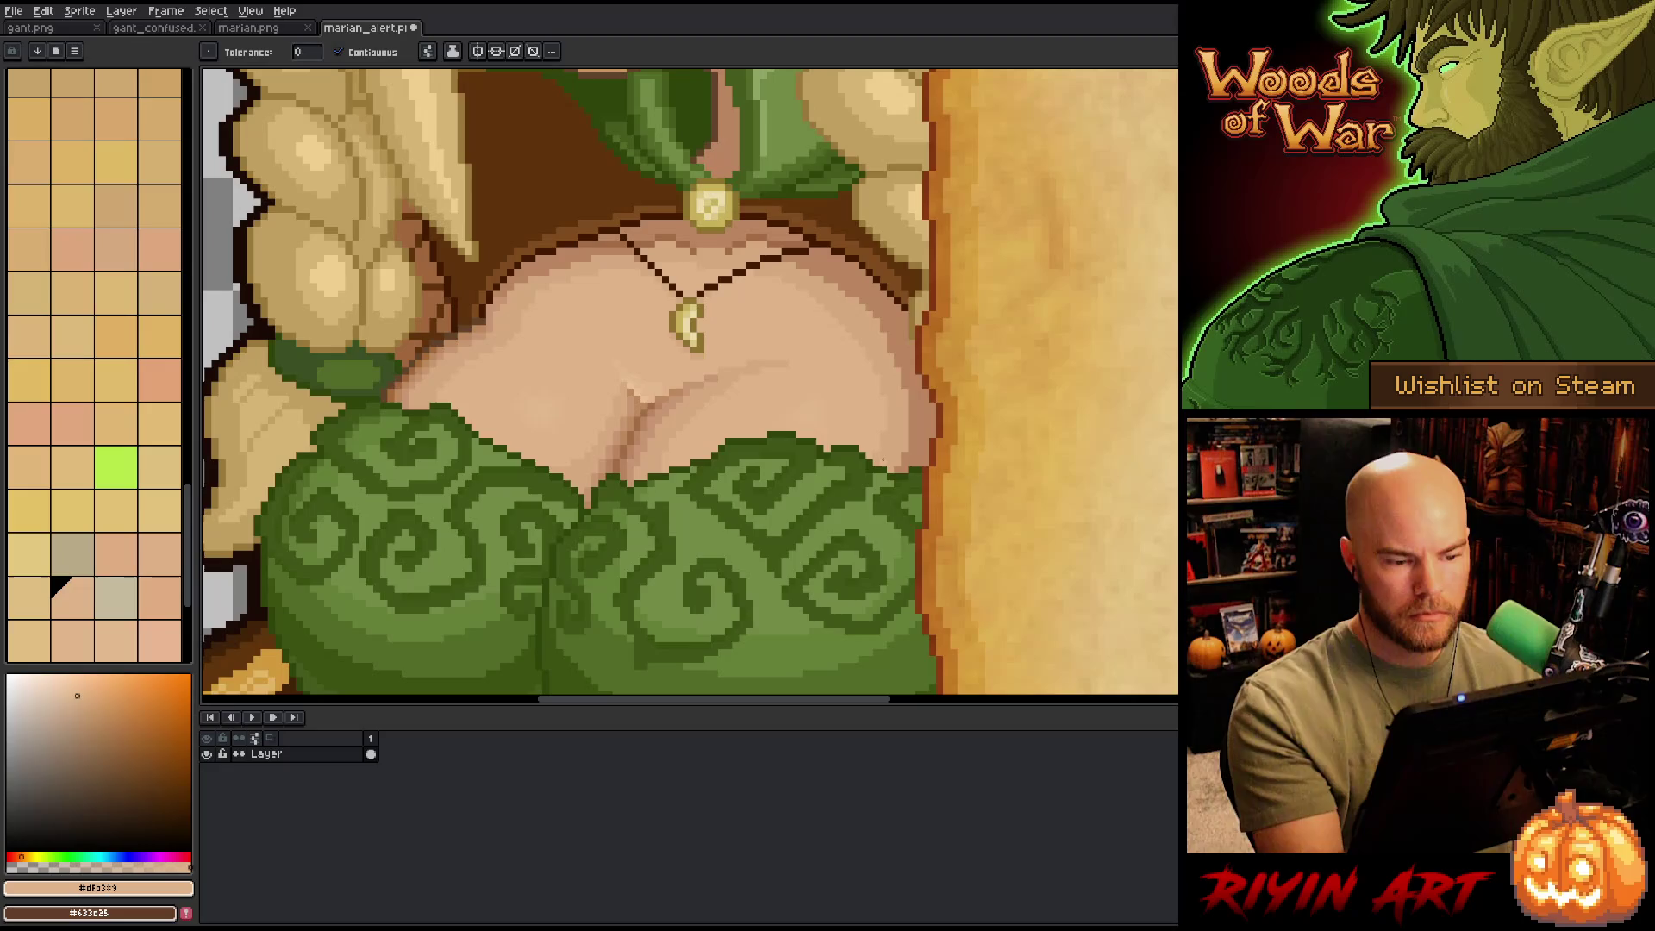
{"action": "scroll", "coordinate": [918, 457], "scroll_direction": "down", "scroll_amount": 5}
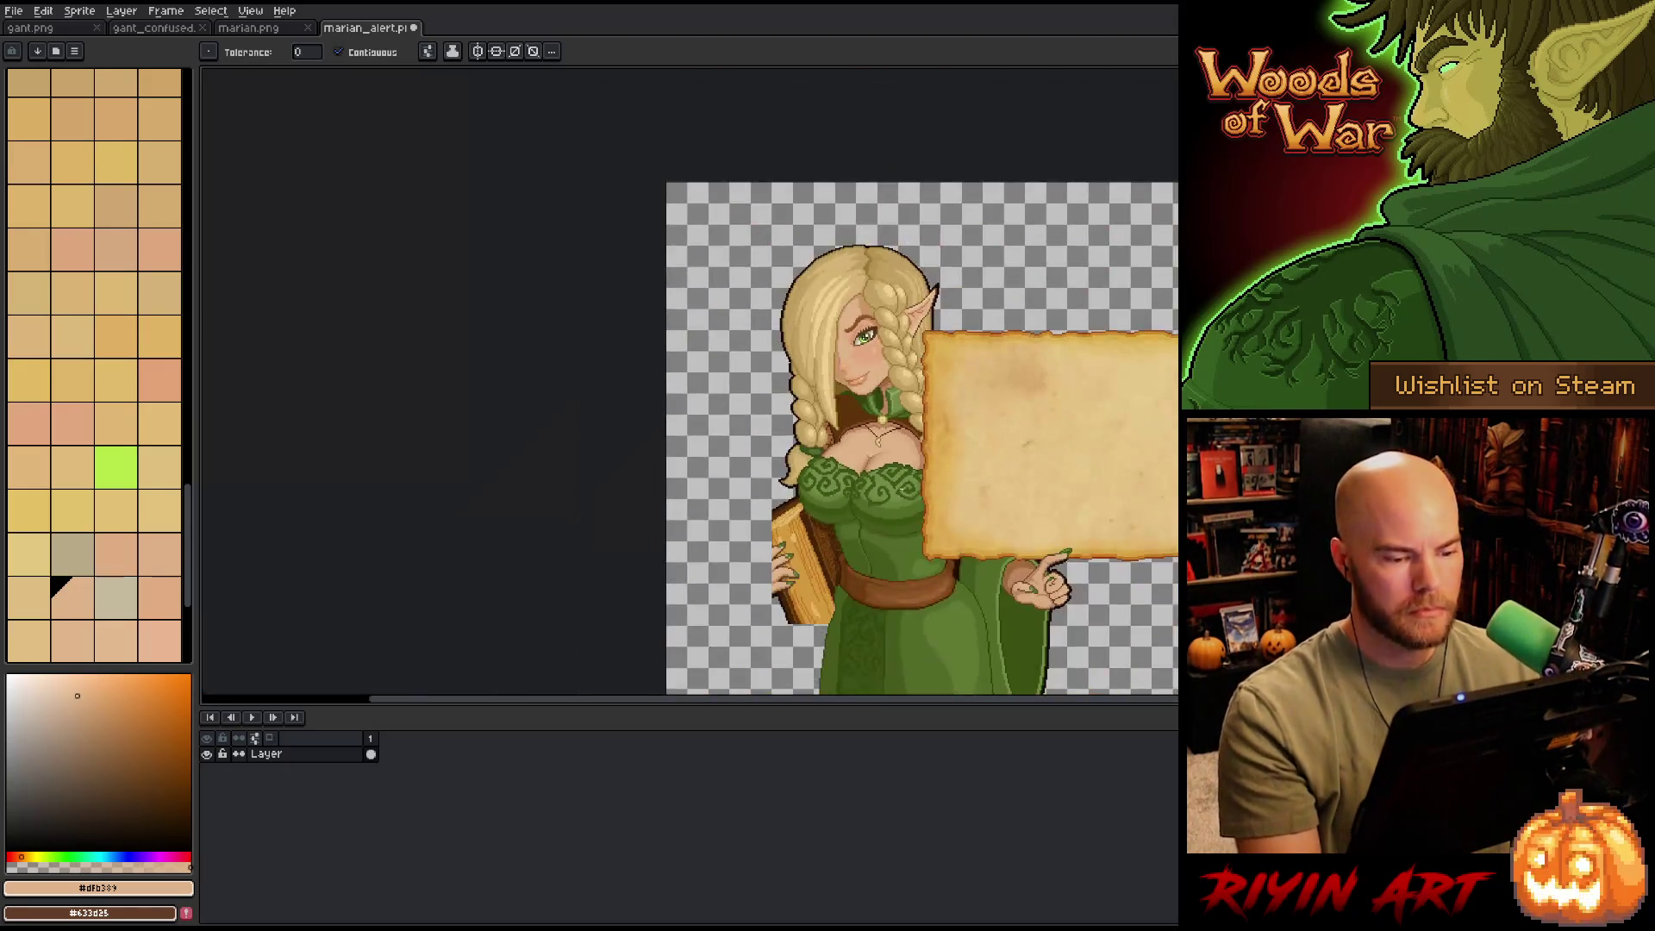
{"action": "scroll", "coordinate": [690, 413], "scroll_direction": "right", "scroll_amount": 3}
{"action": "scroll", "coordinate": [690, 414], "scroll_direction": "up", "scroll_amount": 4}
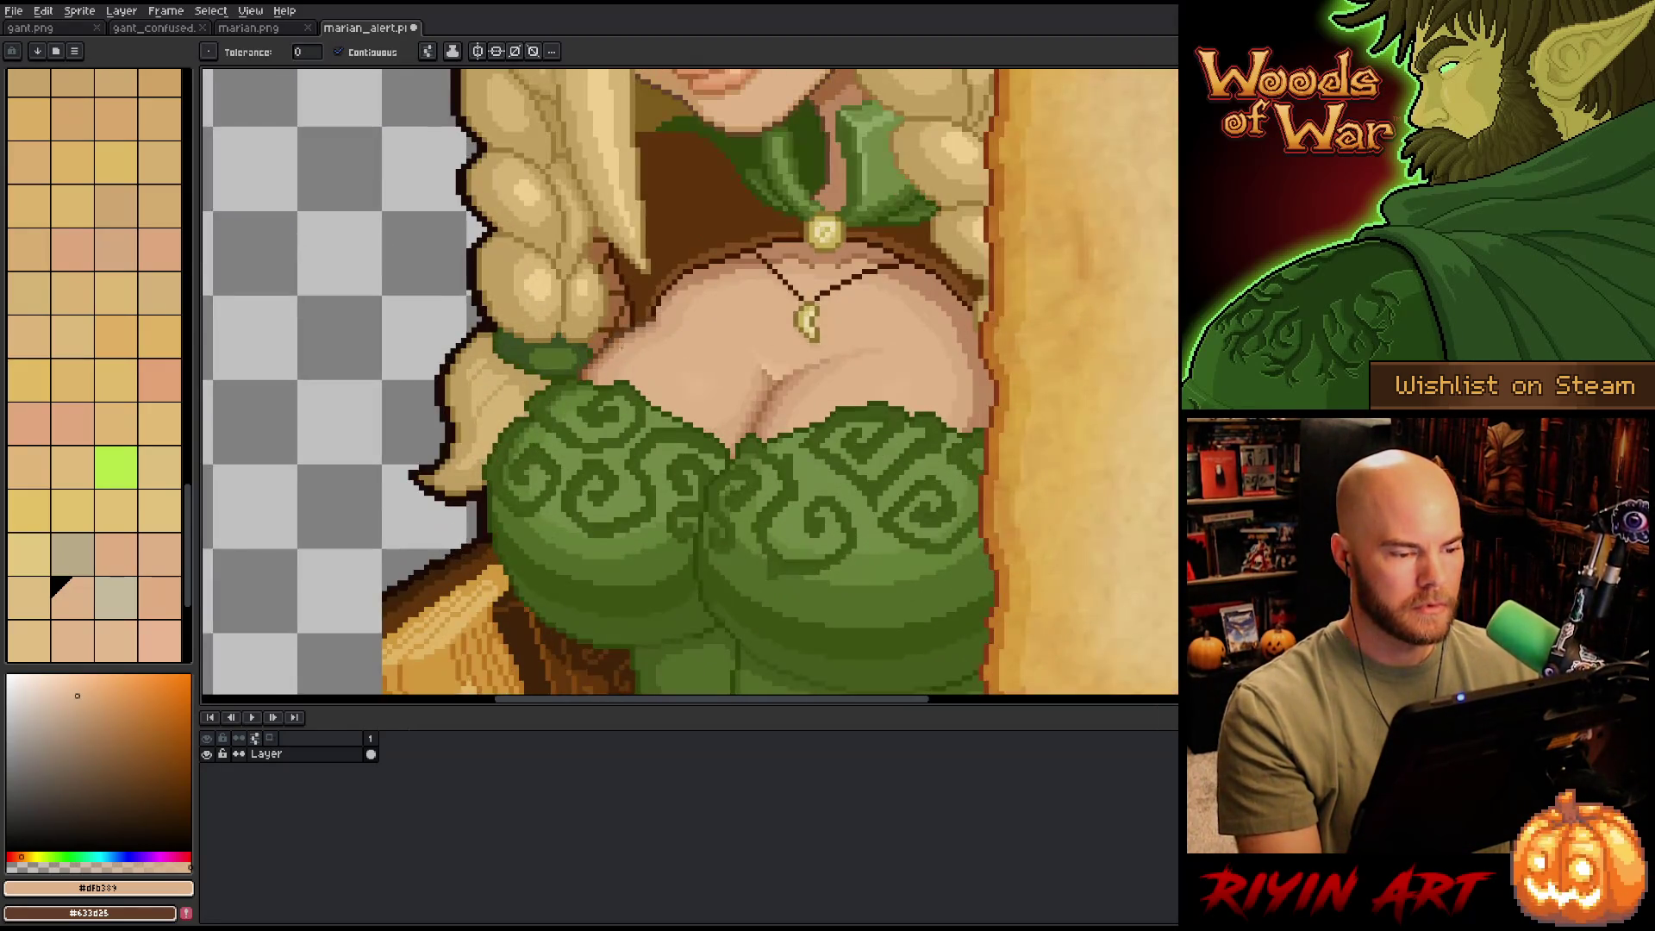
{"action": "scroll", "coordinate": [530, 358], "scroll_direction": "down", "scroll_amount": 4}
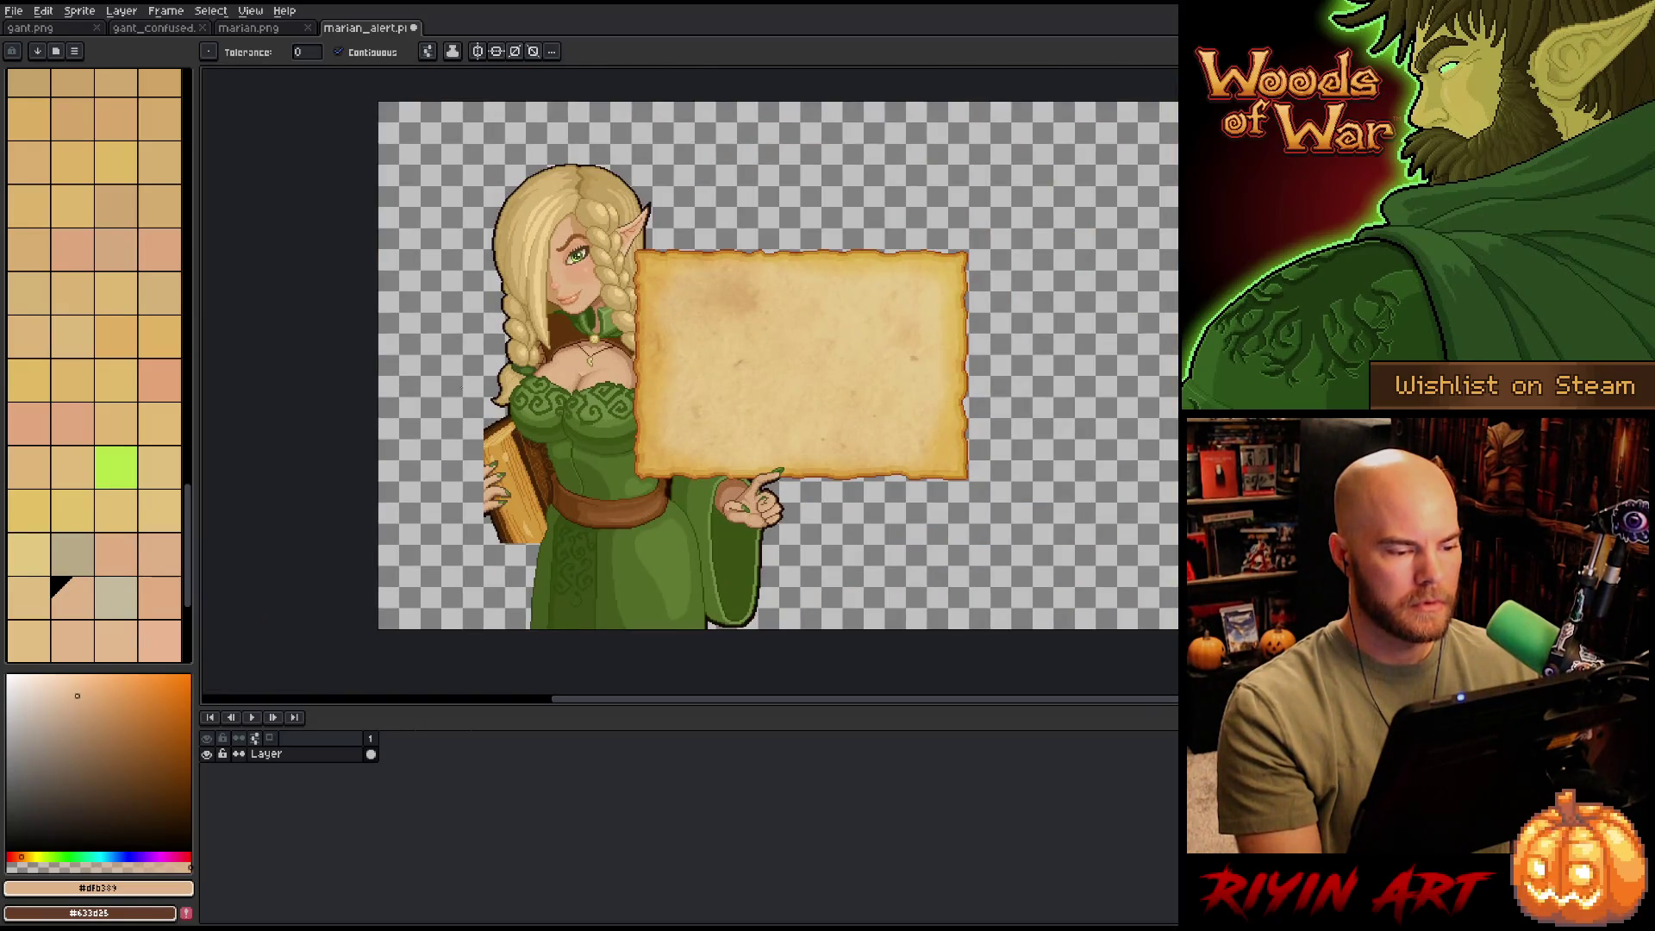
{"action": "scroll", "coordinate": [488, 347], "scroll_direction": "up", "scroll_amount": 1}
{"action": "scroll", "coordinate": [489, 348], "scroll_direction": "down", "scroll_amount": 3}
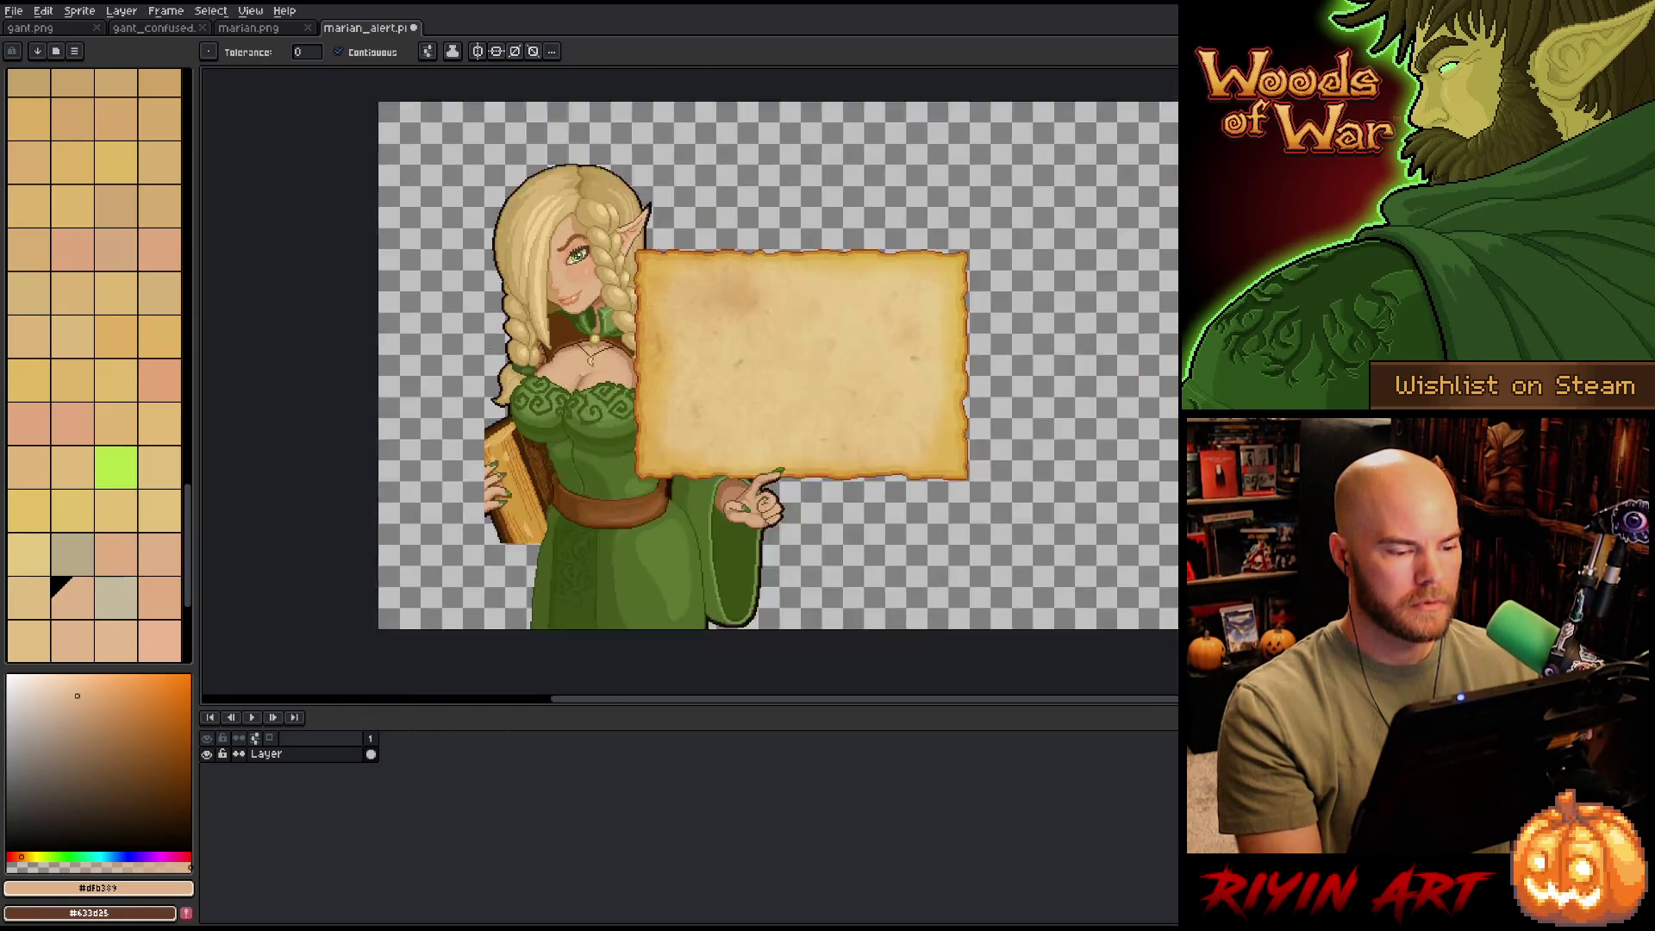
{"action": "scroll", "coordinate": [680, 432], "scroll_direction": "up", "scroll_amount": 2}
{"action": "key", "text": "space"}
{"action": "left_click_drag", "start_coordinate": [685, 457], "coordinate": [684, 450]}
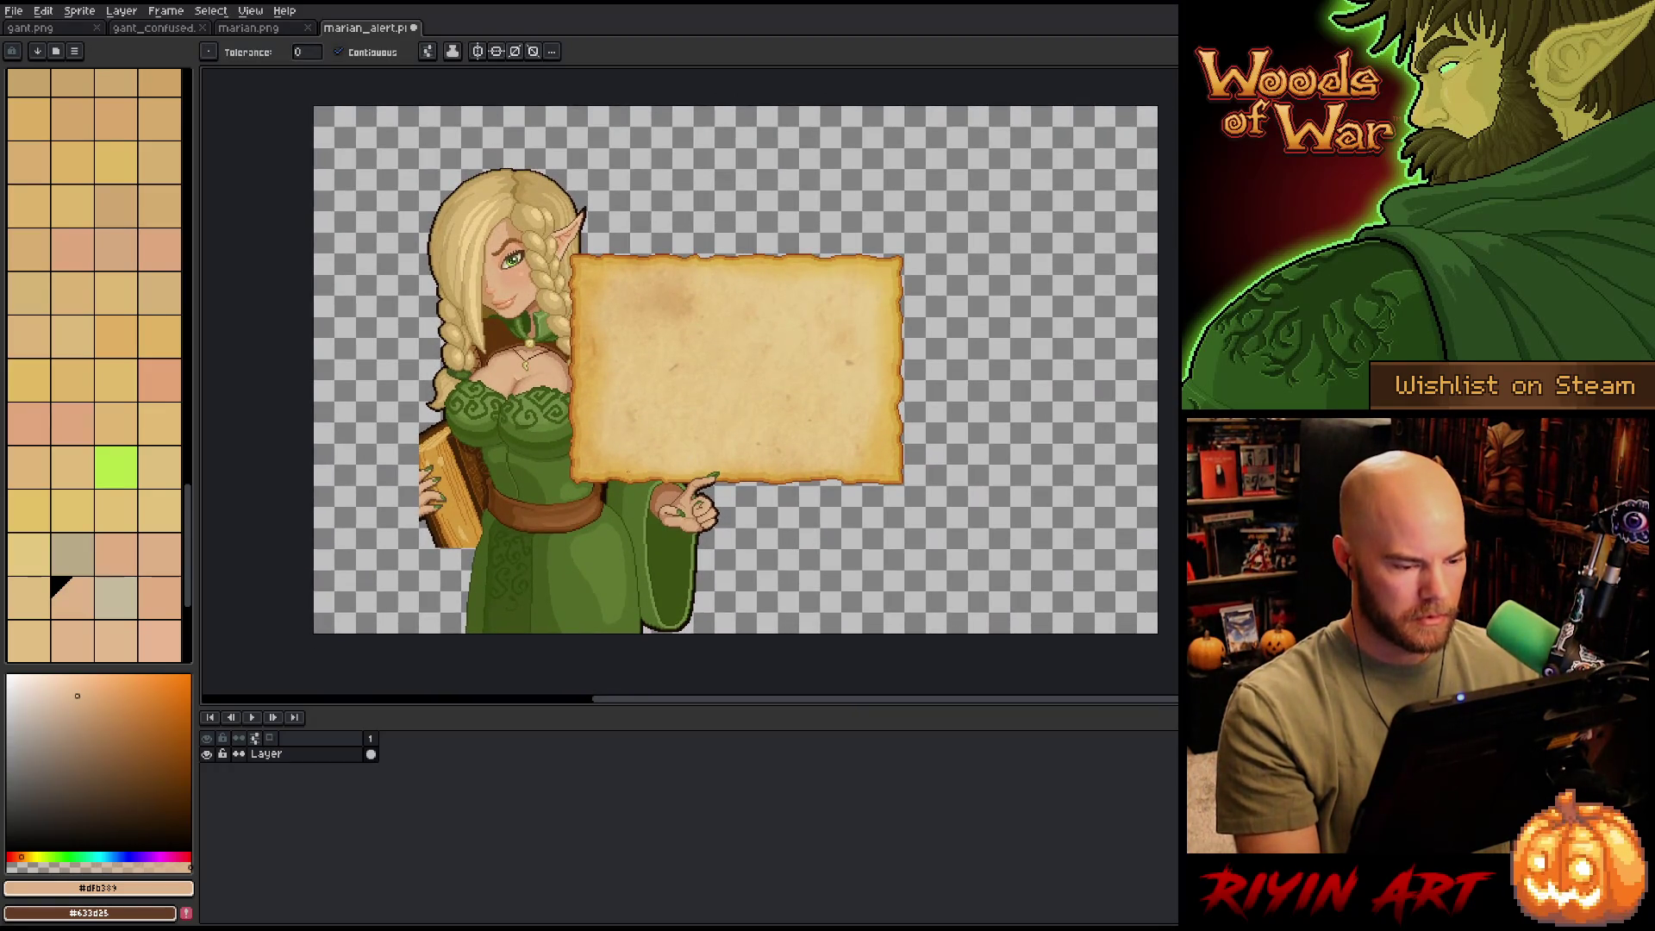
{"action": "key", "text": "m"}
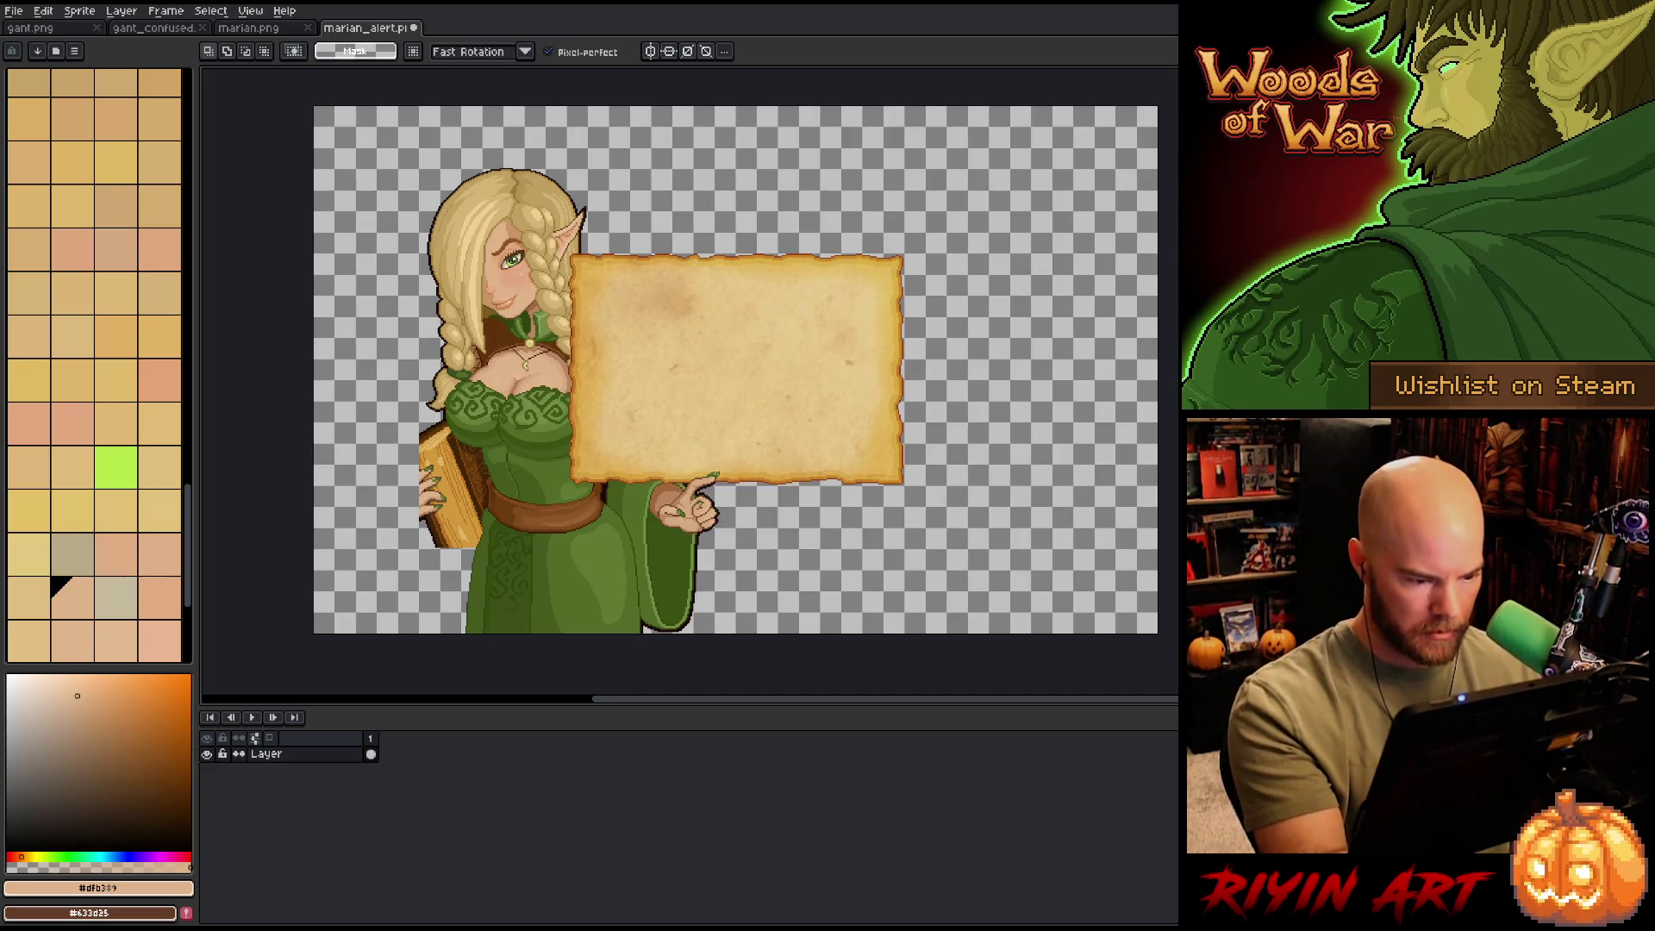
- Copy the lassoed pointing hand to a new layer and enlarge it to about 72×71 px
{"action": "mouse_move", "coordinate": [717, 470]}
{"action": "left_mouse_down"}
{"action": "mouse_move", "coordinate": [723, 530]}
{"action": "mouse_move", "coordinate": [700, 466]}
{"action": "left_mouse_up"}
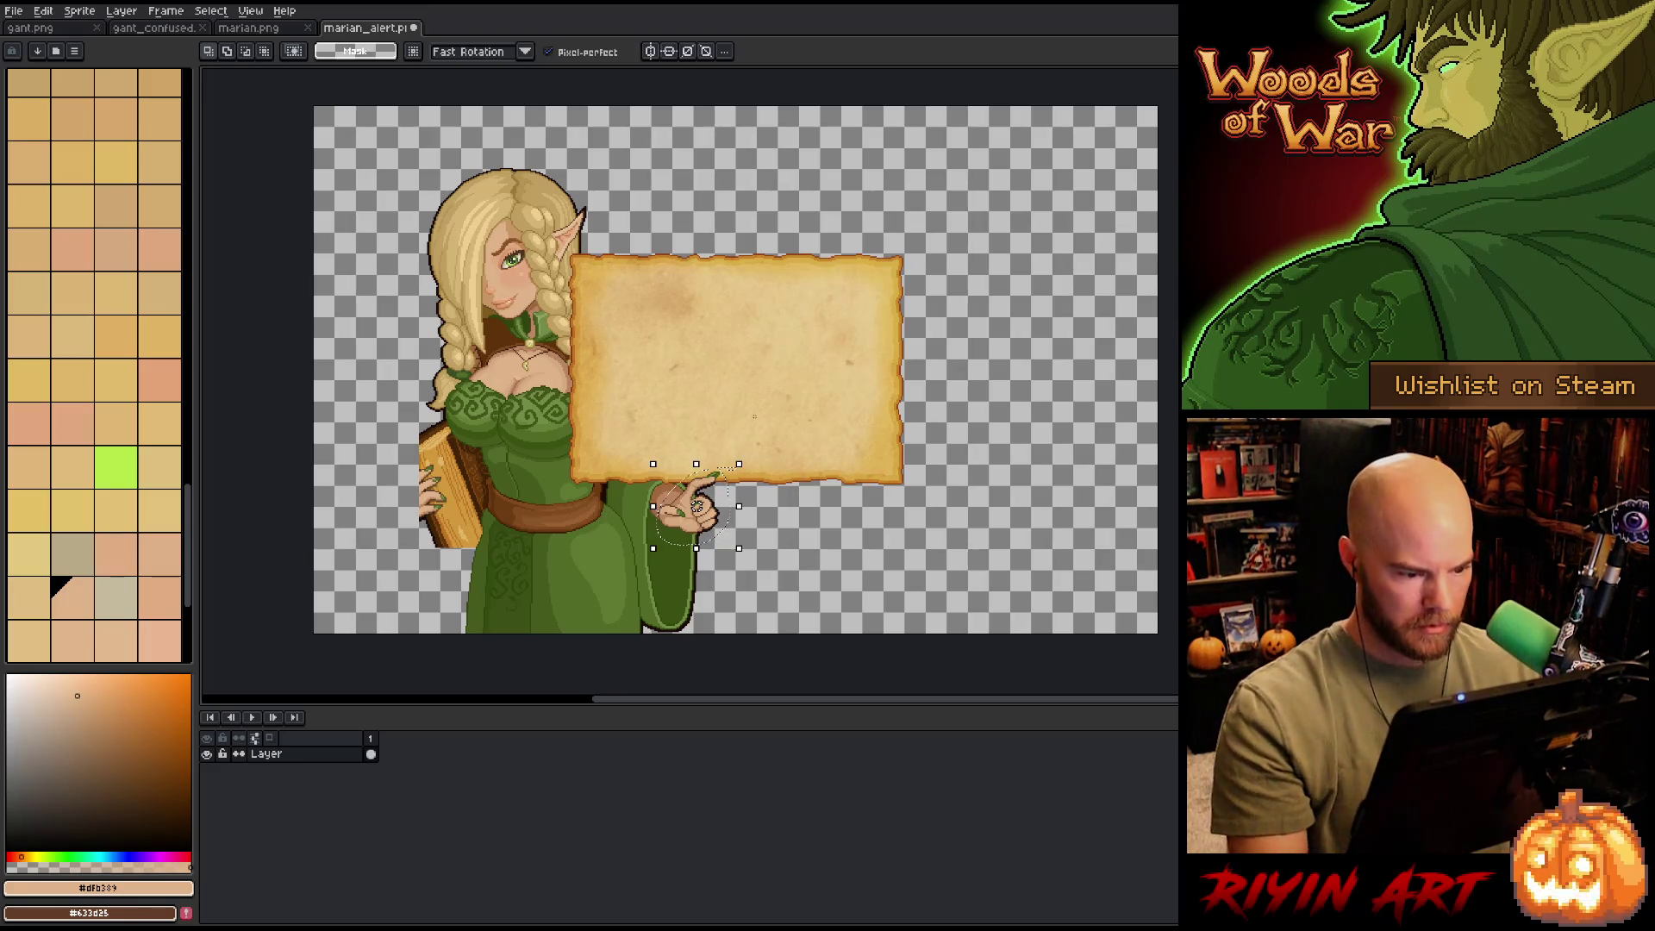
{"action": "key", "text": "ctrl+j"}
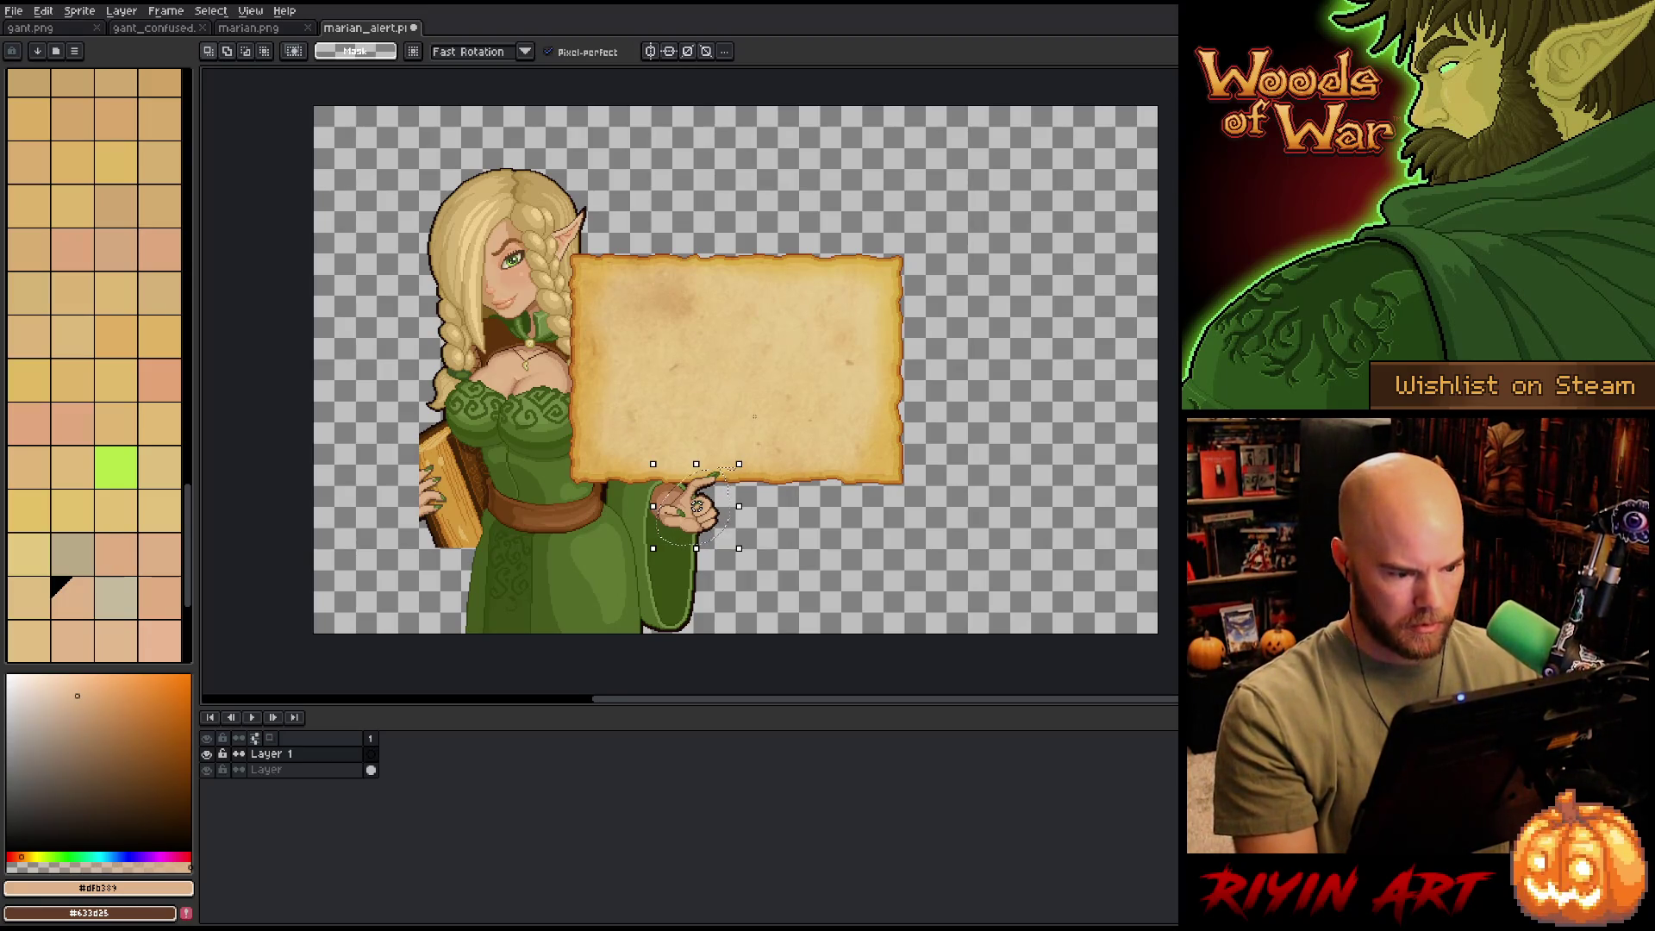
{"action": "key", "text": "ctrl+t"}
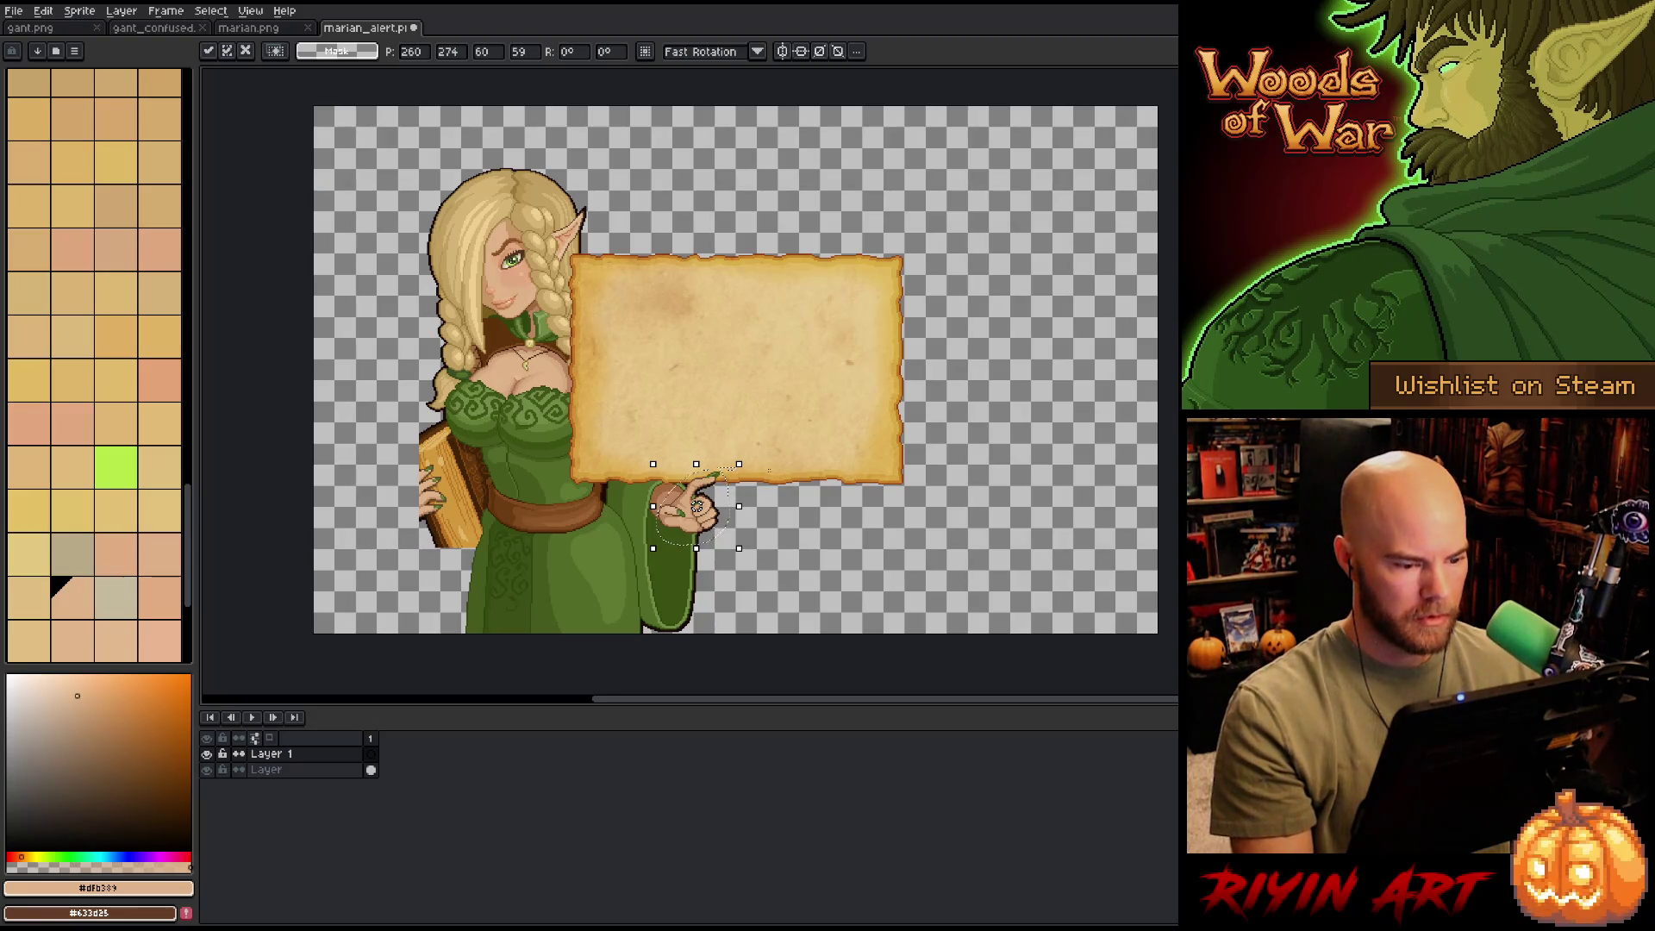
{"action": "left_click_drag", "start_coordinate": [746, 458], "coordinate": [756, 446]}
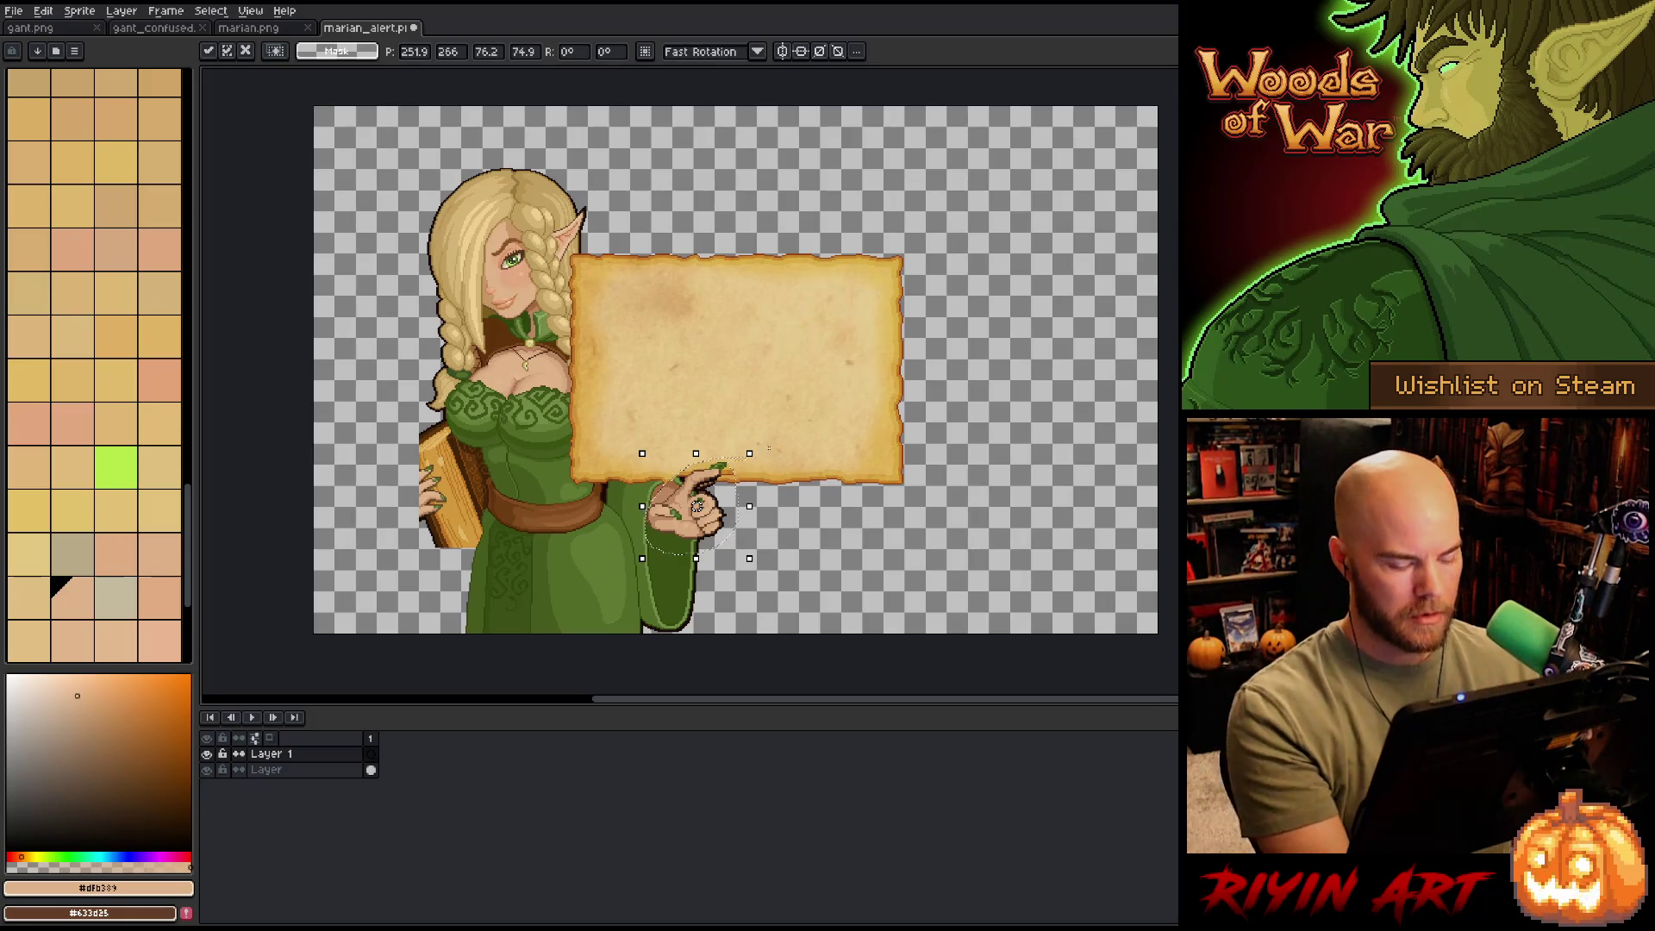
{"action": "key", "text": "Escape"}
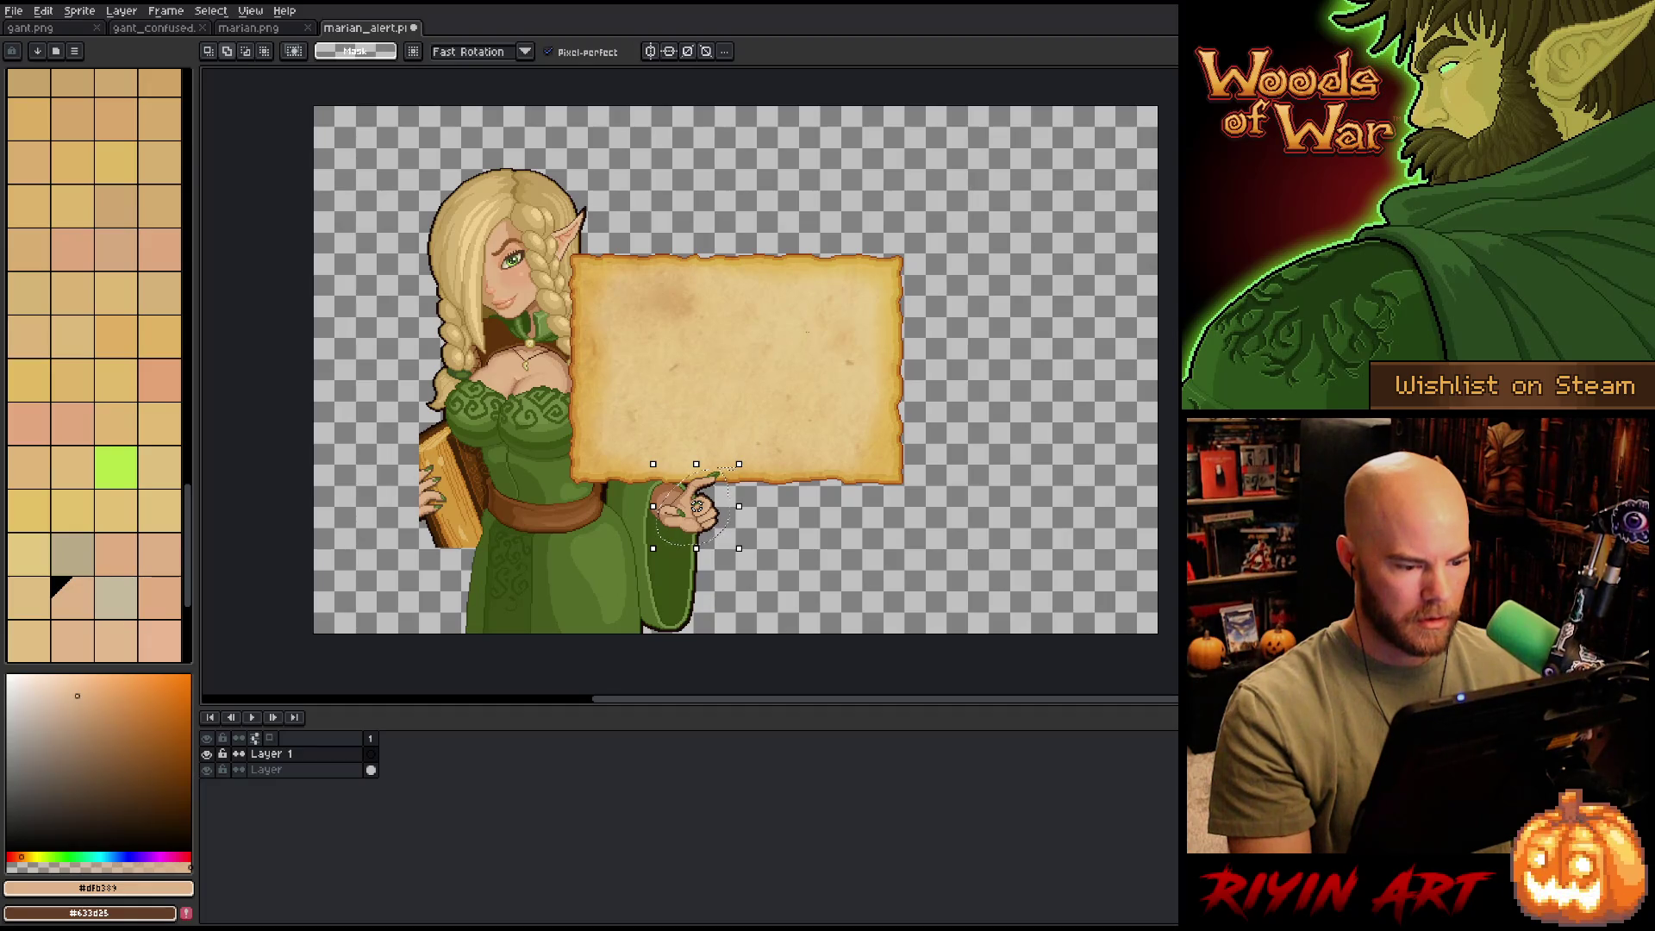
{"action": "left_click", "coordinate": [731, 486]}
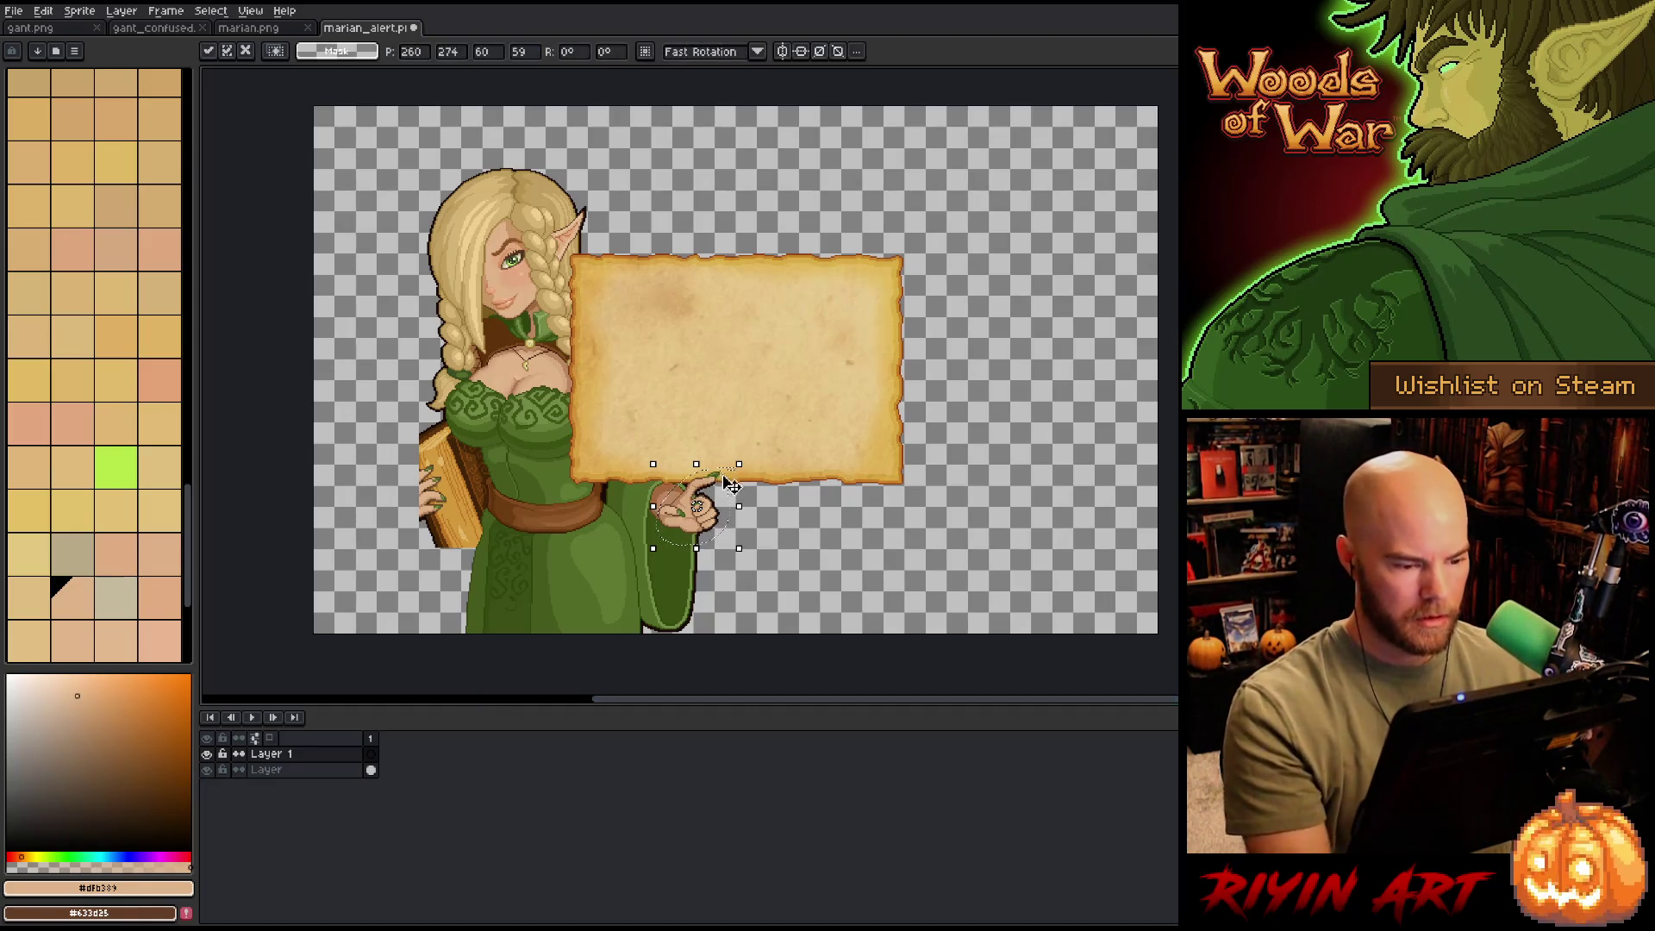
{"action": "left_click_drag", "start_coordinate": [746, 469], "coordinate": [756, 456]}
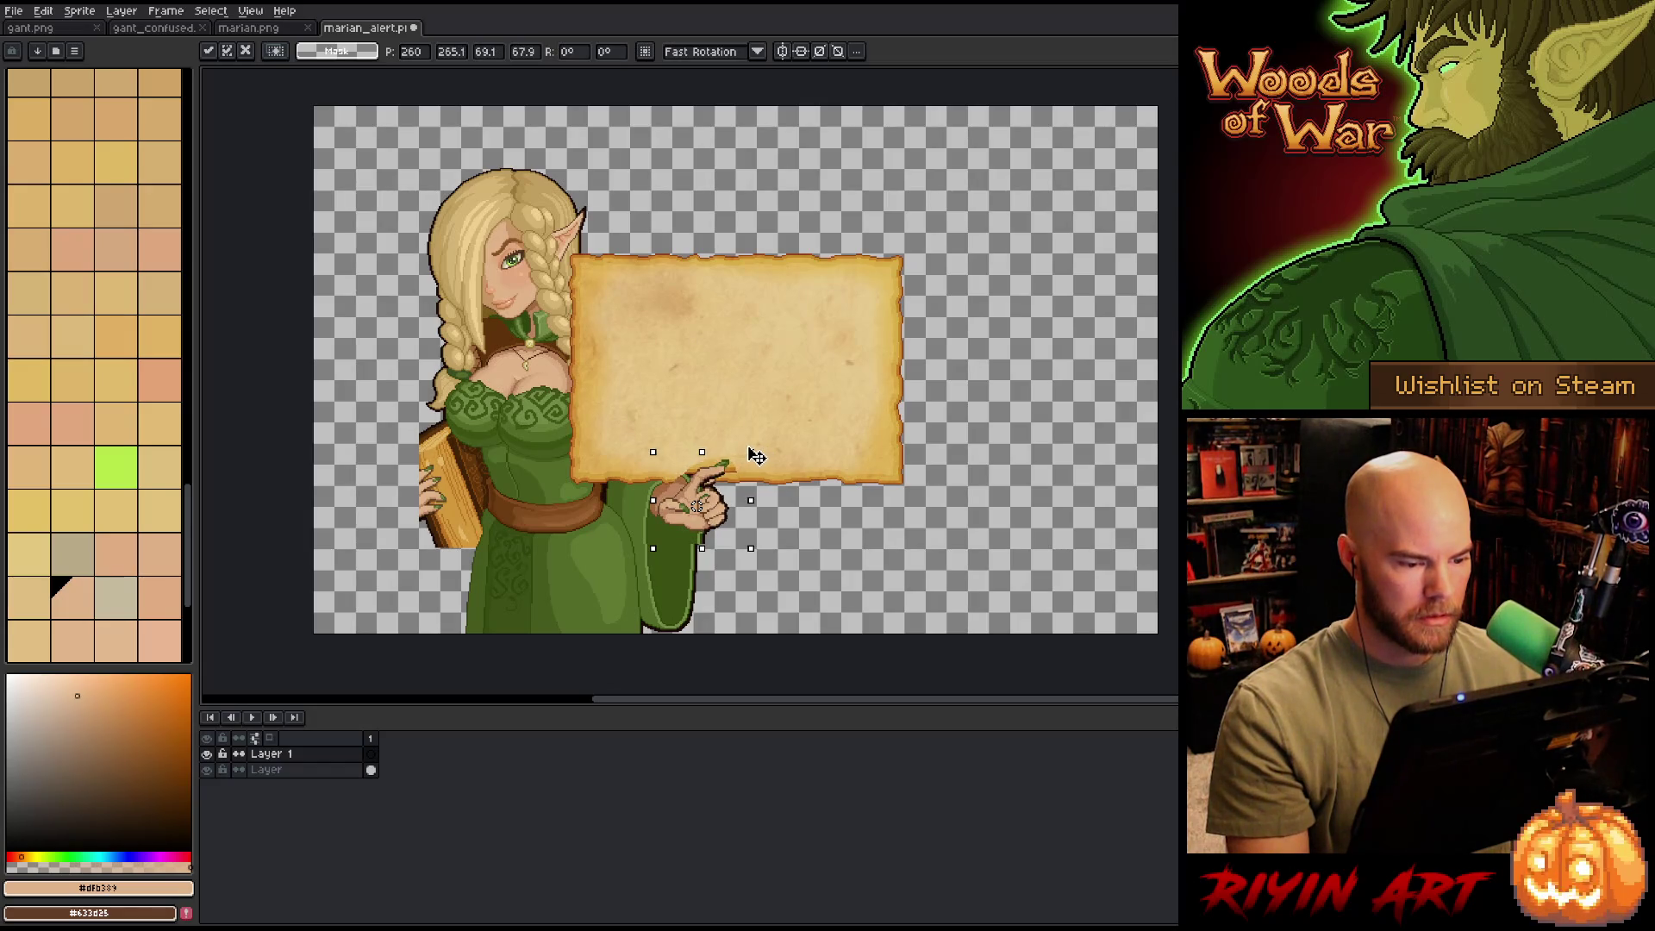
{"action": "key", "text": "Return"}
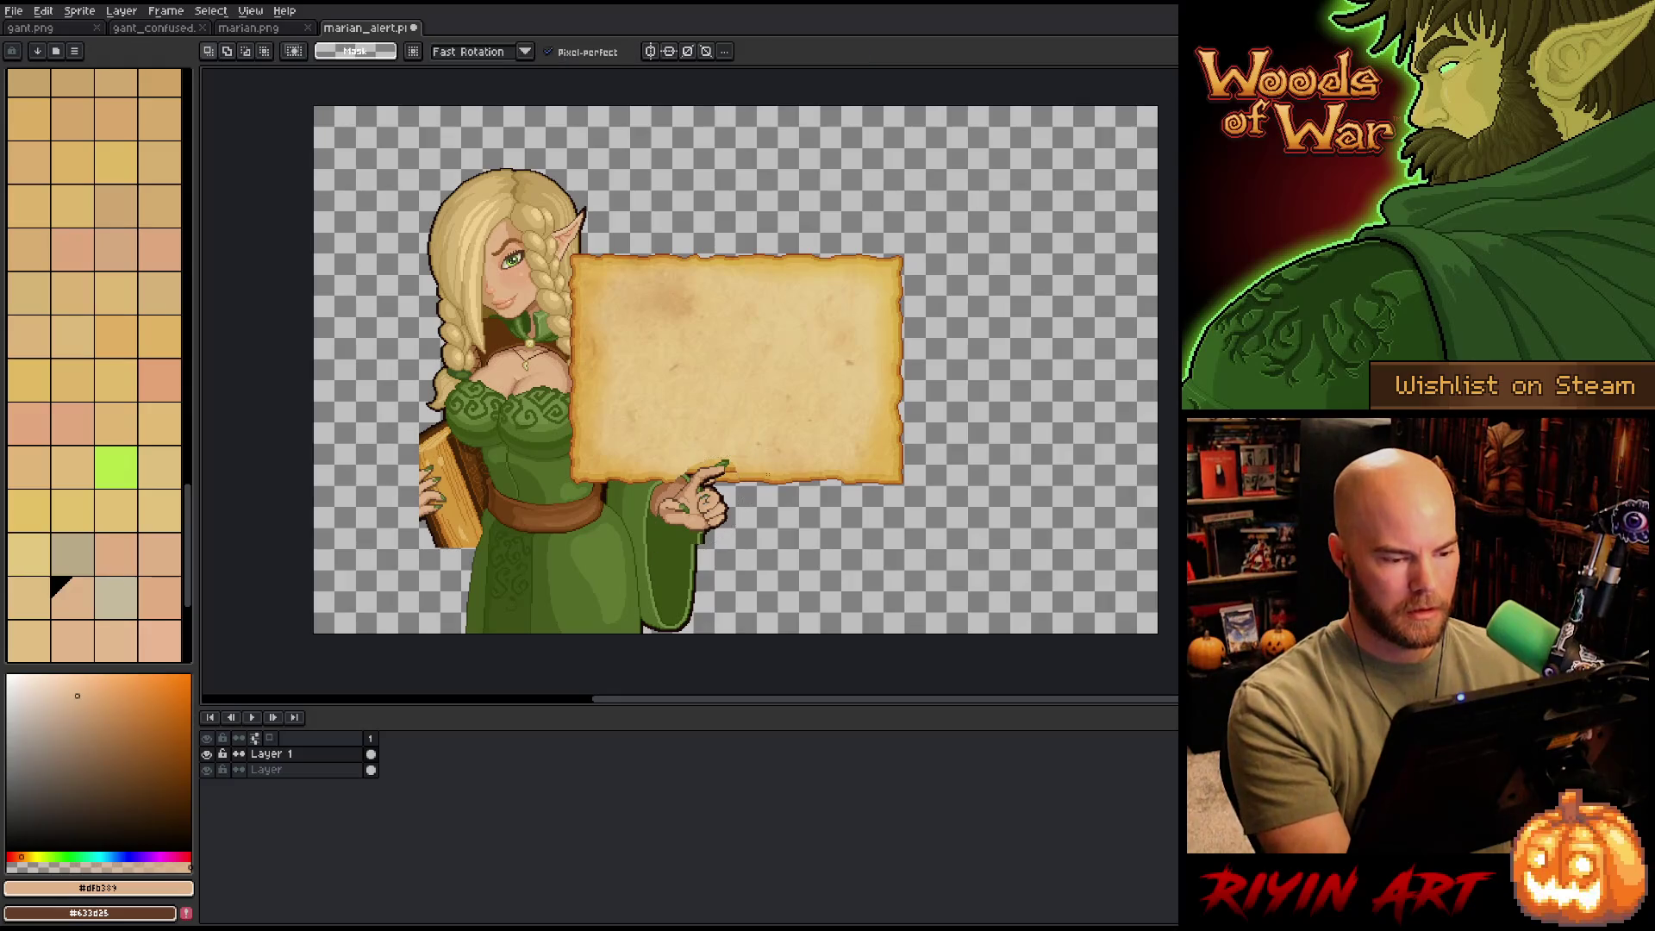
- Frame the enlarged hand and hide the original sprite layer
{"action": "scroll", "coordinate": [768, 475], "scroll_direction": "up", "scroll_amount": 4}
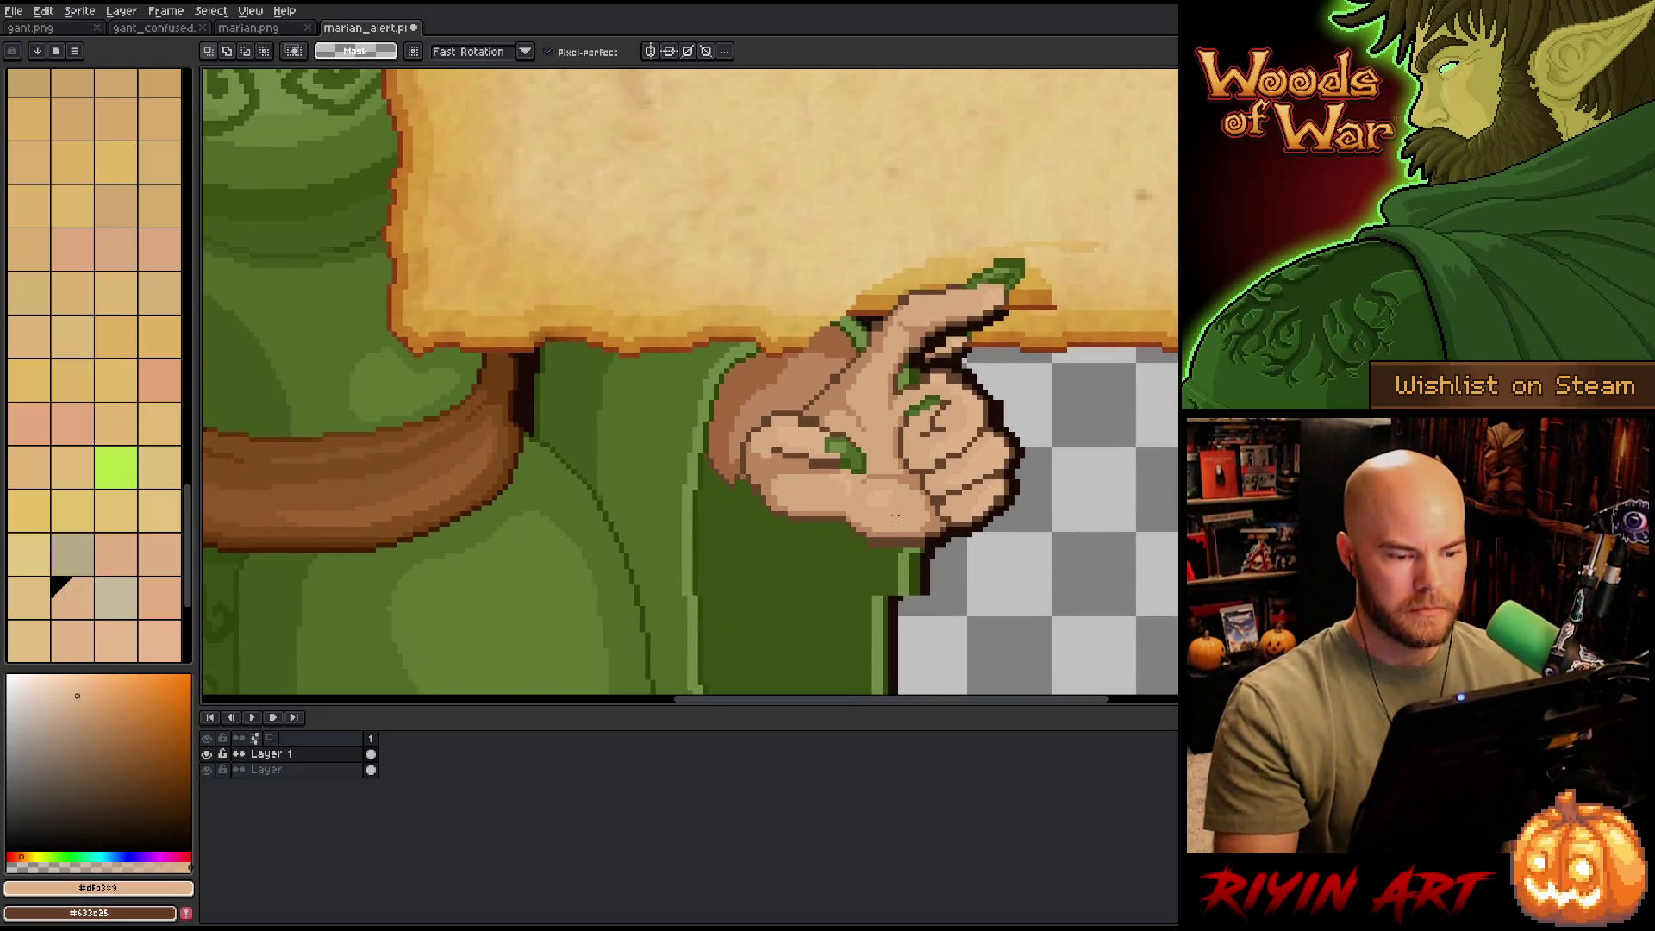
{"action": "left_click_drag", "start_coordinate": [1019, 395], "coordinate": [842, 469]}
{"action": "key", "text": "b"}
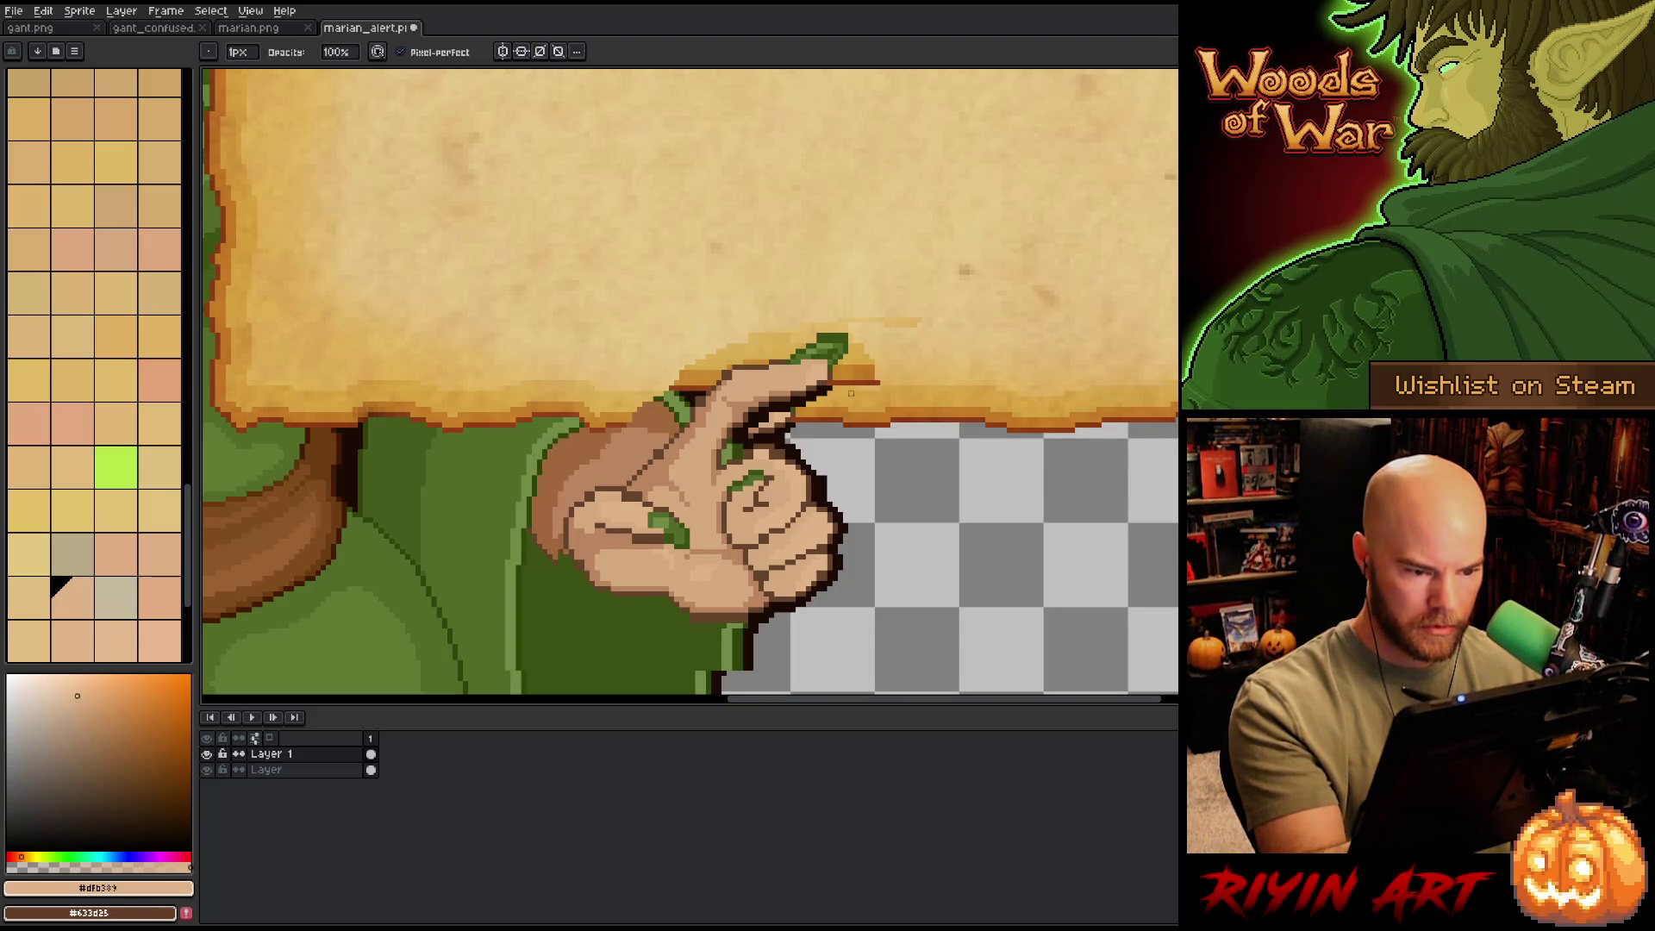
{"action": "left_click", "coordinate": [207, 770]}
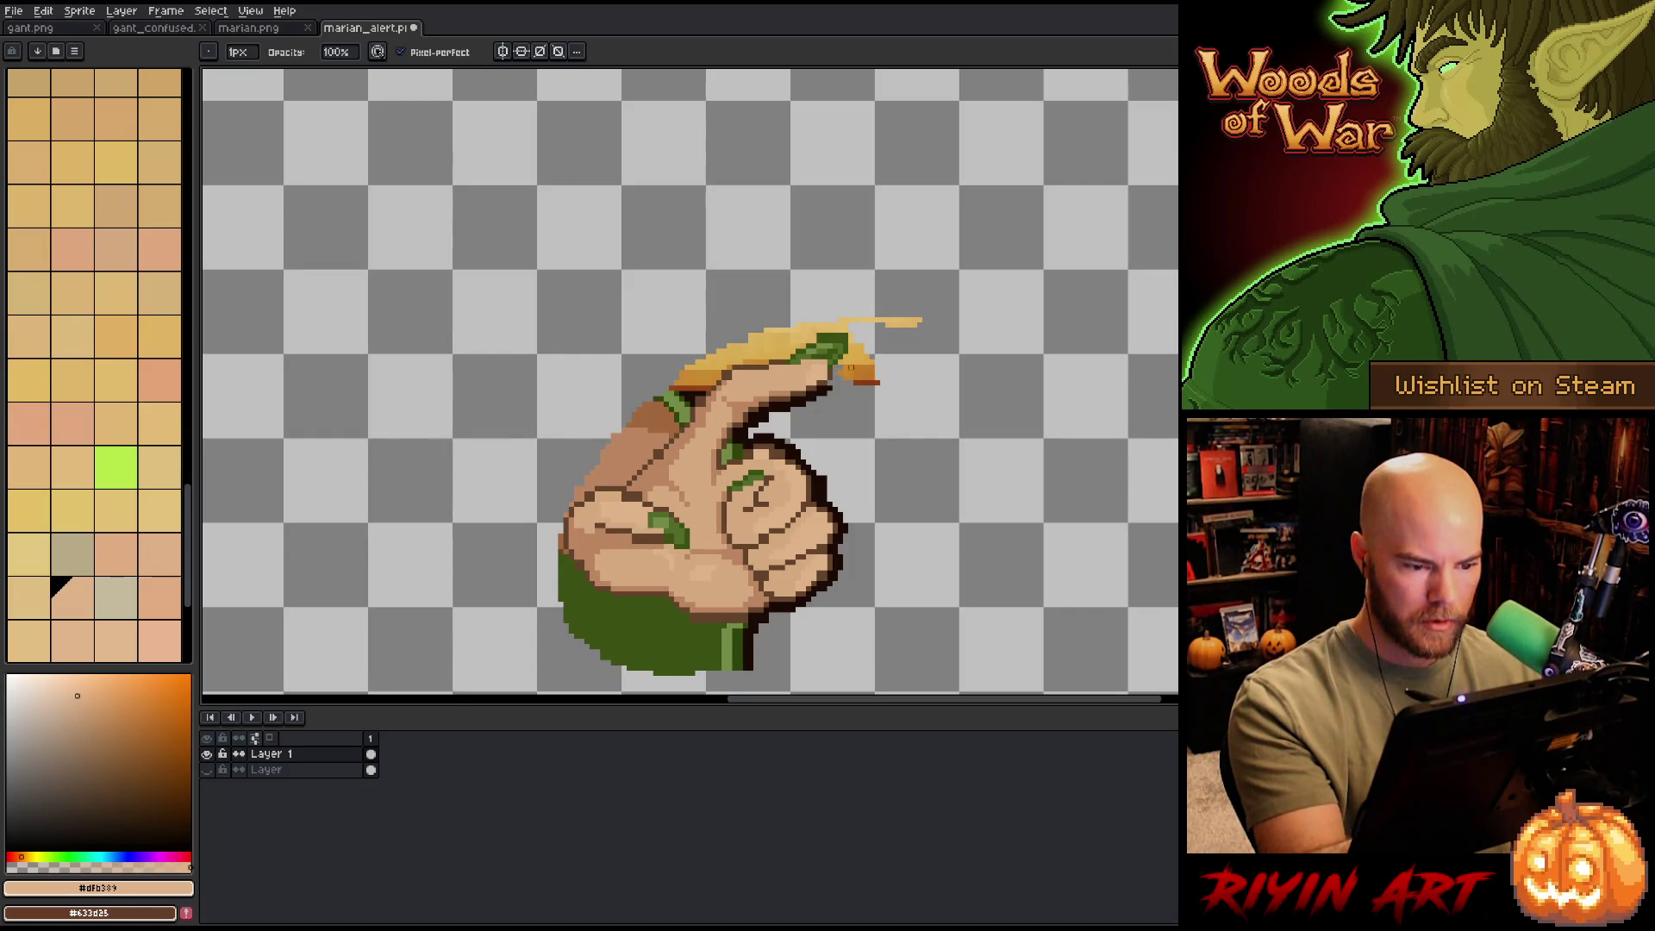
- Magic-wand select a stray dark pixel above the hand, delete it, and deselect
{"action": "key", "text": "w"}
{"action": "left_click", "coordinate": [792, 529]}
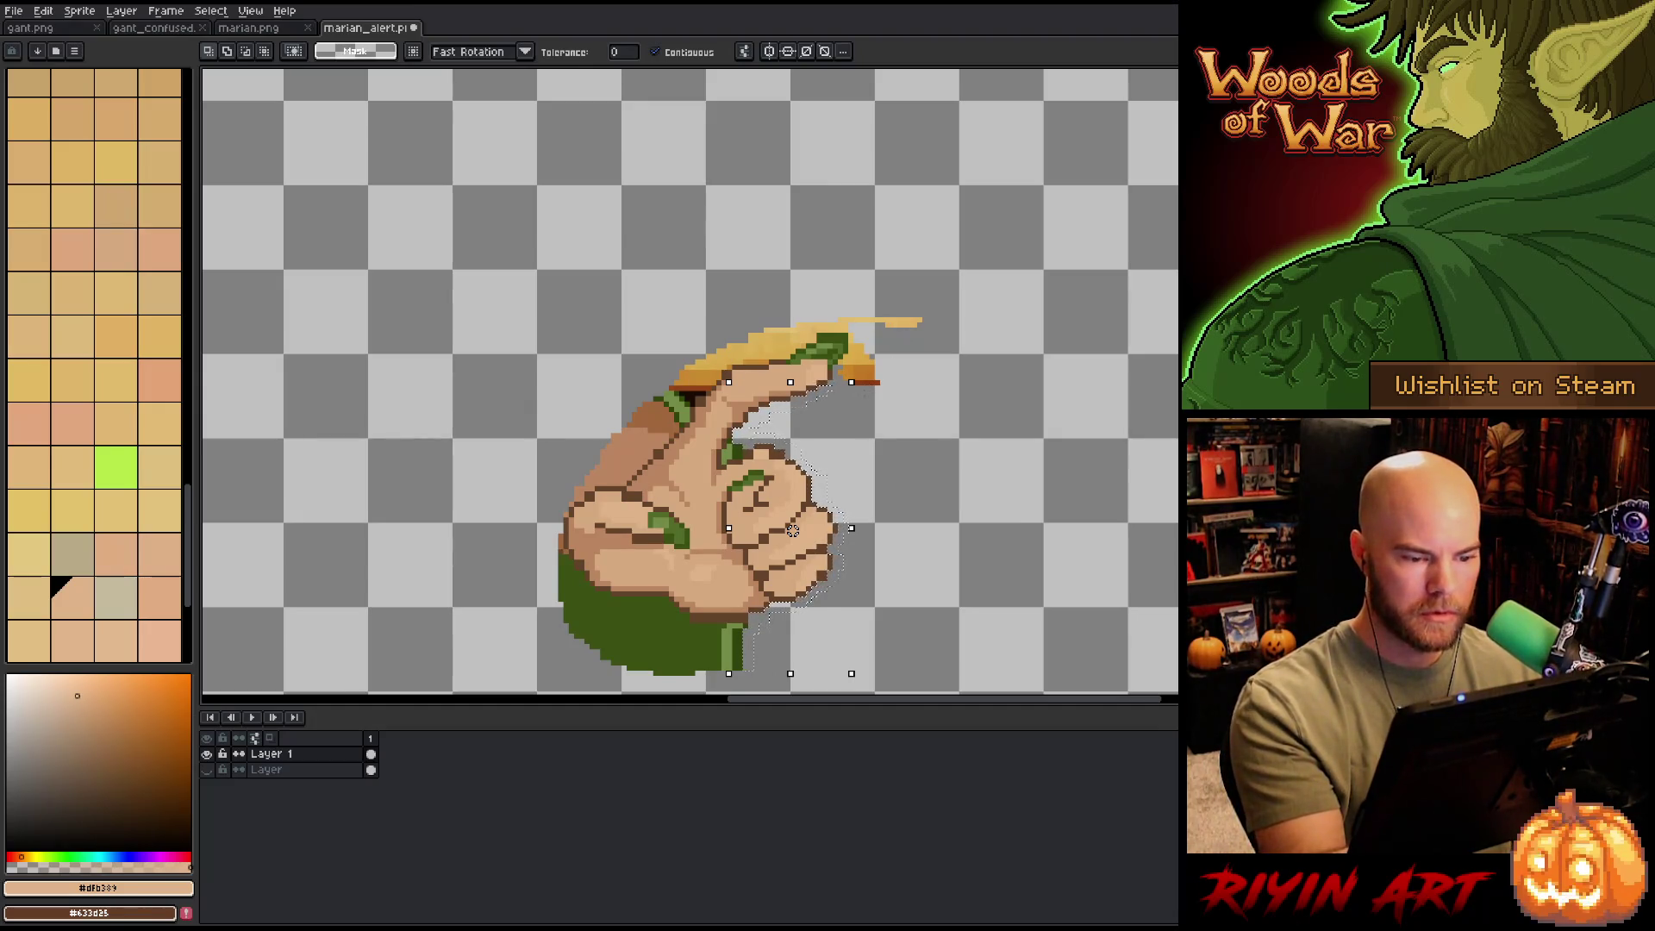
{"action": "left_click", "coordinate": [690, 397]}
{"action": "key", "text": "Delete"}
{"action": "key", "text": "ctrl+d"}
{"action": "key", "text": "b"}
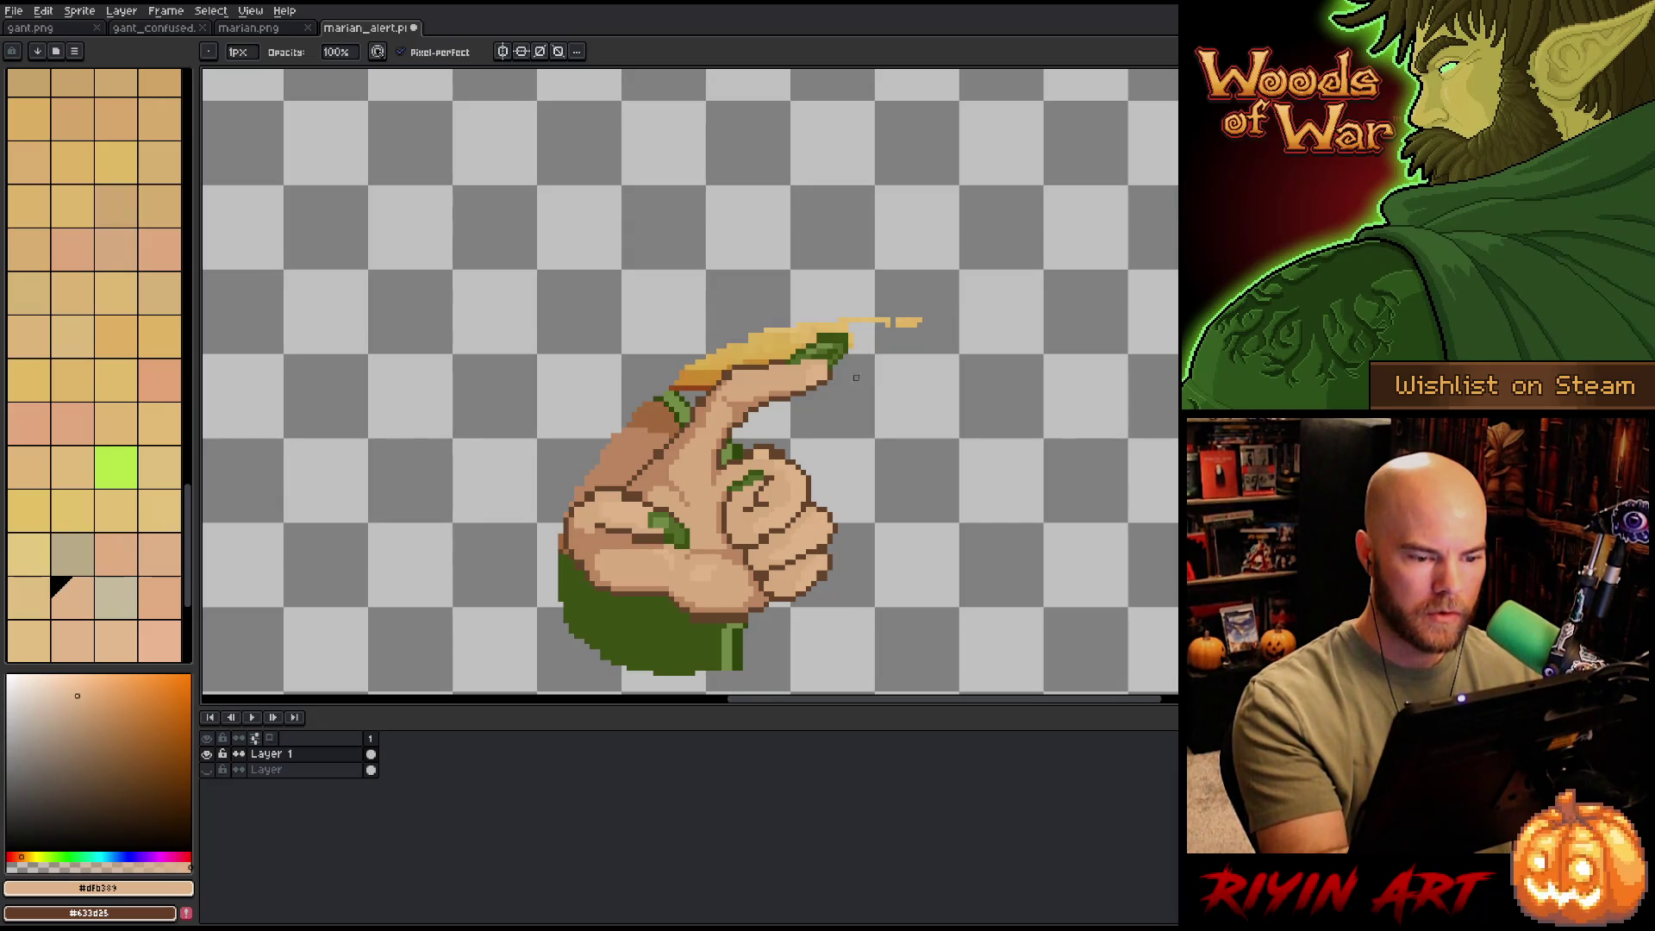
- With a 2px brush, erase the yellow and orange pixels along the finger's top and knuckle
{"action": "left_click_drag", "start_coordinate": [820, 337], "coordinate": [927, 321]}
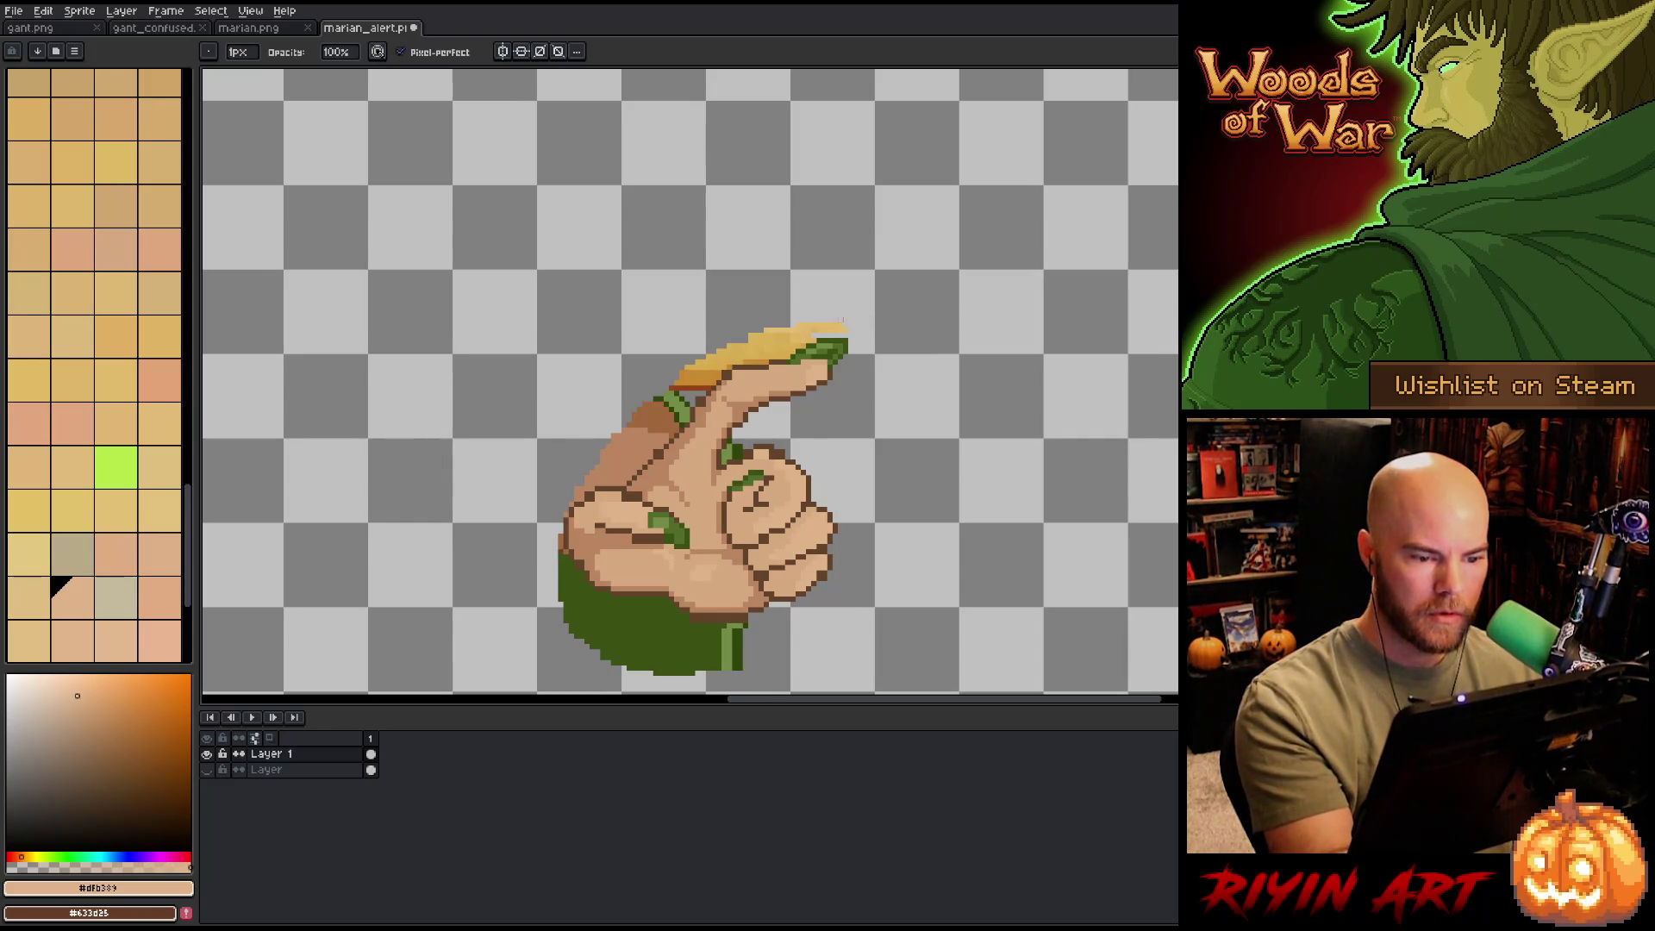
{"action": "left_click", "coordinate": [244, 54]}
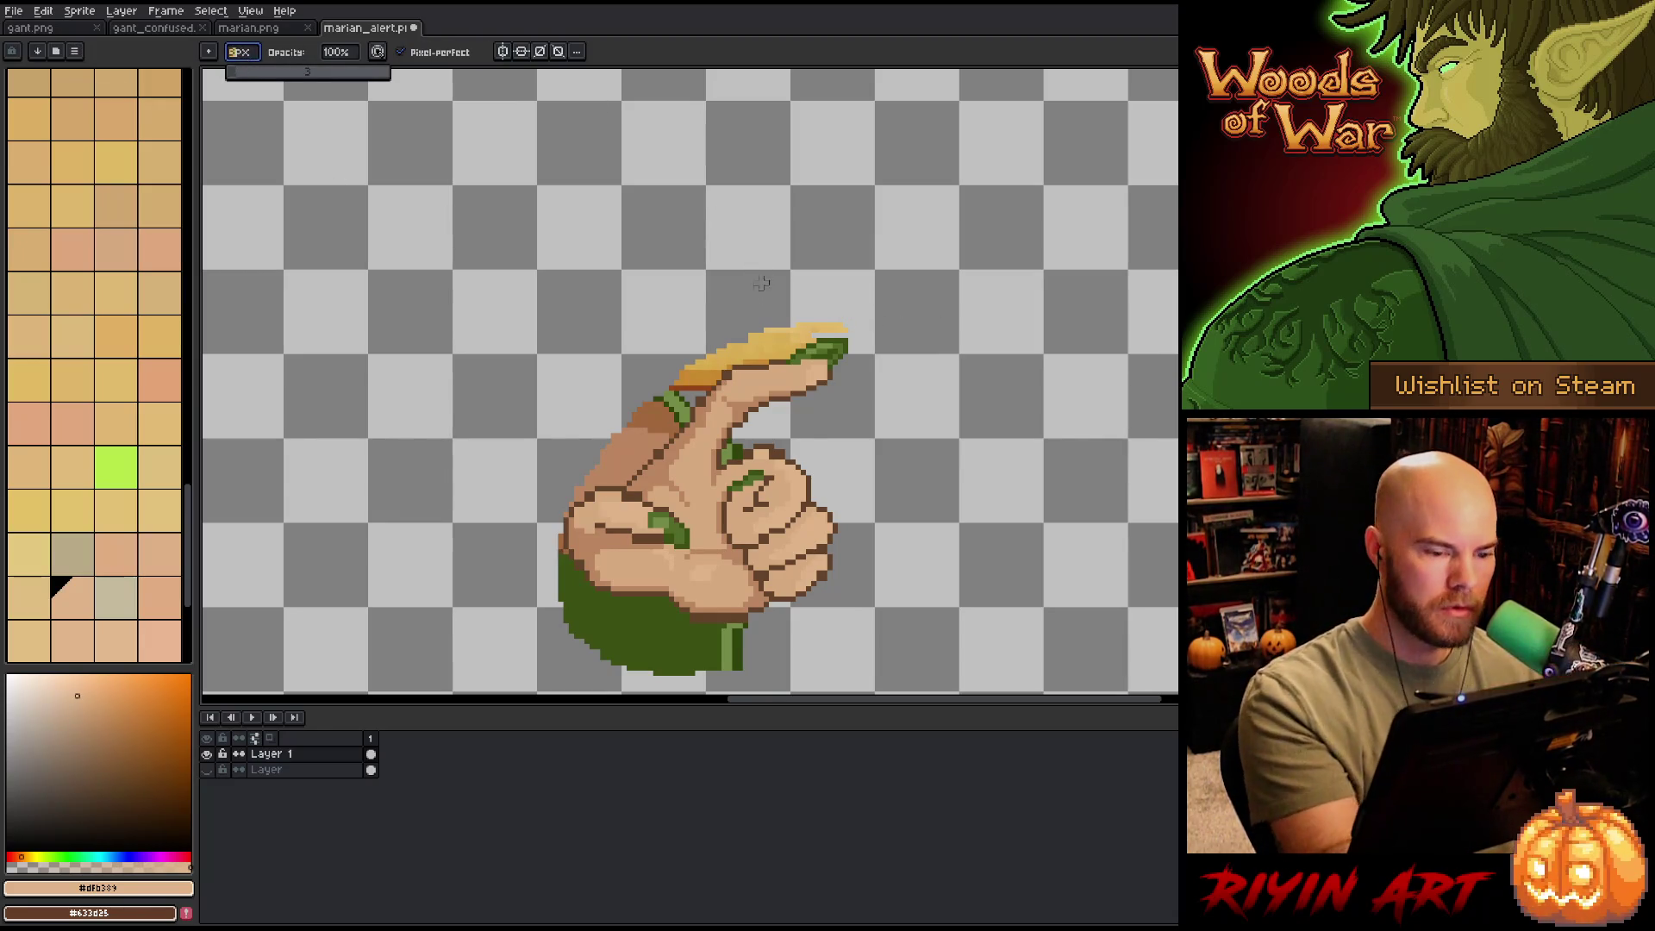
{"action": "left_click_drag", "start_coordinate": [237, 72], "coordinate": [250, 72]}
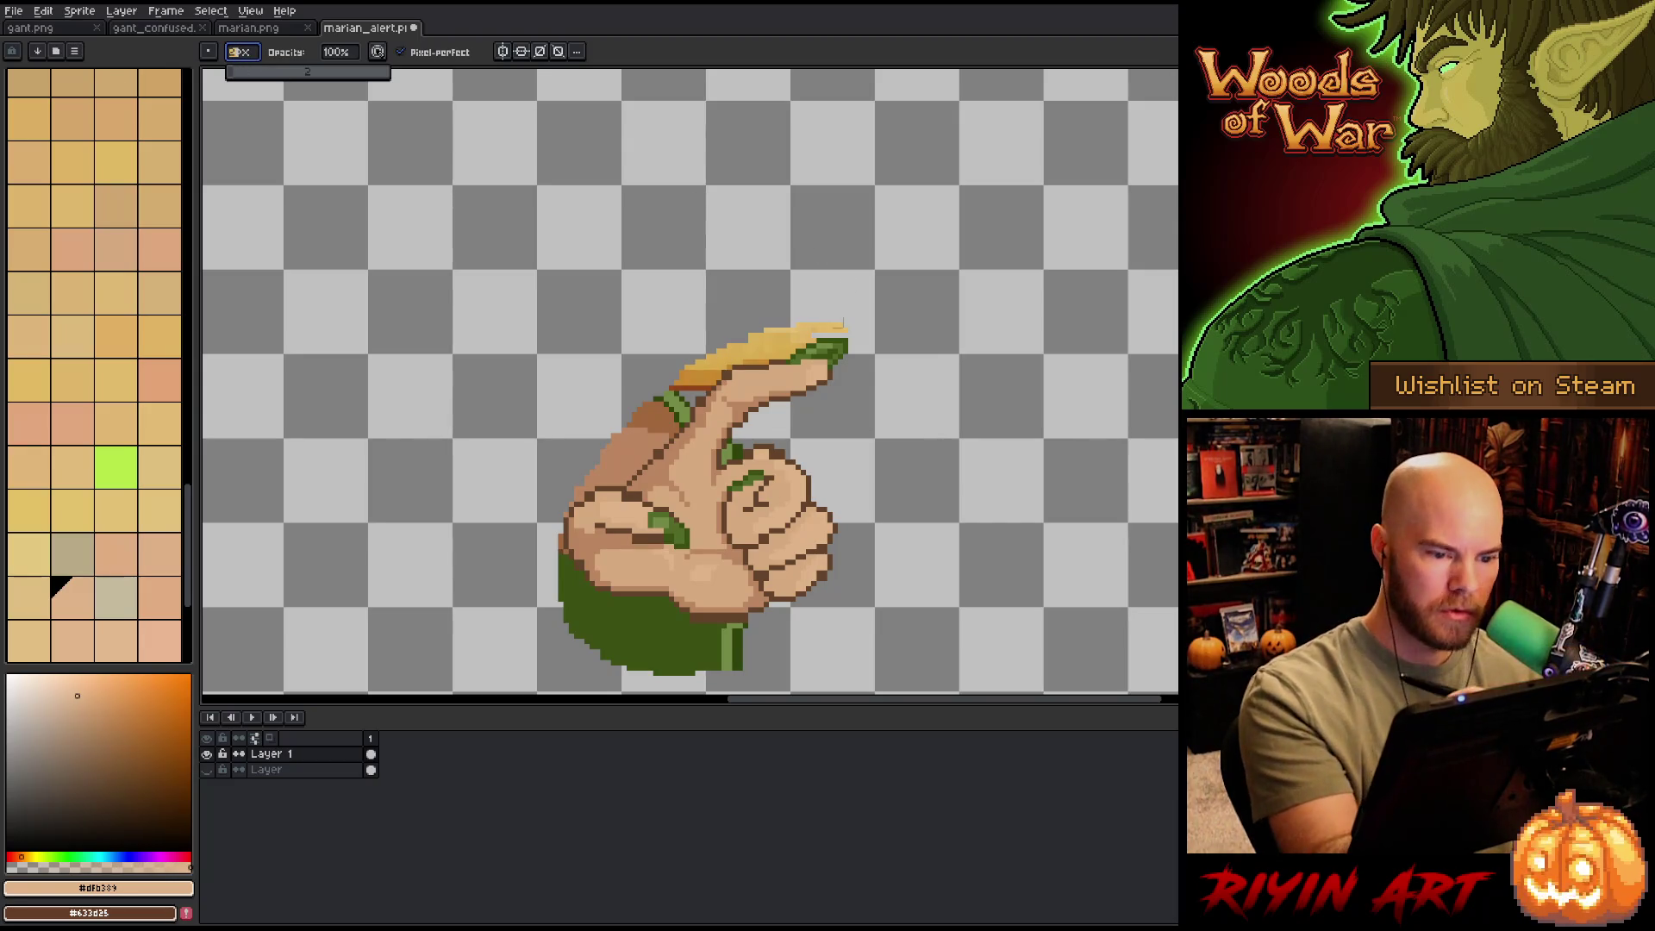
{"action": "left_click_drag", "start_coordinate": [812, 338], "coordinate": [739, 342]}
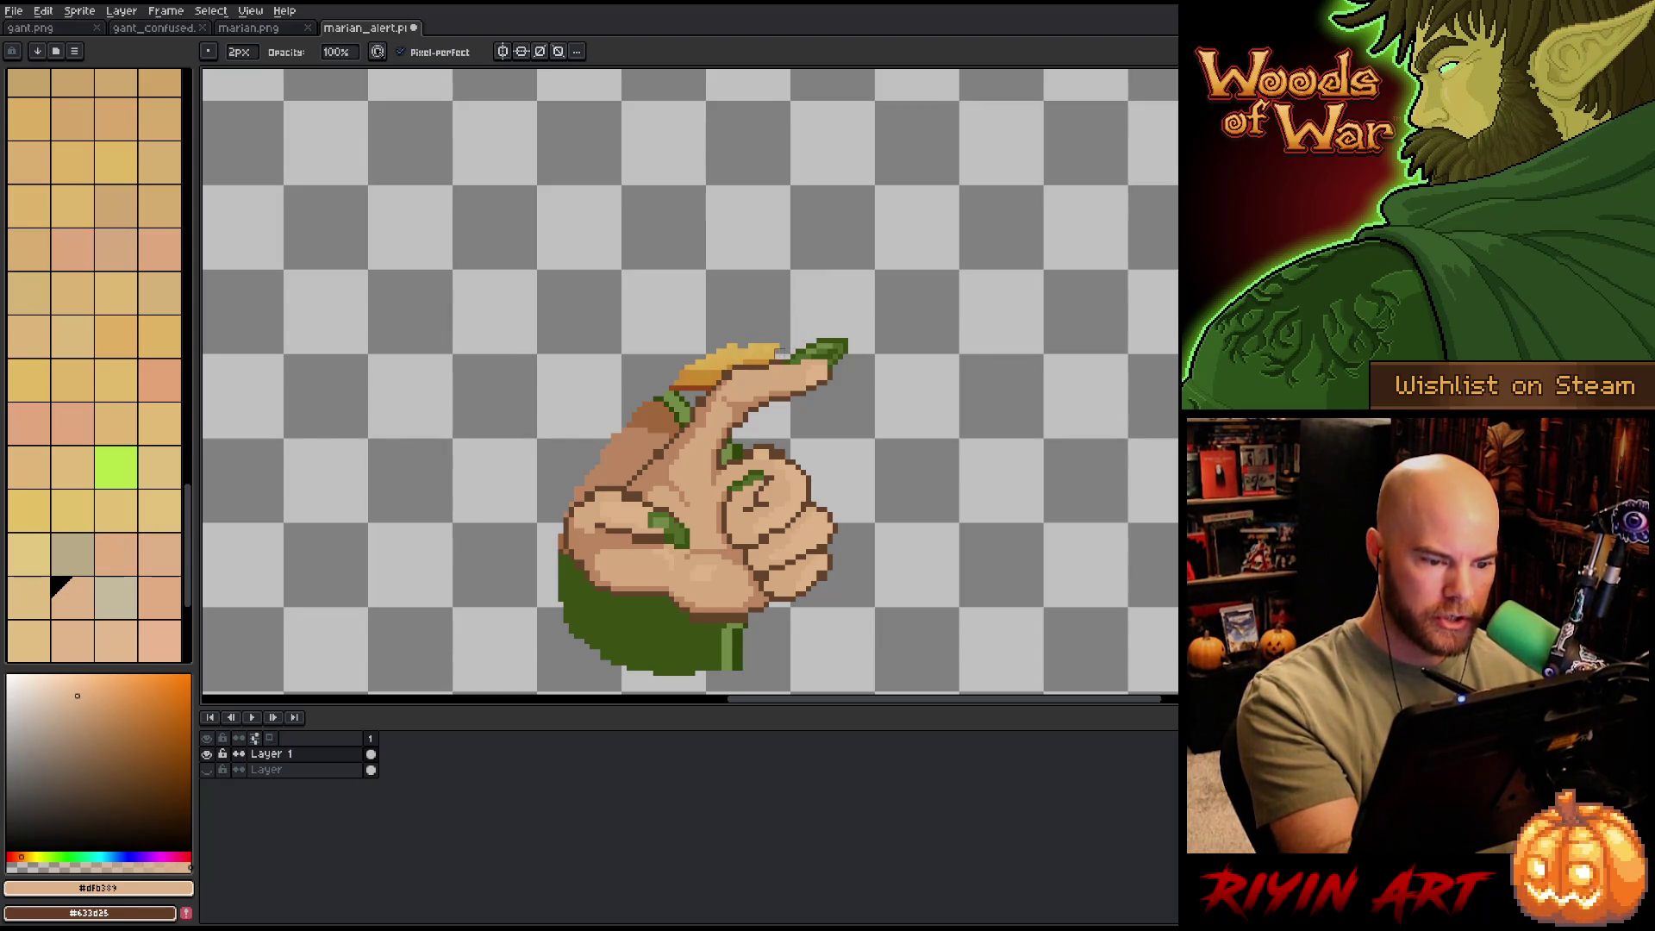
{"action": "left_click_drag", "start_coordinate": [707, 350], "coordinate": [776, 352]}
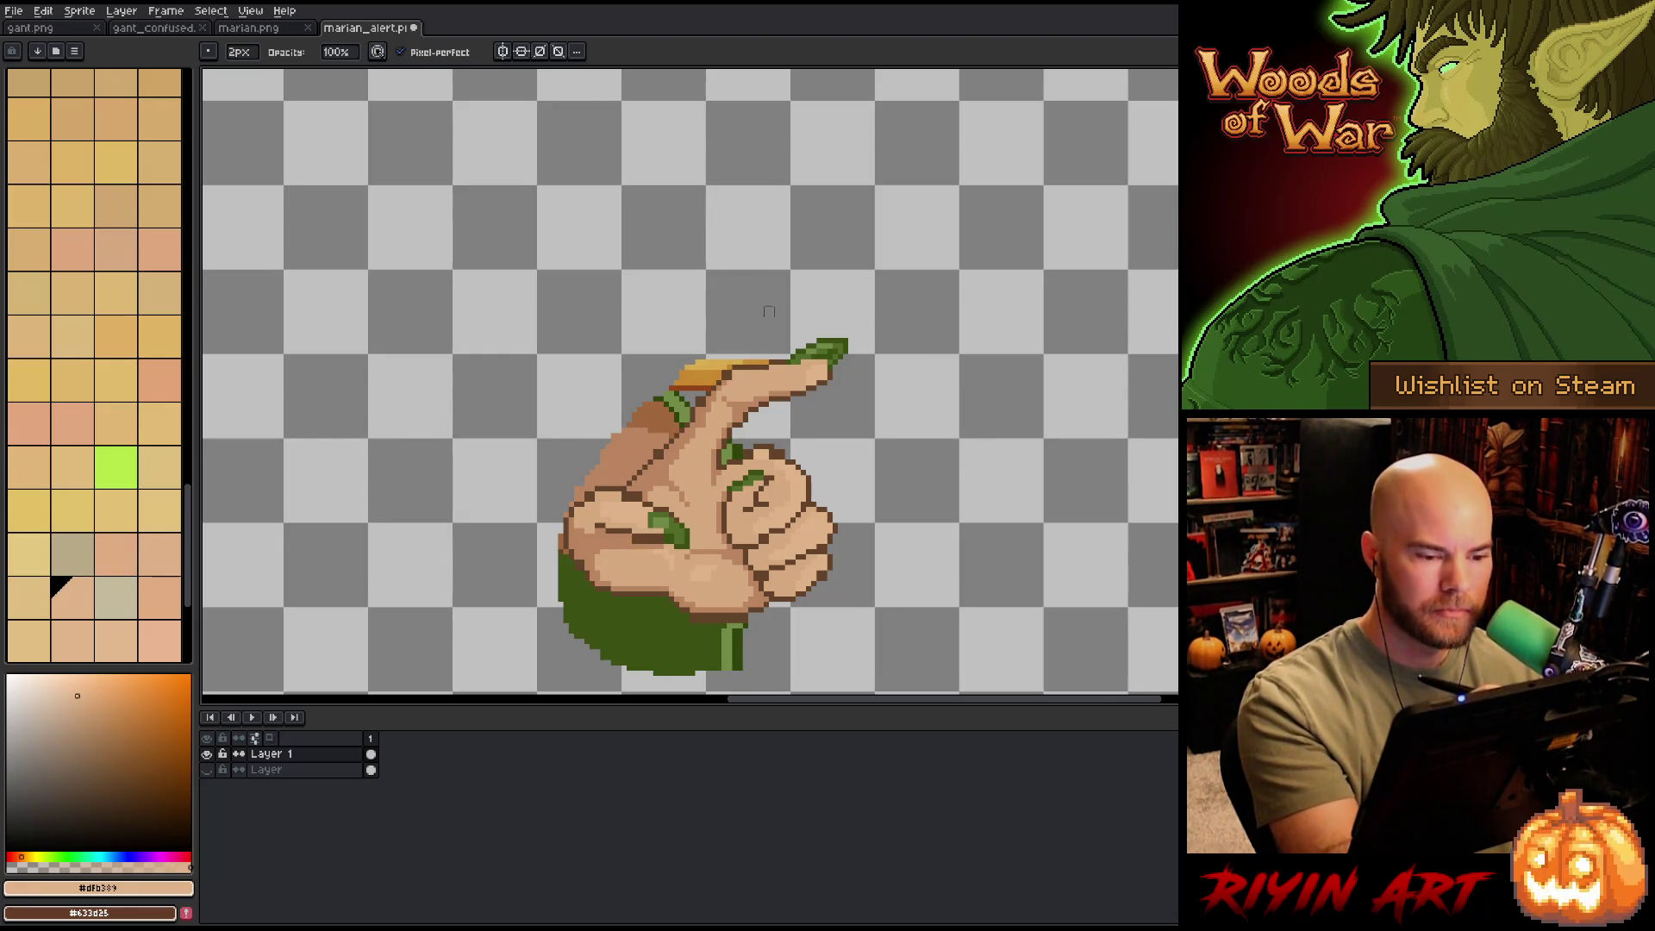
{"action": "left_click_drag", "start_coordinate": [760, 361], "coordinate": [692, 361]}
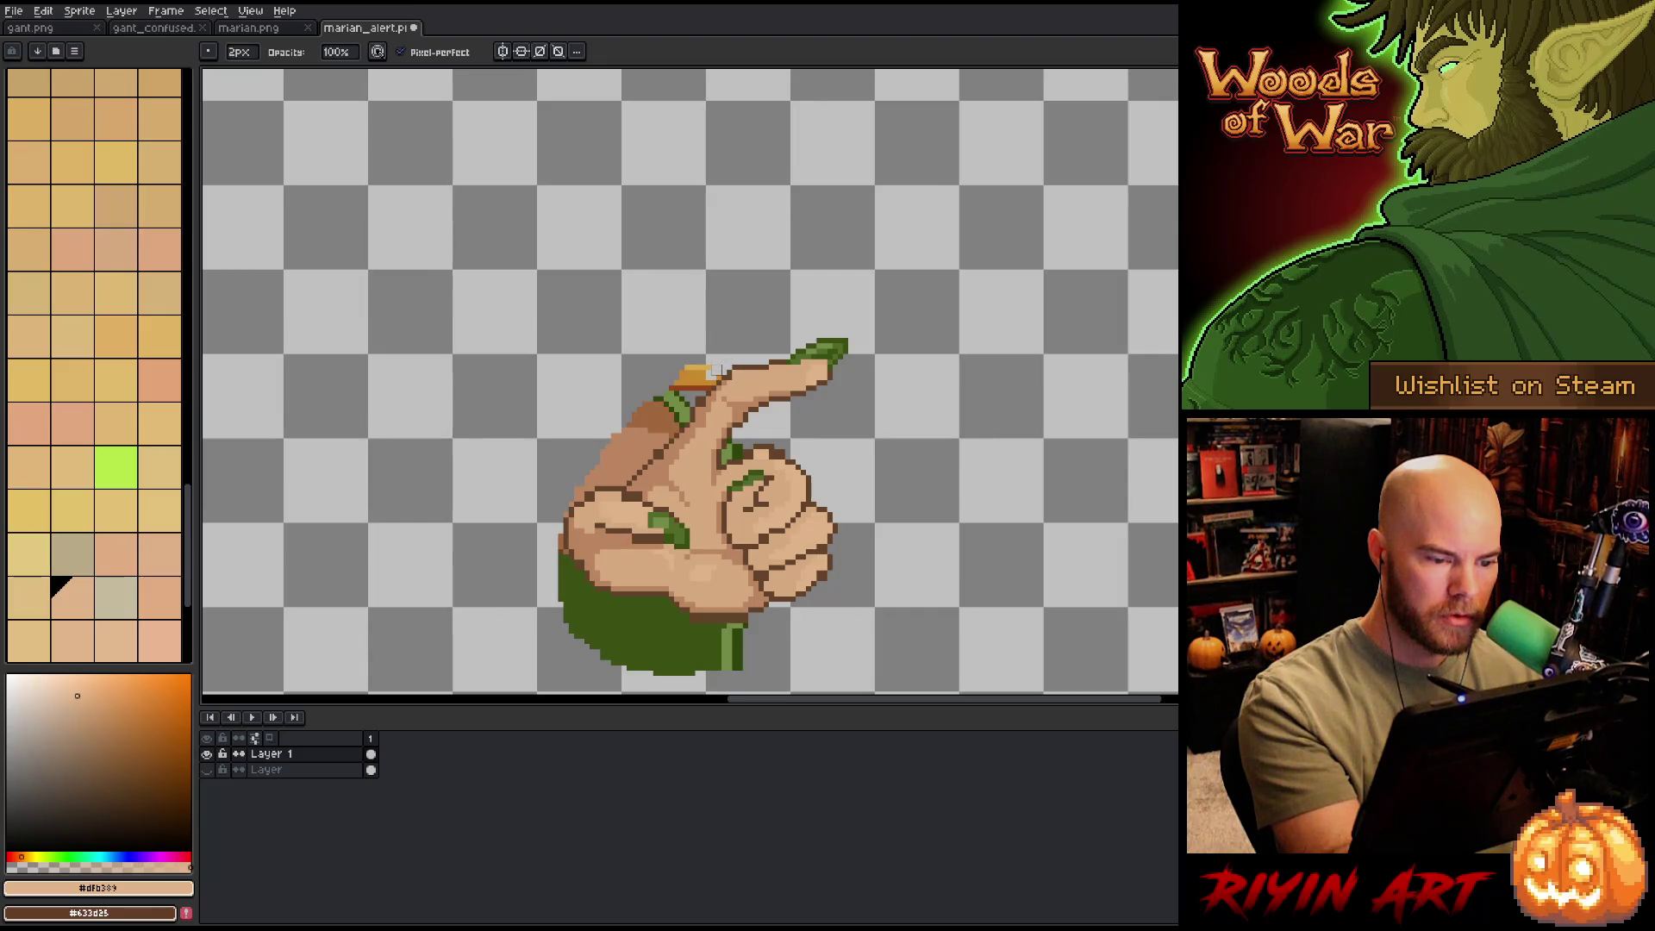
{"action": "left_click_drag", "start_coordinate": [705, 369], "coordinate": [680, 380]}
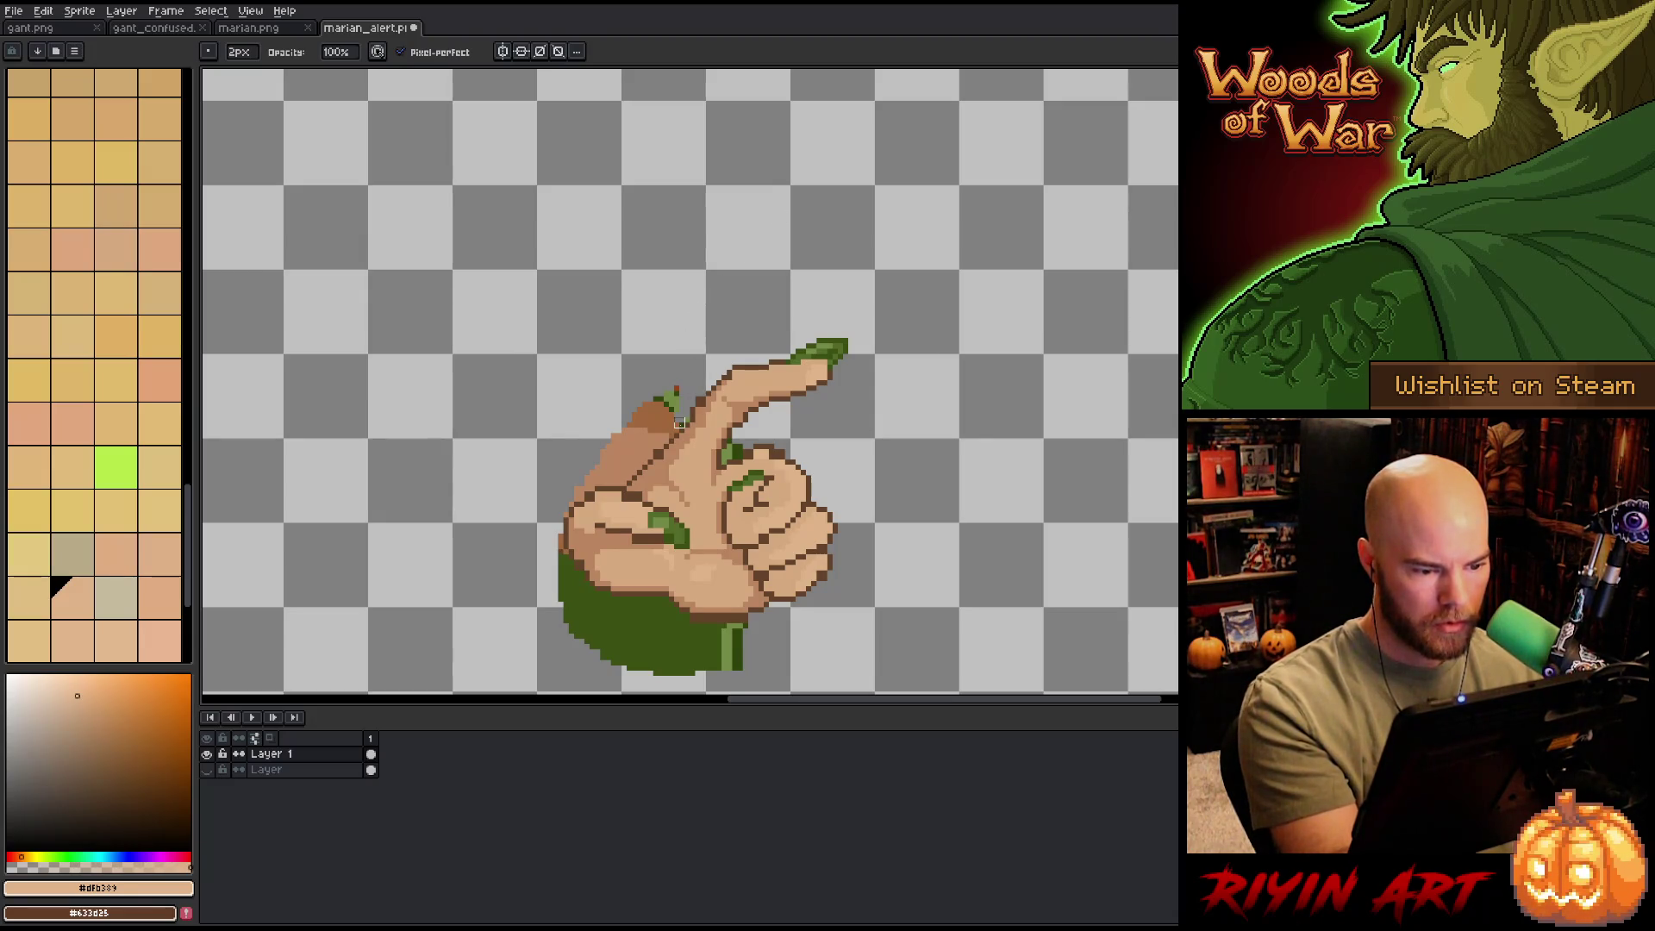
{"action": "left_click_drag", "start_coordinate": [684, 417], "coordinate": [548, 539]}
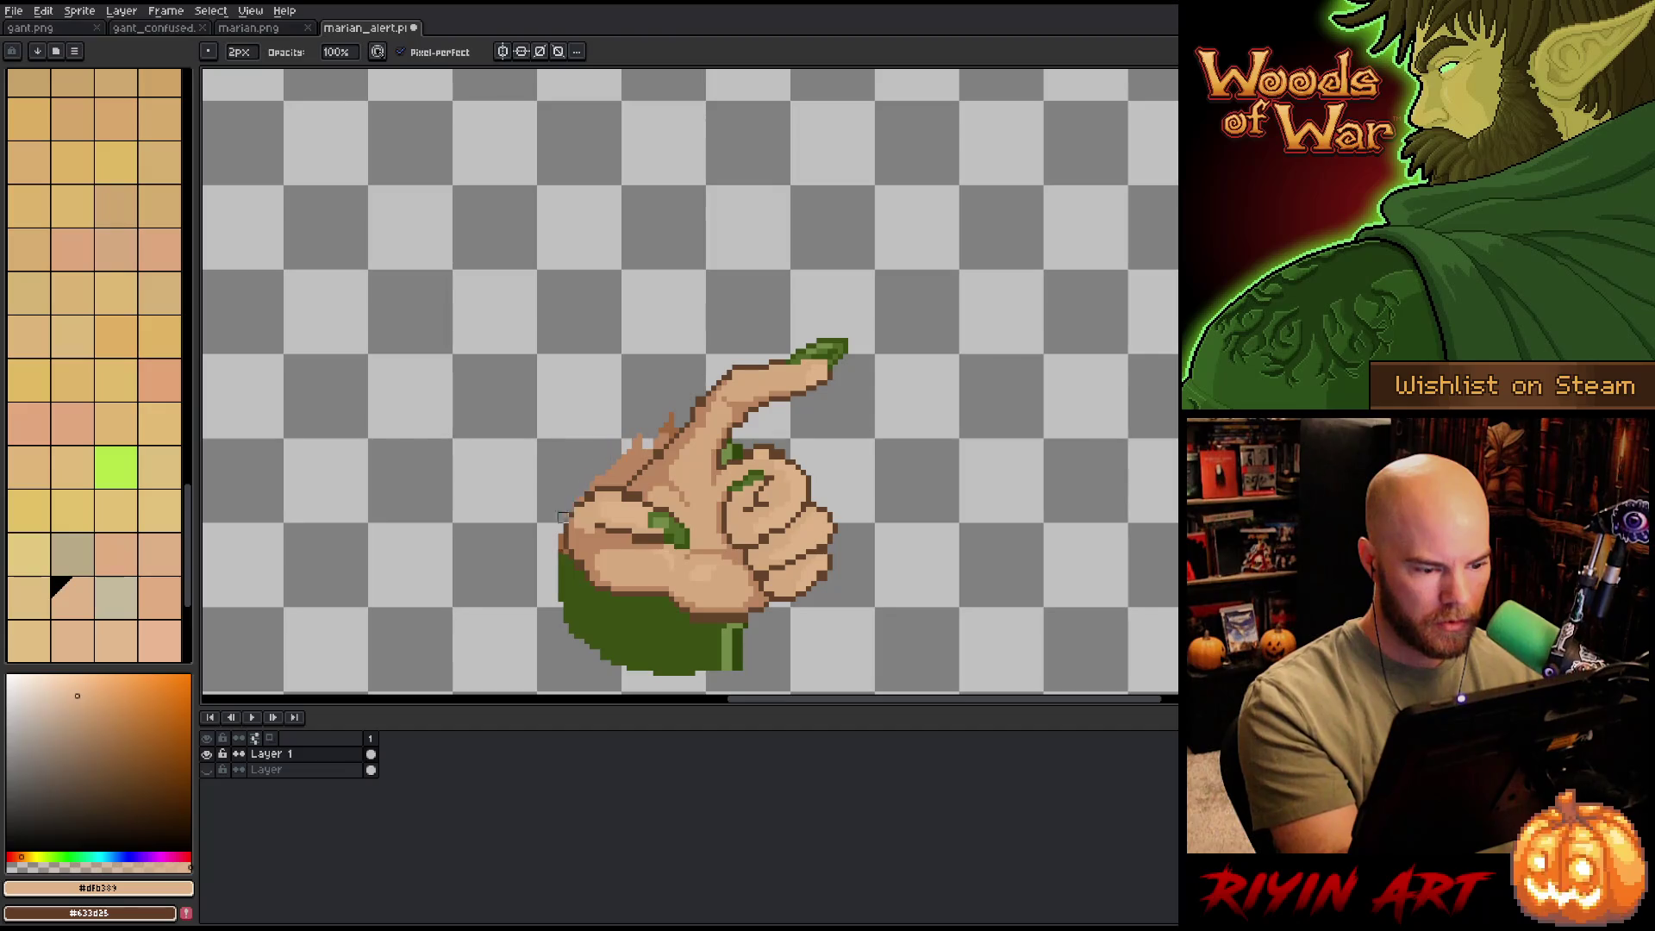
- Delete the green cuff and stem below the hand and lighten its left tip outline
{"action": "key", "text": "w"}
{"action": "left_click", "coordinate": [645, 615]}
{"action": "key", "text": "Delete"}
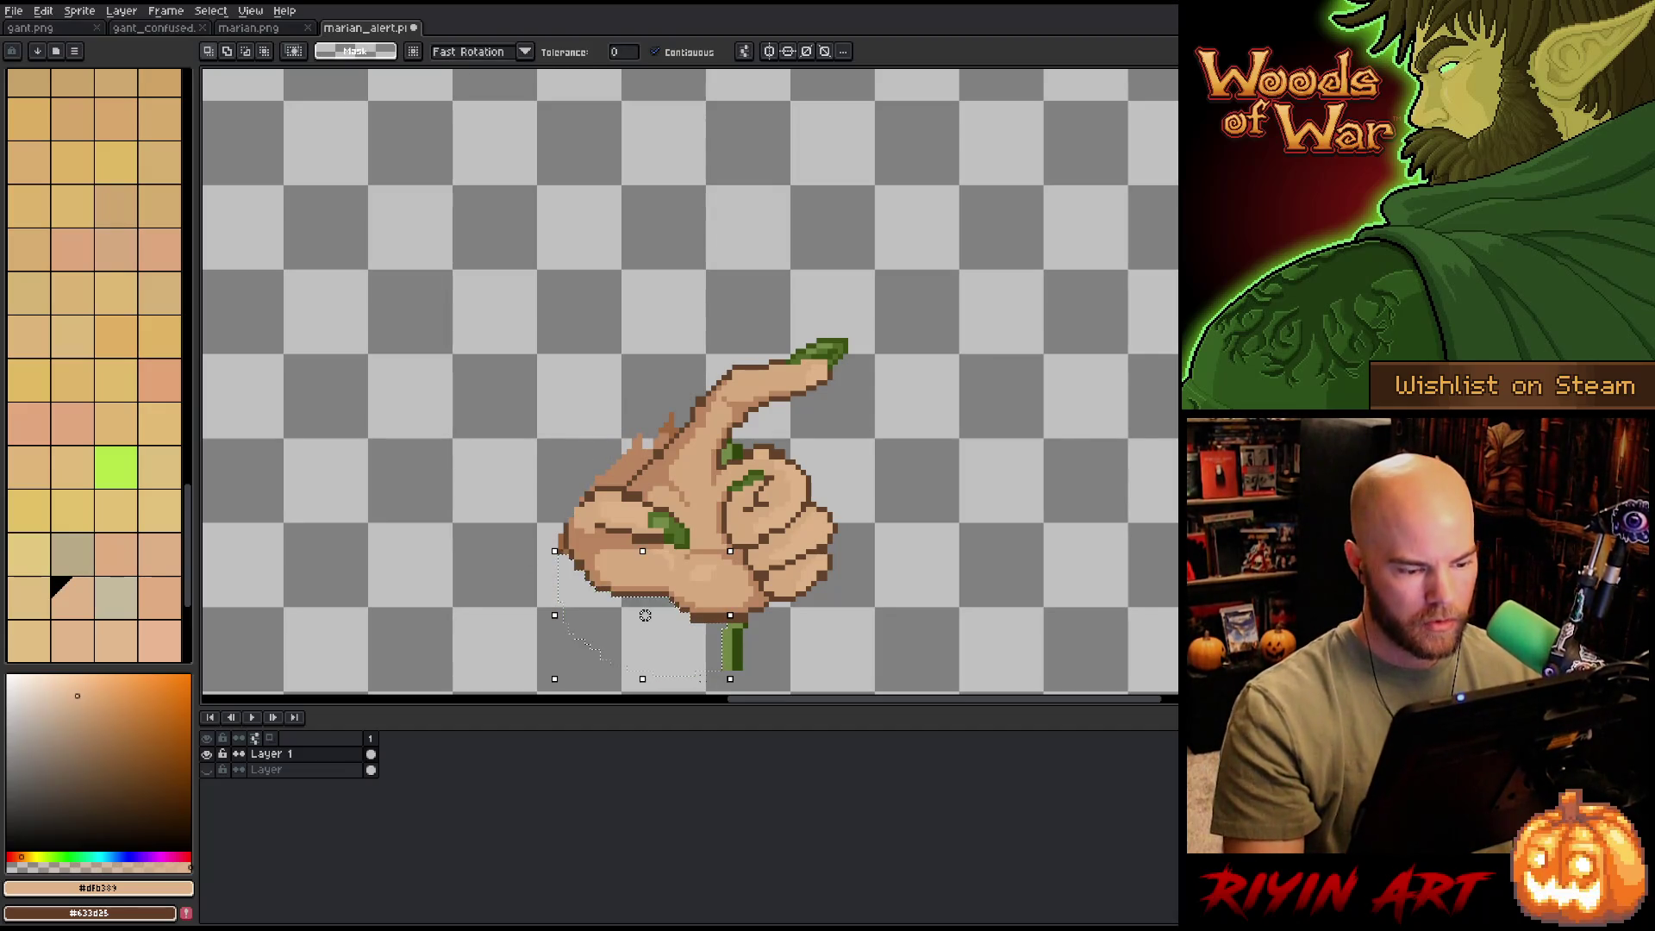
{"action": "key", "text": "ctrl+d"}
{"action": "key", "text": "b"}
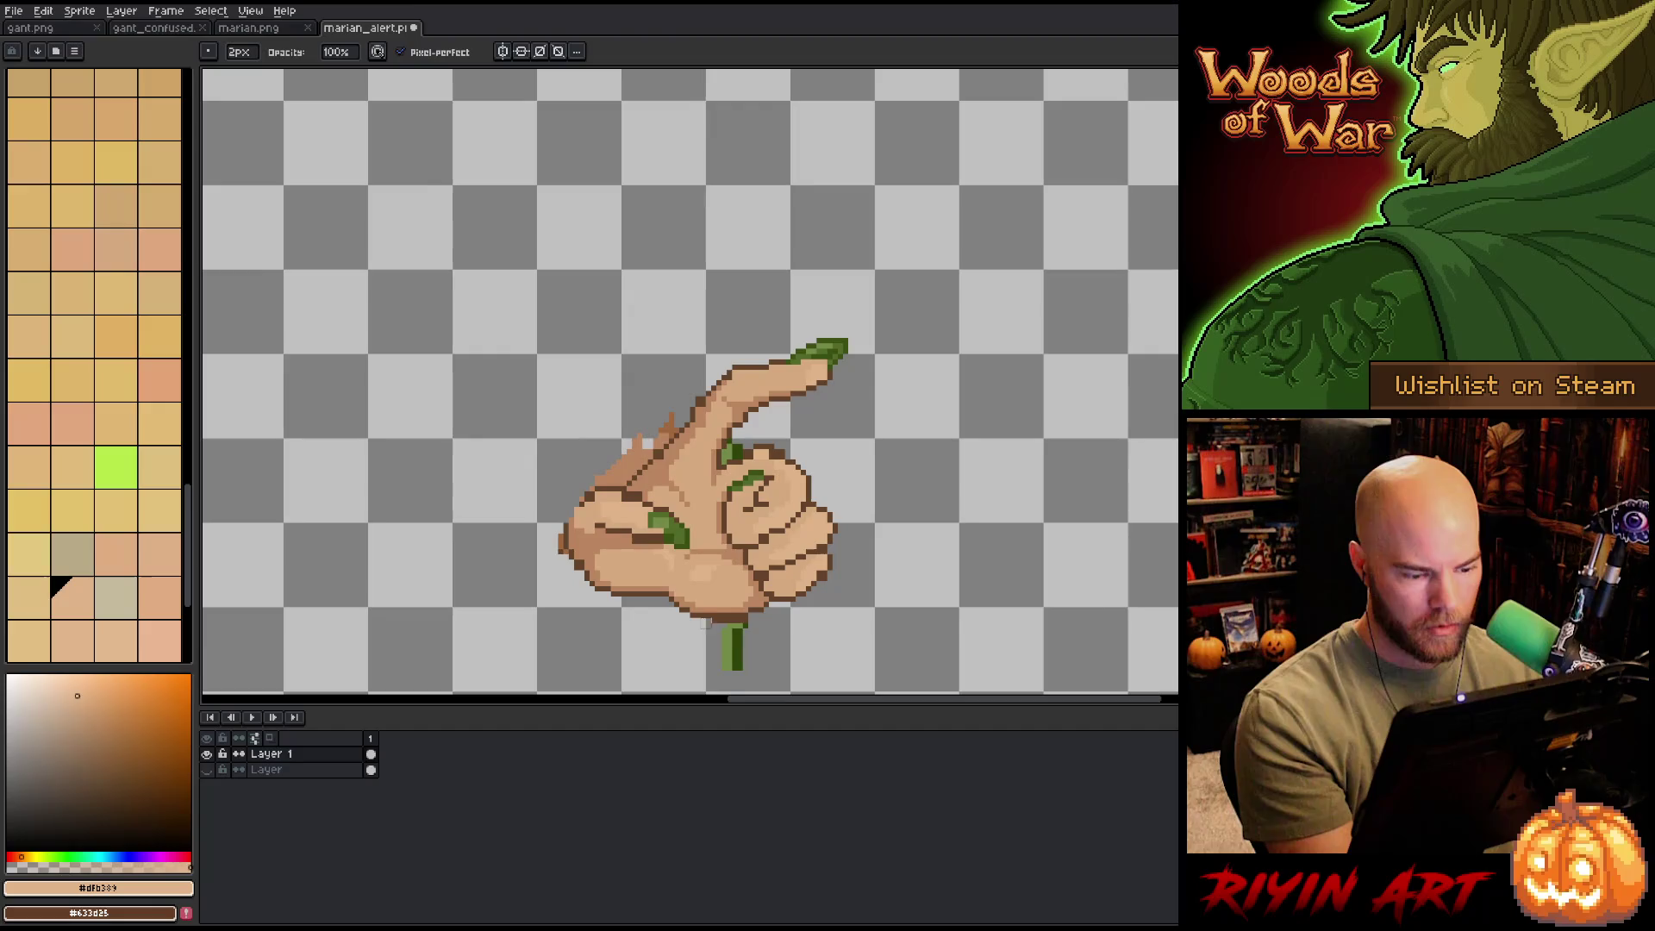
{"action": "left_click_drag", "start_coordinate": [734, 628], "coordinate": [722, 672]}
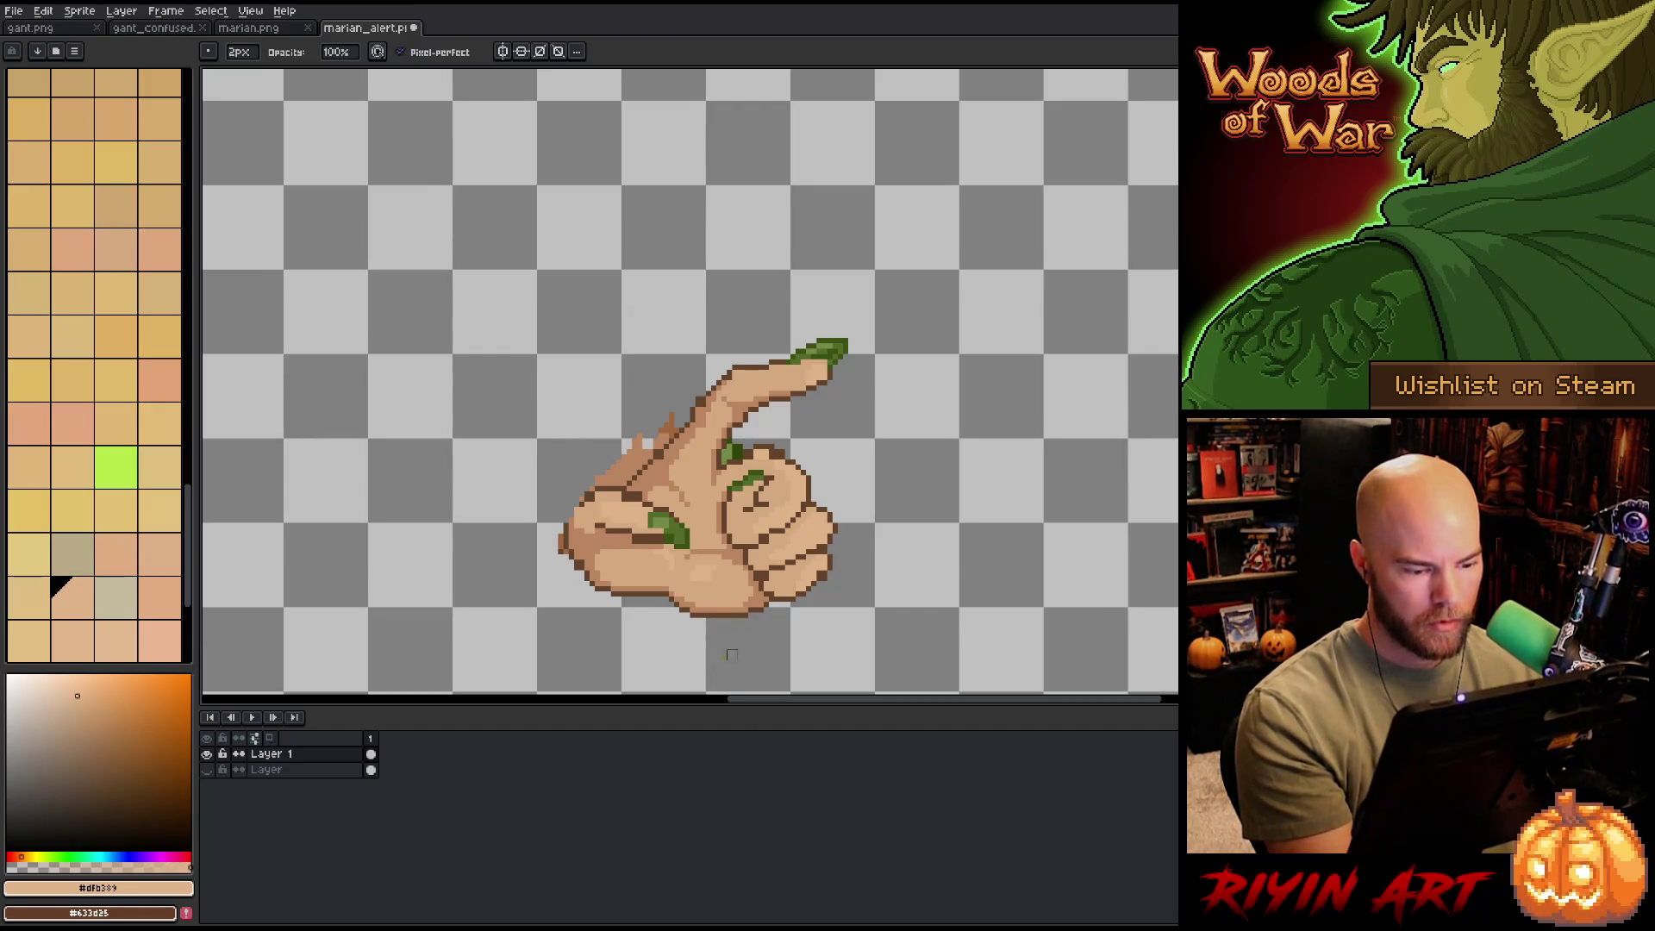
{"action": "left_click", "coordinate": [557, 544]}
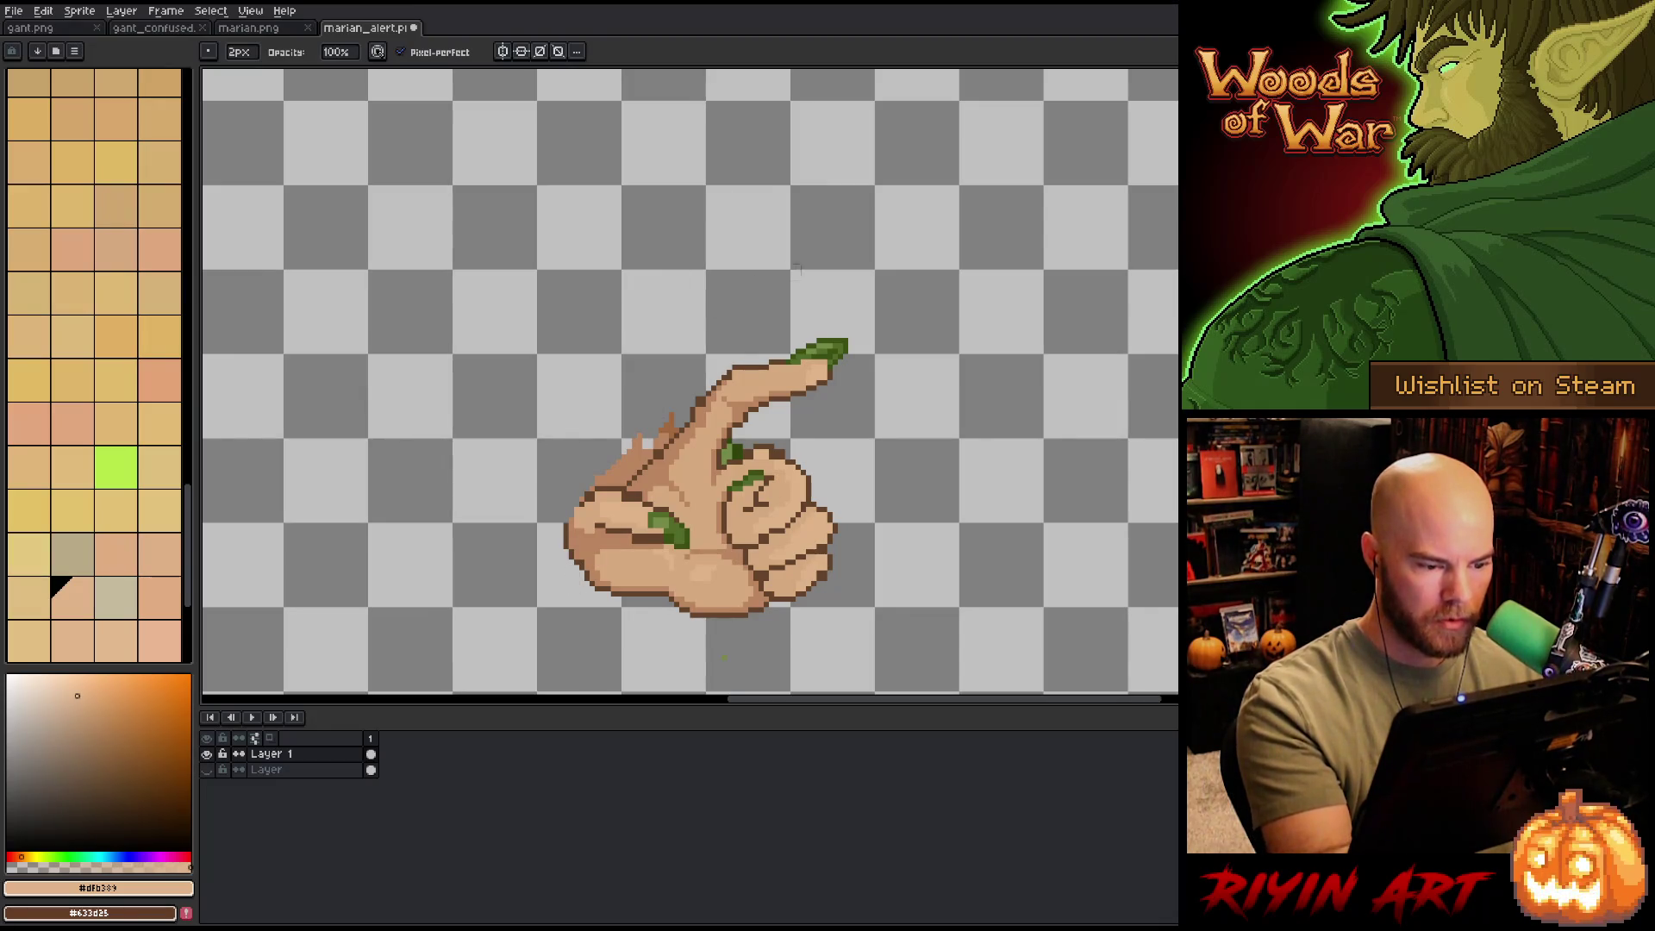
- Magic-wand select the stray green patch on the hand's back and delete it
{"action": "key", "text": "w"}
{"action": "left_click", "coordinate": [638, 448]}
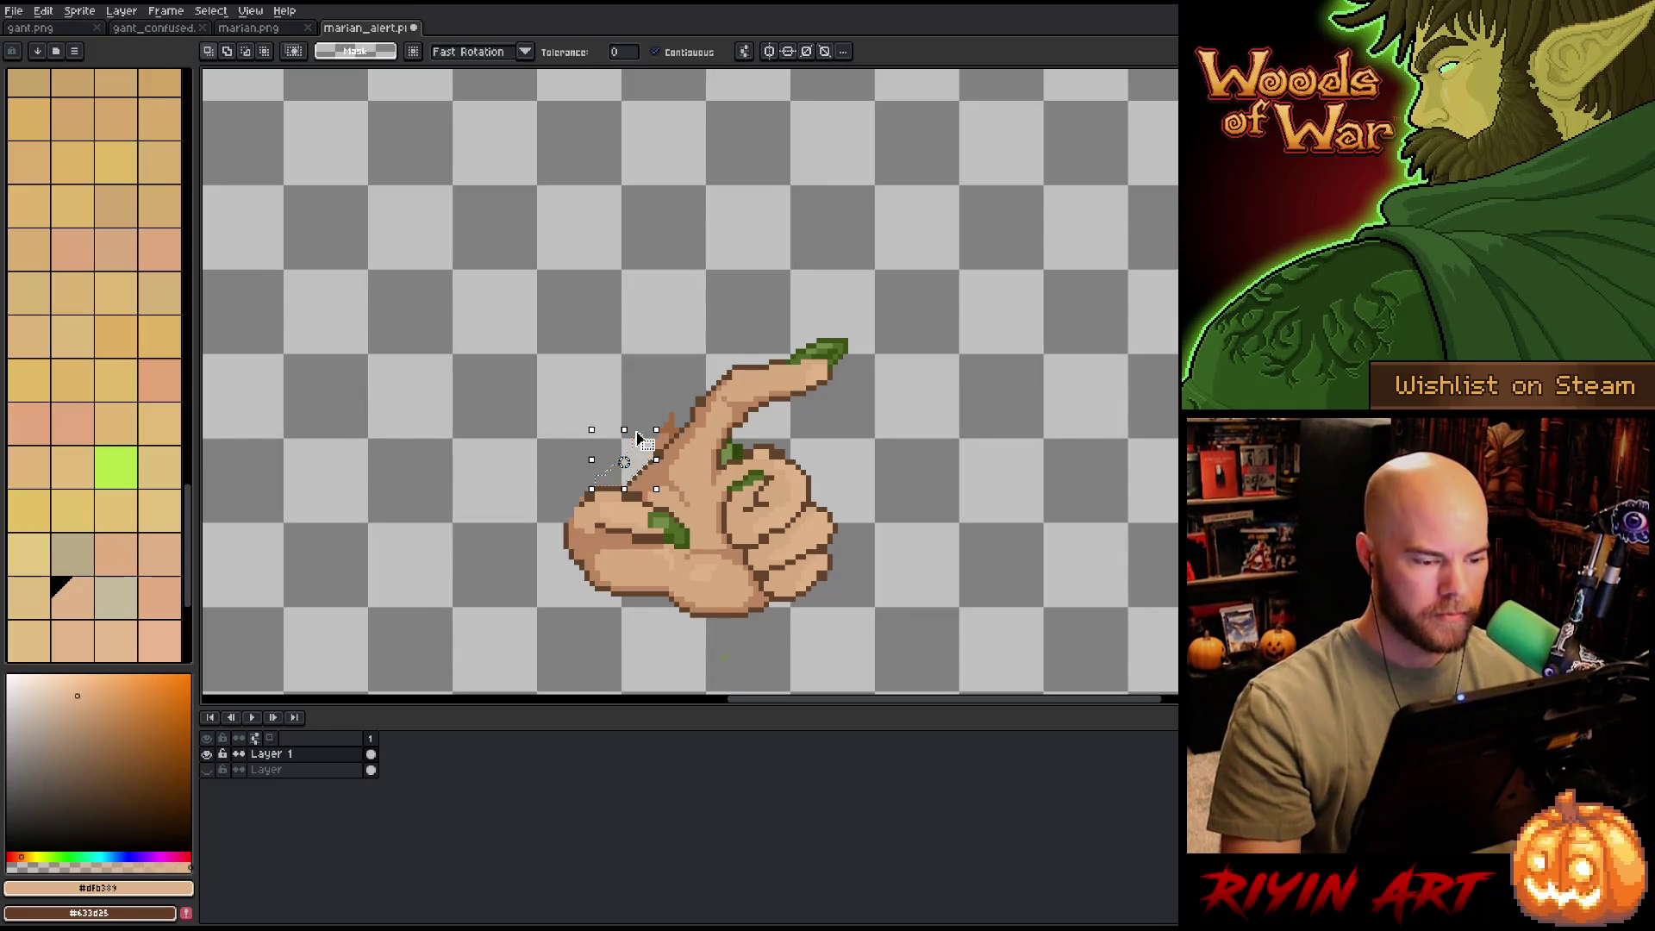
{"action": "key", "text": "b"}
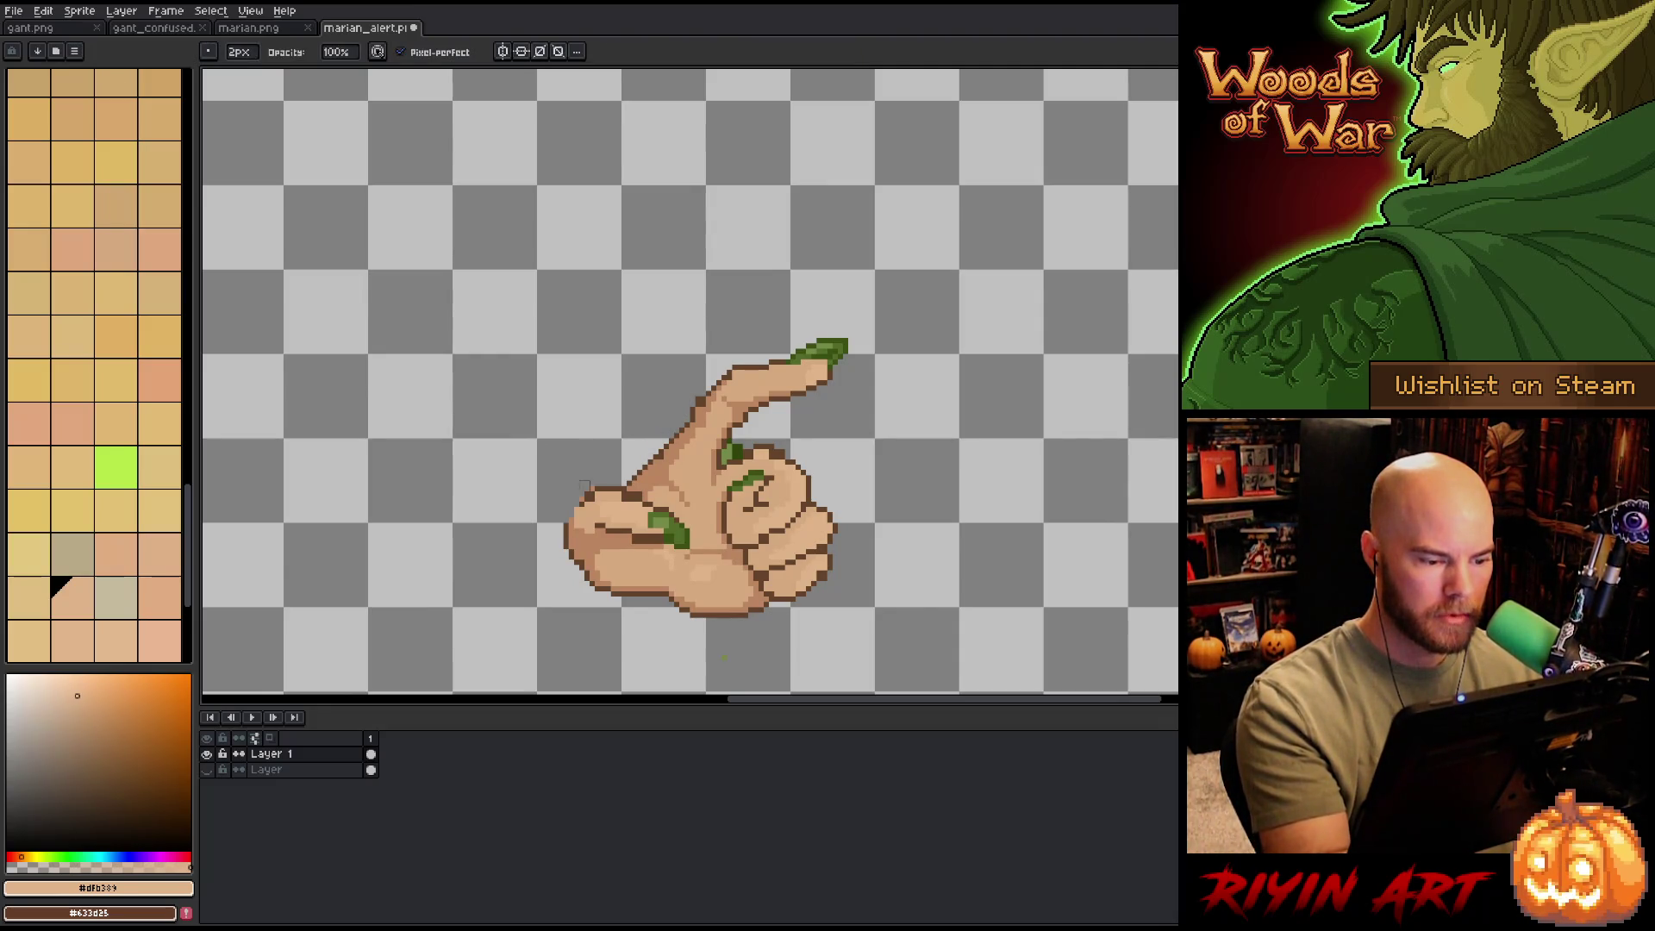
{"action": "left_click_drag", "start_coordinate": [898, 470], "coordinate": [832, 371]}
{"action": "key", "text": "w"}
{"action": "left_click", "coordinate": [695, 404]}
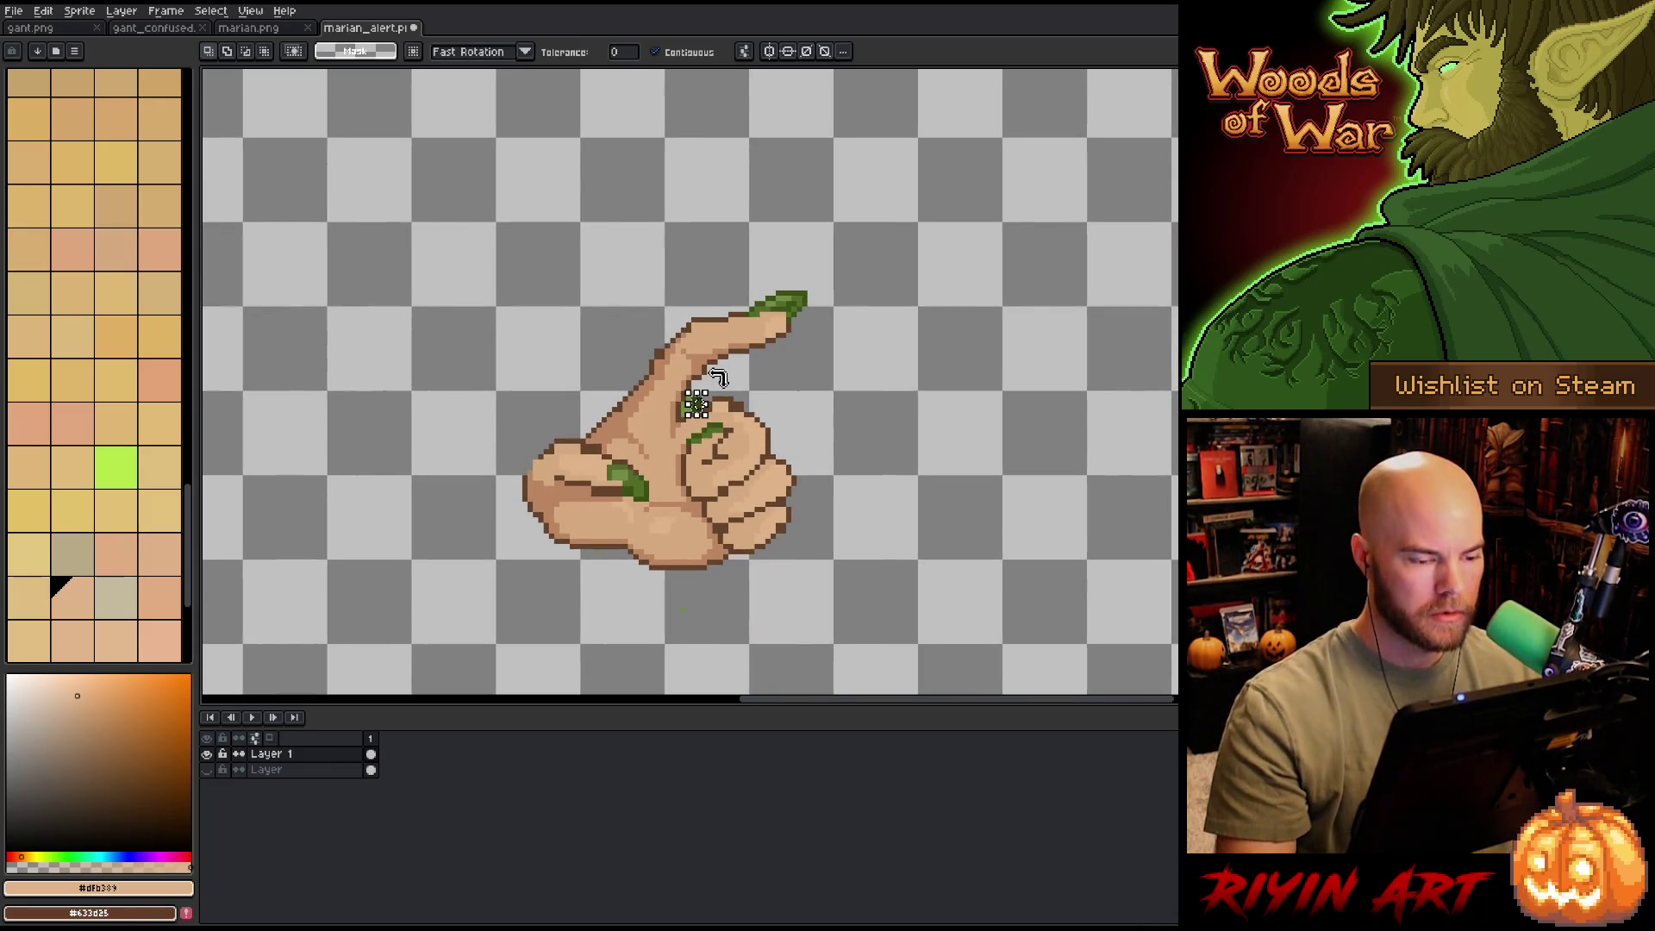
{"action": "left_click_drag", "start_coordinate": [684, 403], "coordinate": [674, 408]}
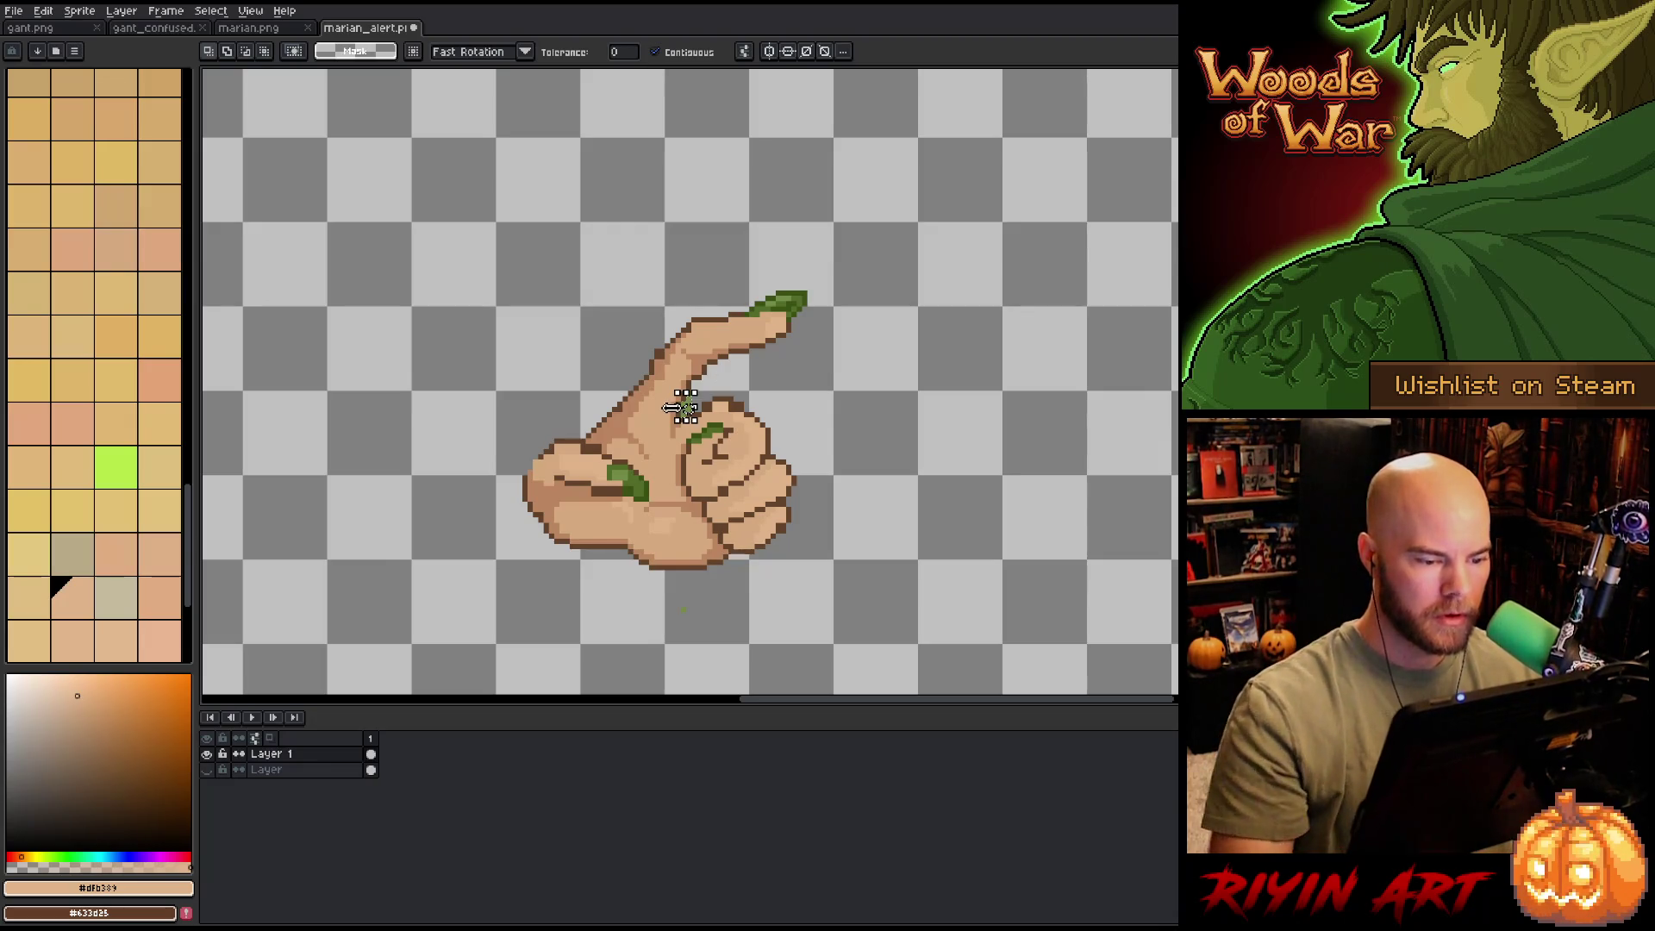
{"action": "key", "text": "Delete"}
- Return to the pencil and set the brush size back to 1 px
{"action": "key", "text": "b"}
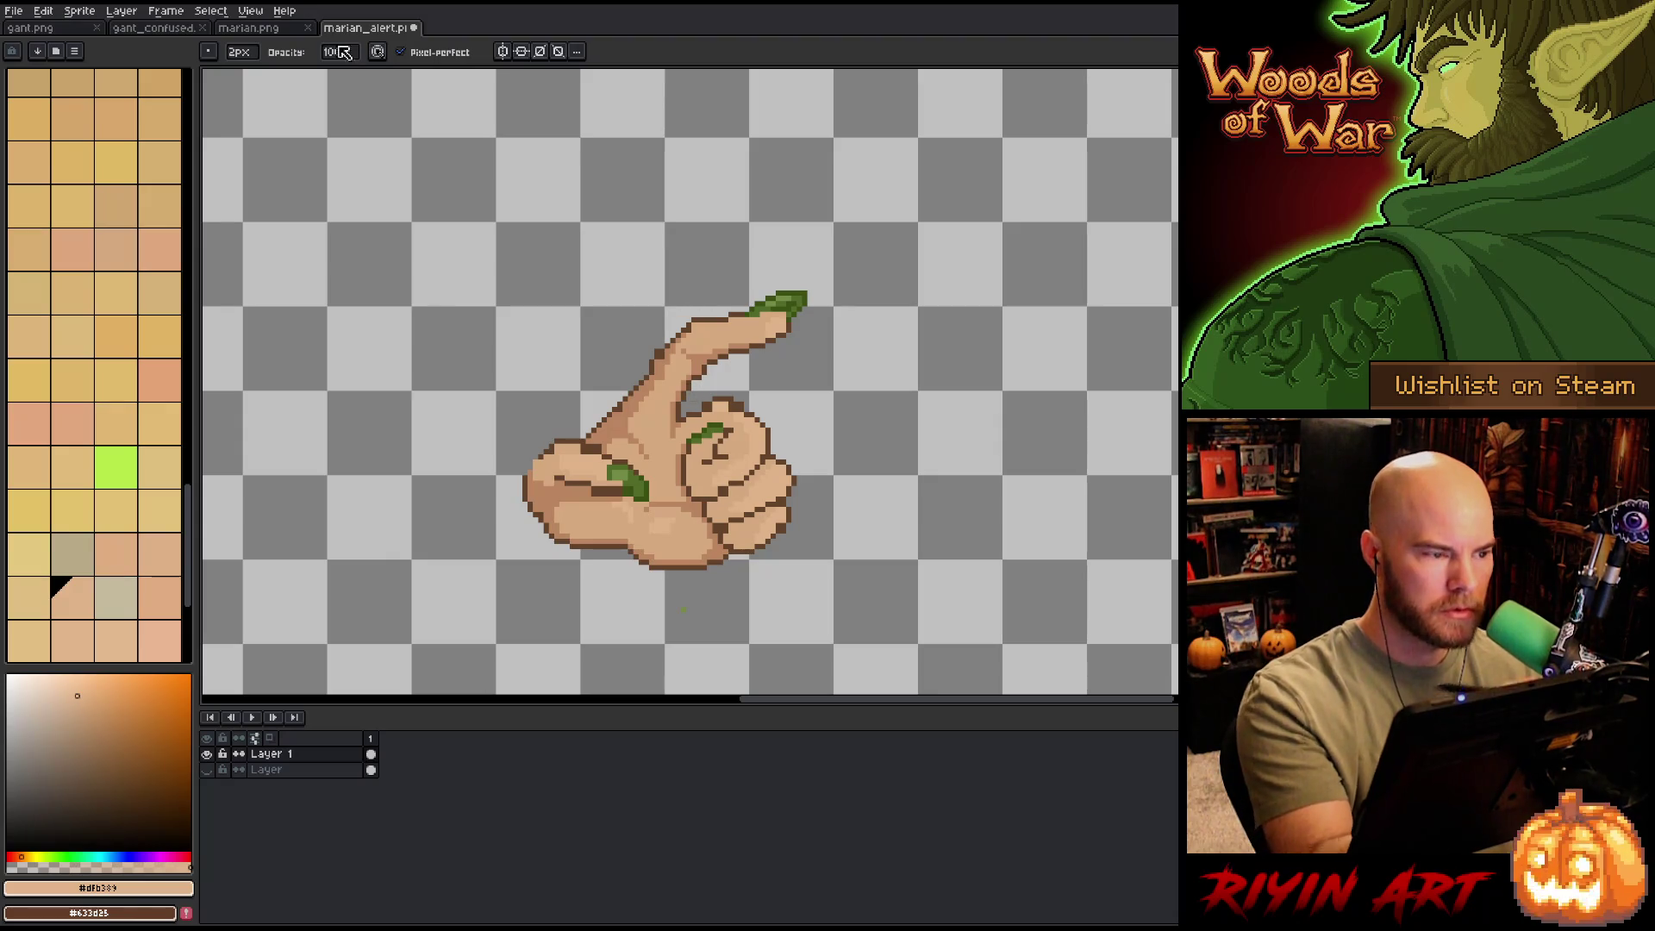
{"action": "left_click", "coordinate": [239, 52]}
{"action": "left_click", "coordinate": [251, 72]}
{"action": "left_click_drag", "start_coordinate": [250, 72], "coordinate": [231, 72]}
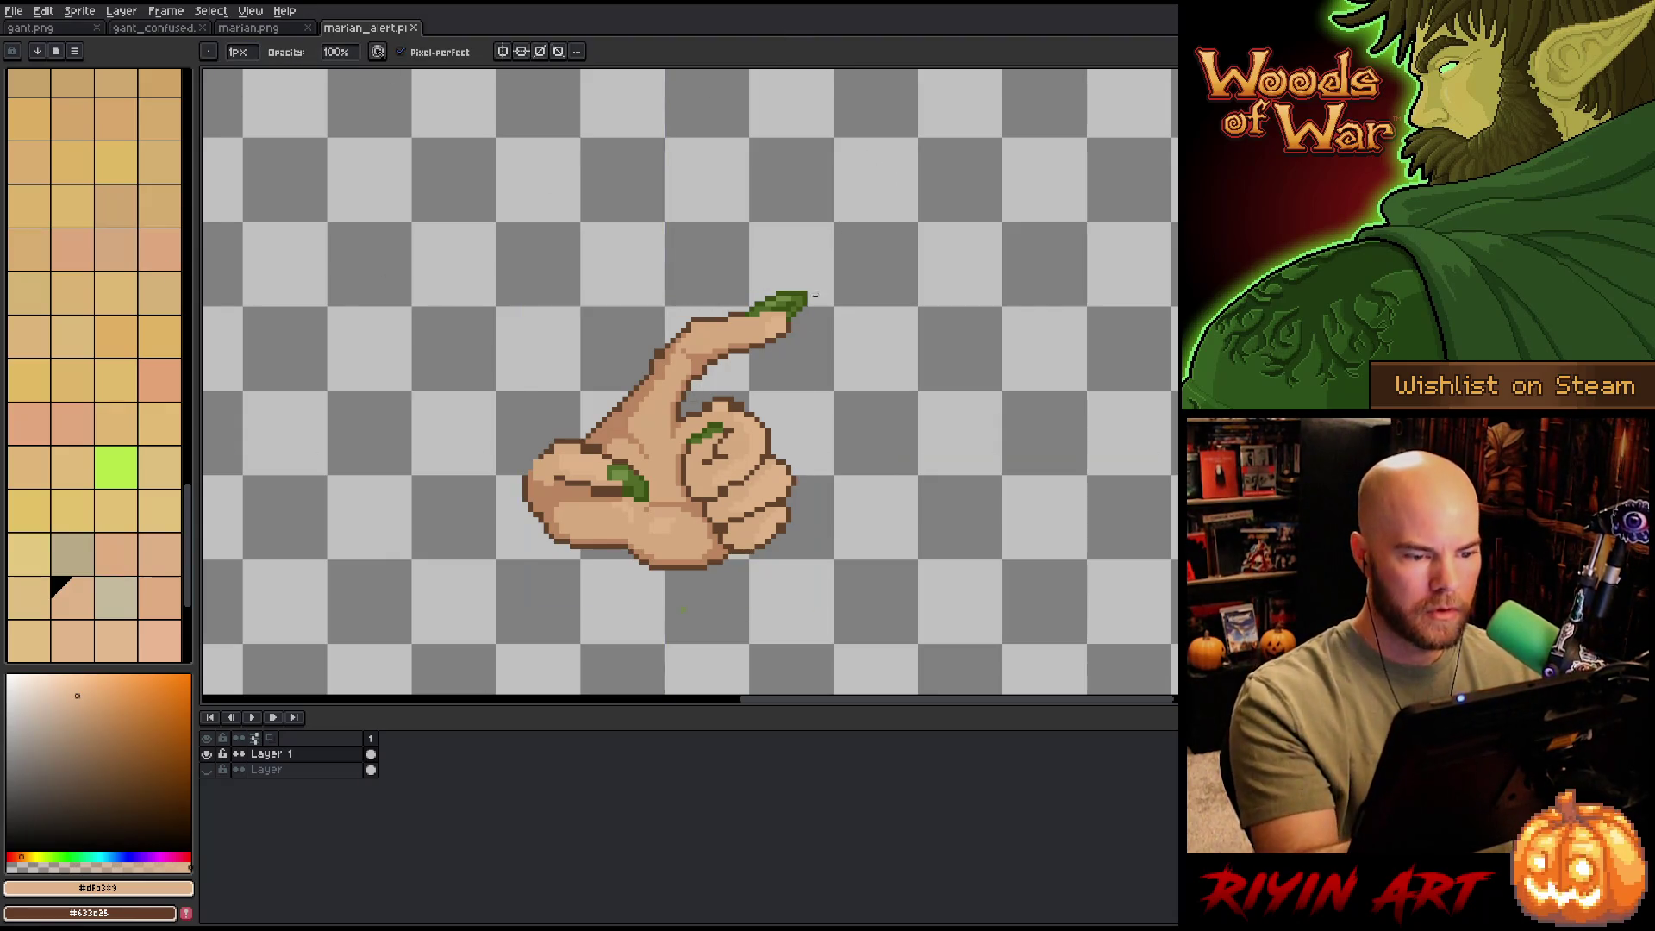
- Lasso the fingertip nail, nudge it down, and briefly show the background layer to check it
{"action": "key", "text": "m"}
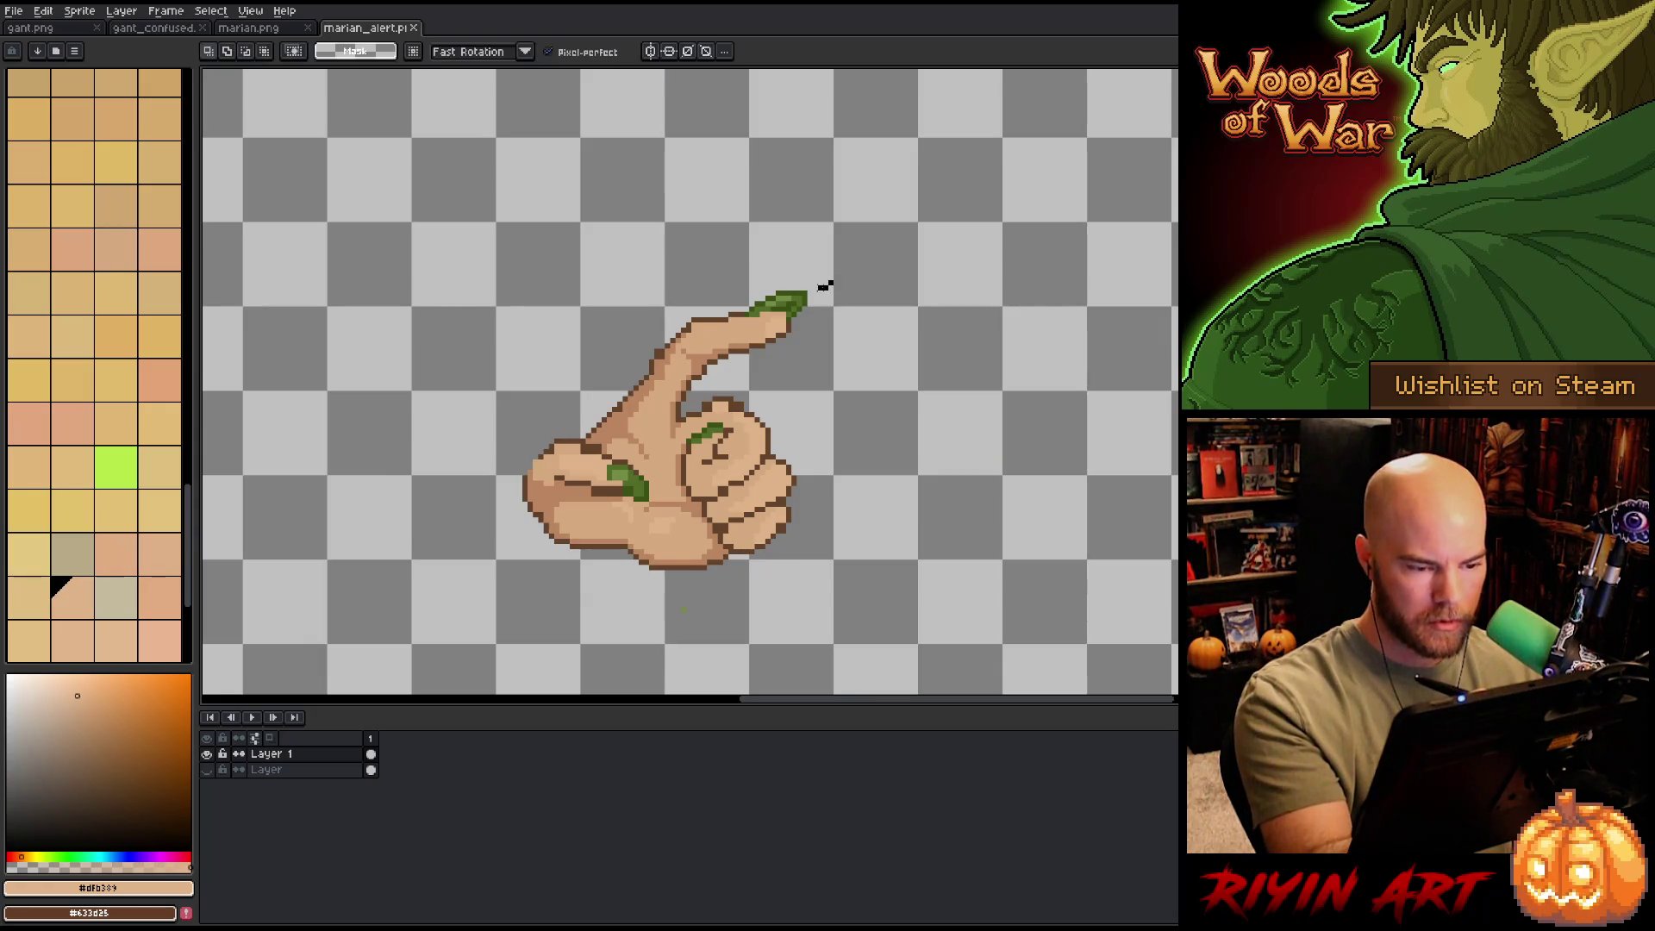
{"action": "left_click_drag", "start_coordinate": [772, 260], "coordinate": [837, 304]}
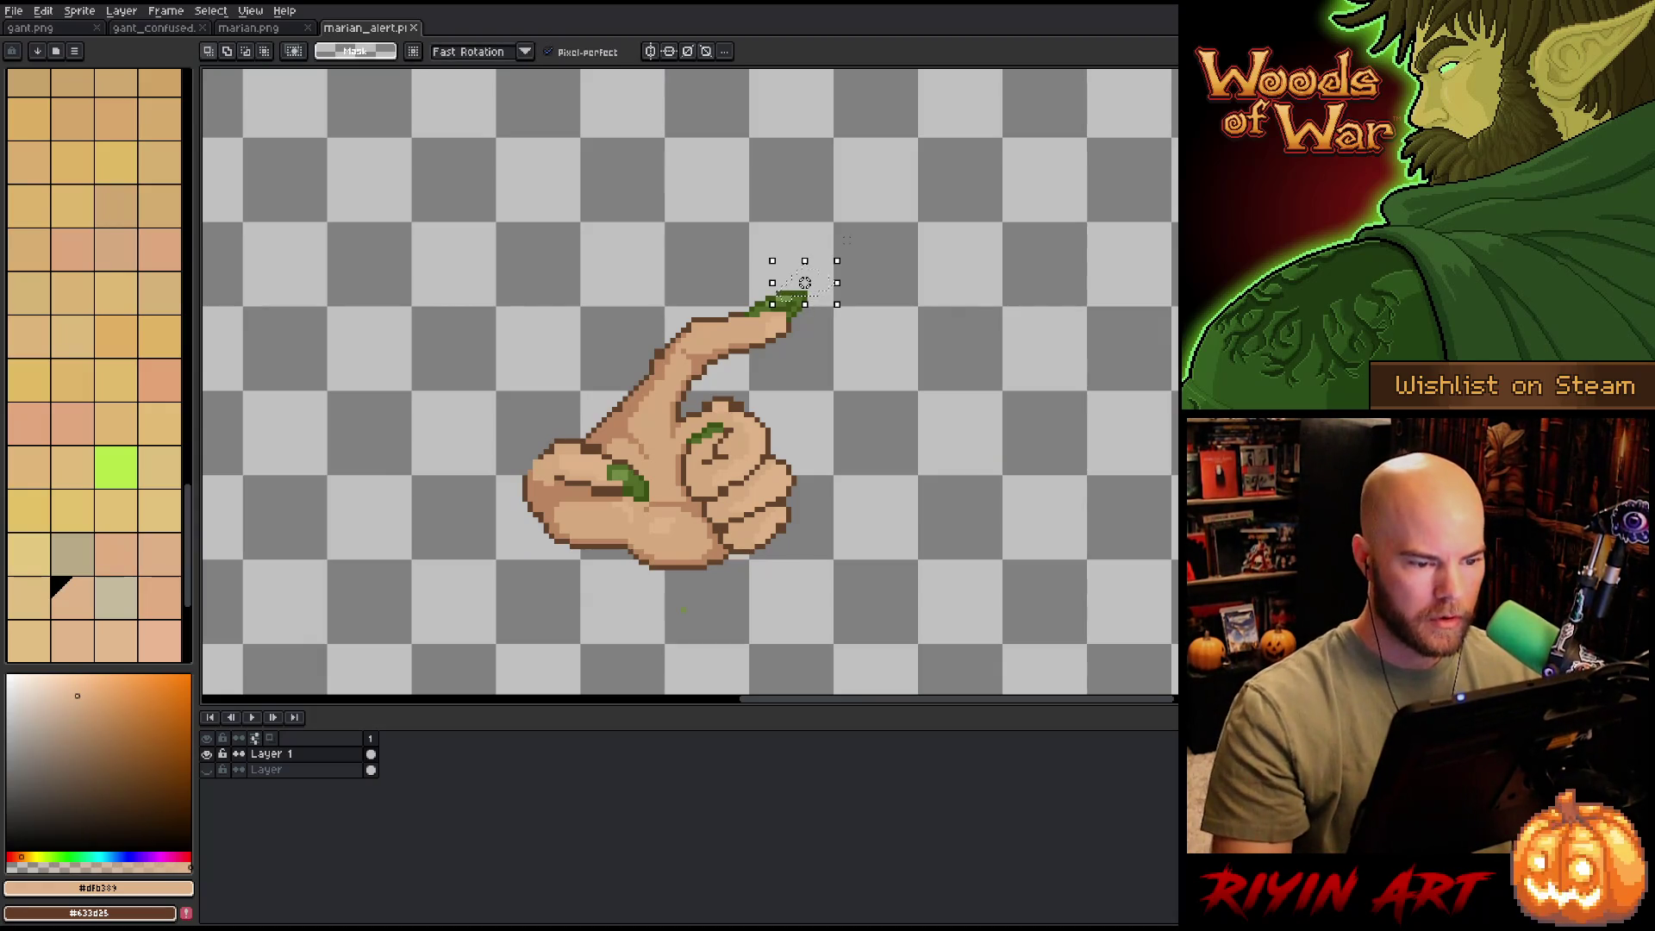
{"action": "mouse_move", "coordinate": [895, 220]}
{"action": "left_mouse_down"}
{"action": "mouse_move", "coordinate": [859, 278]}
{"action": "mouse_move", "coordinate": [776, 295]}
{"action": "left_mouse_up"}
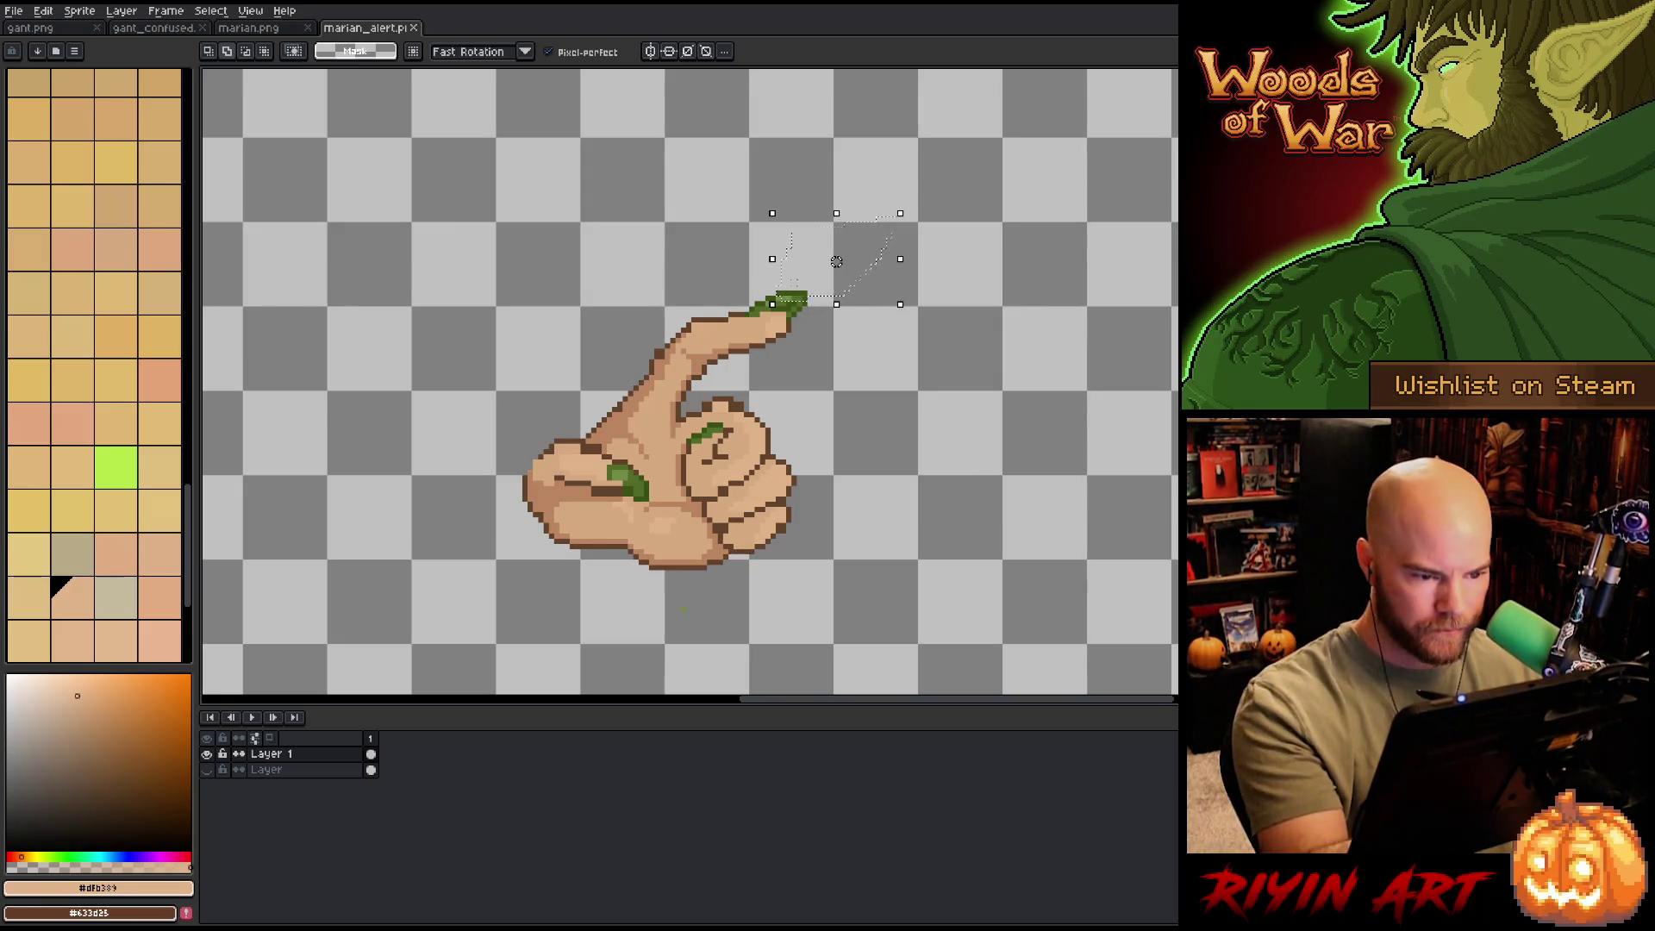
{"action": "left_click_drag", "start_coordinate": [785, 231], "coordinate": [776, 295]}
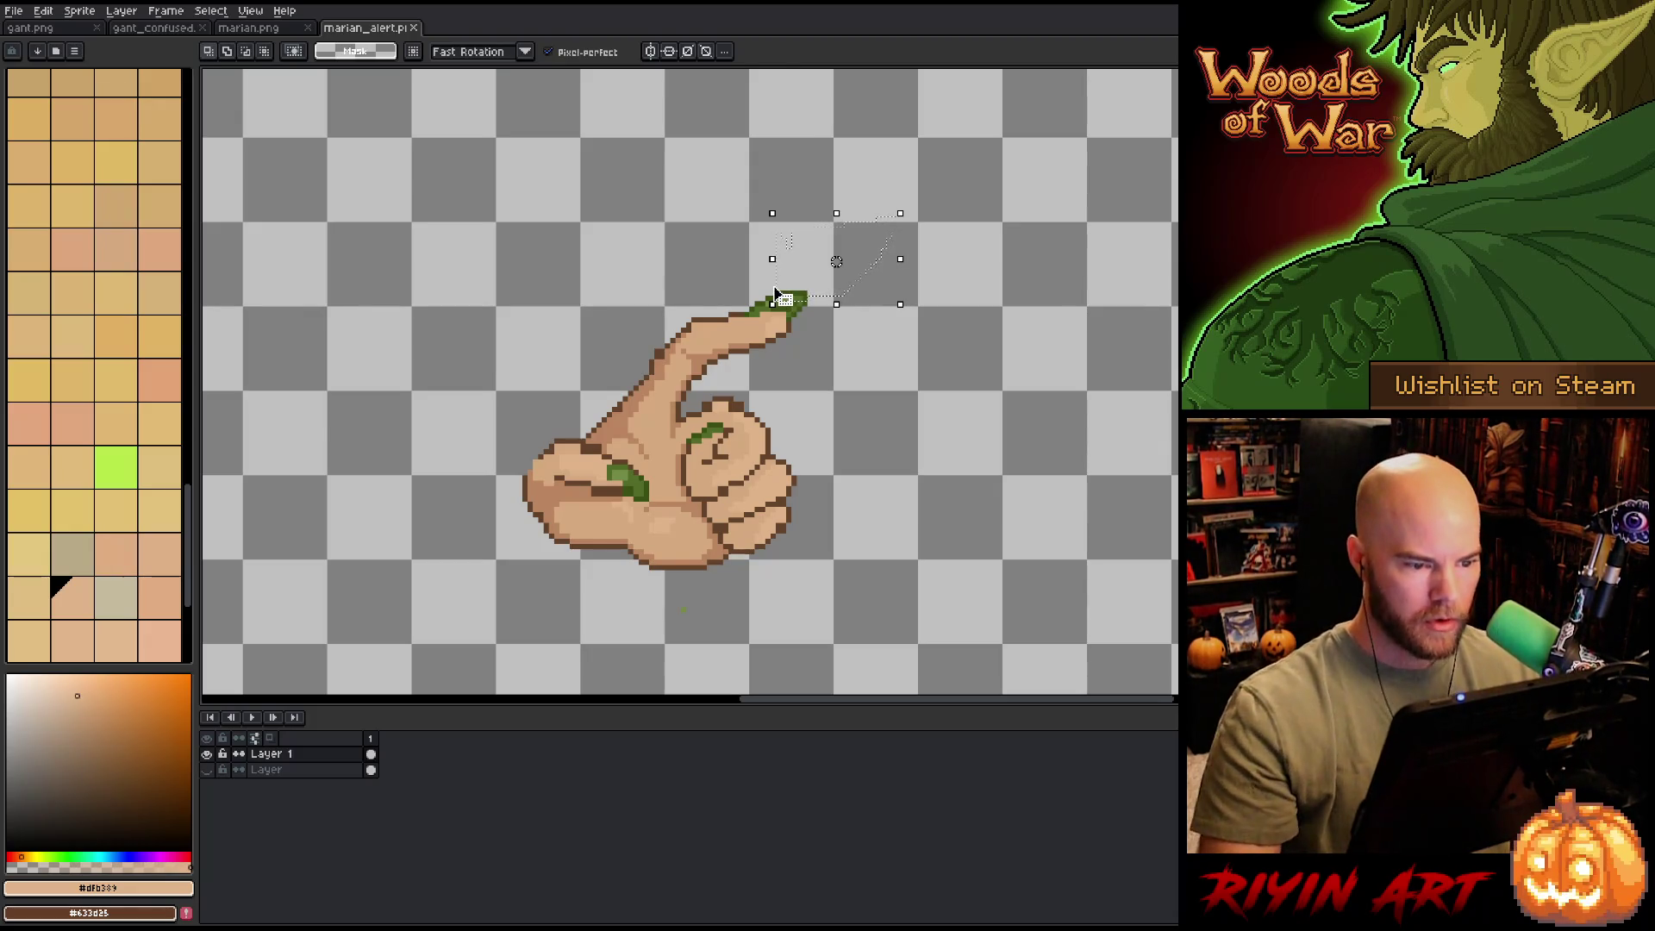
{"action": "key", "text": "Down"}
{"action": "key", "text": "Return"}
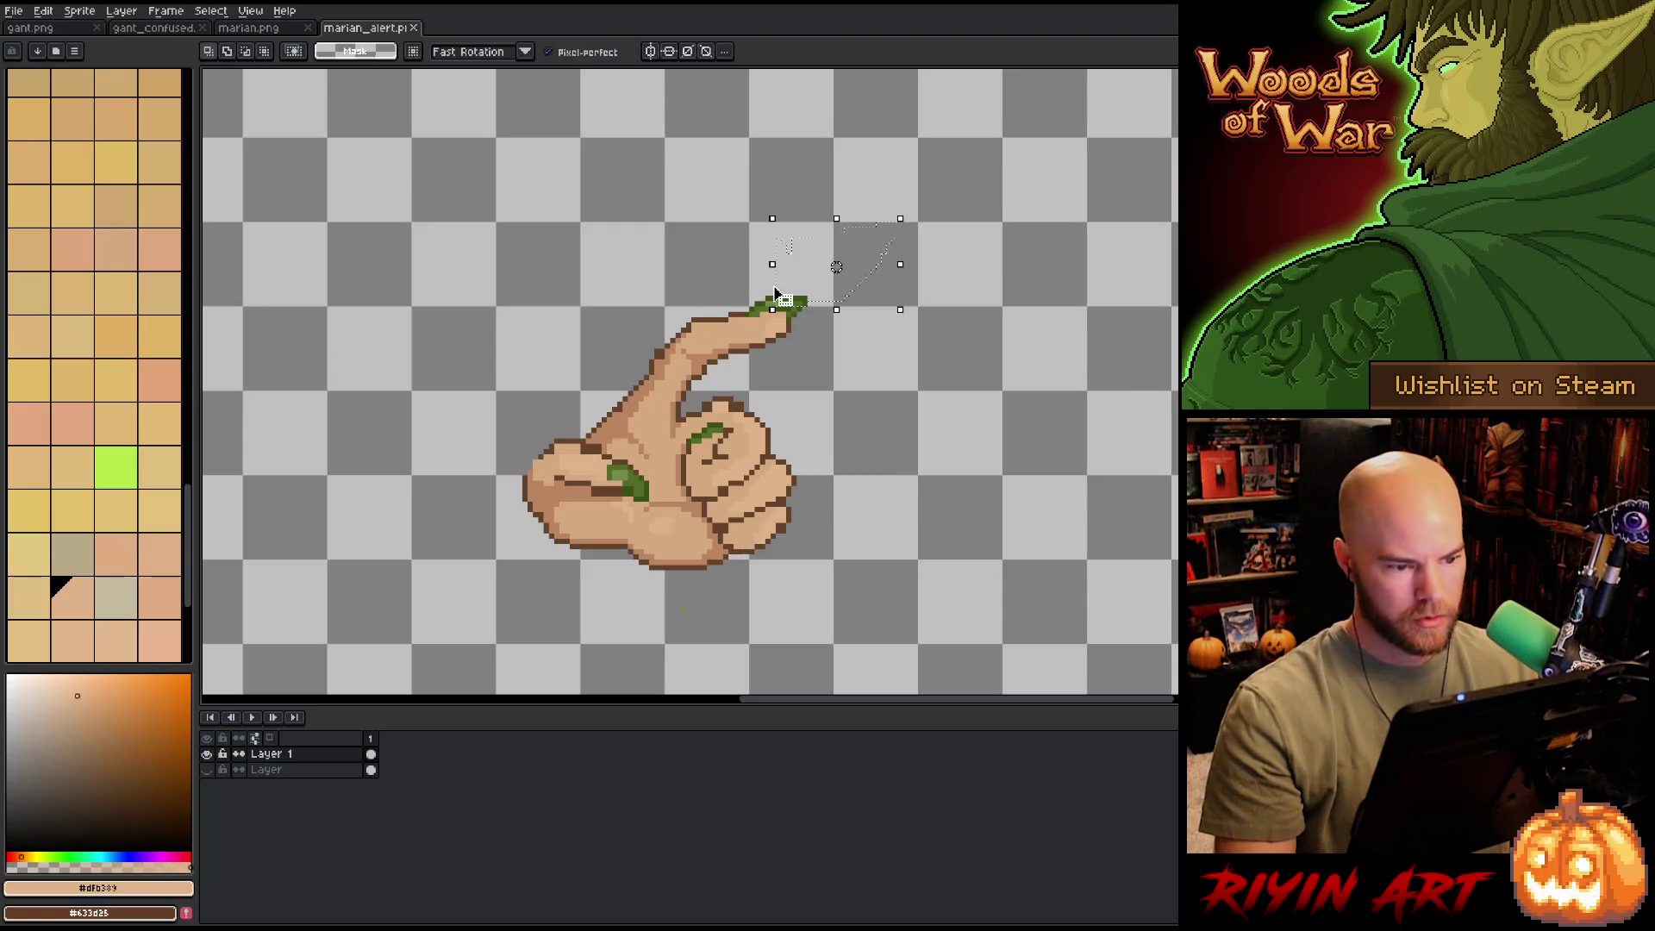
{"action": "key", "text": "ctrl+d"}
{"action": "left_click", "coordinate": [207, 769]}
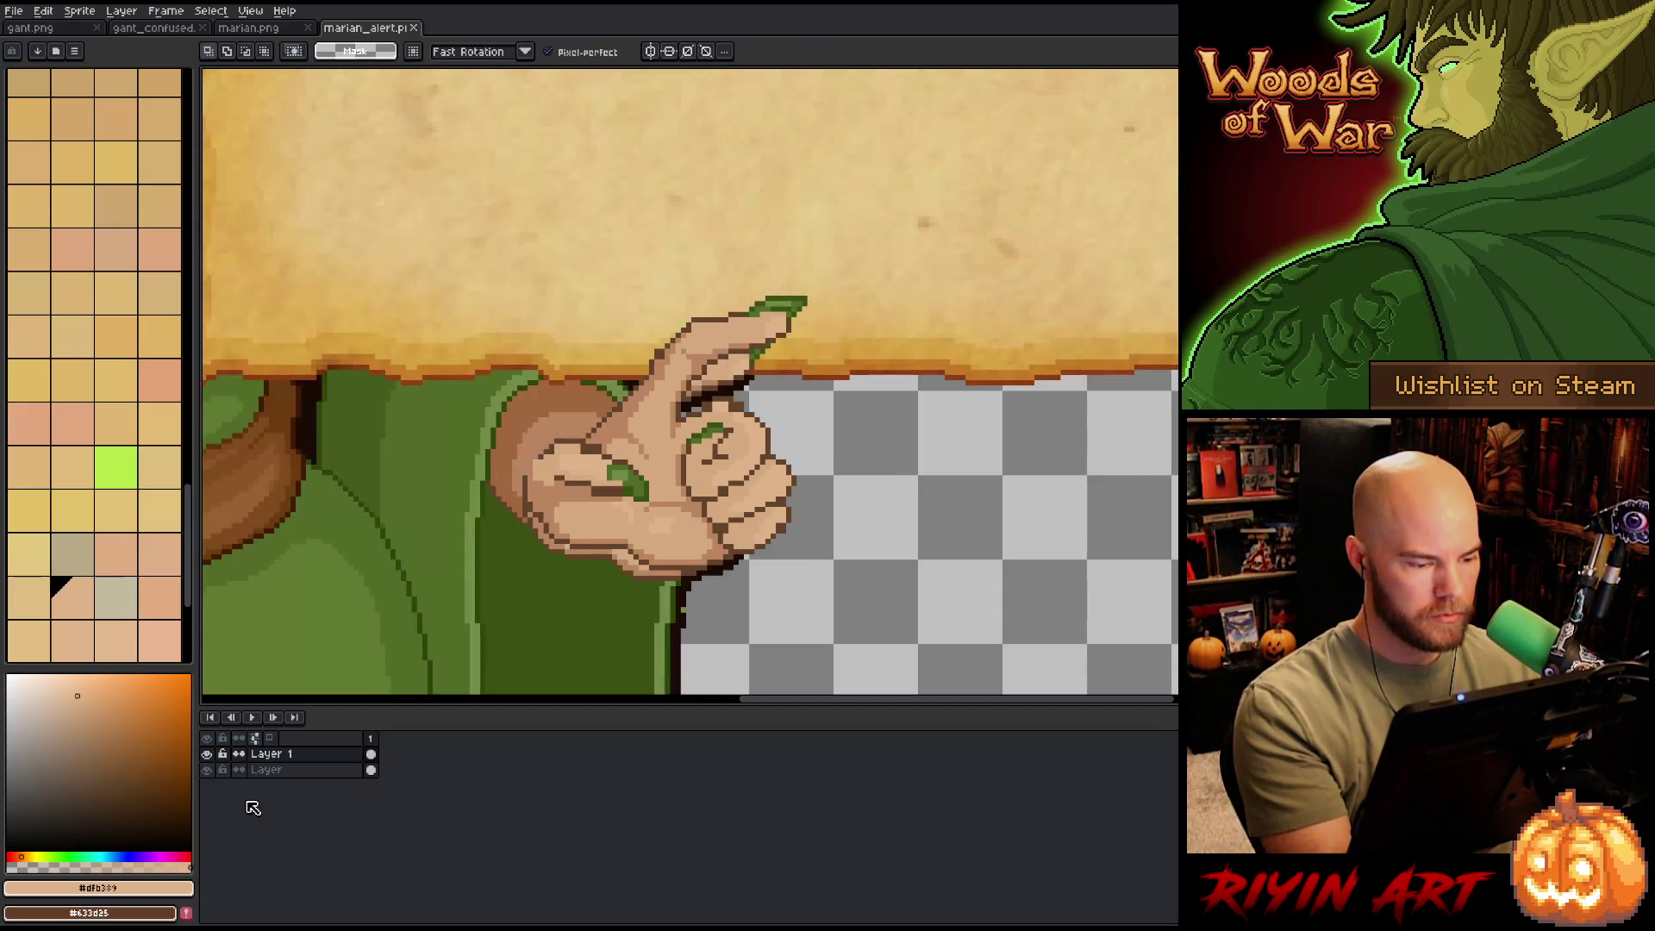
{"action": "left_click", "coordinate": [207, 770]}
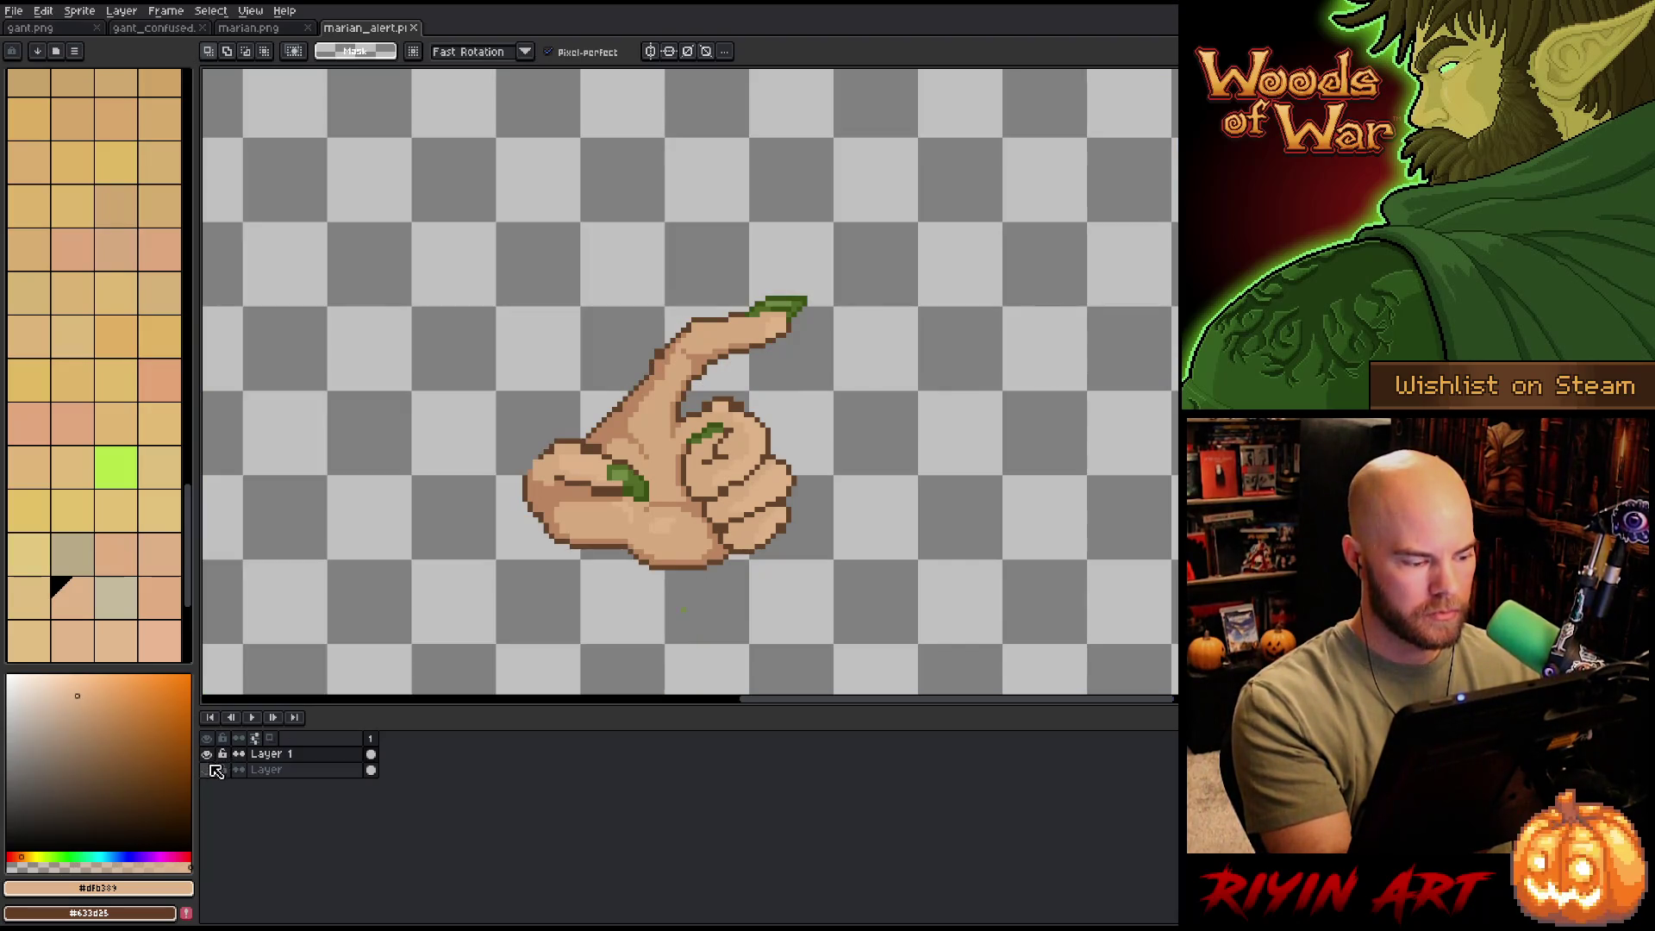
- Touch up the index finger's top edge in dark brown, drawing and erasing pixels
{"action": "key", "text": "b"}
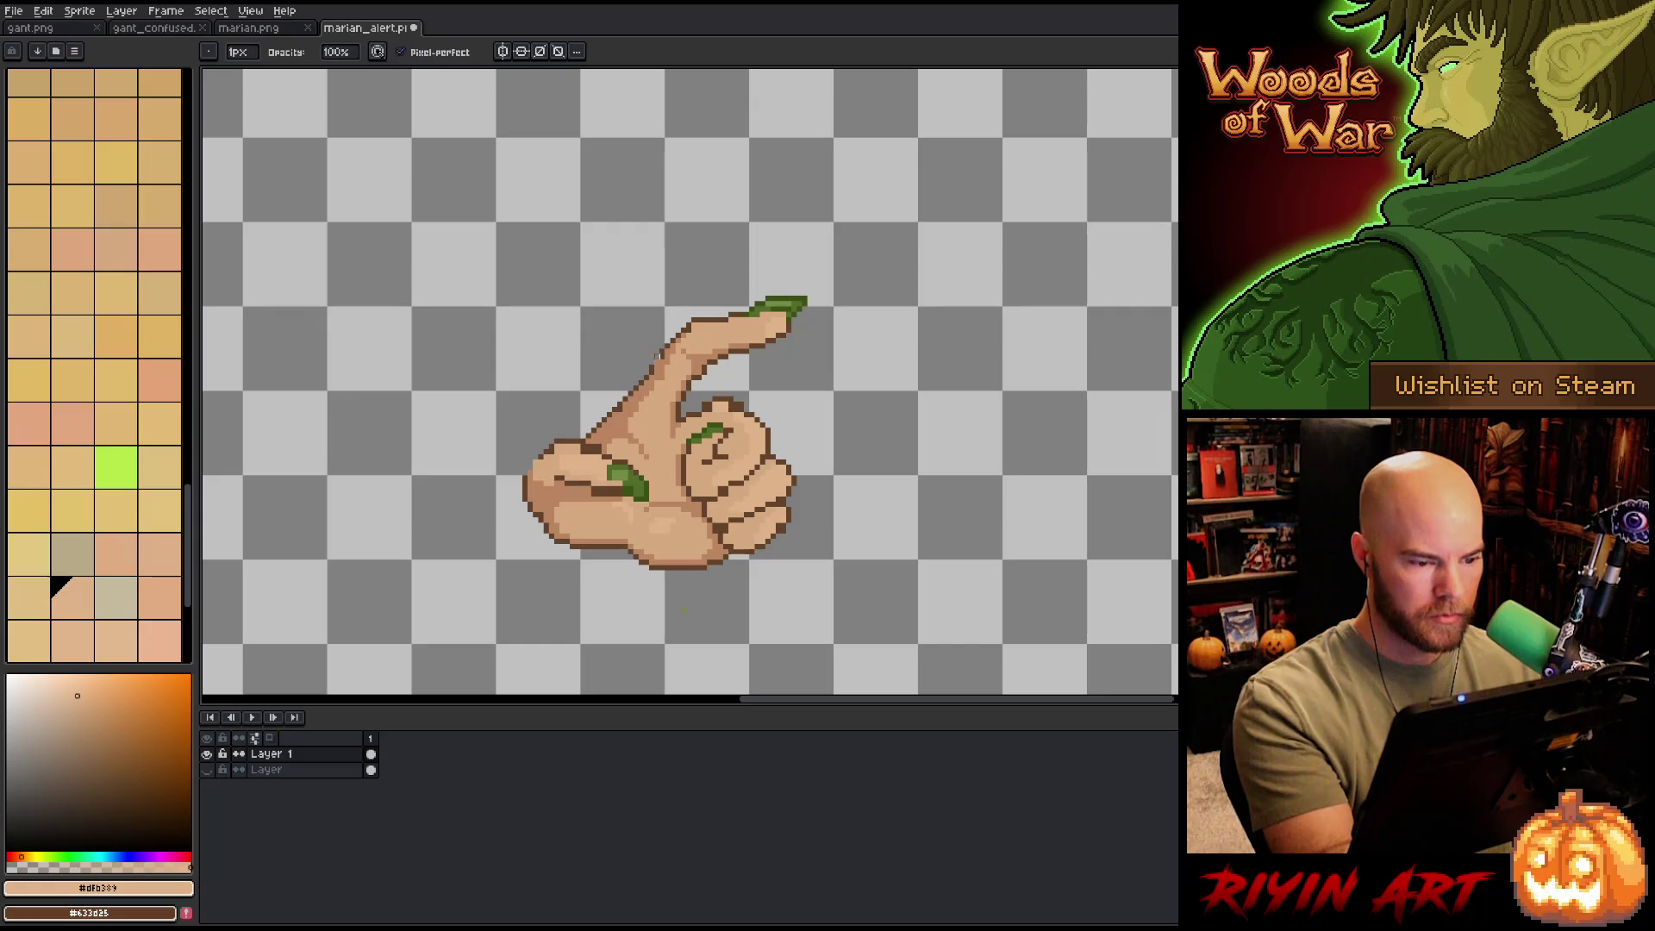
{"action": "left_click", "coordinate": [694, 306], "text": "alt"}
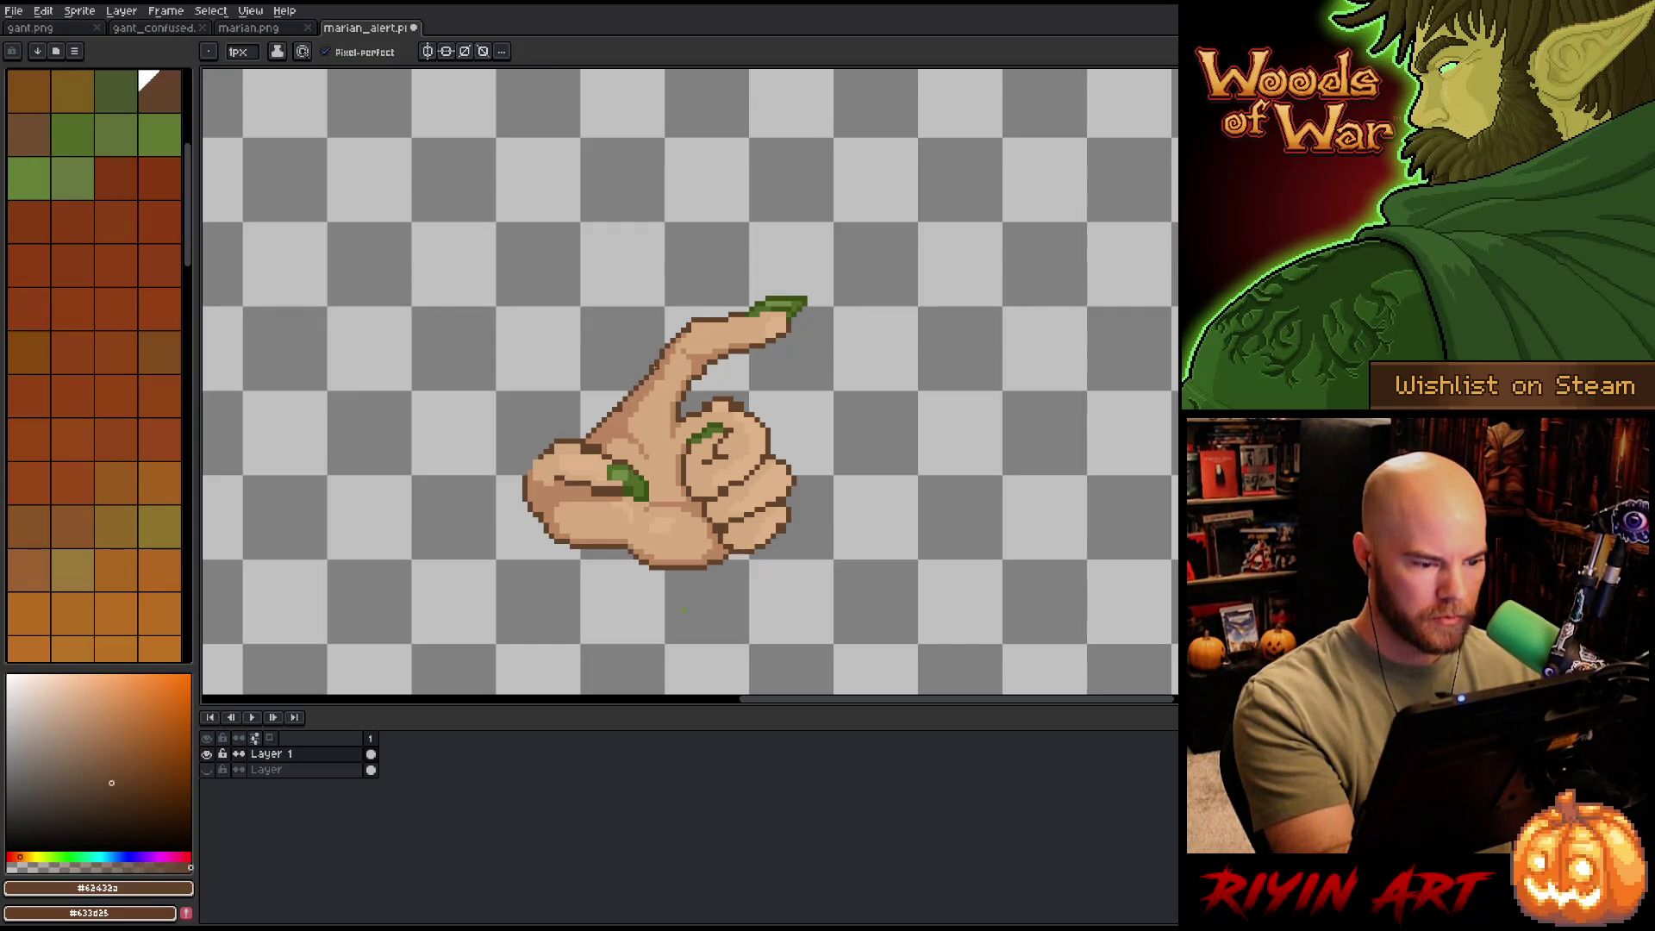
{"action": "key", "text": "b"}
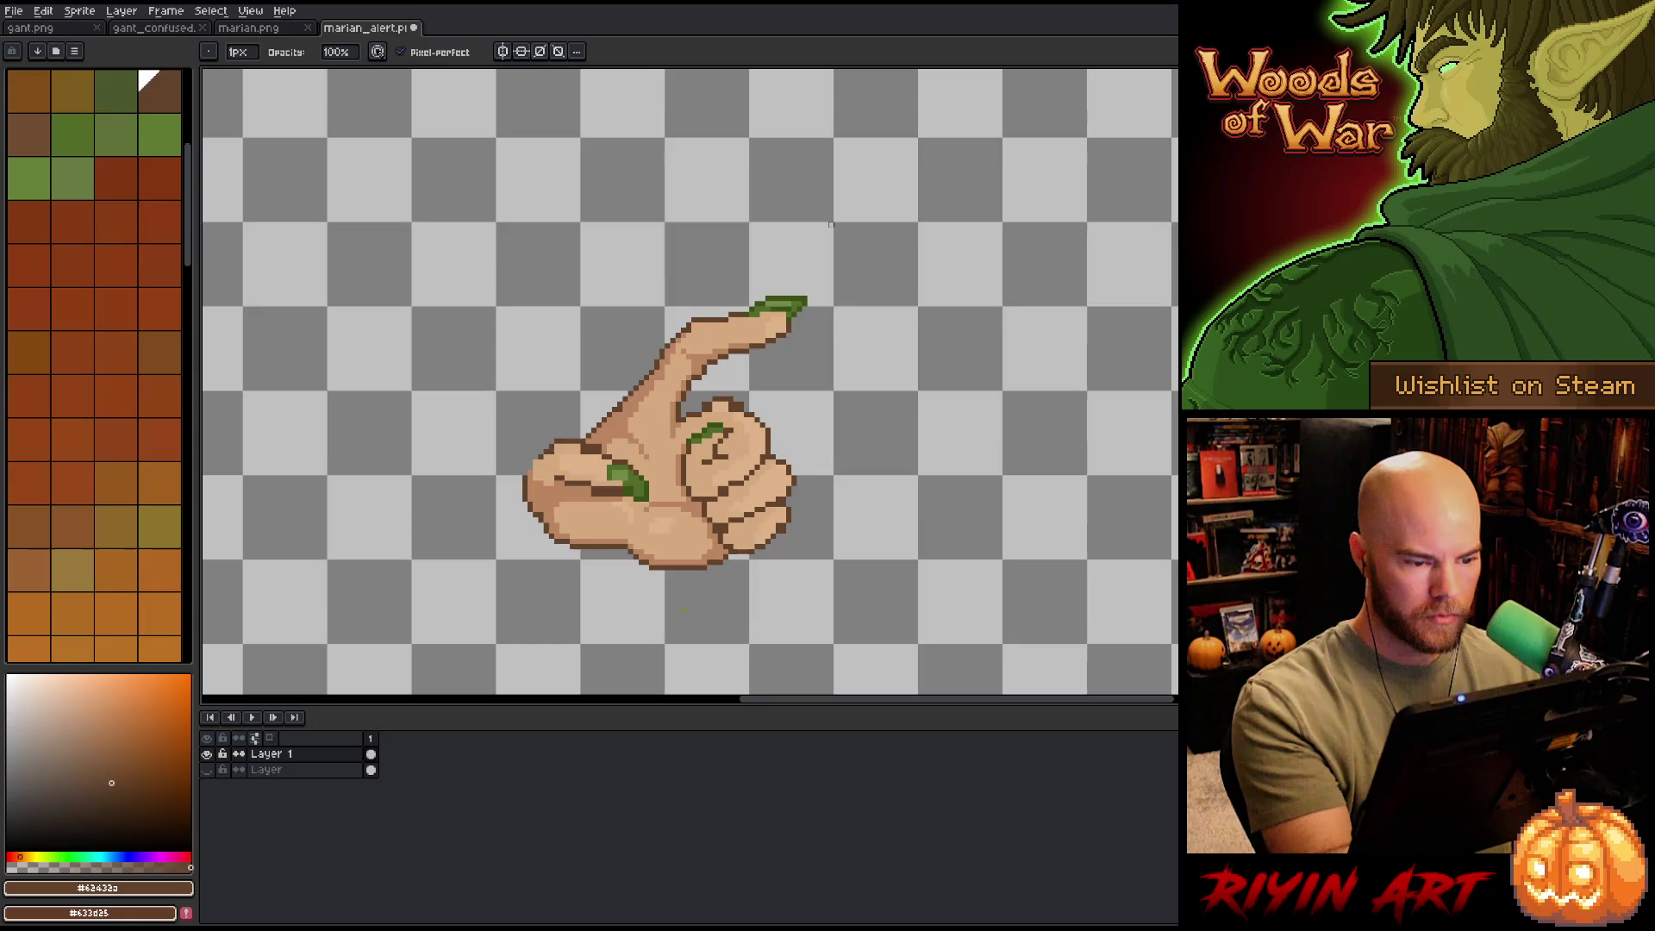
{"action": "key", "text": "e"}
{"action": "key", "text": "b"}
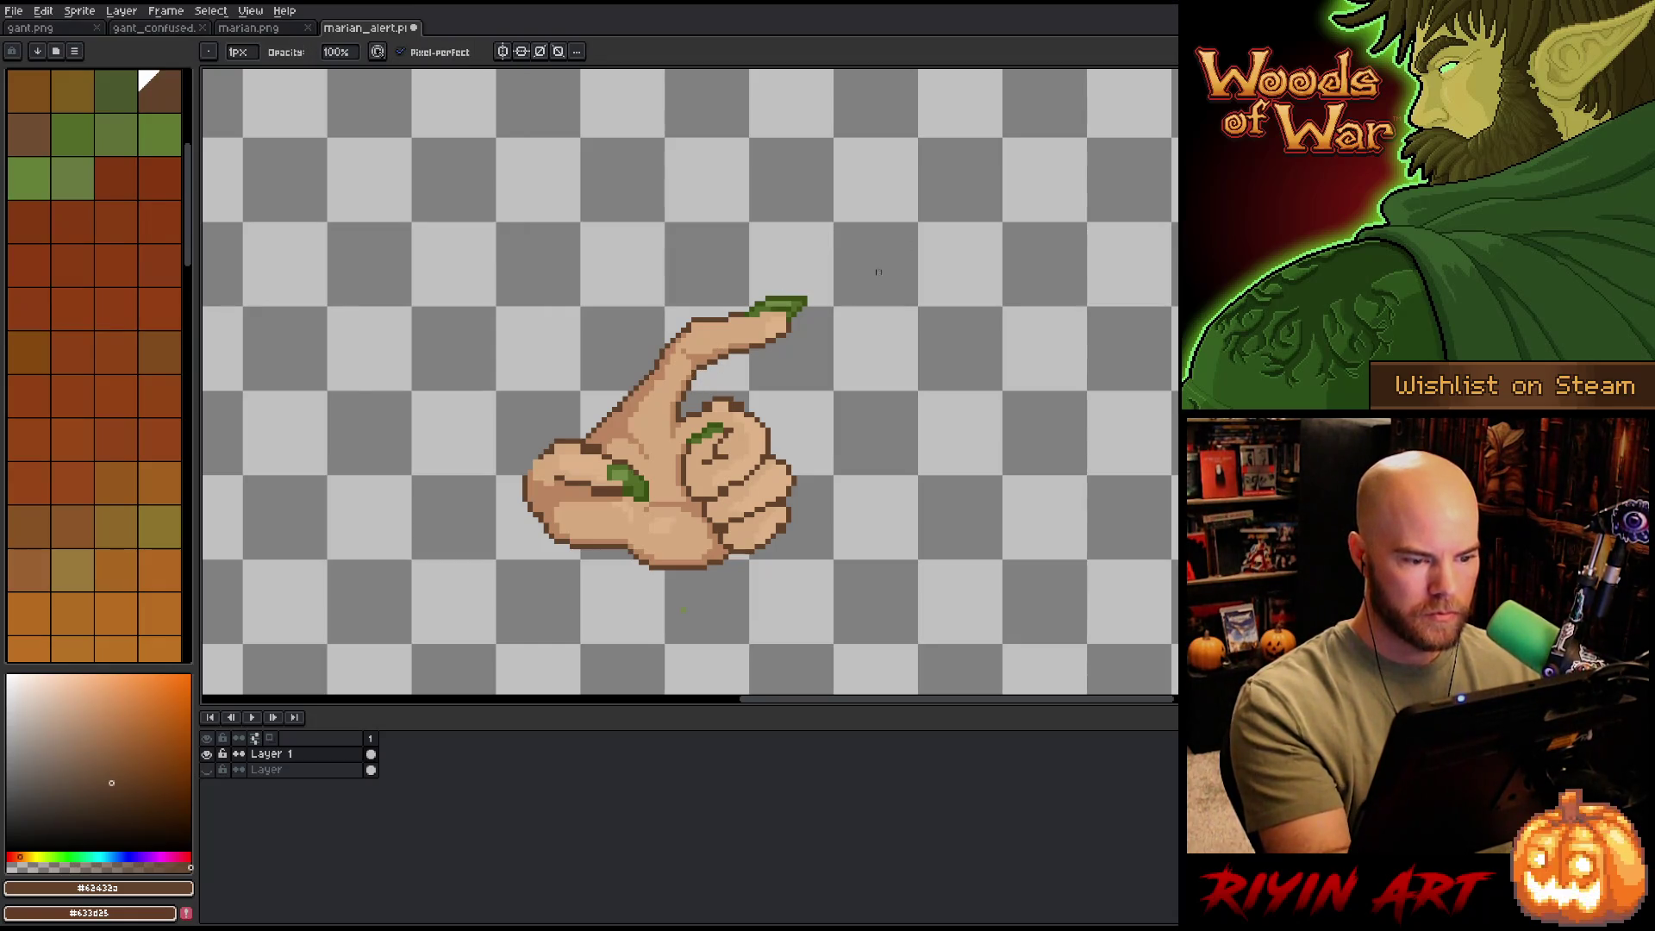
{"action": "key", "text": "m"}
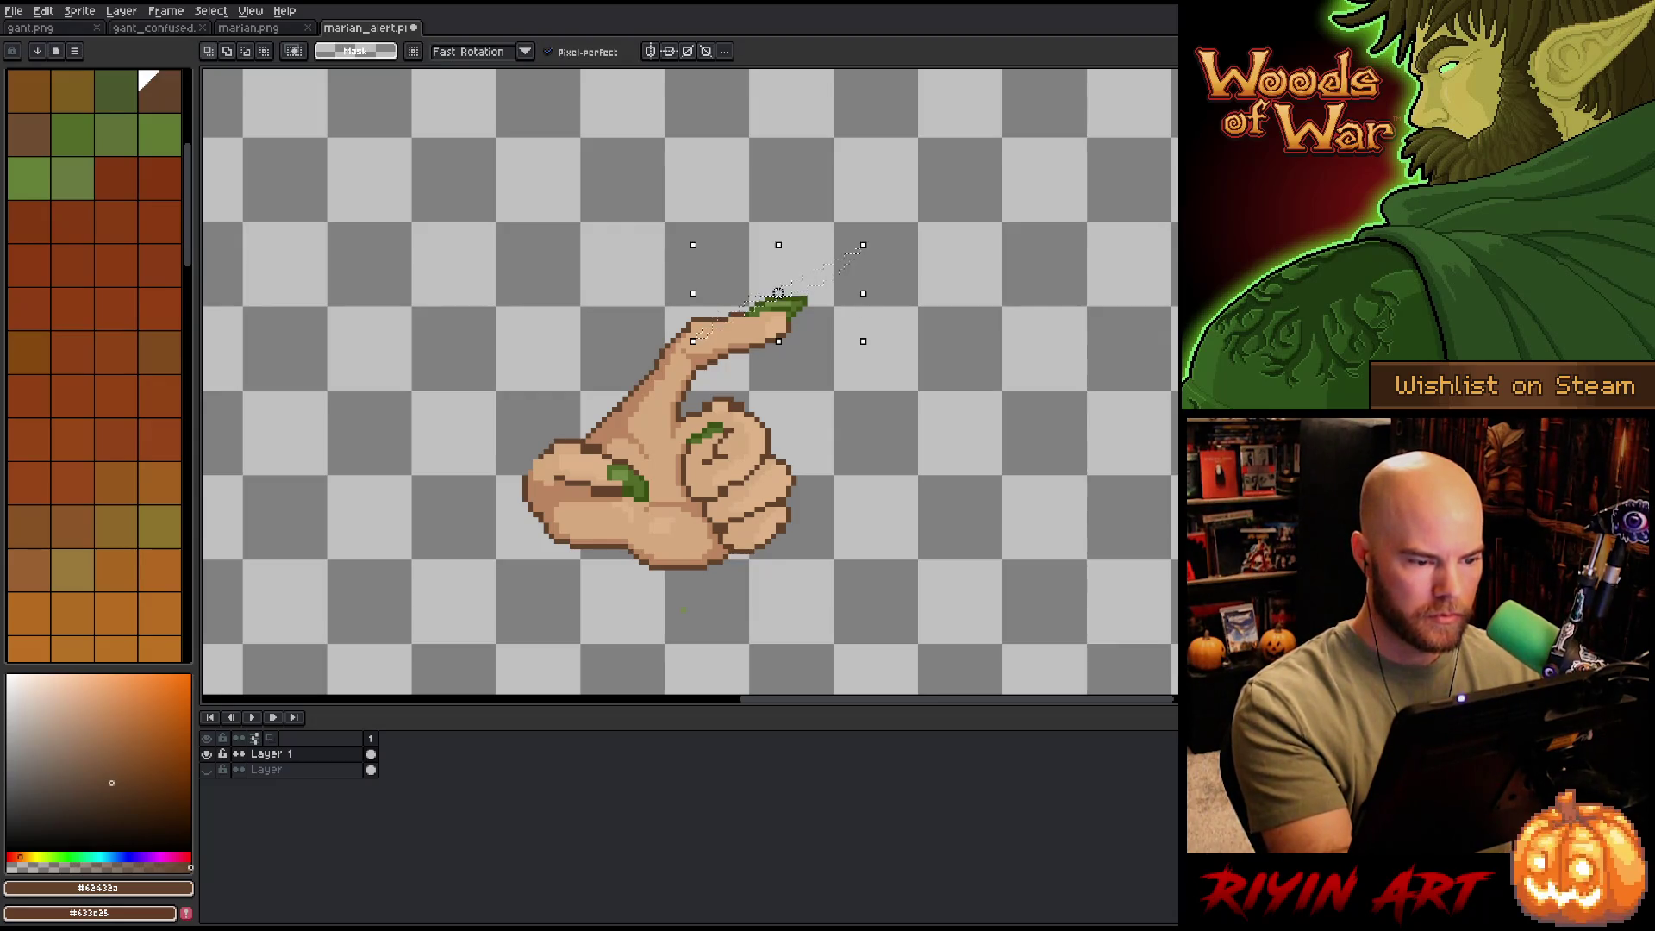
{"action": "mouse_move", "coordinate": [838, 280]}
{"action": "left_mouse_down"}
{"action": "mouse_move", "coordinate": [794, 321]}
{"action": "mouse_move", "coordinate": [697, 335]}
{"action": "mouse_move", "coordinate": [703, 253]}
{"action": "mouse_move", "coordinate": [829, 269]}
{"action": "left_mouse_up"}
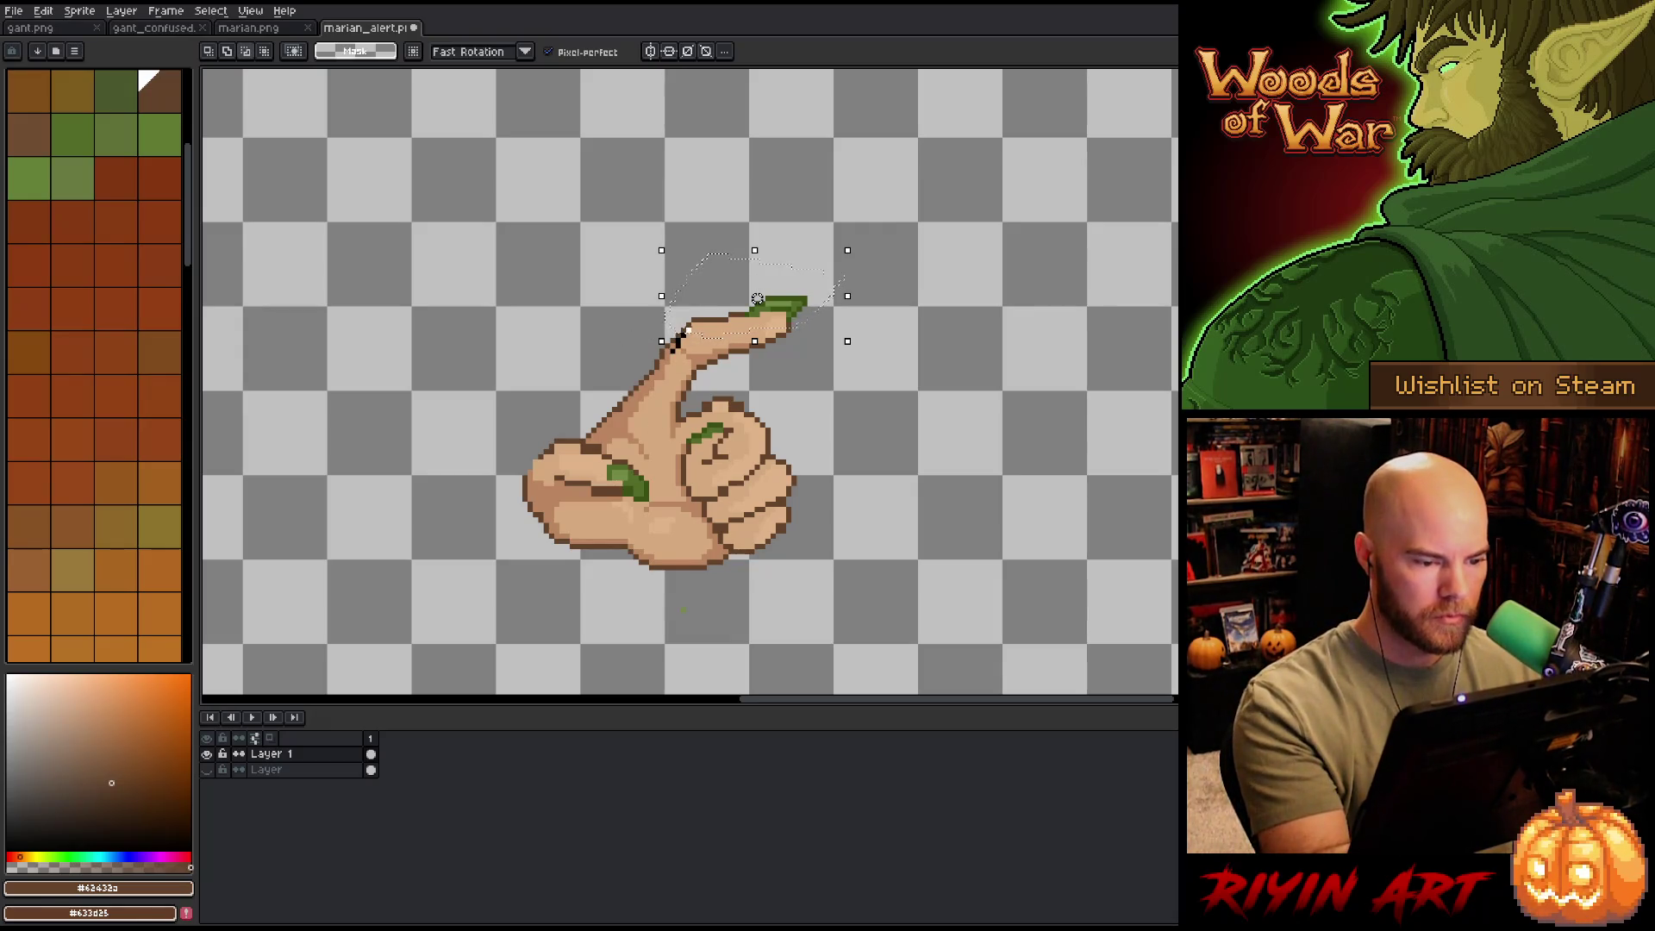
{"action": "key", "text": "ctrl+d"}
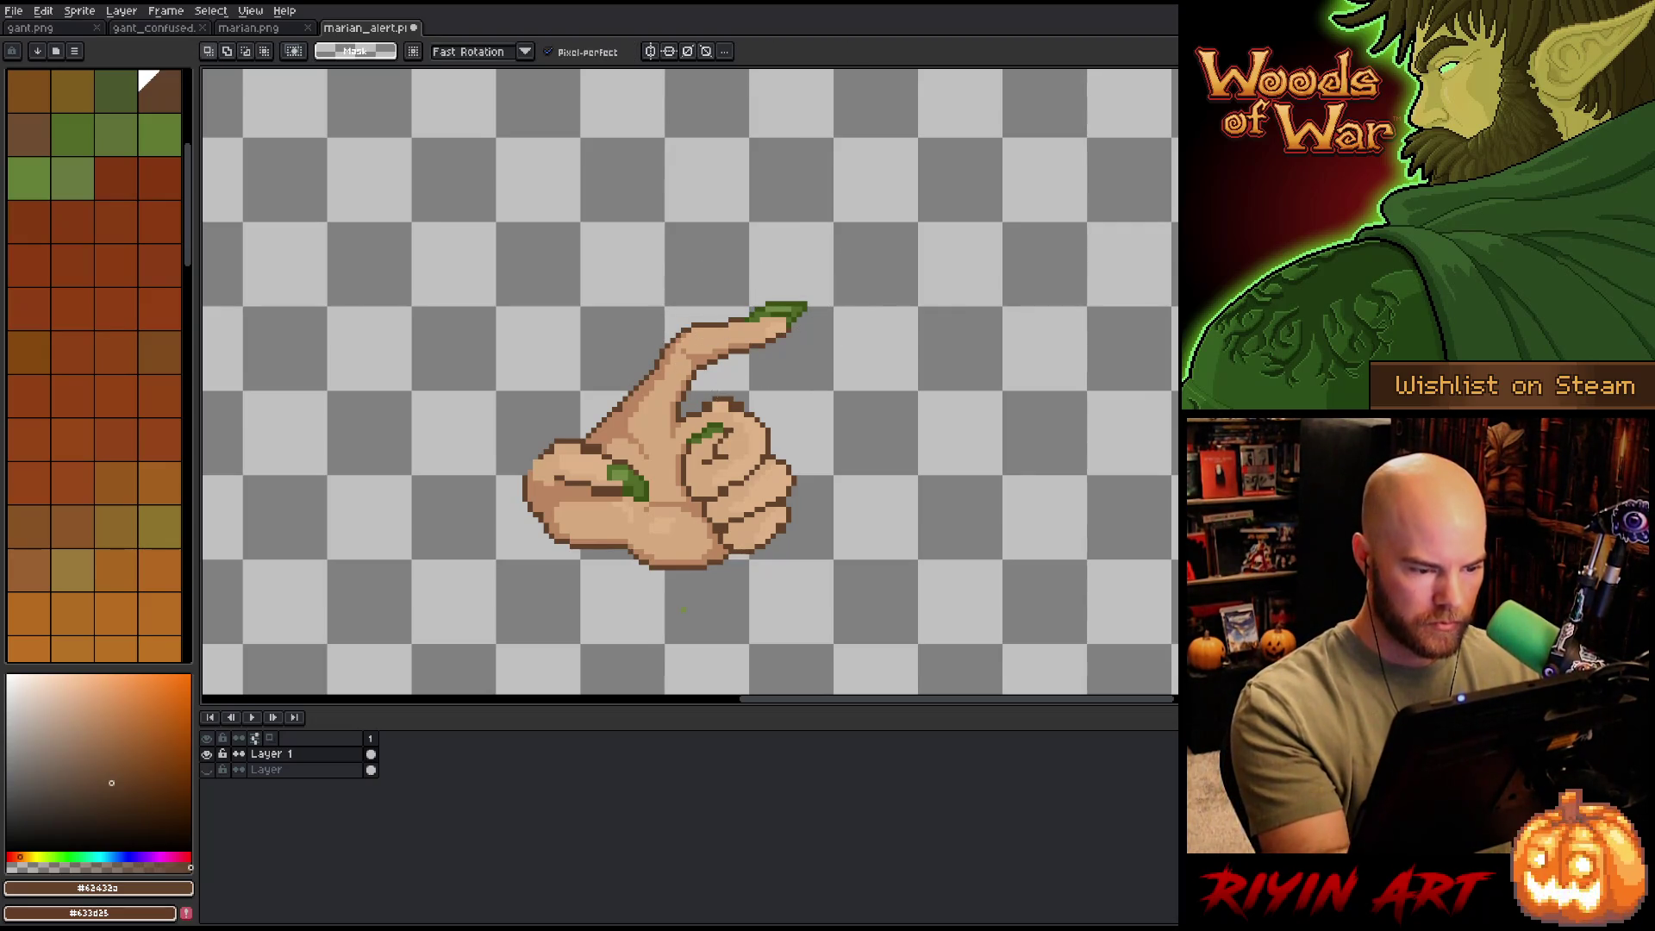
- Retouch the finger's skin shading and outline with light and darker skin tones and dark brown
{"action": "key", "text": "b"}
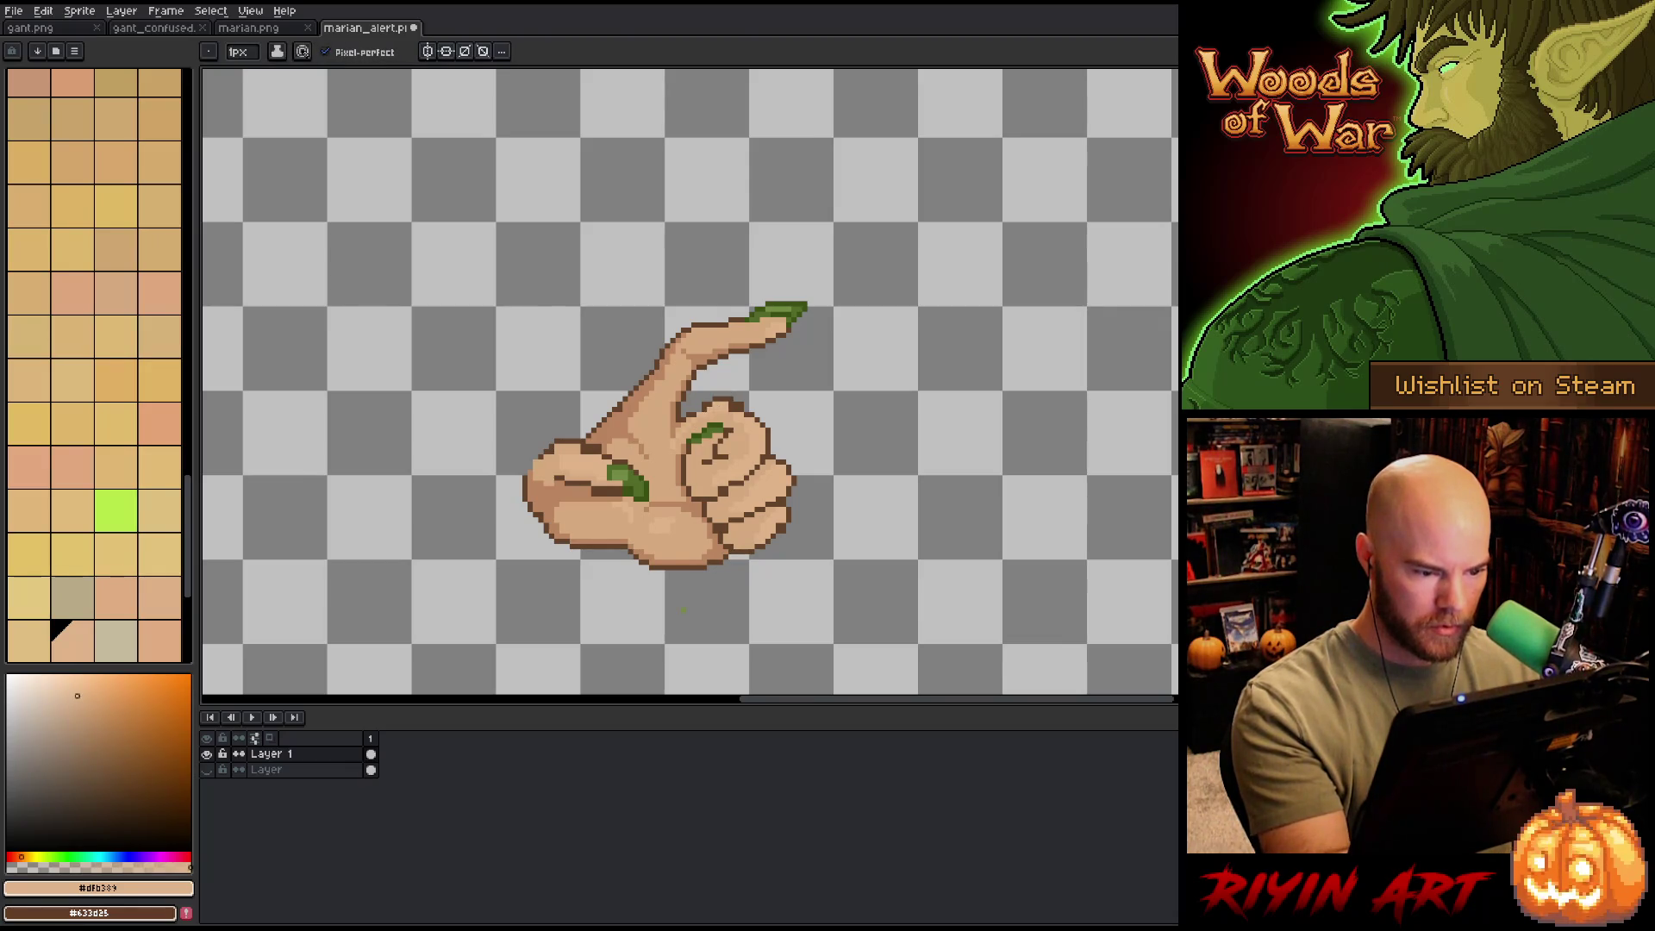
{"action": "left_click", "coordinate": [116, 293]}
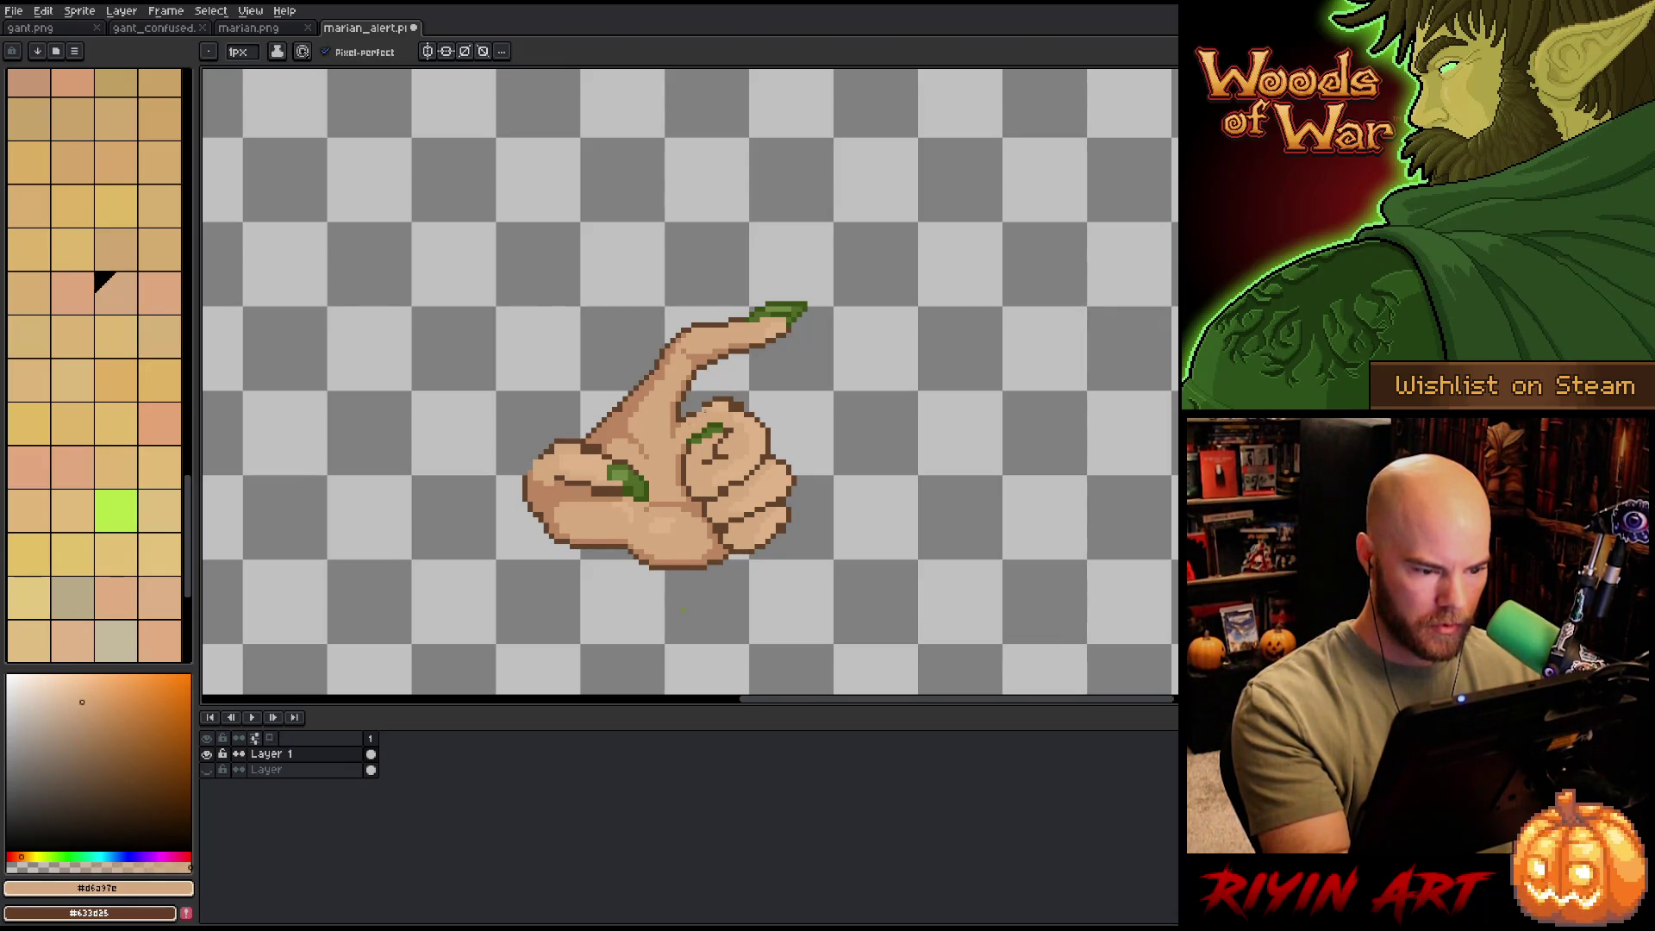
{"action": "left_click", "coordinate": [725, 388], "text": "alt"}
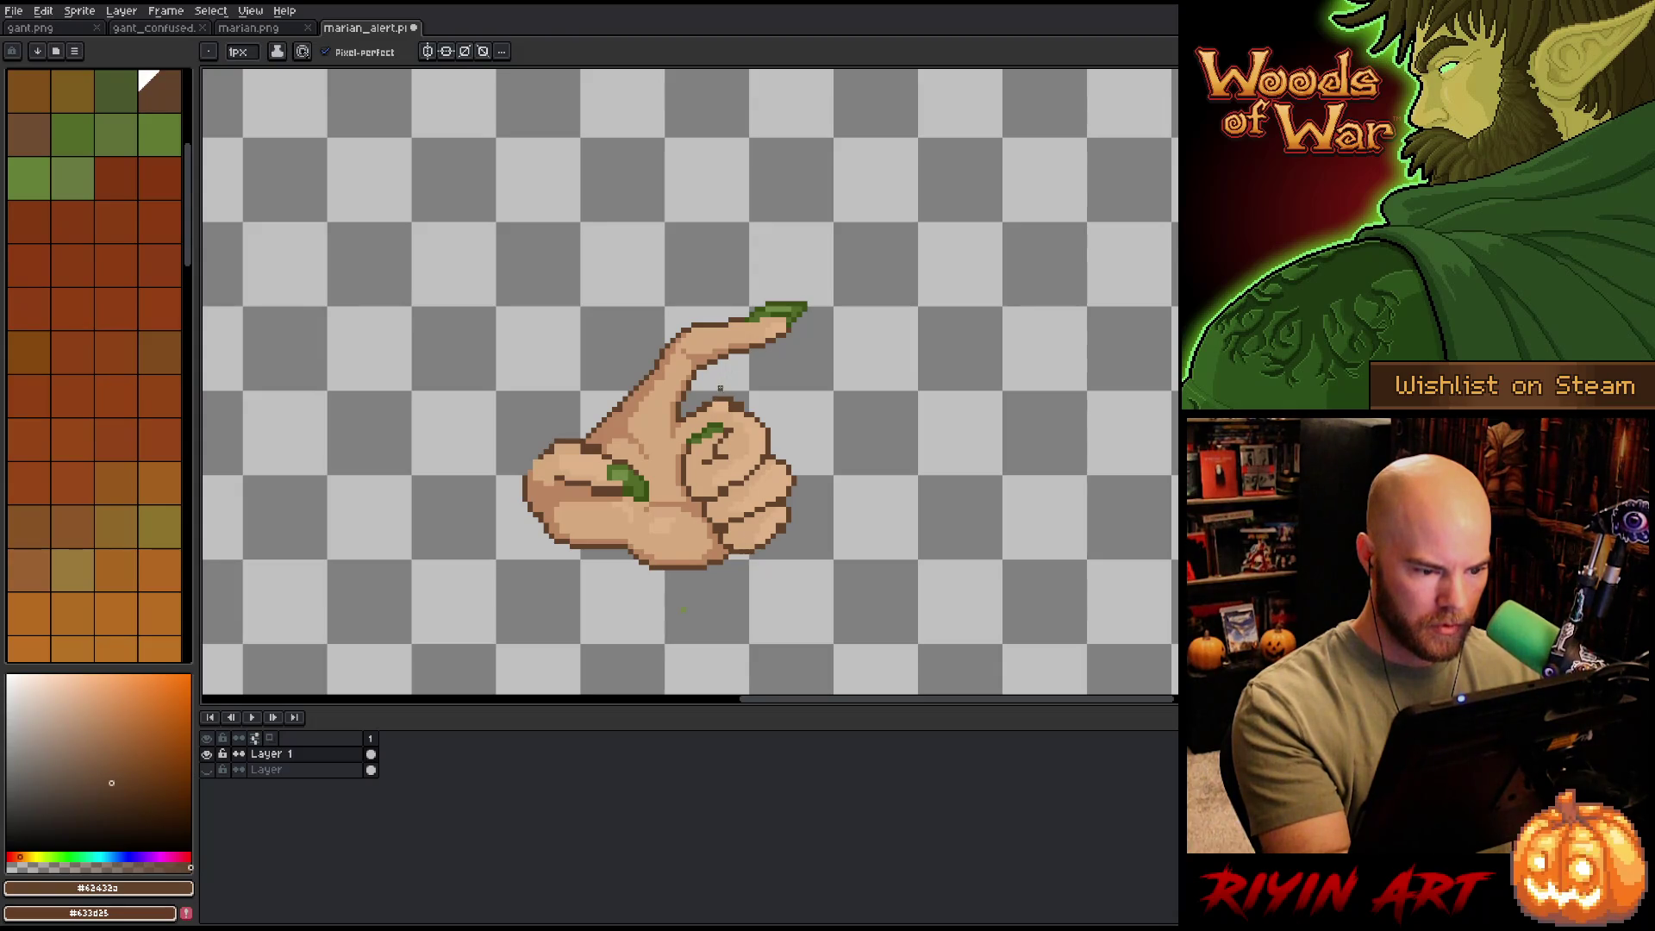
{"action": "key", "text": "e"}
{"action": "key", "text": "b"}
{"action": "key", "text": "e"}
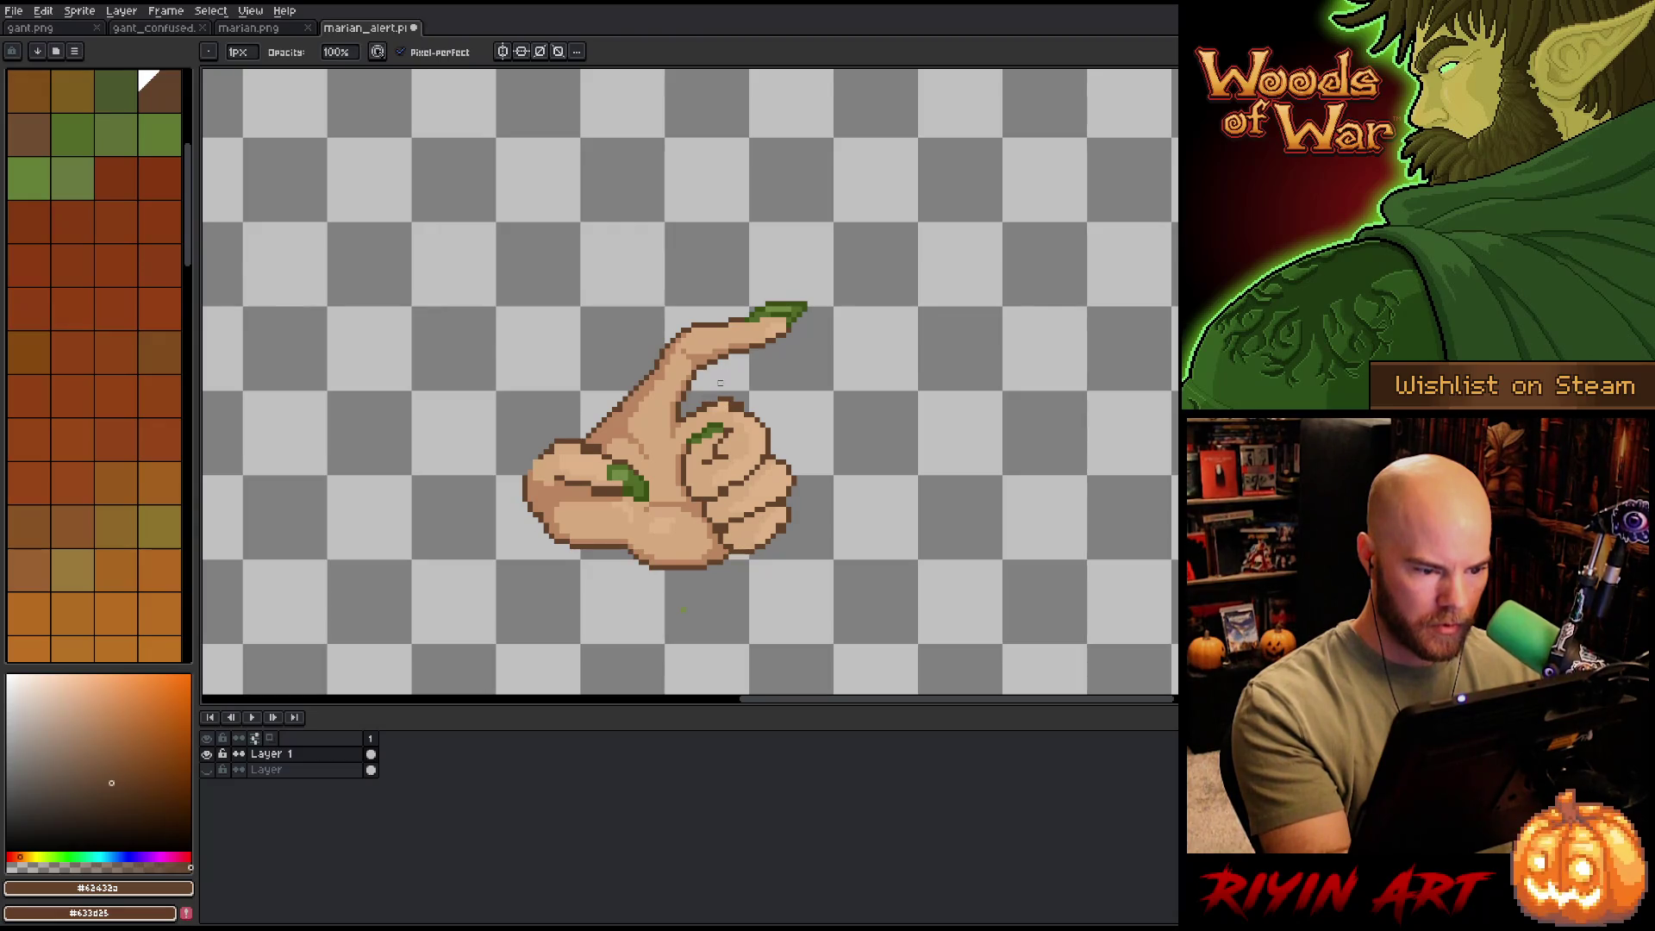
{"action": "key", "text": "b"}
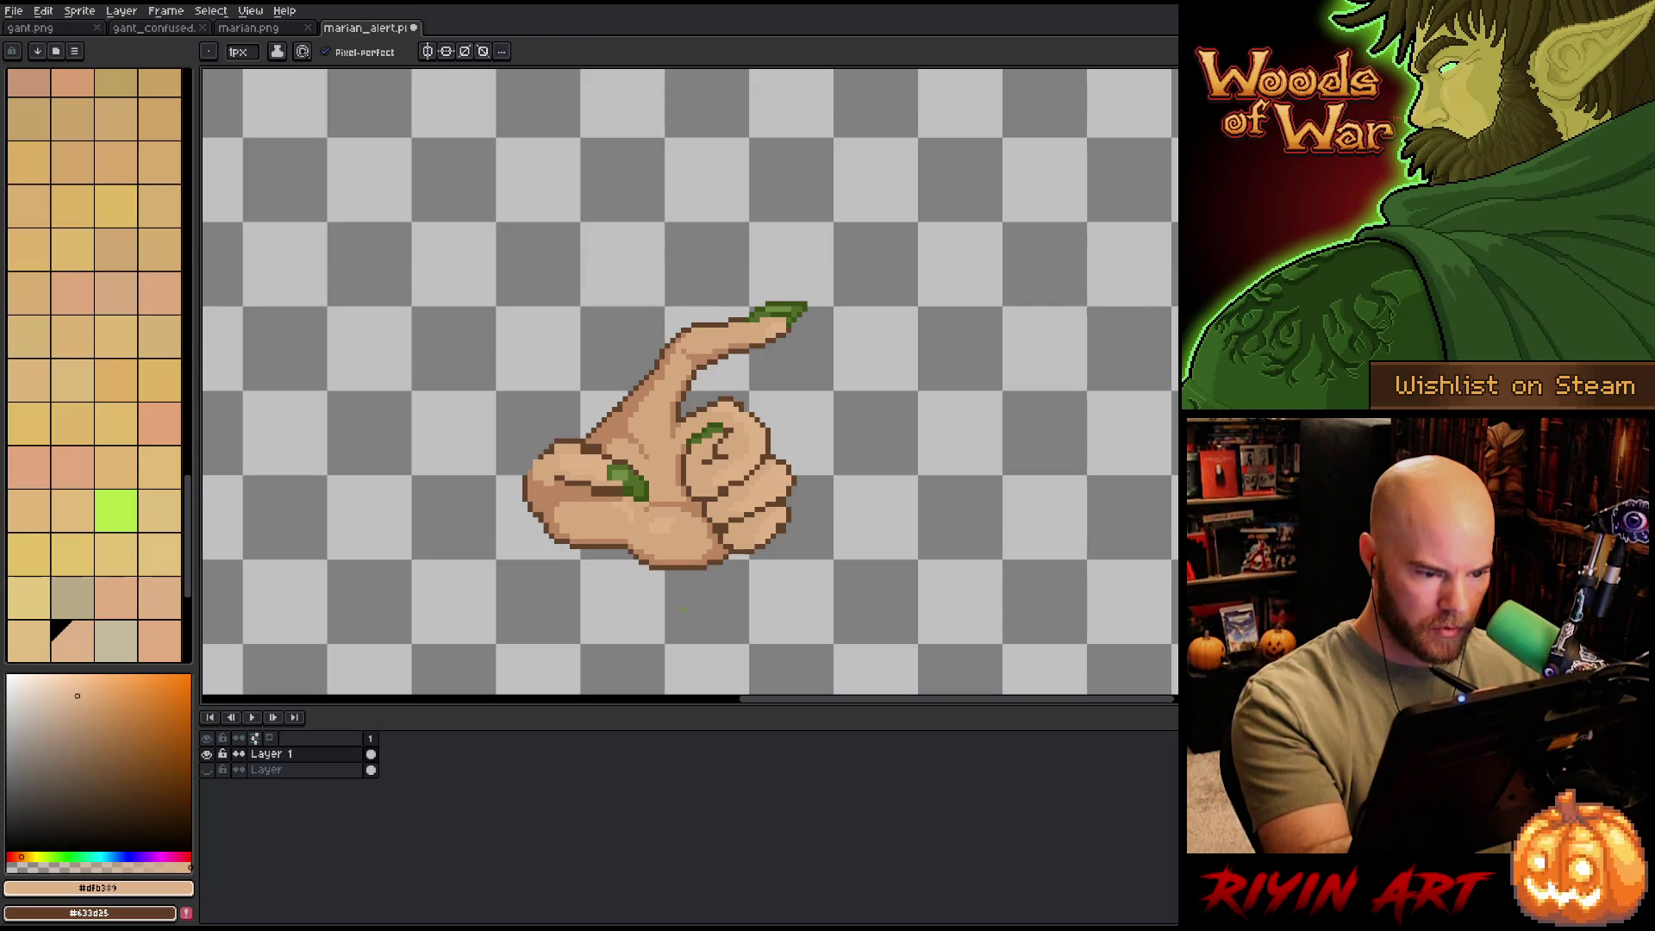
{"action": "left_click", "coordinate": [747, 406], "text": "alt"}
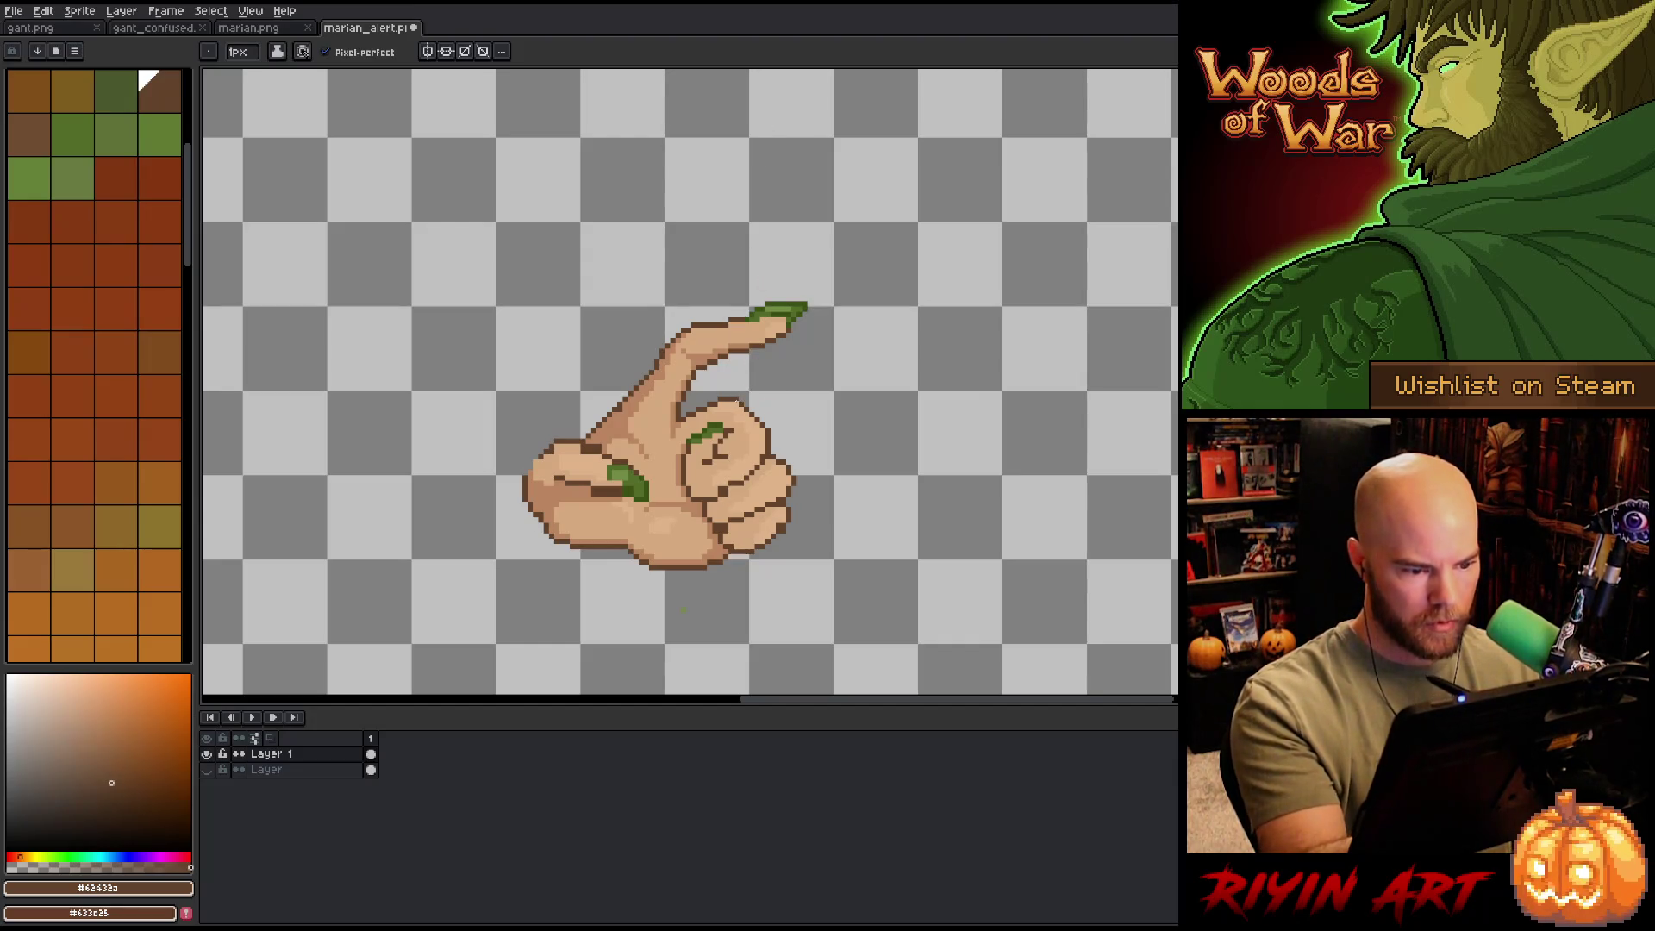
- Recentre the hand, pick mid skin tone #bb8661, and show the elf layer behind
{"action": "left_click_drag", "start_coordinate": [826, 345], "coordinate": [936, 365]}
{"action": "key", "text": "b"}
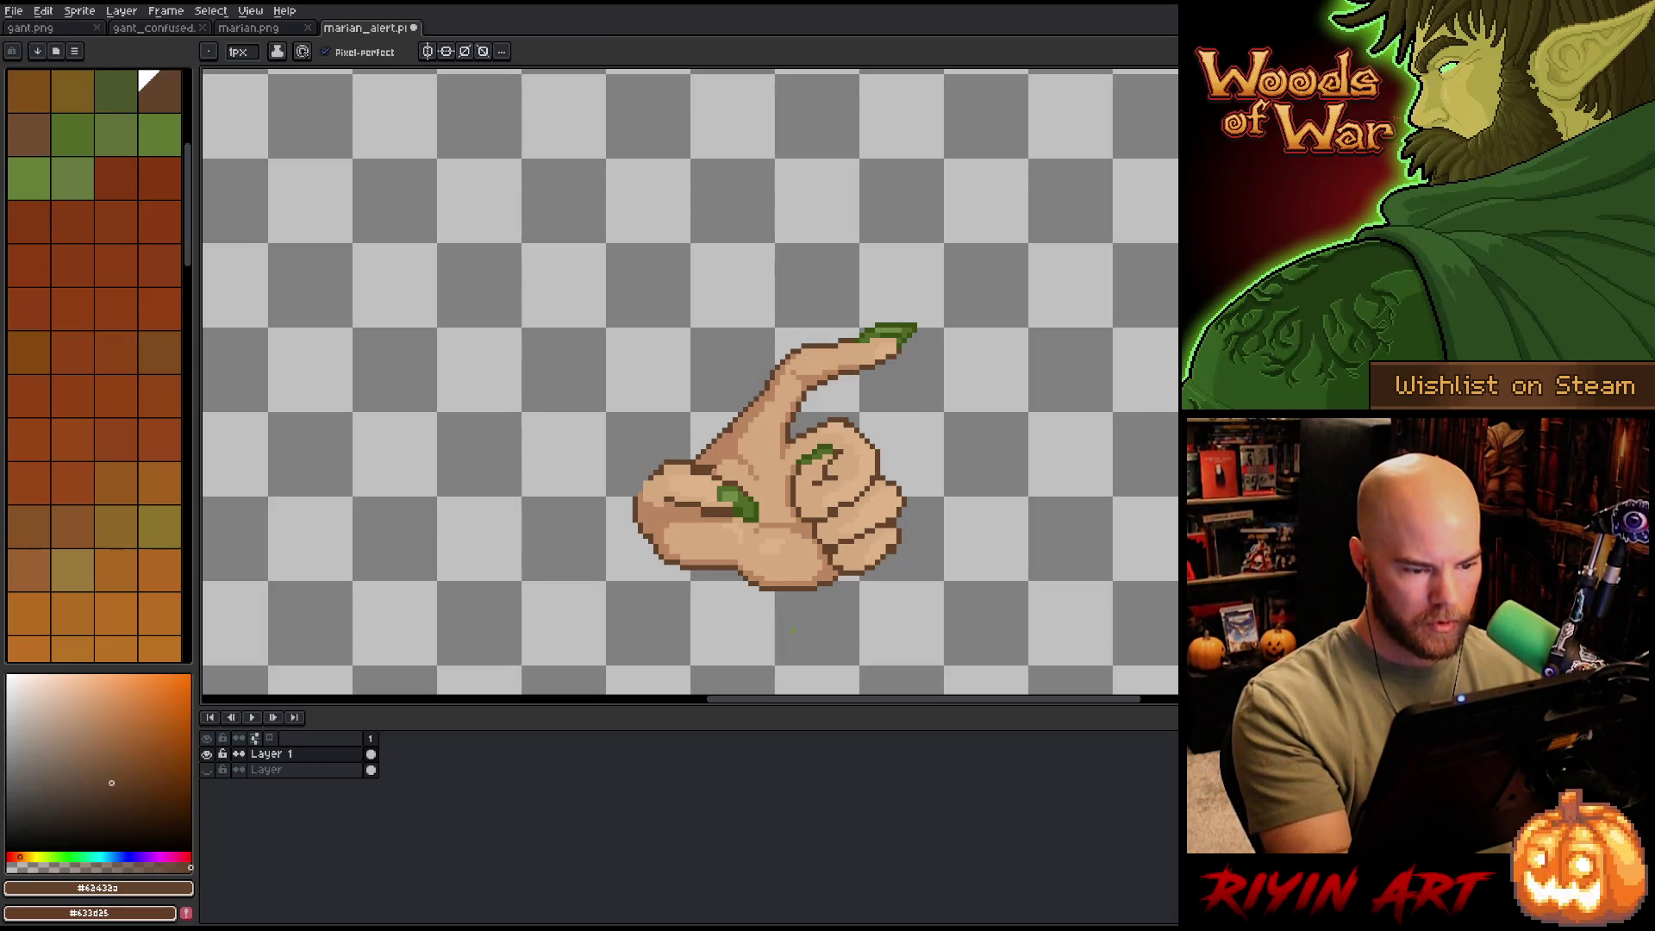
{"action": "left_click", "coordinate": [806, 484], "text": "alt"}
{"action": "scroll", "coordinate": [806, 483], "scroll_direction": "down", "scroll_amount": 3}
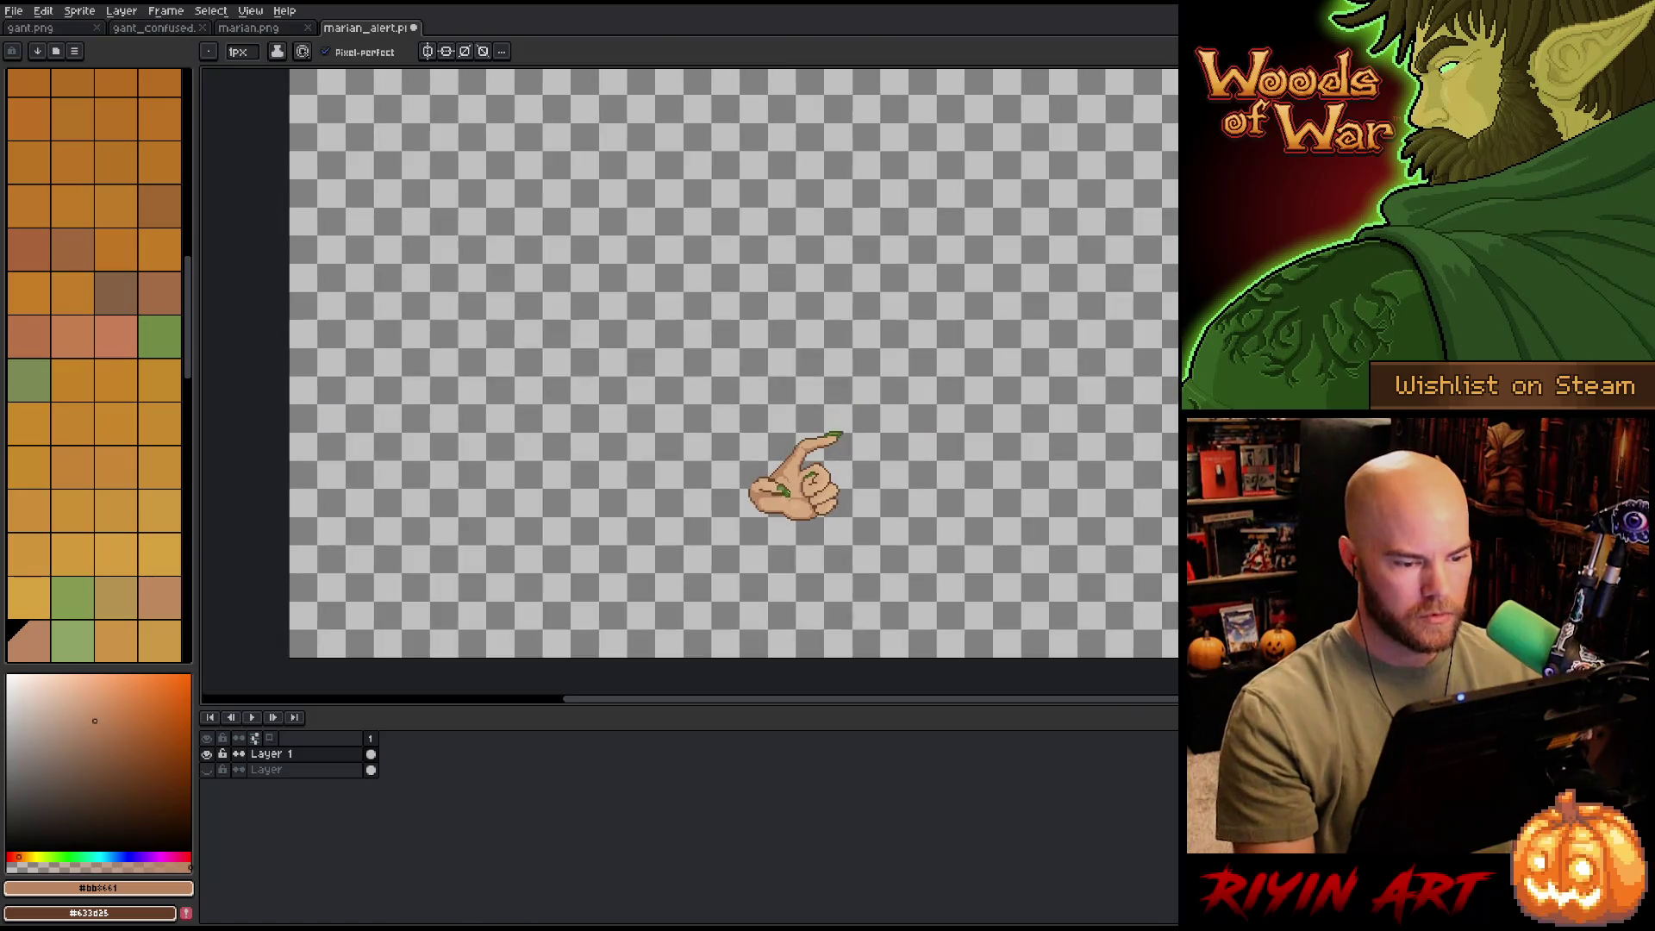
{"action": "left_click", "coordinate": [208, 770]}
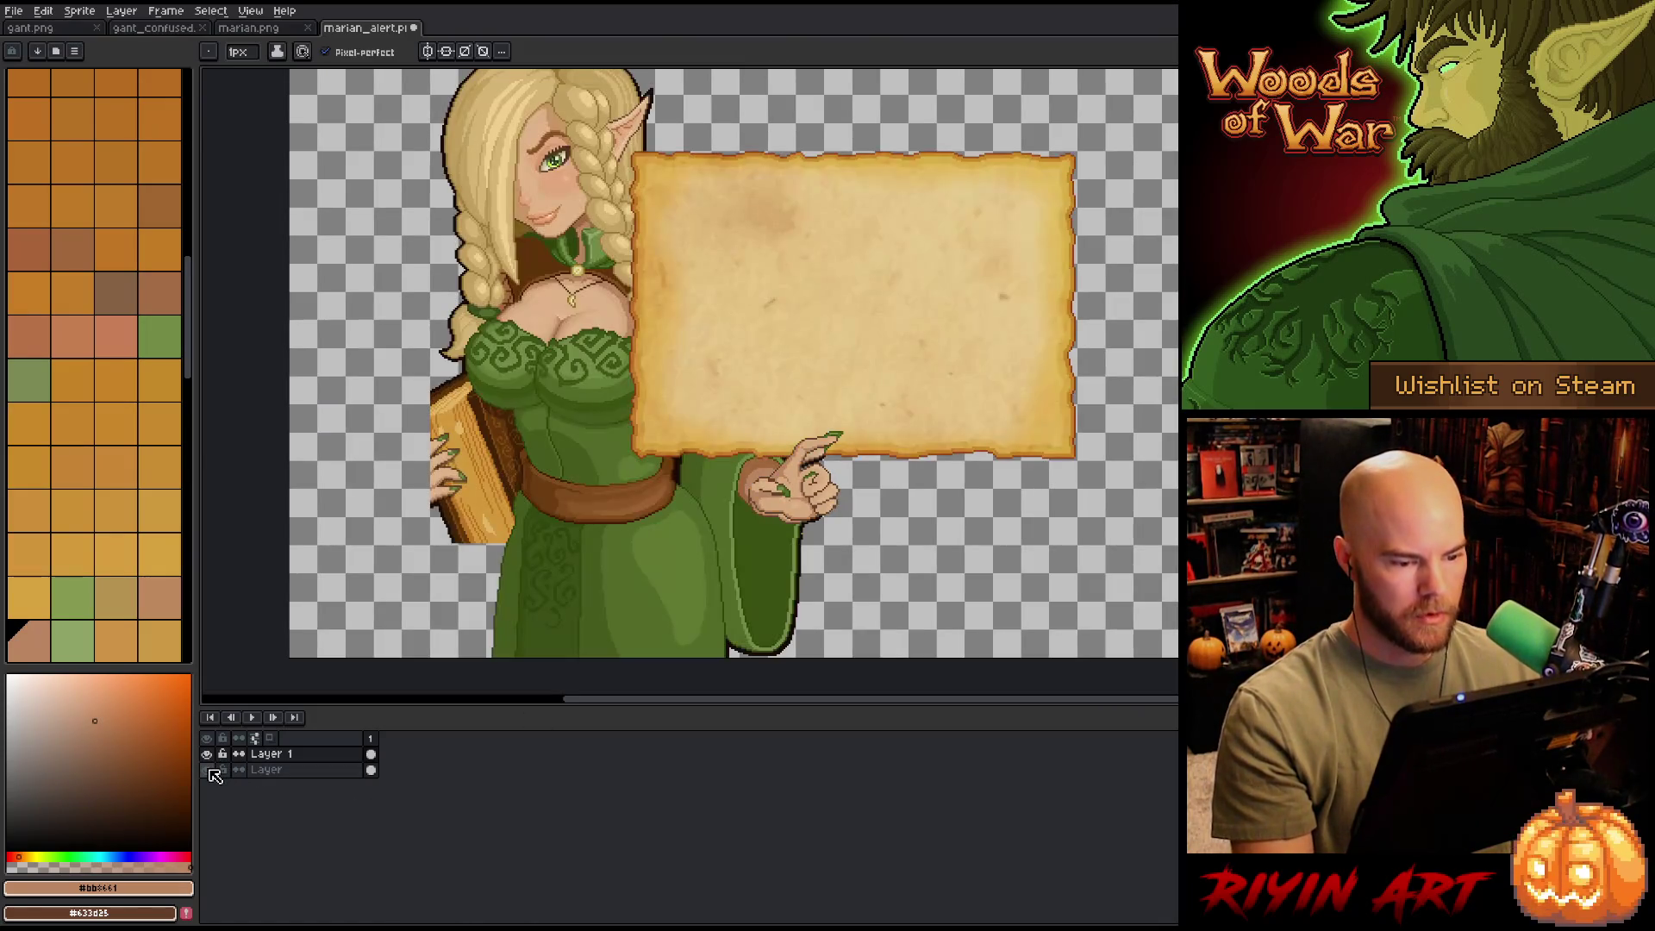
{"action": "scroll", "coordinate": [620, 362], "scroll_direction": "down", "scroll_amount": 2}
{"action": "scroll", "coordinate": [586, 544], "scroll_direction": "up", "scroll_amount": 1}
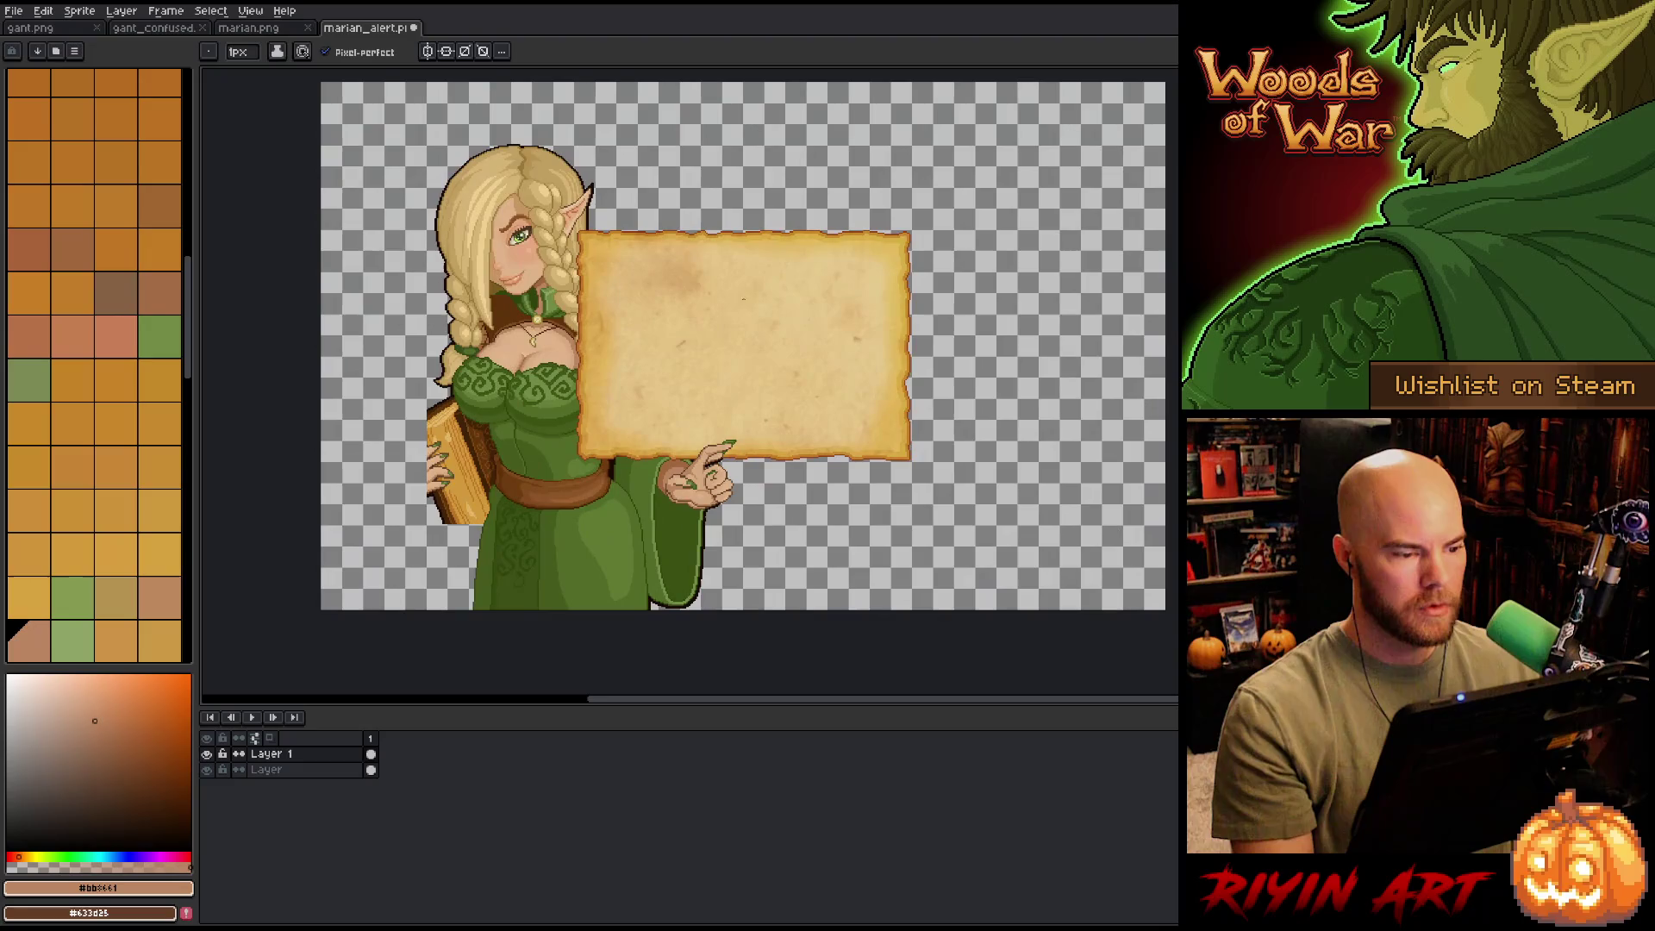
{"action": "left_click_drag", "start_coordinate": [586, 545], "coordinate": [635, 534]}
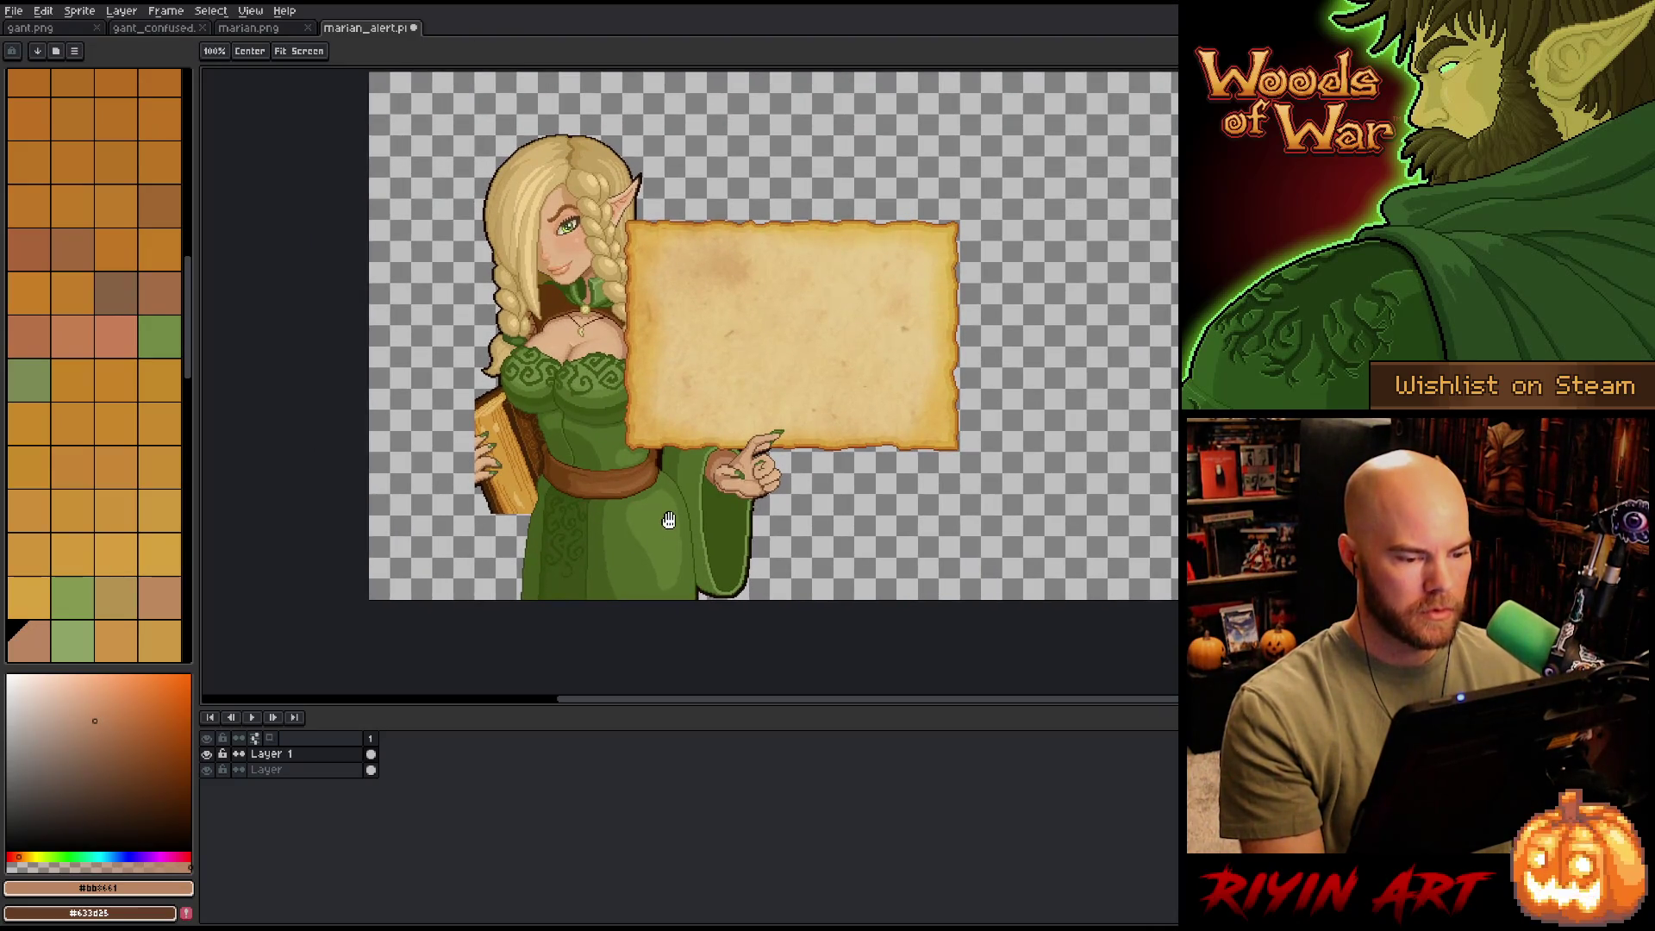
{"action": "scroll", "coordinate": [687, 485], "scroll_direction": "up", "scroll_amount": 1}
{"action": "scroll", "coordinate": [681, 486], "scroll_direction": "up", "scroll_amount": 1}
{"action": "scroll", "coordinate": [696, 479], "scroll_direction": "down", "scroll_amount": 1}
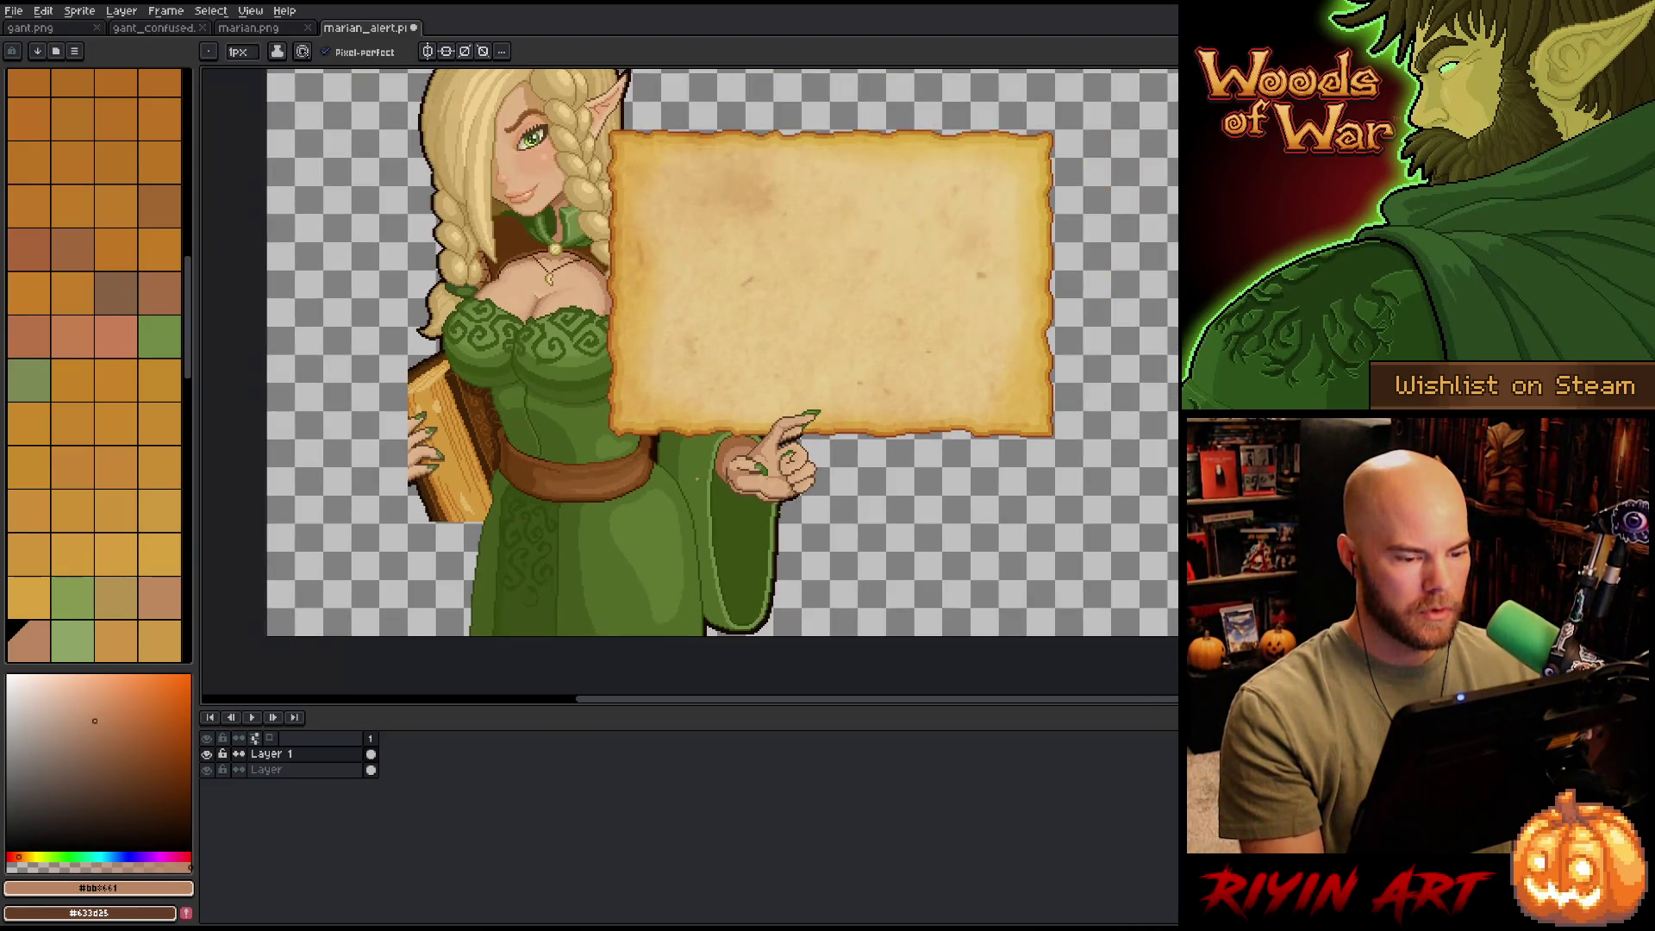
{"action": "scroll", "coordinate": [698, 479], "scroll_direction": "down", "scroll_amount": 1}
{"action": "scroll", "coordinate": [789, 457], "scroll_direction": "up", "scroll_amount": 4}
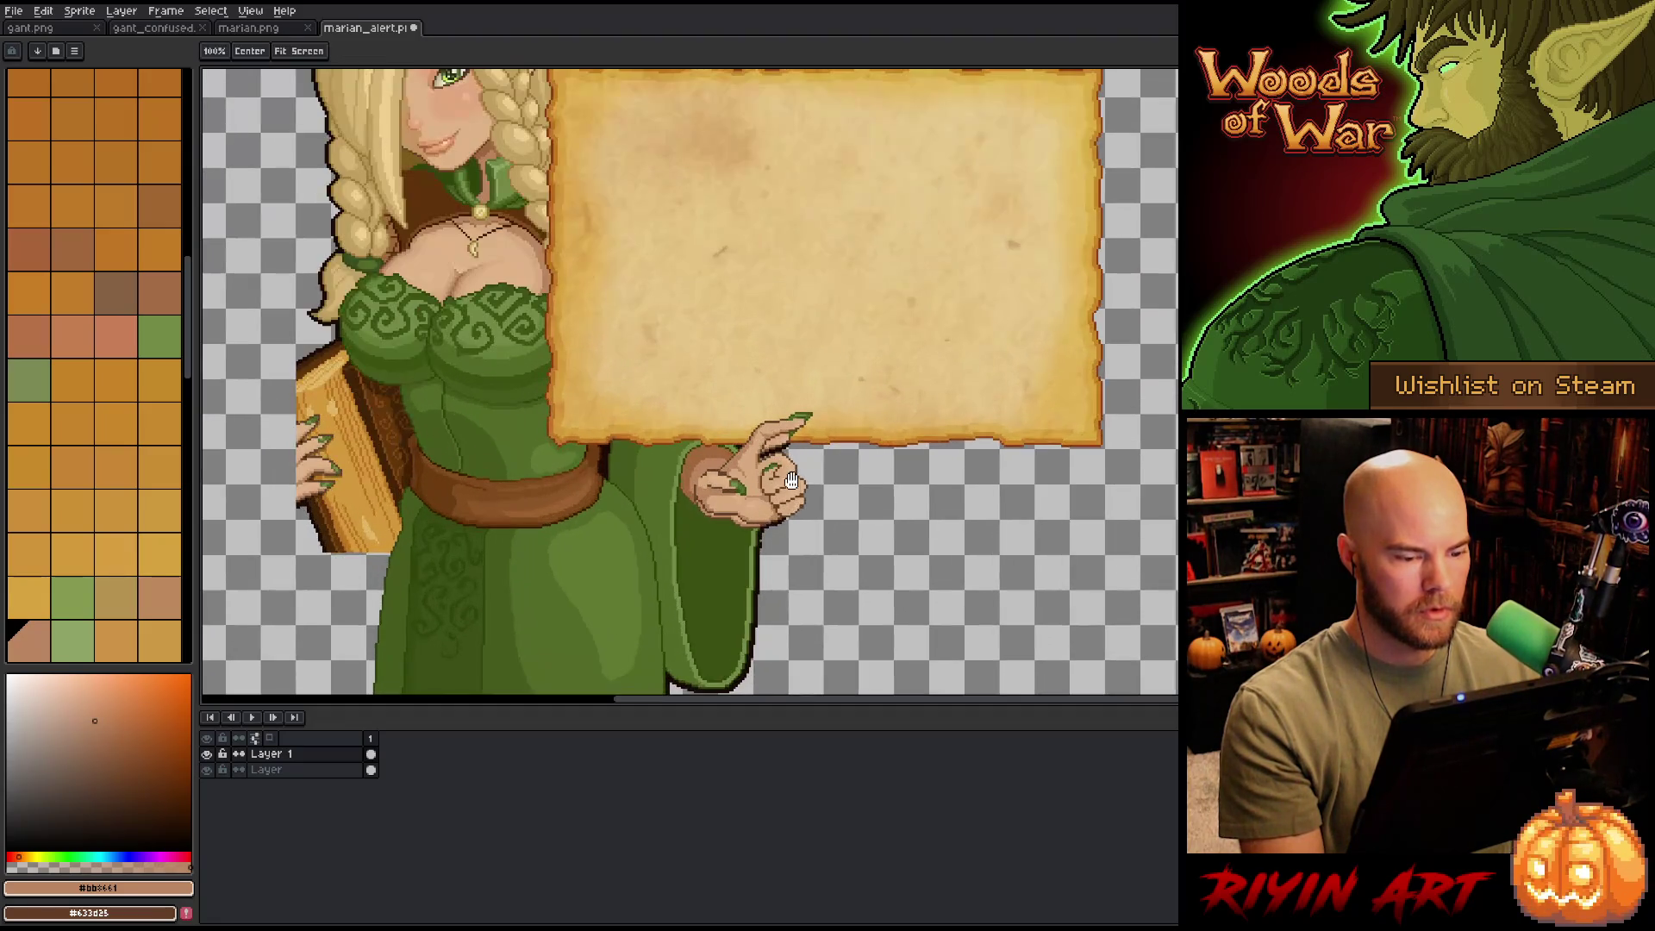
- Paint pale highlight pixels along the pointing finger's edge and its crease
{"action": "left_click", "coordinate": [267, 770]}
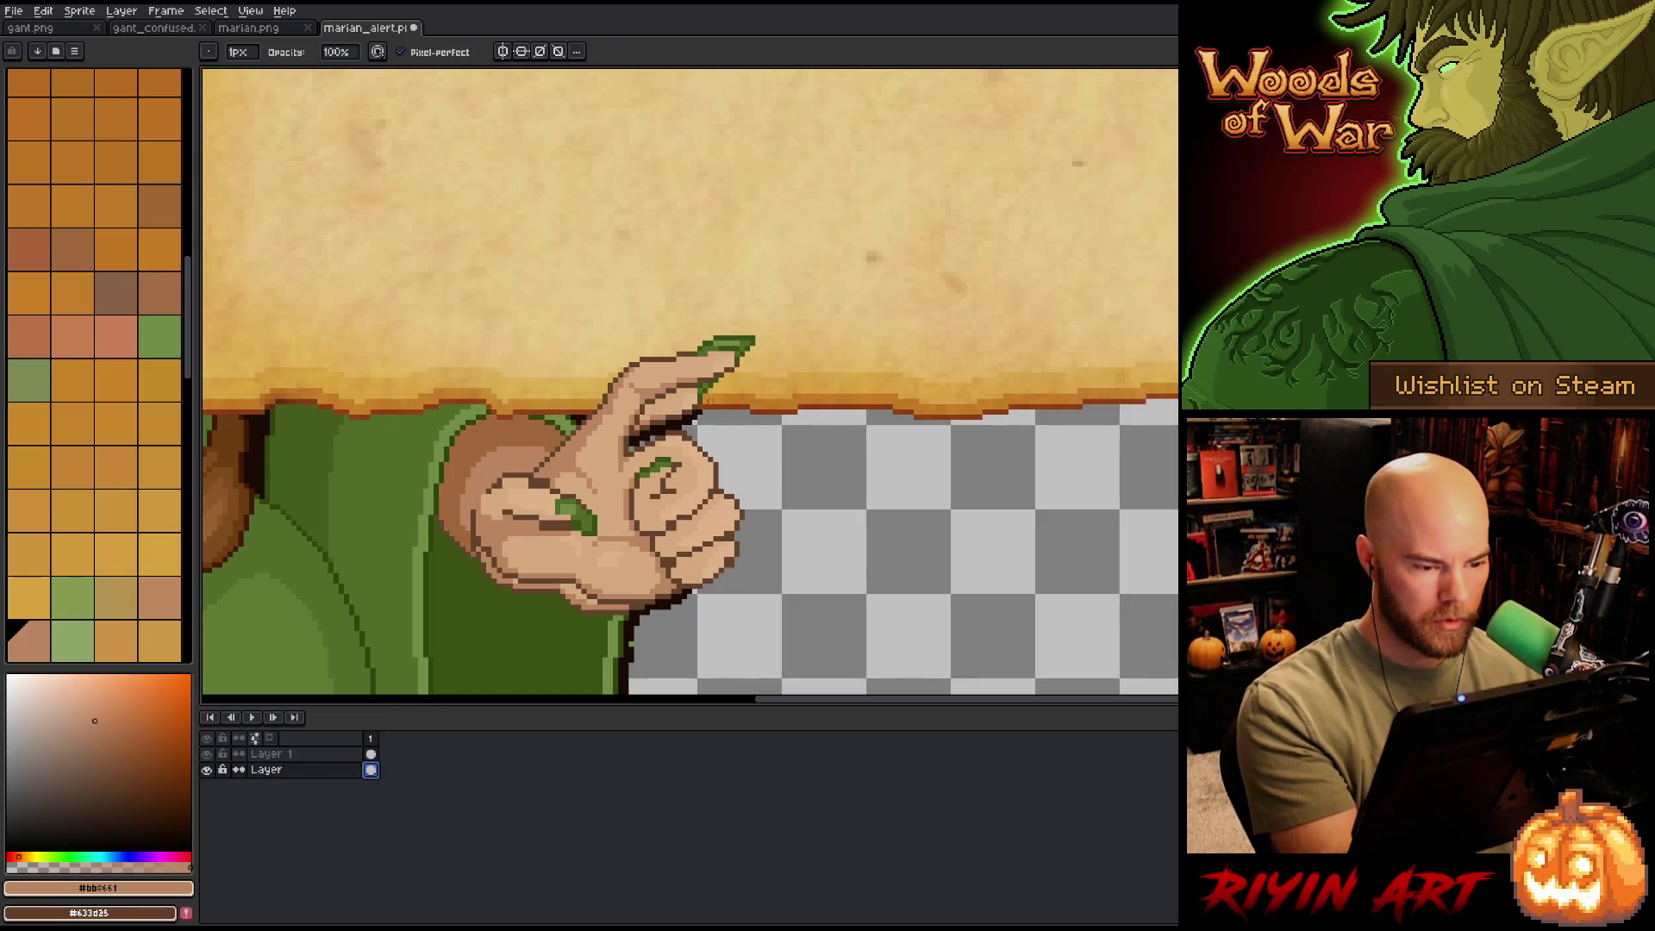
{"action": "left_click_drag", "start_coordinate": [754, 452], "coordinate": [884, 528]}
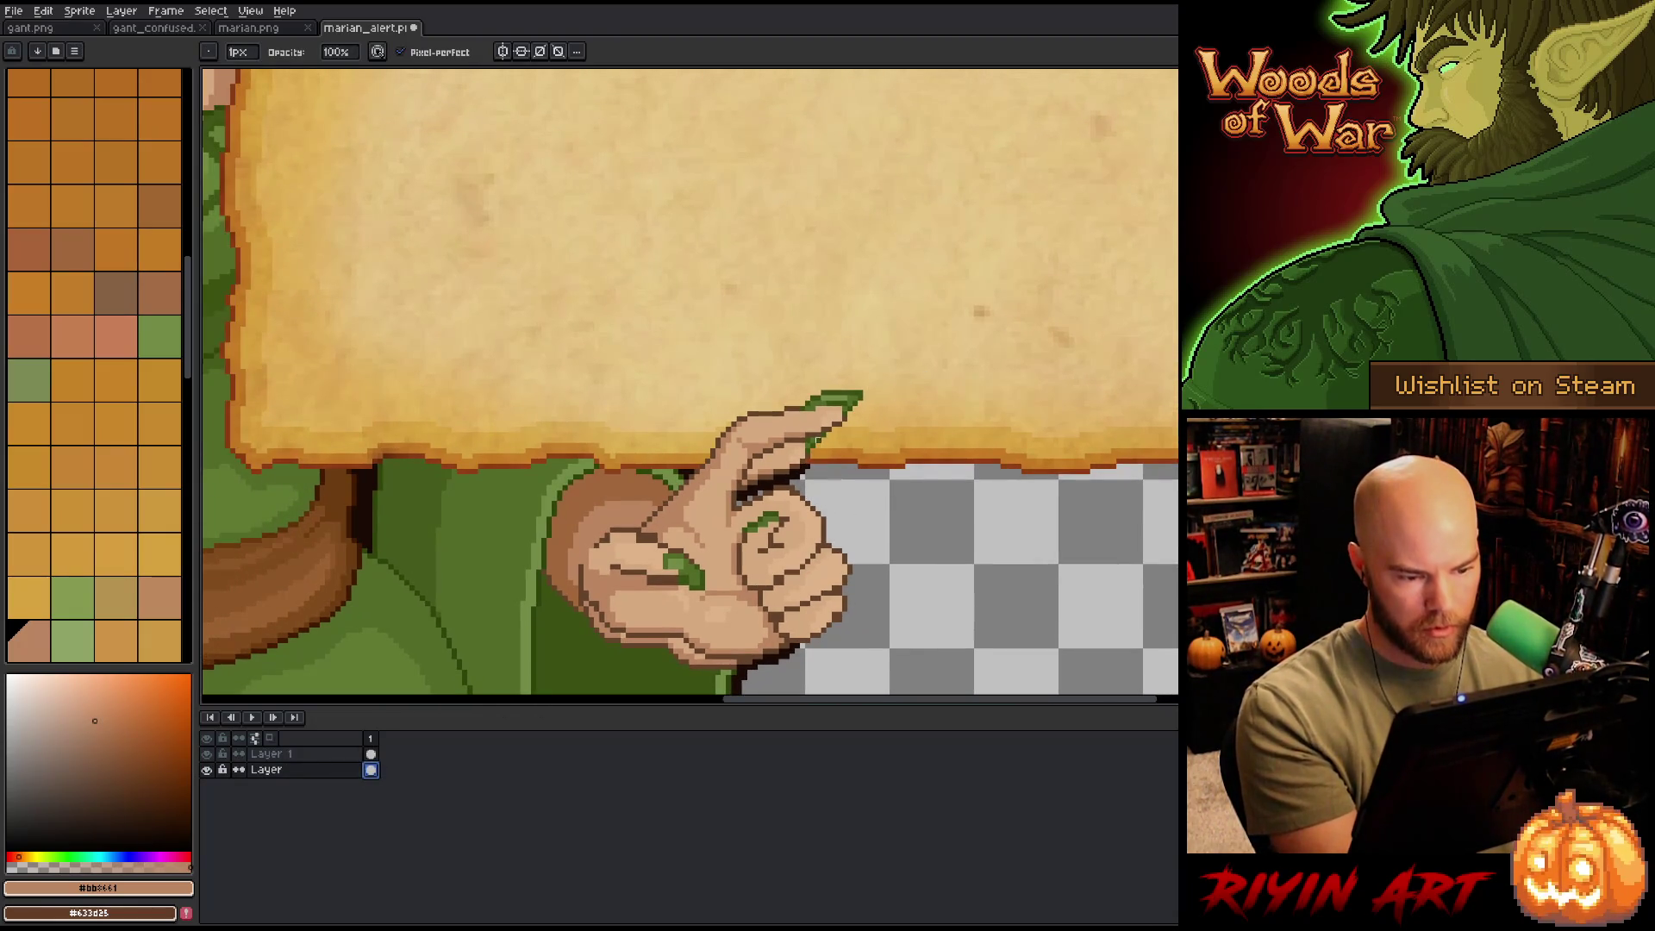
{"action": "left_click", "coordinate": [807, 466]}
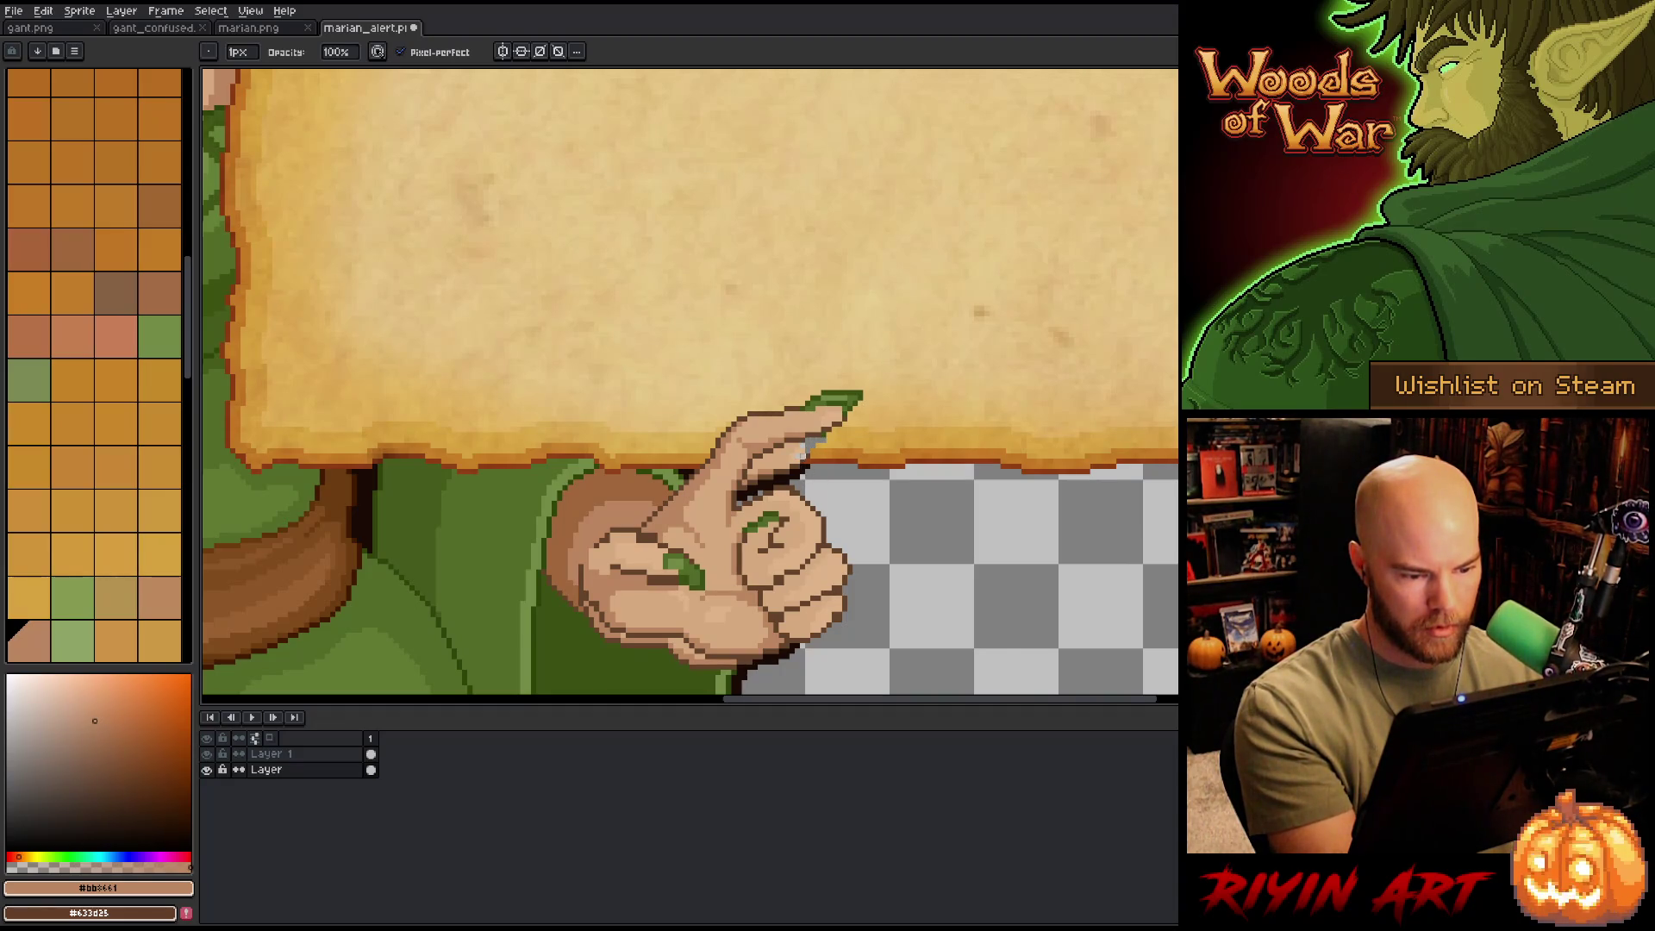
{"action": "left_click_drag", "start_coordinate": [776, 463], "coordinate": [800, 440]}
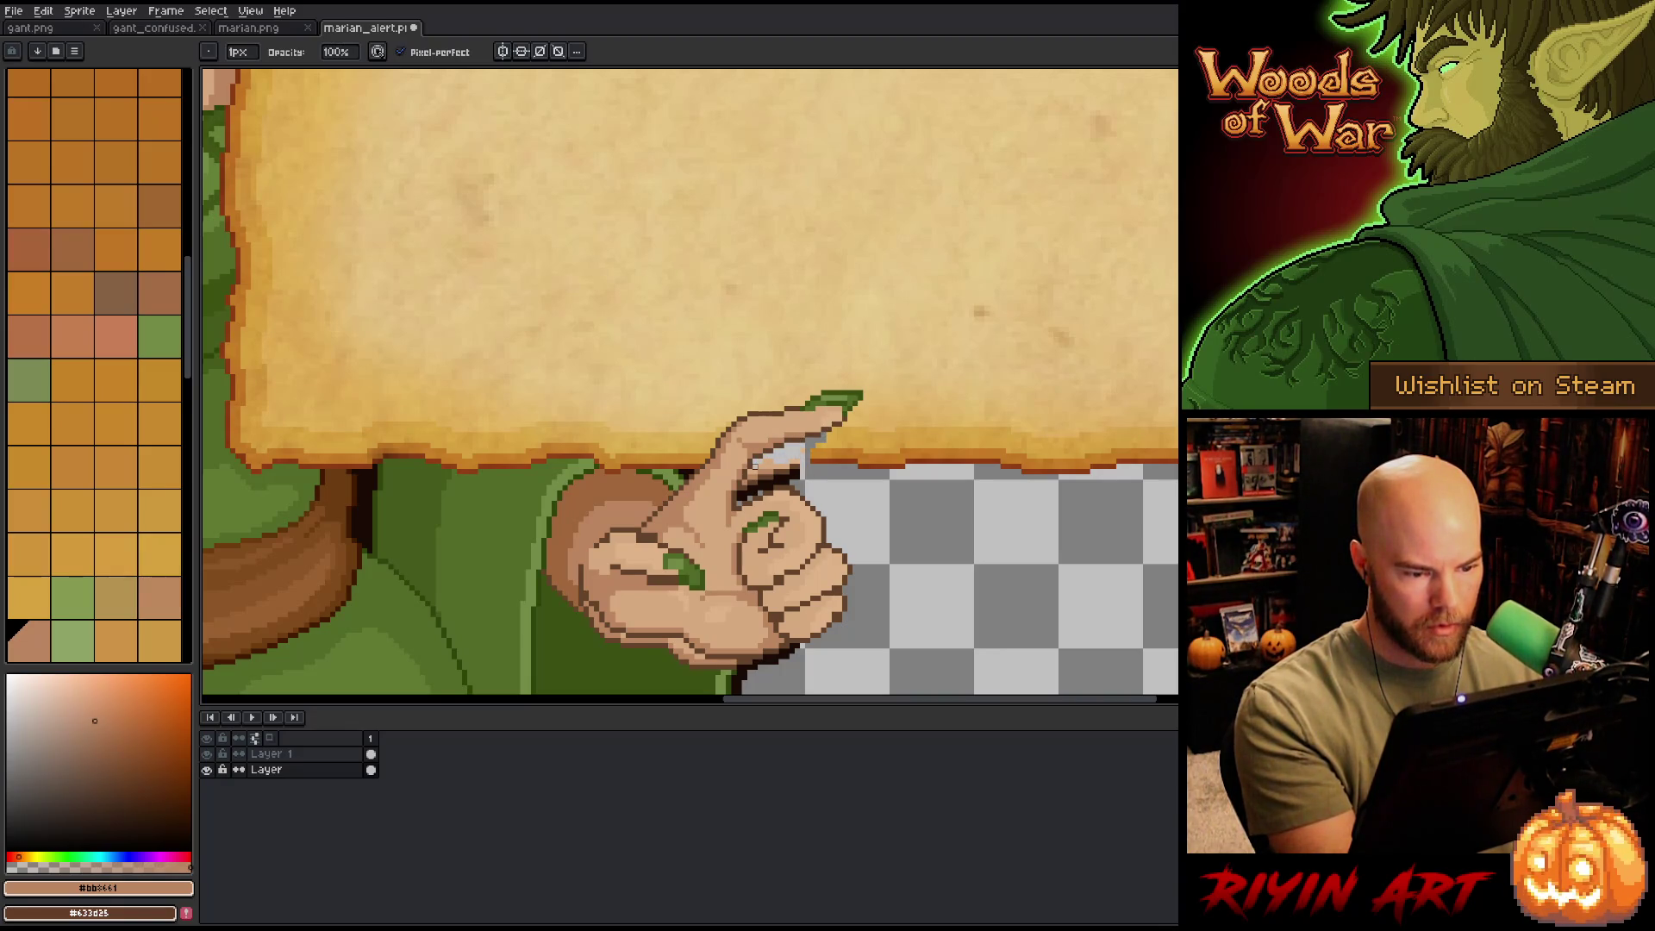
{"action": "mouse_move", "coordinate": [760, 466]}
{"action": "left_mouse_down"}
{"action": "mouse_move", "coordinate": [734, 498]}
{"action": "mouse_move", "coordinate": [860, 409]}
{"action": "mouse_move", "coordinate": [855, 383]}
{"action": "left_mouse_up"}
- Move the hand on Layer 1 slightly down and to the left
{"action": "key", "text": "space"}
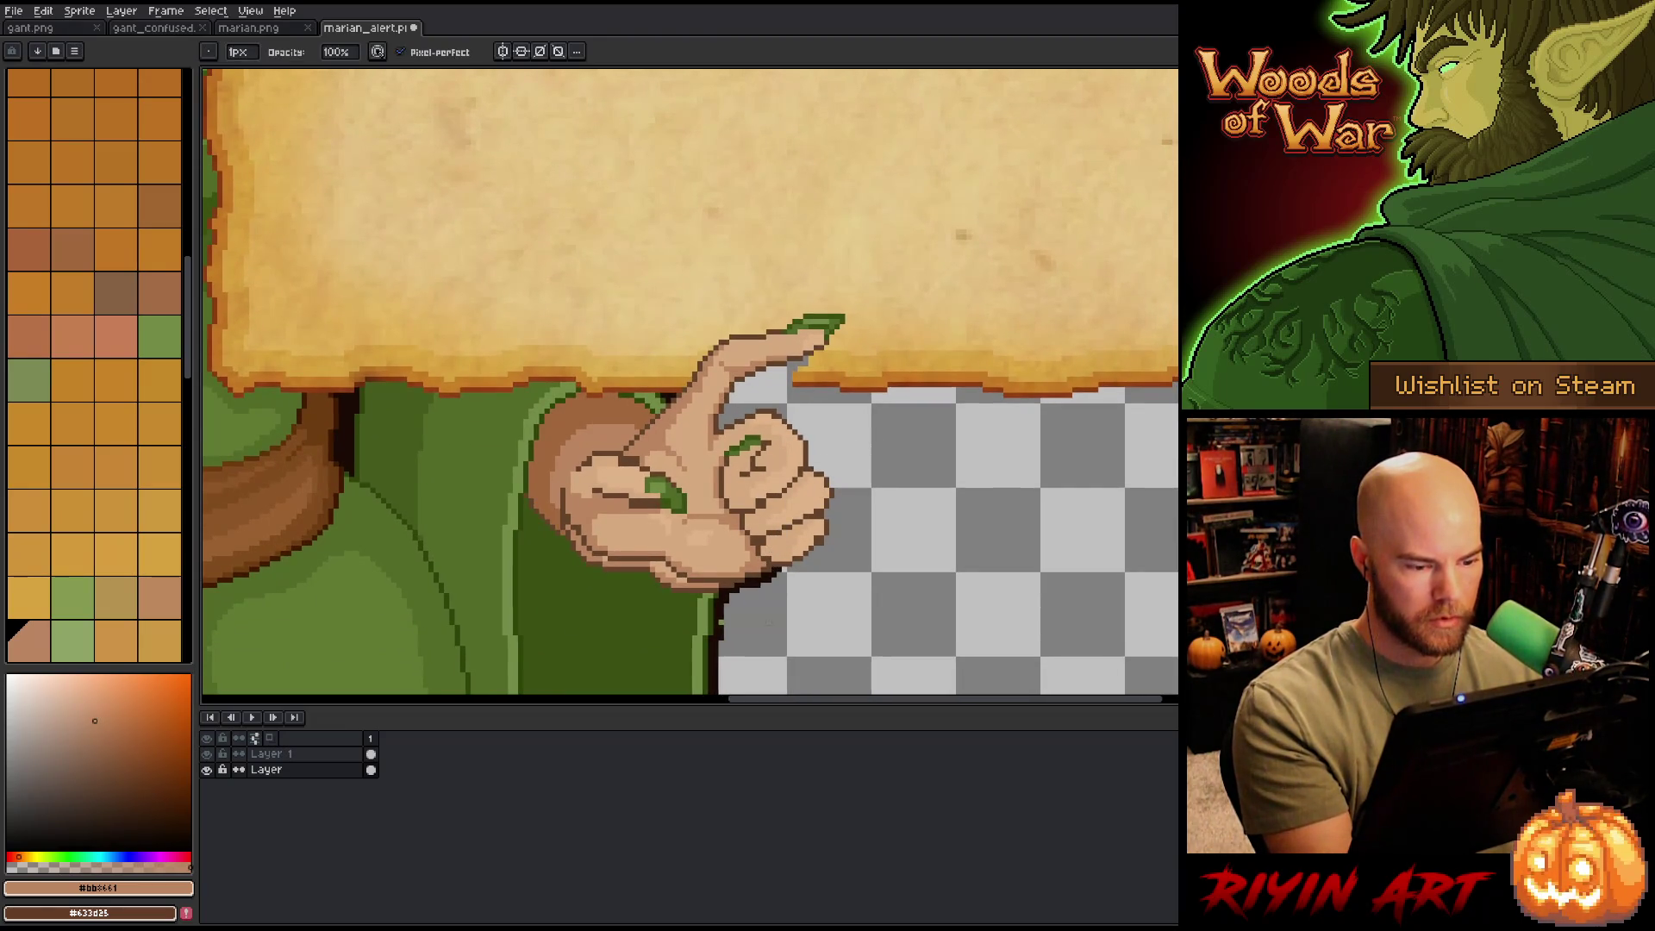
{"action": "left_click_drag", "start_coordinate": [780, 600], "coordinate": [795, 569]}
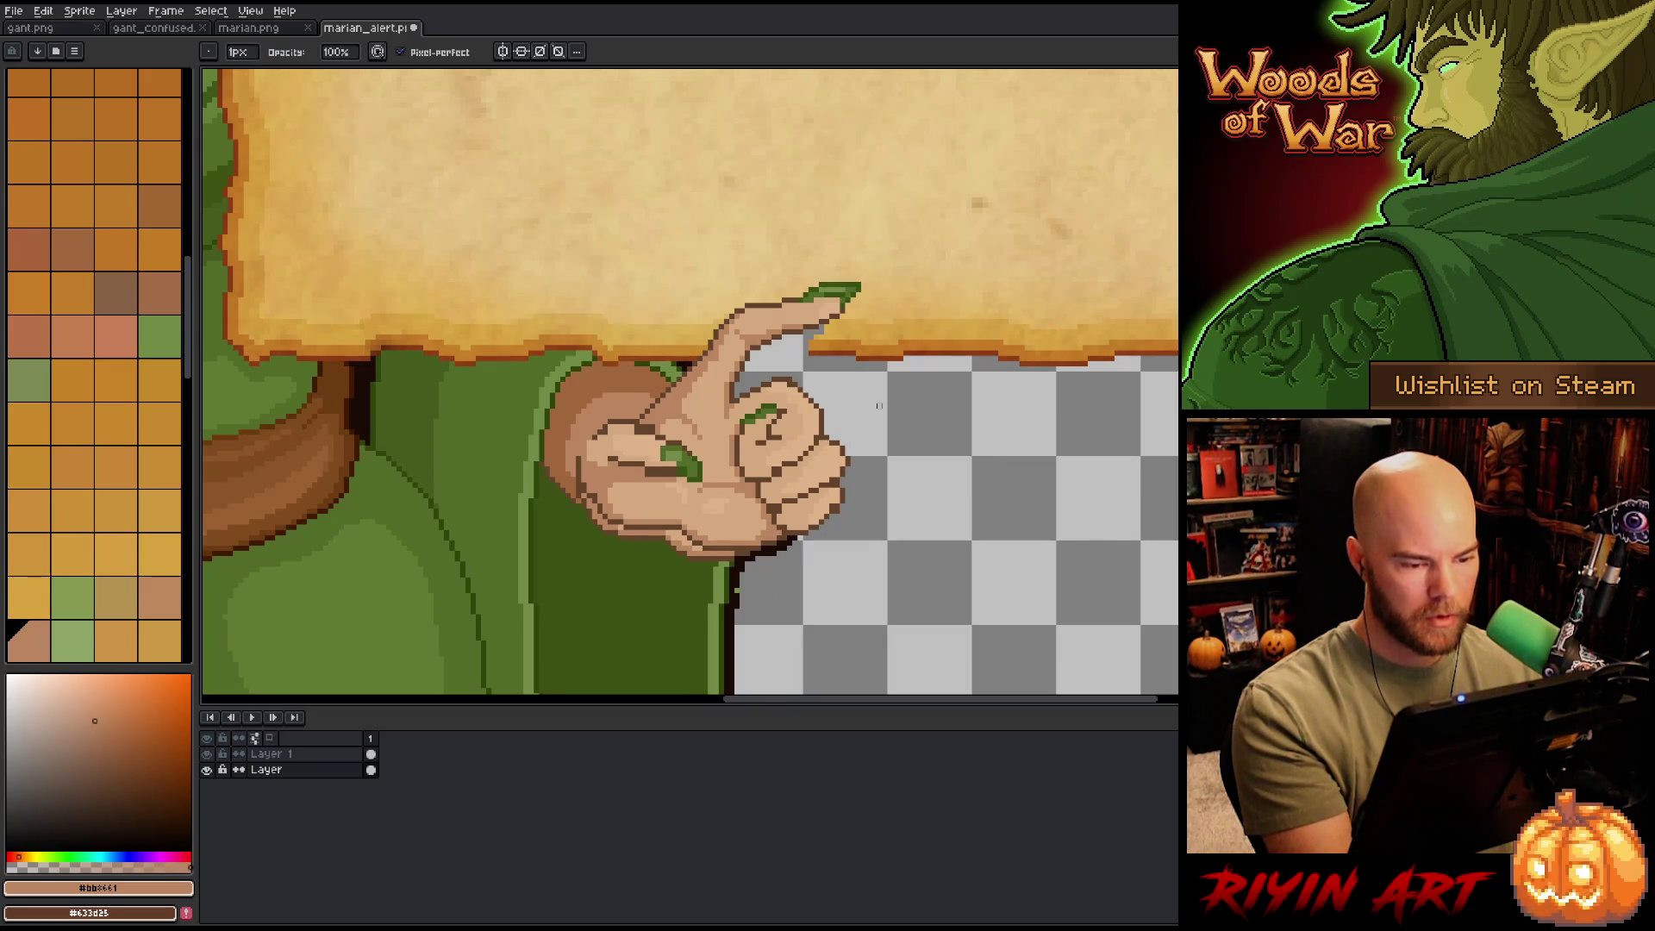
{"action": "key", "text": "v"}
{"action": "left_click", "coordinate": [322, 758]}
{"action": "left_click_drag", "start_coordinate": [745, 507], "coordinate": [734, 524]}
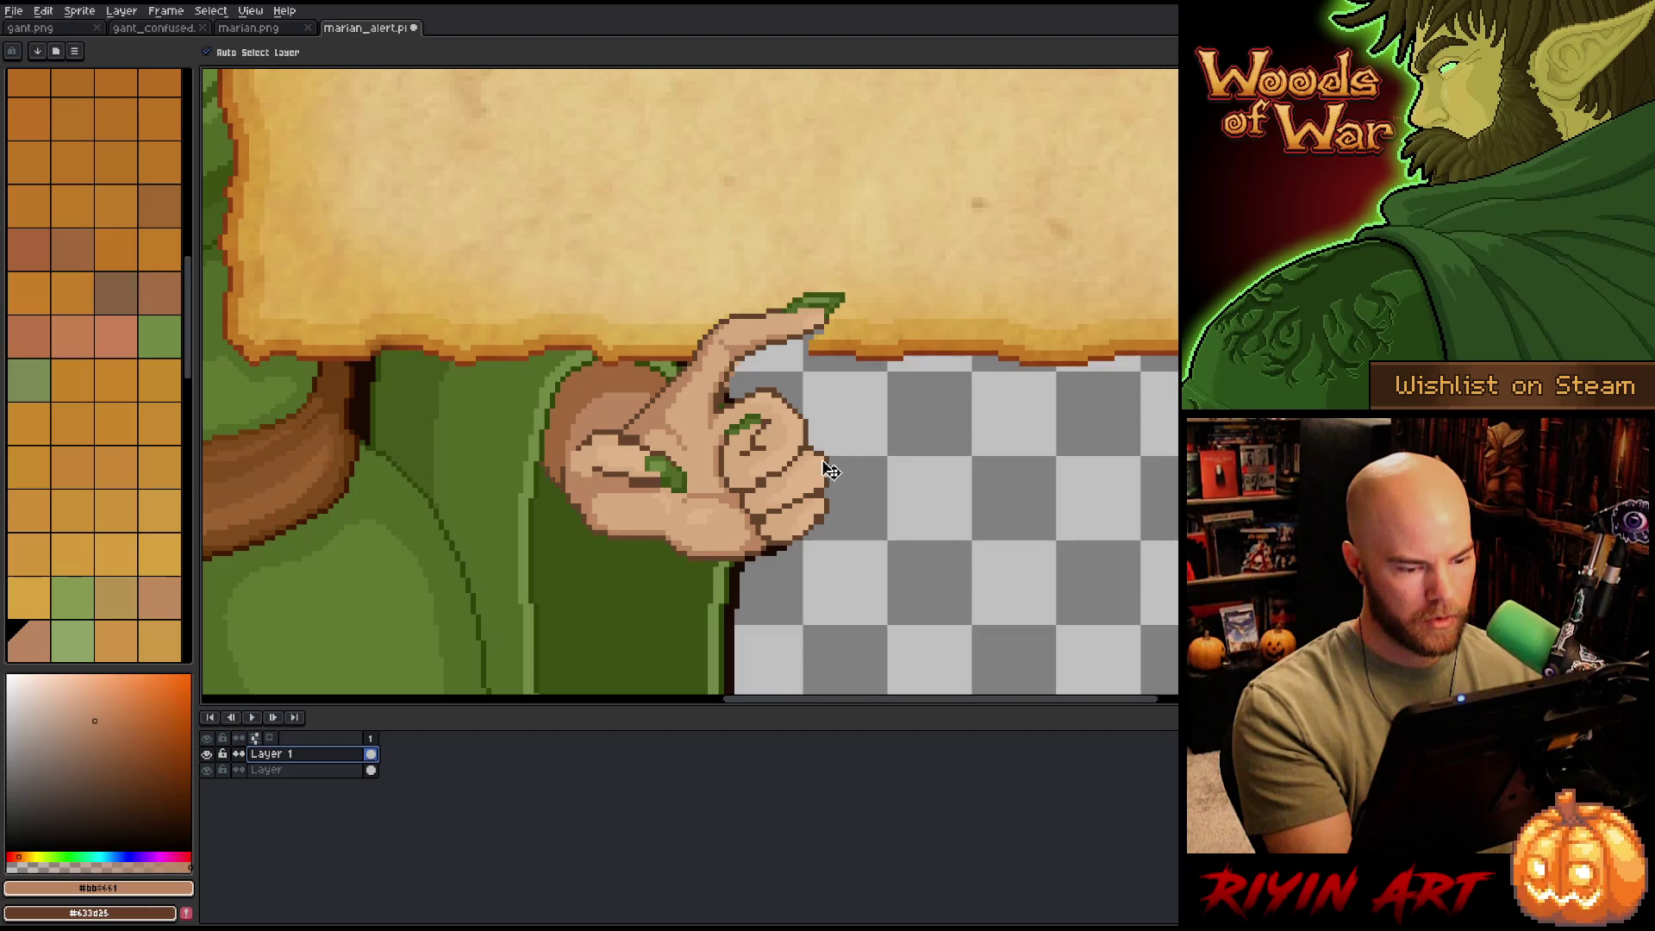
- Draw a brown line along the parchment's bottom edge under the finger
{"action": "key", "text": "b"}
{"action": "left_click", "coordinate": [293, 770]}
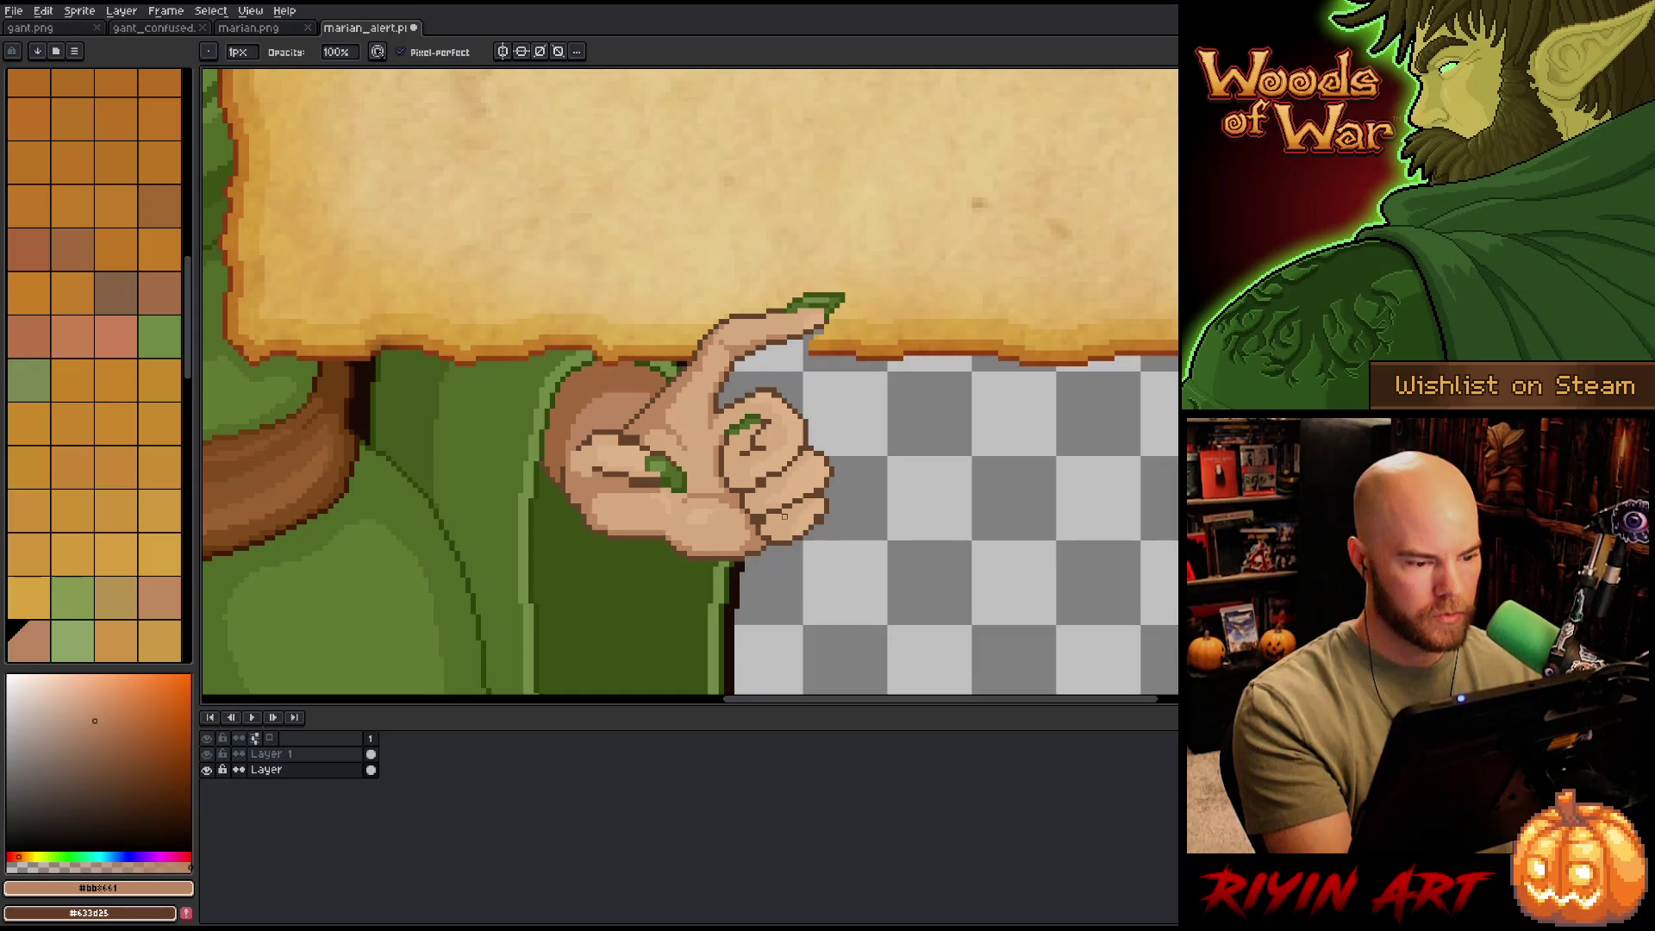
{"action": "key", "text": "alt+Up"}
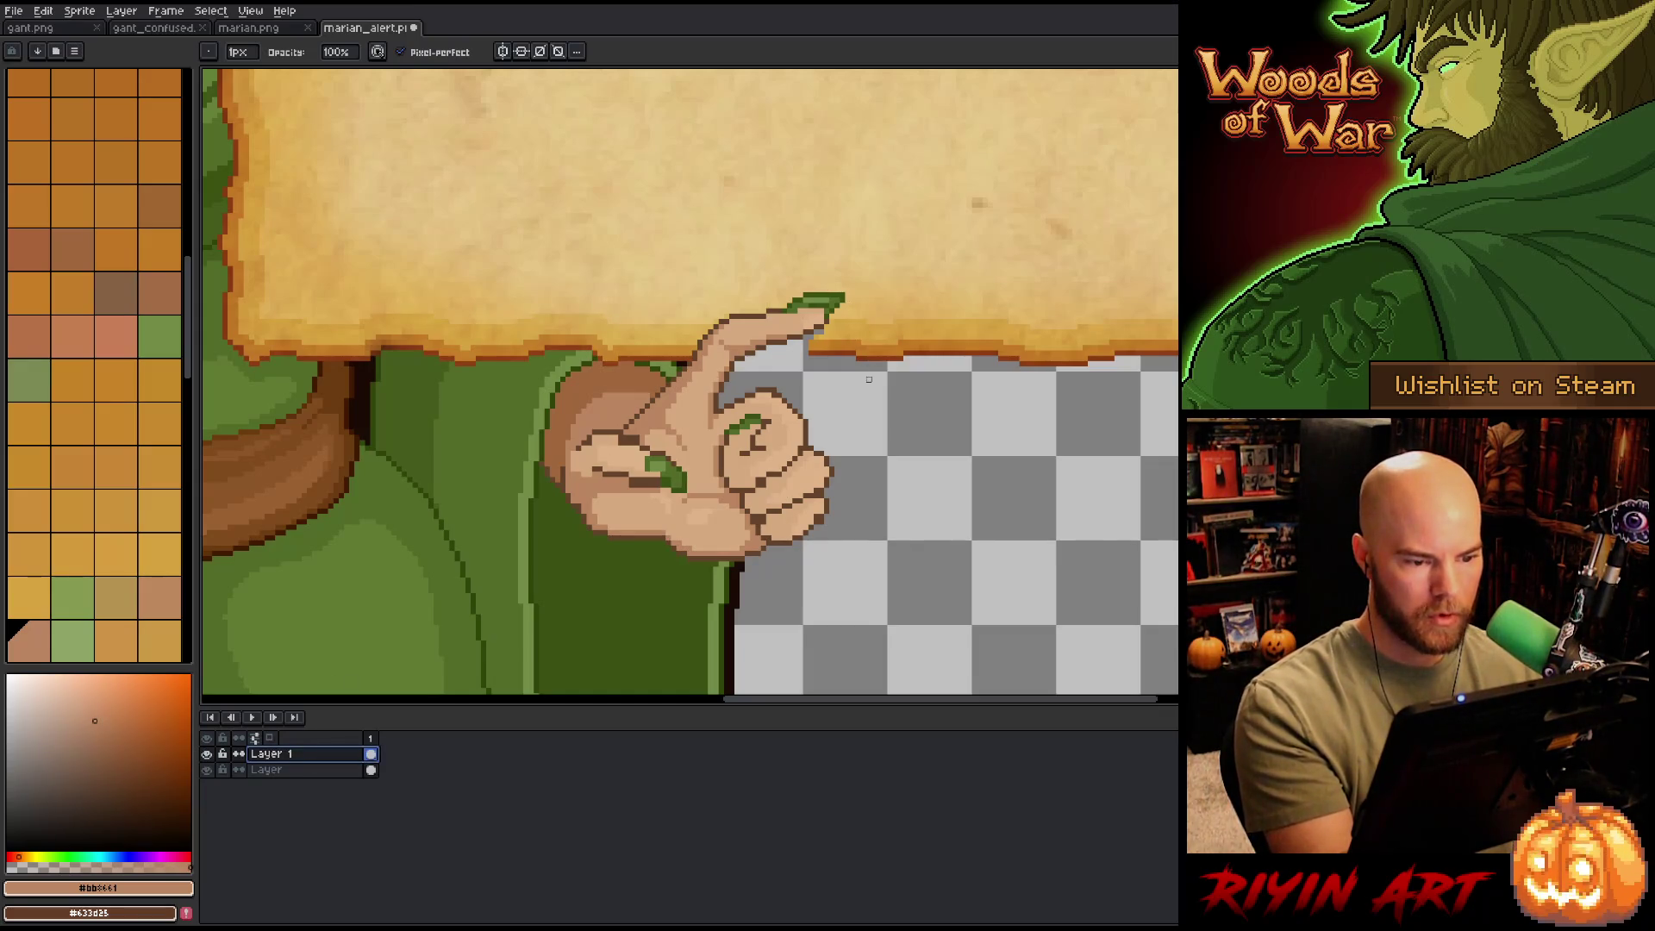
{"action": "left_click", "coordinate": [293, 770]}
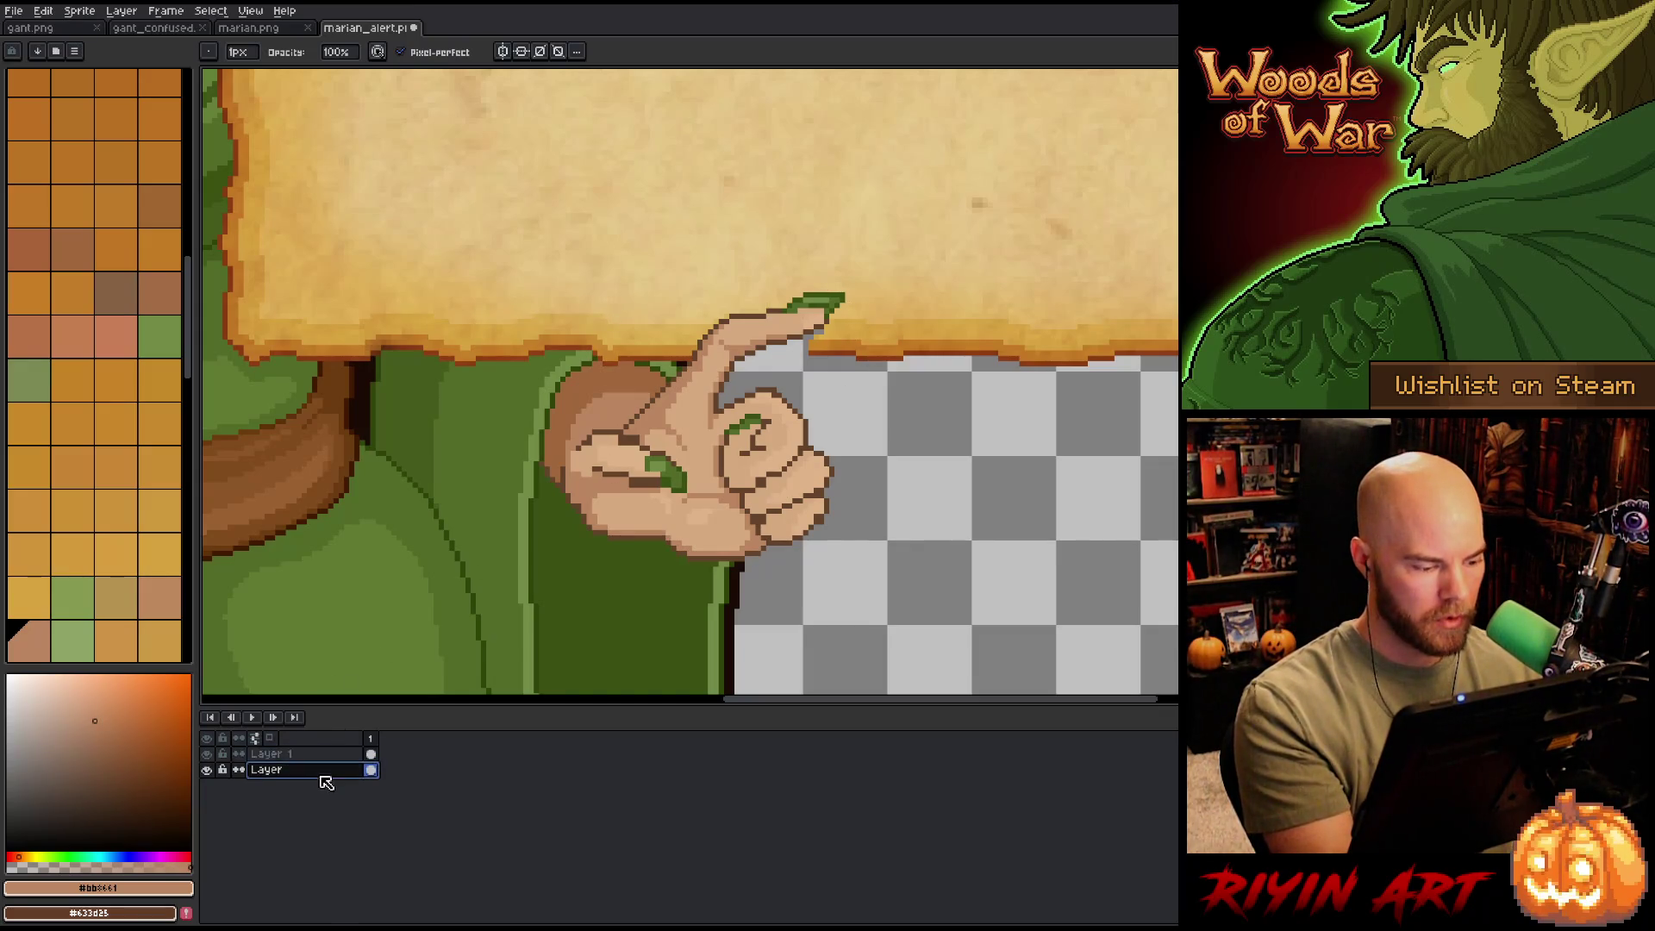
{"action": "left_click", "coordinate": [814, 351], "text": "alt"}
{"action": "left_click_drag", "start_coordinate": [810, 351], "coordinate": [738, 362]}
{"action": "key", "text": "ctrl+z"}
{"action": "key", "text": "ctrl+y"}
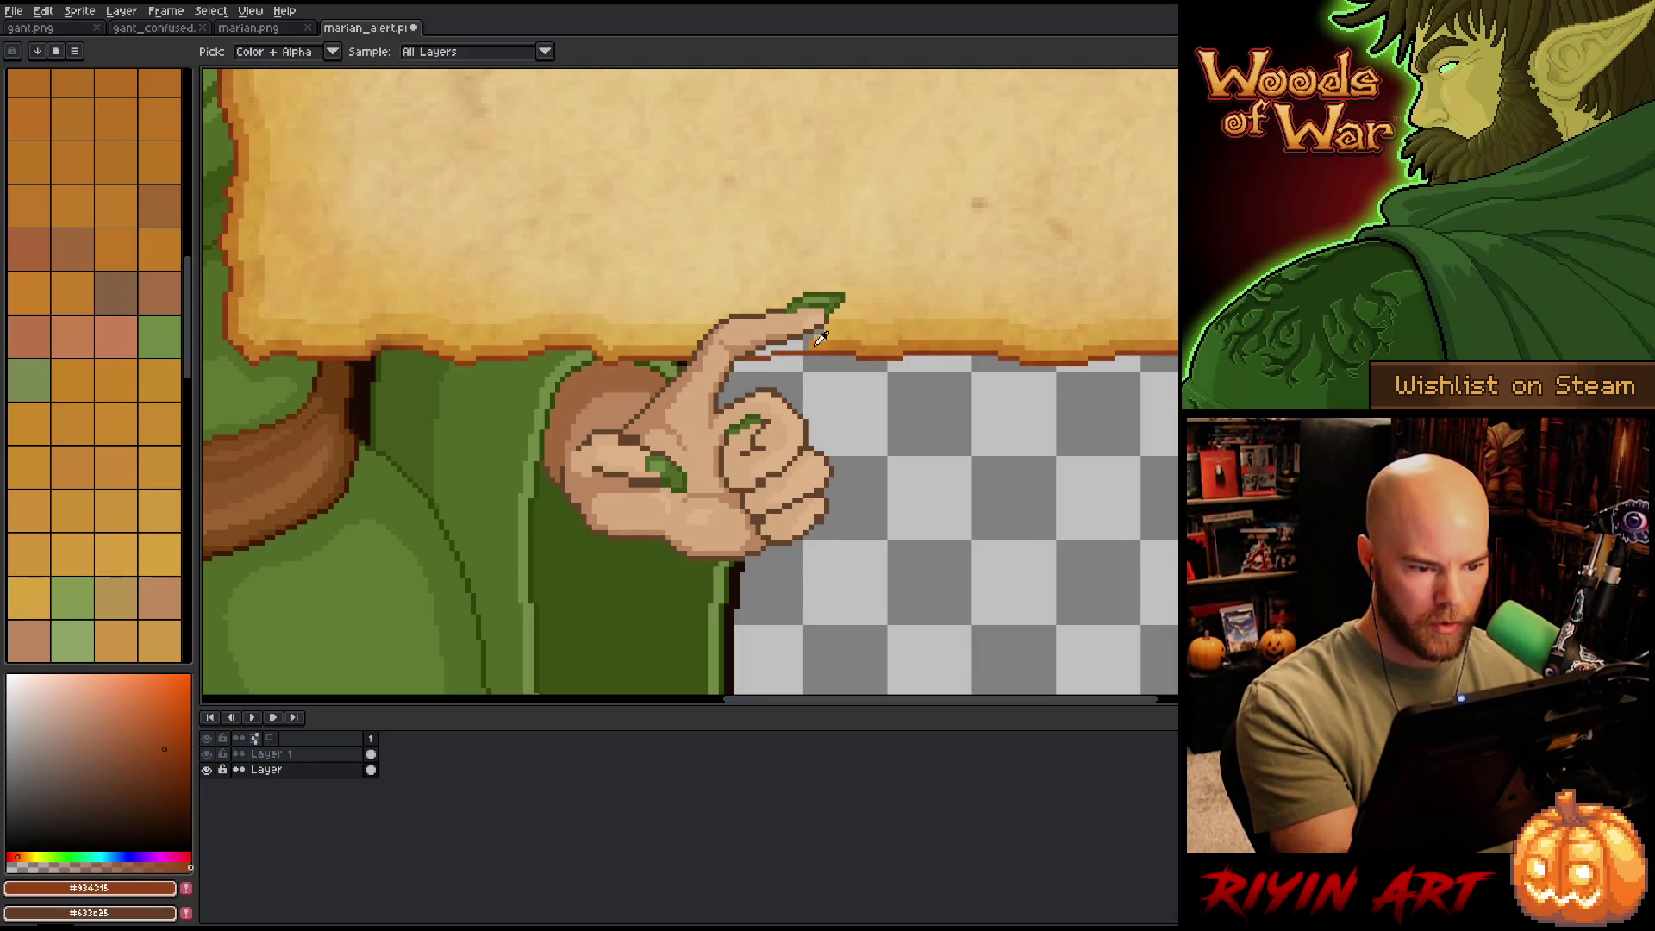
- Set a lighter parchment-yellow as the drawing colour and return to Layer 1
{"action": "left_click", "coordinate": [817, 343], "text": "alt"}
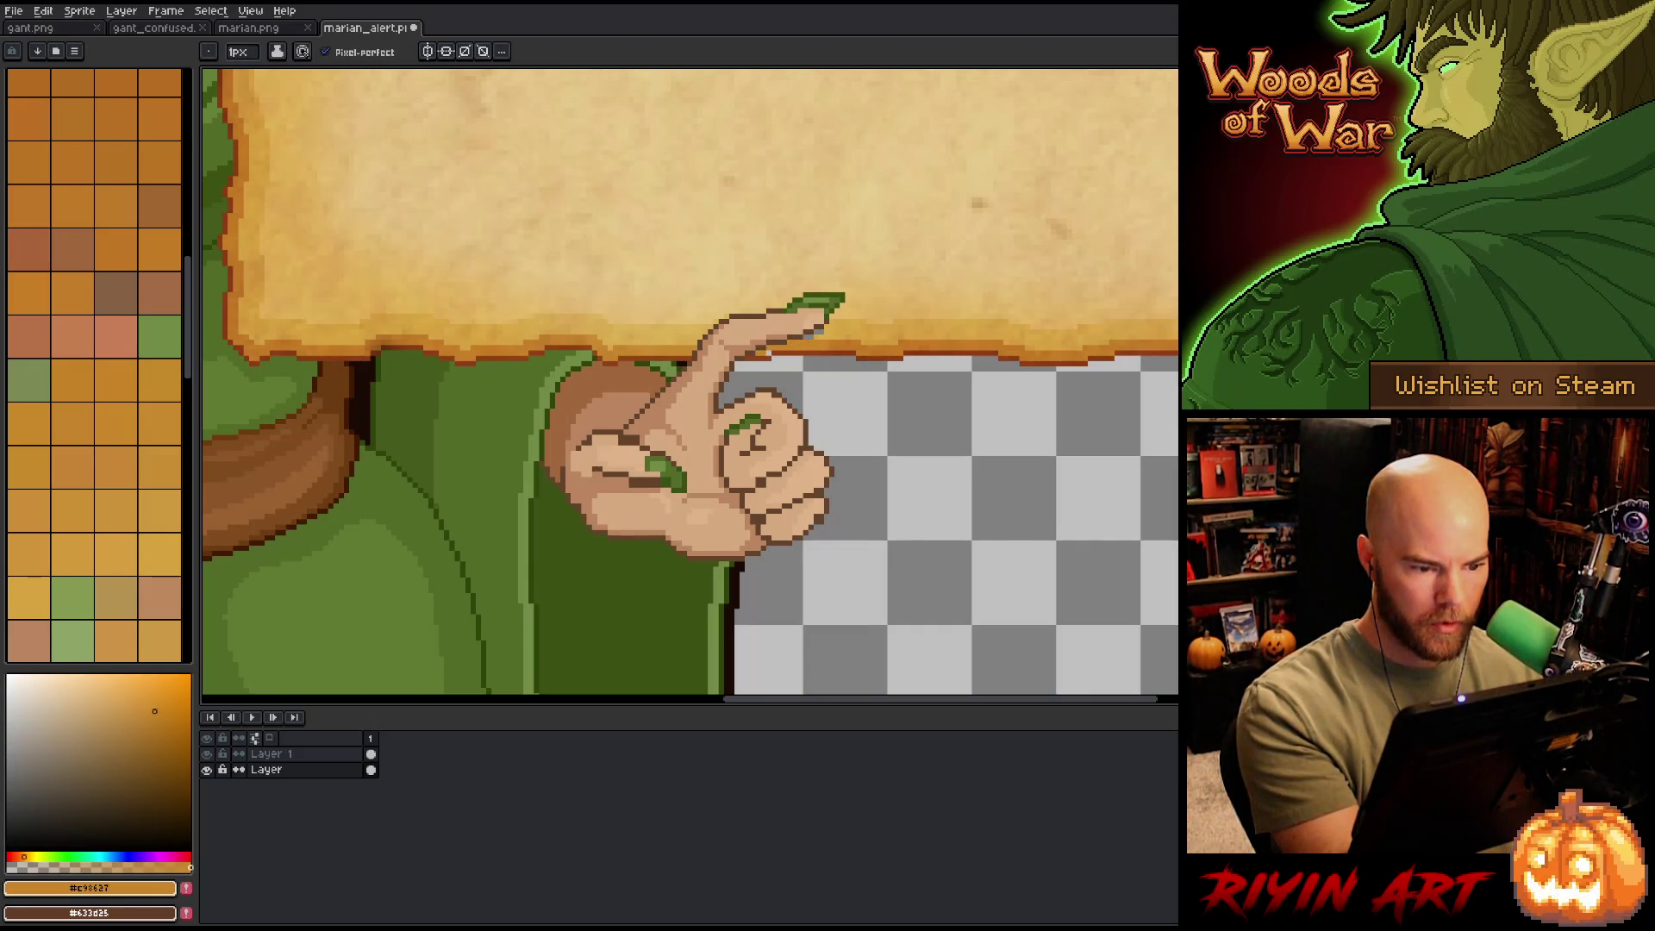
{"action": "left_click", "coordinate": [853, 304], "text": "alt"}
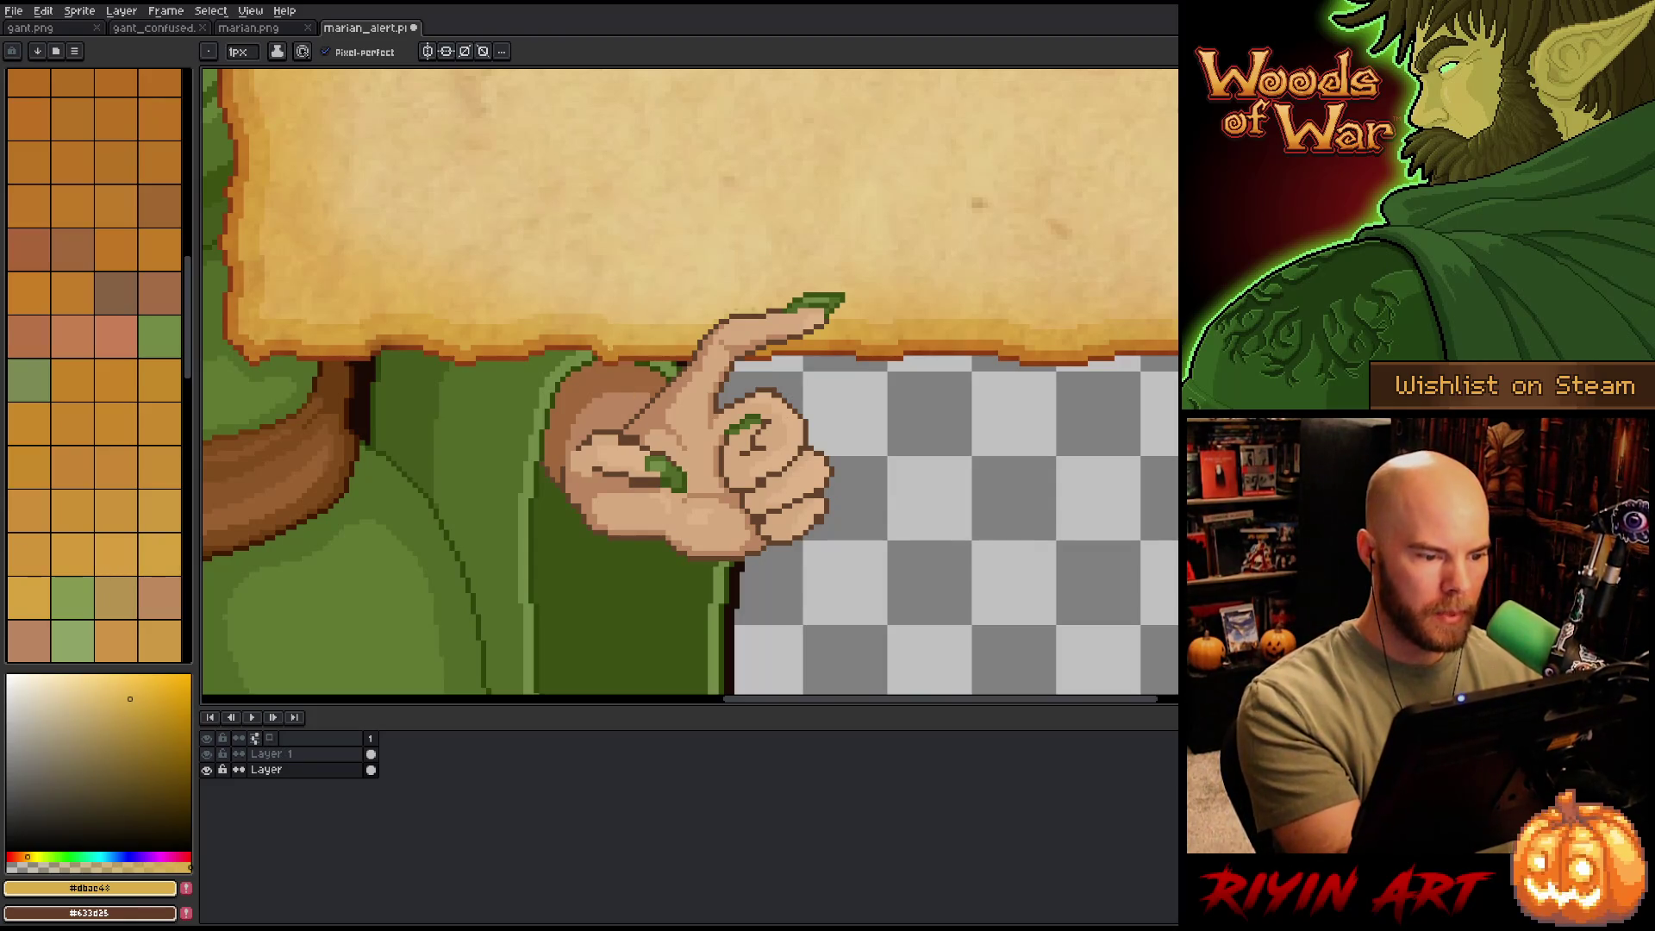
{"action": "left_click_drag", "start_coordinate": [849, 382], "coordinate": [918, 399]}
{"action": "left_click", "coordinate": [285, 753]}
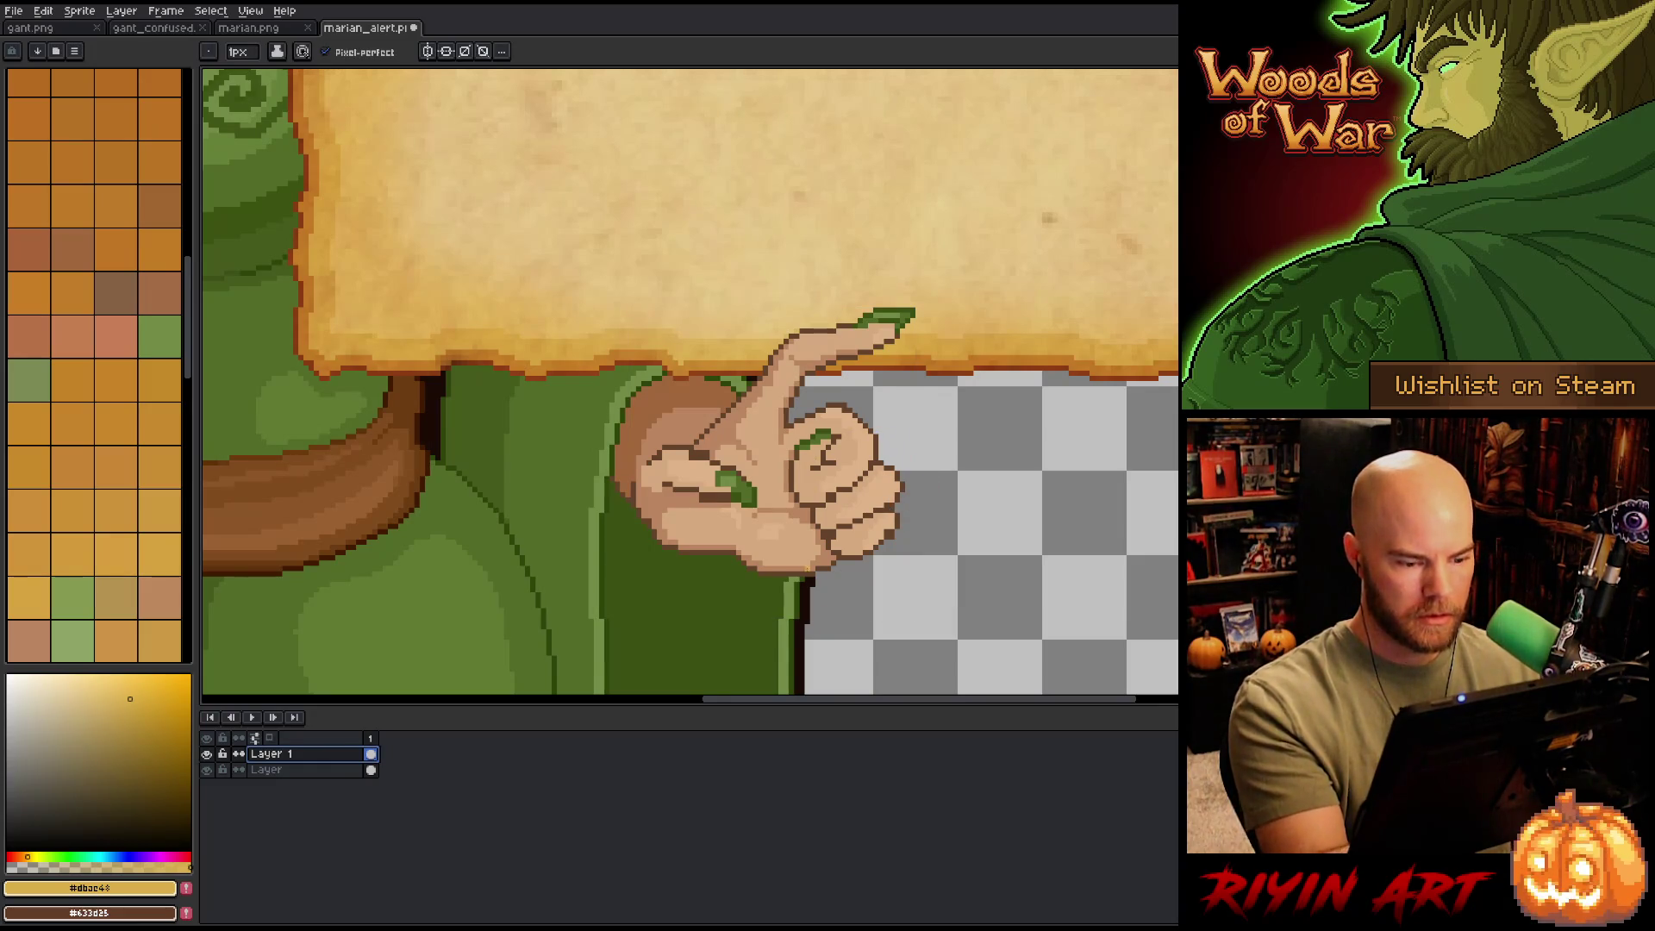
- Choose the dark green nail swatch from the palette and zoom in close on the hand
{"action": "left_click", "coordinate": [809, 589], "text": "alt"}
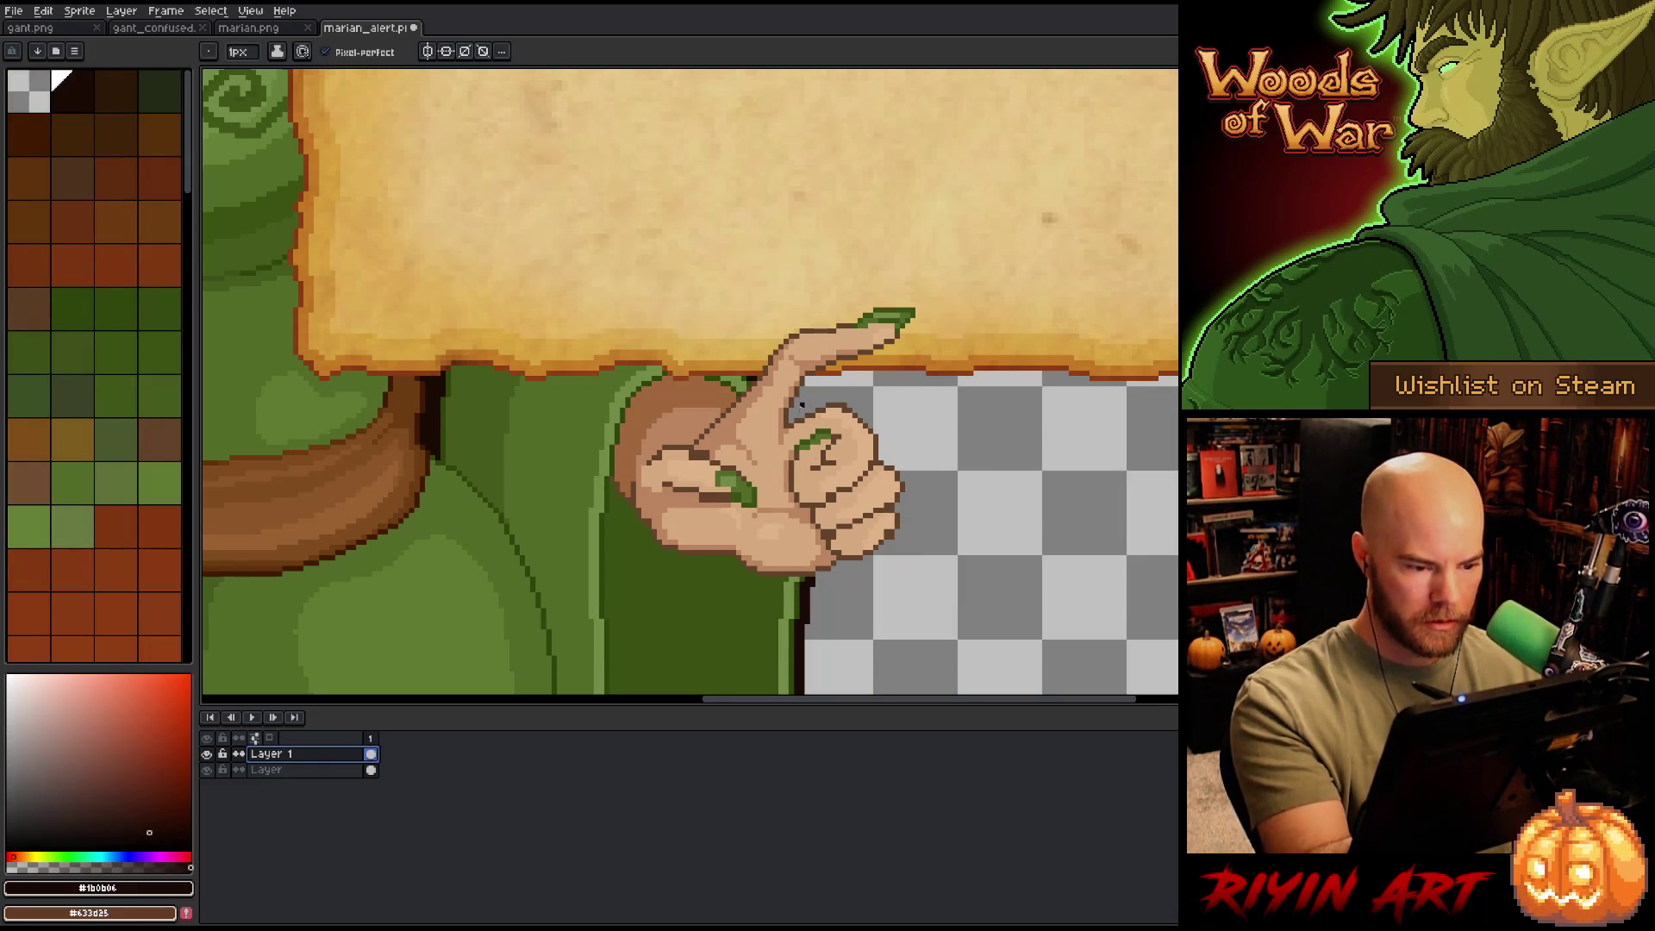
{"action": "left_click", "coordinate": [798, 575], "text": "alt"}
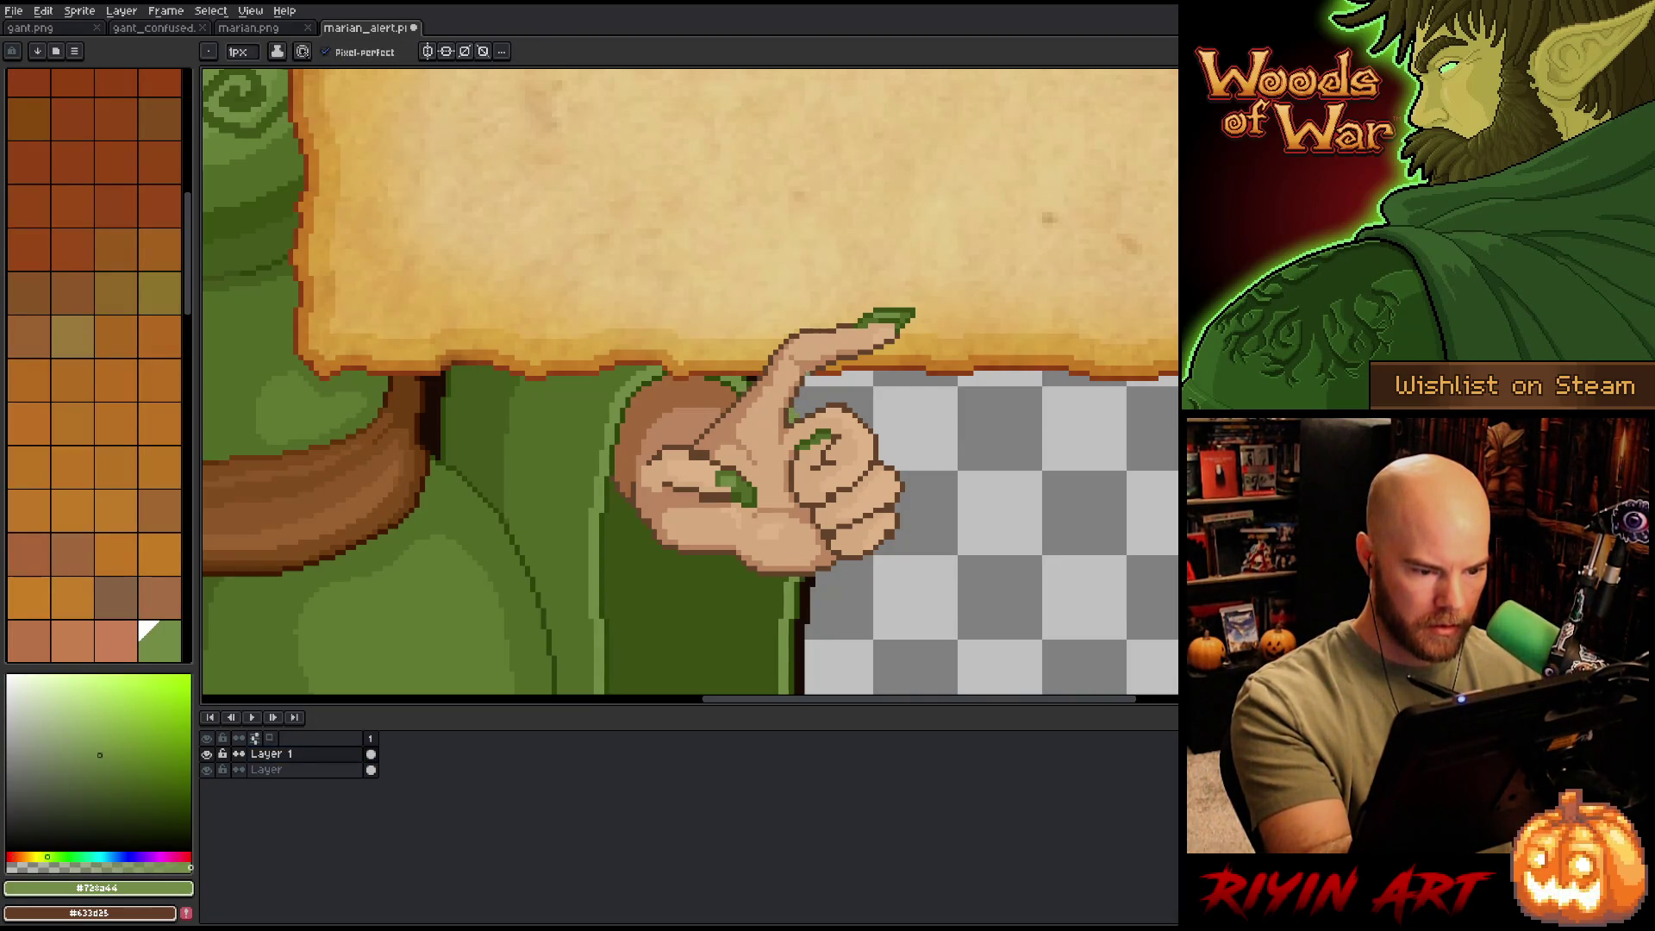
{"action": "left_click", "coordinate": [793, 604], "text": "alt"}
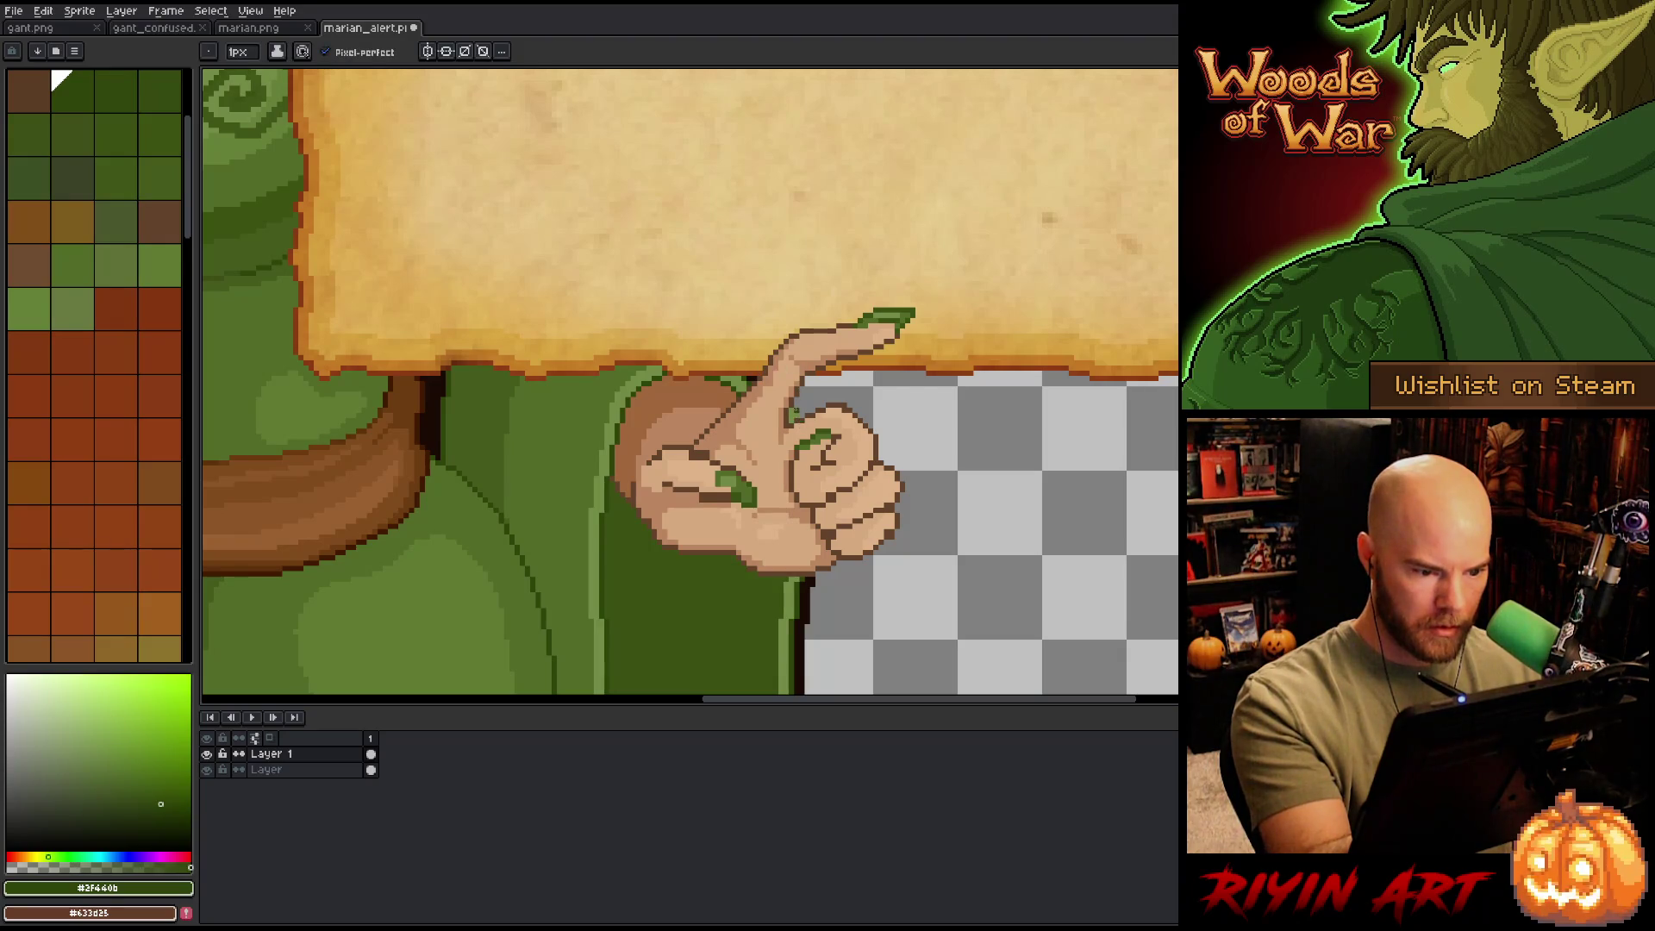
{"action": "left_click_drag", "start_coordinate": [913, 256], "coordinate": [827, 226]}
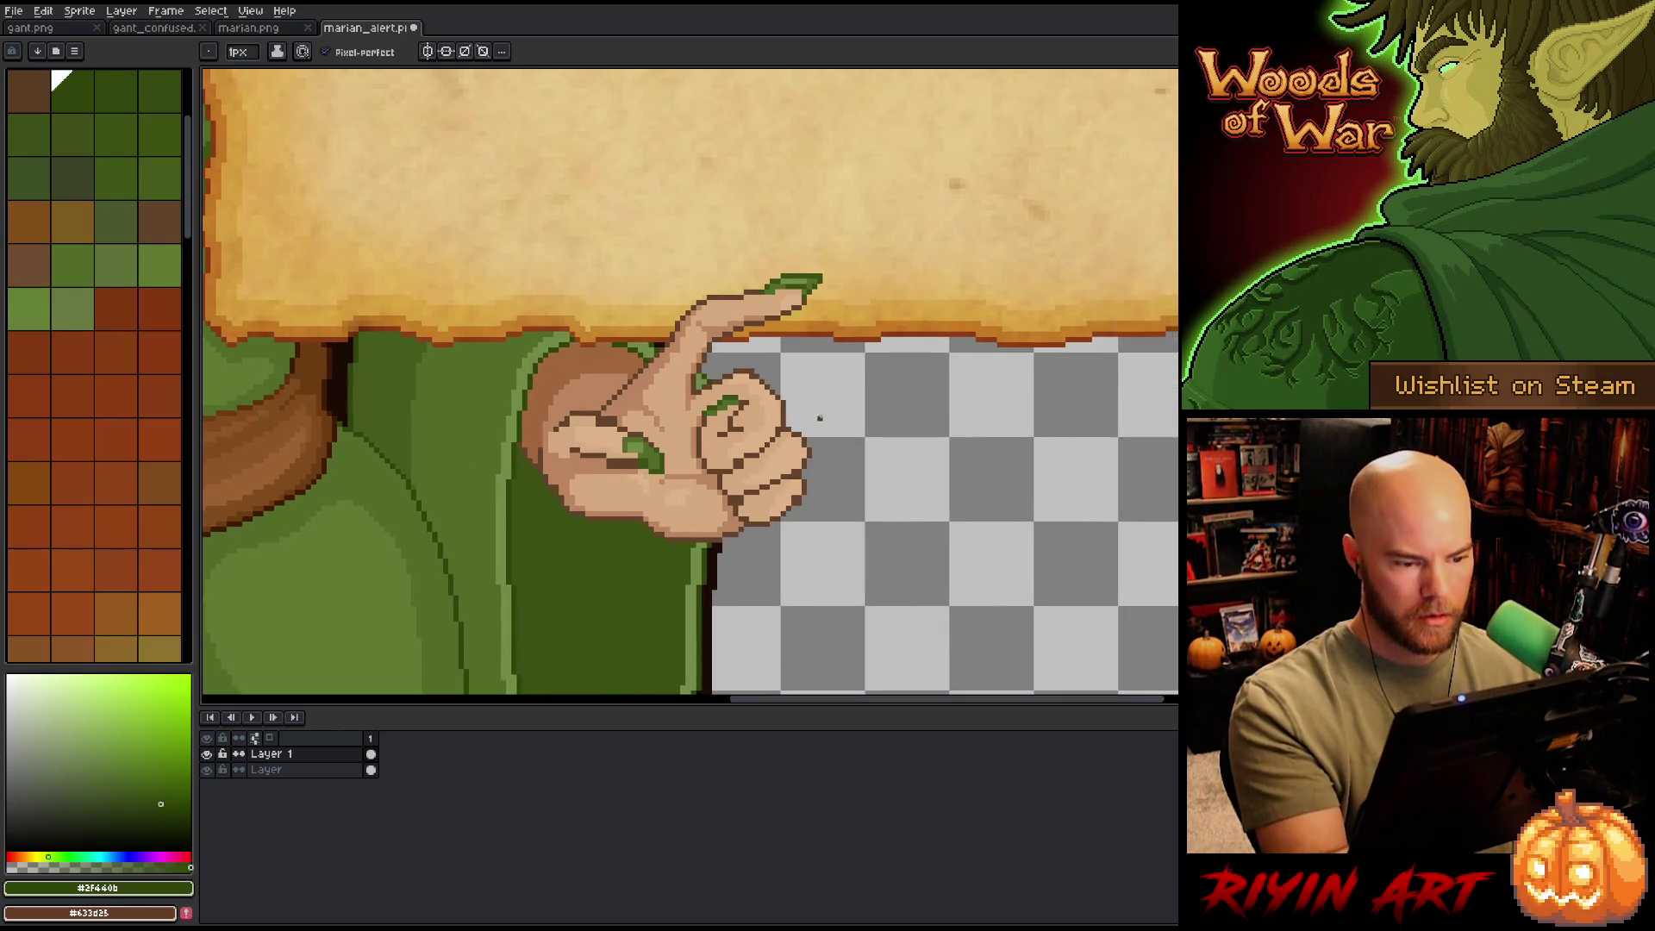
{"action": "scroll", "coordinate": [783, 465], "scroll_direction": "up", "scroll_amount": 2}
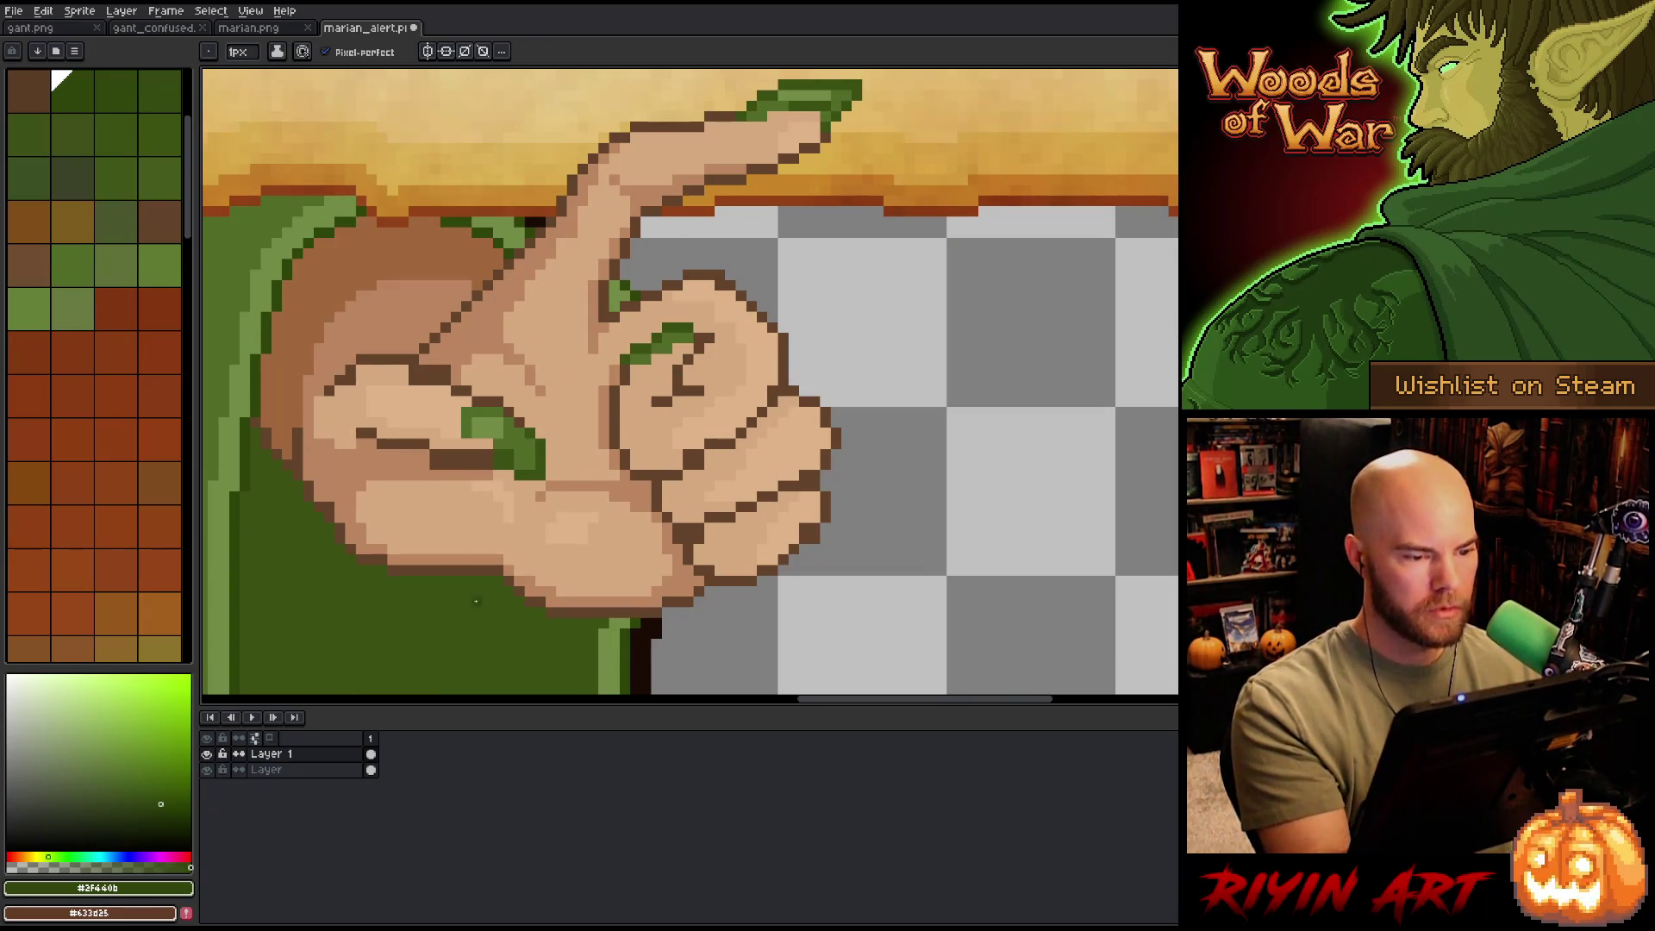
- Hide the background layer and rework the hand's skin, outline and nail-green pixels
{"action": "left_click", "coordinate": [207, 768]}
{"action": "mouse_move", "coordinate": [702, 491]}
{"action": "left_mouse_down"}
{"action": "mouse_move", "coordinate": [971, 465]}
{"action": "mouse_move", "coordinate": [960, 295]}
{"action": "left_mouse_up"}
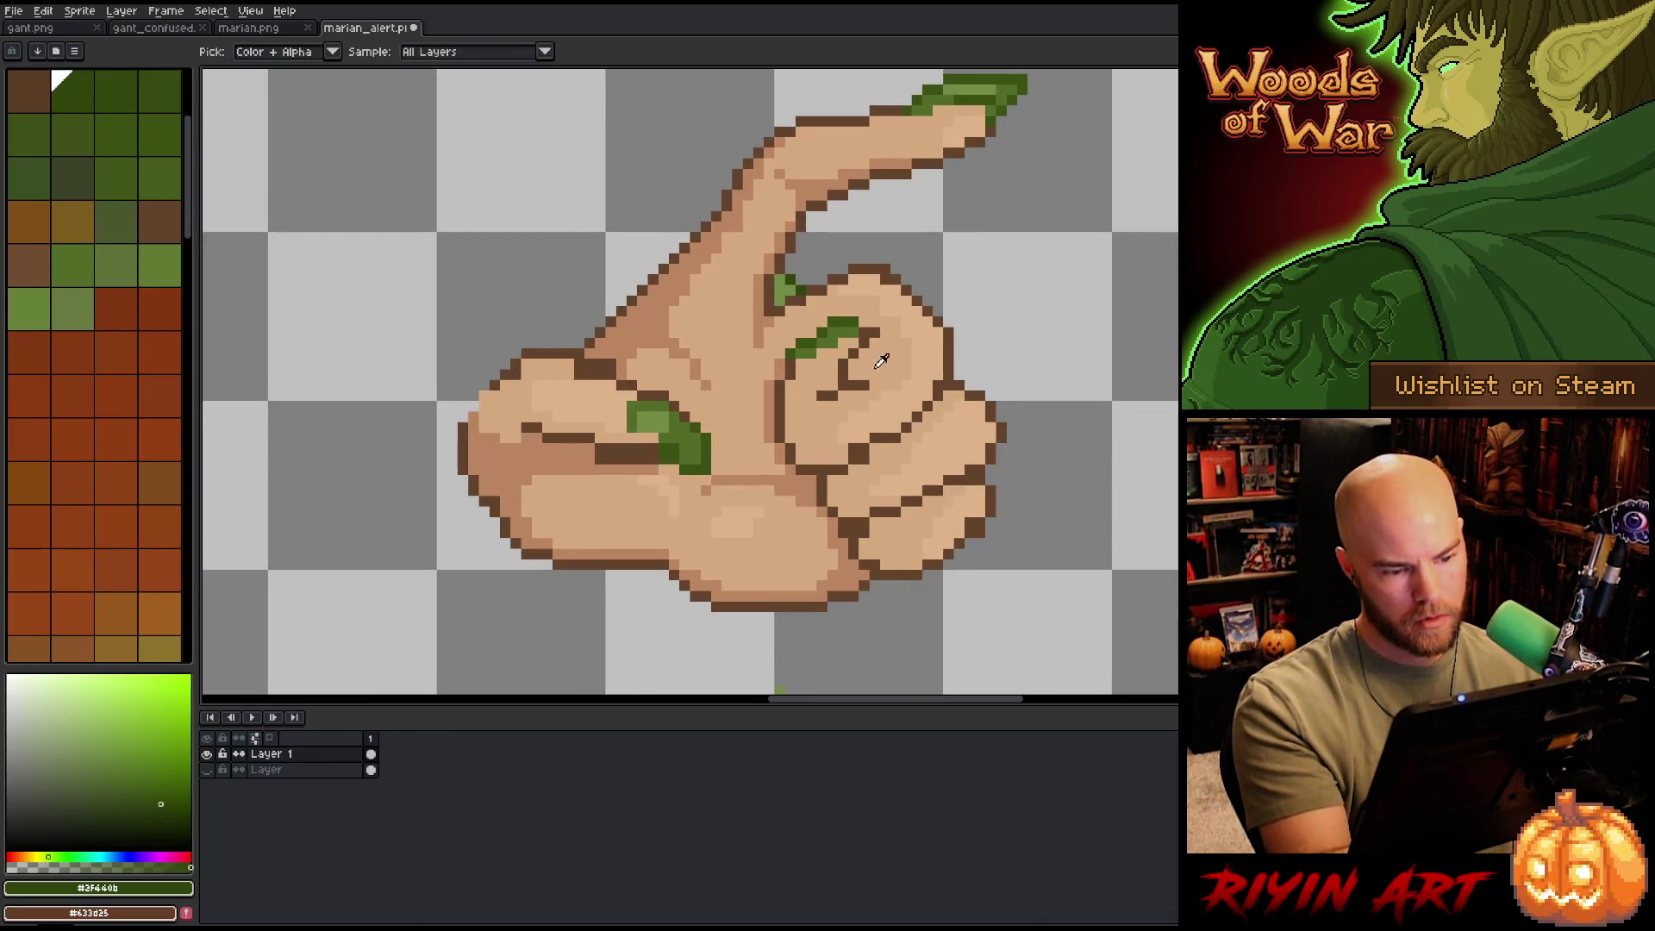
{"action": "left_click", "coordinate": [864, 383], "text": "alt"}
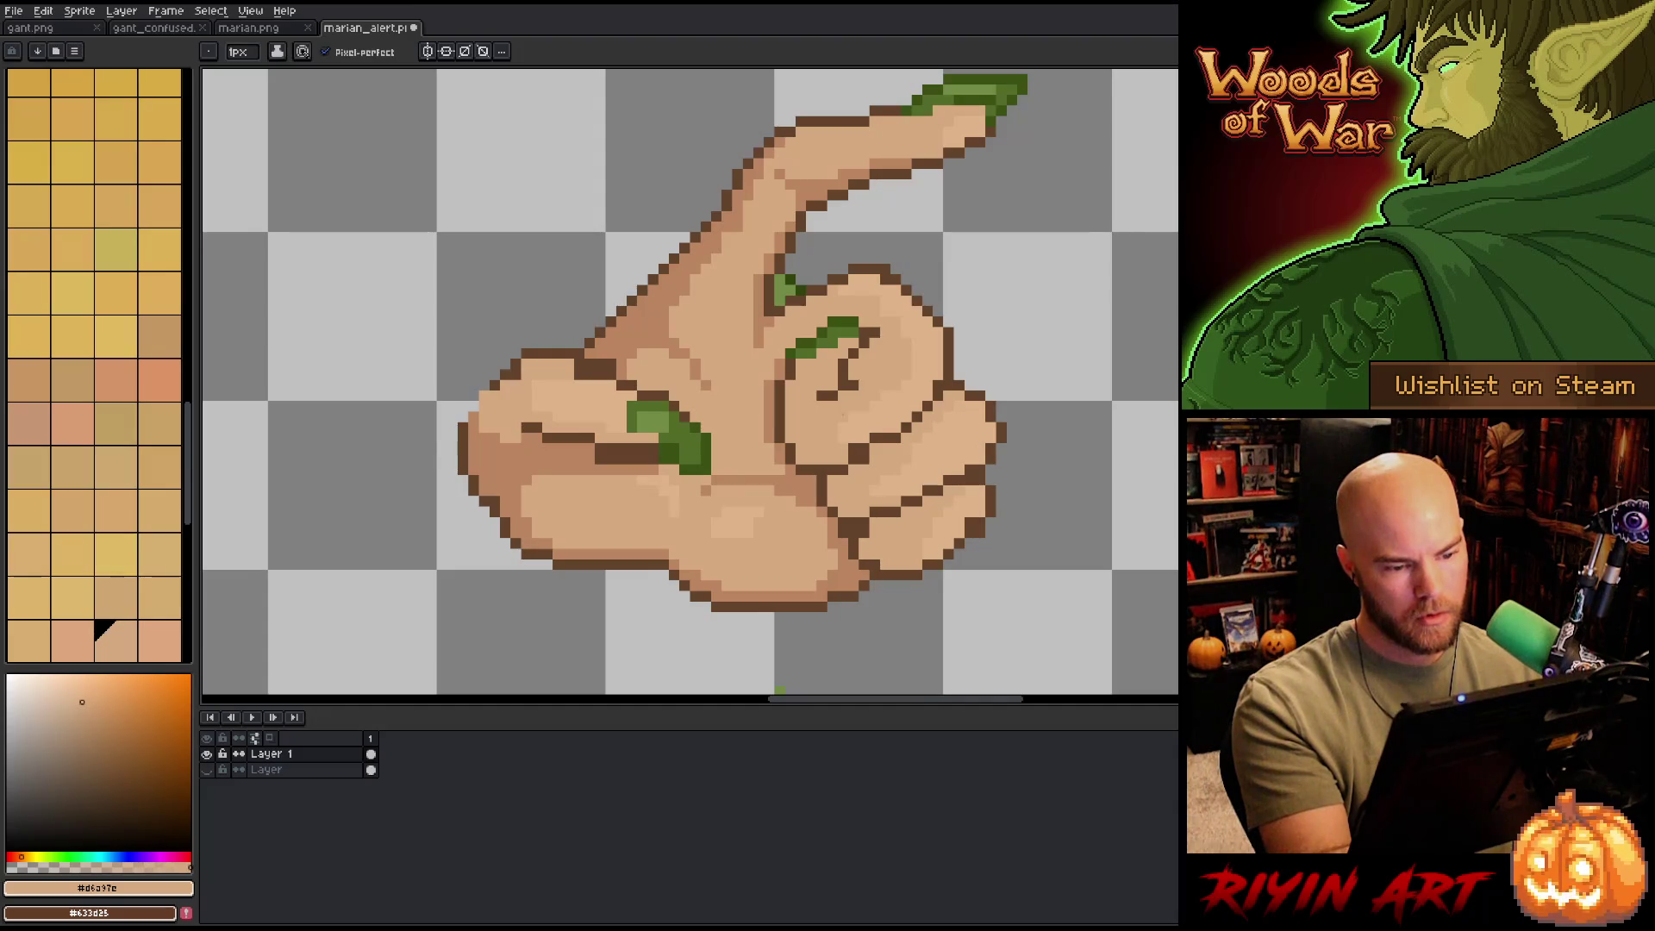
{"action": "left_click", "coordinate": [852, 363], "text": "alt"}
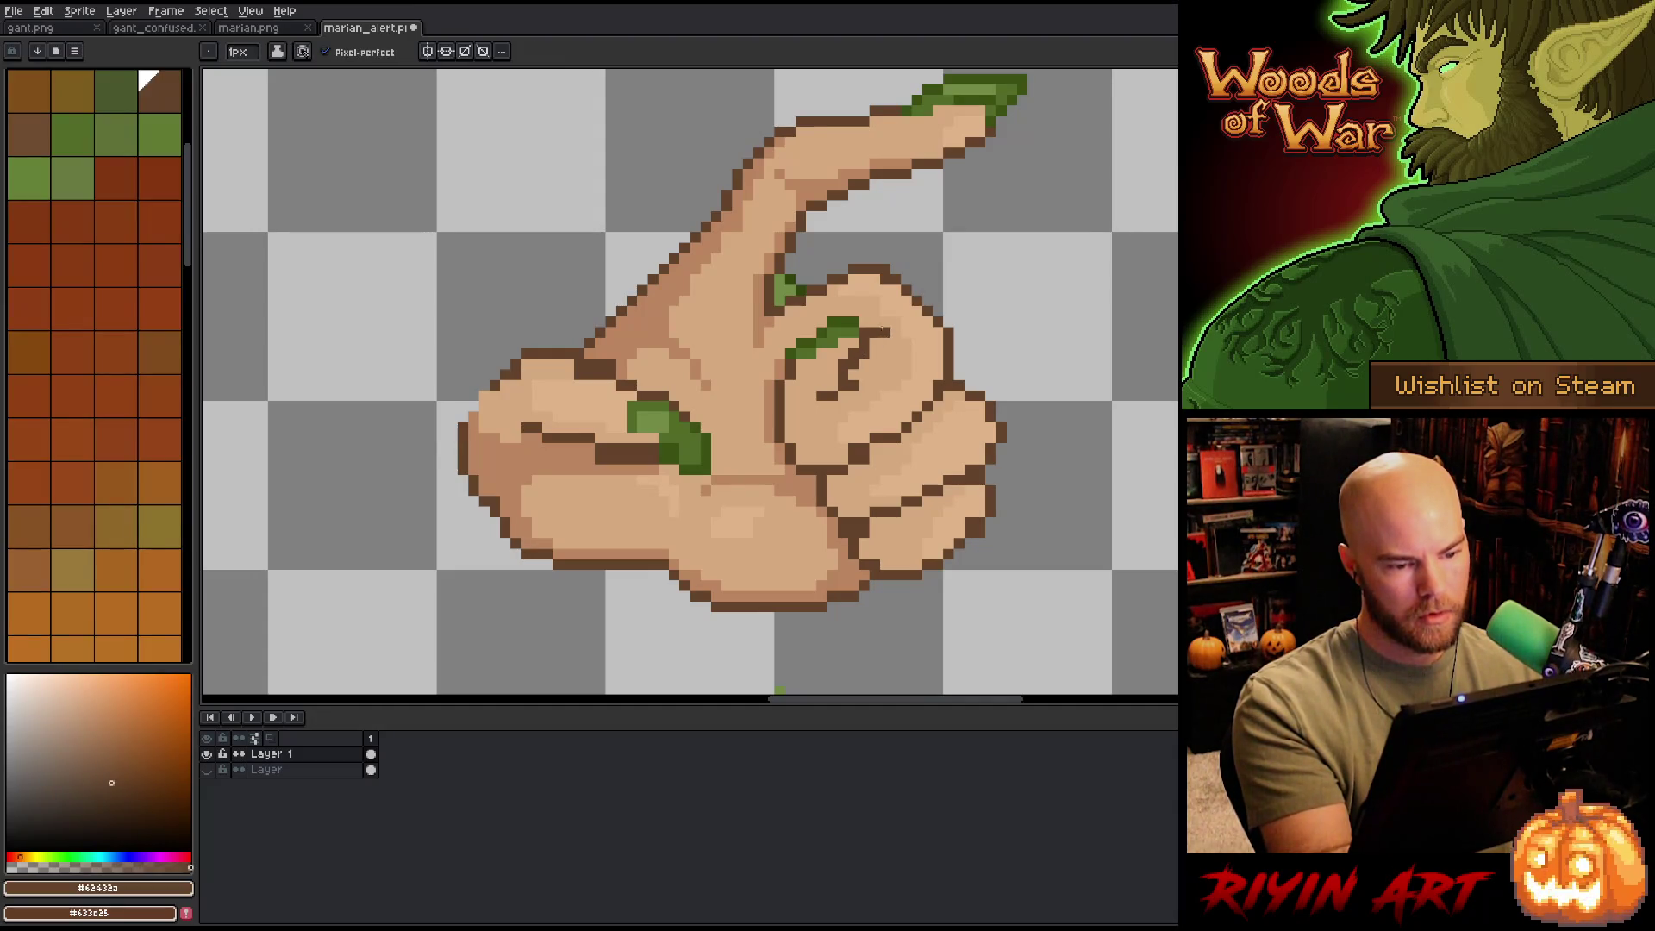
{"action": "left_click", "coordinate": [854, 354], "text": "alt"}
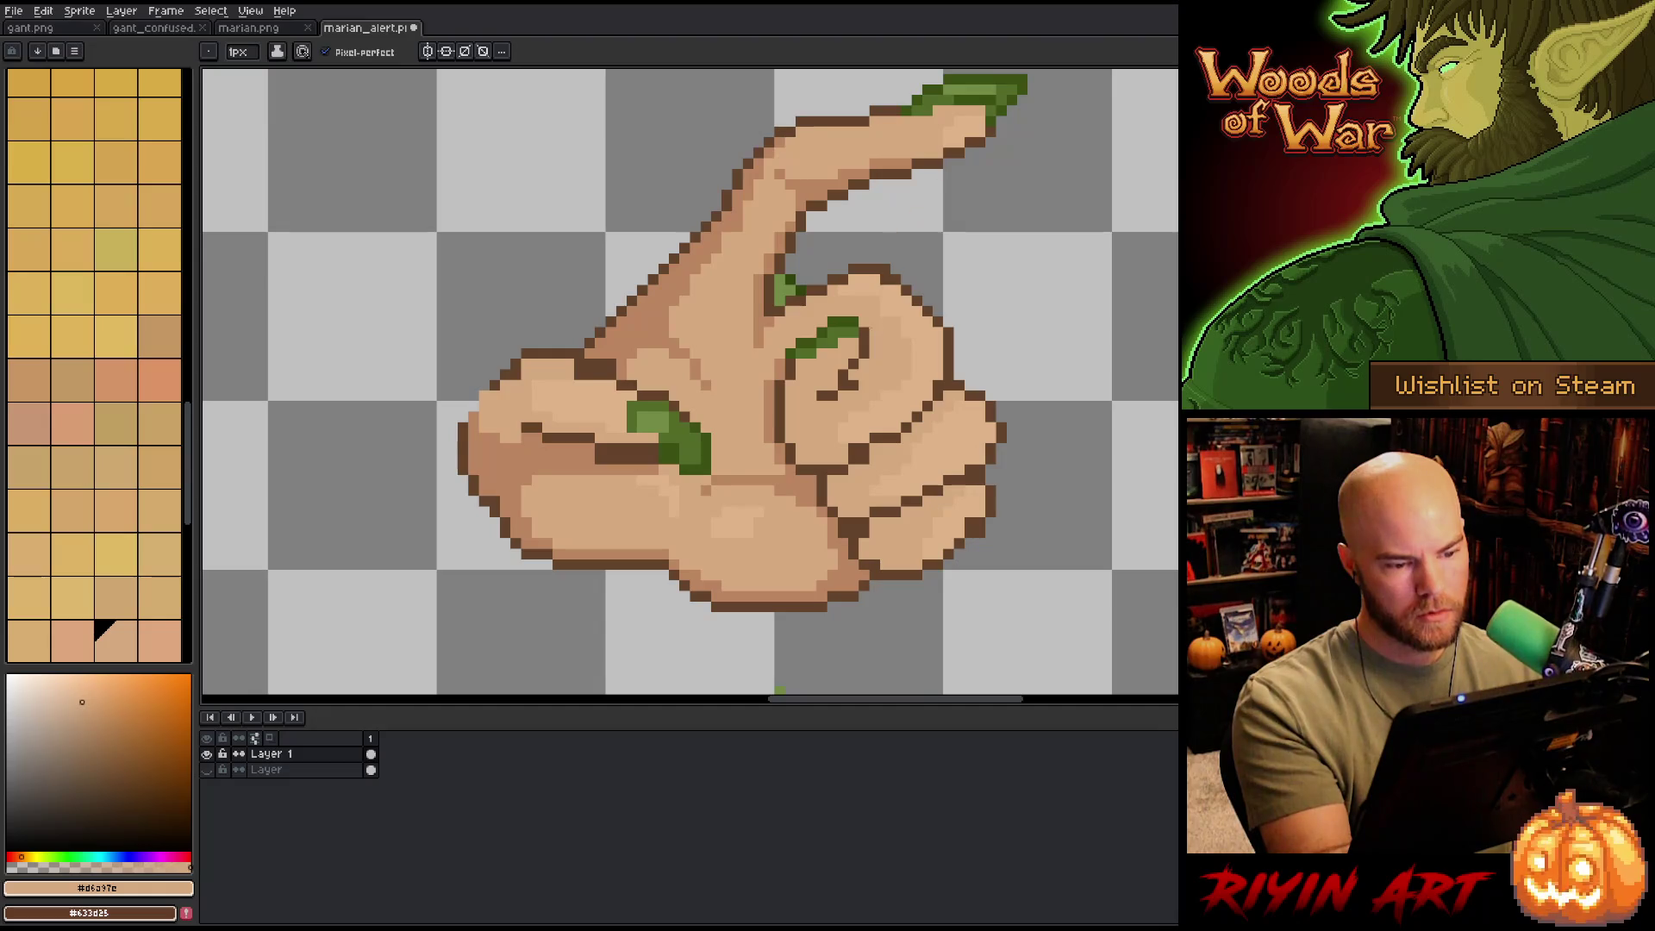
{"action": "left_click", "coordinate": [824, 351], "text": "alt"}
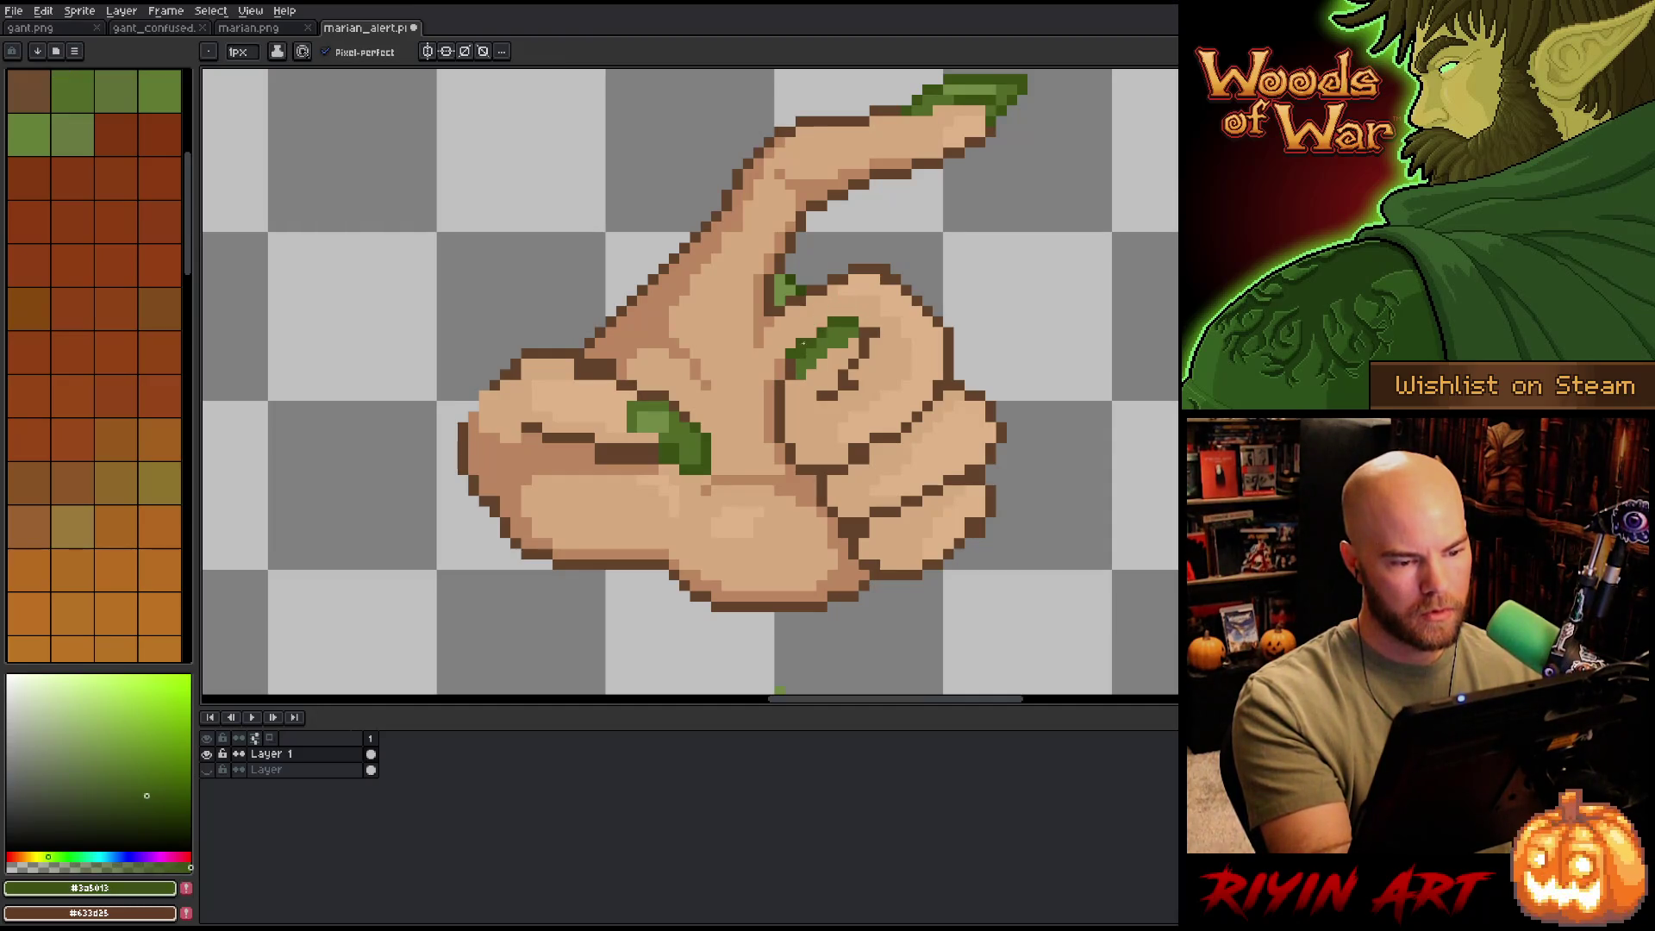
{"action": "left_click", "coordinate": [801, 352], "text": "alt"}
{"action": "left_click", "coordinate": [806, 348], "text": "alt"}
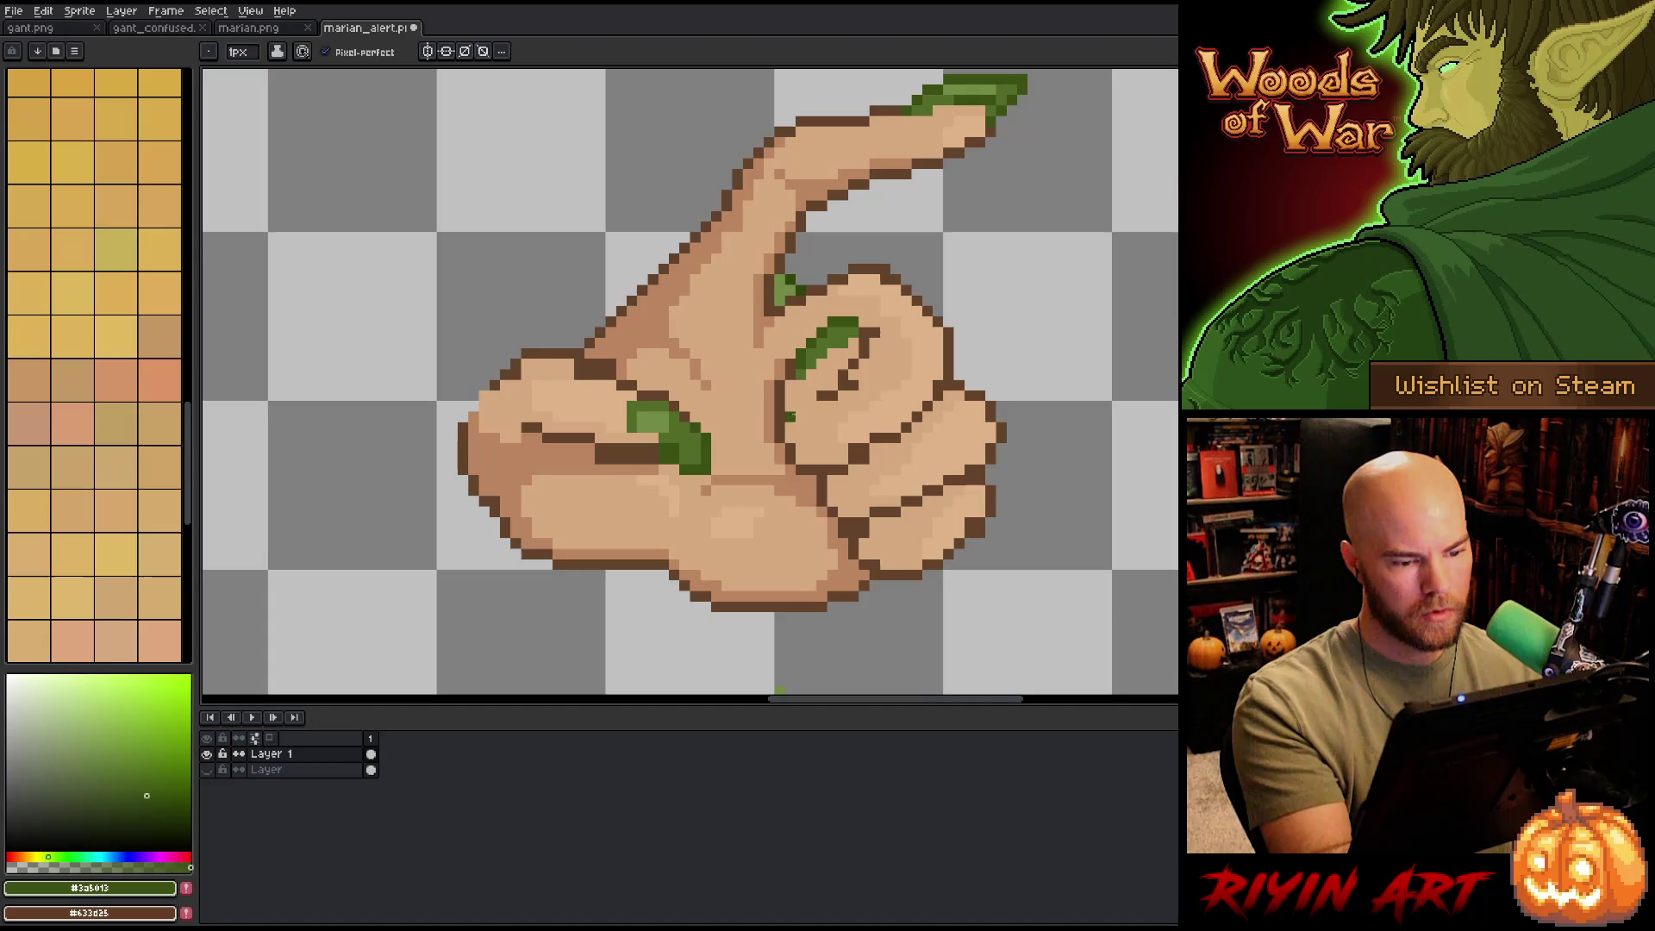
{"action": "left_click", "coordinate": [787, 394], "text": "alt"}
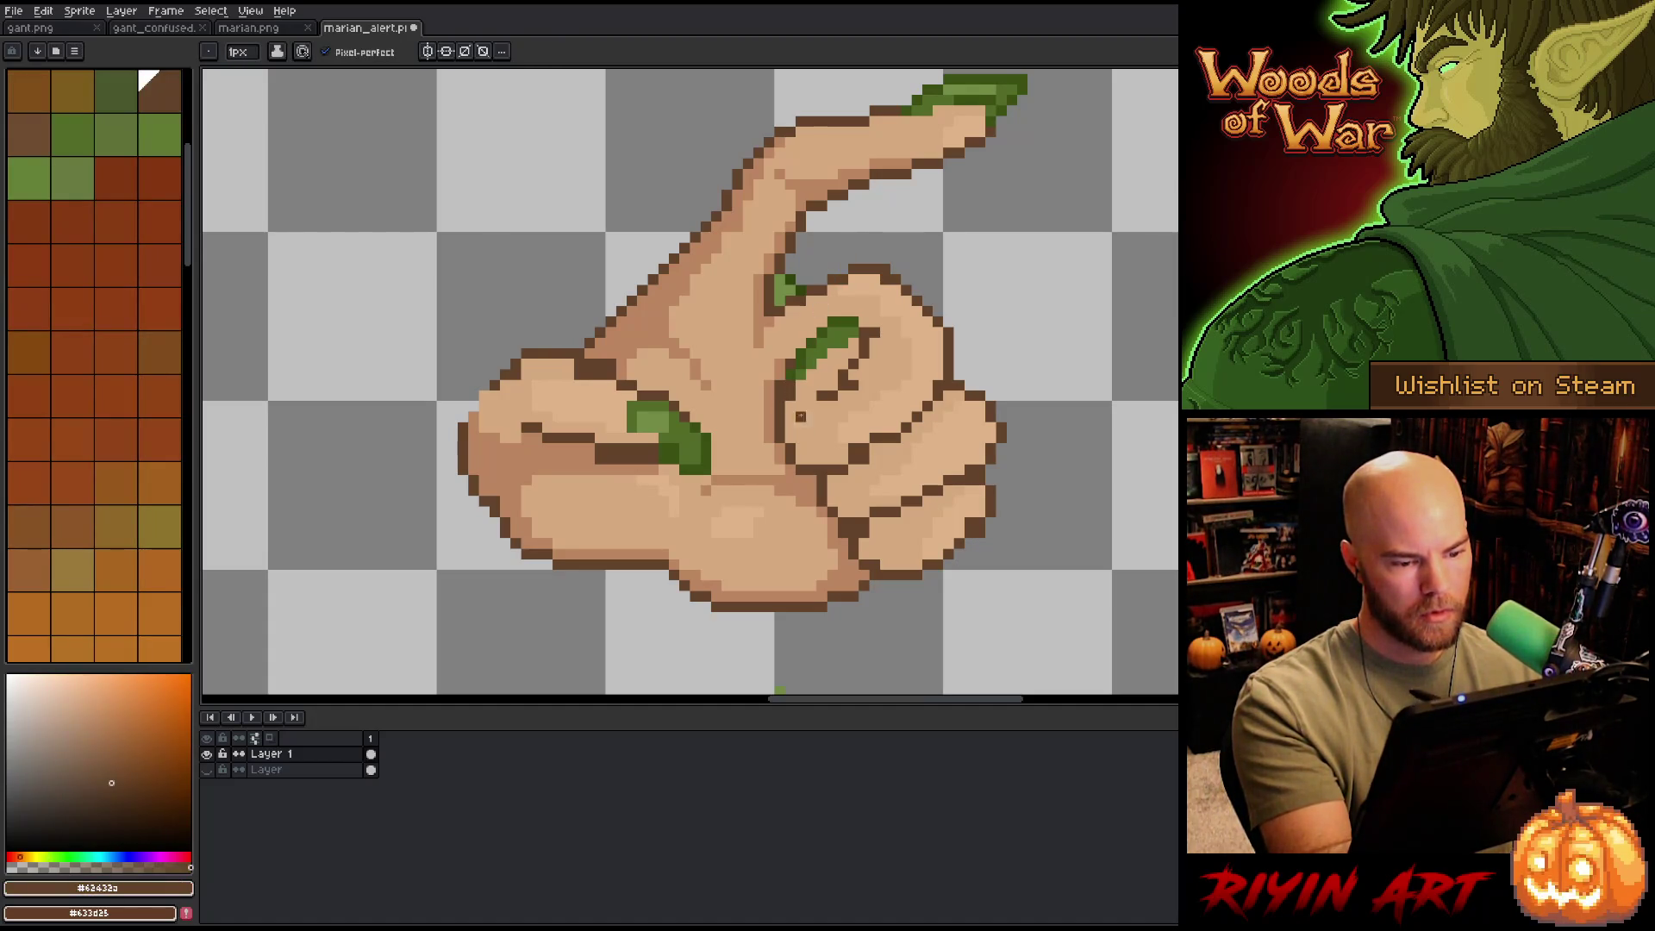
{"action": "left_click", "coordinate": [778, 399], "text": "alt"}
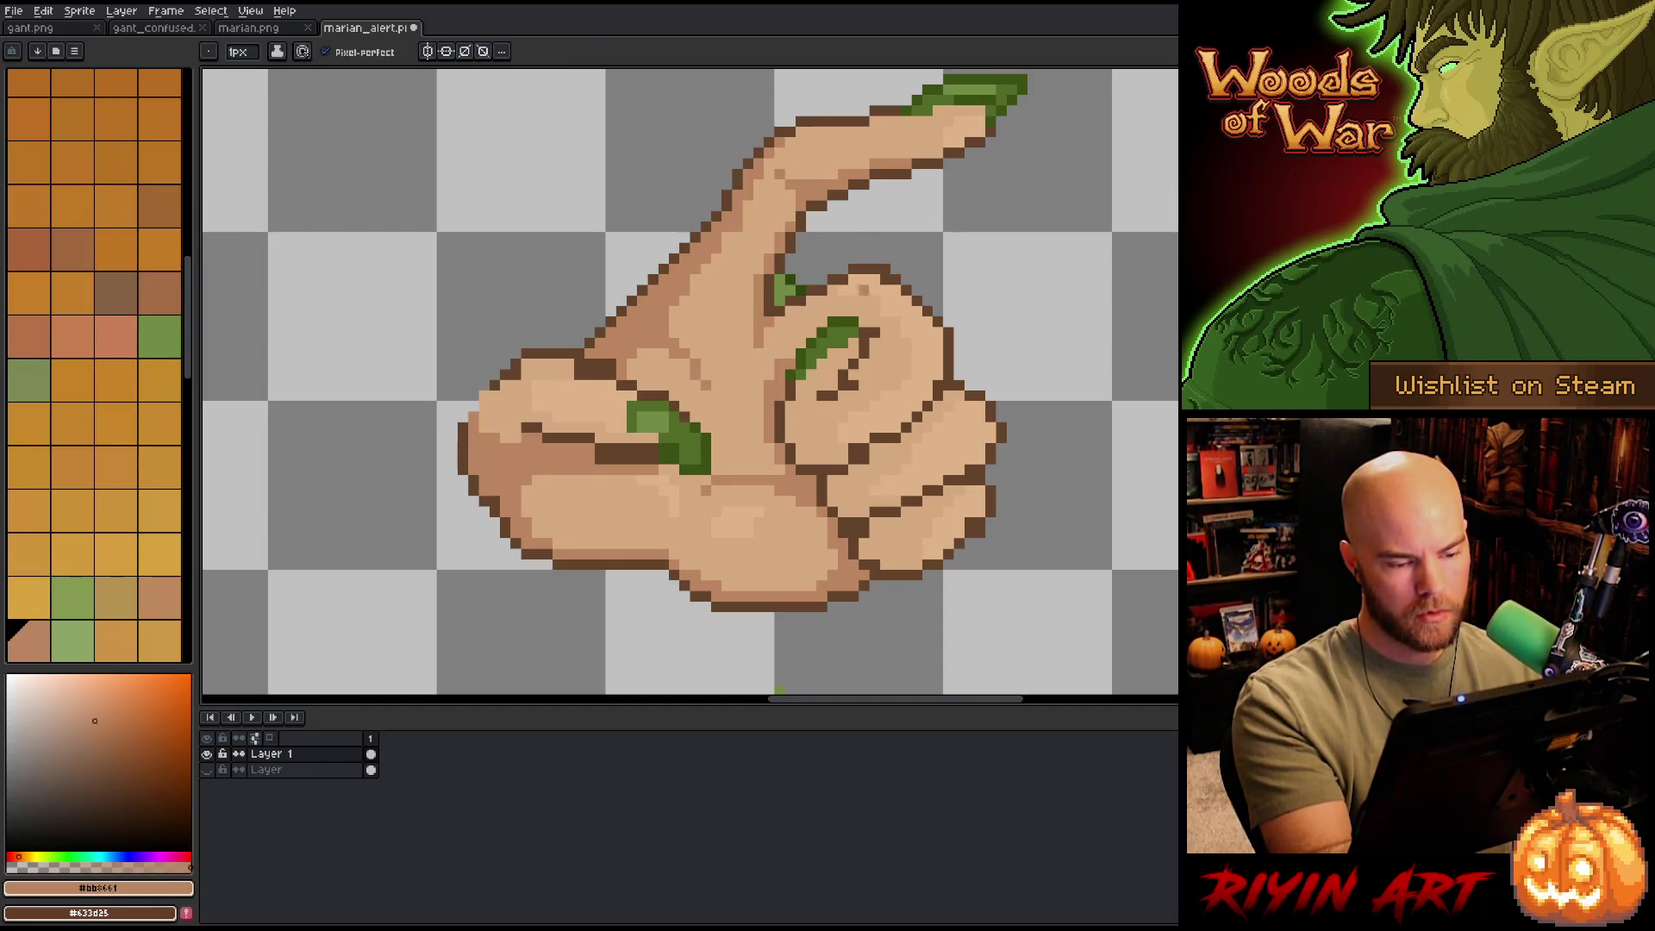
{"action": "left_click", "coordinate": [853, 341], "text": "alt"}
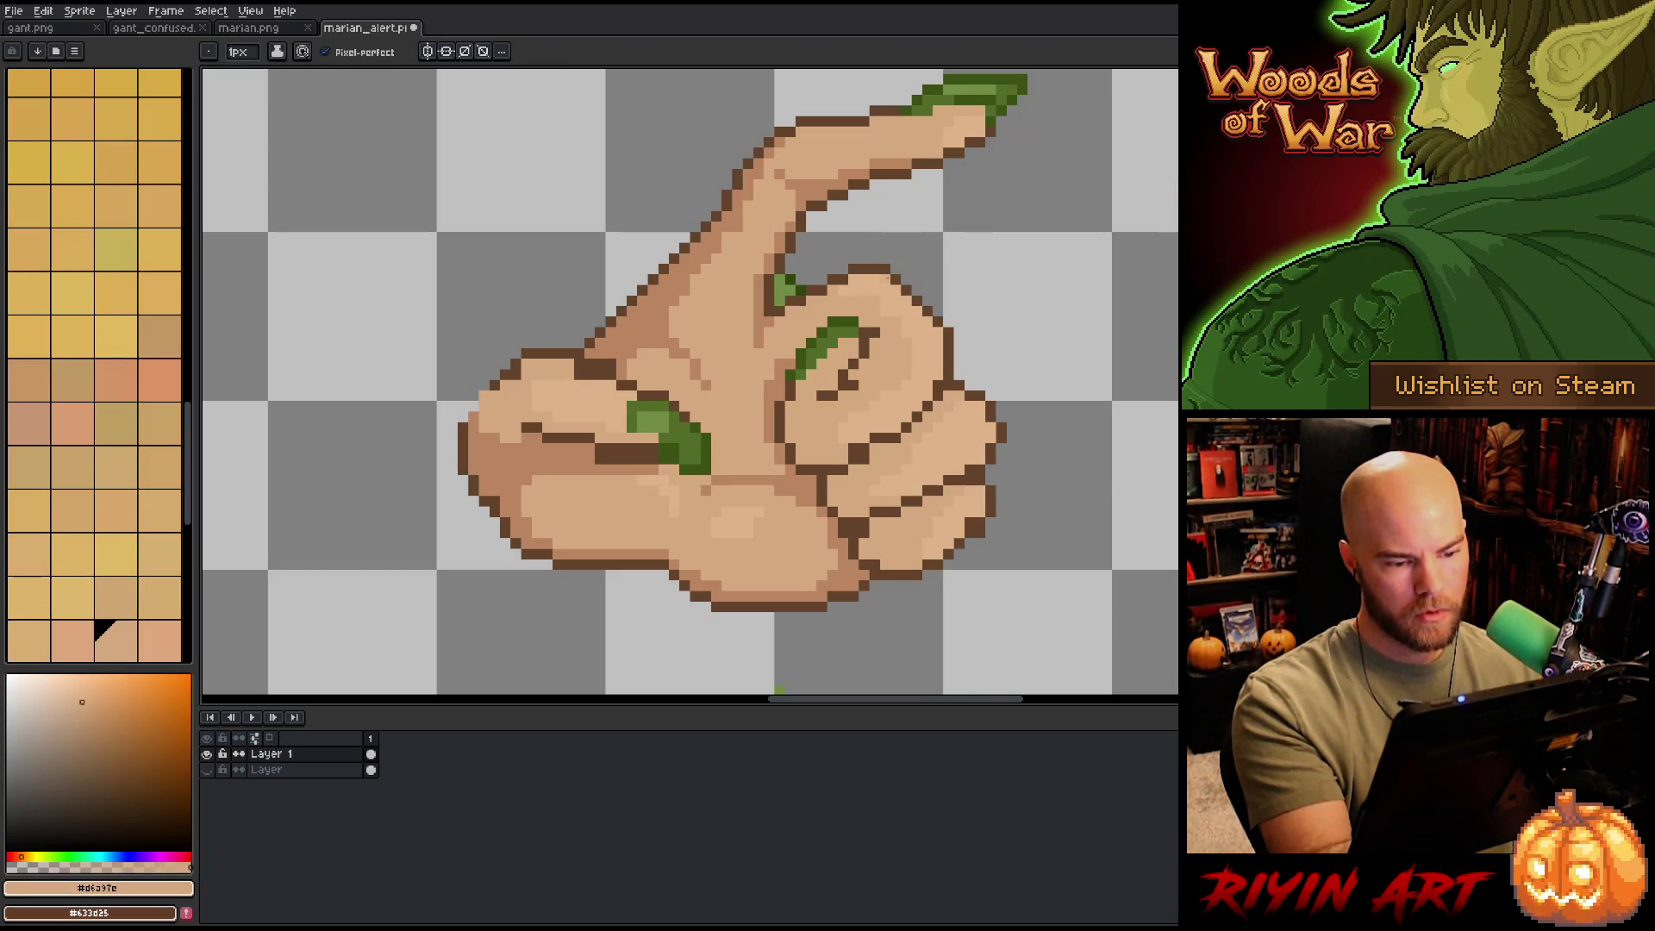
{"action": "left_click", "coordinate": [887, 269], "text": "alt"}
{"action": "left_click", "coordinate": [970, 128], "text": "alt"}
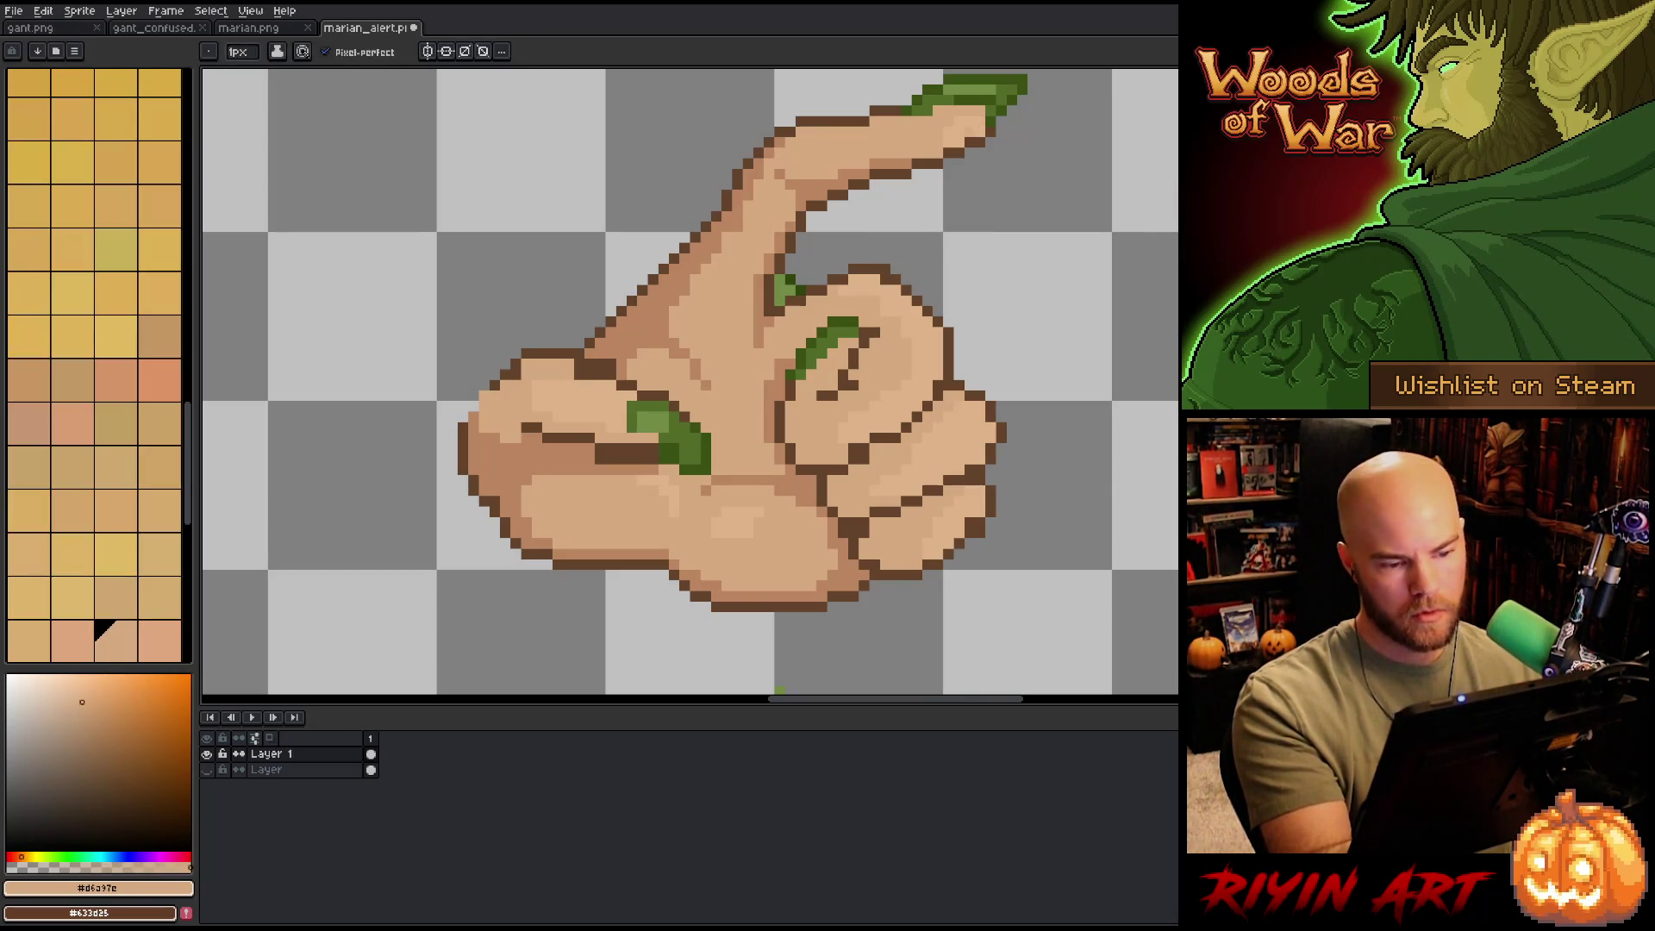
{"action": "left_click", "coordinate": [867, 332], "text": "alt"}
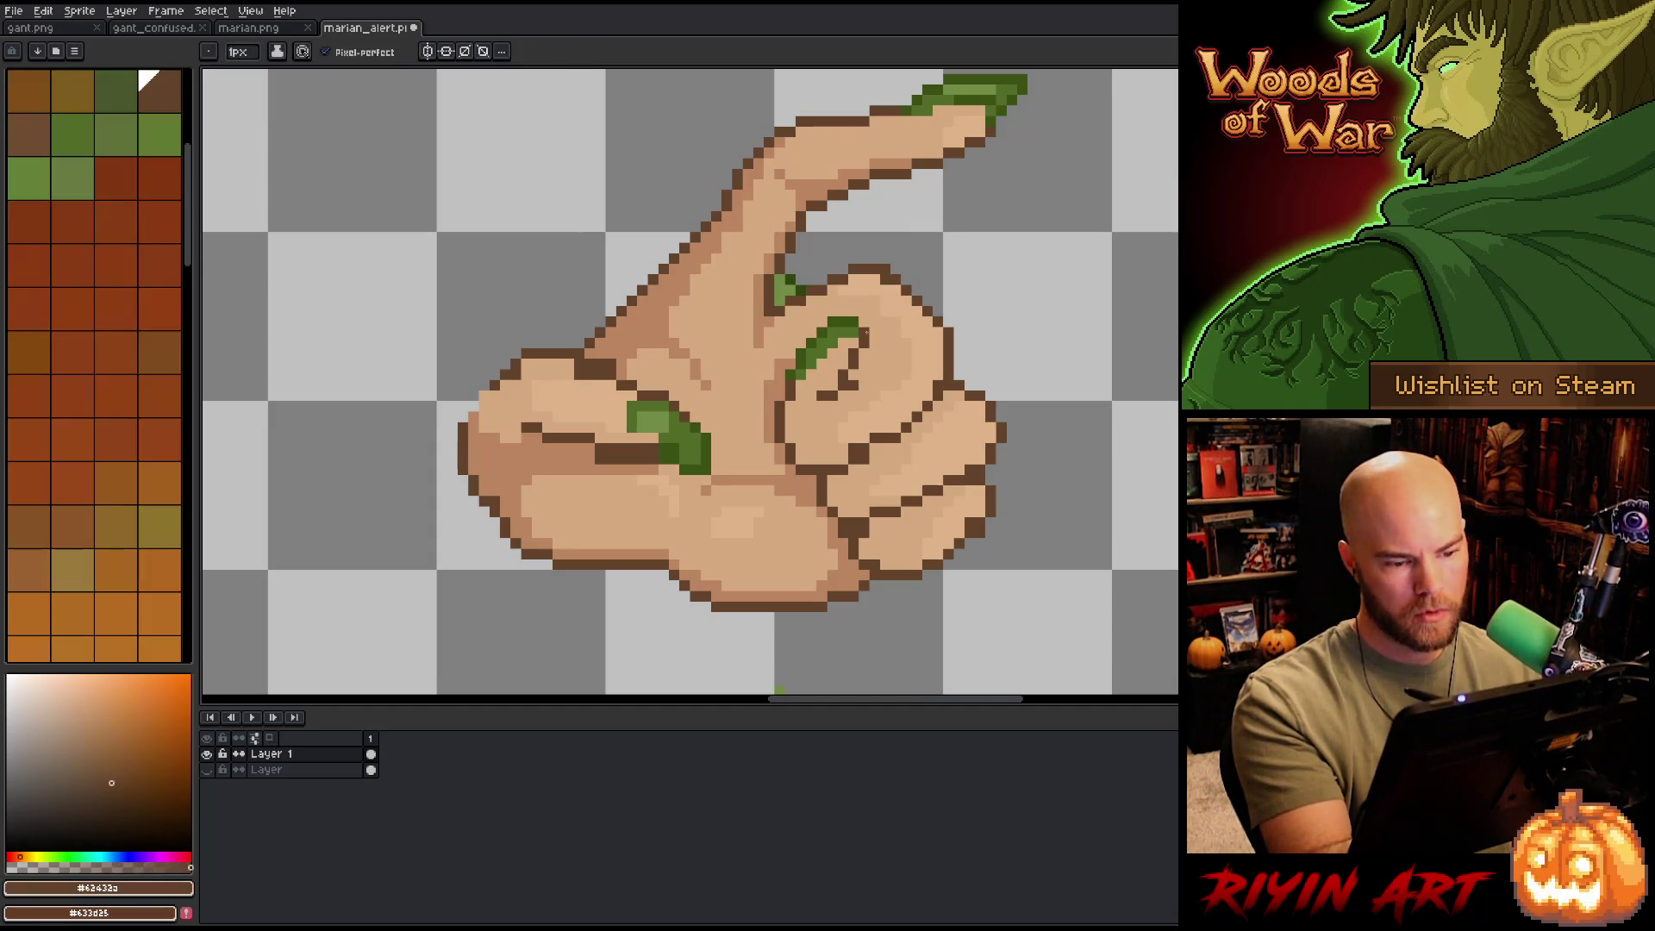
- Add lighter skin highlights and mid tan shadows to the fingers, shading the nails darker
{"action": "key", "text": "alt"}
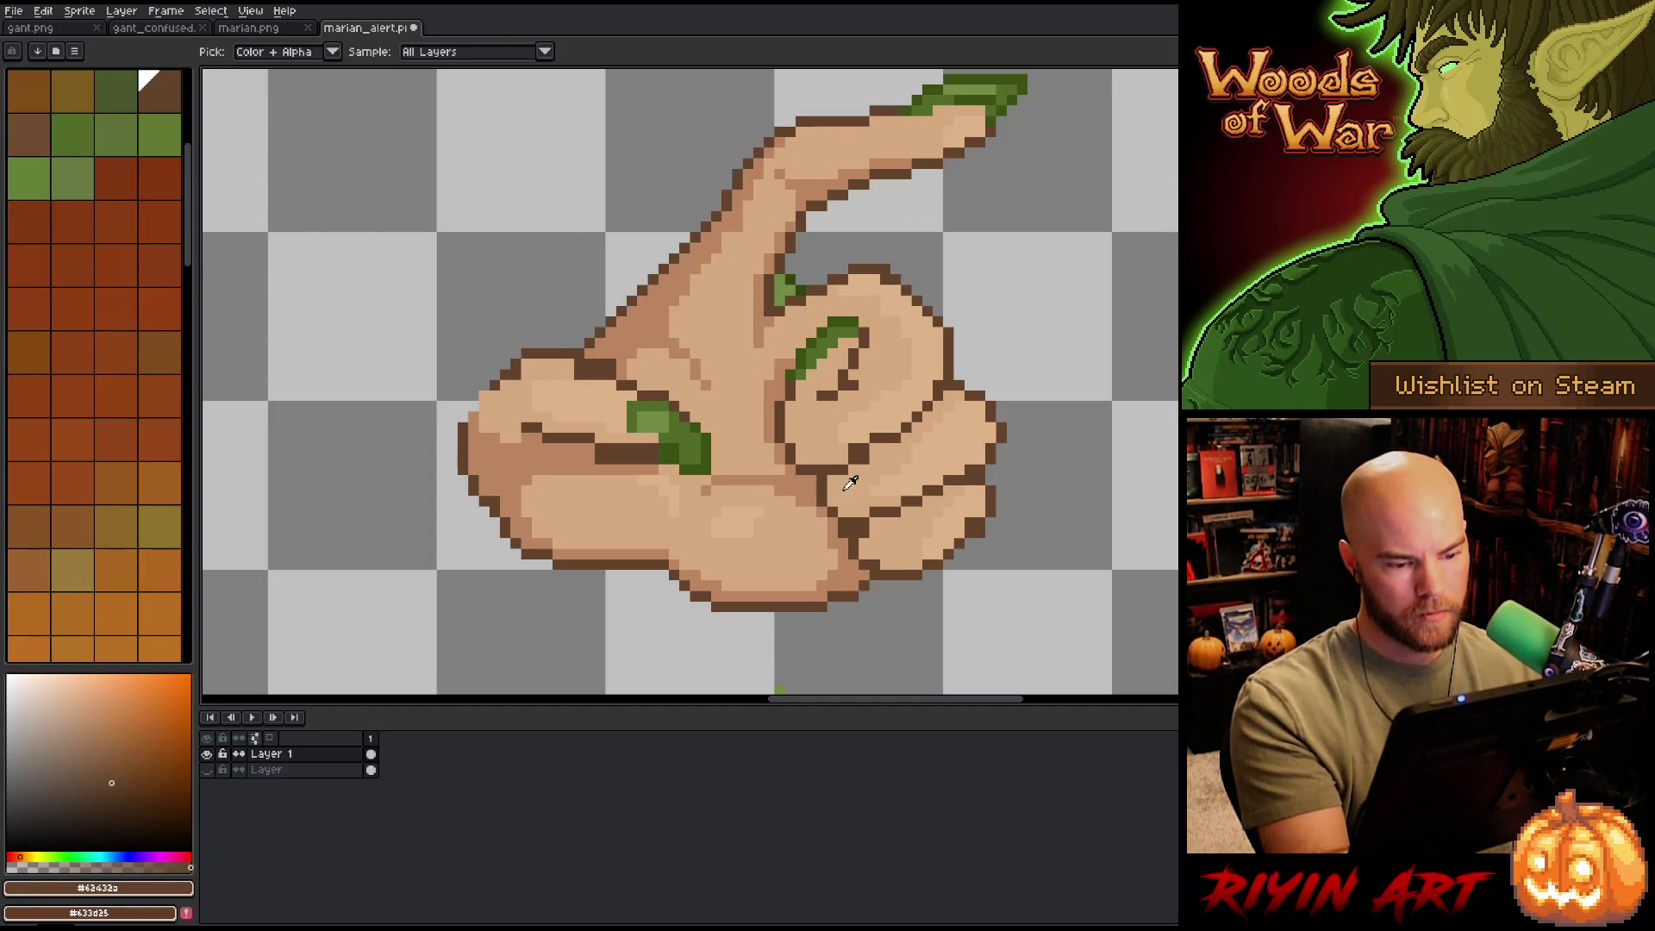
{"action": "left_click", "coordinate": [848, 441], "text": "alt"}
{"action": "left_click", "coordinate": [858, 453], "text": "alt"}
{"action": "left_click", "coordinate": [848, 441], "text": "alt"}
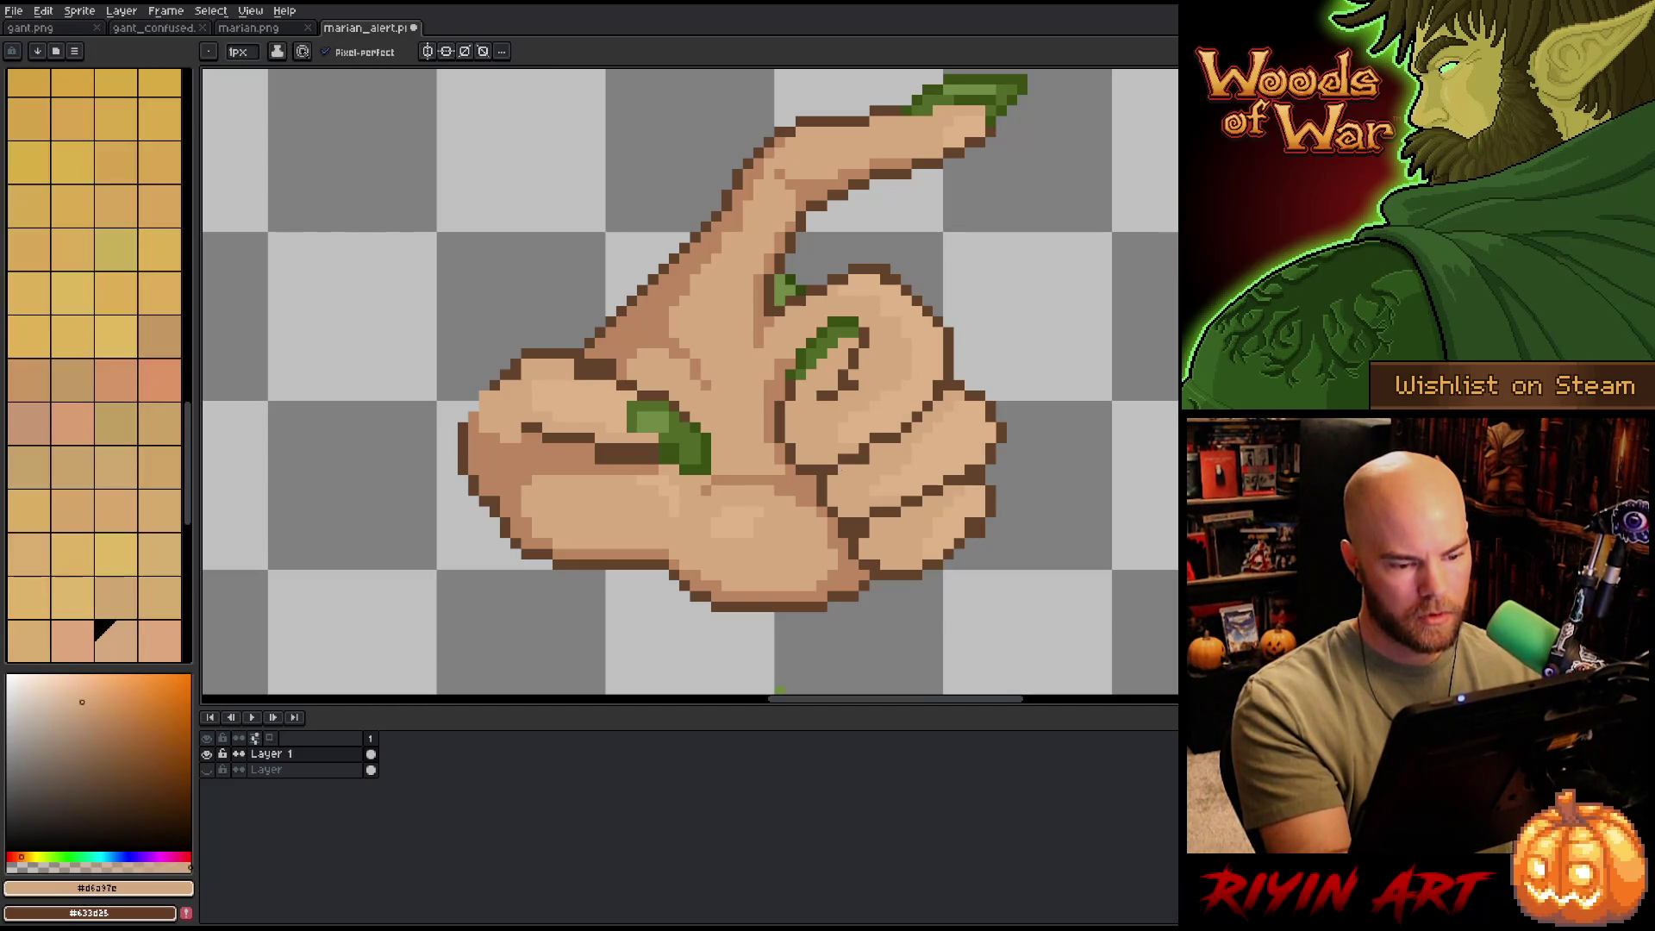
{"action": "left_click", "coordinate": [948, 367], "text": "alt"}
{"action": "left_click", "coordinate": [922, 371], "text": "alt"}
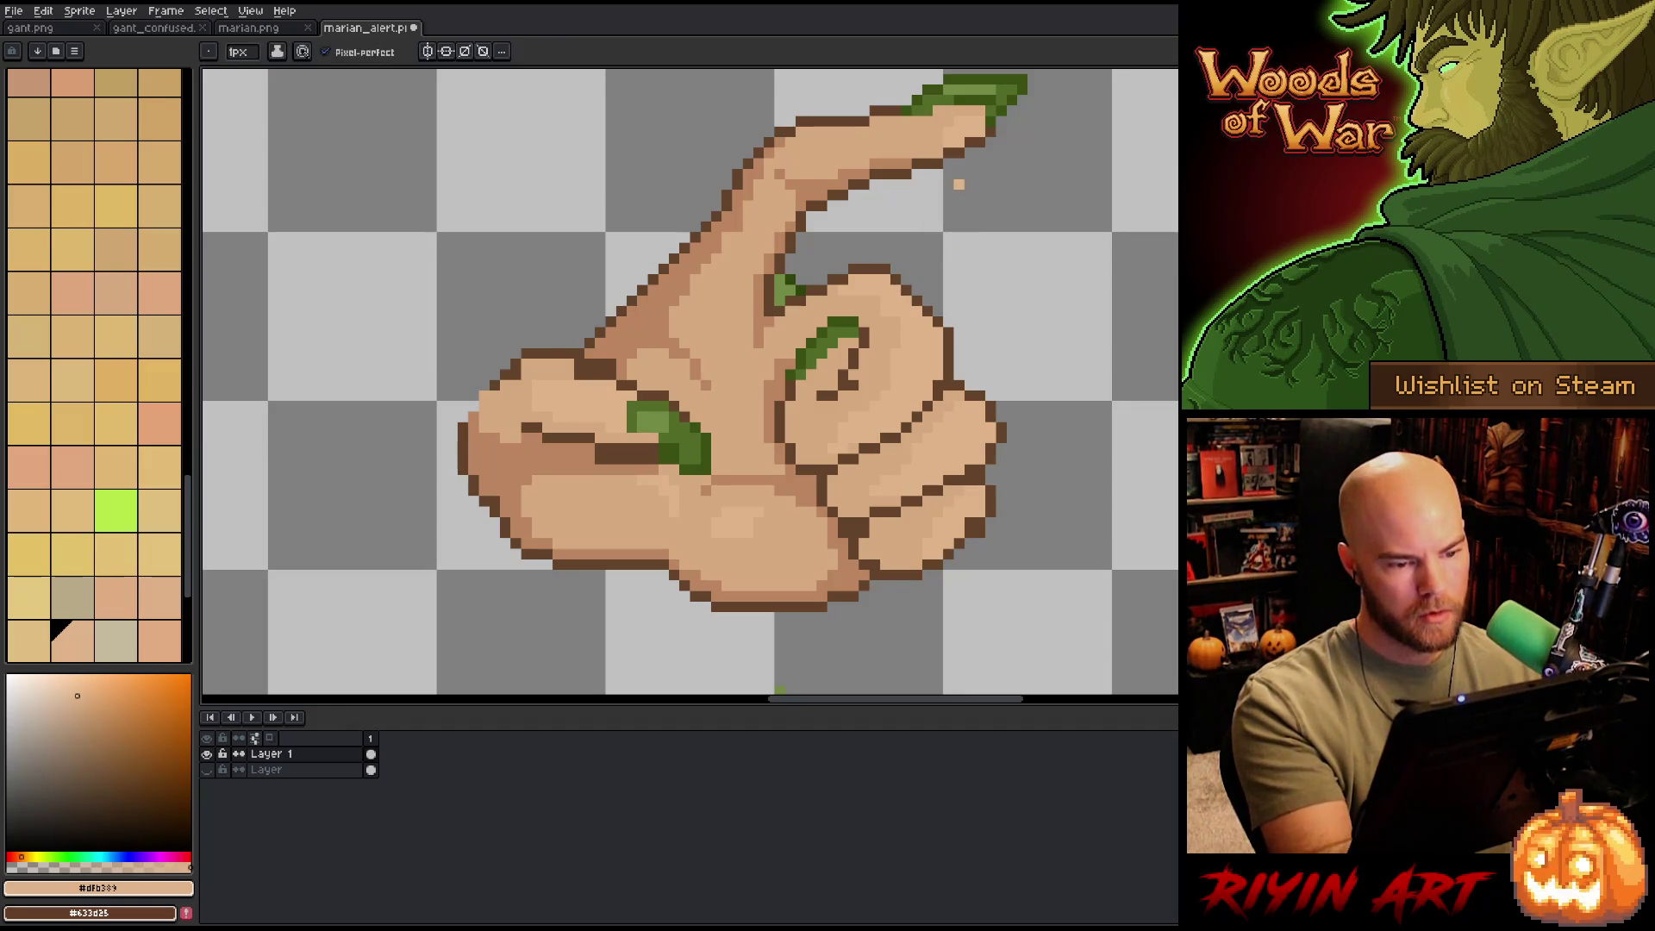
{"action": "scroll", "coordinate": [953, 173], "scroll_direction": "up", "scroll_amount": 2}
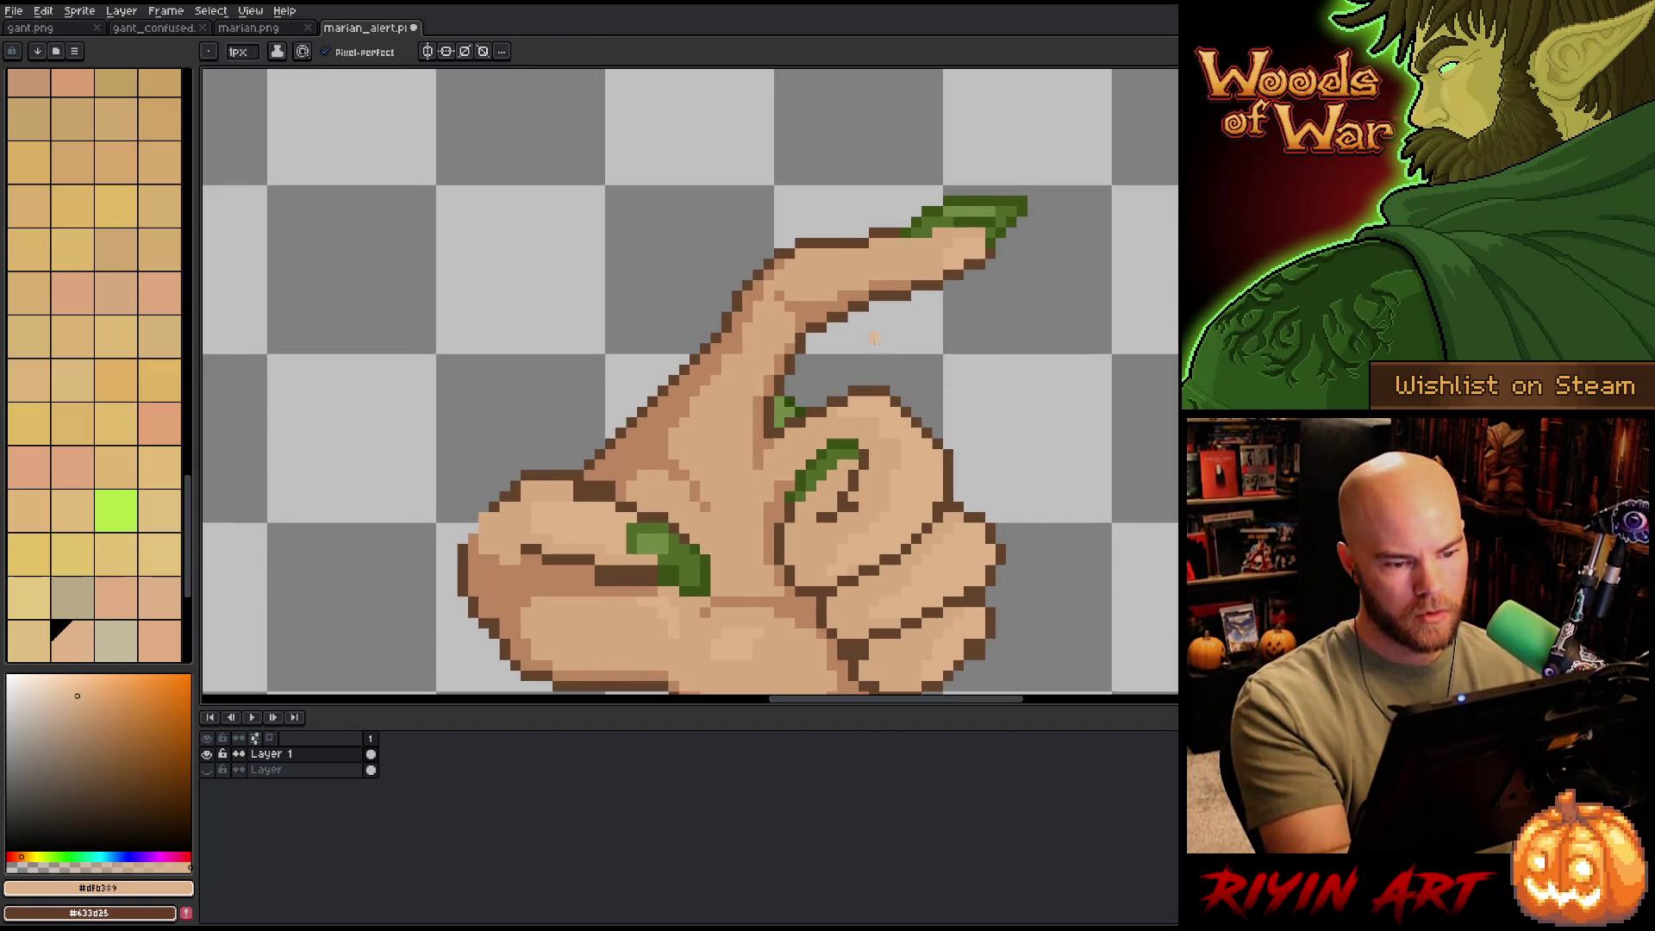
{"action": "left_click", "coordinate": [884, 284], "text": "alt"}
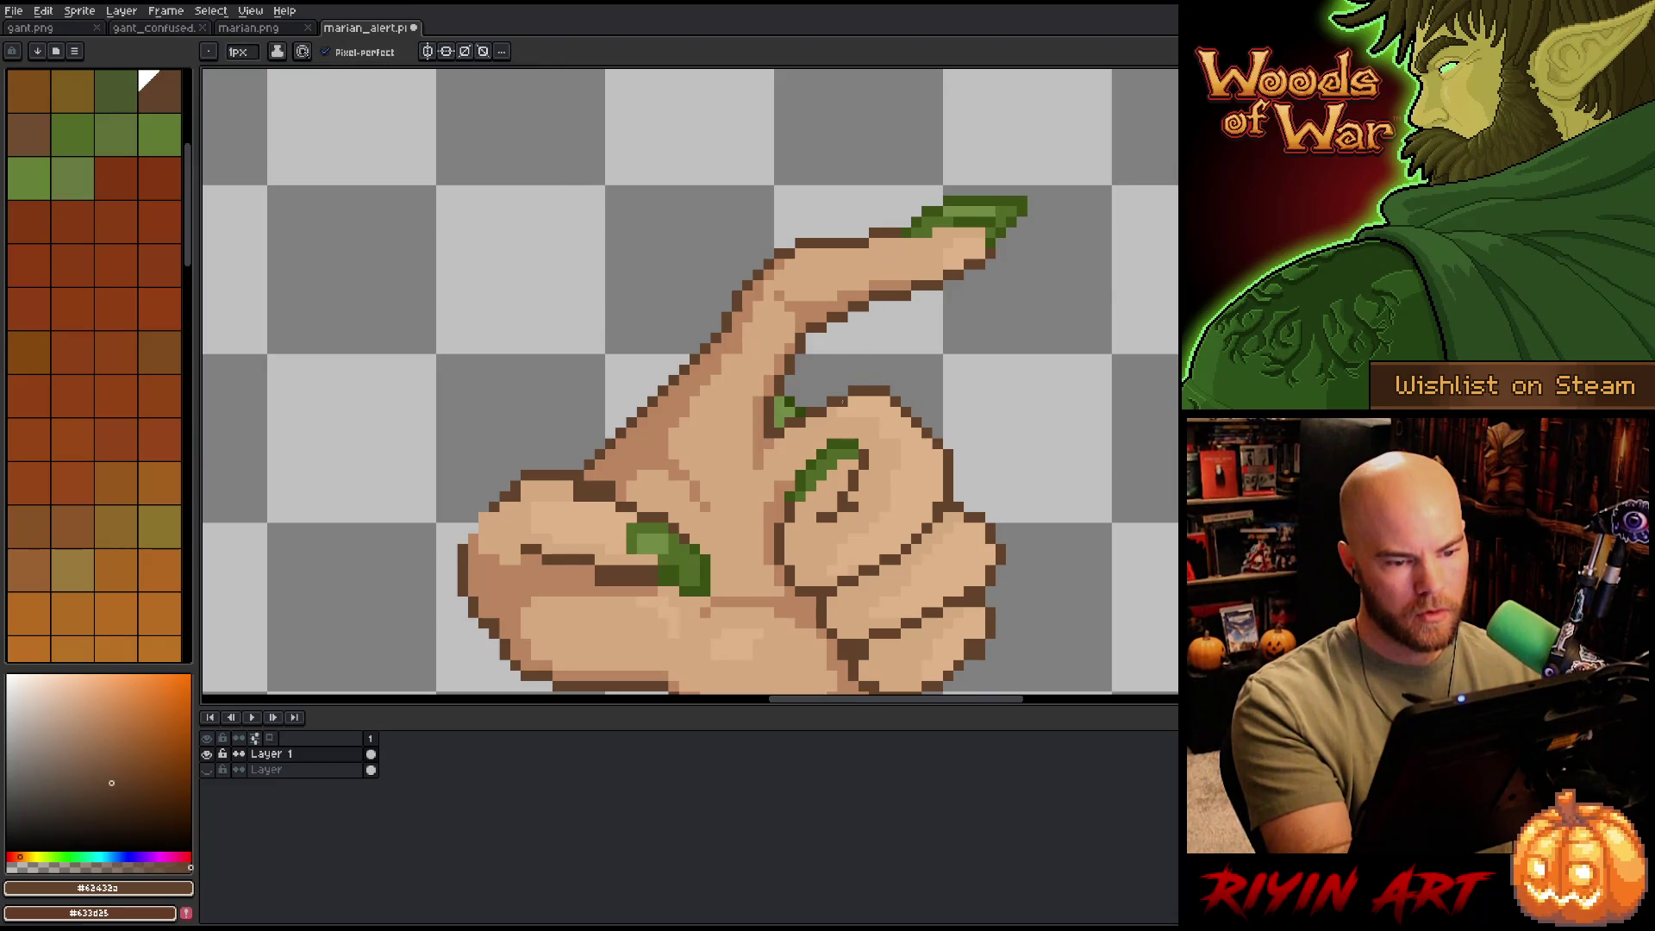
{"action": "left_click", "coordinate": [876, 303], "text": "alt"}
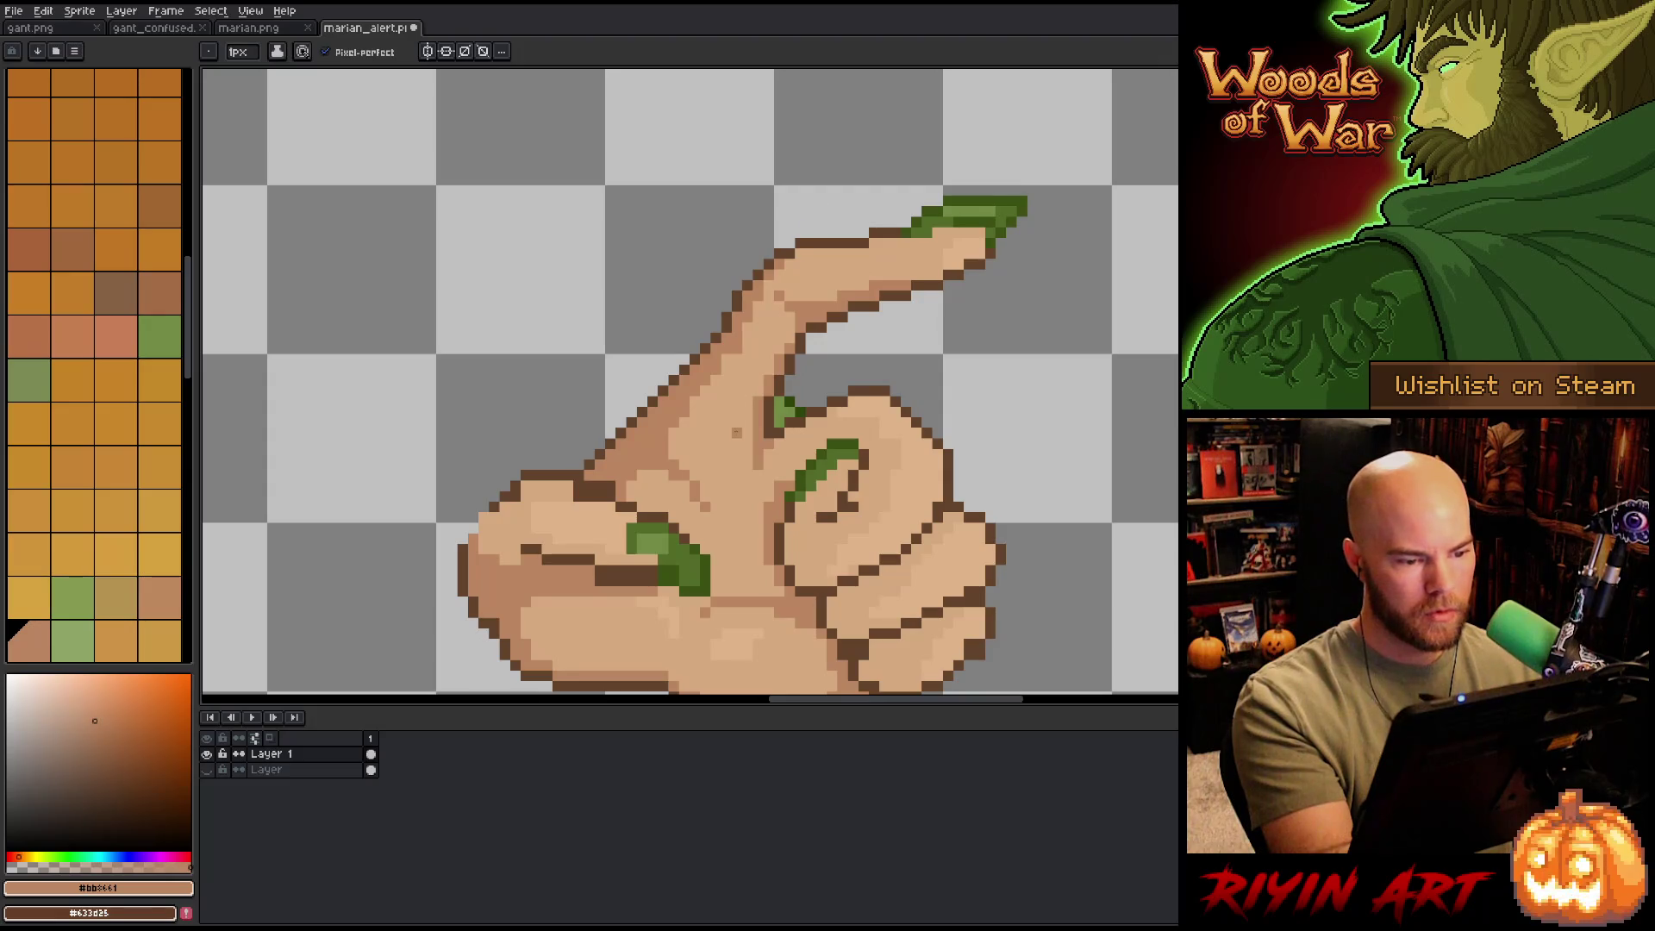
{"action": "left_click", "coordinate": [831, 221], "text": "alt"}
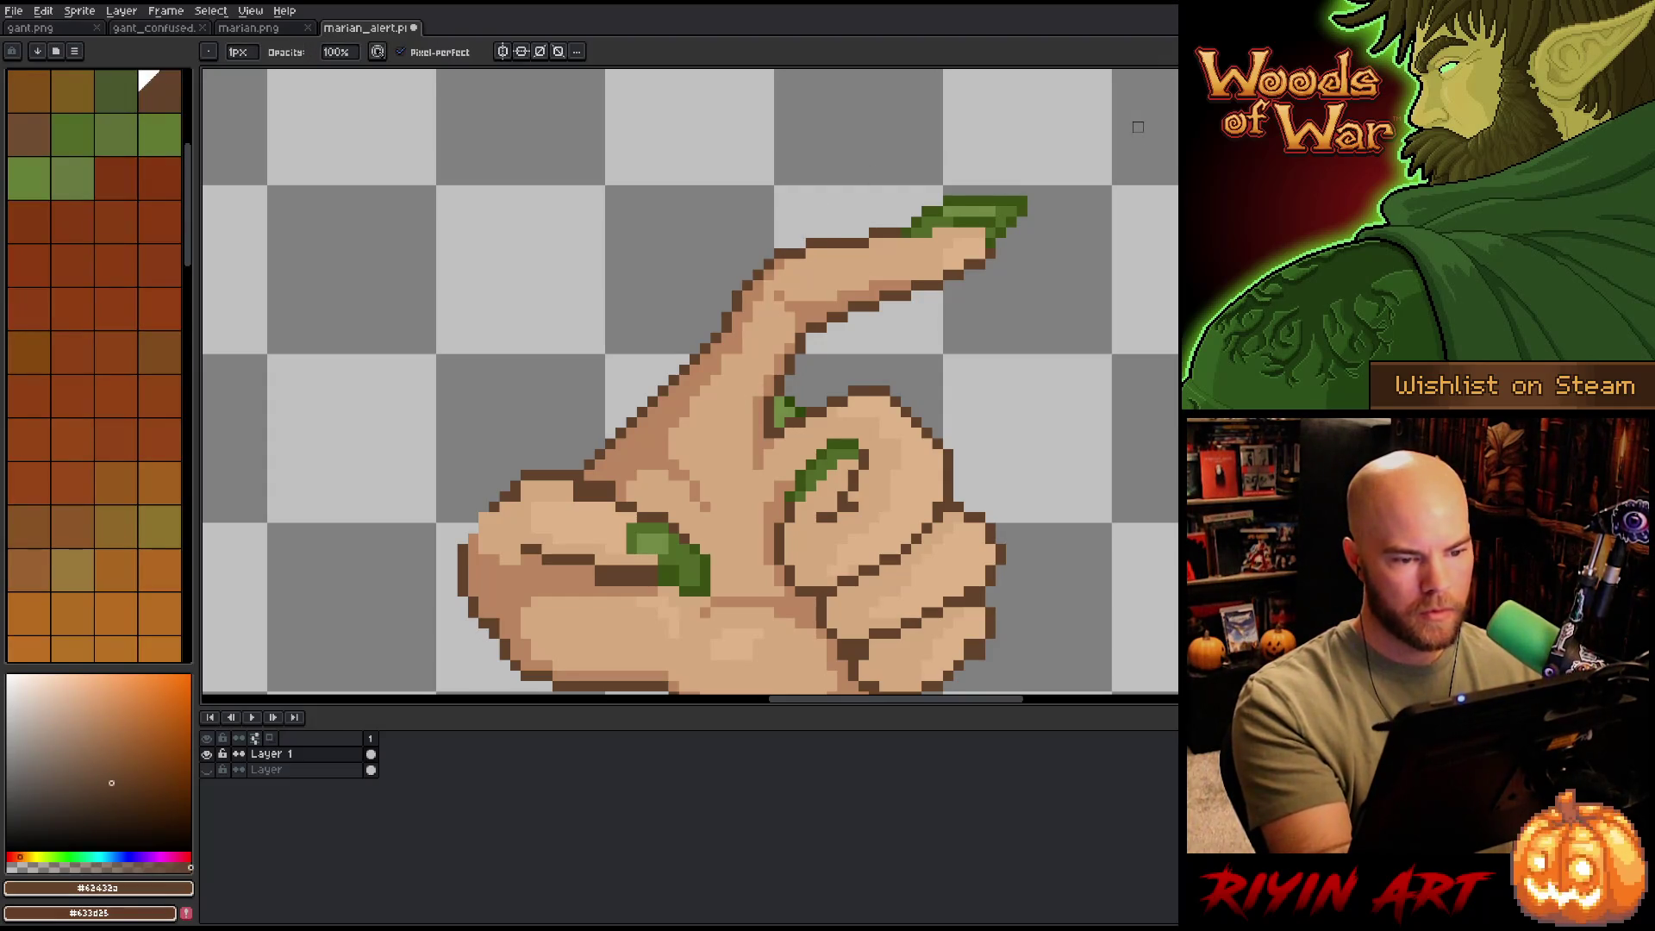
{"action": "key", "text": "m"}
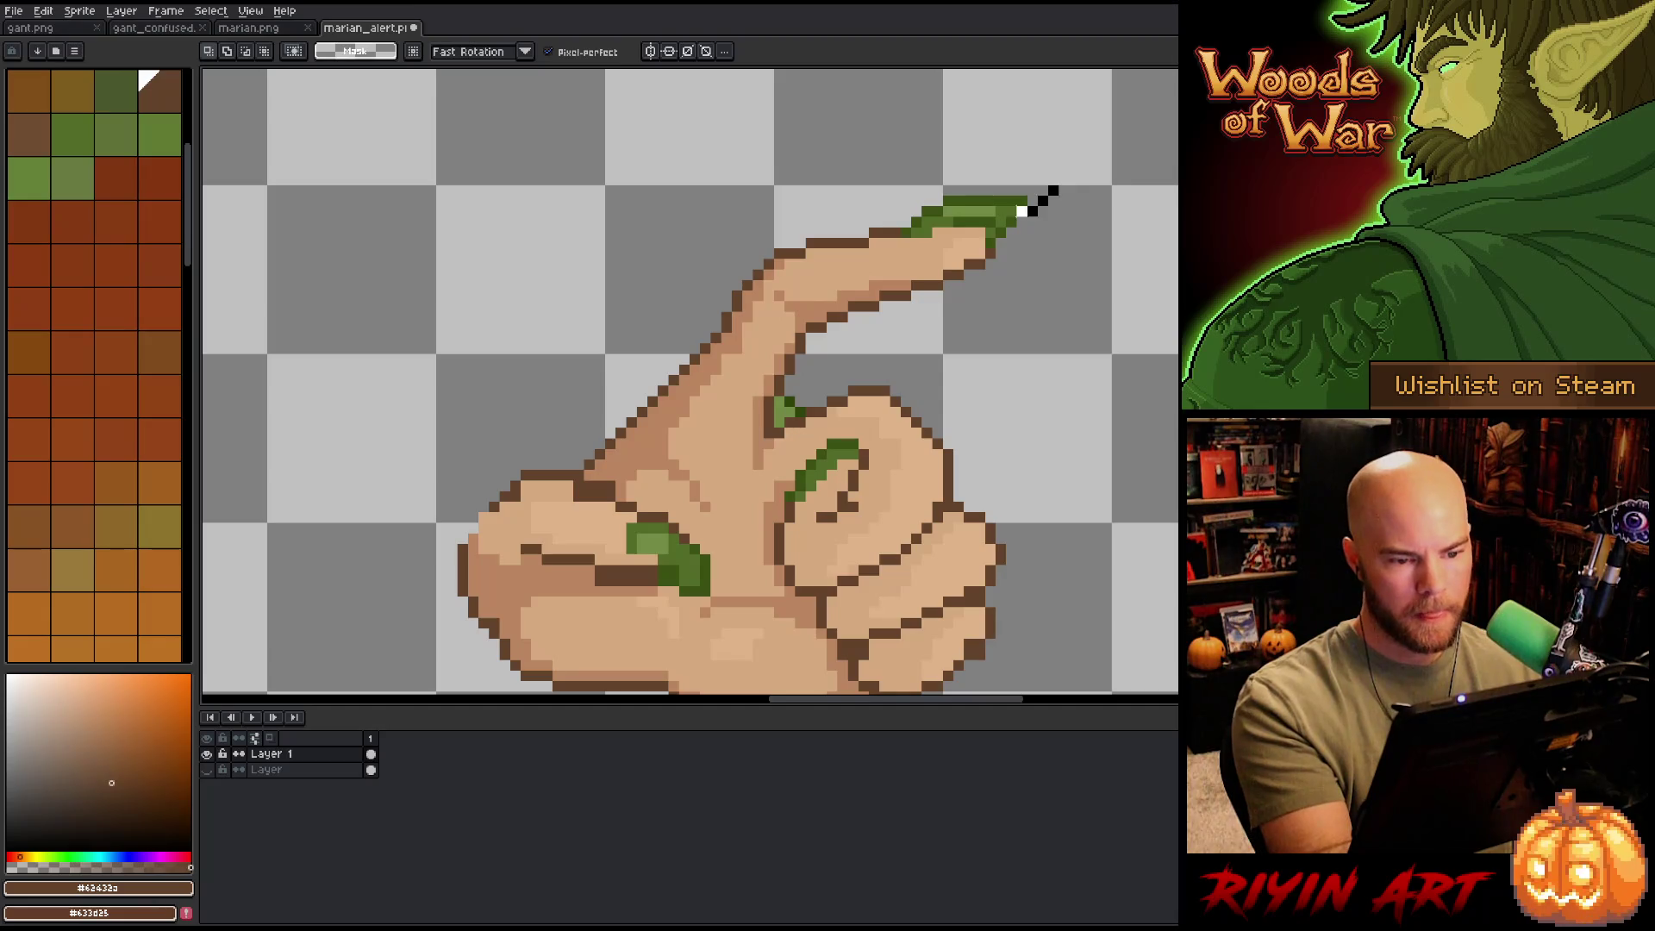
- Extend the lower fingernail's tip with a lighter green pixel
{"action": "left_click", "coordinate": [976, 218], "text": "alt"}
{"action": "left_click", "coordinate": [966, 207], "text": "alt"}
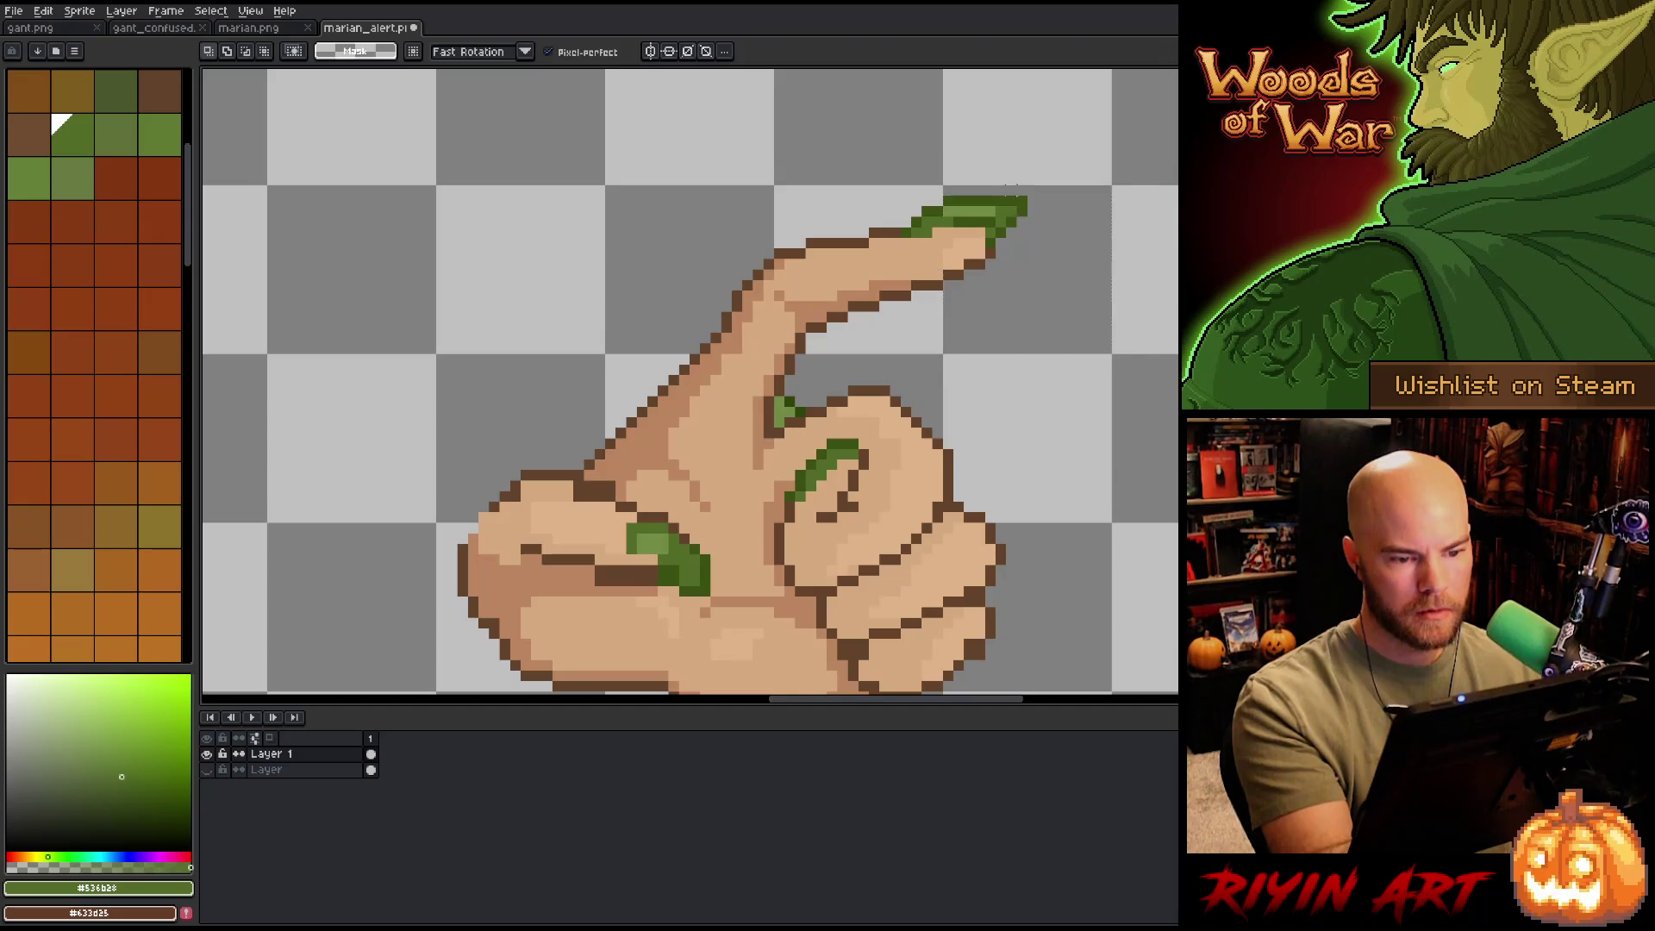
{"action": "key", "text": "b"}
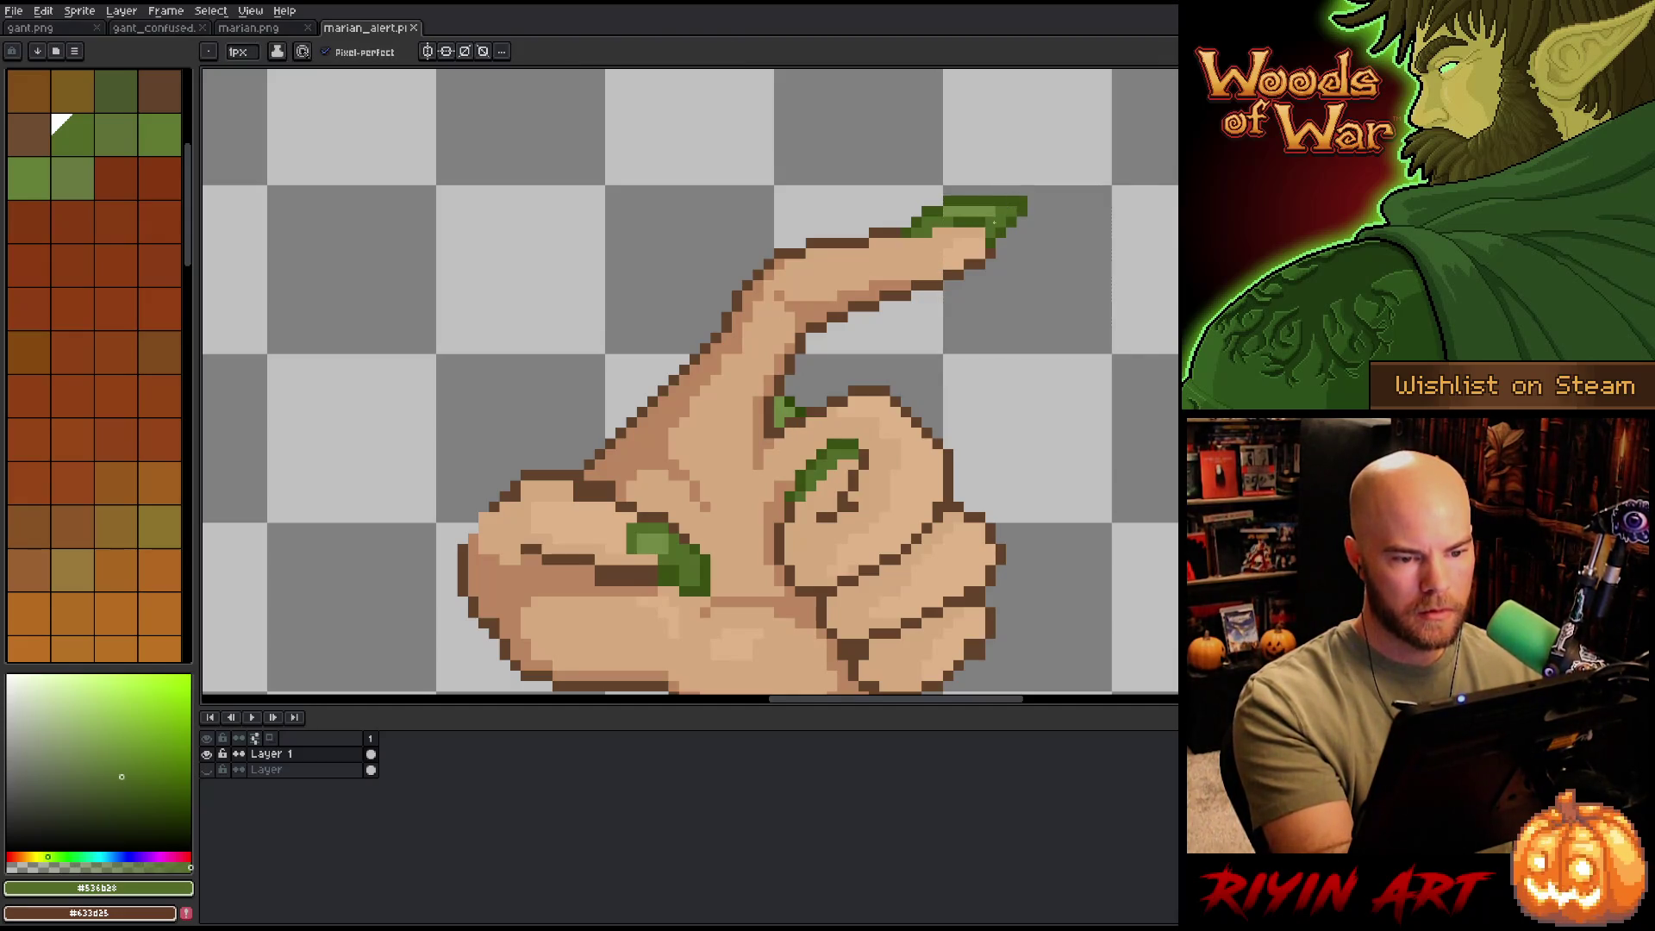
{"action": "left_click", "coordinate": [983, 205], "text": "alt"}
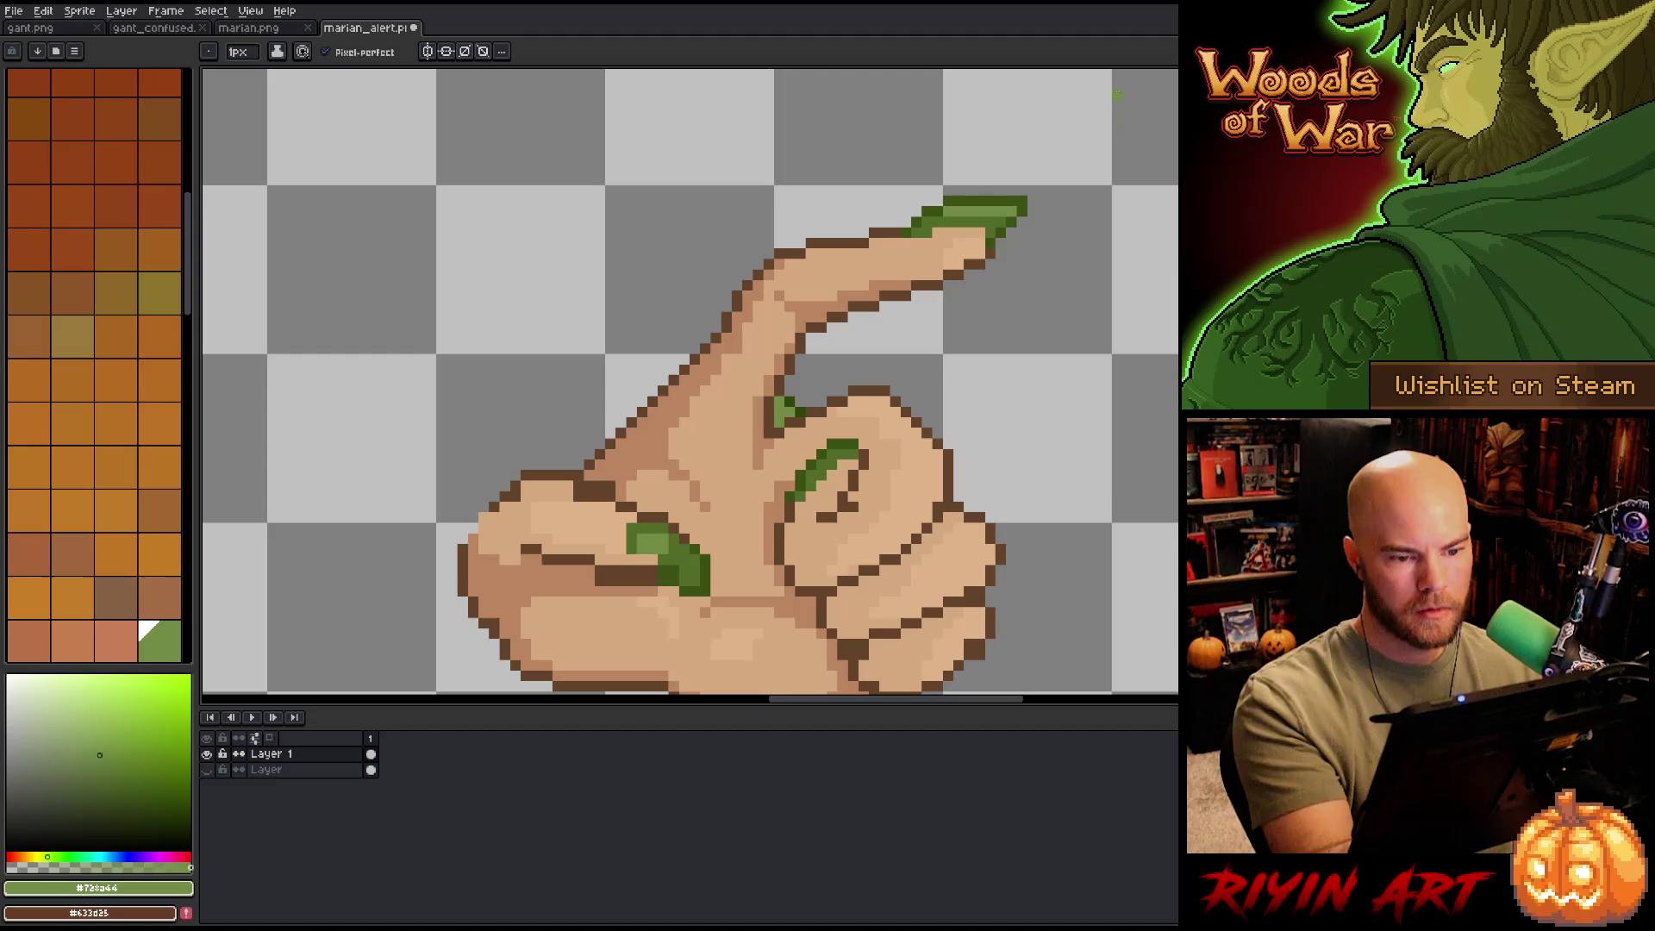
{"action": "left_click", "coordinate": [991, 243], "text": "alt"}
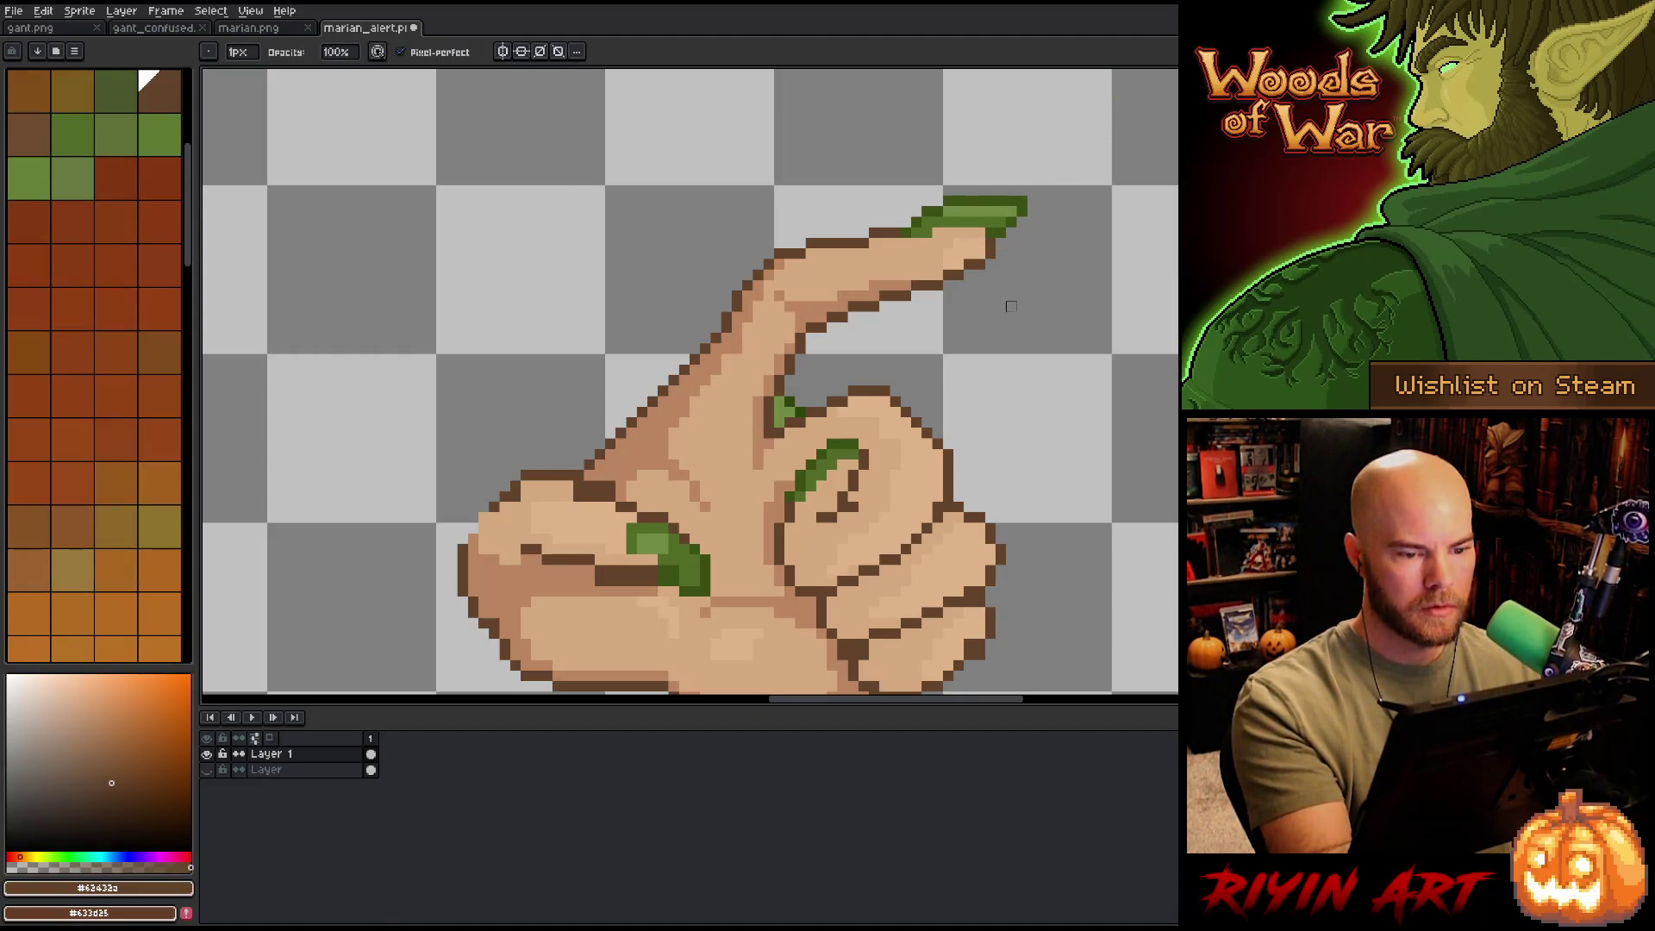
{"action": "left_click", "coordinate": [1002, 223], "text": "alt"}
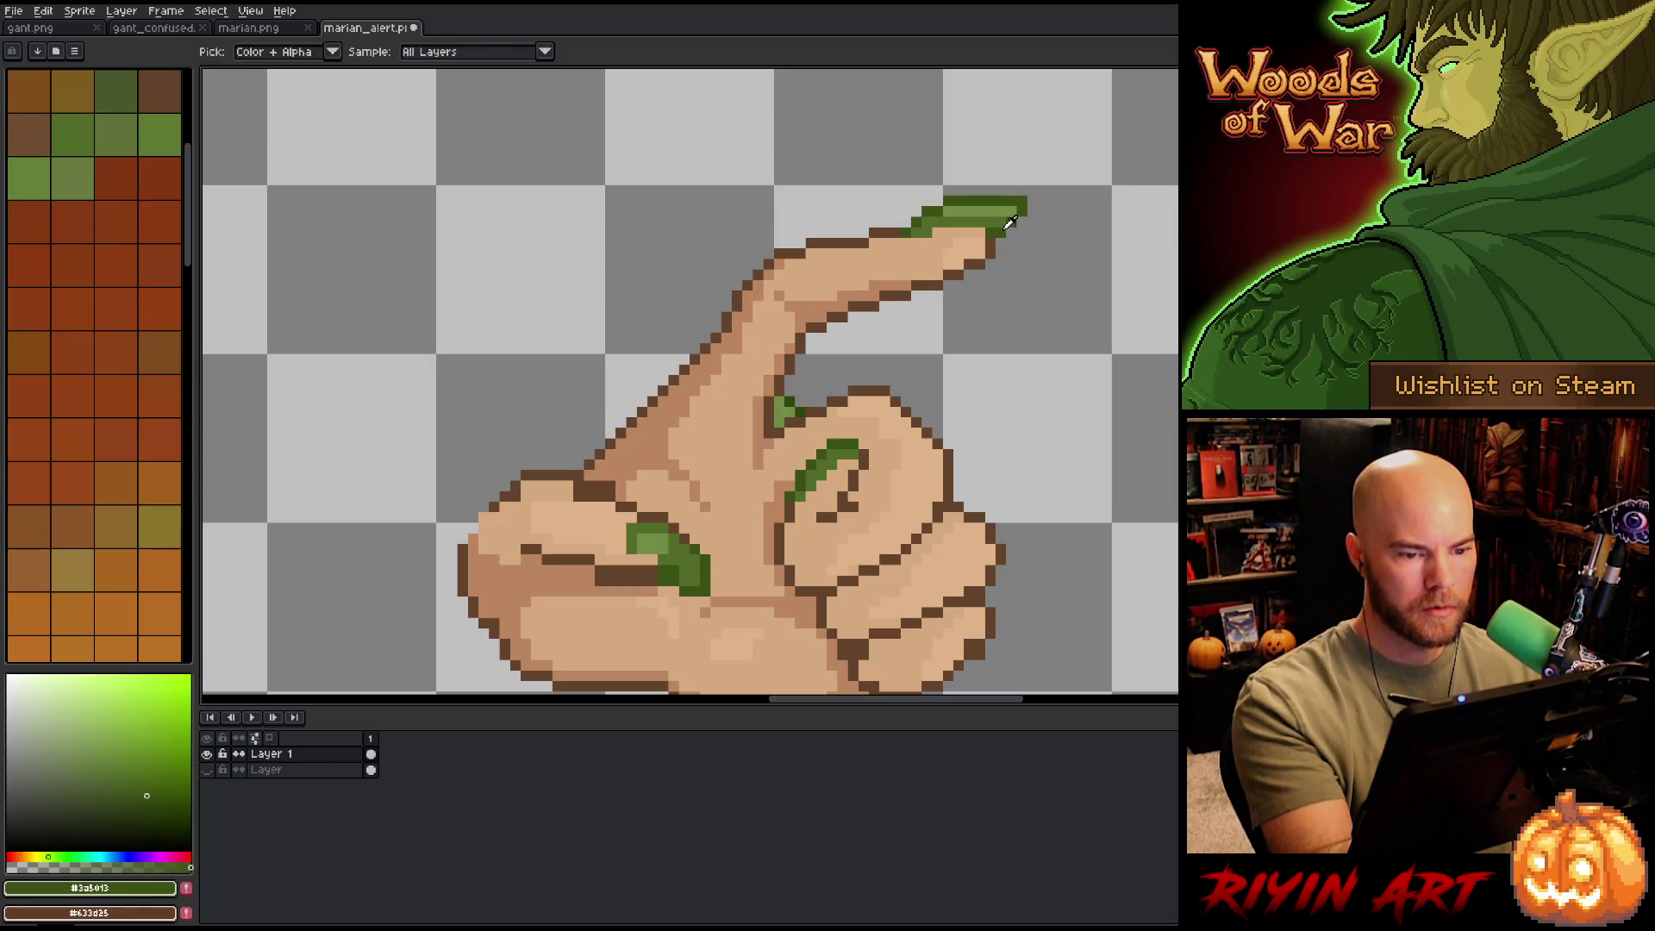
{"action": "key", "text": "space"}
{"action": "left_click_drag", "start_coordinate": [1004, 415], "coordinate": [1066, 428]}
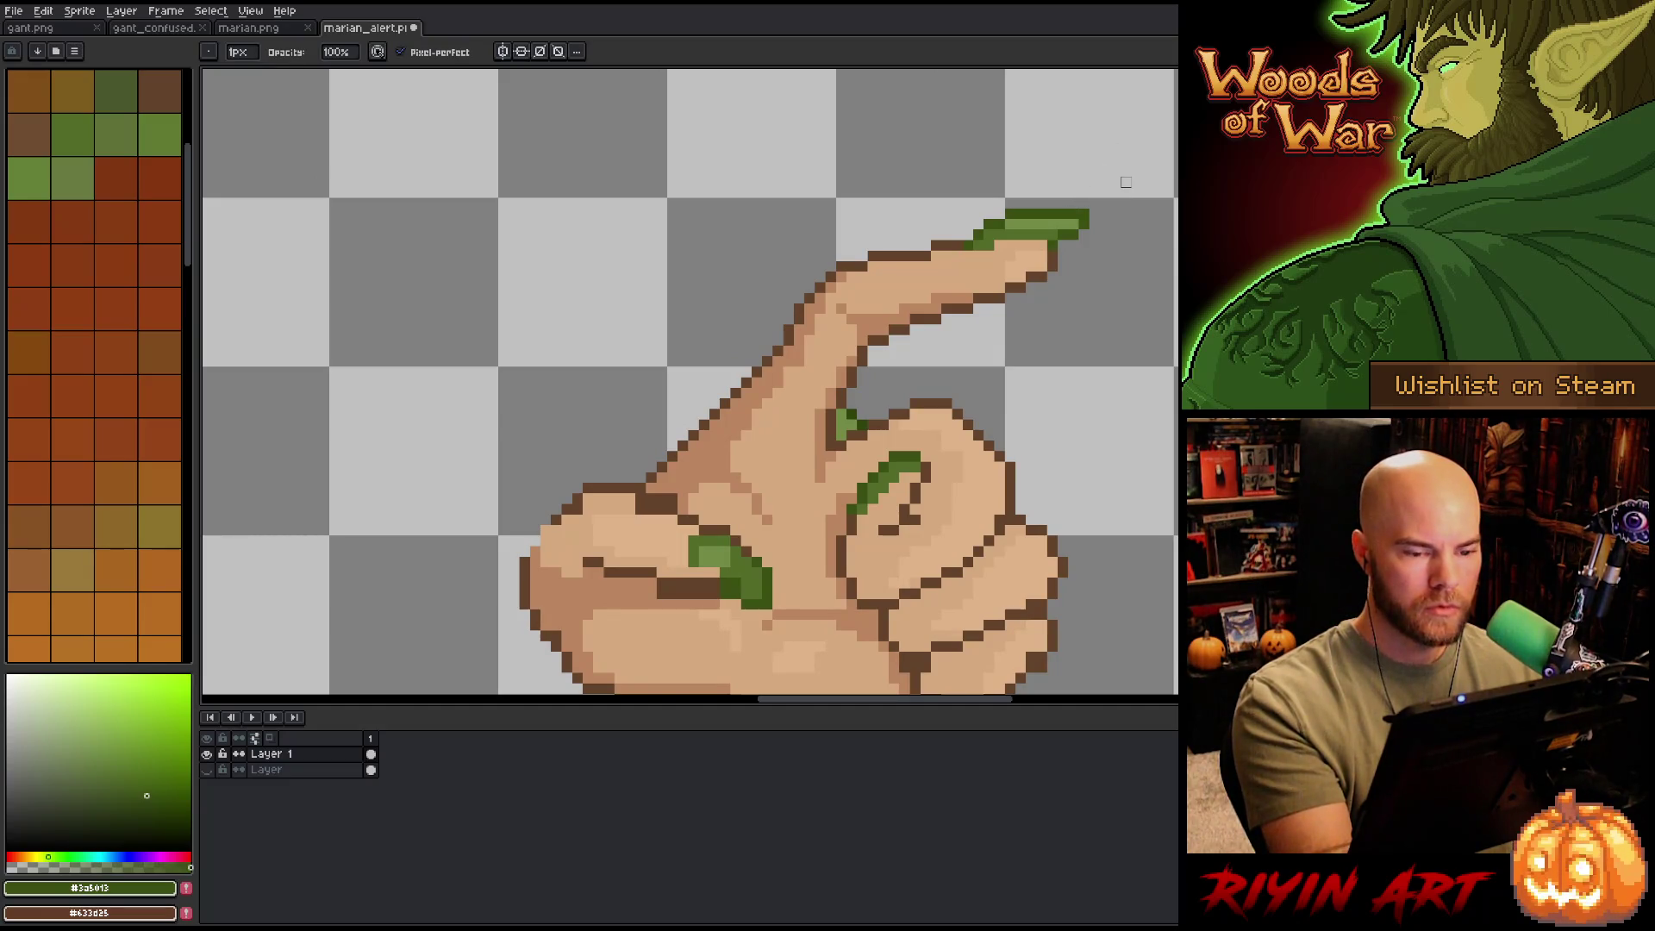
- Darken the fingertip beside the nail with a short stroke of darker skin #bb8661
{"action": "left_click", "coordinate": [989, 245], "text": "alt"}
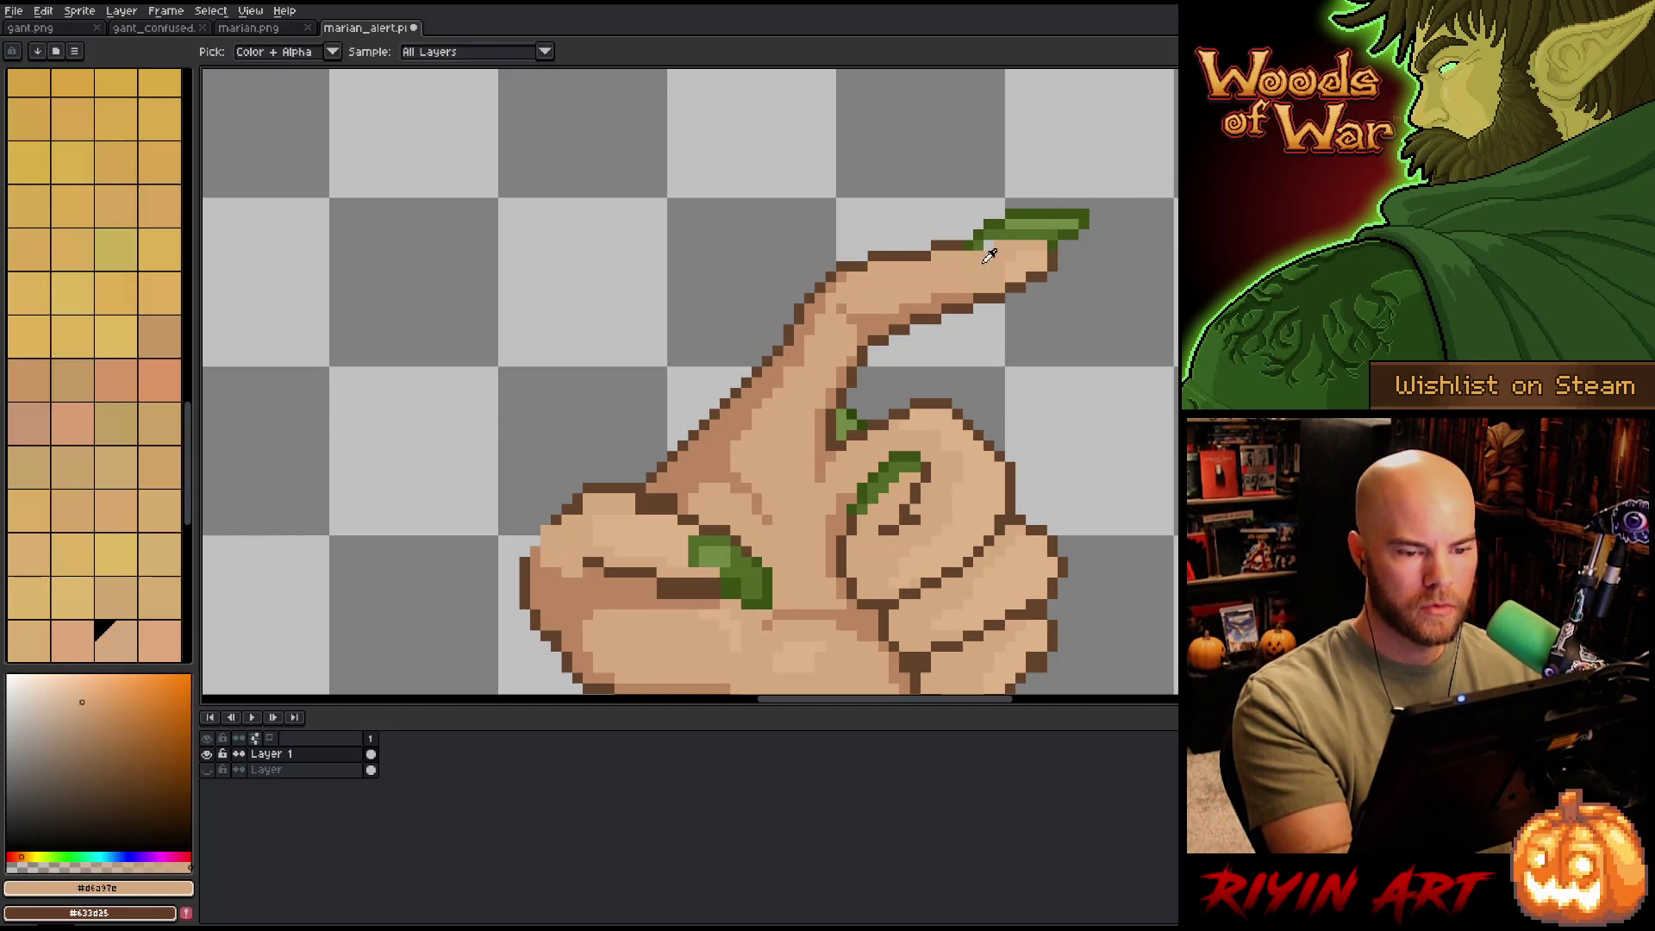
{"action": "left_click", "coordinate": [1049, 245], "text": "alt"}
{"action": "left_click", "coordinate": [1084, 213], "text": "alt"}
{"action": "key", "text": "g"}
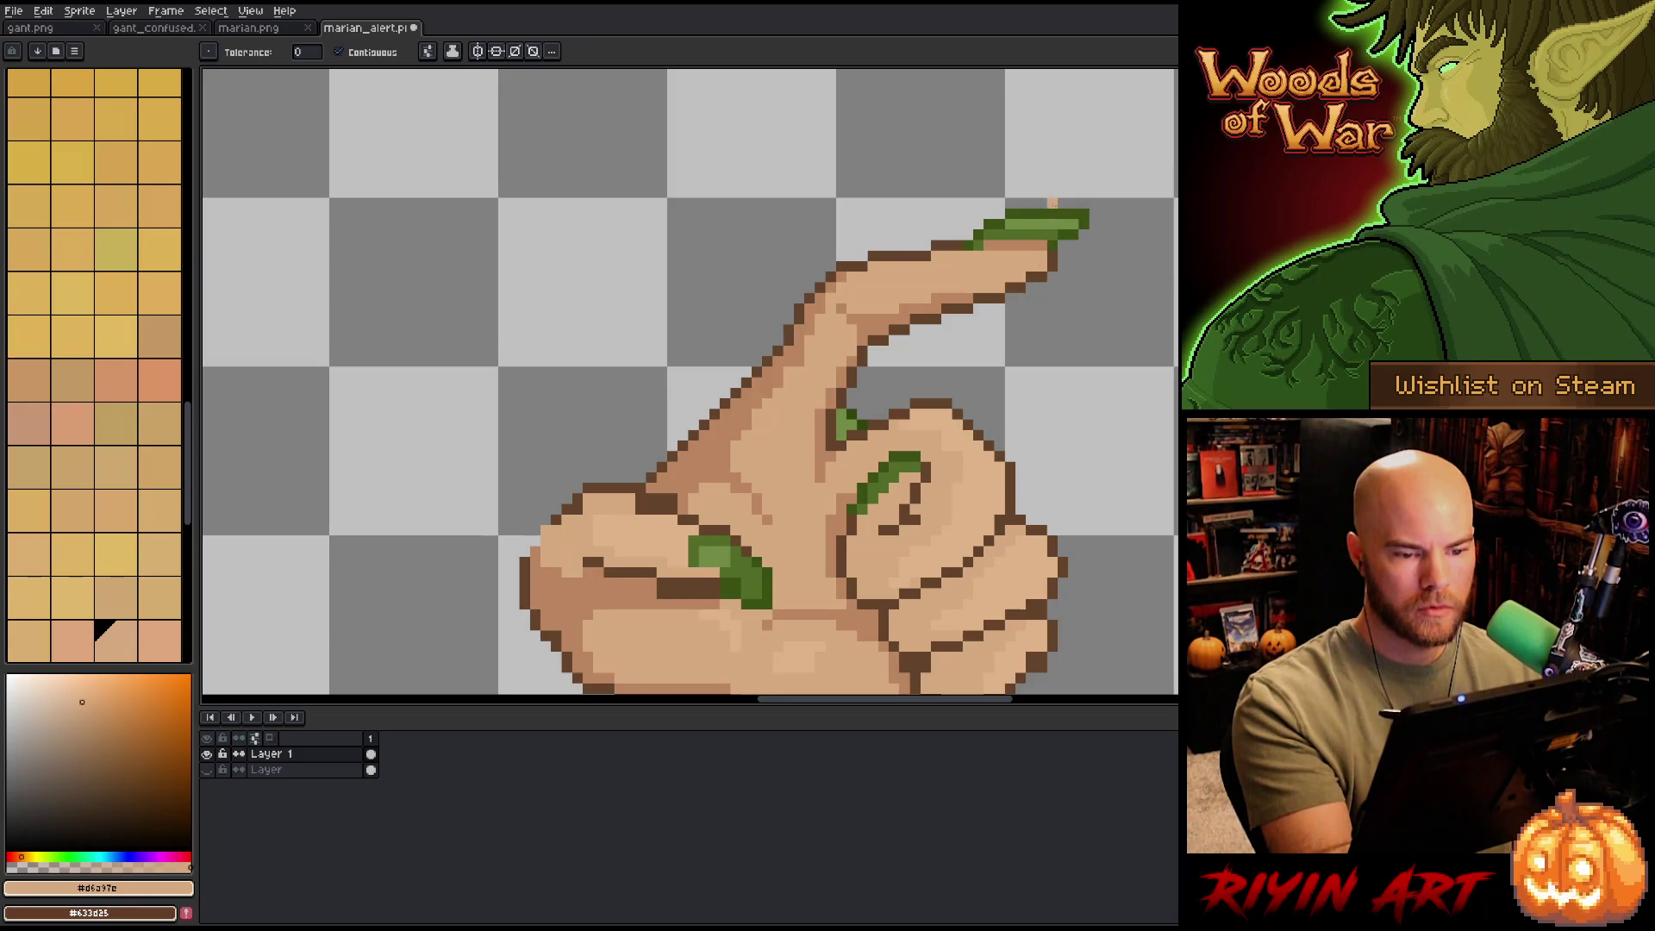
{"action": "key", "text": "b"}
{"action": "left_click", "coordinate": [1043, 256], "text": "alt"}
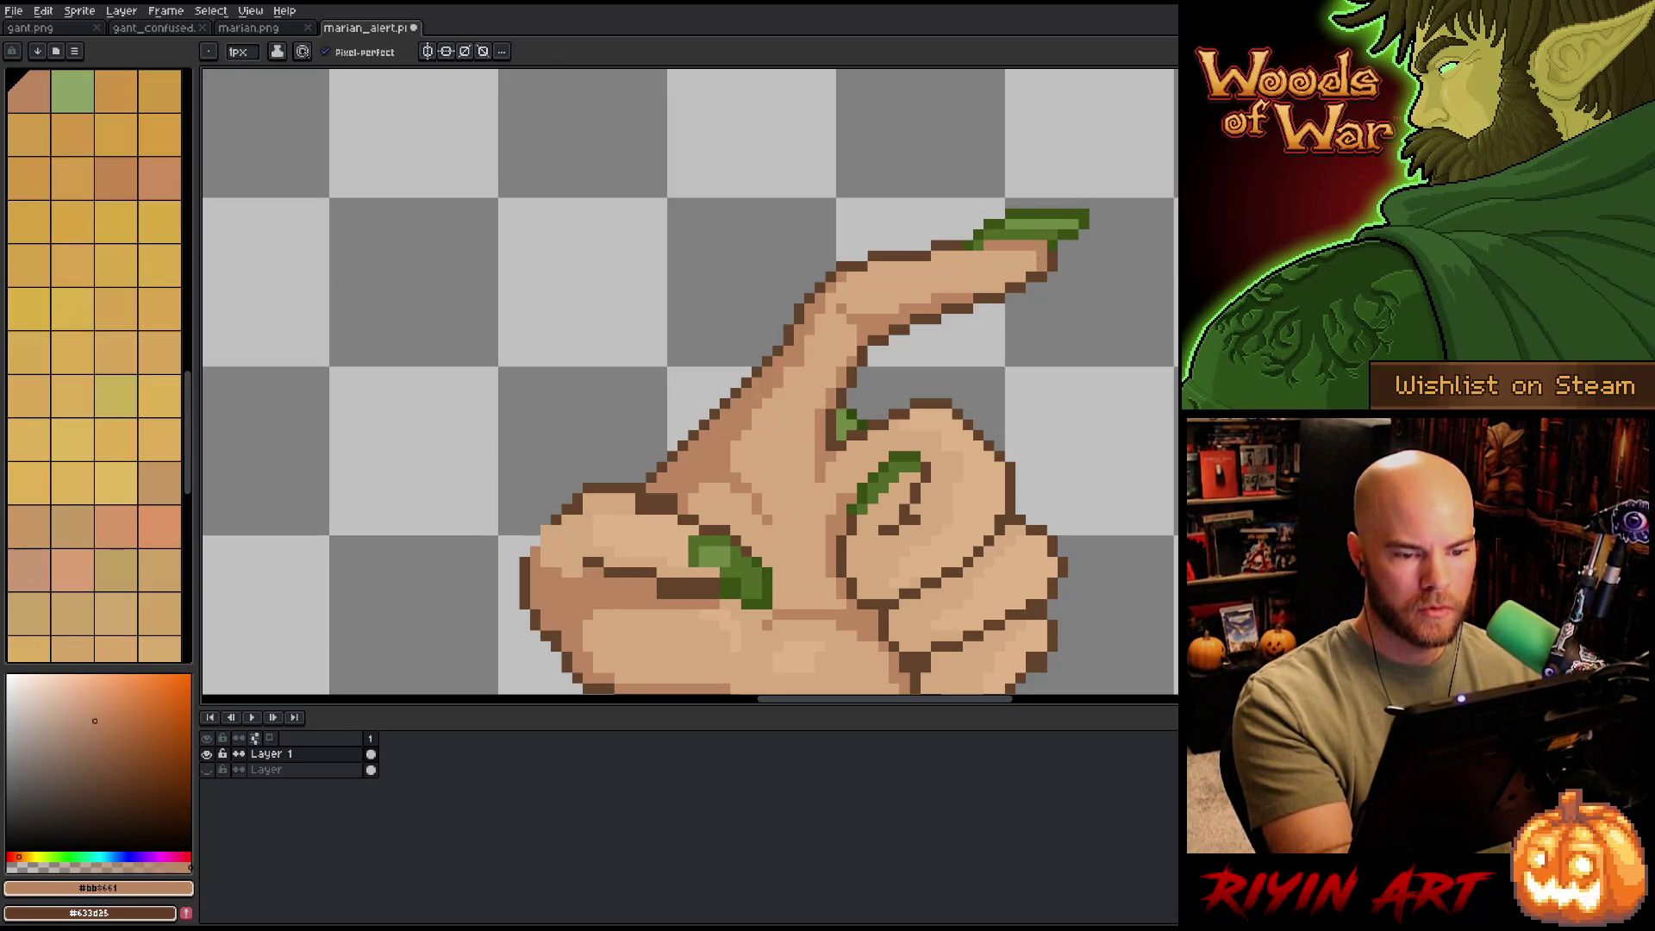
{"action": "mouse_move", "coordinate": [1021, 278]}
{"action": "left_mouse_down"}
{"action": "mouse_move", "coordinate": [1021, 257]}
{"action": "mouse_move", "coordinate": [975, 292]}
{"action": "left_mouse_up"}
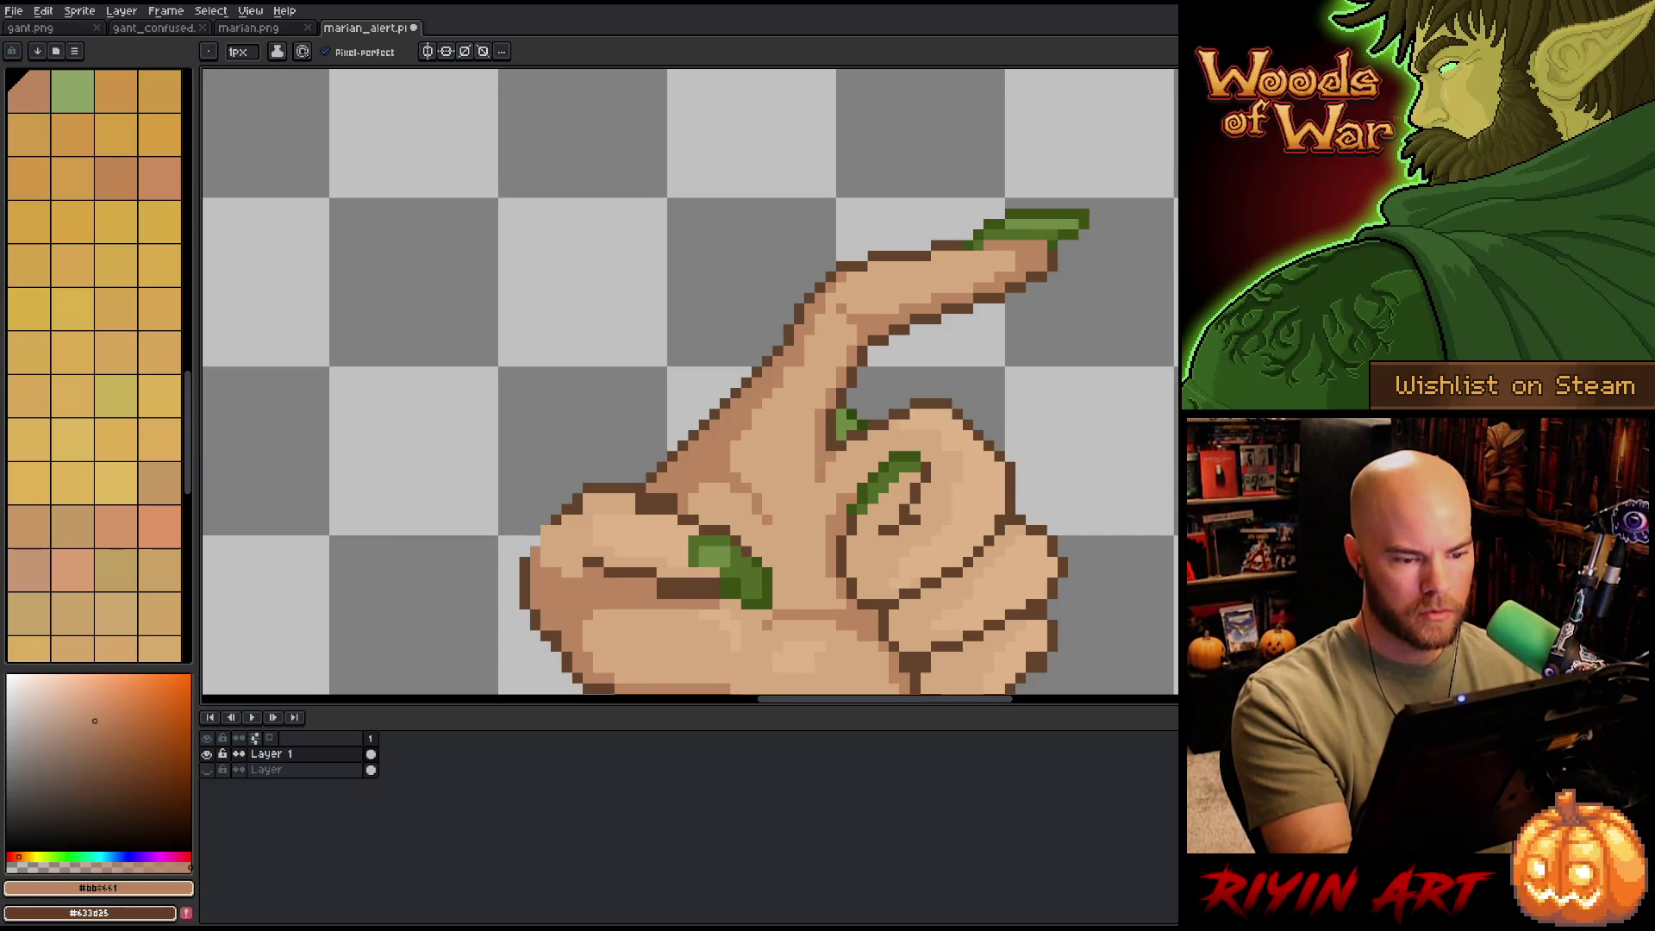
{"action": "left_click_drag", "start_coordinate": [853, 341], "coordinate": [866, 294]}
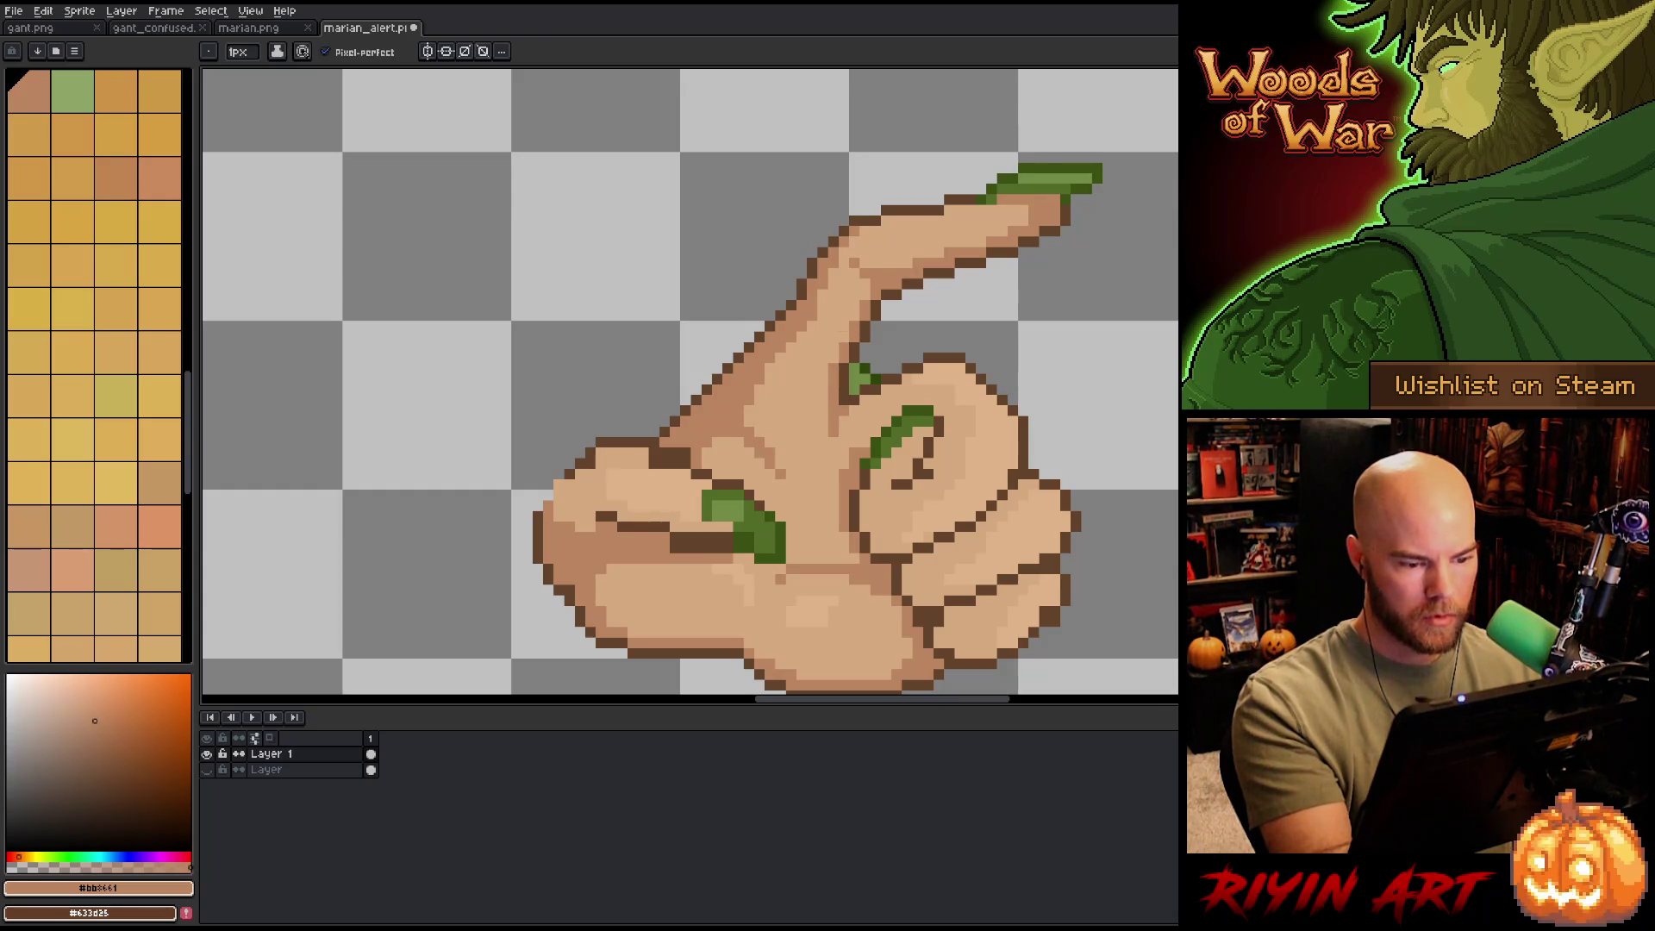
{"action": "left_click_drag", "start_coordinate": [829, 553], "coordinate": [778, 509]}
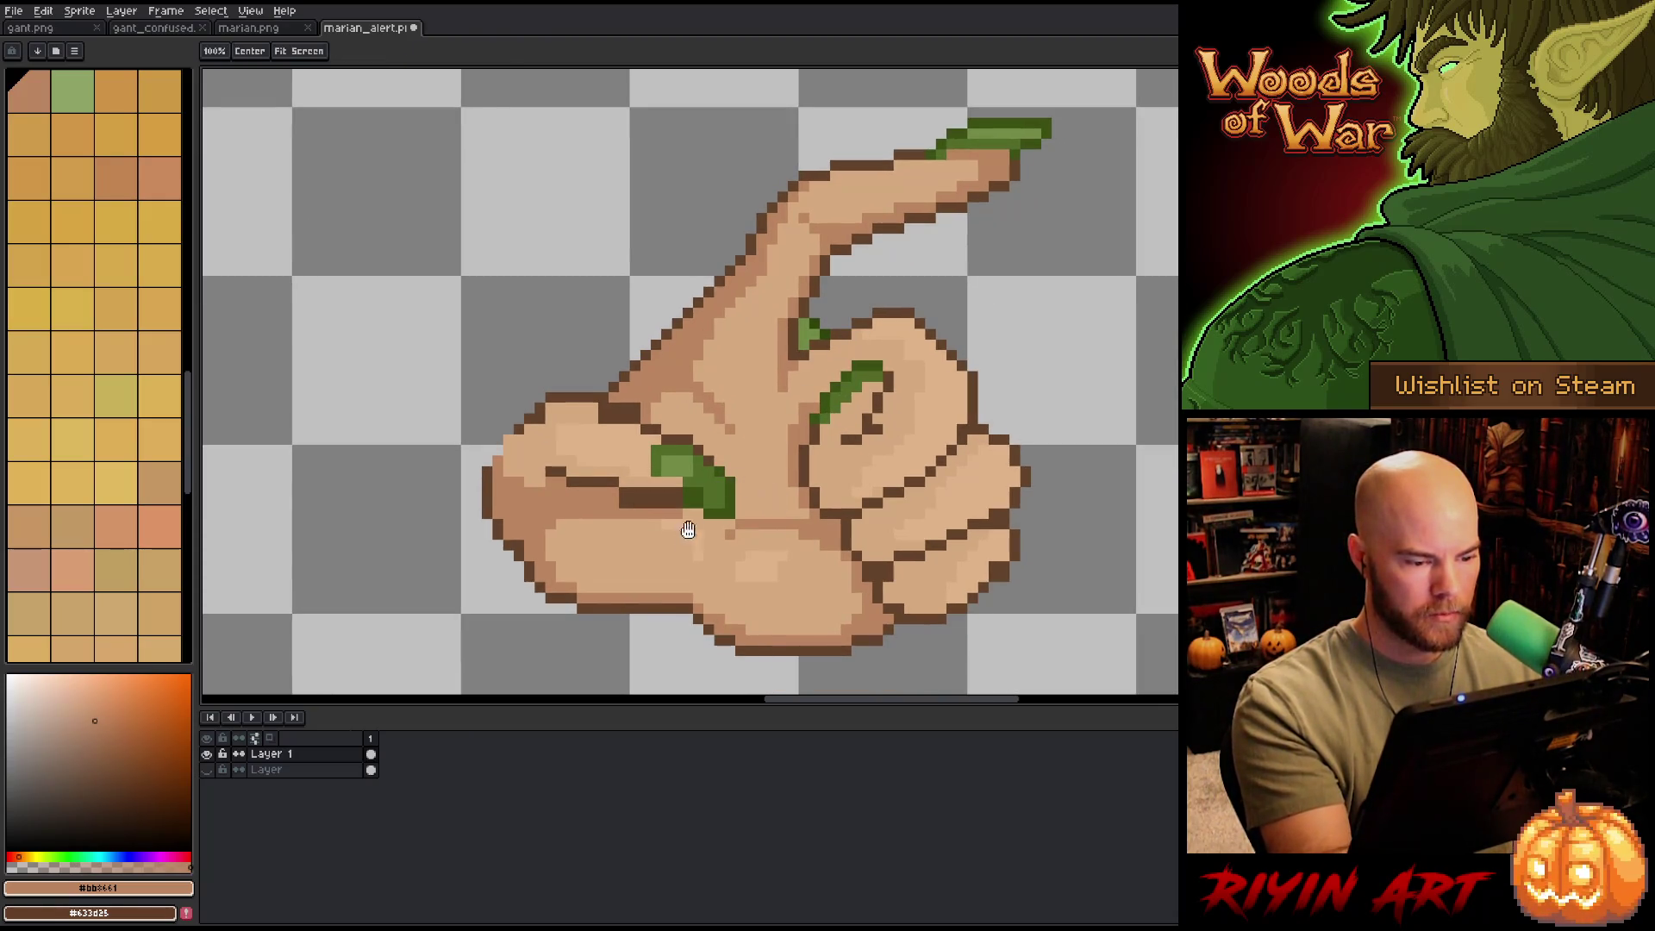
{"action": "left_click", "coordinate": [709, 493], "text": "alt"}
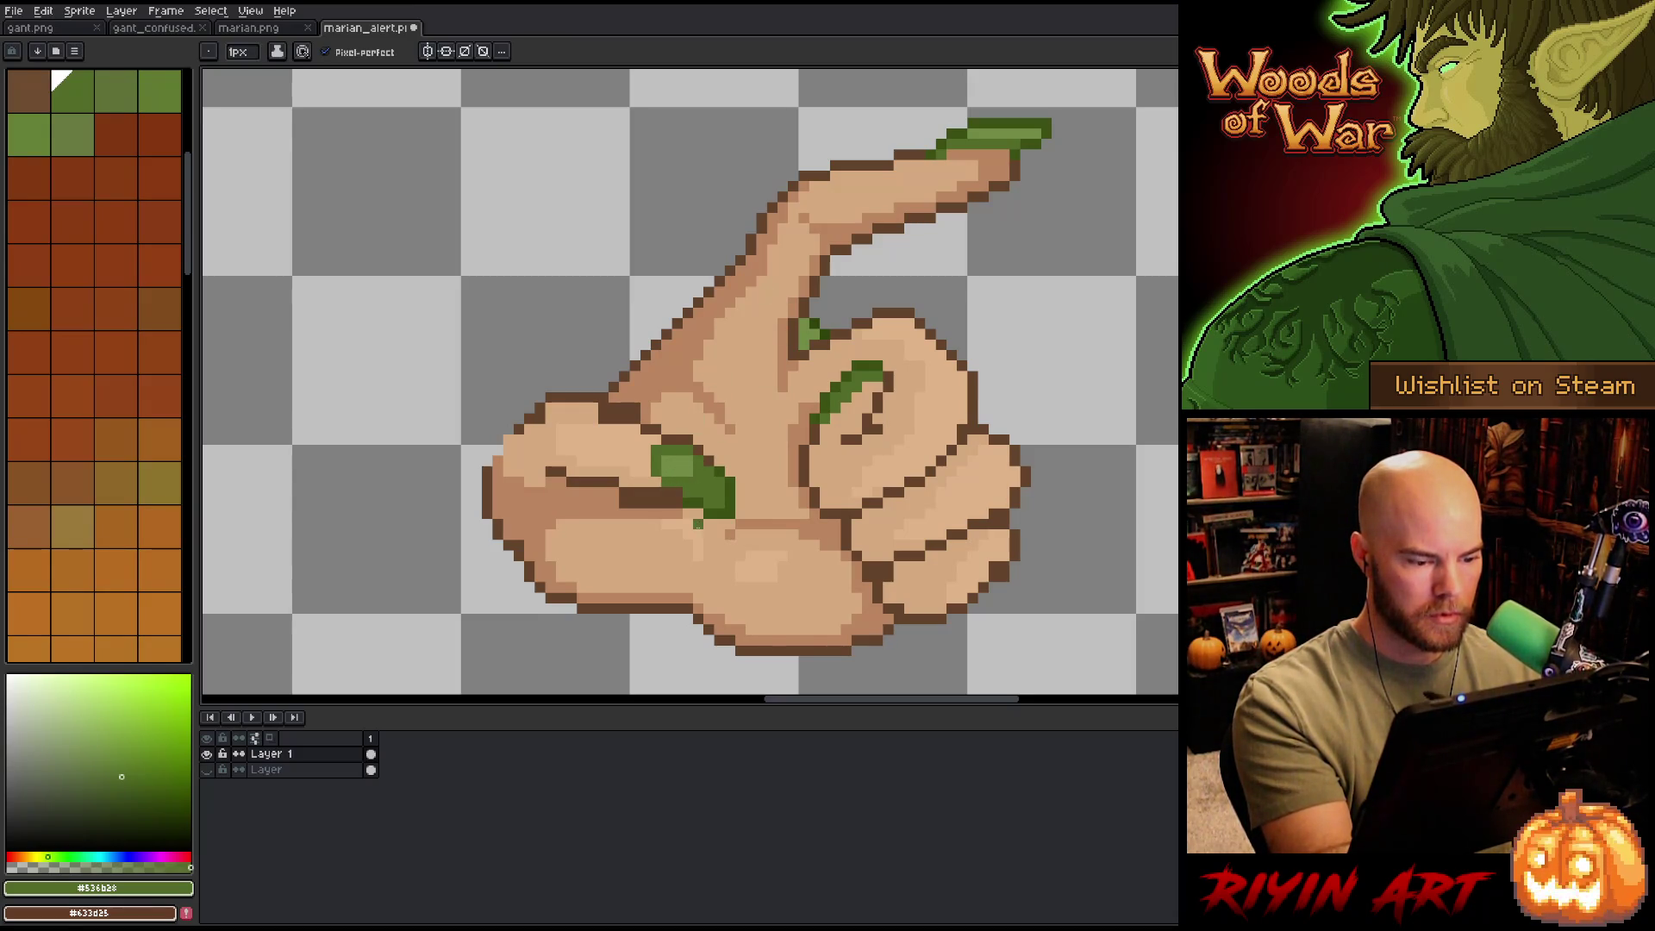
- Lighten skin pixels on the back knuckle using the sampled skin shades
{"action": "left_click", "coordinate": [686, 500], "text": "alt"}
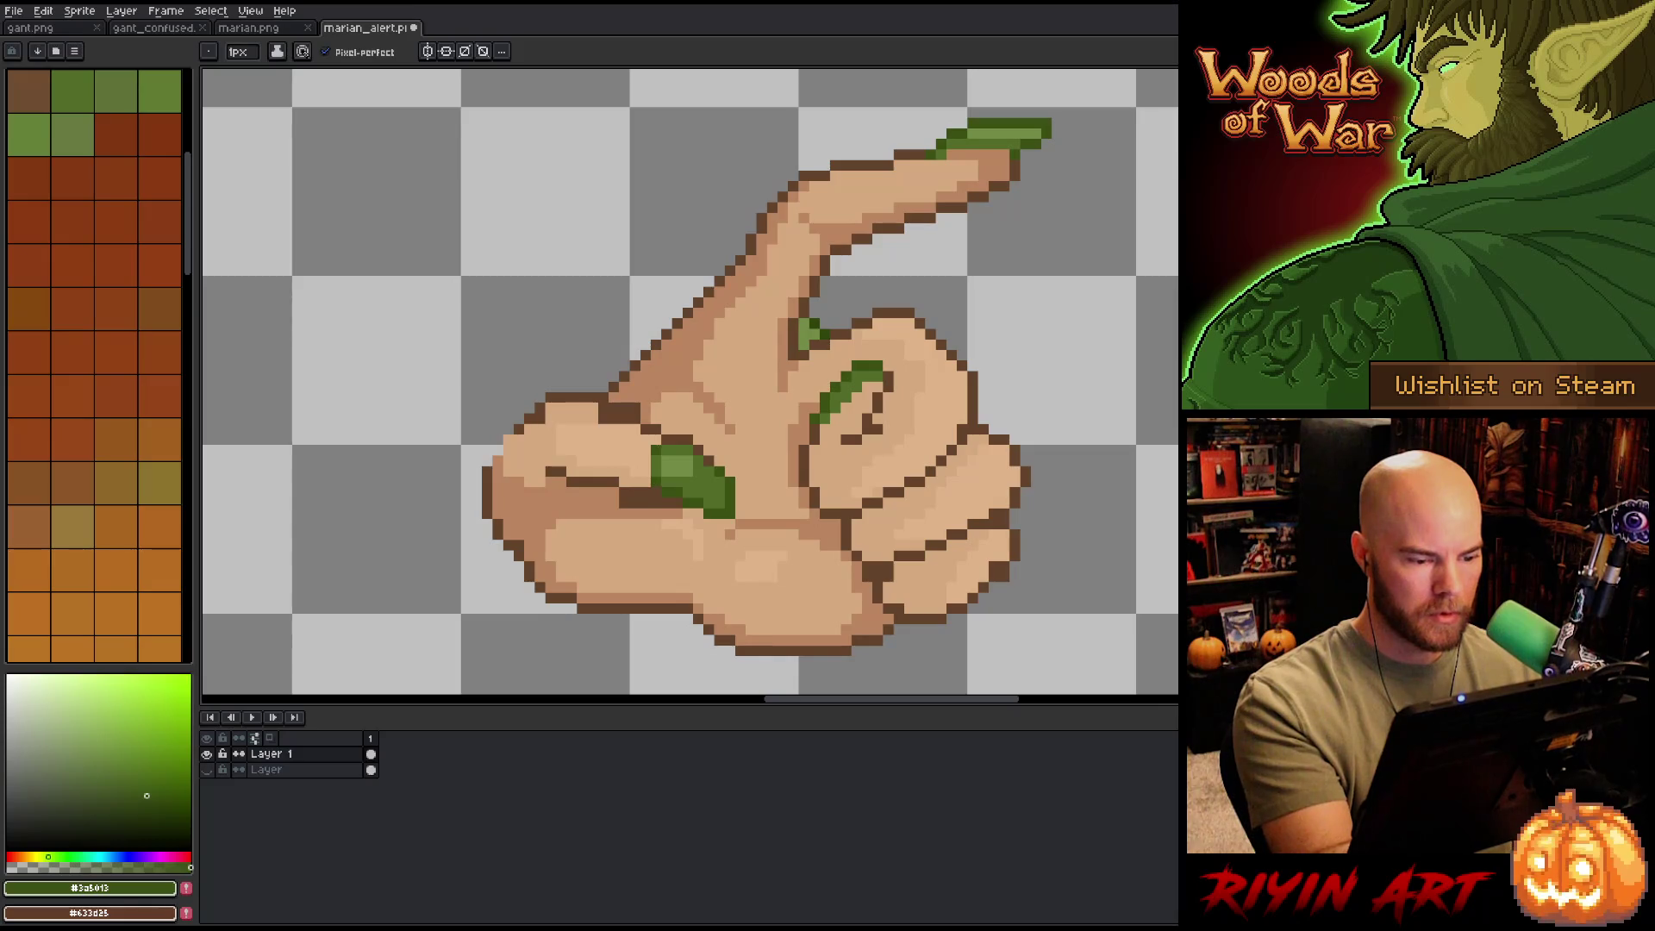
{"action": "left_click", "coordinate": [695, 455], "text": "alt"}
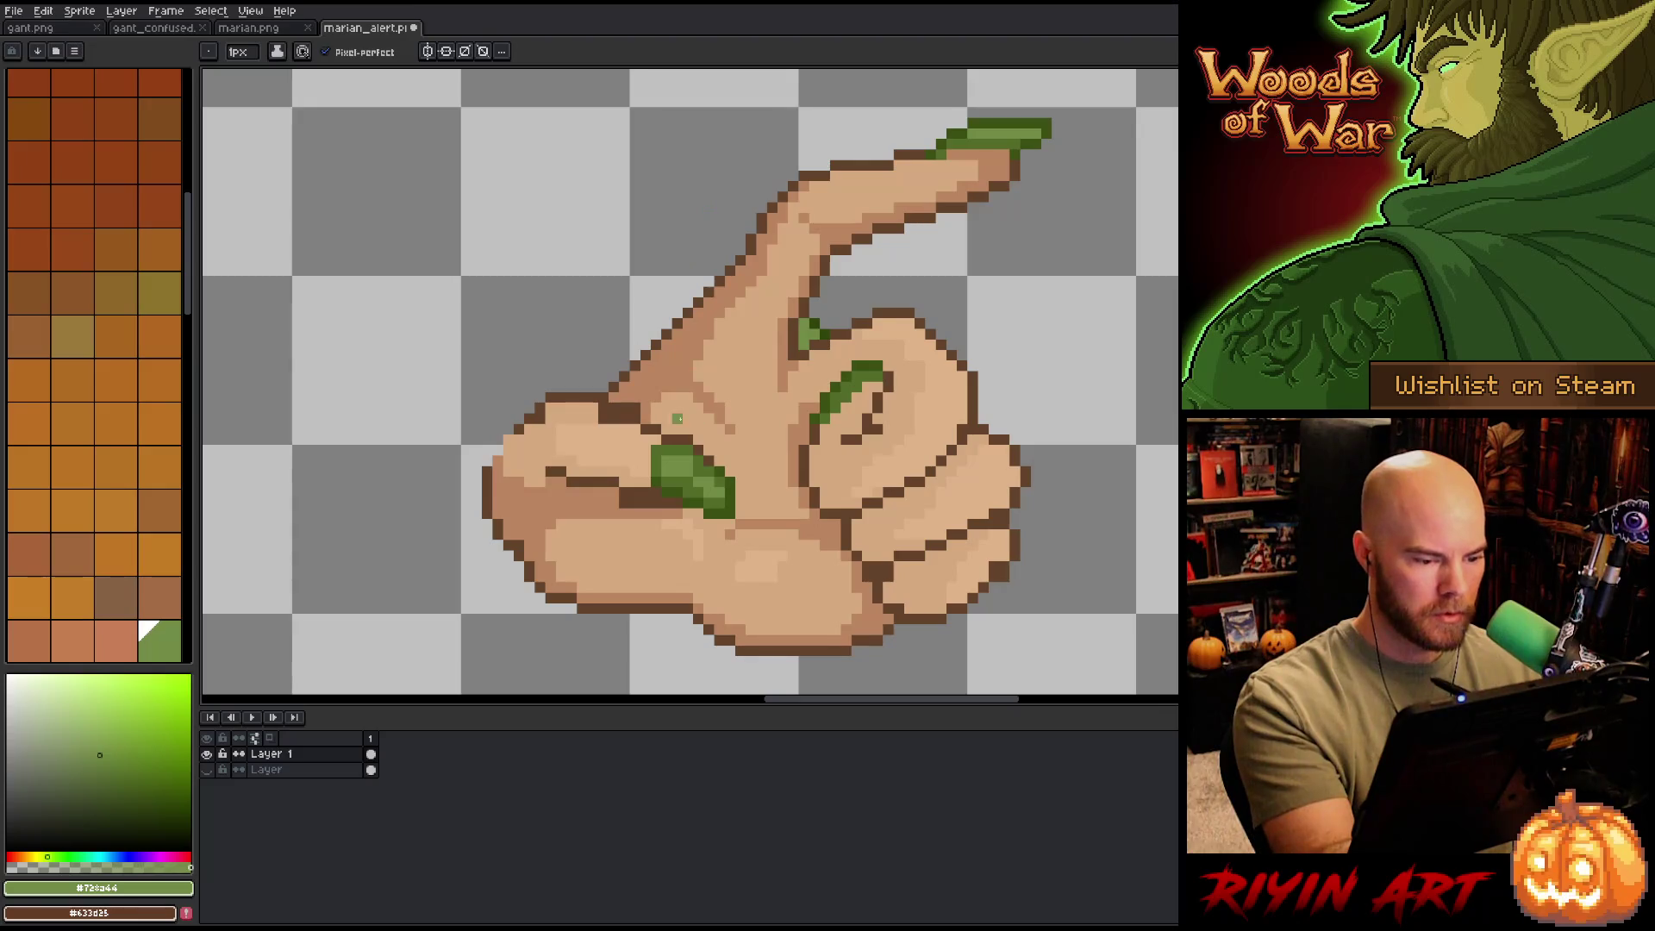
{"action": "left_click", "coordinate": [636, 427], "text": "alt"}
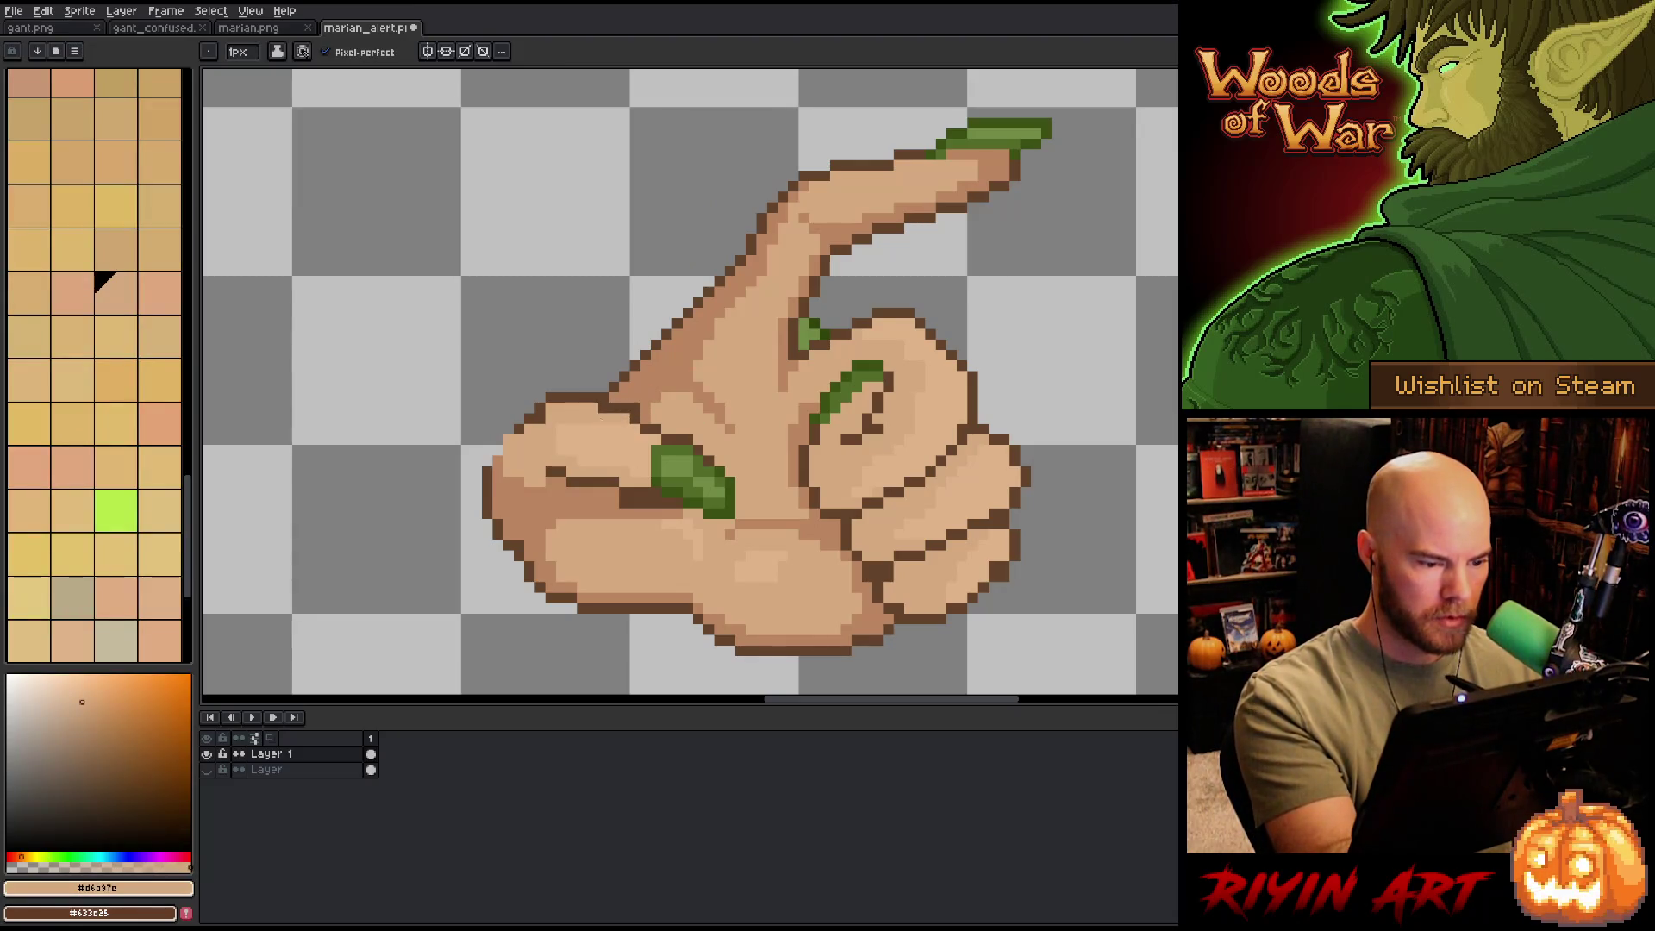
{"action": "left_click", "coordinate": [653, 343], "text": "alt"}
{"action": "left_click", "coordinate": [667, 301], "text": "alt"}
{"action": "left_click", "coordinate": [653, 353], "text": "alt"}
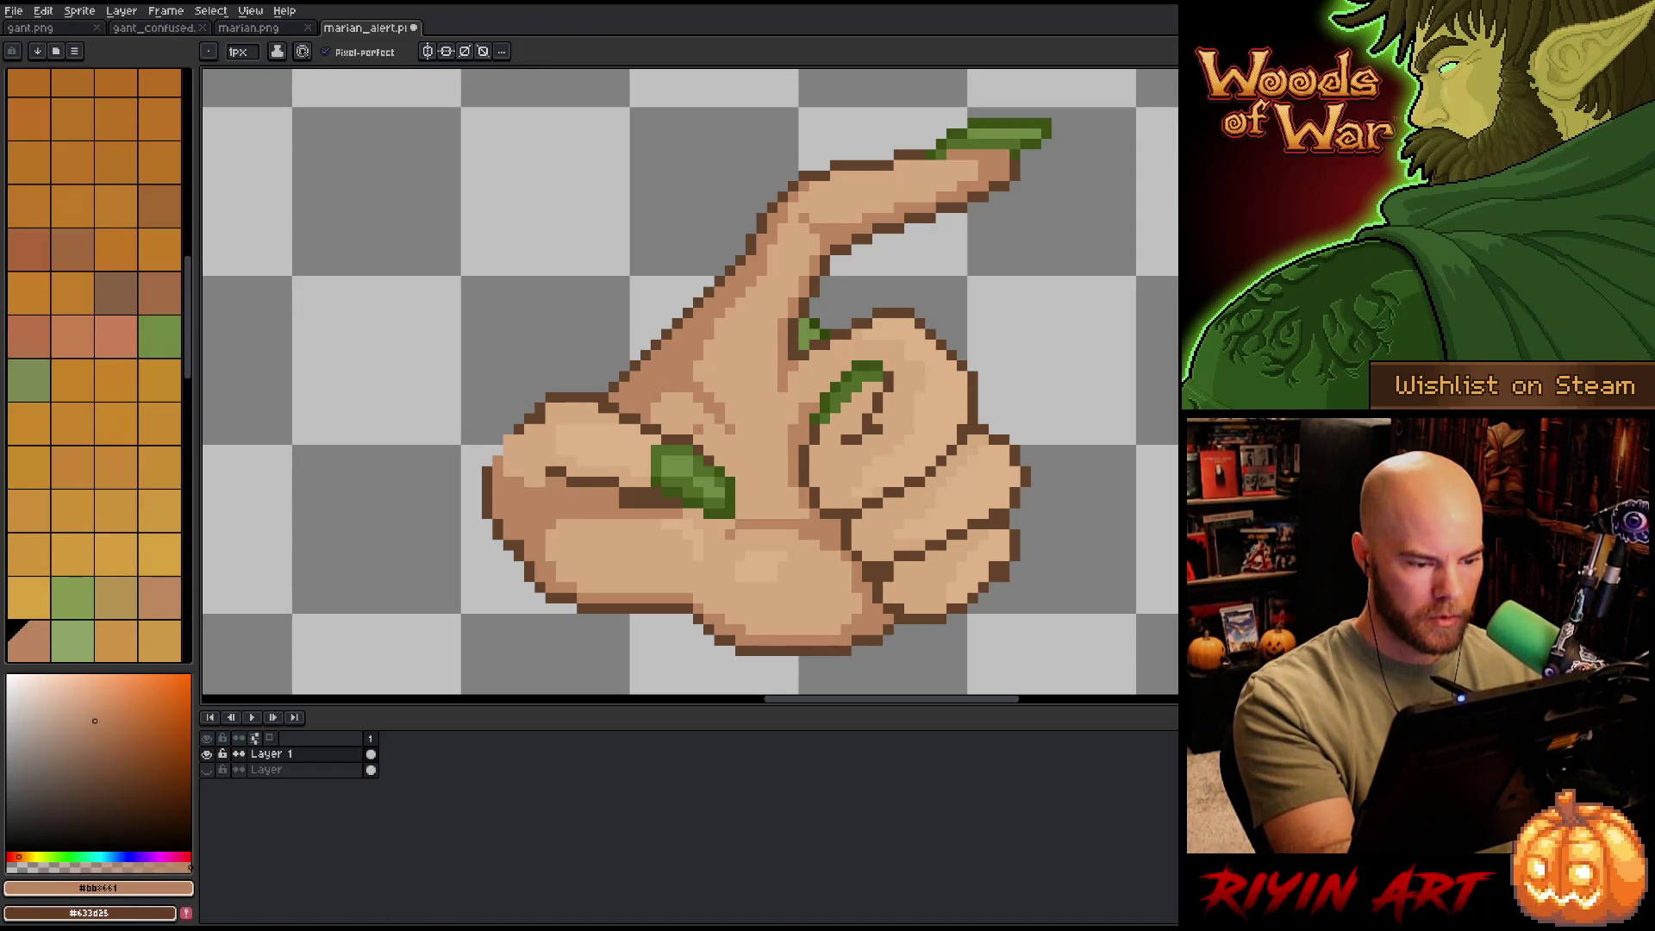
{"action": "left_click_drag", "start_coordinate": [560, 411], "coordinate": [641, 426]}
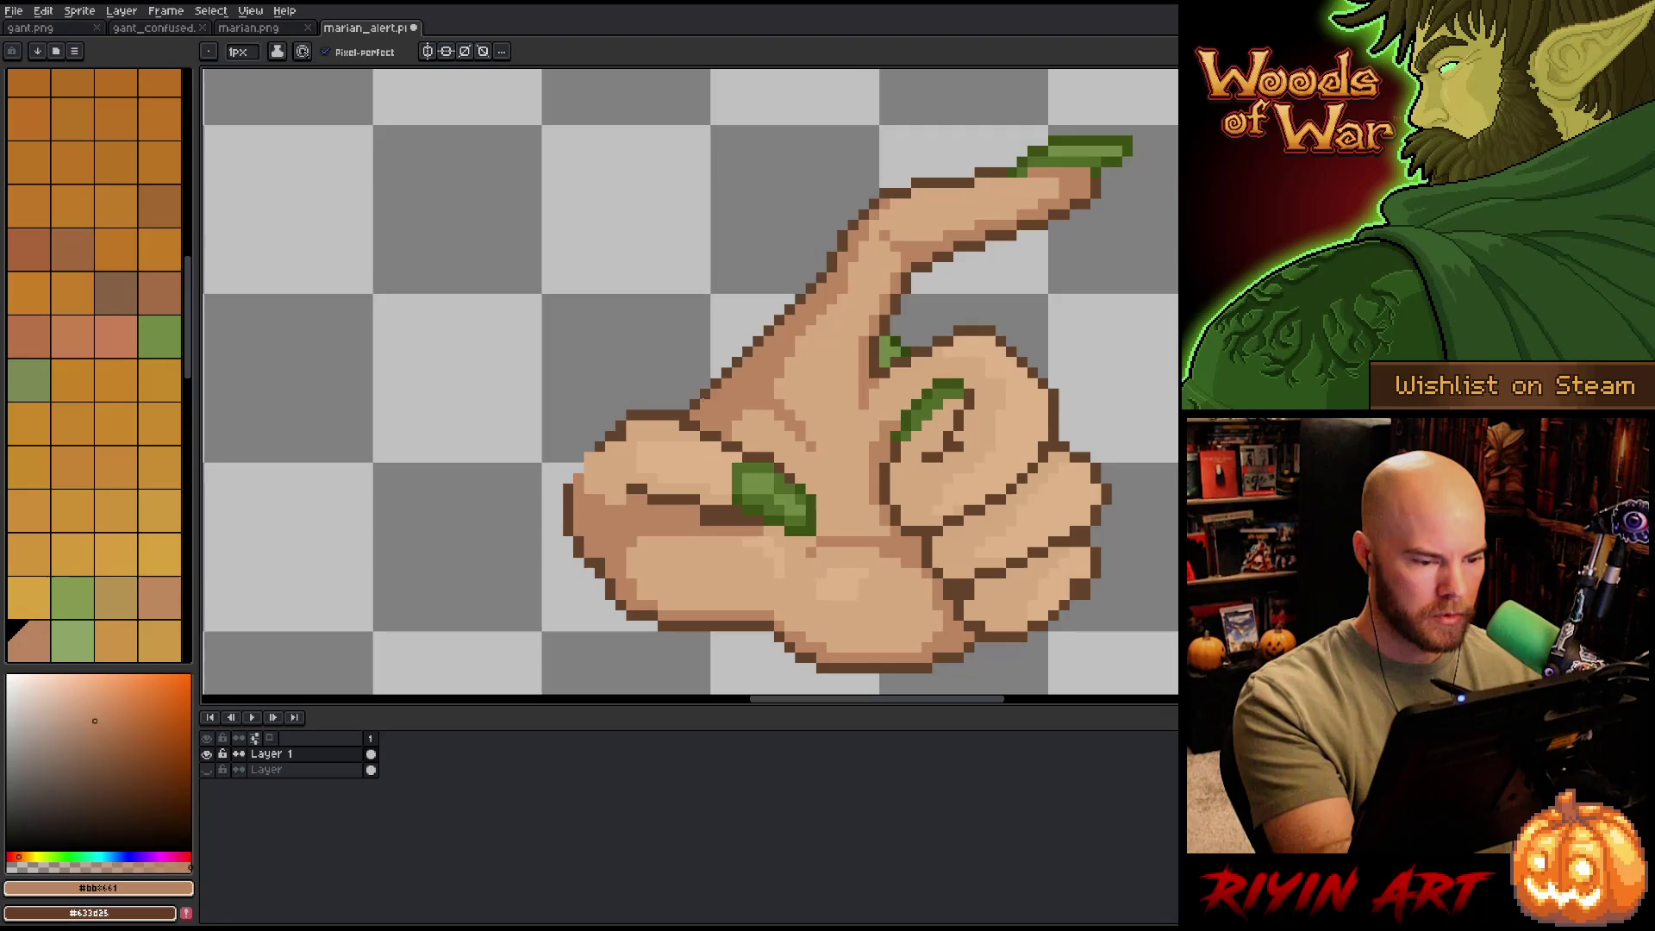
{"action": "left_click", "coordinate": [640, 426], "text": "alt"}
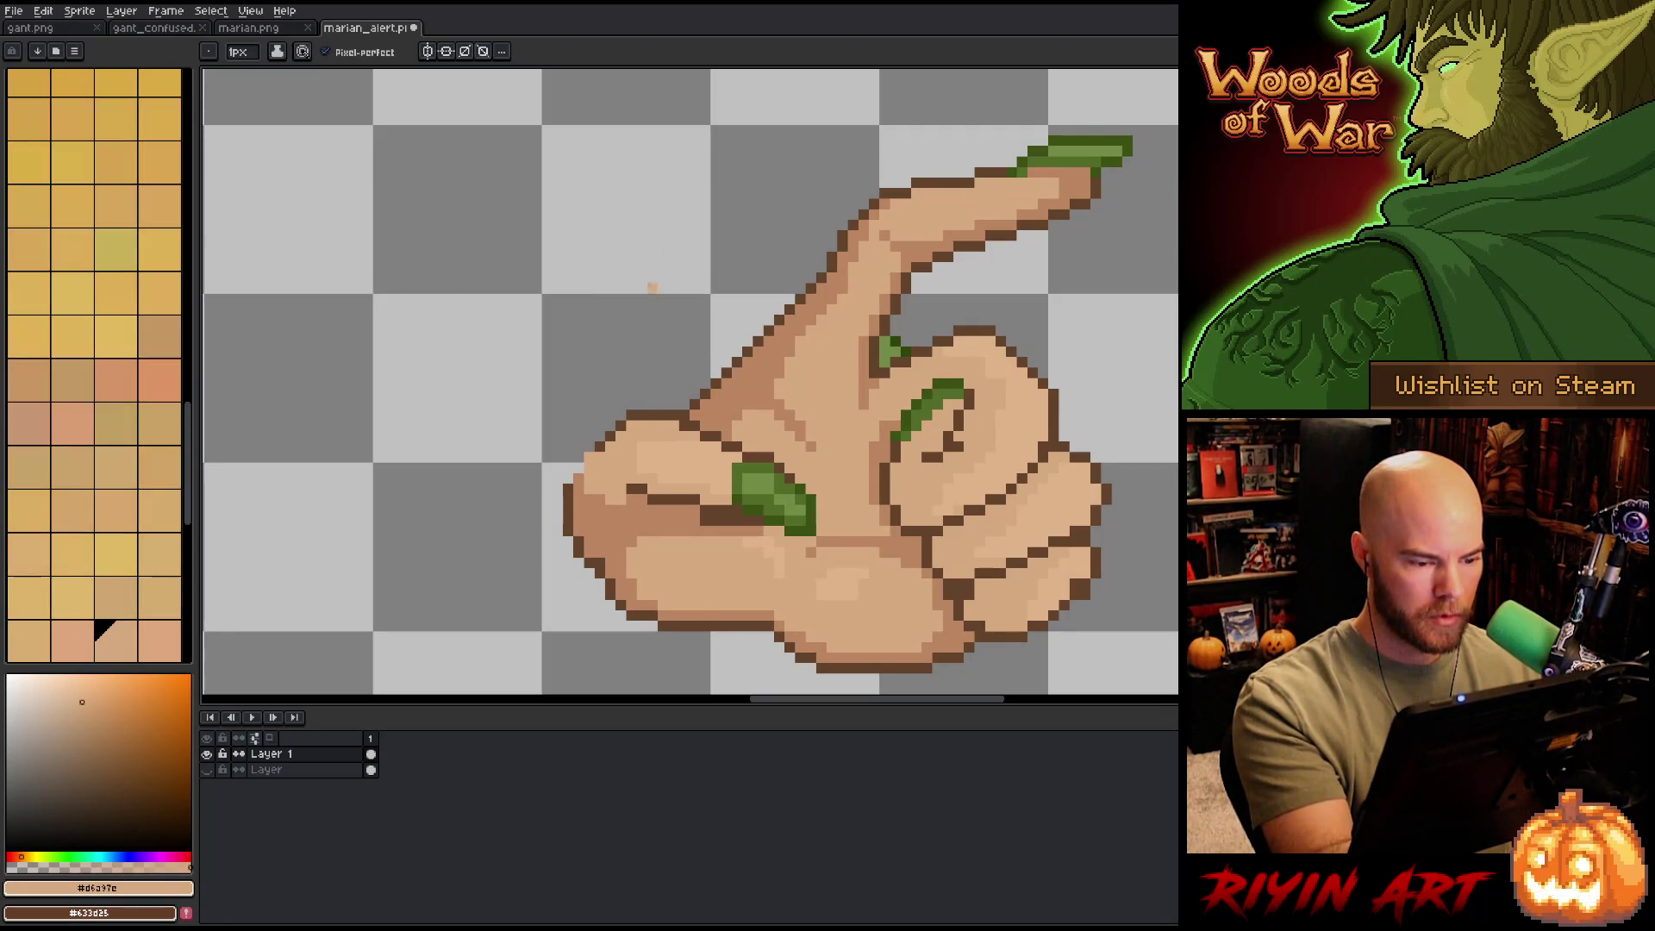
{"action": "left_click", "coordinate": [589, 458], "text": "alt"}
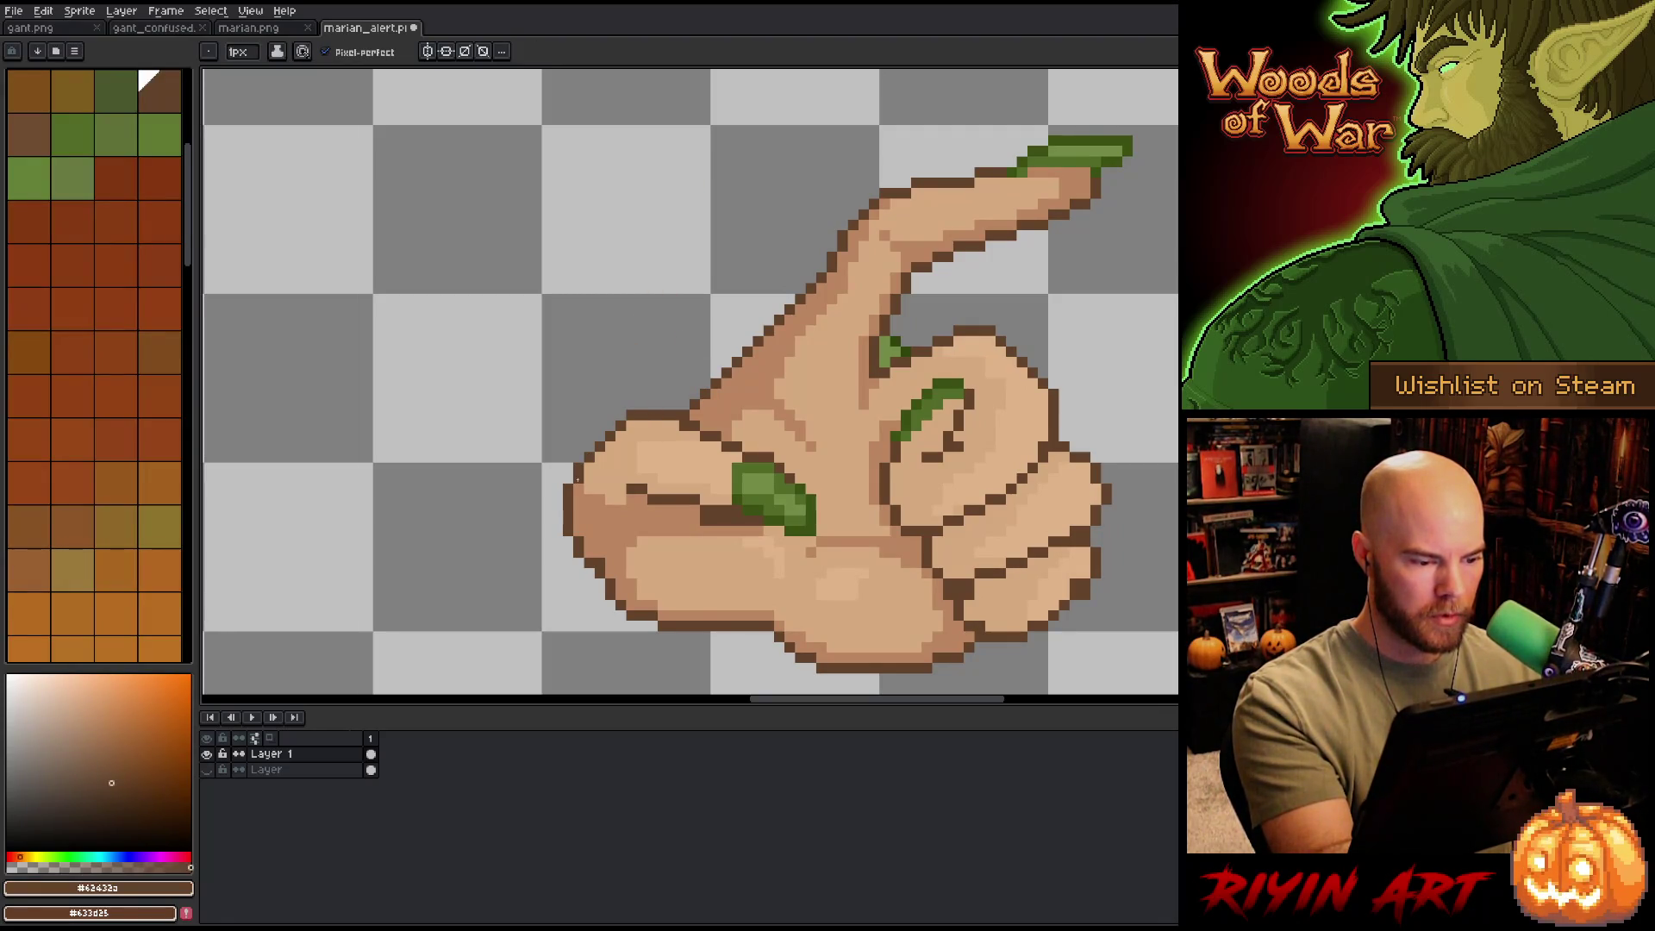
{"action": "left_click", "coordinate": [802, 362], "text": "alt"}
{"action": "left_click", "coordinate": [632, 456]}
{"action": "left_click", "coordinate": [615, 499]}
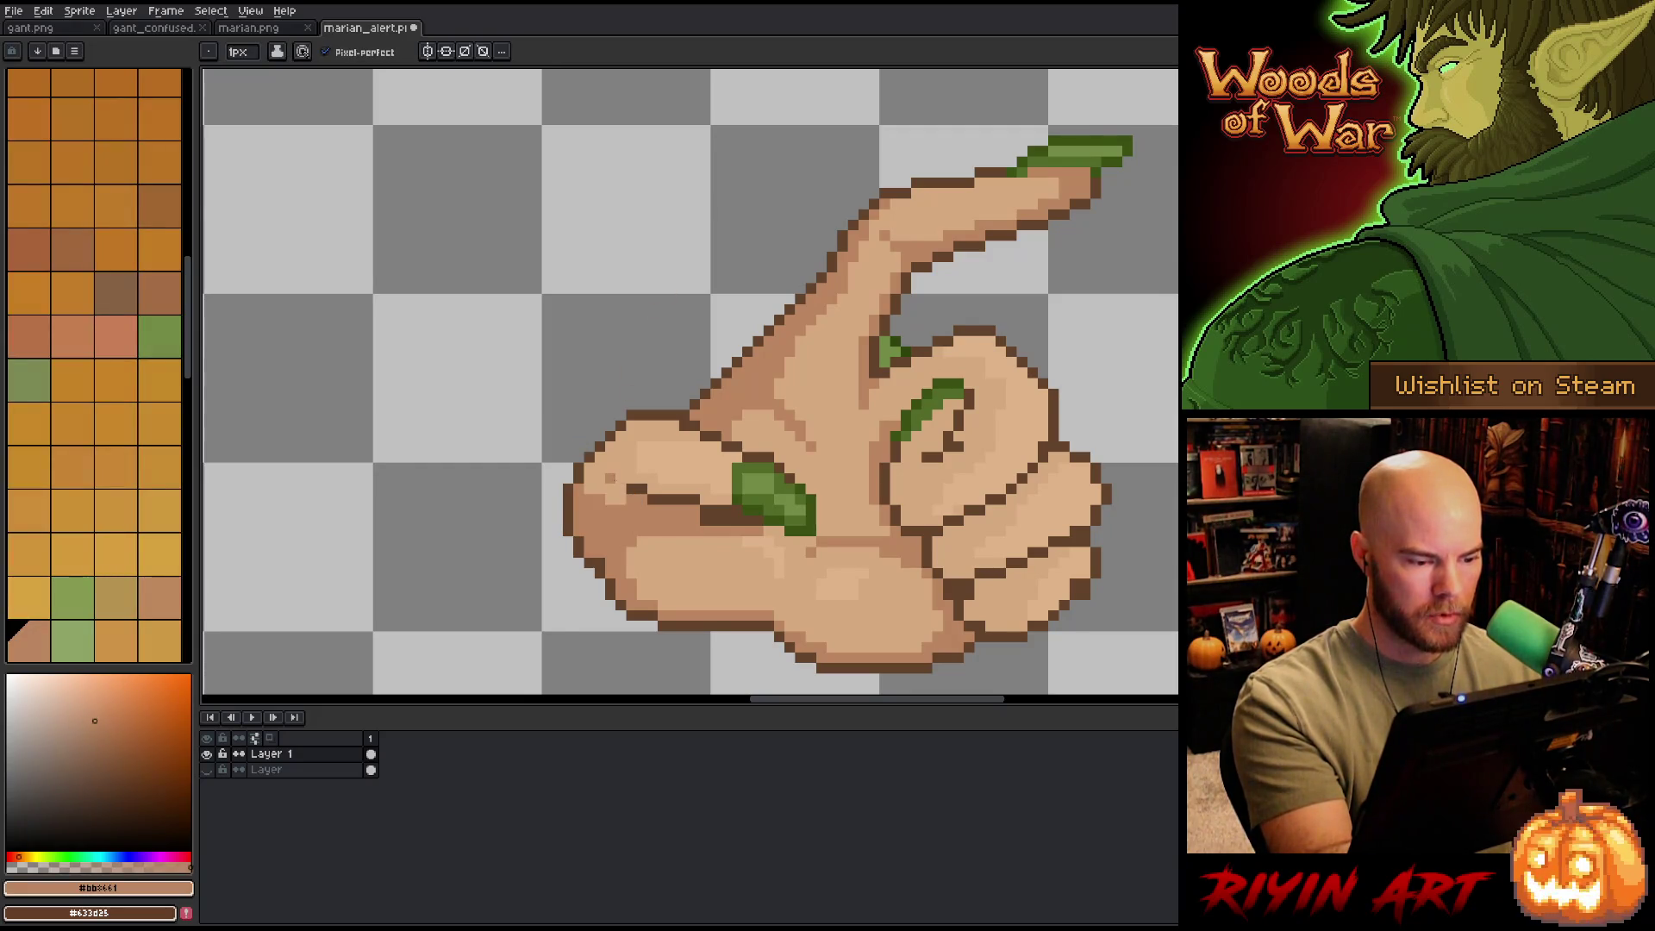
- Cover the dark knuckle crease pixels with light skin #d6a97e
{"action": "left_click", "coordinate": [620, 490], "text": "alt"}
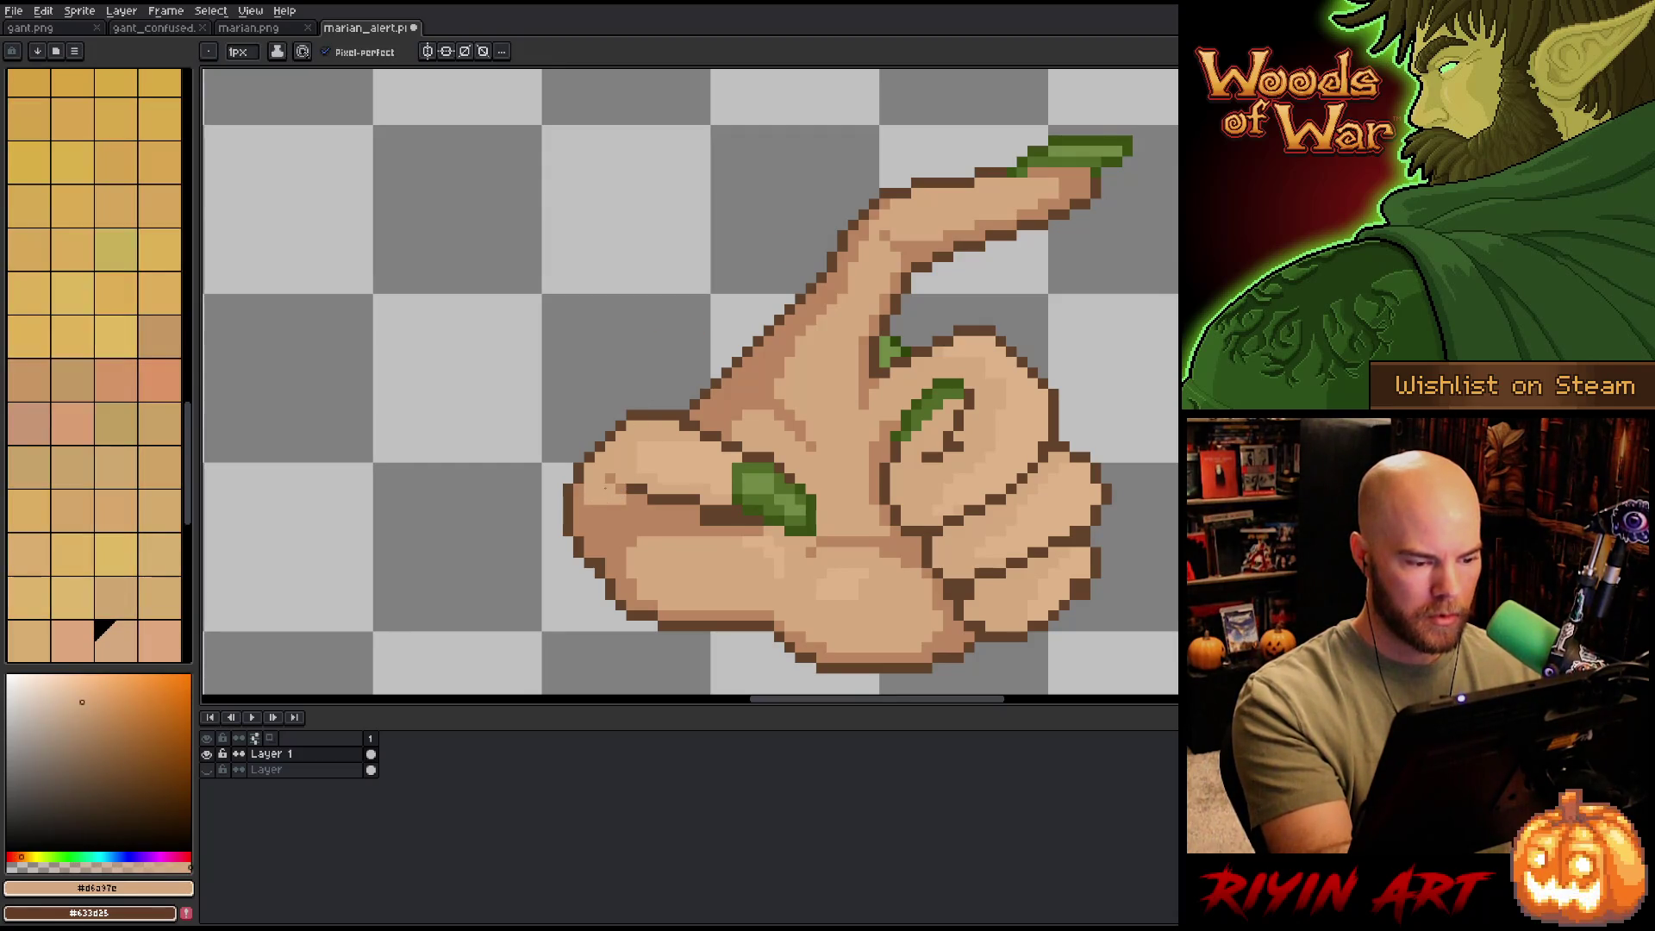
{"action": "left_click", "coordinate": [643, 416], "text": "alt"}
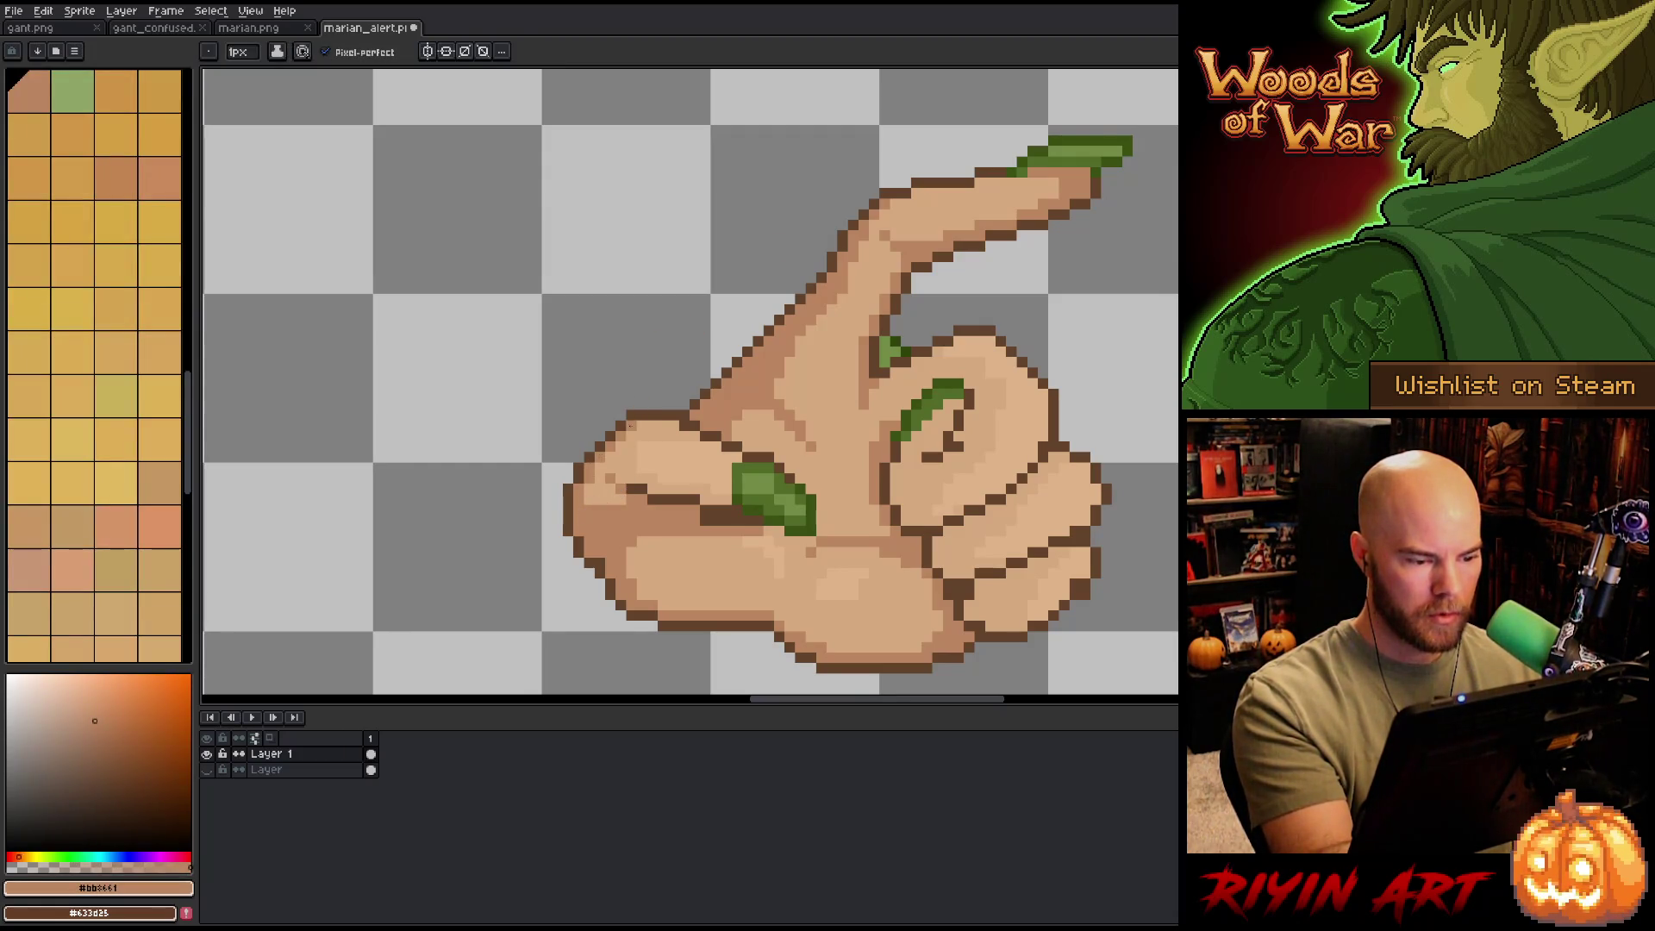
{"action": "left_click", "coordinate": [720, 483], "text": "alt"}
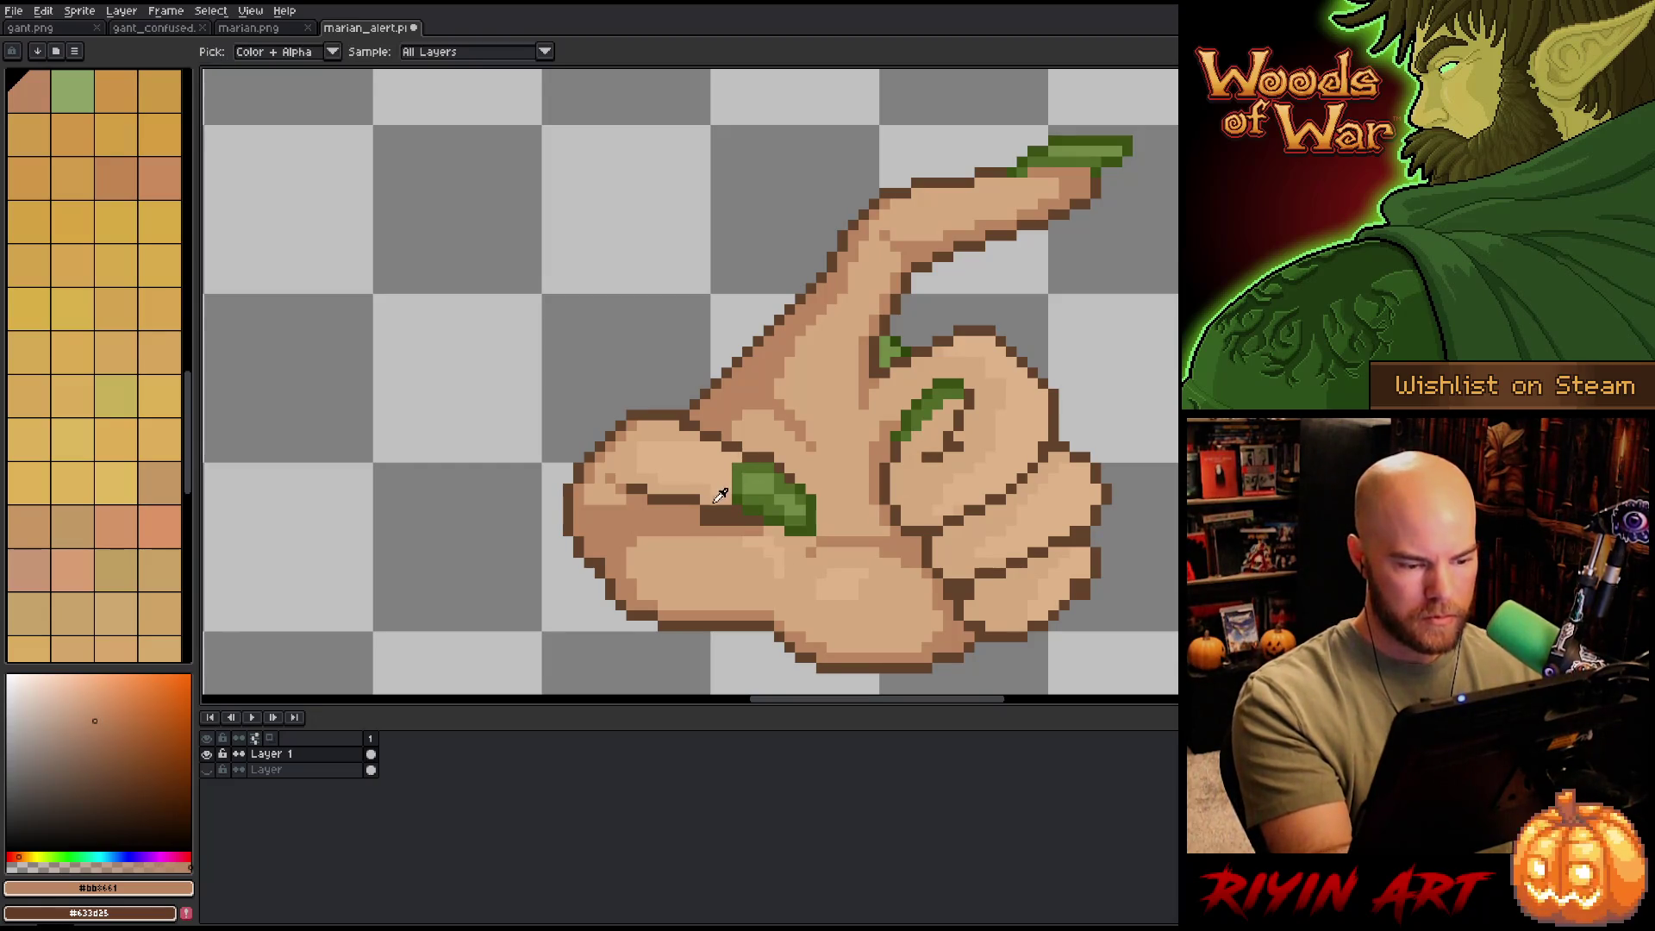
{"action": "left_click_drag", "start_coordinate": [720, 510], "coordinate": [681, 499]}
{"action": "left_click", "coordinate": [686, 511], "text": "alt"}
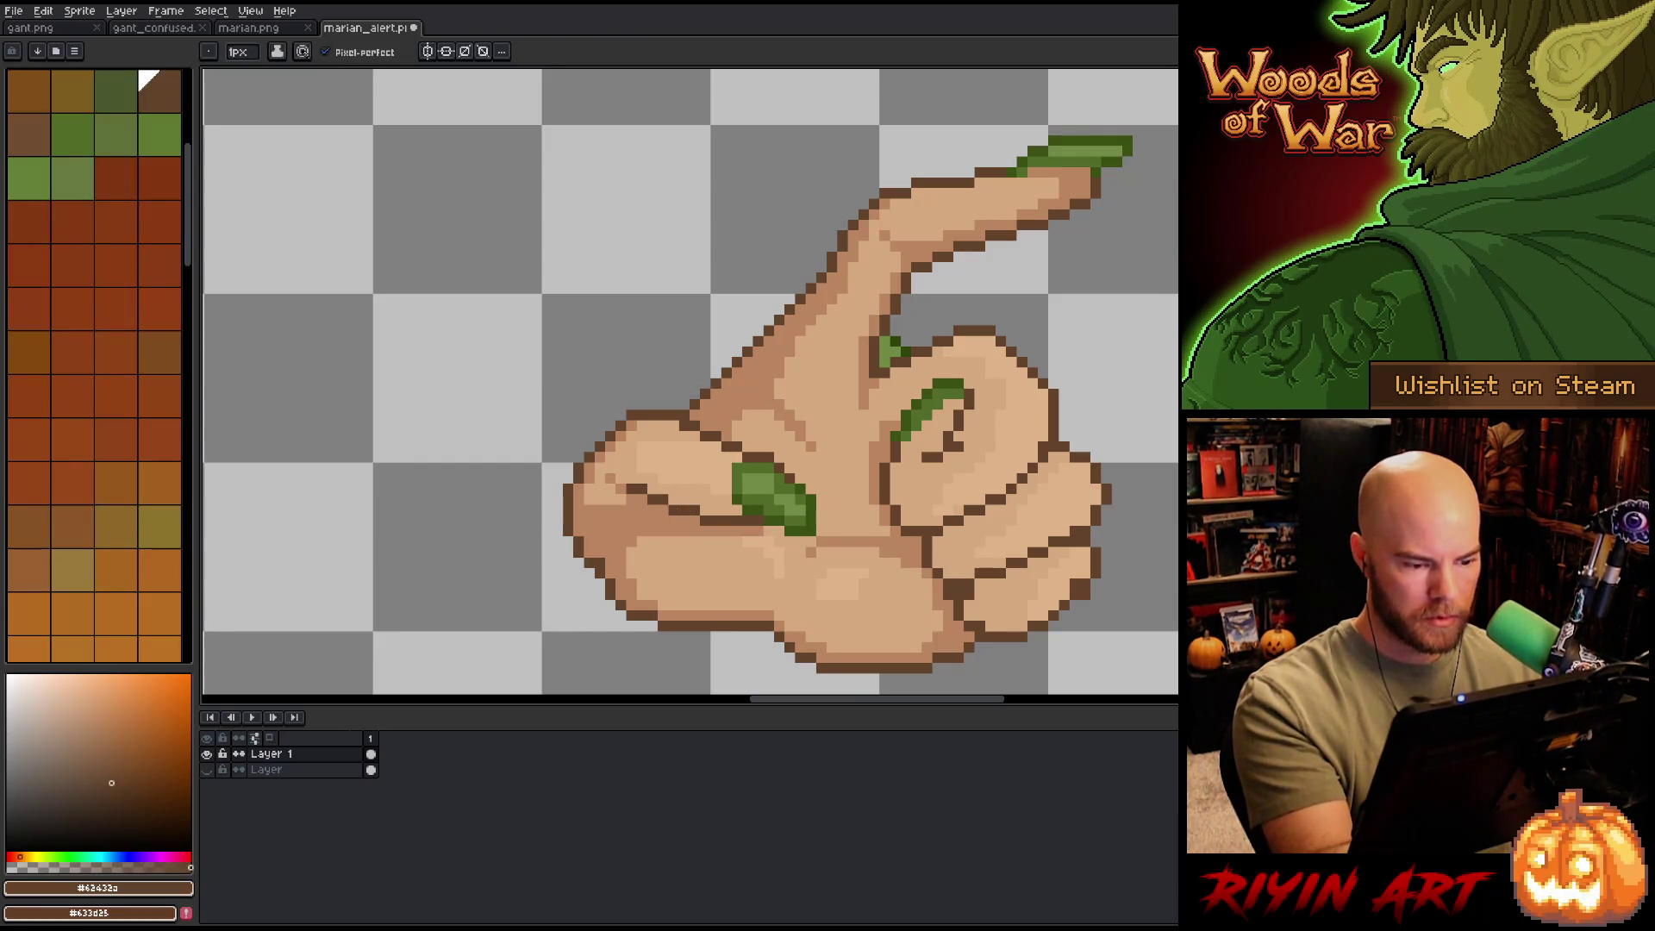
- Sample mid skin #bb8661, light skin #d6a97e and nail green around the curled thumb
{"action": "key", "text": "alt"}
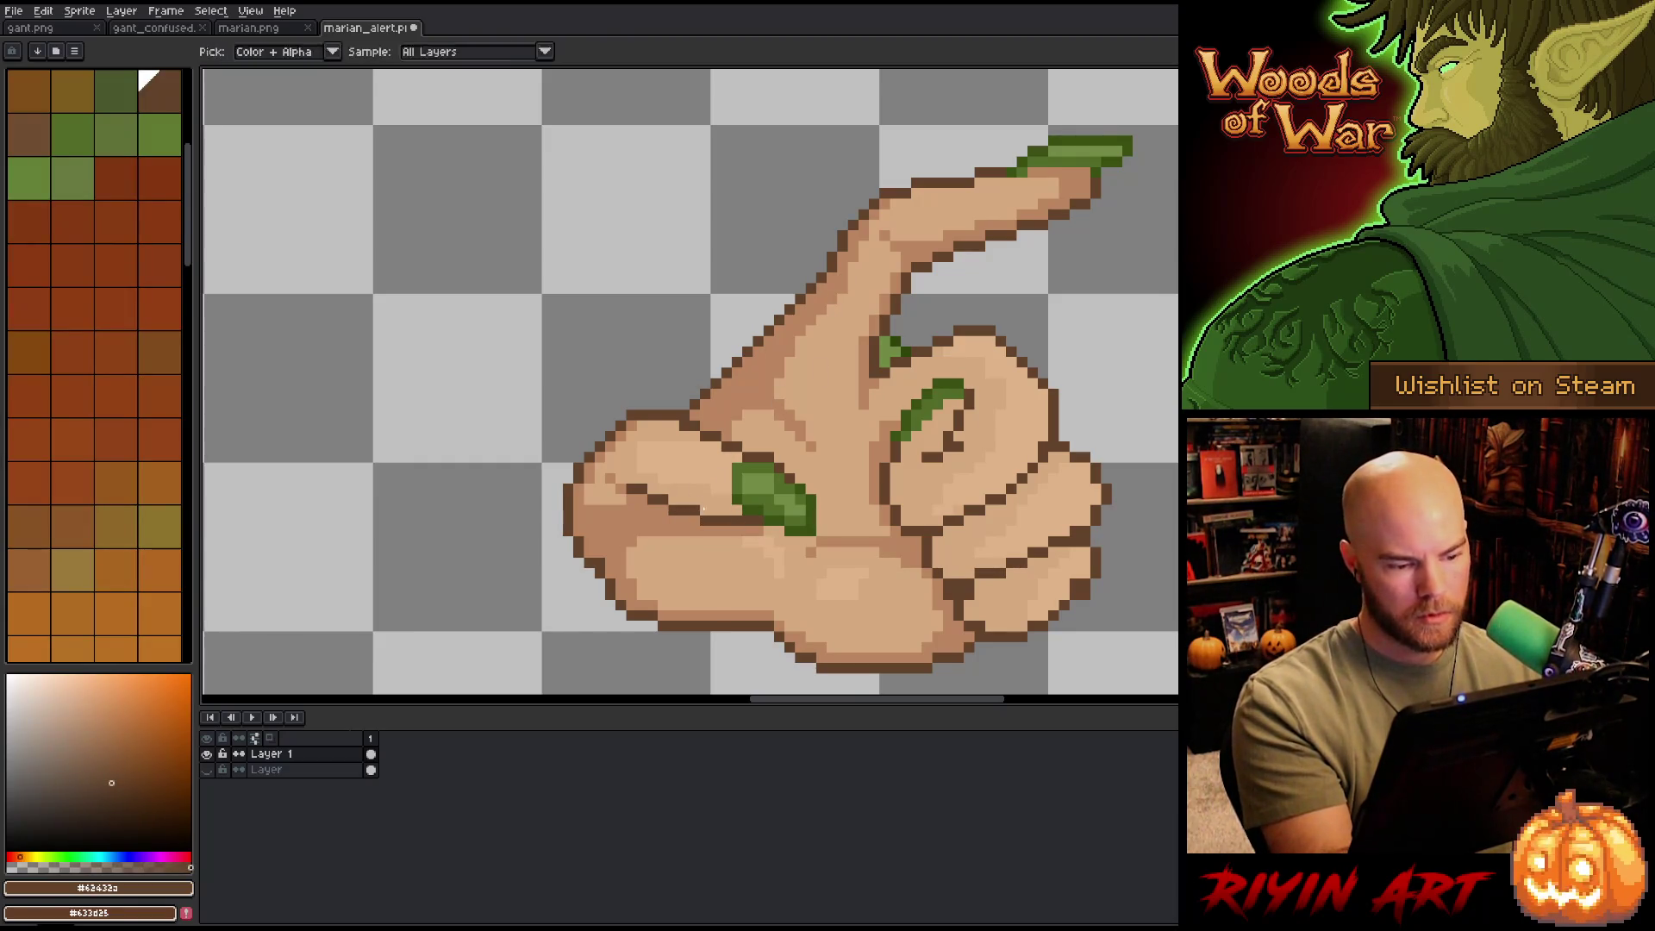
{"action": "left_click", "coordinate": [685, 489], "text": "alt"}
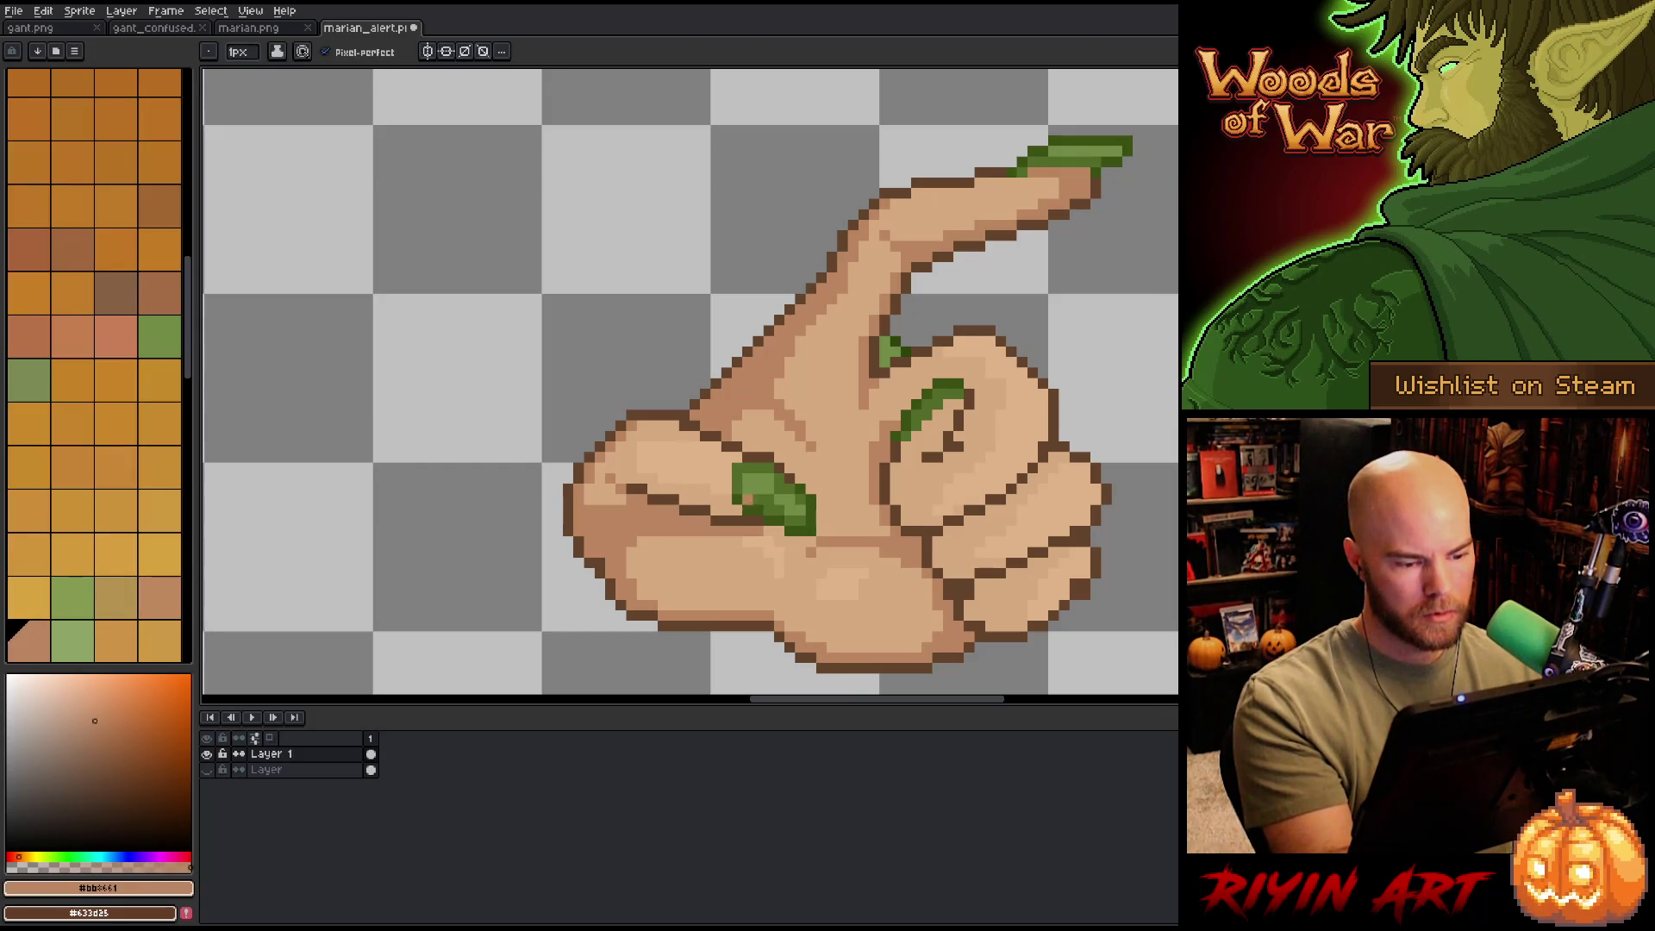
{"action": "left_click_drag", "start_coordinate": [834, 539], "coordinate": [781, 518]}
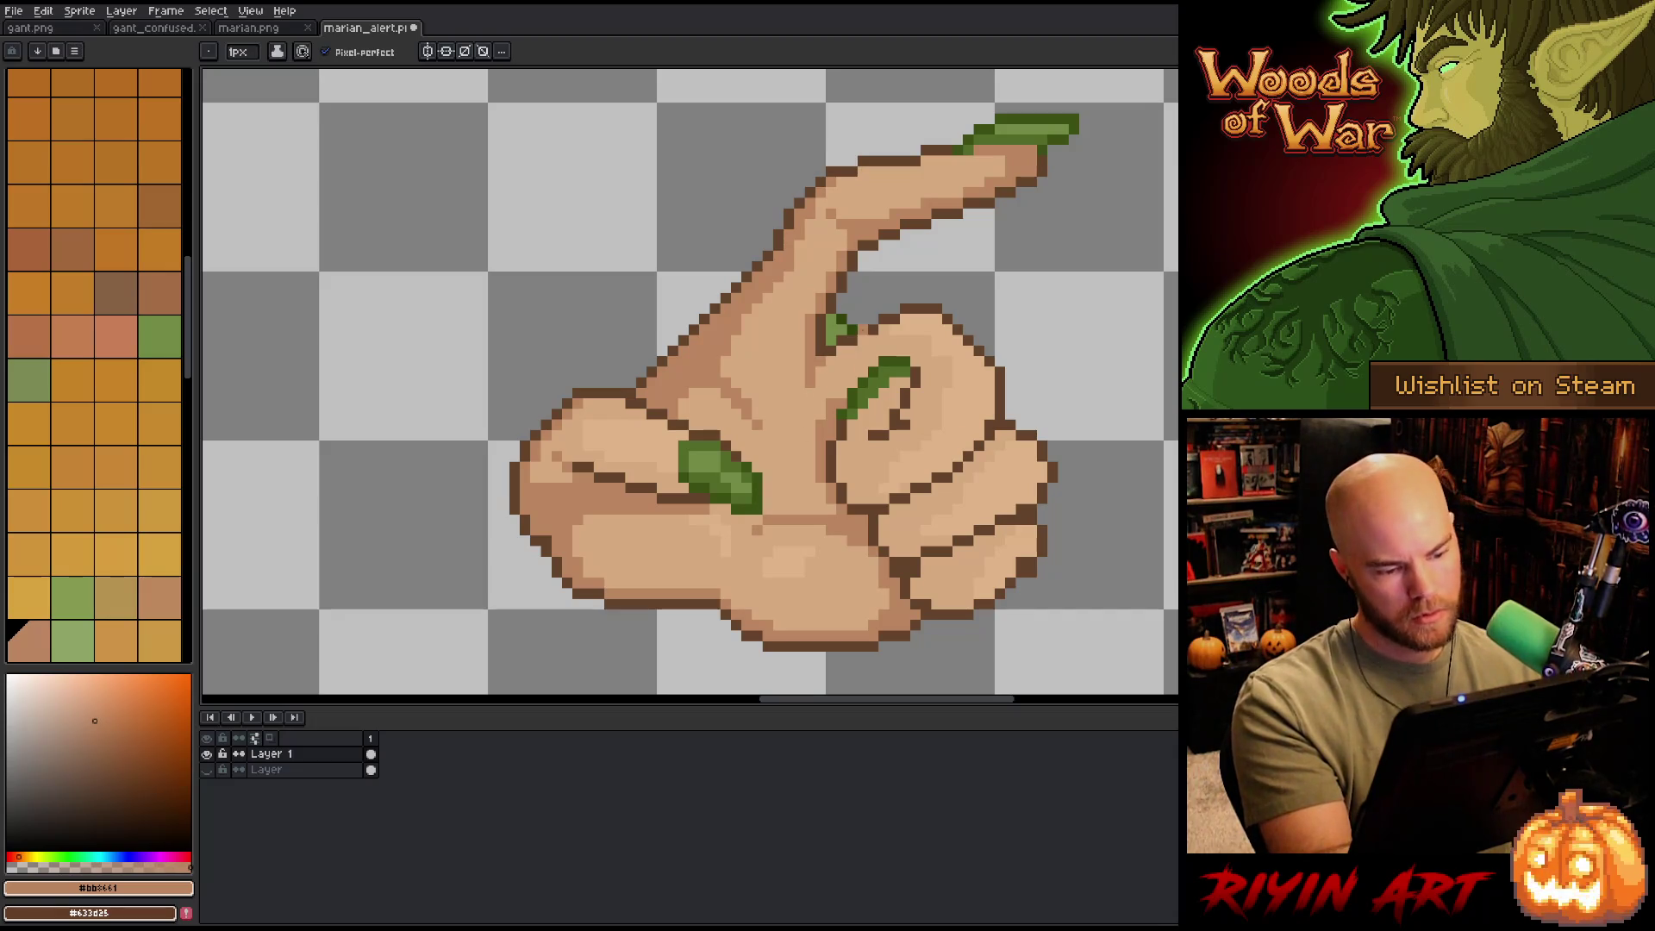
{"action": "left_click", "coordinate": [737, 502], "text": "alt"}
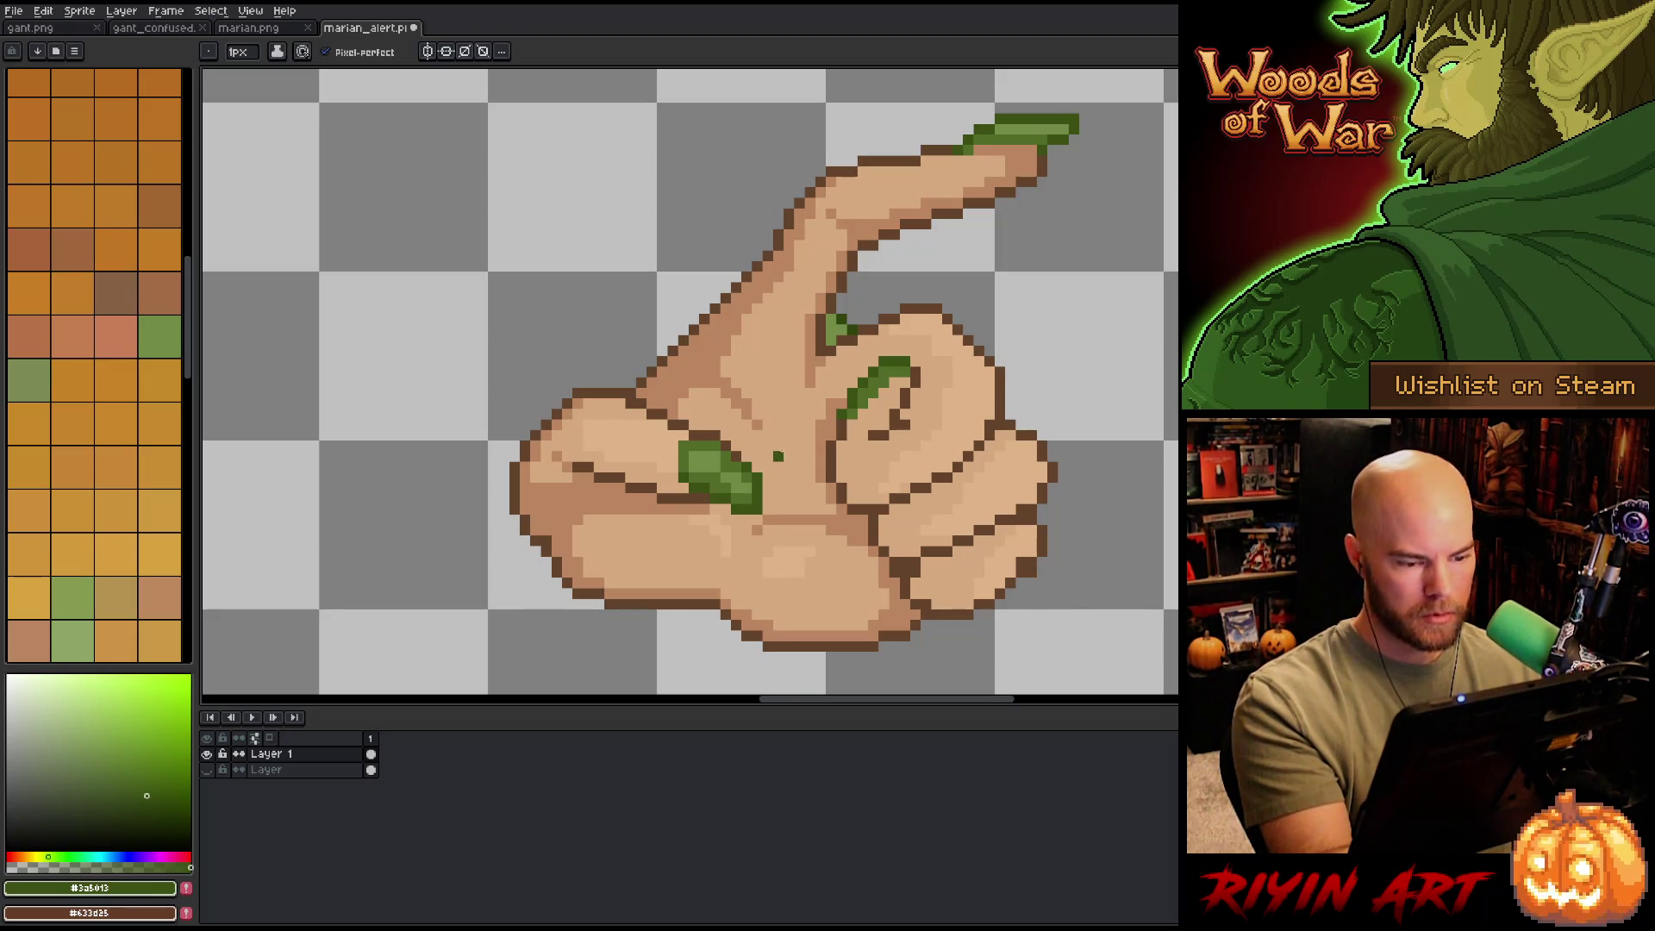
{"action": "left_click", "coordinate": [789, 552], "text": "alt"}
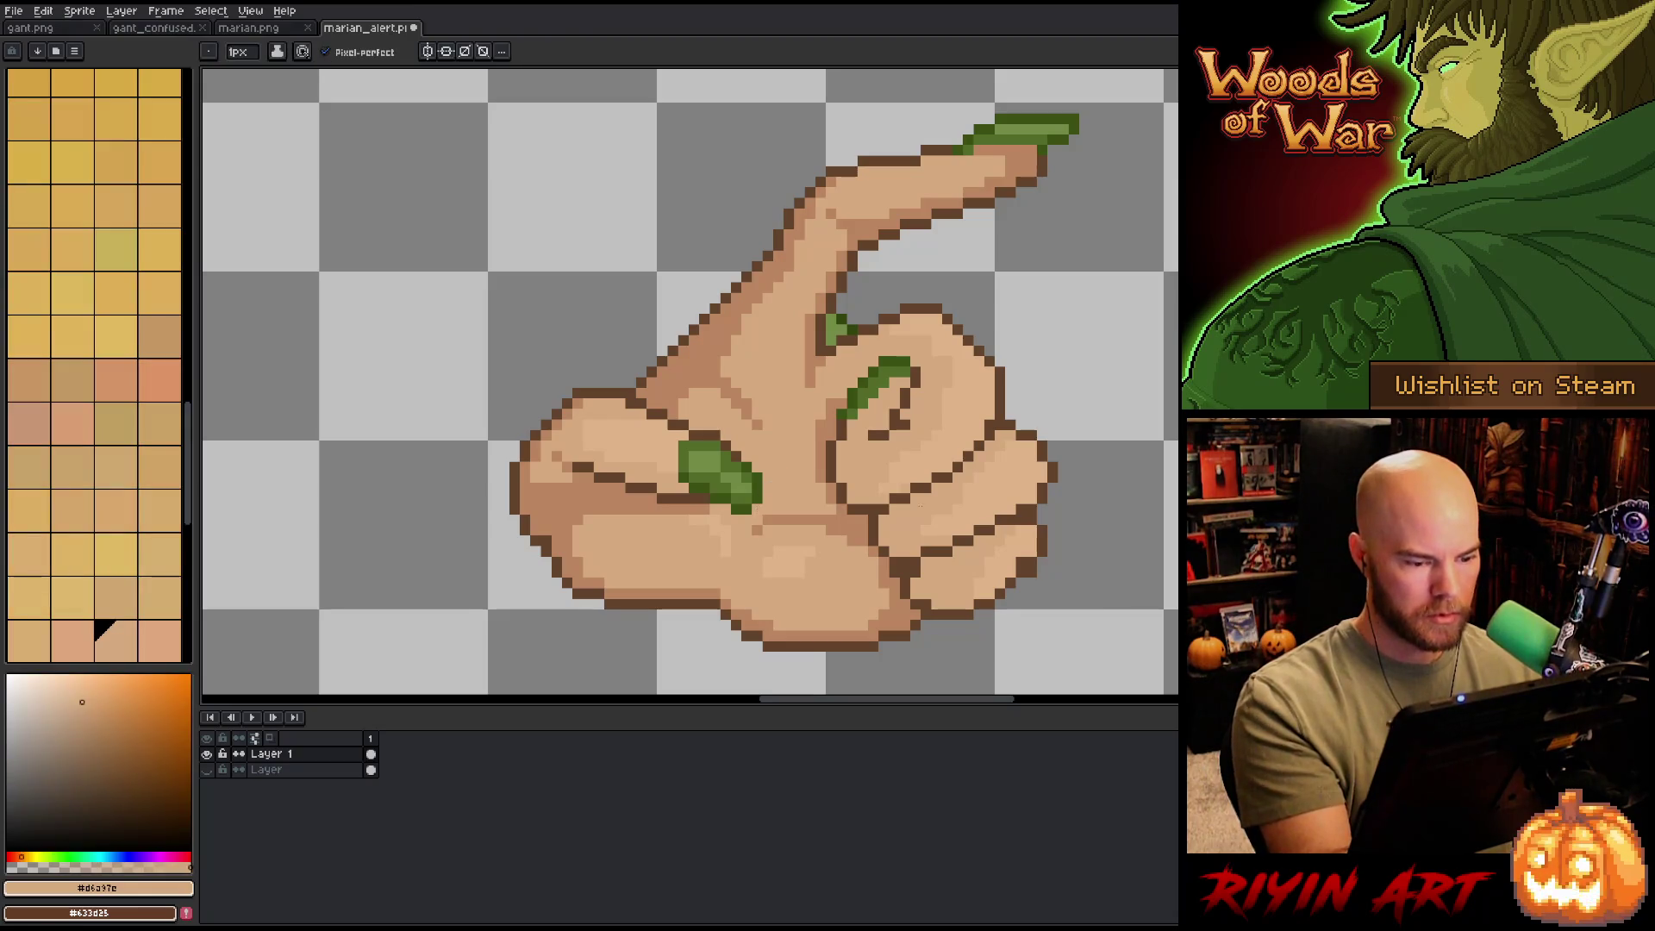
{"action": "left_click_drag", "start_coordinate": [871, 483], "coordinate": [828, 466]}
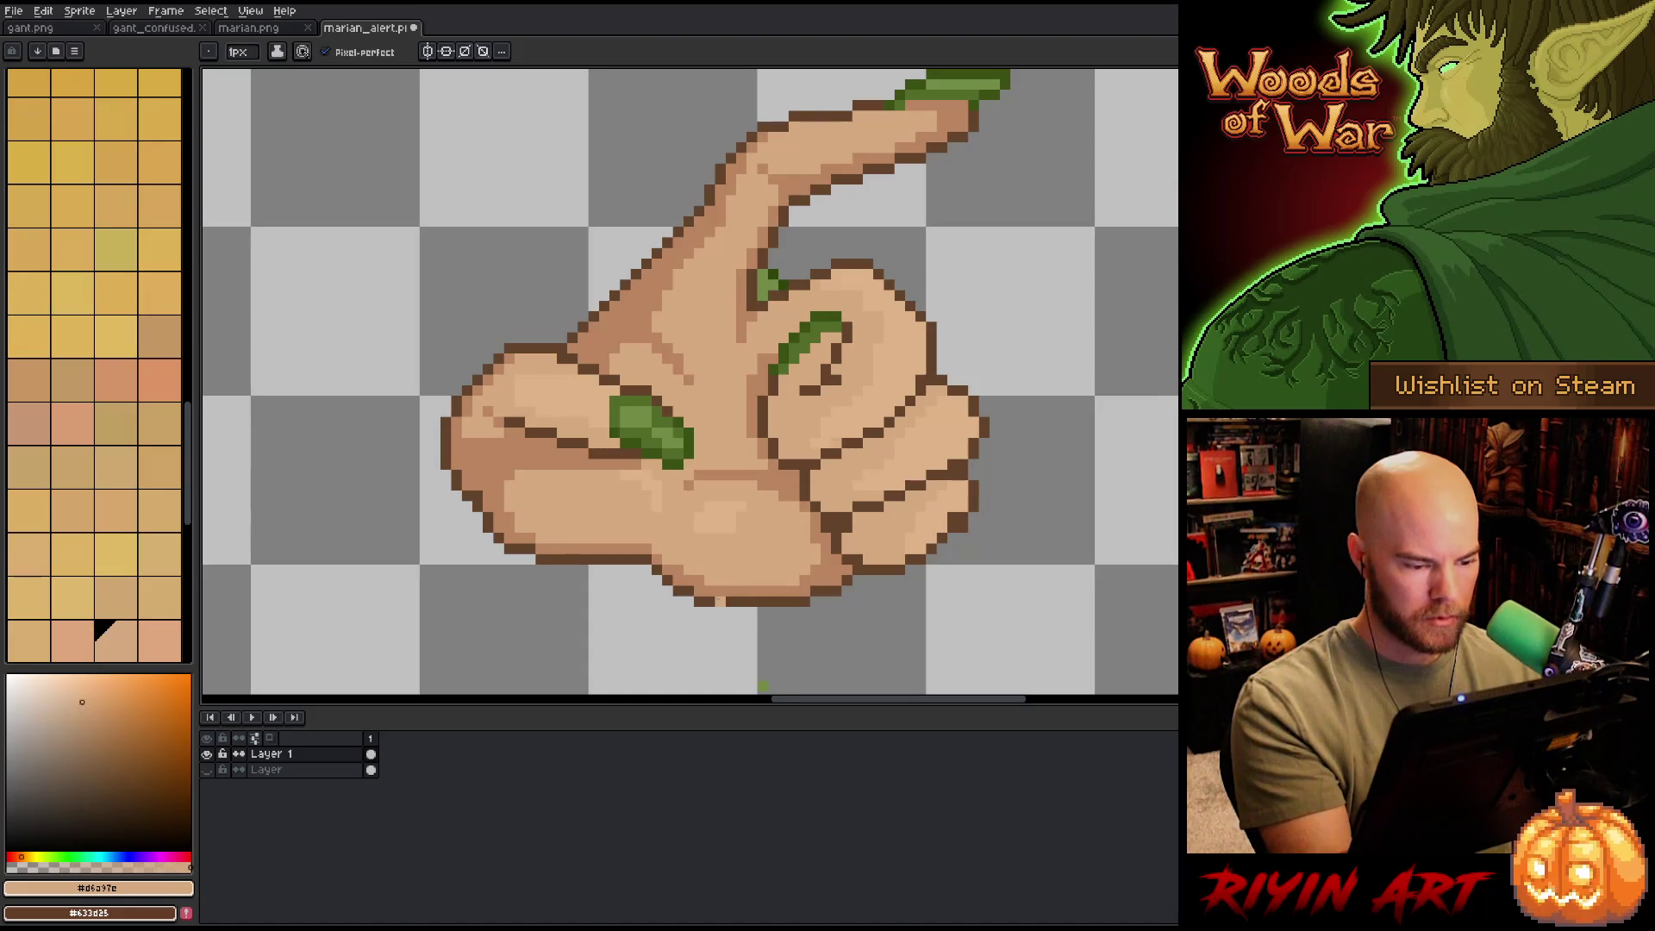
{"action": "left_click", "coordinate": [625, 560], "text": "alt"}
{"action": "left_click", "coordinate": [487, 517], "text": "alt"}
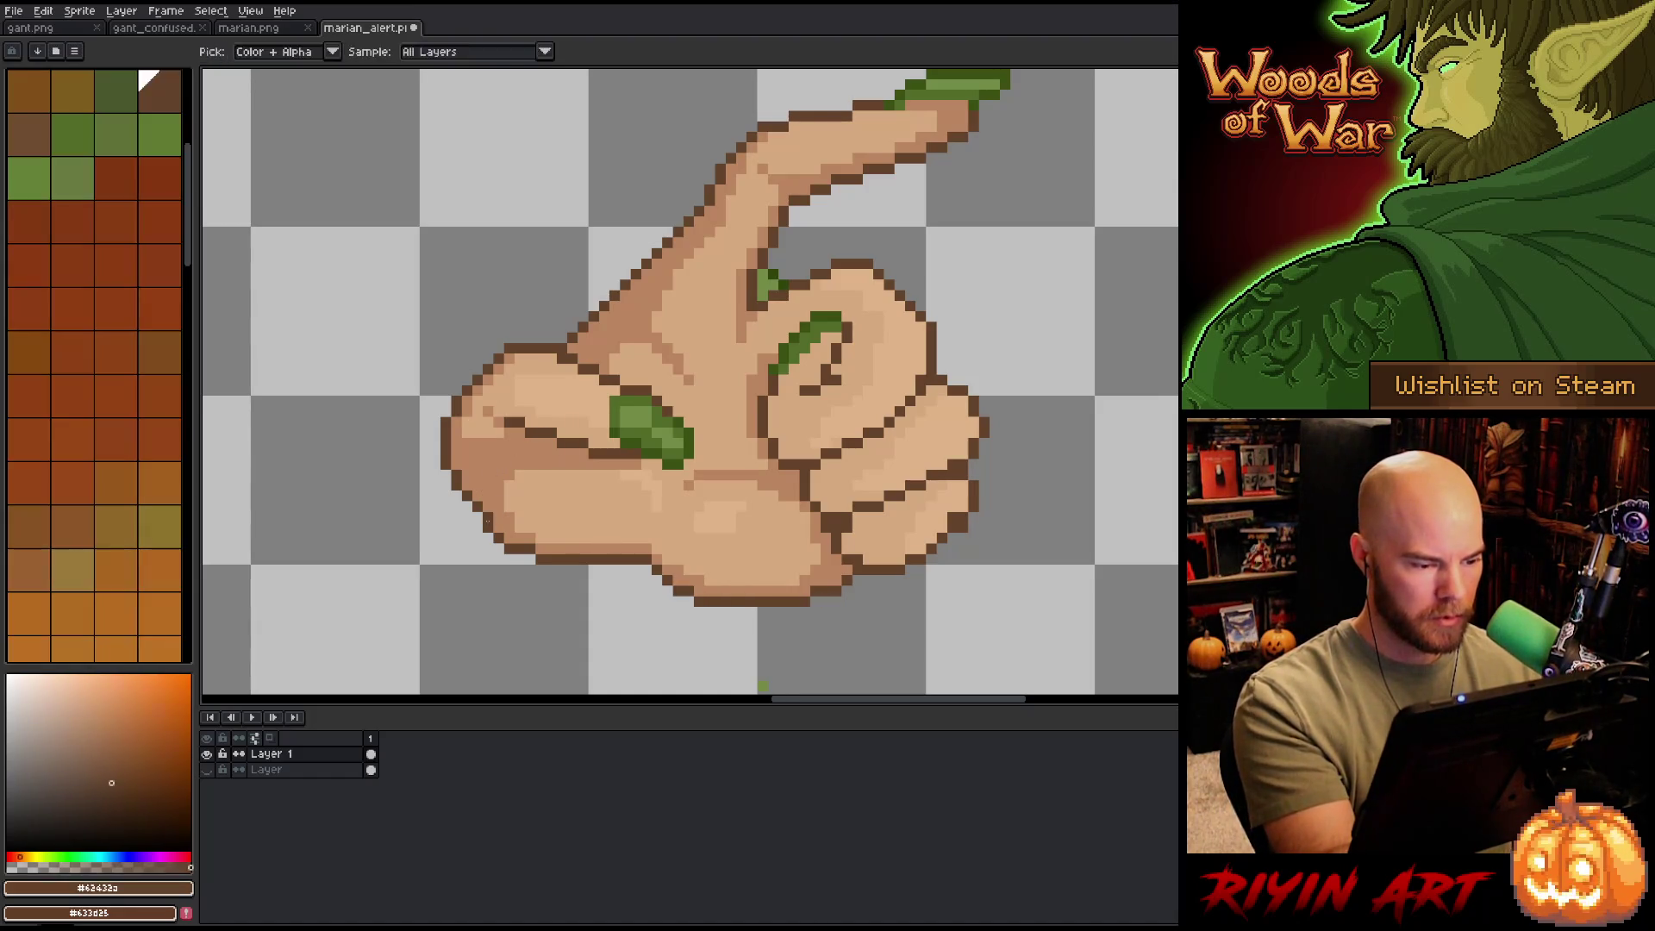
{"action": "left_click", "coordinate": [636, 389], "text": "alt"}
{"action": "left_click", "coordinate": [530, 506], "text": "alt"}
{"action": "left_click", "coordinate": [805, 413], "text": "alt"}
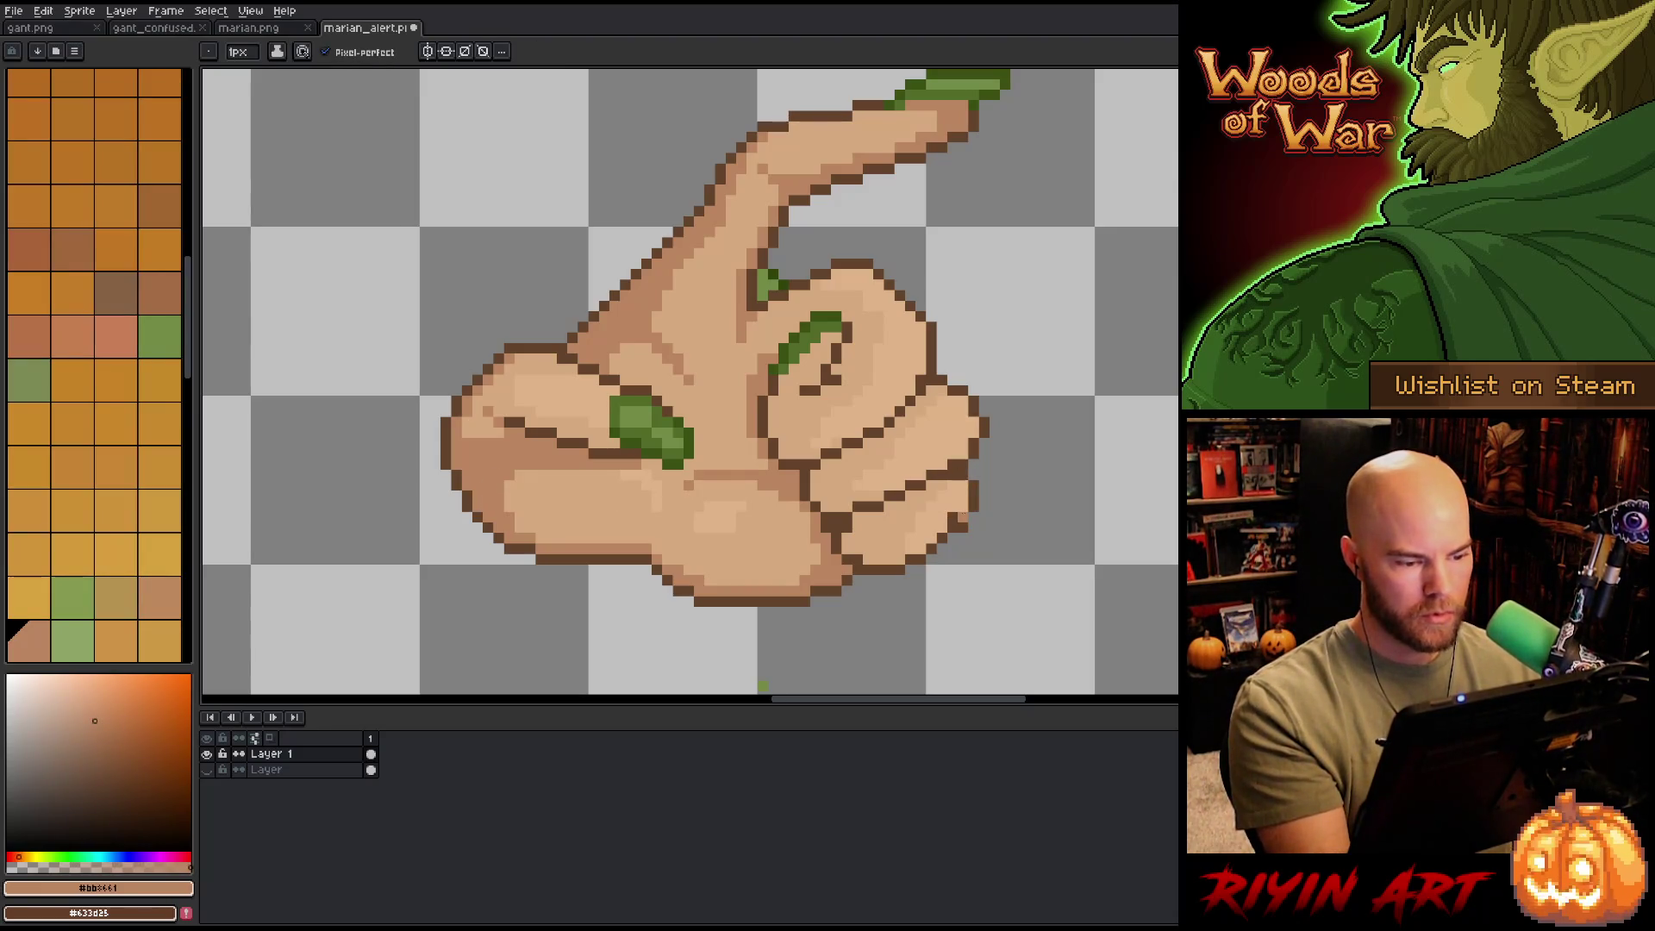
- Touch up thumb pixels with pale skin #dfb389 and the dark brown outline
{"action": "left_click", "coordinate": [835, 549], "text": "alt"}
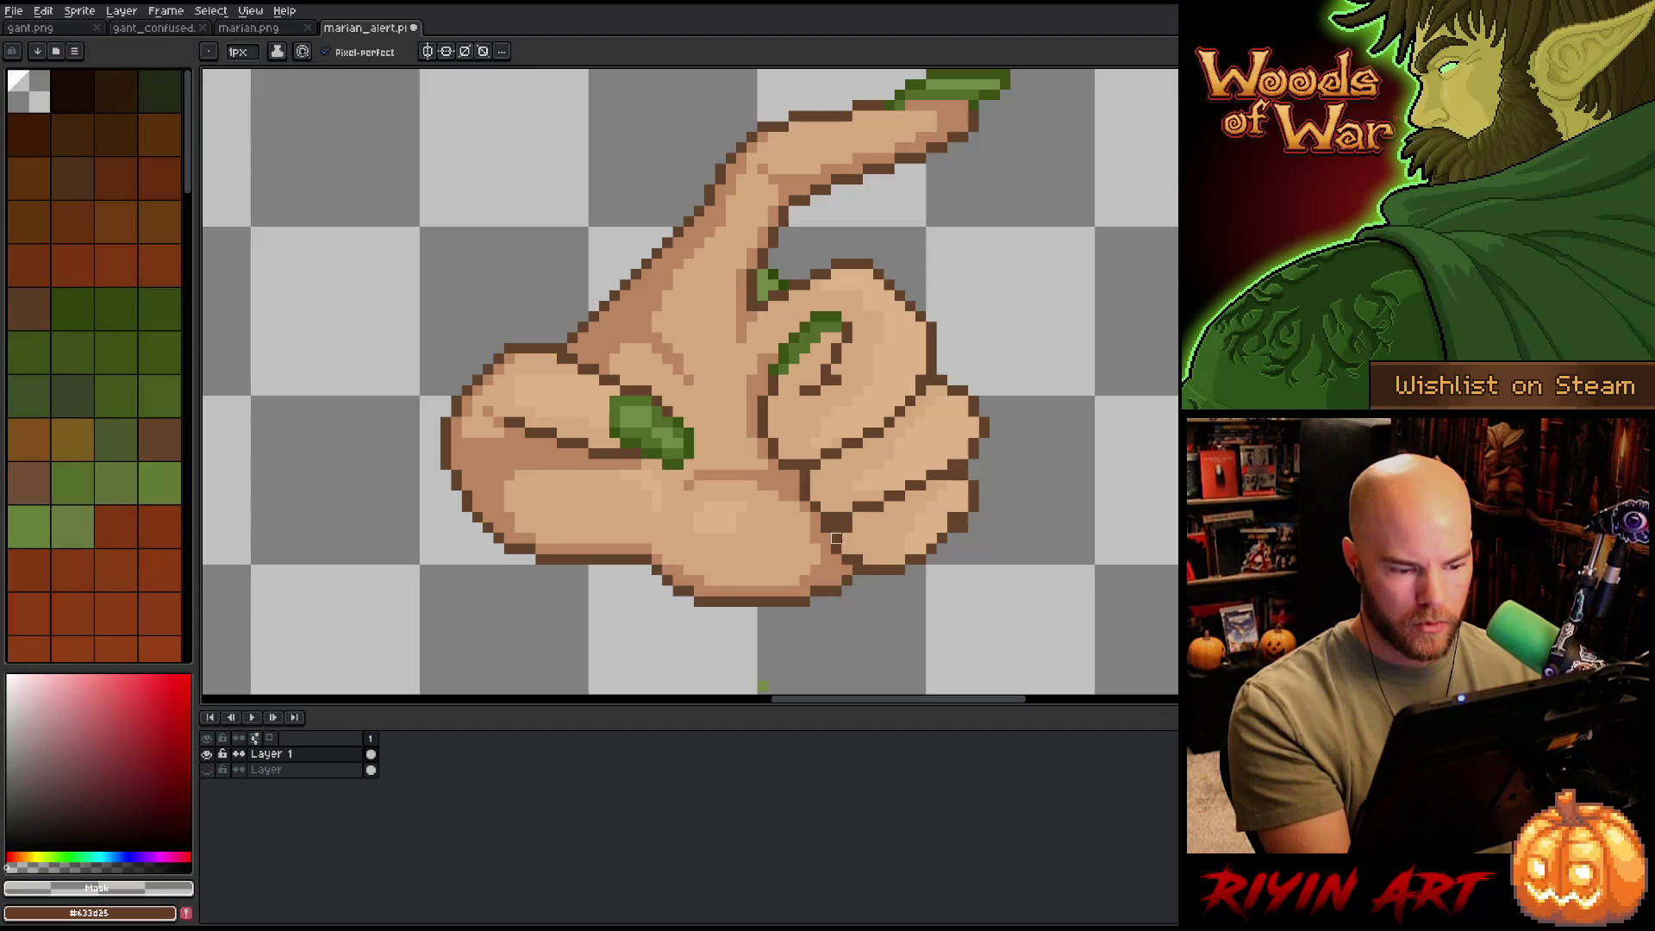
{"action": "left_click", "coordinate": [836, 573], "text": "alt"}
{"action": "left_click_drag", "start_coordinate": [836, 573], "coordinate": [698, 601]}
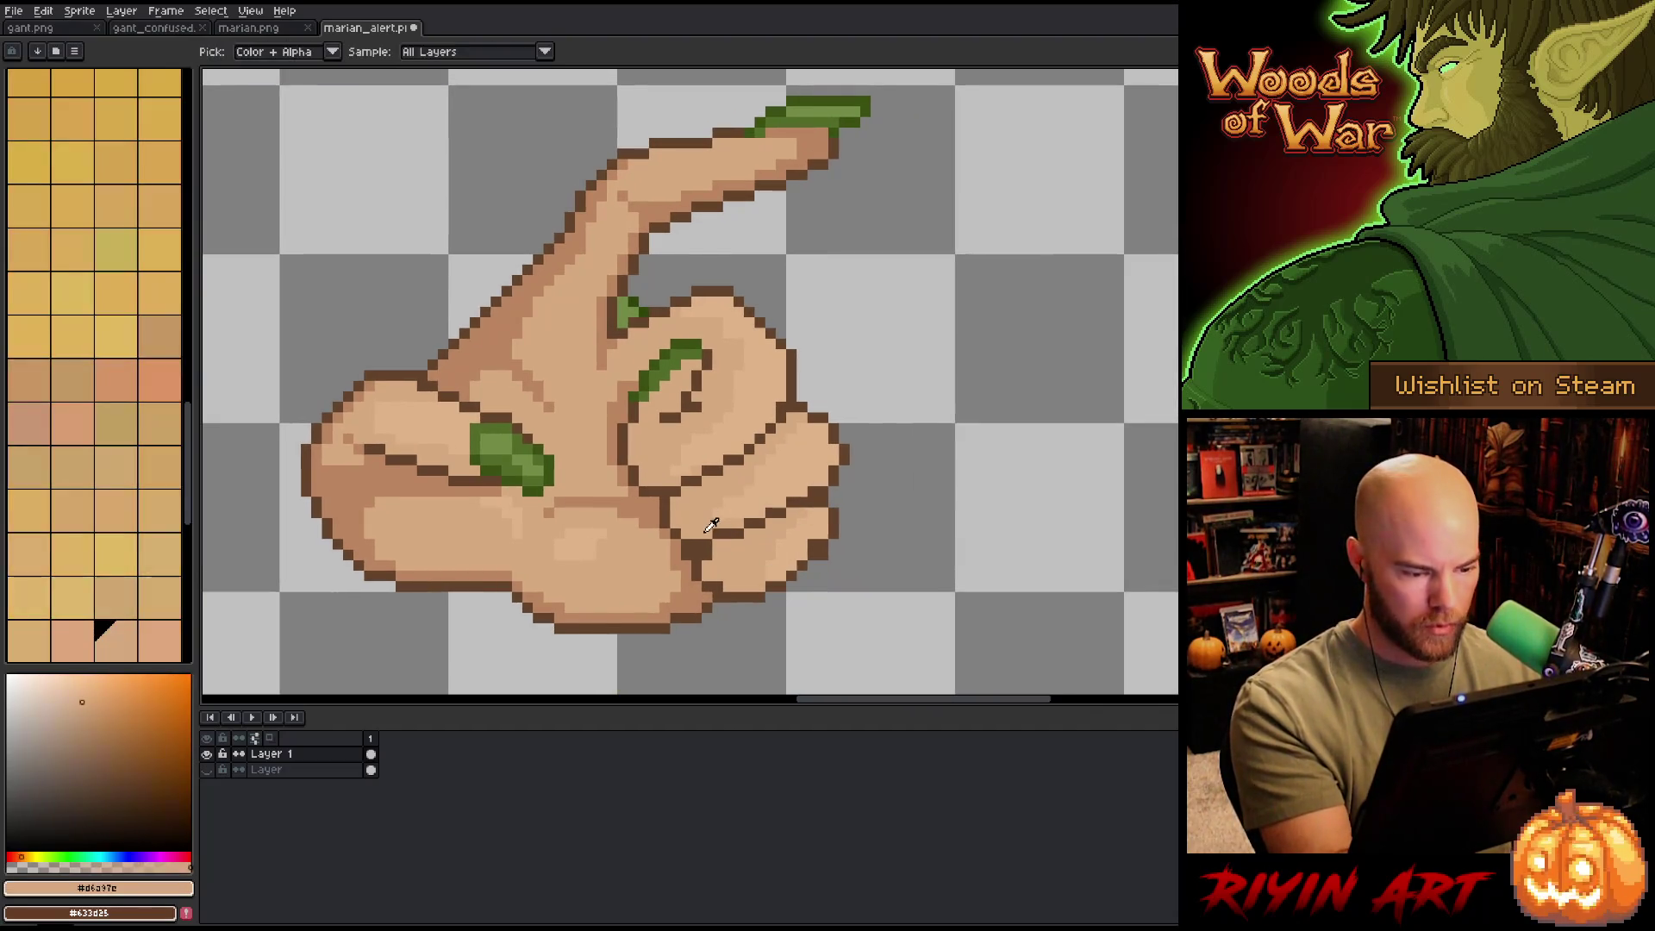
{"action": "left_click", "coordinate": [802, 407], "text": "alt"}
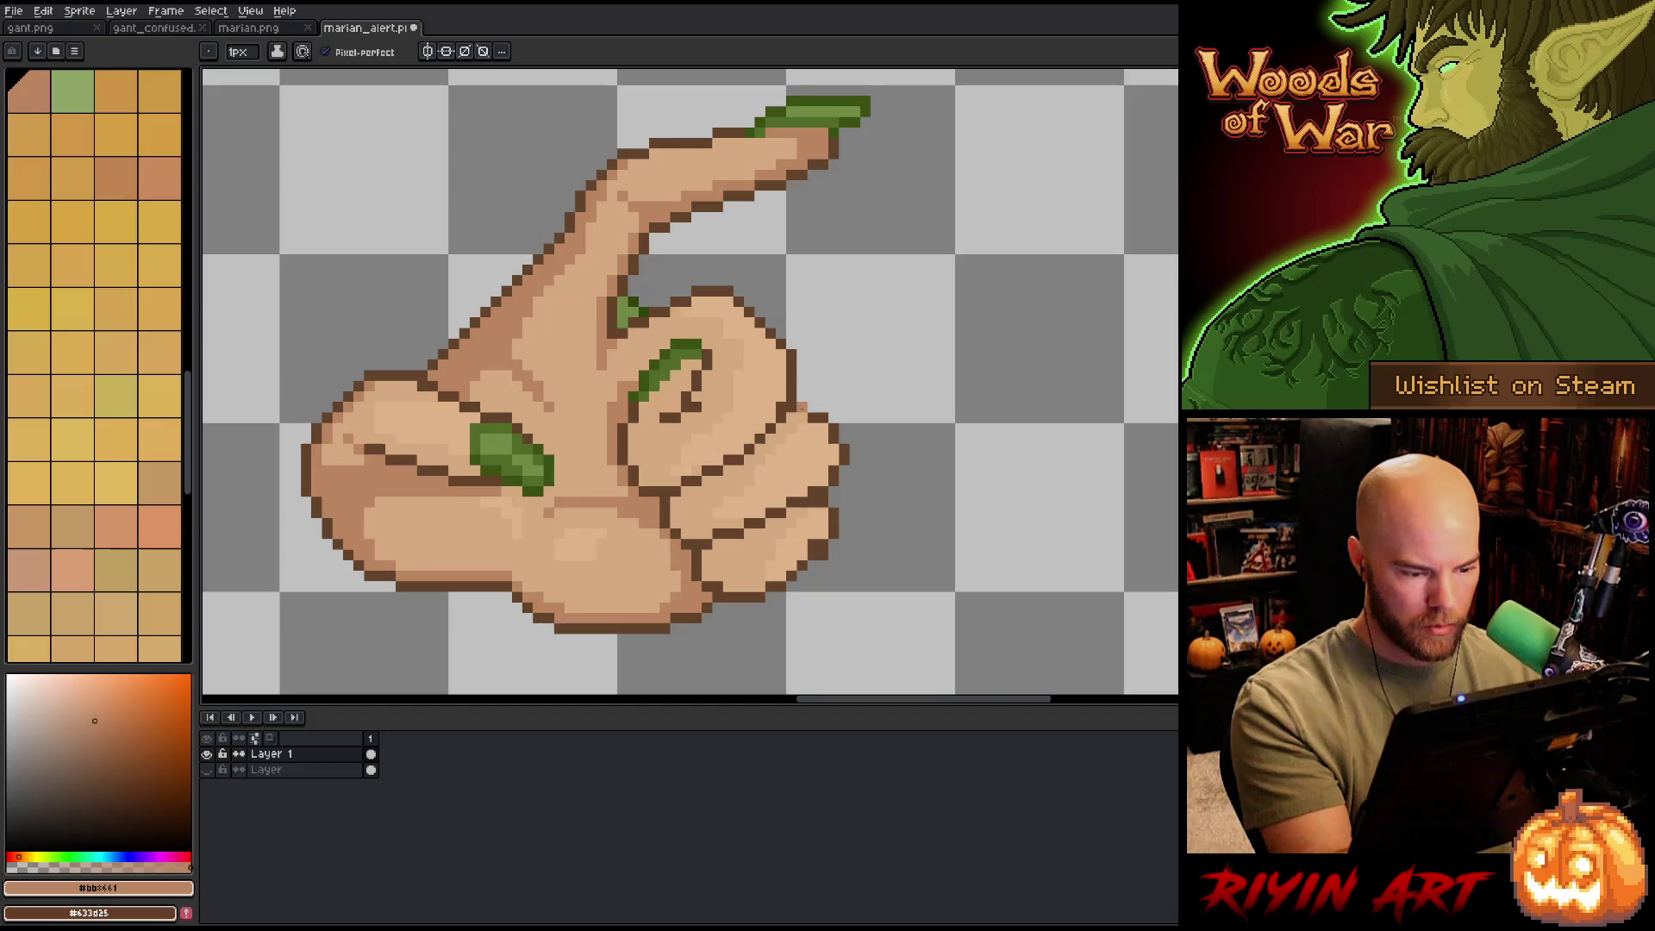
{"action": "left_click", "coordinate": [728, 569], "text": "alt"}
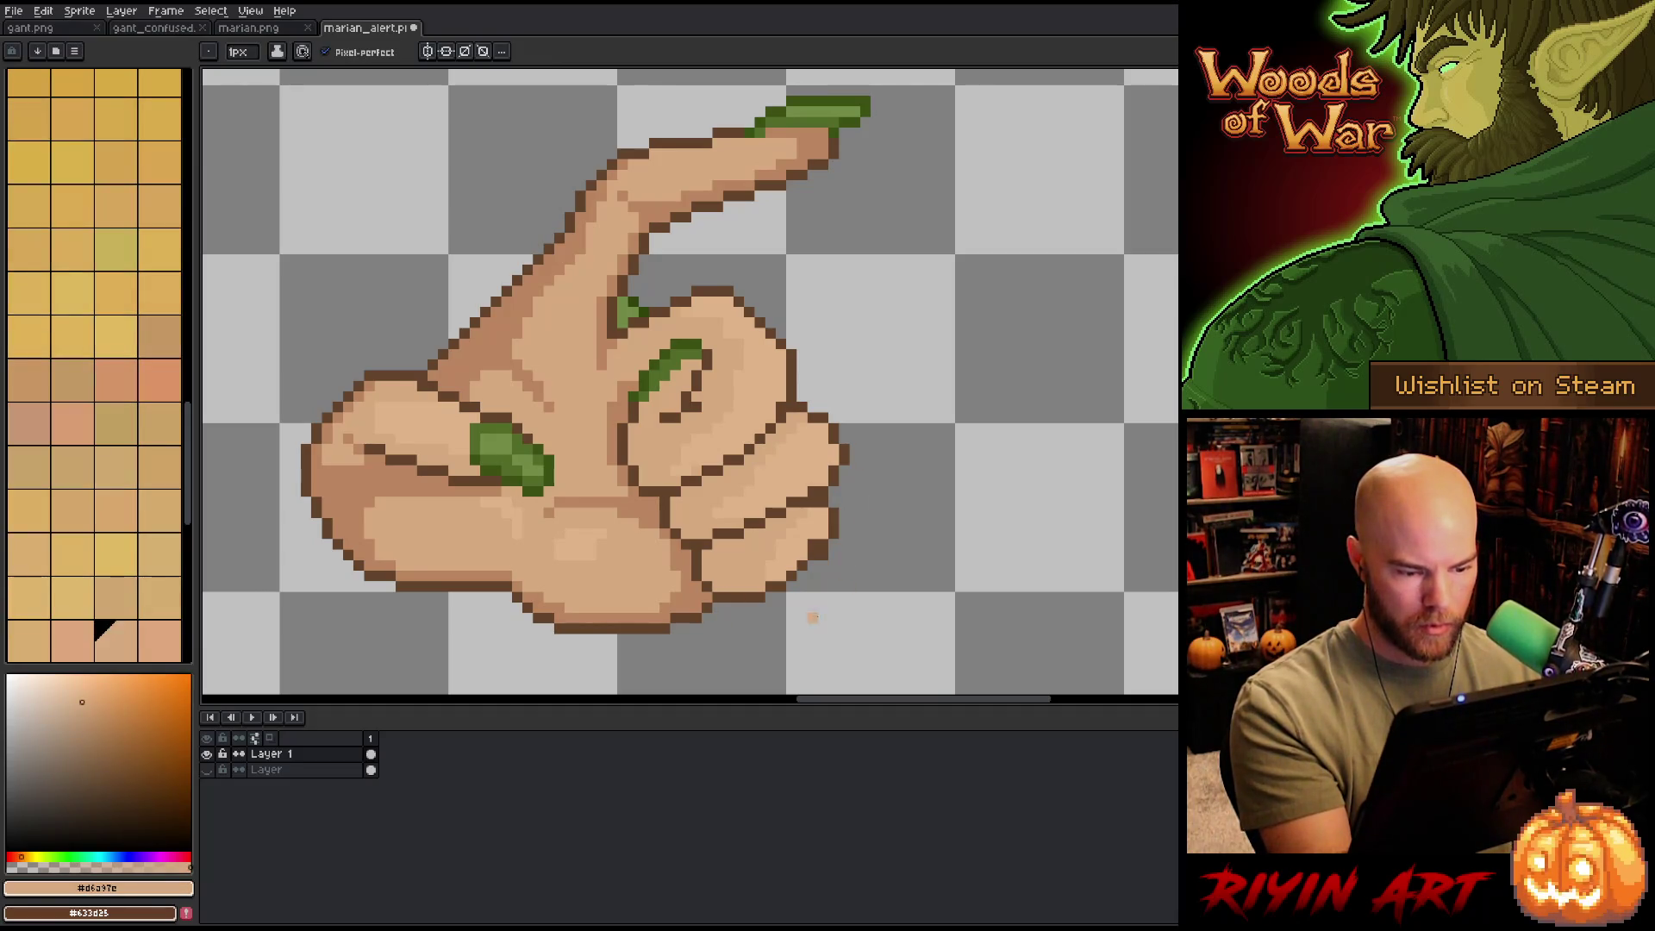
{"action": "left_click", "coordinate": [825, 526], "text": "alt"}
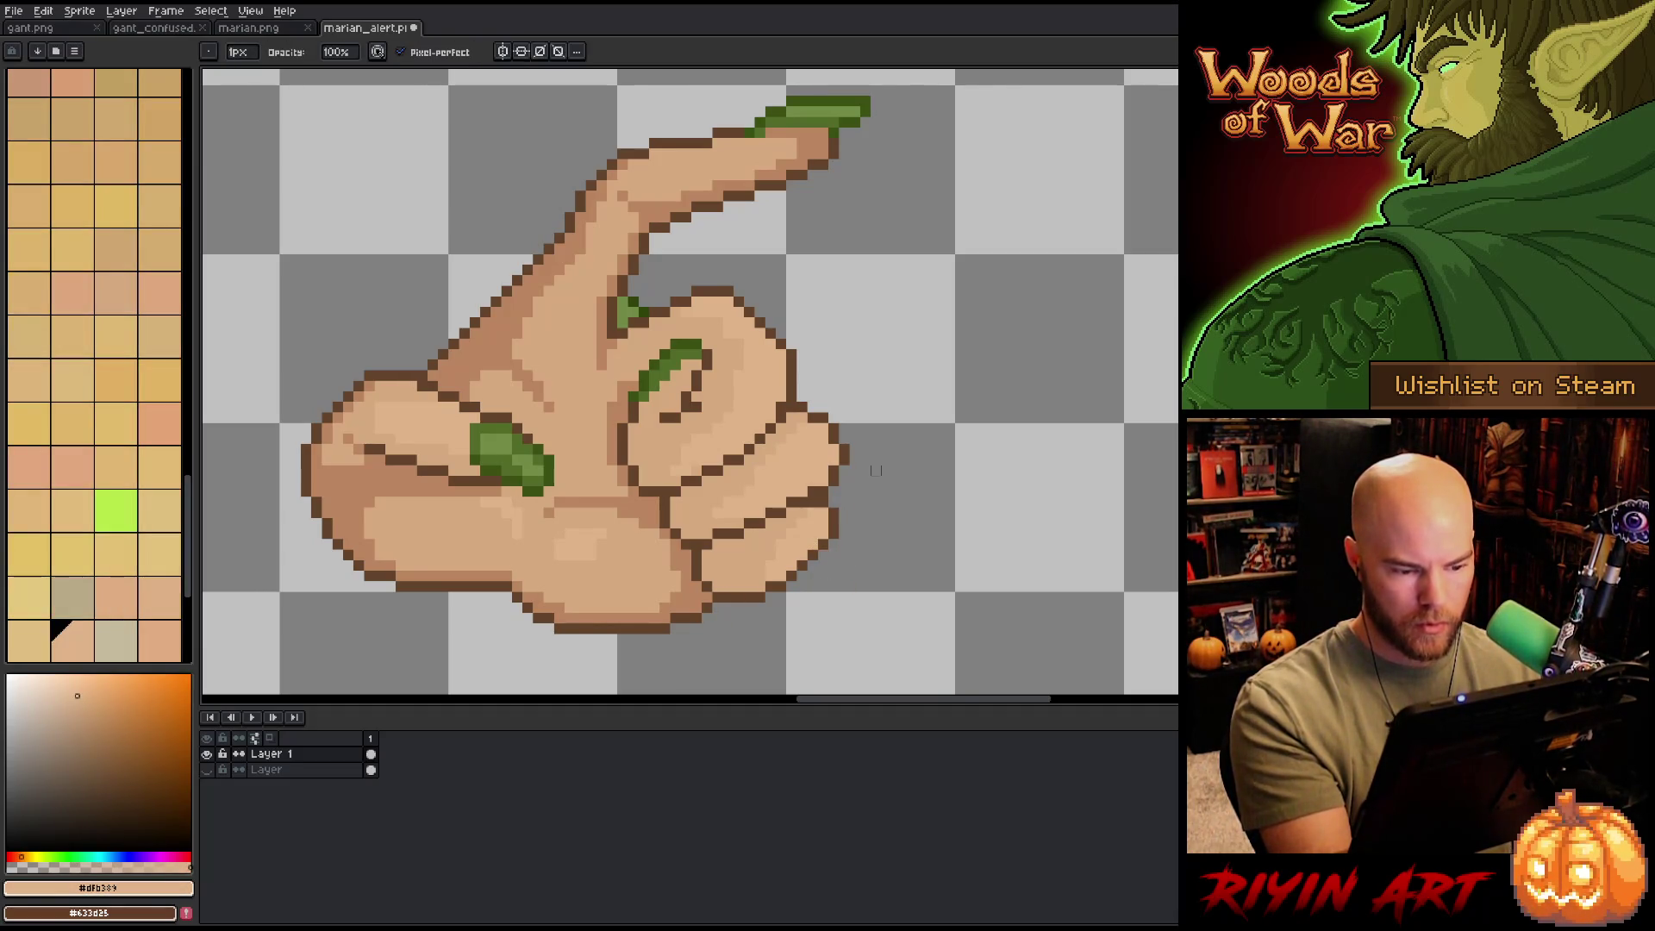
{"action": "left_click", "coordinate": [840, 483], "text": "alt"}
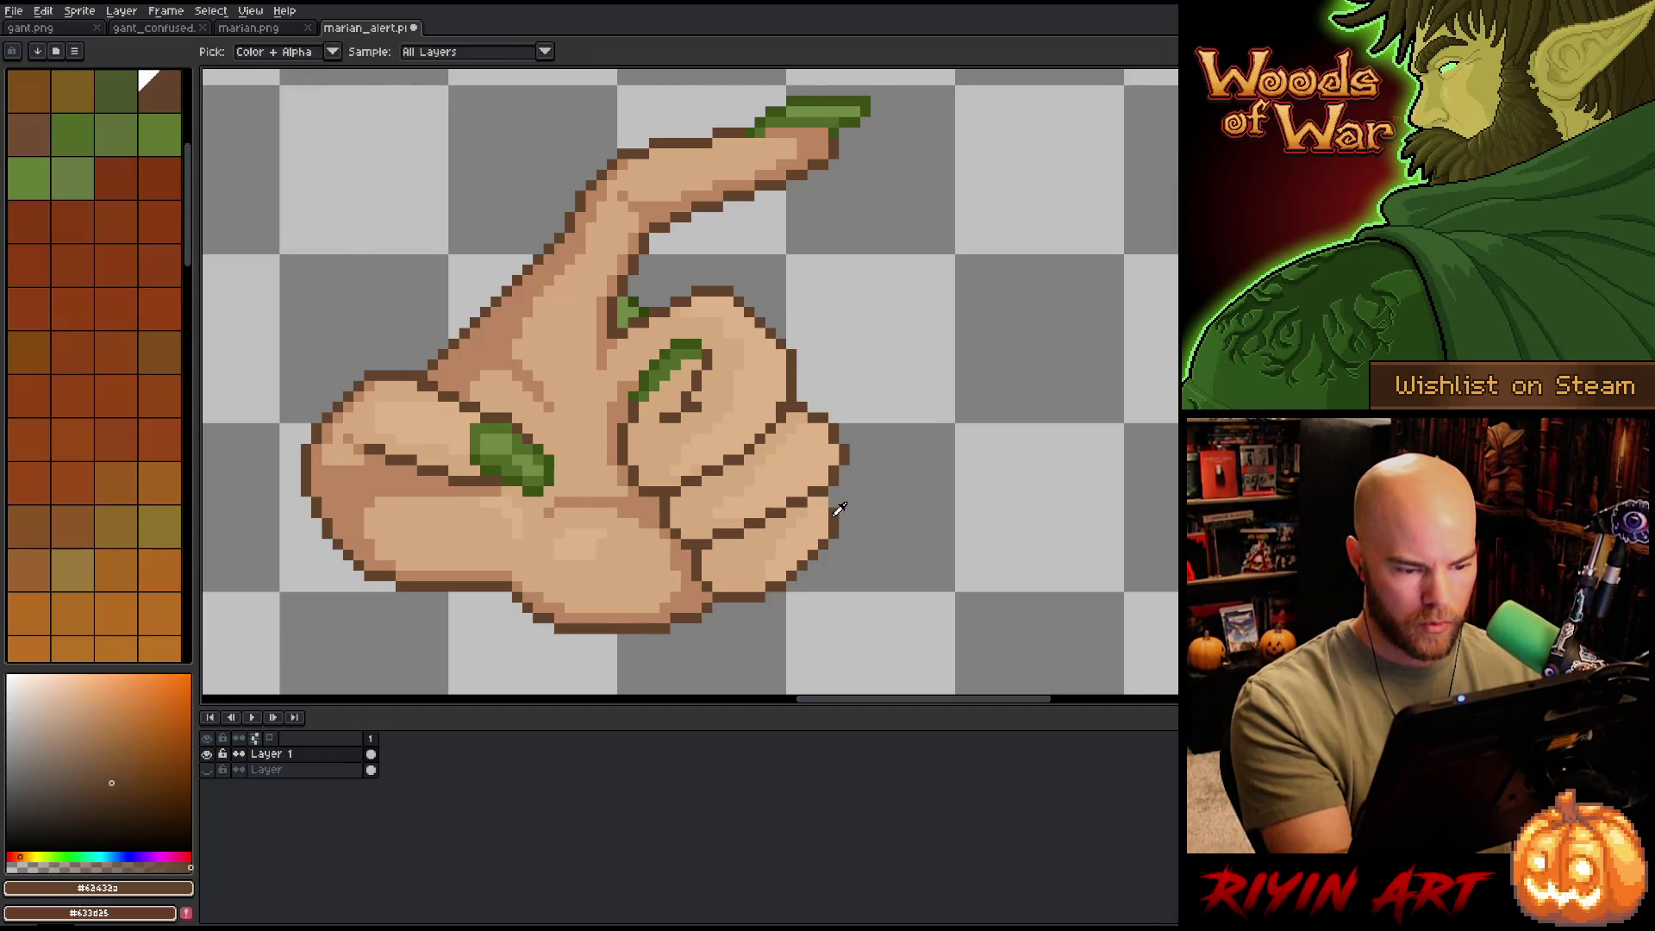
{"action": "key", "text": "e"}
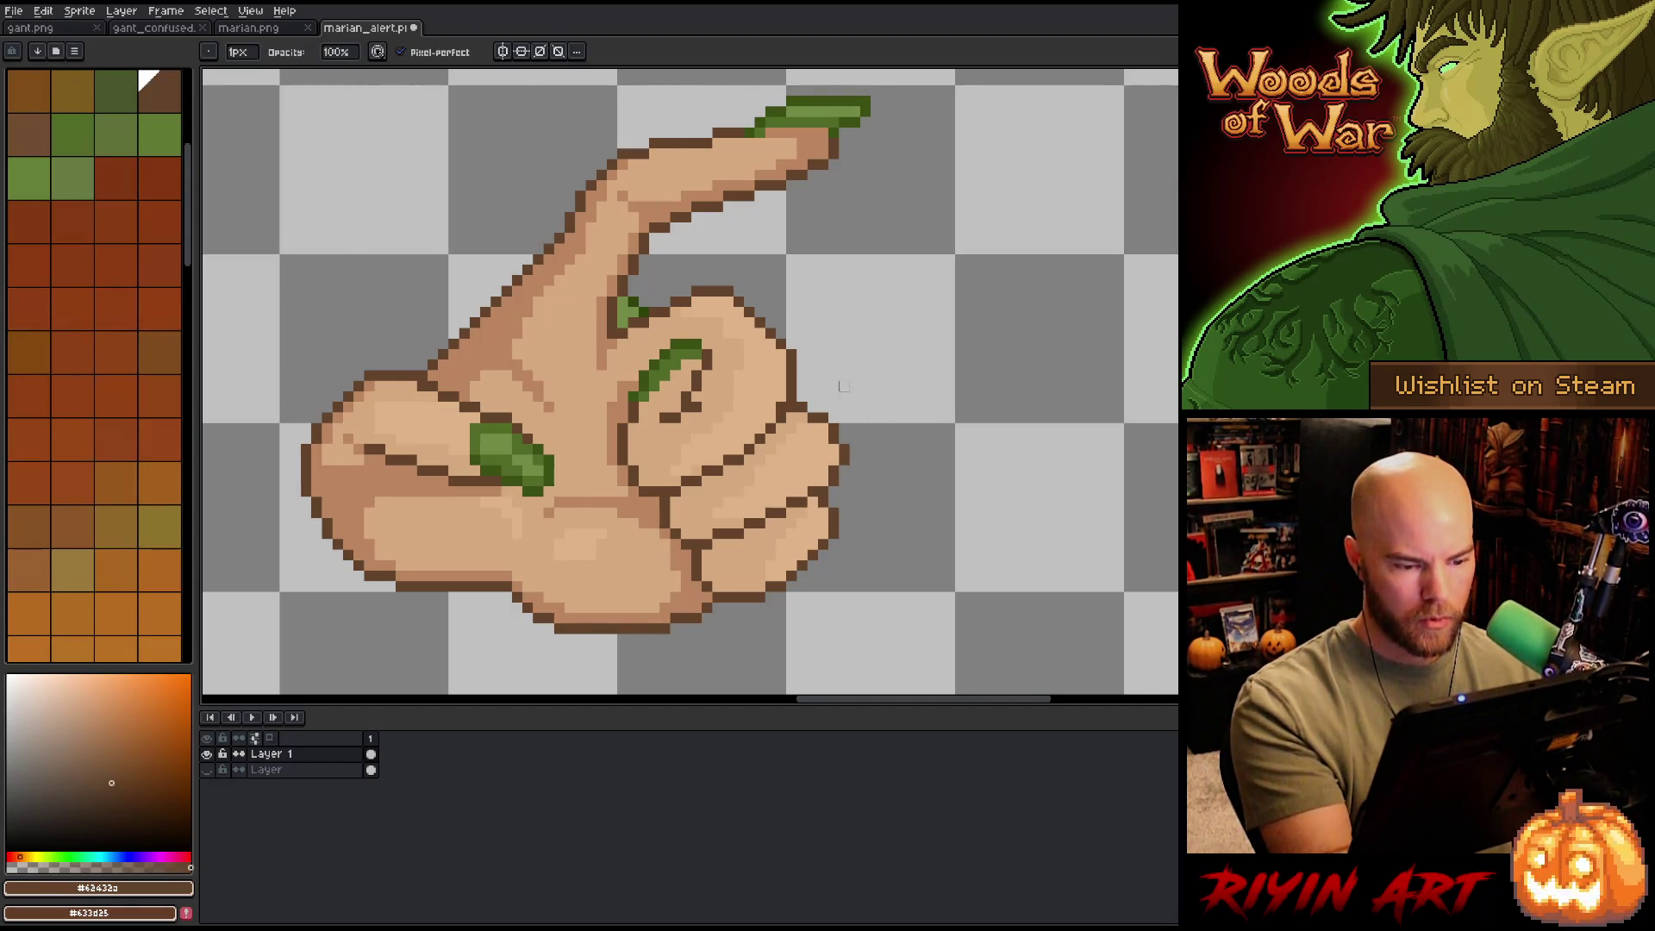
{"action": "key", "text": "b"}
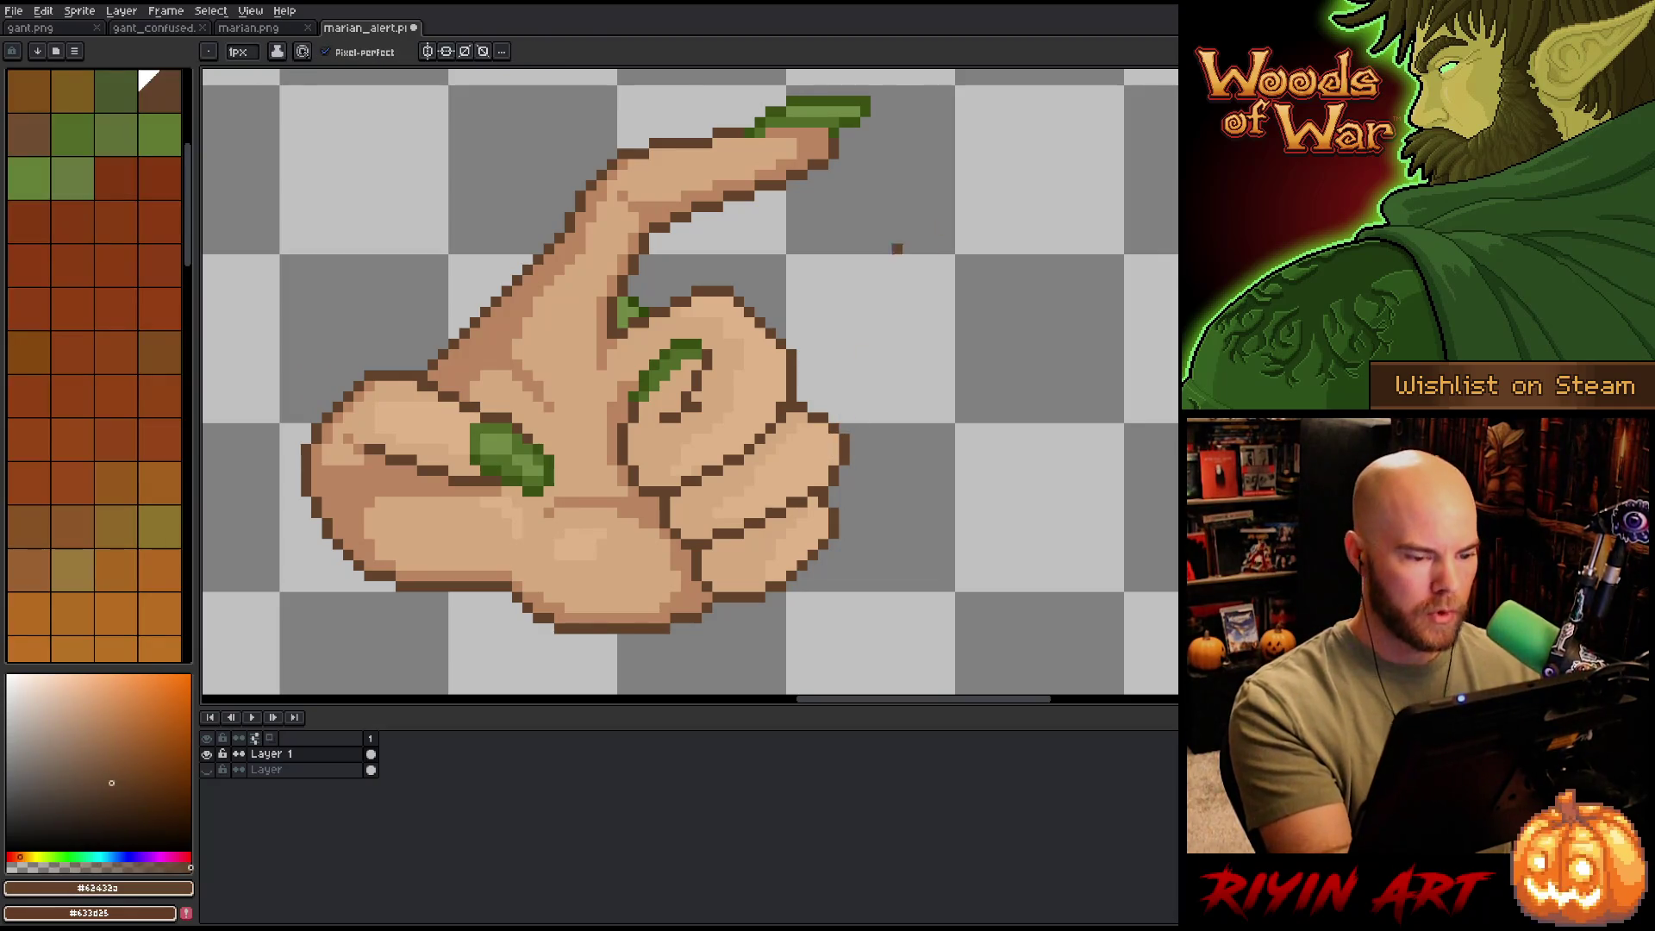
{"action": "left_click", "coordinate": [767, 388], "text": "alt"}
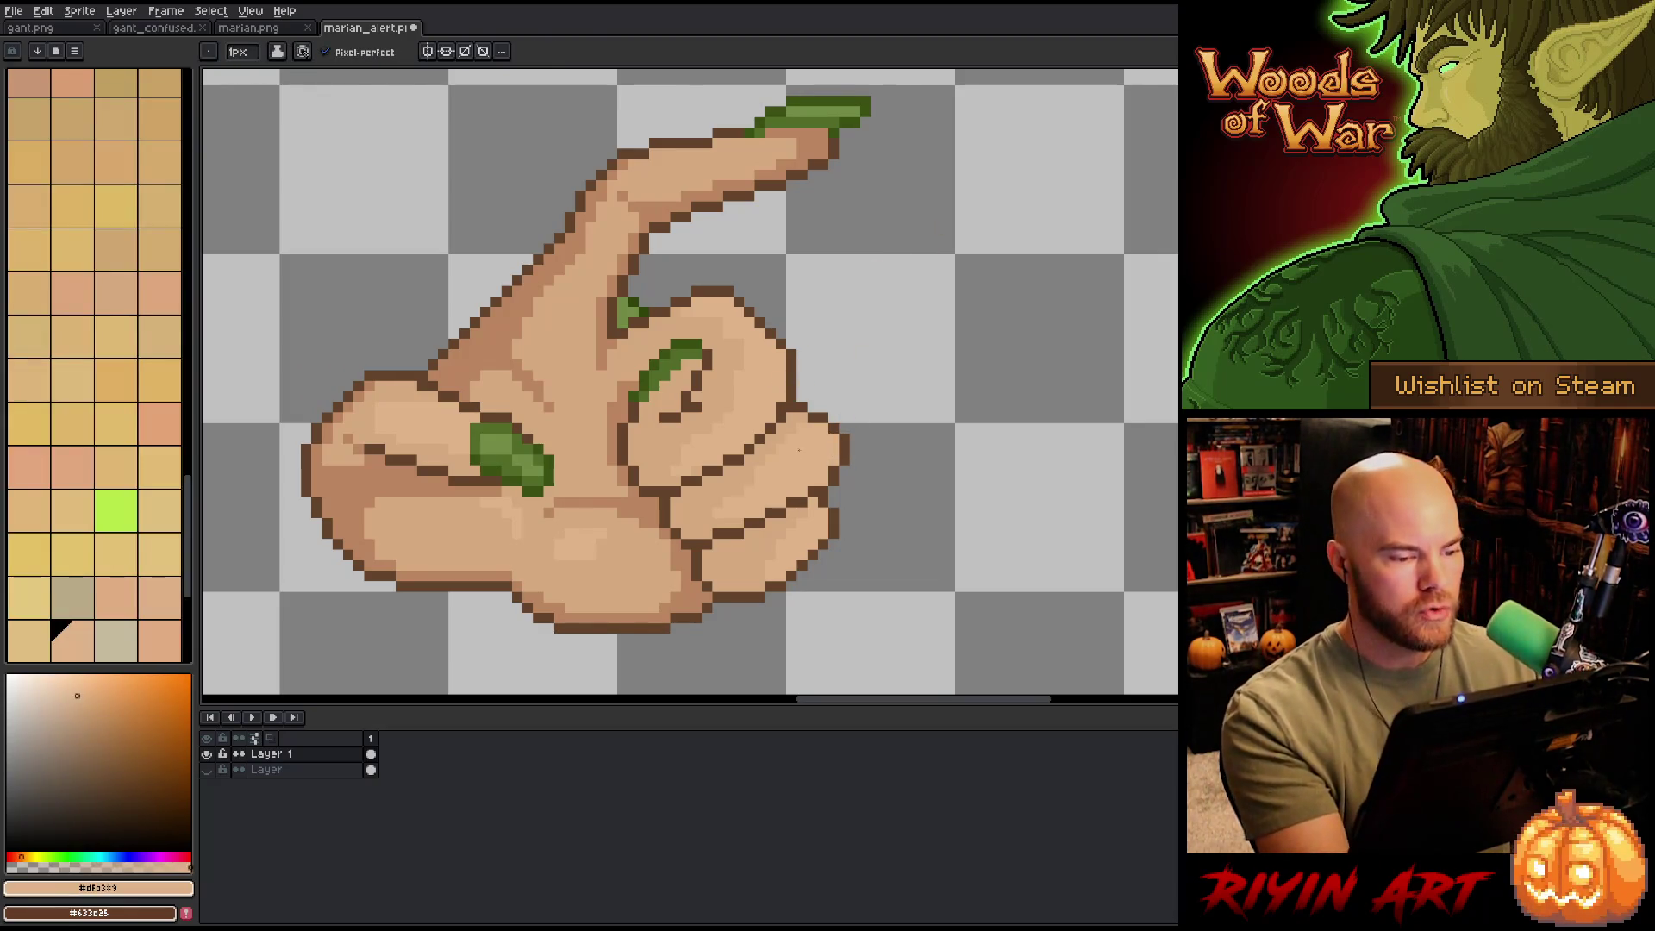
{"action": "left_click", "coordinate": [781, 353], "text": "alt"}
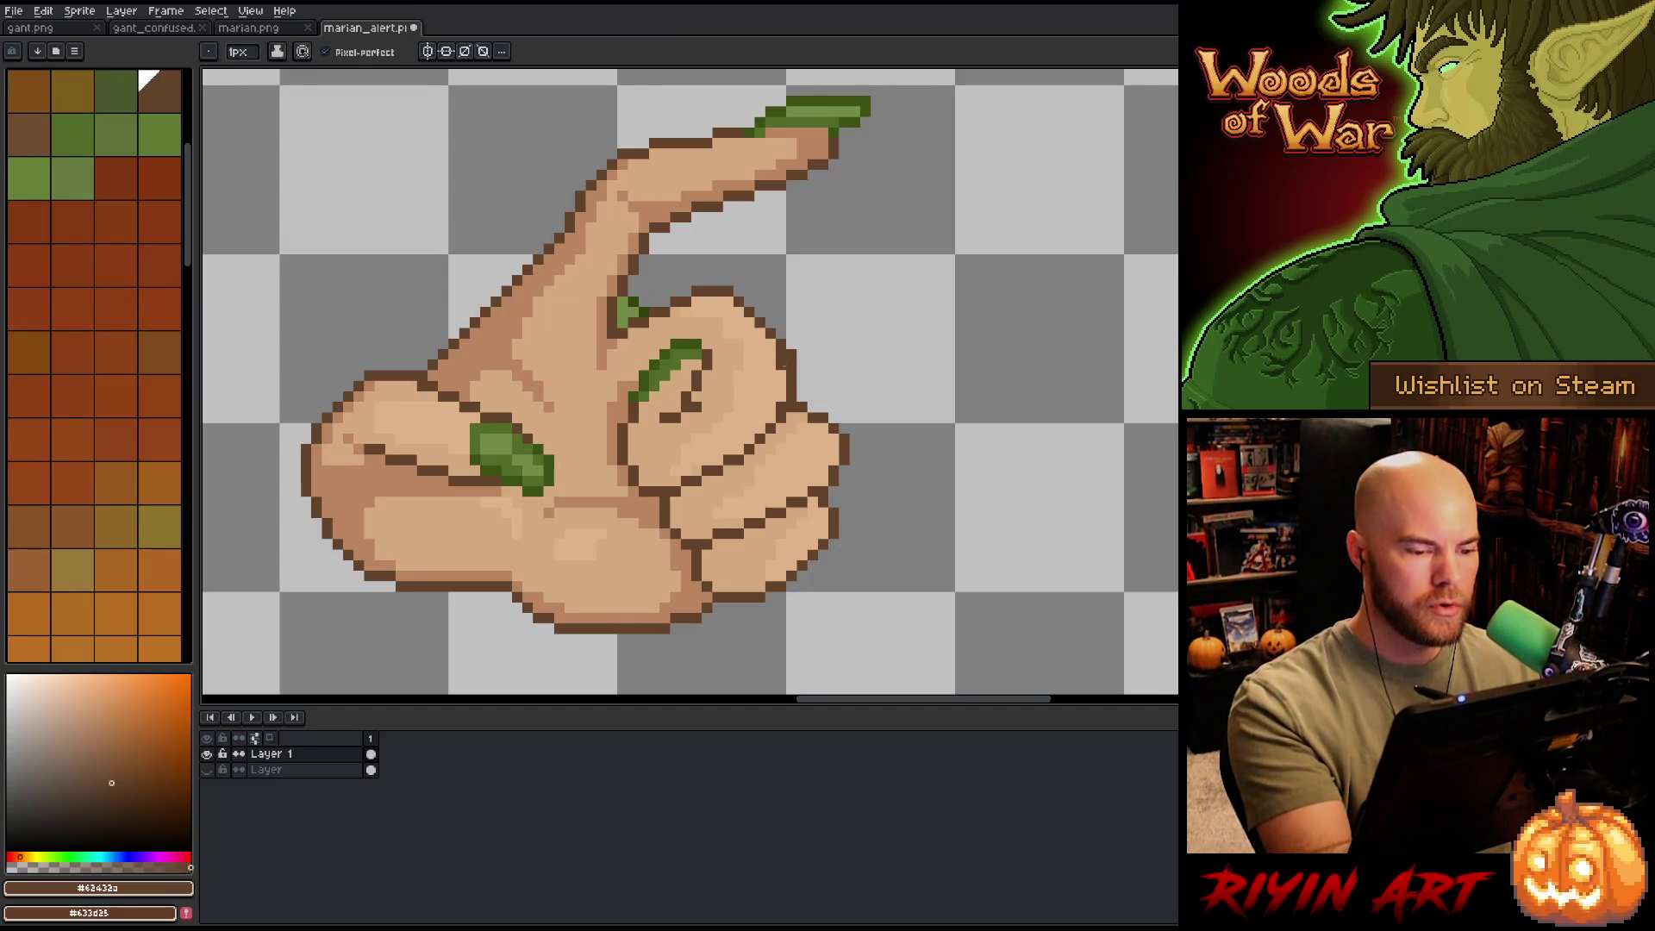
- Erase and repaint stray outline pixels along the thumb's right edge with skin #d6a37e
{"action": "key", "text": "e"}
{"action": "key", "text": "b"}
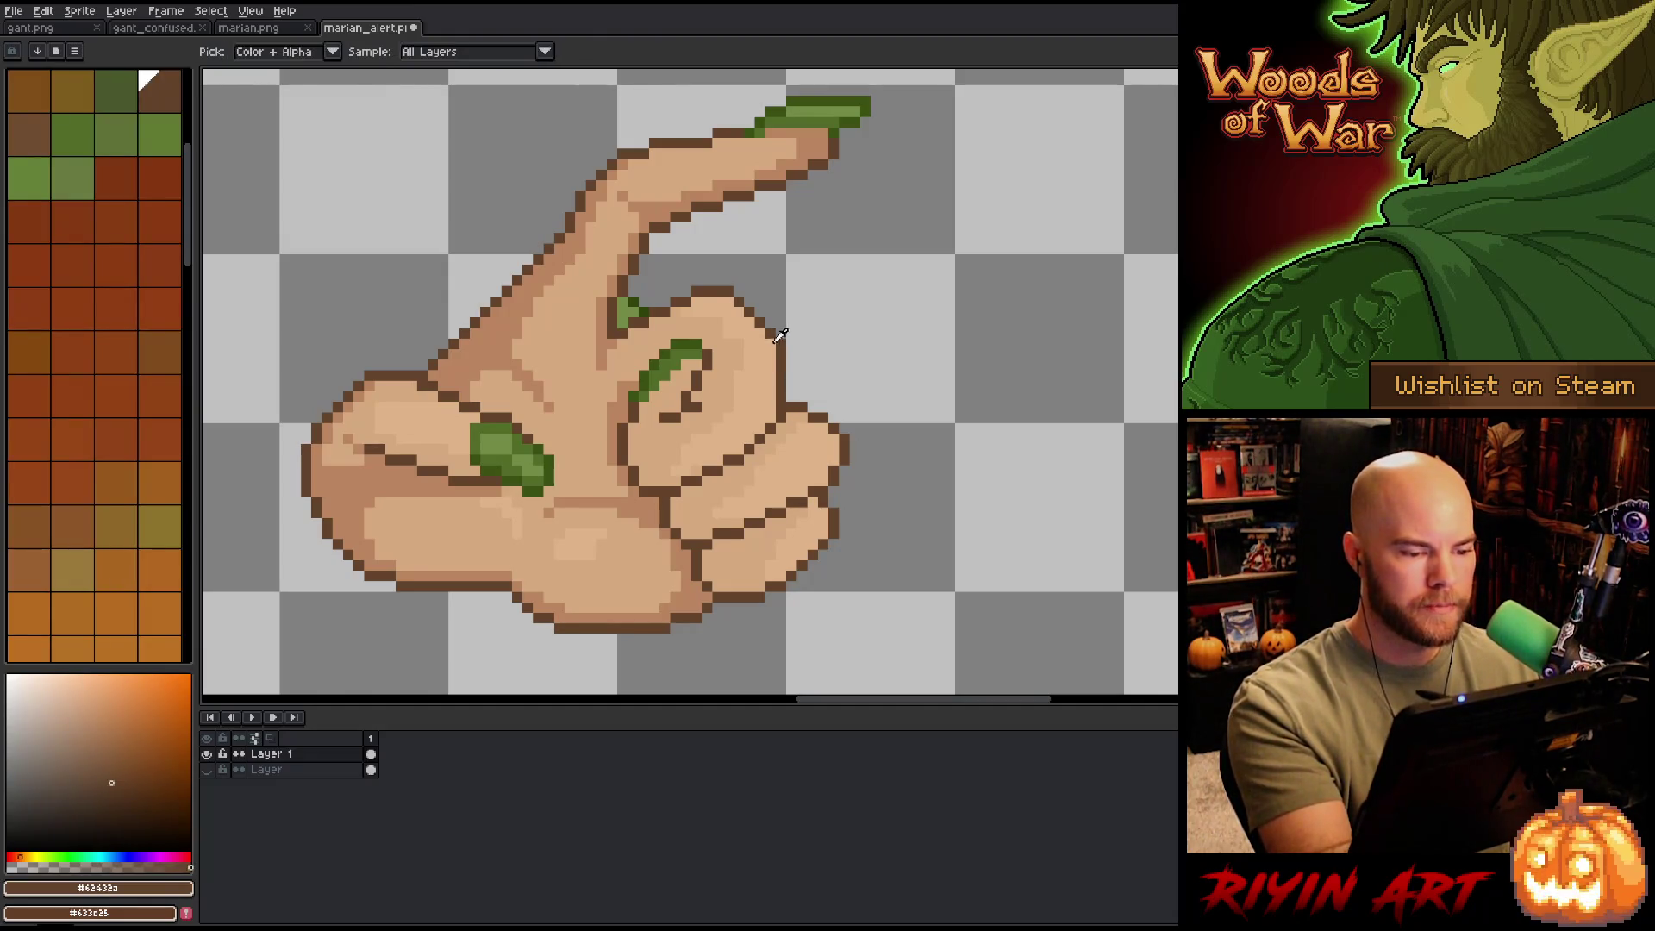
{"action": "left_click", "coordinate": [738, 358], "text": "alt"}
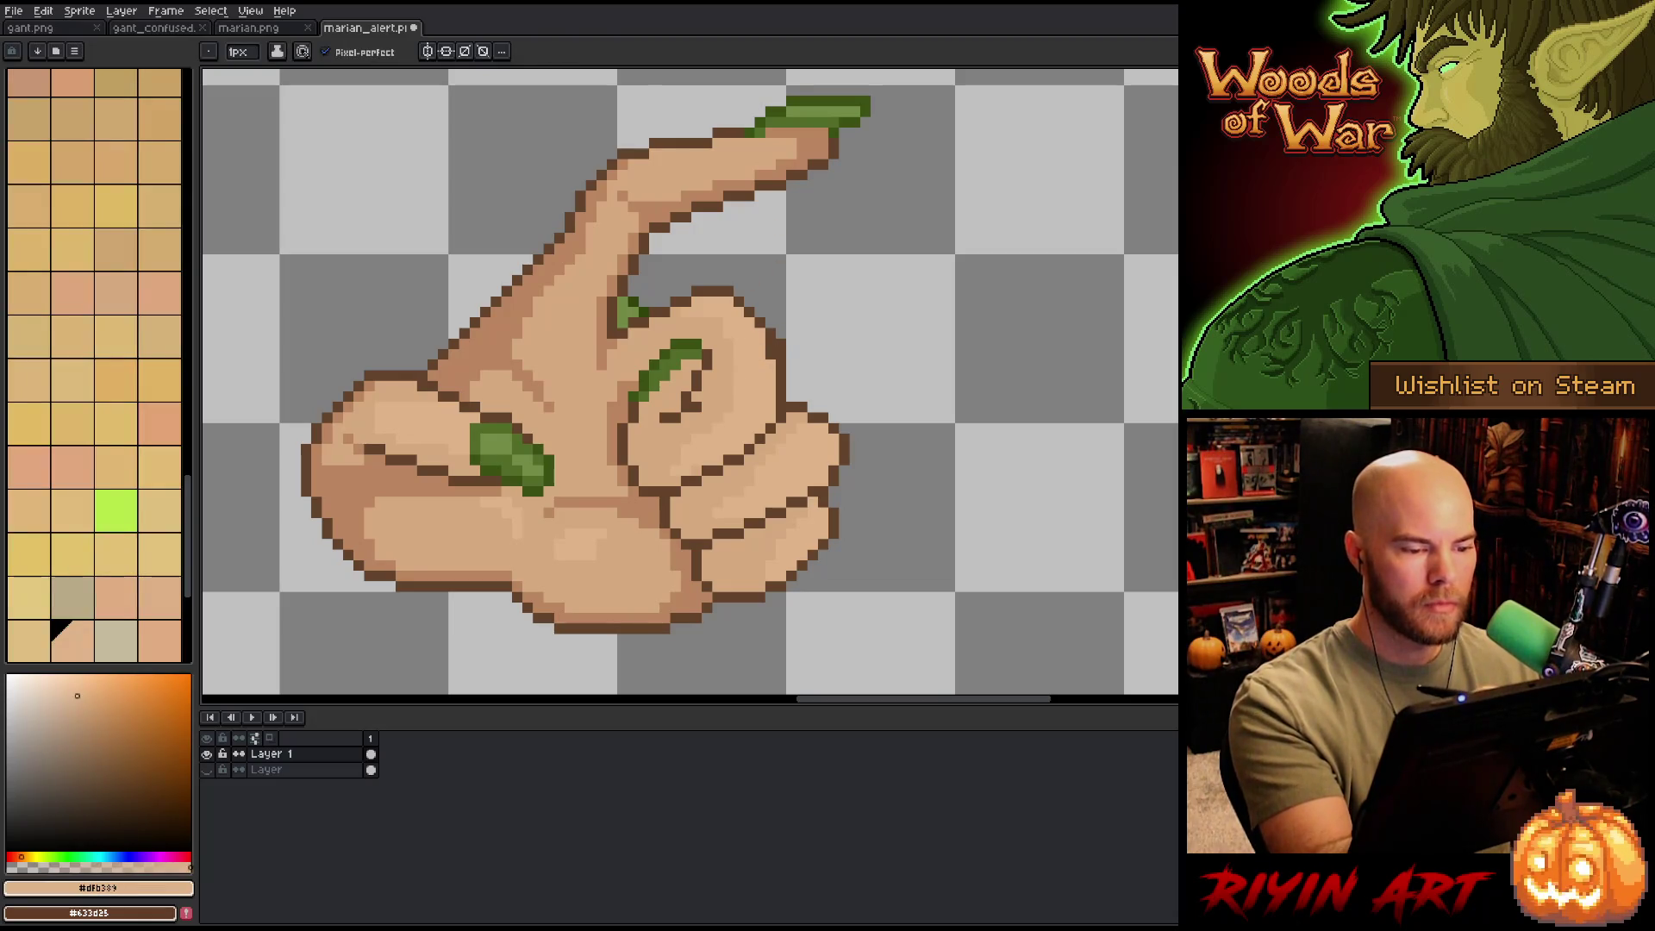
{"action": "key", "text": "e"}
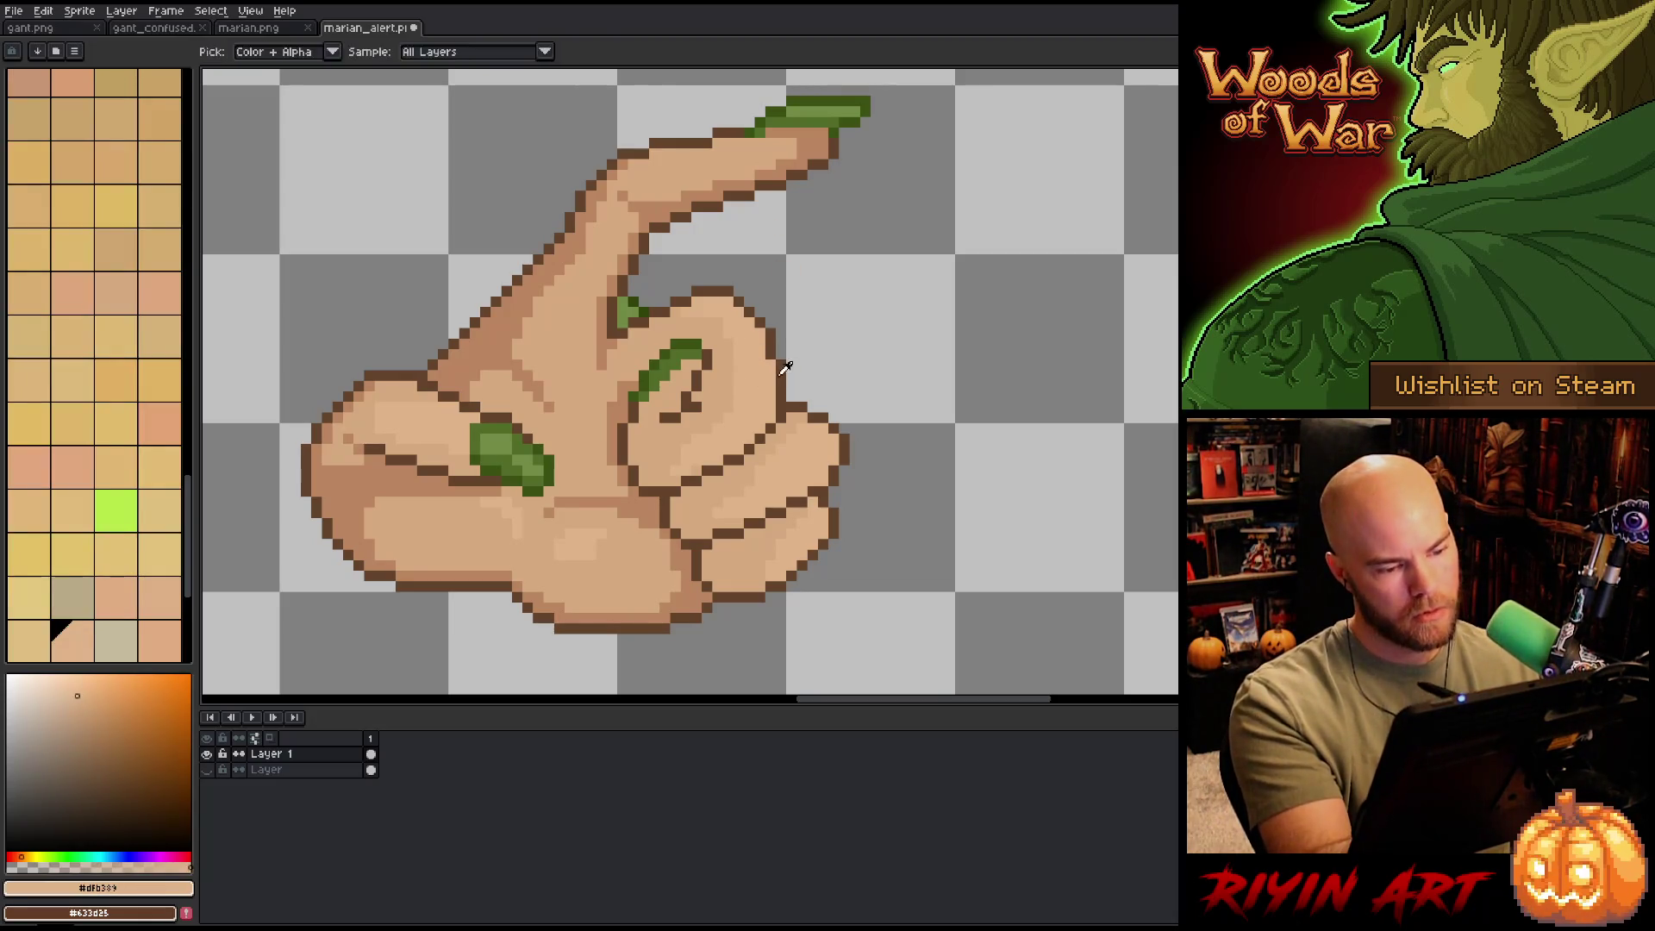
{"action": "left_click", "coordinate": [783, 325], "text": "alt"}
{"action": "left_click", "coordinate": [775, 368], "text": "alt"}
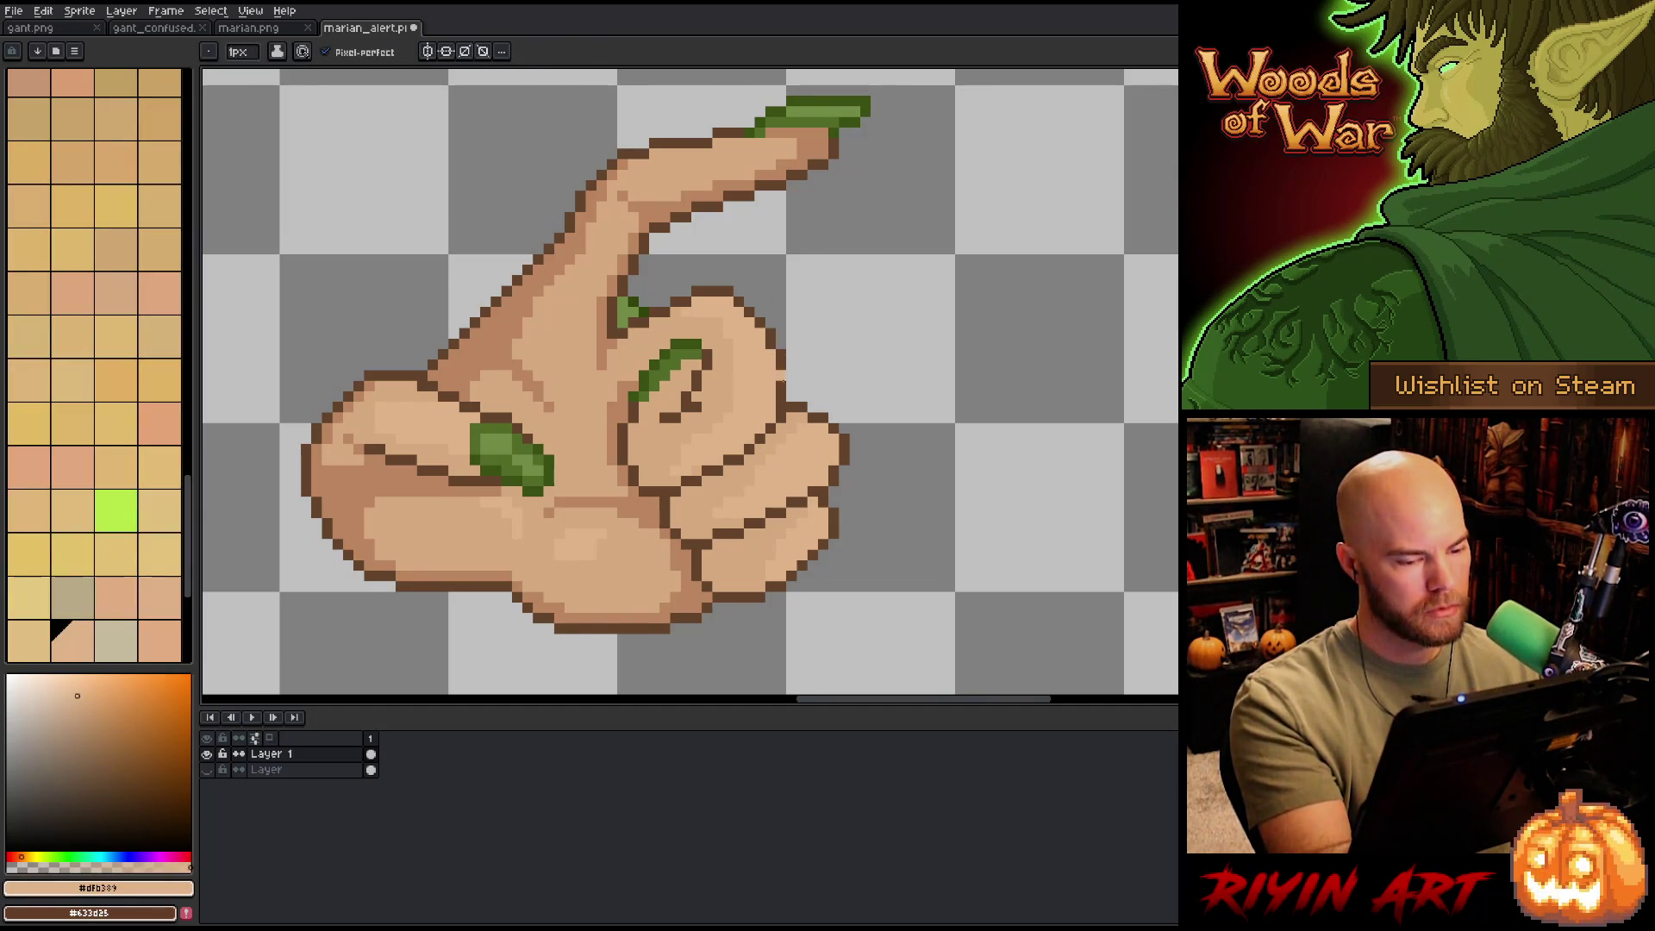
{"action": "left_click", "coordinate": [781, 366], "text": "alt"}
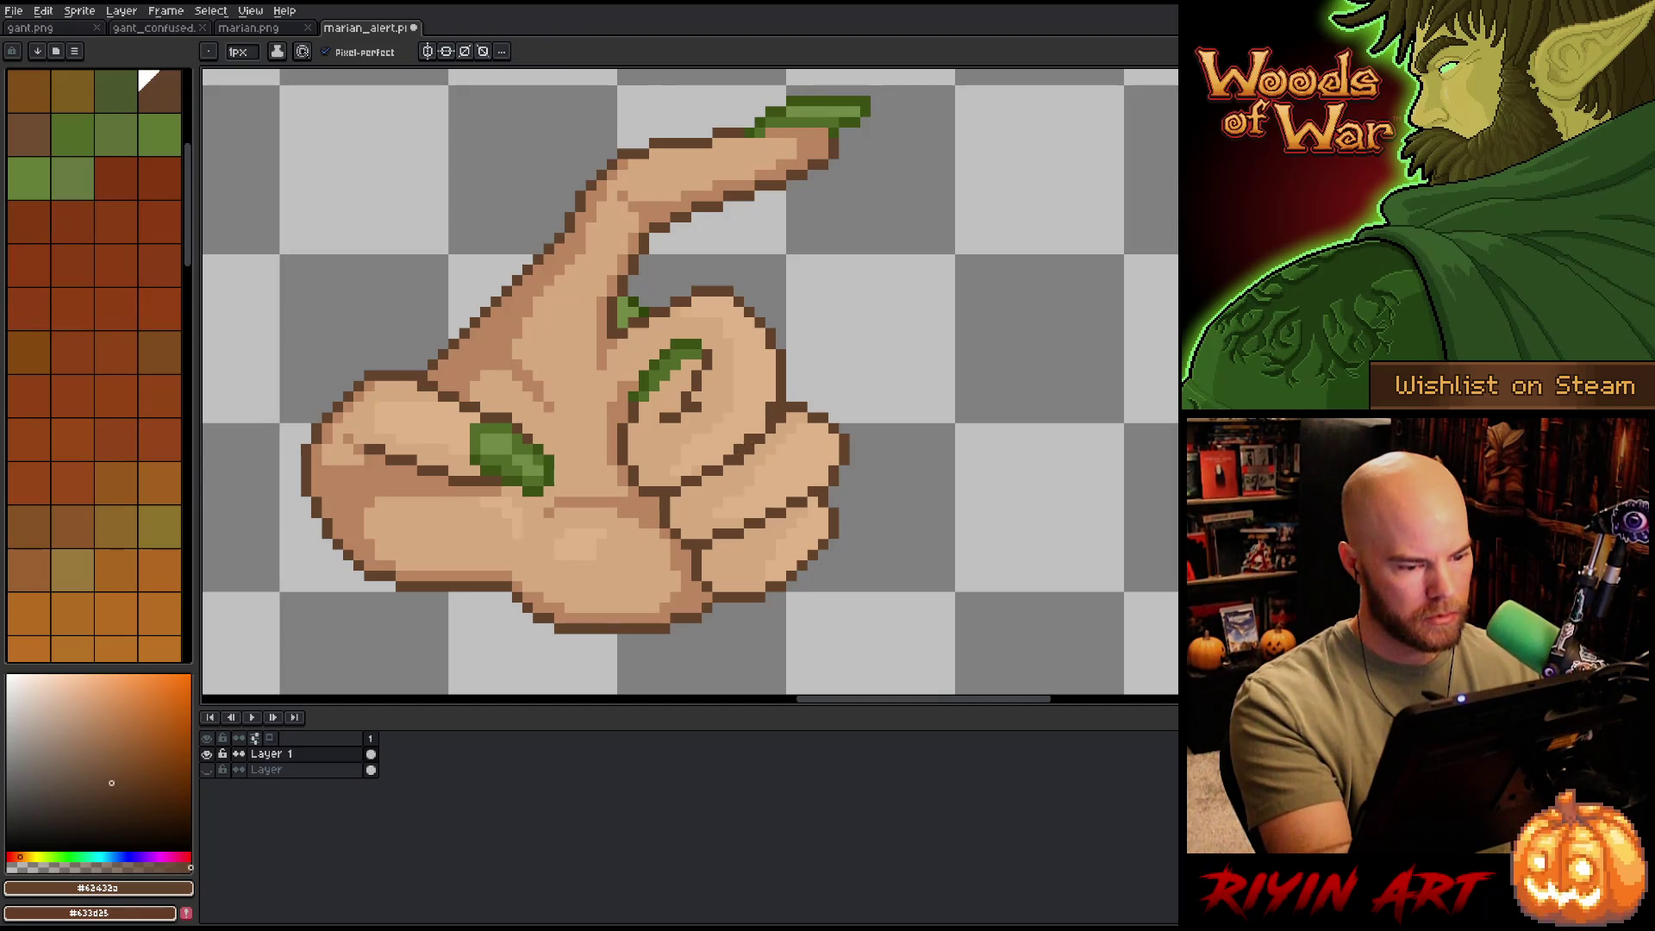
{"action": "left_click", "coordinate": [749, 443], "text": "alt"}
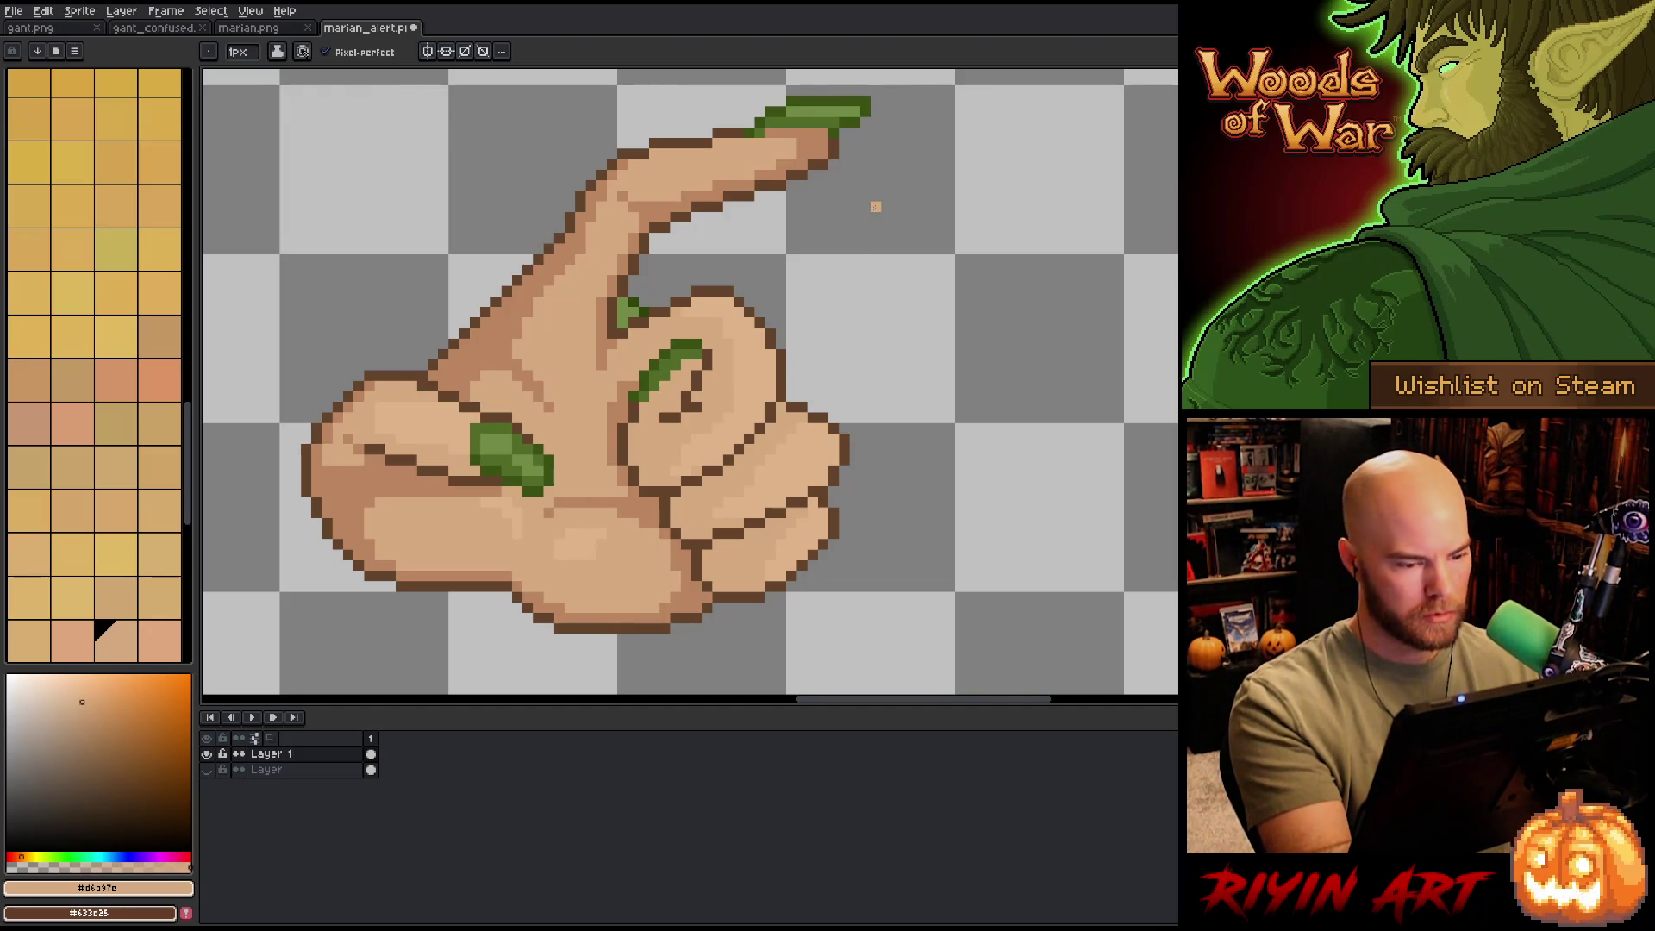
{"action": "left_click", "coordinate": [844, 443], "text": "alt"}
{"action": "key", "text": "ctrl+z"}
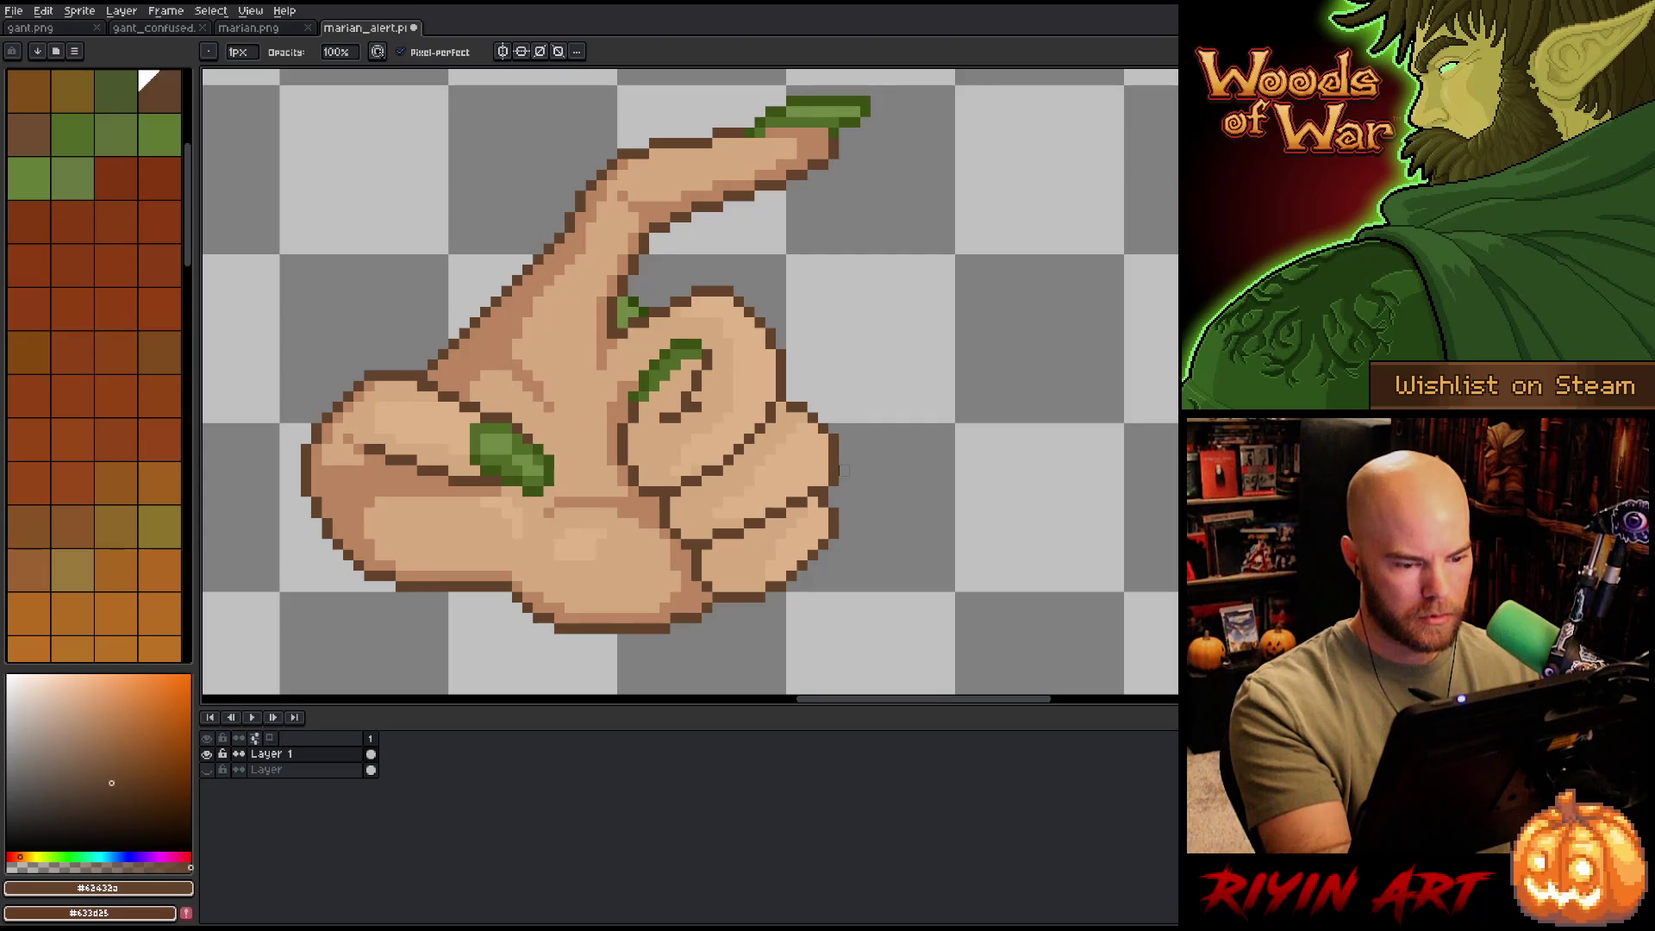
{"action": "key", "text": "e"}
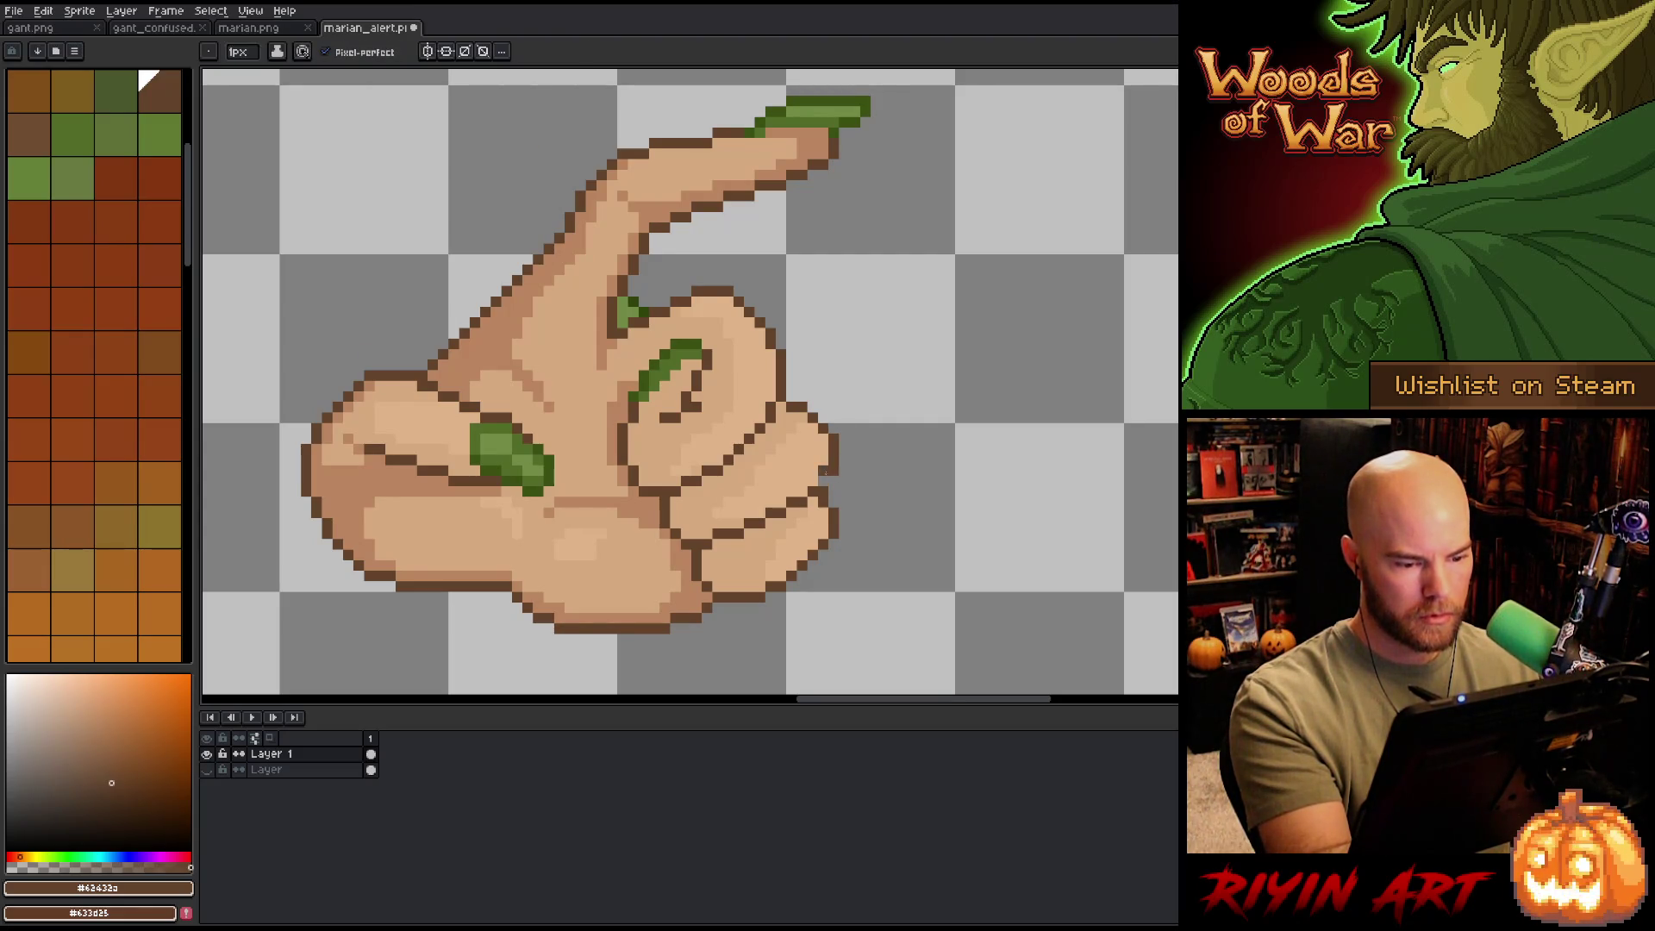
{"action": "key", "text": "b"}
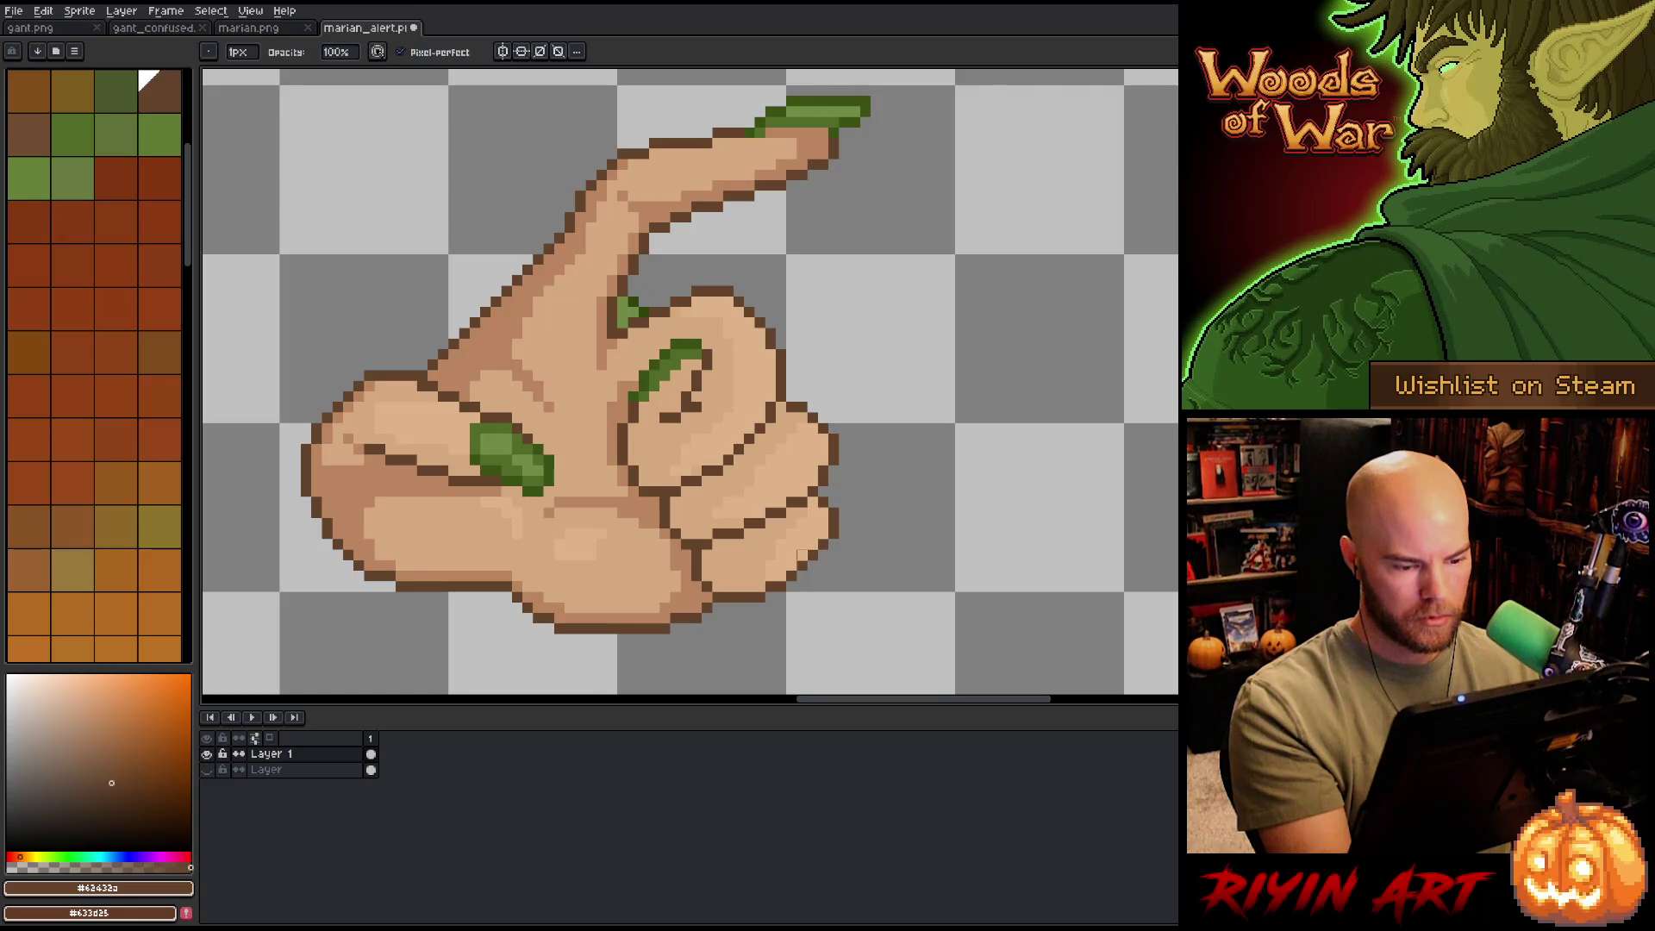
{"action": "key", "text": "e"}
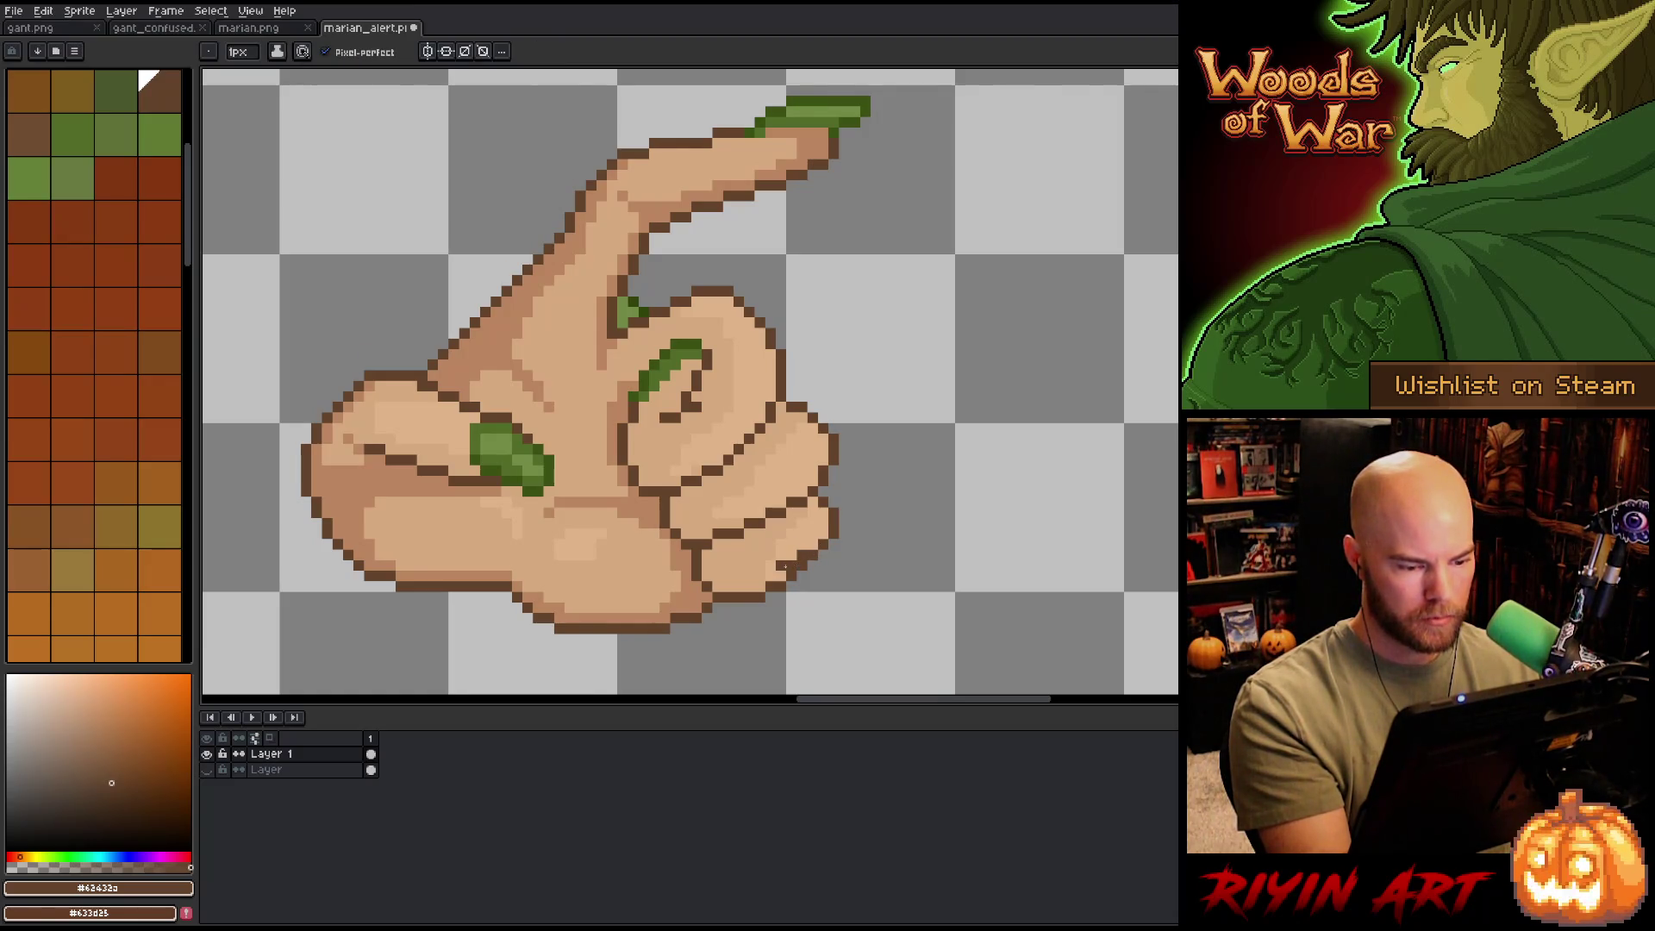
{"action": "key", "text": "b"}
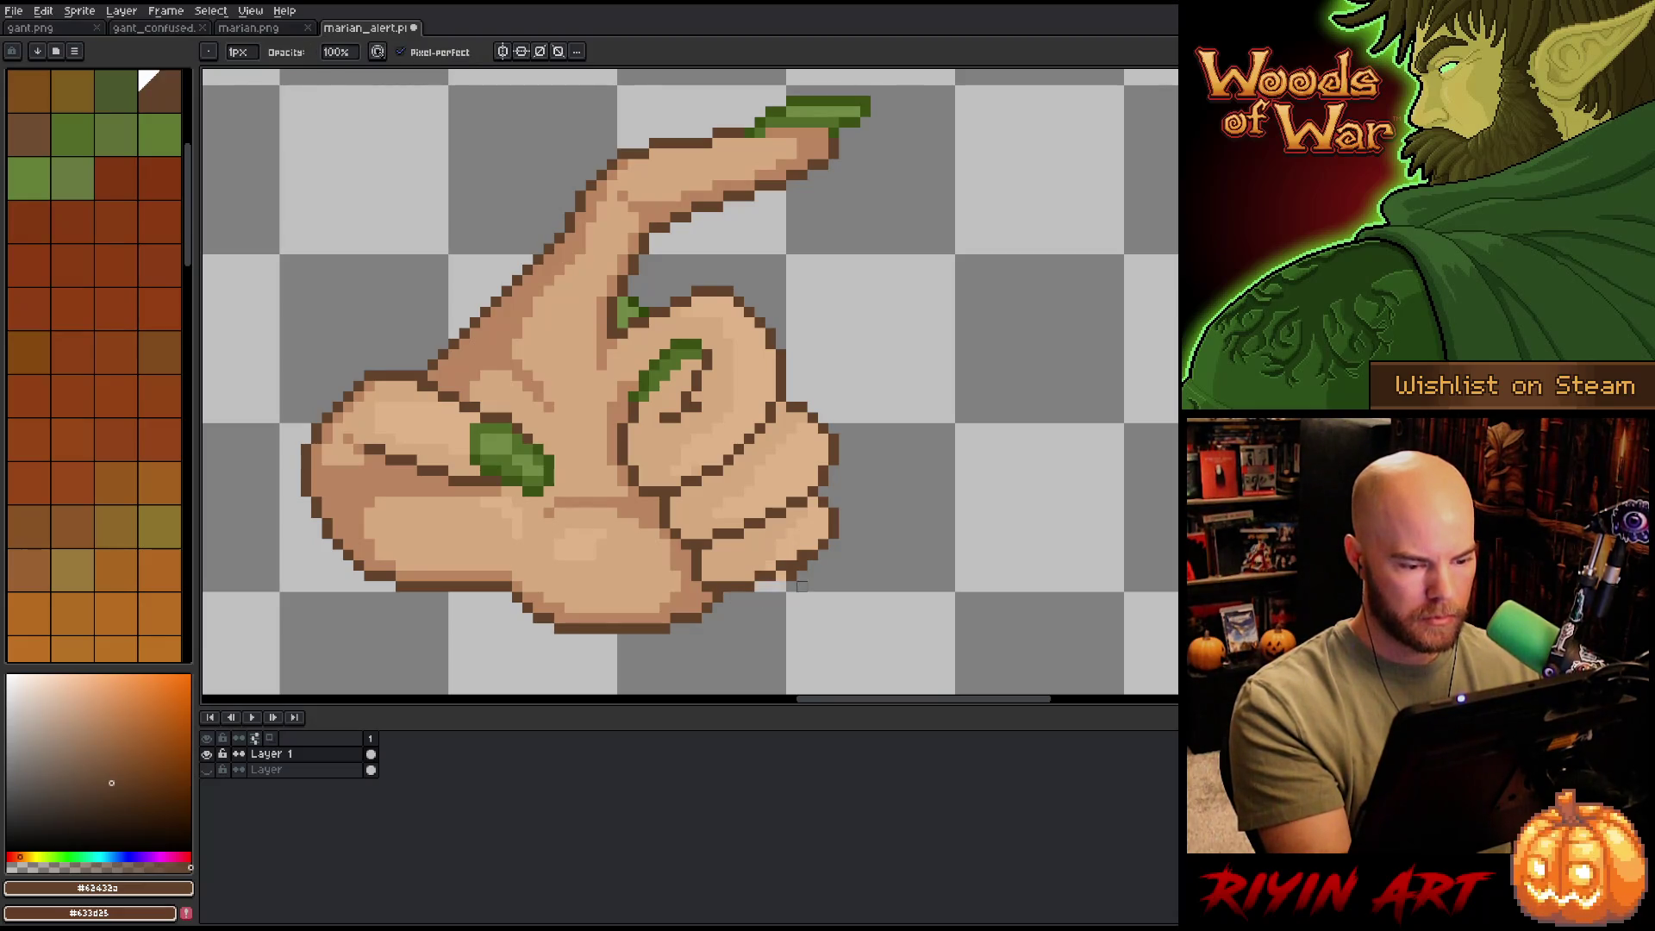
- Save the marian_alert sprite, fix stray and outline pixels beside the thumb, and resave
{"action": "key", "text": "ctrl+s"}
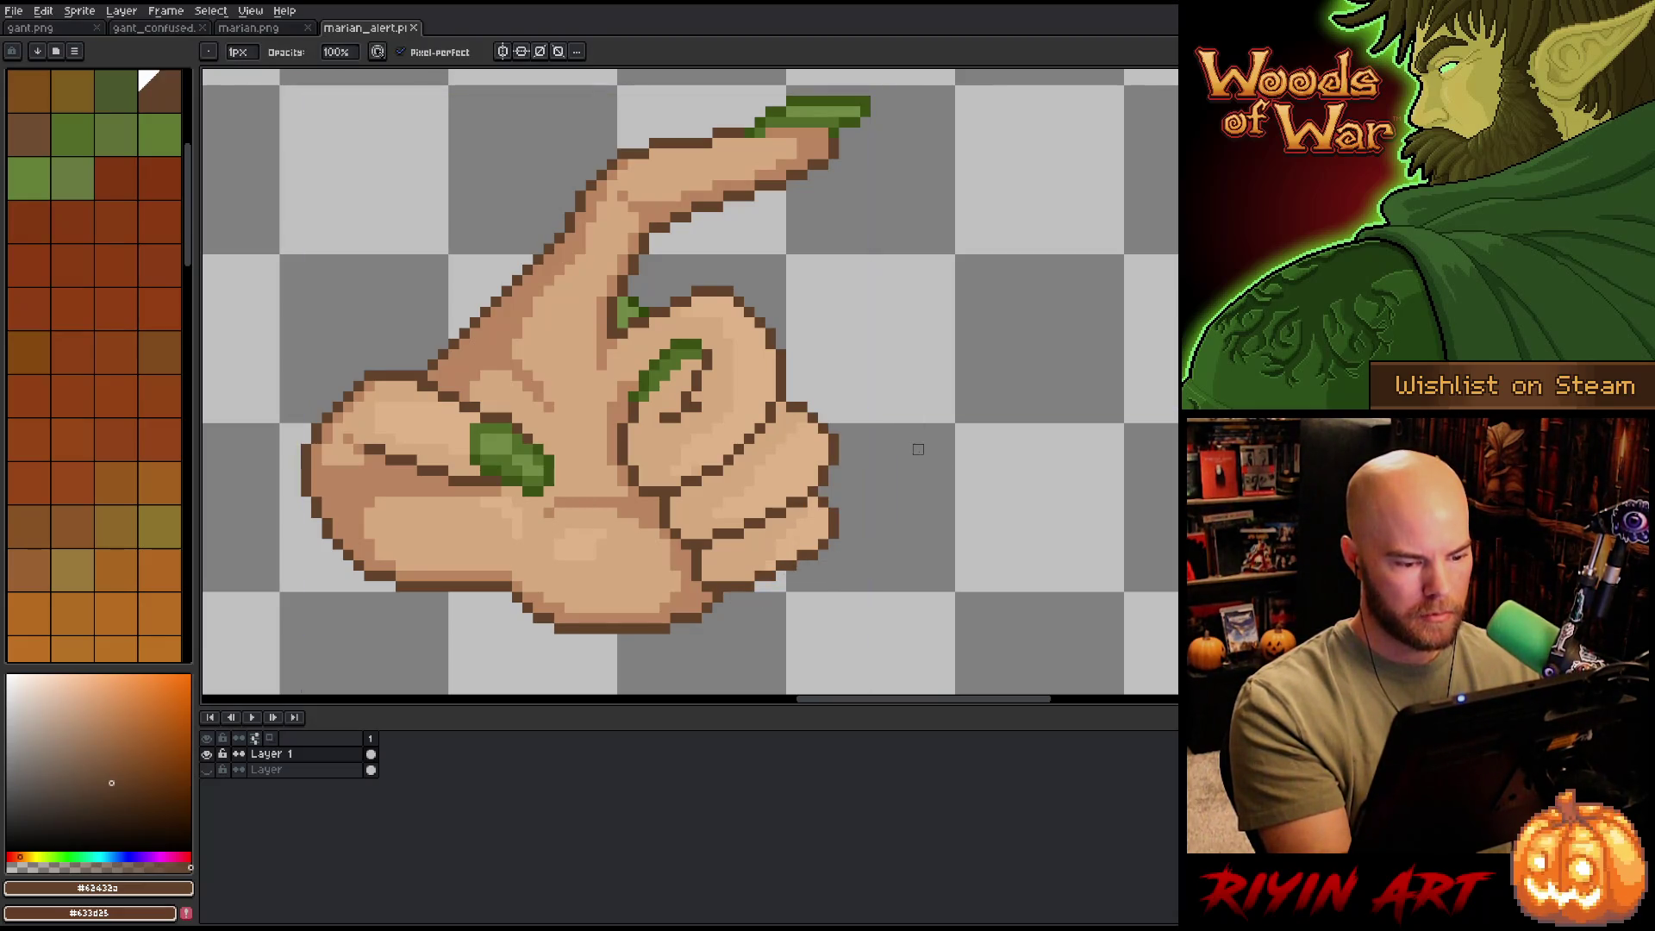
{"action": "left_click", "coordinate": [705, 577]}
{"action": "key", "text": "e"}
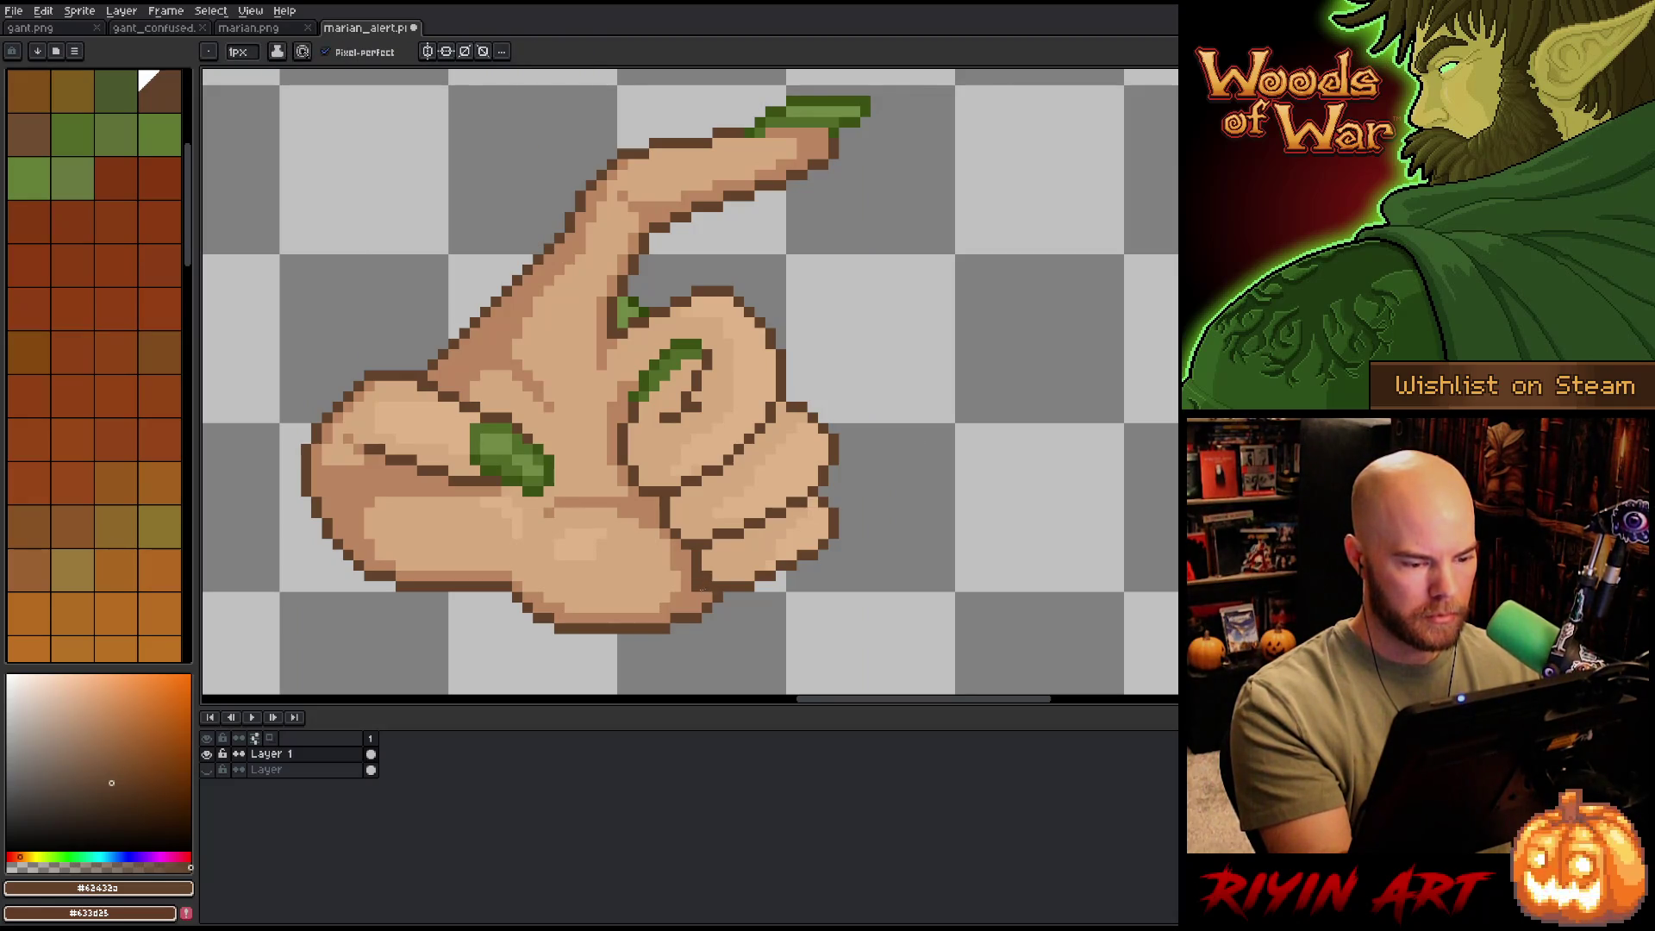
{"action": "left_click", "coordinate": [705, 586], "text": "alt"}
{"action": "key", "text": "ctrl+s"}
{"action": "key", "text": "alt"}
{"action": "left_click", "coordinate": [654, 482]}
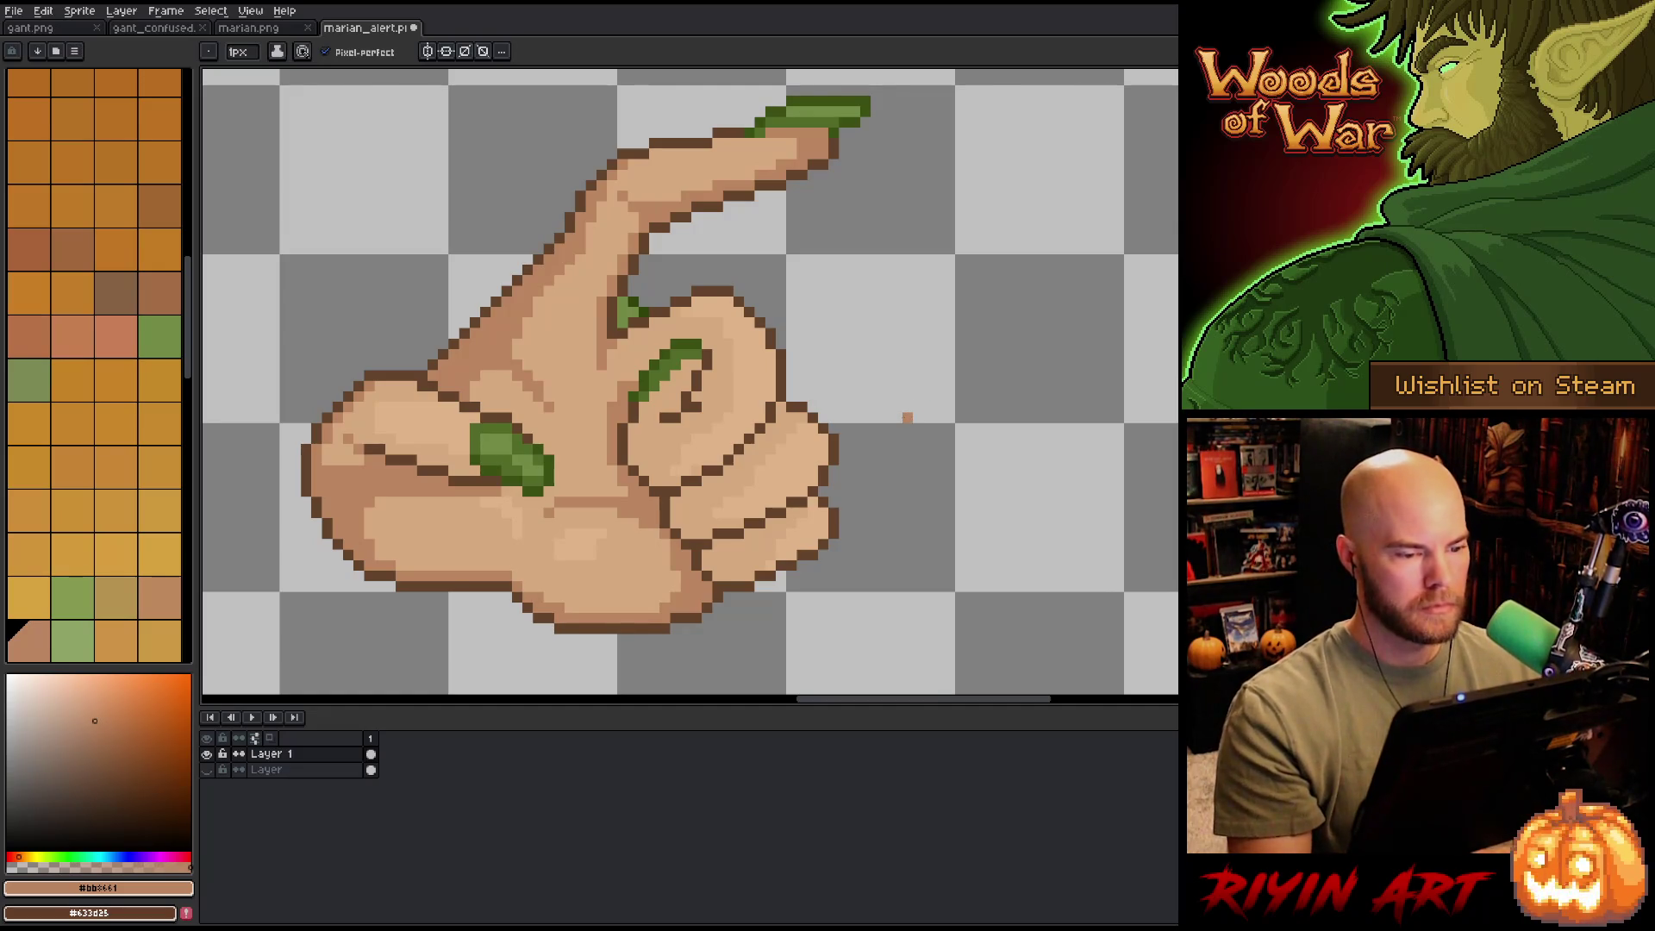
{"action": "scroll", "coordinate": [907, 417], "scroll_direction": "down", "scroll_amount": 3}
- Try a freehand selection of the lower fingertips, clear it, and pick pale skin tone #d6a97e
{"action": "scroll", "coordinate": [904, 419], "scroll_direction": "up", "scroll_amount": 3}
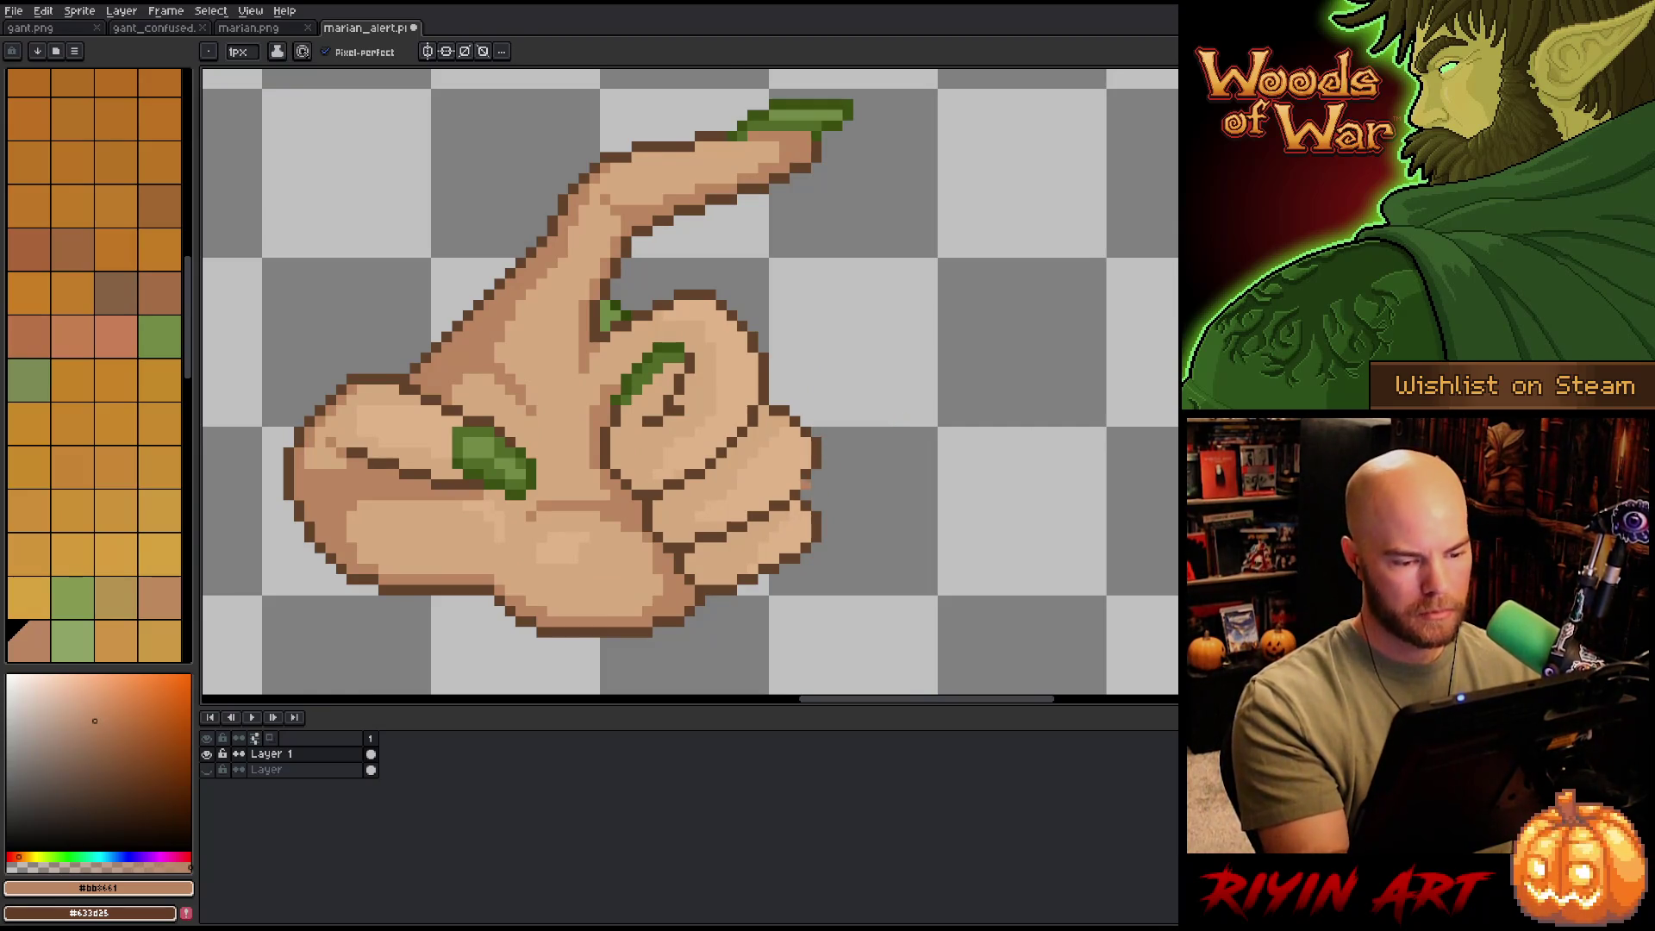
{"action": "key", "text": "m"}
{"action": "mouse_move", "coordinate": [704, 589]}
{"action": "left_mouse_down"}
{"action": "mouse_move", "coordinate": [802, 571]}
{"action": "mouse_move", "coordinate": [854, 436]}
{"action": "left_mouse_up"}
{"action": "key", "text": "ctrl+d"}
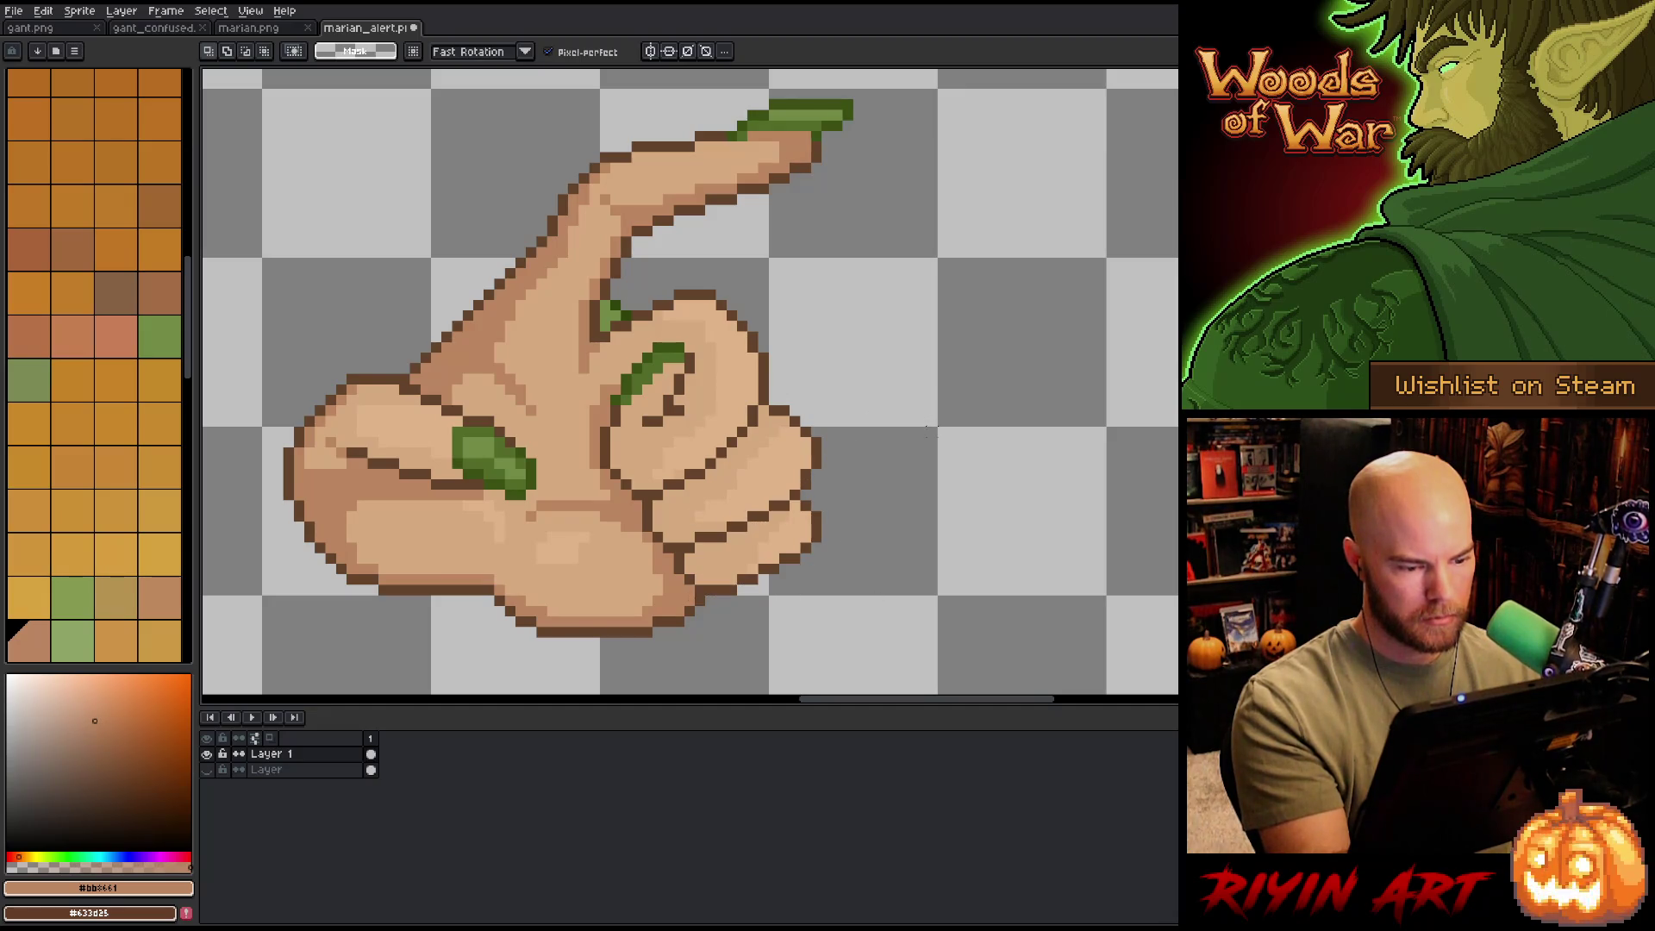
{"action": "key", "text": "b"}
{"action": "left_click", "coordinate": [795, 485], "text": "alt"}
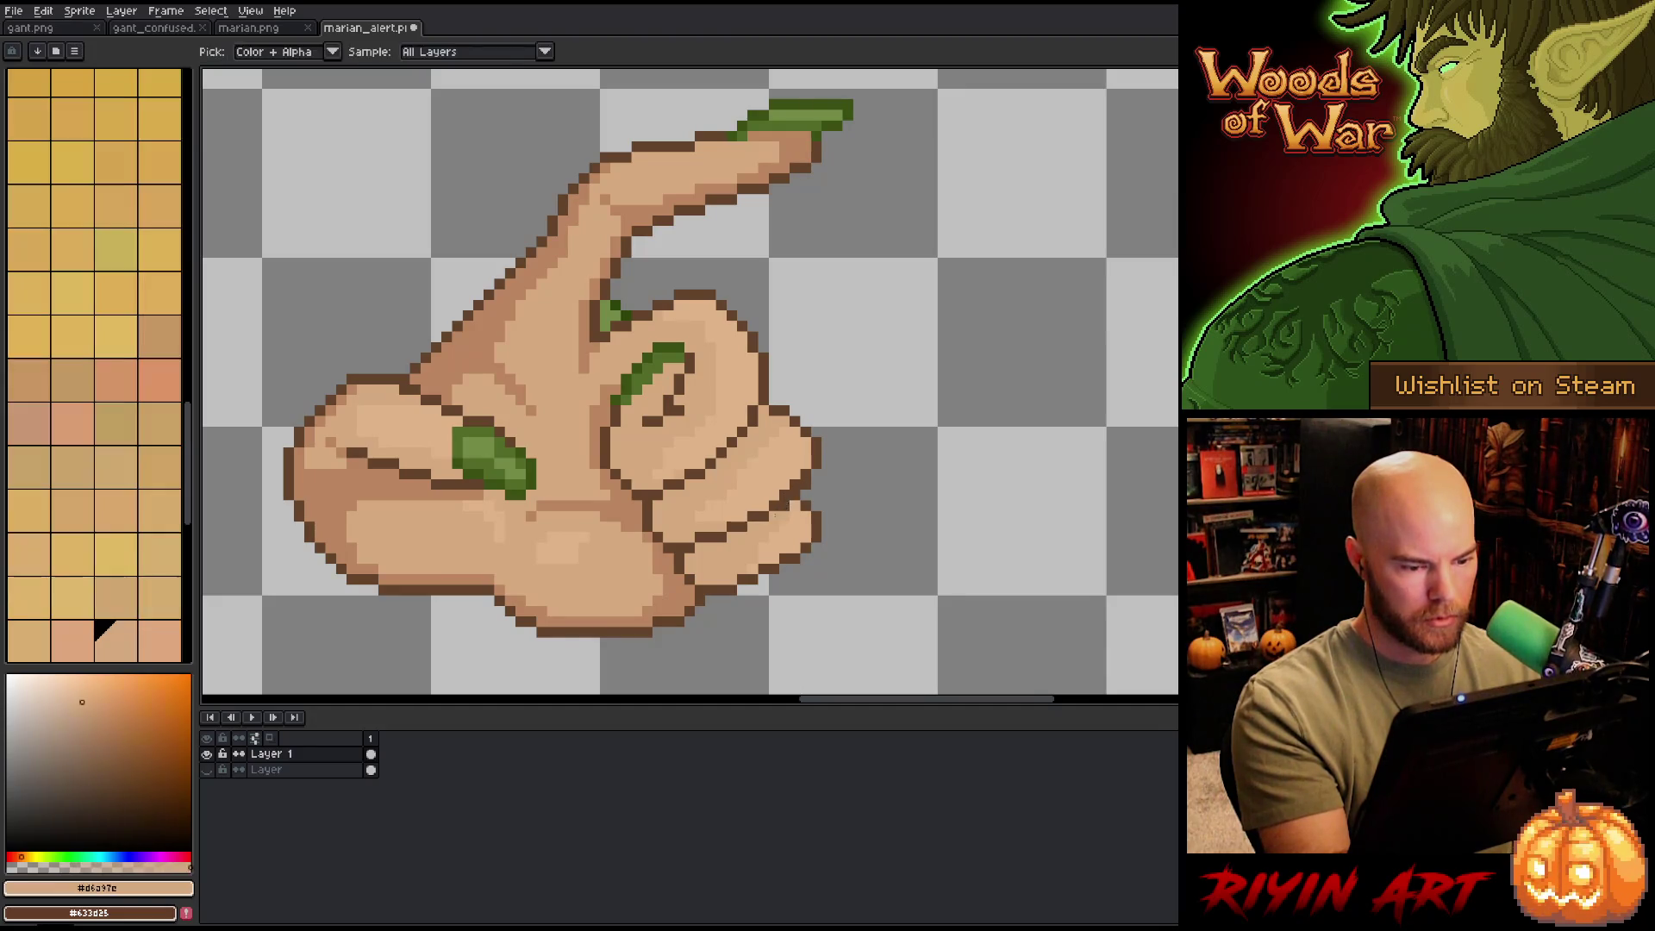
{"action": "key", "text": "e"}
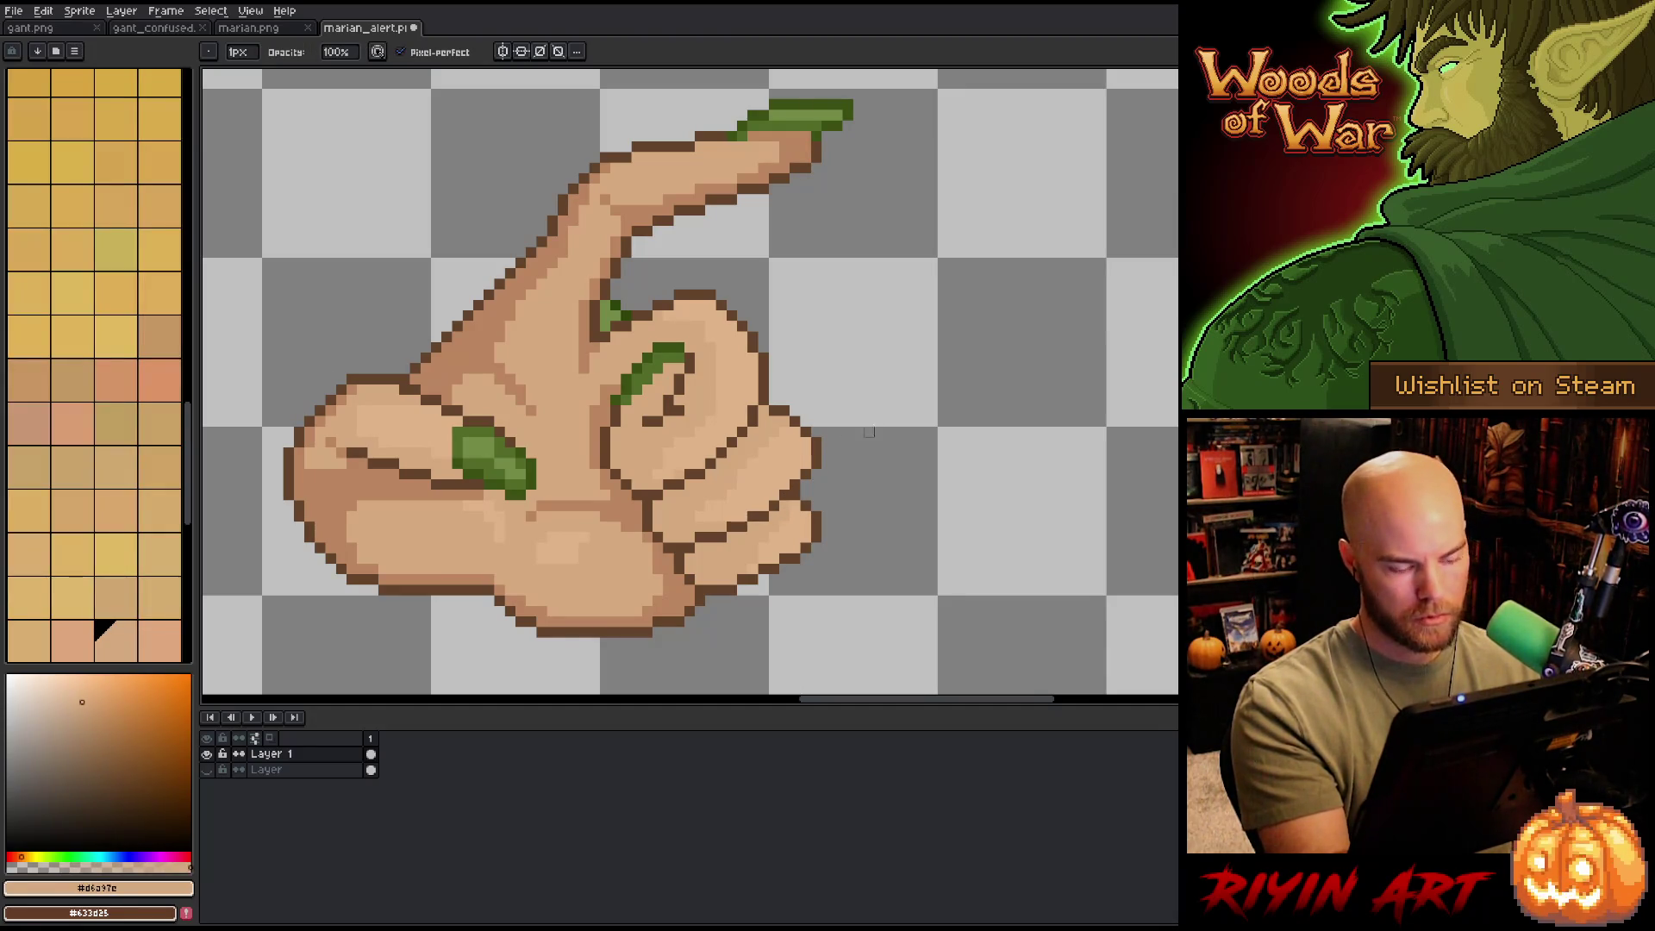
{"action": "key", "text": "m"}
- Lasso the curled fingers and shift them one pixel left and one pixel up
{"action": "mouse_move", "coordinate": [698, 591]}
{"action": "left_mouse_down"}
{"action": "mouse_move", "coordinate": [840, 517]}
{"action": "mouse_move", "coordinate": [820, 427]}
{"action": "mouse_move", "coordinate": [668, 521]}
{"action": "mouse_move", "coordinate": [677, 569]}
{"action": "mouse_move", "coordinate": [767, 608]}
{"action": "left_mouse_up"}
{"action": "left_click", "coordinate": [780, 550]}
{"action": "key", "text": "Left"}
{"action": "key", "text": "Right"}
{"action": "key", "text": "Left"}
{"action": "key", "text": "Up"}
{"action": "key", "text": "Down"}
{"action": "key", "text": "Up"}
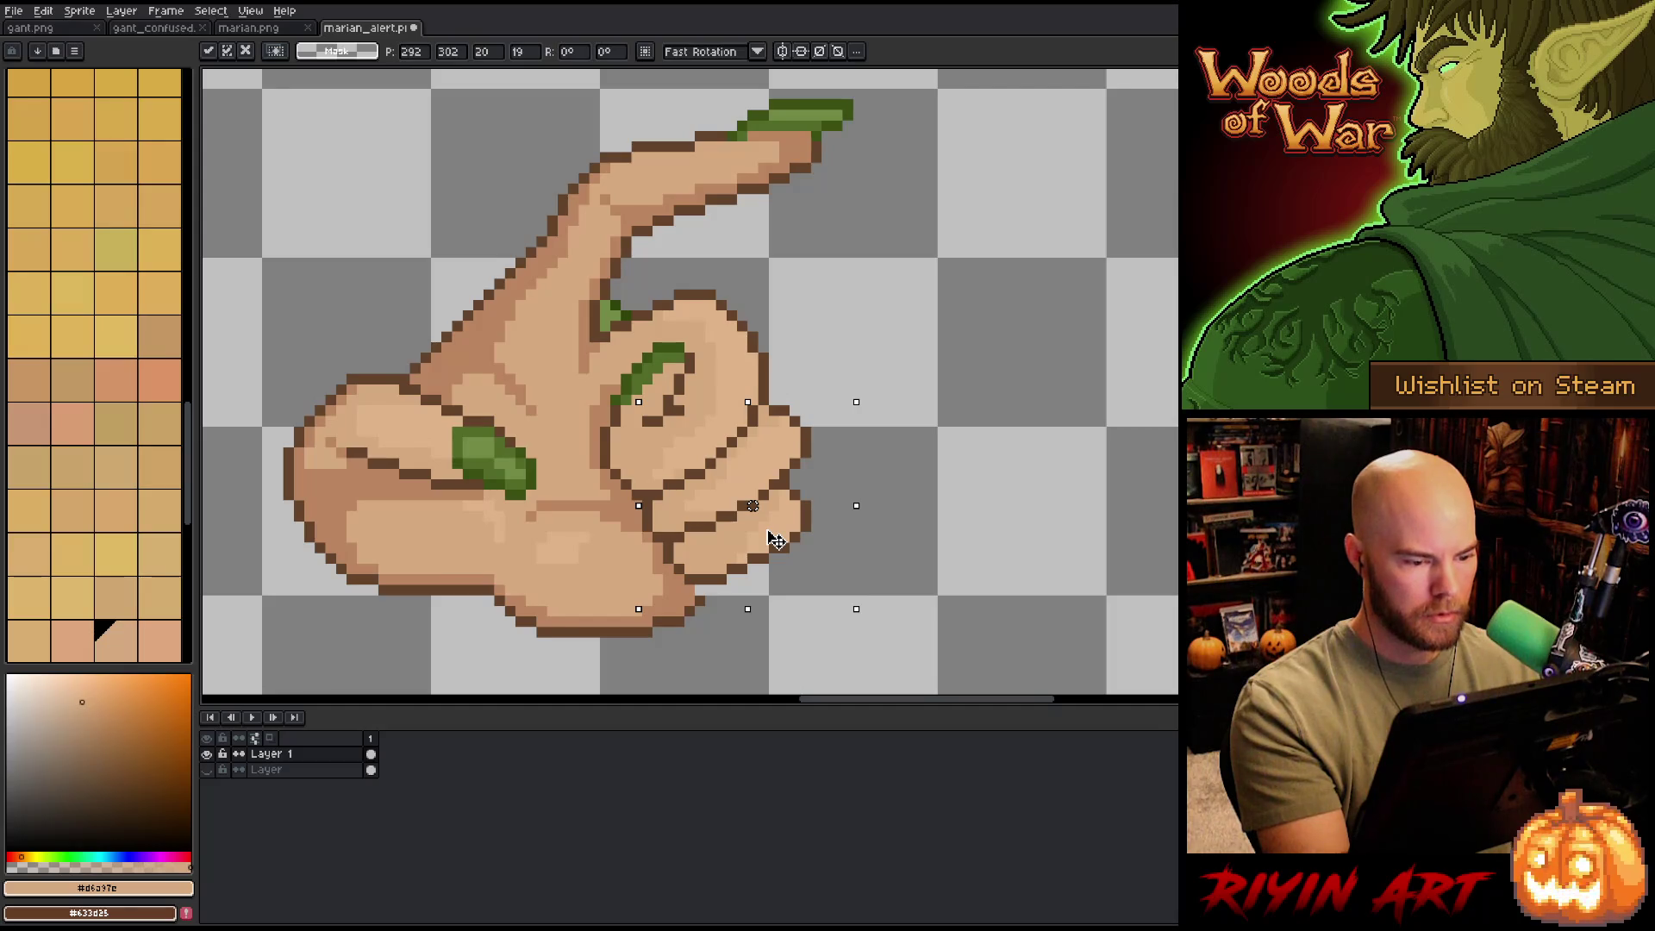
{"action": "key", "text": "ctrl+d"}
- Shift the upper curled finger one pixel up-left, then pick dark brown outline #62432a
{"action": "left_click_drag", "start_coordinate": [701, 588], "coordinate": [809, 558]}
{"action": "key", "text": "ctrl+d"}
{"action": "mouse_move", "coordinate": [738, 312]}
{"action": "left_mouse_down"}
{"action": "mouse_move", "coordinate": [762, 338]}
{"action": "mouse_move", "coordinate": [752, 421]}
{"action": "mouse_move", "coordinate": [666, 490]}
{"action": "mouse_move", "coordinate": [625, 485]}
{"action": "mouse_move", "coordinate": [695, 410]}
{"action": "mouse_move", "coordinate": [712, 335]}
{"action": "mouse_move", "coordinate": [752, 293]}
{"action": "left_mouse_up"}
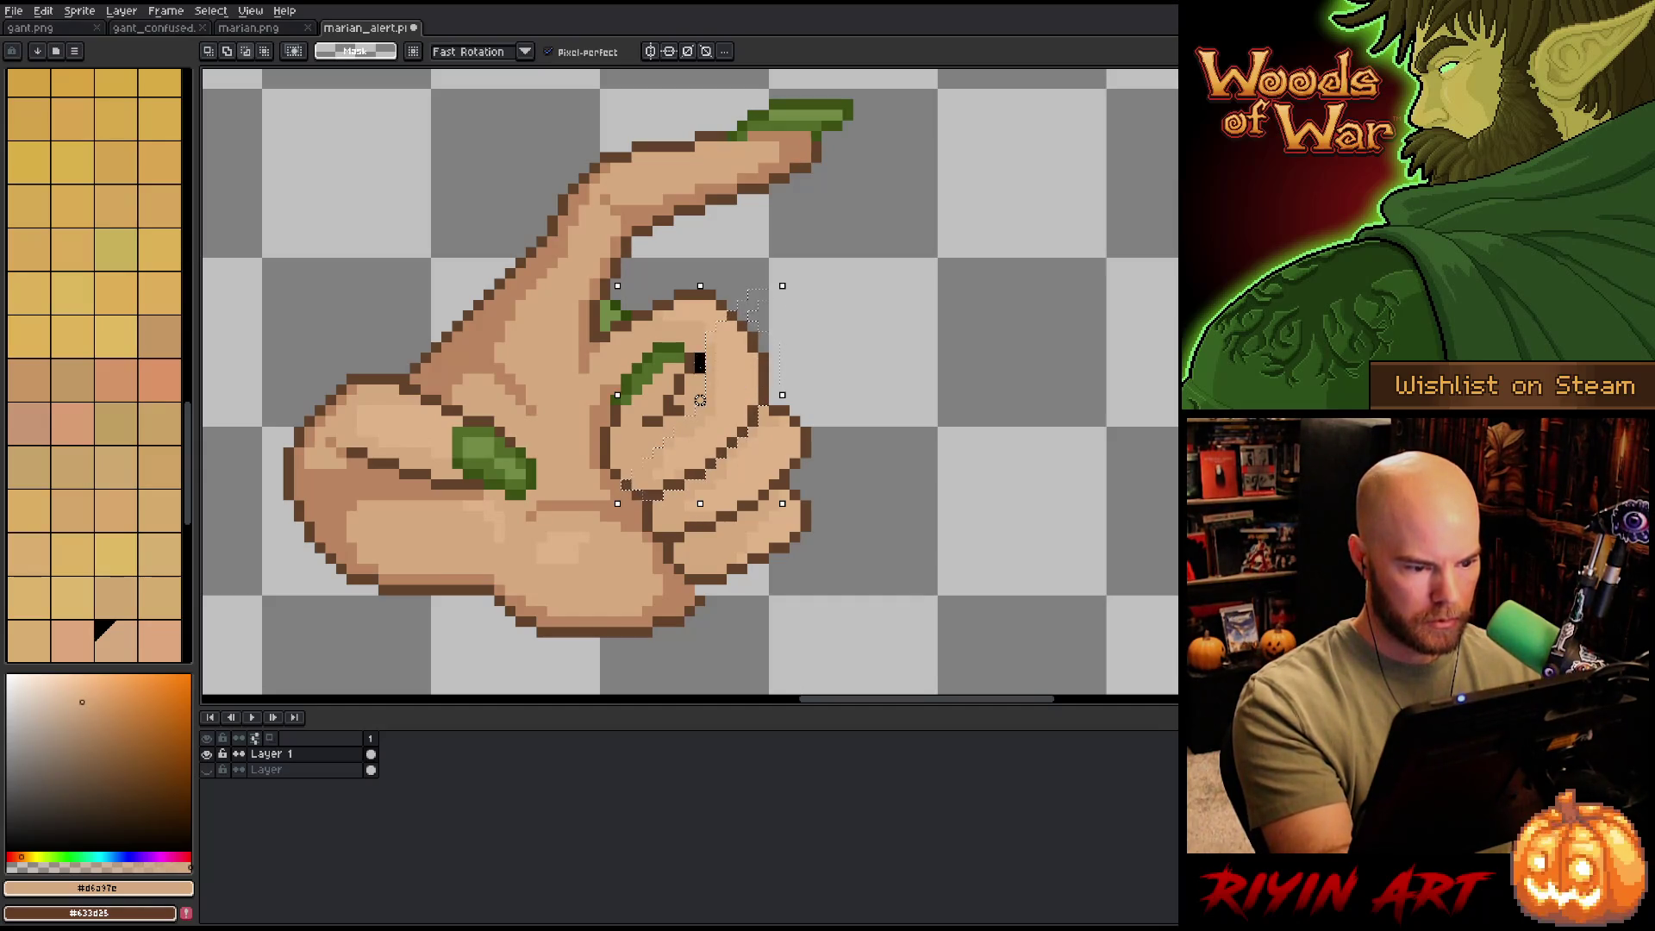
{"action": "left_click_drag", "start_coordinate": [752, 415], "coordinate": [741, 405]}
{"action": "key", "text": "ctrl+d"}
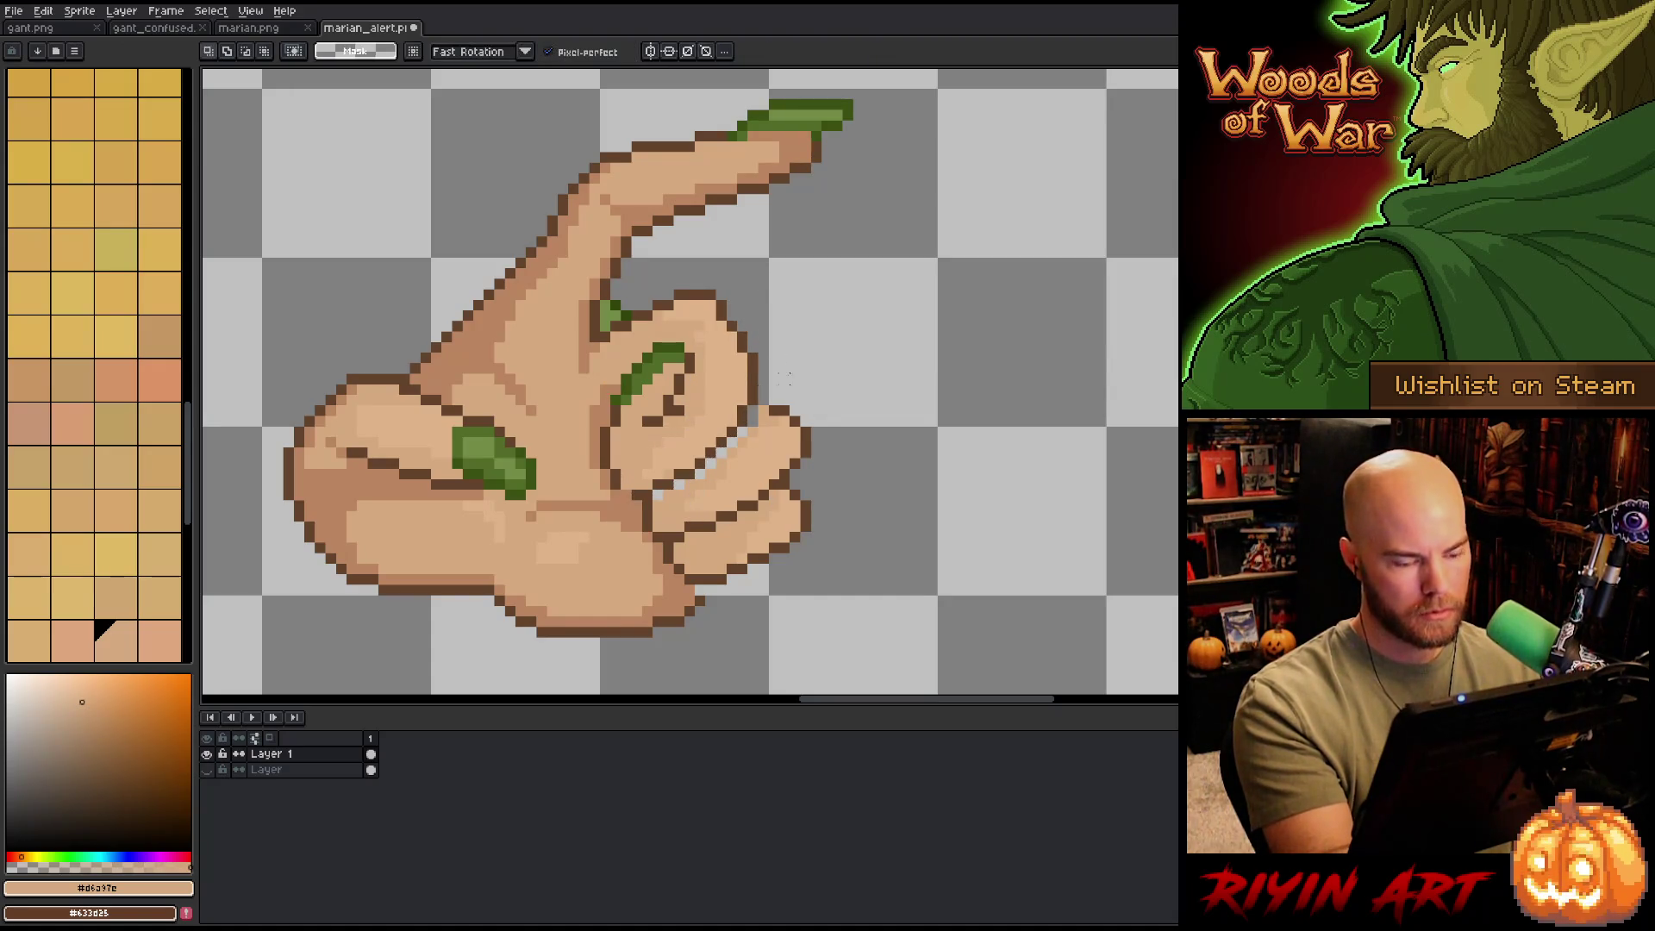
{"action": "key", "text": "b"}
{"action": "left_click", "coordinate": [762, 401], "text": "alt"}
- Paint a mid skin-tone stroke beside the fingertip's green nail
{"action": "key", "text": "g"}
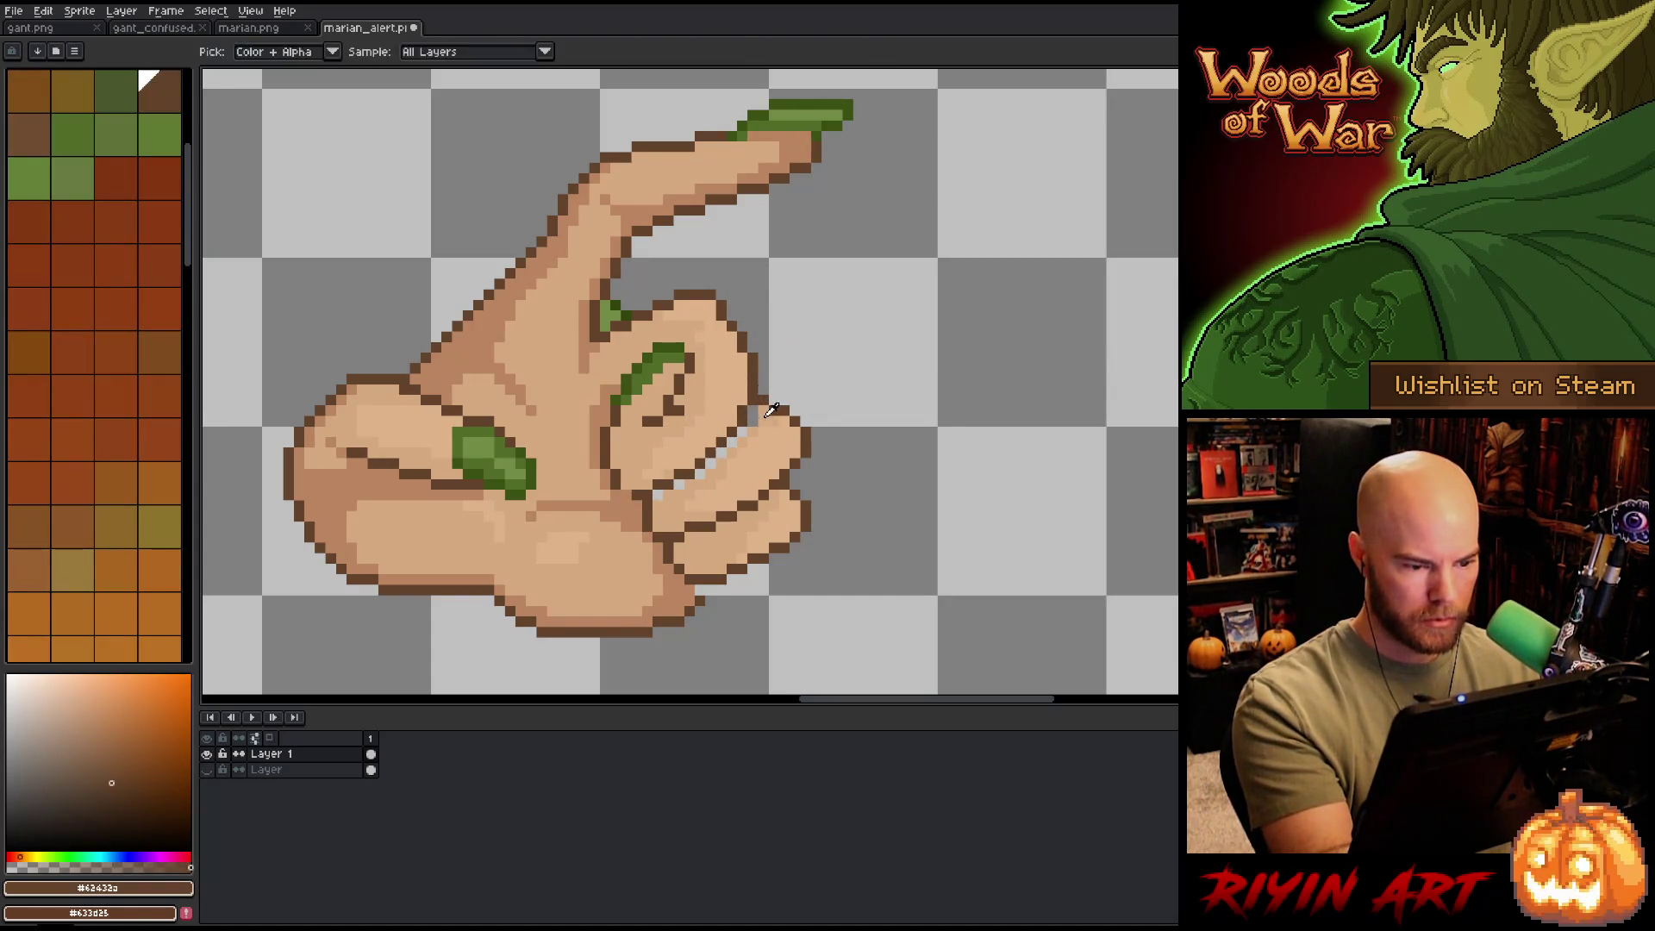
{"action": "left_click", "coordinate": [751, 420], "text": "alt"}
{"action": "key", "text": "b"}
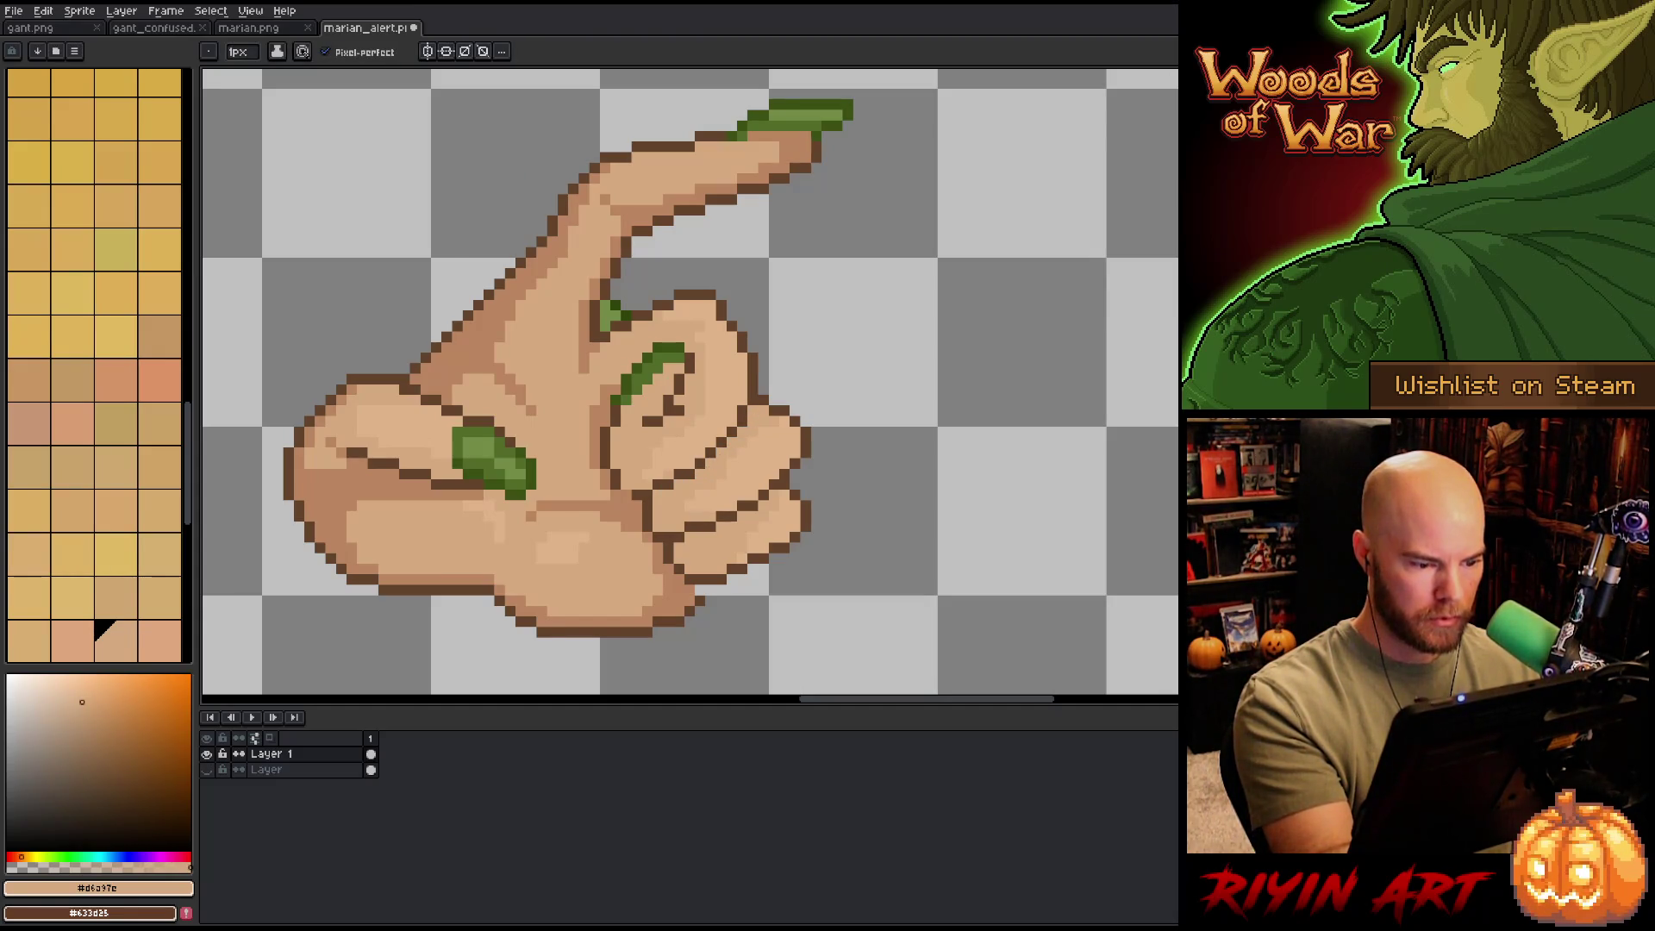
{"action": "left_click", "coordinate": [657, 487], "text": "alt"}
{"action": "left_click", "coordinate": [637, 442], "text": "alt"}
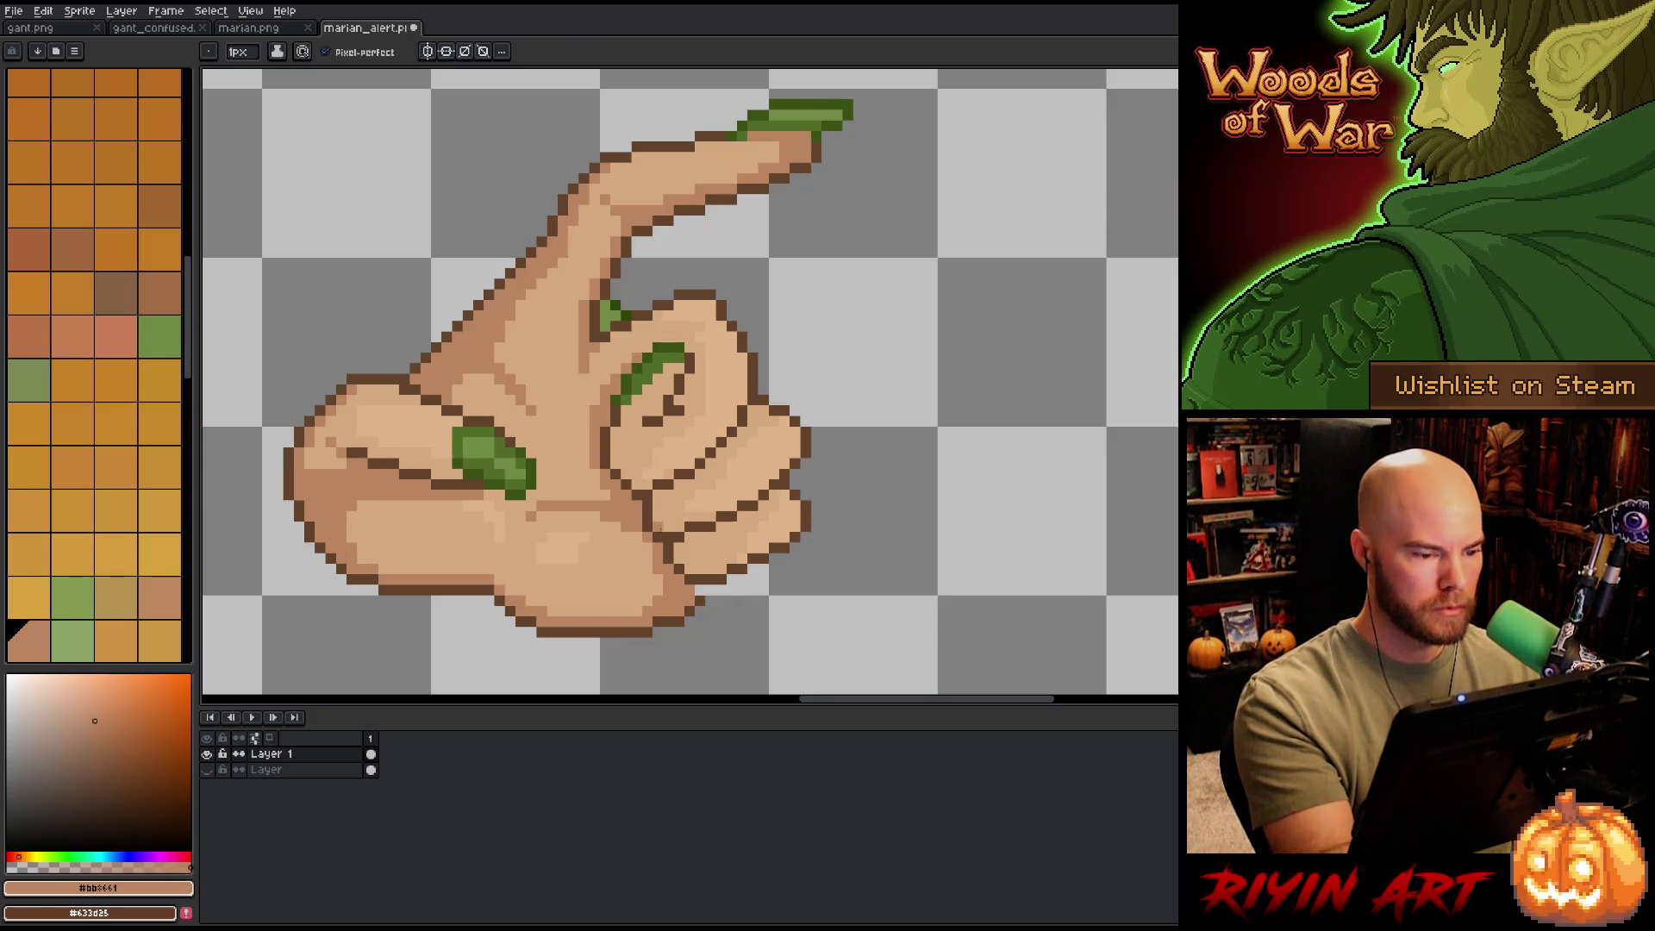
{"action": "left_click_drag", "start_coordinate": [601, 343], "coordinate": [600, 383]}
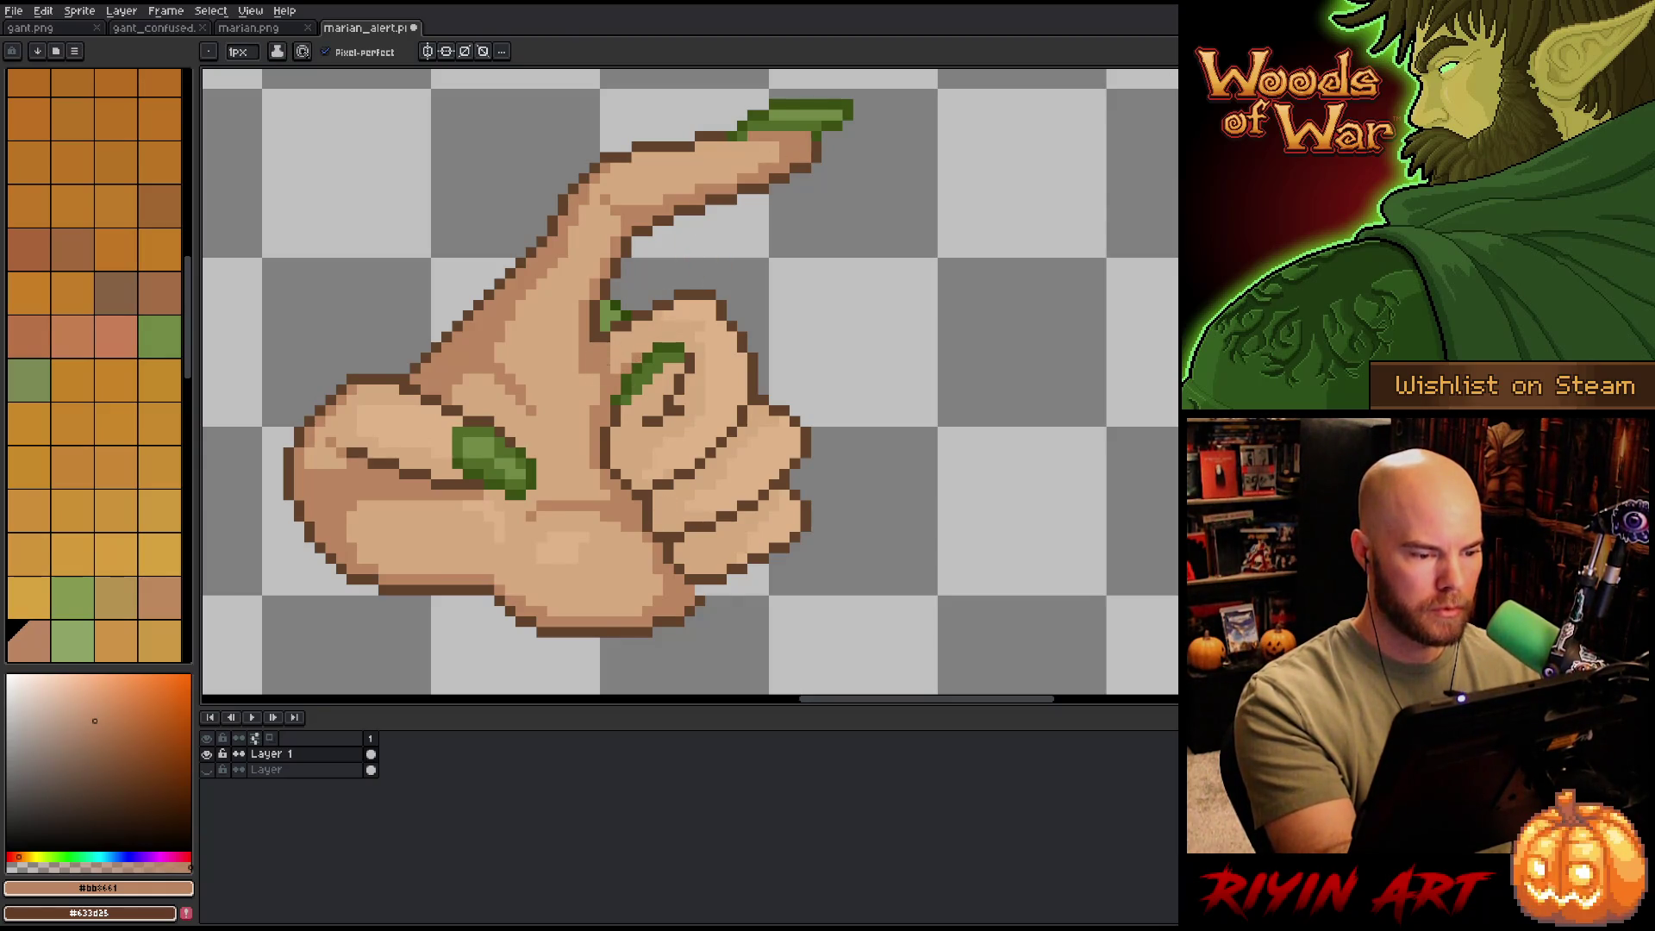
- Repaint the outline pixels along the lower hand using skin tones sampled from the hand
{"action": "left_click", "coordinate": [593, 371], "text": "alt"}
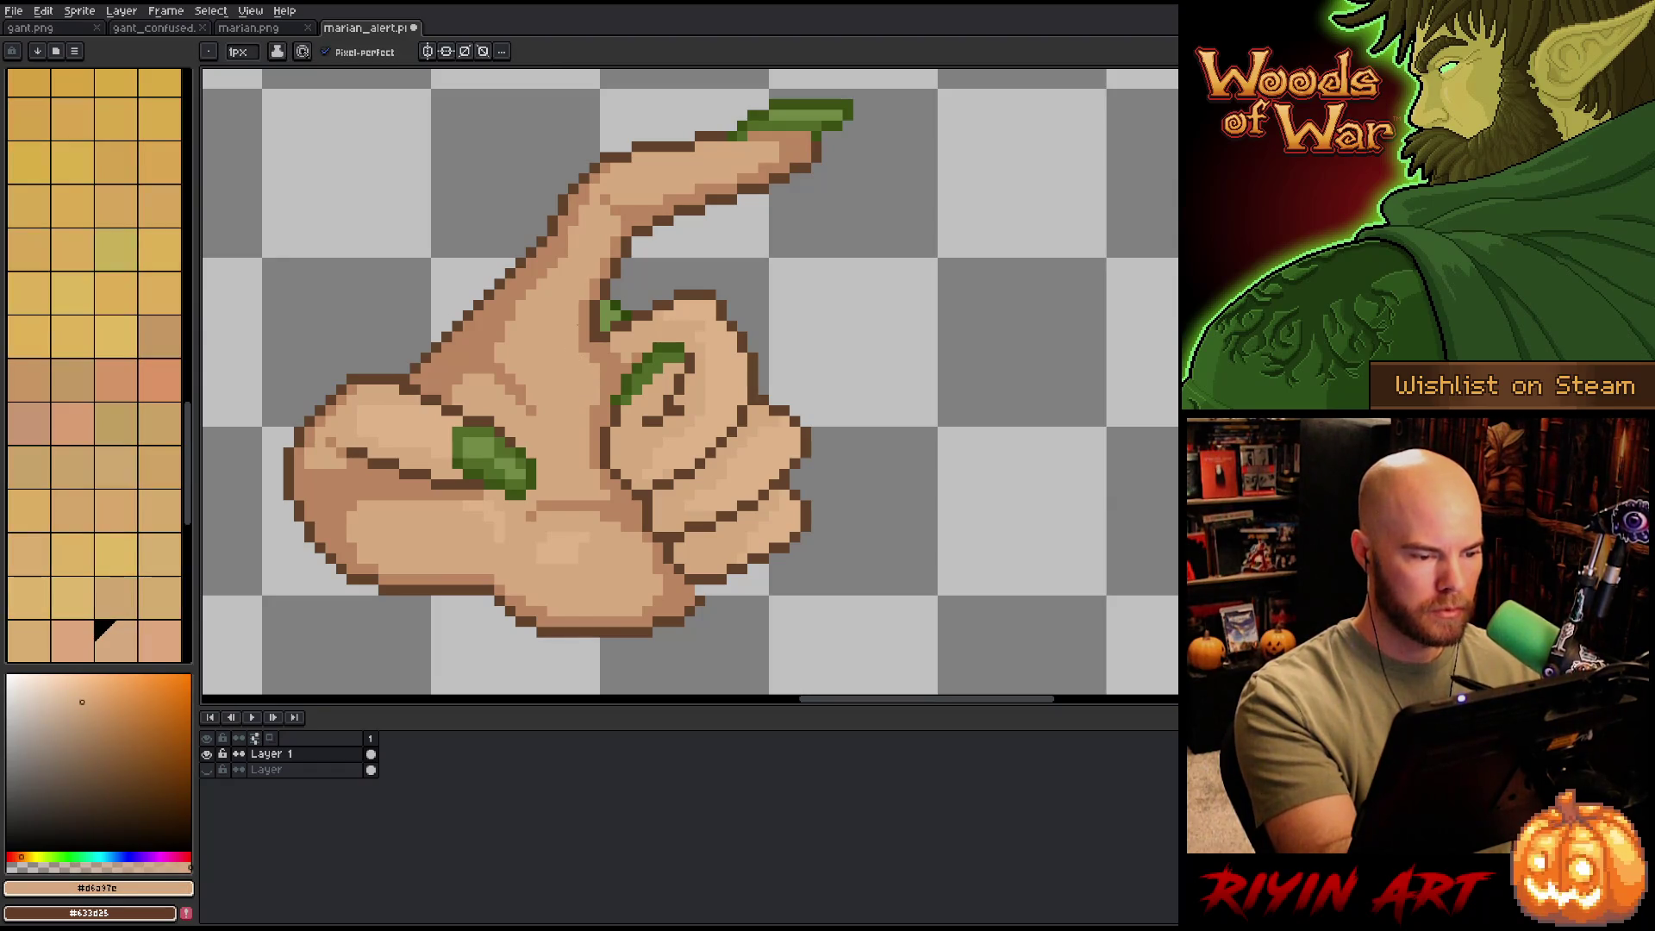
{"action": "left_click", "coordinate": [595, 473], "text": "alt"}
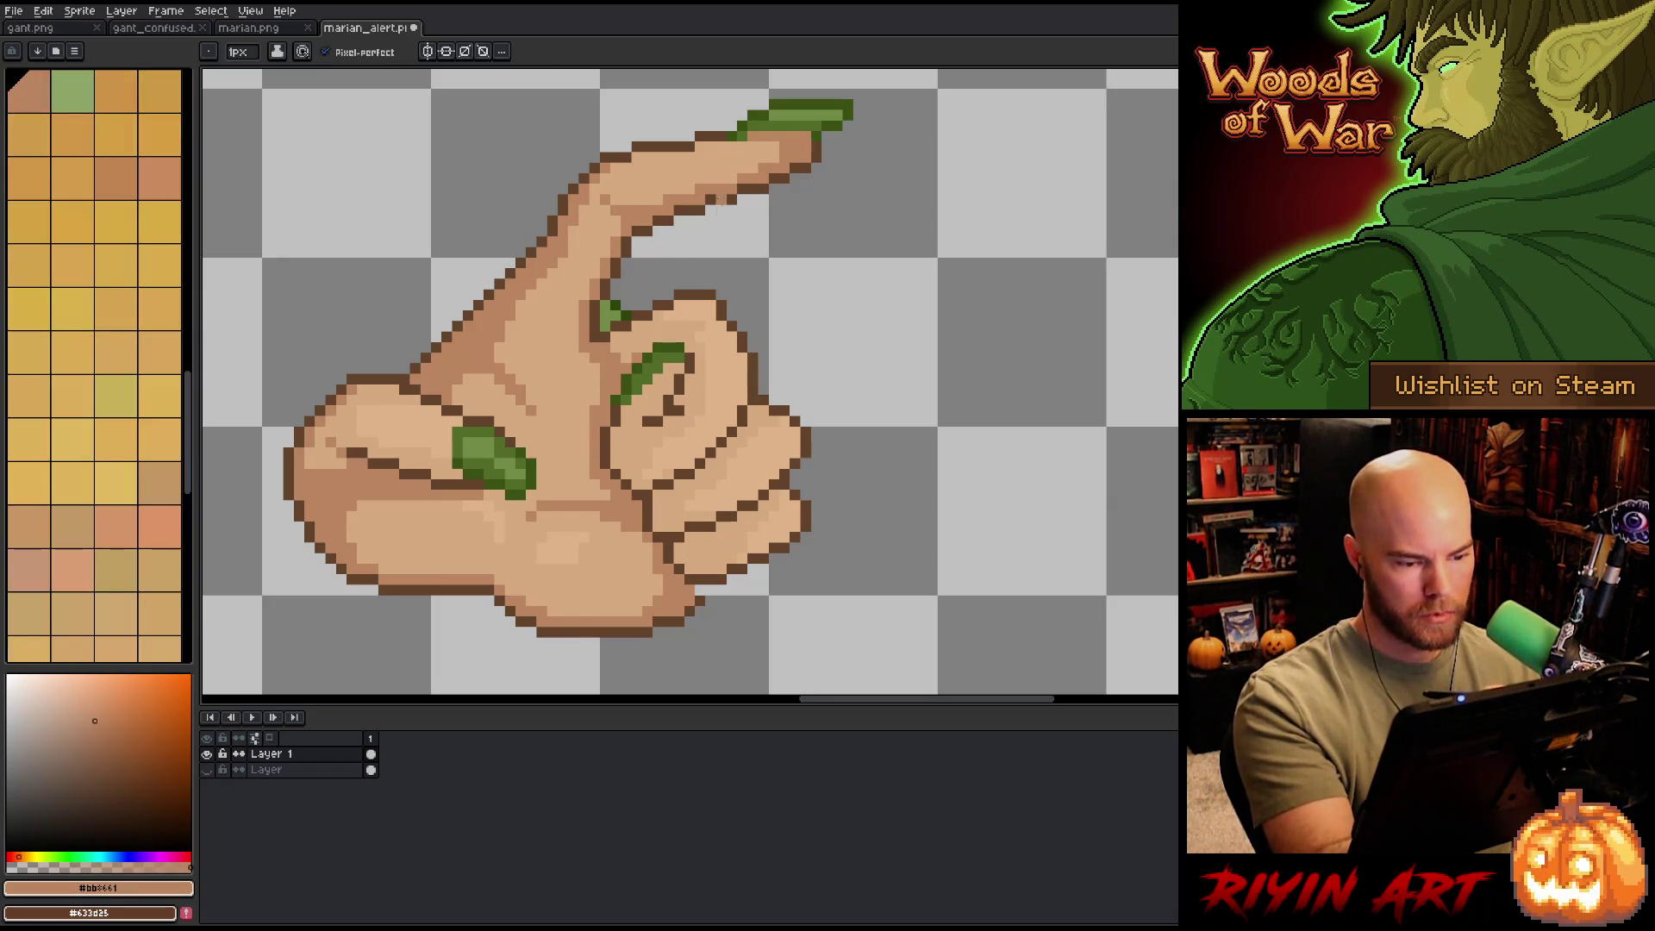
{"action": "left_click", "coordinate": [680, 512], "text": "alt"}
{"action": "left_click", "coordinate": [663, 502], "text": "alt"}
{"action": "left_click", "coordinate": [647, 526]}
{"action": "left_click_drag", "start_coordinate": [648, 515], "coordinate": [658, 537]}
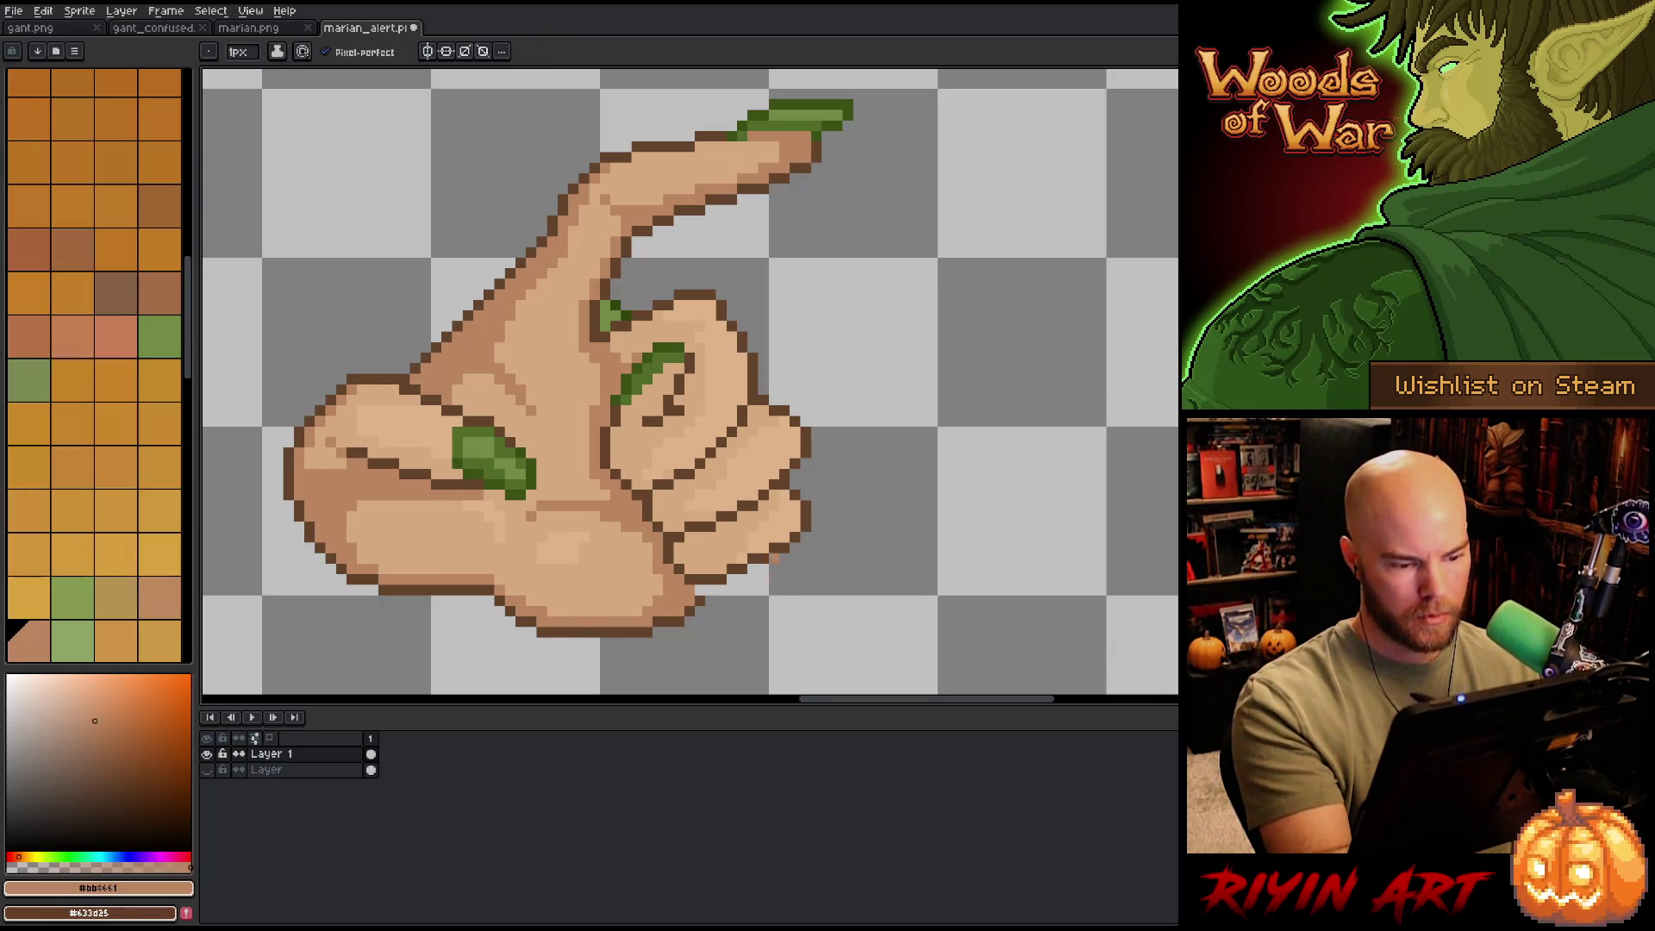
- Sample the dark outline and skin tones from the hand and set the outline colour
{"action": "key", "text": "alt"}
{"action": "left_click", "coordinate": [705, 591], "text": "alt"}
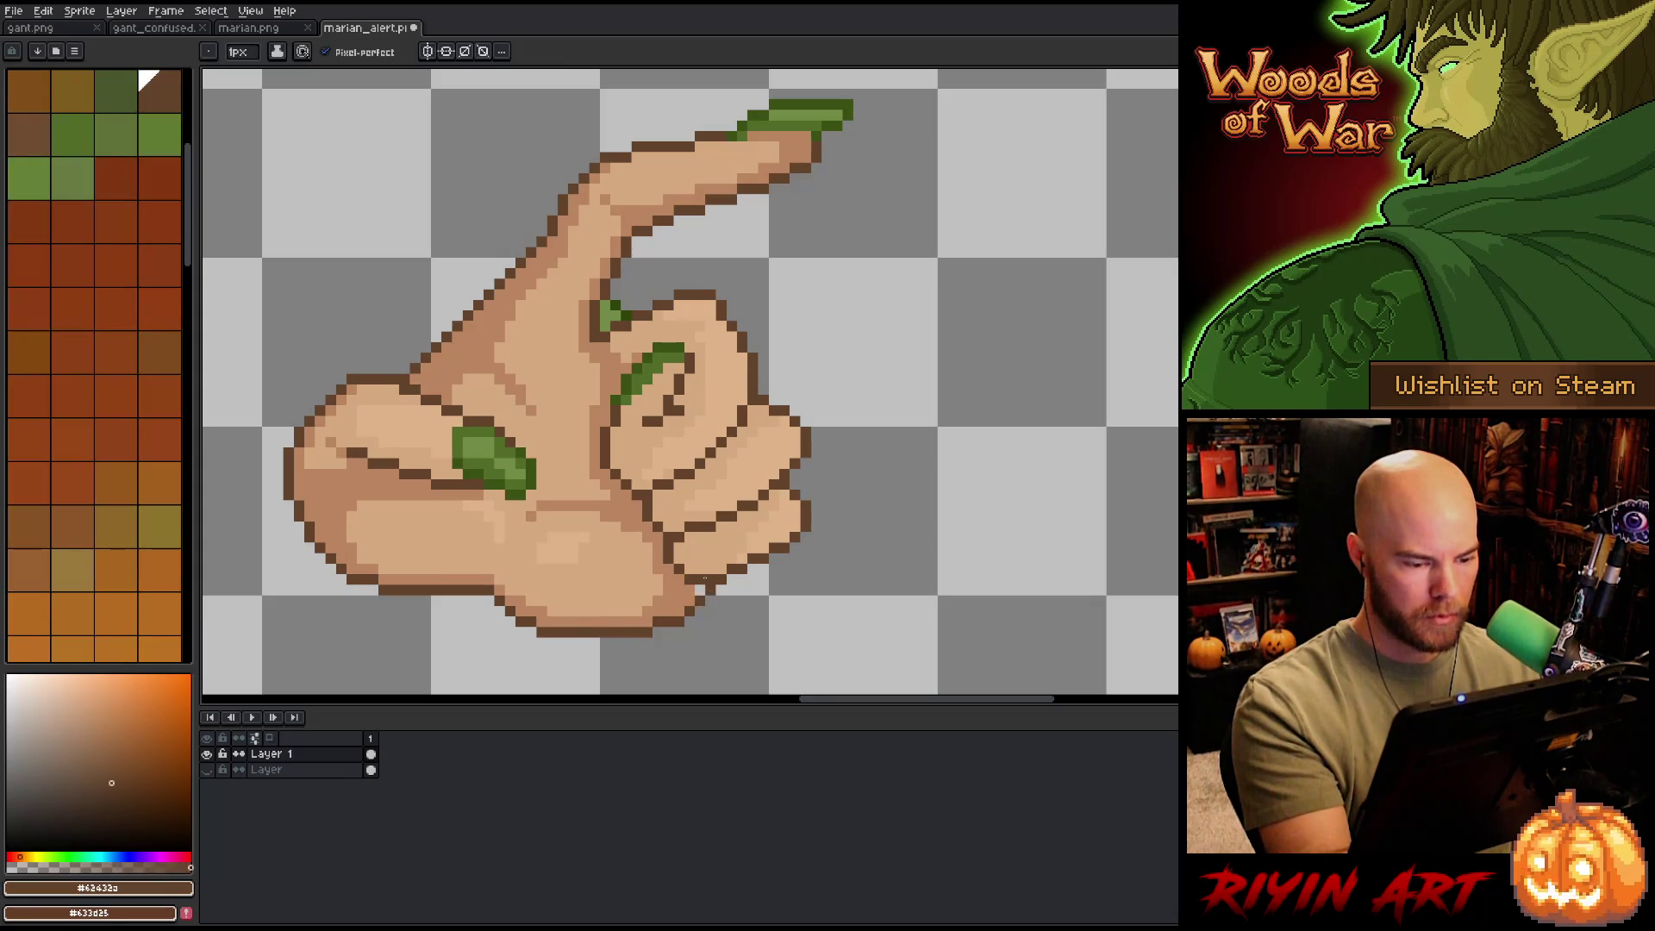
{"action": "left_click", "coordinate": [702, 560], "text": "alt"}
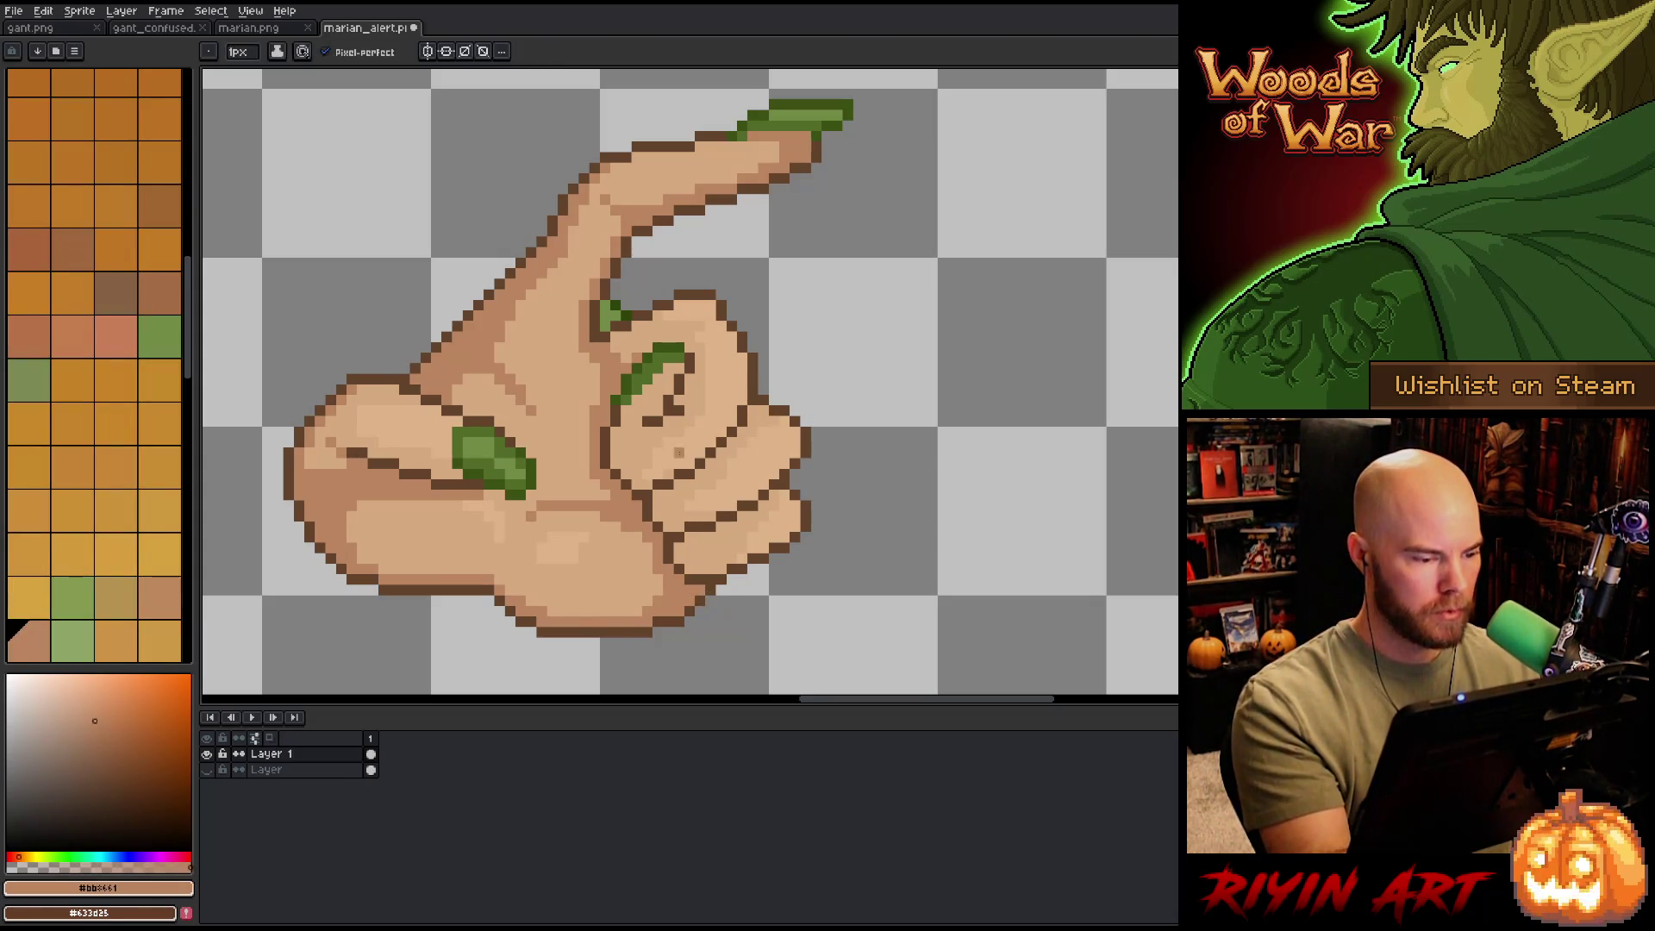
{"action": "left_click", "coordinate": [531, 481], "text": "alt"}
{"action": "left_click", "coordinate": [531, 506], "text": "alt"}
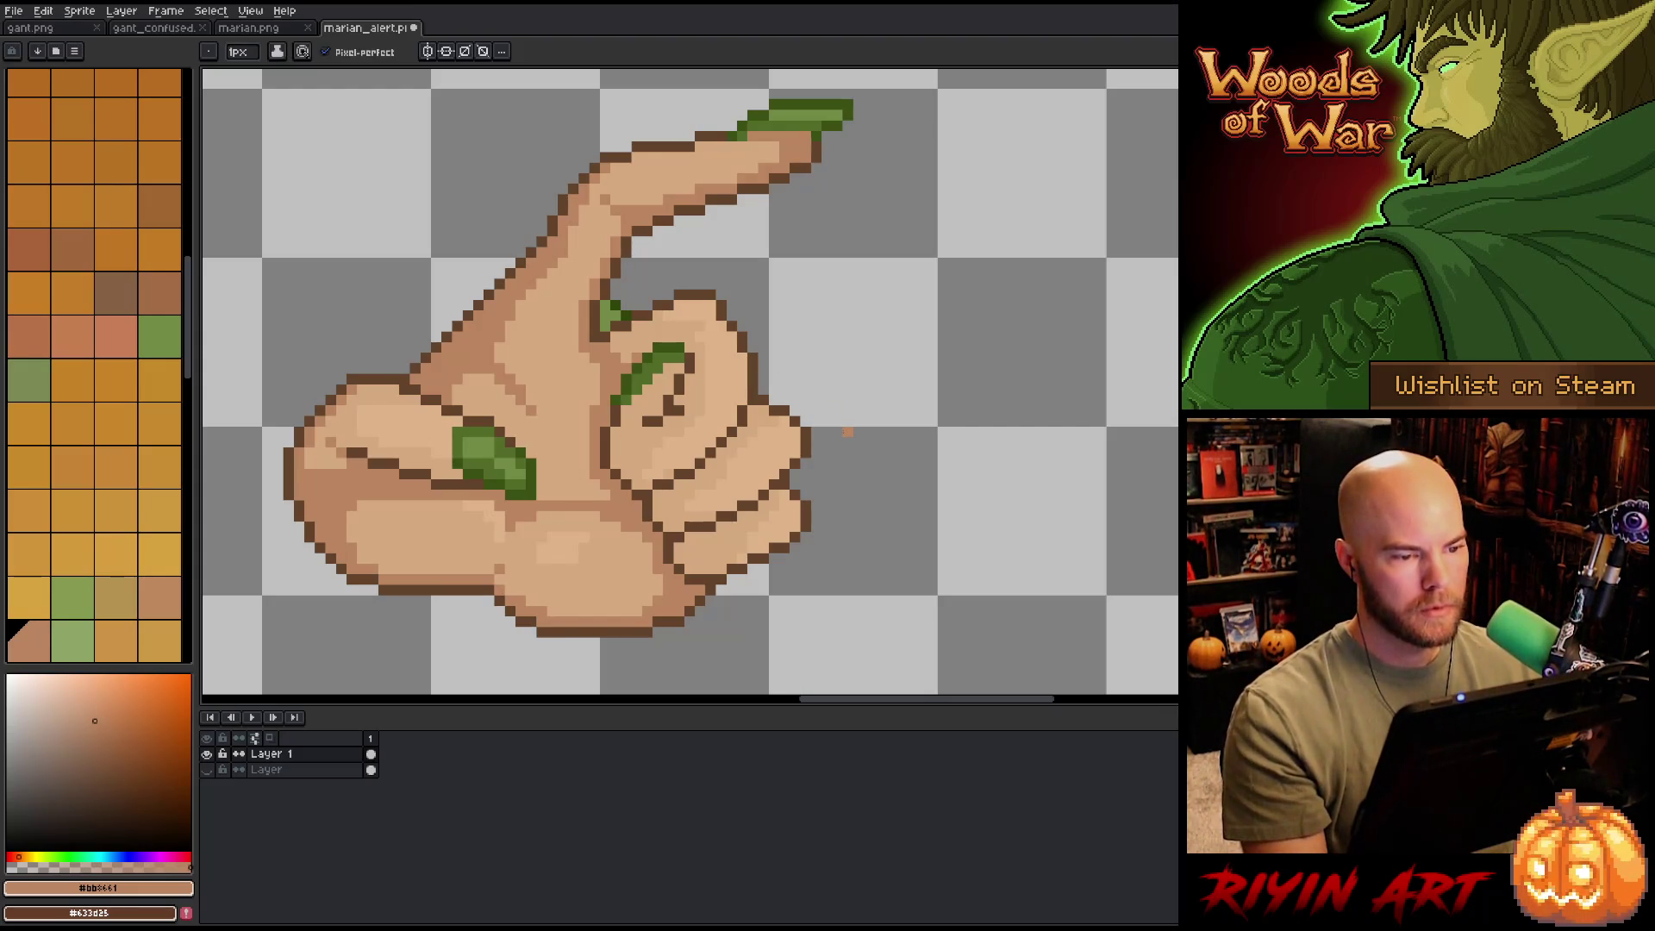
{"action": "scroll", "coordinate": [848, 432], "scroll_direction": "down", "scroll_amount": 5}
{"action": "scroll", "coordinate": [821, 388], "scroll_direction": "up", "scroll_amount": 3}
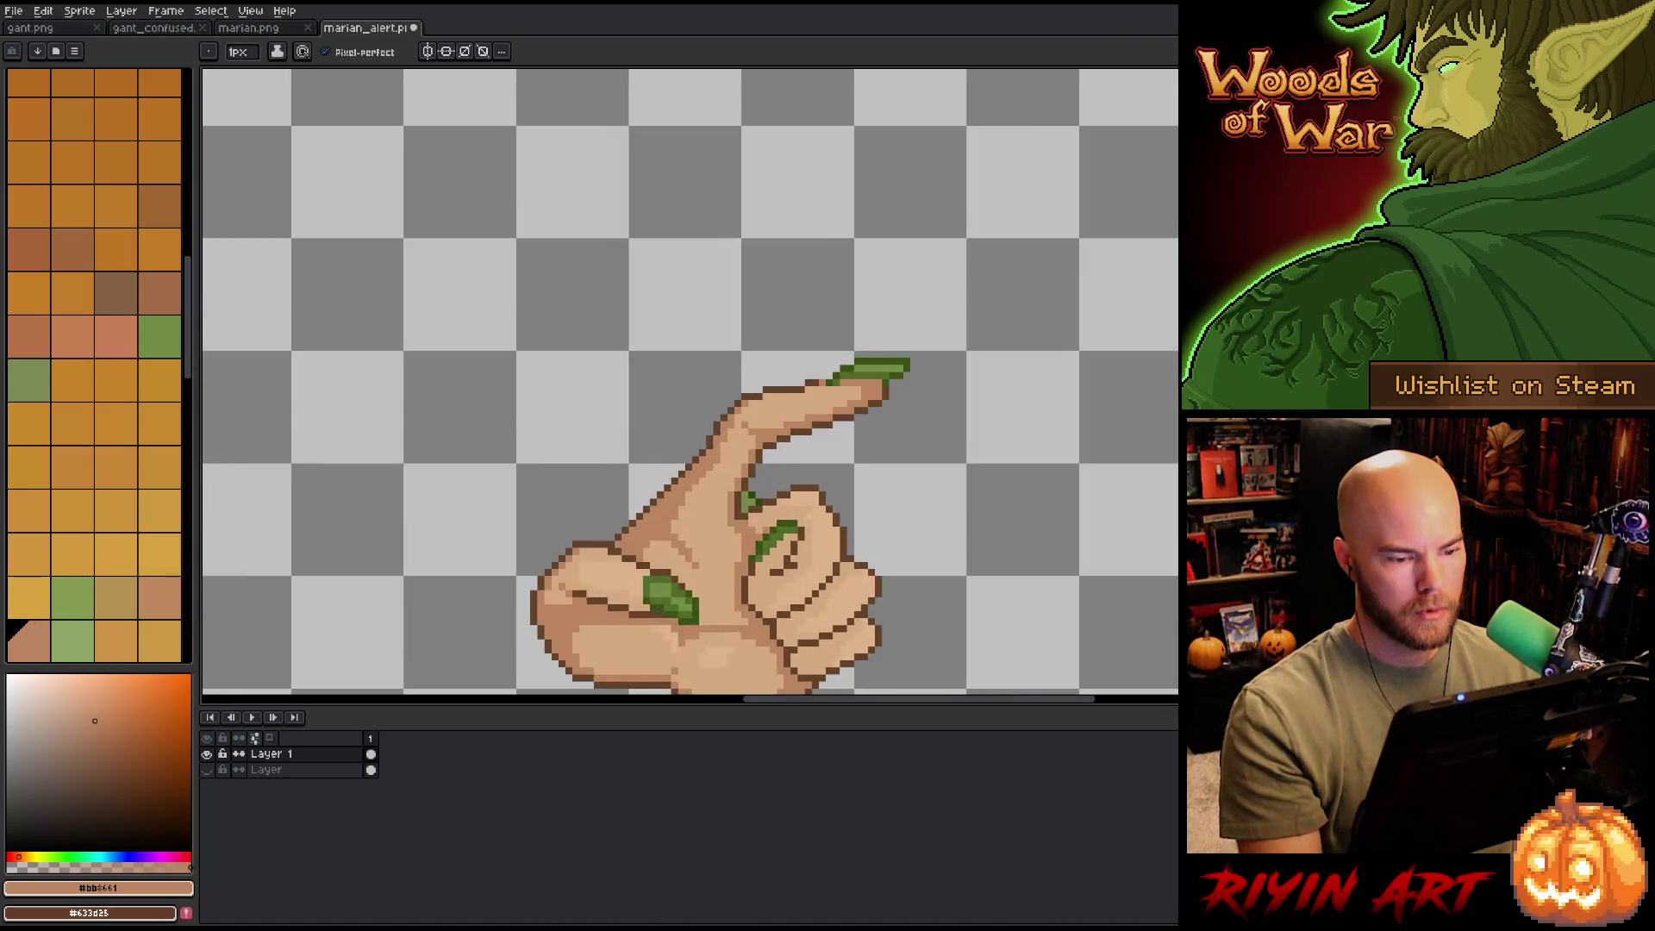
{"action": "left_click", "coordinate": [886, 390], "text": "alt"}
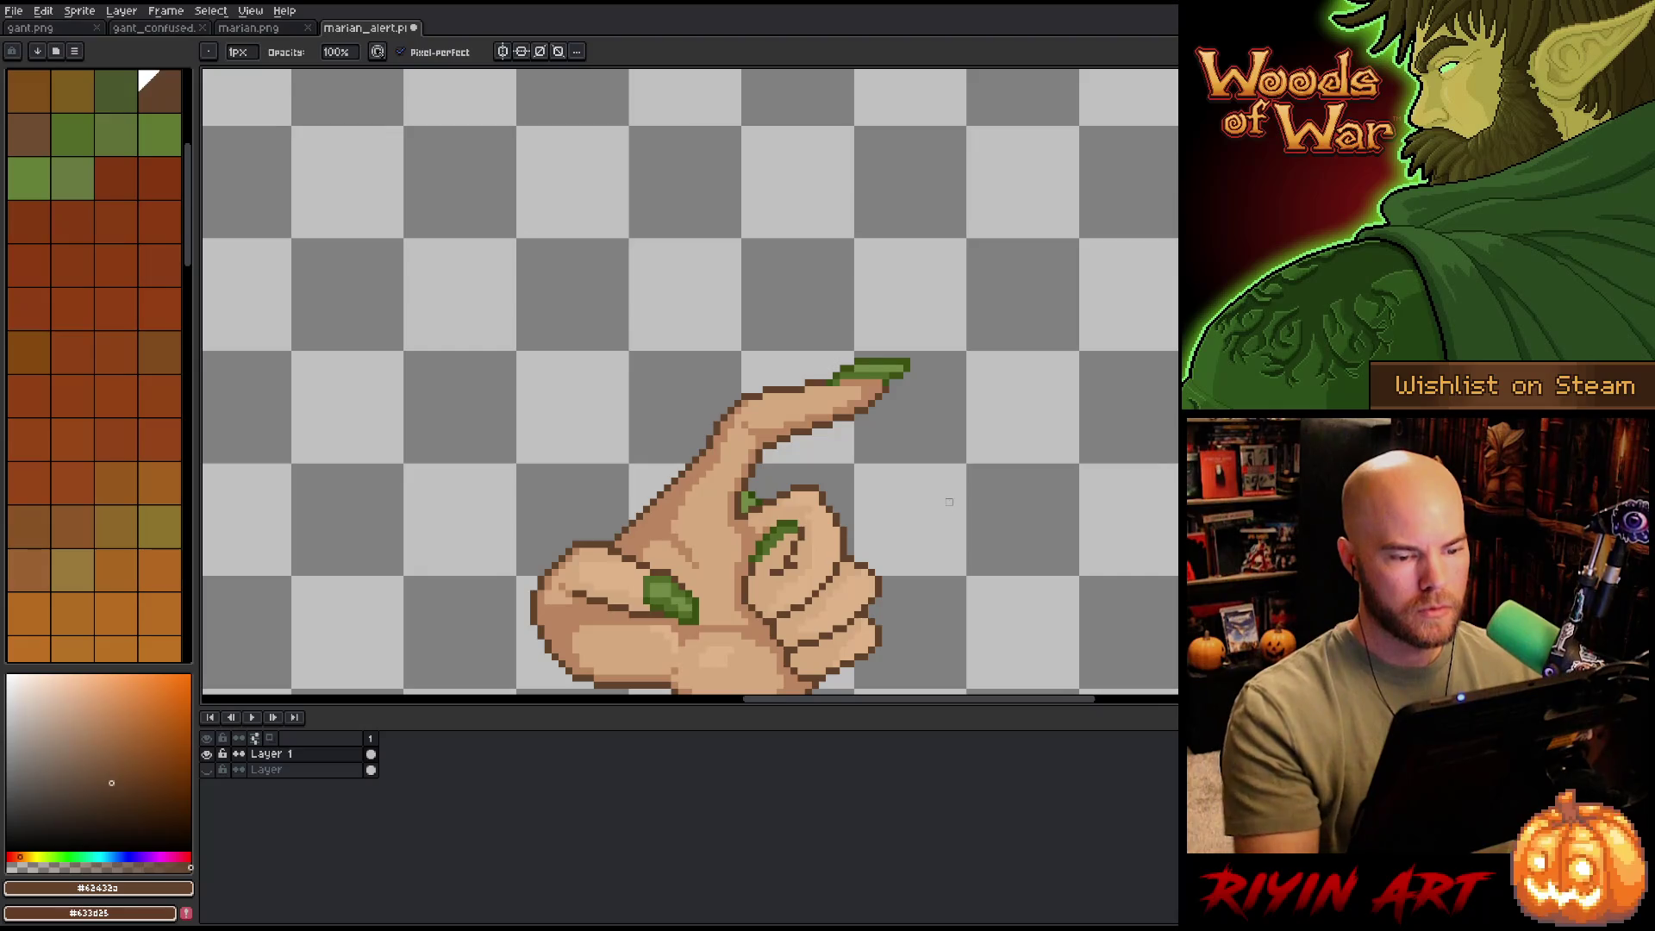
{"action": "key", "text": "e"}
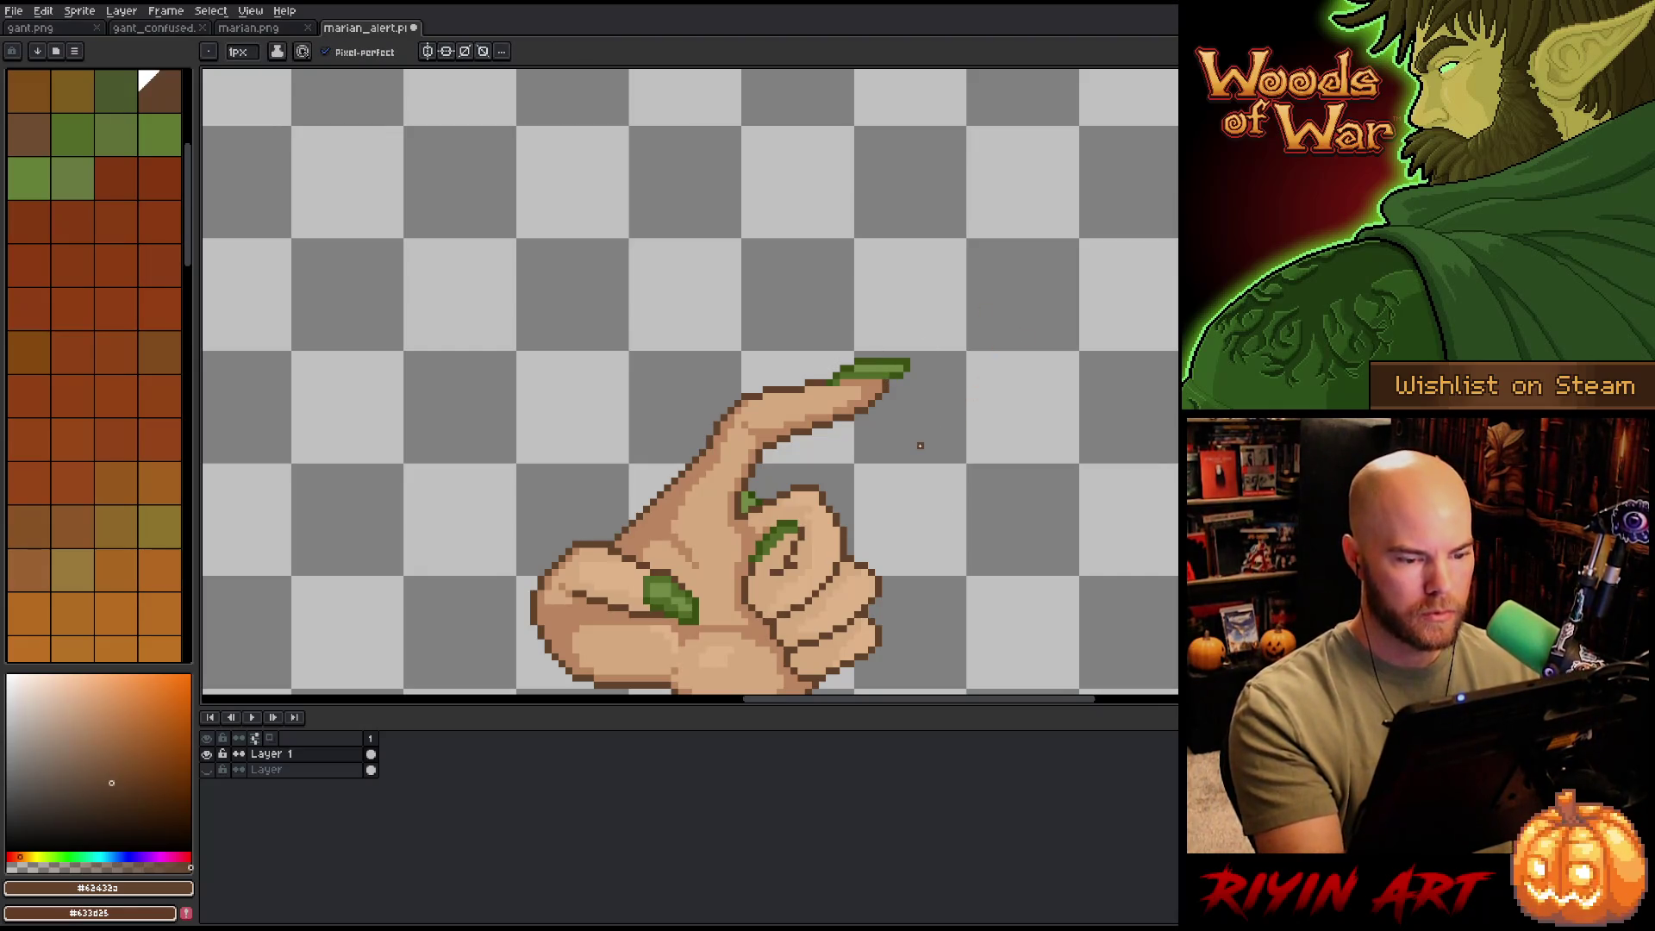
{"action": "scroll", "coordinate": [920, 446], "scroll_direction": "down", "scroll_amount": 4}
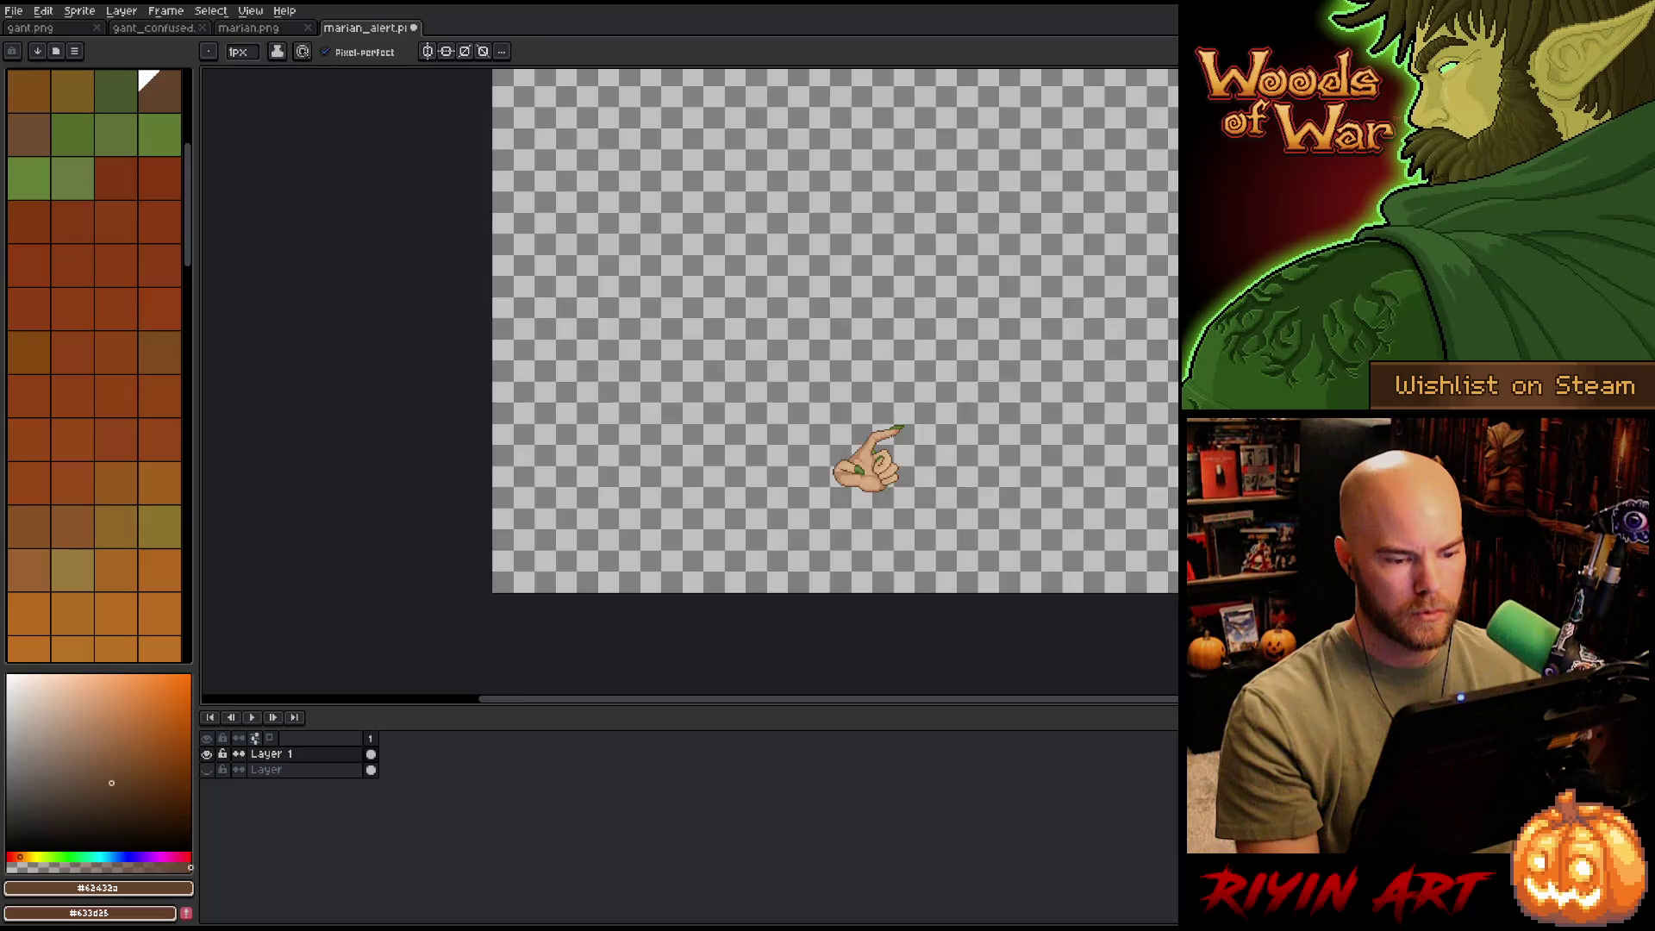
{"action": "scroll", "coordinate": [920, 446], "scroll_direction": "up", "scroll_amount": 2}
{"action": "scroll", "coordinate": [913, 445], "scroll_direction": "up", "scroll_amount": 3}
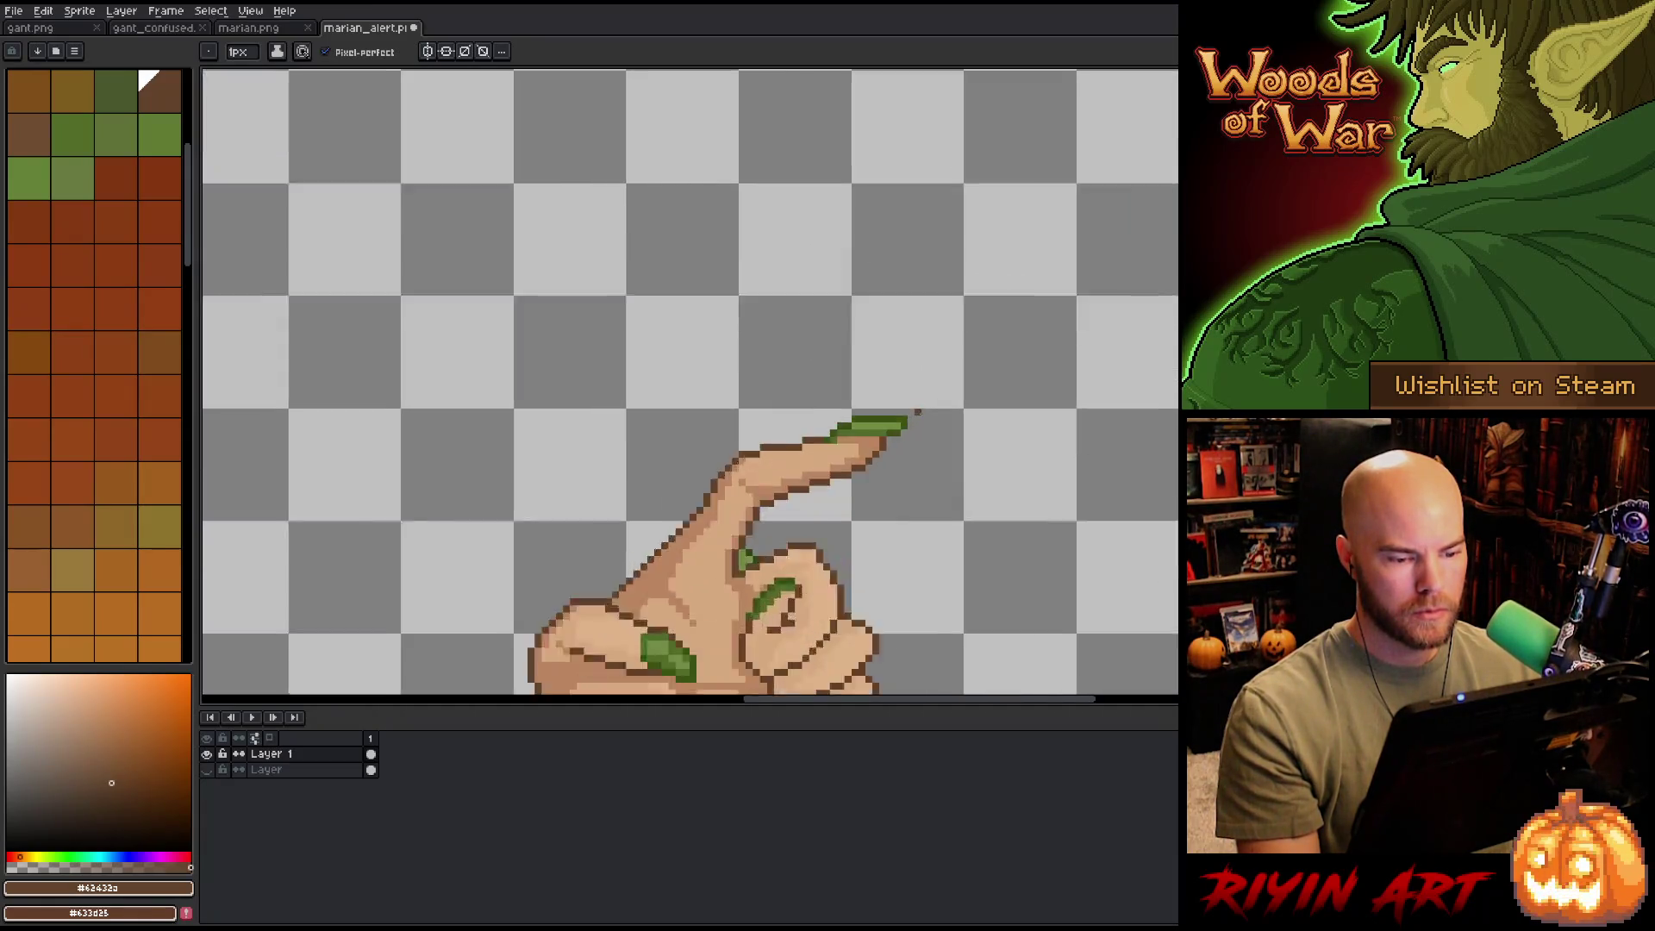
- Move the fingertip's green nail down one pixel with a rectangular selection
{"action": "key", "text": "m"}
{"action": "left_click_drag", "start_coordinate": [915, 412], "coordinate": [787, 447]}
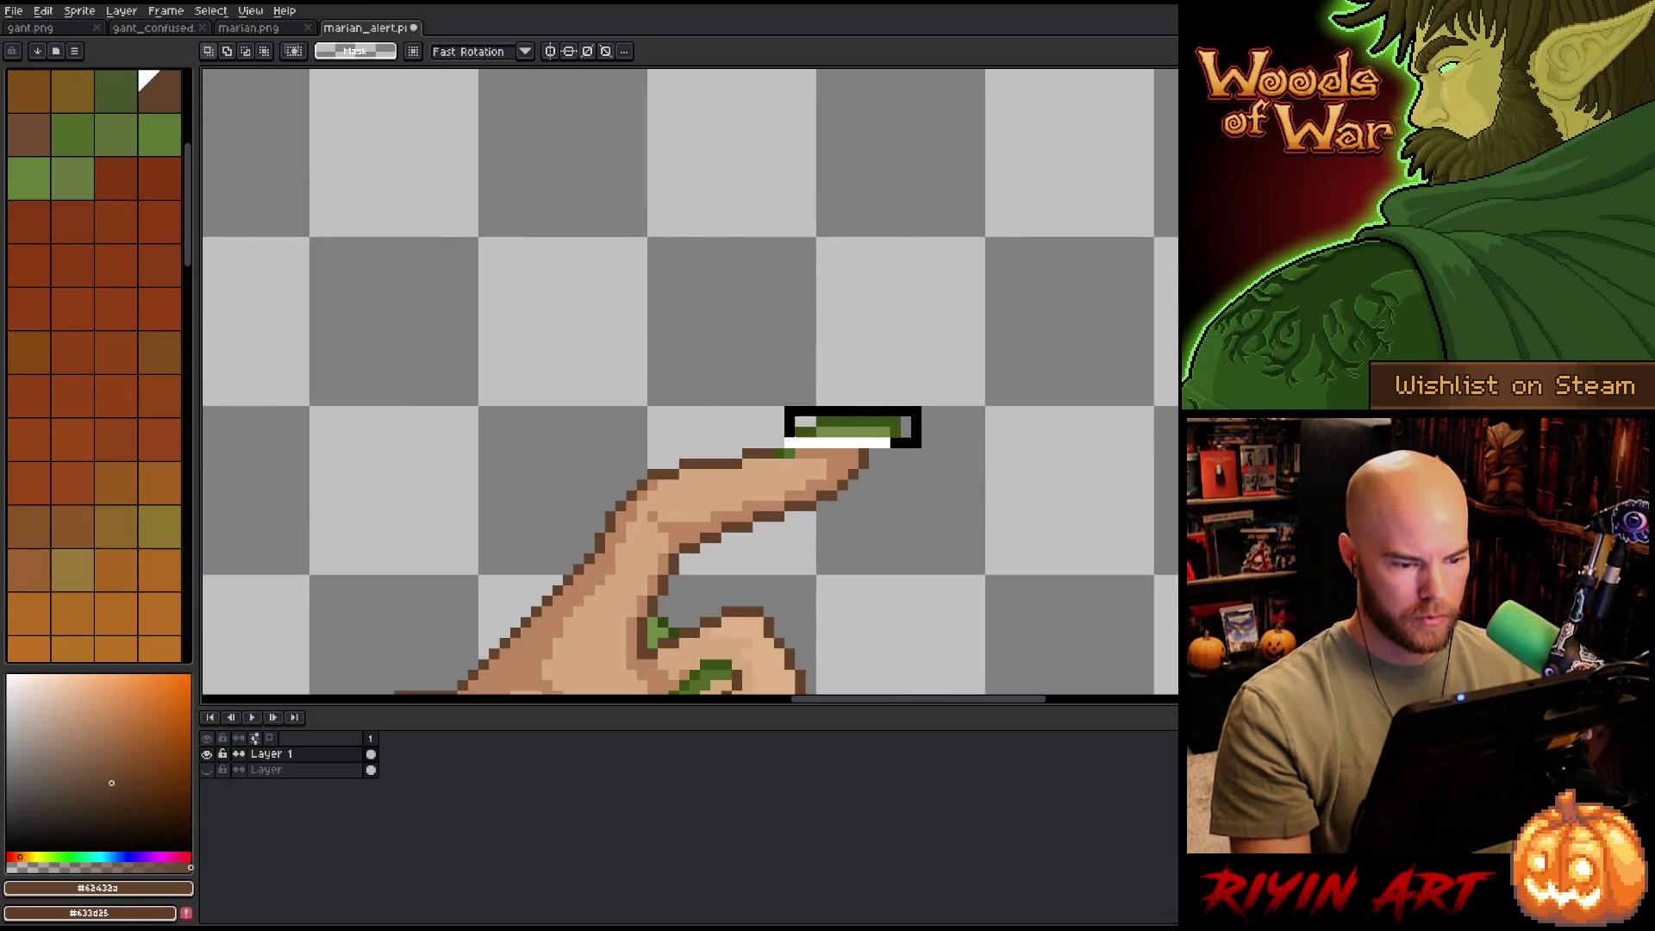
{"action": "key", "text": "Down"}
{"action": "key", "text": "ctrl+d"}
{"action": "scroll", "coordinate": [1006, 575], "scroll_direction": "down", "scroll_amount": 3}
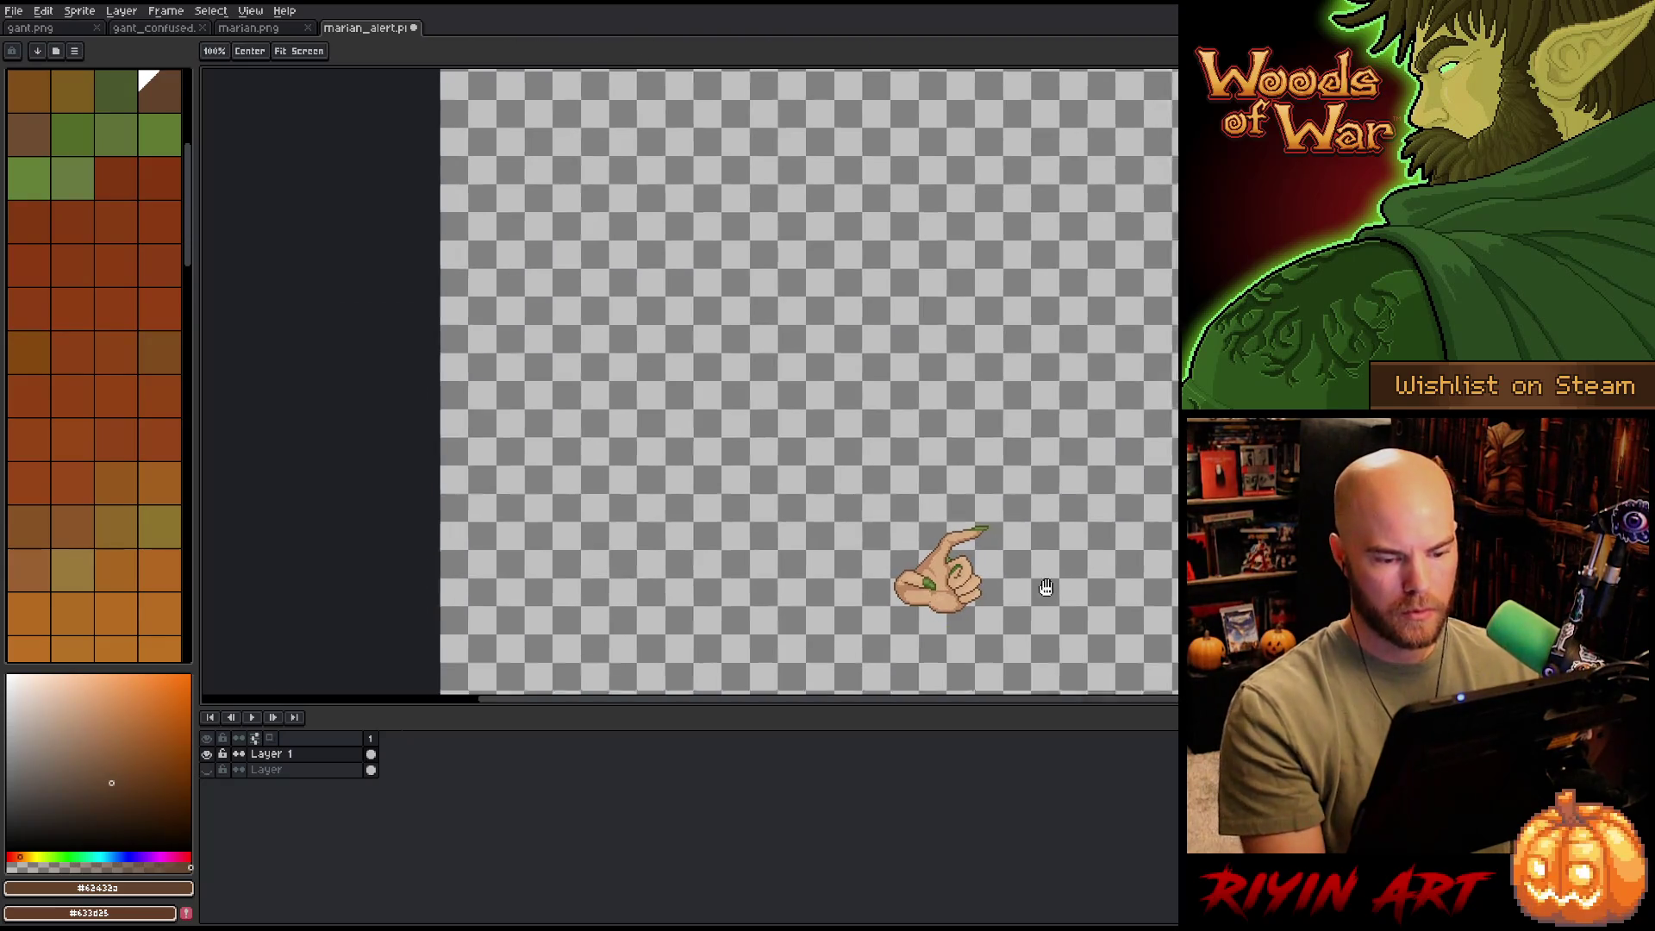
{"action": "scroll", "coordinate": [759, 447], "scroll_direction": "up", "scroll_amount": 2}
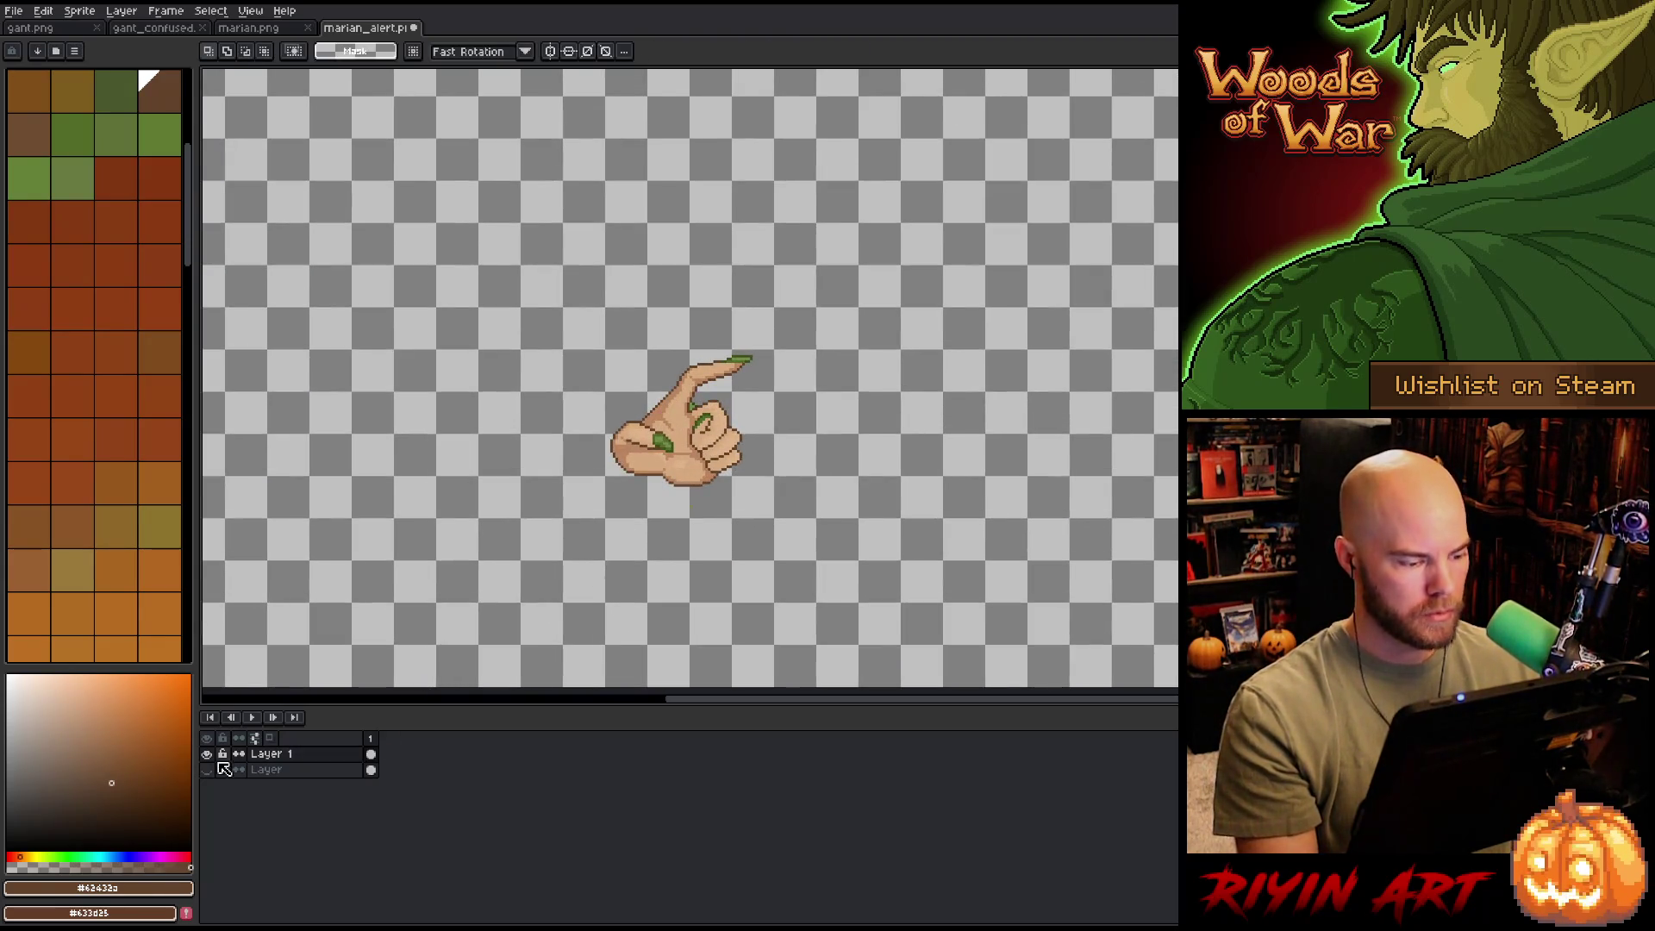
- Show the character layer and delete its outline pixels around the fingertip
{"action": "left_click", "coordinate": [207, 770]}
{"action": "scroll", "coordinate": [727, 472], "scroll_direction": "up", "scroll_amount": 2}
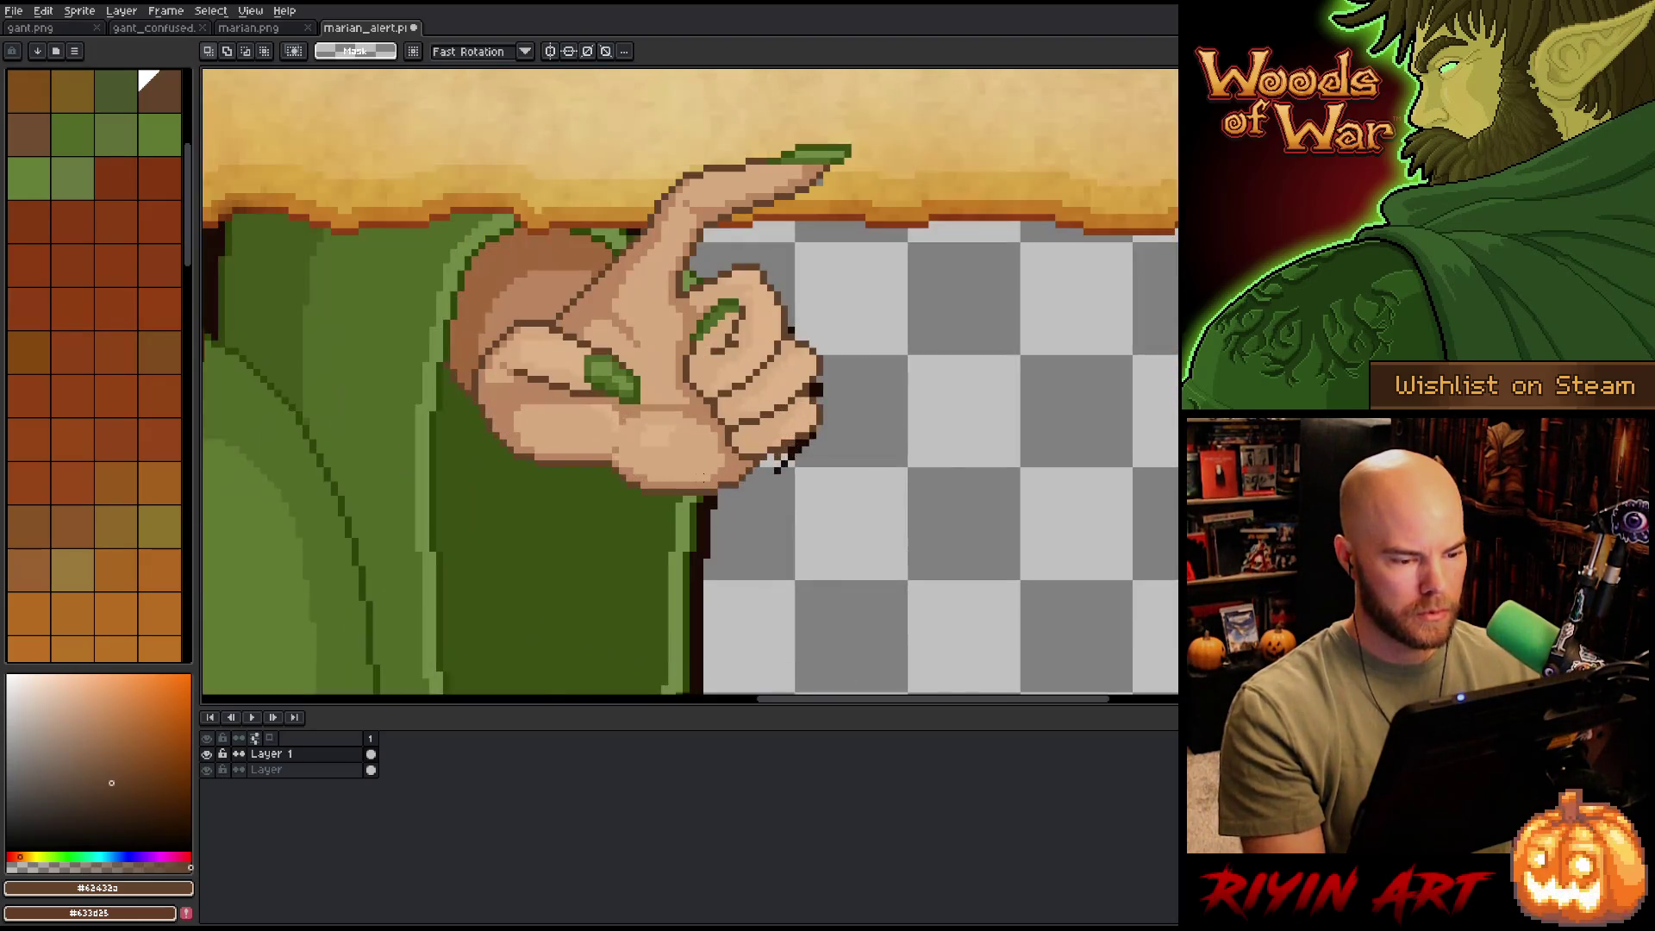
{"action": "left_click", "coordinate": [285, 770]}
{"action": "key", "text": "q"}
{"action": "mouse_move", "coordinate": [905, 431]}
{"action": "left_mouse_down"}
{"action": "mouse_move", "coordinate": [862, 312]}
{"action": "mouse_move", "coordinate": [776, 500]}
{"action": "mouse_move", "coordinate": [806, 556]}
{"action": "left_mouse_up"}
{"action": "key", "text": "Delete"}
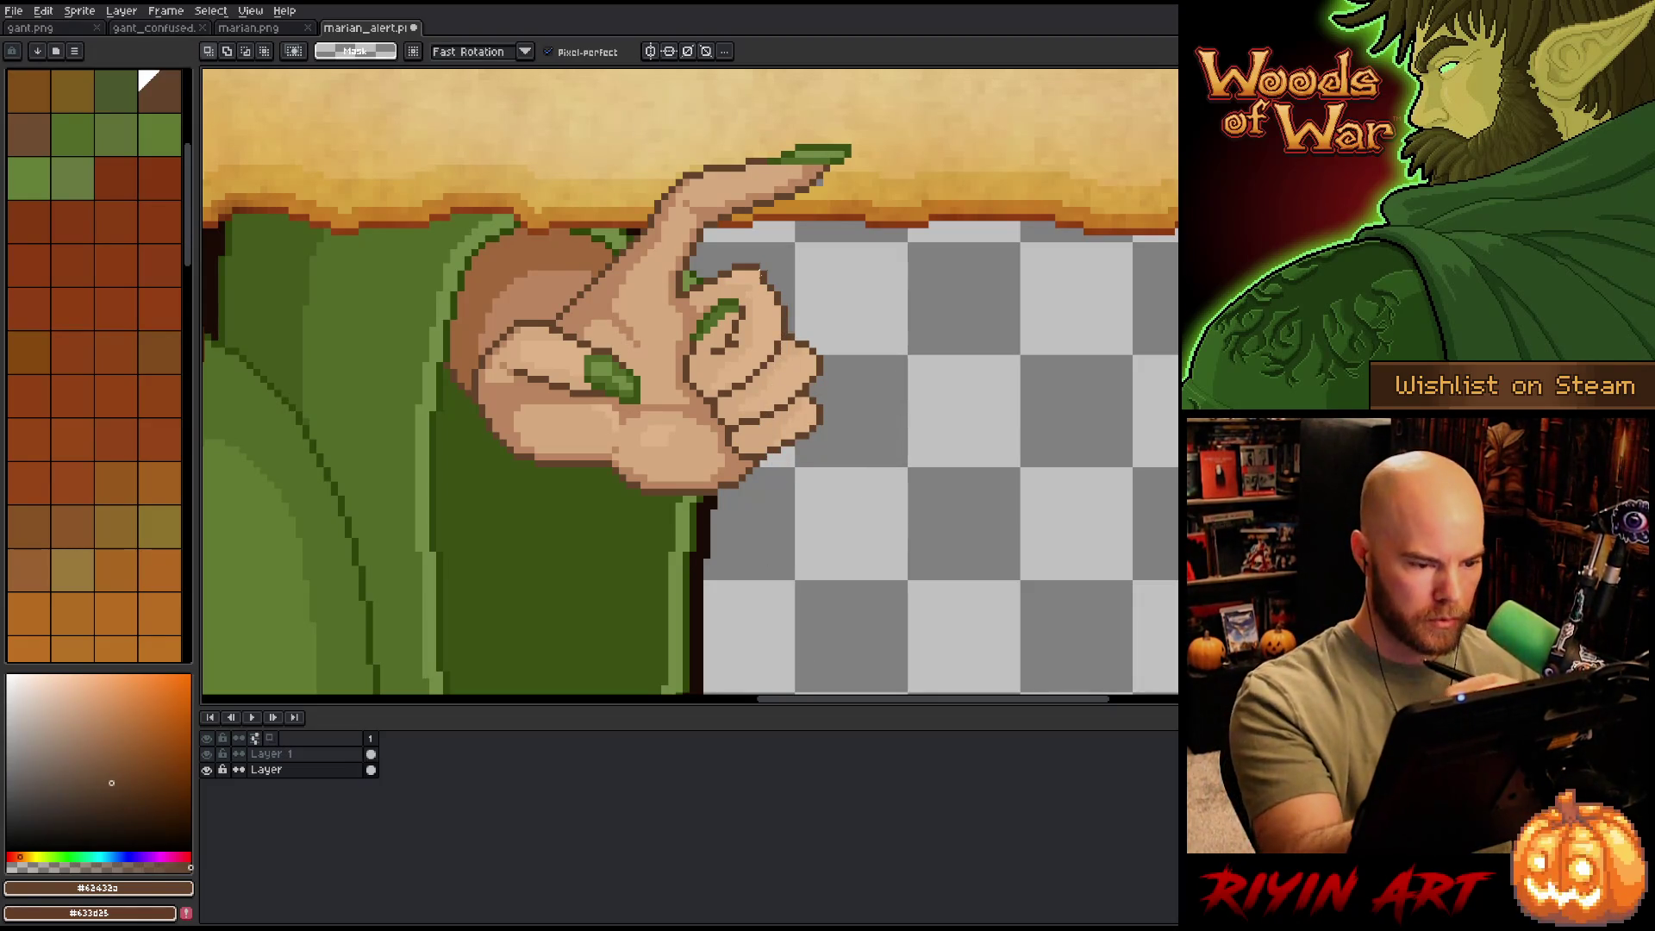
- Back on the hand layer, pick mid skin tone #bb8661 and centre the pointing hand in view
{"action": "left_click", "coordinate": [370, 754]}
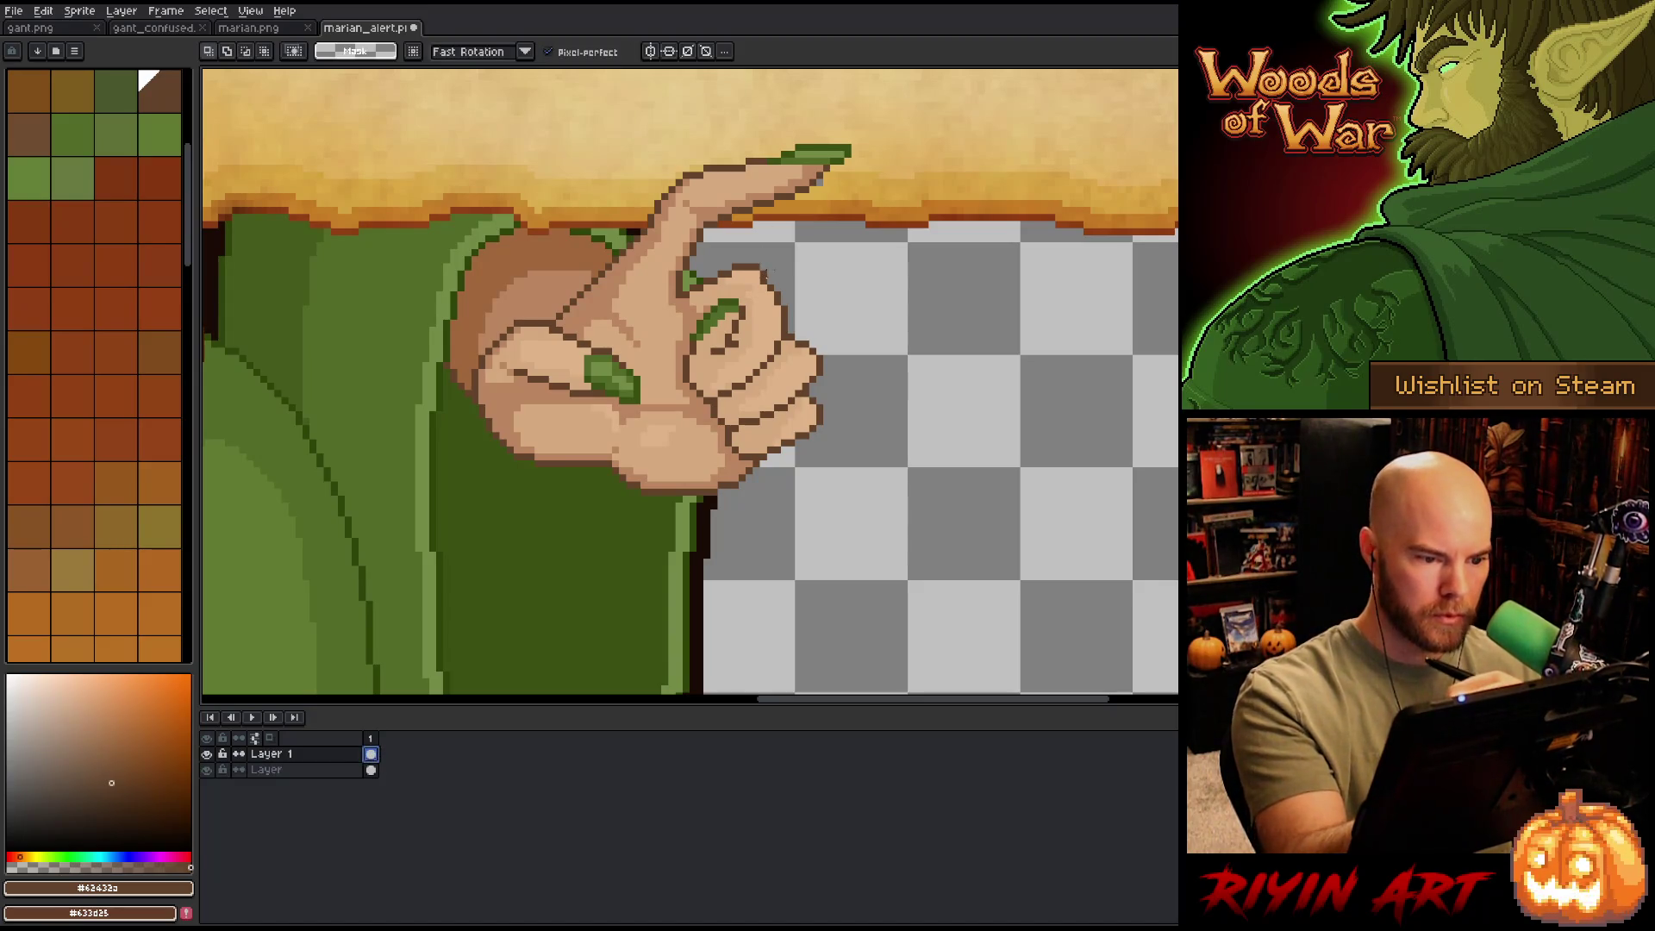
{"action": "left_click", "coordinate": [756, 289], "text": "alt"}
{"action": "left_click", "coordinate": [756, 289], "text": "alt"}
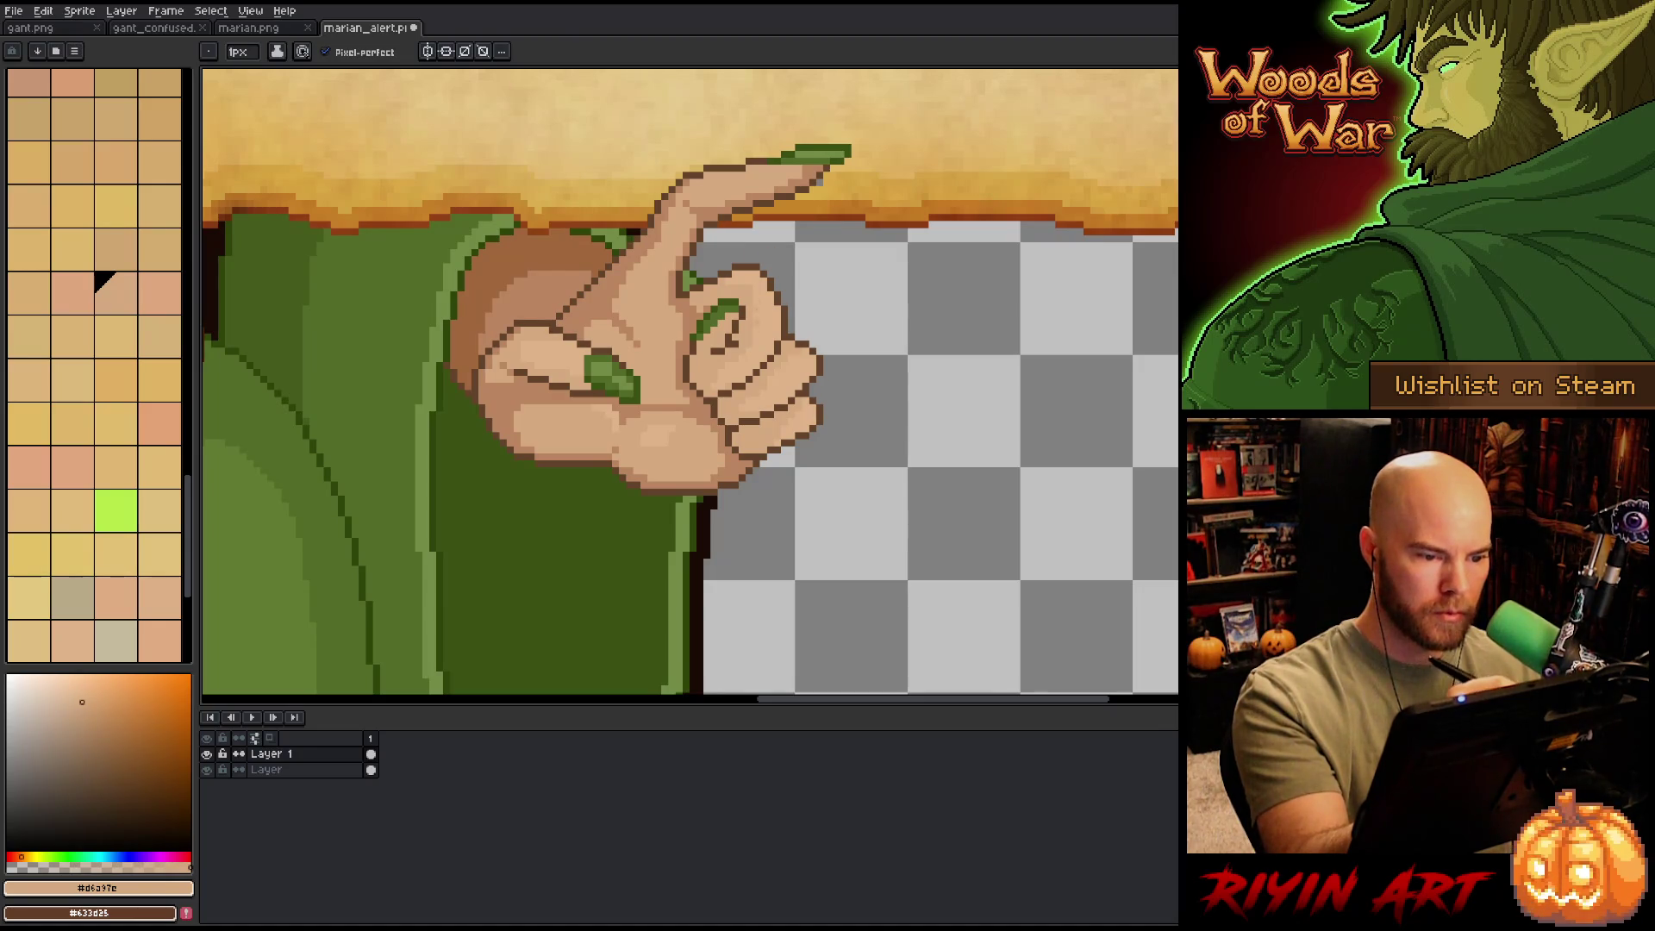
{"action": "left_click", "coordinate": [757, 289], "text": "alt"}
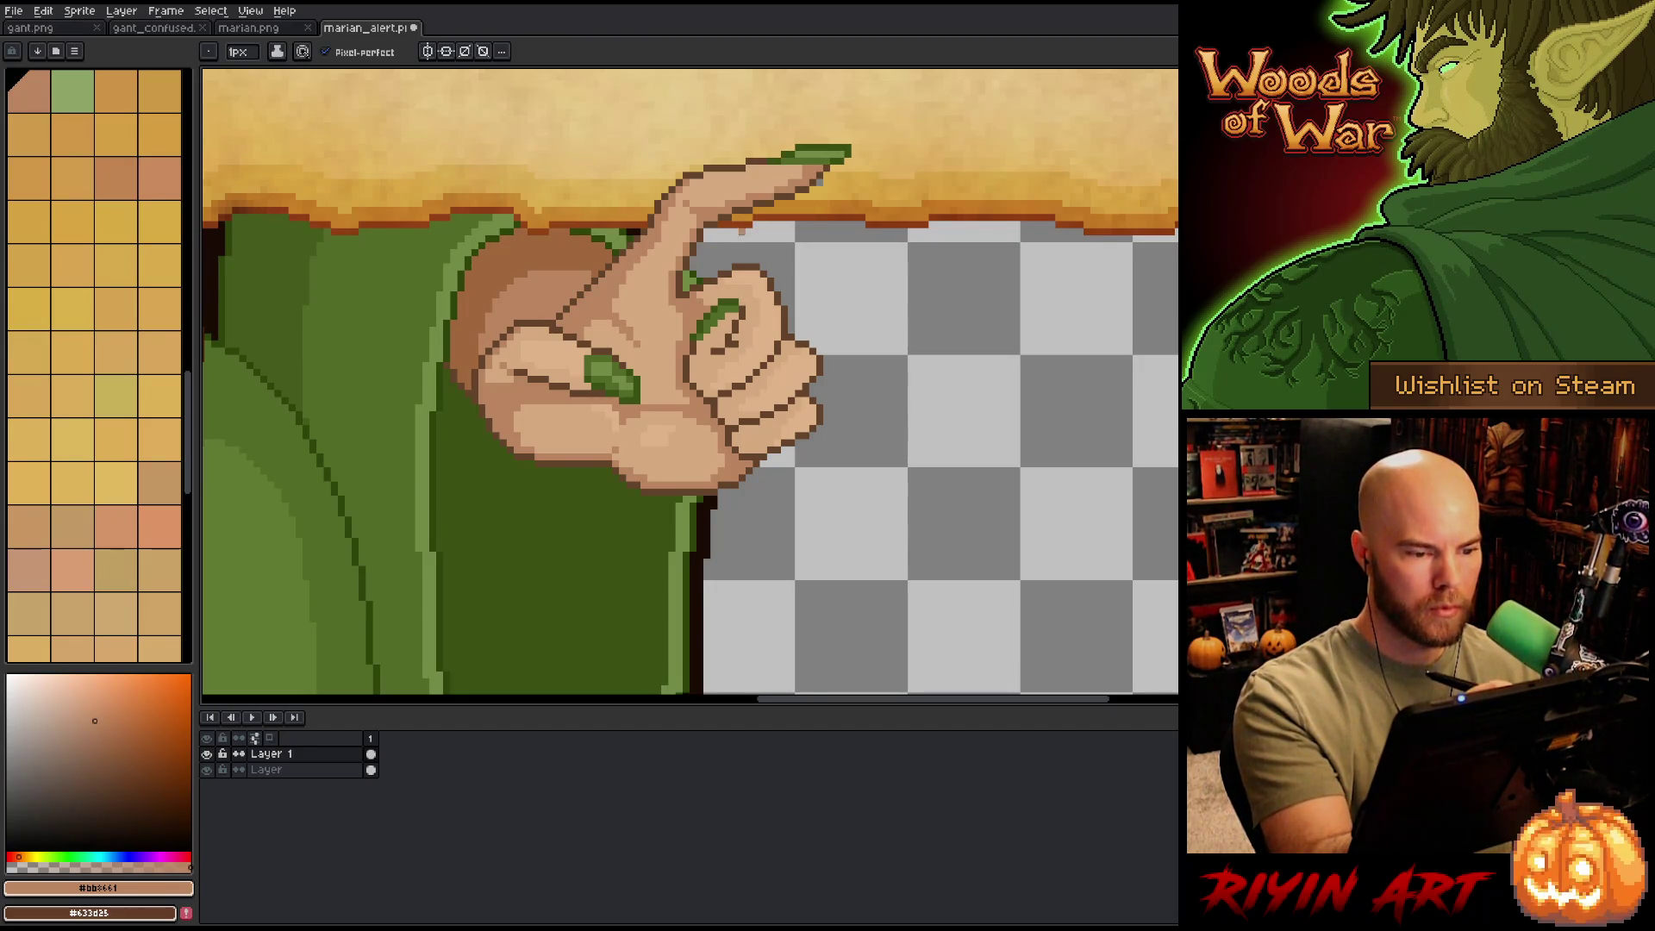
{"action": "left_click_drag", "start_coordinate": [689, 380], "coordinate": [783, 485]}
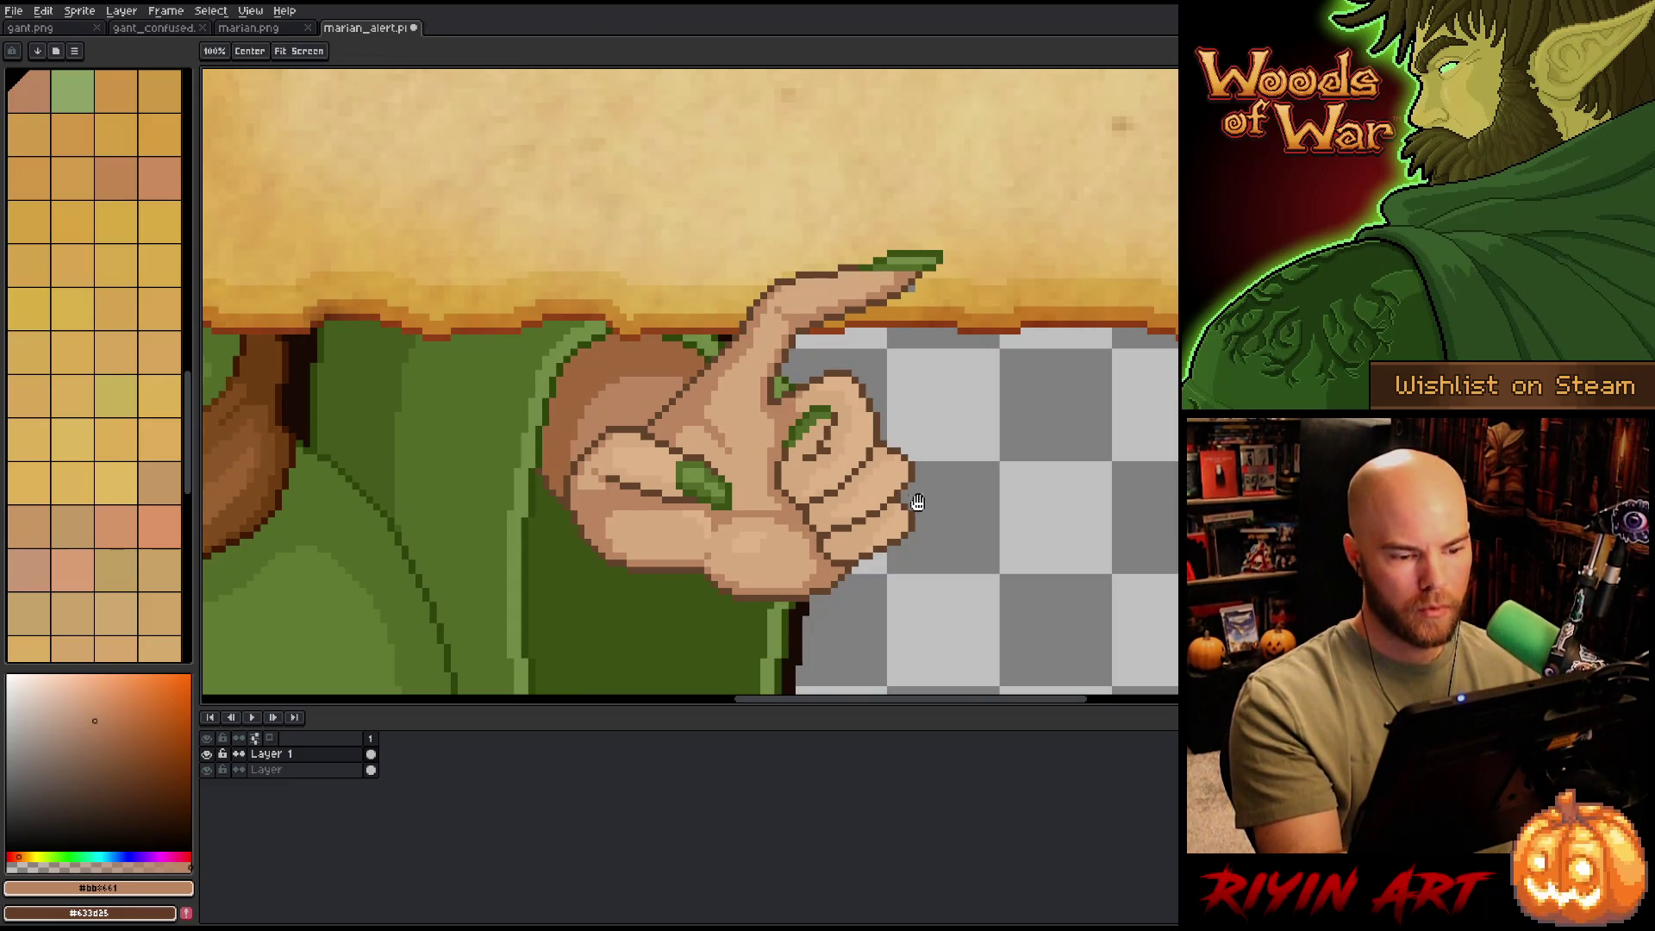
{"action": "left_click_drag", "start_coordinate": [834, 463], "coordinate": [879, 516]}
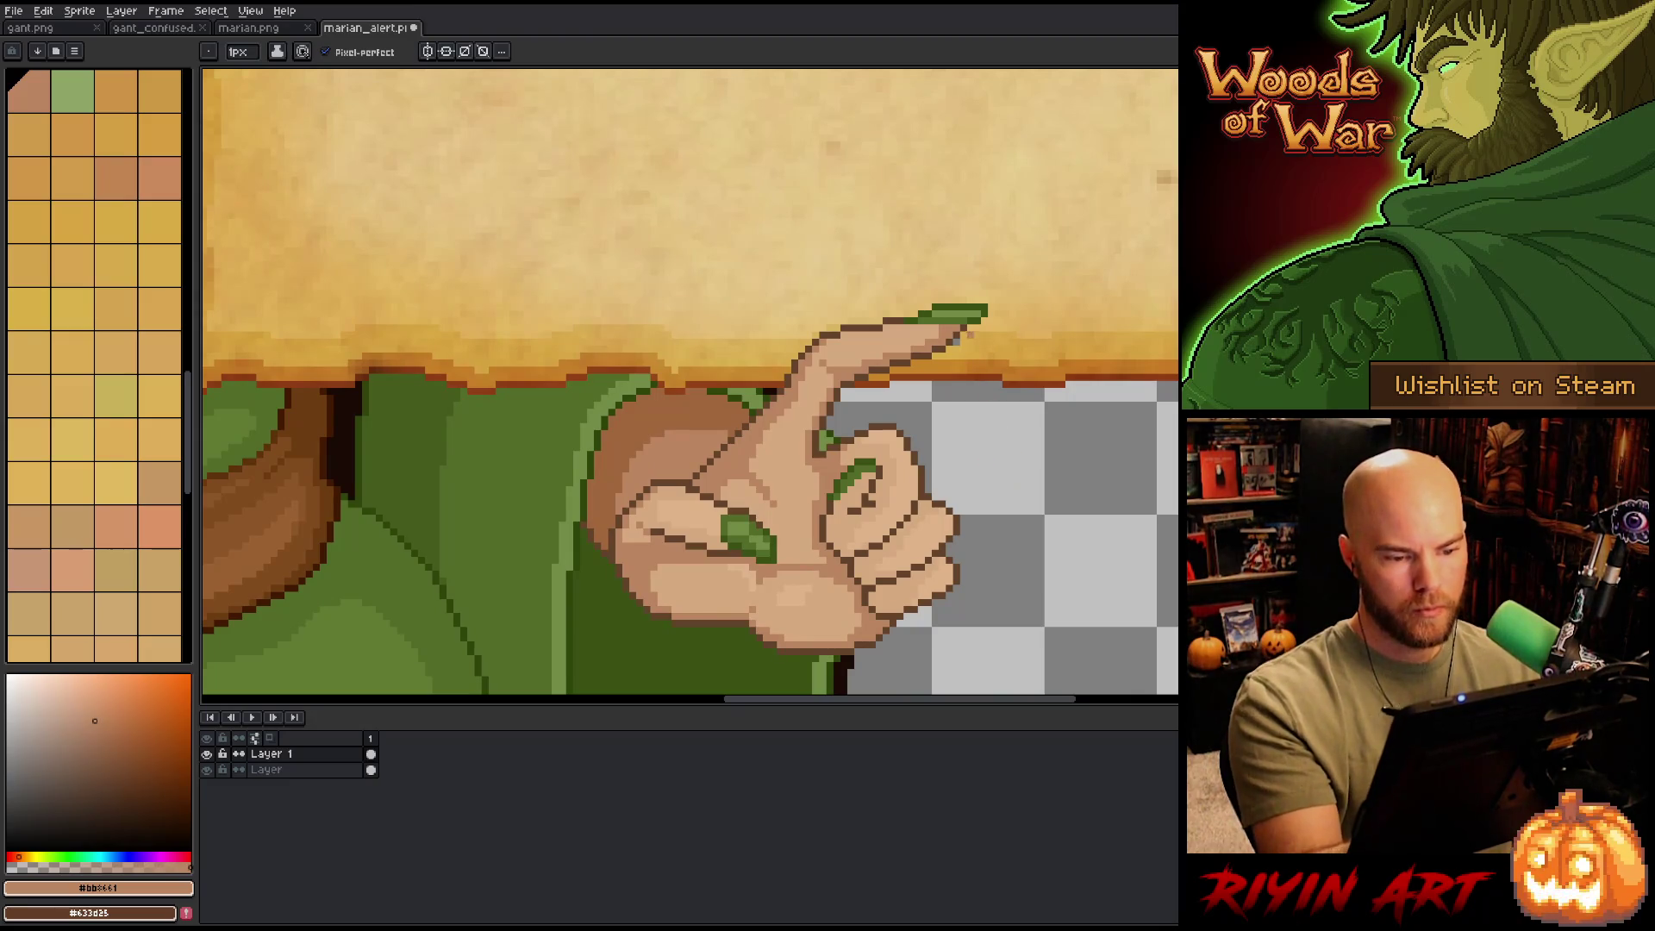
- Sample parchment yellow #dcac4a, review the whole sprite, and zoom back in on the hand with the Pencil
{"action": "left_click", "coordinate": [1132, 285], "text": "alt"}
{"action": "scroll", "coordinate": [712, 623], "scroll_direction": "down", "scroll_amount": 5}
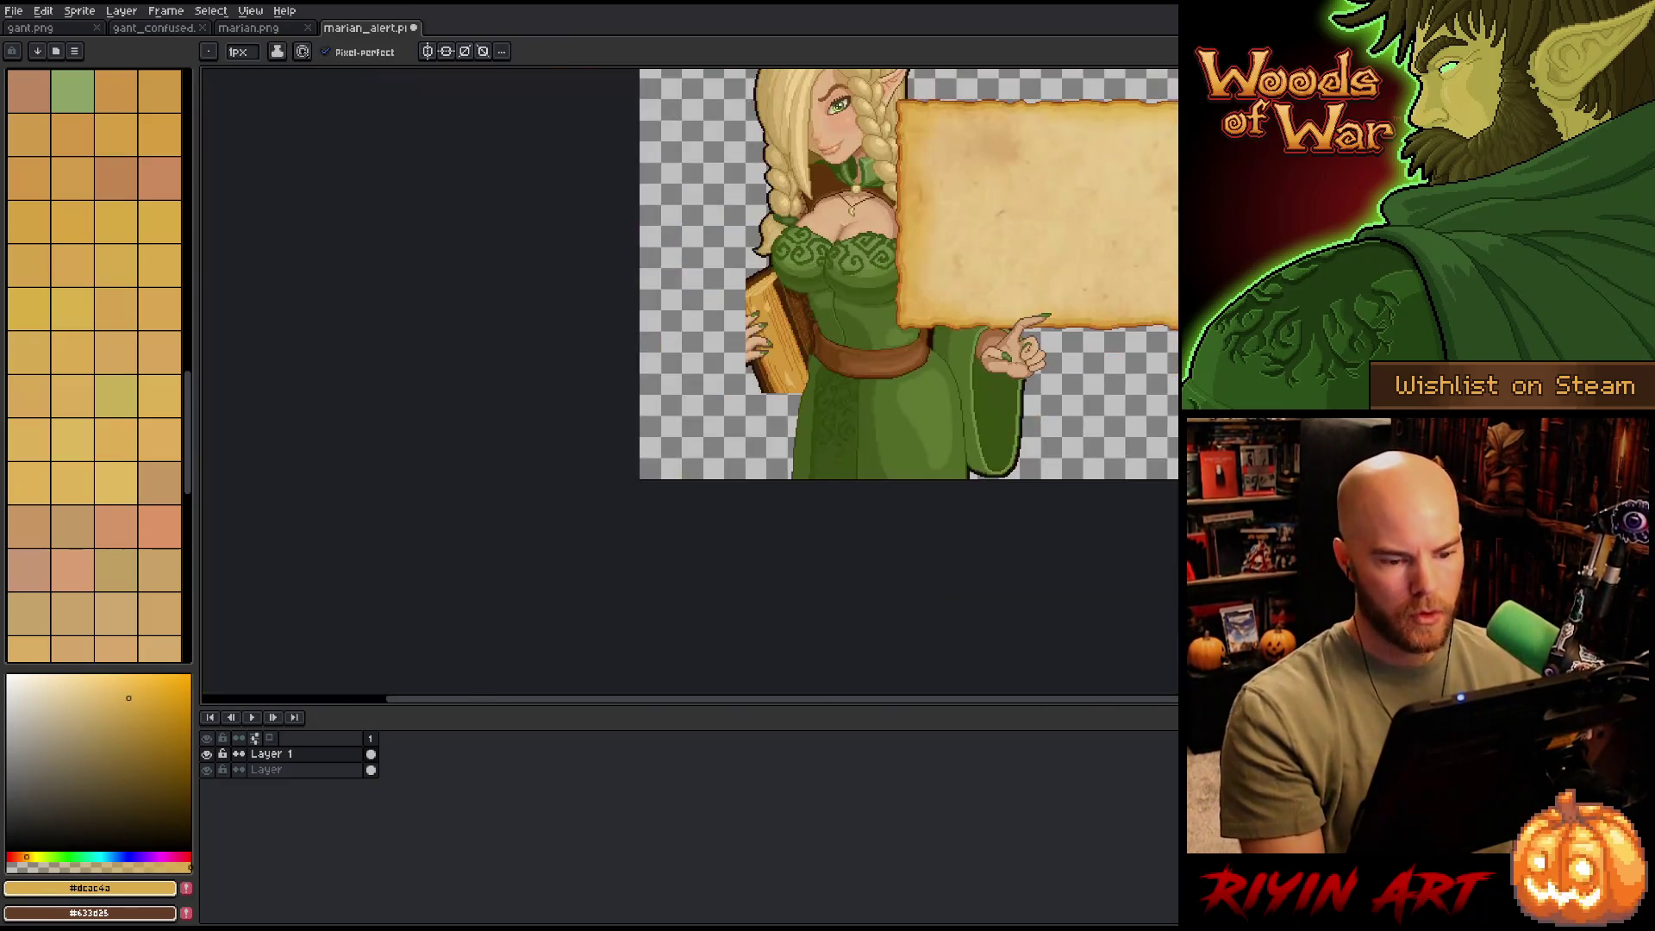
{"action": "scroll", "coordinate": [713, 624], "scroll_direction": "up", "scroll_amount": 2}
{"action": "left_click_drag", "start_coordinate": [712, 623], "coordinate": [697, 612]}
{"action": "key", "text": "b"}
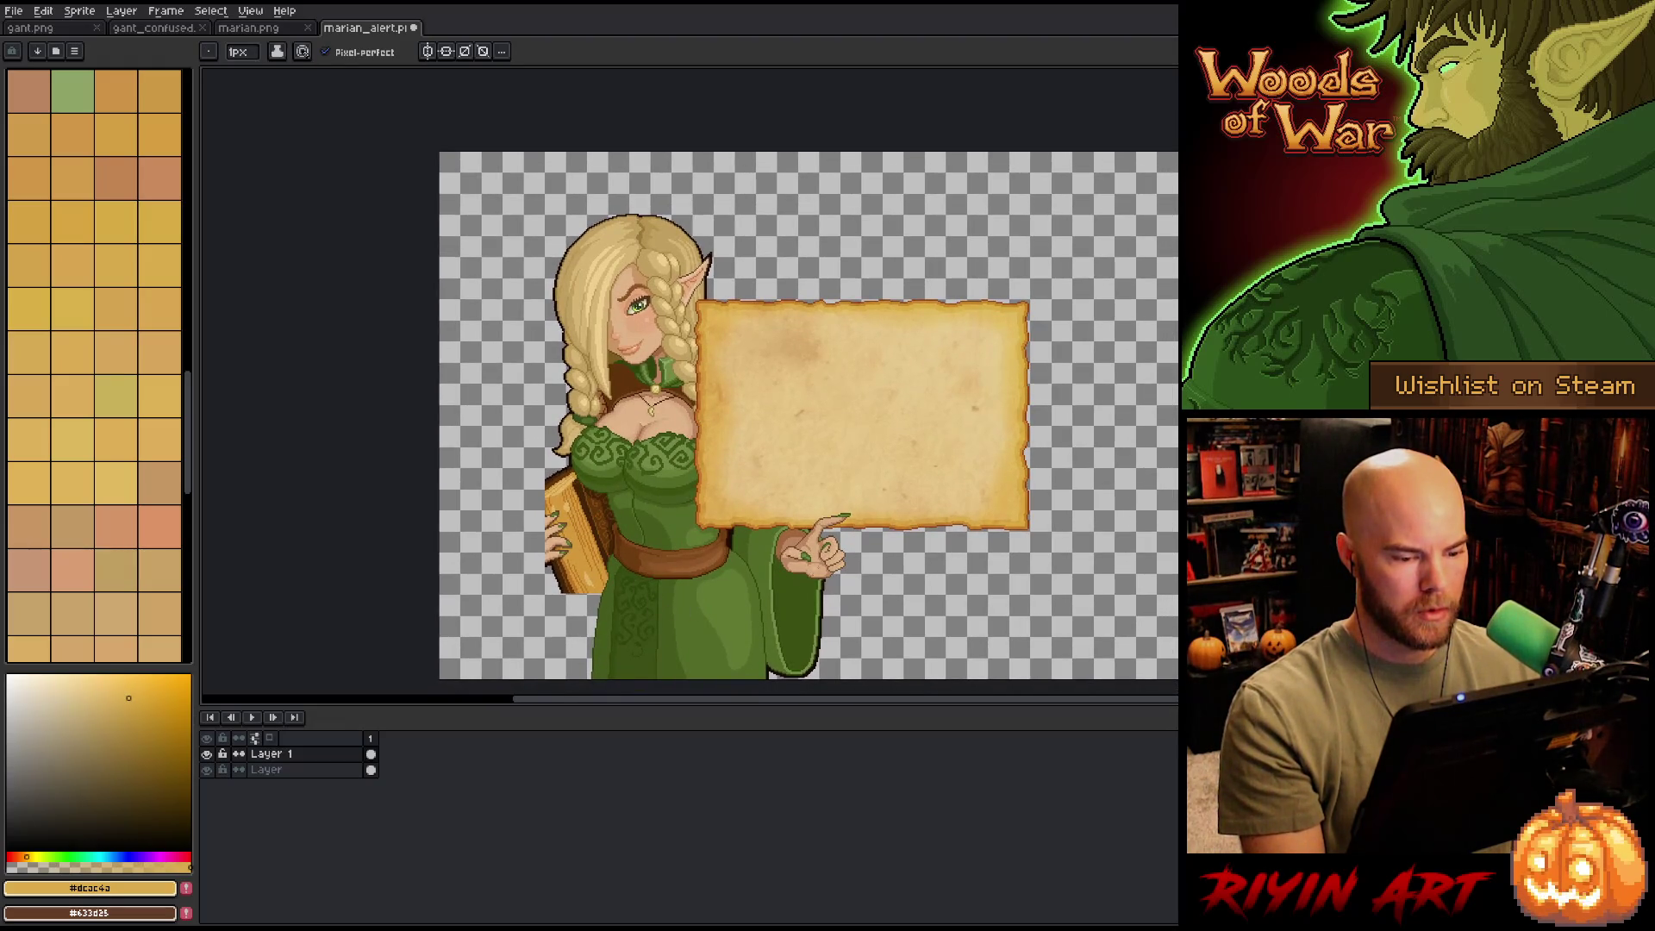
{"action": "scroll", "coordinate": [832, 548], "scroll_direction": "up", "scroll_amount": 2}
{"action": "scroll", "coordinate": [826, 555], "scroll_direction": "down", "scroll_amount": 2}
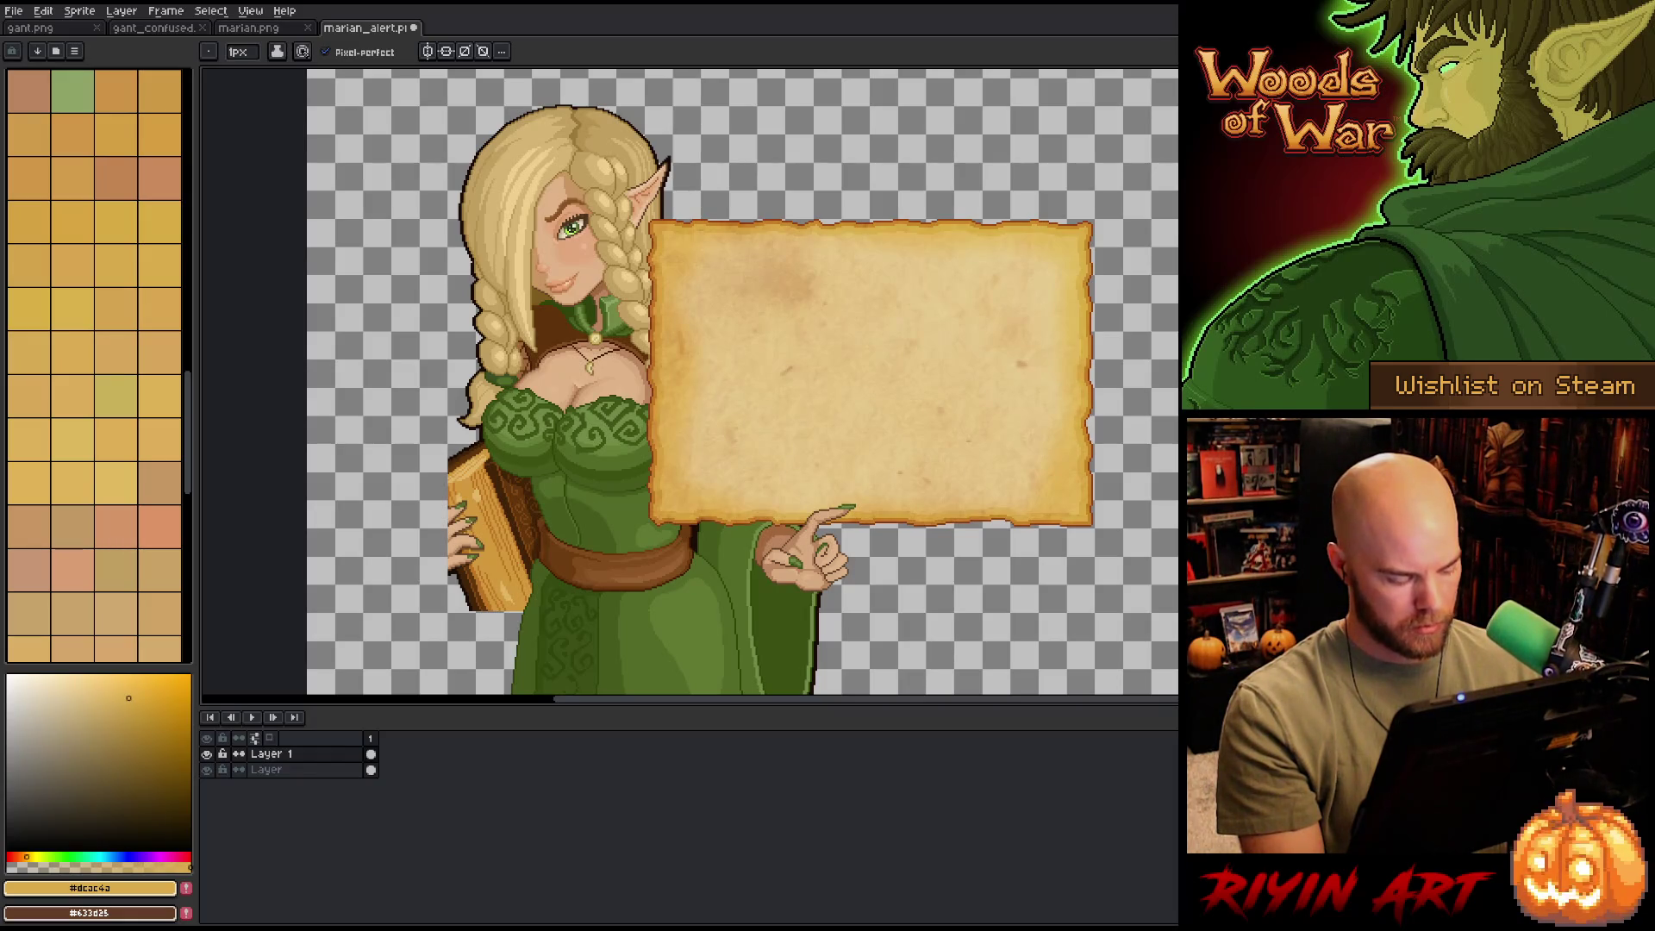
{"action": "scroll", "coordinate": [831, 575], "scroll_direction": "up", "scroll_amount": 3}
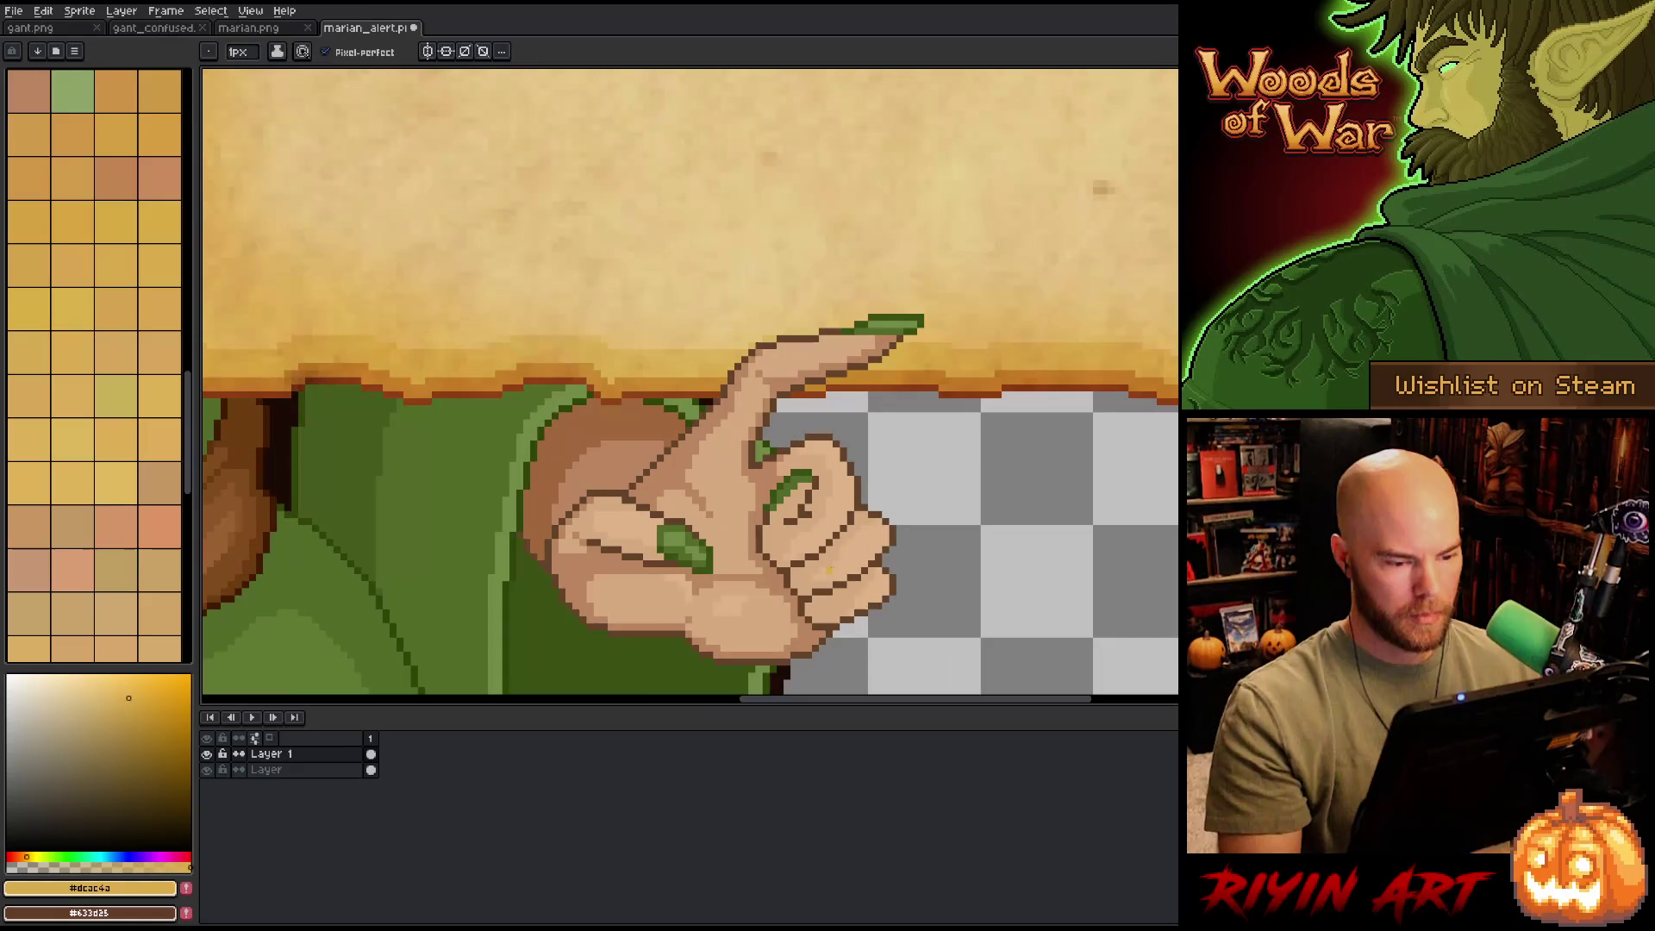
- Lighten pixels on the curled finger with sampled skin and outline tones, then sample the mid nail green
{"action": "left_click", "coordinate": [794, 480], "text": "alt"}
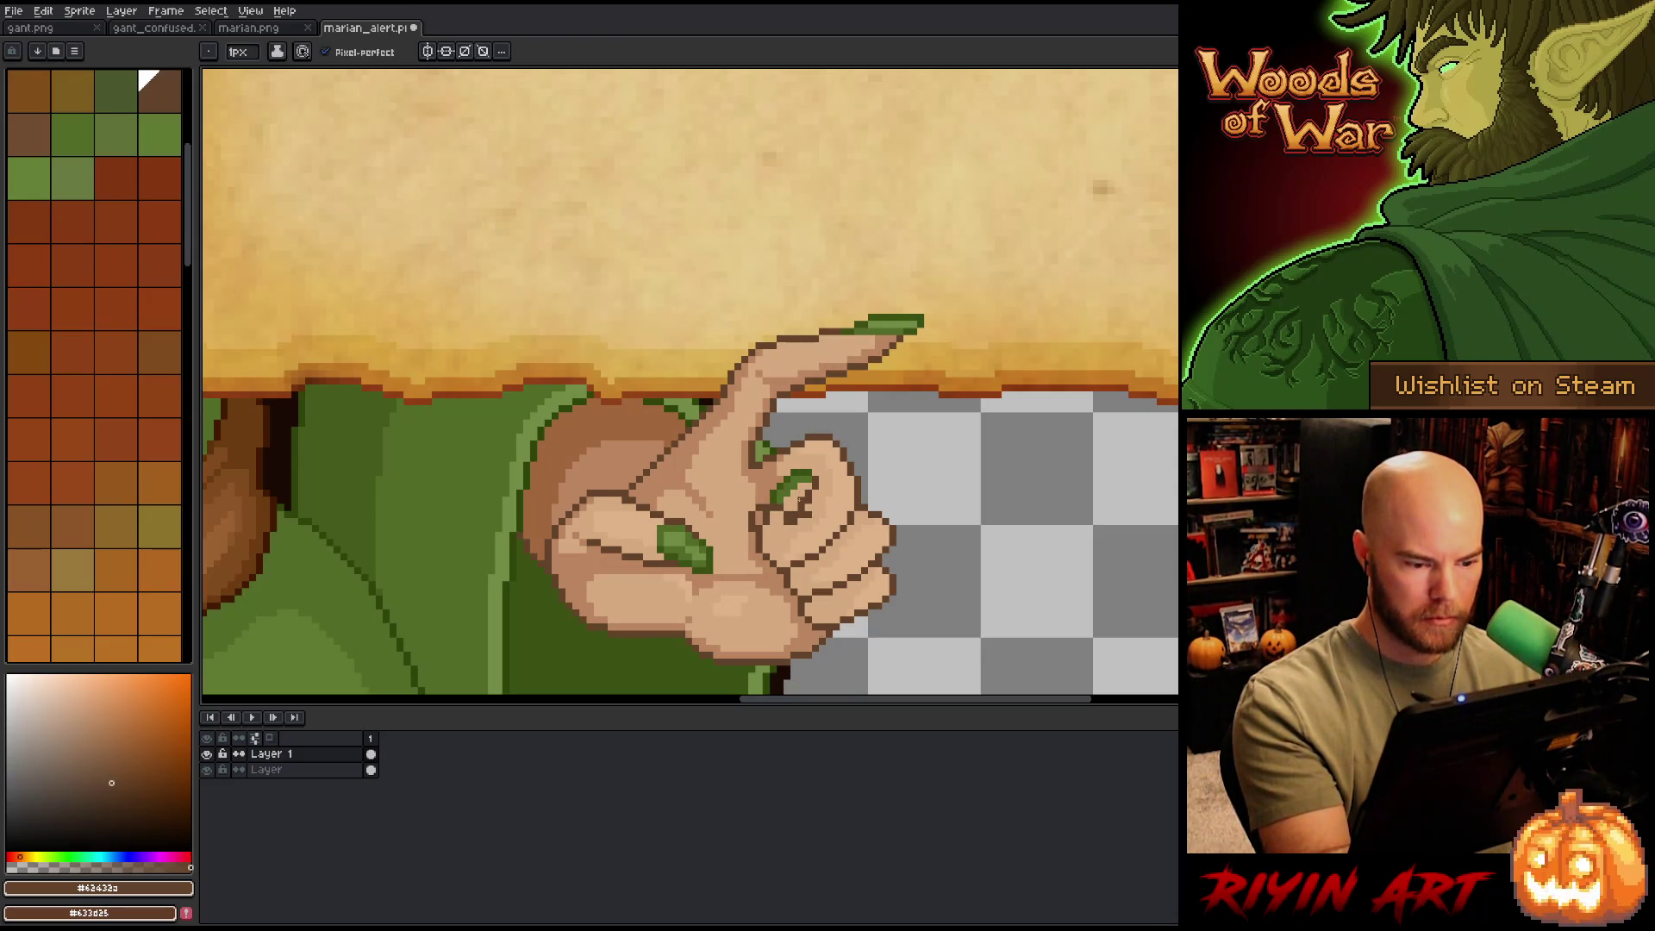
{"action": "left_click", "coordinate": [802, 466], "text": "alt"}
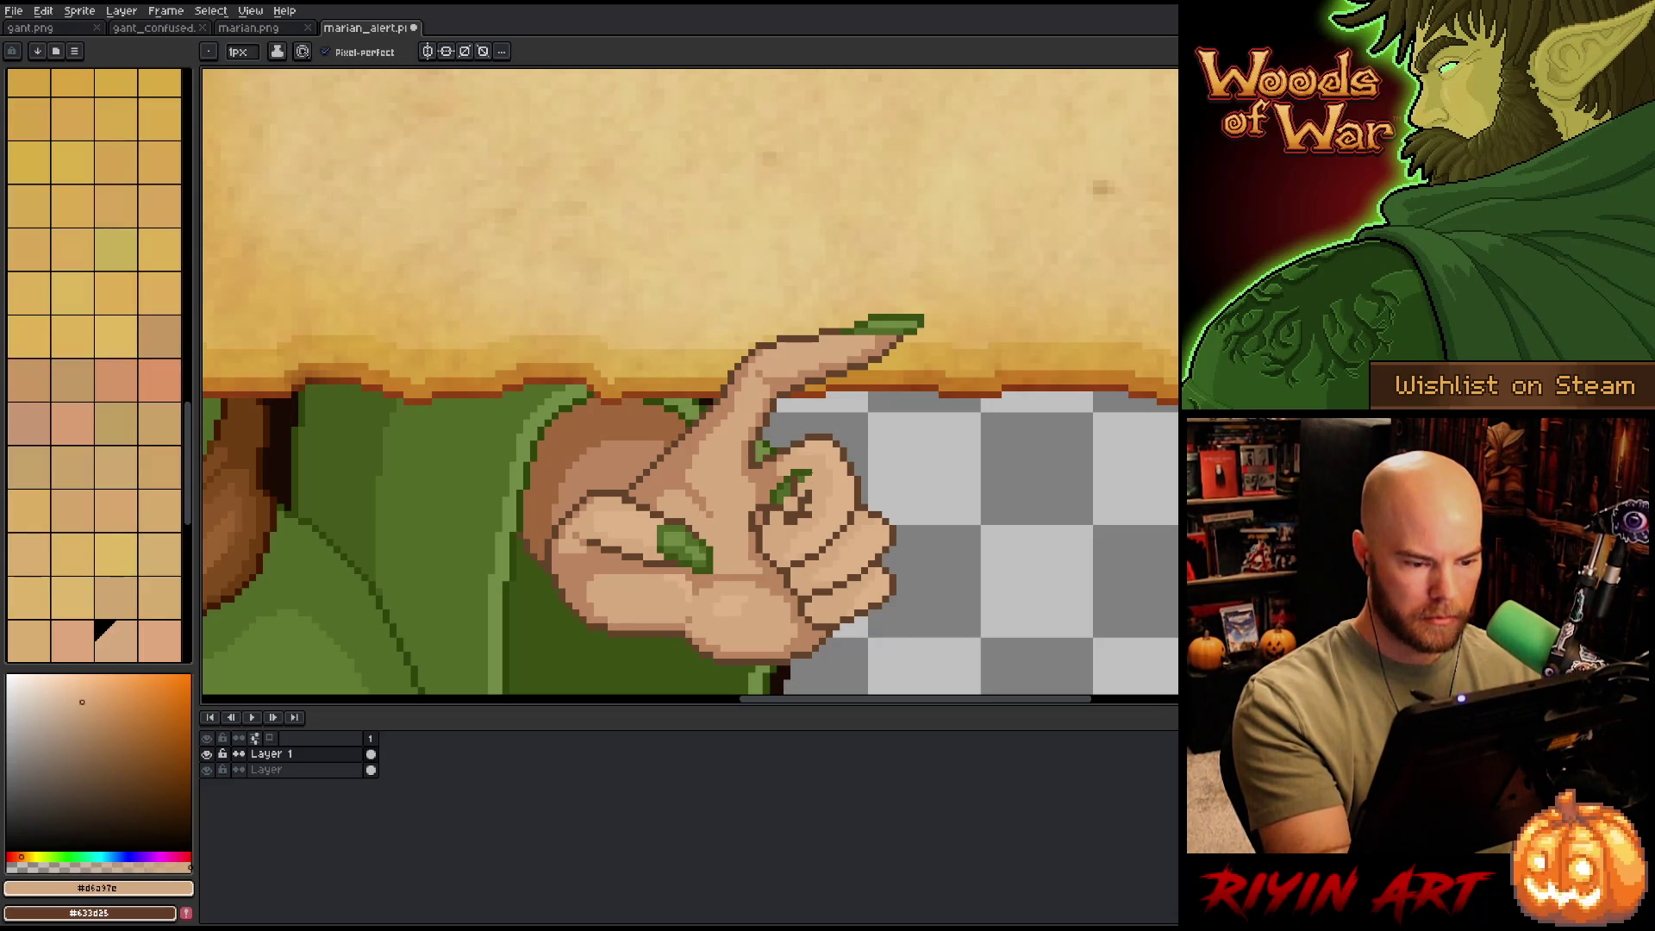
{"action": "left_click", "coordinate": [782, 476], "text": "alt"}
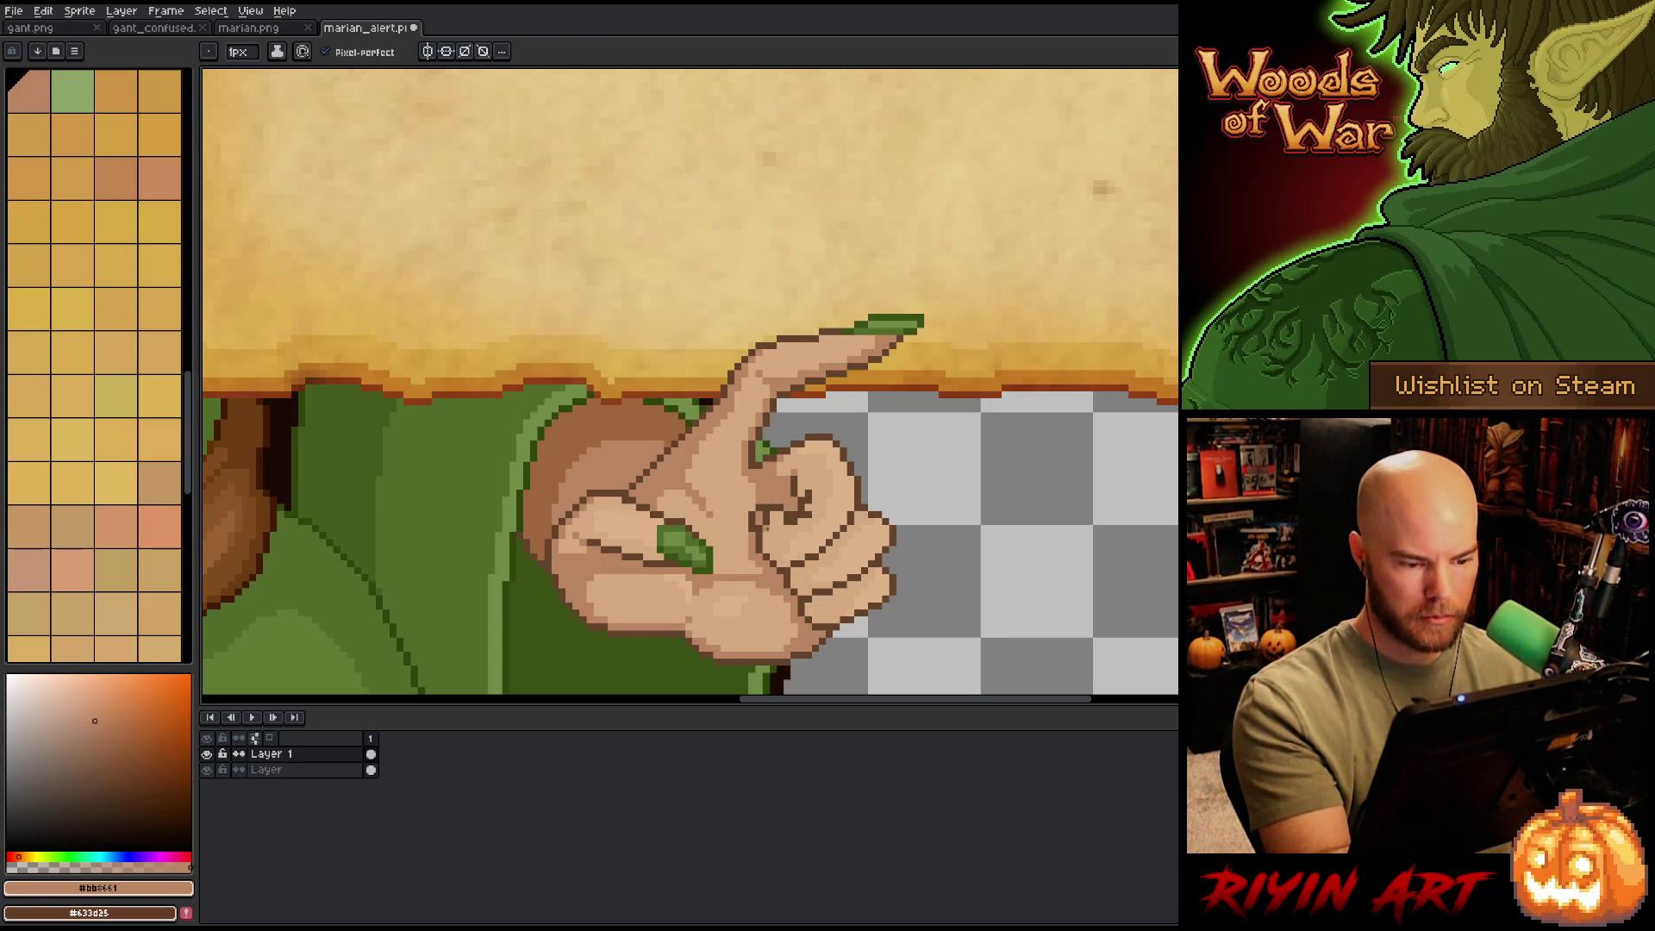
{"action": "left_click", "coordinate": [802, 466], "text": "alt"}
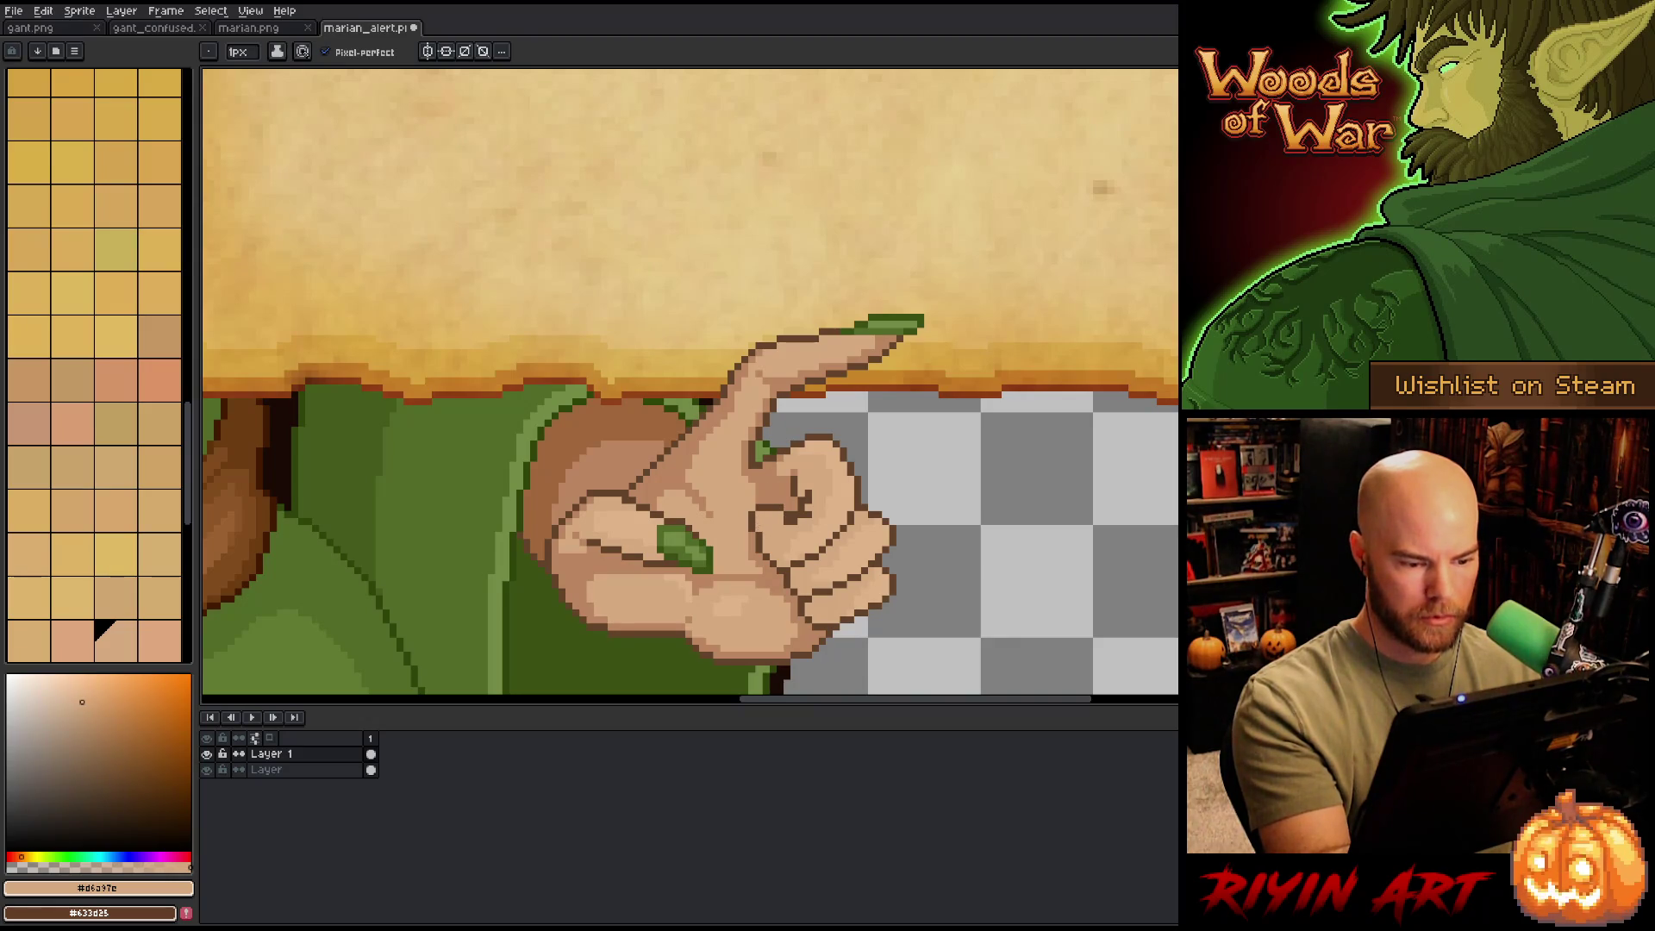
{"action": "left_click", "coordinate": [784, 525], "text": "alt"}
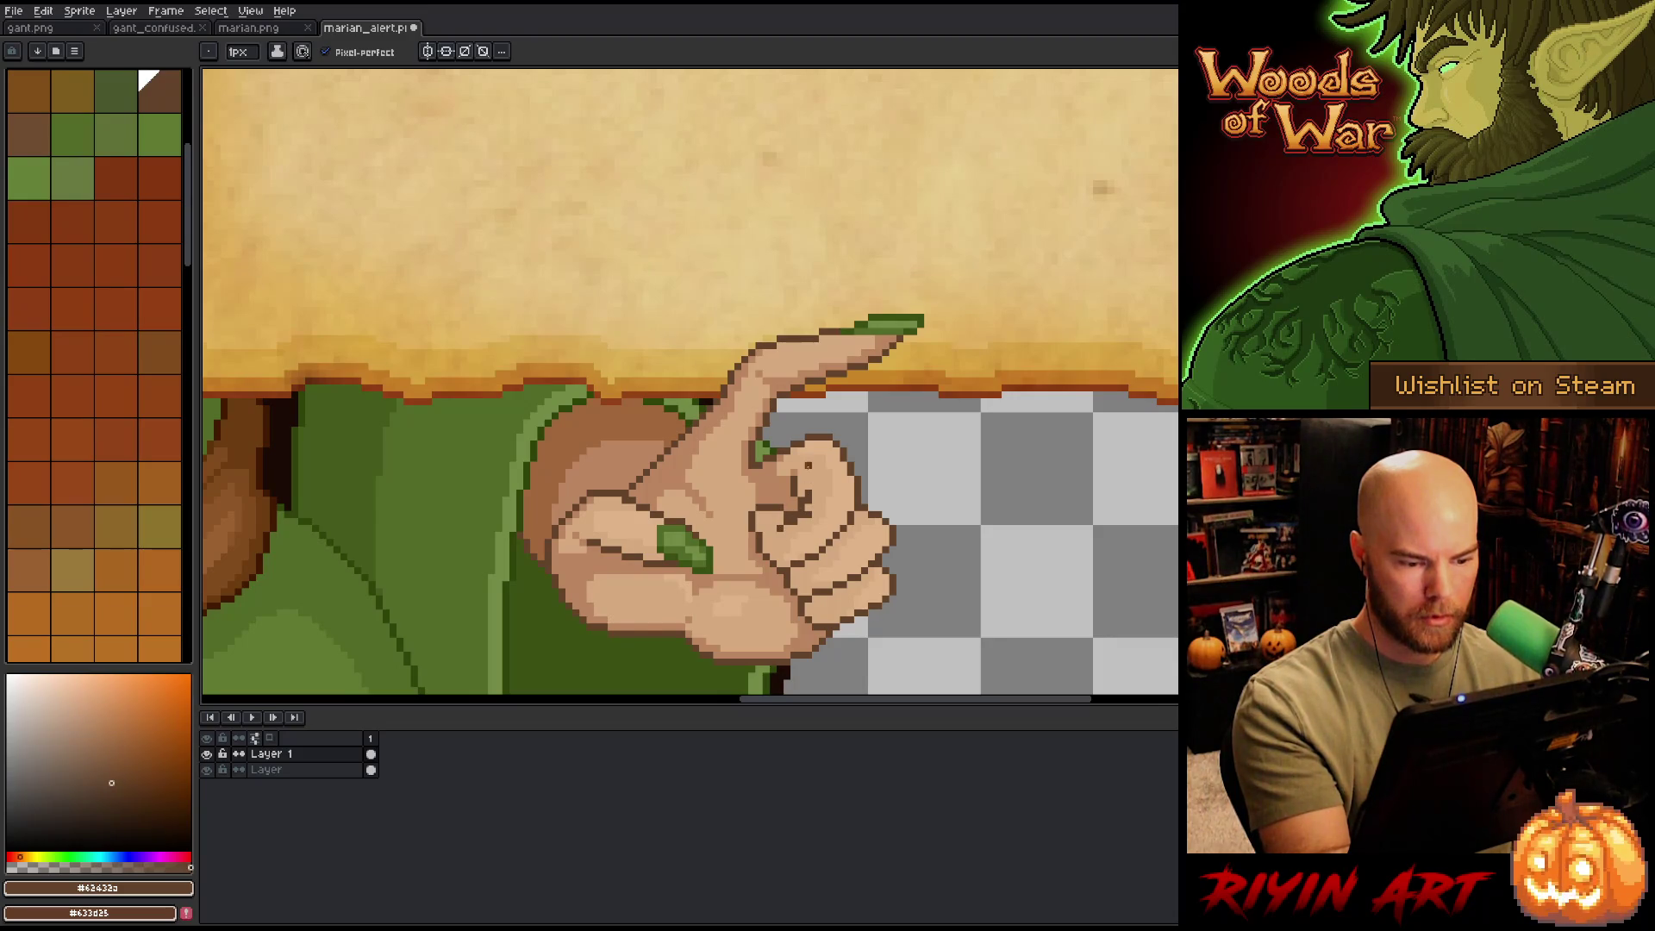
{"action": "left_click", "coordinate": [808, 472], "text": "alt"}
{"action": "left_click", "coordinate": [787, 520], "text": "alt"}
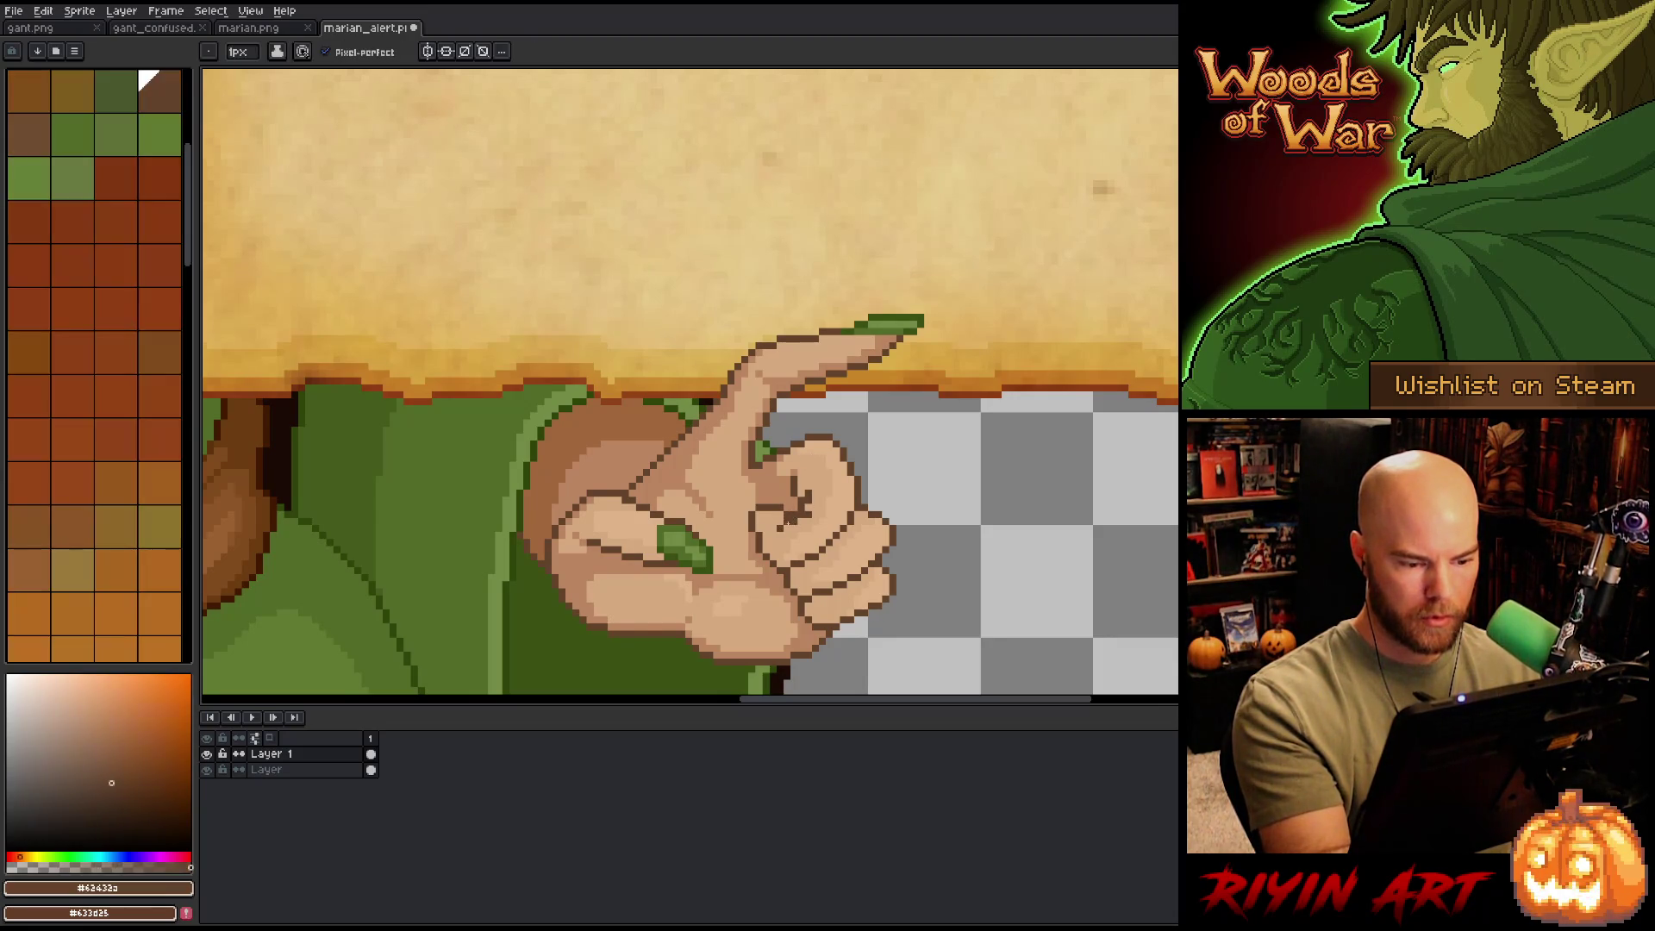
{"action": "left_click", "coordinate": [802, 483], "text": "alt"}
{"action": "left_click", "coordinate": [795, 515]}
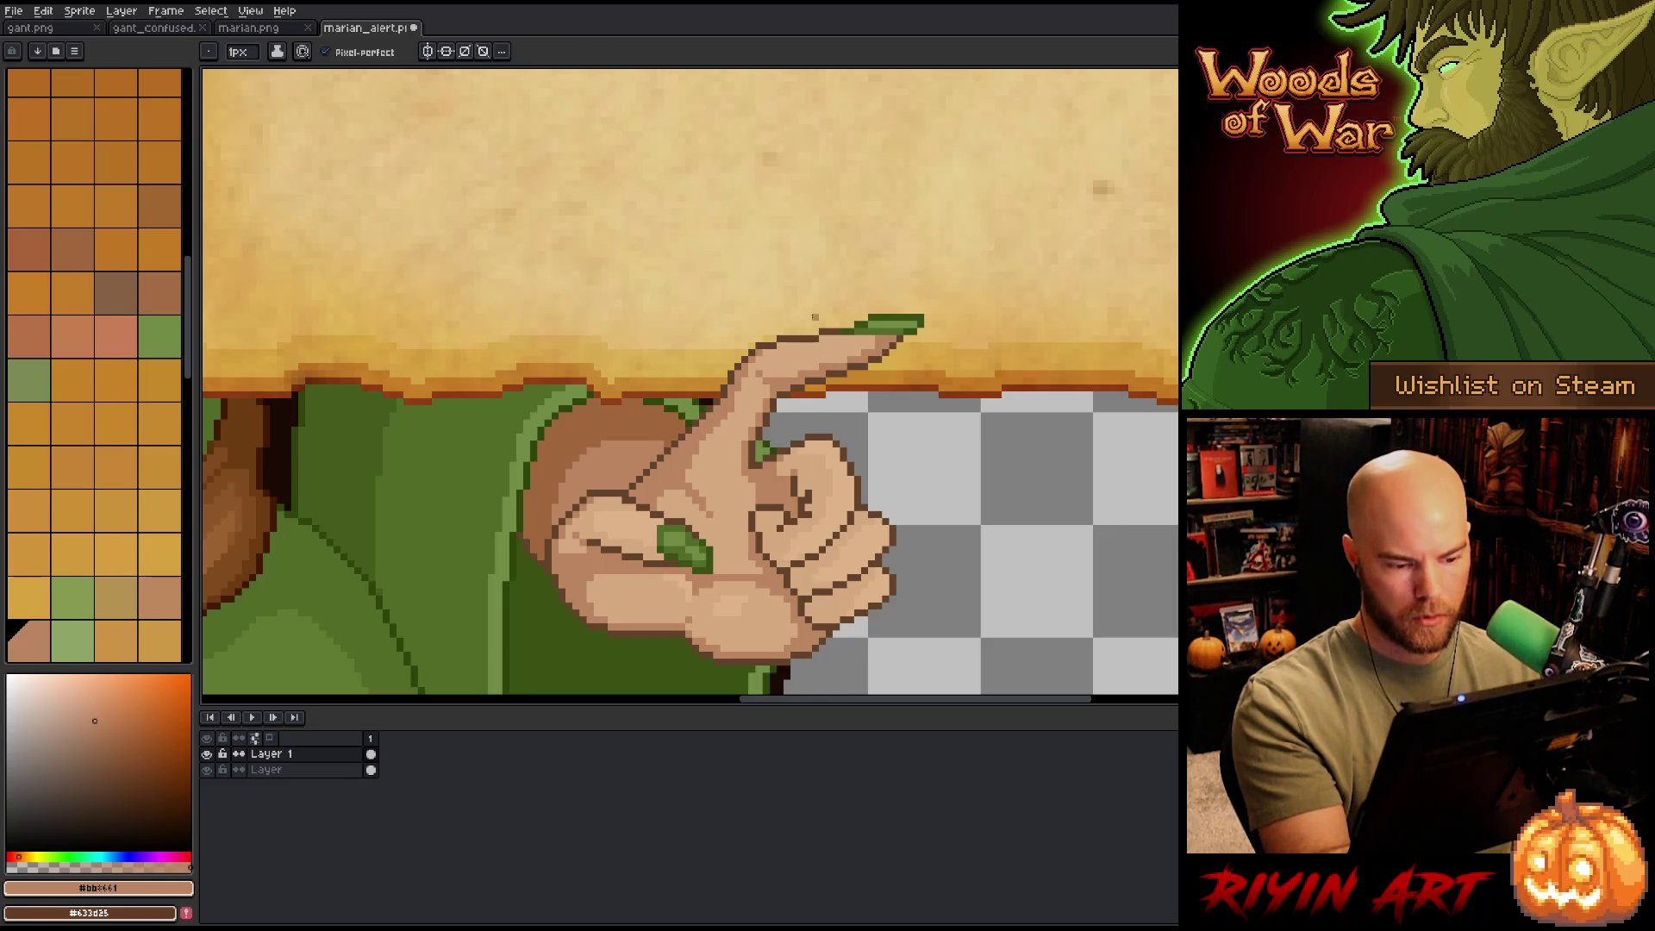
{"action": "left_click", "coordinate": [688, 545], "text": "alt"}
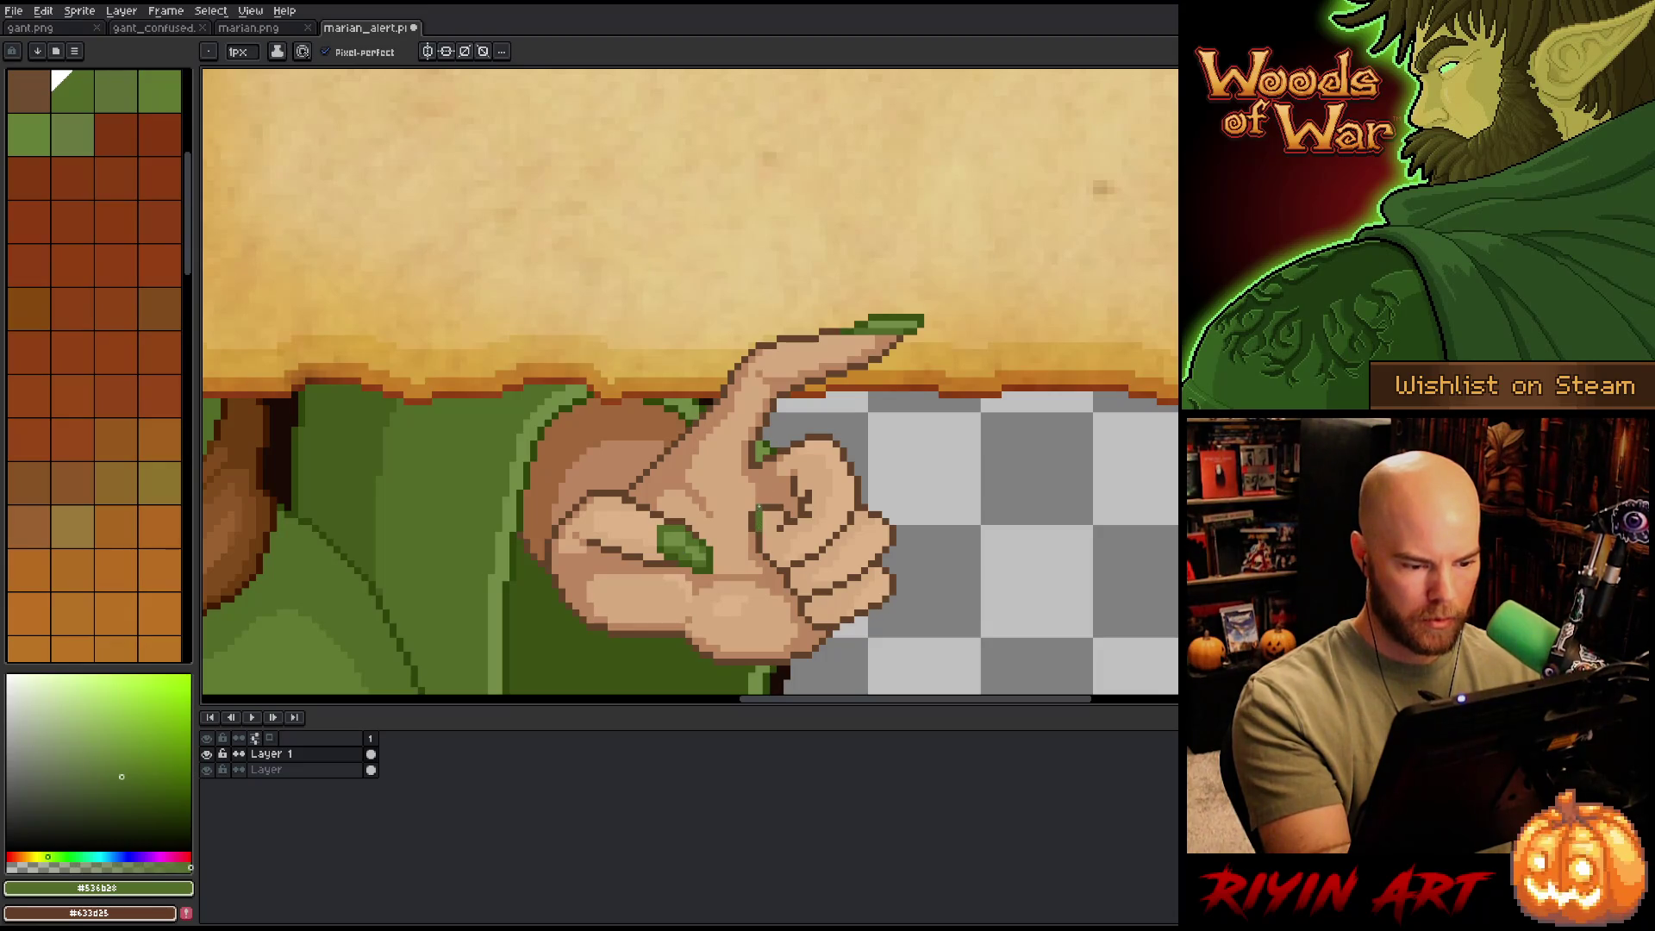
- Sample the nail greens and darken pixels on the curled finger's green nail
{"action": "left_click", "coordinate": [696, 548], "text": "alt"}
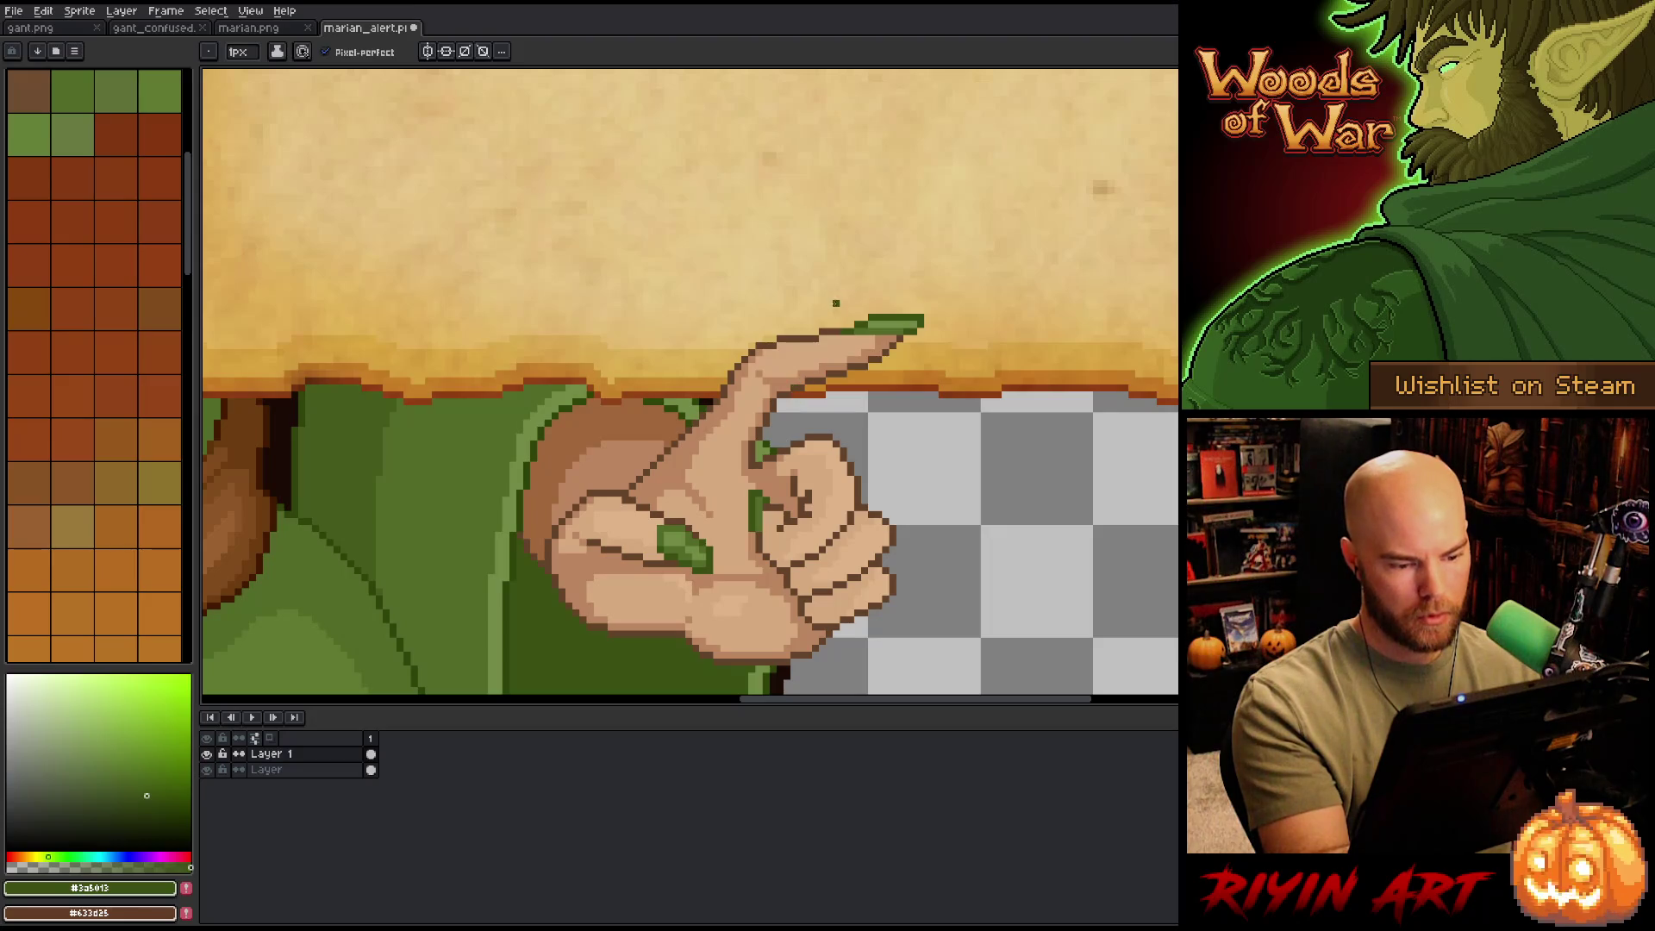
{"action": "left_click", "coordinate": [766, 515], "text": "alt"}
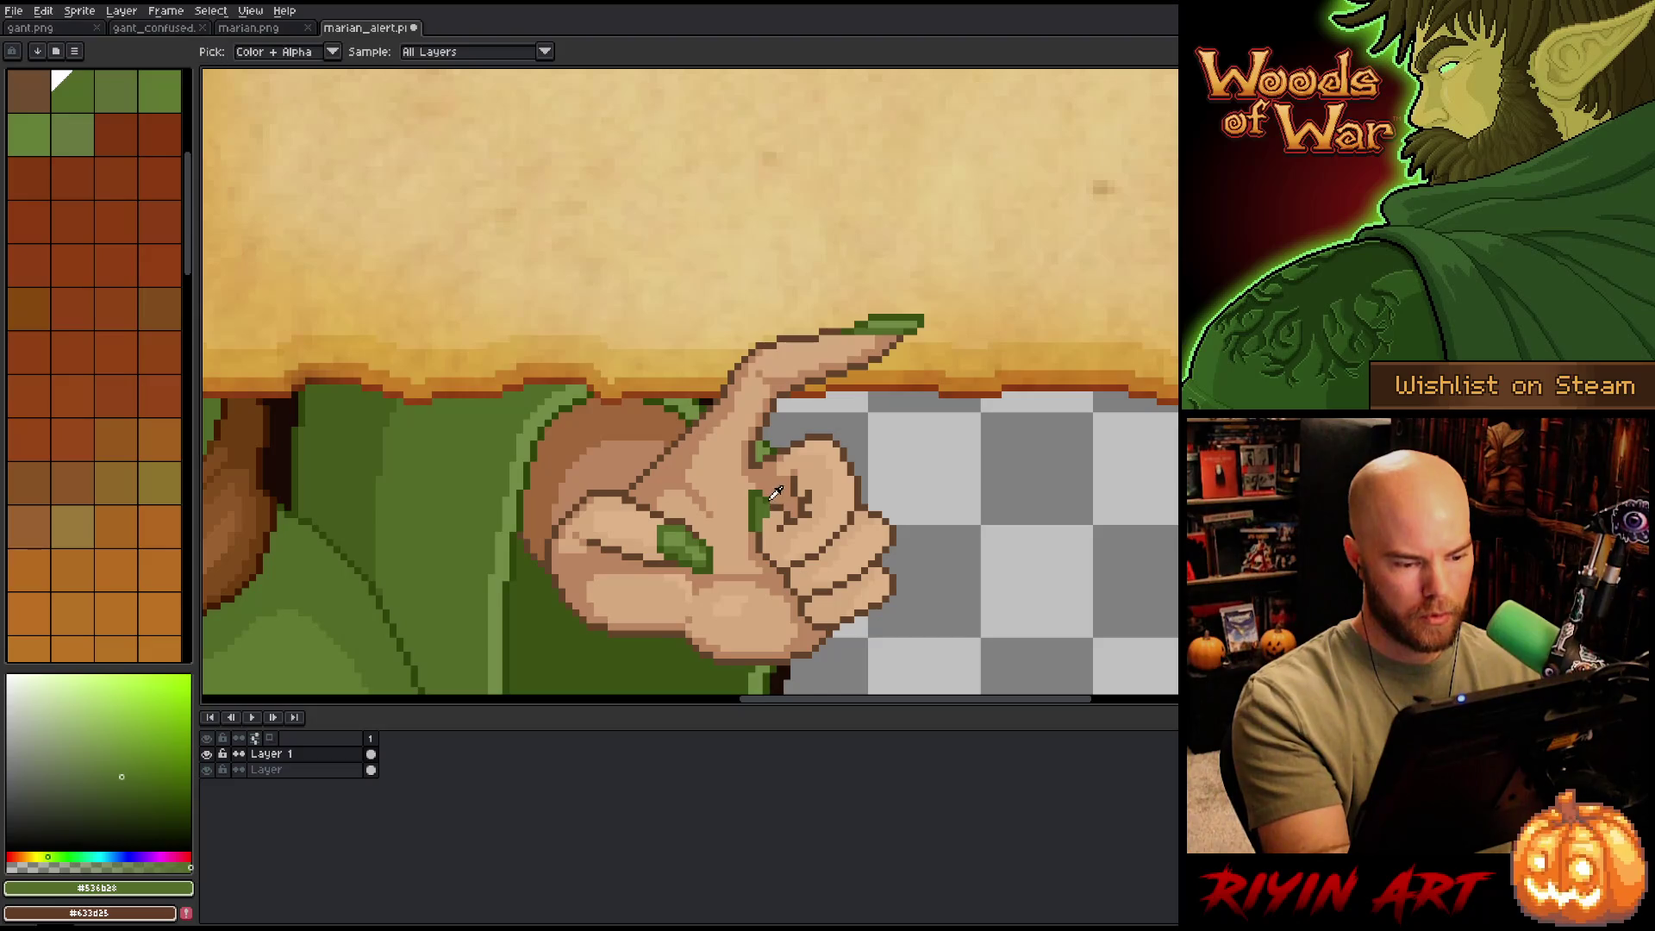
{"action": "left_click", "coordinate": [771, 499], "text": "alt"}
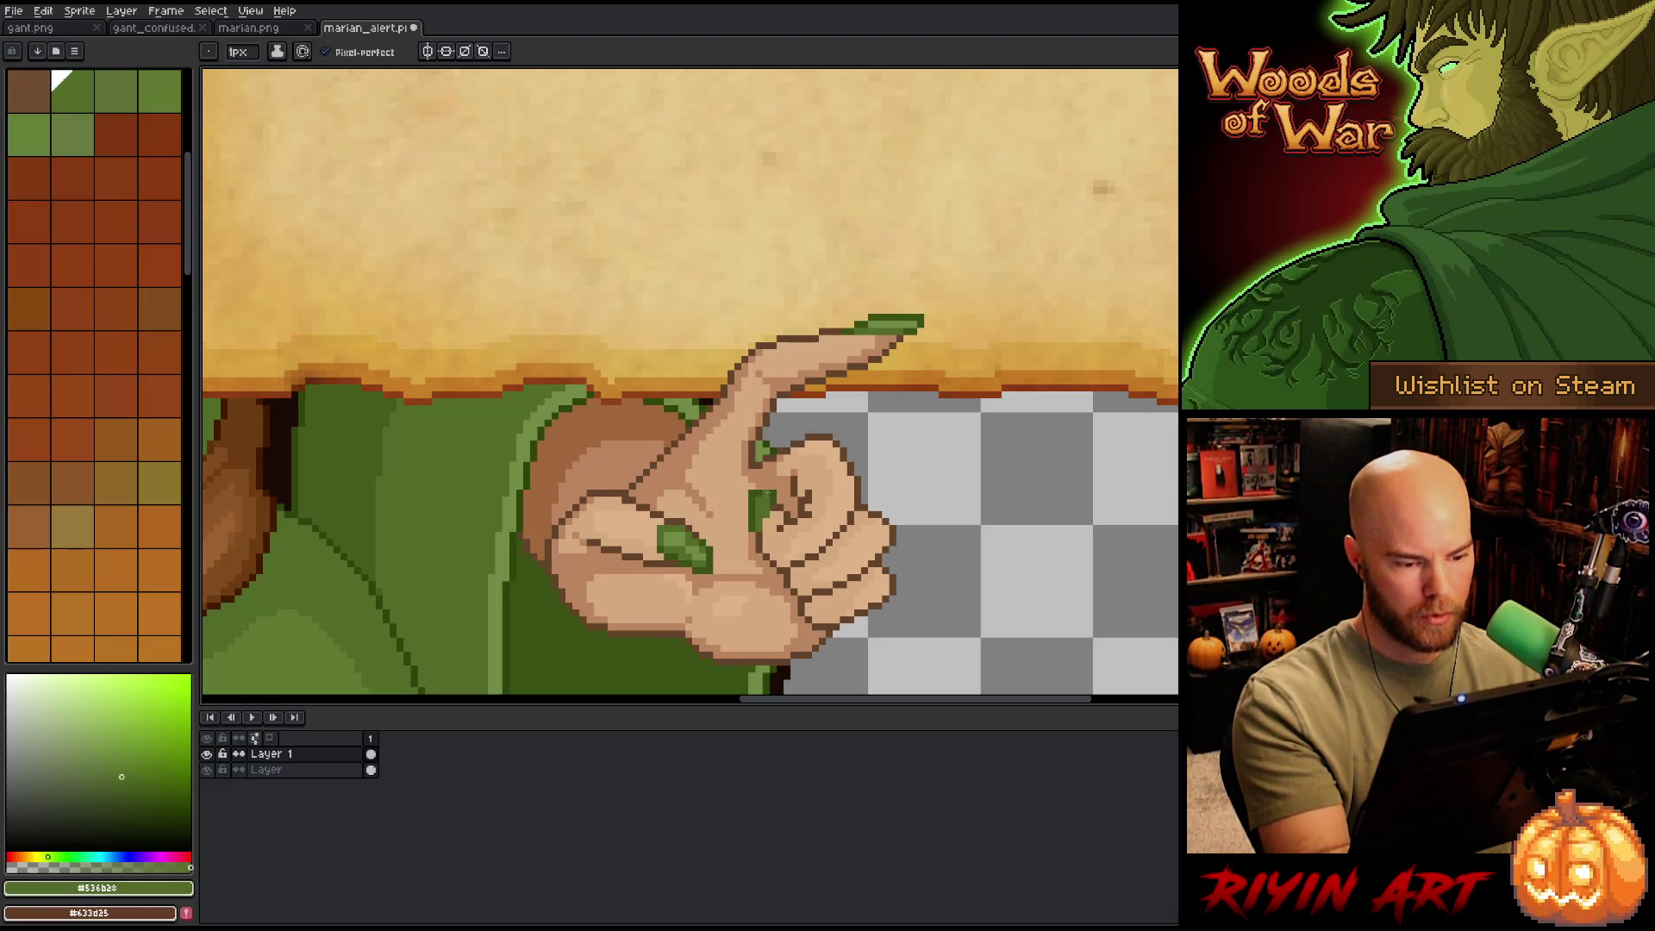
{"action": "left_click", "coordinate": [776, 518], "text": "alt"}
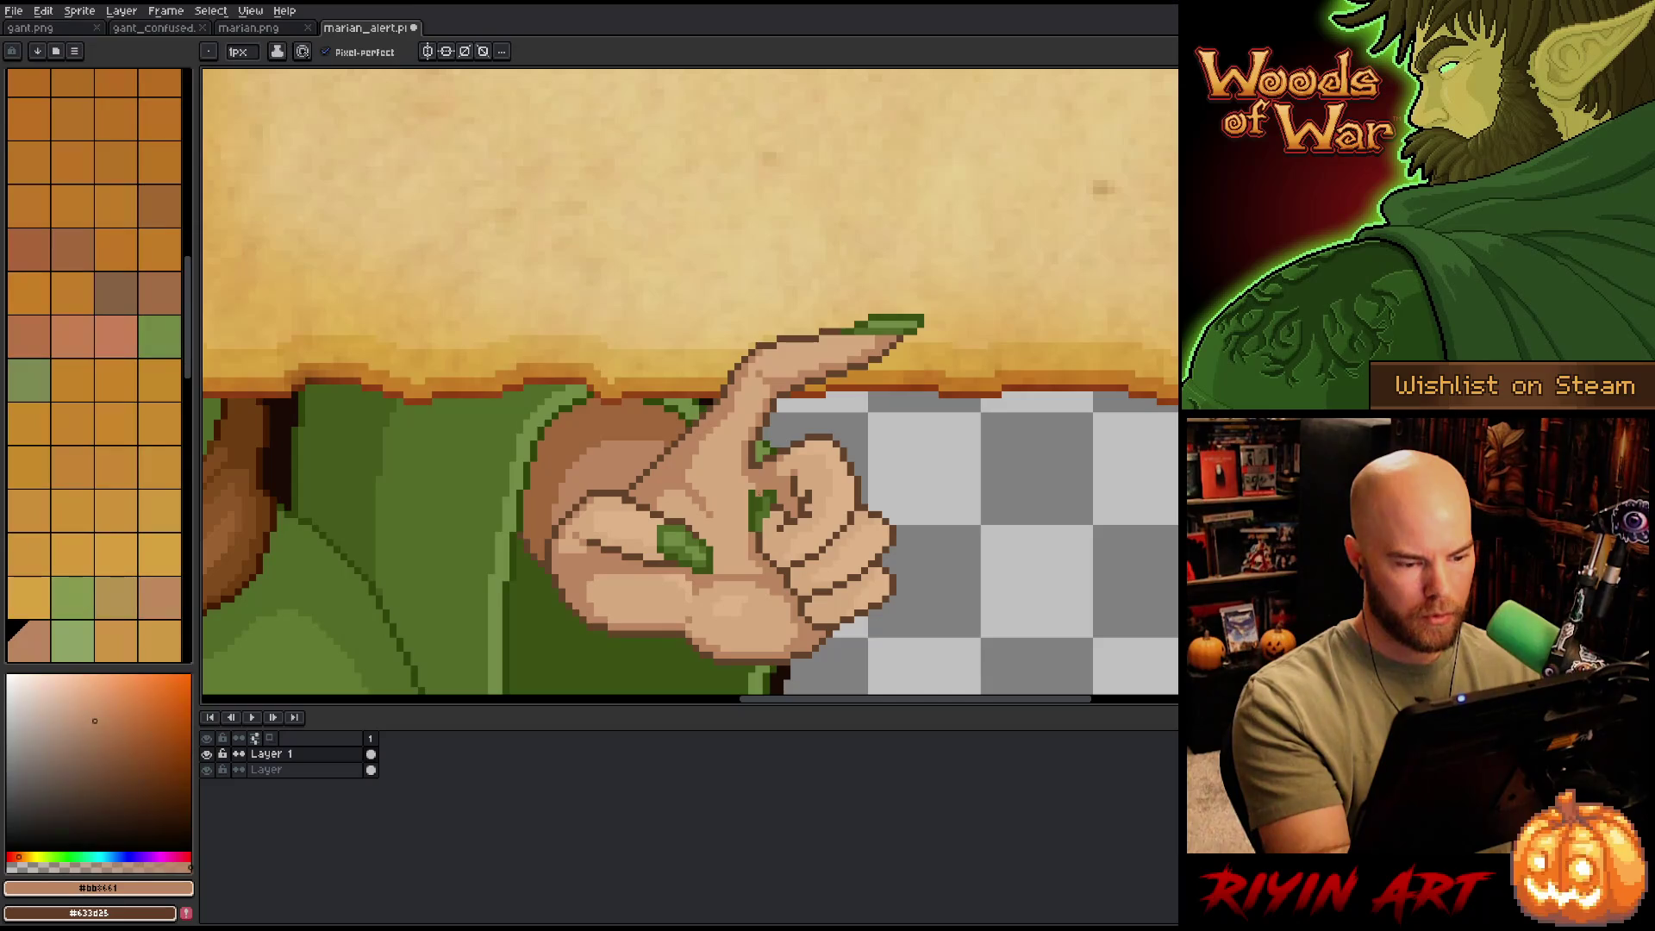
{"action": "left_click_drag", "start_coordinate": [755, 493], "coordinate": [760, 518]}
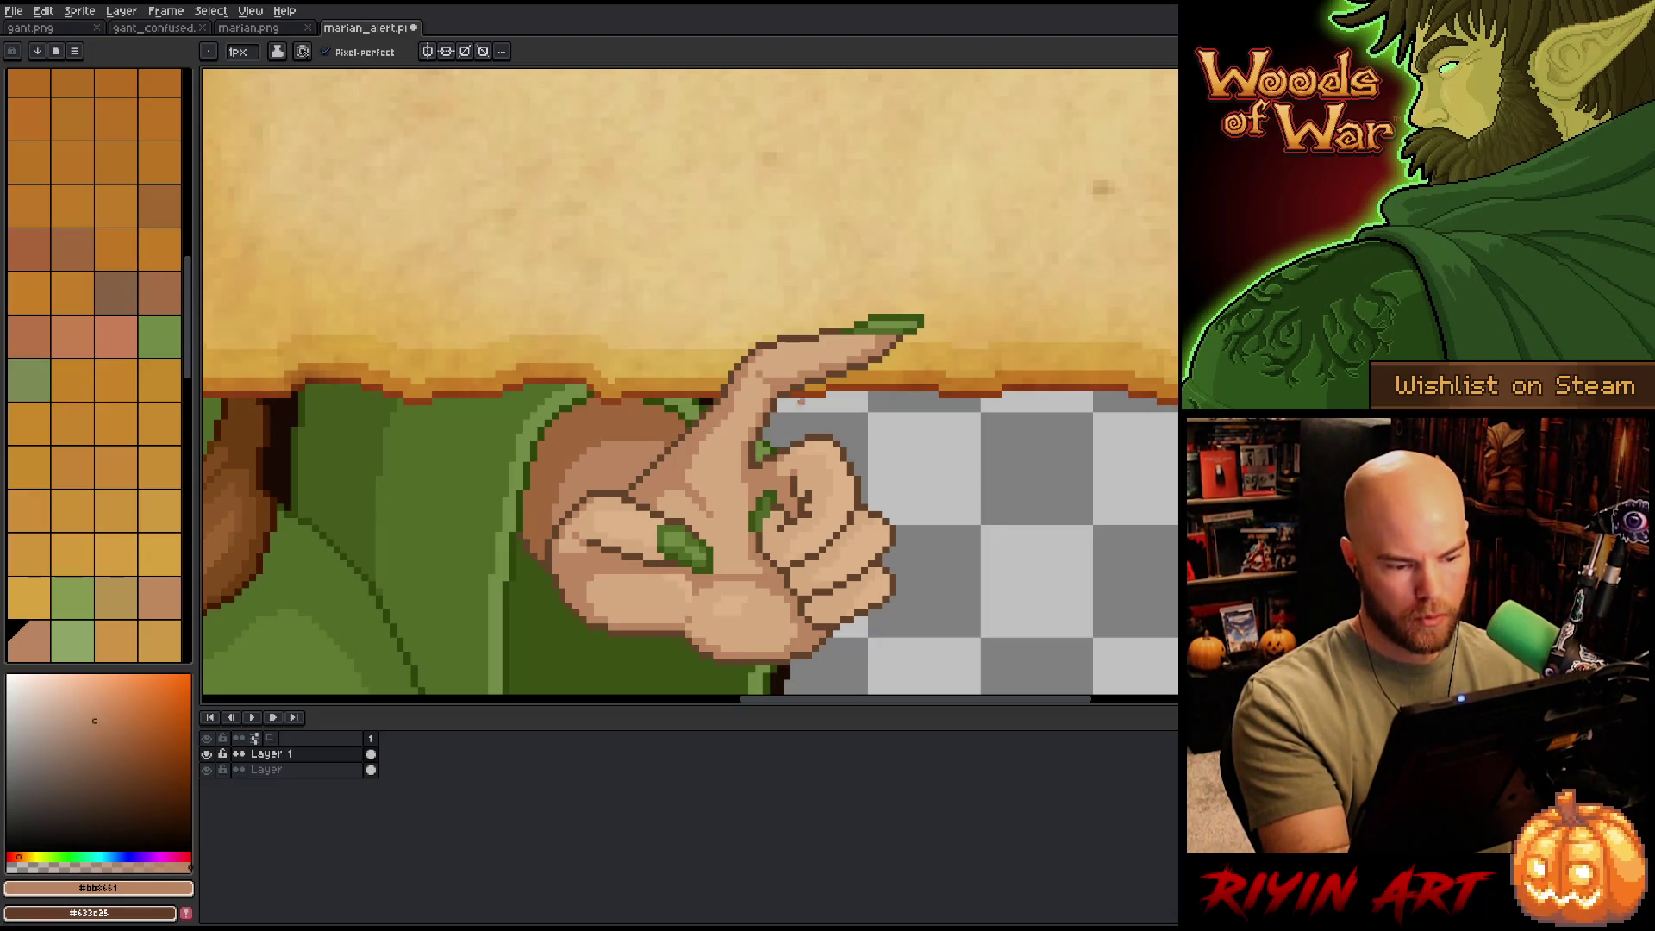
- Sample light skin, outline brown and mid skin tones to tidy the edges around the nail
{"action": "left_click", "coordinate": [794, 359], "text": "alt"}
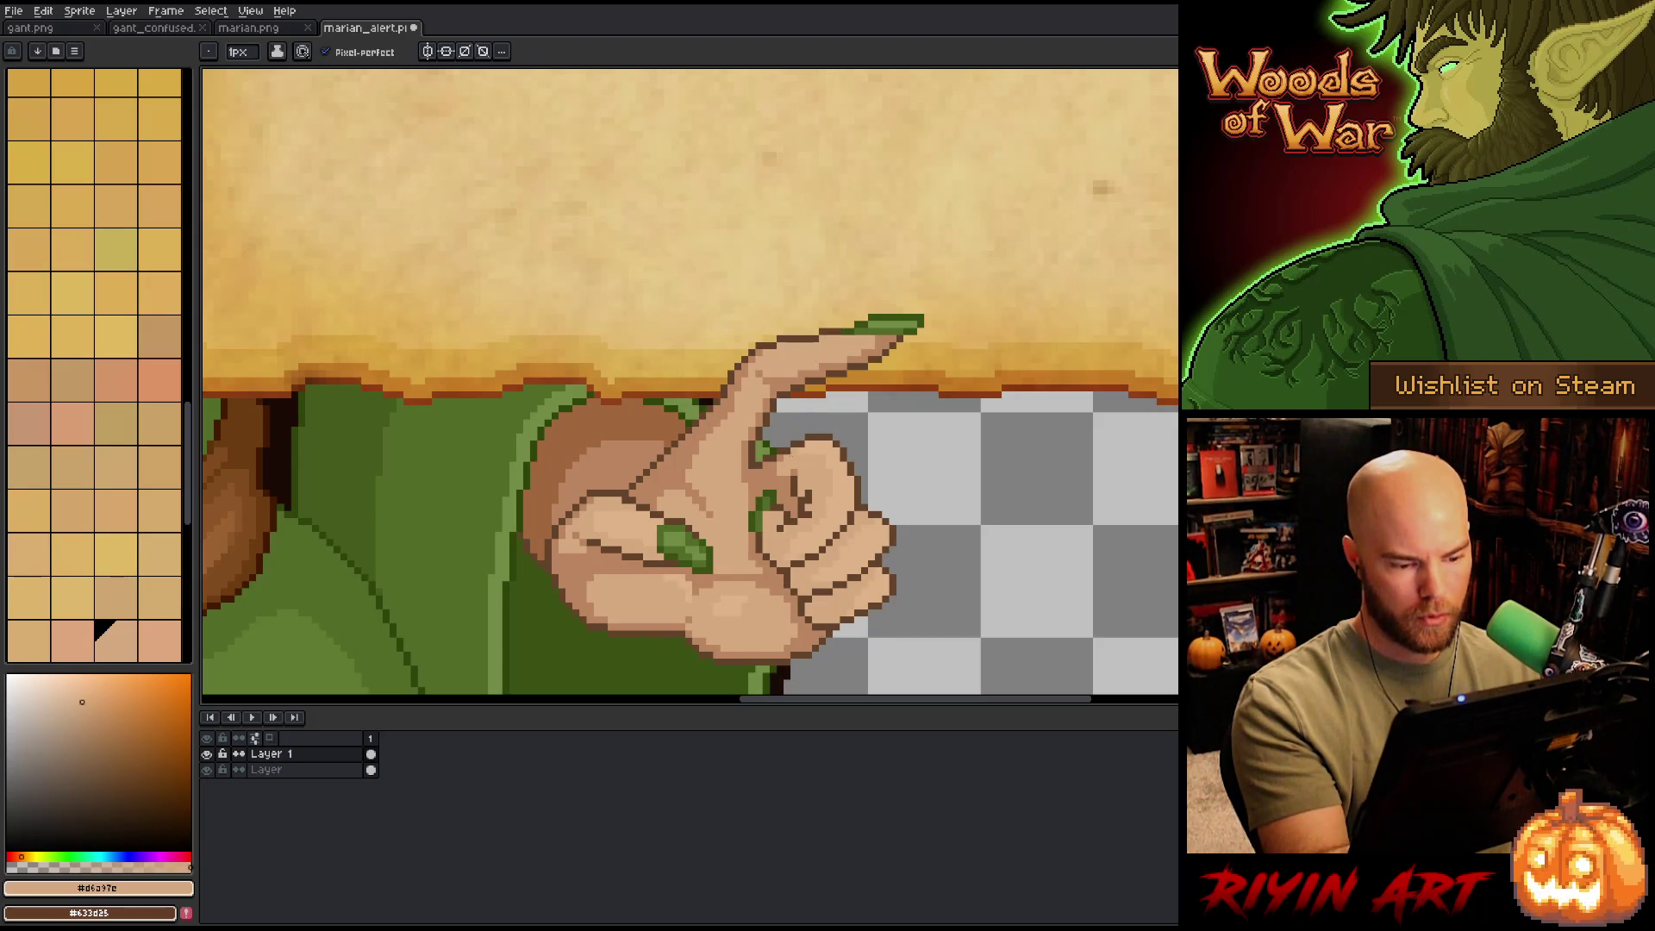
{"action": "left_click", "coordinate": [786, 569], "text": "alt"}
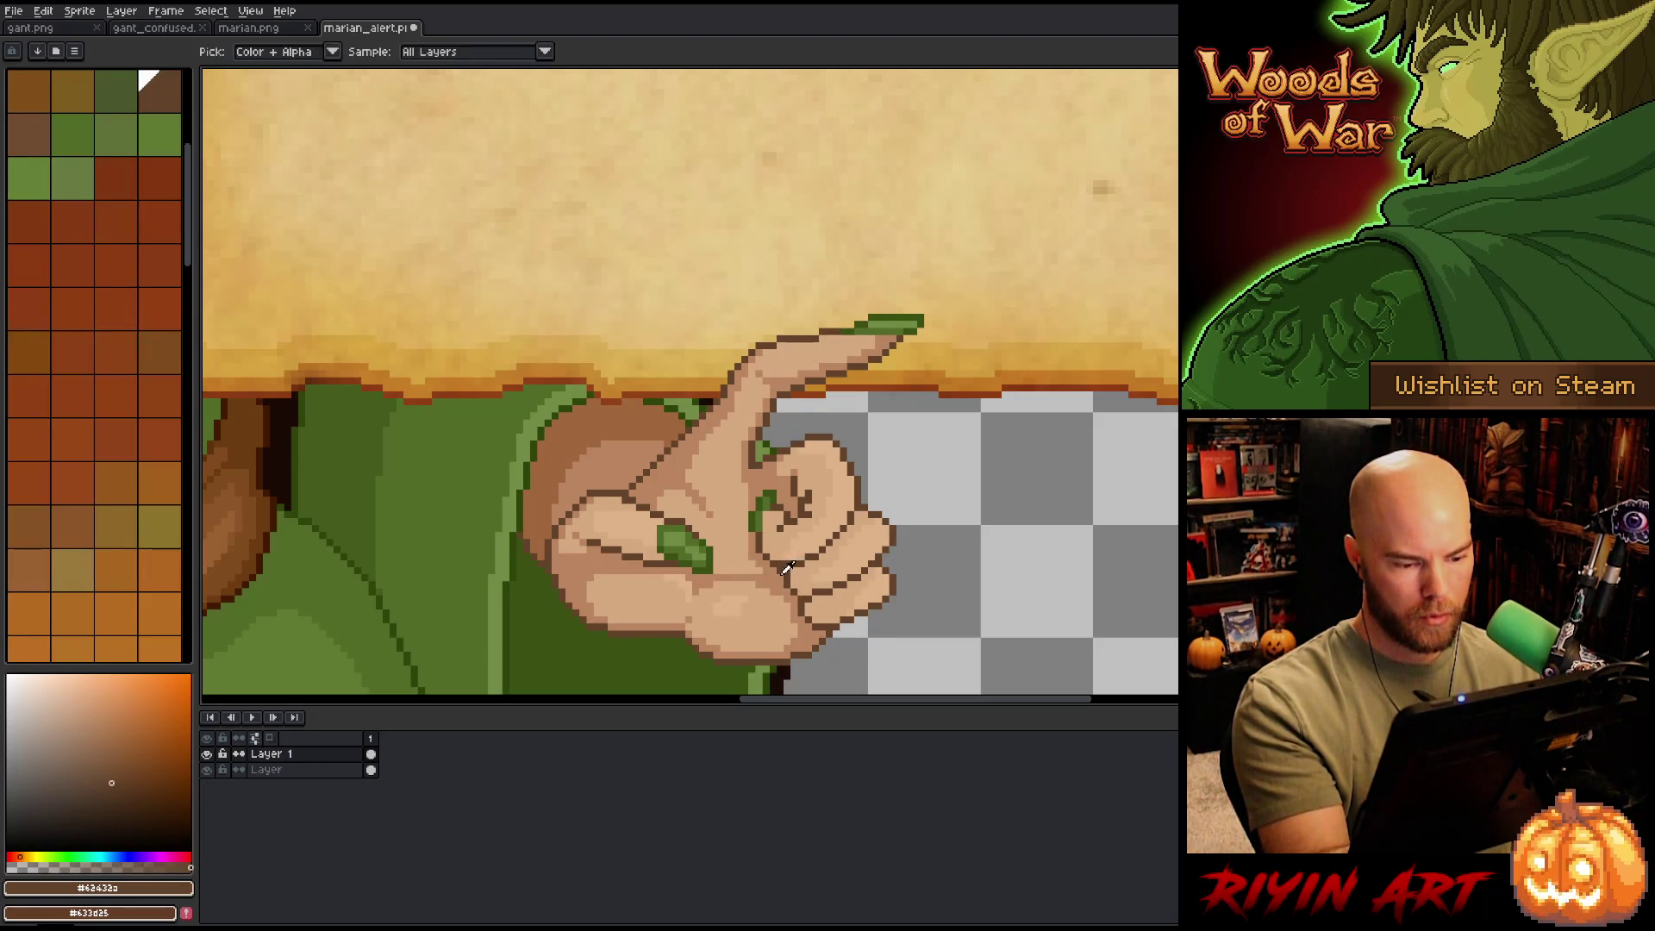
{"action": "left_click", "coordinate": [815, 487], "text": "alt"}
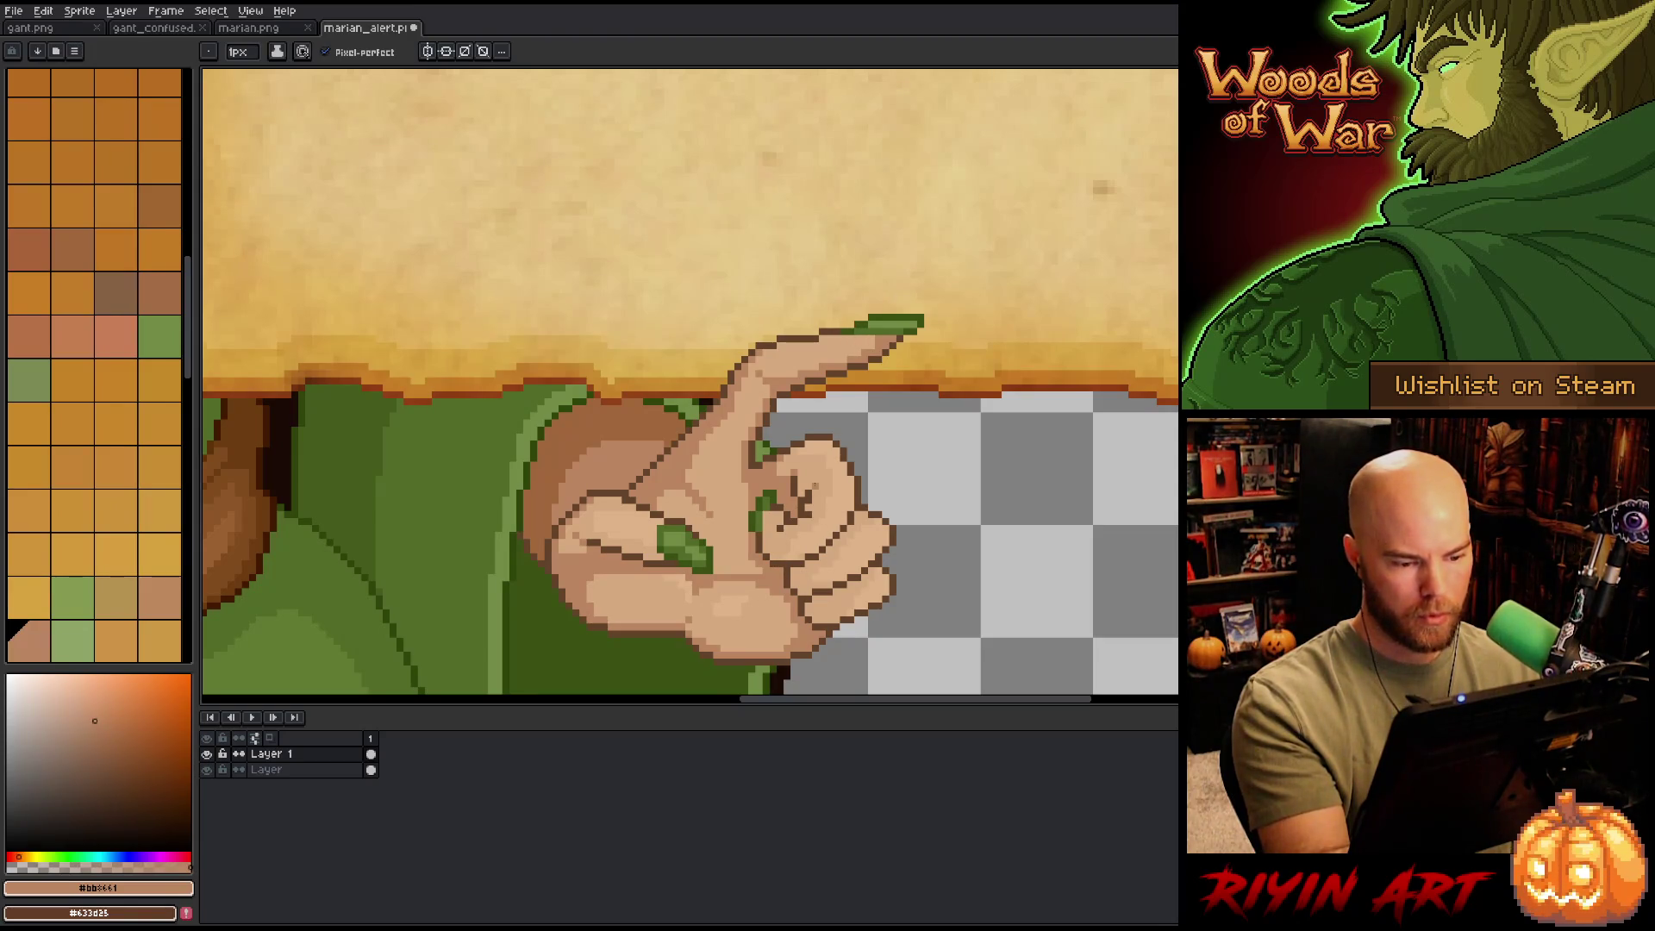
{"action": "left_click", "coordinate": [792, 482], "text": "alt"}
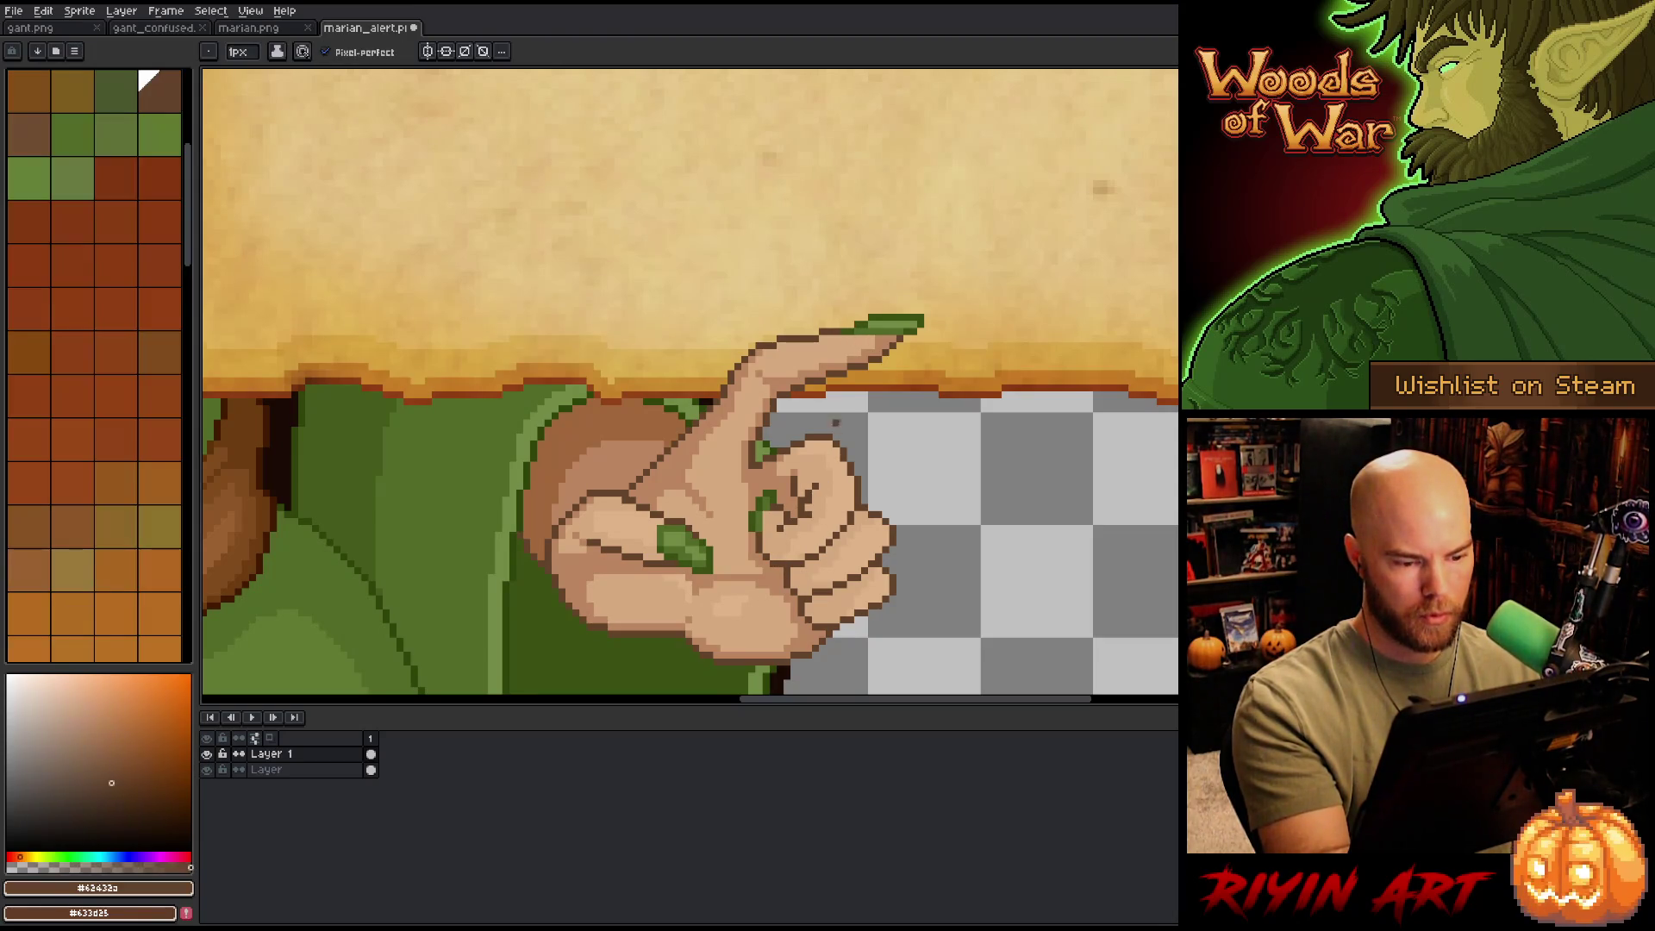
{"action": "left_click", "coordinate": [801, 471], "text": "alt"}
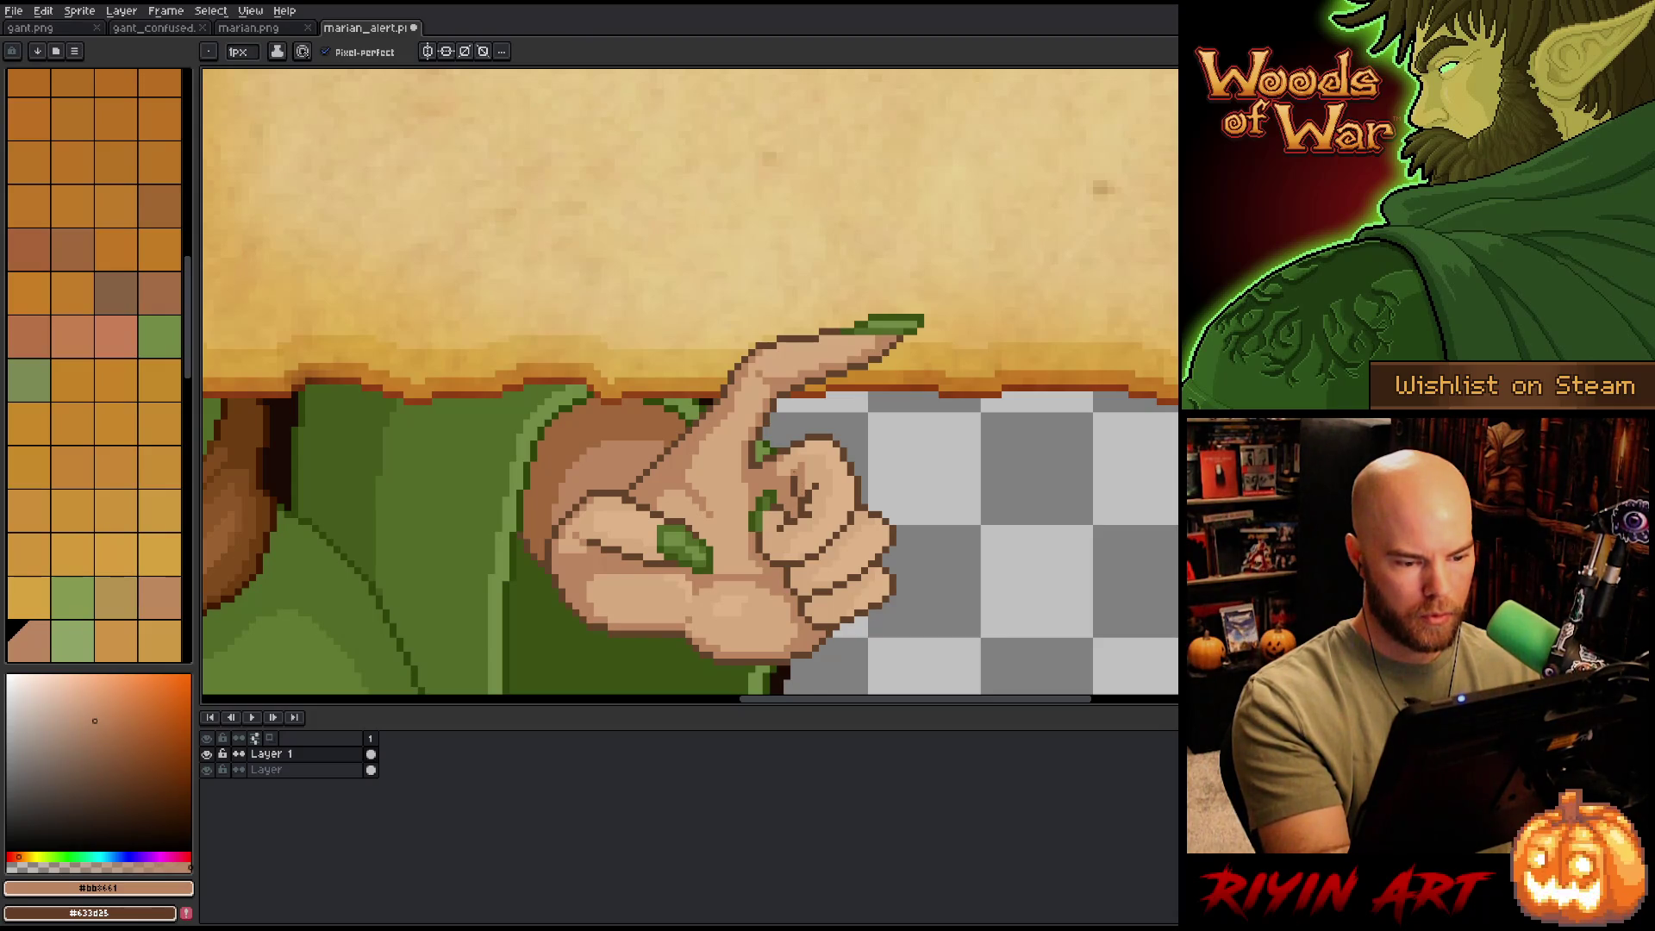
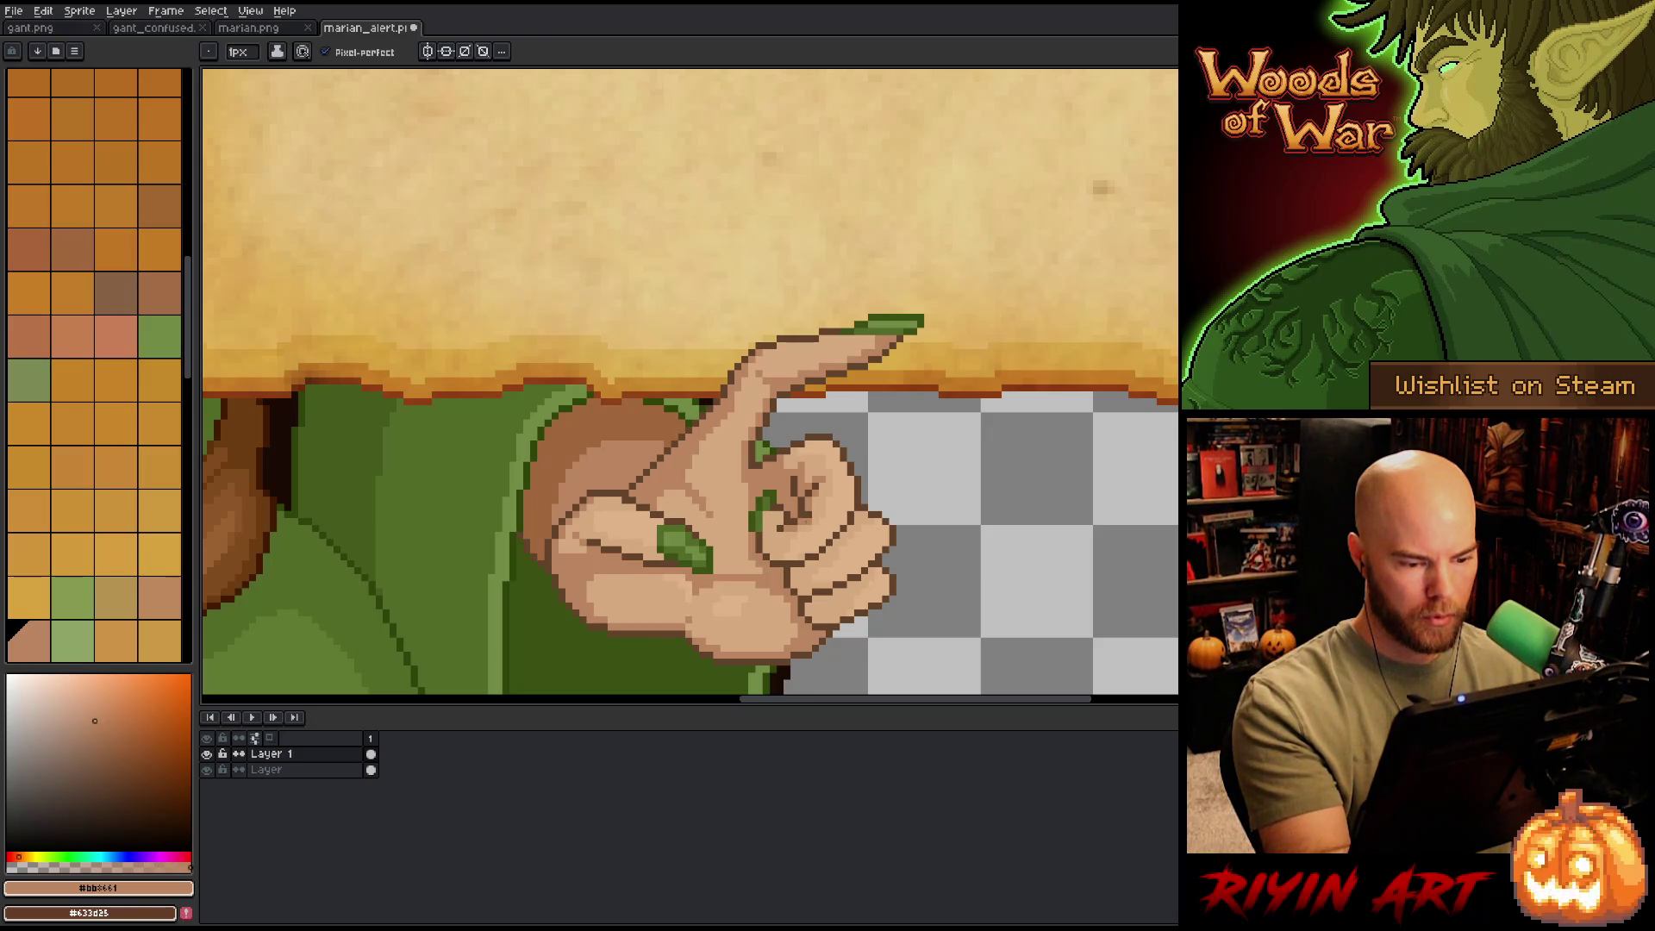
- Lighten the dark pixels on the curled finger
{"action": "left_click", "coordinate": [795, 484]}
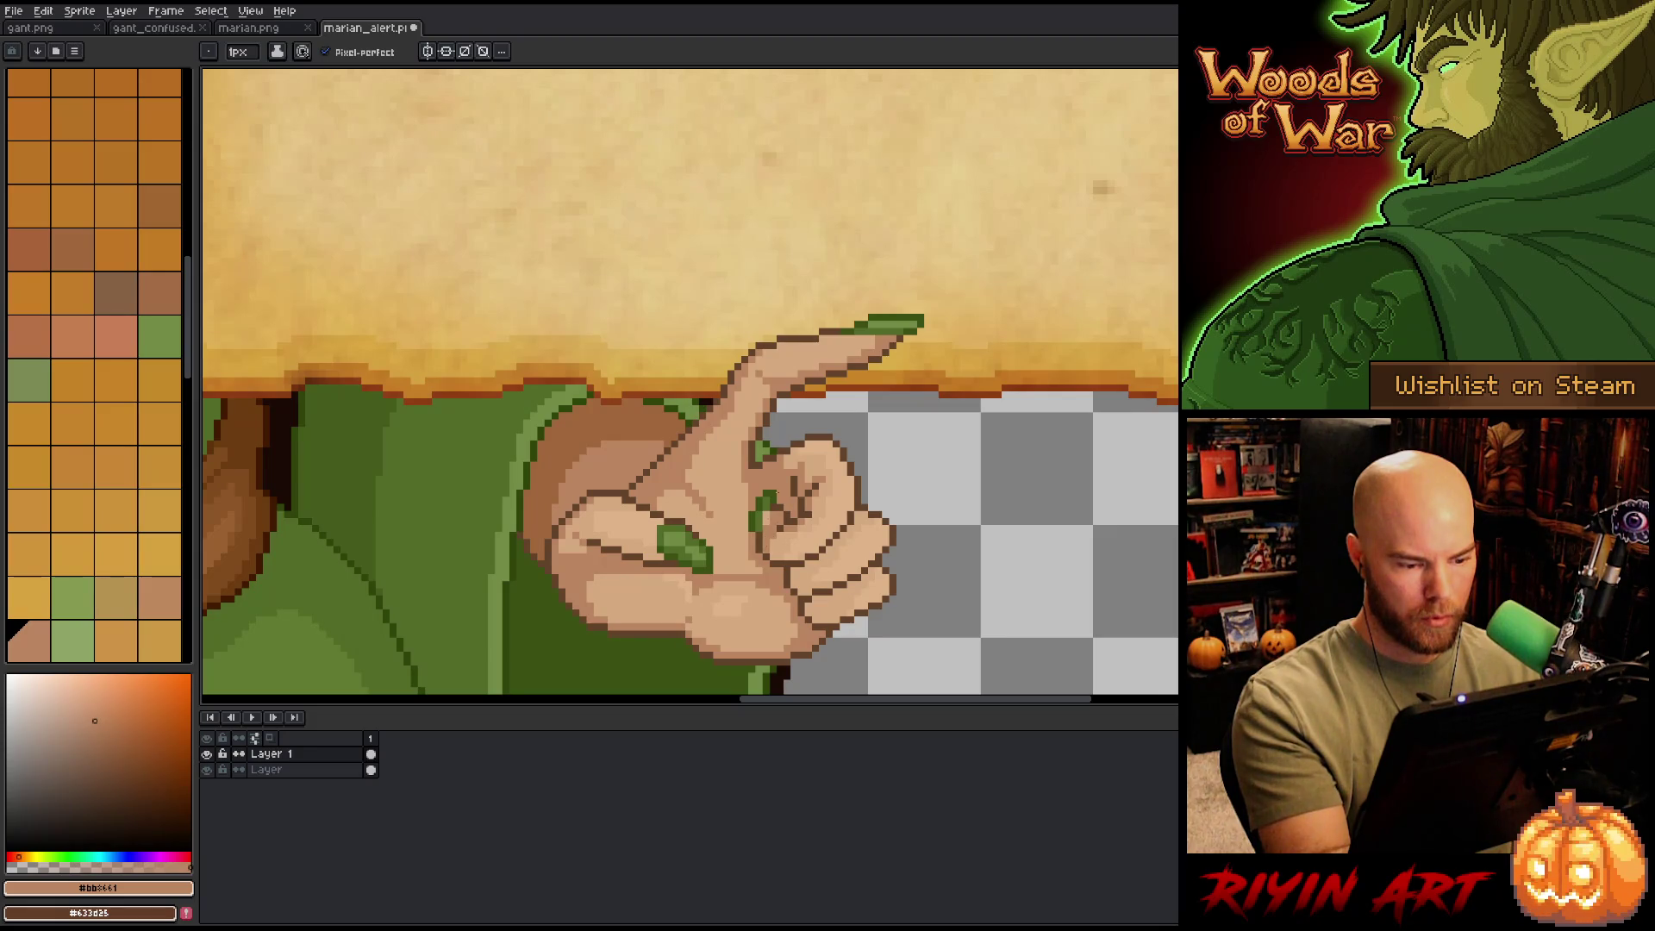
{"action": "scroll", "coordinate": [807, 476], "scroll_direction": "down", "scroll_amount": 5}
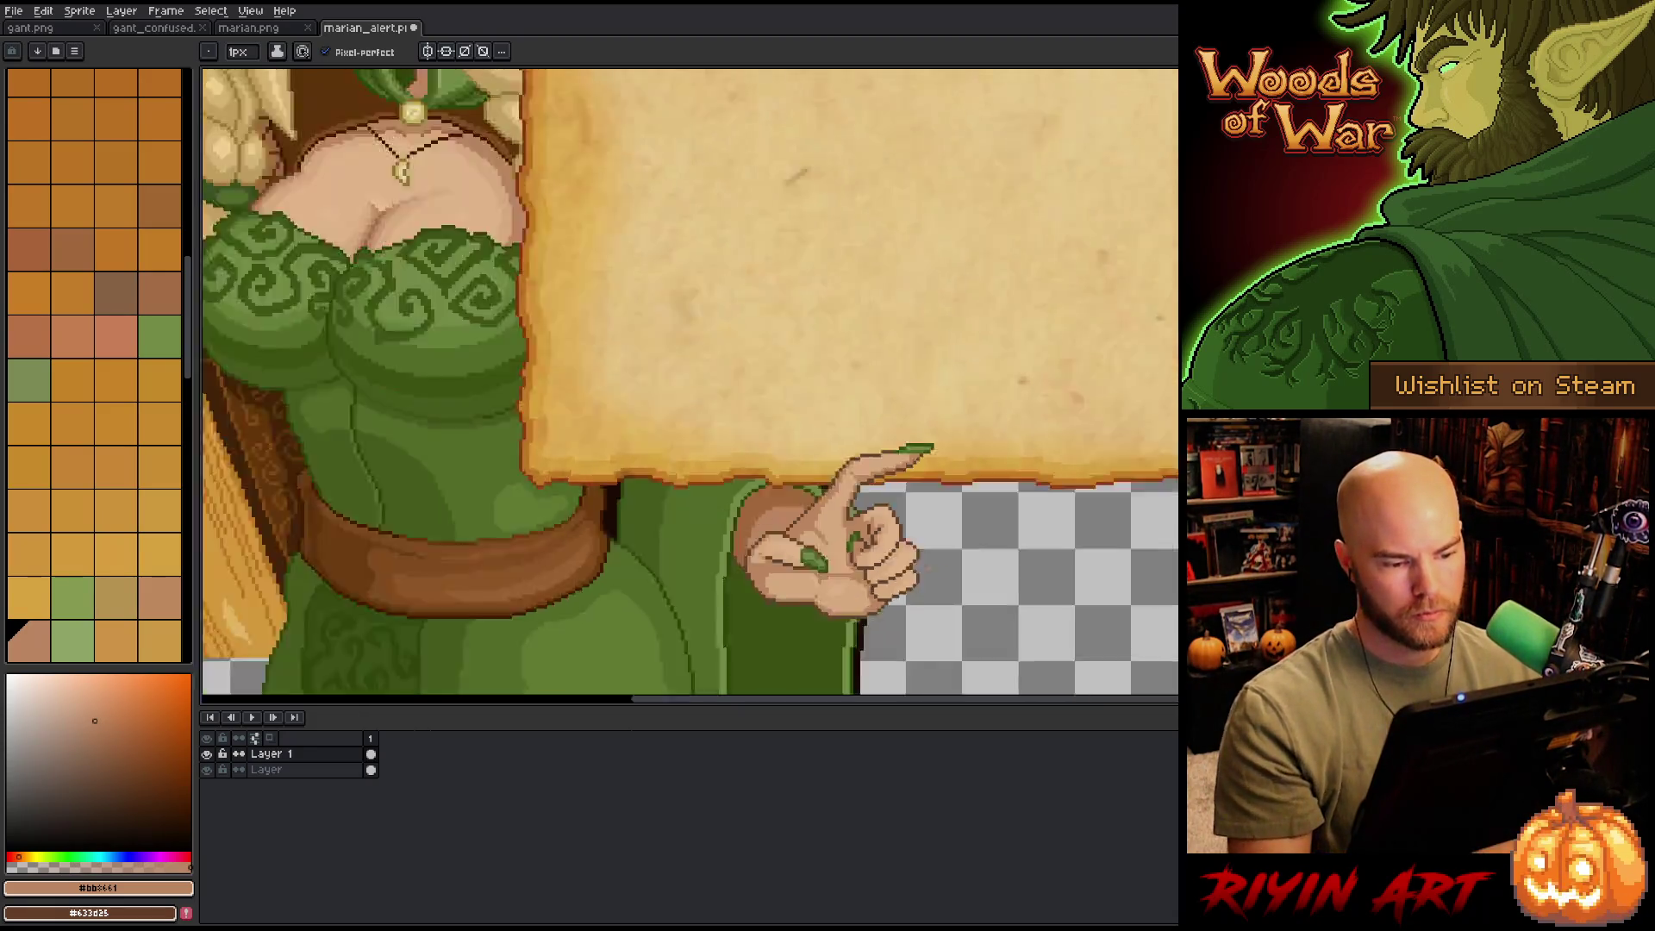
{"action": "scroll", "coordinate": [941, 593], "scroll_direction": "up", "scroll_amount": 1}
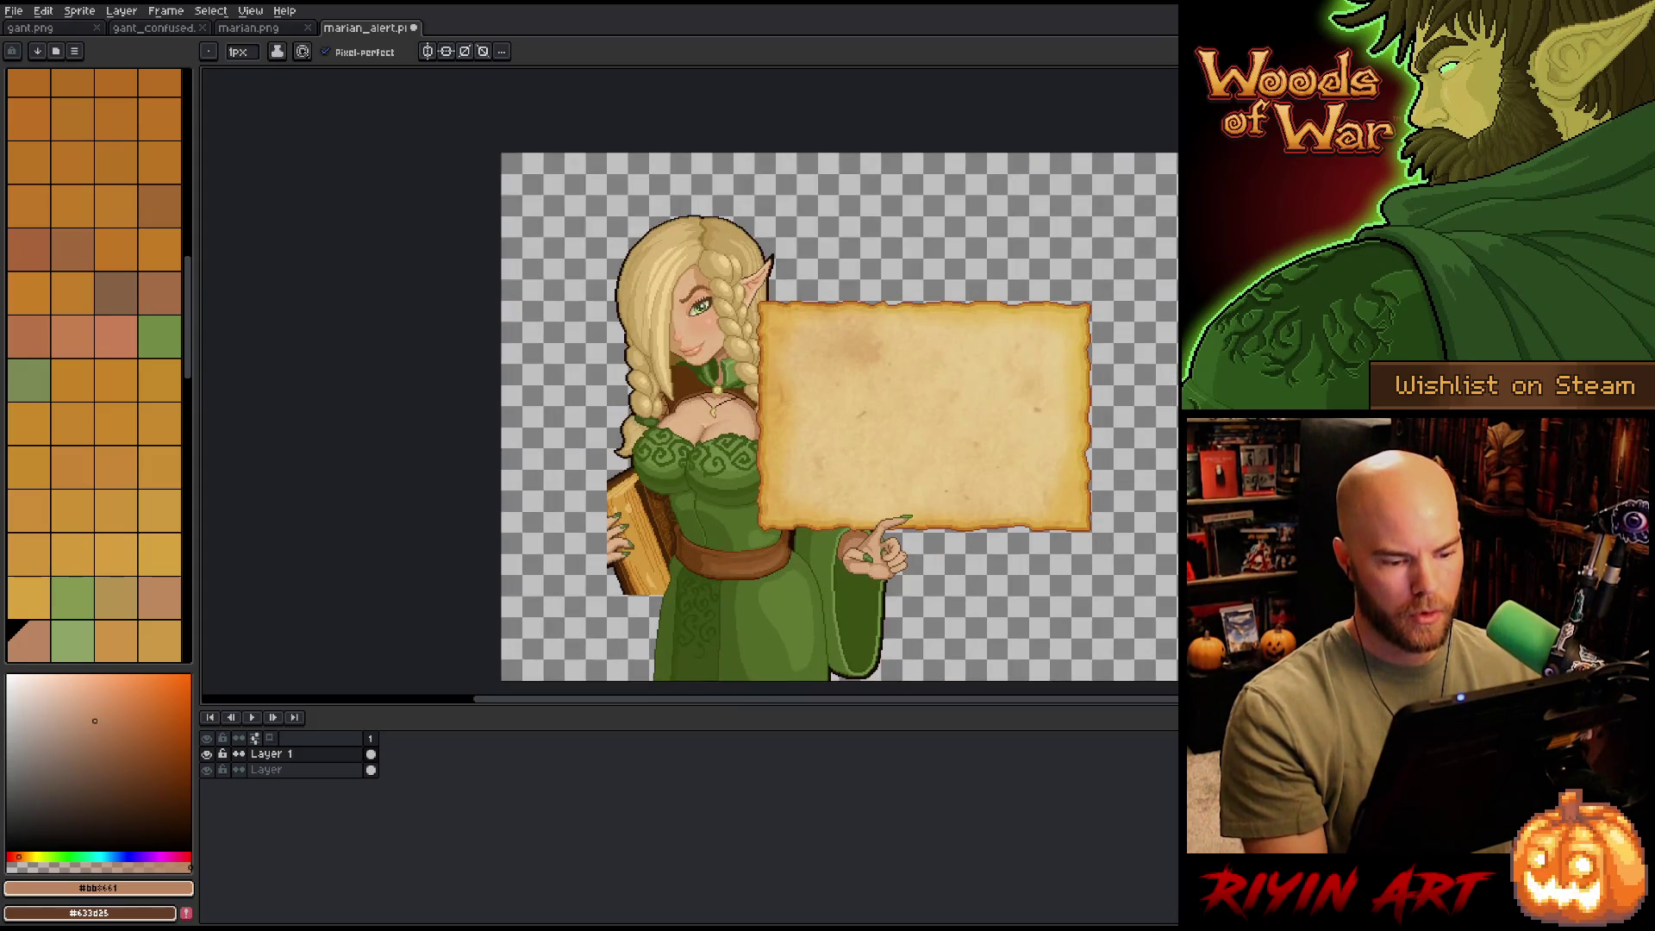
{"action": "scroll", "coordinate": [919, 560], "scroll_direction": "up", "scroll_amount": 3}
{"action": "scroll", "coordinate": [690, 379], "scroll_direction": "down", "scroll_amount": 1}
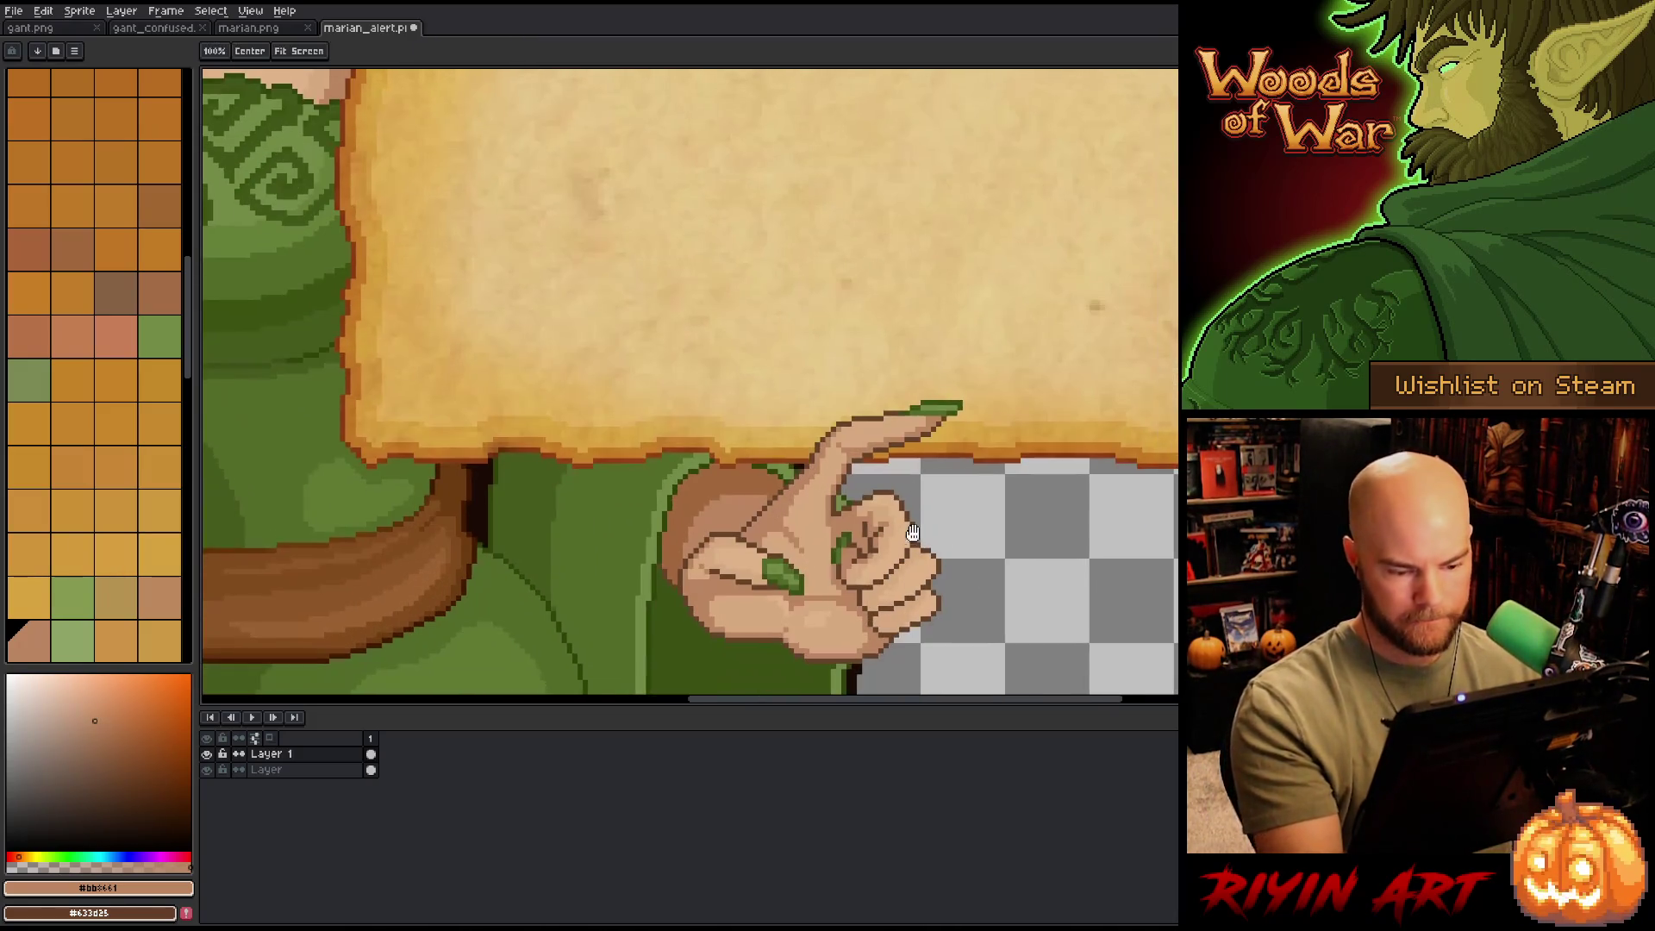
{"action": "scroll", "coordinate": [922, 482], "scroll_direction": "up", "scroll_amount": 1}
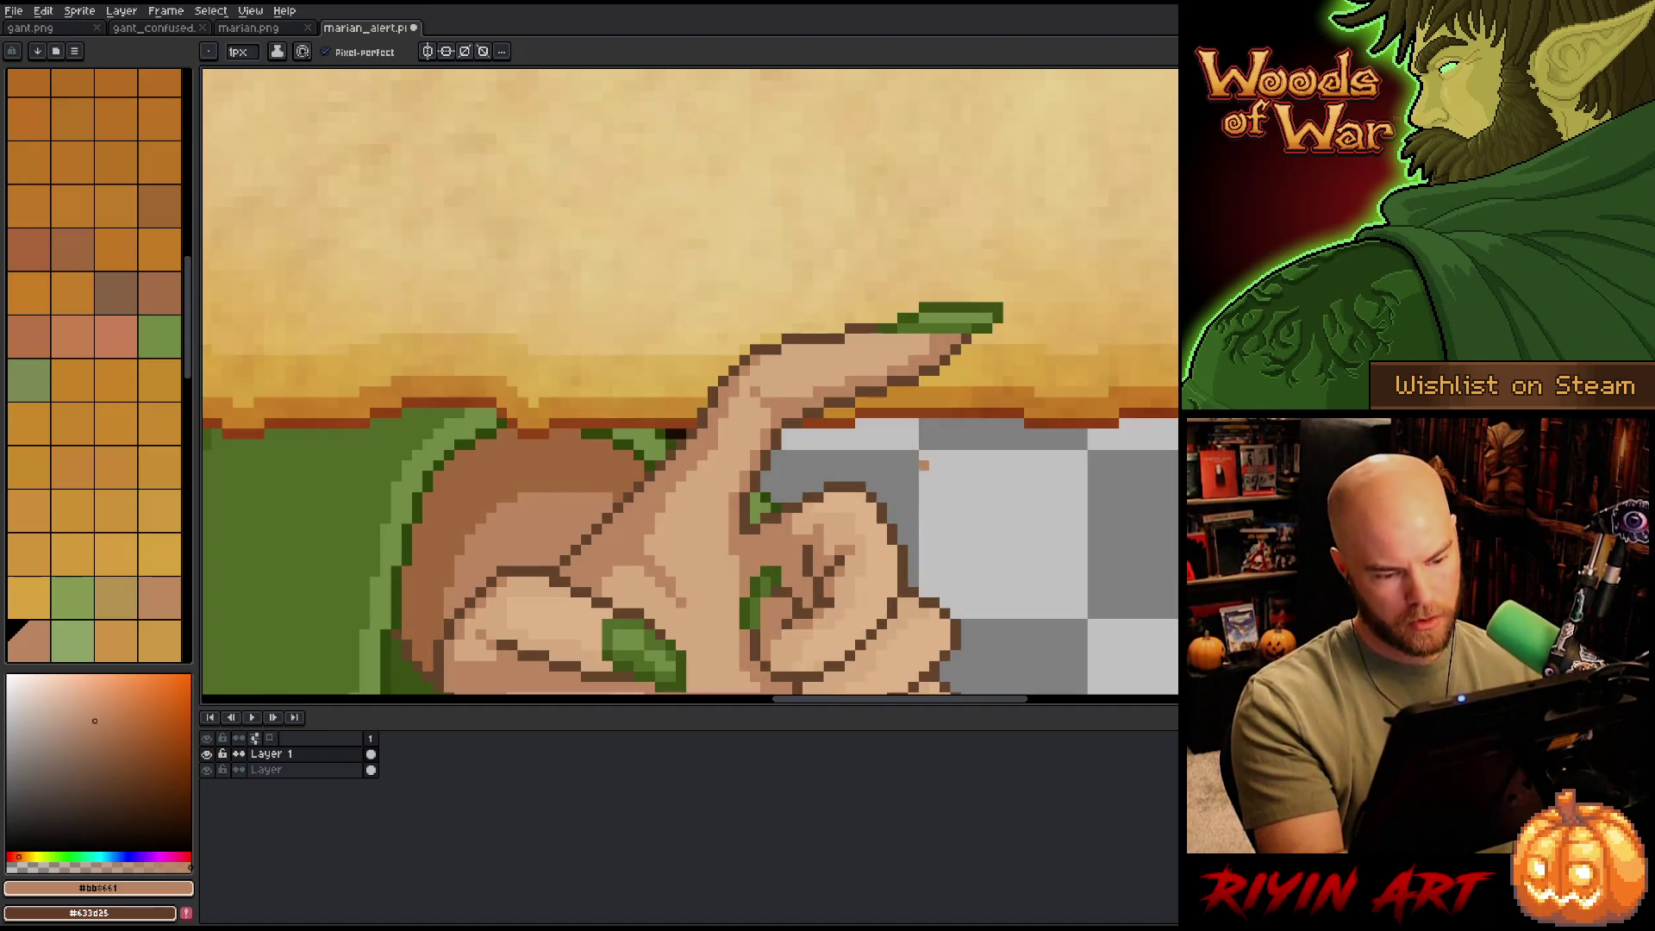
- Select the curled finger pixels and shift them one pixel down-right
{"action": "key", "text": "m"}
{"action": "scroll", "coordinate": [927, 488], "scroll_direction": "up", "scroll_amount": 1}
{"action": "mouse_move", "coordinate": [925, 513]}
{"action": "left_mouse_down"}
{"action": "mouse_move", "coordinate": [871, 505]}
{"action": "mouse_move", "coordinate": [838, 470]}
{"action": "mouse_move", "coordinate": [766, 473]}
{"action": "left_mouse_up"}
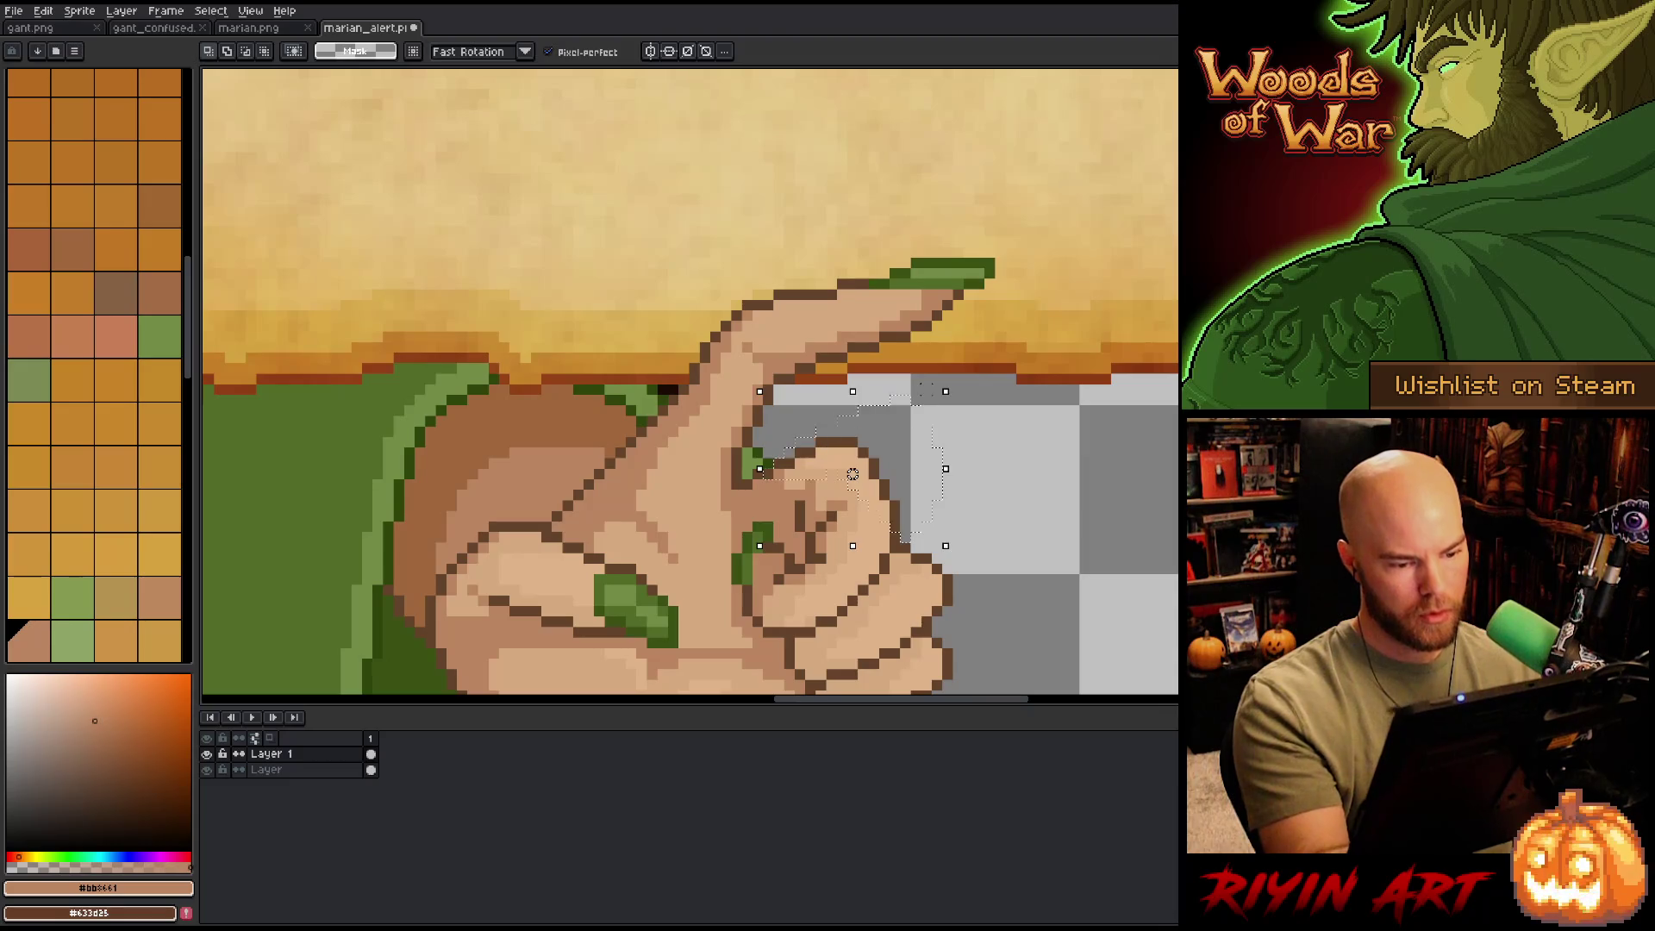
{"action": "left_click", "coordinate": [842, 474]}
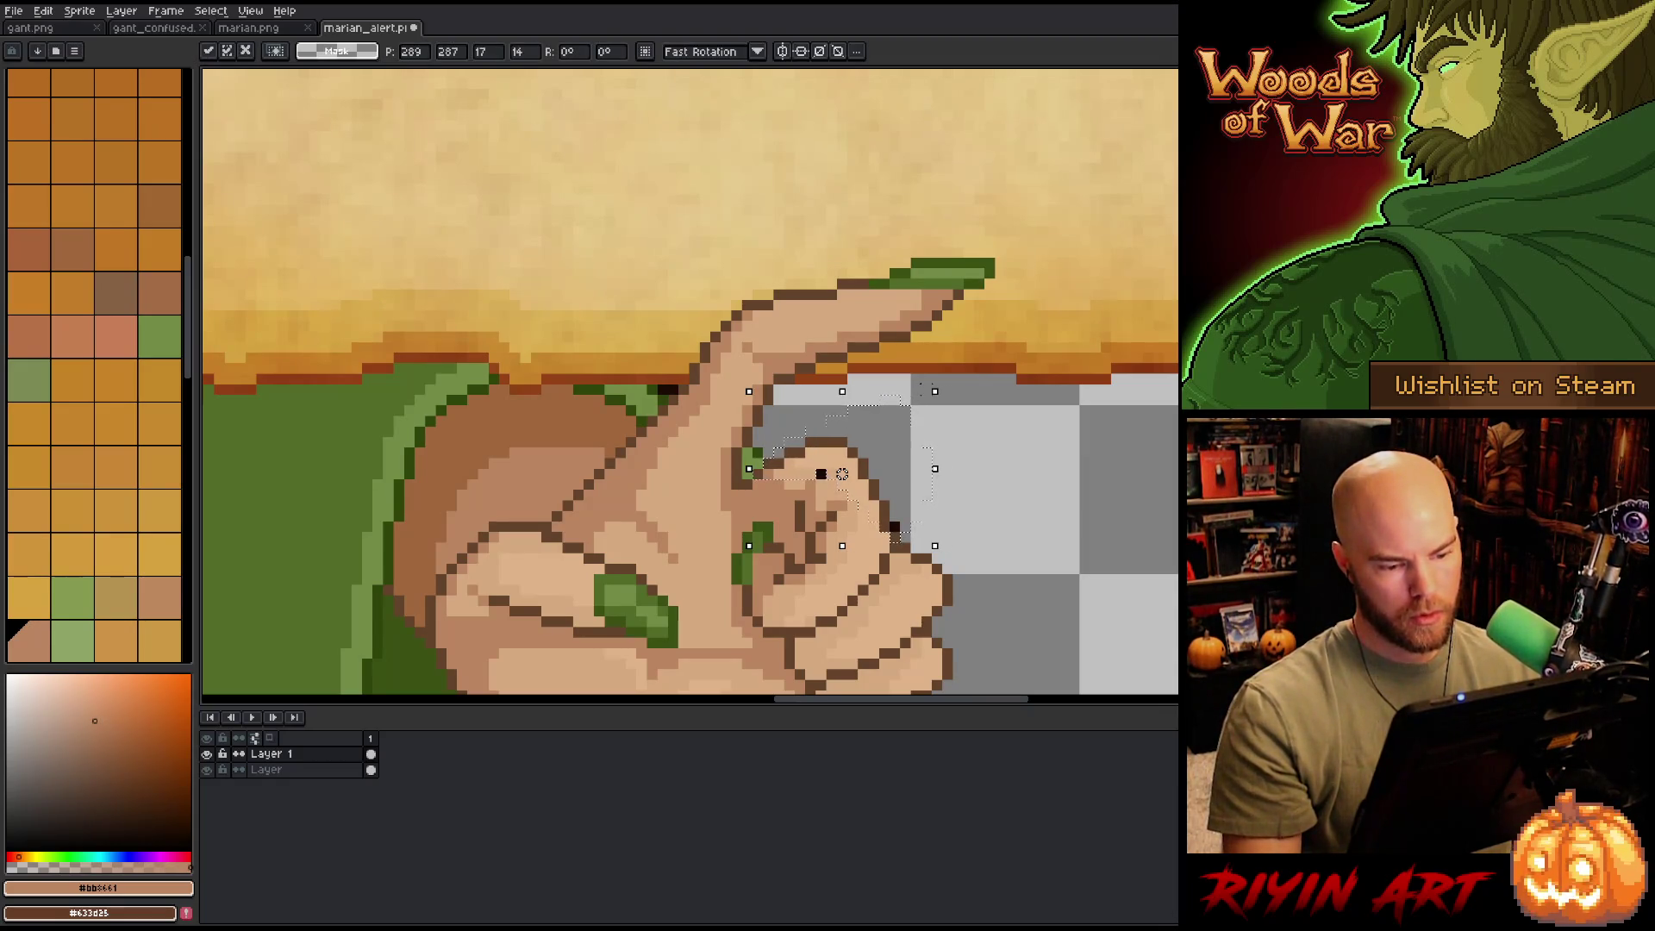
{"action": "left_click_drag", "start_coordinate": [843, 474], "coordinate": [842, 485]}
{"action": "key", "text": "Return"}
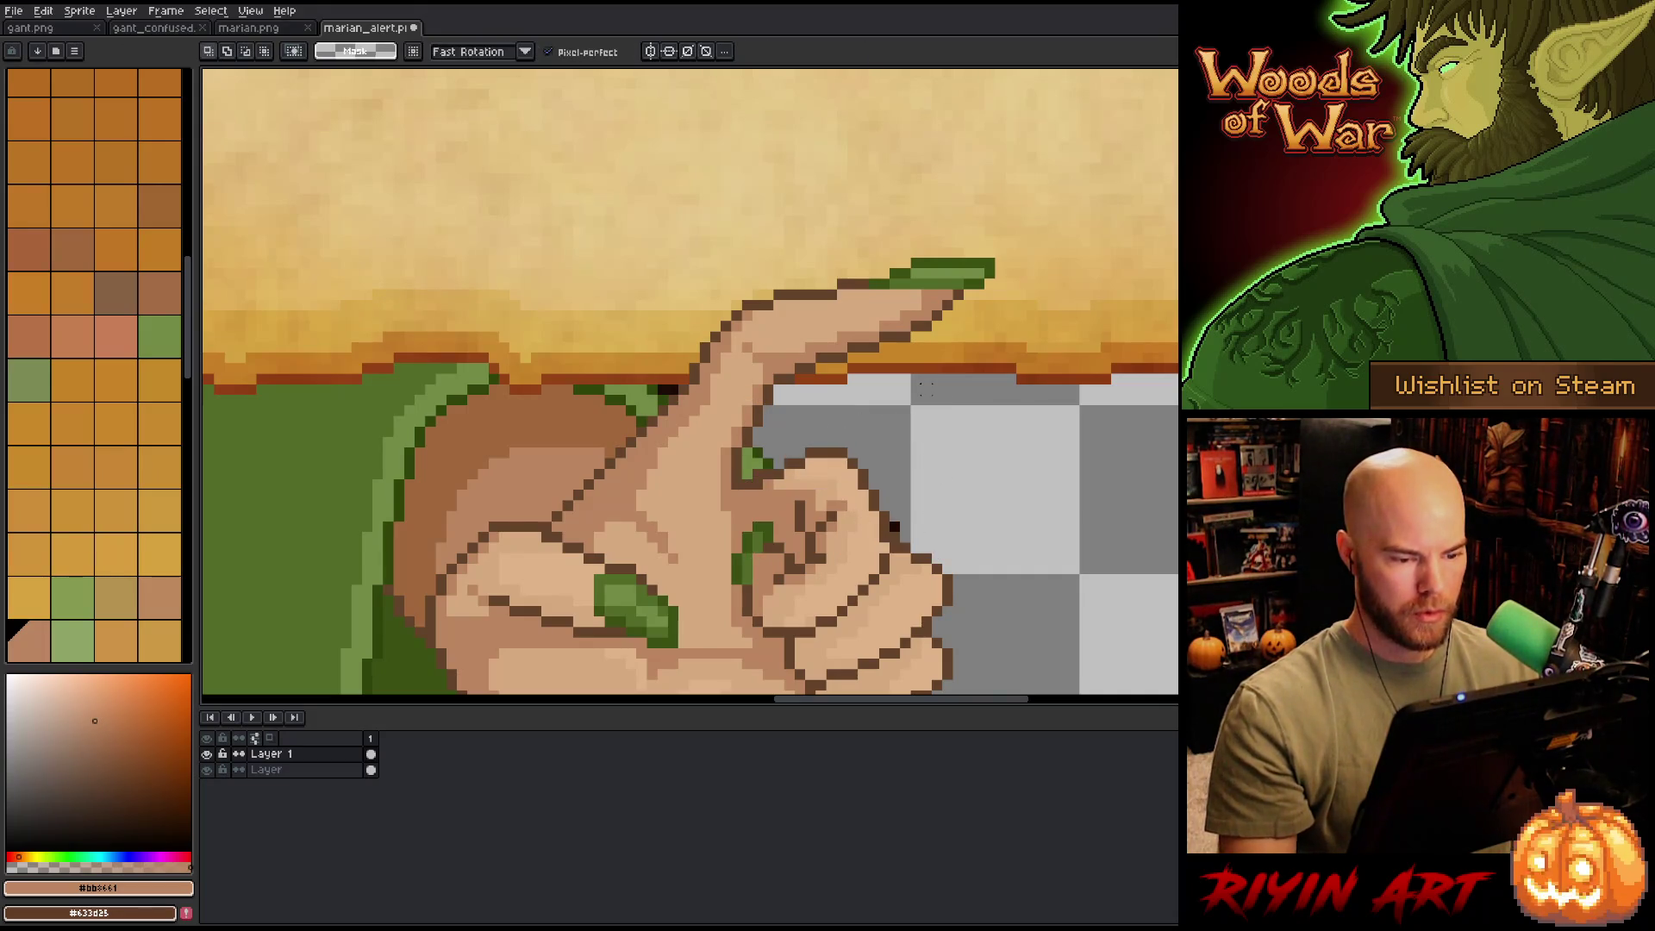
- Add a dark brown outline pixel beside the fingers
{"action": "key", "text": "b"}
{"action": "left_click", "coordinate": [895, 524], "text": "alt"}
{"action": "left_click", "coordinate": [895, 527]}
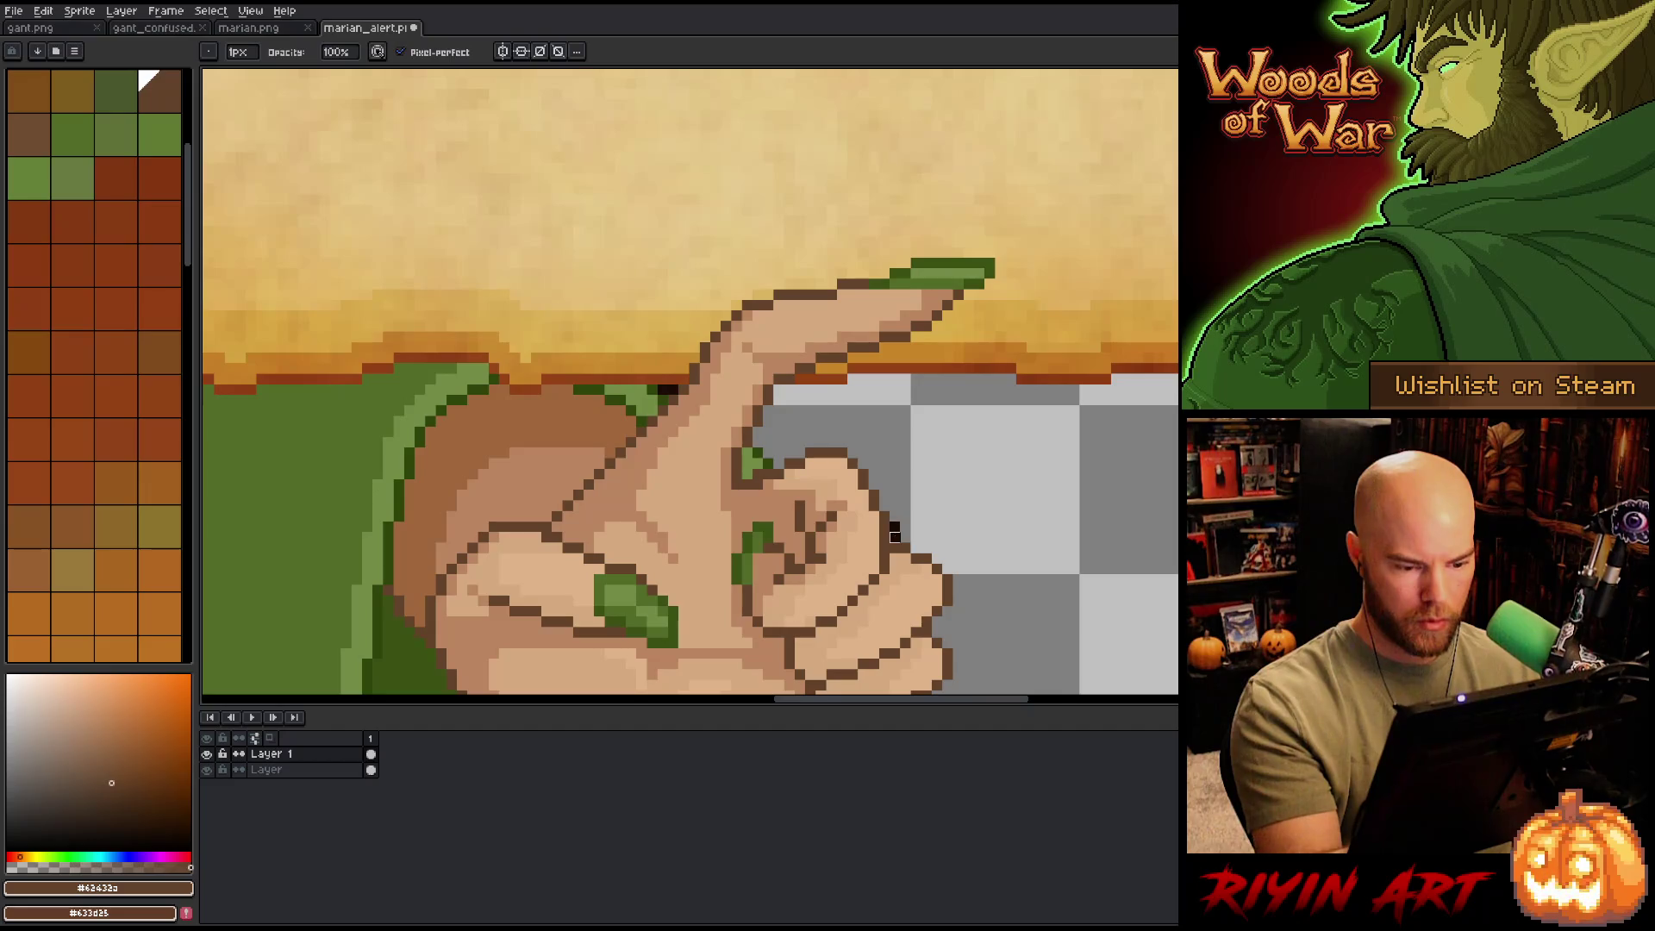
{"action": "left_click_drag", "start_coordinate": [842, 377], "coordinate": [907, 333]}
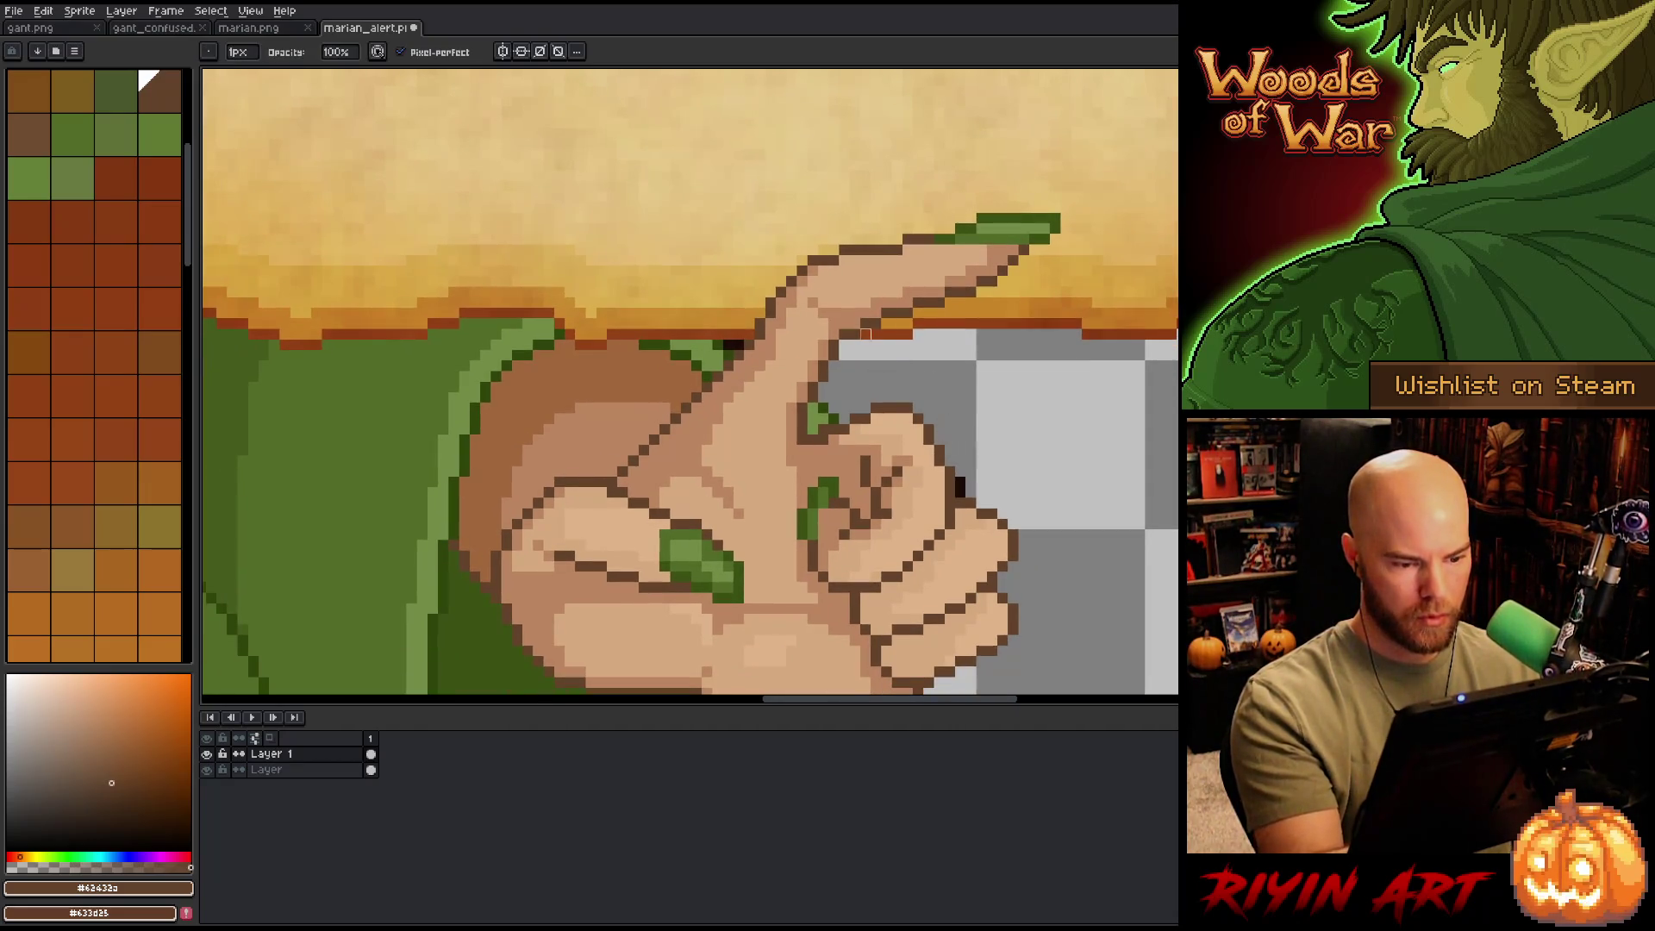
- Sample the green nail, skin and dark brown outline colours around the fingers
{"action": "left_click", "coordinate": [819, 421], "text": "alt"}
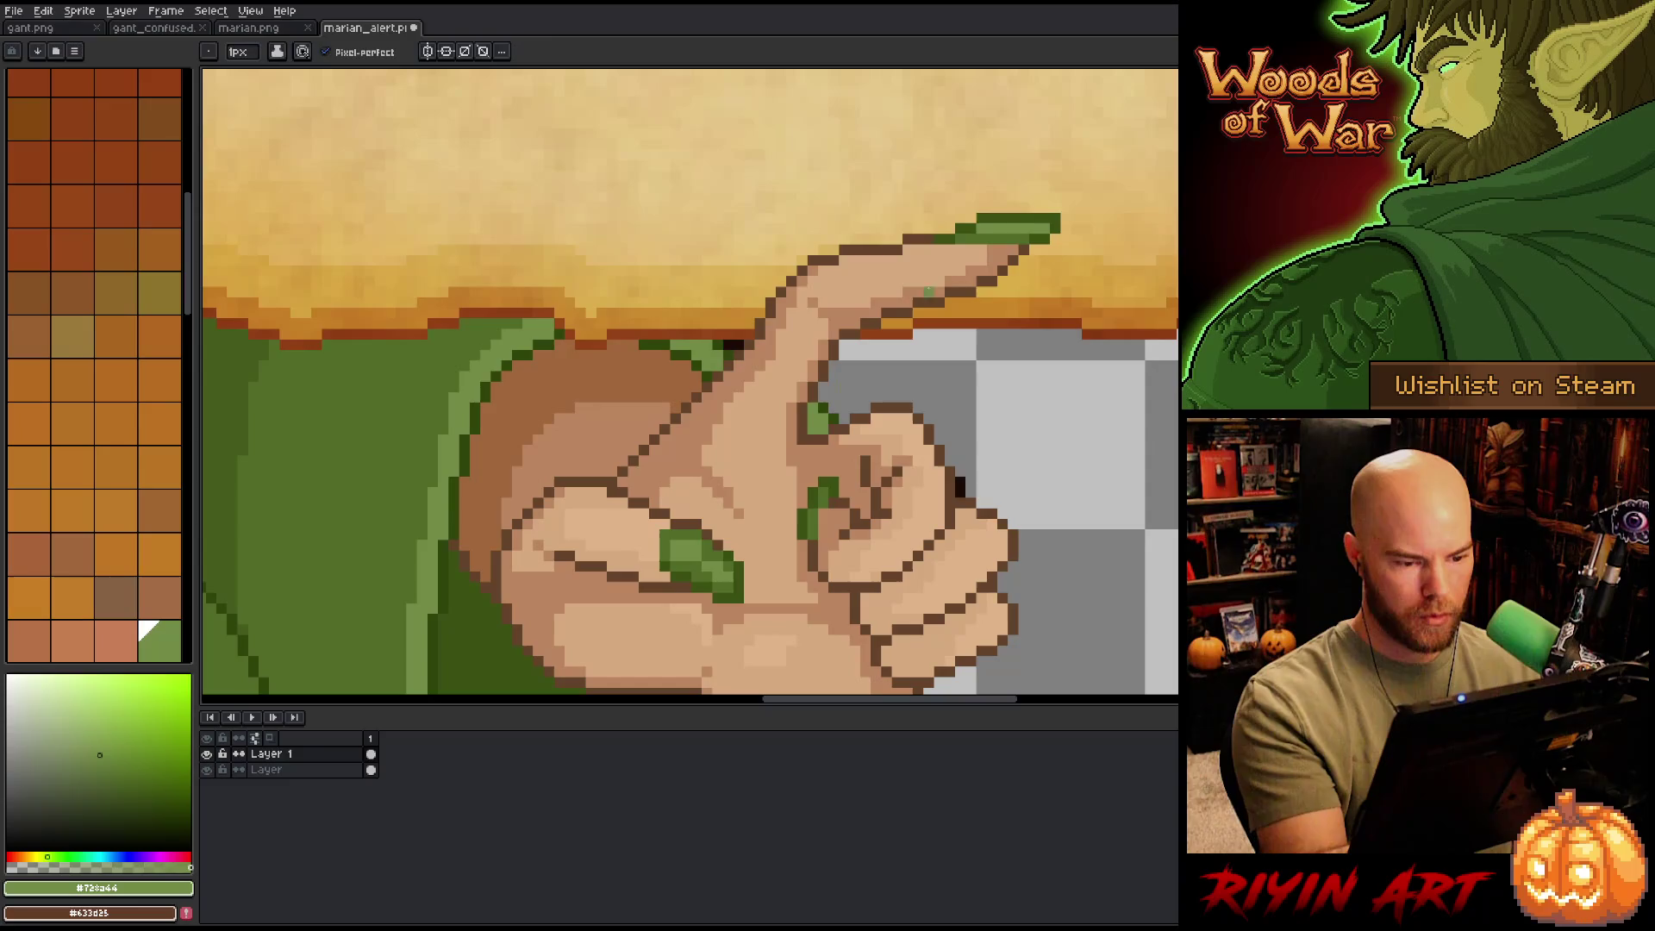
{"action": "left_click", "coordinate": [953, 329], "text": "alt"}
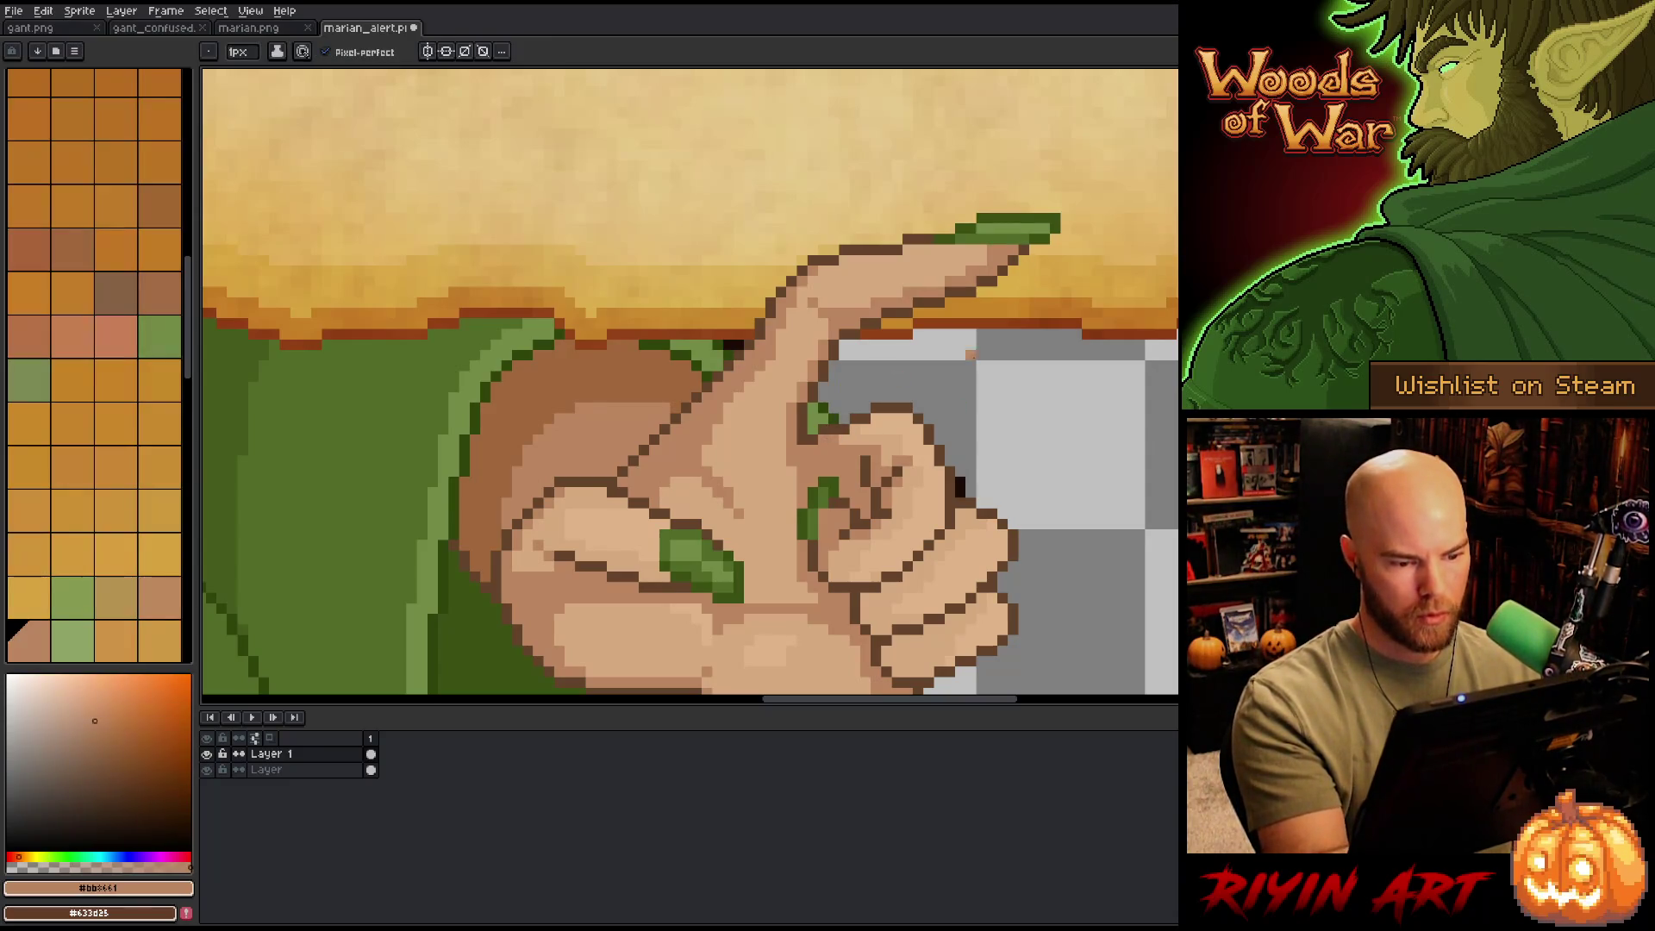
{"action": "left_click", "coordinate": [833, 421], "text": "alt"}
{"action": "left_click", "coordinate": [953, 329], "text": "alt"}
{"action": "left_click", "coordinate": [805, 446], "text": "alt"}
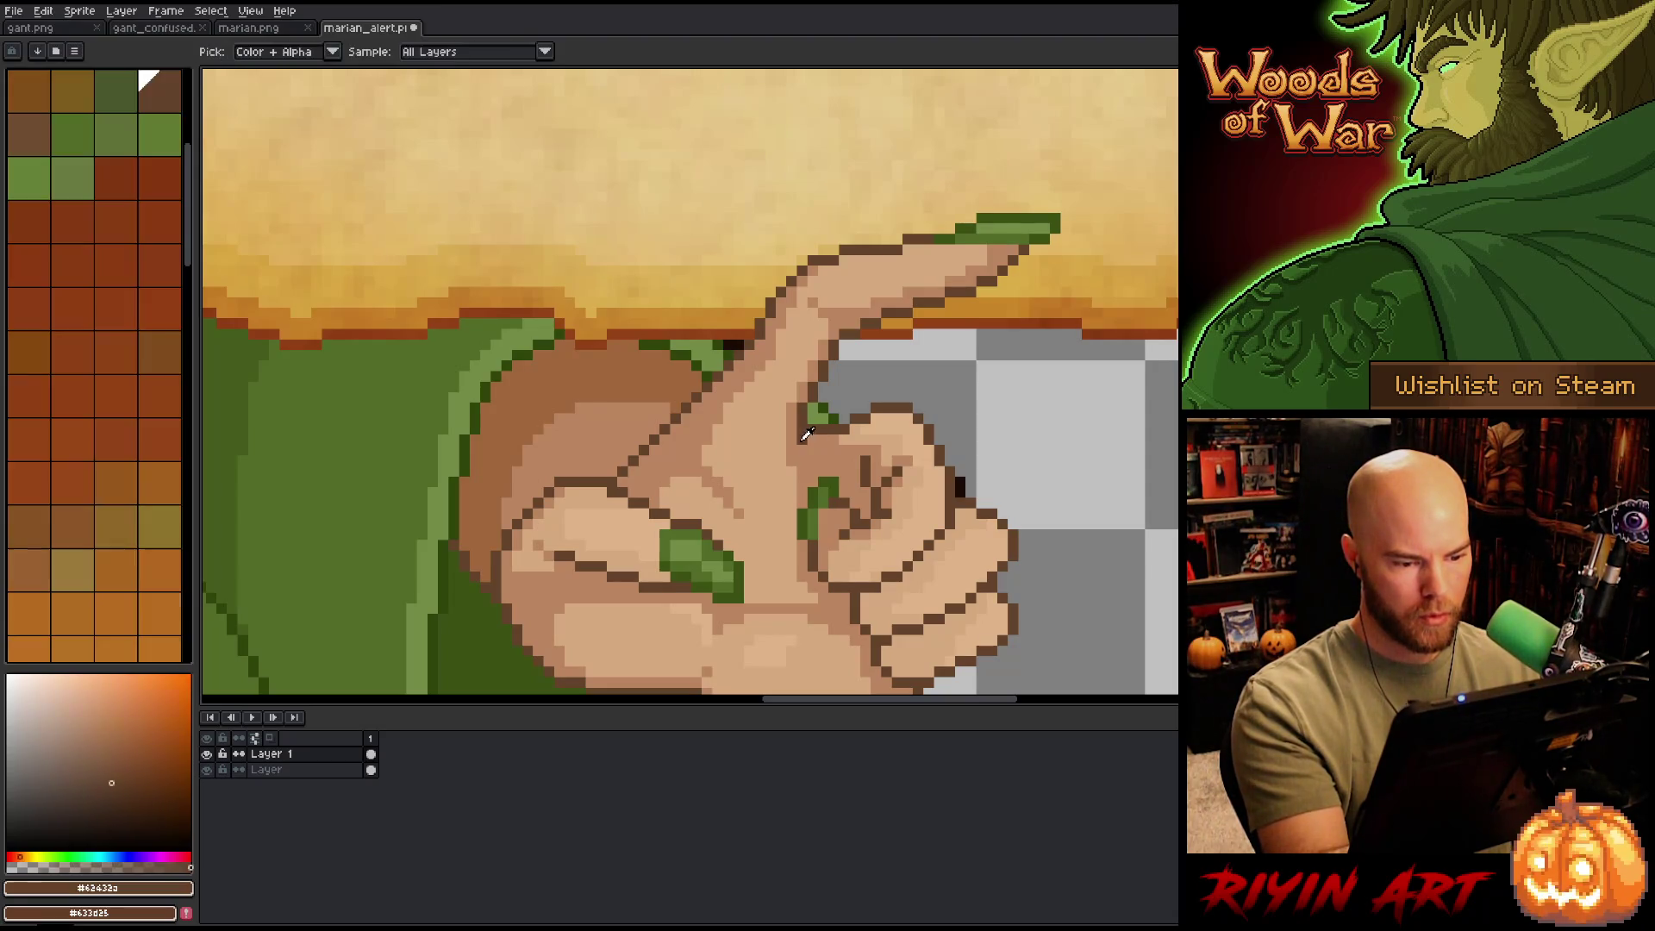
{"action": "left_click_drag", "start_coordinate": [1013, 472], "coordinate": [988, 459]}
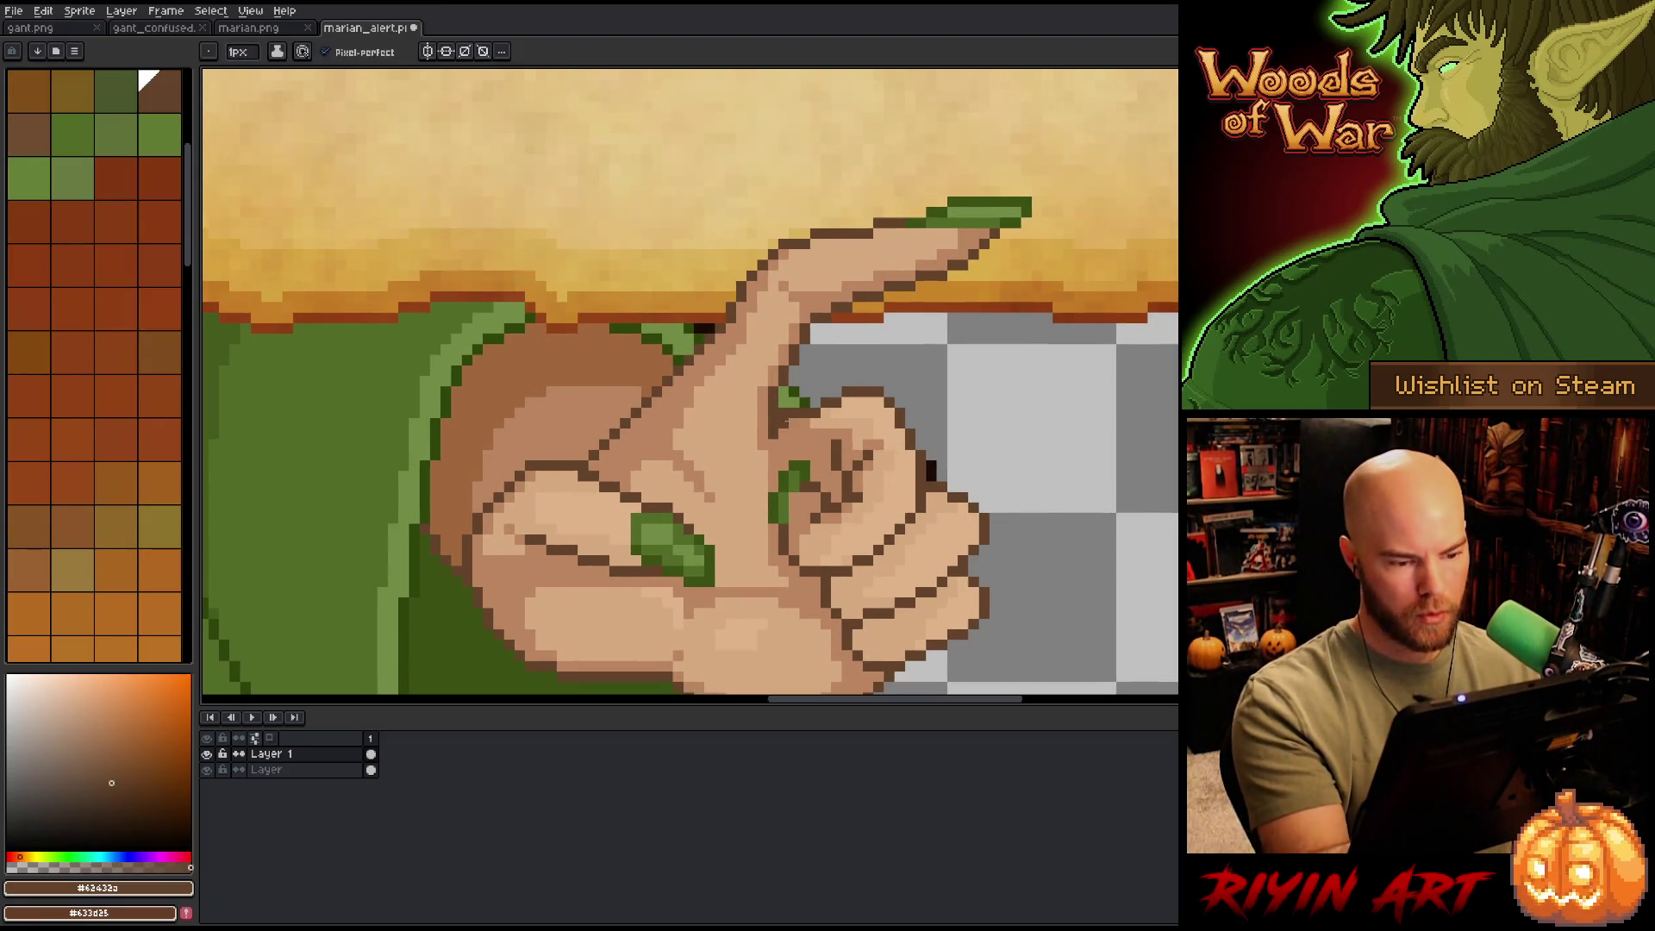
{"action": "left_click", "coordinate": [792, 396], "text": "alt"}
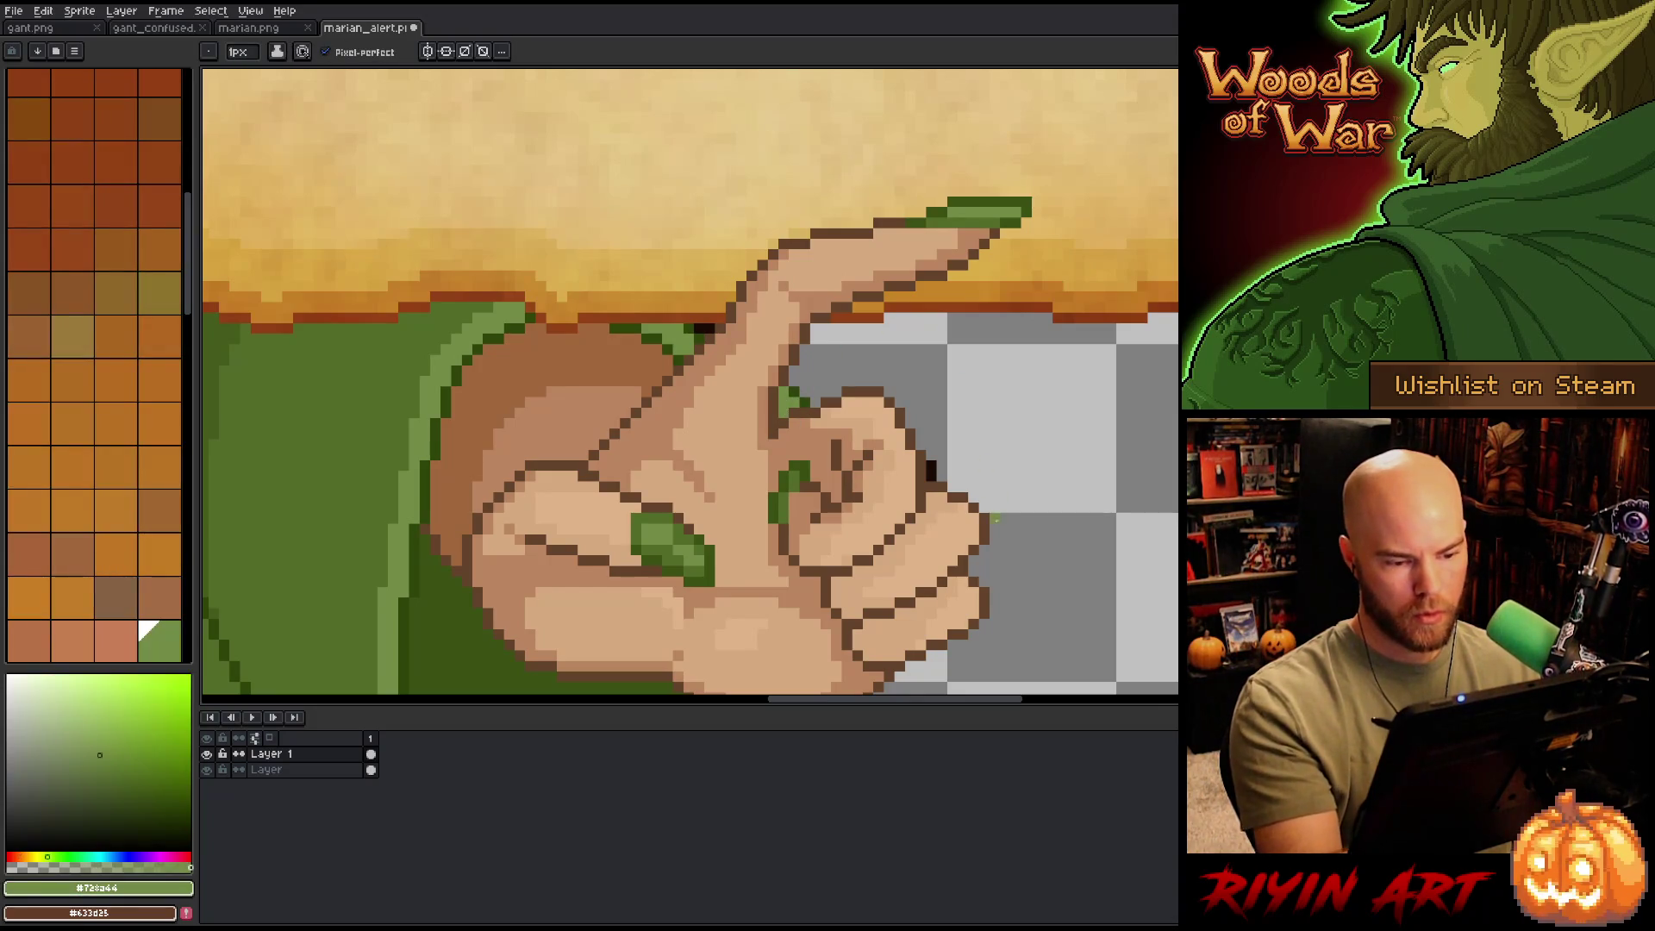
{"action": "left_click", "coordinate": [983, 526], "text": "alt"}
{"action": "left_click", "coordinate": [792, 397], "text": "alt"}
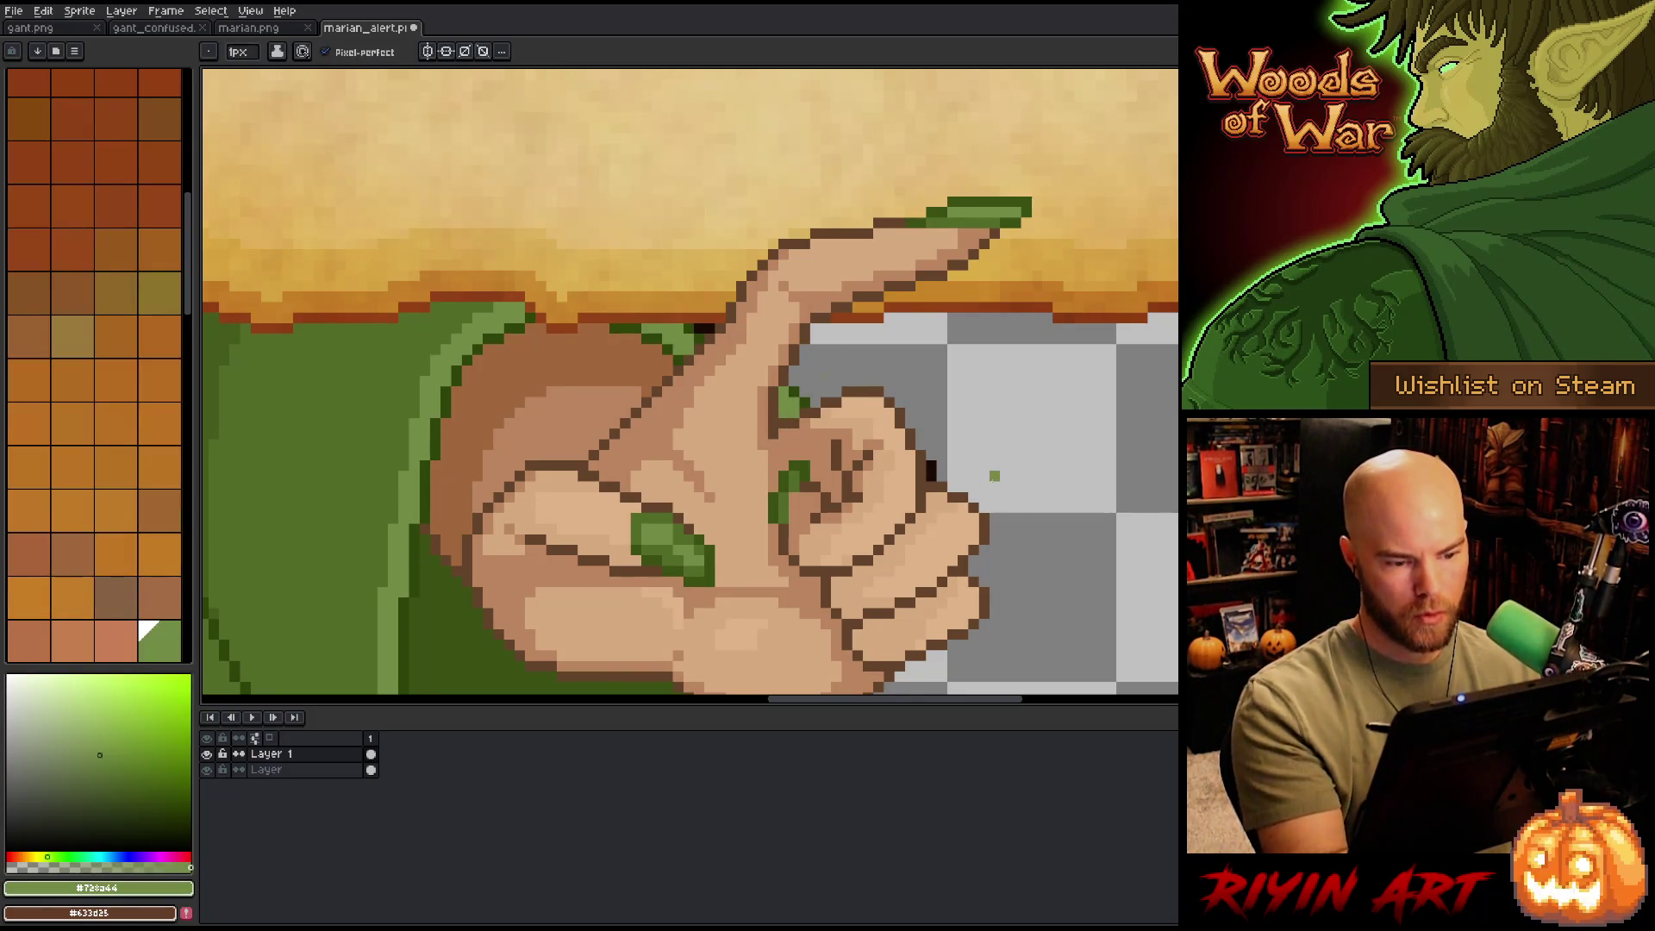
- Move the curled finger's green nail down one pixel
{"action": "left_click_drag", "start_coordinate": [923, 487], "coordinate": [916, 401]}
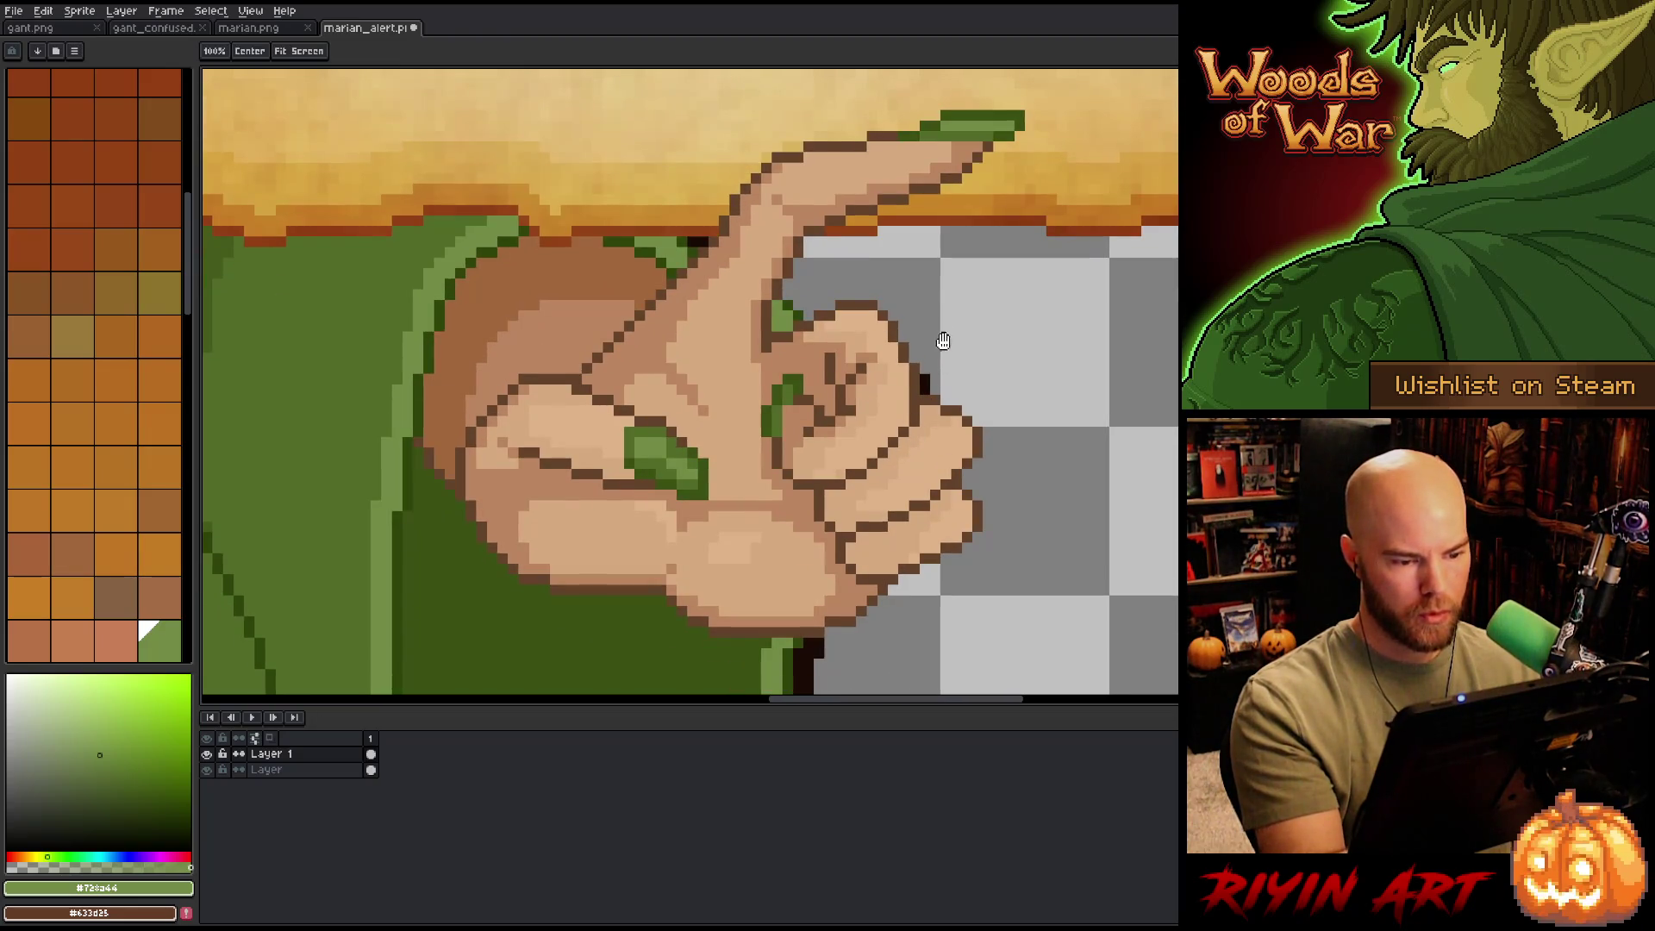
{"action": "key", "text": "q"}
{"action": "mouse_move", "coordinate": [808, 365]}
{"action": "left_mouse_down"}
{"action": "mouse_move", "coordinate": [807, 405]}
{"action": "mouse_move", "coordinate": [764, 431]}
{"action": "left_mouse_up"}
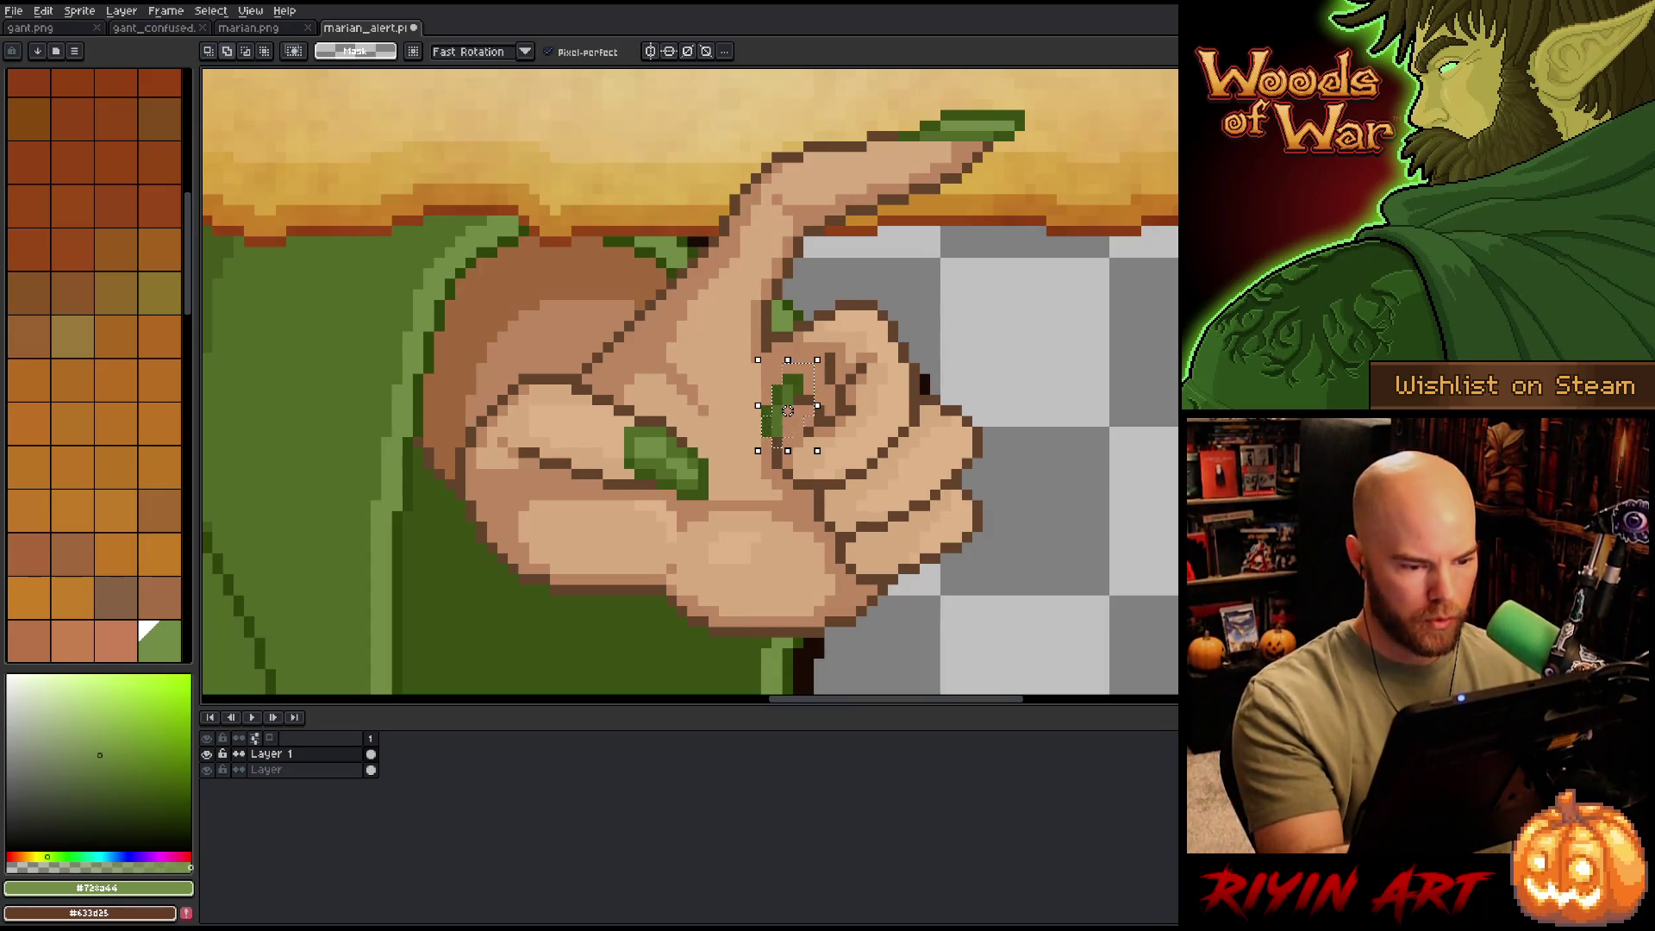
{"action": "left_click_drag", "start_coordinate": [788, 411], "coordinate": [788, 419]}
{"action": "key", "text": "ctrl+d"}
- Touch up the skin pixels near the fingers with the hand's skin colour
{"action": "left_click", "coordinate": [820, 411], "text": "alt"}
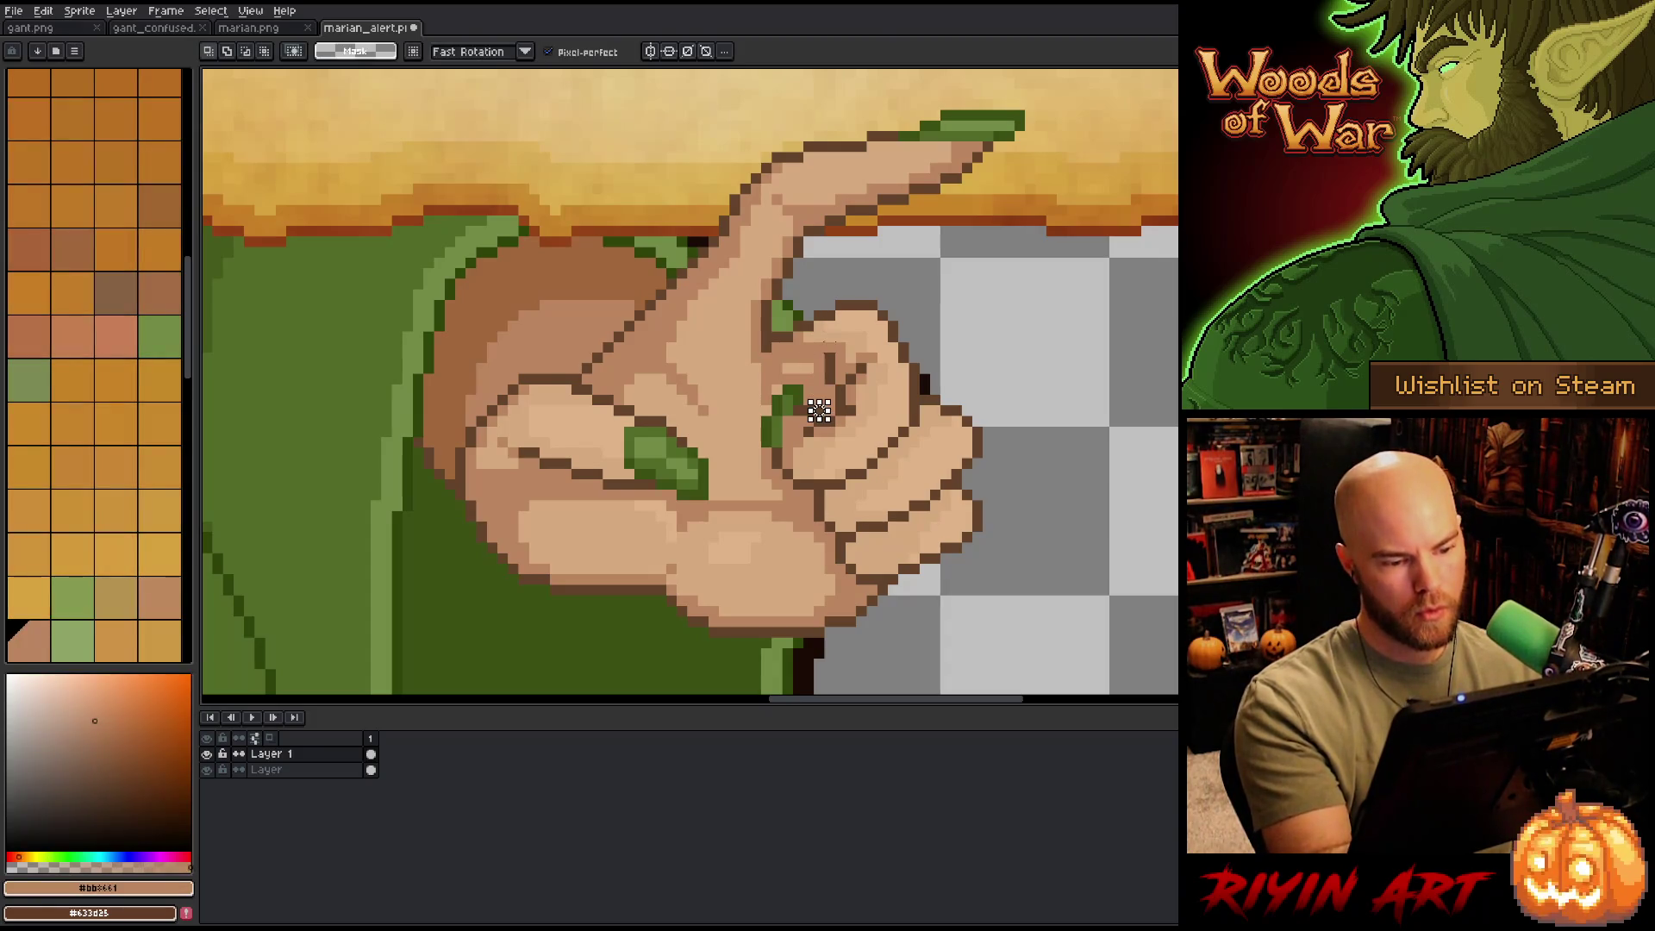
{"action": "key", "text": "b"}
{"action": "left_click", "coordinate": [808, 368]}
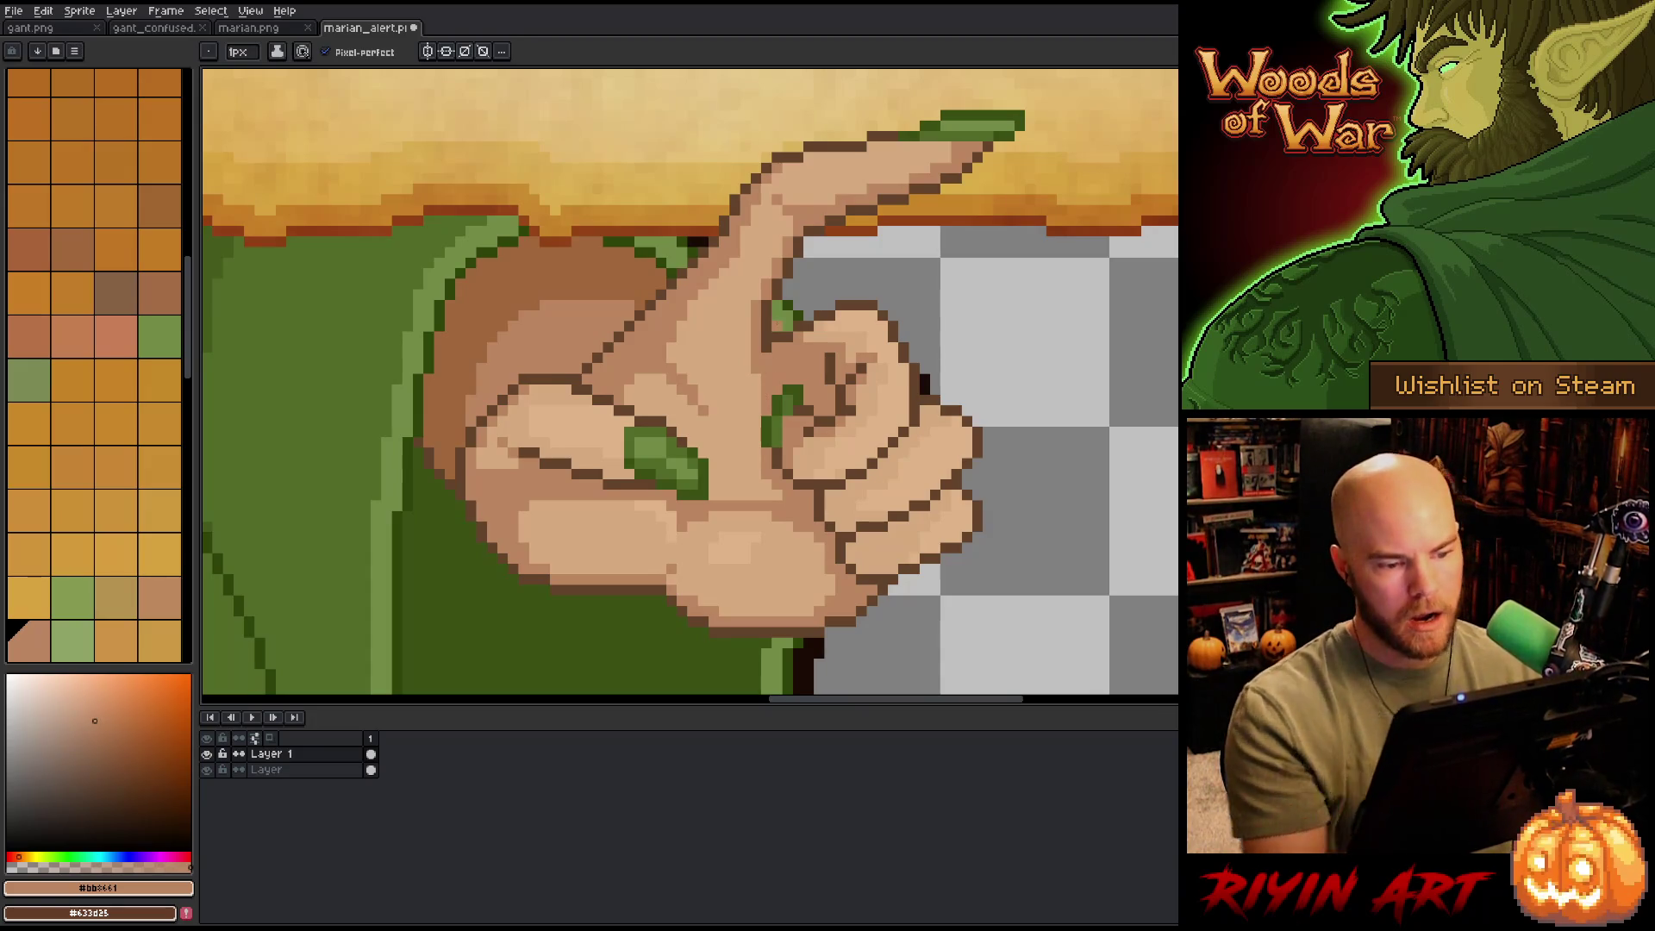
{"action": "scroll", "coordinate": [754, 337], "scroll_direction": "down", "scroll_amount": 4}
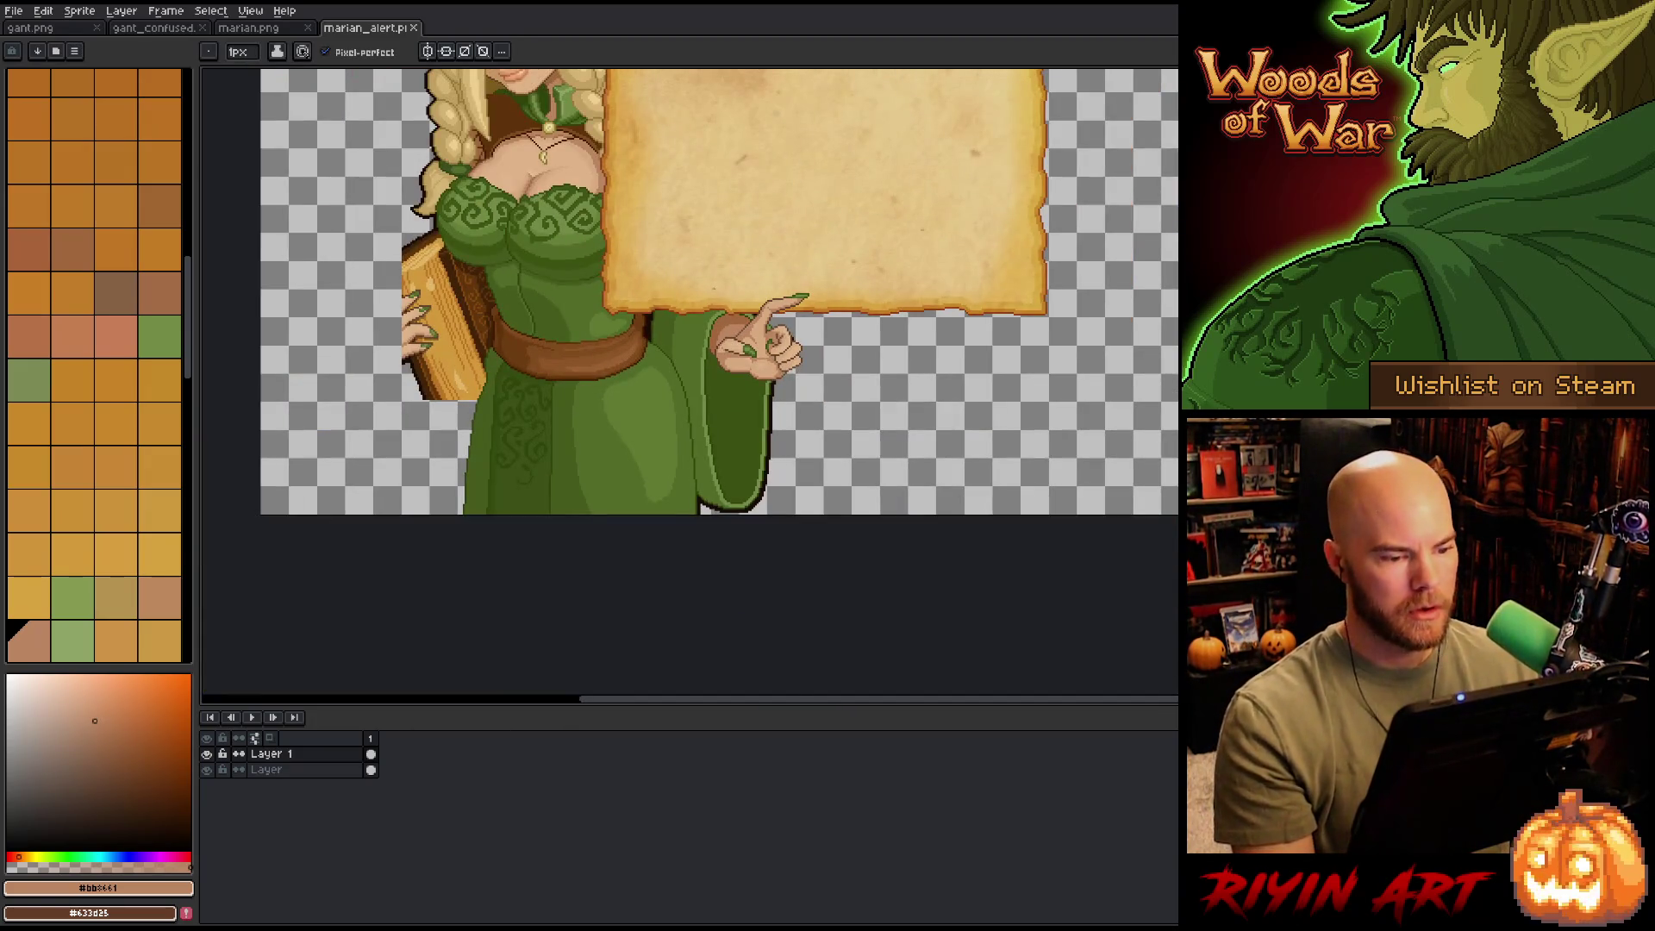
{"action": "scroll", "coordinate": [711, 293], "scroll_direction": "up", "scroll_amount": 4}
- Select the hand area and apply a near-black outline around it
{"action": "key", "text": "m"}
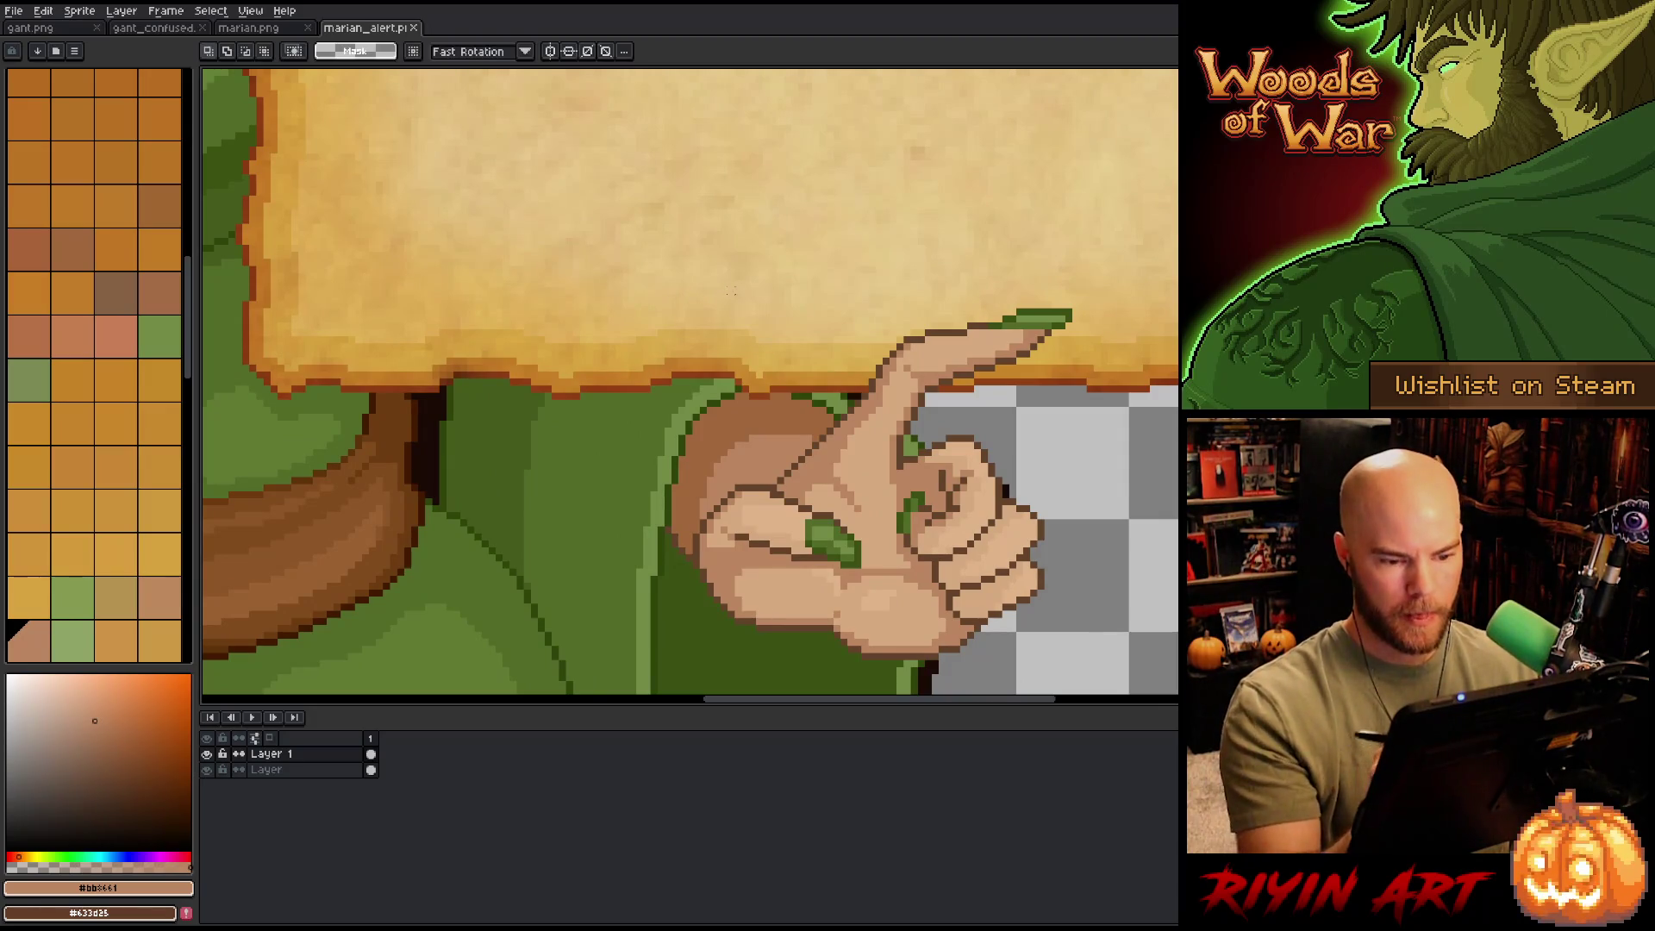
{"action": "mouse_move", "coordinate": [908, 390]}
{"action": "left_mouse_down"}
{"action": "mouse_move", "coordinate": [1097, 528]}
{"action": "mouse_move", "coordinate": [1118, 670]}
{"action": "left_mouse_up"}
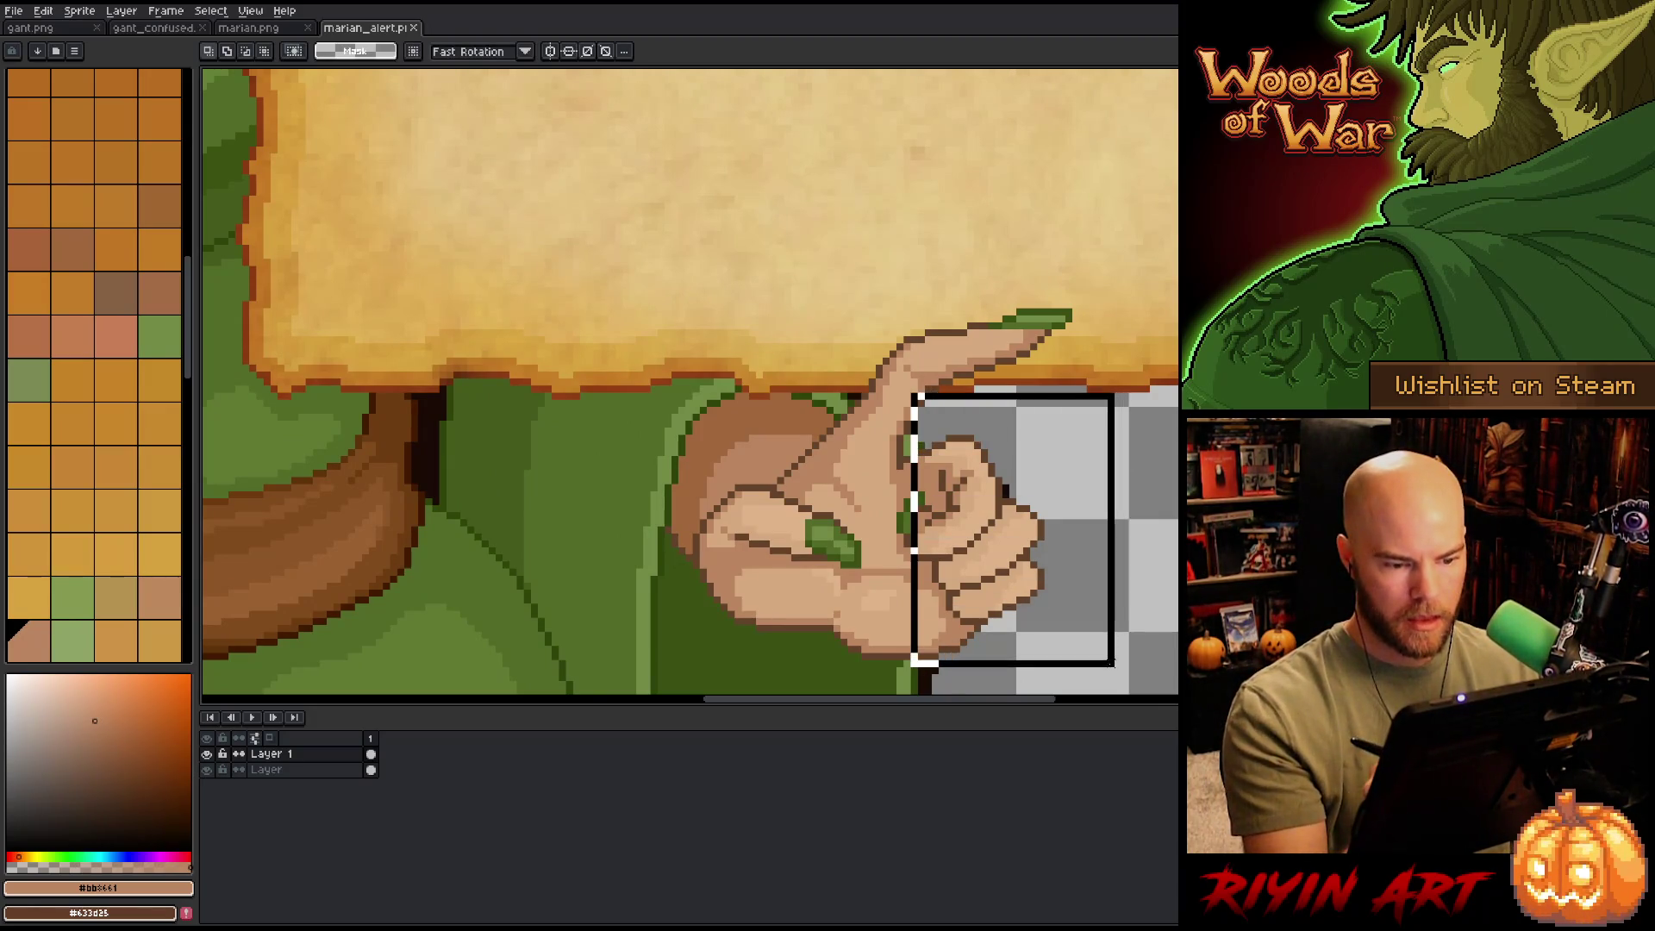
{"action": "mouse_move", "coordinate": [844, 390]}
{"action": "left_mouse_down"}
{"action": "mouse_move", "coordinate": [844, 680]}
{"action": "mouse_move", "coordinate": [1017, 677]}
{"action": "left_mouse_up"}
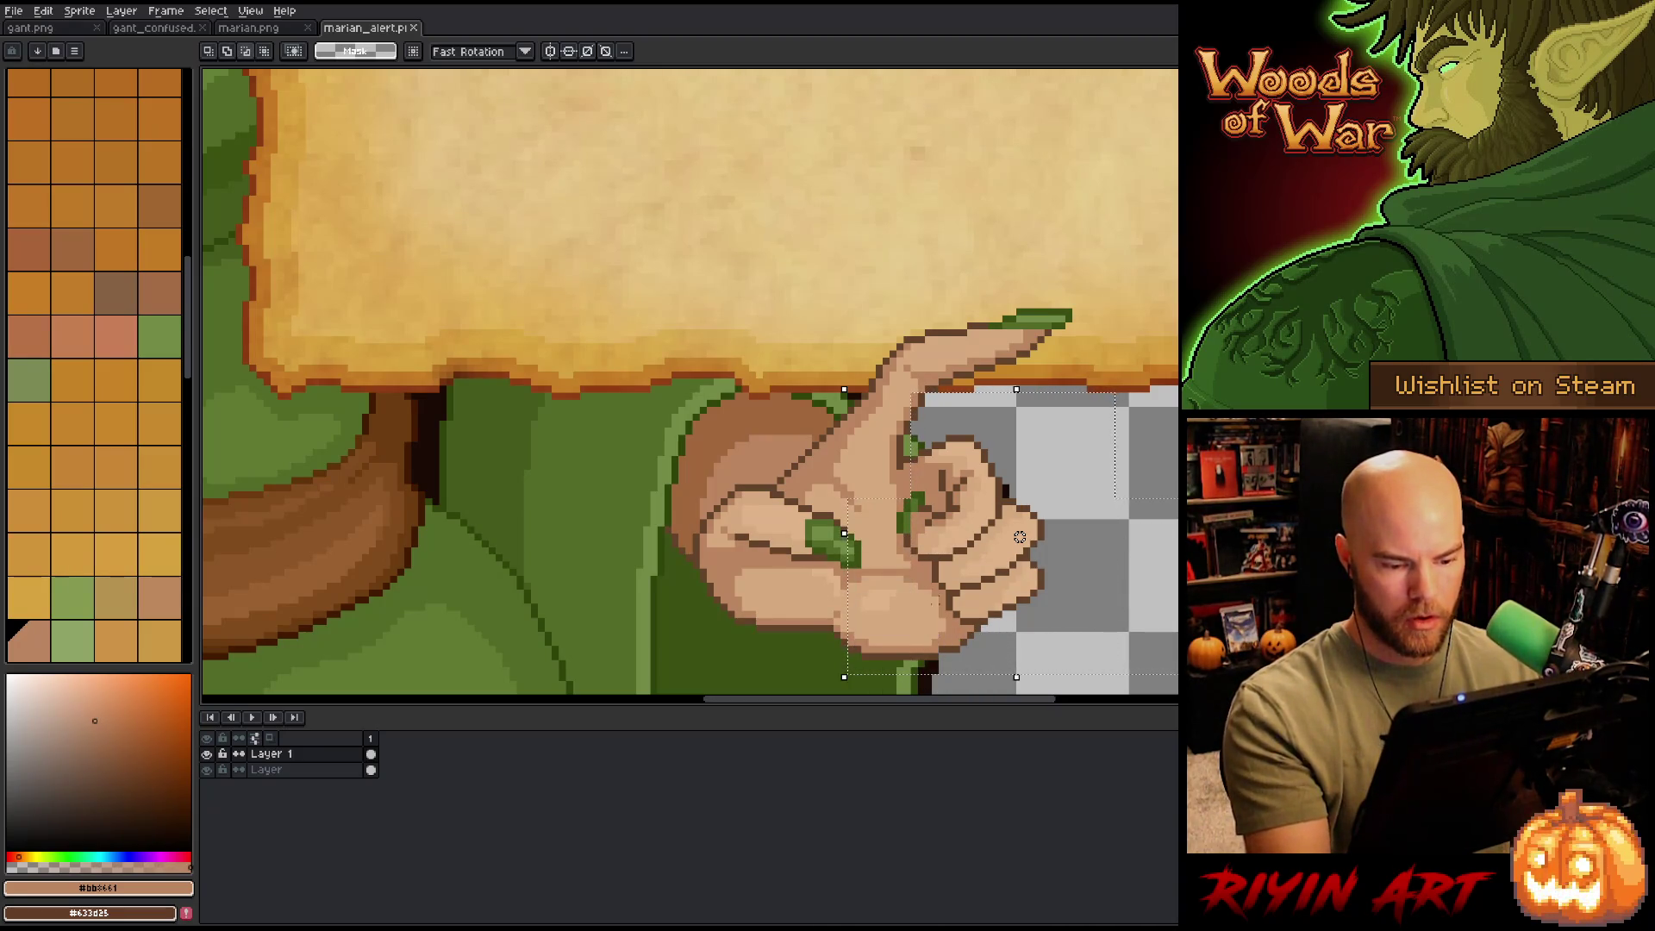
{"action": "left_click_drag", "start_coordinate": [938, 612], "coordinate": [725, 657]}
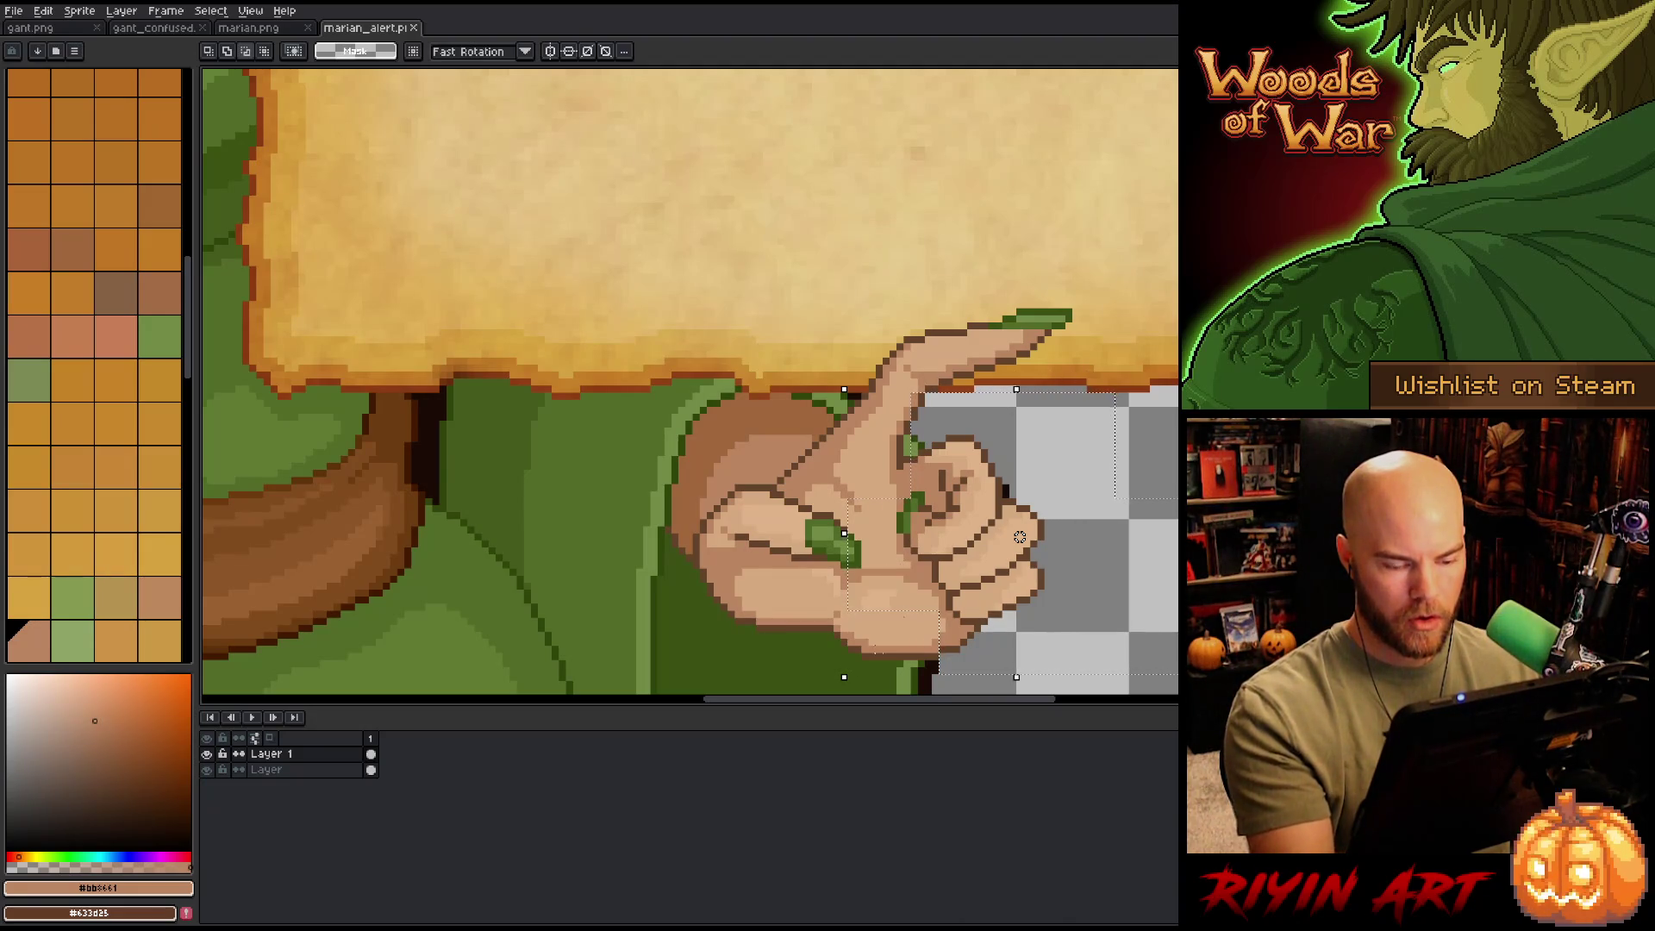
{"action": "left_click", "coordinate": [1004, 492], "text": "alt"}
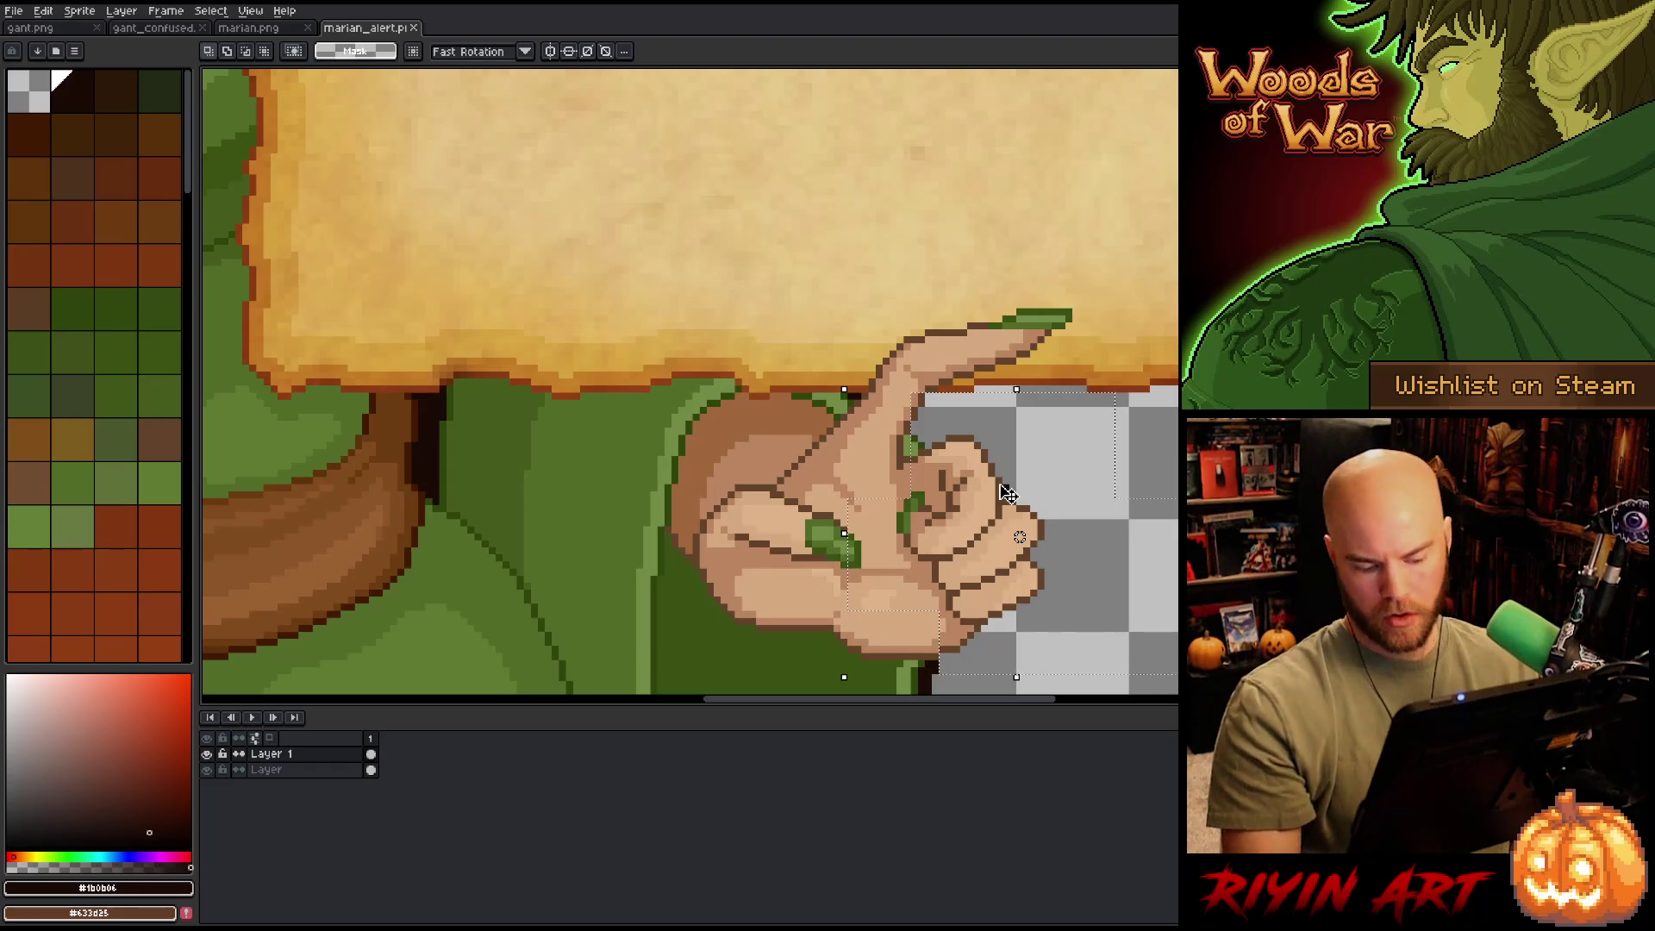
{"action": "key", "text": "shift+o"}
{"action": "key", "text": "Return"}
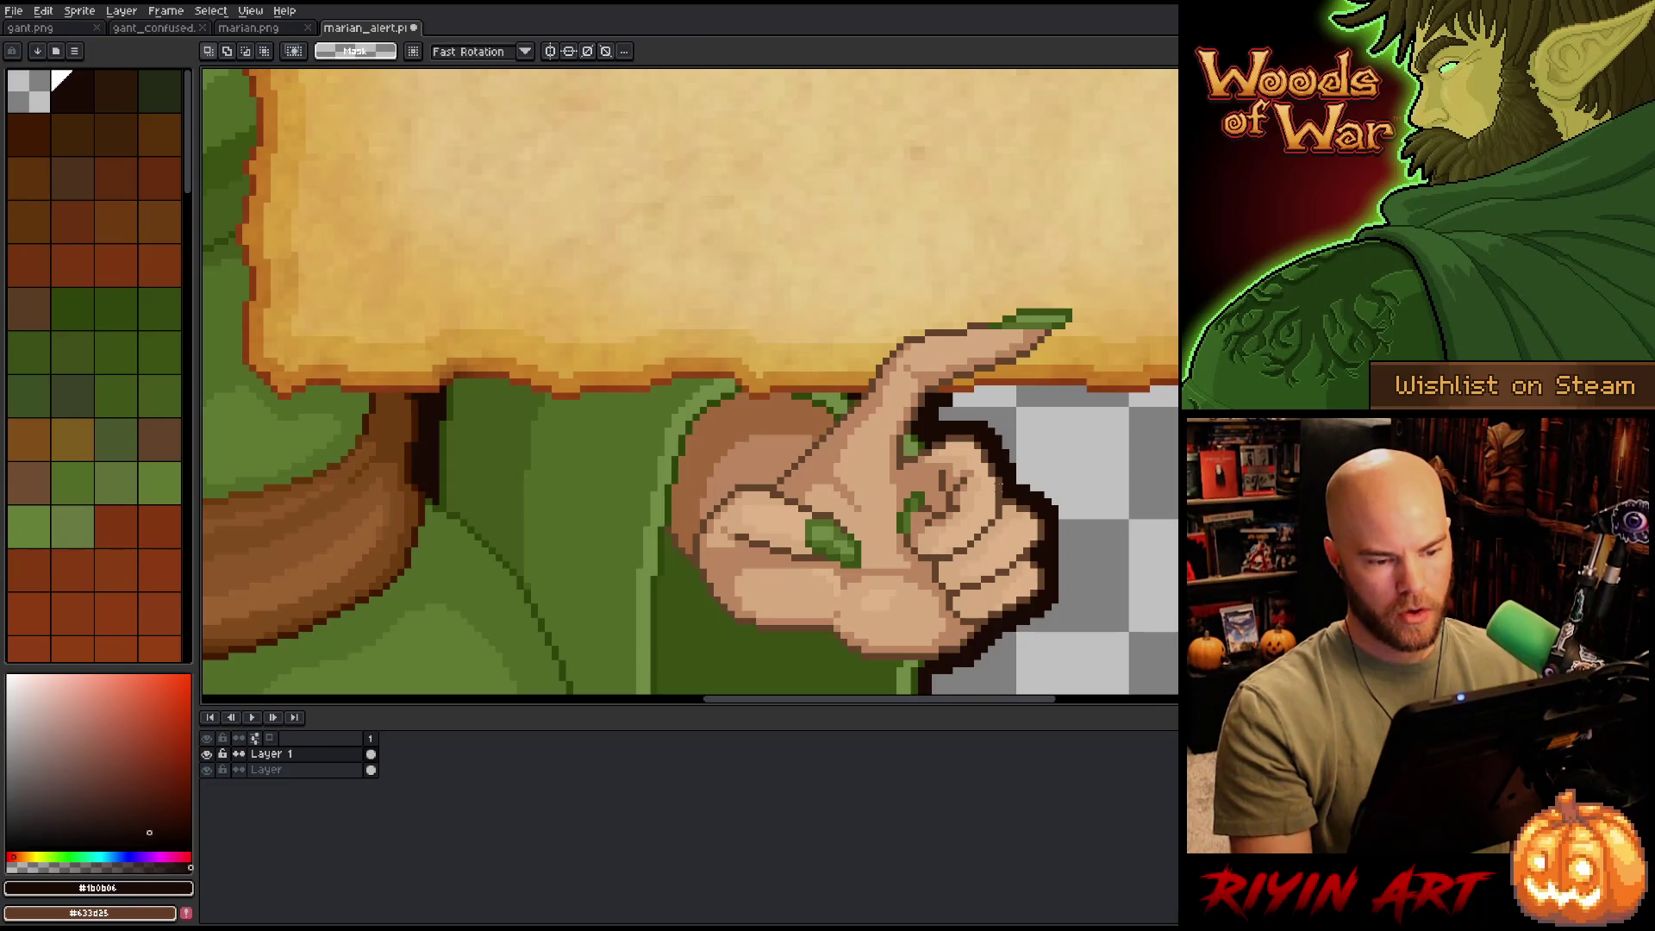
{"action": "key", "text": "b"}
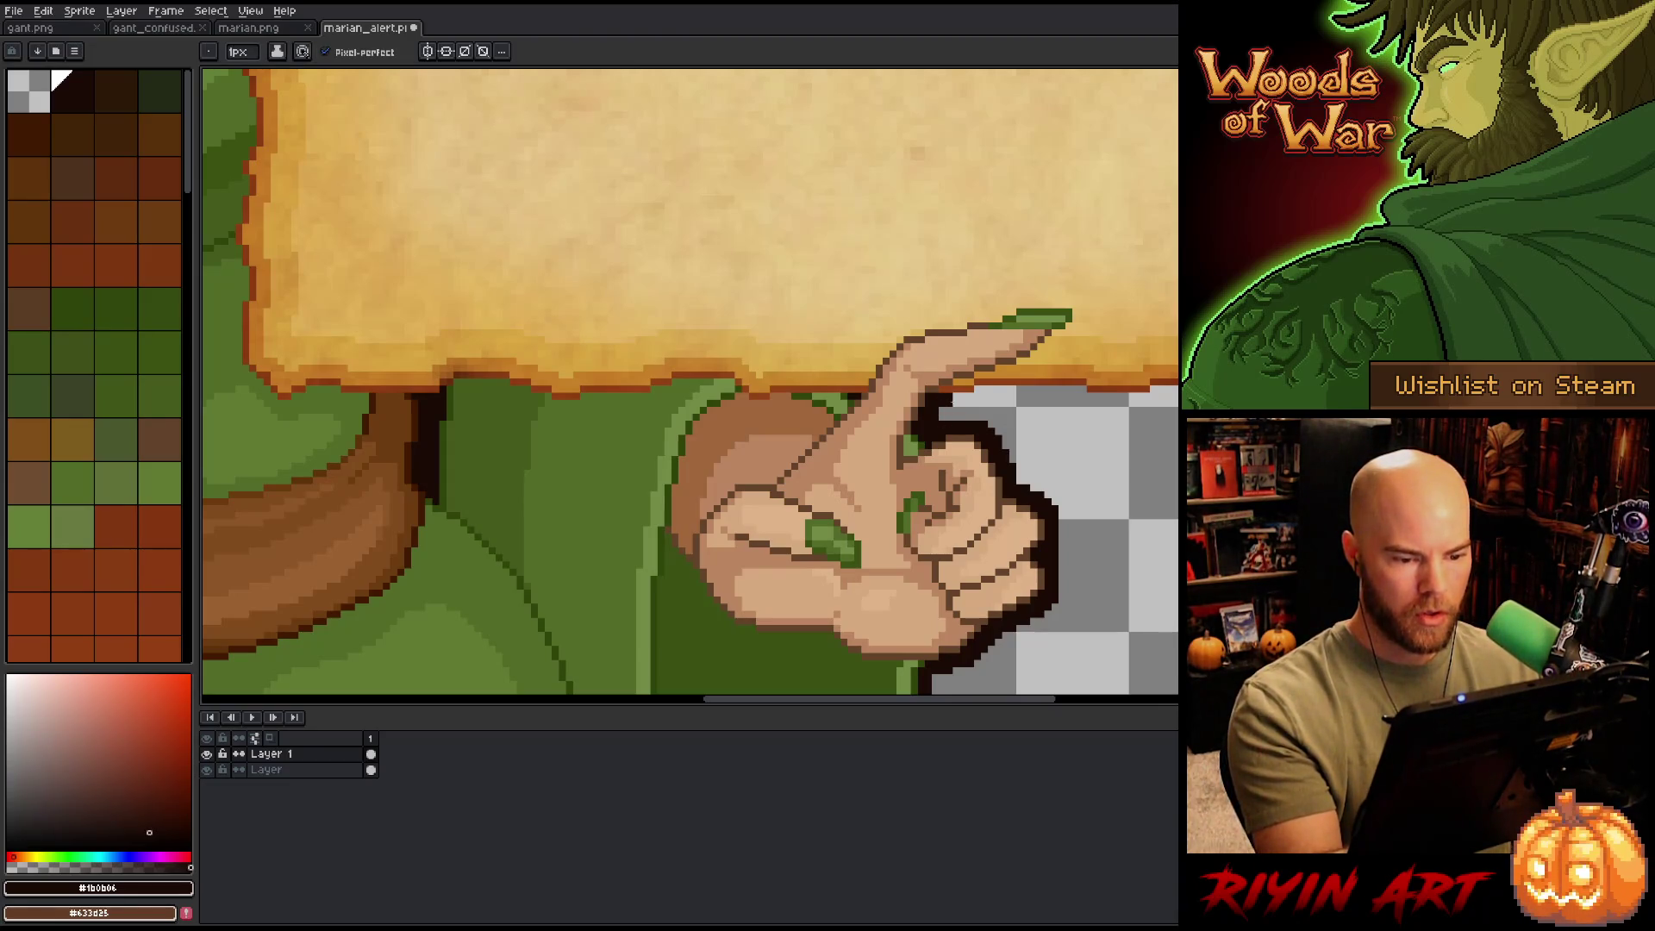
{"action": "scroll", "coordinate": [1095, 345], "scroll_direction": "down", "scroll_amount": 3}
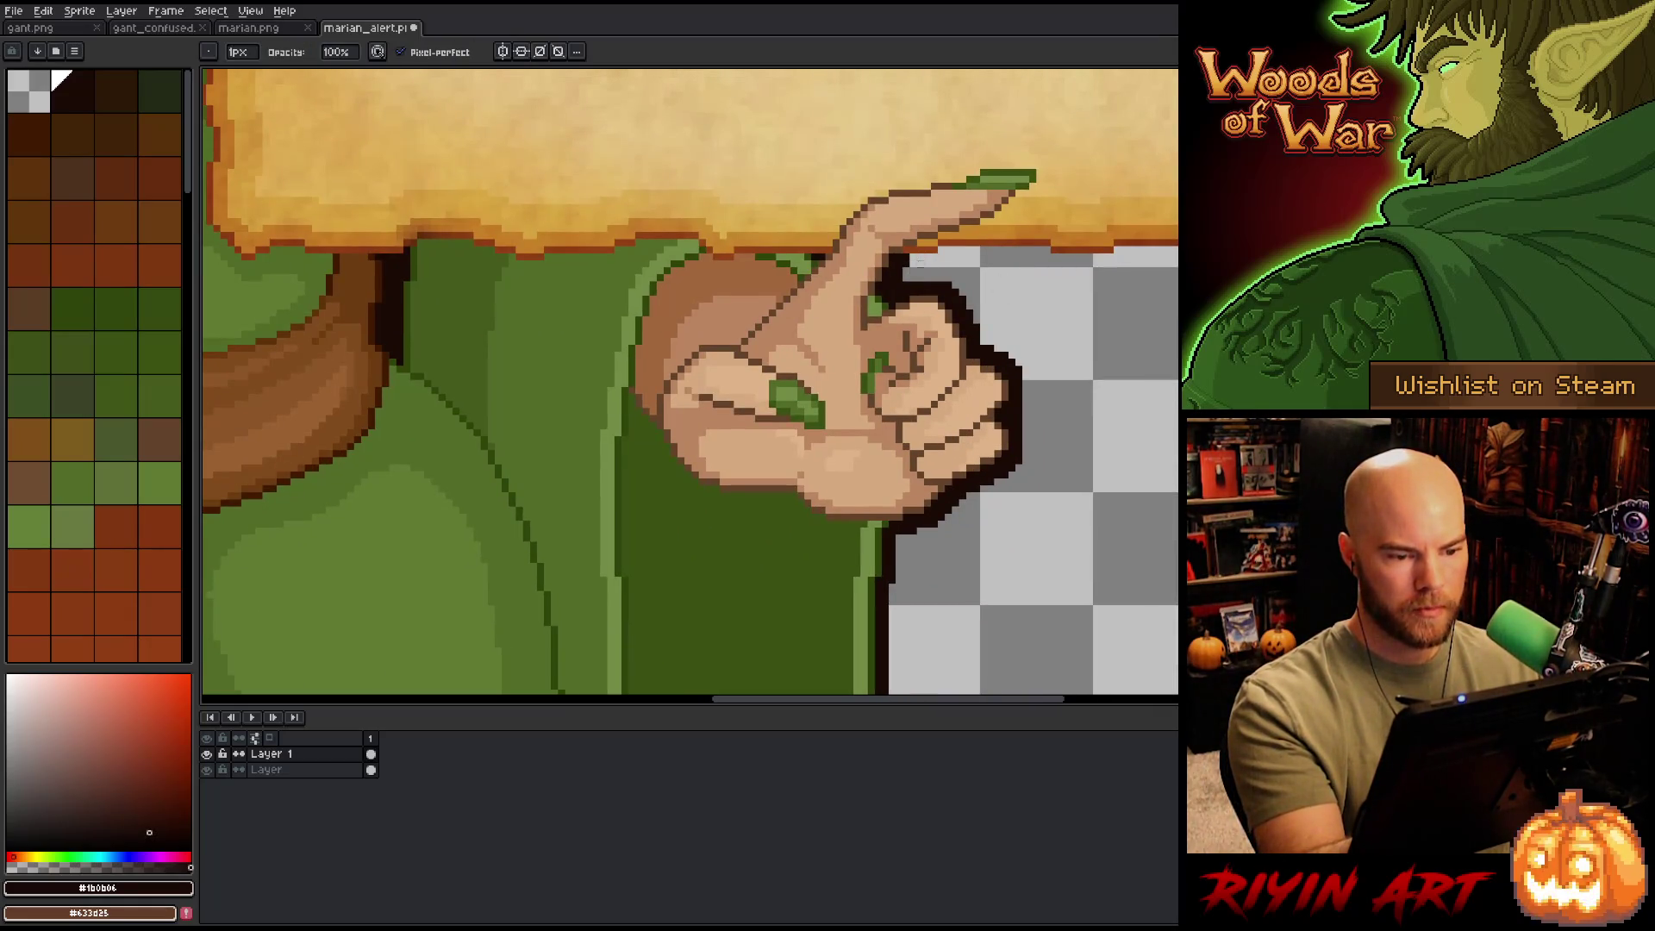
{"action": "scroll", "coordinate": [1038, 529], "scroll_direction": "down", "scroll_amount": 1}
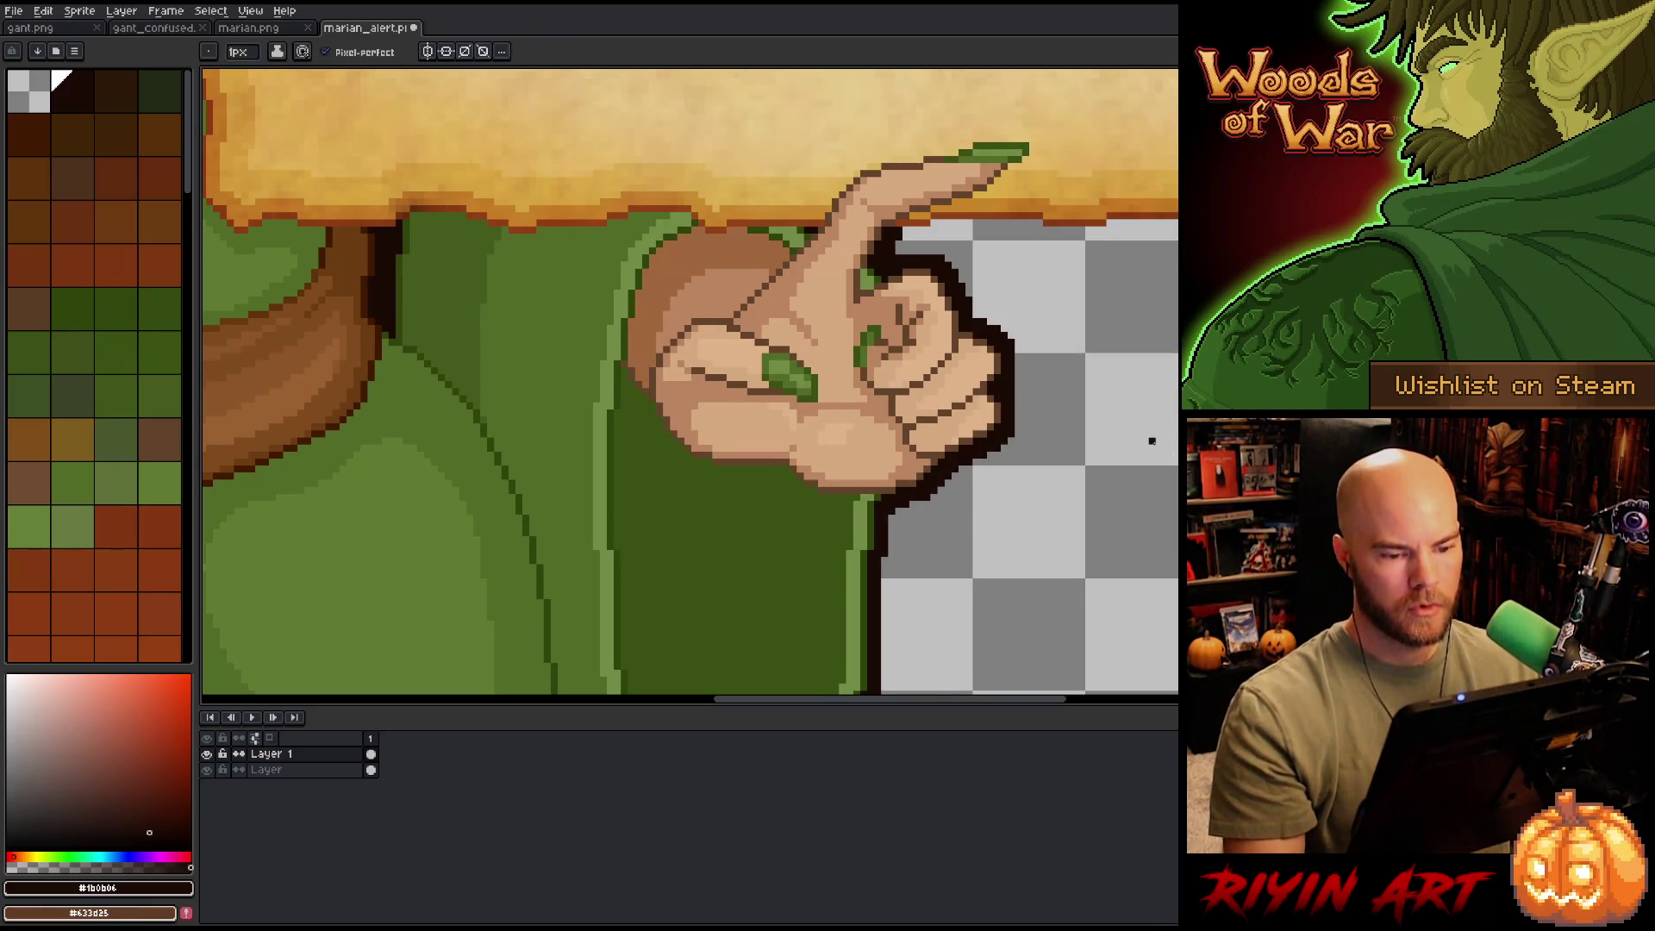
{"action": "key", "text": "b"}
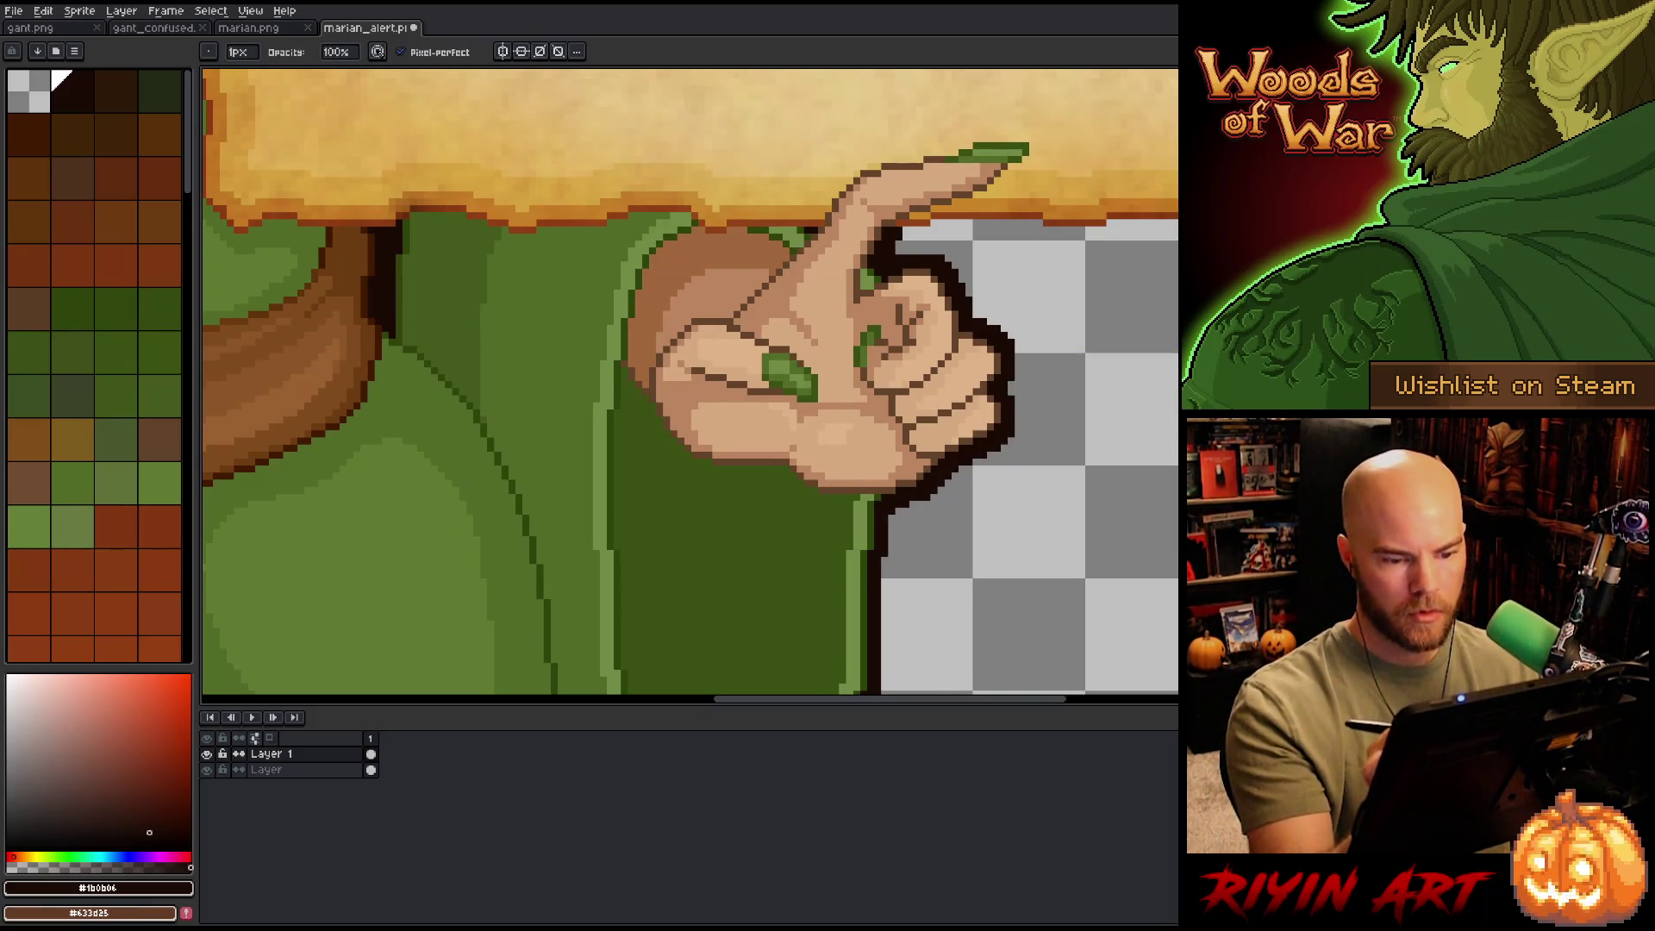
{"action": "scroll", "coordinate": [1081, 434], "scroll_direction": "down", "scroll_amount": 5}
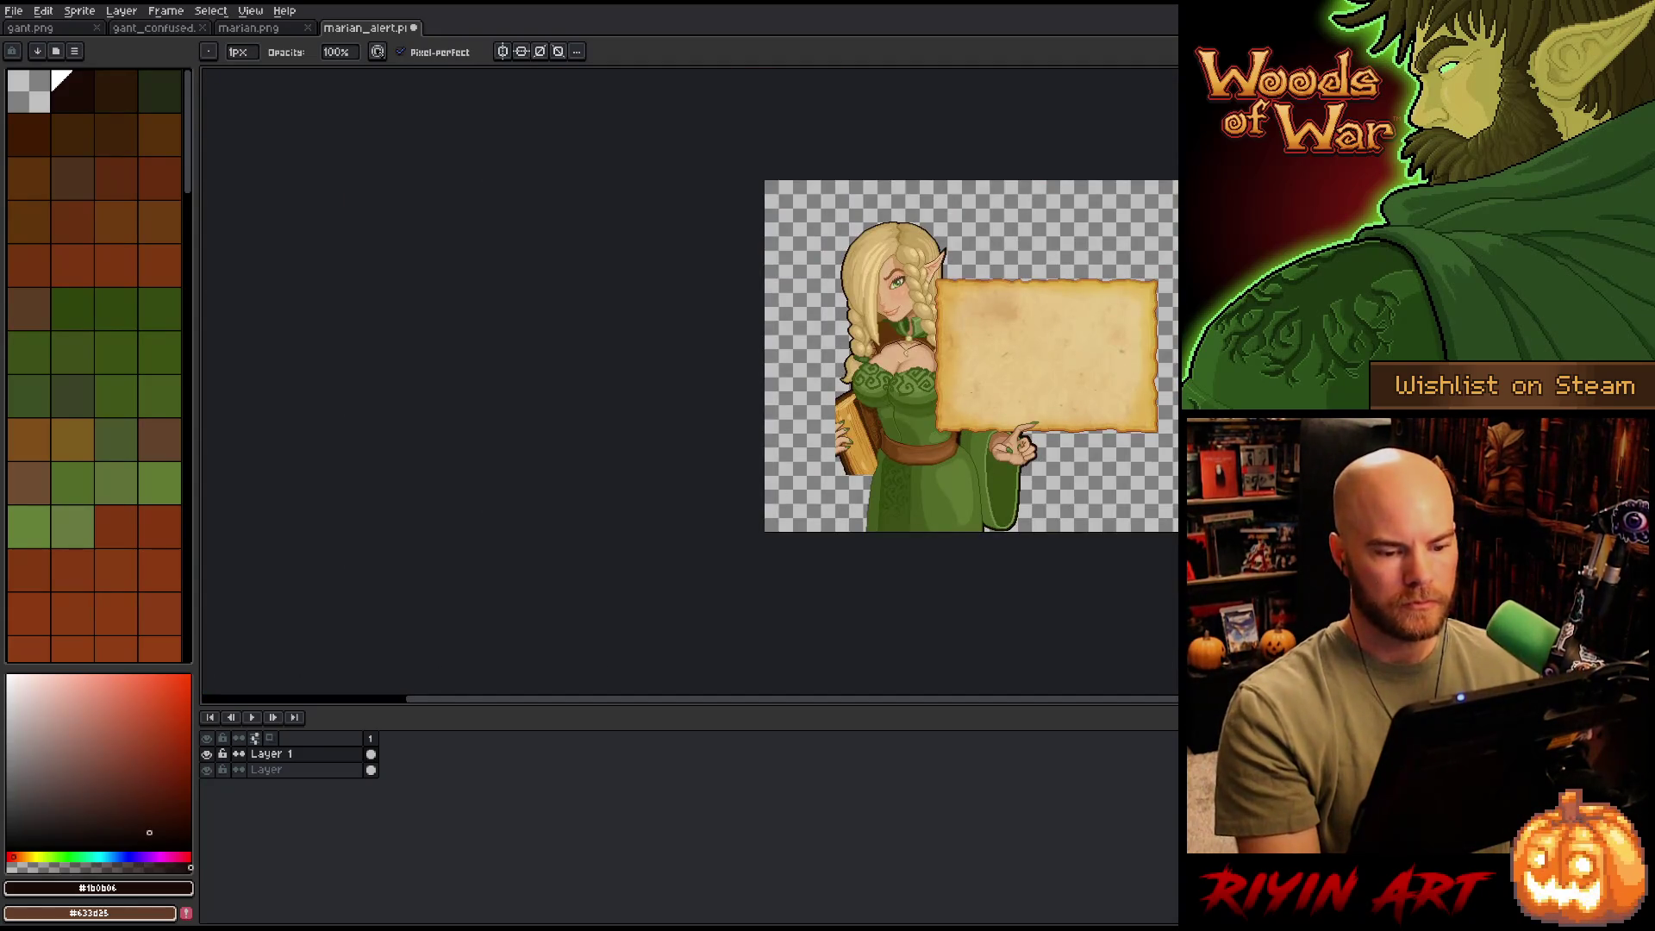
- Zoom out to view the whole elf sprite, then zoom back in
{"action": "scroll", "coordinate": [1042, 543], "scroll_direction": "up", "scroll_amount": 4}
{"action": "scroll", "coordinate": [981, 370], "scroll_direction": "down", "scroll_amount": 2}
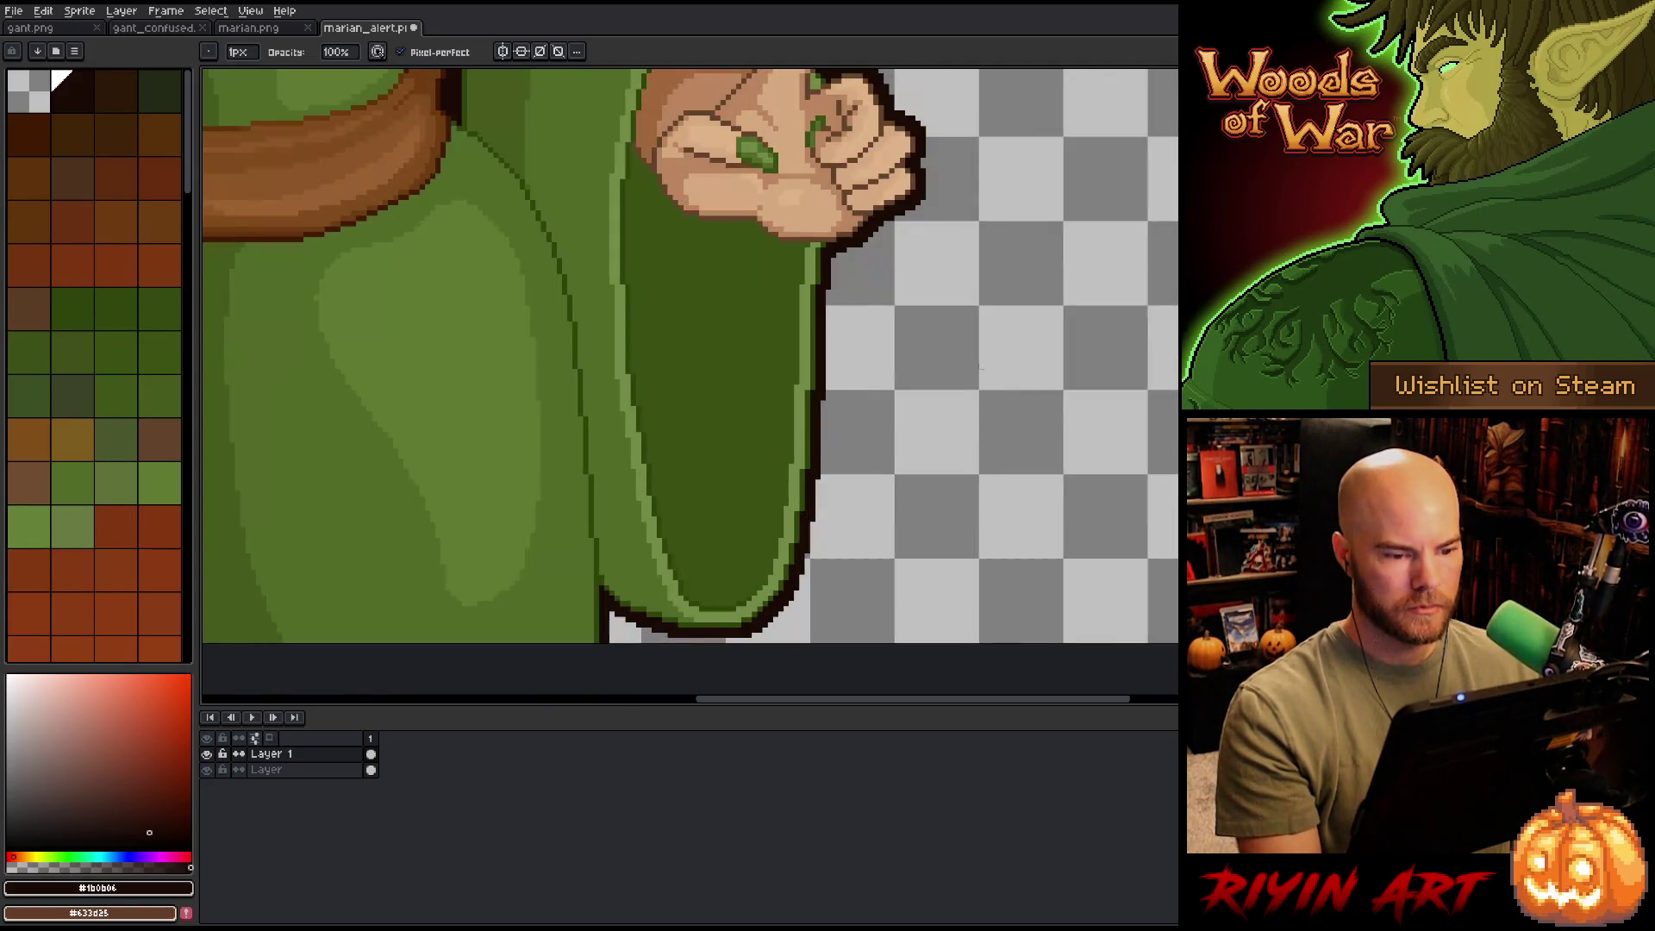
{"action": "scroll", "coordinate": [897, 362], "scroll_direction": "down", "scroll_amount": 2}
{"action": "scroll", "coordinate": [896, 362], "scroll_direction": "up", "scroll_amount": 2}
{"action": "scroll", "coordinate": [897, 362], "scroll_direction": "down", "scroll_amount": 1}
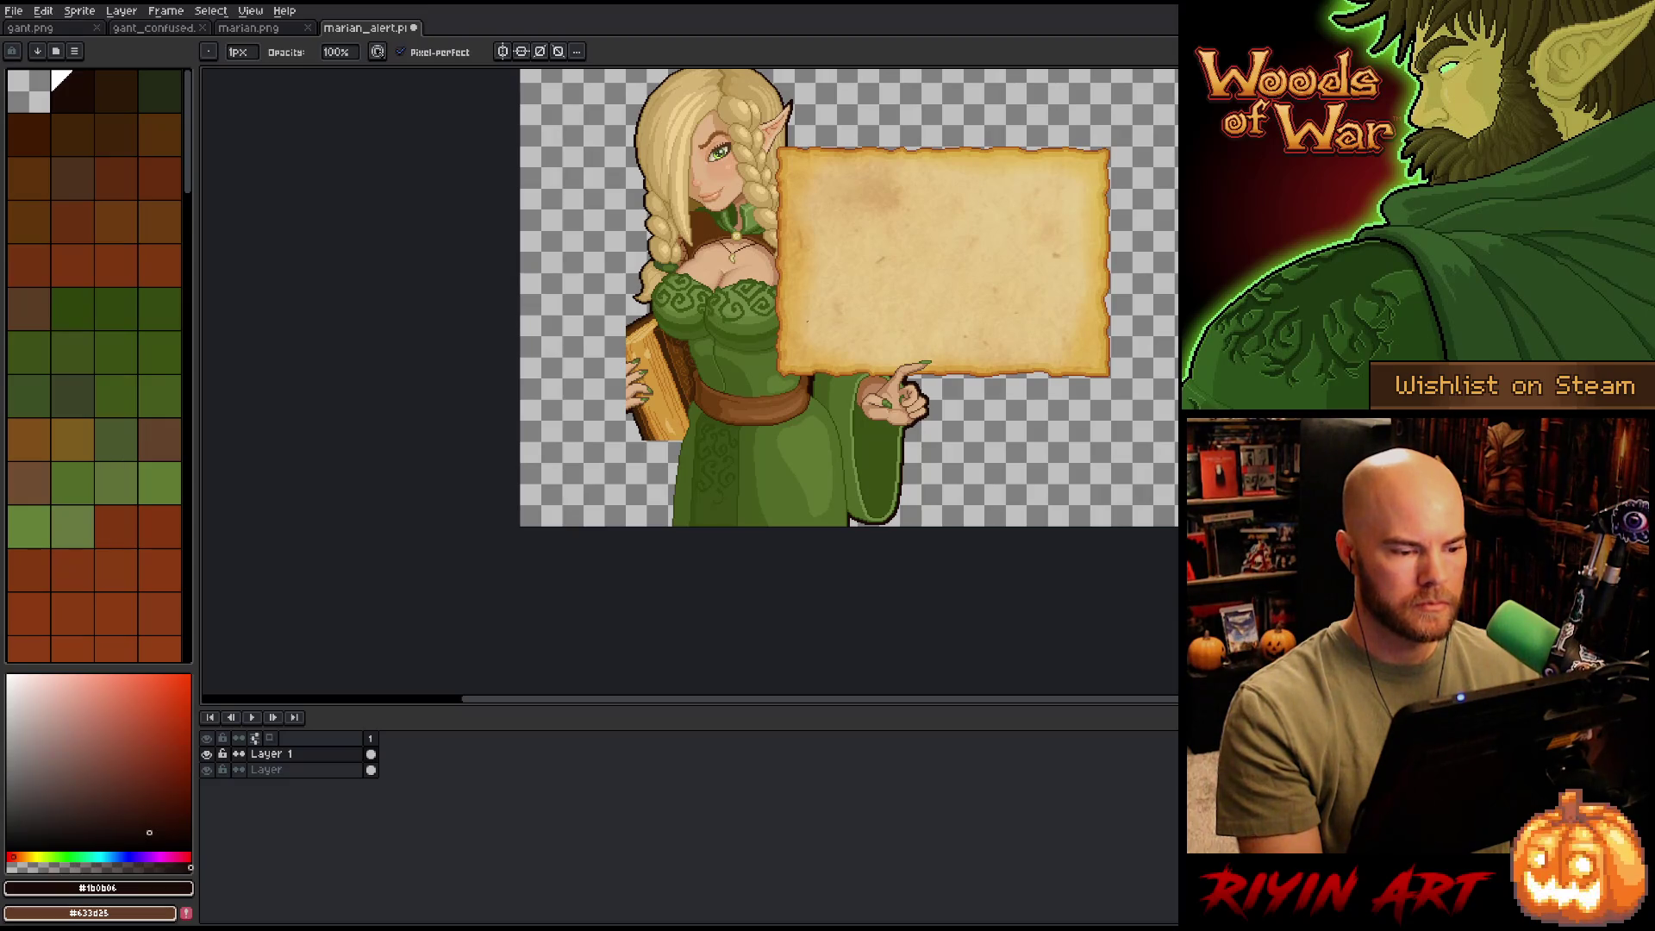
{"action": "scroll", "coordinate": [574, 190], "scroll_direction": "up", "scroll_amount": 2}
- Make the layer named Layer active and pick dark brown
{"action": "left_click", "coordinate": [313, 772]}
{"action": "scroll", "coordinate": [621, 418], "scroll_direction": "up", "scroll_amount": 2}
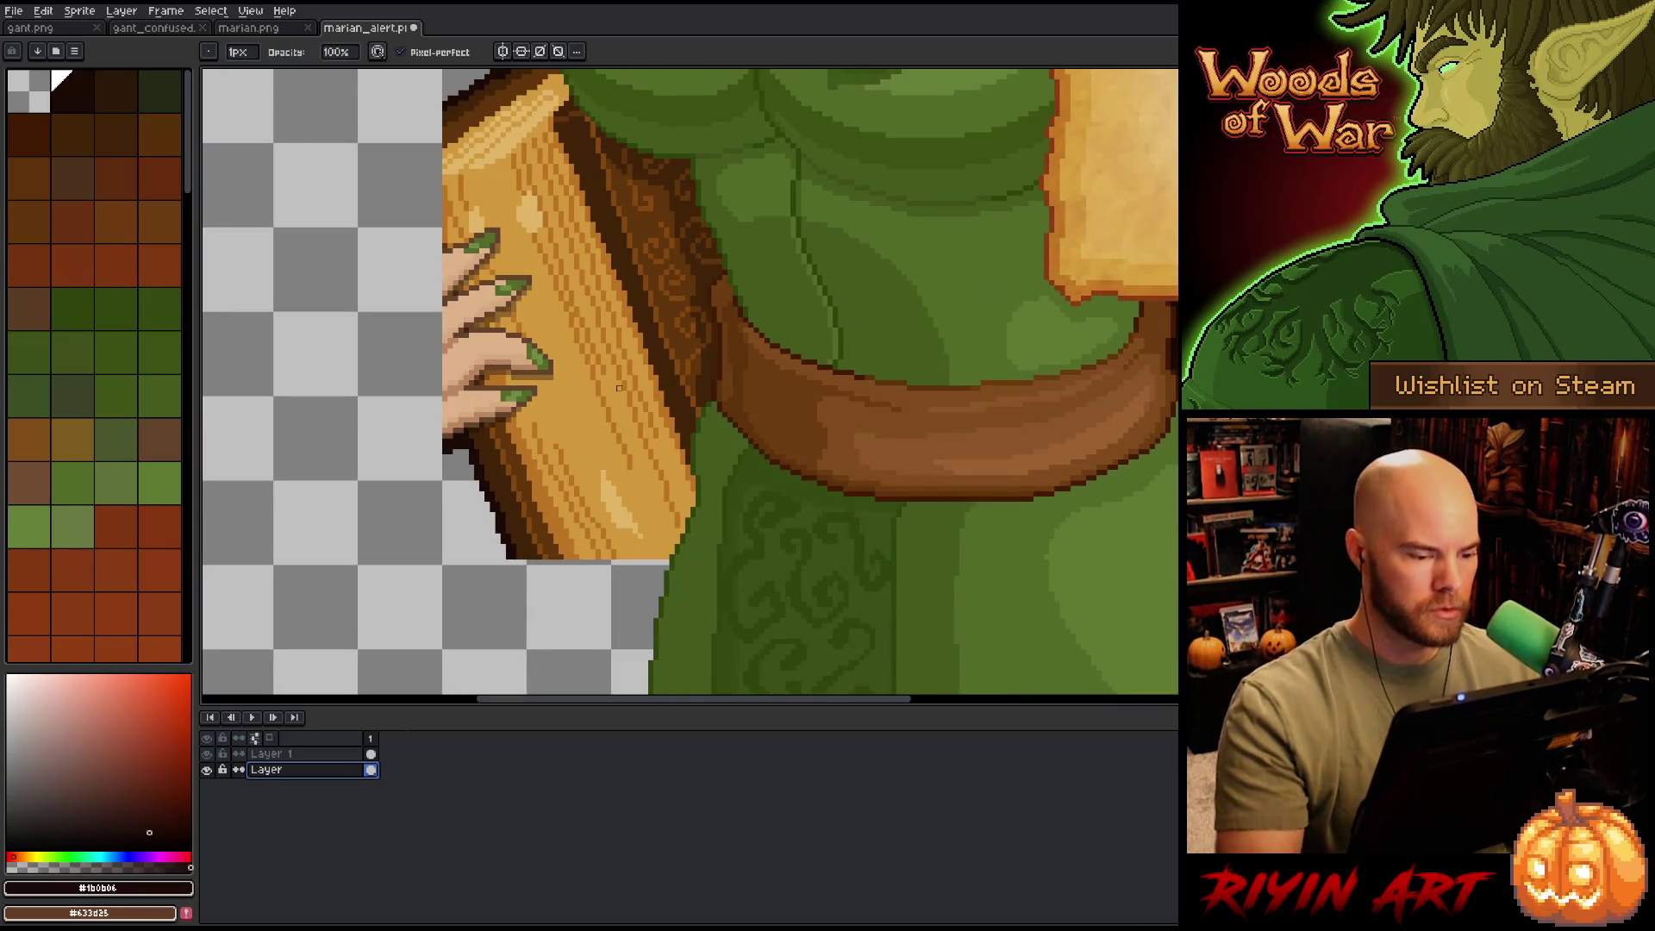
{"action": "left_click", "coordinate": [514, 546], "text": "alt"}
- Draw two parallel dark lines from the harp's base down to the hem
{"action": "left_click_drag", "start_coordinate": [514, 546], "coordinate": [517, 393]}
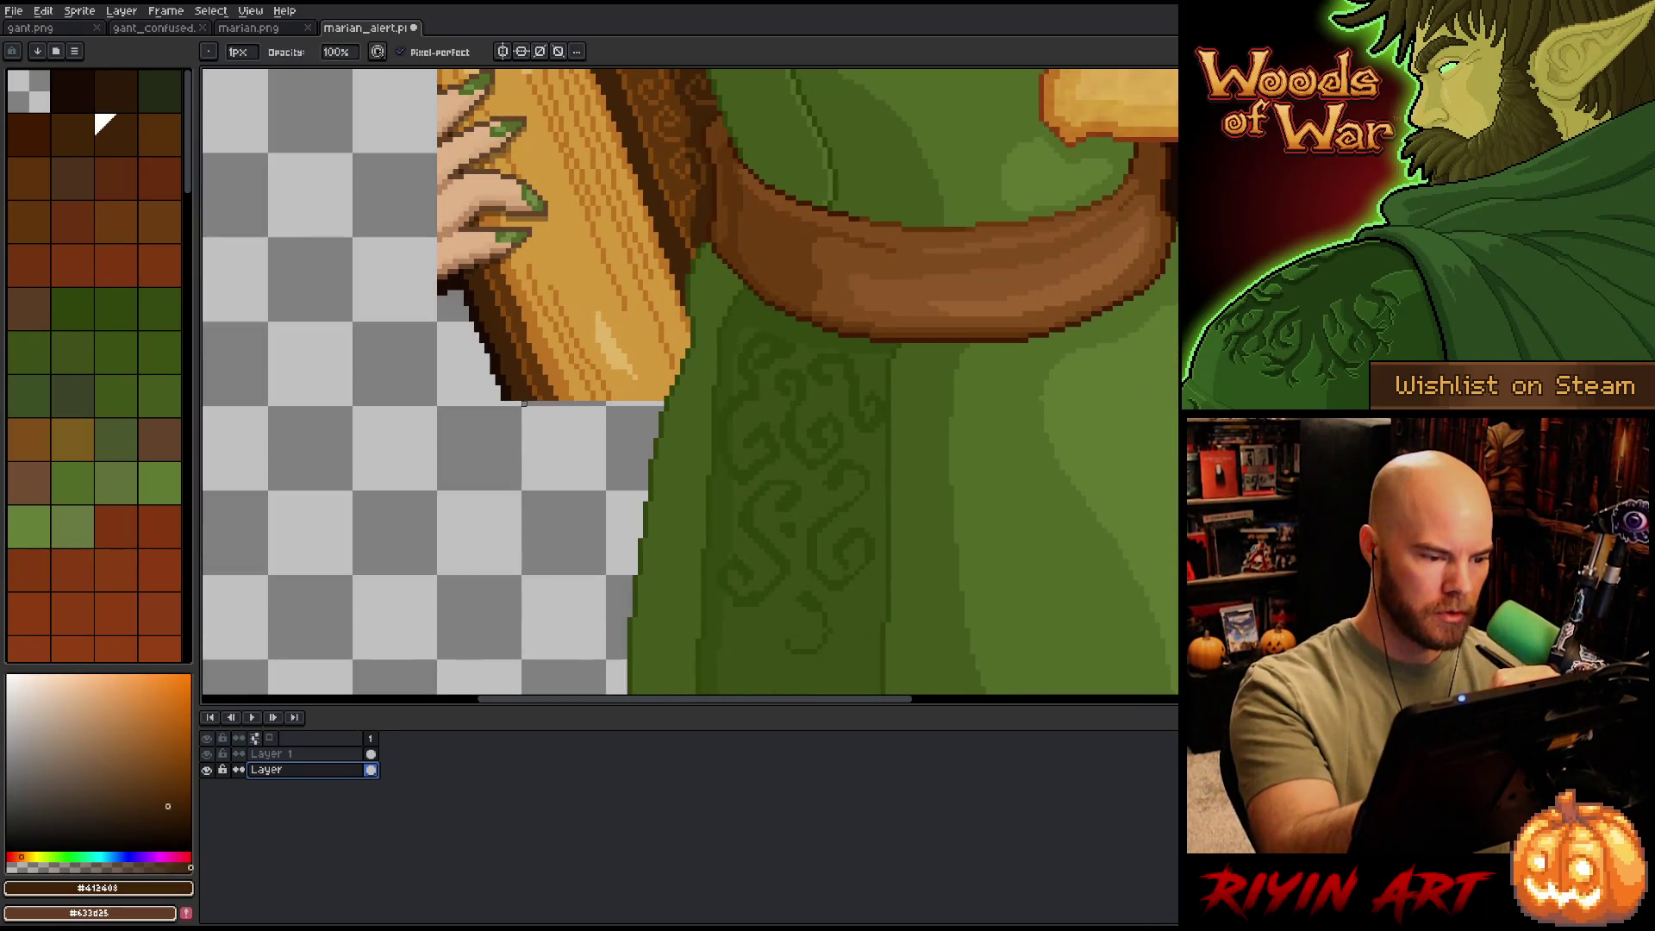
{"action": "left_click", "coordinate": [520, 401]}
{"action": "left_click", "coordinate": [614, 607], "text": "shift"}
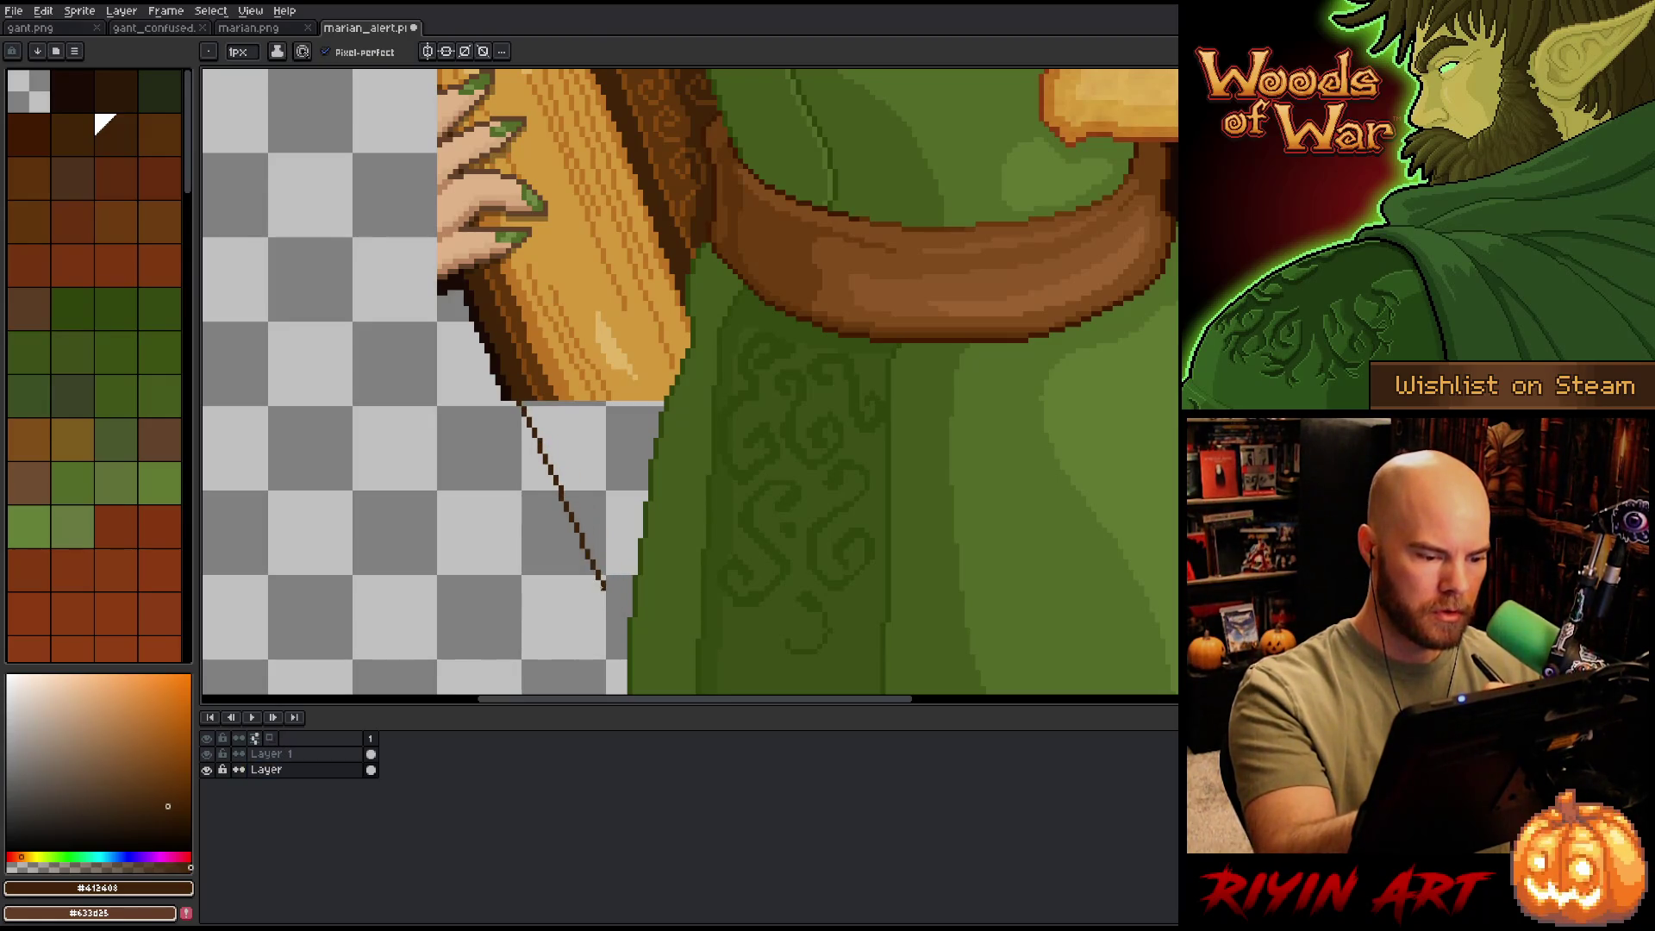
{"action": "mouse_move", "coordinate": [604, 593]}
{"action": "left_mouse_down"}
{"action": "mouse_move", "coordinate": [721, 572]}
{"action": "mouse_move", "coordinate": [673, 319]}
{"action": "left_mouse_up"}
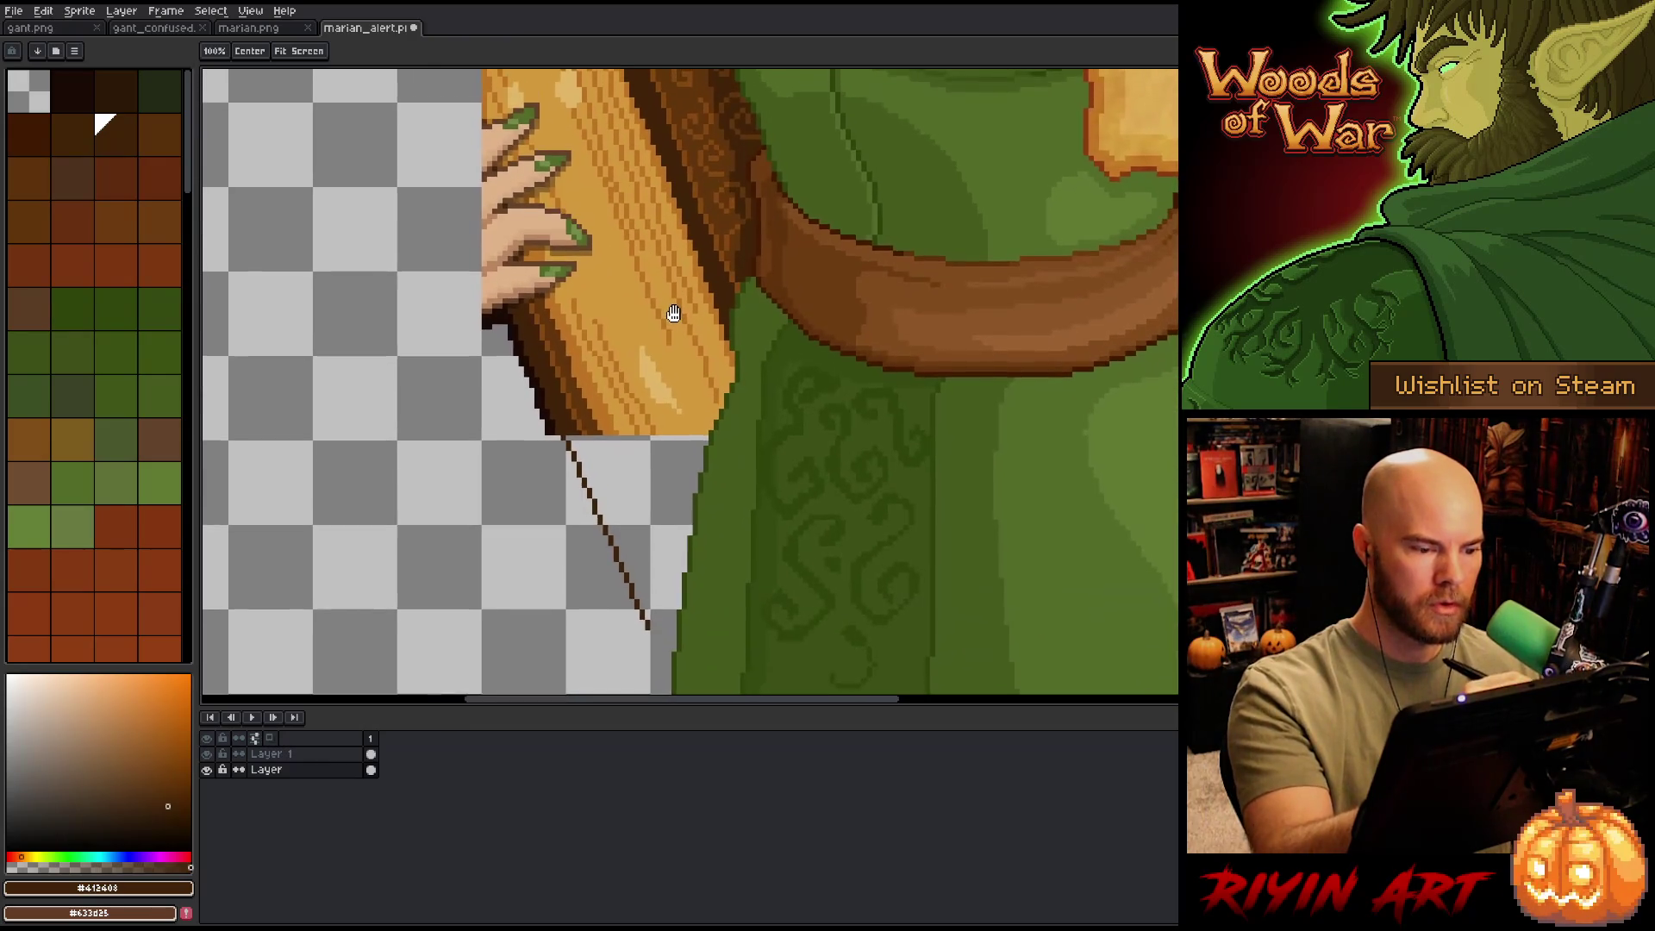
{"action": "left_click", "coordinate": [660, 644]}
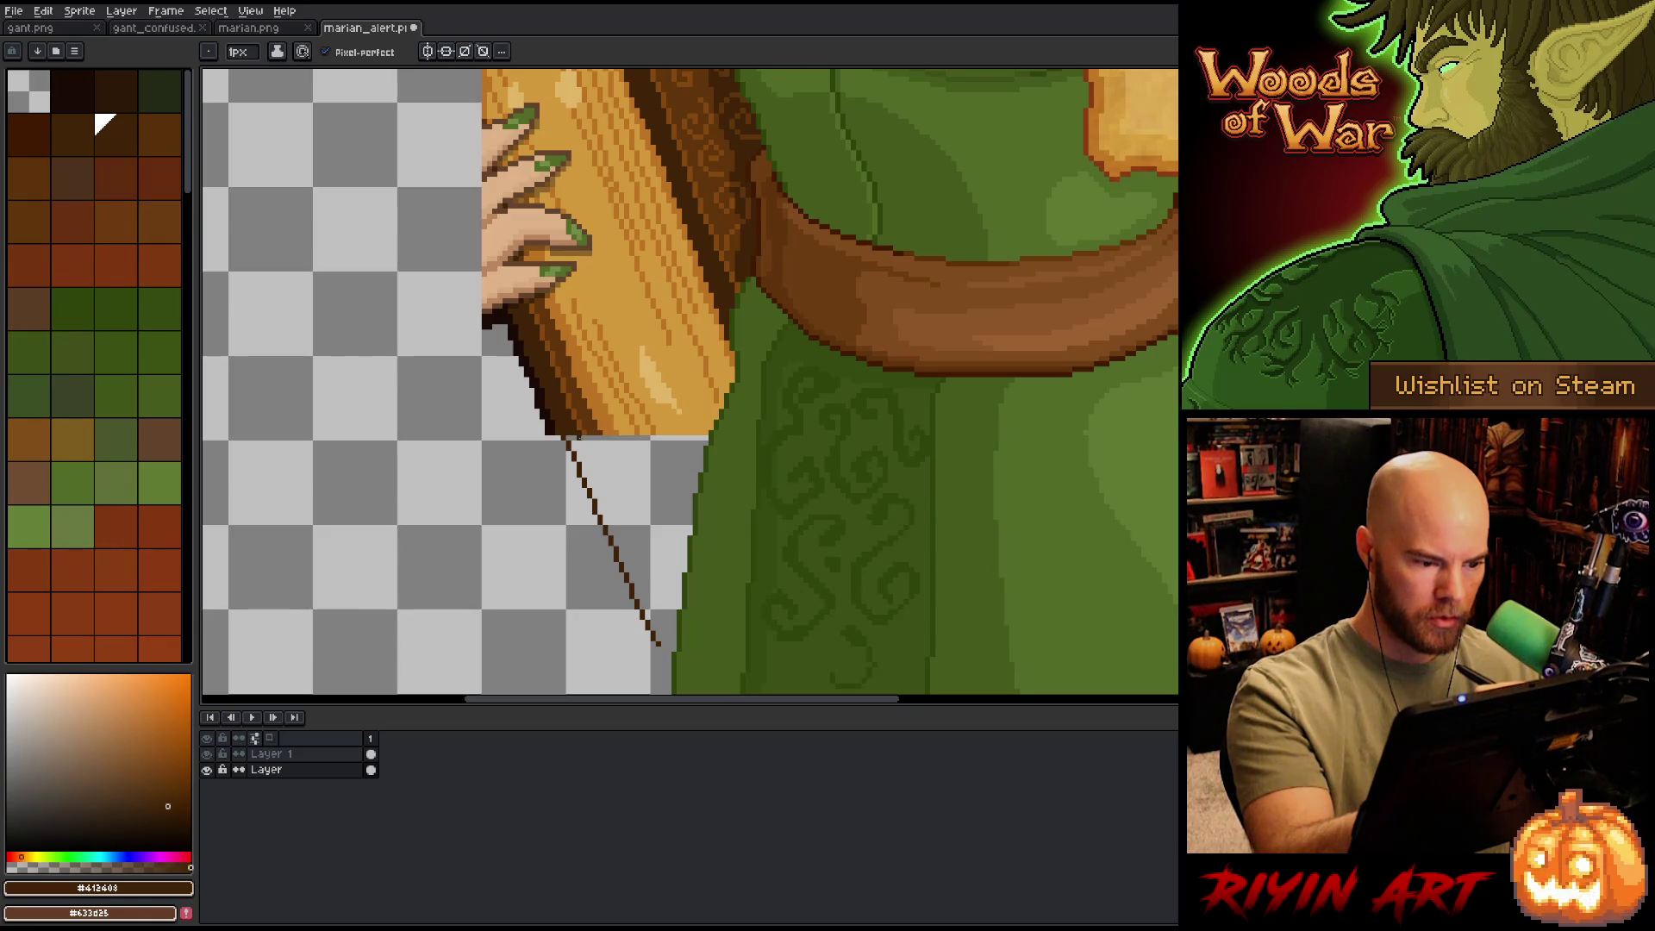
{"action": "left_click_drag", "start_coordinate": [575, 442], "coordinate": [675, 632]}
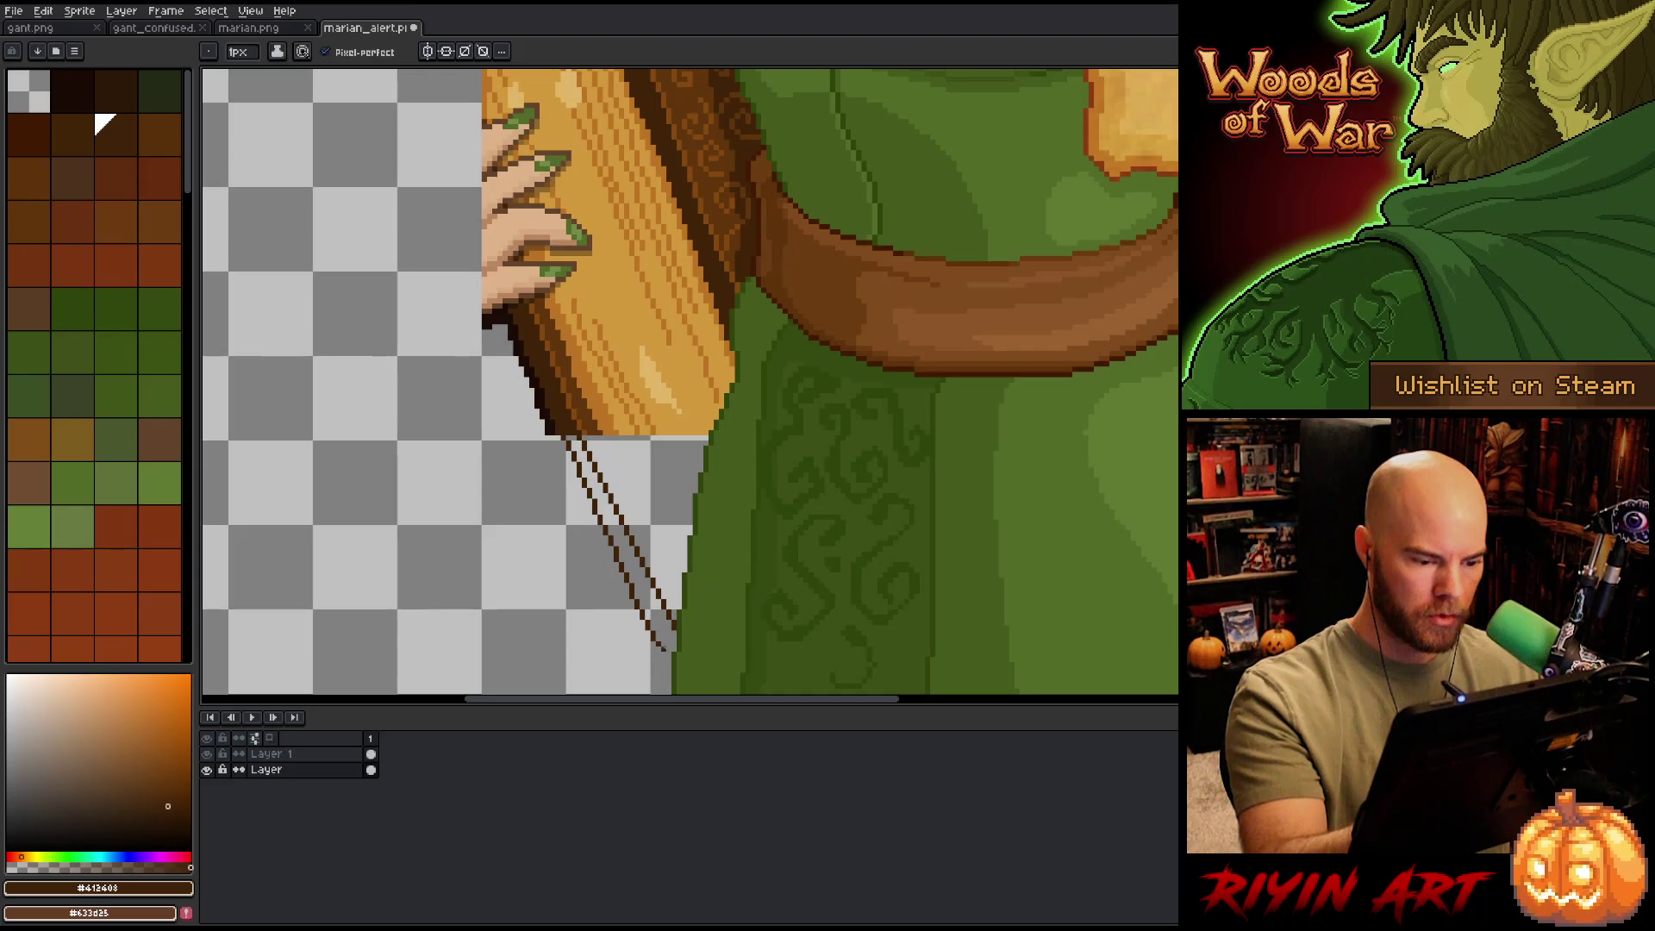
- Fill between the two lines with dark brown
{"action": "key", "text": "g"}
{"action": "left_click", "coordinate": [669, 627]}
{"action": "key", "text": "i"}
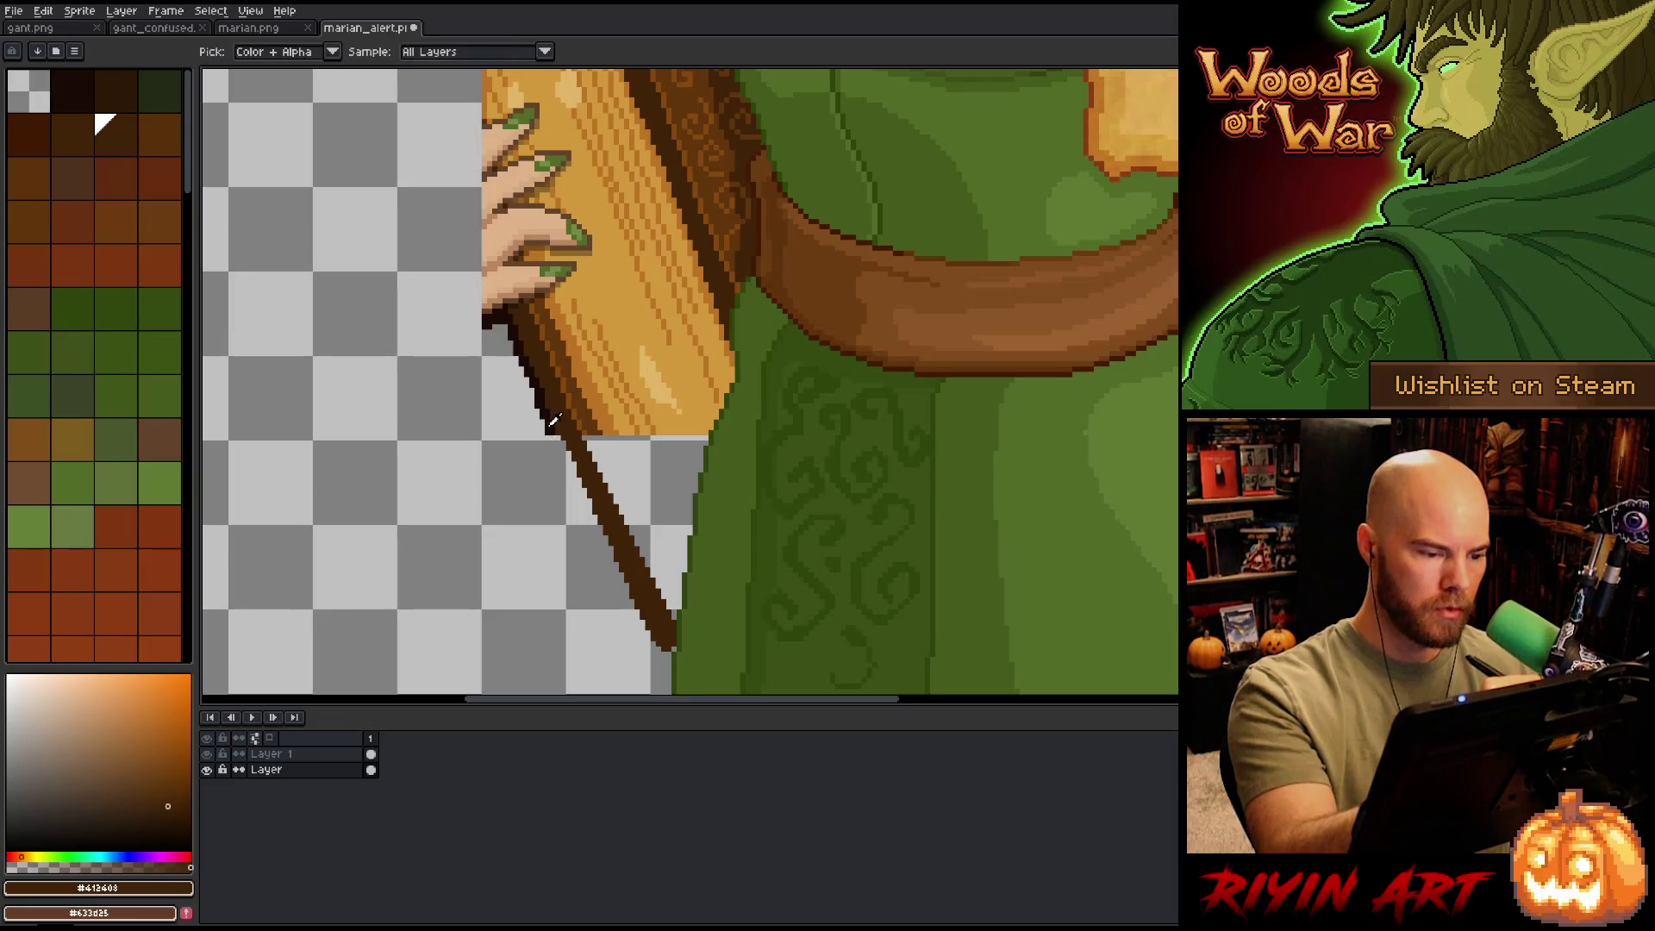
{"action": "key", "text": "b"}
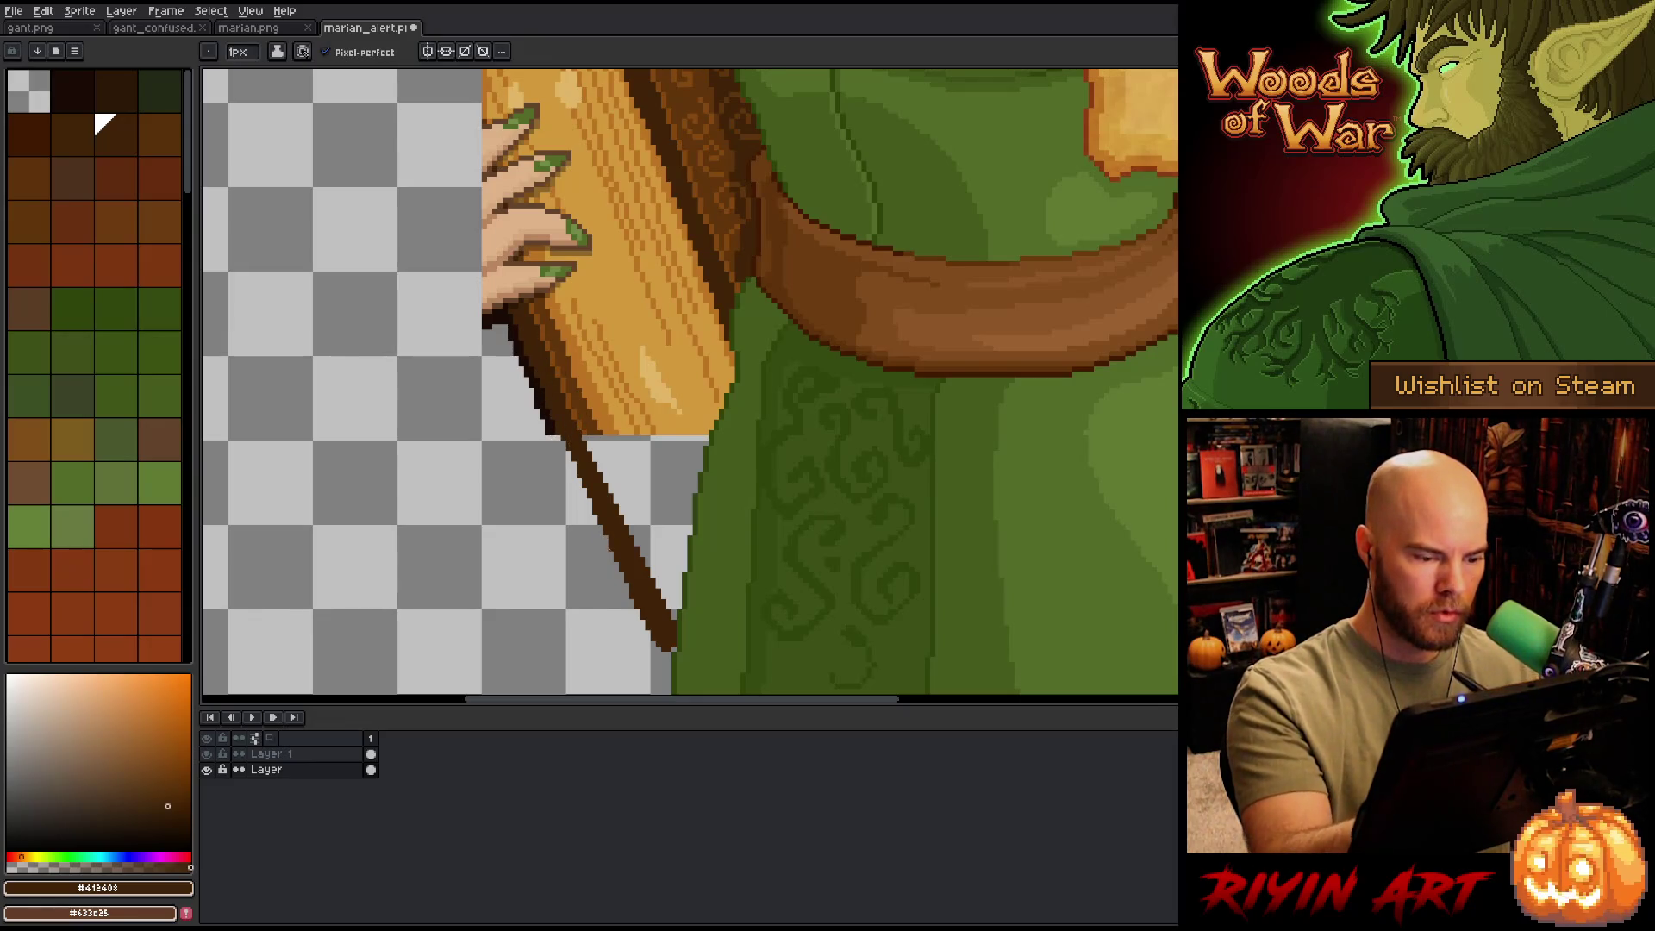
{"action": "scroll", "coordinate": [96, 116], "scroll_direction": "down", "scroll_amount": 1}
{"action": "left_click", "coordinate": [11, 625]}
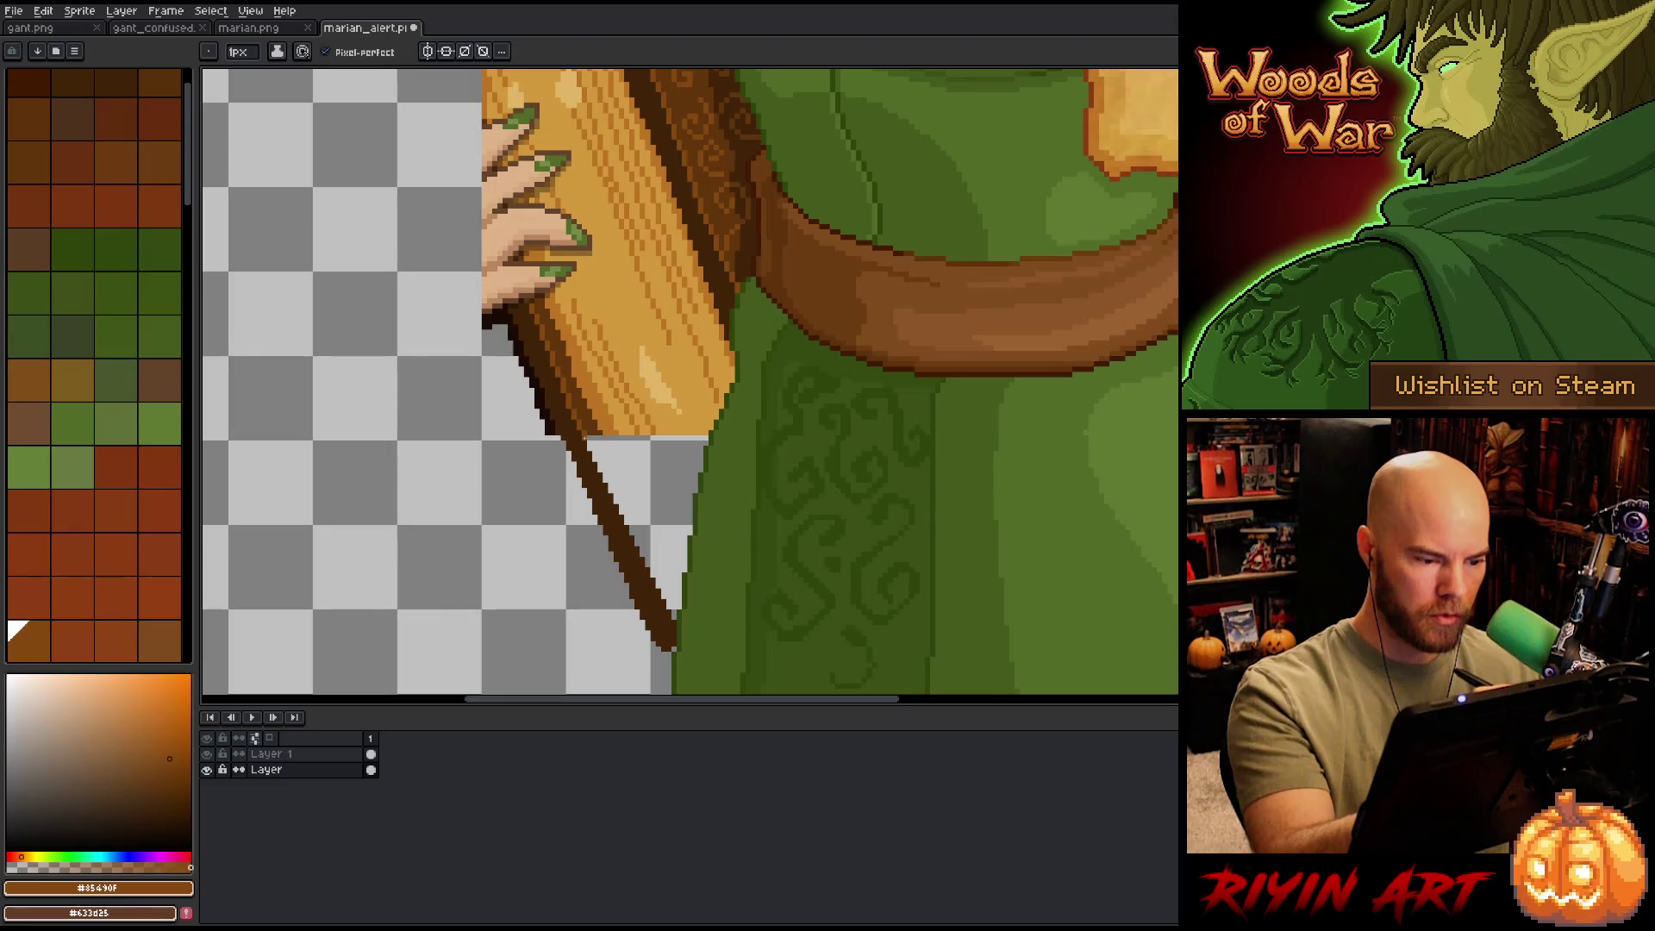
- Select the new strip and apply a brown outline around it
{"action": "key", "text": "q"}
{"action": "mouse_move", "coordinate": [594, 455]}
{"action": "left_mouse_down"}
{"action": "mouse_move", "coordinate": [677, 630]}
{"action": "mouse_move", "coordinate": [608, 479]}
{"action": "left_mouse_up"}
{"action": "key", "text": "shift+p"}
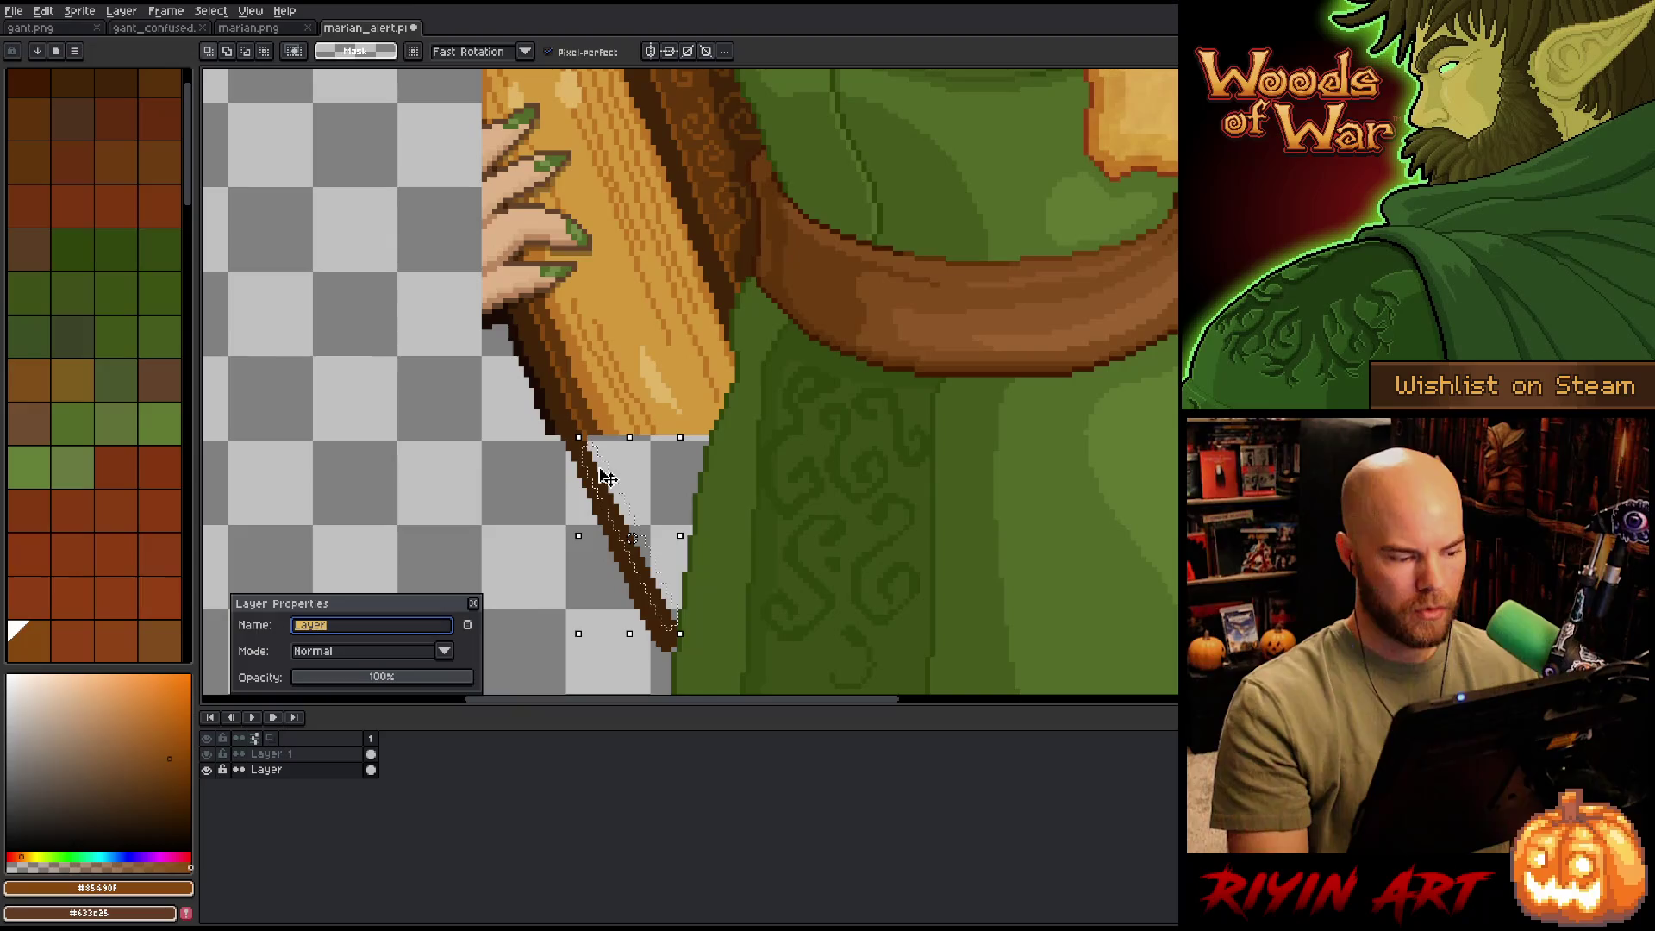
{"action": "left_click", "coordinate": [472, 603]}
{"action": "key", "text": "shift+o"}
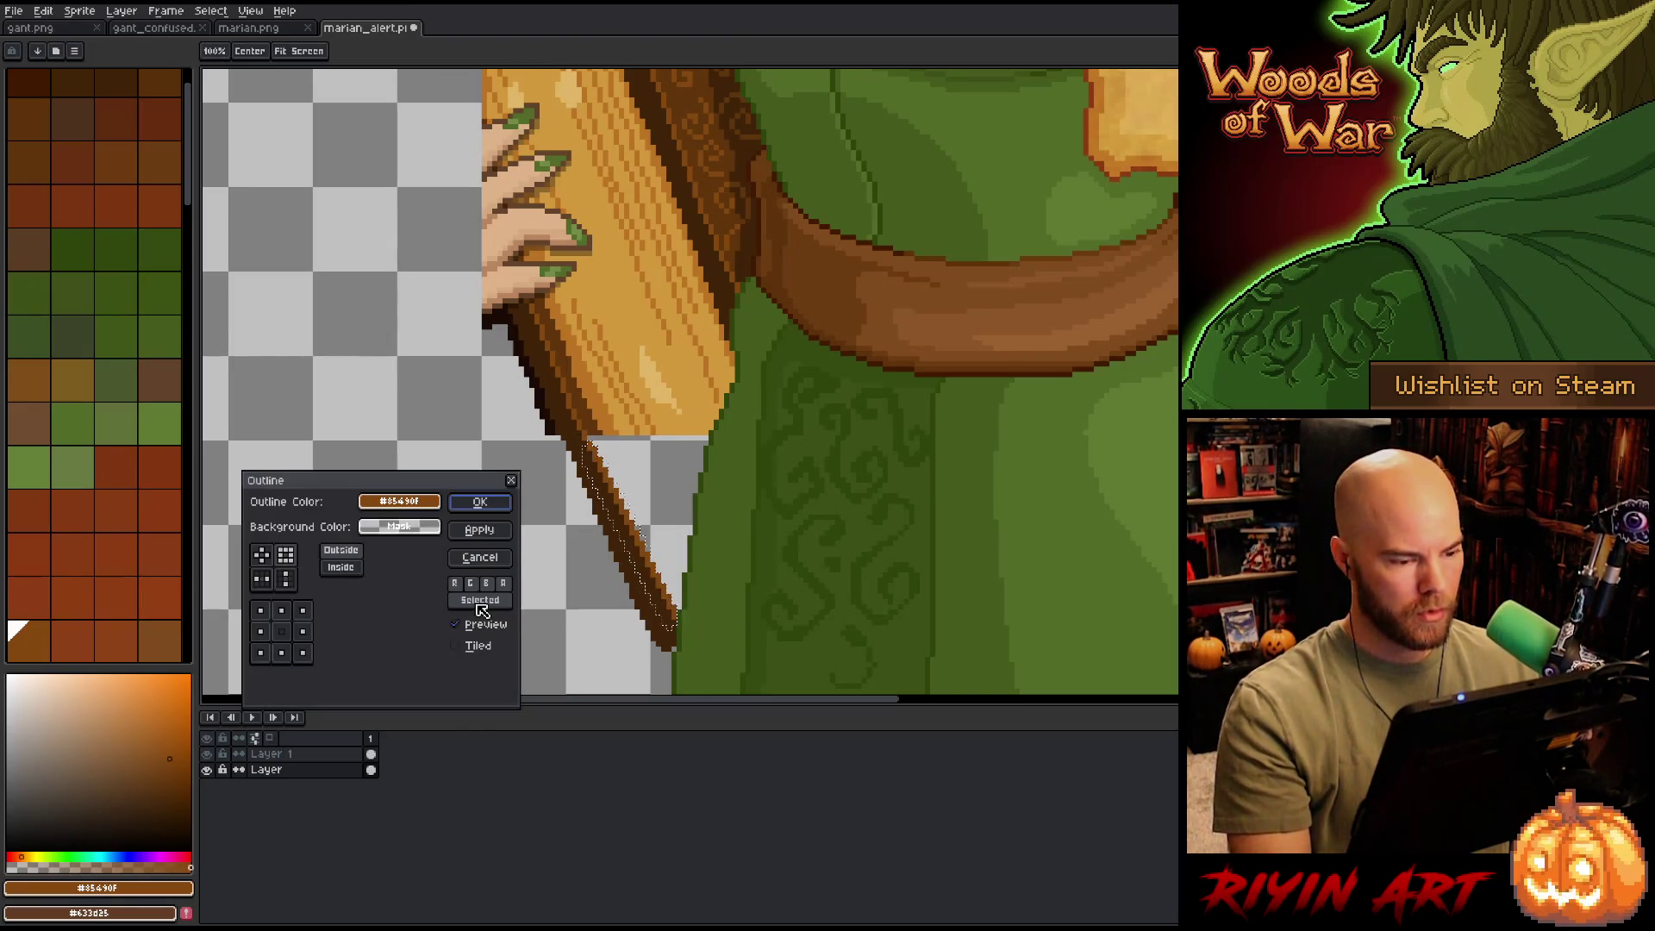
{"action": "left_click", "coordinate": [479, 502]}
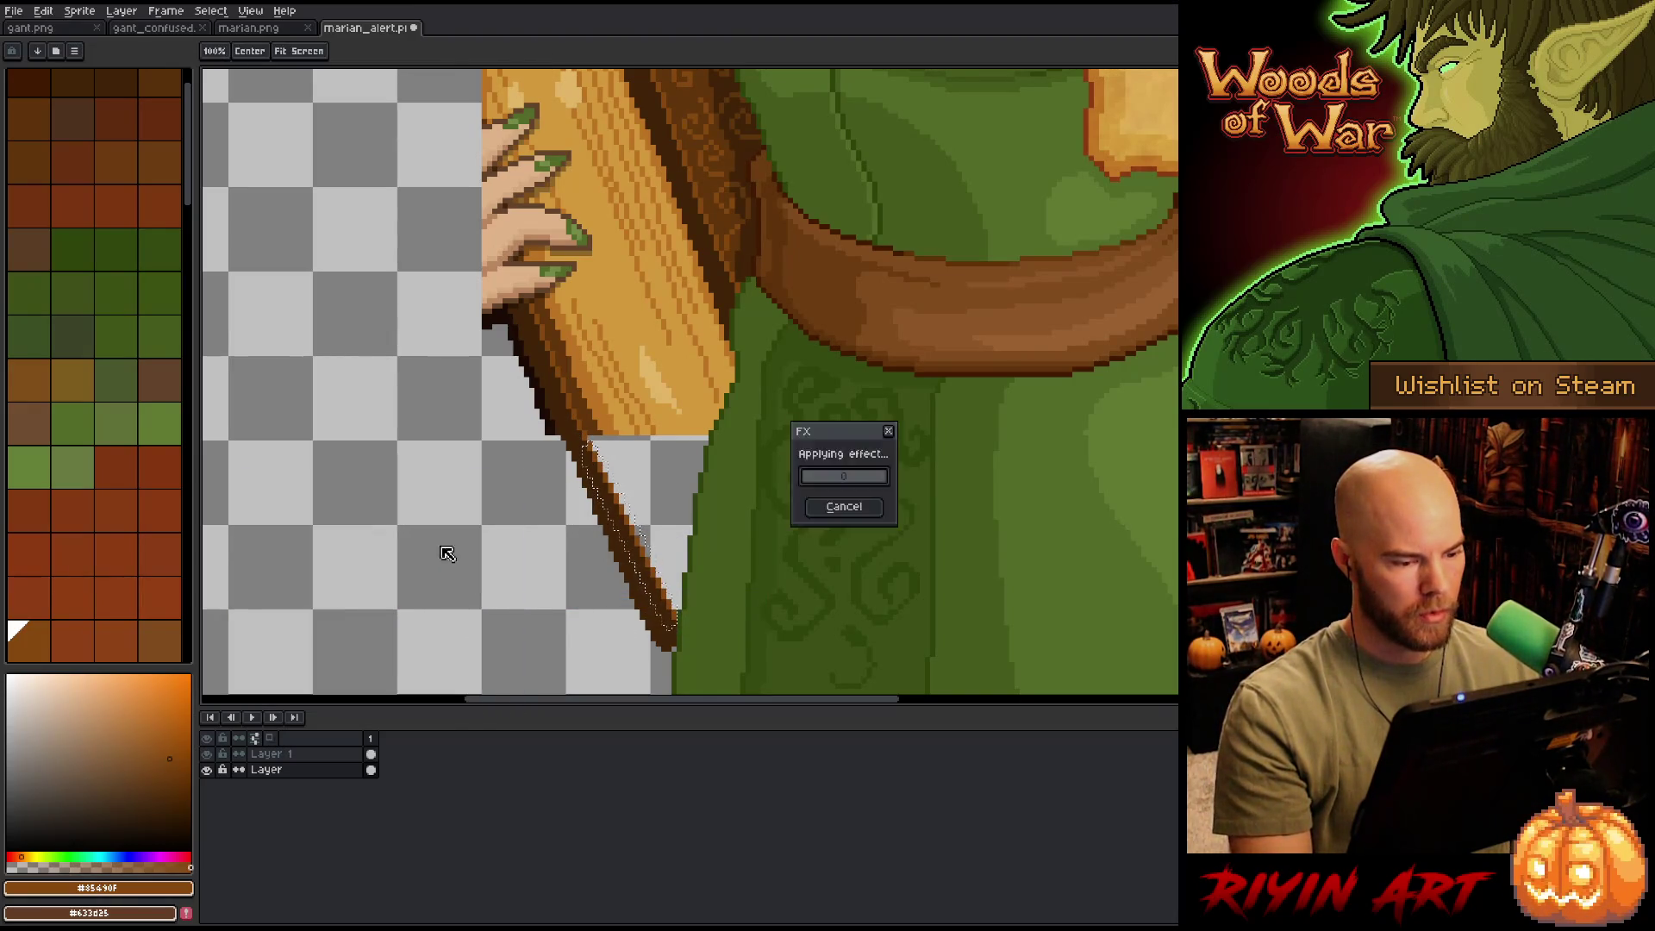
{"action": "key", "text": "ctrl+d"}
- Edge the strip in darker brown and fill it with orange wood colour
{"action": "key", "text": "b"}
{"action": "left_click", "coordinate": [604, 447], "text": "alt"}
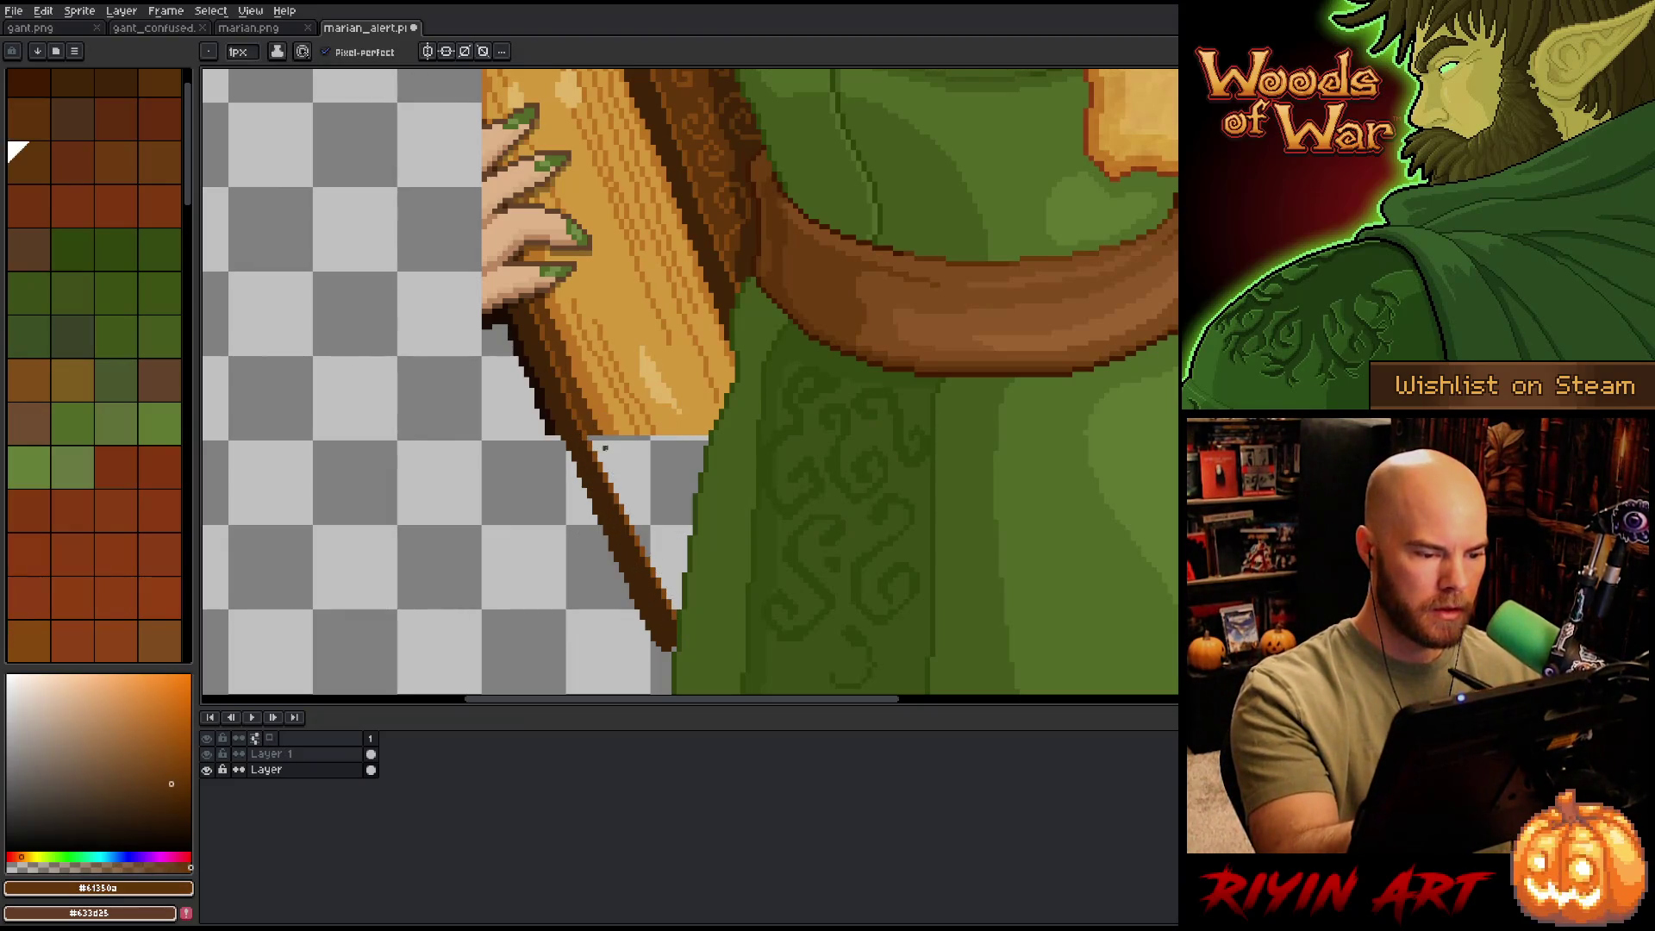
{"action": "left_click_drag", "start_coordinate": [603, 440], "coordinate": [683, 606]}
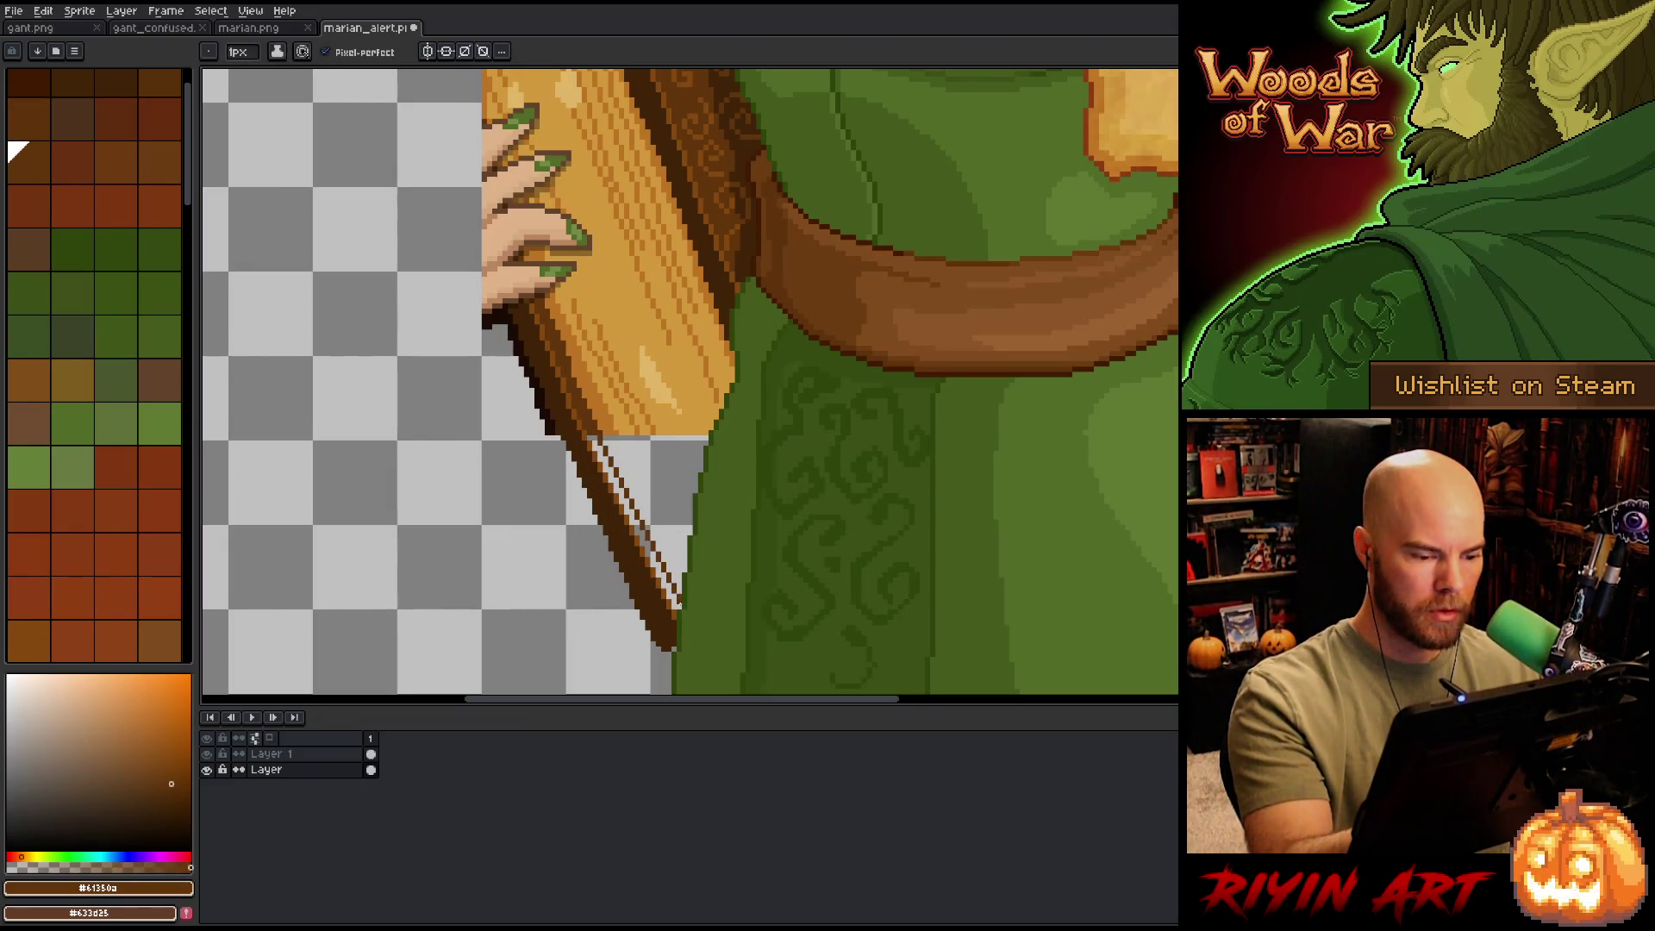
{"action": "left_click", "coordinate": [621, 285], "text": "alt"}
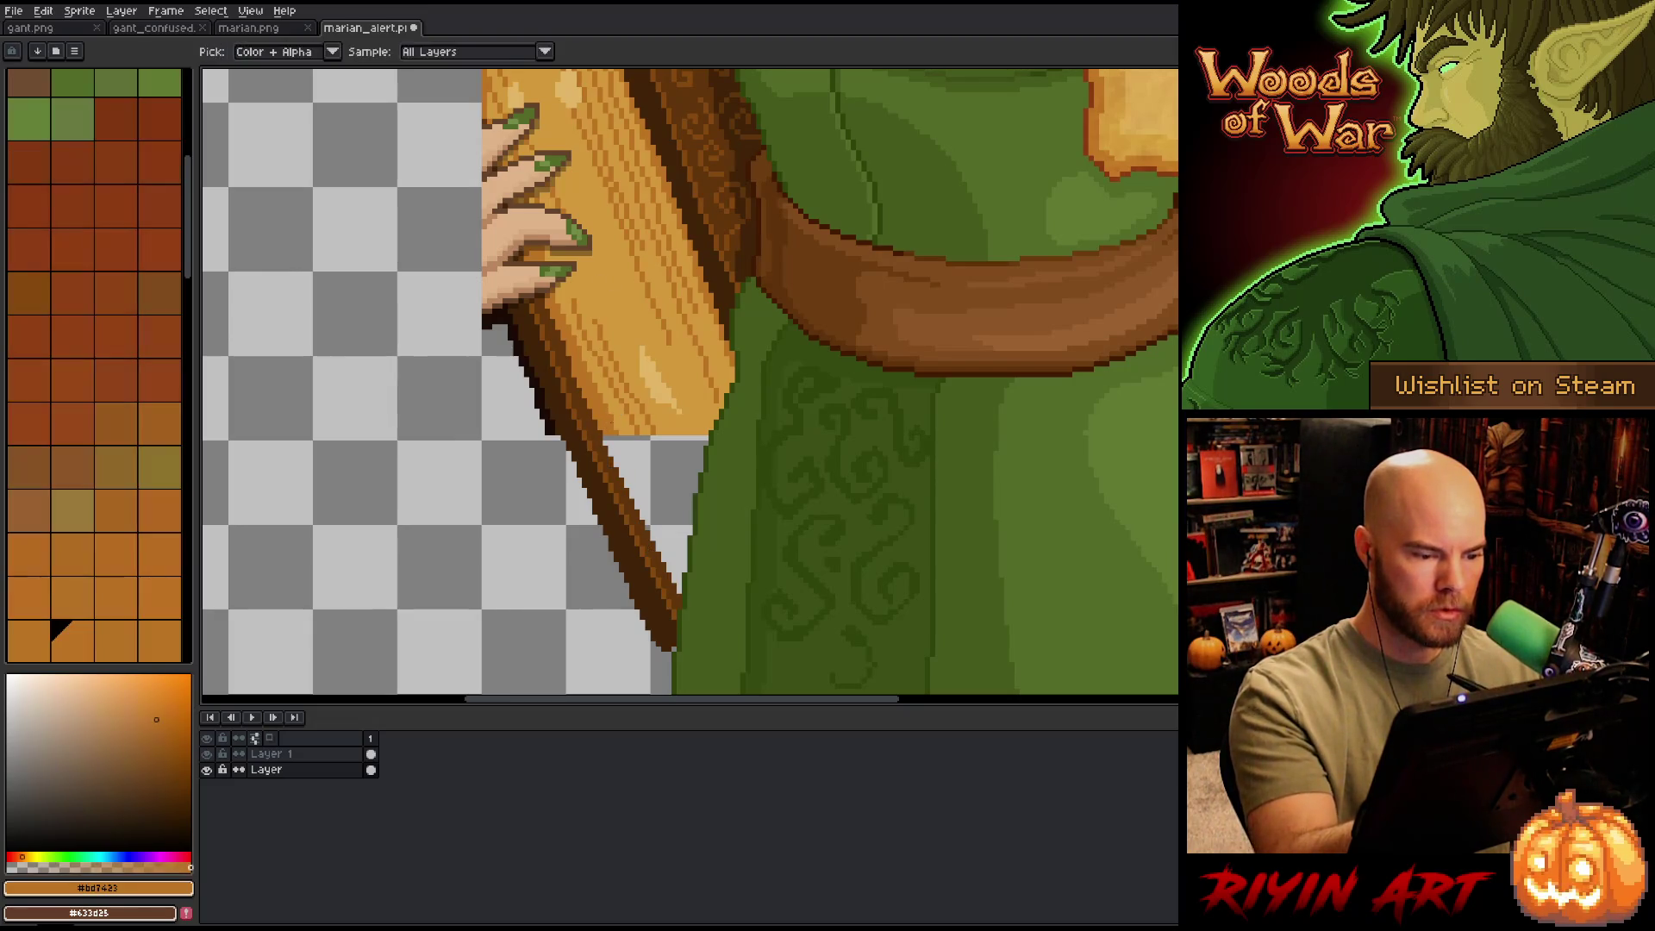
{"action": "left_click_drag", "start_coordinate": [622, 441], "coordinate": [677, 574]}
{"action": "key", "text": "g"}
{"action": "left_click", "coordinate": [639, 484]}
{"action": "left_click", "coordinate": [663, 474]}
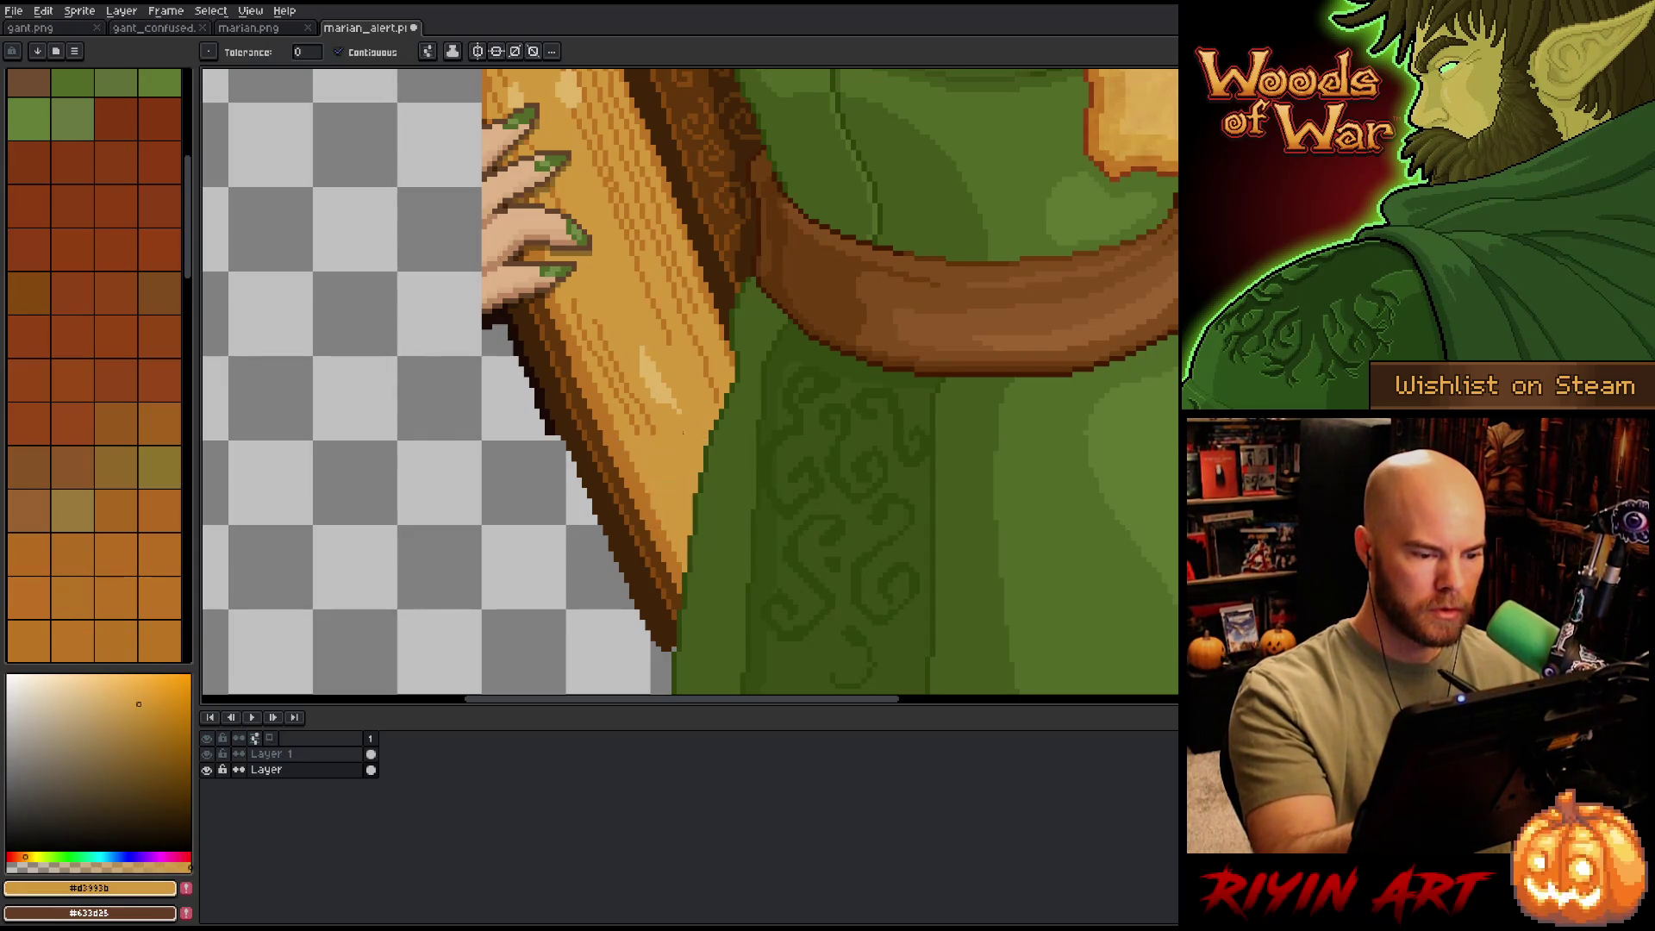
{"action": "key", "text": "b"}
{"action": "left_click_drag", "start_coordinate": [643, 444], "coordinate": [685, 538]}
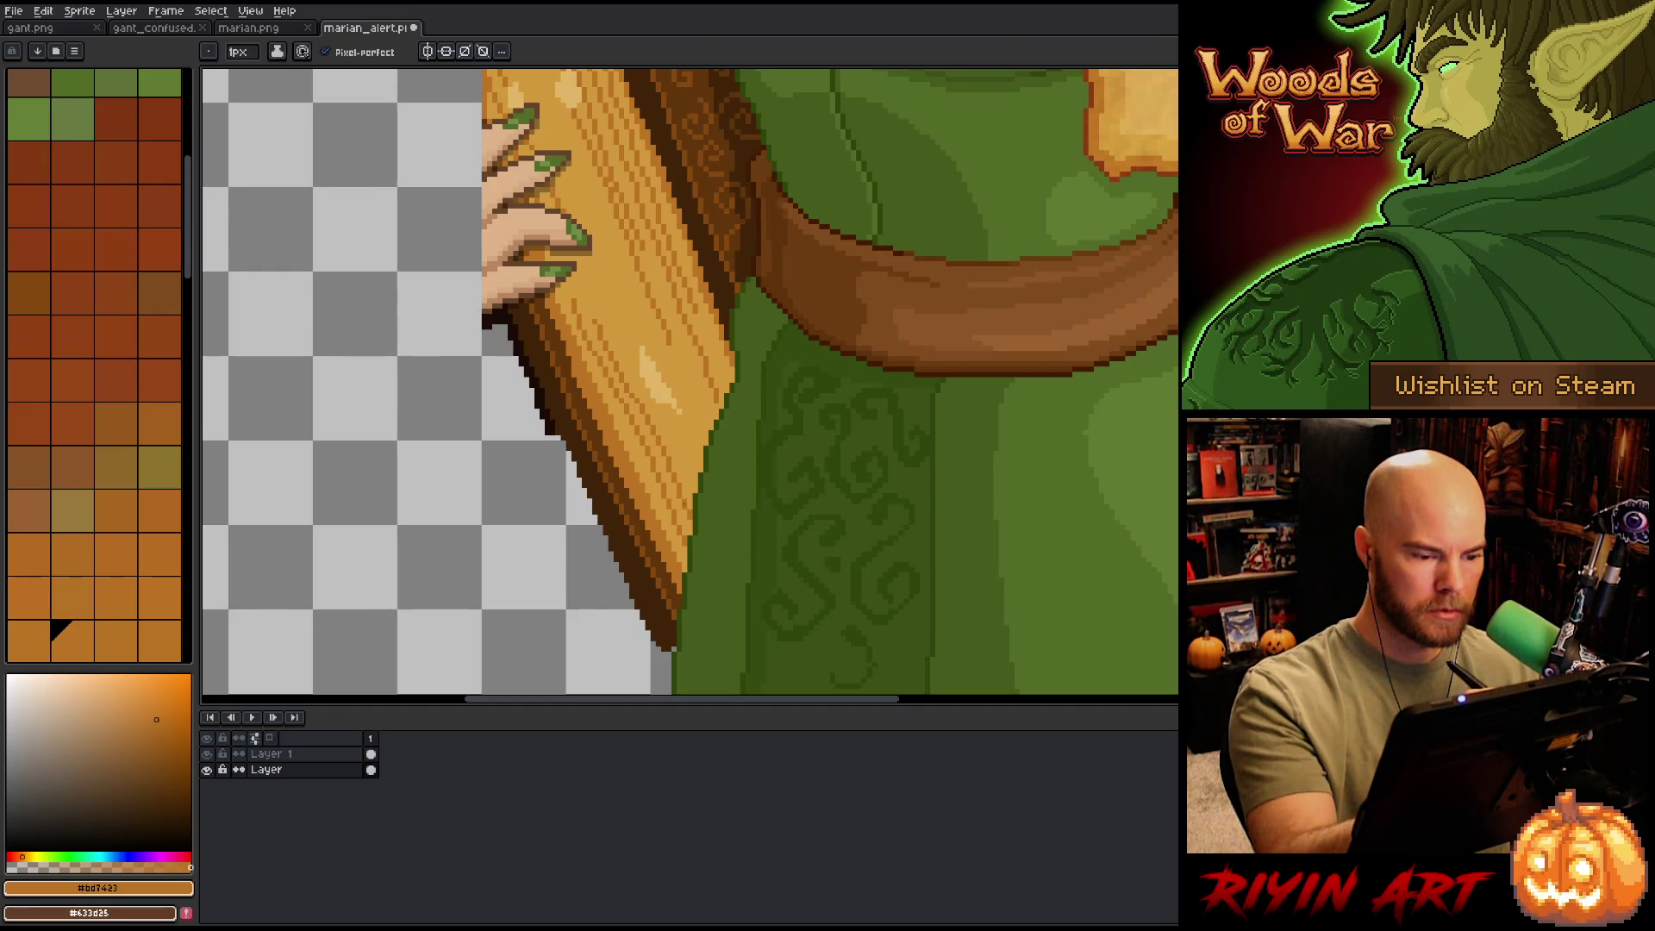
- Mark out the pillar's outer edge in the near-black outline colour
{"action": "left_click", "coordinate": [669, 381], "text": "alt"}
{"action": "left_click", "coordinate": [621, 327], "text": "alt"}
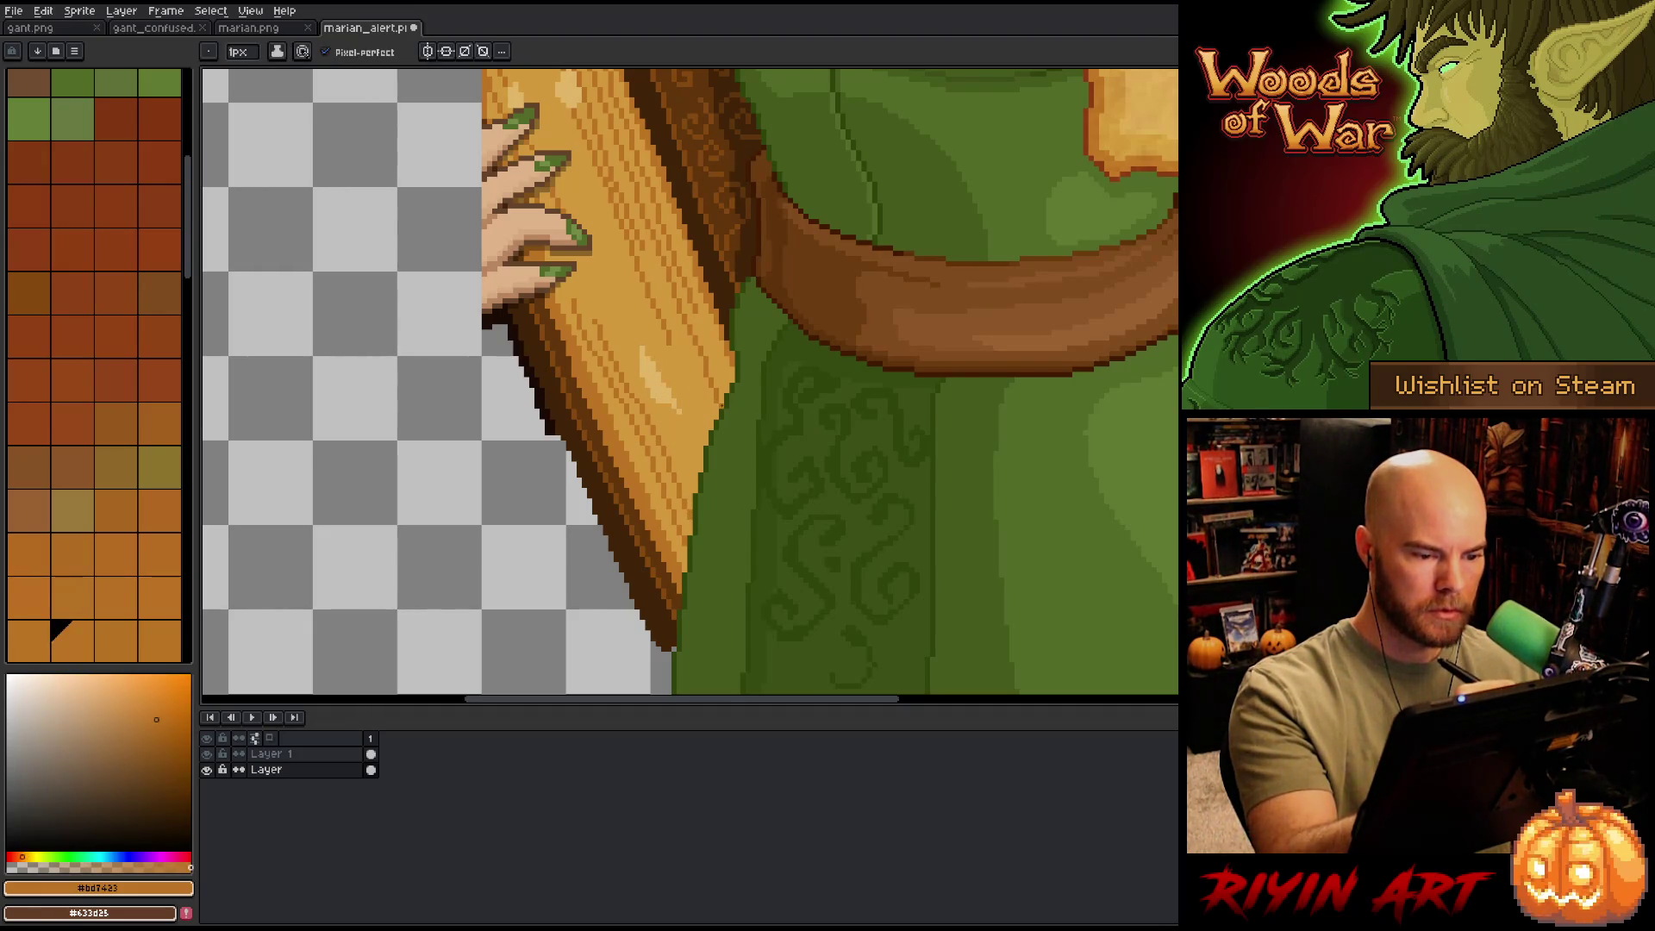
{"action": "left_click", "coordinate": [731, 179], "text": "alt"}
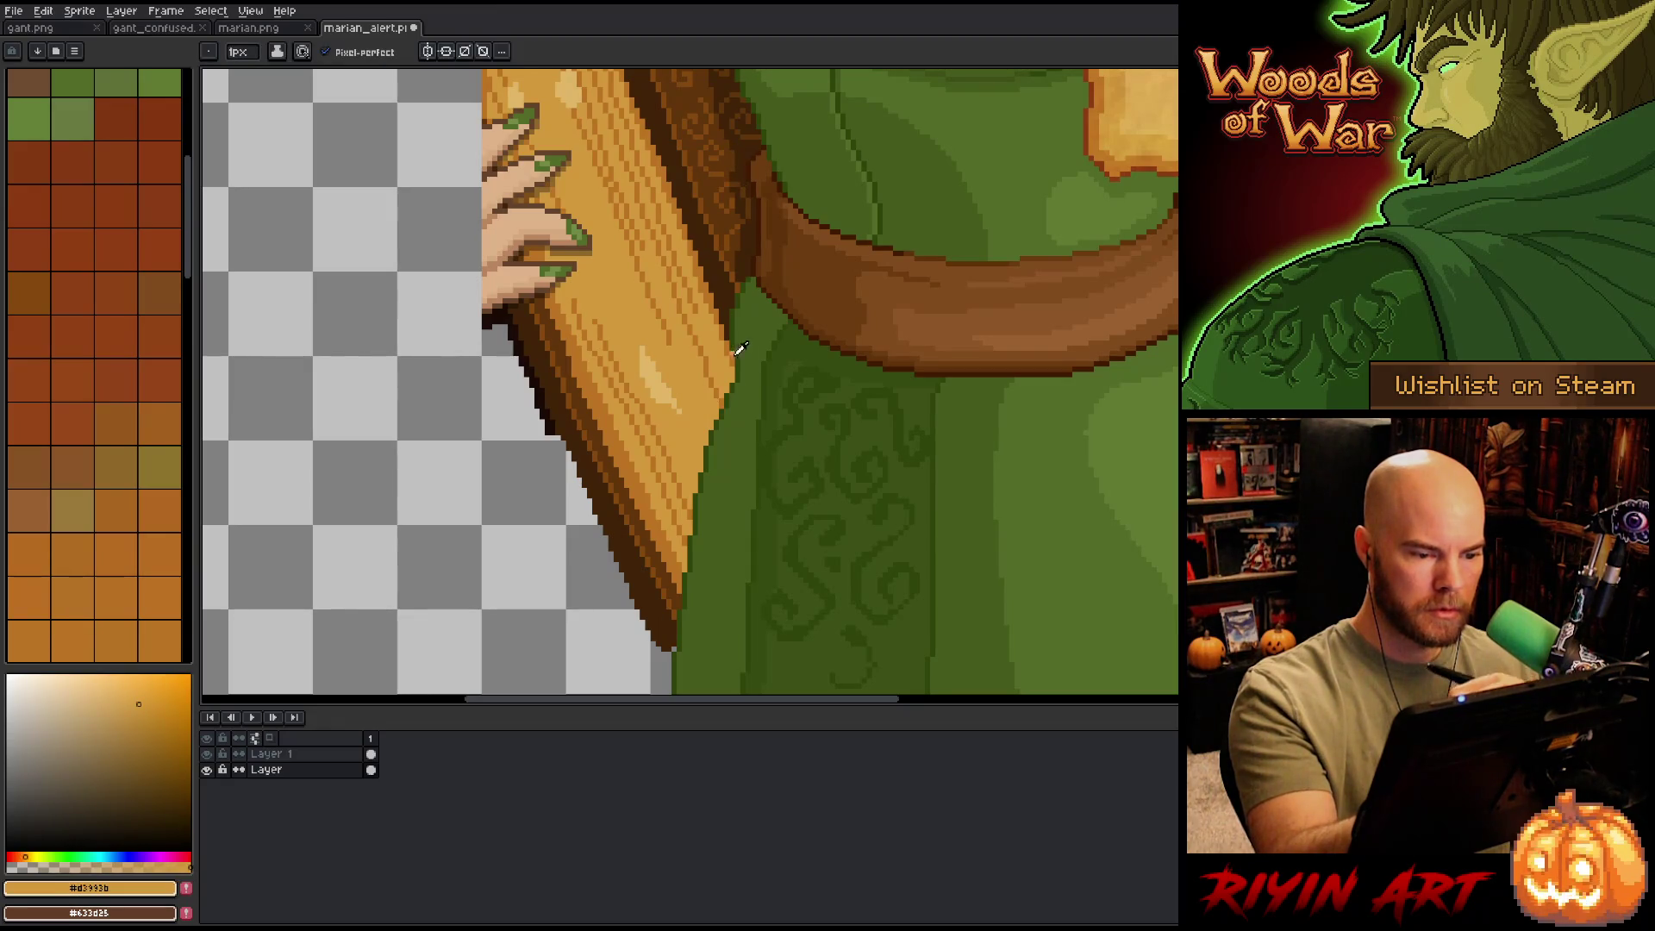
{"action": "mouse_move", "coordinate": [566, 432]}
{"action": "left_mouse_down"}
{"action": "mouse_move", "coordinate": [602, 466]}
{"action": "mouse_move", "coordinate": [663, 362]}
{"action": "left_mouse_up"}
{"action": "left_click", "coordinate": [602, 466]}
{"action": "mouse_move", "coordinate": [626, 515]}
{"action": "left_mouse_down"}
{"action": "mouse_move", "coordinate": [592, 355]}
{"action": "mouse_move", "coordinate": [690, 608]}
{"action": "mouse_move", "coordinate": [711, 573]}
{"action": "left_mouse_up"}
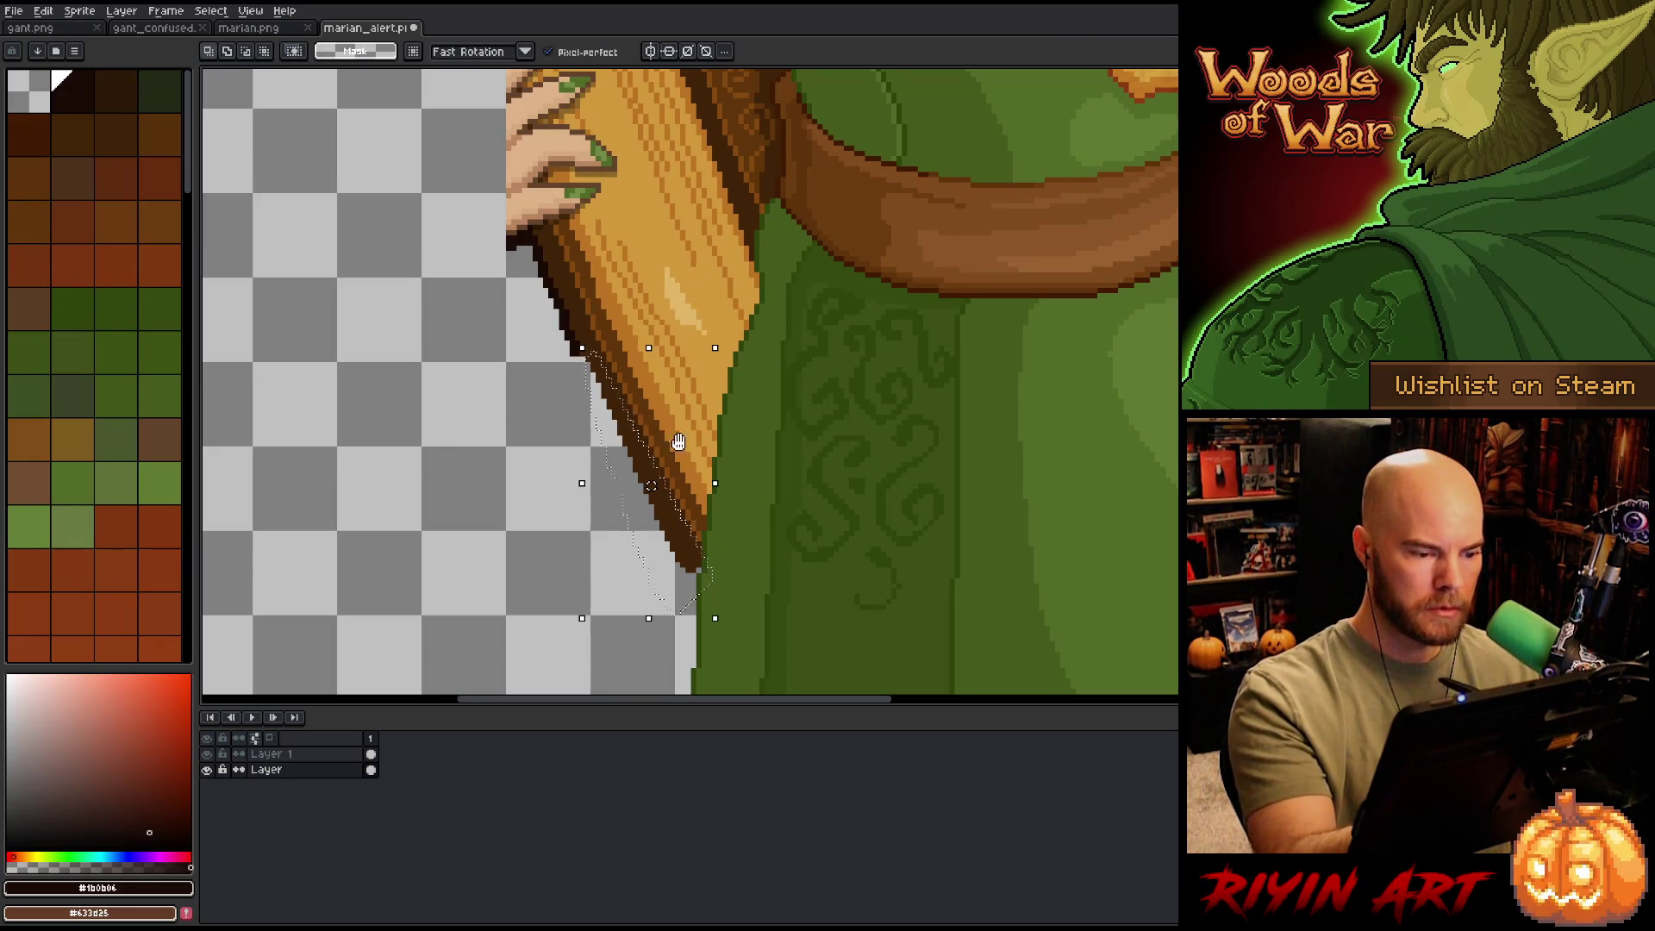
- Select the pillar's outer edge and apply two near-black #1b0b06 outline passes
{"action": "scroll", "coordinate": [747, 318], "scroll_direction": "down", "scroll_amount": 5}
{"action": "left_click_drag", "start_coordinate": [681, 207], "coordinate": [719, 383]}
{"action": "scroll", "coordinate": [846, 326], "scroll_direction": "up", "scroll_amount": 5}
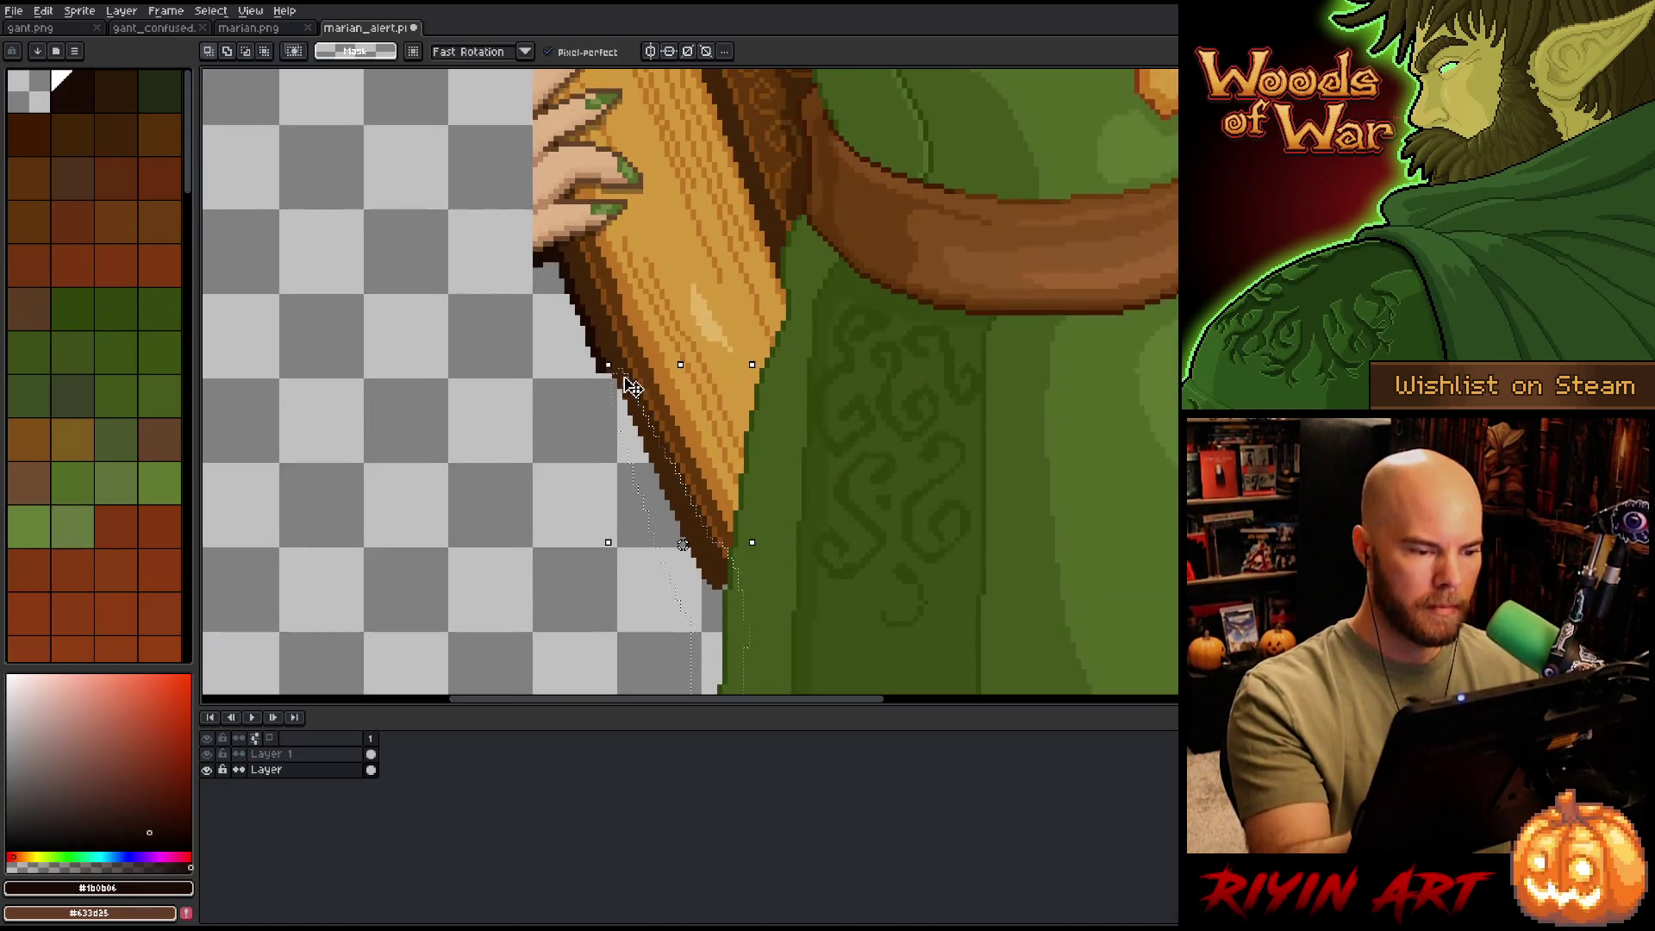
{"action": "key", "text": "i"}
{"action": "key", "text": "b"}
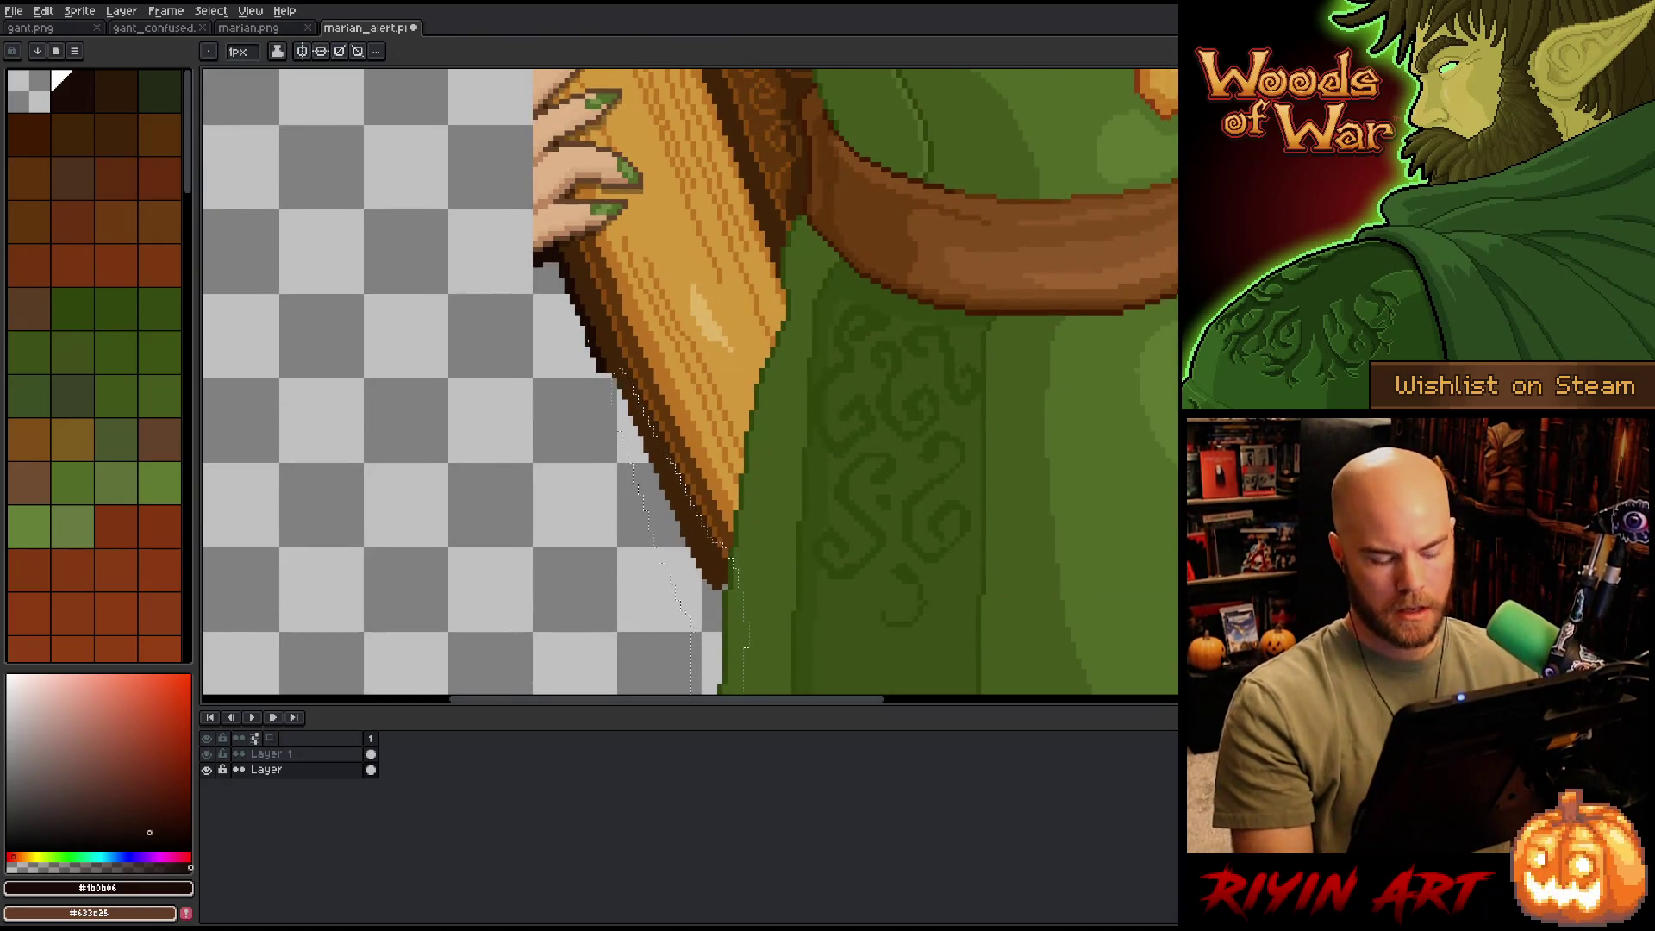
{"action": "key", "text": "shift+o"}
{"action": "key", "text": "Return"}
{"action": "key", "text": "shift+o"}
{"action": "key", "text": "Return"}
{"action": "key", "text": "ctrl+d"}
{"action": "key", "text": "b"}
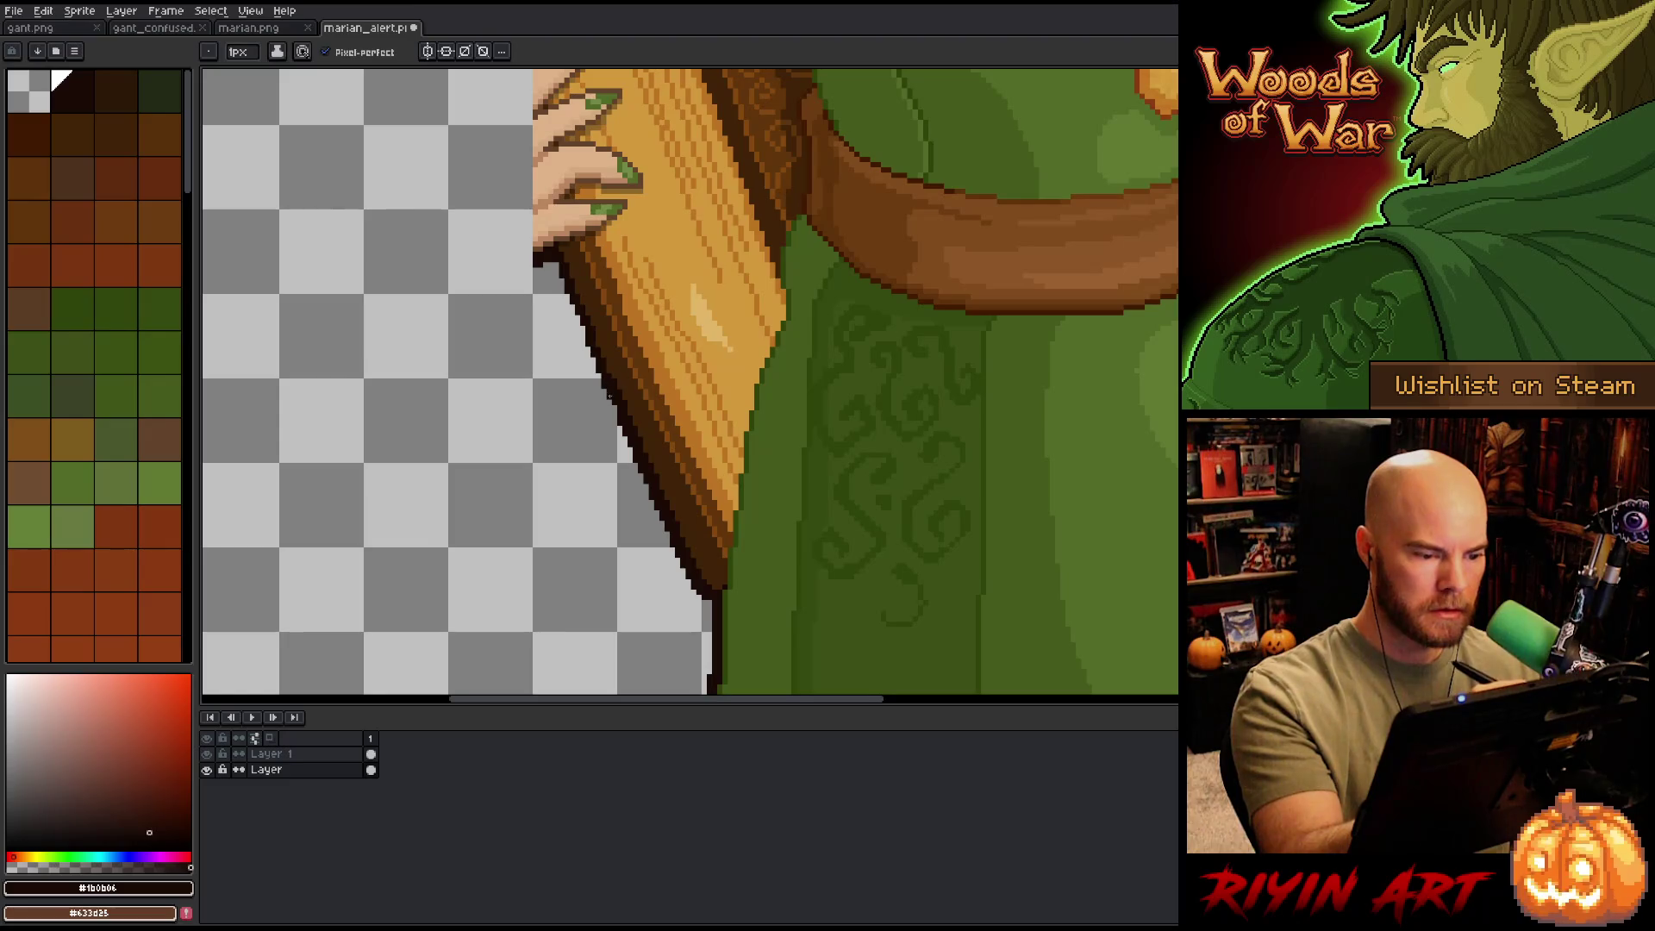
{"action": "left_click_drag", "start_coordinate": [632, 225], "coordinate": [684, 358]}
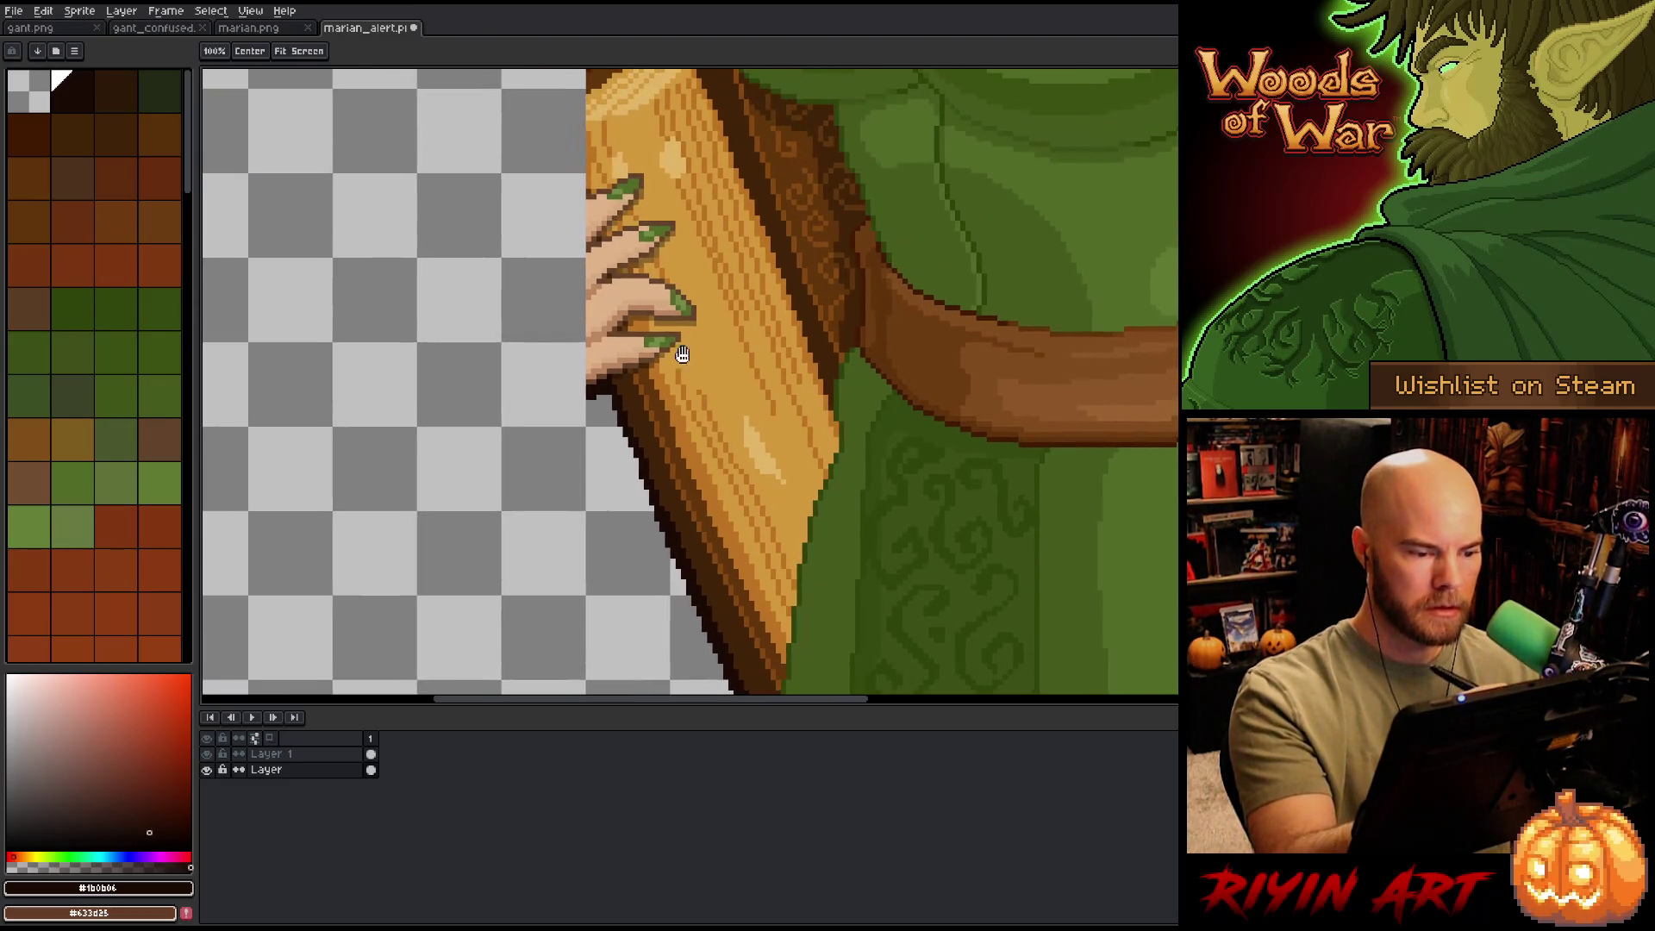
- Draw a thin mid-brown curve left of the harp
{"action": "left_click_drag", "start_coordinate": [625, 308], "coordinate": [703, 433]}
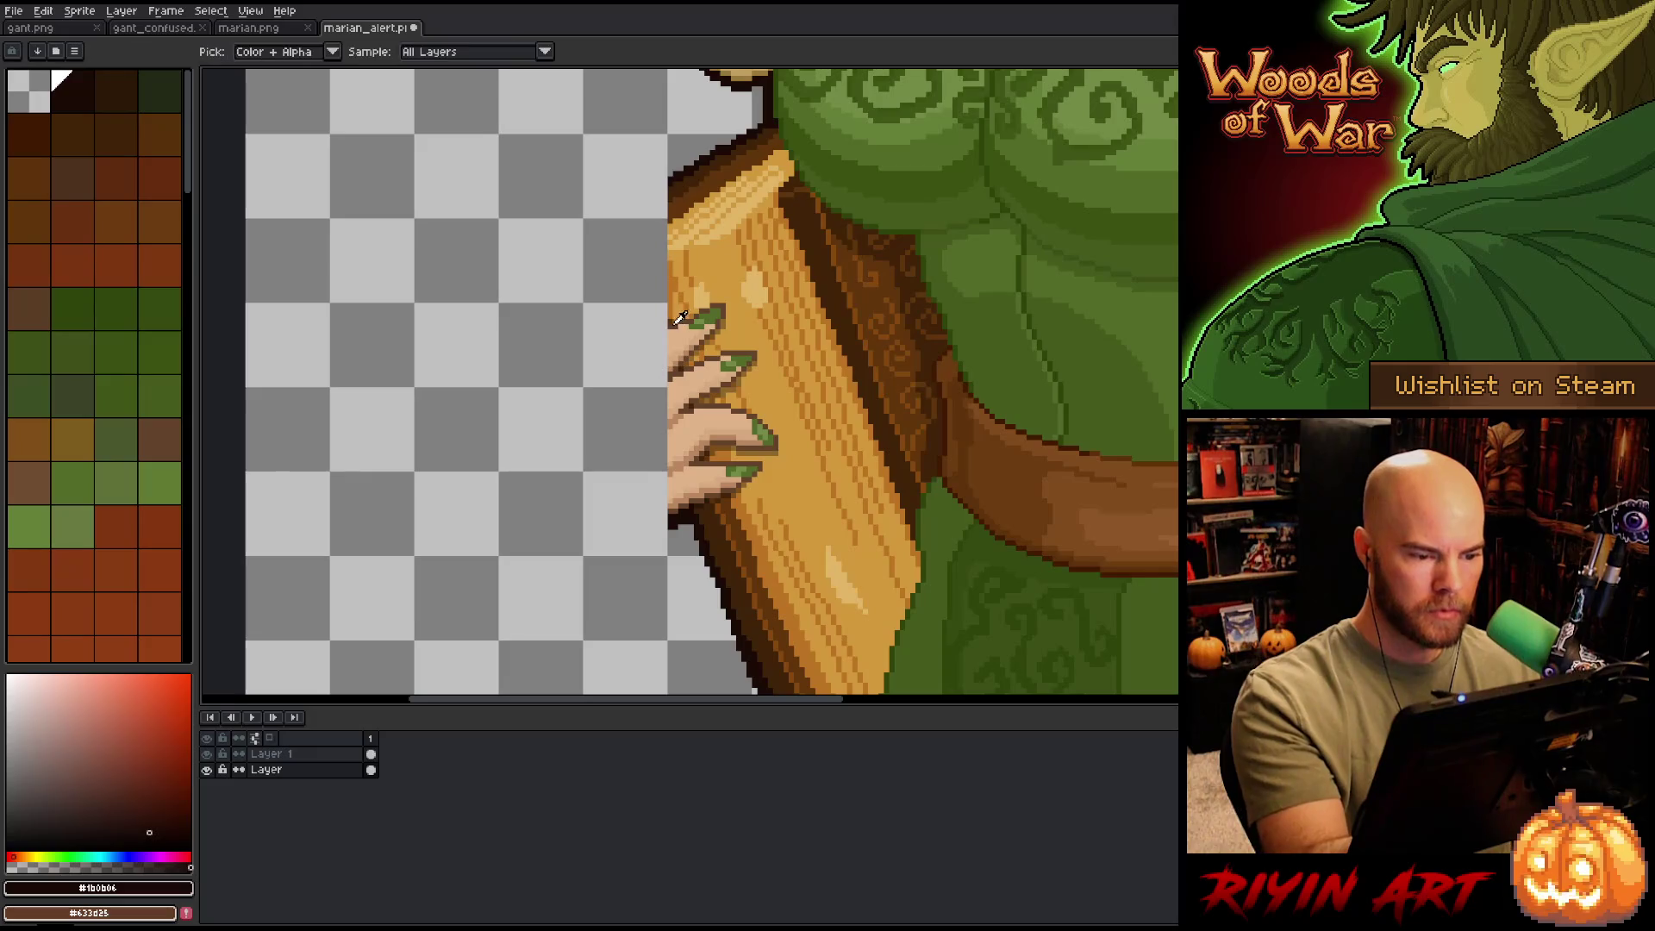
{"action": "left_click", "coordinate": [685, 273], "text": "alt"}
{"action": "mouse_move", "coordinate": [664, 328]}
{"action": "left_mouse_down"}
{"action": "mouse_move", "coordinate": [595, 439]}
{"action": "mouse_move", "coordinate": [617, 448]}
{"action": "mouse_move", "coordinate": [606, 475]}
{"action": "mouse_move", "coordinate": [628, 516]}
{"action": "mouse_move", "coordinate": [657, 521]}
{"action": "left_mouse_up"}
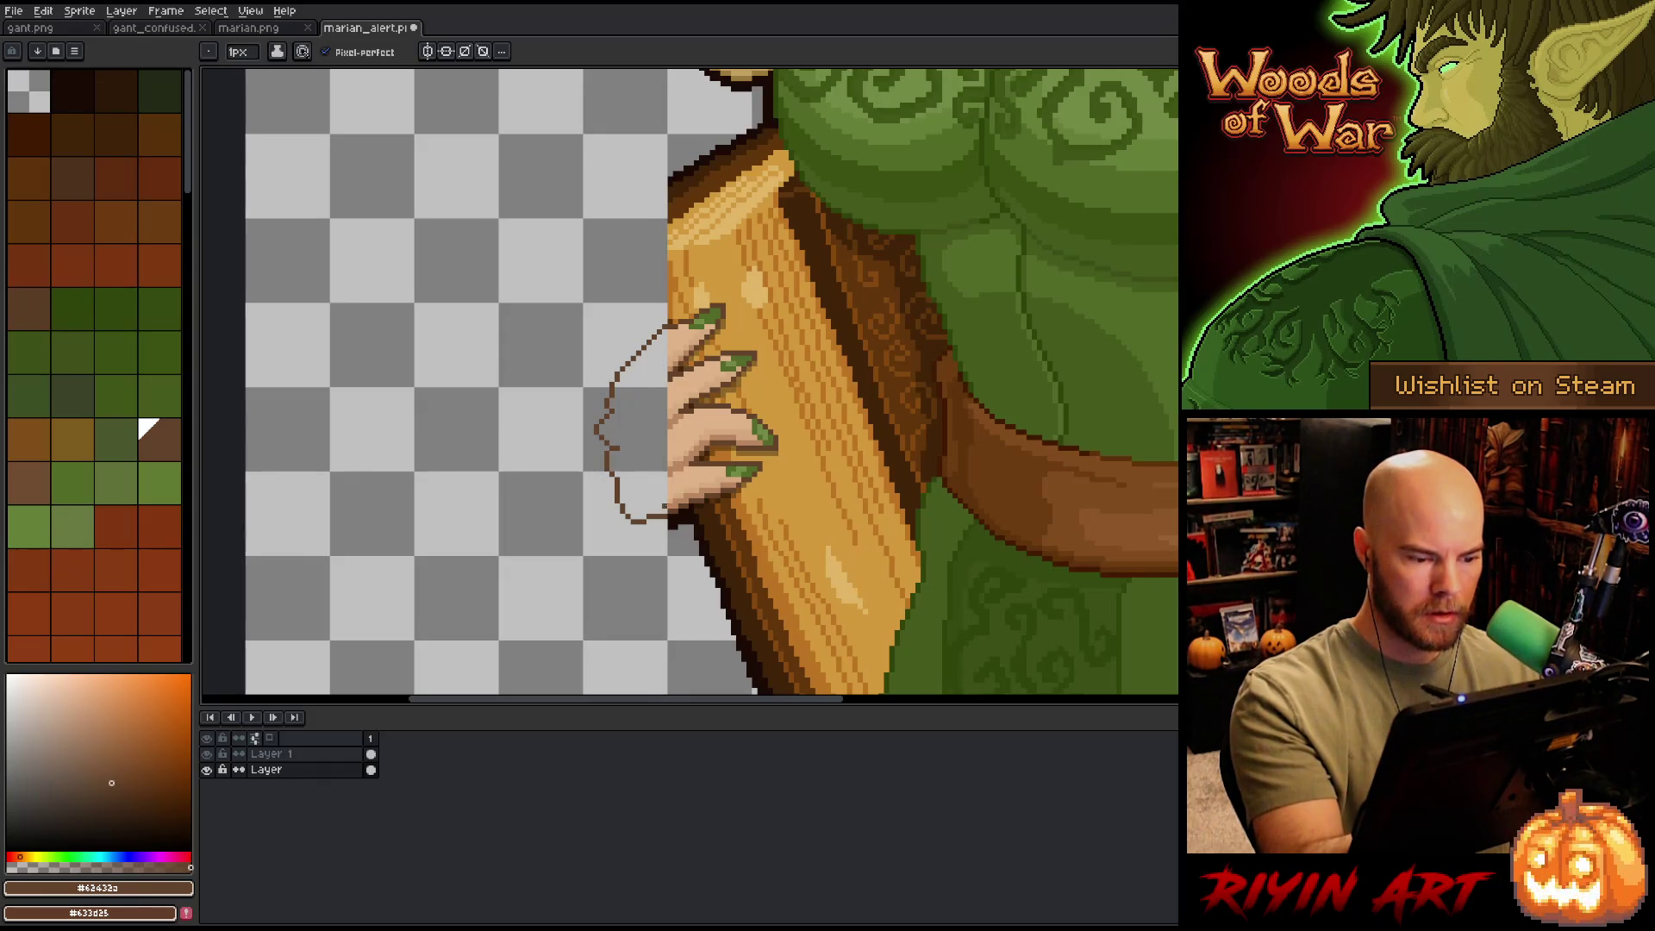
- Fill the hand outline with the light skin tone #dfb389
{"action": "key", "text": "space"}
{"action": "left_click_drag", "start_coordinate": [746, 313], "coordinate": [739, 359]}
{"action": "left_click", "coordinate": [690, 448], "text": "alt"}
{"action": "key", "text": "g"}
{"action": "left_click", "coordinate": [630, 483]}
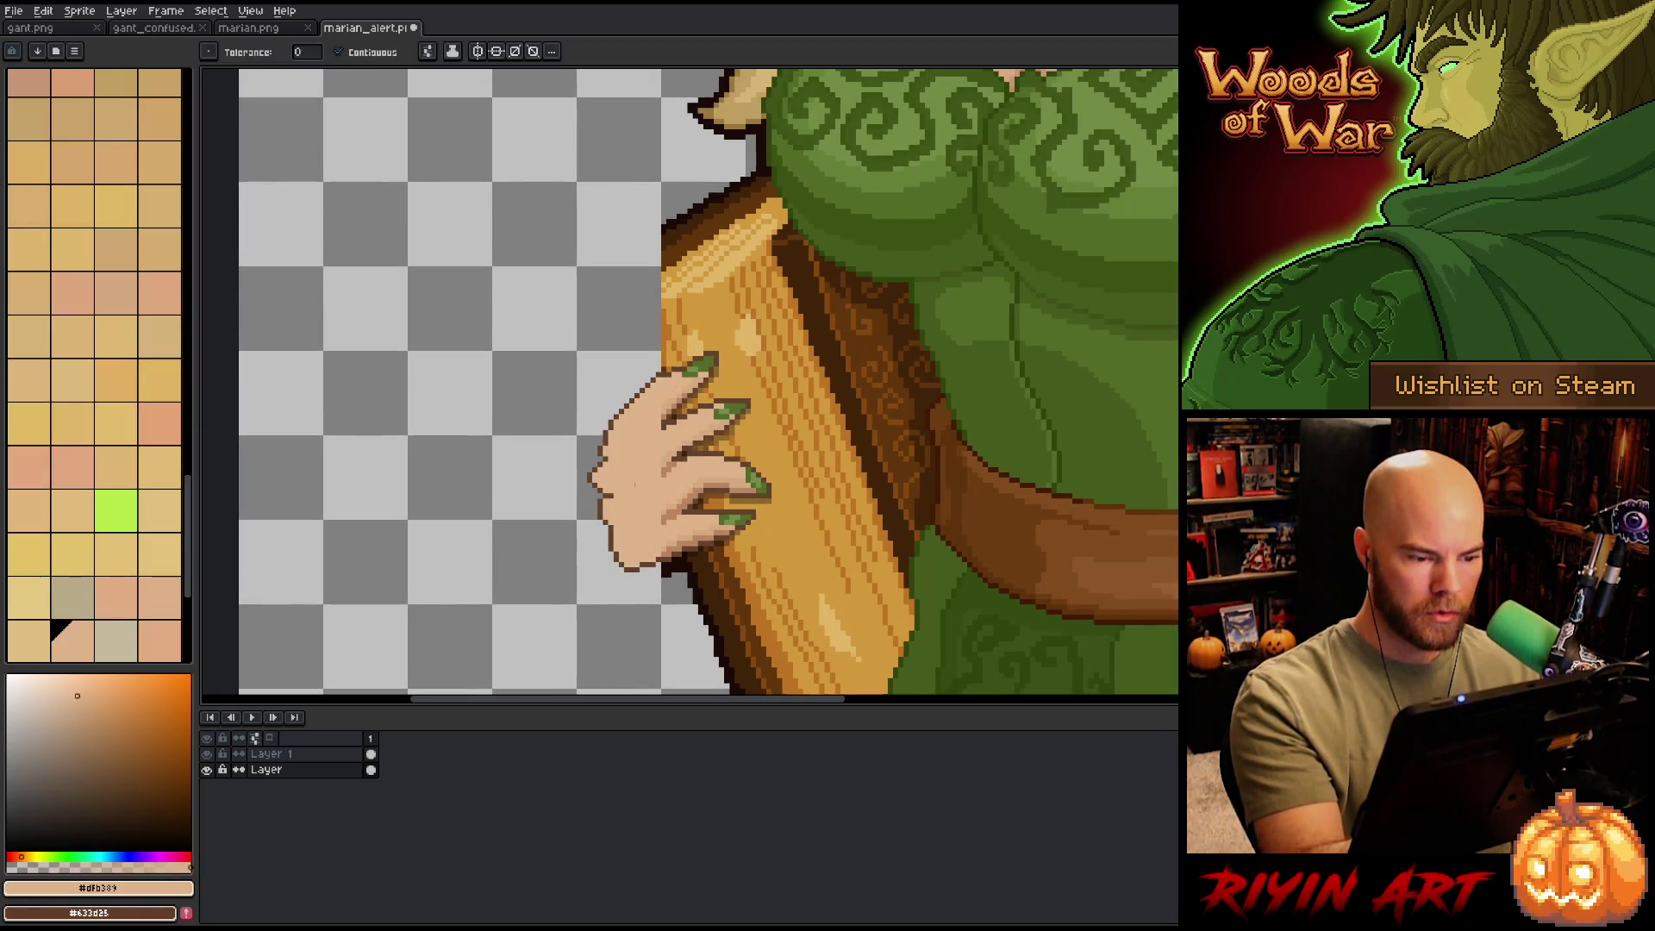
{"action": "key", "text": "b"}
- Add dark #62432a finger lines and #bb8661 shading along the hand's edge
{"action": "left_click", "coordinate": [677, 416], "text": "alt"}
{"action": "mouse_move", "coordinate": [663, 425]}
{"action": "left_mouse_down"}
{"action": "mouse_move", "coordinate": [642, 438]}
{"action": "mouse_move", "coordinate": [642, 485]}
{"action": "left_mouse_up"}
{"action": "left_click", "coordinate": [662, 475], "text": "alt"}
{"action": "left_click_drag", "start_coordinate": [661, 421], "coordinate": [630, 445]}
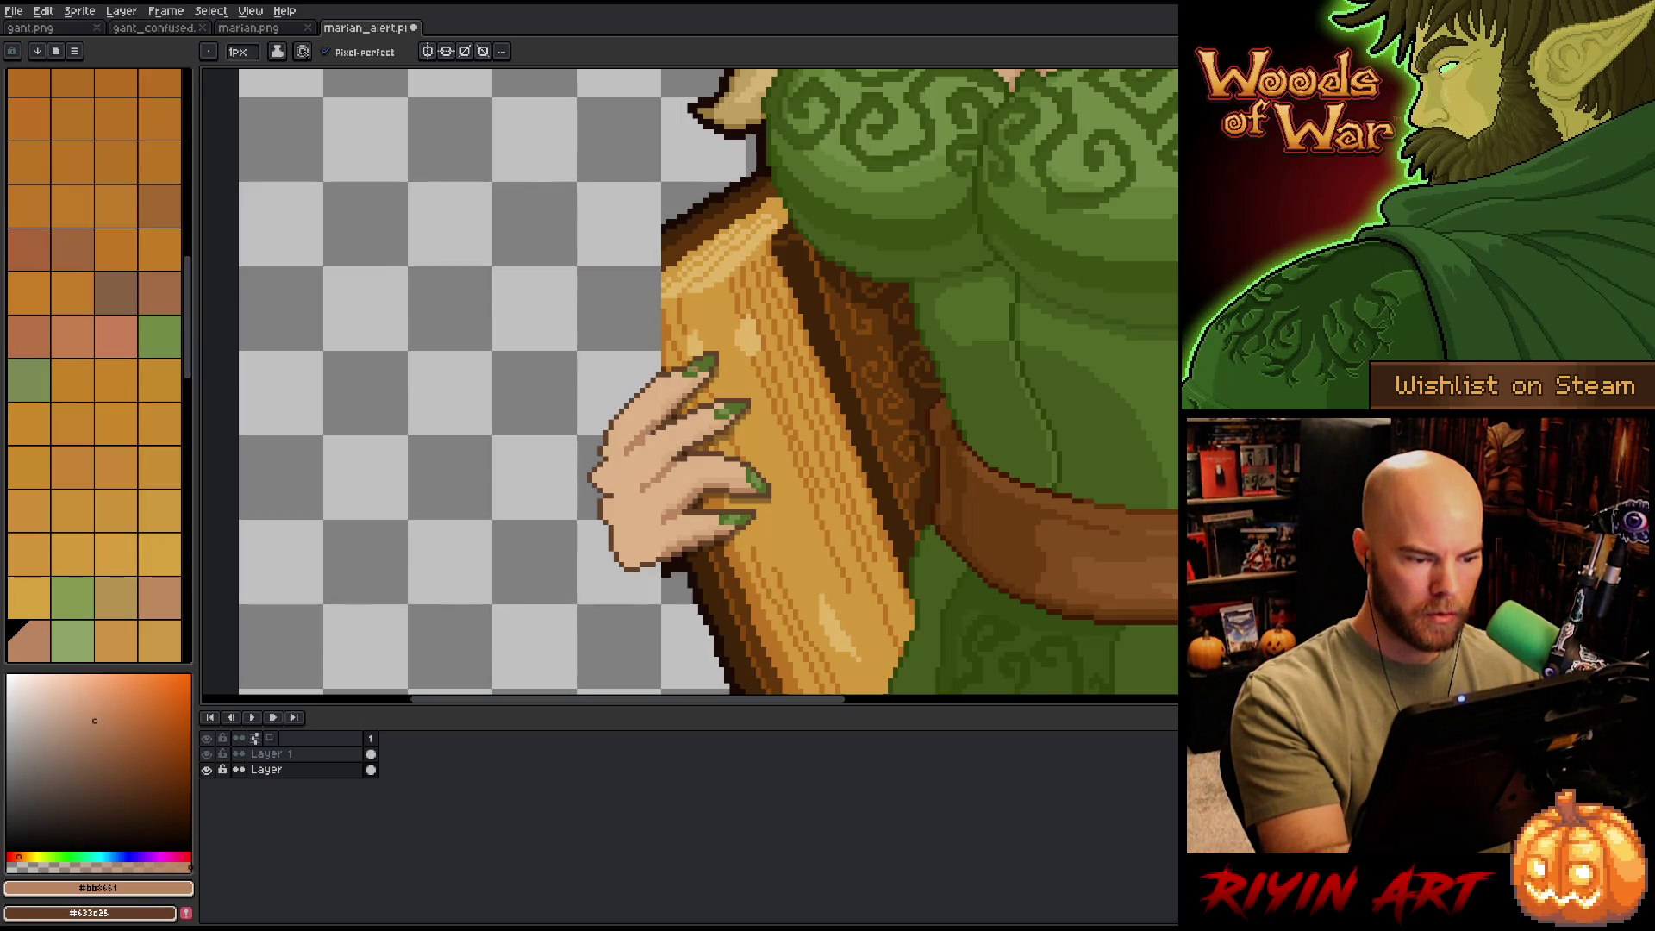
{"action": "left_click", "coordinate": [647, 453], "text": "alt"}
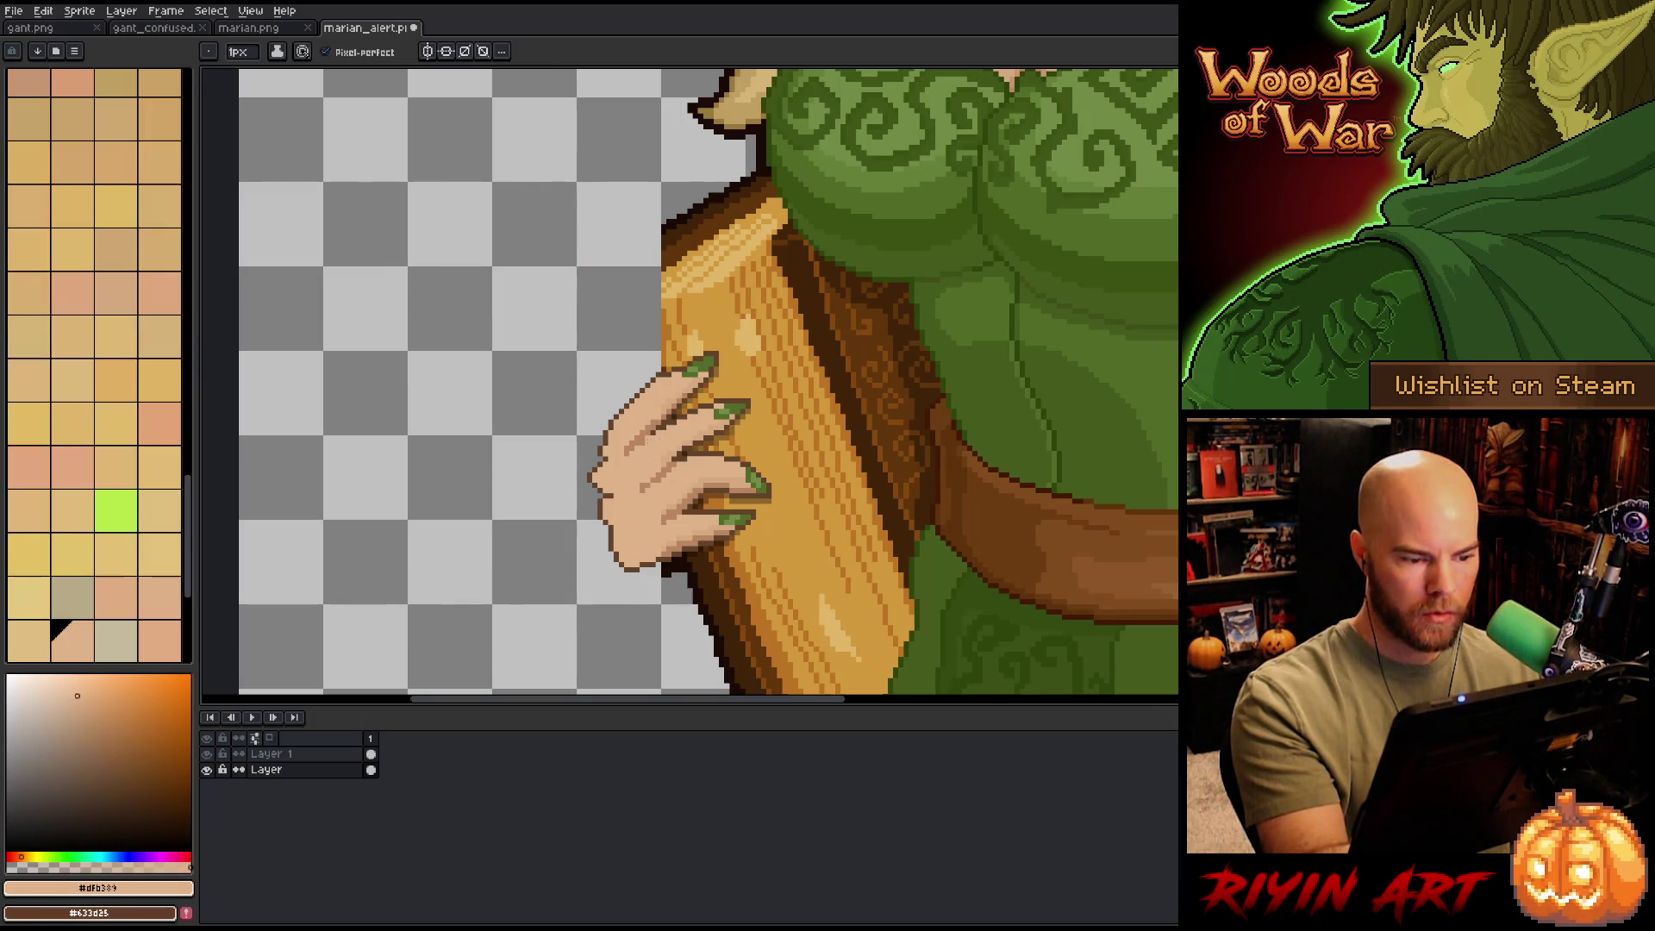
{"action": "left_click", "coordinate": [662, 418], "text": "alt"}
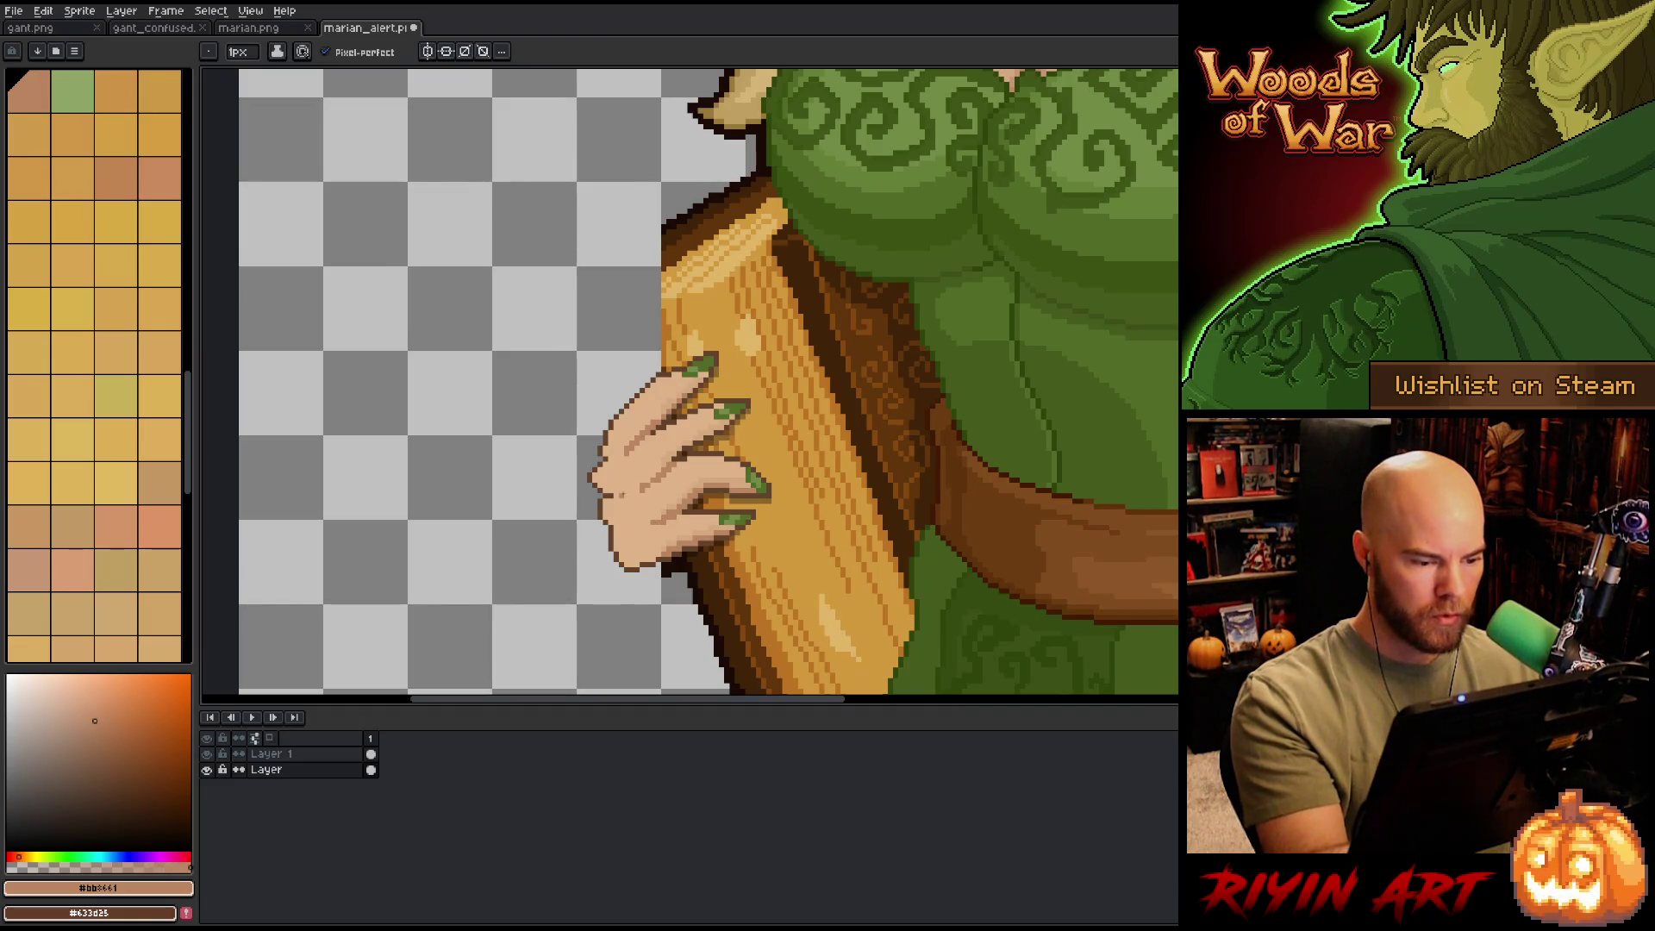
{"action": "left_click_drag", "start_coordinate": [608, 483], "coordinate": [618, 528]}
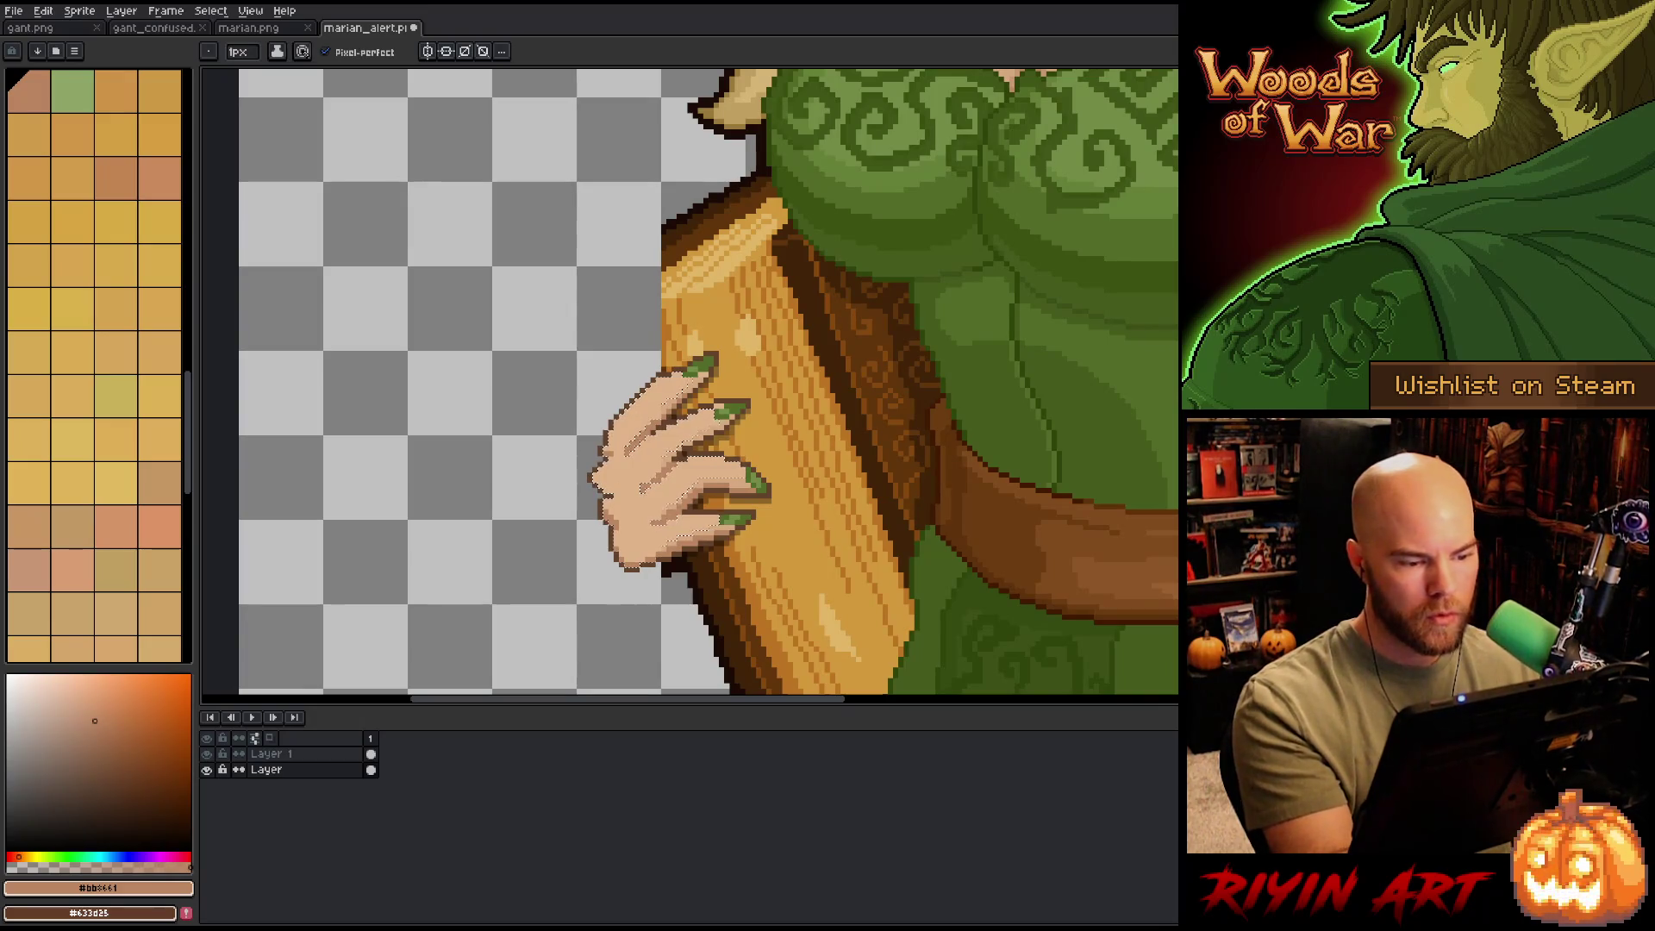
- Add soft #d6a97e tone strokes across the fingers
{"action": "left_click", "coordinate": [709, 415], "text": "alt"}
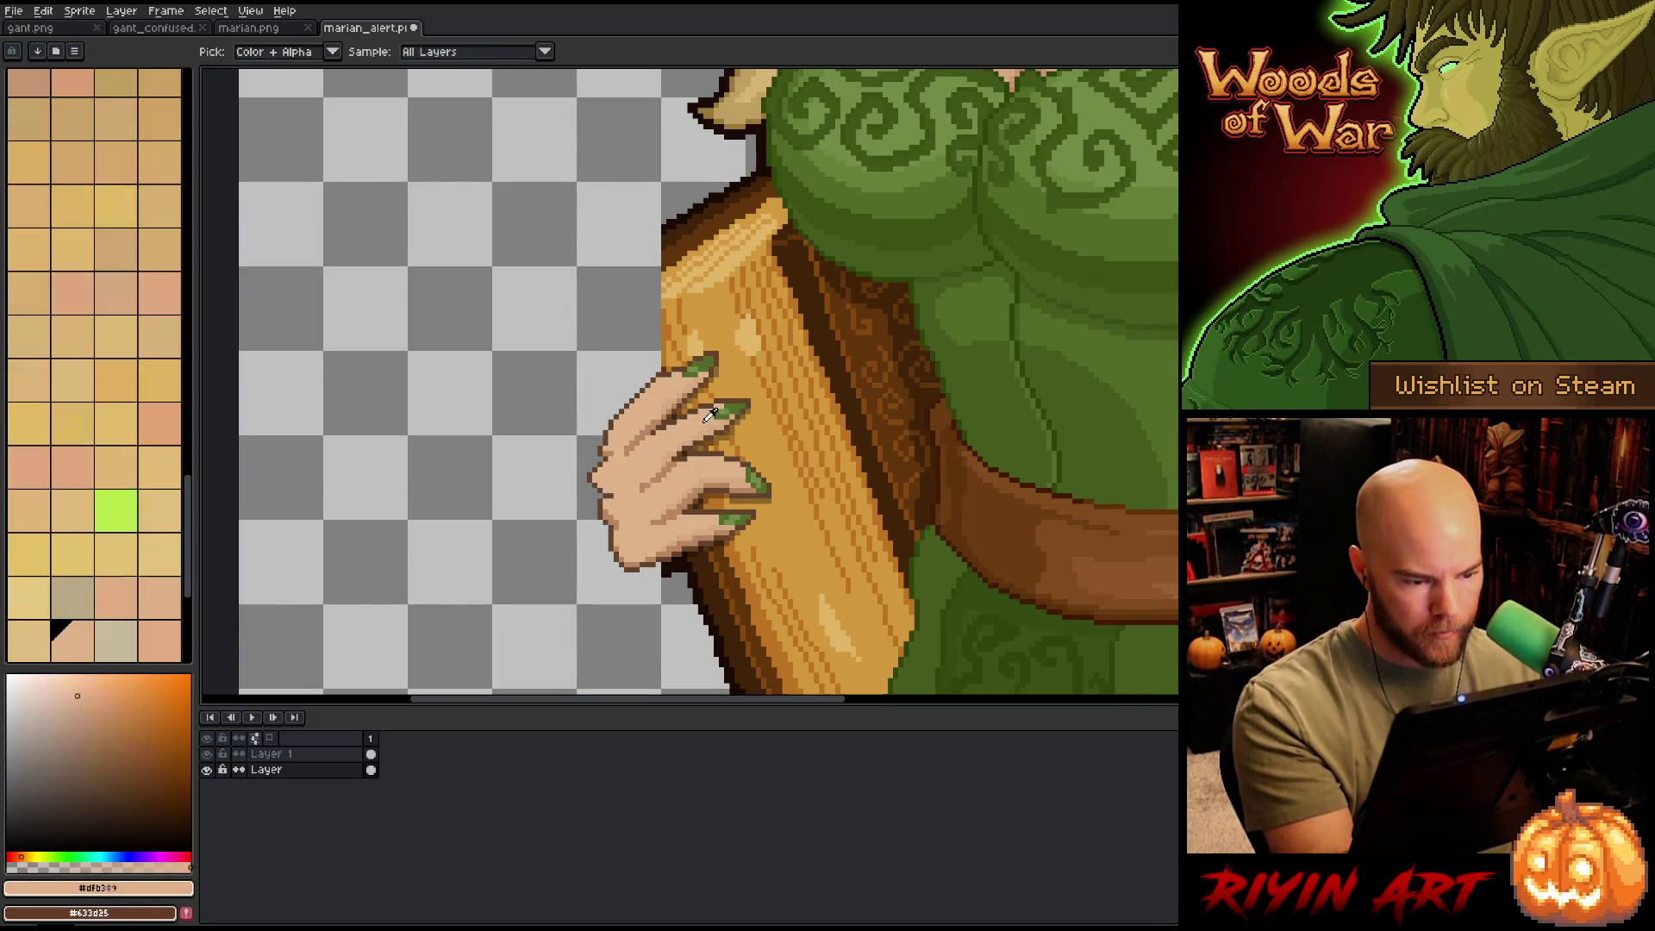
{"action": "left_click", "coordinate": [724, 392], "text": "alt"}
{"action": "left_click_drag", "start_coordinate": [622, 431], "coordinate": [681, 393]}
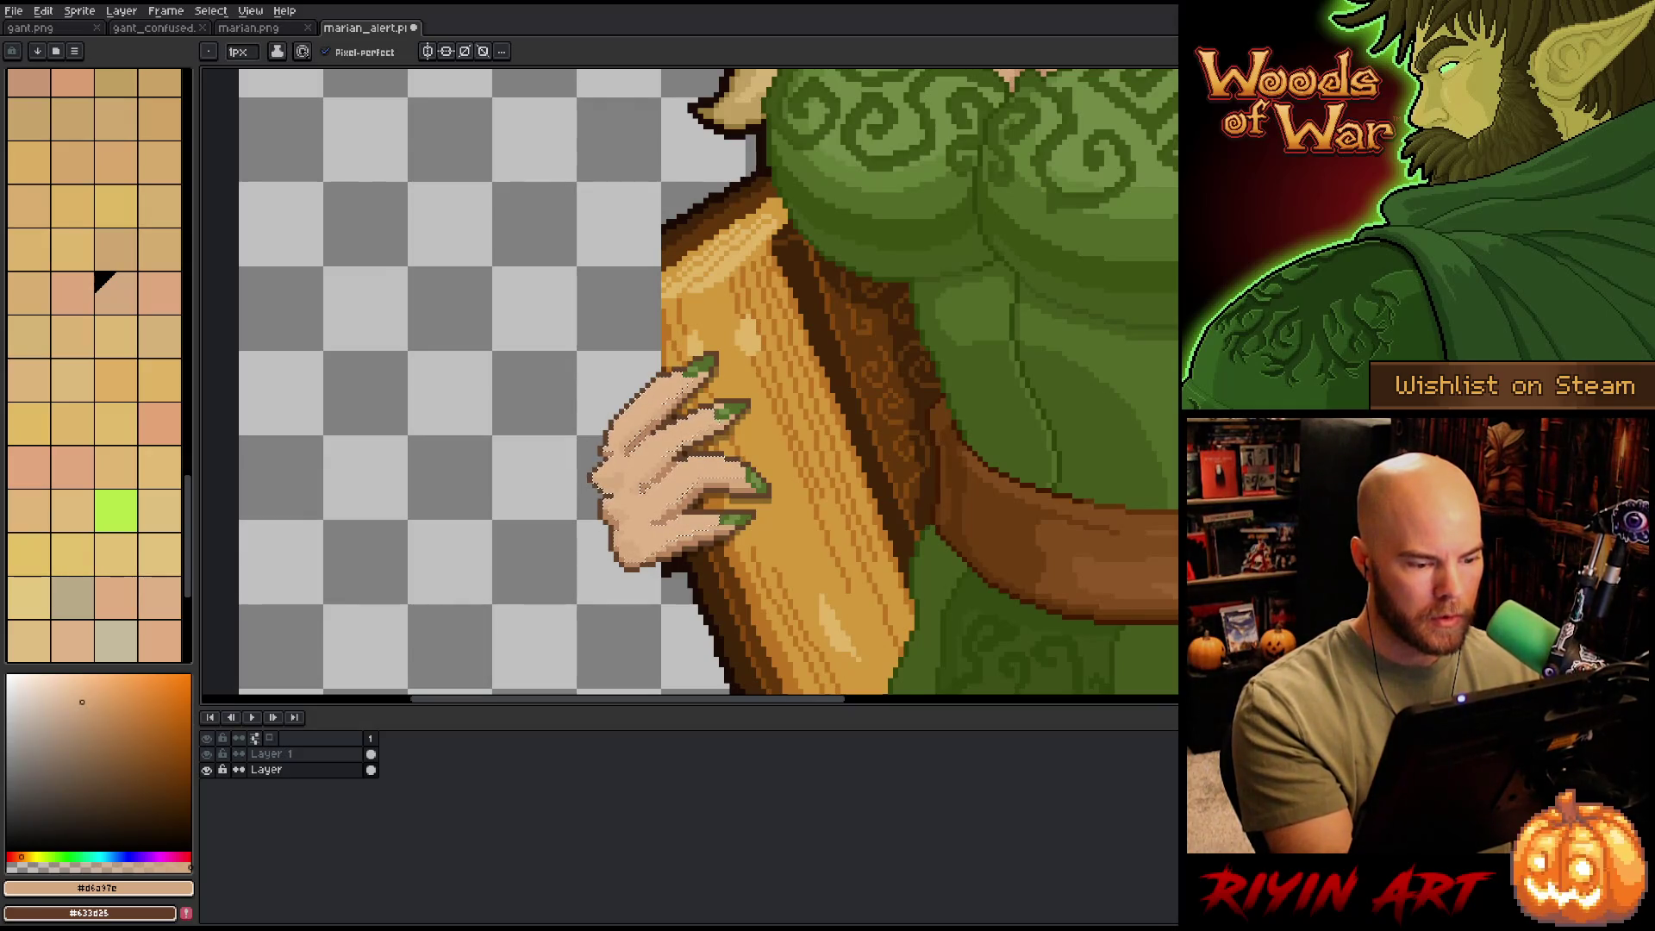
{"action": "left_click", "coordinate": [52, 623]}
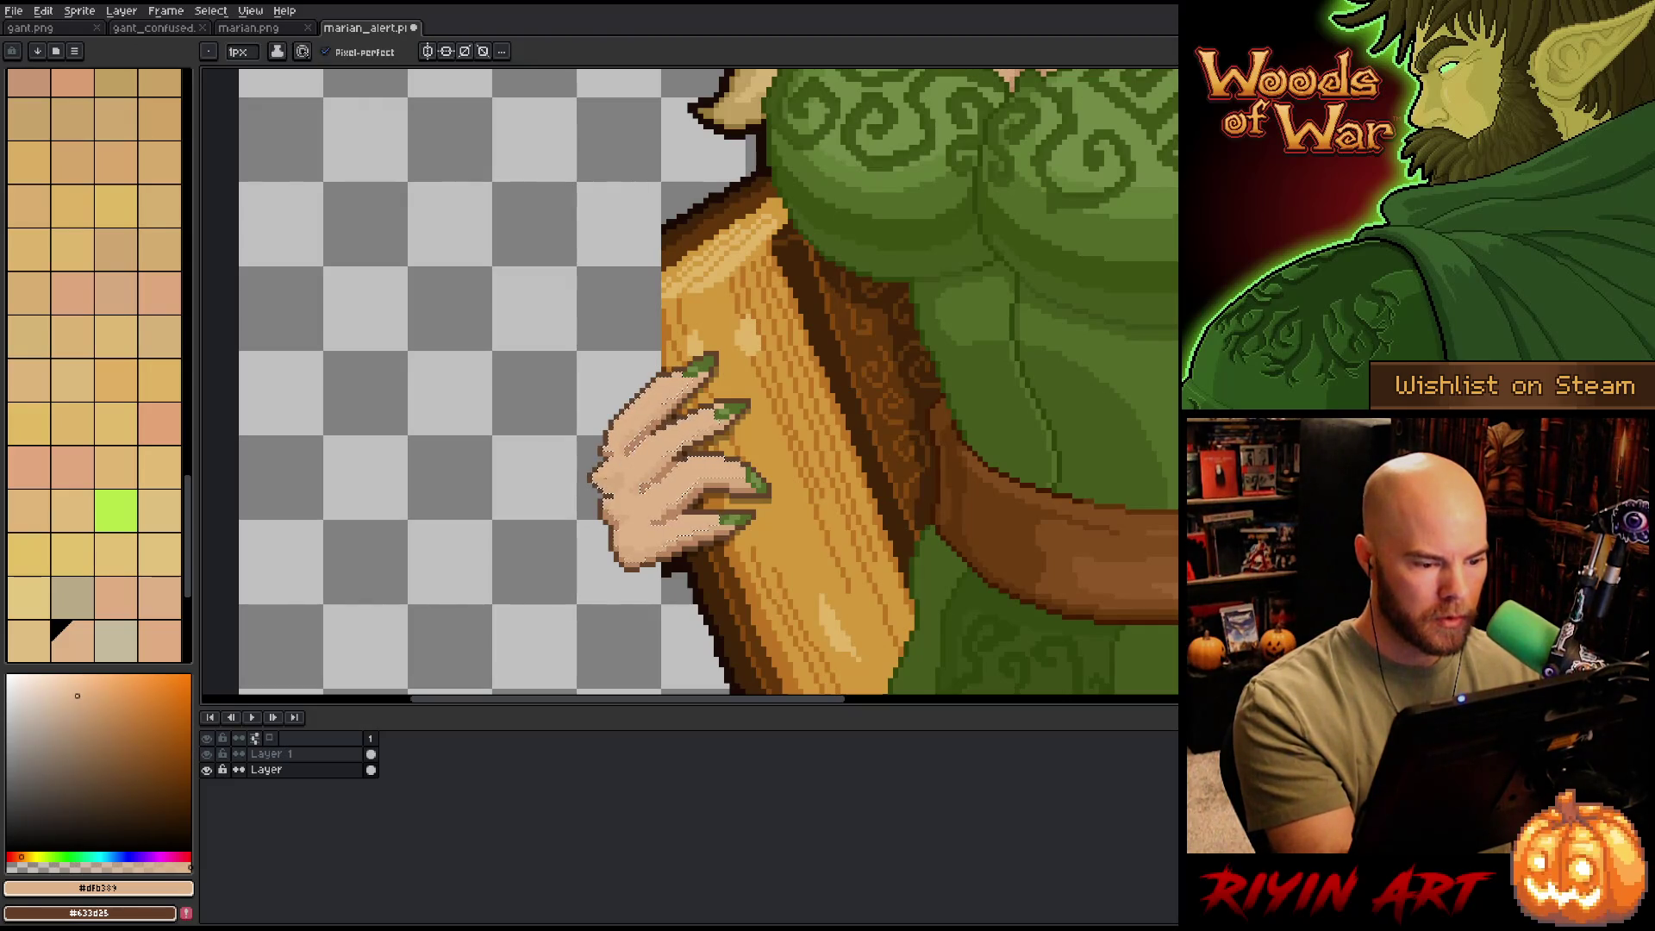
{"action": "left_click", "coordinate": [95, 274]}
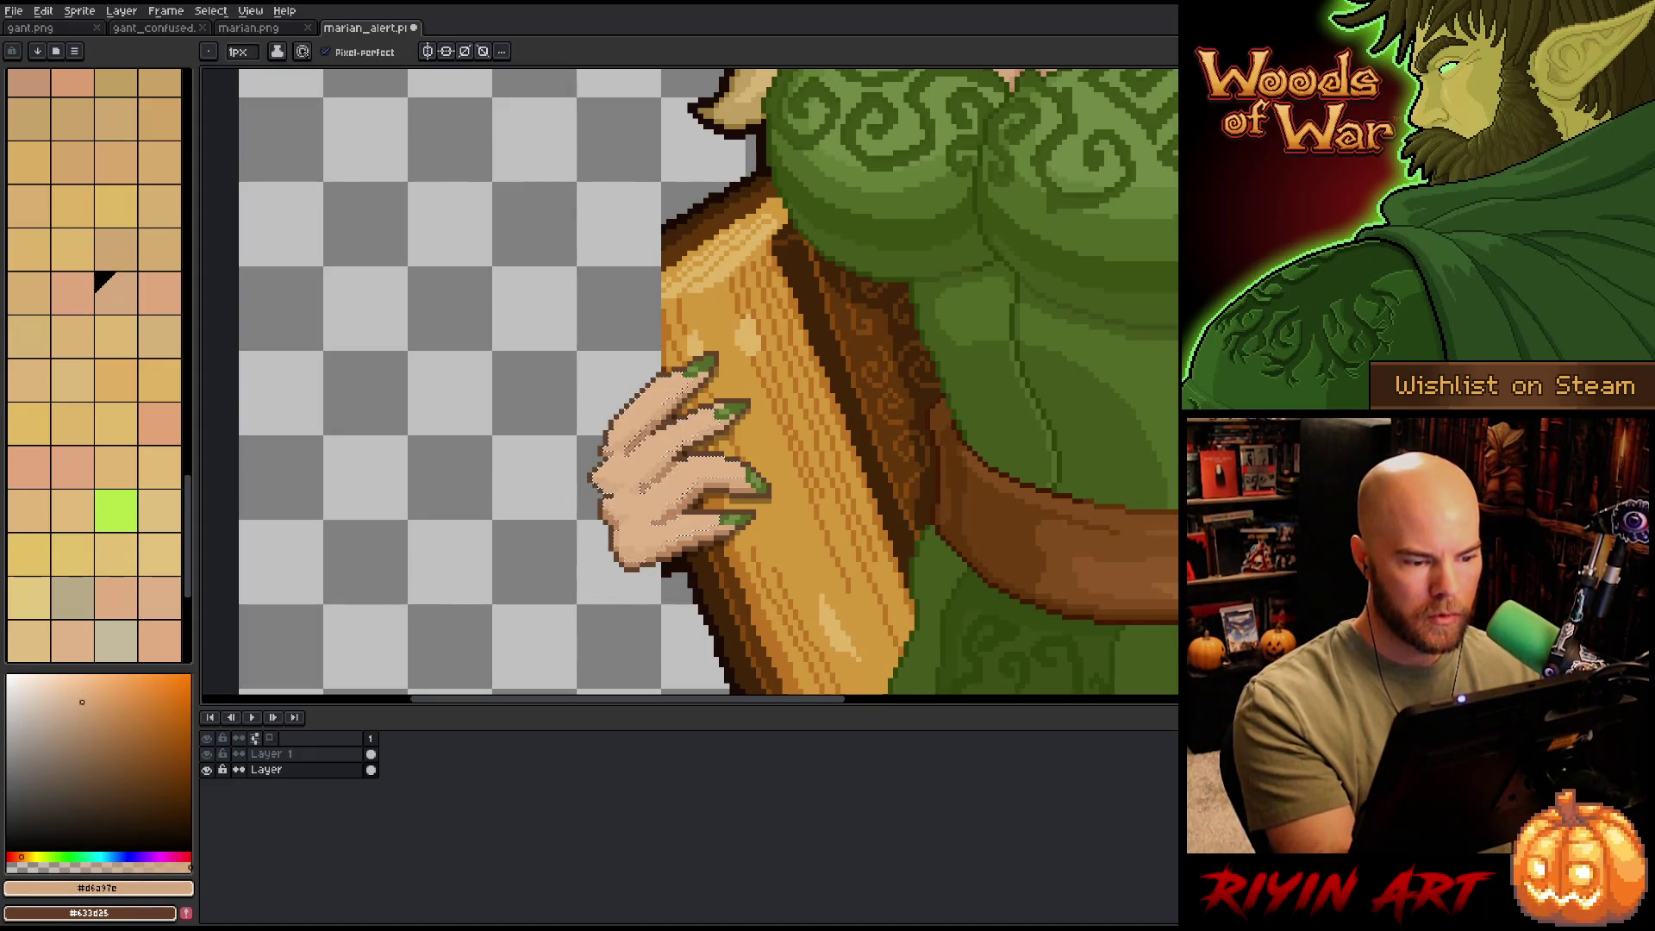
{"action": "left_click_drag", "start_coordinate": [874, 480], "coordinate": [809, 455]}
- Draw a new wooden piece left of the hand and fill it with light tan
{"action": "left_click_drag", "start_coordinate": [676, 520], "coordinate": [689, 619]}
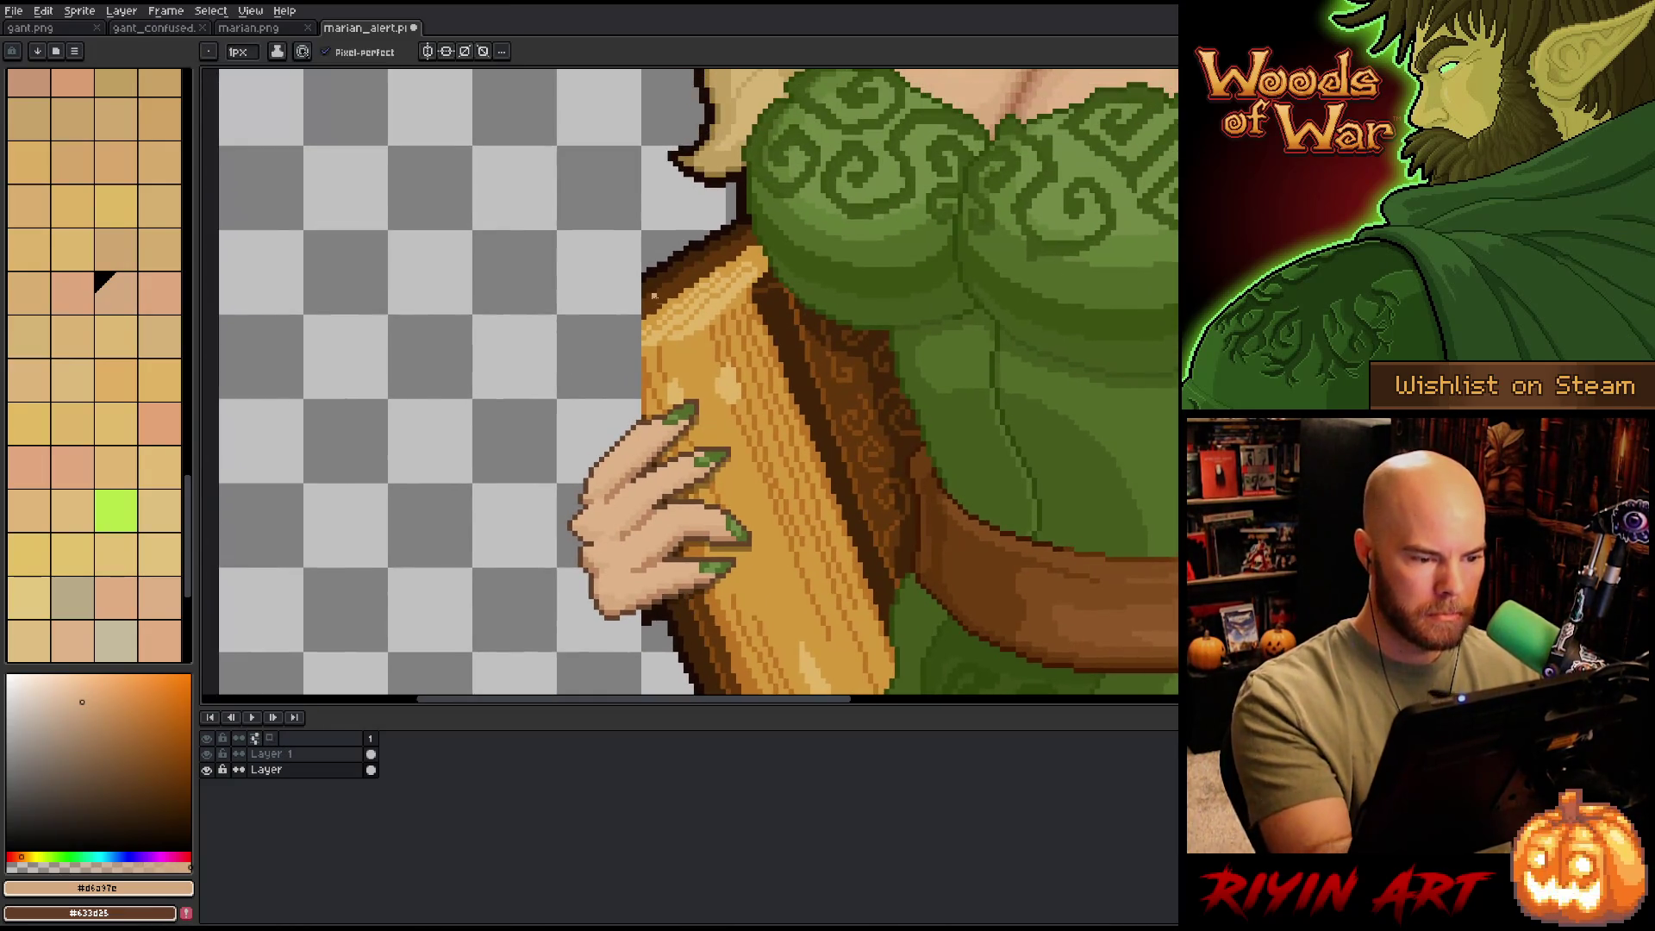
{"action": "left_click", "coordinate": [657, 344], "text": "alt"}
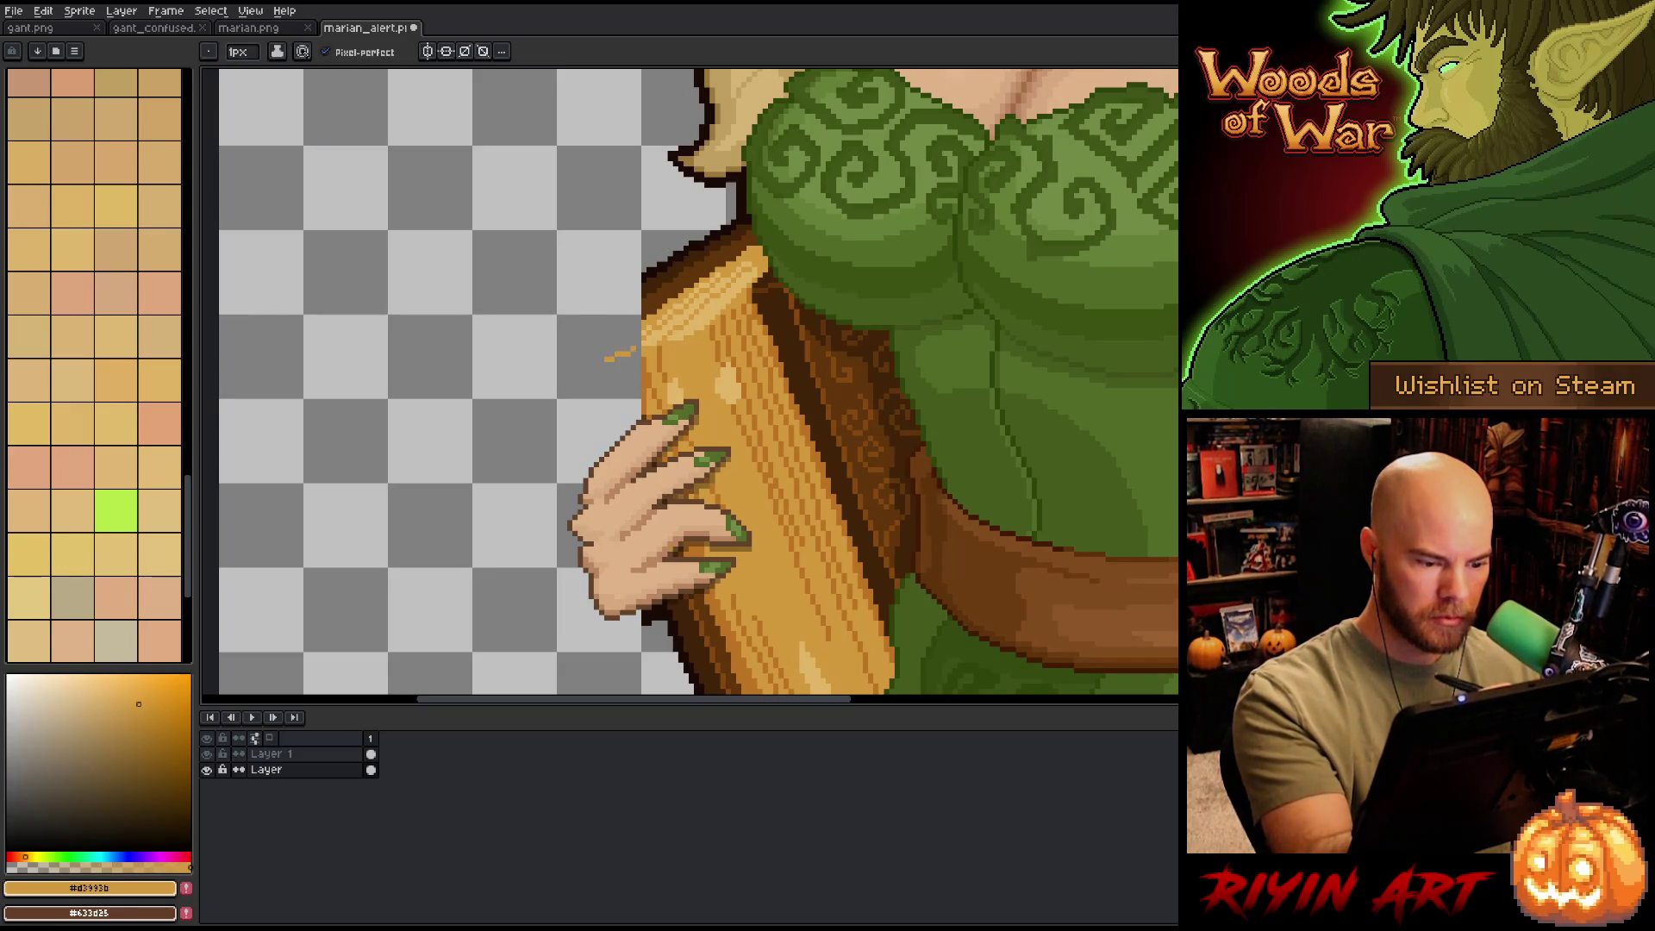
{"action": "left_click", "coordinate": [712, 603], "text": "alt"}
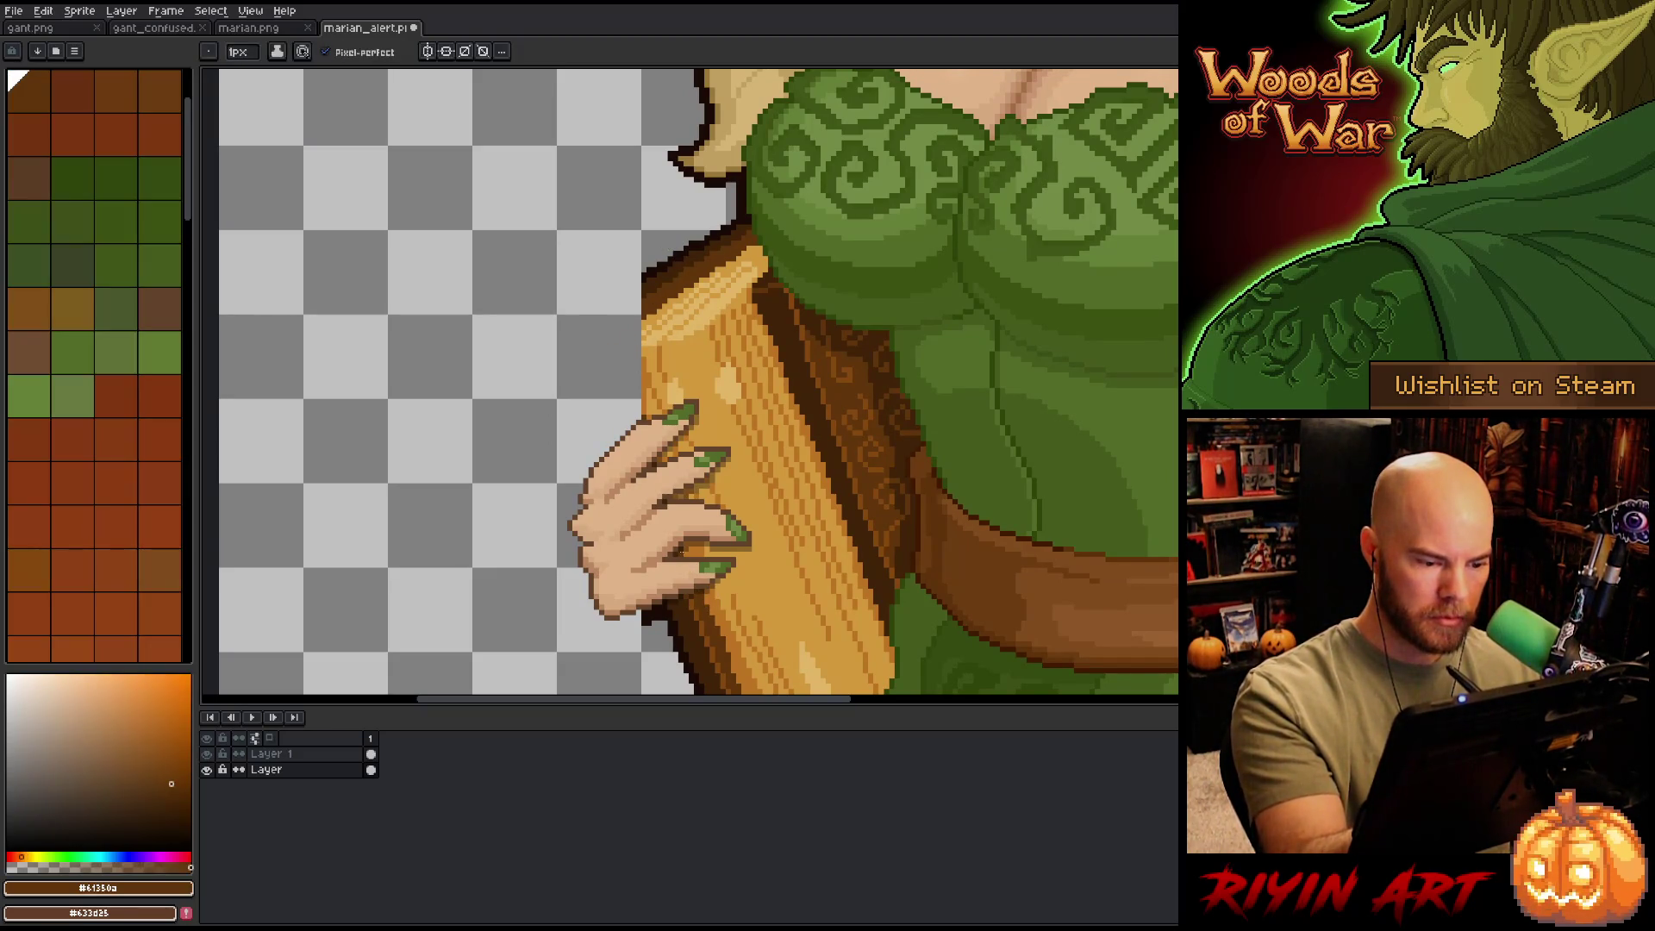
{"action": "left_click_drag", "start_coordinate": [627, 433], "coordinate": [595, 353]}
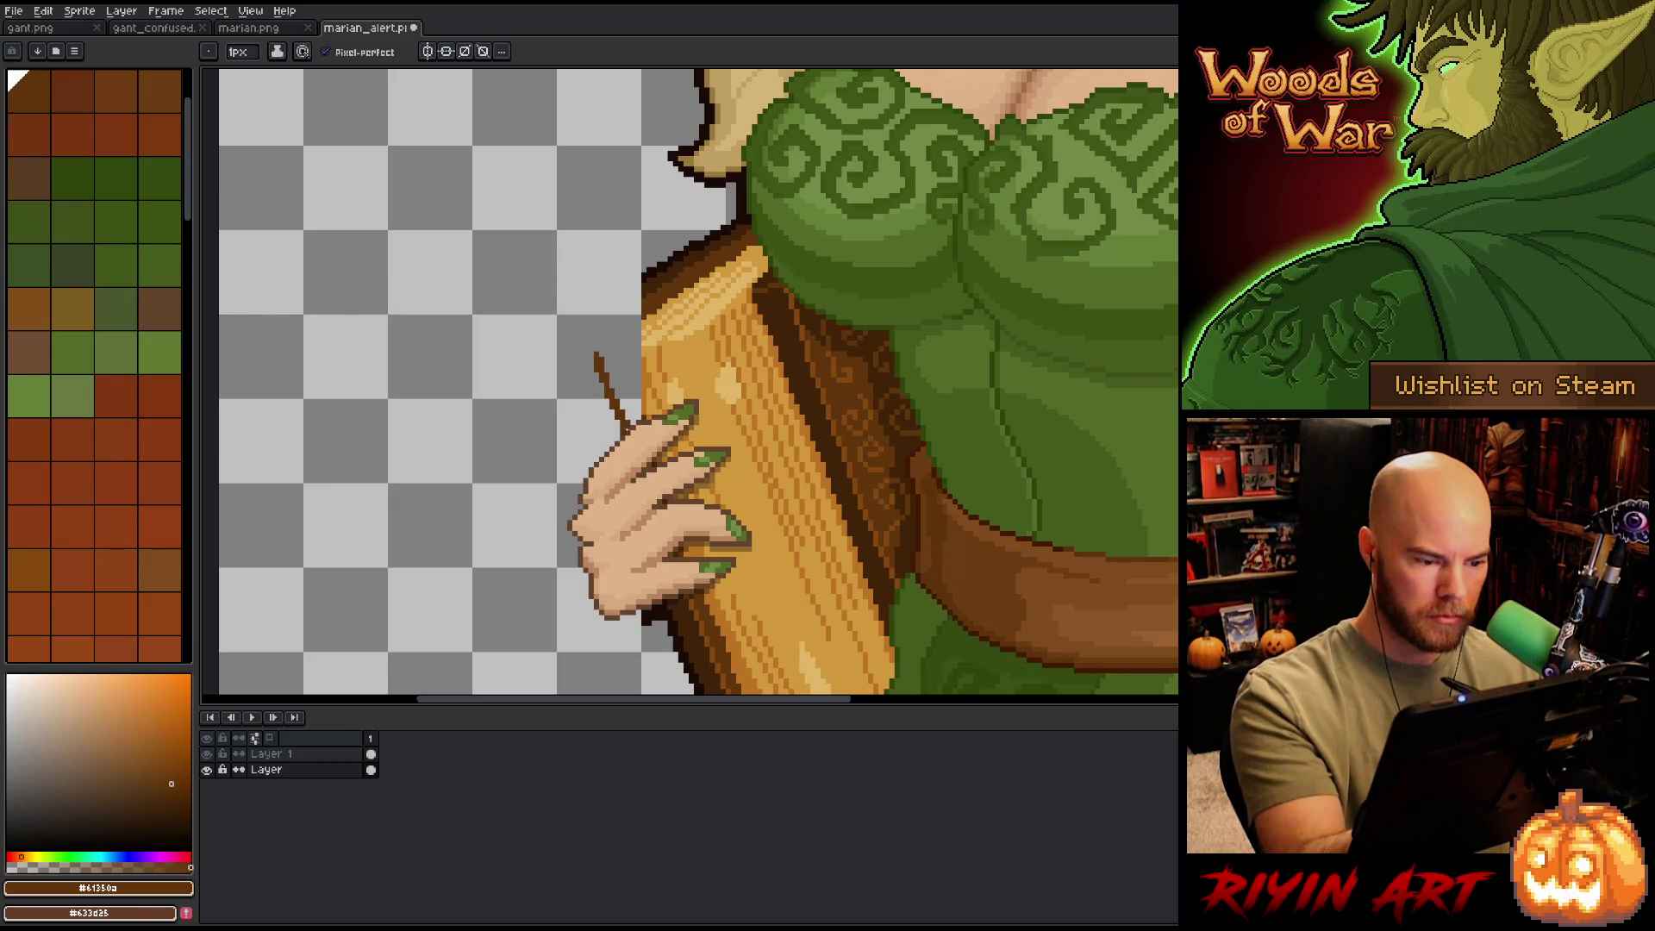
{"action": "left_click", "coordinate": [645, 342], "text": "alt"}
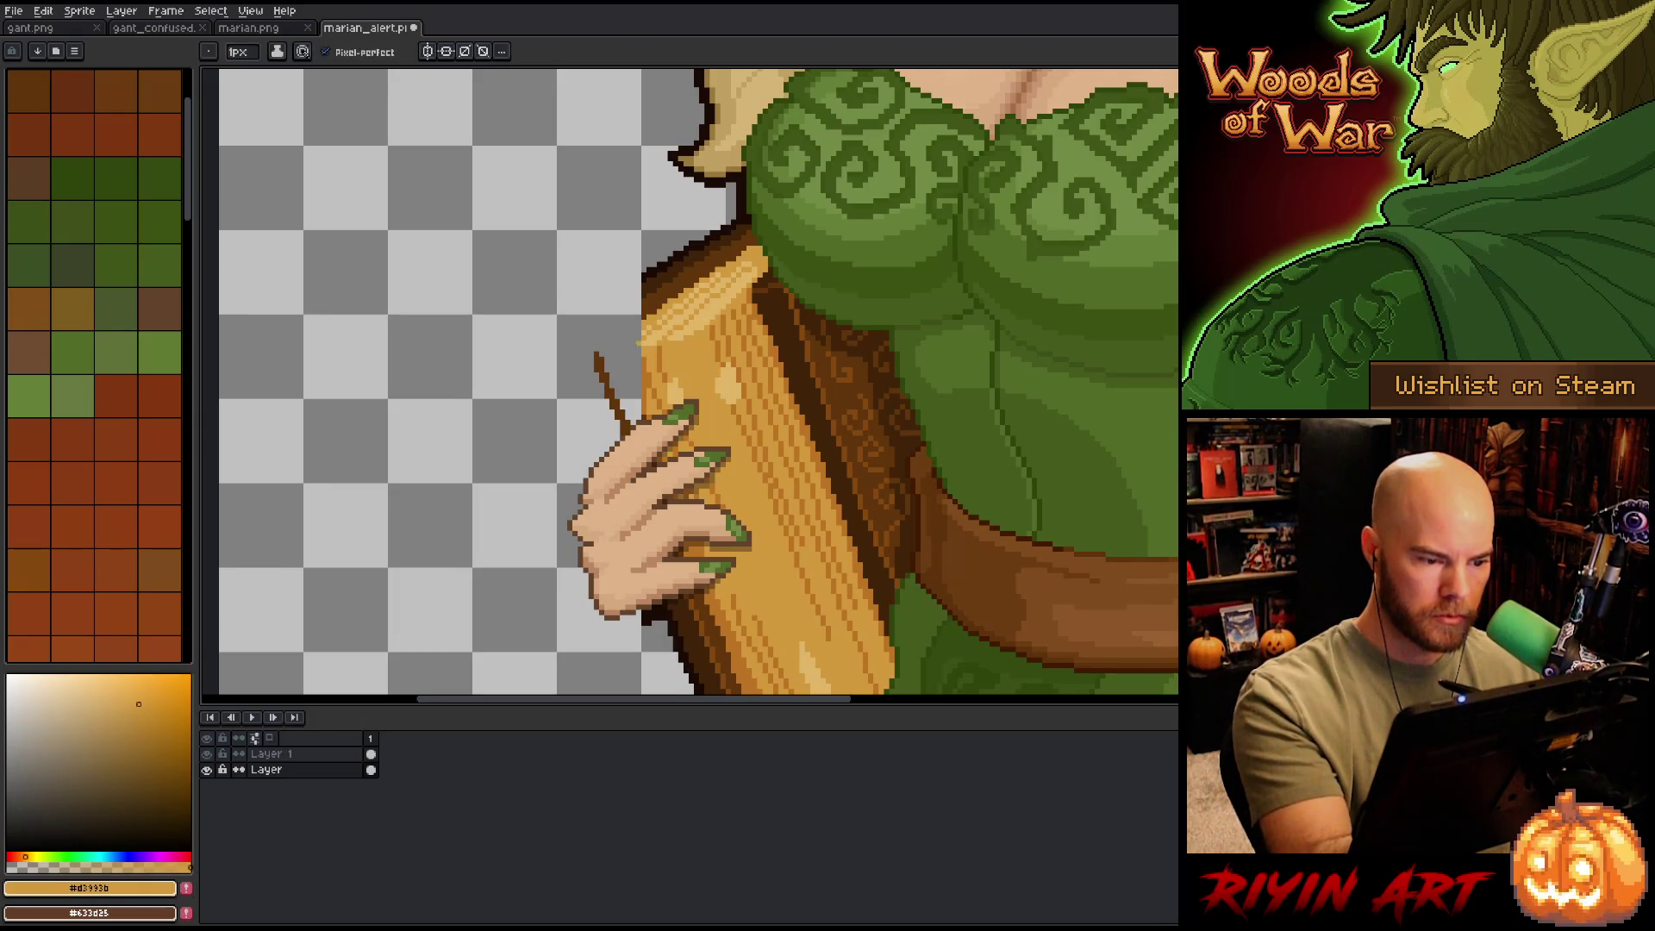
{"action": "left_click_drag", "start_coordinate": [630, 348], "coordinate": [600, 349]}
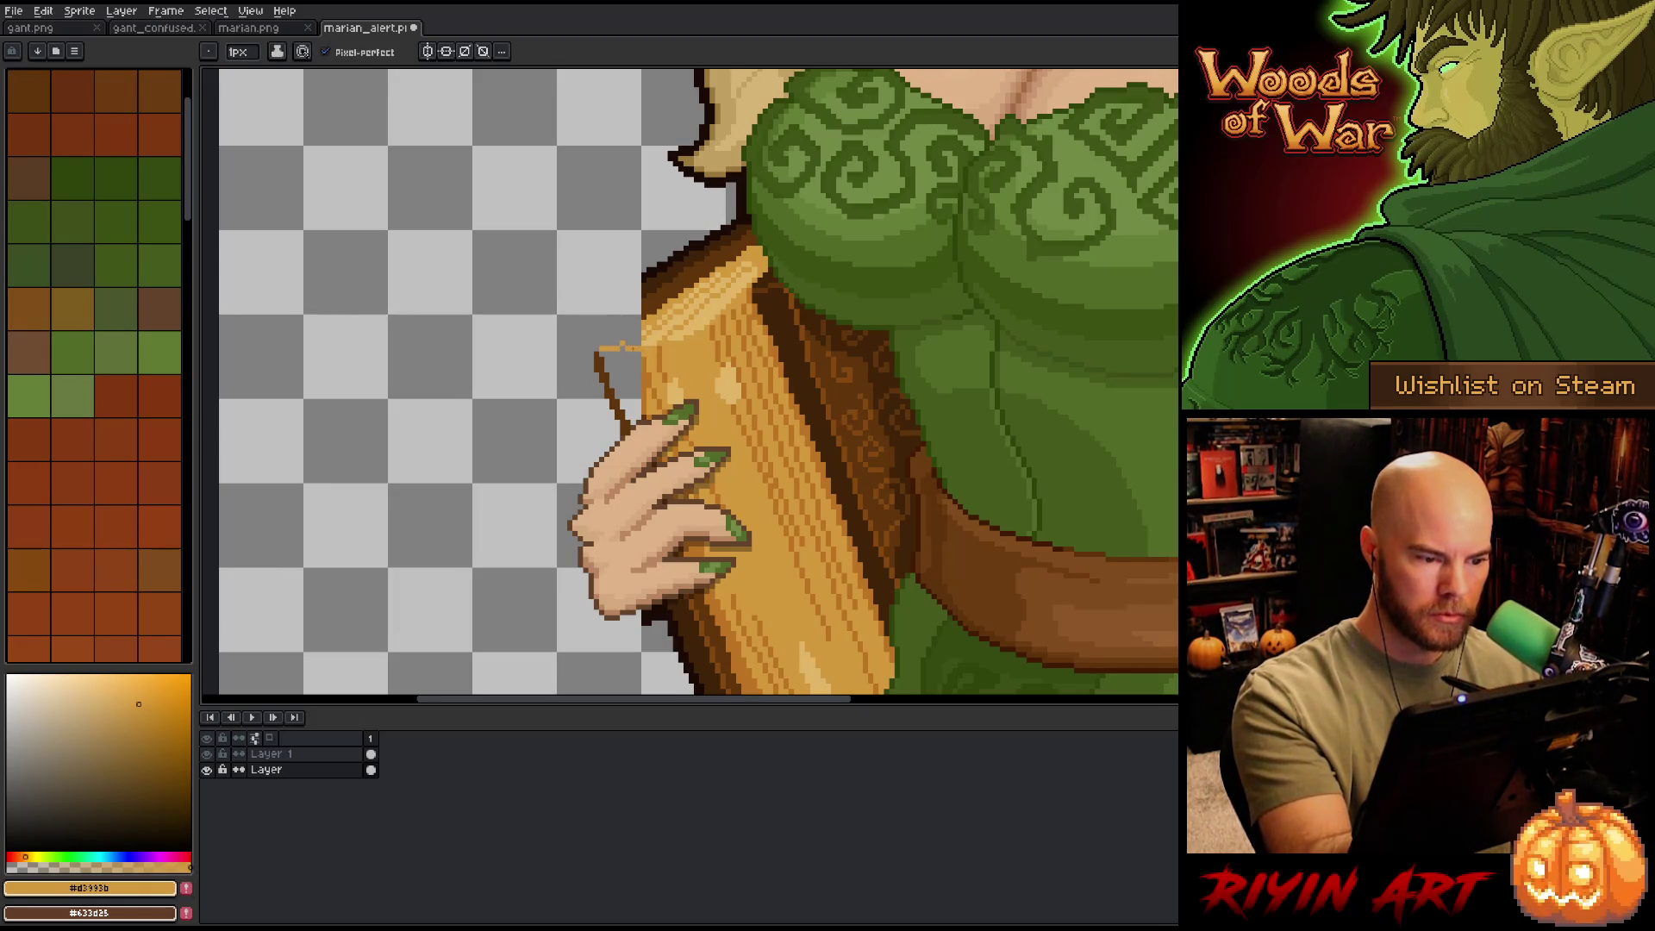
{"action": "left_click", "coordinate": [614, 379]}
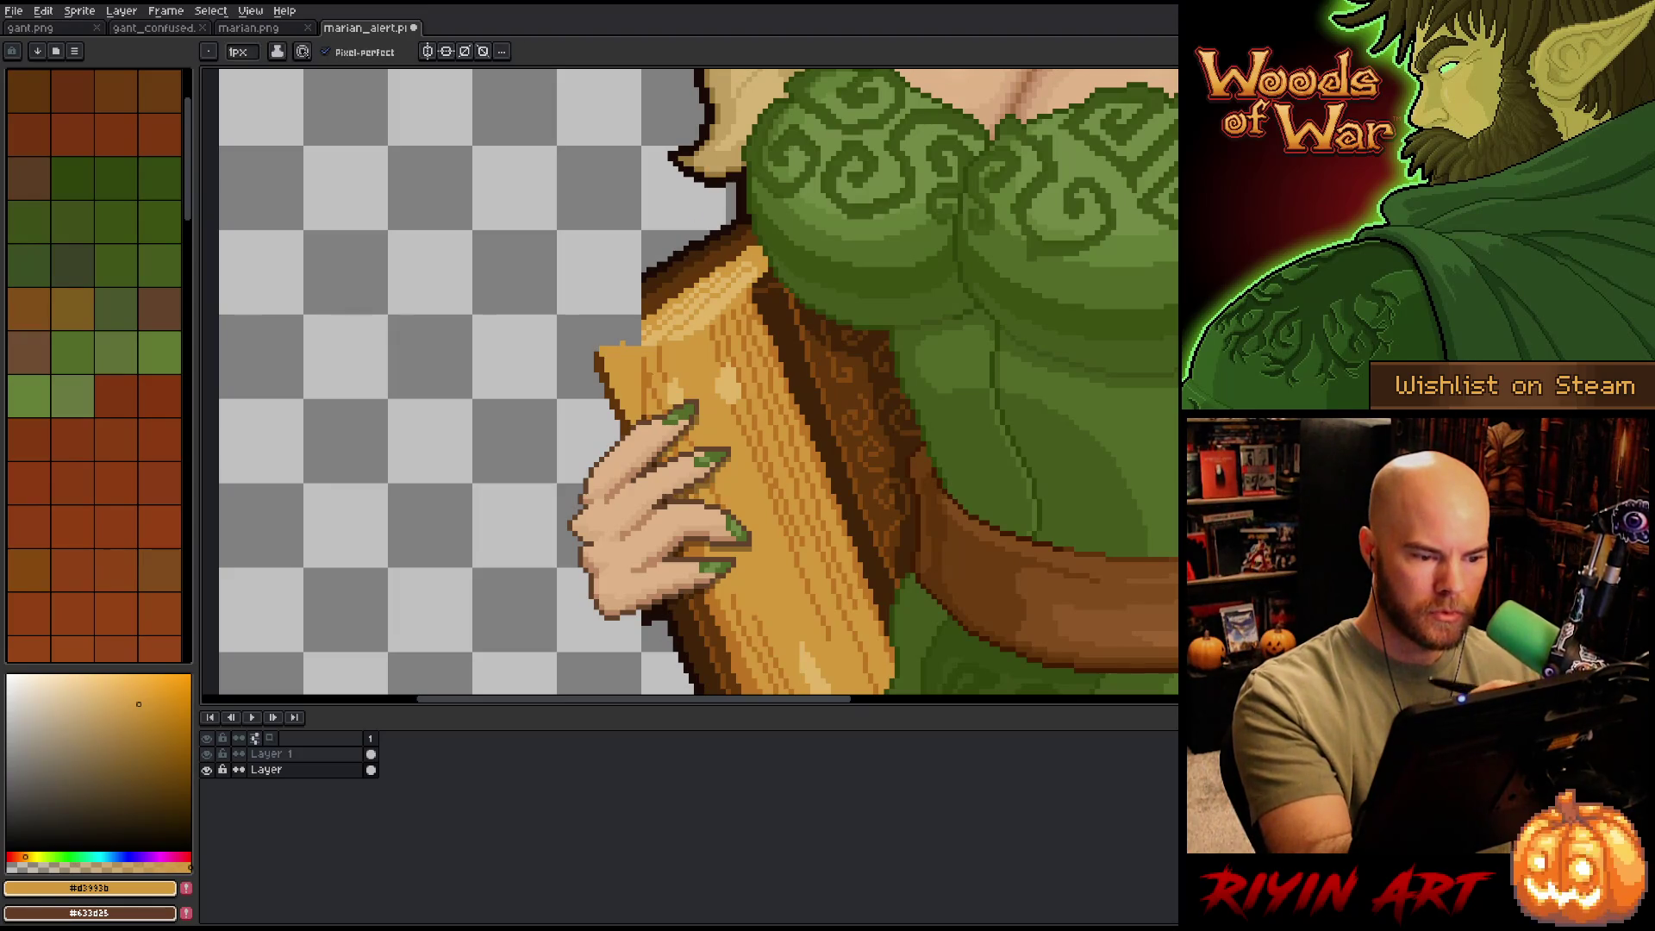
- Outline the new wood's upper-left edge in dark brown and clean up stray light pixels
{"action": "scroll", "coordinate": [94, 362], "scroll_direction": "down", "scroll_amount": 3}
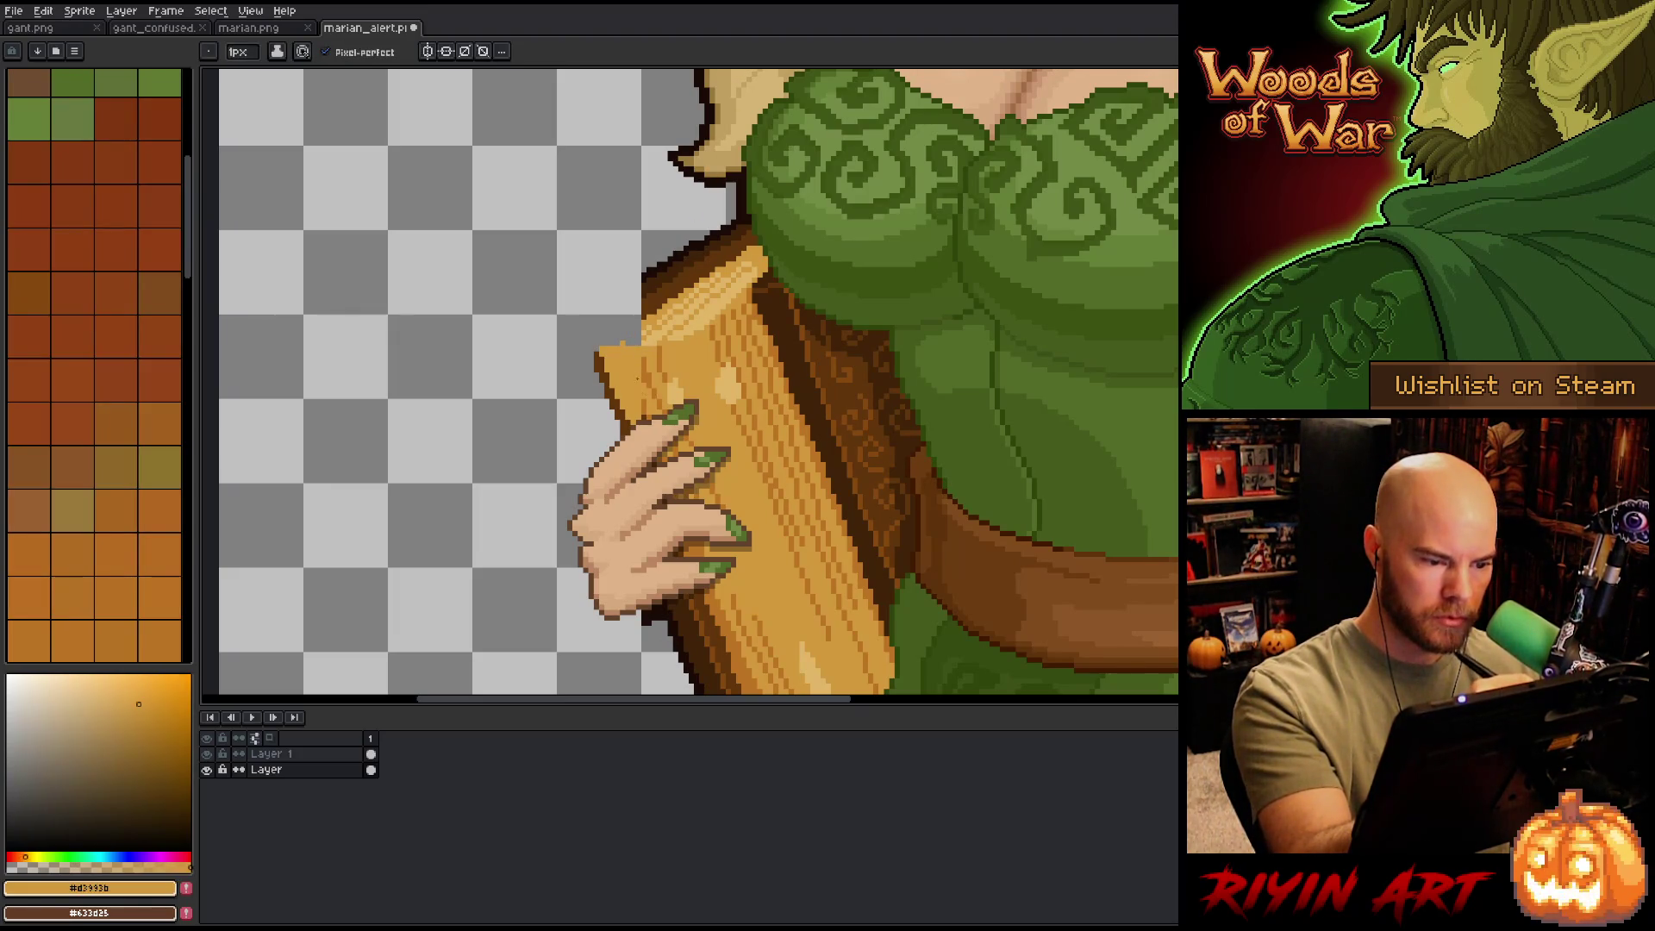
{"action": "left_click", "coordinate": [52, 623]}
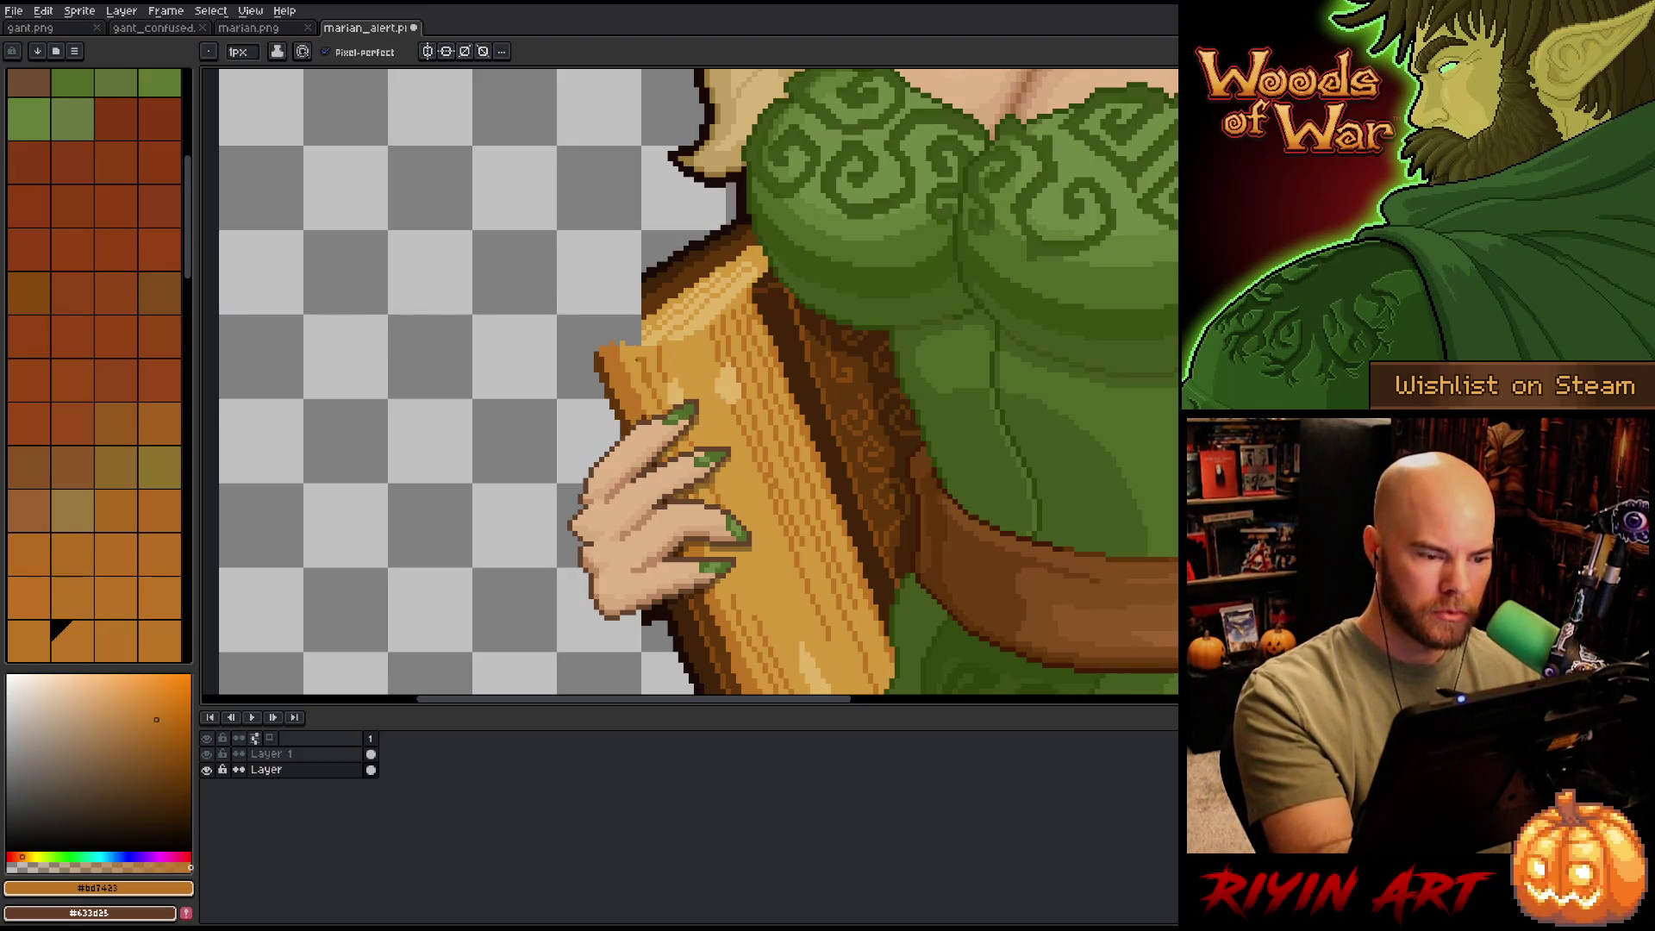
{"action": "left_click", "coordinate": [638, 329], "text": "alt"}
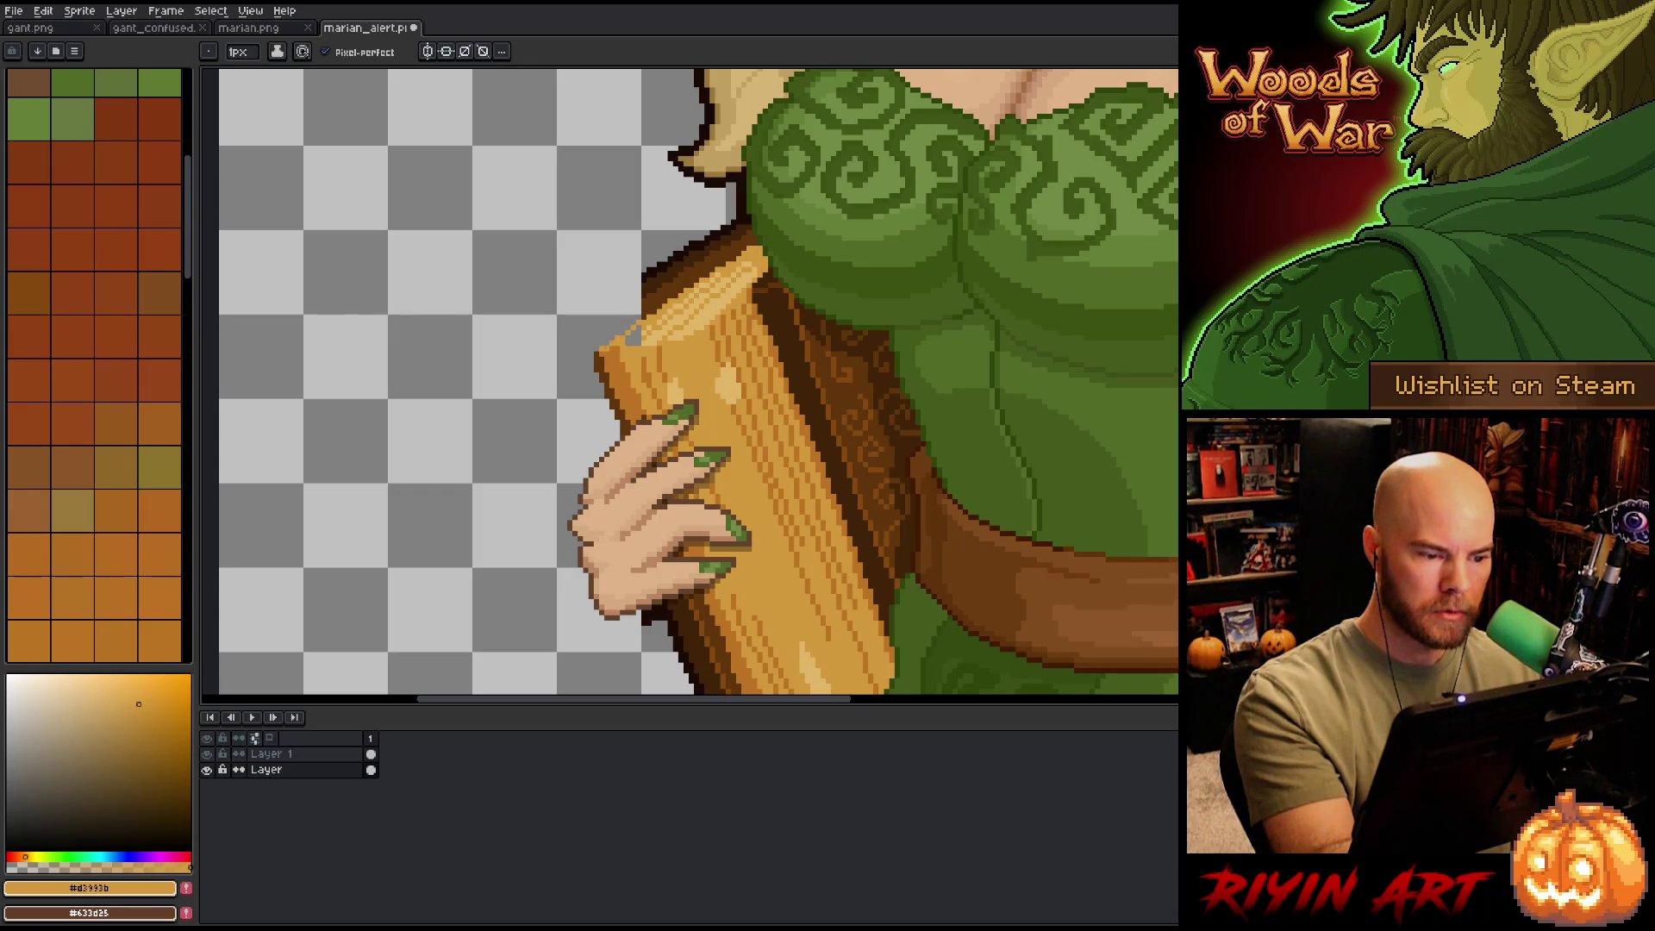
{"action": "key", "text": "g"}
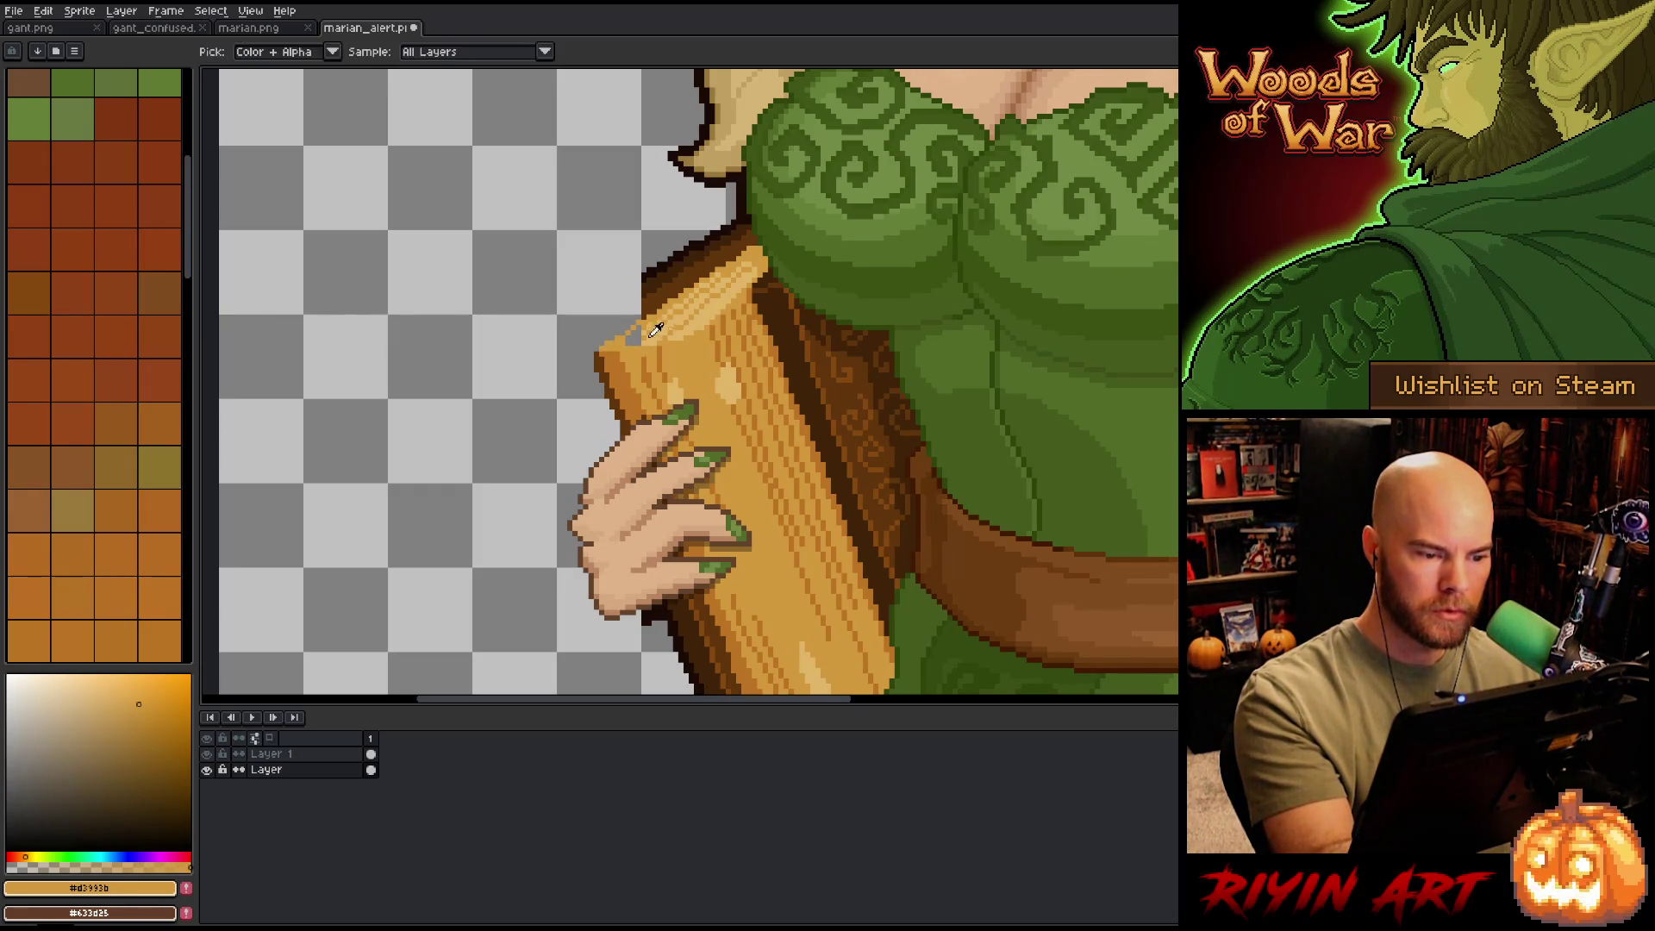
{"action": "key", "text": "b"}
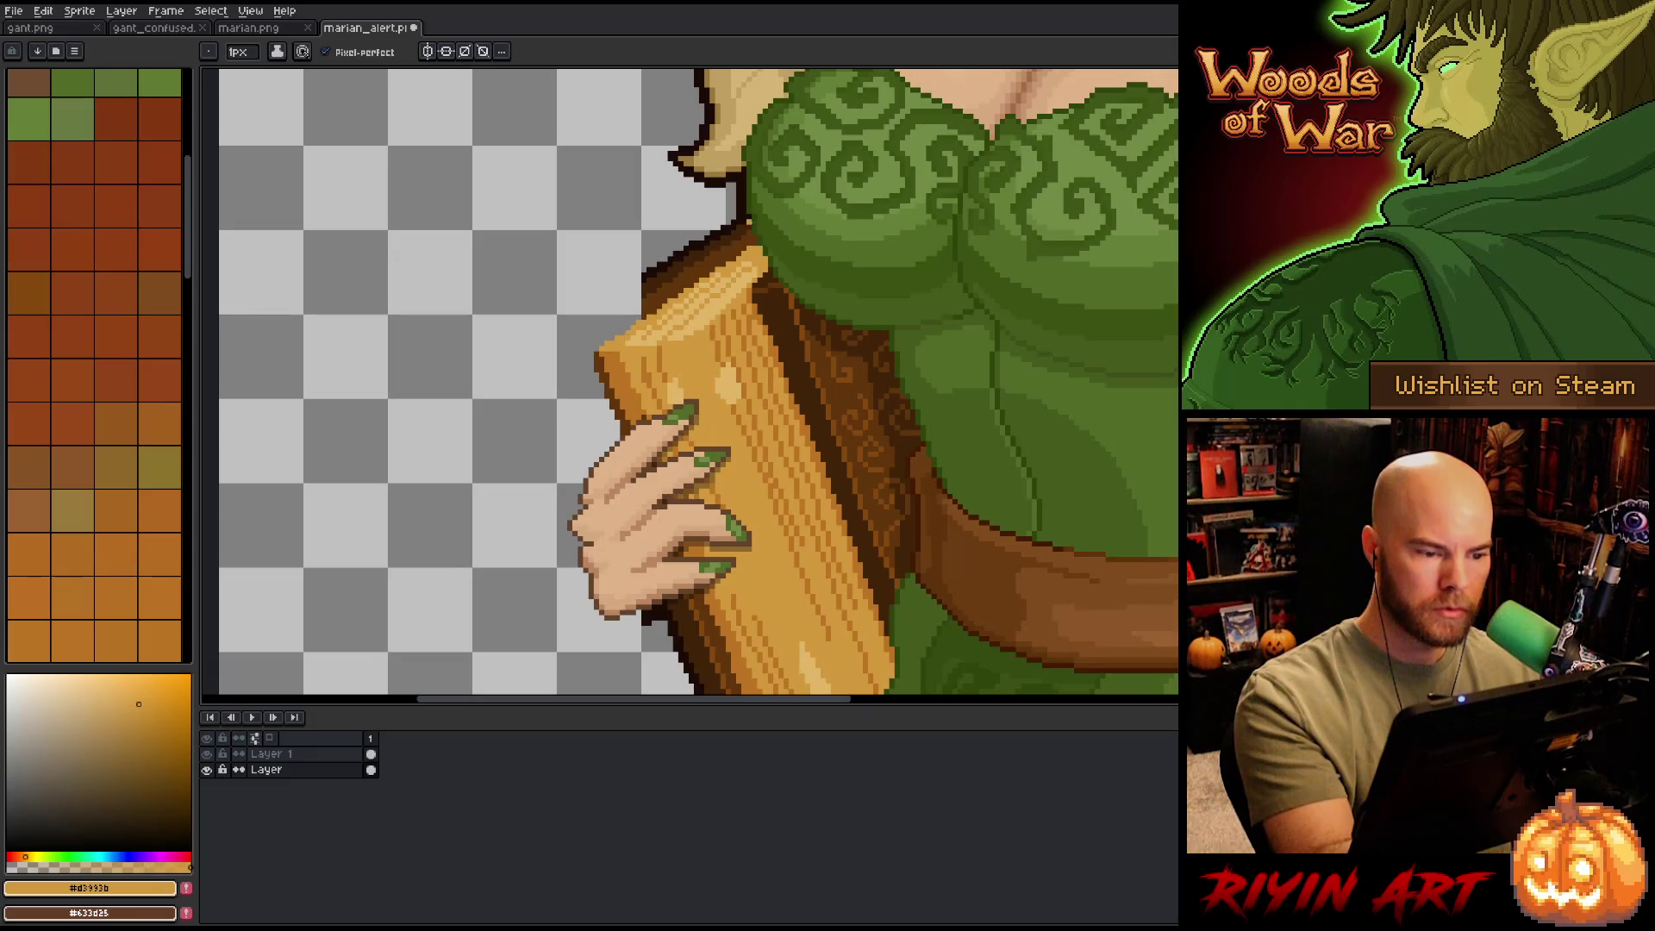
{"action": "left_click", "coordinate": [826, 405], "text": "alt"}
{"action": "mouse_move", "coordinate": [641, 308]}
{"action": "left_mouse_down"}
{"action": "mouse_move", "coordinate": [579, 349]}
{"action": "mouse_move", "coordinate": [619, 431]}
{"action": "left_mouse_up"}
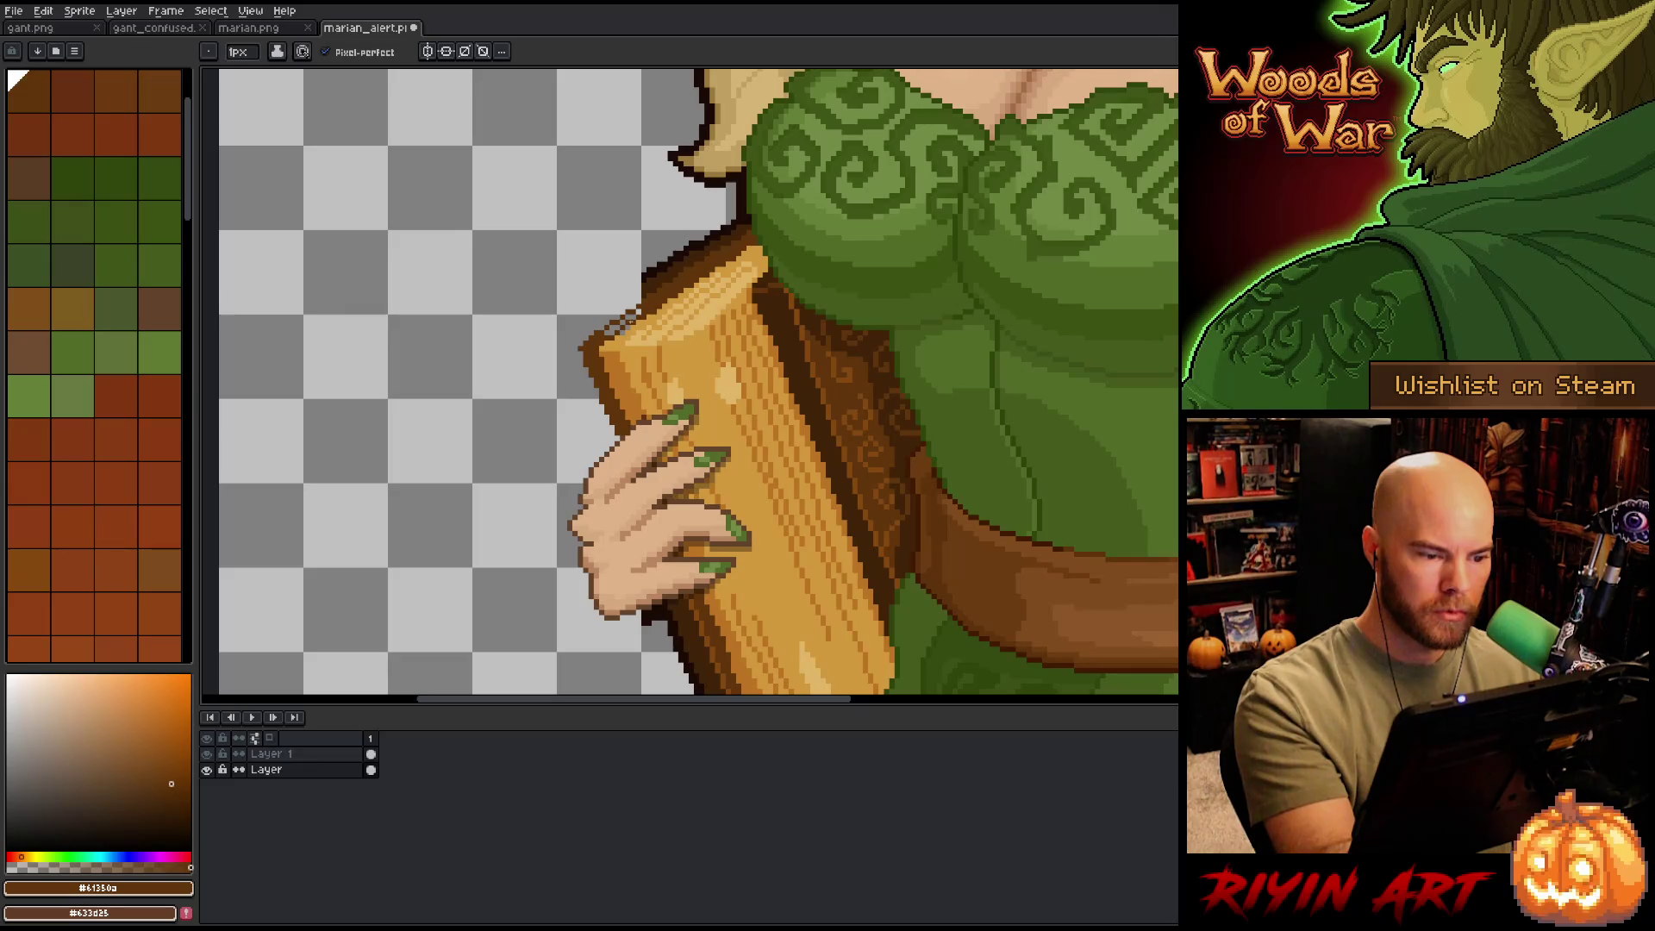
{"action": "mouse_move", "coordinate": [618, 332]}
{"action": "left_mouse_down"}
{"action": "mouse_move", "coordinate": [630, 324]}
{"action": "mouse_move", "coordinate": [604, 336]}
{"action": "left_mouse_up"}
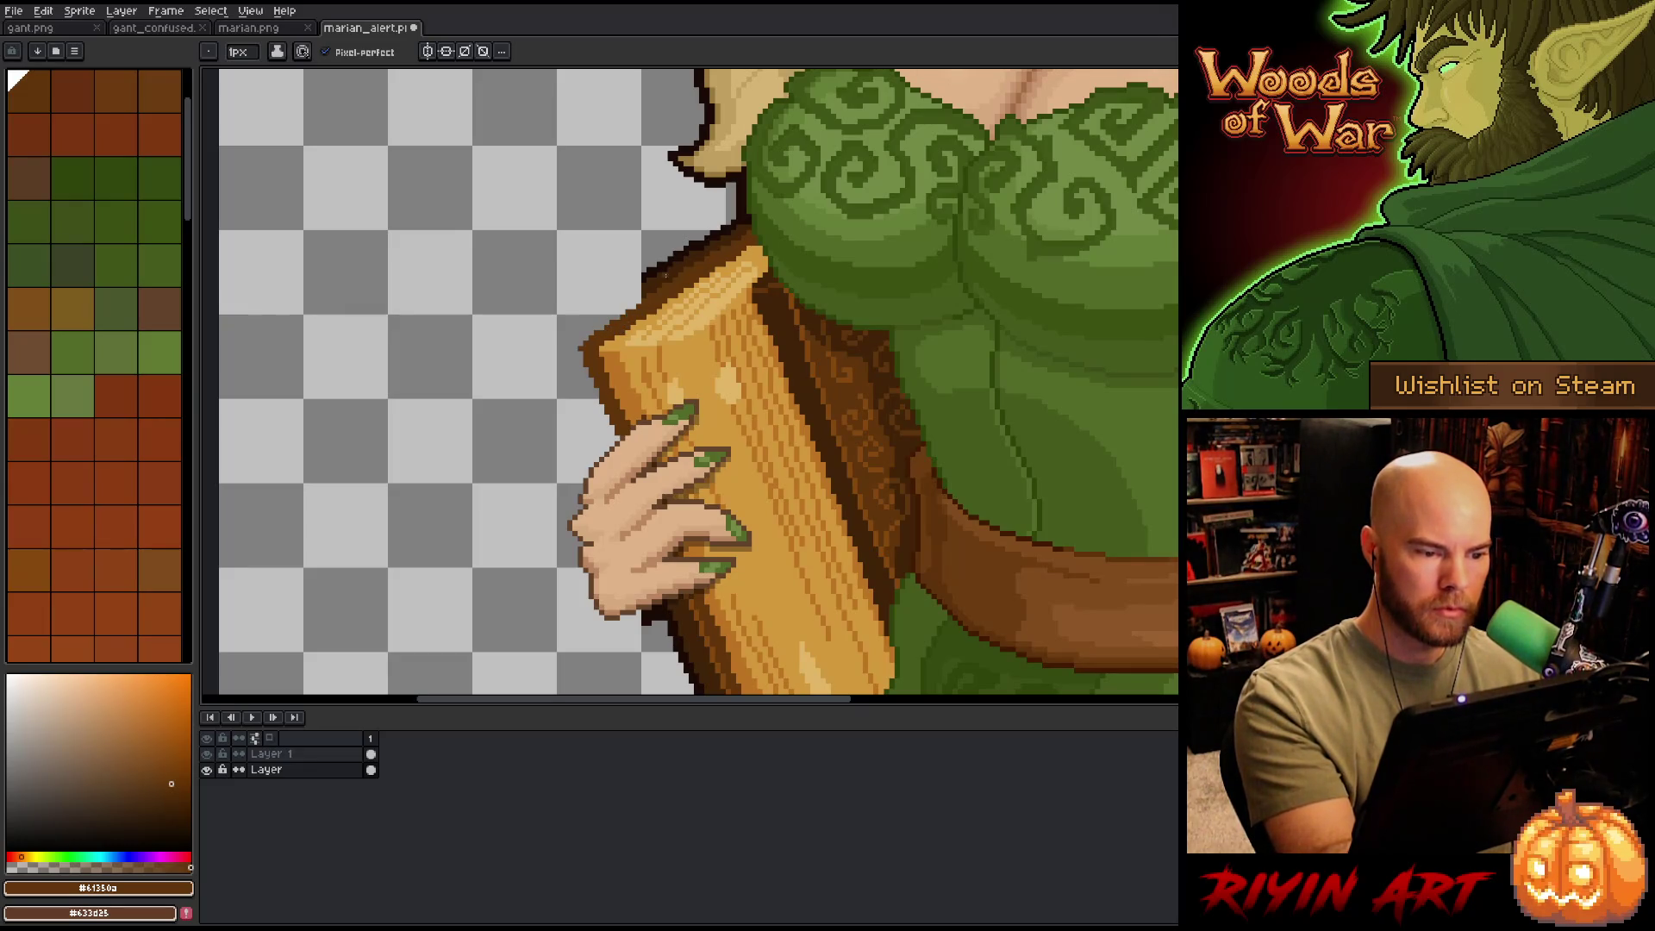
- Redraw the wood's left-edge outline in the darkest brown
{"action": "left_click", "coordinate": [629, 306], "text": "alt"}
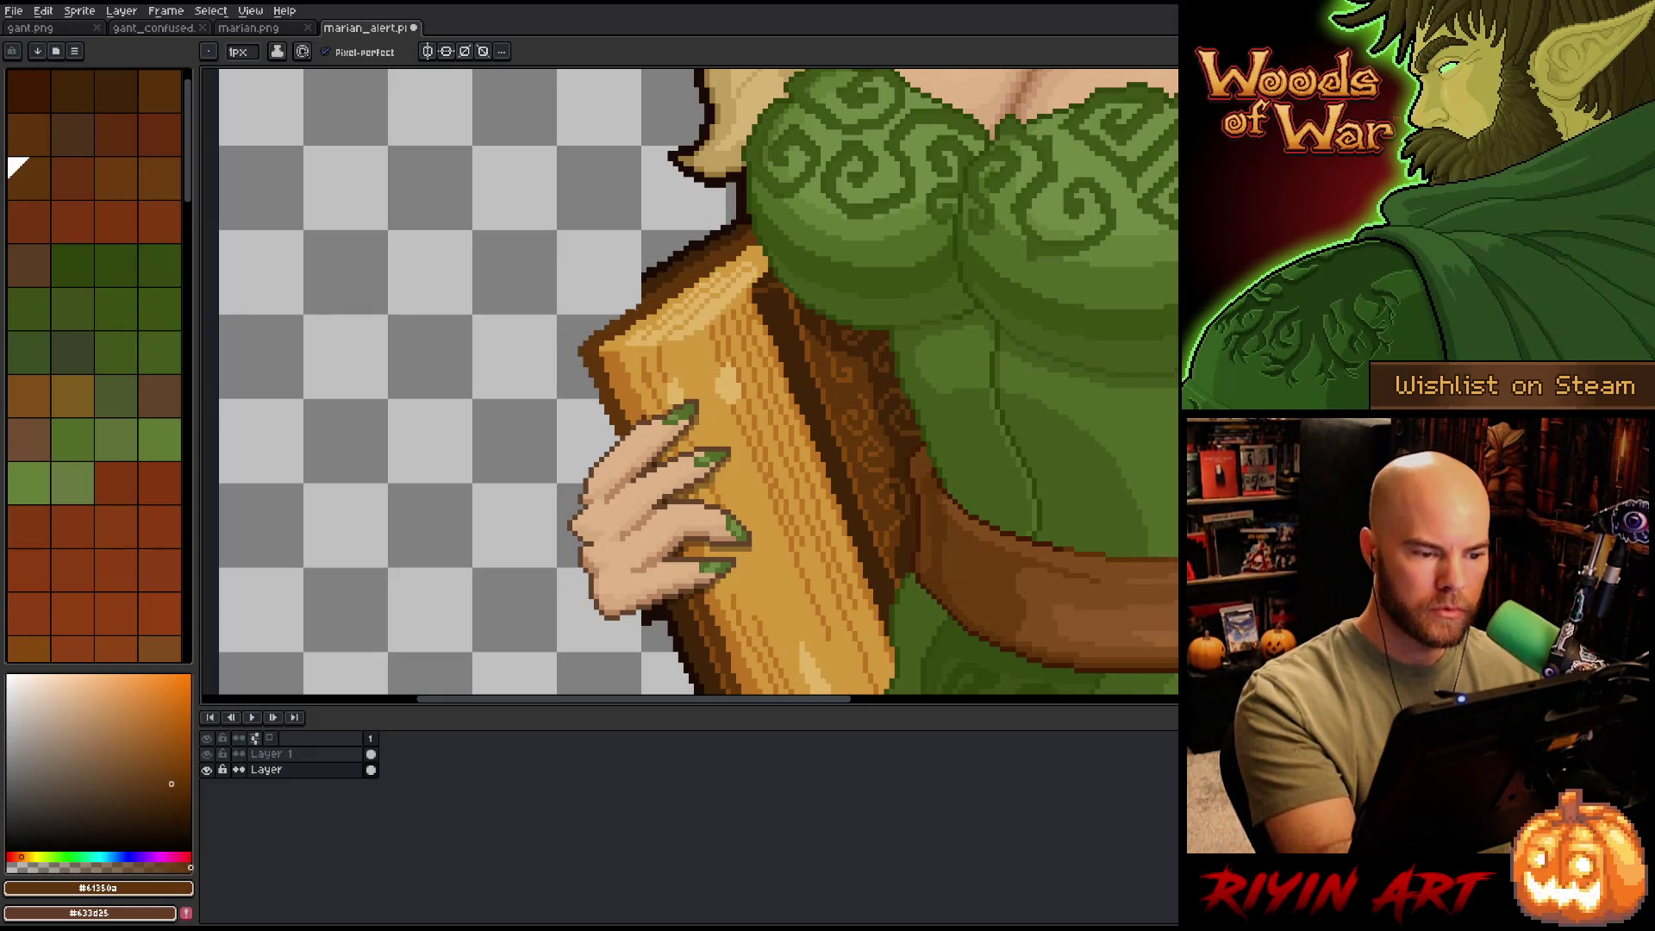
{"action": "left_click", "coordinate": [678, 276], "text": "alt"}
{"action": "left_click_drag", "start_coordinate": [640, 291], "coordinate": [556, 344]}
{"action": "key", "text": "ctrl+z"}
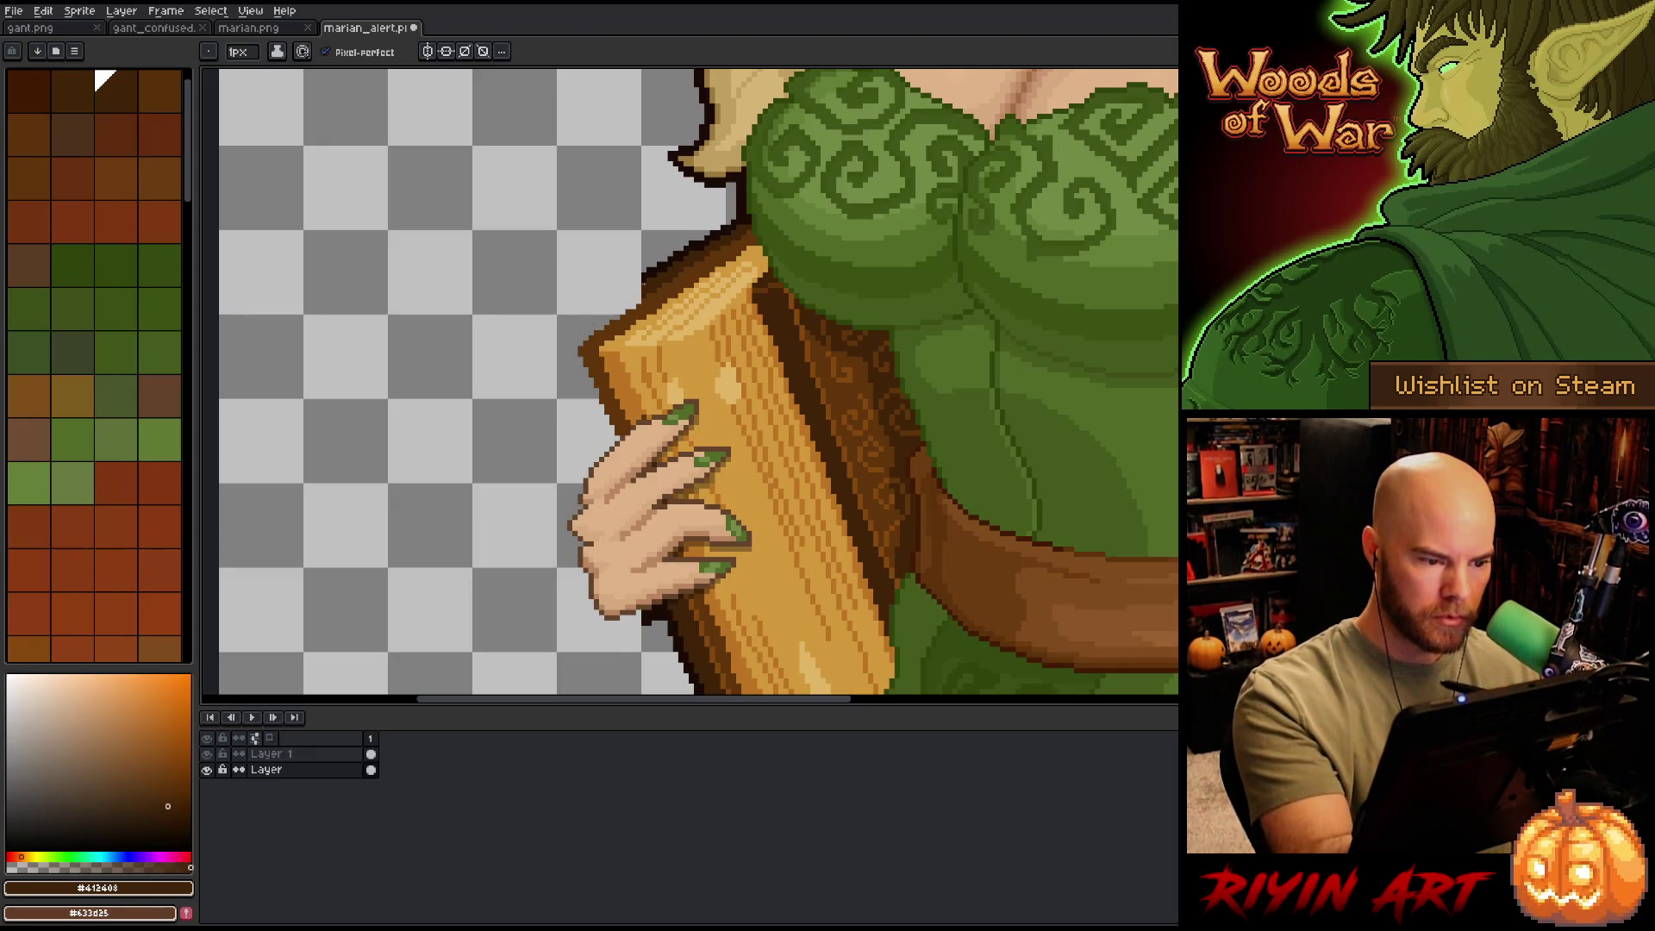
{"action": "mouse_move", "coordinate": [640, 291]}
{"action": "left_mouse_down"}
{"action": "mouse_move", "coordinate": [559, 339]}
{"action": "mouse_move", "coordinate": [608, 449]}
{"action": "left_mouse_up"}
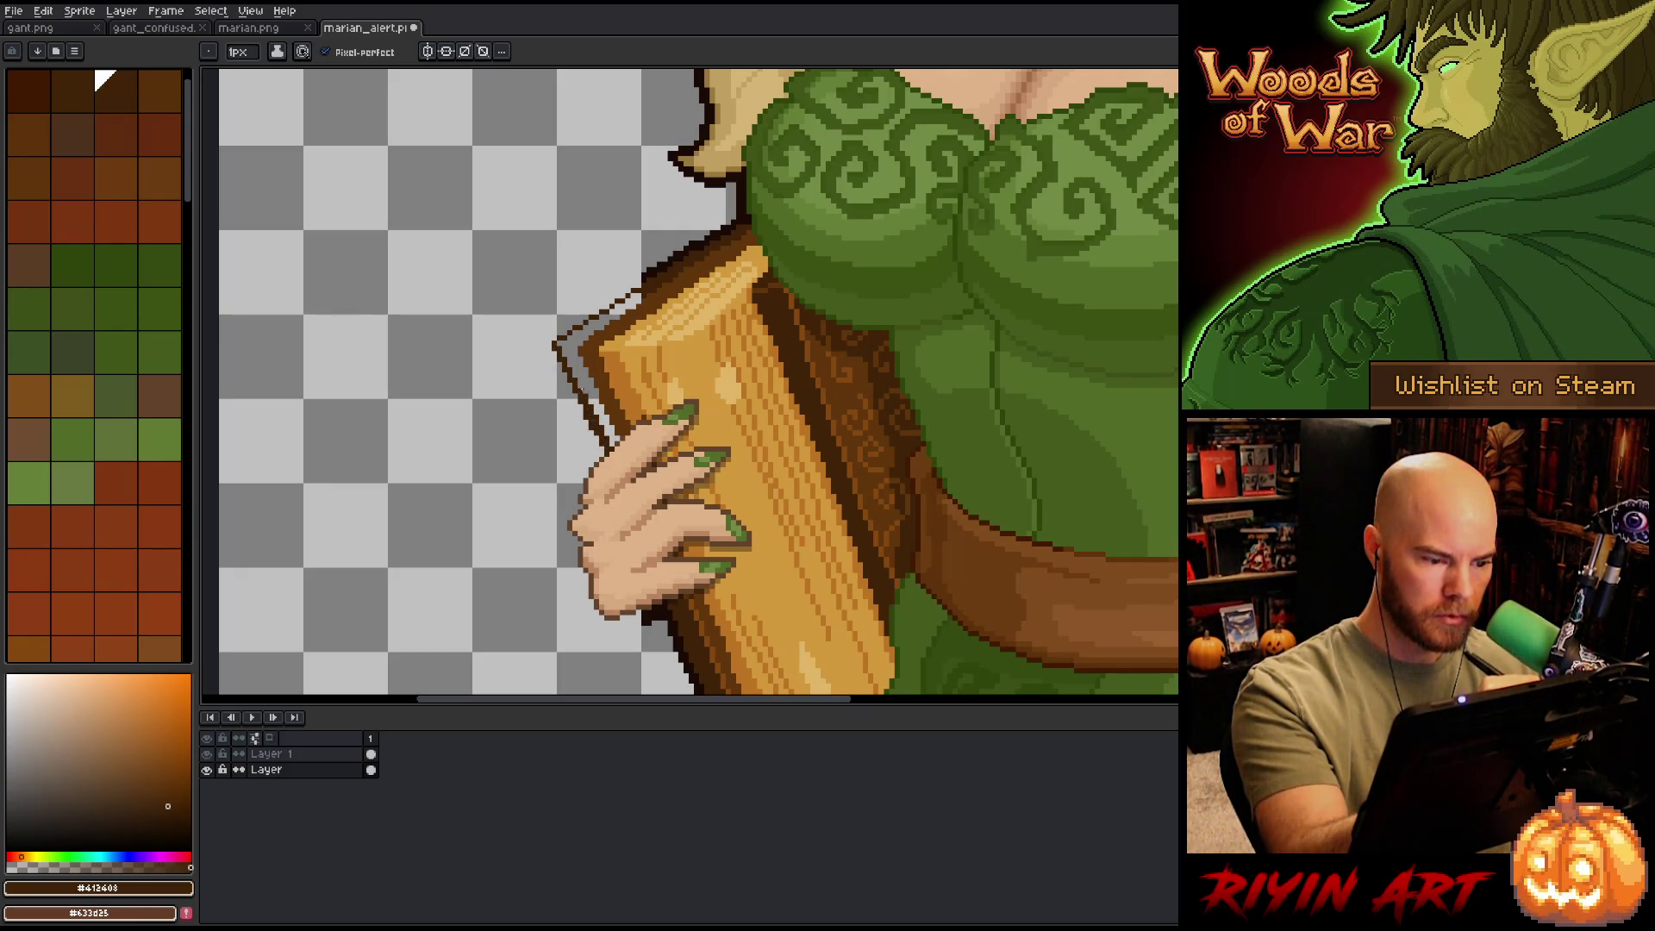
{"action": "left_click_drag", "start_coordinate": [639, 289], "coordinate": [638, 285]}
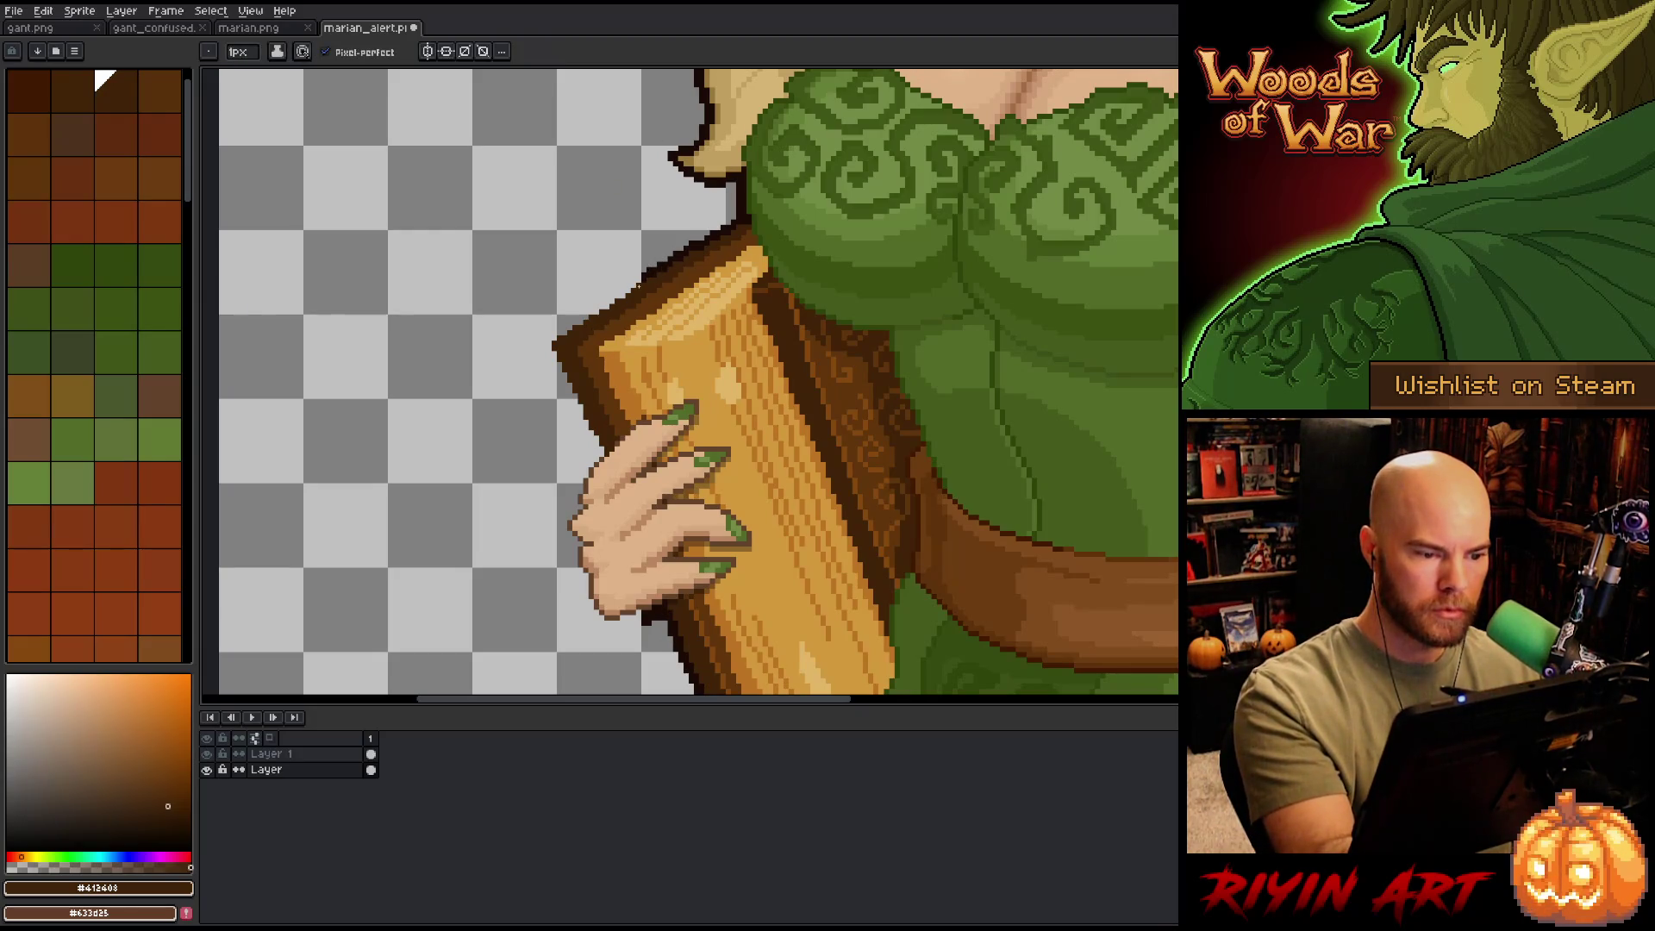
- Lasso the harp and apply a near-black outline to it with Edit > Outline
{"action": "key", "text": "m"}
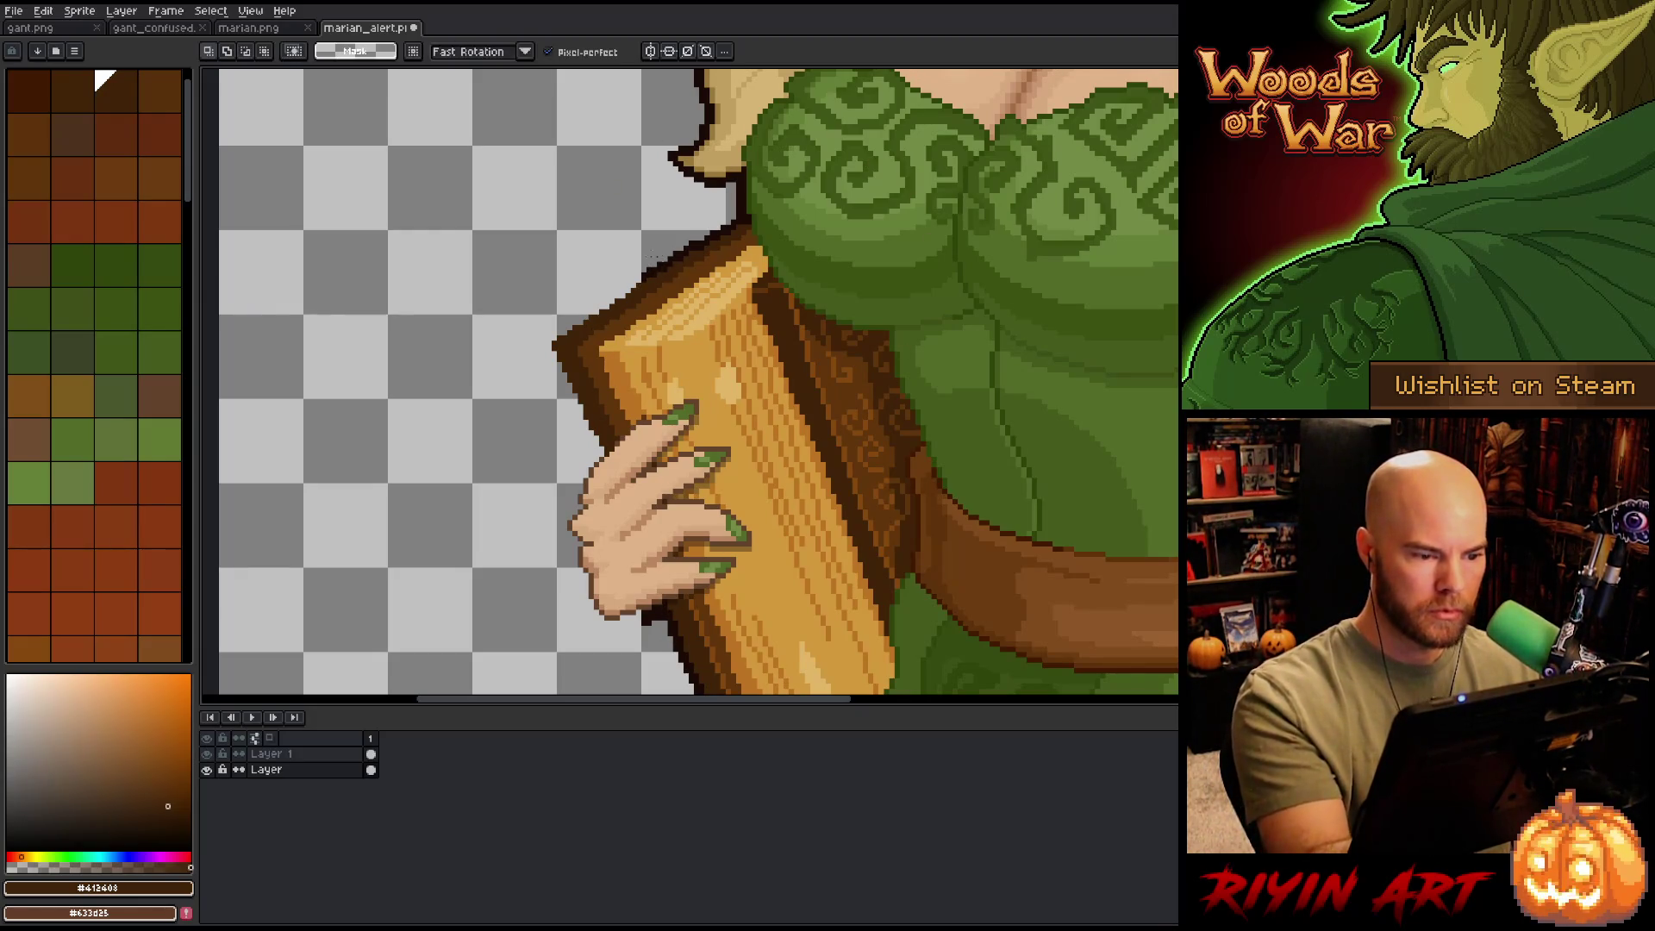
{"action": "mouse_move", "coordinate": [638, 276]}
{"action": "left_mouse_down"}
{"action": "mouse_move", "coordinate": [652, 578]}
{"action": "mouse_move", "coordinate": [610, 659]}
{"action": "mouse_move", "coordinate": [604, 267]}
{"action": "mouse_move", "coordinate": [642, 274]}
{"action": "left_mouse_up"}
{"action": "key", "text": "i"}
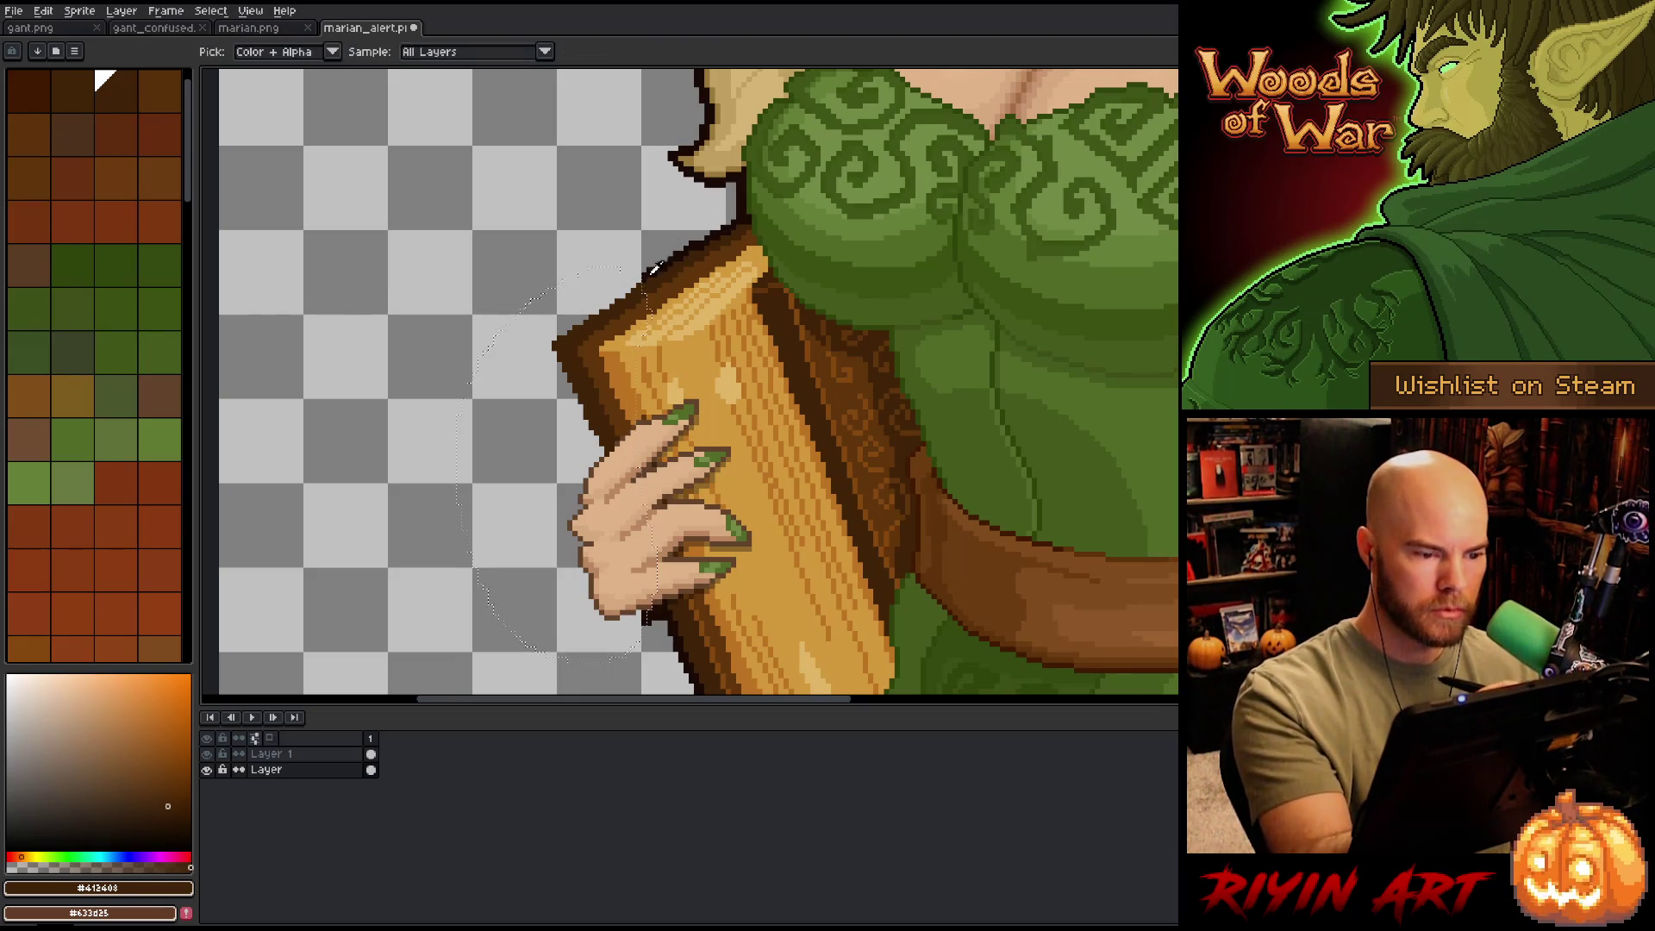
{"action": "left_click", "coordinate": [651, 266]}
{"action": "key", "text": "h"}
{"action": "key", "text": "shift+o"}
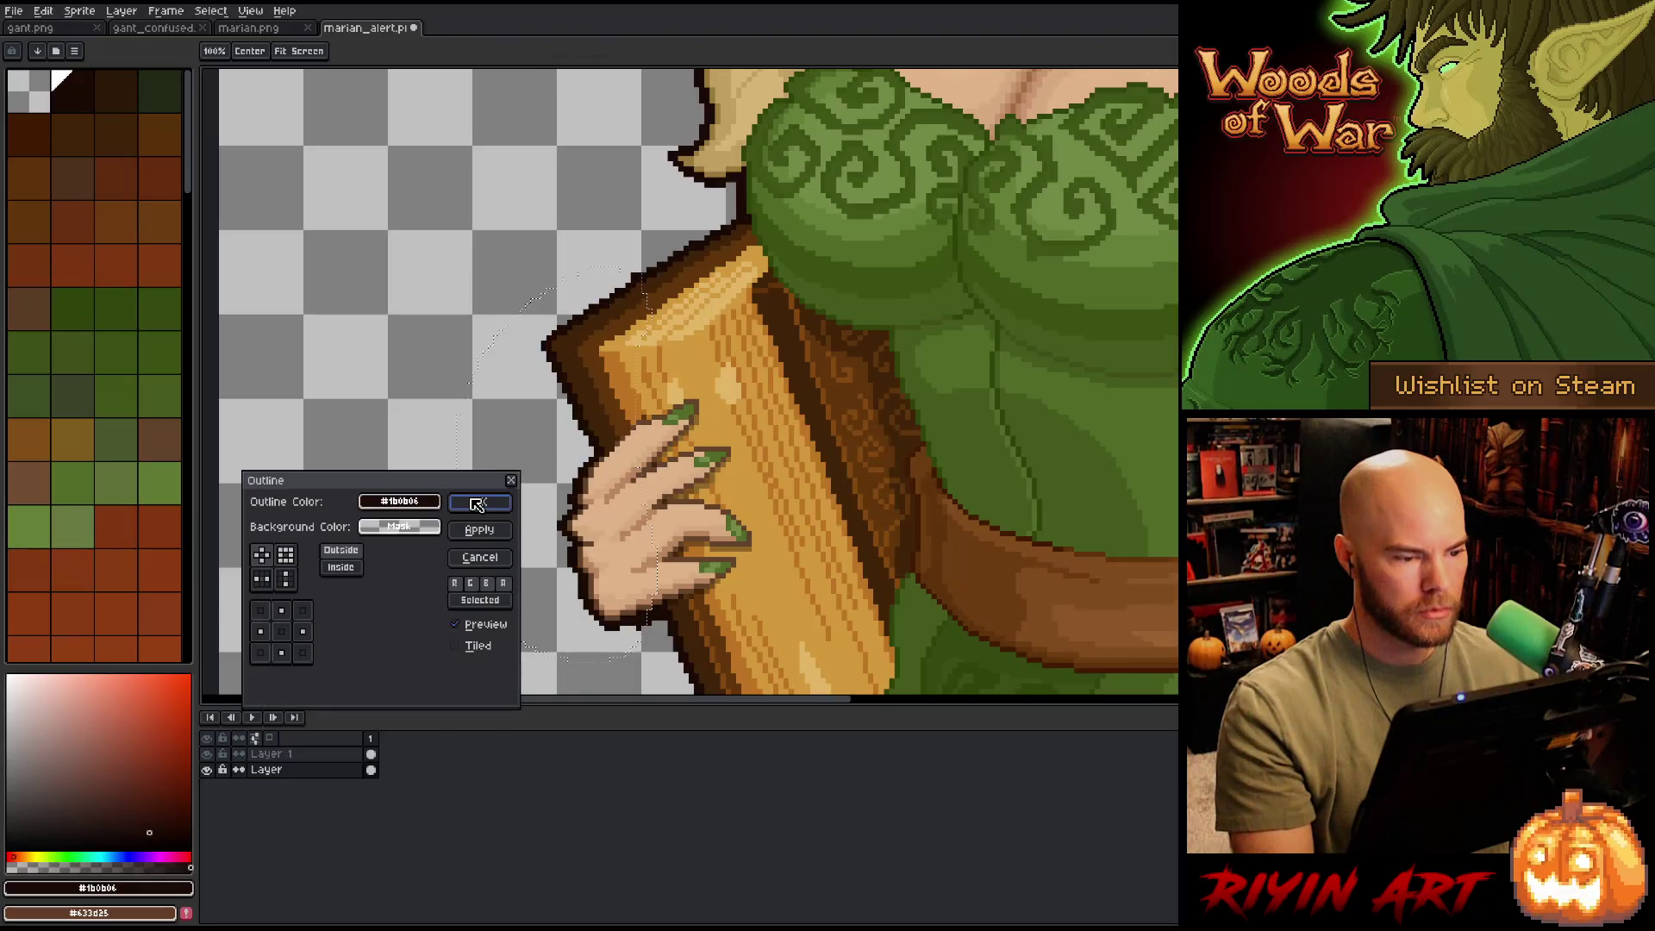
{"action": "key", "text": "Return"}
{"action": "key", "text": "ctrl+d"}
{"action": "key", "text": "b"}
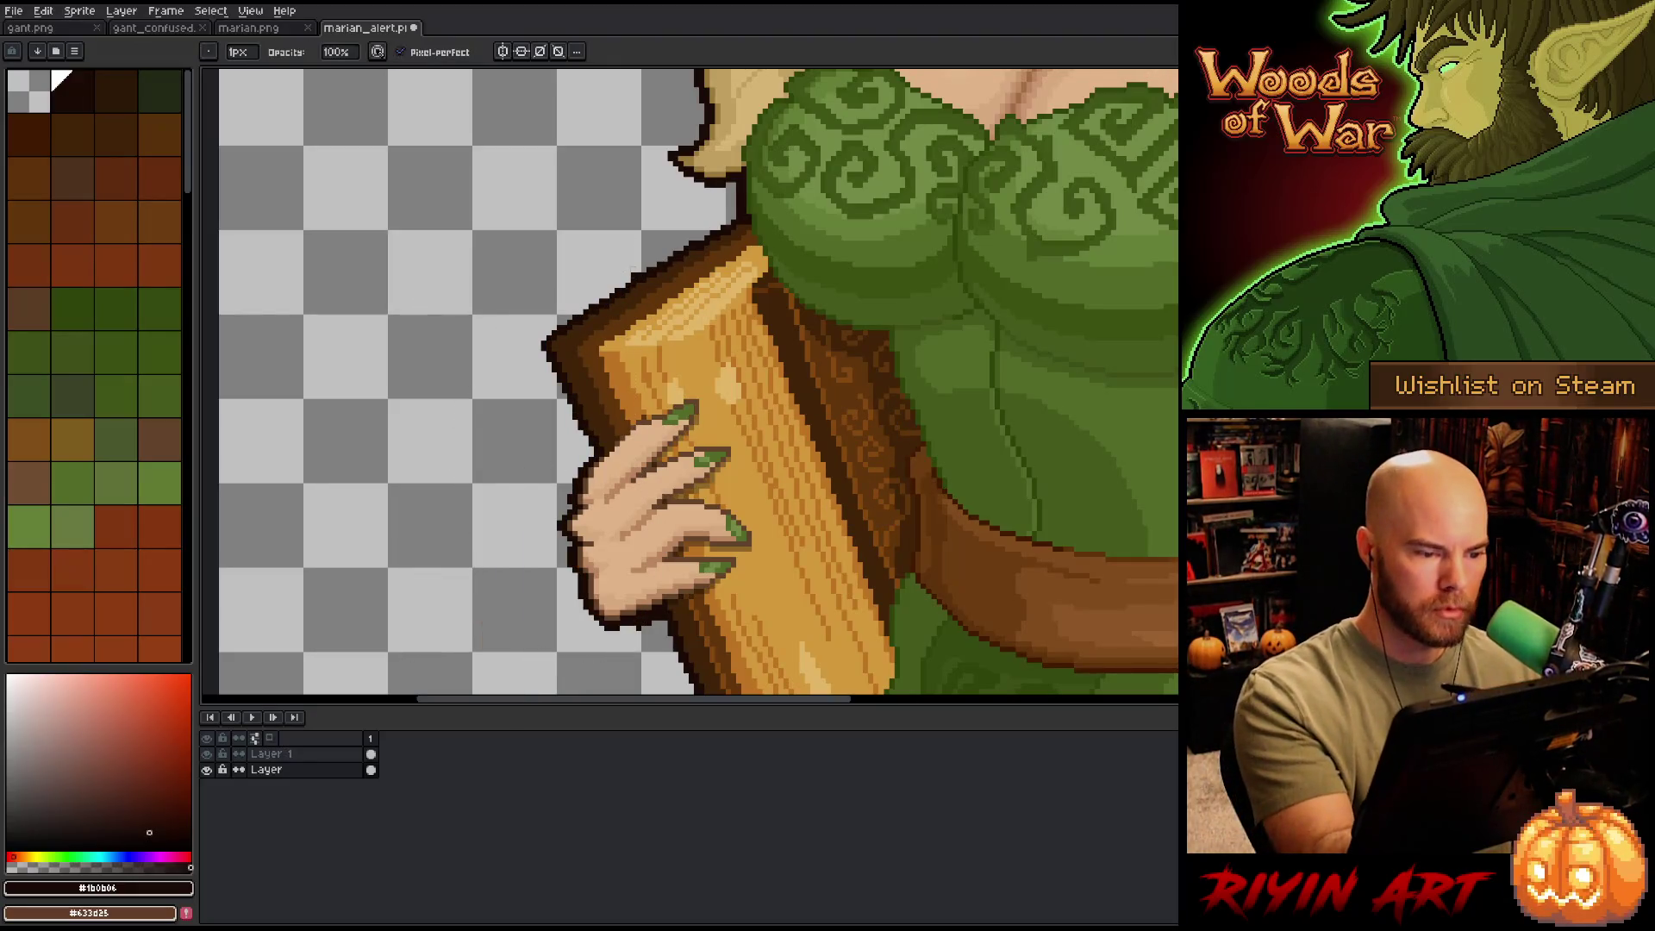
- Shift the harp's lower-left edge pixels up one pixel and commit
{"action": "scroll", "coordinate": [974, 480], "scroll_direction": "down", "scroll_amount": 4}
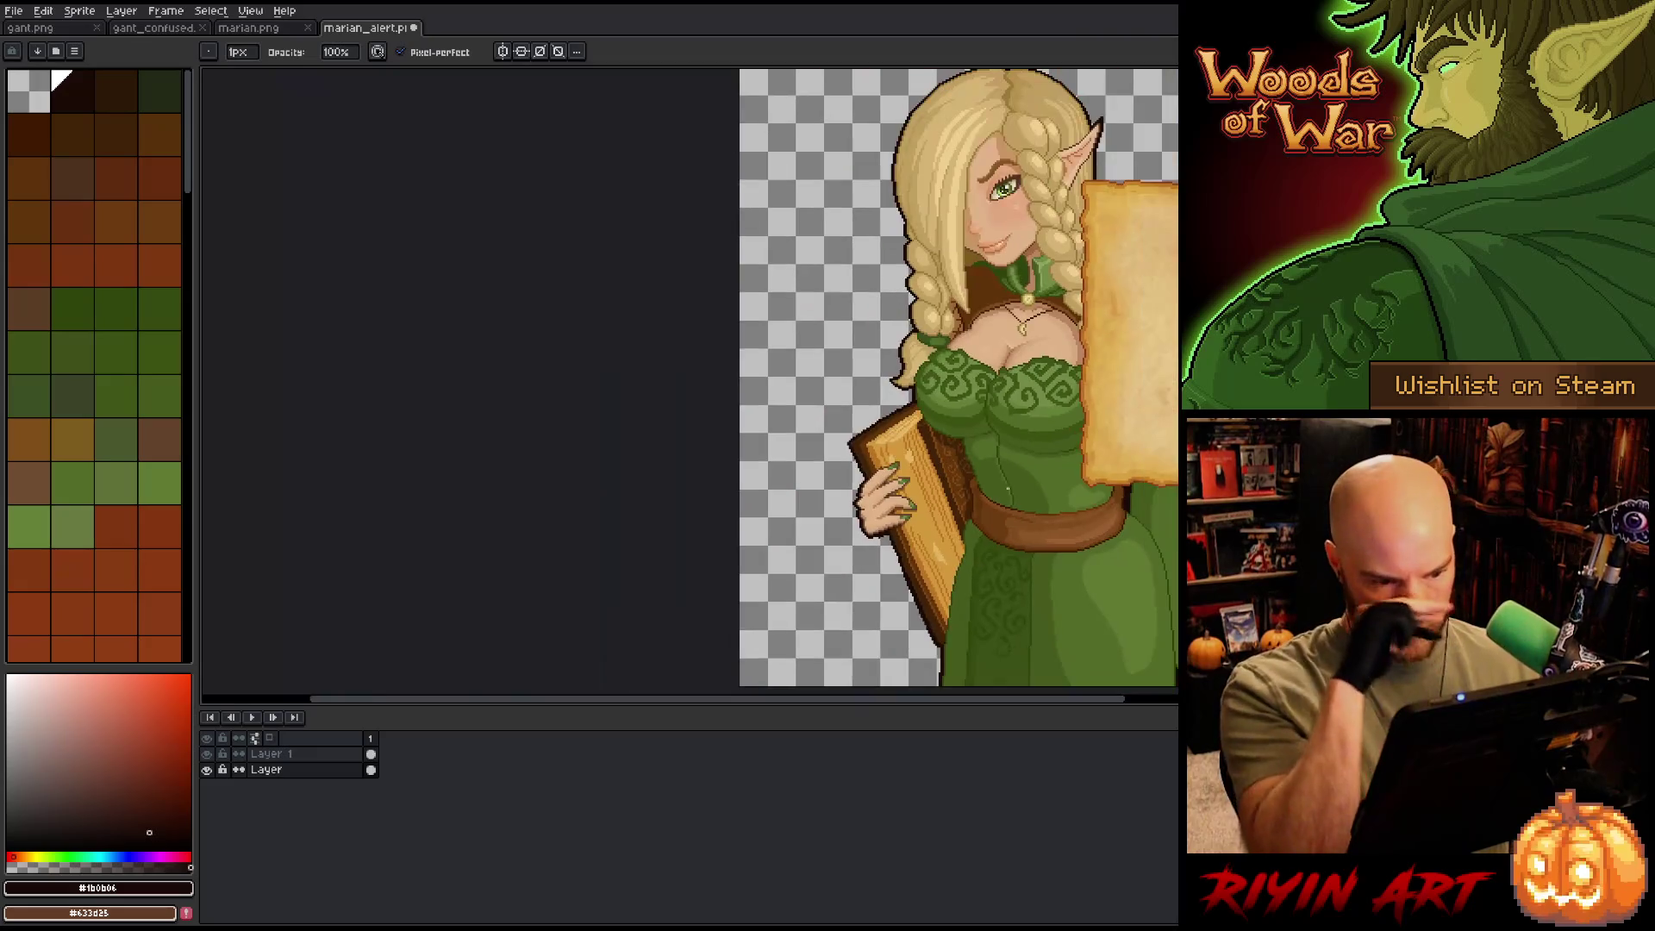
{"action": "left_click_drag", "start_coordinate": [976, 599], "coordinate": [819, 573]}
{"action": "scroll", "coordinate": [459, 429], "scroll_direction": "up", "scroll_amount": 5}
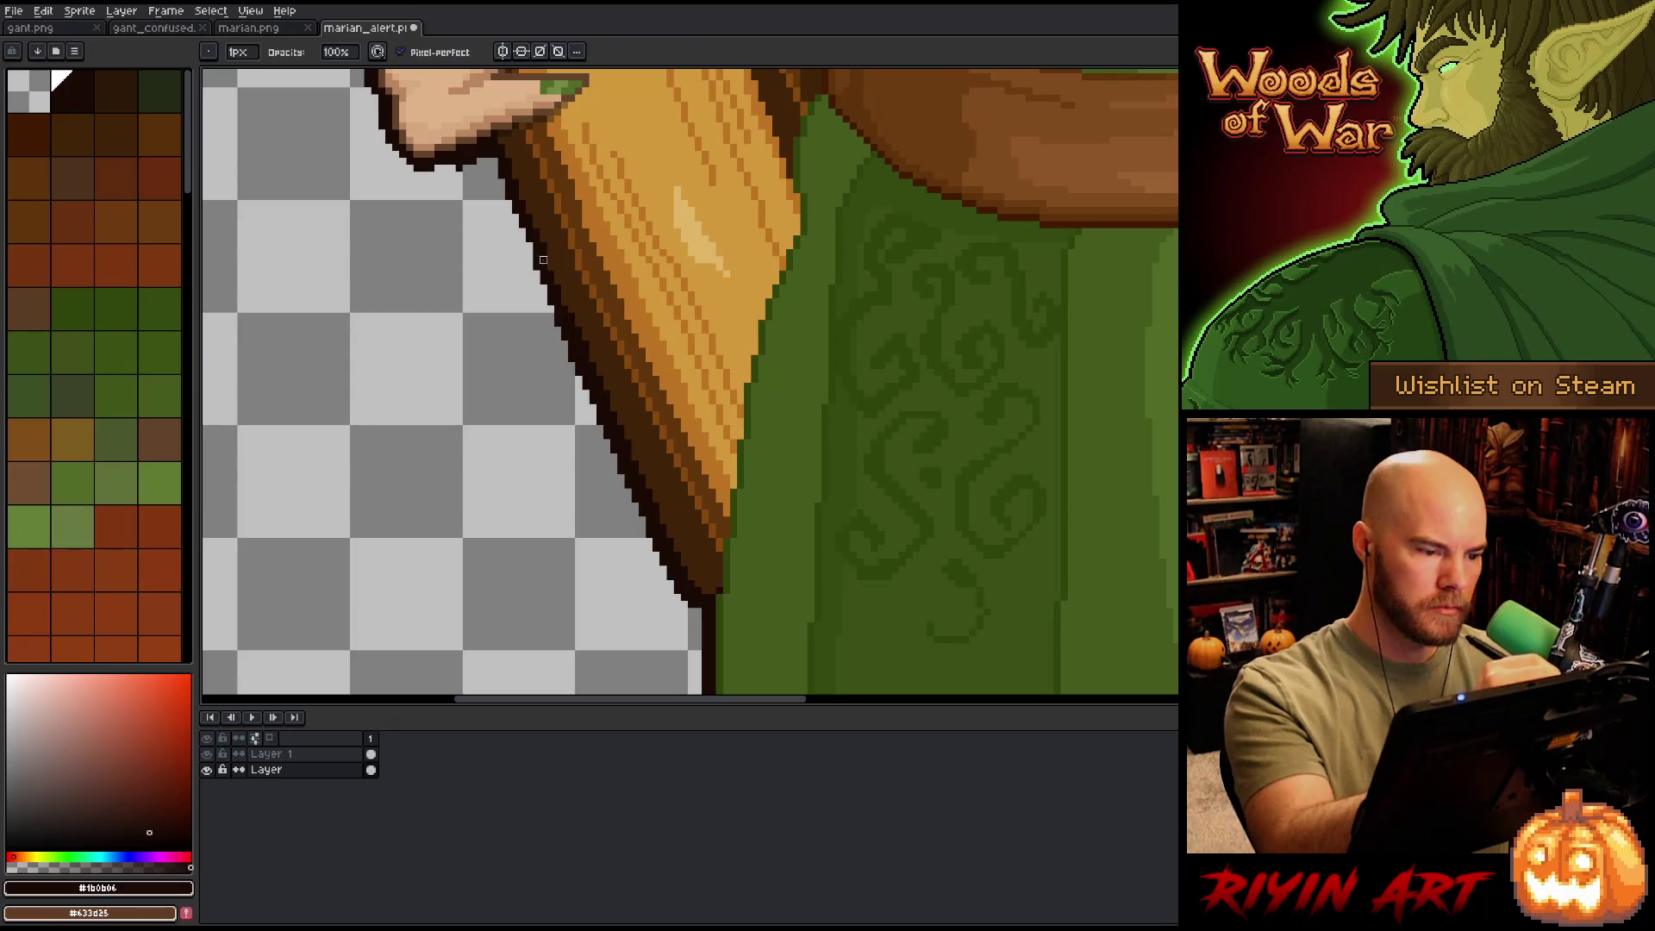
{"action": "key", "text": "q"}
{"action": "mouse_move", "coordinate": [538, 257]}
{"action": "left_mouse_down"}
{"action": "mouse_move", "coordinate": [710, 591]}
{"action": "mouse_move", "coordinate": [522, 267]}
{"action": "left_mouse_up"}
{"action": "left_click_drag", "start_coordinate": [614, 449], "coordinate": [614, 443]}
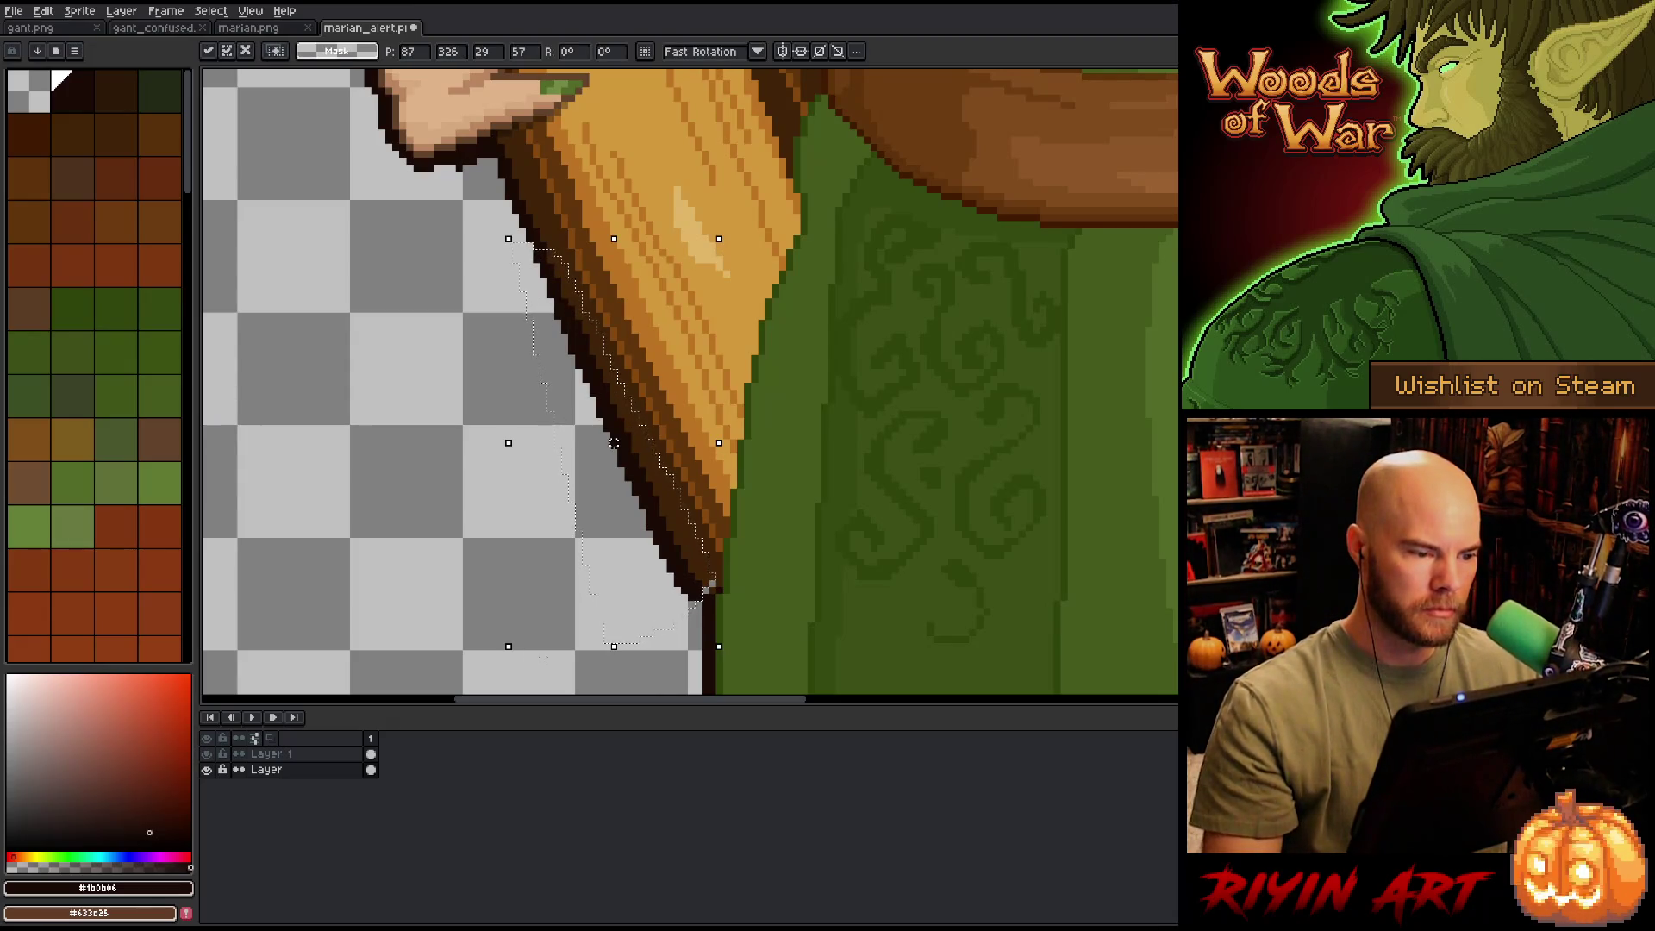
{"action": "key", "text": "ctrl+d"}
{"action": "key", "text": "b"}
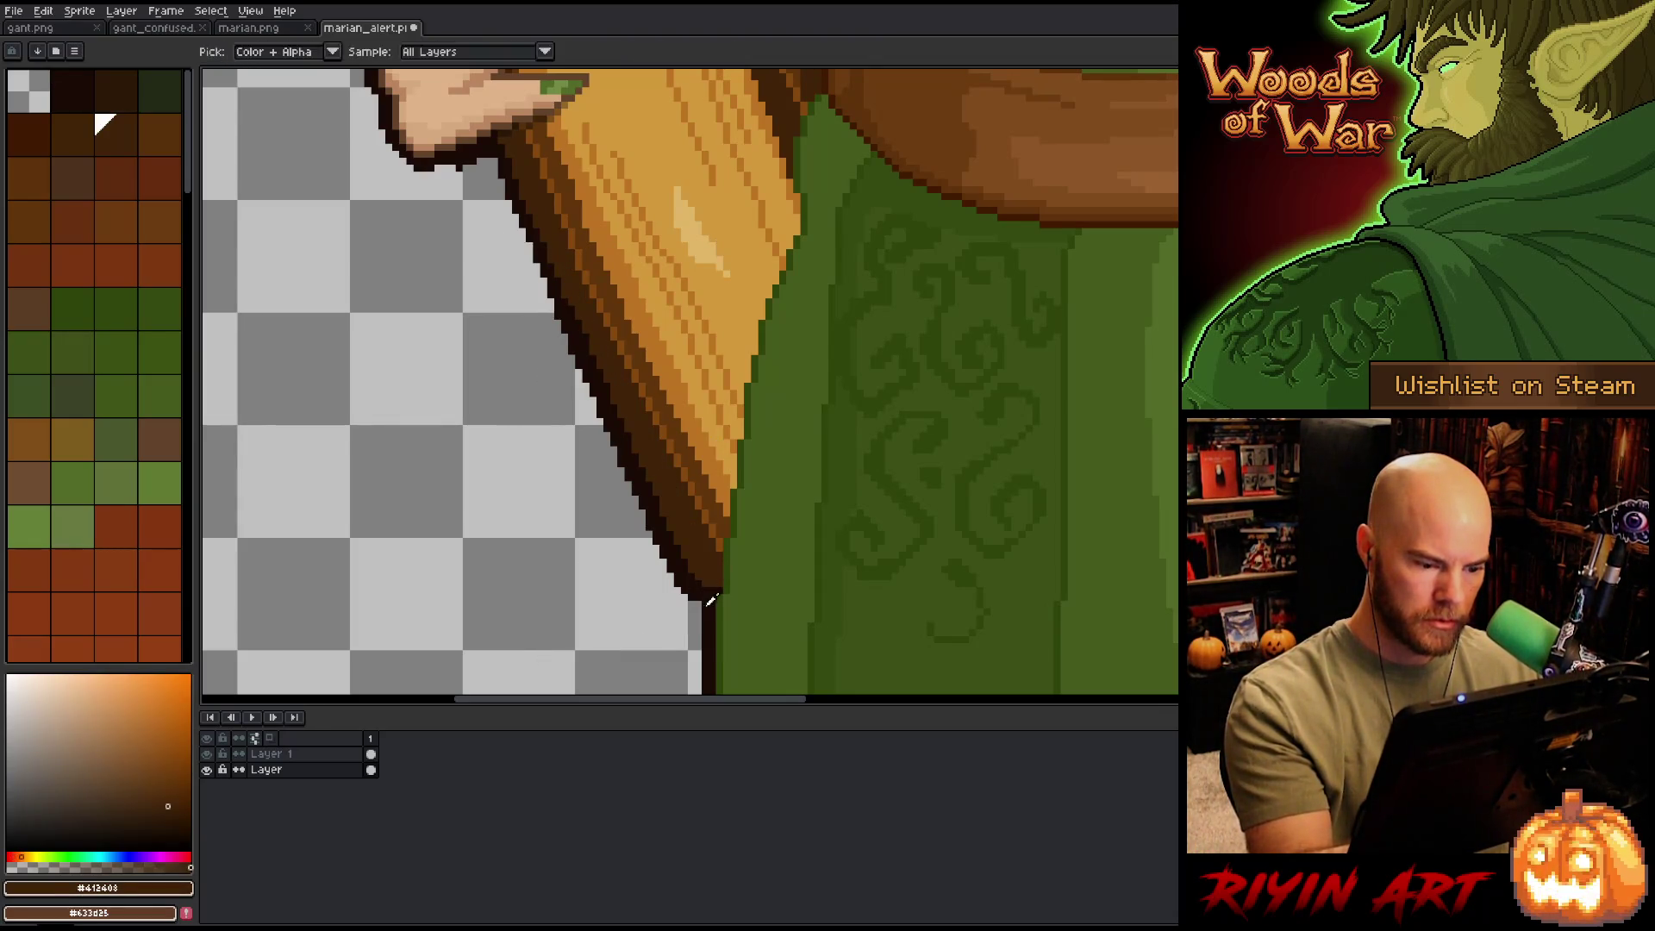
{"action": "scroll", "coordinate": [803, 415], "scroll_direction": "down", "scroll_amount": 4}
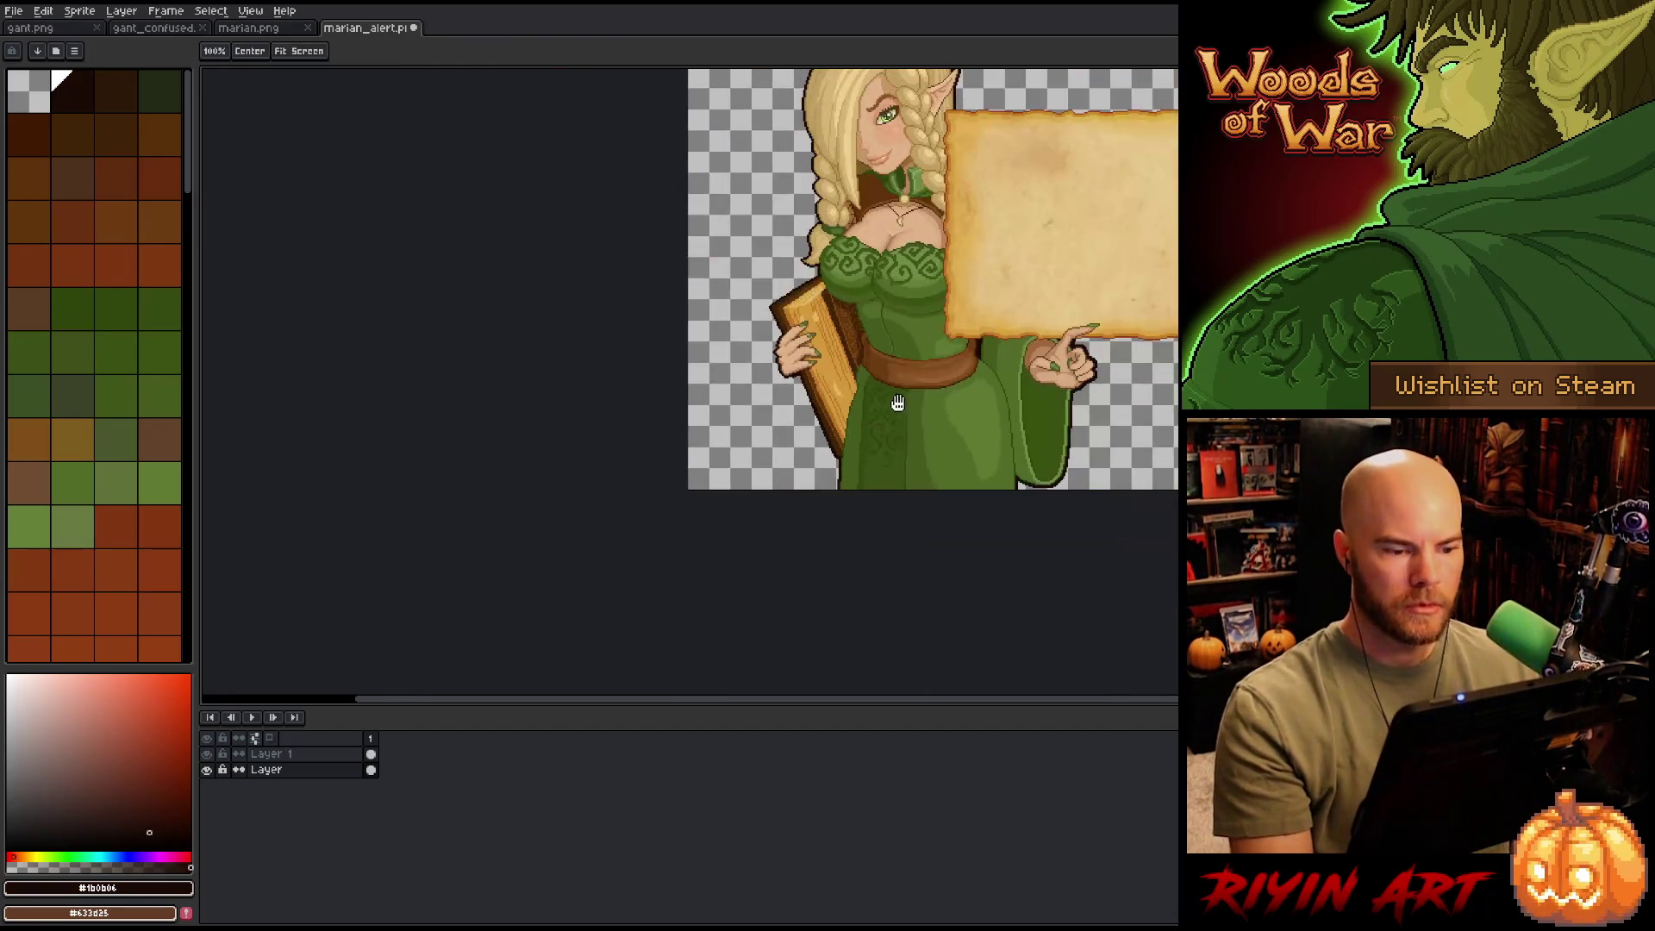
- Save the sprite with Ctrl+S
{"action": "right_click", "coordinate": [796, 419]}
{"action": "key", "text": "Escape"}
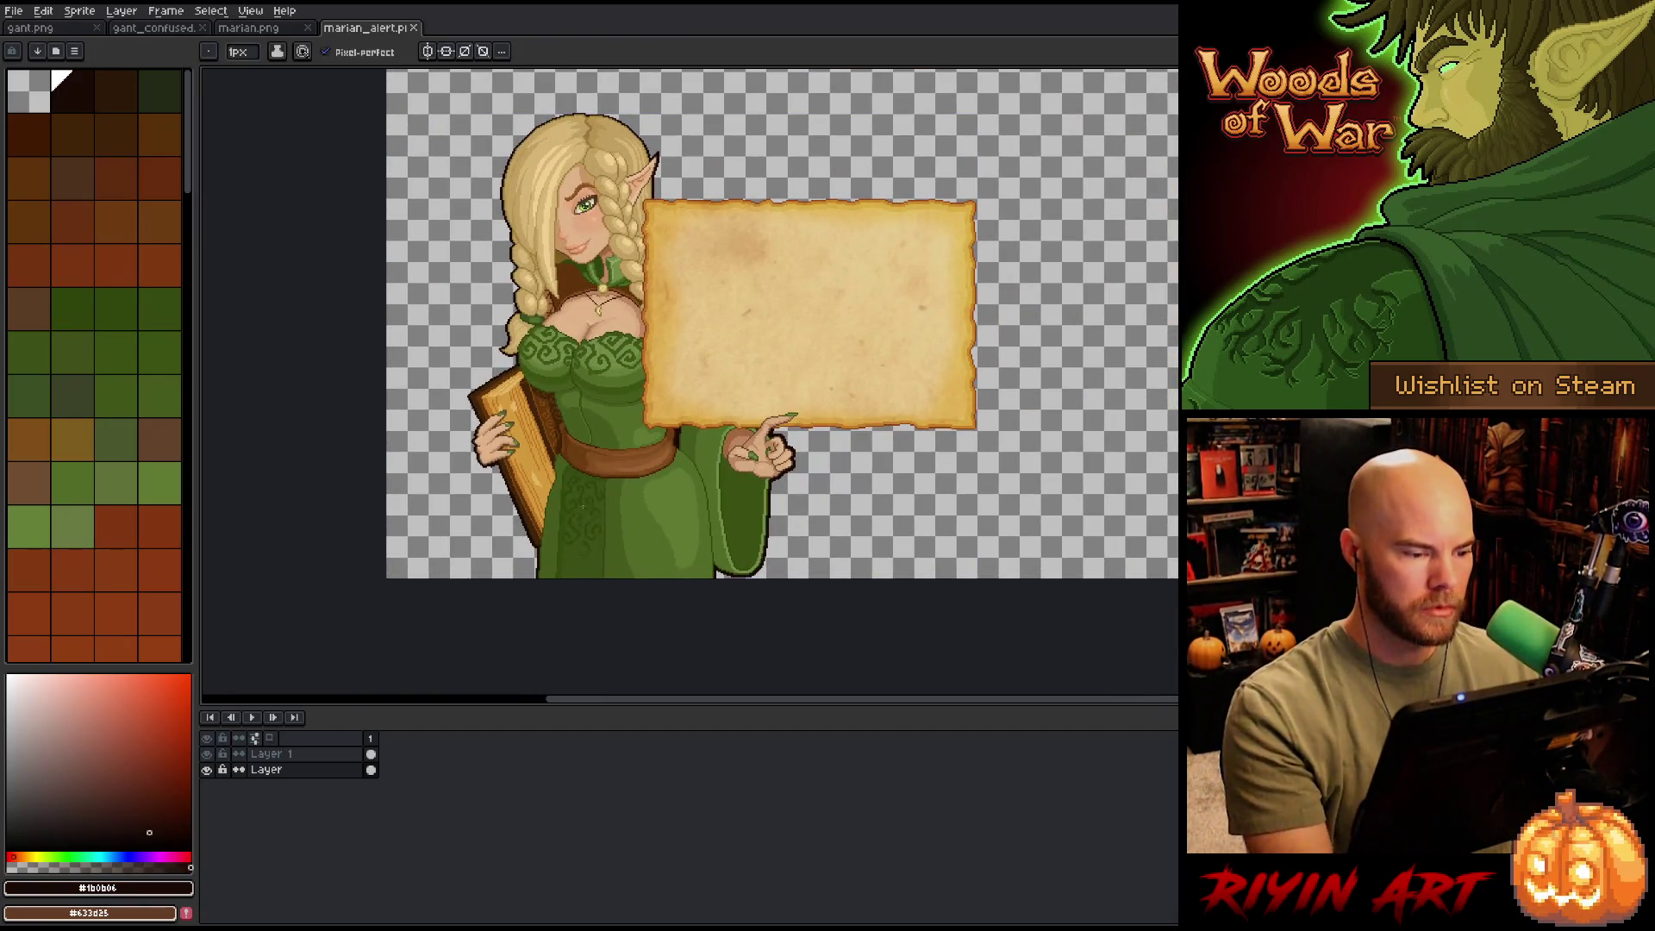
{"action": "key", "text": "ctrl+s"}
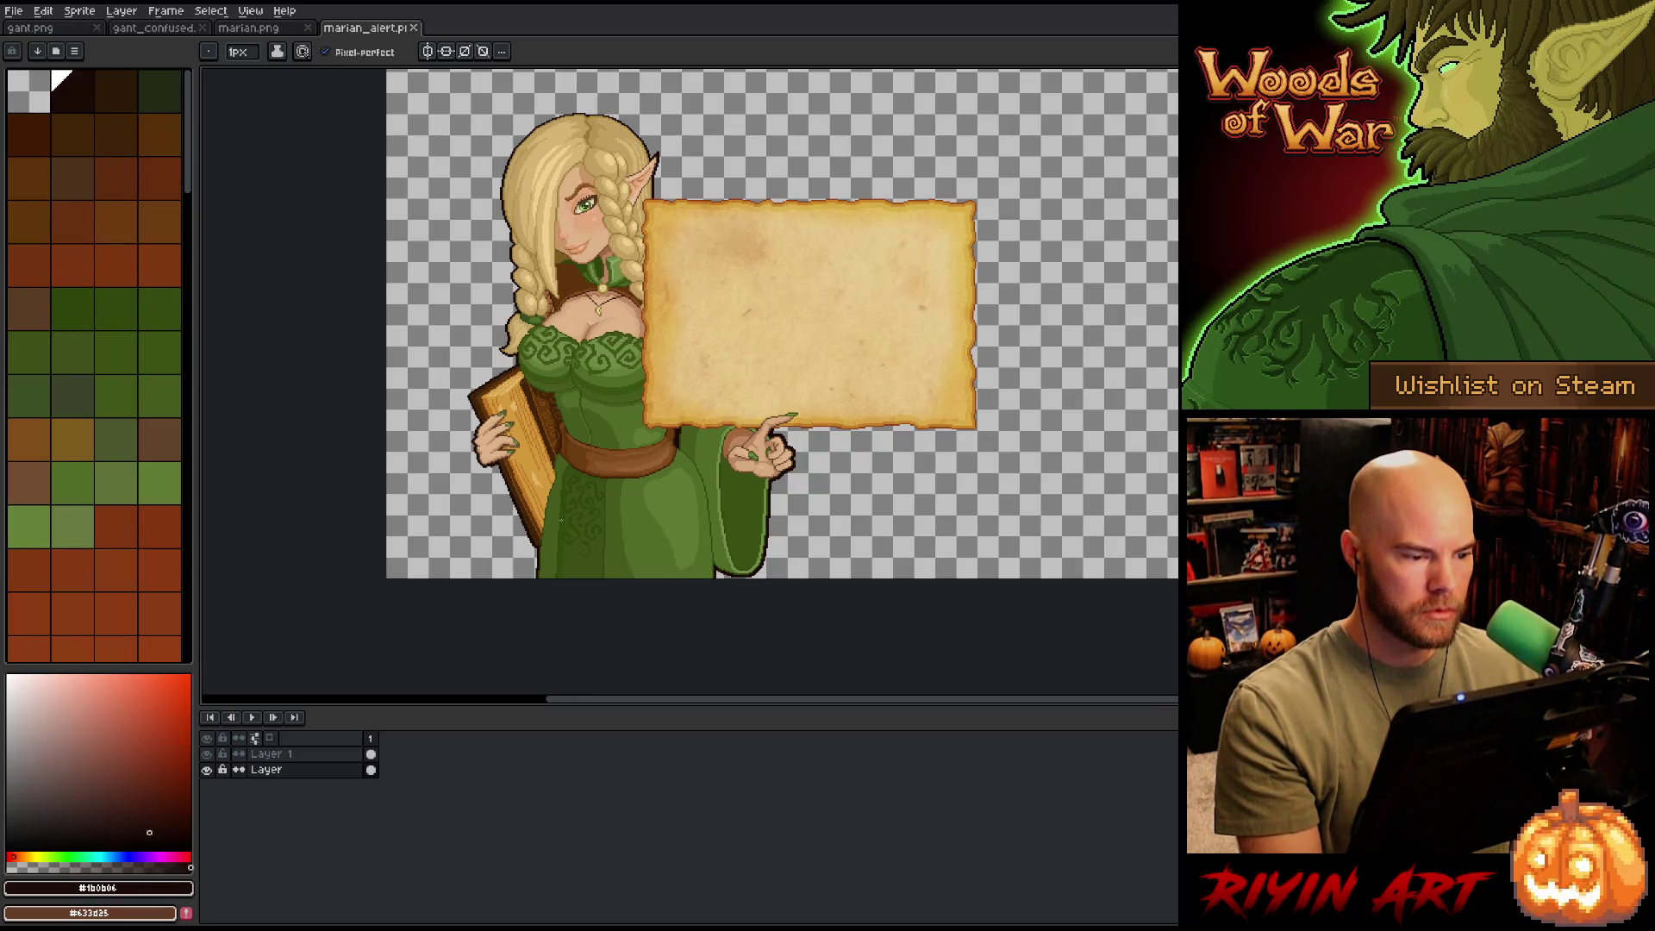
{"action": "scroll", "coordinate": [630, 410], "scroll_direction": "up", "scroll_amount": 4}
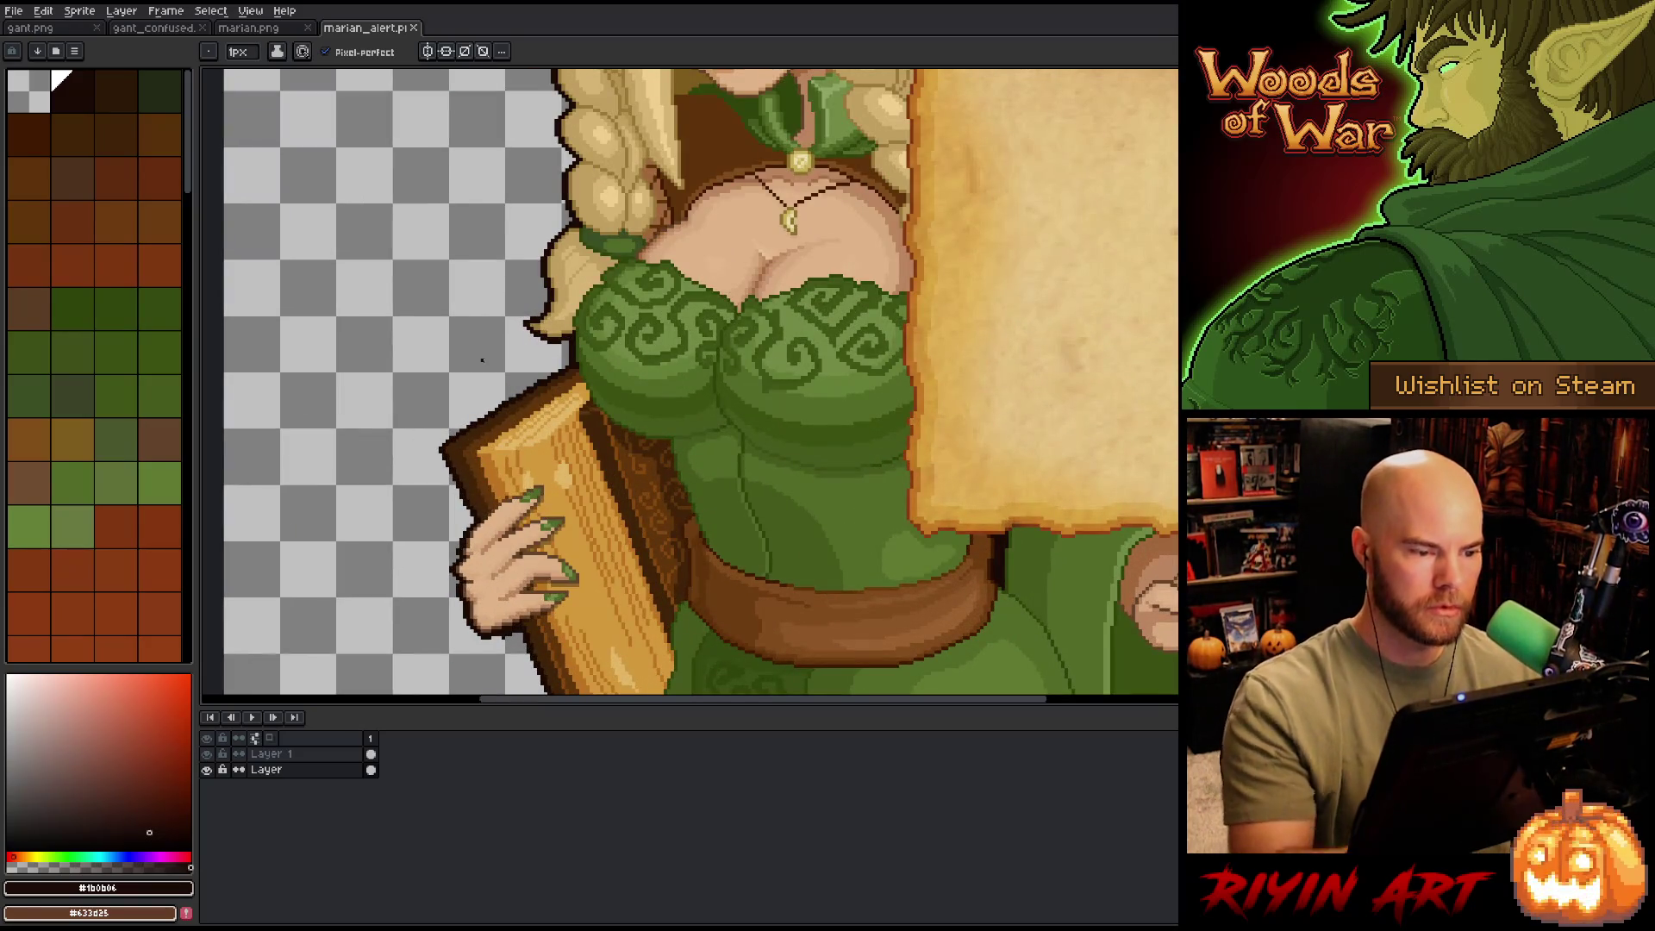
- Try a dark-green line beside the hair, undo it, and create Layer 2
{"action": "key", "text": "space"}
{"action": "left_click_drag", "start_coordinate": [629, 410], "coordinate": [698, 480]}
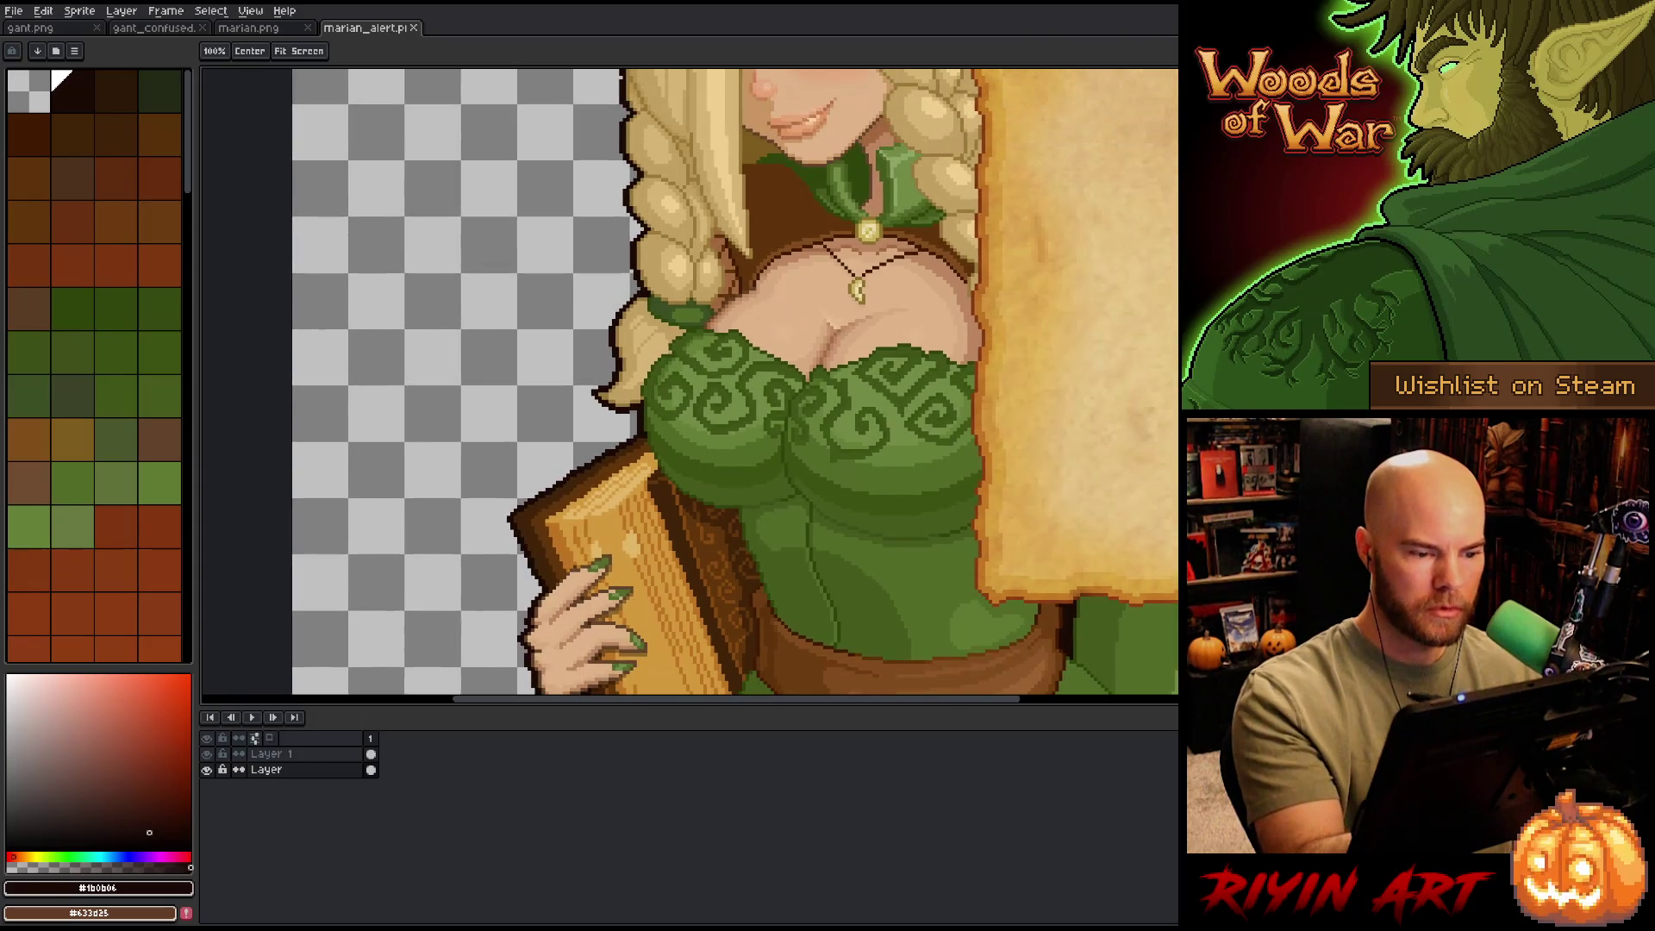
{"action": "left_click", "coordinate": [787, 576], "text": "alt"}
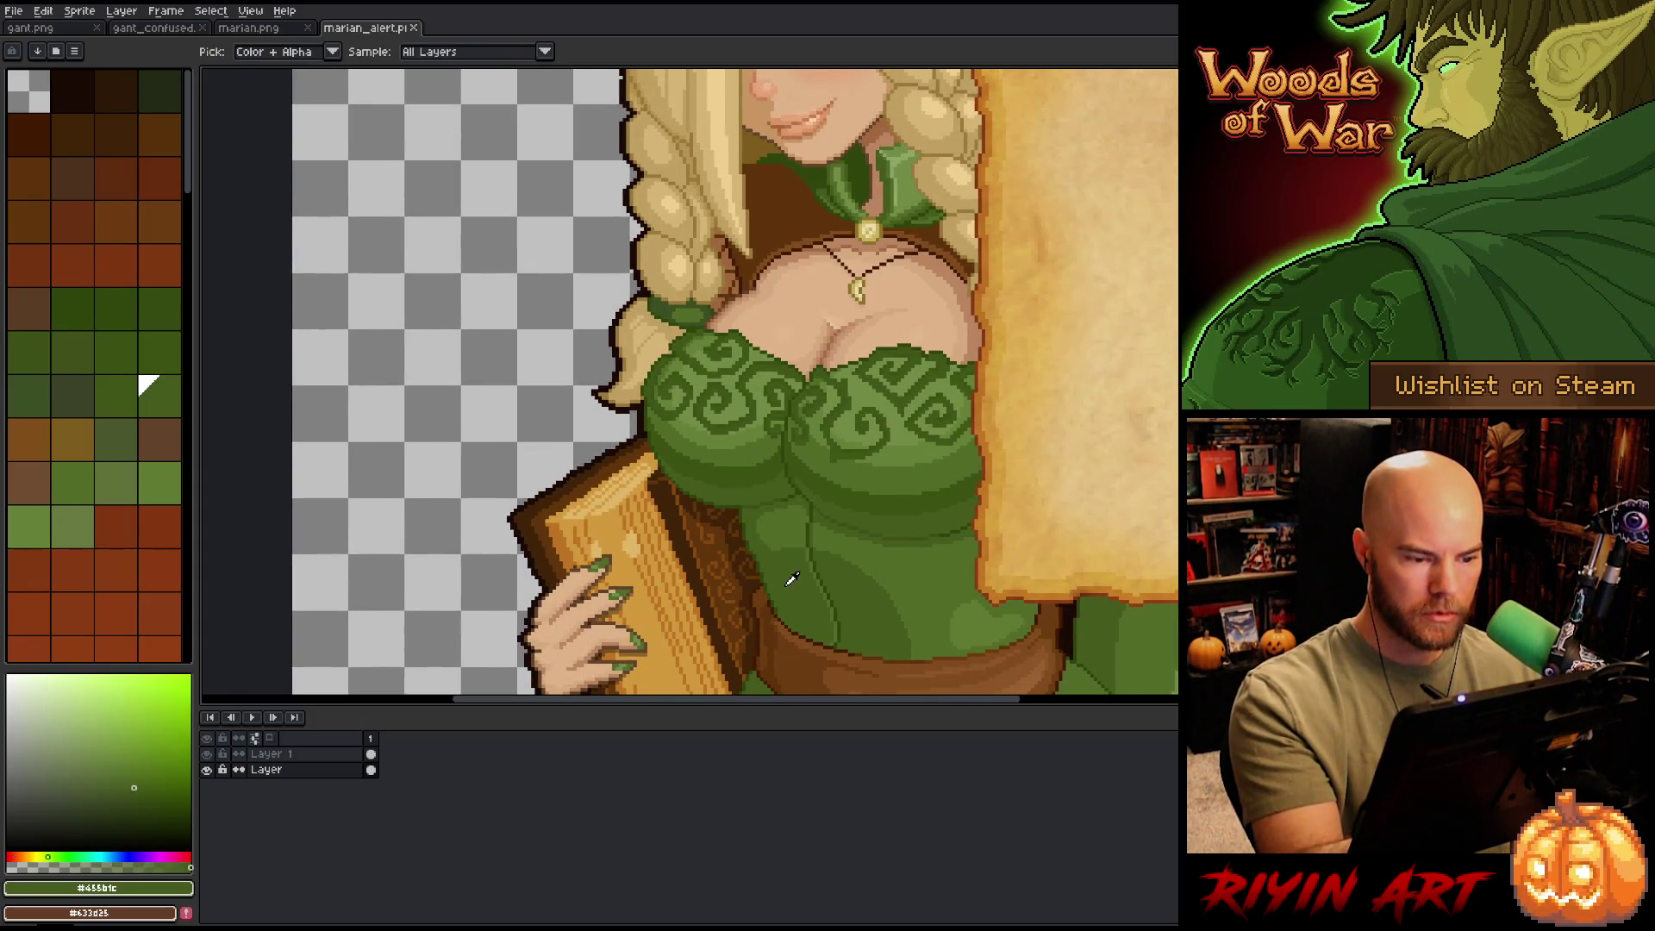
{"action": "left_click", "coordinate": [761, 517], "text": "alt"}
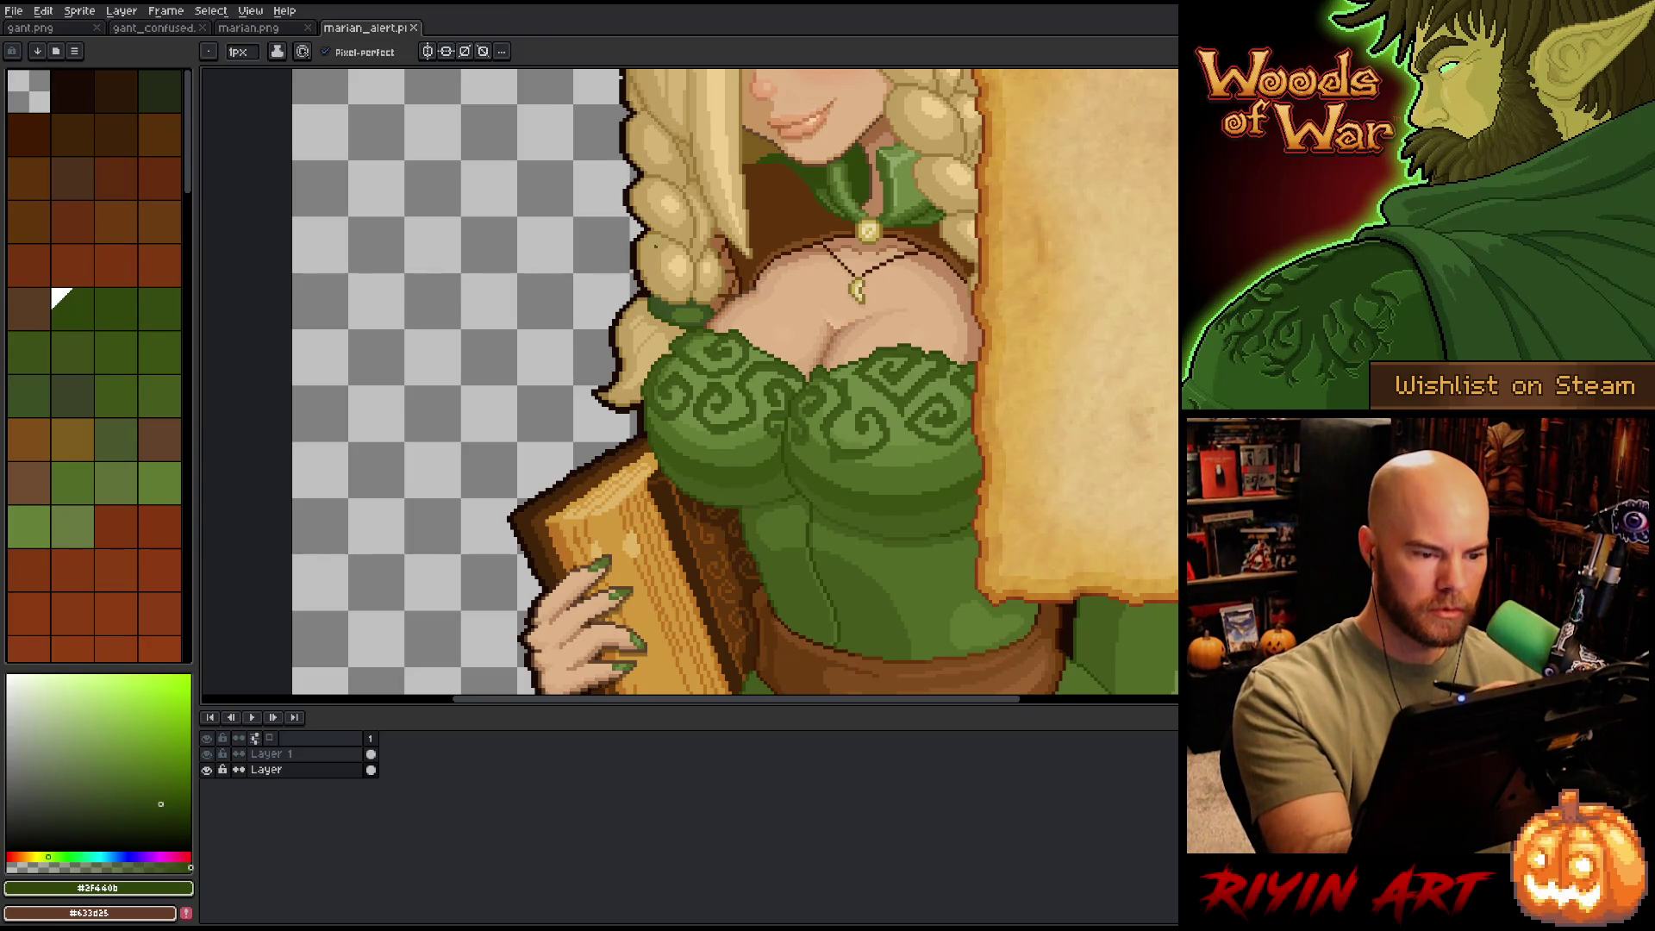
{"action": "mouse_move", "coordinate": [614, 315]}
{"action": "left_mouse_down"}
{"action": "mouse_move", "coordinate": [568, 385]}
{"action": "mouse_move", "coordinate": [586, 456]}
{"action": "left_mouse_up"}
{"action": "key", "text": "ctrl+z"}
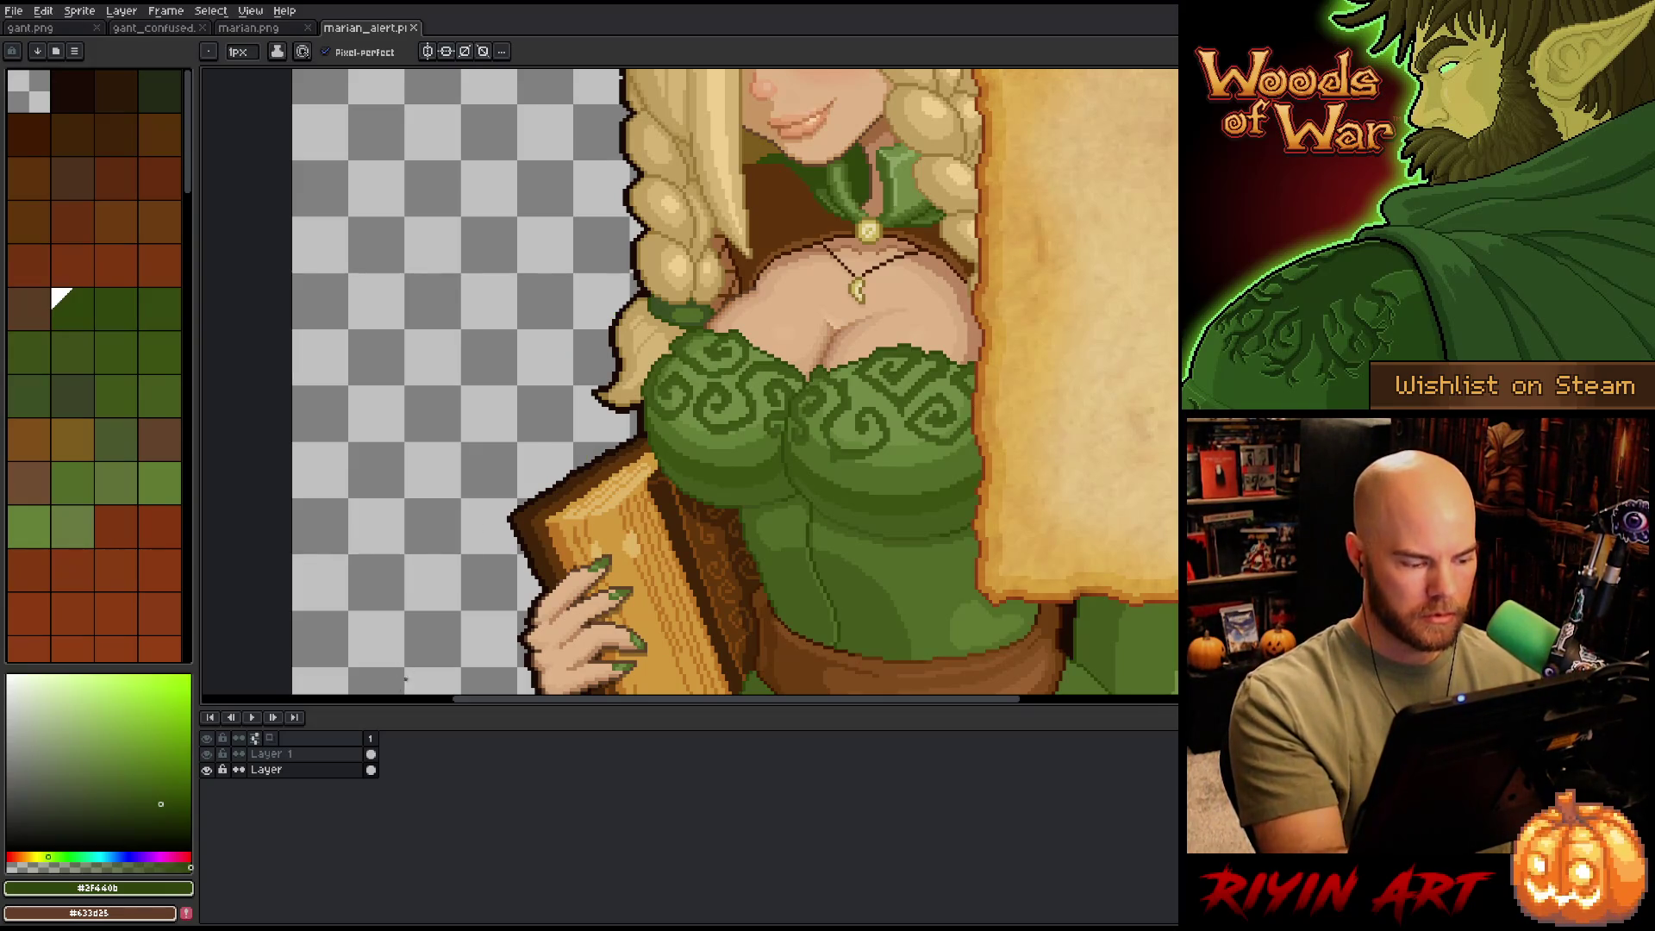
{"action": "key", "text": "shift+n"}
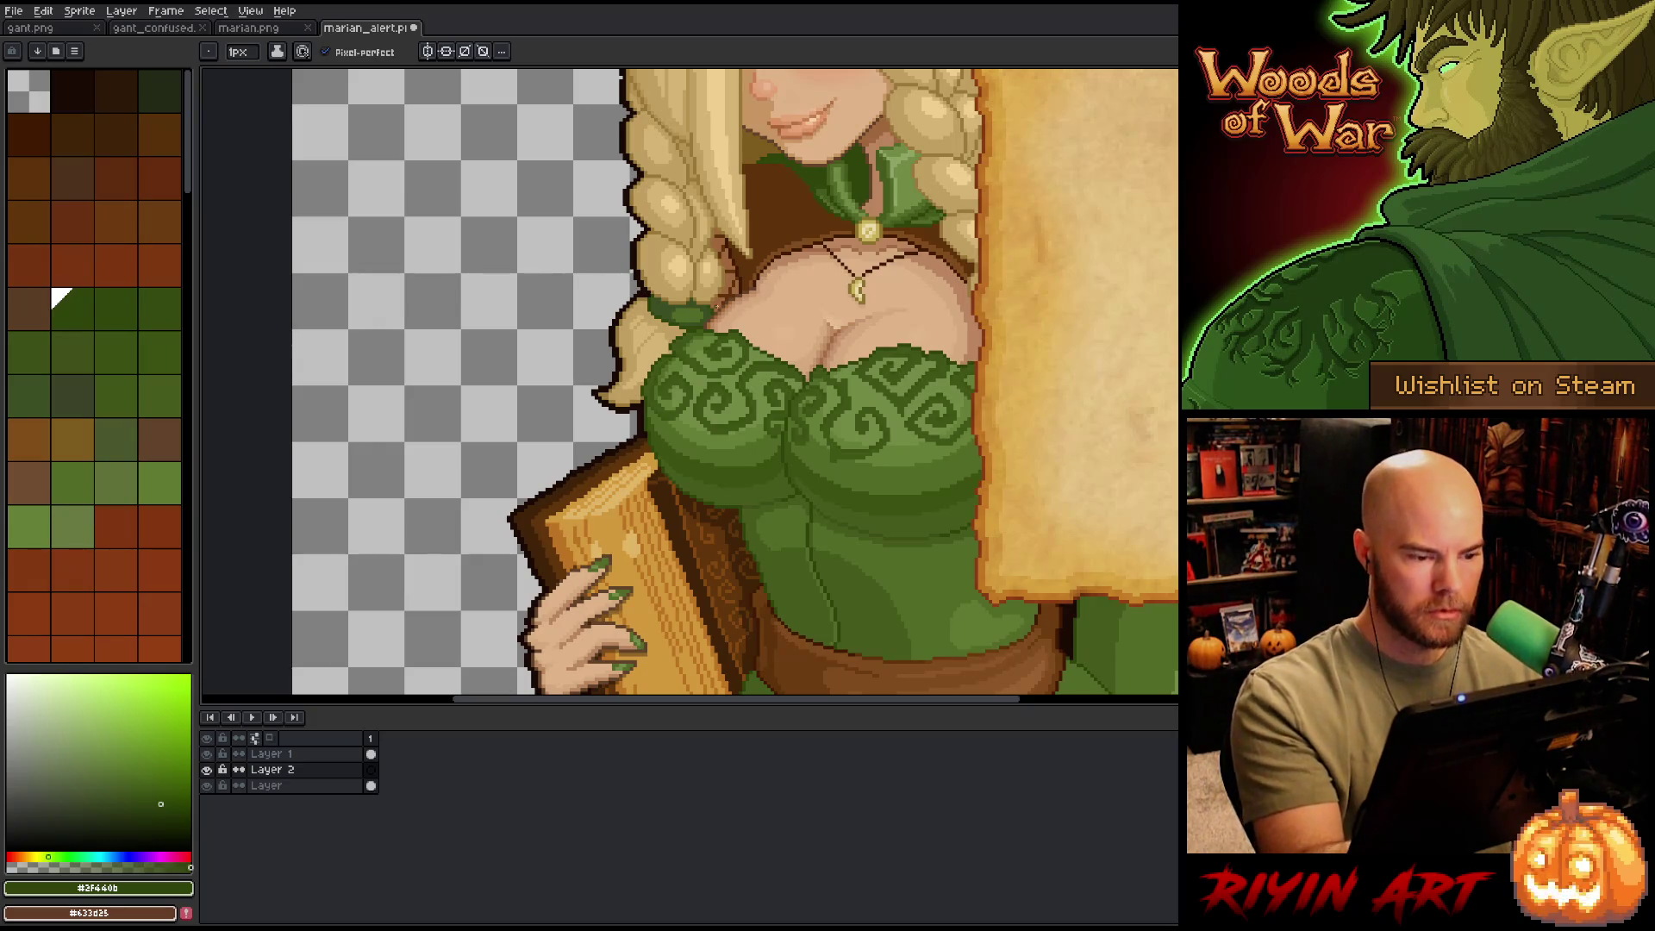
- Draw an orange-brown line along the hair's left edge, redrawing it slightly further right
{"action": "left_click", "coordinate": [733, 258], "text": "alt"}
{"action": "mouse_move", "coordinate": [678, 203]}
{"action": "left_mouse_down"}
{"action": "mouse_move", "coordinate": [655, 217]}
{"action": "mouse_move", "coordinate": [621, 380]}
{"action": "left_mouse_up"}
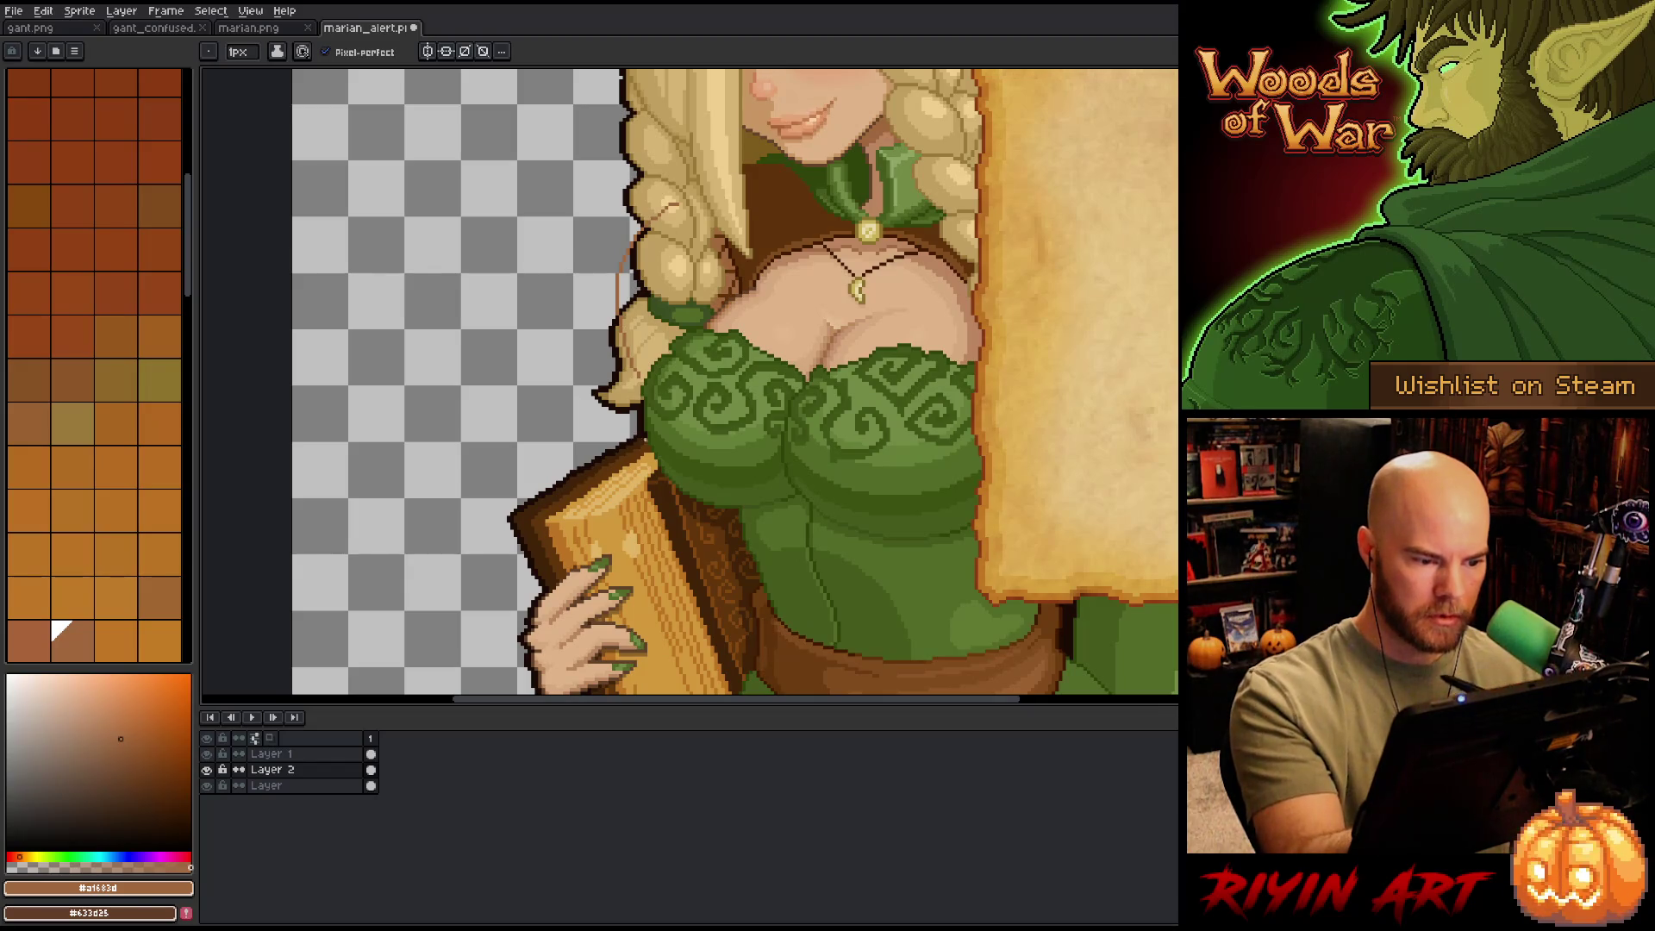
{"action": "left_click_drag", "start_coordinate": [630, 353], "coordinate": [620, 451]}
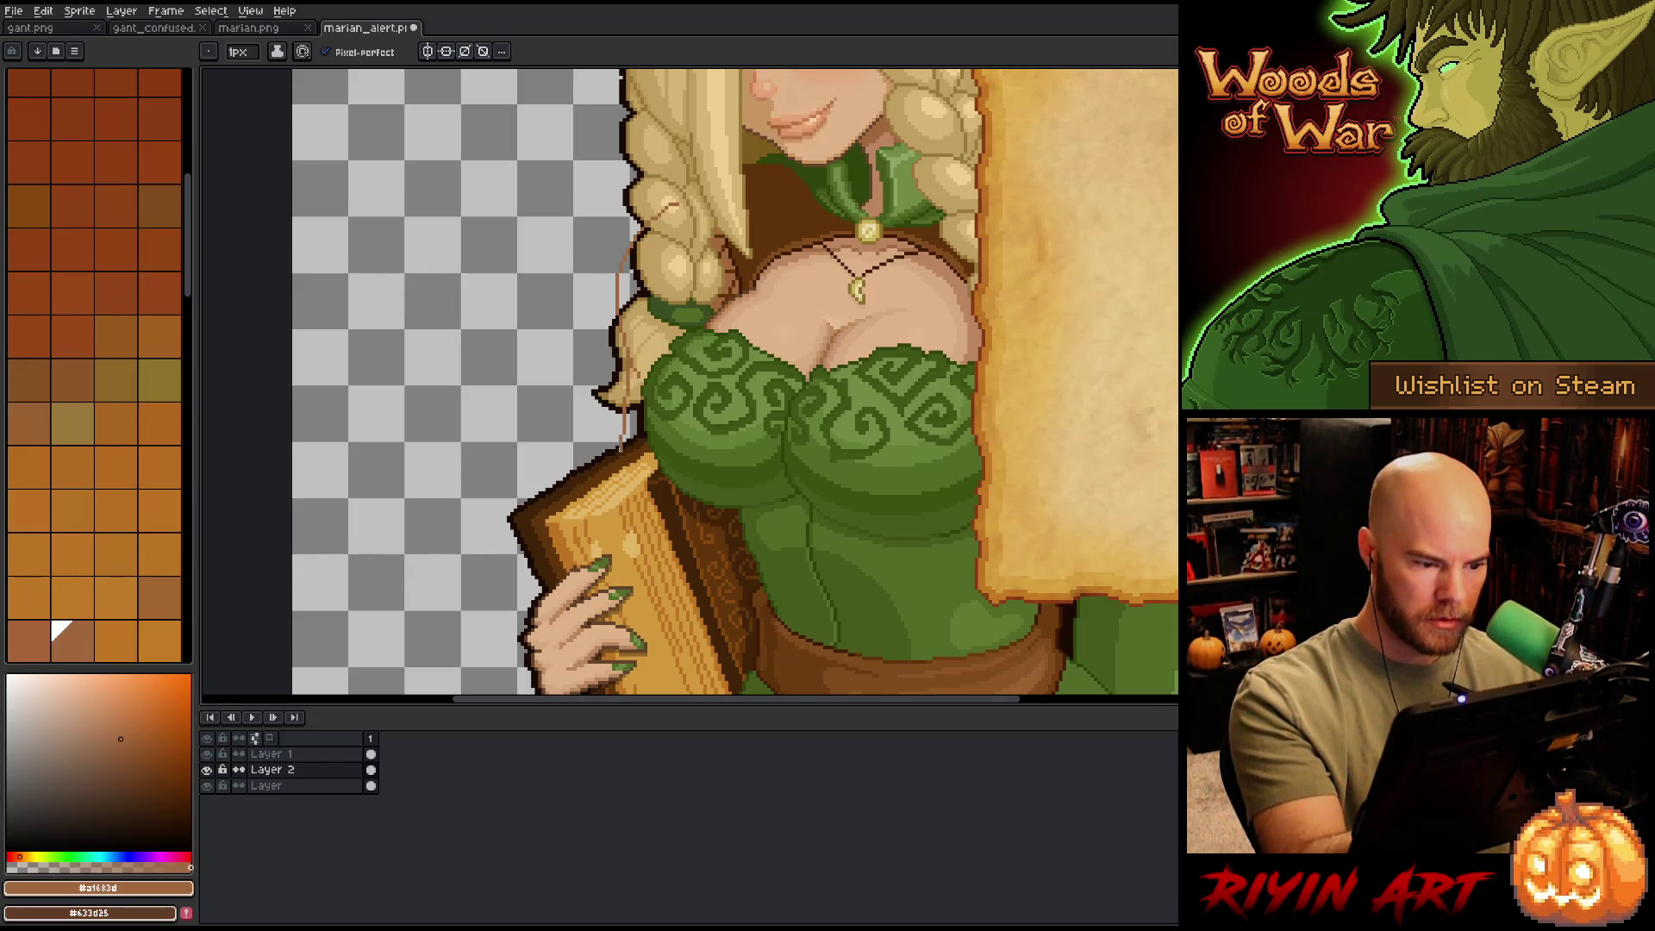
{"action": "key", "text": "ctrl+z"}
{"action": "left_click_drag", "start_coordinate": [627, 355], "coordinate": [634, 449]}
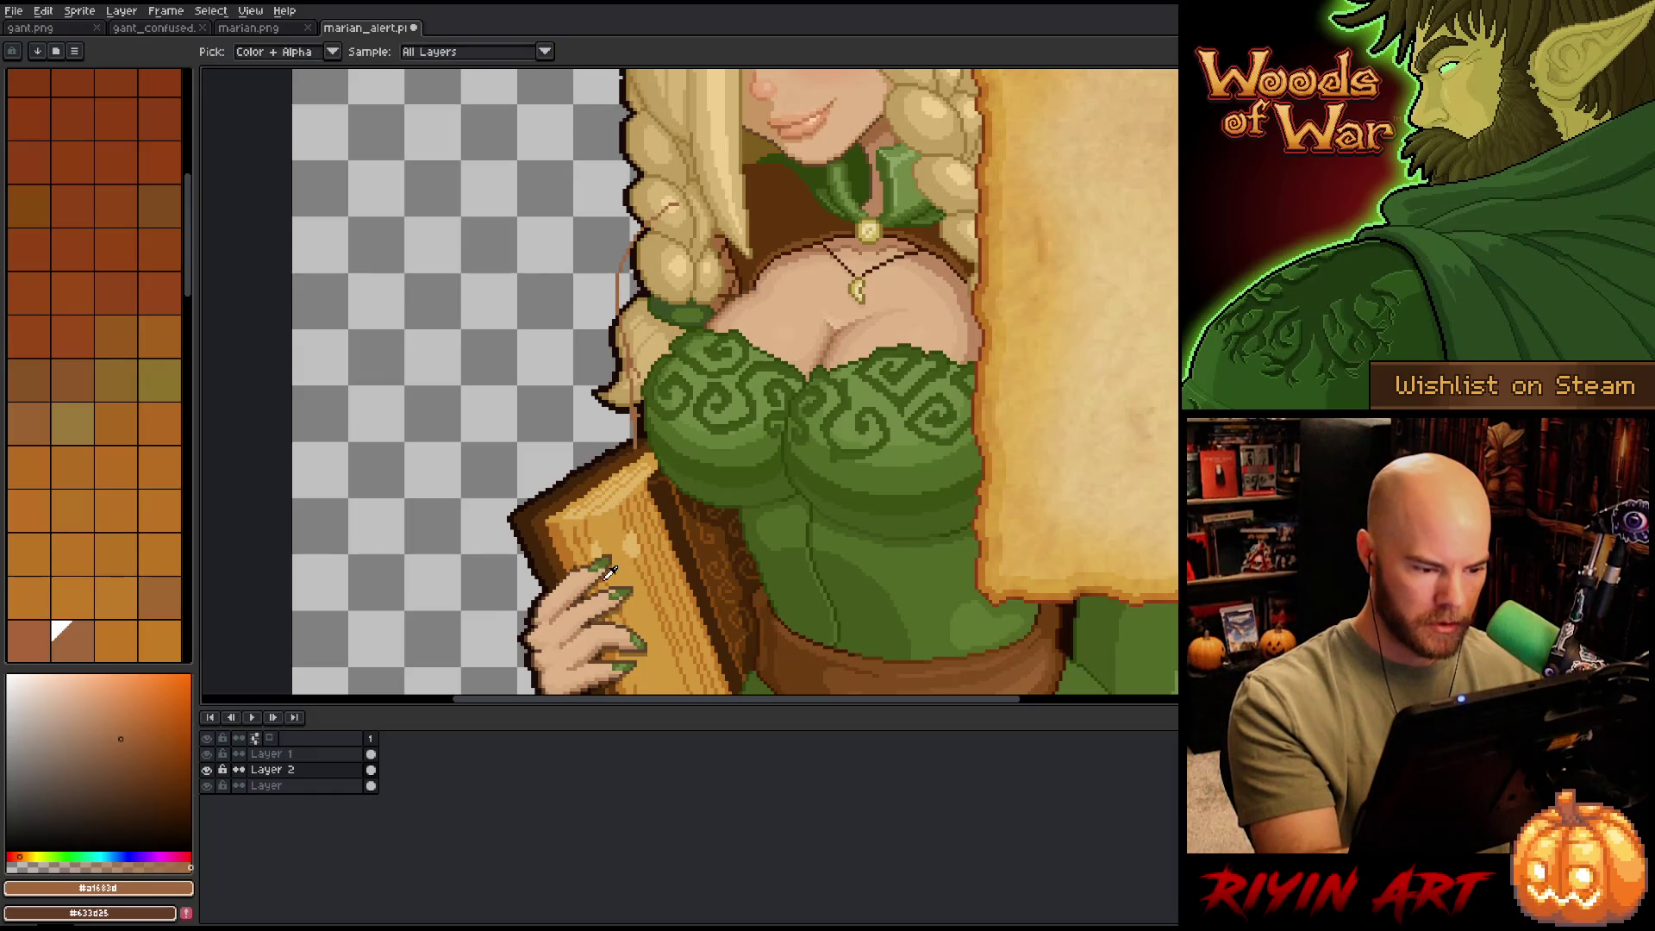
- Paint orange-brown along the braid's left edge down to the harp
{"action": "left_click", "coordinate": [609, 565], "text": "alt"}
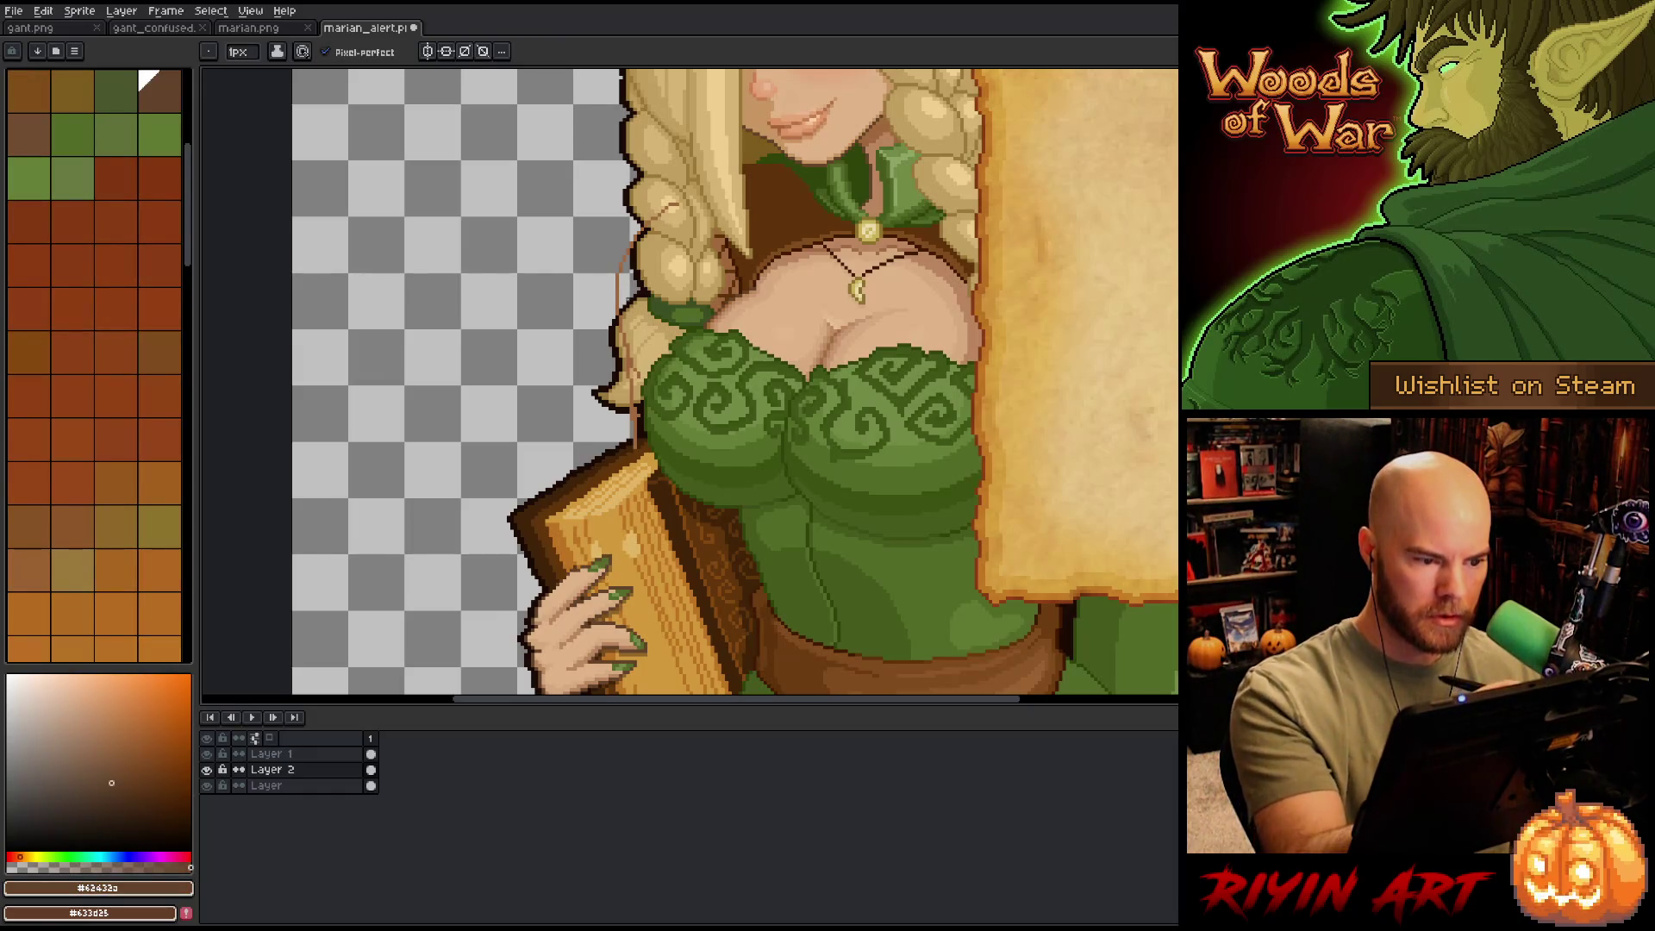
{"action": "left_click", "coordinate": [604, 544], "text": "alt"}
{"action": "mouse_move", "coordinate": [619, 272]}
{"action": "left_mouse_down"}
{"action": "mouse_move", "coordinate": [625, 311]}
{"action": "mouse_move", "coordinate": [629, 255]}
{"action": "mouse_move", "coordinate": [642, 285]}
{"action": "mouse_move", "coordinate": [640, 401]}
{"action": "left_mouse_up"}
{"action": "left_click_drag", "start_coordinate": [640, 319], "coordinate": [653, 392]}
{"action": "left_click_drag", "start_coordinate": [655, 284], "coordinate": [646, 257]}
{"action": "mouse_move", "coordinate": [645, 416]}
{"action": "left_mouse_down"}
{"action": "mouse_move", "coordinate": [640, 466]}
{"action": "mouse_move", "coordinate": [651, 406]}
{"action": "left_mouse_up"}
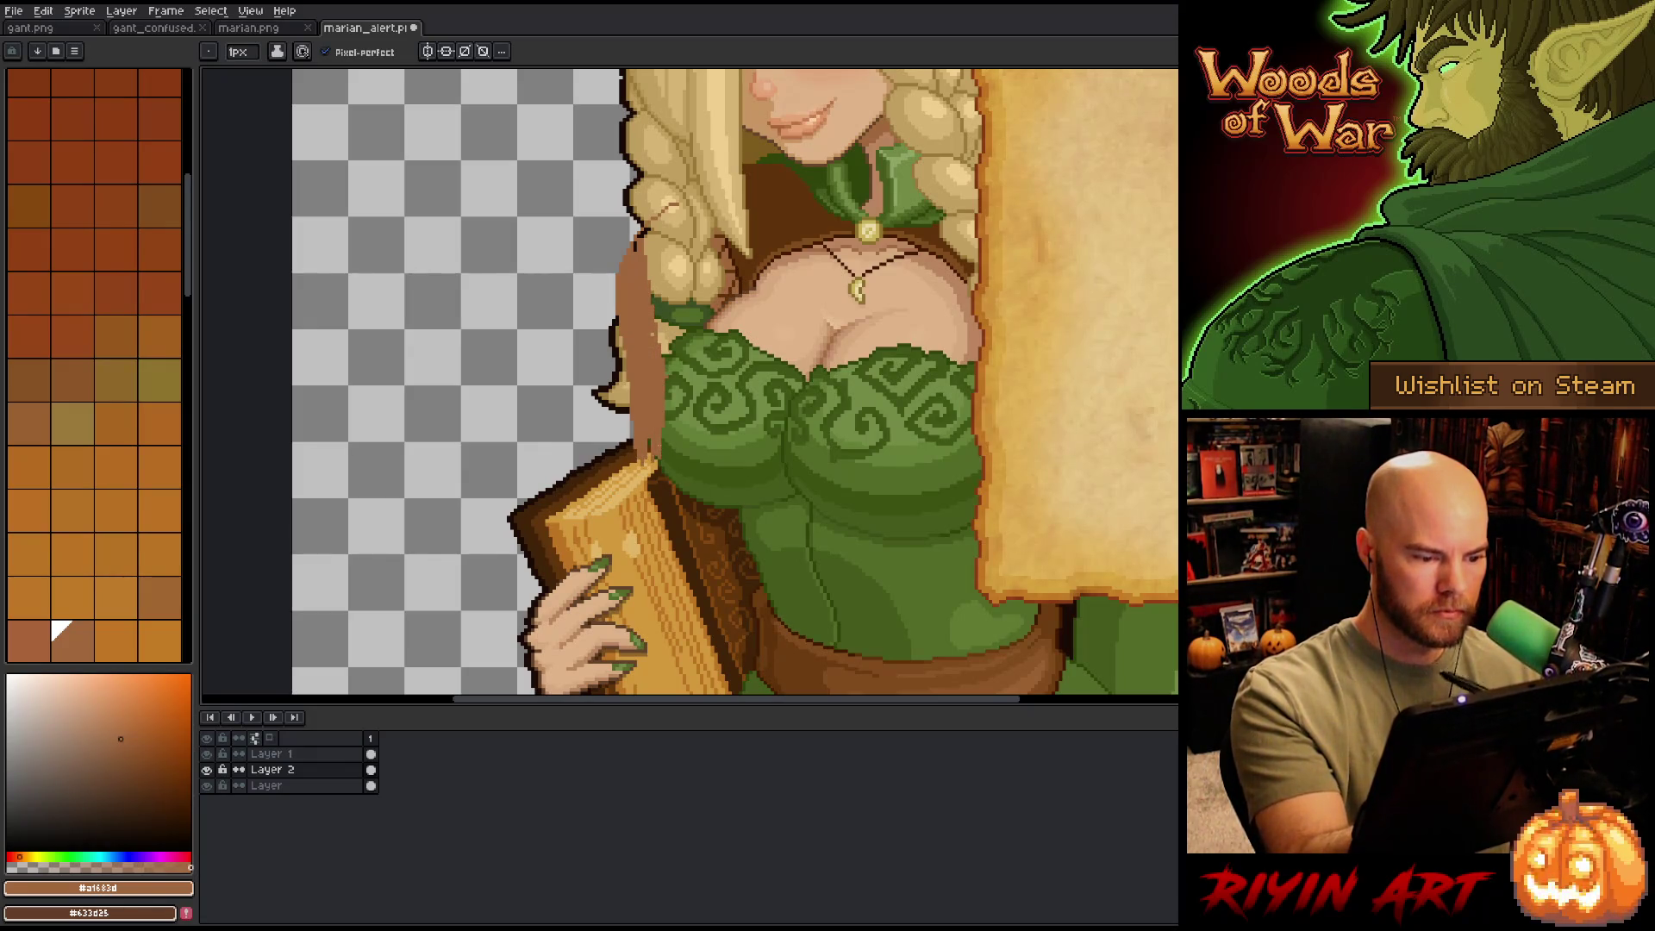
- Add a dark brown line along the harp edge, then reselect the orange-brown
{"action": "left_click", "coordinate": [599, 578], "text": "alt"}
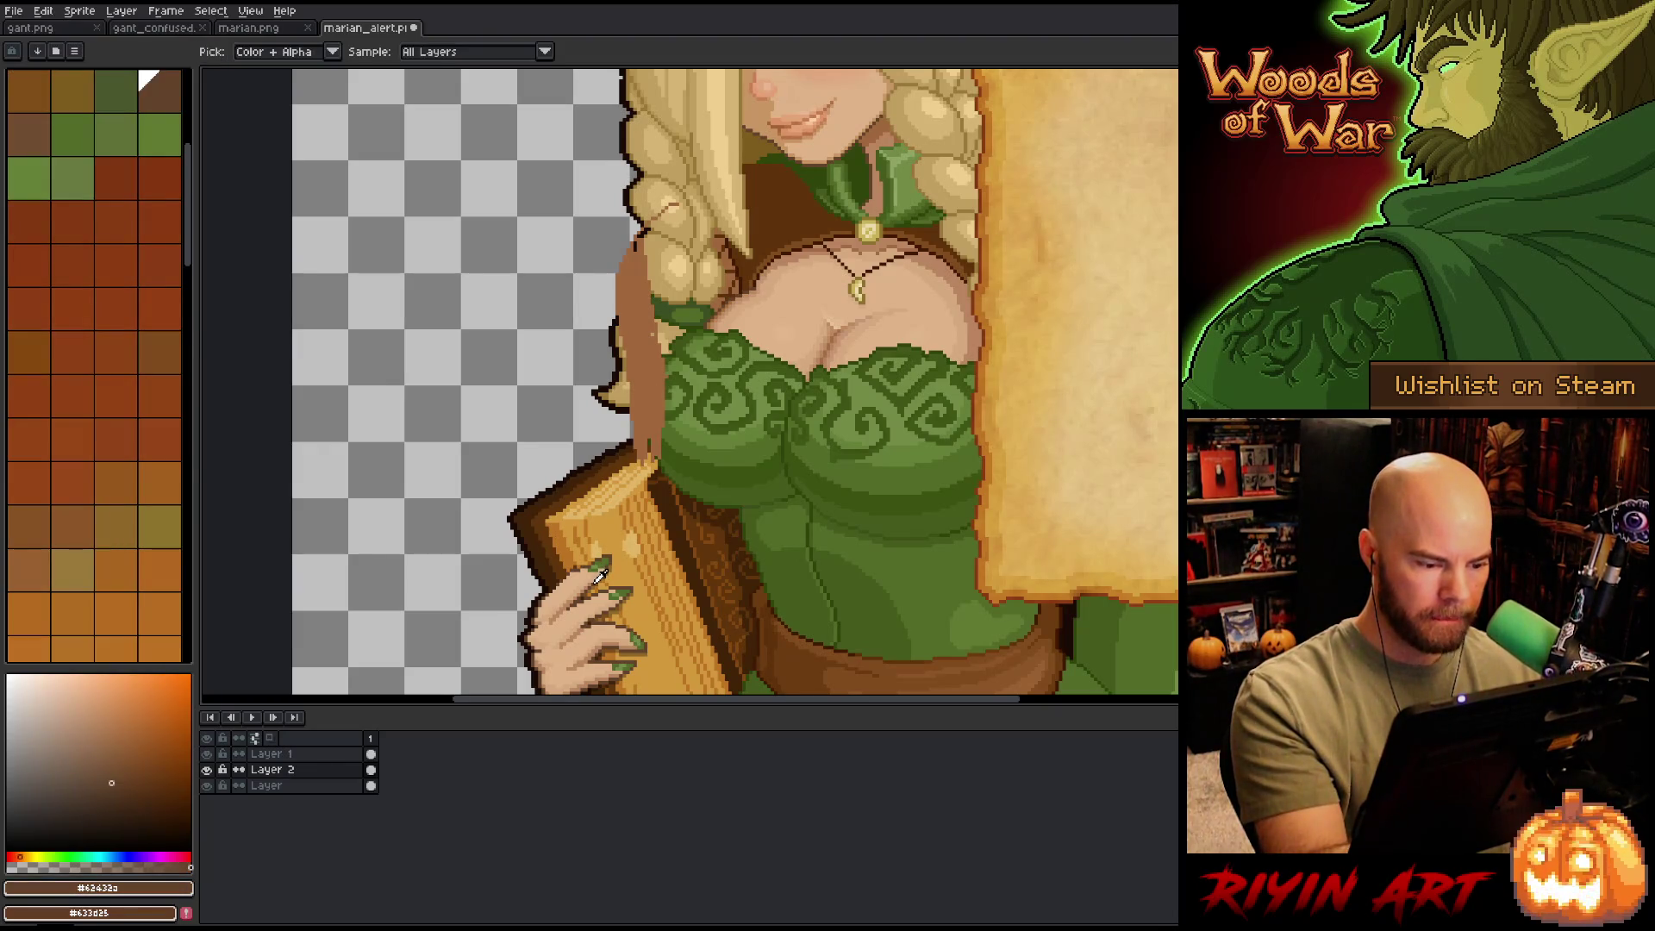
{"action": "left_click", "coordinate": [603, 559], "text": "shift"}
{"action": "key", "text": "Return"}
{"action": "left_click", "coordinate": [591, 572], "text": "alt"}
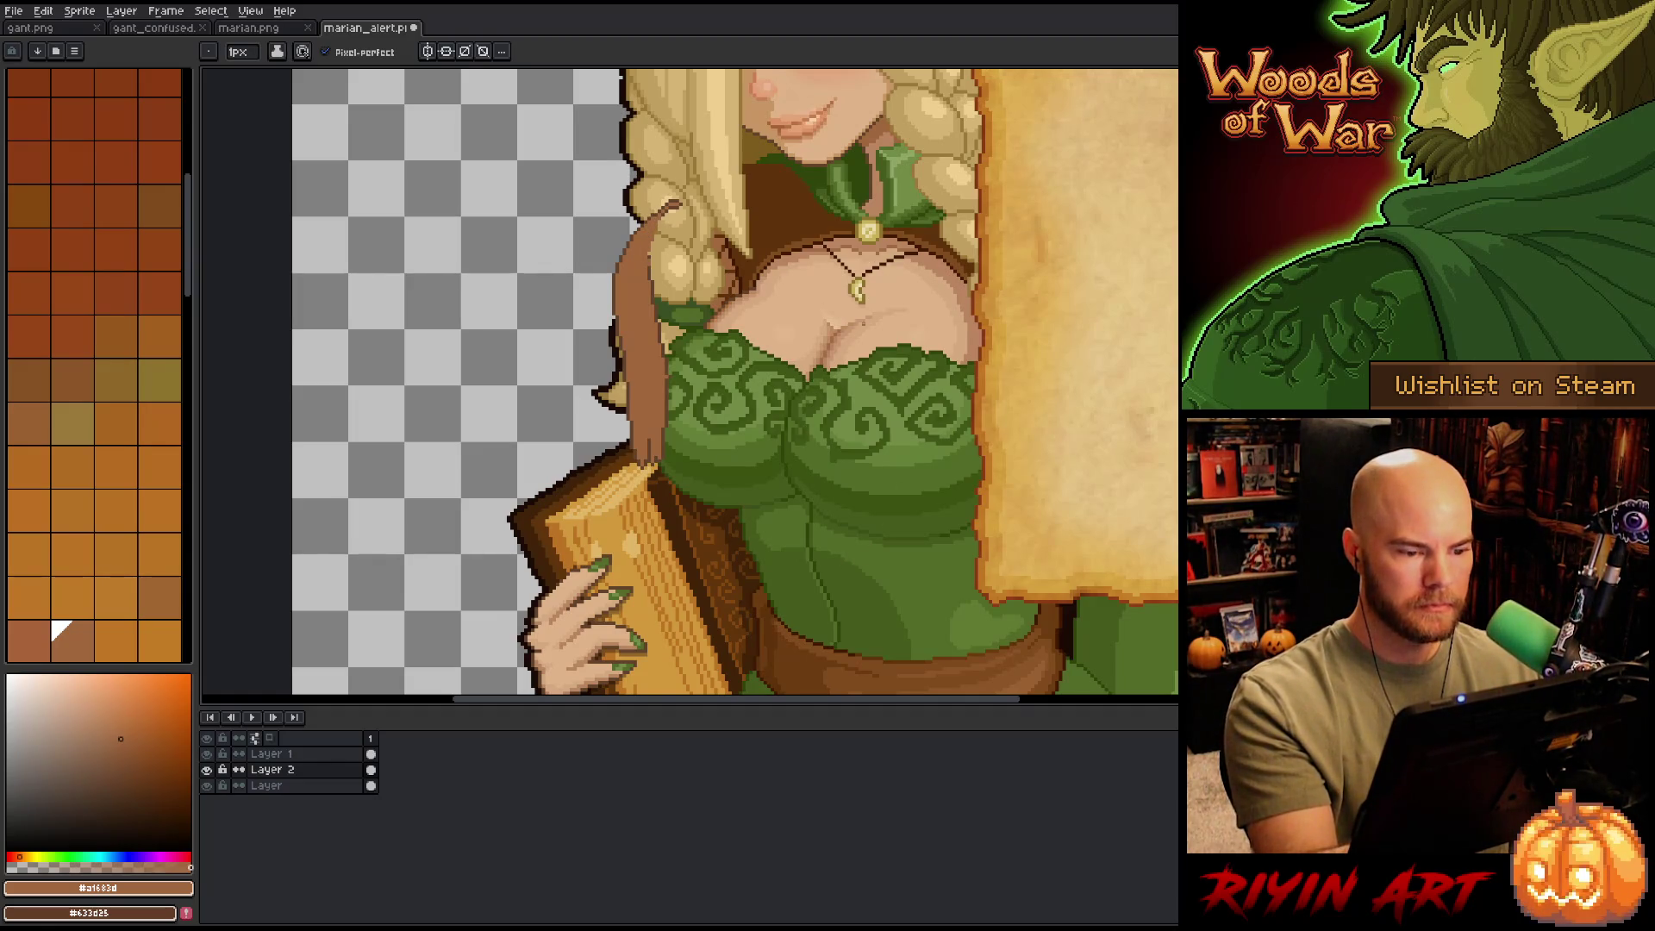
{"action": "scroll", "coordinate": [989, 436], "scroll_direction": "down", "scroll_amount": 3}
{"action": "scroll", "coordinate": [989, 435], "scroll_direction": "up", "scroll_amount": 2}
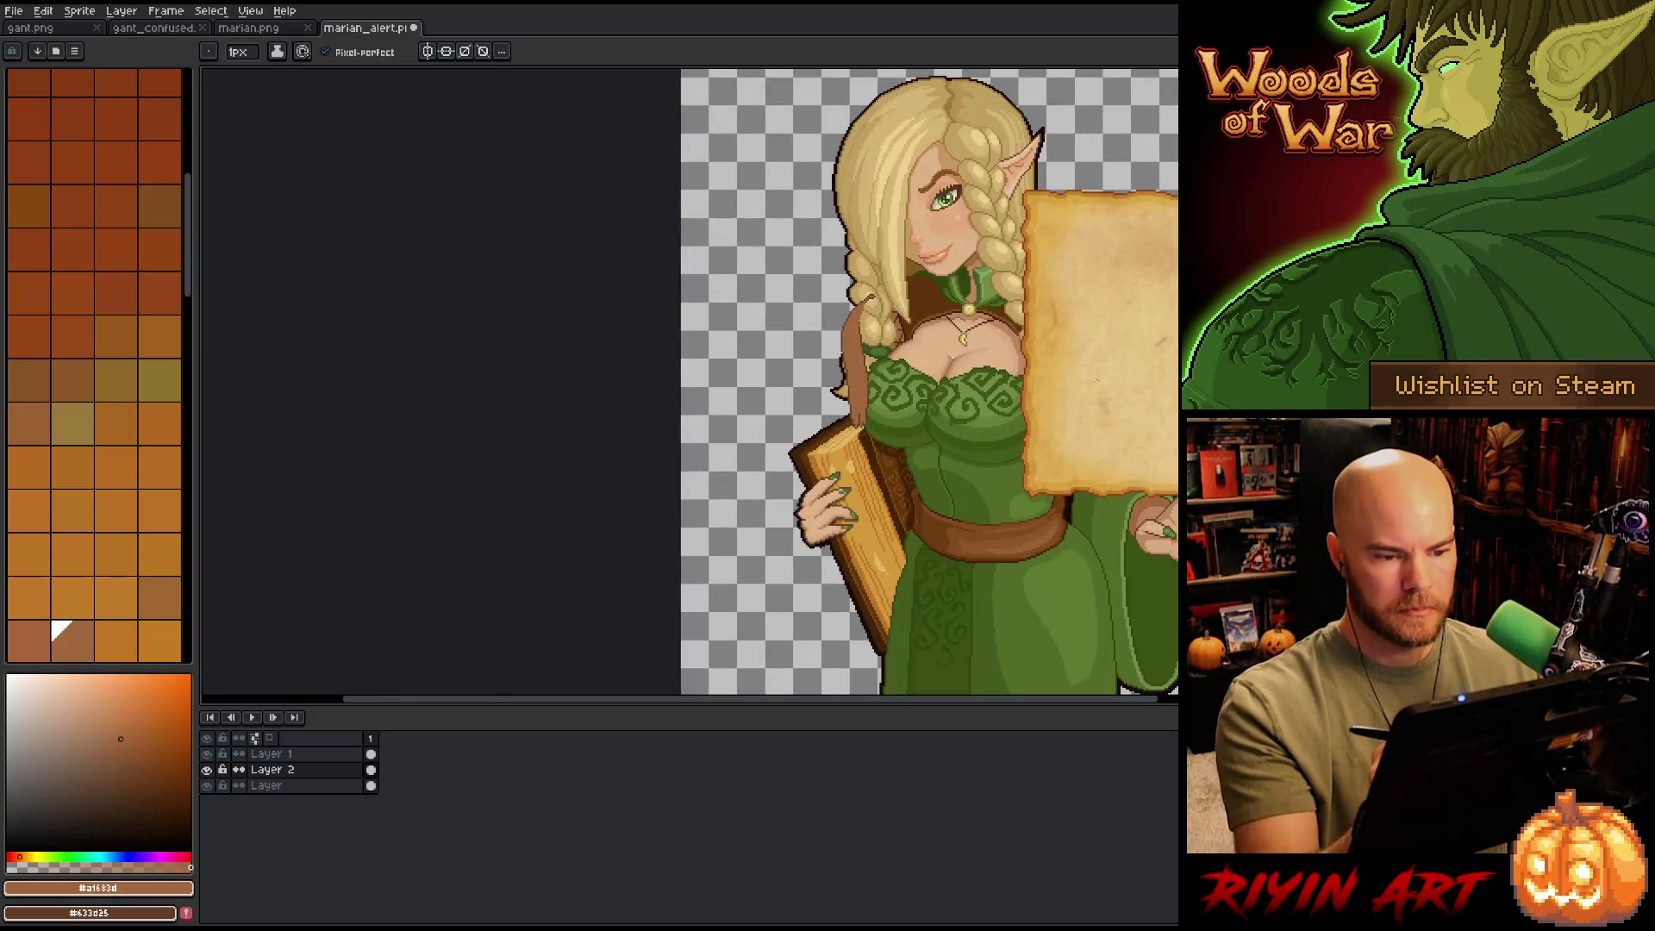
- Fill the leaf shape near the harp with the dress green
{"action": "left_click_drag", "start_coordinate": [989, 436], "coordinate": [834, 465]}
{"action": "scroll", "coordinate": [833, 466], "scroll_direction": "up", "scroll_amount": 1}
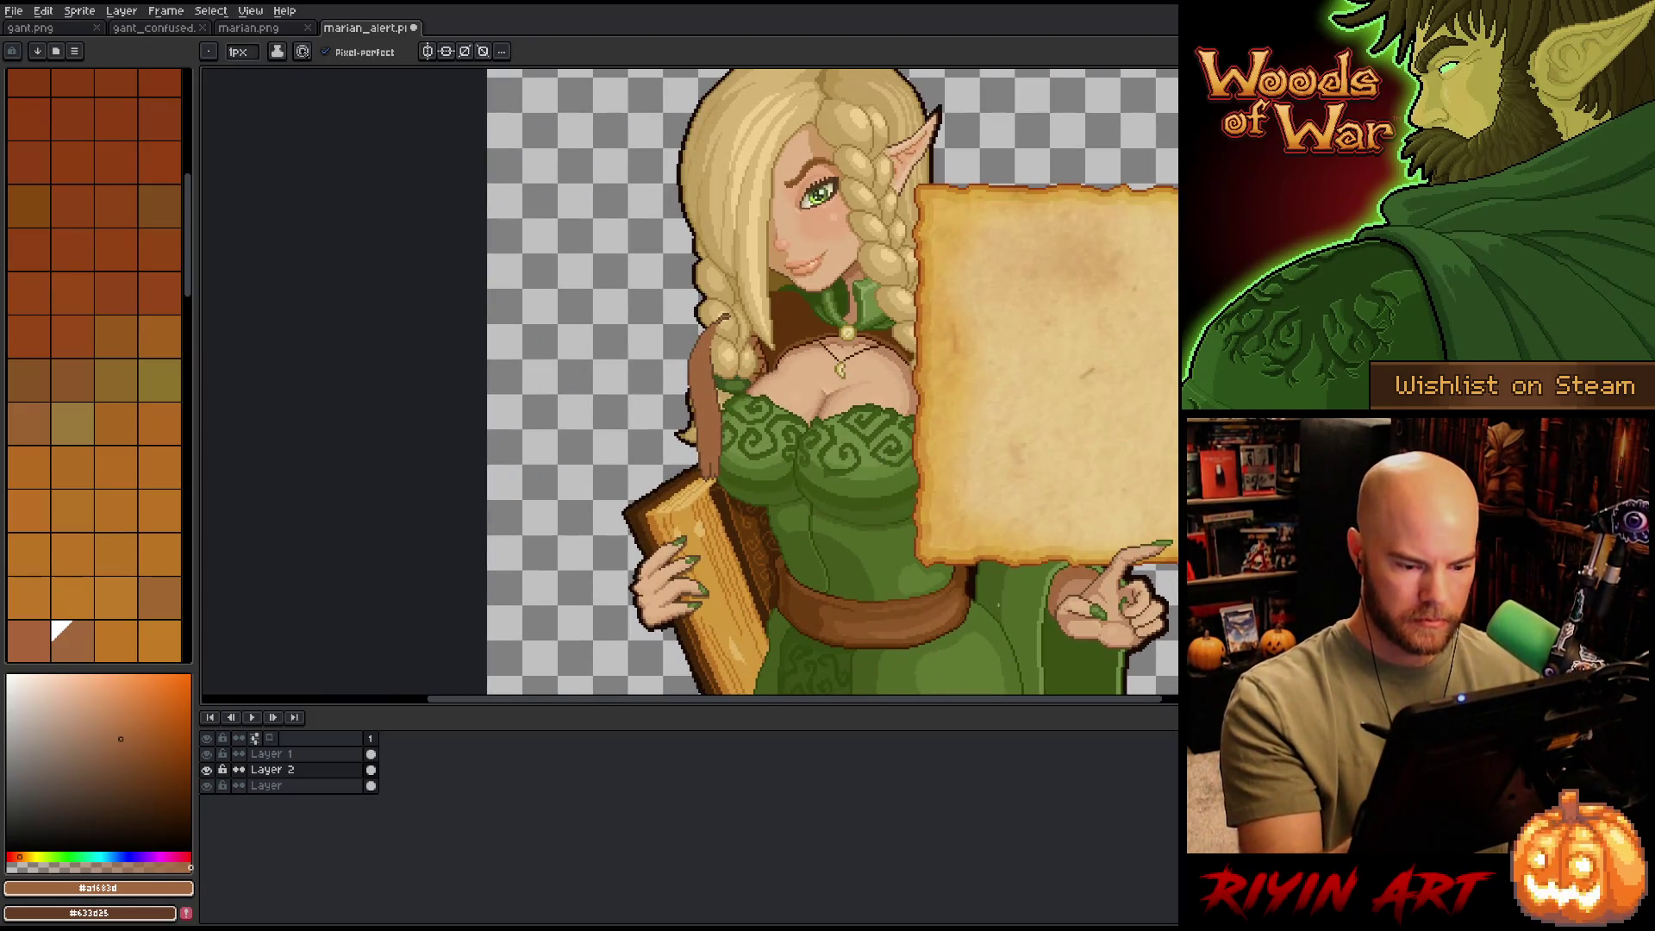
{"action": "left_click", "coordinate": [996, 584], "text": "alt"}
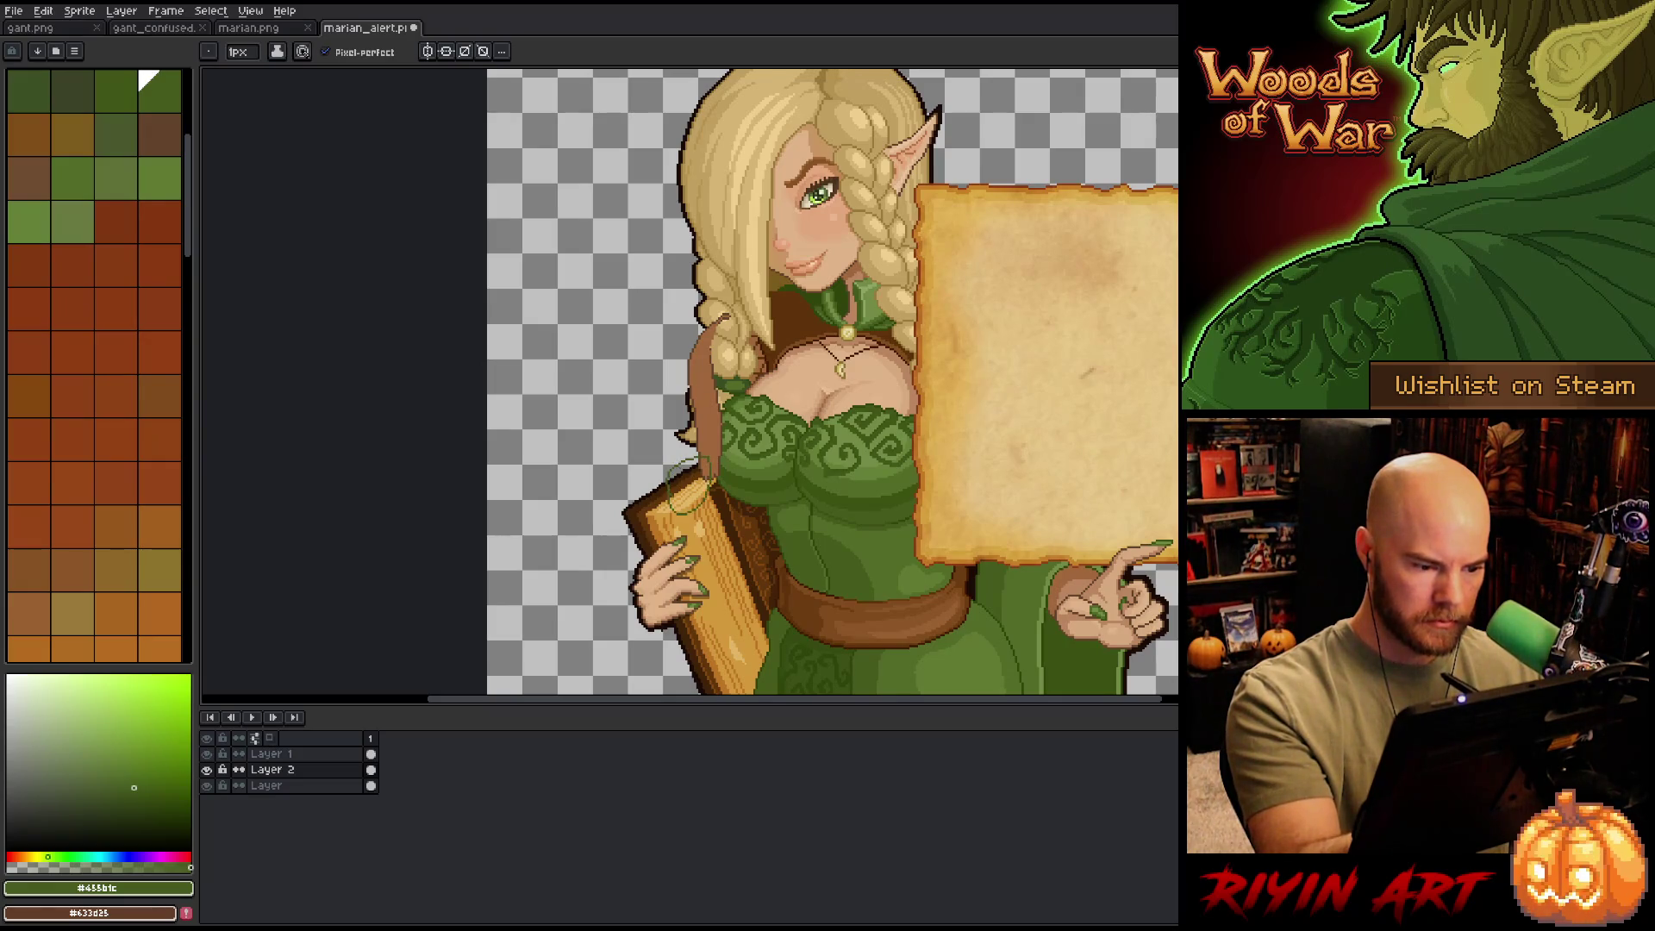
{"action": "key", "text": "g"}
{"action": "left_click", "coordinate": [690, 487]}
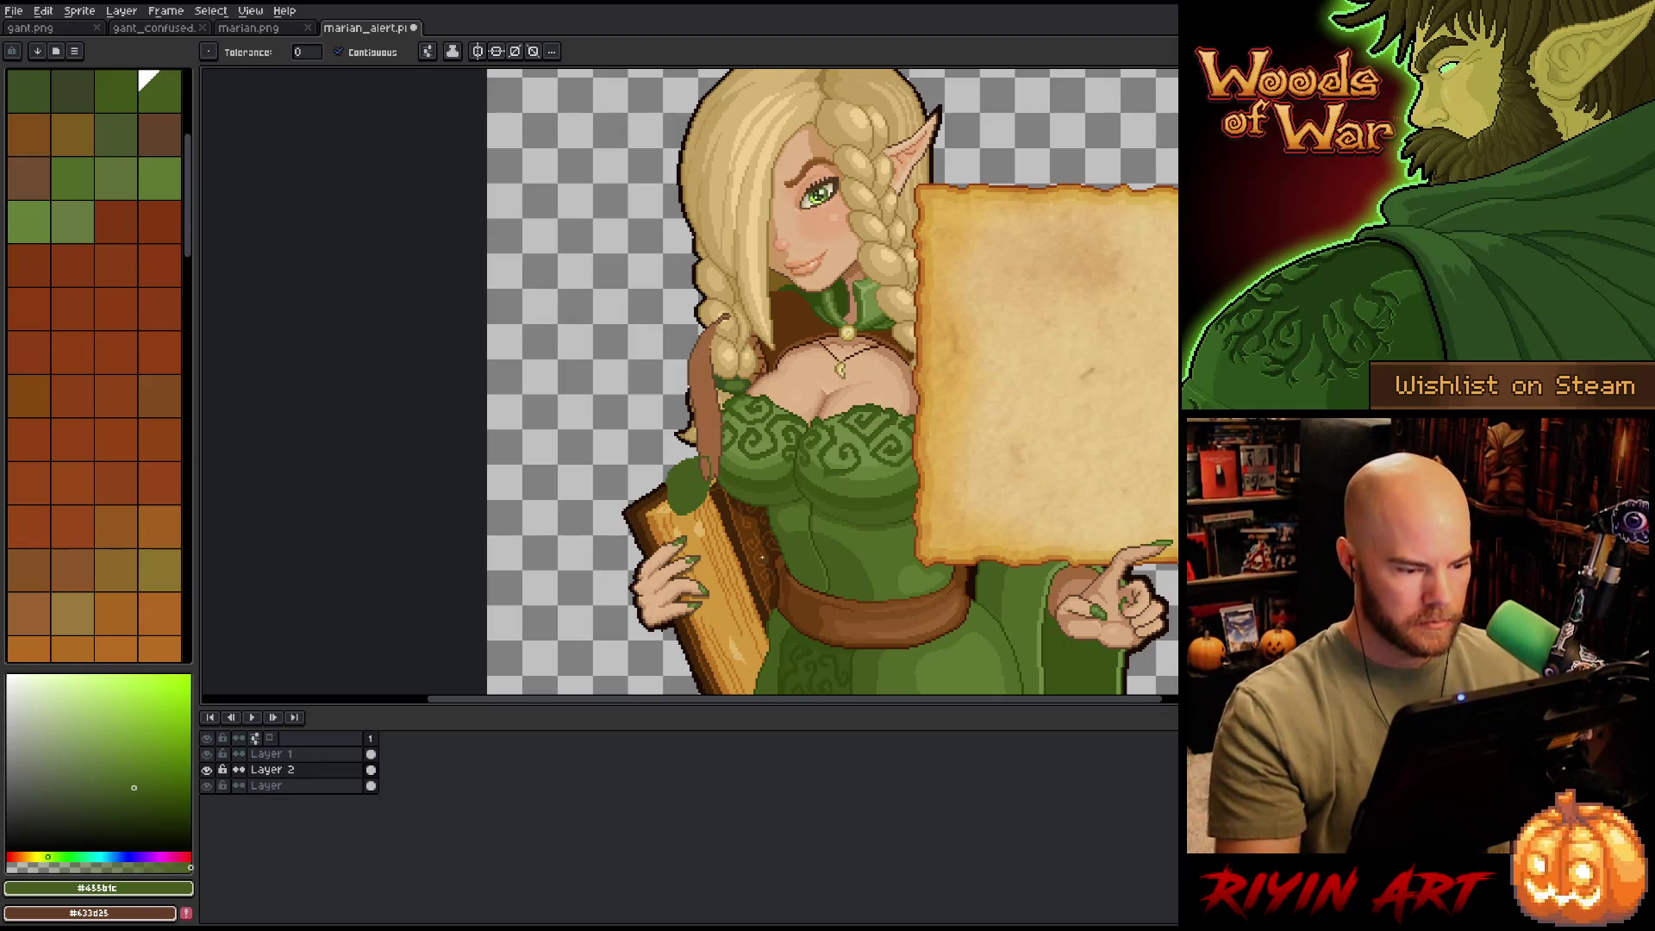
{"action": "key", "text": "b"}
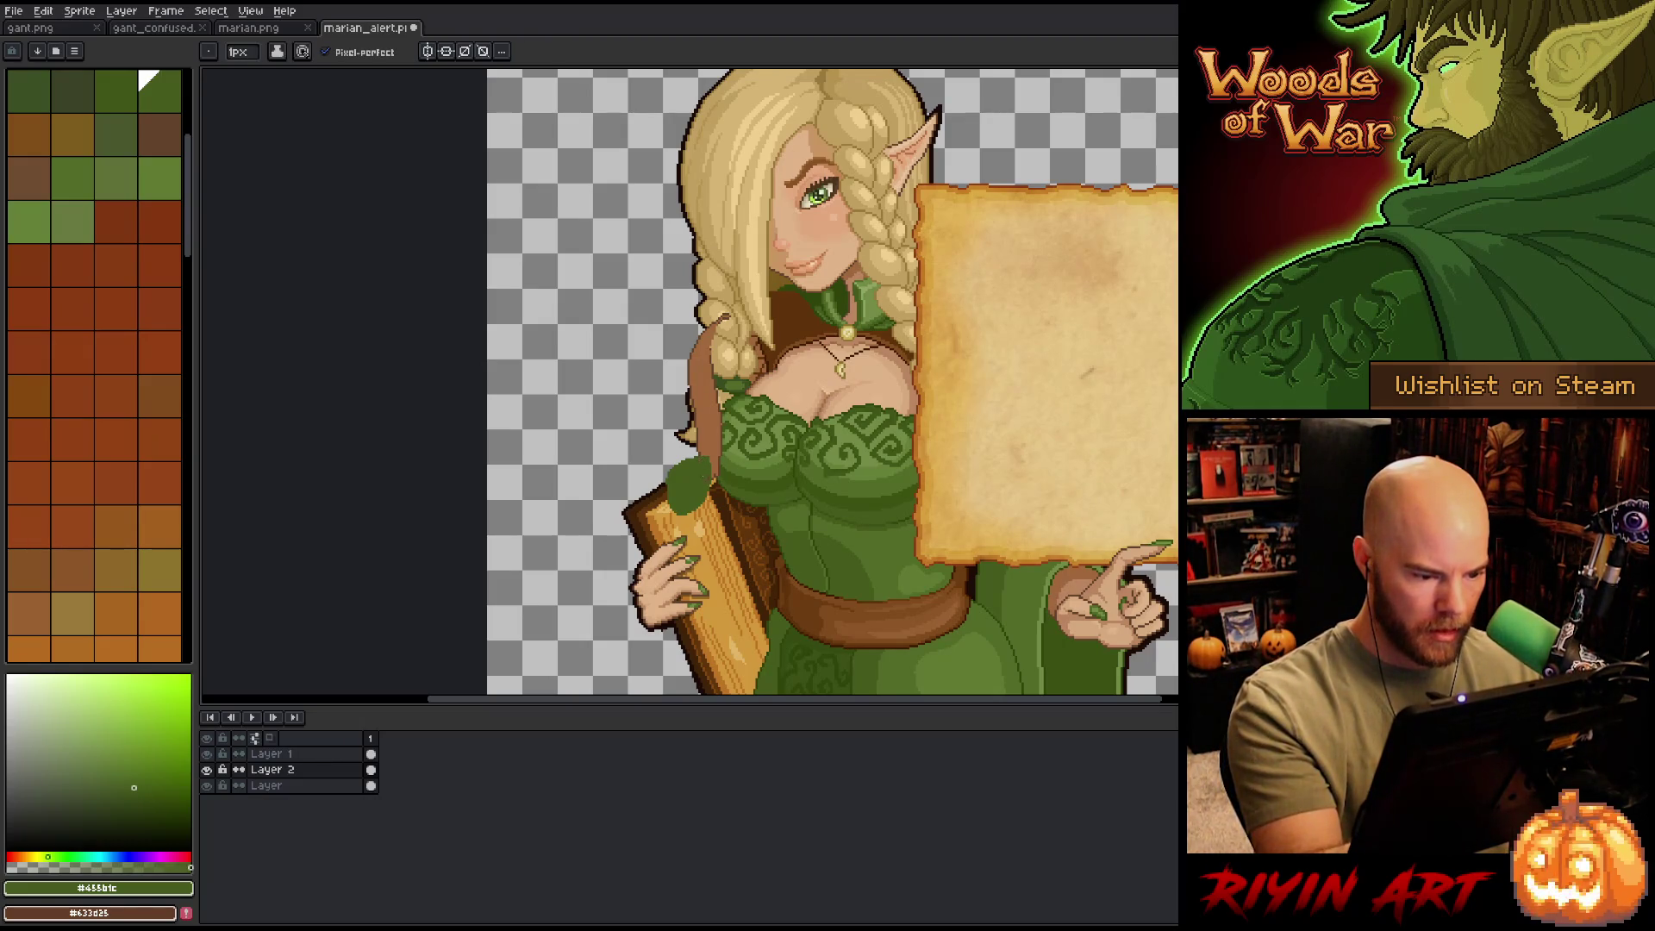
- Drag Layer 2 to the bottom of the layer stack
{"action": "left_click", "coordinate": [280, 770]}
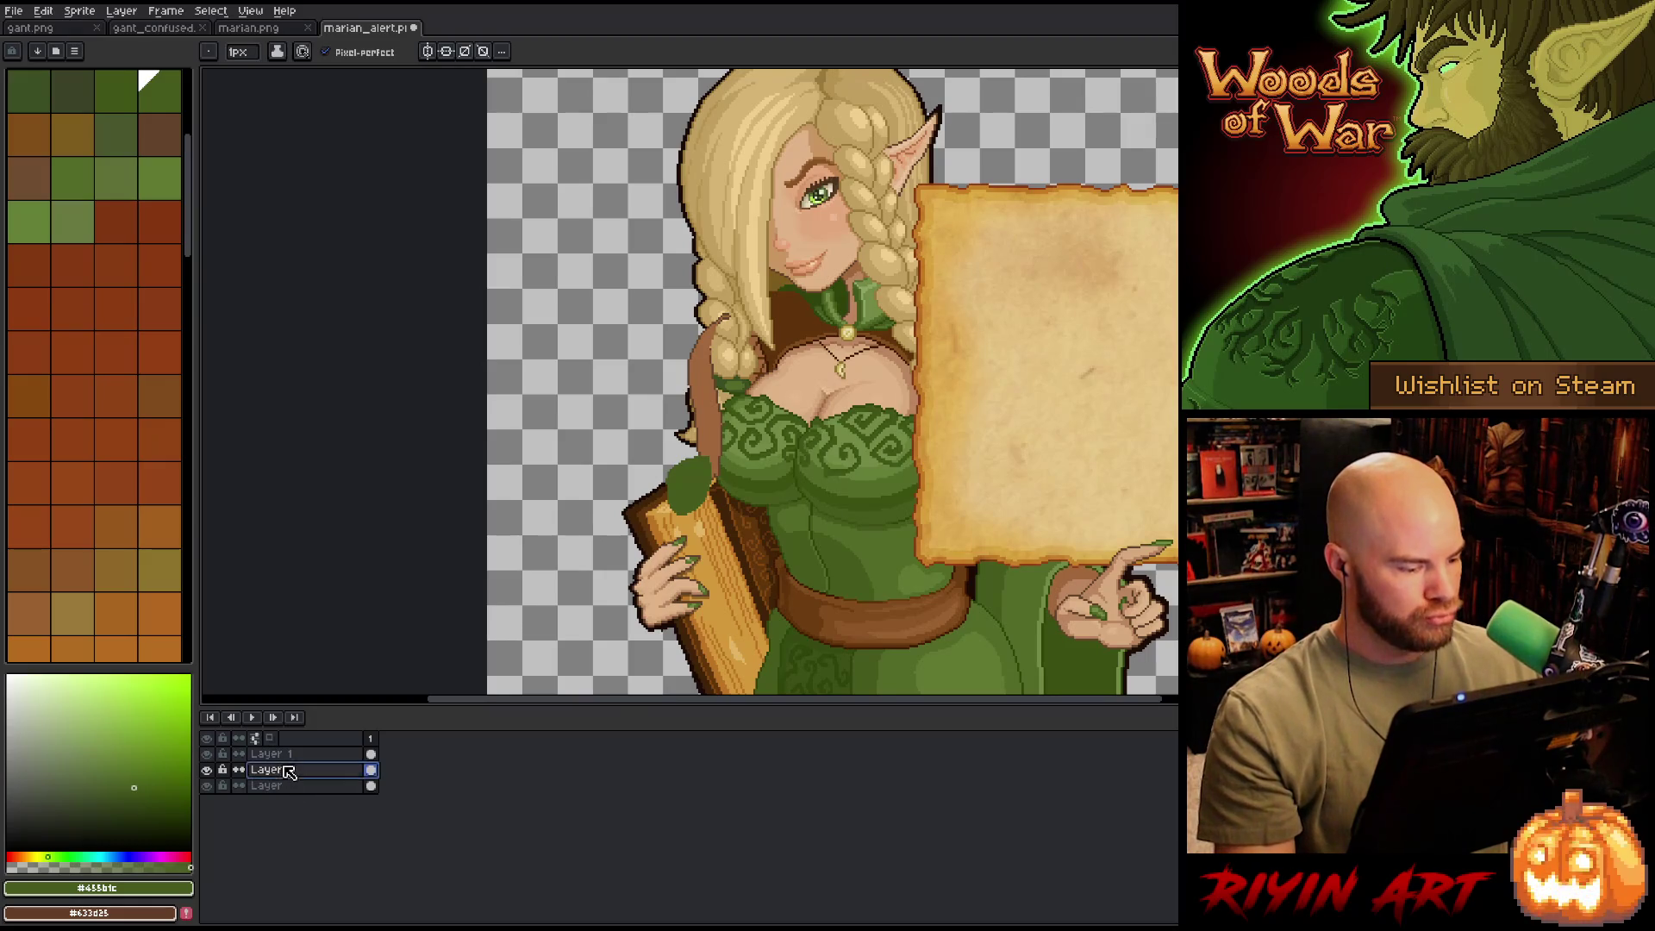
{"action": "left_click_drag", "start_coordinate": [290, 786], "coordinate": [288, 796]}
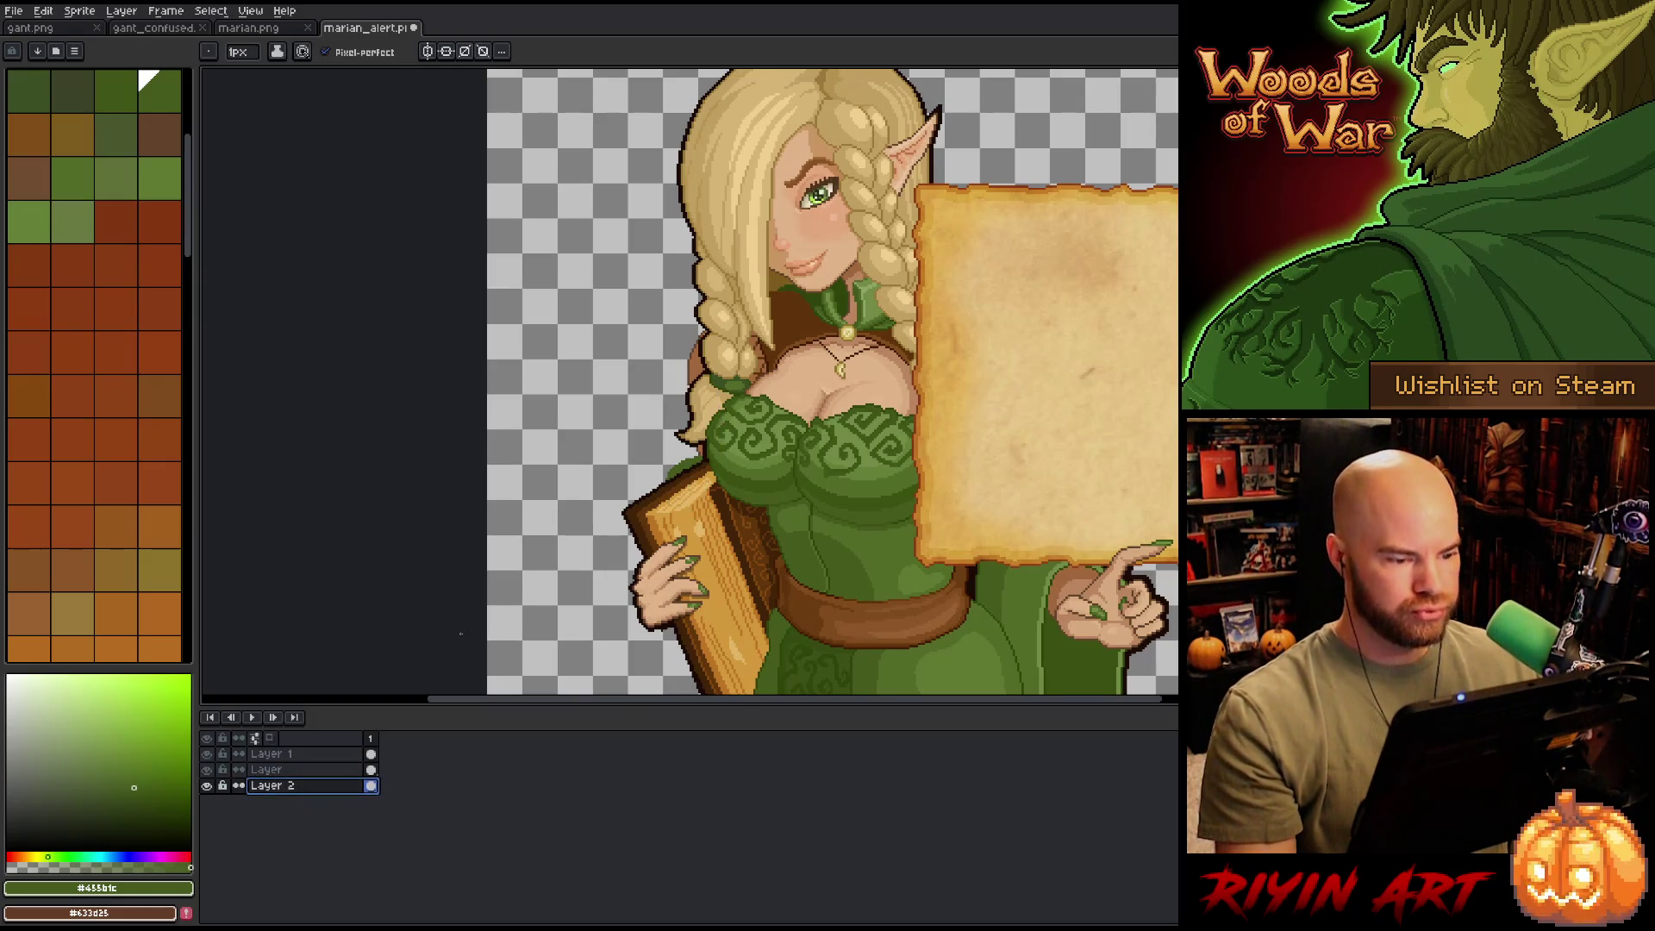
{"action": "key", "text": "minus"}
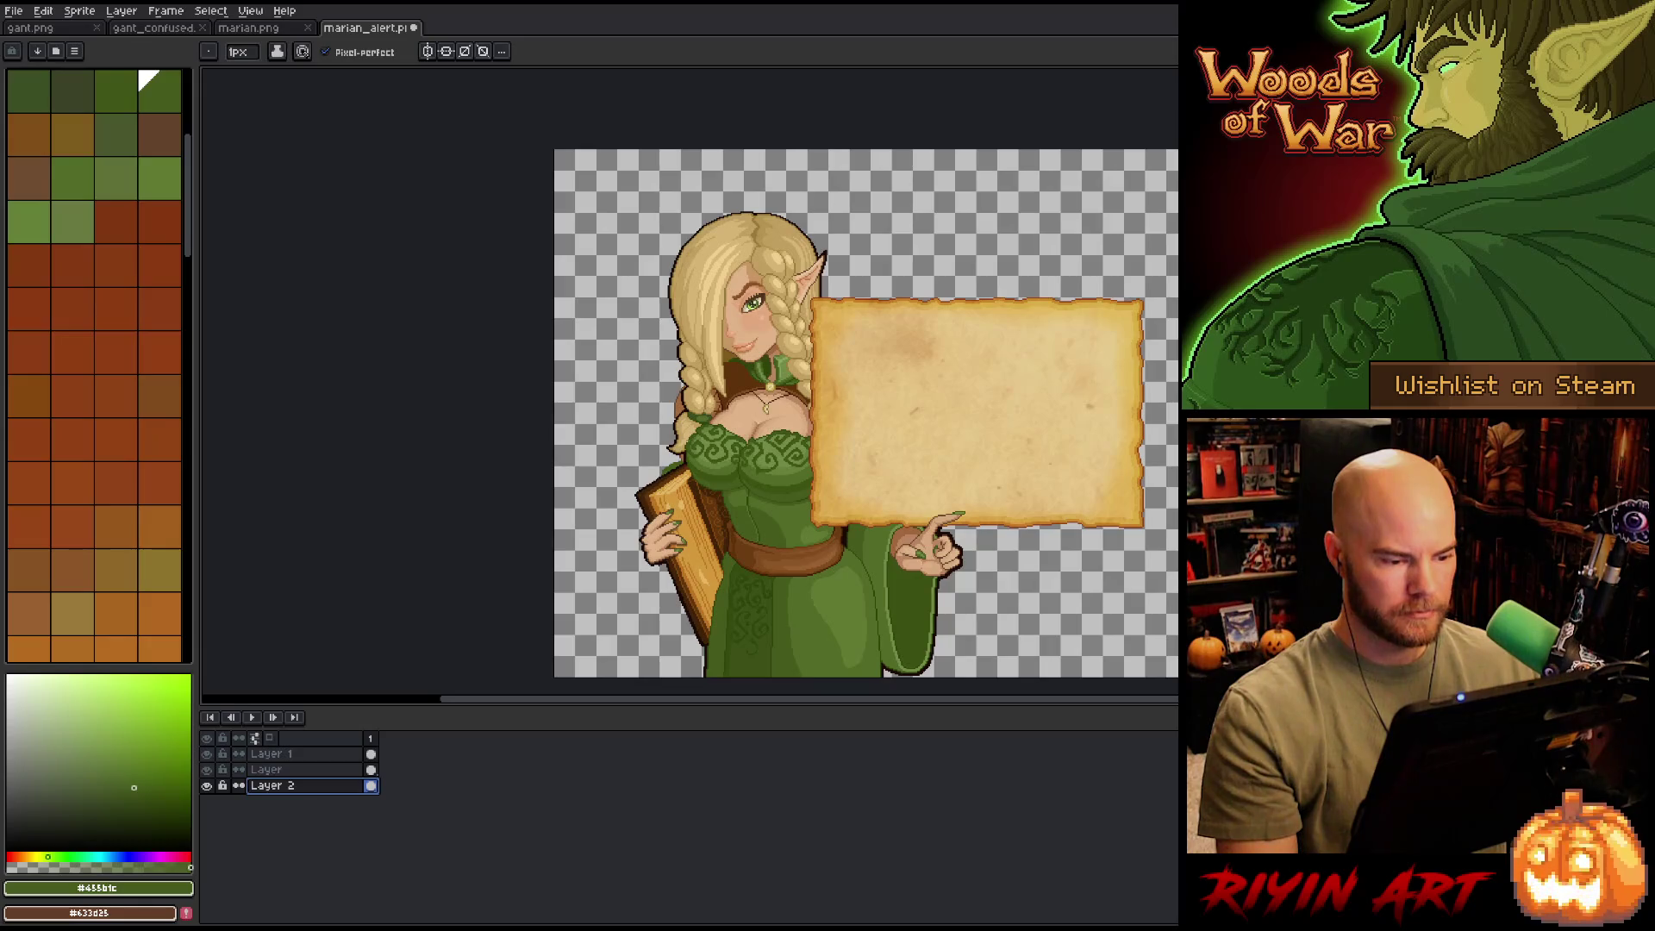
- Marquee-select the left braid and a small harp-edge spot, then deselect
{"action": "key", "text": "plus"}
{"action": "key", "text": "plus"}
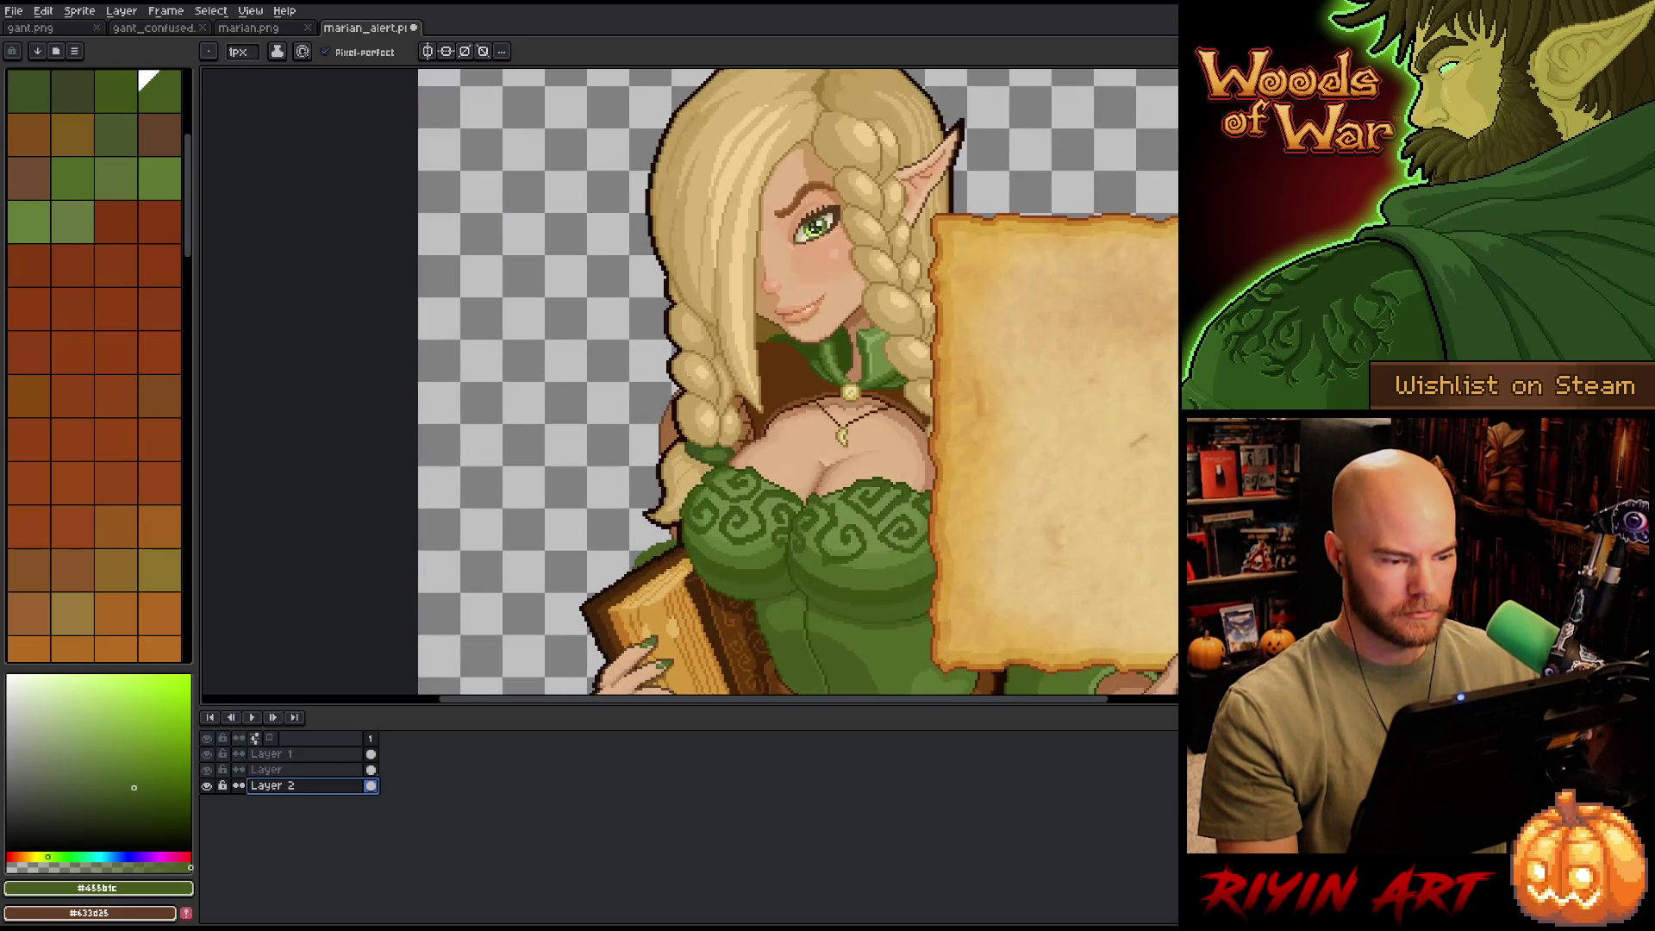
{"action": "key", "text": "m"}
{"action": "left_click_drag", "start_coordinate": [639, 364], "coordinate": [725, 614]}
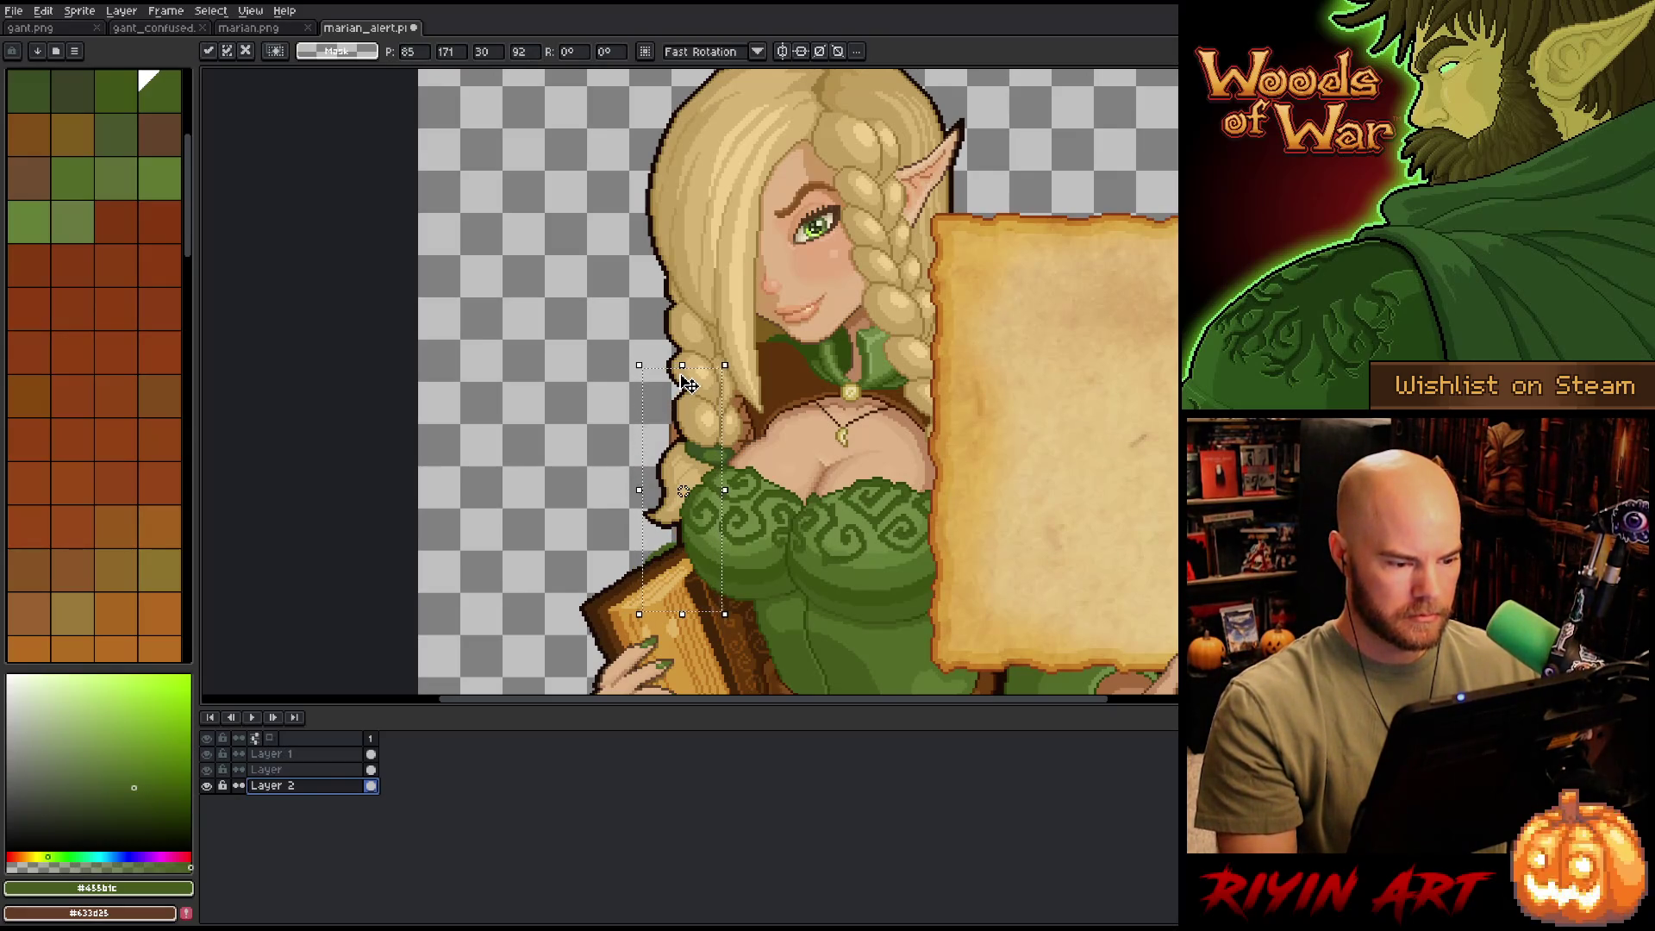
{"action": "scroll", "coordinate": [687, 384], "scroll_direction": "down", "scroll_amount": 2}
{"action": "scroll", "coordinate": [687, 427], "scroll_direction": "up", "scroll_amount": 3}
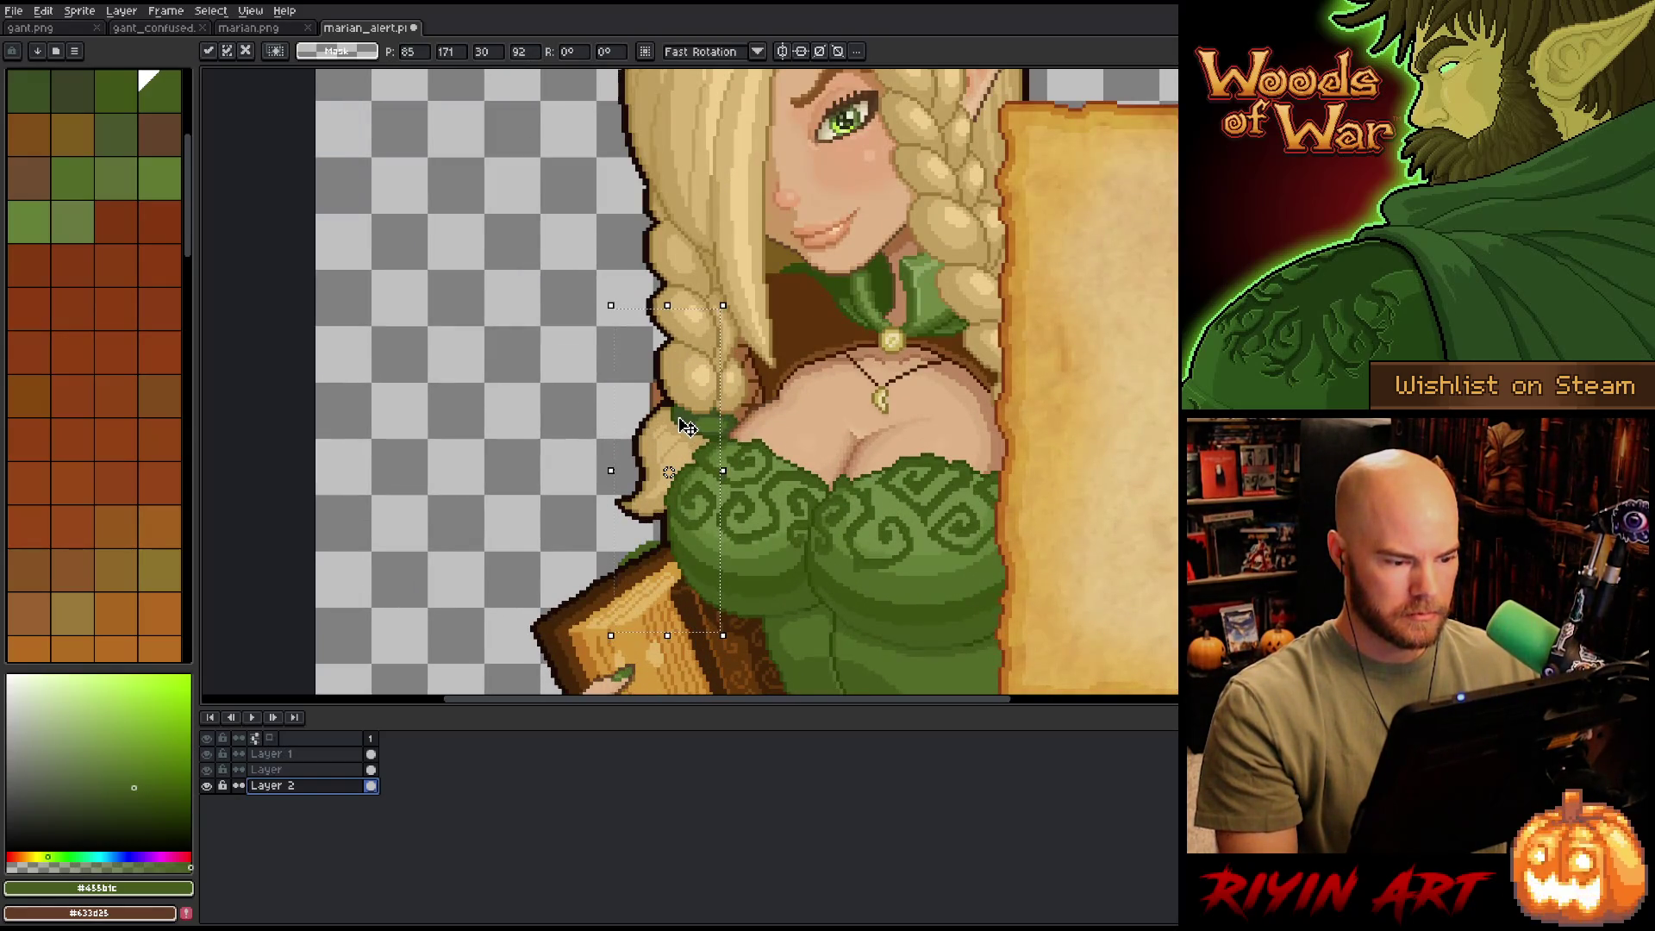
{"action": "scroll", "coordinate": [687, 427], "scroll_direction": "down", "scroll_amount": 2}
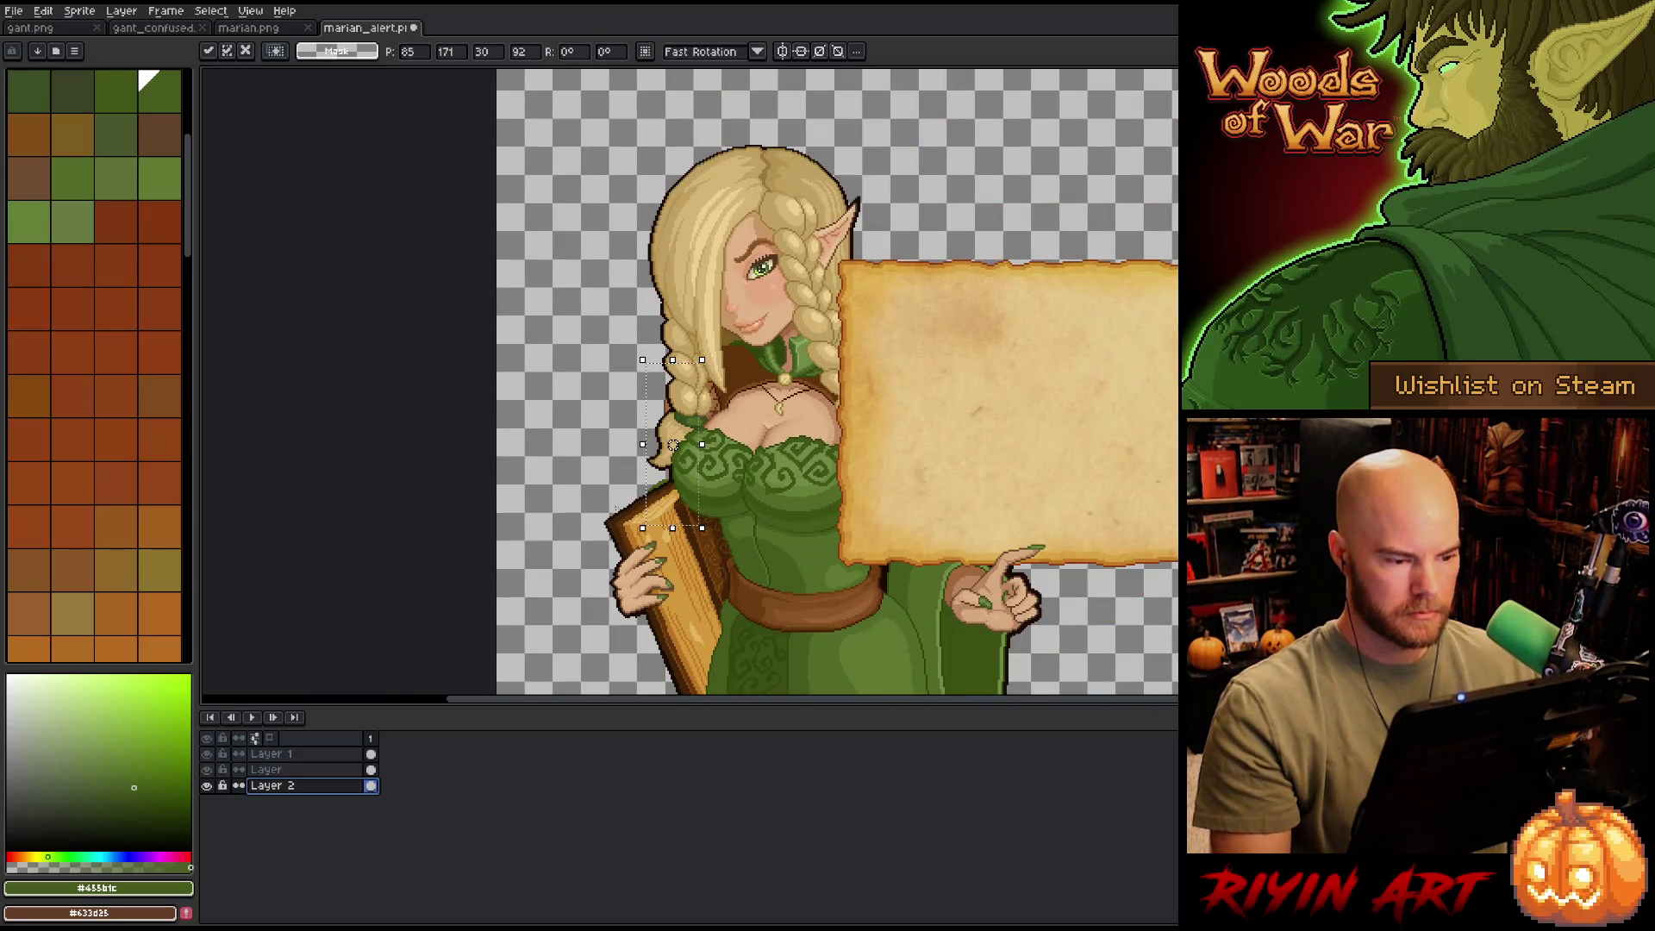
{"action": "left_click", "coordinate": [681, 483]}
{"action": "left_click_drag", "start_coordinate": [737, 536], "coordinate": [727, 572]}
{"action": "key", "text": "Return"}
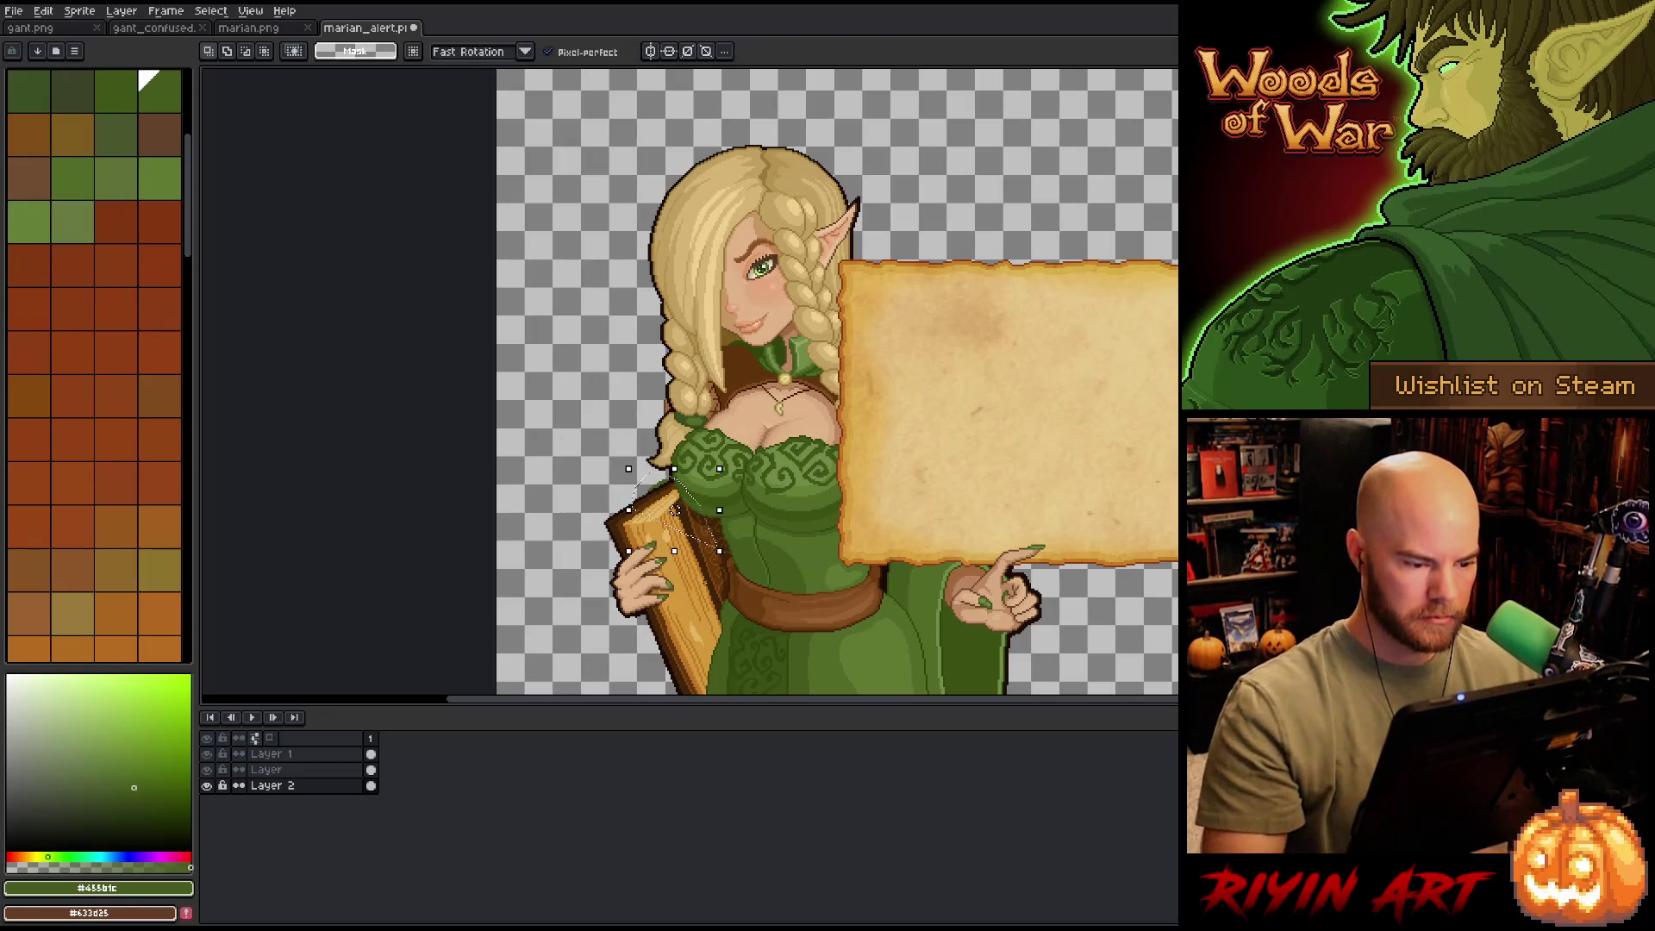
{"action": "key", "text": "ctrl+d"}
{"action": "scroll", "coordinate": [707, 579], "scroll_direction": "up", "scroll_amount": 2}
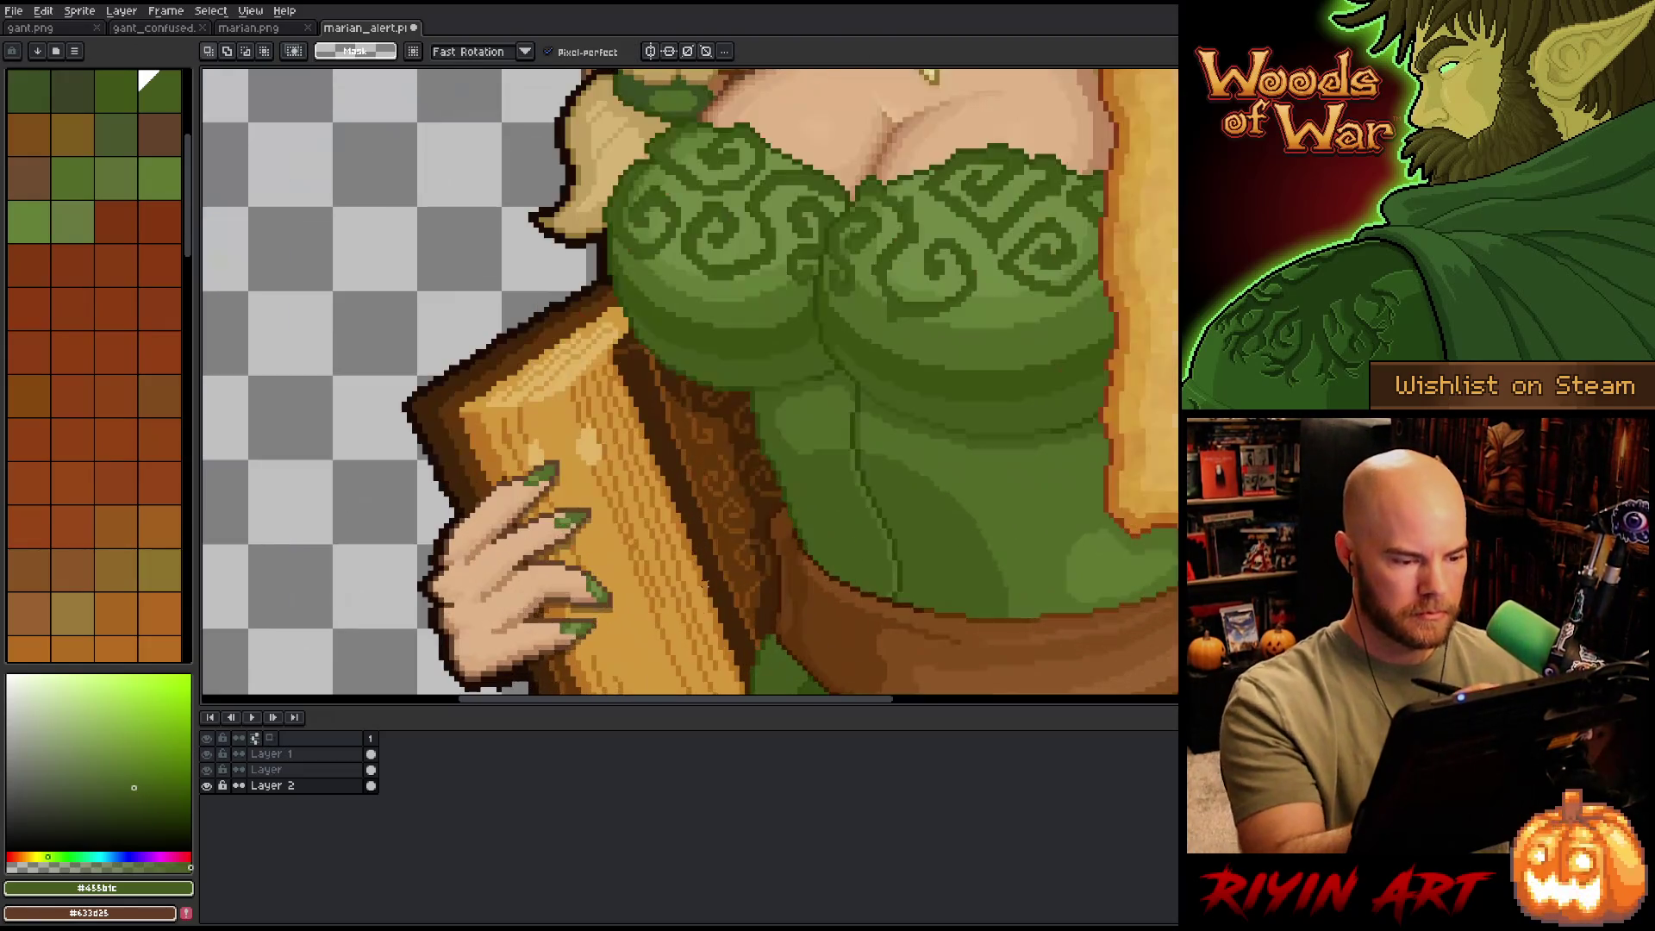
- Pick near-black #1b0b06 and apply an Outline around the hair and harp edge
{"action": "left_click", "coordinate": [564, 177], "text": "alt"}
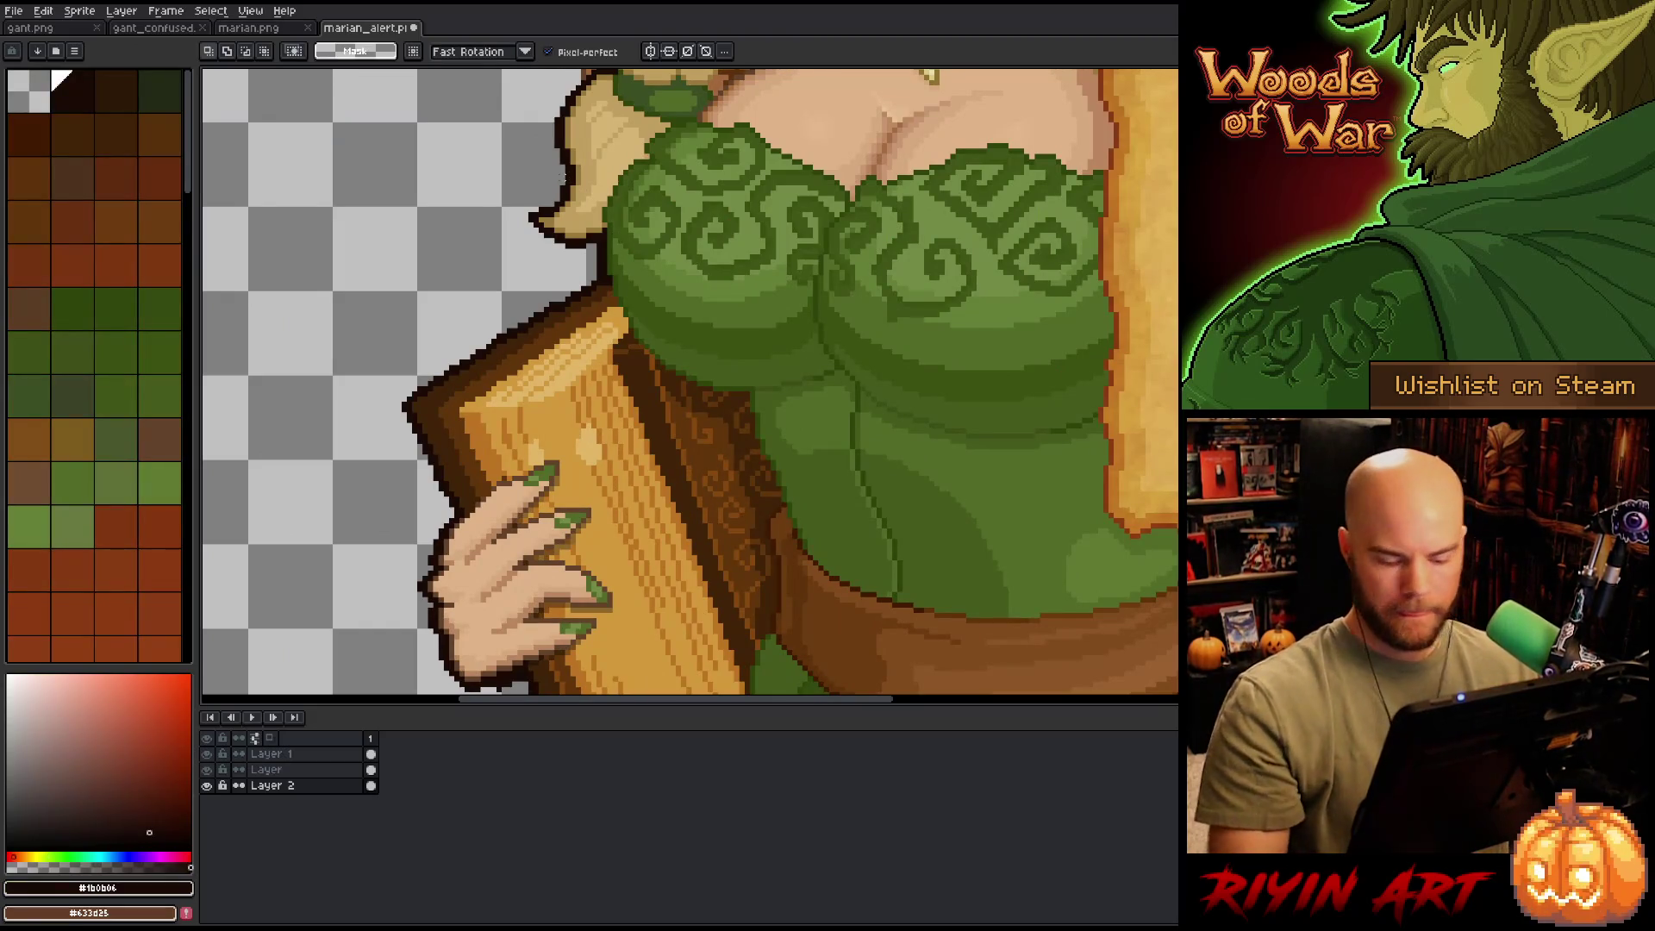
{"action": "left_click_drag", "start_coordinate": [565, 177], "coordinate": [518, 410]}
{"action": "key", "text": "shift+o"}
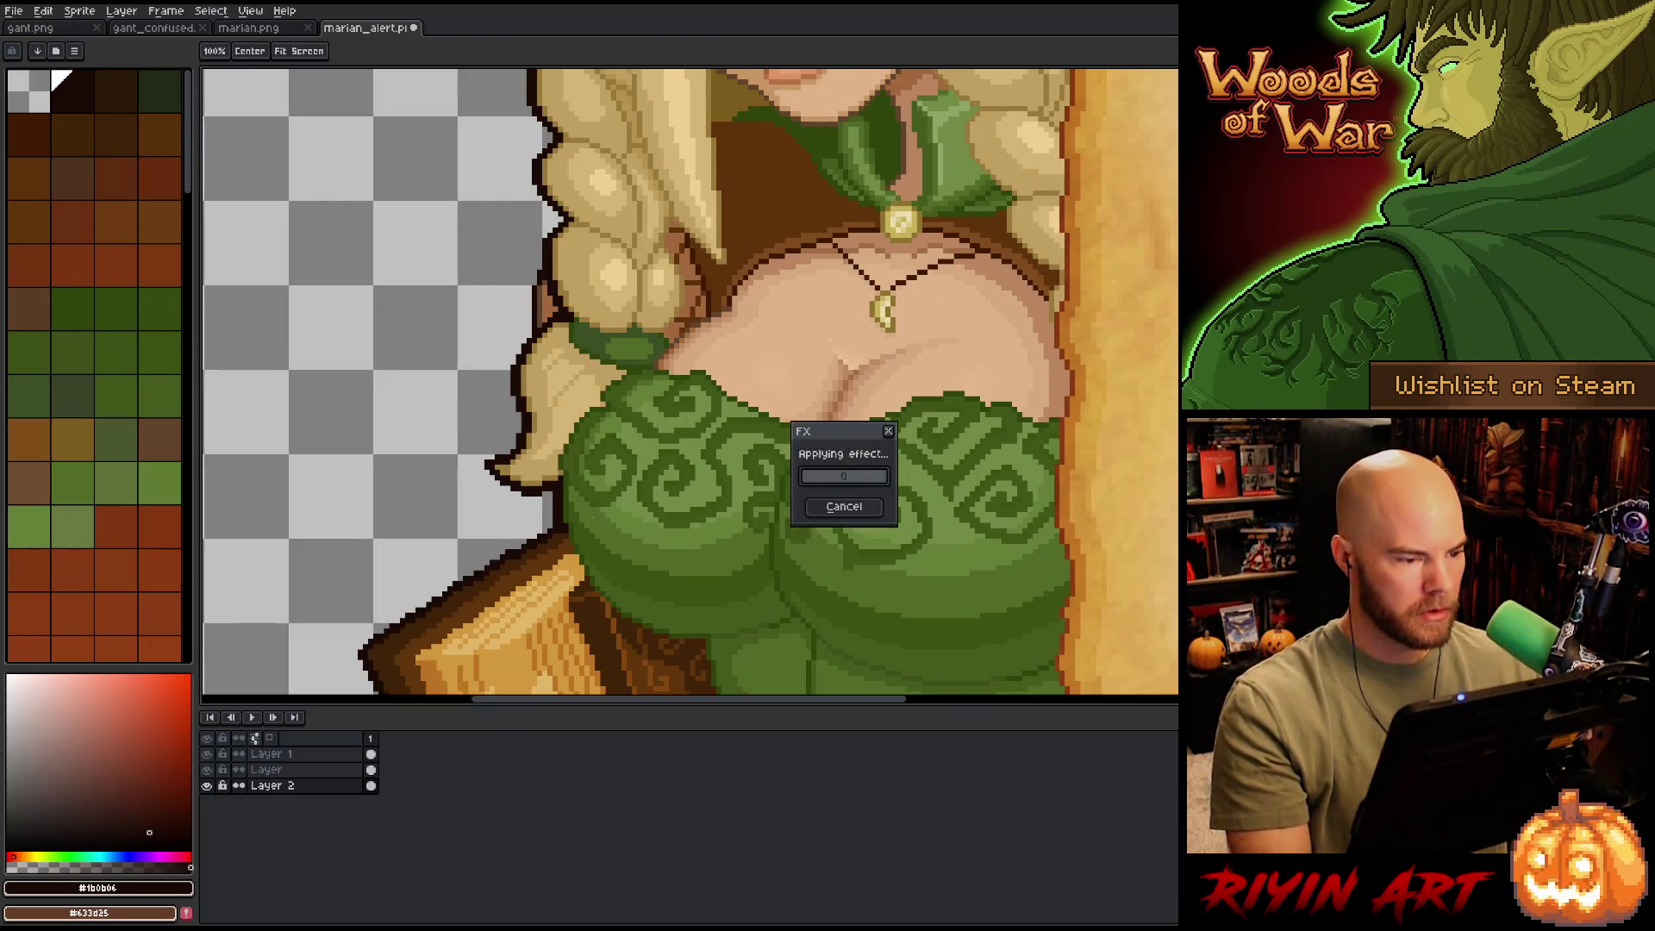
{"action": "key", "text": "Return"}
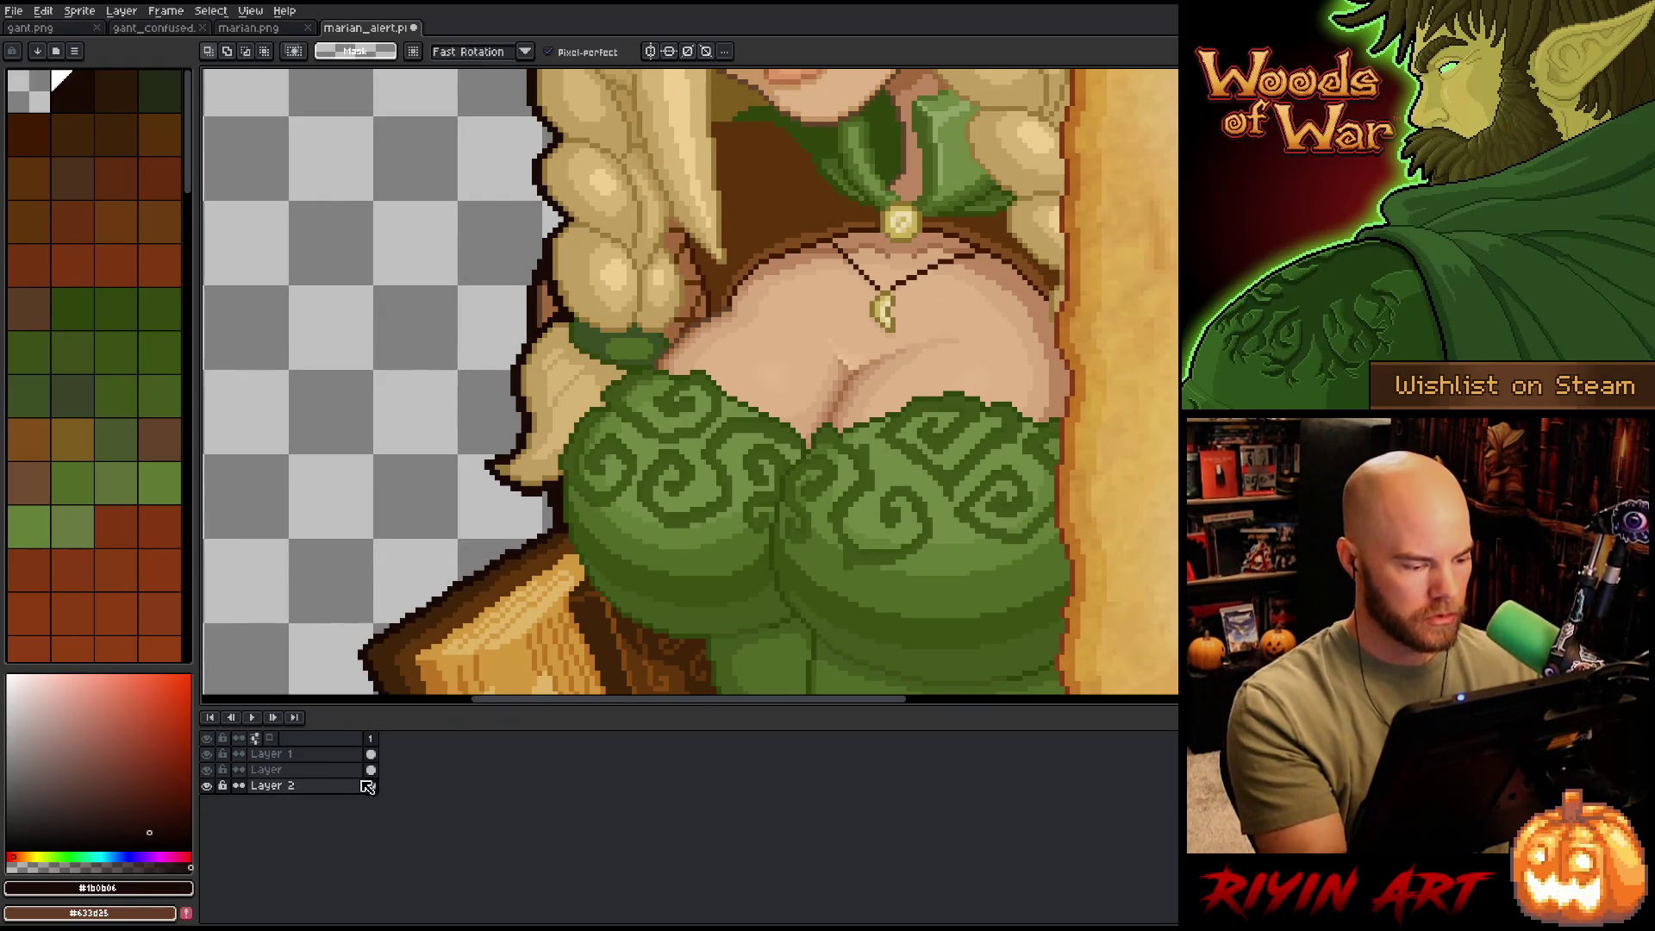
{"action": "left_click", "coordinate": [267, 769]}
- Enlarge the pencil to 6px and pick browns #62432a and #1b0b06
{"action": "key", "text": "w"}
{"action": "key", "text": "b"}
{"action": "left_click_drag", "start_coordinate": [238, 52], "coordinate": [250, 76]}
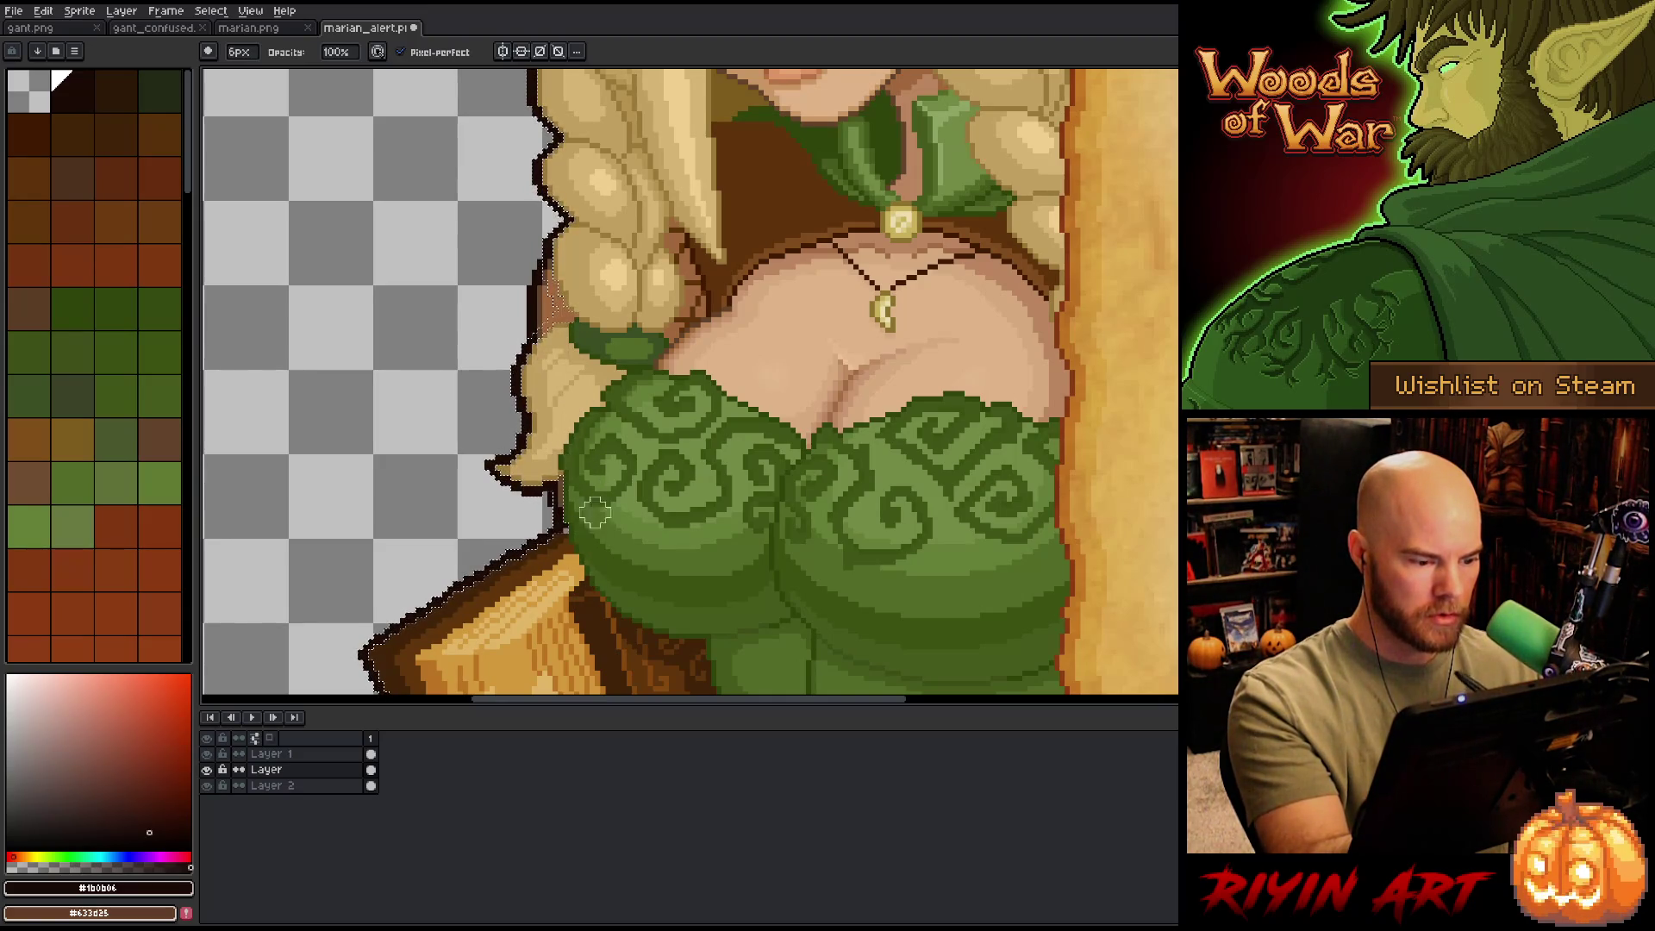
{"action": "key", "text": "v"}
{"action": "key", "text": "b"}
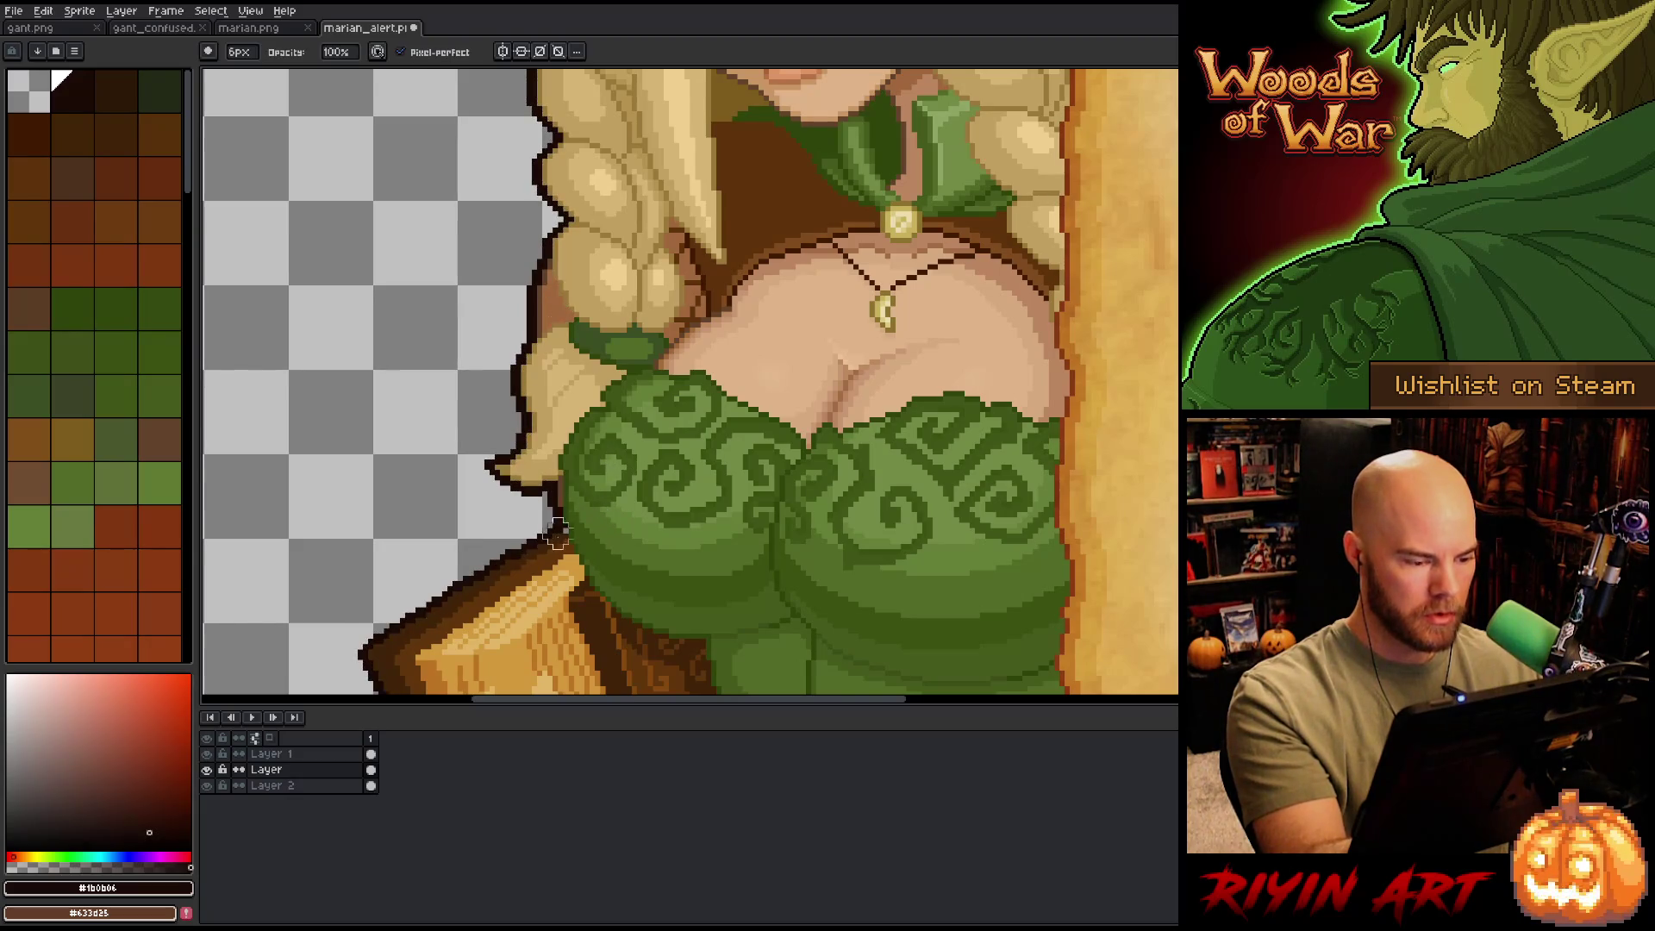
{"action": "left_click", "coordinate": [141, 422]}
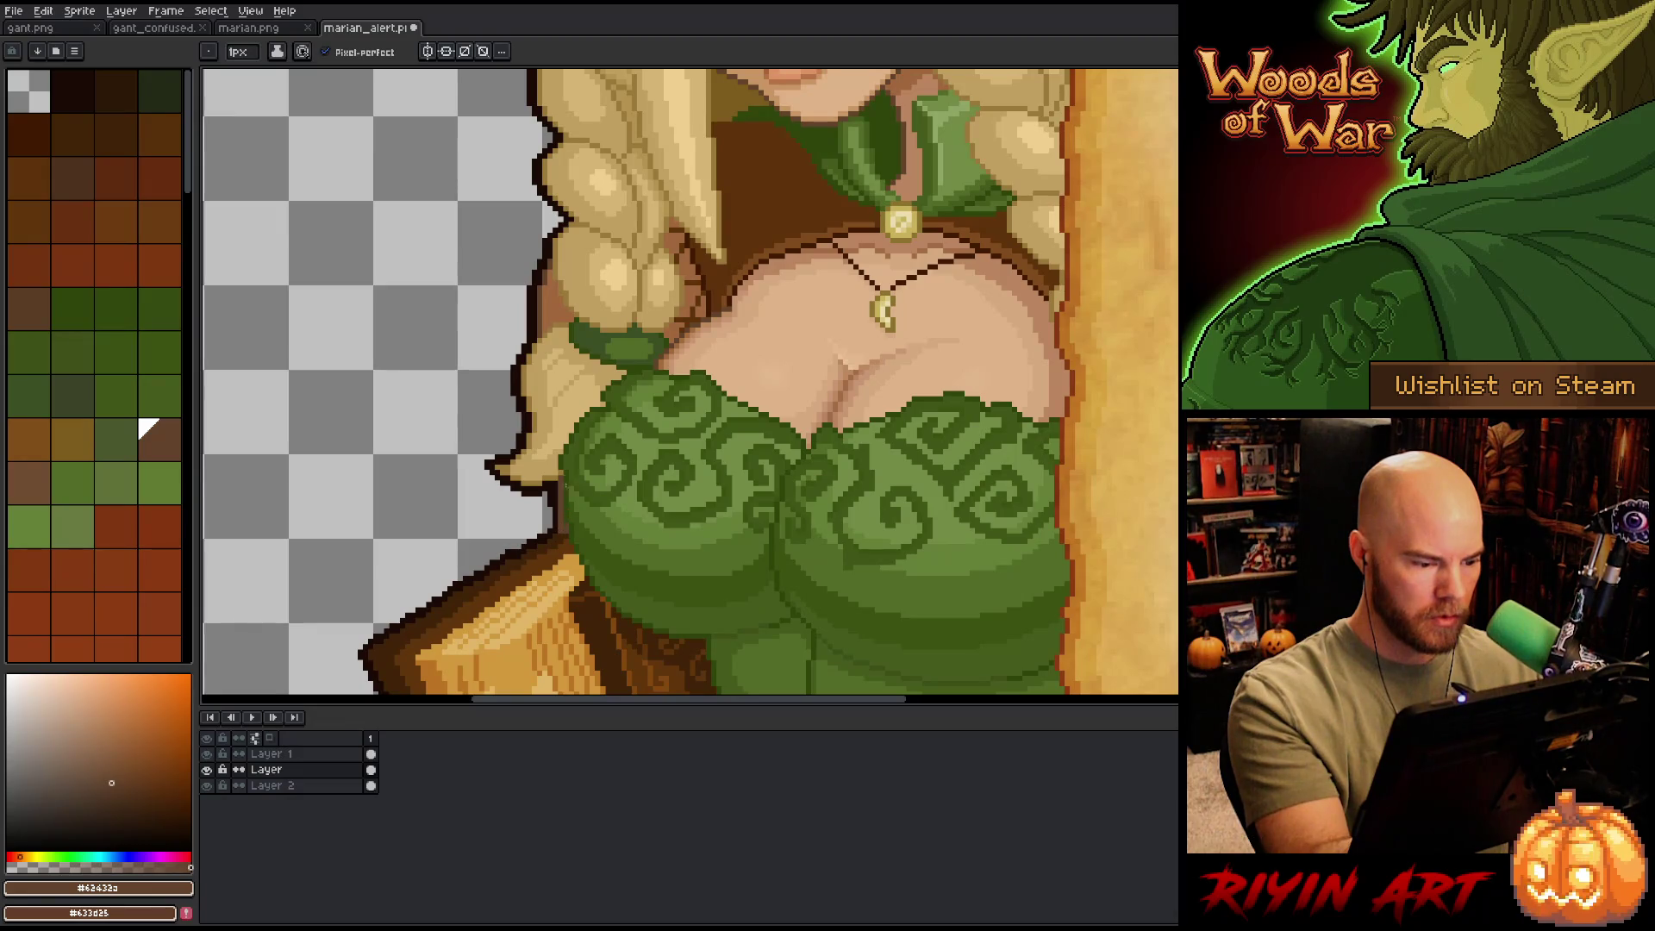
{"action": "left_click", "coordinate": [776, 250], "text": "alt"}
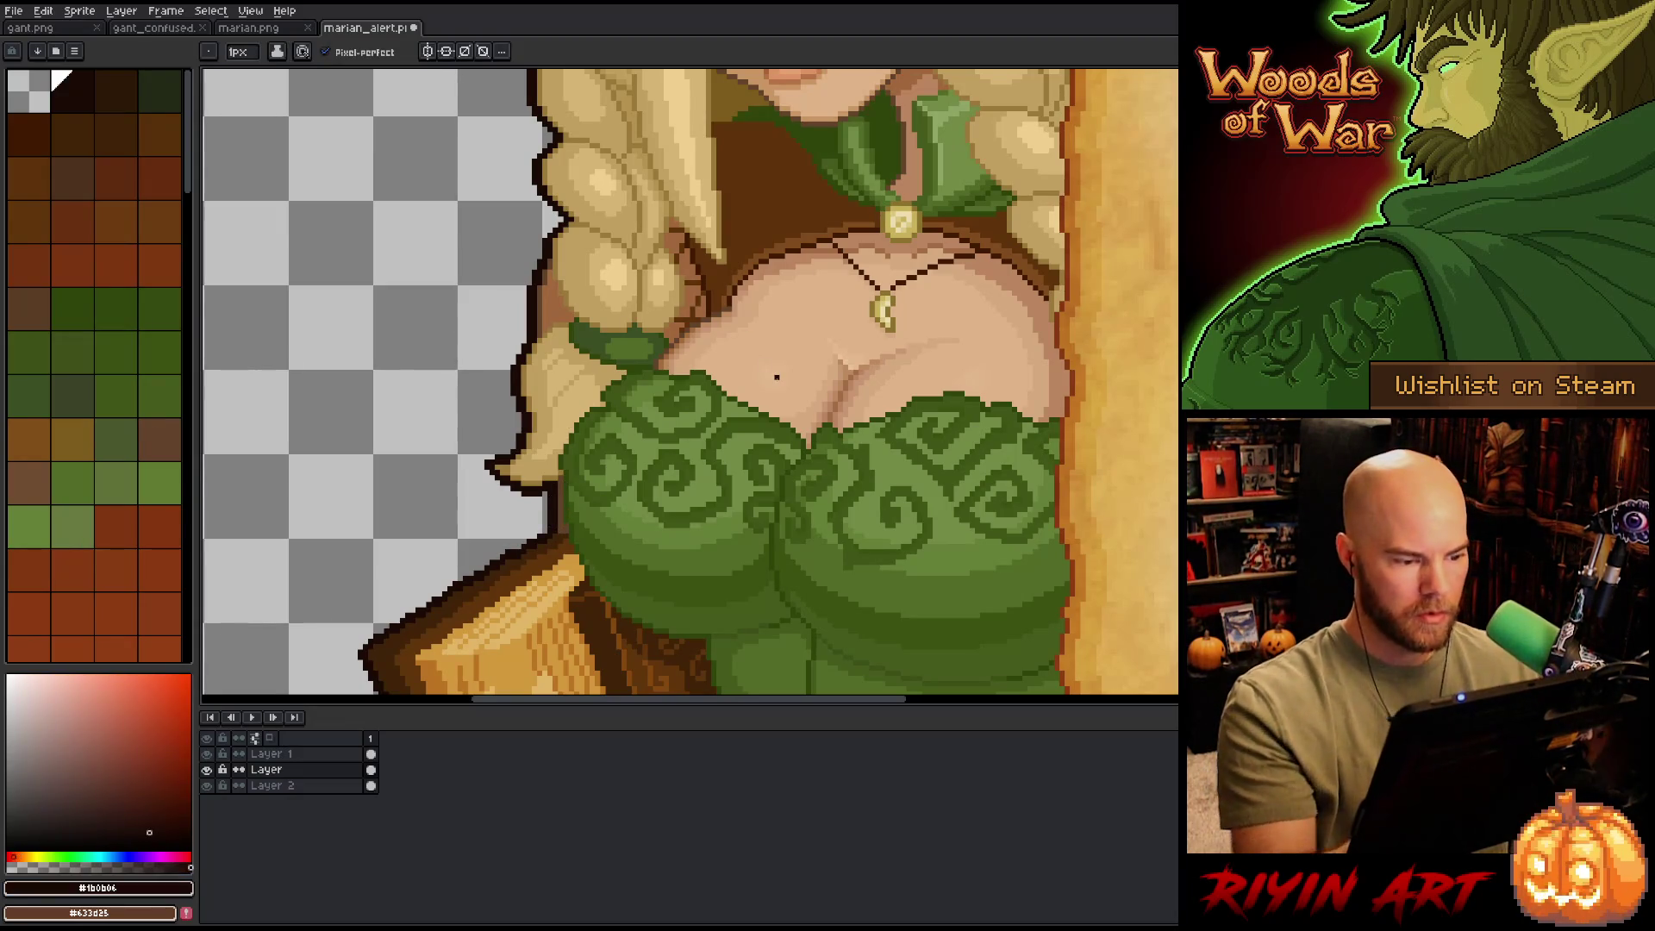
- Recentre the whole figure and sample the hair shadow brown #5f320b
{"action": "scroll", "coordinate": [777, 377], "scroll_direction": "down", "scroll_amount": 3}
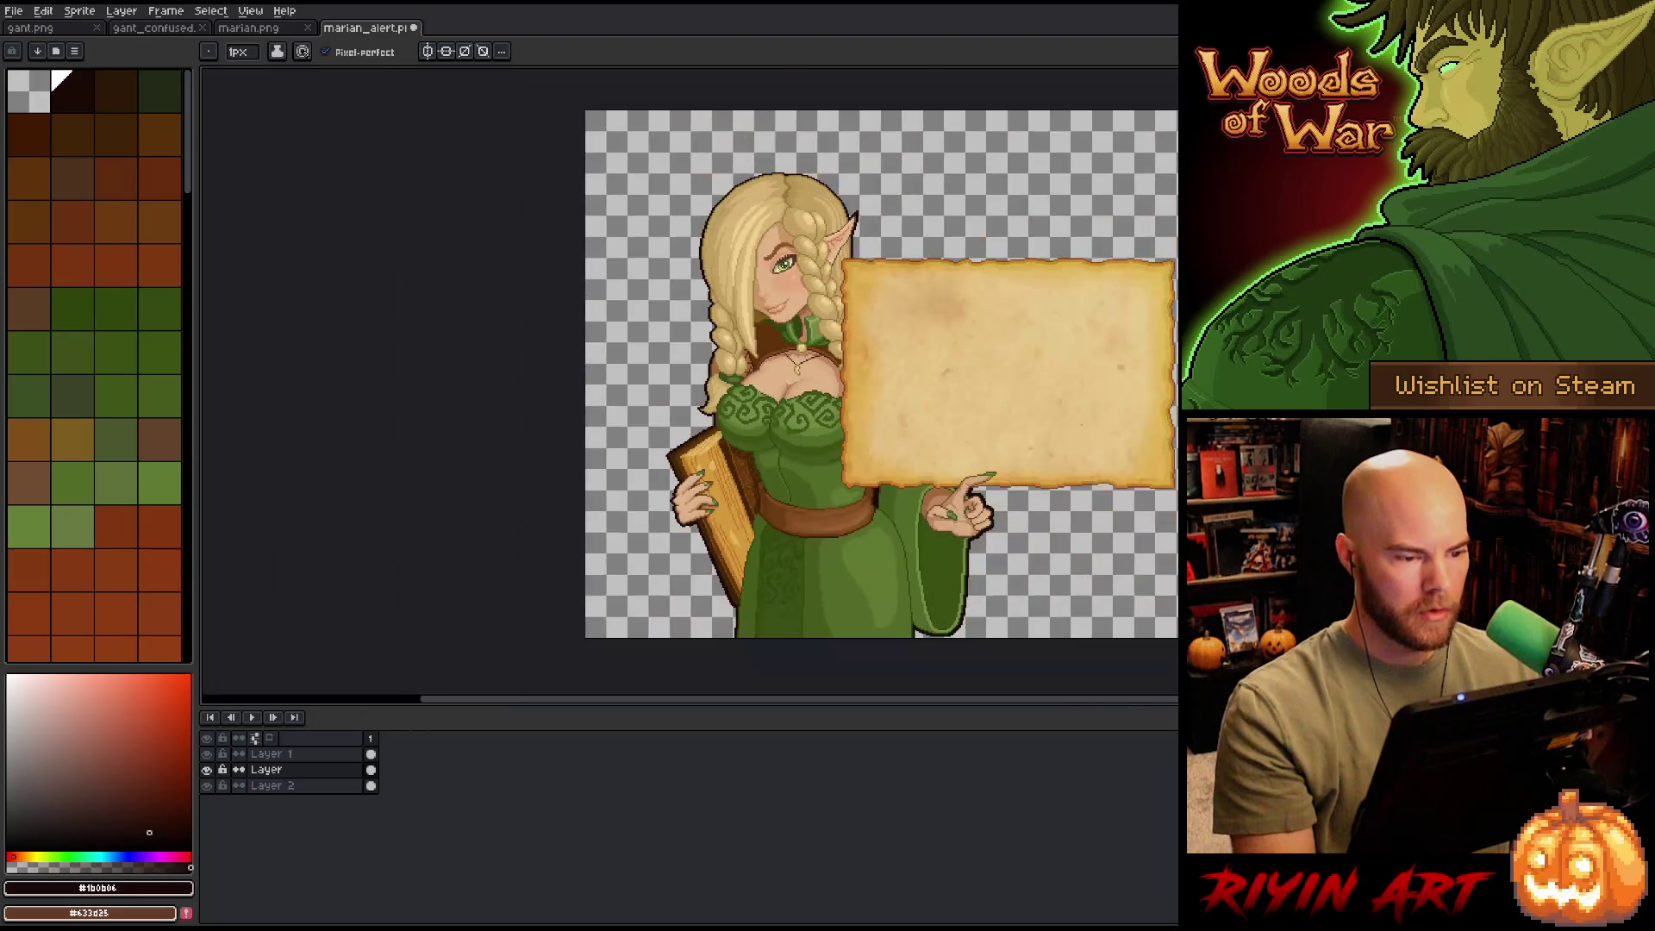
{"action": "left_click_drag", "start_coordinate": [777, 376], "coordinate": [514, 295]}
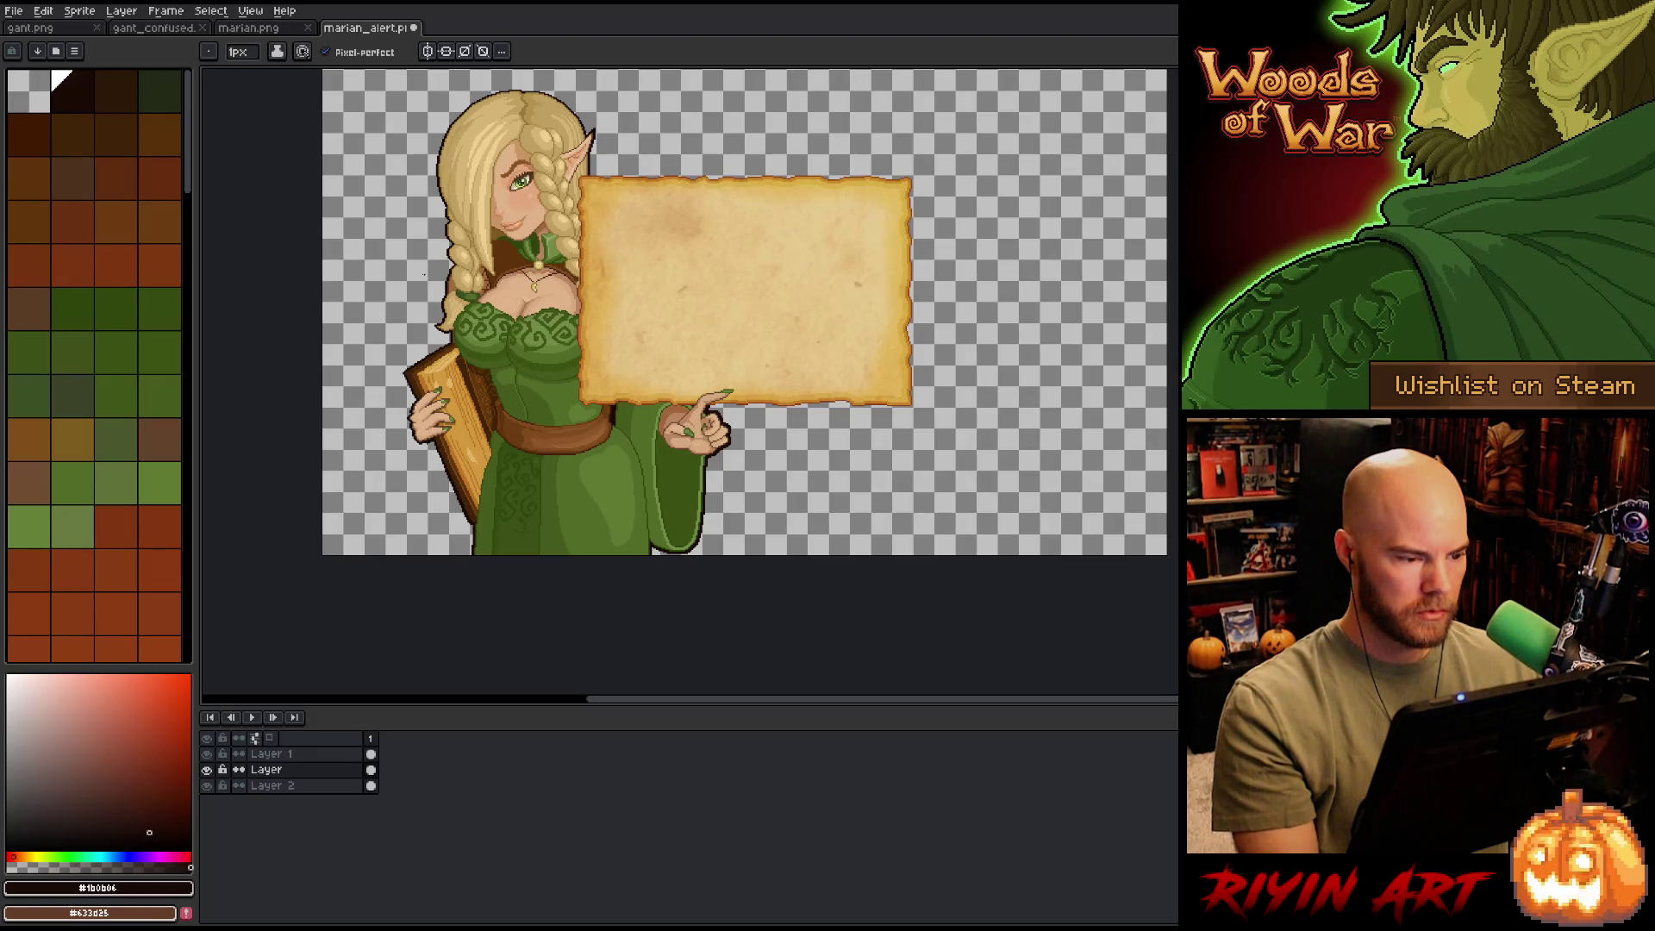
{"action": "scroll", "coordinate": [425, 274], "scroll_direction": "up", "scroll_amount": 2}
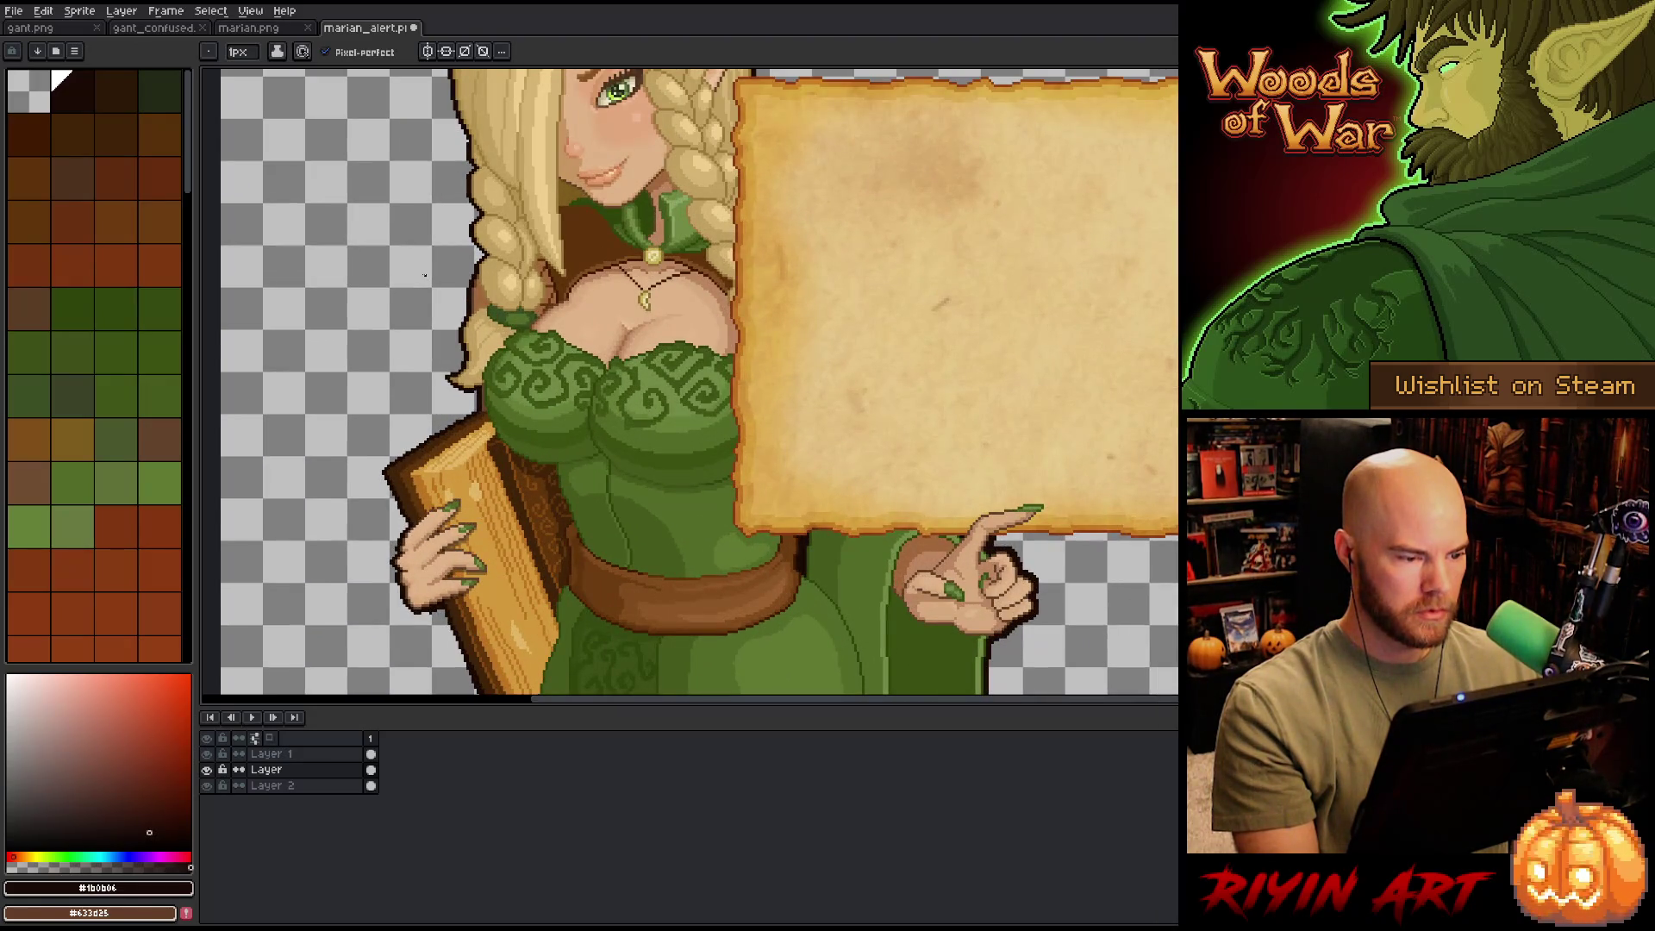
{"action": "scroll", "coordinate": [424, 274], "scroll_direction": "down", "scroll_amount": 2}
{"action": "left_click_drag", "start_coordinate": [405, 285], "coordinate": [517, 323]}
{"action": "scroll", "coordinate": [498, 326], "scroll_direction": "up", "scroll_amount": 1}
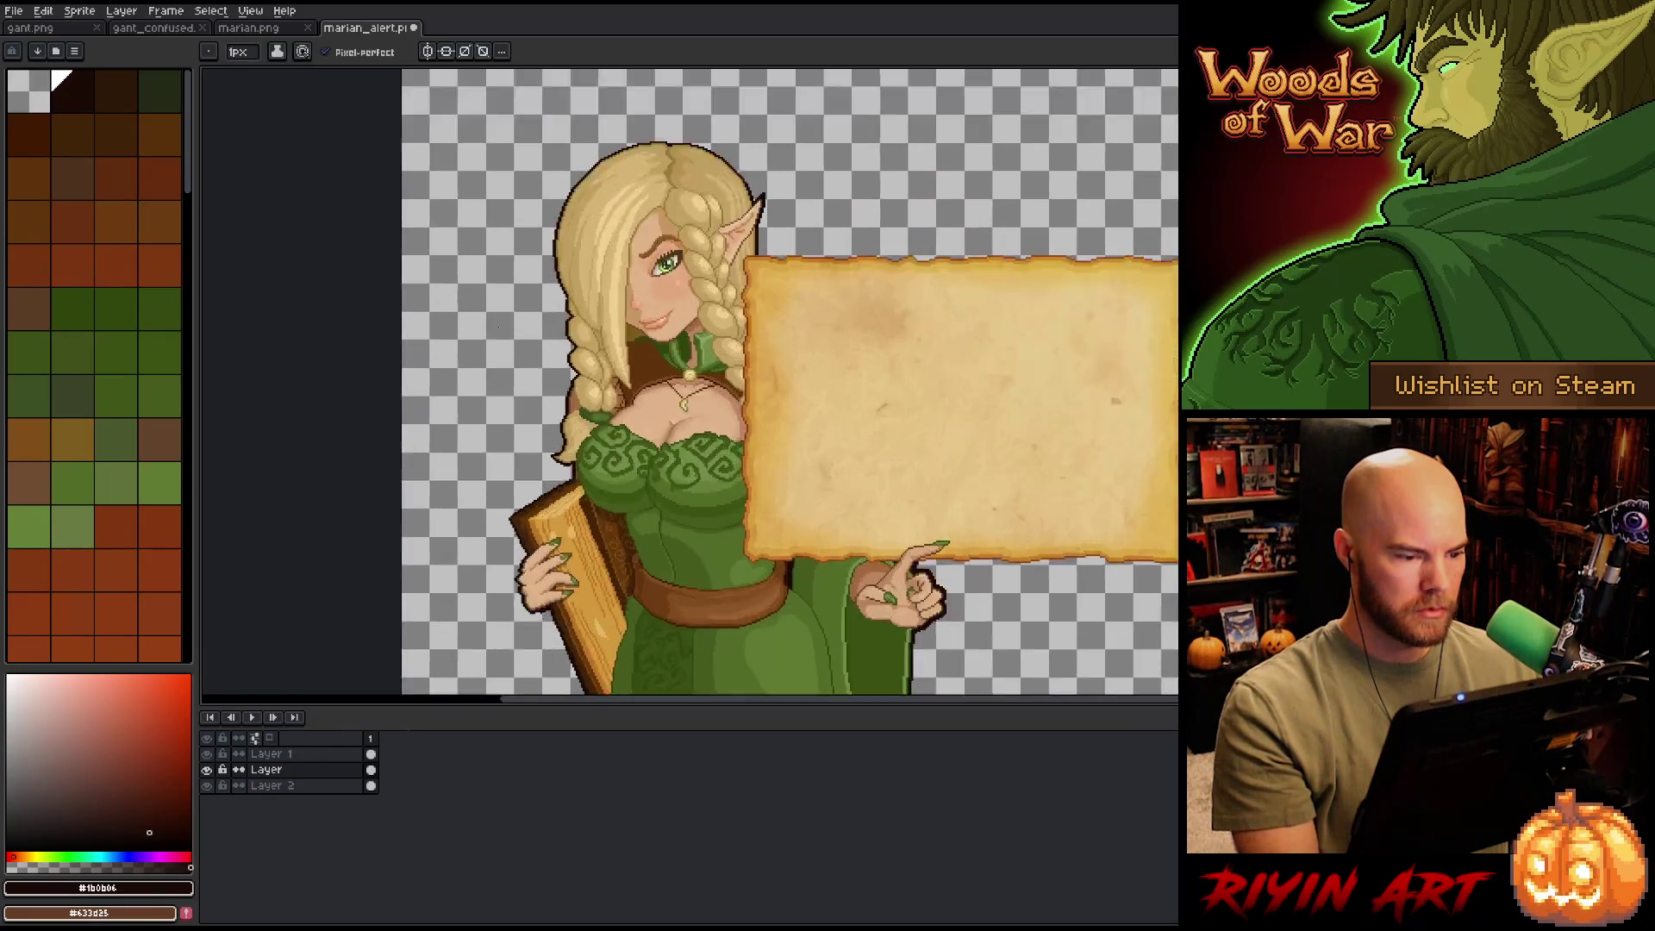
{"action": "scroll", "coordinate": [496, 321], "scroll_direction": "up", "scroll_amount": 1}
{"action": "key", "text": "i"}
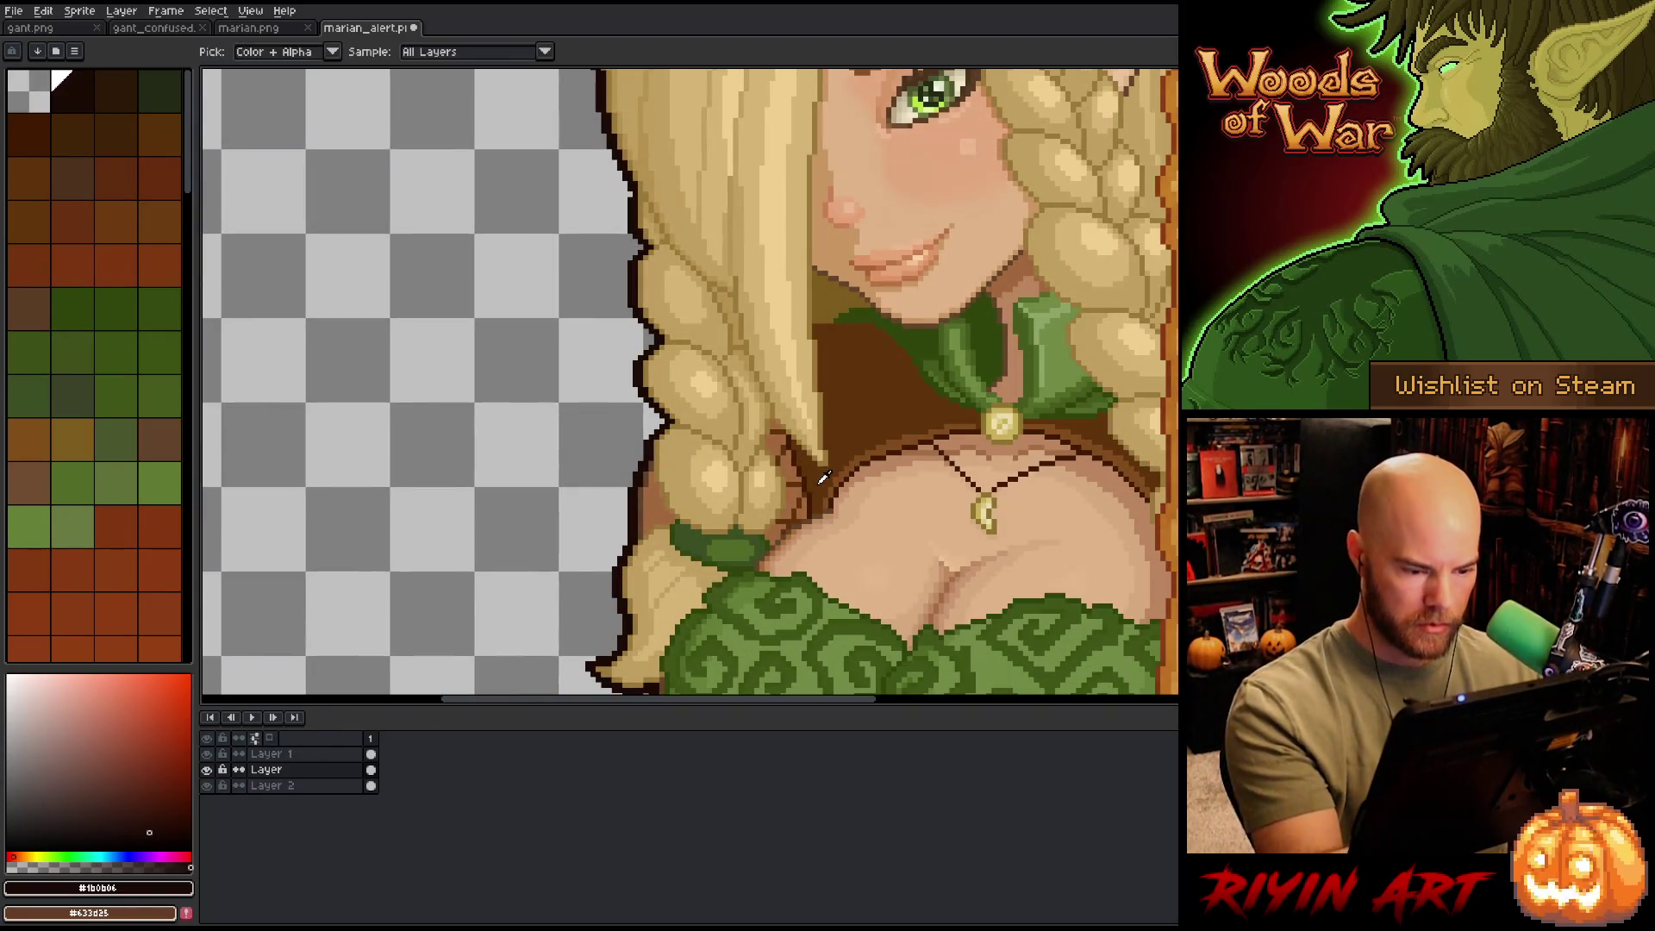
{"action": "left_click", "coordinate": [823, 477]}
- Fill the small hair-edge gaps by the neckline with dark brown using pencil and bucket
{"action": "key", "text": "g"}
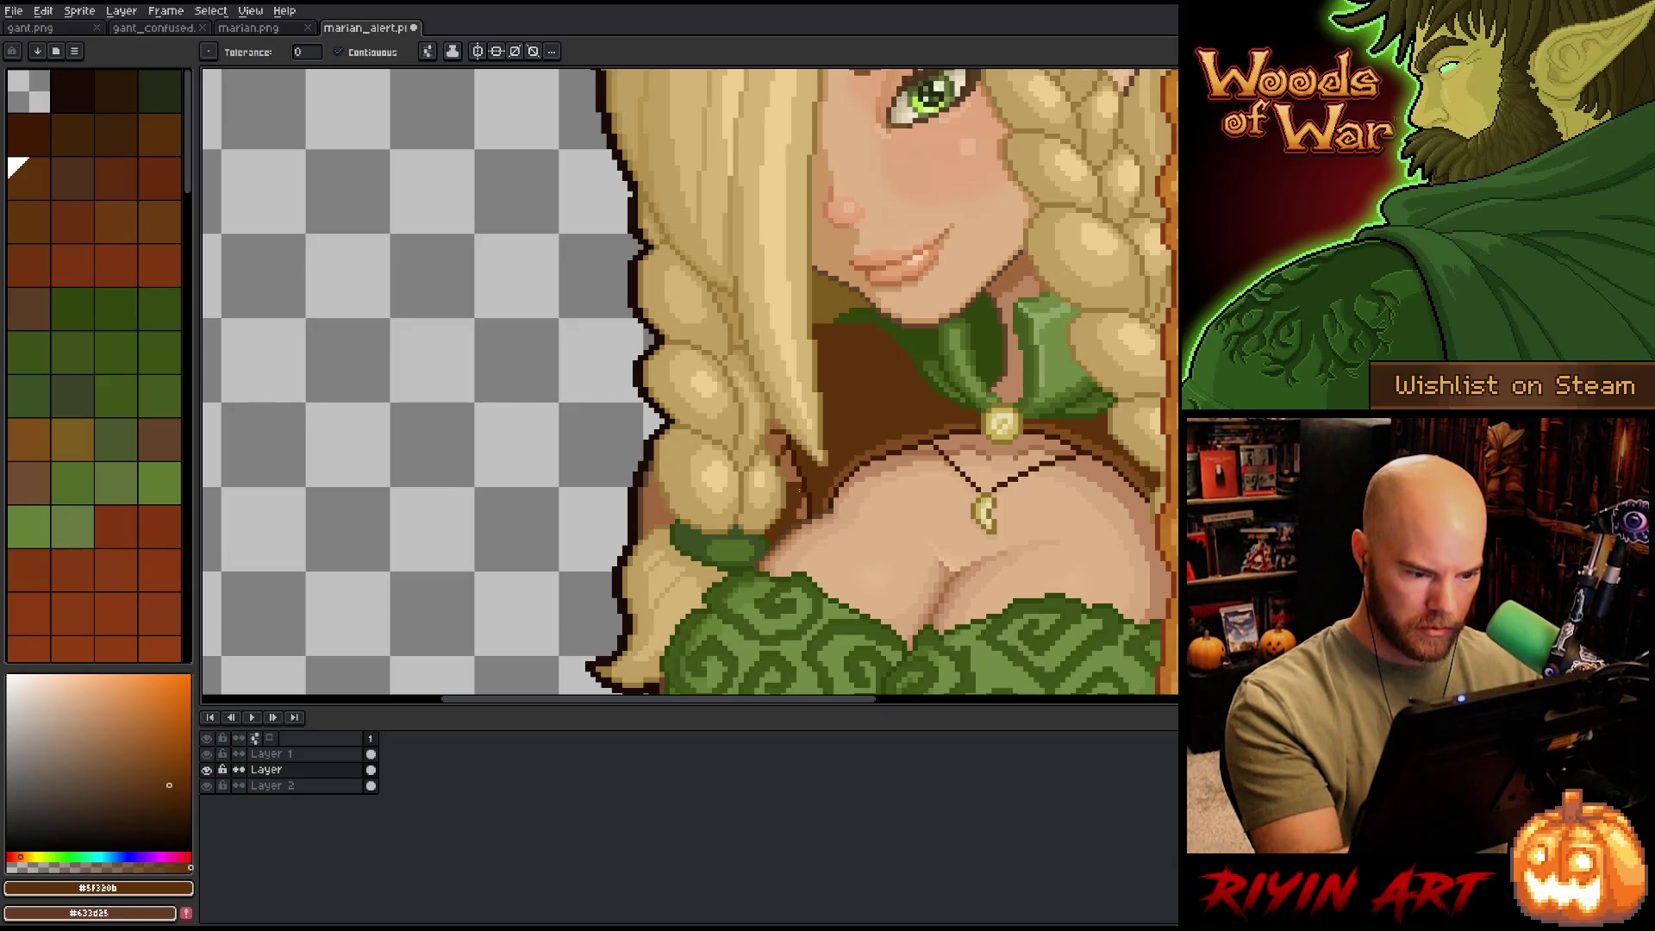
{"action": "key", "text": "b"}
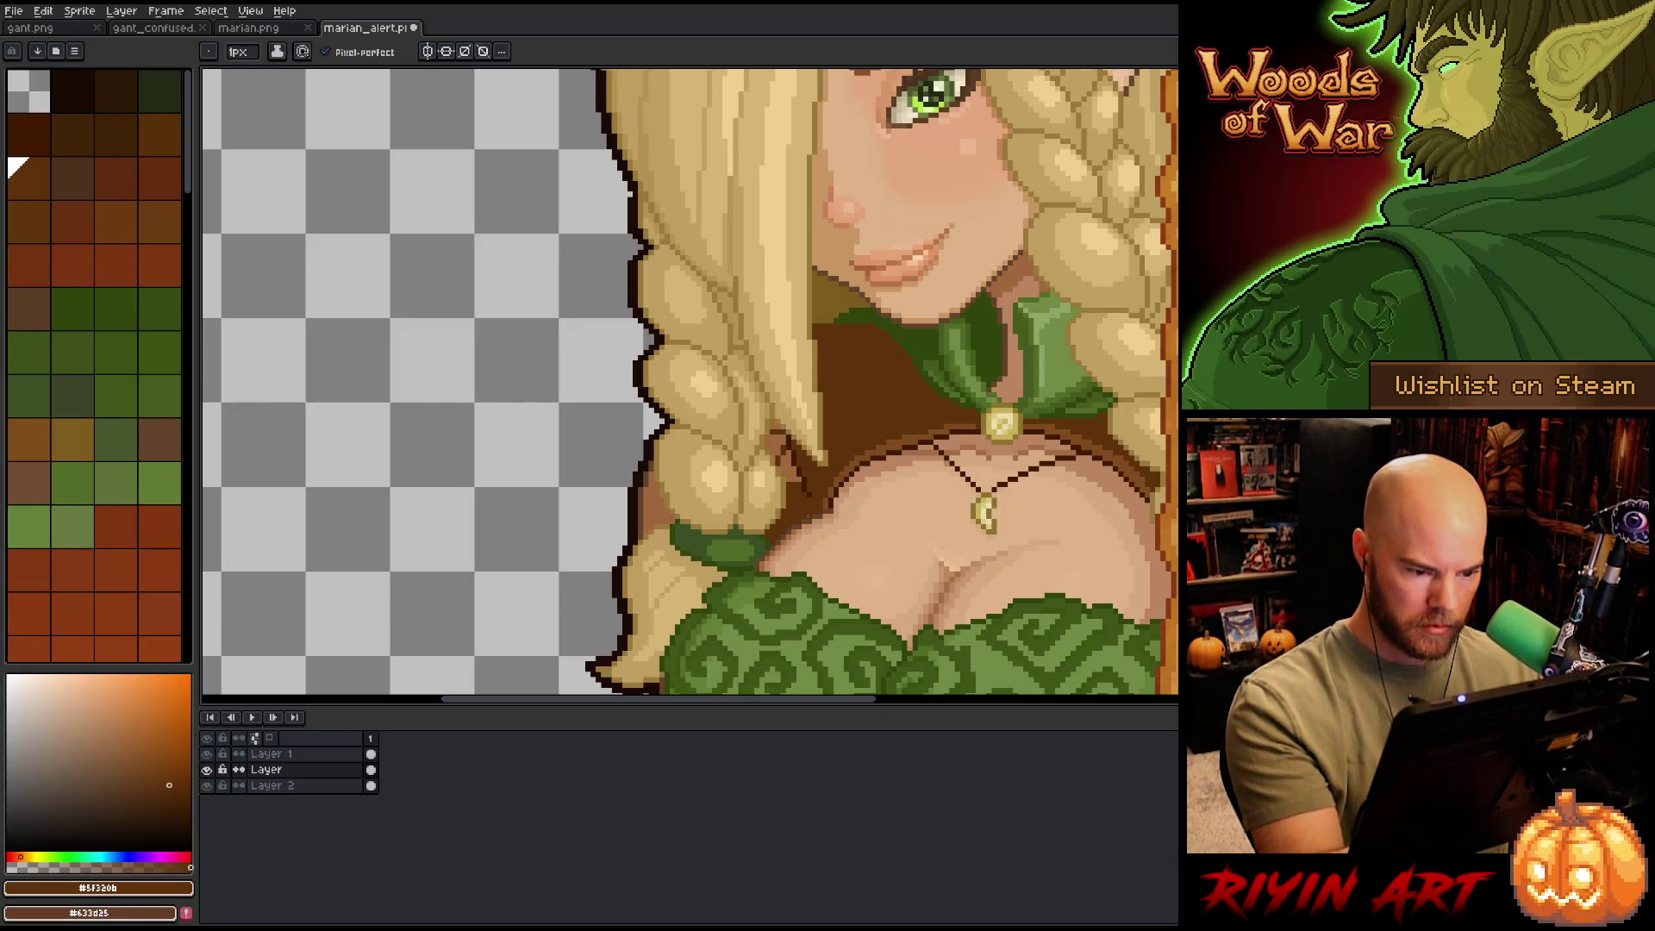
{"action": "left_click_drag", "start_coordinate": [793, 452], "coordinate": [788, 477]}
{"action": "key", "text": "g"}
{"action": "left_click", "coordinate": [782, 466]}
{"action": "left_click", "coordinate": [774, 444]}
{"action": "key", "text": "b"}
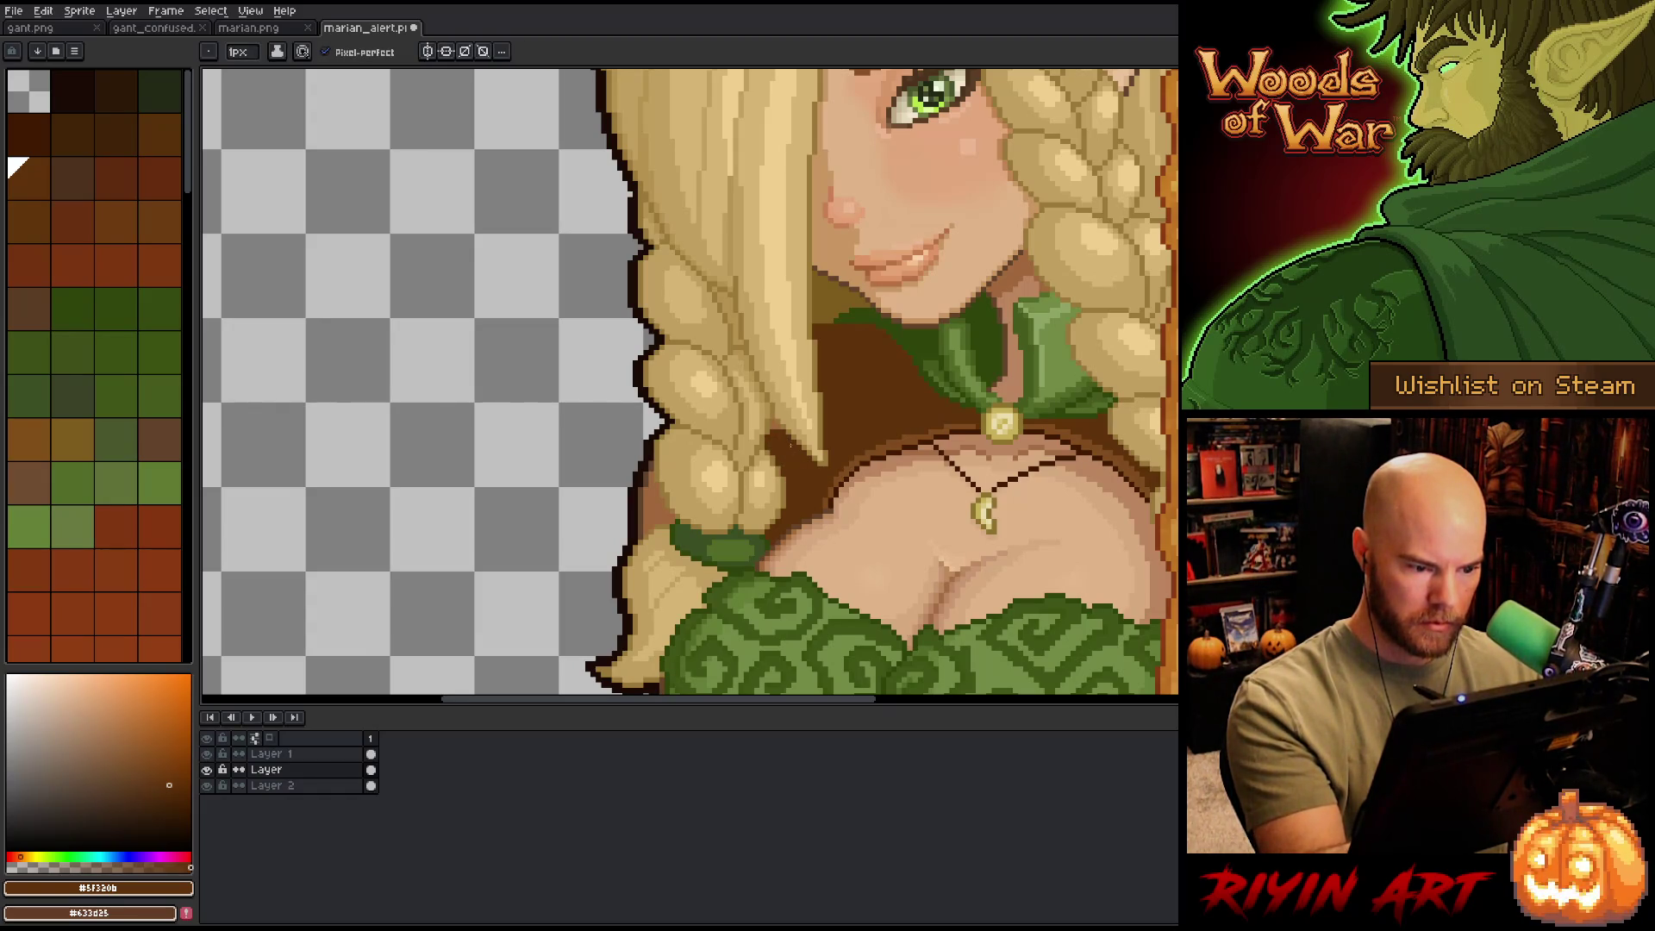
- Reframe the sprite and sample the skin tone #bb8661 with the bucket tool
{"action": "scroll", "coordinate": [776, 431], "scroll_direction": "down", "scroll_amount": 5}
{"action": "left_click_drag", "start_coordinate": [791, 500], "coordinate": [500, 475]}
{"action": "key", "text": "g"}
{"action": "scroll", "coordinate": [420, 332], "scroll_direction": "up", "scroll_amount": 2}
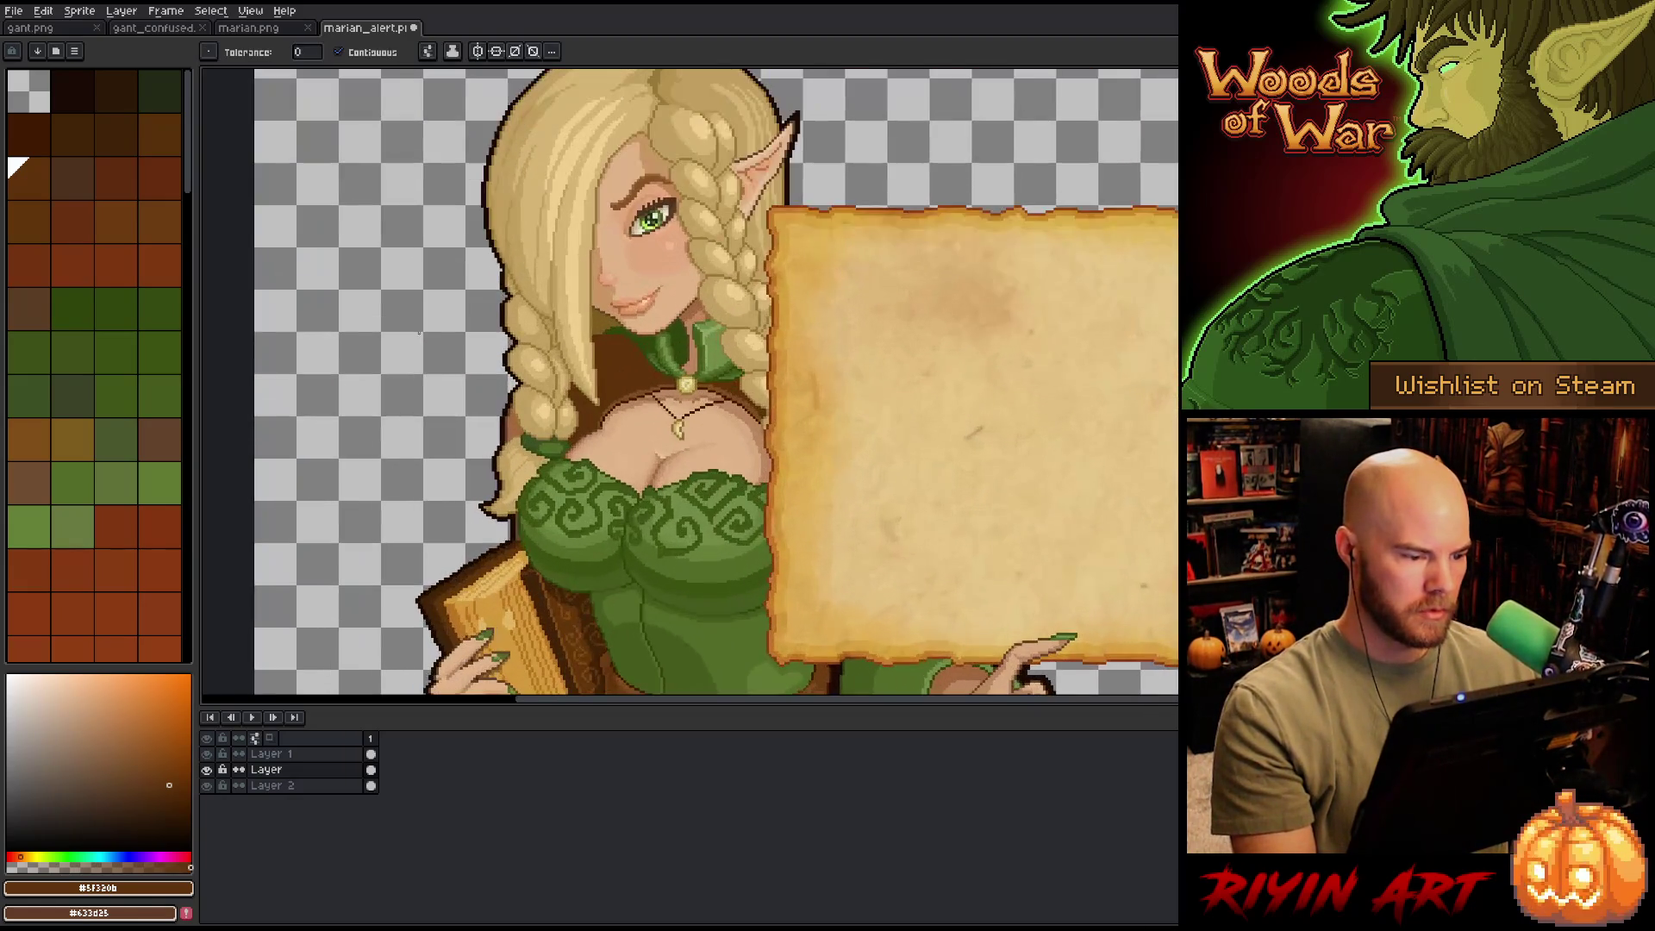
{"action": "scroll", "coordinate": [420, 332], "scroll_direction": "down", "scroll_amount": 3}
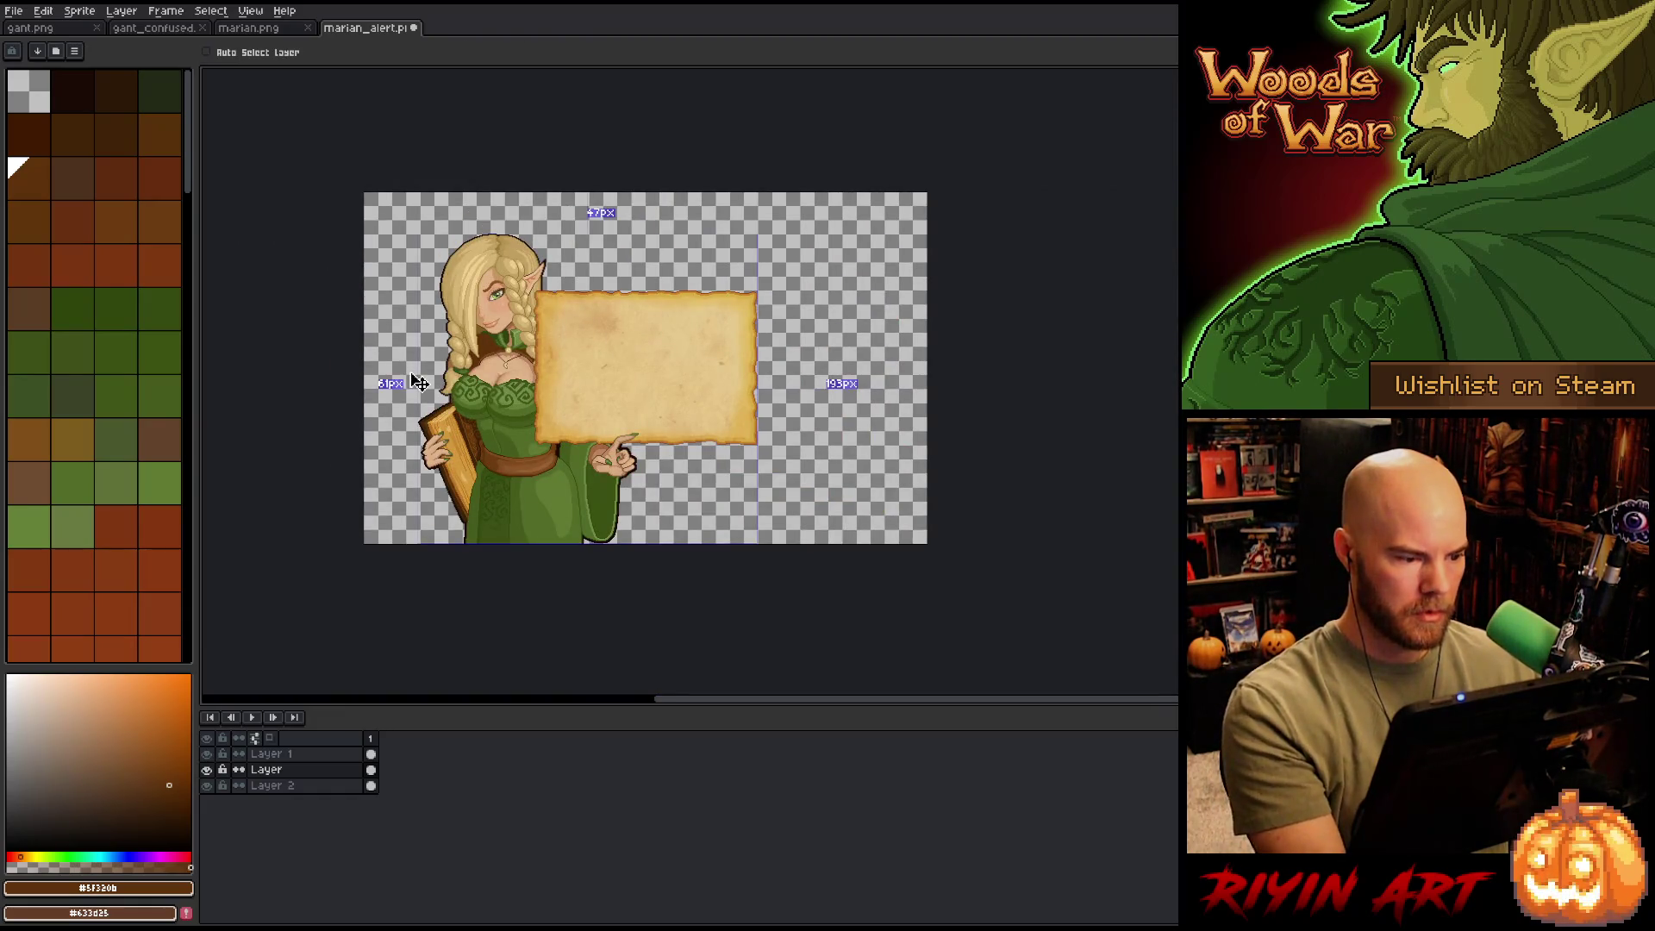
{"action": "scroll", "coordinate": [420, 353], "scroll_direction": "up", "scroll_amount": 3}
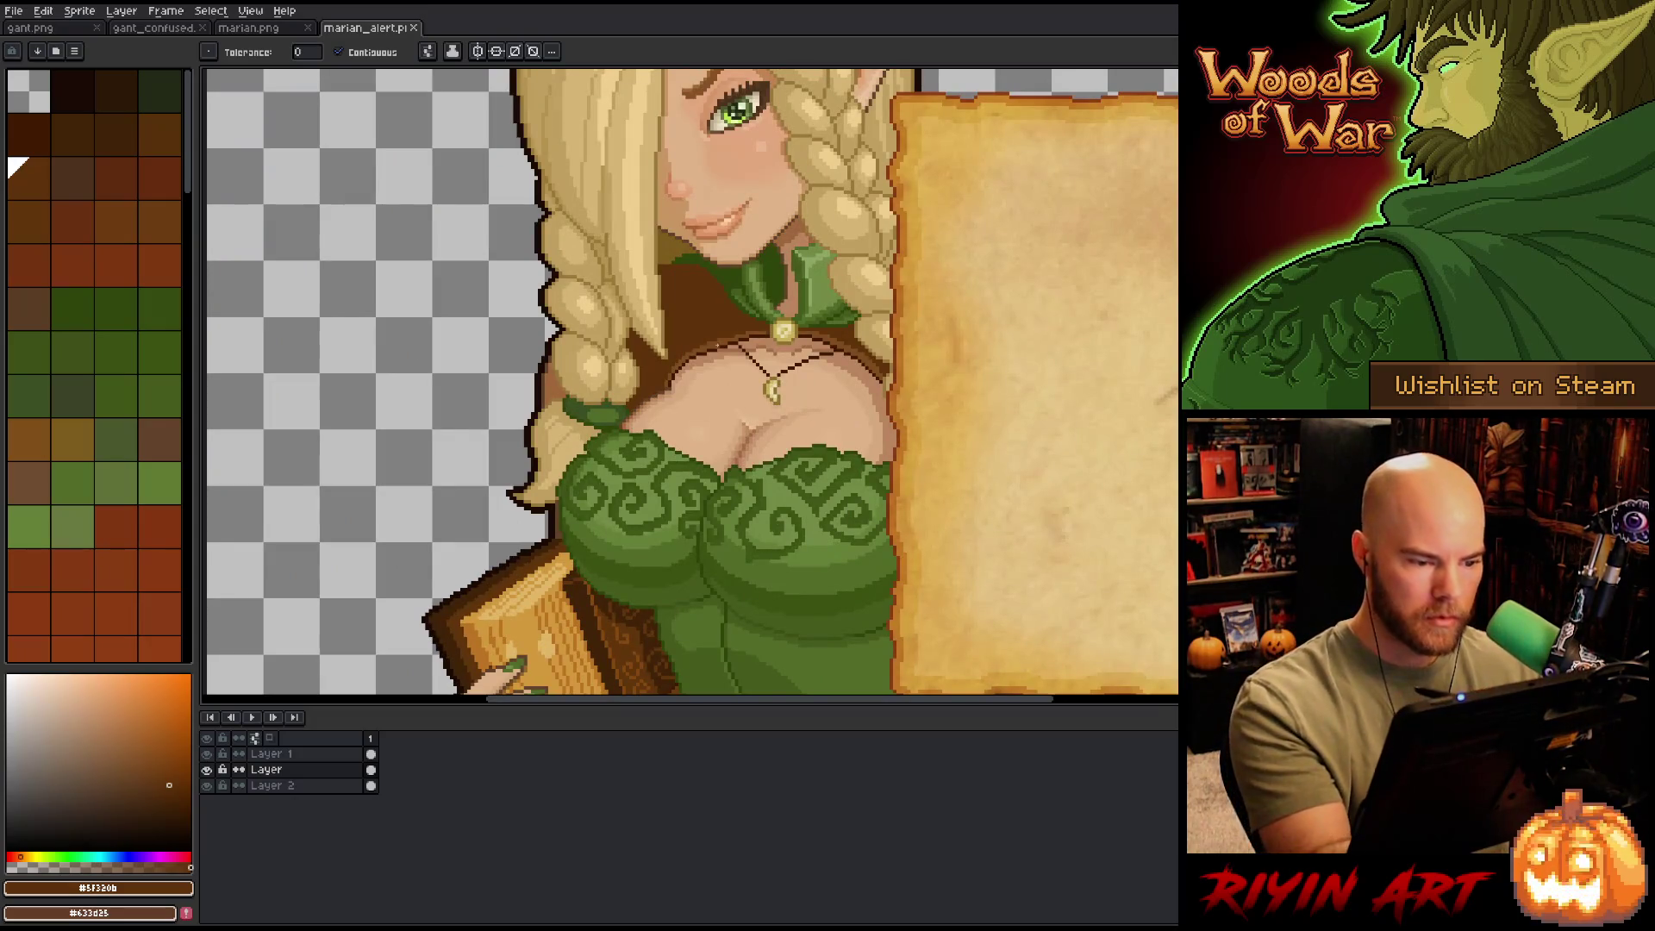
{"action": "left_click", "coordinate": [750, 414], "text": "alt"}
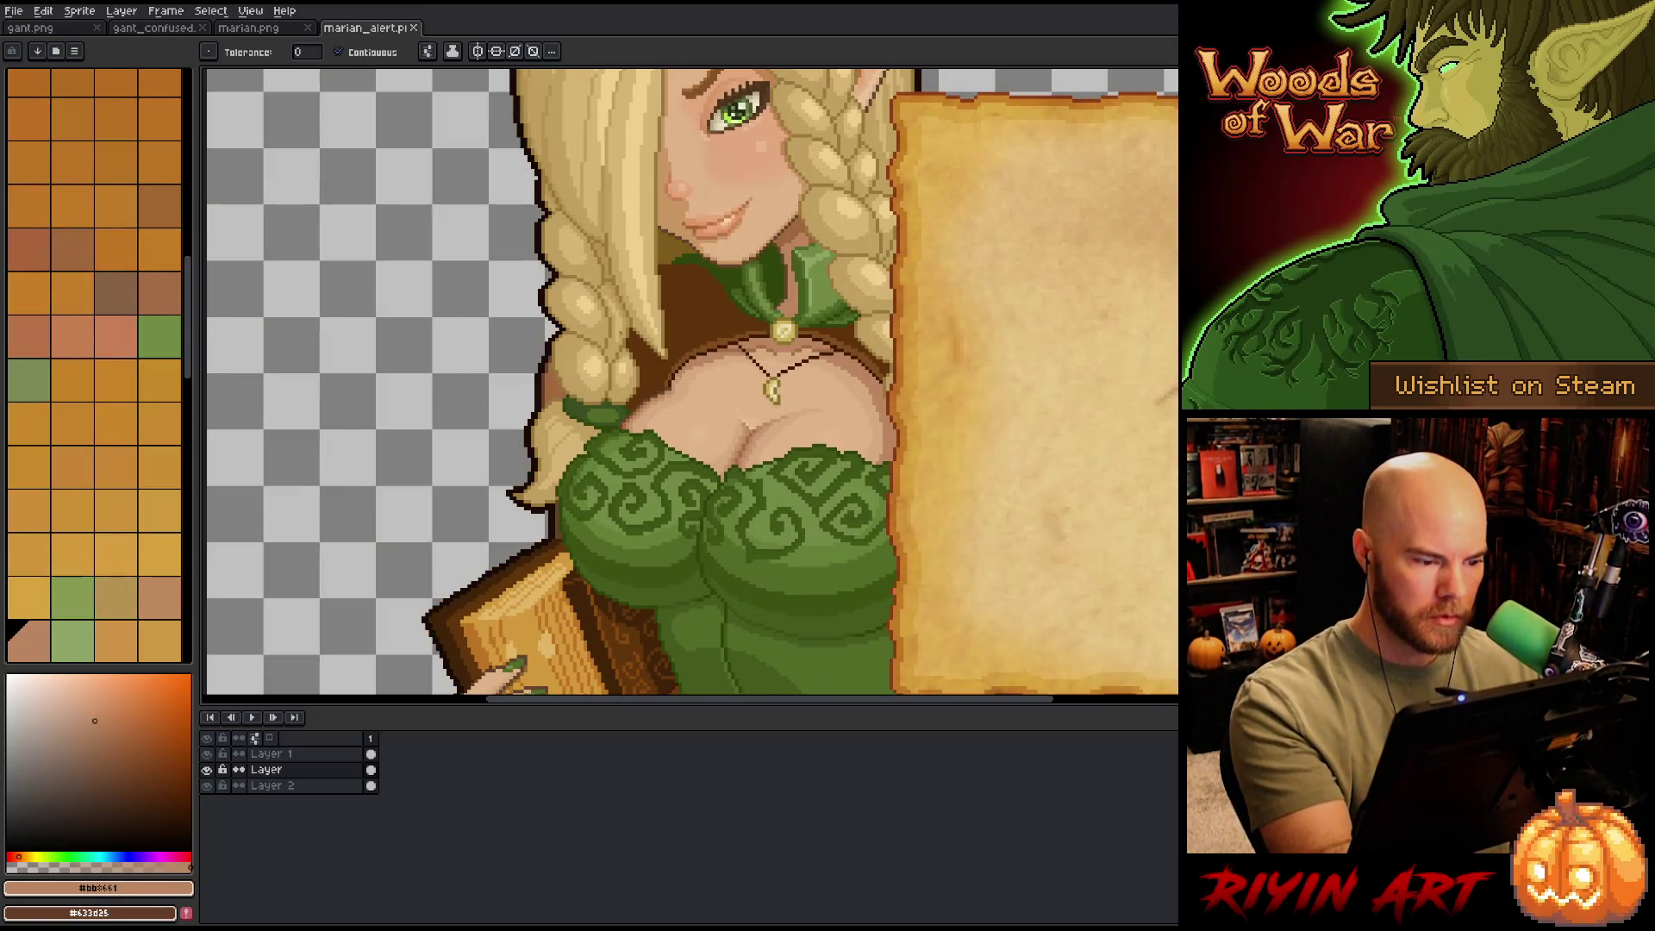
- On Layer 2, touch up the skin and lasso the braid strip beside the neck, then deselect
{"action": "left_click", "coordinate": [298, 785]}
{"action": "left_click", "coordinate": [815, 163]}
{"action": "key", "text": "q"}
{"action": "left_click_drag", "start_coordinate": [582, 315], "coordinate": [591, 556]}
{"action": "key", "text": "b"}
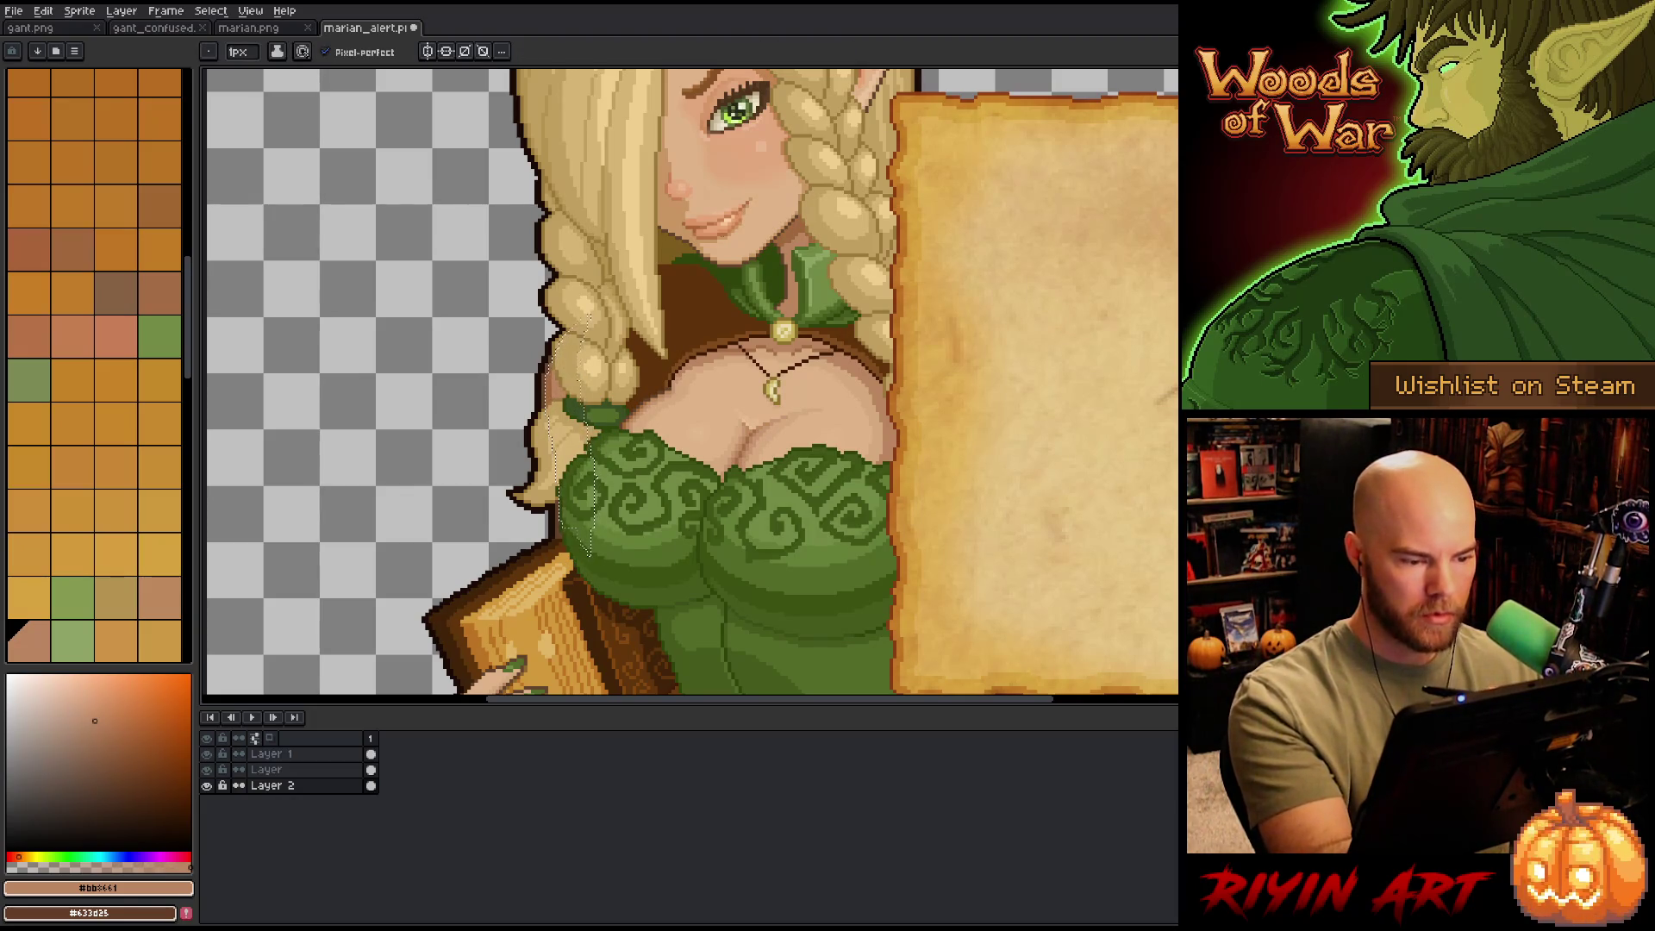
{"action": "key", "text": "ctrl+d"}
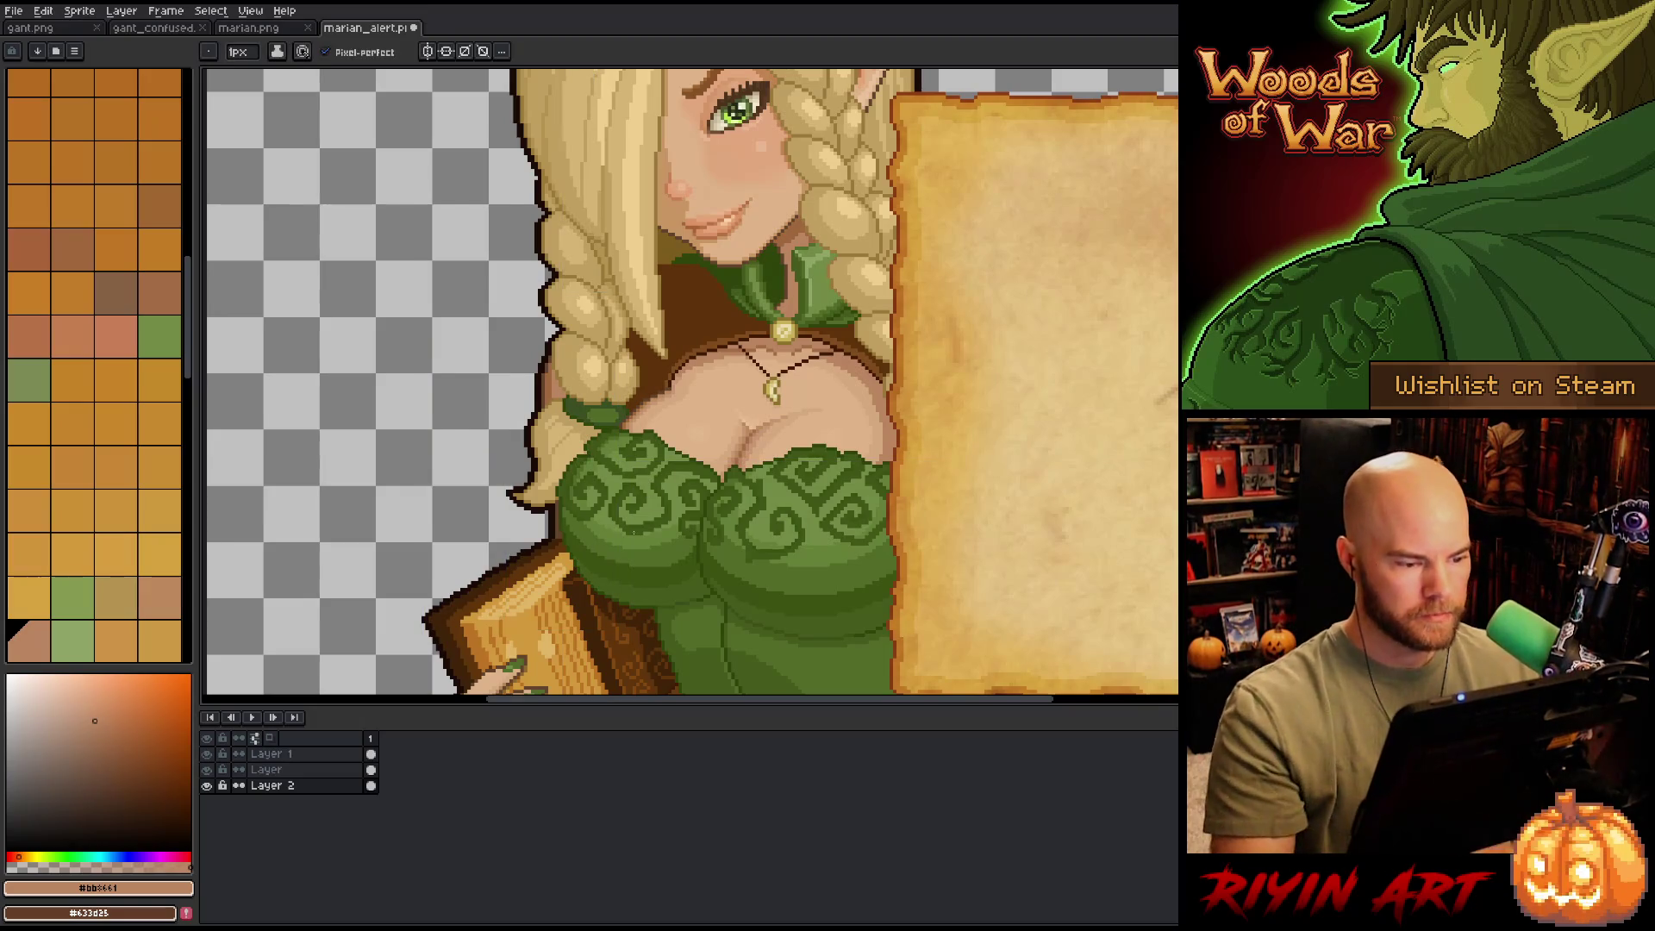
- Reframe the sprite and sample the dress green #72a844
{"action": "scroll", "coordinate": [634, 528], "scroll_direction": "down", "scroll_amount": 3}
{"action": "scroll", "coordinate": [604, 500], "scroll_direction": "up", "scroll_amount": 3}
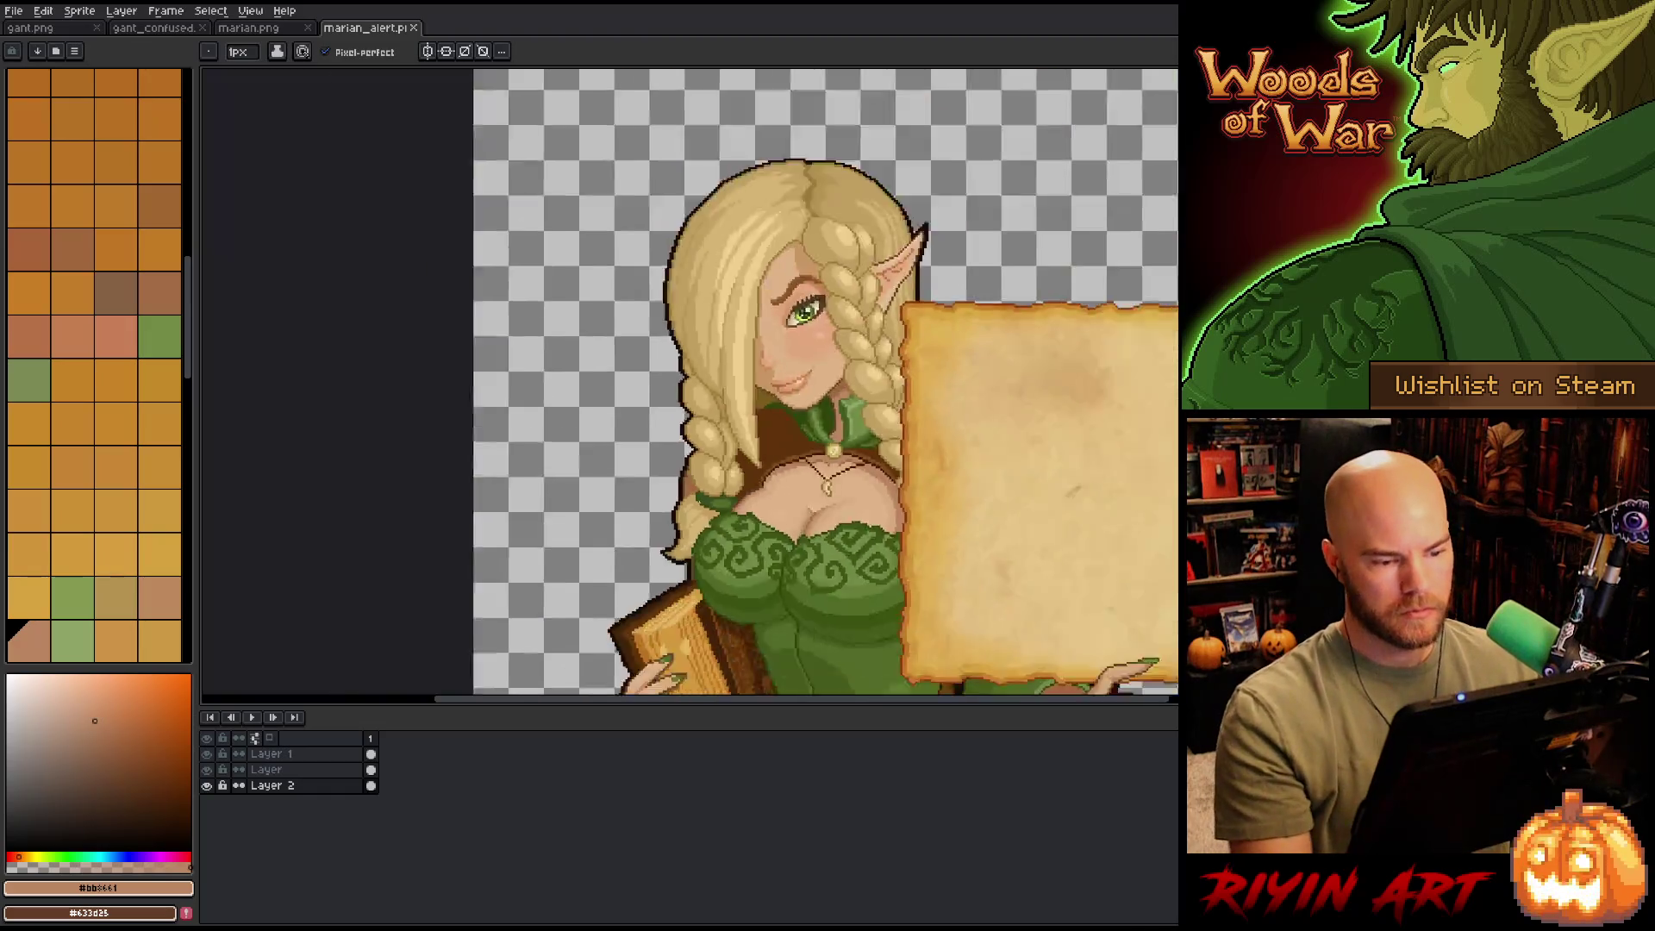
{"action": "scroll", "coordinate": [480, 411], "scroll_direction": "down", "scroll_amount": 4}
{"action": "left_click_drag", "start_coordinate": [480, 411], "coordinate": [472, 407]}
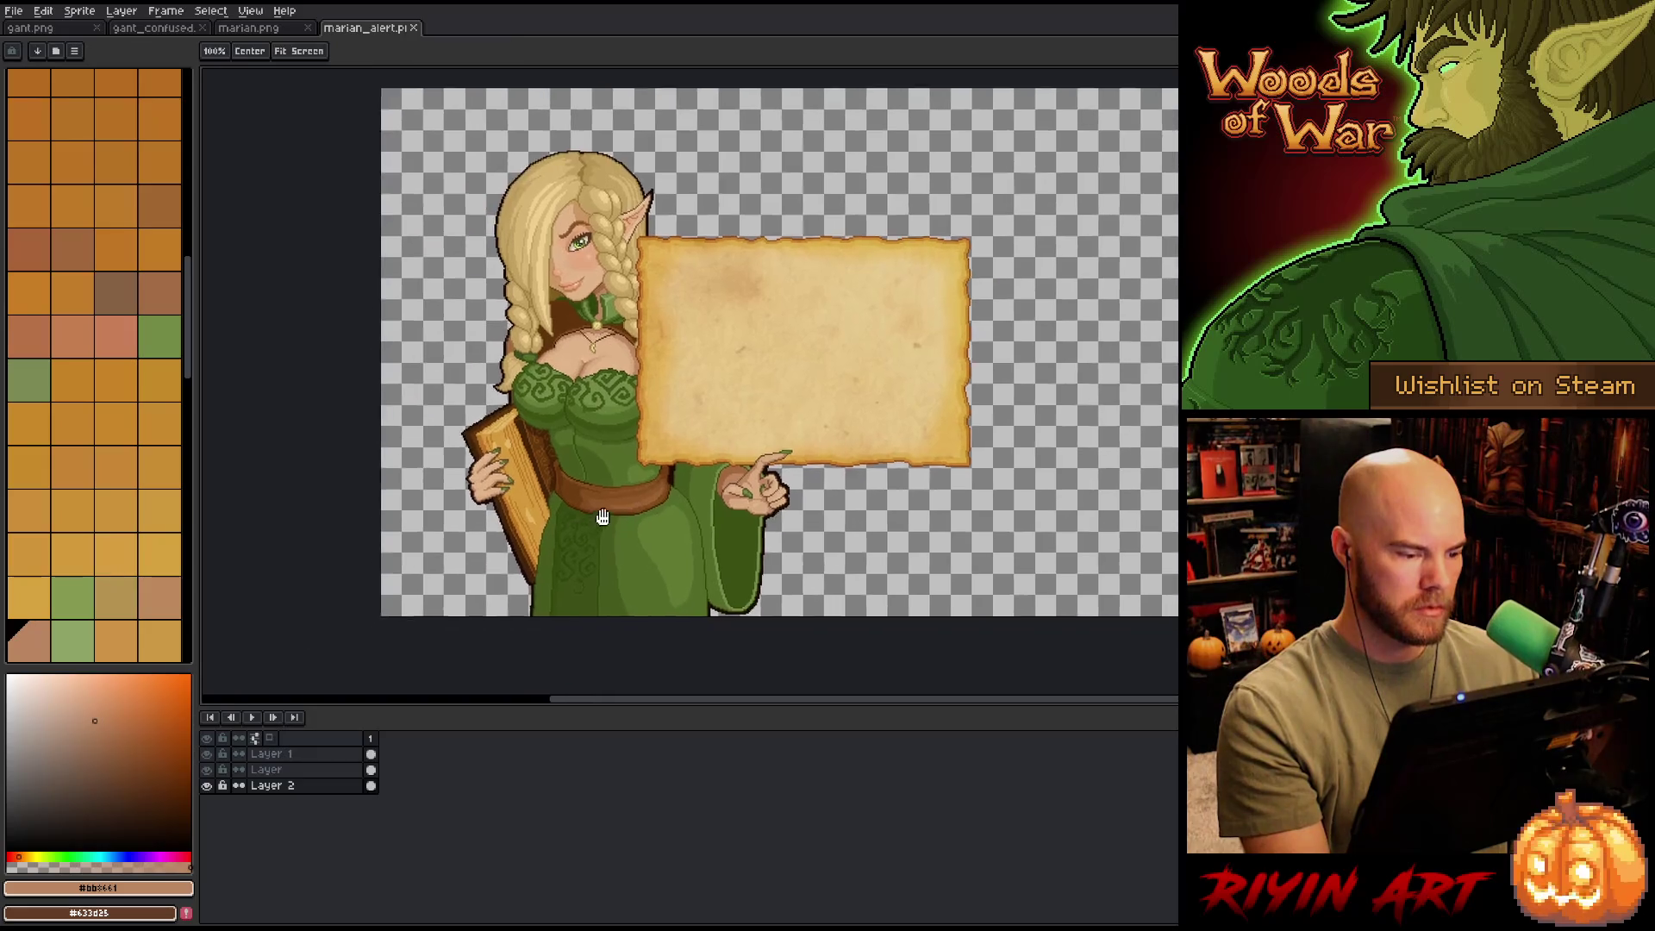
{"action": "scroll", "coordinate": [470, 566], "scroll_direction": "up", "scroll_amount": 2}
{"action": "left_click", "coordinate": [865, 455], "text": "alt"}
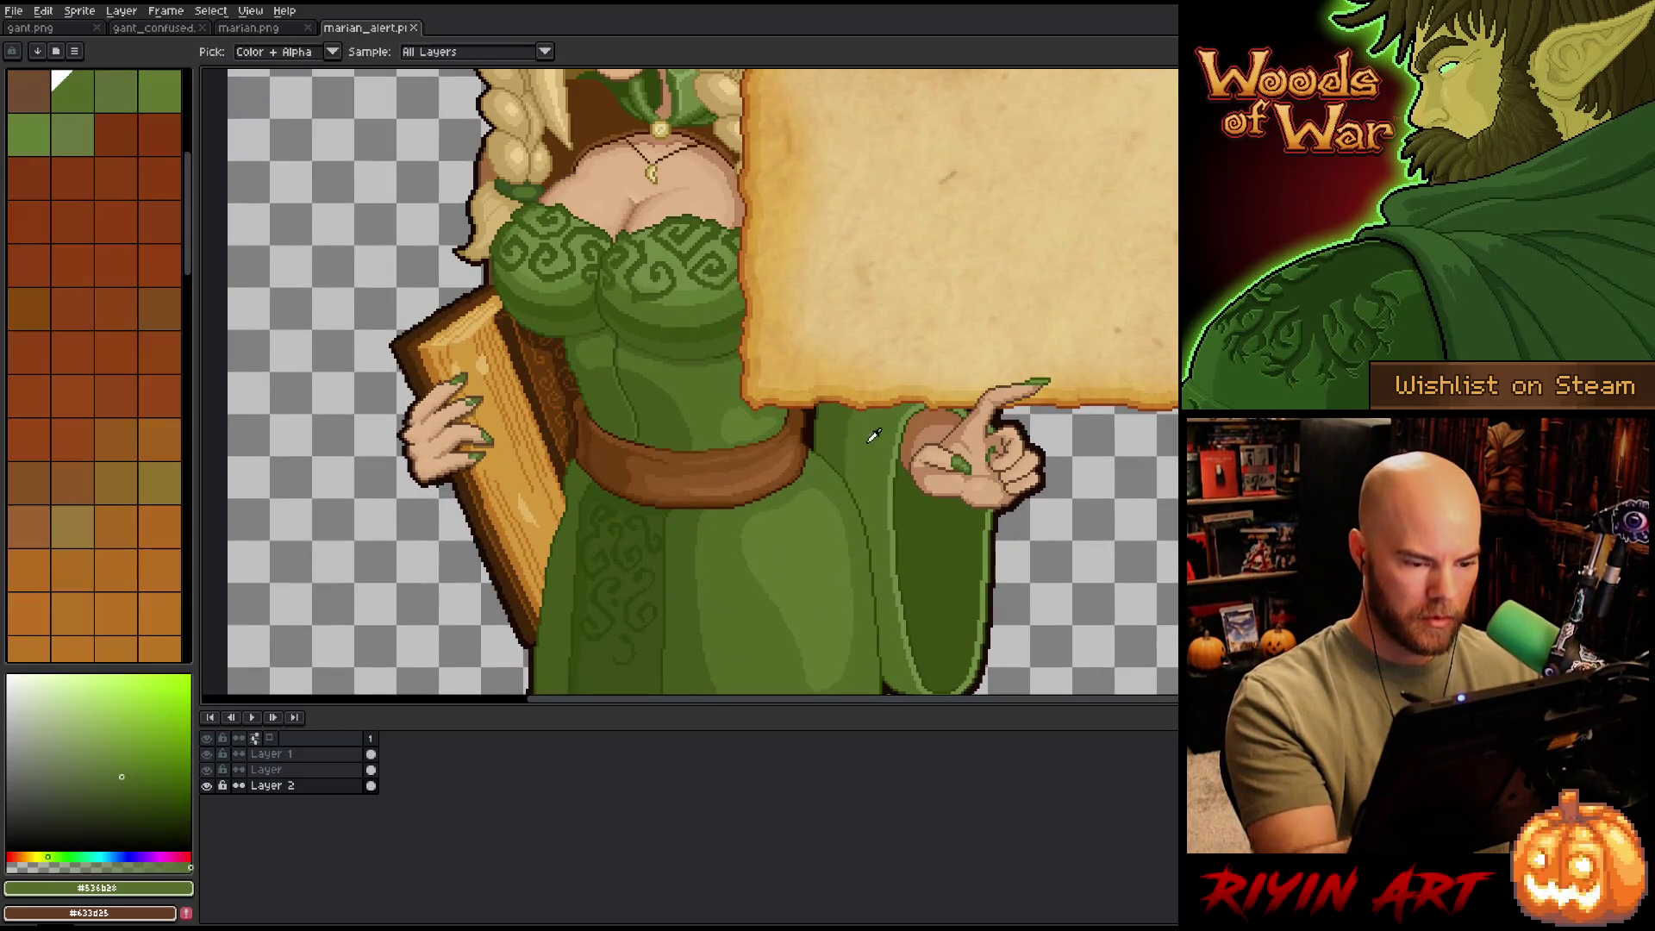
{"action": "left_click_drag", "start_coordinate": [865, 455], "coordinate": [914, 411]}
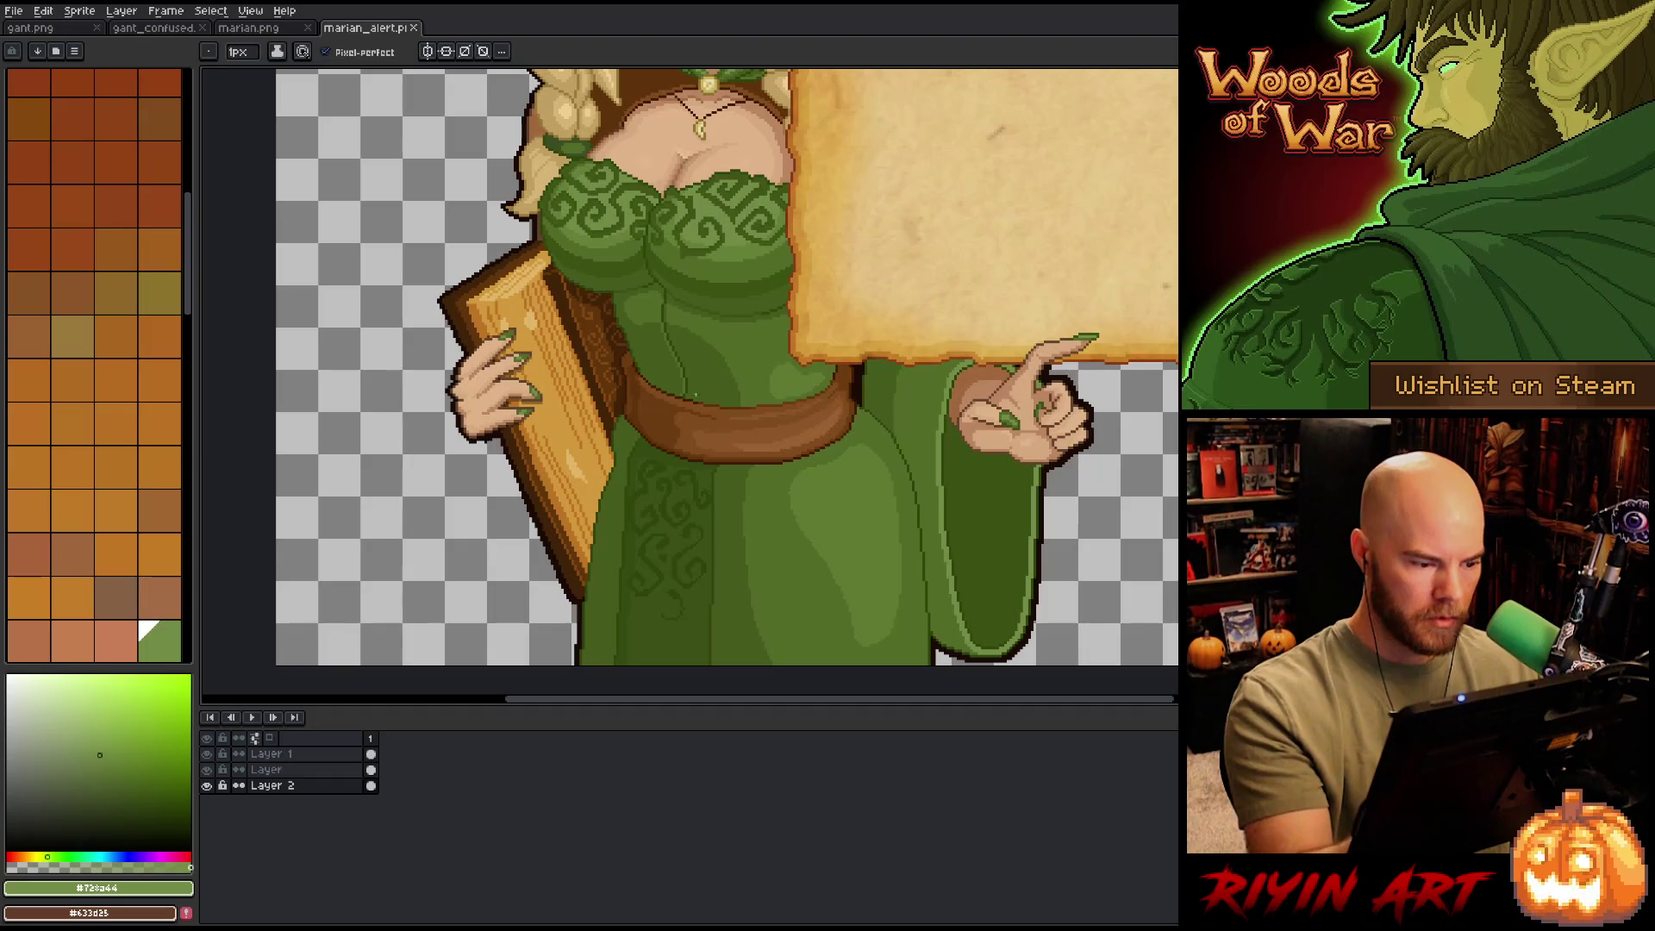
- Erase briefly on Layer, then return to Layer 2 with the 1px pencil
{"action": "key", "text": "e"}
{"action": "left_click", "coordinate": [339, 772]}
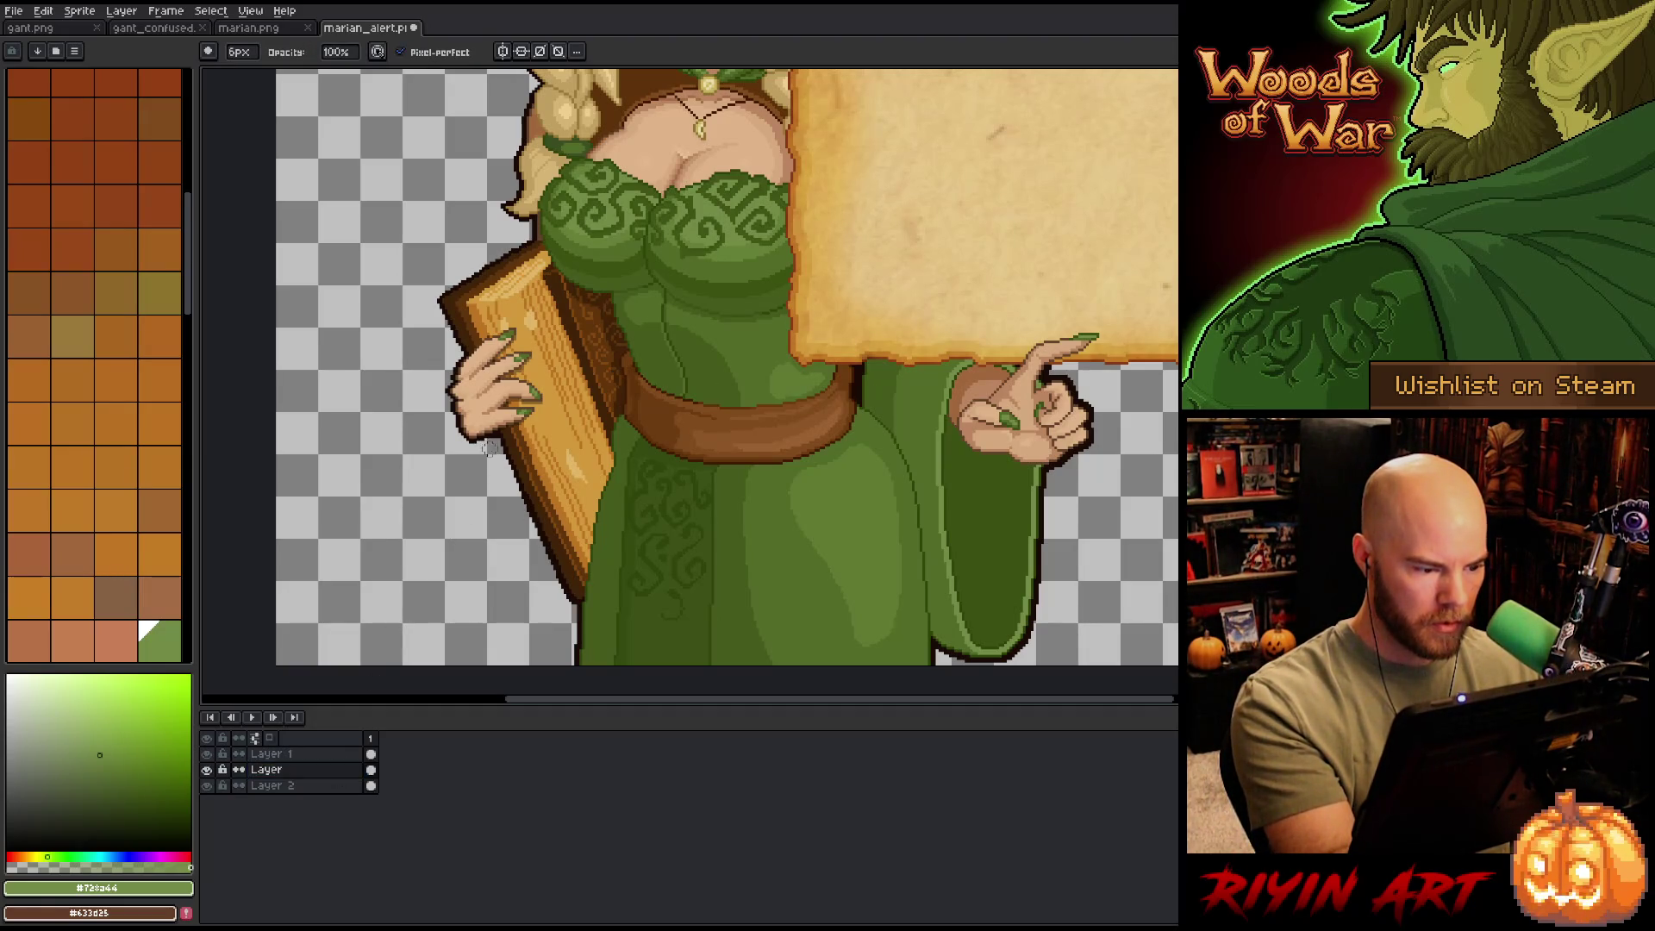
{"action": "left_click", "coordinate": [345, 786]}
{"action": "key", "text": "b"}
{"action": "left_click", "coordinate": [237, 51]}
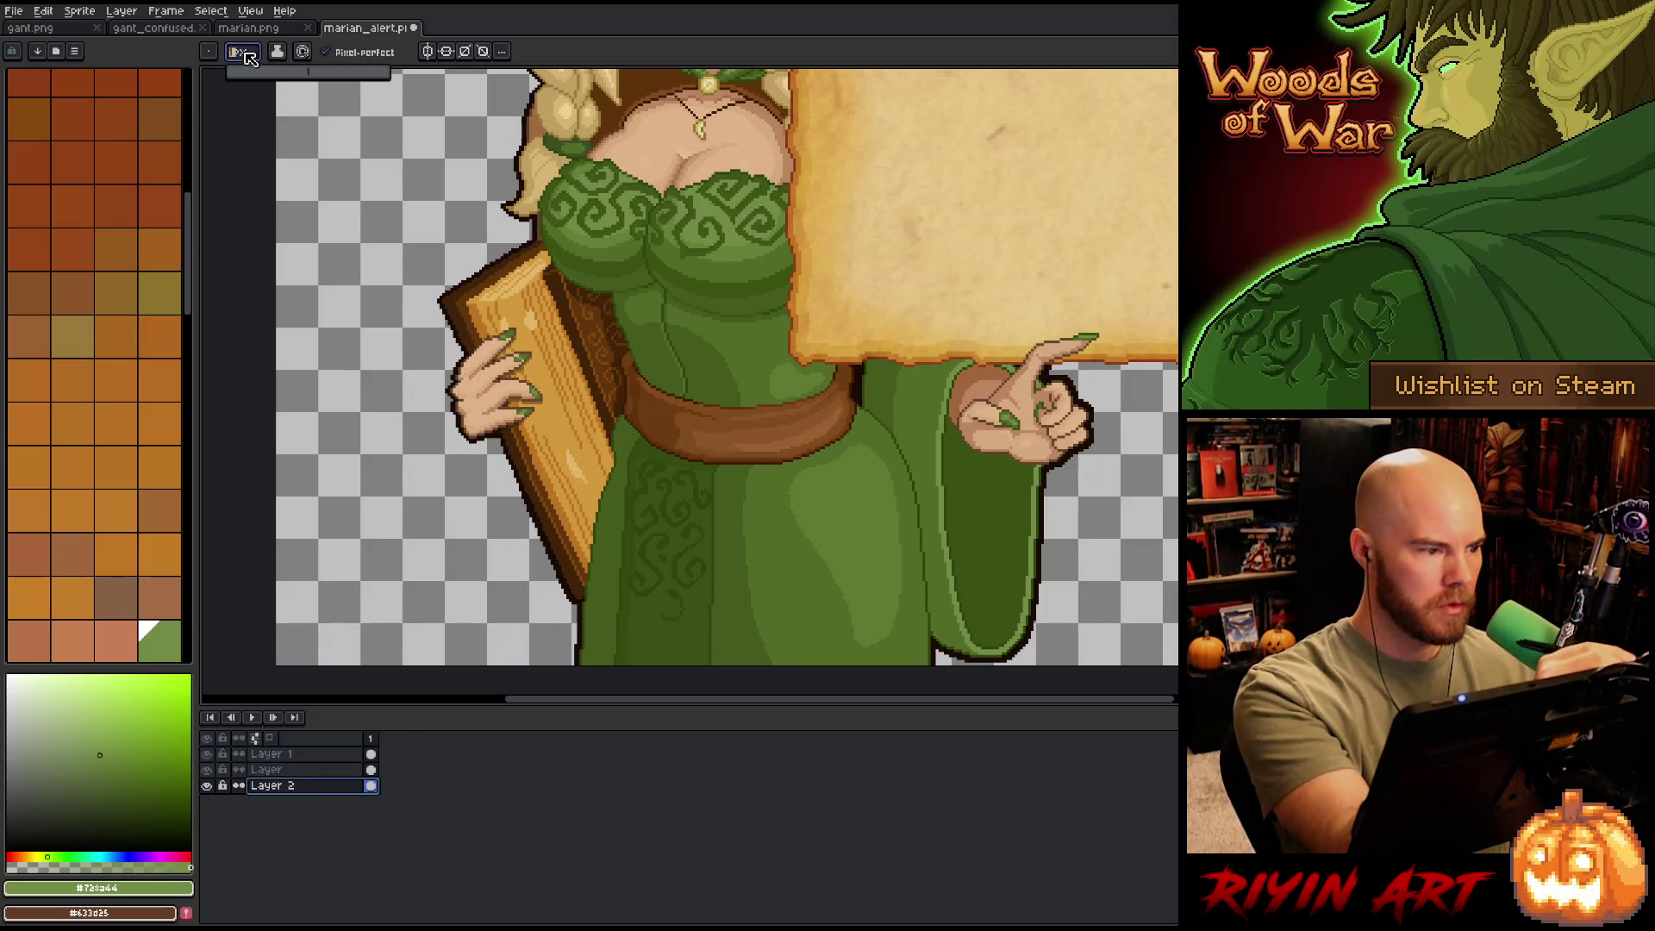
- With a 2px brush, draw a curve below the harp down the dress's left side, redrawing it longer
{"action": "type", "text": "2"}
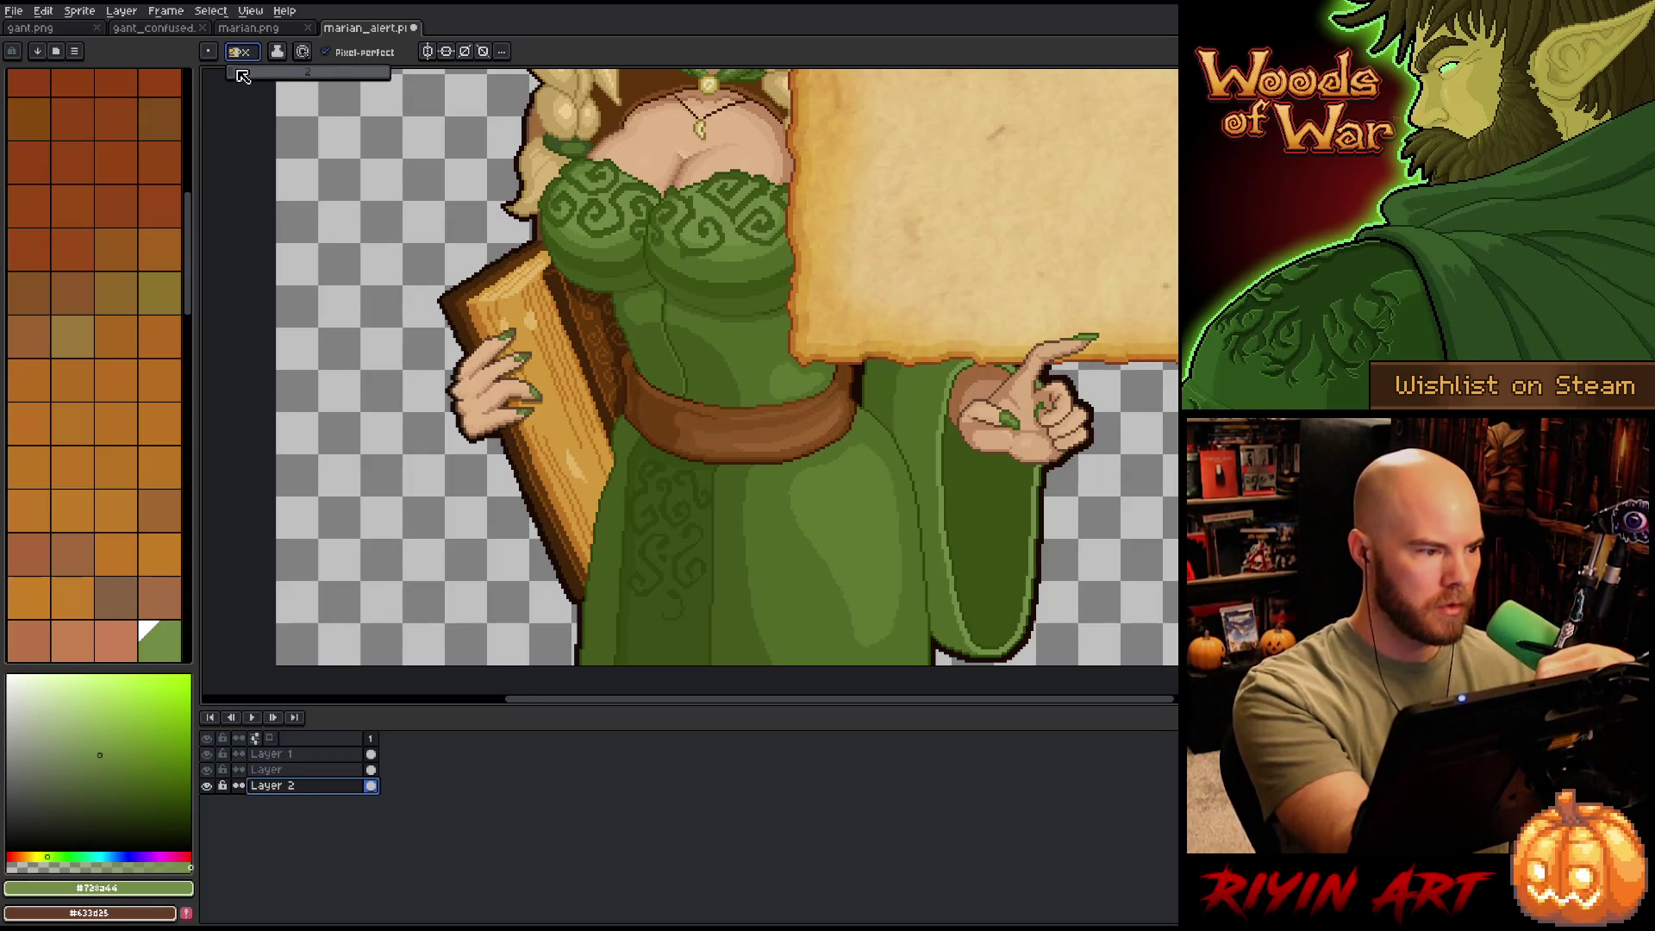
{"action": "left_click_drag", "start_coordinate": [454, 414], "coordinate": [504, 665]}
{"action": "key", "text": "ctrl+z"}
{"action": "mouse_move", "coordinate": [452, 416]}
{"action": "left_mouse_down"}
{"action": "mouse_move", "coordinate": [470, 598]}
{"action": "mouse_move", "coordinate": [545, 653]}
{"action": "left_mouse_up"}
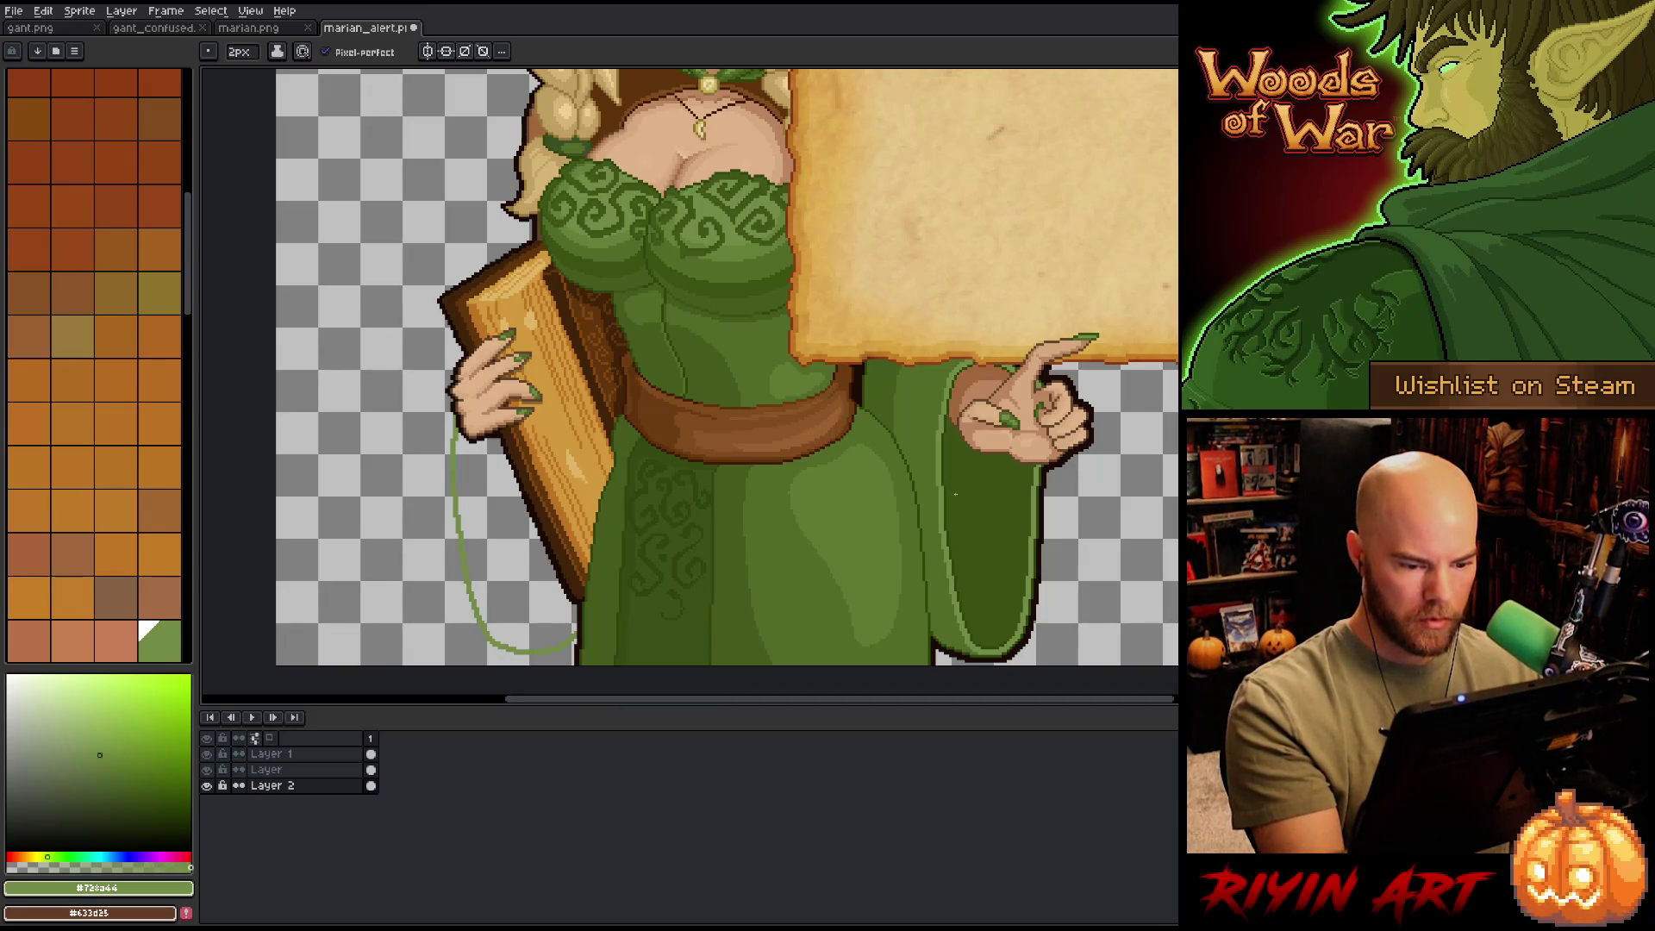
- Pick the dark green from the dress and lasso around the new curve
{"action": "left_click", "coordinate": [947, 464], "text": "alt"}
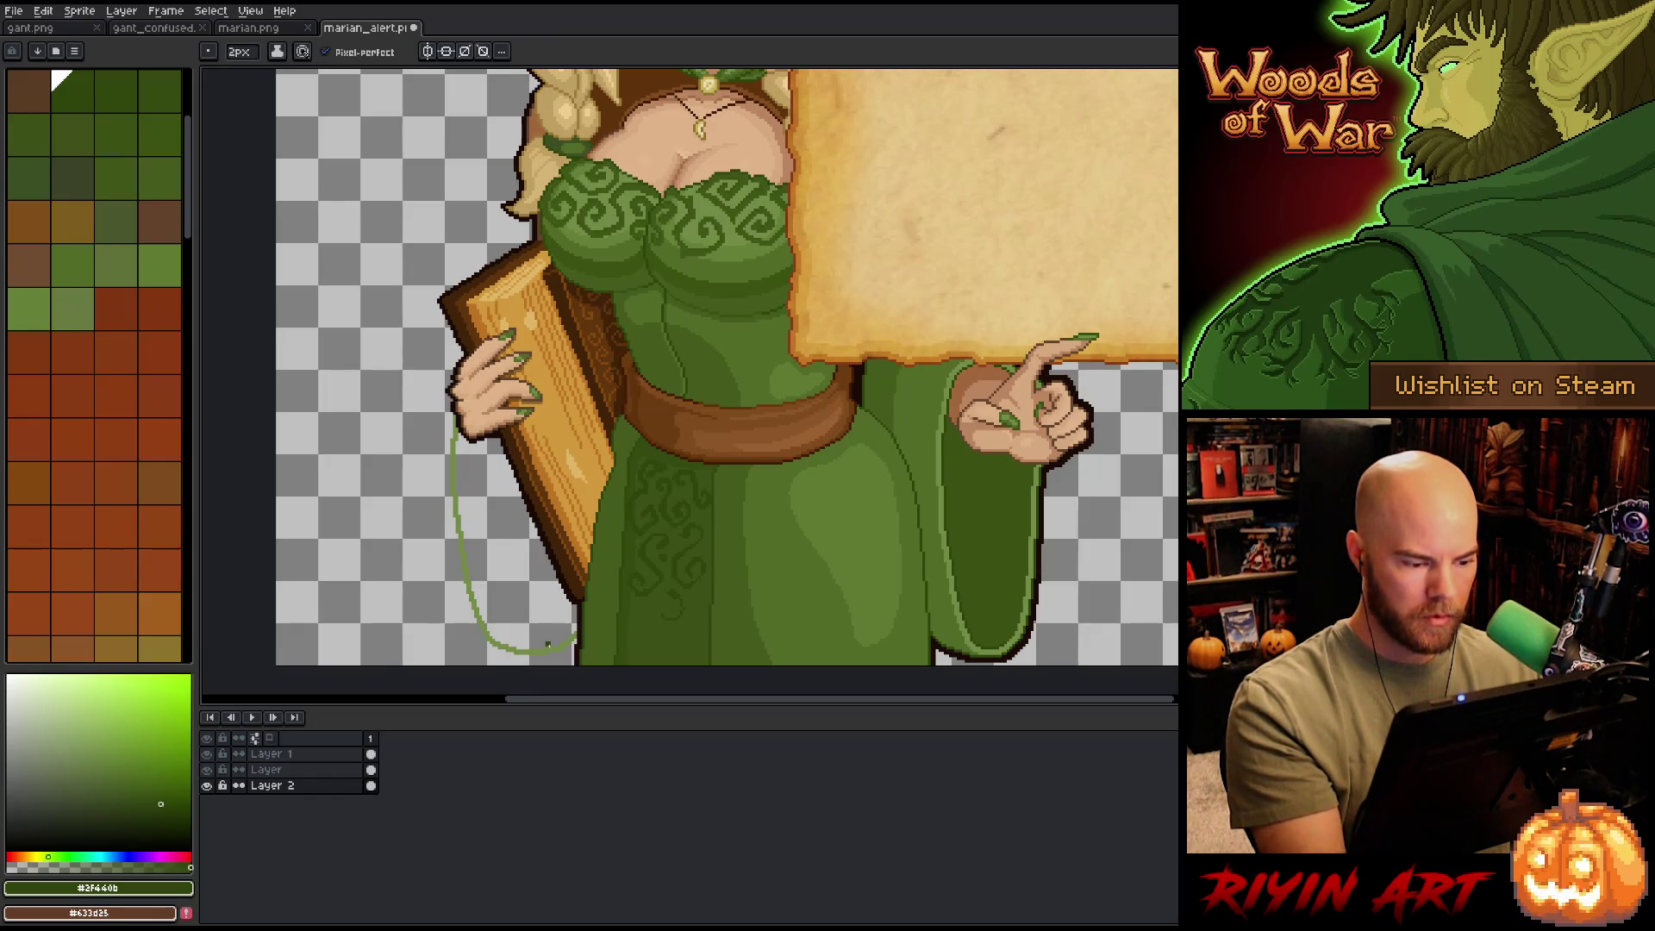
{"action": "key", "text": "m"}
{"action": "mouse_move", "coordinate": [614, 655]}
{"action": "left_mouse_down"}
{"action": "mouse_move", "coordinate": [450, 659]}
{"action": "mouse_move", "coordinate": [643, 617]}
{"action": "mouse_move", "coordinate": [640, 638]}
{"action": "left_mouse_up"}
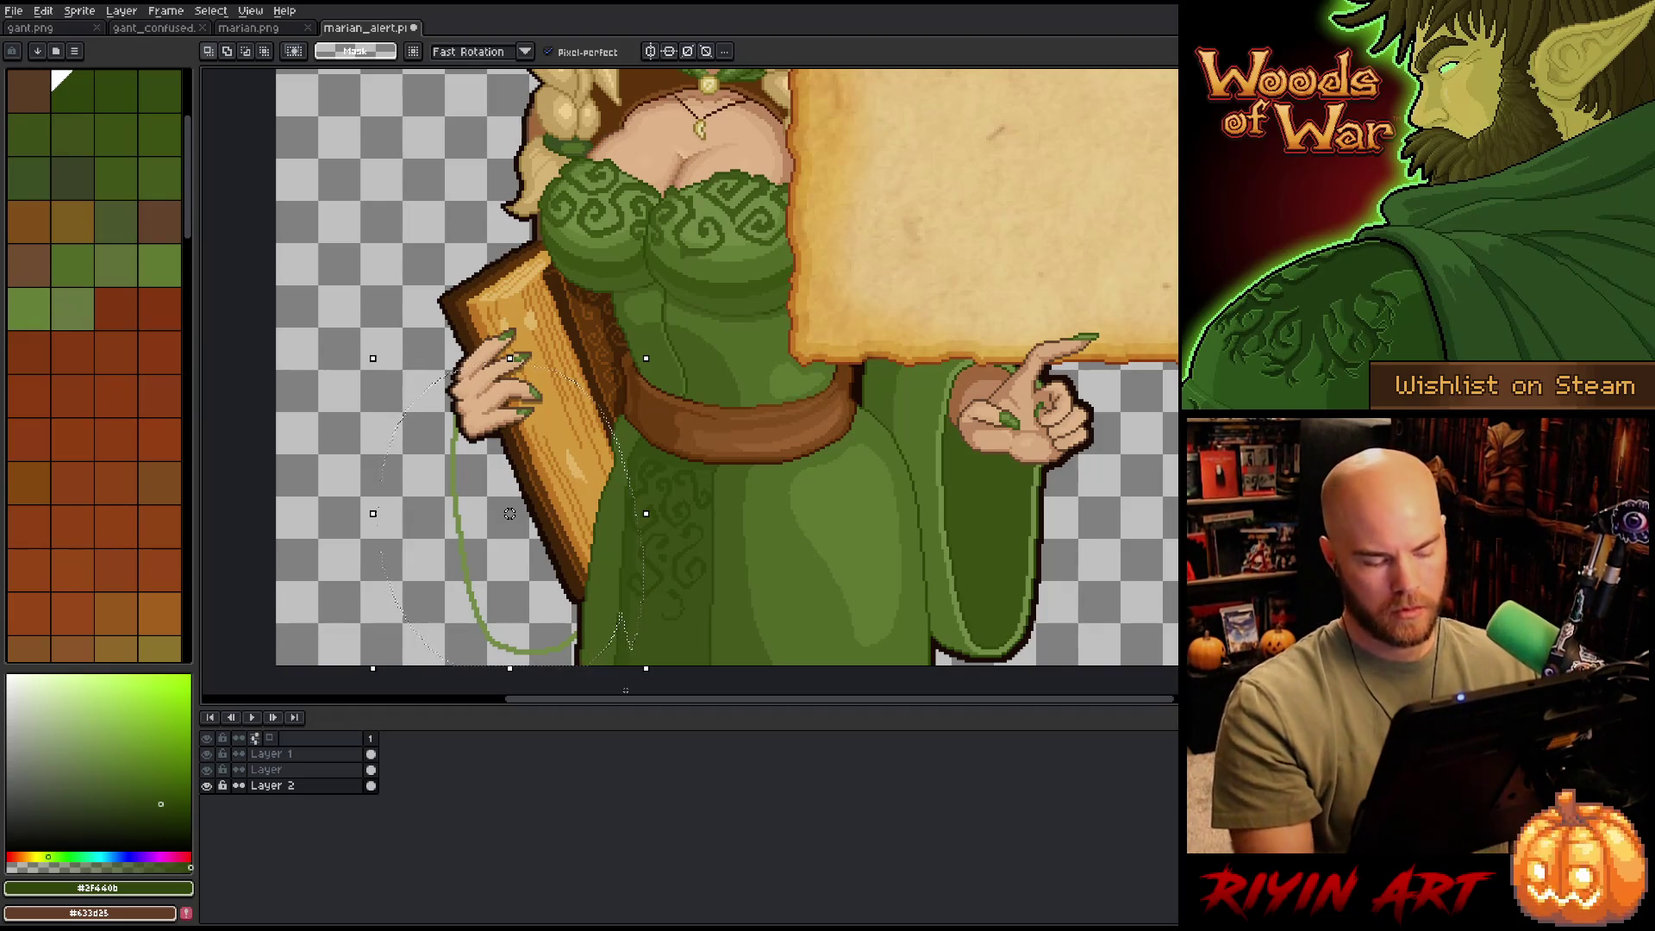
- Isolate the green sleeve line with the magic wand and a freehand selection around the harp edge
{"action": "key", "text": "w"}
{"action": "left_click", "coordinate": [530, 519], "text": "alt"}
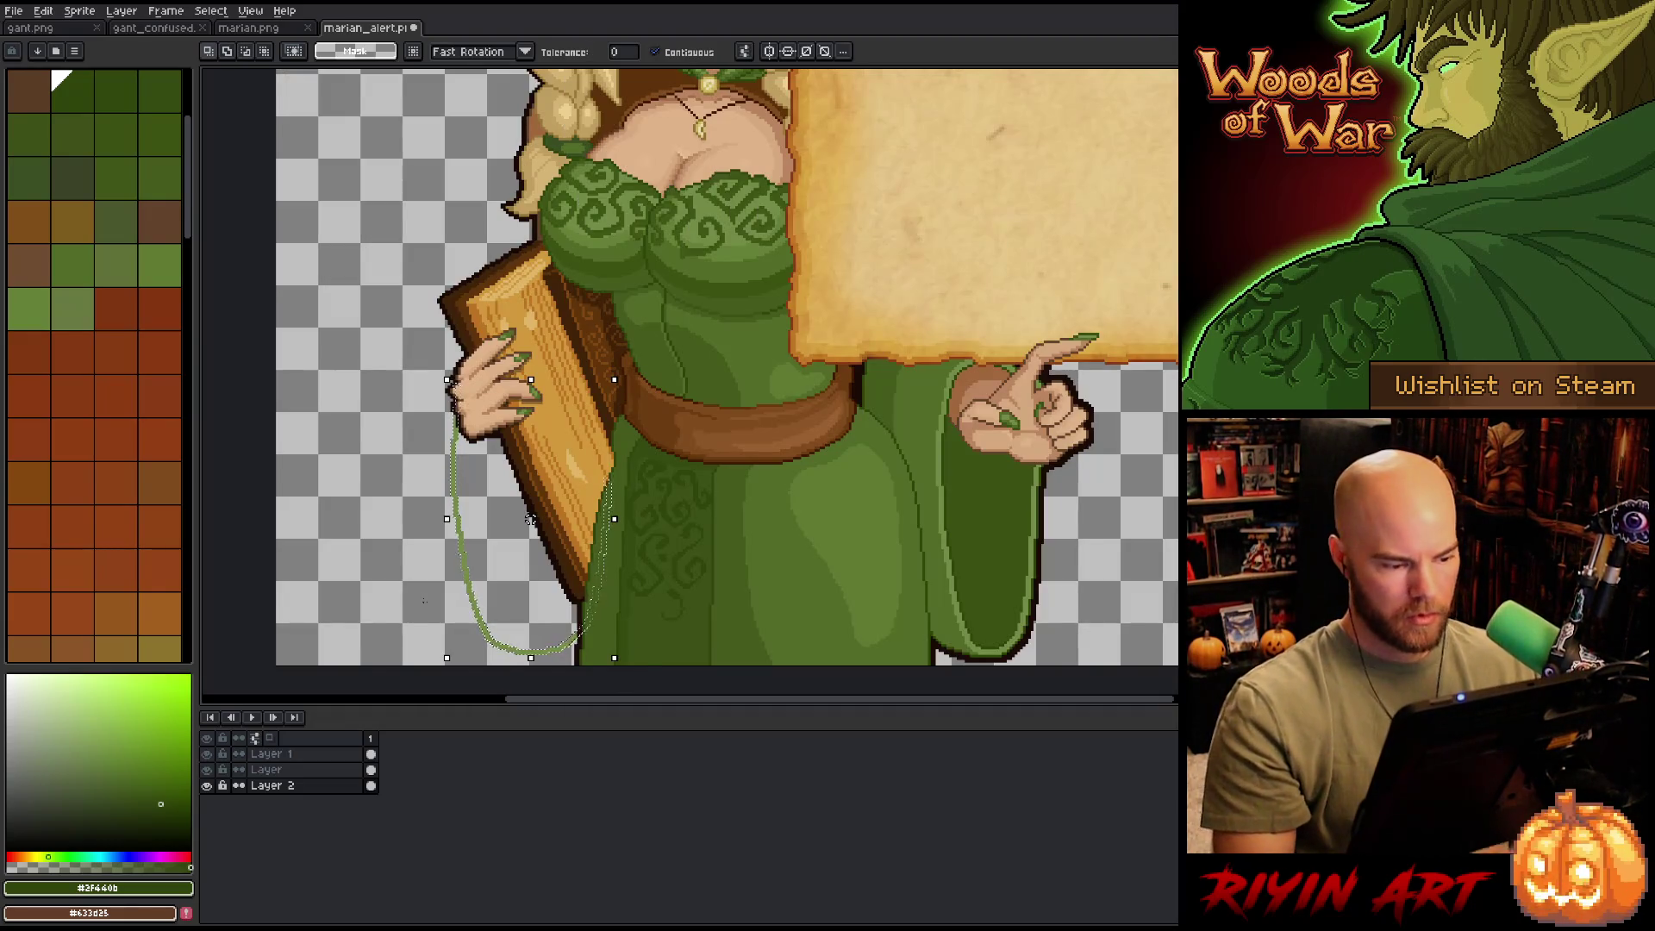
{"action": "left_click_drag", "start_coordinate": [496, 646], "coordinate": [433, 610]}
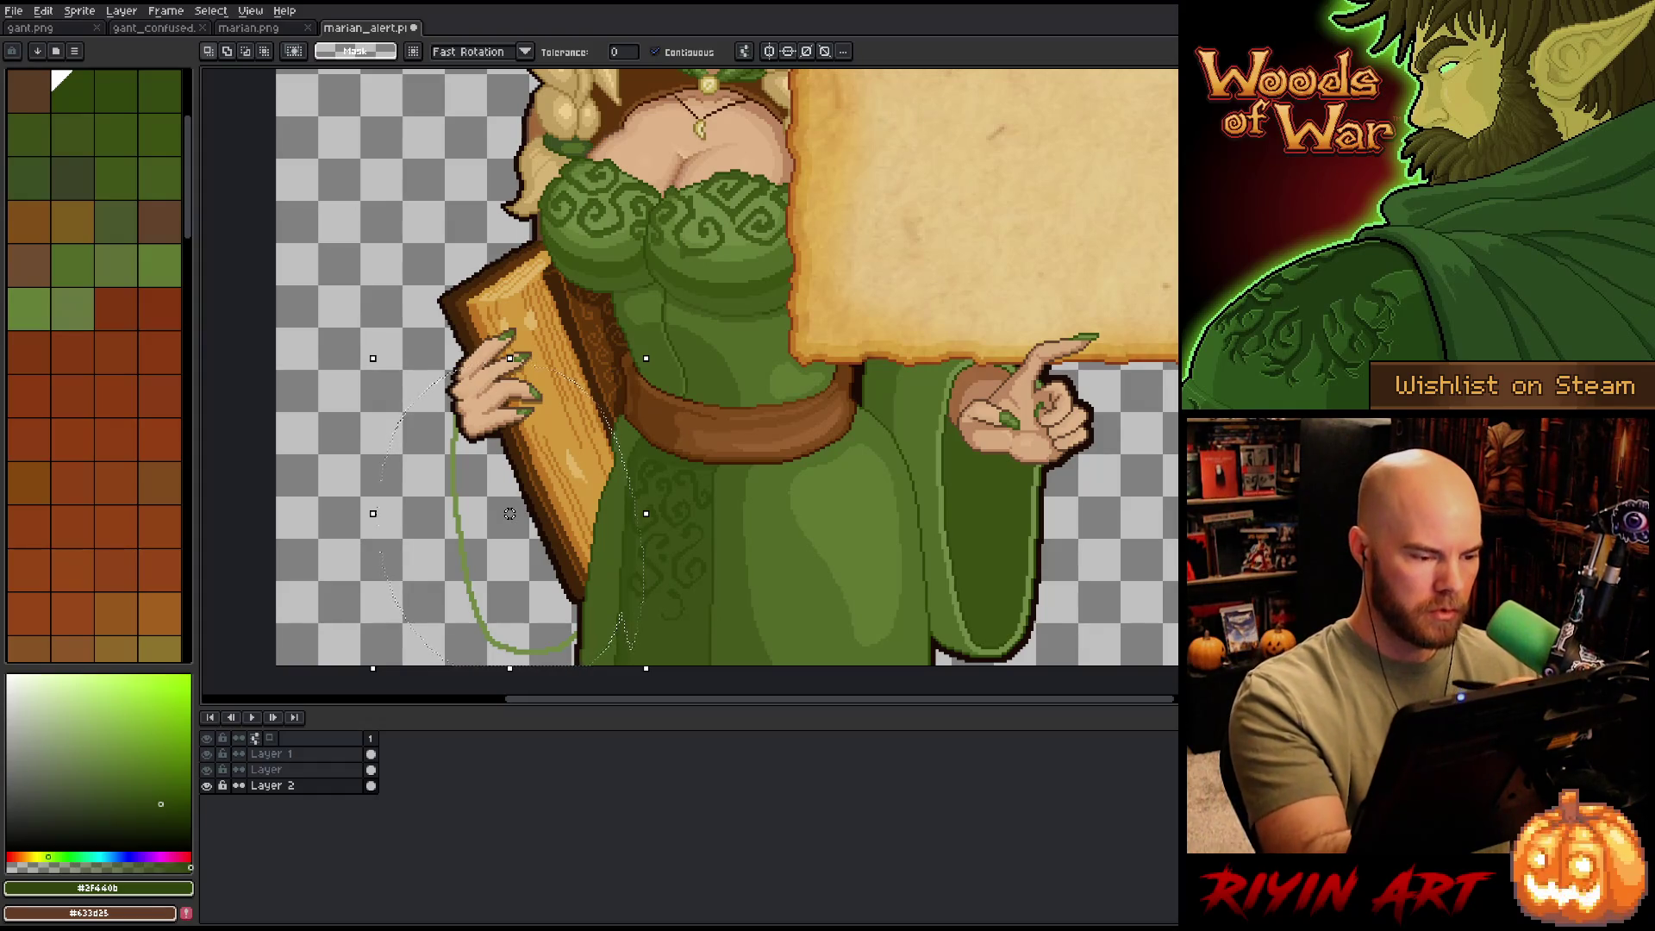
{"action": "key", "text": "q"}
{"action": "mouse_move", "coordinate": [487, 291]}
{"action": "left_mouse_down"}
{"action": "mouse_move", "coordinate": [461, 427]}
{"action": "mouse_move", "coordinate": [557, 516]}
{"action": "left_mouse_up"}
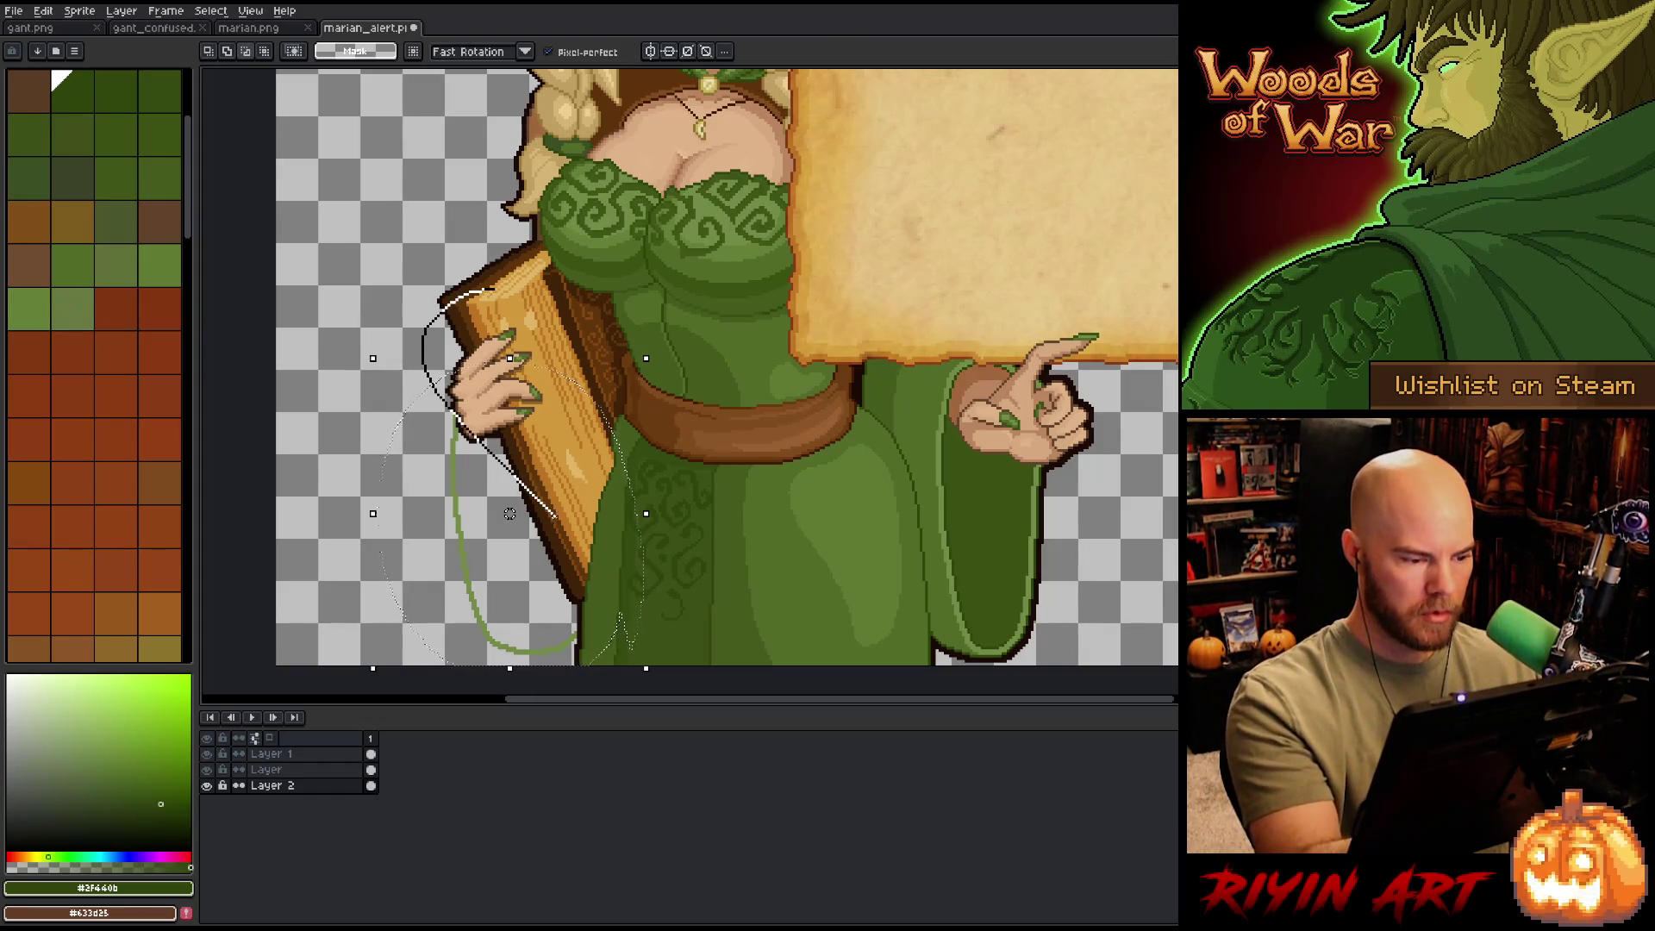
{"action": "mouse_move", "coordinate": [583, 571]}
{"action": "left_mouse_down"}
{"action": "mouse_move", "coordinate": [579, 634]}
{"action": "mouse_move", "coordinate": [673, 345]}
{"action": "mouse_move", "coordinate": [487, 229]}
{"action": "left_mouse_up"}
{"action": "key", "text": "w"}
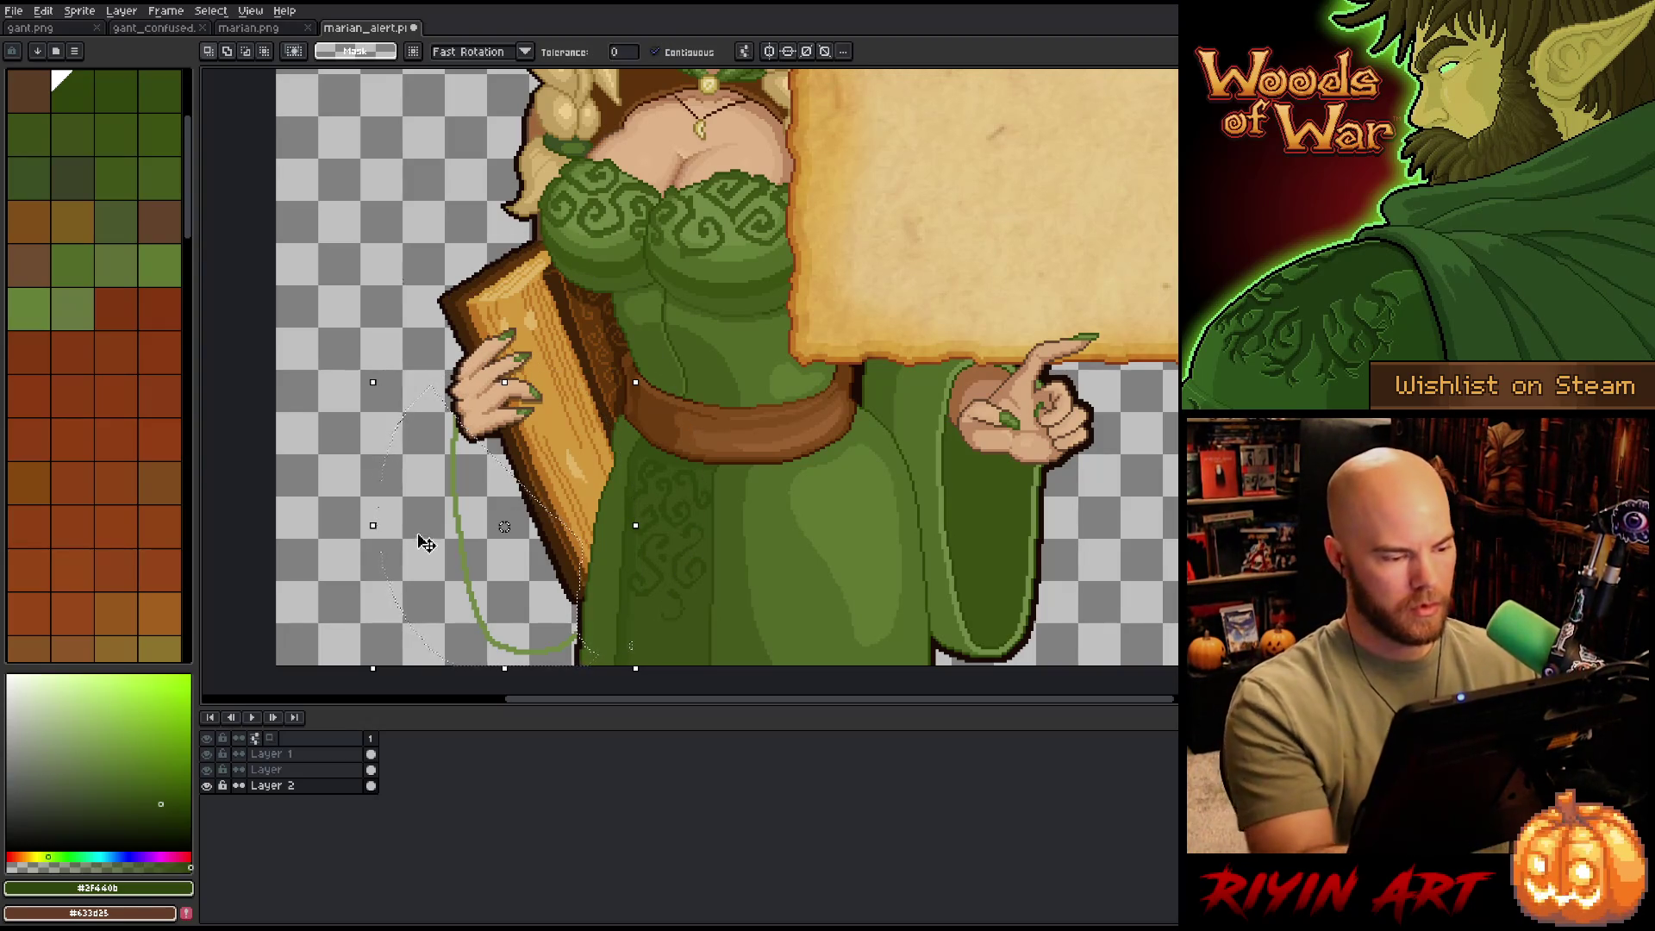
{"action": "left_click", "coordinate": [423, 543], "text": "alt"}
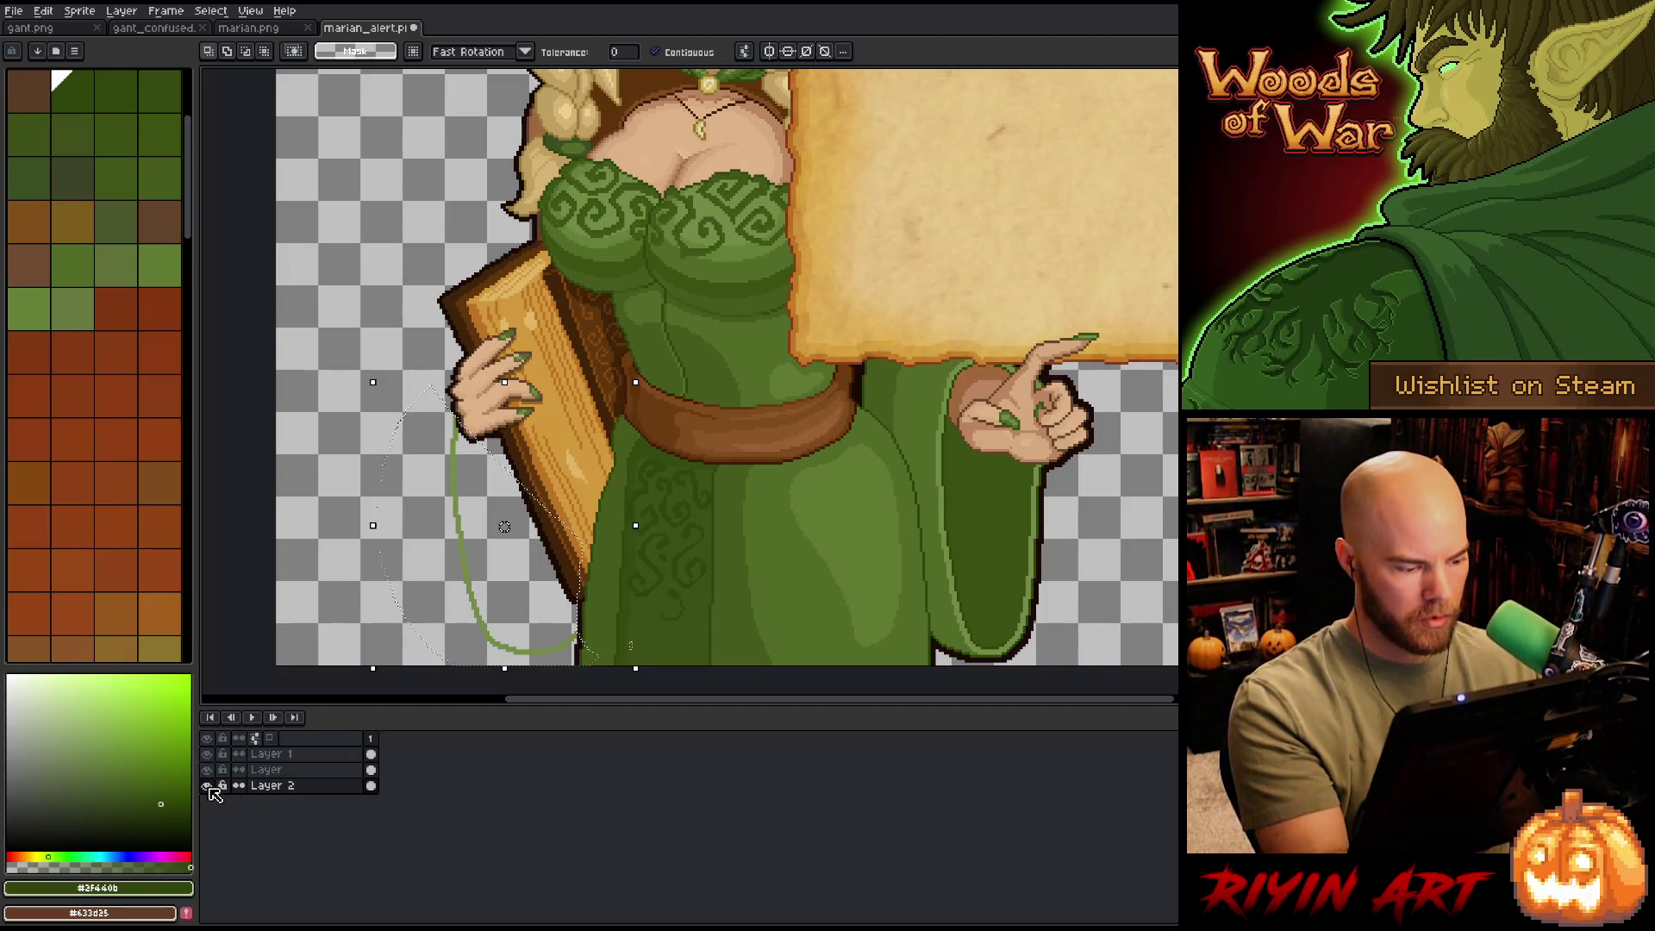
- Check Layer 2 on its own, rotate the sleeve line into place, and bring up a dark green Outline
{"action": "left_click", "coordinate": [208, 786], "text": "alt"}
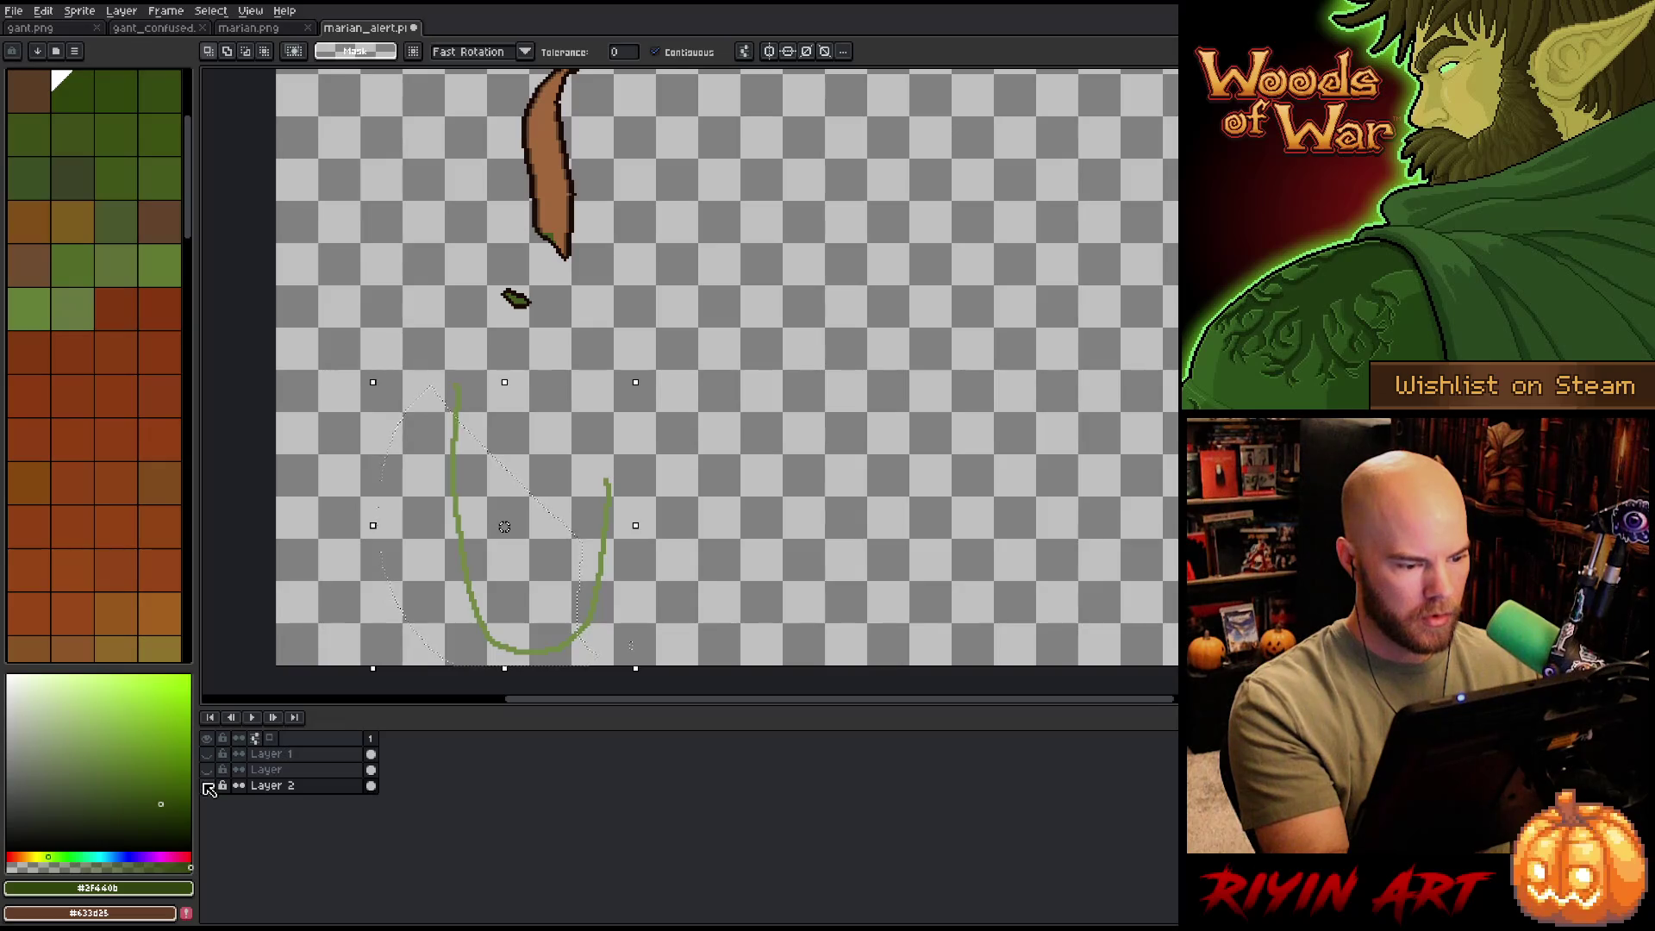
{"action": "left_click", "coordinate": [208, 787], "text": "alt"}
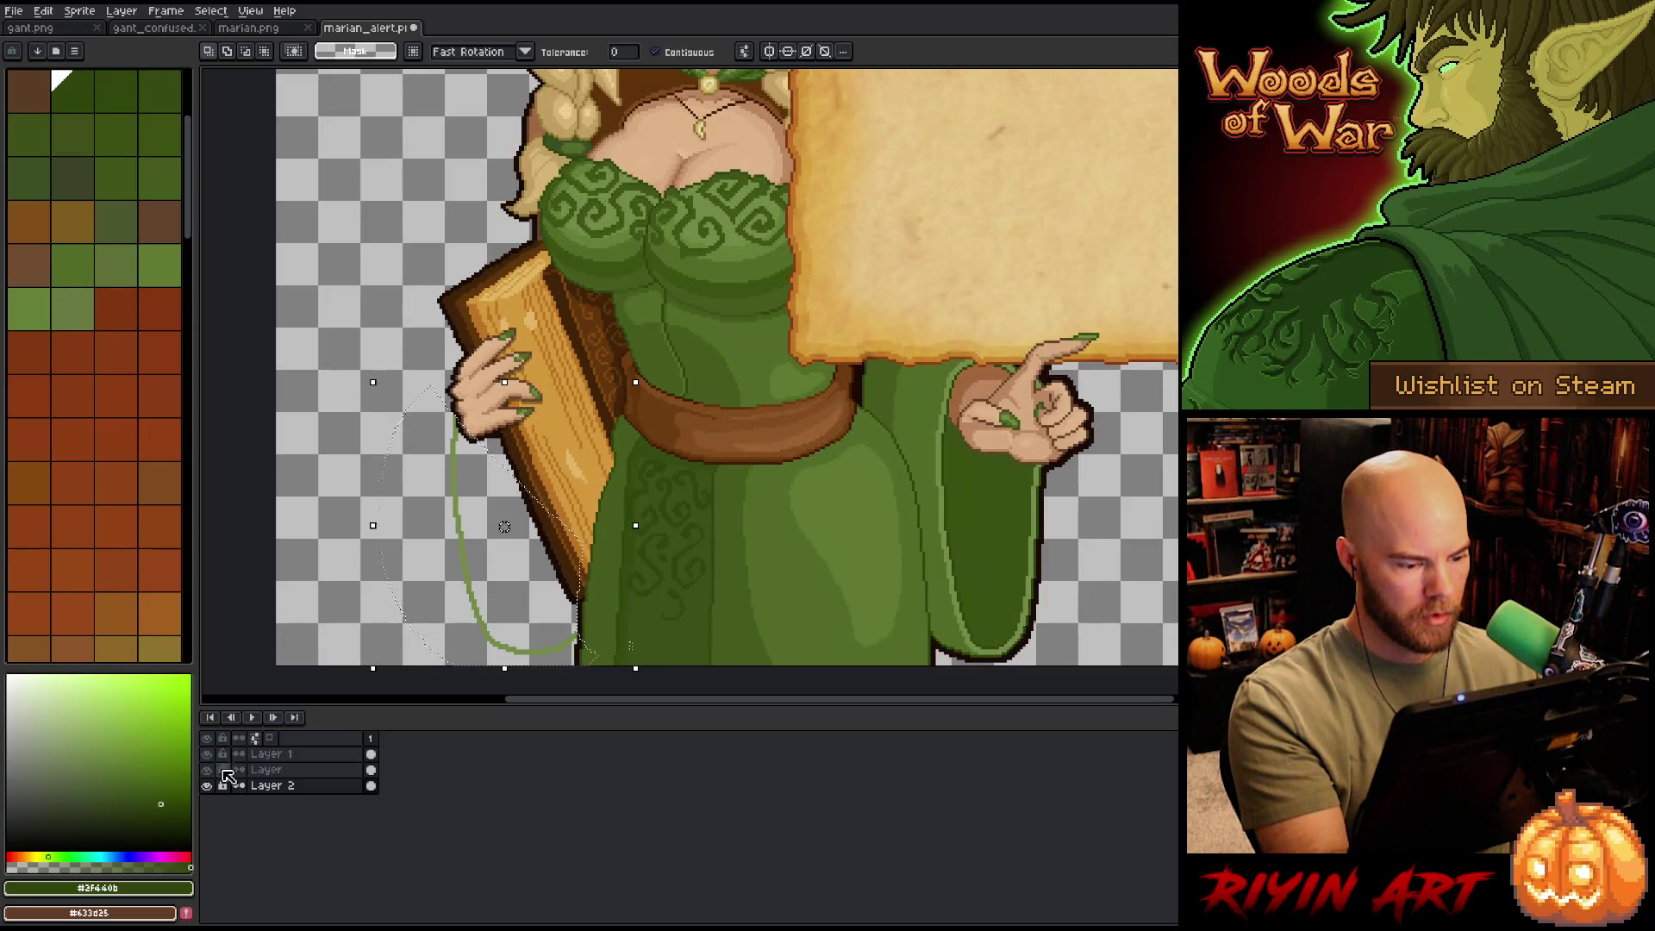
{"action": "left_click", "coordinate": [429, 545]}
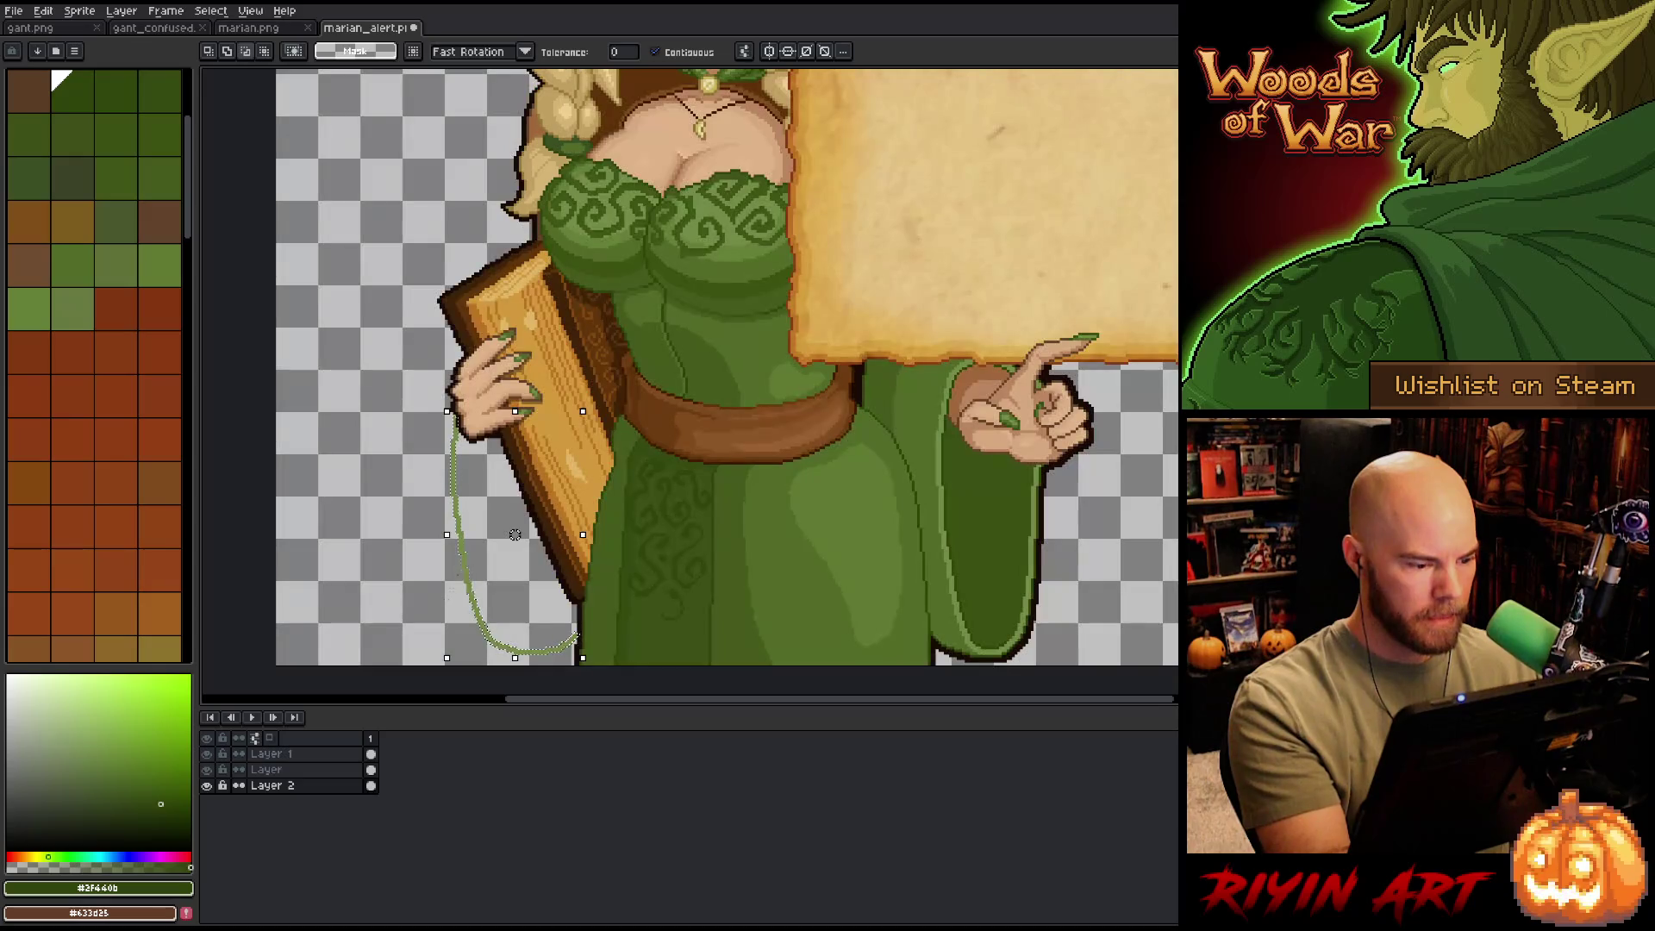
{"action": "left_click_drag", "start_coordinate": [595, 401], "coordinate": [642, 375]}
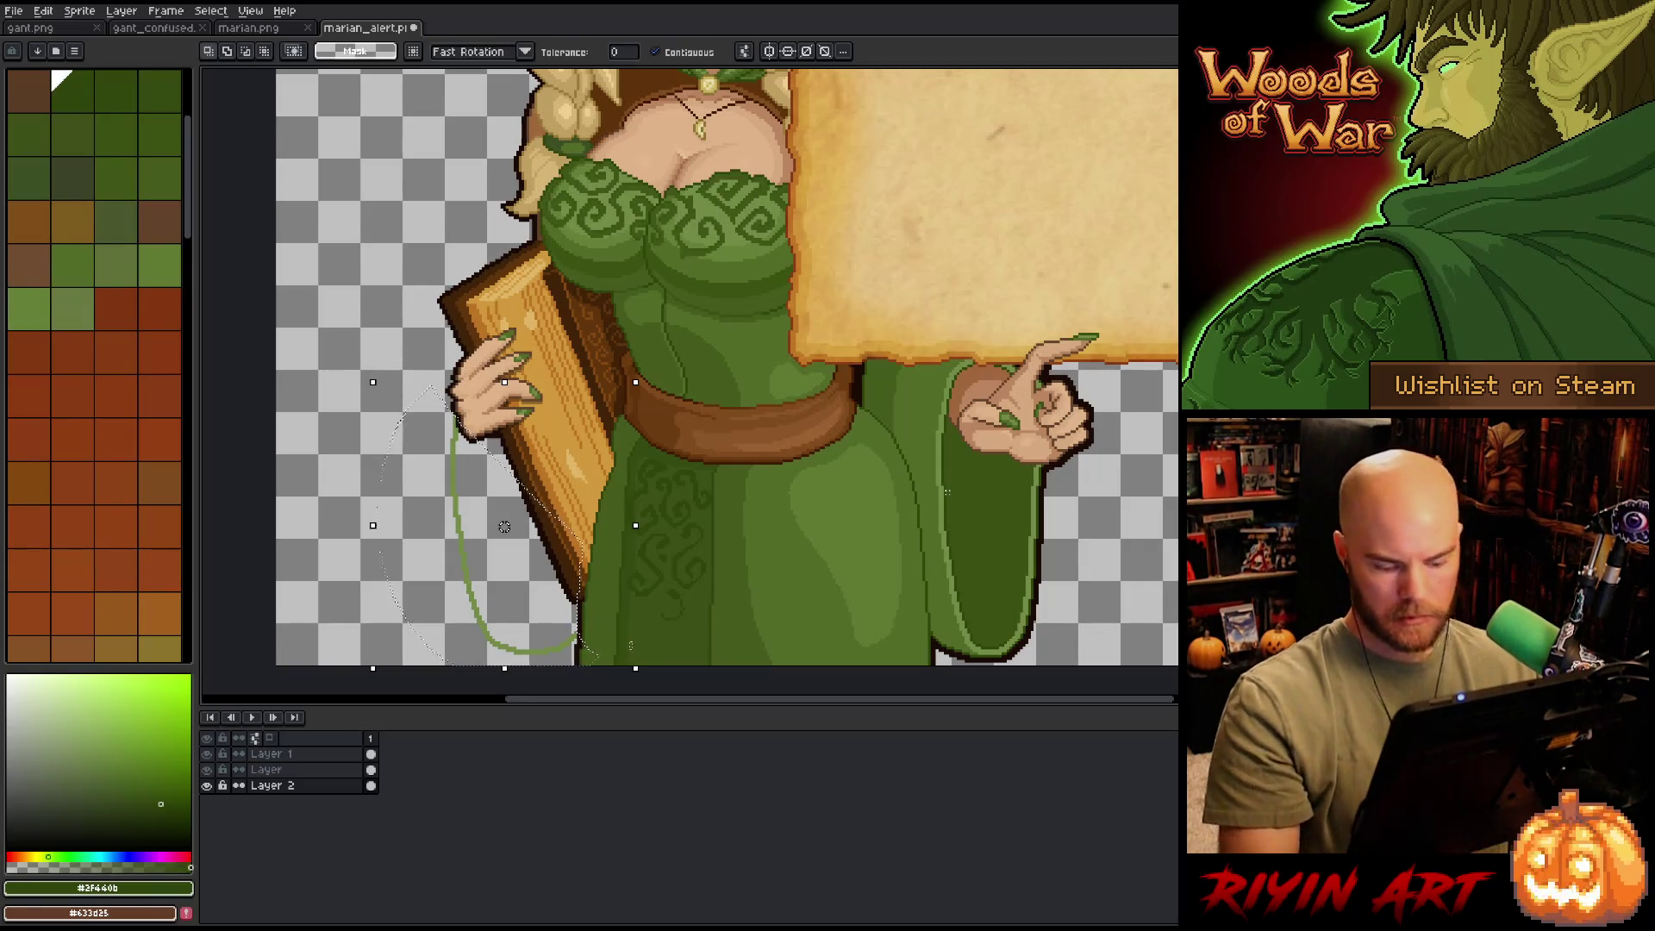
{"action": "key", "text": "shift+o"}
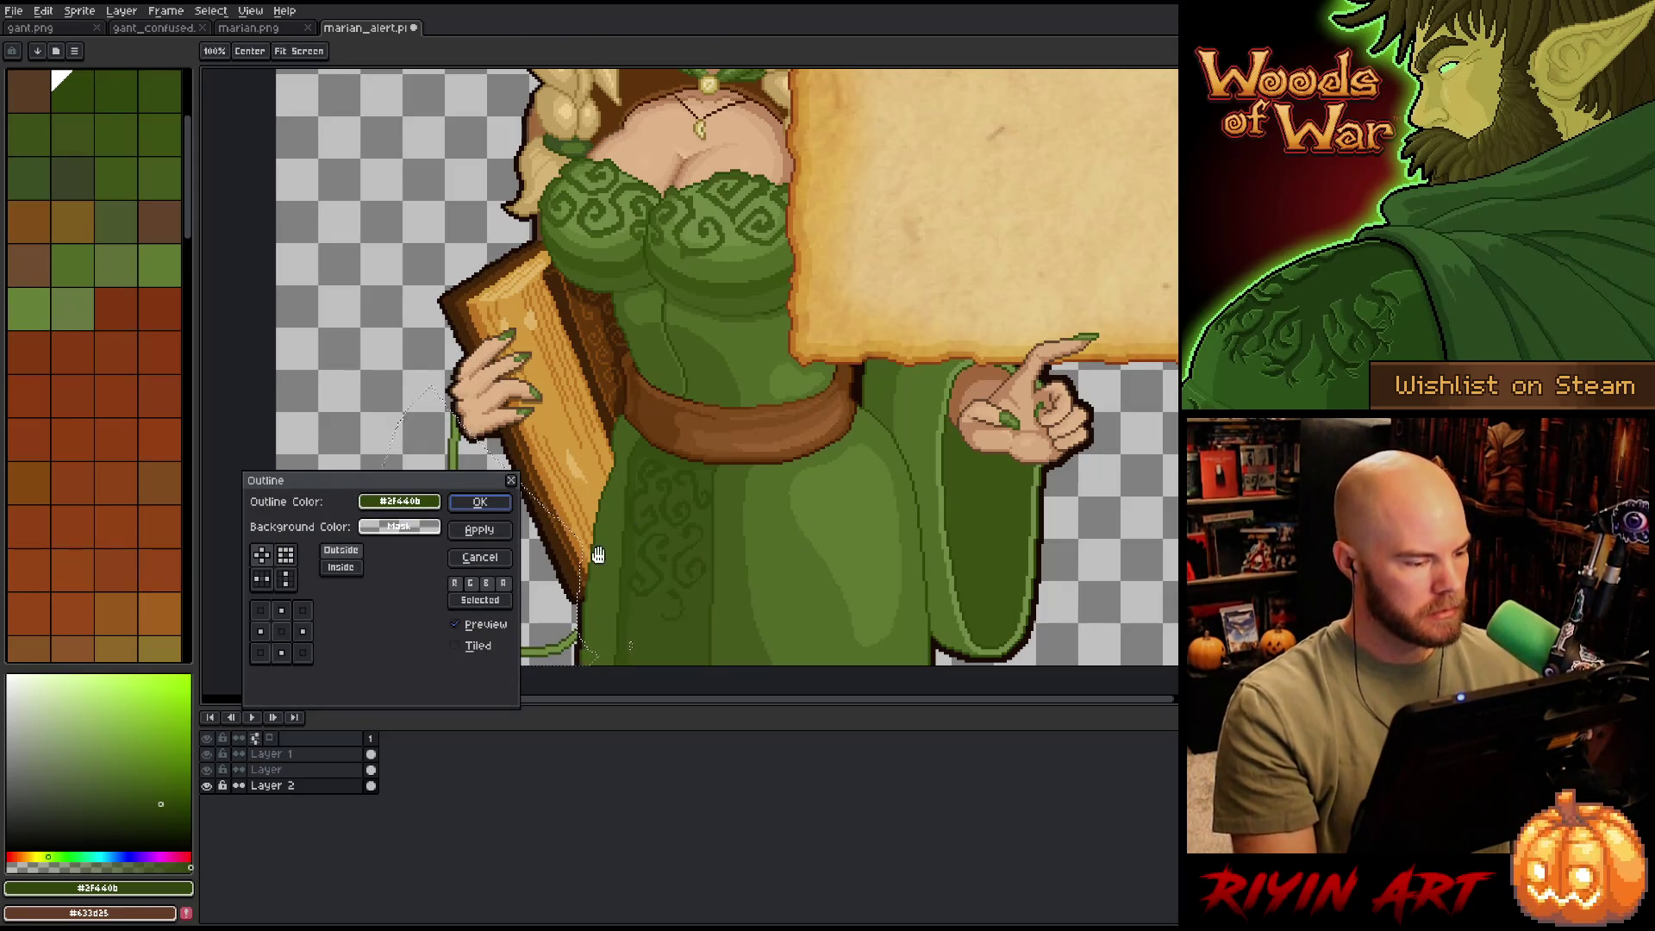
- Apply a cross-matrix dark green outline around the sleeve line and deselect
{"action": "left_click", "coordinate": [262, 555]}
{"action": "left_click", "coordinate": [478, 504]}
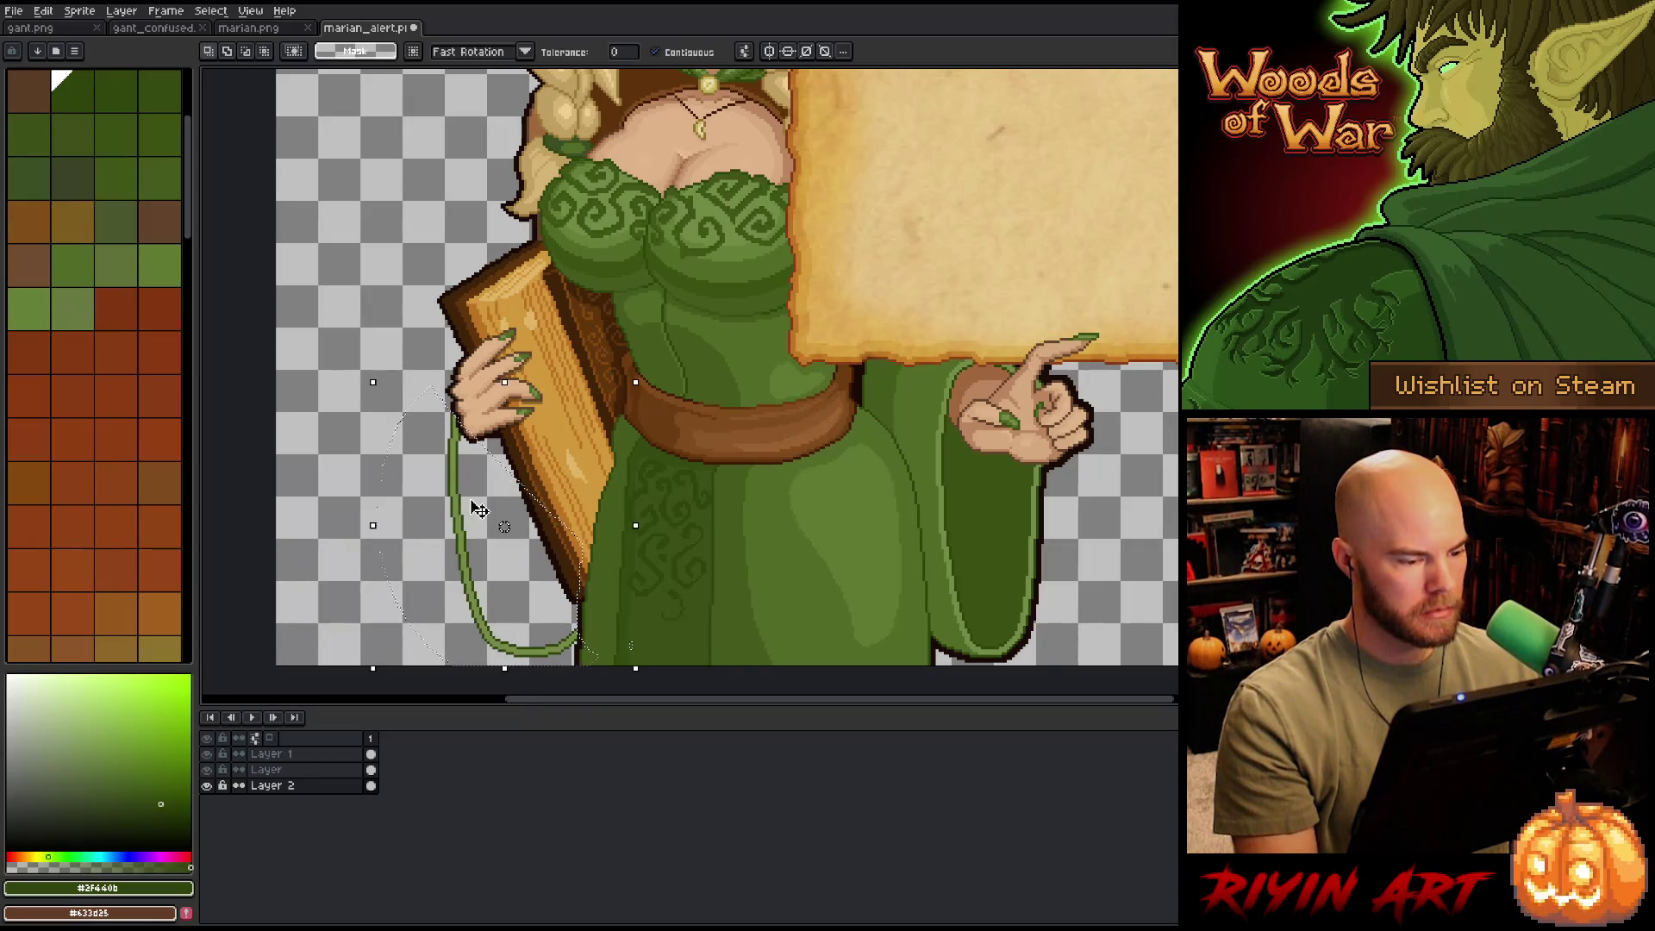
{"action": "key", "text": "ctrl+d"}
{"action": "key", "text": "b"}
- Fill the inside of the sleeve with the darker green
{"action": "left_click", "coordinate": [988, 508], "text": "alt"}
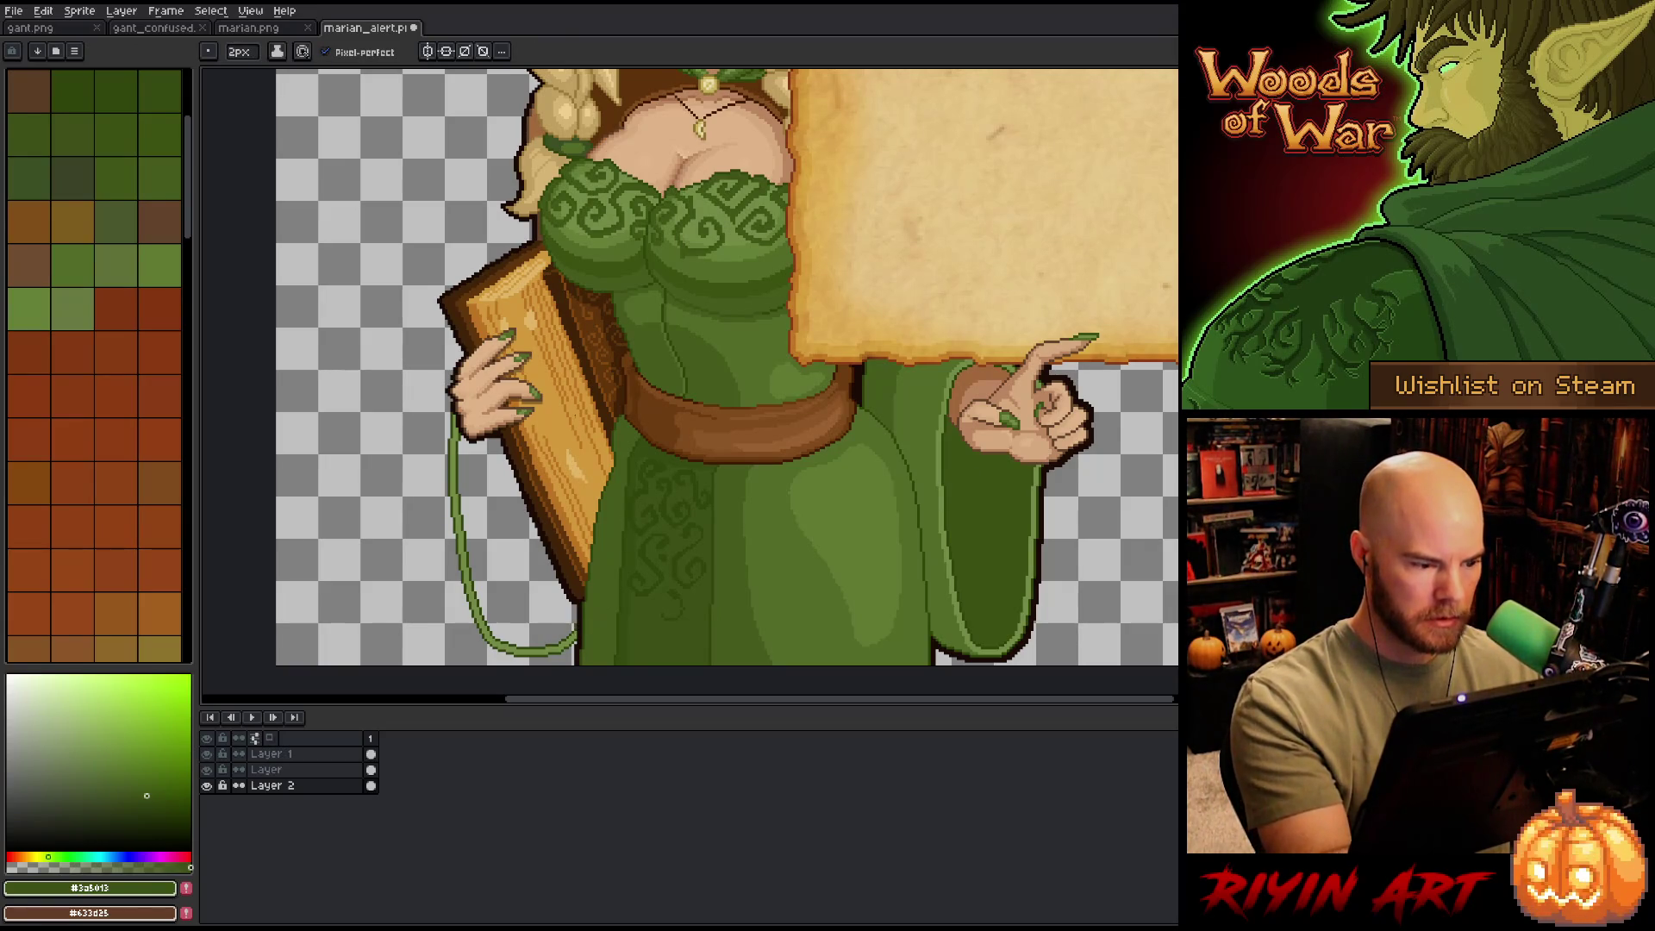
{"action": "key", "text": "g"}
{"action": "left_click", "coordinate": [506, 544]}
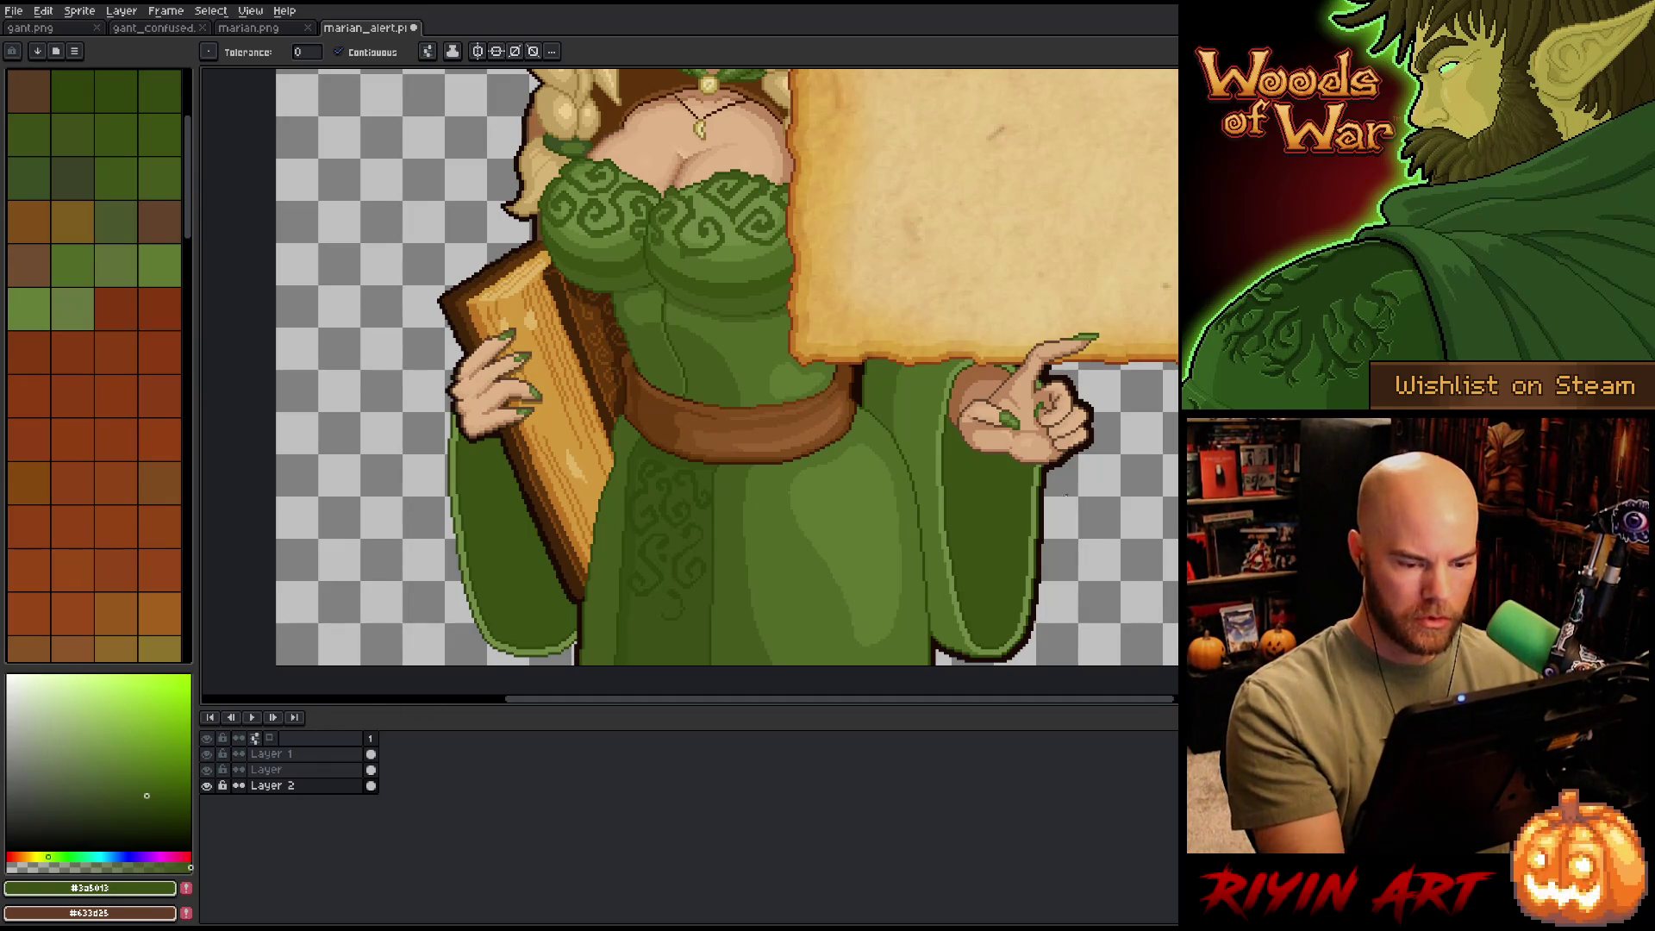
- Pick near-black #1b0b06, lasso the sleeve and skirt, and reopen Outline
{"action": "left_click", "coordinate": [1048, 488], "text": "alt"}
{"action": "key", "text": "q"}
{"action": "mouse_move", "coordinate": [621, 396]}
{"action": "left_mouse_down"}
{"action": "mouse_move", "coordinate": [483, 337]}
{"action": "mouse_move", "coordinate": [427, 681]}
{"action": "mouse_move", "coordinate": [711, 690]}
{"action": "left_mouse_up"}
{"action": "key", "text": "shift+o"}
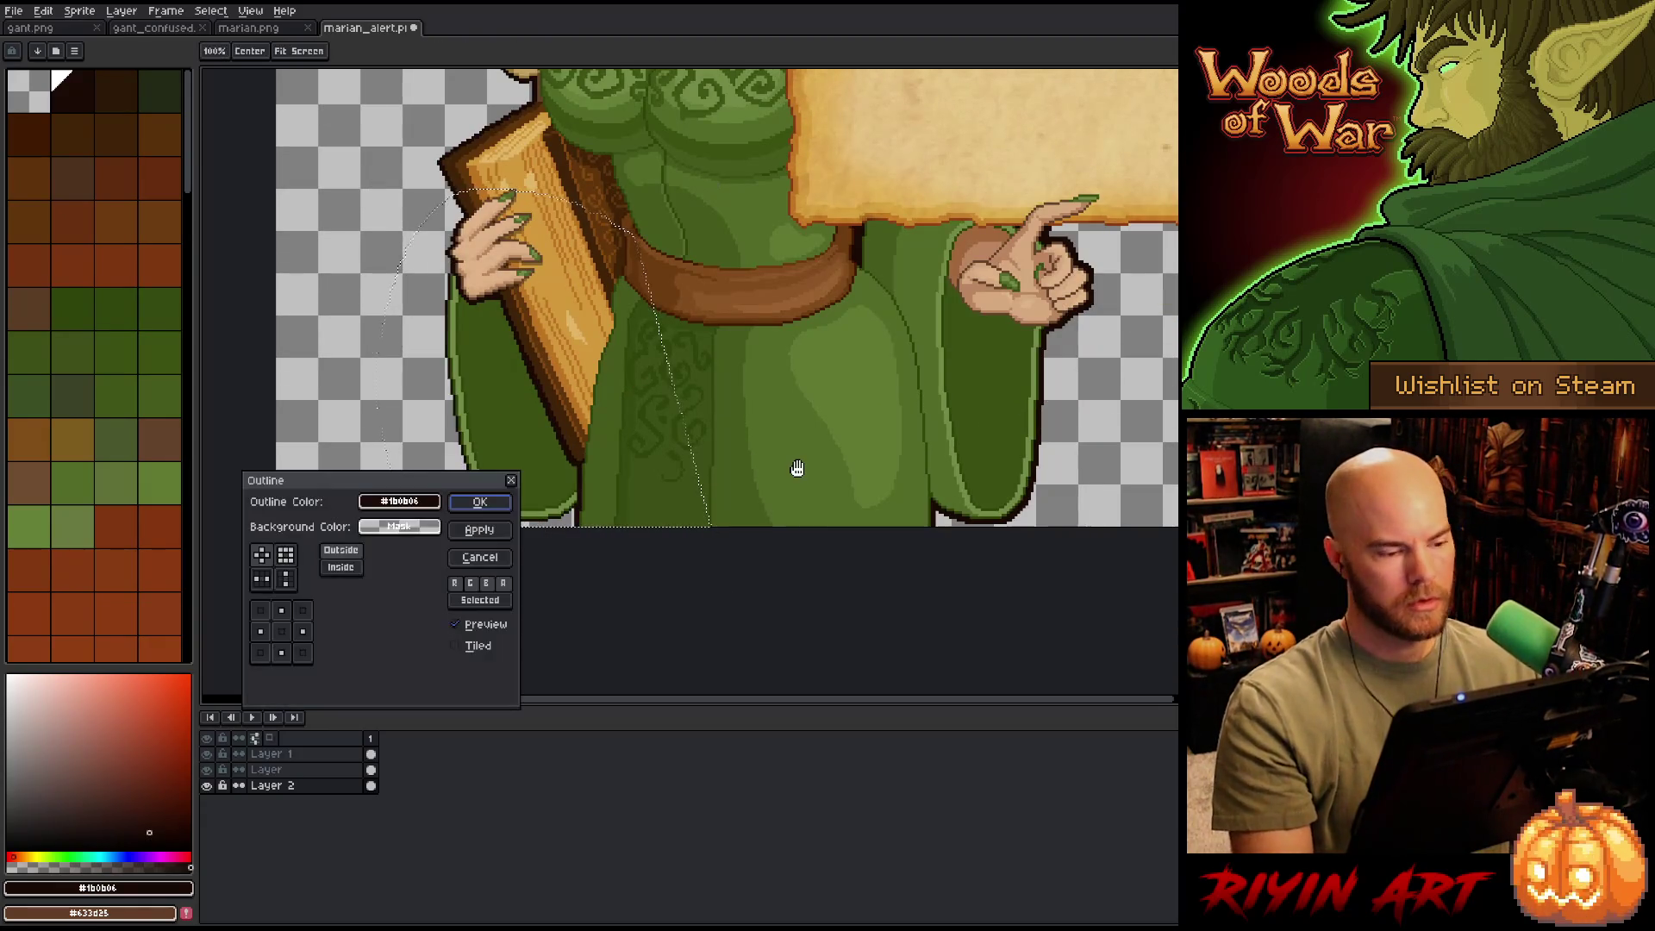
- Apply the near-black outline, then select the sleeve area by colour on the layer named Layer
{"action": "key", "text": "Return"}
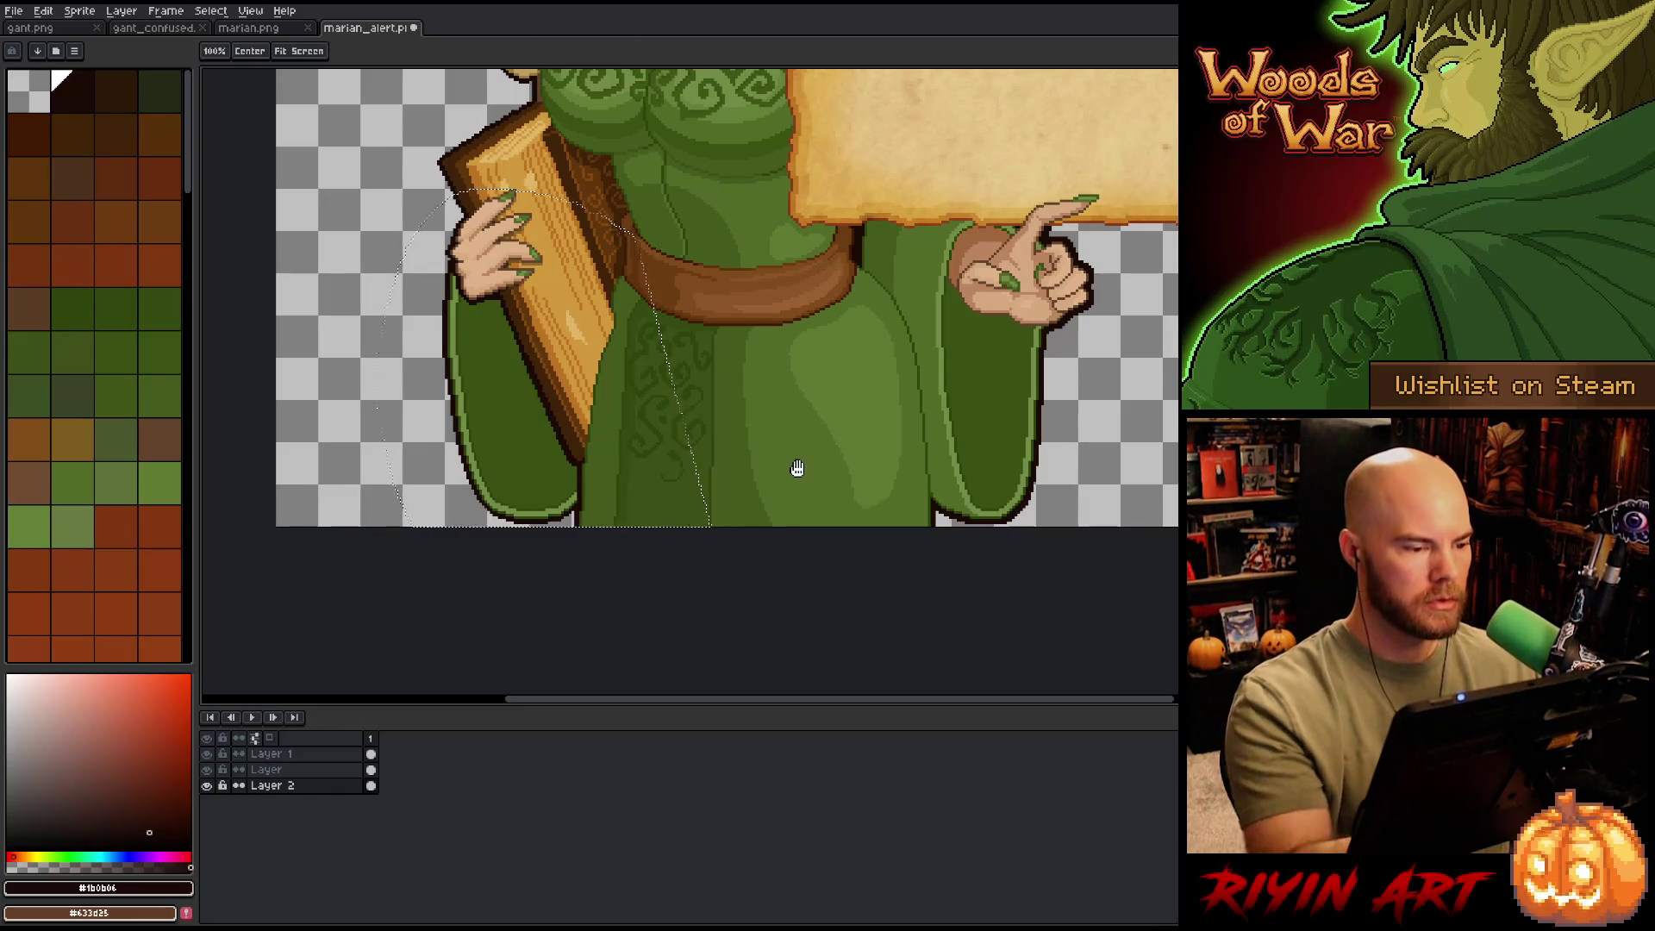
{"action": "scroll", "coordinate": [635, 547], "scroll_direction": "up", "scroll_amount": 3}
{"action": "left_click", "coordinate": [311, 770]}
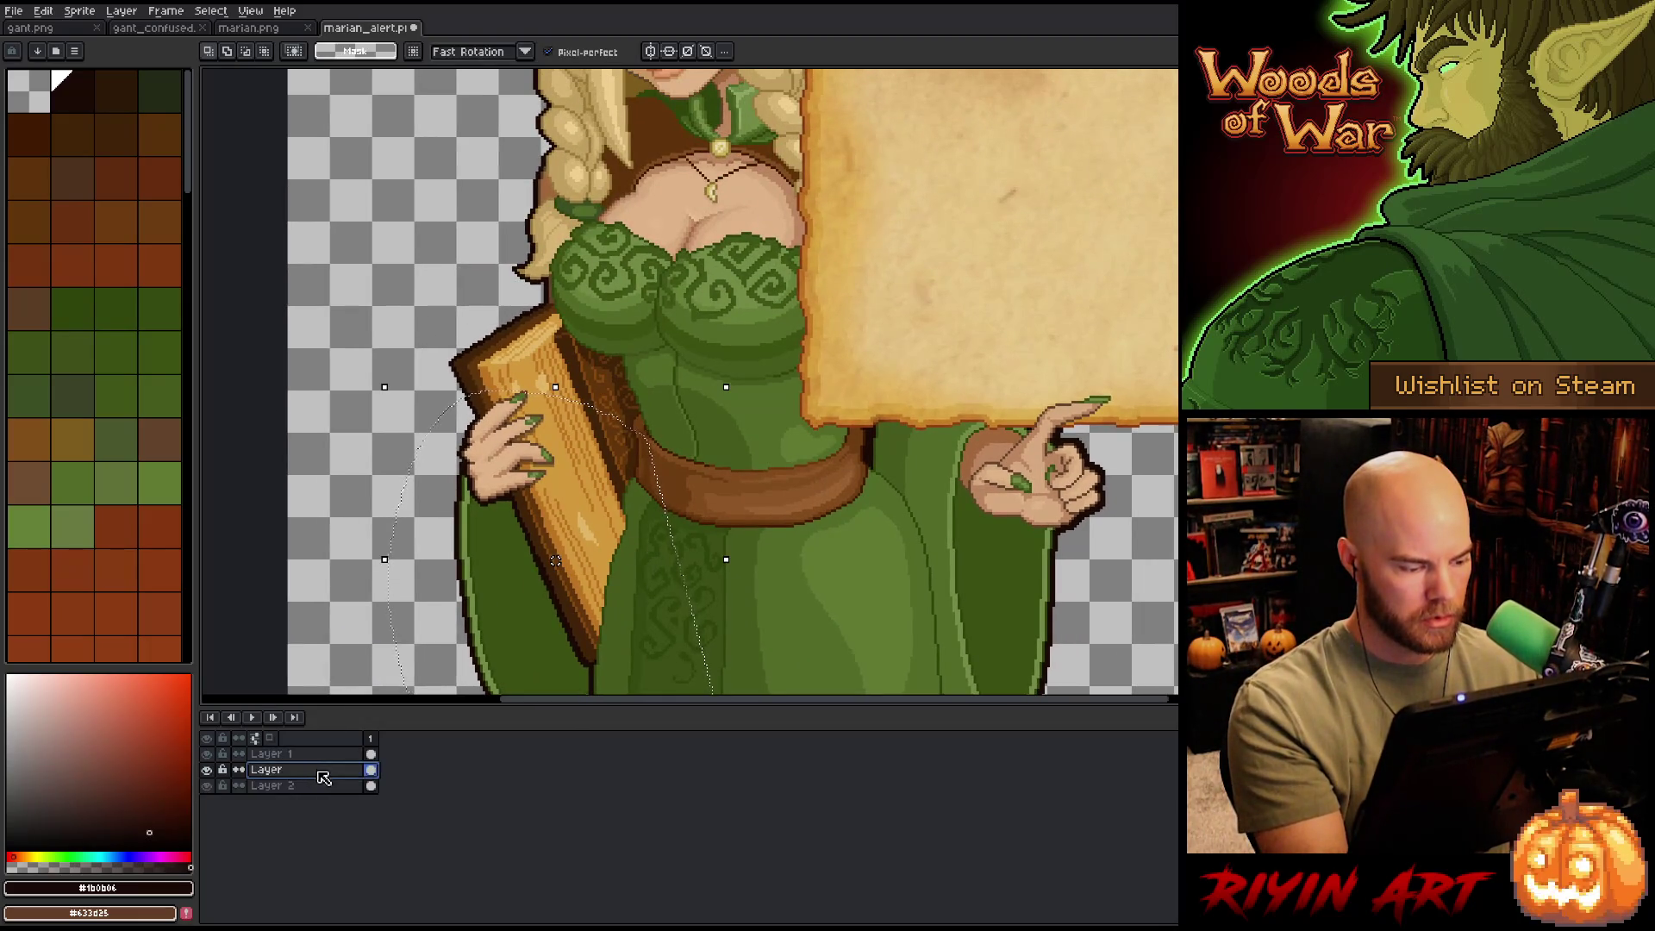
{"action": "key", "text": "w"}
{"action": "key", "text": "ctrl+d"}
{"action": "left_click", "coordinate": [558, 614]}
- Erase the overlapping sleeve edge with a 6px eraser, deselect, and return to Layer 2 with a 2px pencil
{"action": "key", "text": "b"}
{"action": "scroll", "coordinate": [579, 632], "scroll_direction": "down", "scroll_amount": 2}
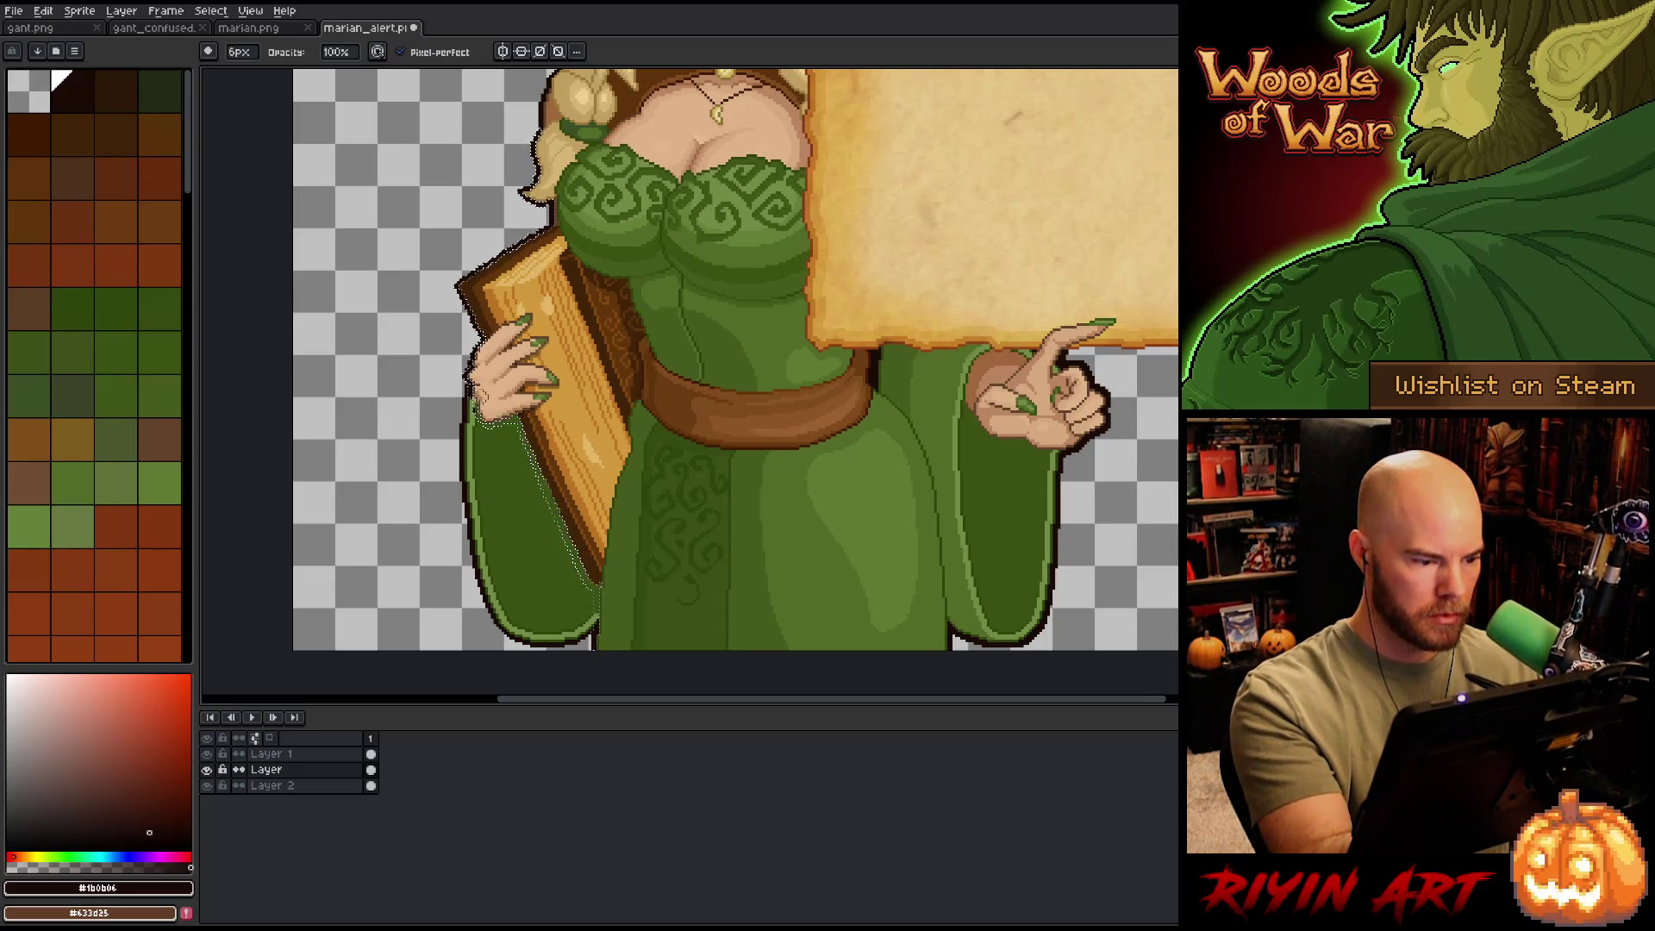
{"action": "key", "text": "ctrl+d"}
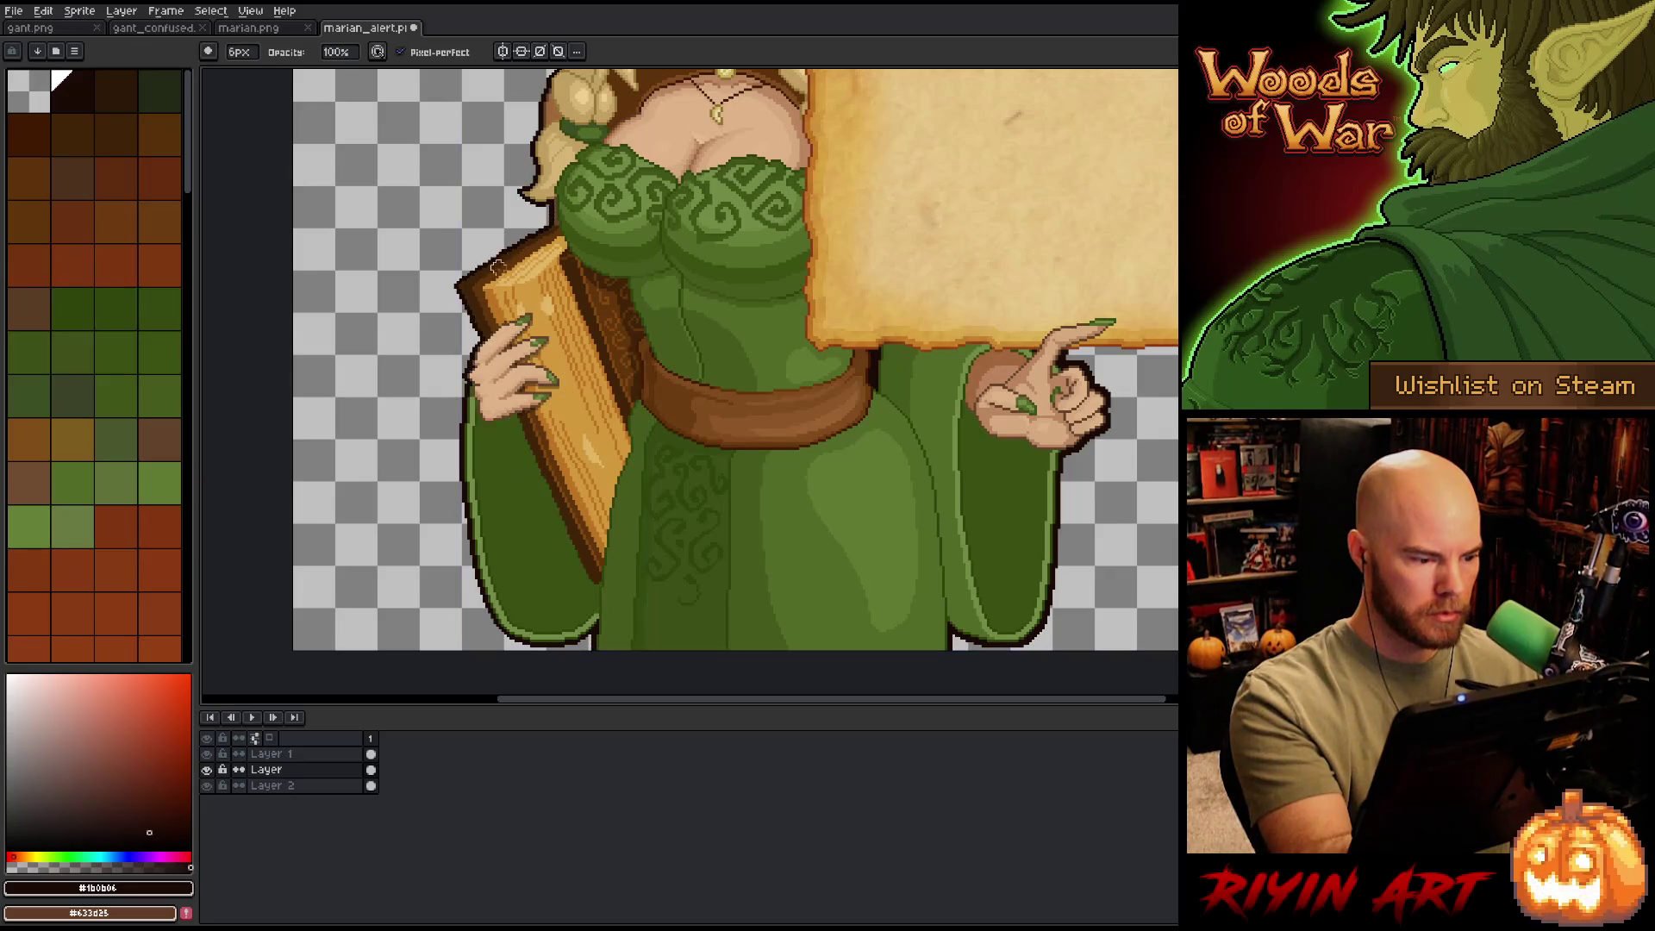
{"action": "left_click", "coordinate": [273, 785]}
{"action": "key", "text": "b"}
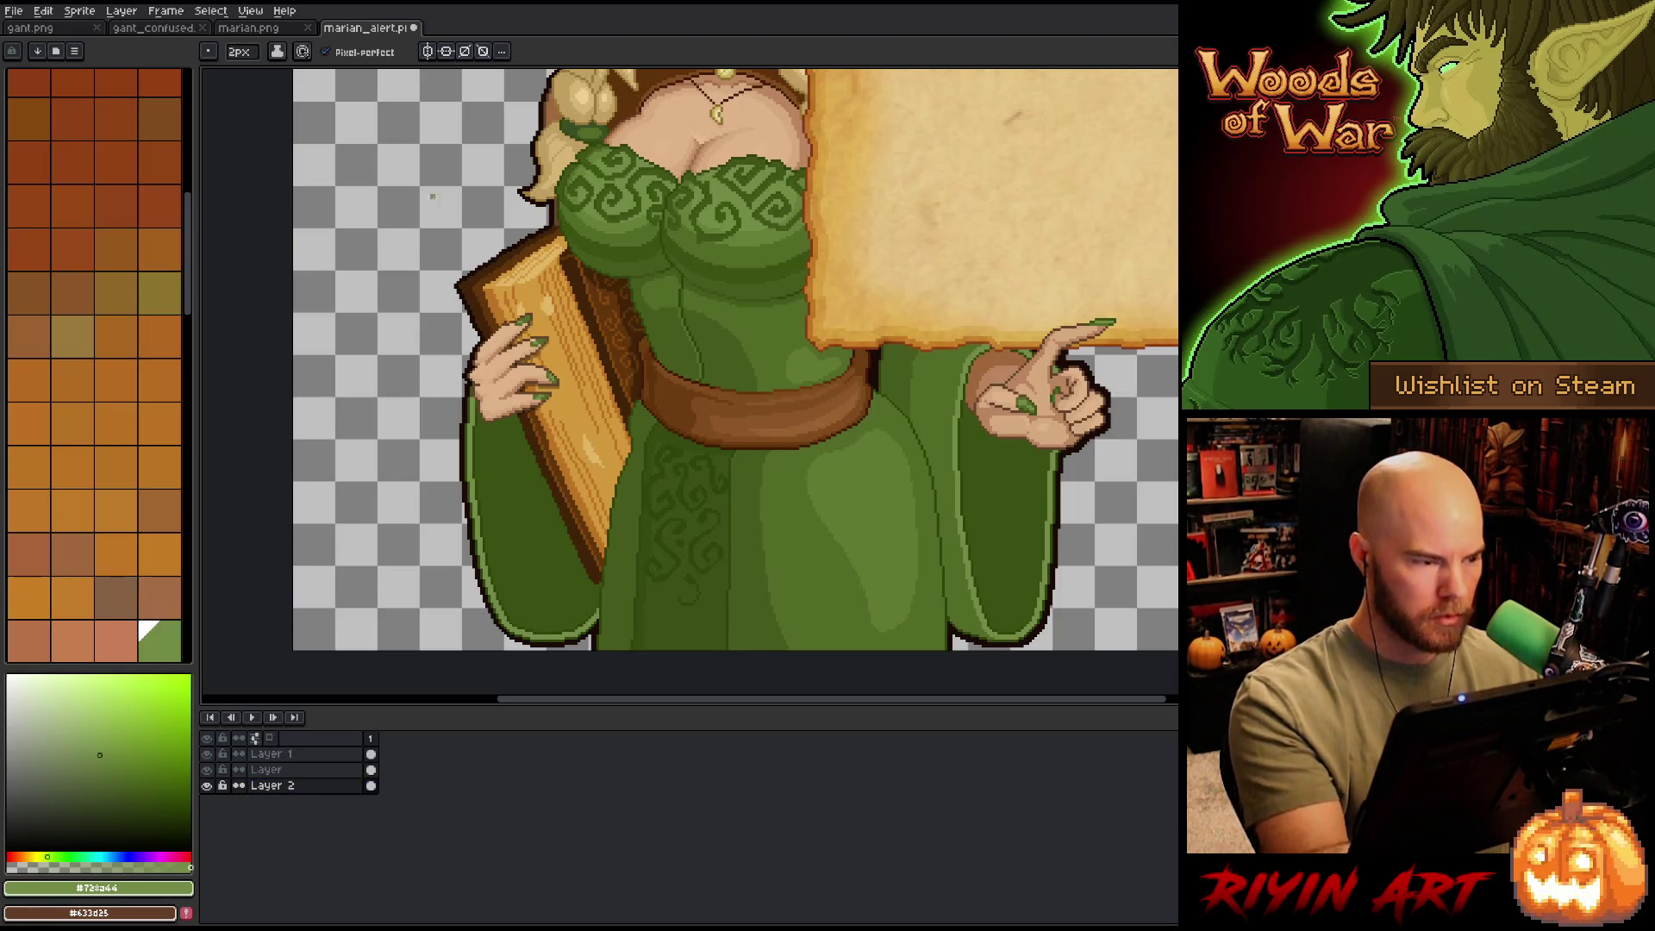
- Adjust the pencil size, sample the dress's dark green, and zoom out to the full elf and parchment sign
{"action": "left_click", "coordinate": [239, 52]}
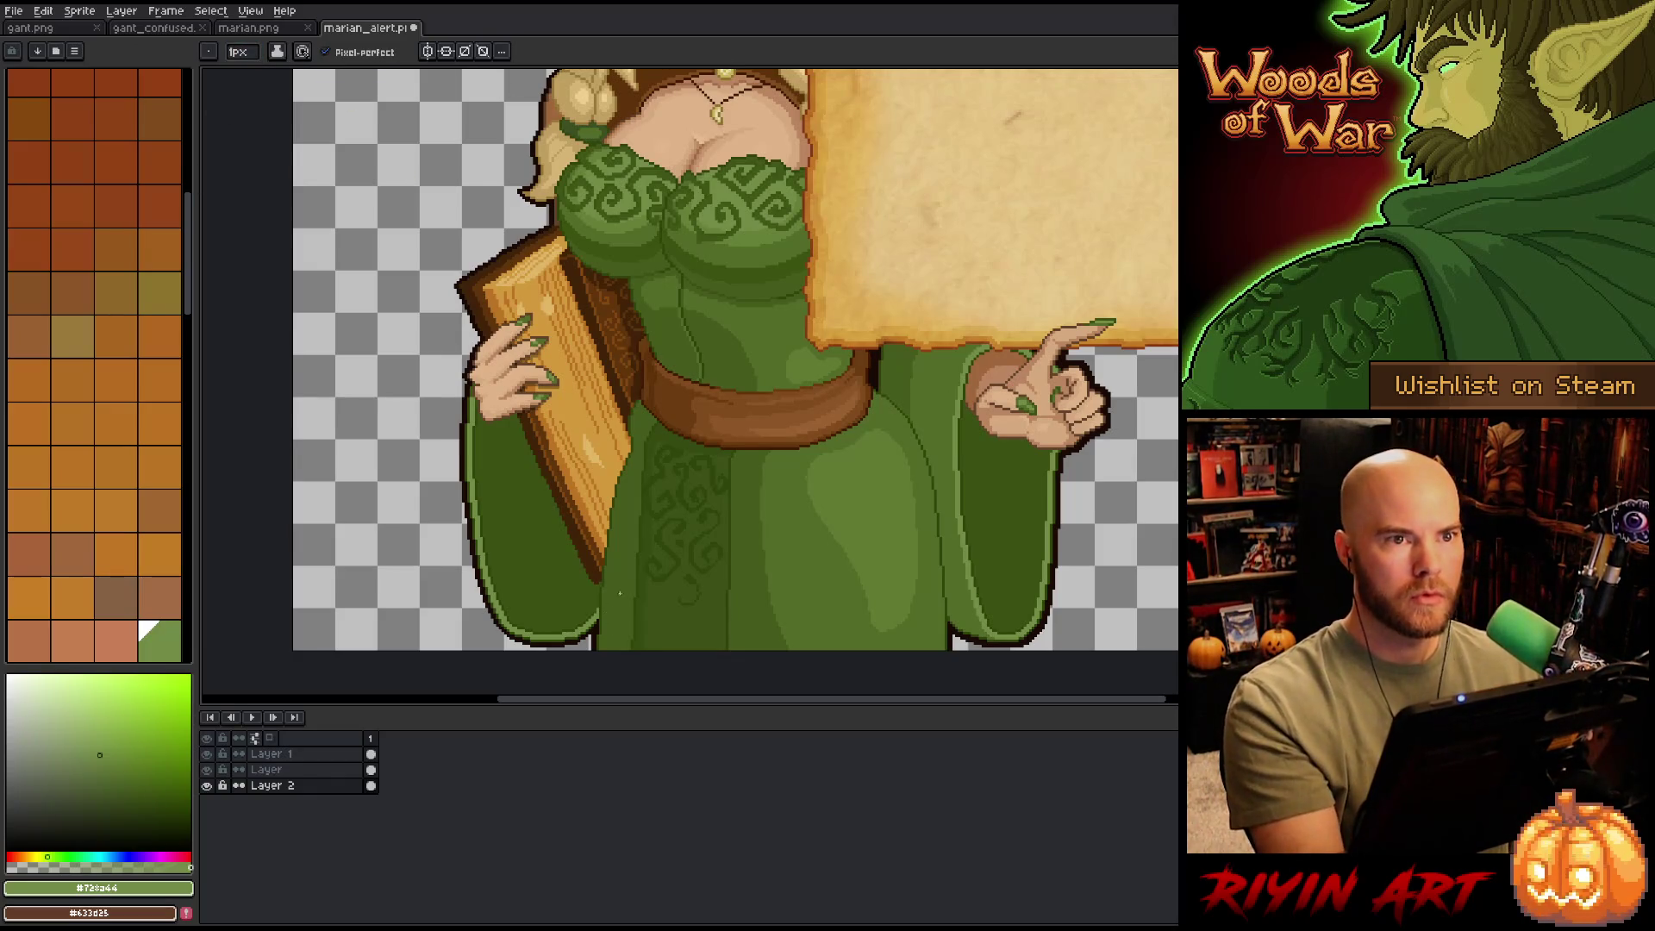
{"action": "scroll", "coordinate": [586, 611], "scroll_direction": "up", "scroll_amount": 4}
{"action": "left_click_drag", "start_coordinate": [586, 610], "coordinate": [754, 364]}
{"action": "left_click", "coordinate": [615, 513], "text": "alt"}
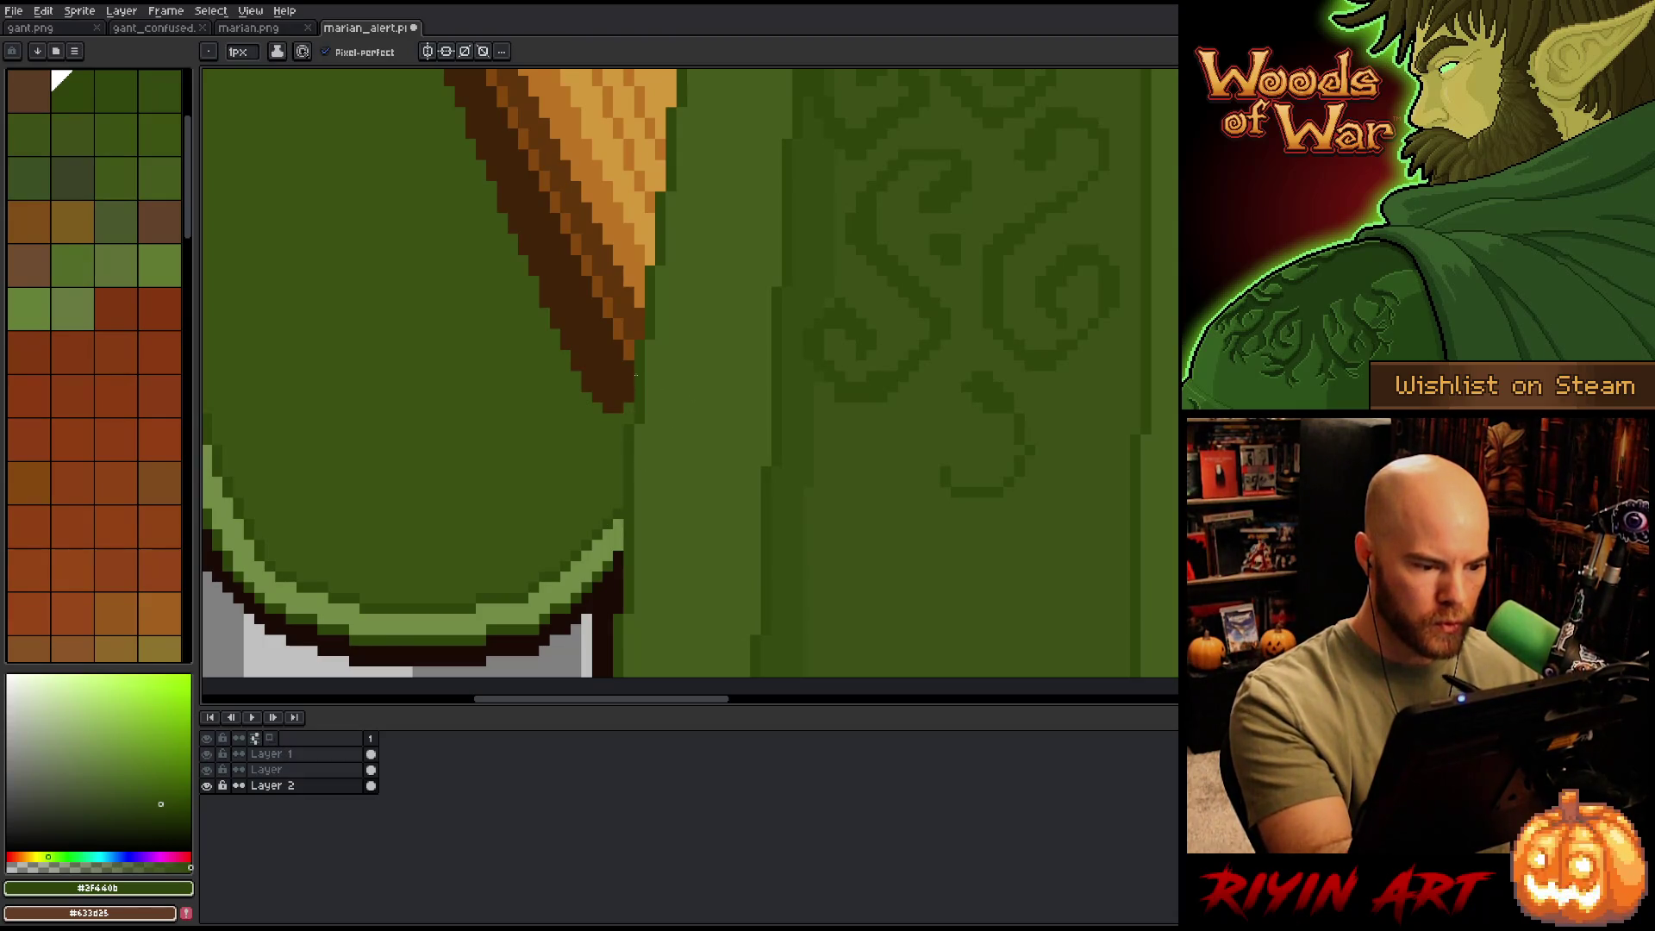
{"action": "scroll", "coordinate": [632, 524], "scroll_direction": "down", "scroll_amount": 5}
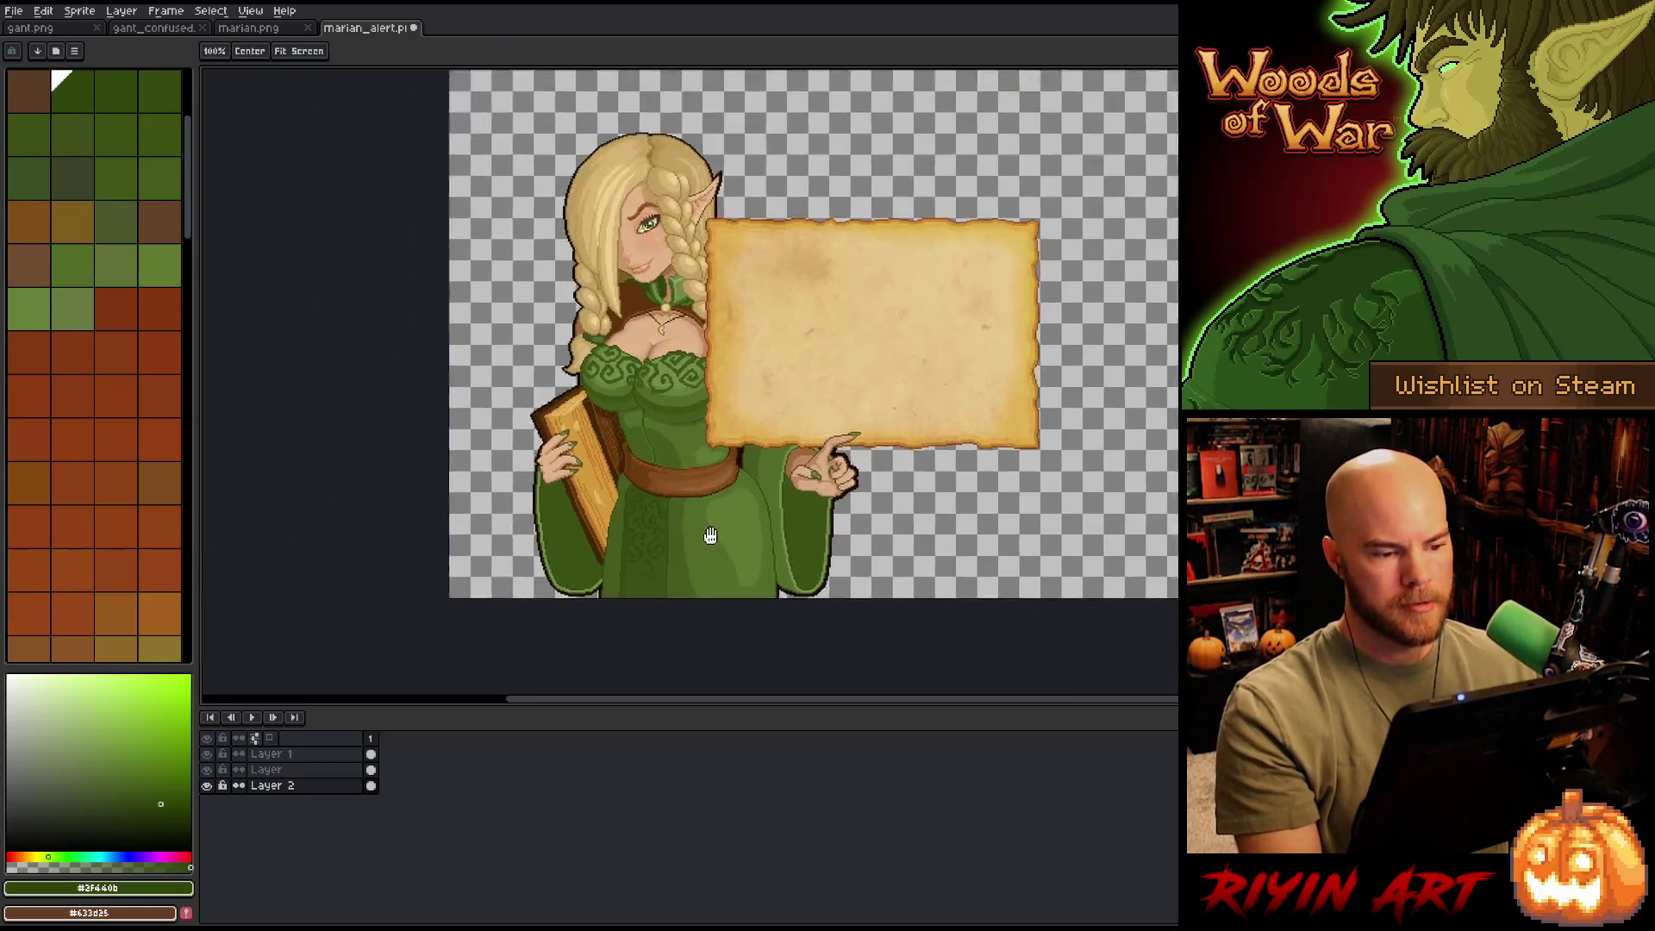
{"action": "left_click_drag", "start_coordinate": [631, 525], "coordinate": [599, 531]}
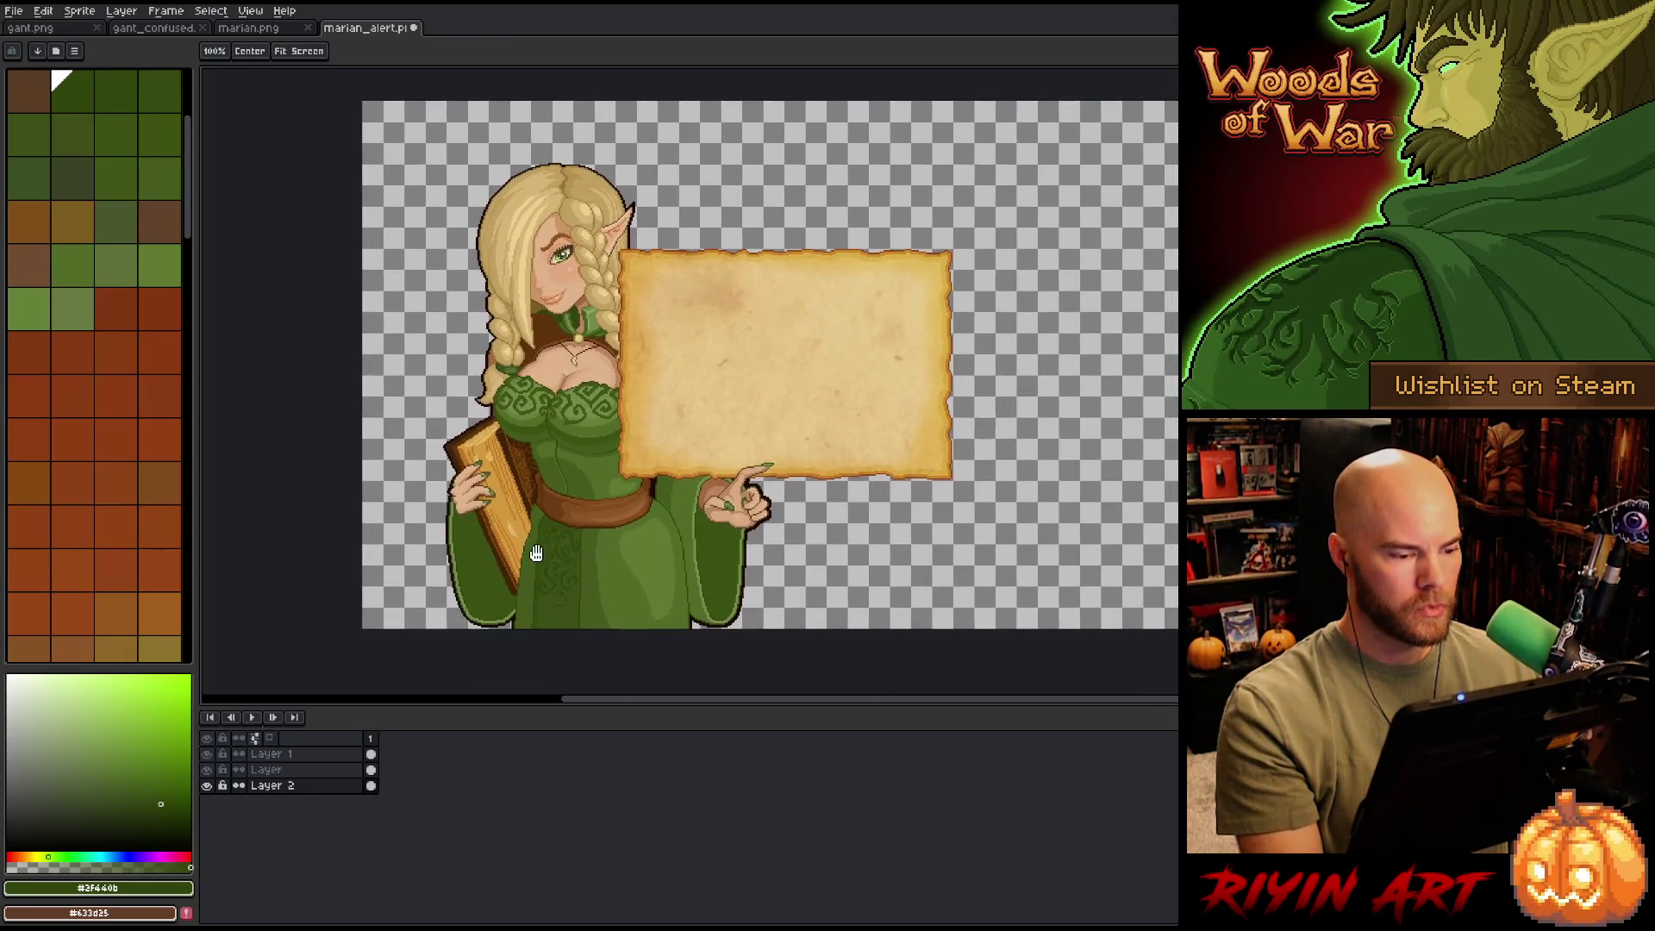
{"action": "key", "text": "b"}
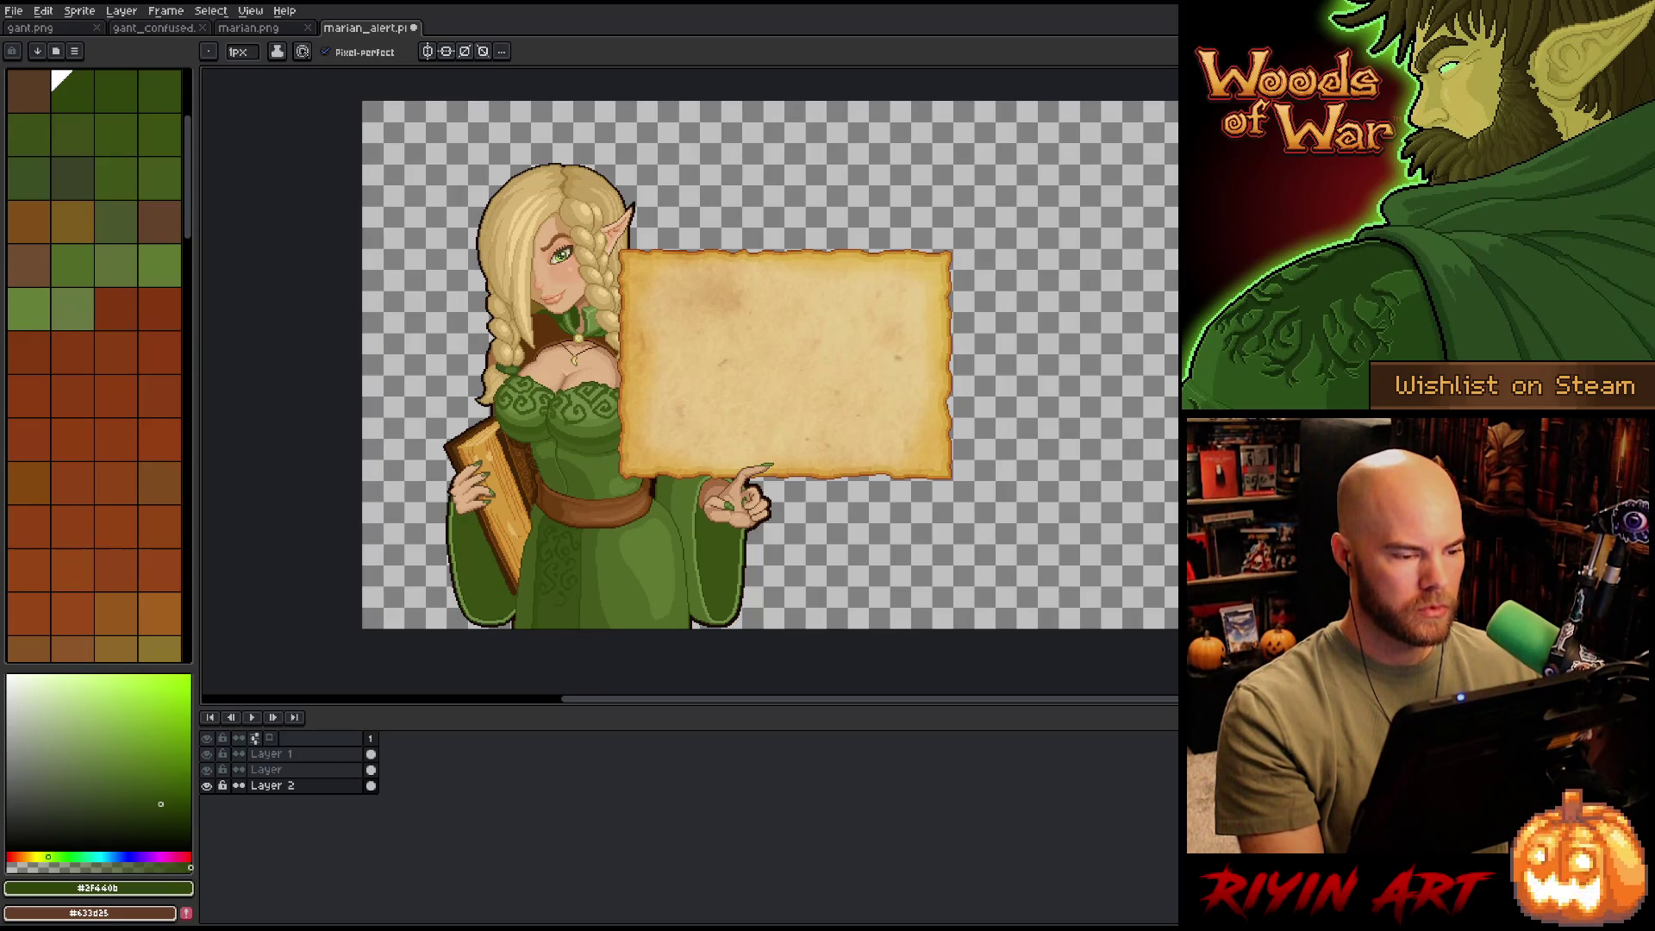
- Sample the brown and the hand's skin tone, and pan across the hand and harp
{"action": "scroll", "coordinate": [457, 500], "scroll_direction": "up", "scroll_amount": 3}
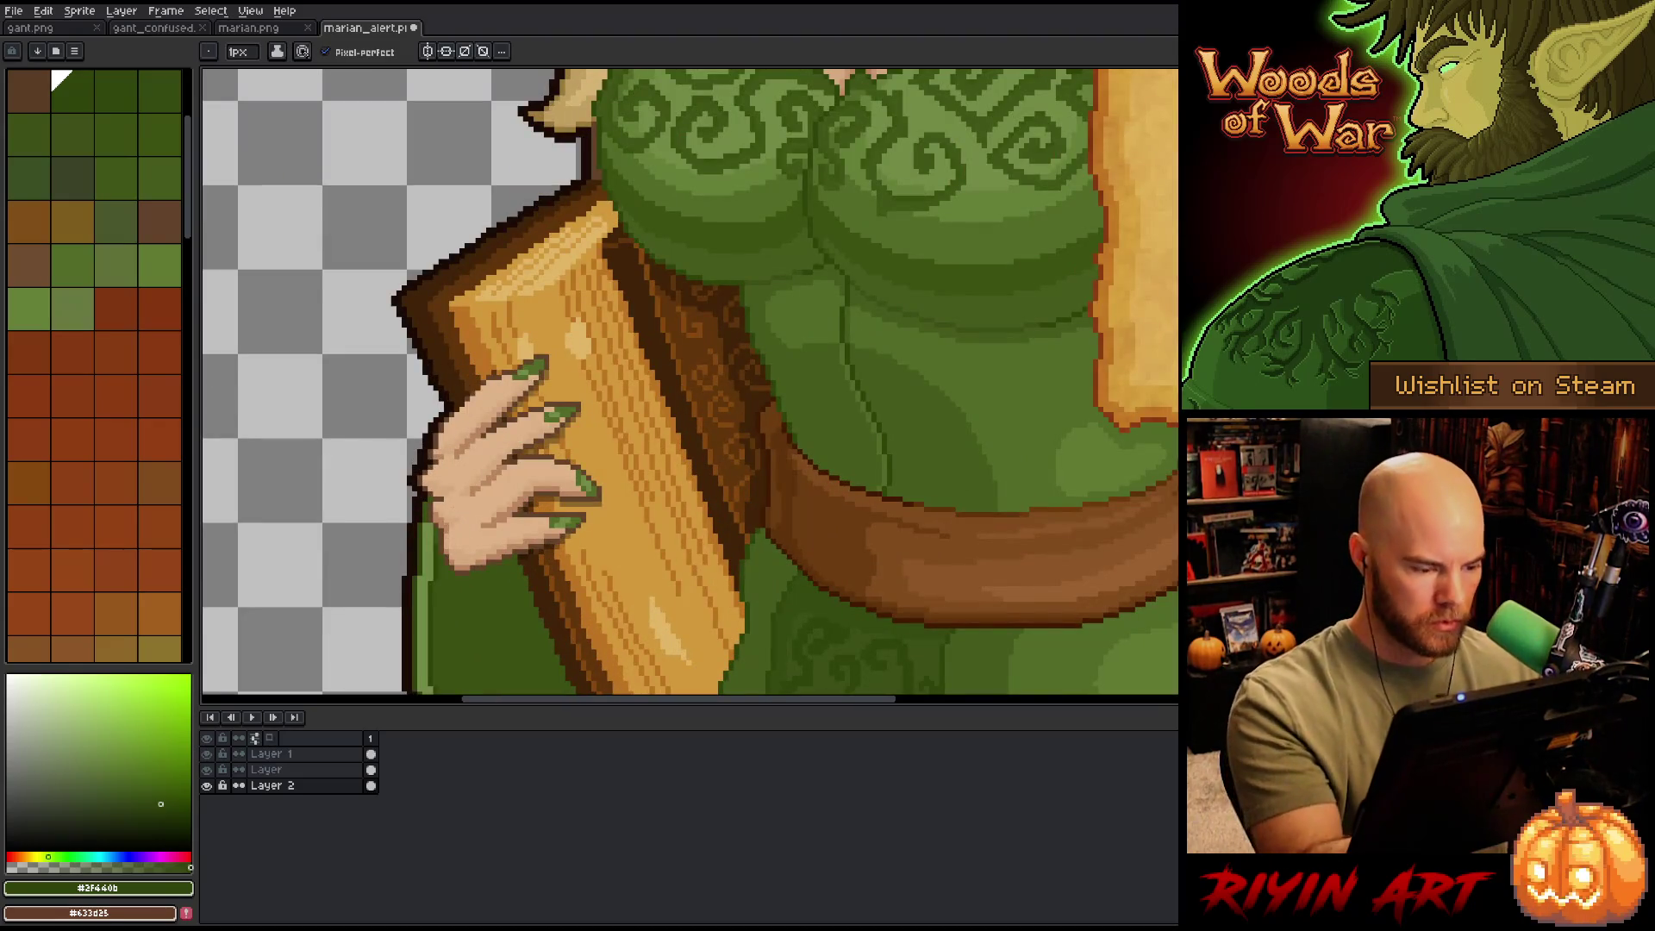
{"action": "key", "text": "alt"}
{"action": "left_click", "coordinate": [468, 568]}
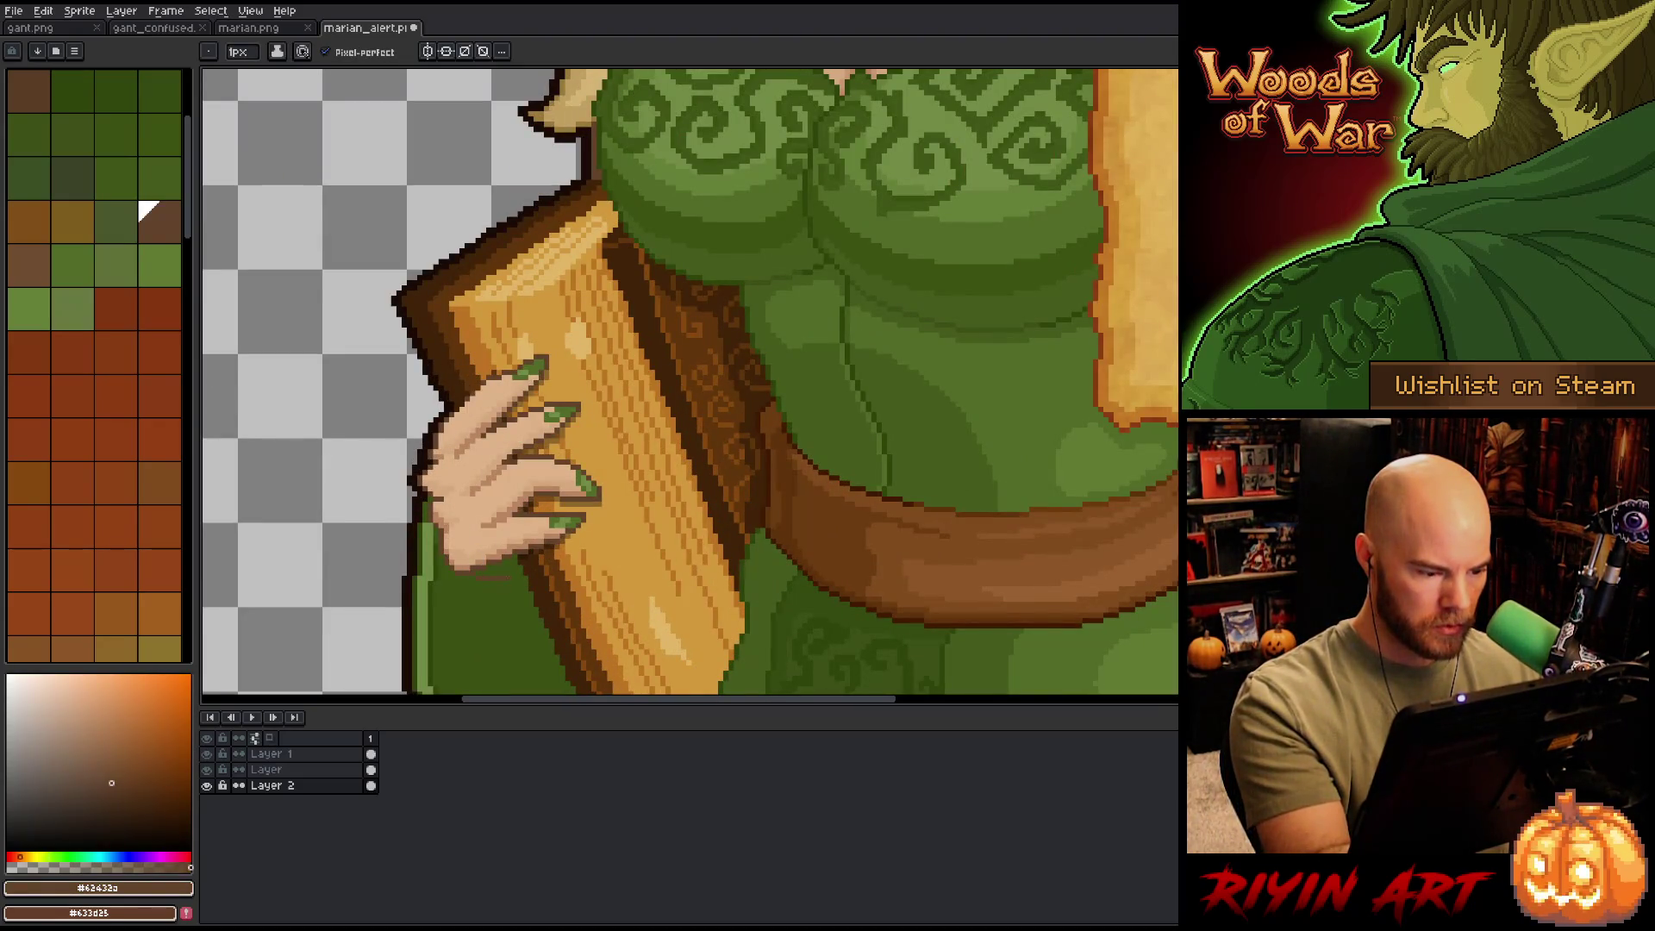
{"action": "left_click", "coordinate": [509, 574], "text": "alt"}
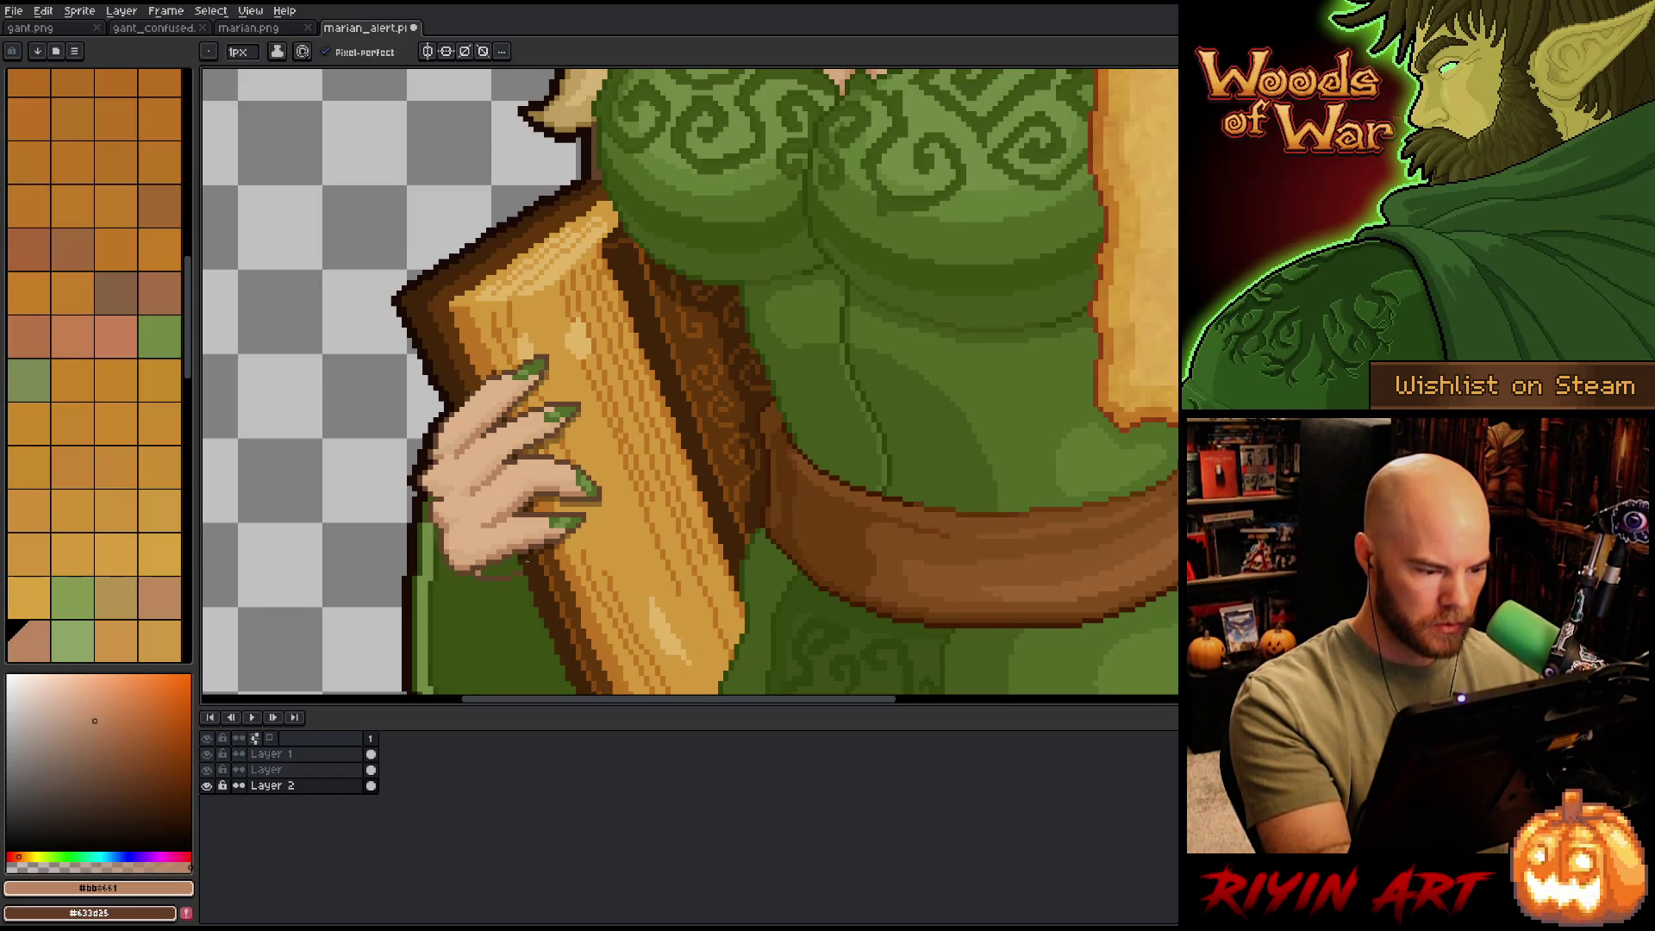
{"action": "key", "text": "space"}
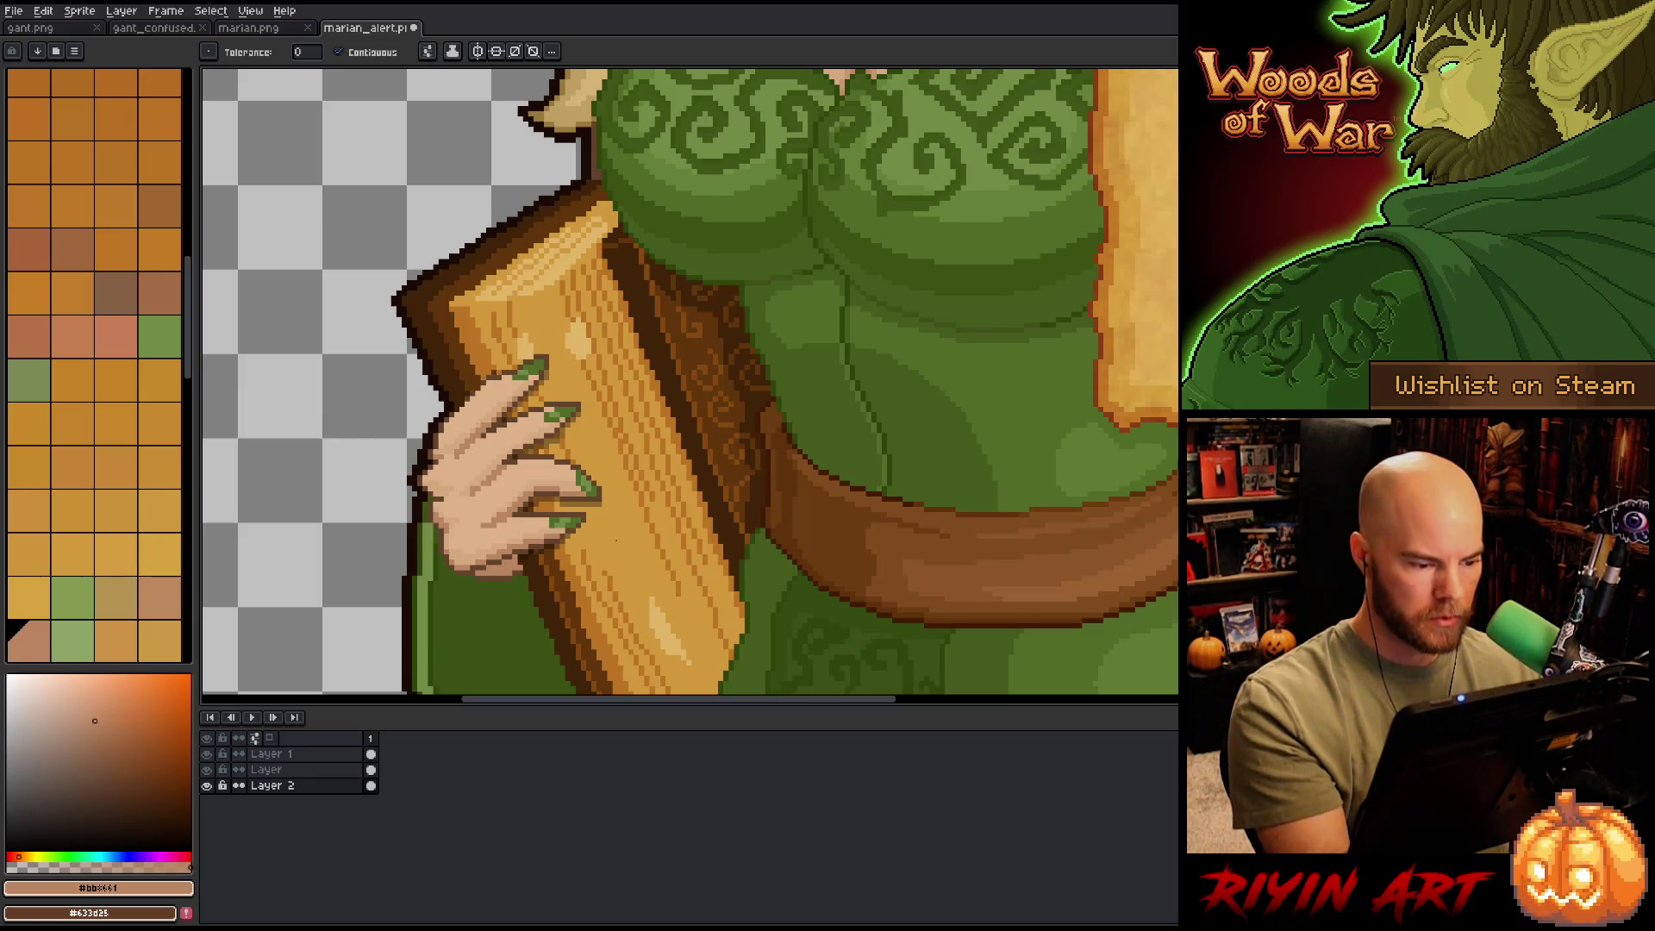
{"action": "left_click_drag", "start_coordinate": [644, 592], "coordinate": [698, 585]}
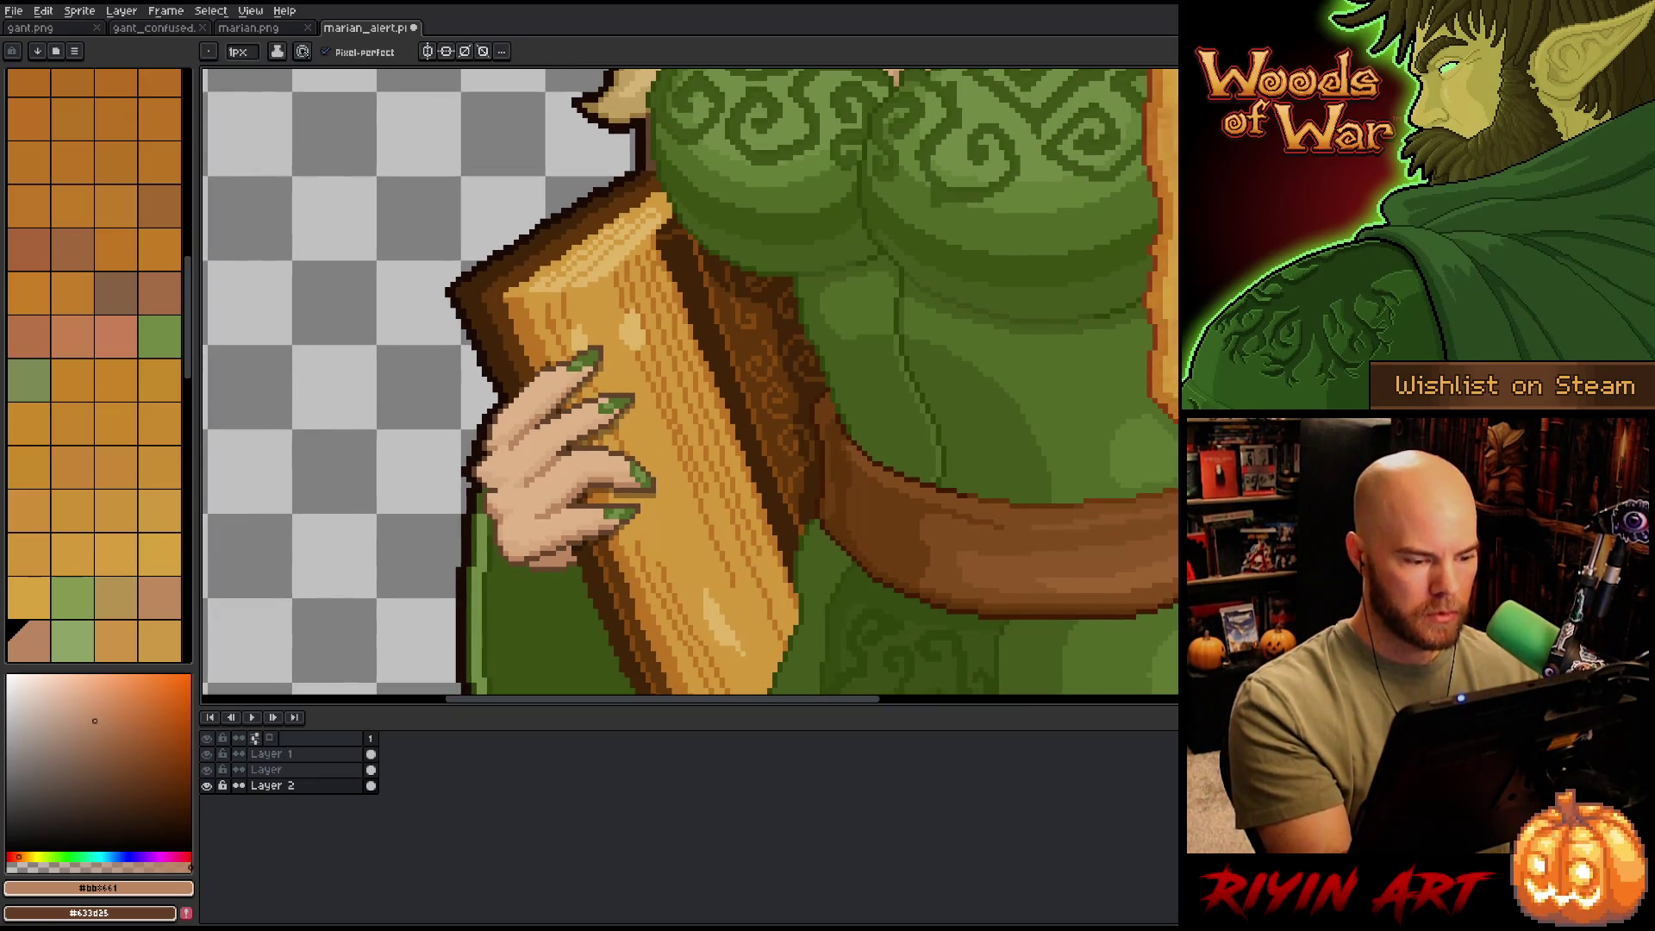
- Move drawing to the layer named Layer and save the marian_alert sprite
{"action": "key", "text": "Up"}
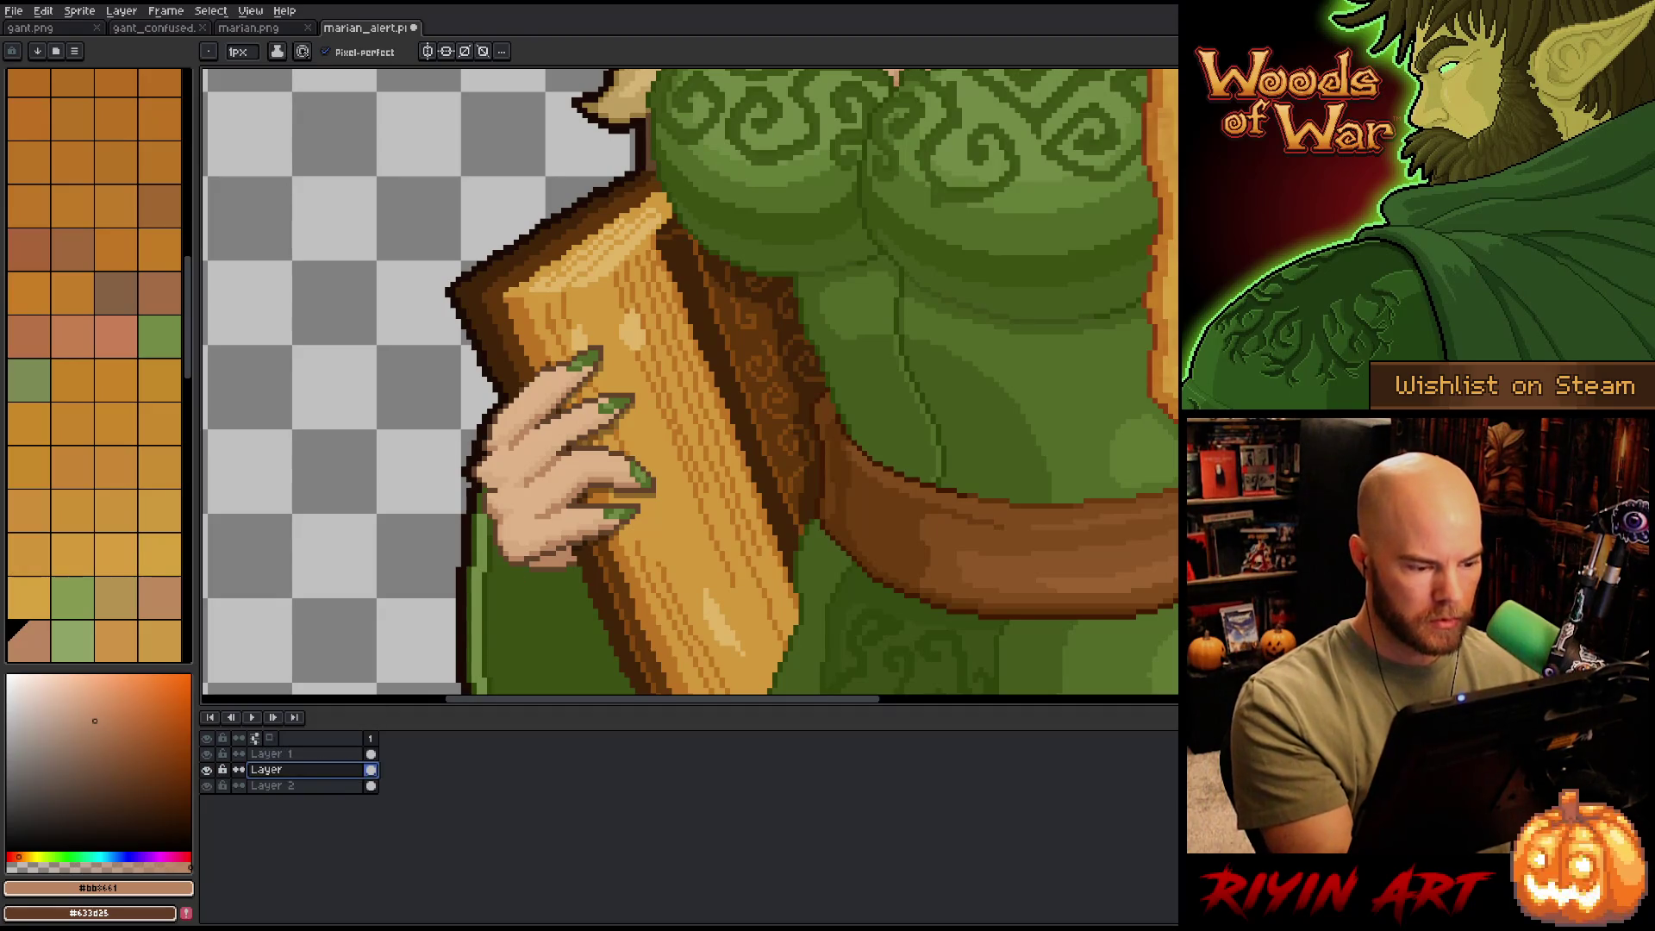
{"action": "key", "text": "Escape"}
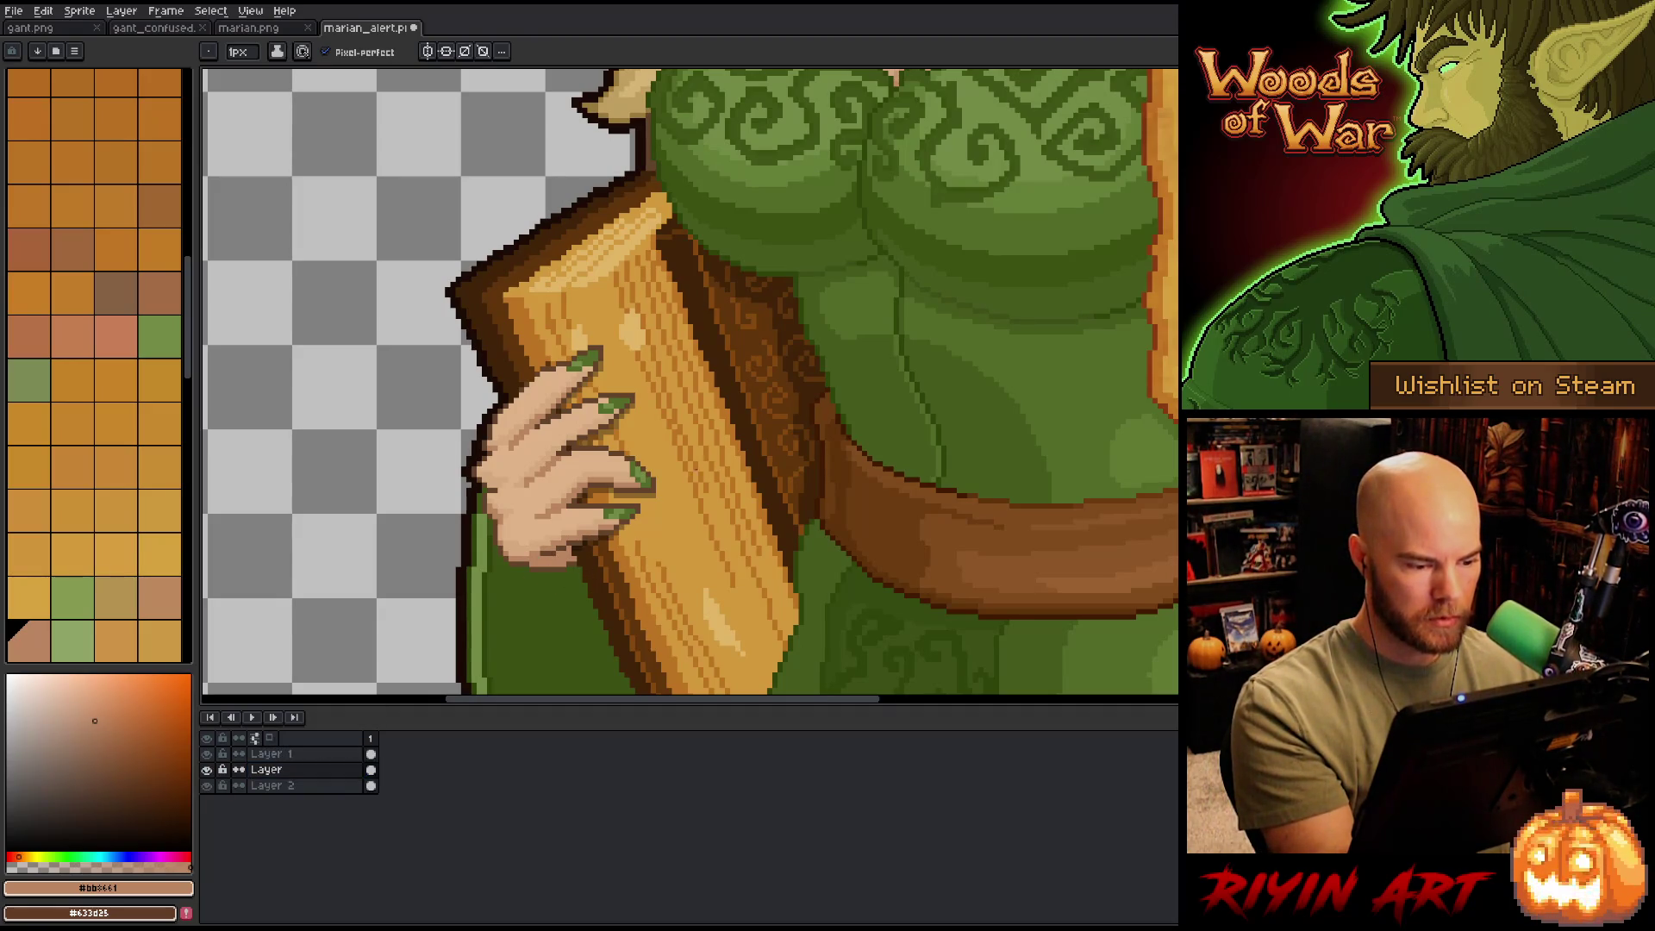
{"action": "scroll", "coordinate": [689, 380], "scroll_direction": "down", "scroll_amount": 3}
{"action": "key", "text": "ctrl+s"}
{"action": "scroll", "coordinate": [721, 508], "scroll_direction": "down", "scroll_amount": 2}
{"action": "scroll", "coordinate": [721, 509], "scroll_direction": "up", "scroll_amount": 2}
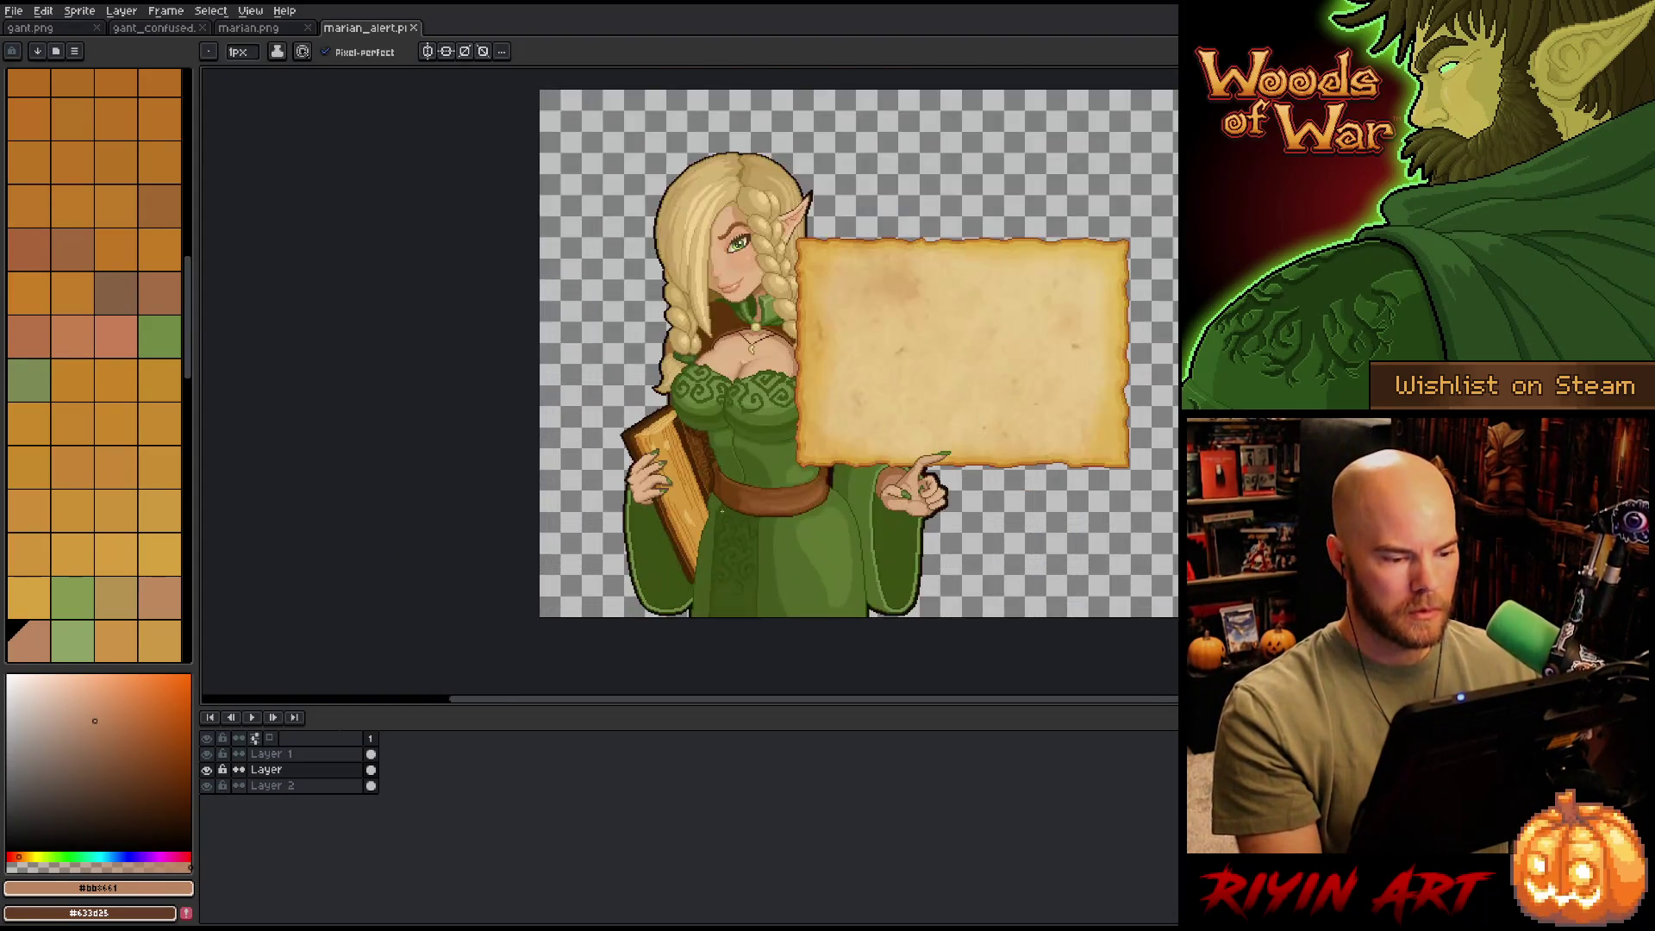
{"action": "scroll", "coordinate": [721, 509], "scroll_direction": "down", "scroll_amount": 3}
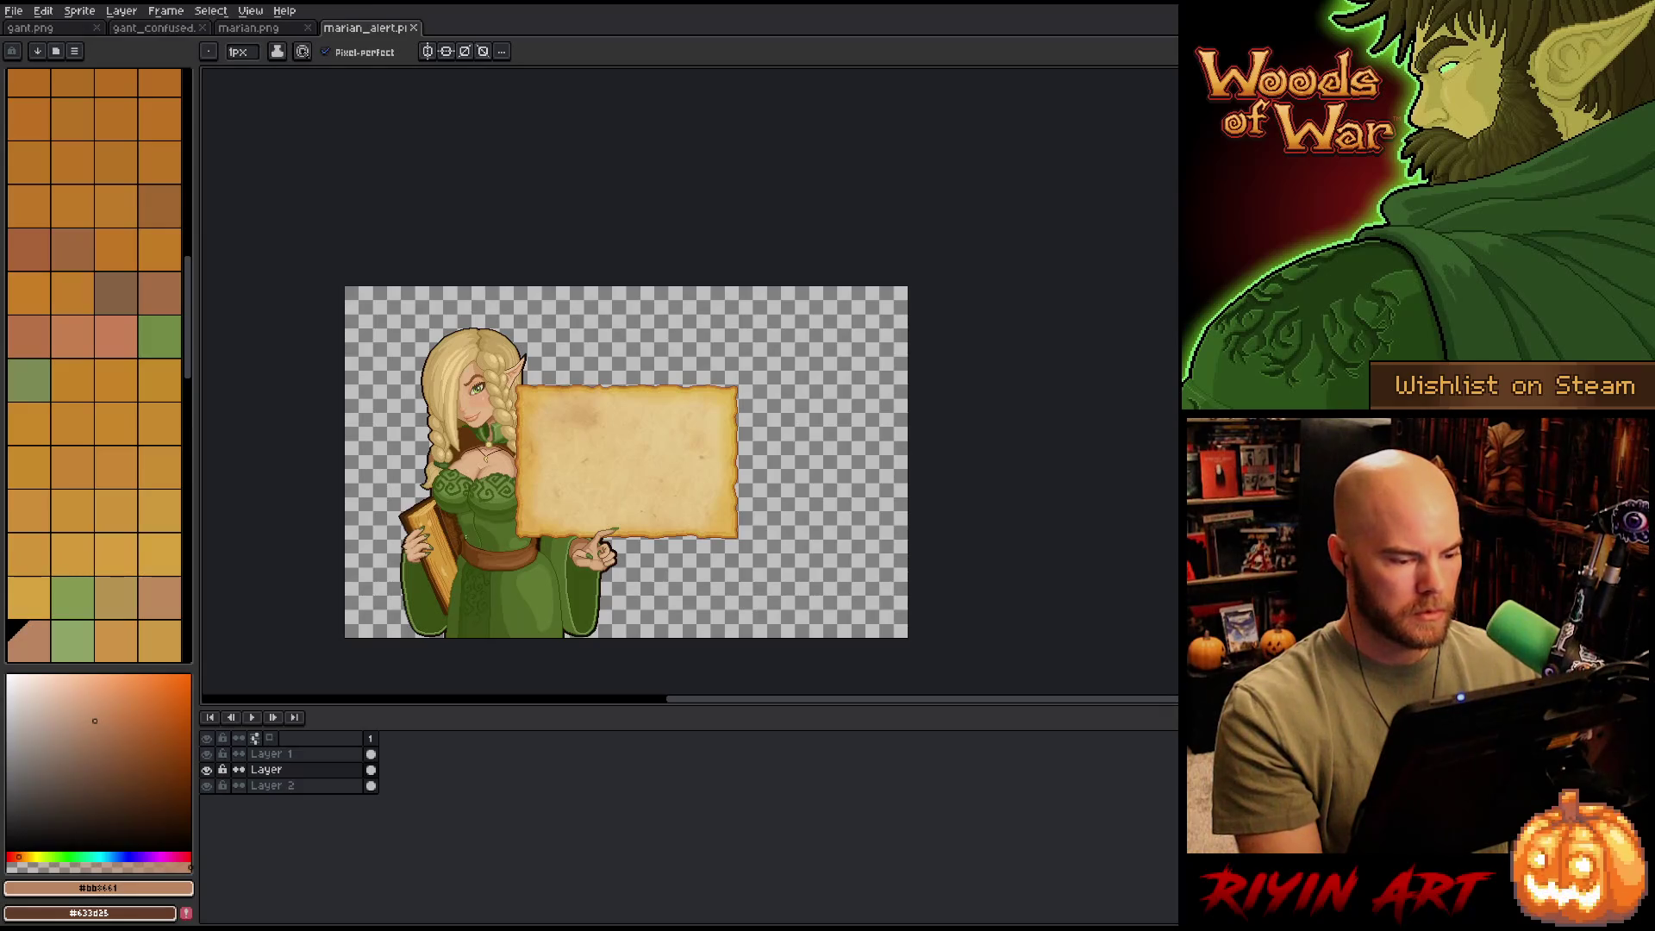
{"action": "scroll", "coordinate": [469, 578], "scroll_direction": "up", "scroll_amount": 2}
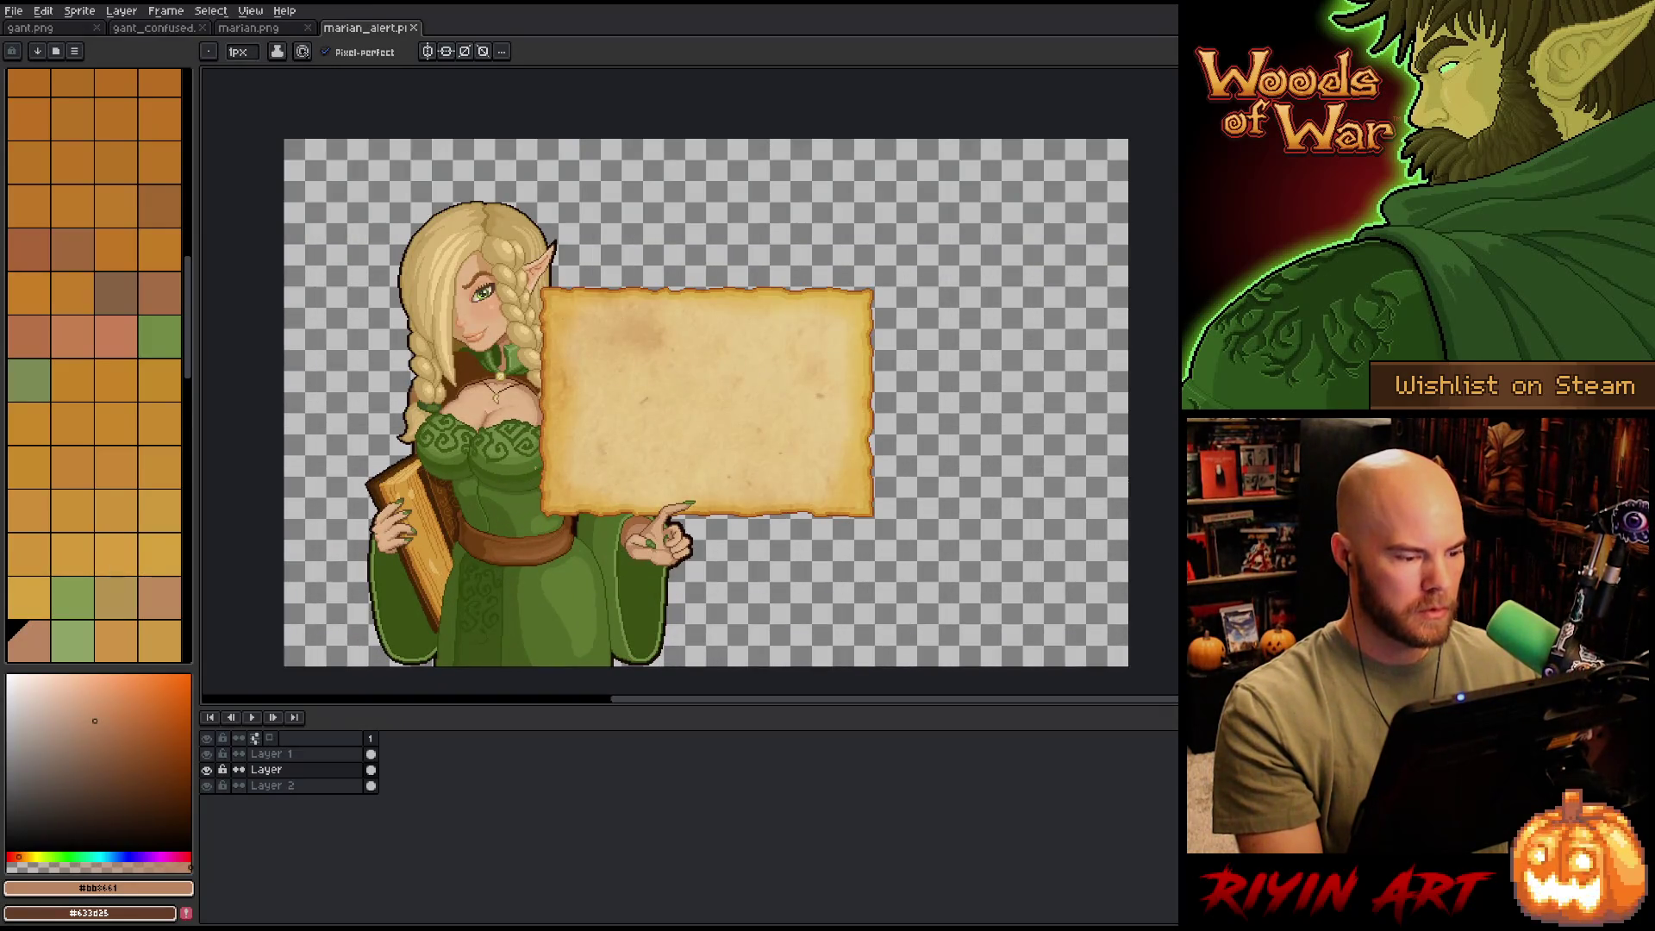
{"action": "right_click", "coordinate": [799, 423]}
{"action": "key", "text": "Escape"}
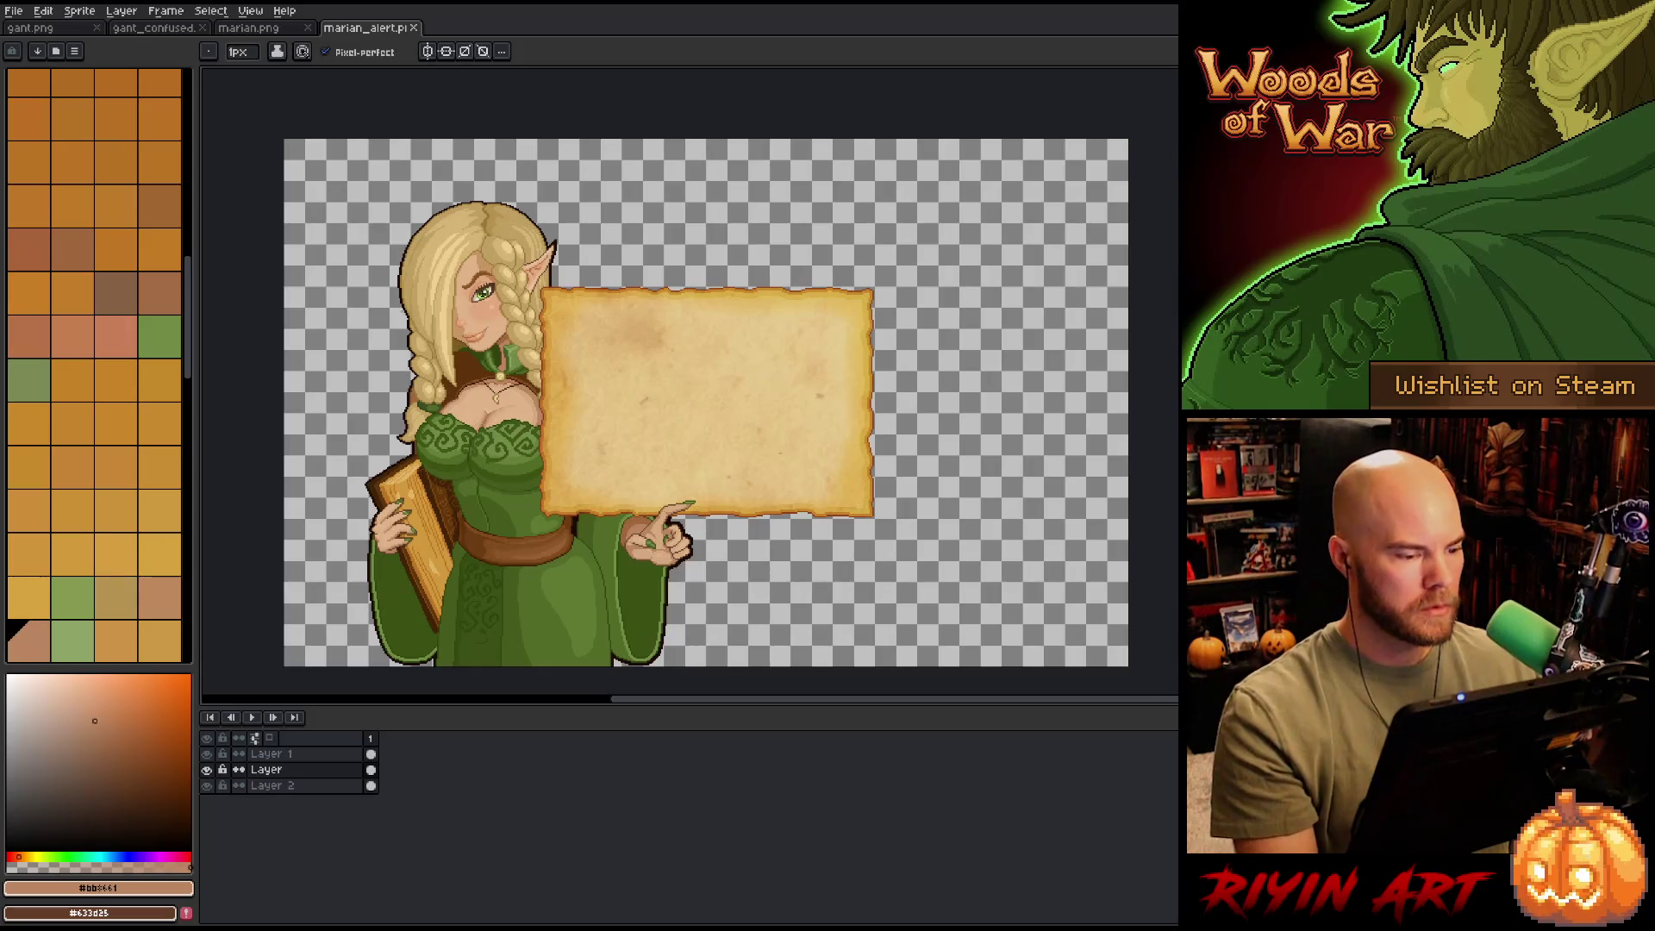
{"action": "scroll", "coordinate": [455, 411], "scroll_direction": "up", "scroll_amount": 3}
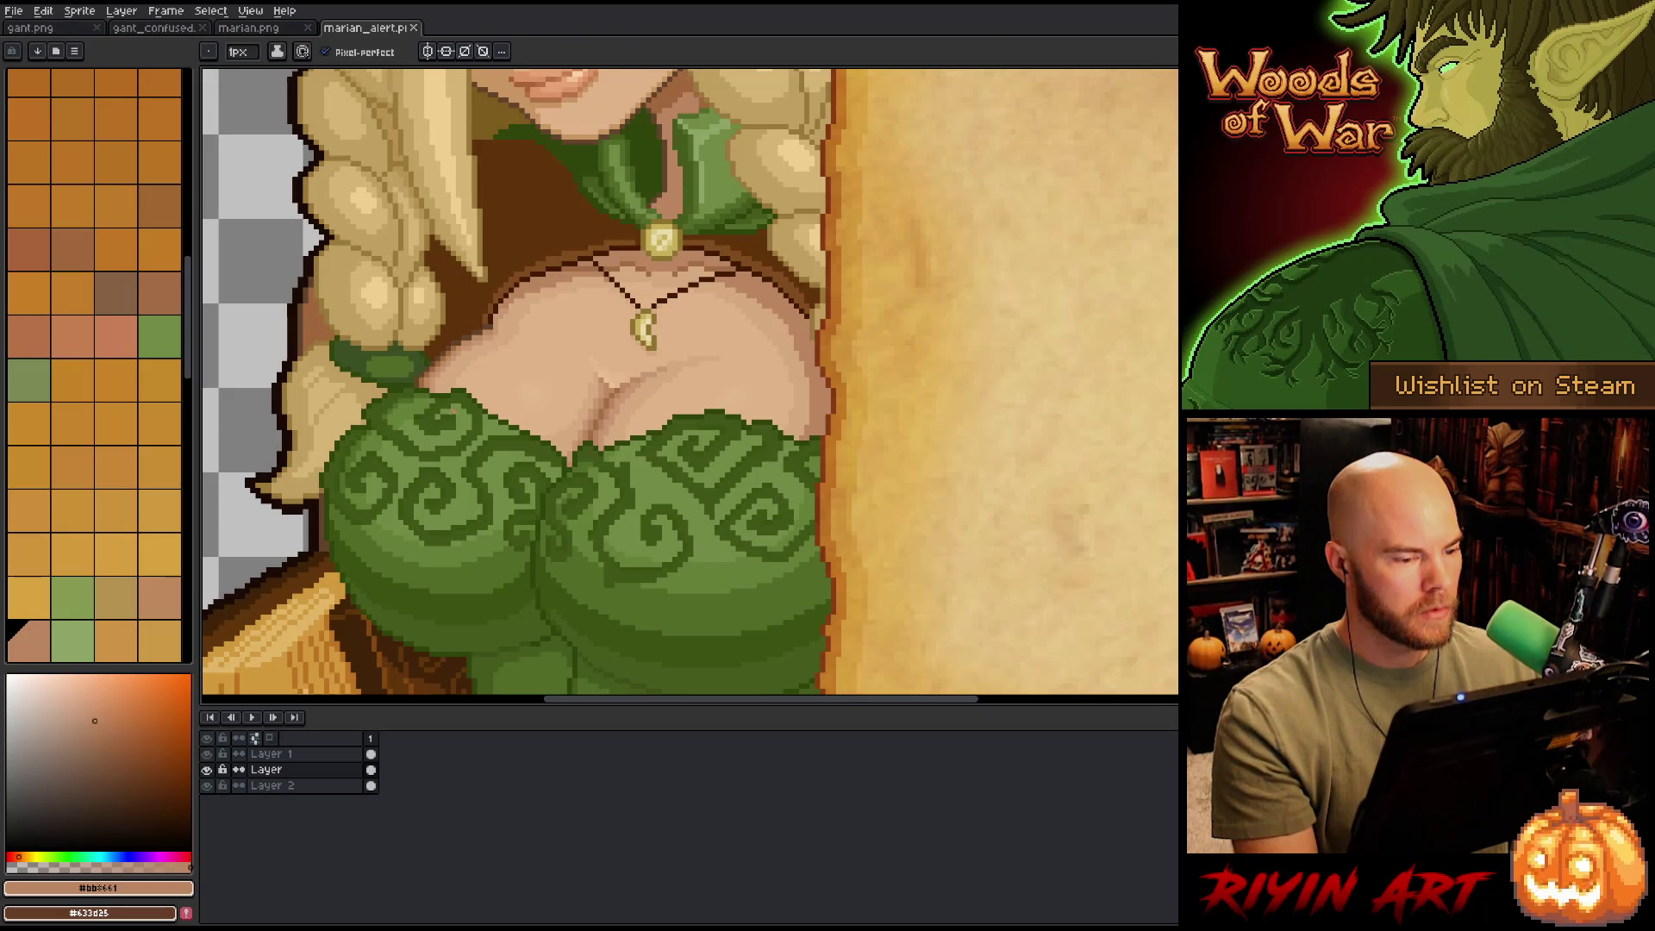
{"action": "scroll", "coordinate": [448, 414], "scroll_direction": "down", "scroll_amount": 2}
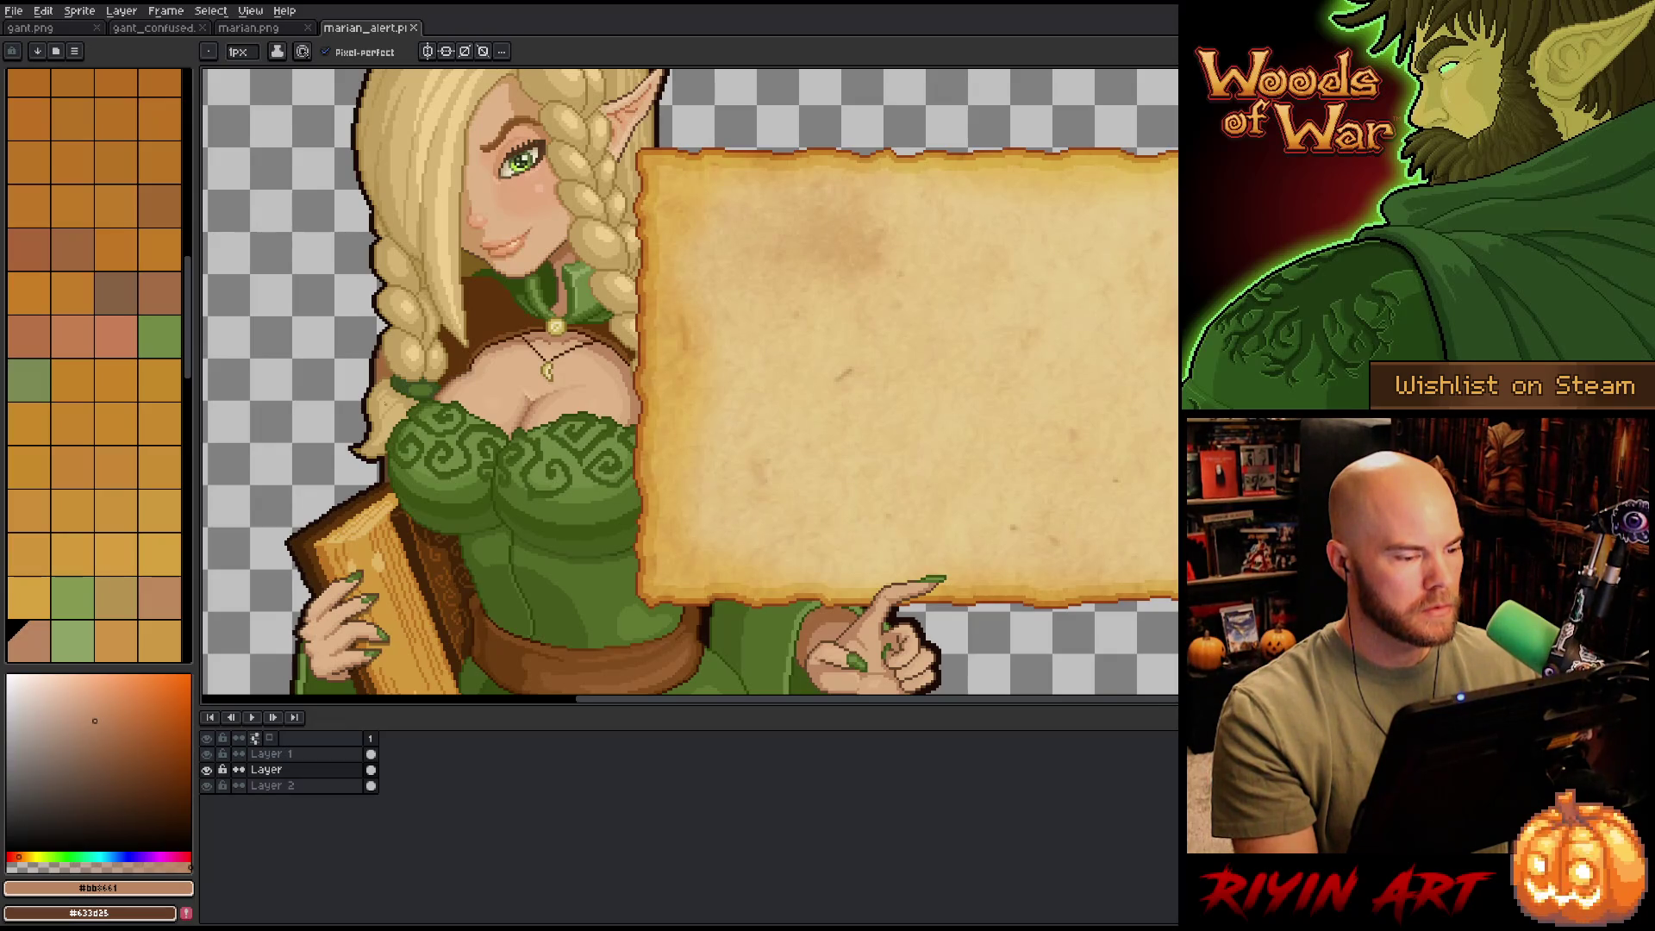
{"action": "scroll", "coordinate": [362, 379], "scroll_direction": "up", "scroll_amount": 5}
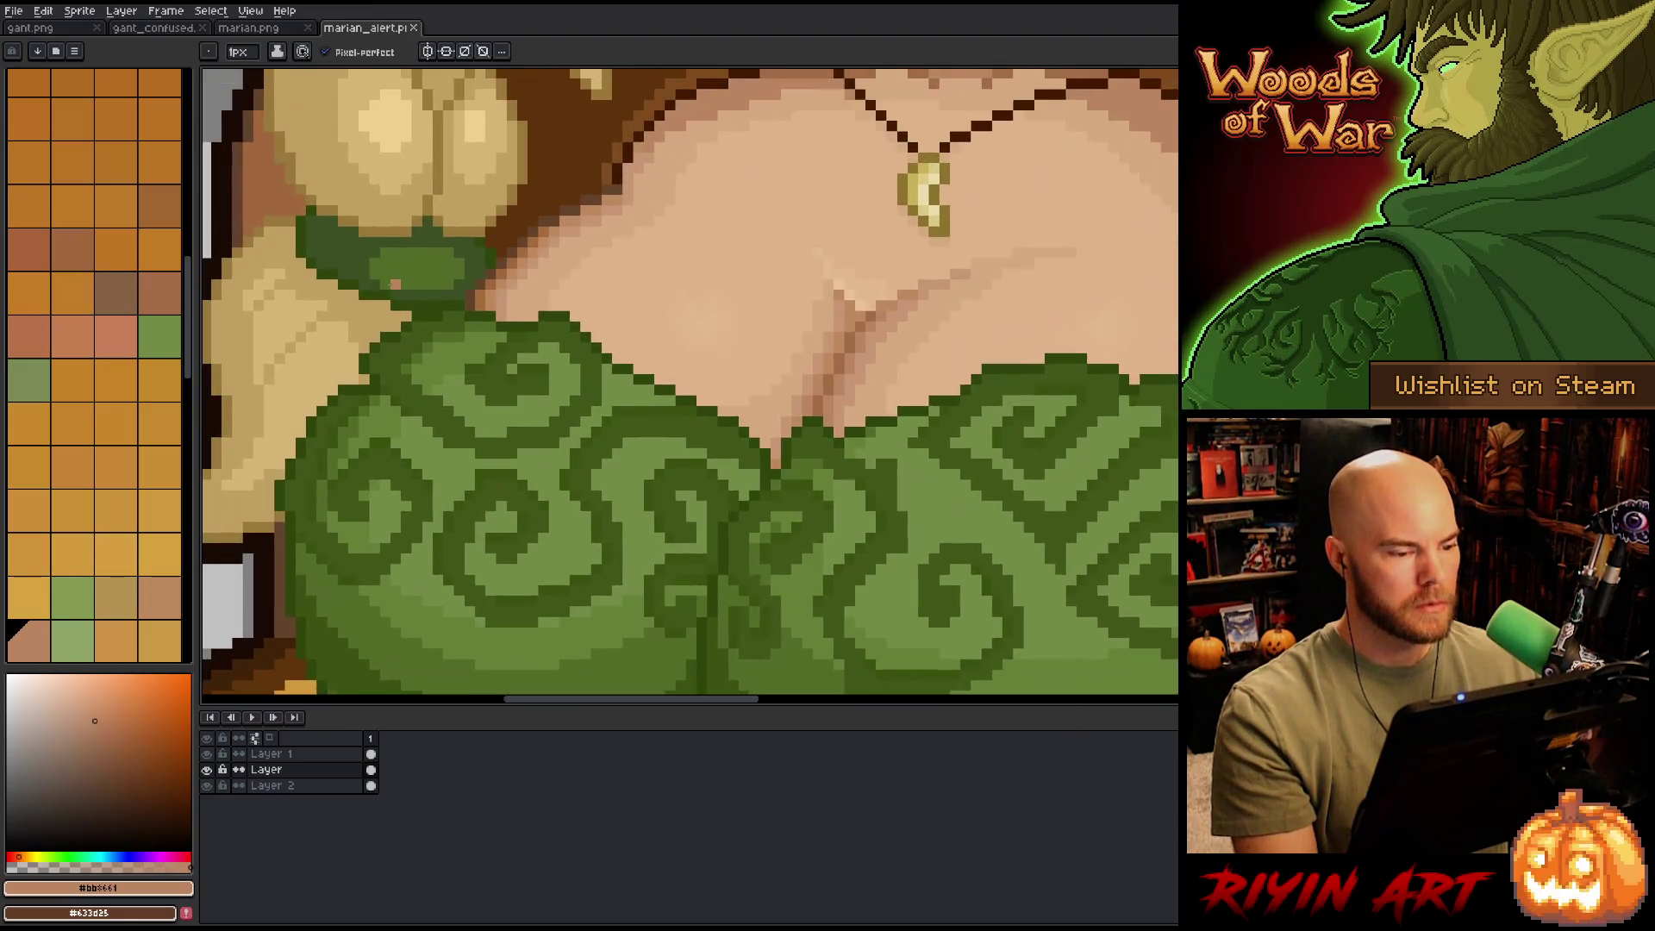
{"action": "scroll", "coordinate": [517, 293], "scroll_direction": "down", "scroll_amount": 3}
{"action": "mouse_move", "coordinate": [517, 293]}
{"action": "left_mouse_down"}
{"action": "mouse_move", "coordinate": [604, 554]}
{"action": "mouse_move", "coordinate": [700, 550]}
{"action": "left_mouse_up"}
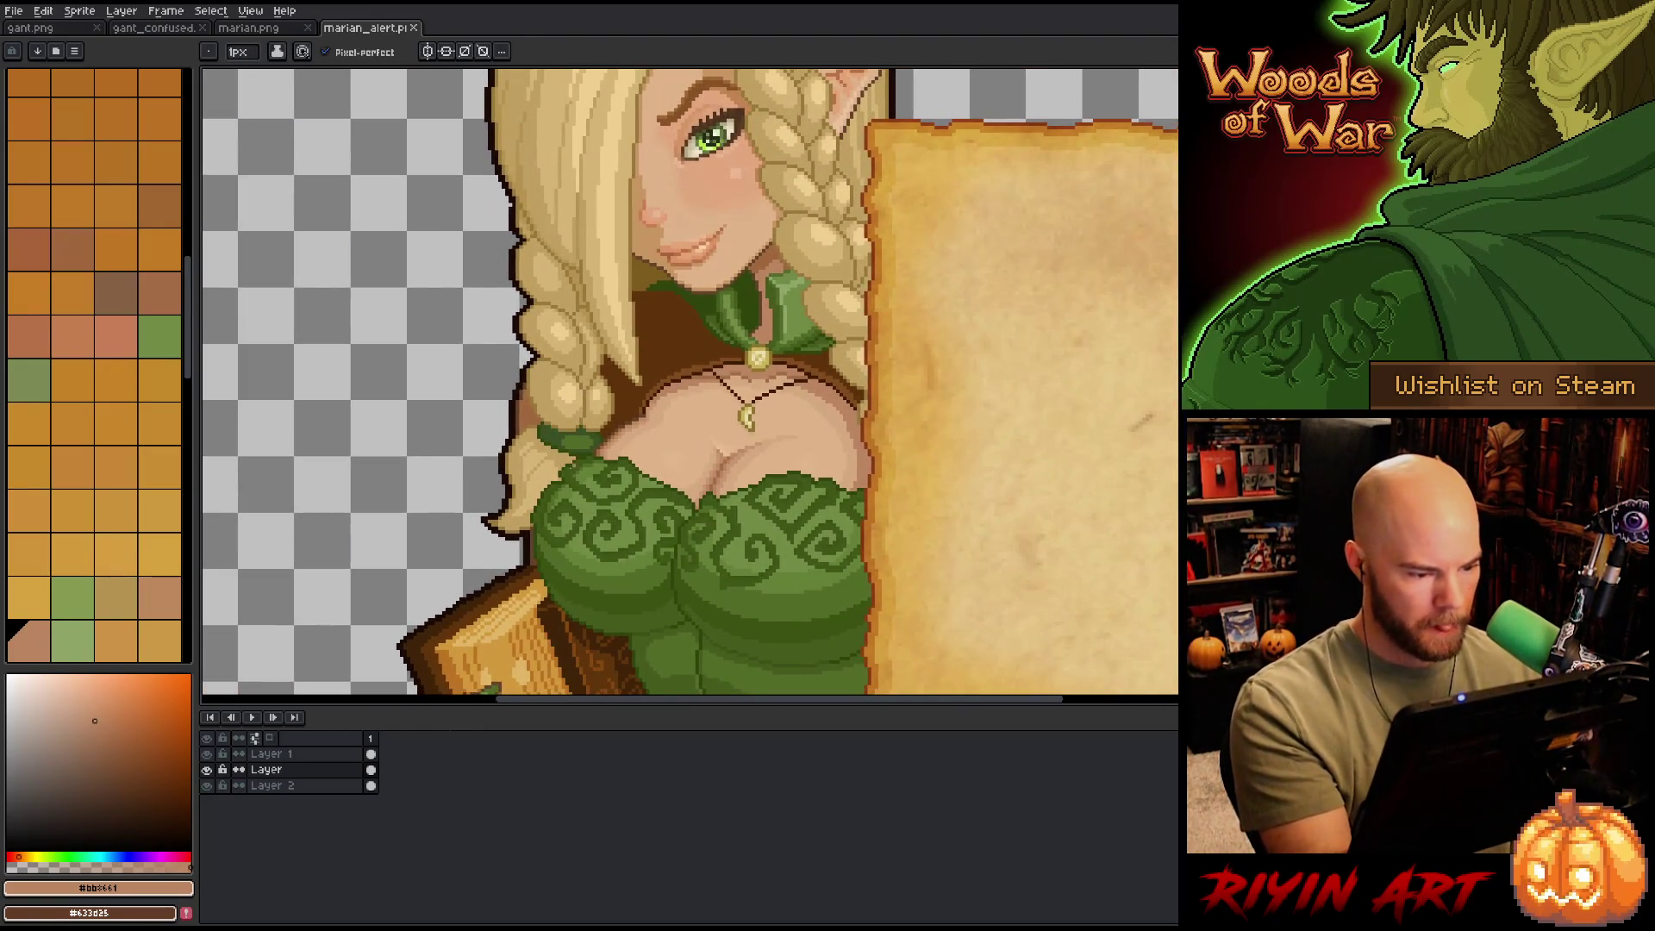
{"action": "key", "text": "shift+n"}
- Add Layer 3 above Layer and draw a dark-brown outline along the left neckline skin edge
{"action": "left_click", "coordinate": [207, 786], "text": "alt"}
{"action": "left_click", "coordinate": [207, 785], "text": "alt"}
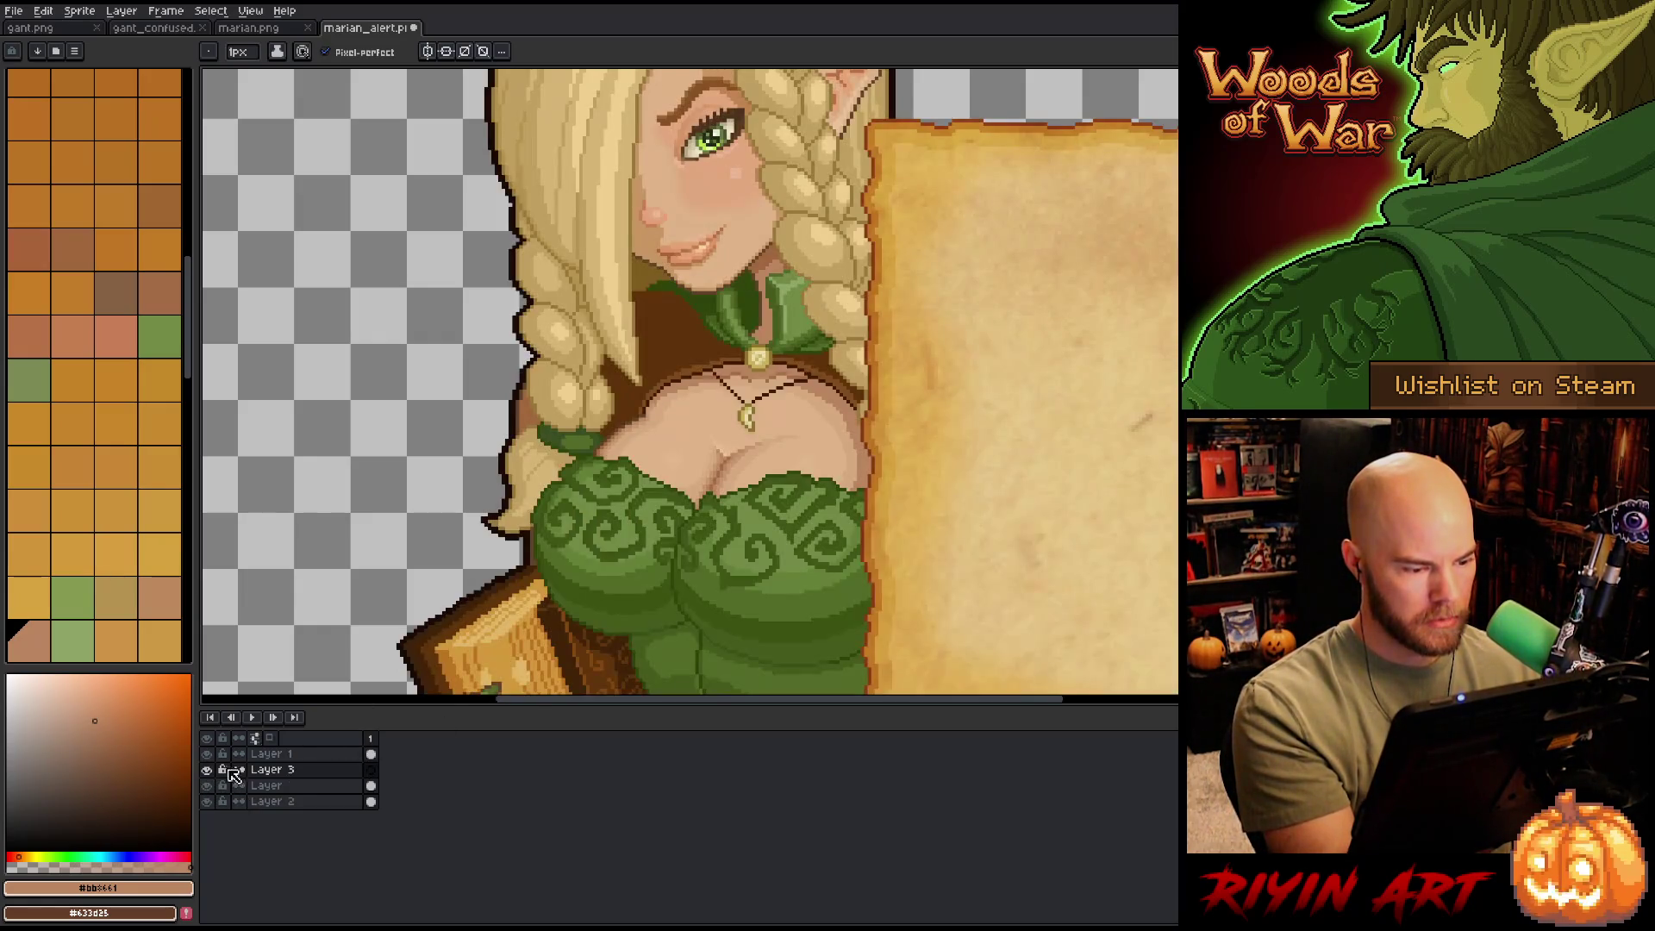
{"action": "left_click", "coordinate": [611, 438], "text": "alt"}
{"action": "scroll", "coordinate": [617, 447], "scroll_direction": "up", "scroll_amount": 3}
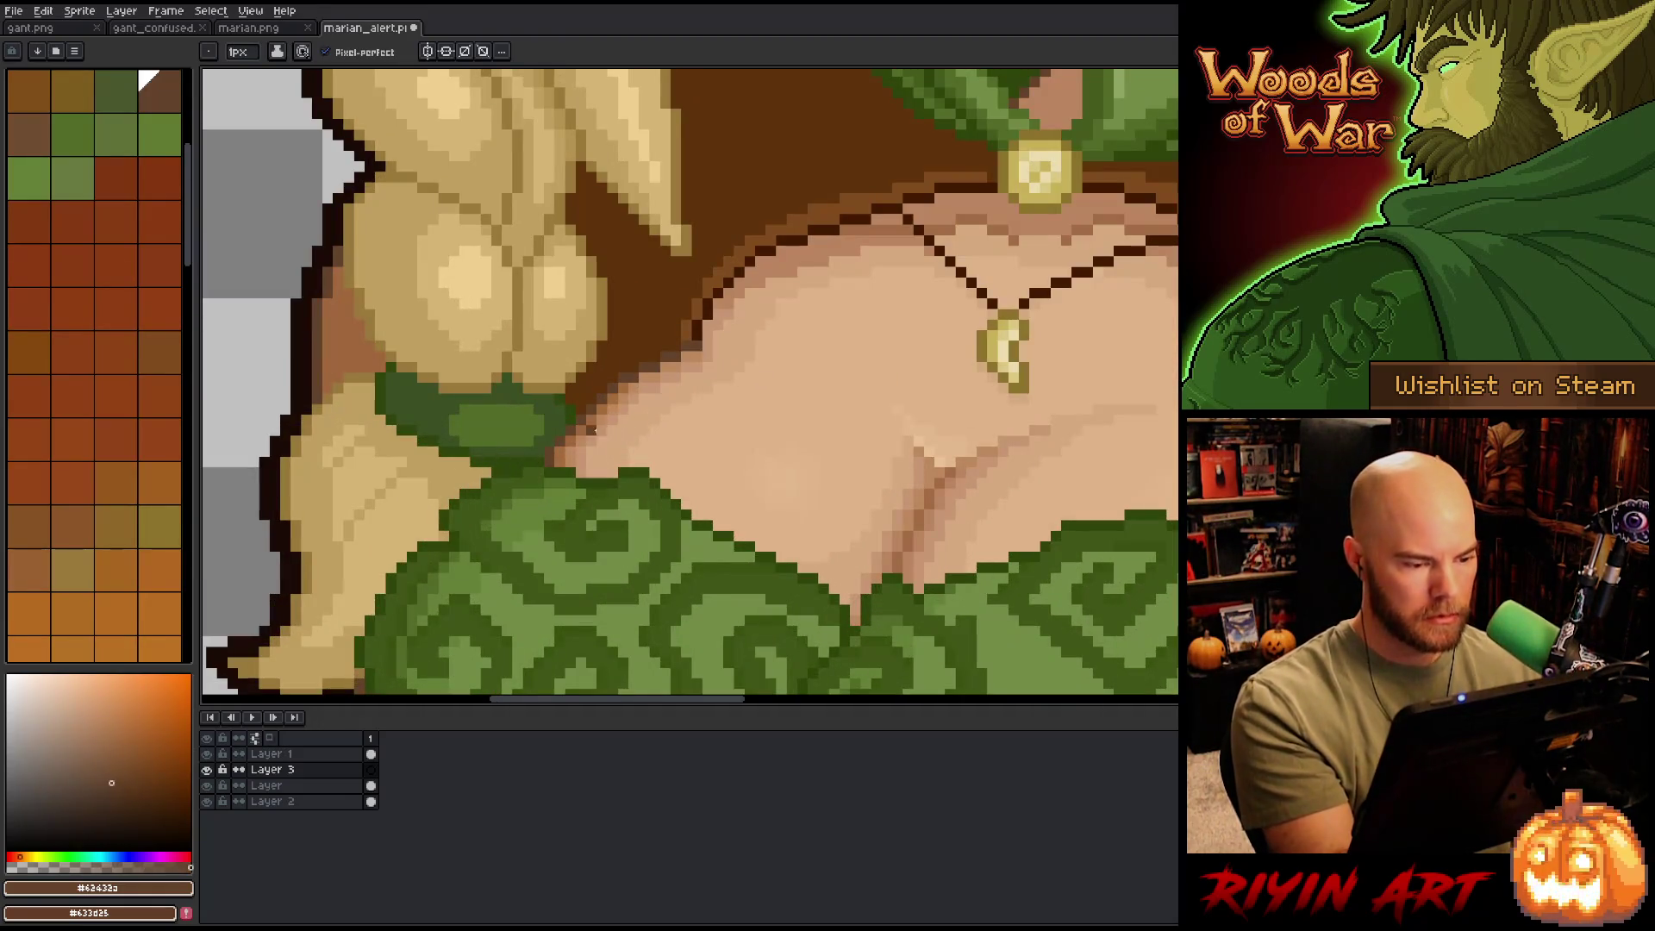
{"action": "left_click", "coordinate": [675, 333], "text": "alt"}
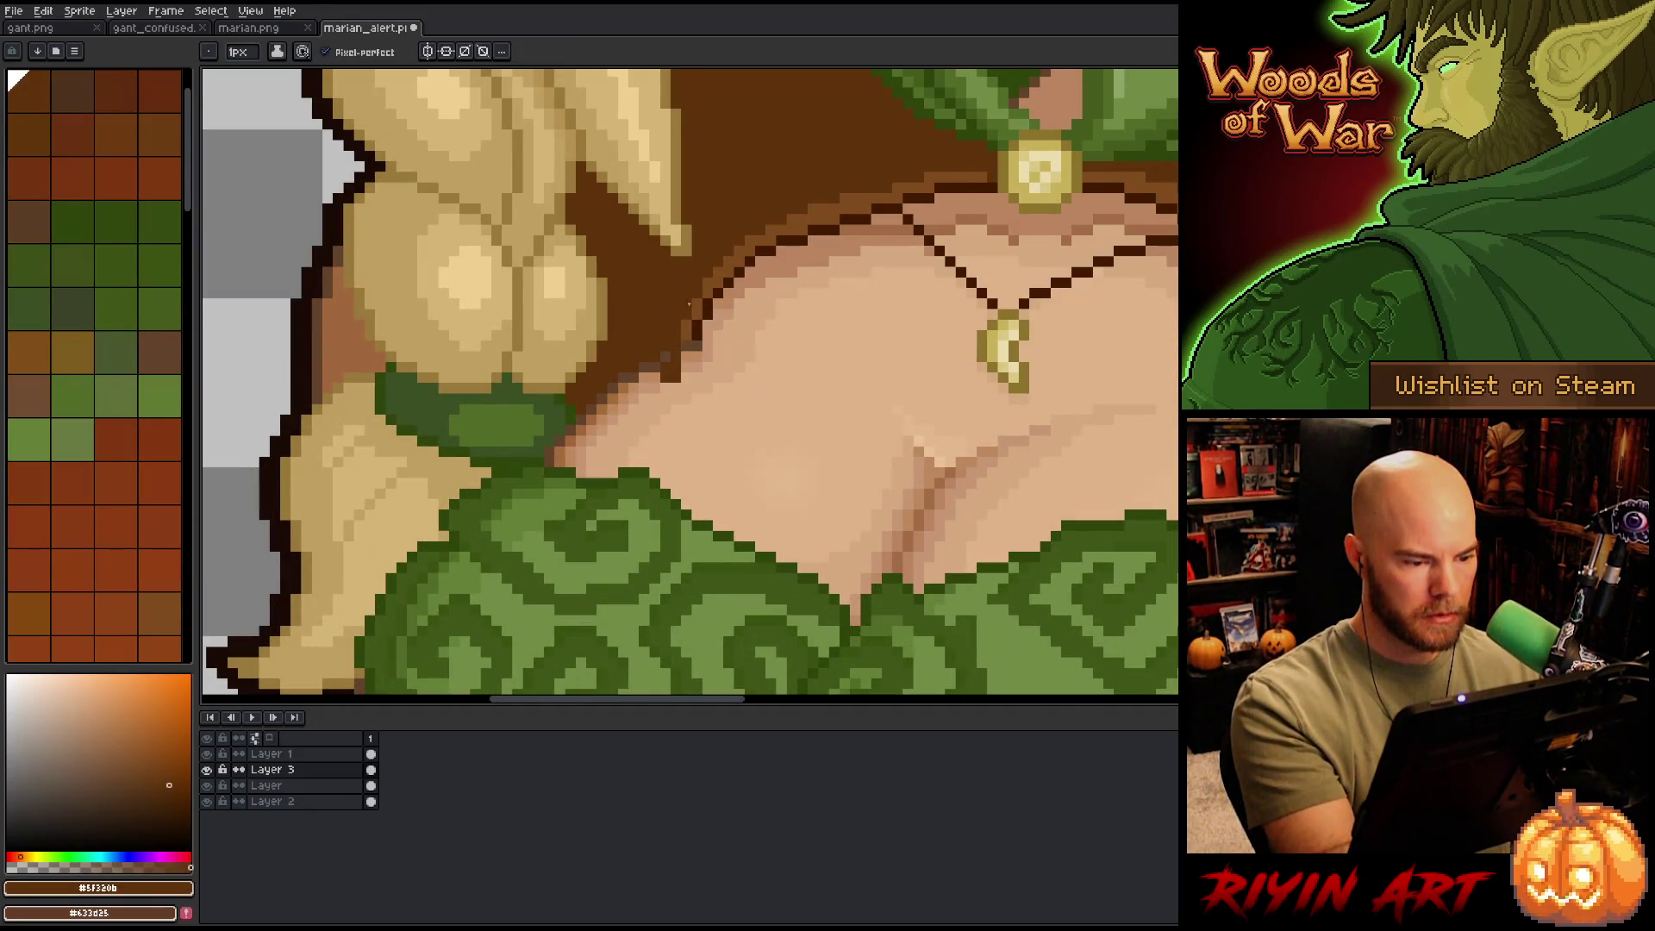
{"action": "mouse_move", "coordinate": [557, 455]}
{"action": "left_mouse_down"}
{"action": "mouse_move", "coordinate": [700, 364]}
{"action": "mouse_move", "coordinate": [636, 389]}
{"action": "mouse_move", "coordinate": [663, 362]}
{"action": "left_mouse_up"}
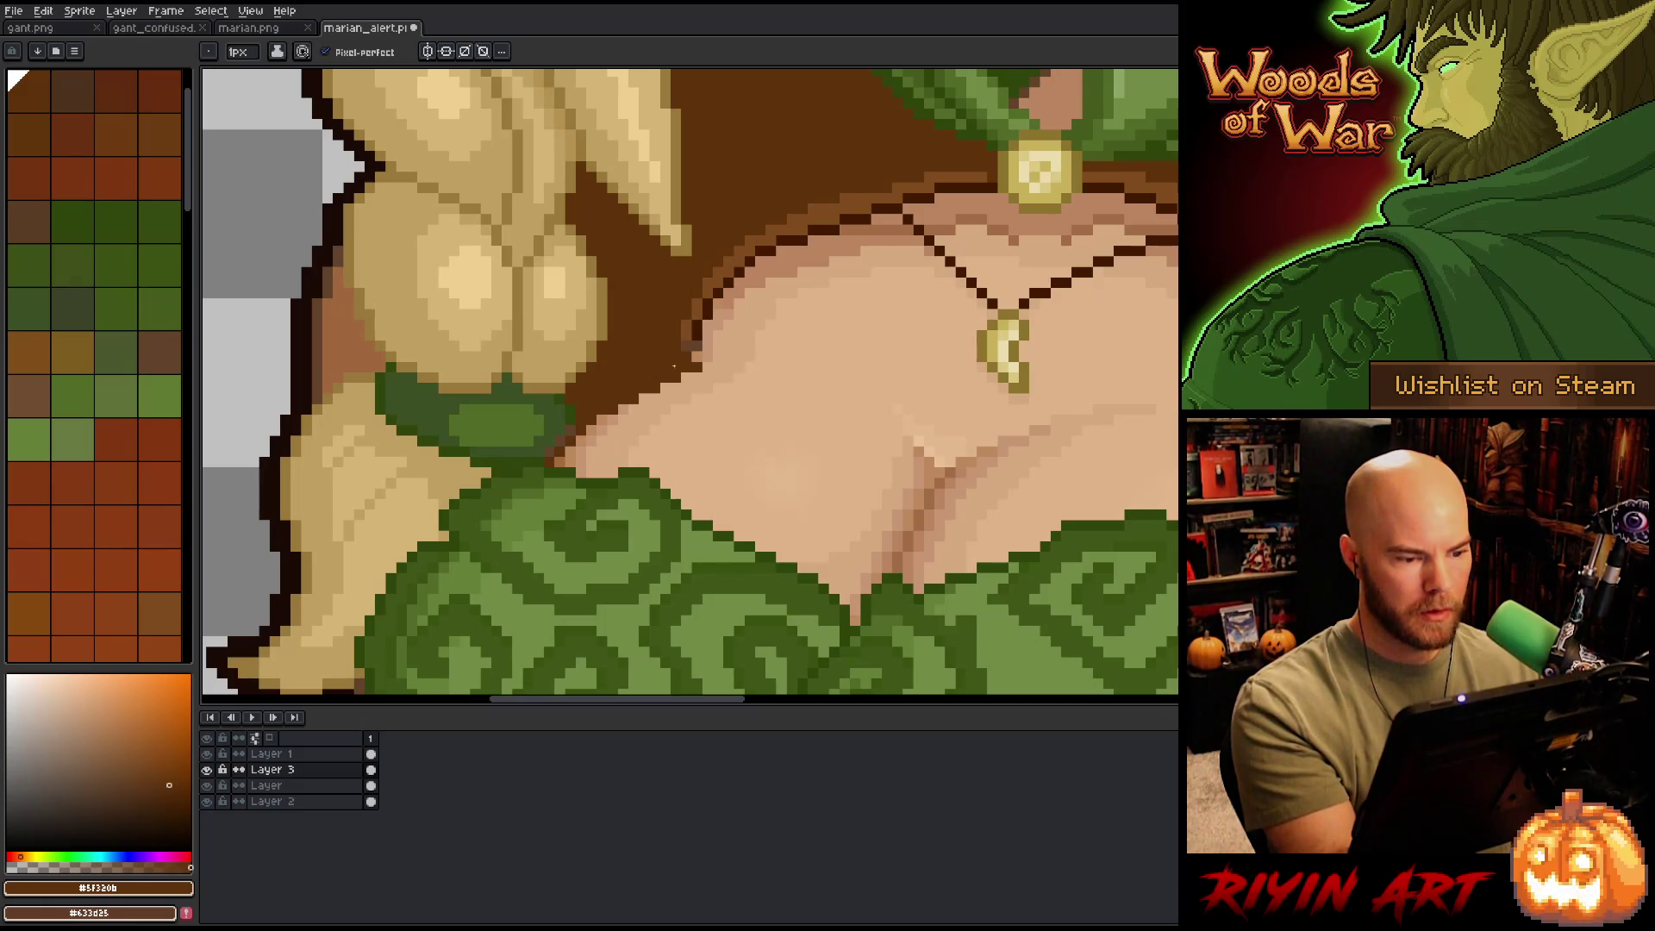
- Zoom out and back in to check the neckline, then take a 6px eraser and pan to the neckline
{"action": "key", "text": "minus"}
{"action": "key", "text": "minus"}
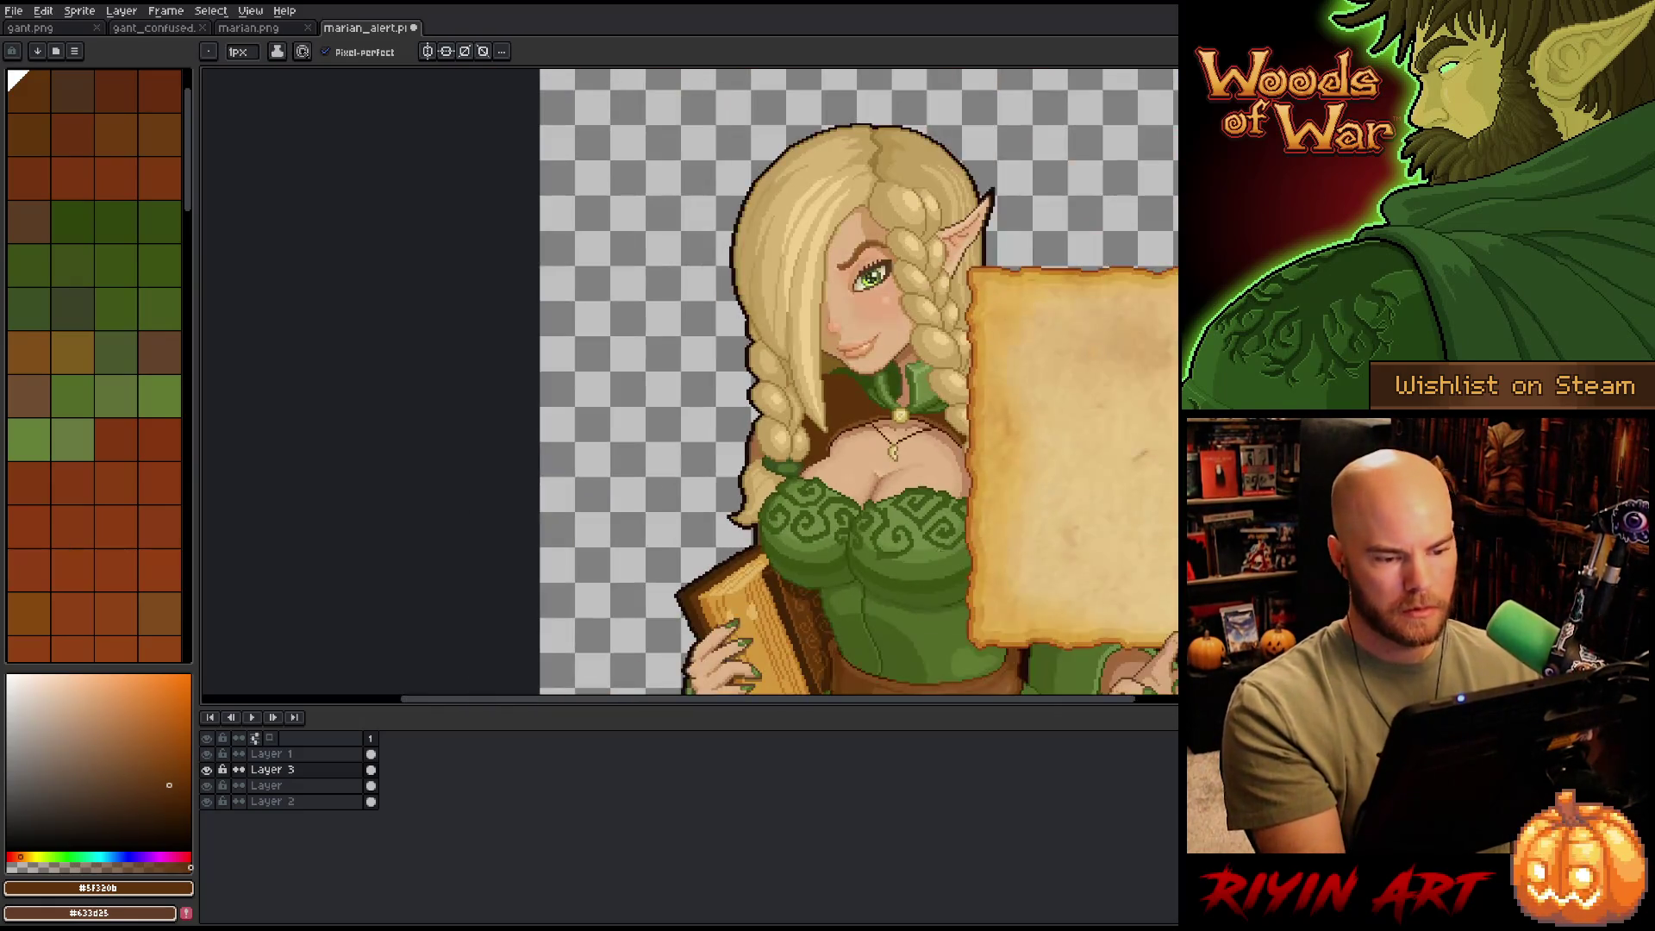
{"action": "key", "text": "plus"}
{"action": "key", "text": "plus"}
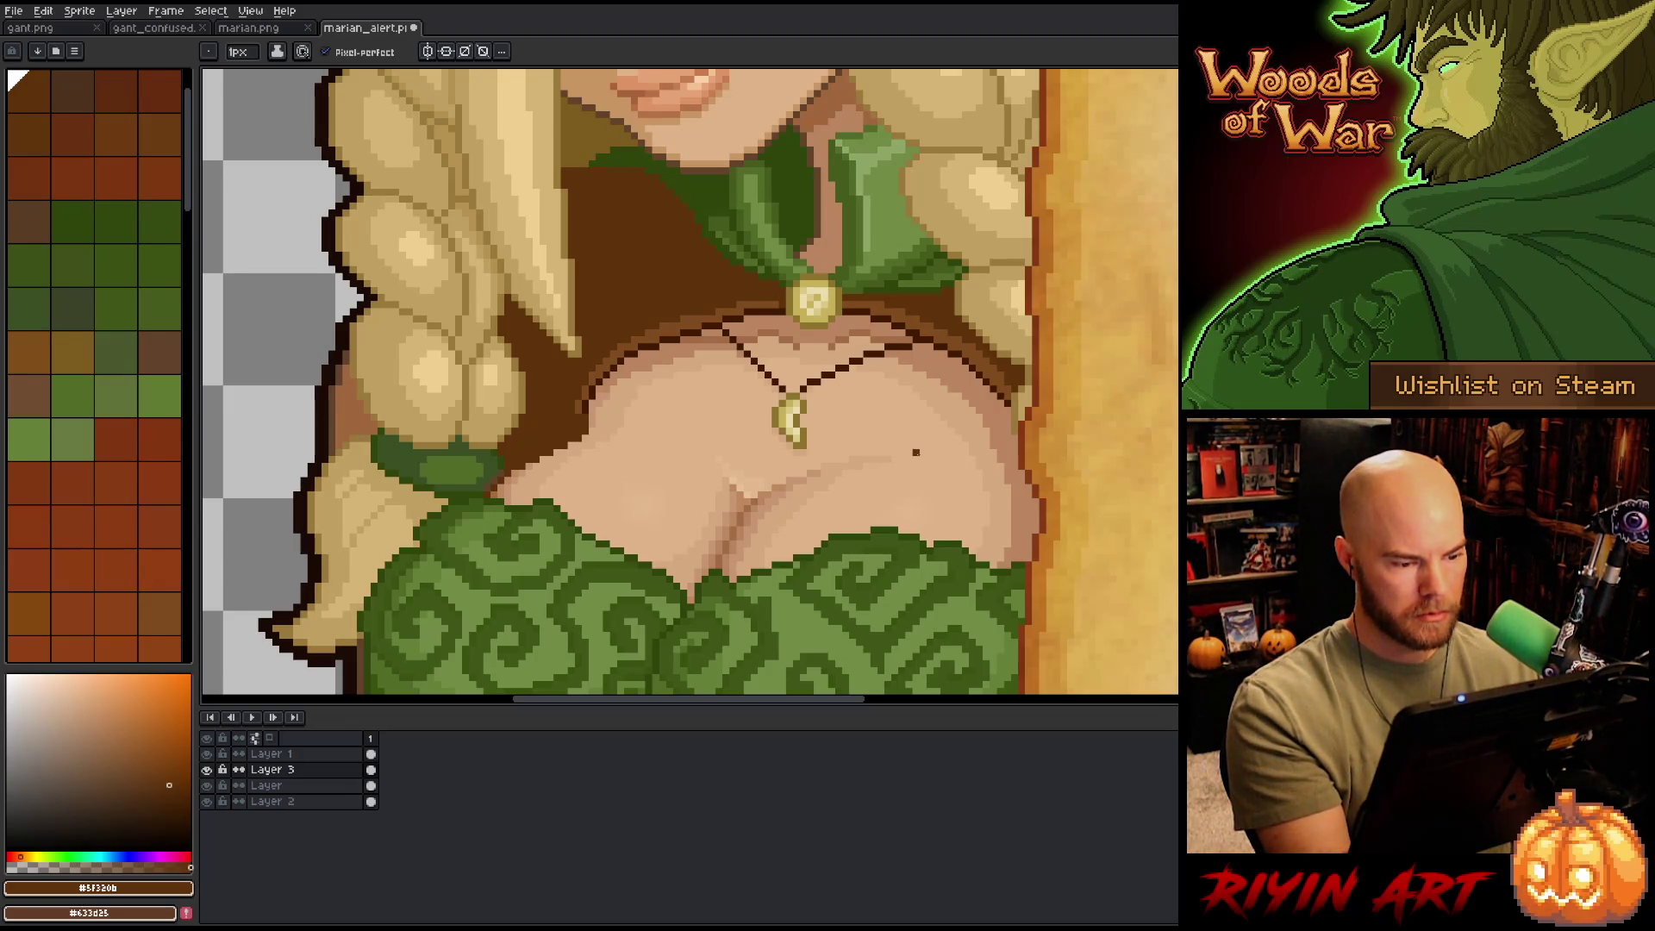
{"action": "key", "text": "minus"}
{"action": "key", "text": "minus"}
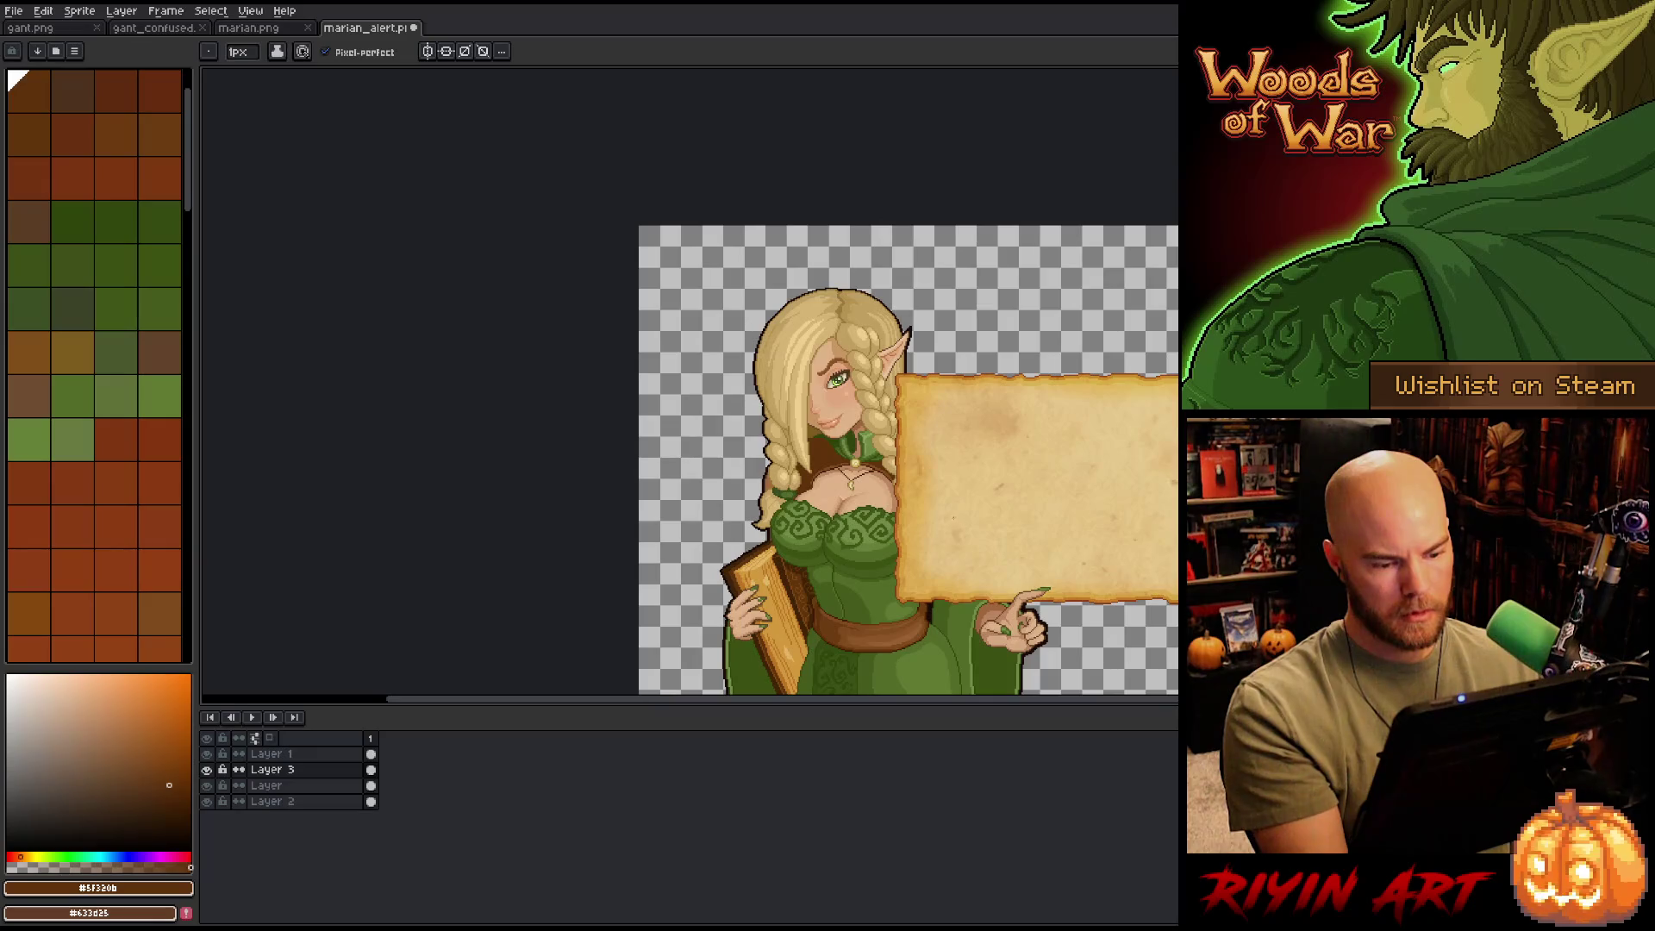
{"action": "scroll", "coordinate": [793, 475], "scroll_direction": "up", "scroll_amount": 4}
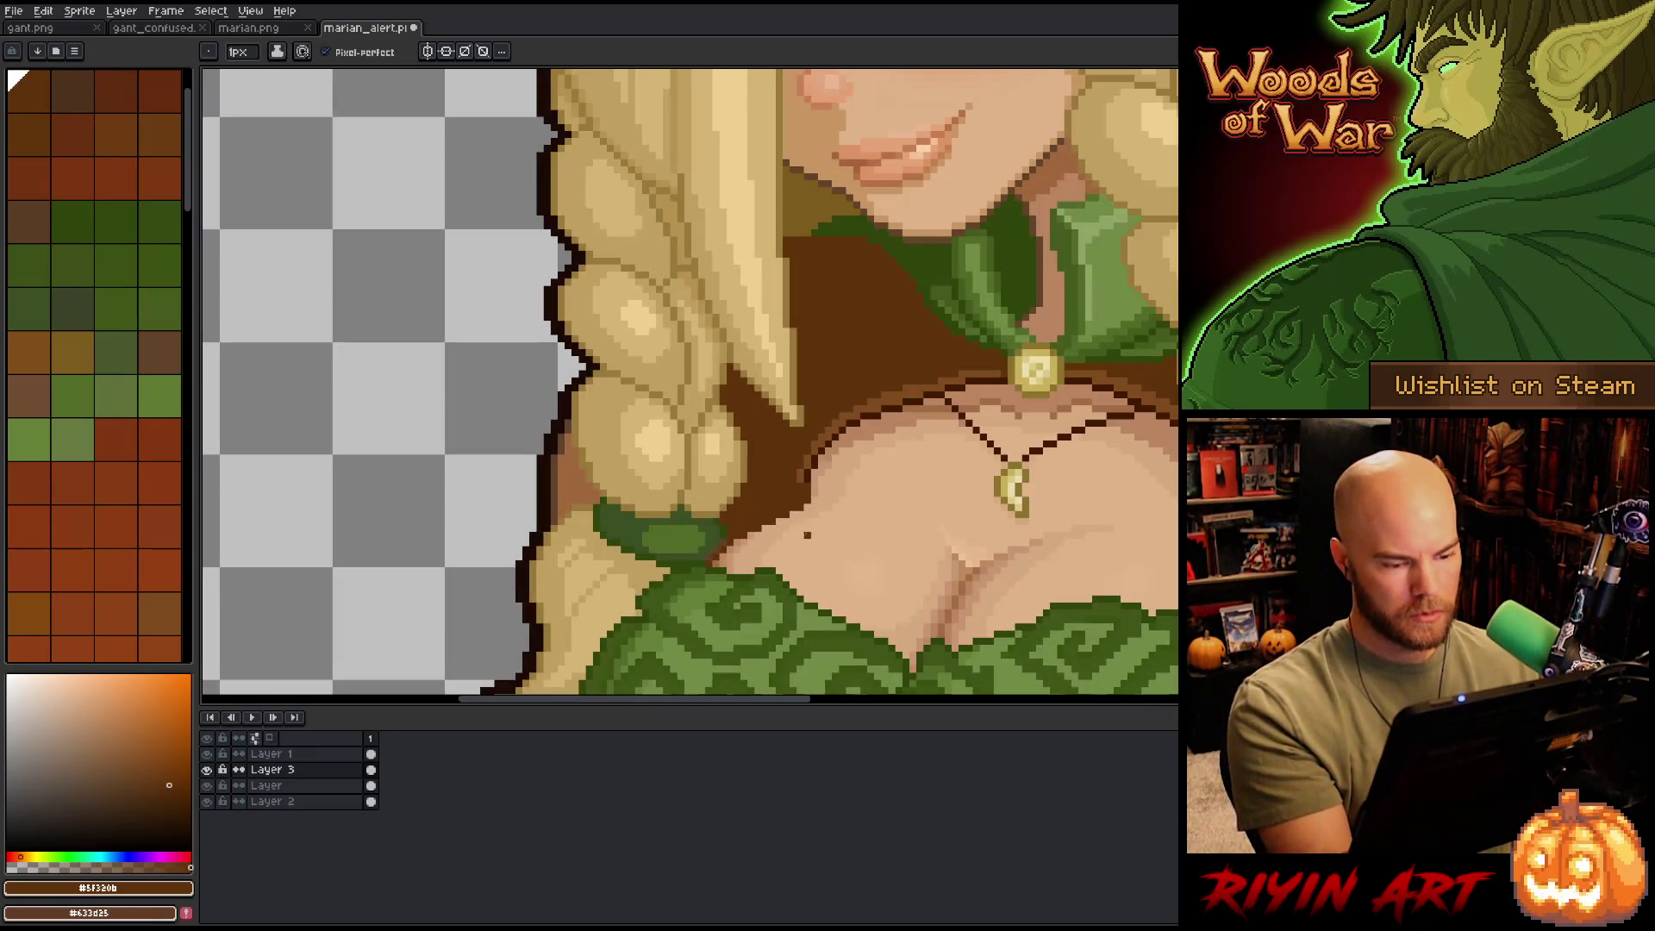
{"action": "key", "text": "e"}
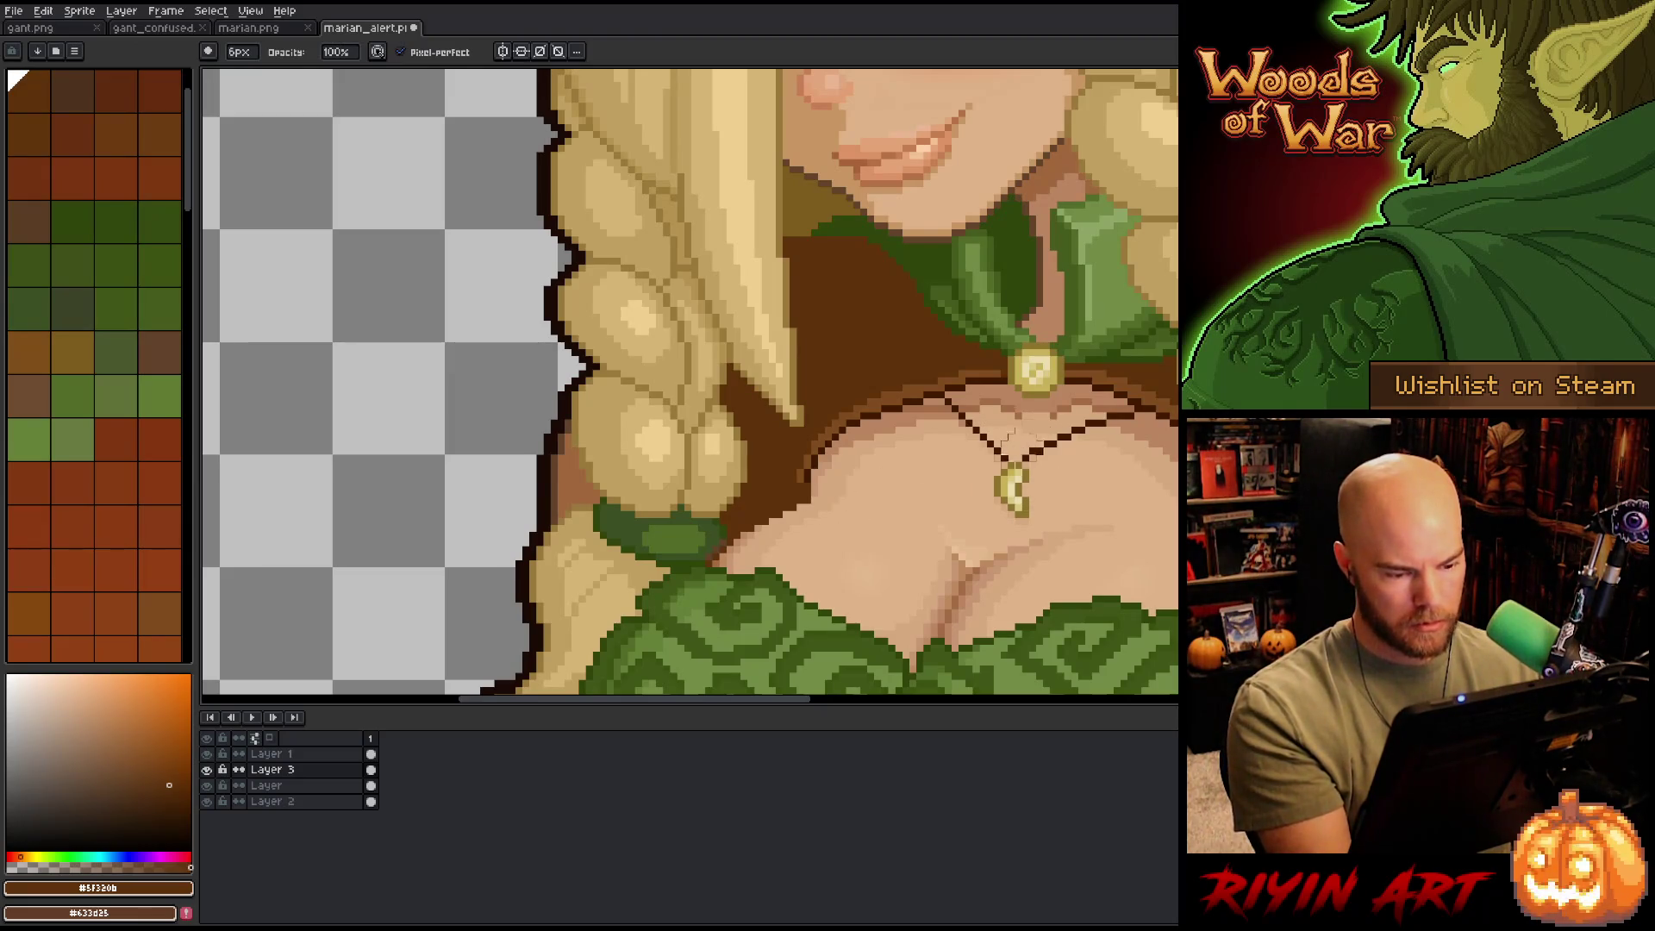
{"action": "left_click_drag", "start_coordinate": [994, 507], "coordinate": [1072, 359]}
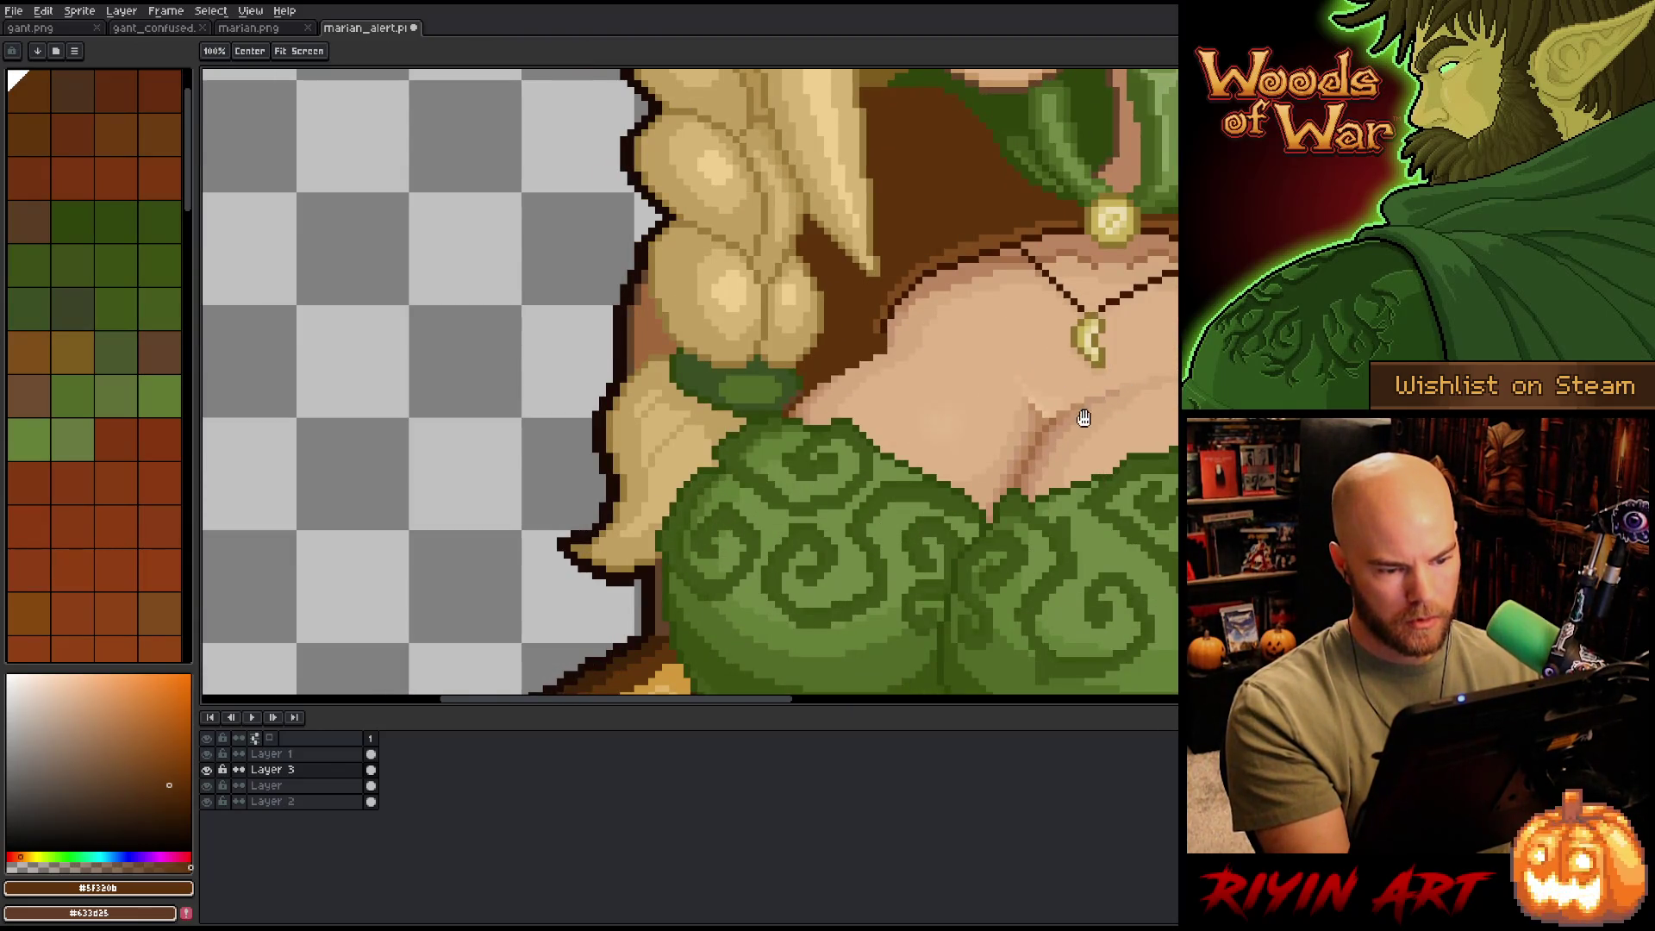
- Recolour the neckline outline in mid-brown and try a lighter skin highlight, then undo it
{"action": "key", "text": "space"}
{"action": "key", "text": "b"}
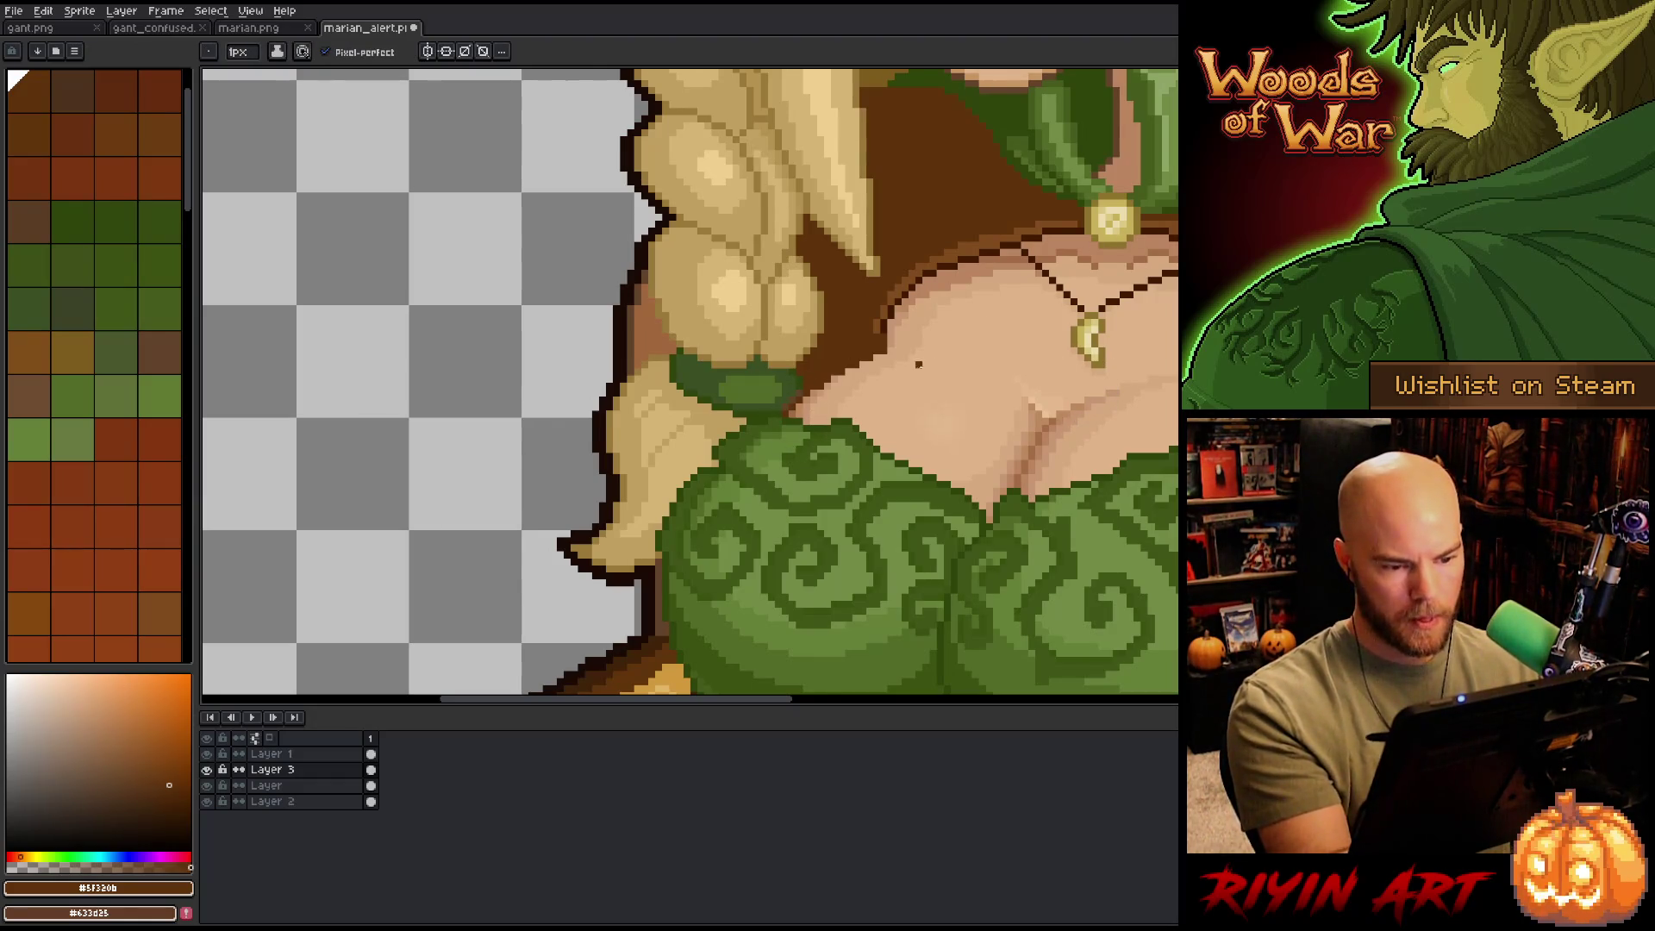
{"action": "left_click", "coordinate": [997, 237], "text": "alt"}
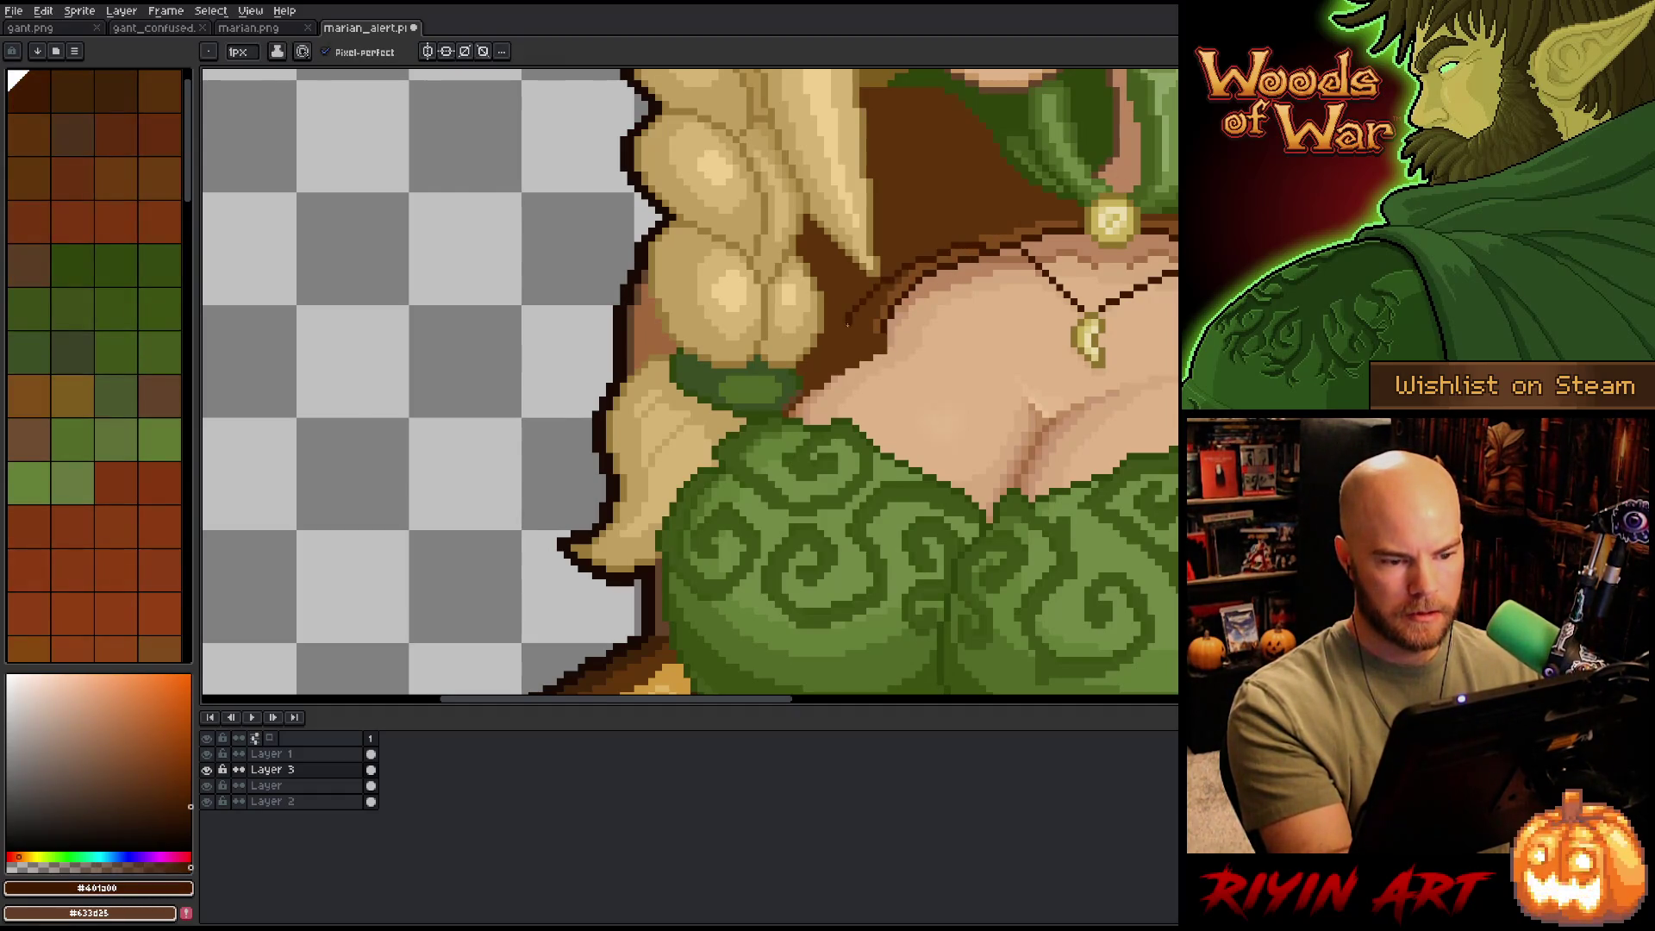
{"action": "left_click", "coordinate": [963, 247], "text": "alt"}
{"action": "mouse_move", "coordinate": [914, 263]}
{"action": "left_mouse_down"}
{"action": "mouse_move", "coordinate": [841, 333]}
{"action": "mouse_move", "coordinate": [883, 301]}
{"action": "mouse_move", "coordinate": [841, 379]}
{"action": "left_mouse_up"}
{"action": "left_click", "coordinate": [871, 327], "text": "alt"}
{"action": "left_click", "coordinate": [914, 362], "text": "alt"}
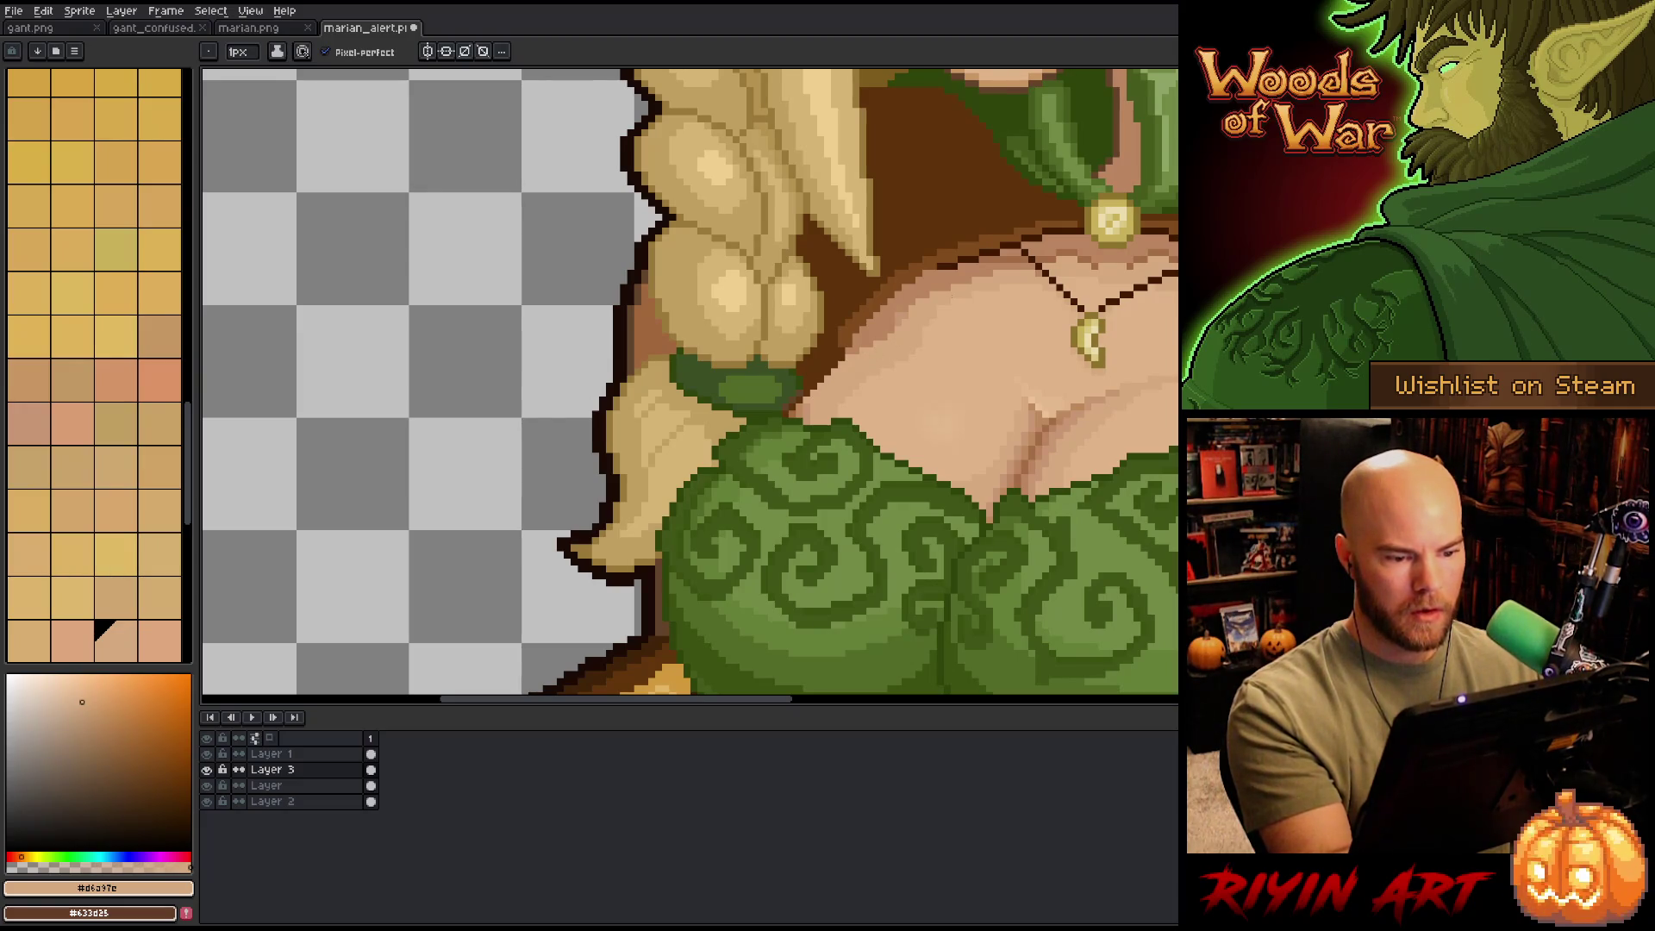
{"action": "left_click_drag", "start_coordinate": [800, 407], "coordinate": [841, 358]}
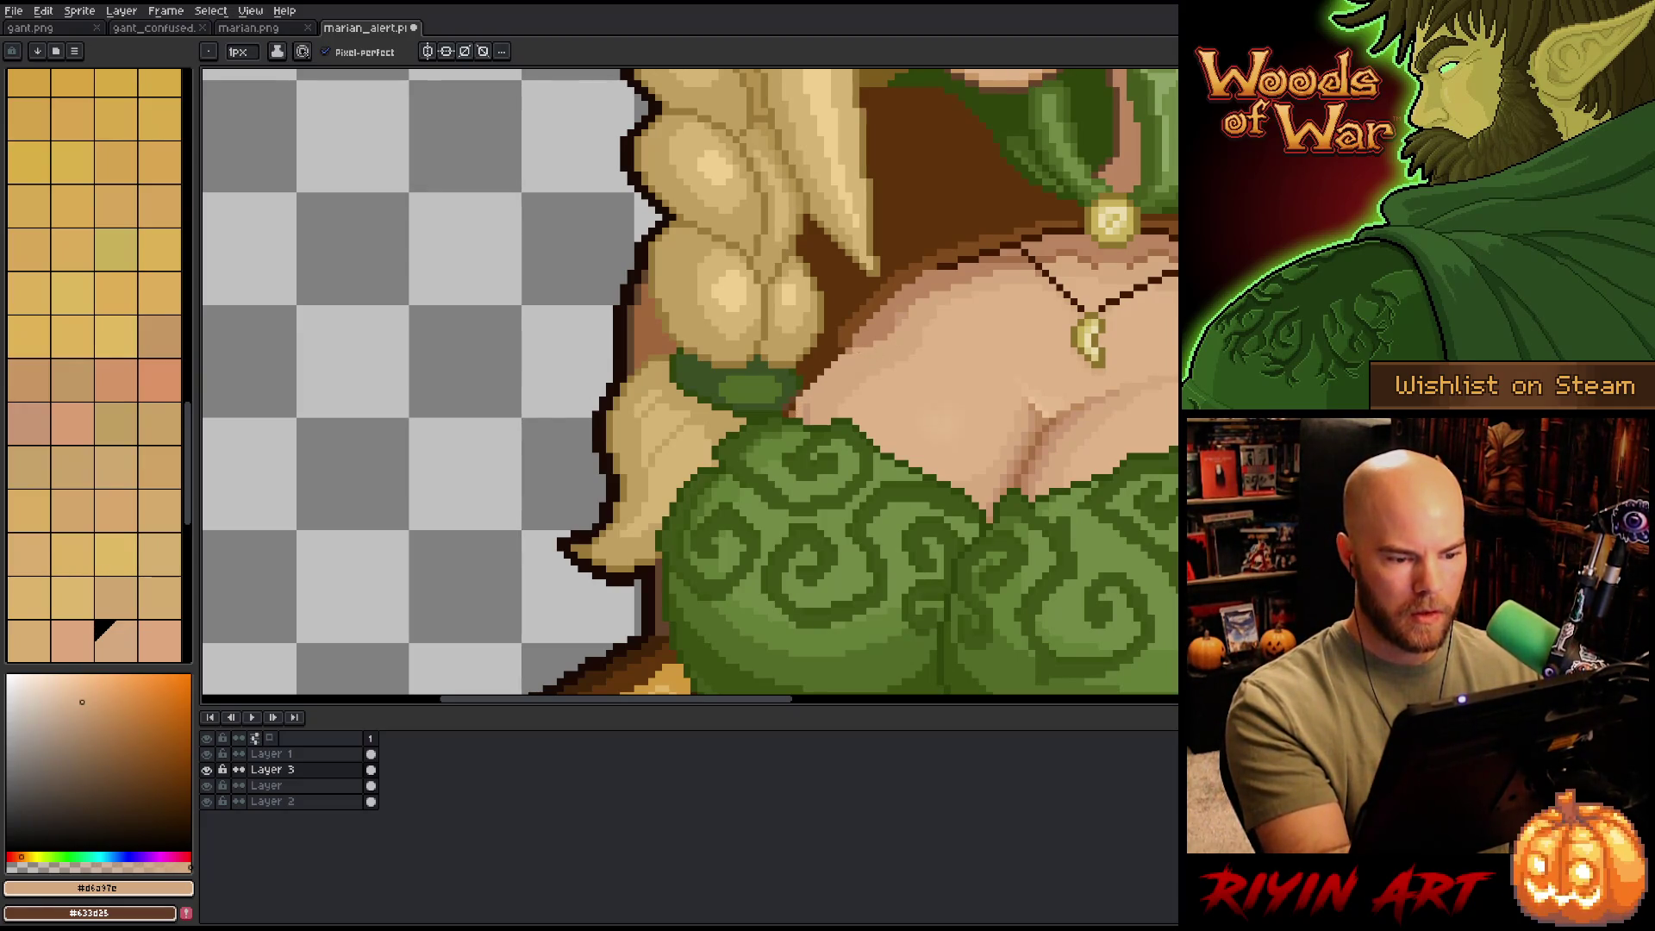
{"action": "key", "text": "ctrl+z"}
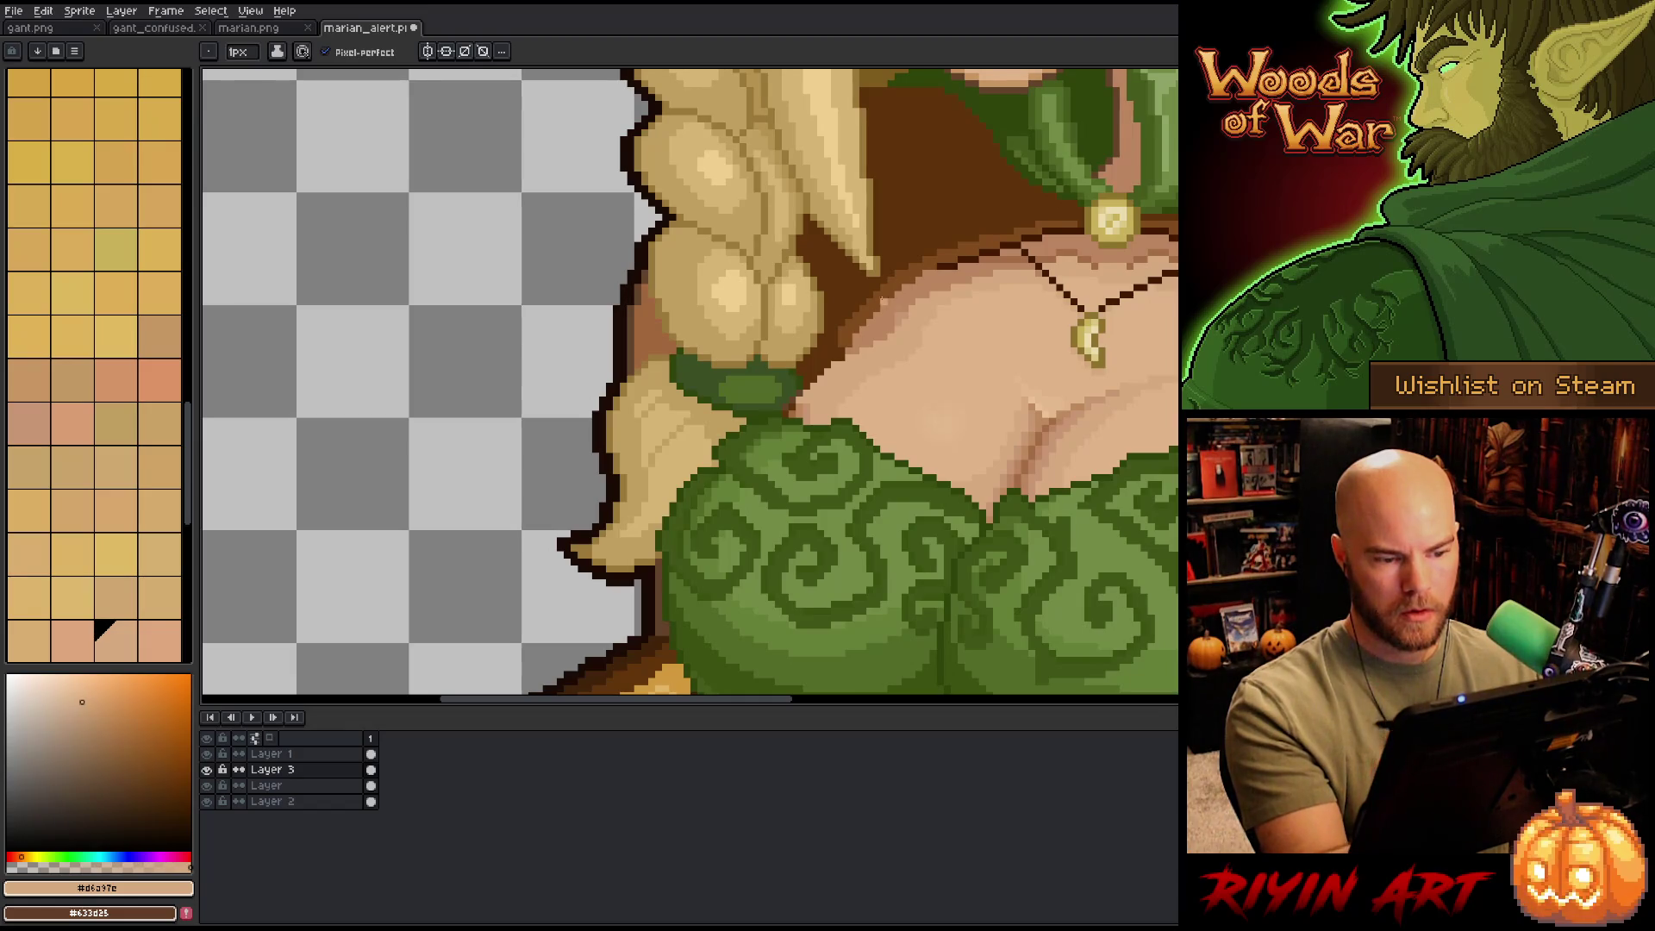
- Sample and compare the neckline's outline browns and skin shades near the braid
{"action": "left_click", "coordinate": [836, 354], "text": "alt"}
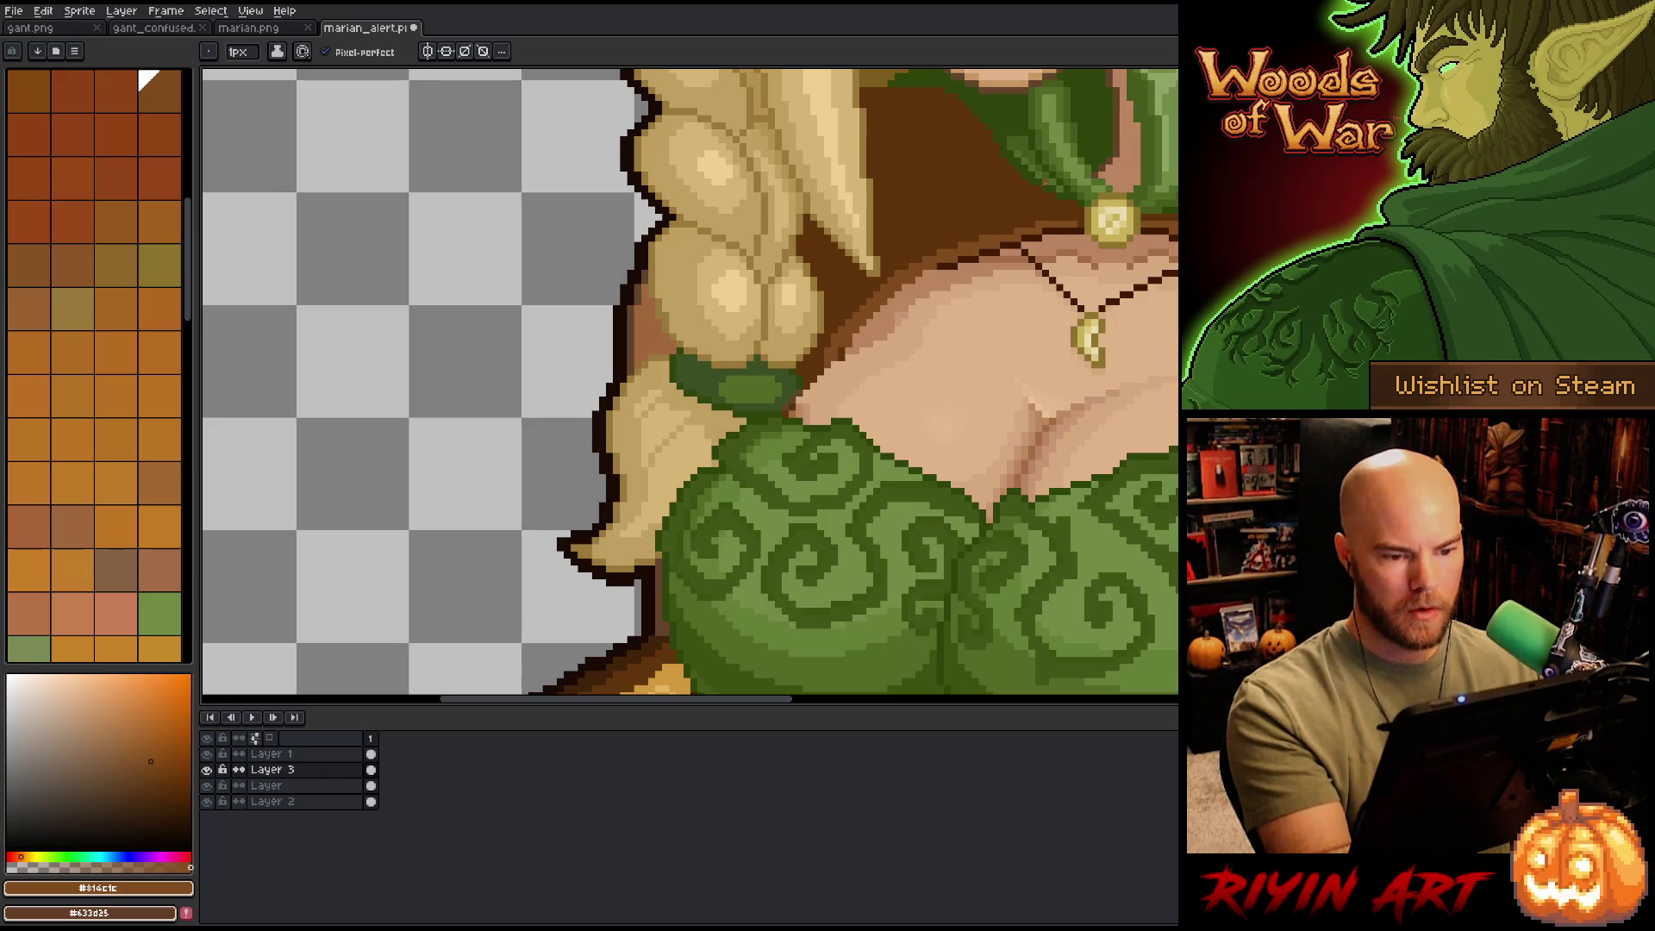
{"action": "left_click", "coordinate": [933, 272], "text": "alt"}
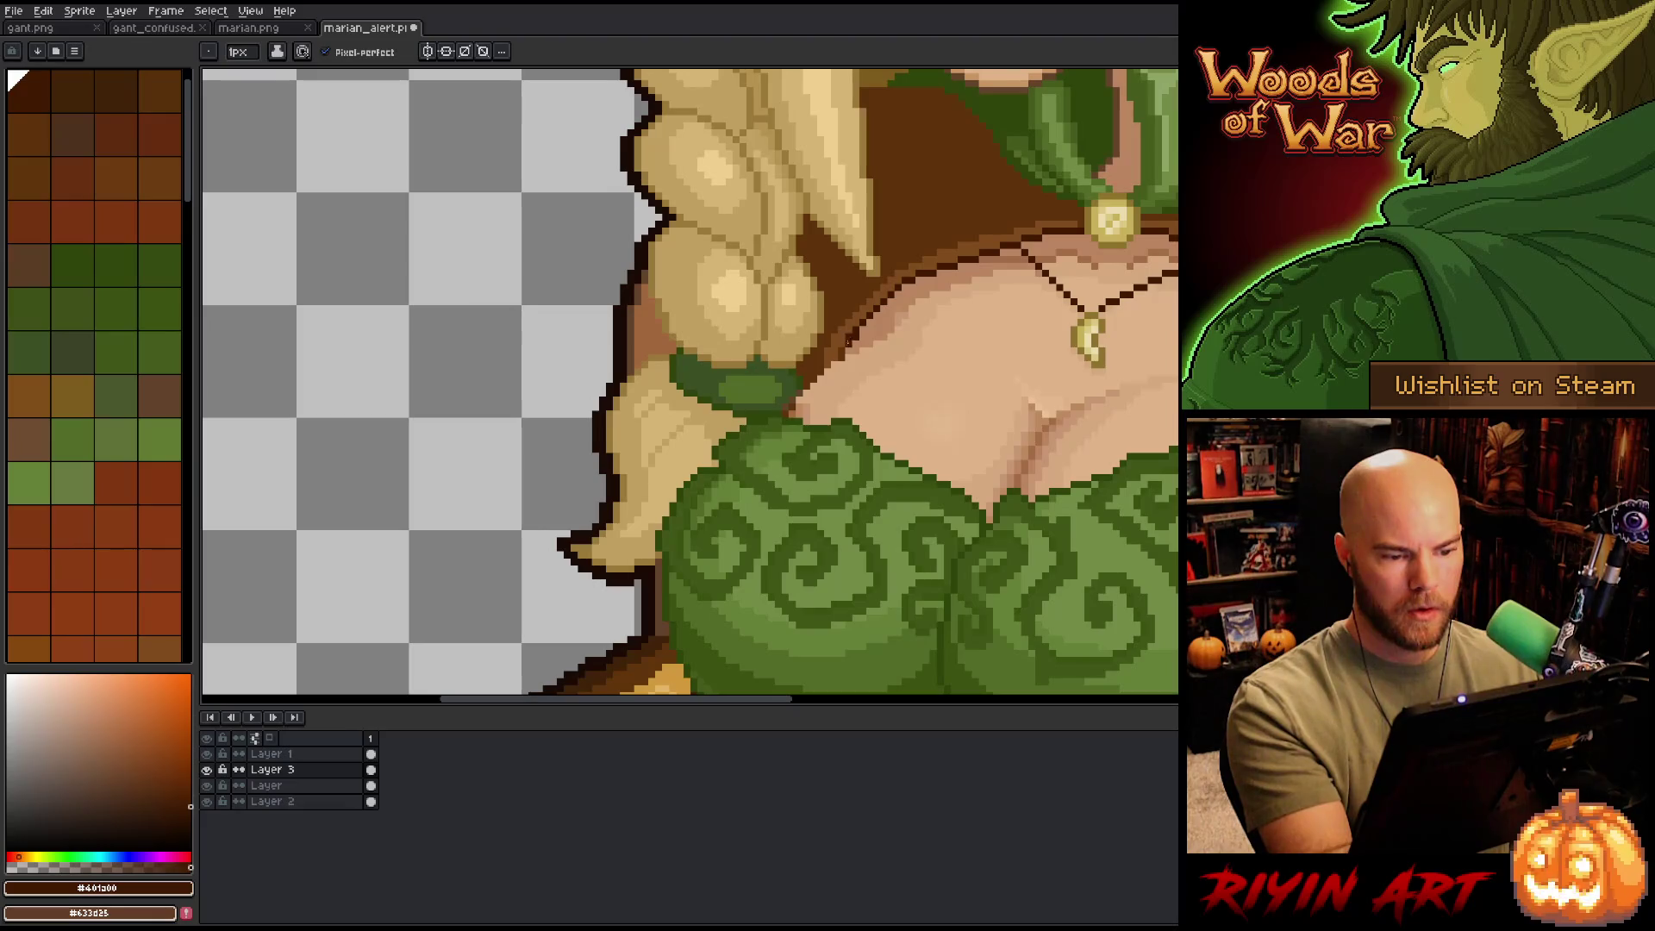
{"action": "left_click", "coordinate": [862, 326], "text": "alt"}
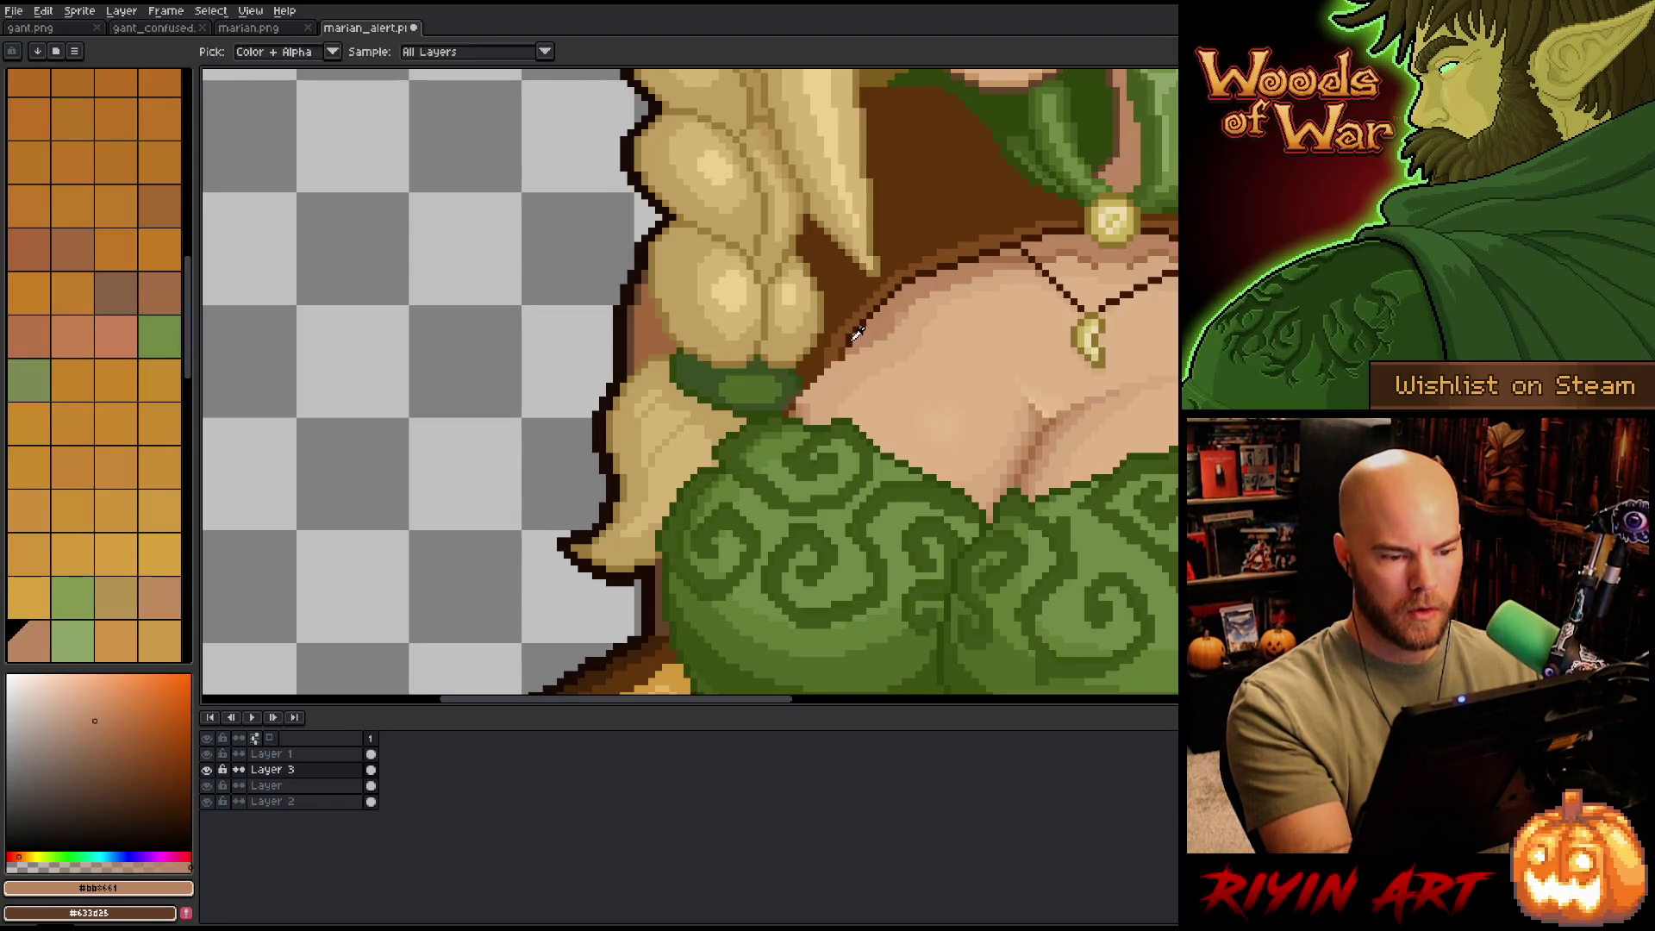
{"action": "left_click", "coordinate": [897, 266], "text": "alt"}
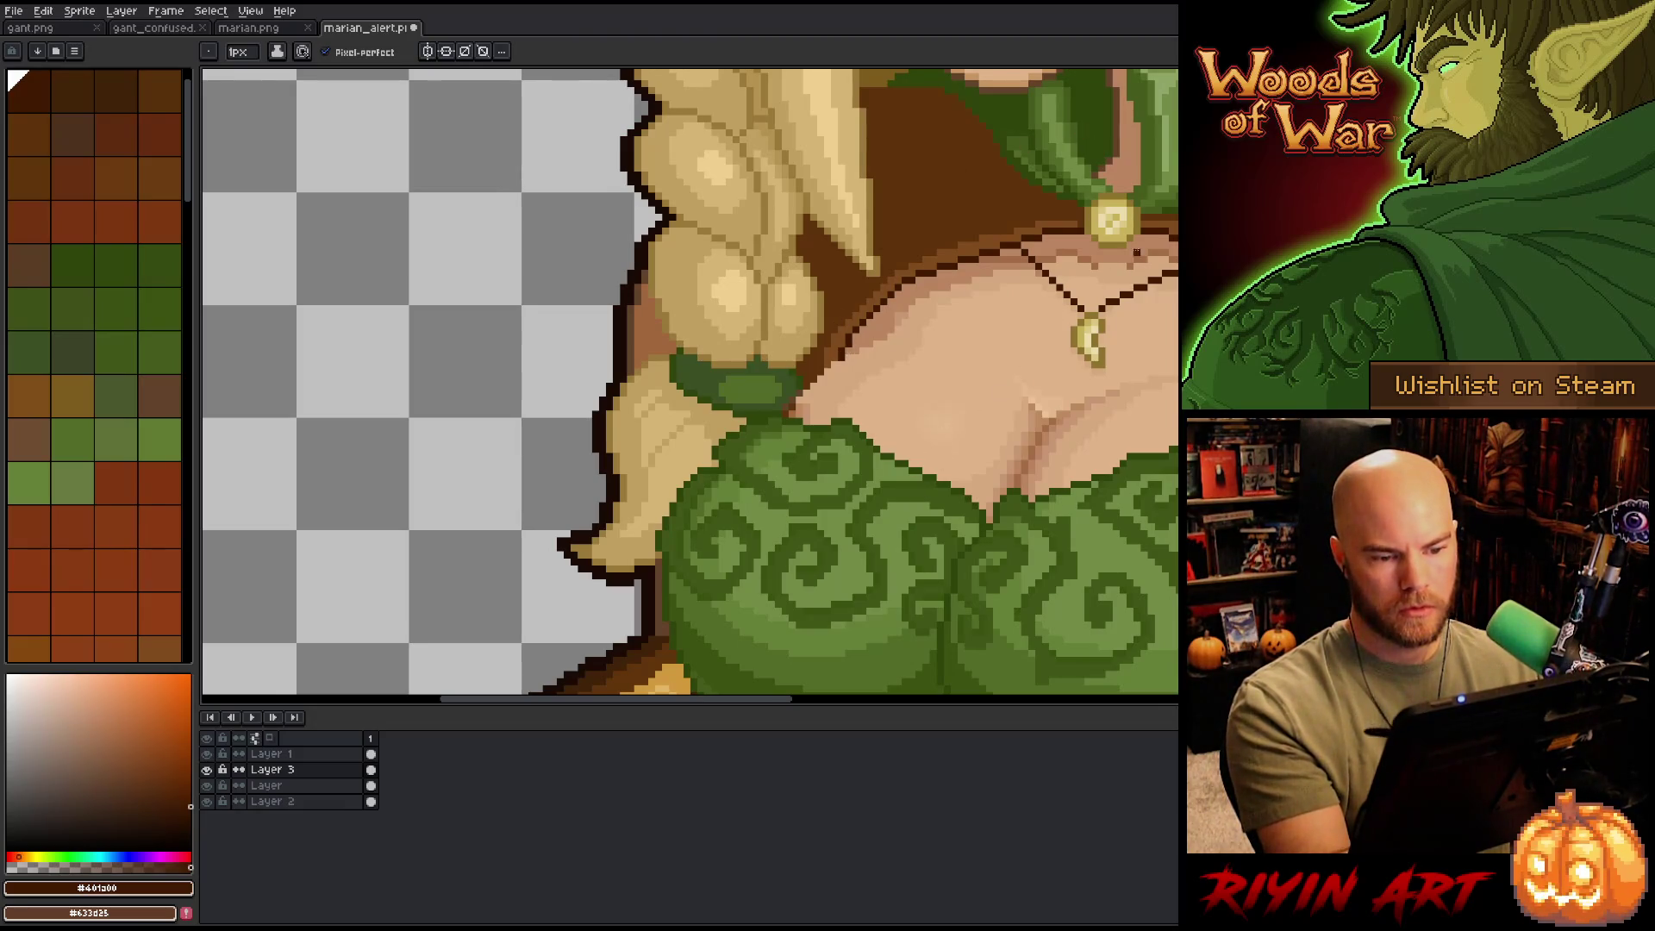
{"action": "left_click", "coordinate": [878, 329], "text": "alt"}
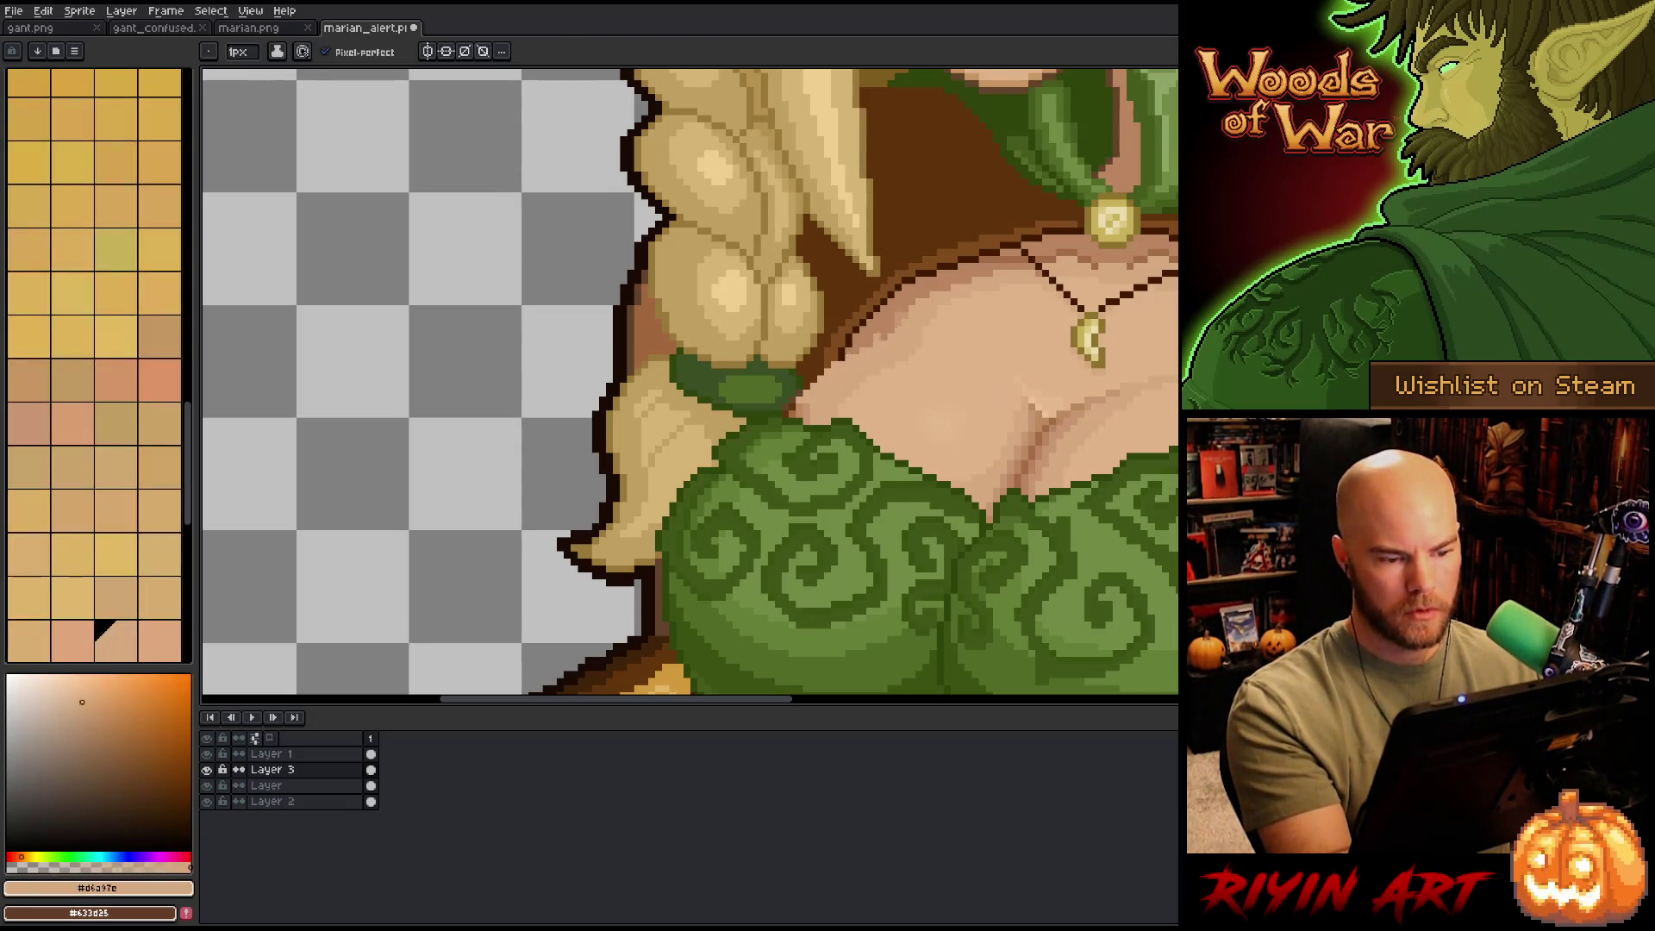
{"action": "left_click", "coordinate": [912, 355], "text": "alt"}
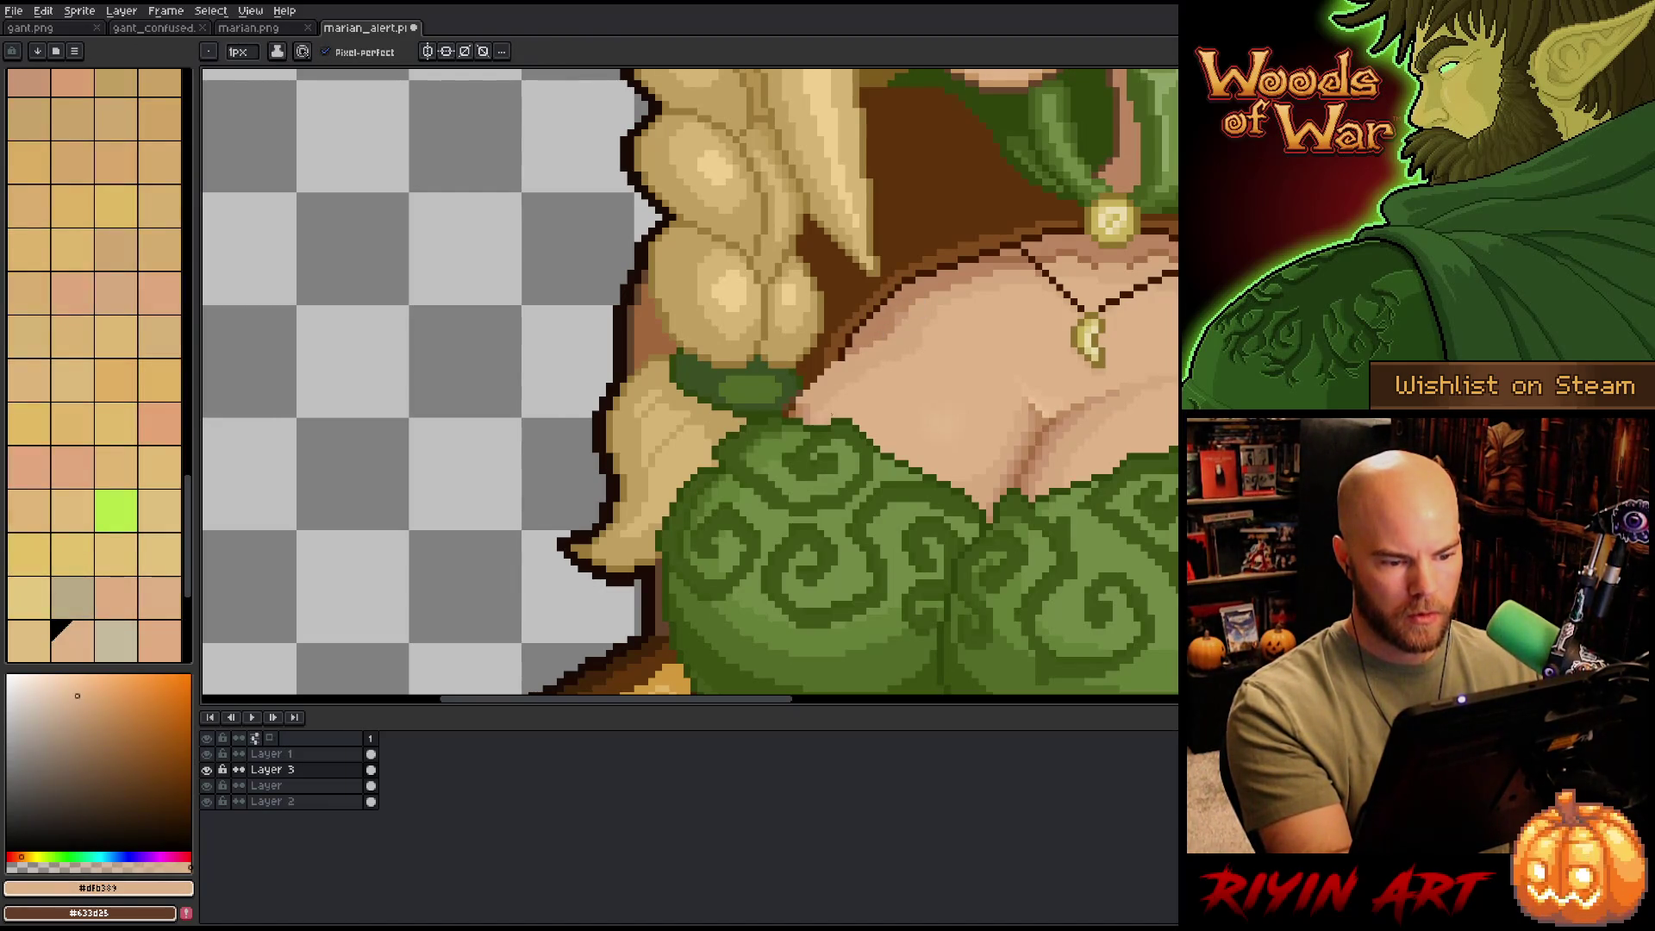
{"action": "left_click", "coordinate": [807, 393], "text": "alt"}
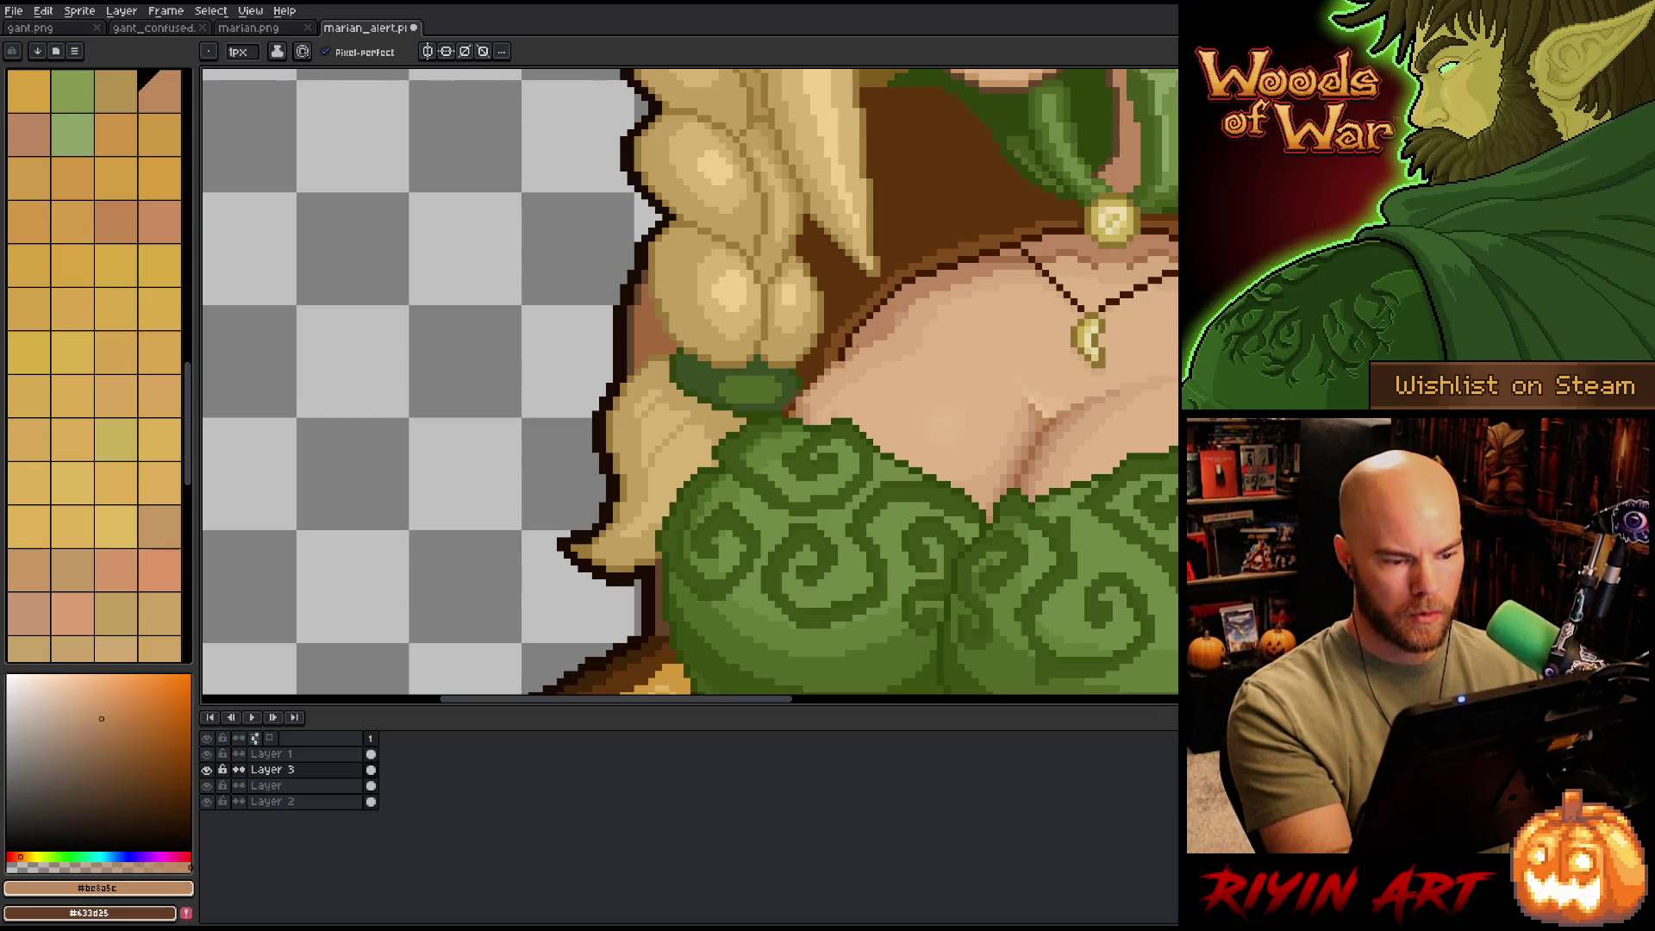
{"action": "left_click", "coordinate": [932, 363], "text": "alt"}
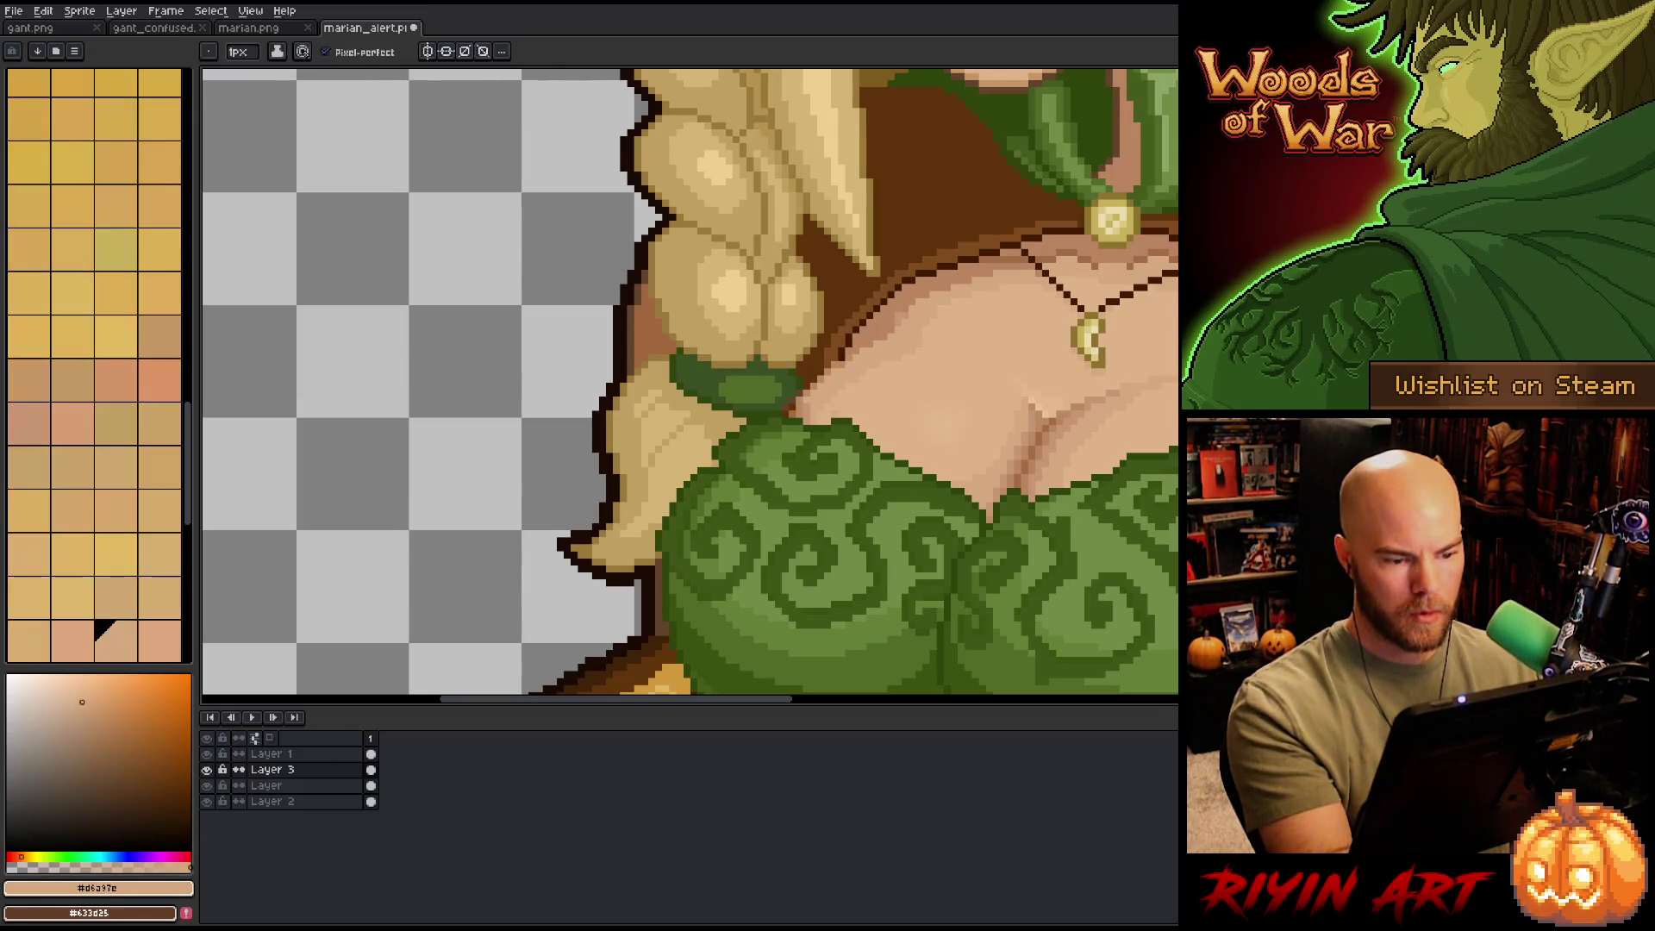
{"action": "left_click", "coordinate": [807, 398], "text": "alt"}
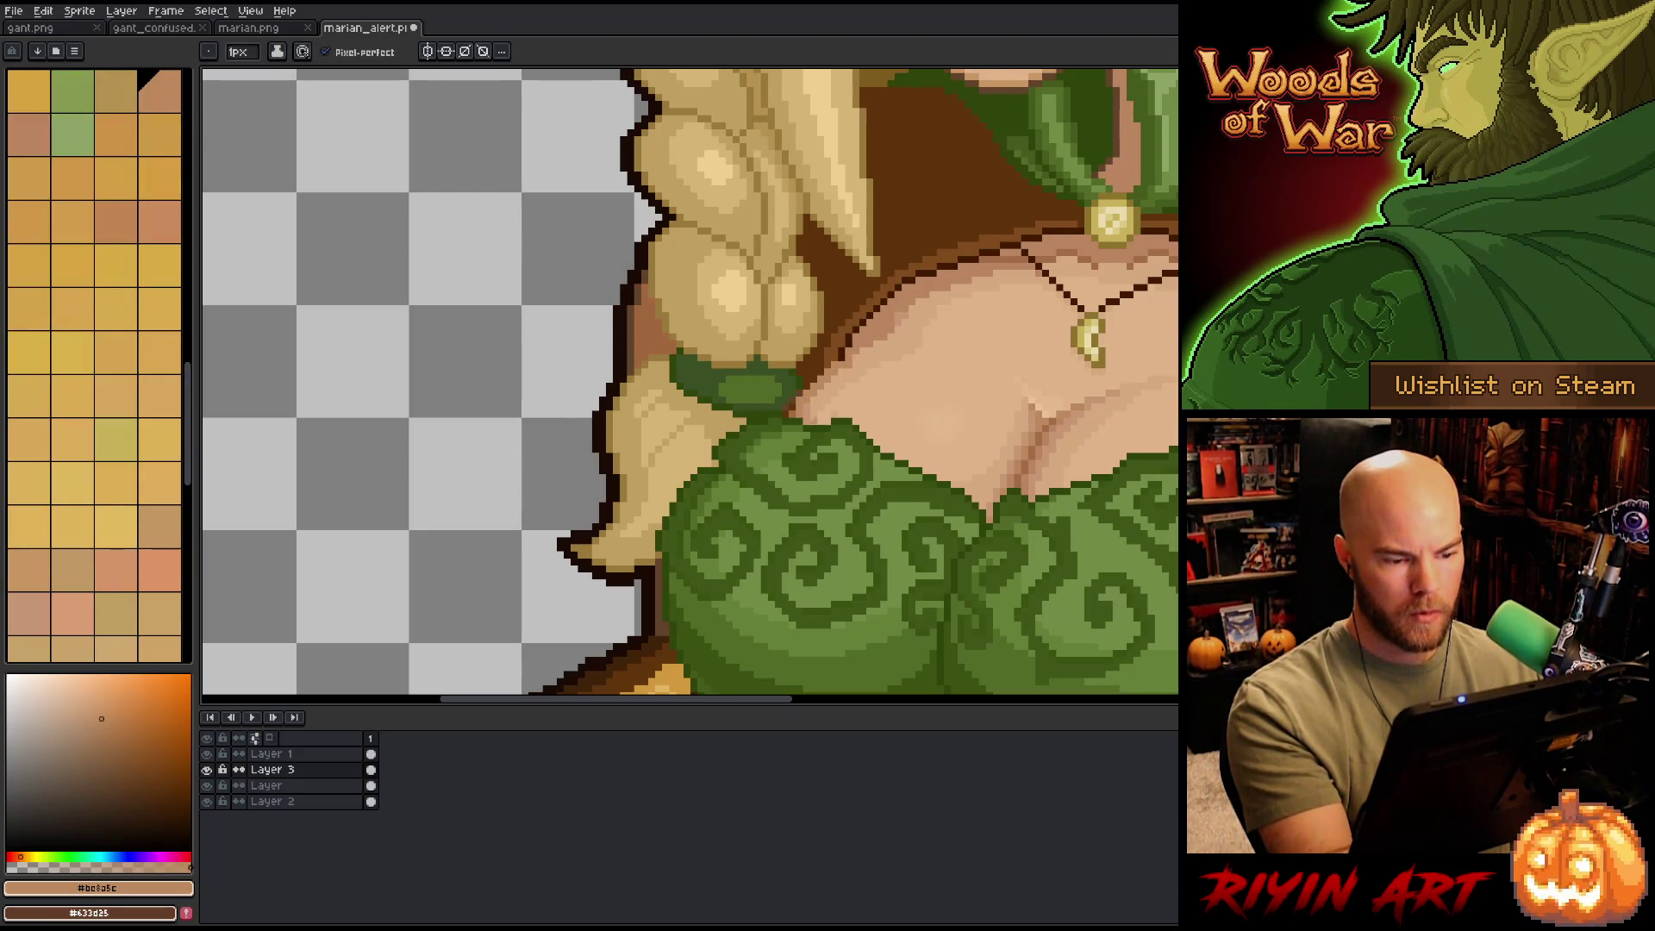
{"action": "left_click", "coordinate": [797, 400], "text": "alt"}
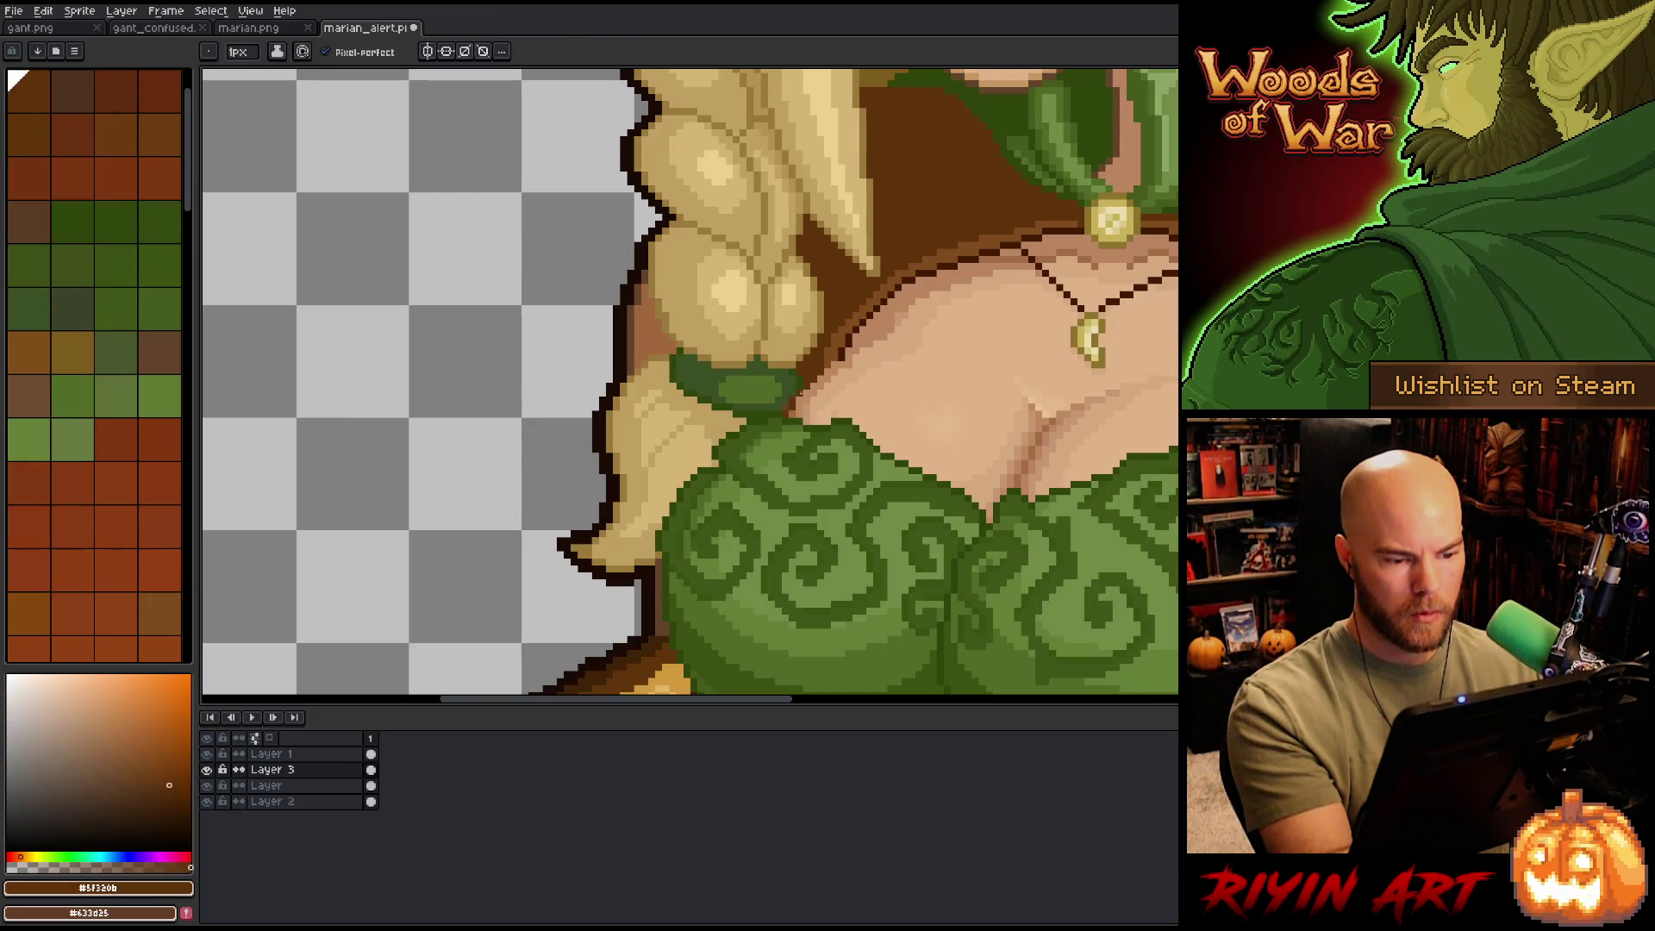
{"action": "left_click", "coordinate": [786, 403], "text": "alt"}
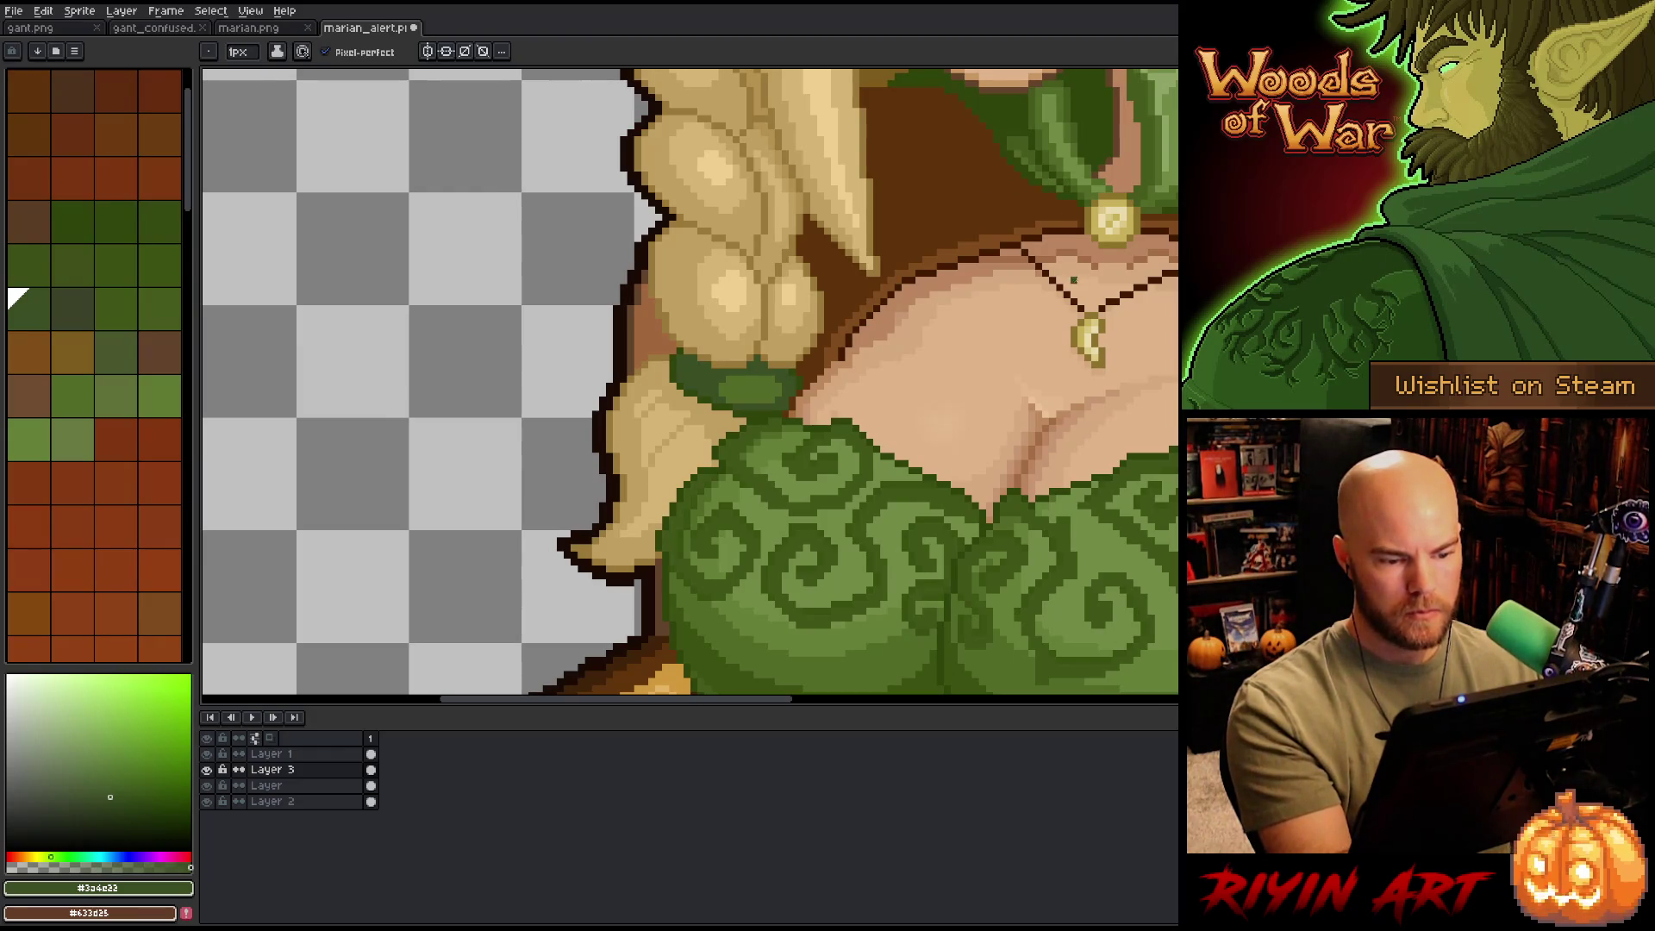
- Place three darker skin pixels along the neckline using sampled tan and skin shades
{"action": "key", "text": "alt"}
{"action": "left_click", "coordinate": [799, 399], "text": "alt"}
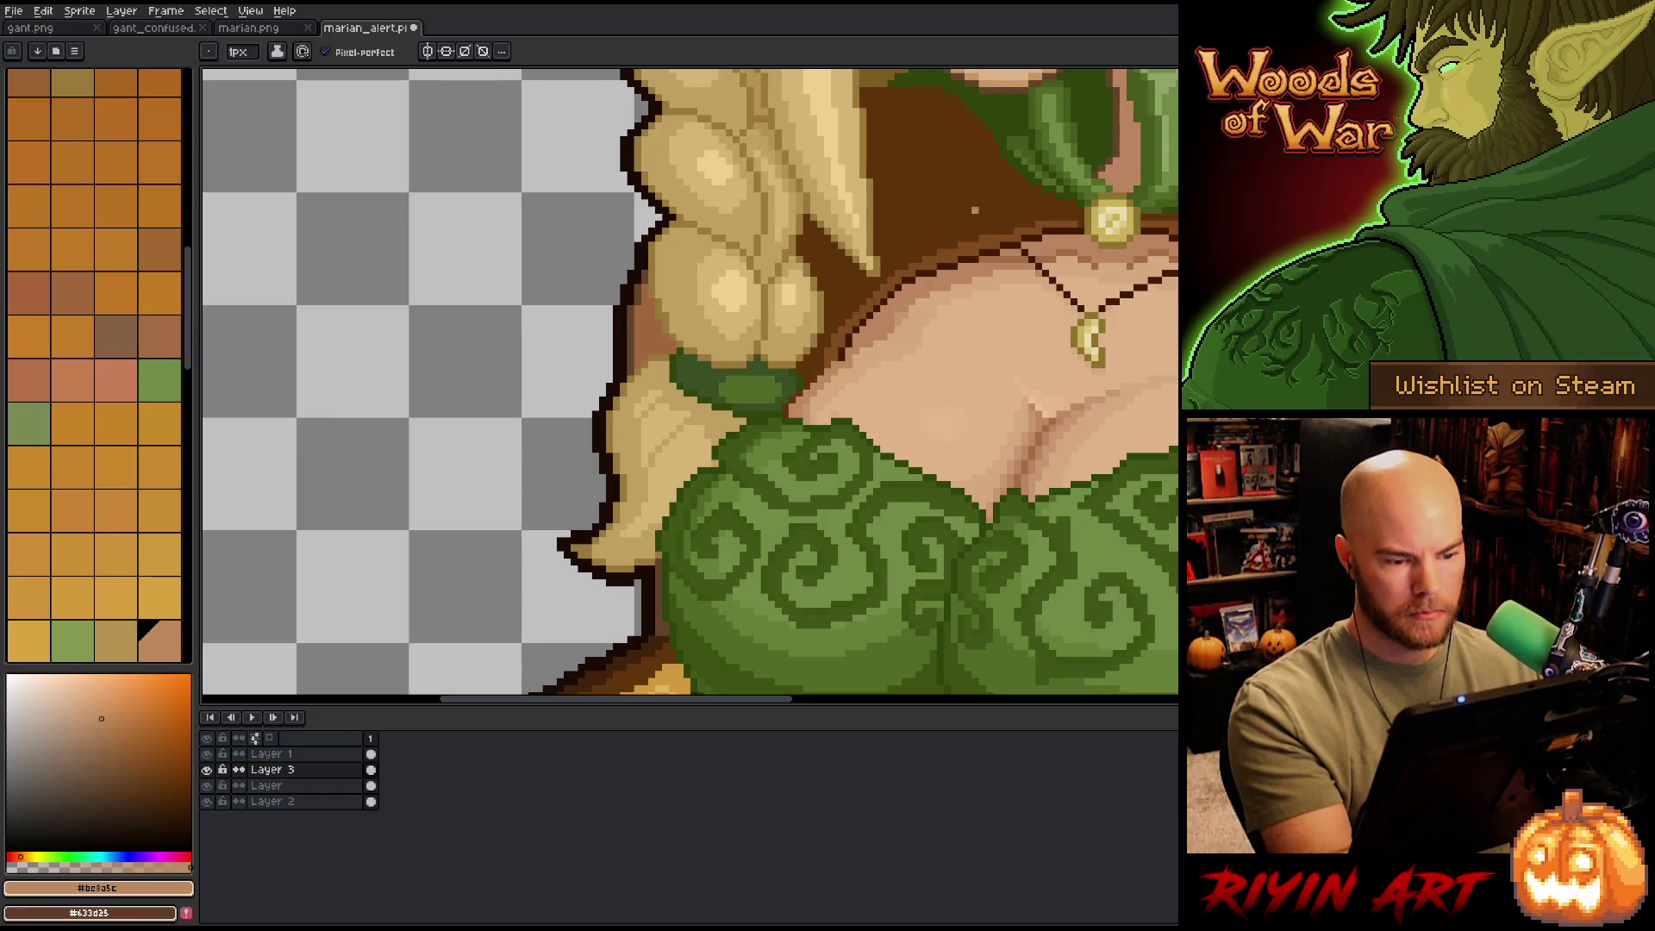
{"action": "left_click", "coordinate": [813, 401], "text": "alt"}
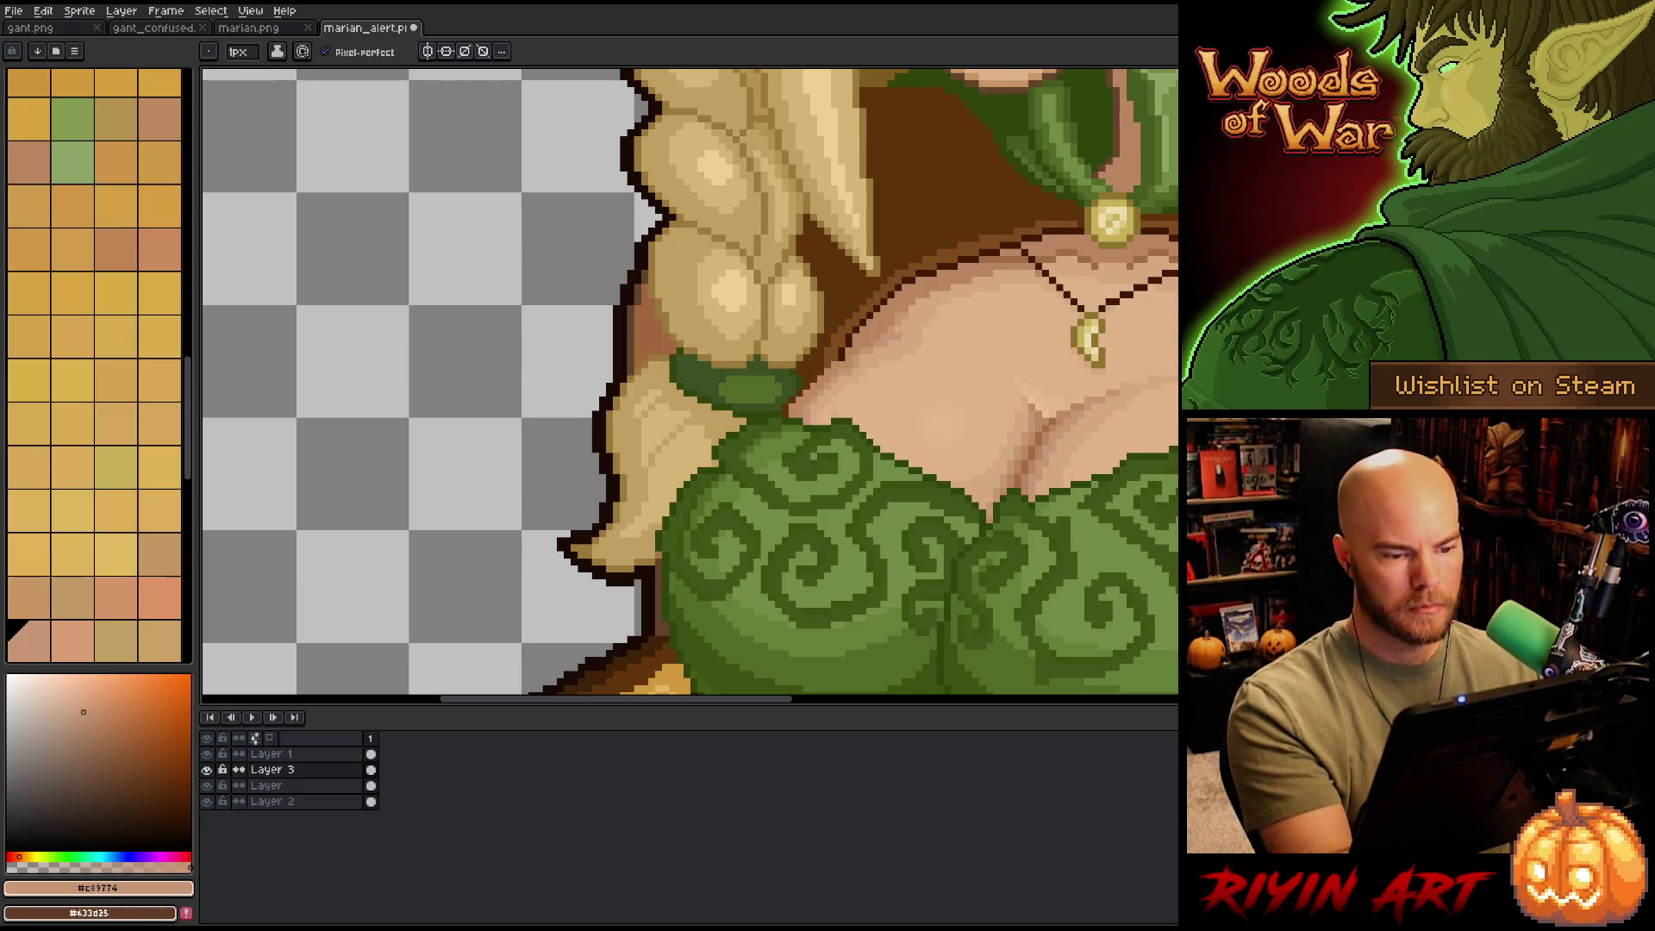
{"action": "left_click", "coordinate": [1151, 322], "text": "alt"}
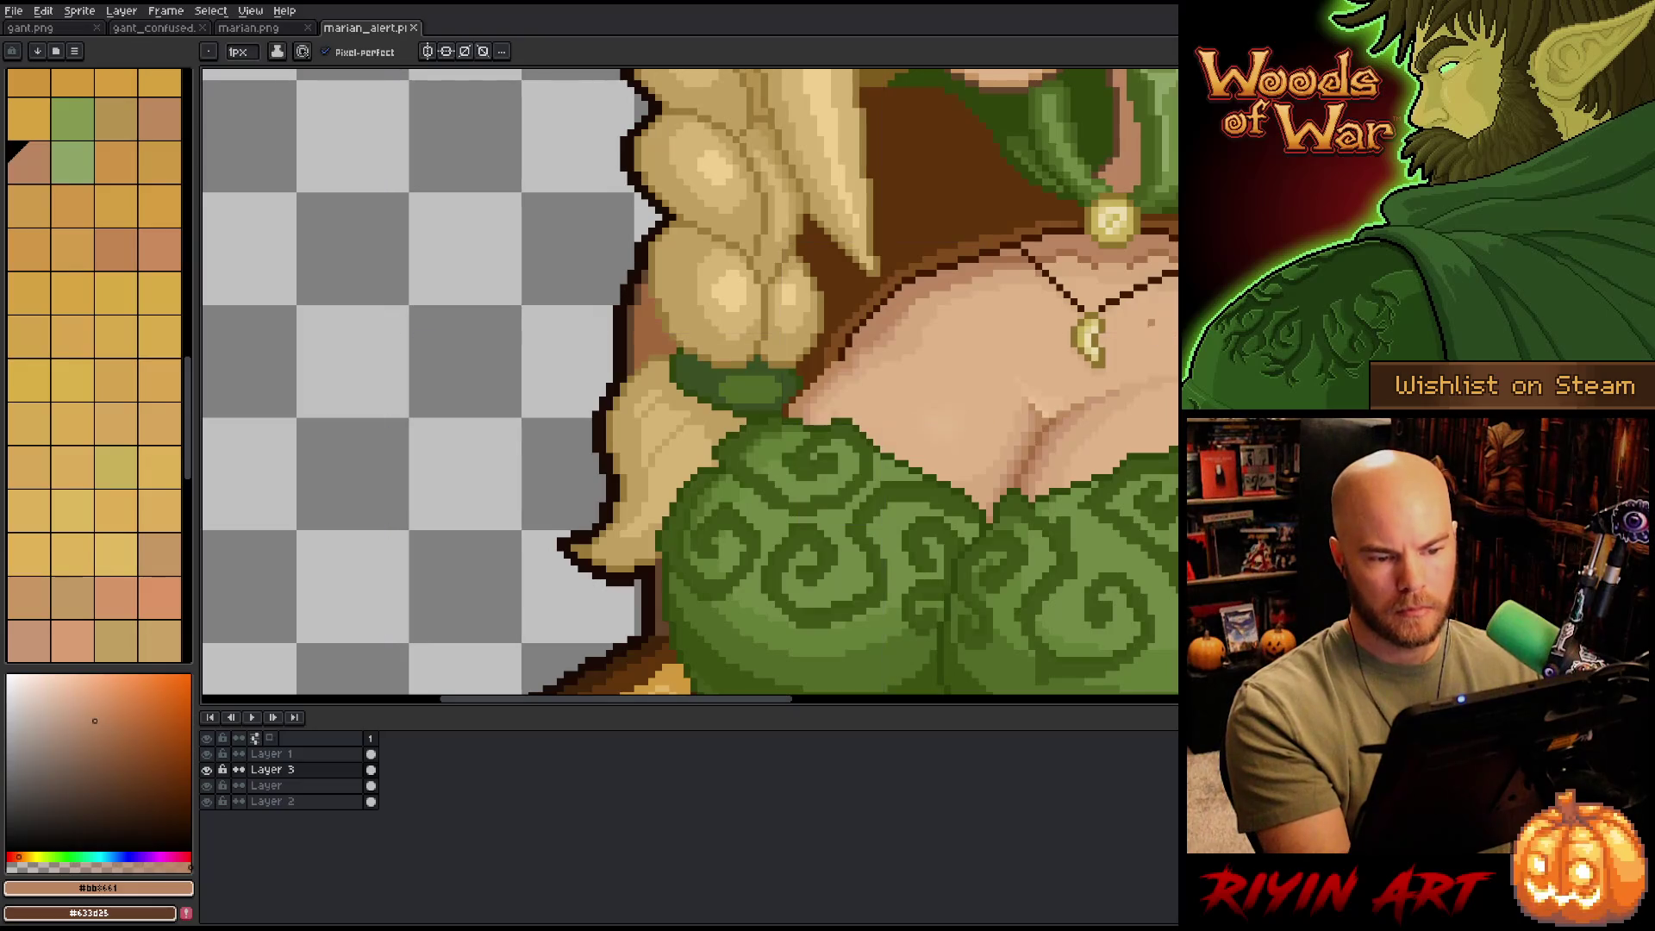
{"action": "left_click", "coordinate": [921, 384], "text": "alt"}
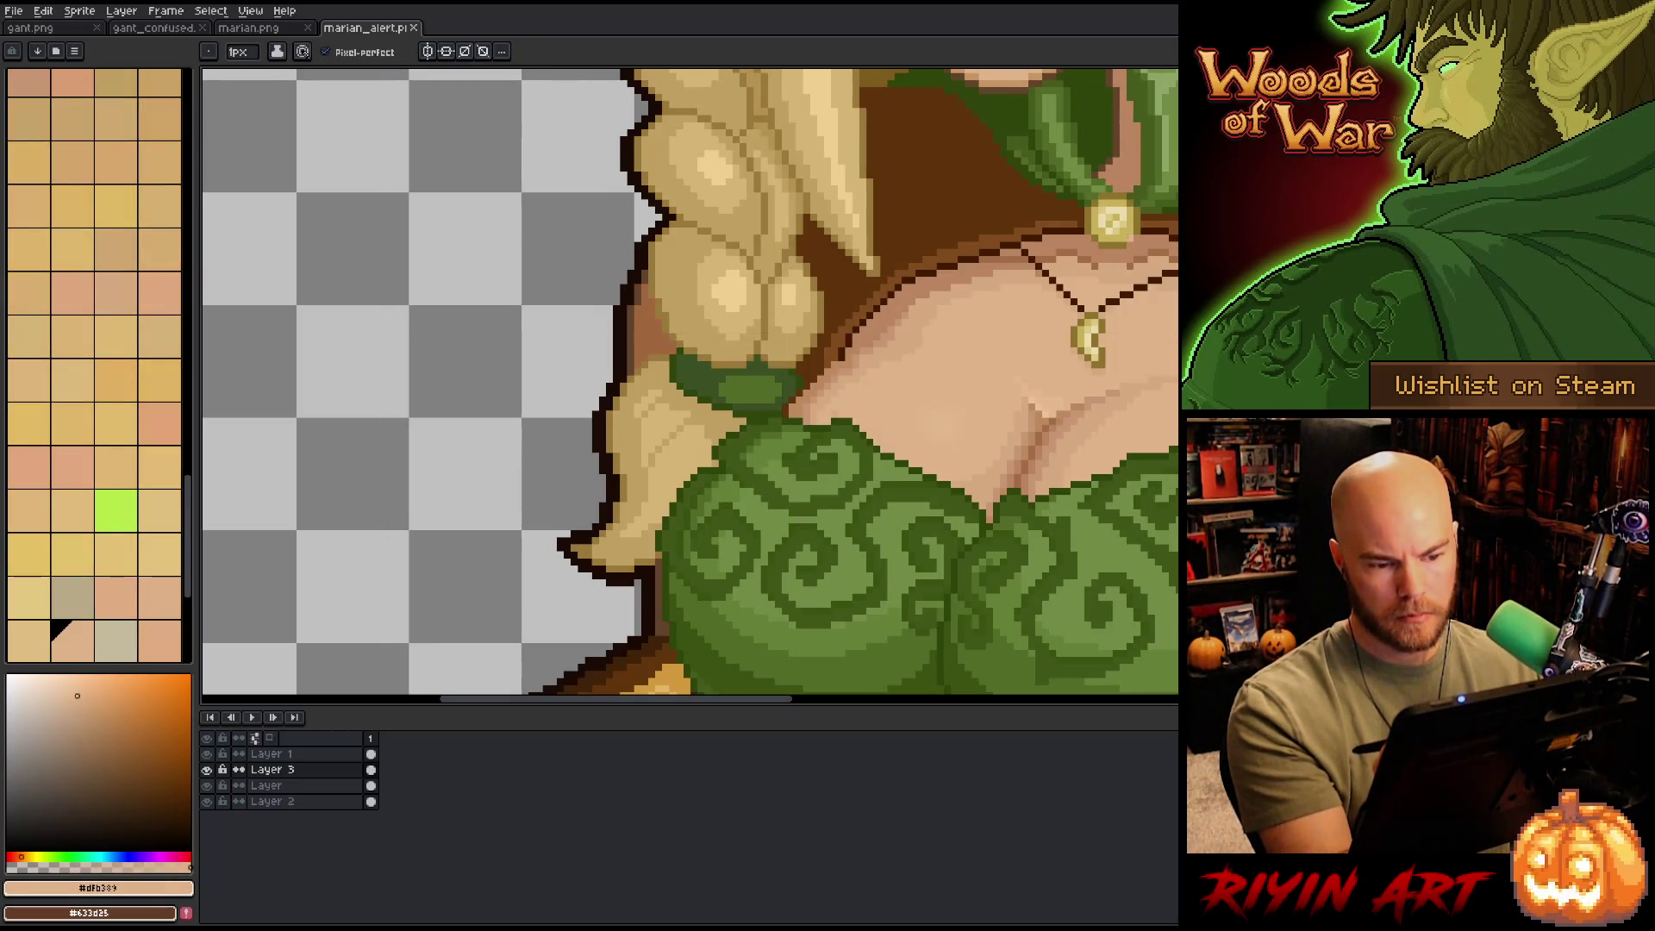
{"action": "key", "text": "alt"}
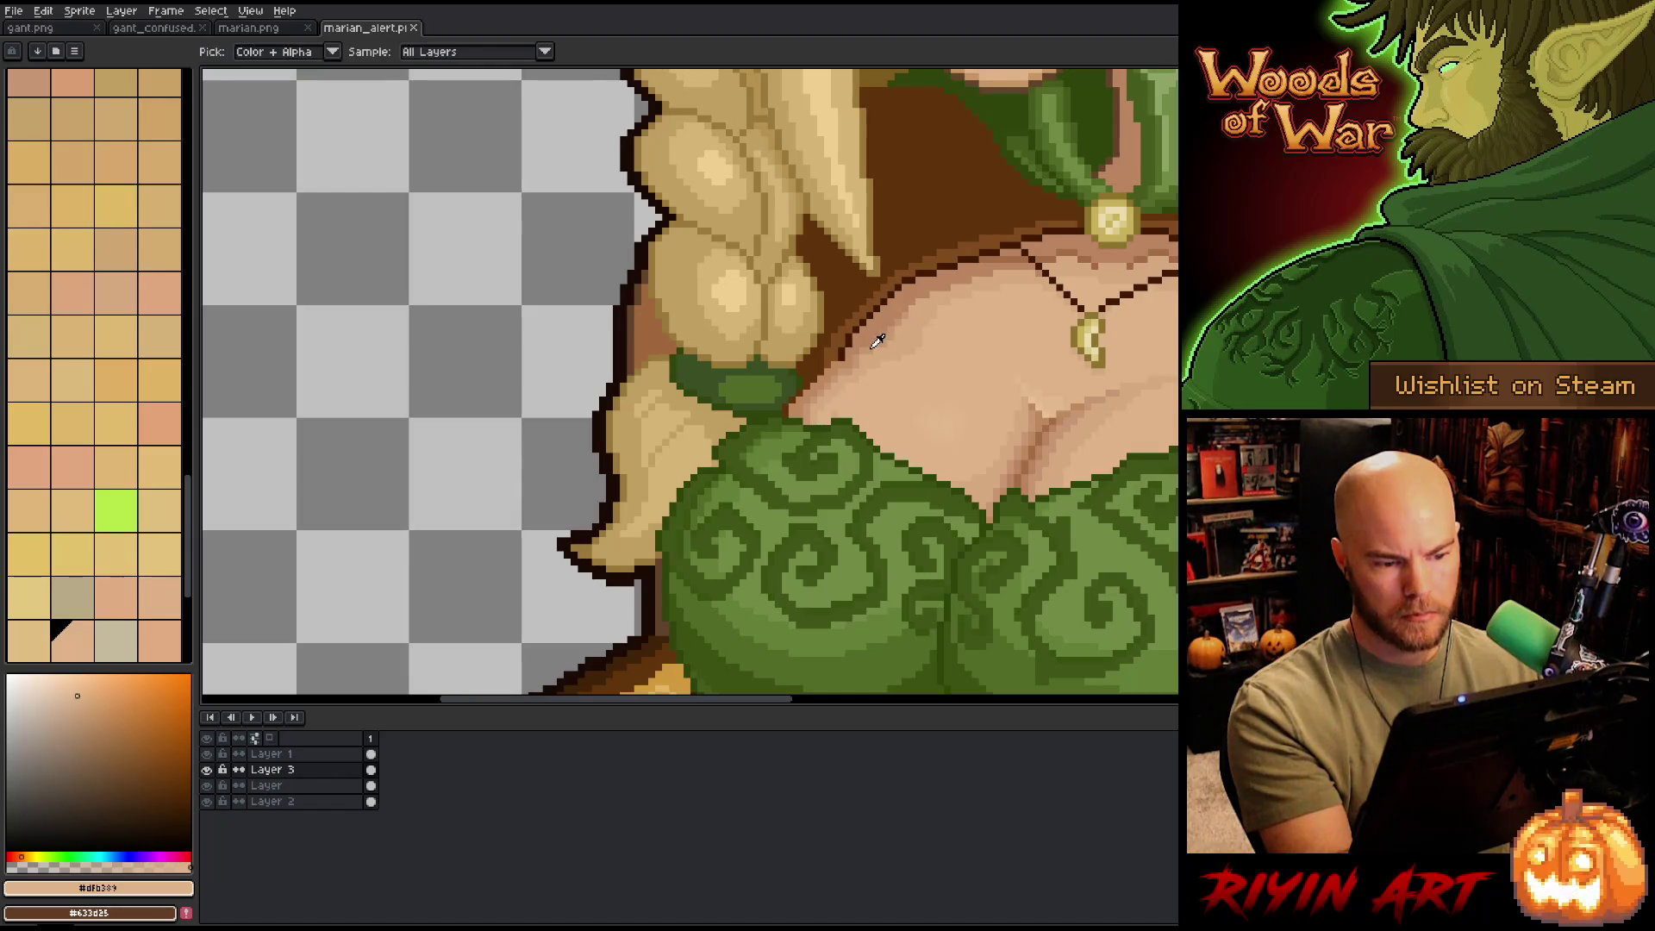
{"action": "left_click", "coordinate": [867, 345], "text": "alt"}
{"action": "left_click", "coordinate": [862, 349], "text": "alt"}
{"action": "left_click", "coordinate": [860, 353]}
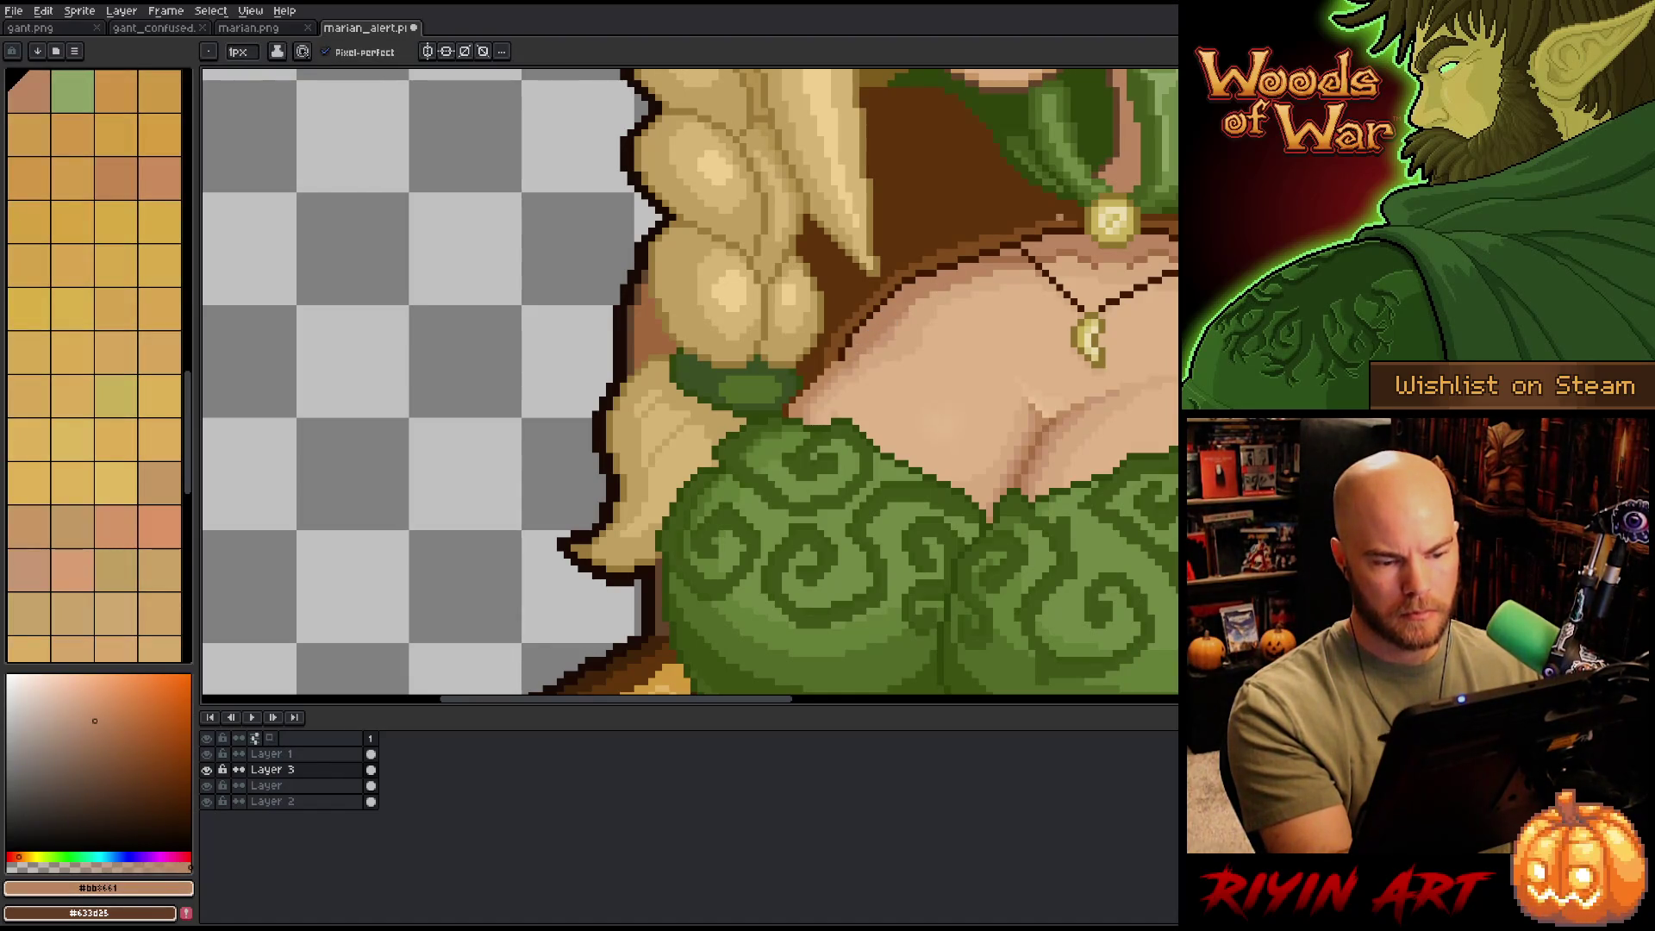
{"action": "left_click", "coordinate": [1053, 231], "text": "alt"}
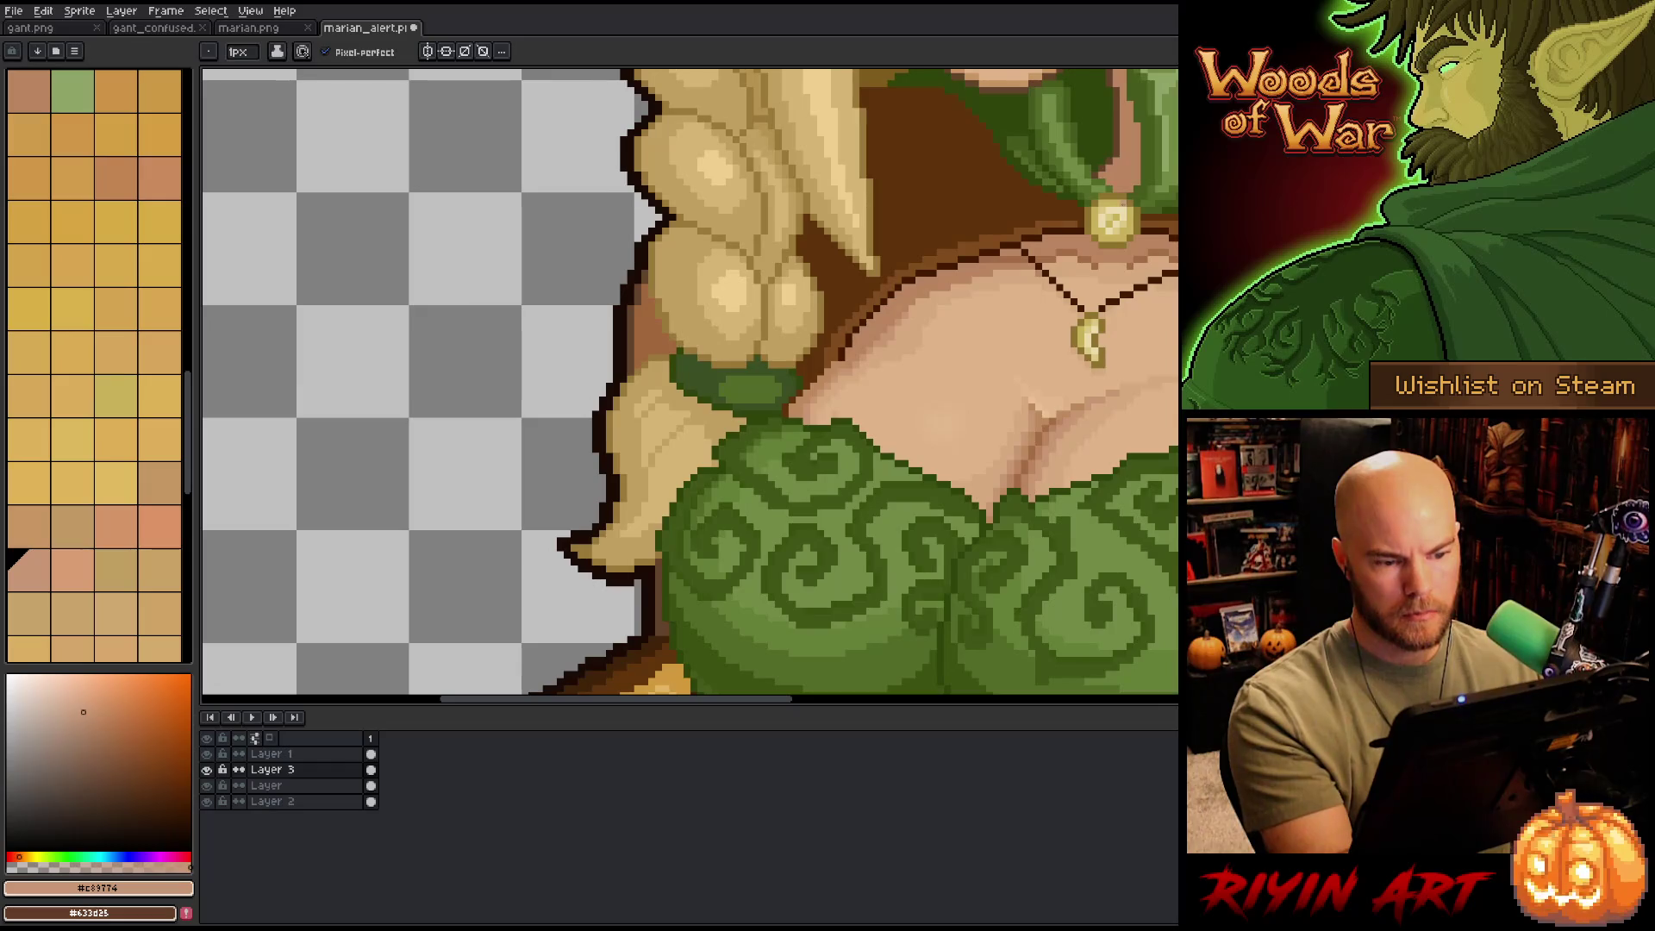
{"action": "left_click", "coordinate": [919, 318], "text": "alt"}
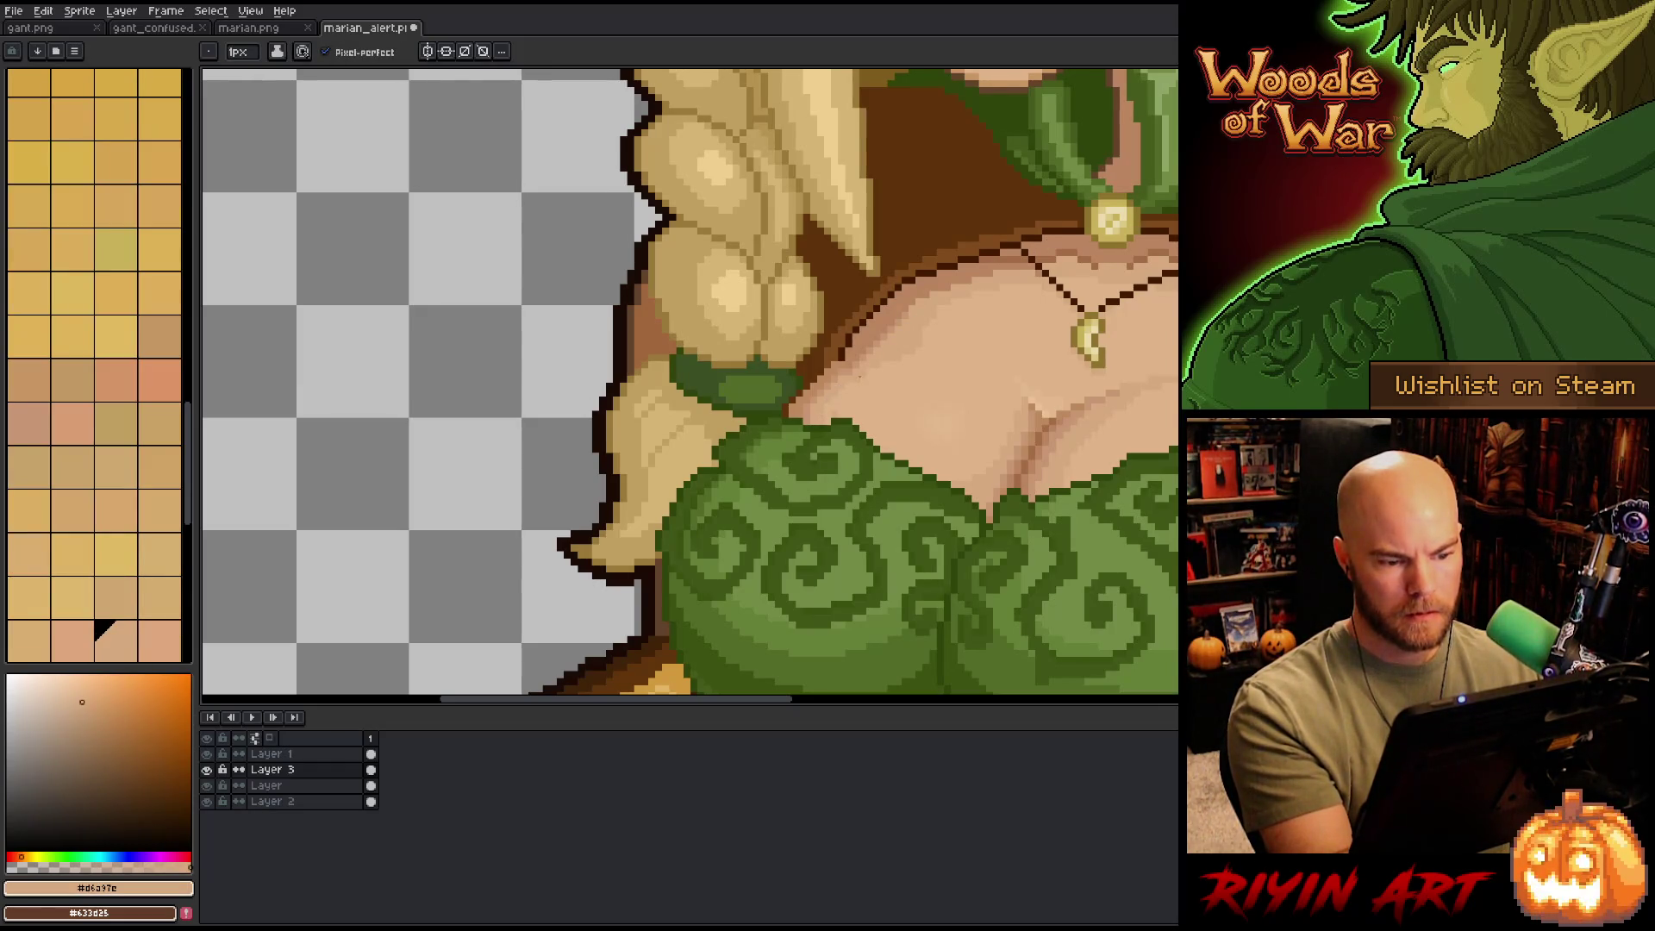
- Choose the lightest and then the base skin tone, and zoom out
{"action": "scroll", "coordinate": [94, 362], "scroll_direction": "down", "scroll_amount": 4}
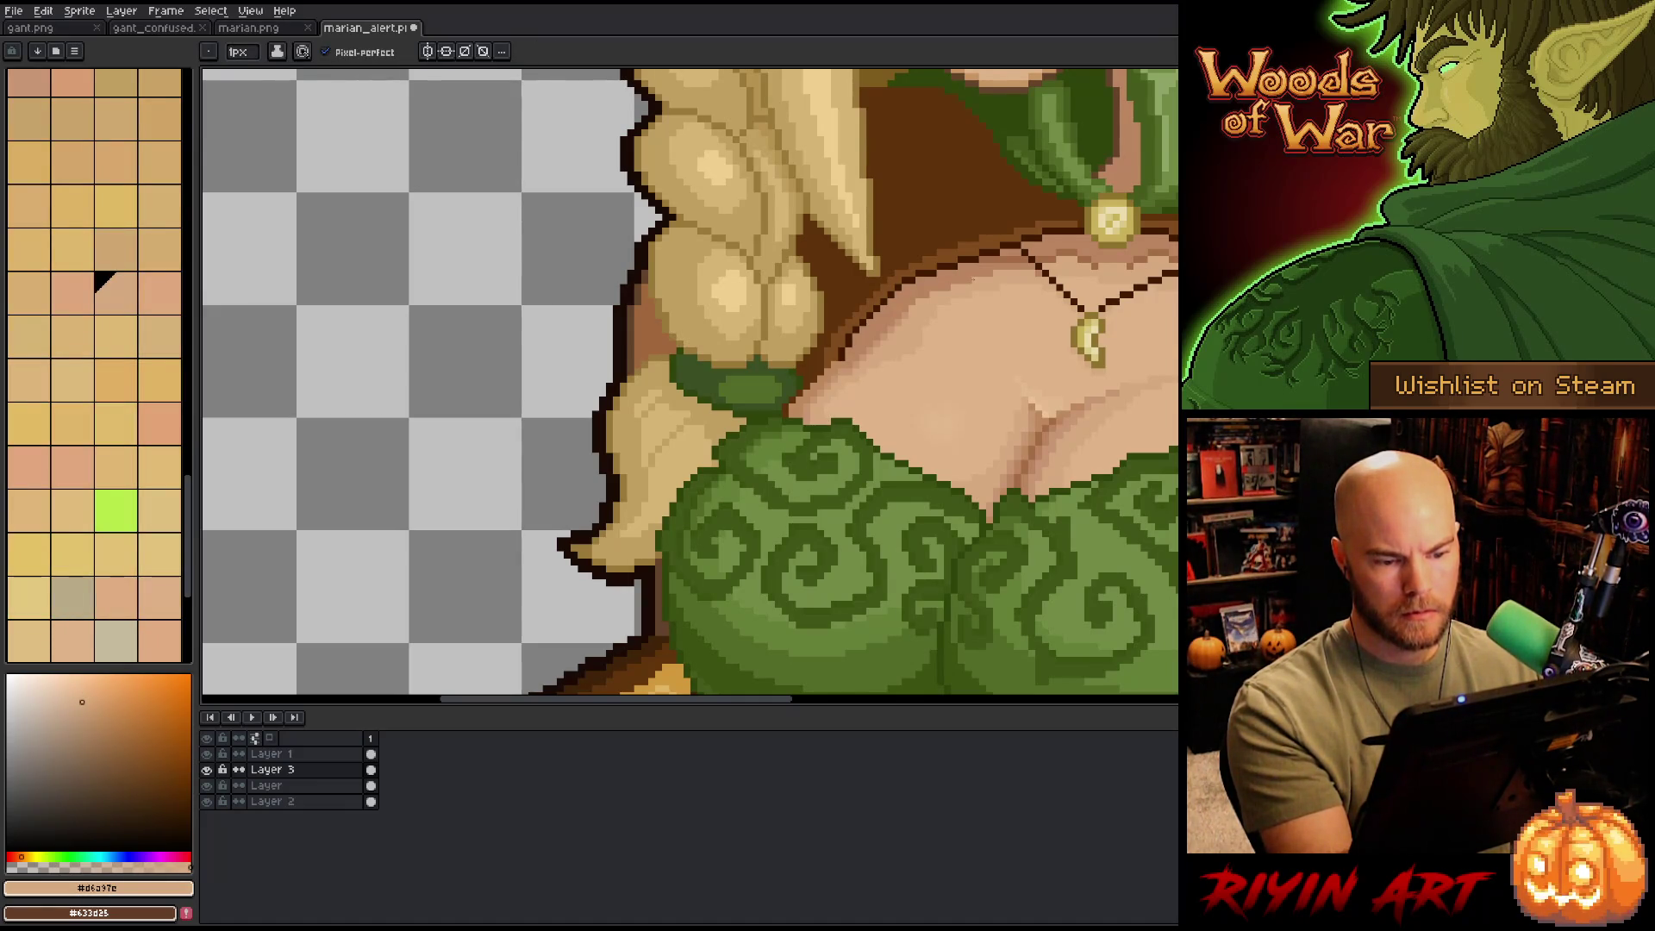
{"action": "left_click", "coordinate": [72, 641]}
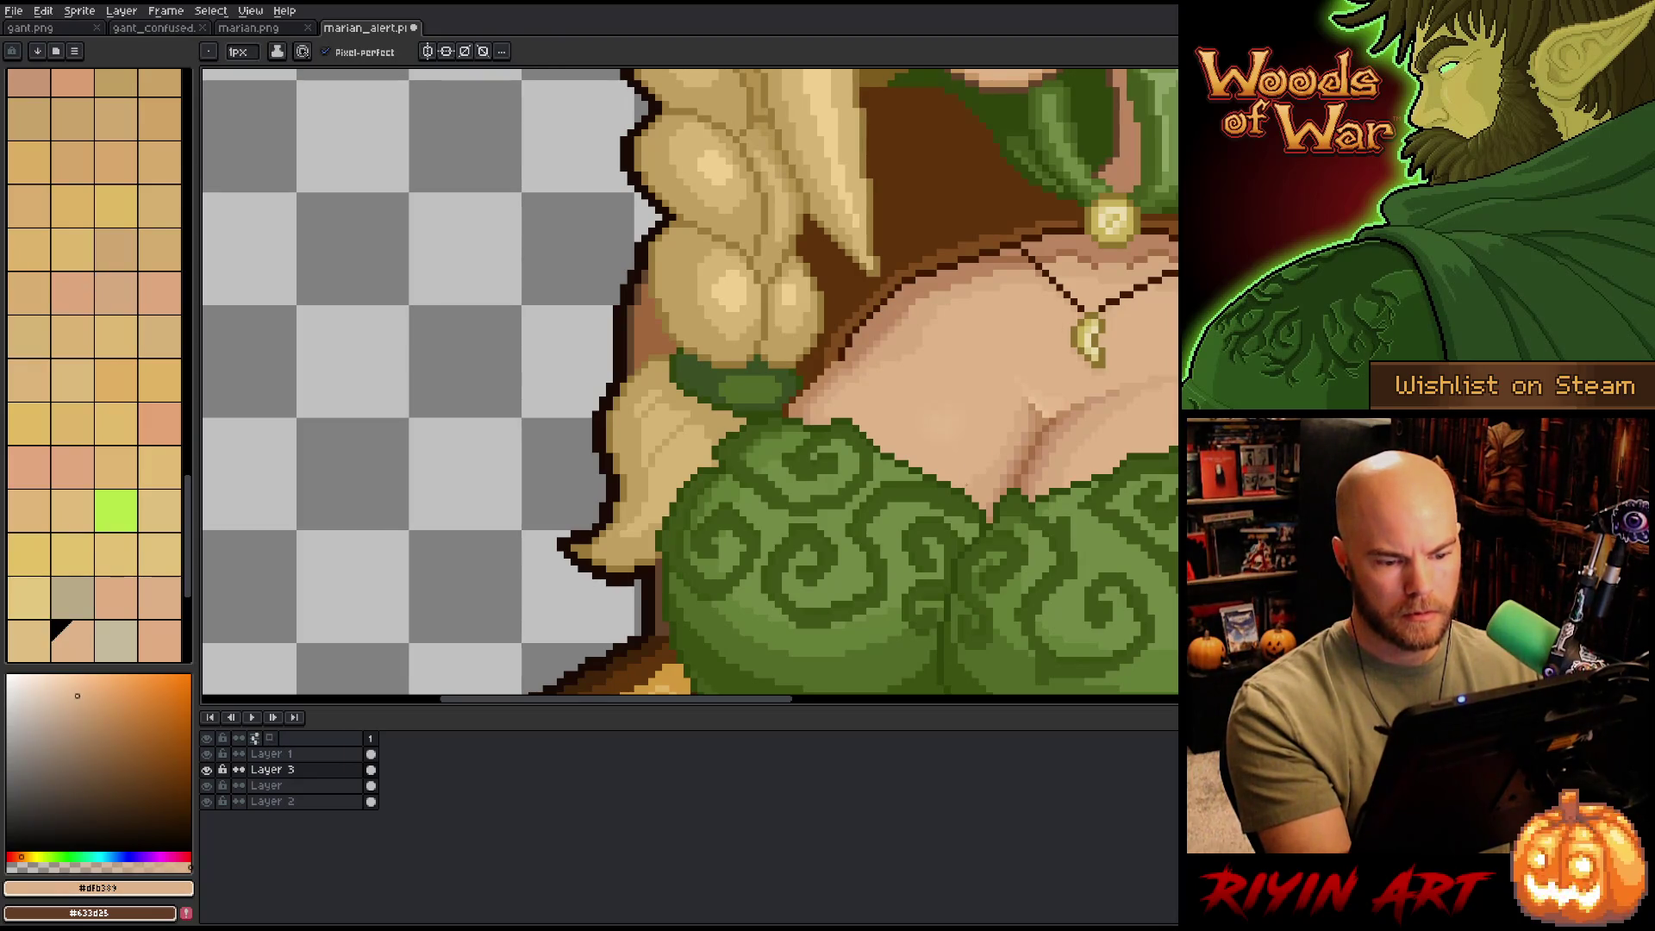
{"action": "left_click", "coordinate": [1137, 352], "text": "alt"}
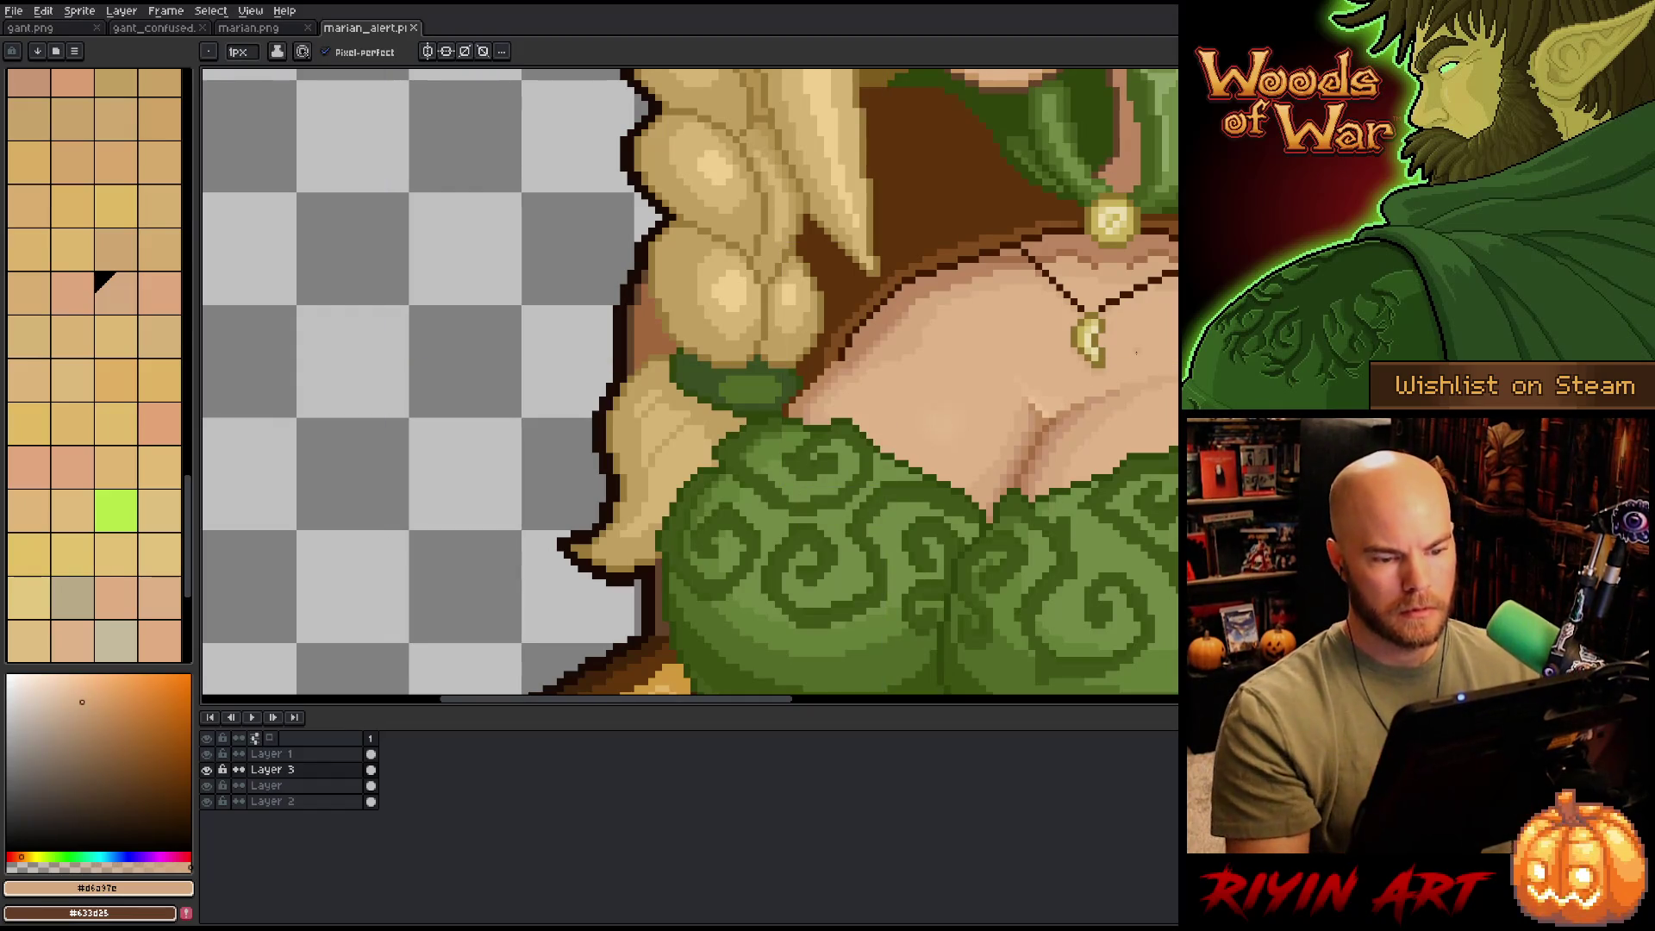
{"action": "scroll", "coordinate": [1137, 353], "scroll_direction": "down", "scroll_amount": 3}
{"action": "scroll", "coordinate": [448, 476], "scroll_direction": "down", "scroll_amount": 2}
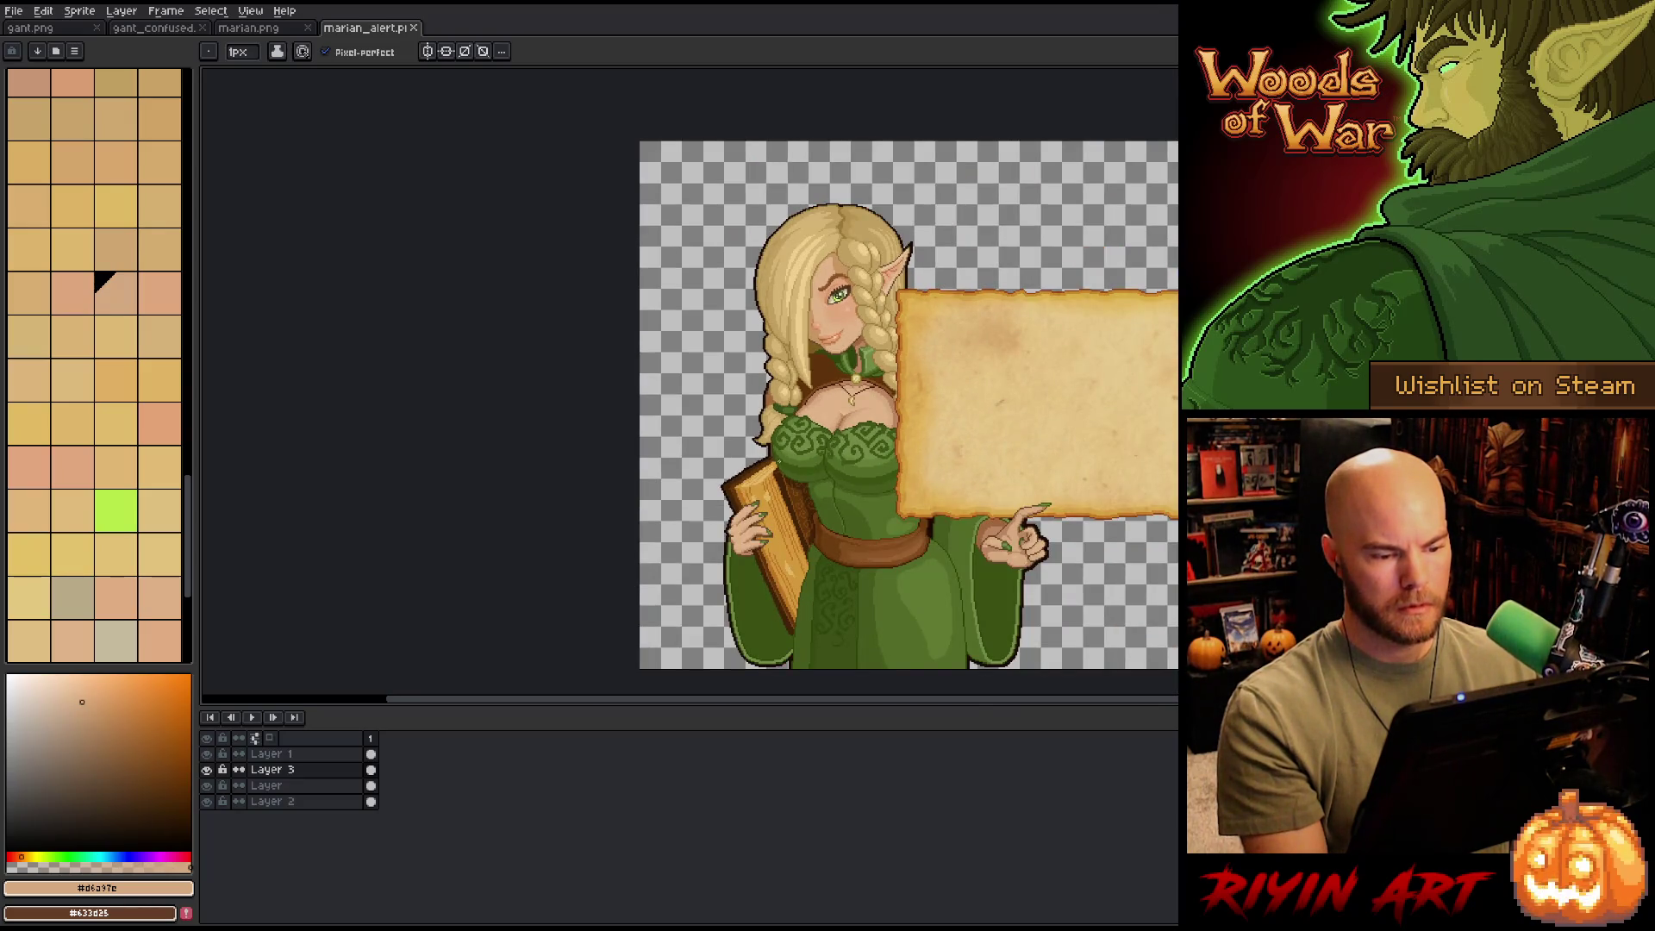
- Sample the brown and darkest outline colours around the neckline and braid edge
{"action": "scroll", "coordinate": [813, 386], "scroll_direction": "up", "scroll_amount": 4}
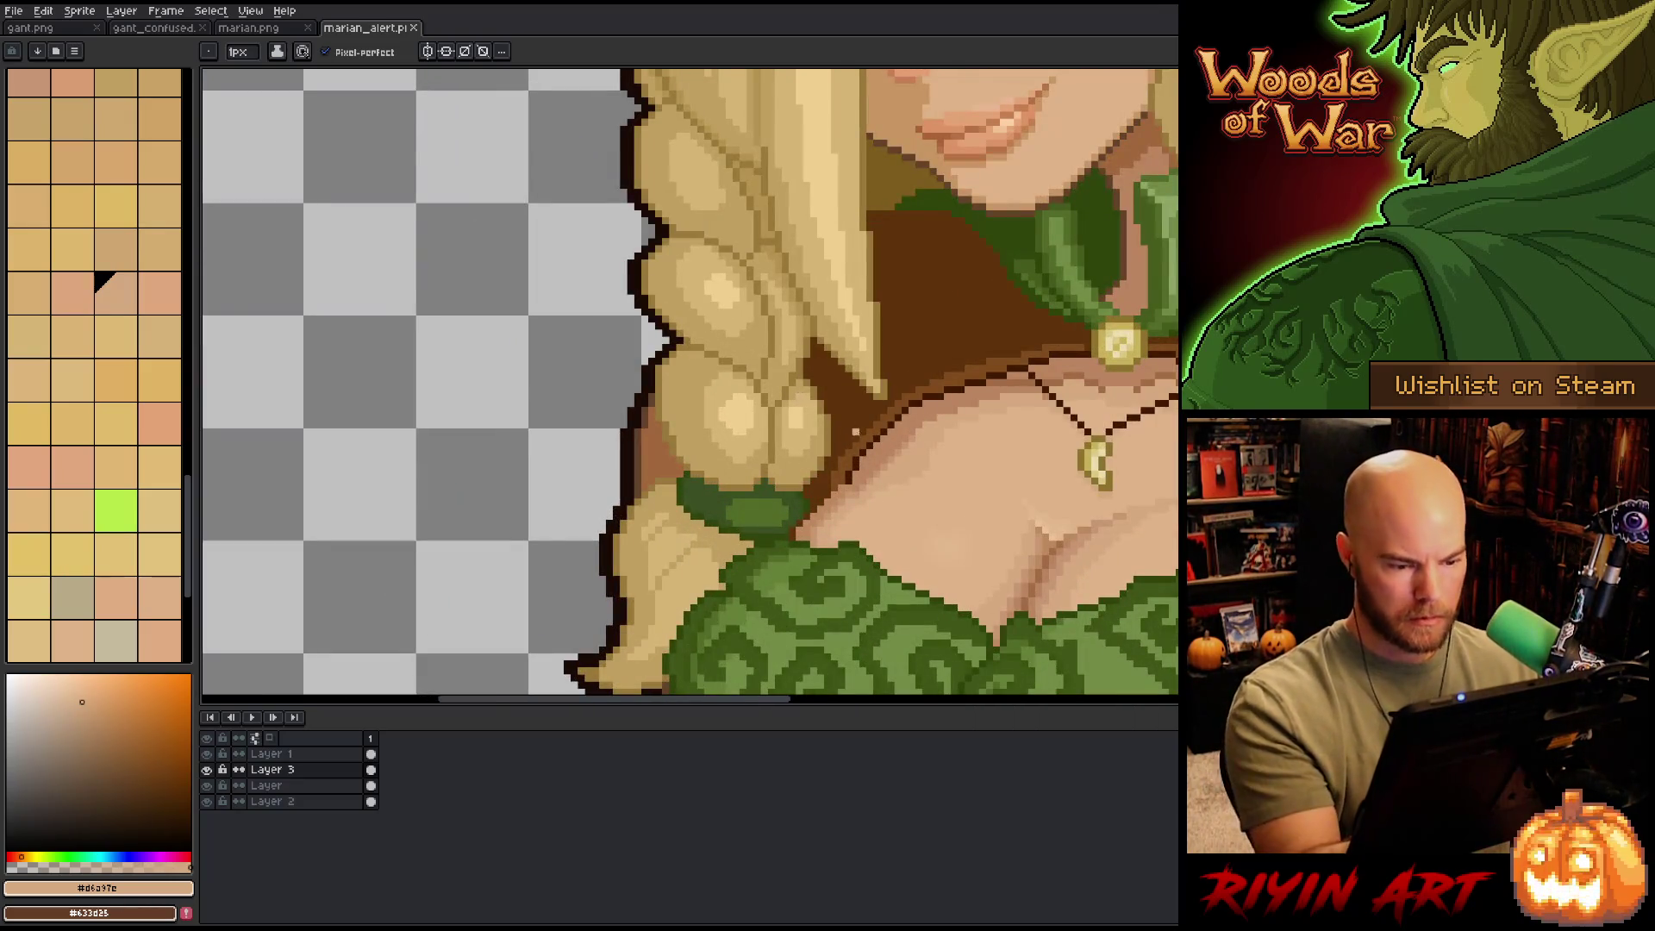
{"action": "left_click", "coordinate": [905, 259], "text": "alt"}
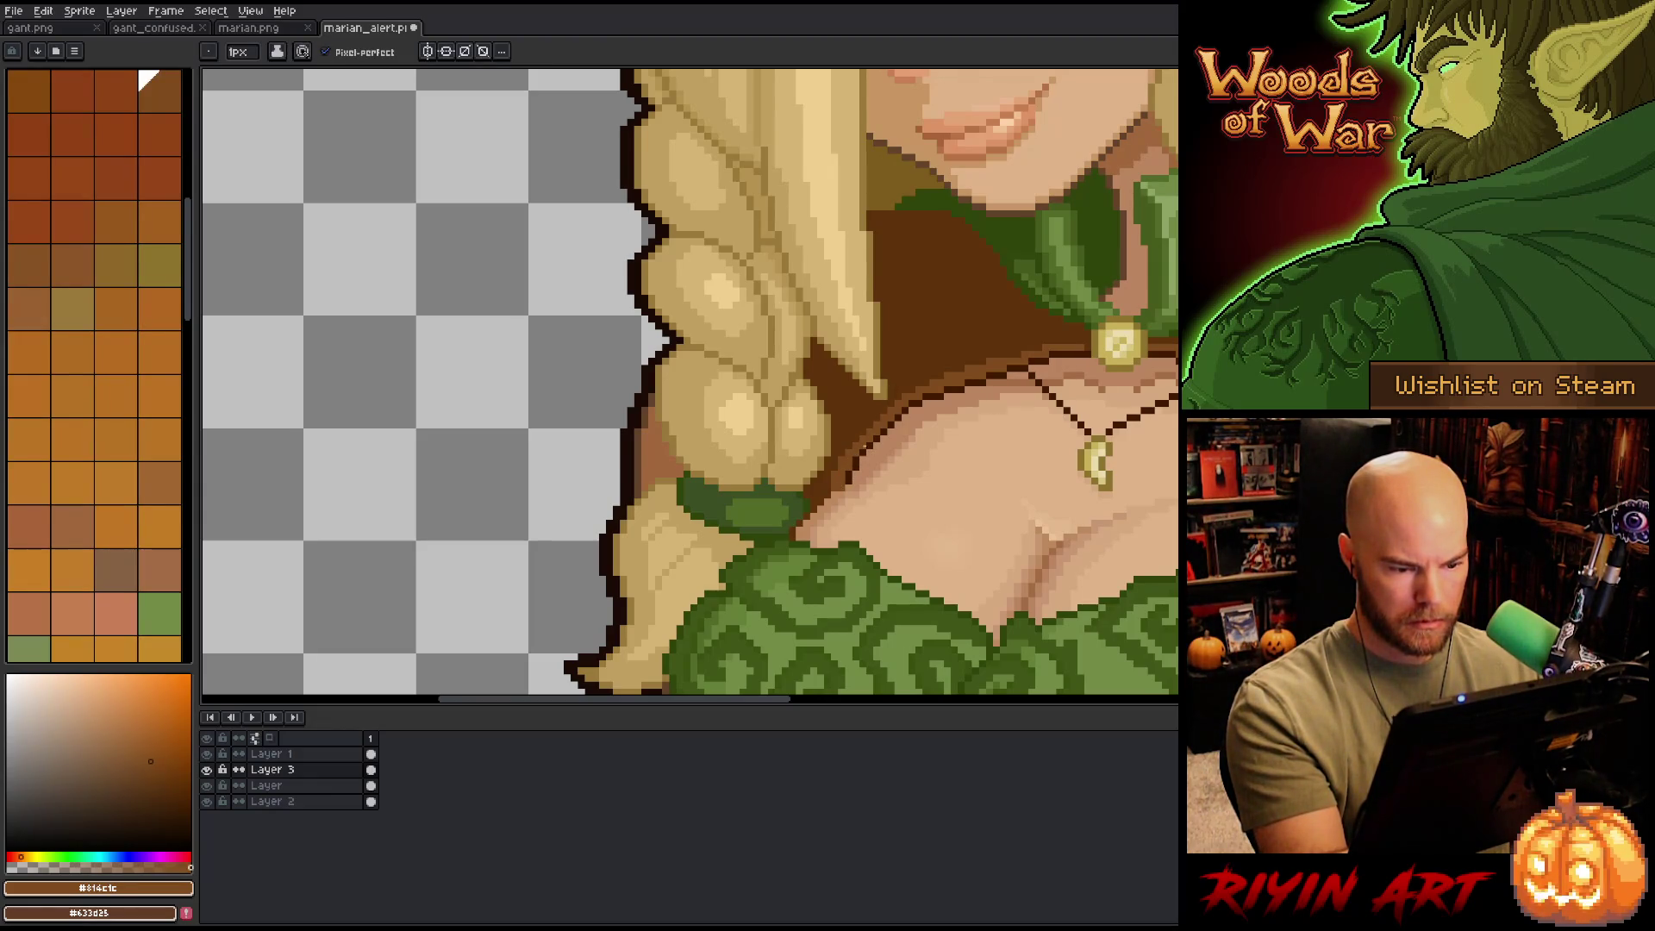
{"action": "left_click", "coordinate": [852, 473], "text": "alt"}
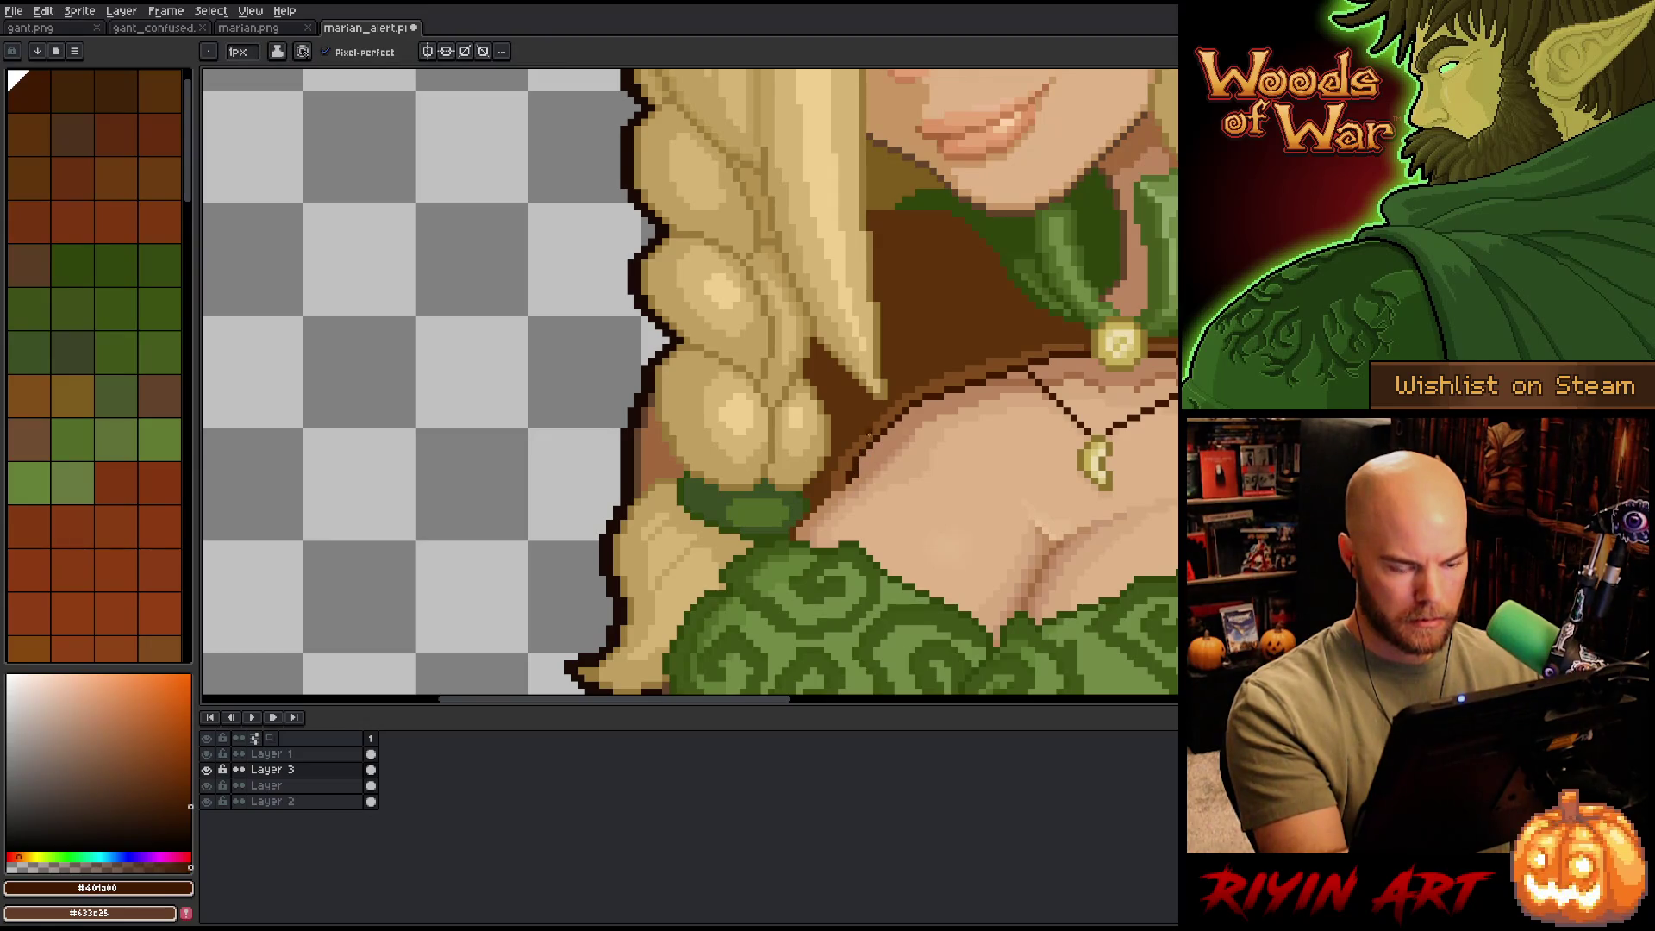
{"action": "left_click", "coordinate": [940, 362], "text": "alt"}
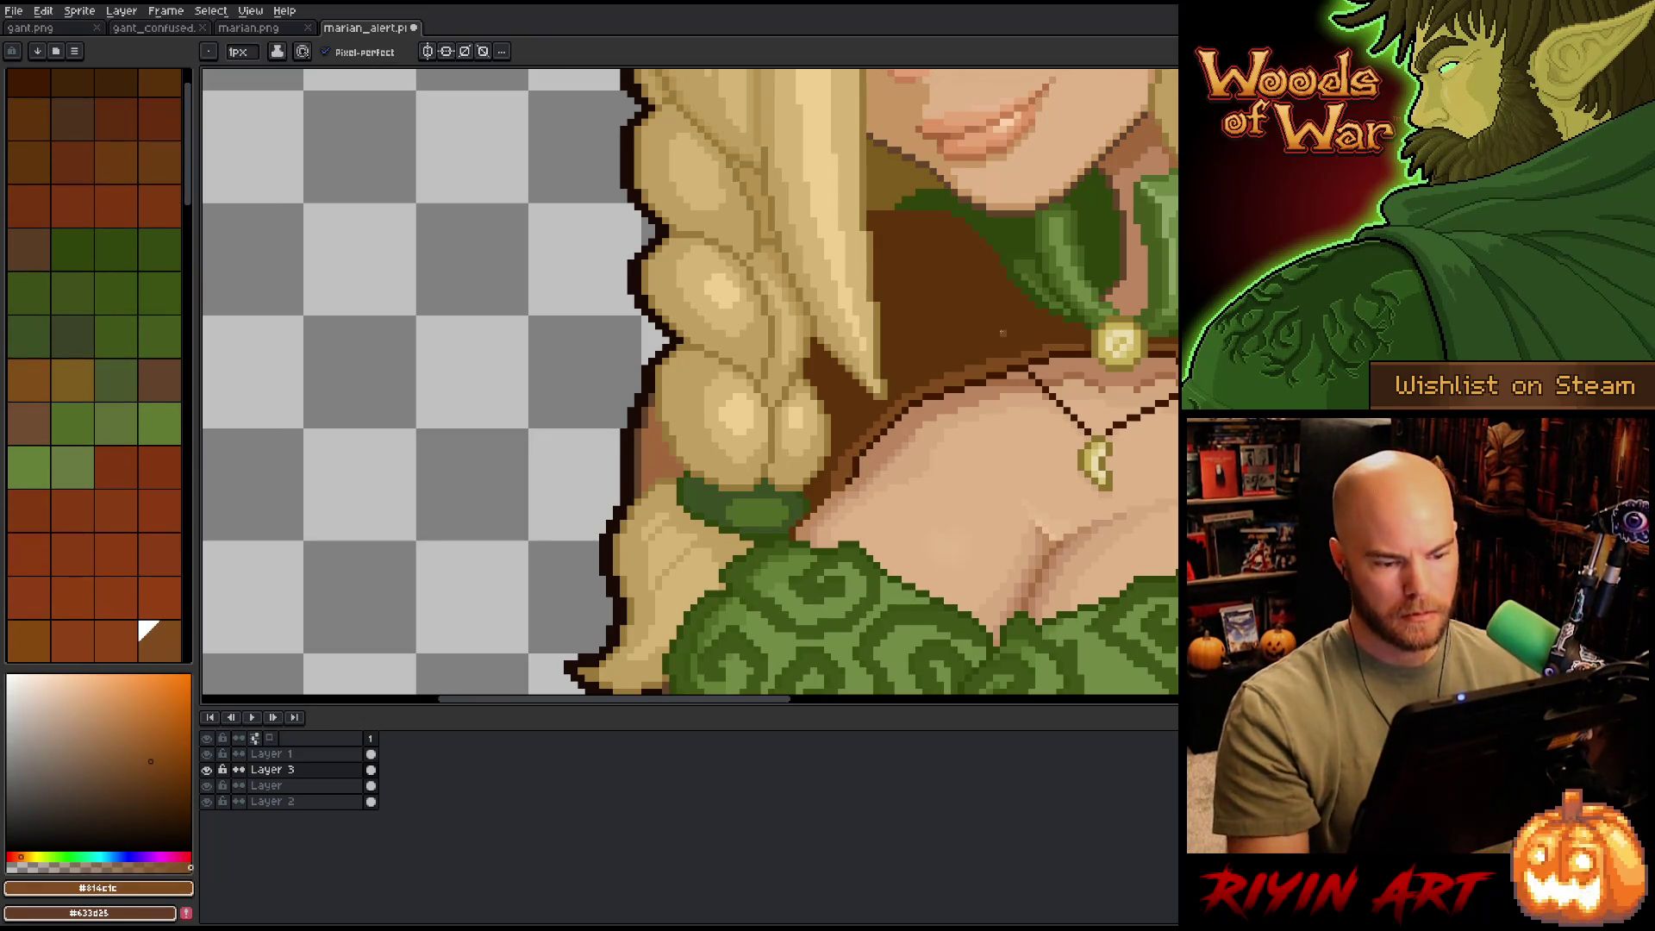
{"action": "scroll", "coordinate": [966, 403], "scroll_direction": "down", "scroll_amount": 3}
{"action": "scroll", "coordinate": [944, 388], "scroll_direction": "up", "scroll_amount": 3}
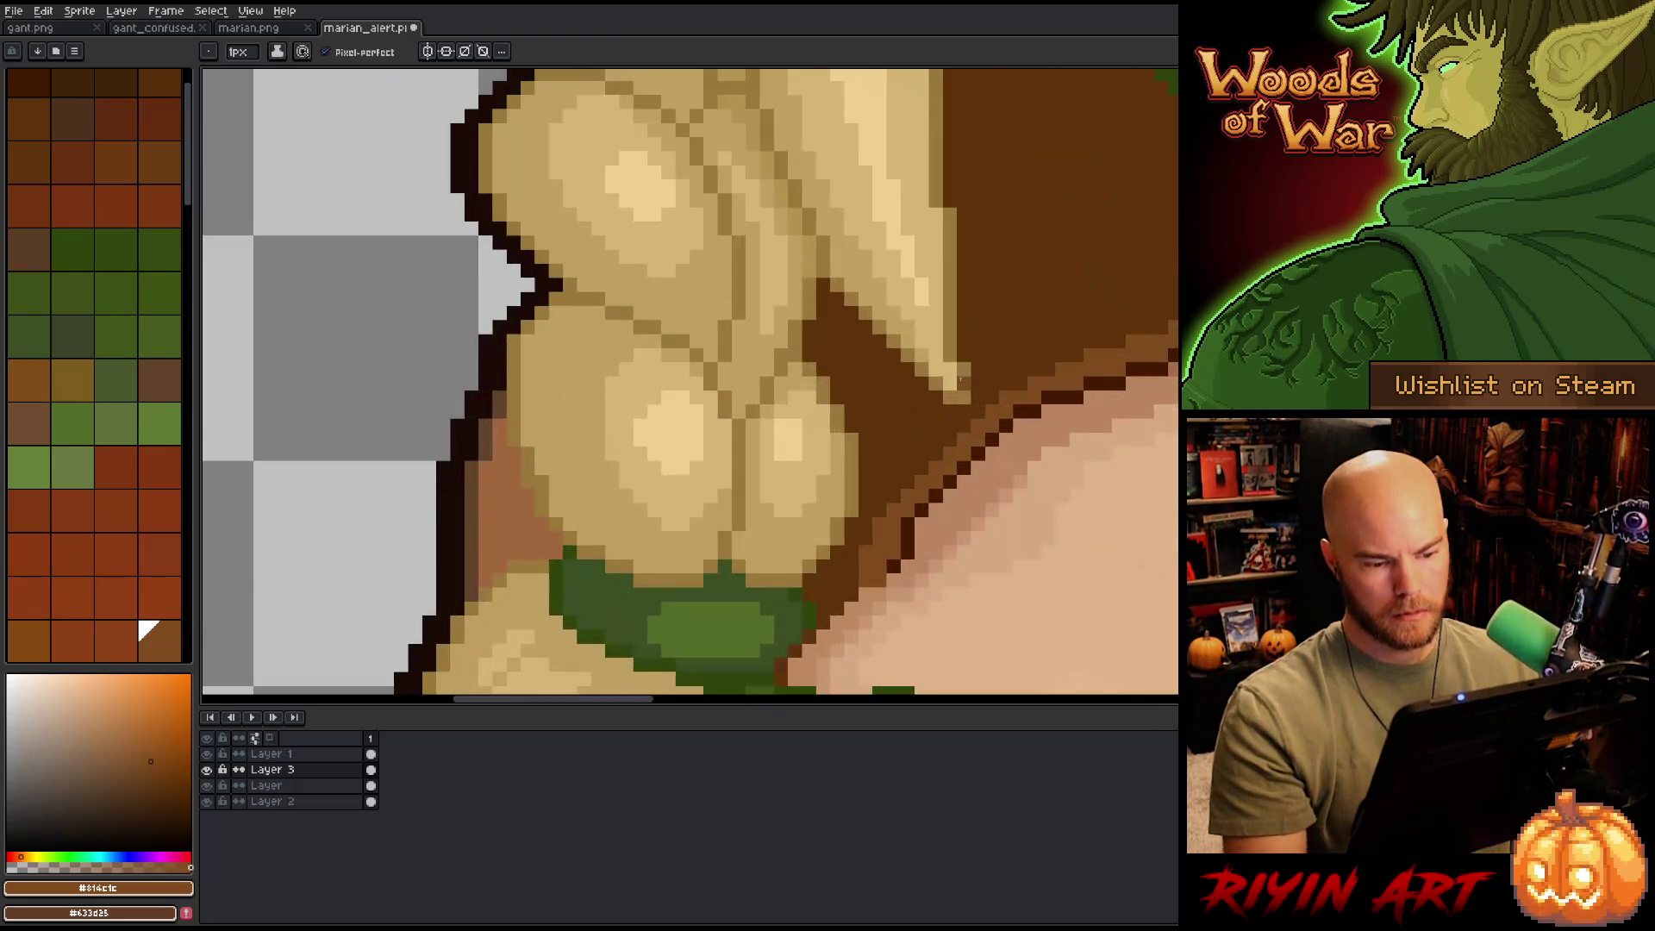
{"action": "left_click", "coordinate": [936, 468], "text": "alt"}
{"action": "left_click", "coordinate": [912, 500], "text": "alt"}
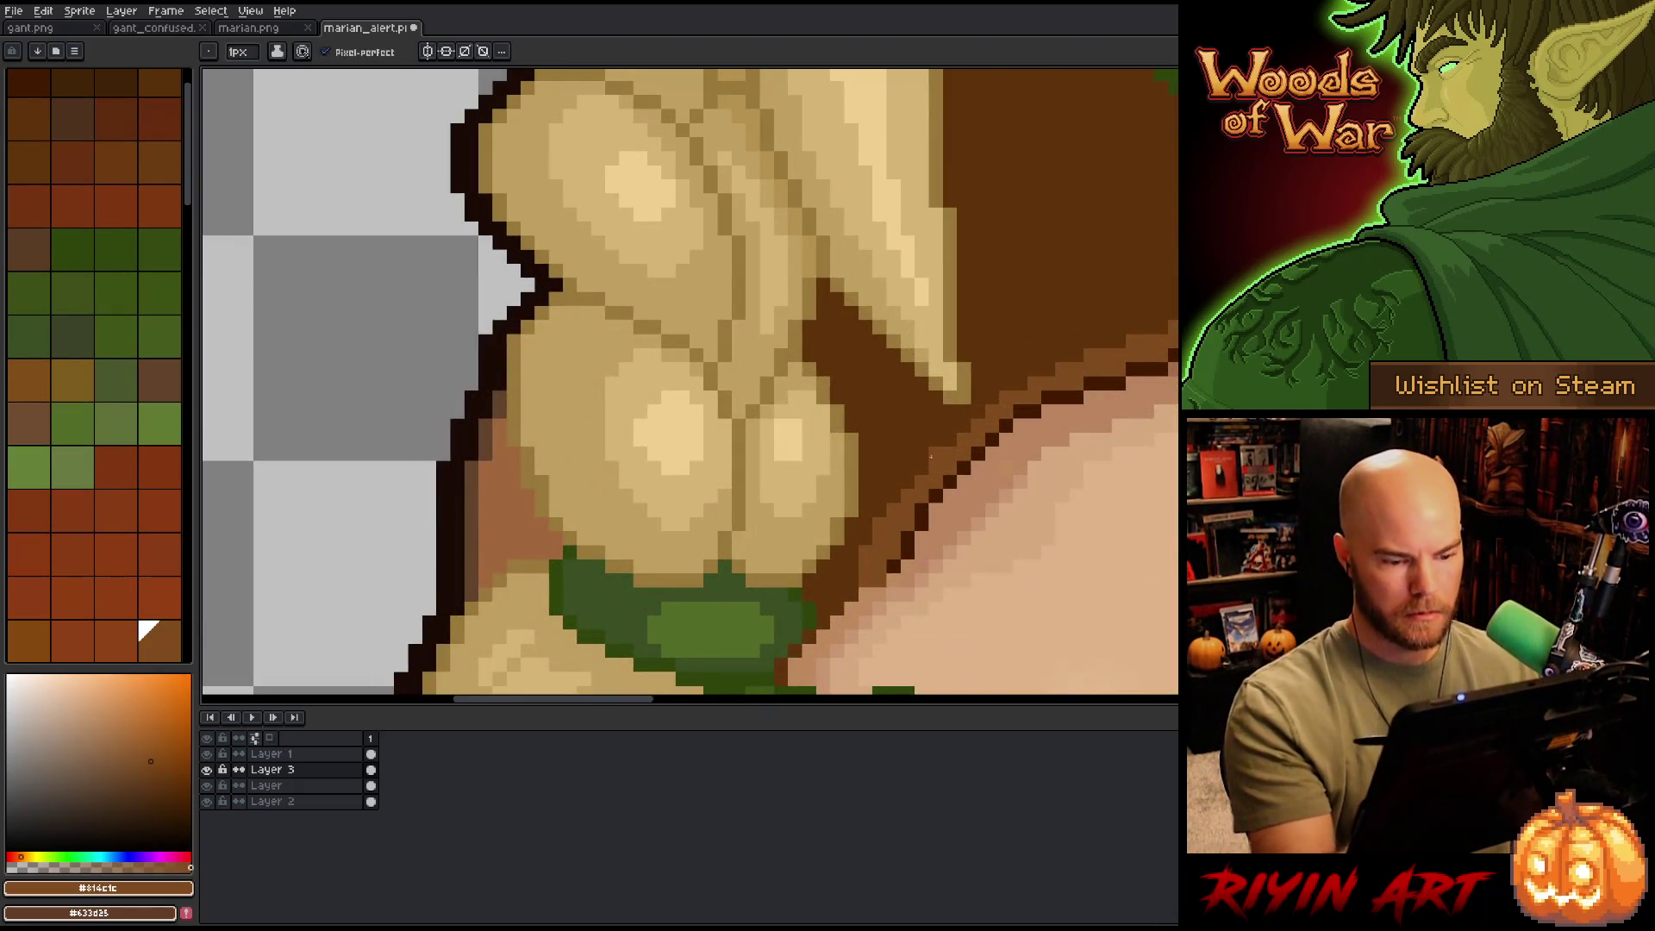
- Zoom out and back in on the chest, and pick the light skin tone #dfb389
{"action": "scroll", "coordinate": [888, 535], "scroll_direction": "down", "scroll_amount": 3}
{"action": "scroll", "coordinate": [867, 573], "scroll_direction": "down", "scroll_amount": 2}
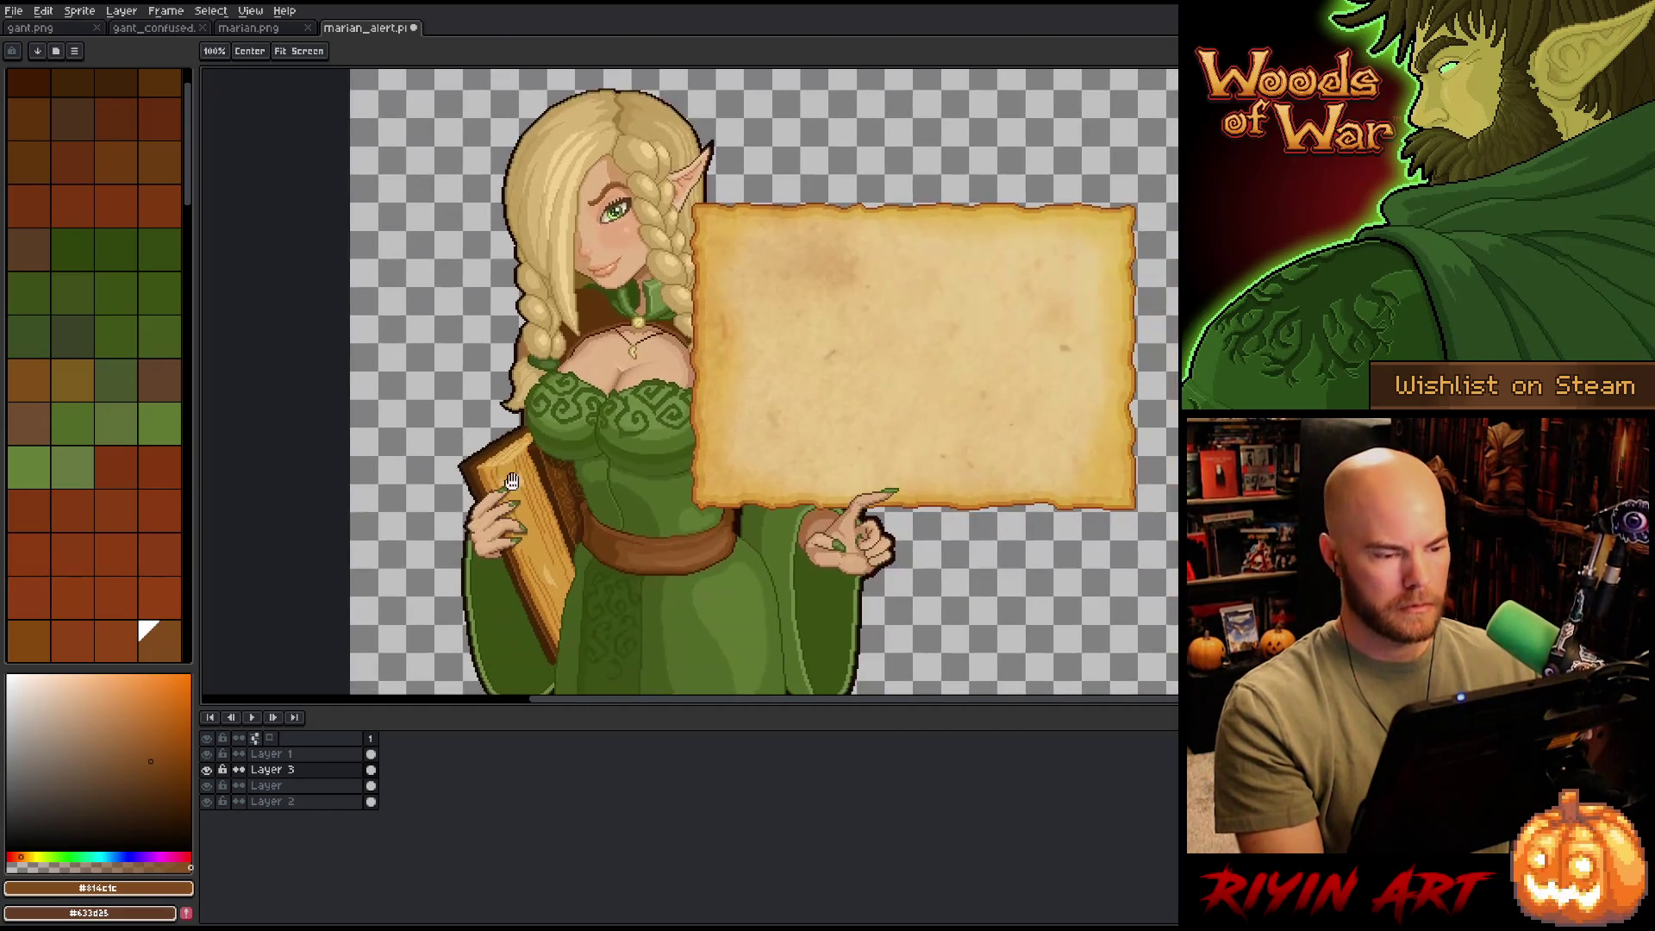
{"action": "scroll", "coordinate": [866, 574], "scroll_direction": "down", "scroll_amount": 1}
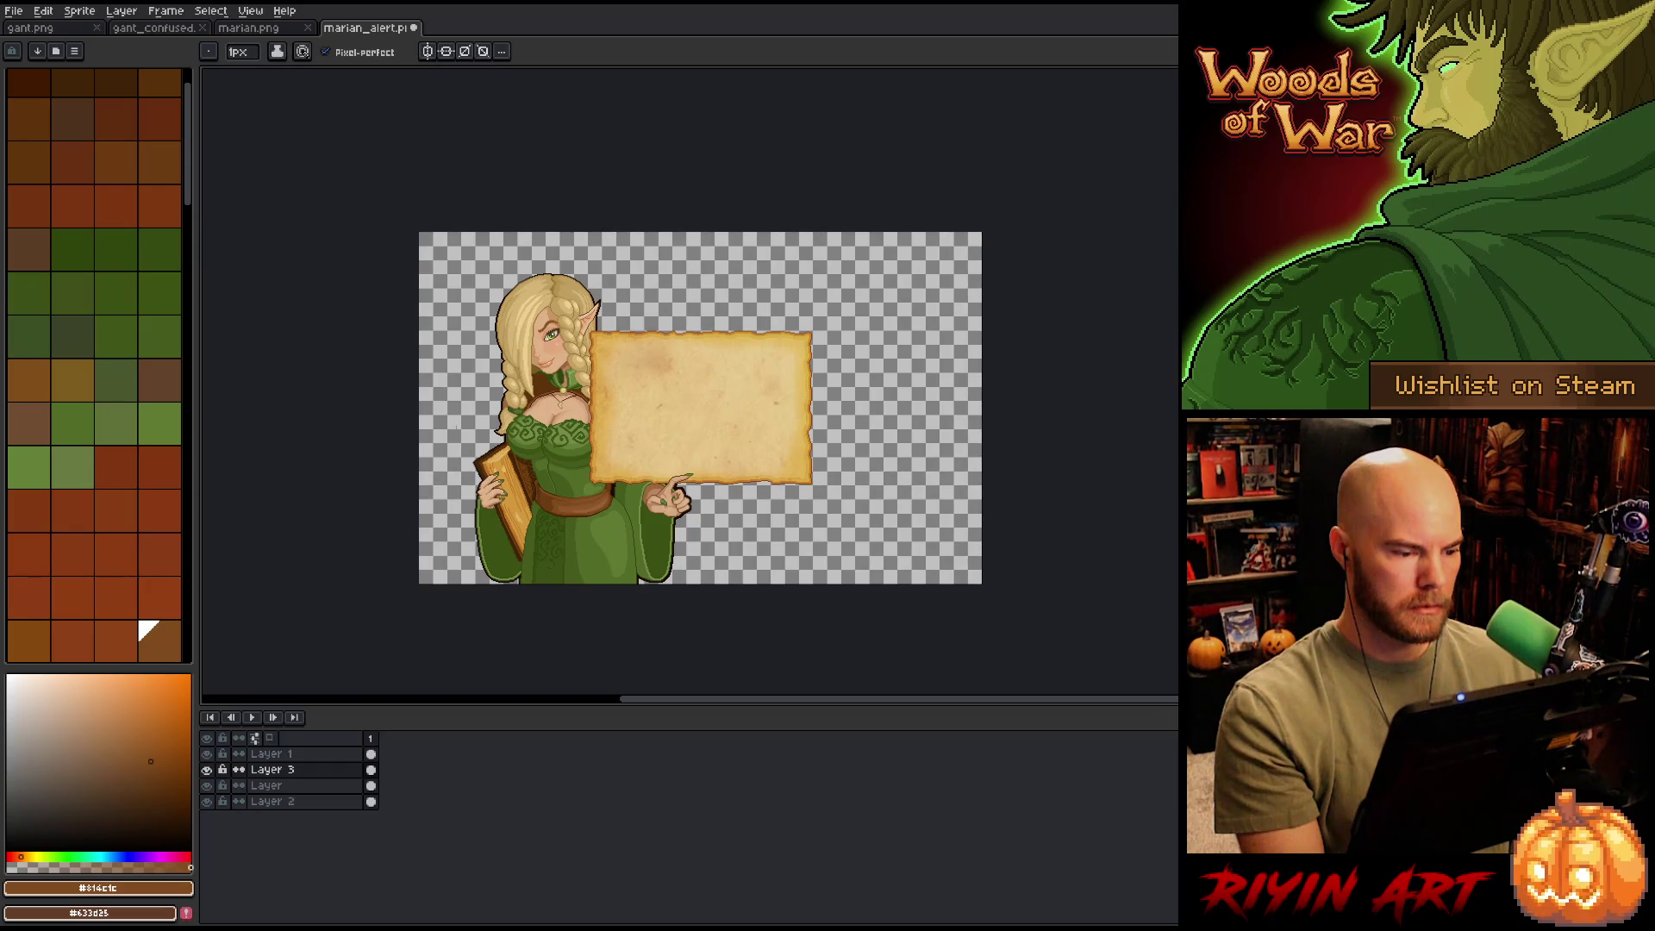
{"action": "scroll", "coordinate": [457, 427], "scroll_direction": "up", "scroll_amount": 1}
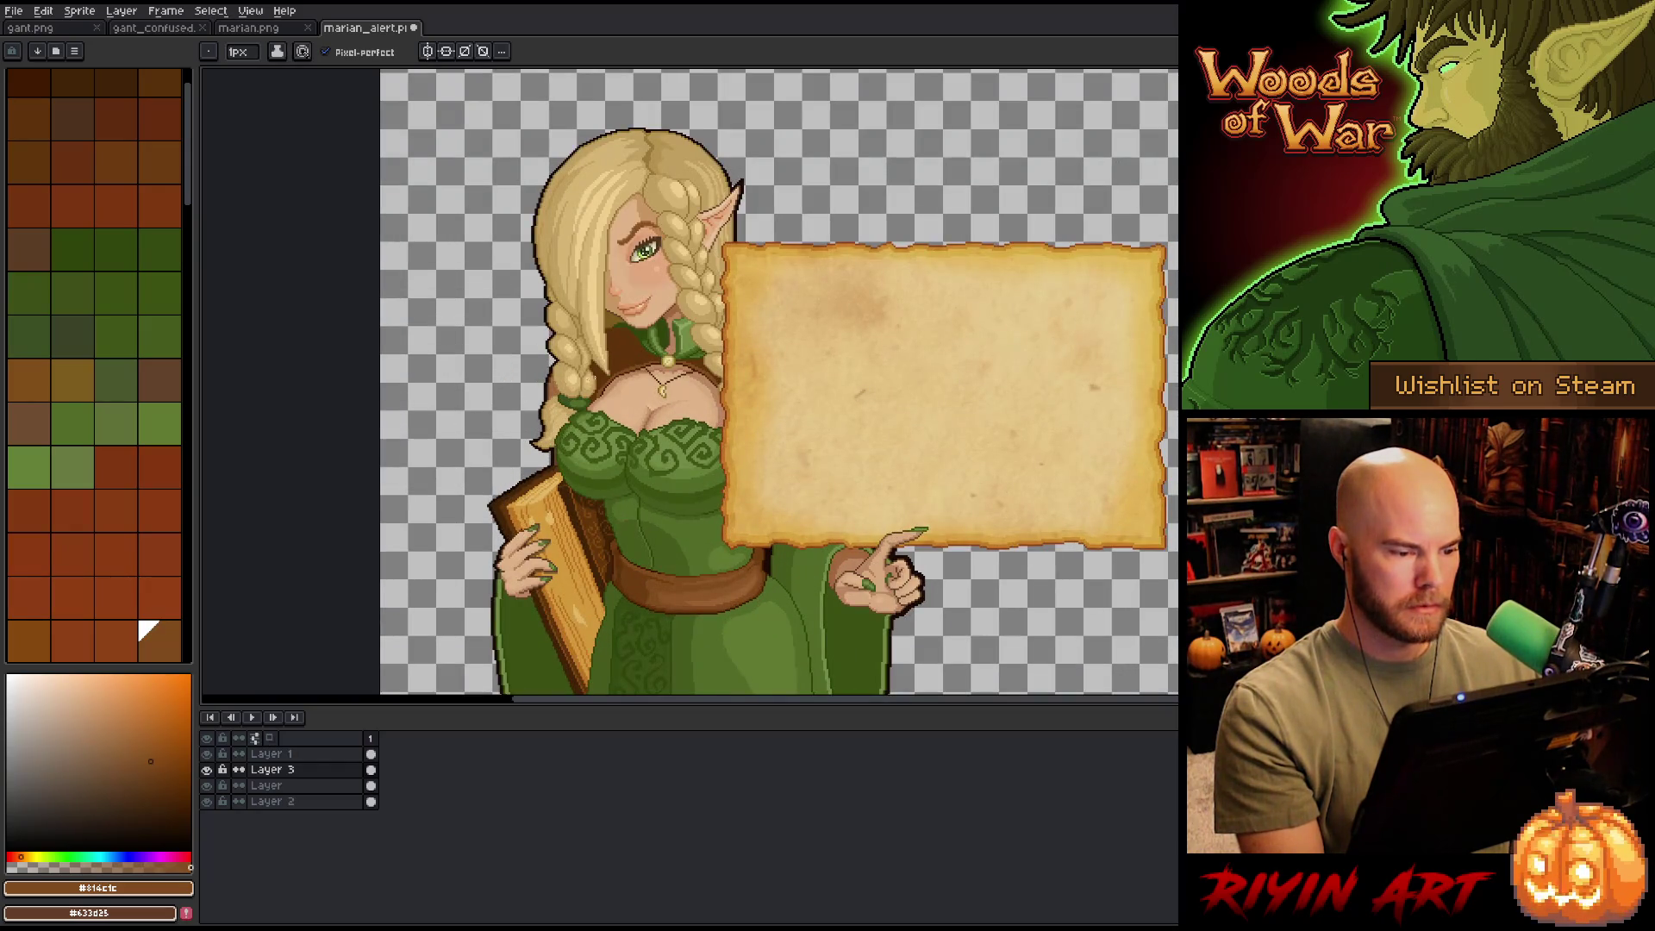
{"action": "scroll", "coordinate": [598, 374], "scroll_direction": "up", "scroll_amount": 2}
{"action": "left_click", "coordinate": [684, 435], "text": "alt"}
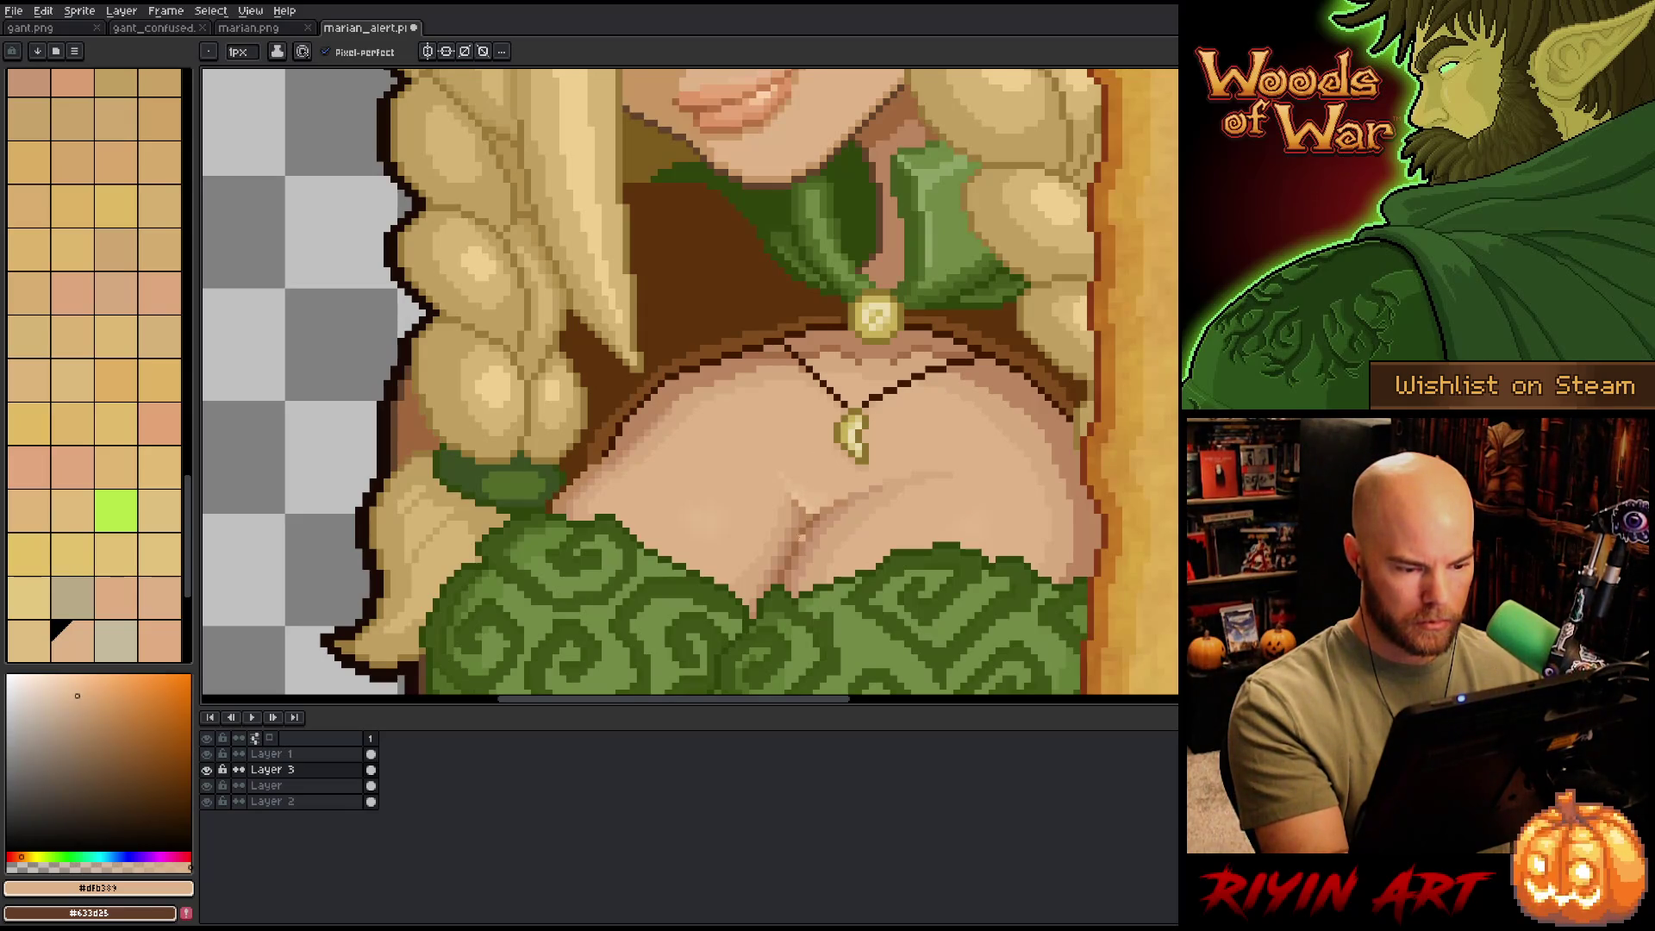
- Lasso the cleavage area and merge Layer 3 down into Layer
{"action": "key", "text": "m"}
{"action": "mouse_move", "coordinate": [776, 493]}
{"action": "left_mouse_down"}
{"action": "mouse_move", "coordinate": [781, 559]}
{"action": "mouse_move", "coordinate": [754, 632]}
{"action": "mouse_move", "coordinate": [726, 494]}
{"action": "left_mouse_up"}
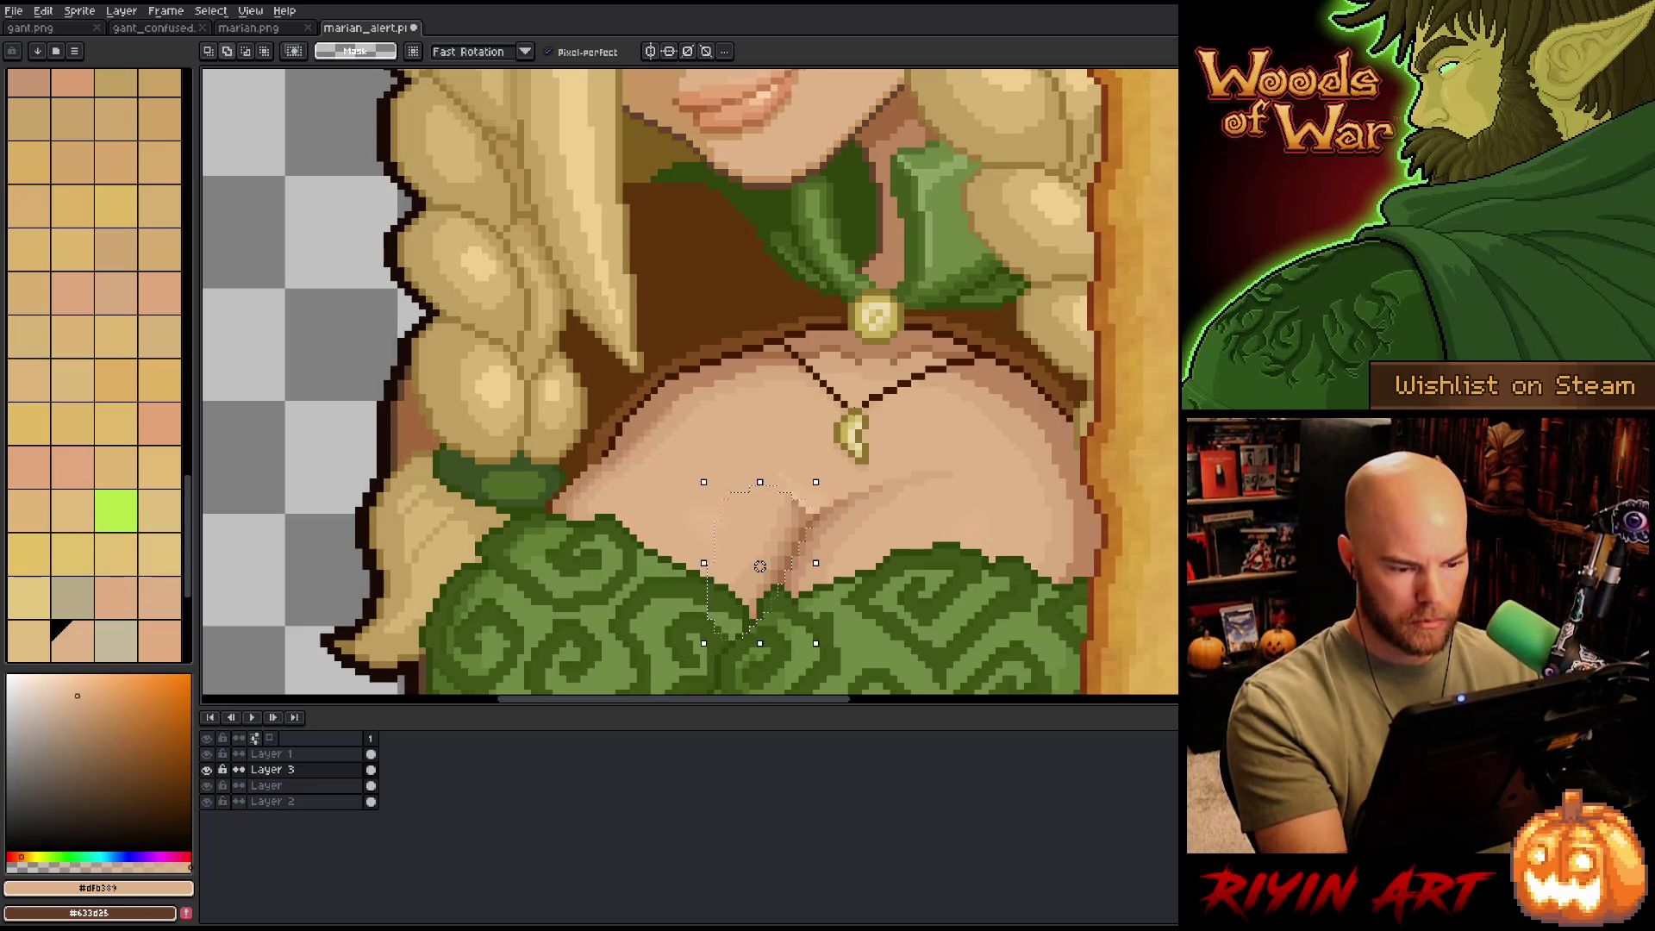
{"action": "key", "text": "shift+r"}
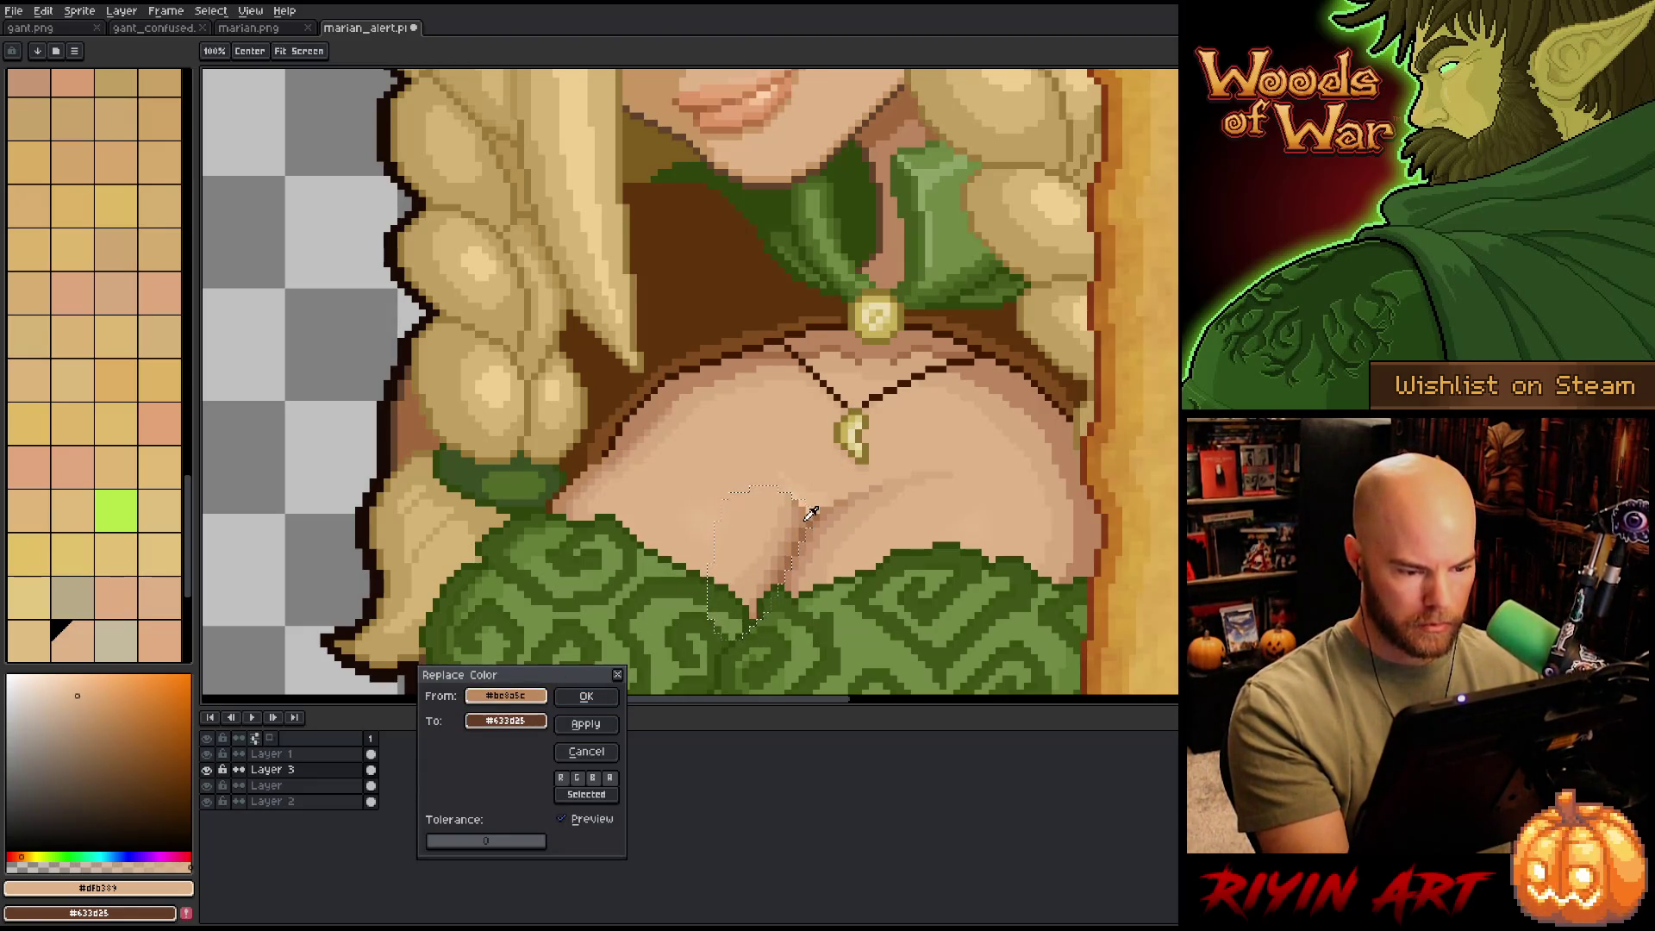
{"action": "left_click", "coordinate": [587, 752]}
{"action": "key", "text": "ctrl+e"}
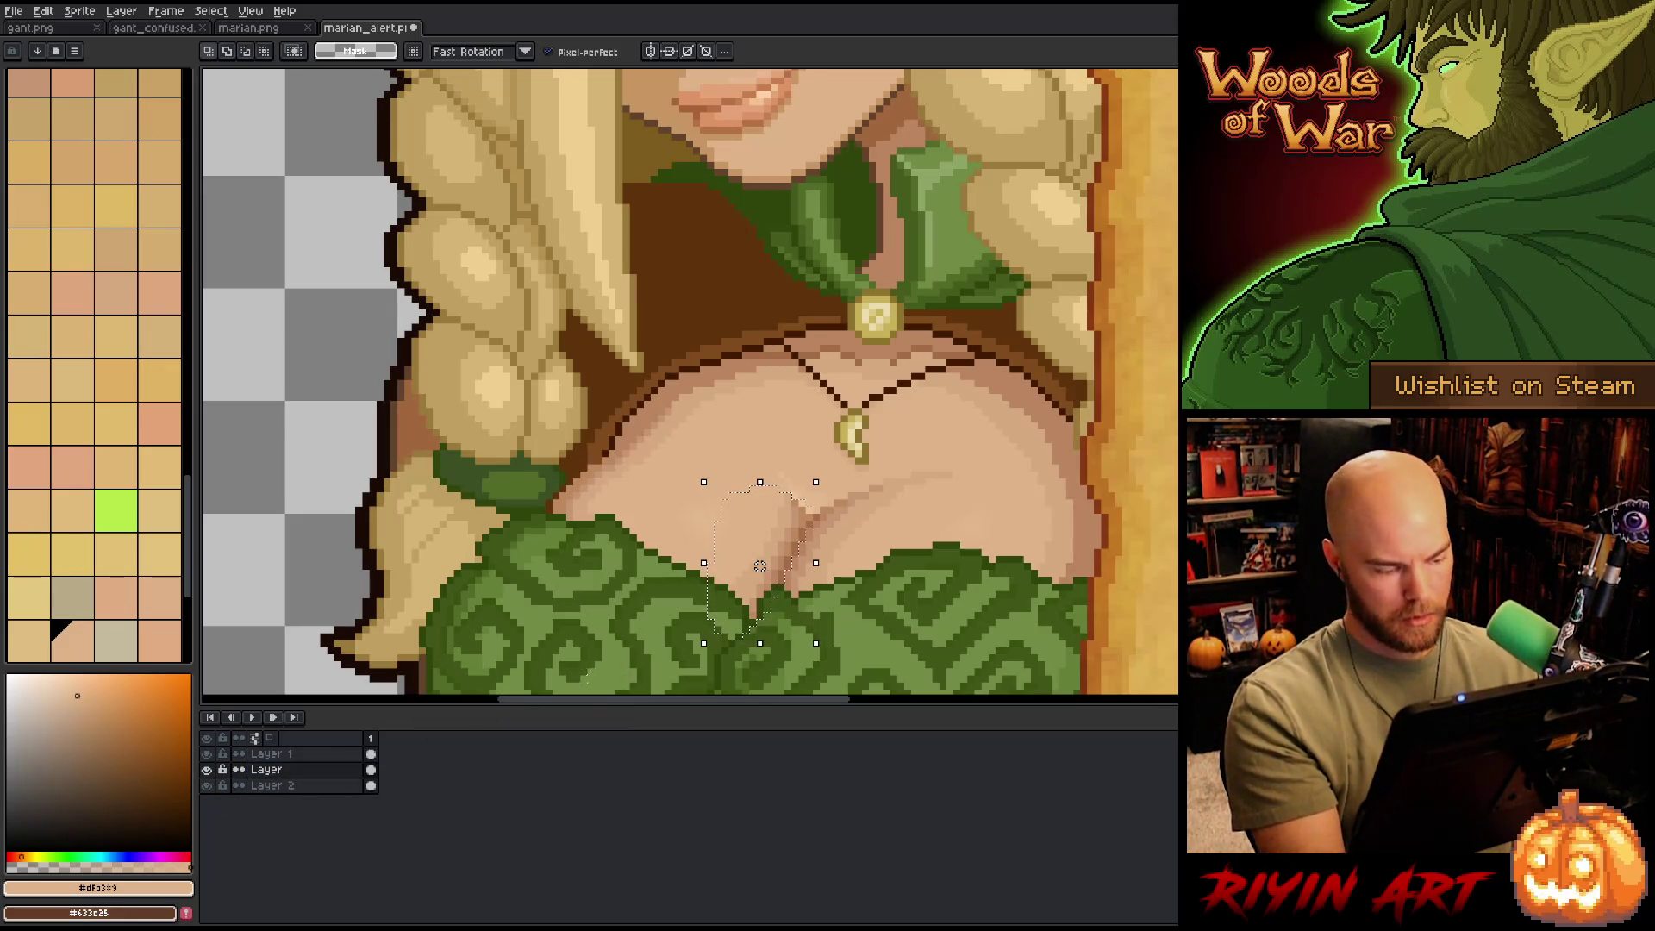
- Replace #bc8a5c with #c89774 in the cleavage, deselect, and pick the light skin tone
{"action": "key", "text": "shift+r"}
{"action": "left_click", "coordinate": [785, 560]}
{"action": "right_click", "coordinate": [671, 632]}
{"action": "right_click", "coordinate": [759, 517]}
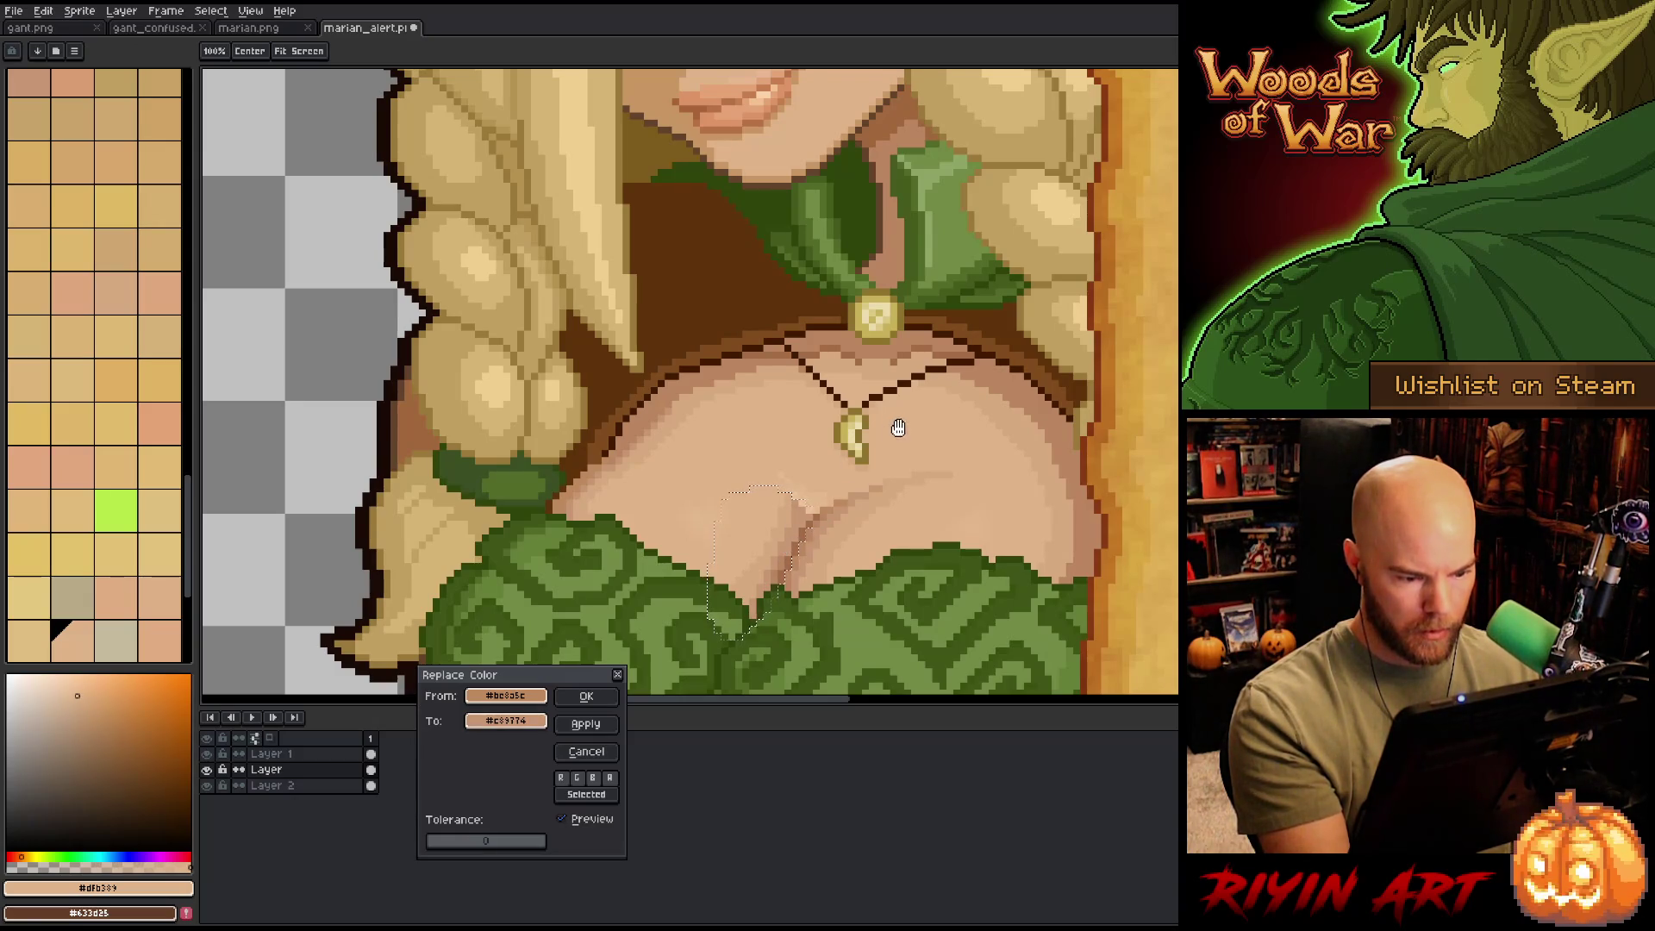
{"action": "key", "text": "Return"}
{"action": "key", "text": "ctrl+d"}
{"action": "key", "text": "b"}
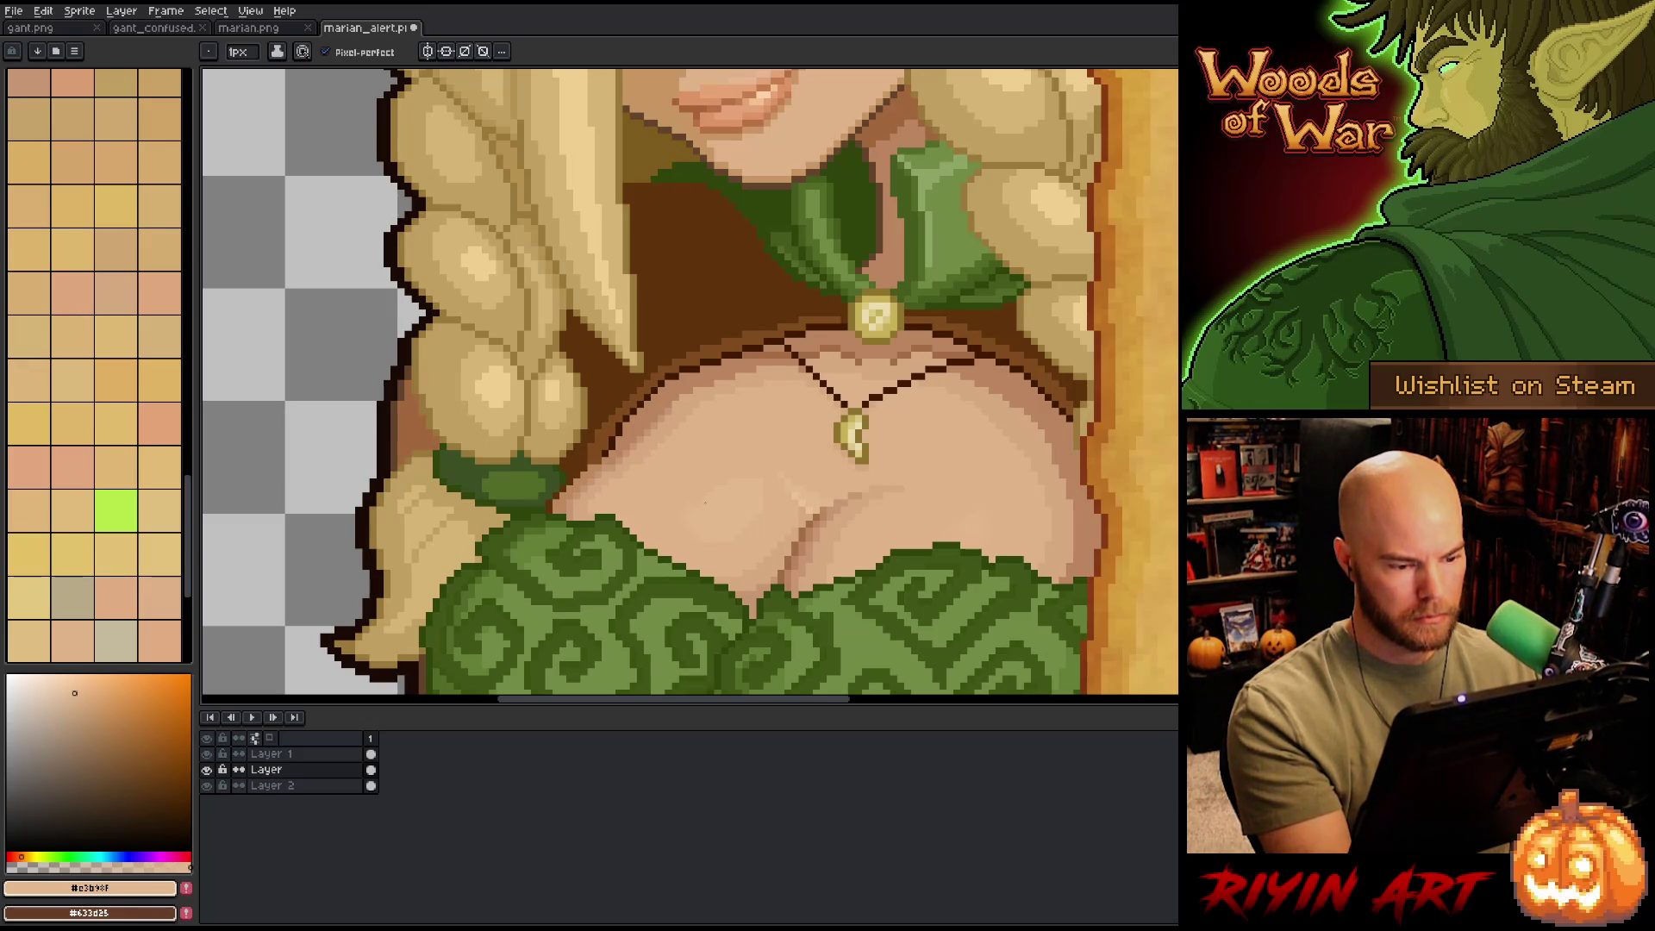
{"action": "left_click", "coordinate": [52, 623]}
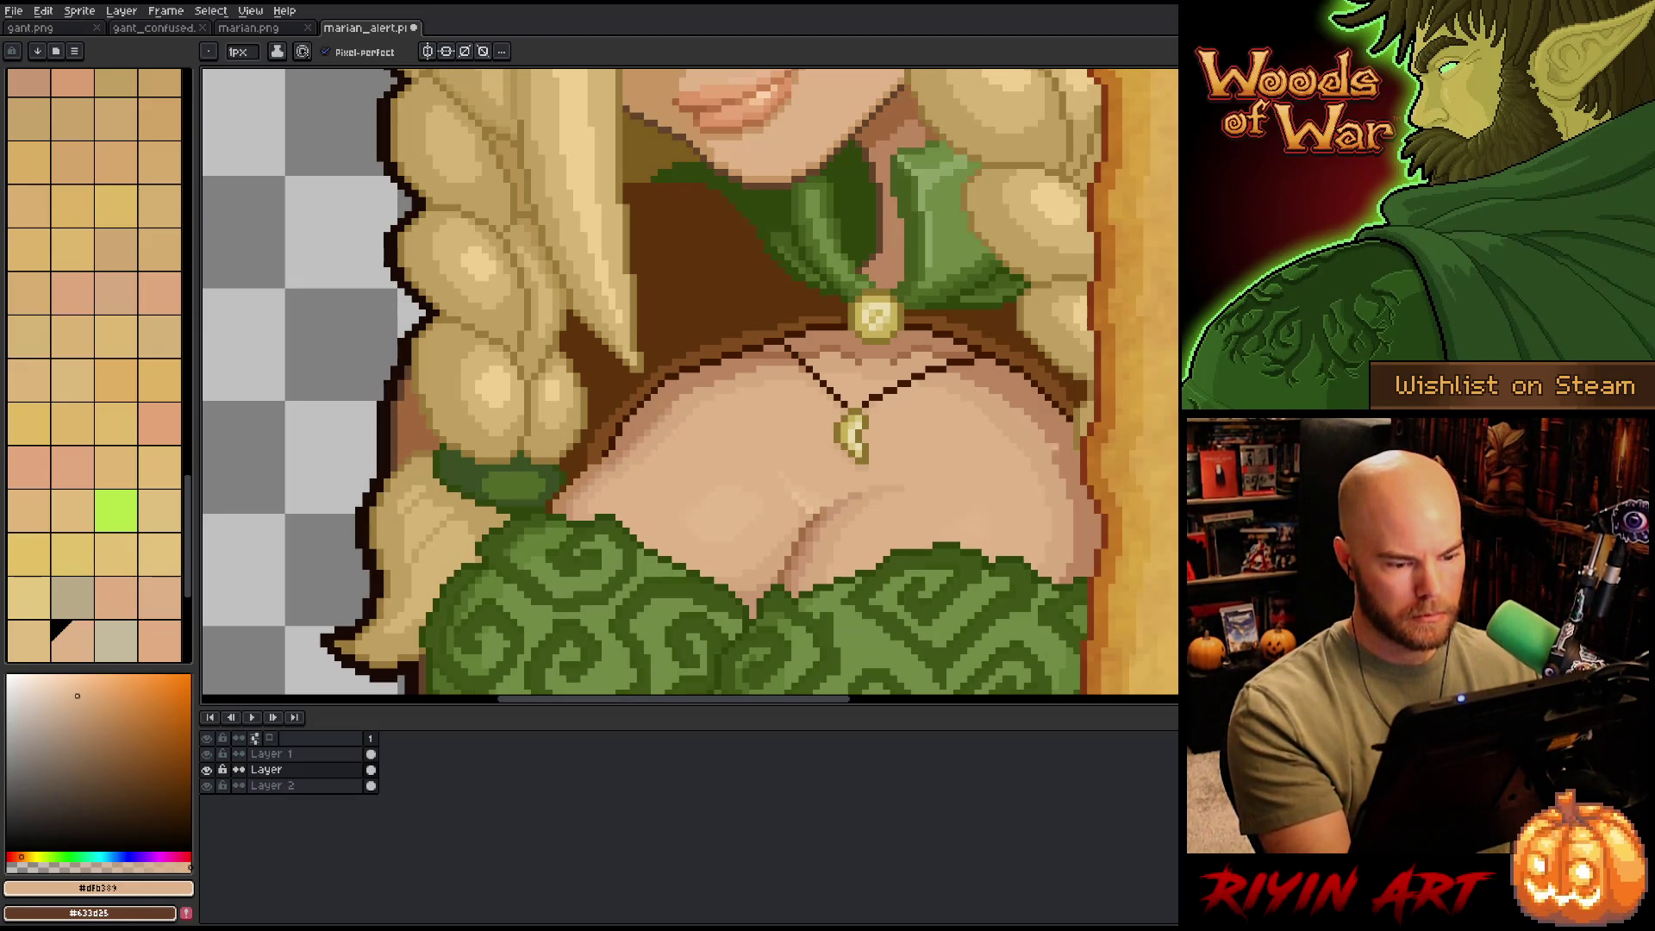
- Zoom to the chest, sample the mid skin tone, and paint light pixels along its right edge
{"action": "key", "text": "1"}
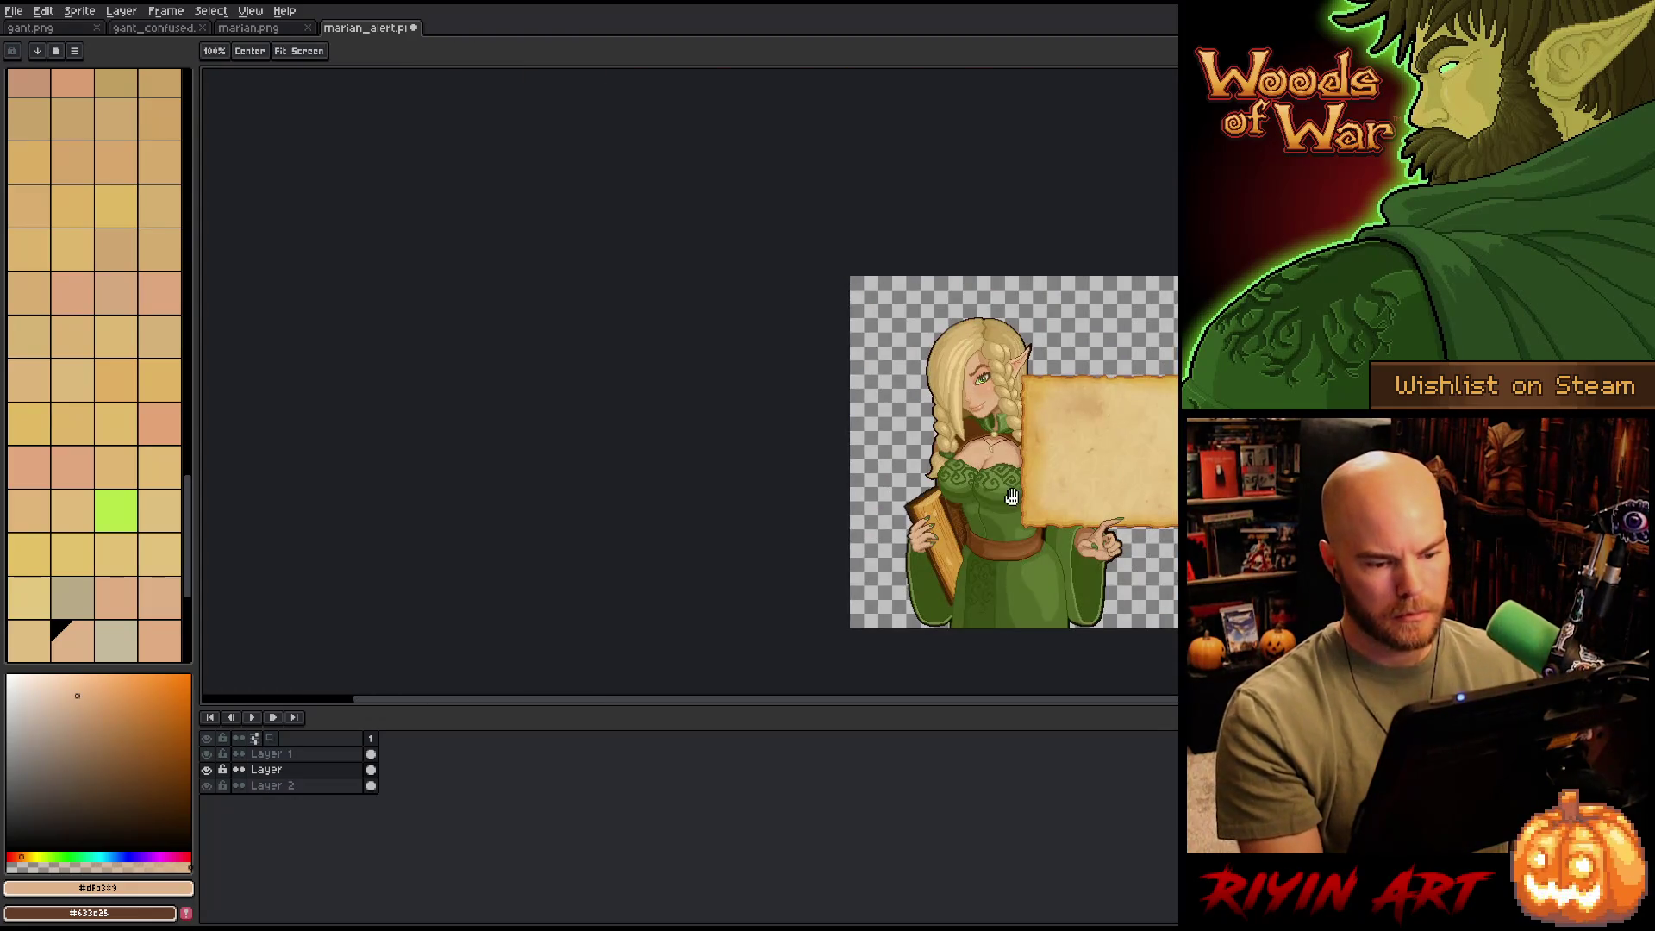
{"action": "scroll", "coordinate": [1087, 453], "scroll_direction": "up", "scroll_amount": 4}
{"action": "left_click_drag", "start_coordinate": [949, 388], "coordinate": [776, 415]}
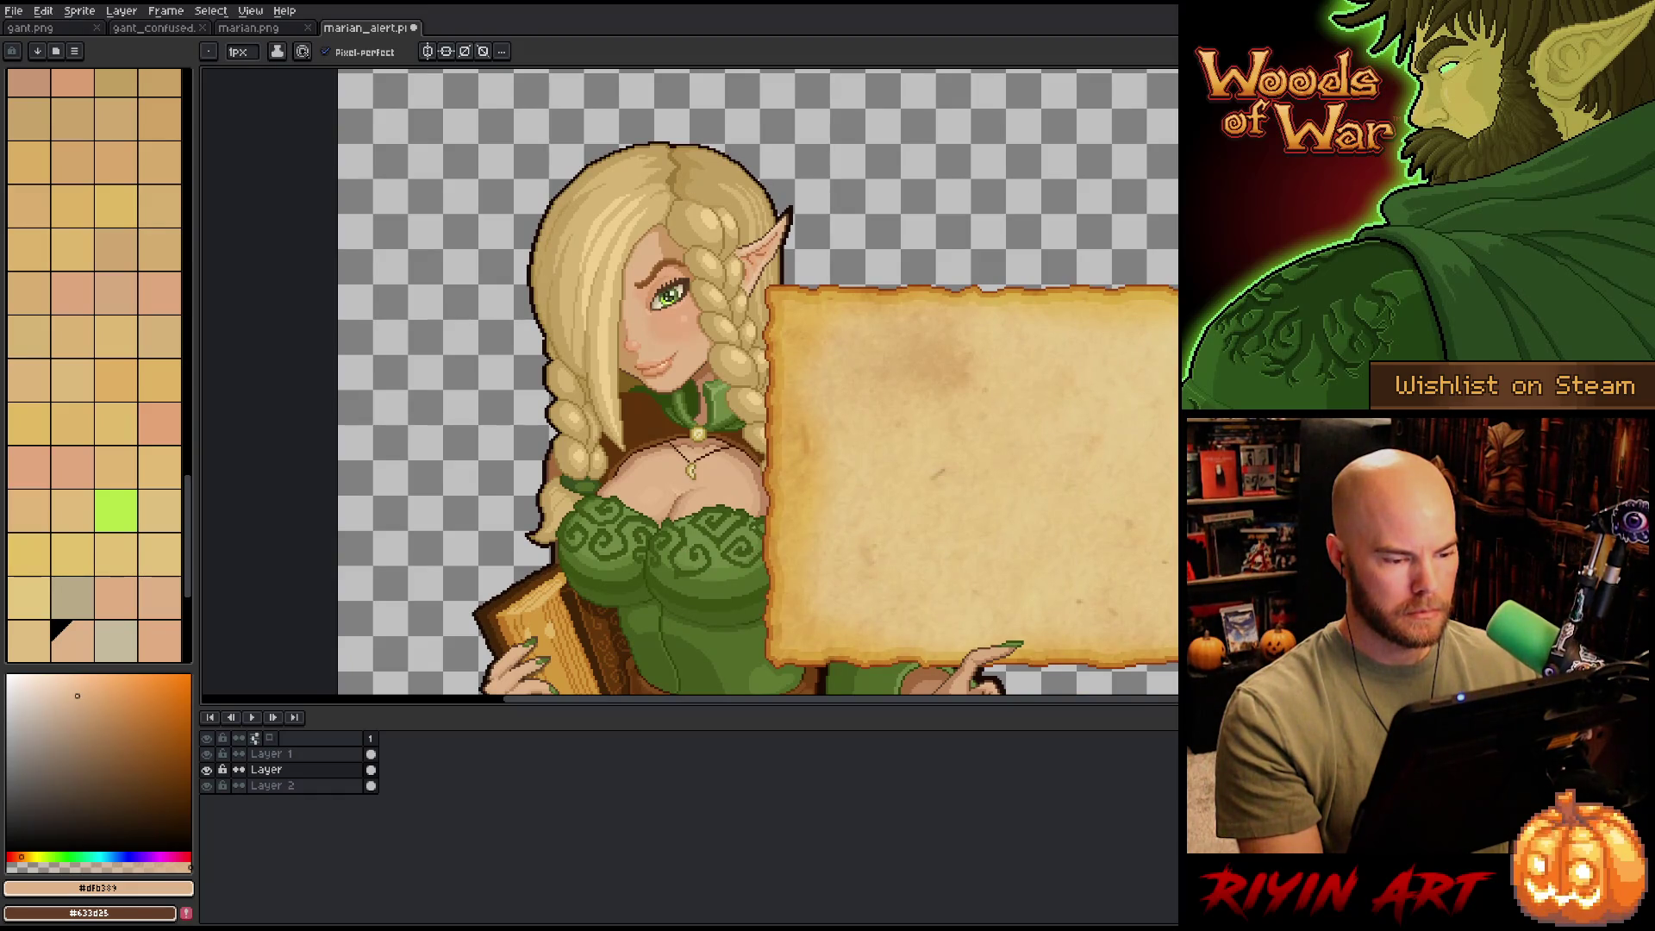
{"action": "scroll", "coordinate": [744, 519], "scroll_direction": "up", "scroll_amount": 2}
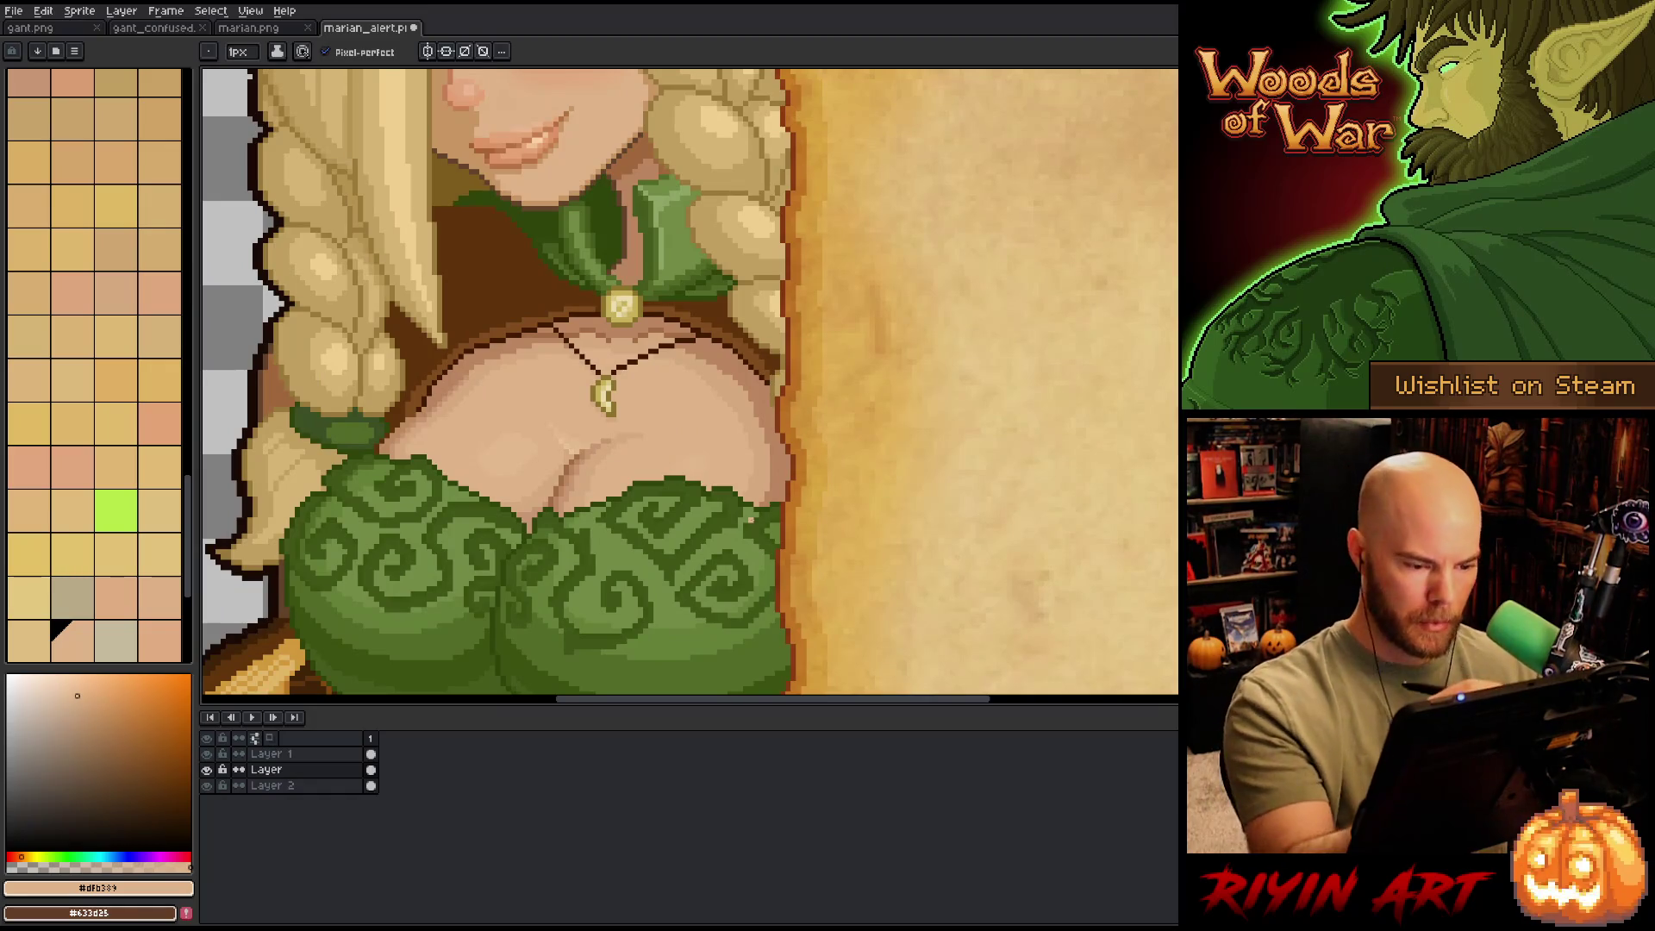
{"action": "key", "text": "i"}
{"action": "left_click", "coordinate": [760, 419], "text": "alt"}
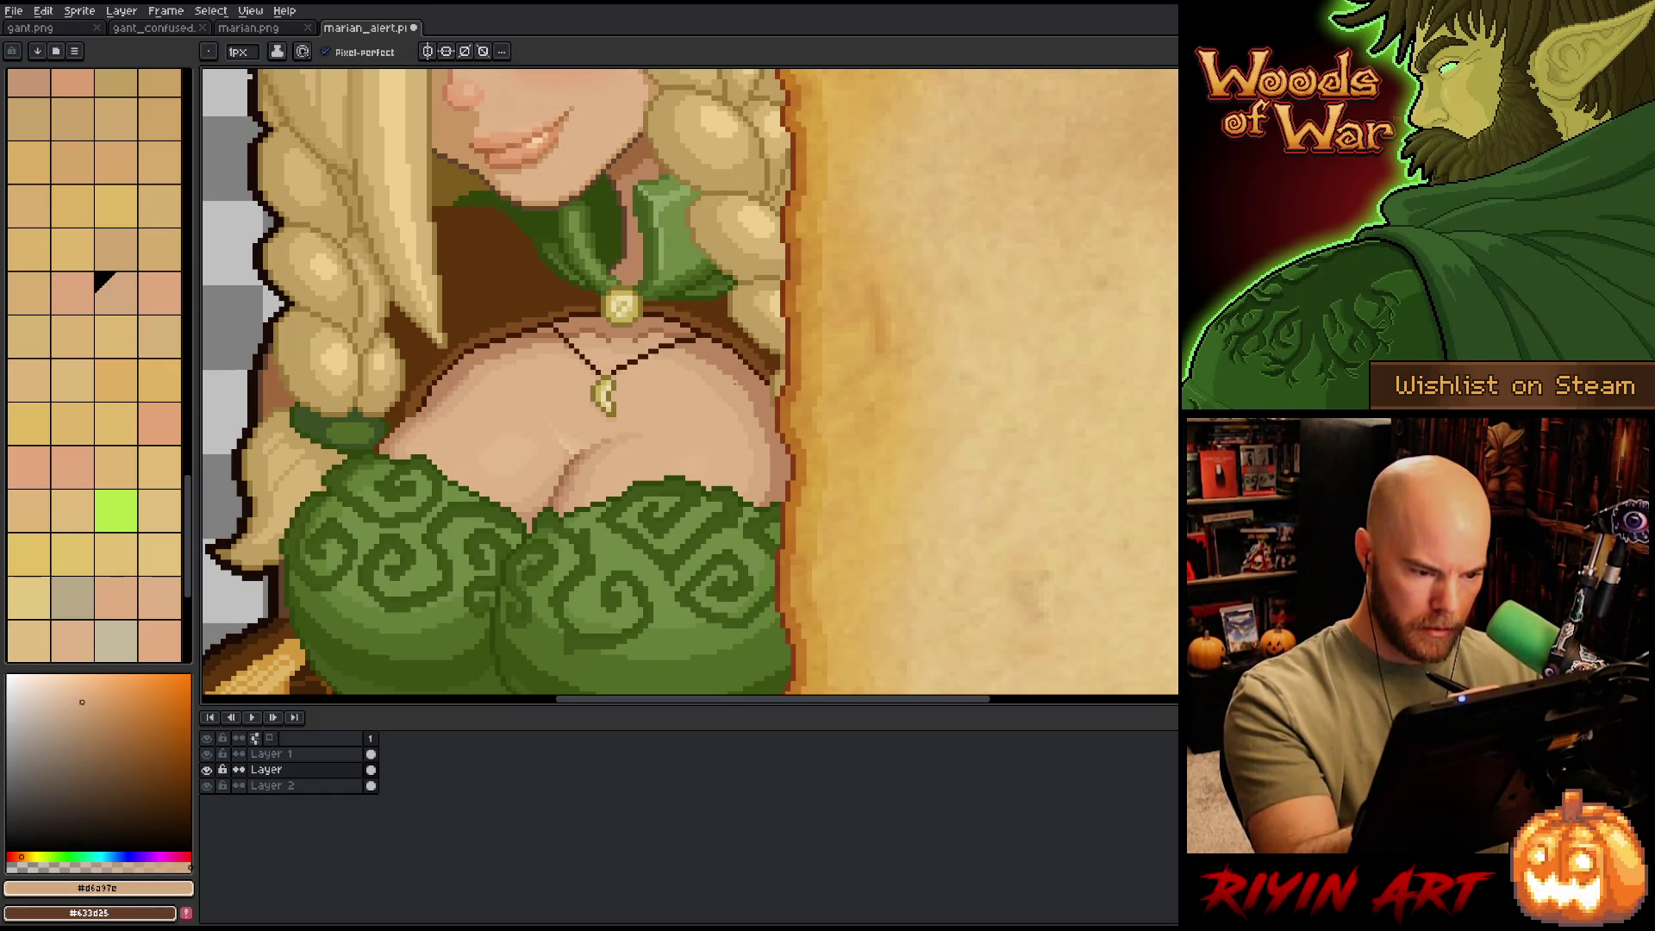
{"action": "left_click_drag", "start_coordinate": [776, 445], "coordinate": [783, 474]}
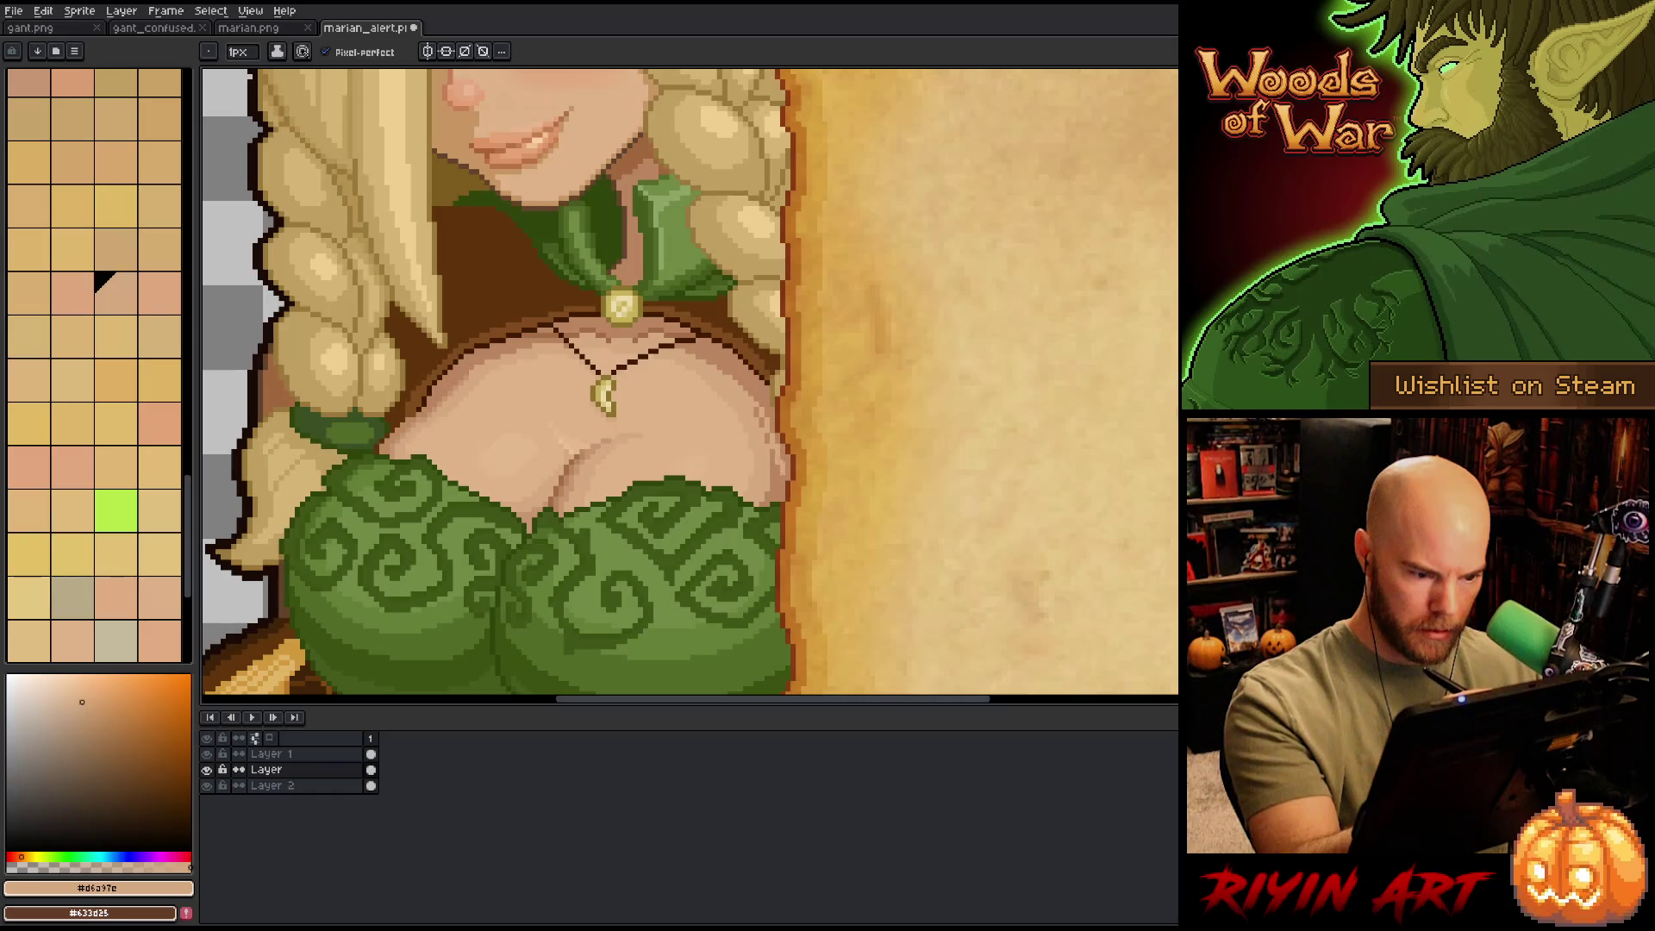
- Refine the chest highlights with the lighter peach and mid skin tones, then save the sprite
{"action": "left_click", "coordinate": [51, 622]}
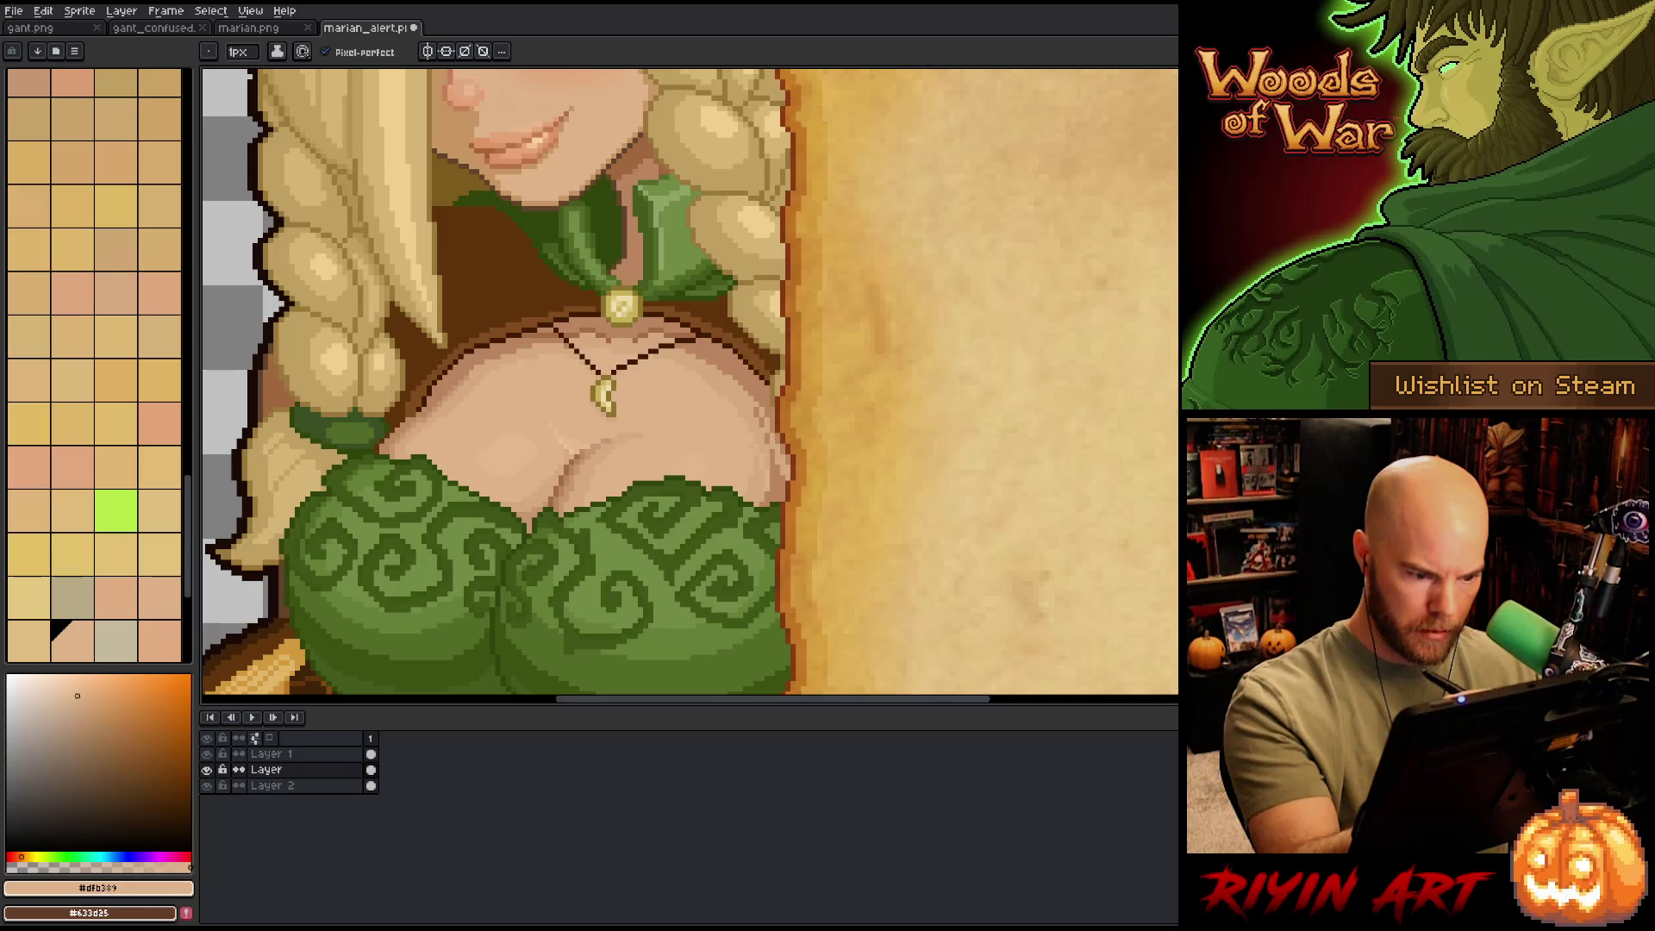
{"action": "left_click", "coordinate": [771, 454], "text": "alt"}
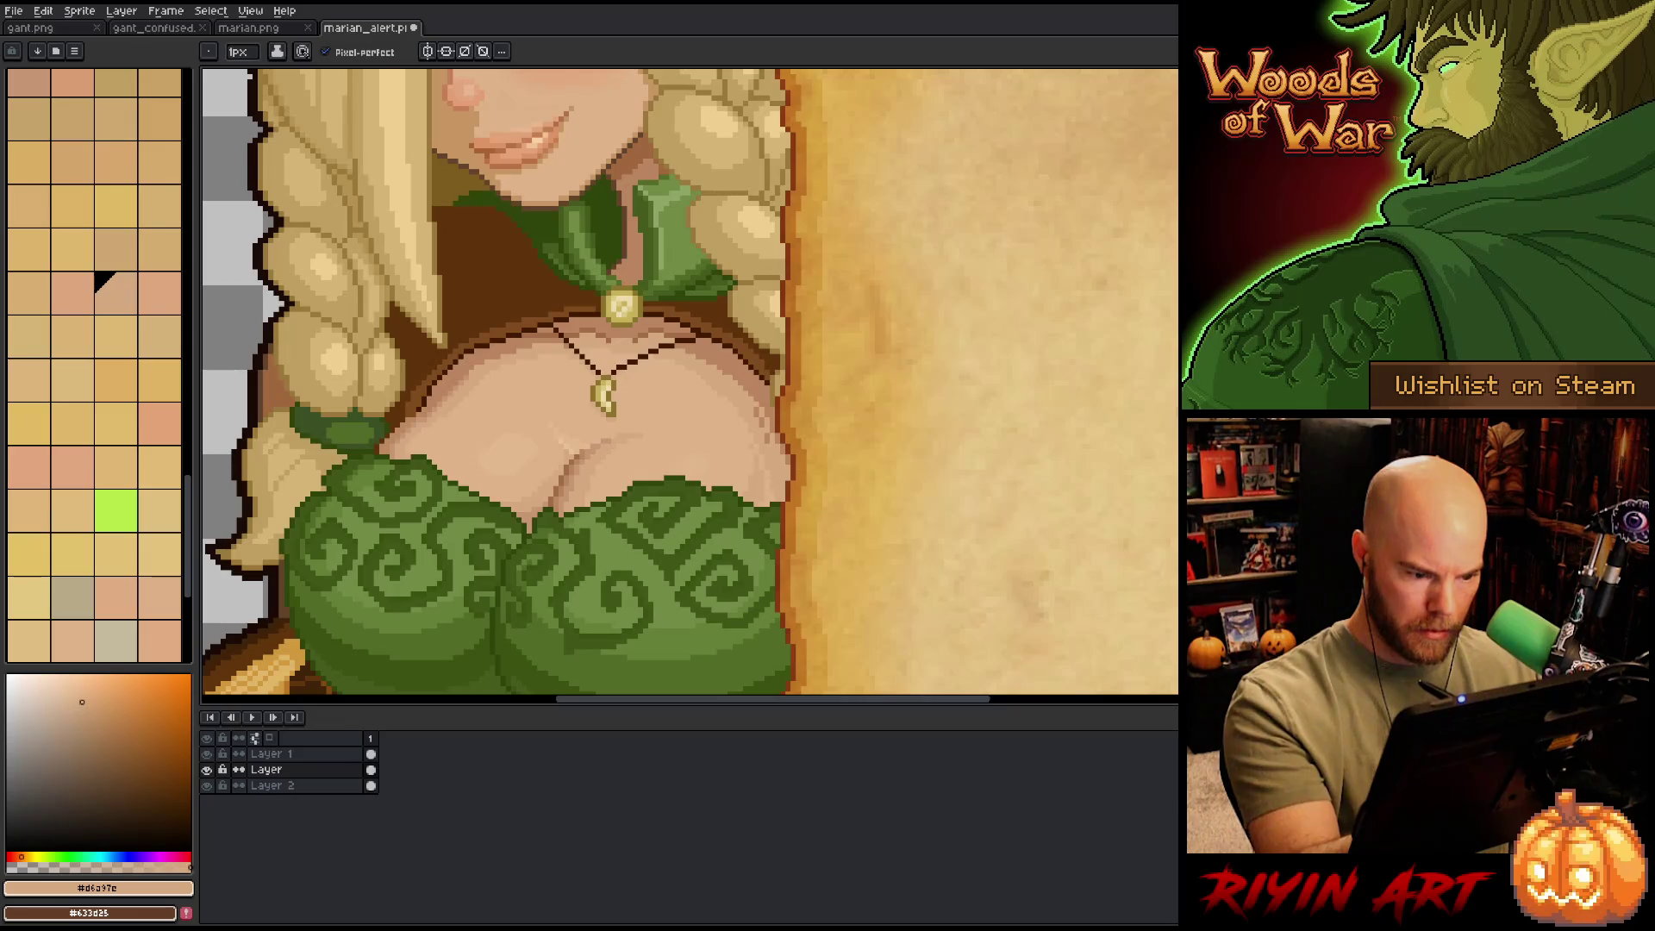
{"action": "left_click", "coordinate": [764, 431], "text": "alt"}
{"action": "key", "text": "g"}
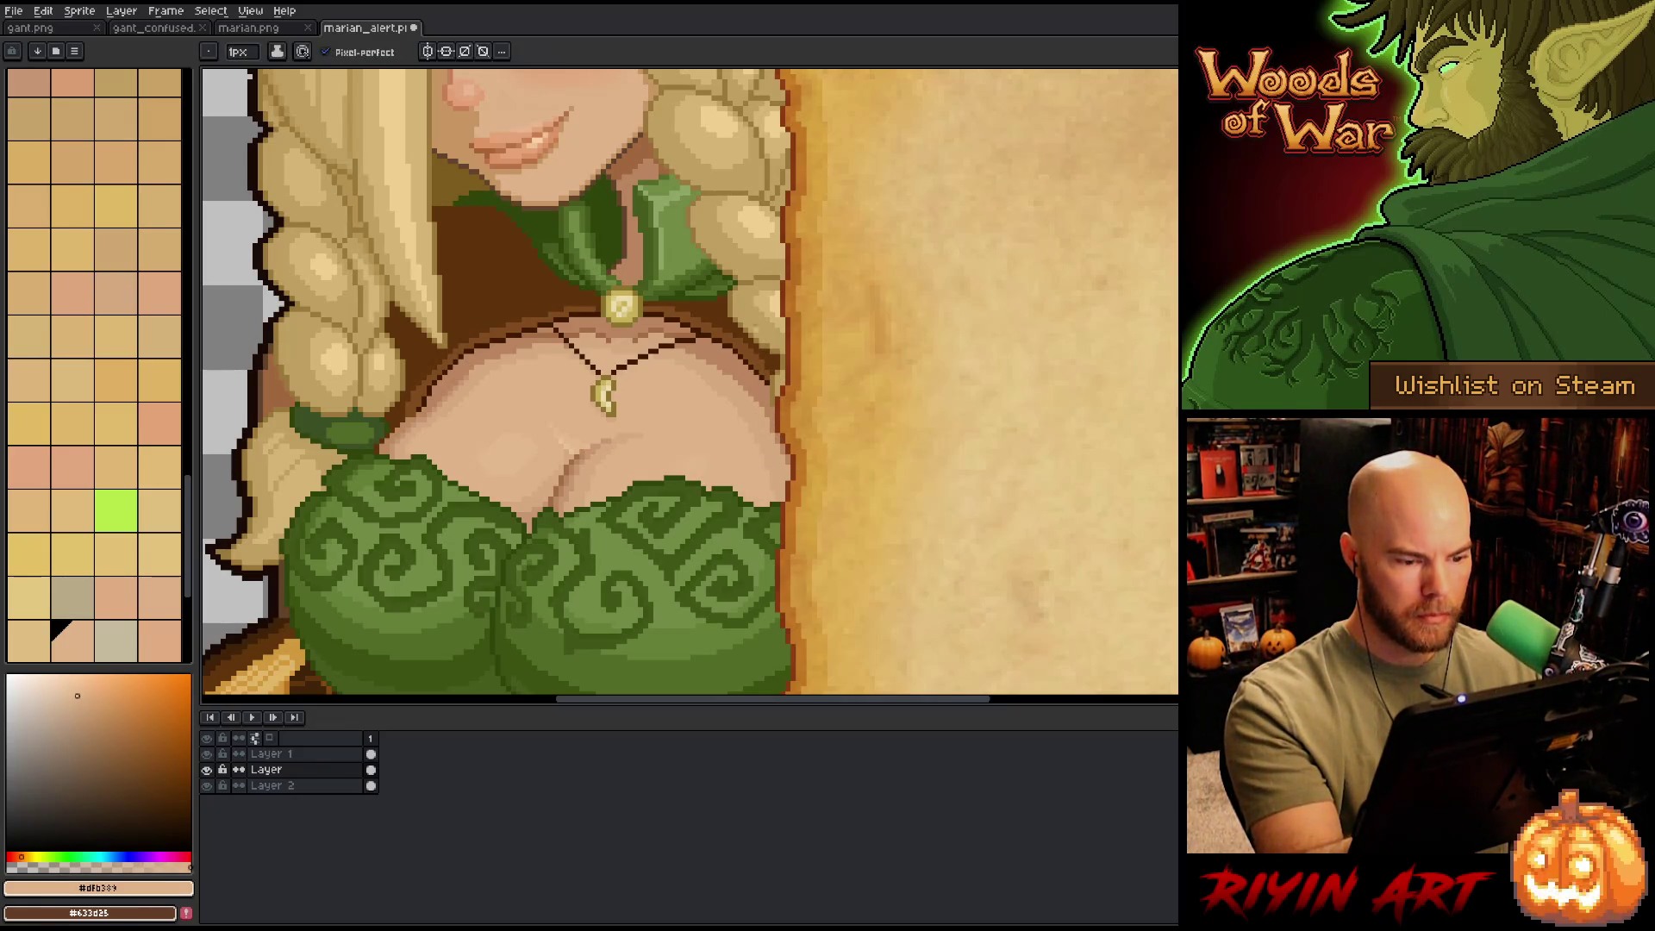
{"action": "left_click", "coordinate": [748, 421], "text": "alt"}
{"action": "key", "text": "b"}
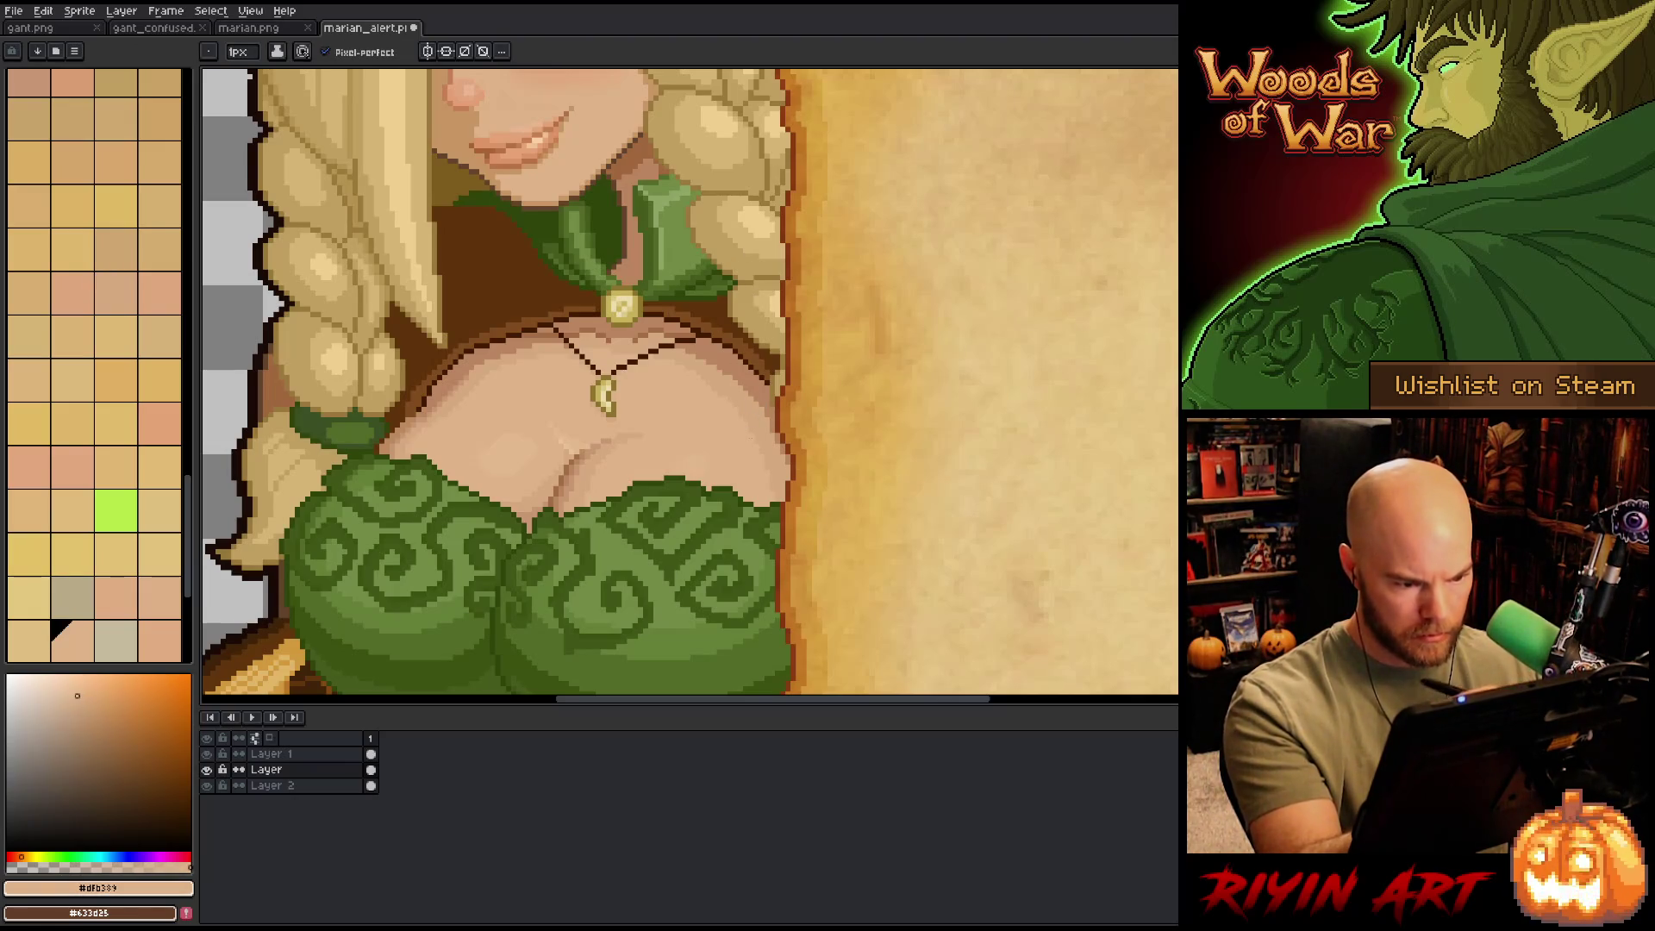
{"action": "key", "text": "ctrl+s"}
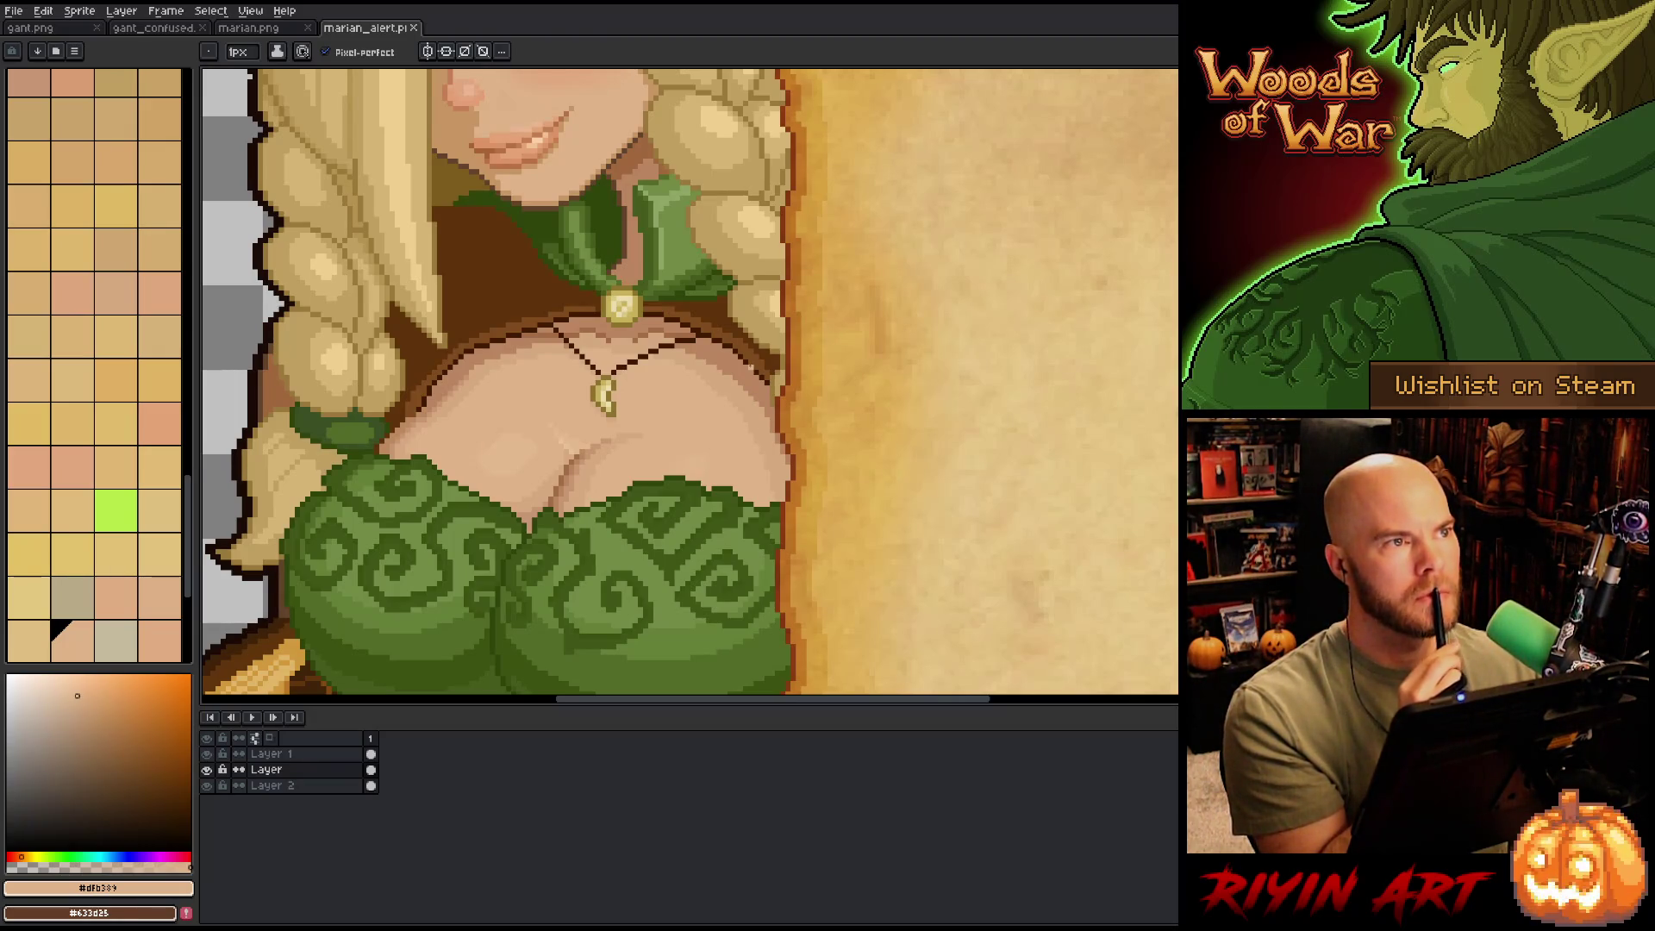
{"action": "left_click_drag", "start_coordinate": [678, 379], "coordinate": [789, 349]}
- Draw a dark green #2f440b line along the left fabric's top edge, touching up with mid green
{"action": "key", "text": "space"}
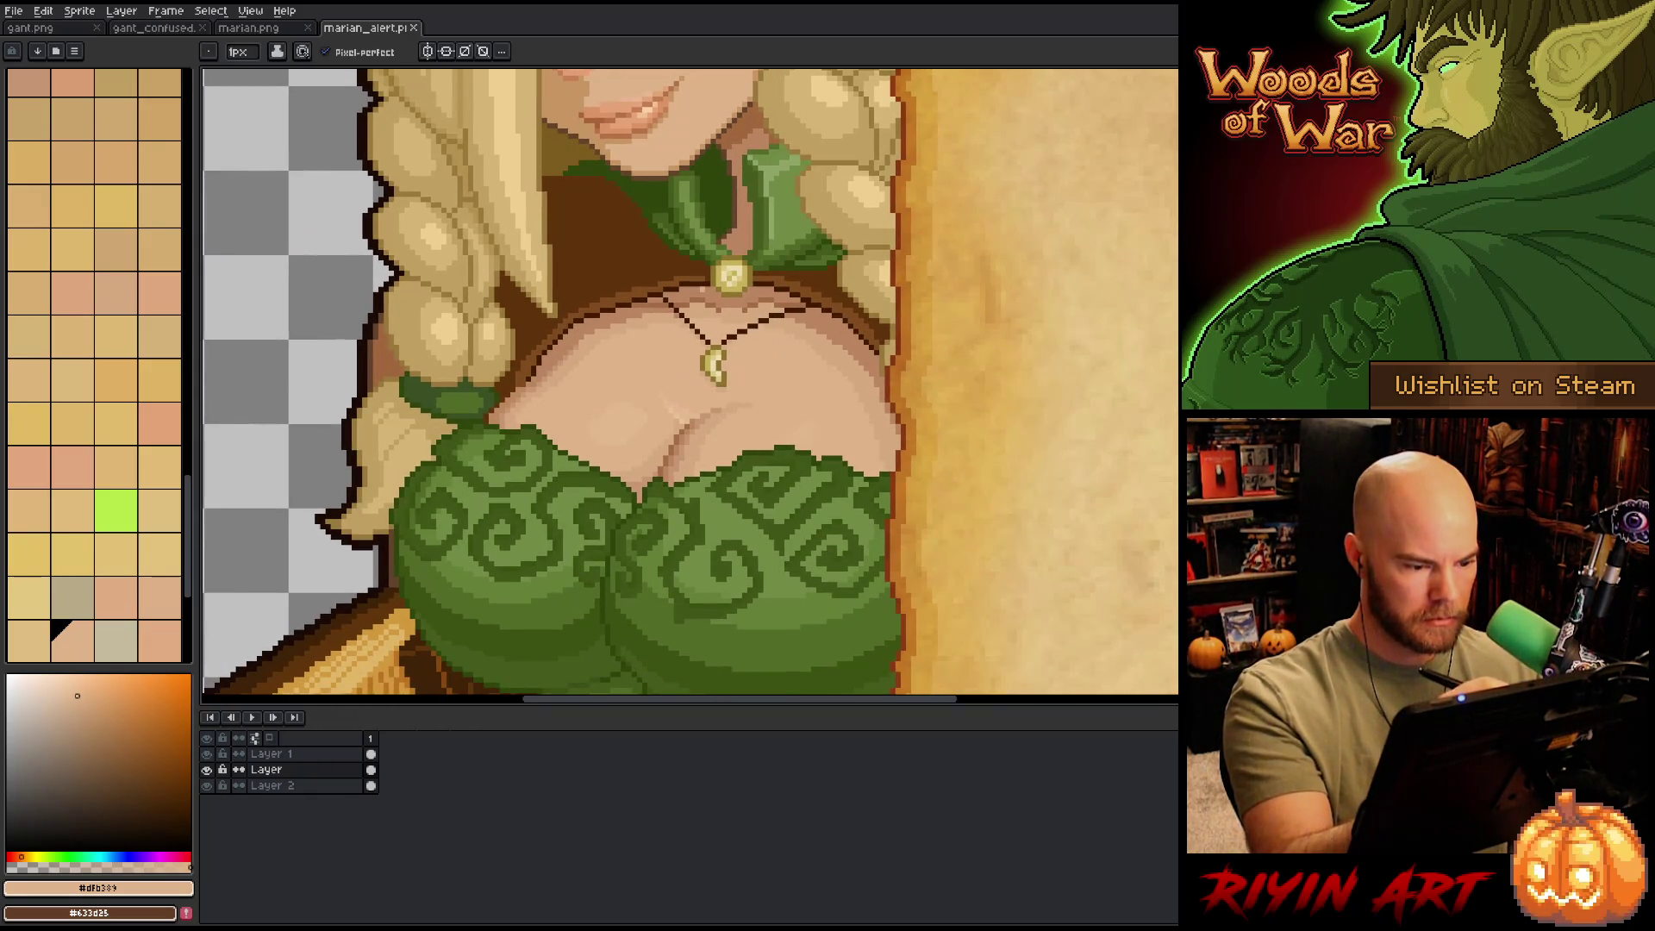
{"action": "left_click", "coordinate": [565, 427], "text": "alt"}
{"action": "left_click_drag", "start_coordinate": [561, 444], "coordinate": [632, 490]}
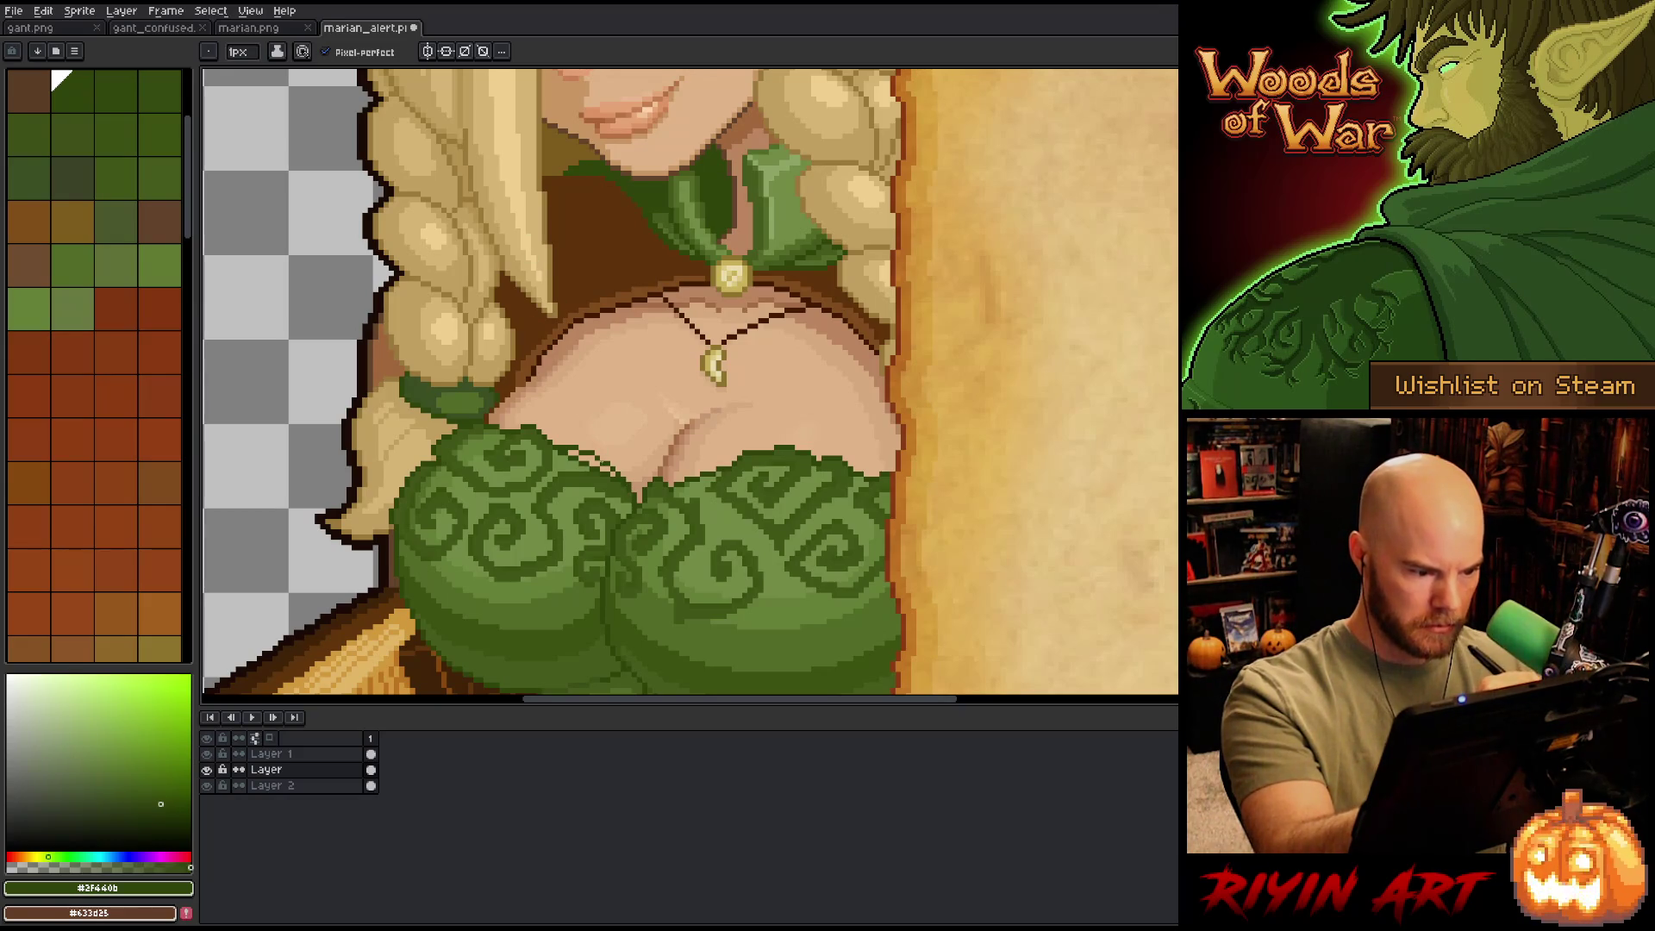
{"action": "left_click", "coordinate": [587, 477], "text": "alt"}
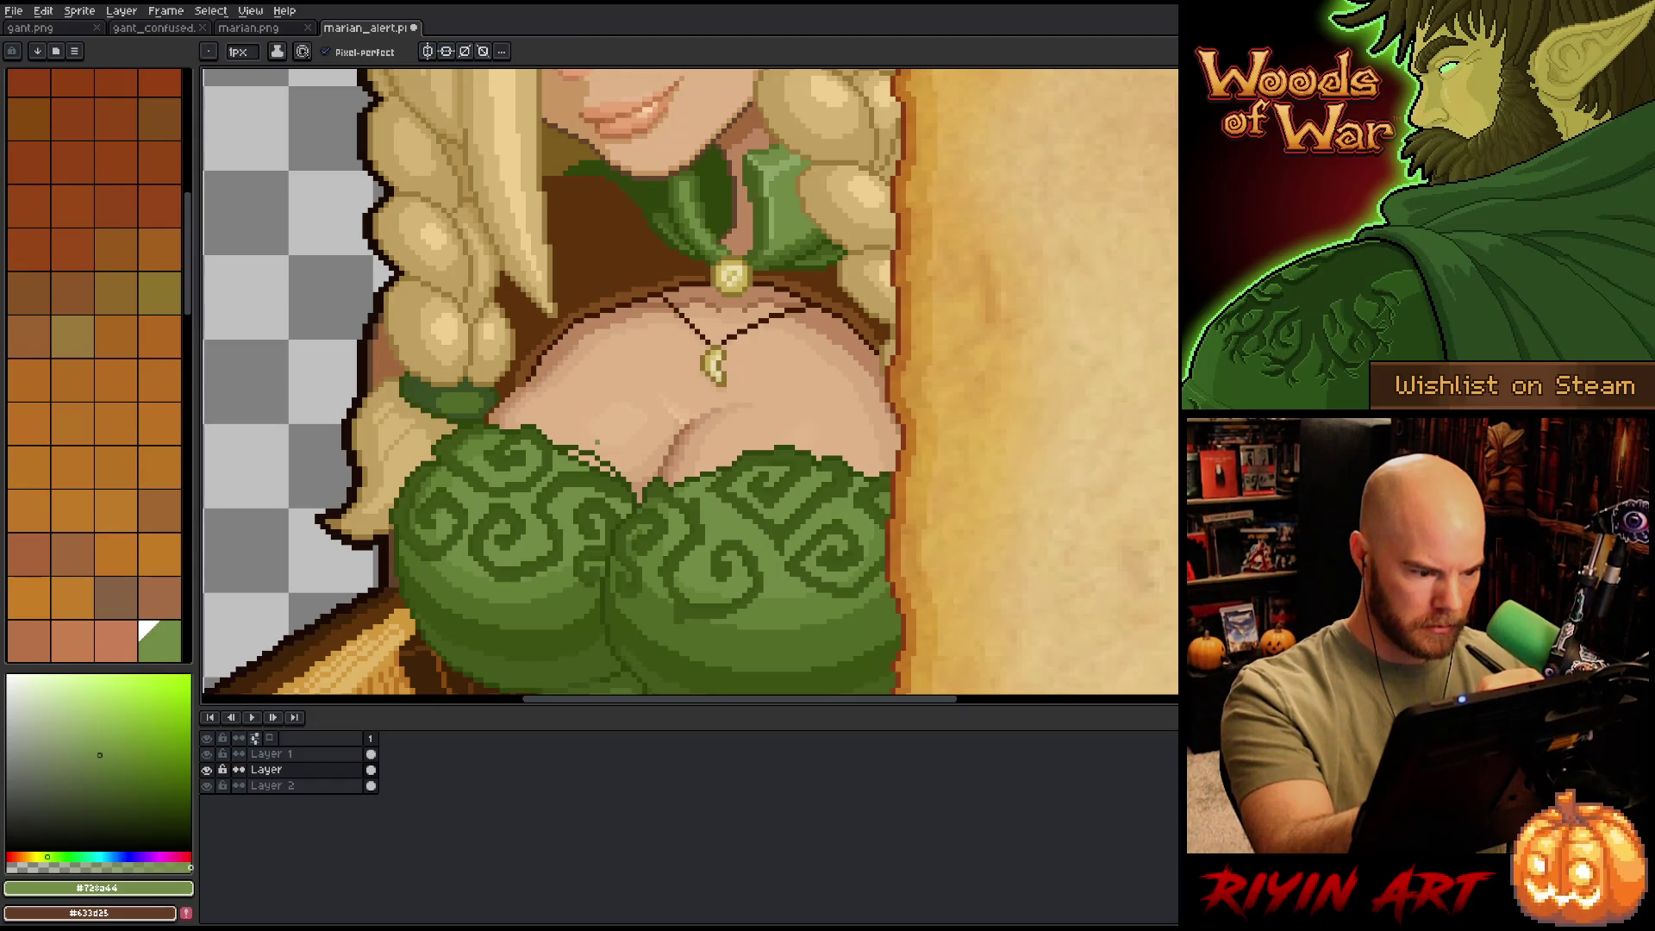
{"action": "left_click", "coordinate": [586, 457], "text": "alt"}
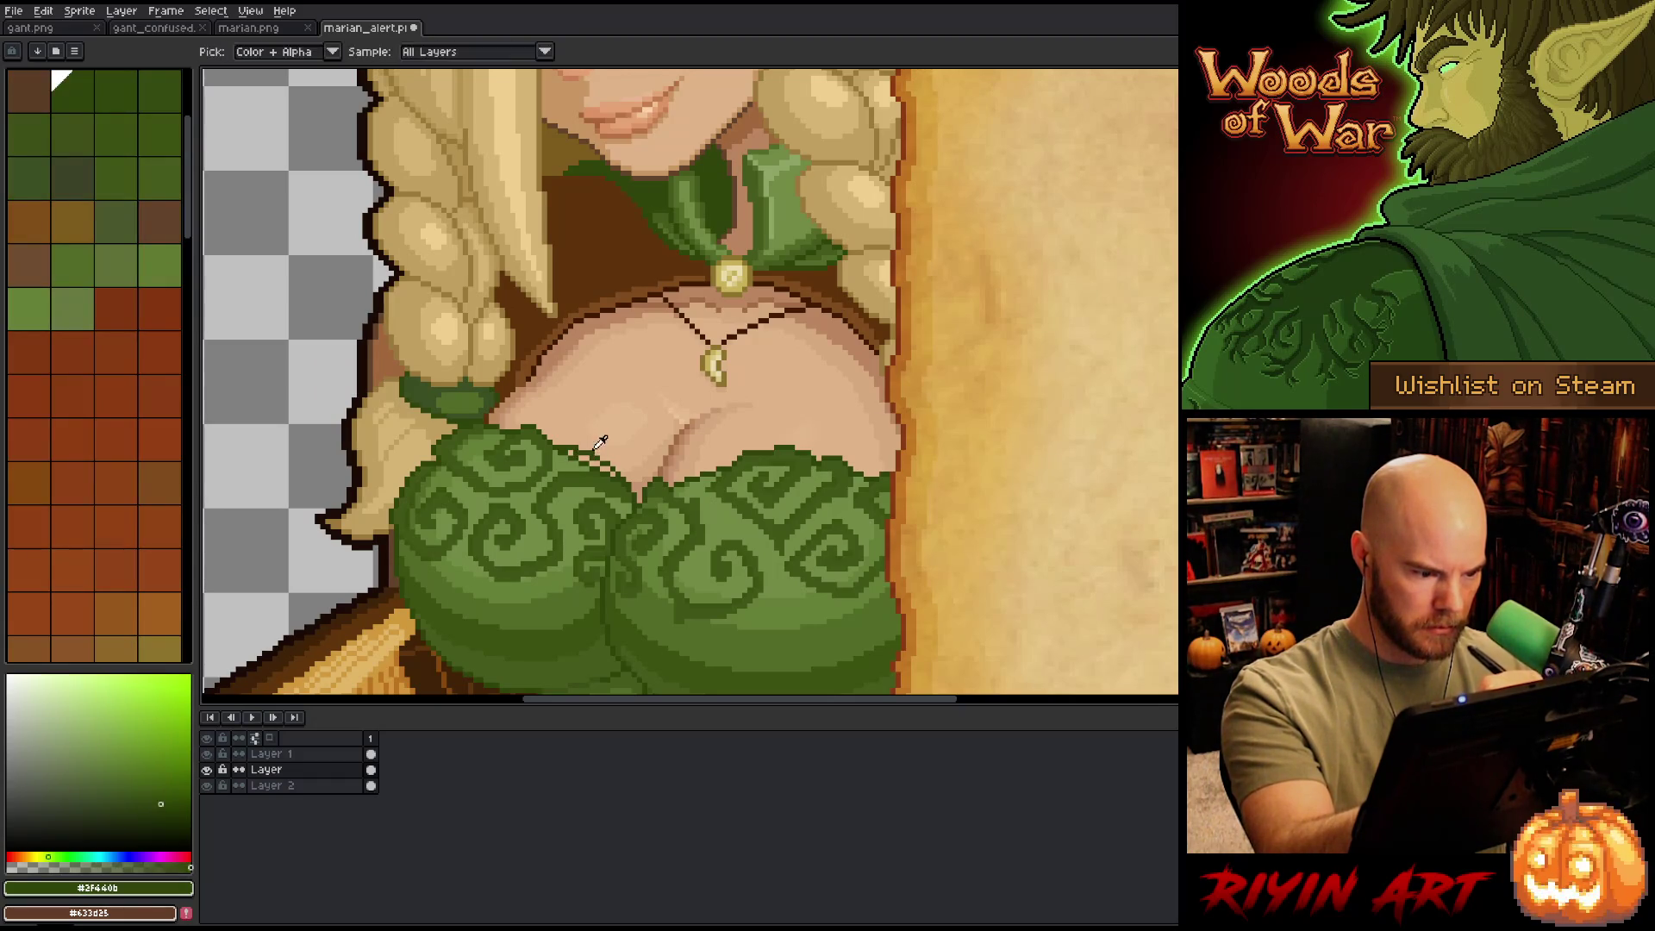
{"action": "left_click", "coordinate": [584, 435], "text": "alt"}
{"action": "left_click", "coordinate": [587, 458], "text": "alt"}
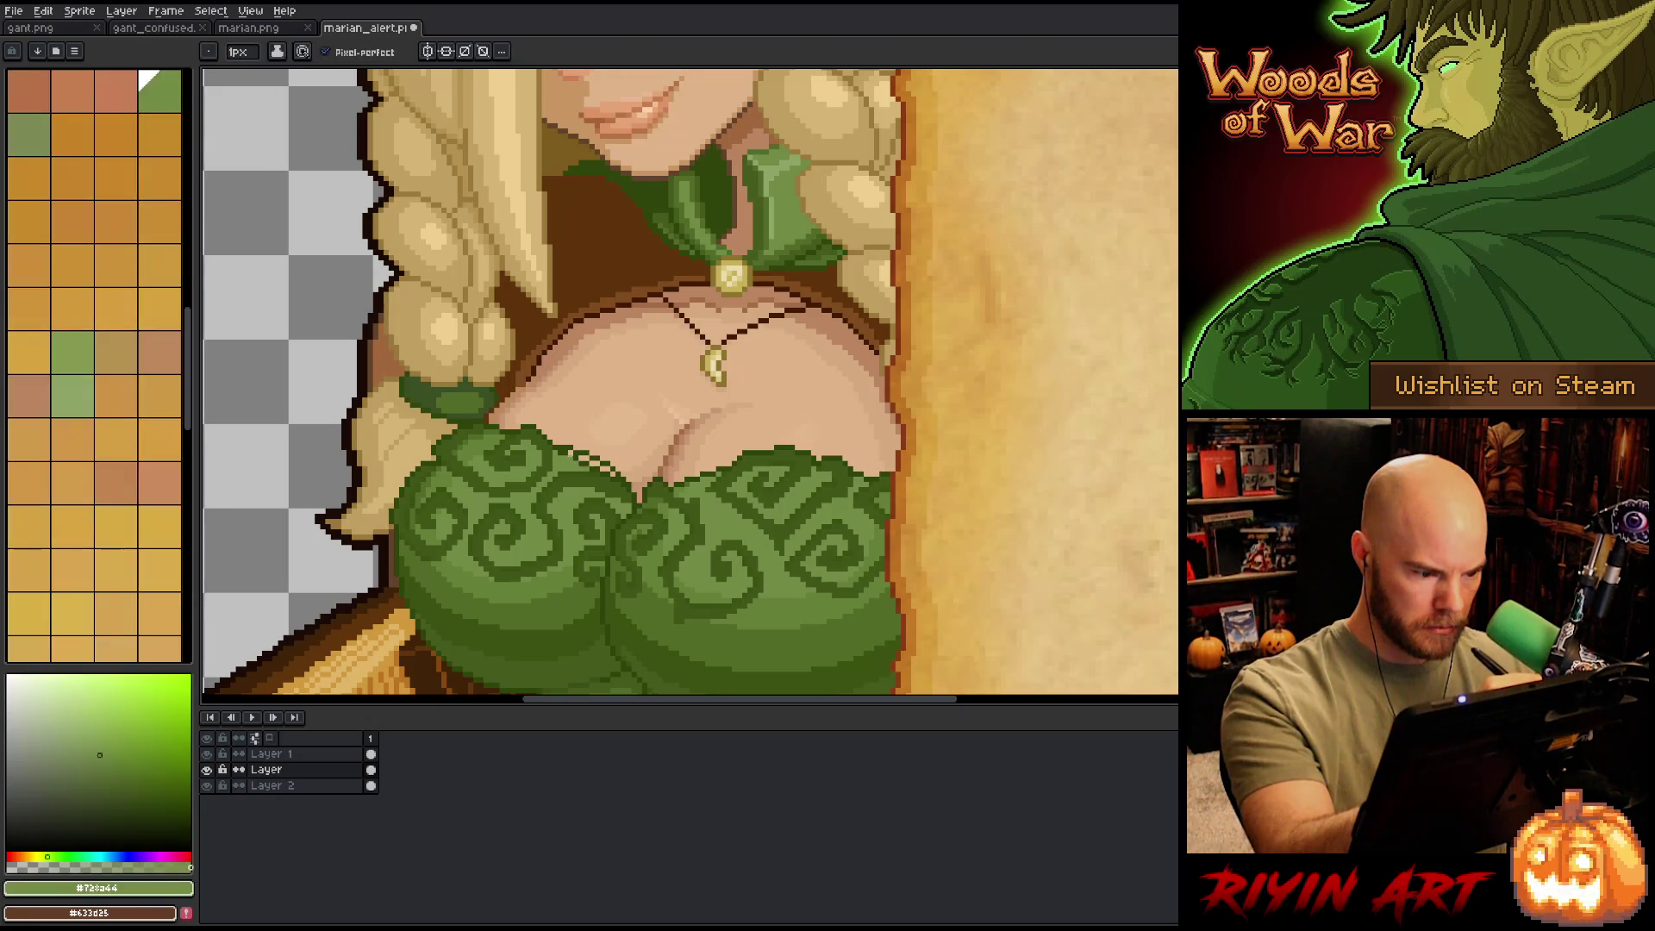
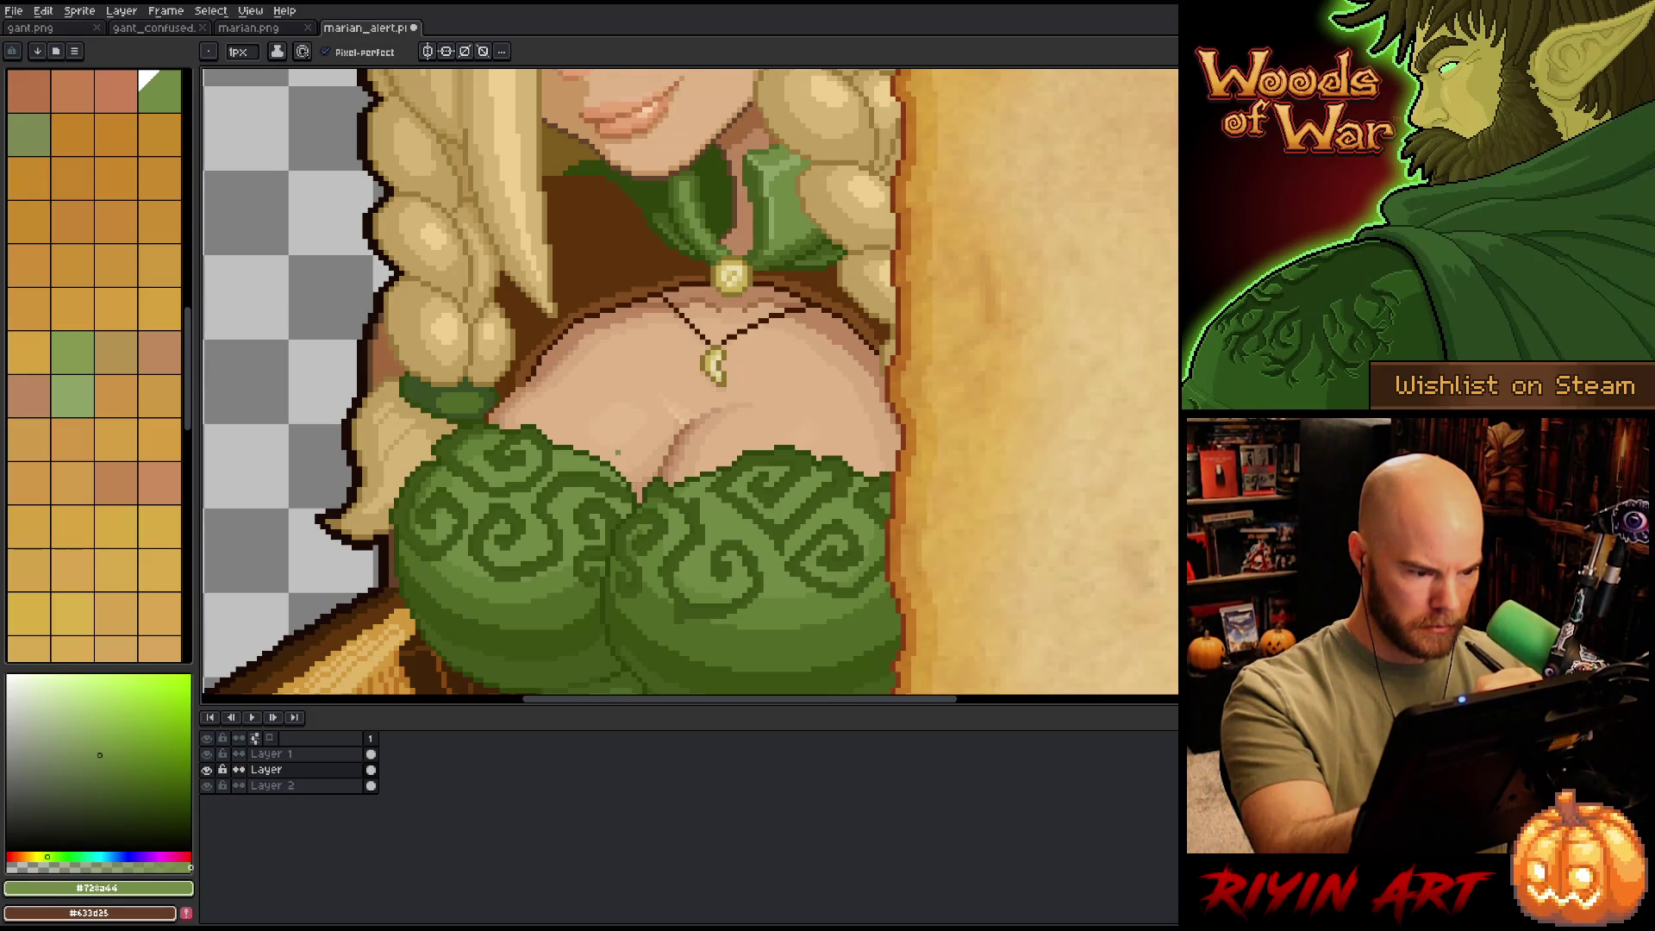
- Save marian_alert and paint dark green pixels along the bodice edge
{"action": "key", "text": "ctrl+s"}
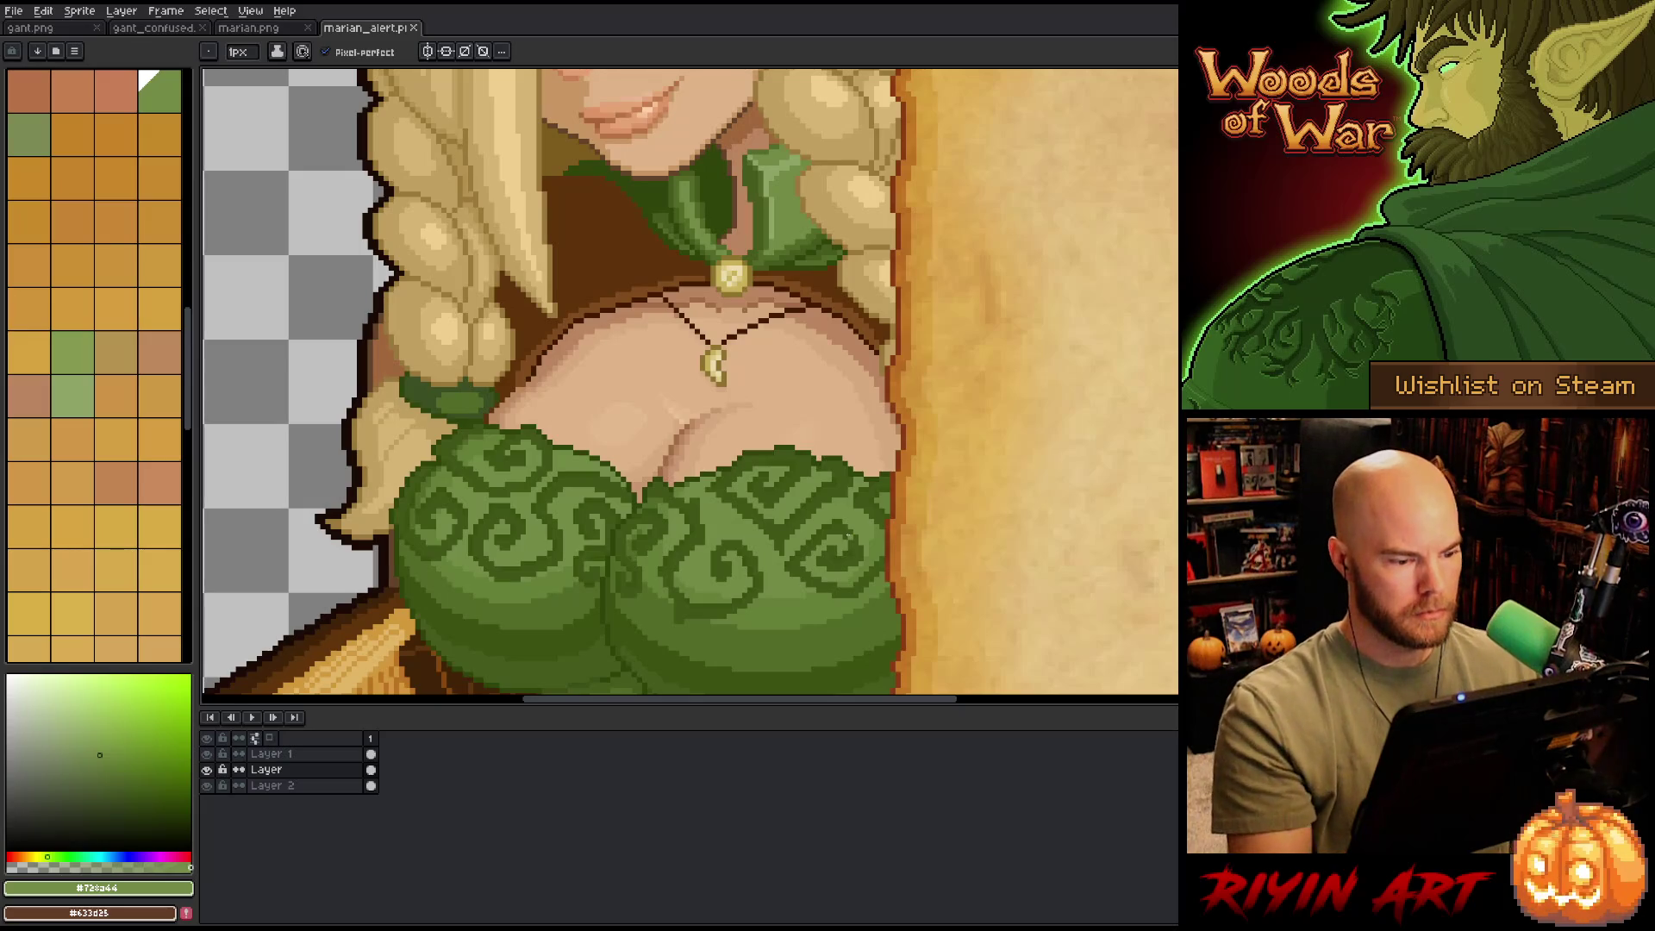
{"action": "left_click", "coordinate": [640, 495], "text": "alt"}
{"action": "left_click", "coordinate": [639, 494]}
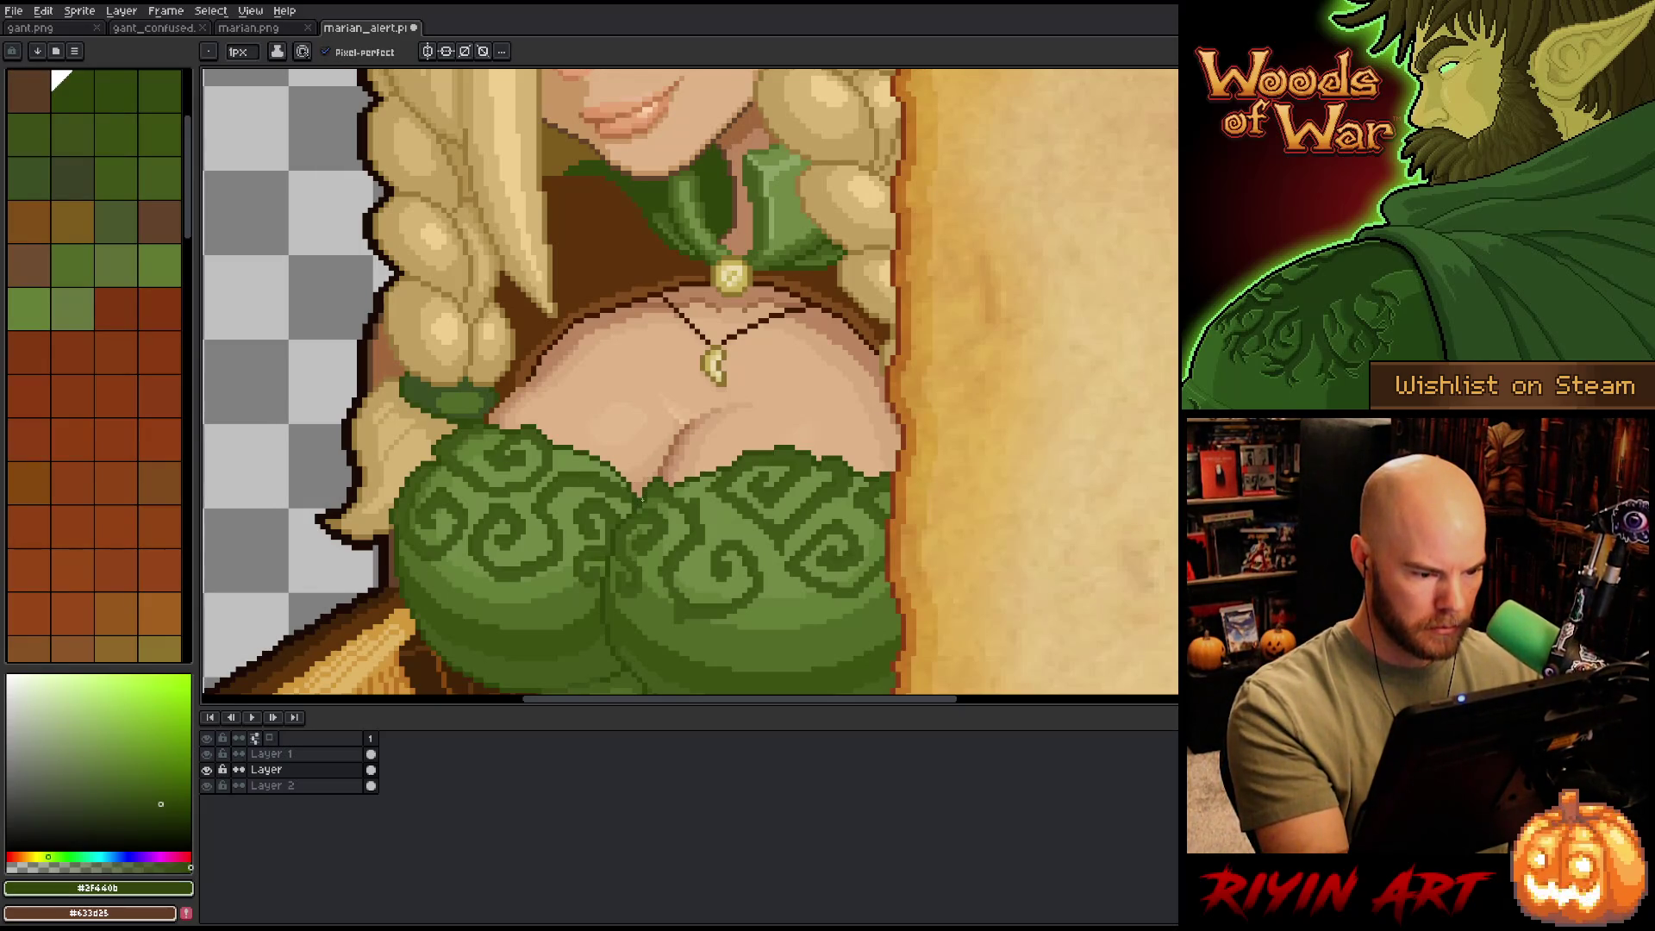
{"action": "left_click", "coordinate": [644, 501], "text": "alt"}
{"action": "key", "text": "ctrl+s"}
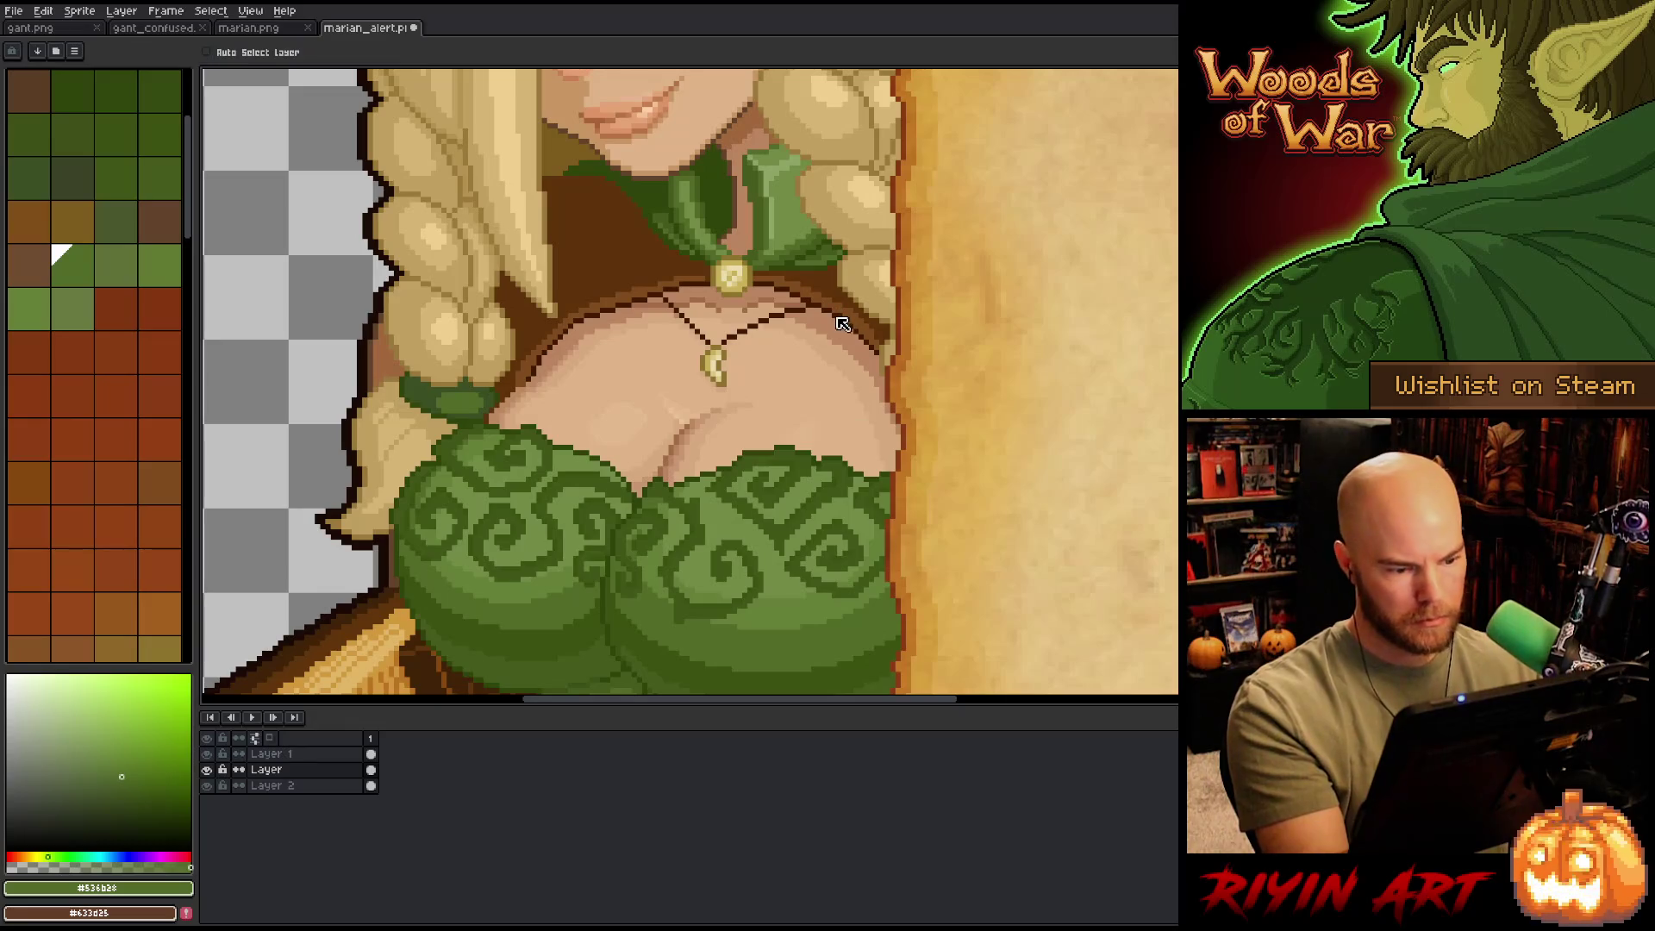
{"action": "scroll", "coordinate": [802, 331], "scroll_direction": "down", "scroll_amount": 4}
{"action": "left_click_drag", "start_coordinate": [901, 479], "coordinate": [823, 505]}
{"action": "scroll", "coordinate": [707, 396], "scroll_direction": "up", "scroll_amount": 2}
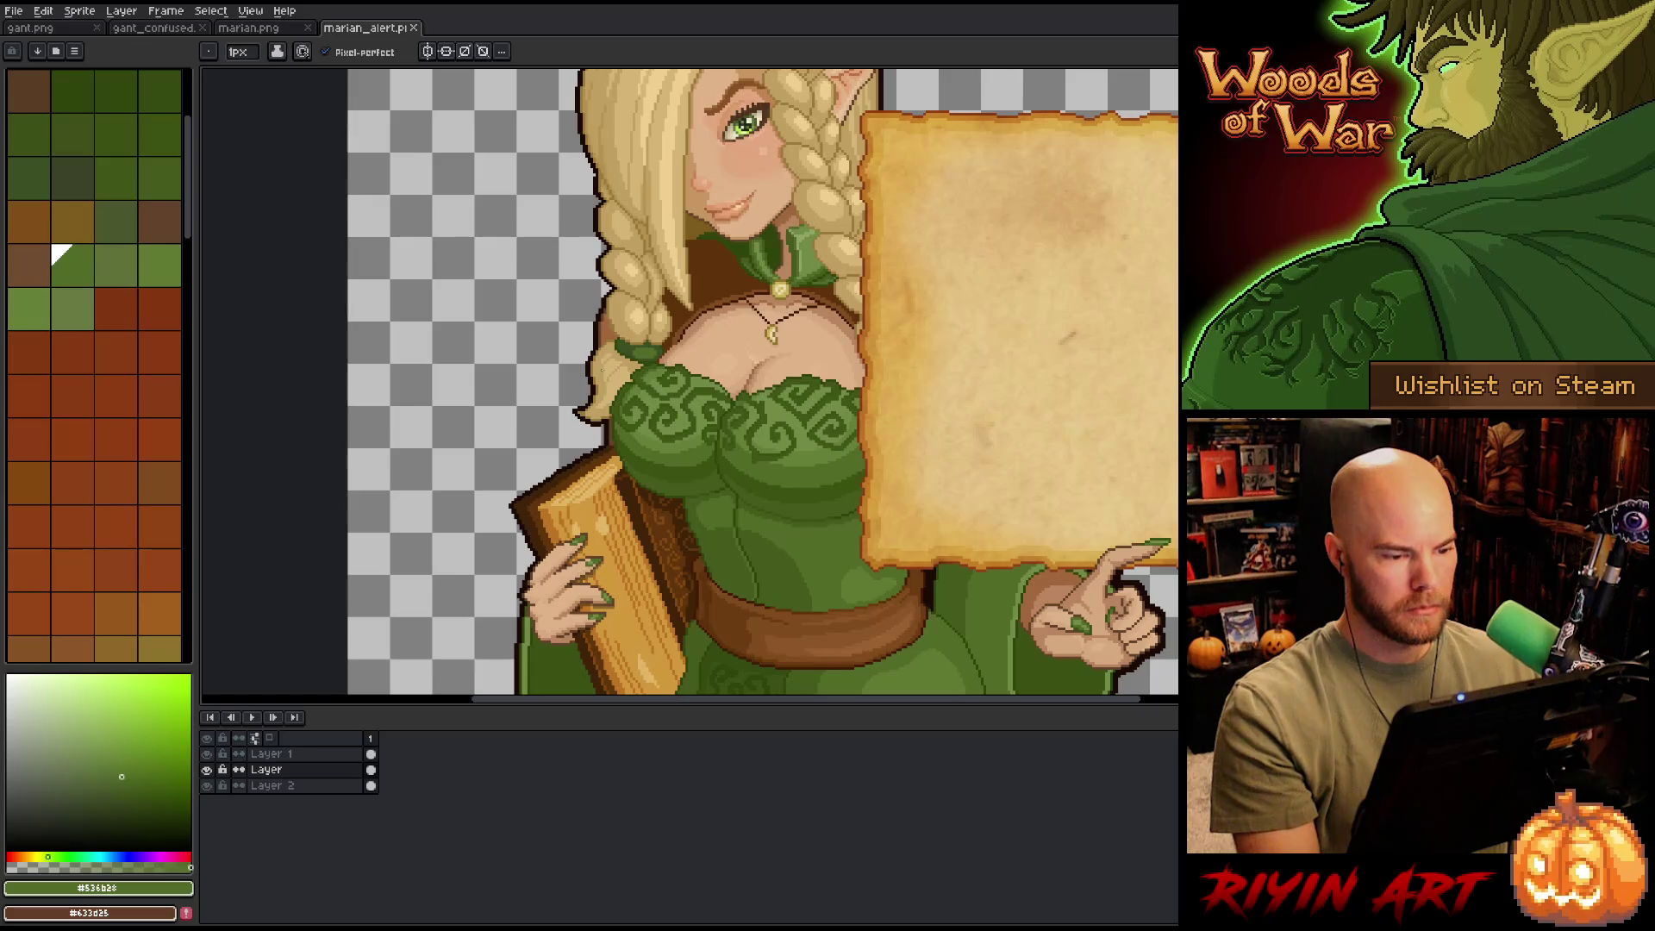
{"action": "scroll", "coordinate": [638, 349], "scroll_direction": "up", "scroll_amount": 3}
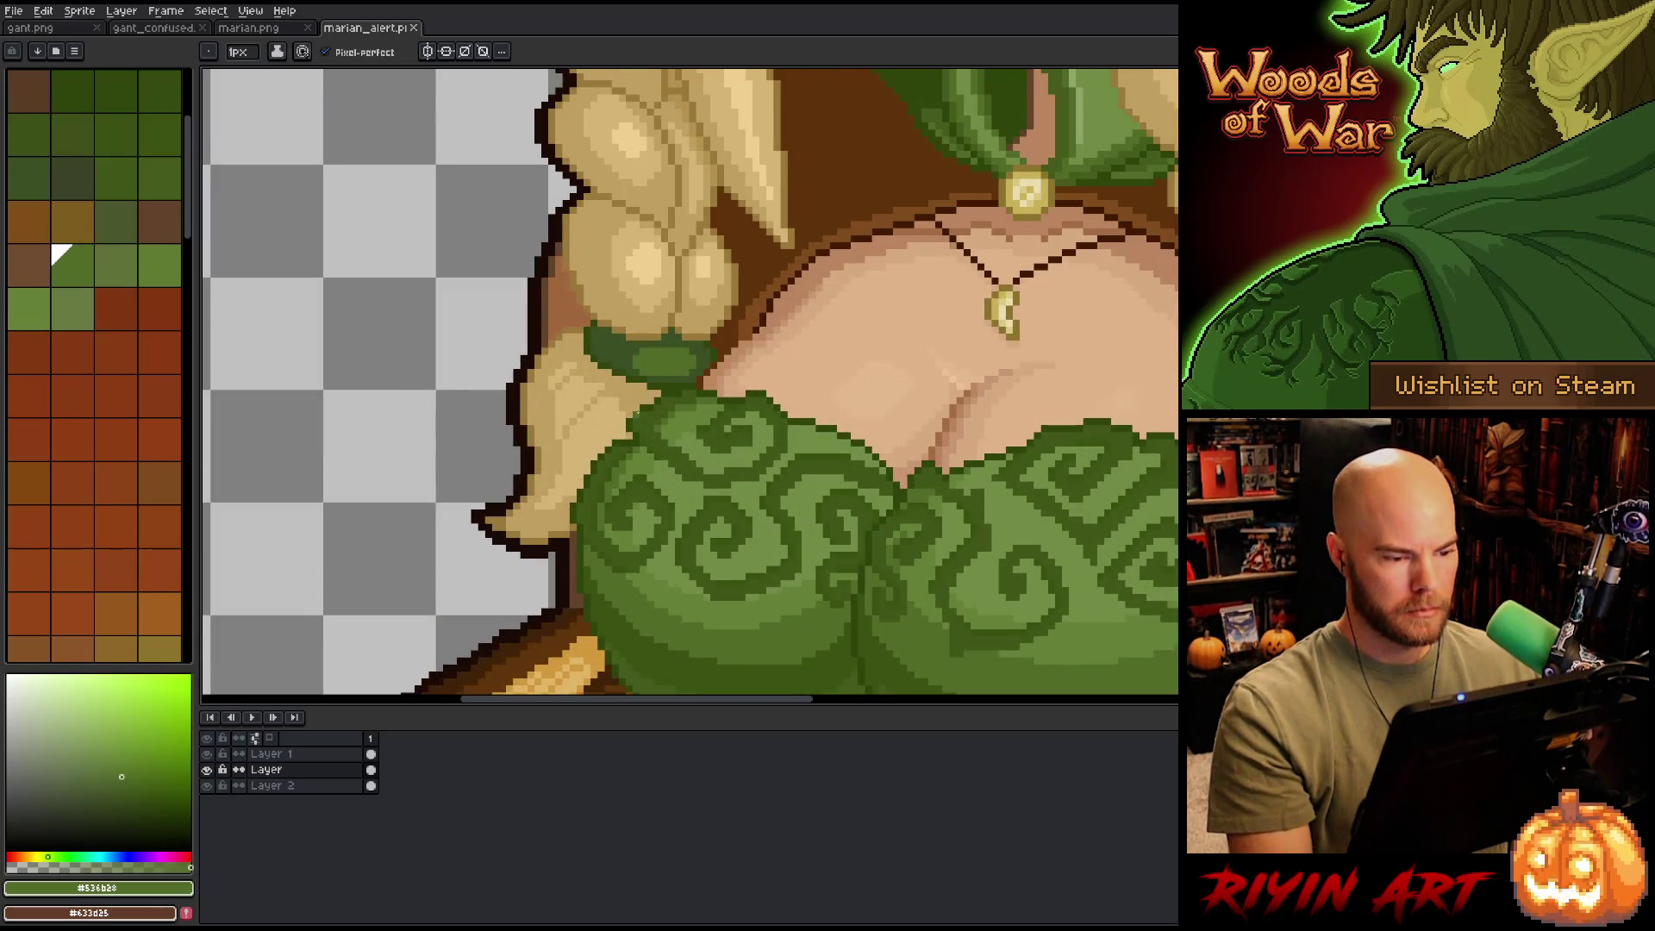
- Add a dark brown pixel to the chest outline, then sample nearby skin tones
{"action": "left_click", "coordinate": [54, 76]}
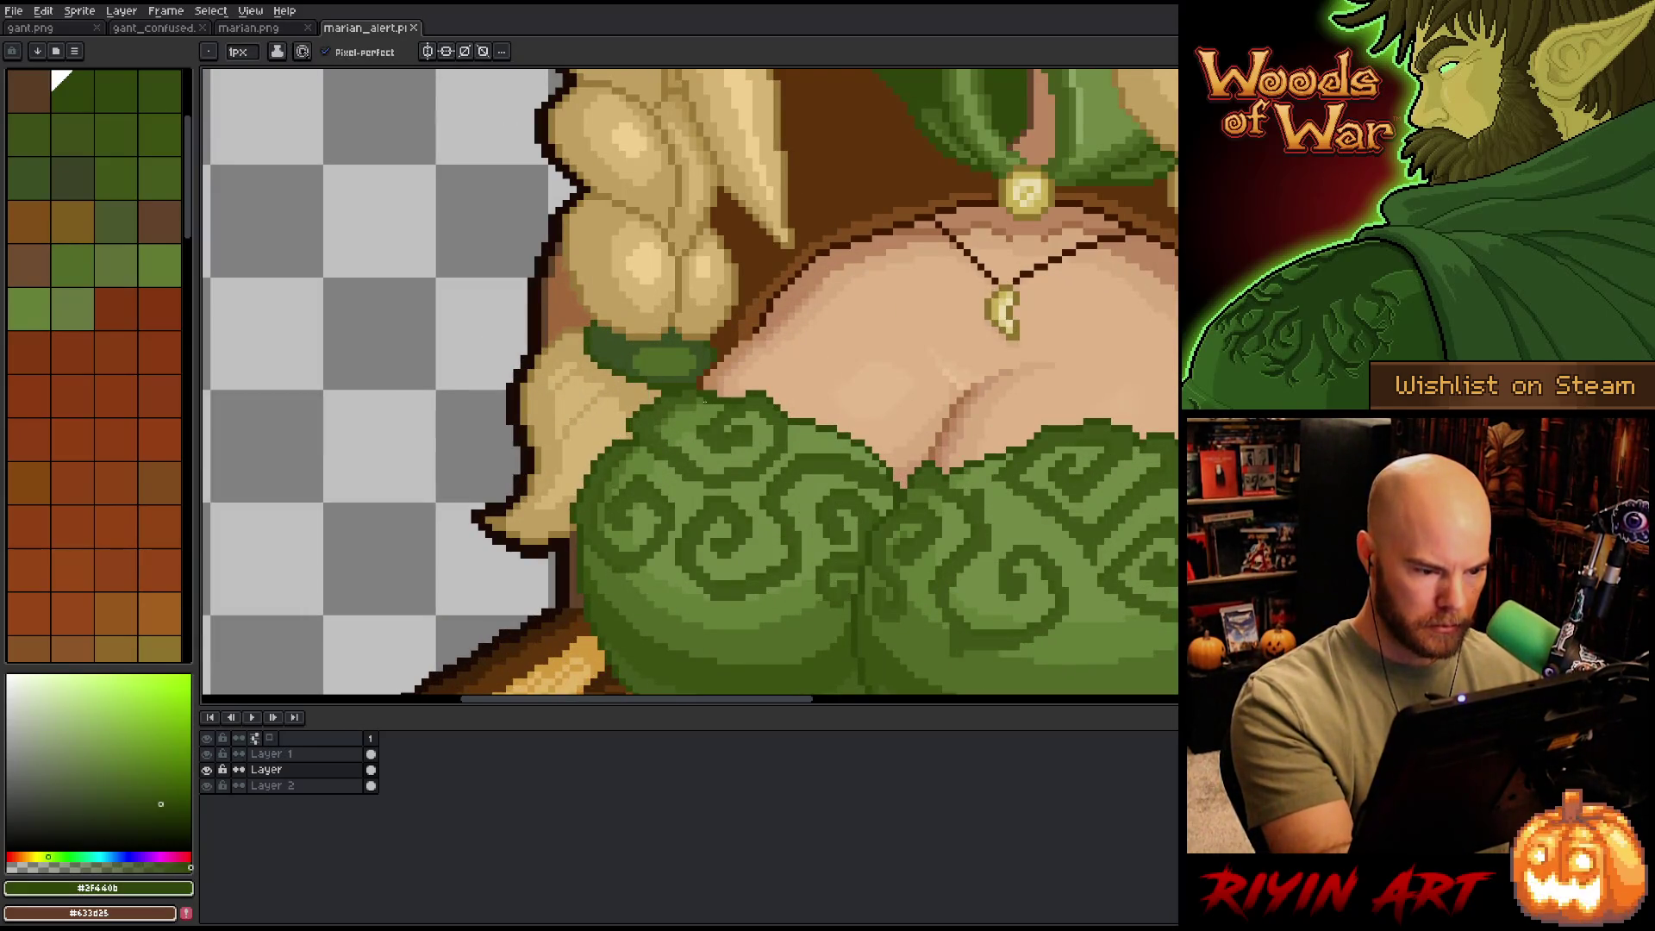
{"action": "left_click", "coordinate": [714, 393], "text": "alt"}
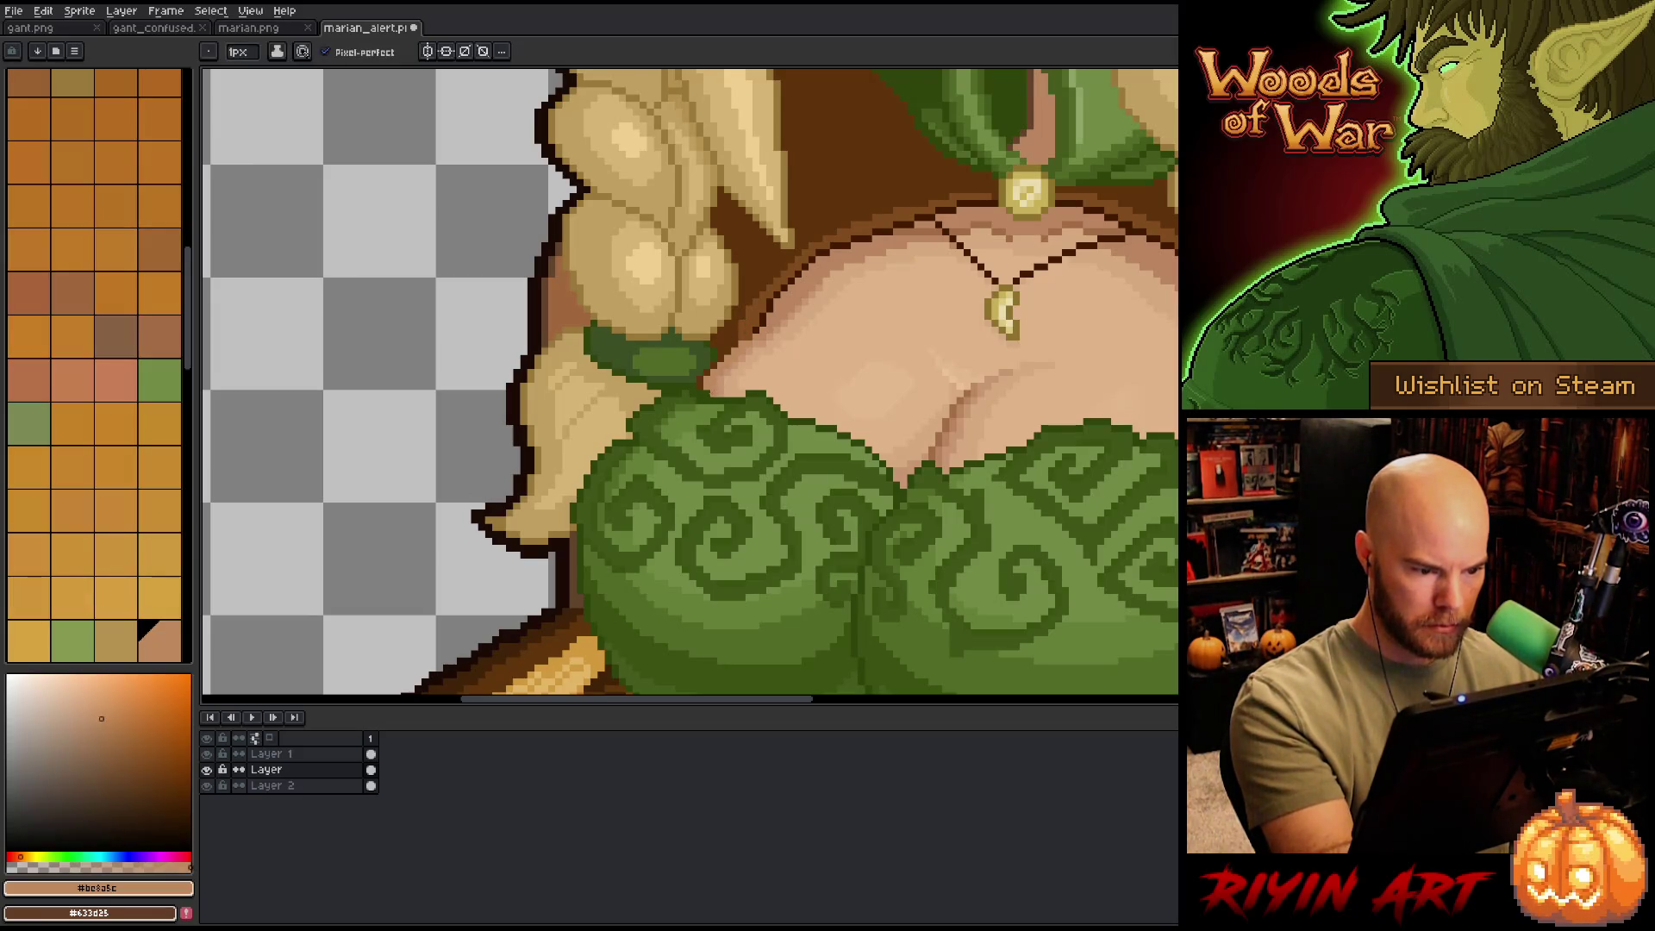
{"action": "left_click", "coordinate": [700, 391], "text": "alt"}
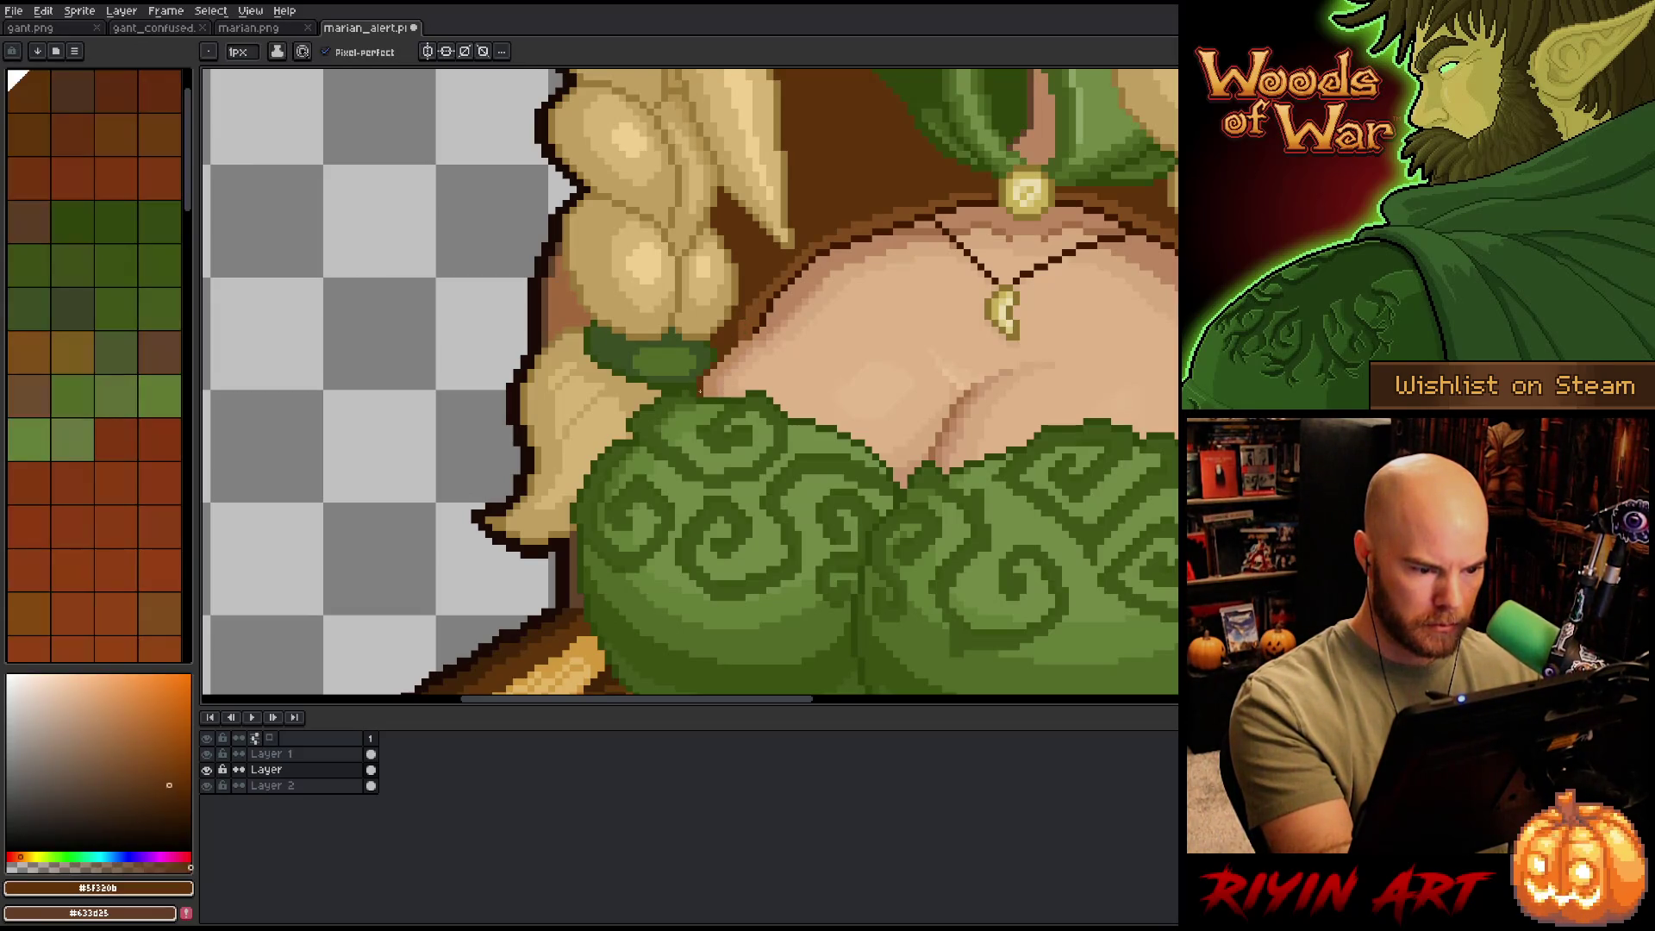
{"action": "left_click", "coordinate": [841, 266]}
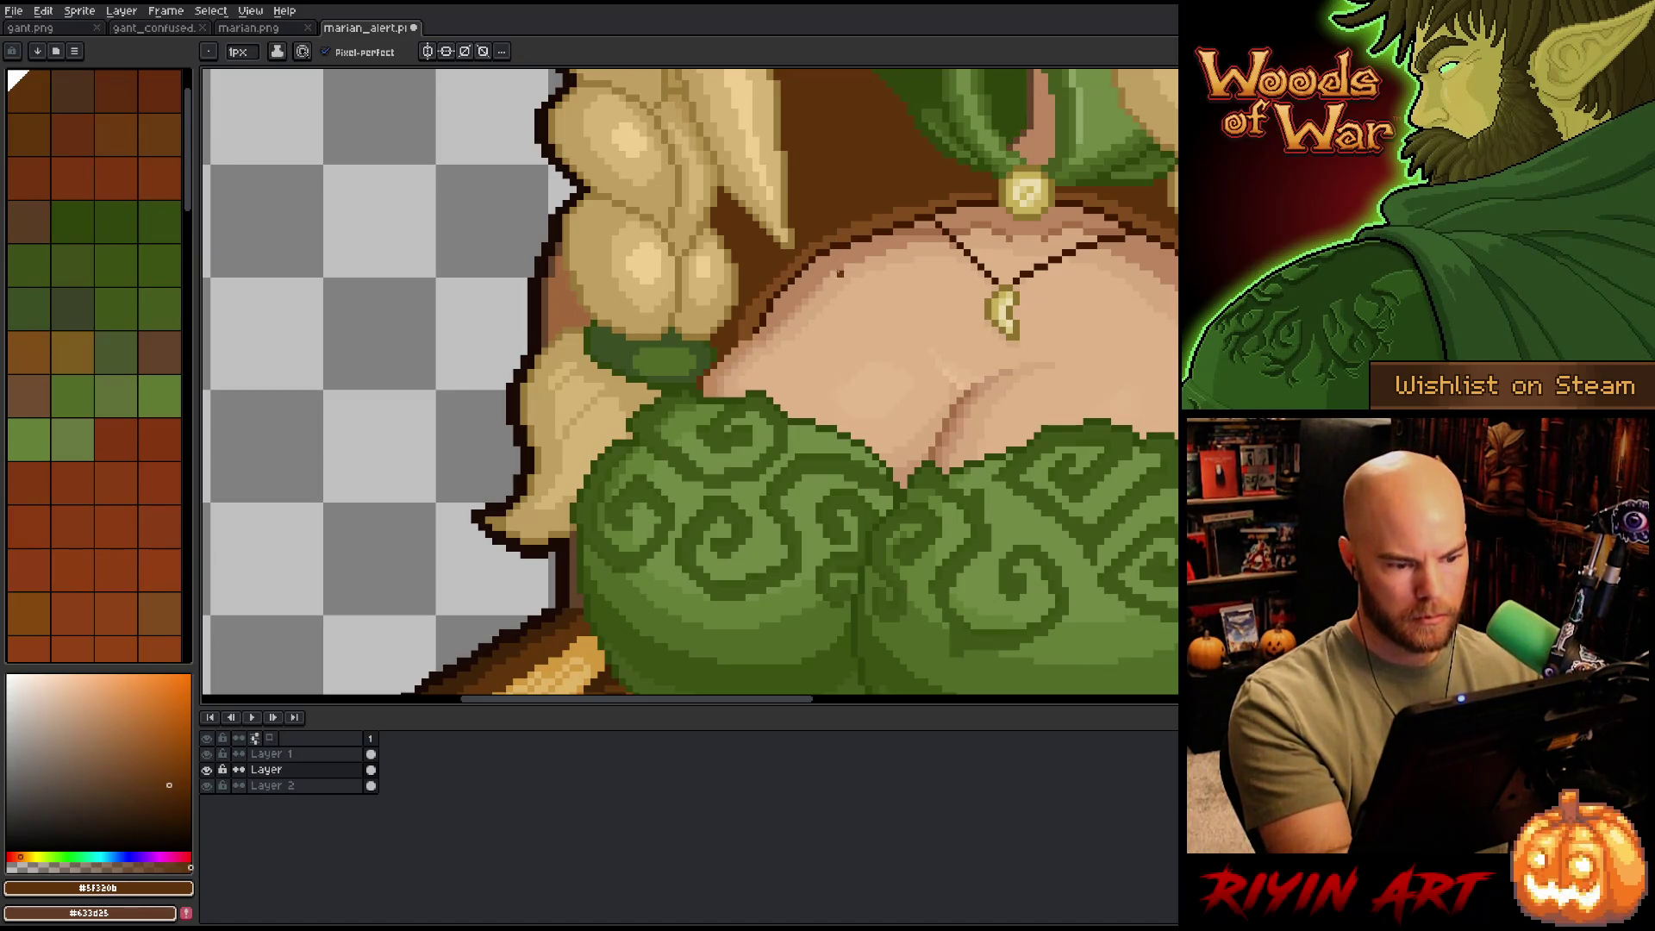
{"action": "left_click", "coordinate": [727, 380], "text": "alt"}
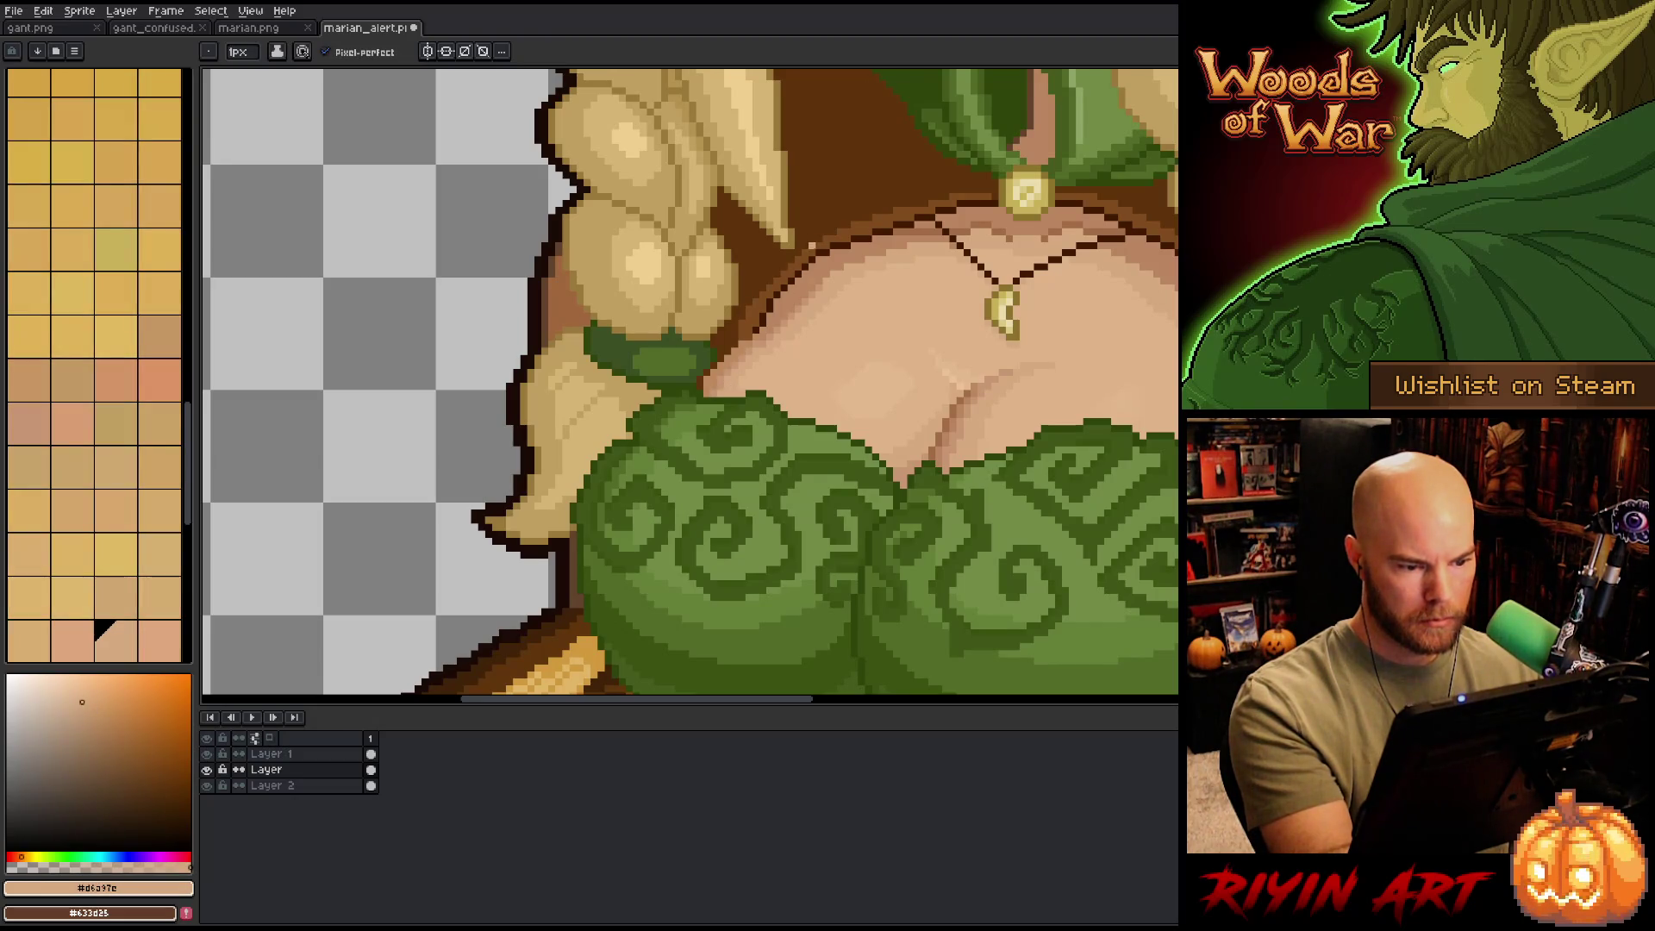
{"action": "left_click", "coordinate": [811, 239], "text": "alt"}
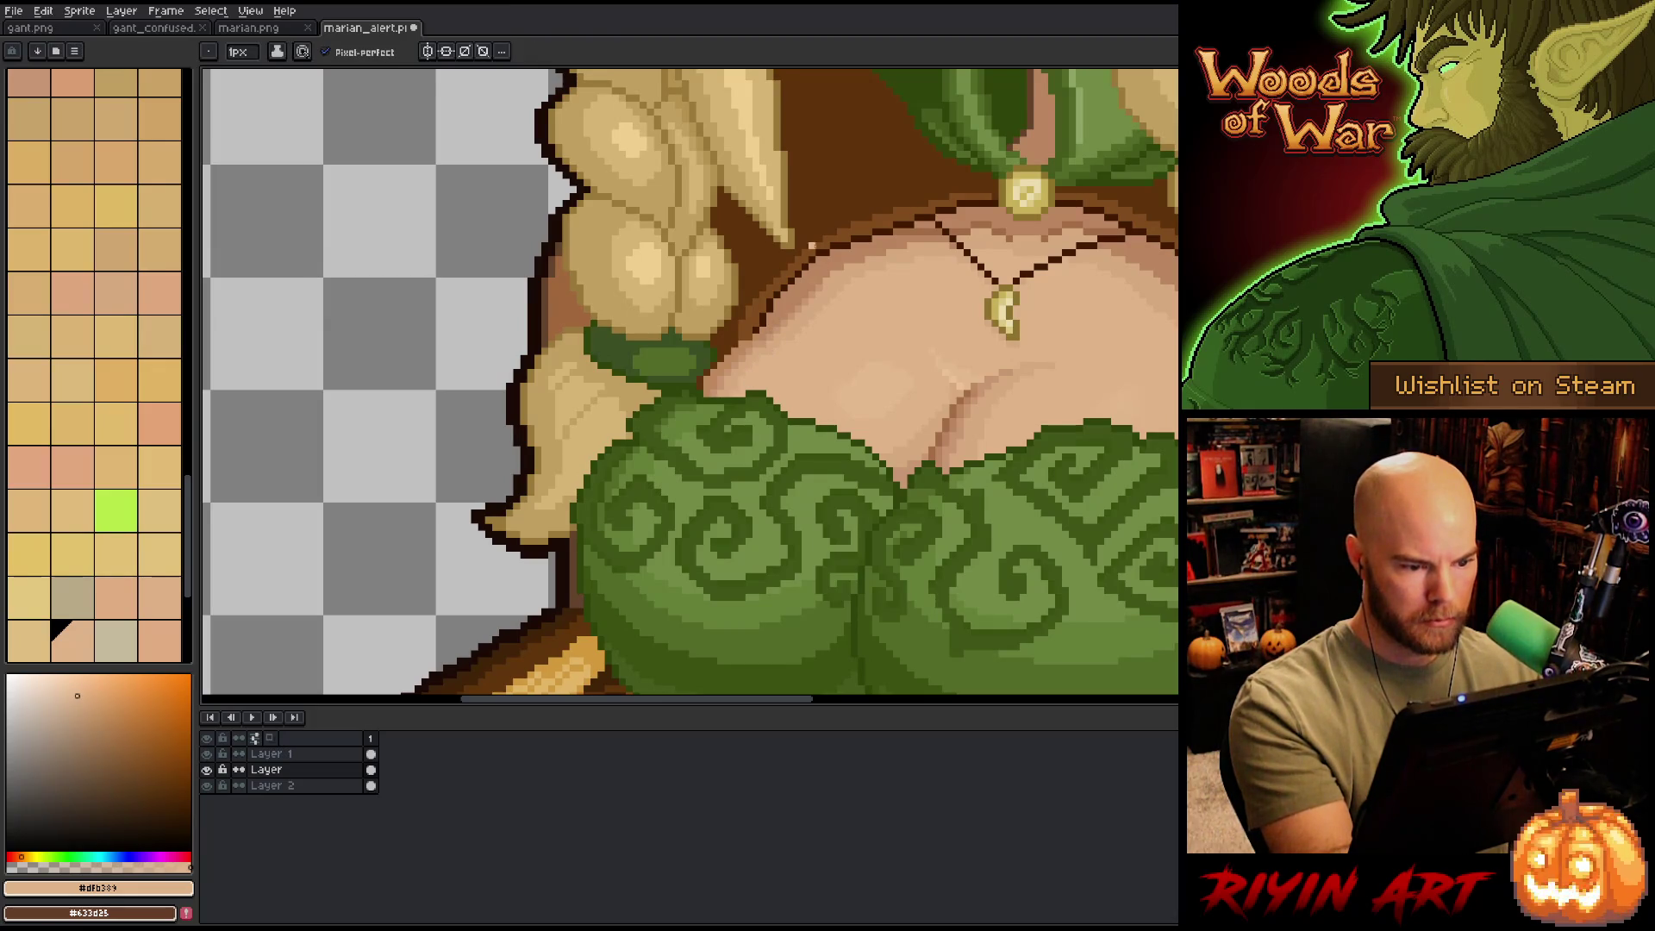
{"action": "right_click", "coordinate": [806, 421]}
{"action": "scroll", "coordinate": [1003, 348], "scroll_direction": "down", "scroll_amount": 1}
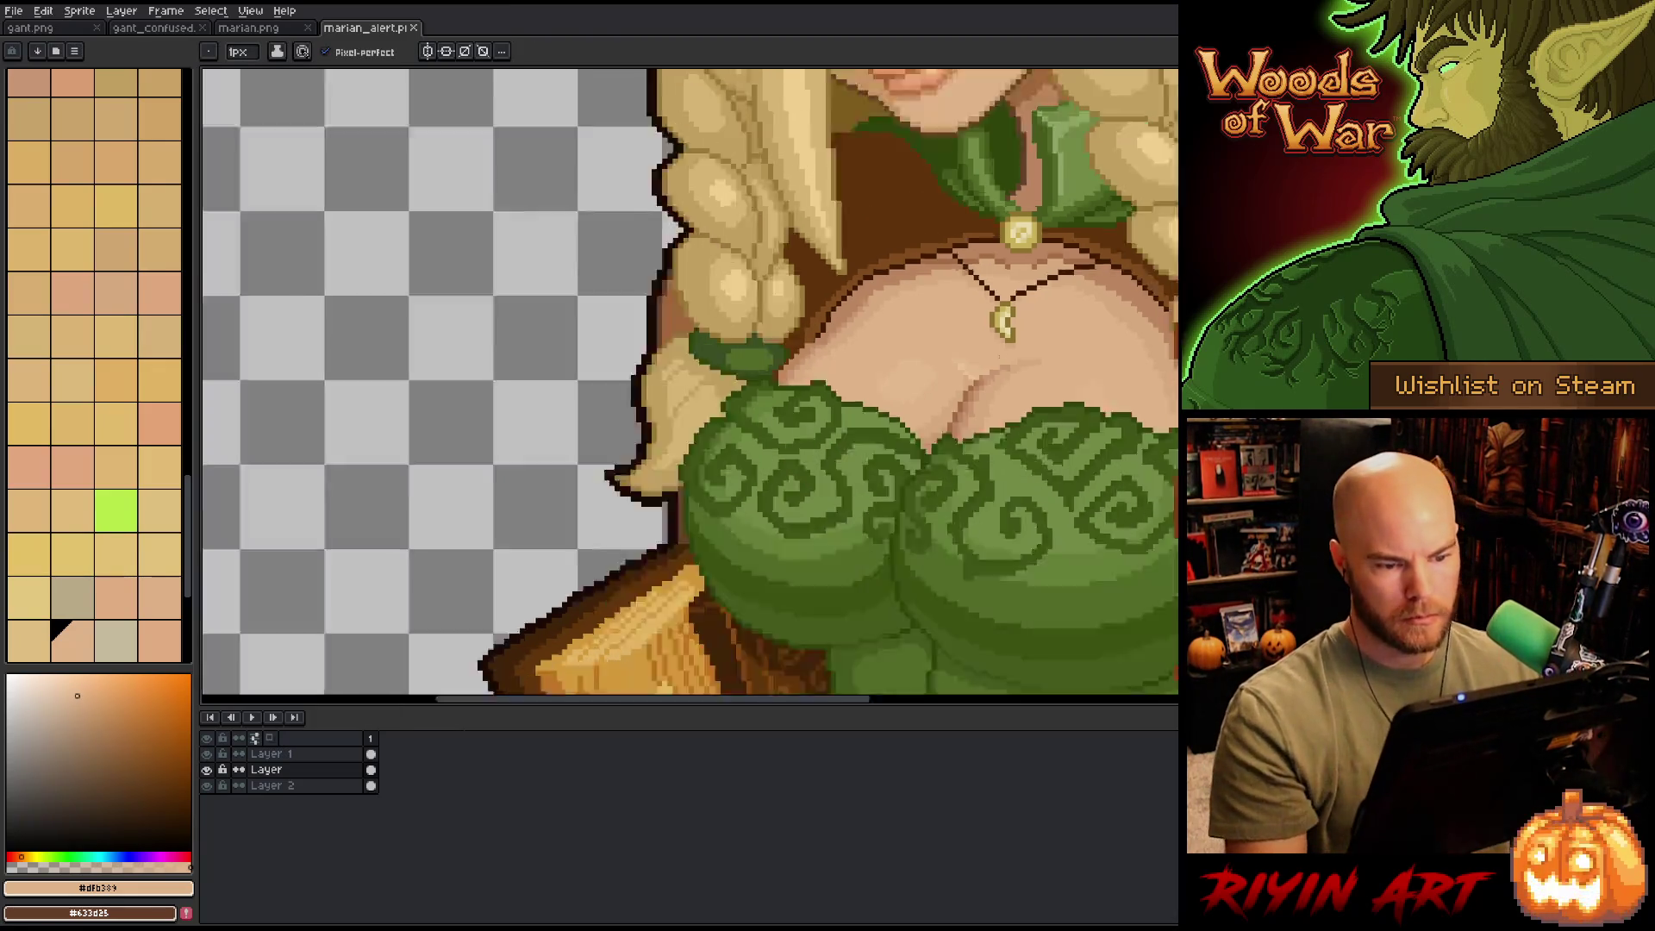
{"action": "scroll", "coordinate": [500, 430], "scroll_direction": "down", "scroll_amount": 5}
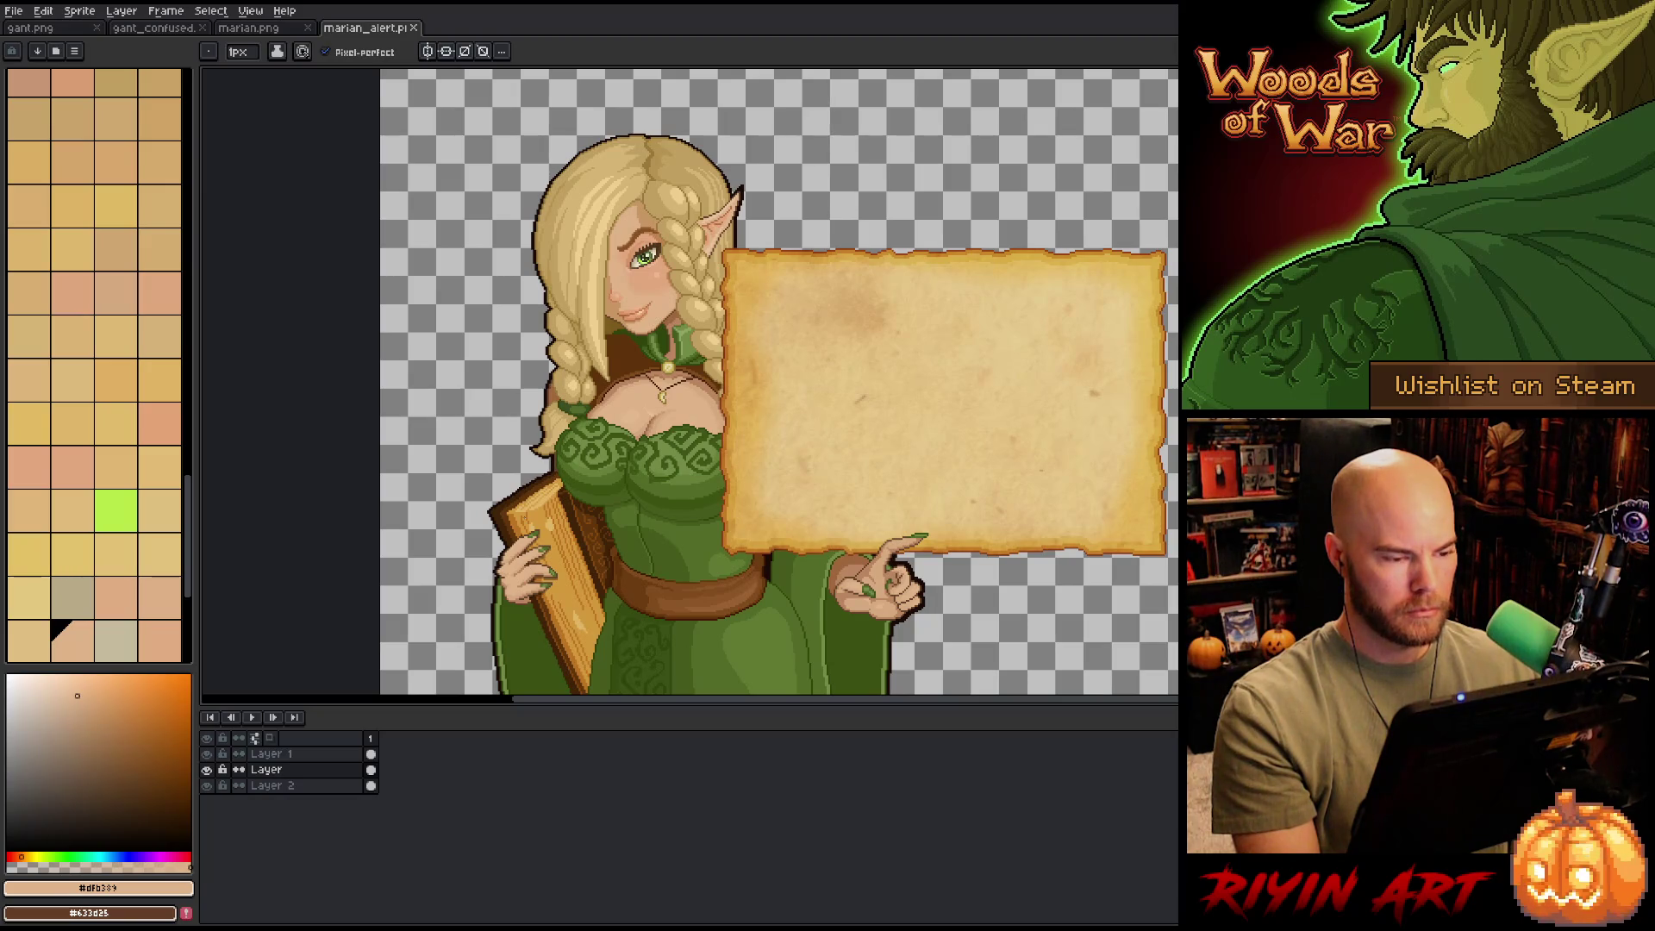
{"action": "scroll", "coordinate": [645, 518], "scroll_direction": "up", "scroll_amount": 3}
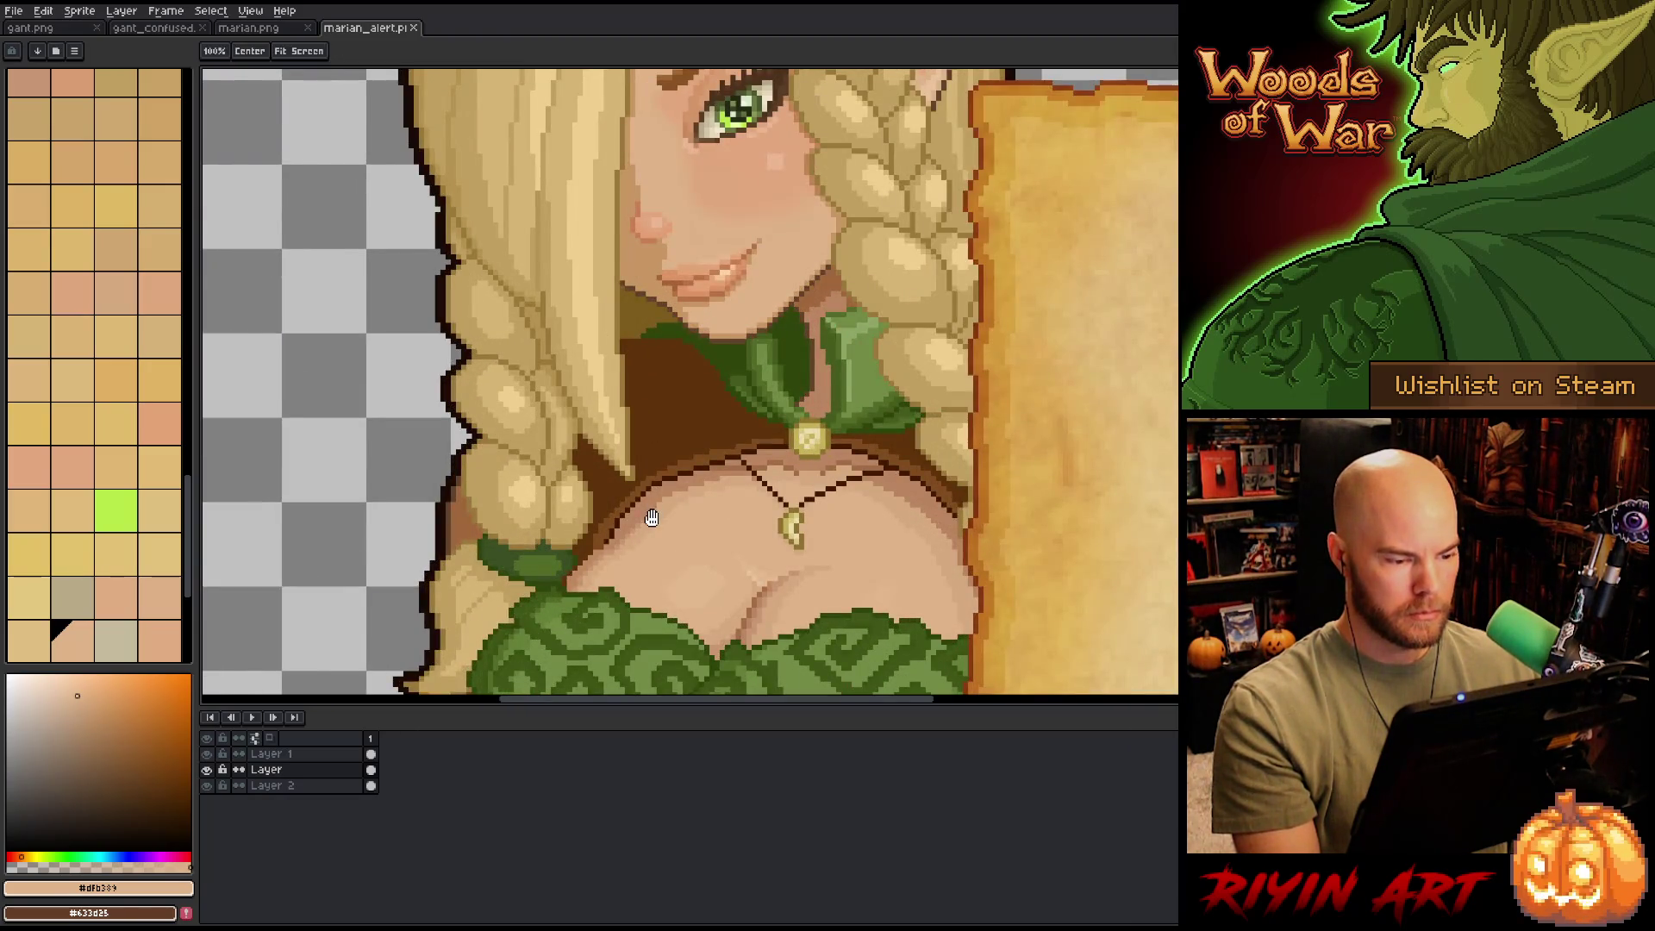
- Lighten one upper-chest outline pixel with the sampled skin tone, then compare browns and greens
{"action": "scroll", "coordinate": [634, 555], "scroll_direction": "up", "scroll_amount": 3}
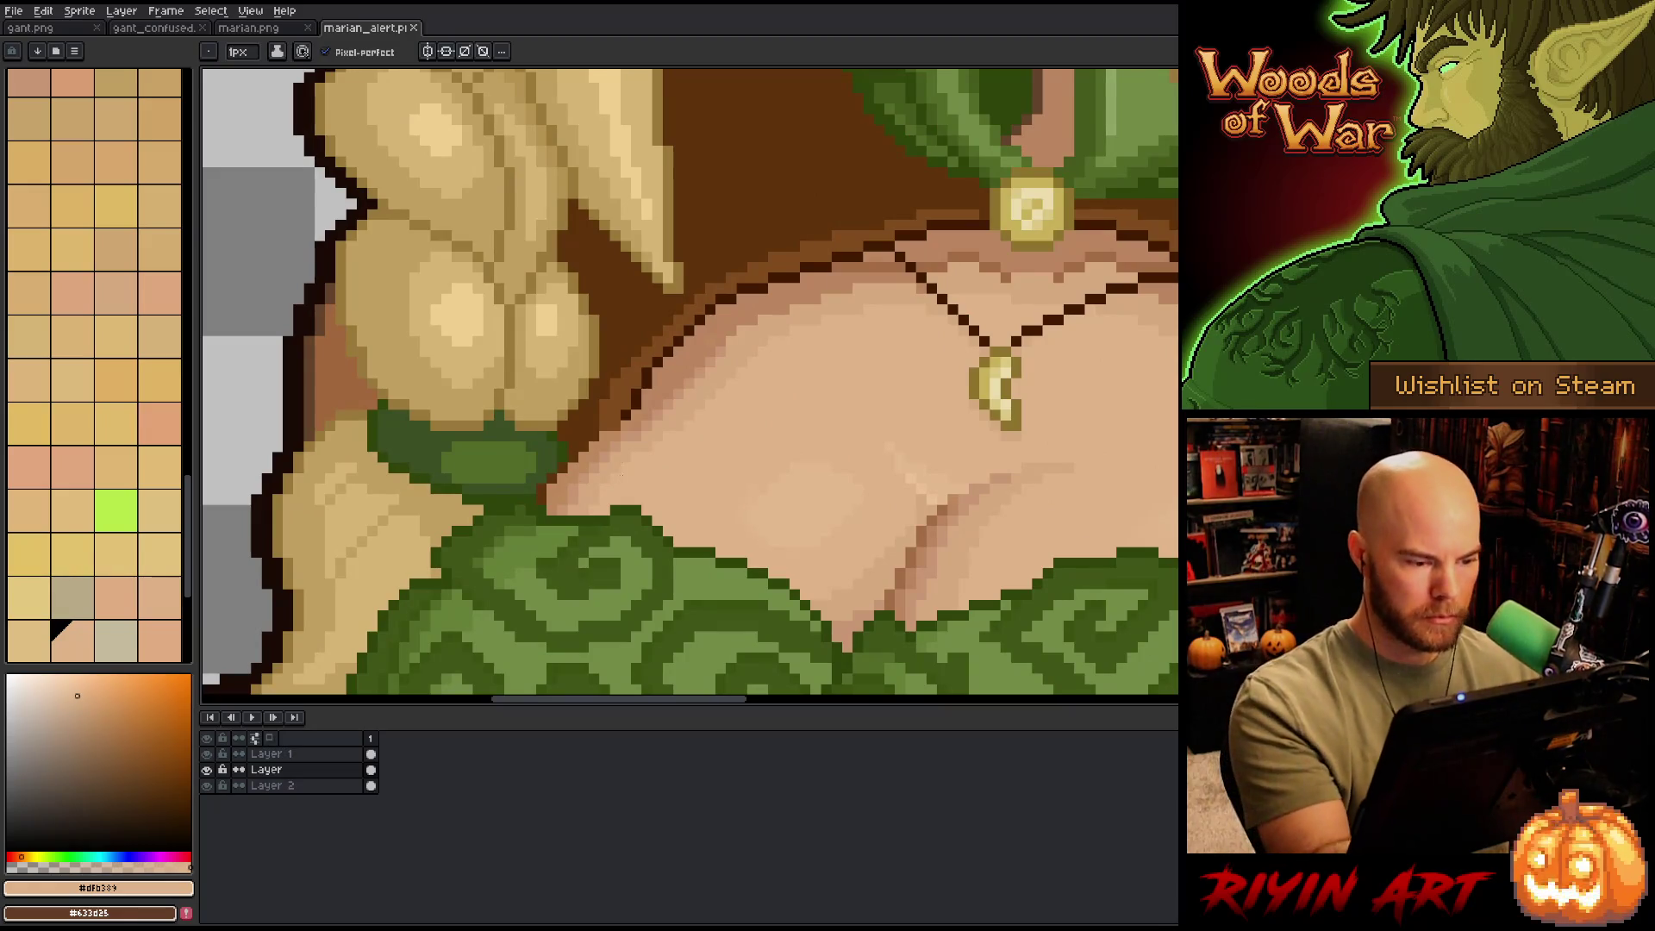
{"action": "left_click", "coordinate": [638, 429]}
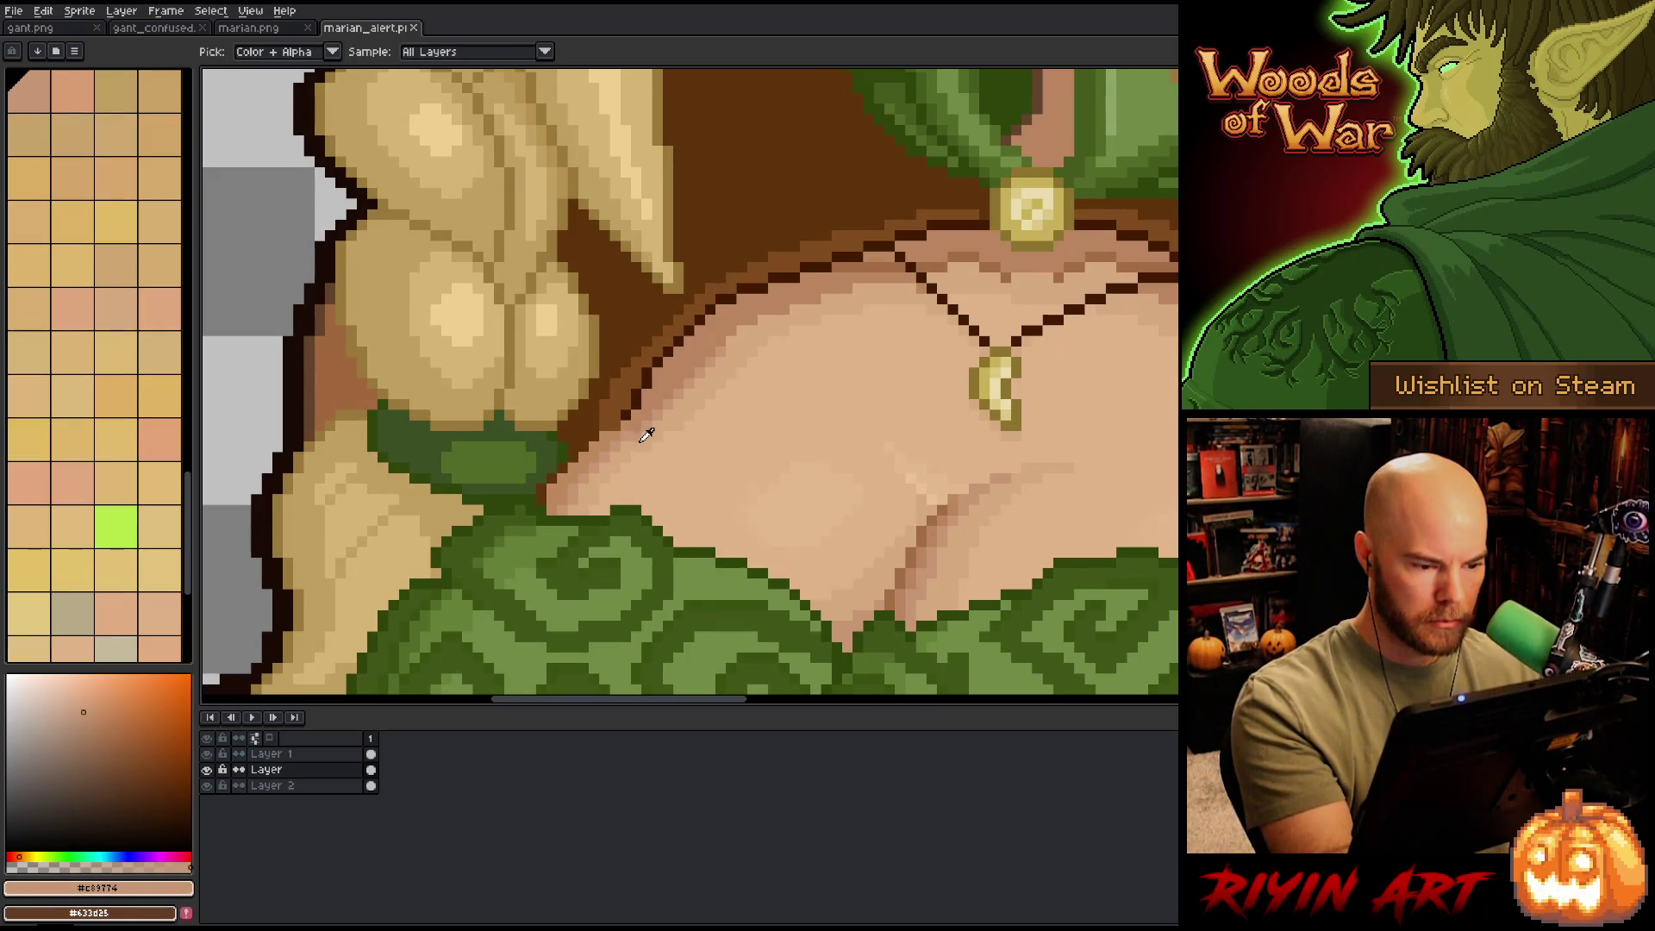
{"action": "left_click", "coordinate": [648, 404]}
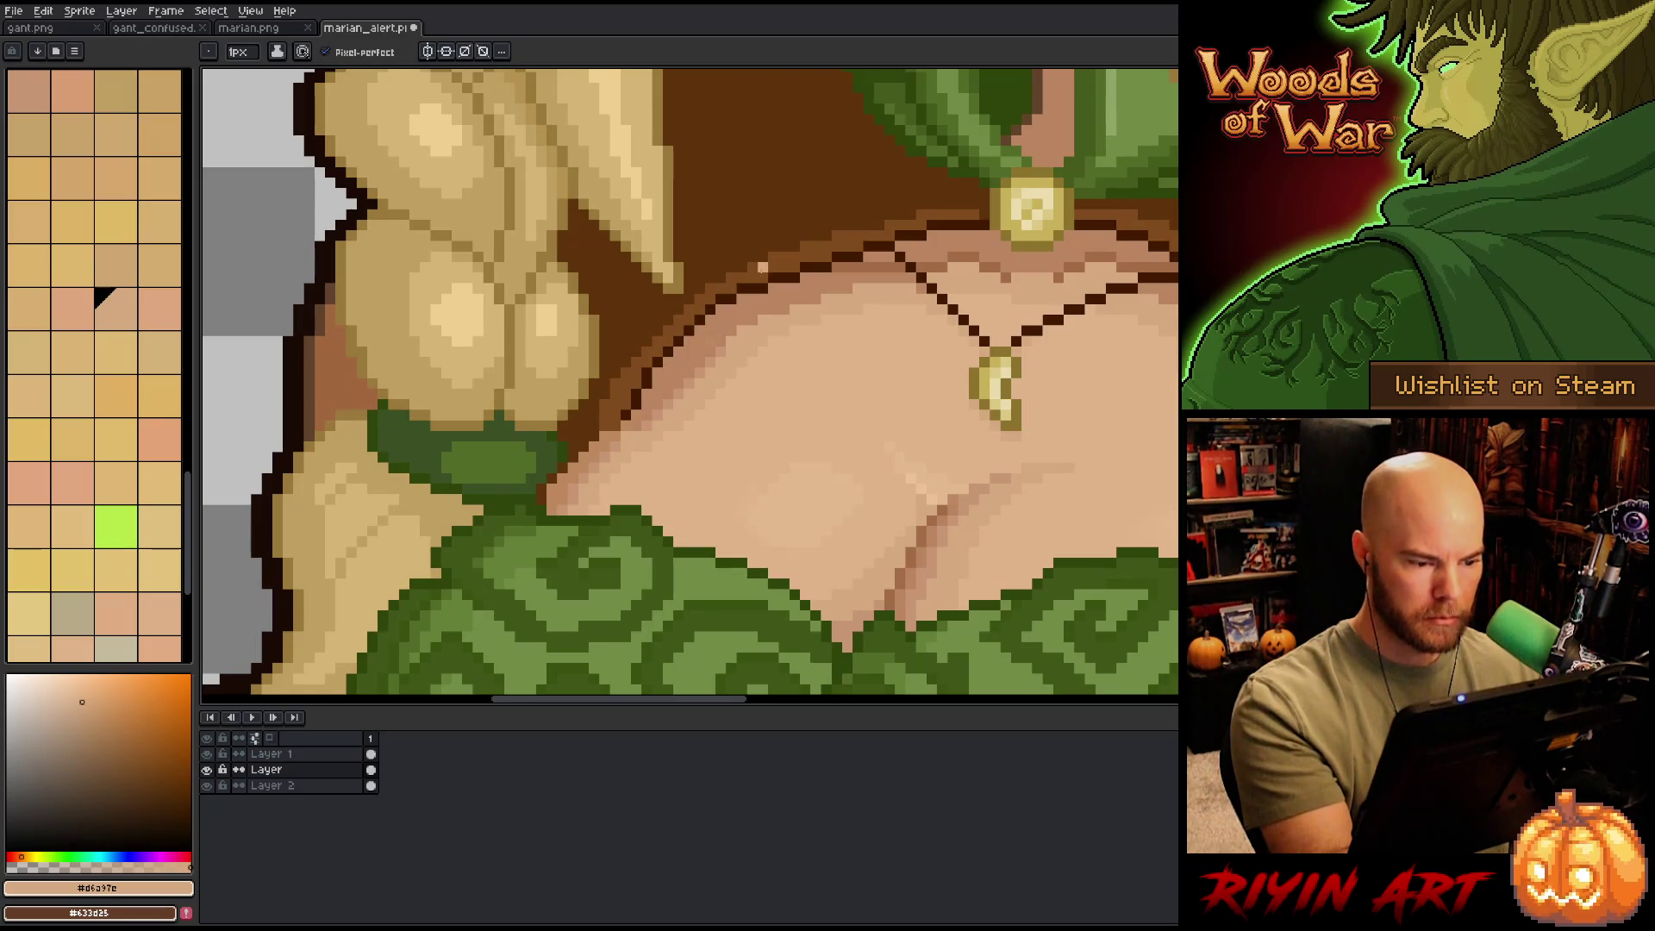
{"action": "left_click", "coordinate": [638, 426], "text": "alt"}
{"action": "left_click", "coordinate": [686, 382], "text": "alt"}
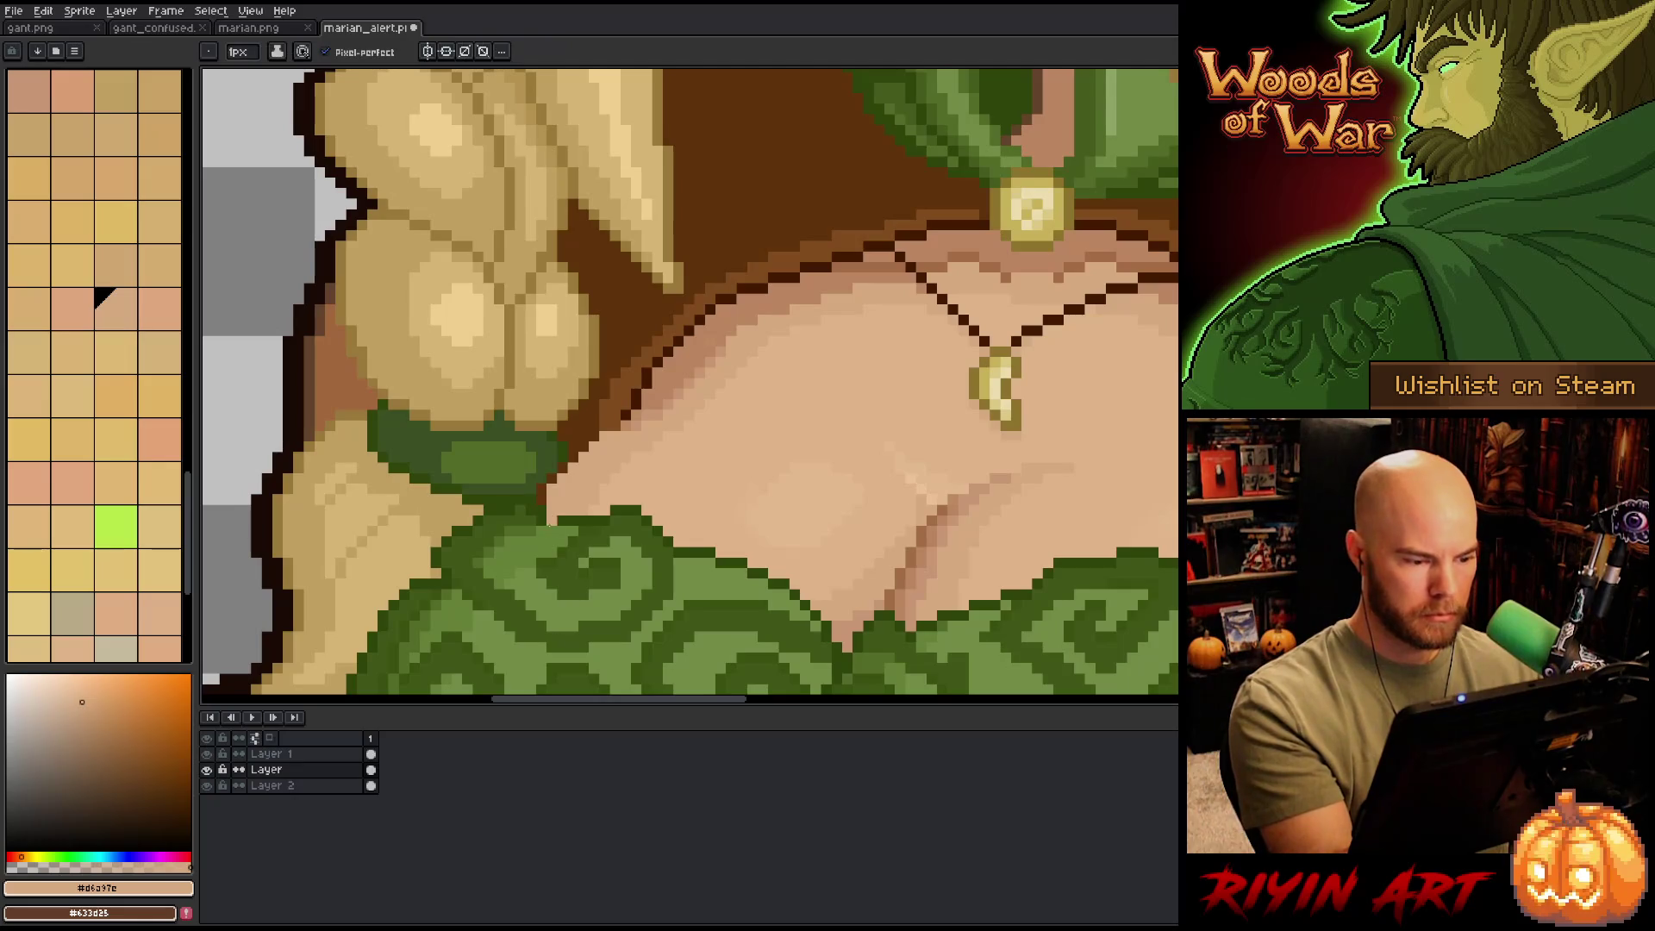
{"action": "left_click", "coordinate": [552, 482], "text": "alt"}
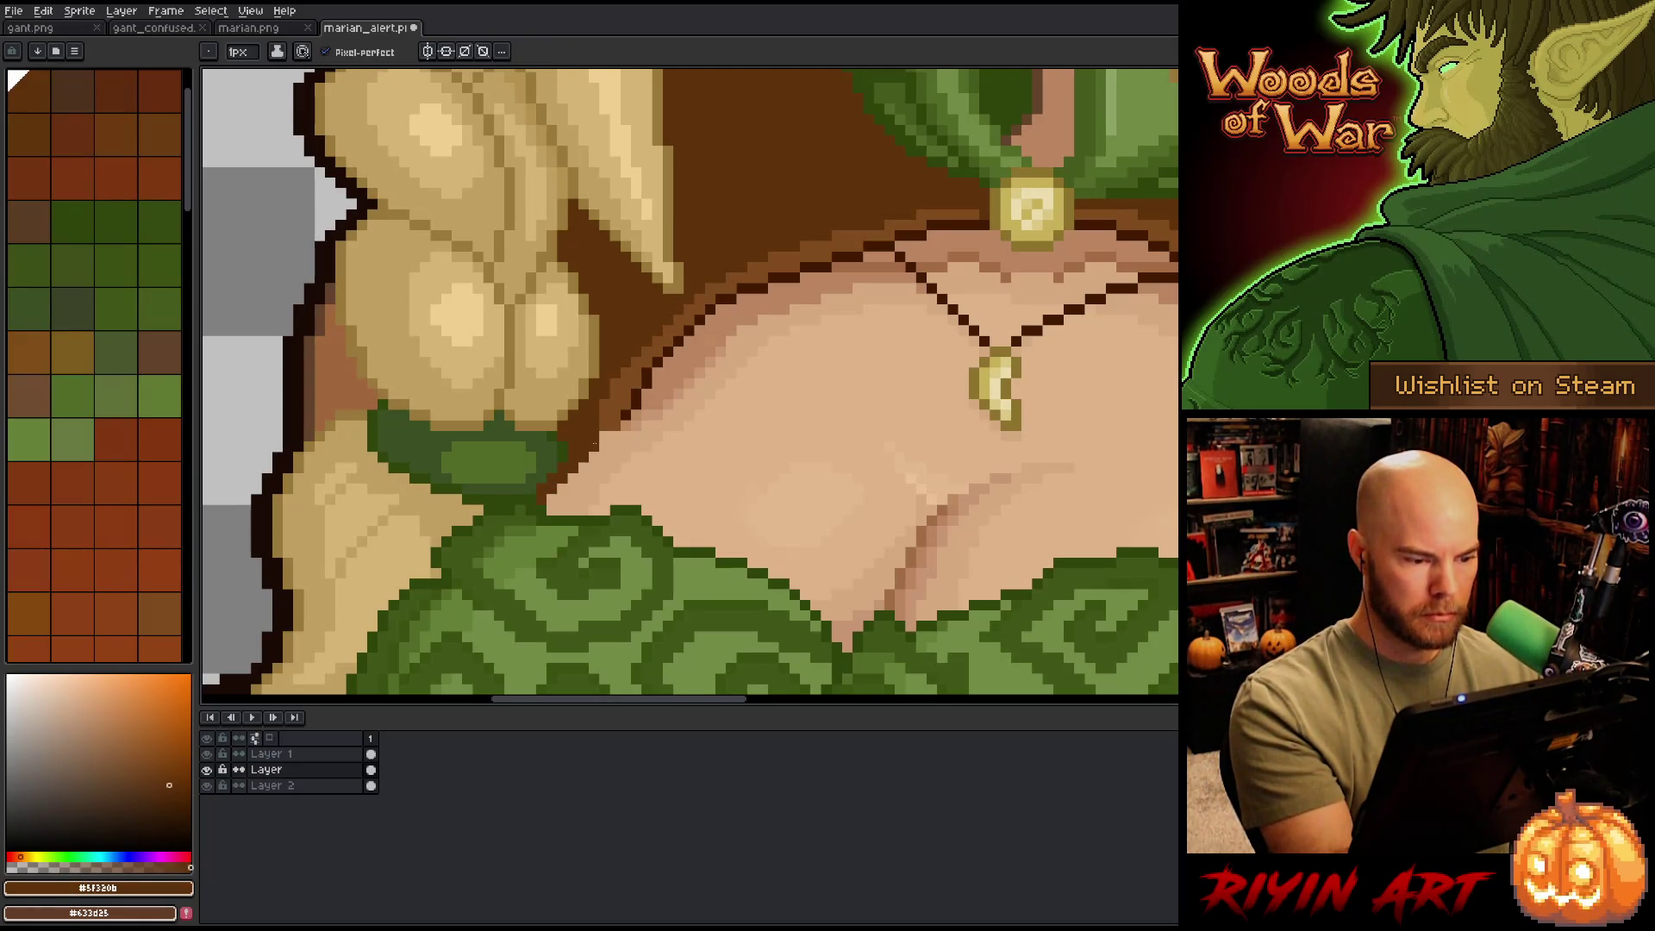
{"action": "left_click", "coordinate": [609, 420], "text": "alt"}
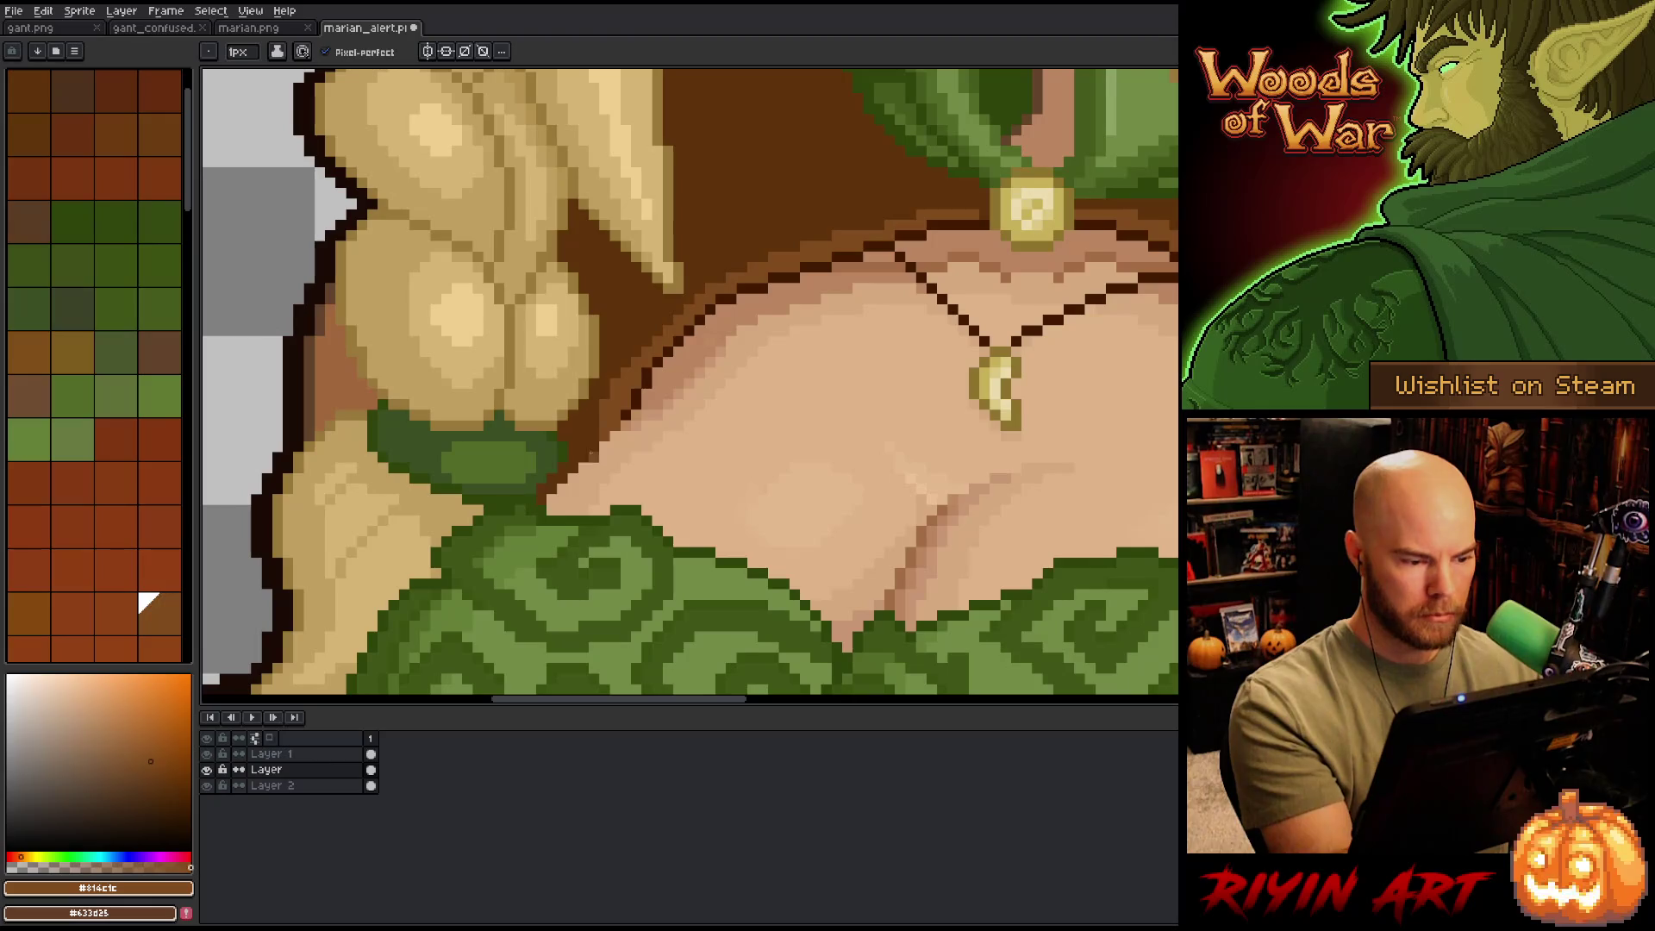
{"action": "left_click", "coordinate": [552, 465], "text": "alt"}
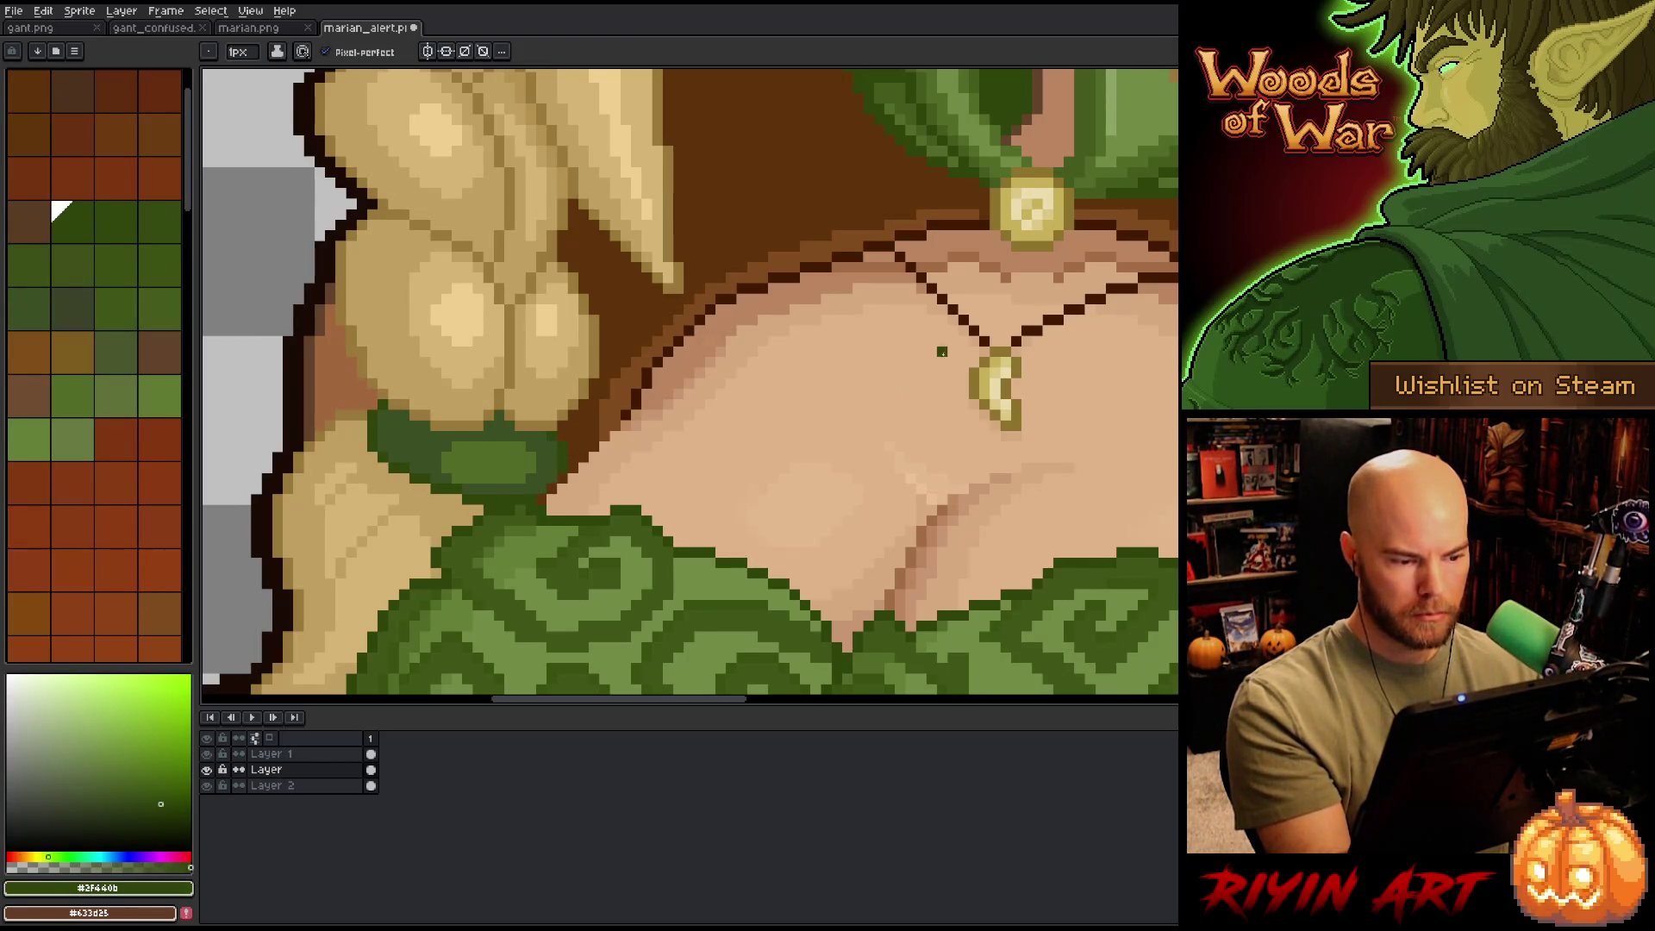
{"action": "key", "text": "ctrl+0"}
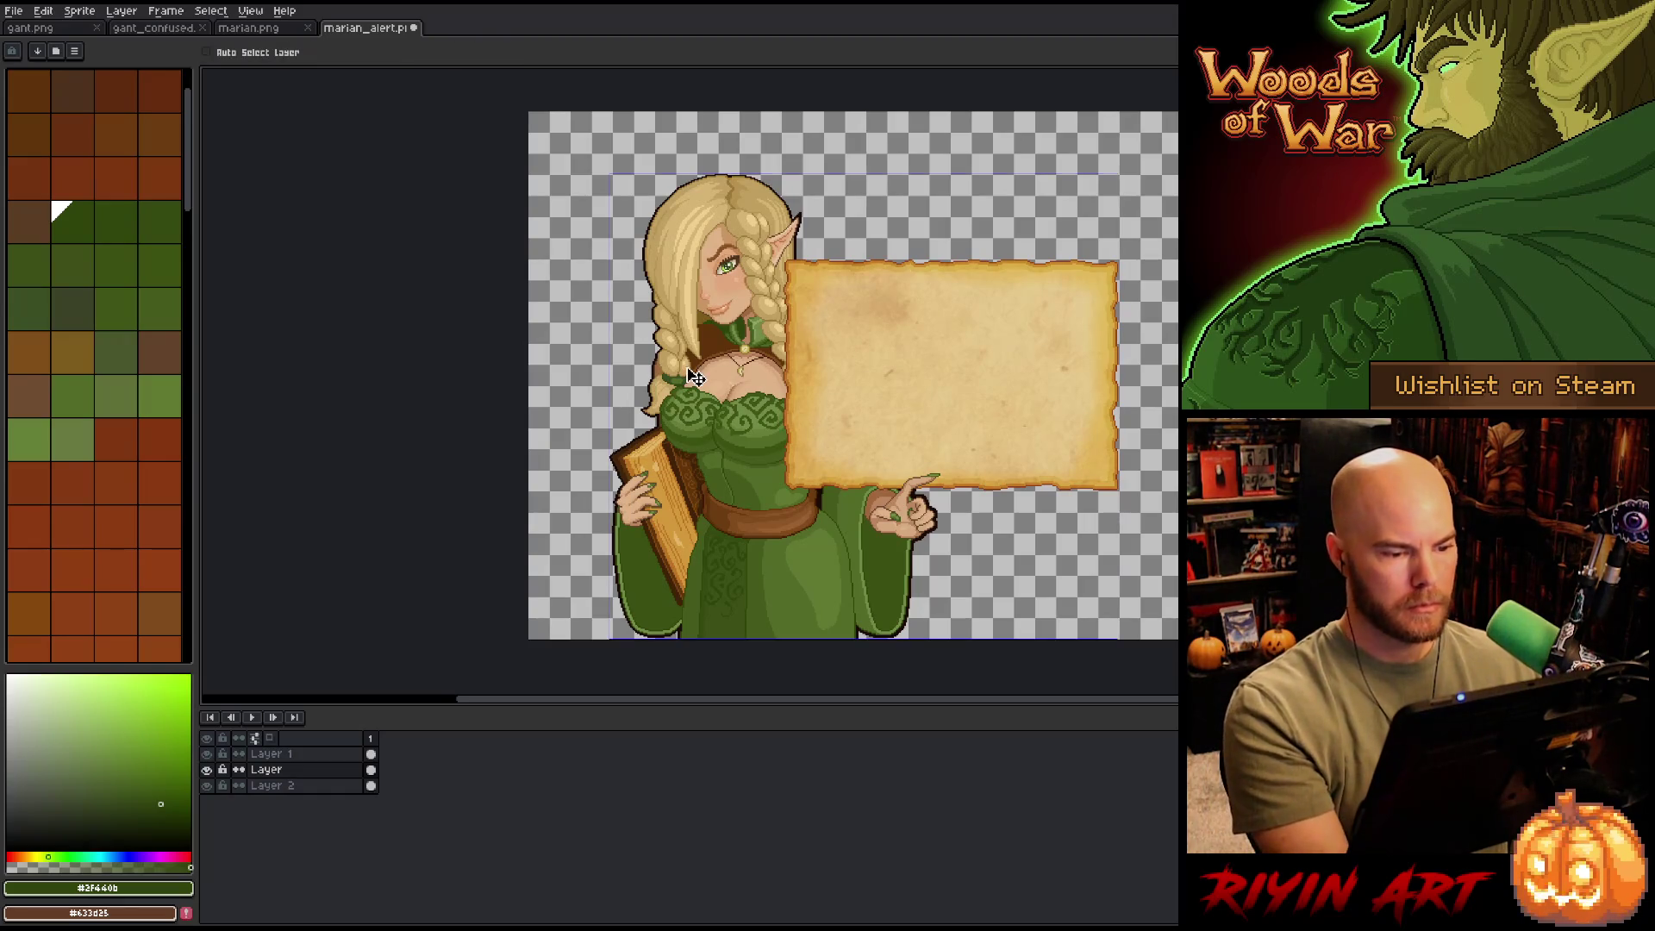
{"action": "scroll", "coordinate": [695, 359], "scroll_direction": "up", "scroll_amount": 4}
- Add a very dark brown pixel to the chest outline and pick a mid skin tone
{"action": "scroll", "coordinate": [696, 359], "scroll_direction": "up", "scroll_amount": 1}
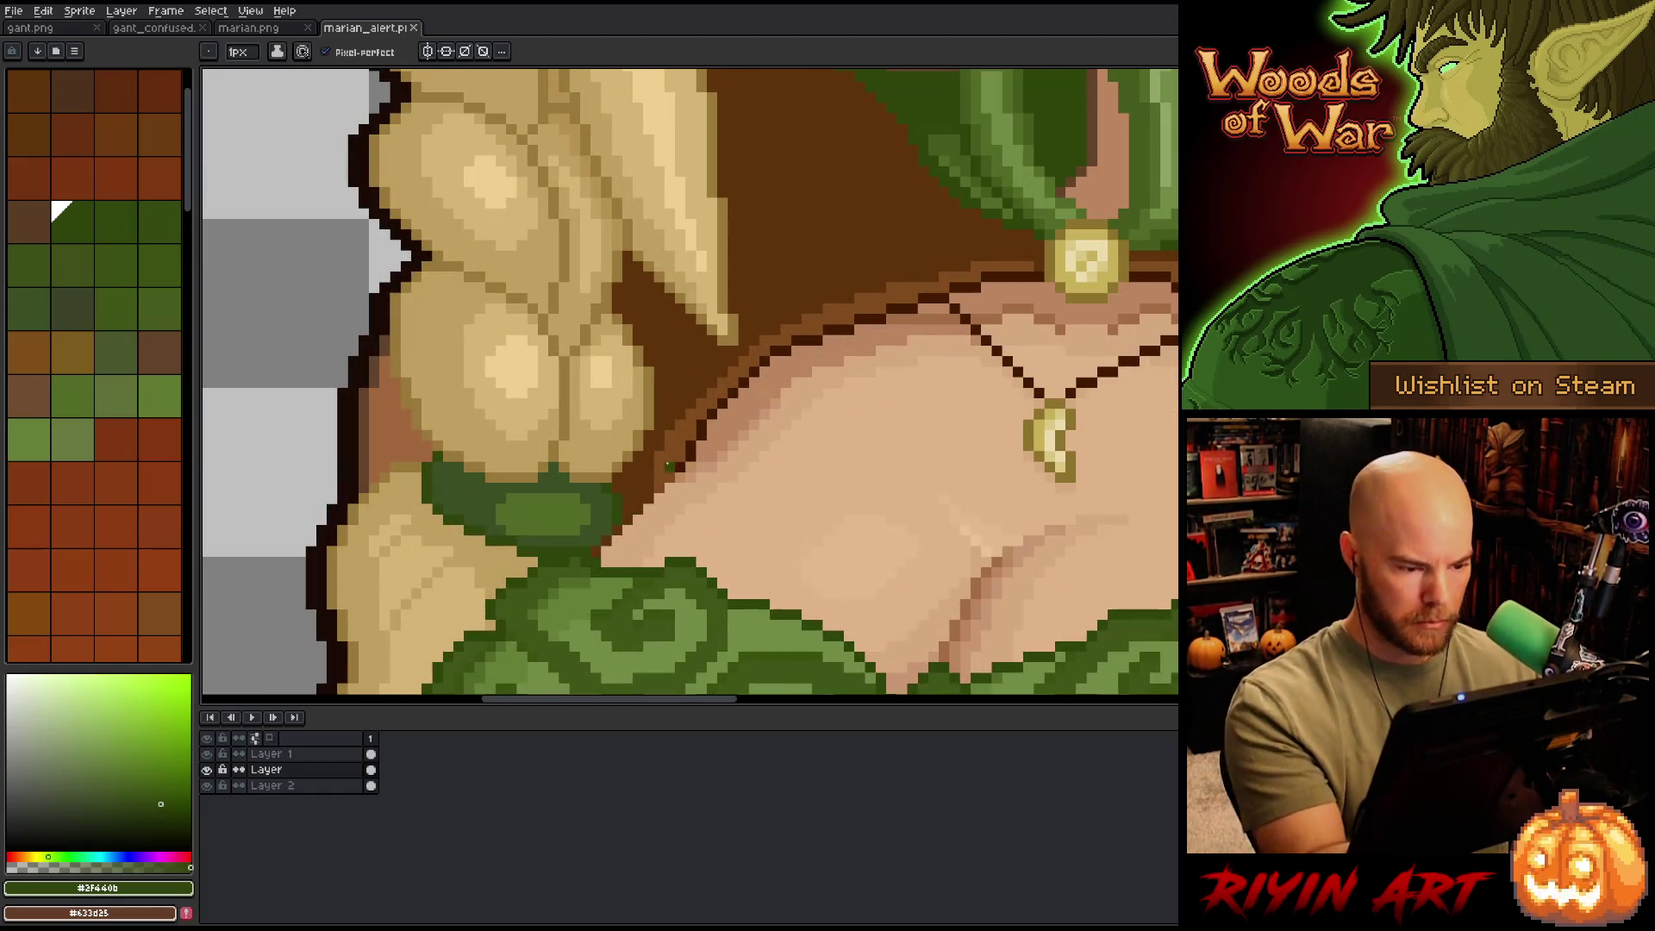
{"action": "left_click", "coordinate": [680, 466], "text": "alt"}
{"action": "left_click", "coordinate": [690, 453], "text": "alt"}
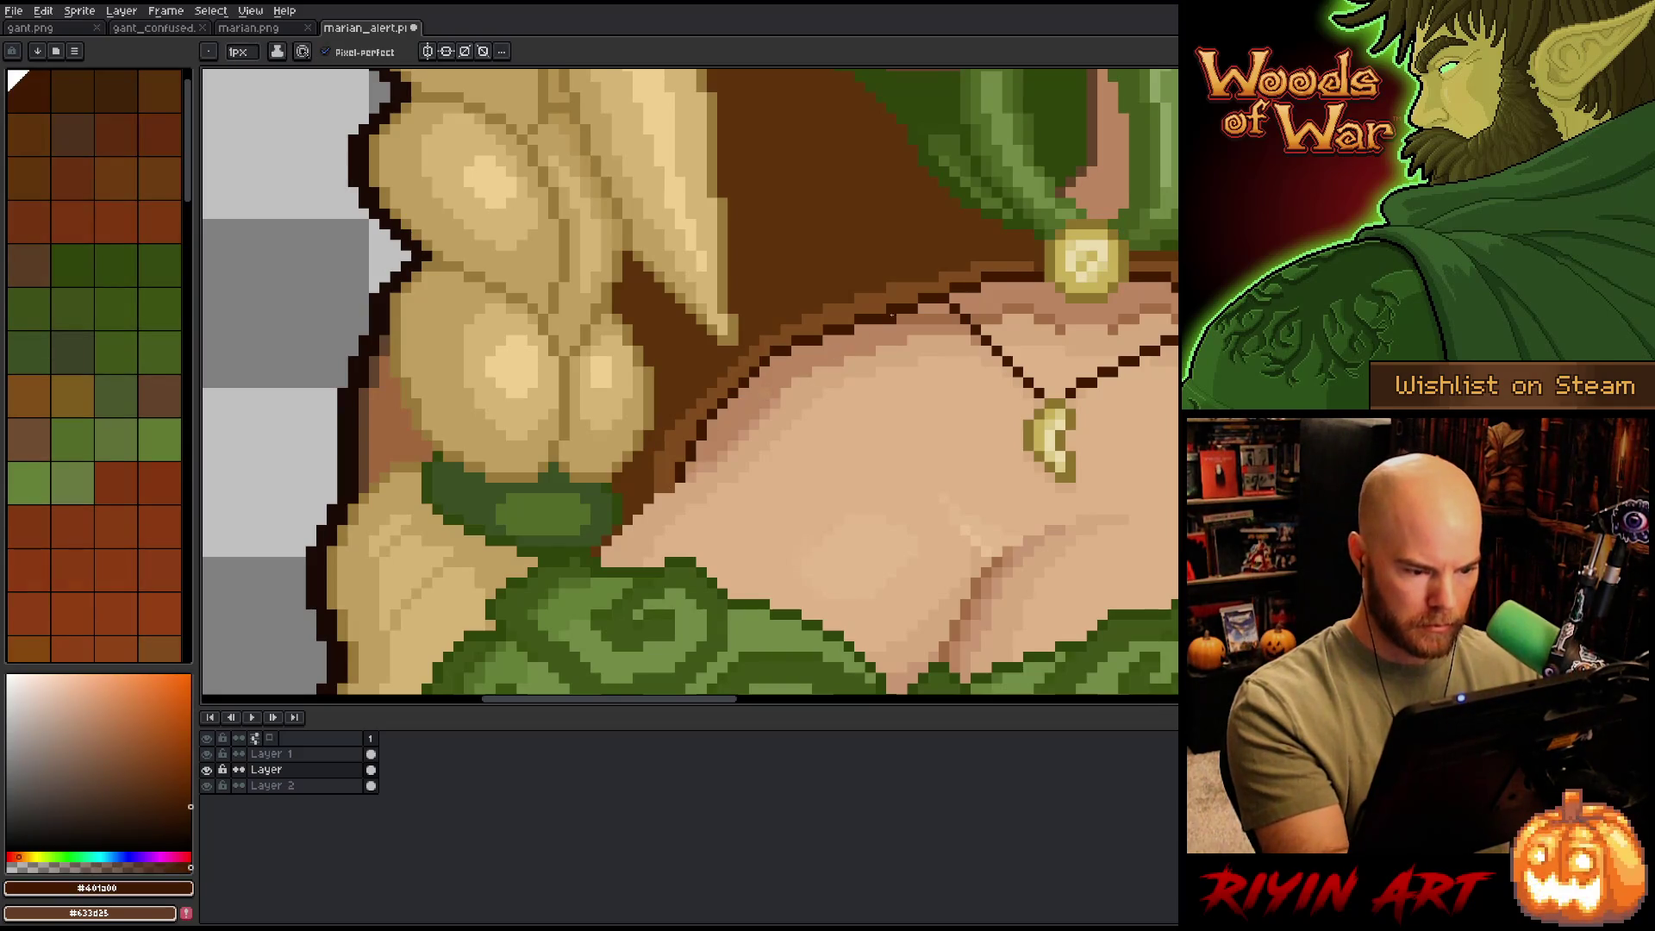
{"action": "left_click", "coordinate": [701, 477]}
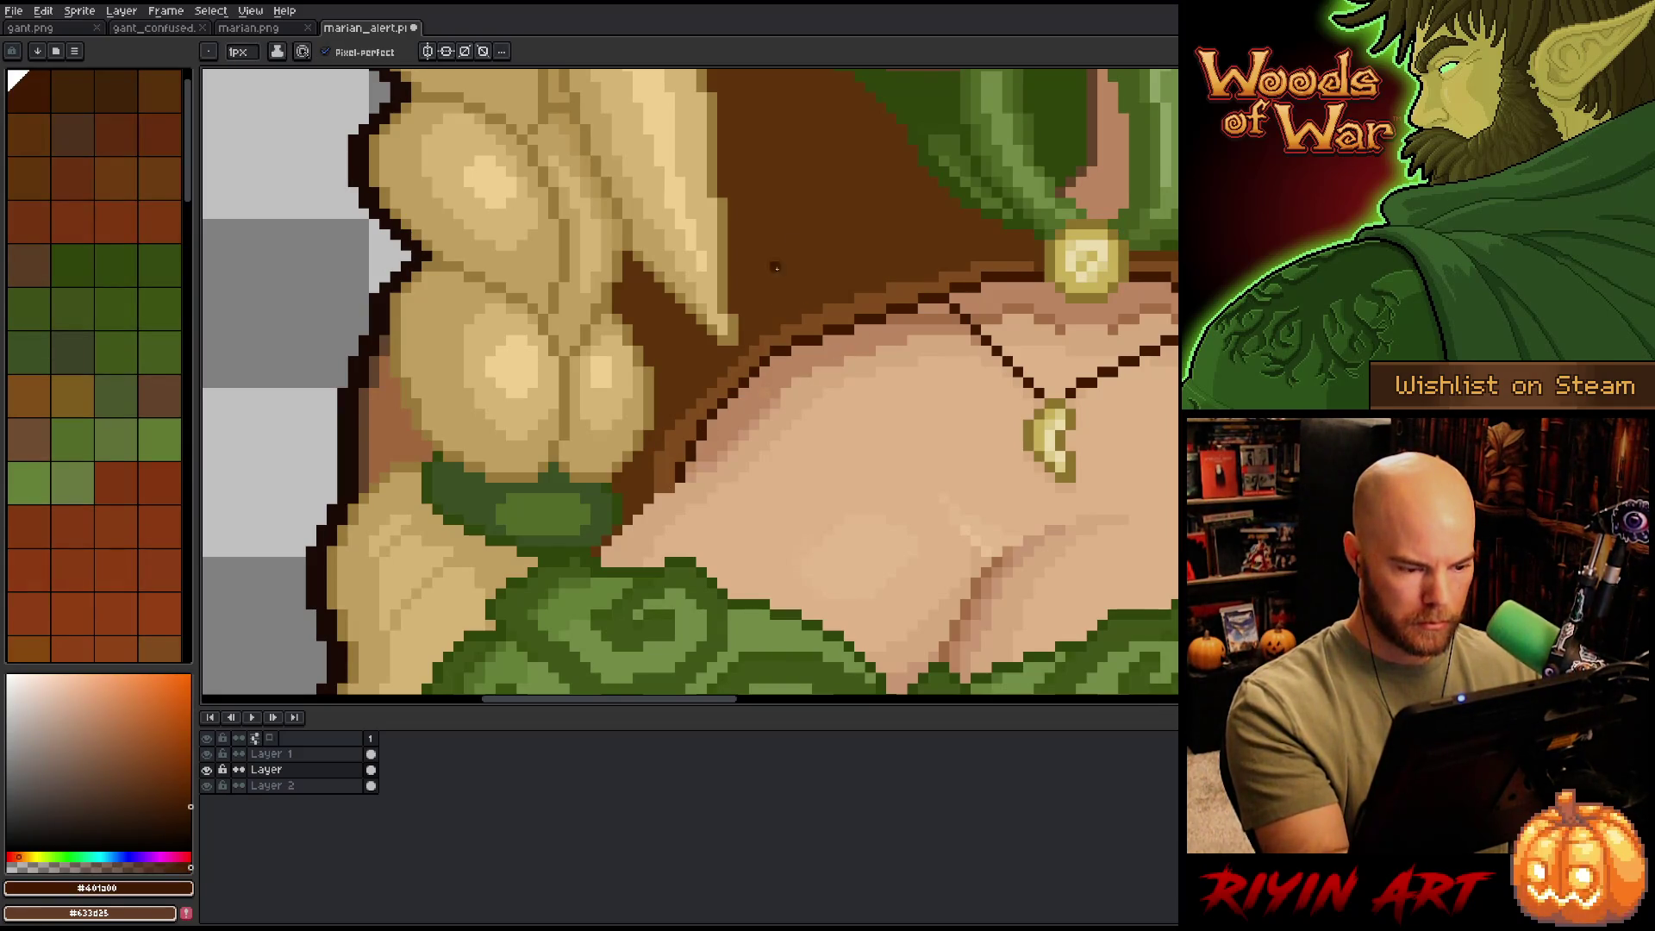
{"action": "left_click", "coordinate": [715, 450], "text": "alt"}
{"action": "left_click", "coordinate": [709, 457], "text": "alt"}
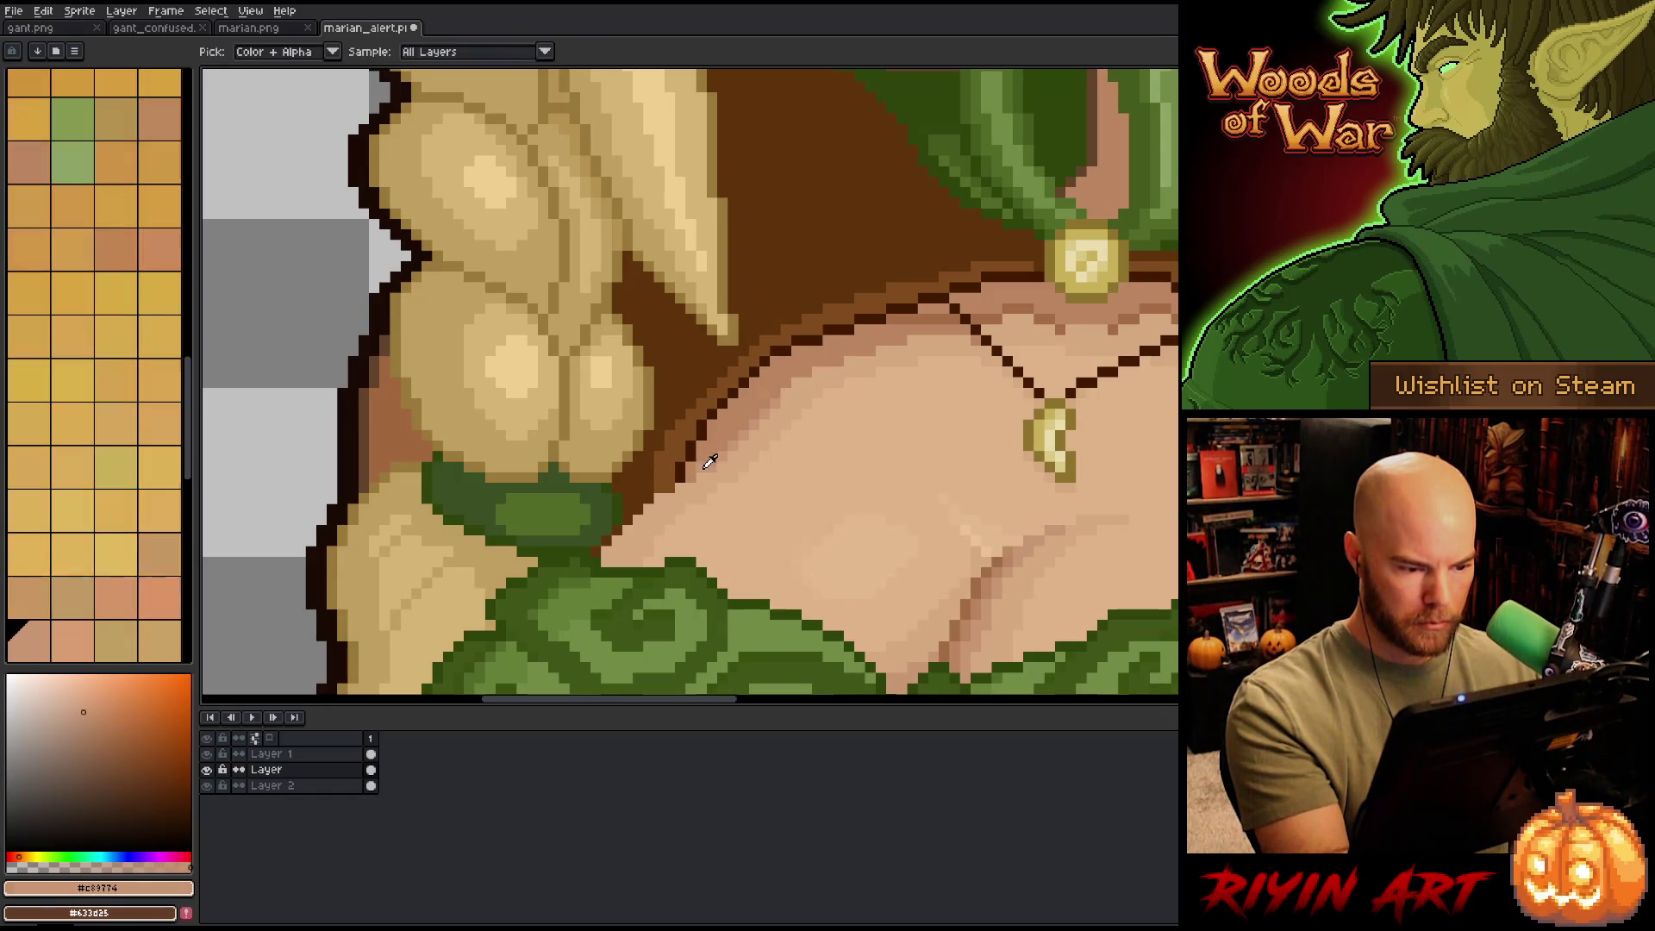
{"action": "left_click", "coordinate": [743, 414], "text": "alt"}
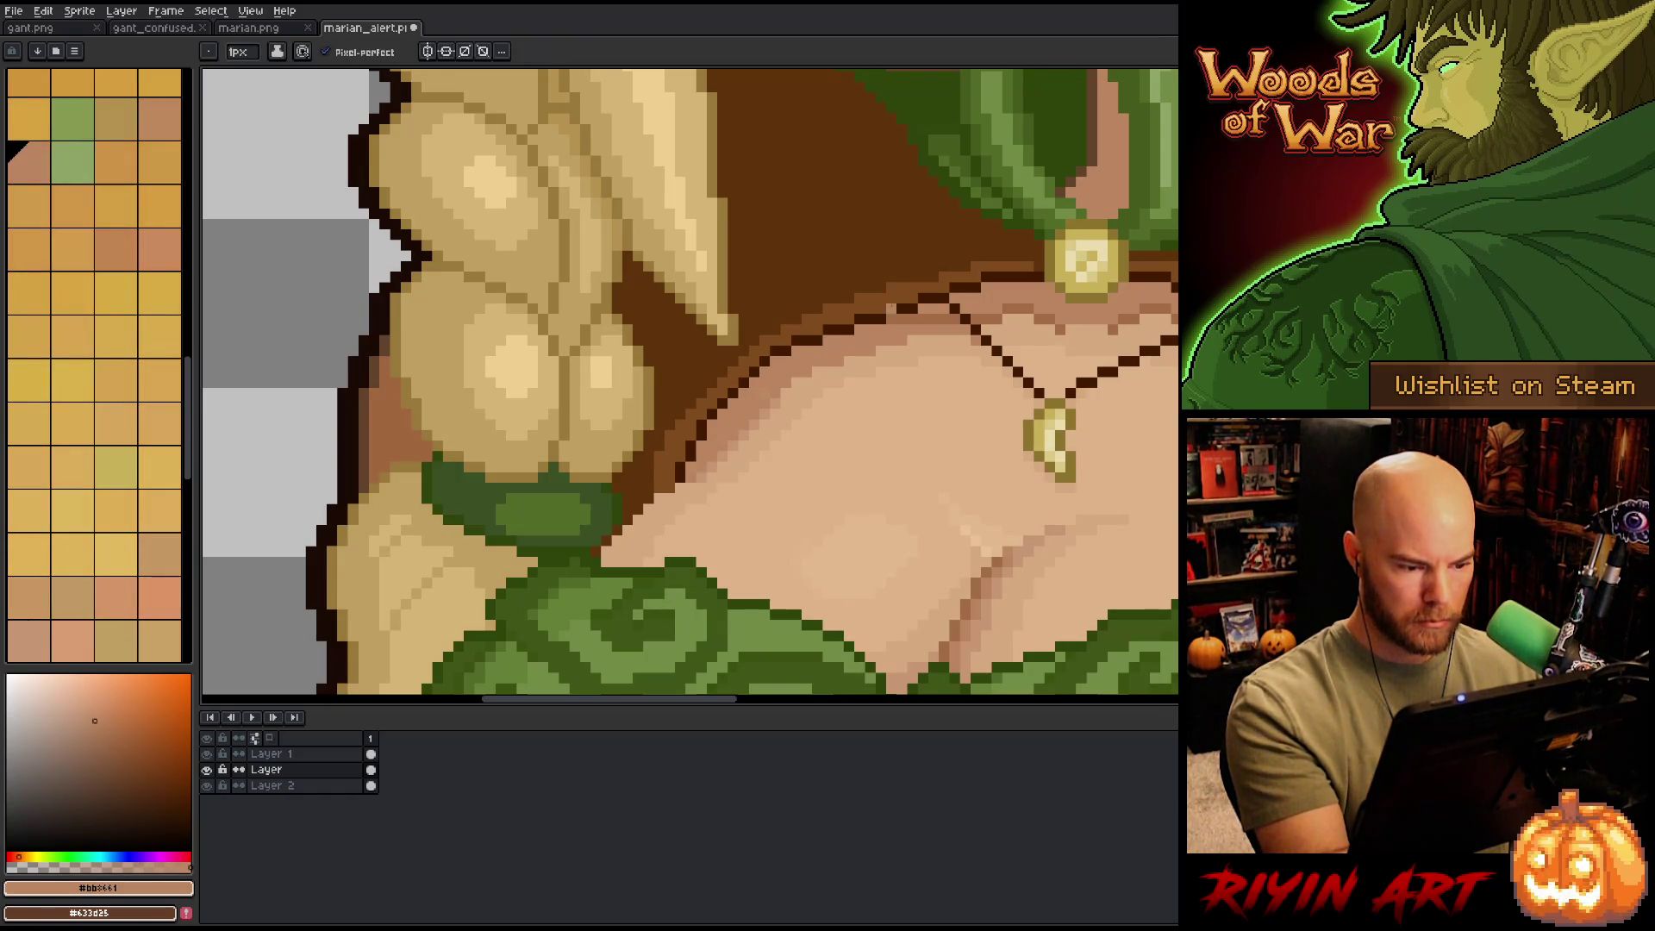
{"action": "scroll", "coordinate": [689, 388], "scroll_direction": "down", "scroll_amount": 5}
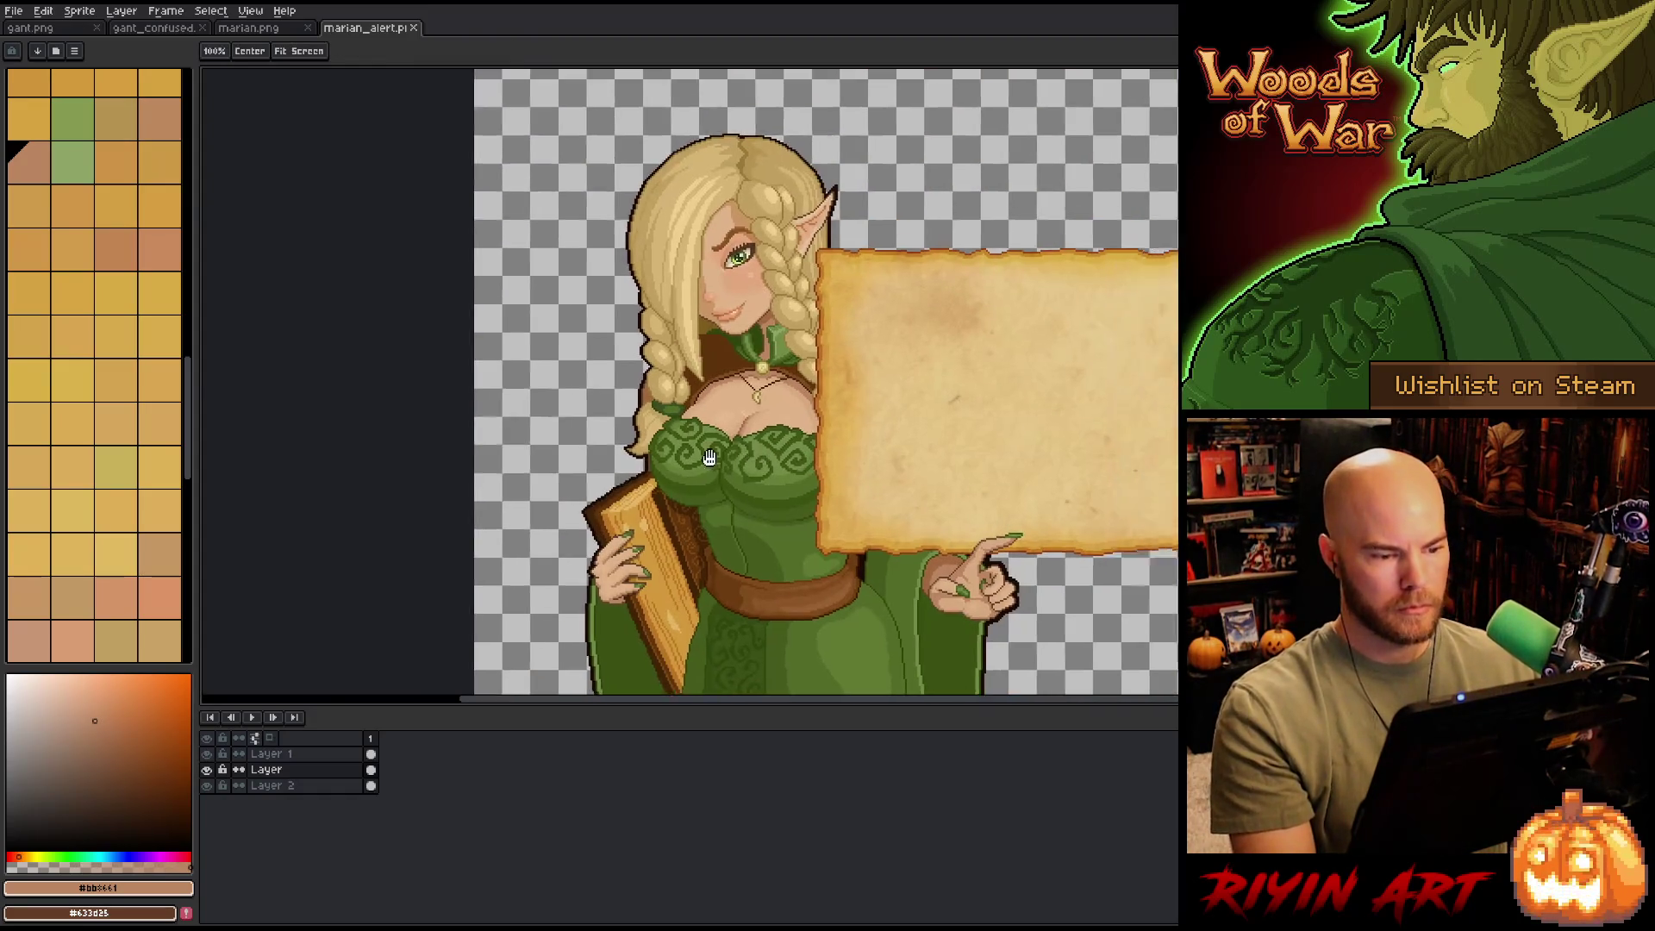
{"action": "scroll", "coordinate": [476, 407], "scroll_direction": "up", "scroll_amount": 5}
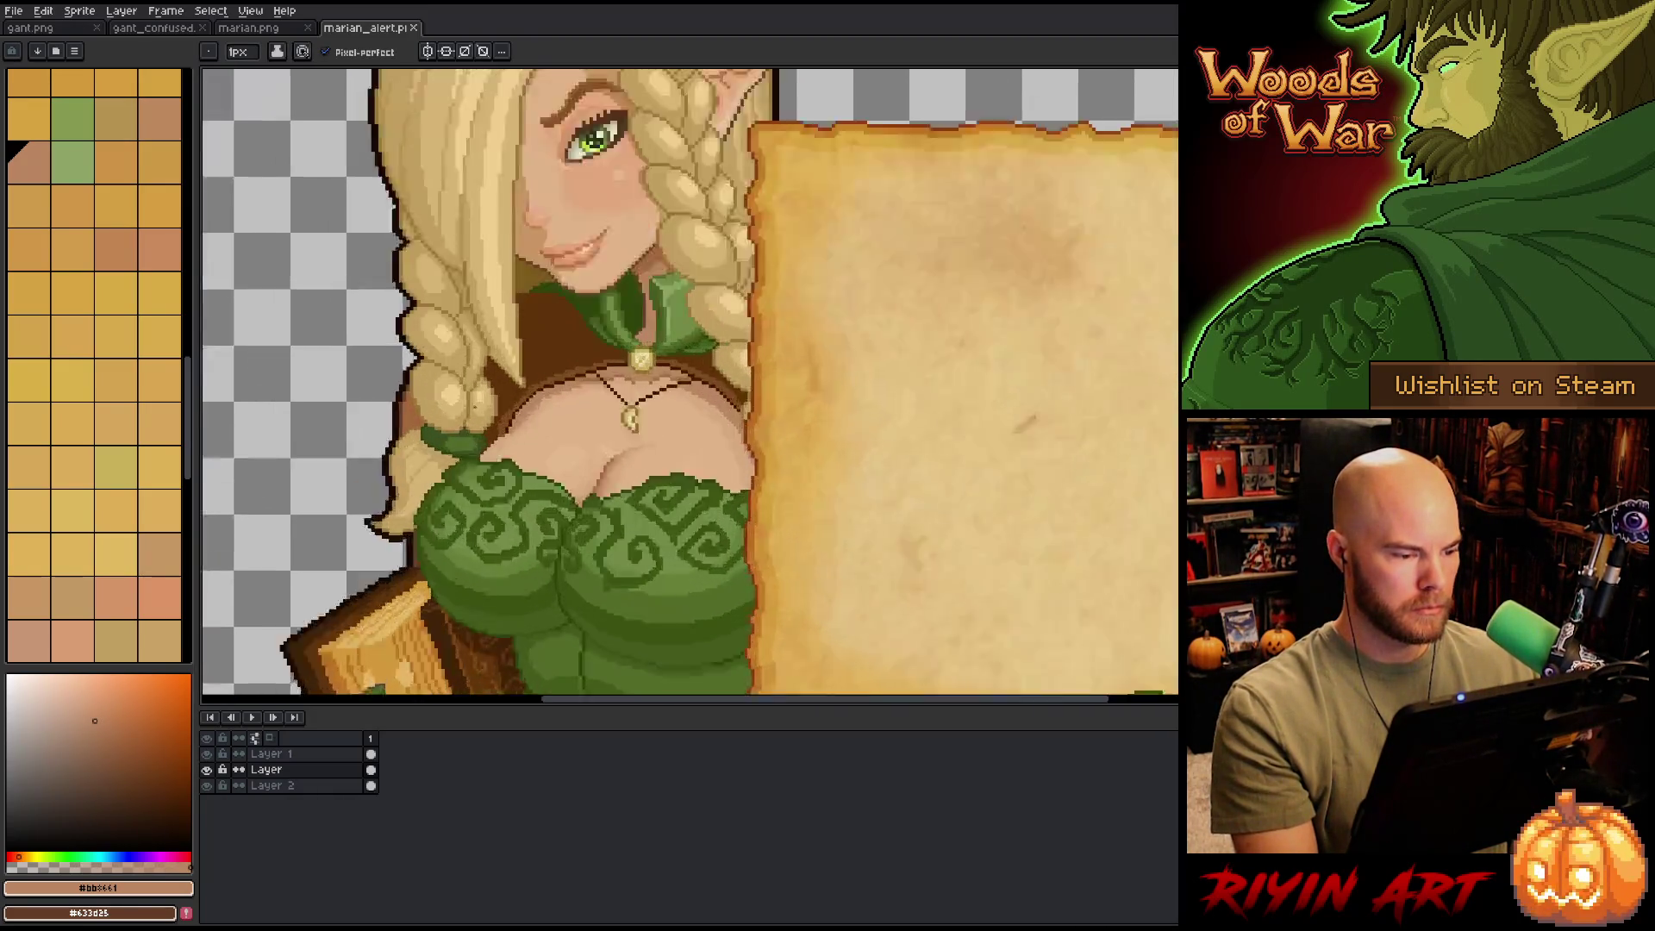
{"action": "scroll", "coordinate": [534, 455], "scroll_direction": "up", "scroll_amount": 4}
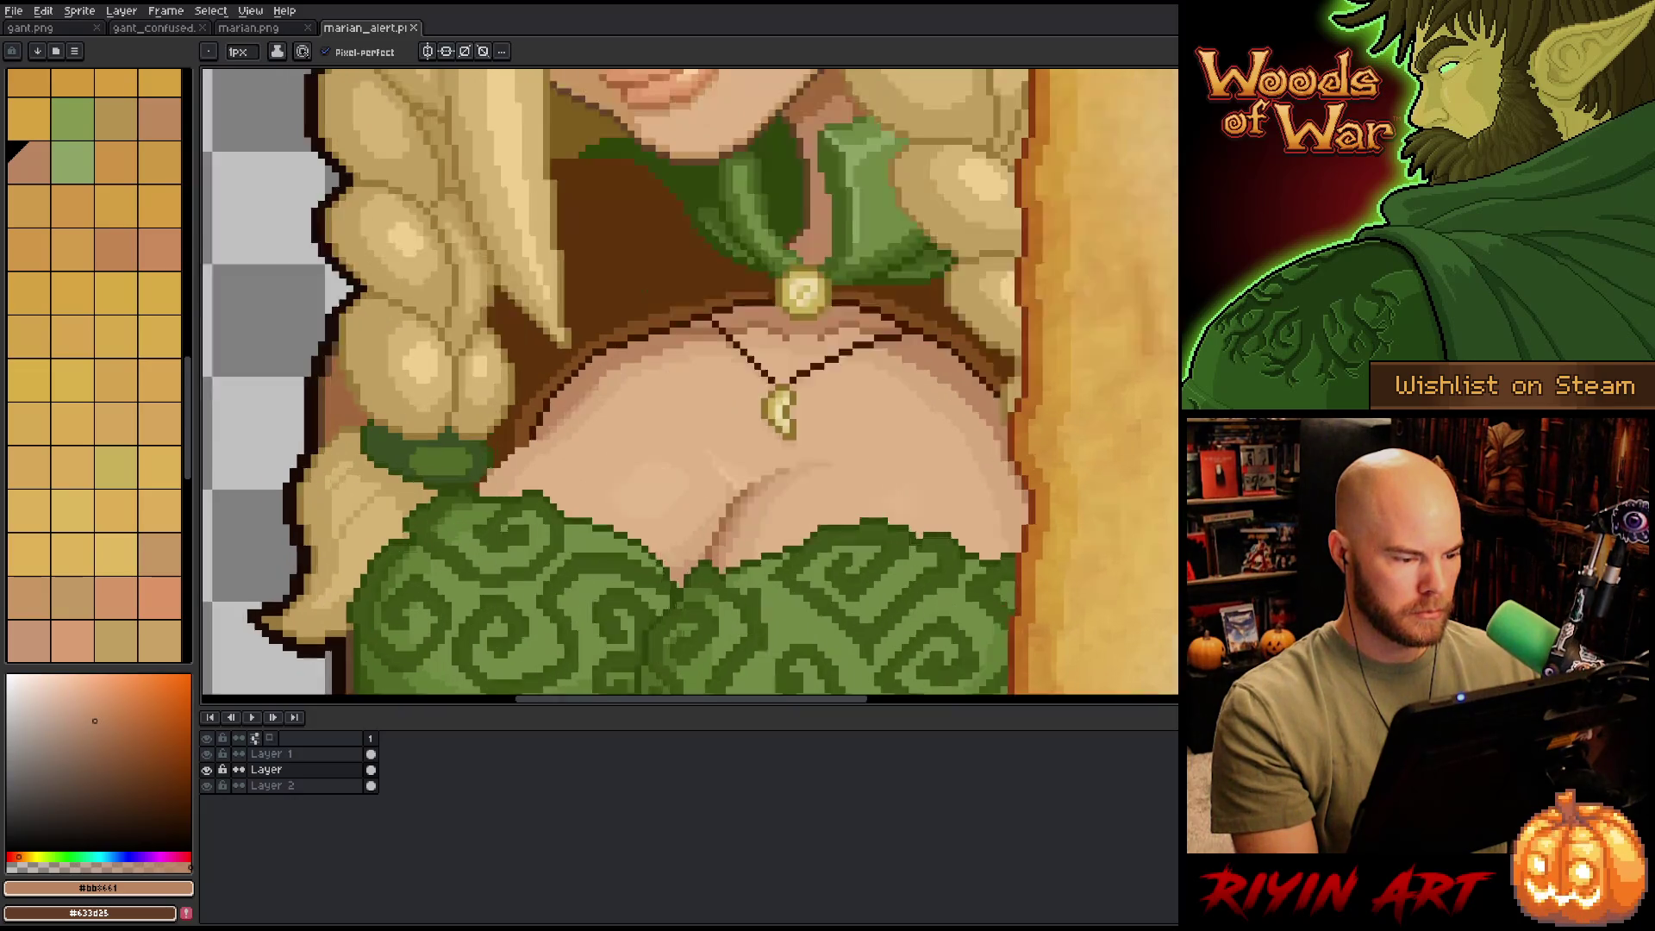
- Sample the light skin, bodice-edge dark brown and tan skin colours from the chest
{"action": "key", "text": "alt"}
{"action": "left_click", "coordinate": [533, 454], "text": "alt"}
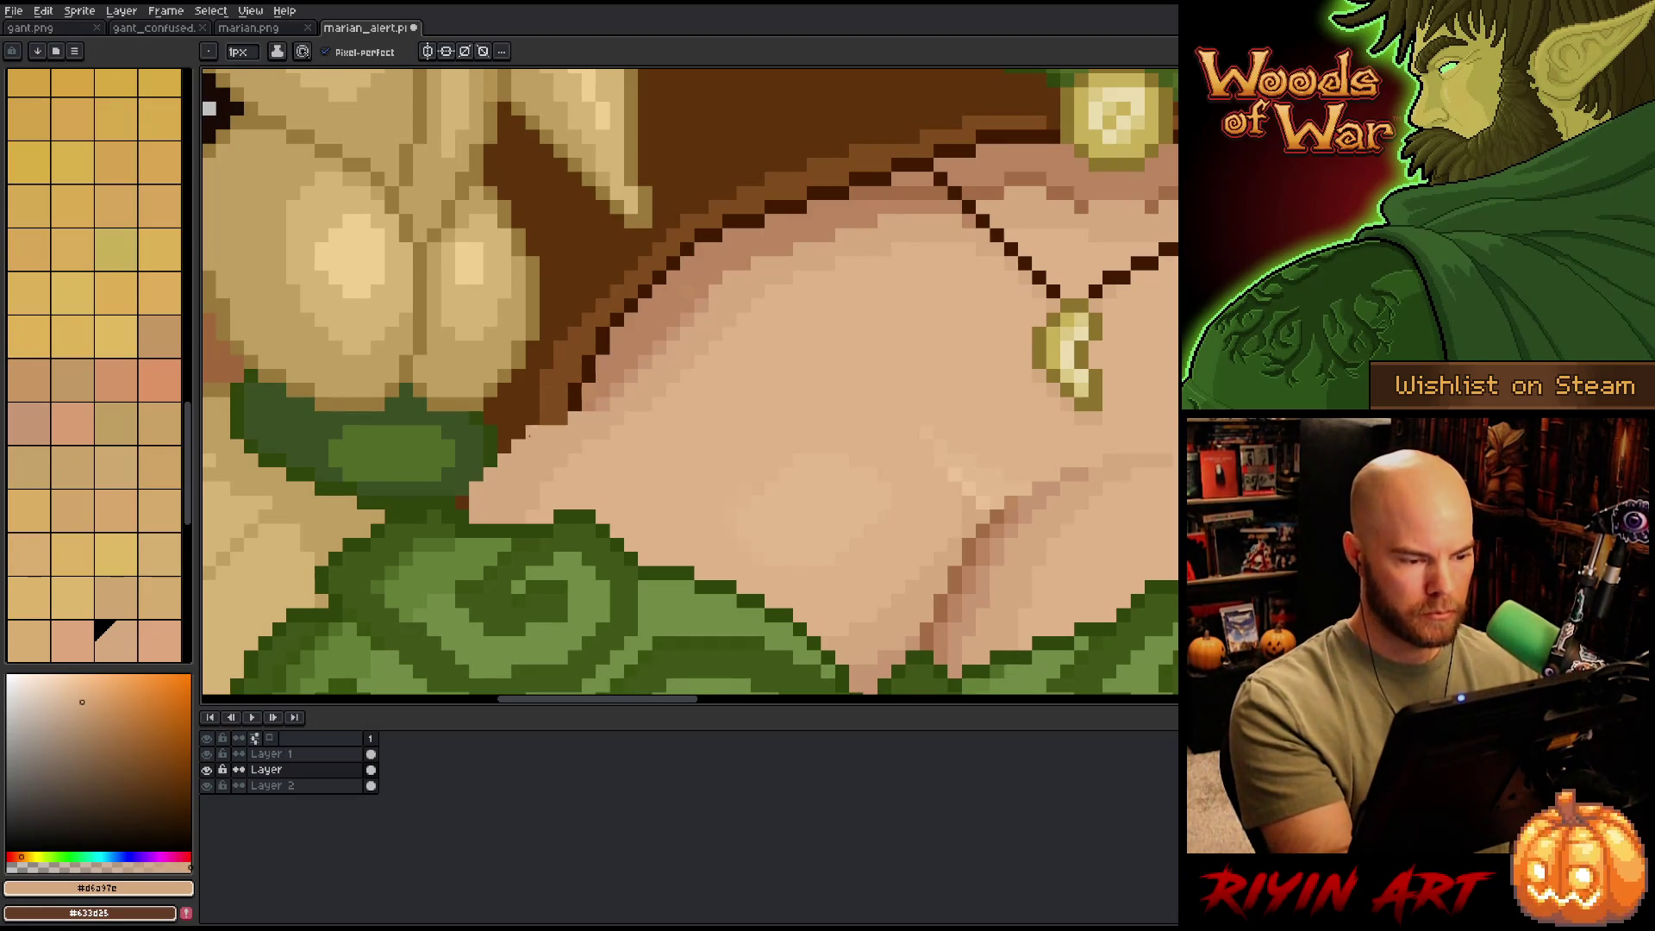
{"action": "left_click", "coordinate": [490, 451], "text": "alt"}
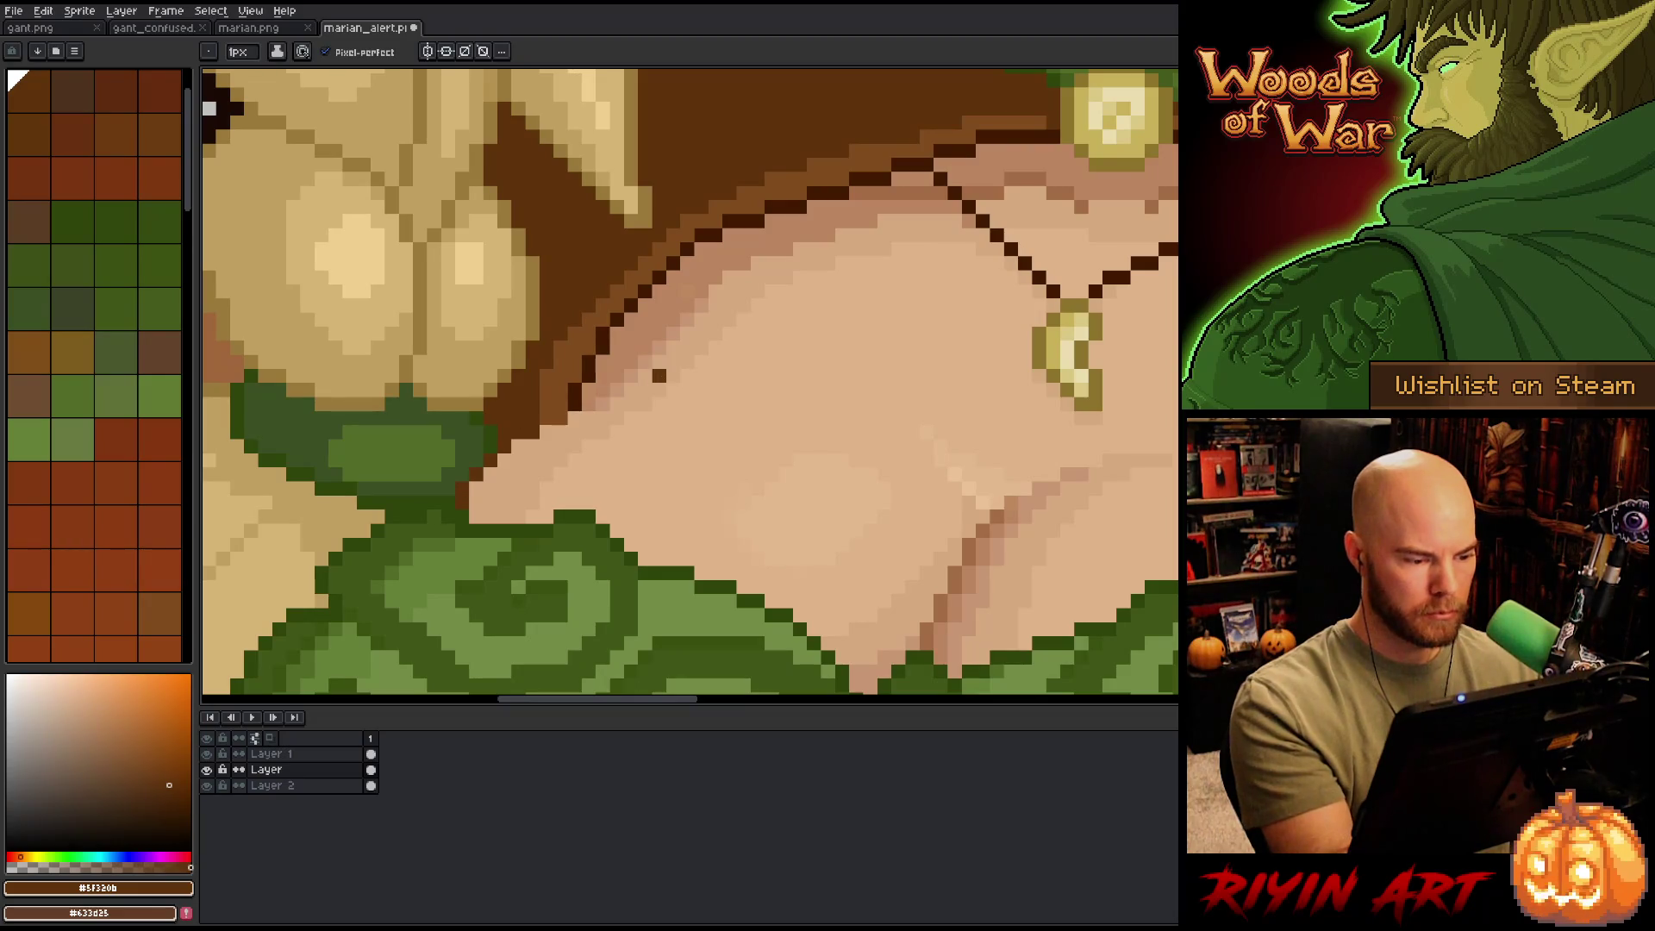
{"action": "scroll", "coordinate": [864, 460], "scroll_direction": "down", "scroll_amount": 2}
{"action": "scroll", "coordinate": [864, 460], "scroll_direction": "down", "scroll_amount": 3}
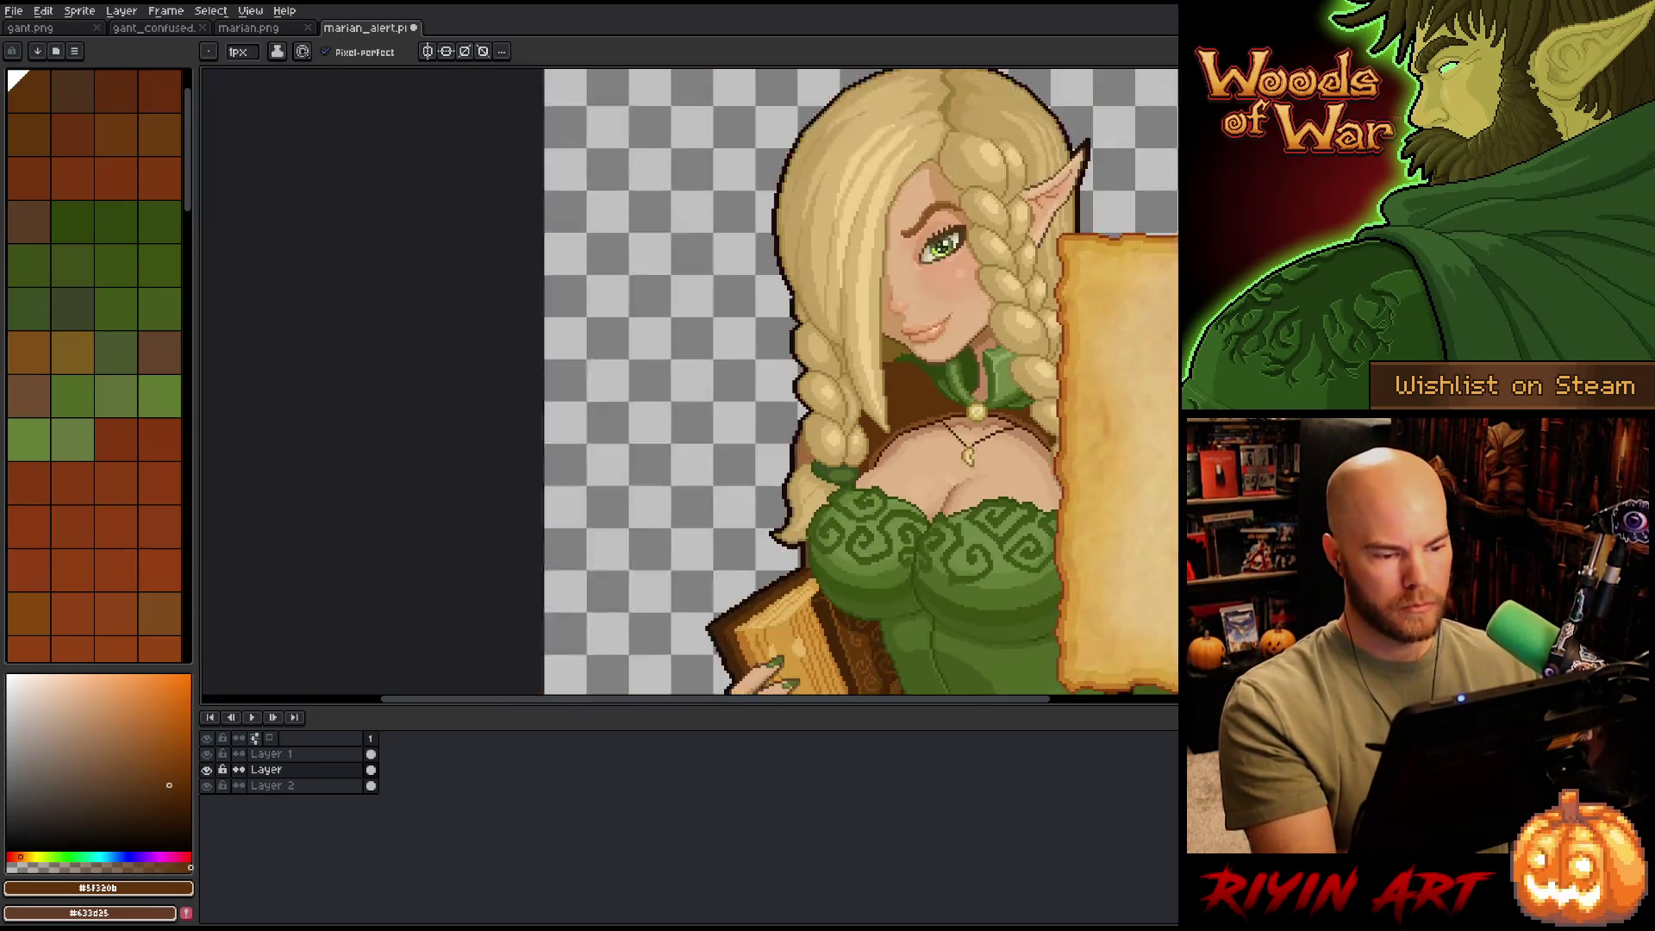
{"action": "scroll", "coordinate": [1083, 479], "scroll_direction": "down", "scroll_amount": 2}
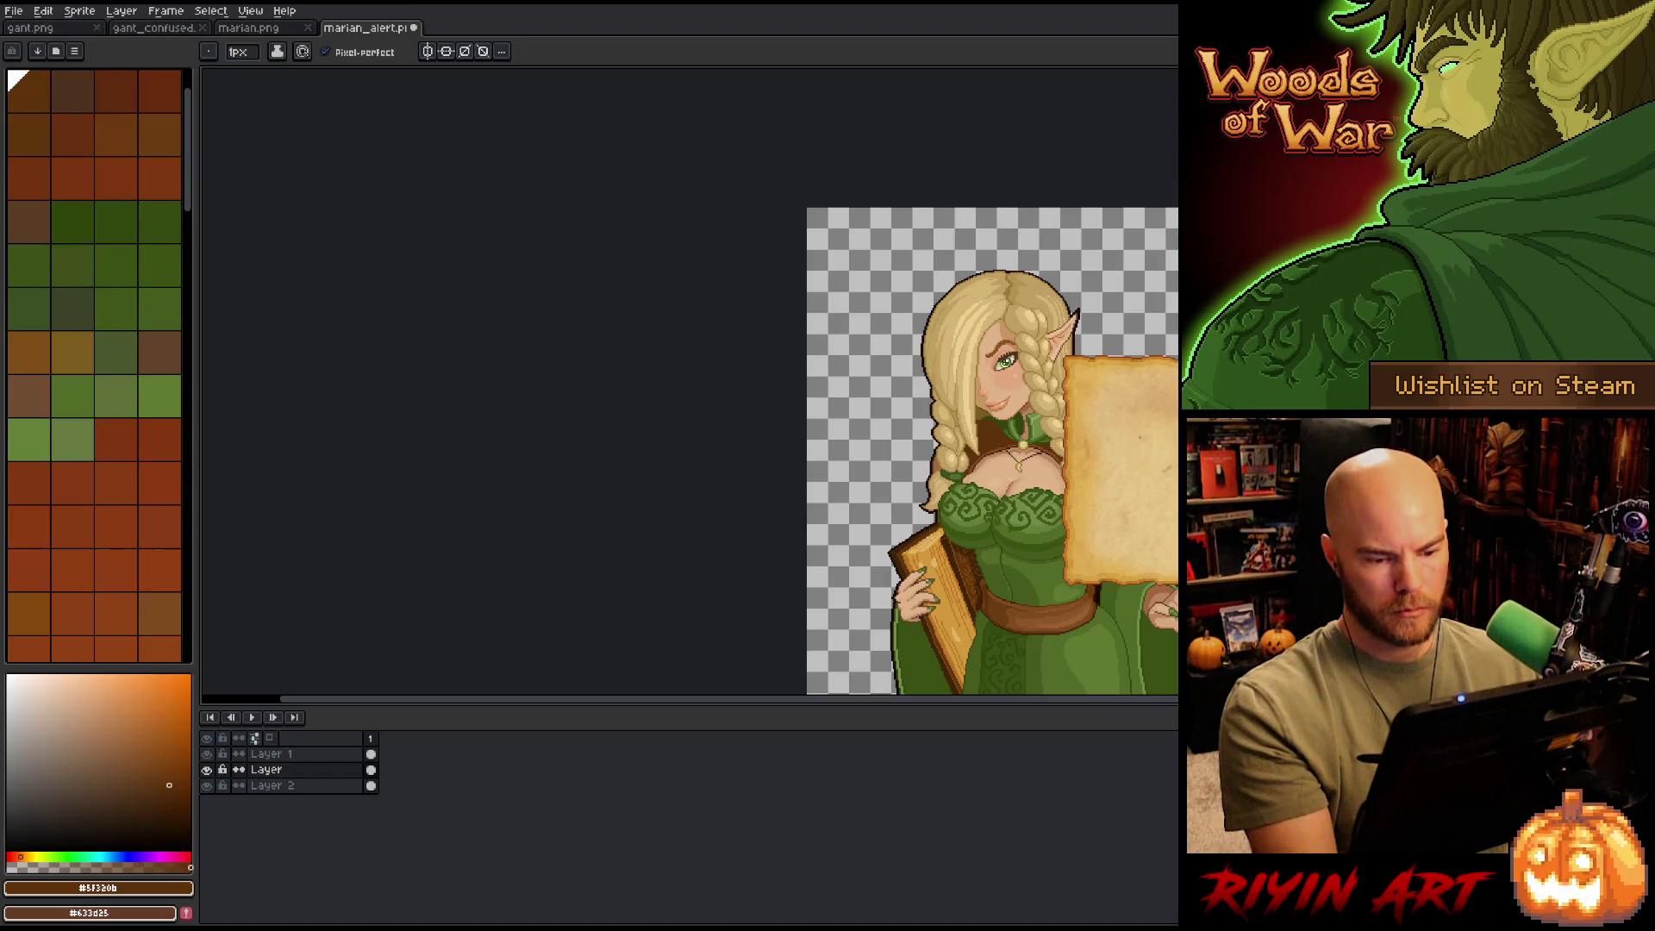
{"action": "scroll", "coordinate": [995, 466], "scroll_direction": "up", "scroll_amount": 5}
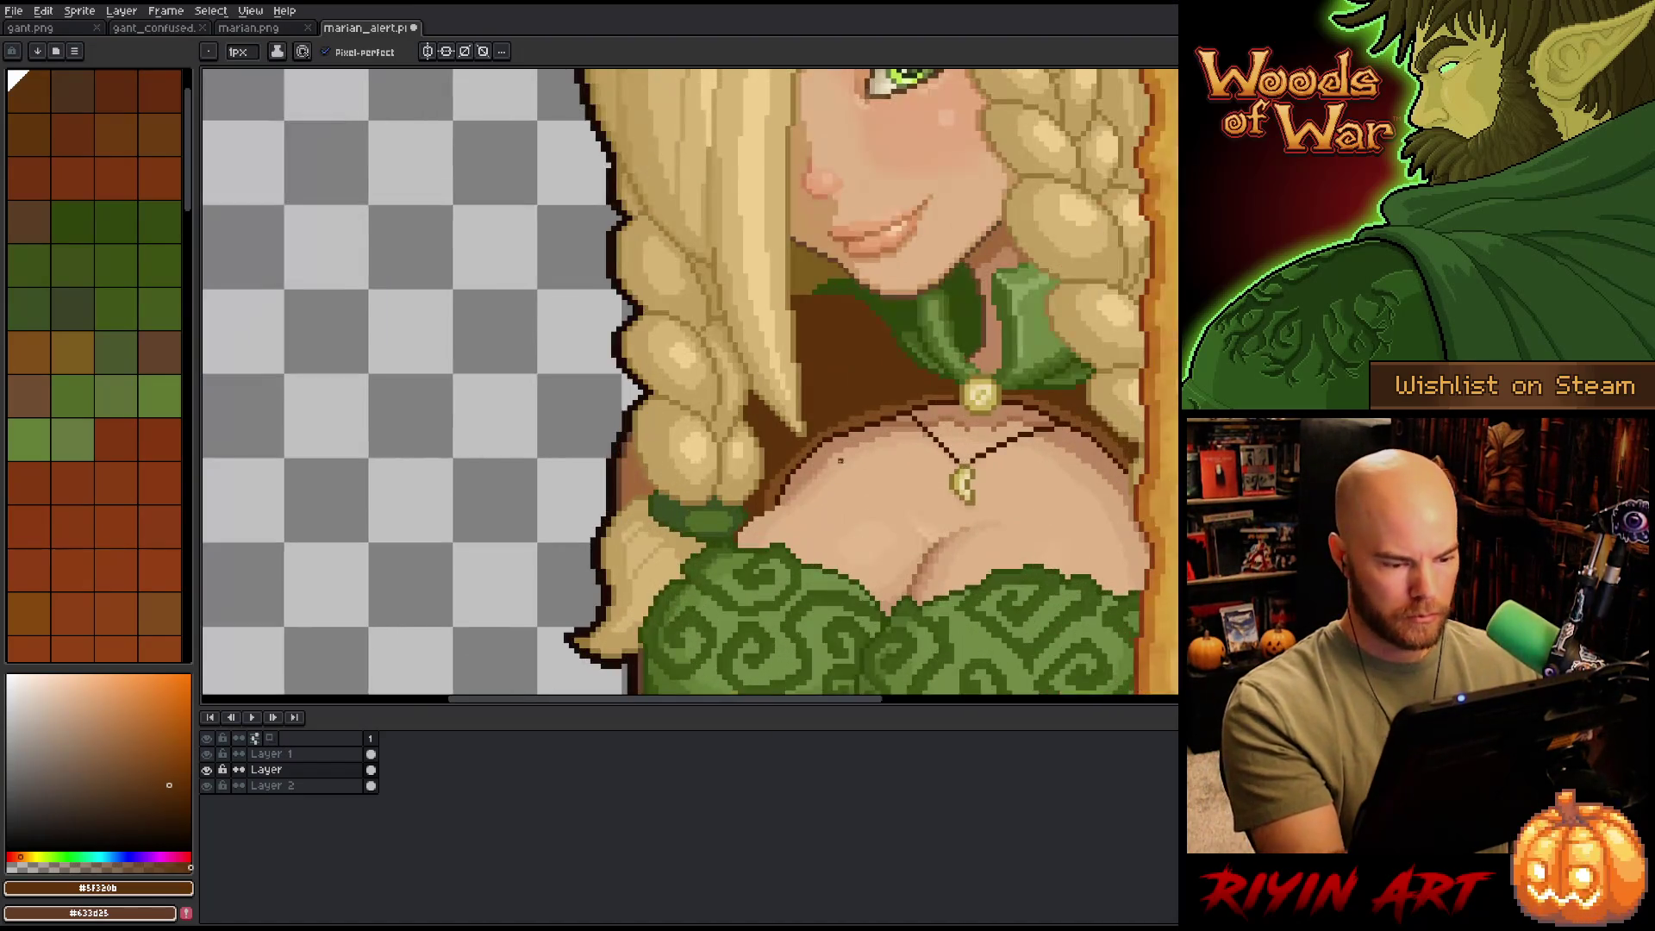
{"action": "left_click", "coordinate": [716, 565], "text": "alt"}
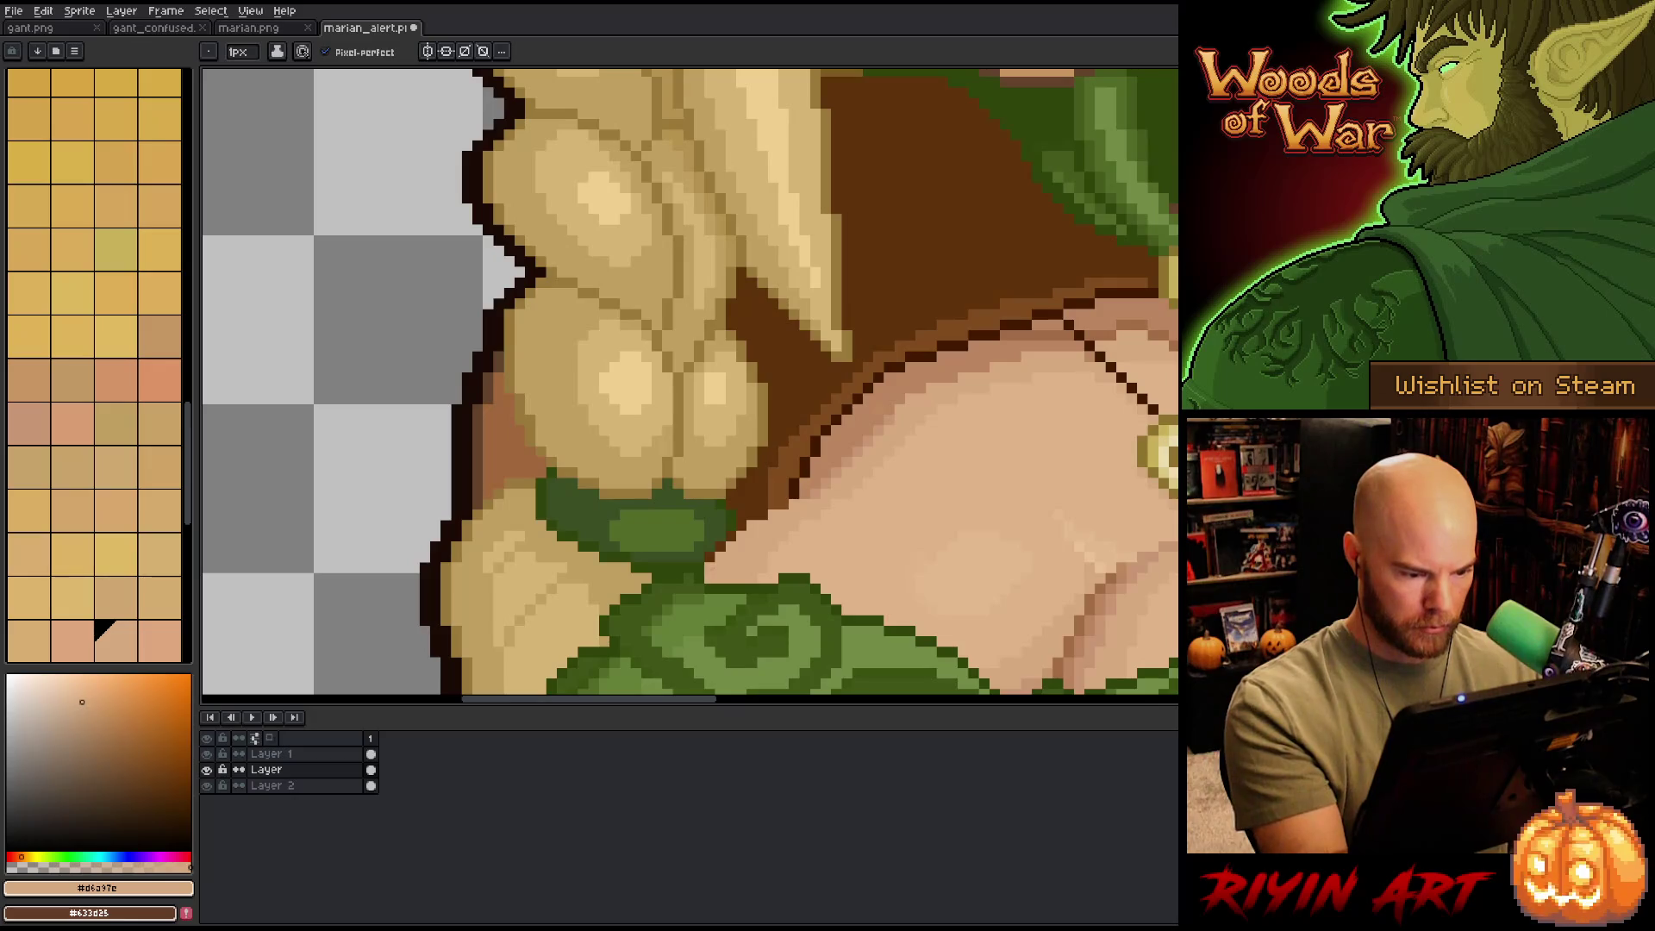
{"action": "scroll", "coordinate": [546, 498], "scroll_direction": "down", "scroll_amount": 6}
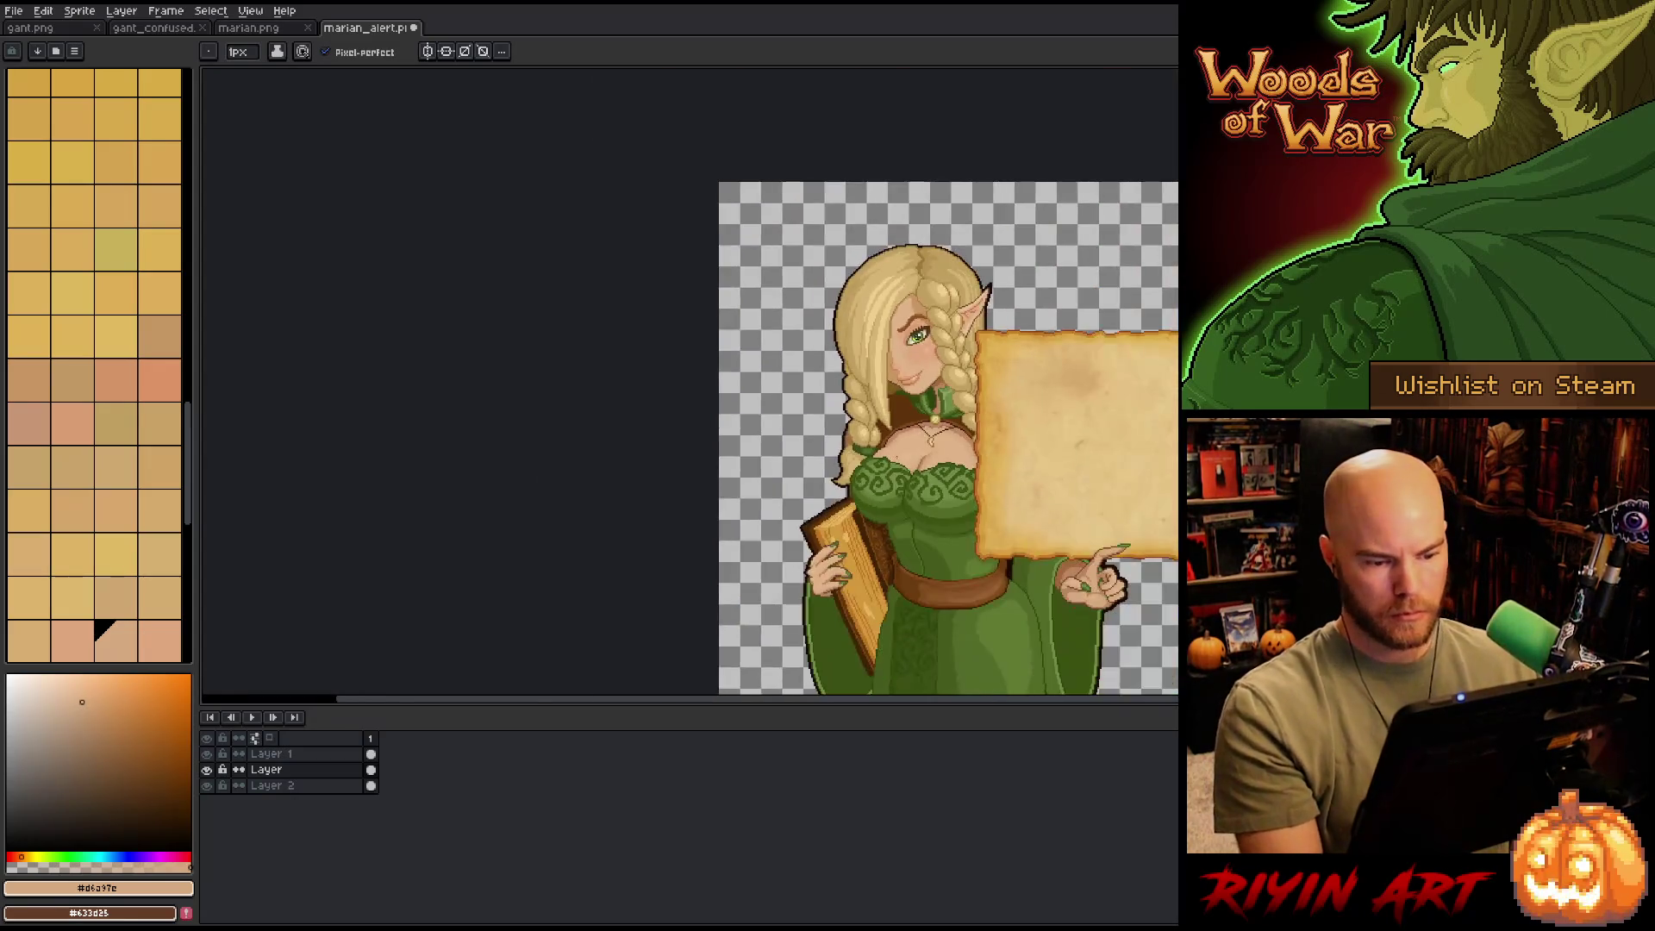
{"action": "key", "text": "space"}
{"action": "scroll", "coordinate": [545, 497], "scroll_direction": "up", "scroll_amount": 1}
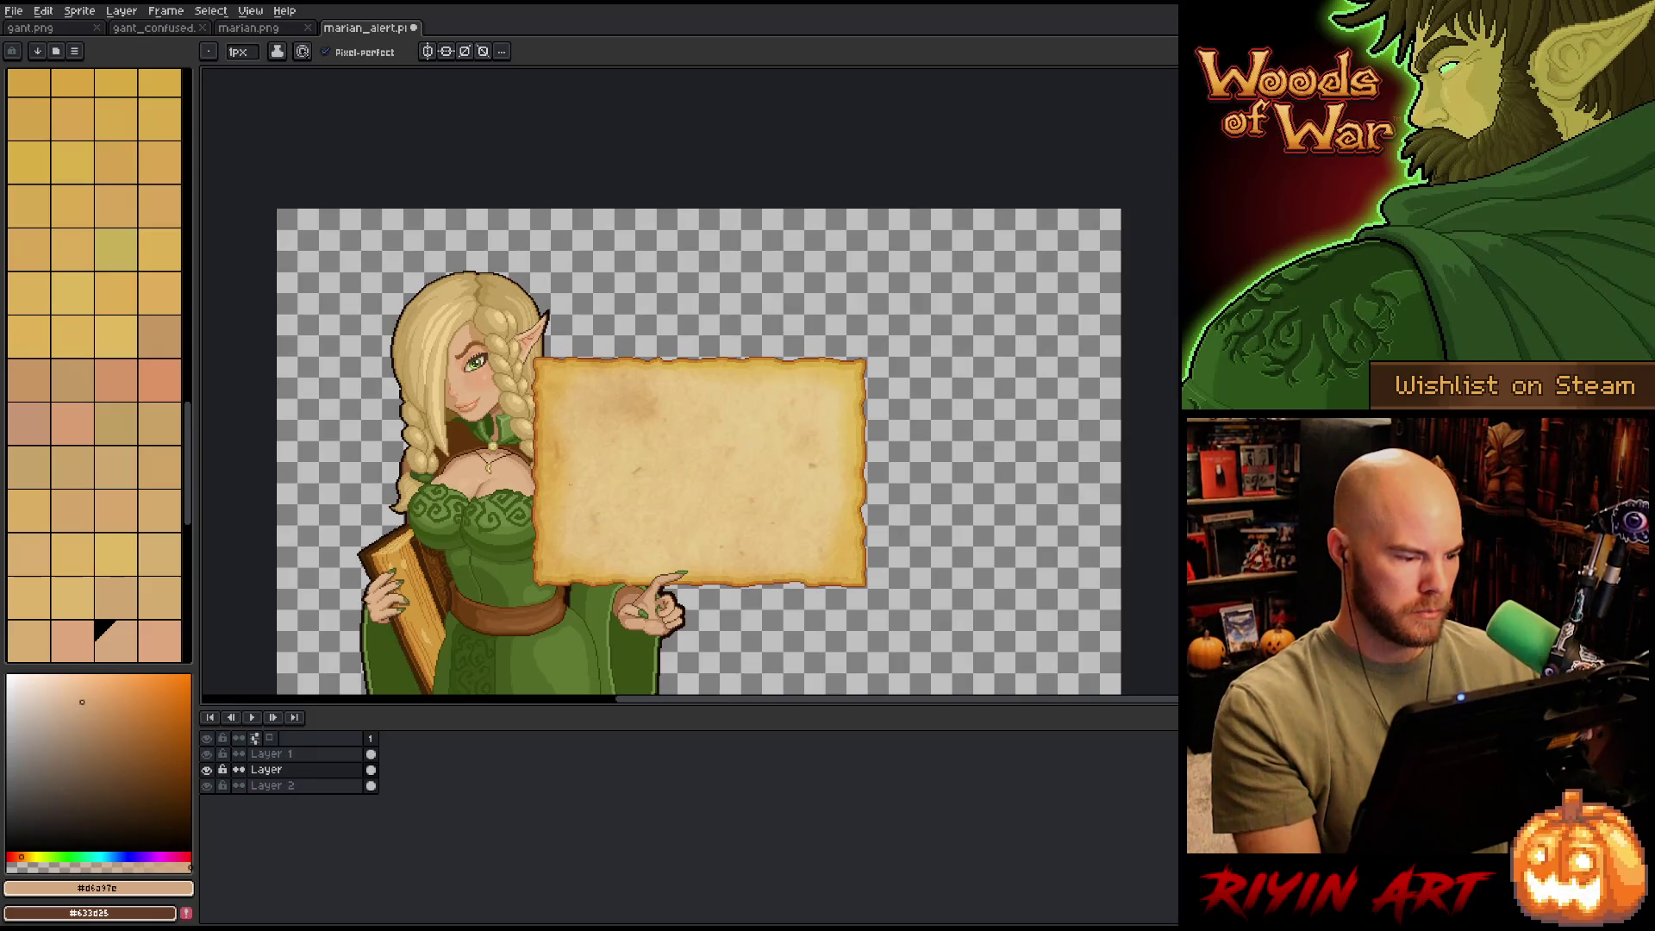
- With the 1px pencil, paint one darker skin pixel of the crease shading
{"action": "key", "text": "b"}
{"action": "scroll", "coordinate": [576, 488], "scroll_direction": "up", "scroll_amount": 2}
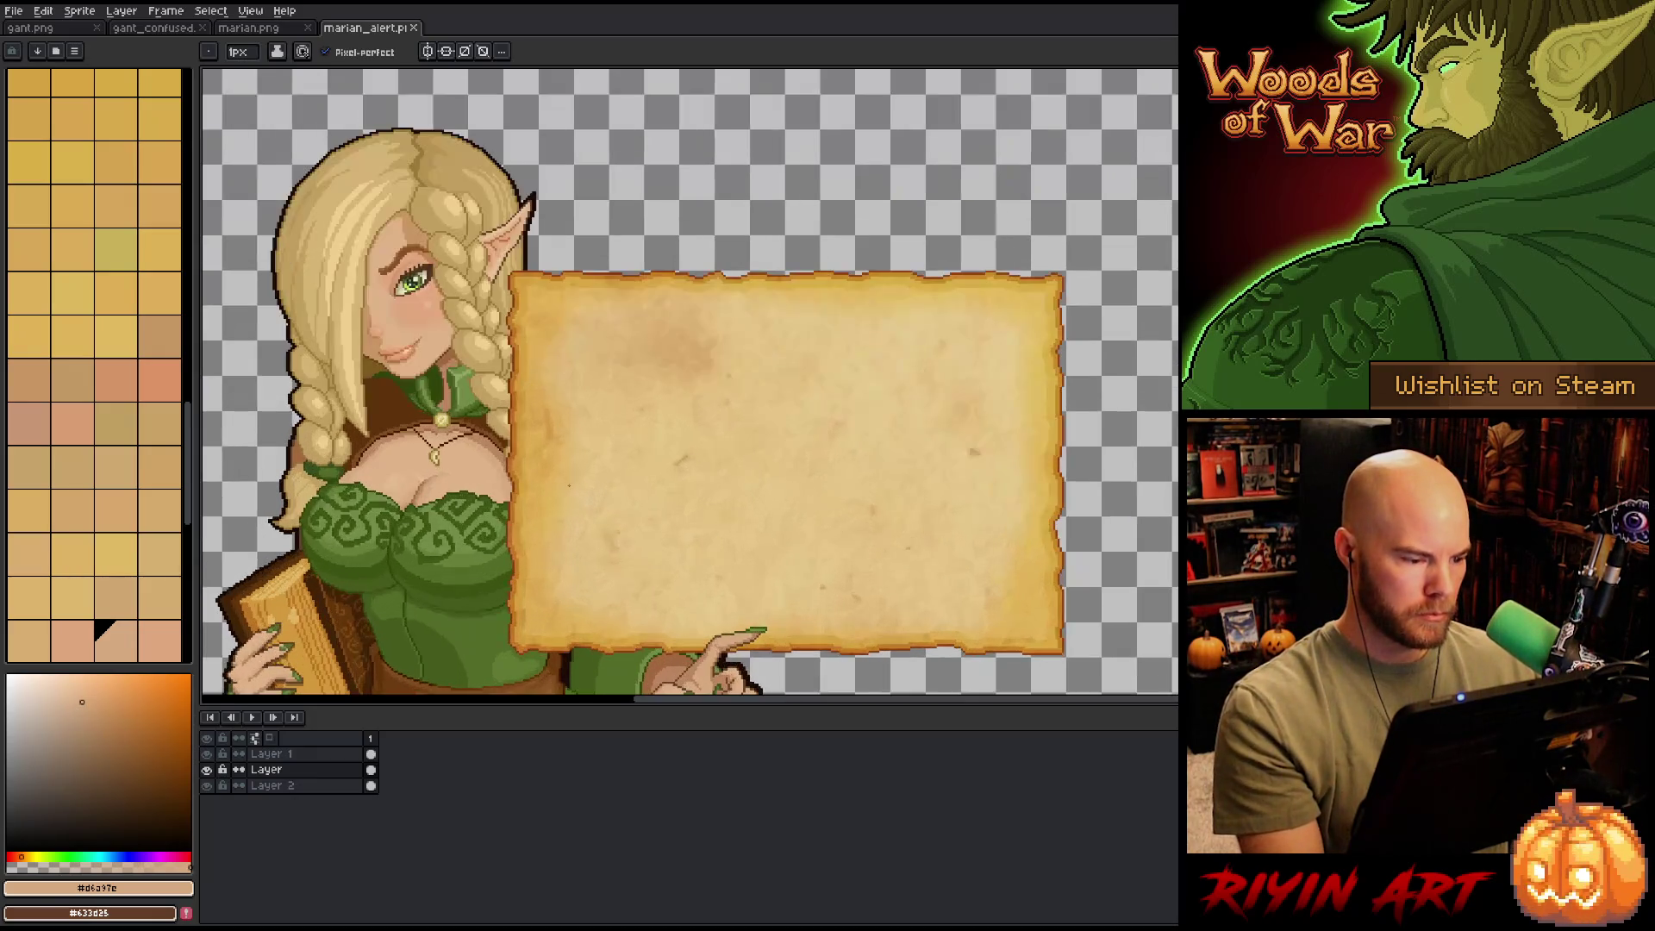
{"action": "scroll", "coordinate": [692, 479], "scroll_direction": "up", "scroll_amount": 4}
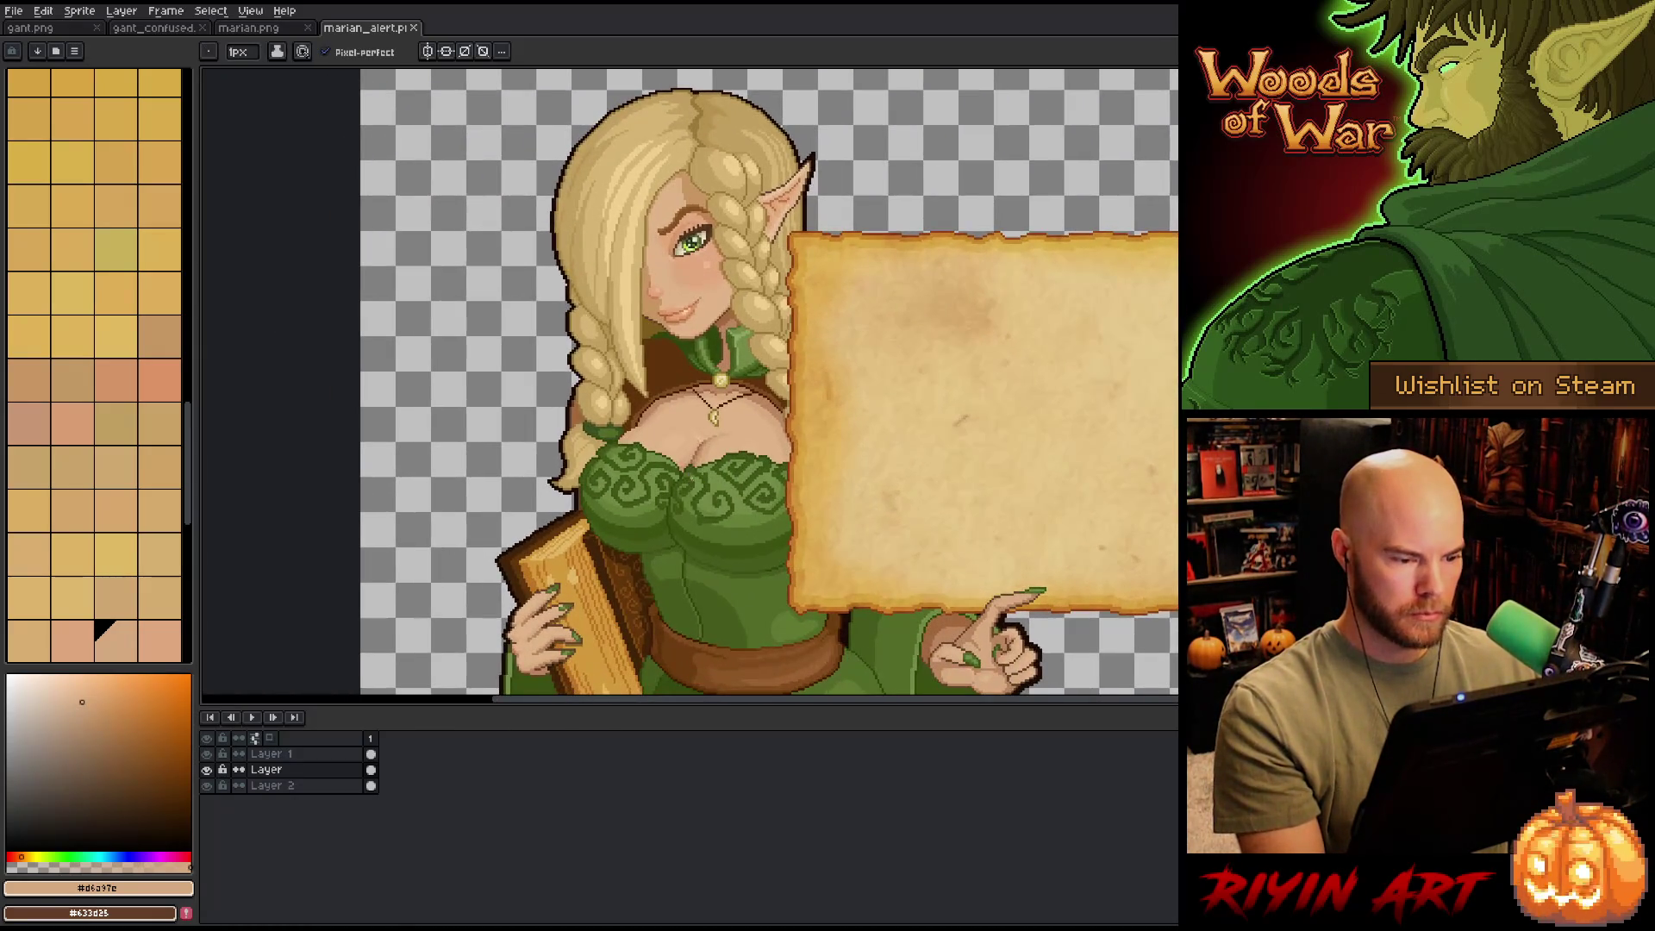
{"action": "scroll", "coordinate": [691, 478], "scroll_direction": "down", "scroll_amount": 2}
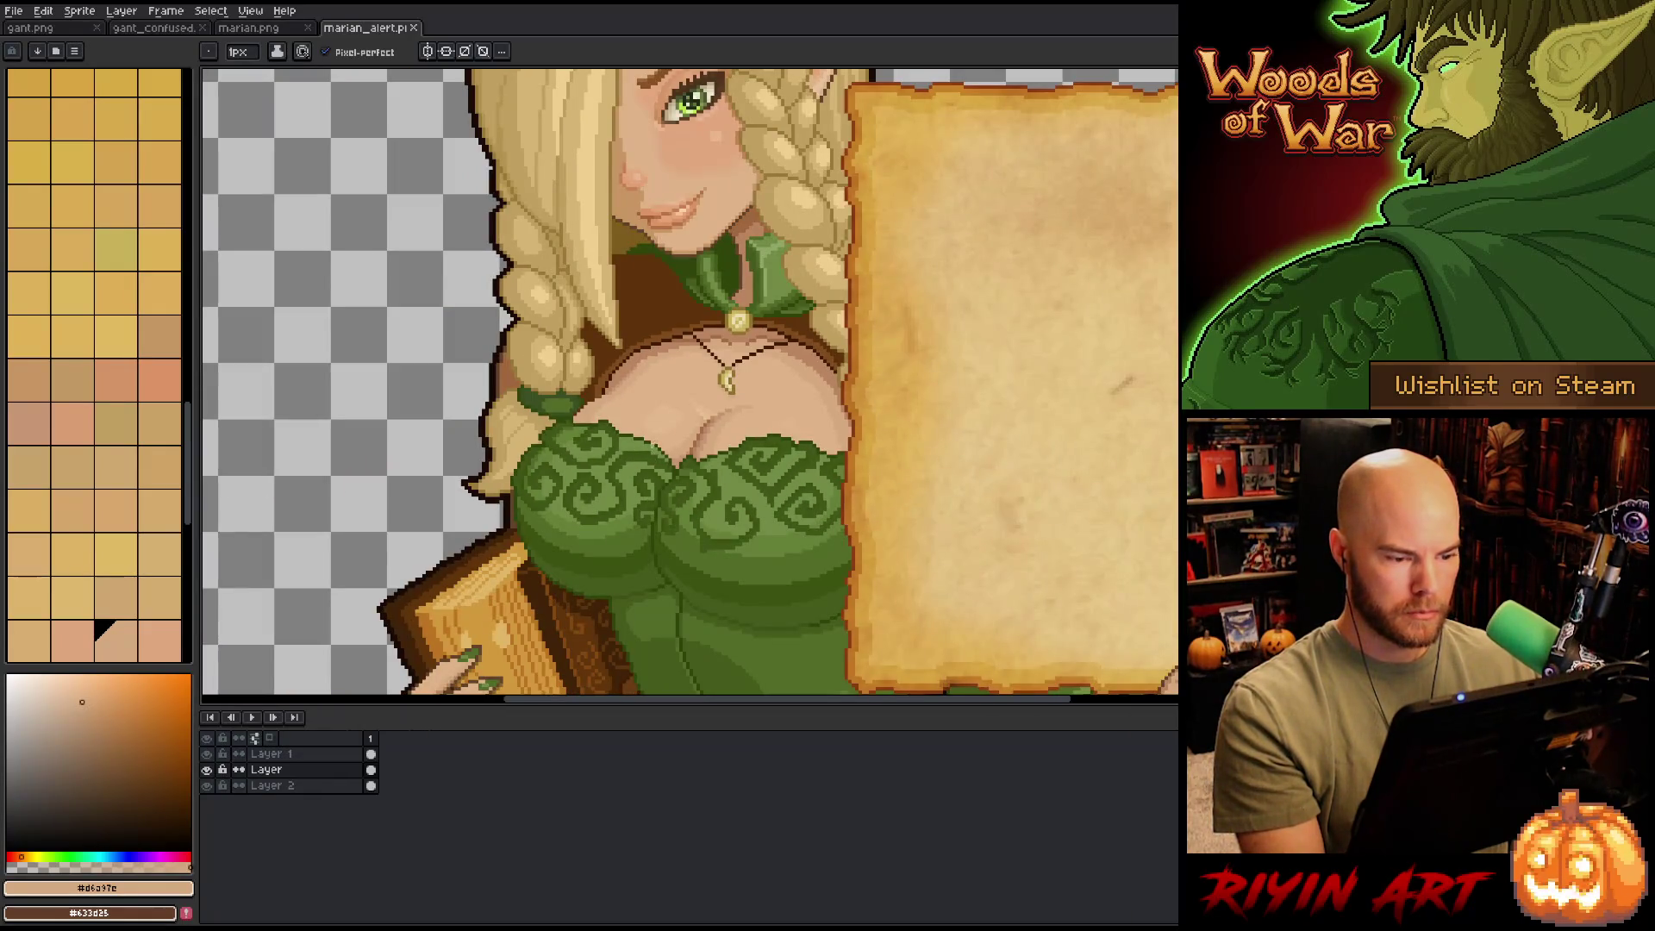
{"action": "scroll", "coordinate": [680, 400], "scroll_direction": "up", "scroll_amount": 2}
{"action": "scroll", "coordinate": [686, 397], "scroll_direction": "up", "scroll_amount": 1}
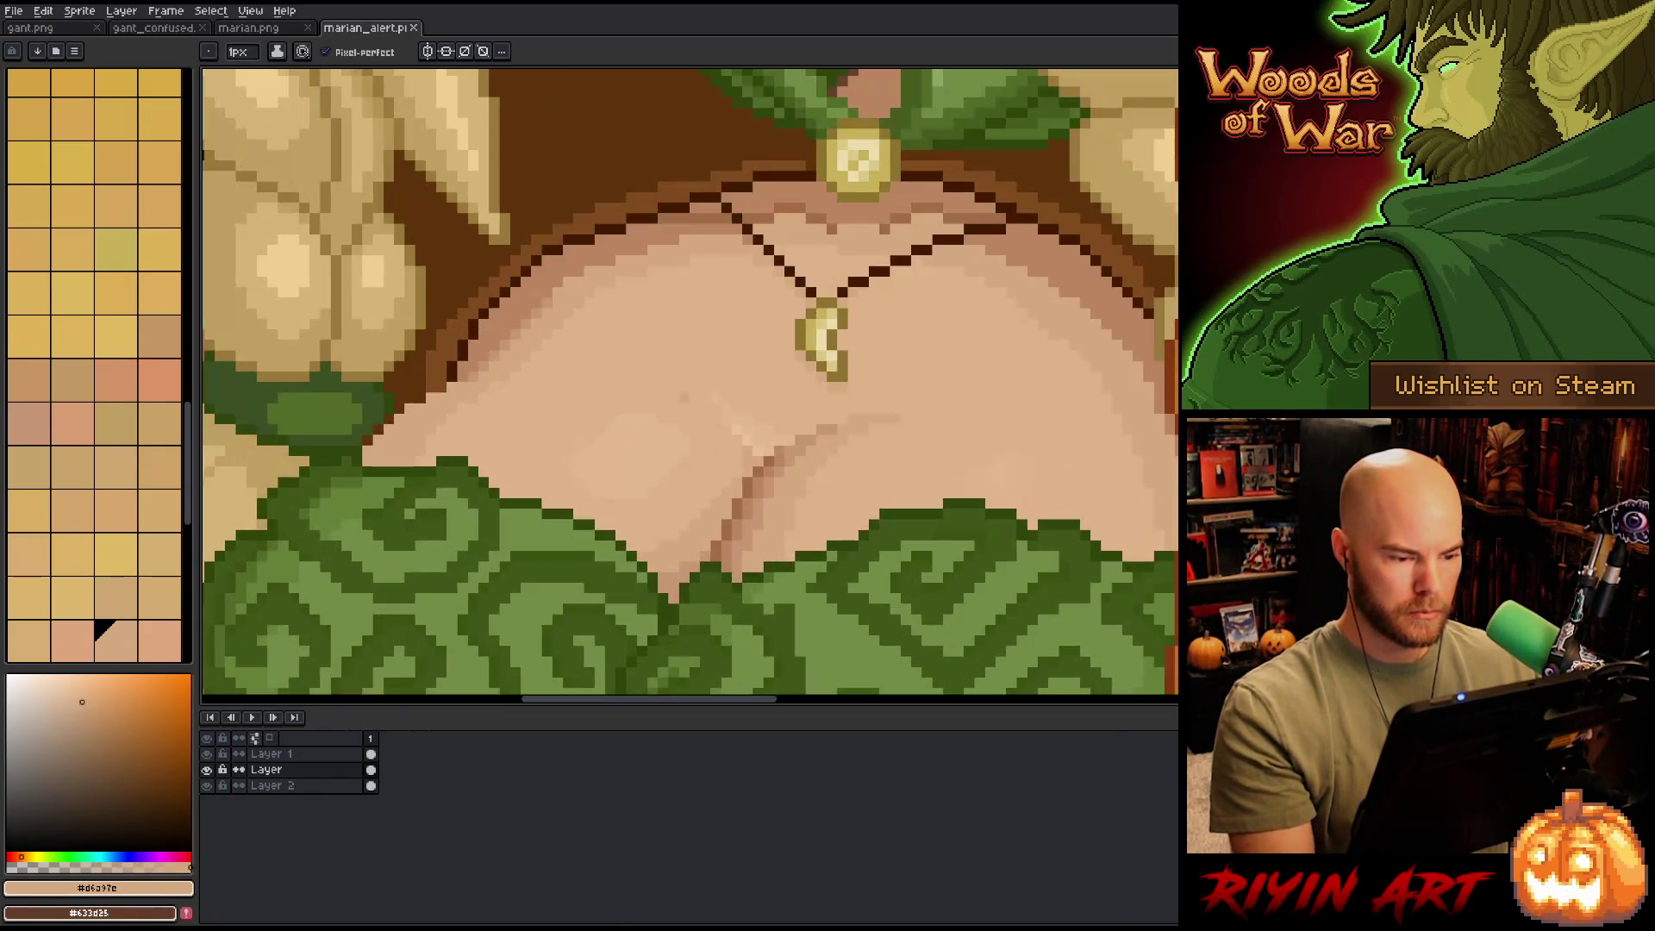
{"action": "left_click", "coordinate": [737, 535], "text": "alt"}
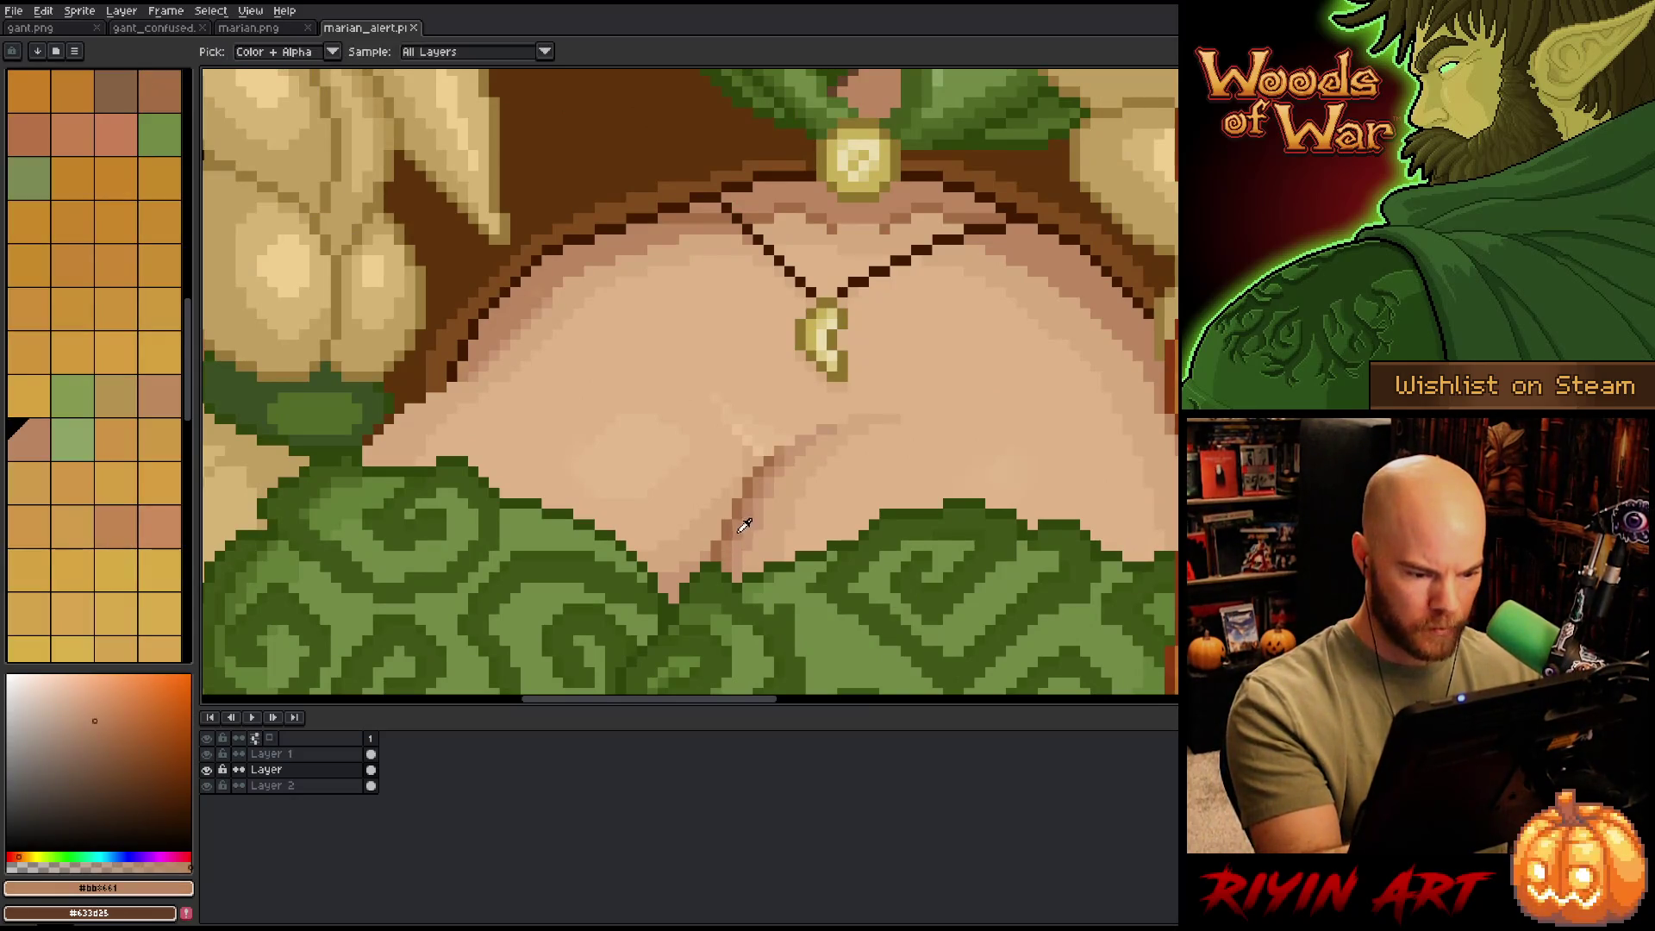
{"action": "left_click", "coordinate": [748, 564]}
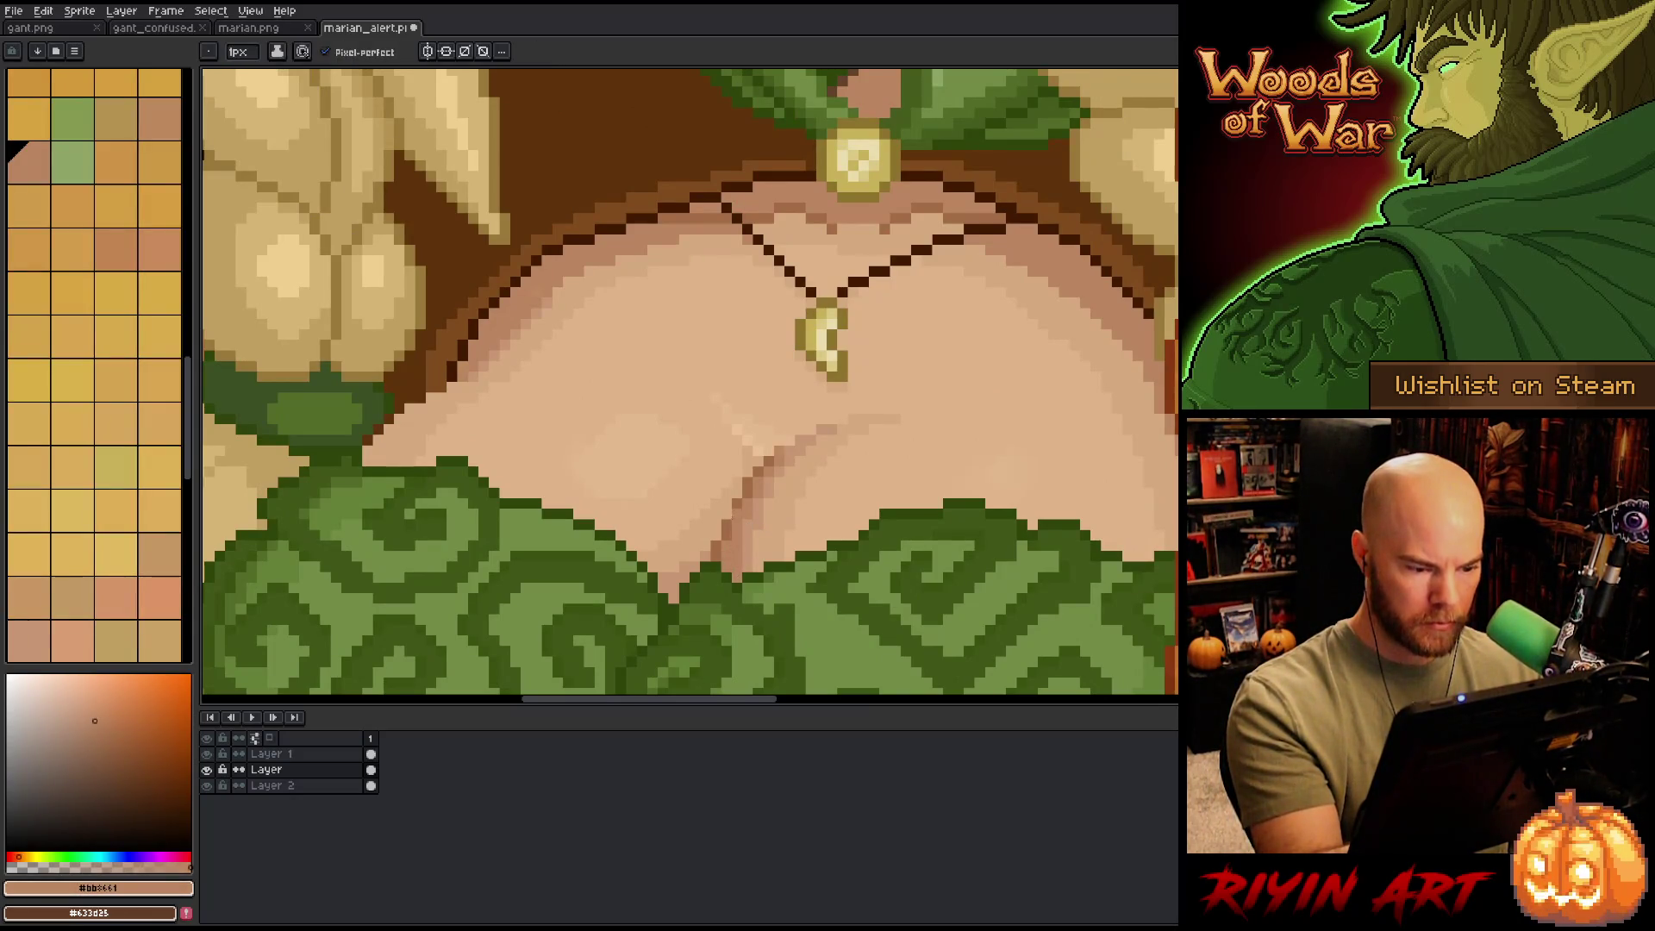
- Lighten pixels along the cleavage crease with the lighter skin tone
{"action": "left_click", "coordinate": [737, 513], "text": "alt"}
{"action": "left_click", "coordinate": [717, 549], "text": "alt"}
{"action": "left_click", "coordinate": [737, 524], "text": "alt"}
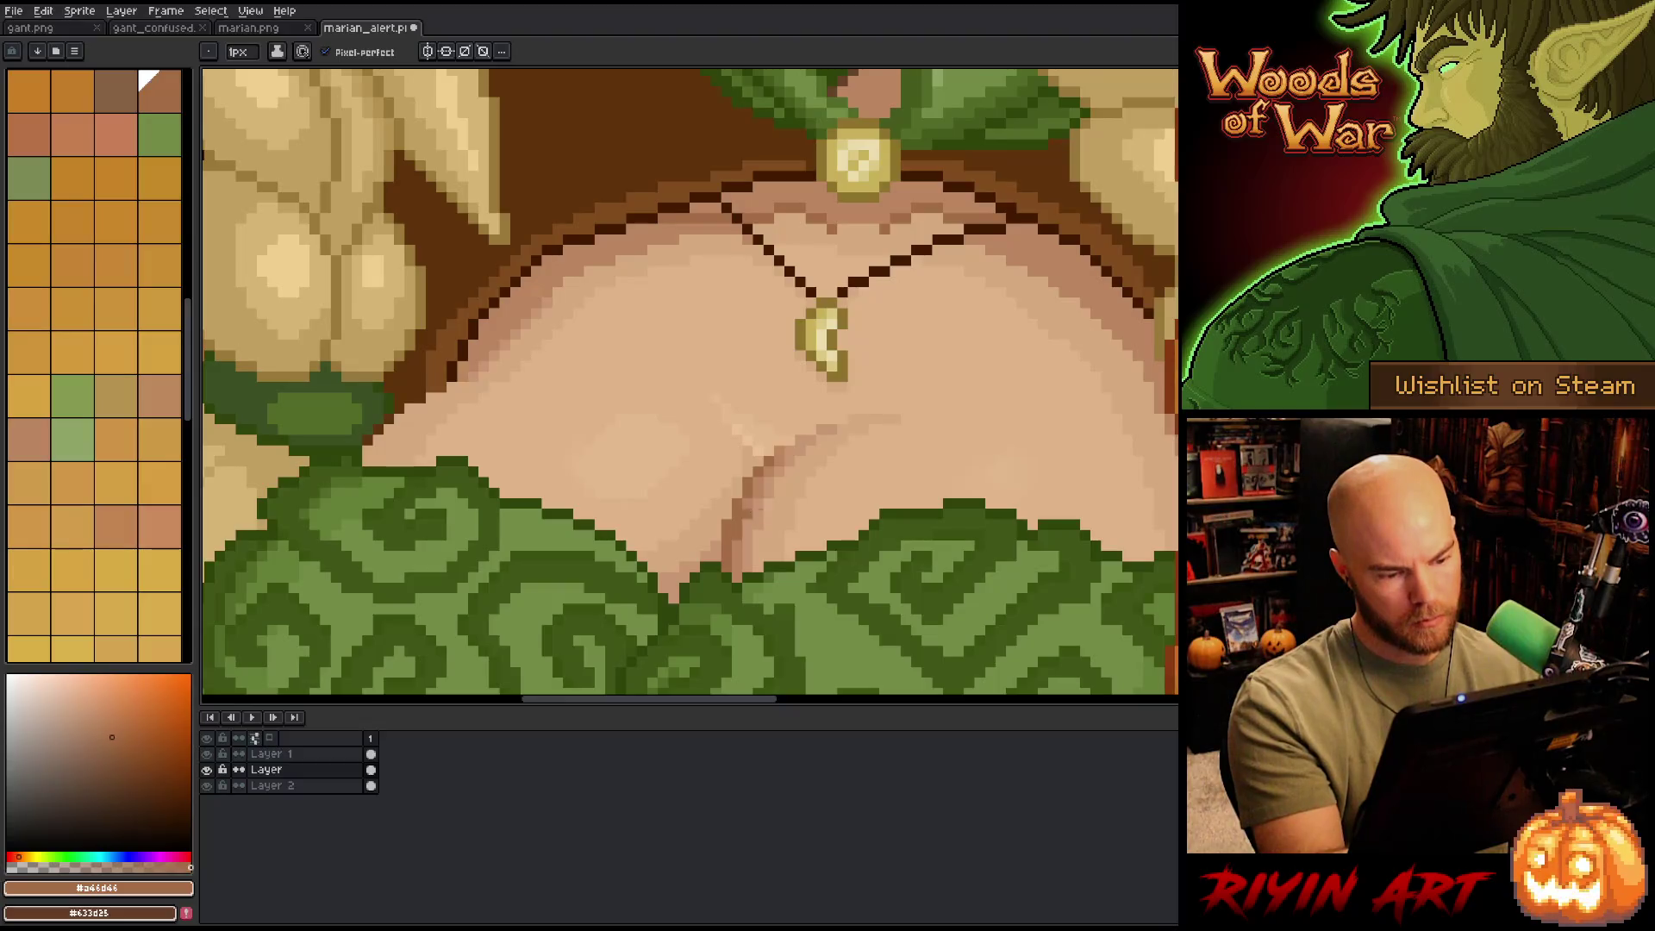
{"action": "left_click", "coordinate": [750, 509], "text": "alt"}
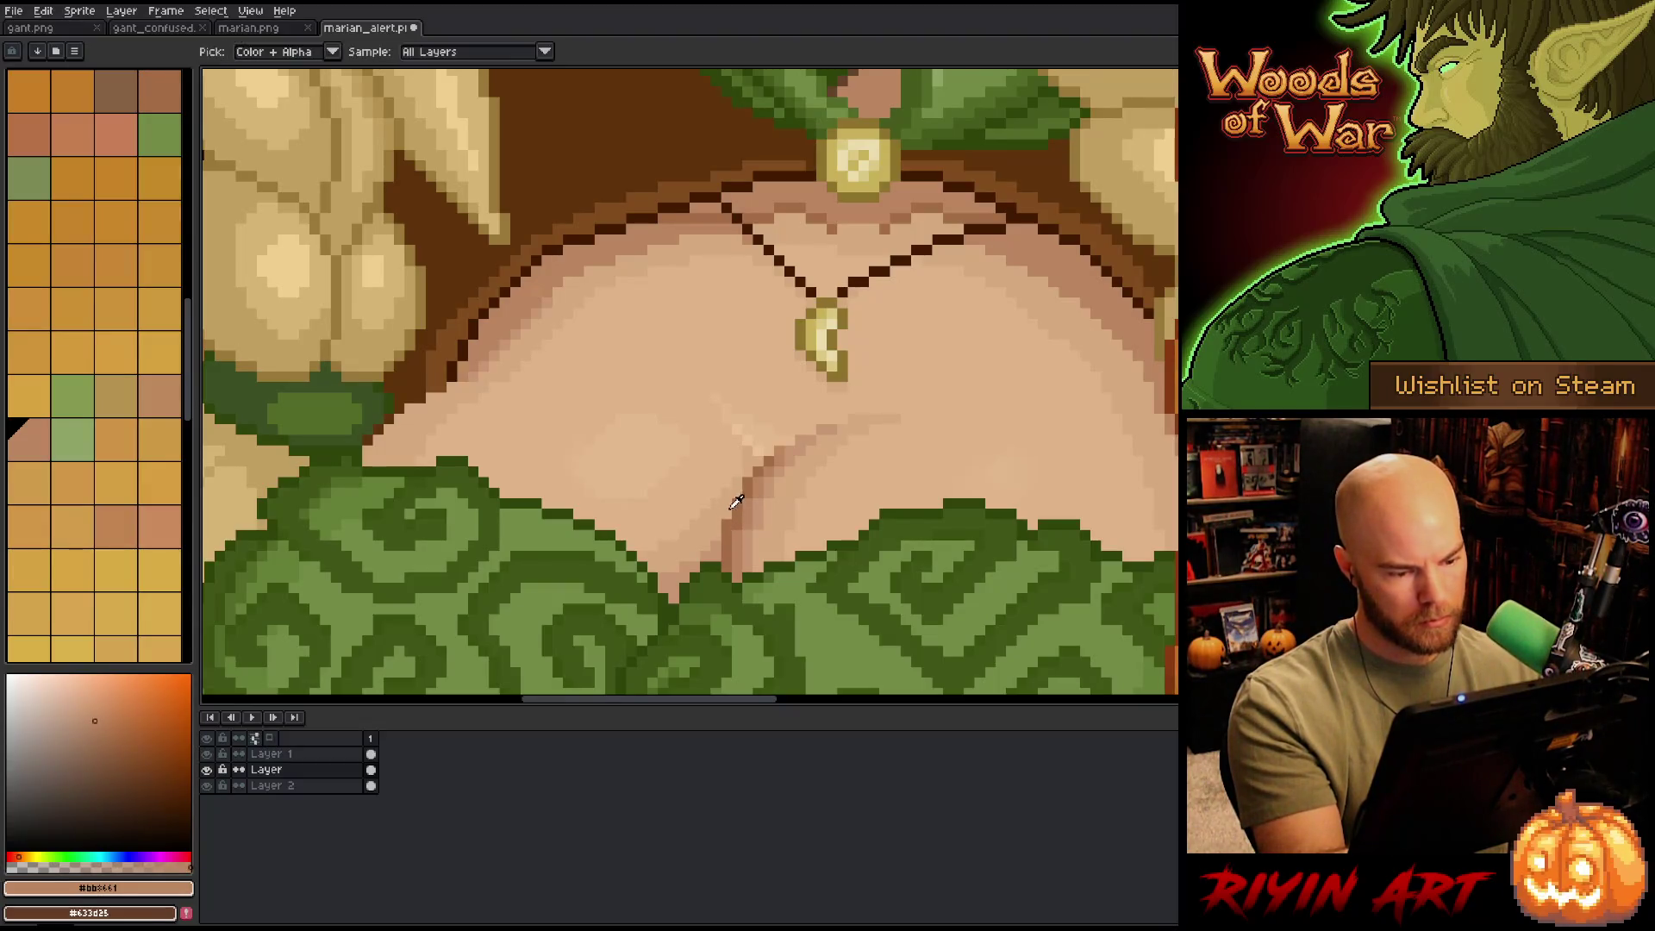
{"action": "left_click", "coordinate": [724, 542], "text": "alt"}
{"action": "left_click", "coordinate": [737, 503]}
{"action": "left_click", "coordinate": [717, 536]}
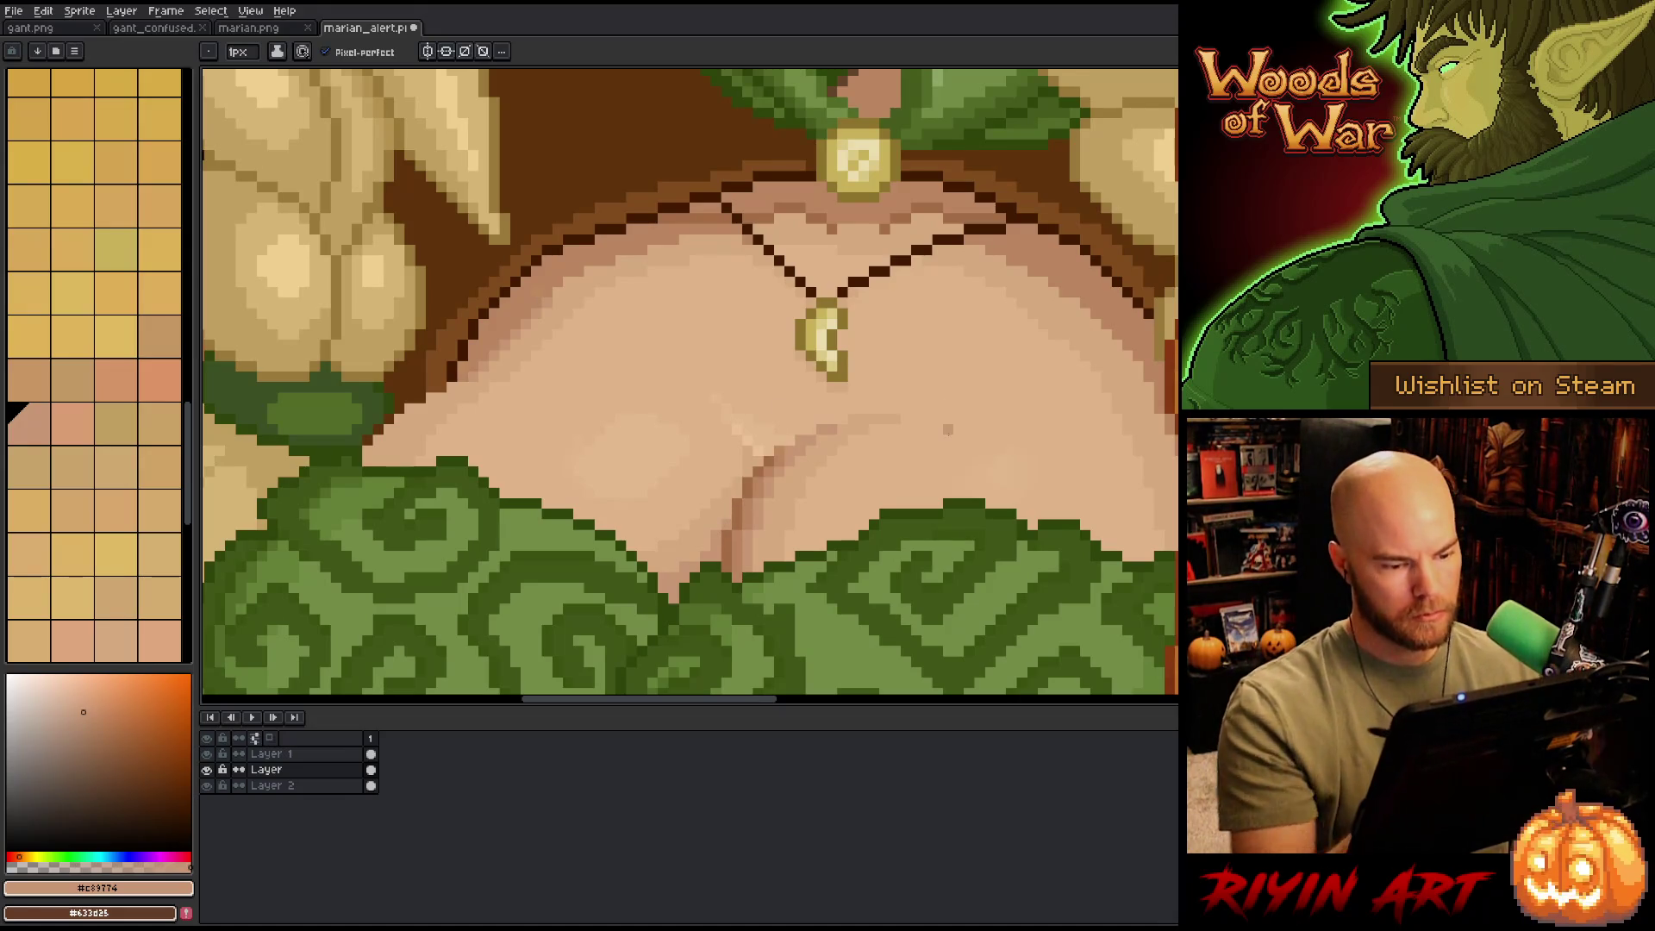
{"action": "scroll", "coordinate": [905, 356], "scroll_direction": "down", "scroll_amount": 5}
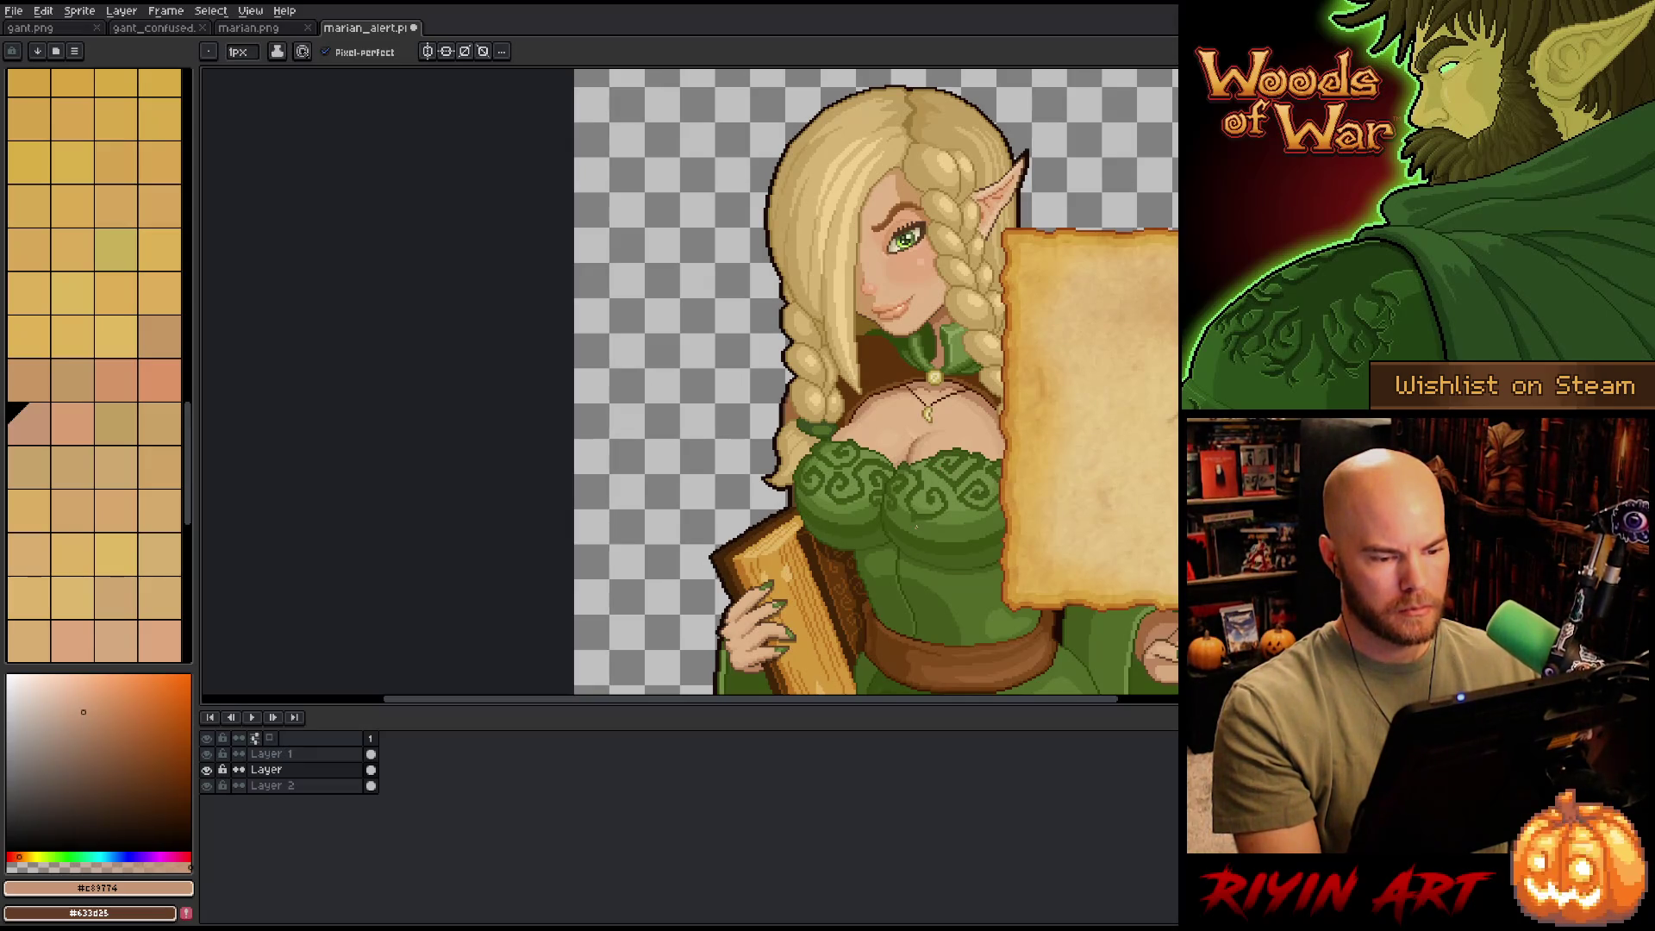
{"action": "scroll", "coordinate": [815, 458], "scroll_direction": "up", "scroll_amount": 5}
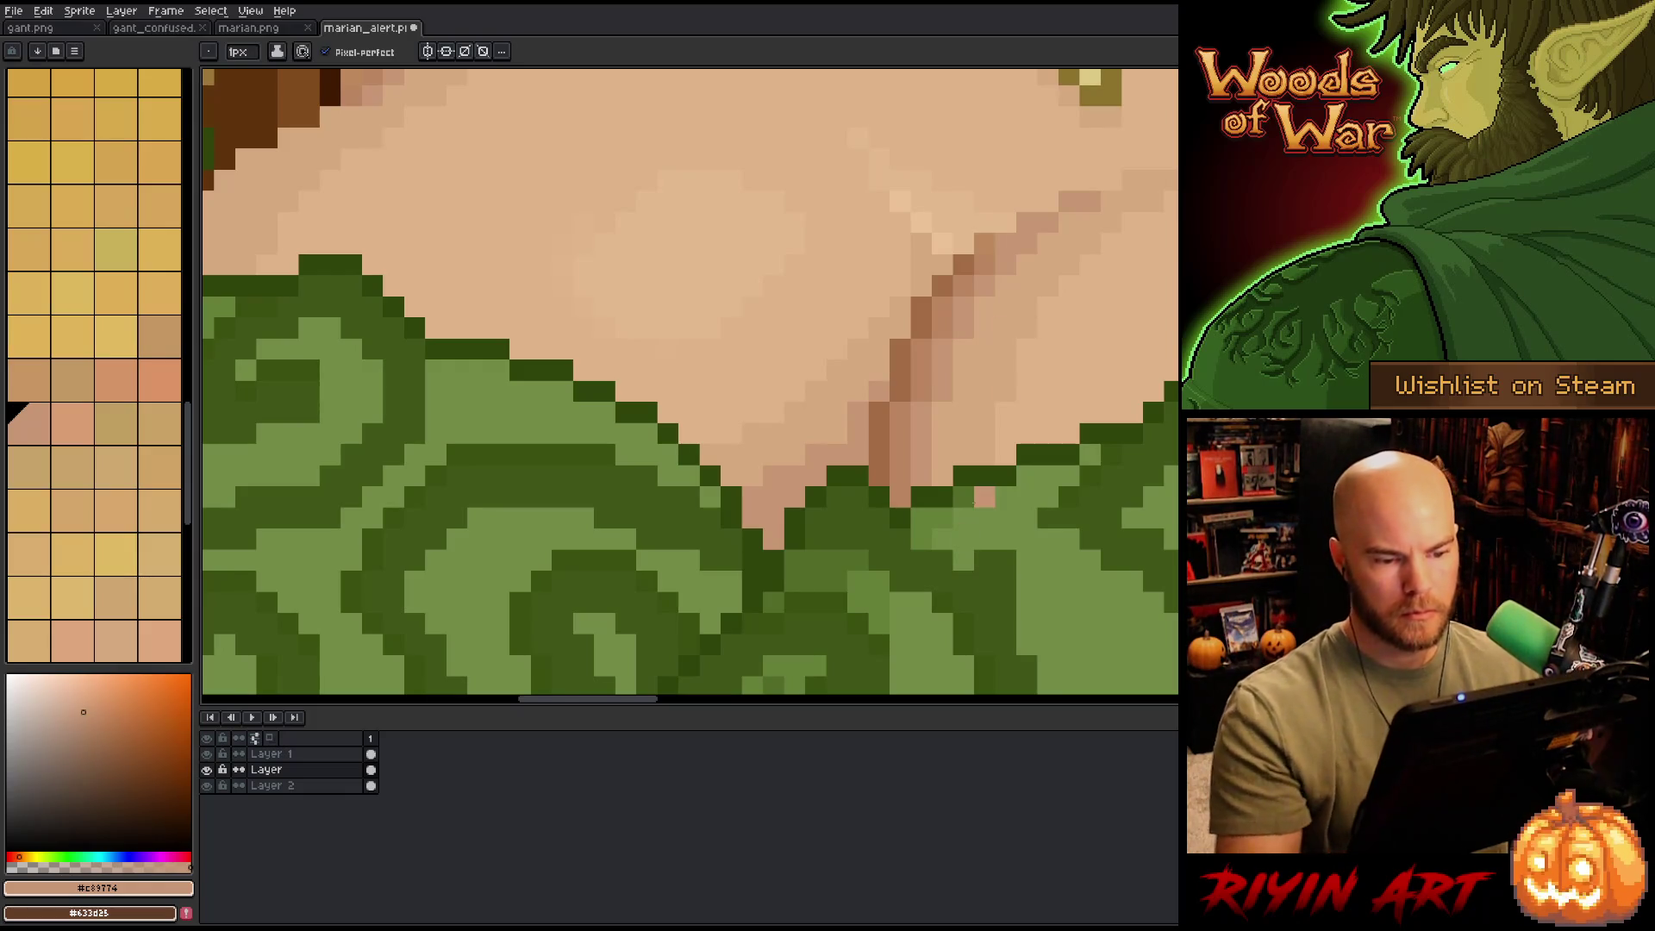
{"action": "scroll", "coordinate": [974, 502], "scroll_direction": "down", "scroll_amount": 5}
{"action": "left_click_drag", "start_coordinate": [975, 503], "coordinate": [612, 463]}
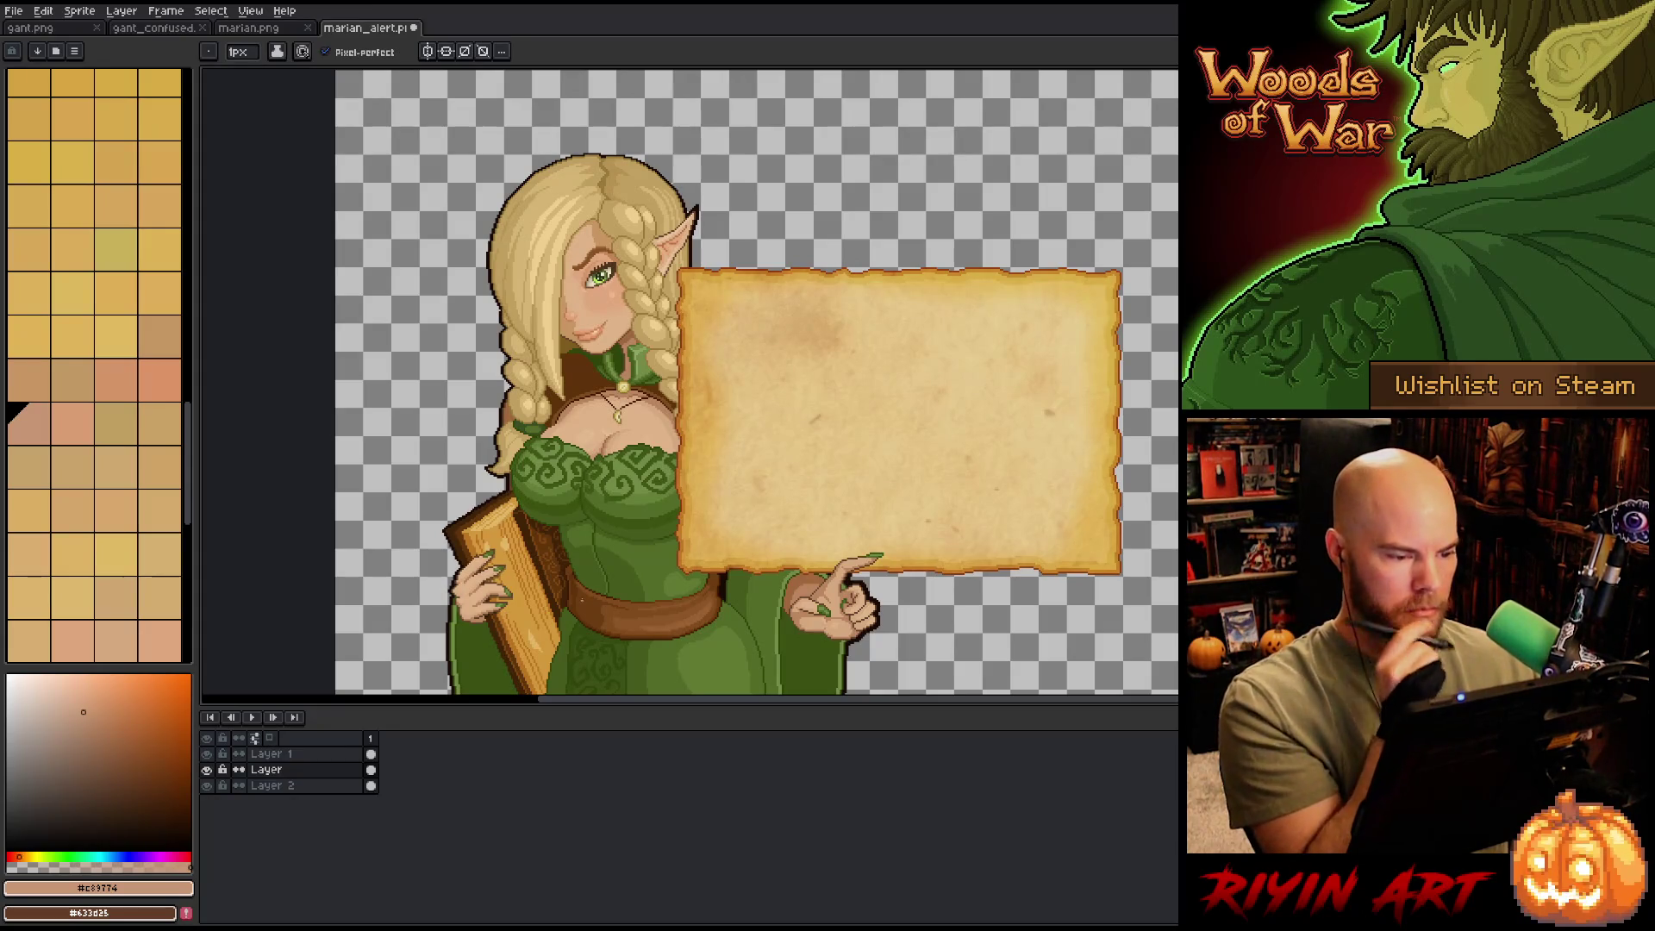
{"action": "scroll", "coordinate": [595, 427], "scroll_direction": "up", "scroll_amount": 5}
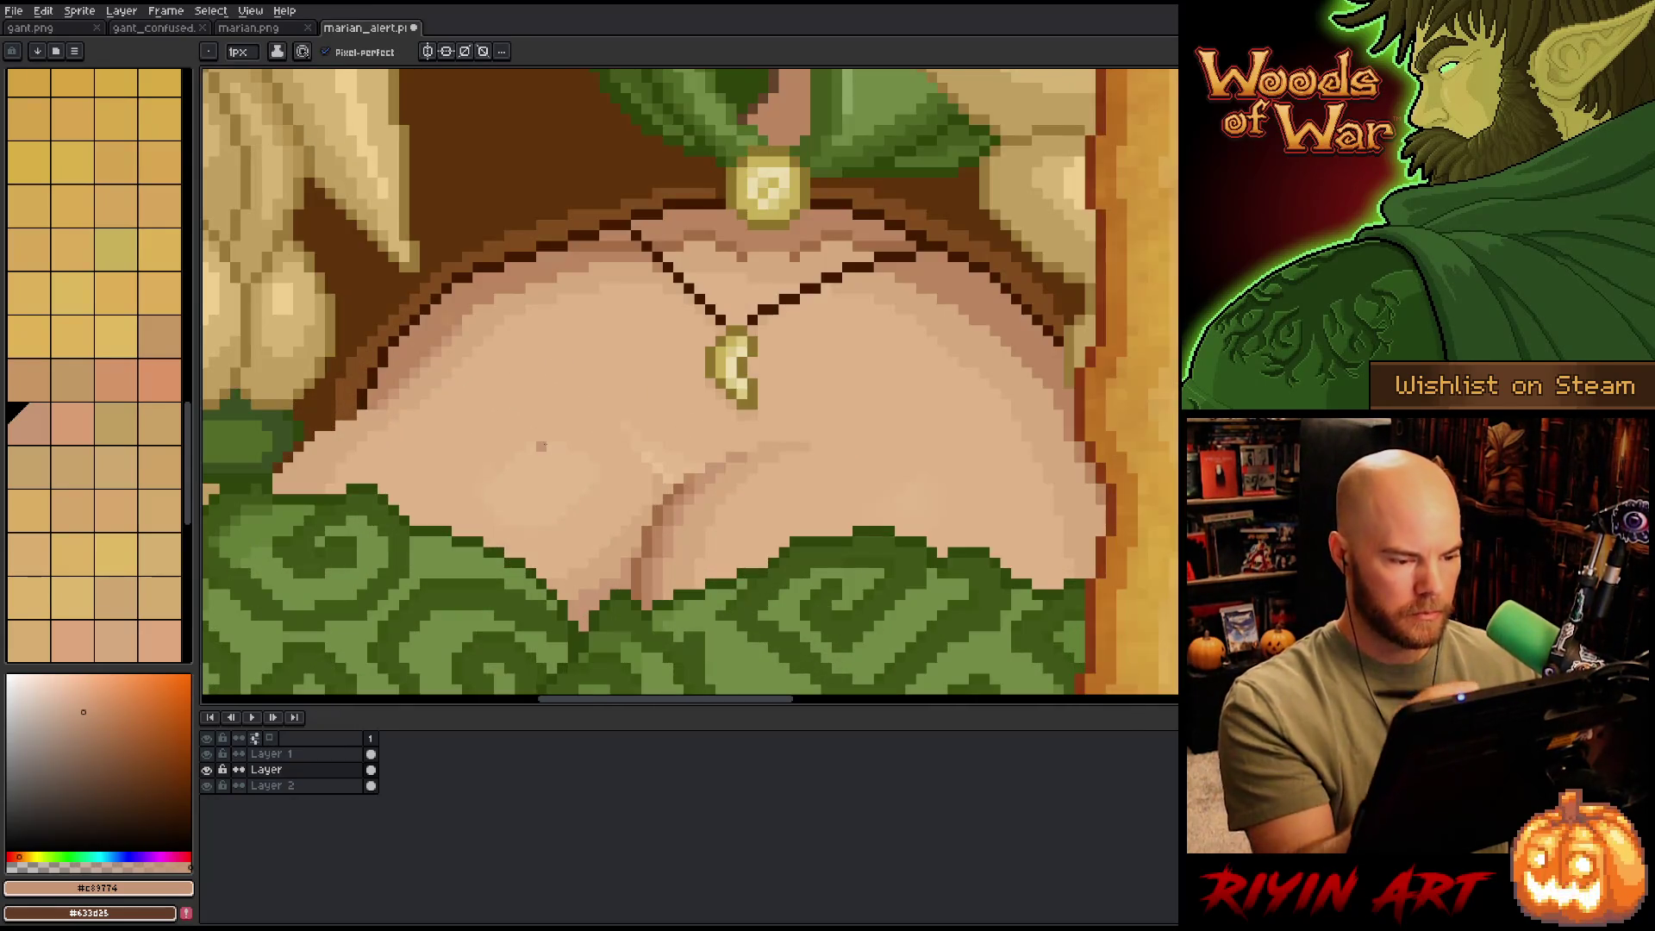
{"action": "left_click_drag", "start_coordinate": [764, 494], "coordinate": [768, 465]}
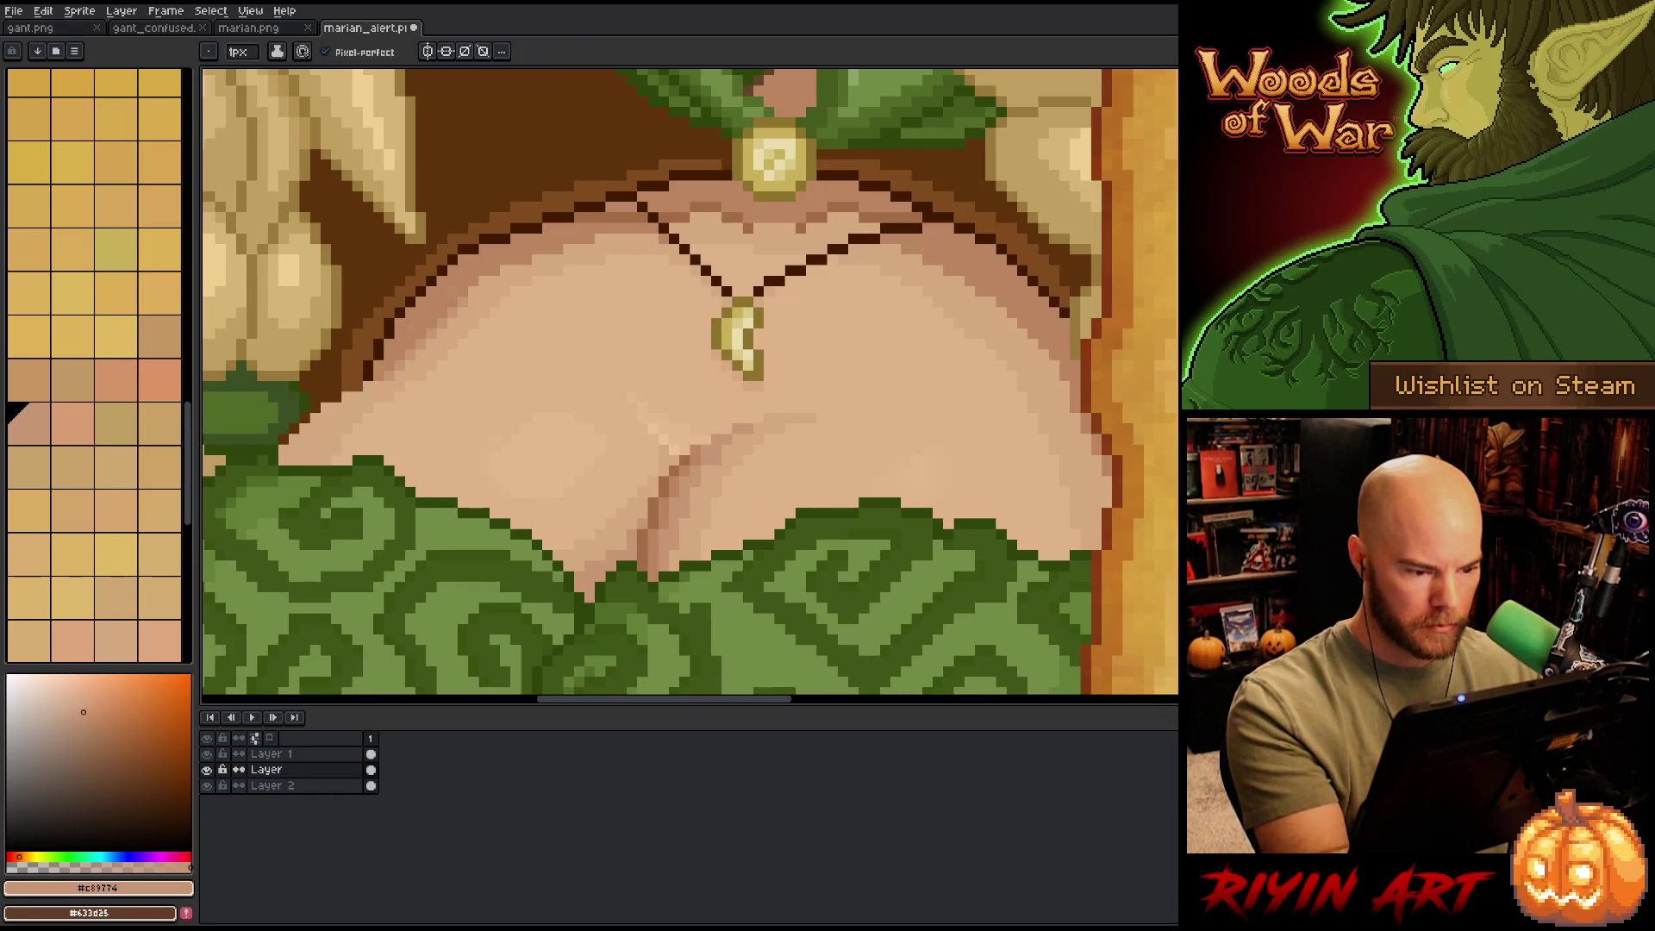
{"action": "left_click", "coordinate": [716, 461], "text": "alt"}
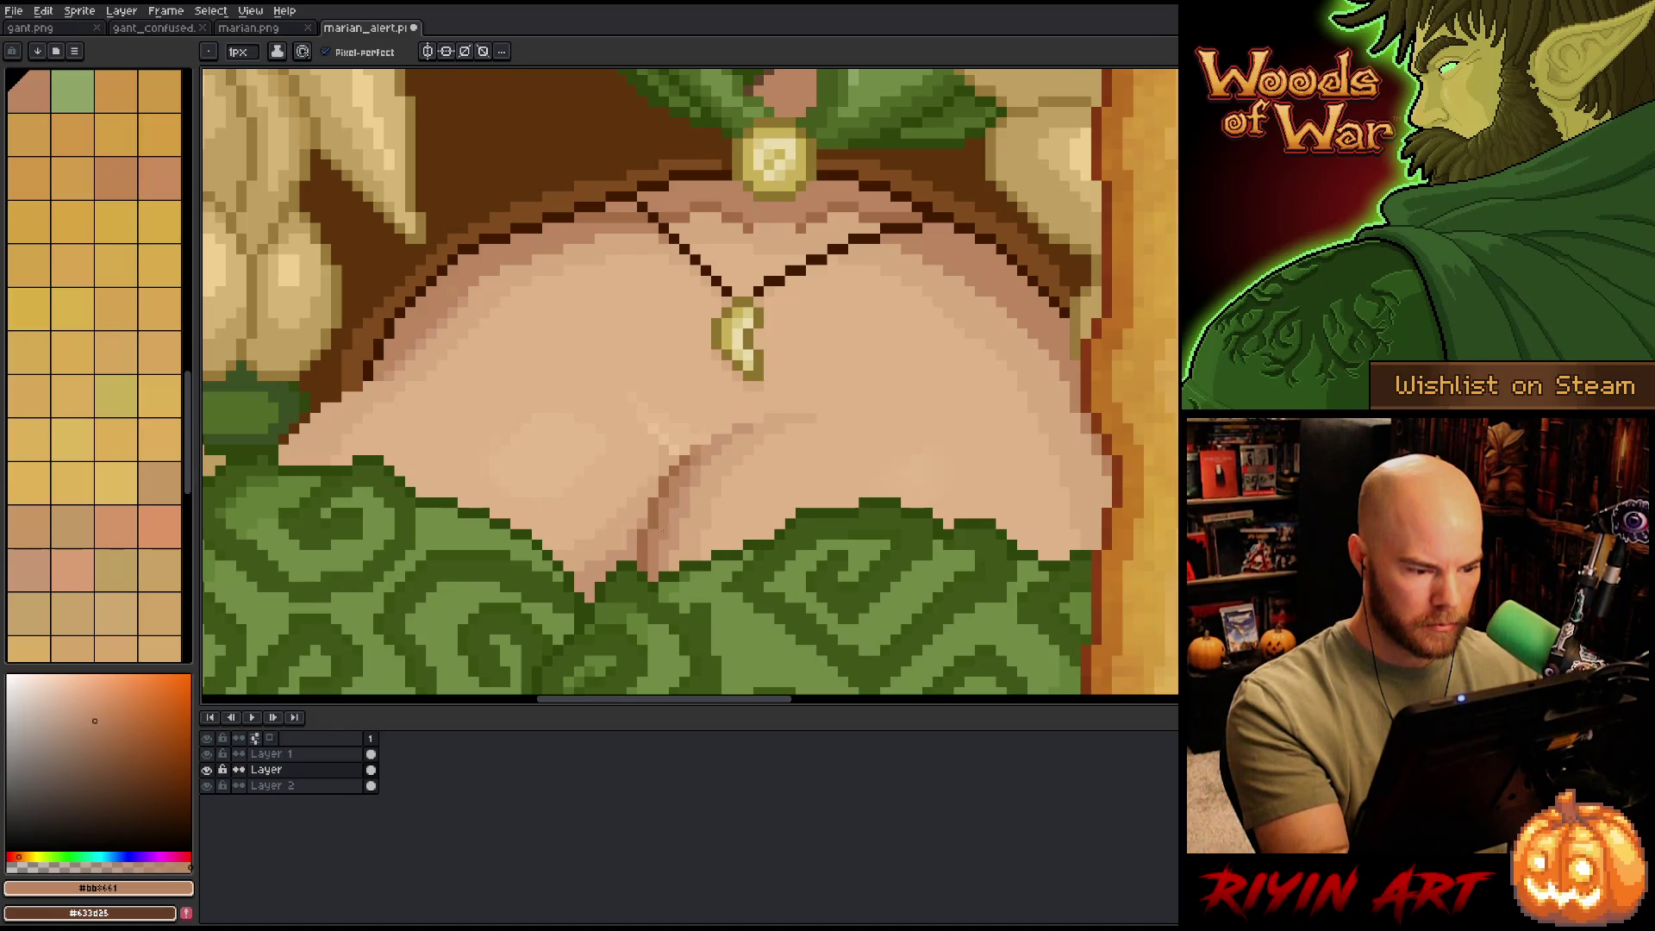
{"action": "key", "text": "i"}
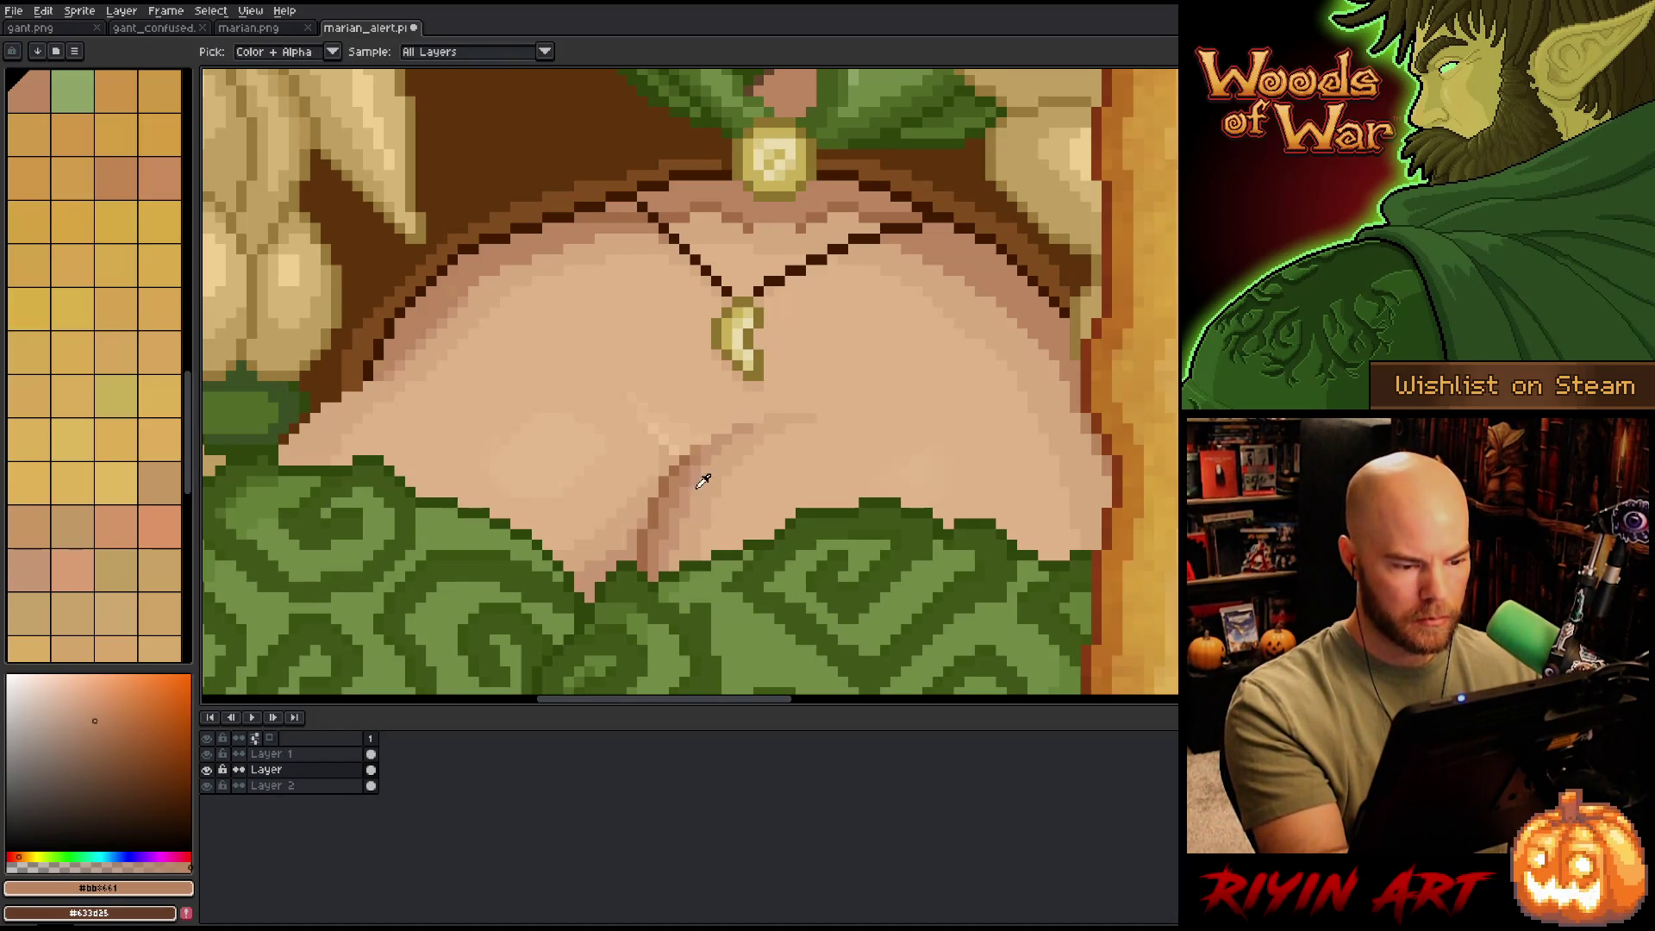
{"action": "left_click", "coordinate": [703, 482], "text": "alt"}
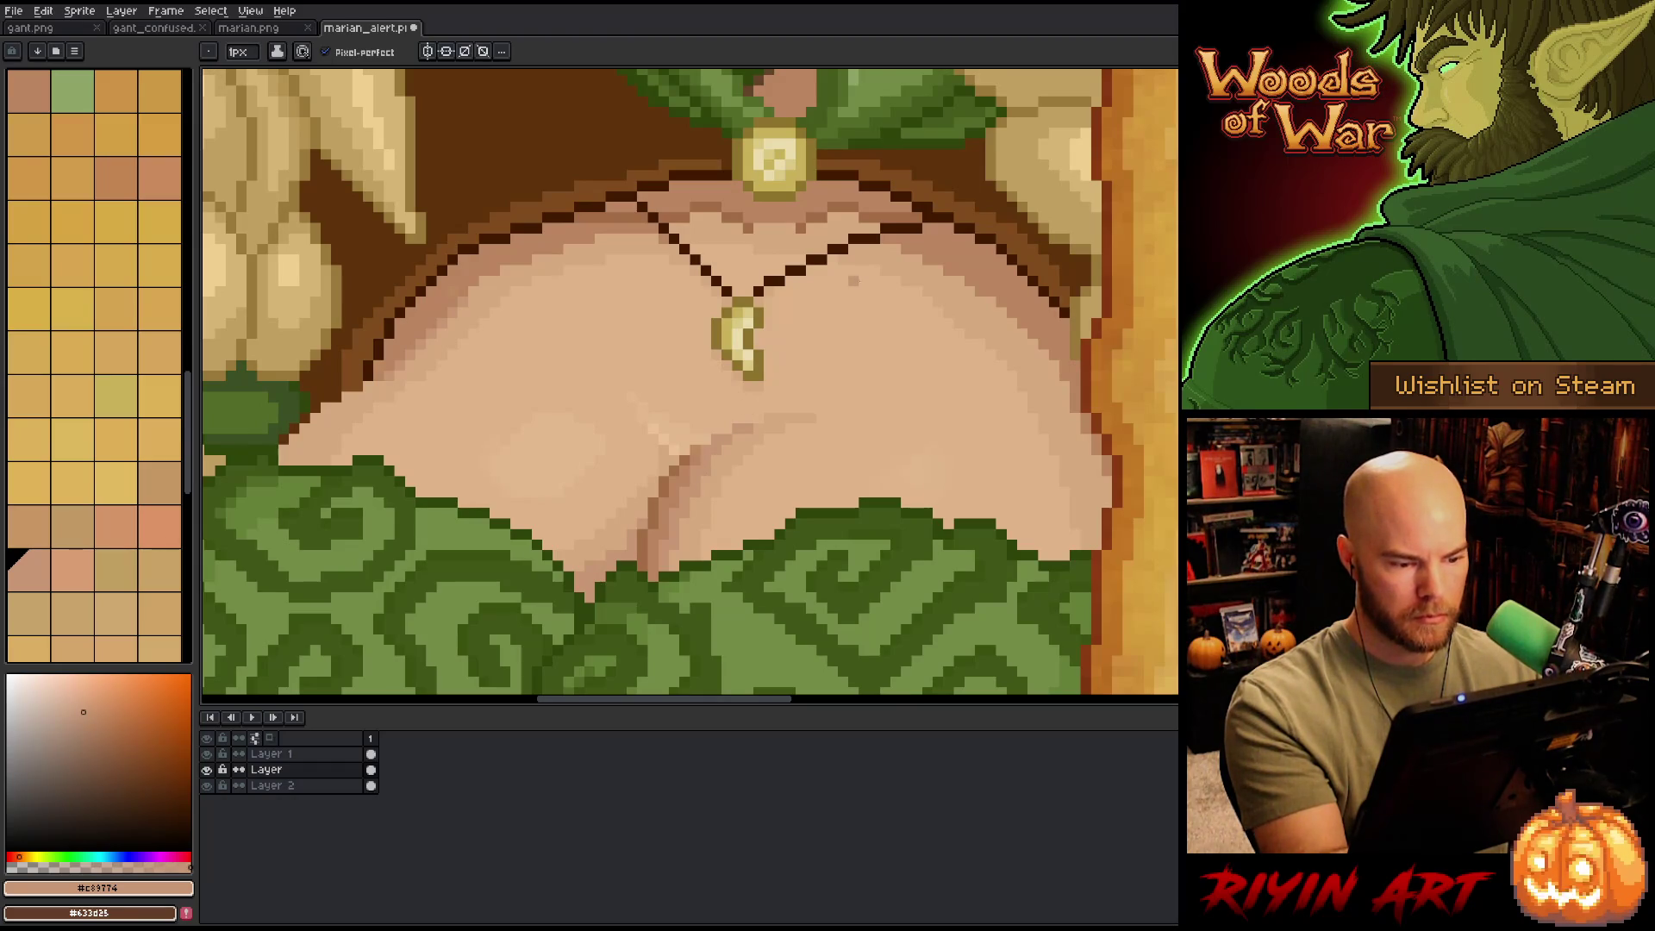
{"action": "left_click", "coordinate": [694, 449], "text": "alt"}
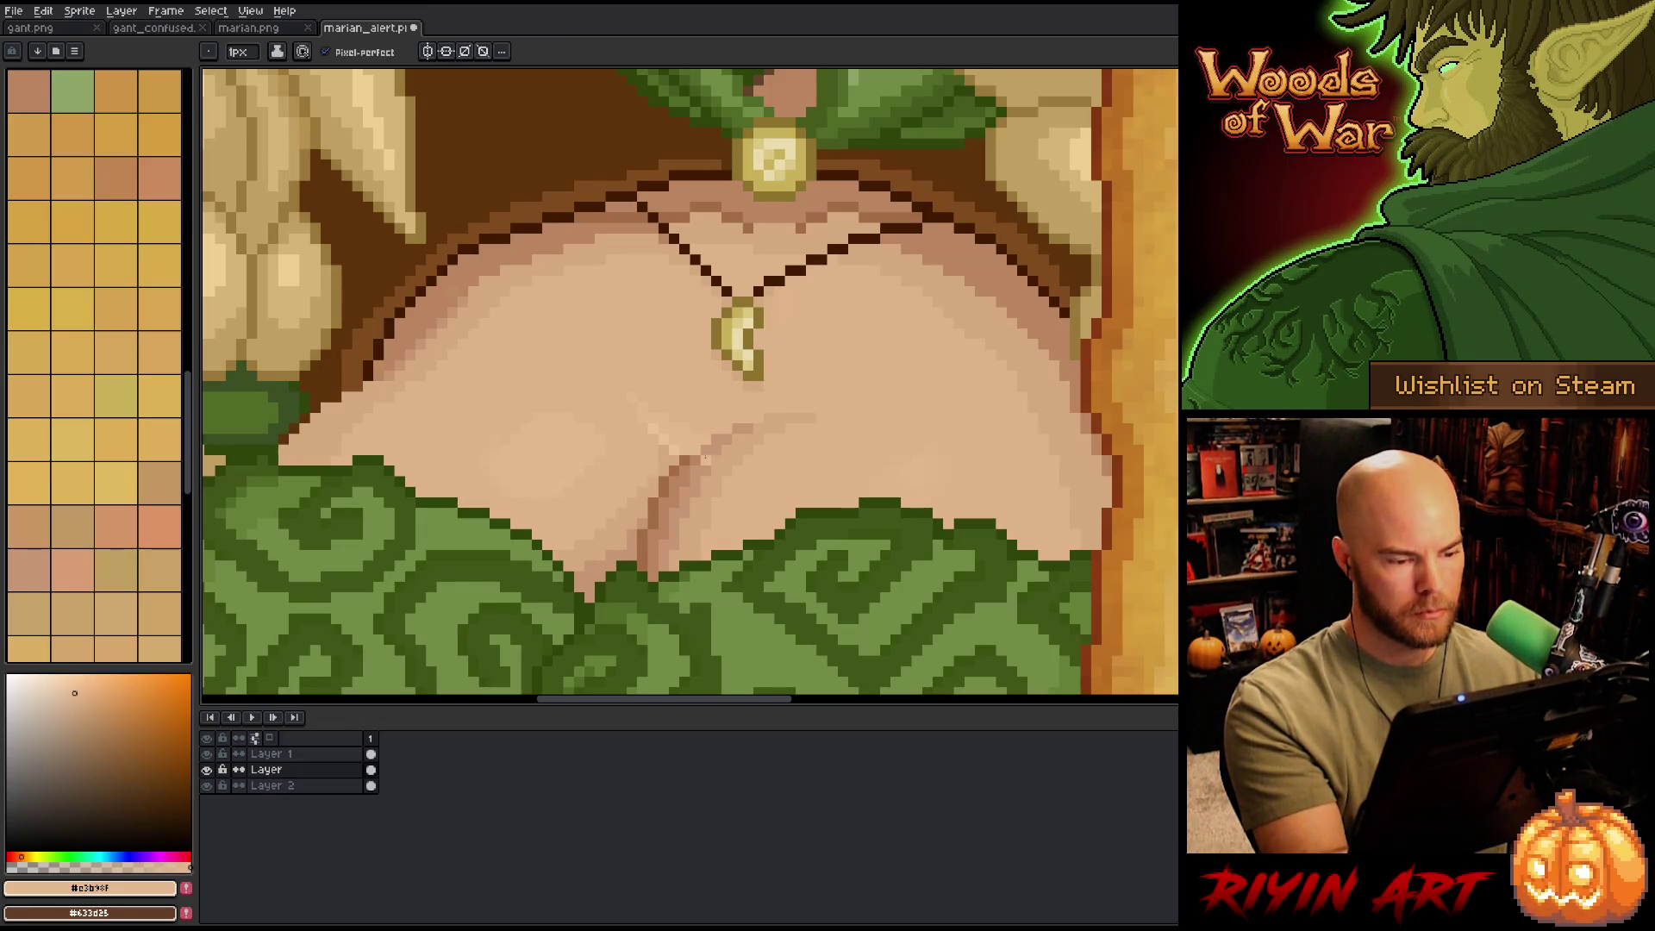
{"action": "left_click", "coordinate": [706, 440], "text": "alt"}
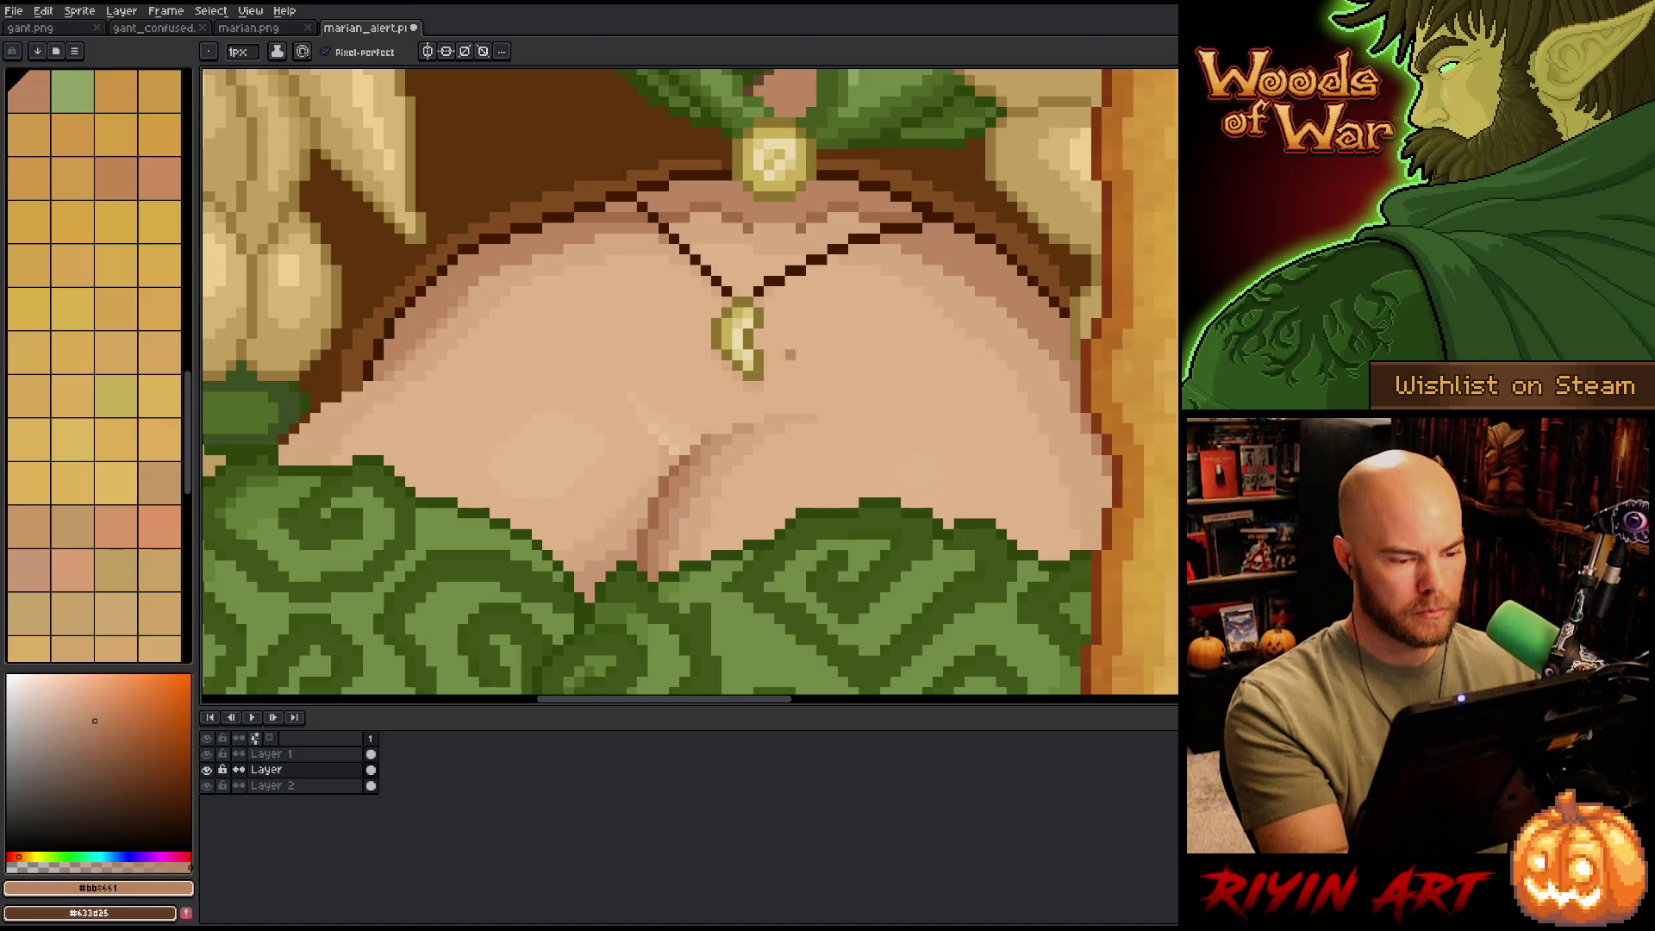
{"action": "scroll", "coordinate": [790, 355], "scroll_direction": "down", "scroll_amount": 3}
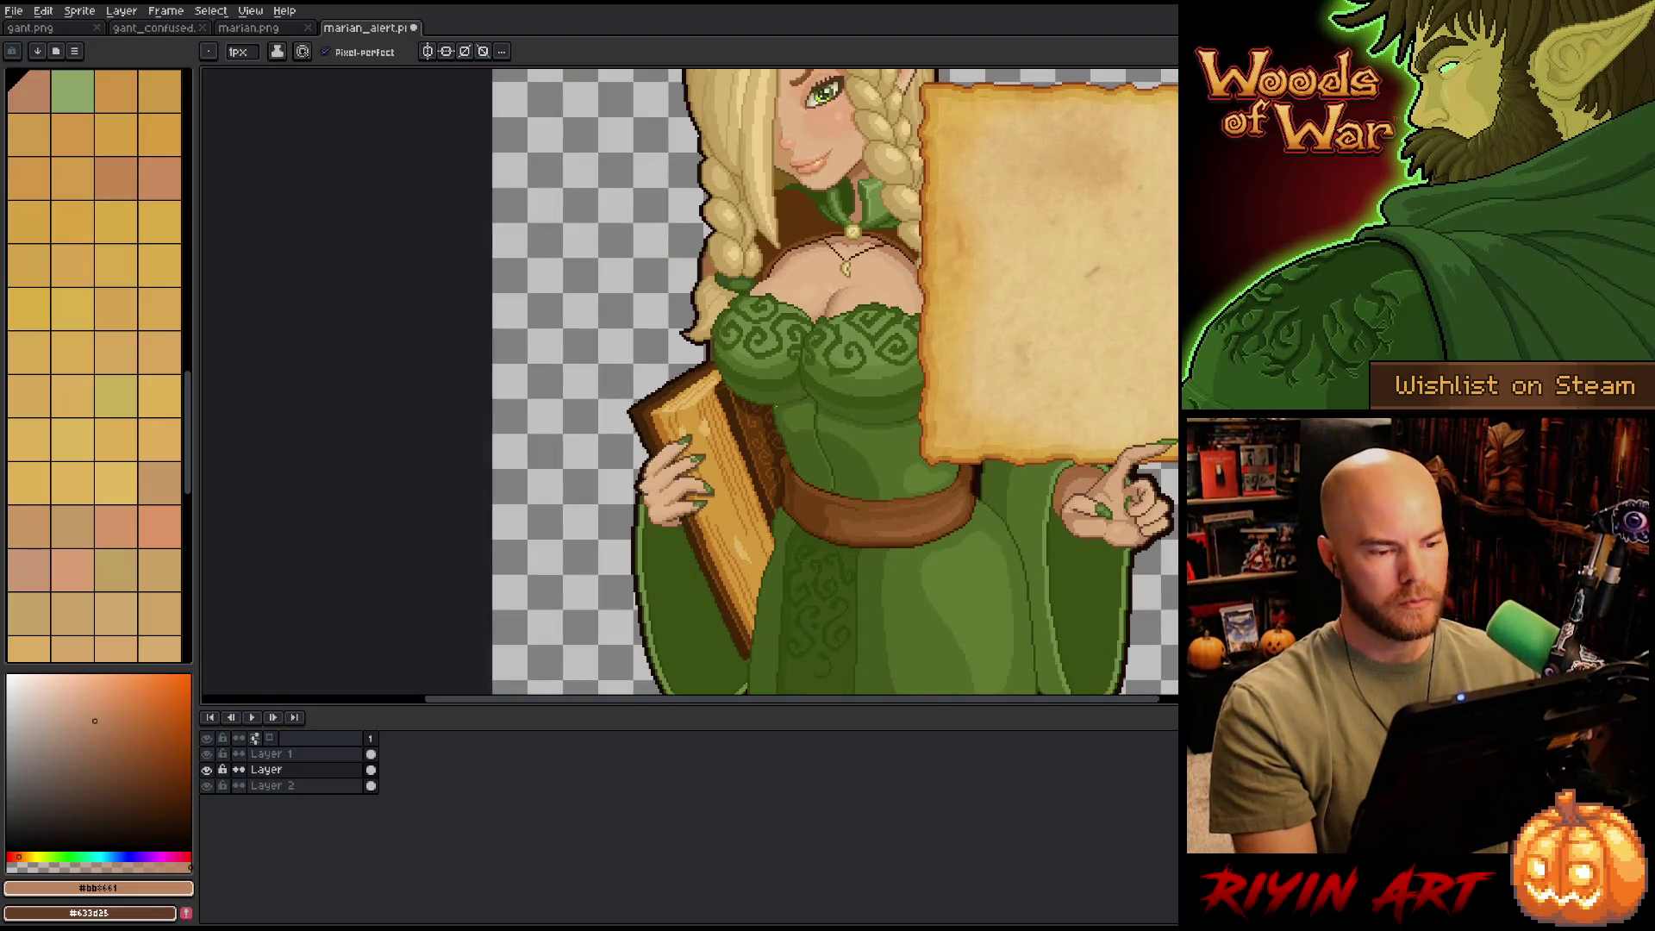
- Sample the chest skin tones #d6a37e, #c89774 and #bb8661
{"action": "scroll", "coordinate": [867, 332], "scroll_direction": "down", "scroll_amount": 1}
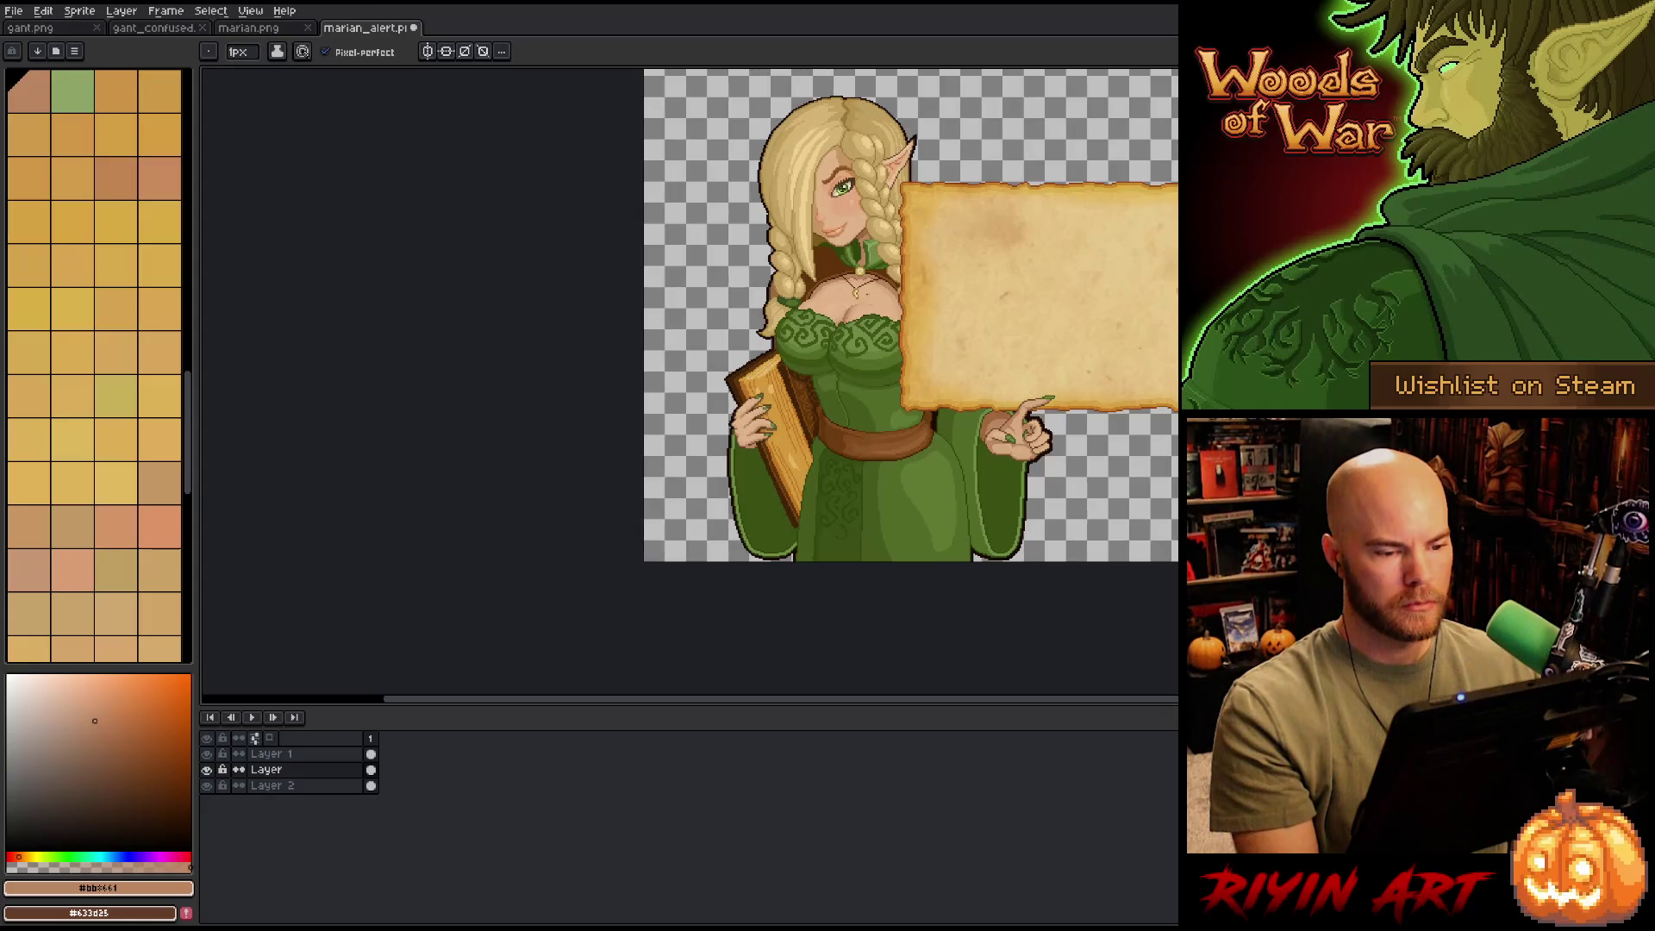
{"action": "scroll", "coordinate": [858, 293], "scroll_direction": "up", "scroll_amount": 4}
{"action": "left_click", "coordinate": [817, 466], "text": "alt"}
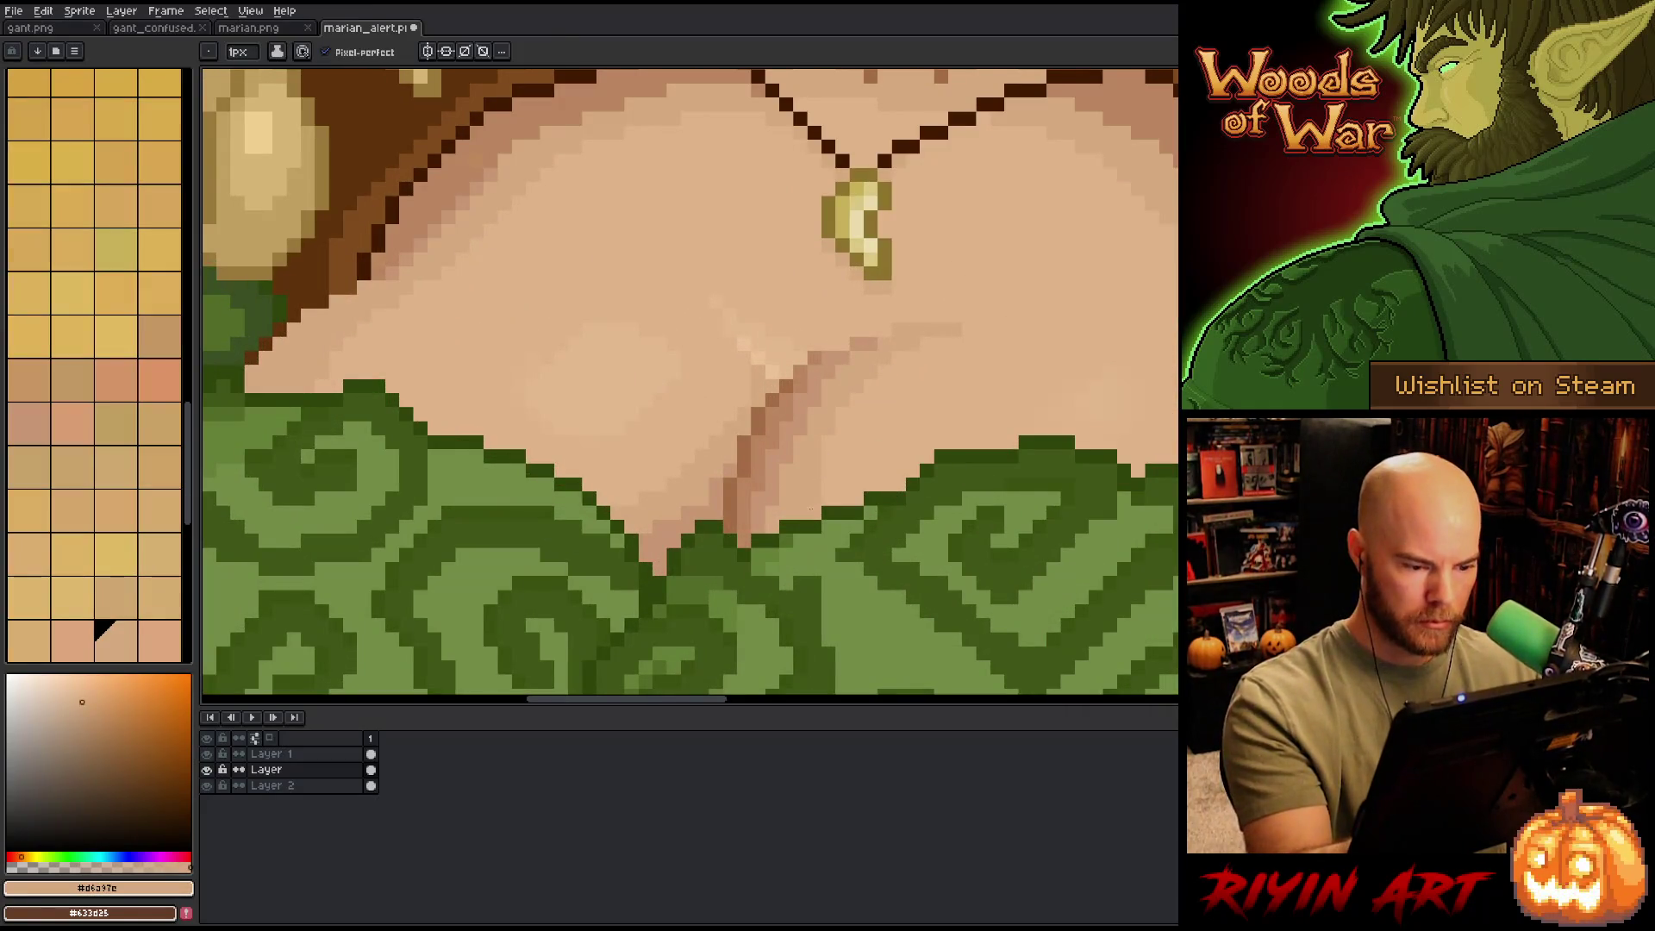
{"action": "left_click", "coordinate": [772, 527], "text": "alt"}
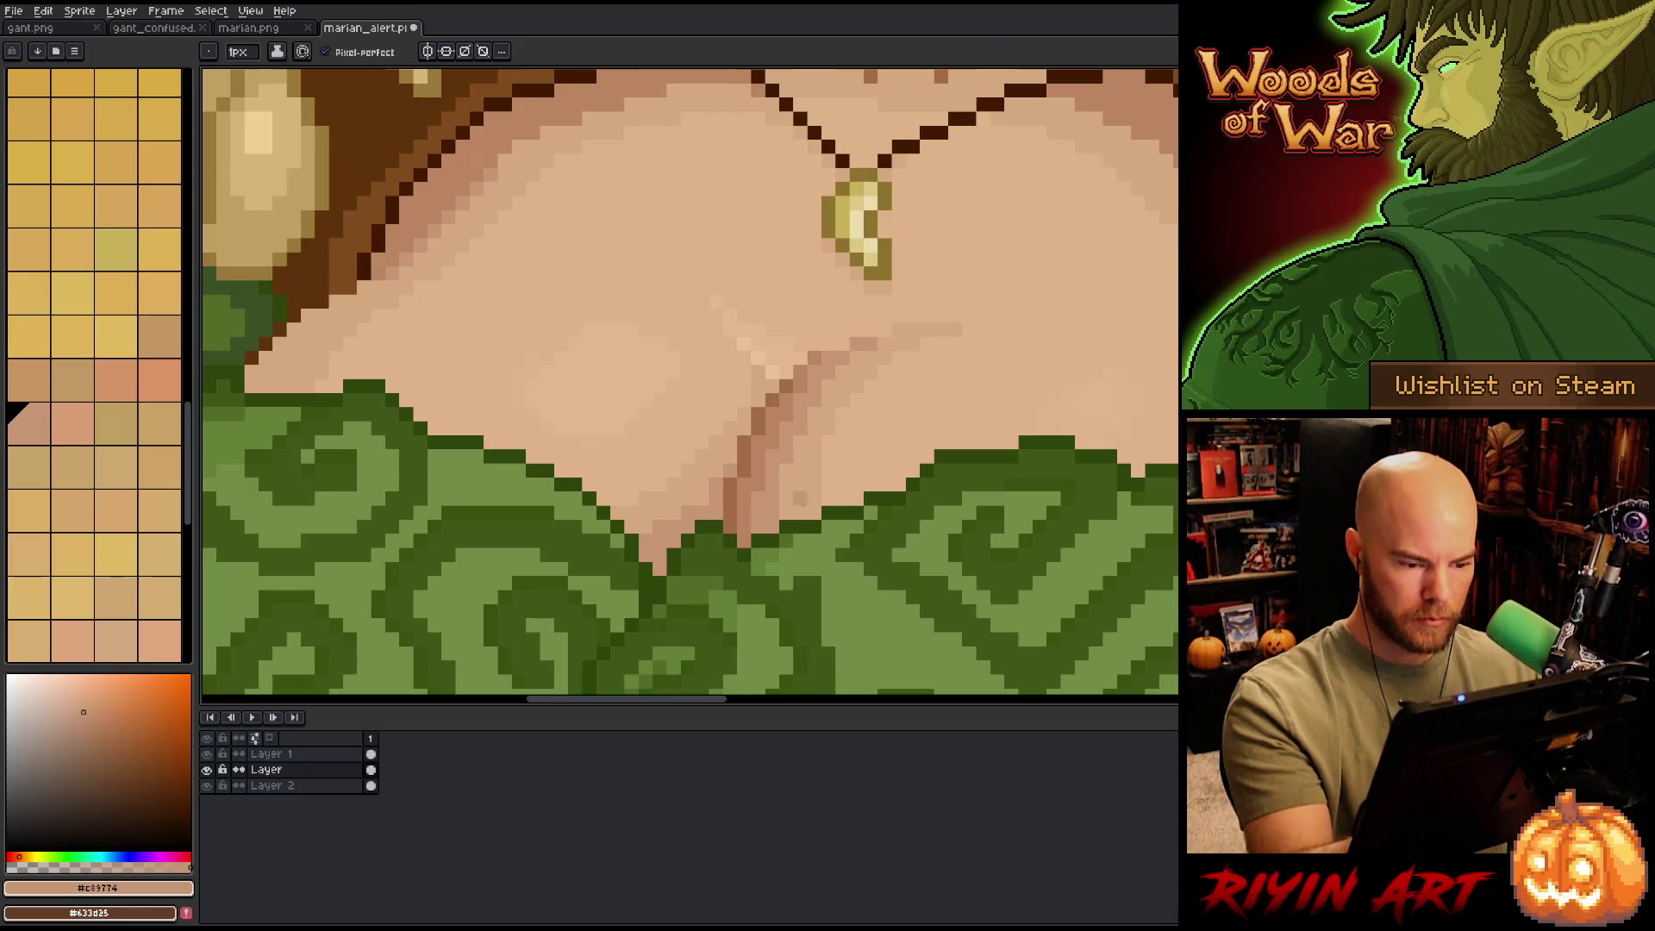
{"action": "left_click", "coordinate": [776, 397], "text": "alt"}
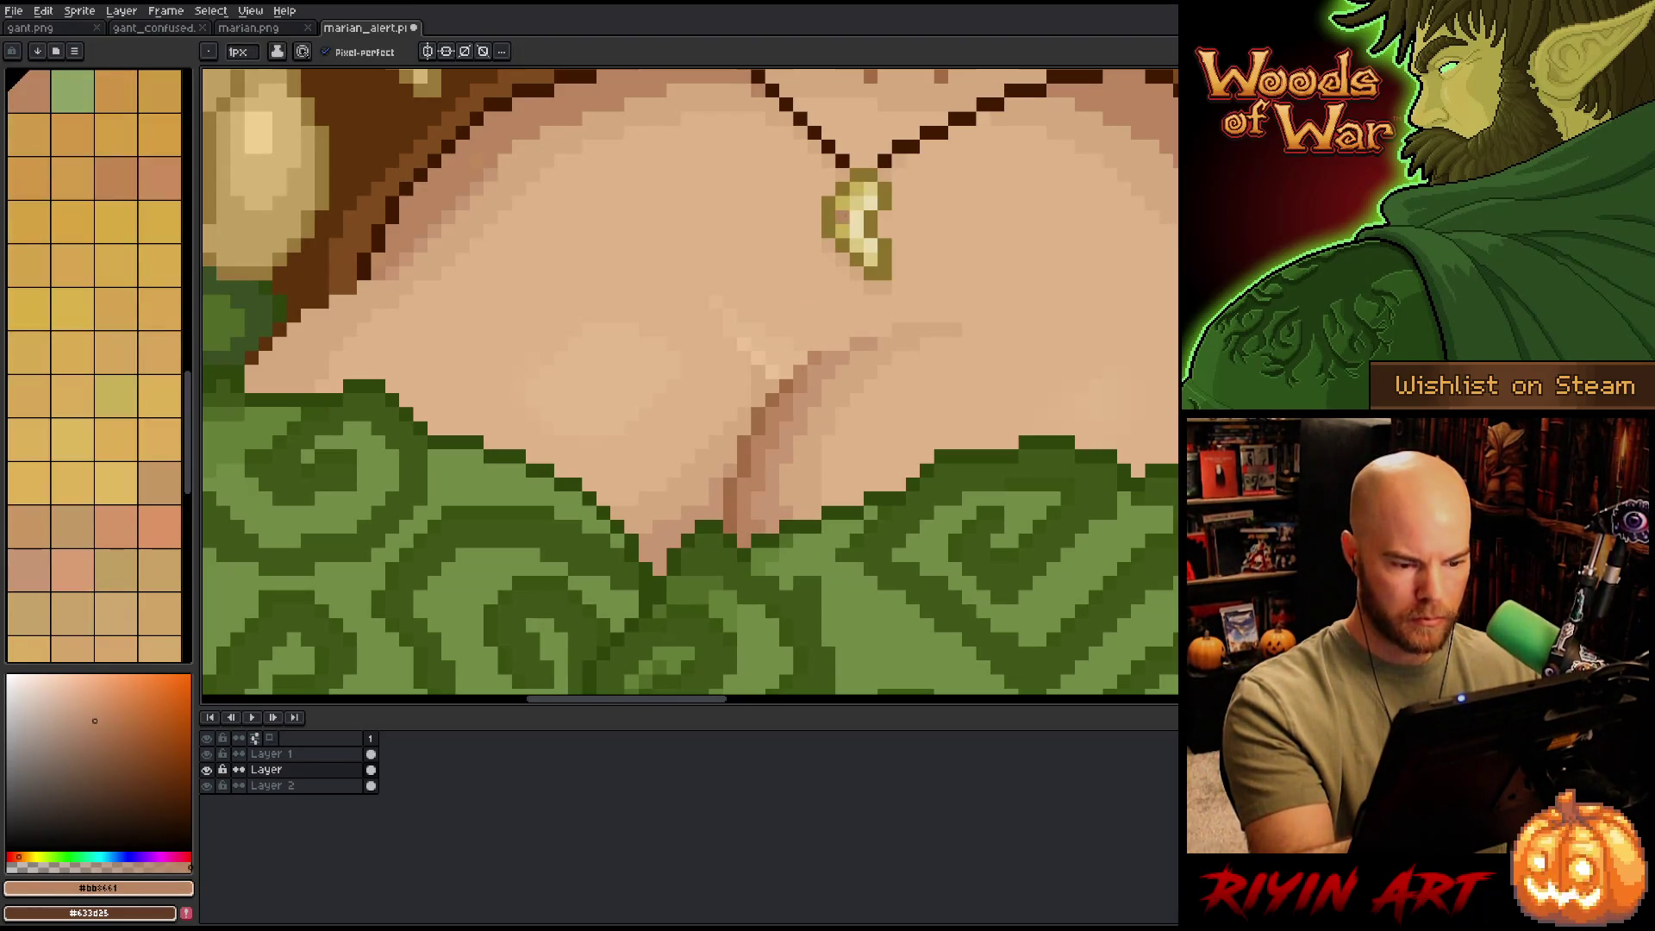
{"action": "left_click", "coordinate": [820, 474], "text": "alt"}
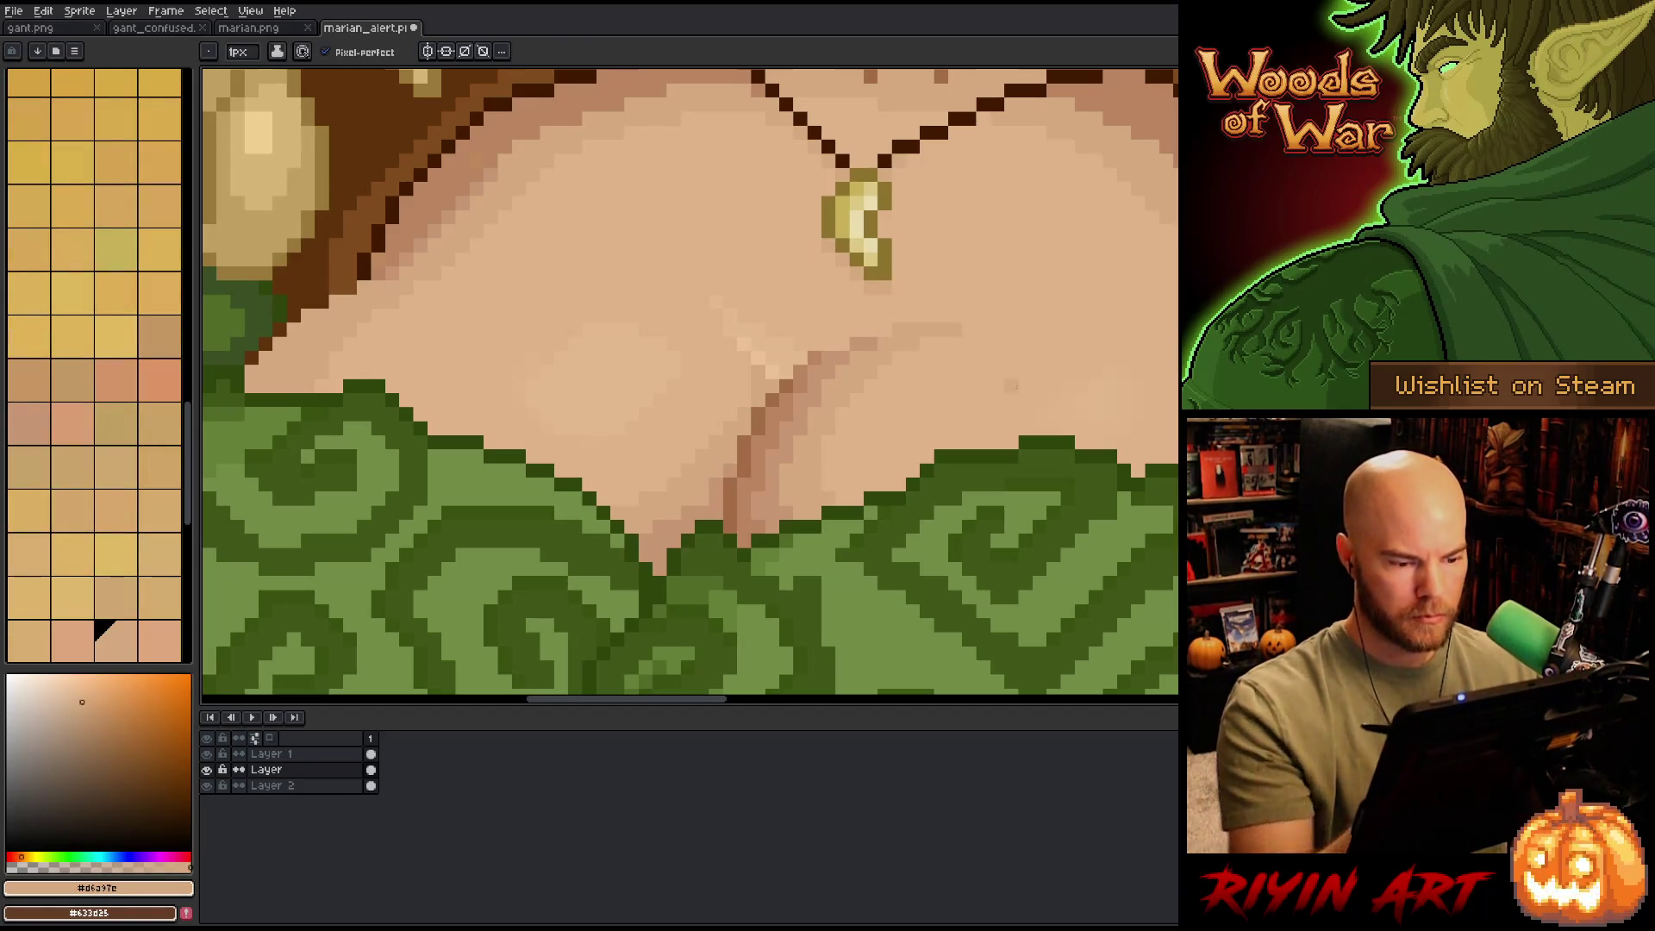
{"action": "scroll", "coordinate": [948, 371], "scroll_direction": "down", "scroll_amount": 5}
{"action": "mouse_move", "coordinate": [951, 452]}
{"action": "left_mouse_down"}
{"action": "mouse_move", "coordinate": [882, 455]}
{"action": "mouse_move", "coordinate": [718, 521]}
{"action": "left_mouse_up"}
- Pencil darker and lighter skin shades into the chest below the pendant, then save
{"action": "key", "text": "b"}
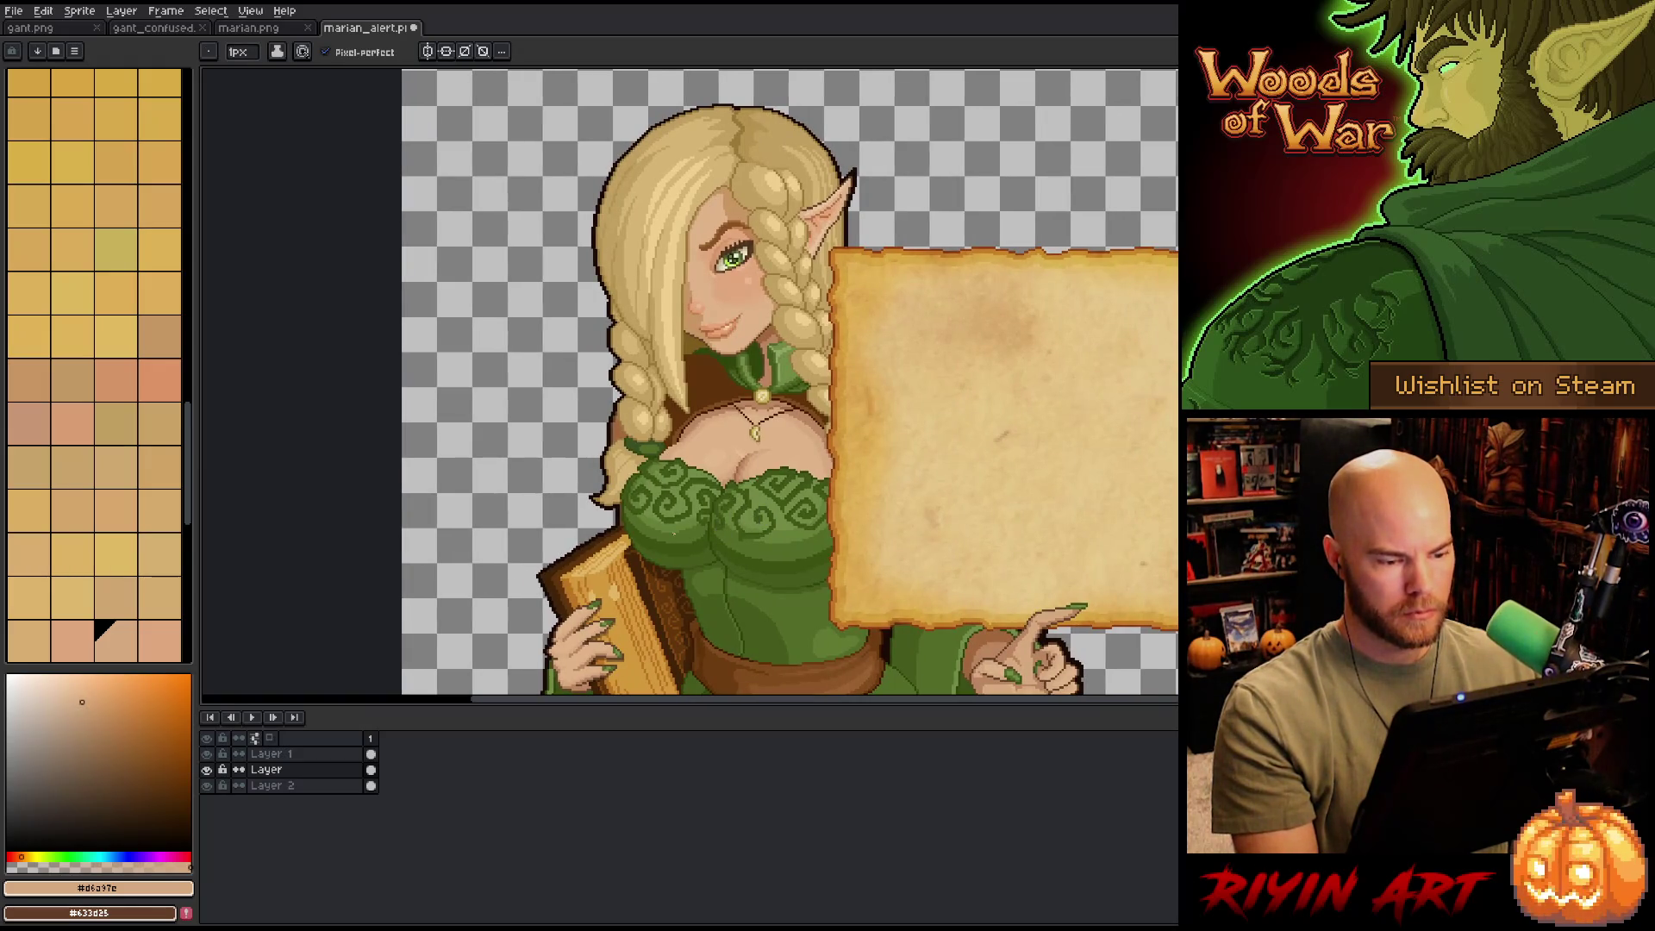
{"action": "scroll", "coordinate": [689, 497], "scroll_direction": "up", "scroll_amount": 4}
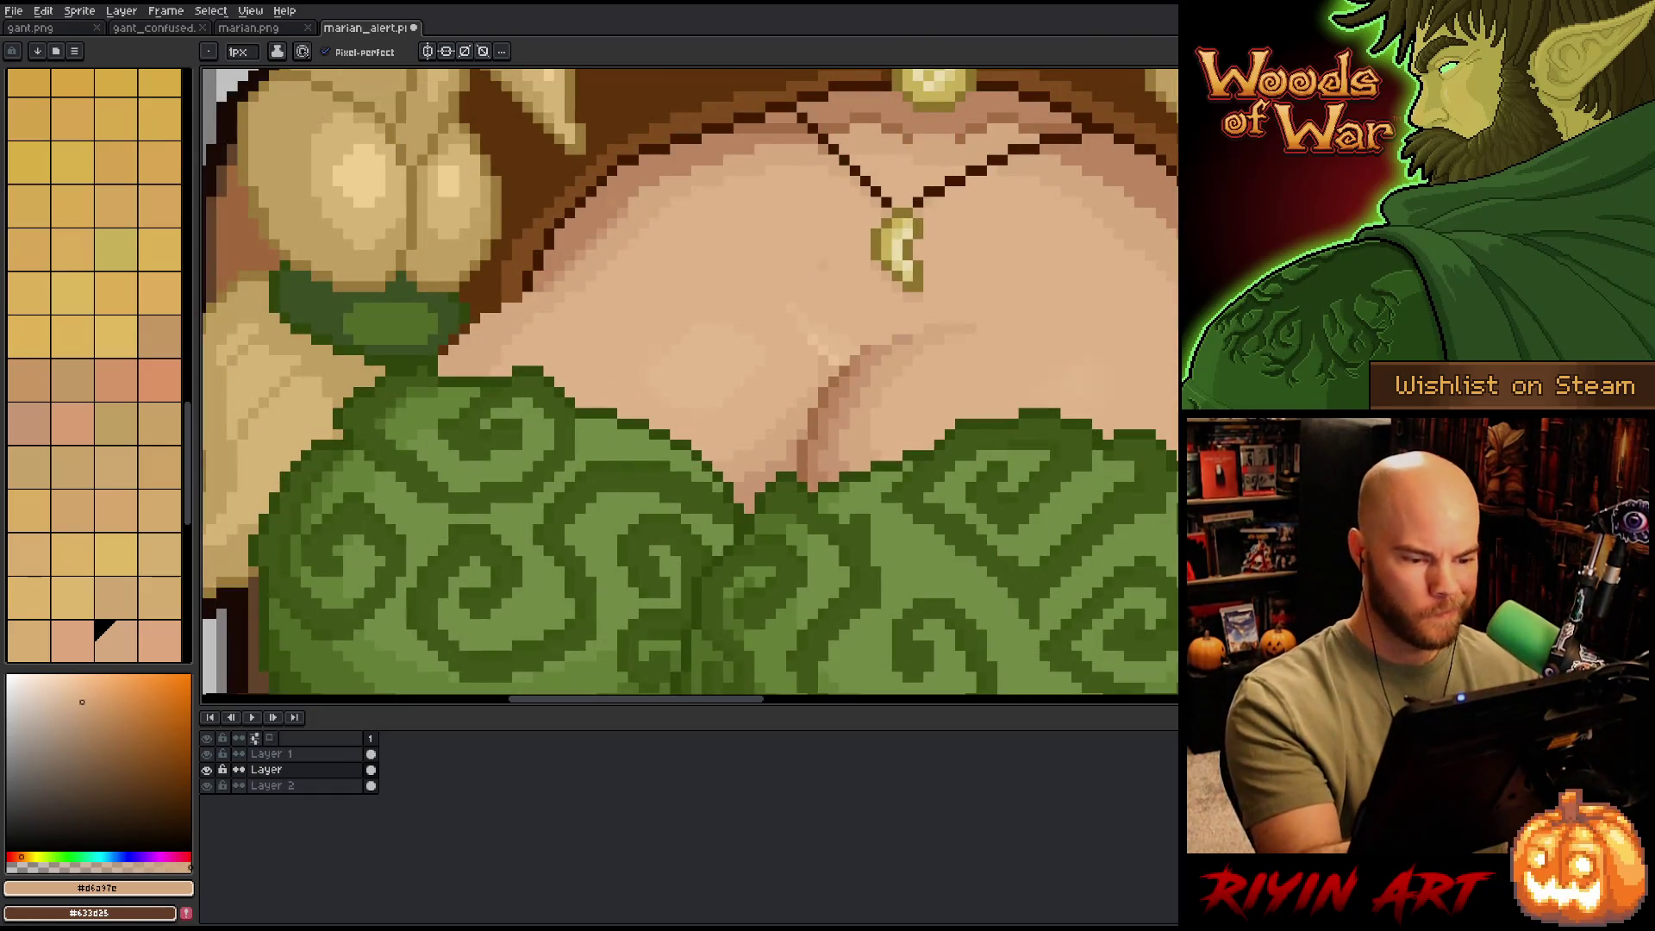
{"action": "left_click", "coordinate": [824, 405], "text": "alt"}
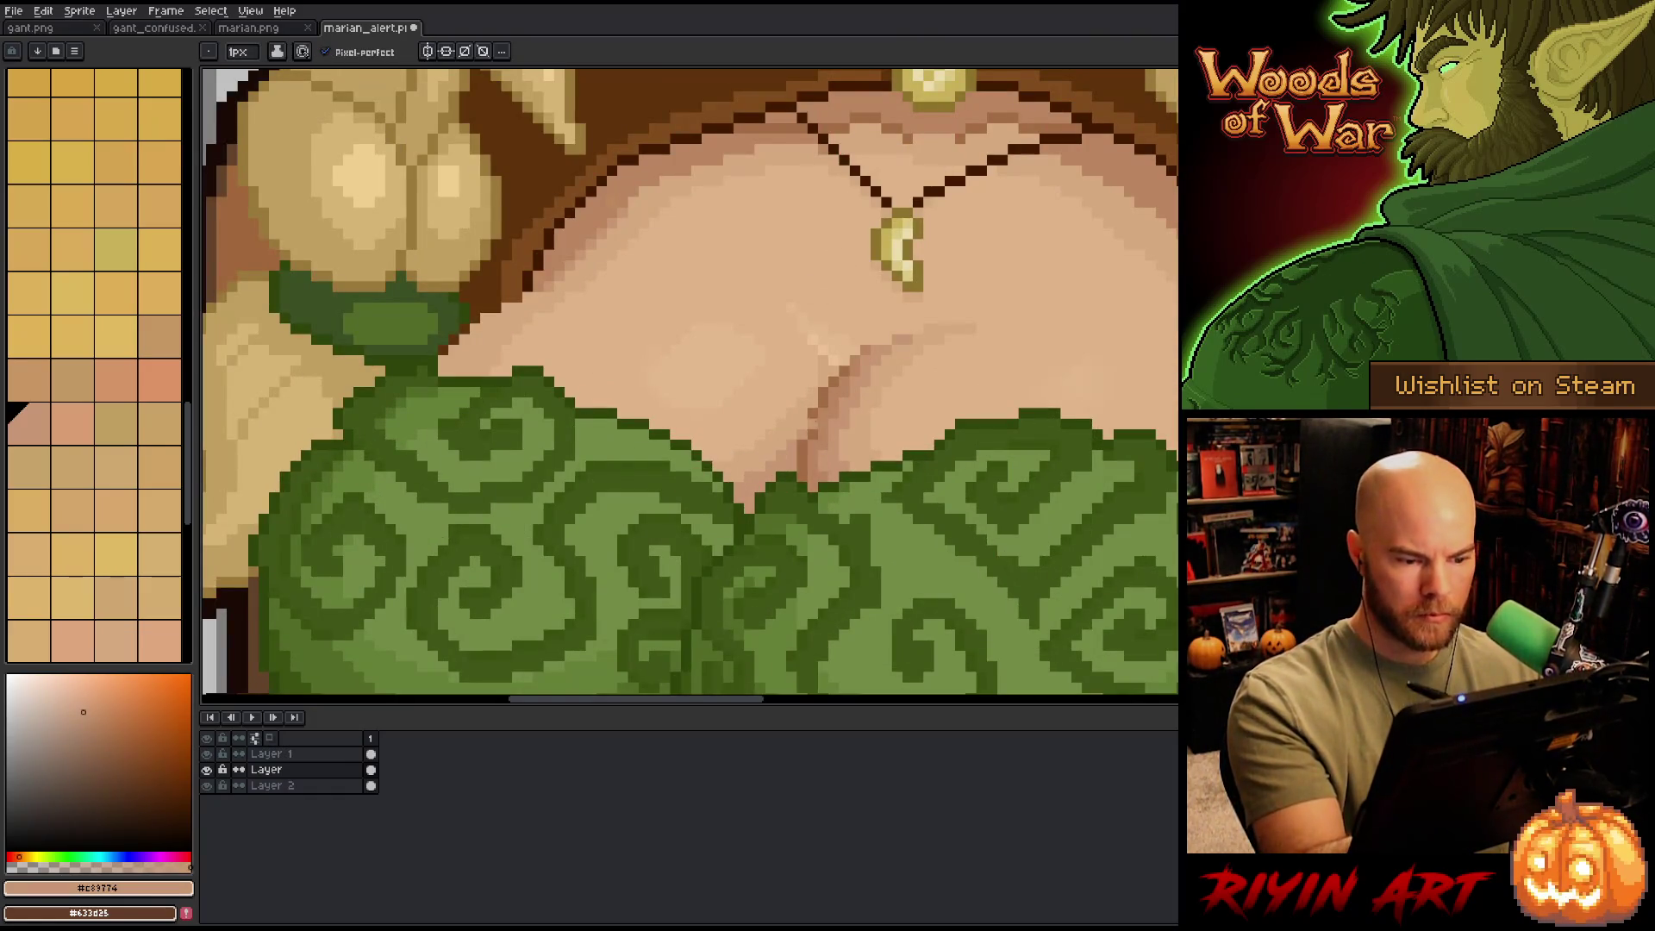
{"action": "left_click", "coordinate": [802, 341], "text": "alt"}
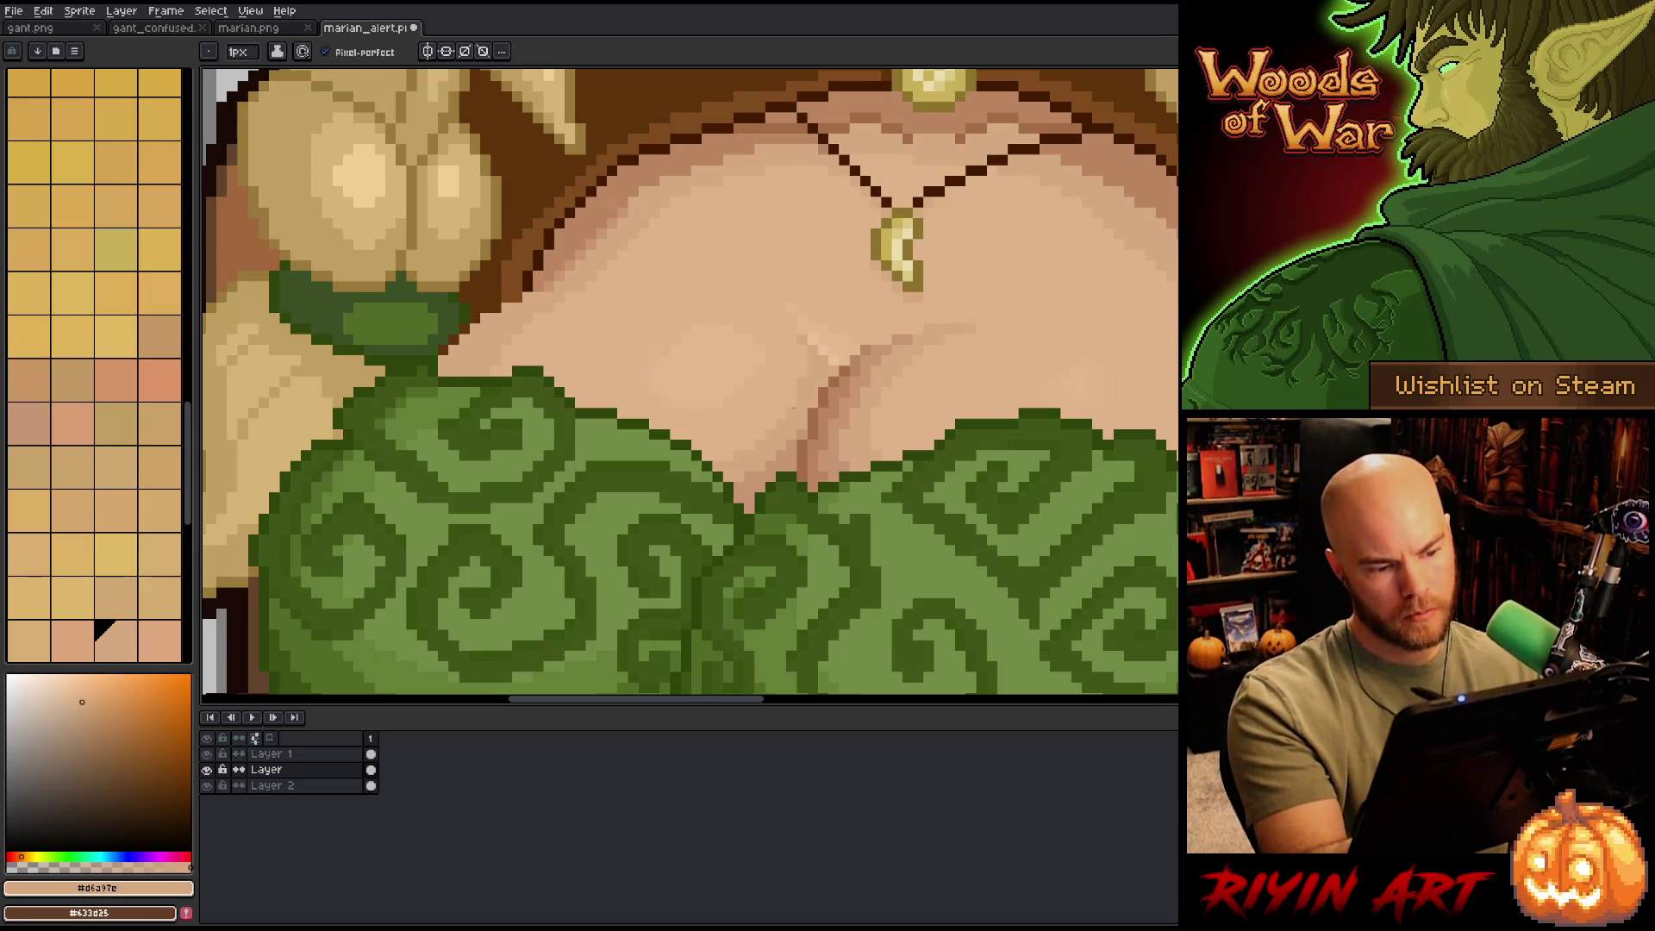
{"action": "left_click", "coordinate": [823, 406], "text": "alt"}
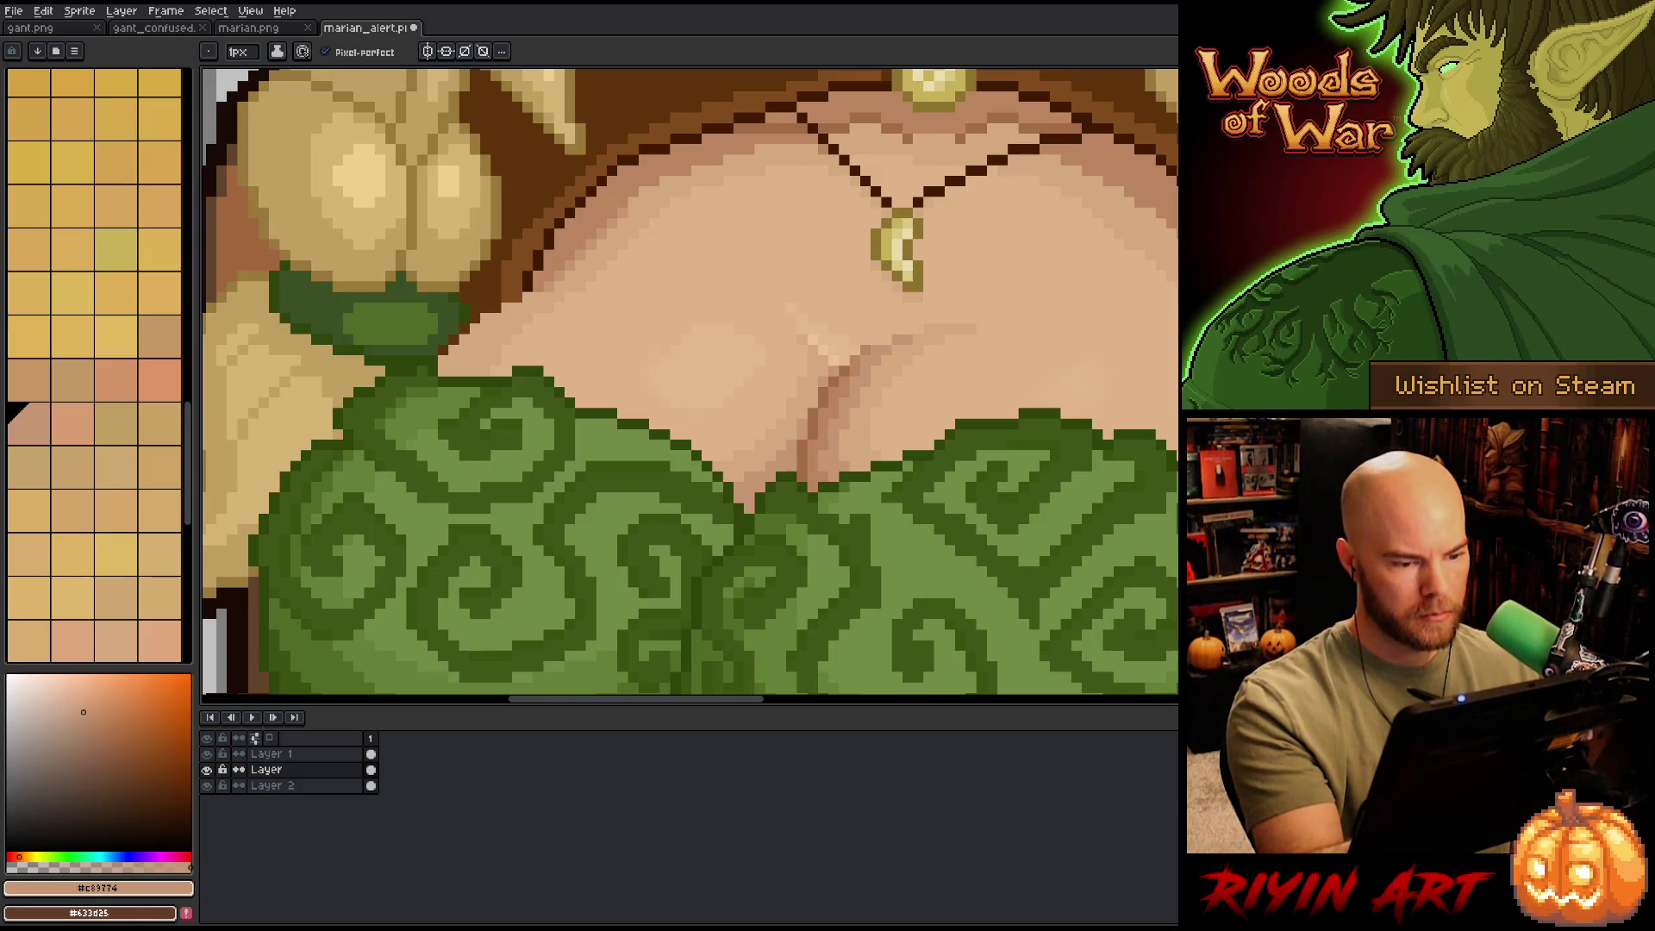
{"action": "scroll", "coordinate": [897, 371], "scroll_direction": "down", "scroll_amount": 5}
{"action": "key", "text": "ctrl+s"}
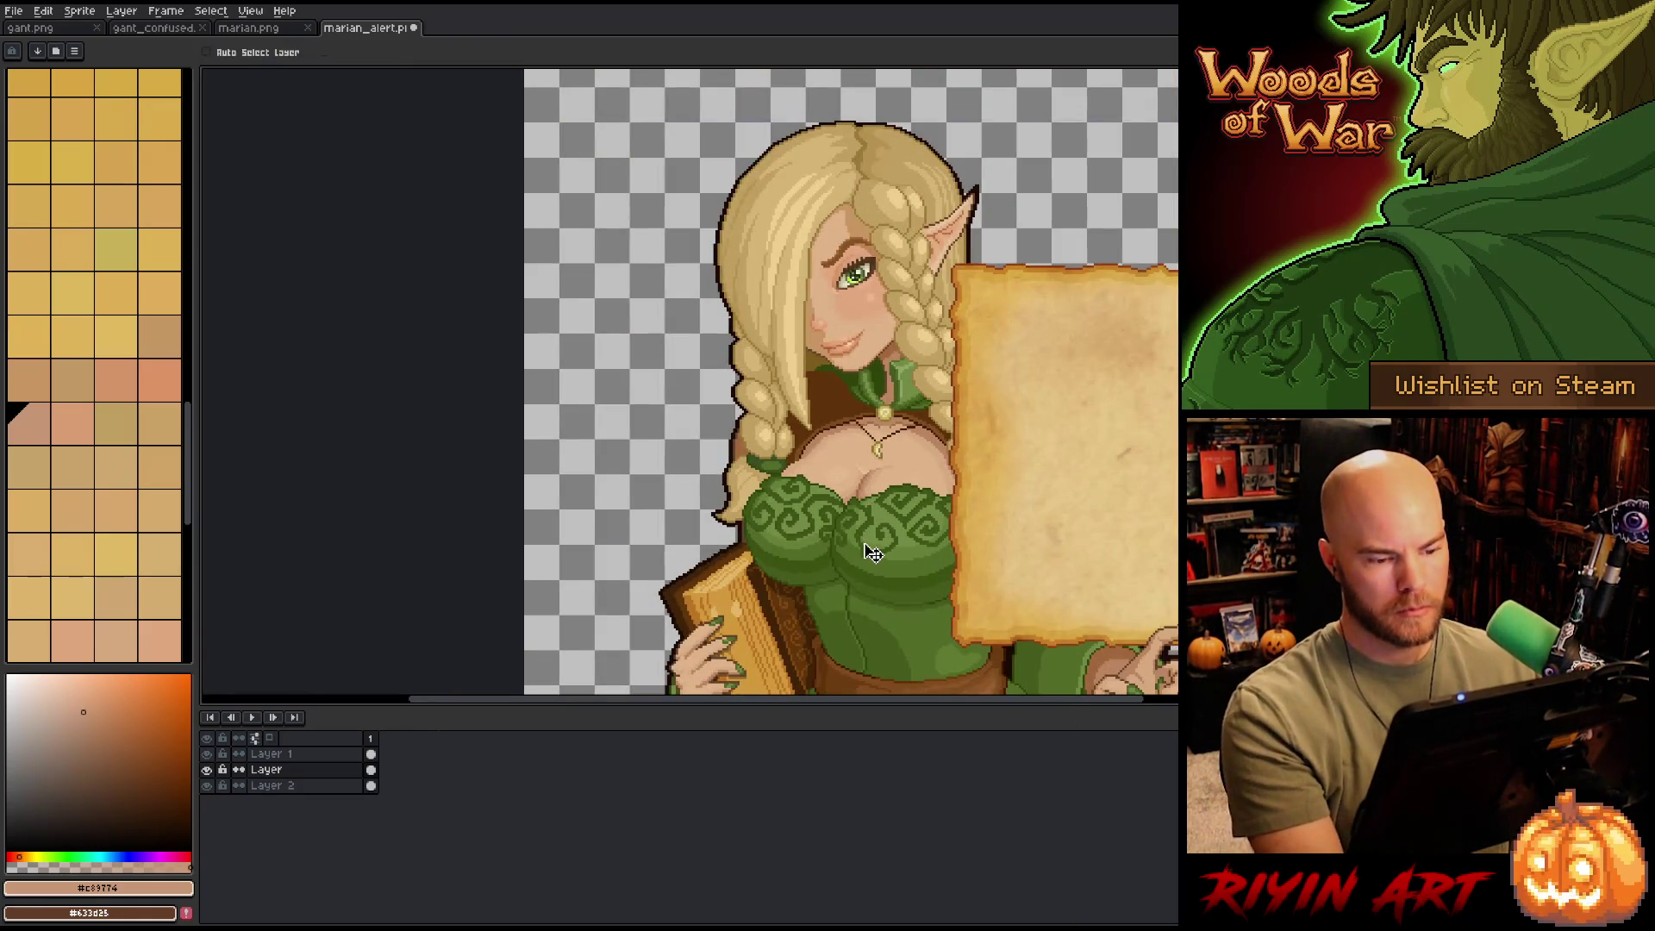
- Place a skin pixel in the chest shading and try slightly lighter tones
{"action": "scroll", "coordinate": [879, 457], "scroll_direction": "up", "scroll_amount": 5}
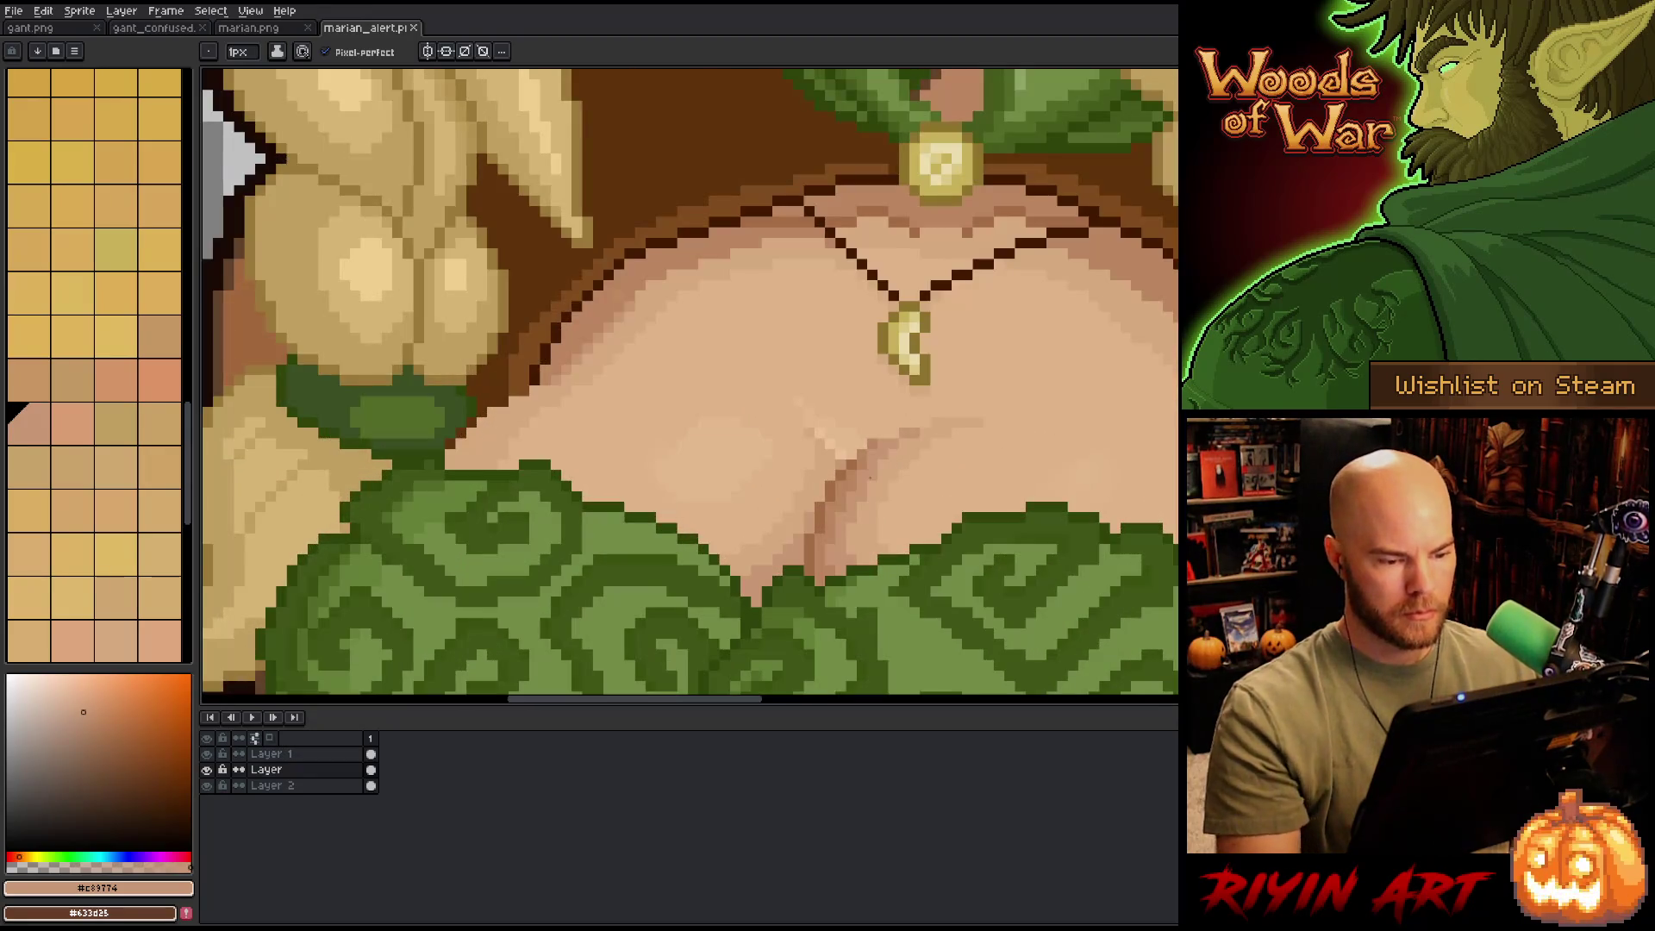
{"action": "key", "text": "alt"}
{"action": "left_click", "coordinate": [891, 438]}
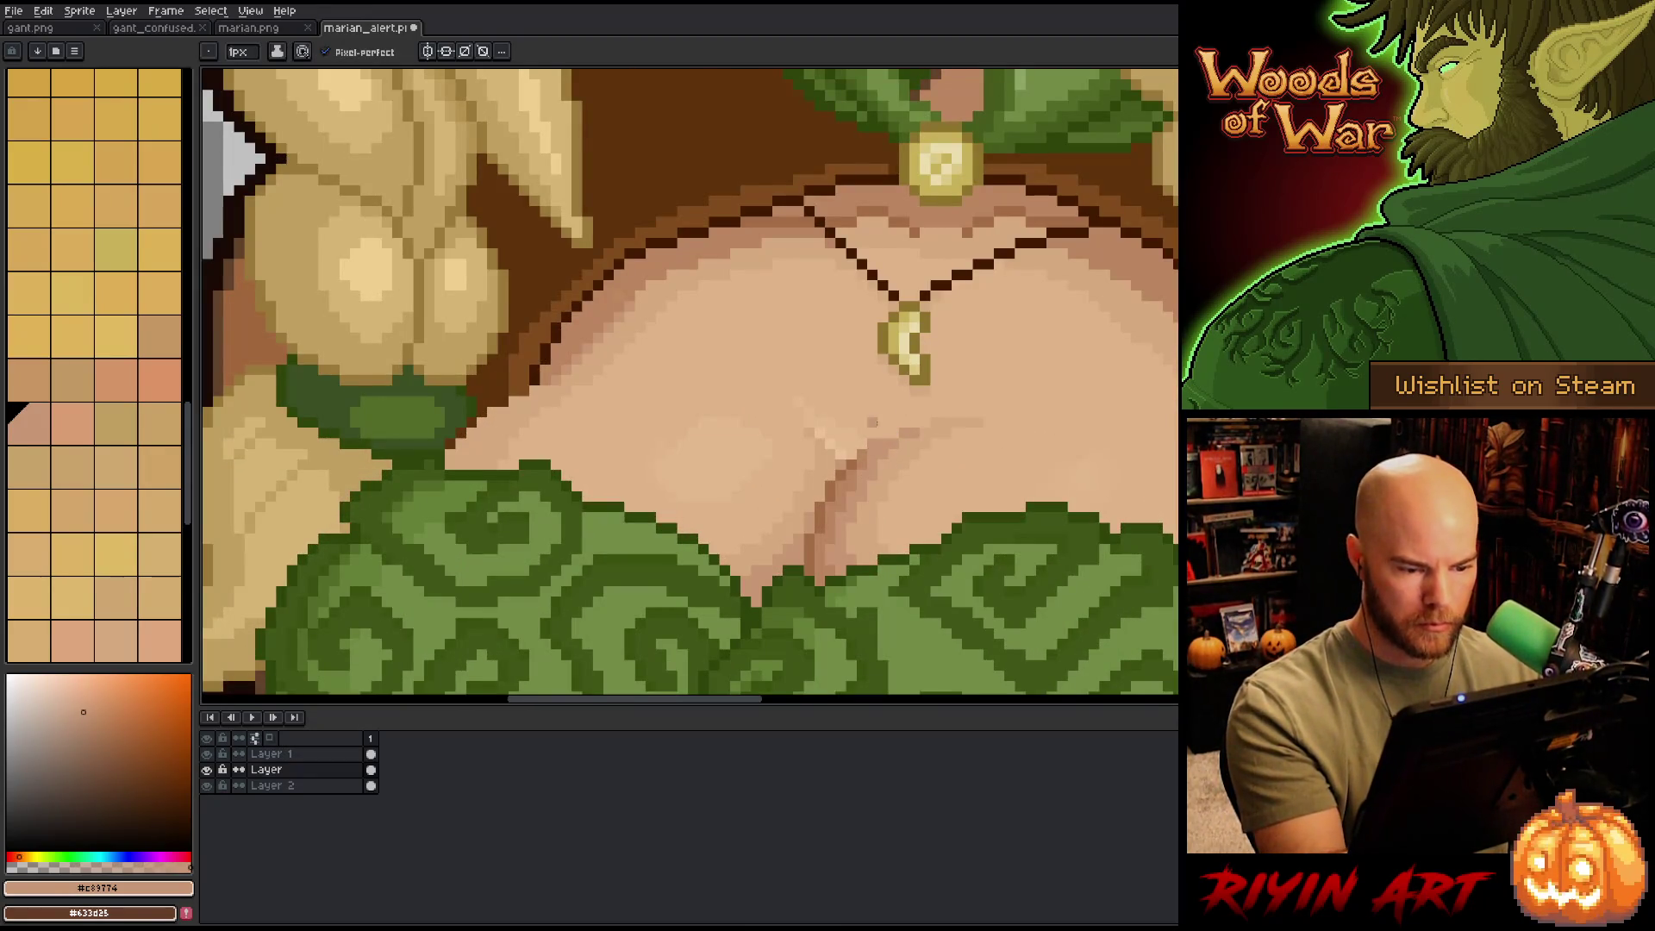
{"action": "left_click", "coordinate": [873, 422], "text": "alt"}
{"action": "left_click", "coordinate": [873, 422], "text": "alt"}
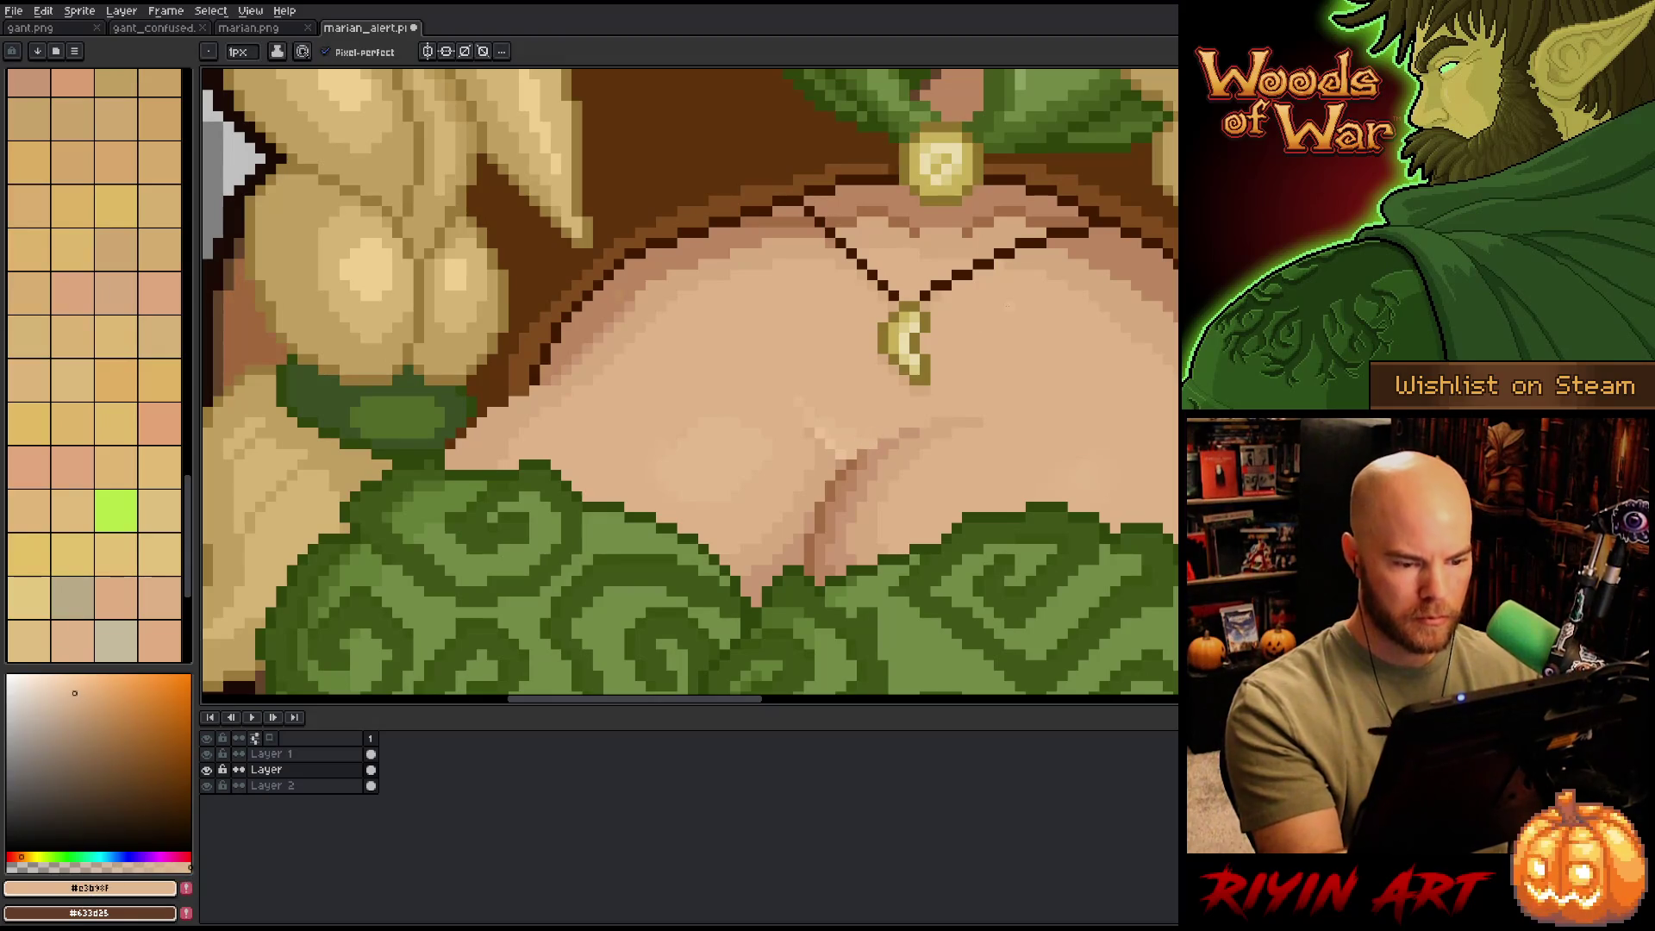
{"action": "scroll", "coordinate": [1009, 306], "scroll_direction": "down", "scroll_amount": 3}
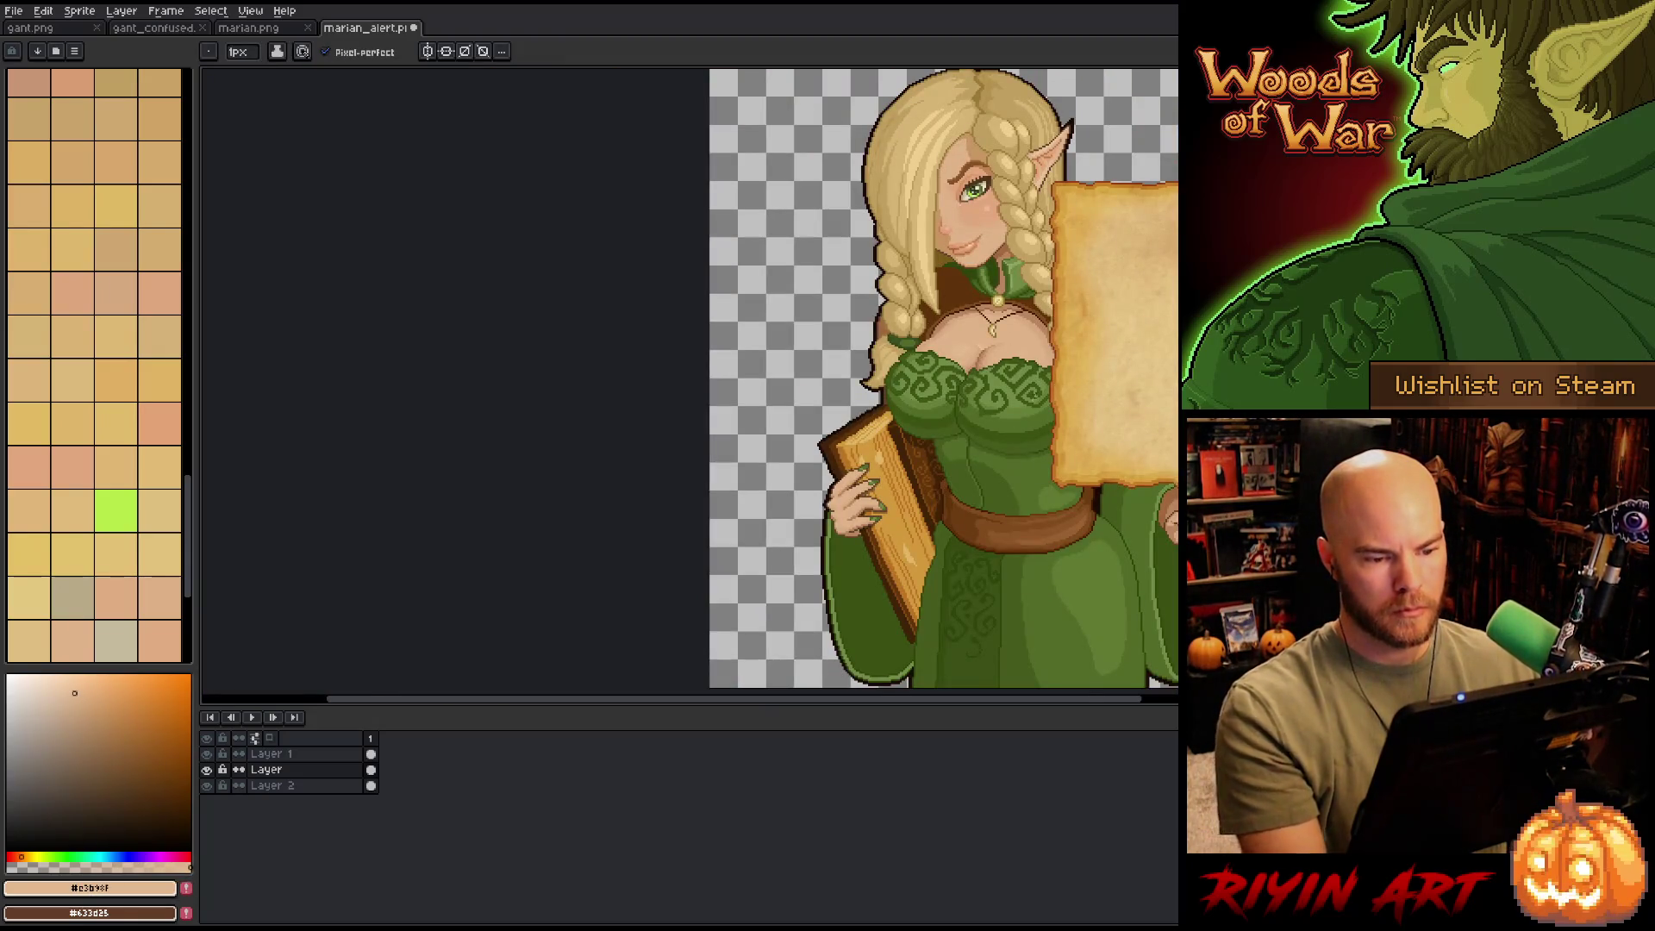
{"action": "scroll", "coordinate": [1043, 392], "scroll_direction": "up", "scroll_amount": 1}
{"action": "scroll", "coordinate": [1043, 392], "scroll_direction": "down", "scroll_amount": 3}
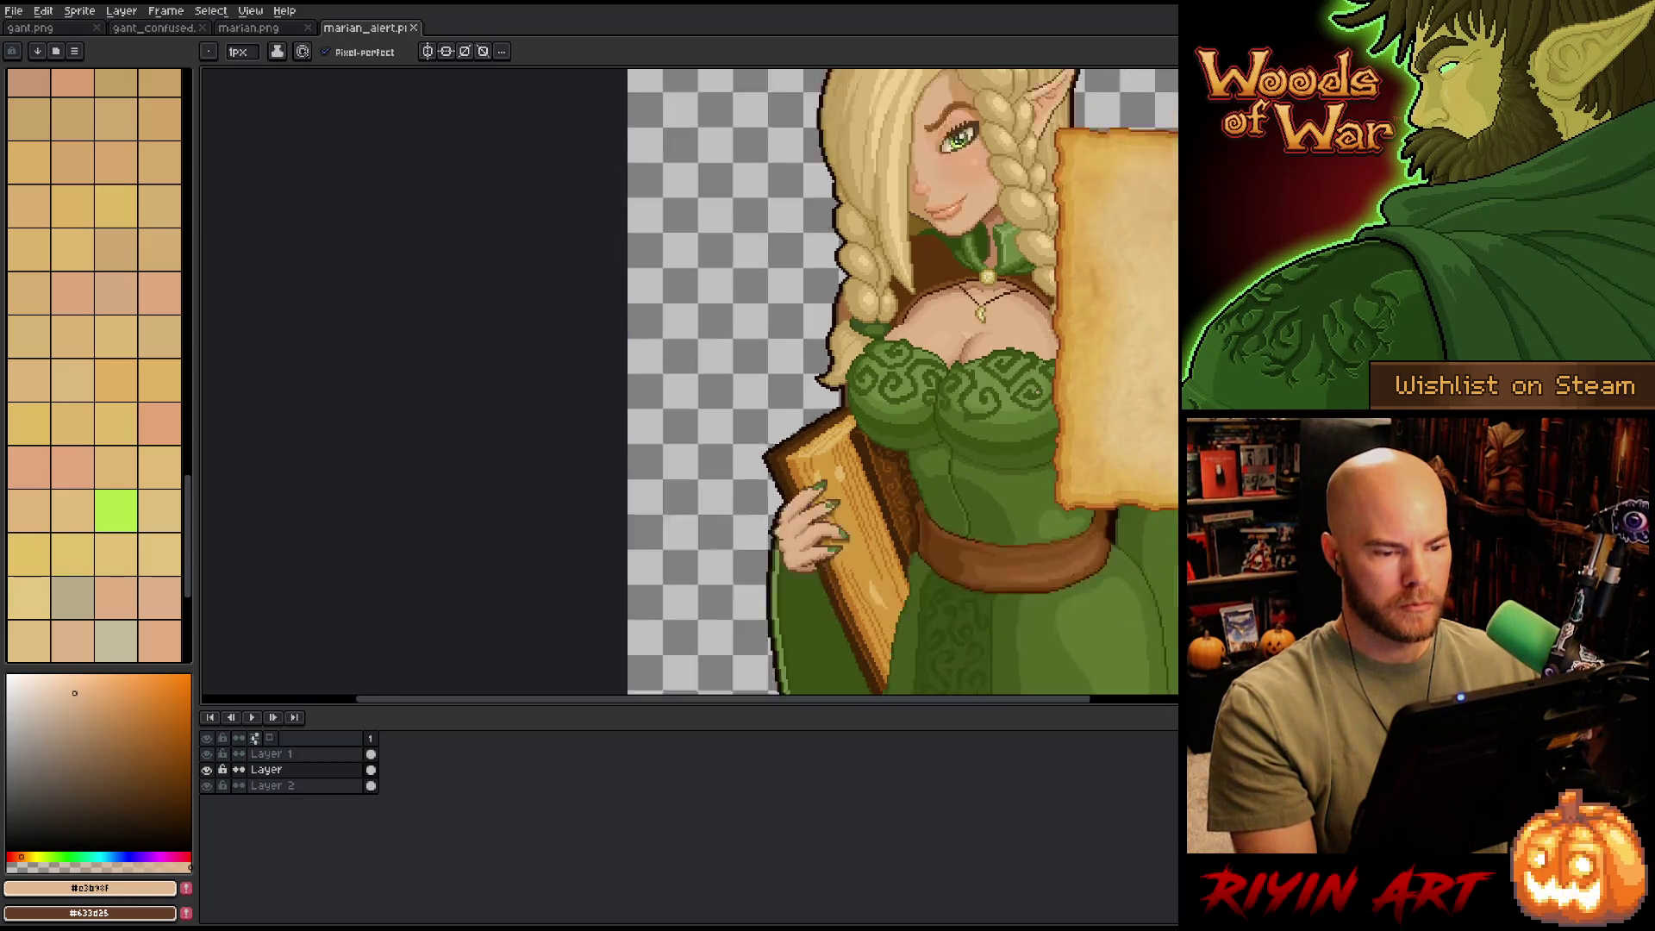
{"action": "scroll", "coordinate": [1082, 369], "scroll_direction": "up", "scroll_amount": 2}
{"action": "mouse_move", "coordinate": [1082, 369]}
{"action": "left_mouse_down"}
{"action": "mouse_move", "coordinate": [718, 464]}
{"action": "mouse_move", "coordinate": [653, 416]}
{"action": "mouse_move", "coordinate": [602, 339]}
{"action": "left_mouse_up"}
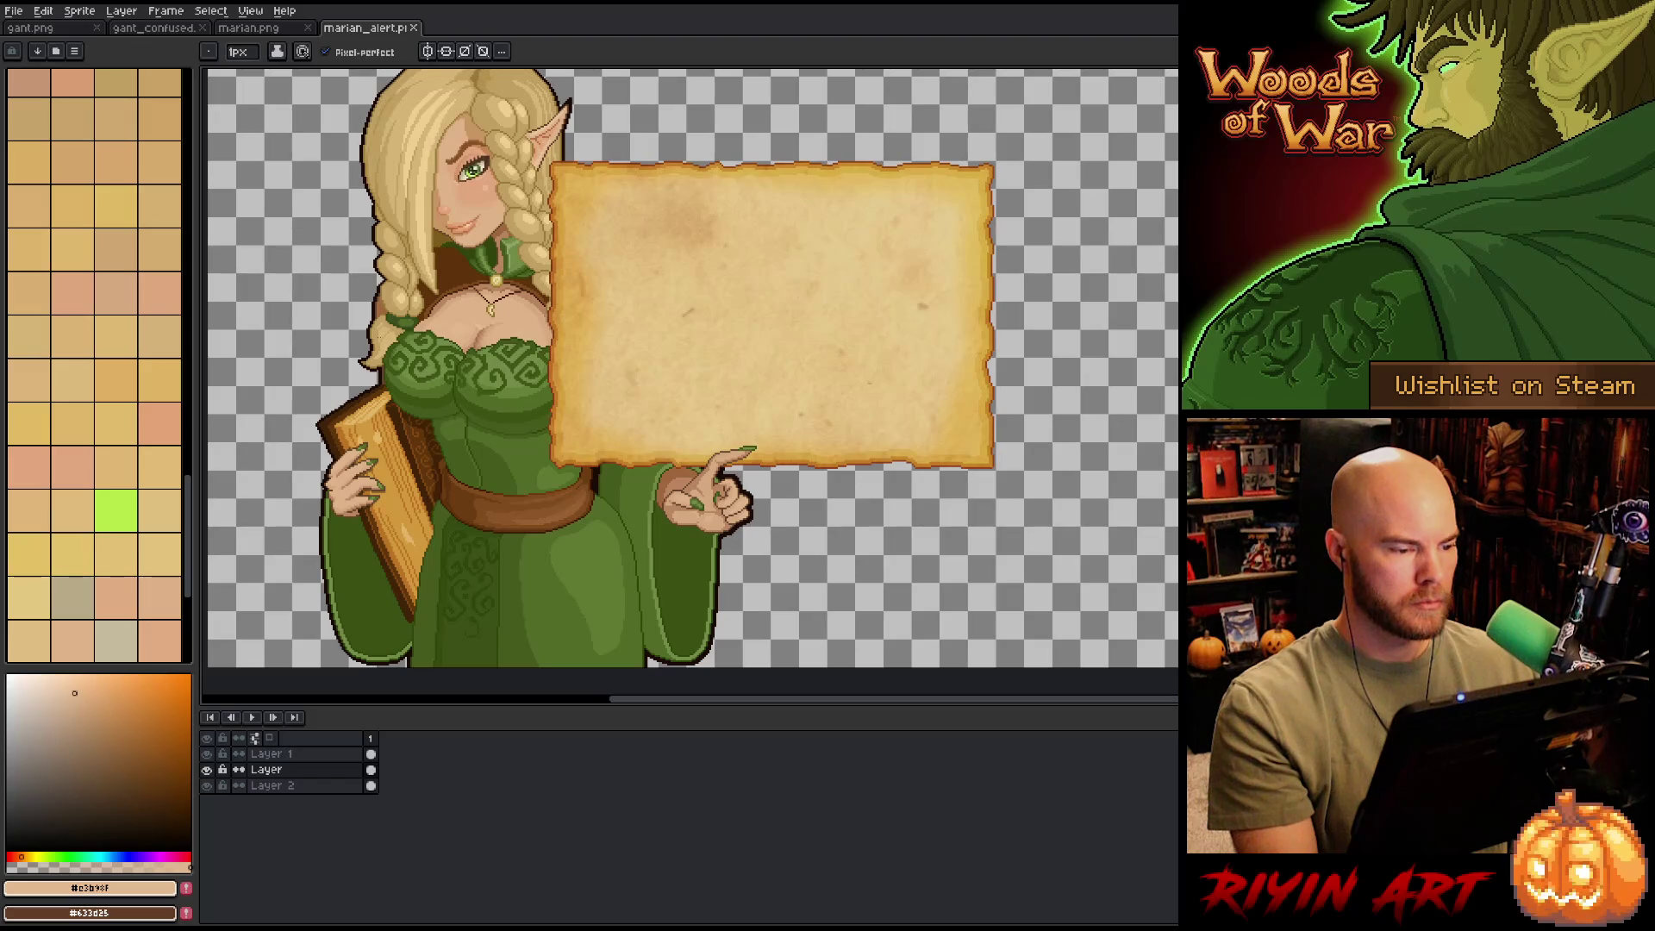
{"action": "scroll", "coordinate": [381, 337], "scroll_direction": "up", "scroll_amount": 1}
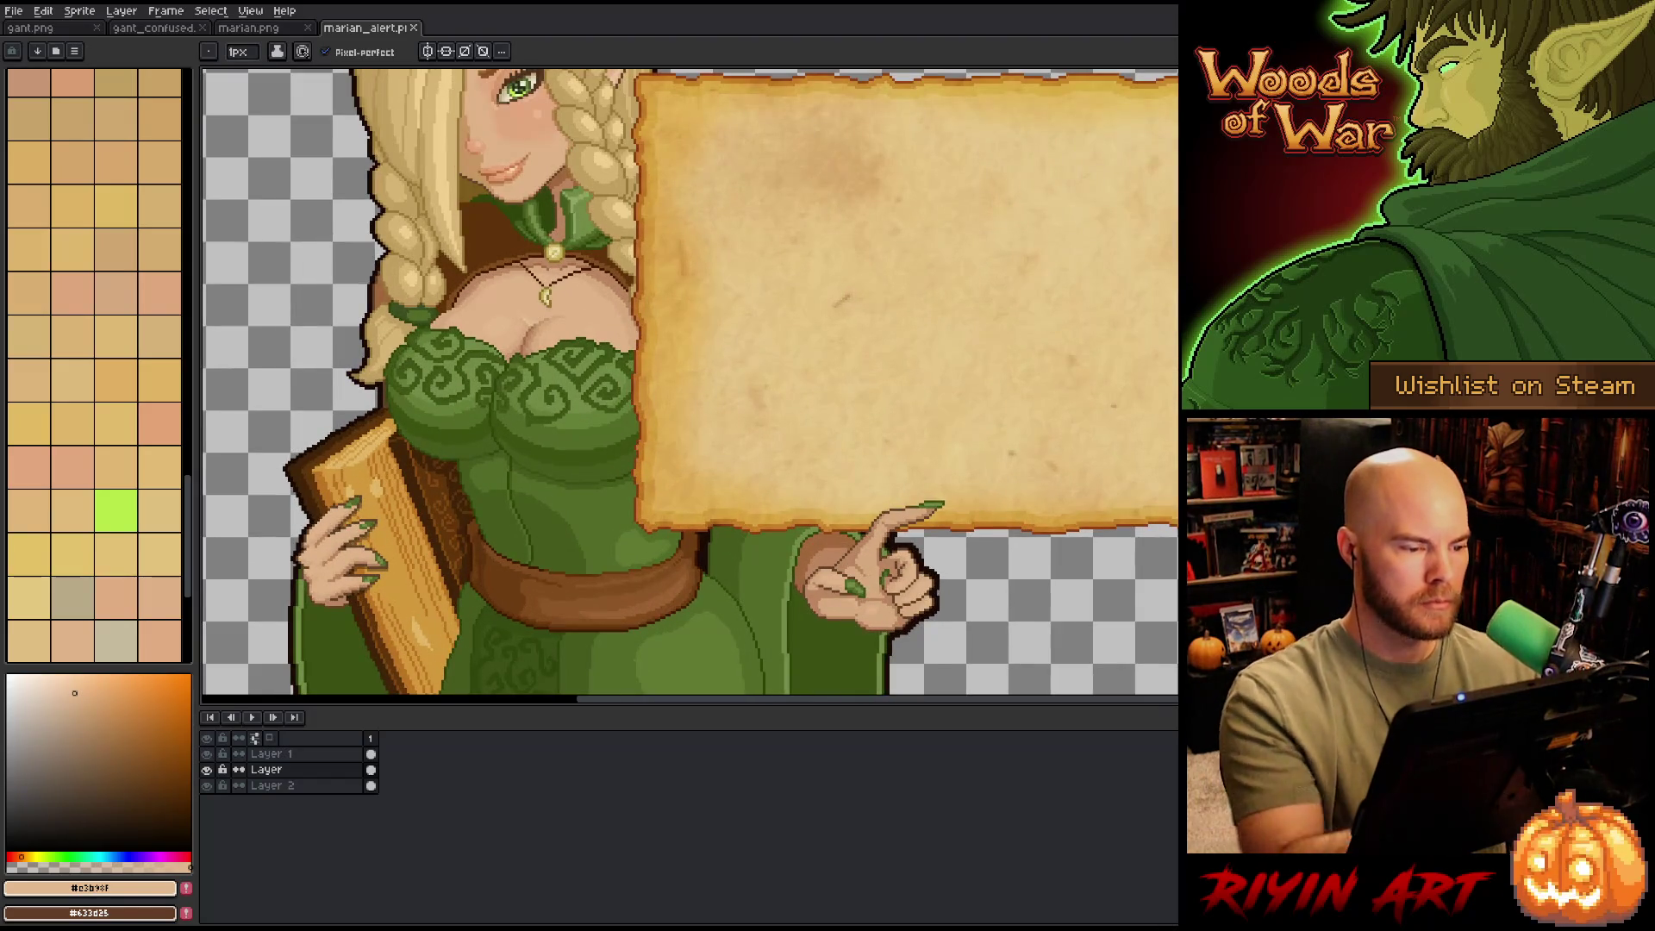
- Alternate the pale and slightly darker highlight skin tones across the chest, then save
{"action": "key", "text": "g"}
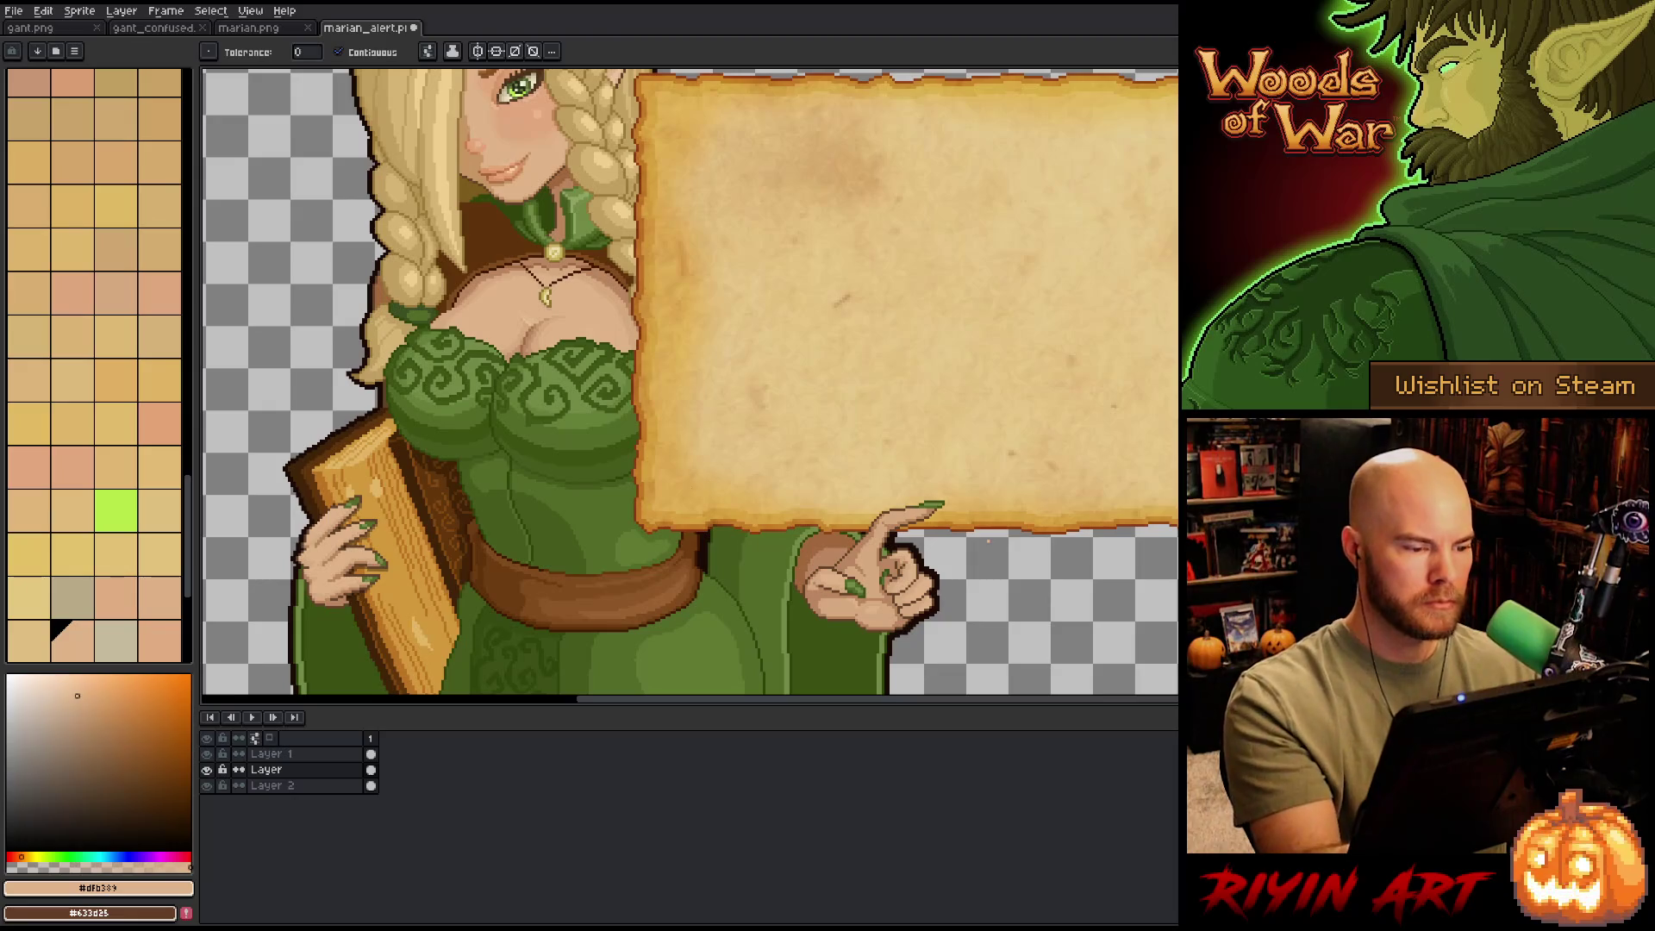
{"action": "scroll", "coordinate": [595, 327], "scroll_direction": "up", "scroll_amount": 3}
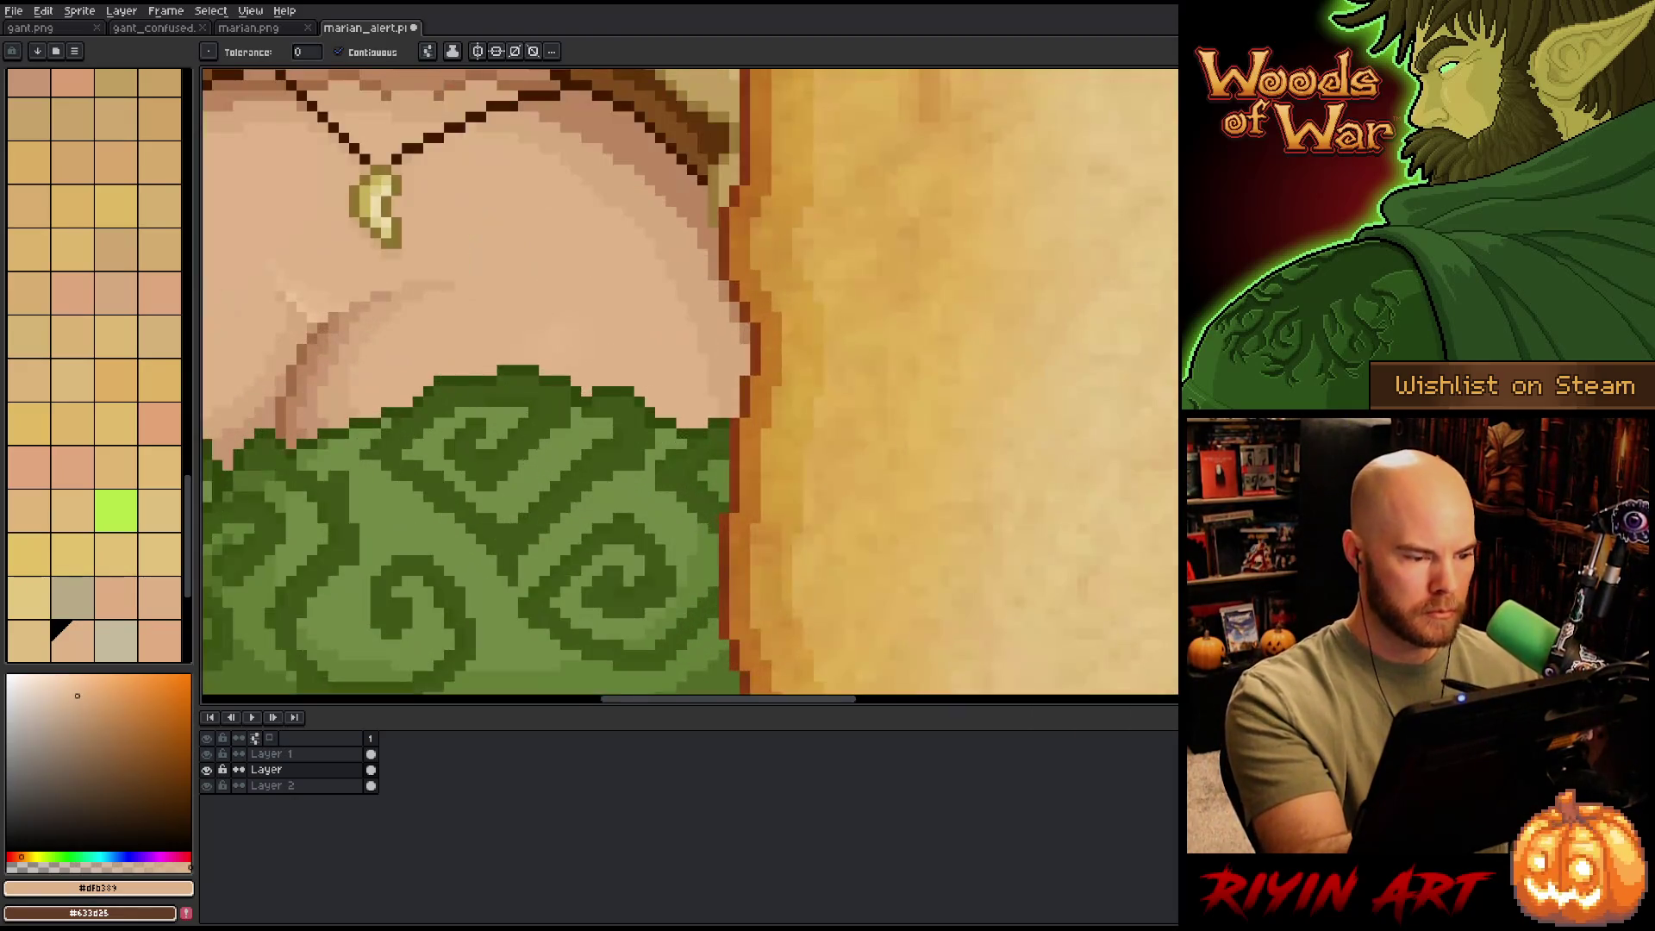
{"action": "left_click", "coordinate": [565, 324], "text": "alt"}
{"action": "scroll", "coordinate": [565, 324], "scroll_direction": "down", "scroll_amount": 1}
{"action": "scroll", "coordinate": [477, 348], "scroll_direction": "up", "scroll_amount": 1}
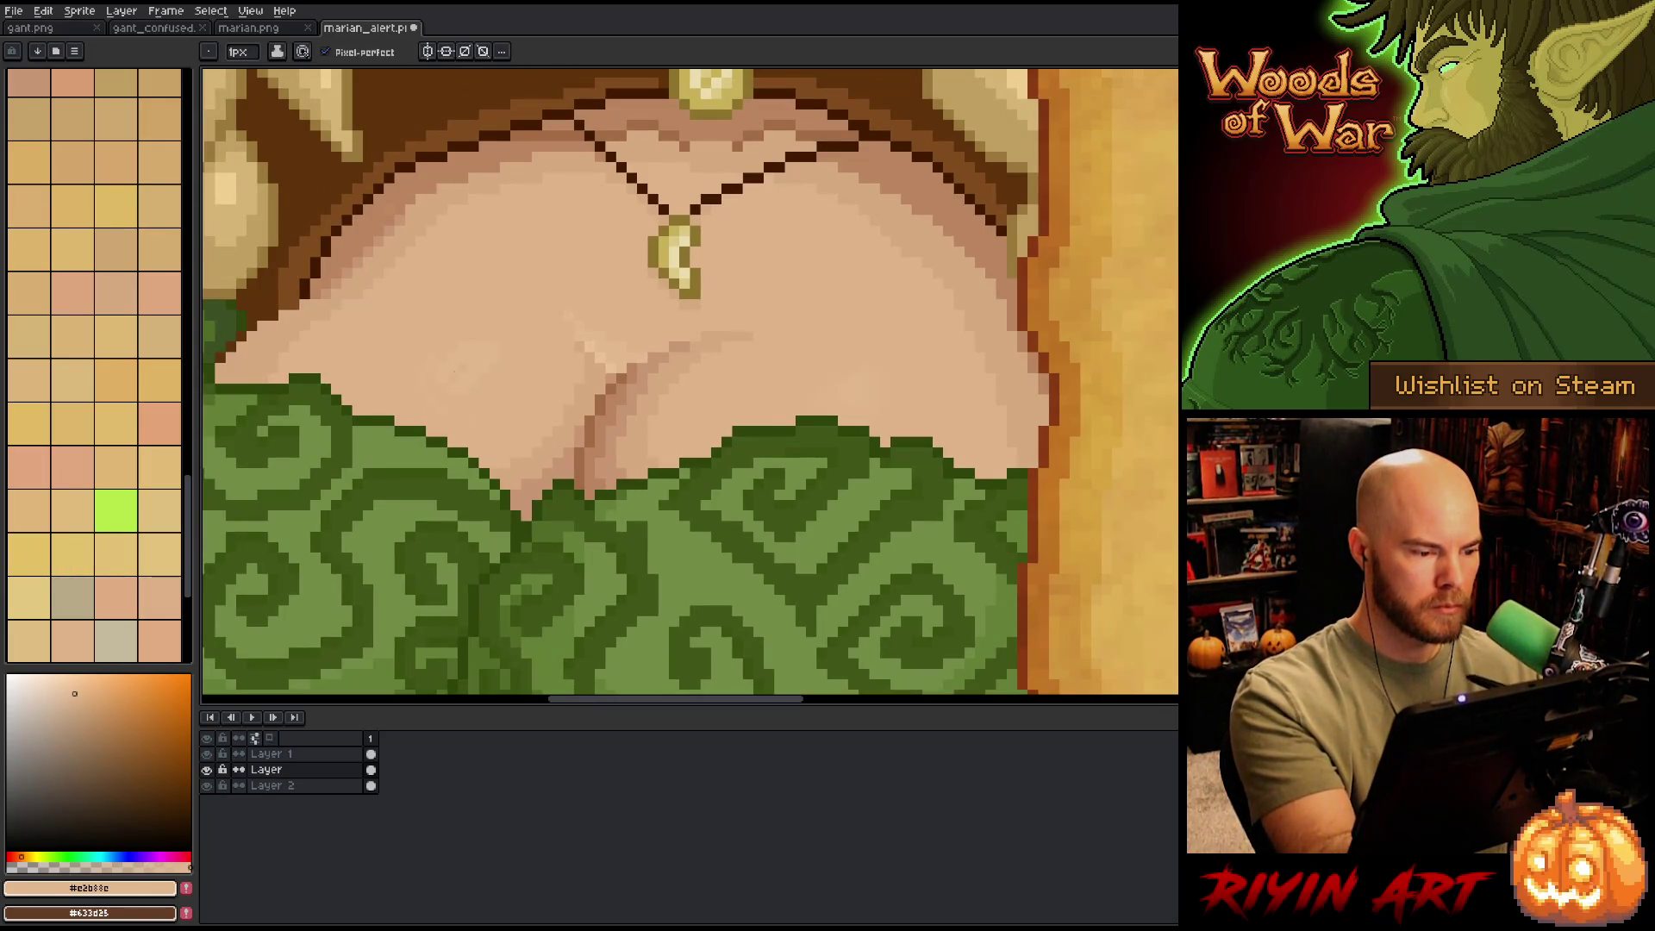
{"action": "left_click", "coordinate": [509, 360], "text": "alt"}
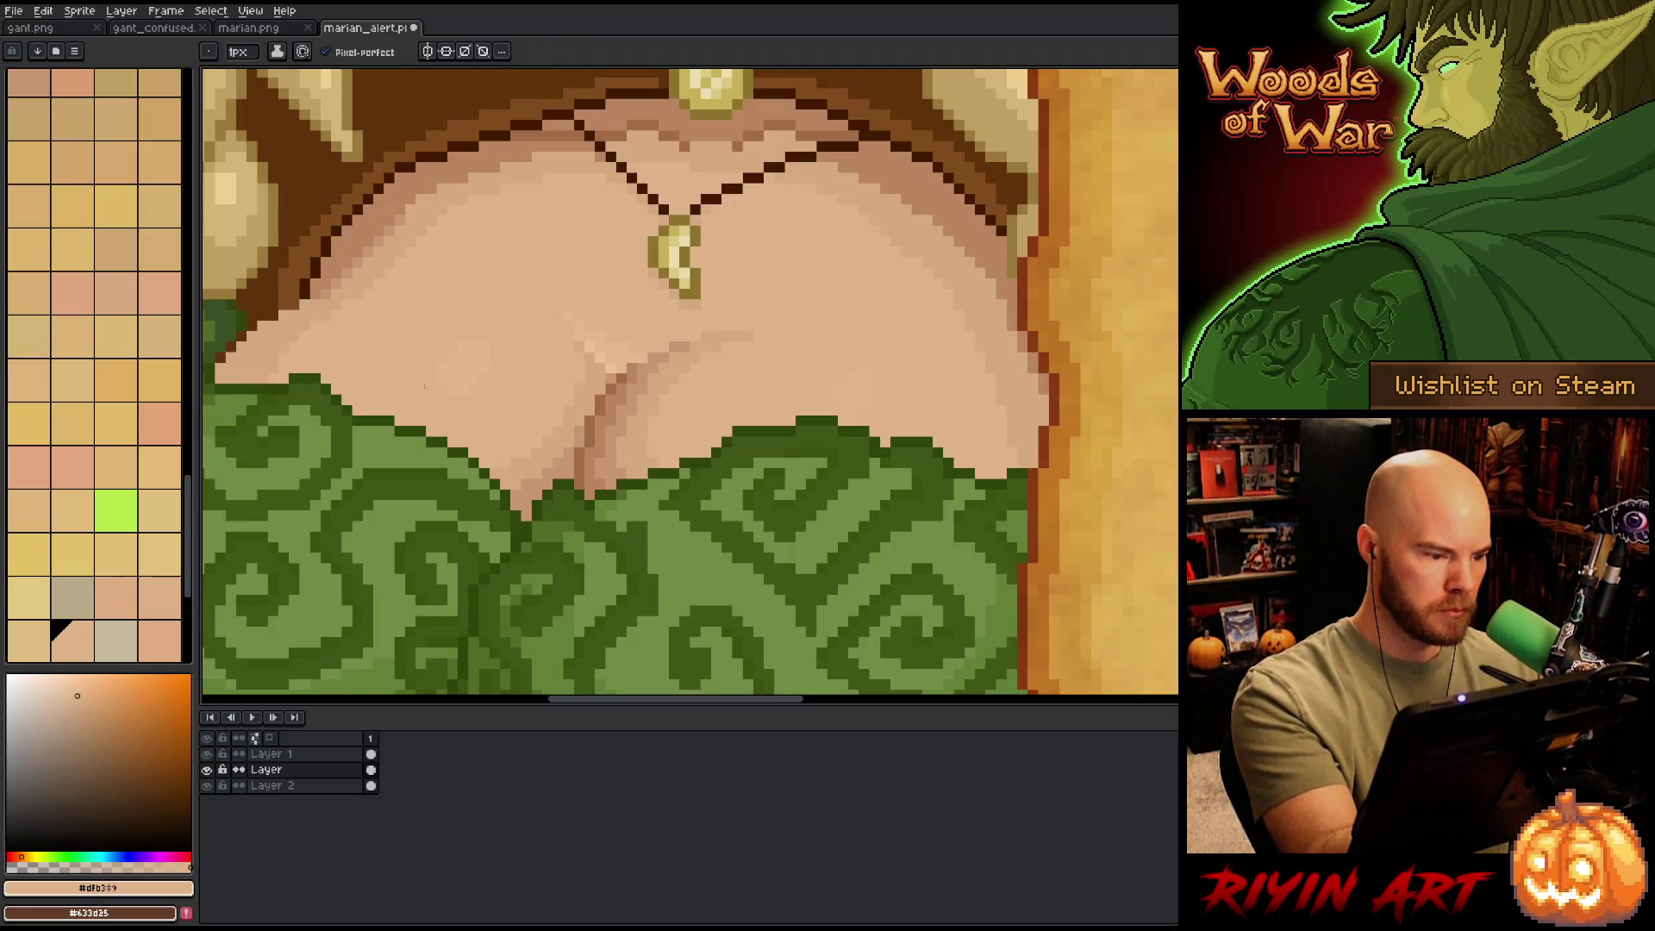
{"action": "left_click", "coordinate": [462, 359], "text": "alt"}
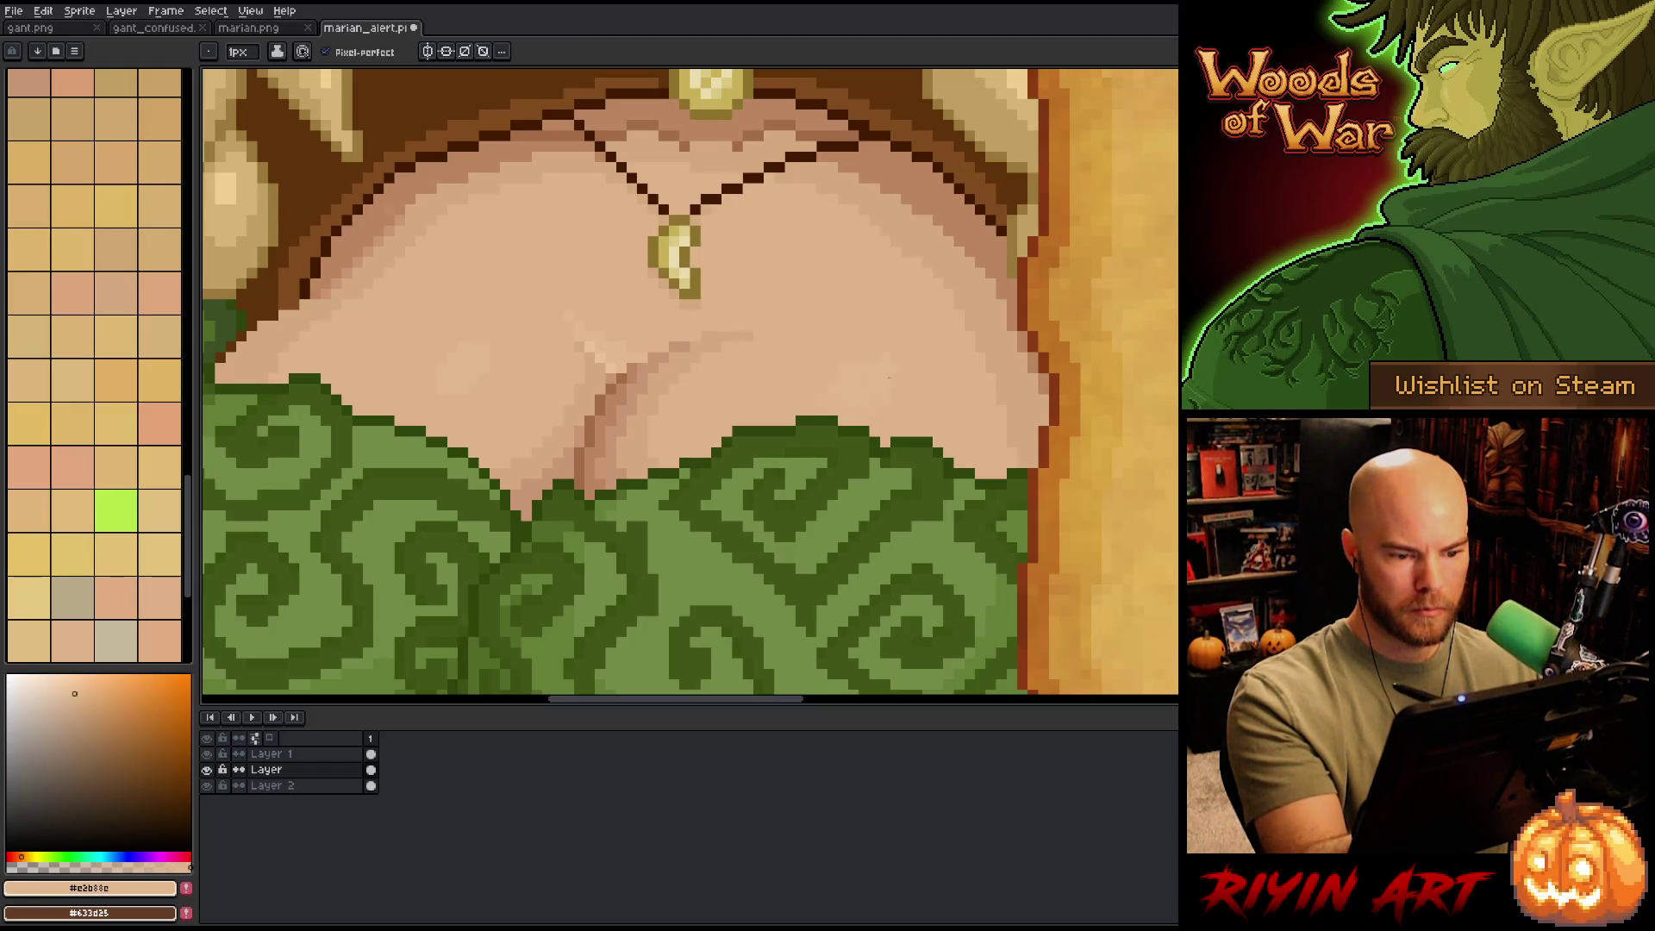
{"action": "left_click", "coordinate": [483, 259], "text": "alt"}
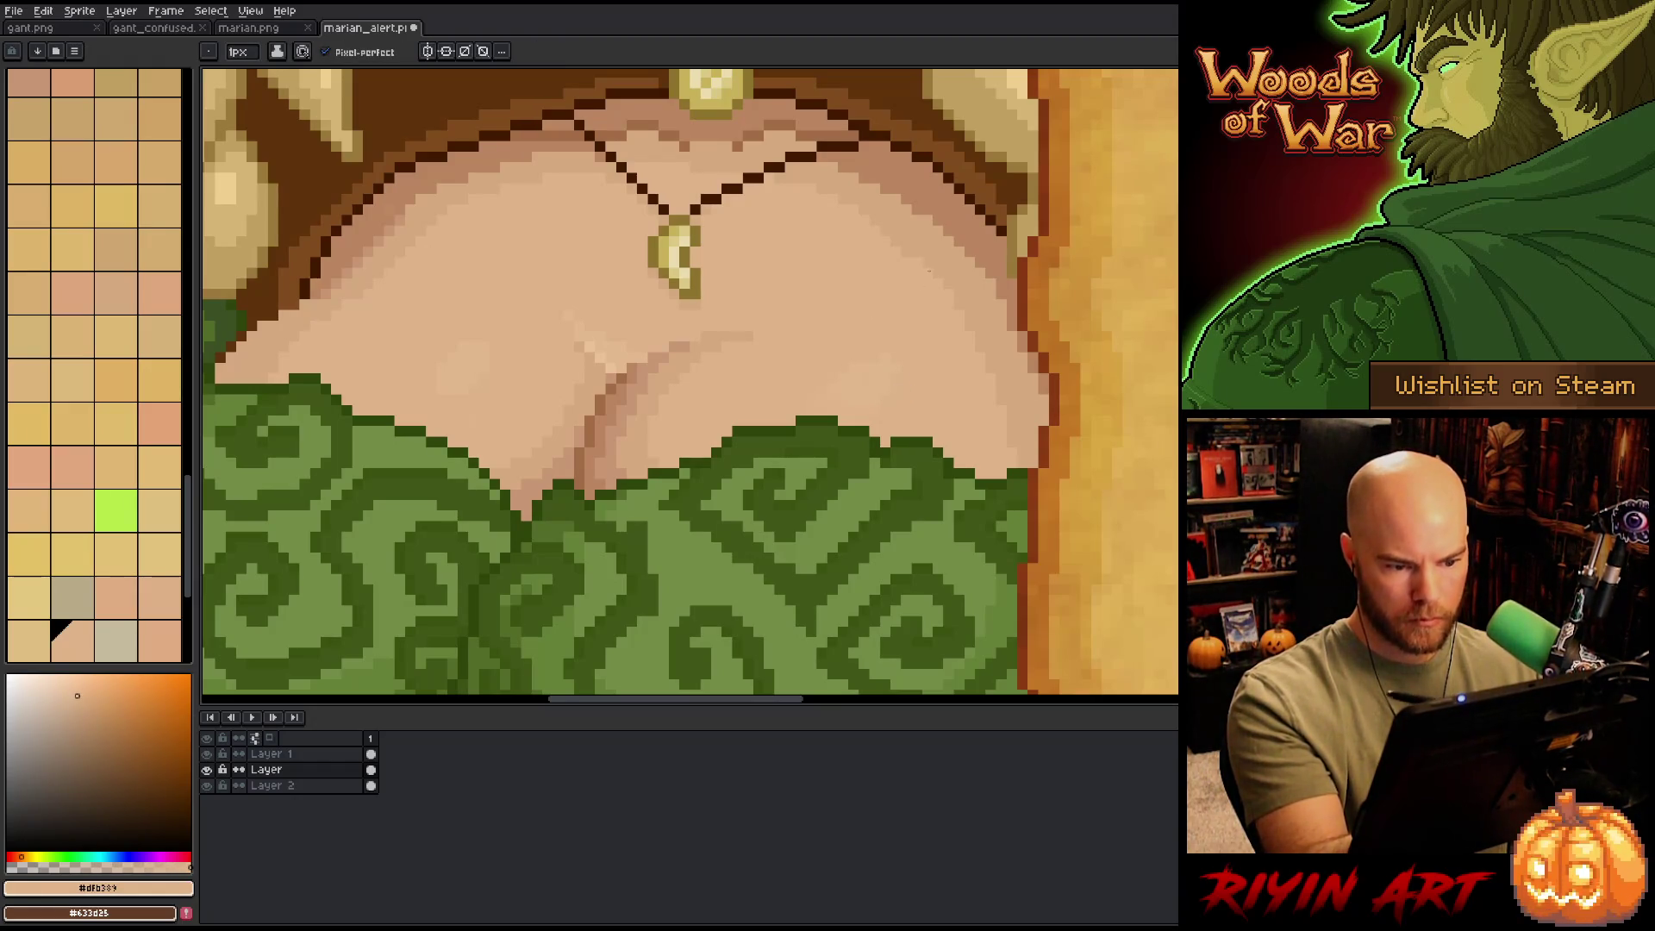
{"action": "left_click", "coordinate": [890, 366], "text": "alt"}
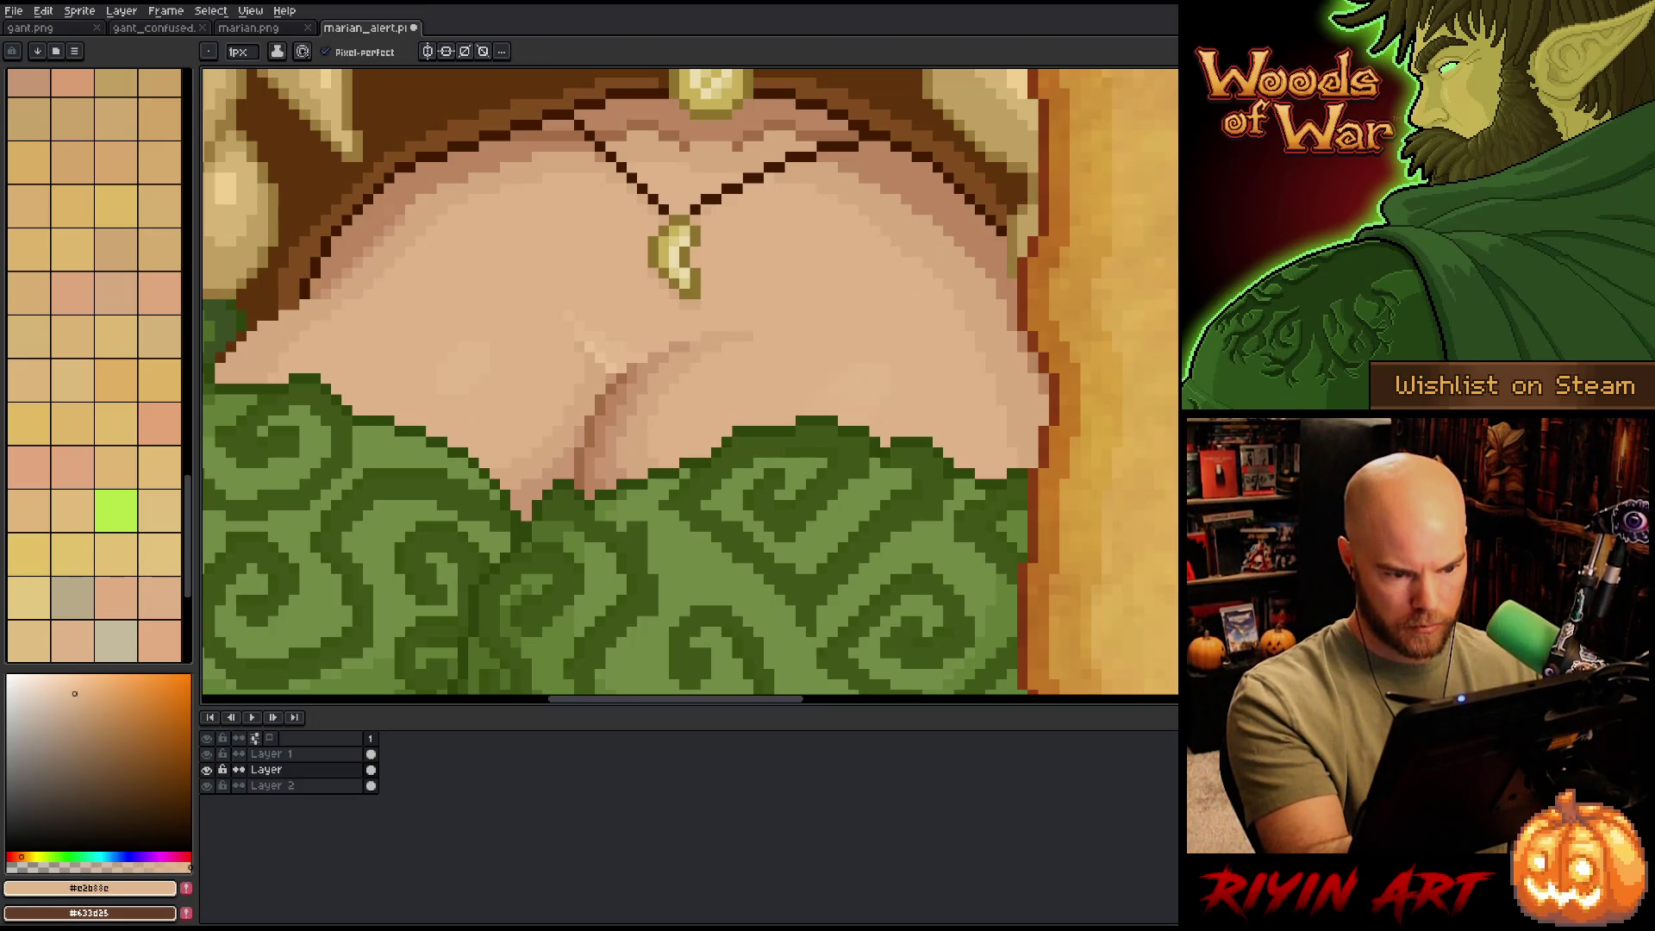
{"action": "key", "text": "ctrl+s"}
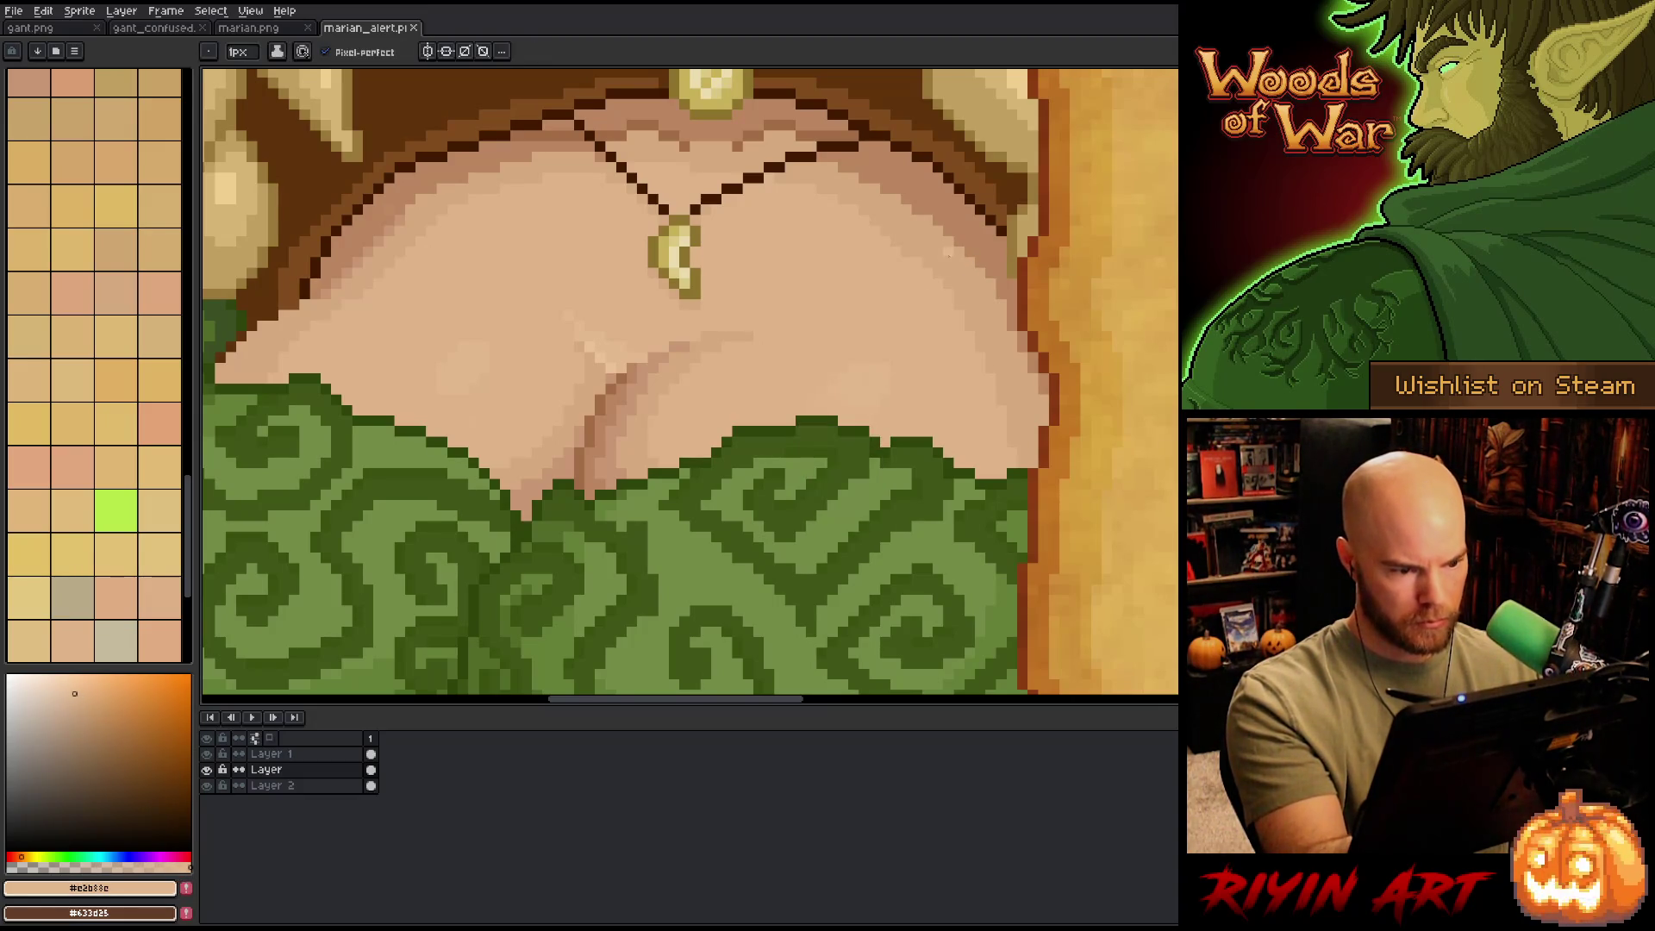
{"action": "scroll", "coordinate": [949, 253], "scroll_direction": "down", "scroll_amount": 3}
{"action": "scroll", "coordinate": [750, 470], "scroll_direction": "down", "scroll_amount": 4}
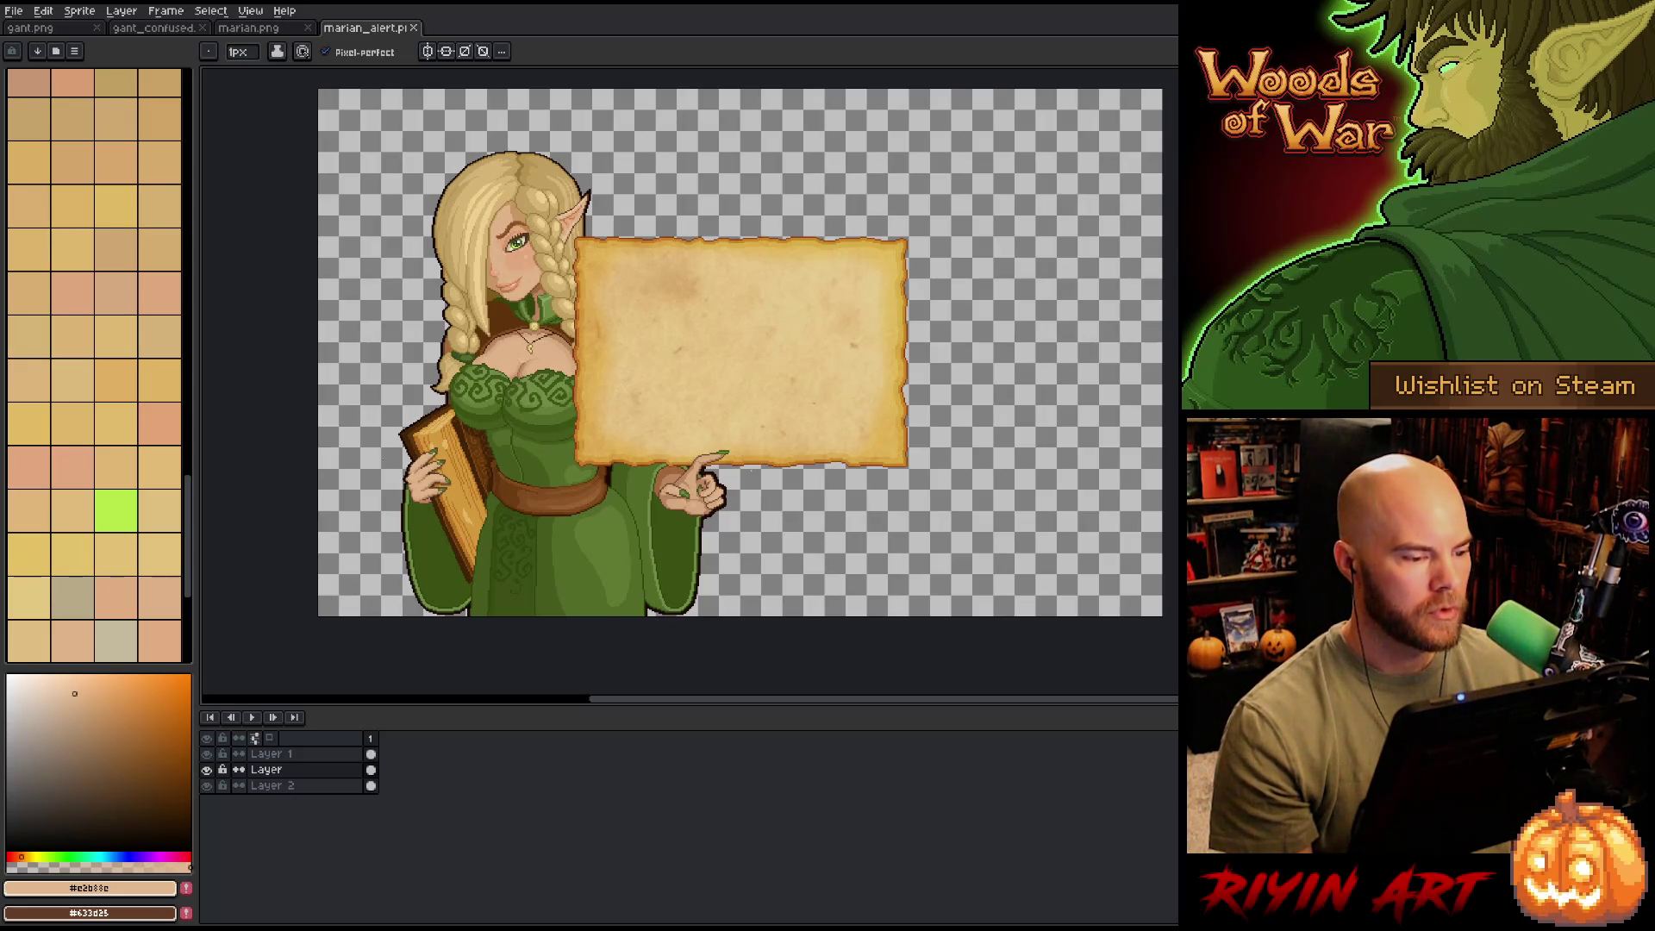
- Add a dark outline pixel atop the hair, undoing a trial outline row
{"action": "scroll", "coordinate": [368, 97], "scroll_direction": "up", "scroll_amount": 2}
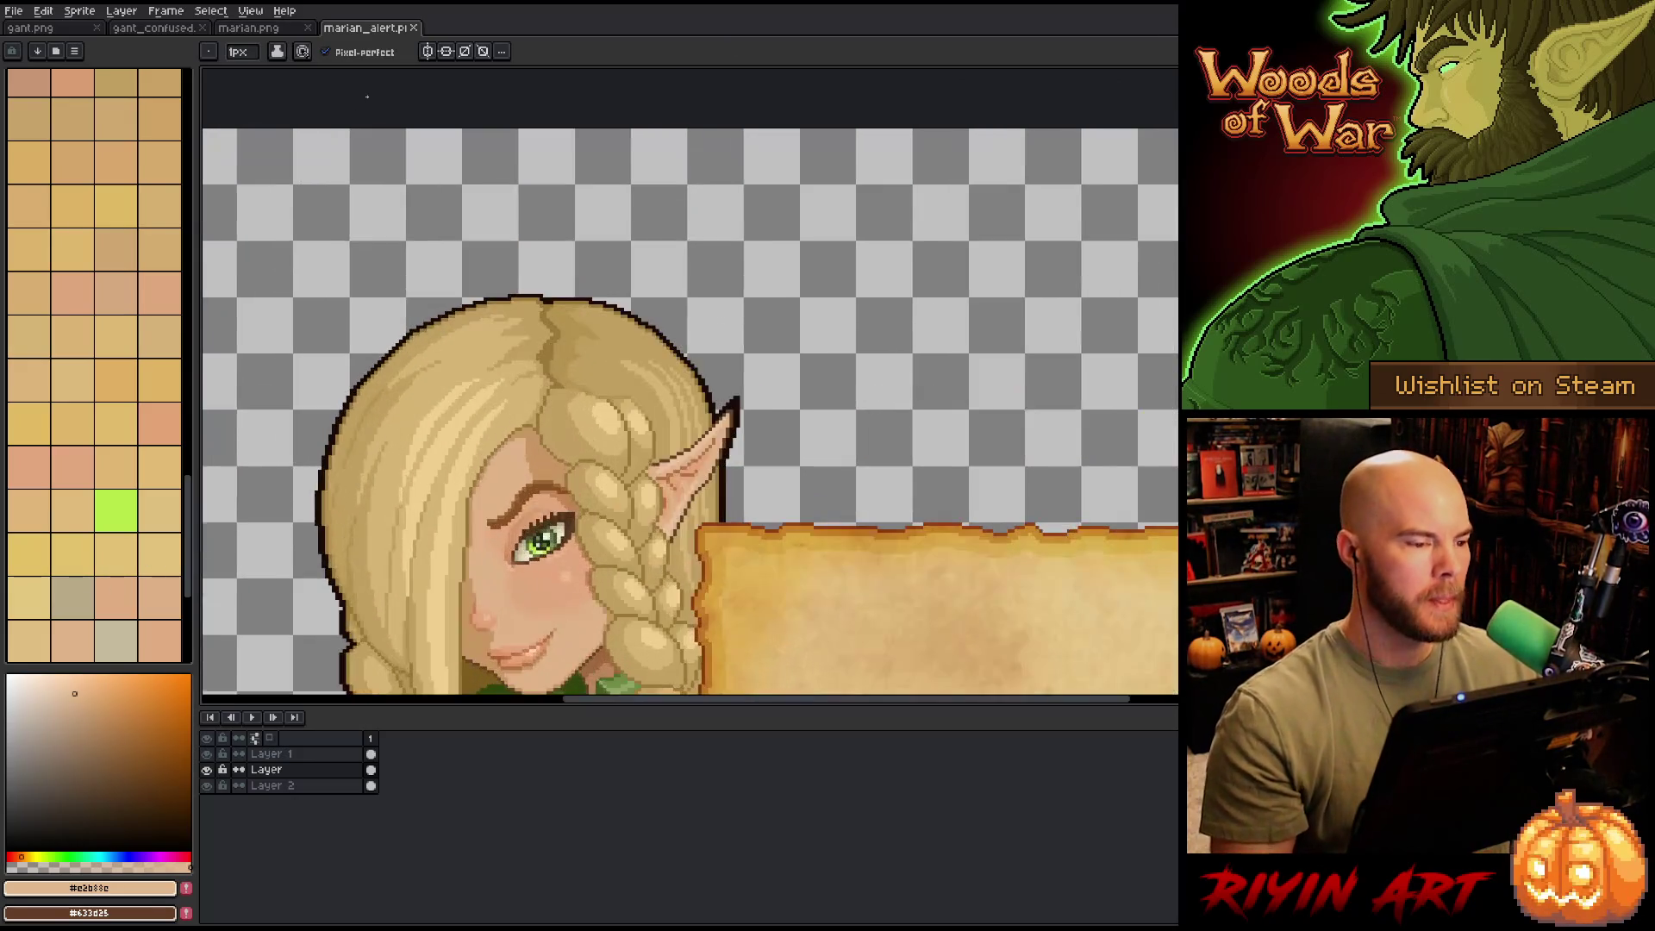
{"action": "left_click_drag", "start_coordinate": [544, 287], "coordinate": [660, 256]}
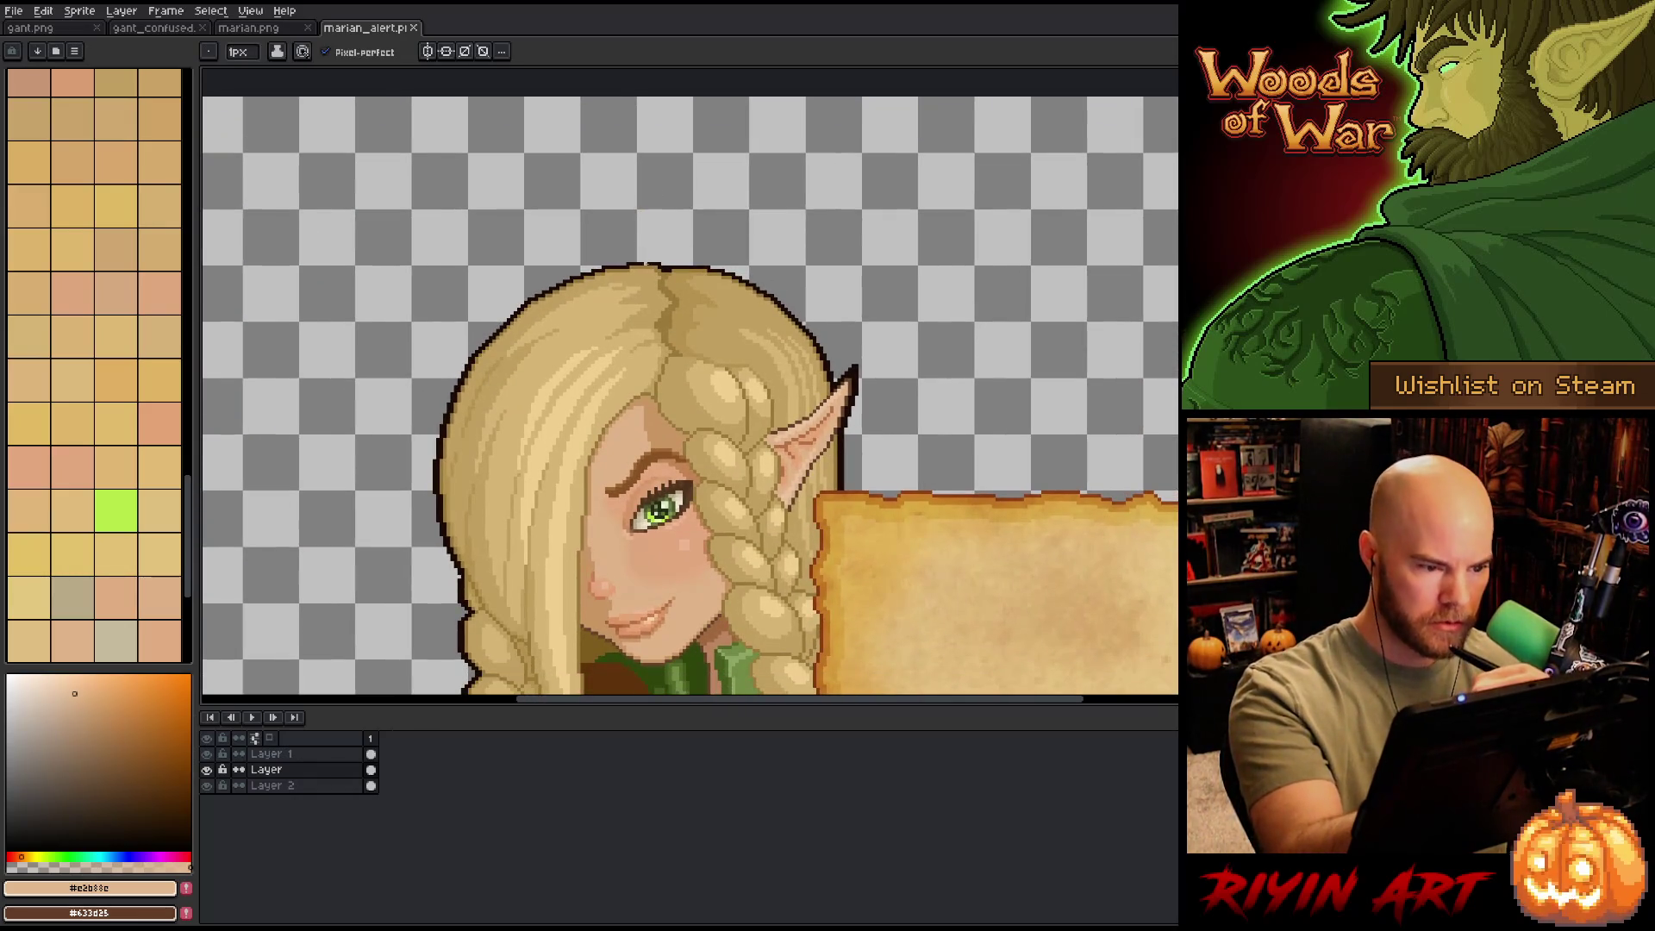
{"action": "scroll", "coordinate": [661, 256], "scroll_direction": "up", "scroll_amount": 2}
{"action": "left_click", "coordinate": [656, 302], "text": "alt"}
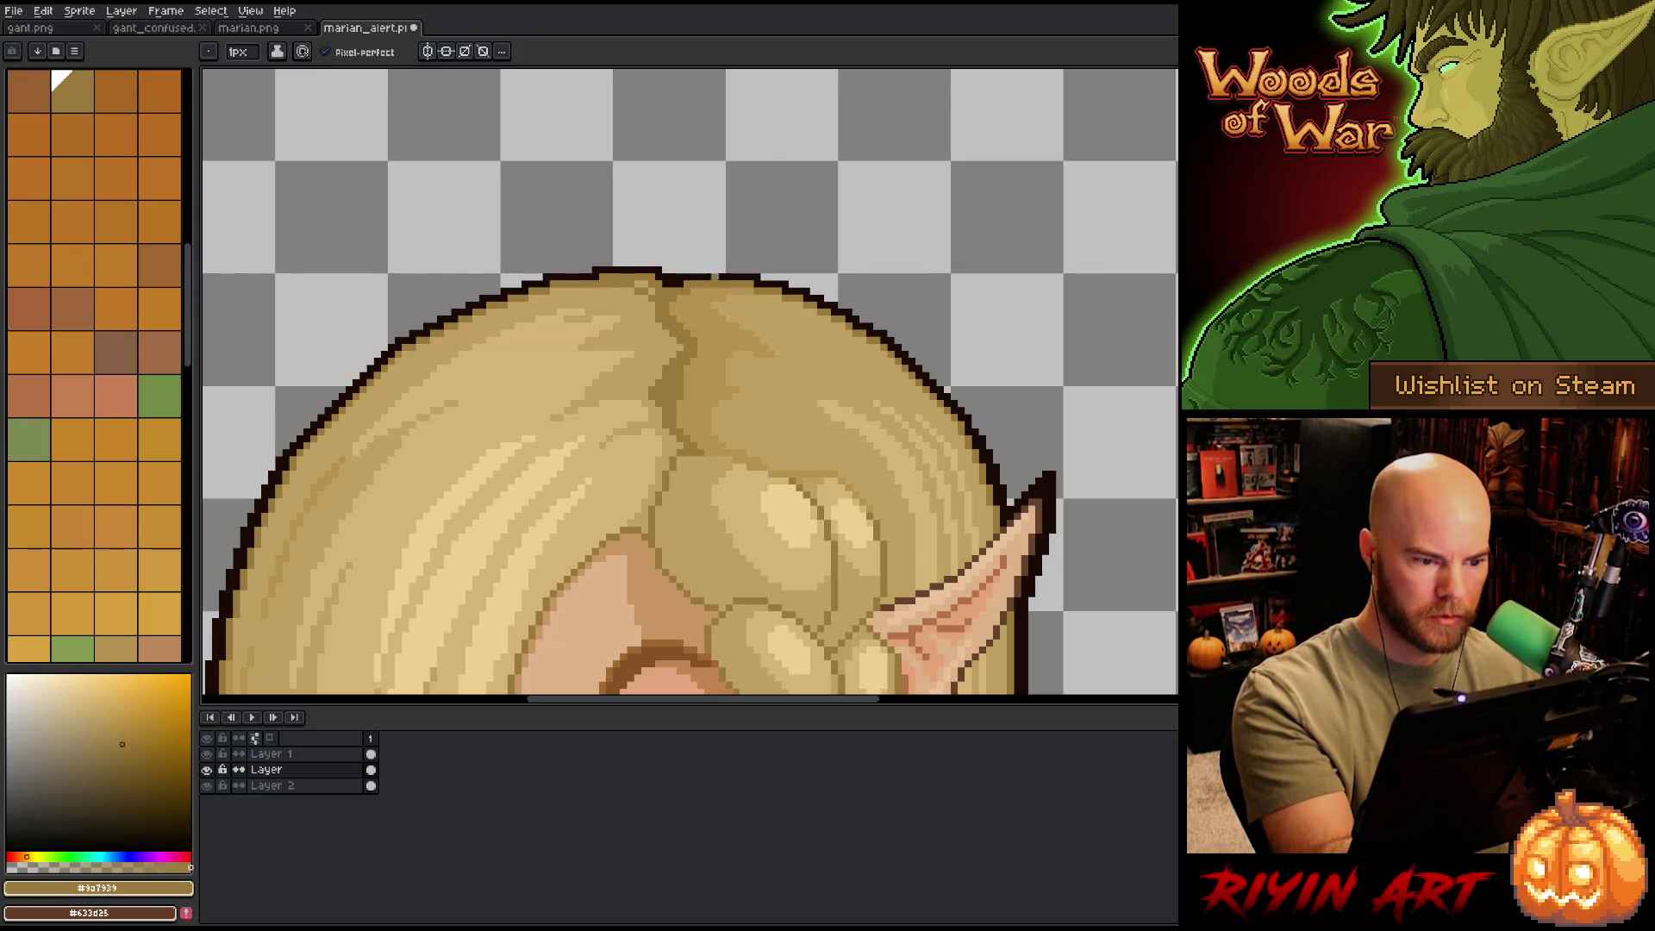
{"action": "left_click", "coordinate": [658, 276], "text": "alt"}
{"action": "left_click", "coordinate": [657, 292]}
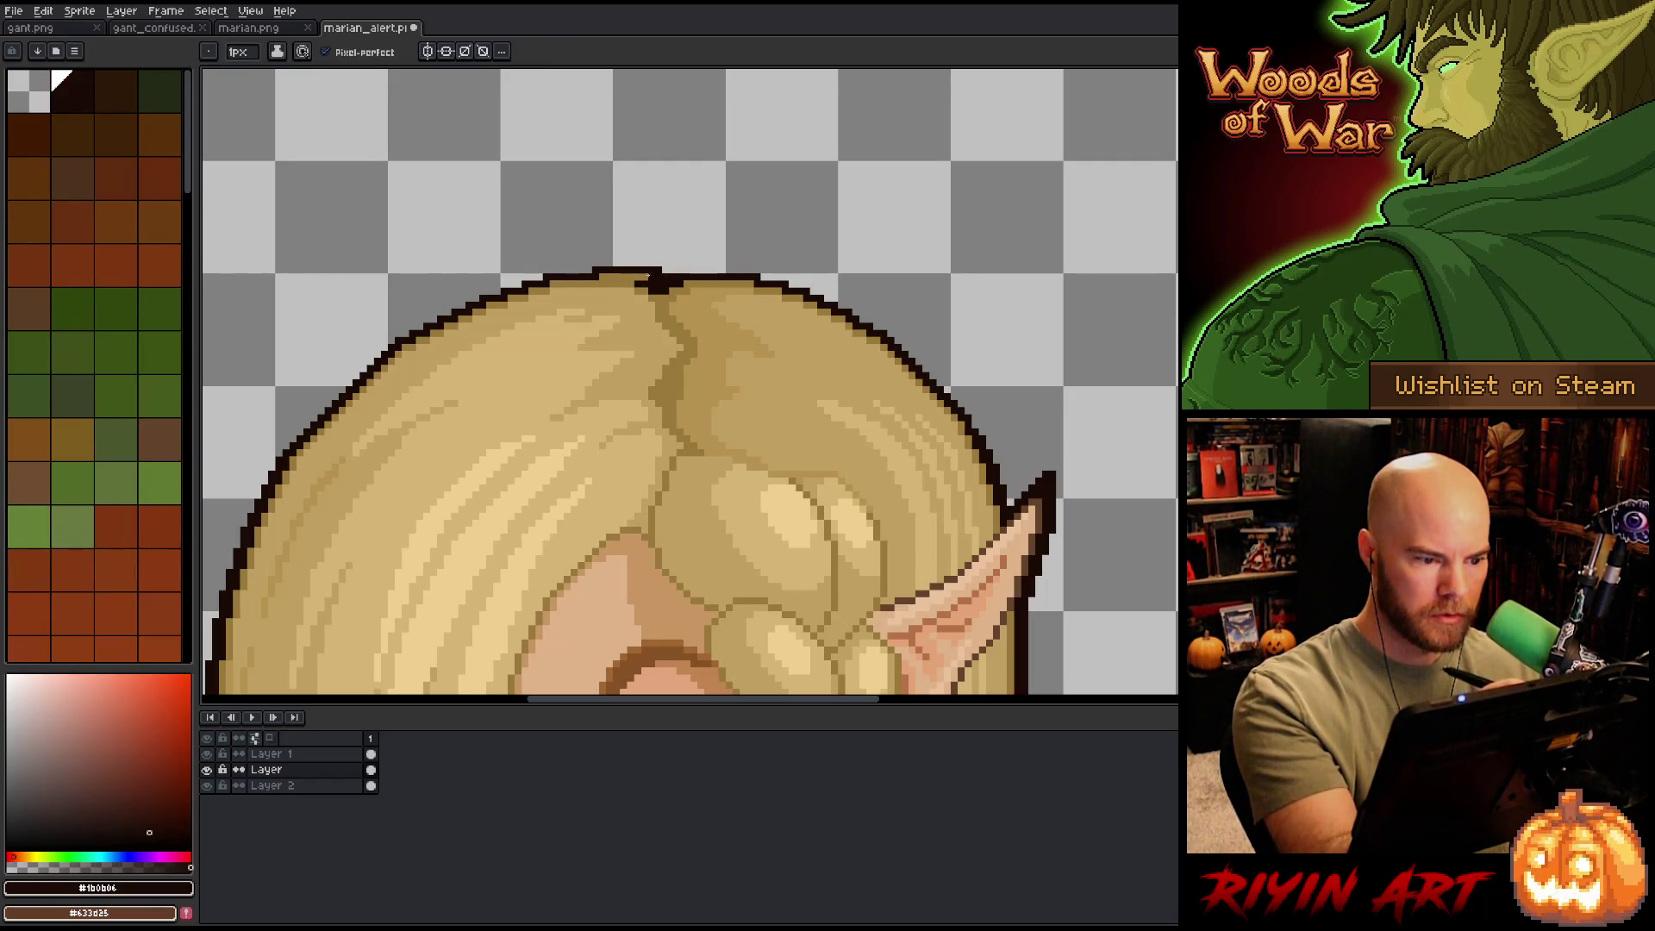
{"action": "key", "text": "e"}
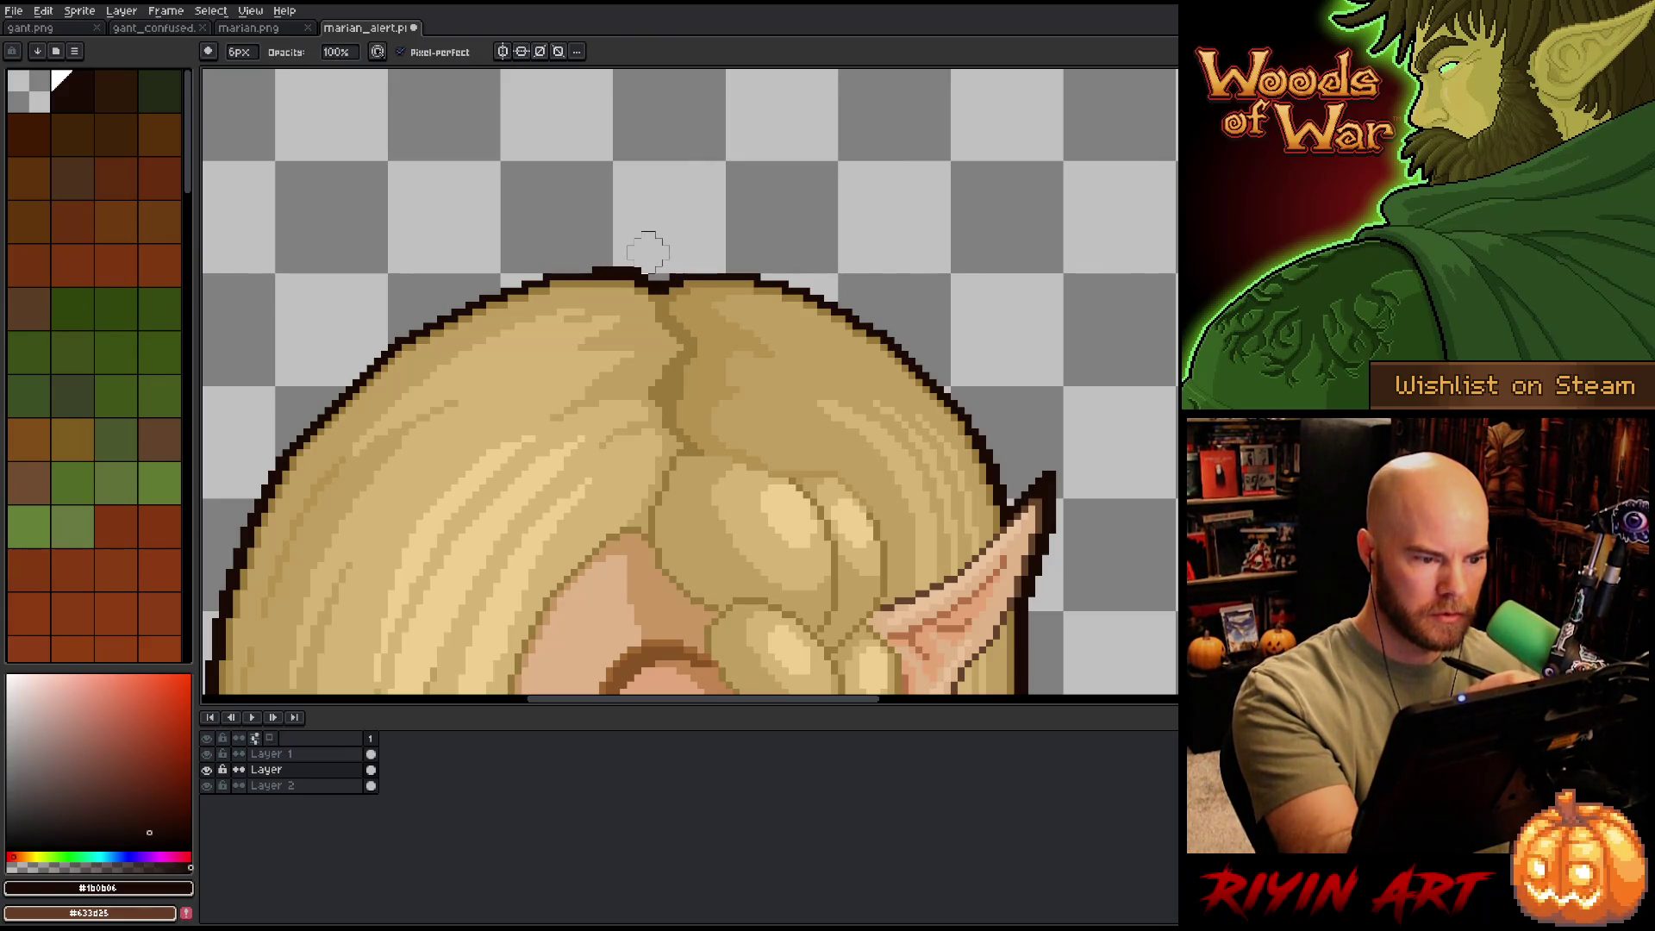
{"action": "key", "text": "b"}
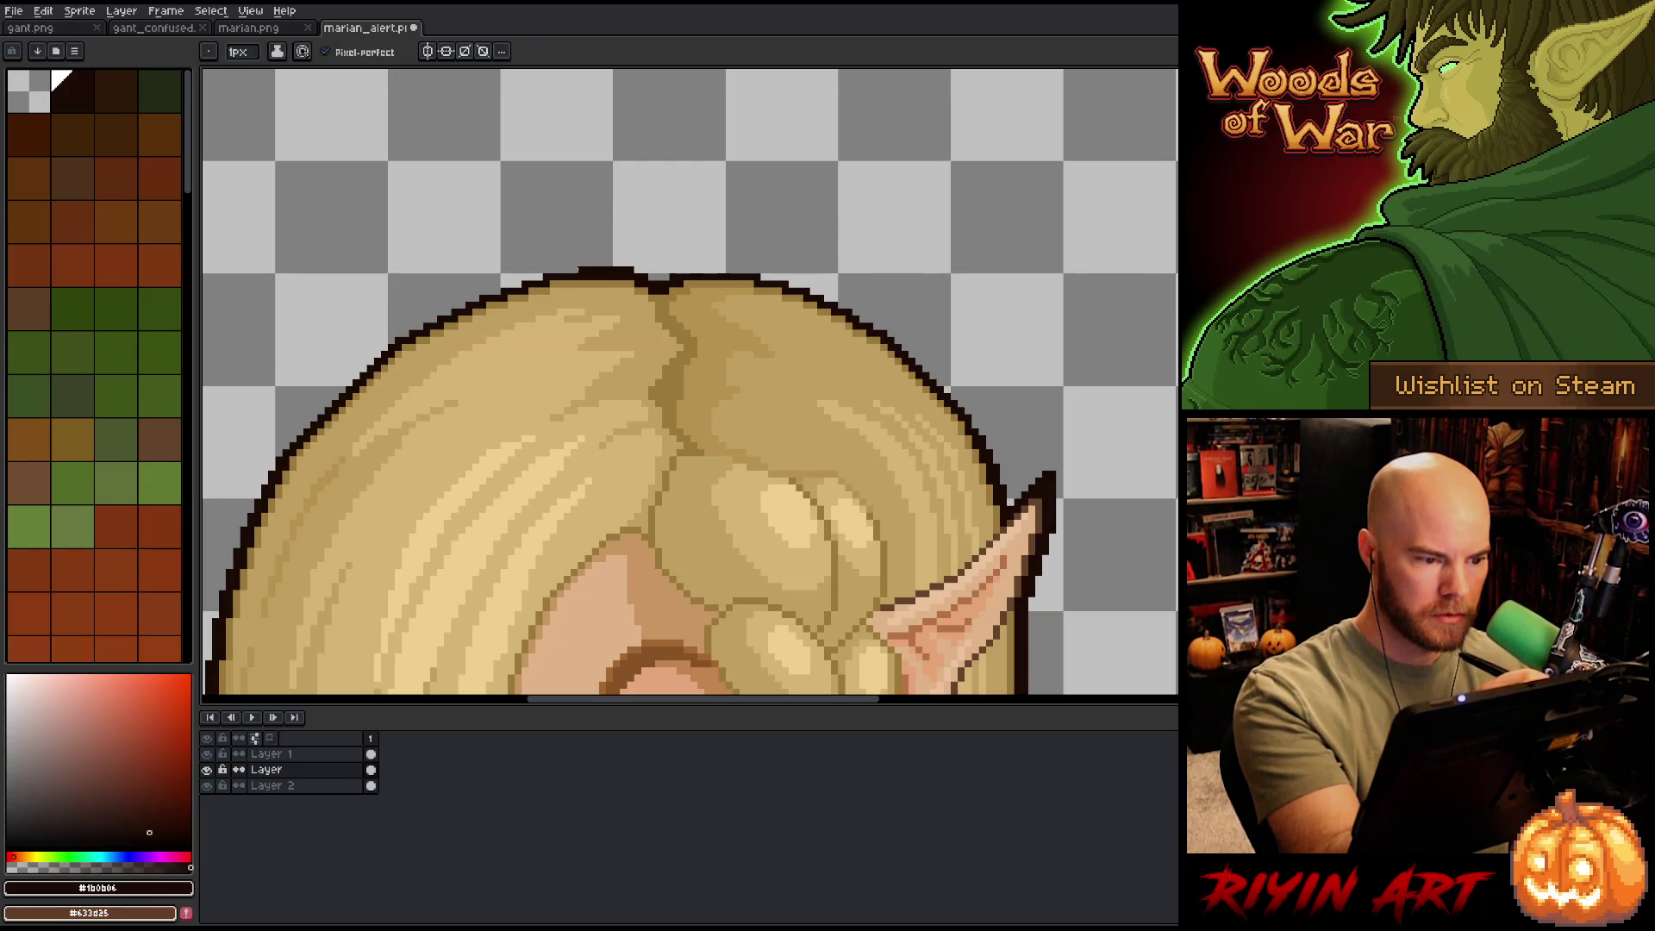
{"action": "left_click_drag", "start_coordinate": [573, 270], "coordinate": [591, 270]}
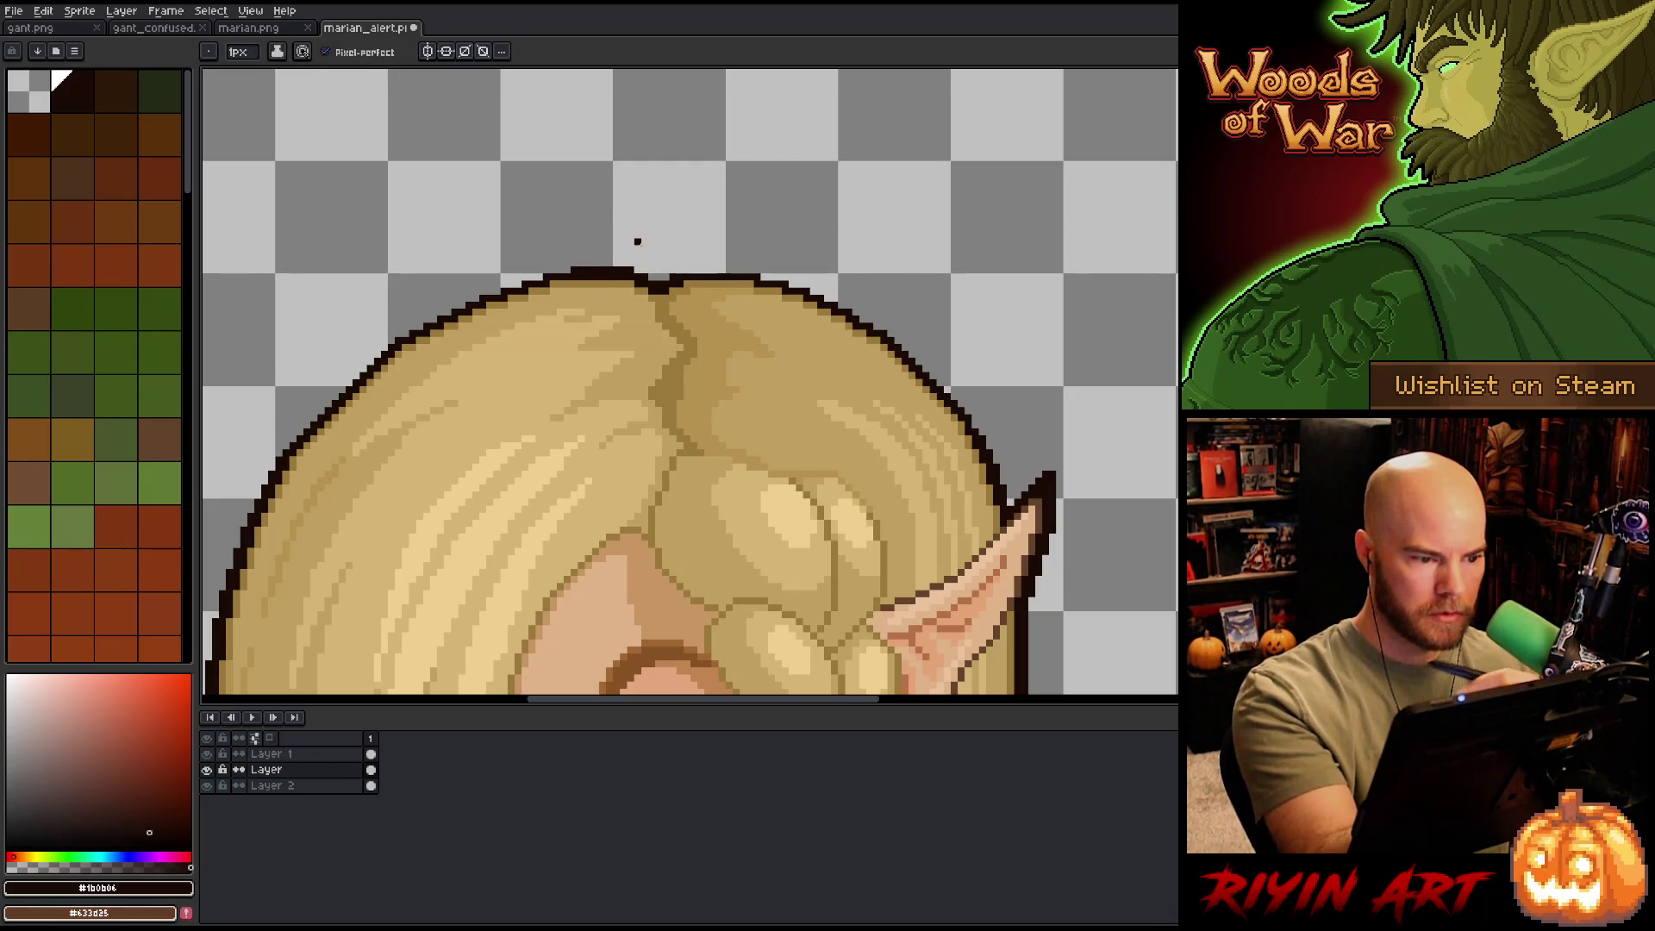
{"action": "key", "text": "ctrl+z"}
- Erase a notch in the top hair outline and set the brush size to 1 px
{"action": "key", "text": "e"}
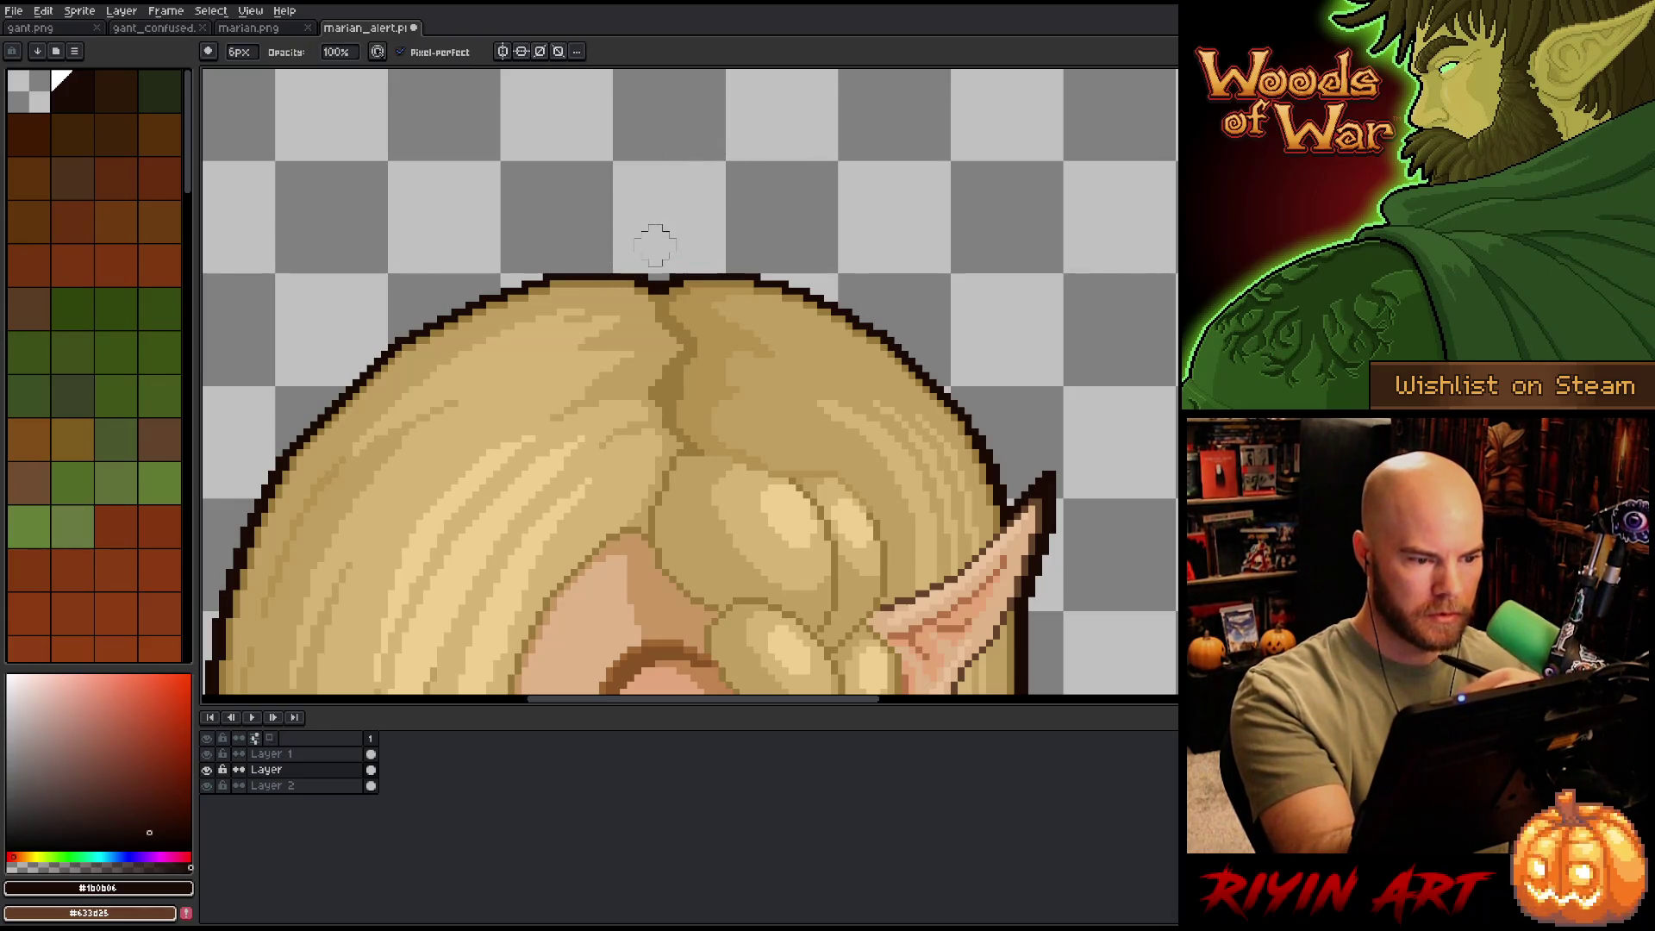
{"action": "left_click", "coordinate": [657, 264]}
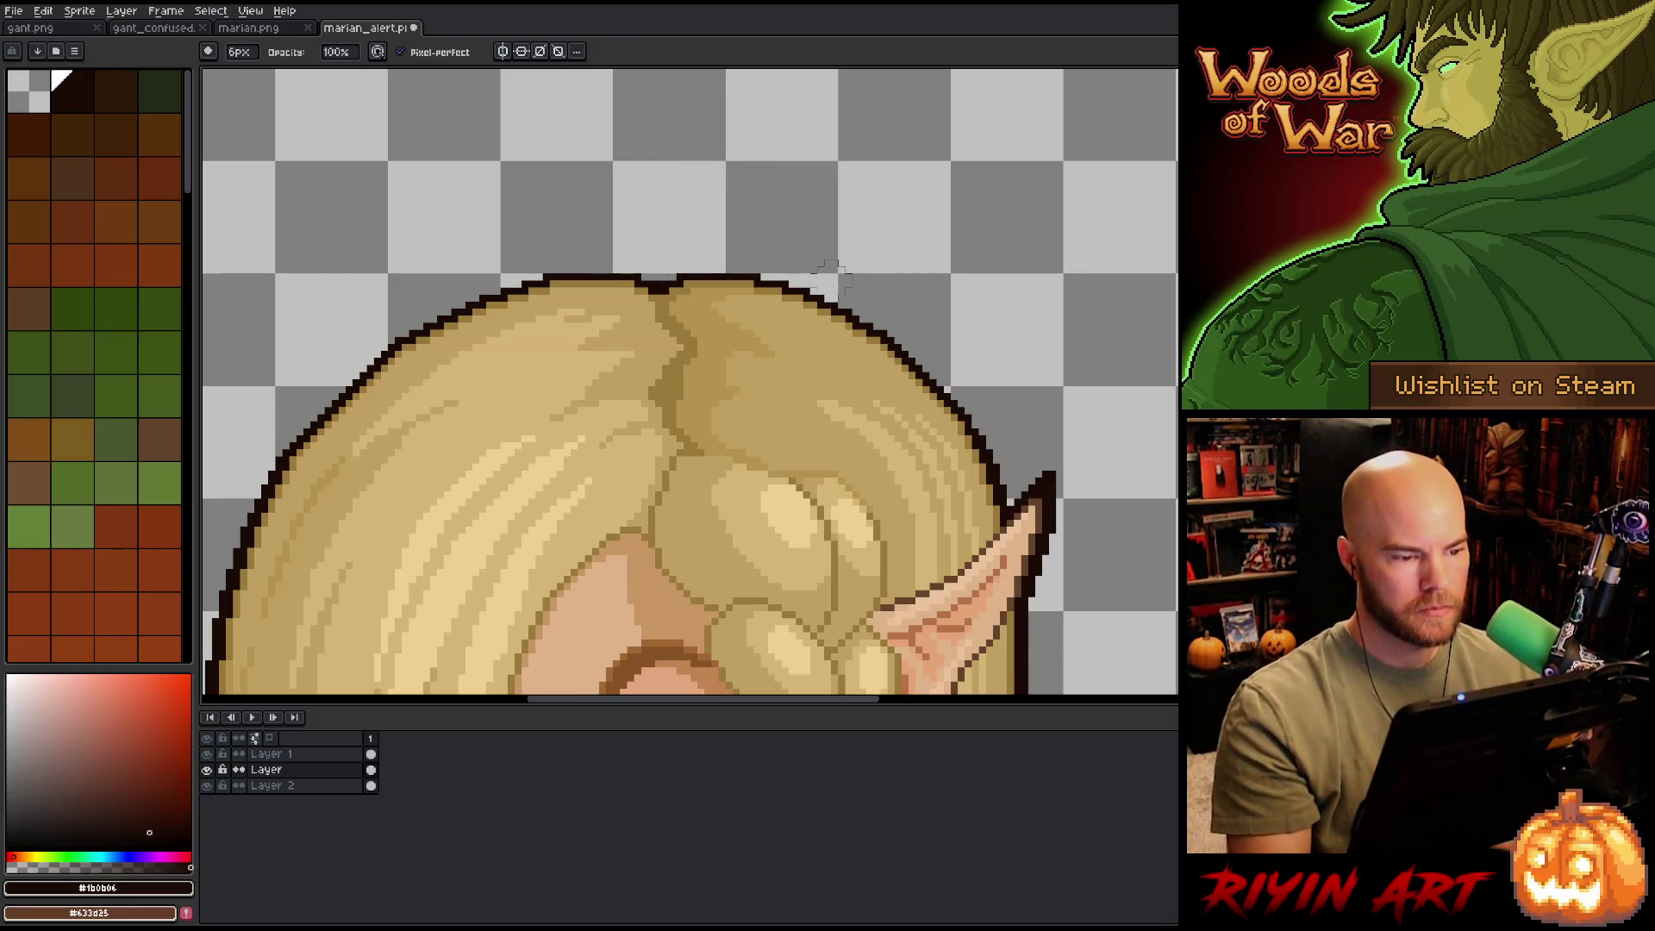
{"action": "left_click", "coordinate": [242, 52]}
{"action": "left_click", "coordinate": [229, 72]}
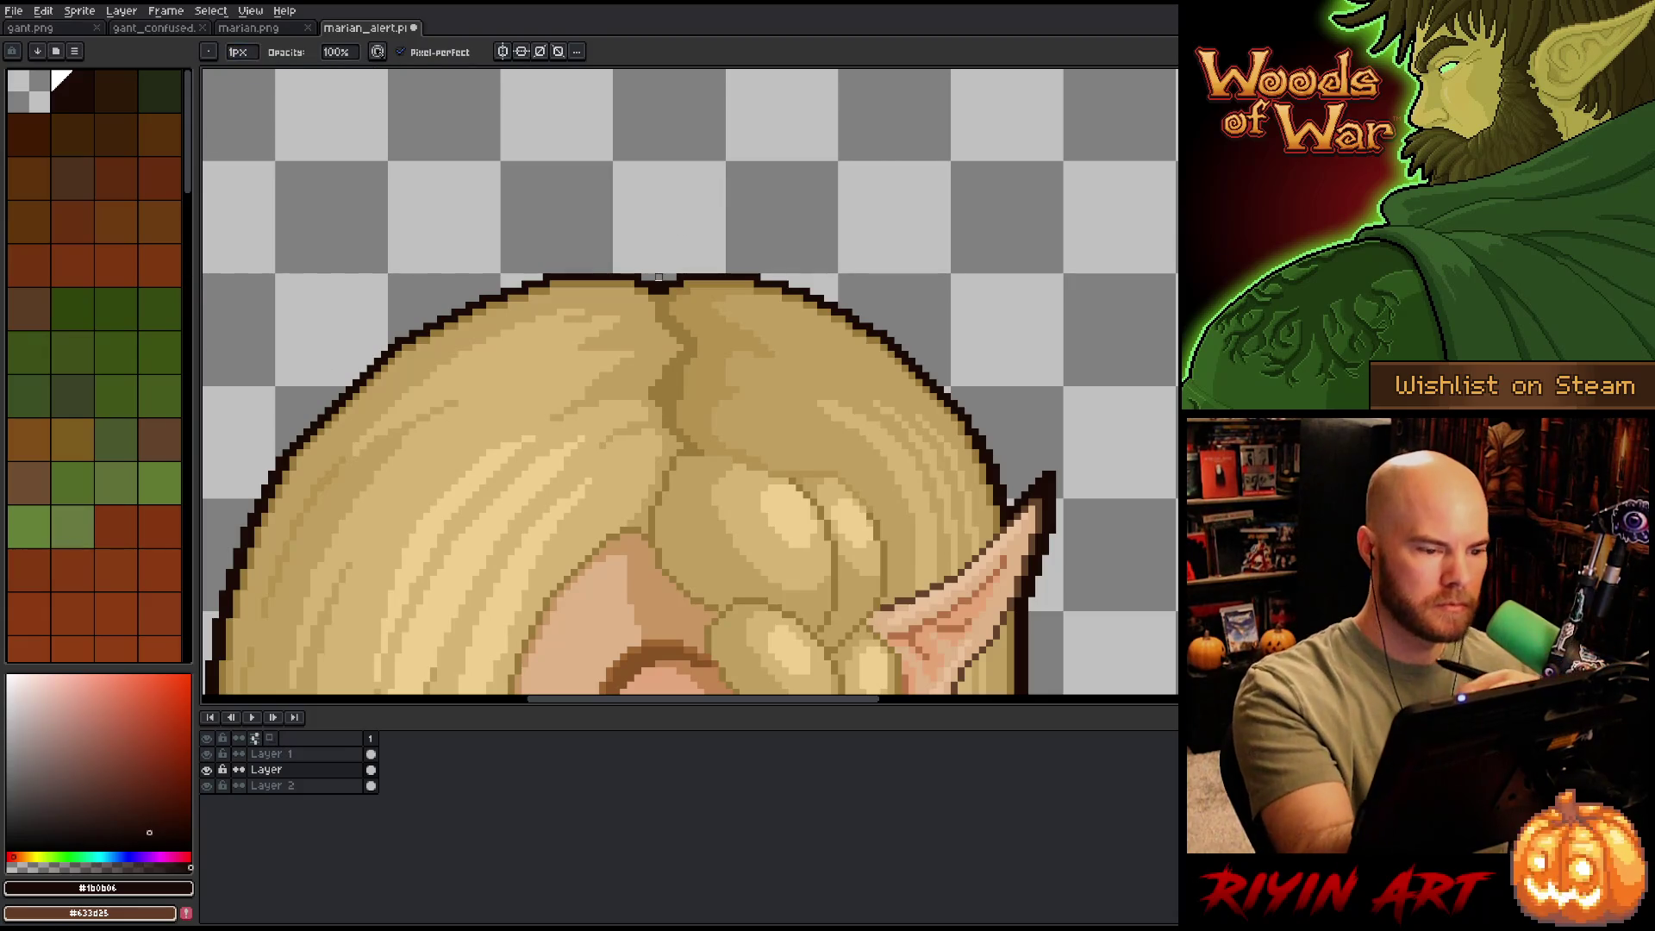
{"action": "scroll", "coordinate": [884, 291], "scroll_direction": "down", "scroll_amount": 5}
{"action": "scroll", "coordinate": [792, 354], "scroll_direction": "up", "scroll_amount": 2}
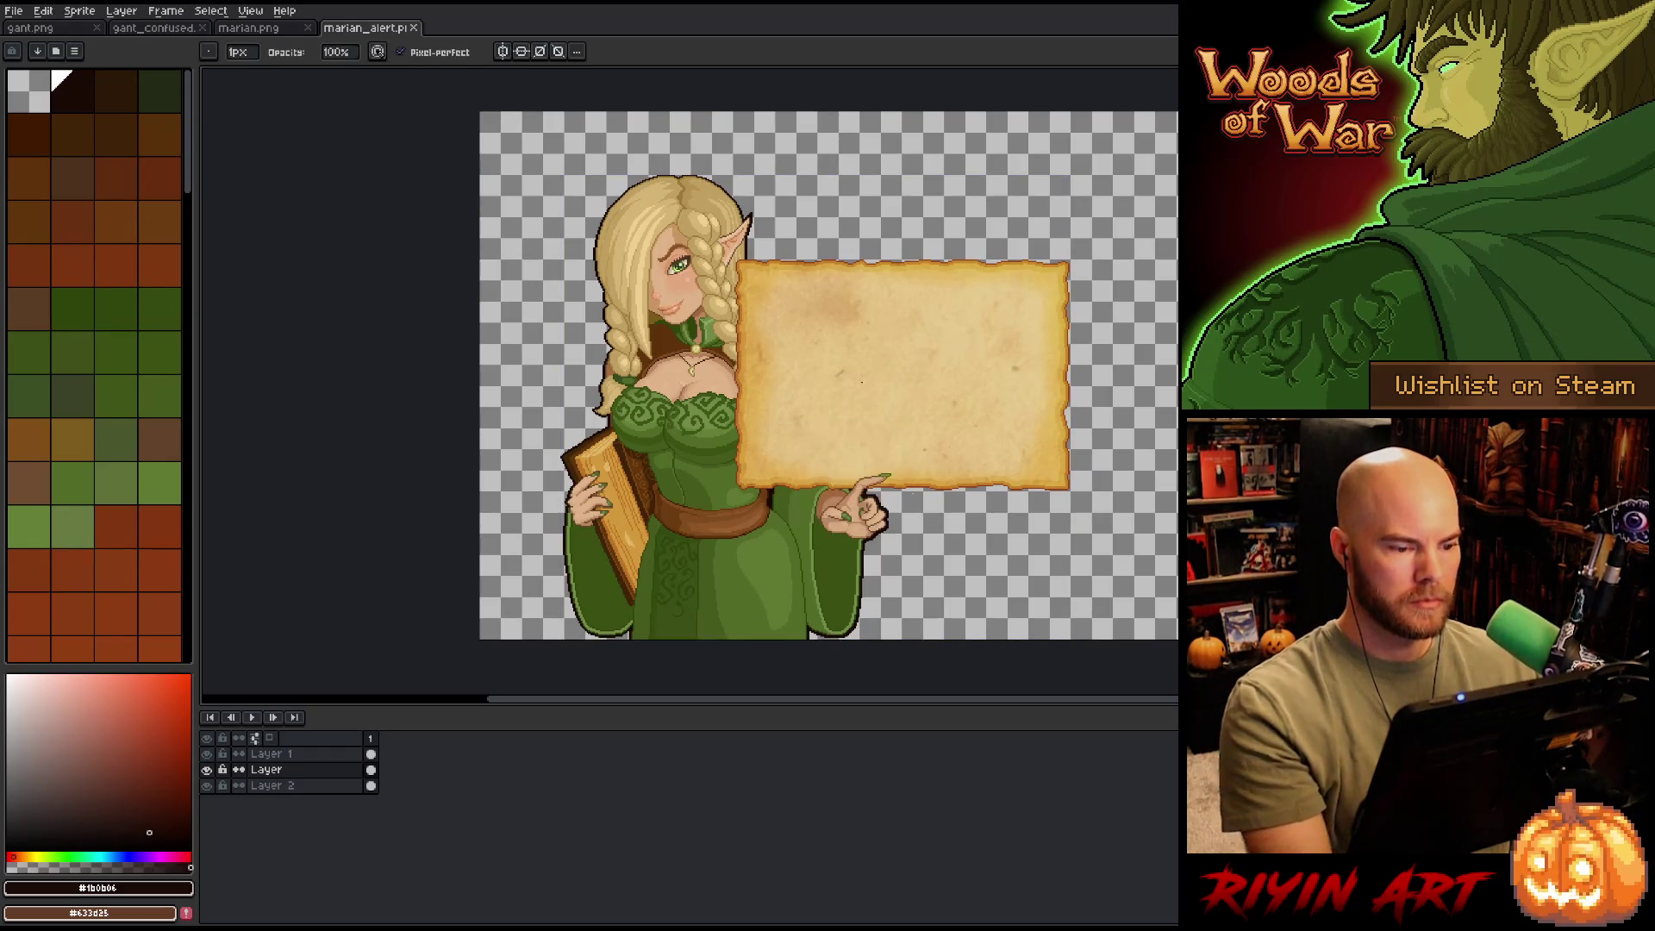
- On Layer 2, select the elf's left side and move it one pixel right
{"action": "left_click_drag", "start_coordinate": [829, 423], "coordinate": [647, 362]}
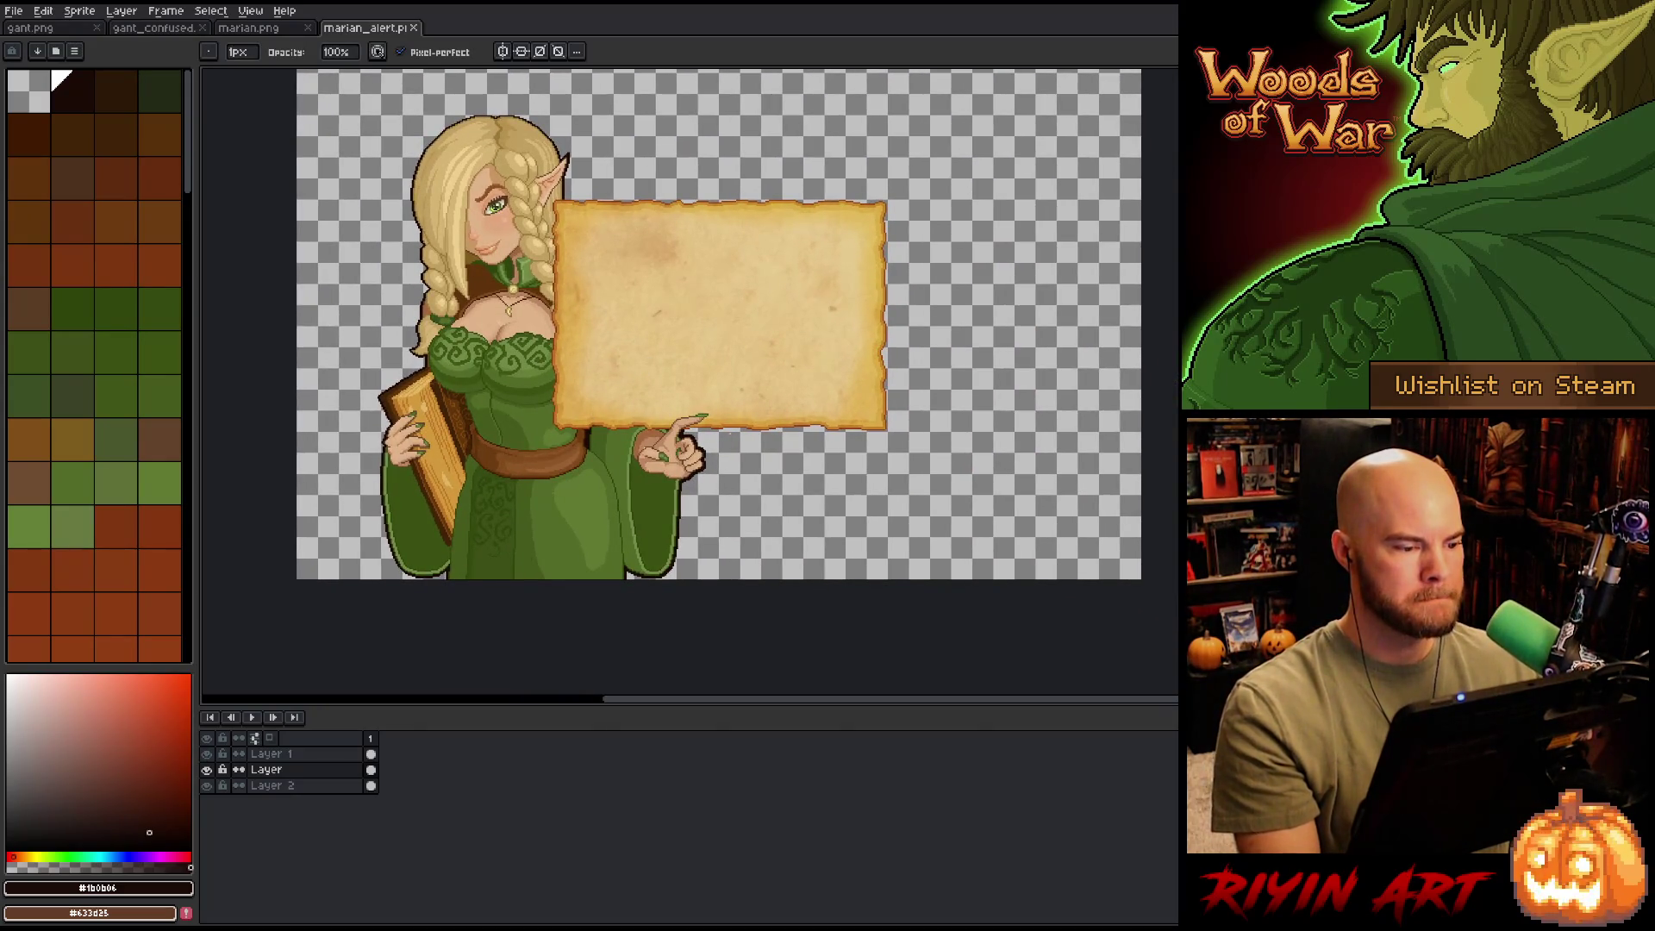
{"action": "scroll", "coordinate": [533, 443], "scroll_direction": "up", "scroll_amount": 3}
{"action": "scroll", "coordinate": [534, 443], "scroll_direction": "down", "scroll_amount": 1}
{"action": "left_click", "coordinate": [552, 412]}
{"action": "key", "text": "m"}
{"action": "left_click_drag", "start_coordinate": [386, 314], "coordinate": [672, 516]}
{"action": "key", "text": "ctrl+t"}
{"action": "left_click_drag", "start_coordinate": [530, 415], "coordinate": [532, 414]}
{"action": "key", "text": "b"}
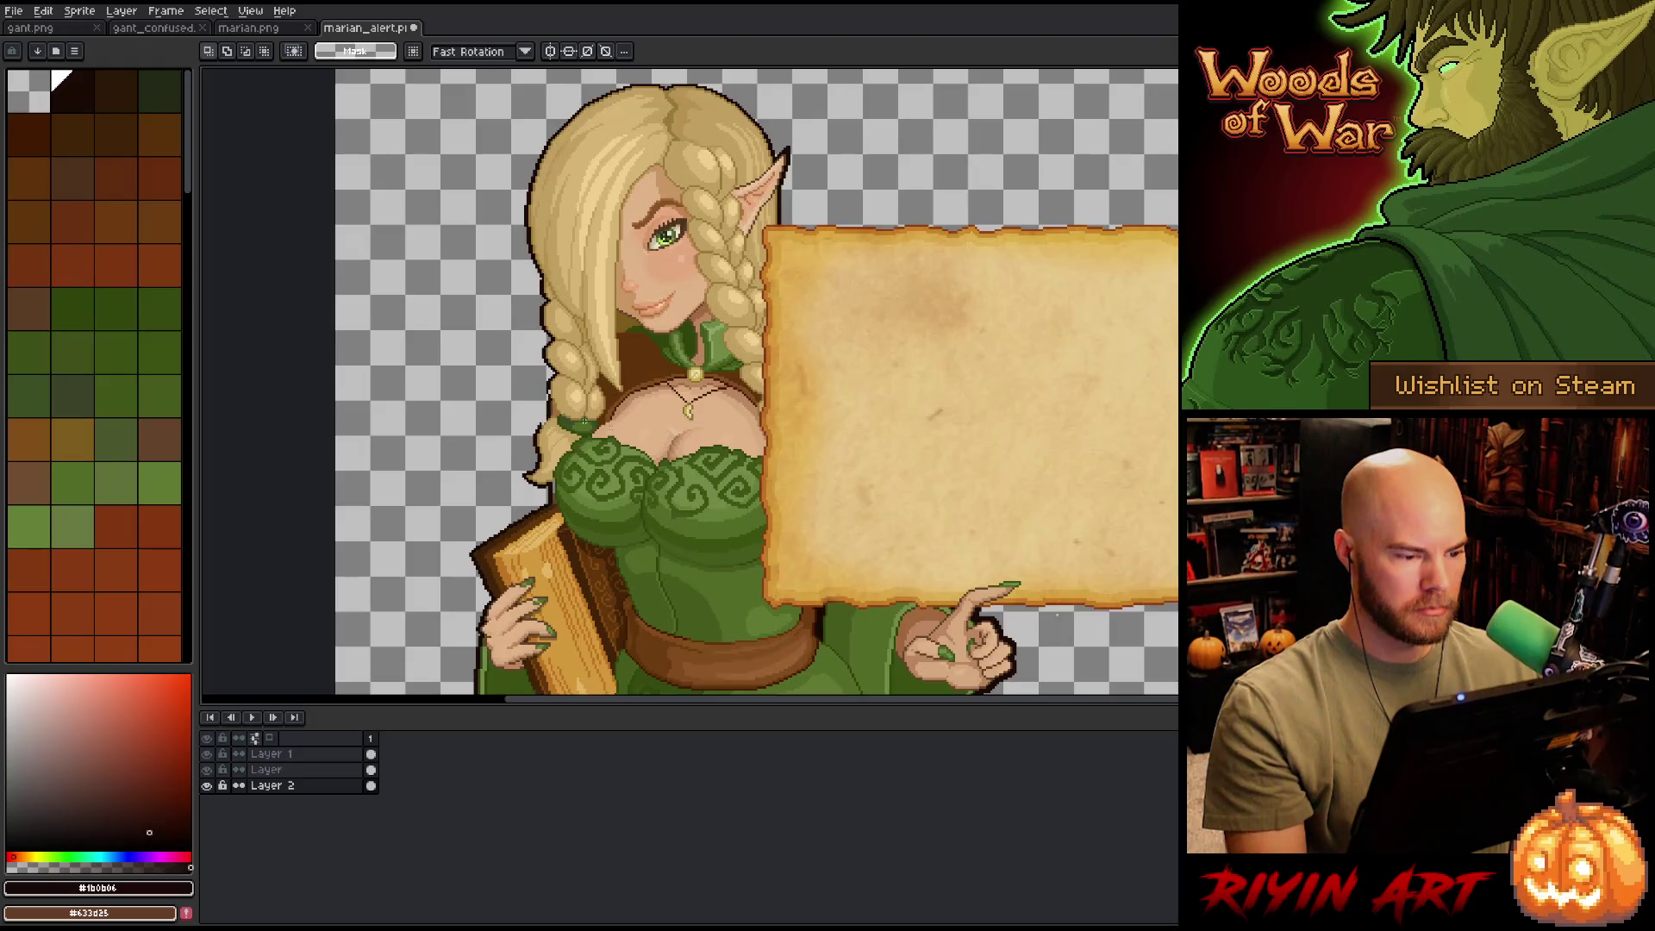
{"action": "scroll", "coordinate": [532, 414], "scroll_direction": "up", "scroll_amount": 3}
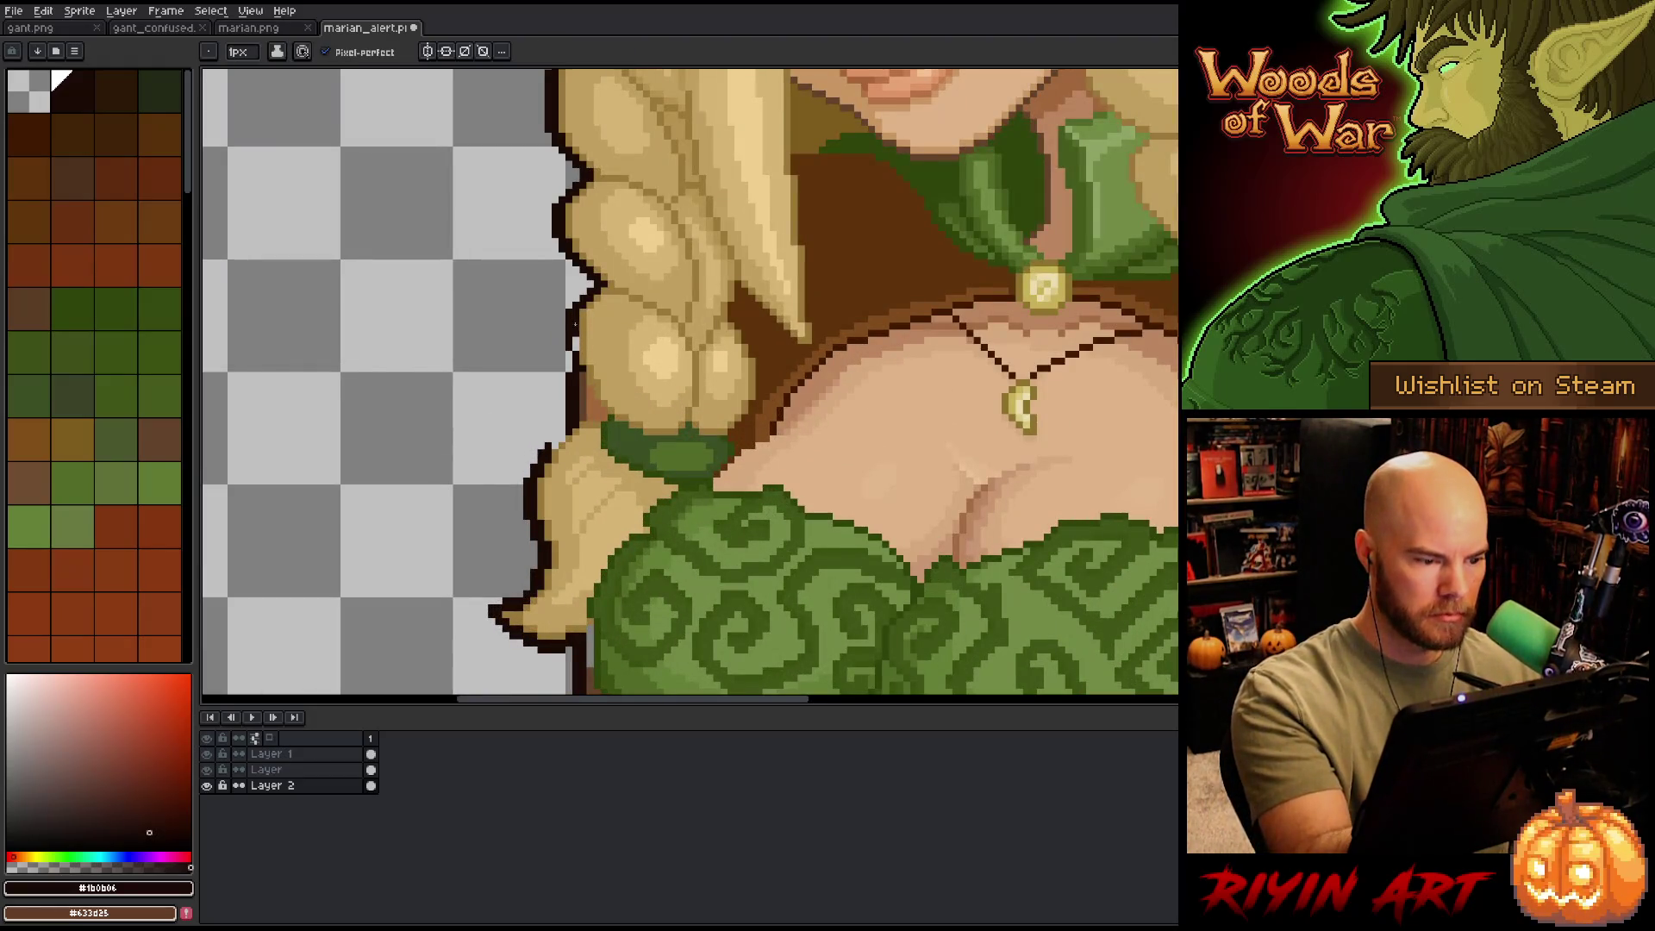
{"action": "scroll", "coordinate": [665, 388], "scroll_direction": "down", "scroll_amount": 3}
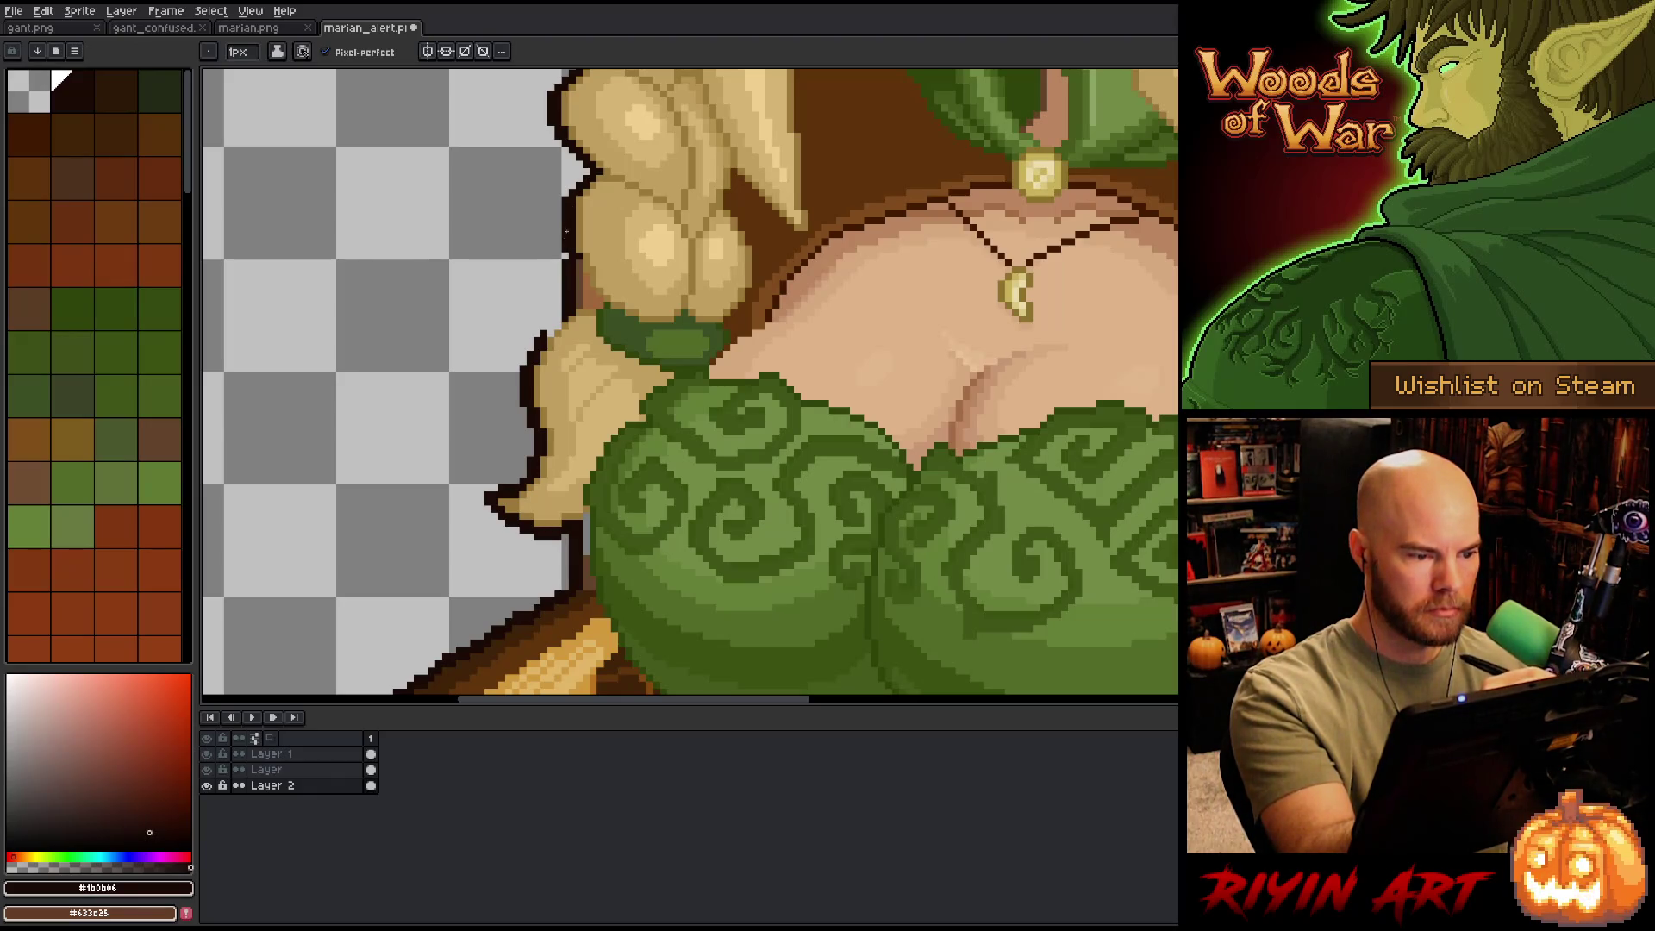
- Eyedrop the dark brown outline colour #62432a from the lower dress
{"action": "left_click_drag", "start_coordinate": [668, 266], "coordinate": [663, 131]}
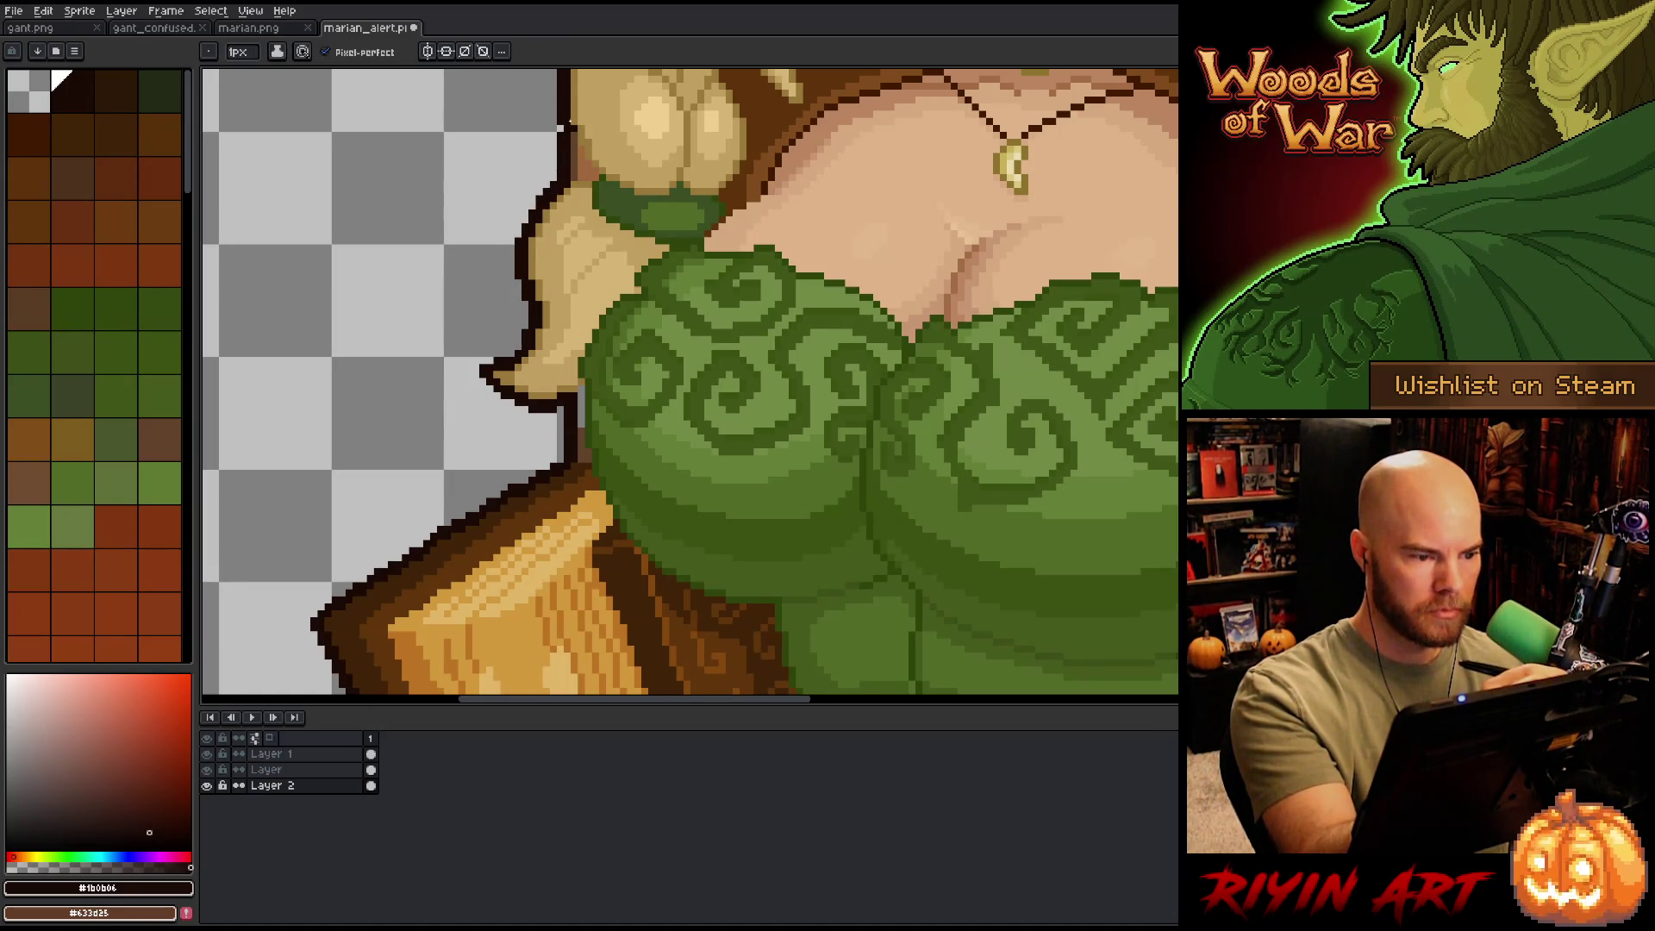
{"action": "left_click", "coordinate": [582, 424], "text": "alt"}
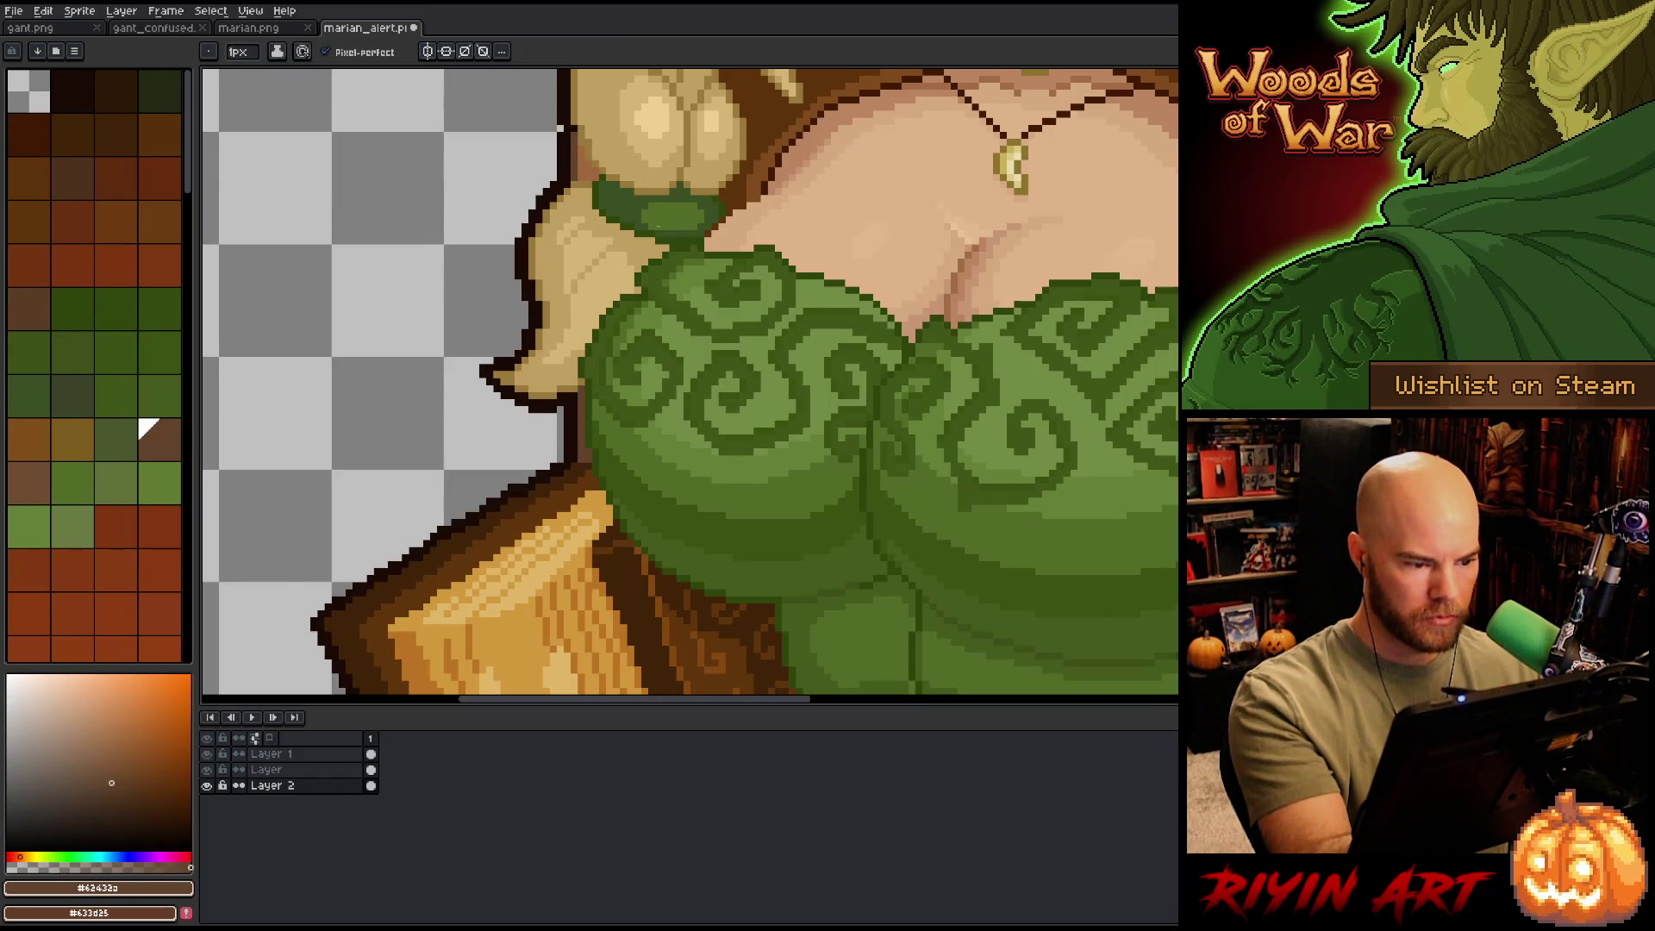
{"action": "scroll", "coordinate": [817, 400], "scroll_direction": "down", "scroll_amount": 4}
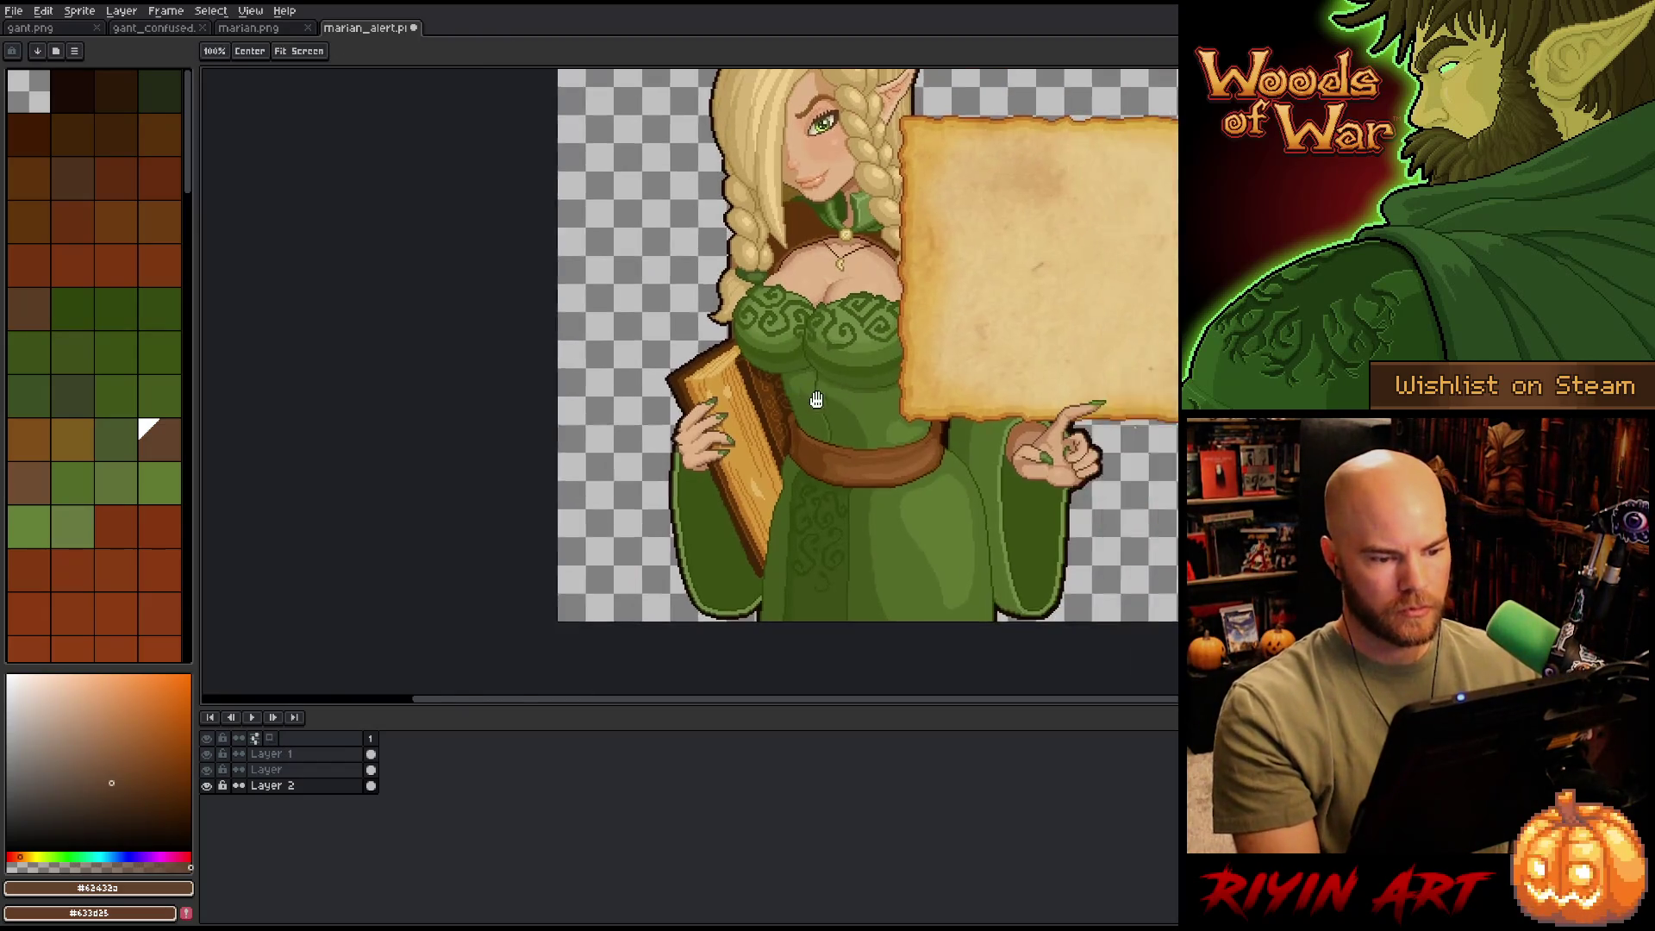
{"action": "scroll", "coordinate": [816, 400], "scroll_direction": "up", "scroll_amount": 3}
{"action": "scroll", "coordinate": [816, 400], "scroll_direction": "down", "scroll_amount": 2}
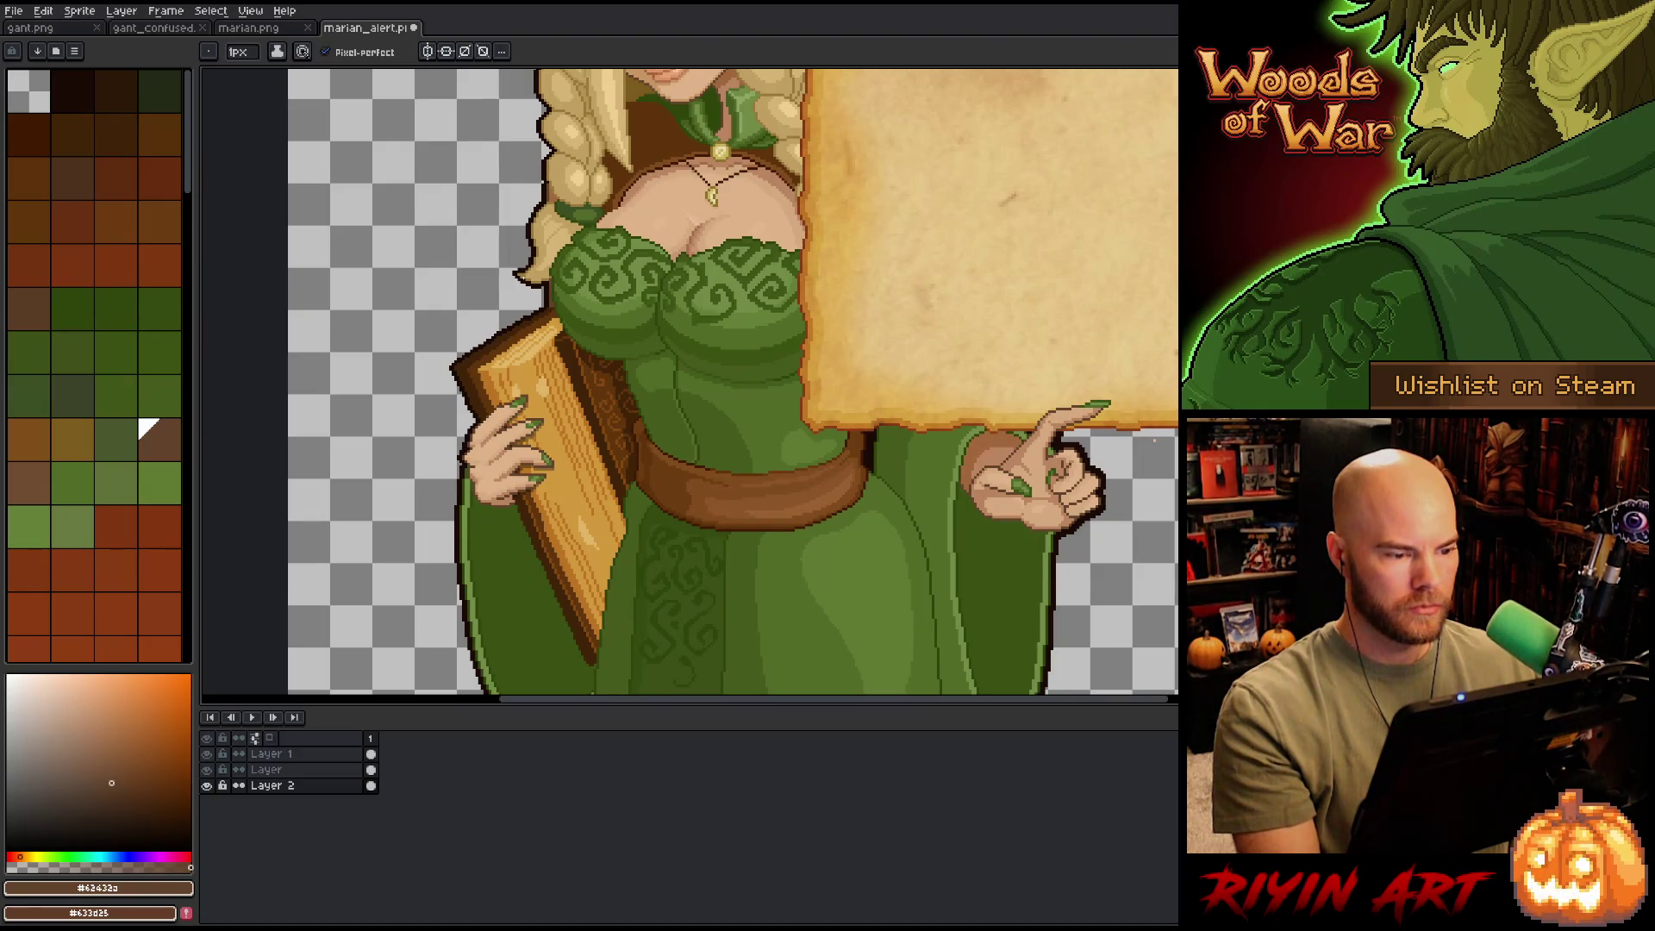
{"action": "scroll", "coordinate": [598, 405], "scroll_direction": "down", "scroll_amount": 1}
{"action": "scroll", "coordinate": [597, 405], "scroll_direction": "down", "scroll_amount": 2}
{"action": "scroll", "coordinate": [598, 405], "scroll_direction": "up", "scroll_amount": 1}
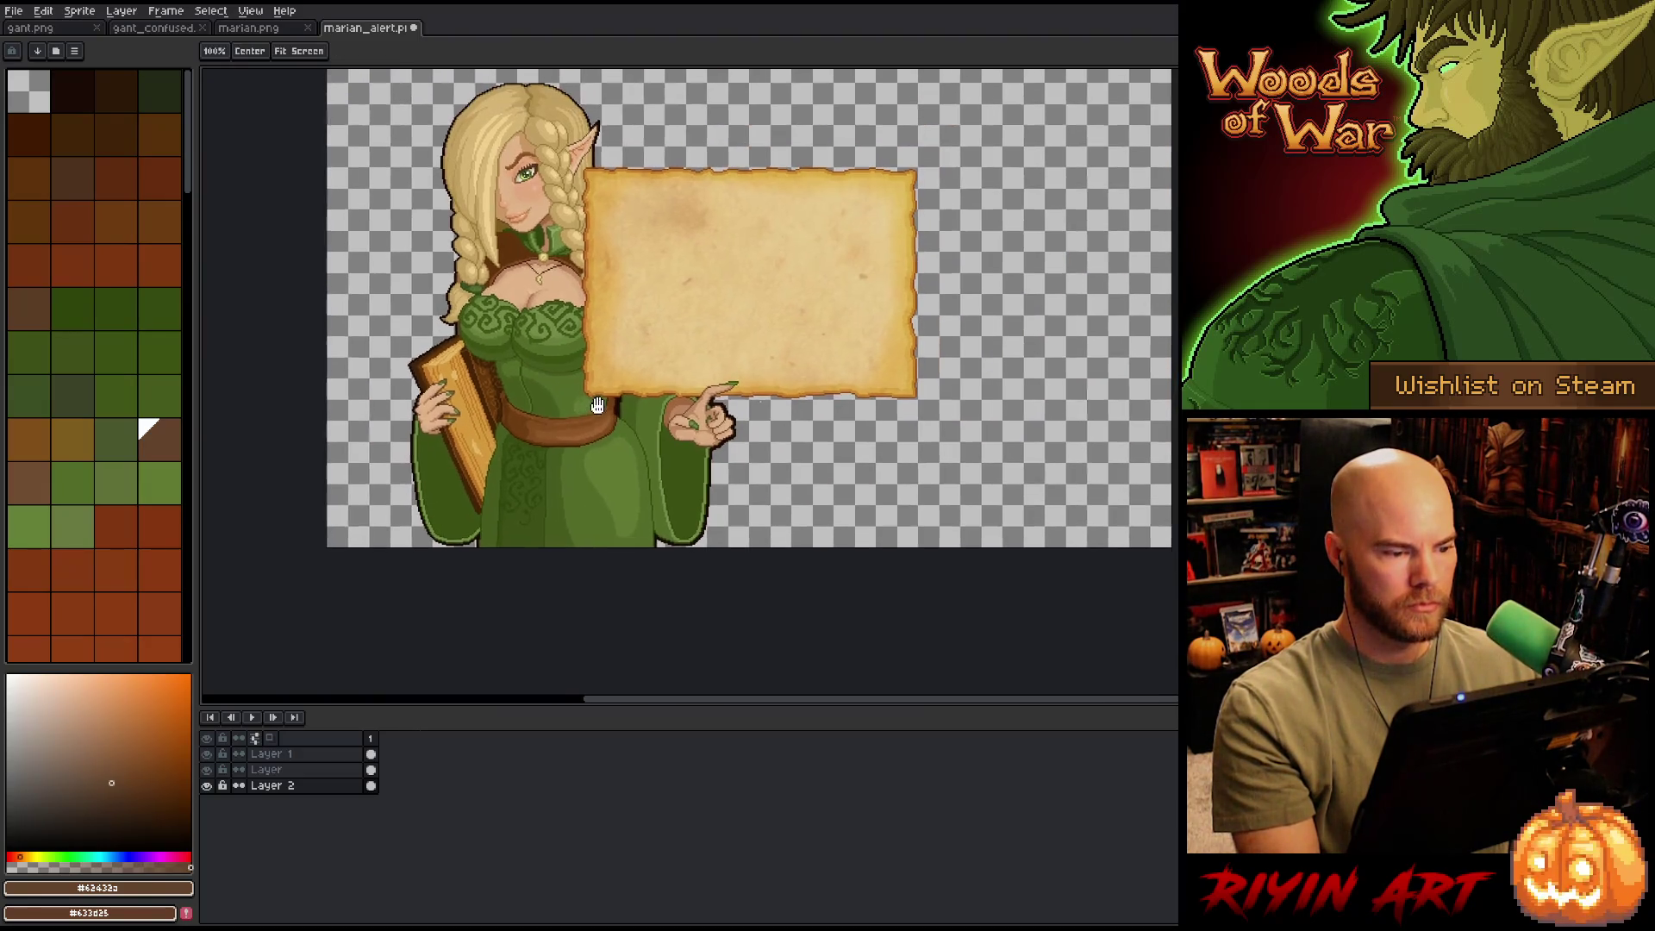
{"action": "left_click_drag", "start_coordinate": [677, 406], "coordinate": [626, 454]}
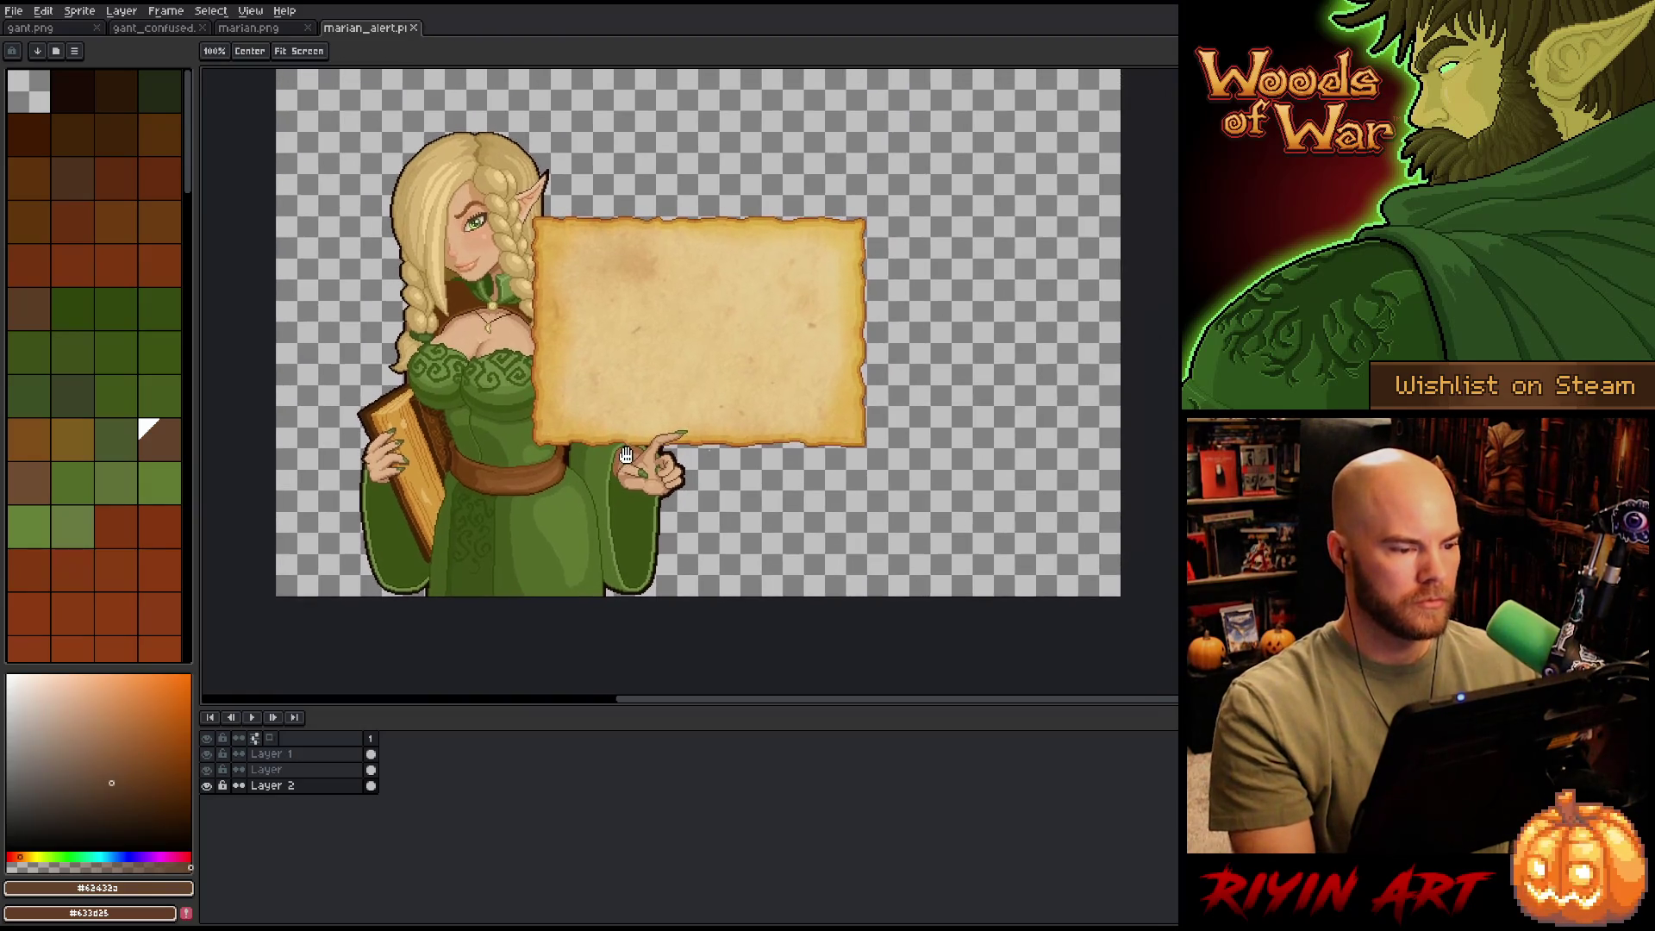
- Show marian.png side by side for reference and add a new empty layer to it
{"action": "key", "text": "b"}
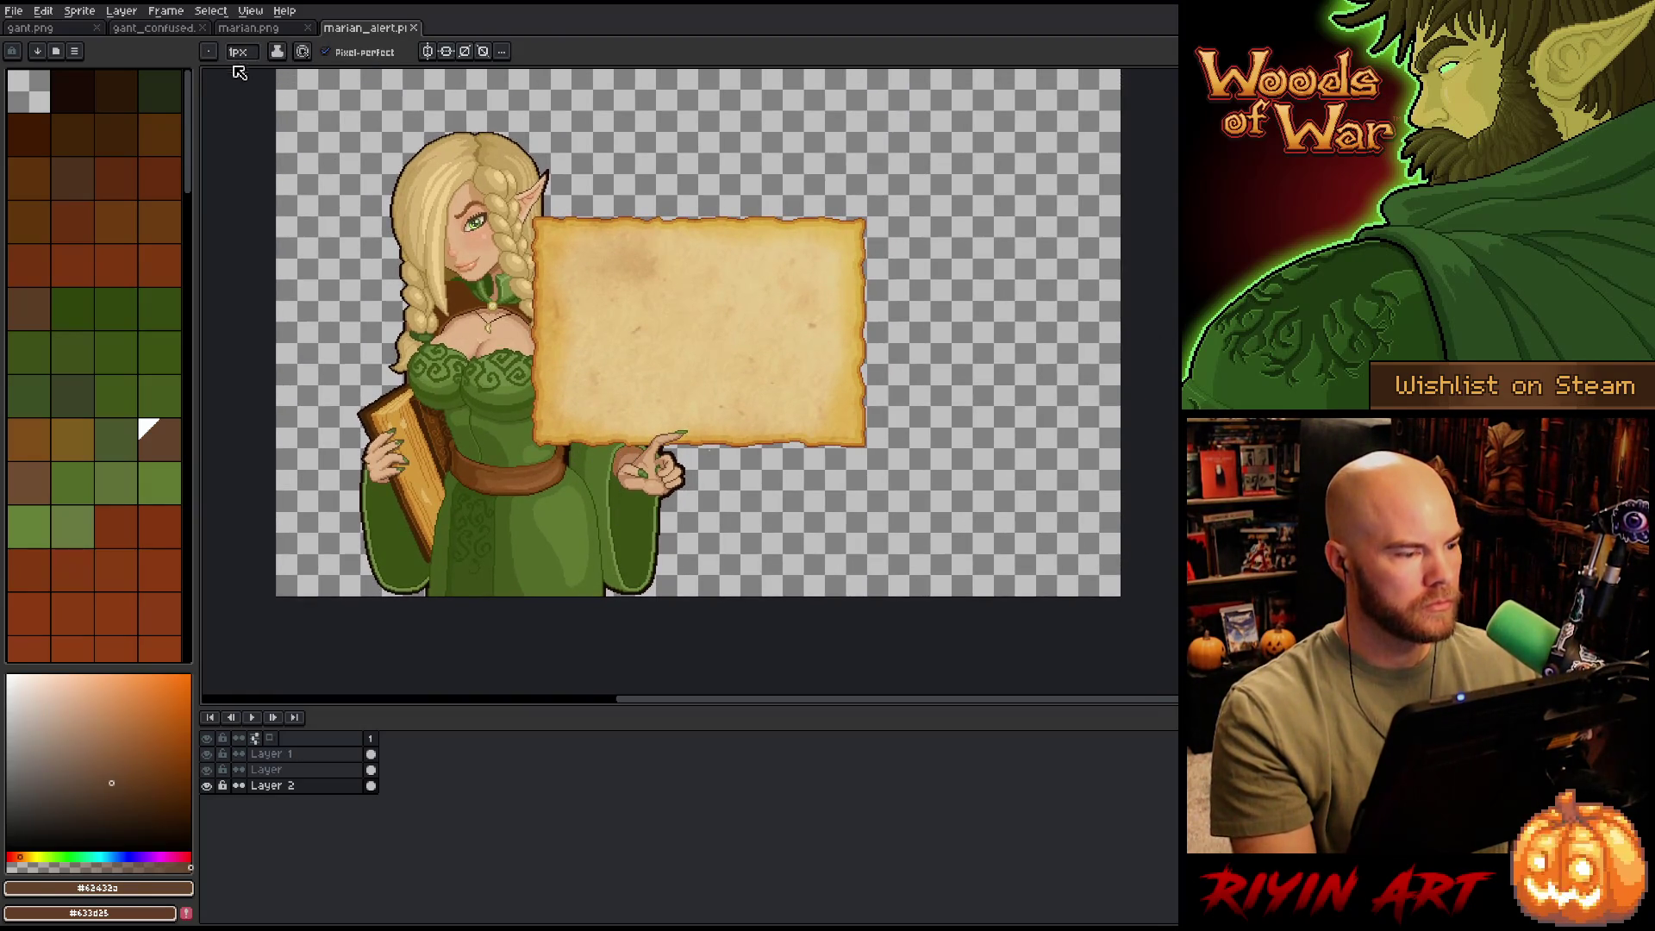
{"action": "mouse_move", "coordinate": [249, 28]}
{"action": "left_mouse_down"}
{"action": "mouse_move", "coordinate": [226, 150]}
{"action": "mouse_move", "coordinate": [258, 362]}
{"action": "left_mouse_up"}
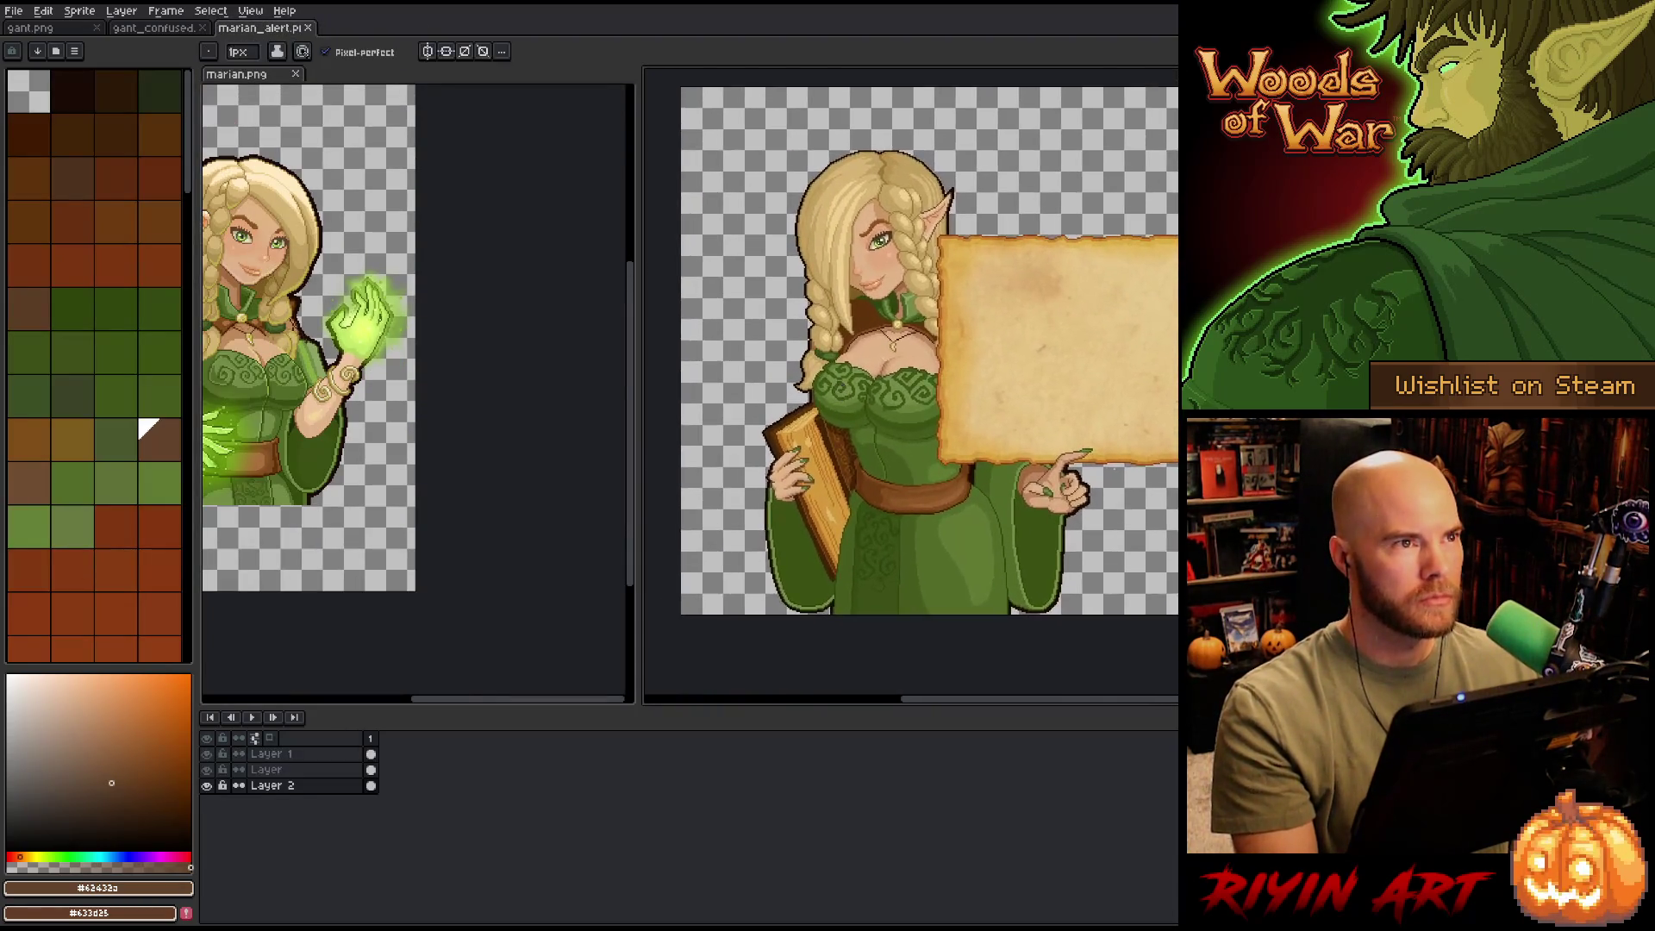
{"action": "scroll", "coordinate": [902, 352], "scroll_direction": "up", "scroll_amount": 3}
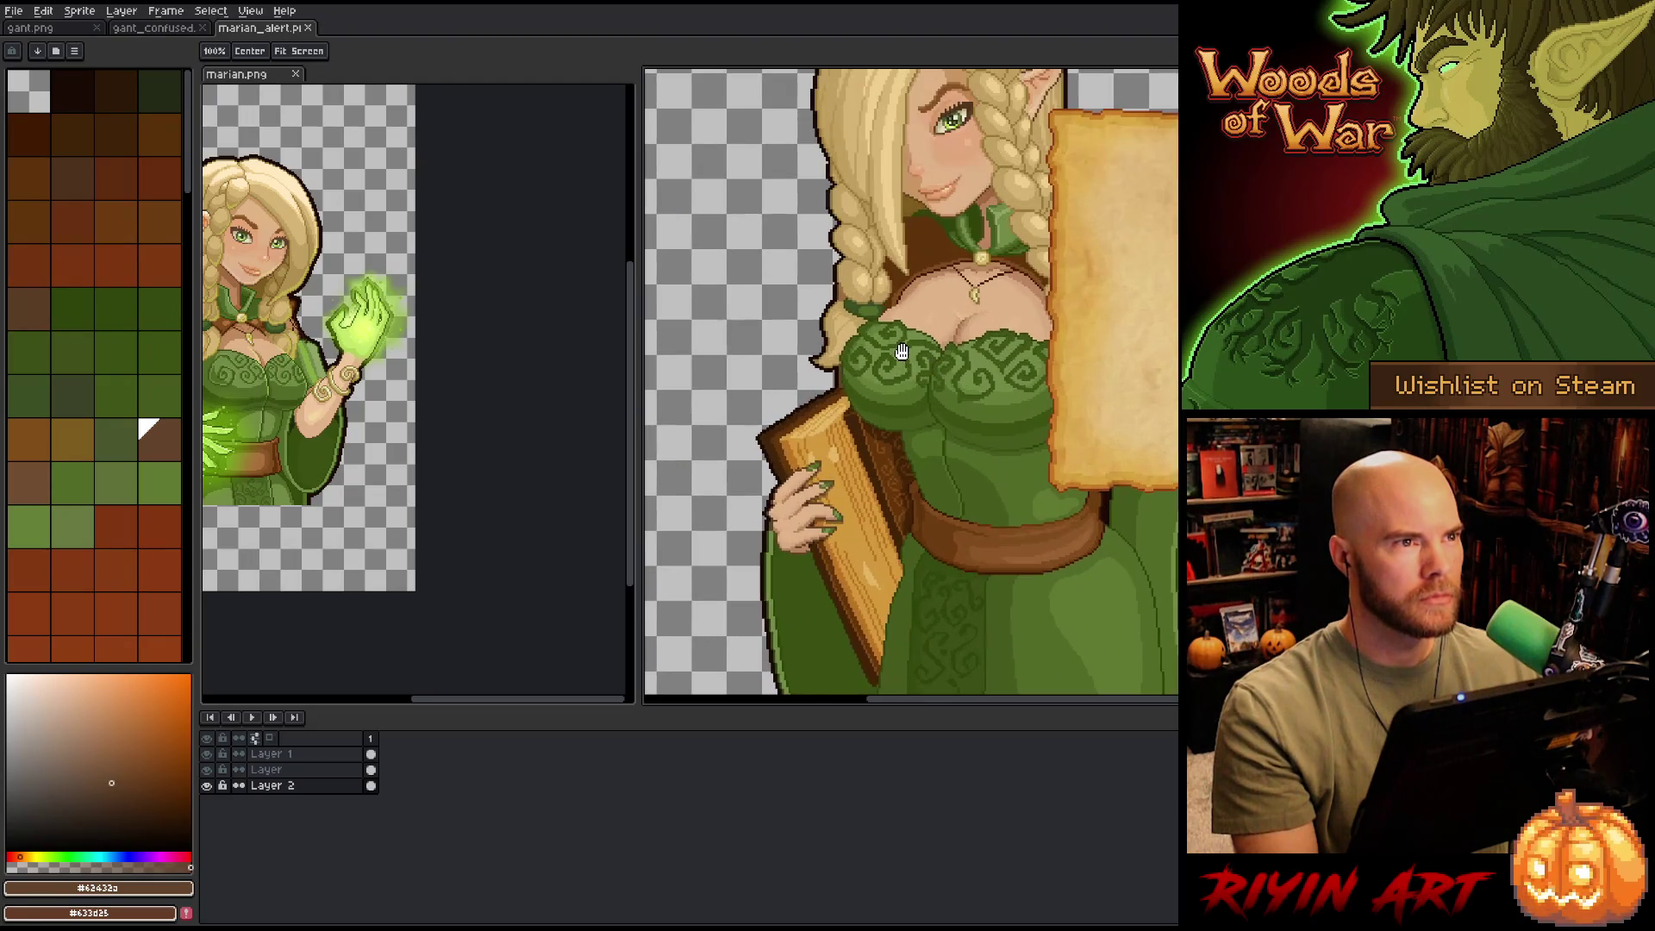
{"action": "scroll", "coordinate": [901, 352], "scroll_direction": "down", "scroll_amount": 2}
{"action": "left_click_drag", "start_coordinate": [517, 345], "coordinate": [388, 345]}
{"action": "scroll", "coordinate": [461, 535], "scroll_direction": "down", "scroll_amount": 2}
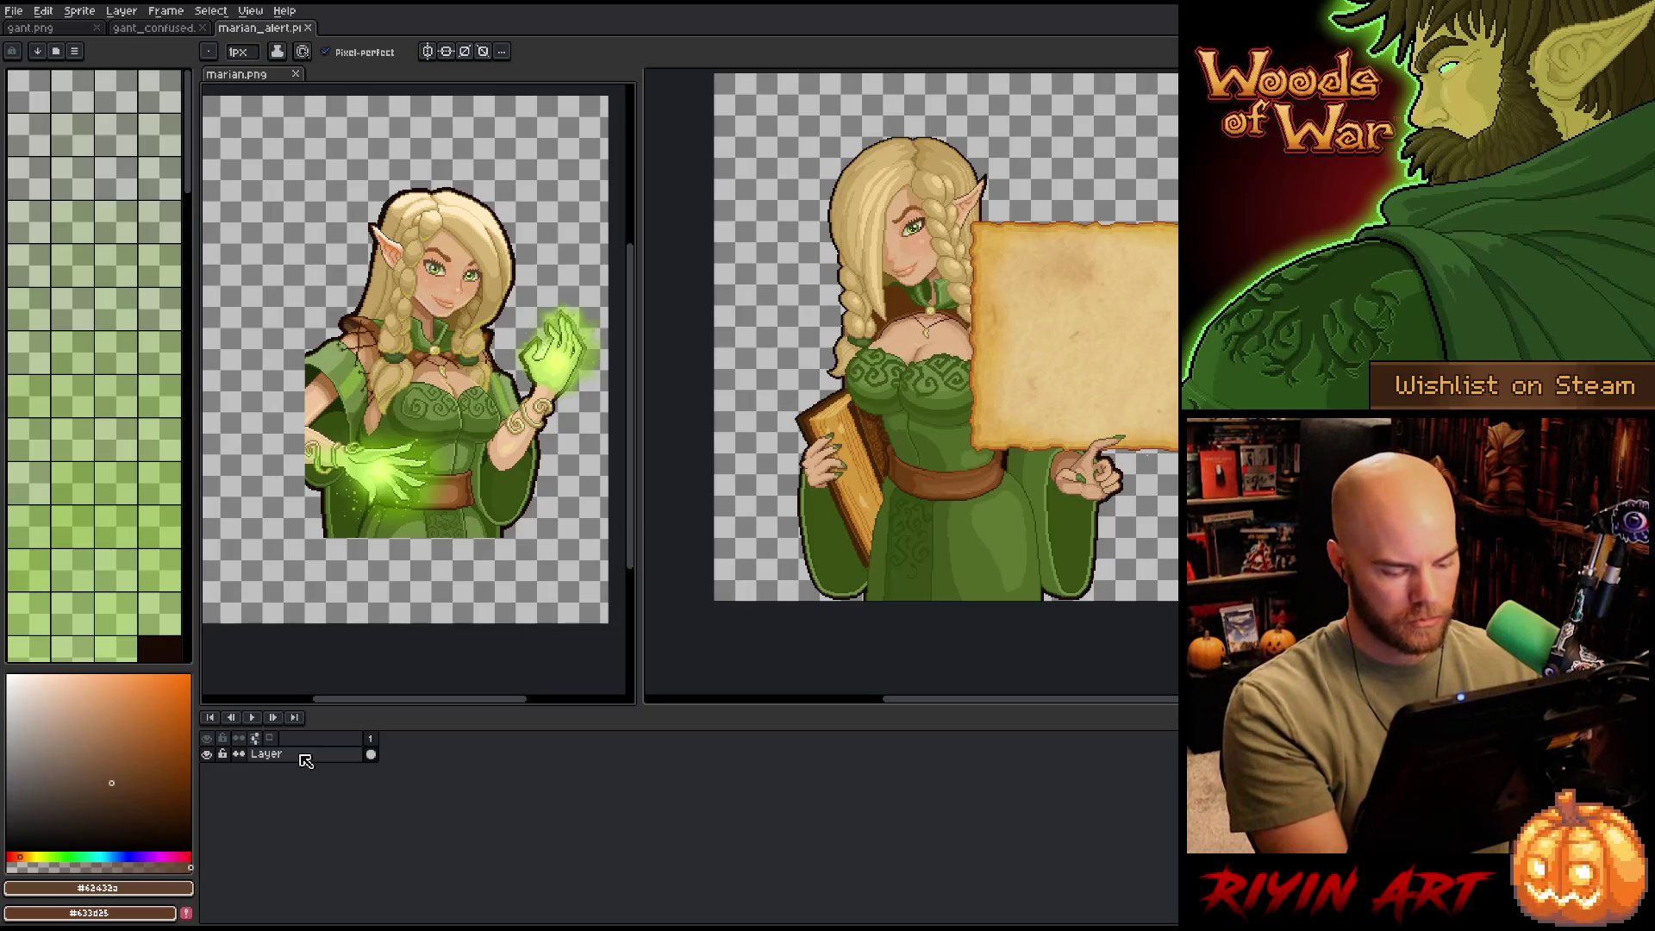
{"action": "key", "text": "shift+n"}
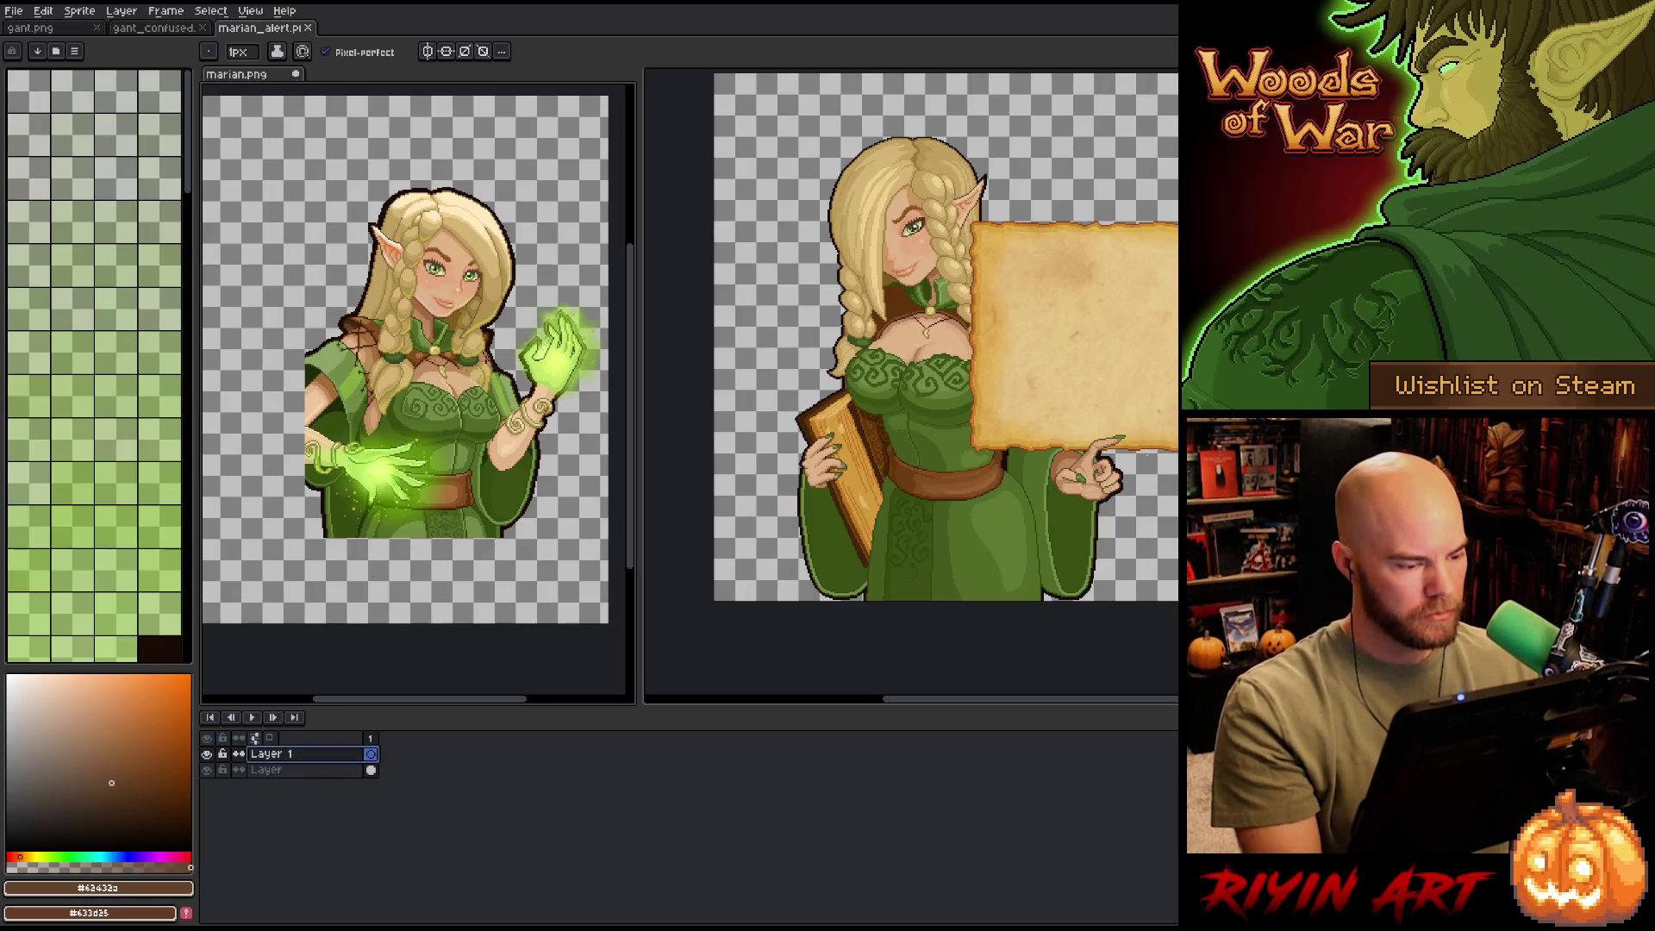
{"action": "scroll", "coordinate": [467, 367], "scroll_direction": "up", "scroll_amount": 2}
{"action": "key", "text": "b"}
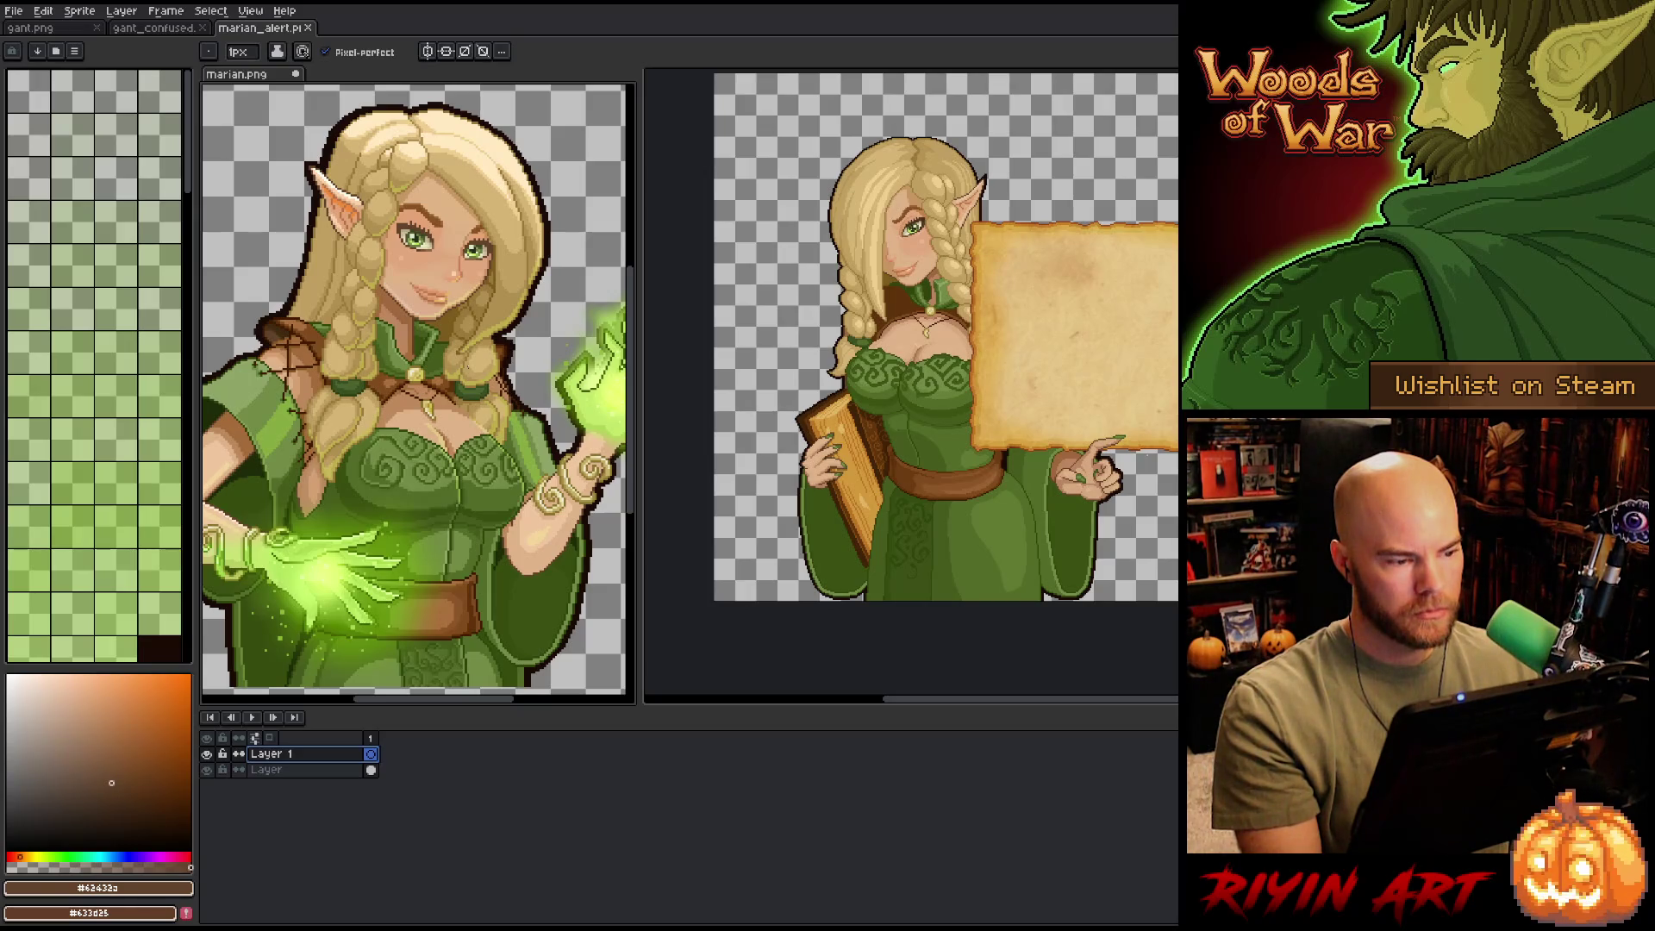
- Zoom and pan marian.png over the elf's upper body, chest and face
{"action": "key", "text": "space"}
{"action": "left_click_drag", "start_coordinate": [378, 442], "coordinate": [406, 391]}
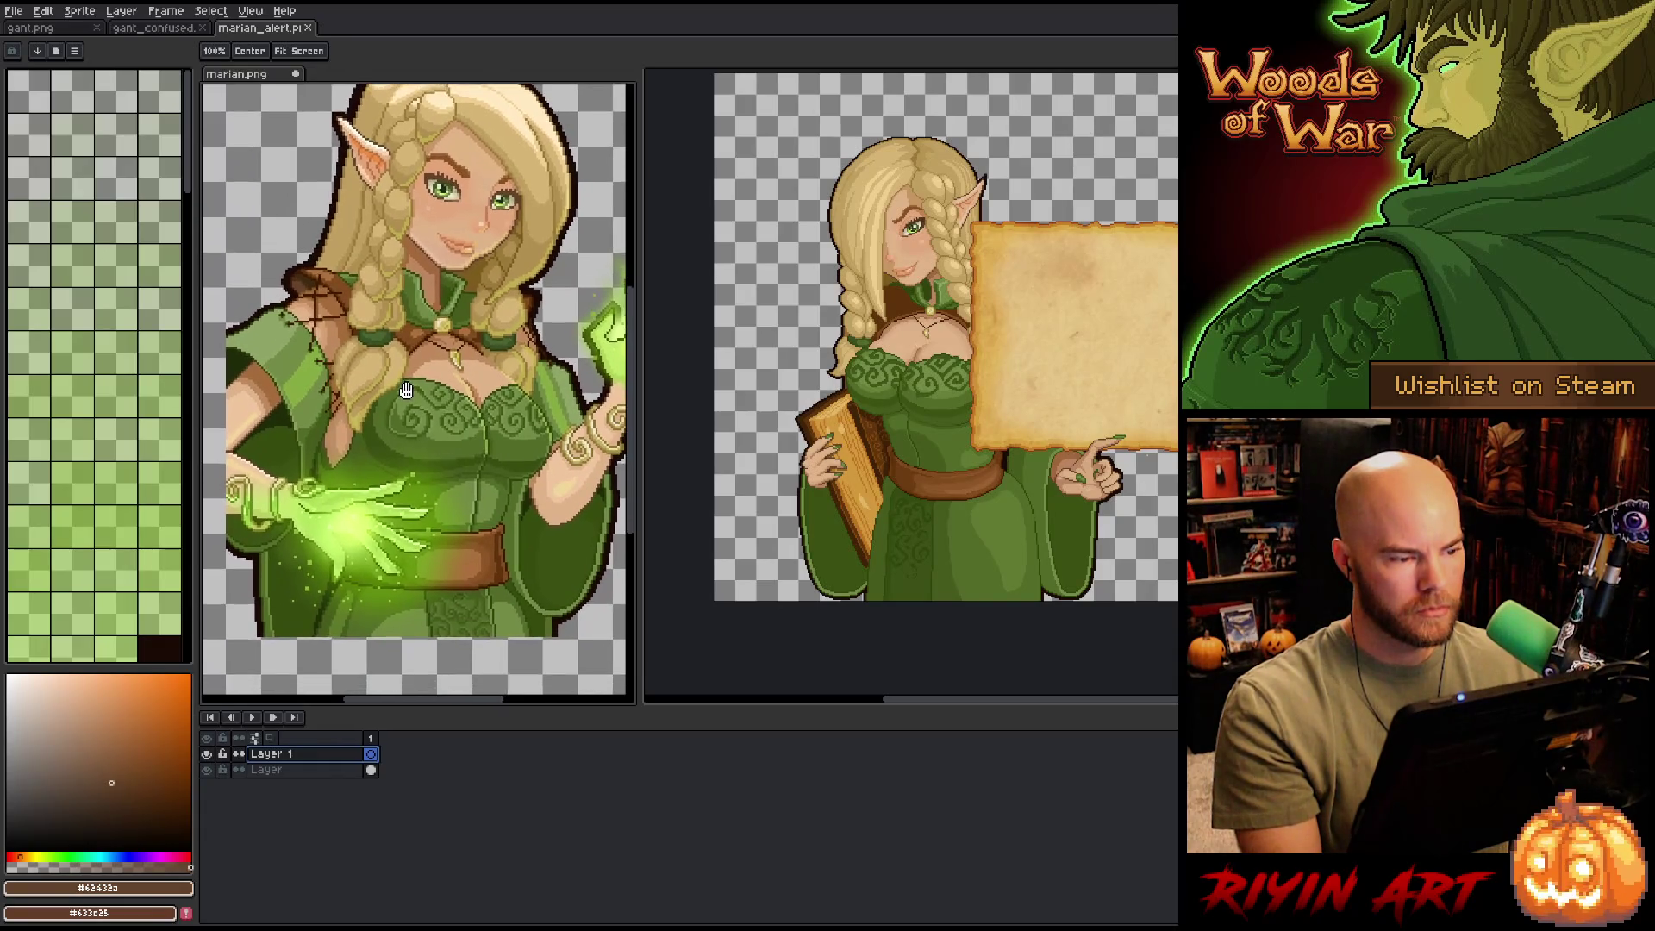
{"action": "scroll", "coordinate": [483, 412], "scroll_direction": "up", "scroll_amount": 2}
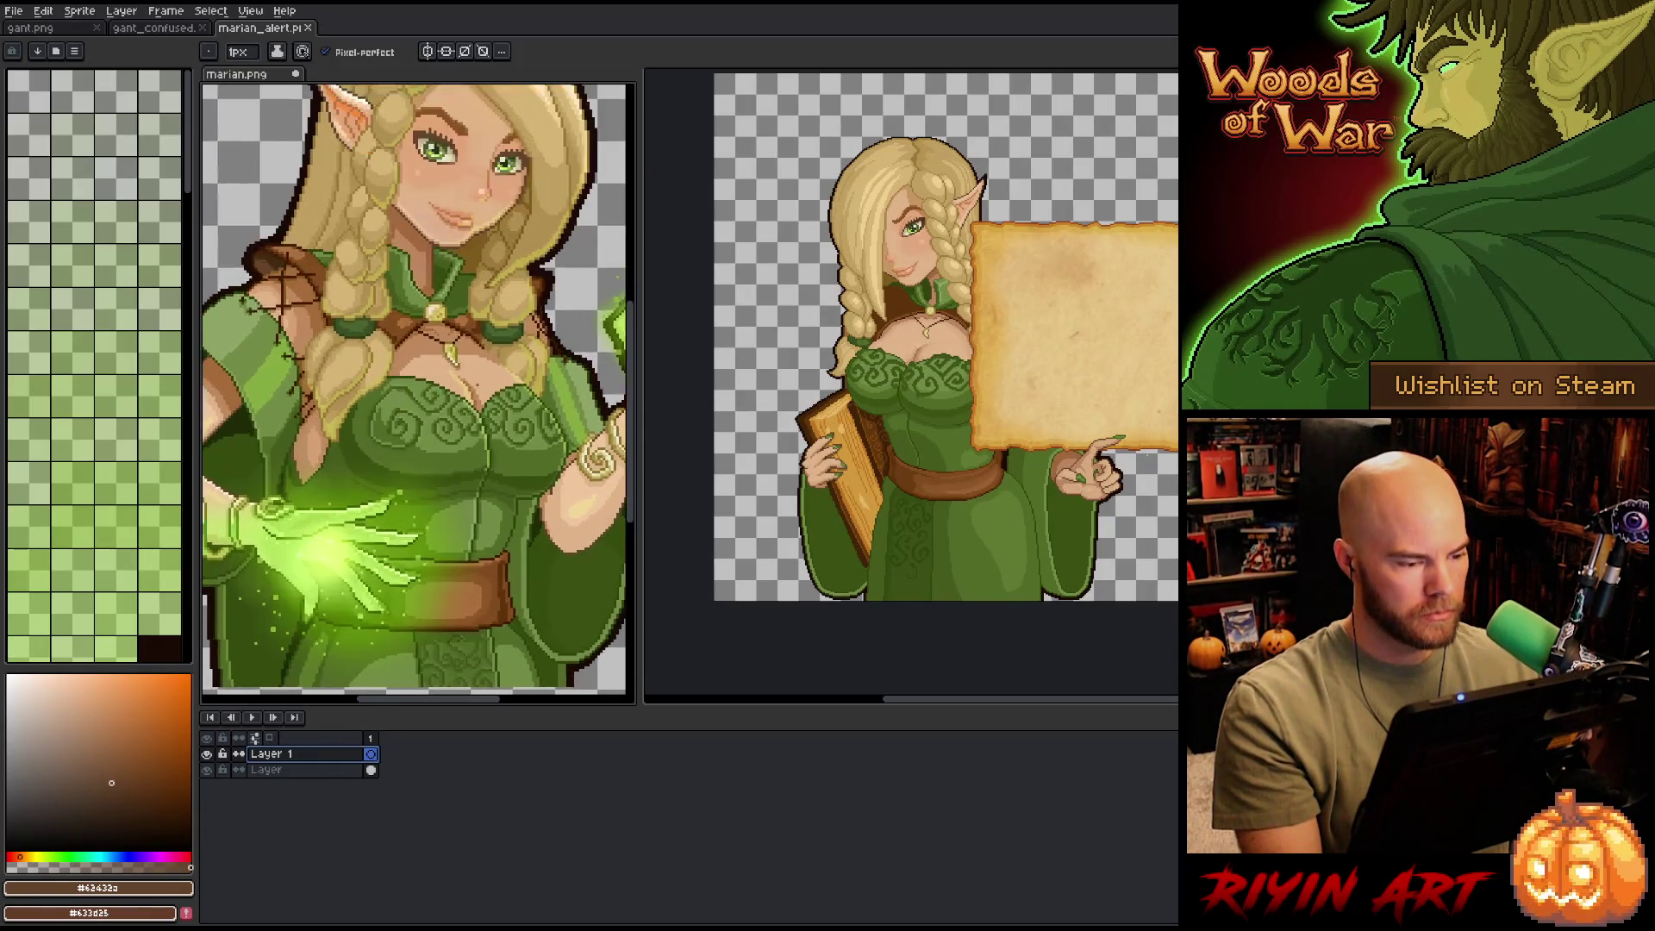
{"action": "key", "text": "space"}
{"action": "left_click_drag", "start_coordinate": [453, 446], "coordinate": [438, 489]}
{"action": "scroll", "coordinate": [437, 489], "scroll_direction": "down", "scroll_amount": 2}
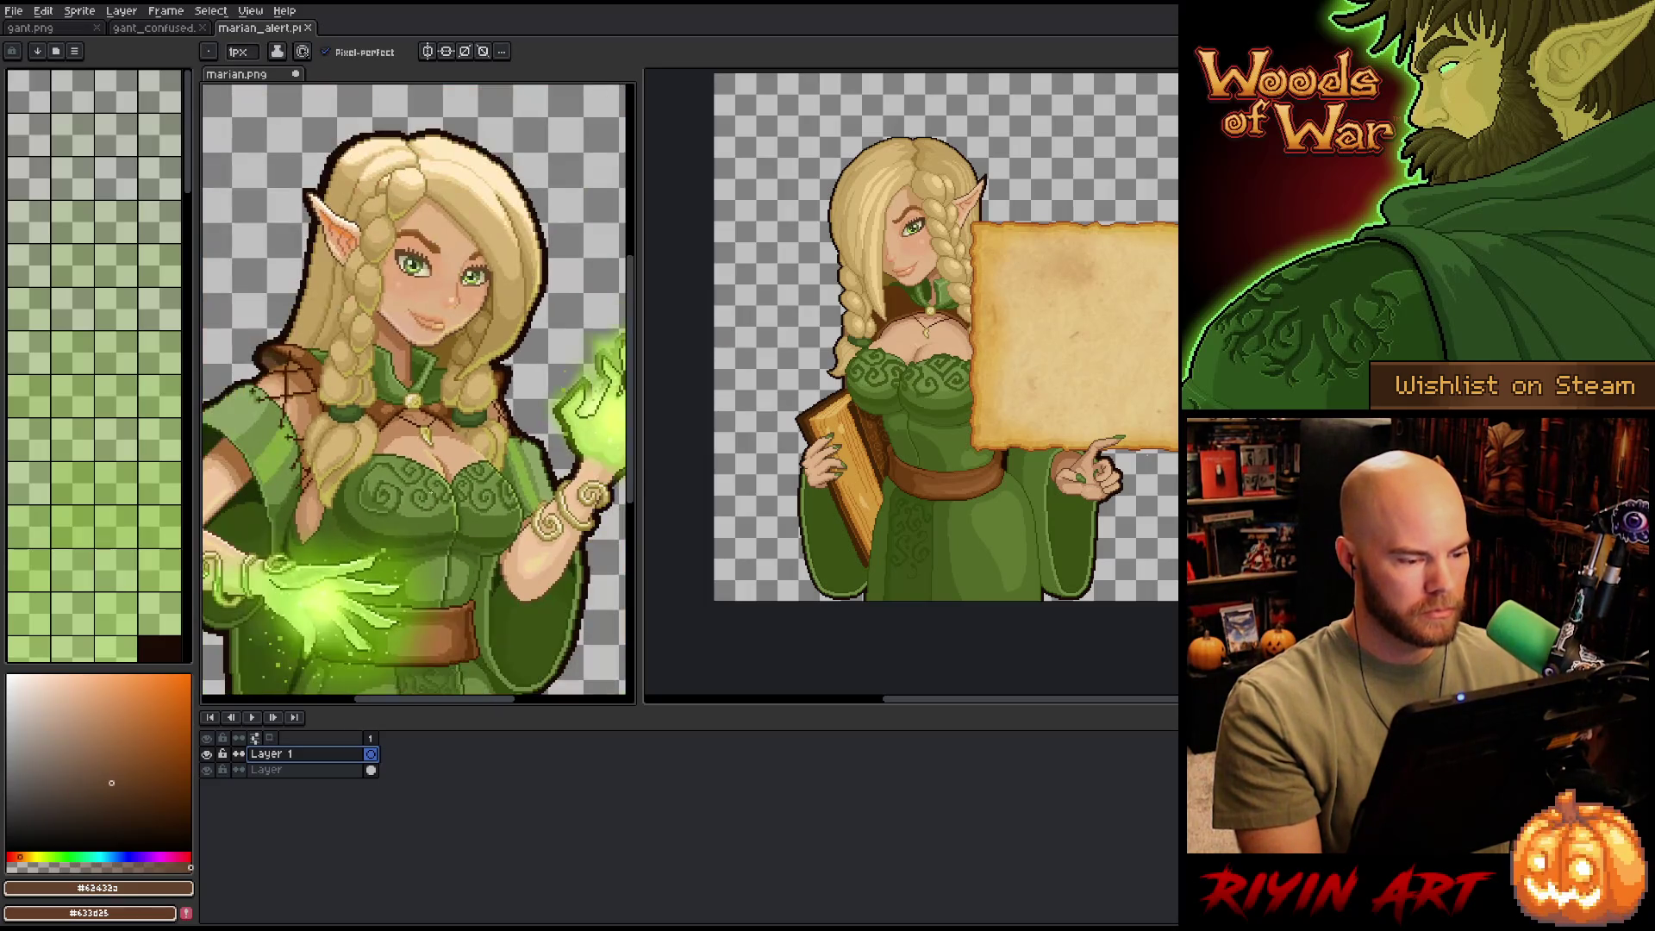
{"action": "scroll", "coordinate": [420, 465], "scroll_direction": "up", "scroll_amount": 1}
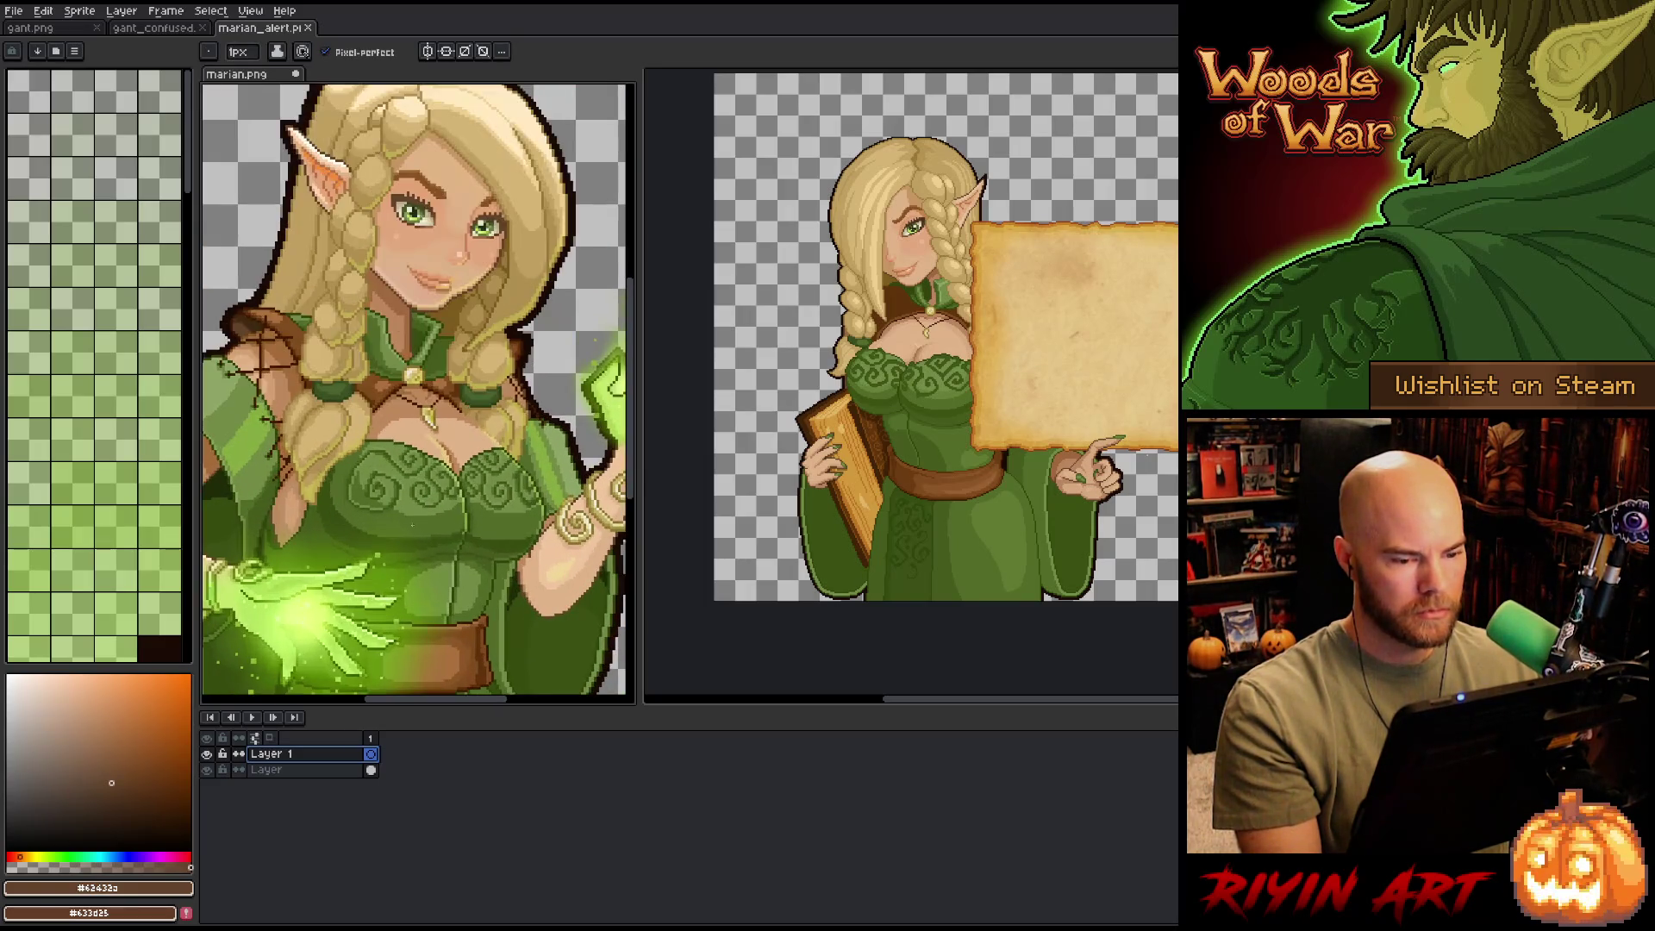
{"action": "scroll", "coordinate": [411, 521], "scroll_direction": "up", "scroll_amount": 1}
{"action": "left_click_drag", "start_coordinate": [411, 522], "coordinate": [390, 573]}
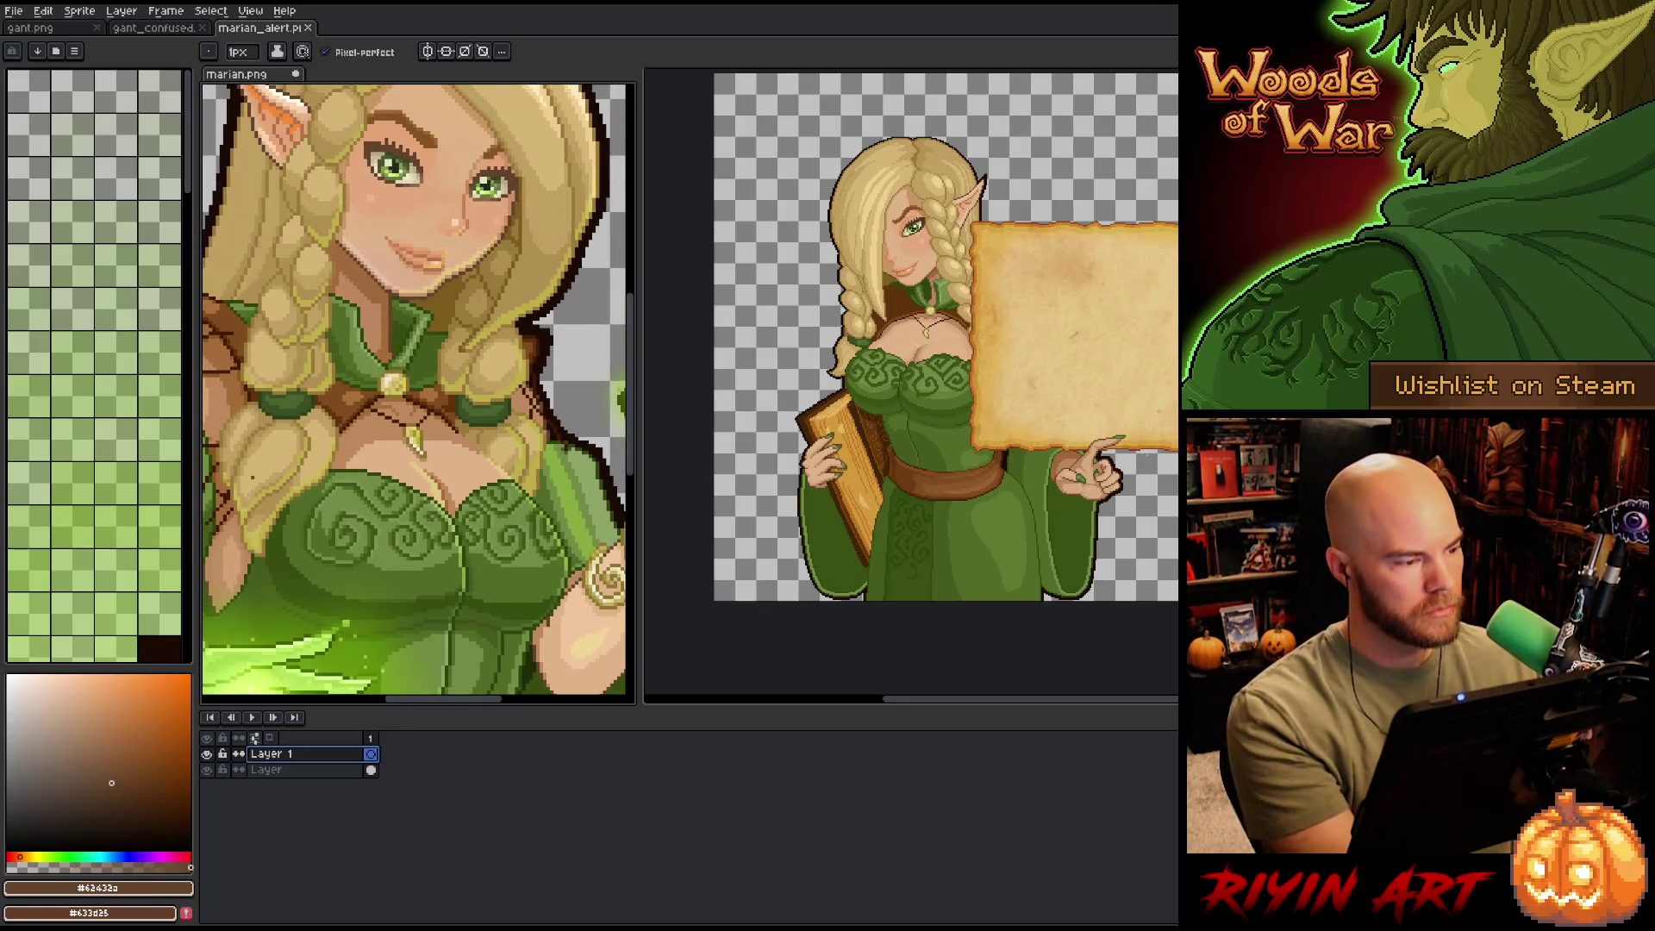
{"action": "scroll", "coordinate": [133, 595], "scroll_direction": "down", "scroll_amount": 5}
{"action": "scroll", "coordinate": [136, 601], "scroll_direction": "up", "scroll_amount": 5}
{"action": "scroll", "coordinate": [135, 601], "scroll_direction": "down", "scroll_amount": 8}
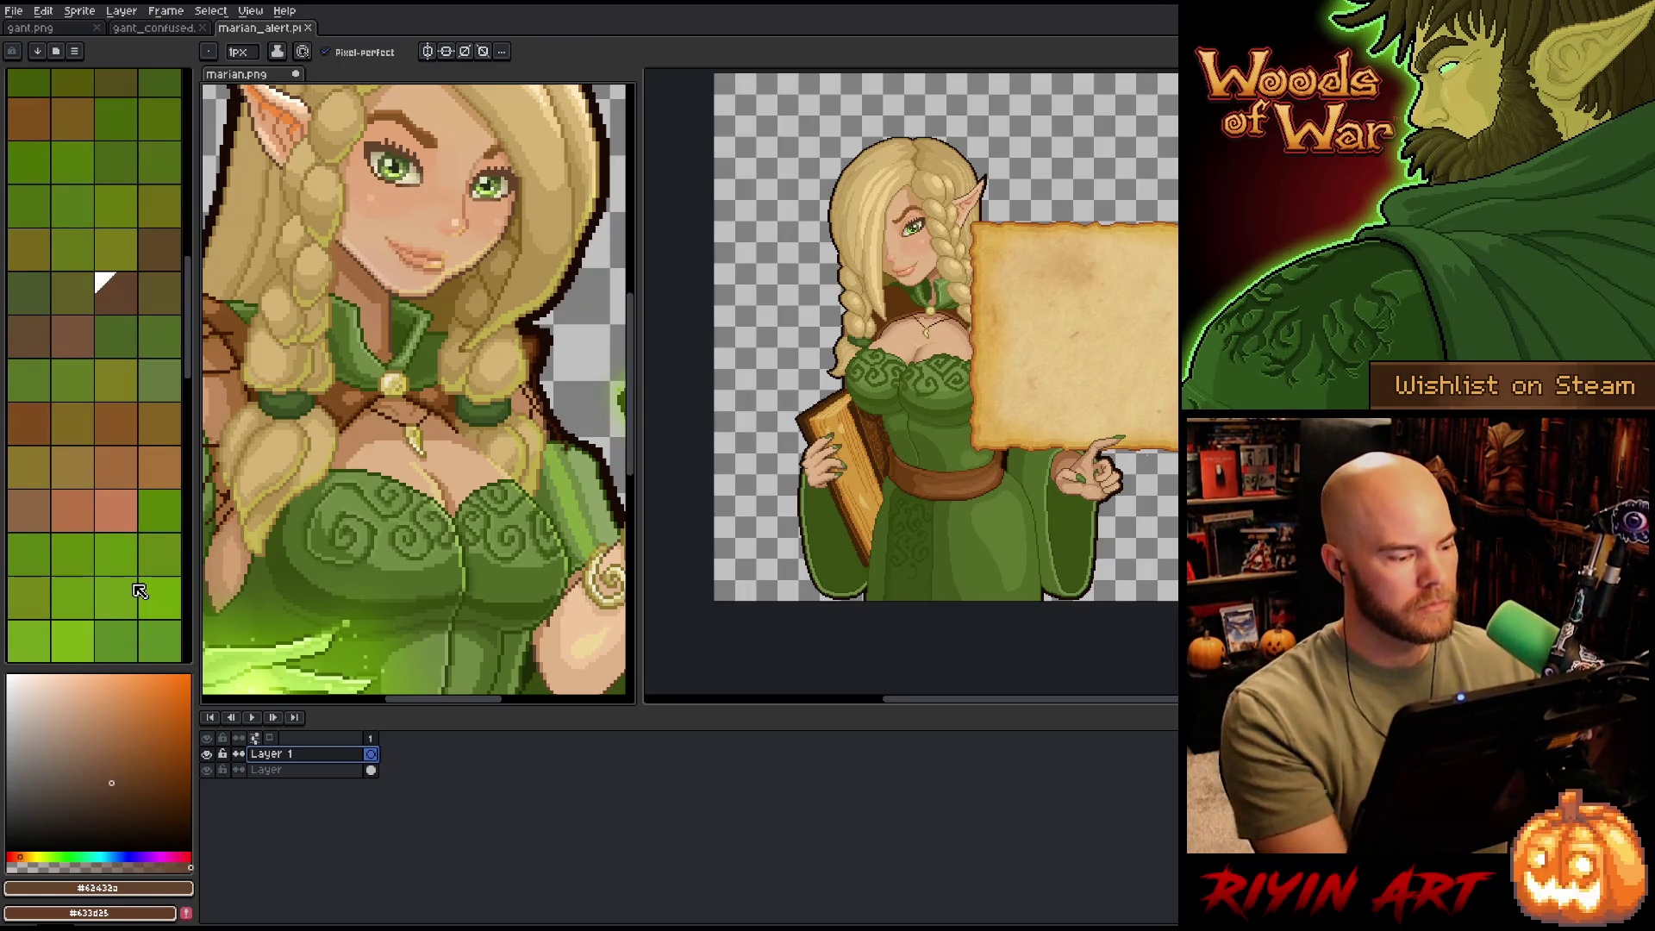
- Narrow the palette and widen the reference view to compare both sprites' bodices
{"action": "left_click_drag", "start_coordinate": [196, 532], "coordinate": [160, 536]}
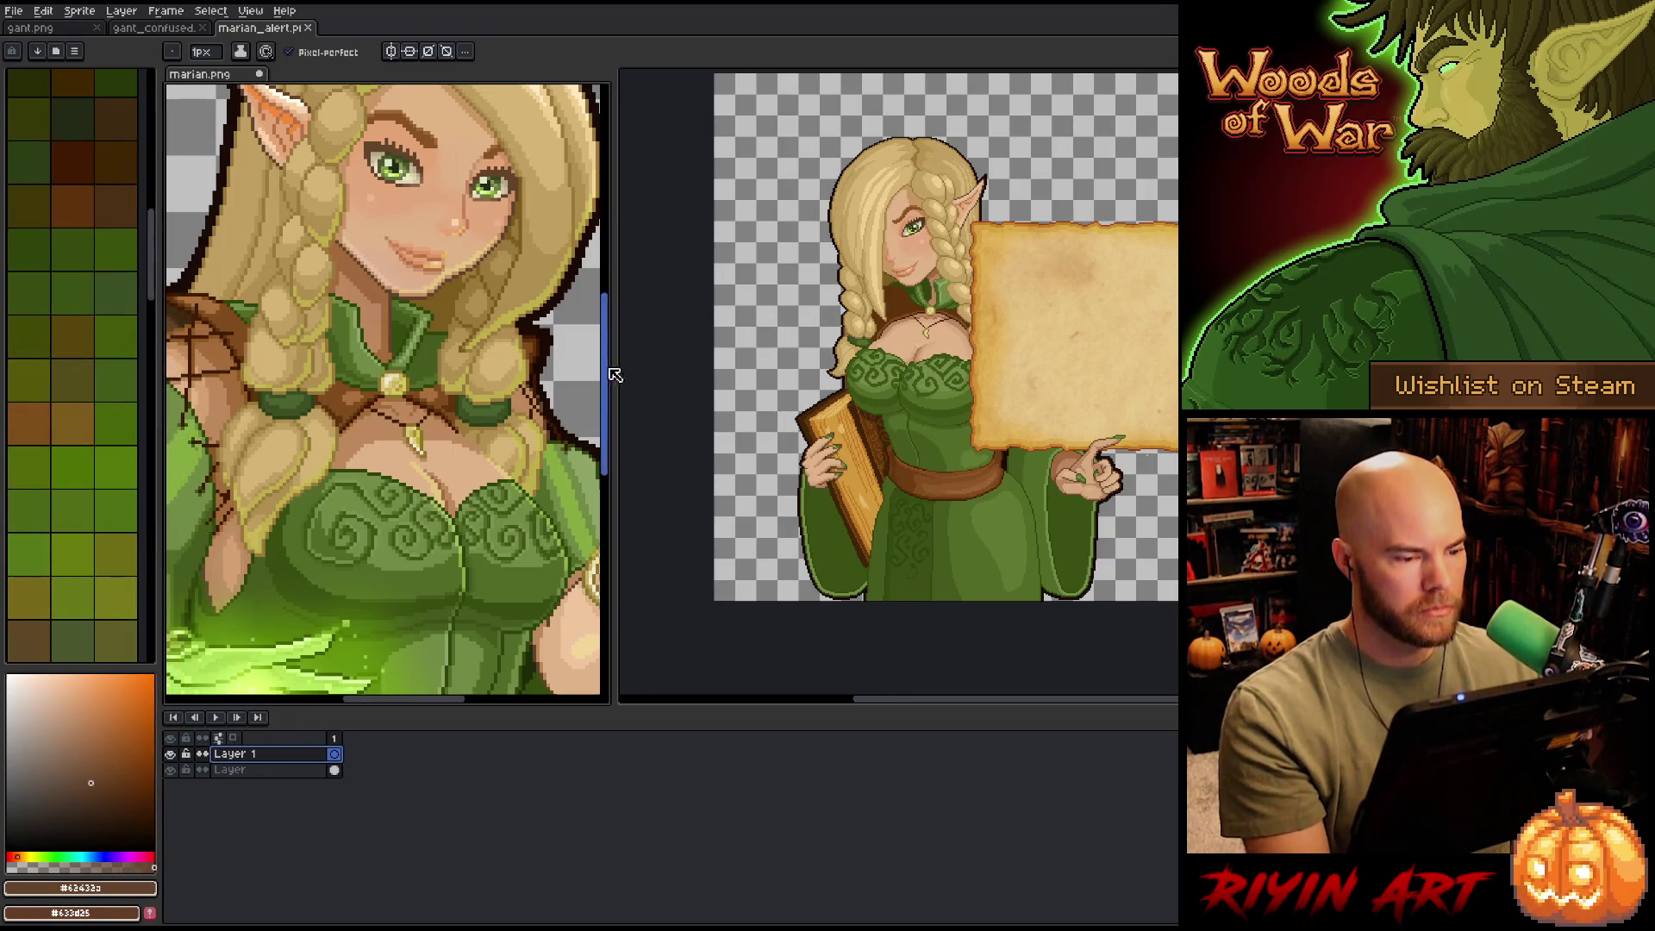
{"action": "mouse_move", "coordinate": [614, 363]}
{"action": "left_mouse_down"}
{"action": "mouse_move", "coordinate": [808, 352]}
{"action": "mouse_move", "coordinate": [784, 352]}
{"action": "left_mouse_up"}
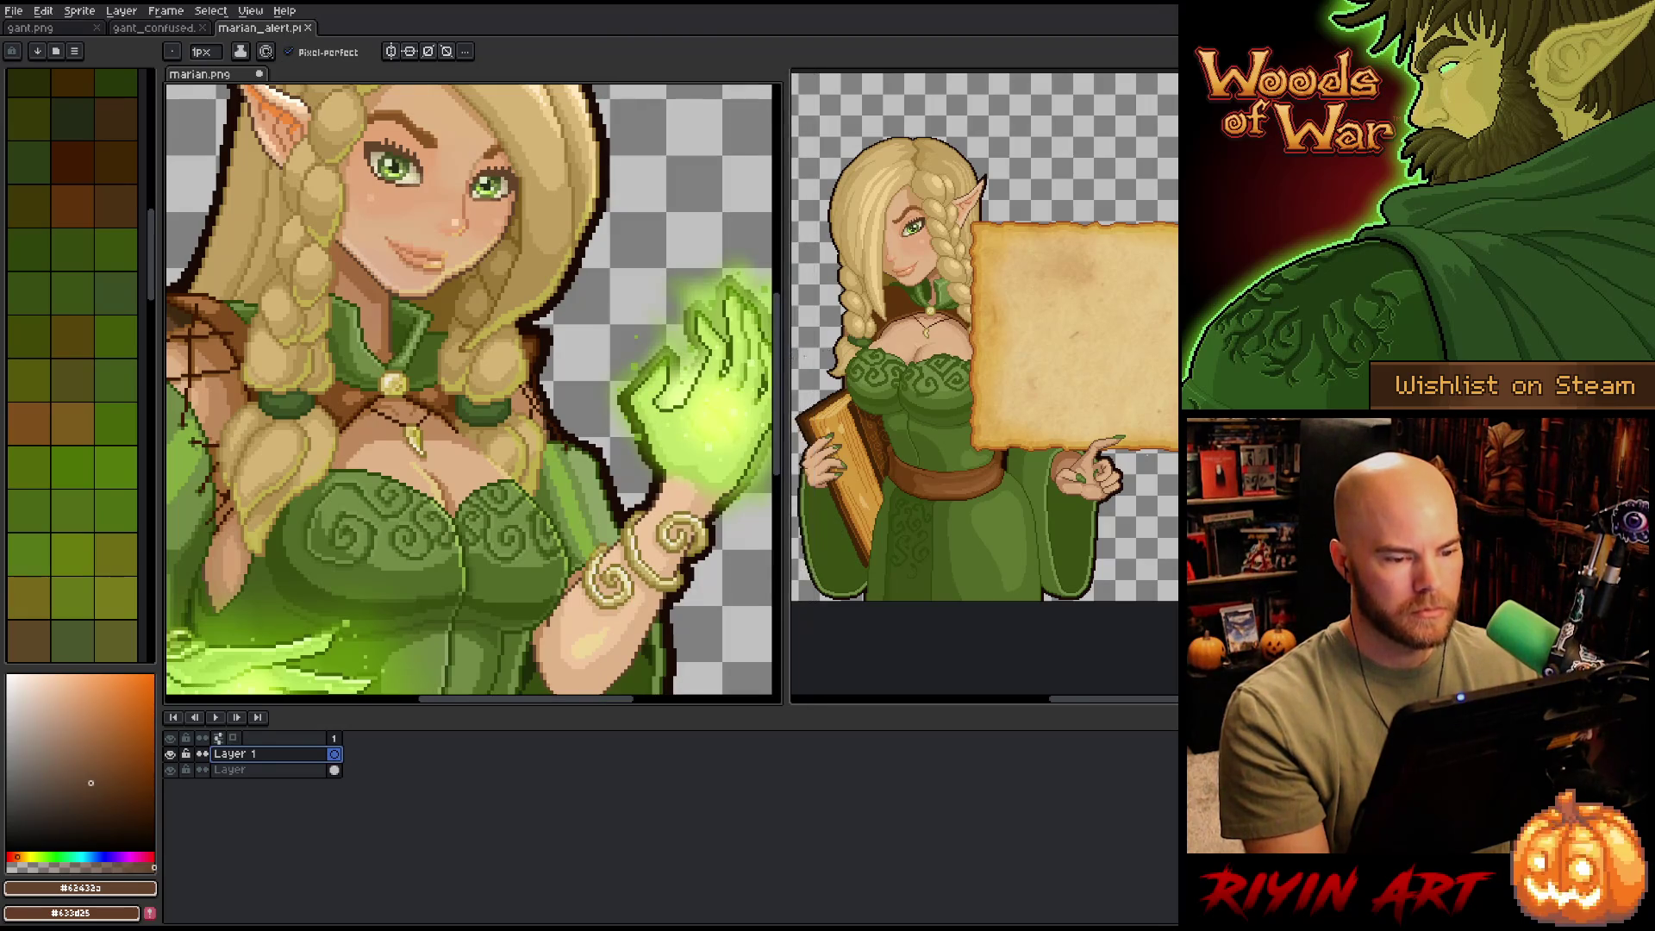
{"action": "scroll", "coordinate": [949, 362], "scroll_direction": "up", "scroll_amount": 2}
{"action": "left_click_drag", "start_coordinate": [948, 362], "coordinate": [997, 323]}
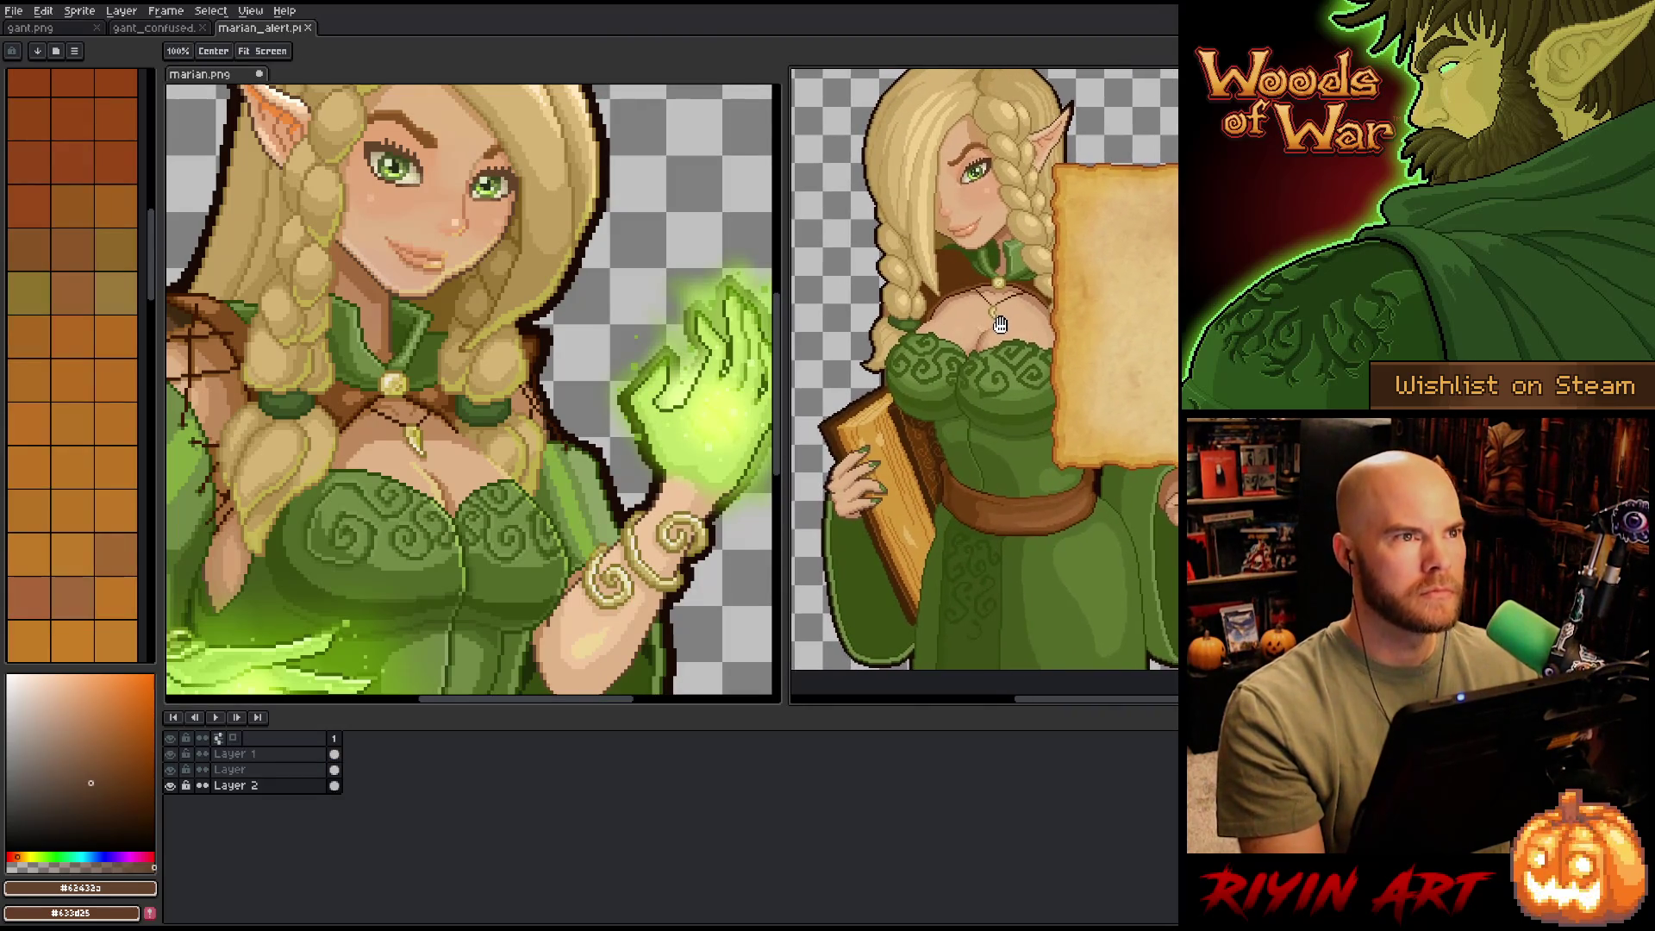
{"action": "scroll", "coordinate": [433, 396], "scroll_direction": "up", "scroll_amount": 3}
{"action": "scroll", "coordinate": [432, 395], "scroll_direction": "down", "scroll_amount": 5}
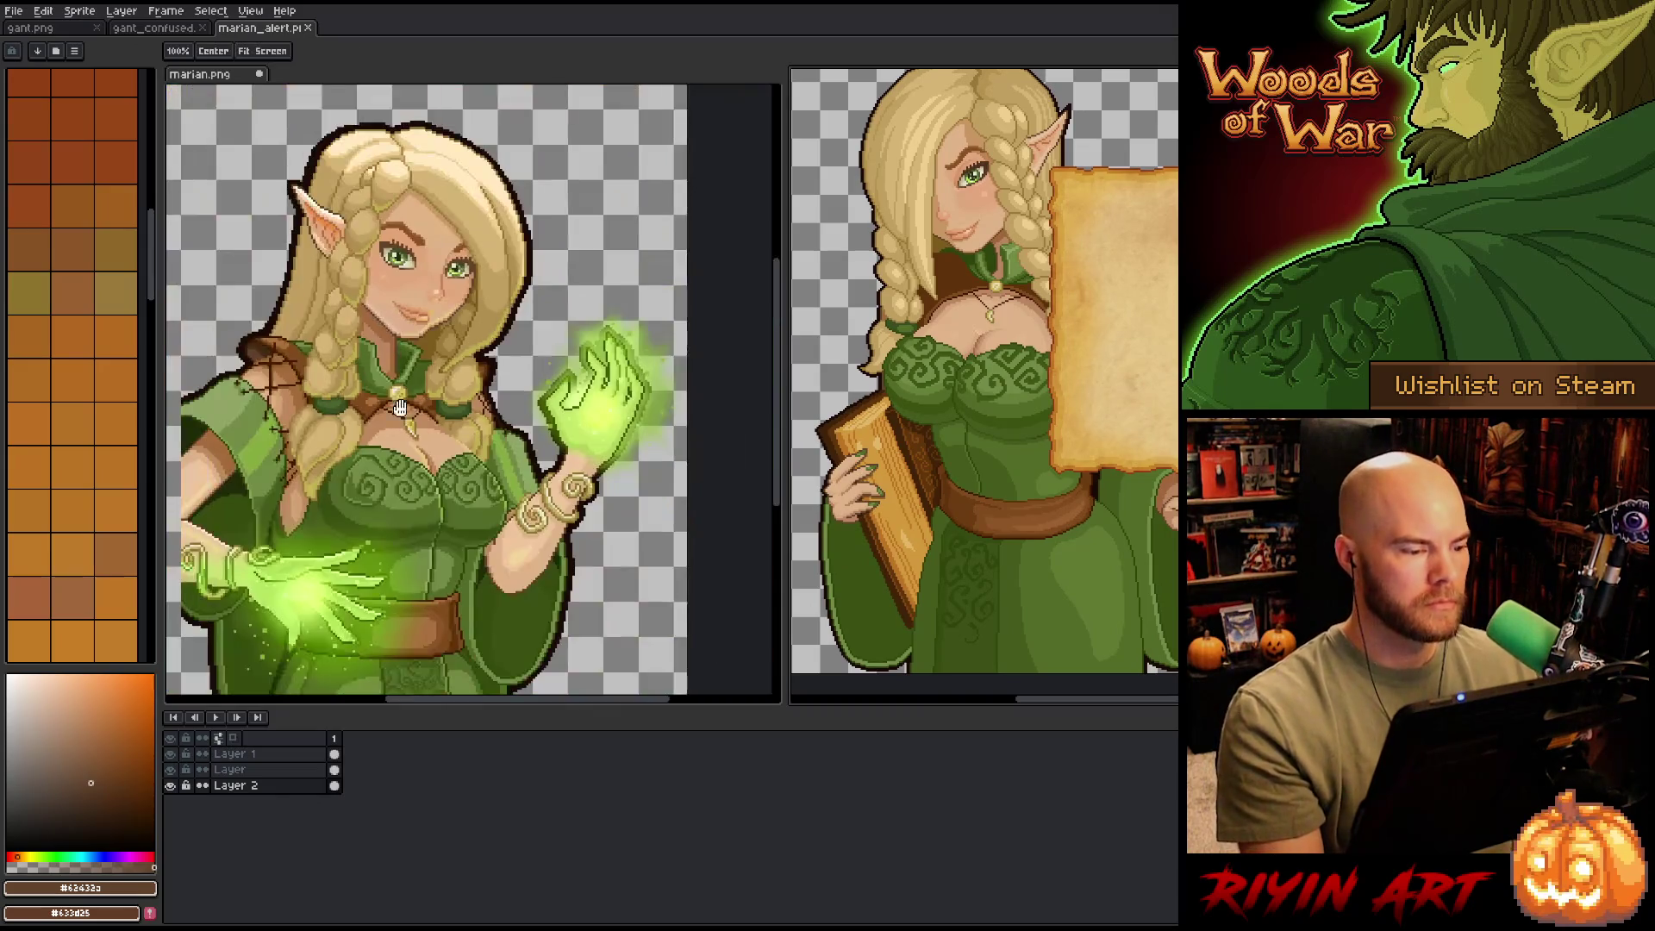
- Close the side-by-side split of marian.png
{"action": "key", "text": "b"}
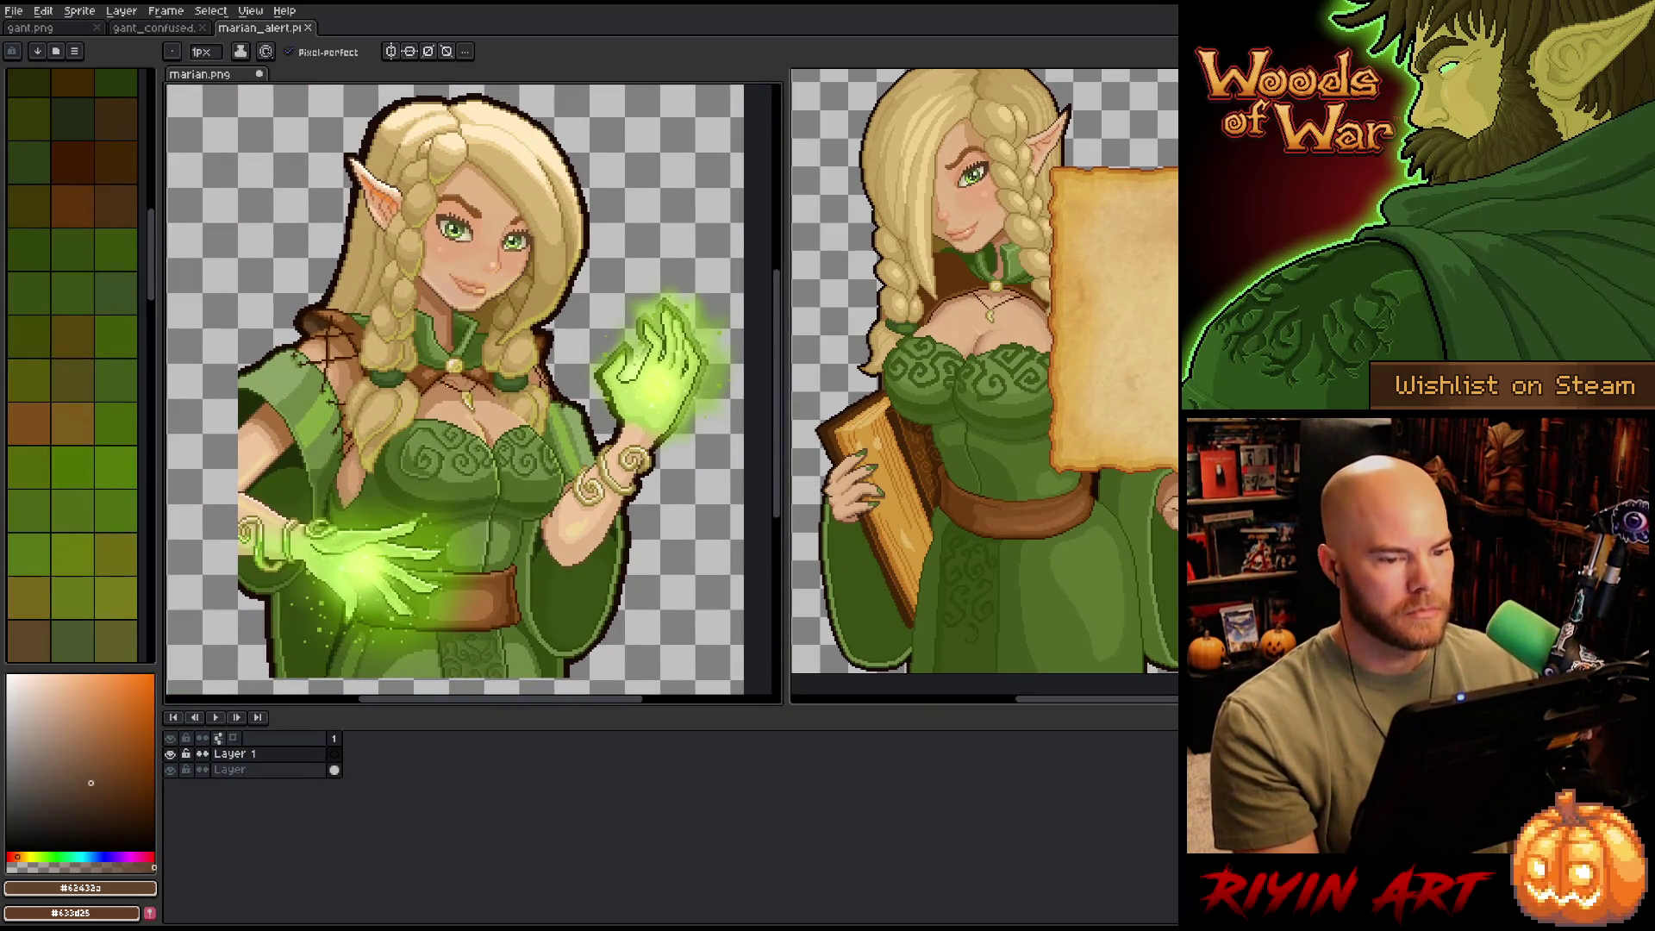
{"action": "mouse_move", "coordinate": [235, 78]}
{"action": "left_mouse_down"}
{"action": "mouse_move", "coordinate": [422, 31]}
{"action": "mouse_move", "coordinate": [388, 29]}
{"action": "left_mouse_up"}
{"action": "mouse_move", "coordinate": [278, 29]}
{"action": "left_mouse_down"}
{"action": "mouse_move", "coordinate": [221, 225]}
{"action": "mouse_move", "coordinate": [183, 227]}
{"action": "left_mouse_up"}
{"action": "scroll", "coordinate": [488, 343], "scroll_direction": "down", "scroll_amount": 3}
{"action": "scroll", "coordinate": [488, 344], "scroll_direction": "up", "scroll_amount": 1}
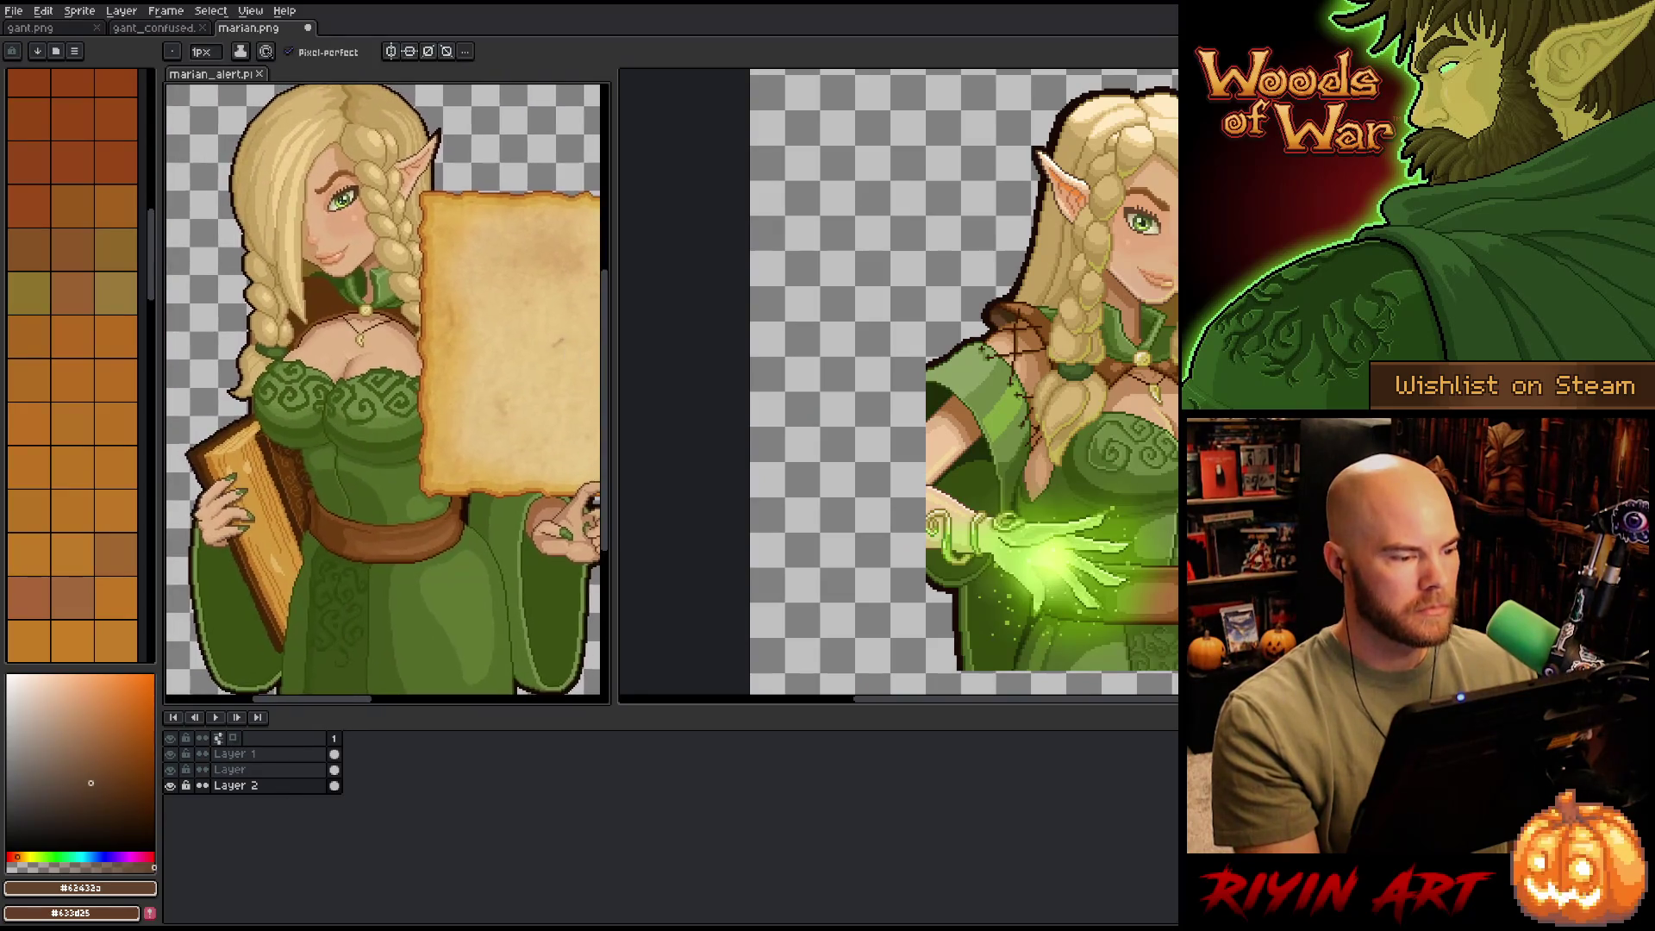
{"action": "scroll", "coordinate": [488, 343], "scroll_direction": "down", "scroll_amount": 1}
{"action": "scroll", "coordinate": [488, 343], "scroll_direction": "up", "scroll_amount": 1}
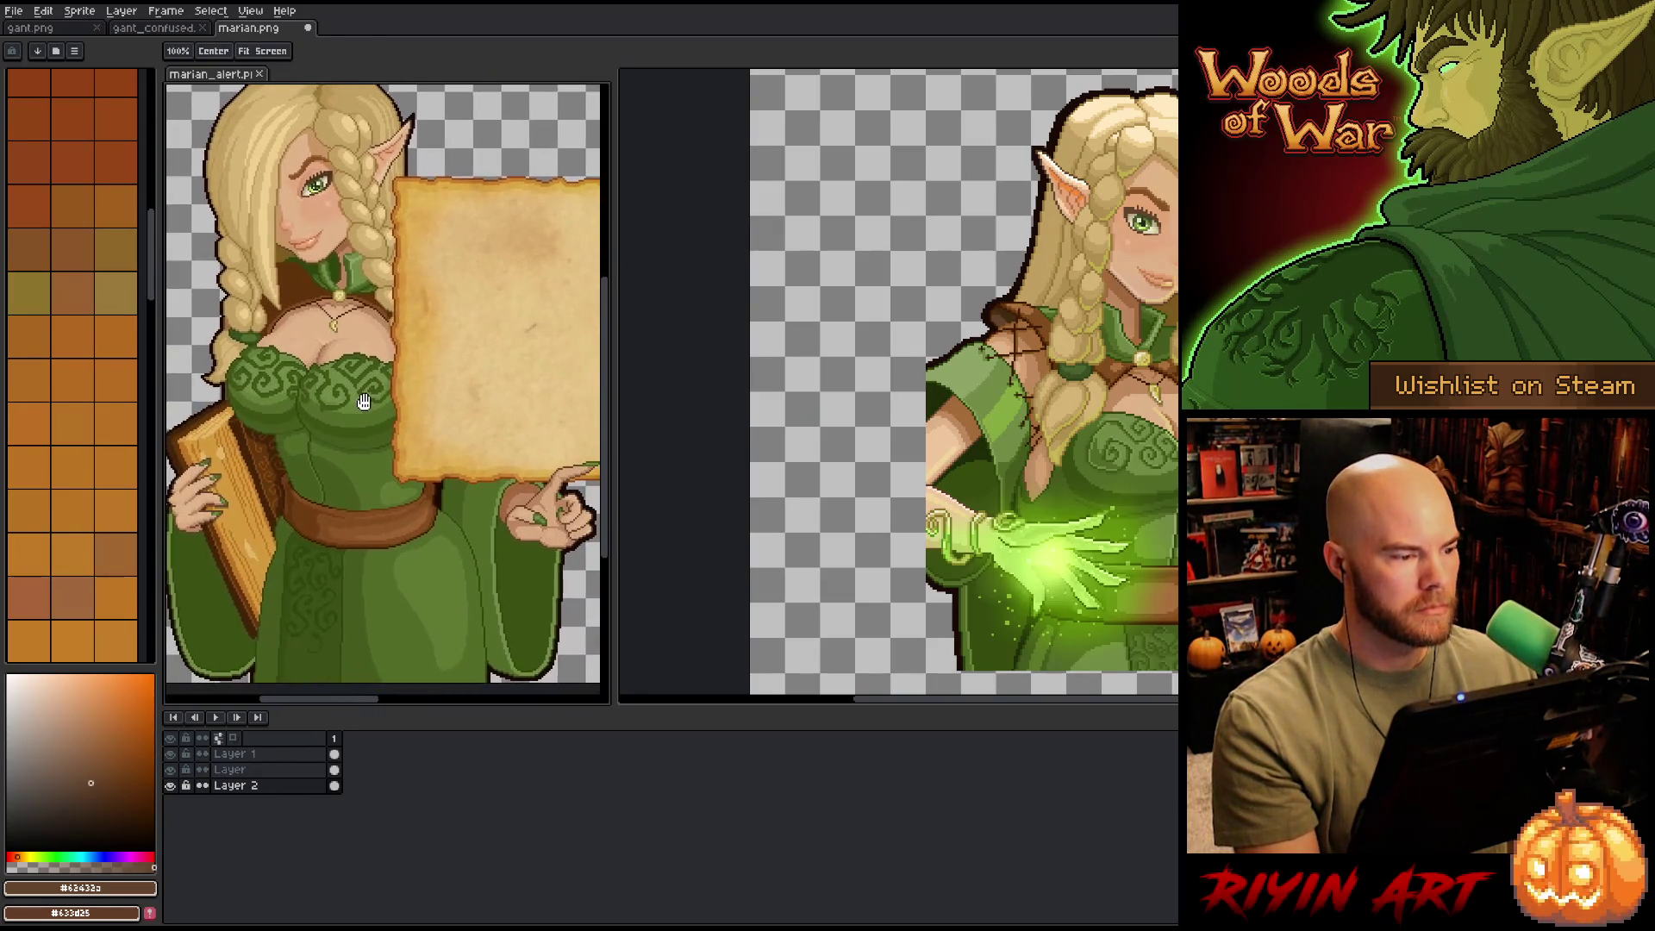
- Zoom in on marian.png's bodice and draw a dark green fold line, redrawing it shorter
{"action": "left_click", "coordinate": [255, 31]}
{"action": "scroll", "coordinate": [897, 362], "scroll_direction": "down", "scroll_amount": 3}
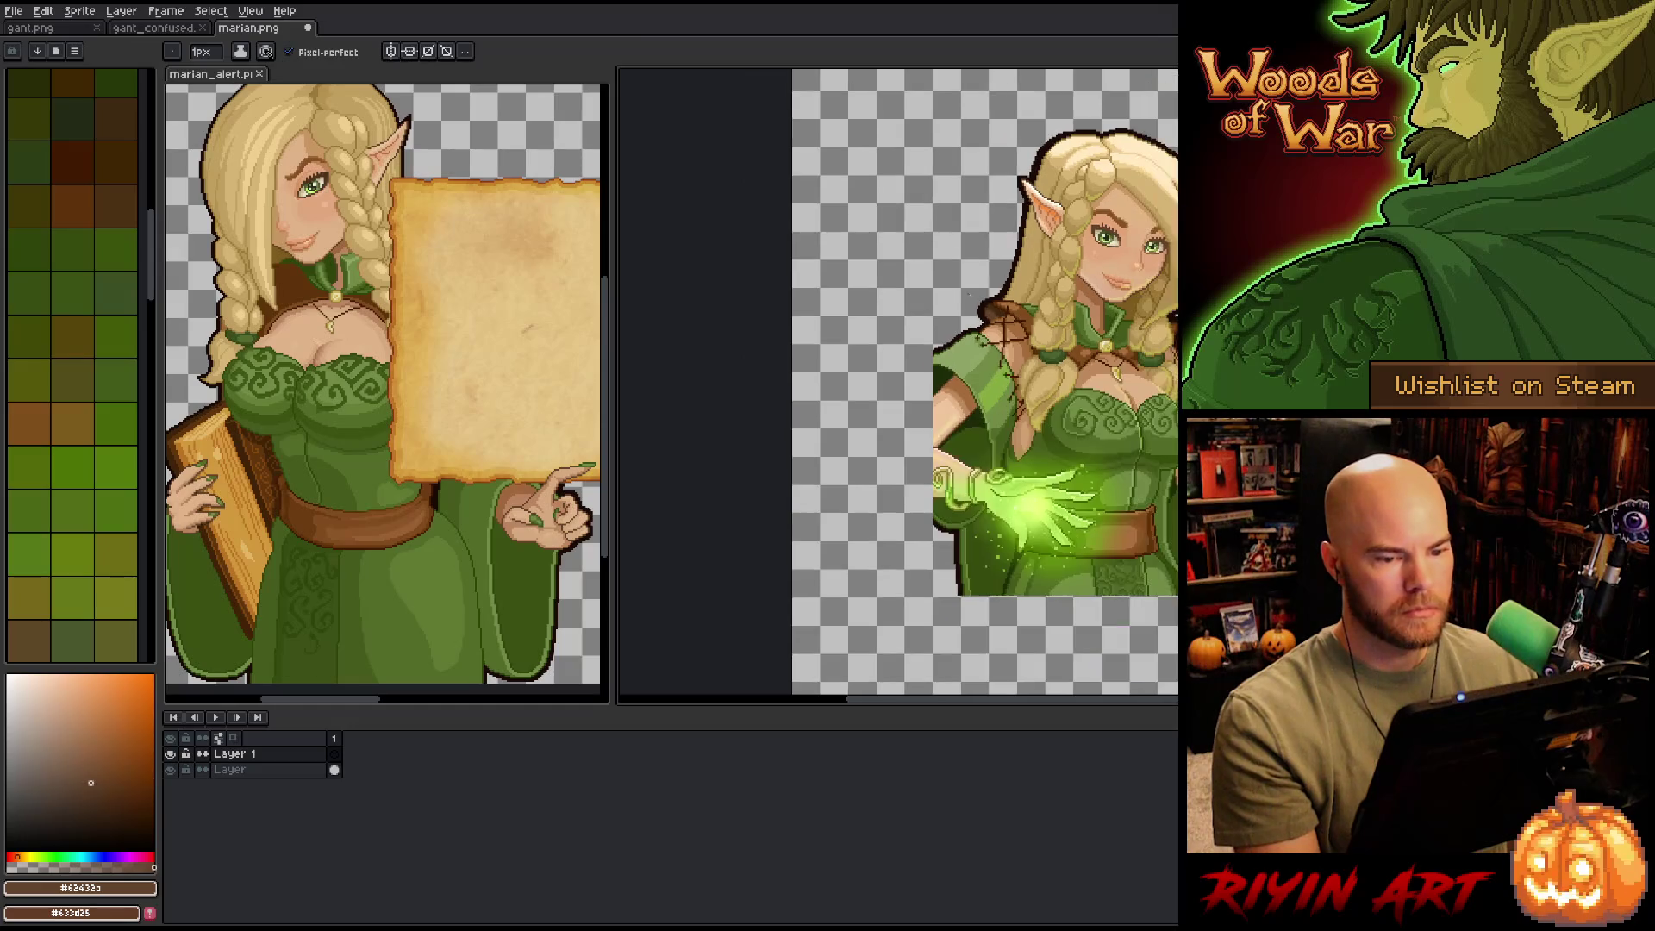
{"action": "scroll", "coordinate": [896, 362], "scroll_direction": "up", "scroll_amount": 3}
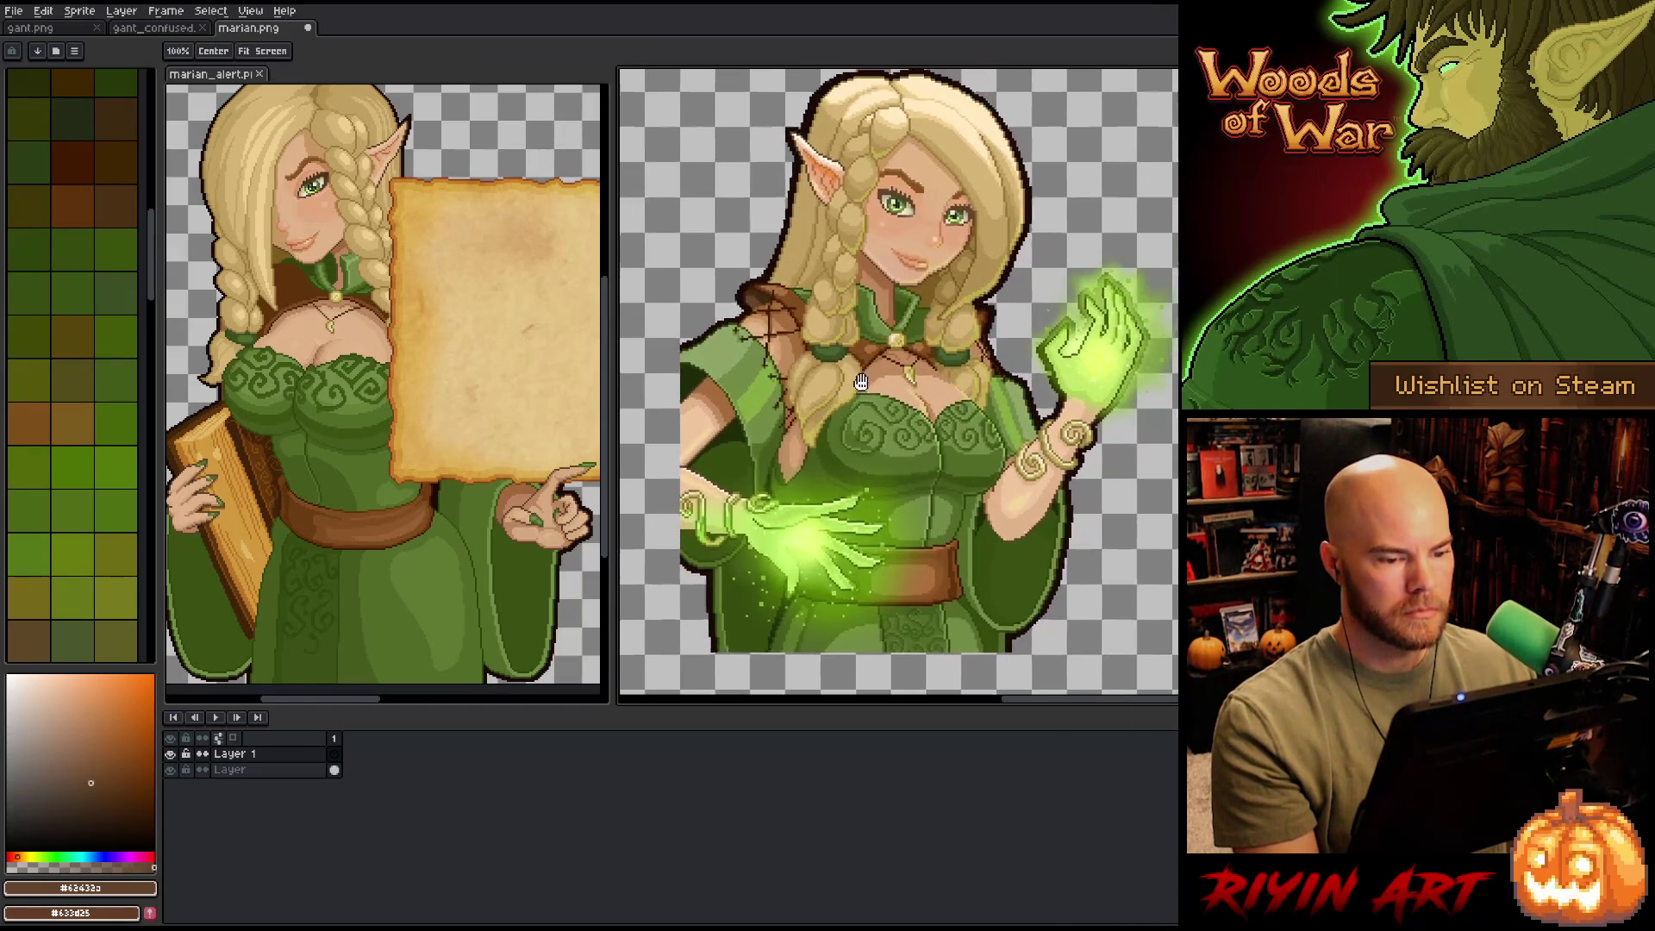
{"action": "left_click_drag", "start_coordinate": [897, 362], "coordinate": [879, 383]}
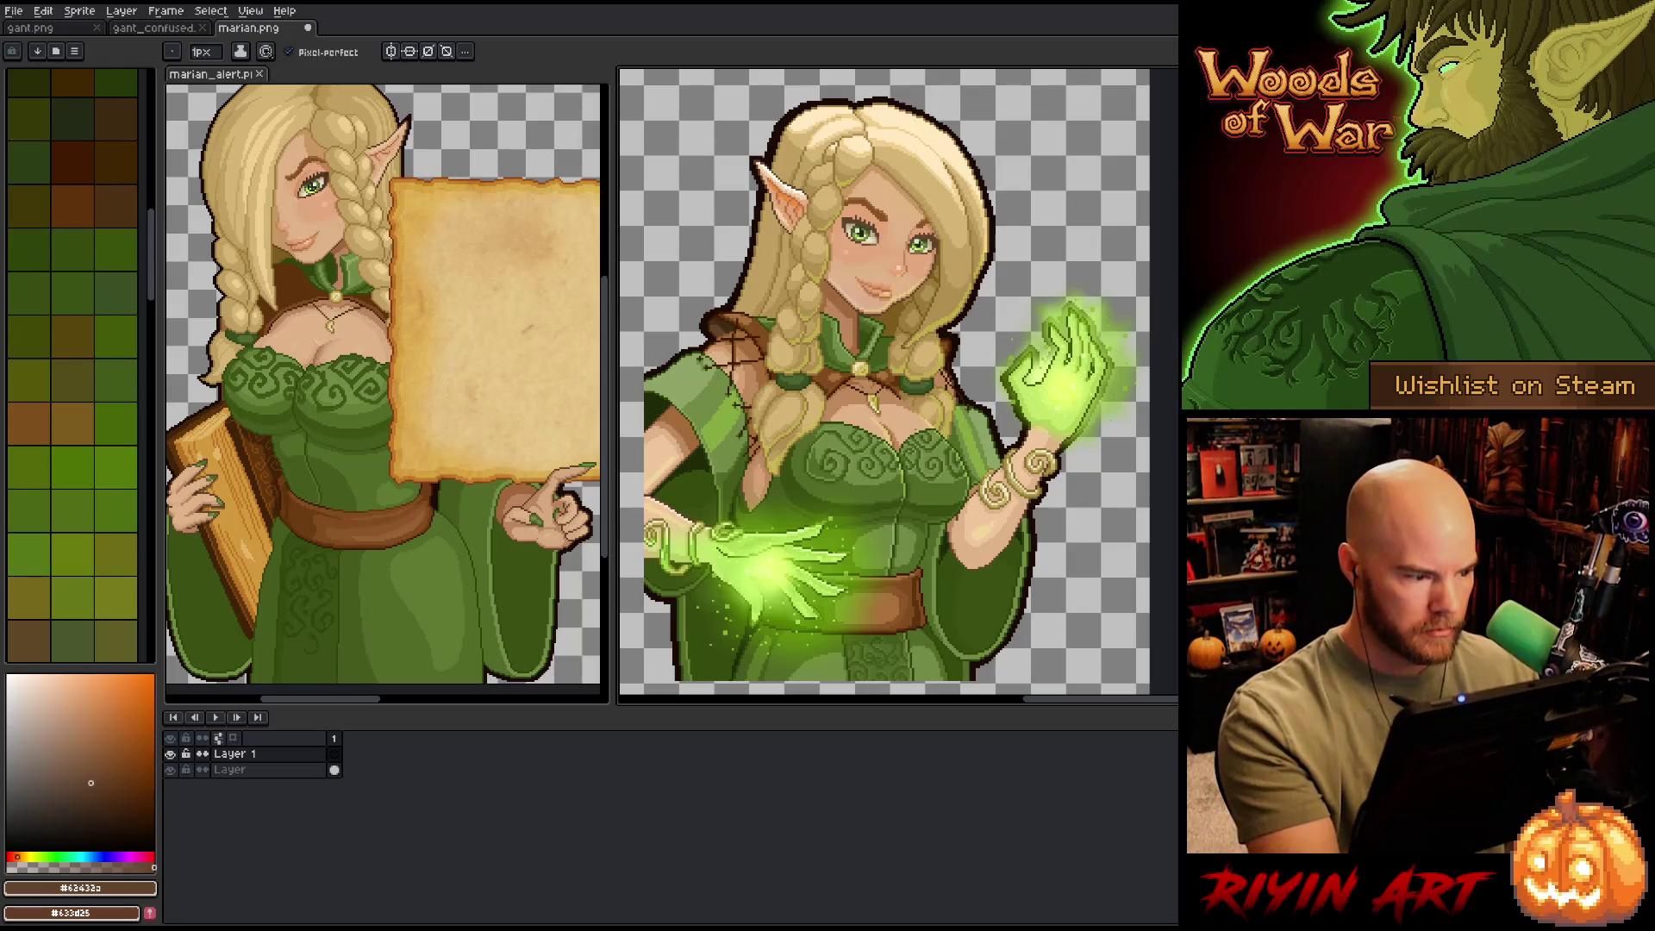
{"action": "scroll", "coordinate": [949, 319], "scroll_direction": "up", "scroll_amount": 1}
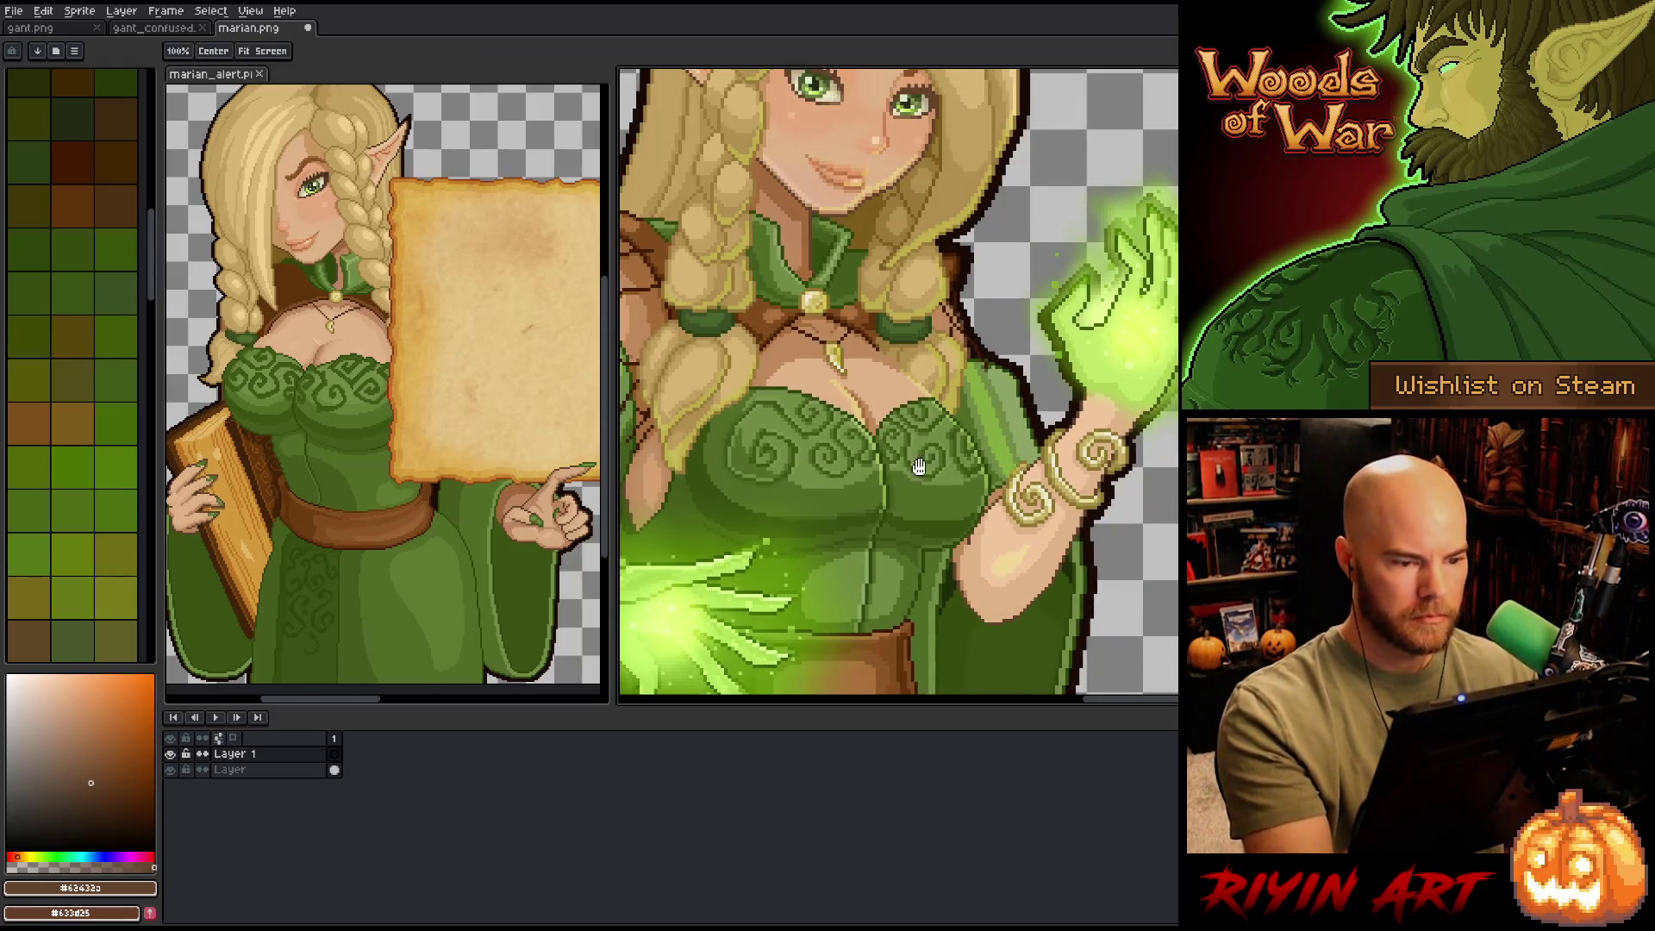
{"action": "scroll", "coordinate": [948, 319], "scroll_direction": "up", "scroll_amount": 1}
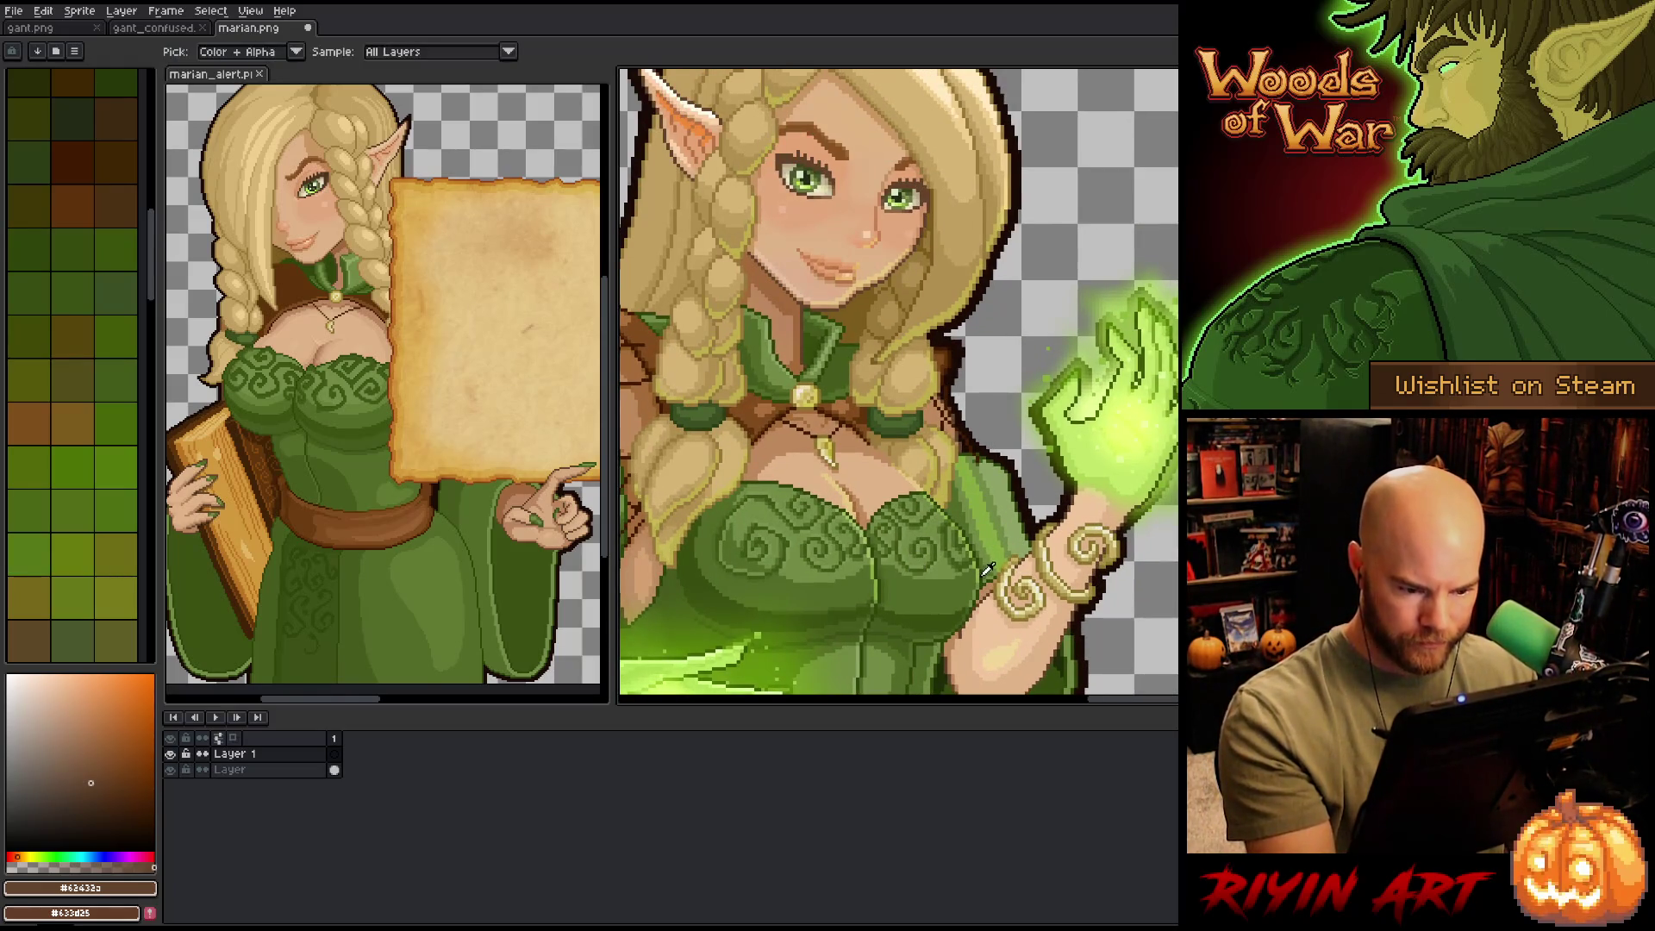
{"action": "left_click", "coordinate": [10, 231]}
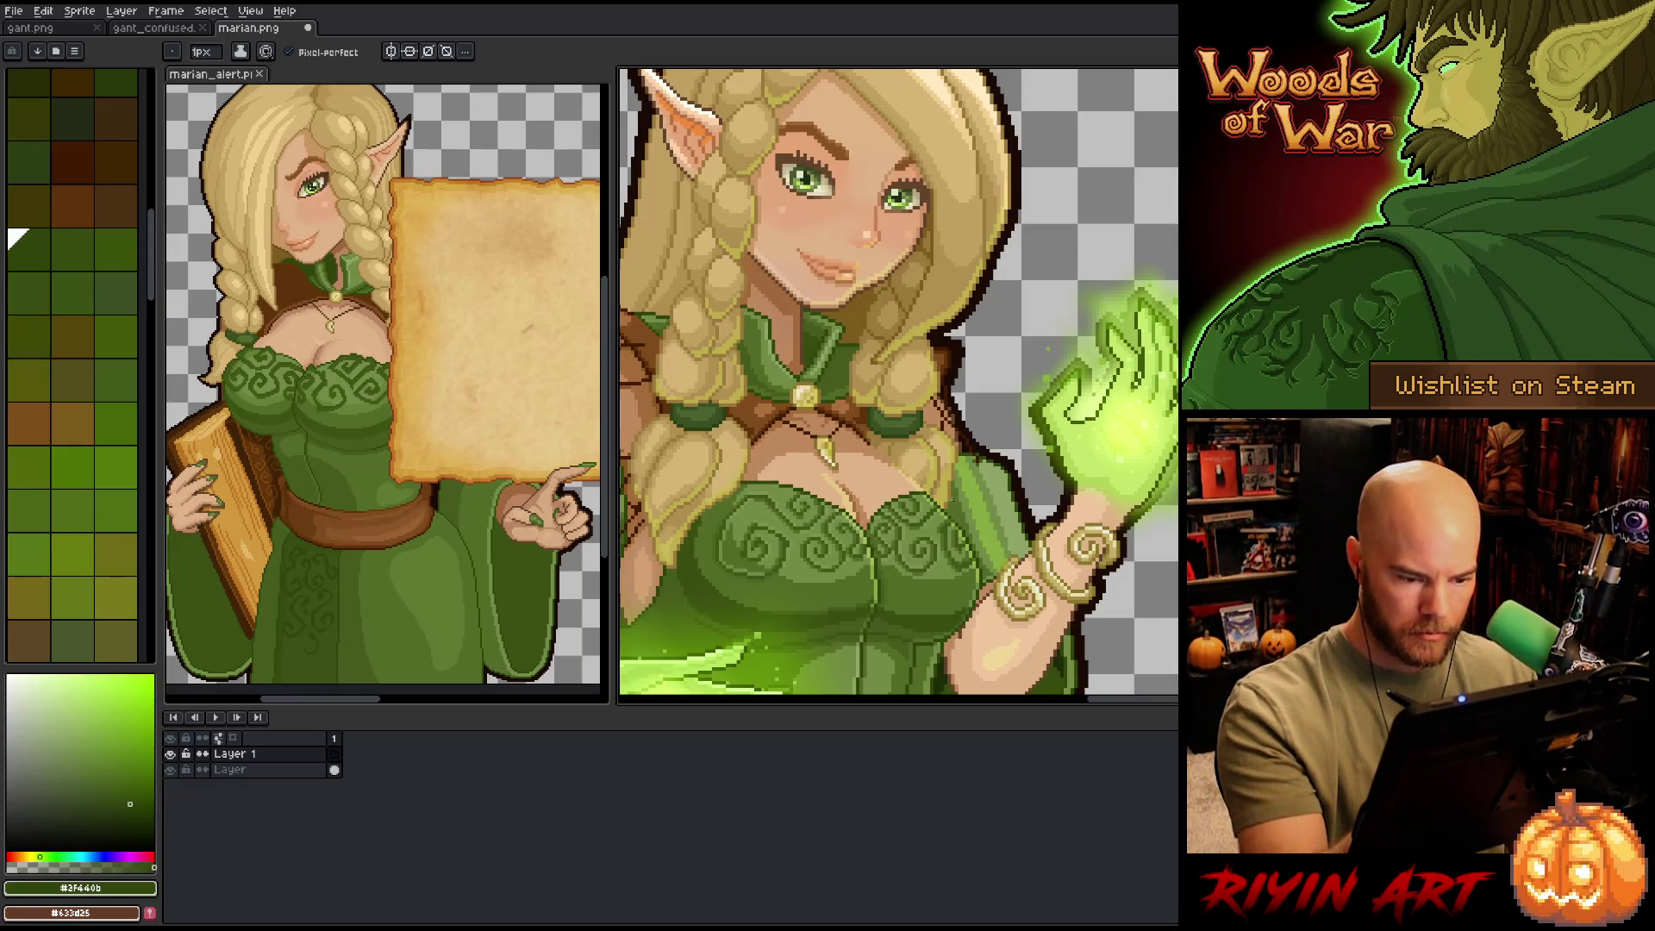
{"action": "mouse_move", "coordinate": [954, 495]}
{"action": "left_mouse_down"}
{"action": "mouse_move", "coordinate": [983, 560]}
{"action": "mouse_move", "coordinate": [876, 526]}
{"action": "left_mouse_up"}
{"action": "key", "text": "ctrl+z"}
{"action": "key", "text": "ctrl+z"}
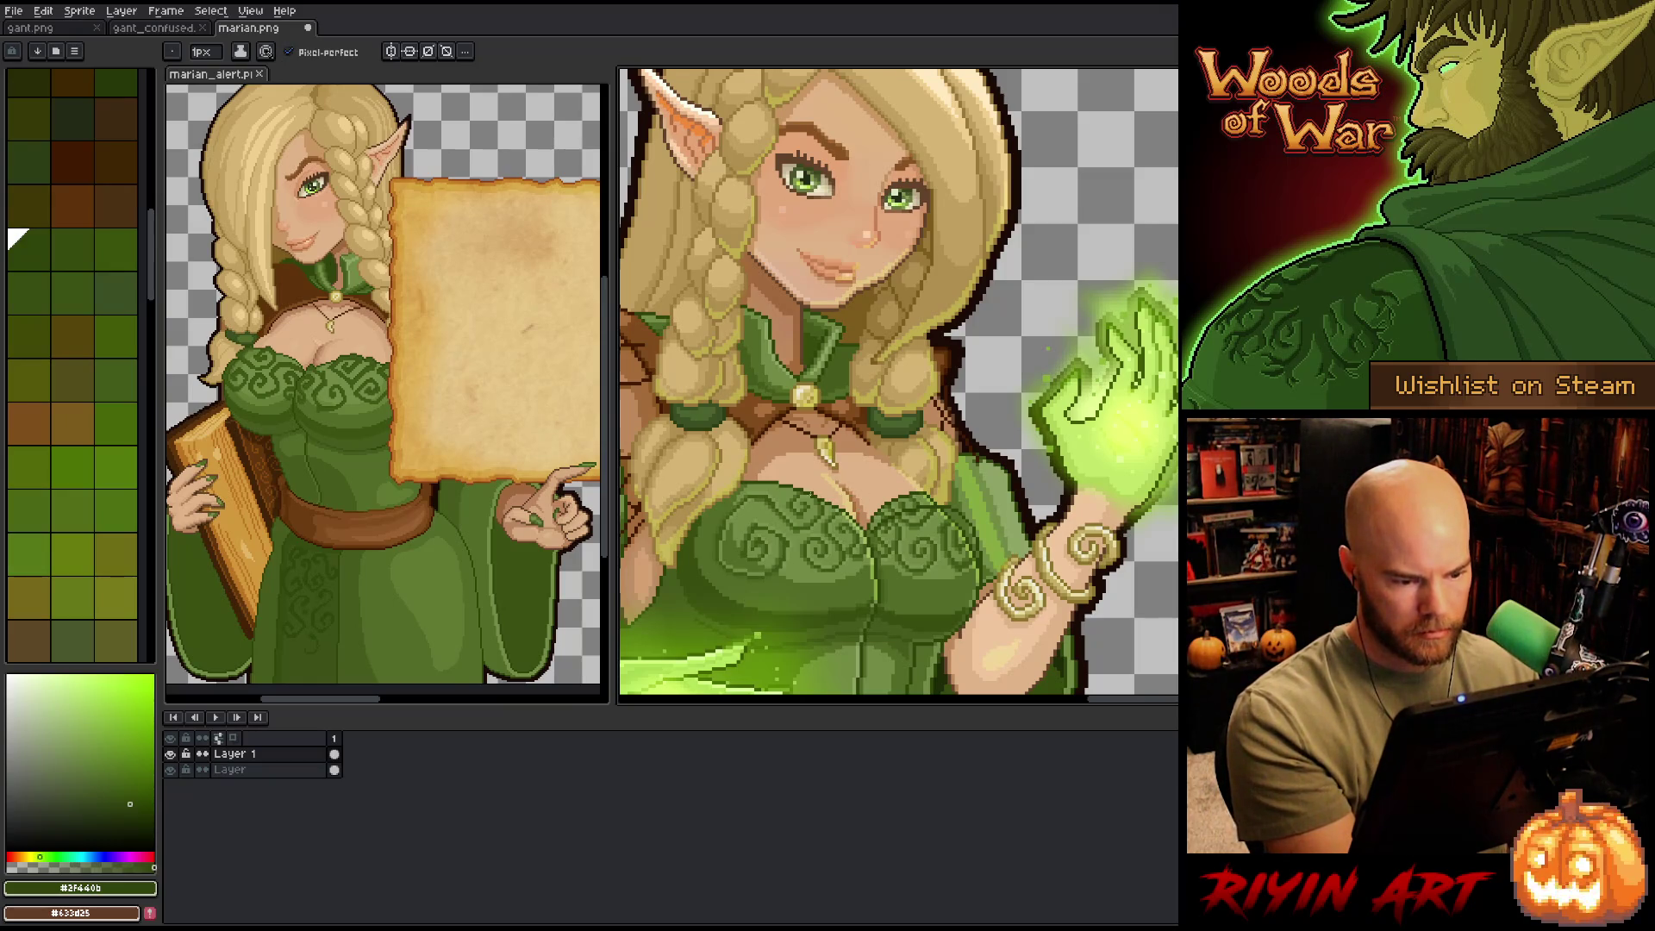
{"action": "left_click_drag", "start_coordinate": [779, 488], "coordinate": [709, 509]}
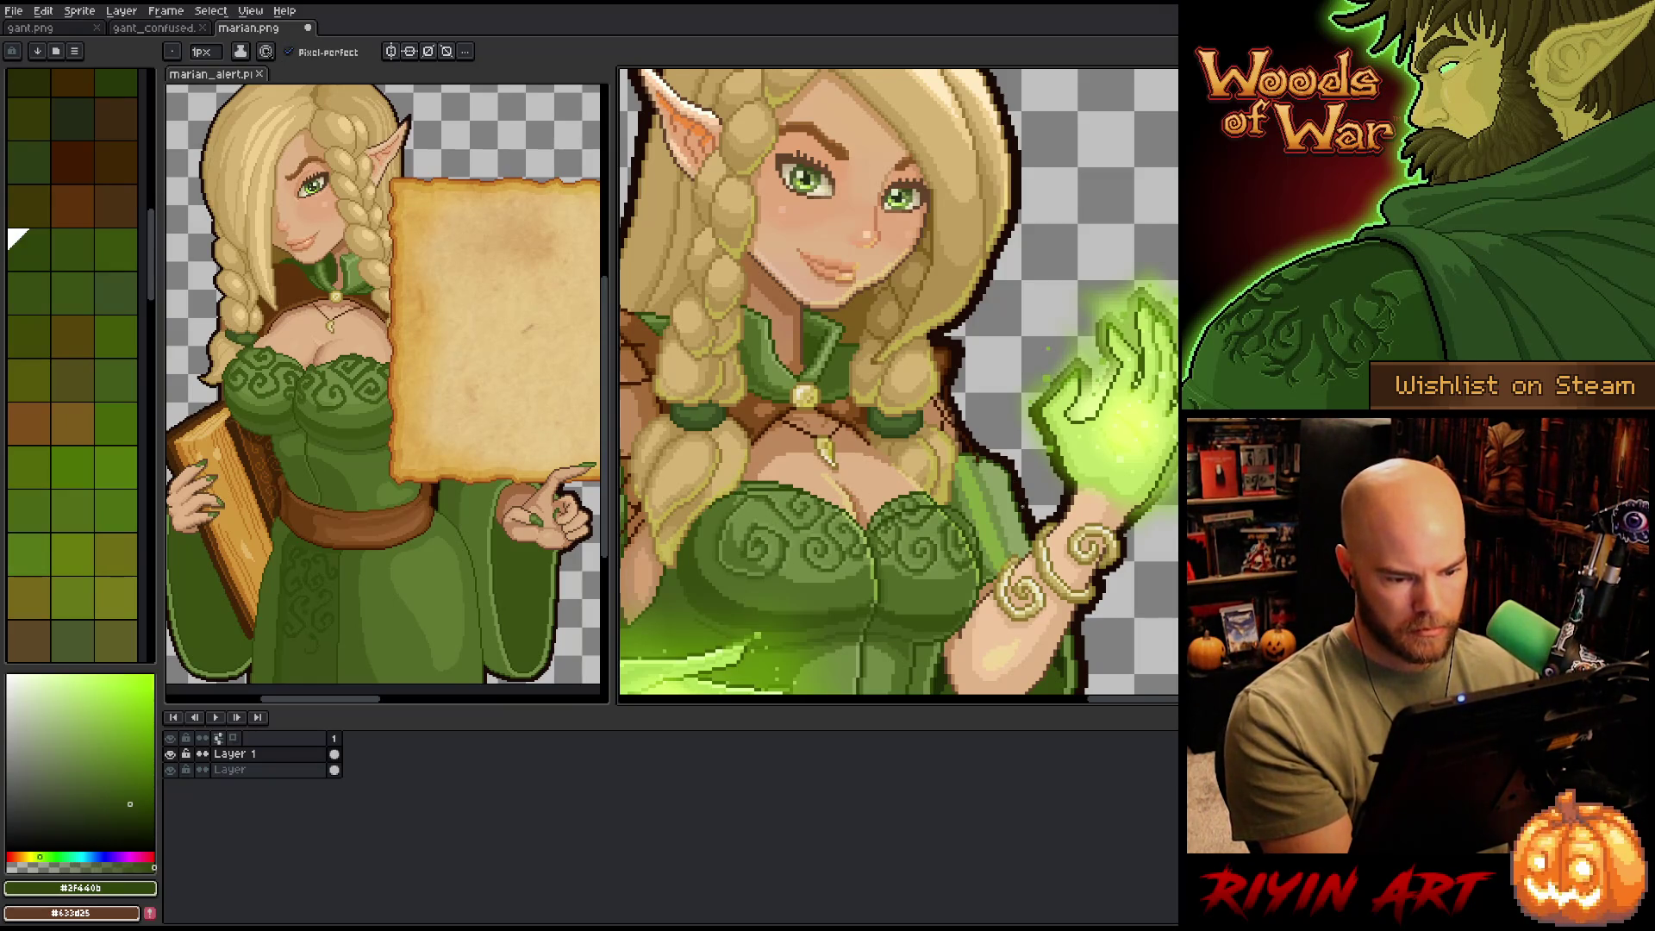
- Pick the skin tan #dfb389, then sample a light hair tone from the sprite
{"action": "left_click", "coordinate": [909, 479], "text": "alt"}
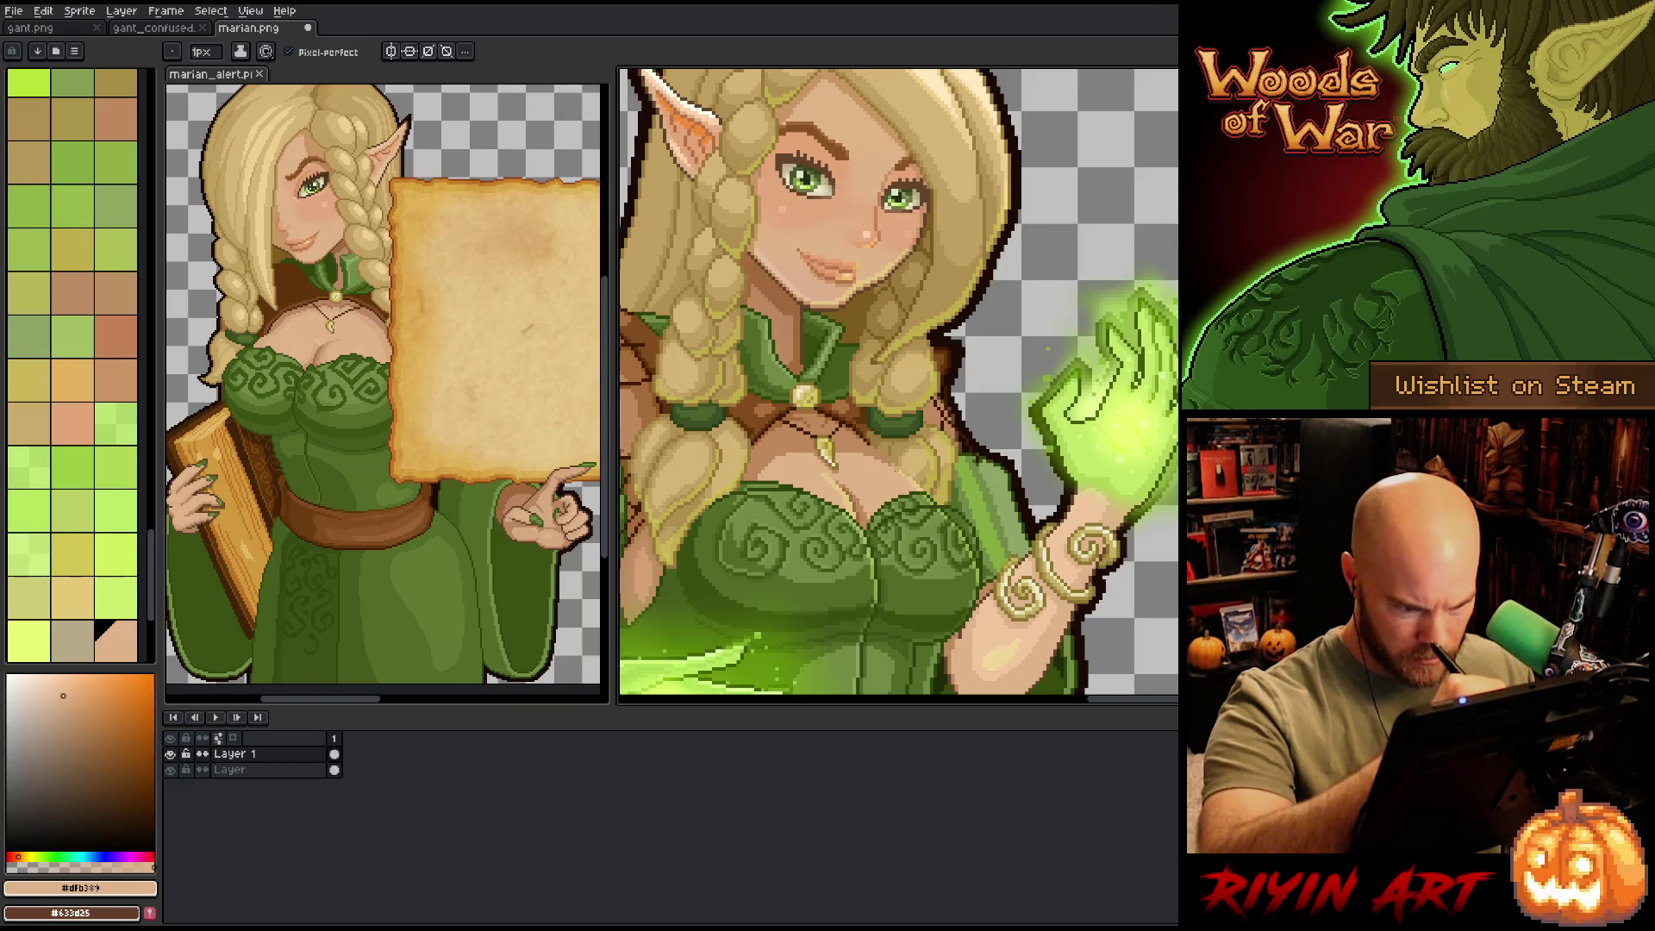
{"action": "key", "text": "e"}
{"action": "key", "text": "b"}
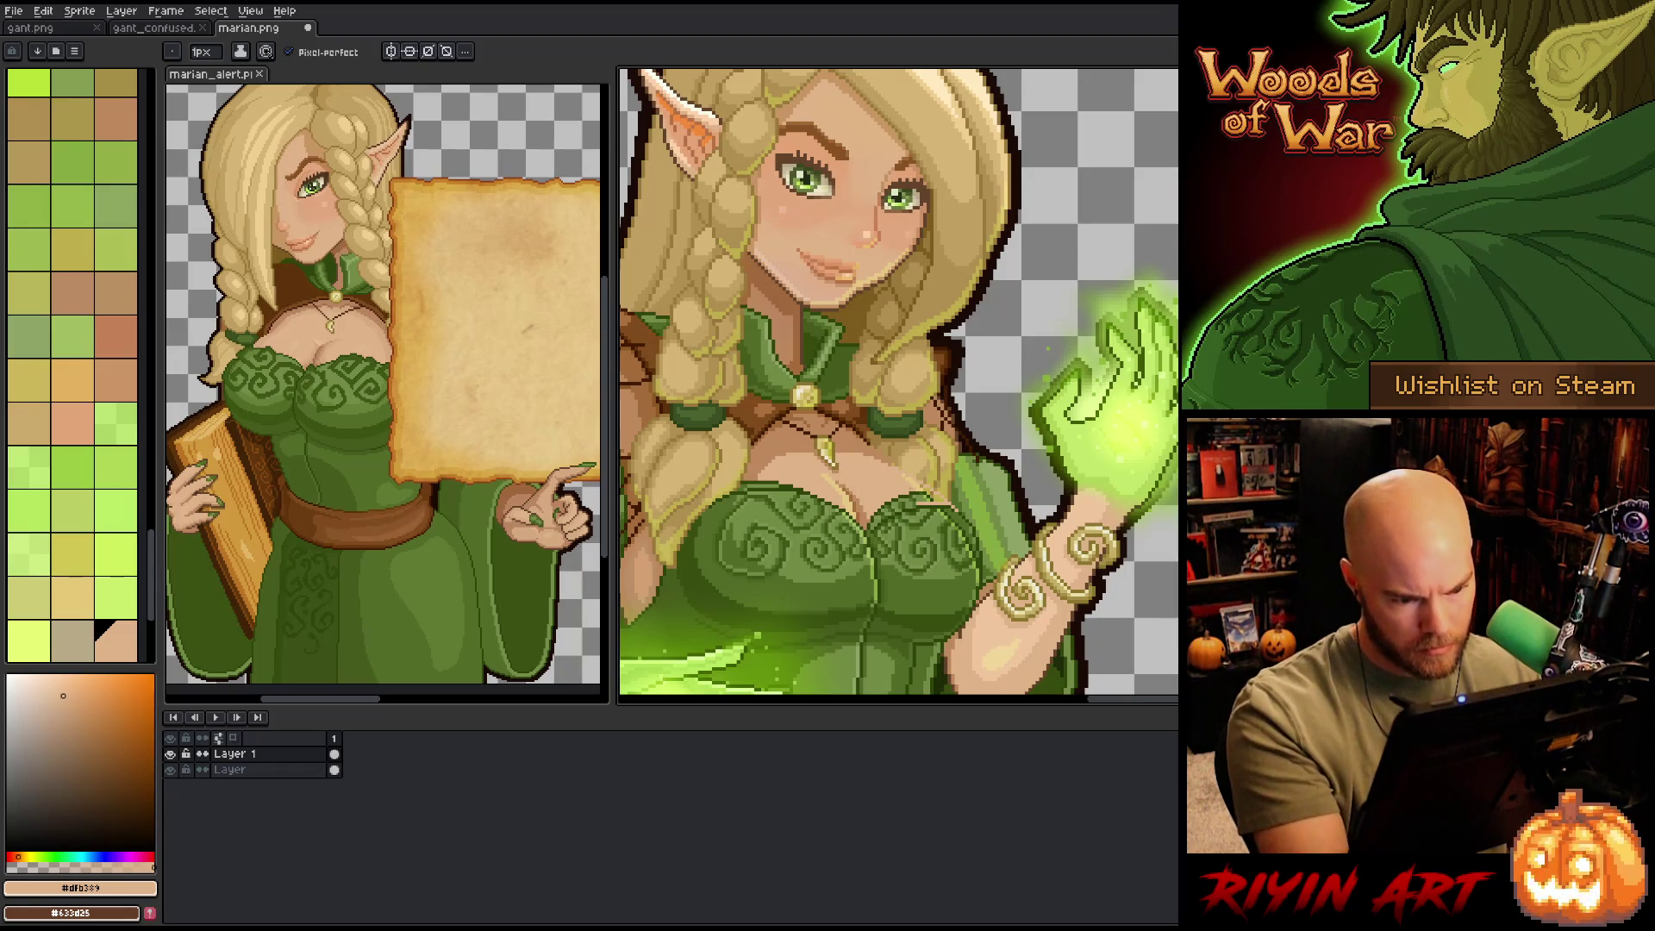
{"action": "left_click", "coordinate": [920, 472], "text": "alt"}
{"action": "scroll", "coordinate": [920, 473], "scroll_direction": "up", "scroll_amount": 1}
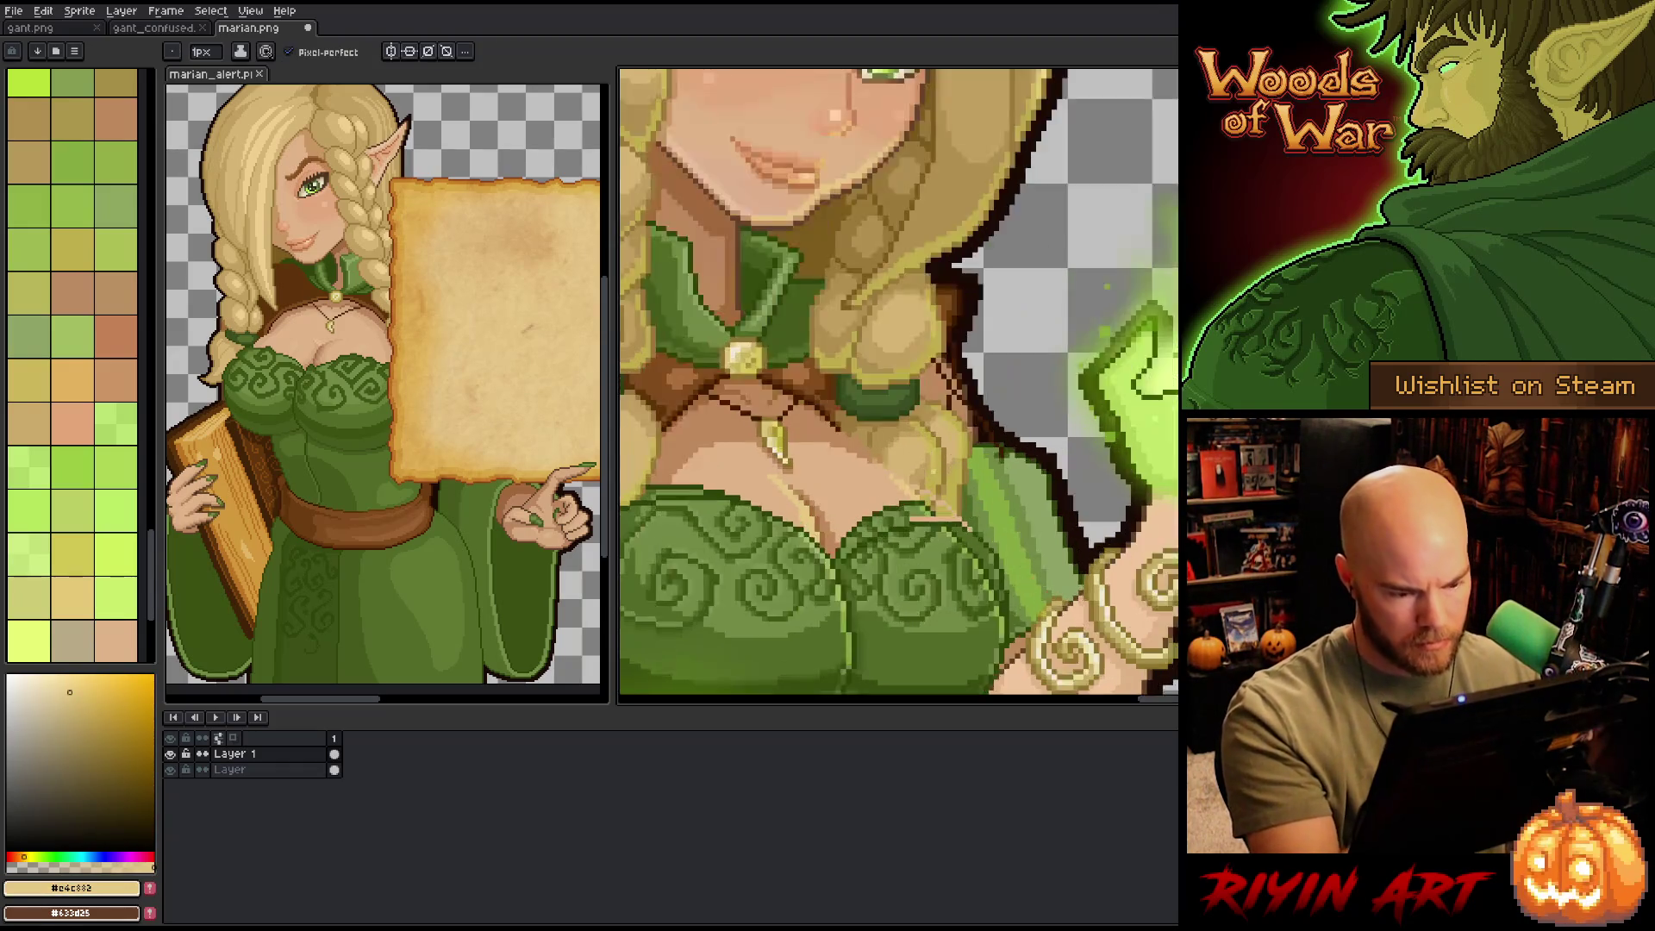
- Sample the skin tone and paint it over the green collar pixels at the neckline
{"action": "scroll", "coordinate": [940, 485], "scroll_direction": "up", "scroll_amount": 1}
{"action": "left_click", "coordinate": [878, 488], "text": "alt"}
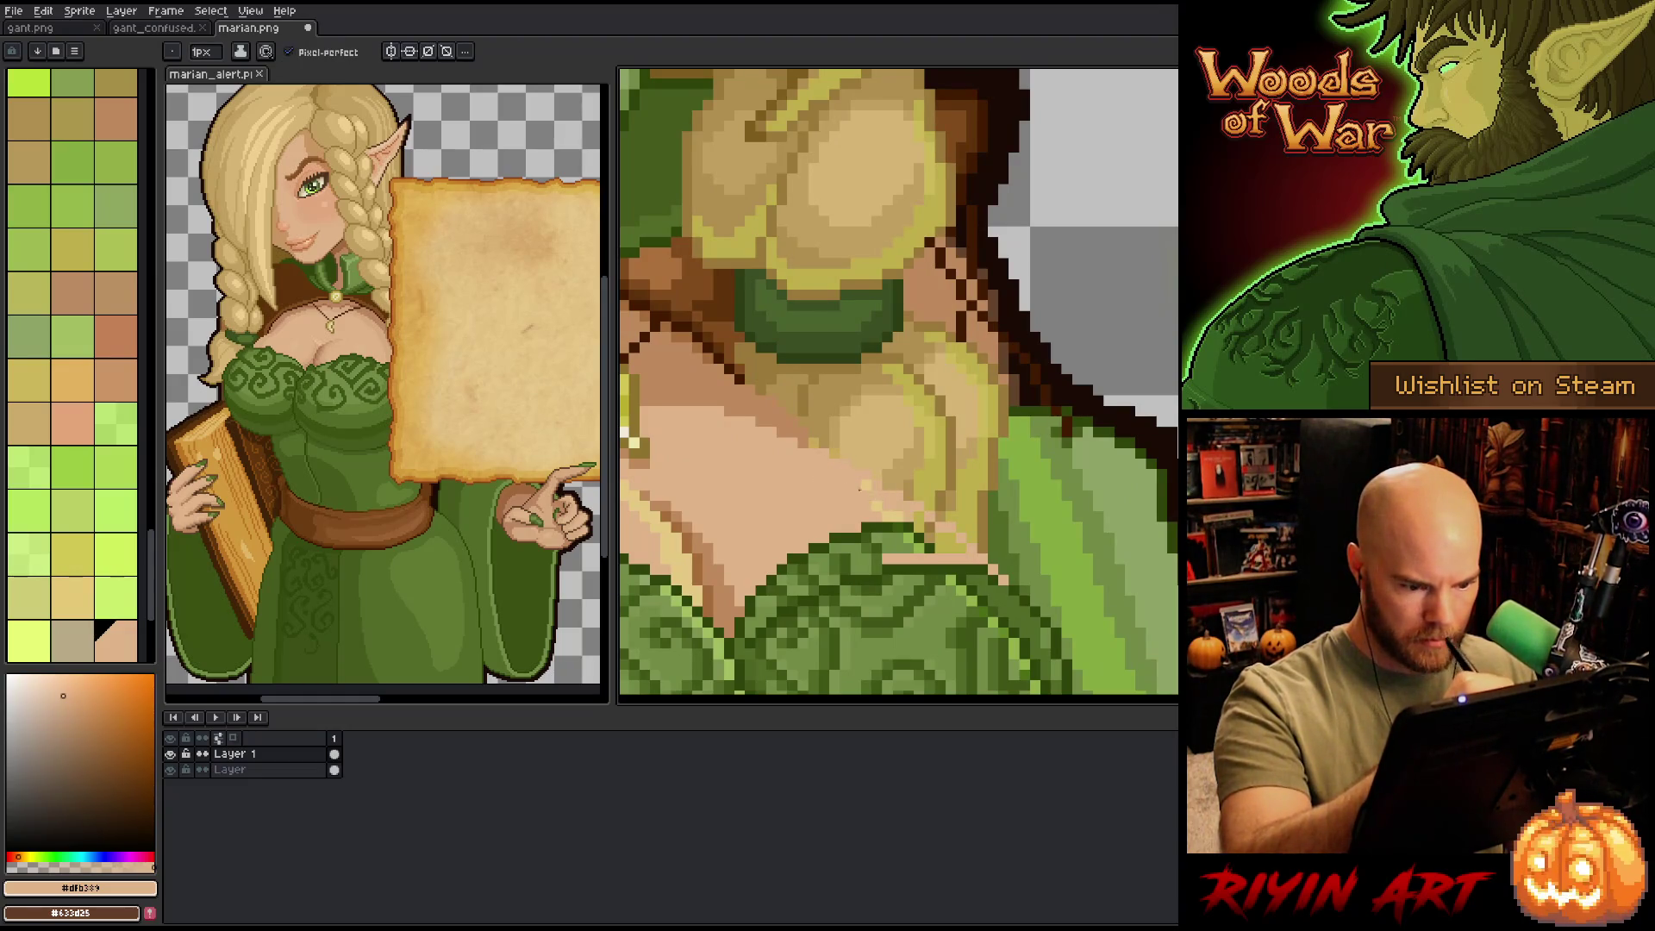
{"action": "left_click_drag", "start_coordinate": [944, 539], "coordinate": [832, 548]}
{"action": "key", "text": "space"}
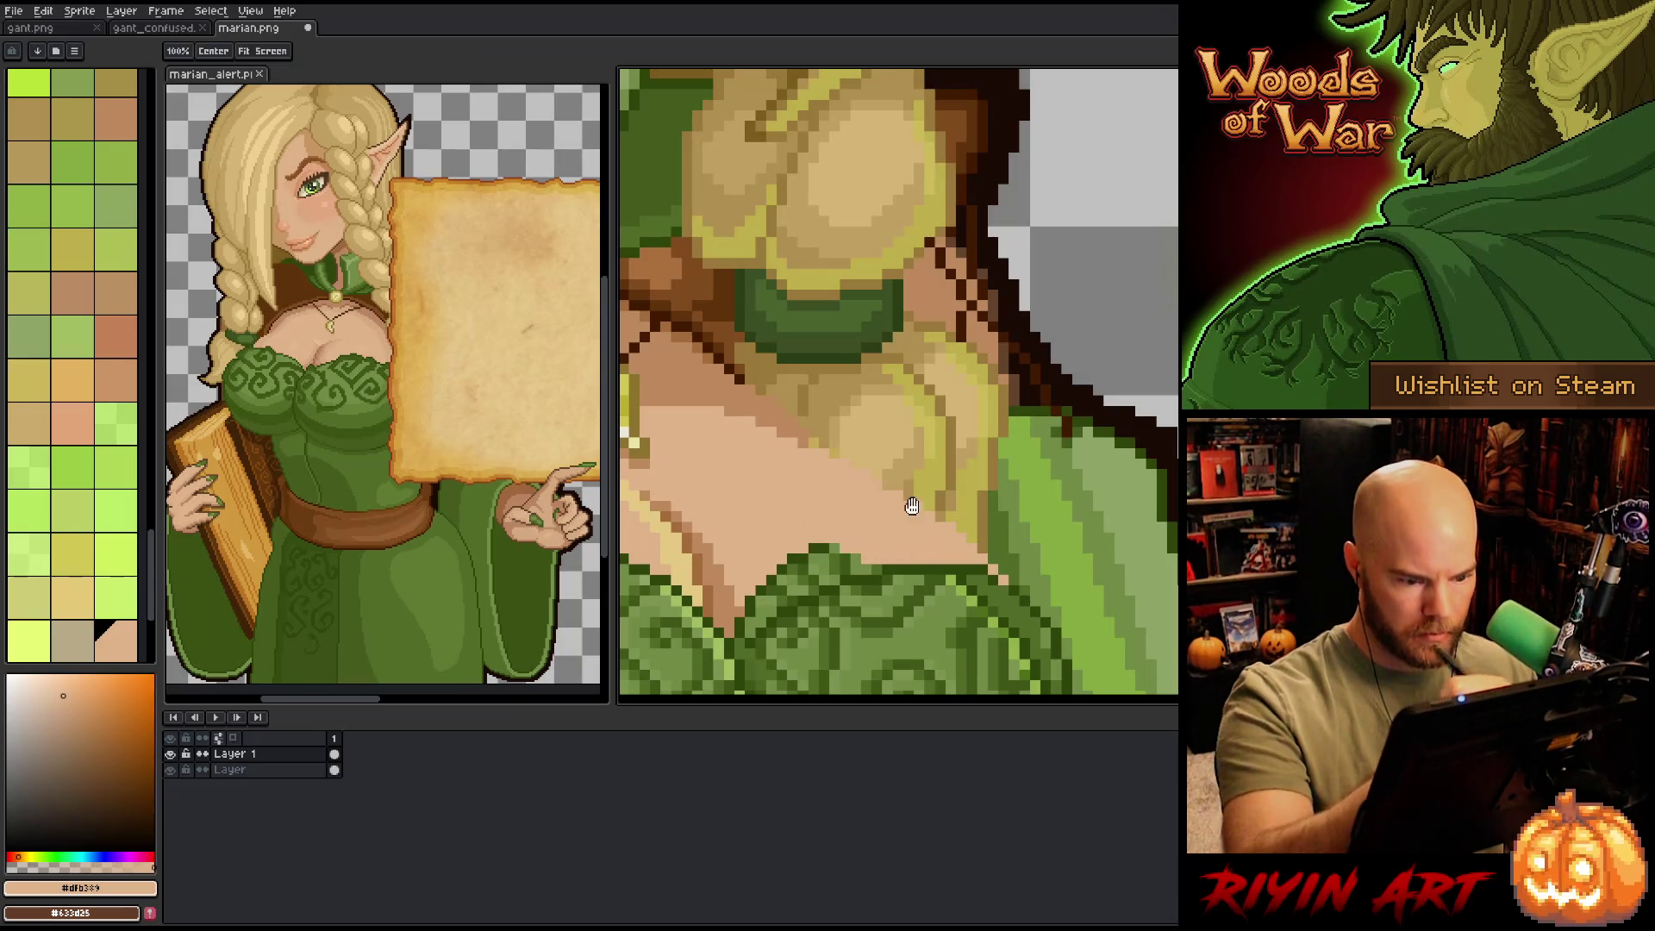
{"action": "left_click_drag", "start_coordinate": [912, 507], "coordinate": [1033, 411]}
{"action": "mouse_move", "coordinate": [957, 457]}
{"action": "left_mouse_down"}
{"action": "mouse_move", "coordinate": [879, 500]}
{"action": "mouse_move", "coordinate": [957, 490]}
{"action": "left_mouse_up"}
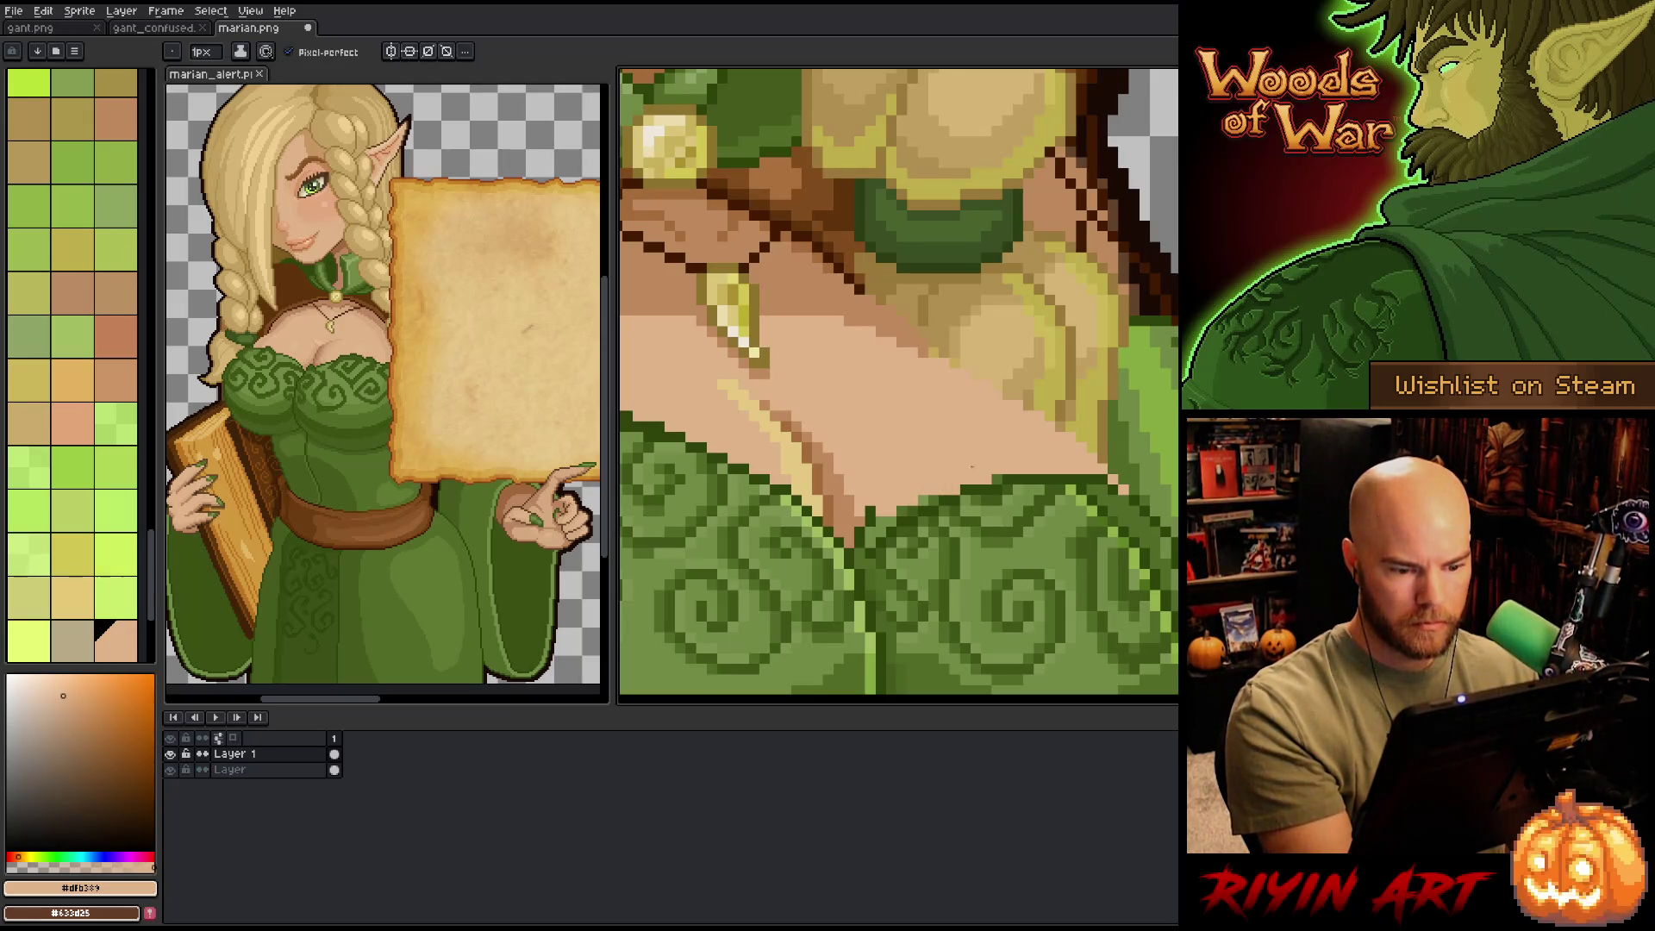
- Recolour the remaining green neckline pixels one by one, switching to darker skin #be8a5c
{"action": "left_click", "coordinate": [997, 479]}
{"action": "left_click", "coordinate": [934, 500]}
{"action": "left_click", "coordinate": [924, 500]}
{"action": "left_click", "coordinate": [901, 511]}
{"action": "left_click", "coordinate": [891, 520]}
{"action": "left_click", "coordinate": [880, 532]}
{"action": "left_click", "coordinate": [881, 519]}
{"action": "left_click", "coordinate": [870, 528]}
{"action": "left_click", "coordinate": [870, 517], "text": "alt"}
{"action": "left_click", "coordinate": [859, 542]}
{"action": "left_click", "coordinate": [859, 553]}
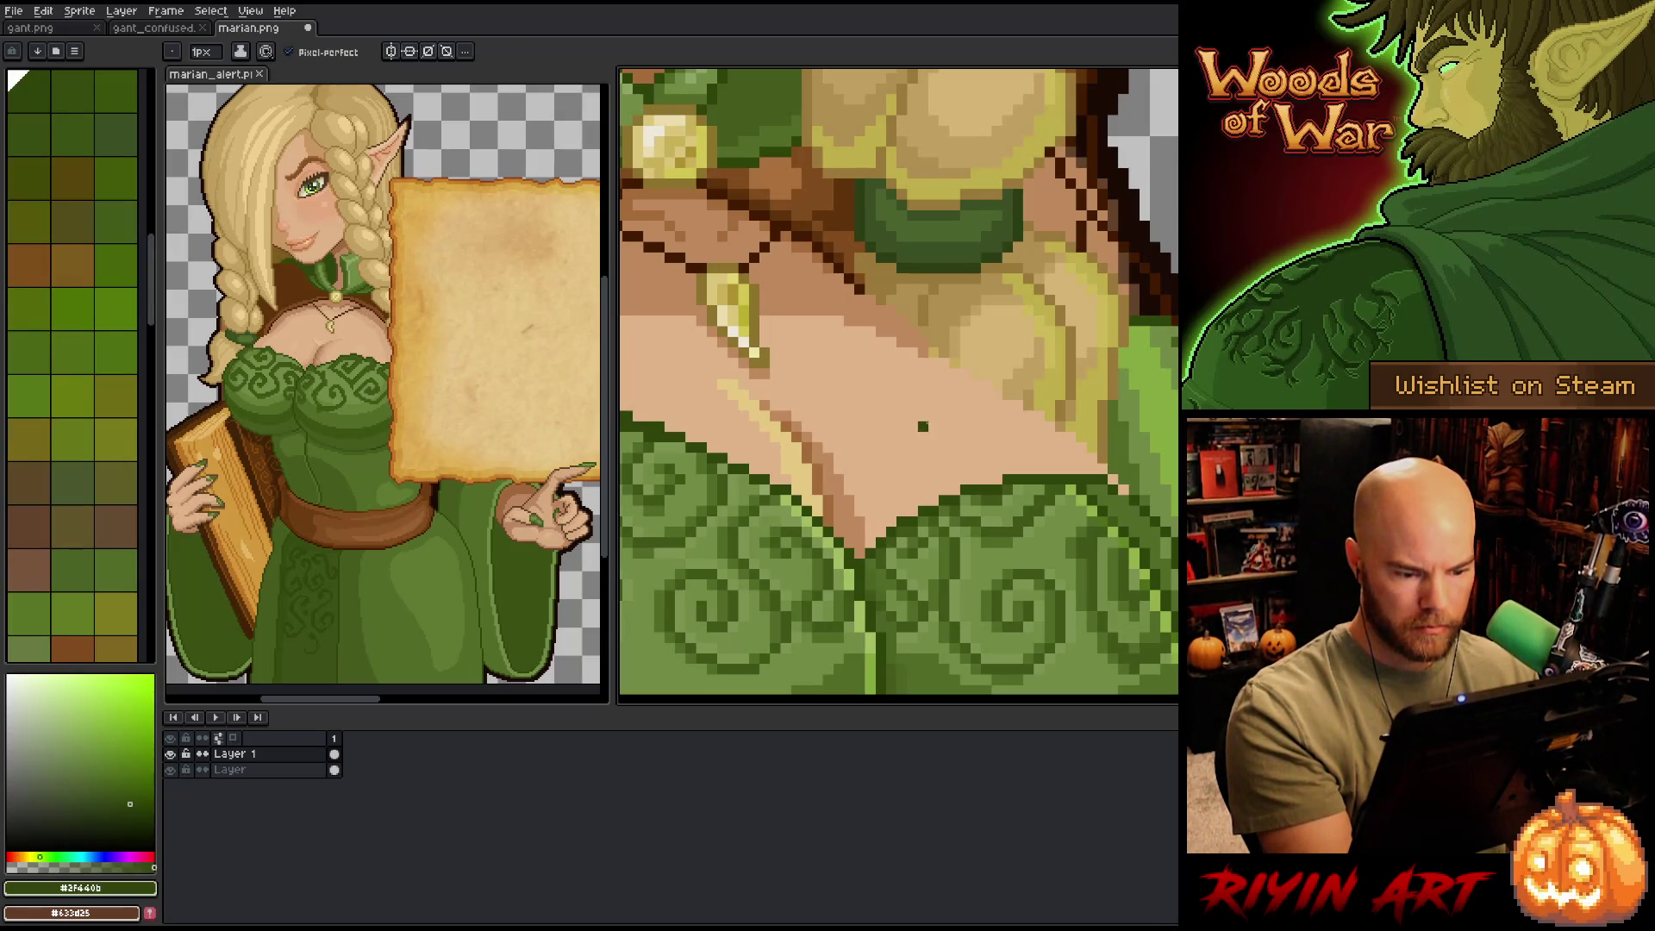
- Touch up the hair-to-skin edge with #dfb389, then sample dark olive green #3f440b
{"action": "left_click", "coordinate": [923, 426], "text": "alt"}
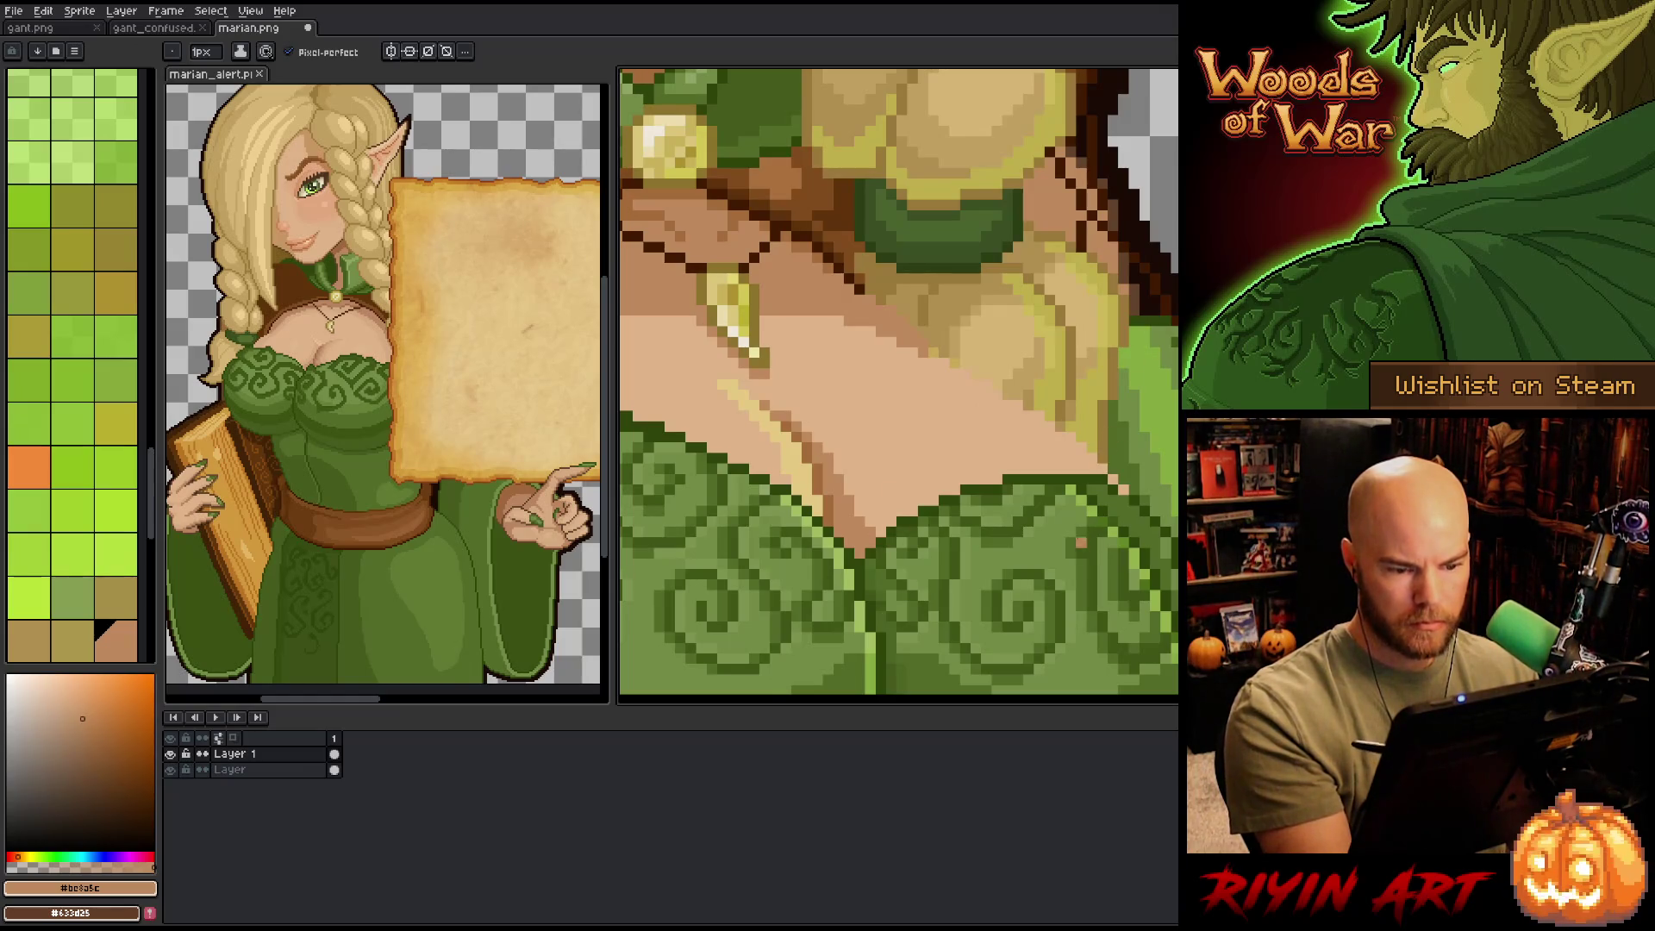
{"action": "key", "text": "alt"}
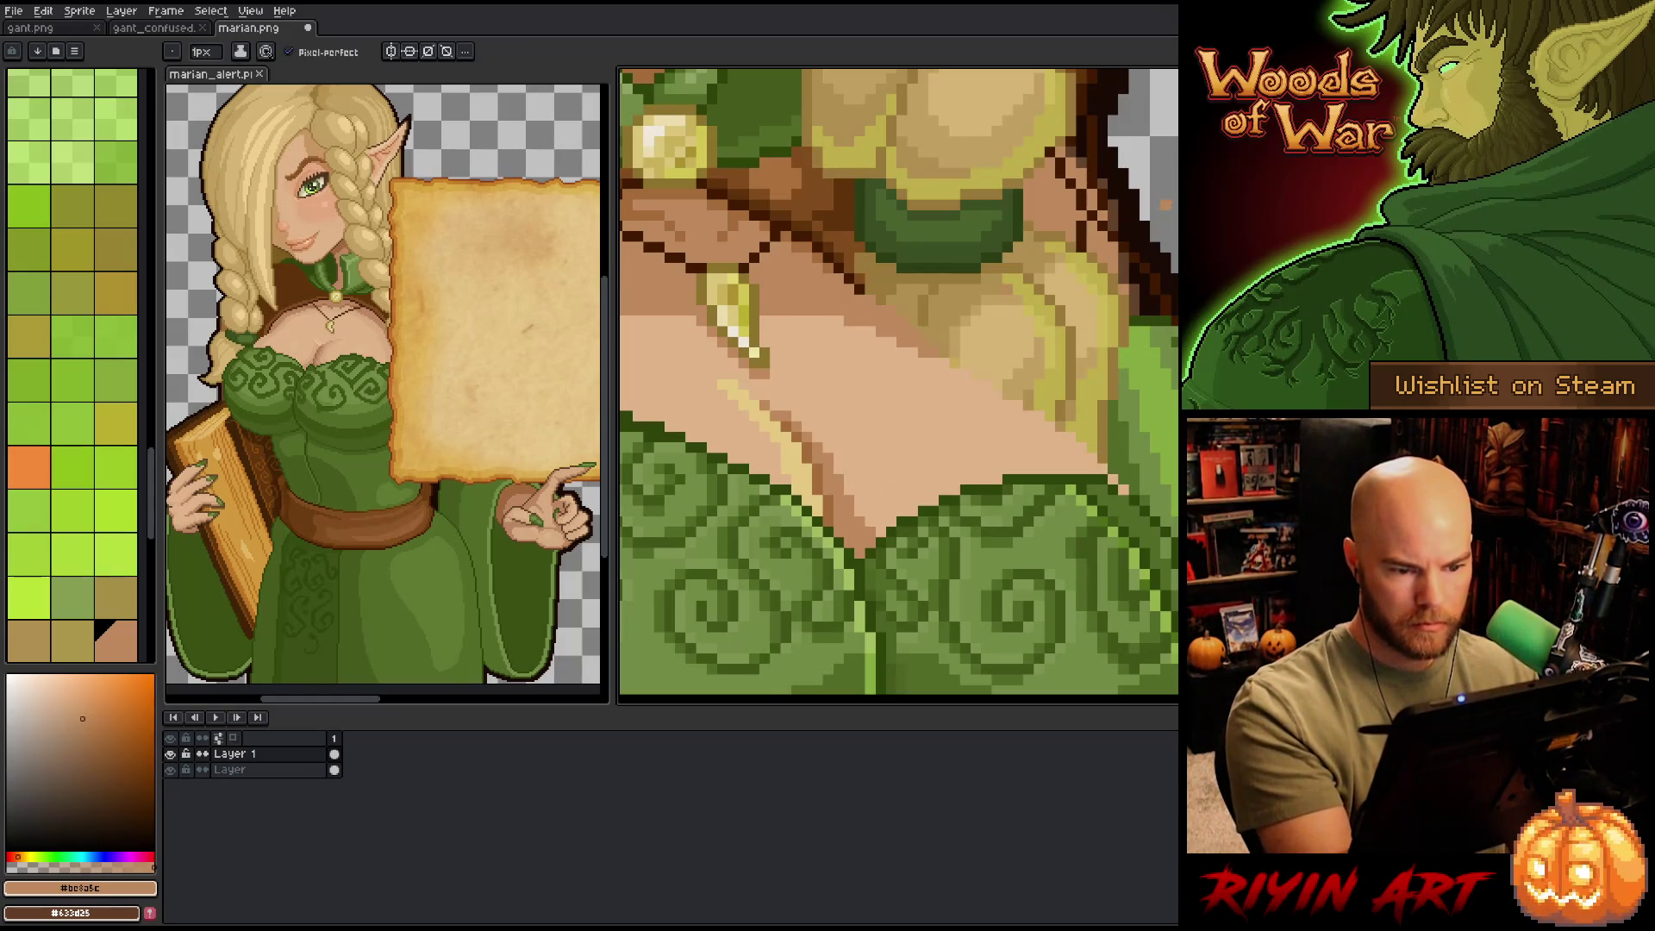
{"action": "left_click", "coordinate": [1001, 427], "text": "alt"}
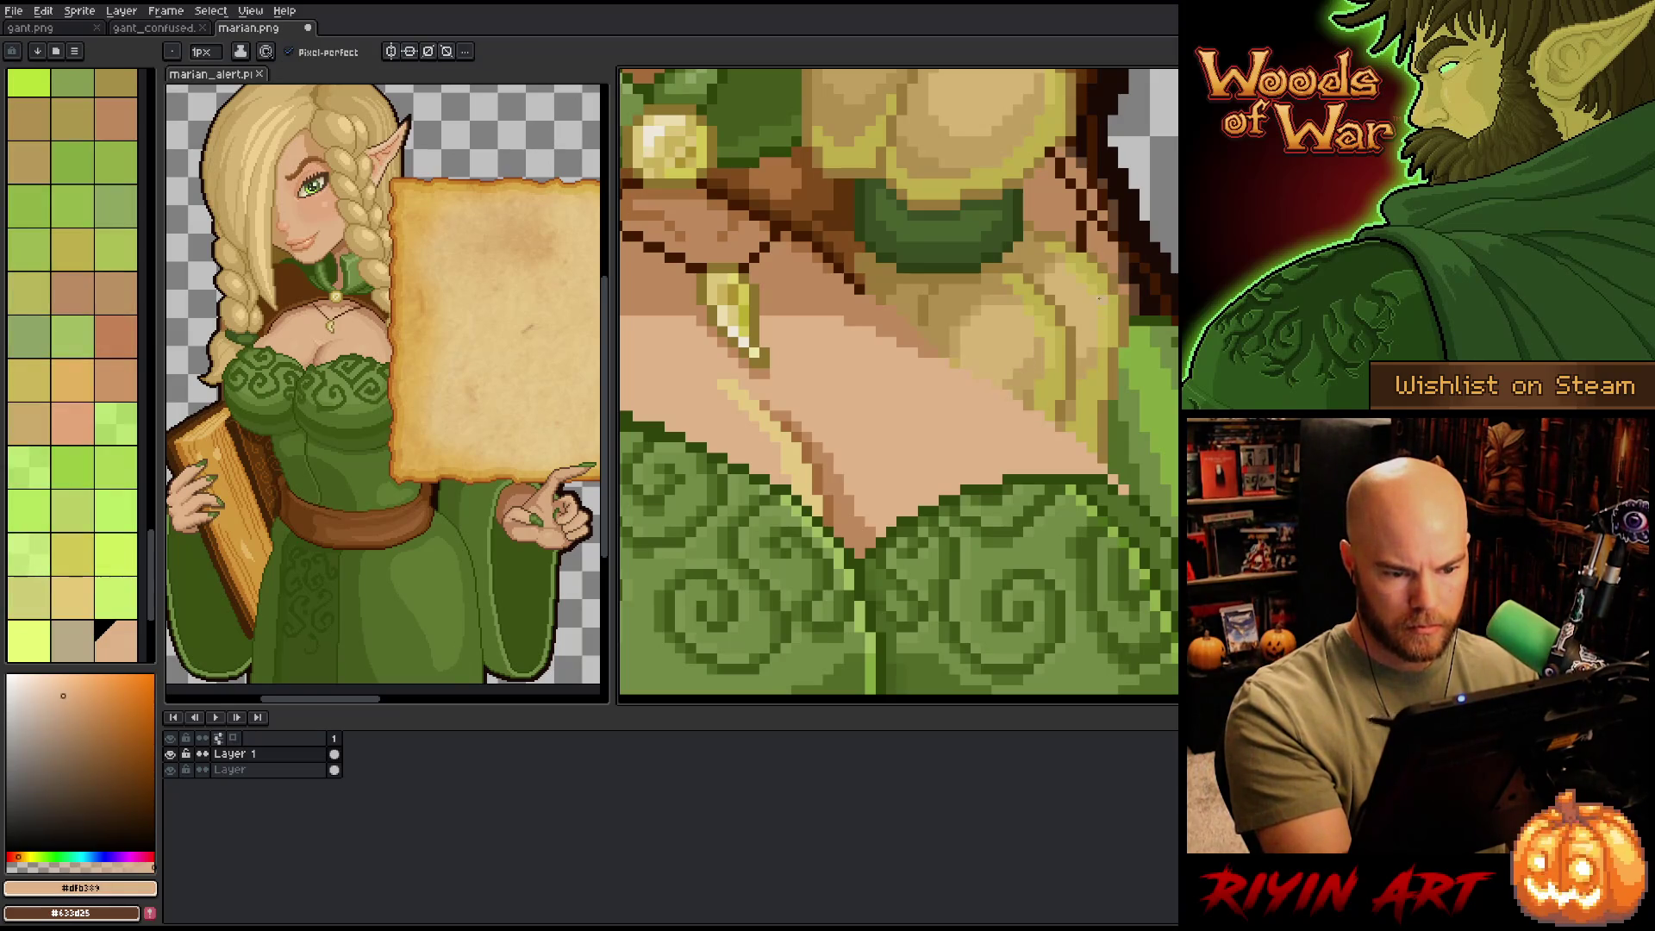
{"action": "left_click_drag", "start_coordinate": [1007, 394], "coordinate": [1028, 404]}
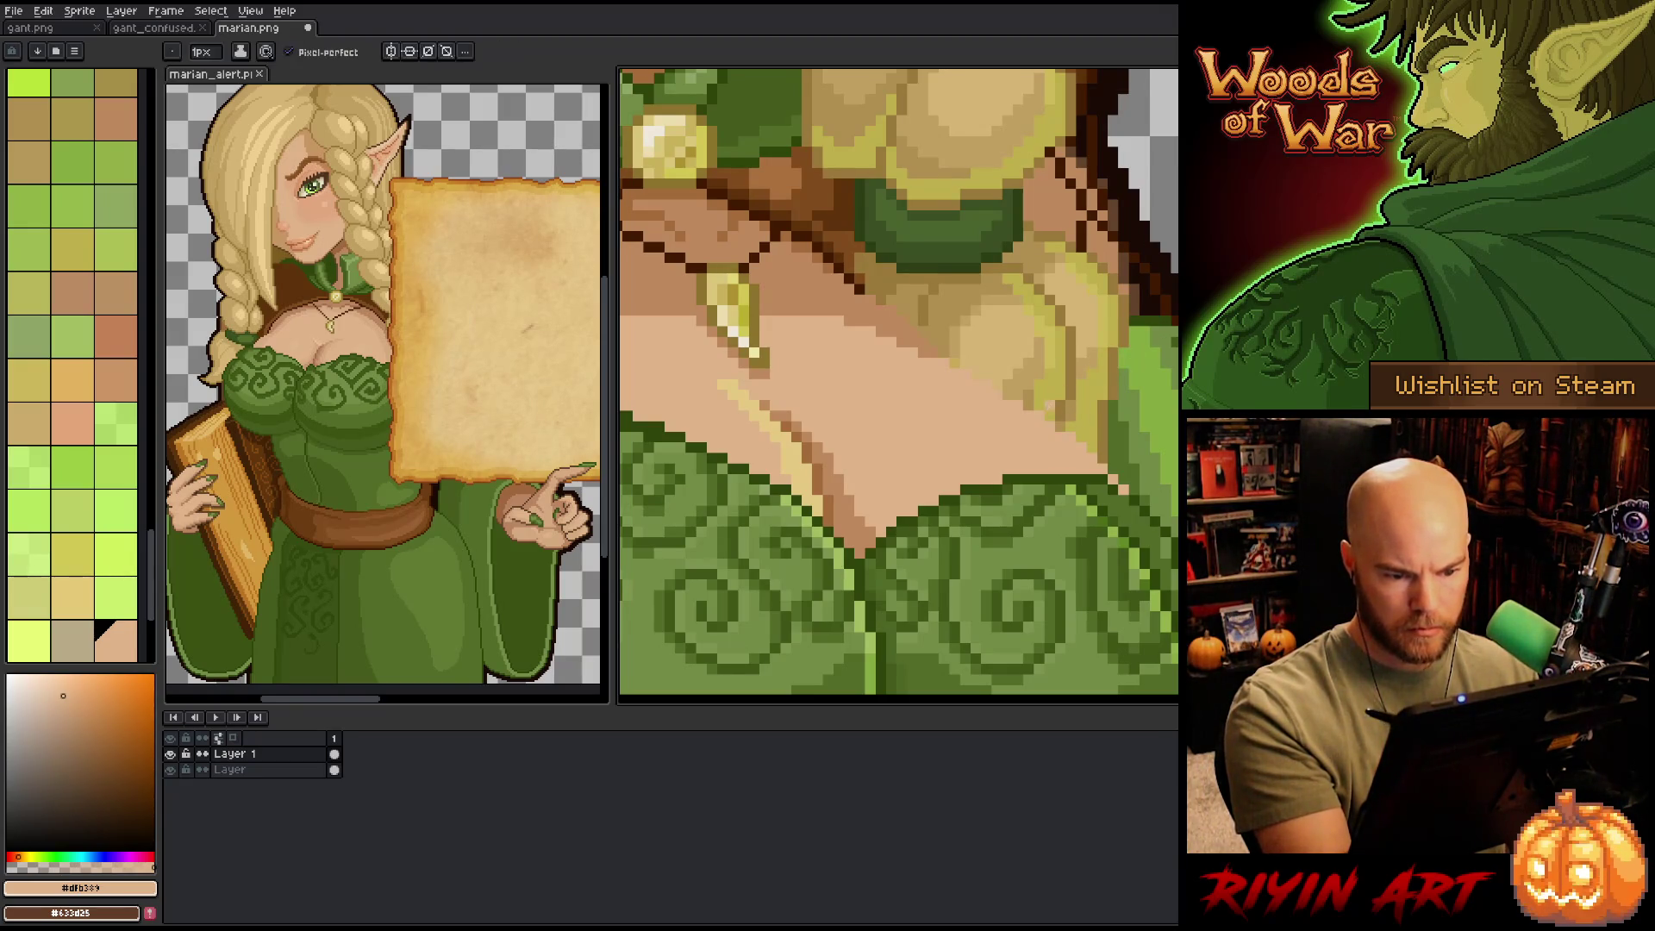
{"action": "key", "text": "e"}
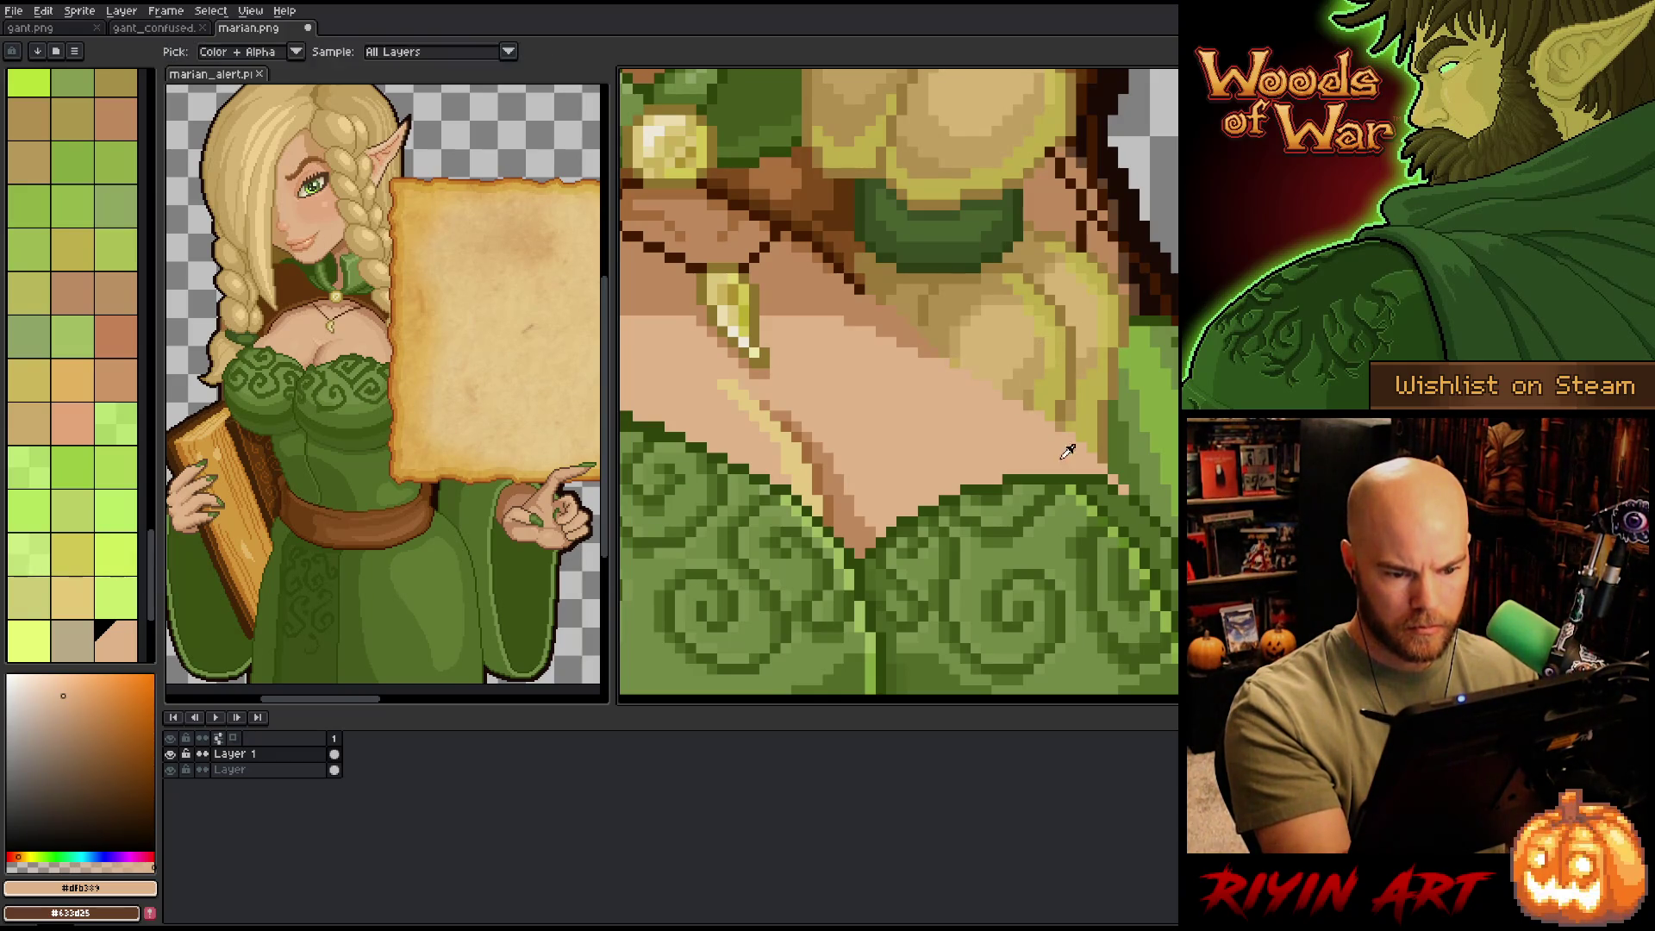
{"action": "key", "text": "b"}
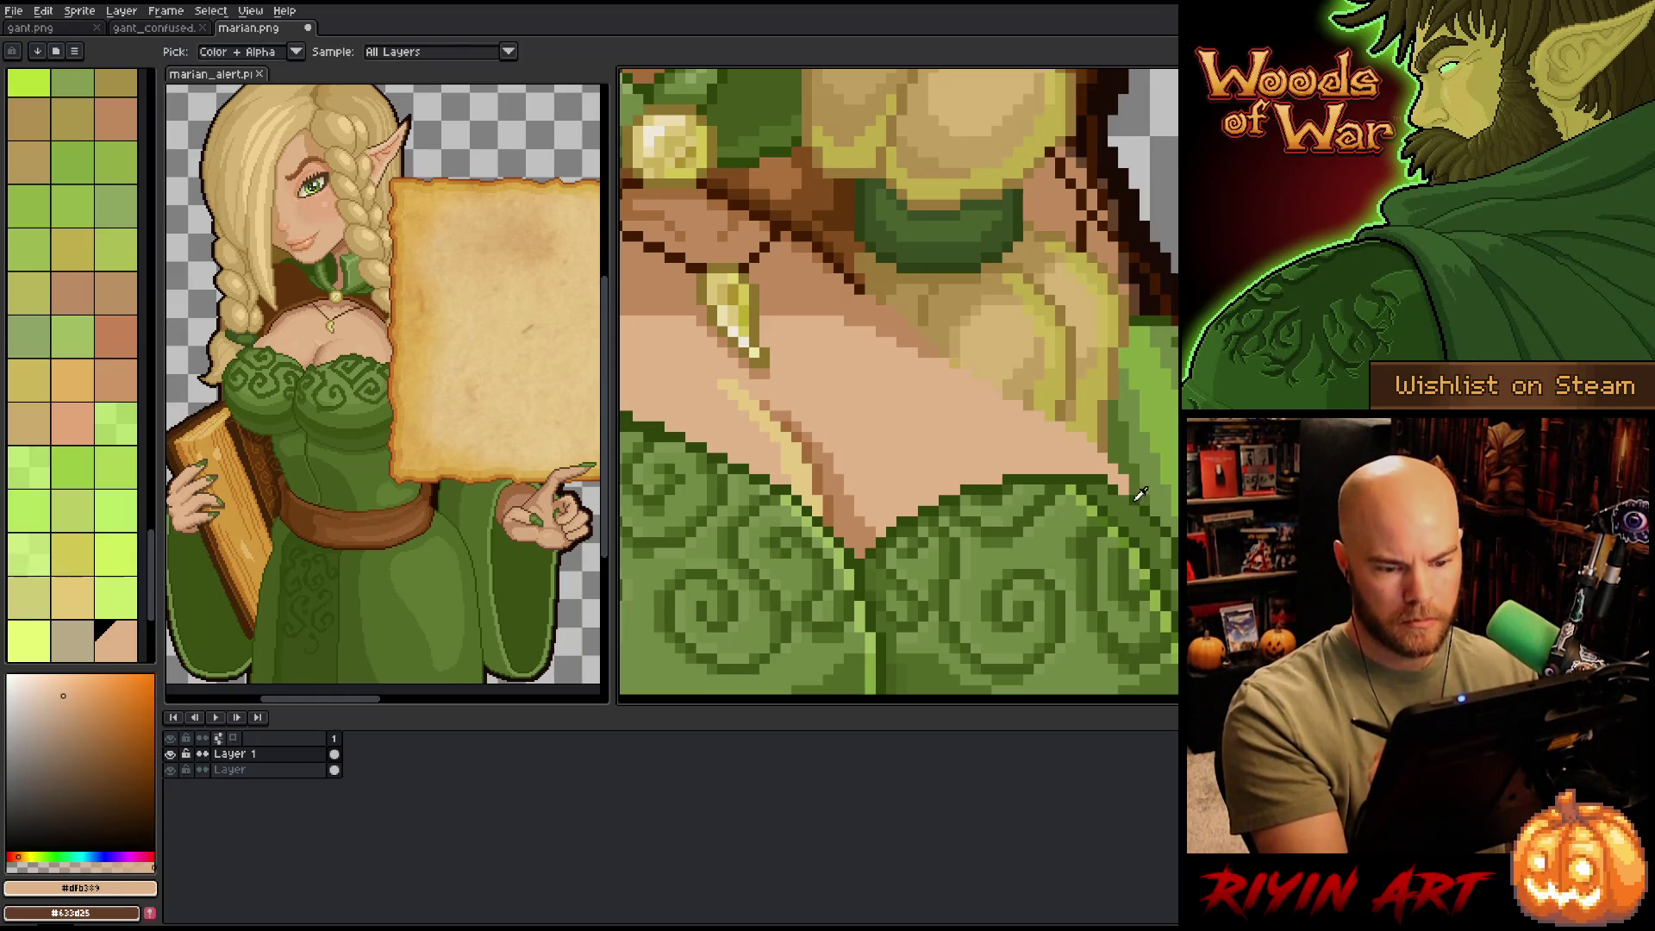
{"action": "left_click", "coordinate": [863, 241], "text": "alt"}
{"action": "scroll", "coordinate": [1110, 557], "scroll_direction": "down", "scroll_amount": 5}
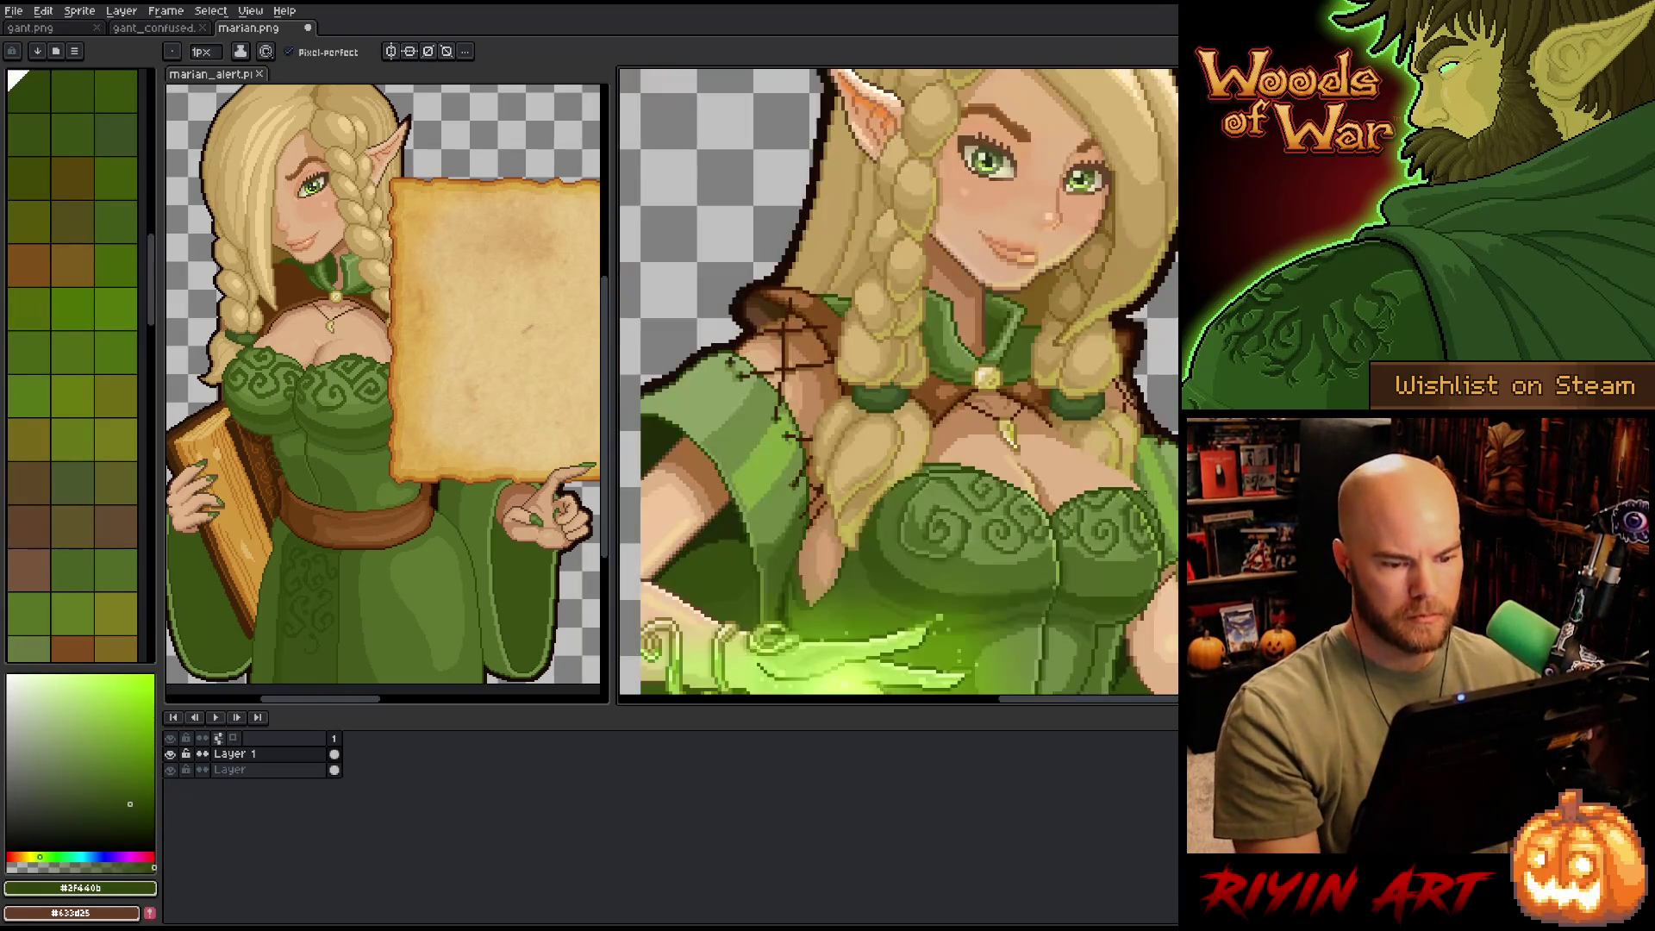
- Select a rectangle over the chest area, then cancel the selection
{"action": "scroll", "coordinate": [1110, 556], "scroll_direction": "up", "scroll_amount": 5}
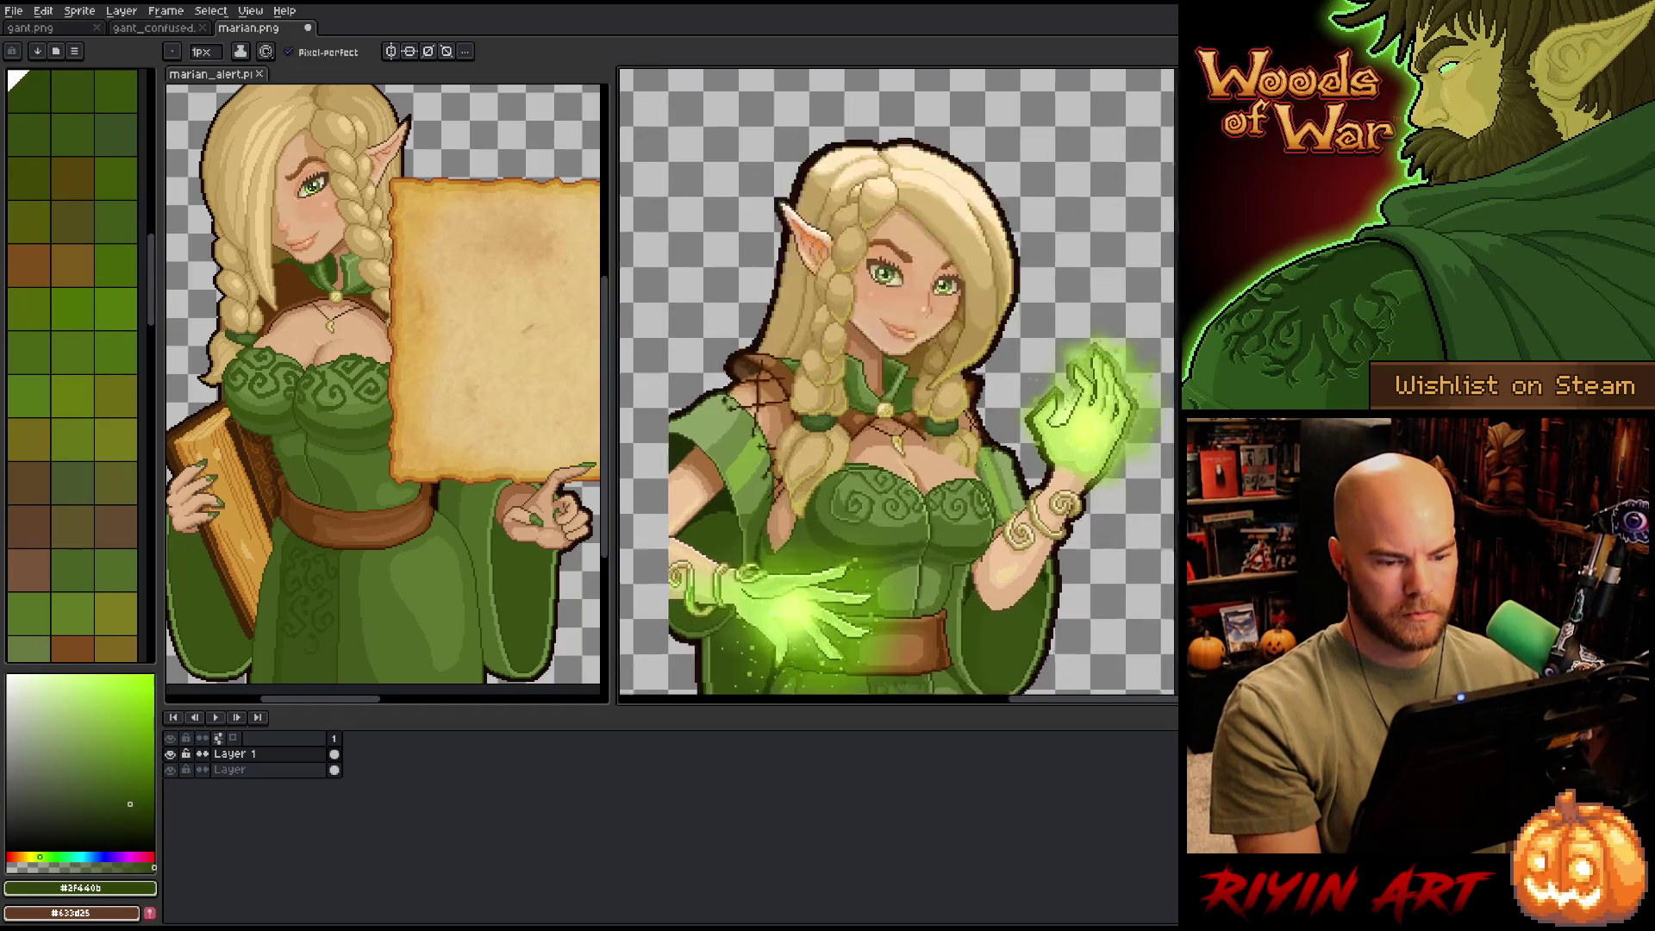
{"action": "scroll", "coordinate": [985, 463], "scroll_direction": "up", "scroll_amount": 2}
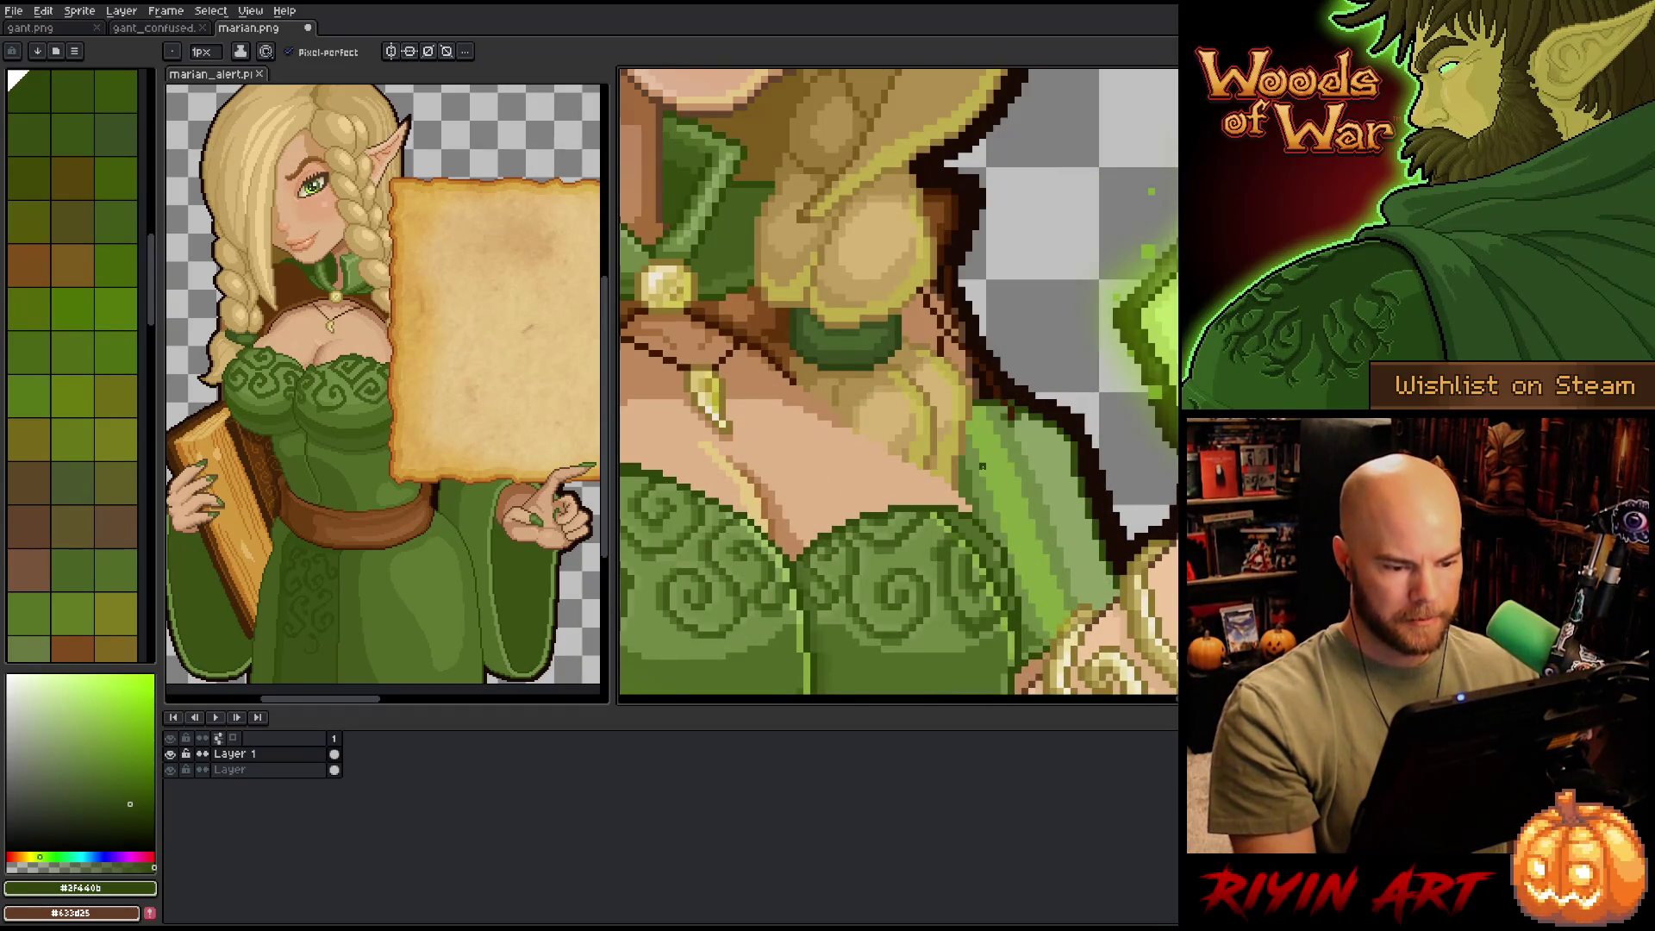
{"action": "key", "text": "m"}
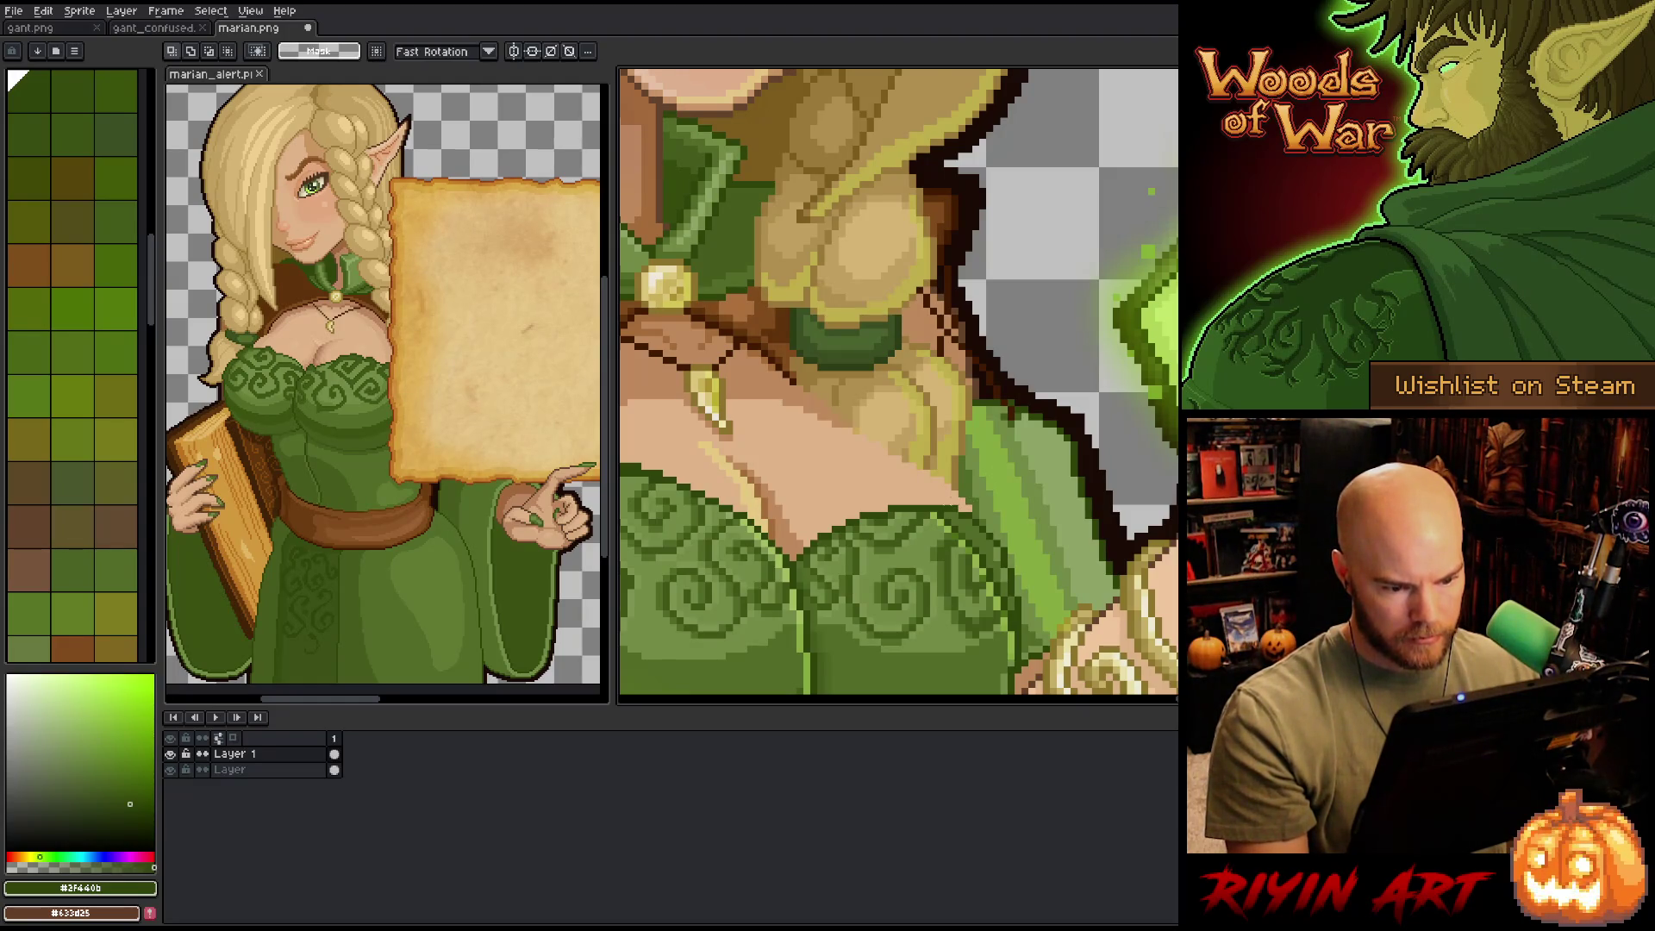
{"action": "mouse_move", "coordinate": [865, 453]}
{"action": "left_mouse_down"}
{"action": "mouse_move", "coordinate": [986, 489]}
{"action": "mouse_move", "coordinate": [983, 508]}
{"action": "left_mouse_up"}
{"action": "left_click", "coordinate": [926, 480]}
{"action": "key", "text": "ctrl+d"}
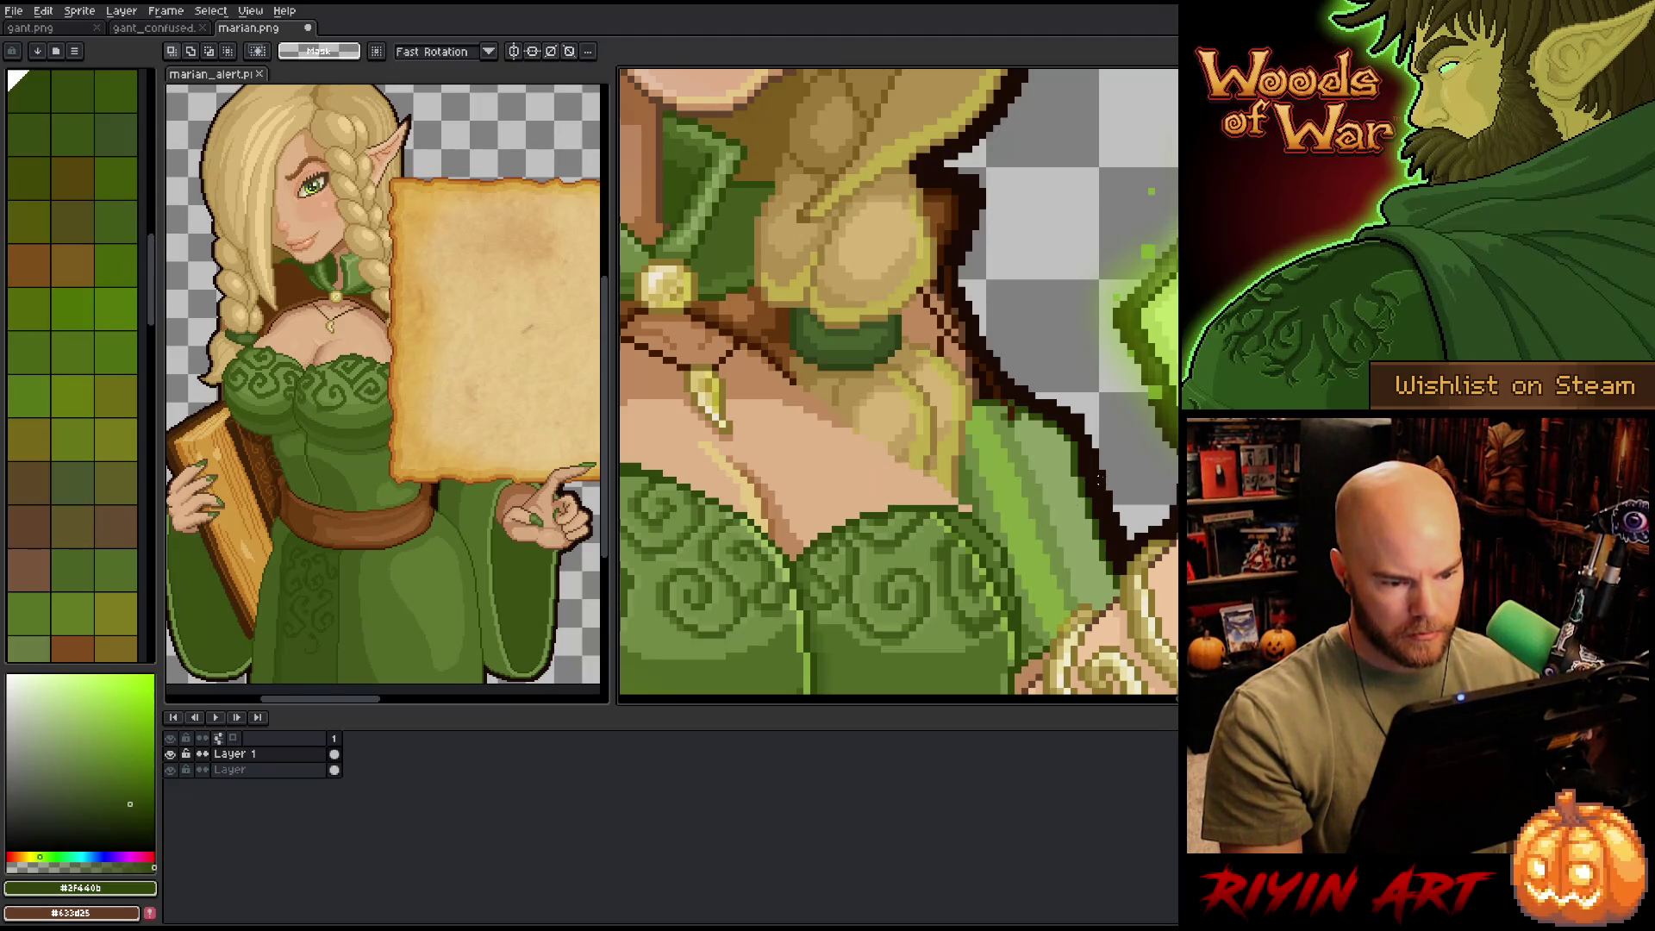
{"action": "key", "text": "b"}
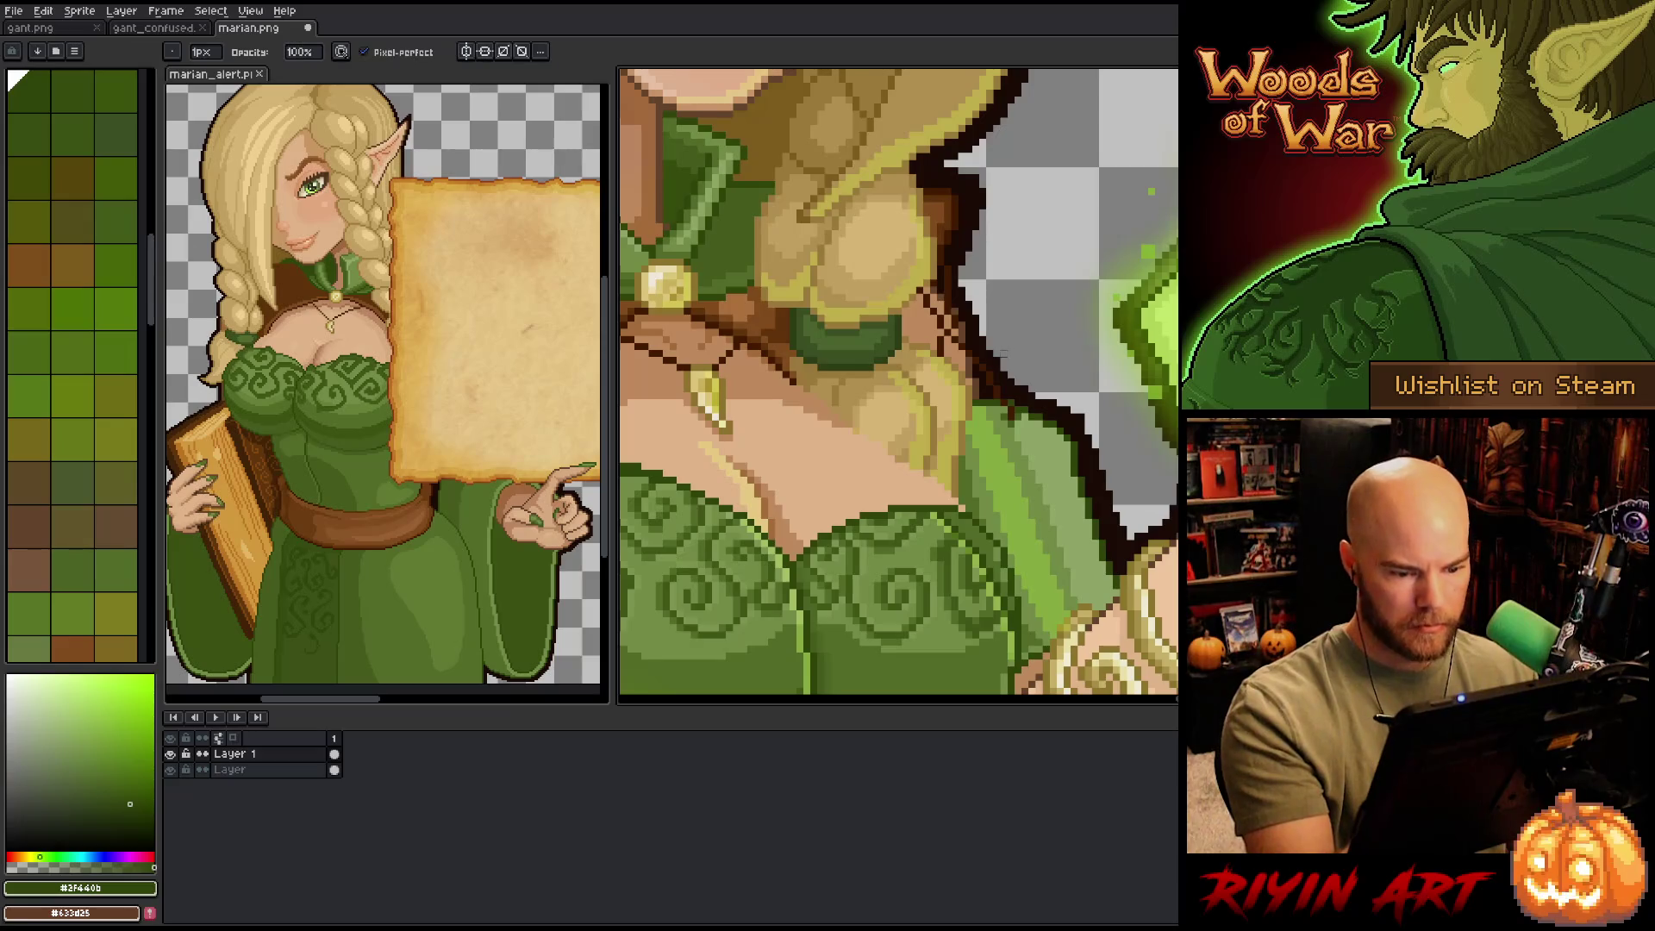
- Pan over the pendant and chest and load the 1px pencil with a mid green swatch
{"action": "mouse_move", "coordinate": [905, 402]}
{"action": "left_mouse_down"}
{"action": "mouse_move", "coordinate": [913, 506]}
{"action": "mouse_move", "coordinate": [939, 352]}
{"action": "left_mouse_up"}
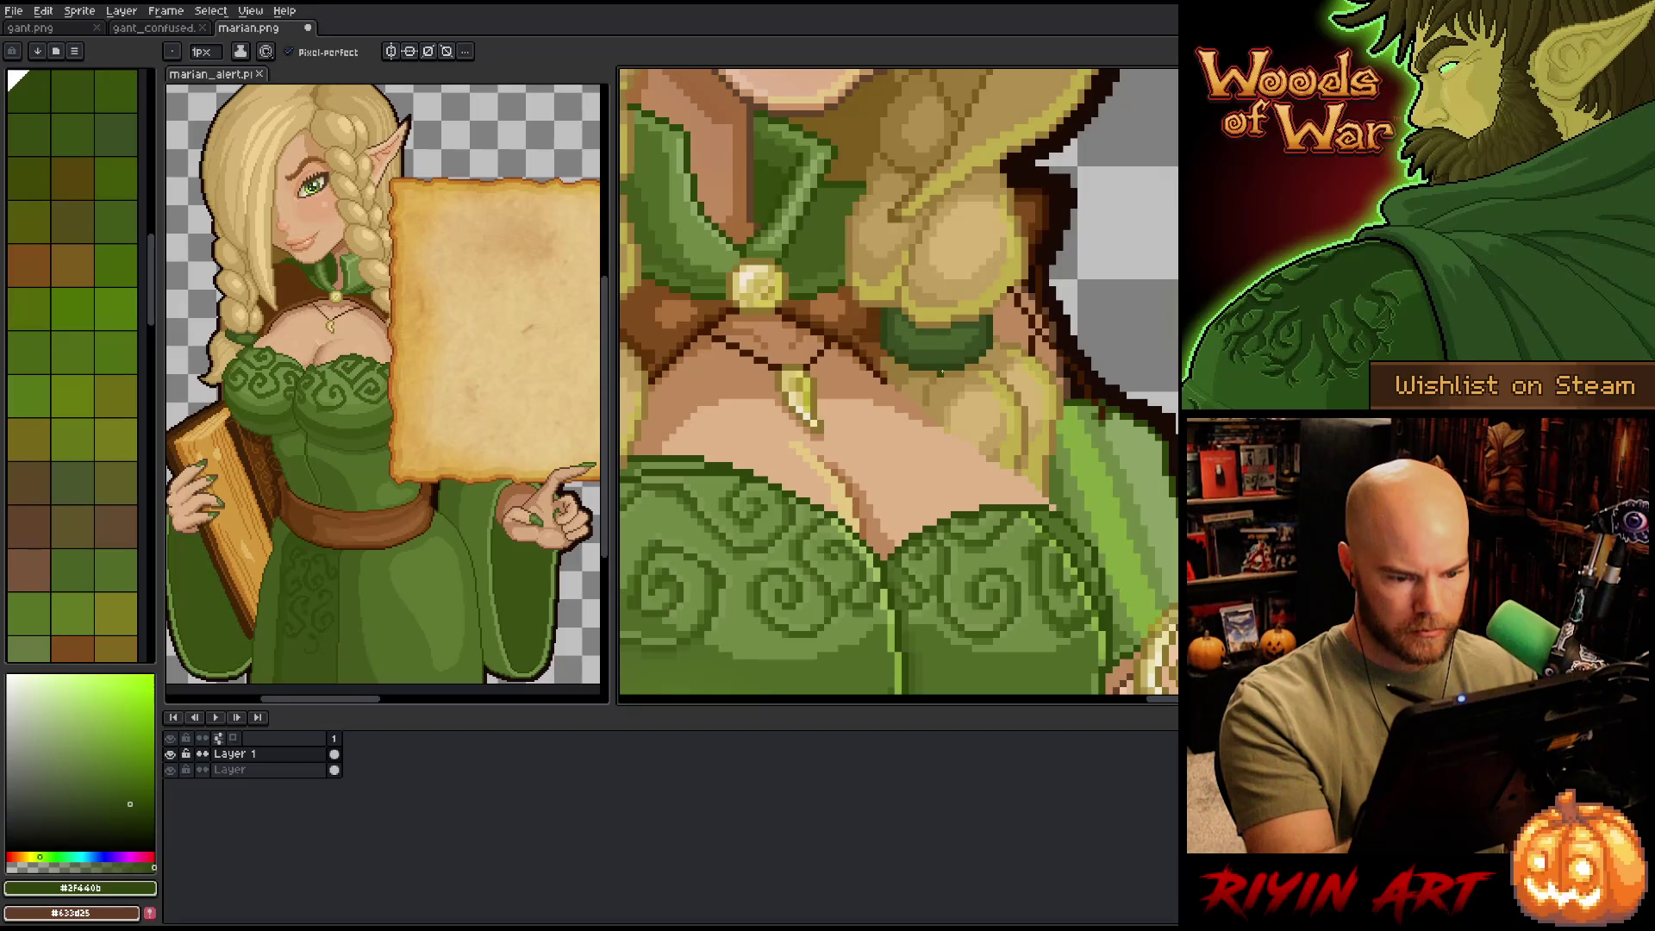
{"action": "left_click", "coordinate": [941, 430], "text": "alt"}
{"action": "mouse_move", "coordinate": [1072, 541]}
{"action": "left_mouse_down"}
{"action": "mouse_move", "coordinate": [1168, 589]}
{"action": "mouse_move", "coordinate": [1191, 444]}
{"action": "left_mouse_up"}
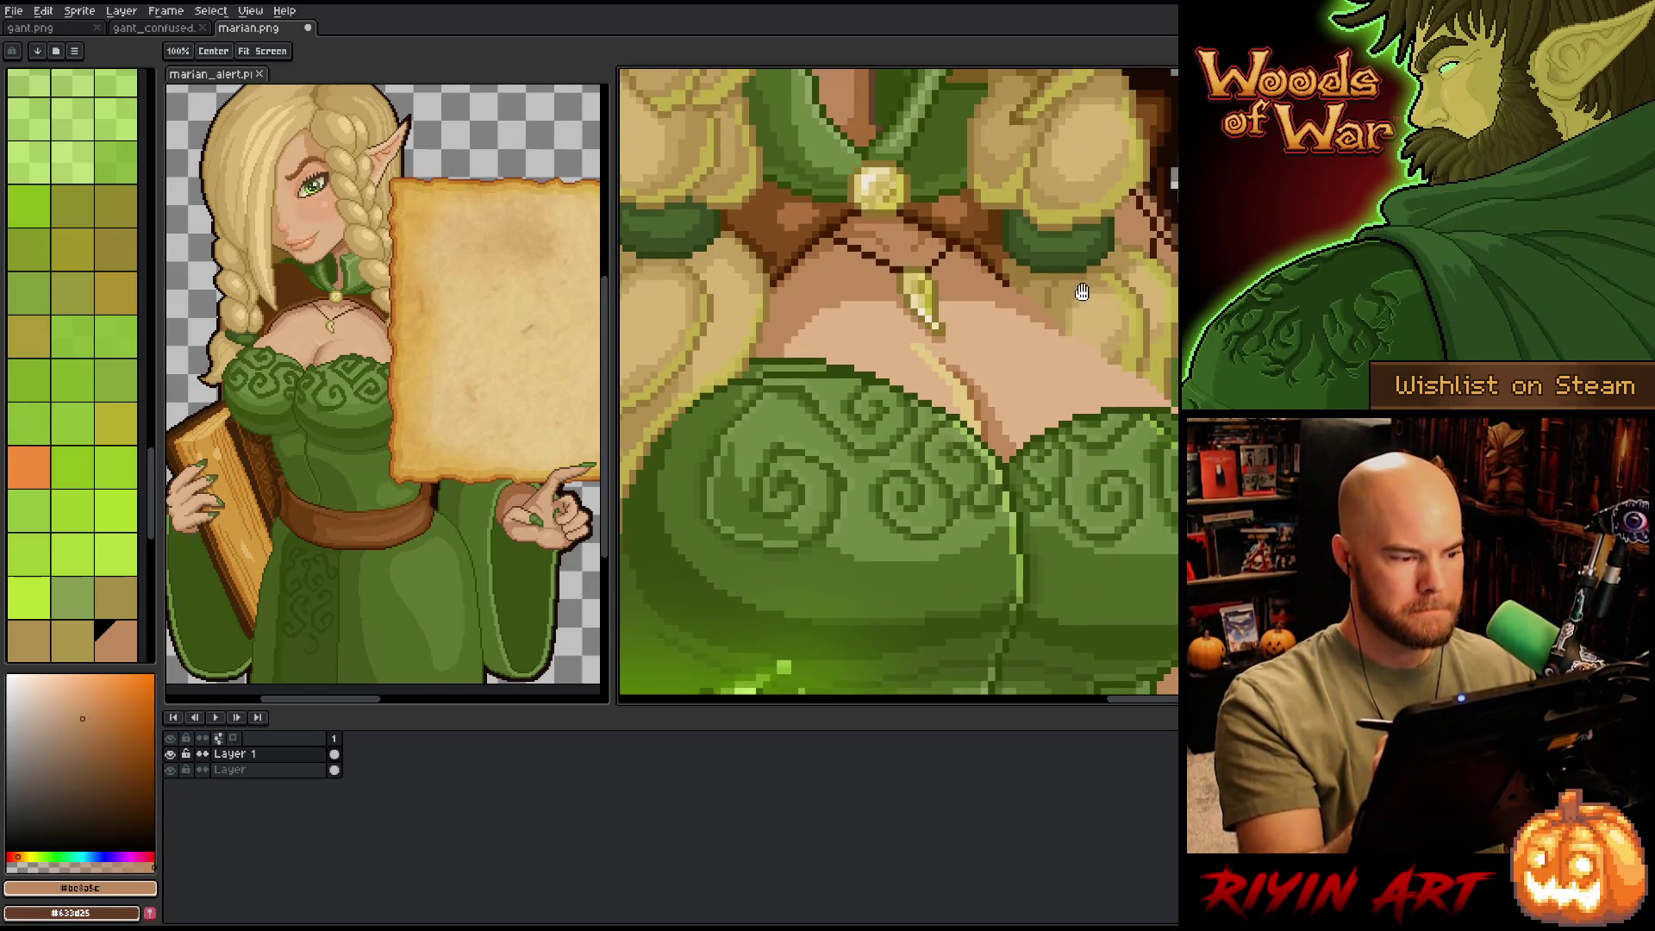
{"action": "key", "text": "m"}
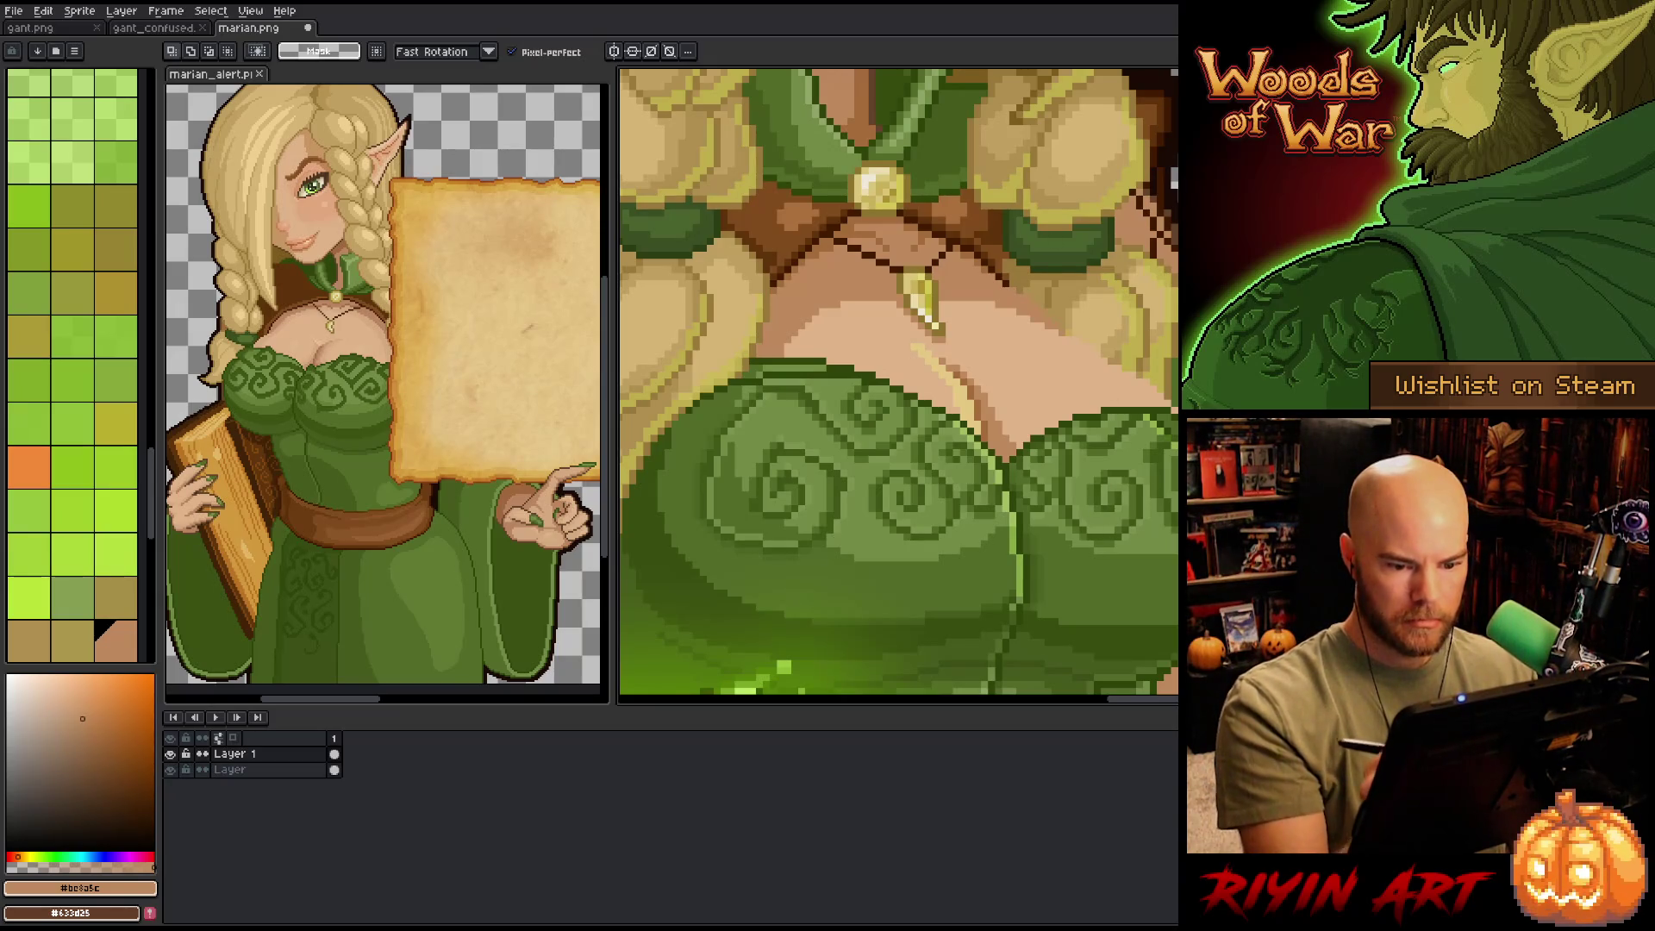
{"action": "key", "text": "b"}
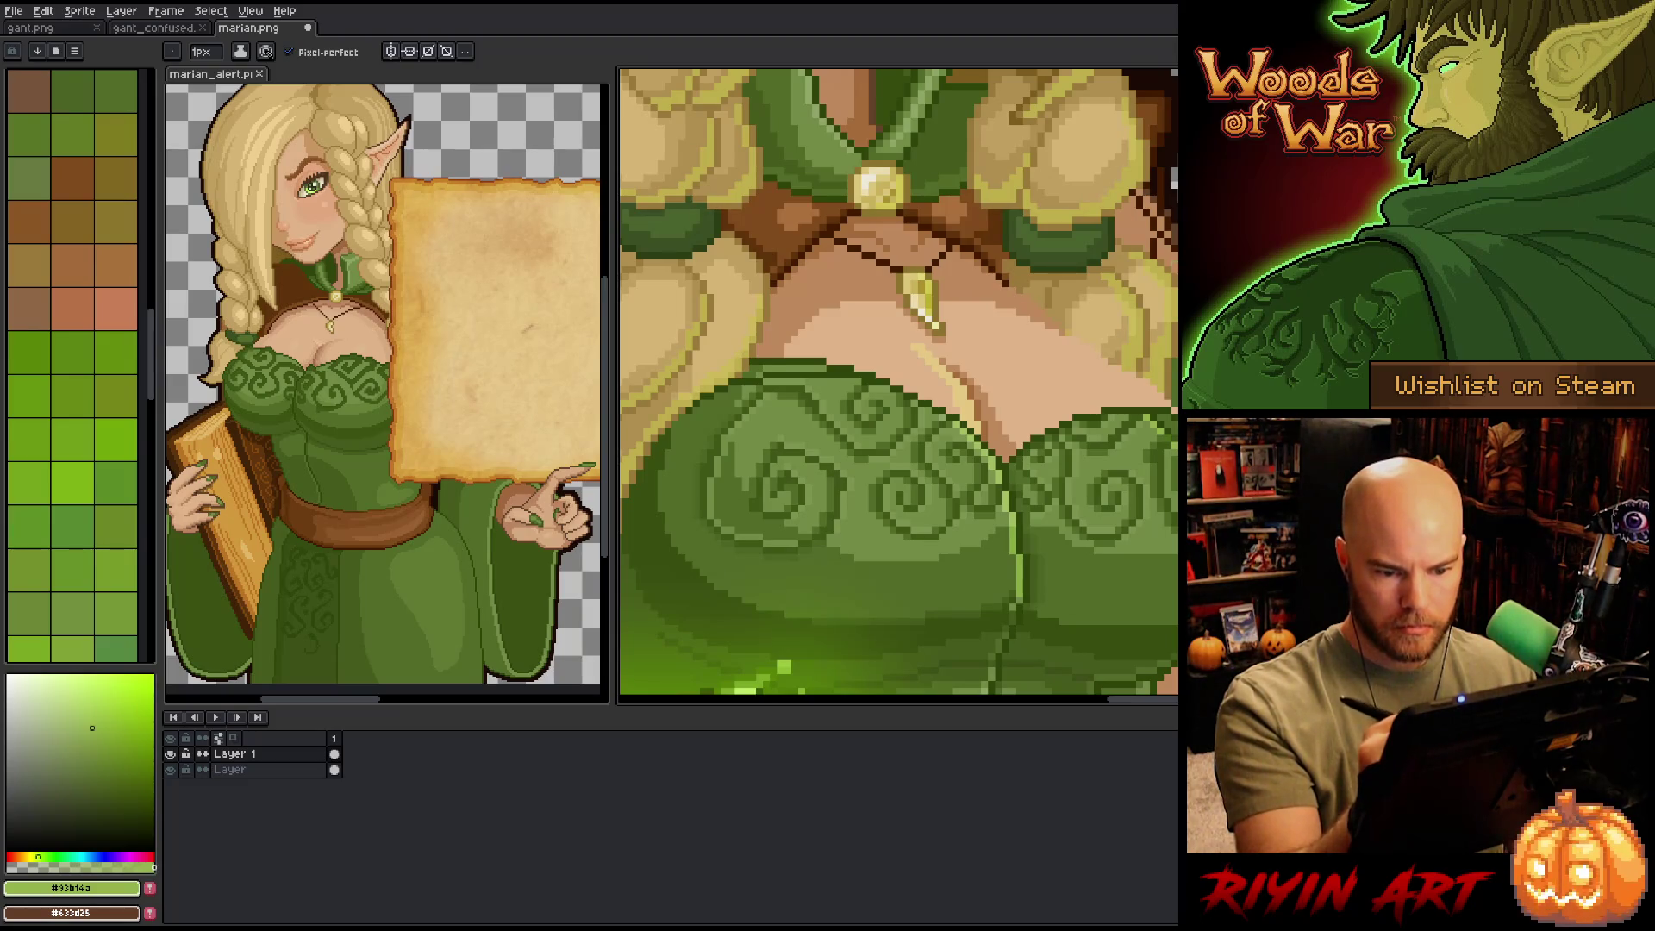
{"action": "scroll", "coordinate": [72, 367], "scroll_direction": "down", "scroll_amount": 1}
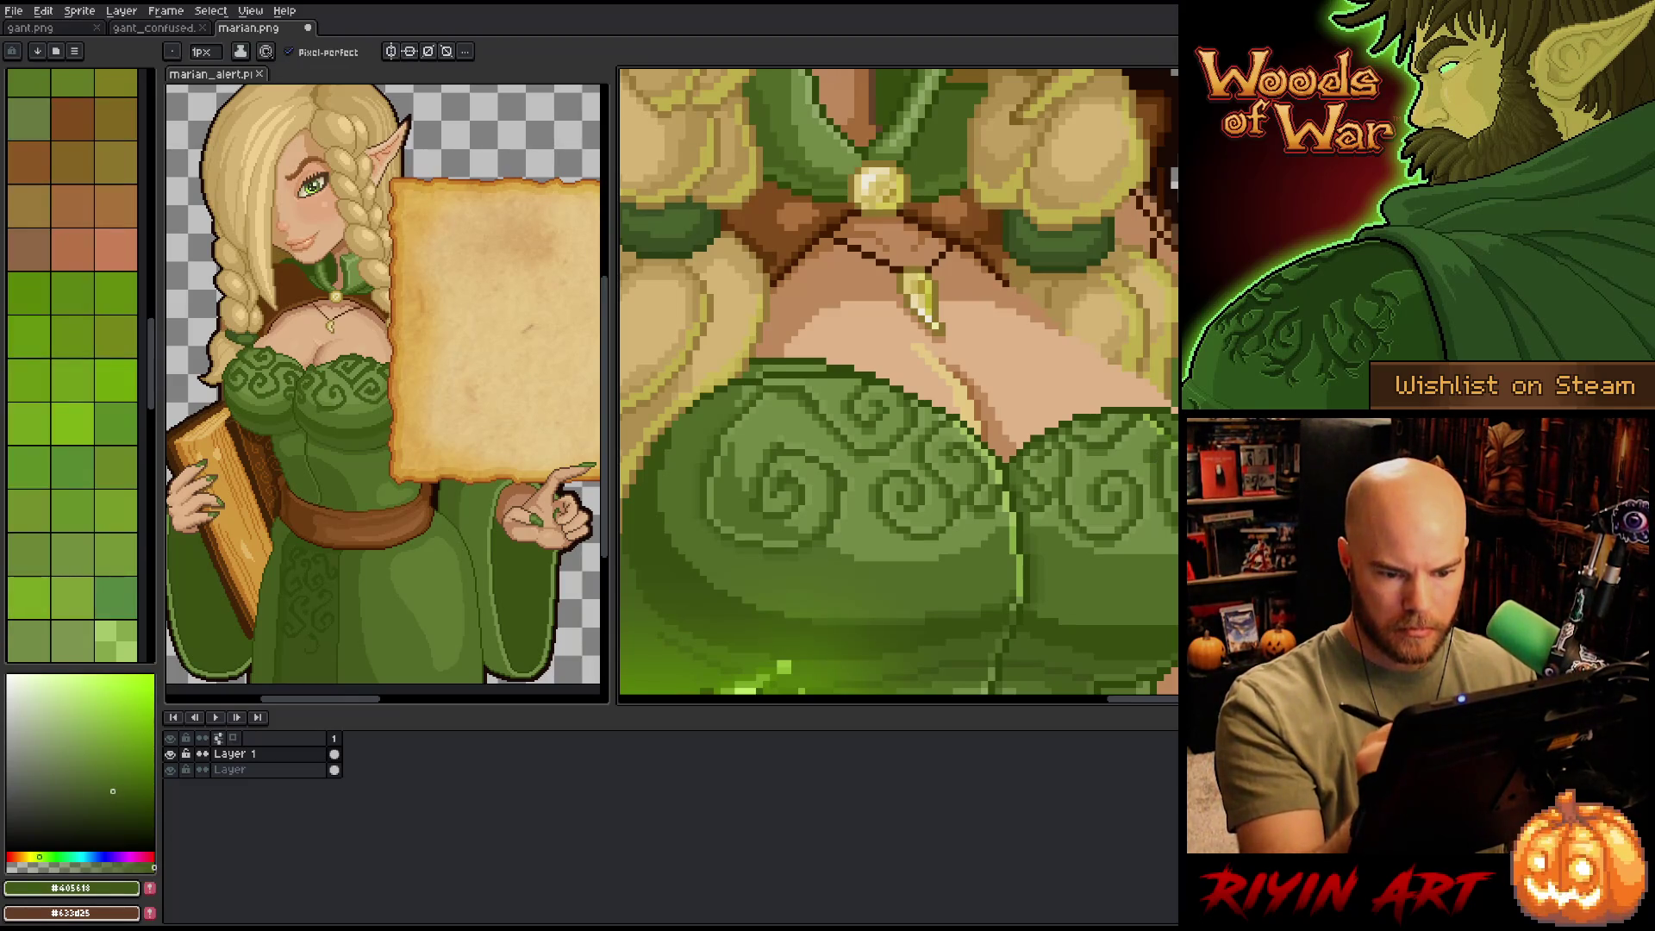
{"action": "left_click", "coordinate": [10, 624]}
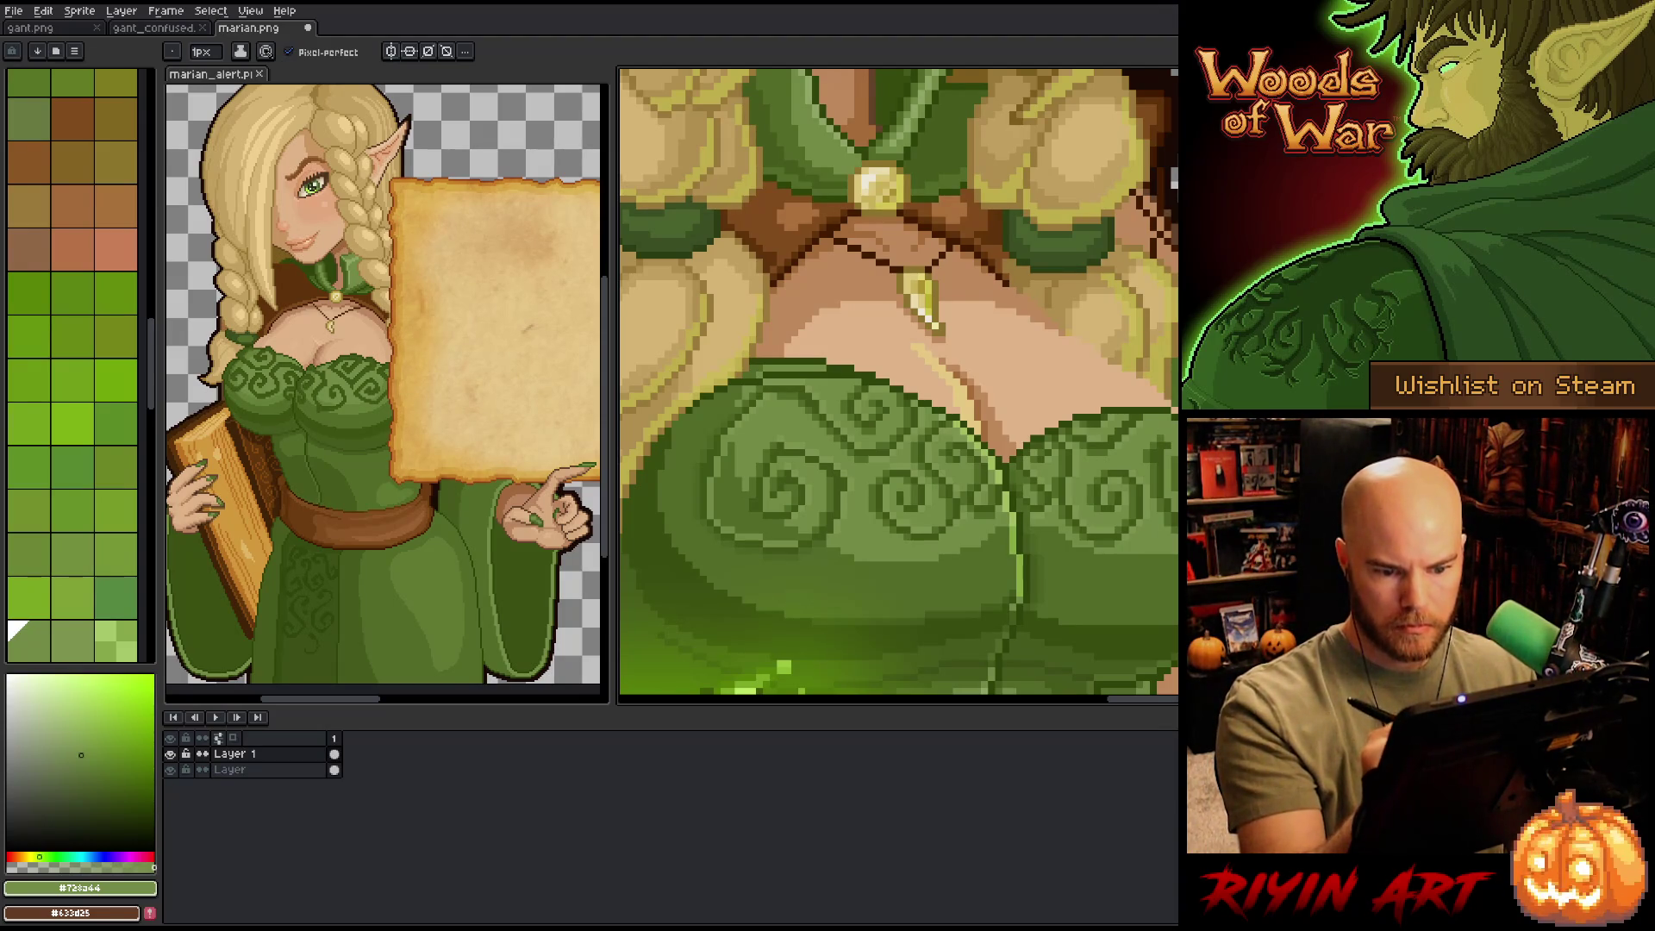
{"action": "left_click_drag", "start_coordinate": [896, 388], "coordinate": [918, 337]}
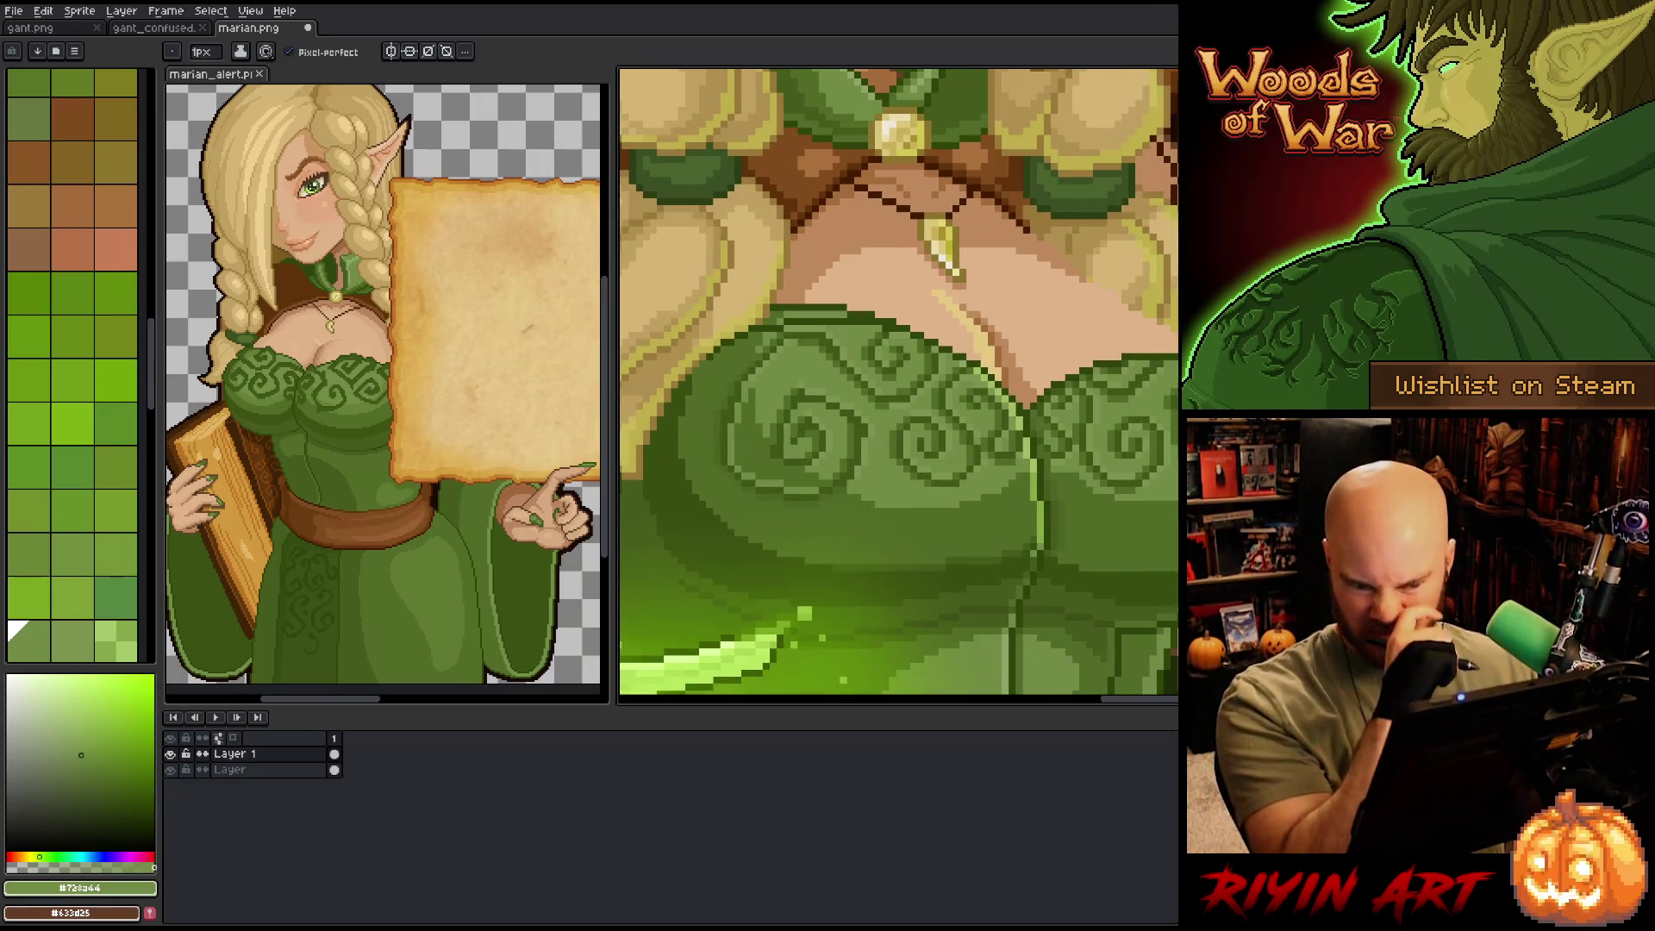
- Draw a darkest-green line down the chest's right edge, undoing and redrawing trial strokes
{"action": "scroll", "coordinate": [898, 386], "scroll_direction": "down", "scroll_amount": 3}
{"action": "scroll", "coordinate": [899, 385], "scroll_direction": "up", "scroll_amount": 2}
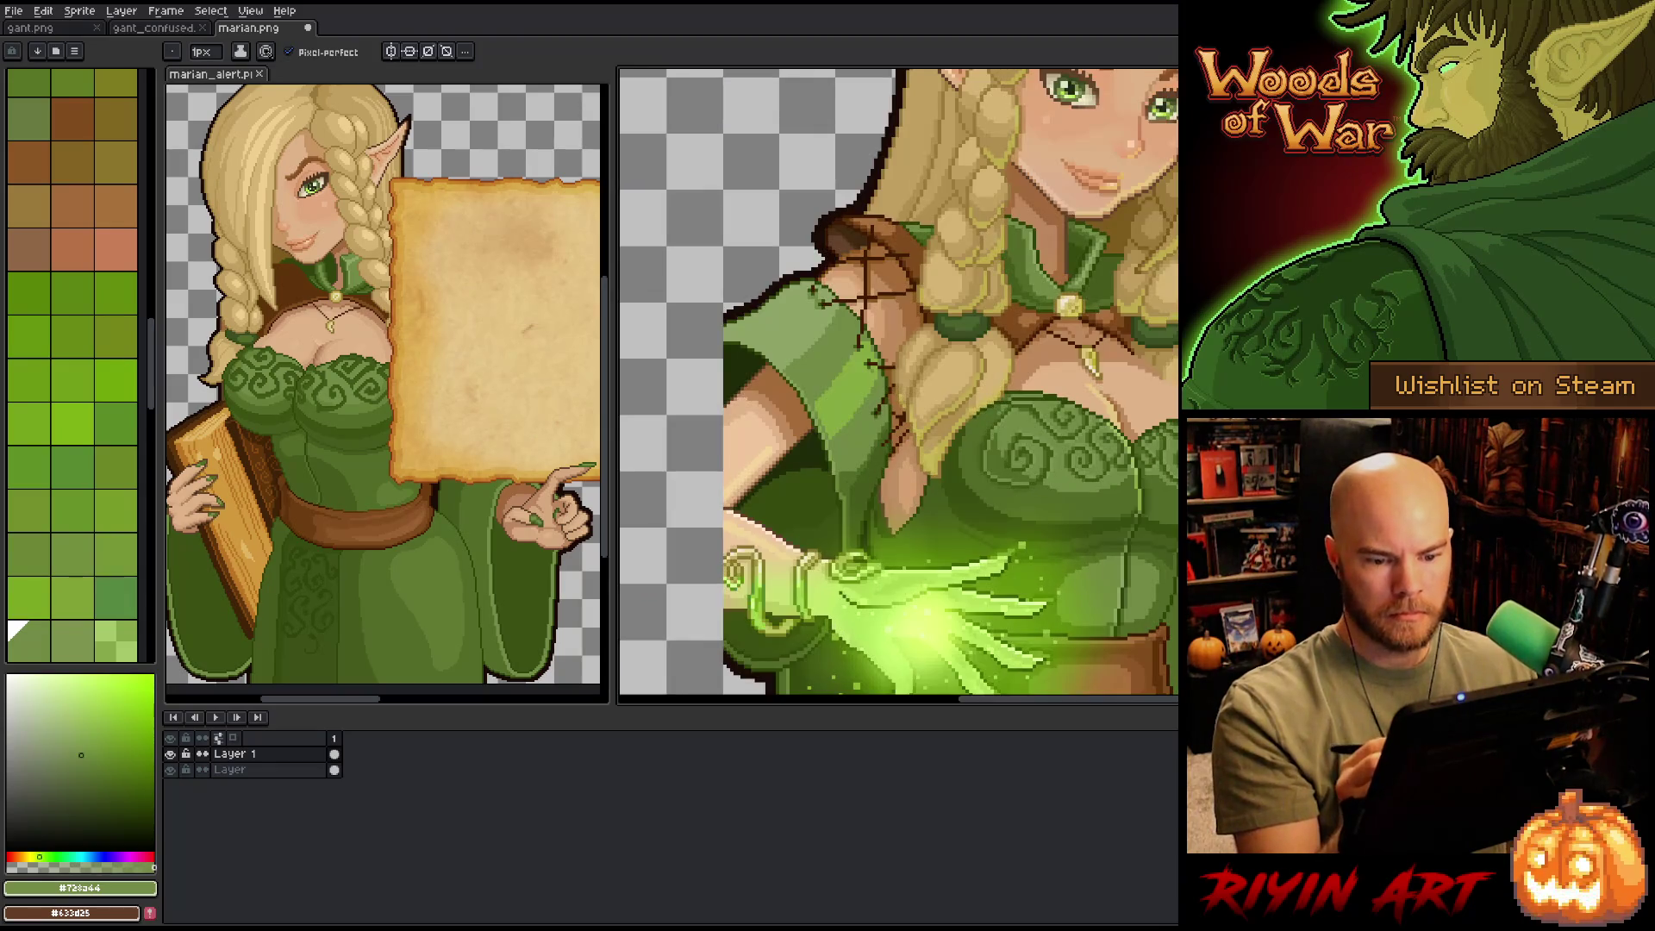
{"action": "scroll", "coordinate": [899, 386], "scroll_direction": "right", "scroll_amount": 2}
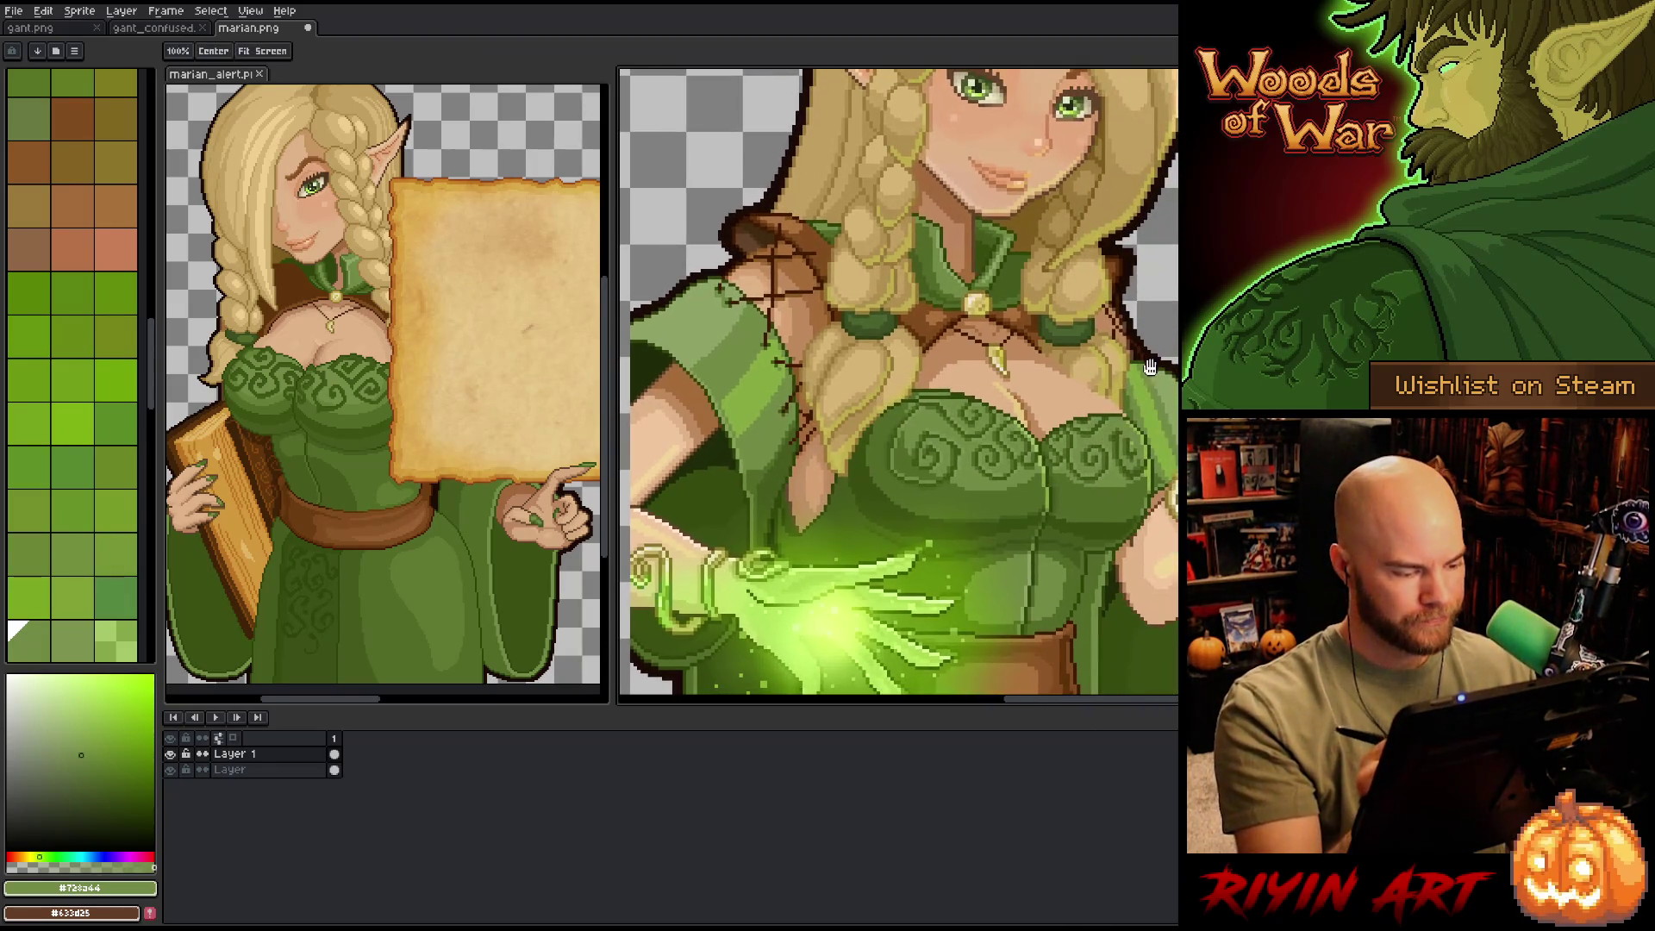
{"action": "left_click", "coordinate": [1160, 477], "text": "alt"}
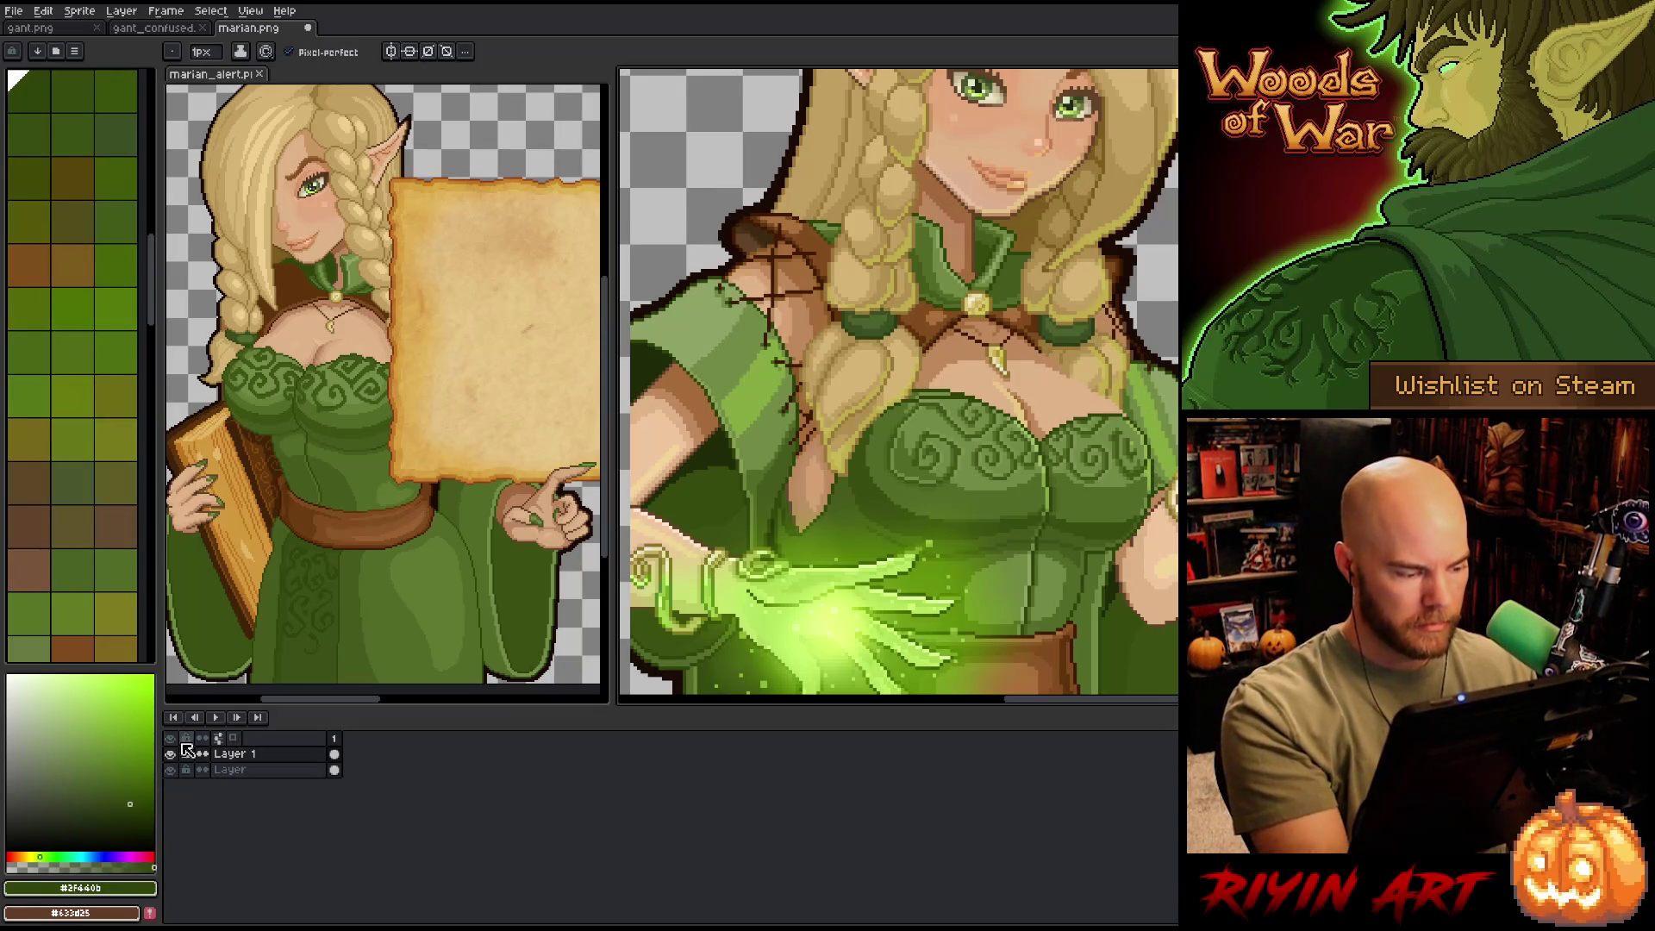
{"action": "left_click", "coordinate": [169, 754]}
{"action": "left_click", "coordinate": [169, 754]}
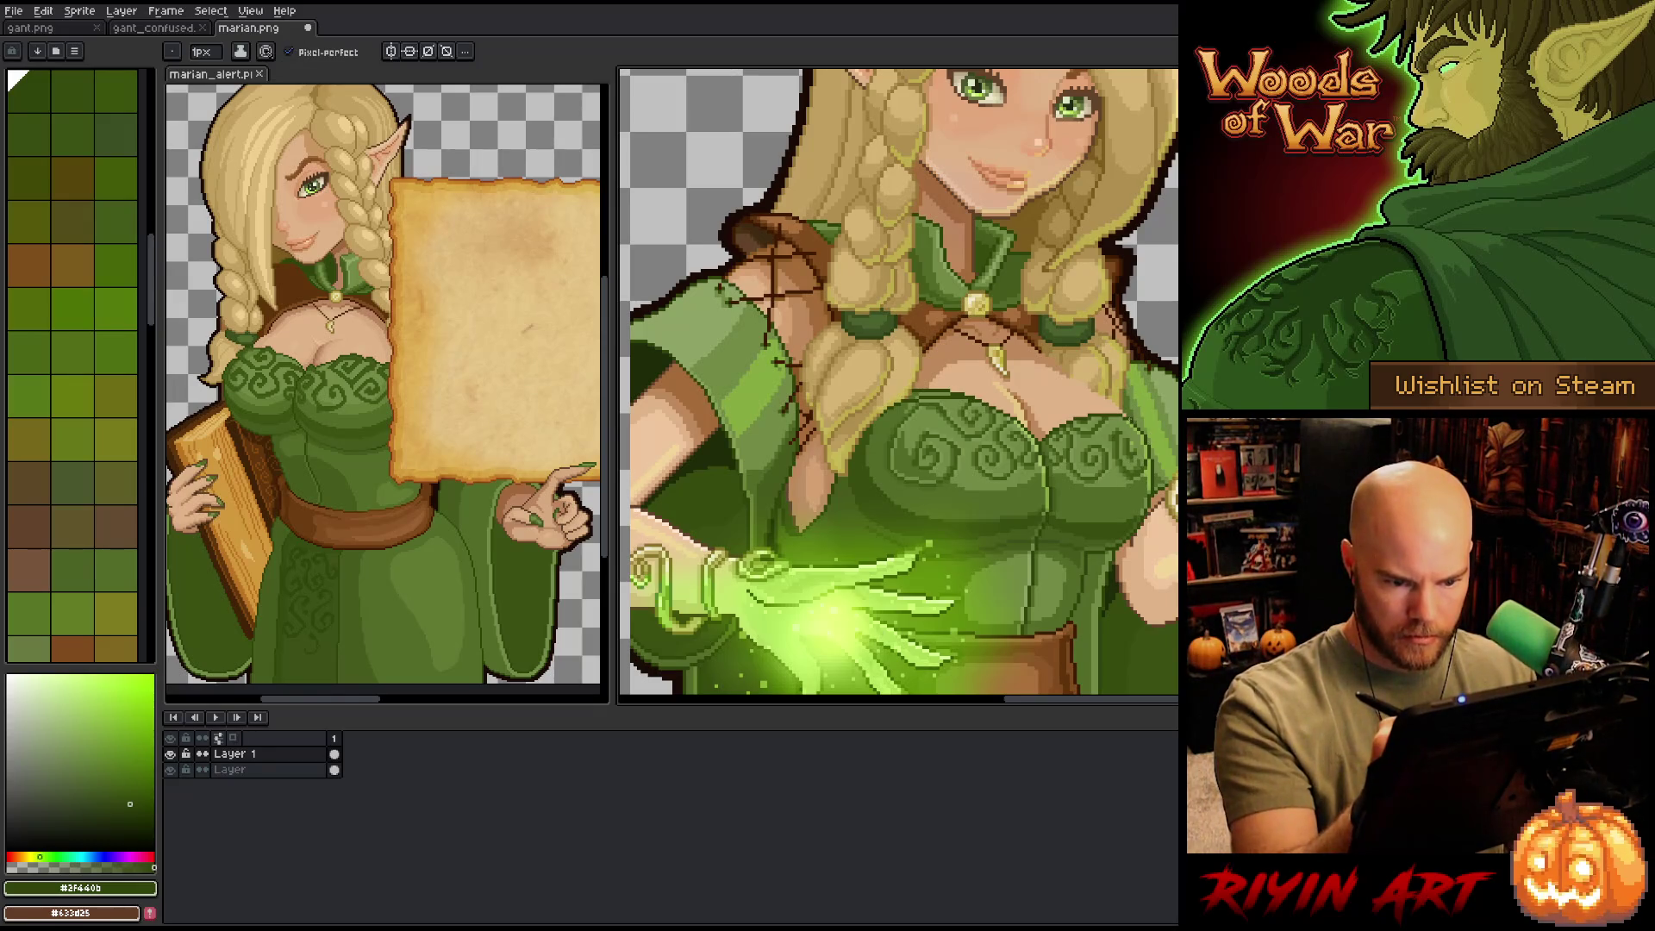
{"action": "mouse_move", "coordinate": [1147, 431]}
{"action": "left_mouse_down"}
{"action": "mouse_move", "coordinate": [1164, 474]}
{"action": "mouse_move", "coordinate": [1151, 539]}
{"action": "left_mouse_up"}
{"action": "key", "text": "ctrl+z"}
{"action": "mouse_move", "coordinate": [1134, 419]}
{"action": "left_mouse_down"}
{"action": "mouse_move", "coordinate": [1160, 466]}
{"action": "mouse_move", "coordinate": [1121, 552]}
{"action": "left_mouse_up"}
{"action": "left_click_drag", "start_coordinate": [948, 388], "coordinate": [888, 397]}
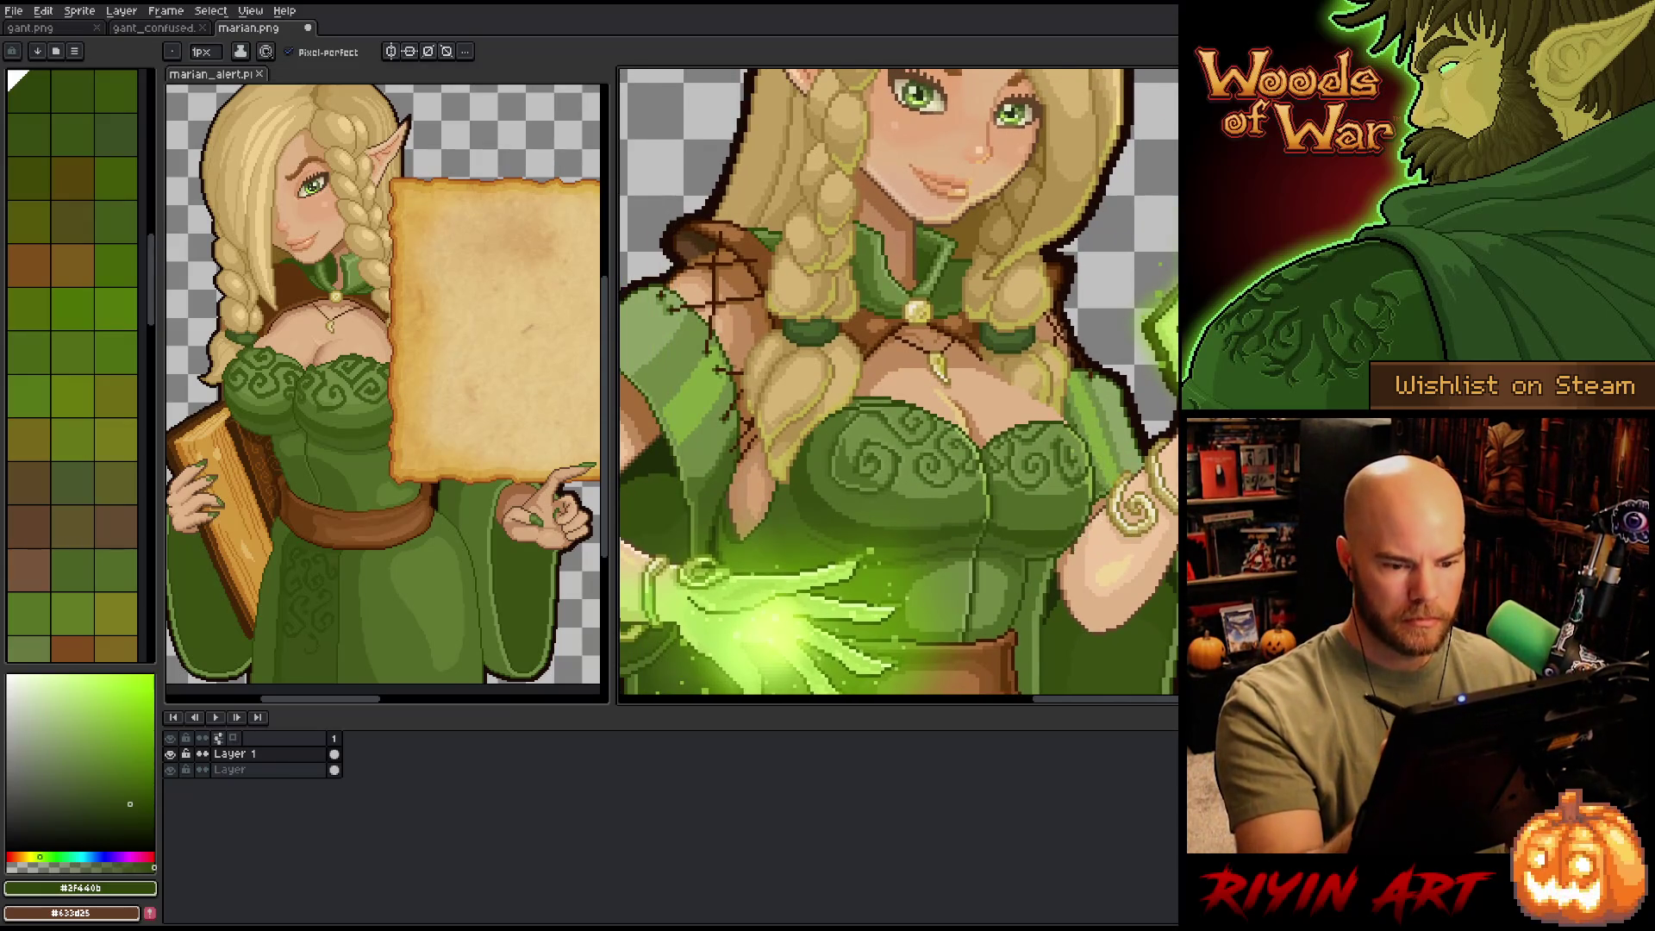
{"action": "mouse_move", "coordinate": [1071, 426]}
{"action": "left_mouse_down"}
{"action": "mouse_move", "coordinate": [1105, 479]}
{"action": "mouse_move", "coordinate": [1069, 554]}
{"action": "mouse_move", "coordinate": [1100, 513]}
{"action": "mouse_move", "coordinate": [1100, 470]}
{"action": "mouse_move", "coordinate": [1087, 535]}
{"action": "left_mouse_up"}
{"action": "key", "text": "ctrl+z"}
{"action": "key", "text": "ctrl+z"}
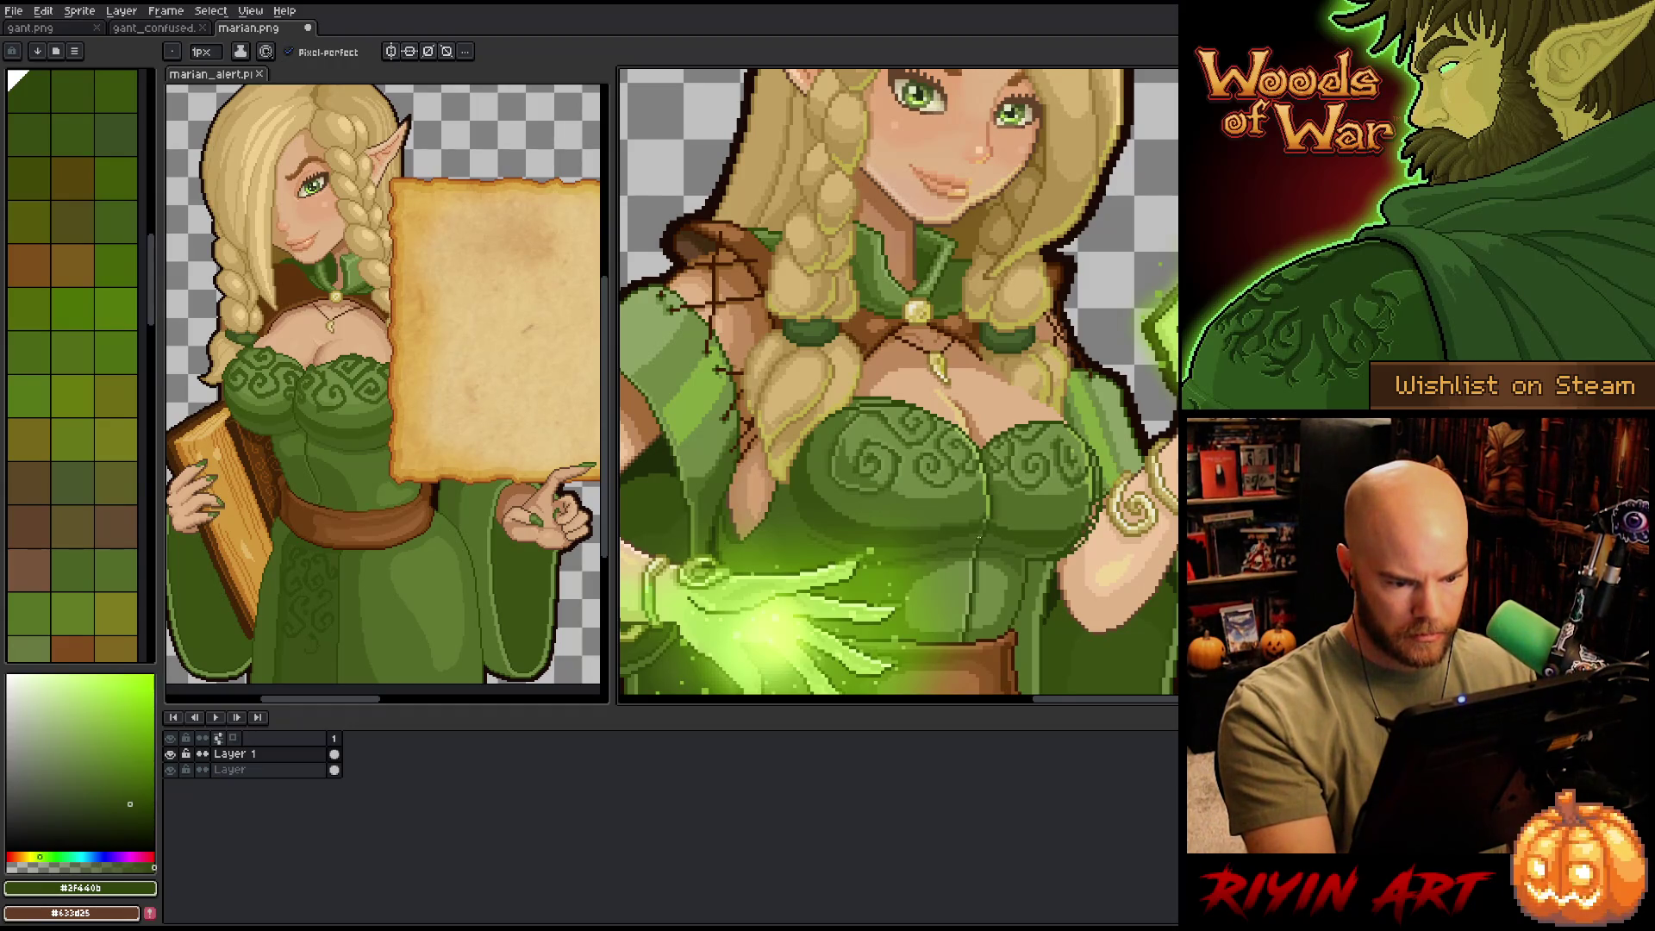
- Compare several dark and mid-dark dress greens, ending on a medium palette green
{"action": "left_click", "coordinate": [970, 540], "text": "alt"}
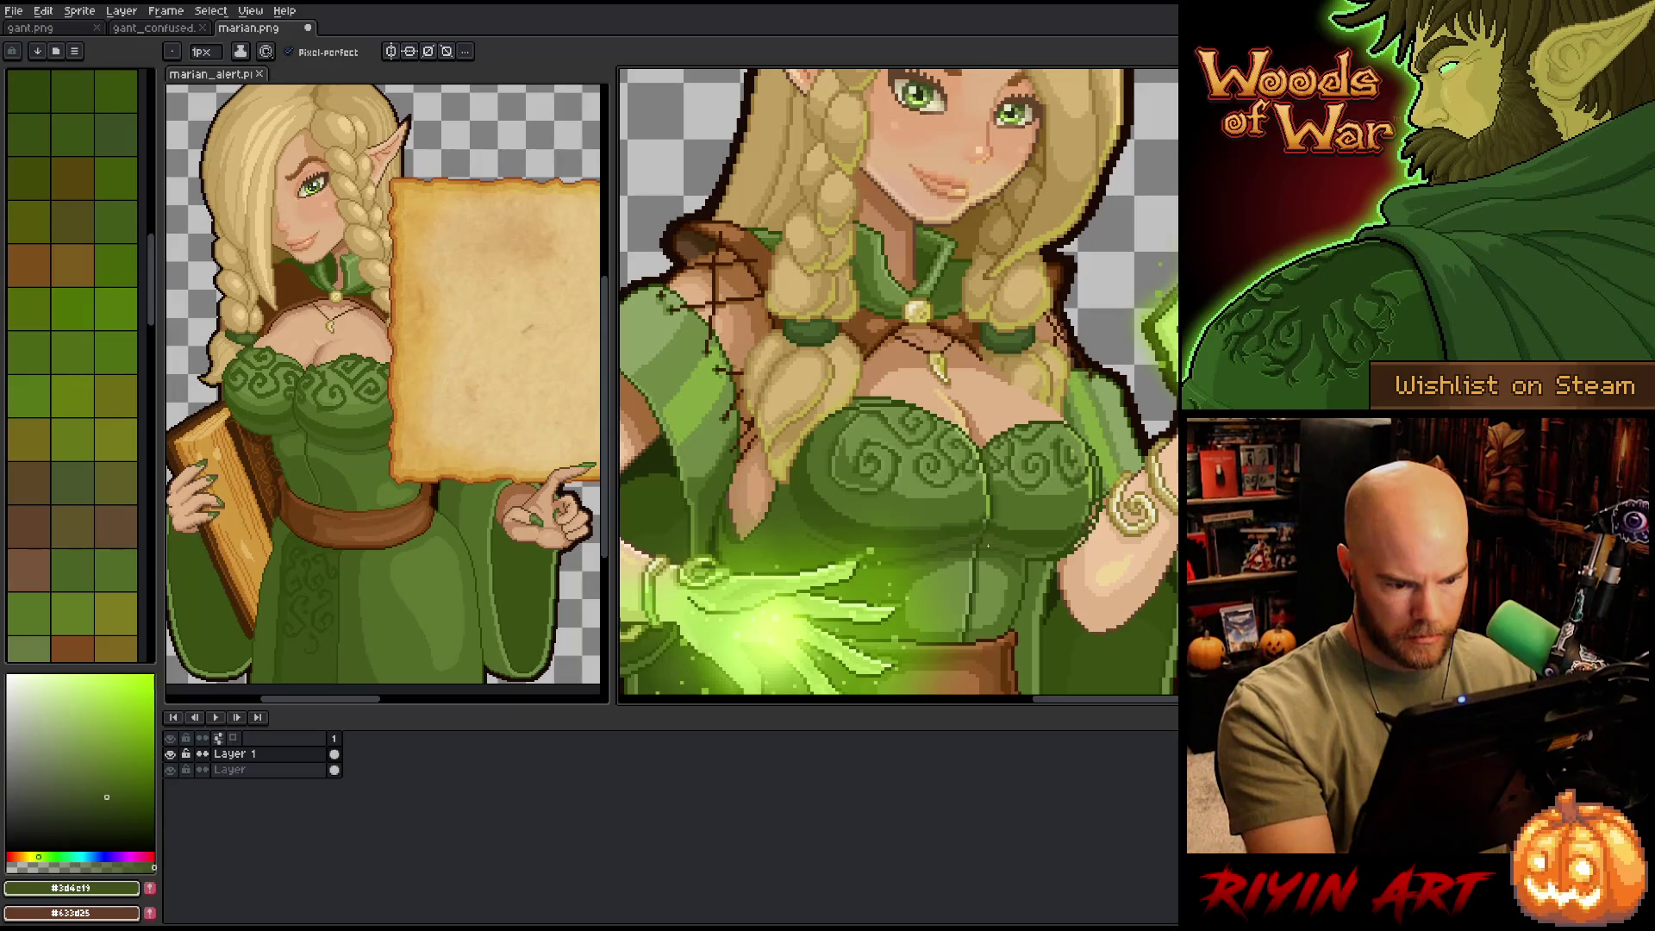
{"action": "left_click", "coordinate": [970, 541], "text": "alt"}
{"action": "left_click", "coordinate": [990, 532], "text": "alt"}
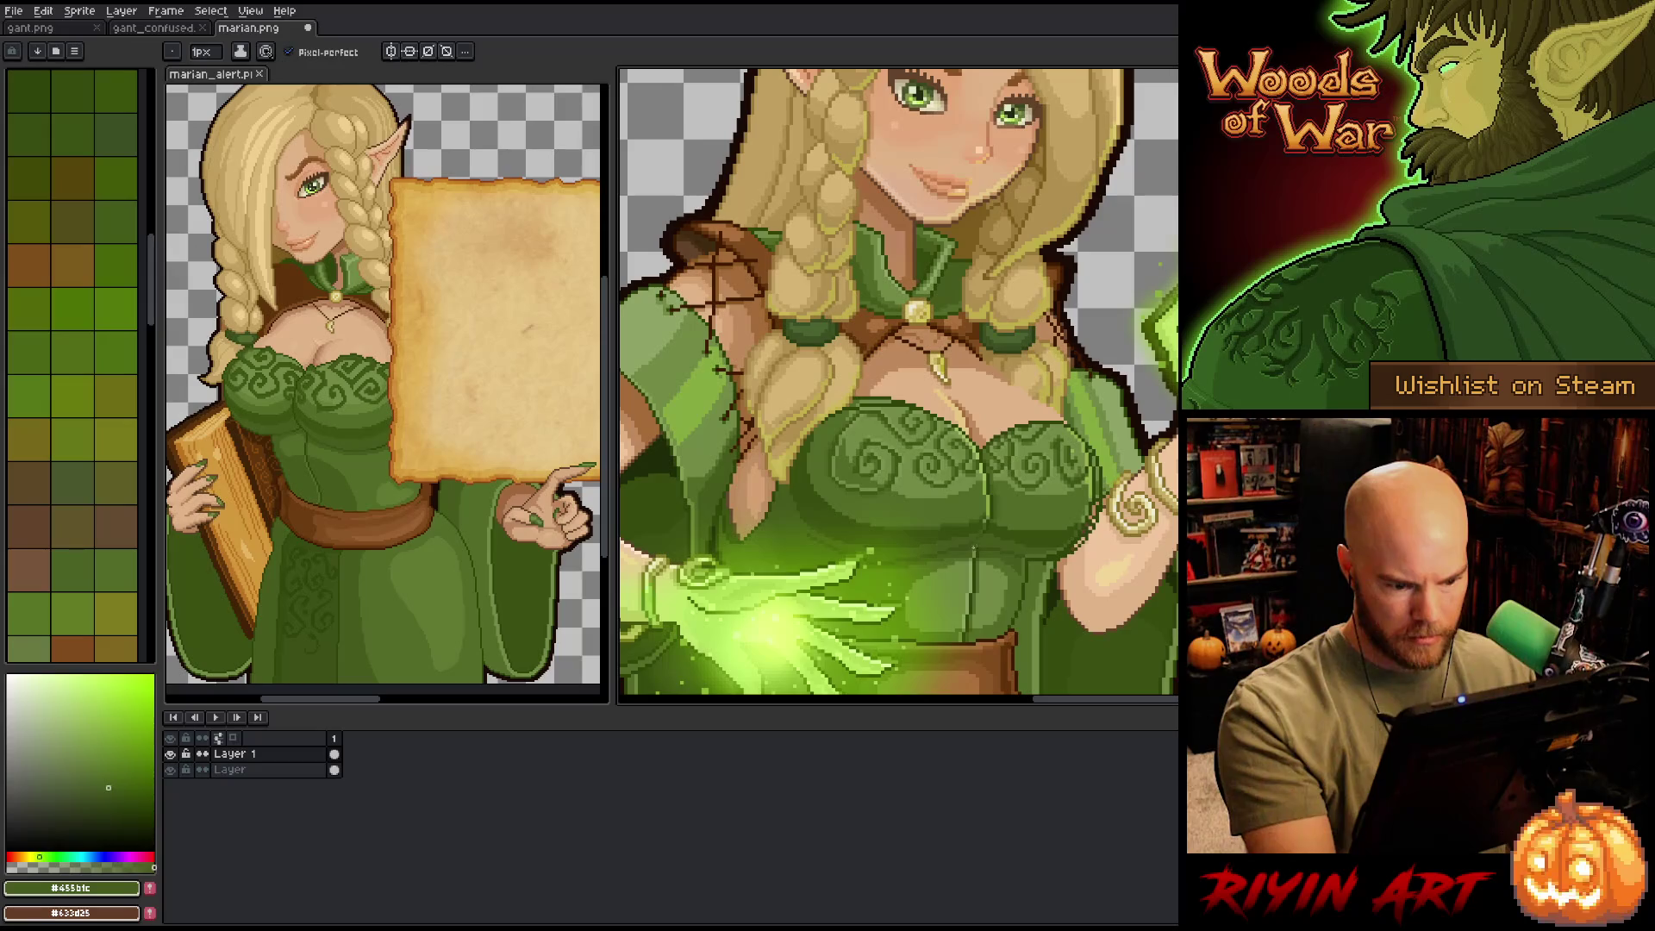
{"action": "left_click", "coordinate": [991, 536], "text": "alt"}
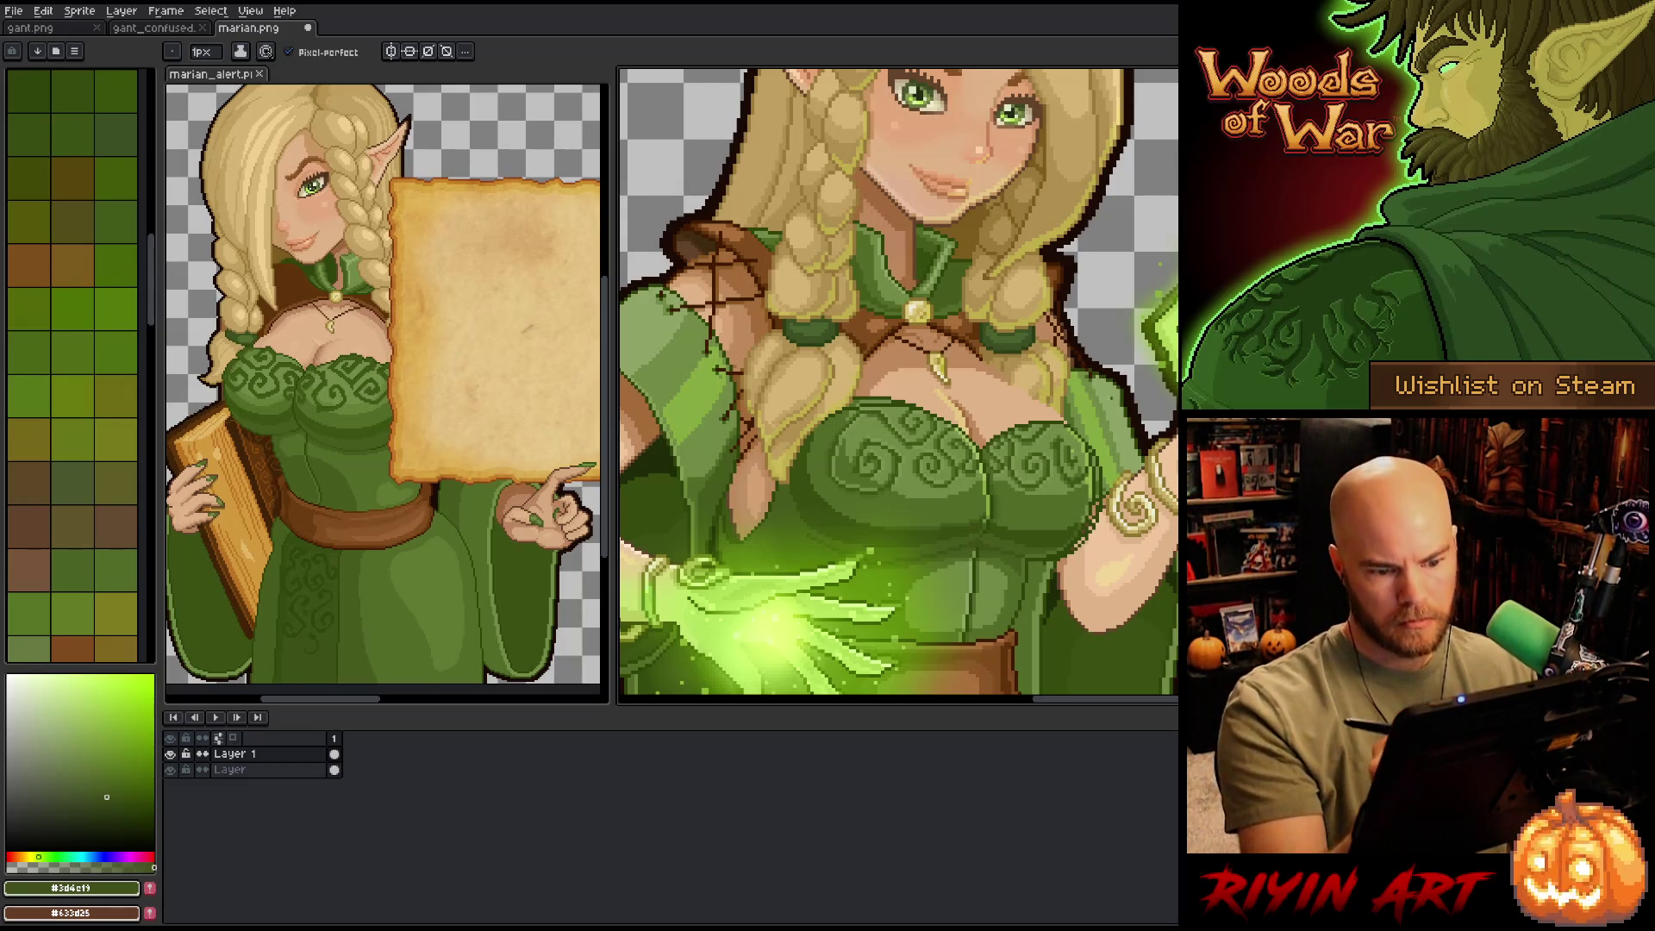
{"action": "left_click", "coordinate": [987, 534], "text": "alt"}
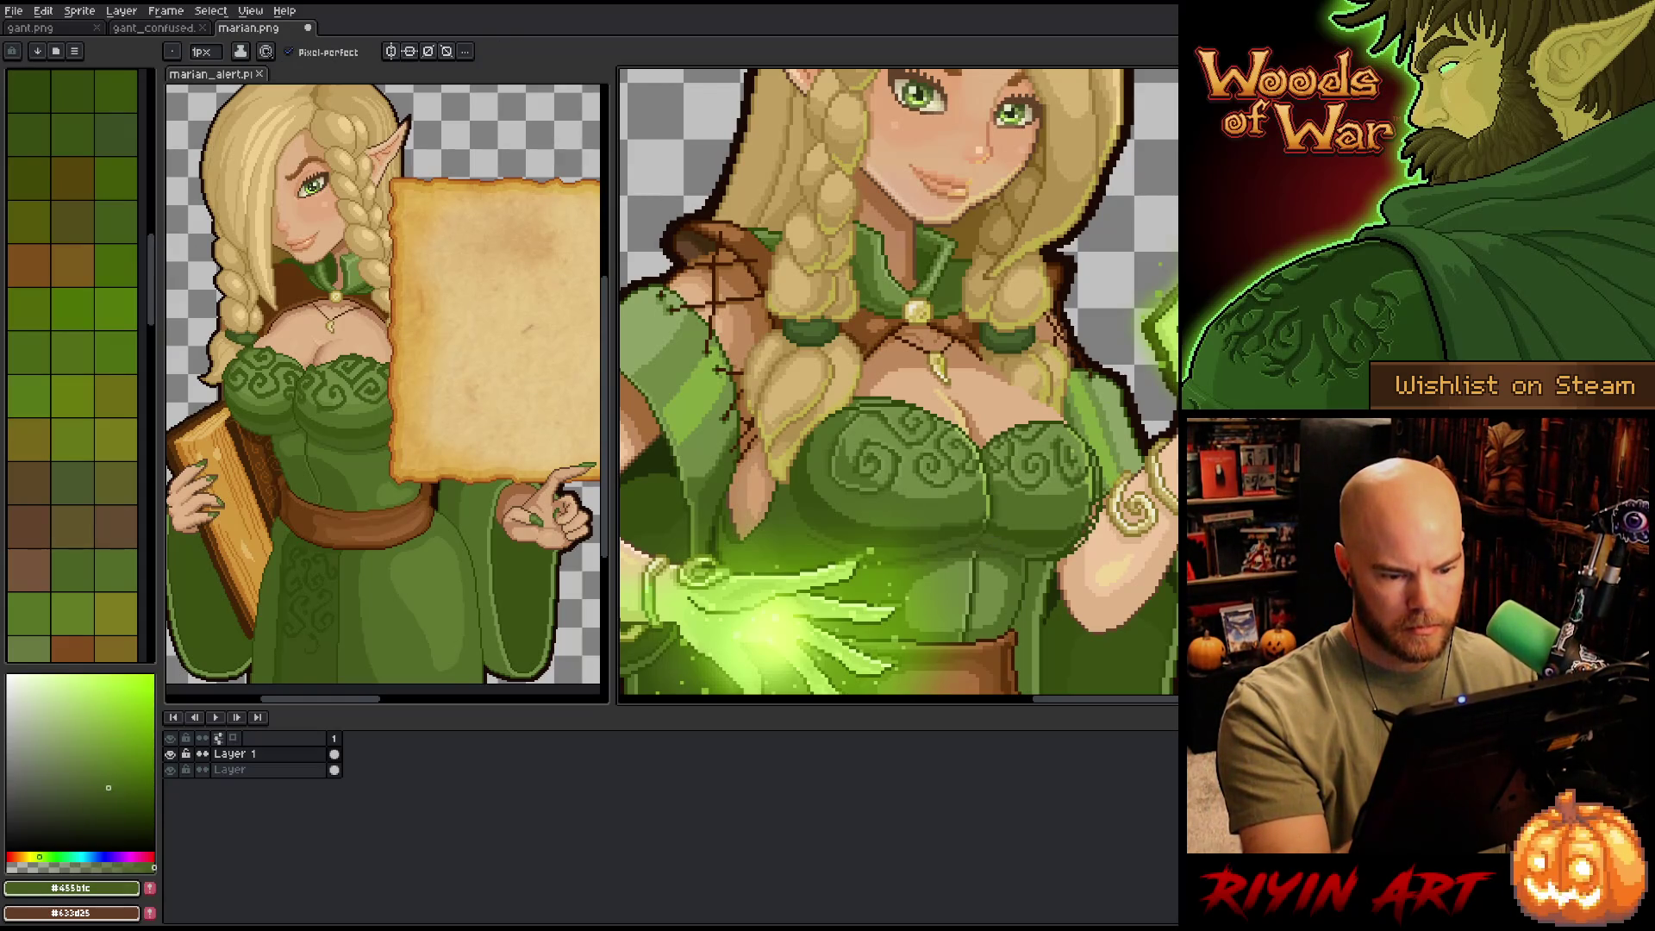
{"action": "left_click", "coordinate": [979, 550], "text": "alt"}
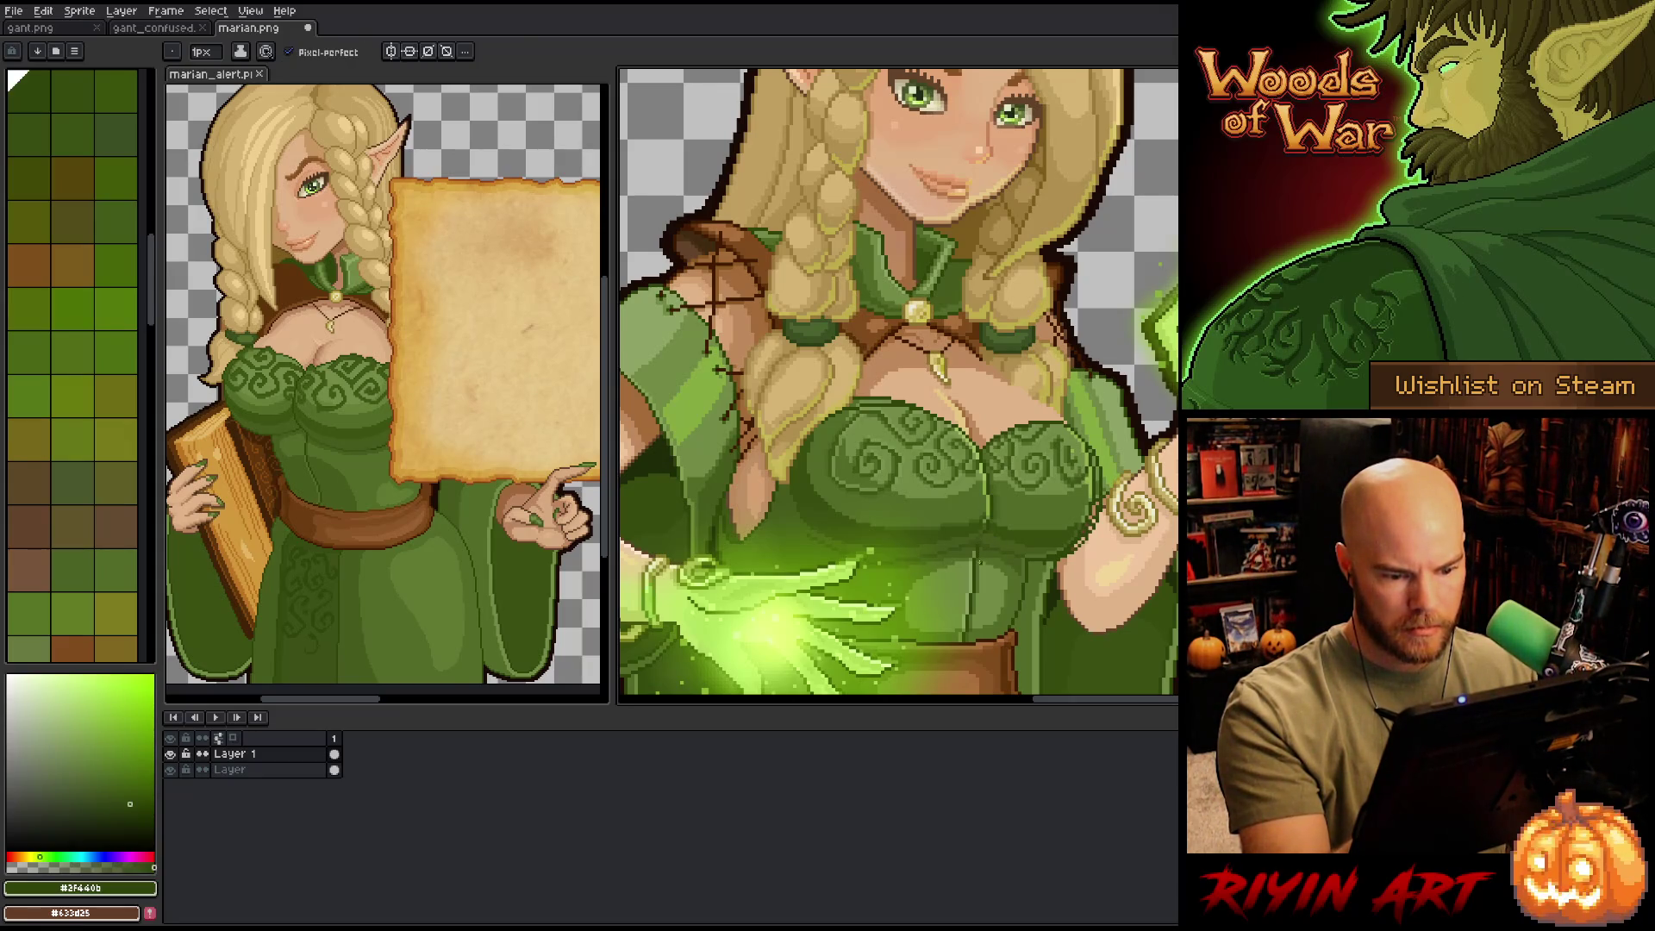
{"action": "left_click", "coordinate": [984, 539], "text": "alt"}
{"action": "left_click", "coordinate": [962, 556], "text": "alt"}
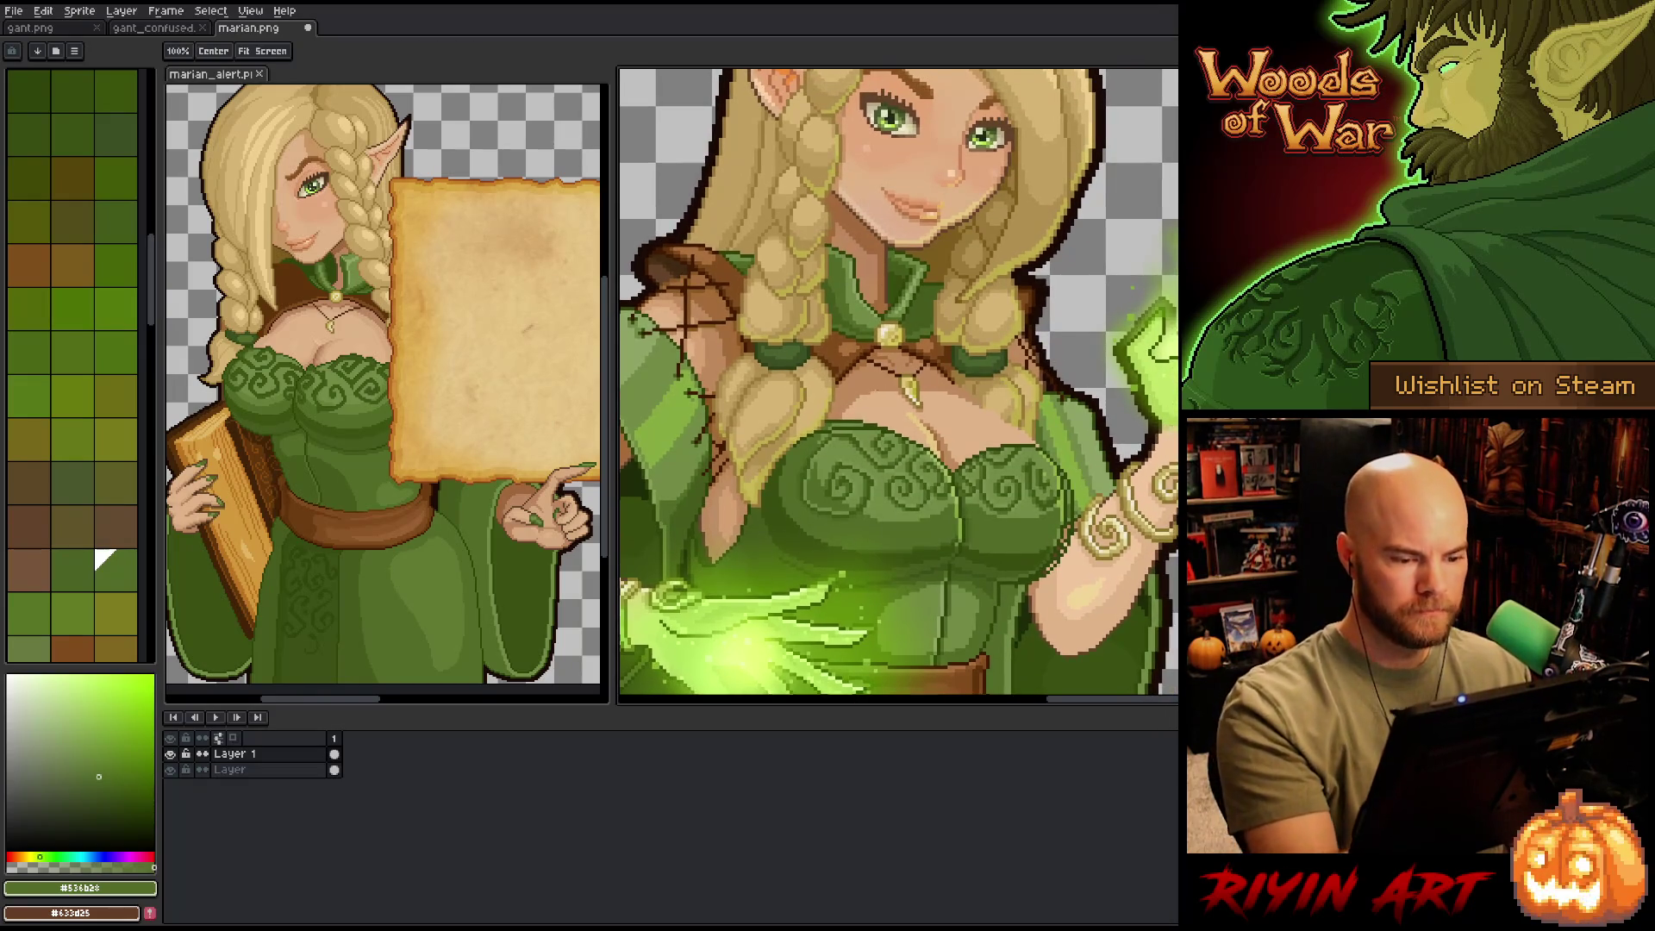
- Lighten a few chest skin pixels with the light skin tone, then pick a darker tan
{"action": "left_click", "coordinate": [871, 405], "text": "alt"}
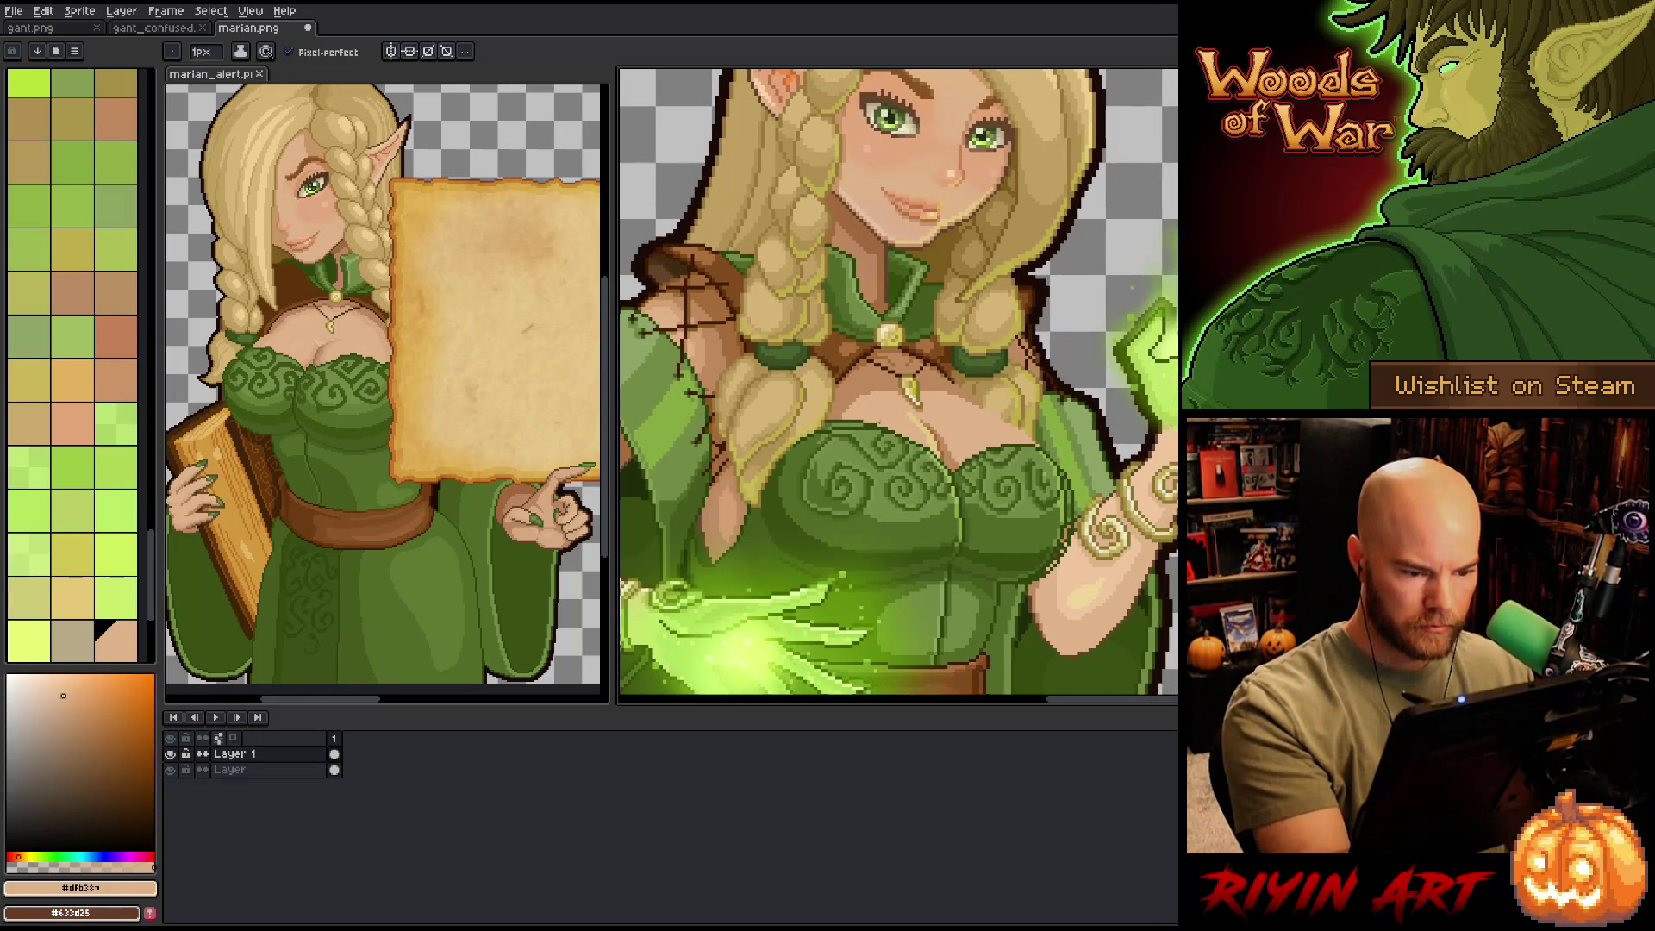
{"action": "left_click_drag", "start_coordinate": [847, 423], "coordinate": [863, 421]}
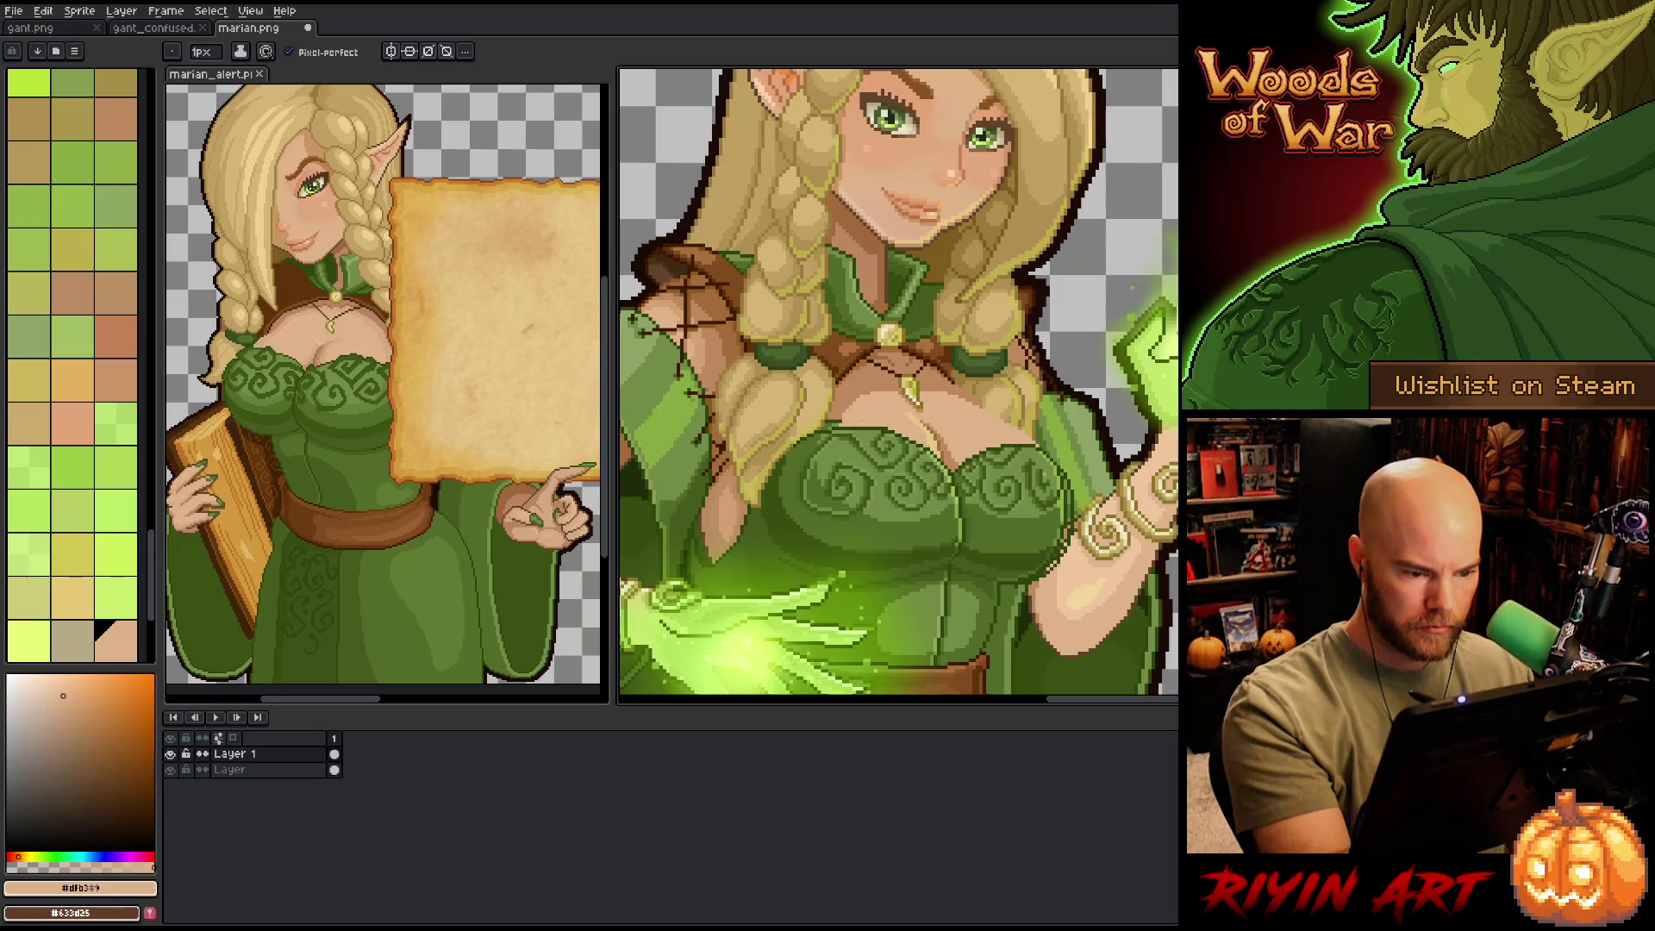
{"action": "left_click", "coordinate": [116, 118]}
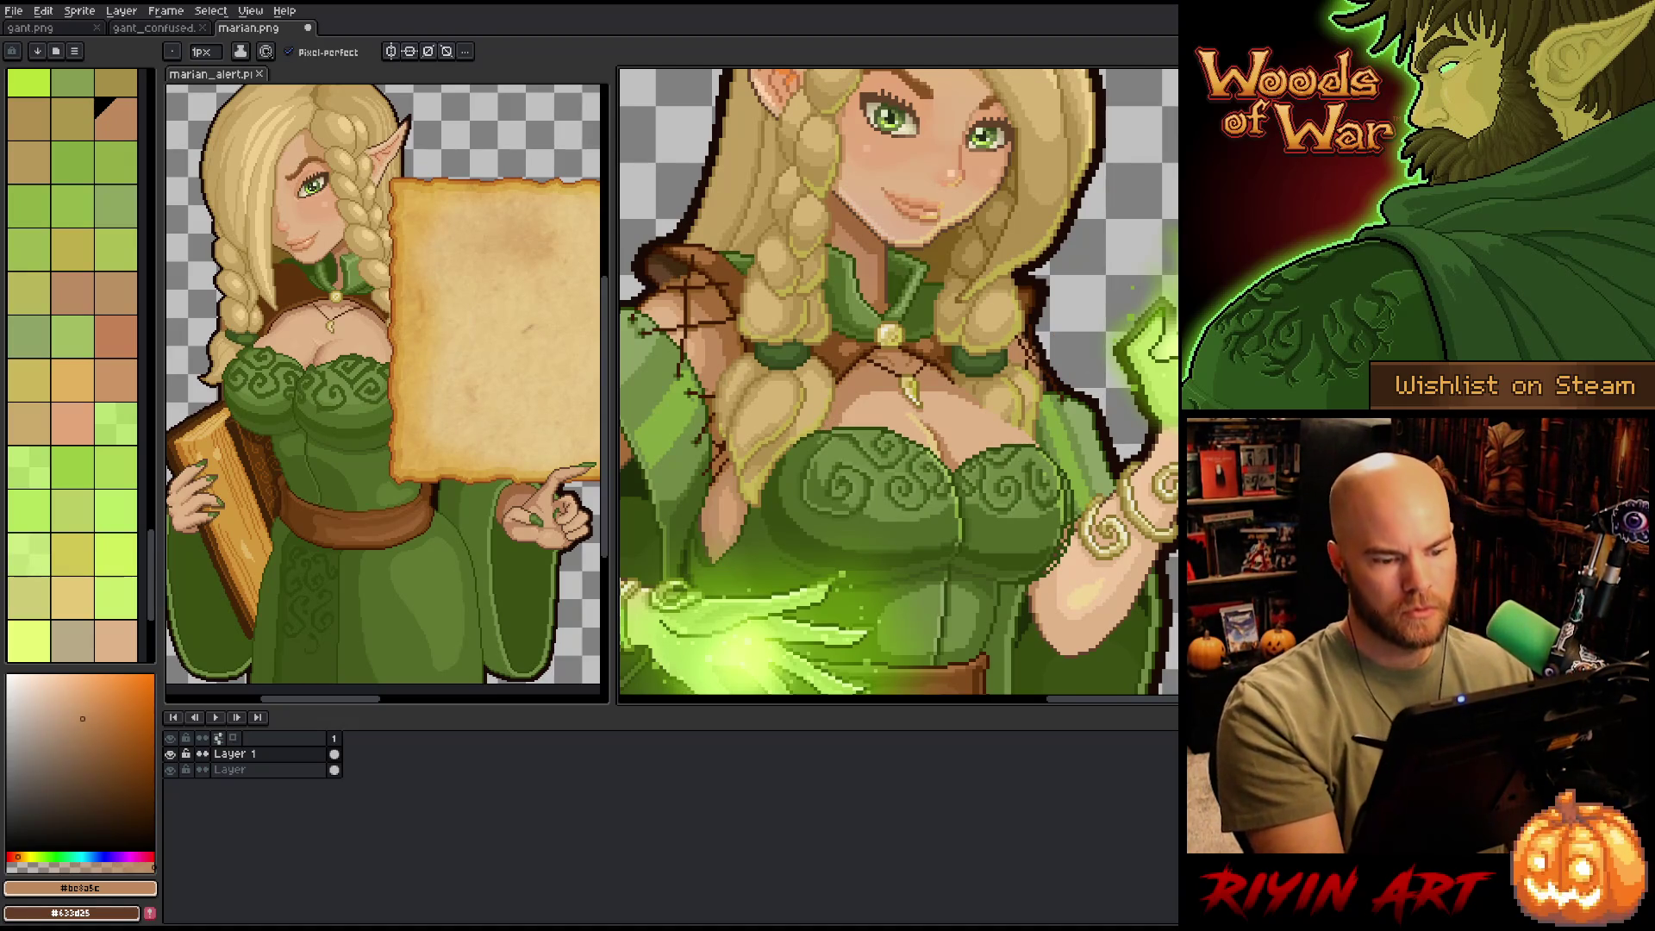
{"action": "left_click_drag", "start_coordinate": [1068, 561], "coordinate": [989, 571]}
- Eyedrop the darkest green and draw a short dark line down the dress centre seam
{"action": "key", "text": "i"}
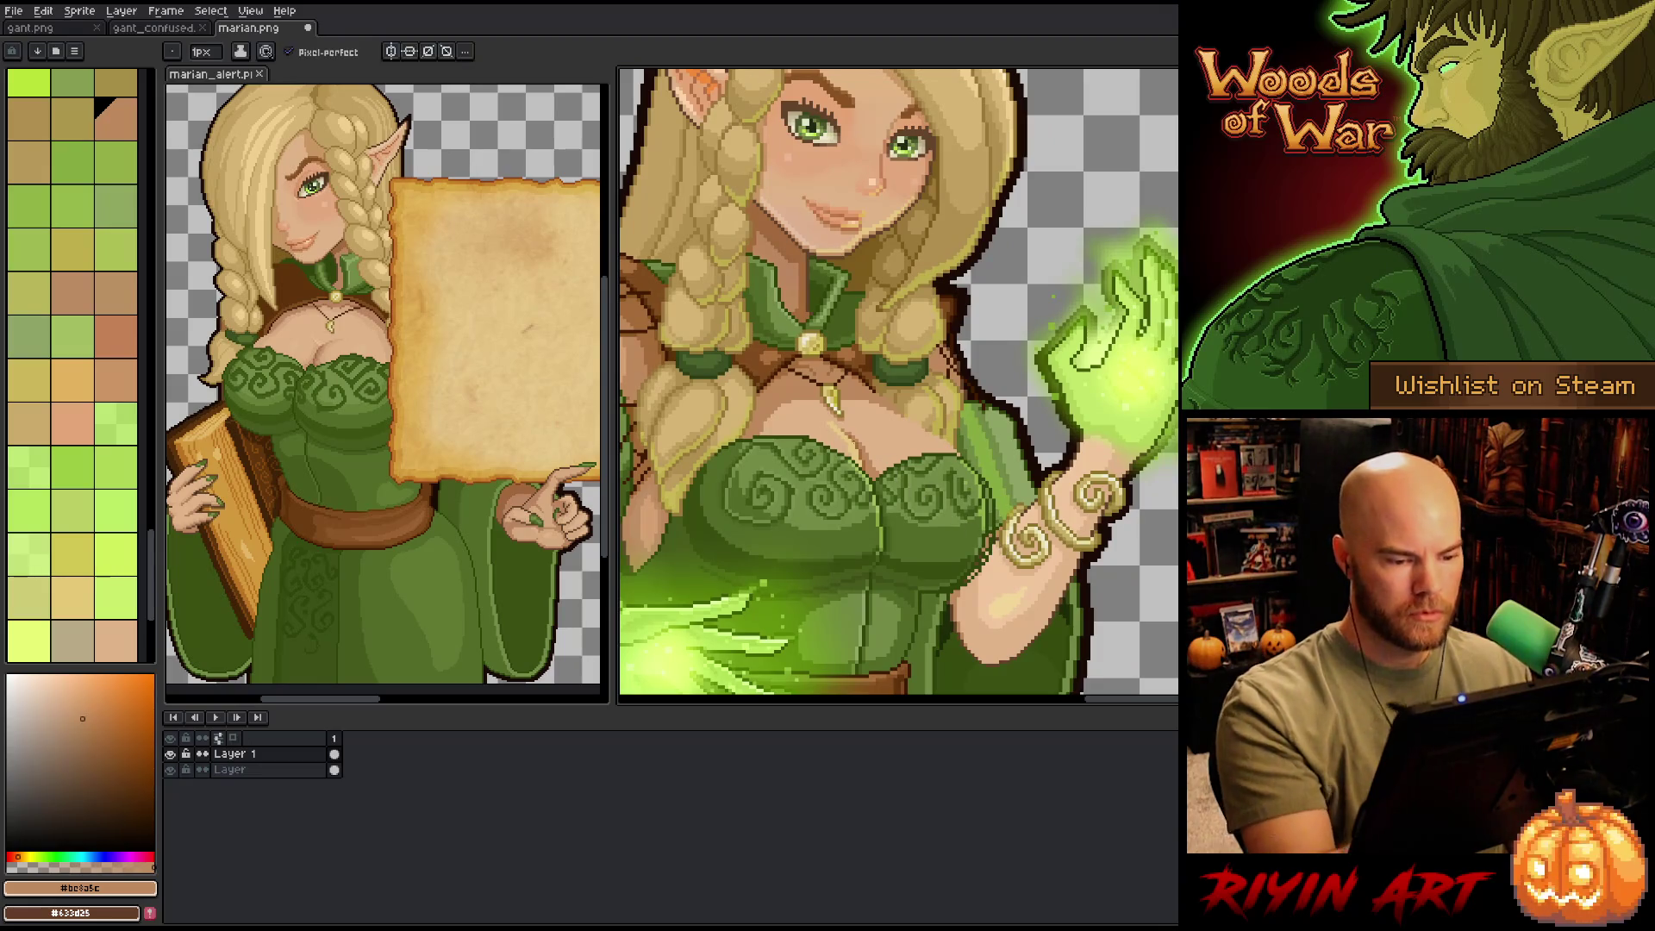
{"action": "left_click", "coordinate": [854, 454]}
{"action": "key", "text": "b"}
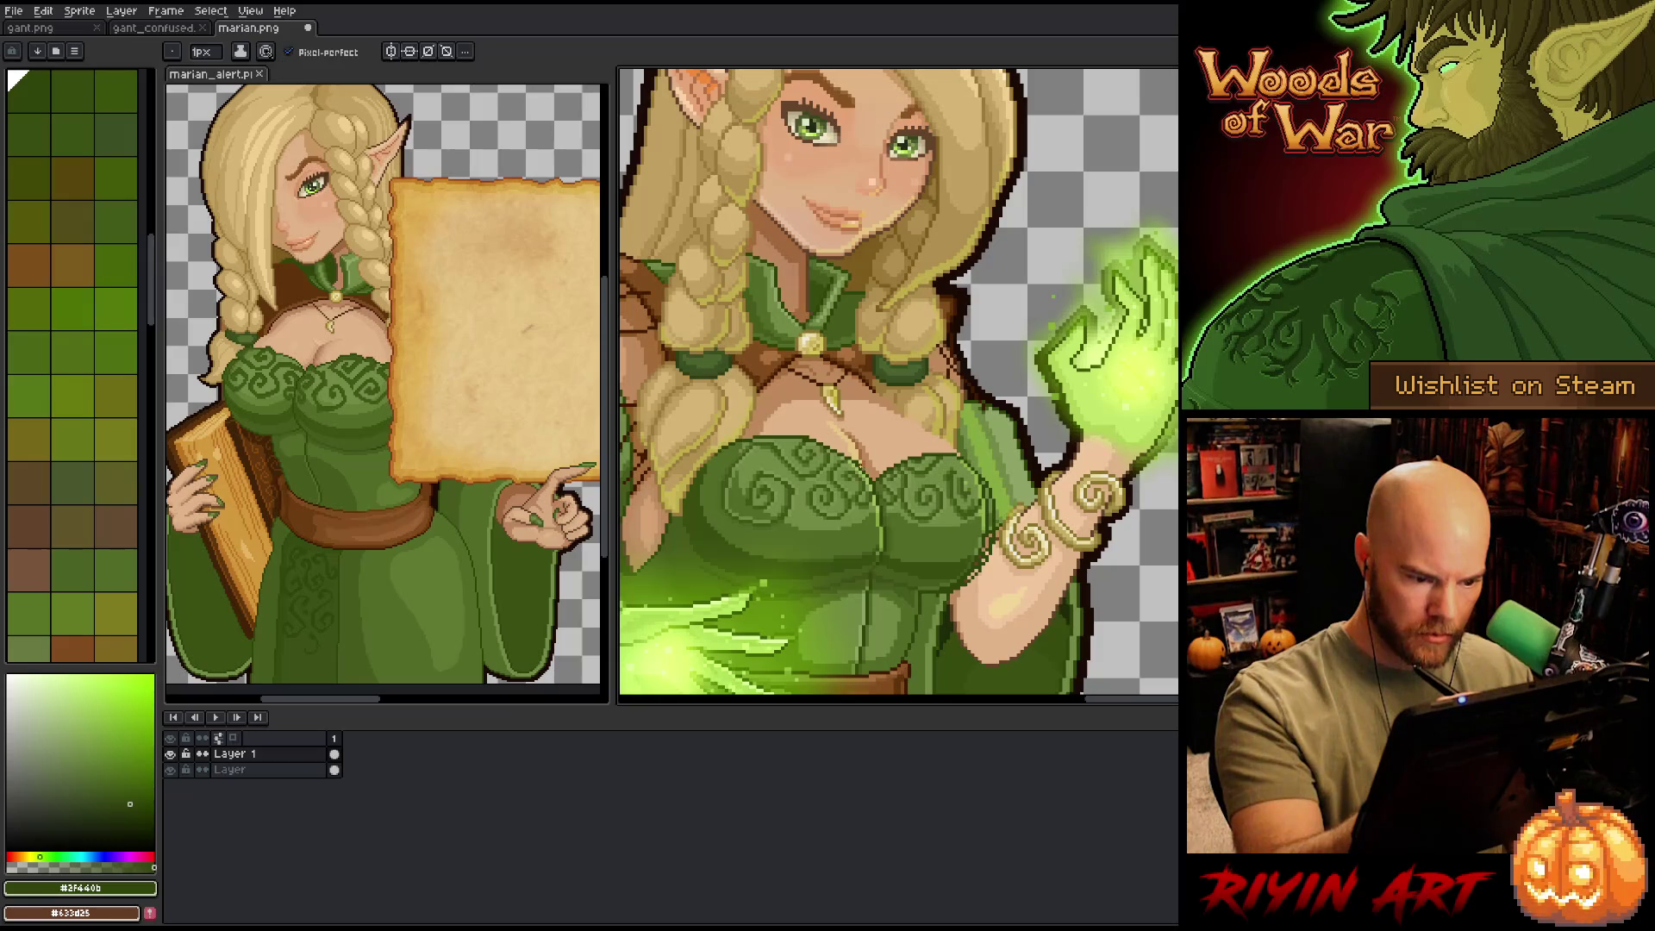
{"action": "left_click", "coordinate": [861, 470], "text": "alt"}
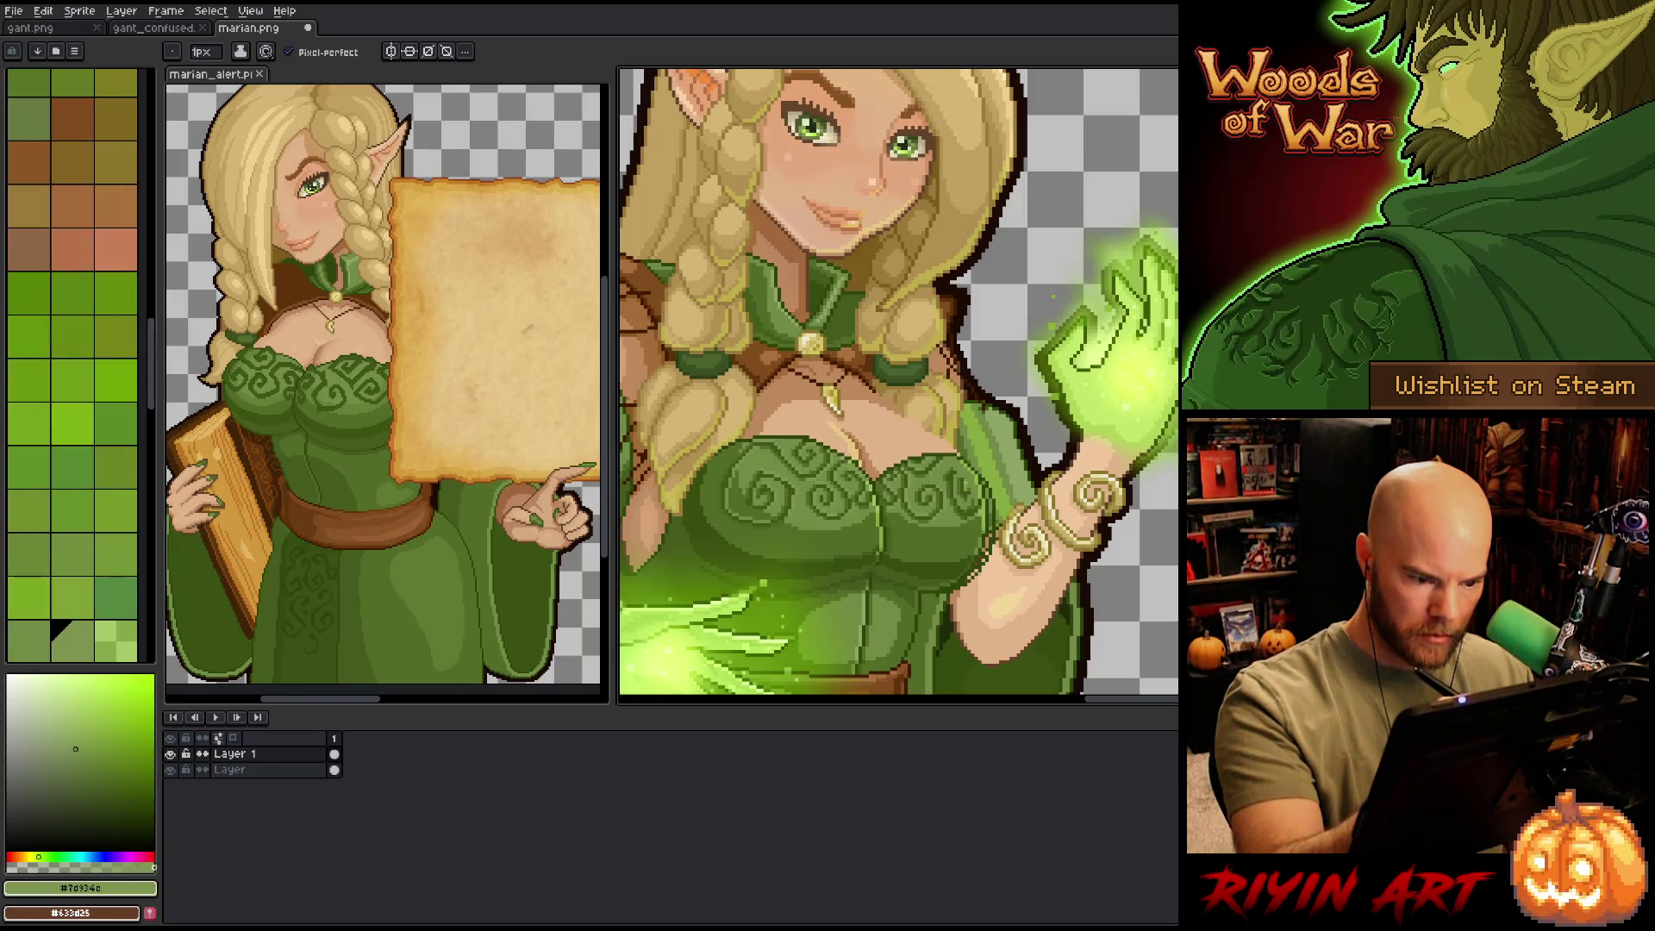
{"action": "left_click", "coordinate": [849, 483], "text": "alt"}
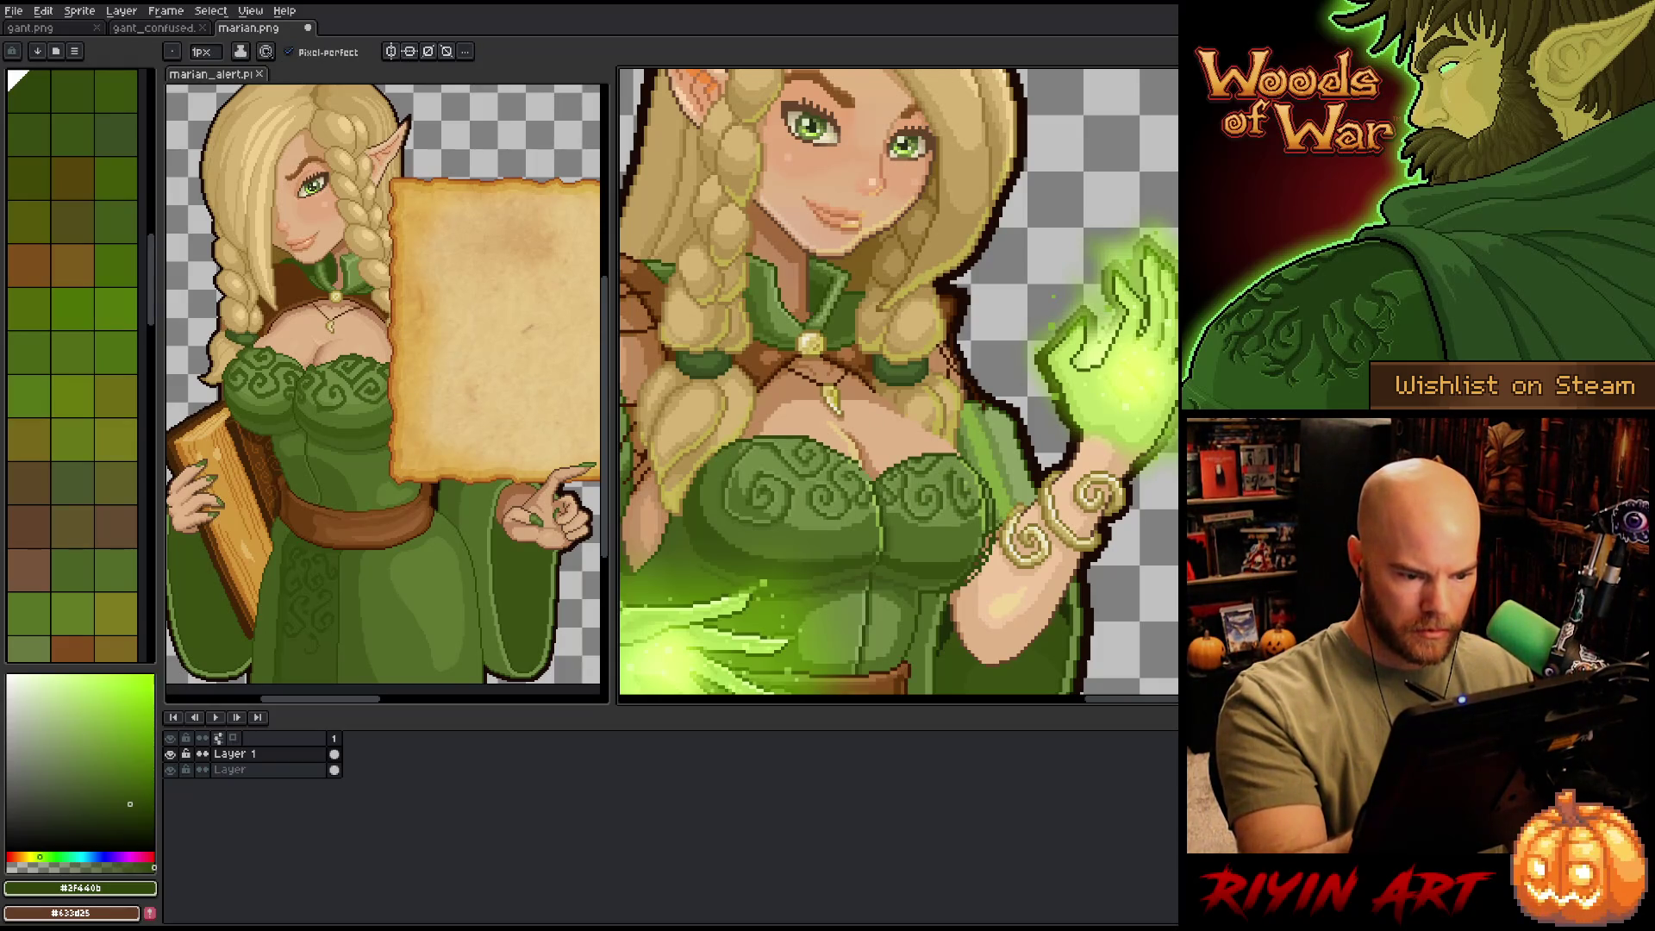
{"action": "left_click_drag", "start_coordinate": [868, 472], "coordinate": [884, 526]}
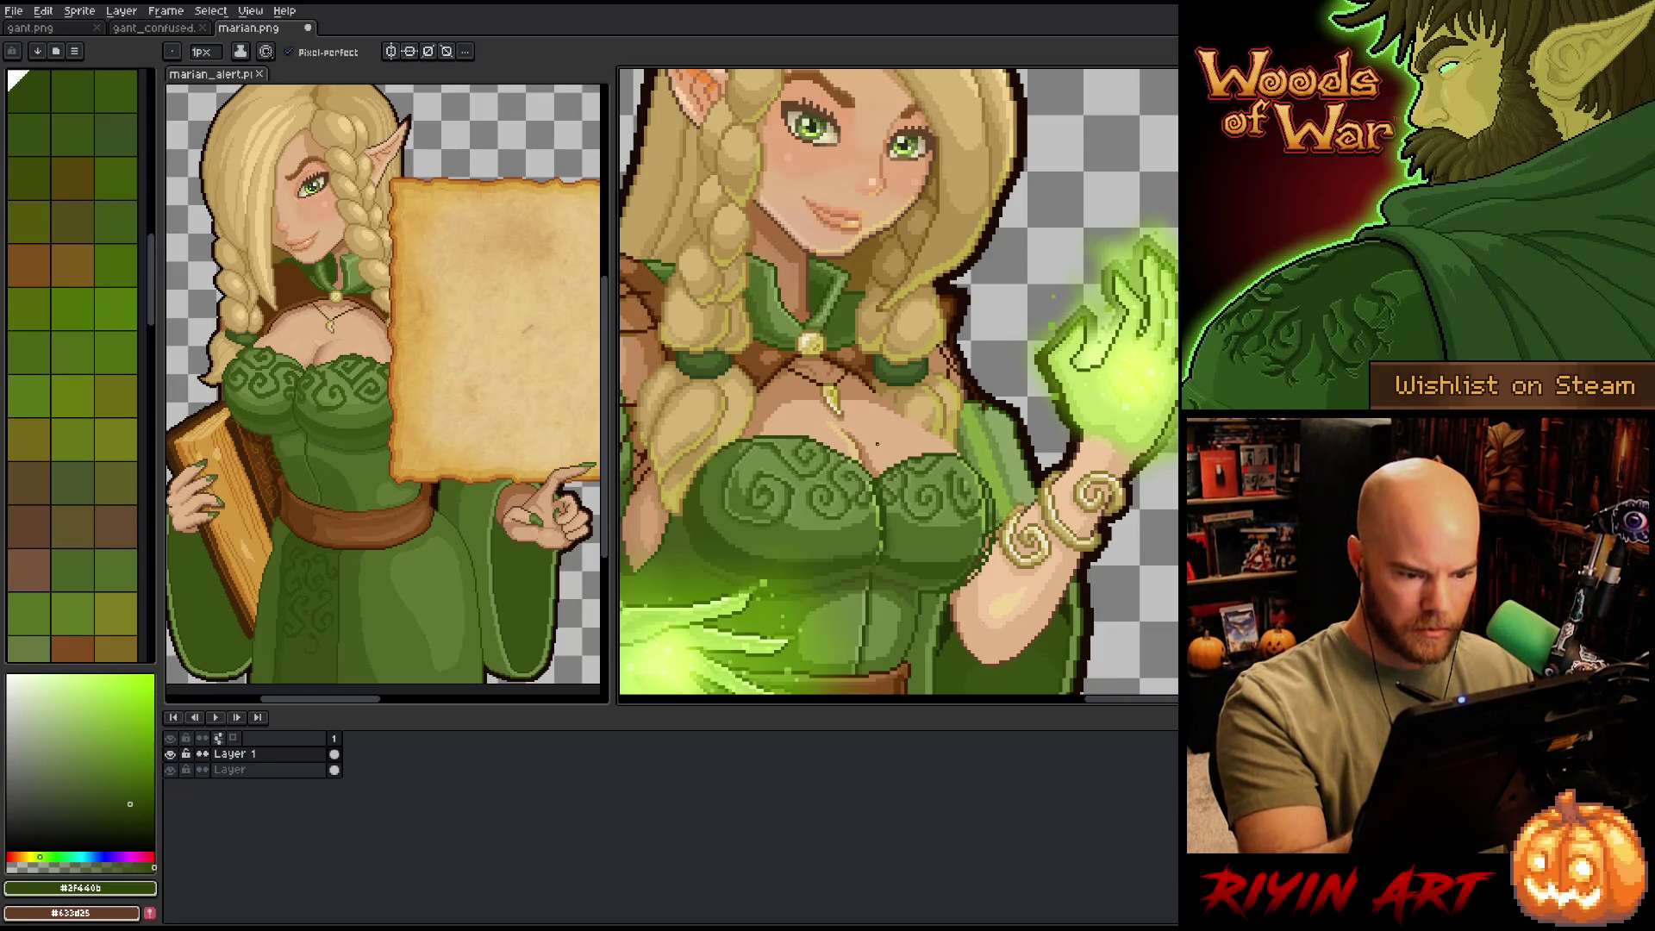
- Pan down the figure and try olive, medium and lighter greens, settling on a mid green
{"action": "left_click", "coordinate": [878, 444], "text": "alt"}
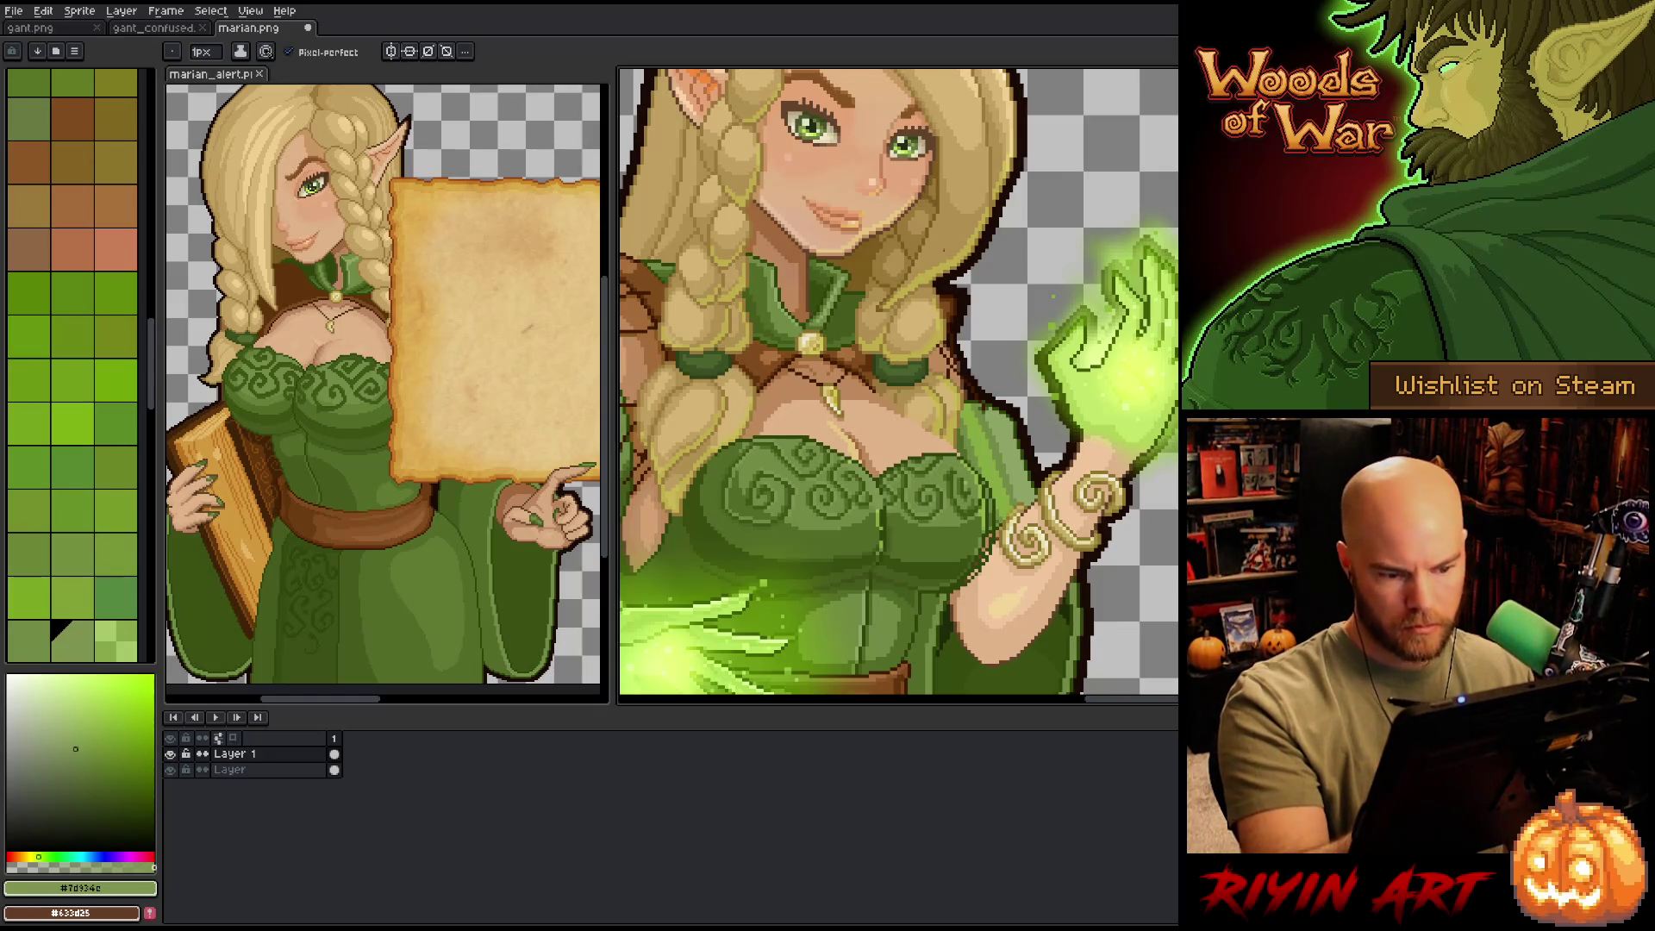
{"action": "key", "text": "space"}
{"action": "mouse_move", "coordinate": [1016, 396]}
{"action": "left_mouse_down"}
{"action": "mouse_move", "coordinate": [1024, 467]}
{"action": "mouse_move", "coordinate": [1035, 412]}
{"action": "left_mouse_up"}
{"action": "left_click", "coordinate": [1035, 412], "text": "alt"}
{"action": "left_click", "coordinate": [1000, 531], "text": "alt"}
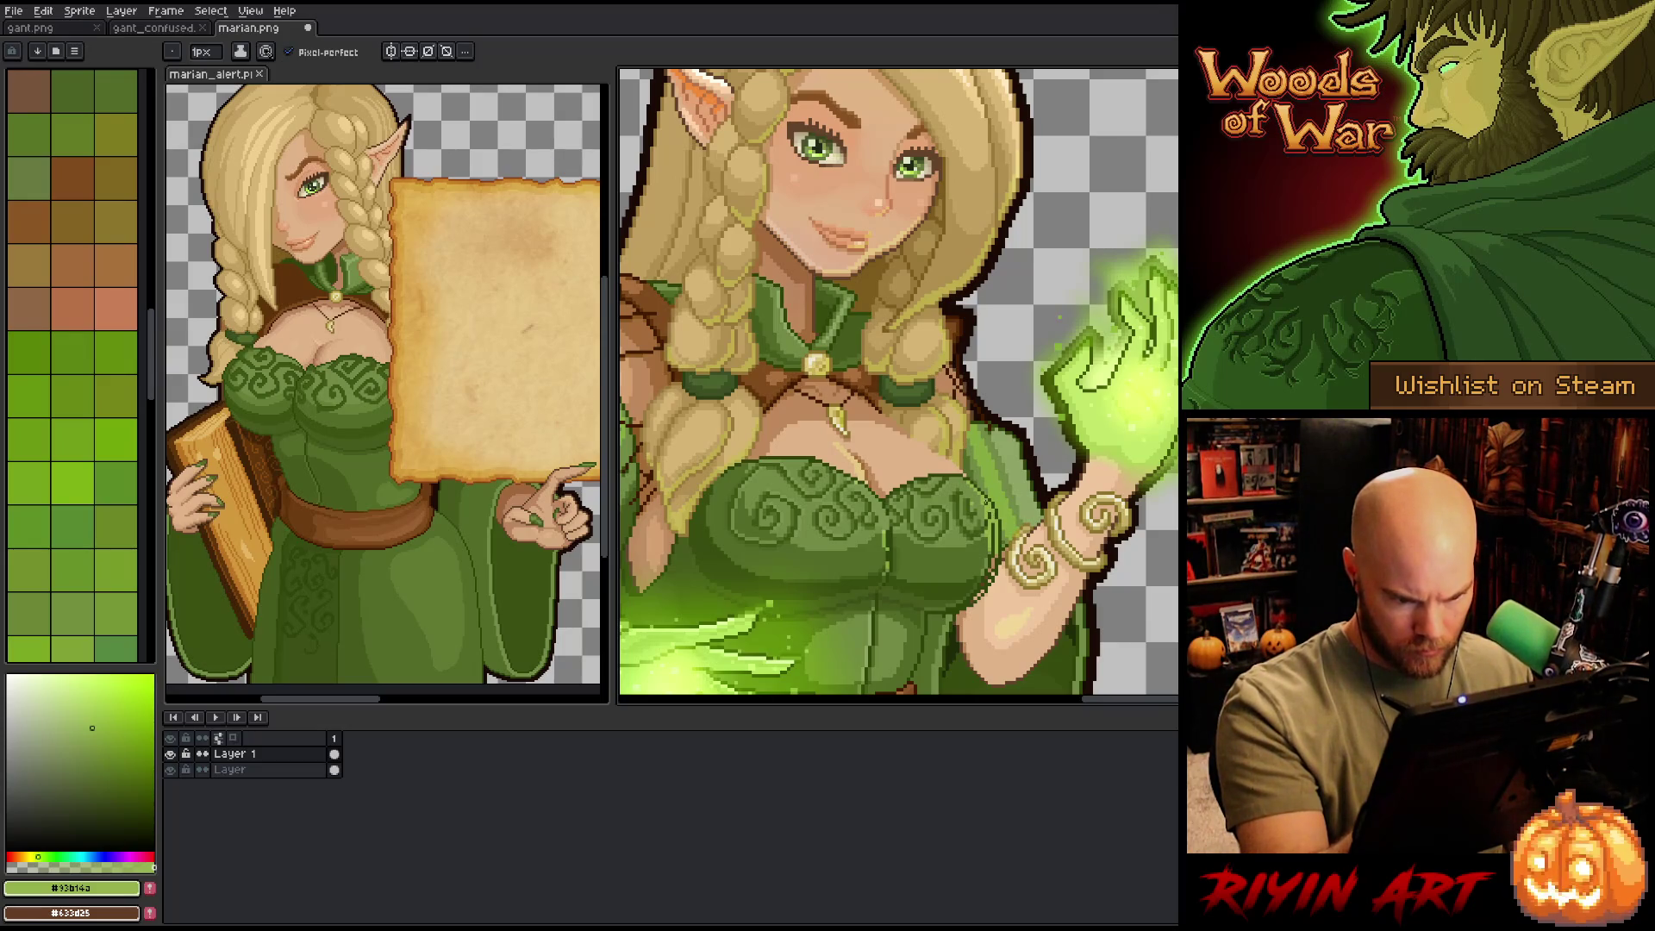
{"action": "left_click", "coordinate": [988, 509], "text": "alt"}
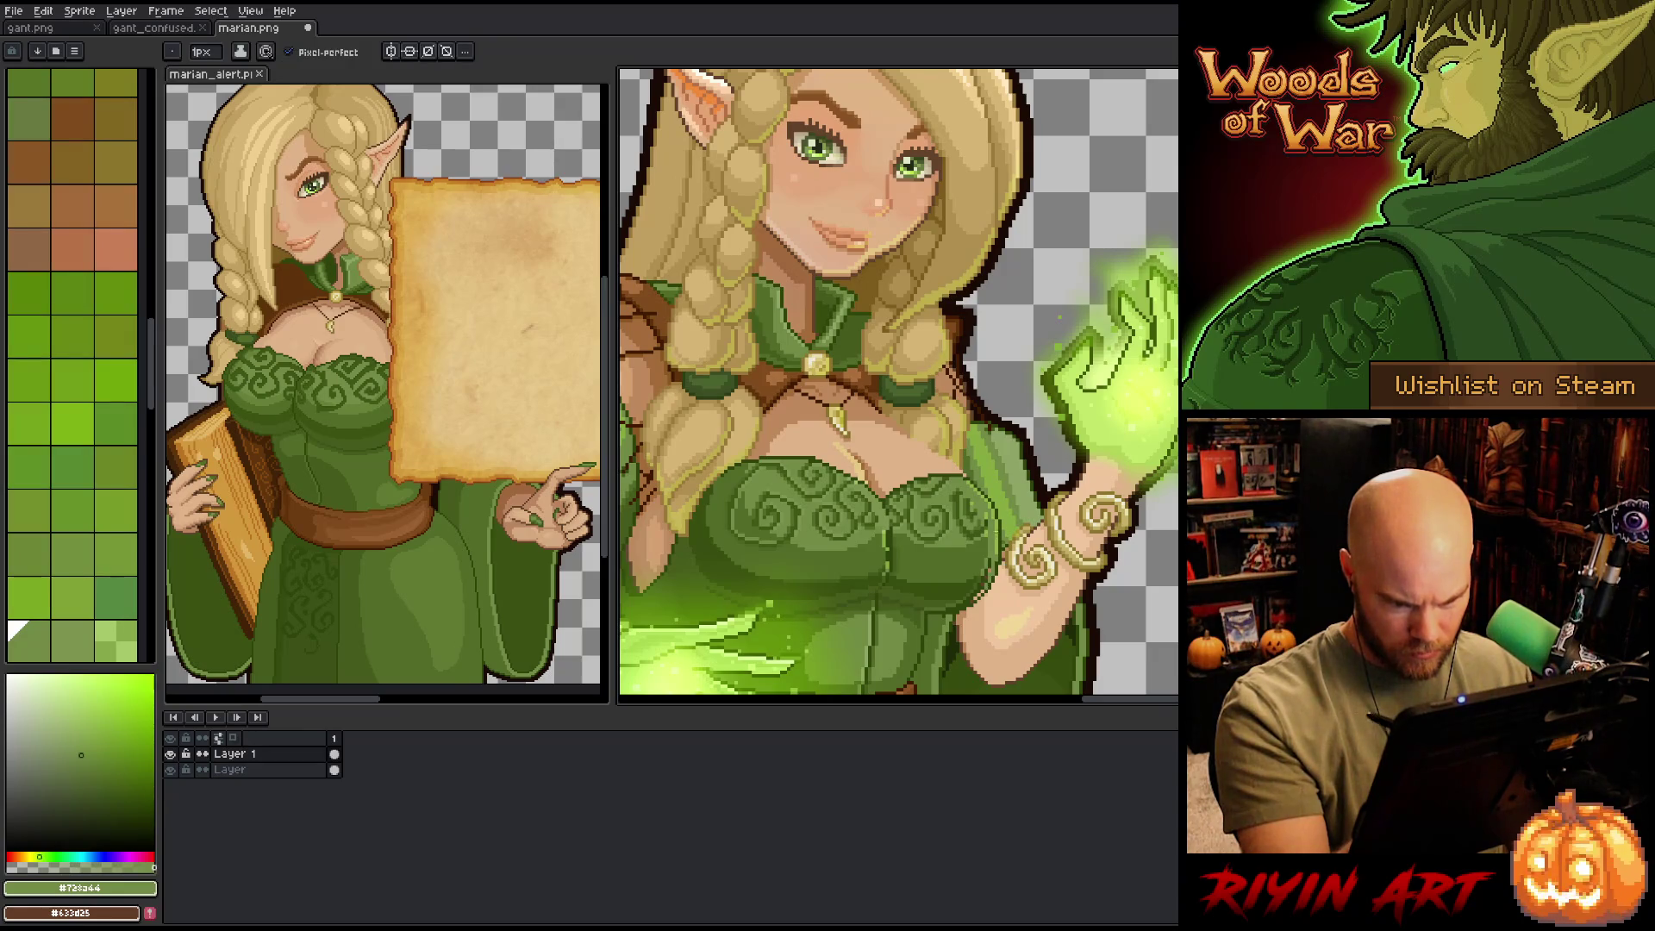
- Add a dark pixel line on the sleeve by the bracelet, then sample olive, light, base and swirl greens
{"action": "left_click", "coordinate": [819, 560], "text": "alt"}
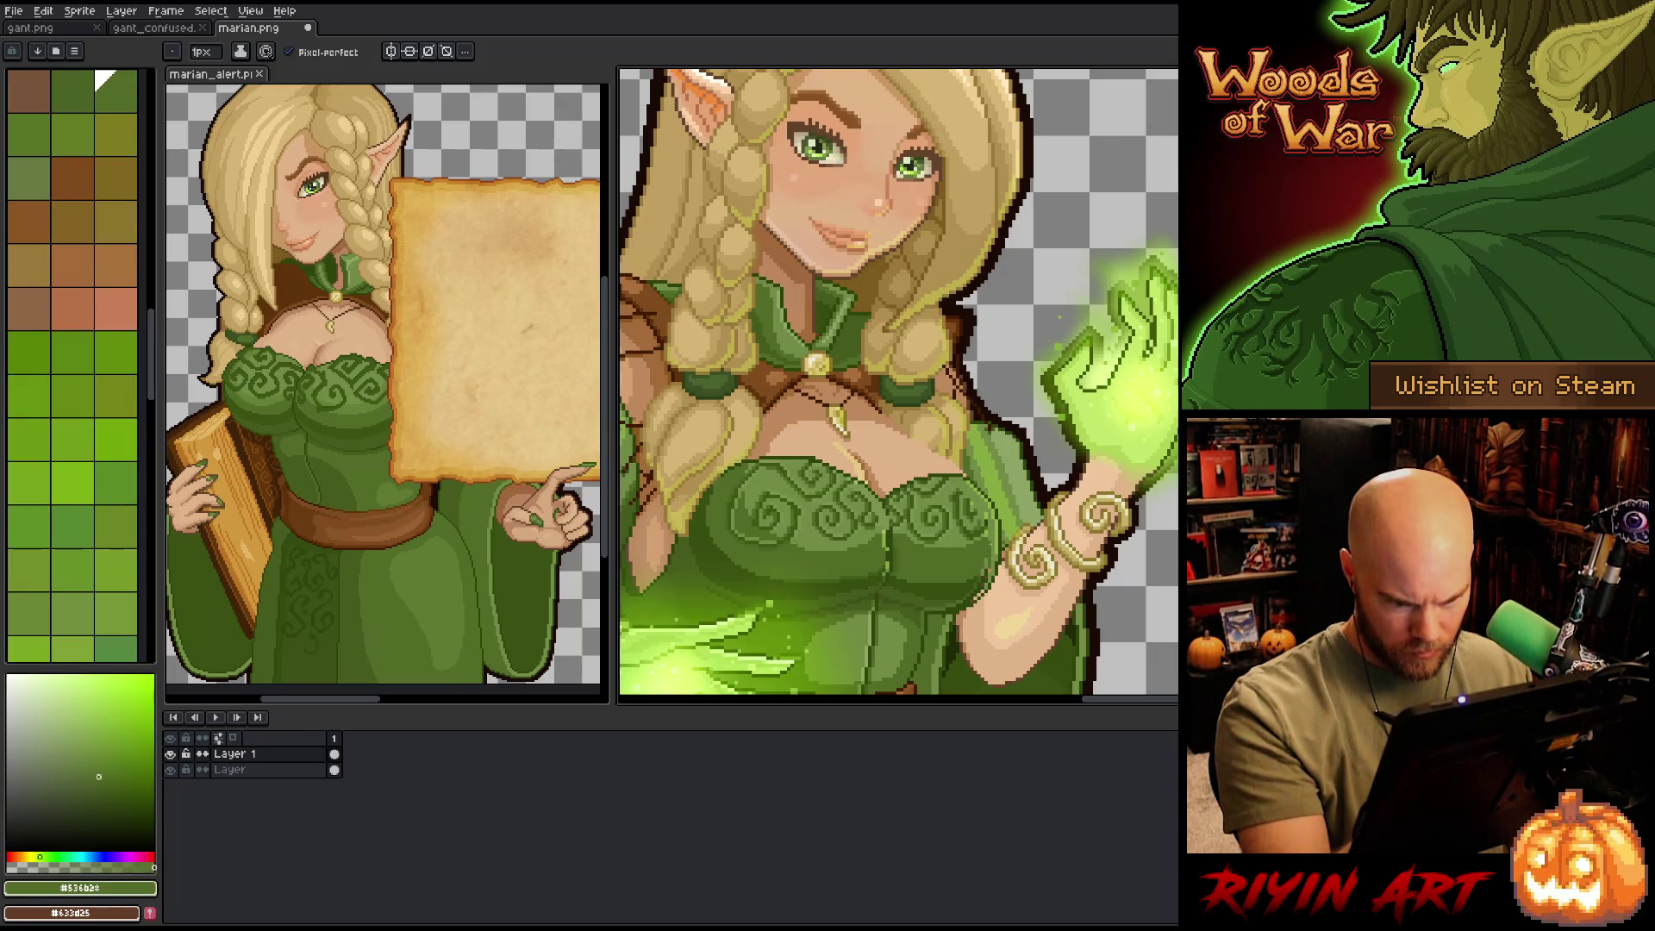
{"action": "left_click_drag", "start_coordinate": [984, 557], "coordinate": [983, 579]}
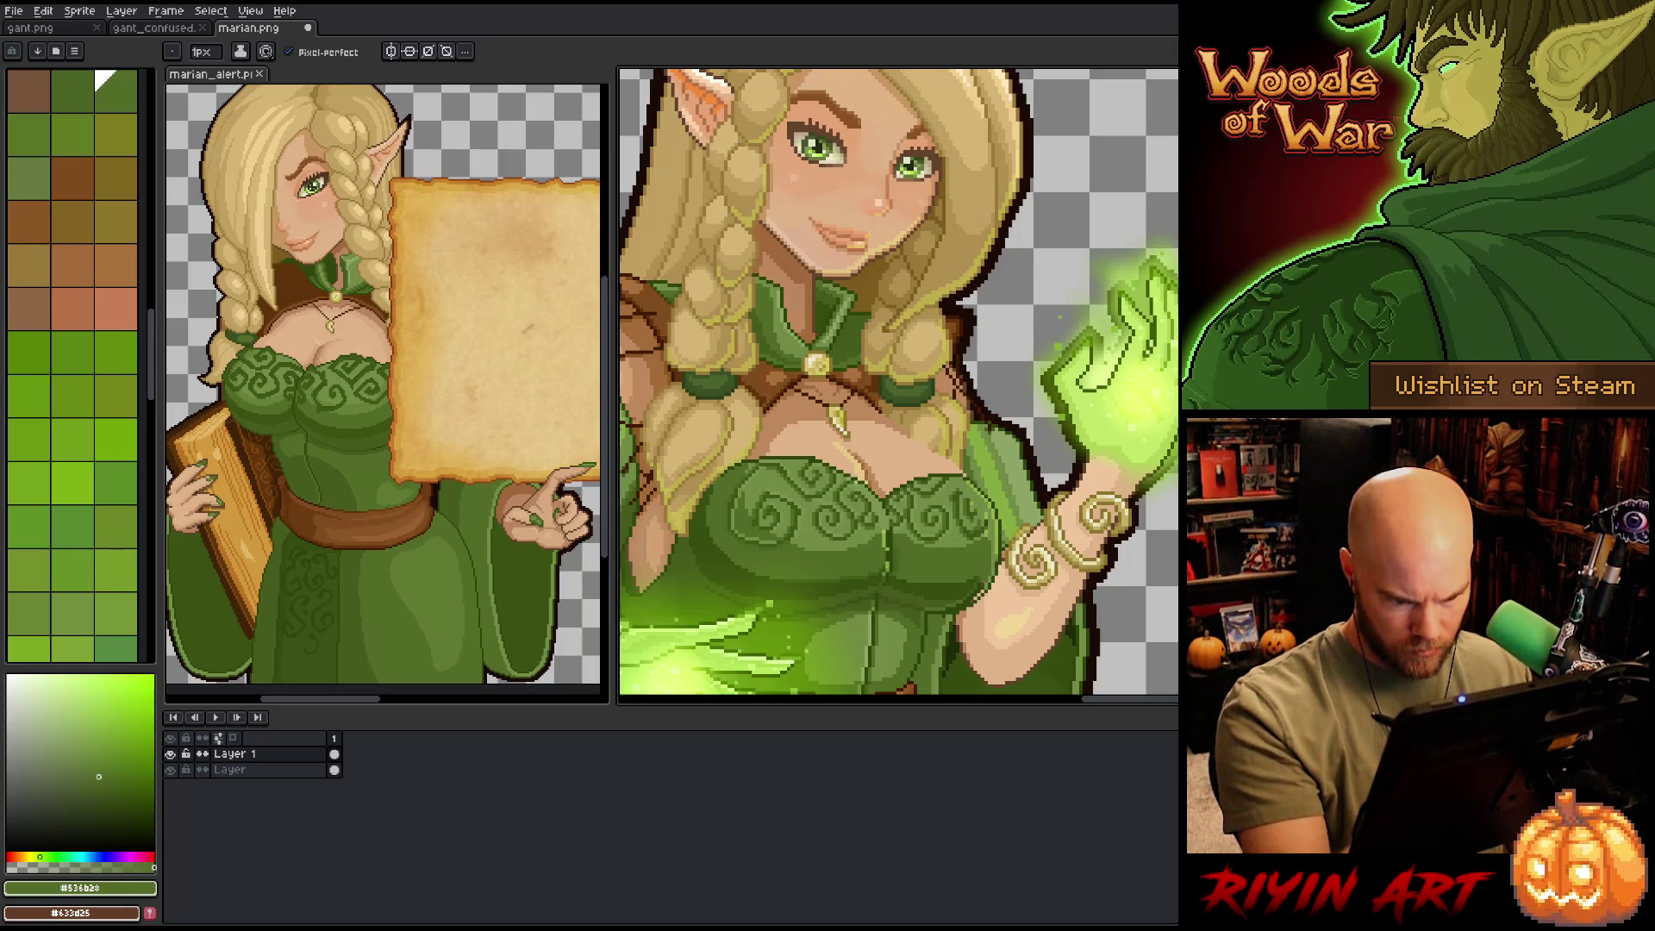
{"action": "left_click", "coordinate": [992, 551], "text": "alt"}
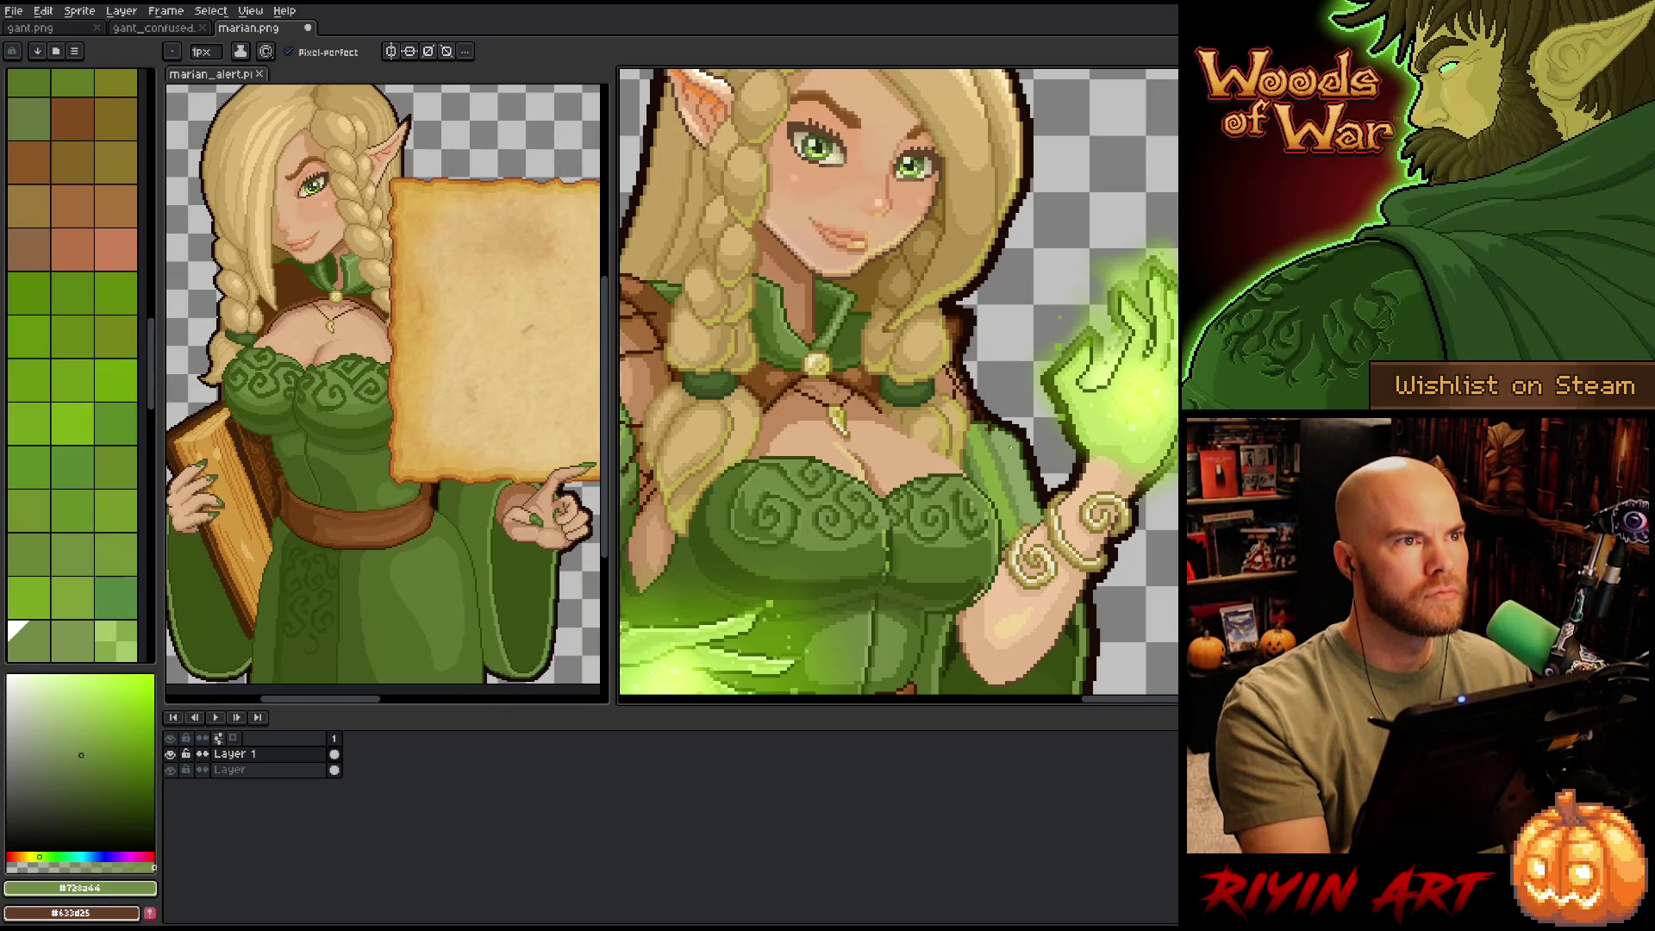
{"action": "left_click", "coordinate": [974, 483], "text": "alt"}
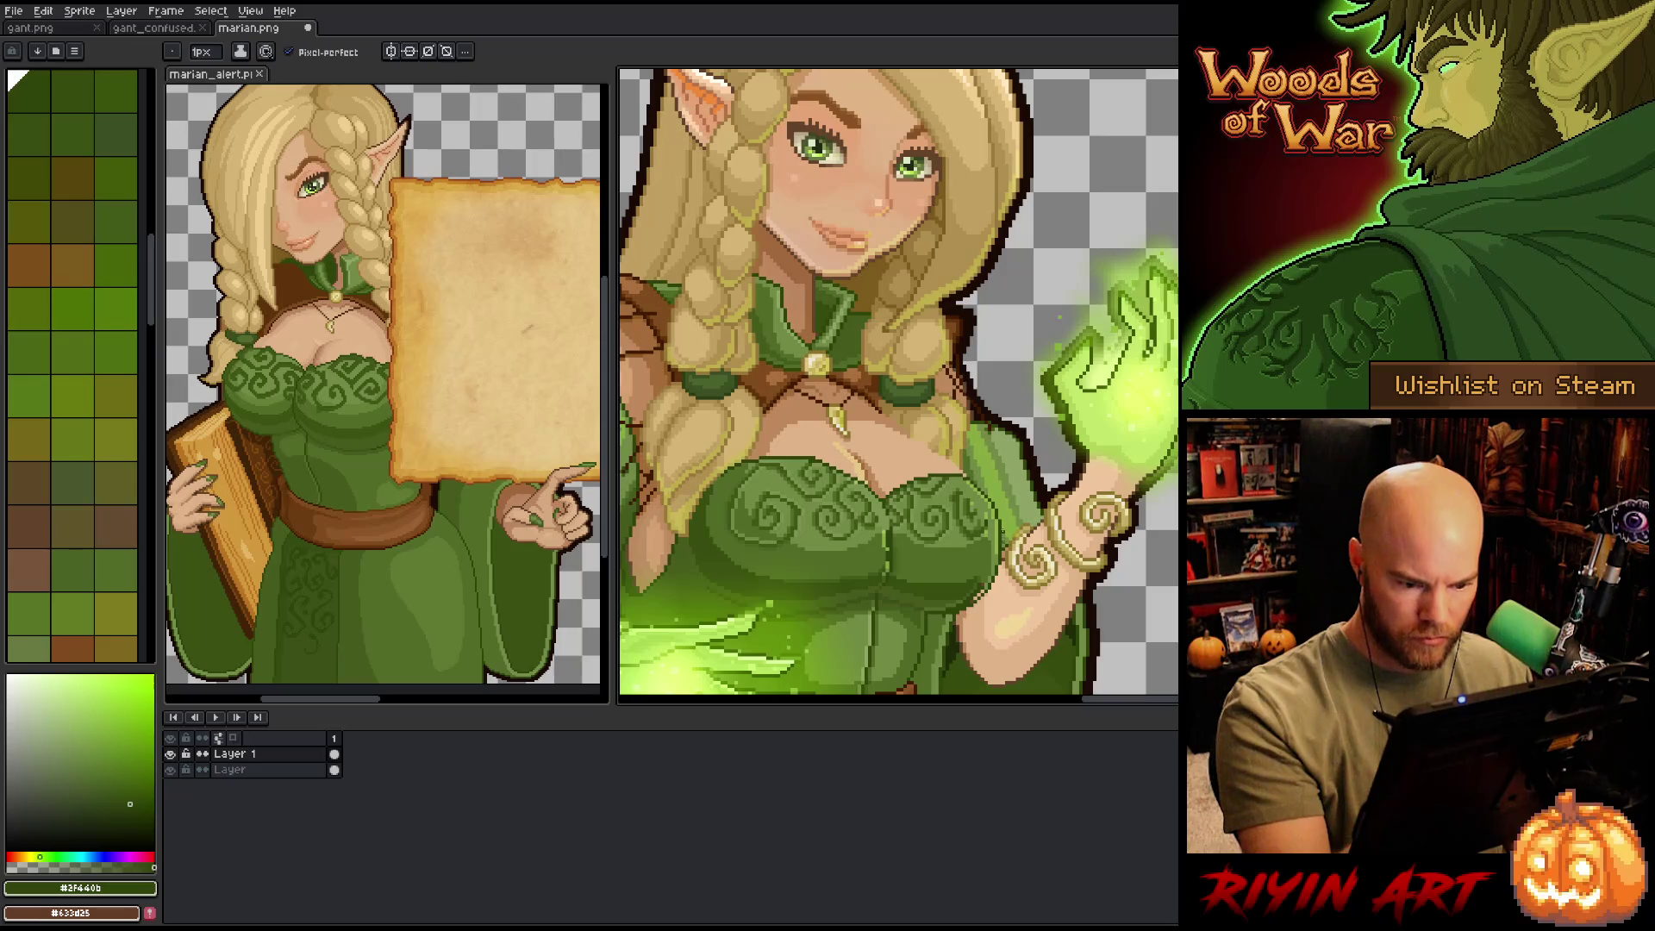
{"action": "left_click", "coordinate": [1000, 543], "text": "alt"}
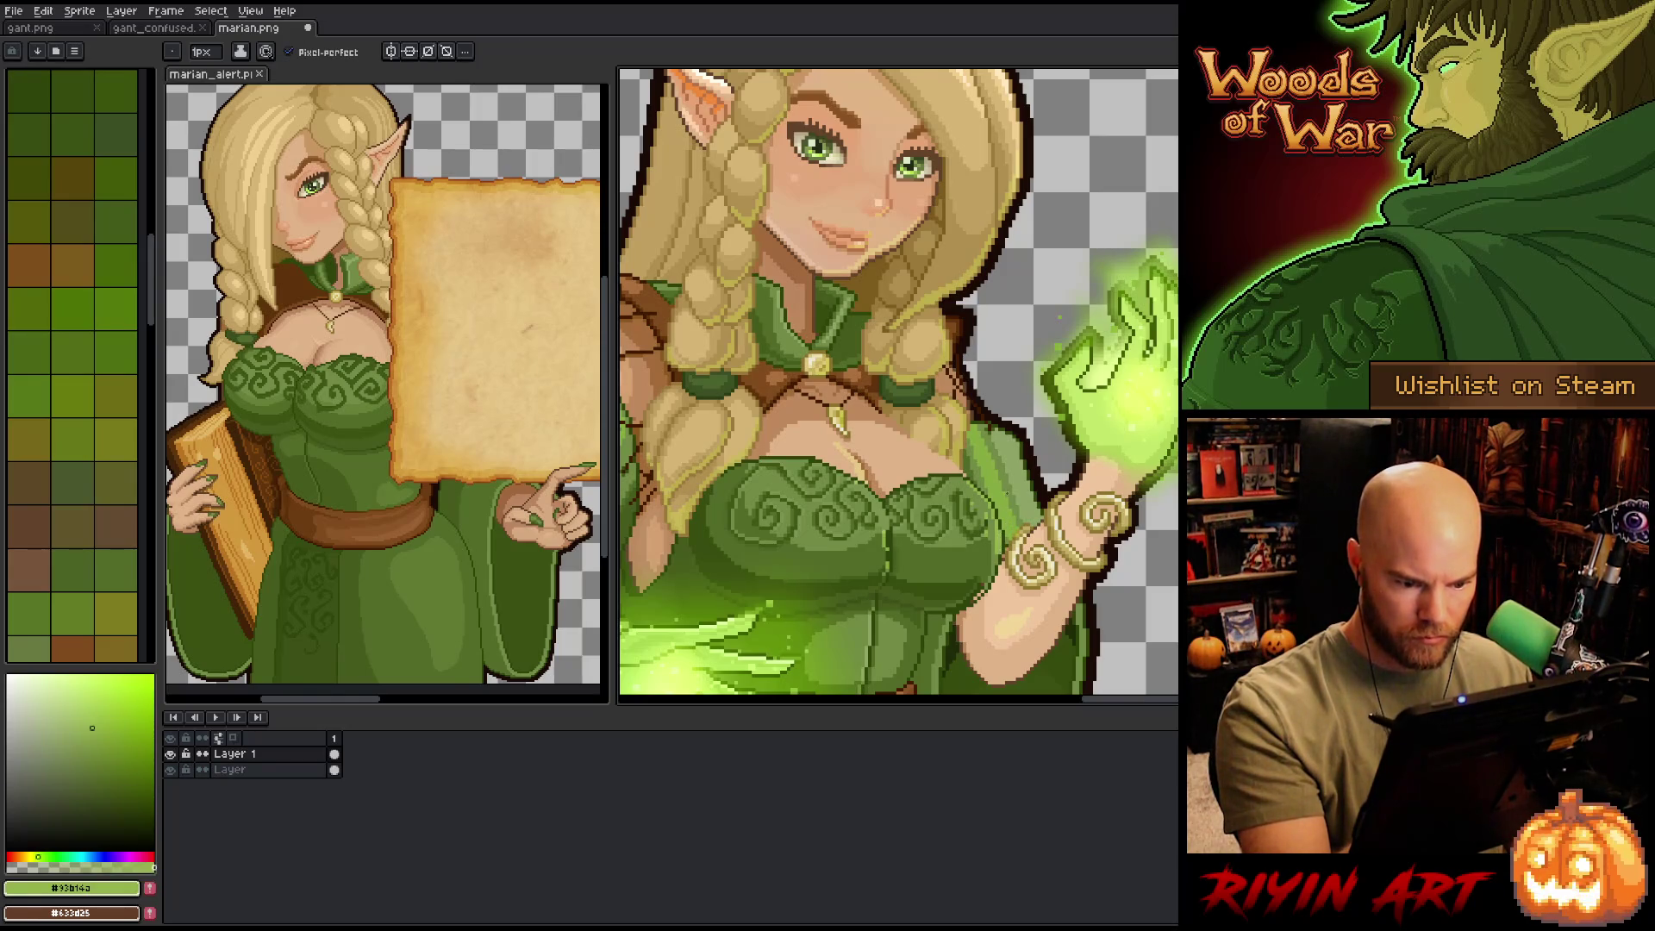
{"action": "left_click", "coordinate": [998, 545], "text": "alt"}
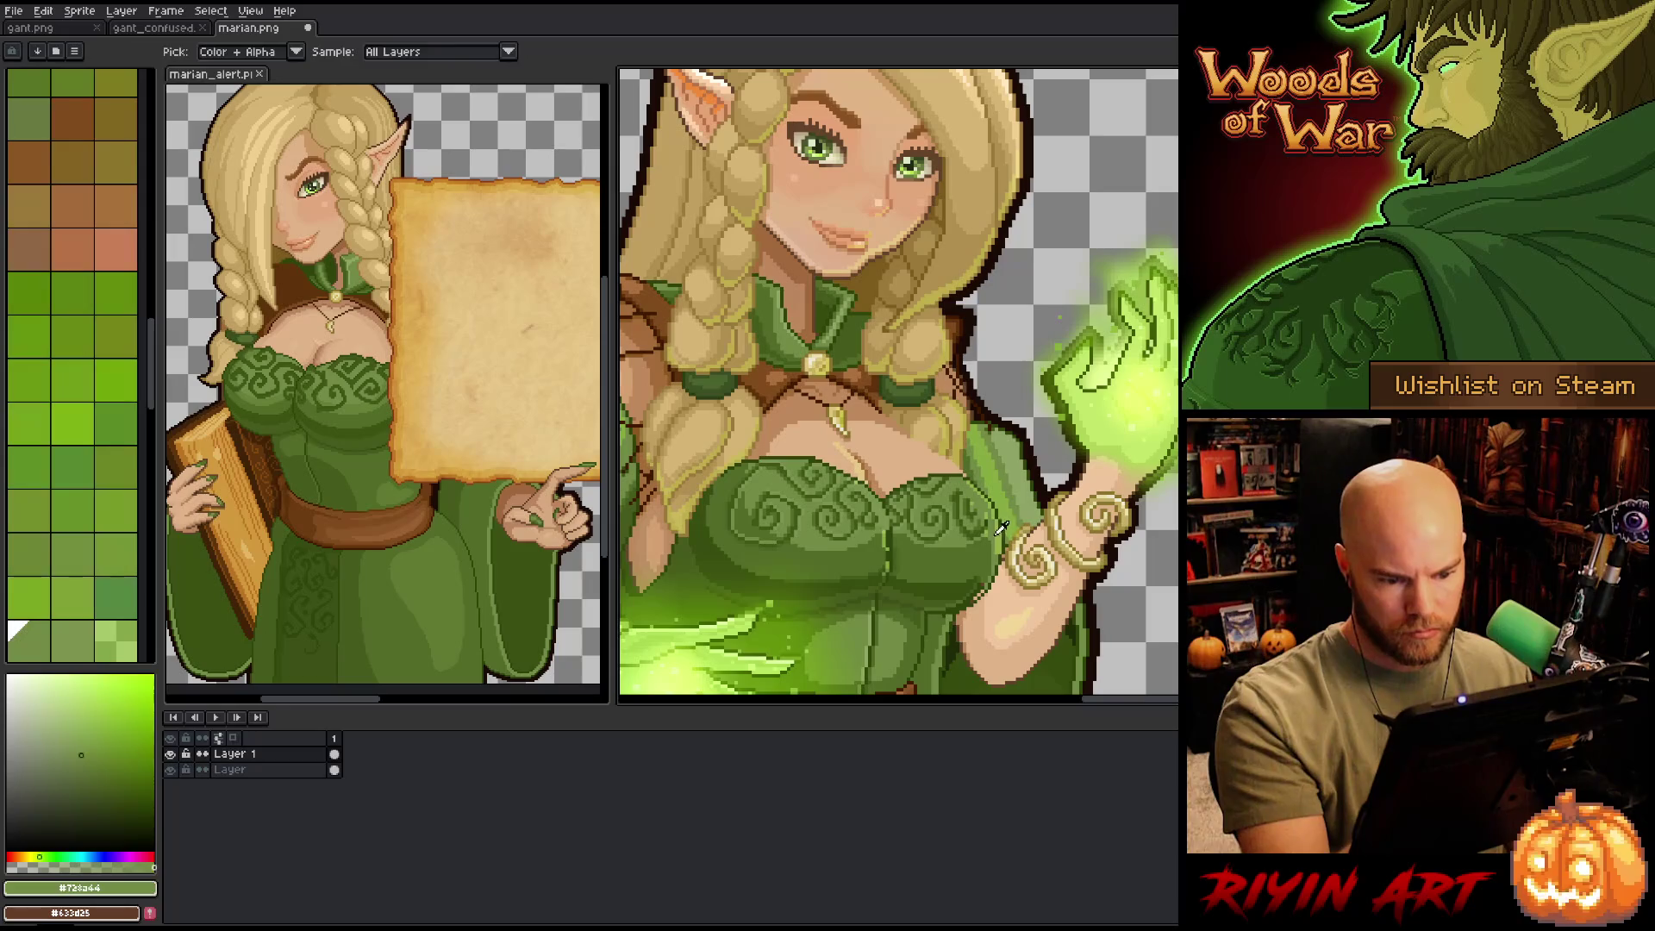
{"action": "left_click", "coordinate": [994, 556], "text": "alt"}
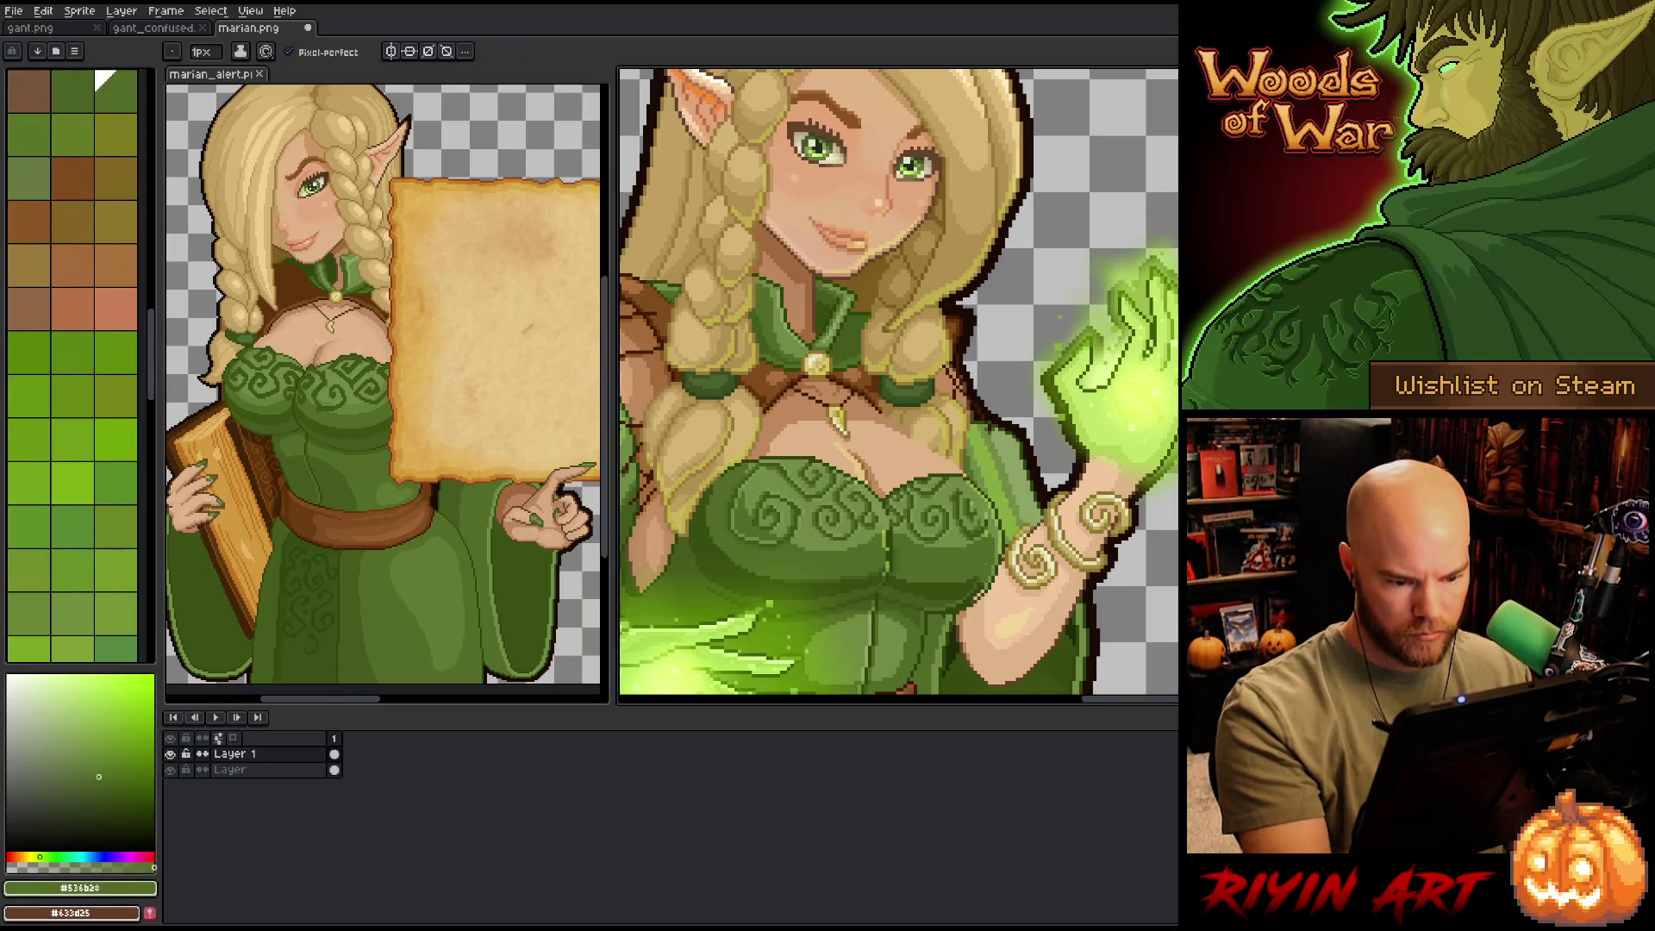
{"action": "left_click", "coordinate": [946, 564], "text": "alt"}
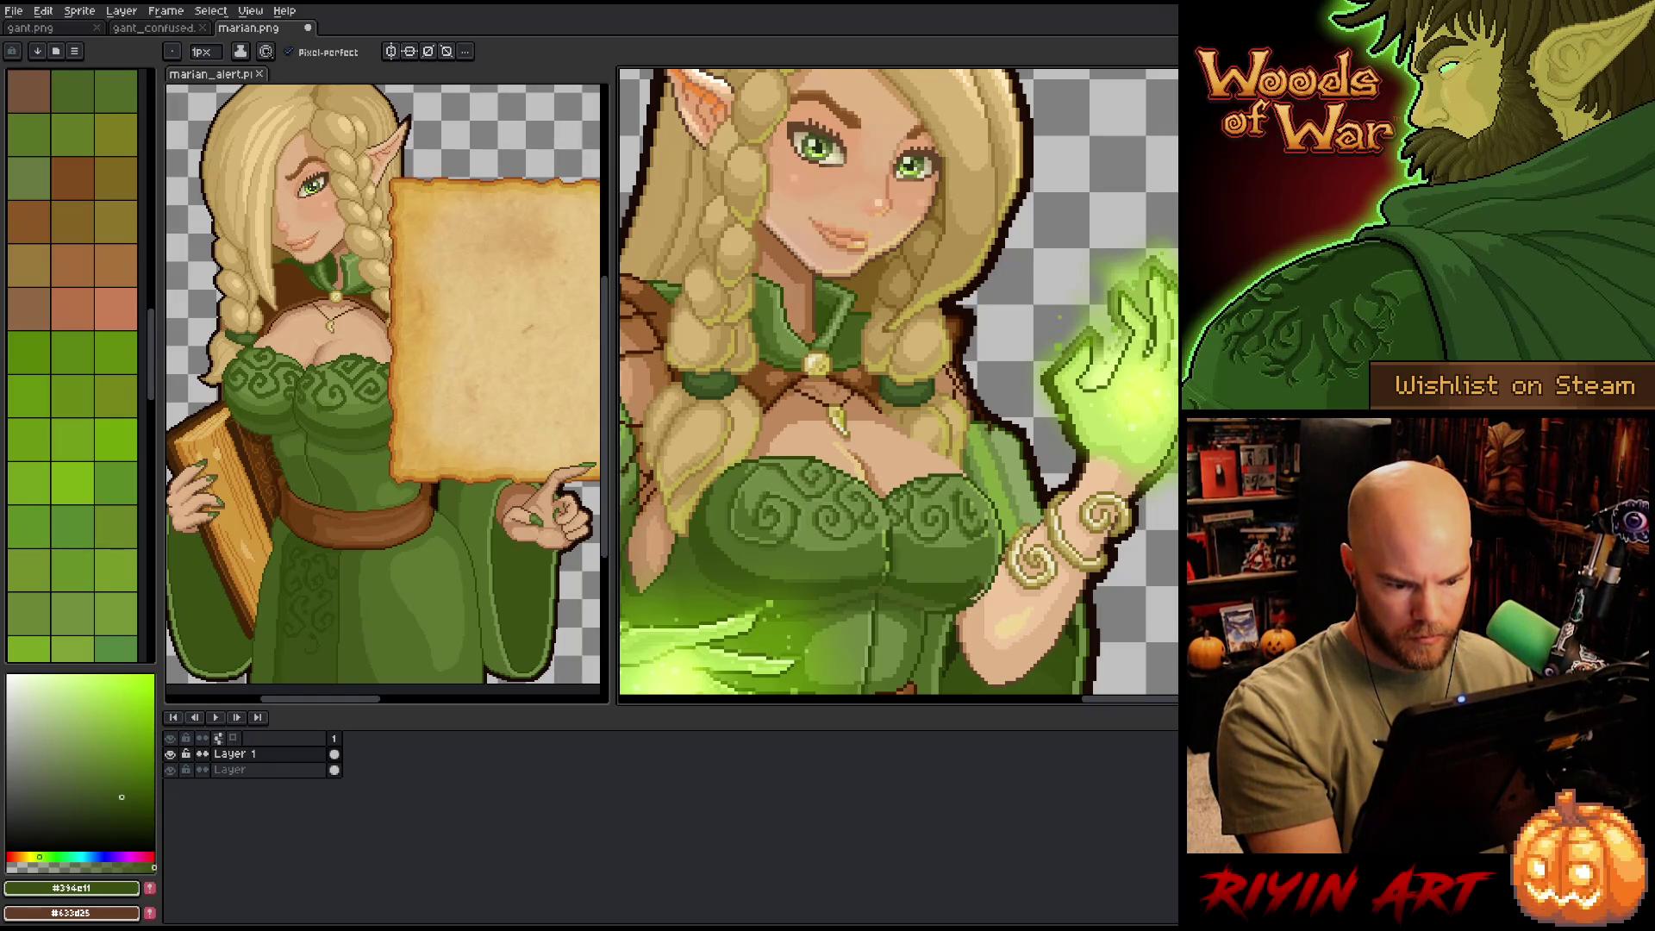
{"action": "left_click", "coordinate": [949, 603], "text": "alt"}
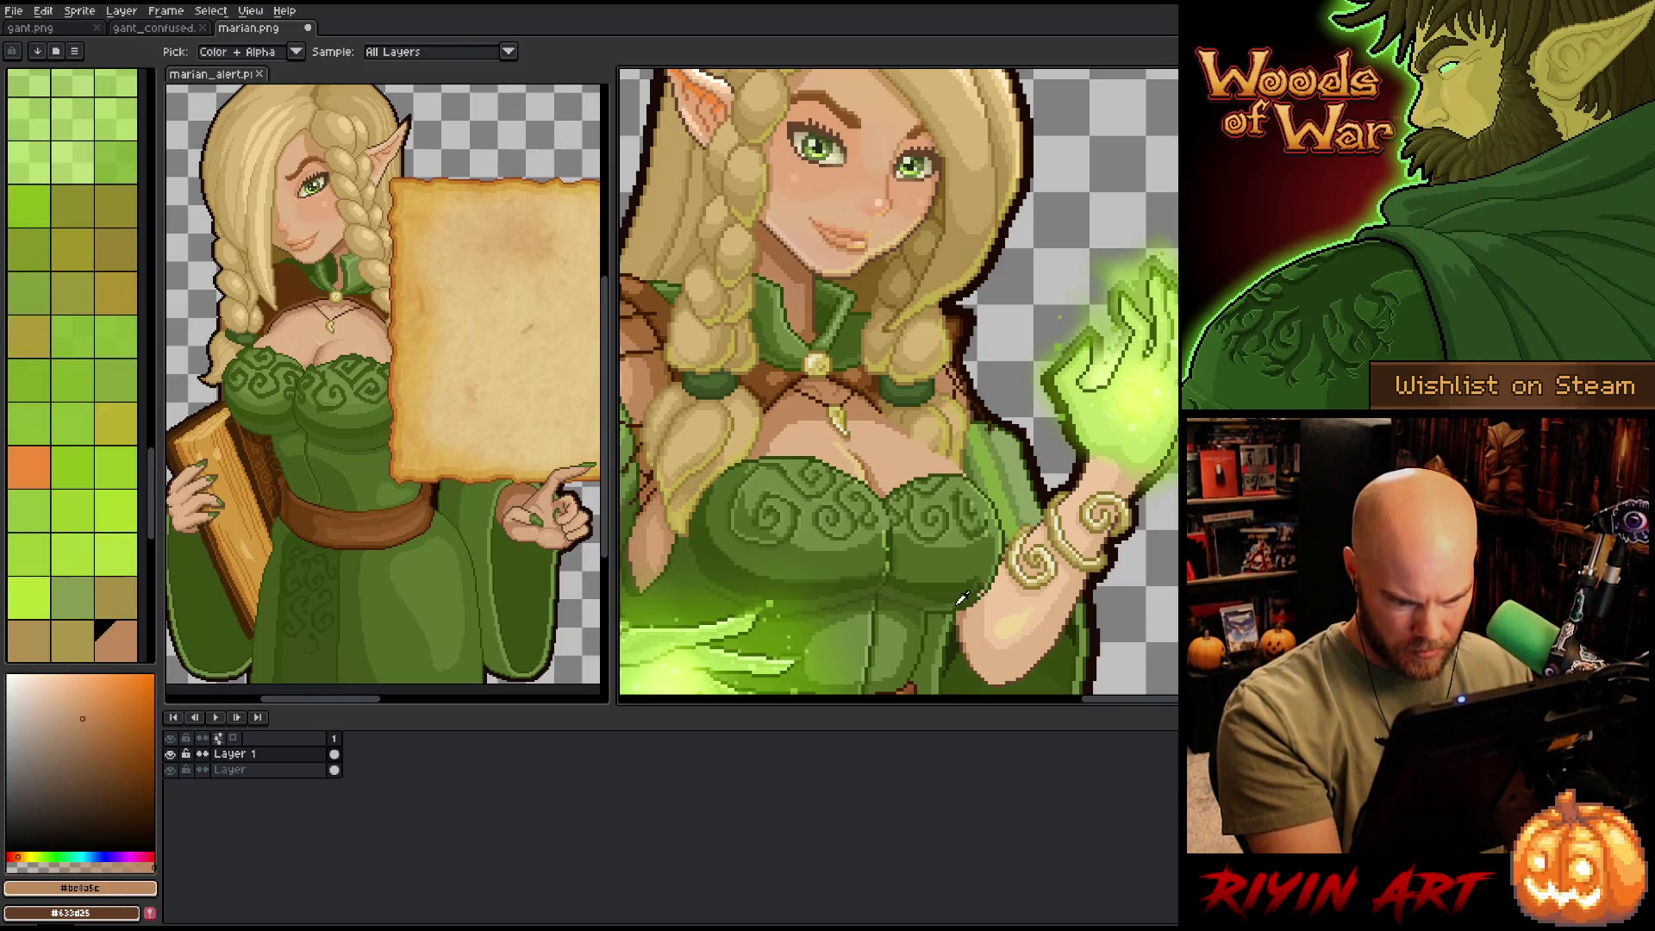
- Cycle through highlight, darkest olive and base greens, ending on the dark swirl green, and zoom in
{"action": "left_click", "coordinate": [931, 569], "text": "alt"}
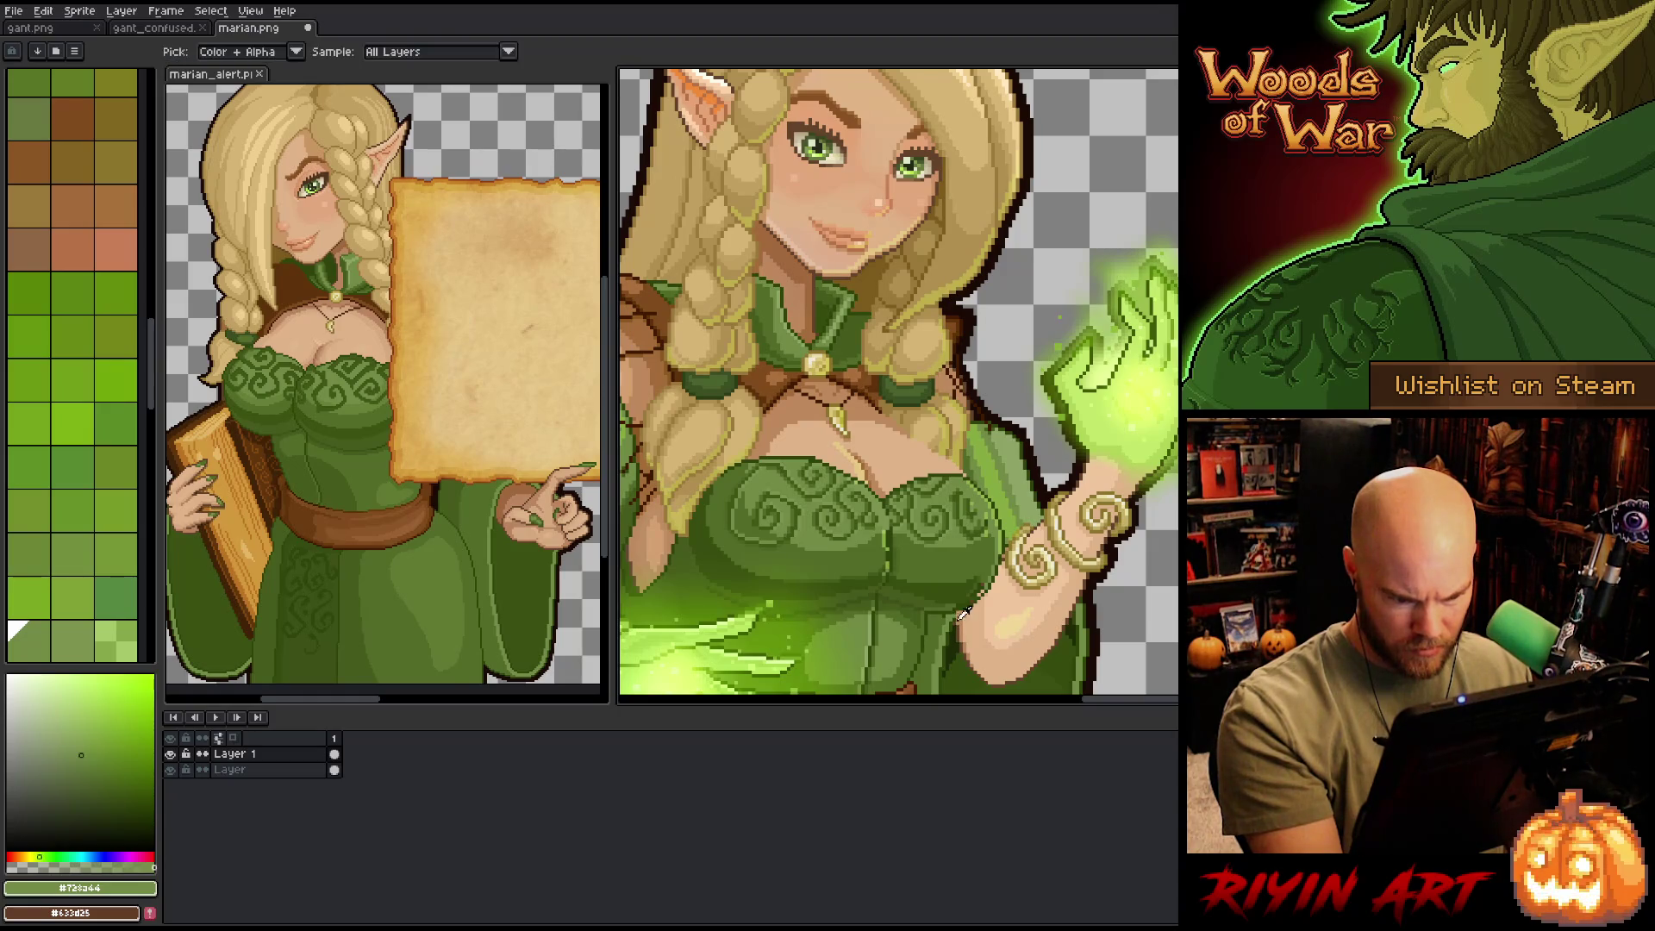
{"action": "left_click", "coordinate": [888, 569], "text": "alt"}
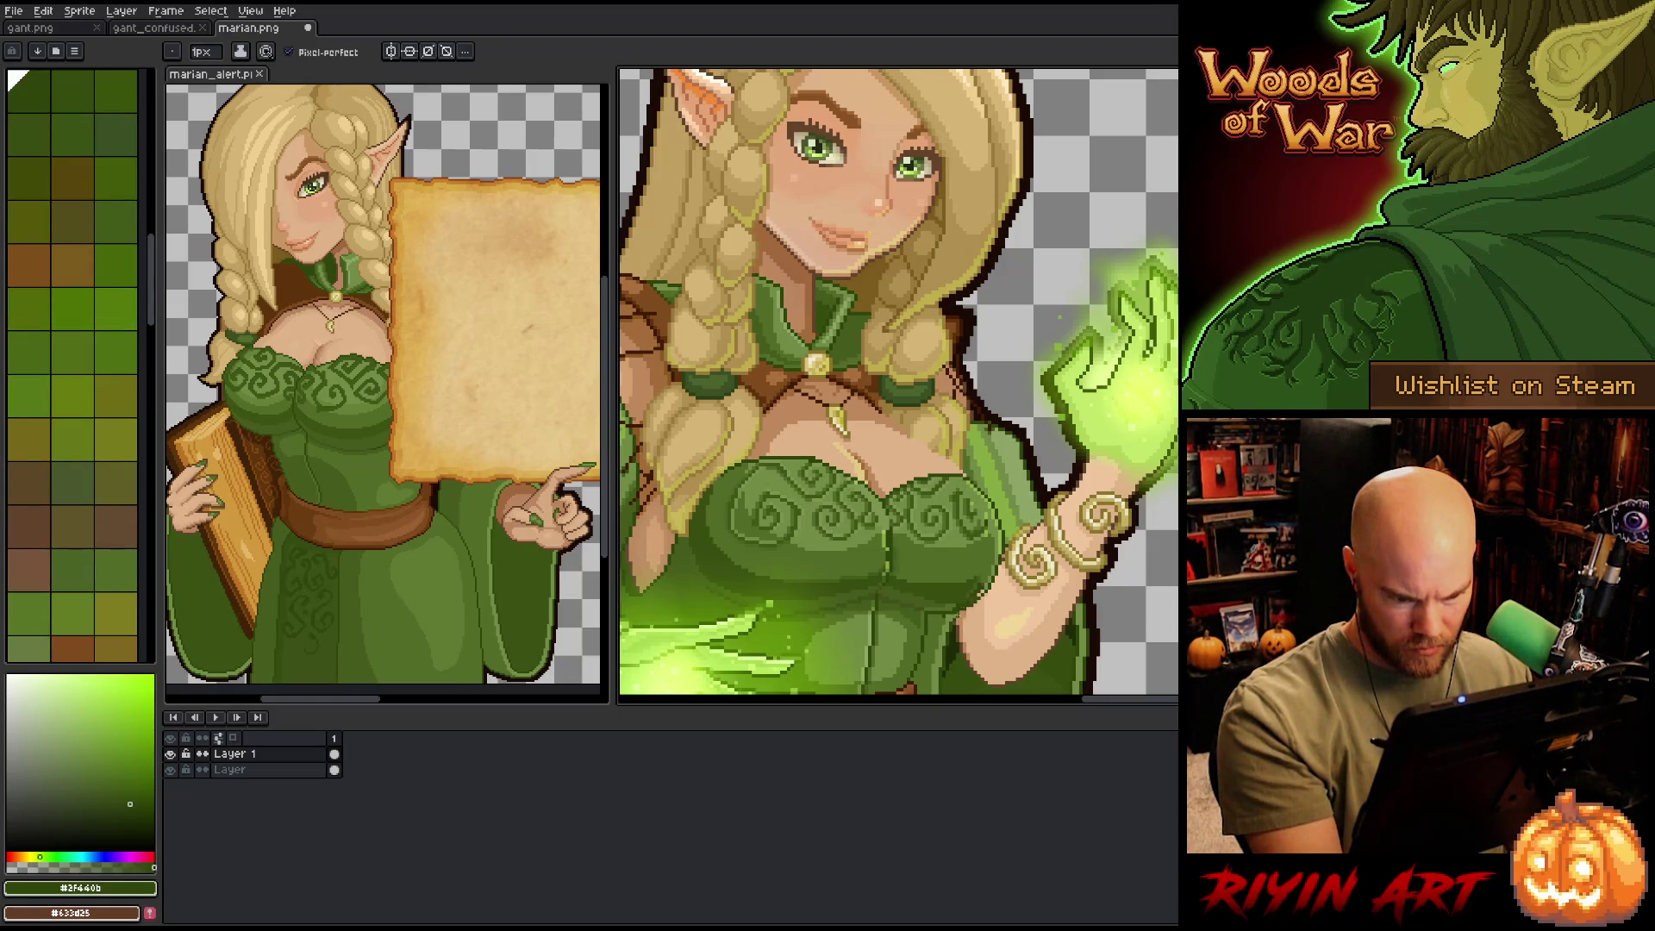
{"action": "left_click", "coordinate": [931, 569], "text": "alt"}
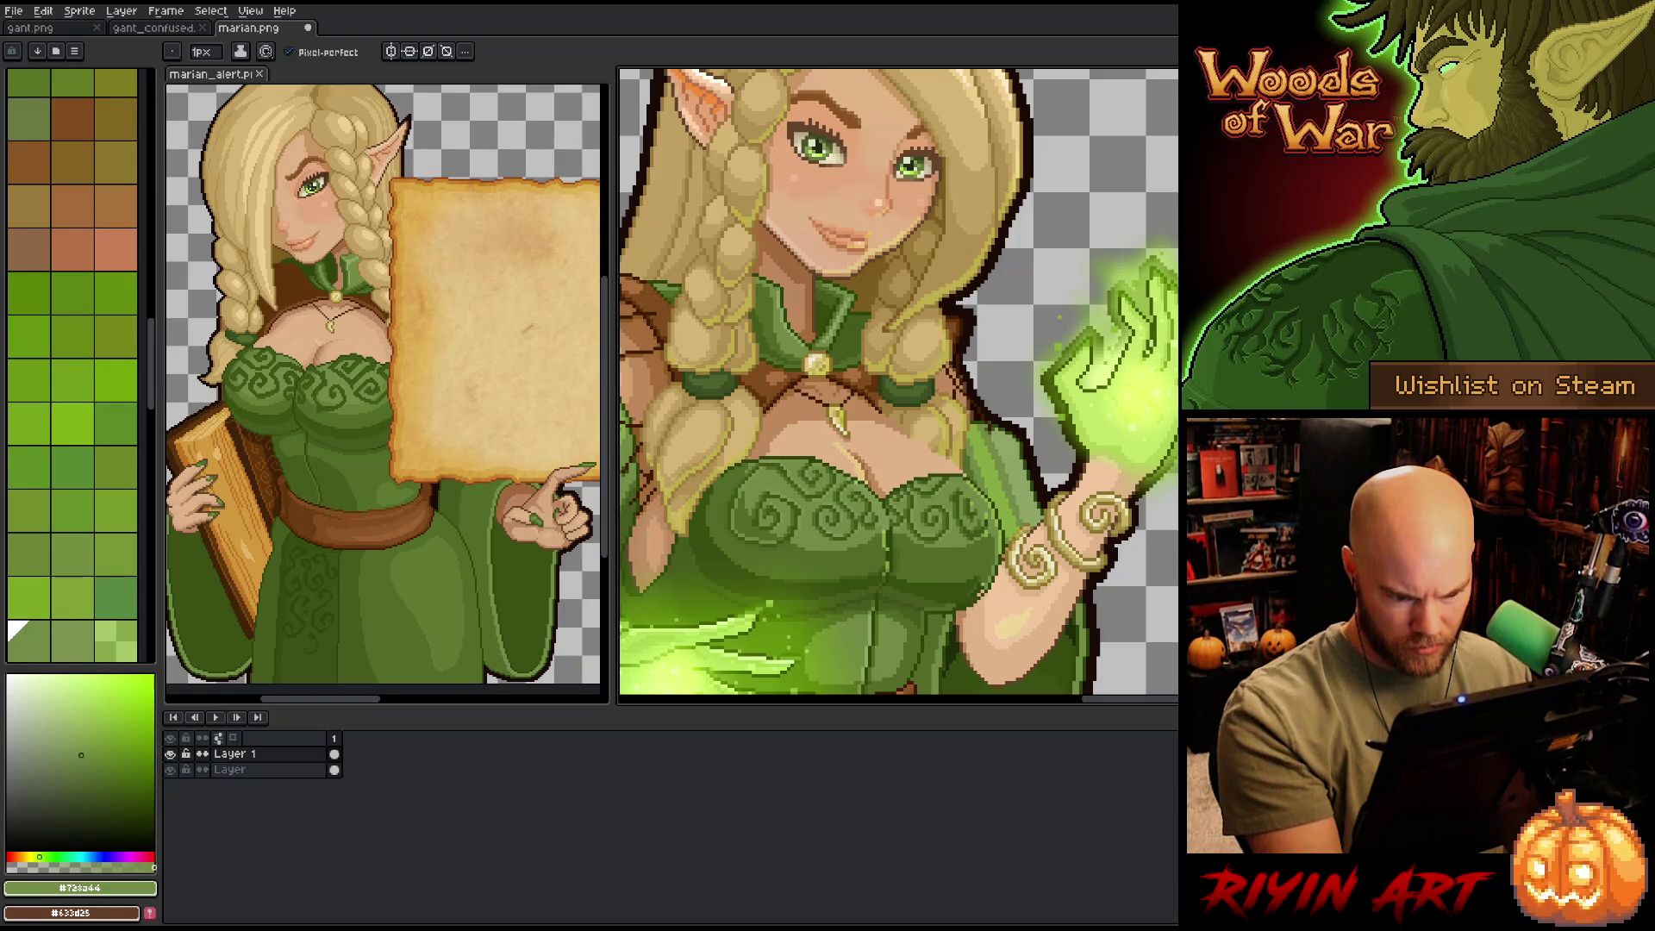
{"action": "left_click", "coordinate": [906, 569], "text": "alt"}
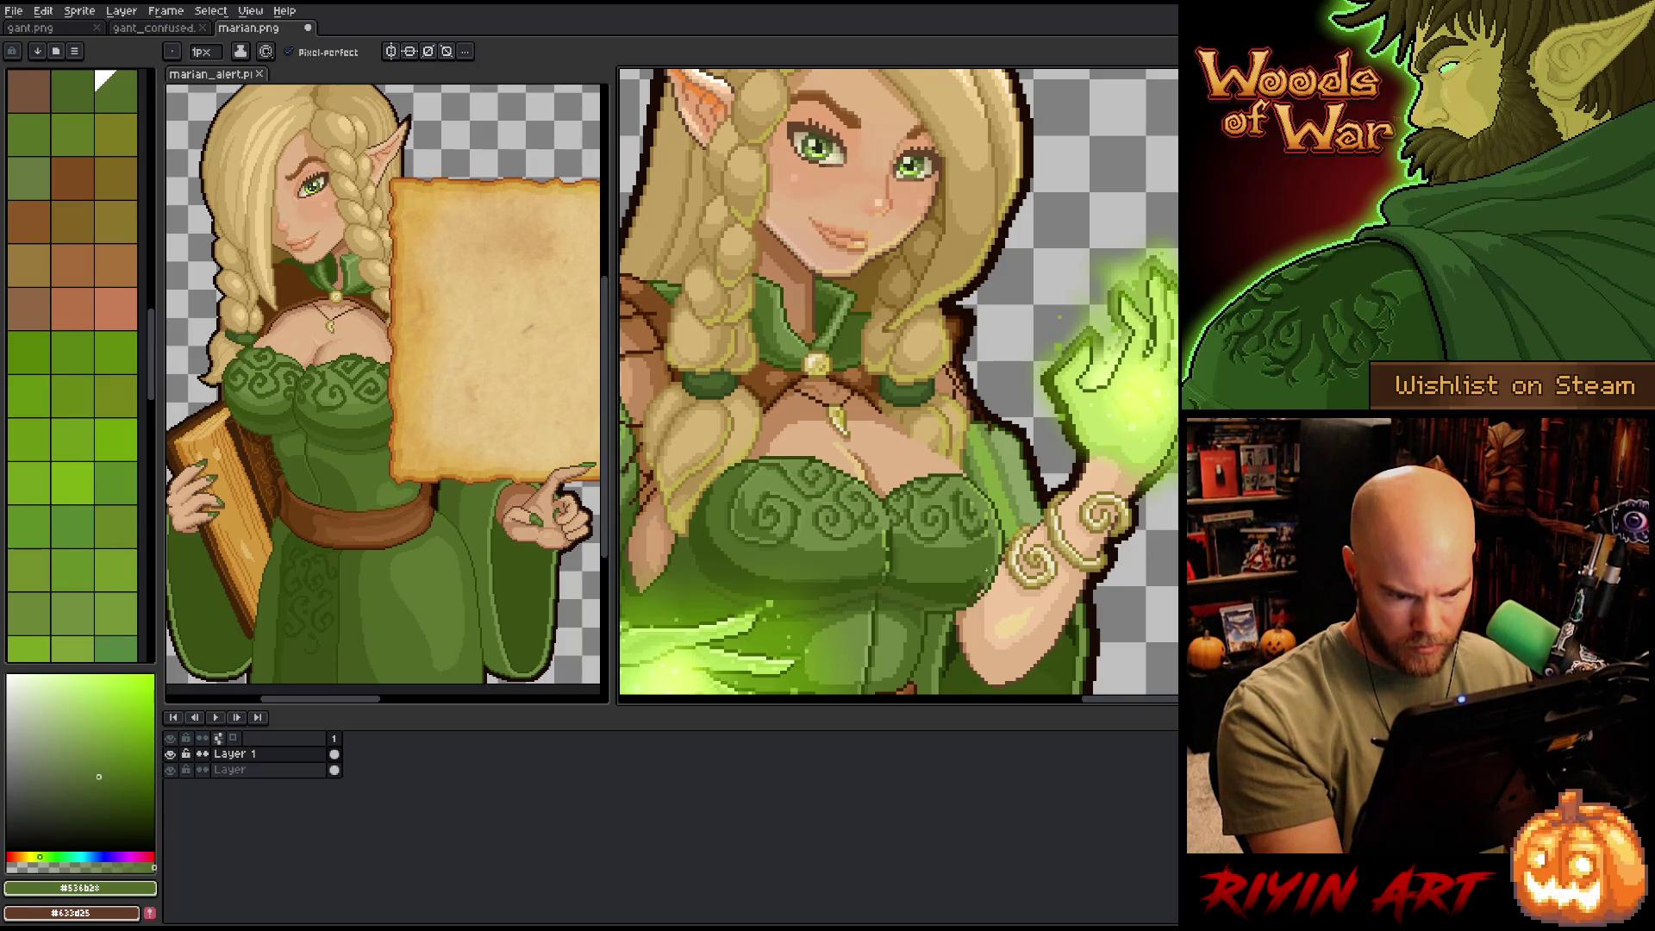
{"action": "left_click", "coordinate": [965, 546], "text": "alt"}
{"action": "scroll", "coordinate": [966, 546], "scroll_direction": "up", "scroll_amount": 3}
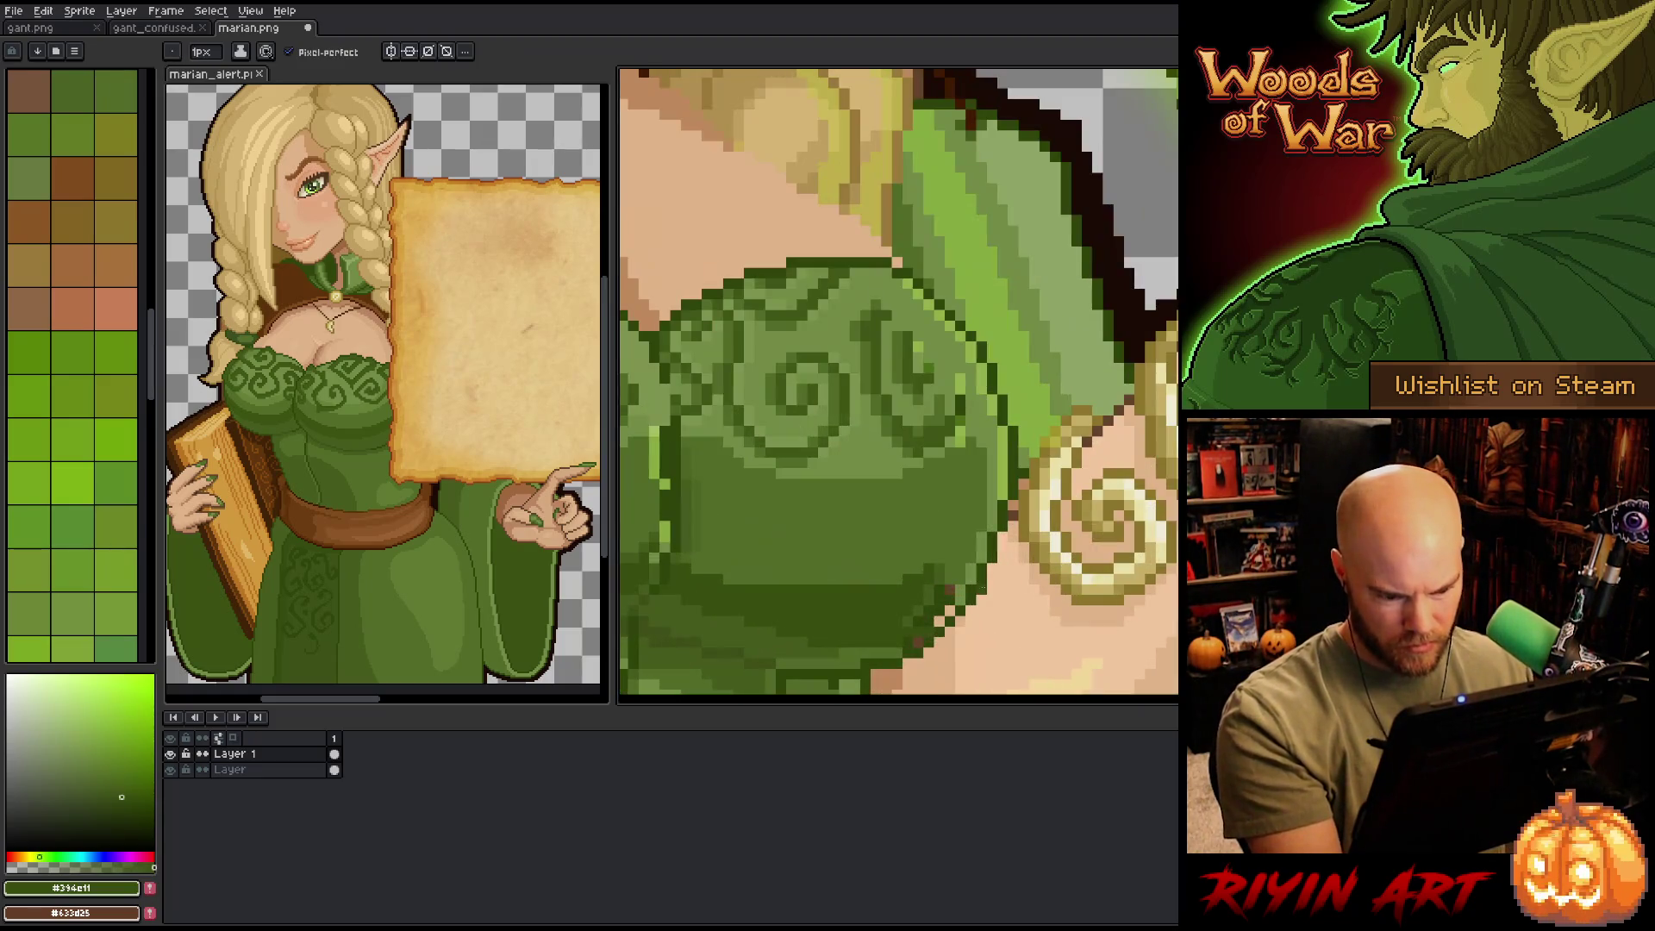
- Sample the base bodice, dark swirl and muted dress greens from the canvas
{"action": "left_click", "coordinate": [961, 552], "text": "alt"}
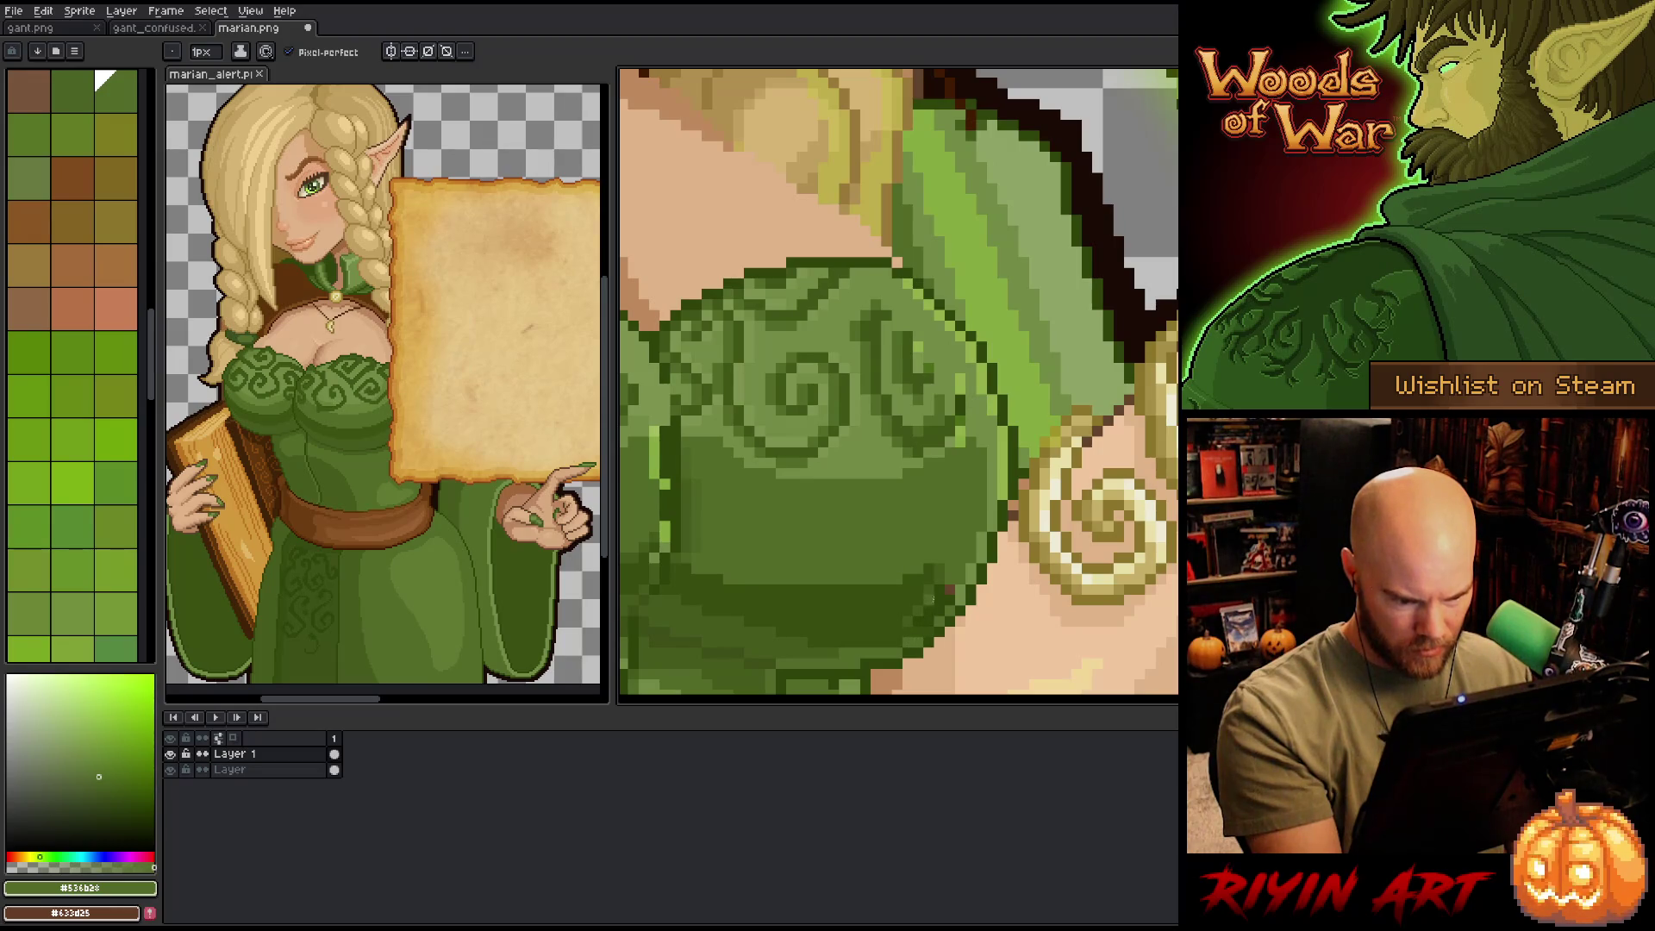
{"action": "left_click", "coordinate": [905, 619], "text": "alt"}
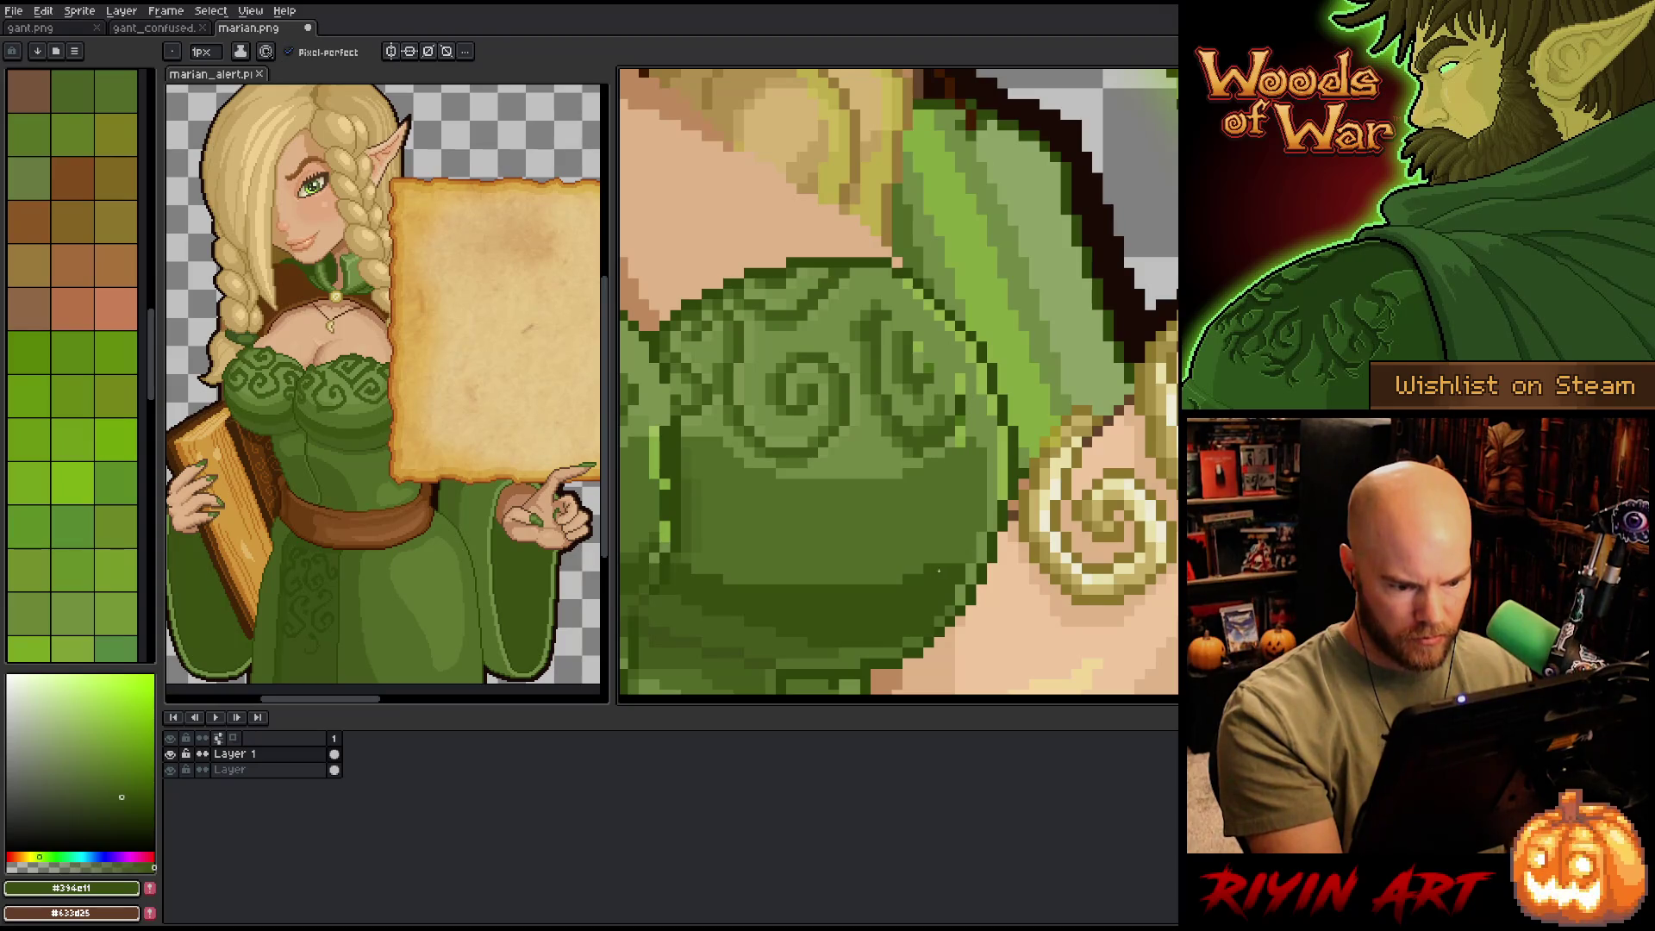
{"action": "left_click_drag", "start_coordinate": [939, 570], "coordinate": [1090, 548]}
{"action": "left_click", "coordinate": [1097, 532], "text": "alt"}
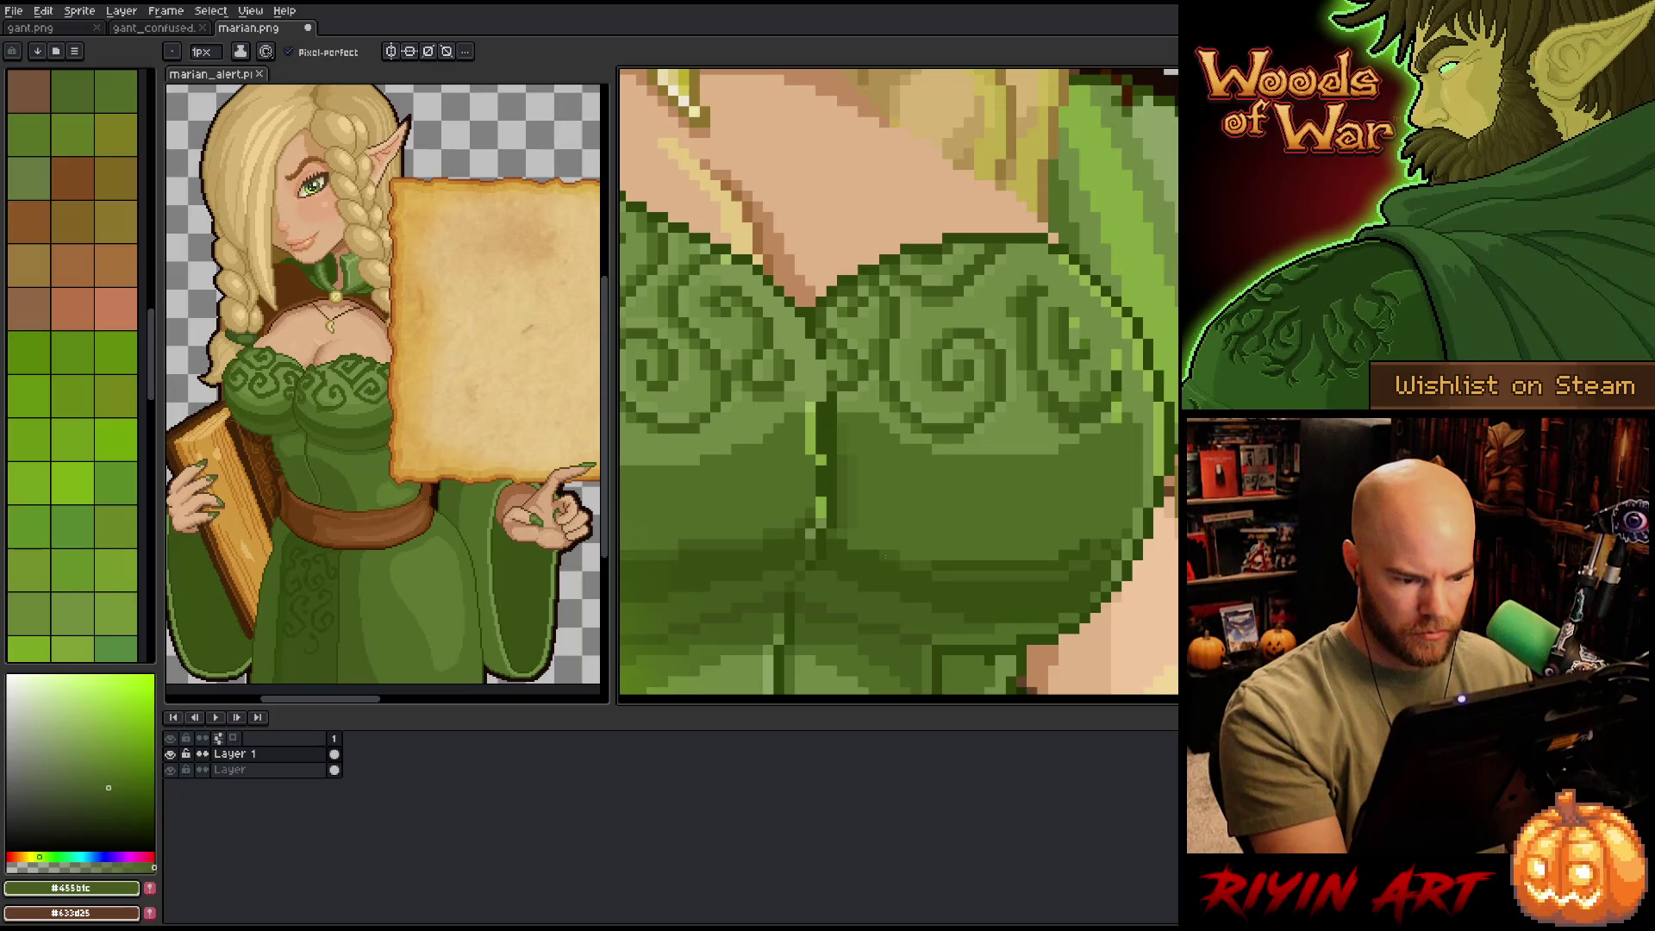
{"action": "left_click", "coordinate": [853, 523], "text": "alt"}
{"action": "left_click", "coordinate": [874, 492], "text": "alt"}
- Undo an accidental flood fill of the dress and return to the 1px pencil
{"action": "key", "text": "alt"}
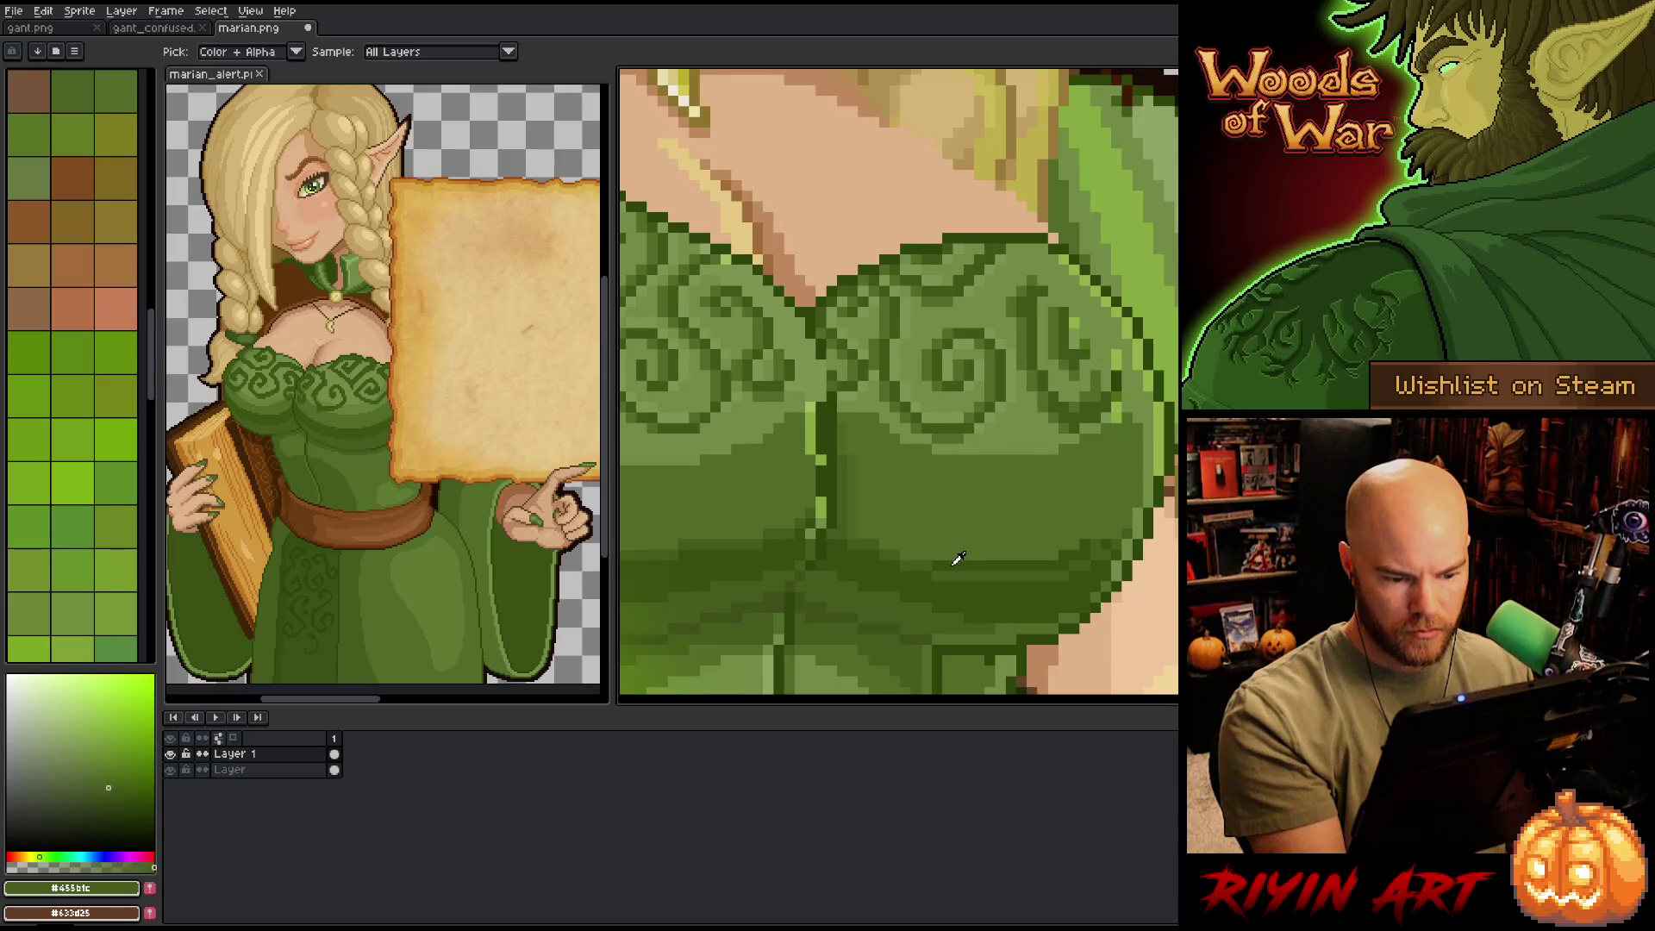
{"action": "left_click", "coordinate": [958, 556], "text": "alt"}
{"action": "left_click", "coordinate": [955, 564]}
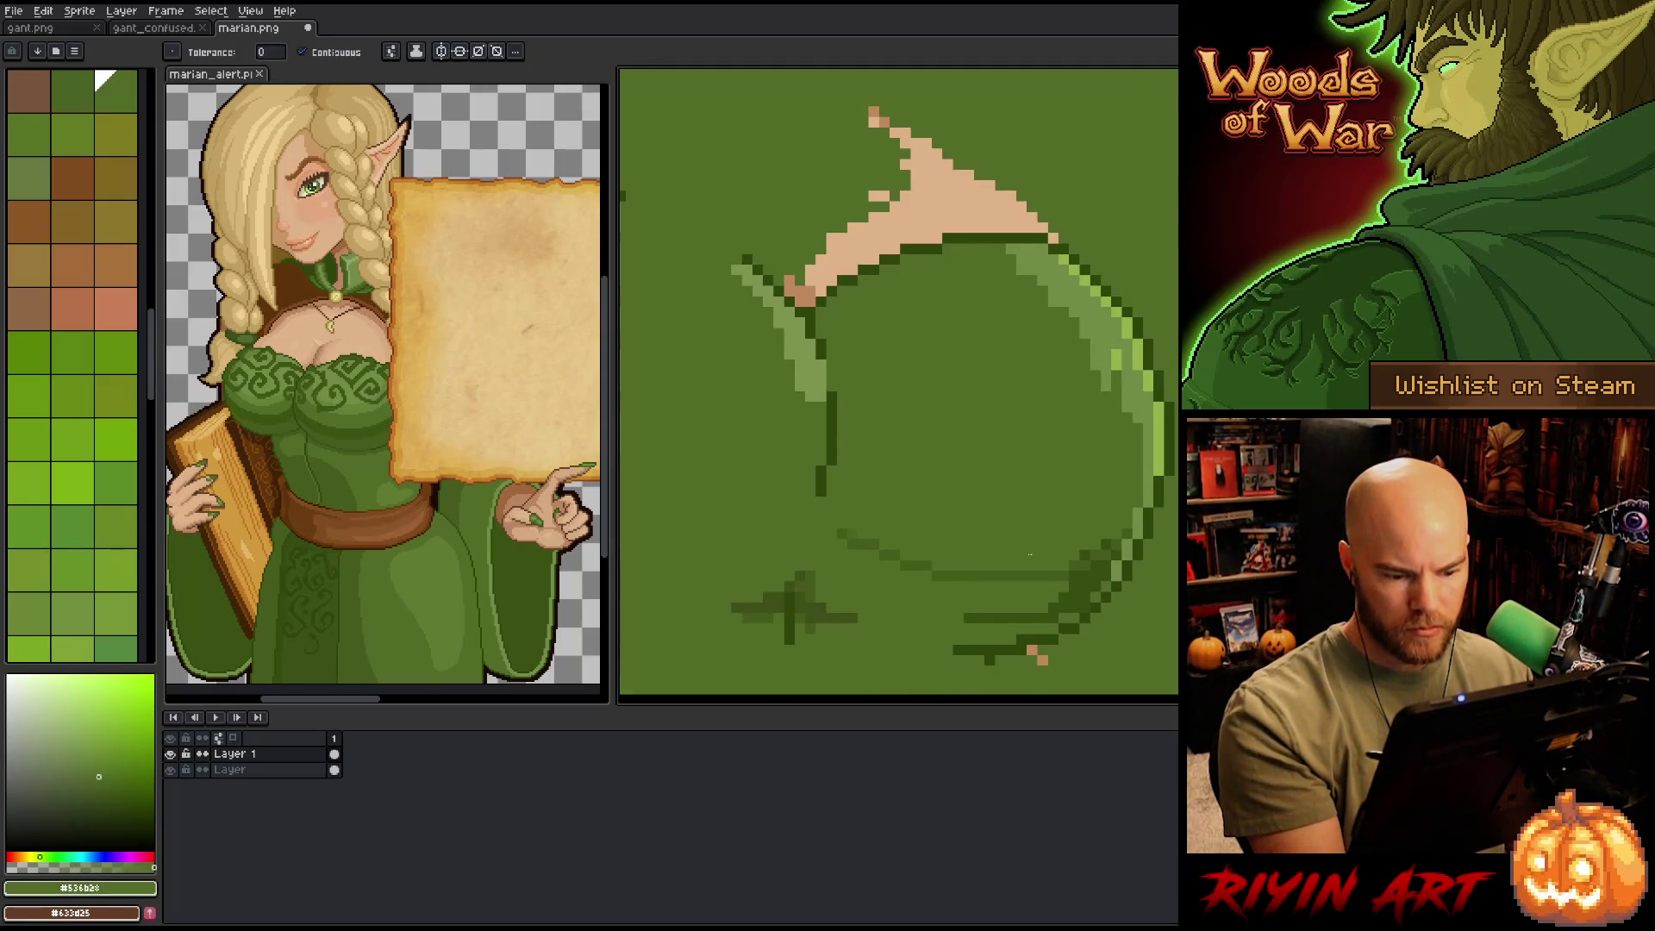
{"action": "key", "text": "ctrl+z"}
{"action": "key", "text": "b"}
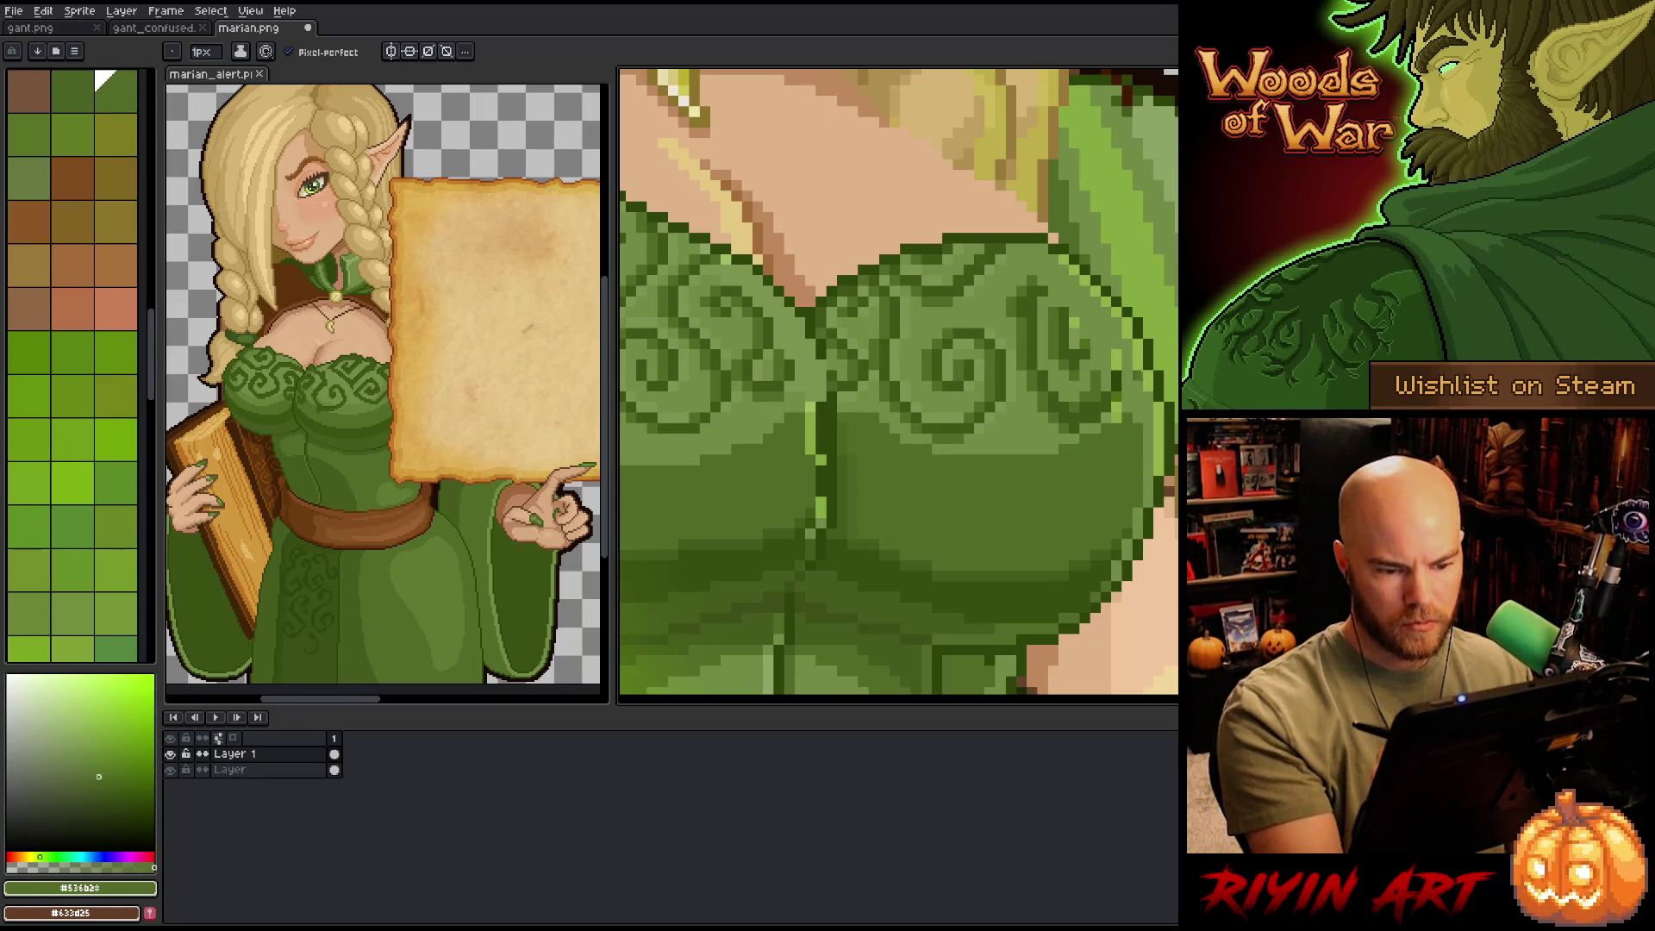
- Add a dark outline-green pixel above the bodice outline
{"action": "left_click", "coordinate": [1131, 338], "text": "alt"}
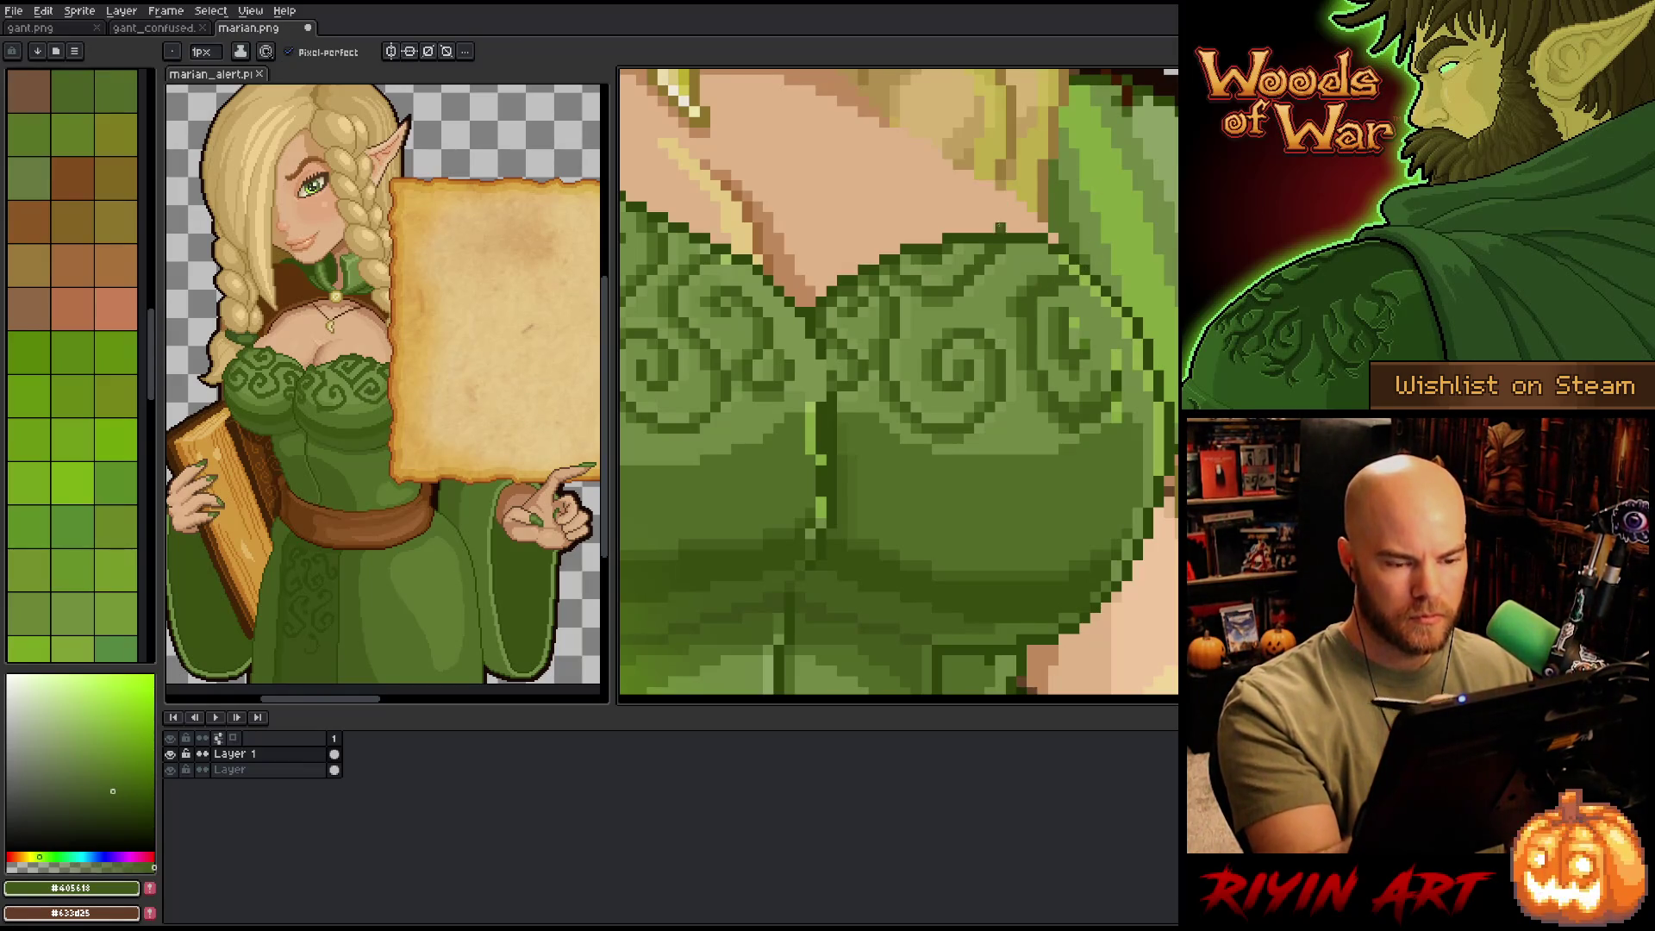
{"action": "left_click", "coordinate": [1000, 217]}
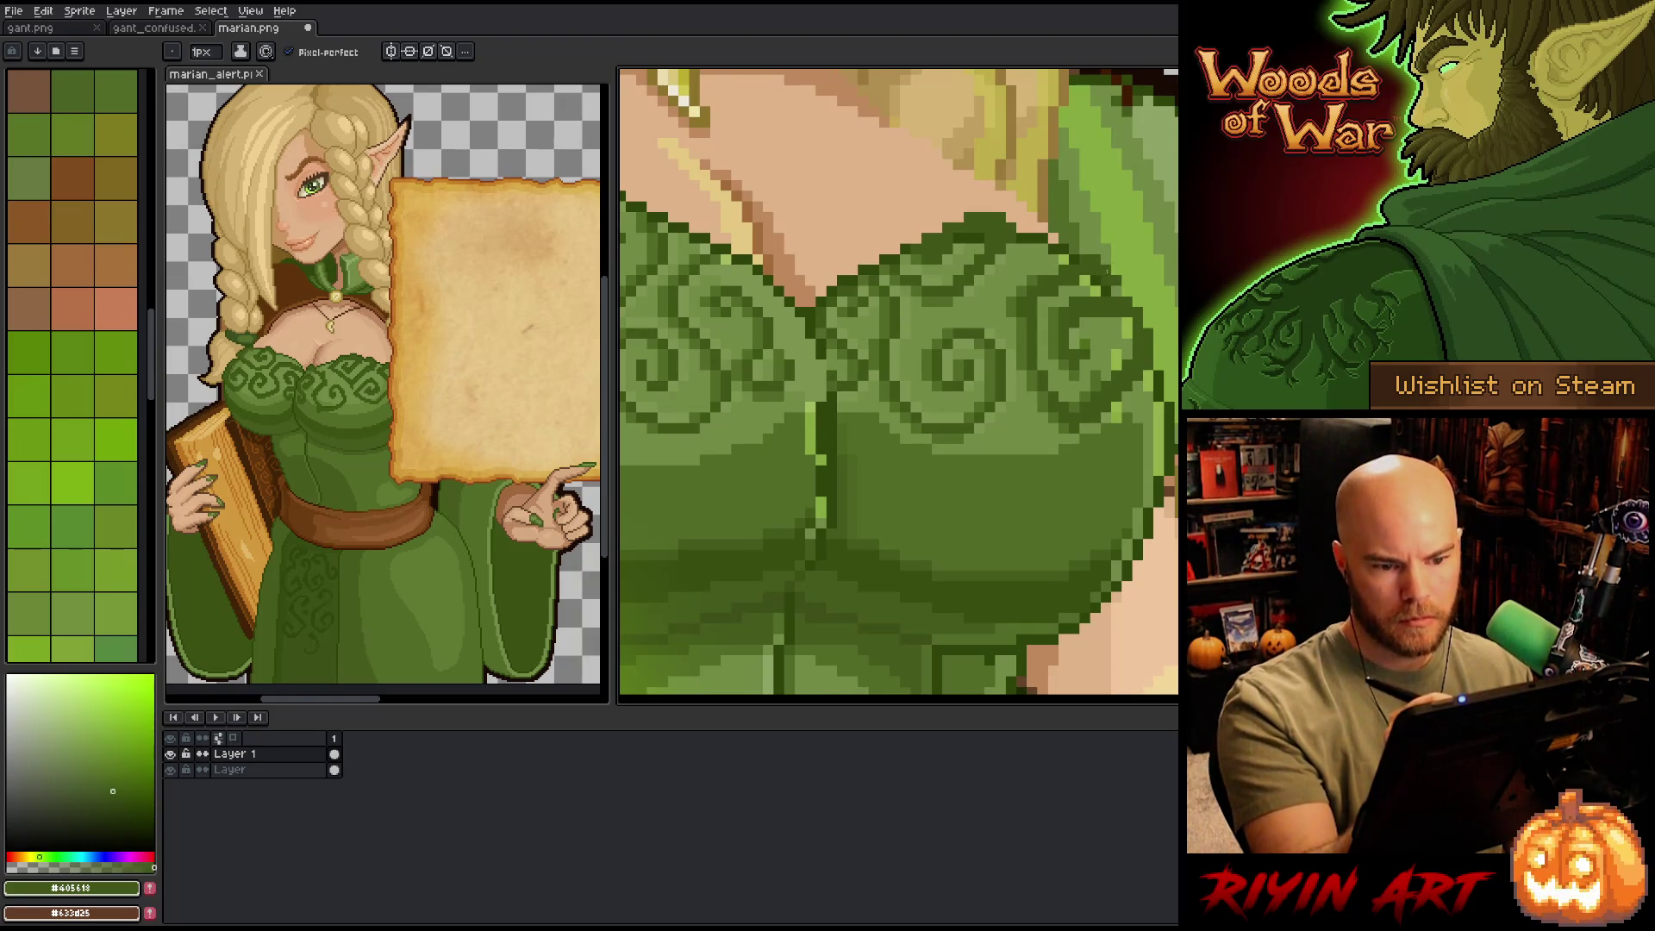
{"action": "key", "text": "e"}
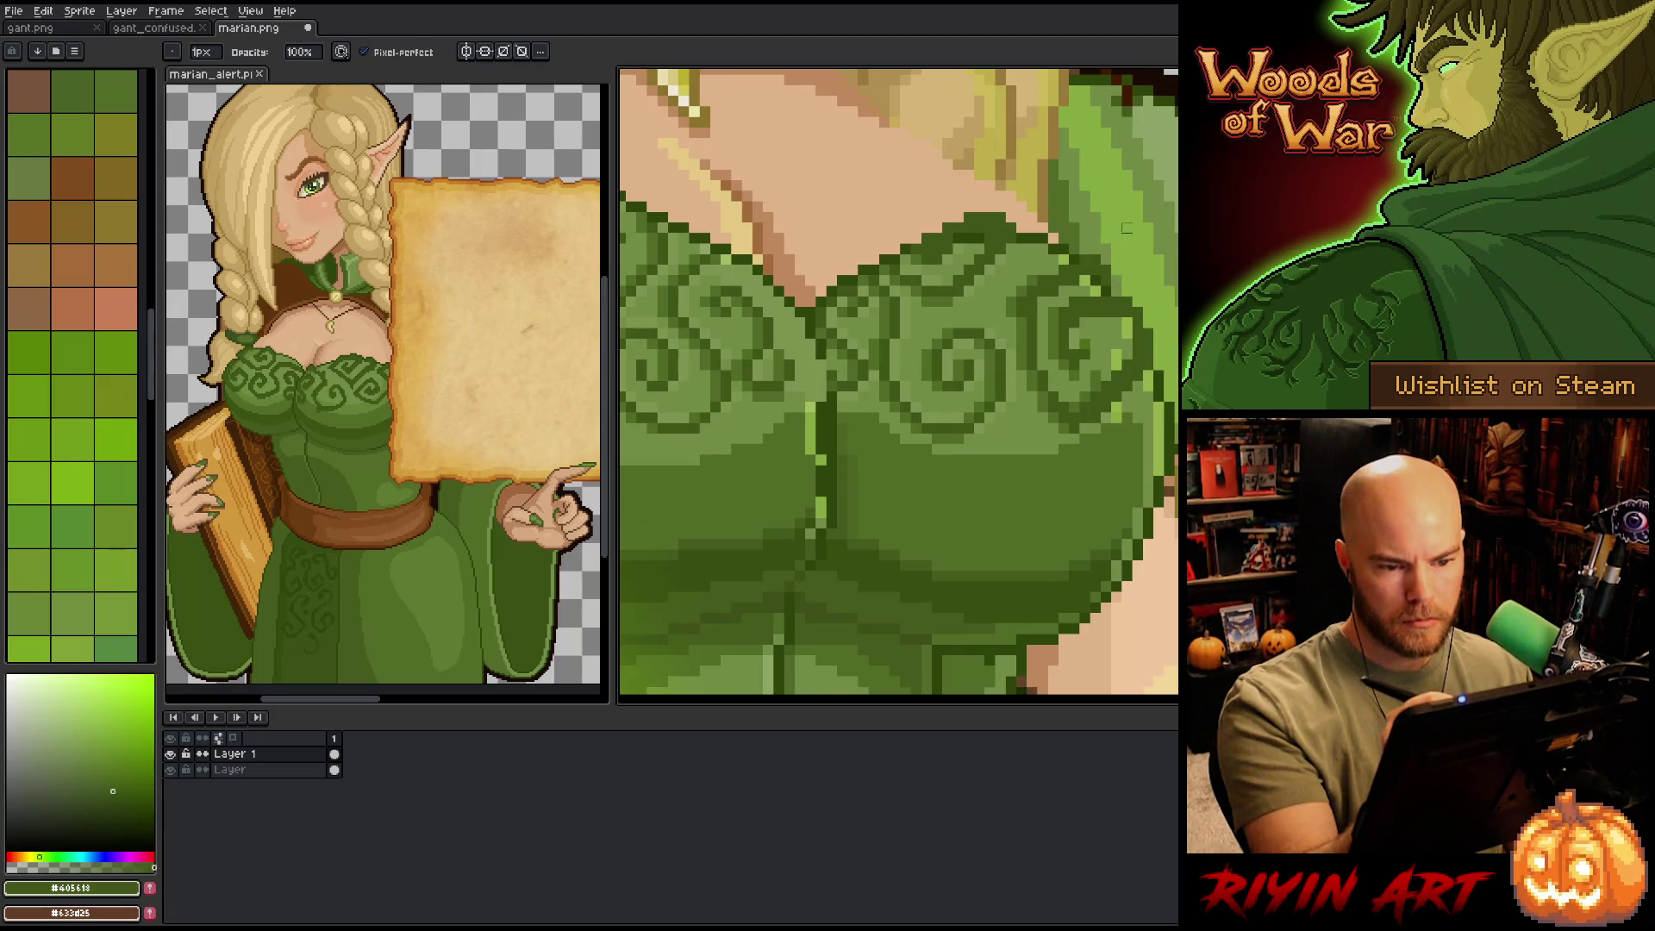
{"action": "key", "text": "b"}
- Repaint the right swirl with sampled dark olive, mid and light greens, then pan to the left swirls
{"action": "left_click", "coordinate": [1106, 284], "text": "alt"}
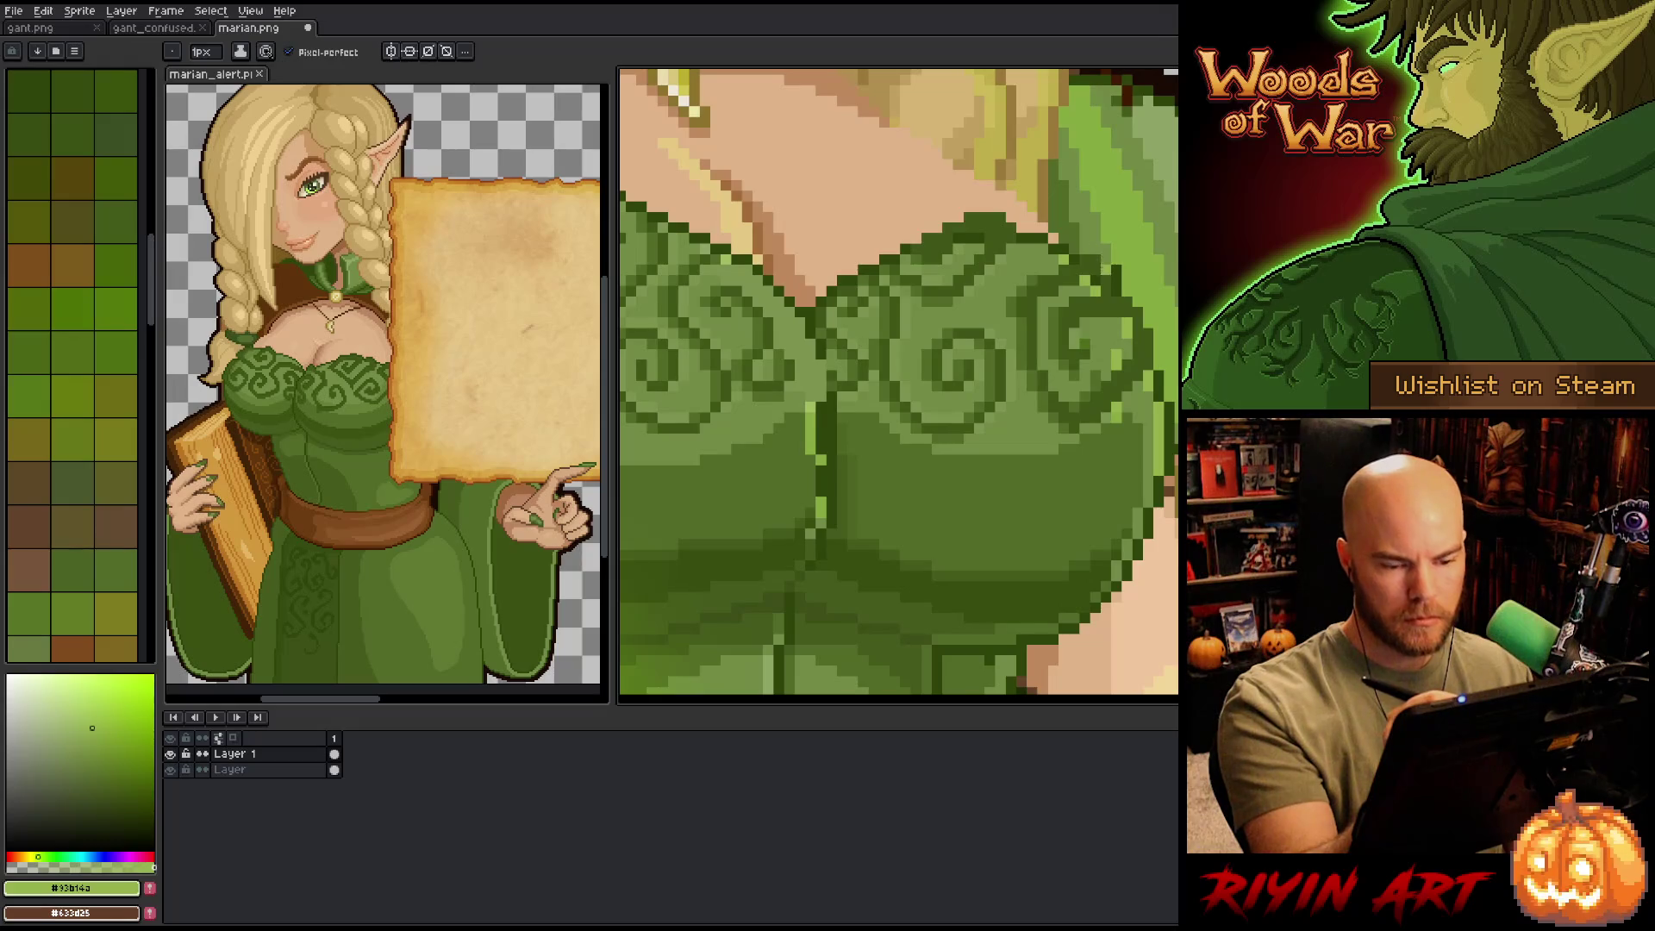
{"action": "left_click", "coordinate": [1105, 259], "text": "alt"}
{"action": "left_click", "coordinate": [1093, 289], "text": "alt"}
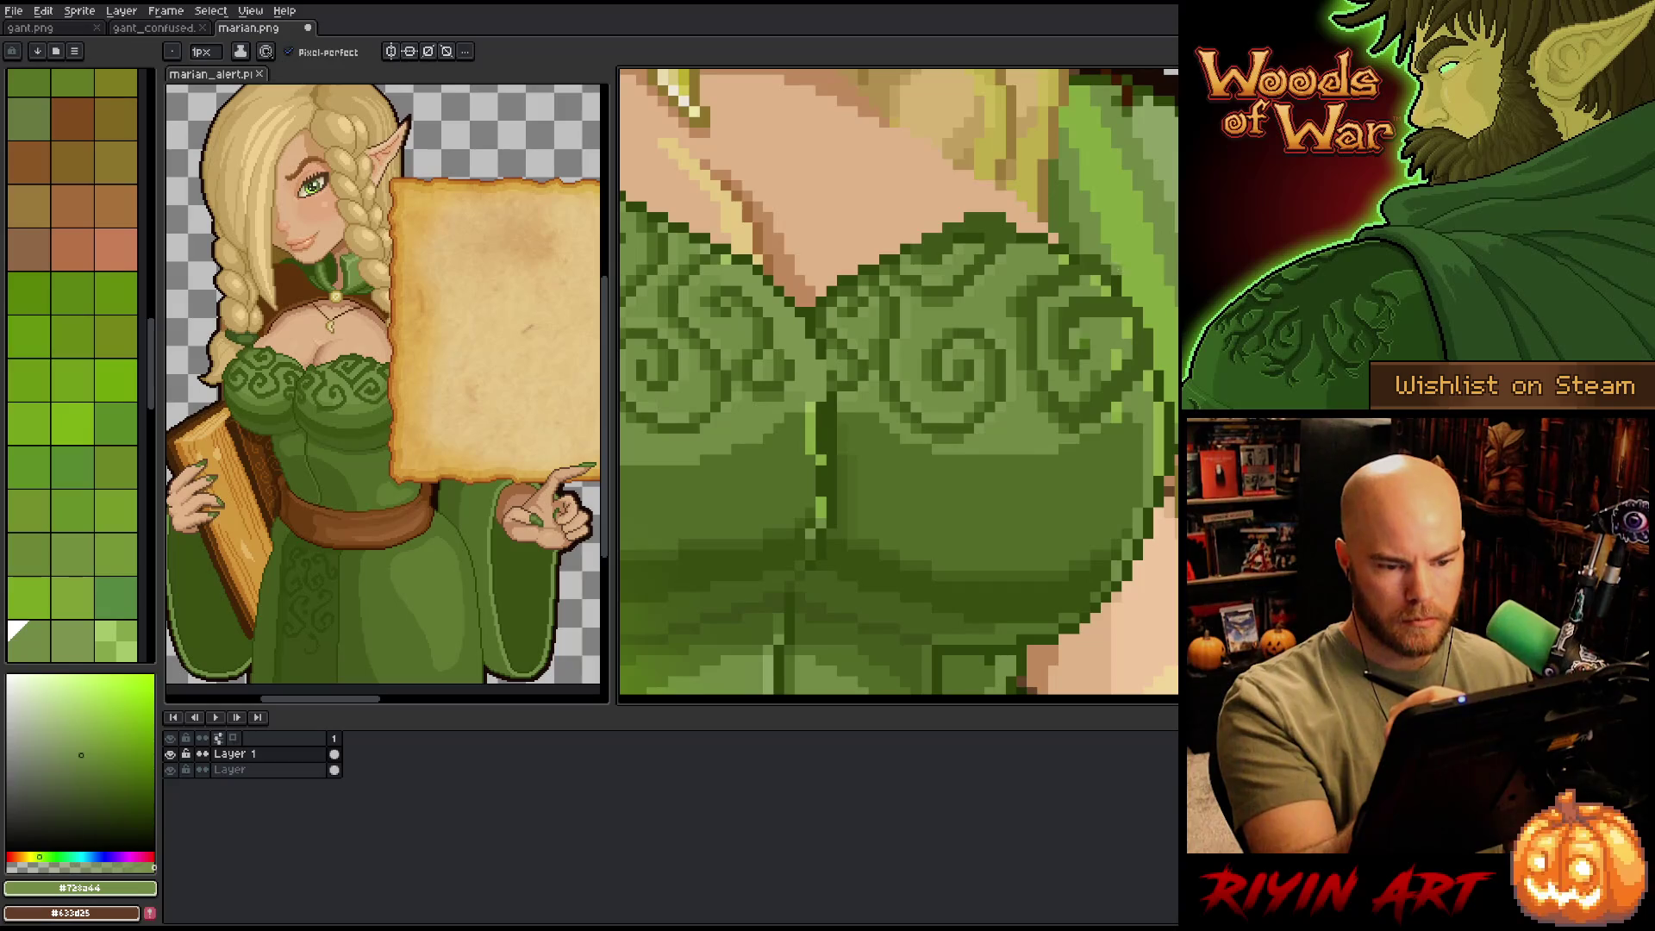
{"action": "left_click", "coordinate": [1120, 274], "text": "alt"}
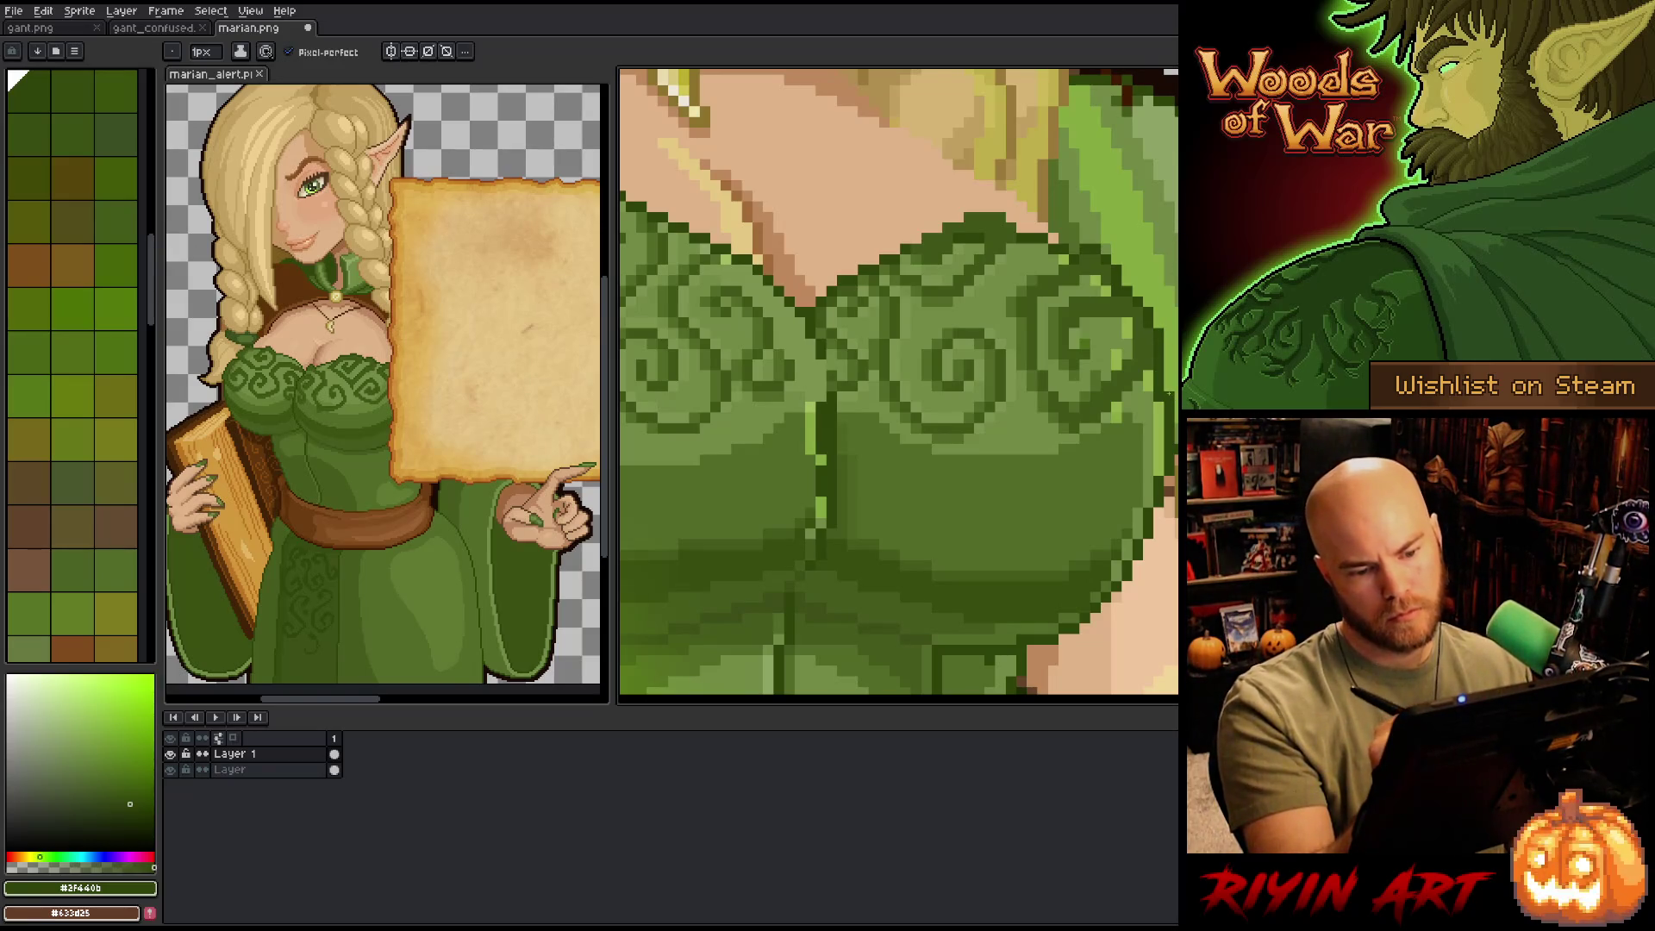
{"action": "left_click", "coordinate": [1155, 398], "text": "alt"}
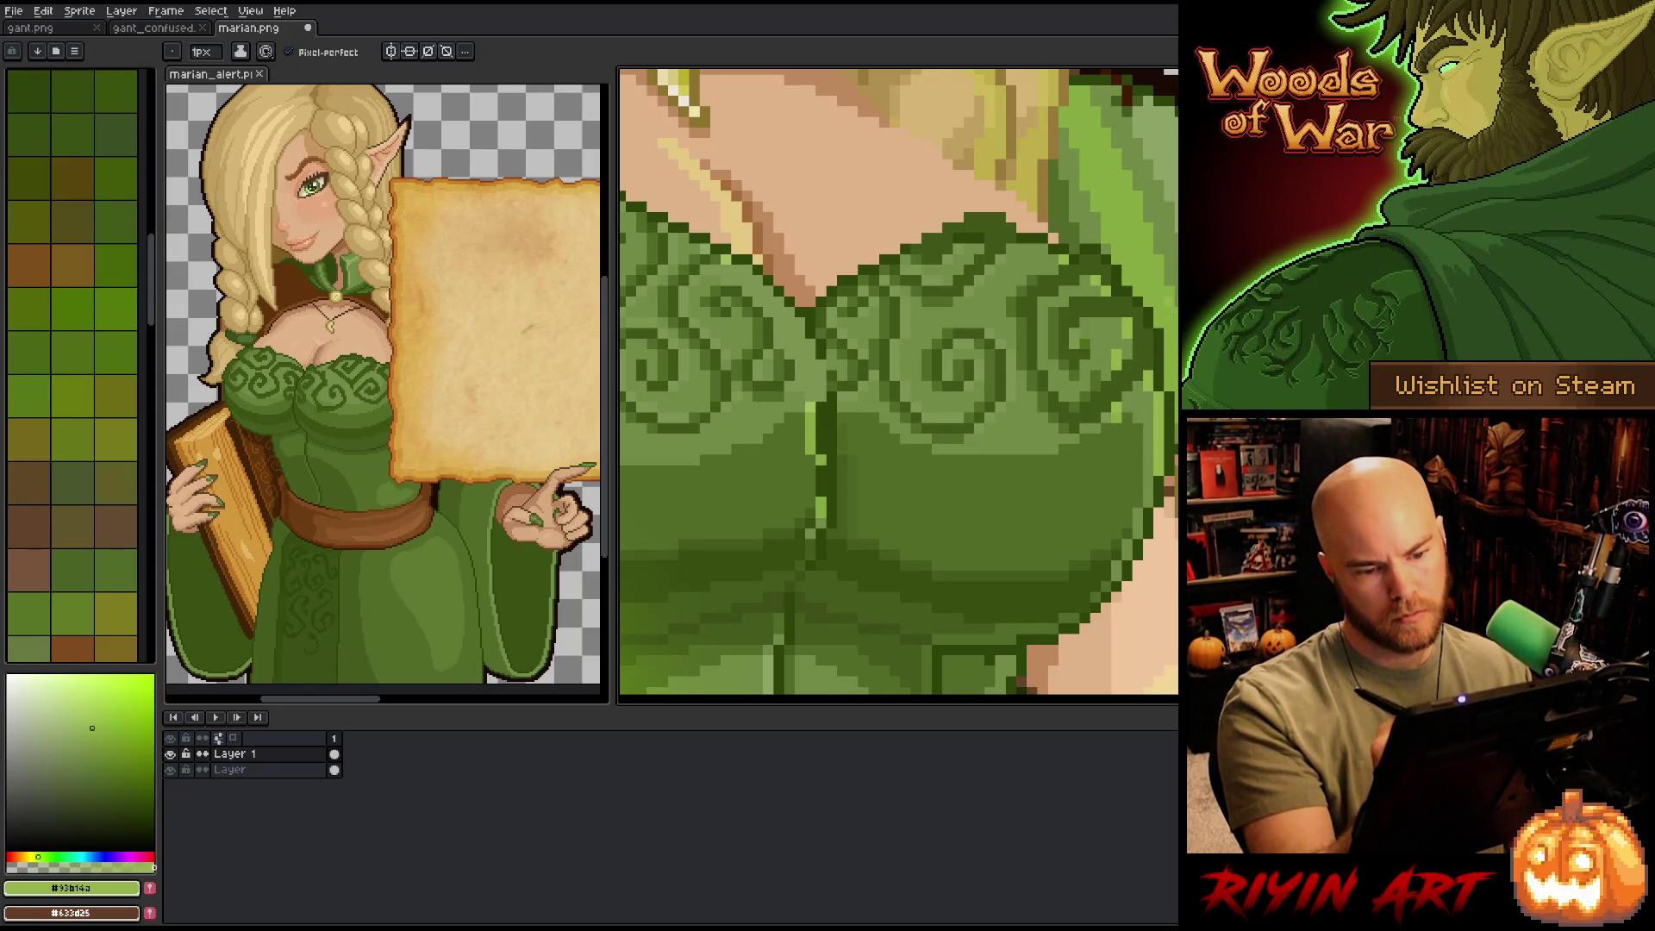
{"action": "left_click", "coordinate": [1124, 345], "text": "alt"}
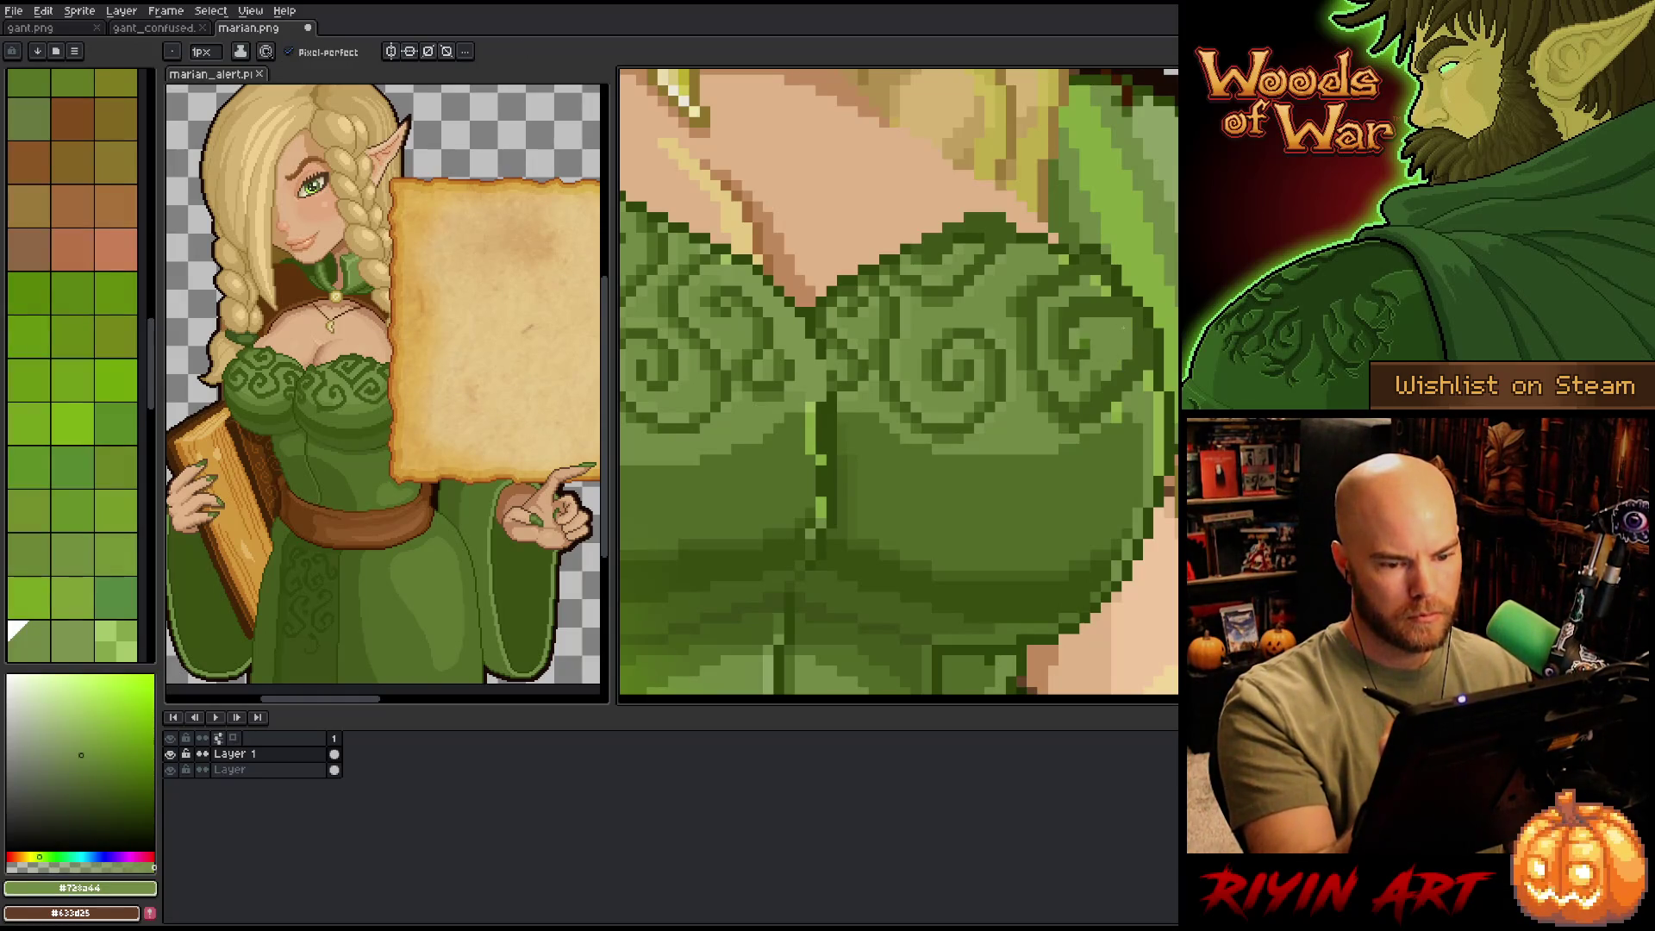
{"action": "left_click", "coordinate": [1086, 352], "text": "alt"}
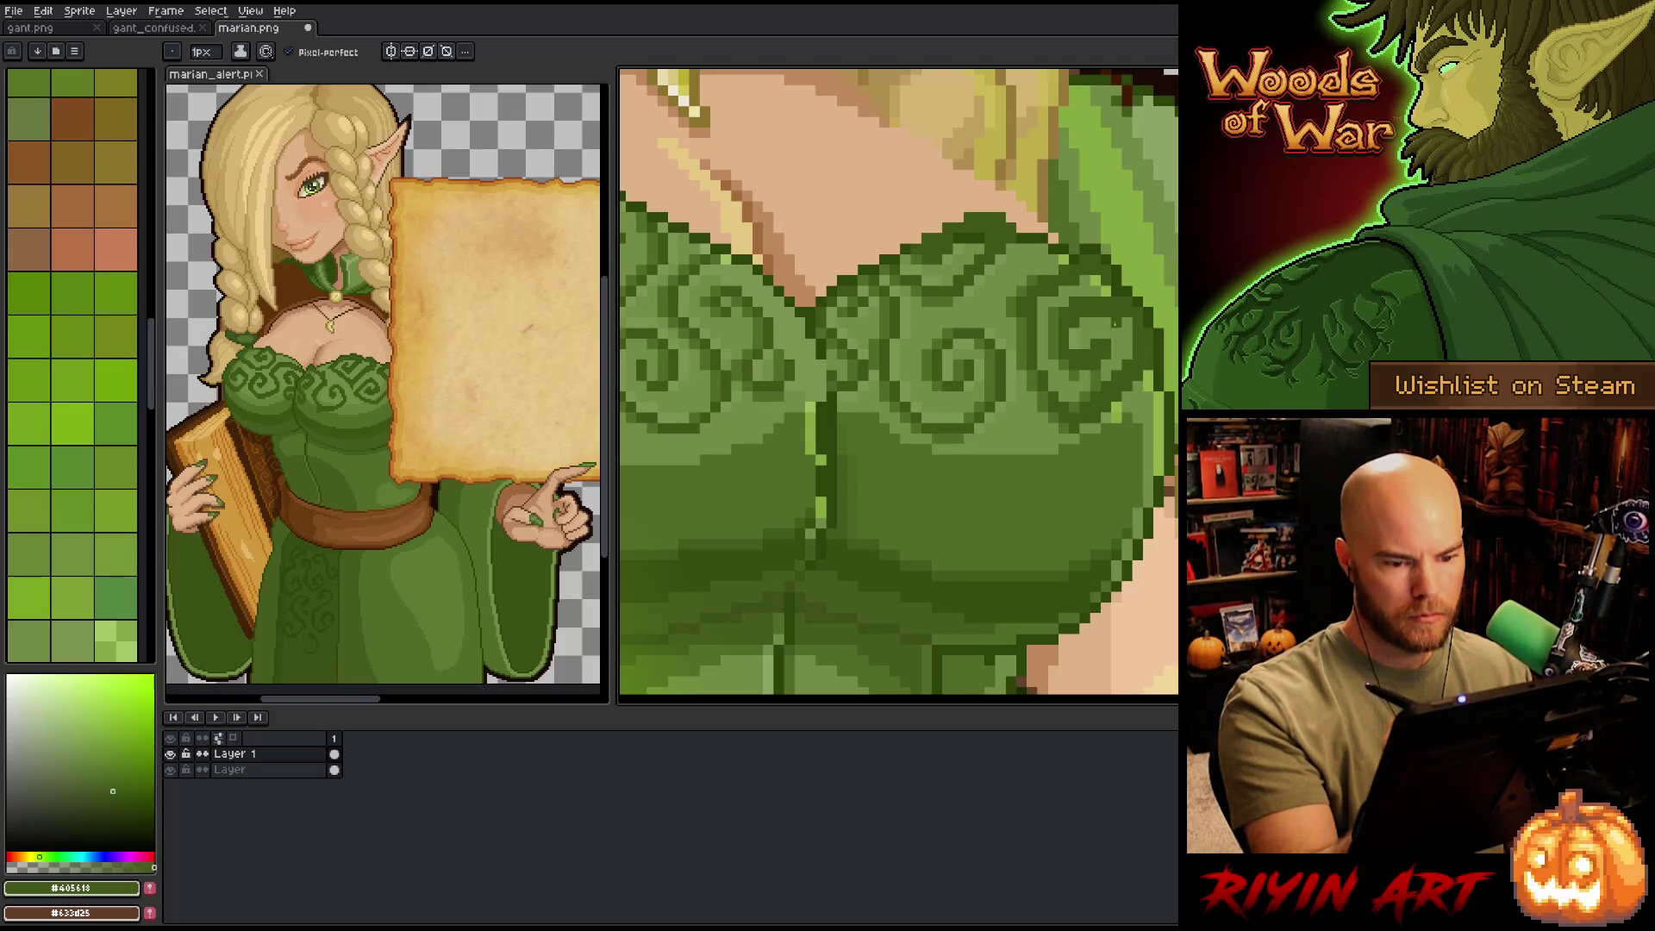
{"action": "left_click", "coordinate": [1112, 367], "text": "alt"}
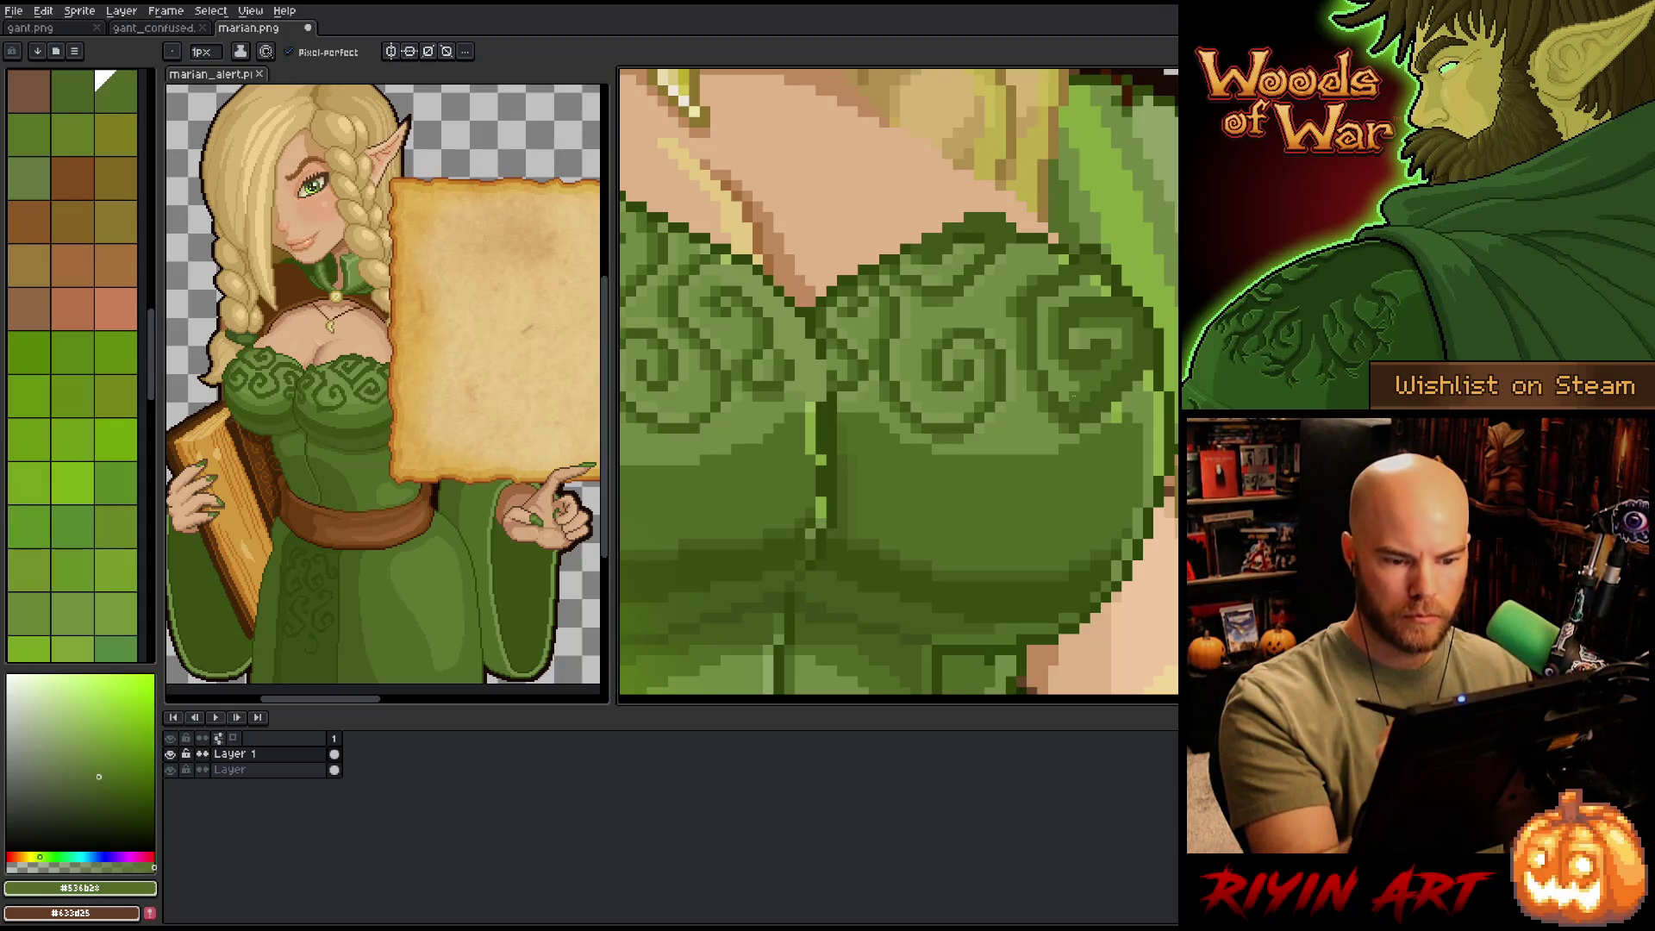
{"action": "left_click_drag", "start_coordinate": [1138, 174], "coordinate": [1414, 235]}
{"action": "left_click_drag", "start_coordinate": [875, 257], "coordinate": [1009, 296]}
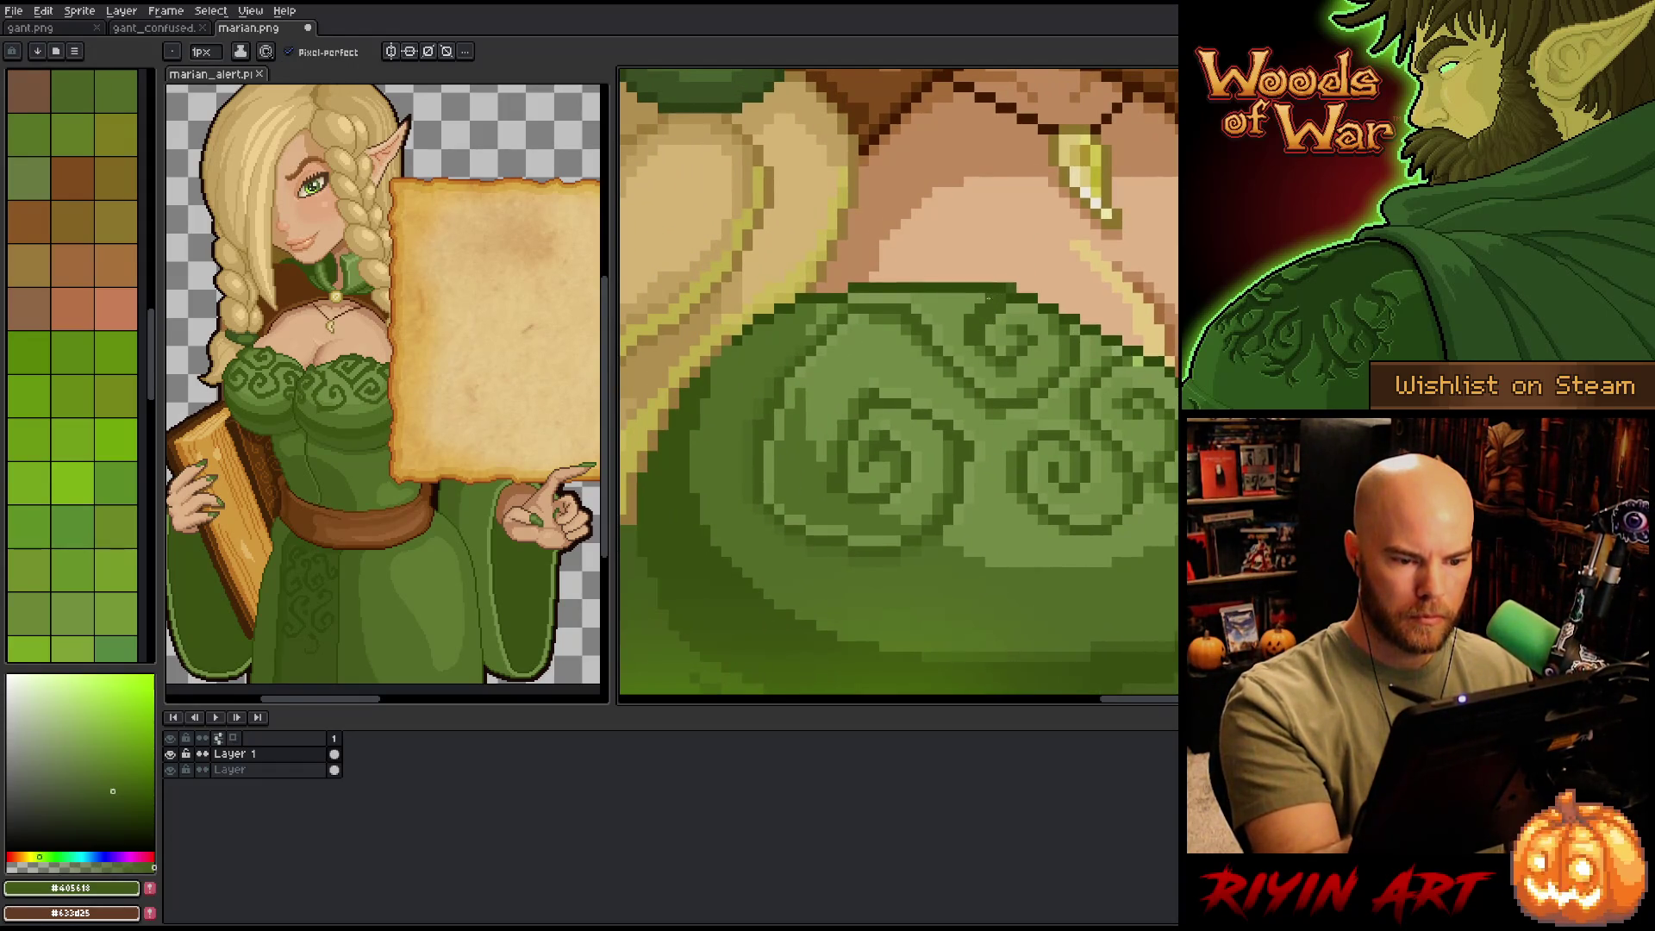
- Add an outline pixel and thicken the inner spiral's left and right arcs in dark green
{"action": "left_click", "coordinate": [1027, 288]}
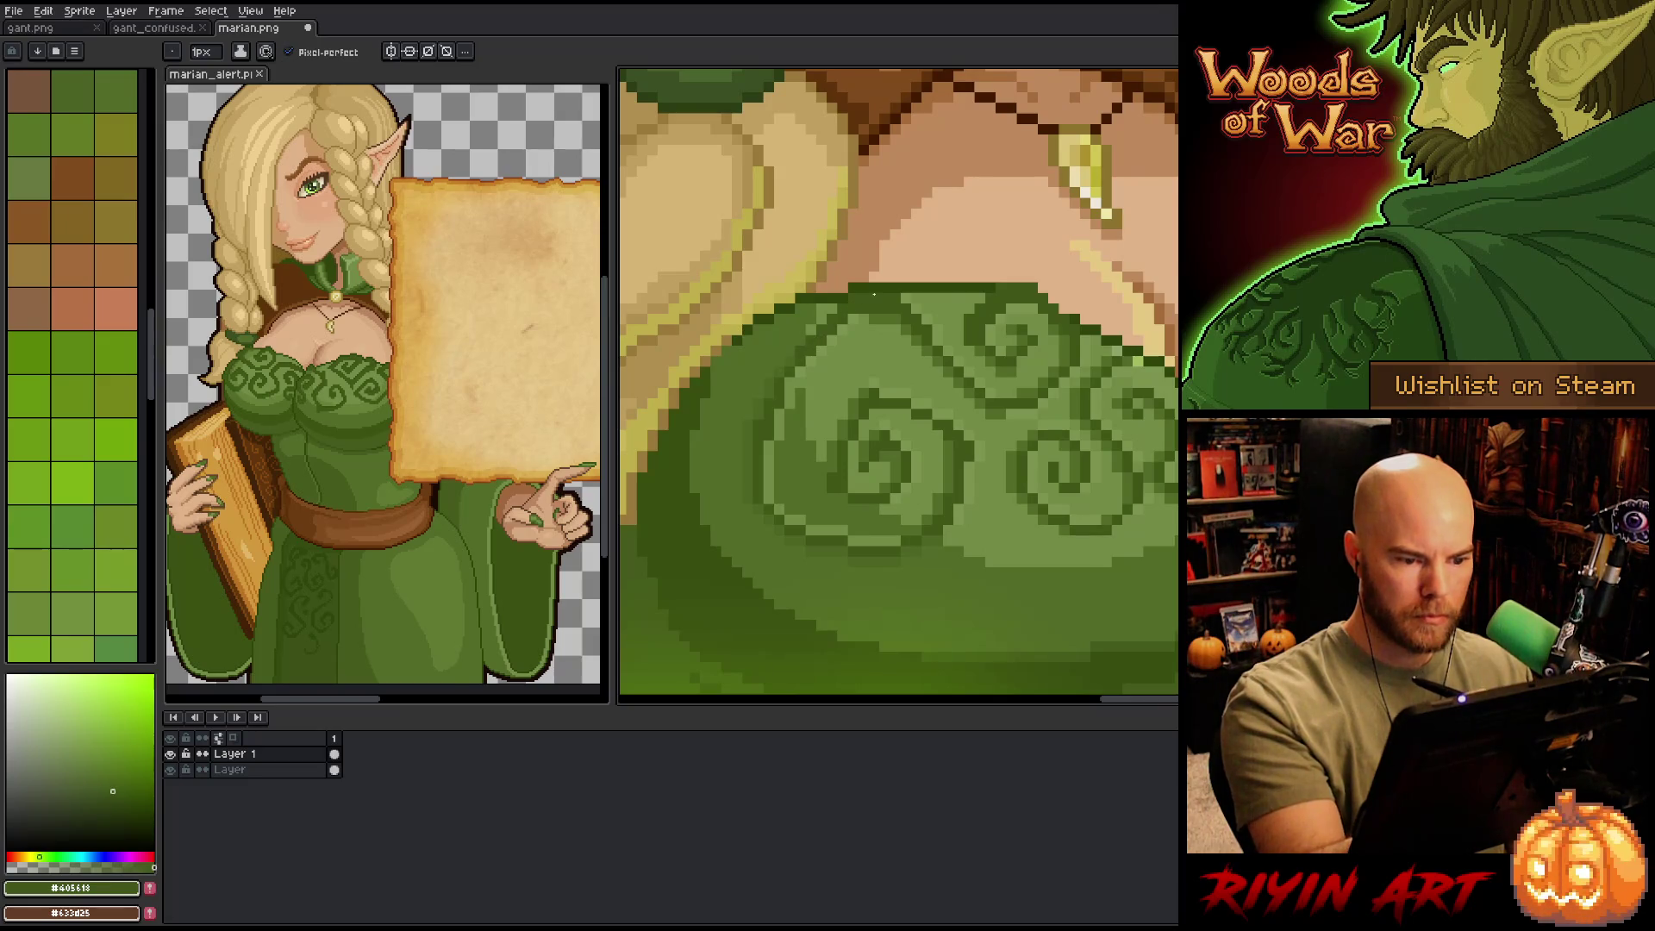
{"action": "left_click_drag", "start_coordinate": [864, 393], "coordinate": [817, 481]}
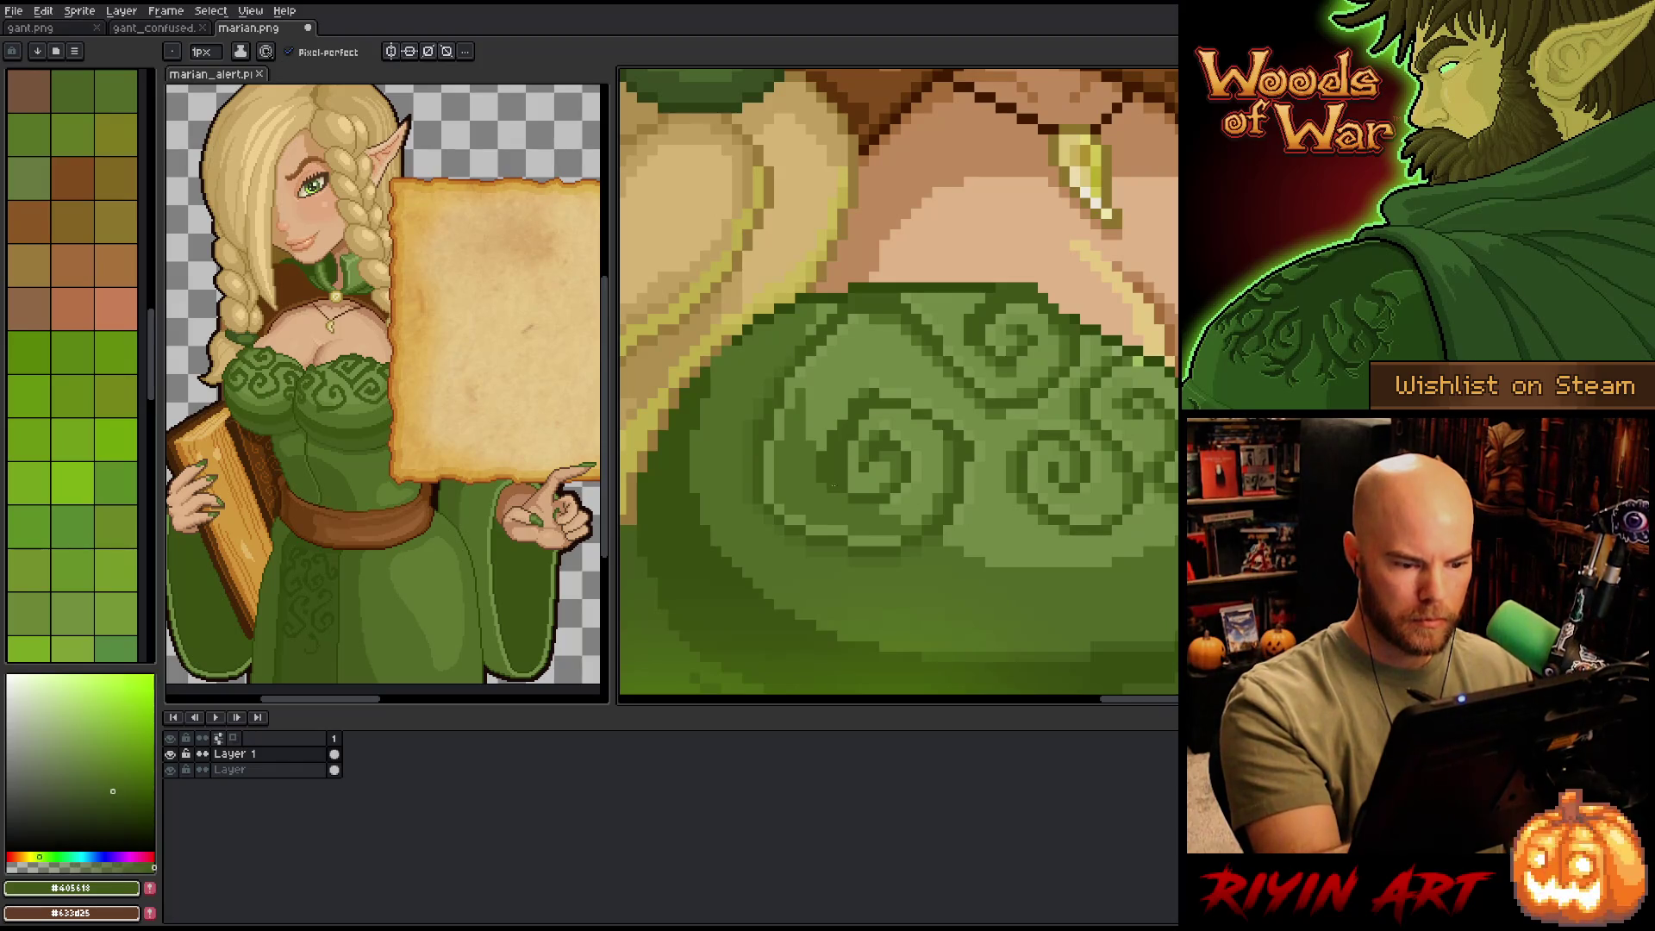
{"action": "mouse_move", "coordinate": [888, 435]}
{"action": "left_mouse_down"}
{"action": "mouse_move", "coordinate": [917, 466]}
{"action": "mouse_move", "coordinate": [902, 490]}
{"action": "left_mouse_up"}
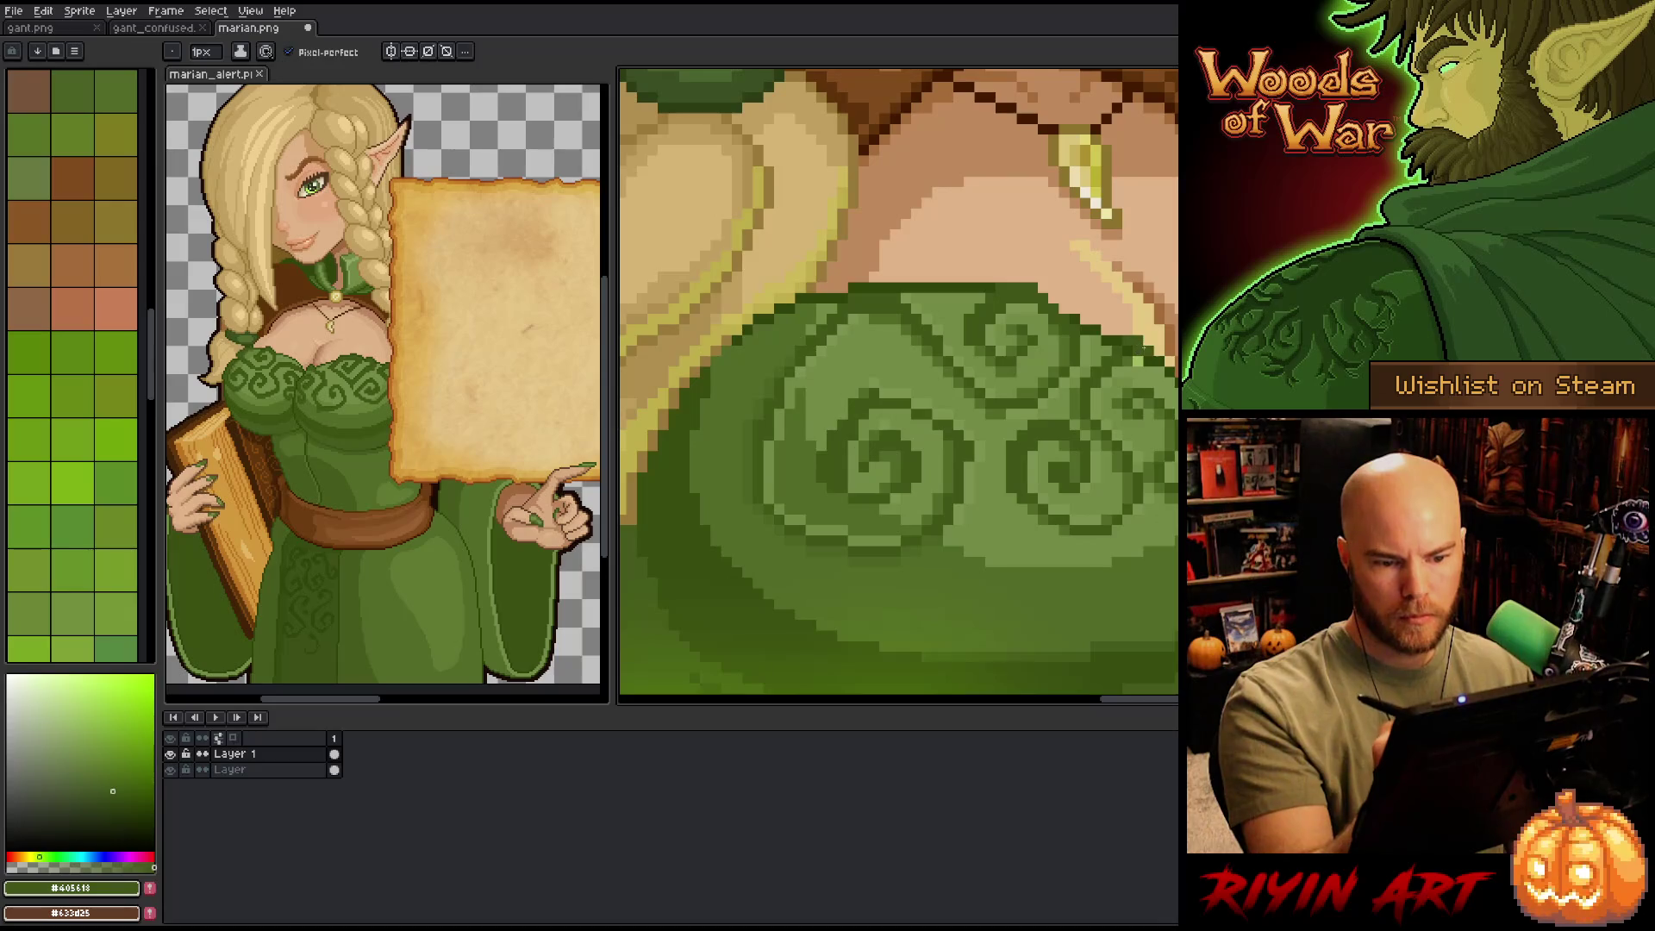
- Darken the dress's top edge below the chest with a line of dark outline green
{"action": "left_click", "coordinate": [1170, 330], "text": "alt"}
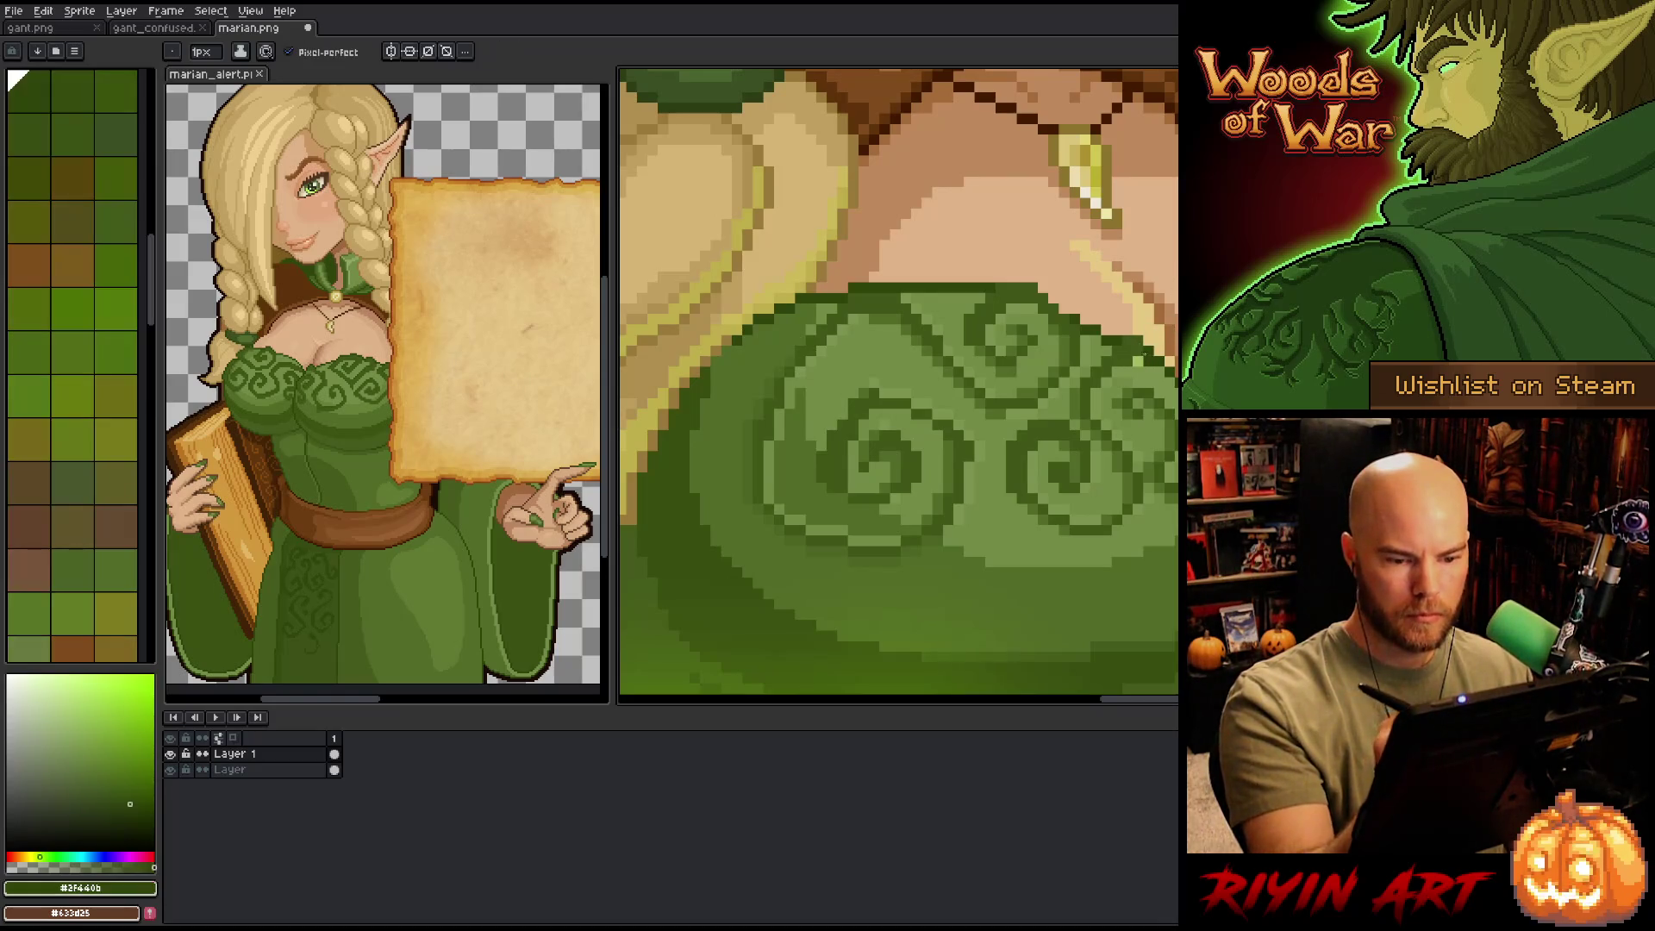
{"action": "left_click", "coordinate": [1170, 360], "text": "alt"}
{"action": "left_click", "coordinate": [1148, 342], "text": "alt"}
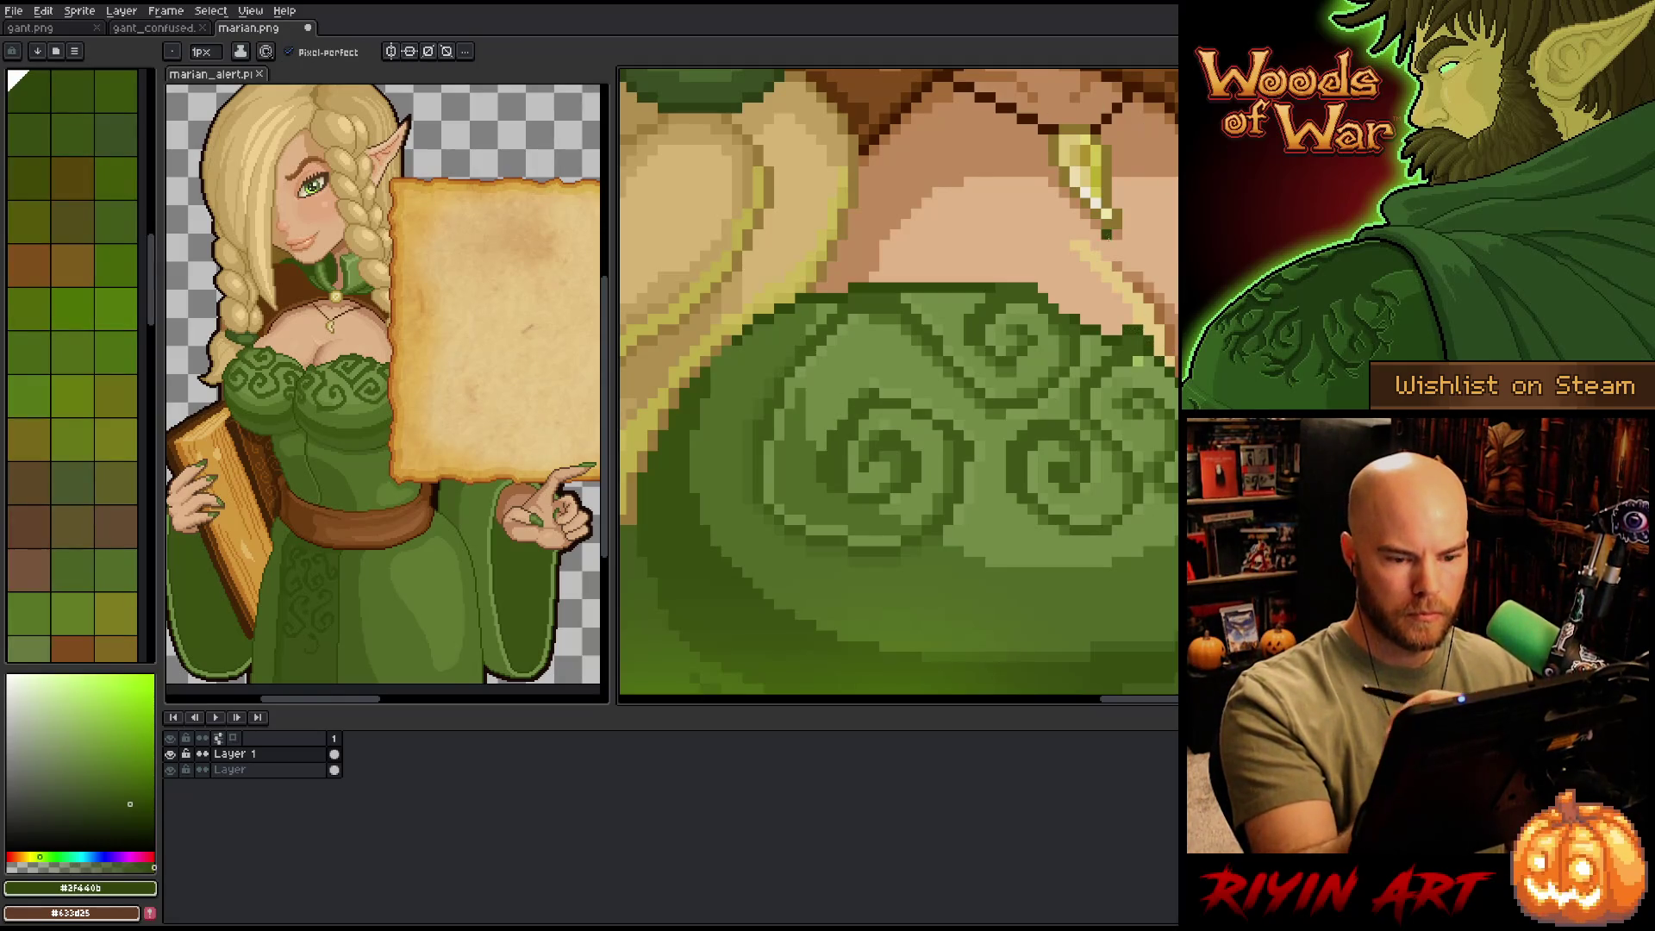
{"action": "mouse_move", "coordinate": [1000, 277]}
{"action": "left_mouse_down"}
{"action": "mouse_move", "coordinate": [1044, 279]}
{"action": "mouse_move", "coordinate": [1053, 299]}
{"action": "left_mouse_up"}
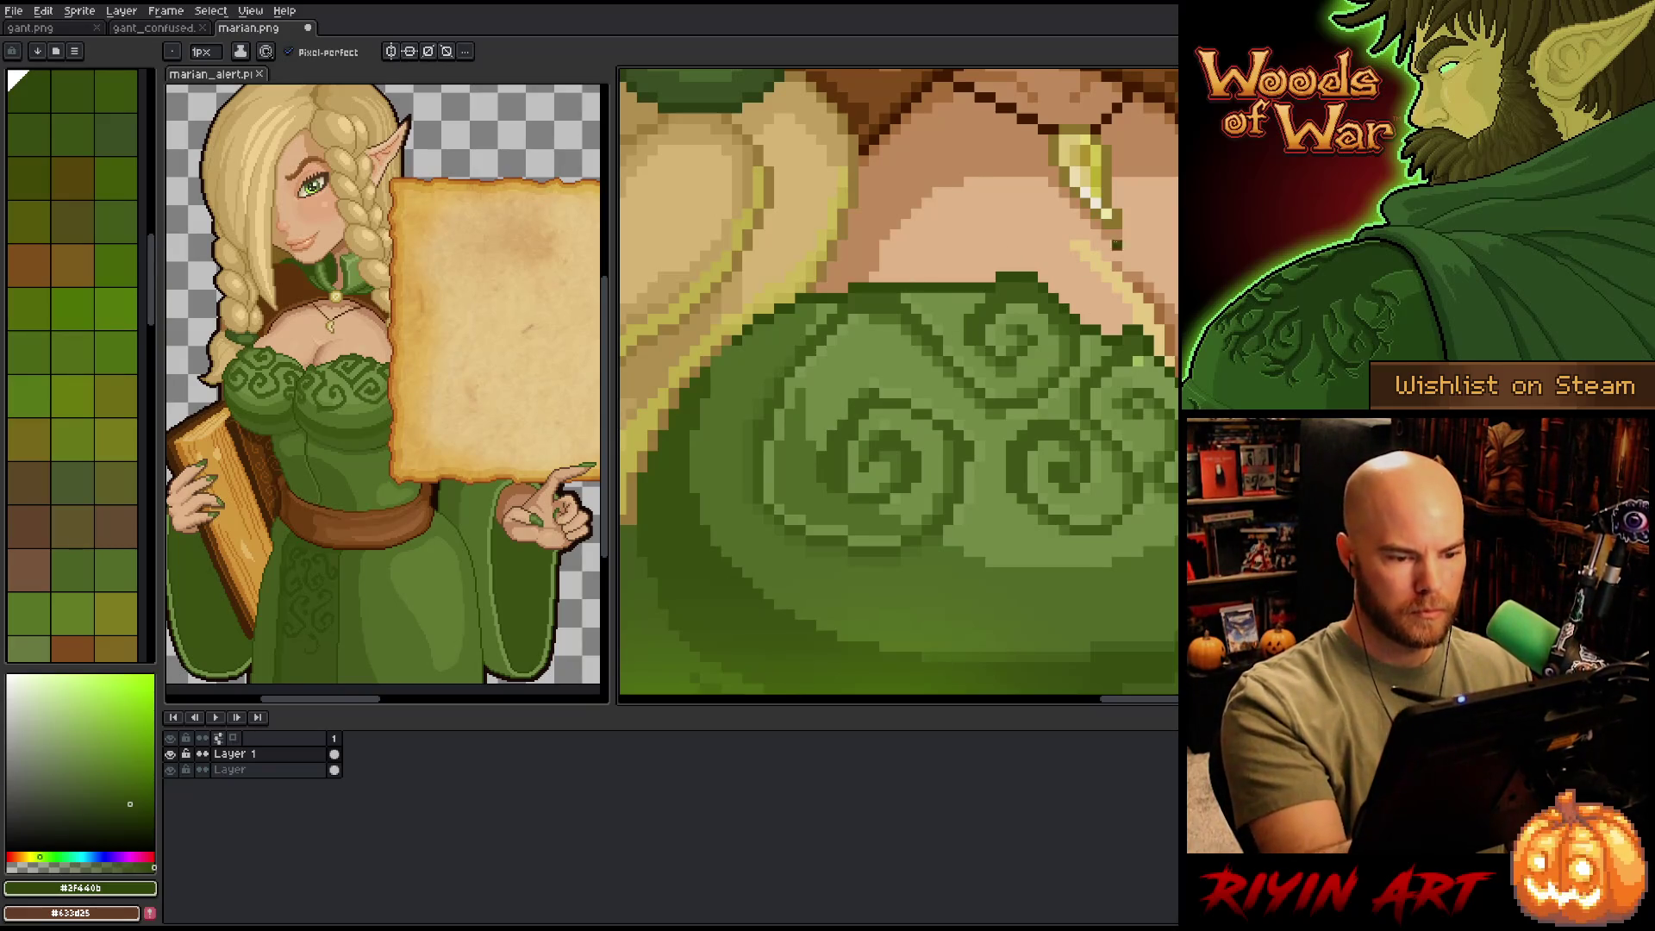
{"action": "left_click", "coordinate": [1140, 509], "text": "alt"}
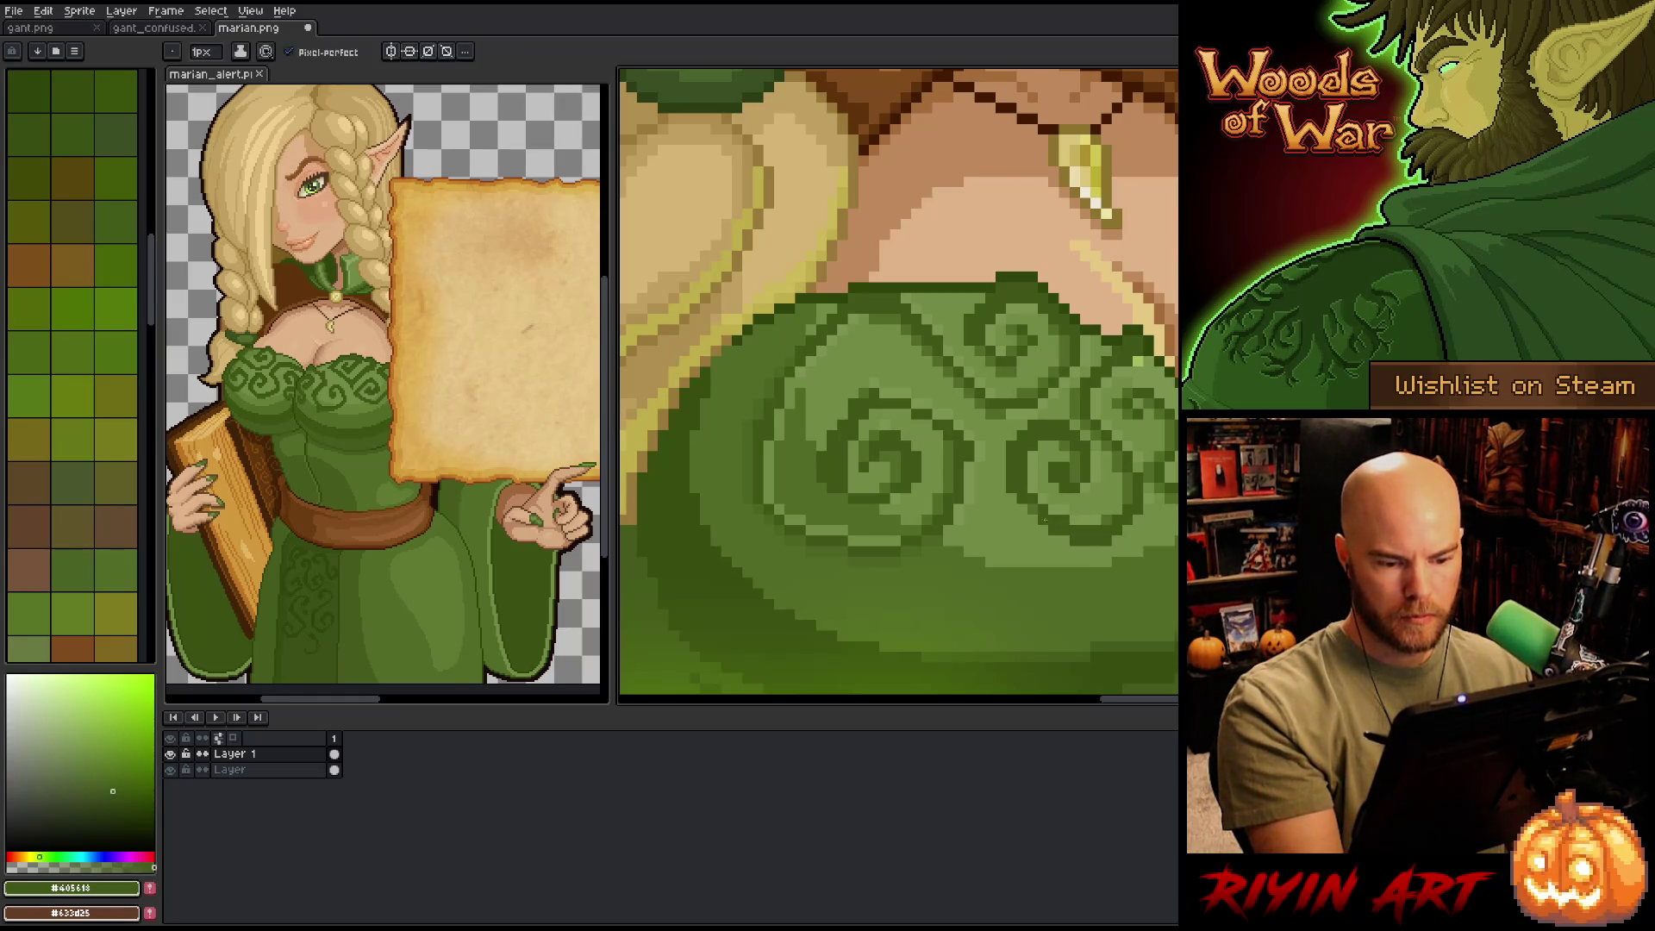
{"action": "left_click", "coordinate": [97, 551]}
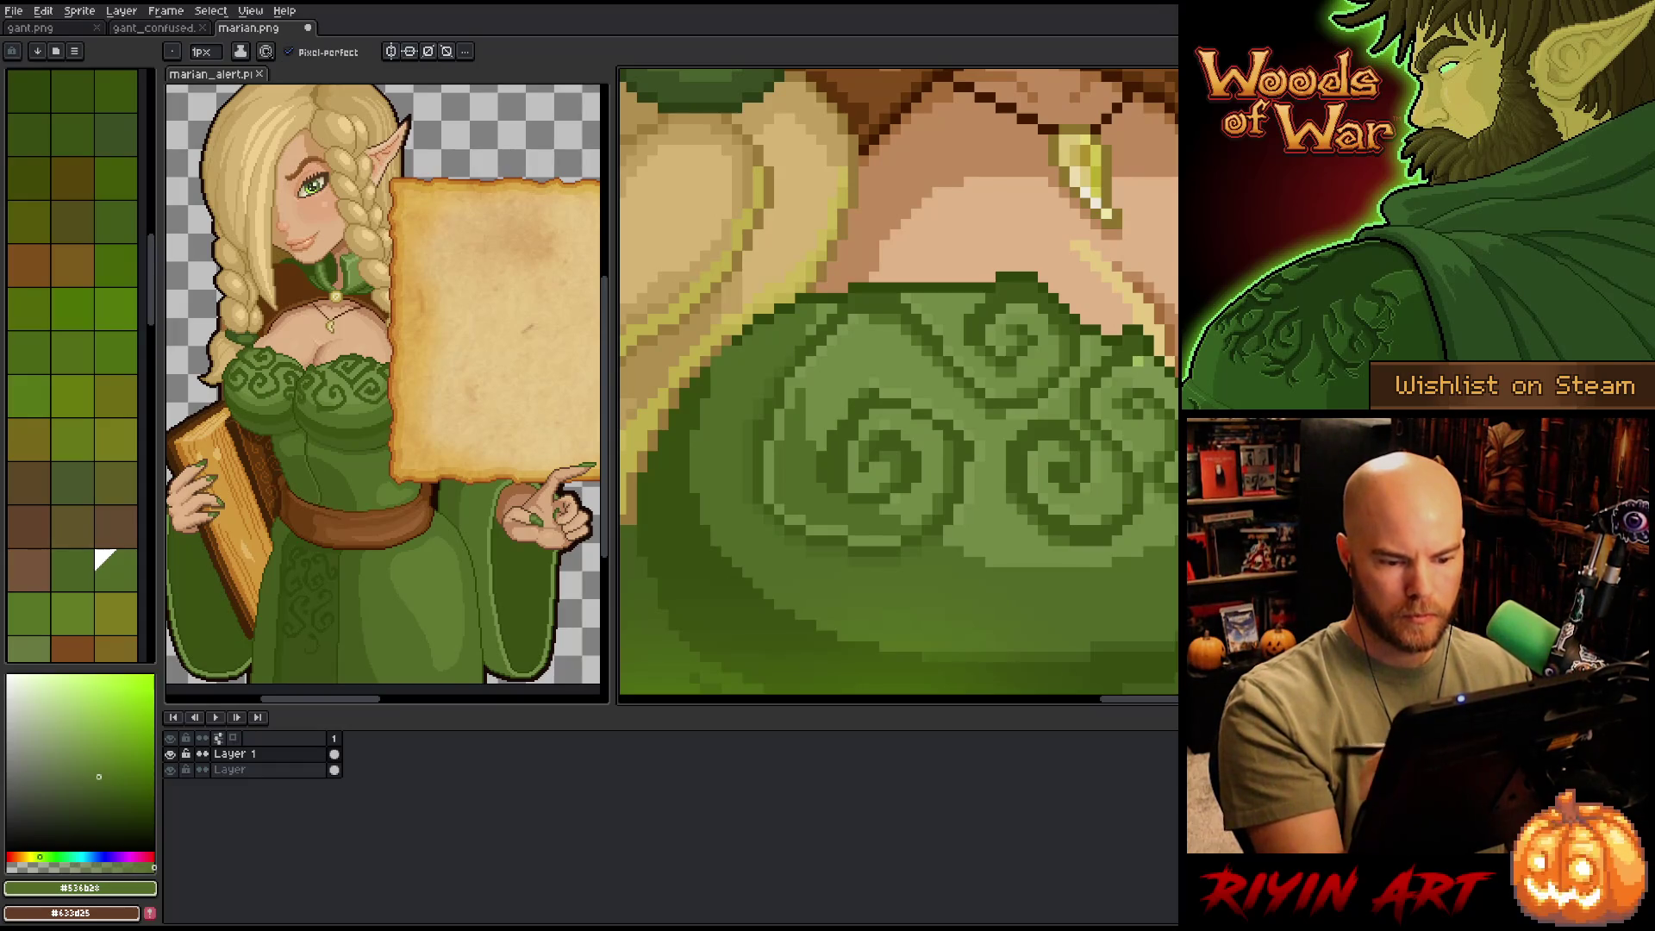
{"action": "left_click_drag", "start_coordinate": [1078, 431], "coordinate": [896, 457]}
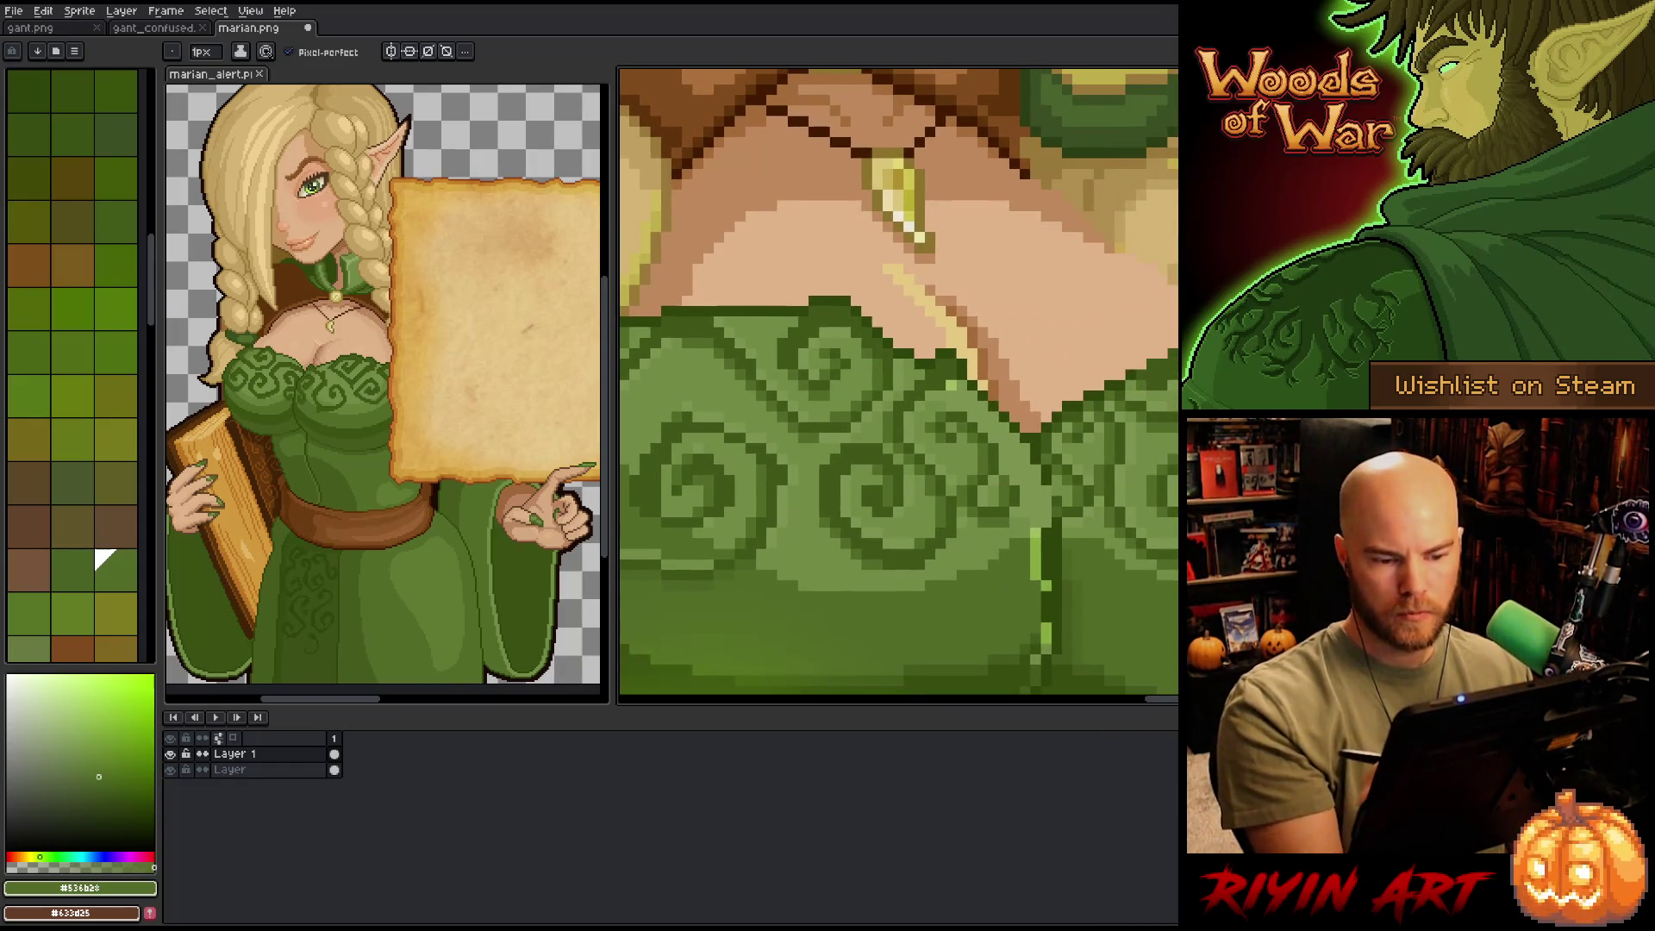
- Pick the dark outline, base and mid greens for working on the centre seam
{"action": "left_click", "coordinate": [10, 74]}
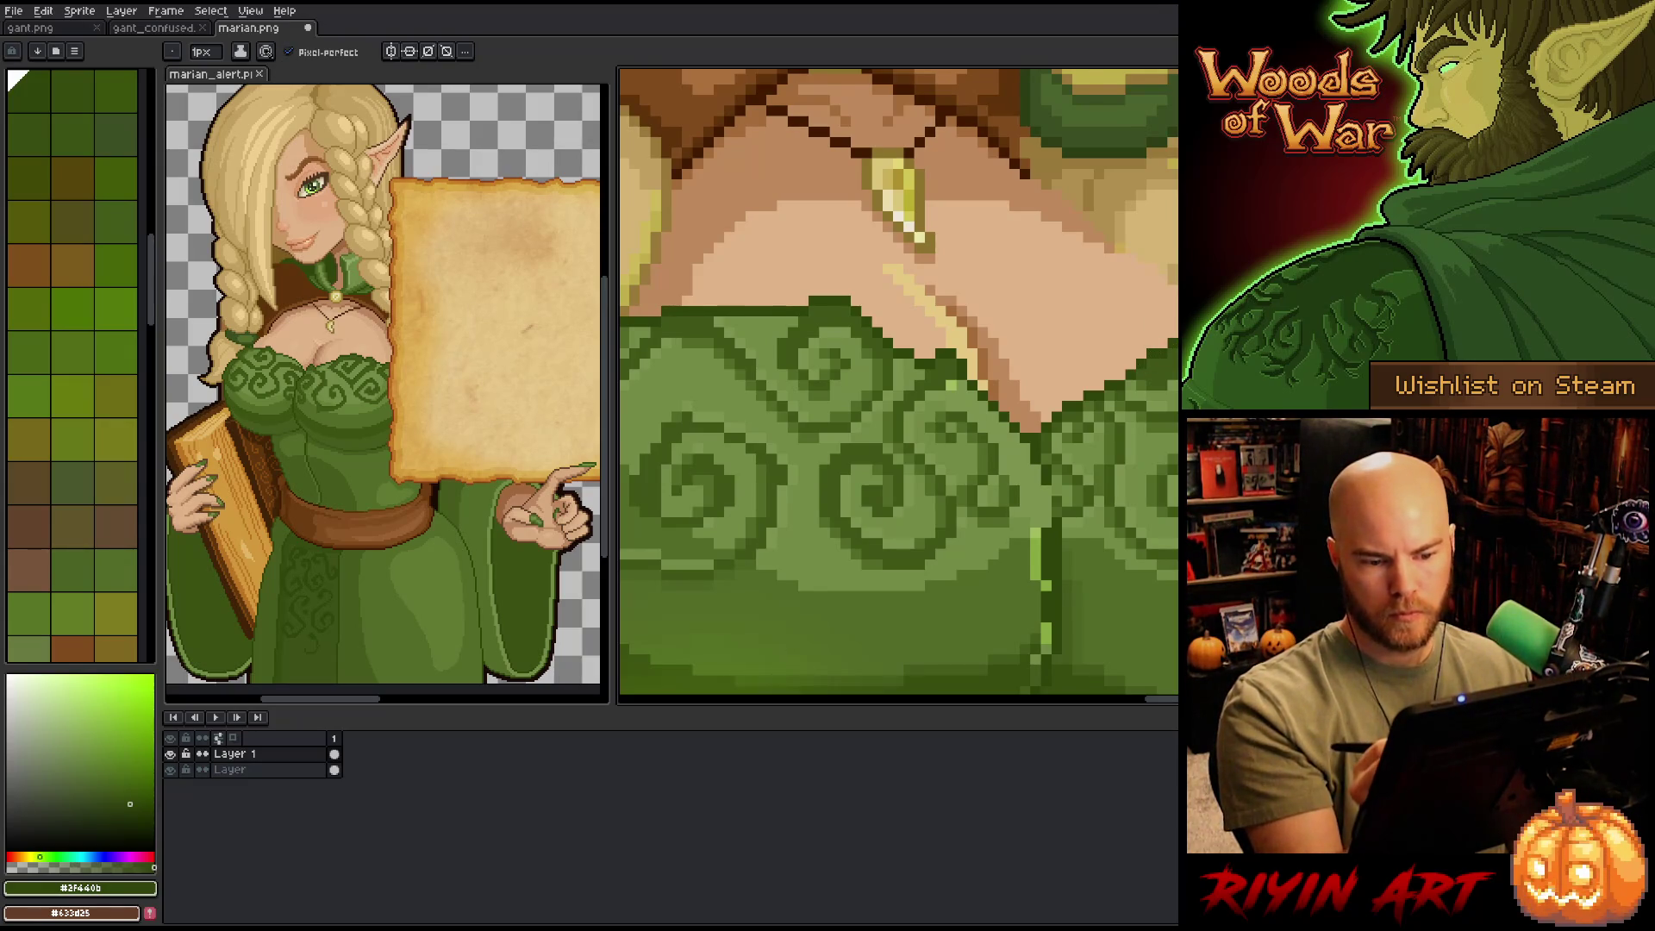
{"action": "left_click", "coordinate": [1123, 384], "text": "alt"}
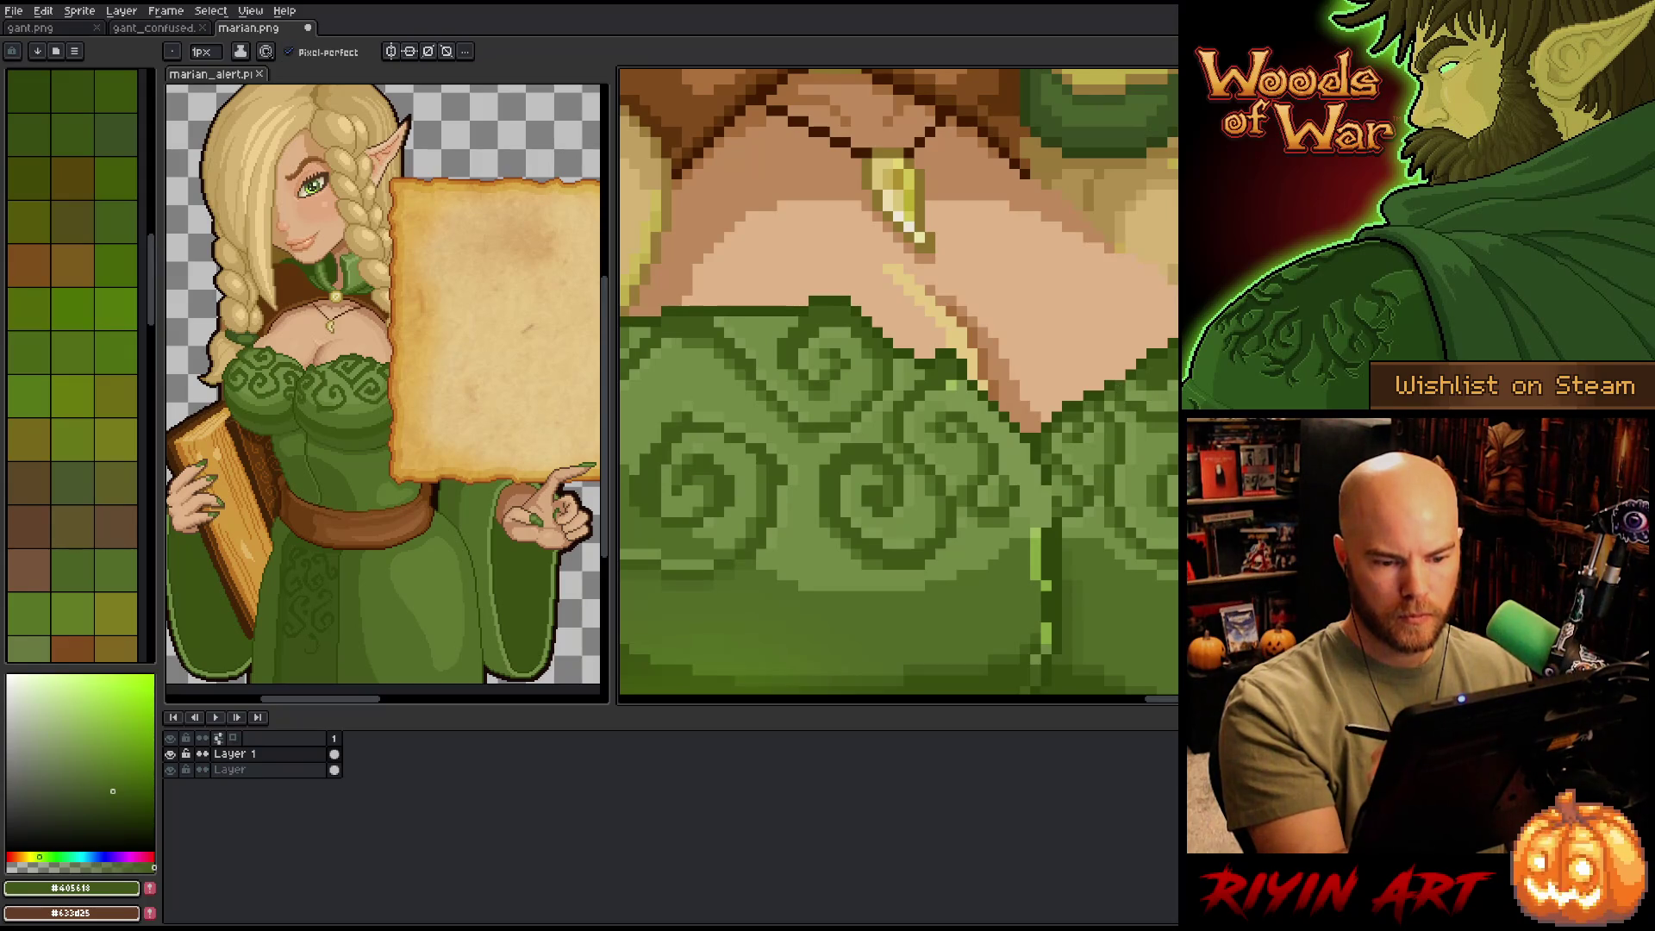
{"action": "left_click", "coordinate": [862, 604], "text": "alt"}
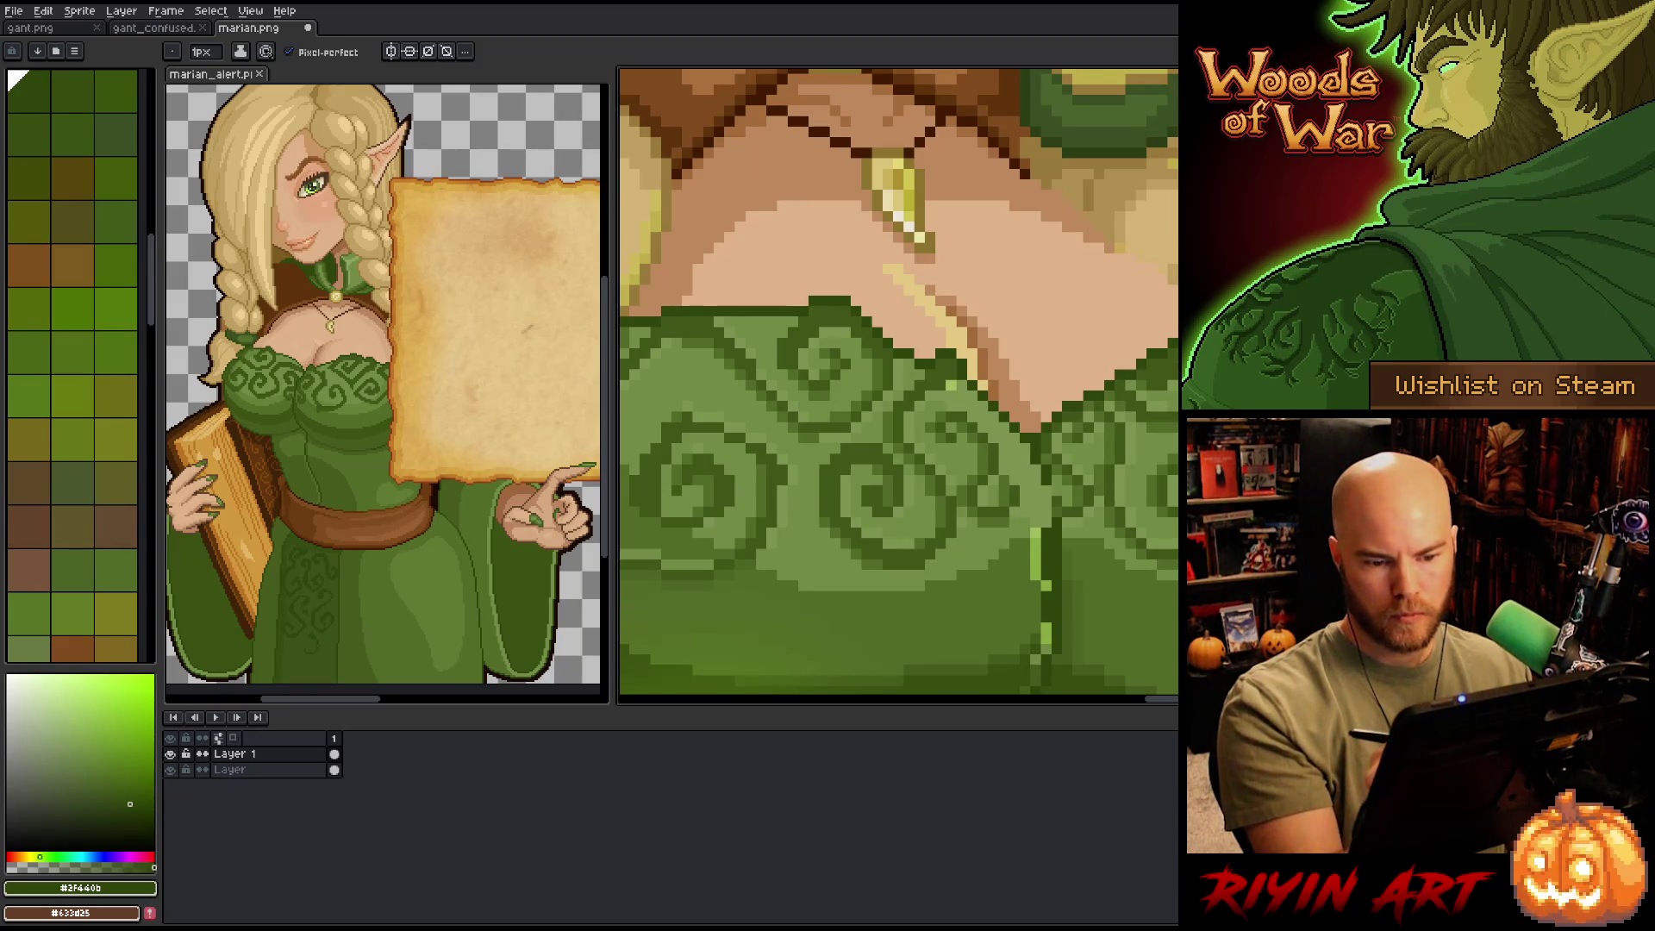
{"action": "left_click", "coordinate": [862, 621], "text": "alt"}
{"action": "left_click", "coordinate": [862, 509], "text": "alt"}
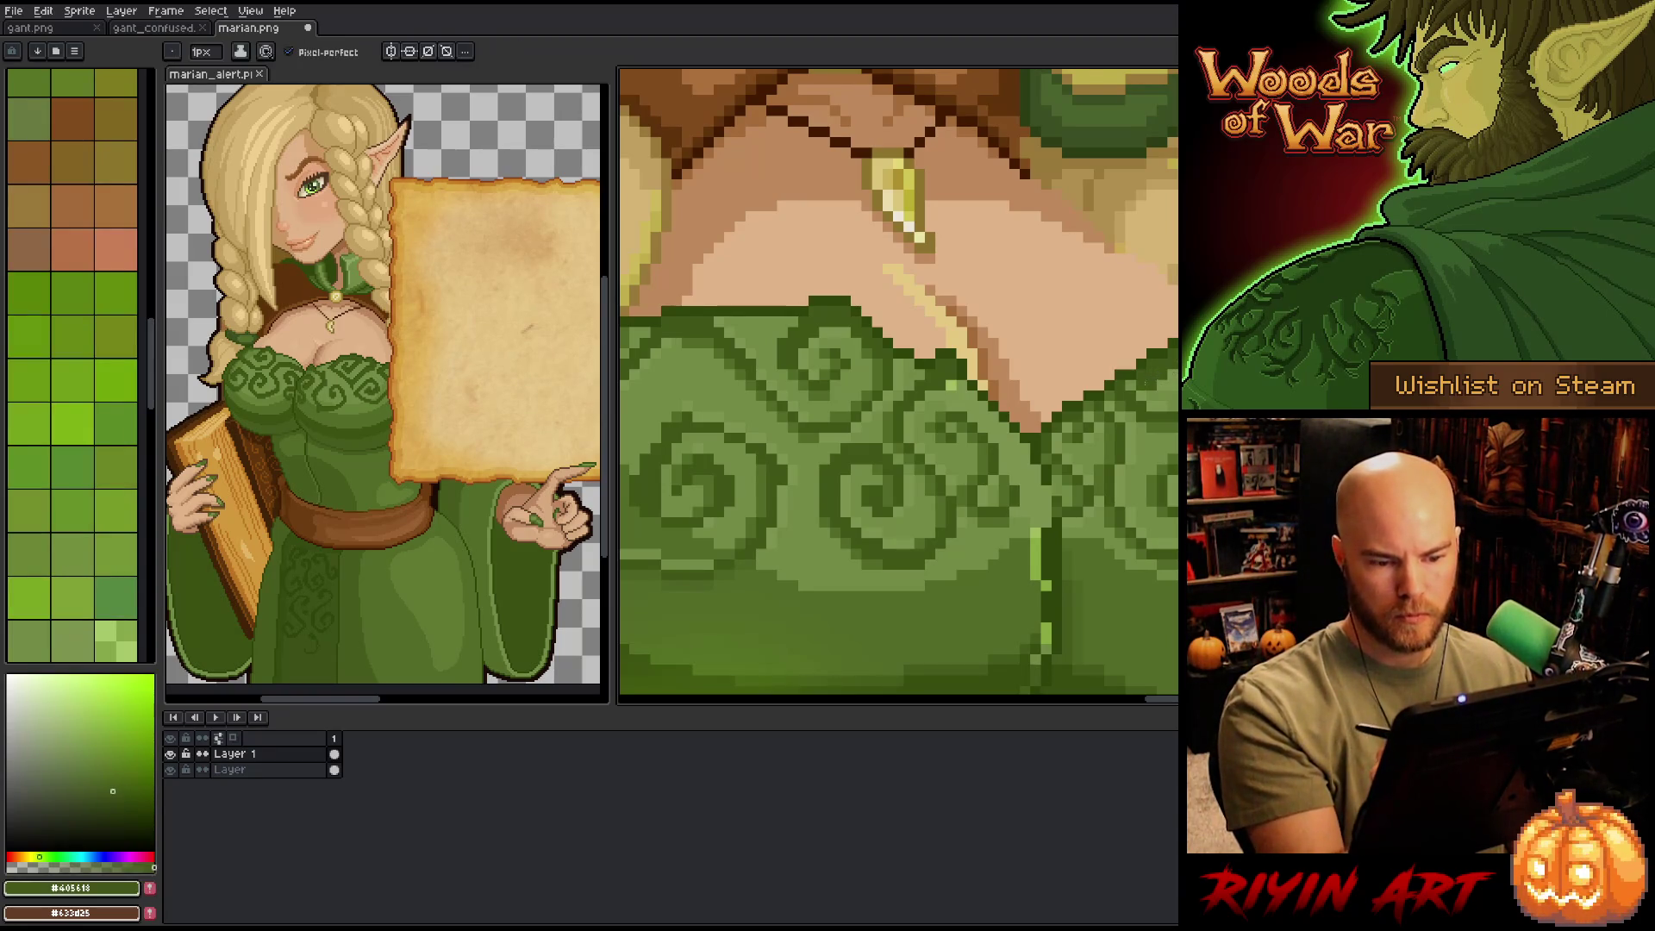
{"action": "right_click", "coordinate": [797, 419]}
{"action": "key", "text": "Escape"}
{"action": "mouse_move", "coordinate": [1057, 493]}
{"action": "left_mouse_down"}
{"action": "mouse_move", "coordinate": [1010, 499]}
{"action": "mouse_move", "coordinate": [1032, 436]}
{"action": "mouse_move", "coordinate": [1024, 492]}
{"action": "left_mouse_up"}
- Paint dark outline and light green seam pixels, lightening some outline pixels with mid green
{"action": "left_click", "coordinate": [1010, 498], "text": "alt"}
{"action": "left_click", "coordinate": [1010, 509]}
{"action": "left_click", "coordinate": [1020, 475], "text": "alt"}
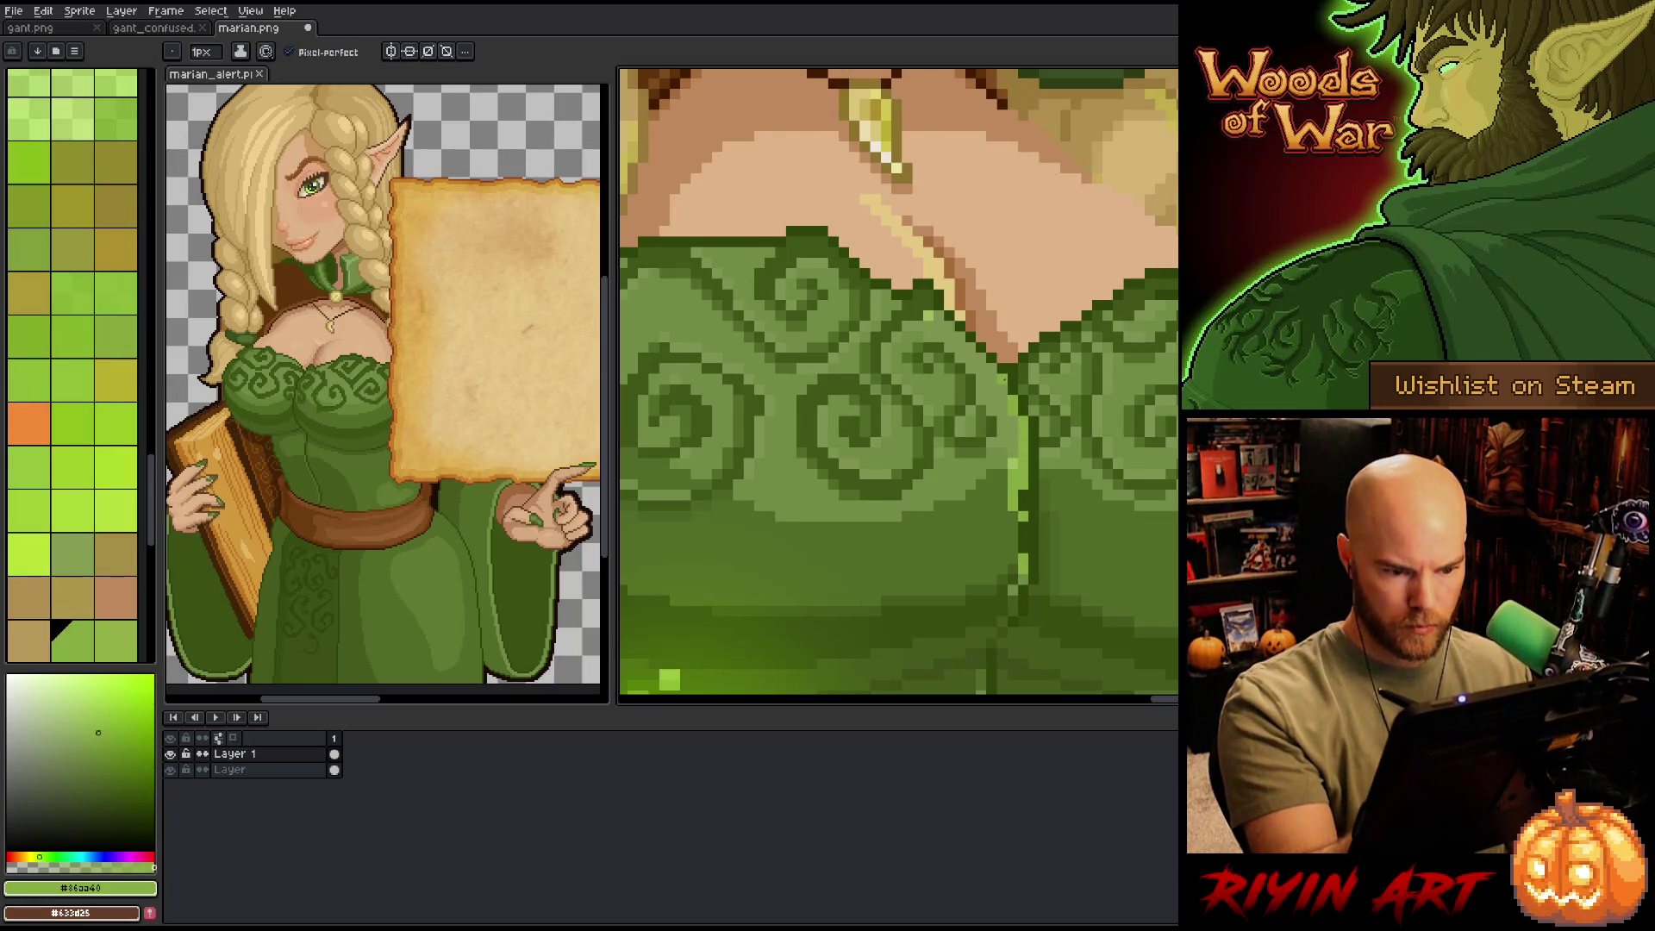
{"action": "left_click", "coordinate": [1002, 352], "text": "alt"}
{"action": "left_click", "coordinate": [990, 348]}
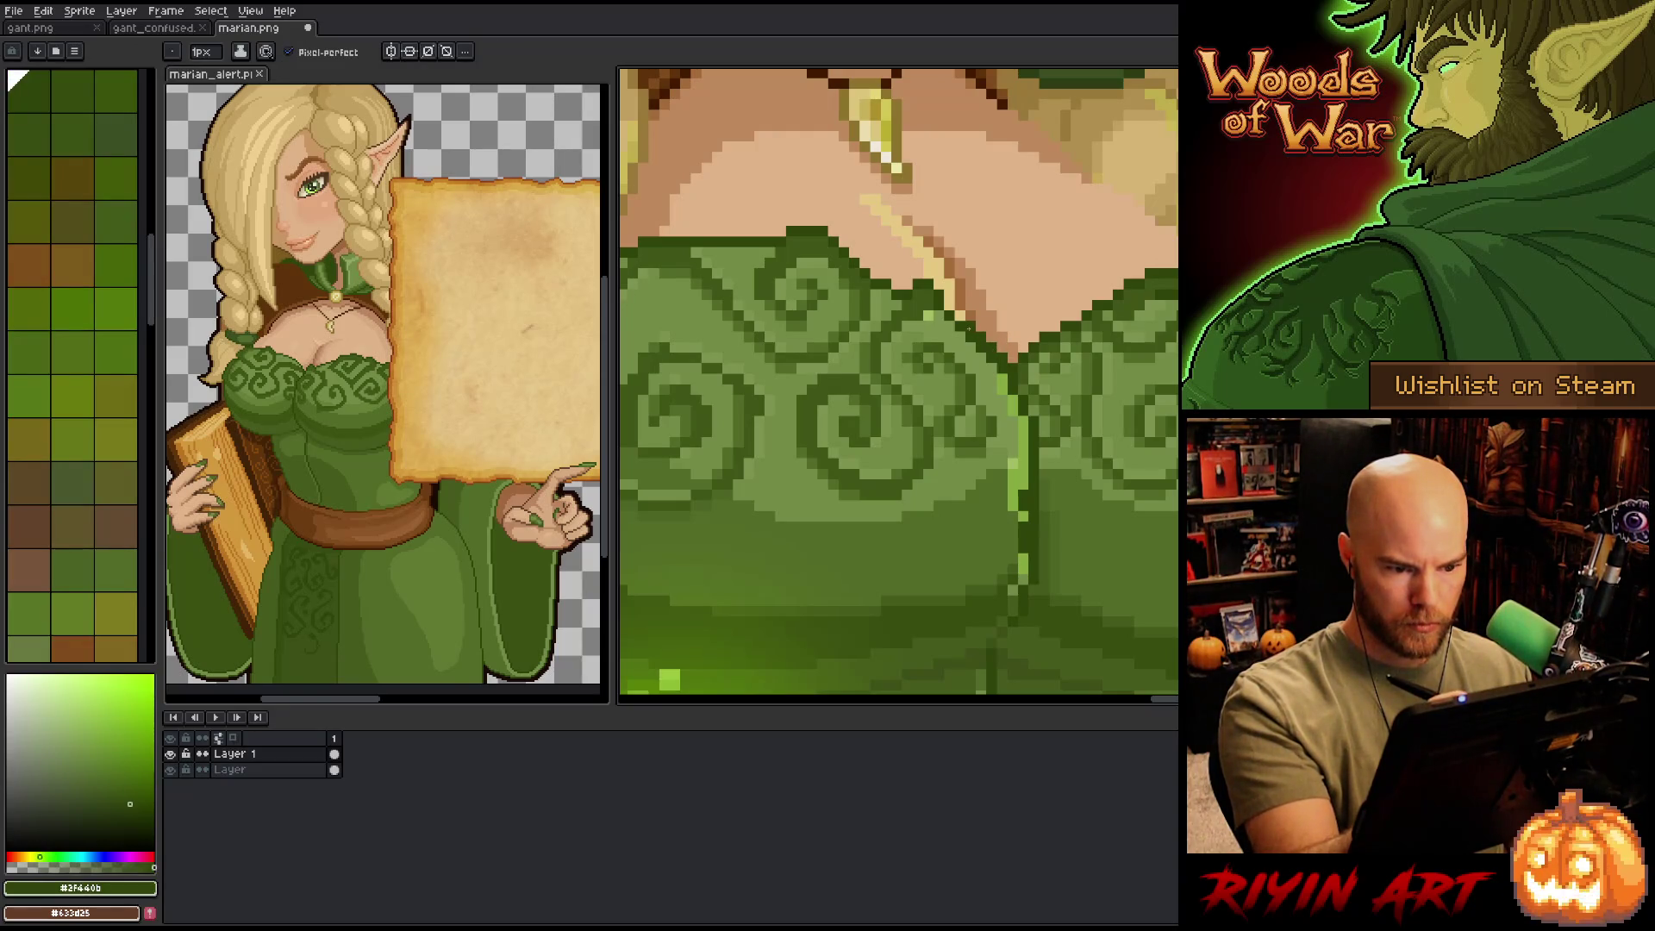
{"action": "left_click", "coordinate": [961, 295], "text": "alt"}
{"action": "left_click", "coordinate": [991, 358]}
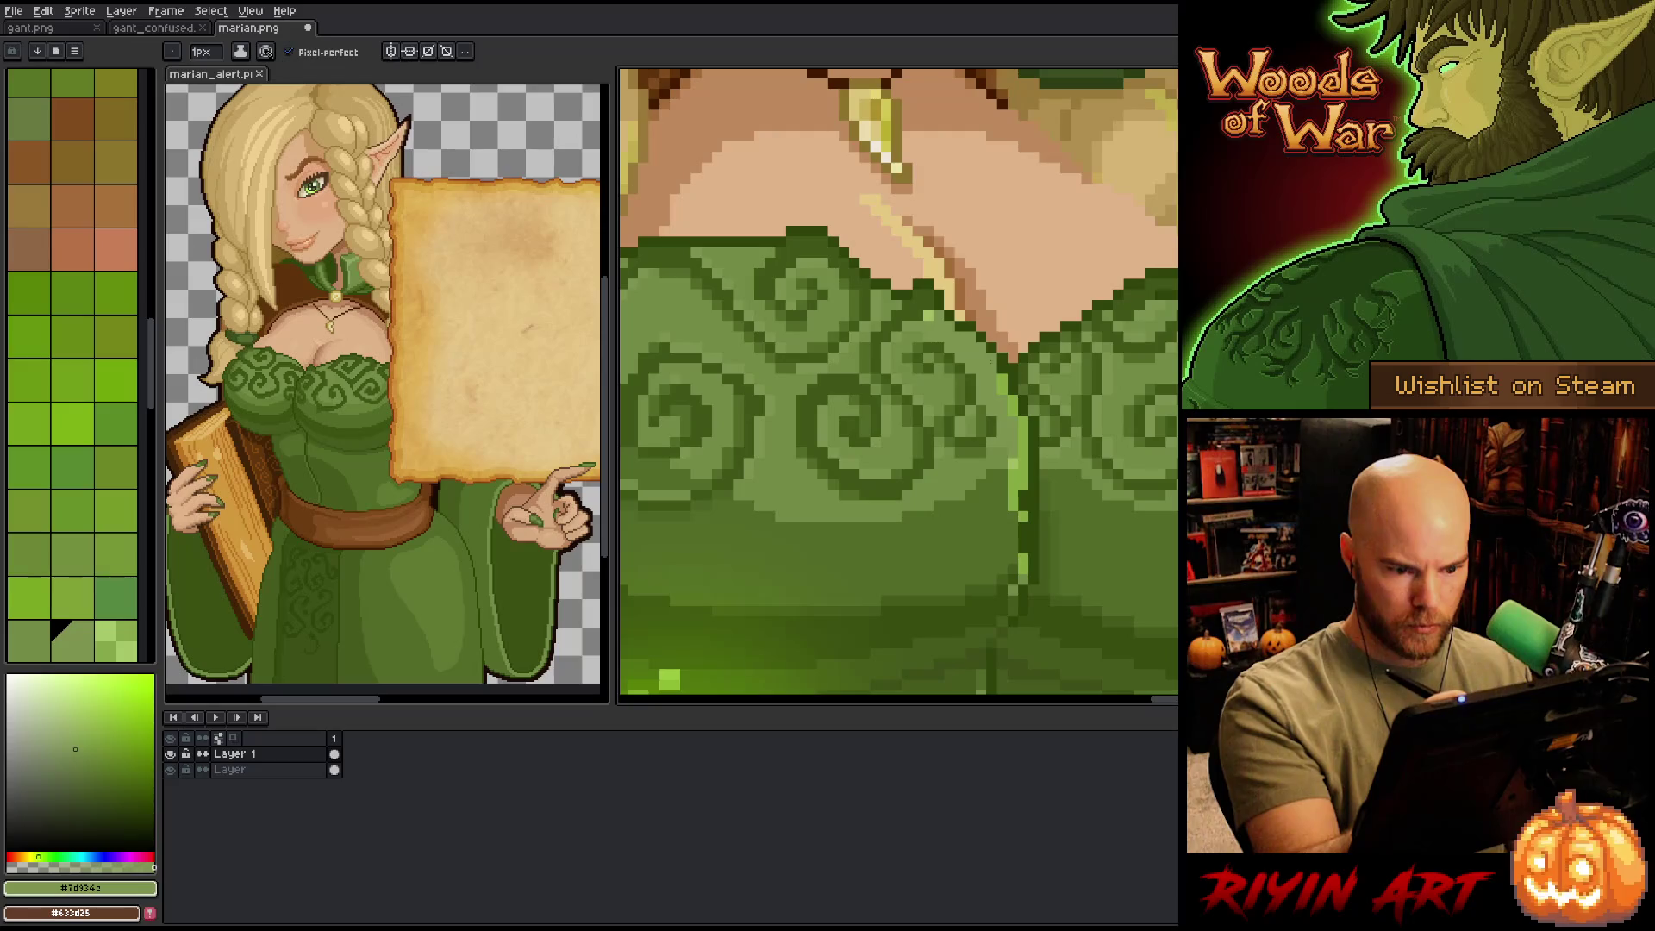
{"action": "left_click", "coordinate": [1002, 391]}
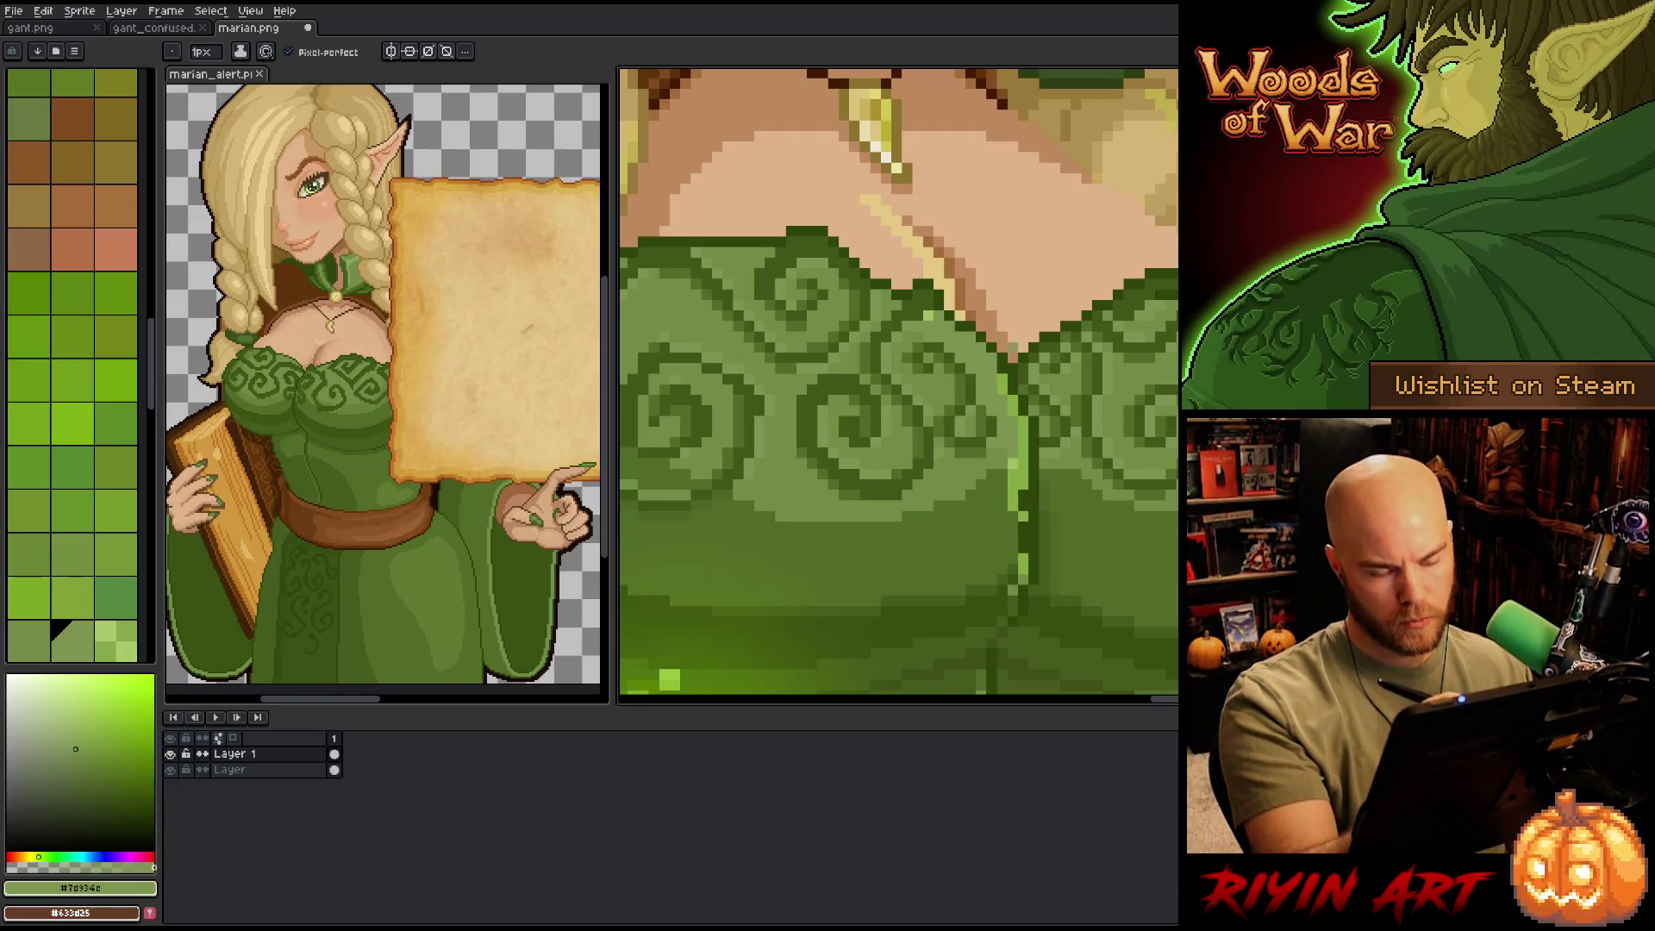
{"action": "left_click", "coordinate": [992, 365], "text": "alt"}
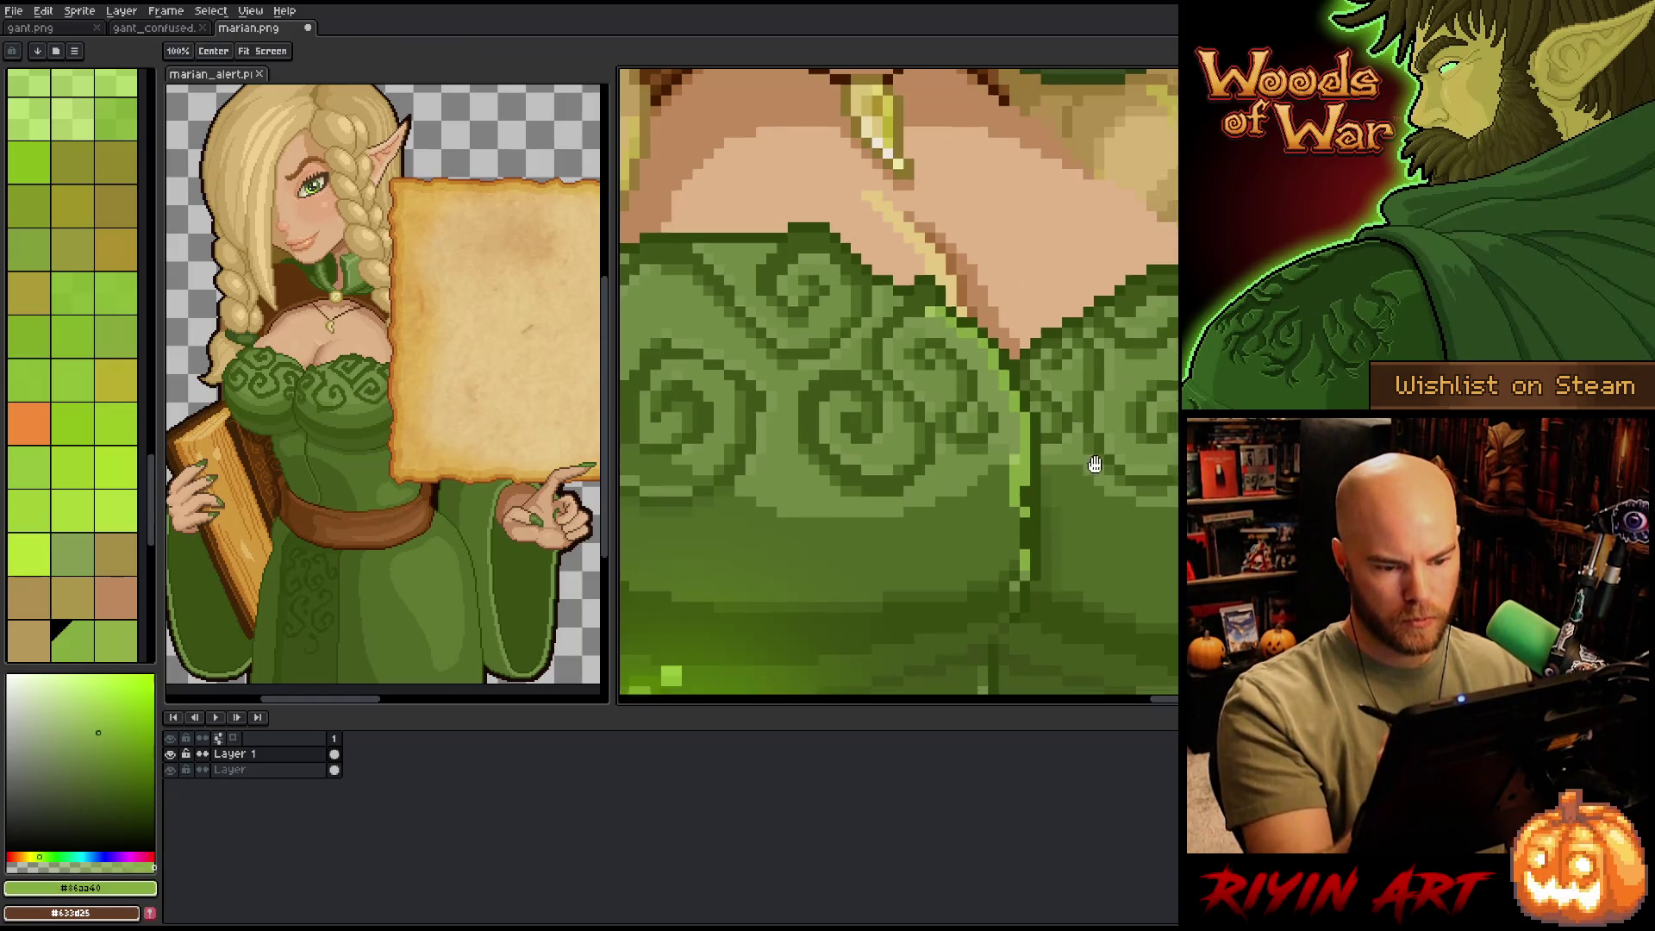
- Touch up the lower seam pixels with mid and darker shade greens
{"action": "scroll", "coordinate": [1046, 394], "scroll_direction": "down", "scroll_amount": 1}
{"action": "left_click", "coordinate": [1046, 394], "text": "alt"}
{"action": "left_click", "coordinate": [1039, 420]}
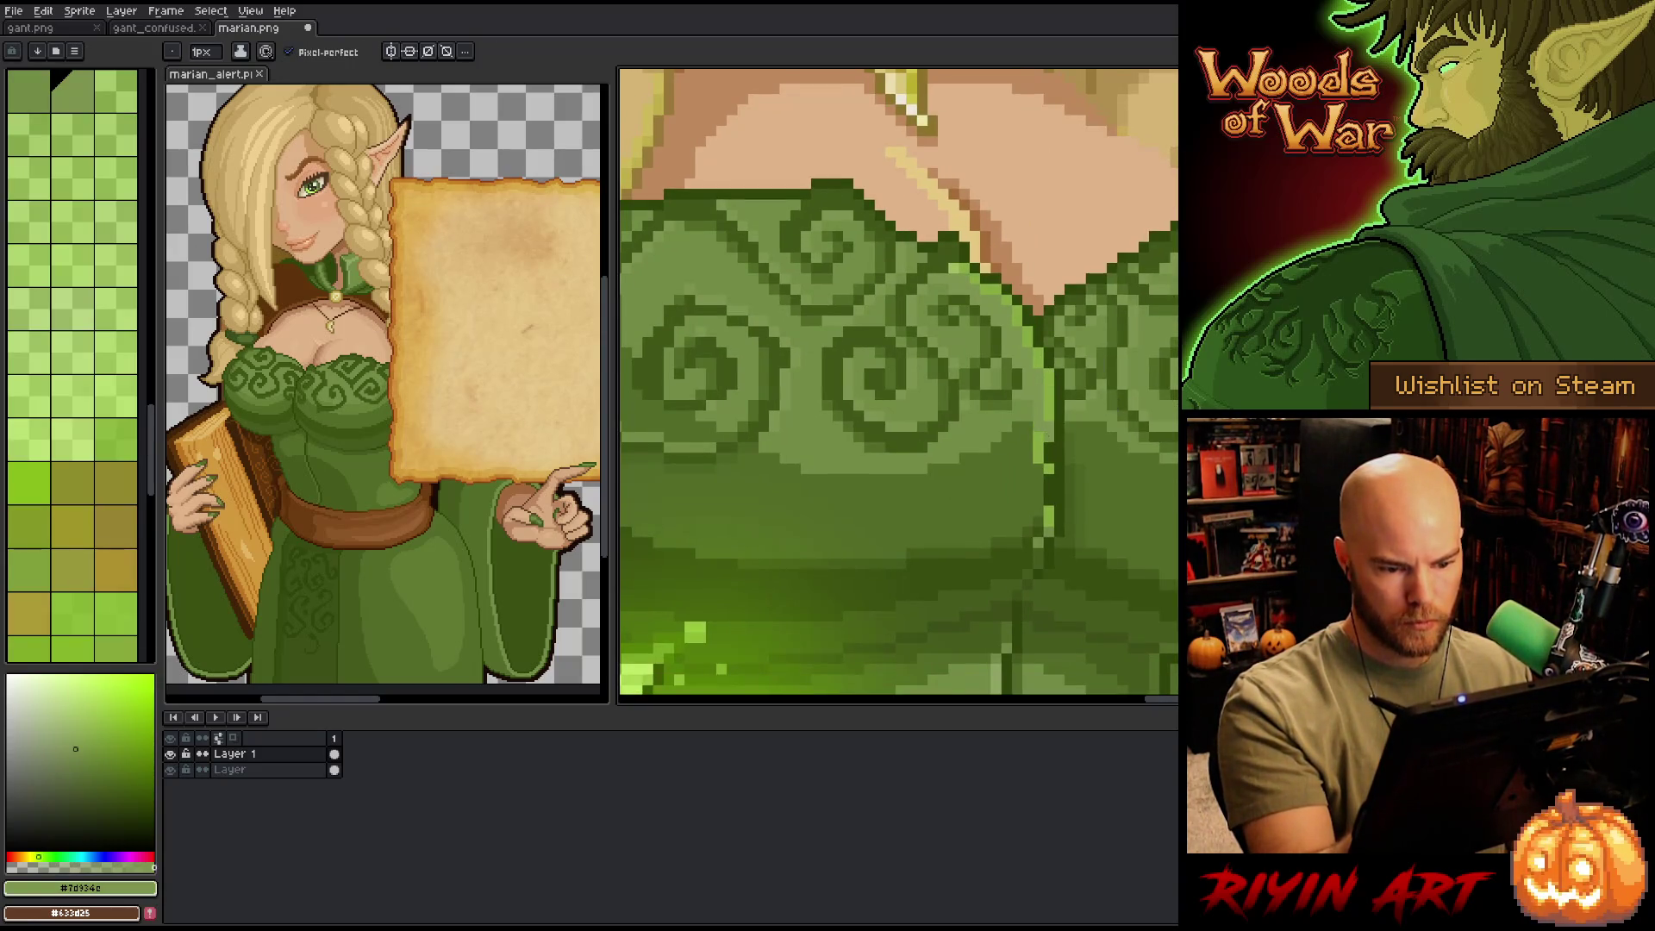
{"action": "left_click", "coordinate": [1048, 478], "text": "alt"}
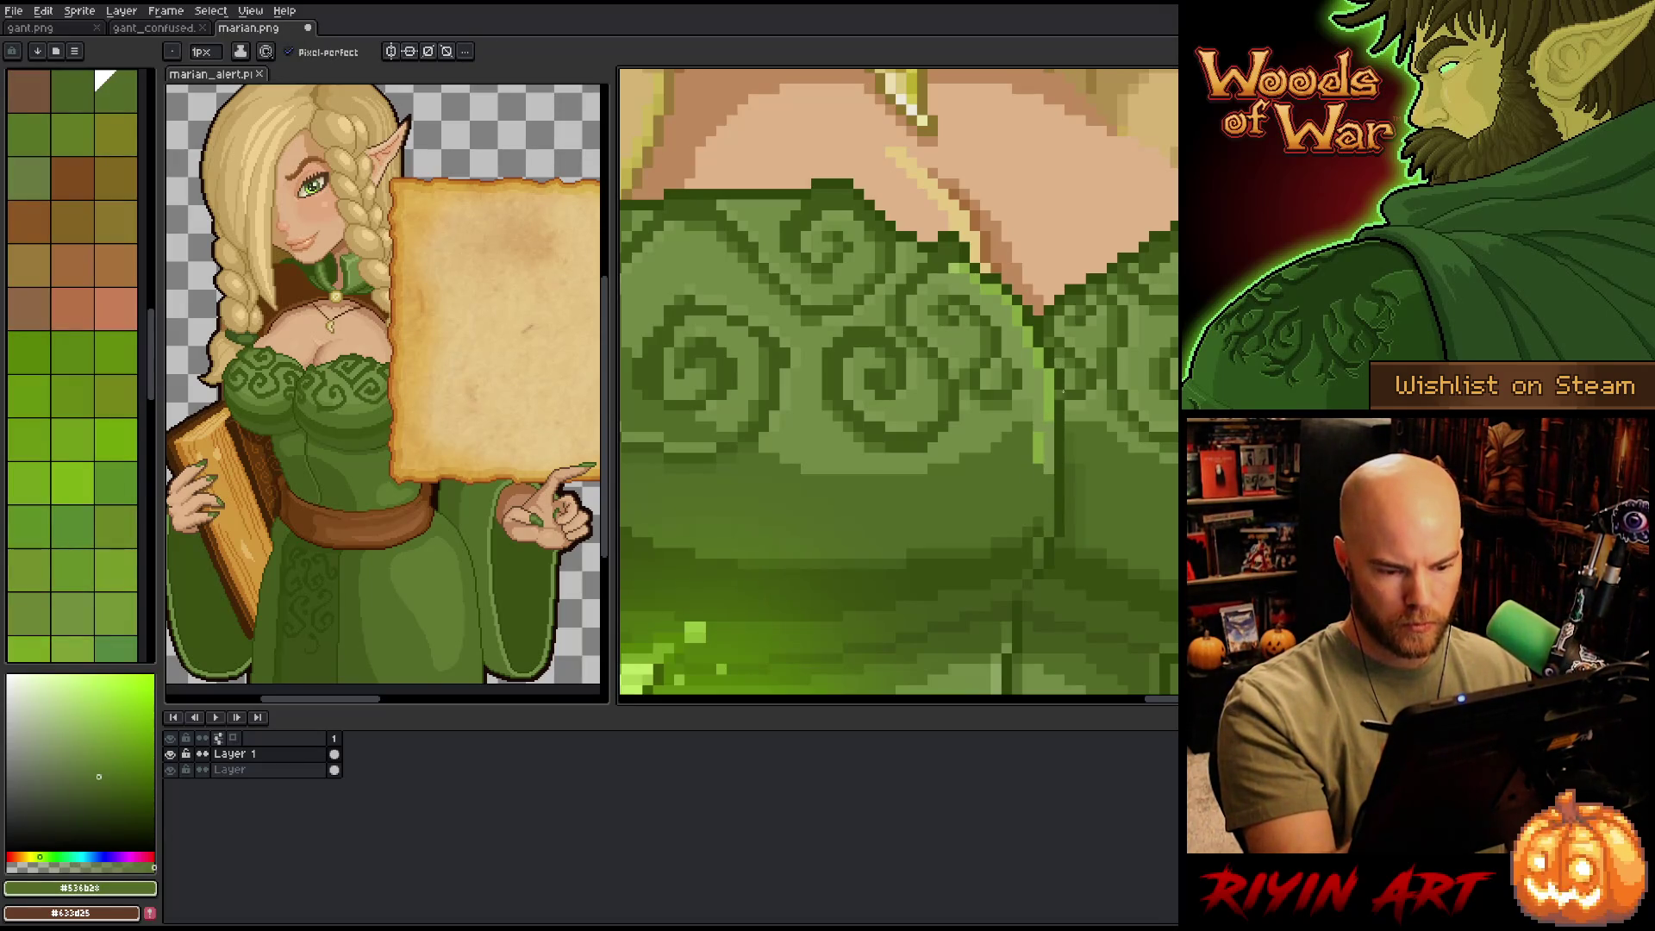
{"action": "left_click", "coordinate": [1046, 516], "text": "alt"}
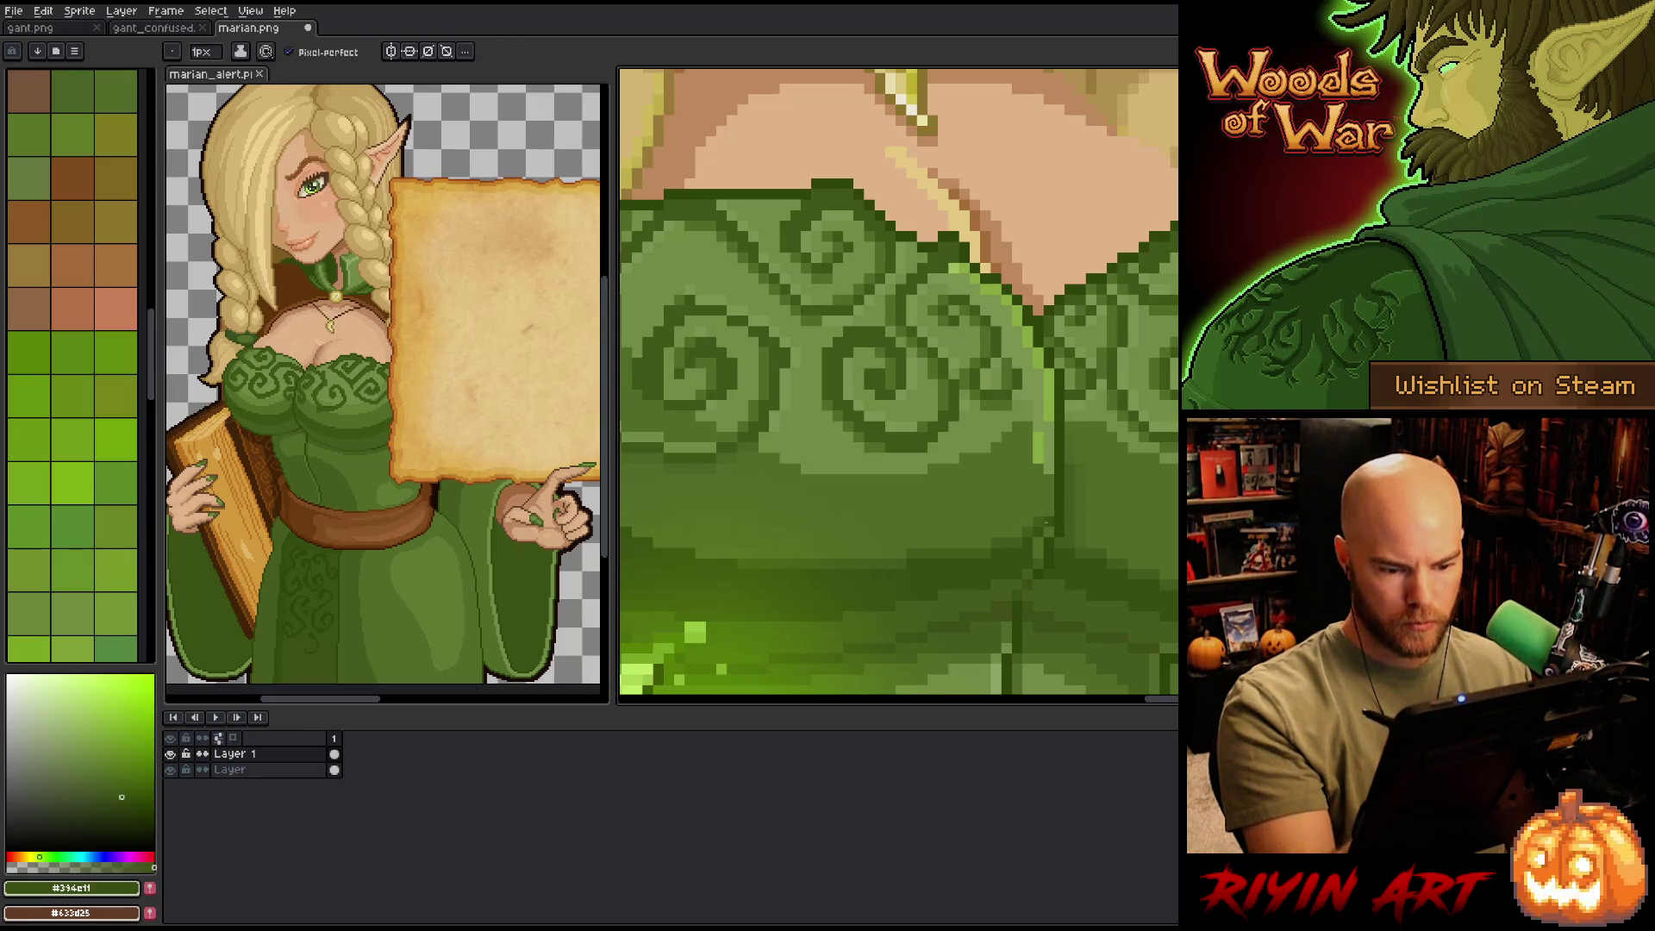
{"action": "left_click", "coordinate": [1034, 406], "text": "alt"}
{"action": "left_click", "coordinate": [1034, 405], "text": "alt"}
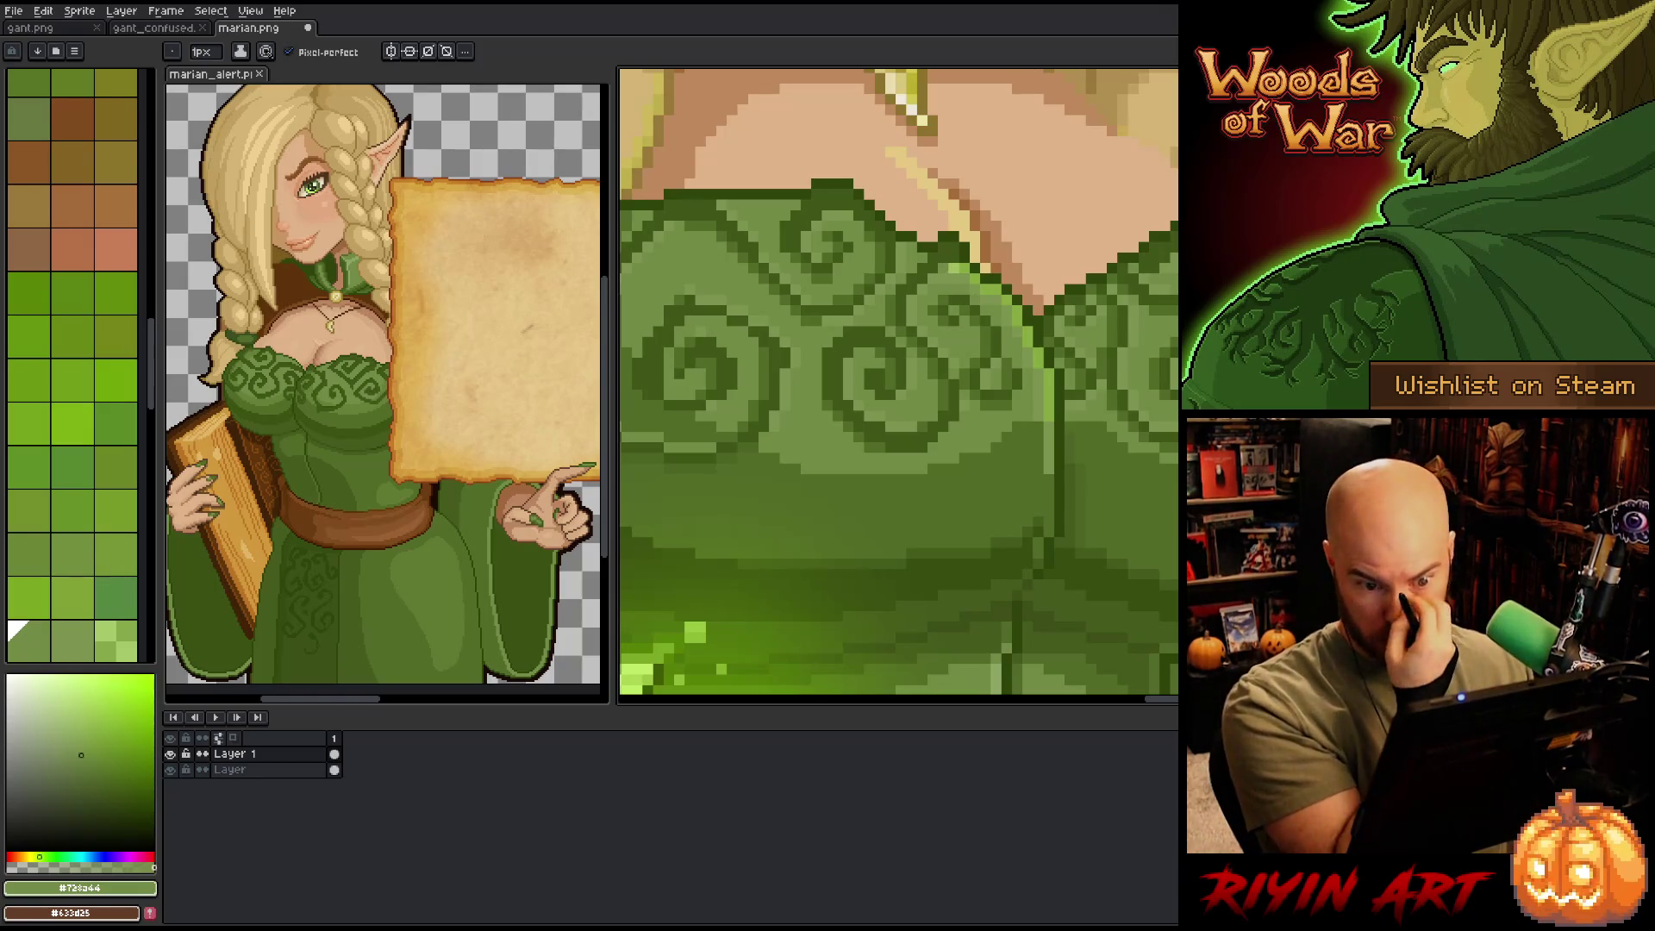
{"action": "scroll", "coordinate": [897, 379], "scroll_direction": "down", "scroll_amount": 3}
{"action": "scroll", "coordinate": [897, 379], "scroll_direction": "down", "scroll_amount": 1}
{"action": "scroll", "coordinate": [897, 379], "scroll_direction": "up", "scroll_amount": 2}
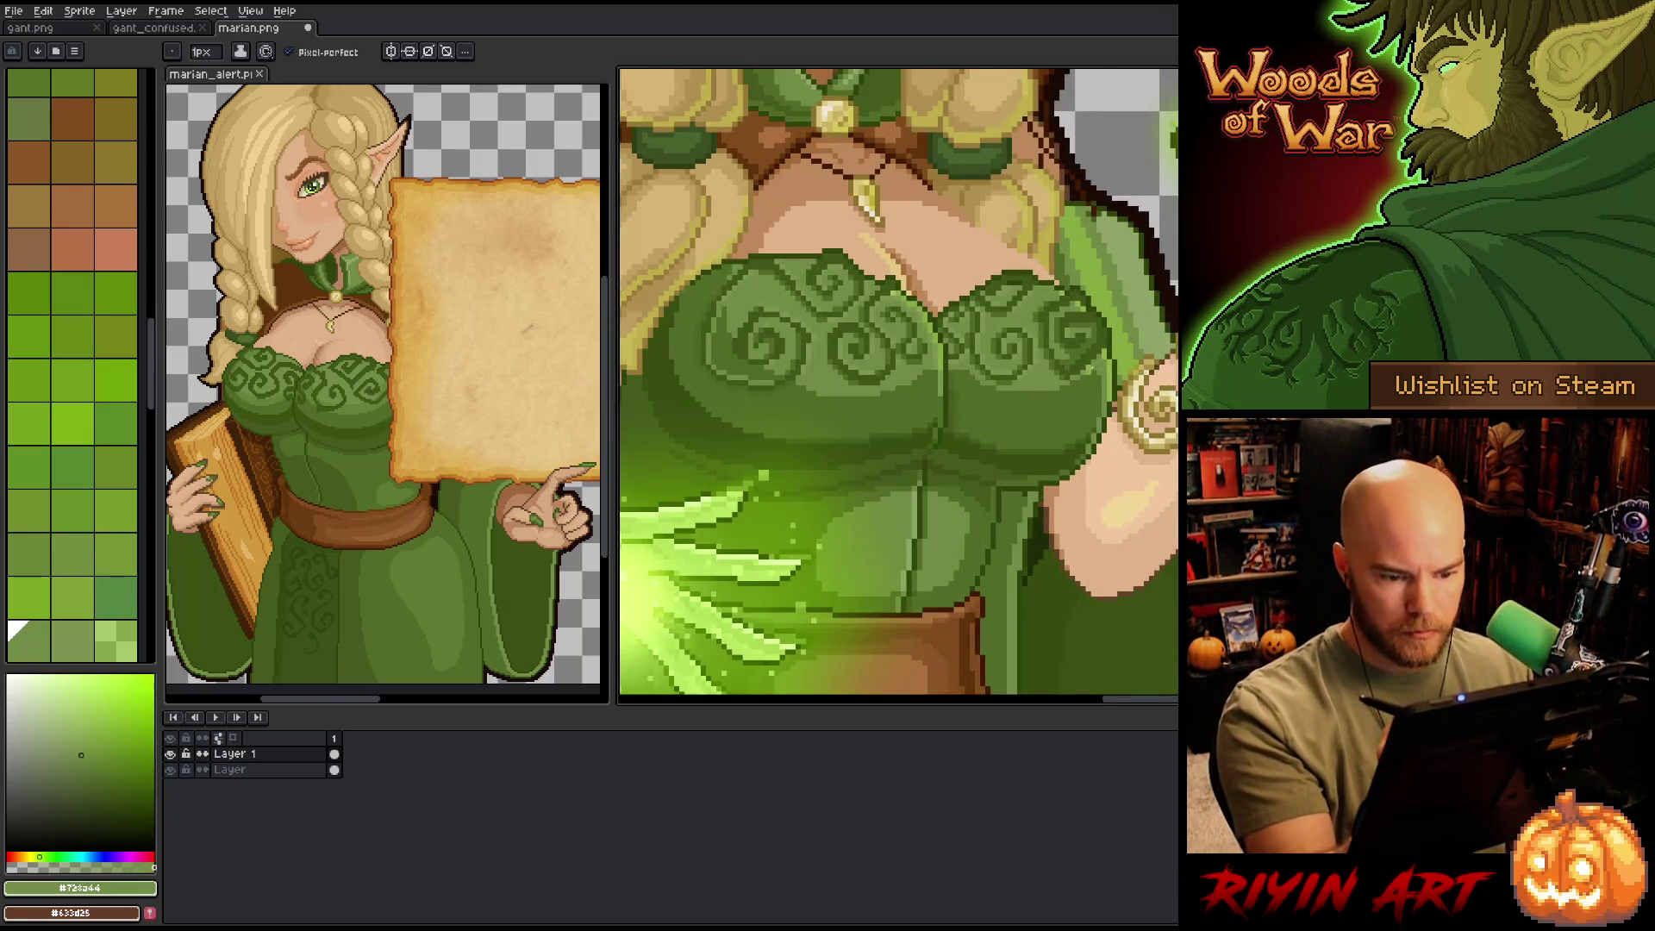
{"action": "left_click", "coordinate": [759, 345], "text": "alt"}
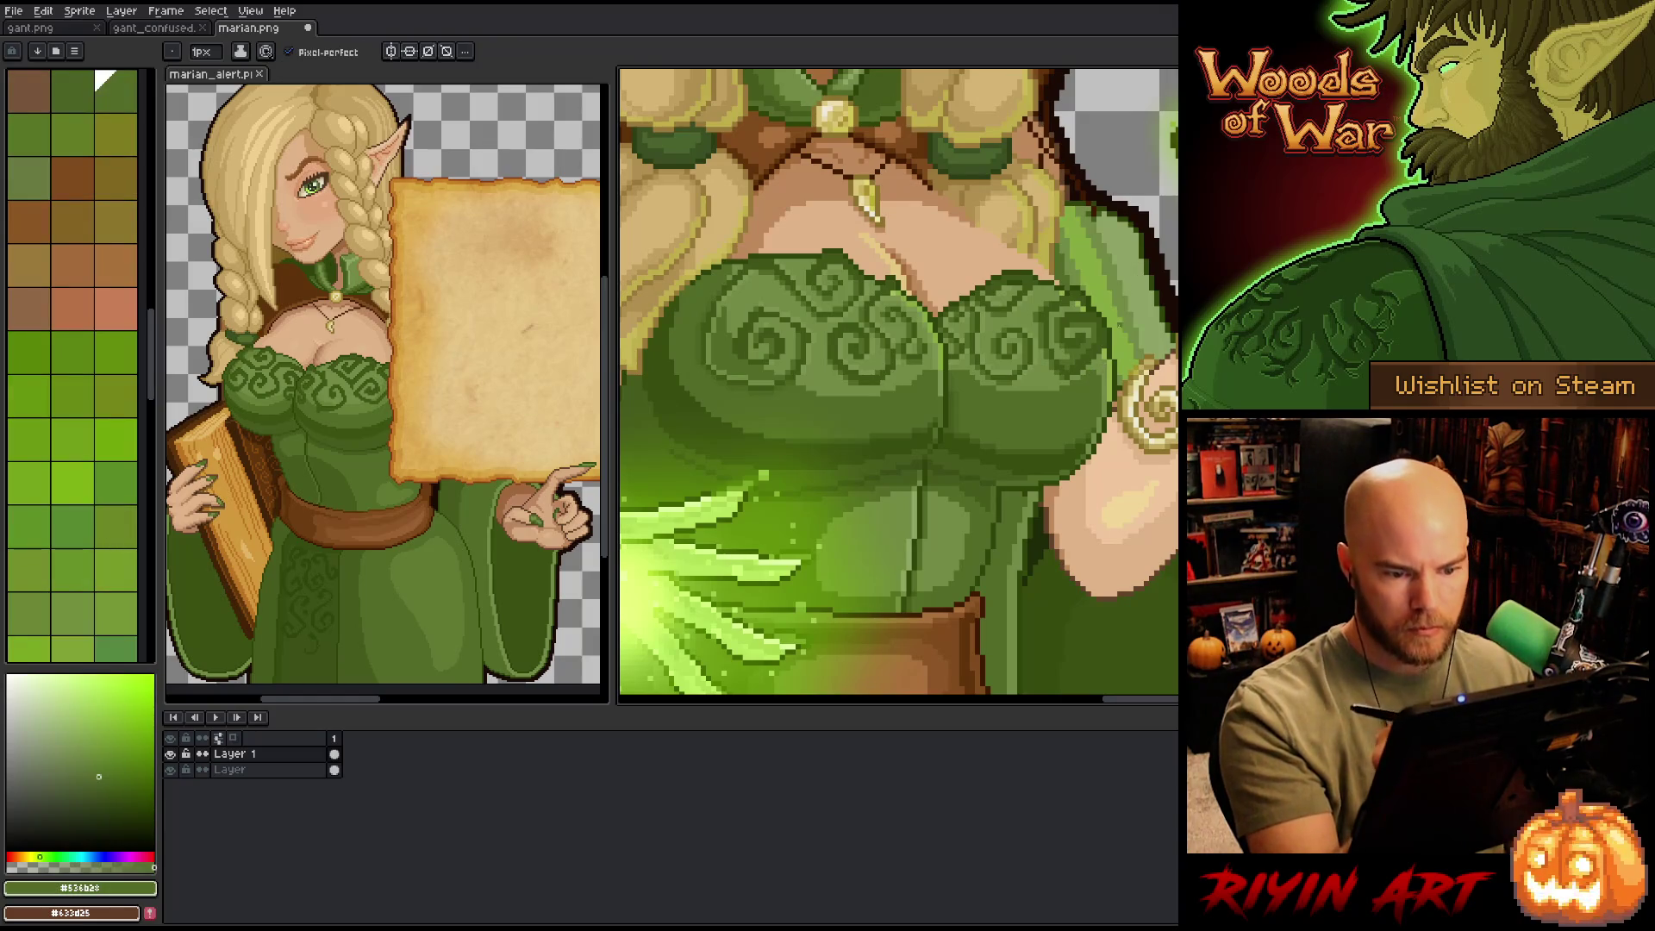
{"action": "left_click", "coordinate": [1072, 393], "text": "alt"}
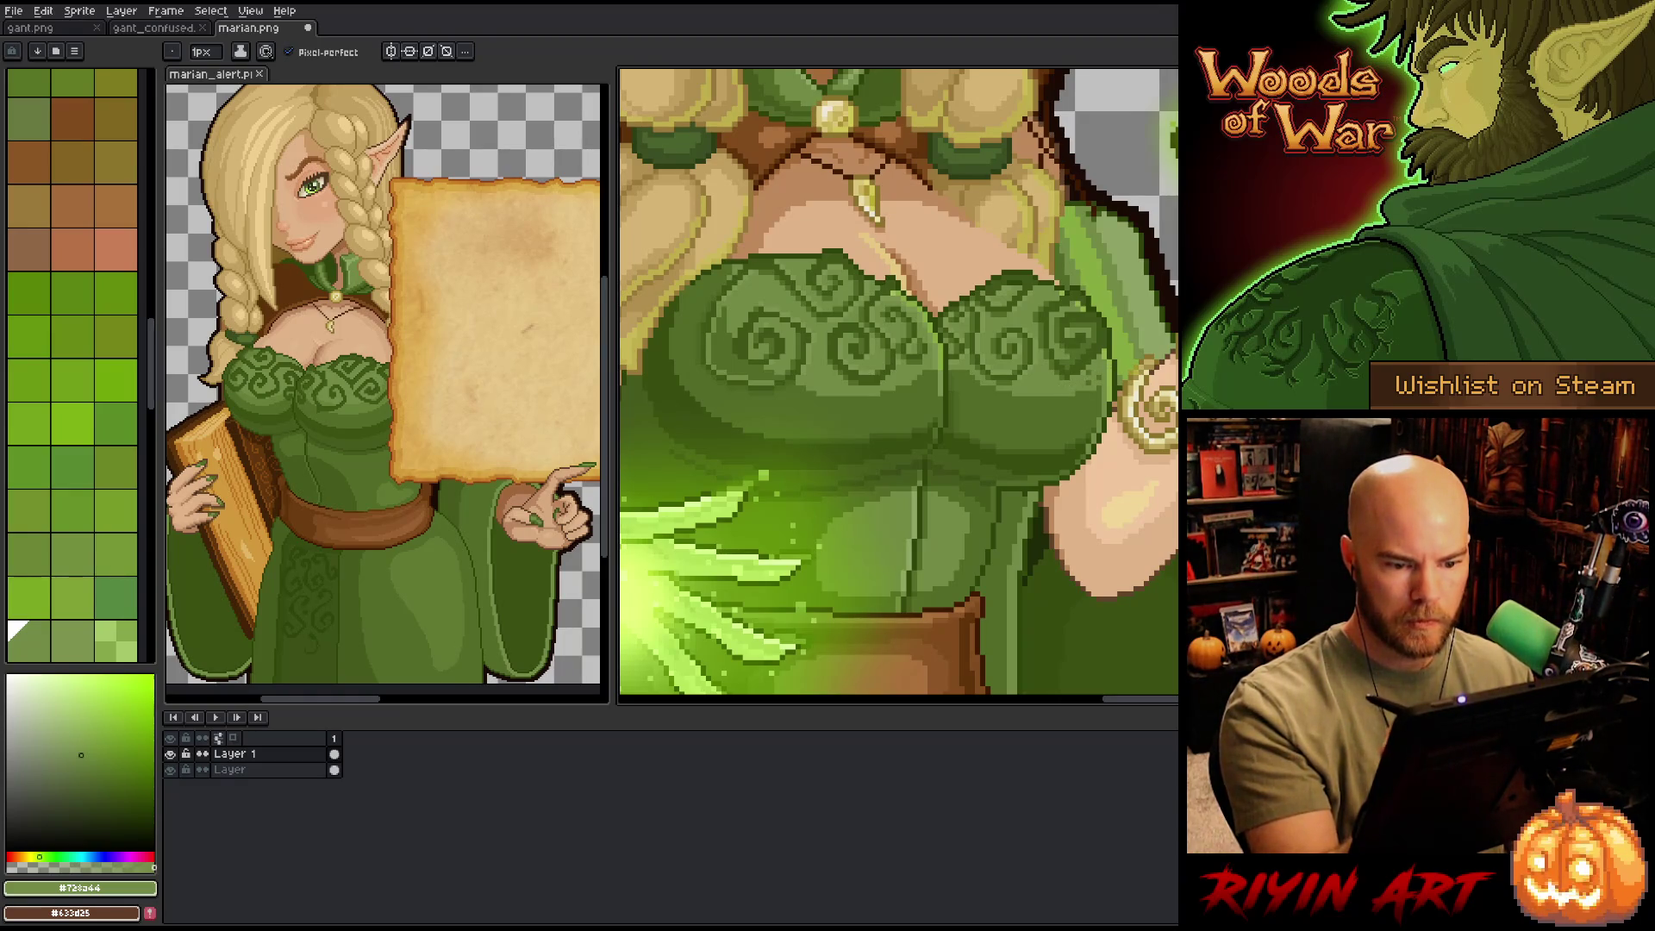
{"action": "key", "text": "alt"}
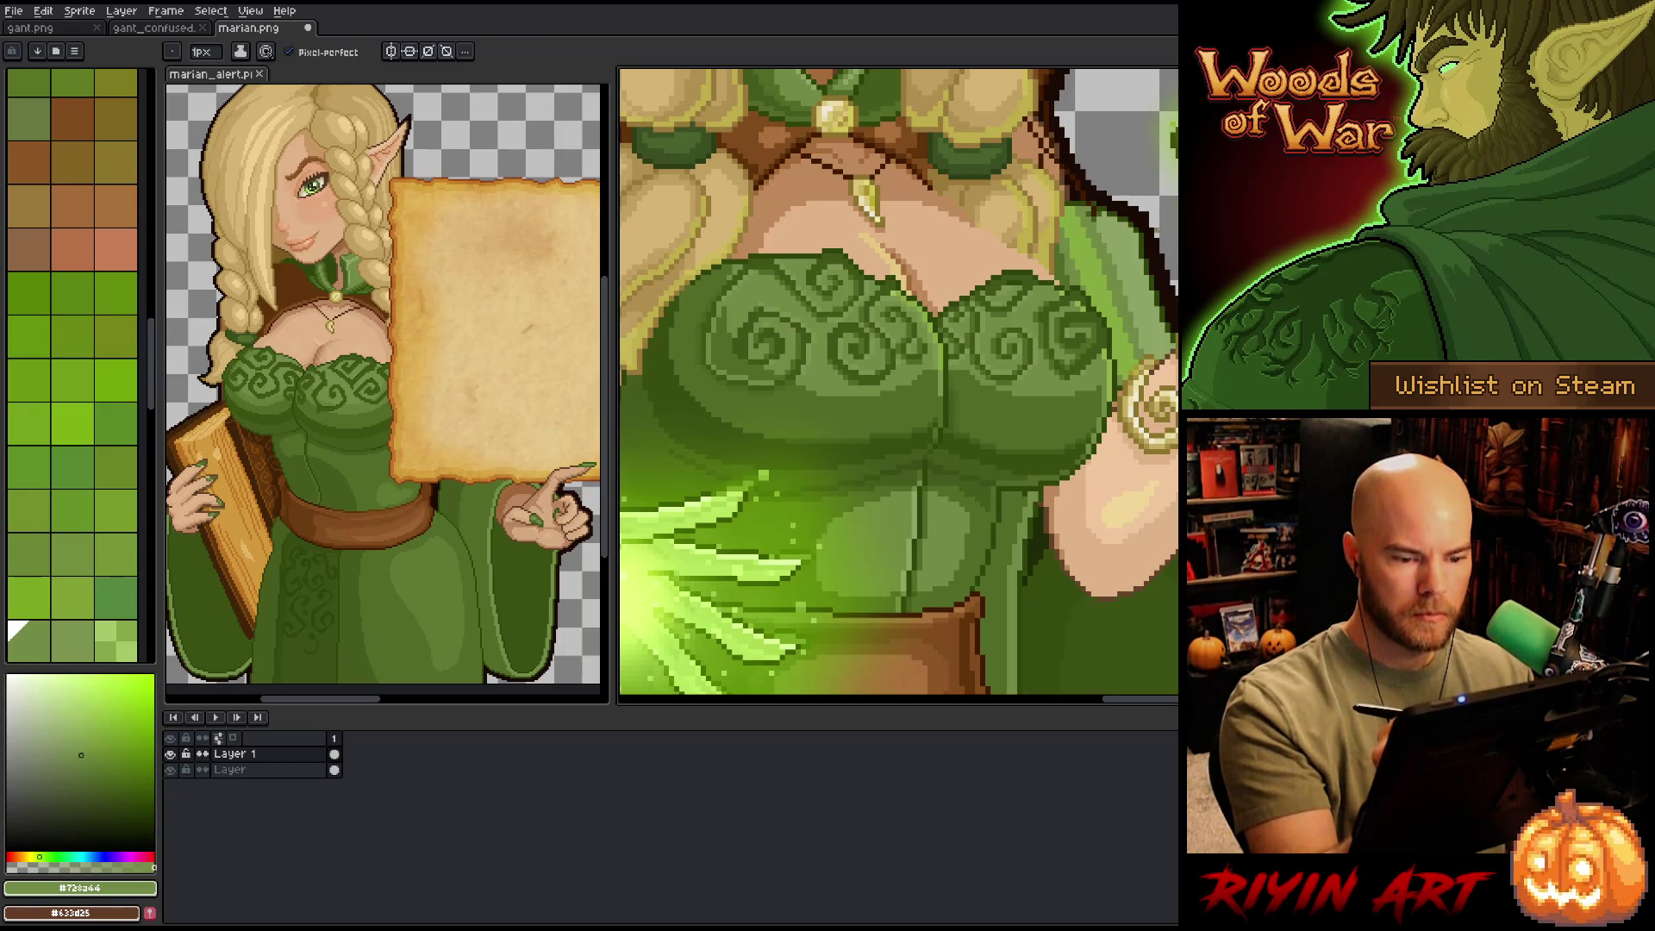
{"action": "key", "text": "alt"}
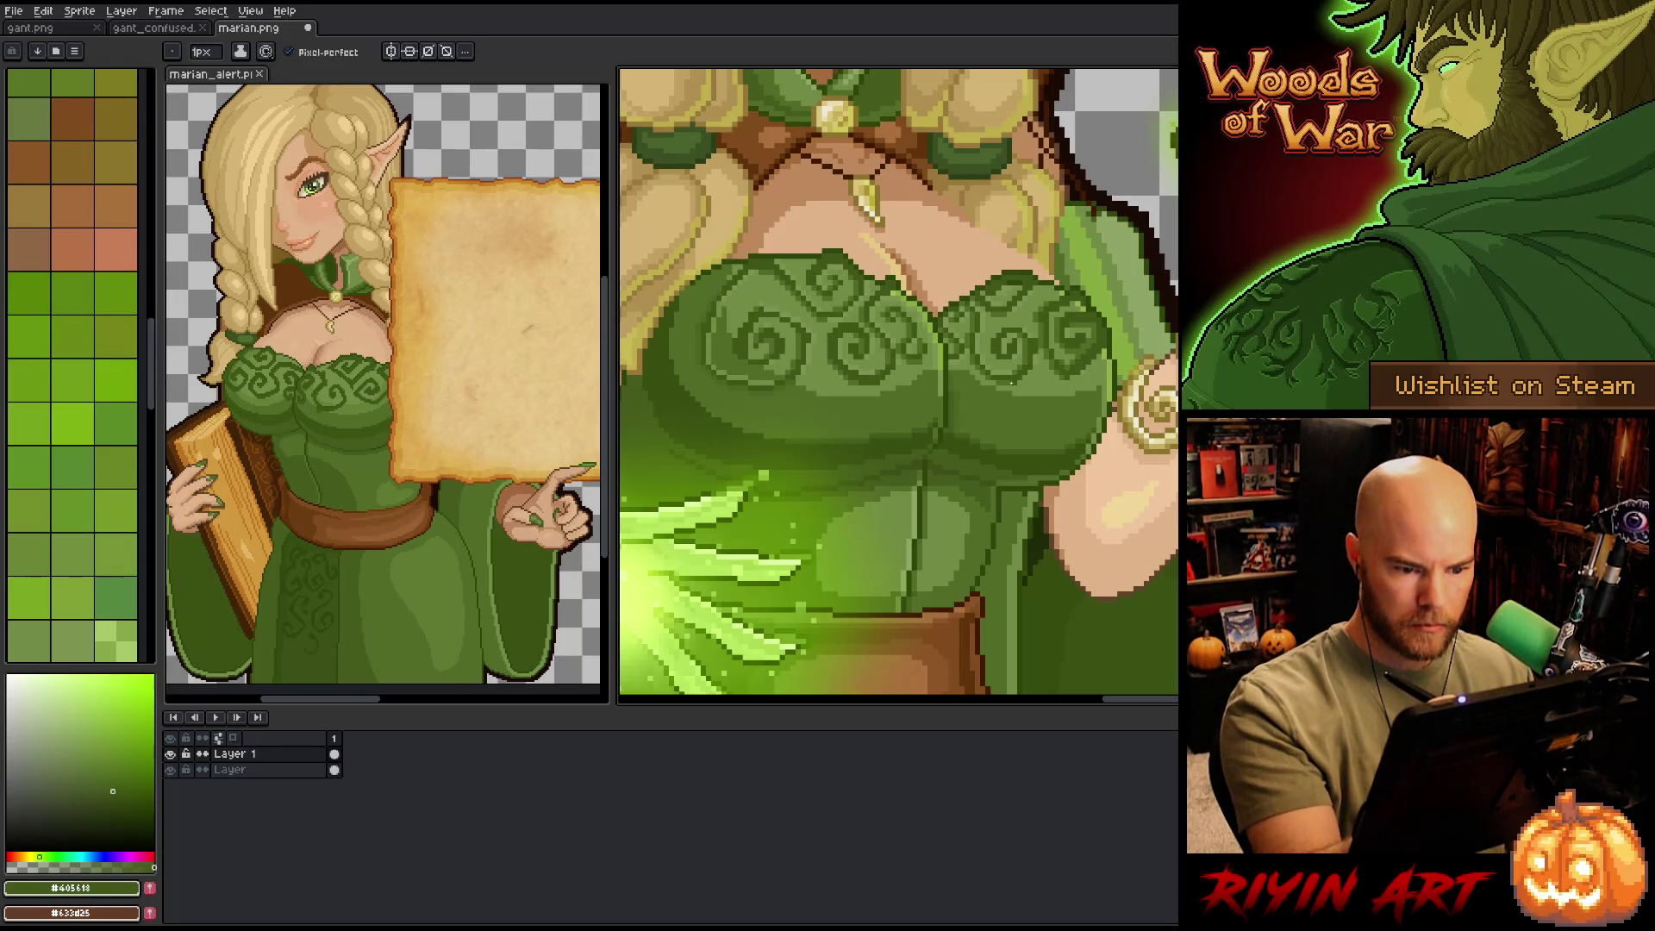
{"action": "left_click", "coordinate": [1038, 356], "text": "alt"}
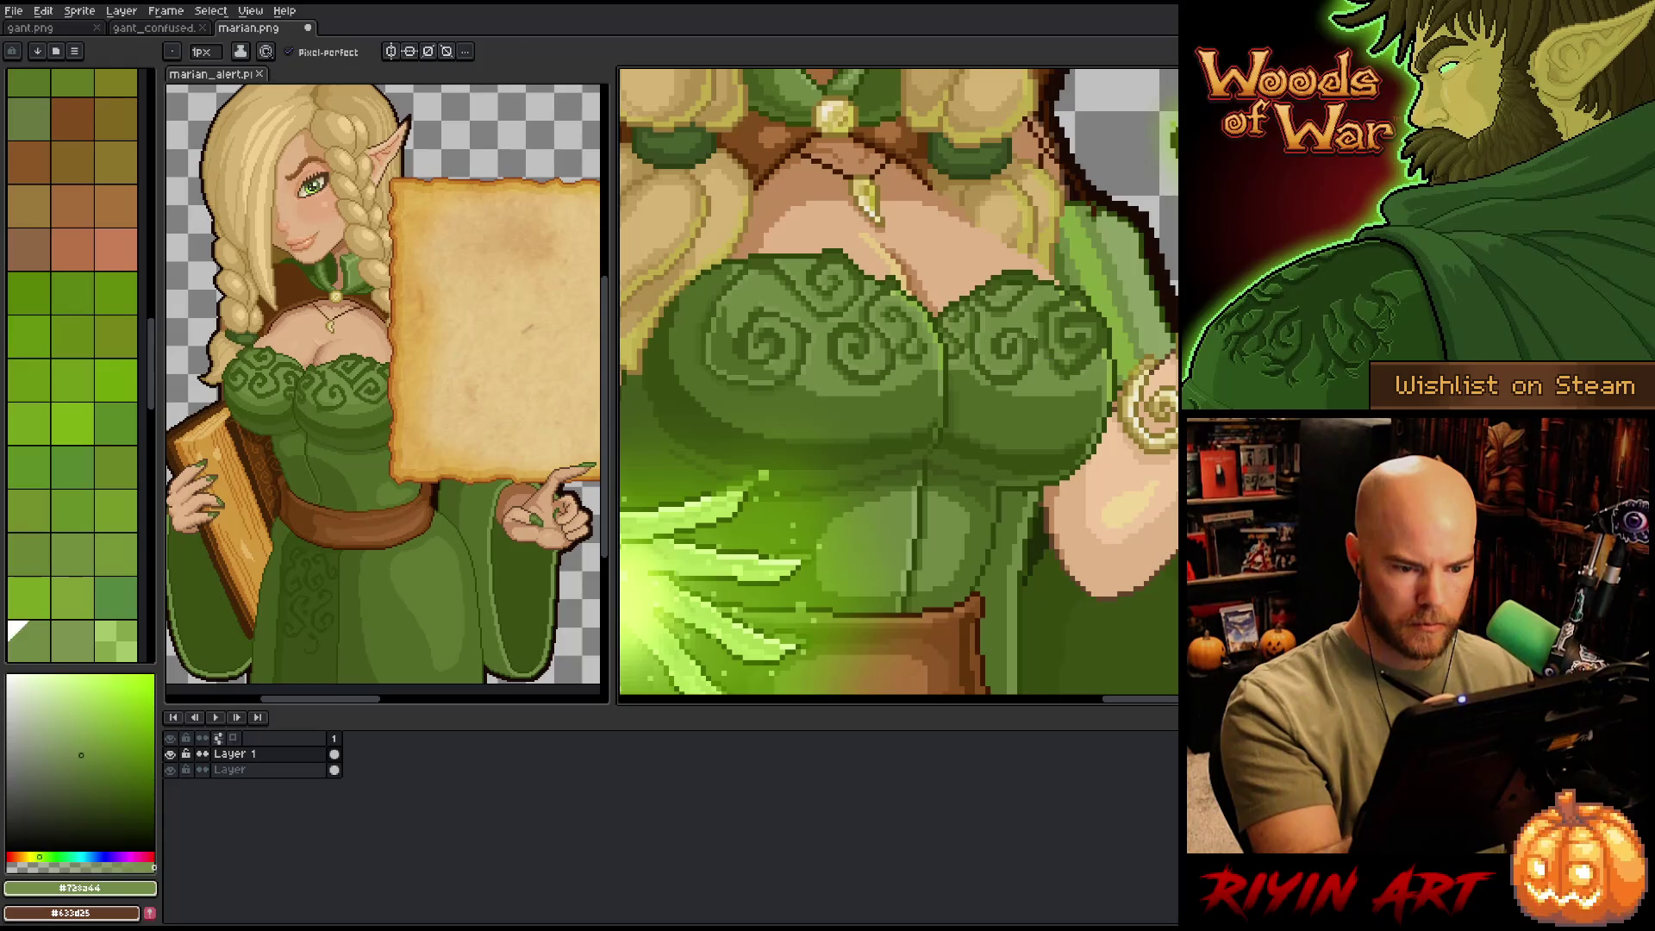
{"action": "left_click", "coordinate": [1037, 355], "text": "alt"}
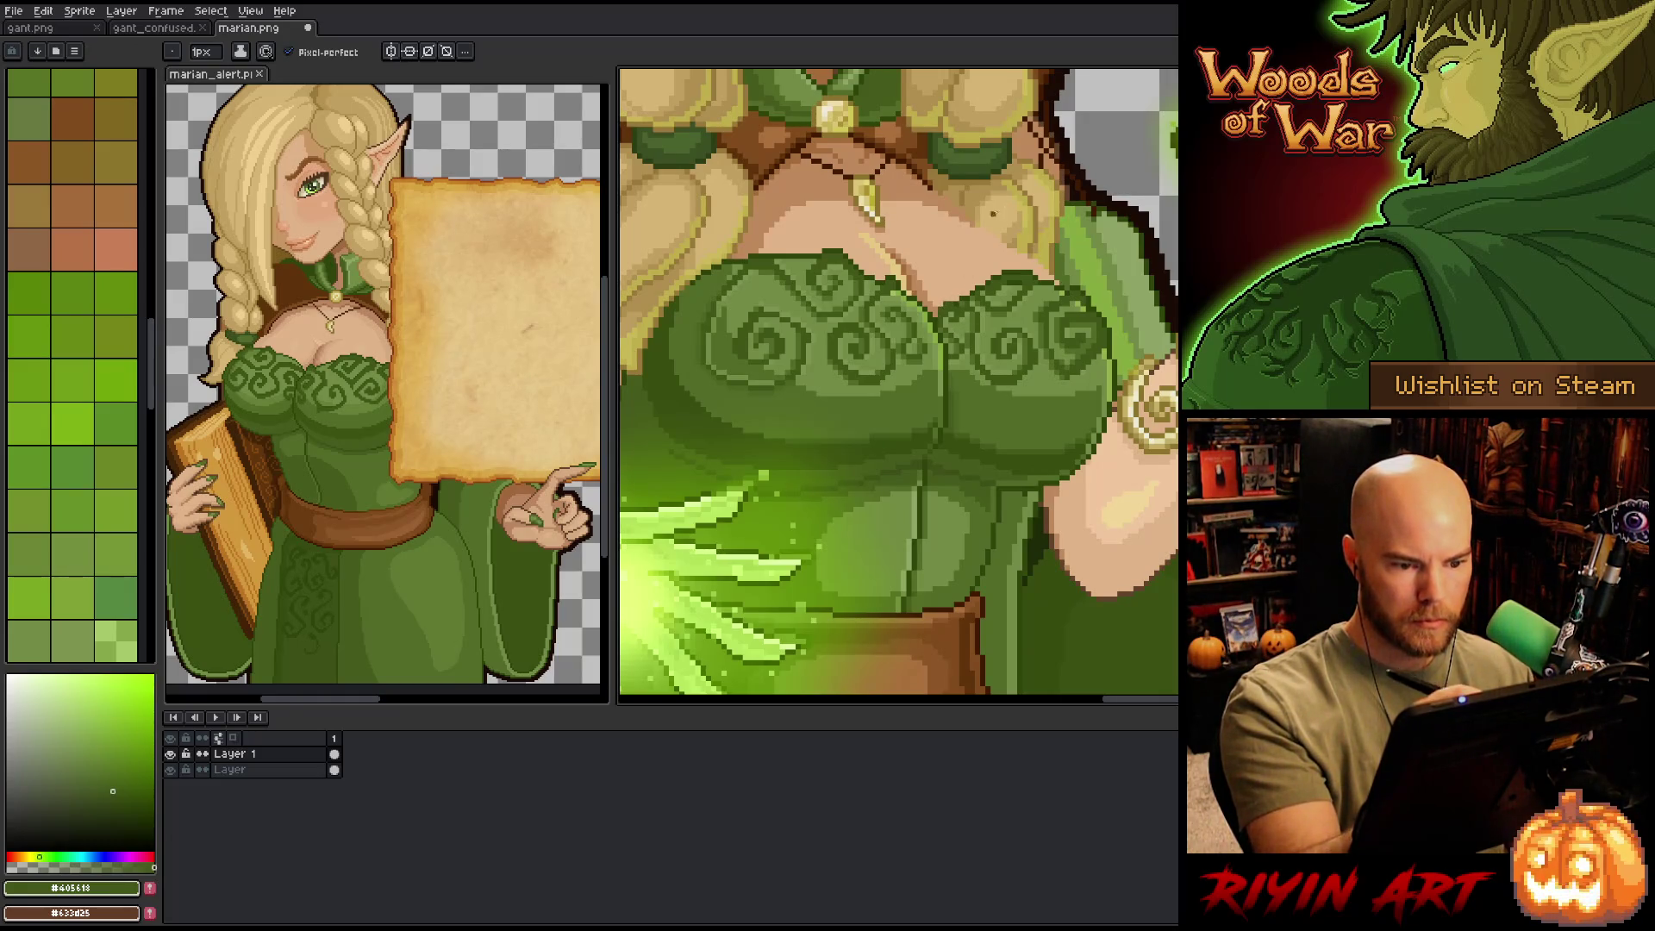
{"action": "left_click", "coordinate": [993, 214], "text": "alt"}
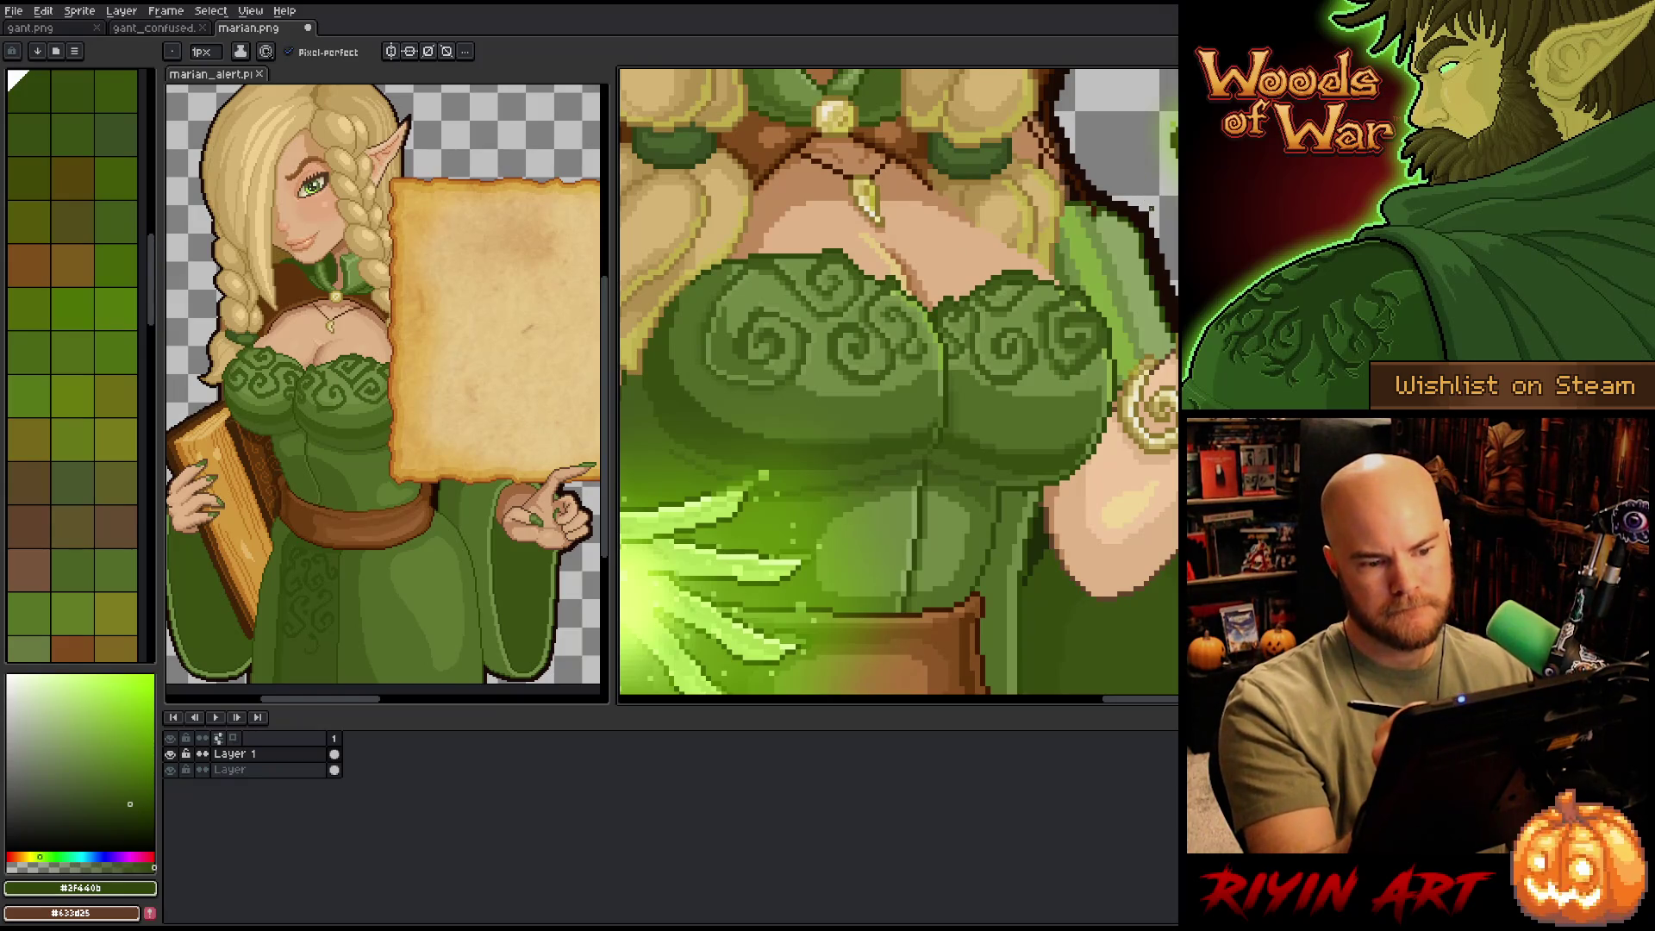
{"action": "left_click", "coordinate": [1023, 301], "text": "alt"}
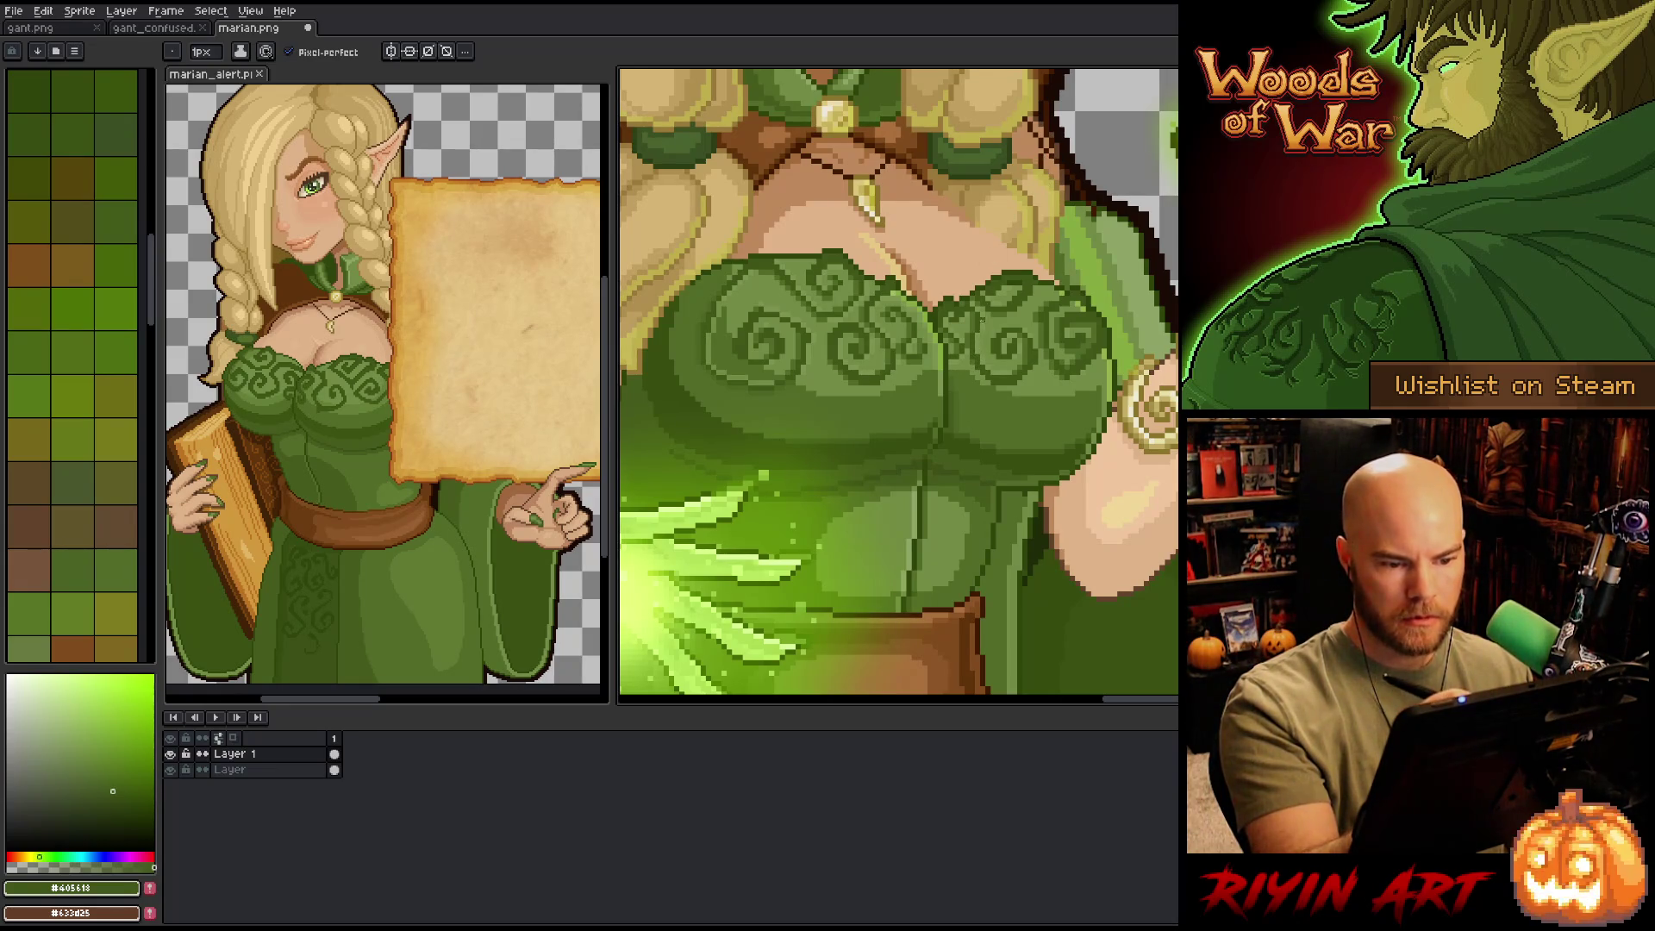
{"action": "left_click_drag", "start_coordinate": [1050, 439], "coordinate": [1054, 485]}
{"action": "left_click", "coordinate": [97, 553]}
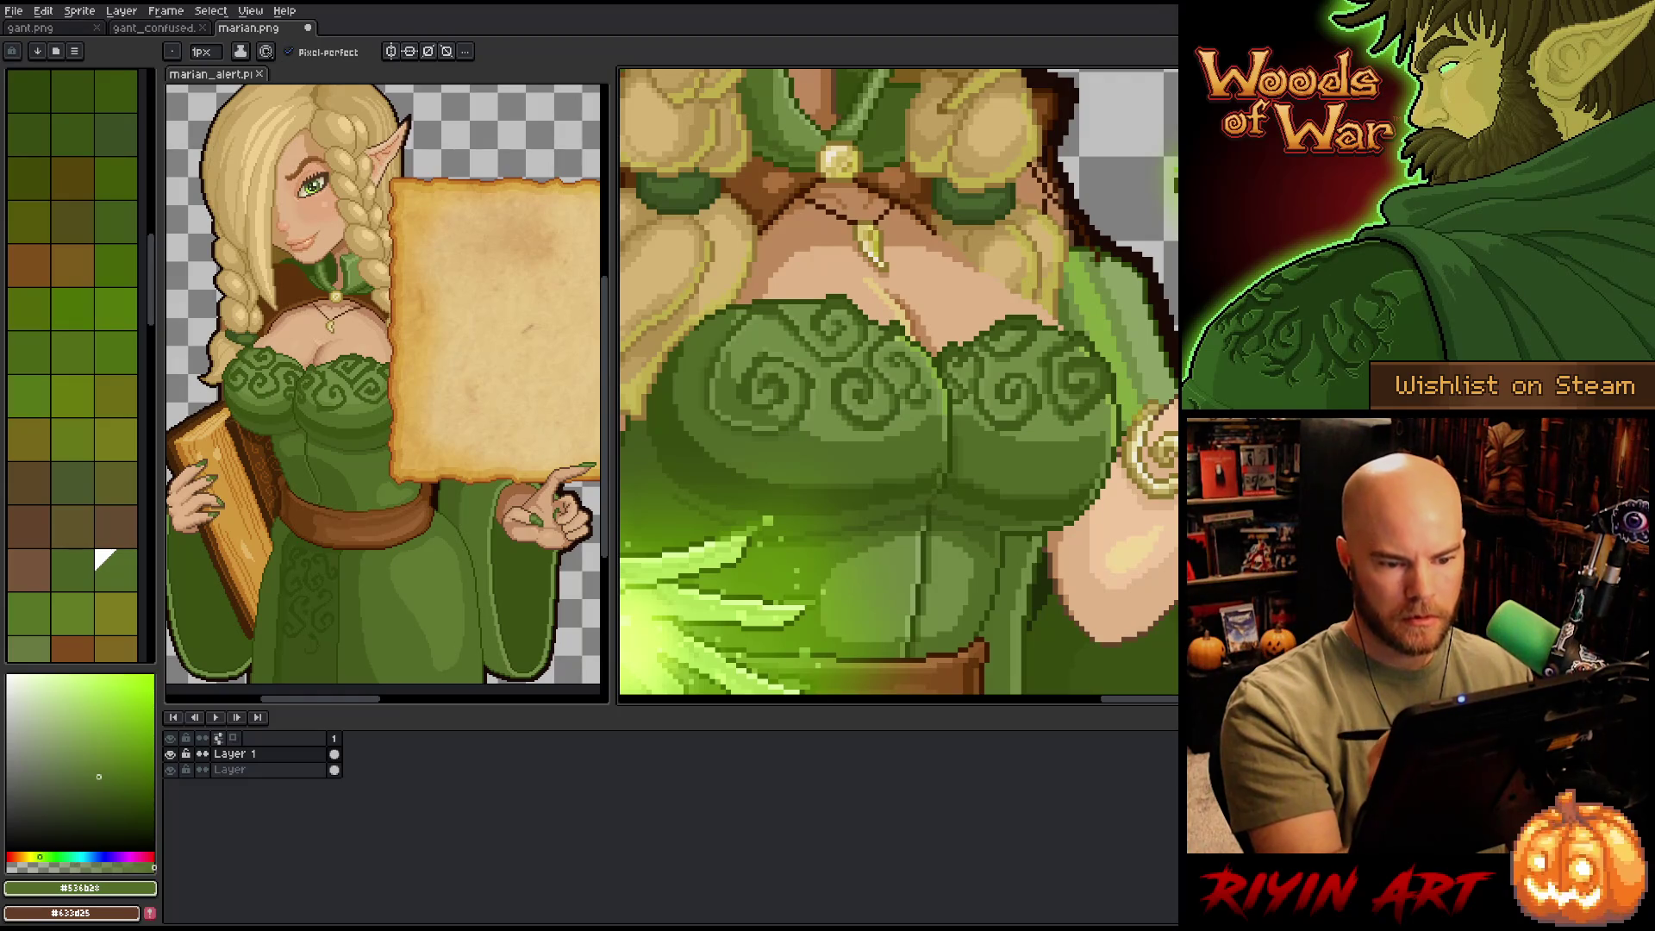
{"action": "left_click", "coordinate": [853, 406], "text": "alt"}
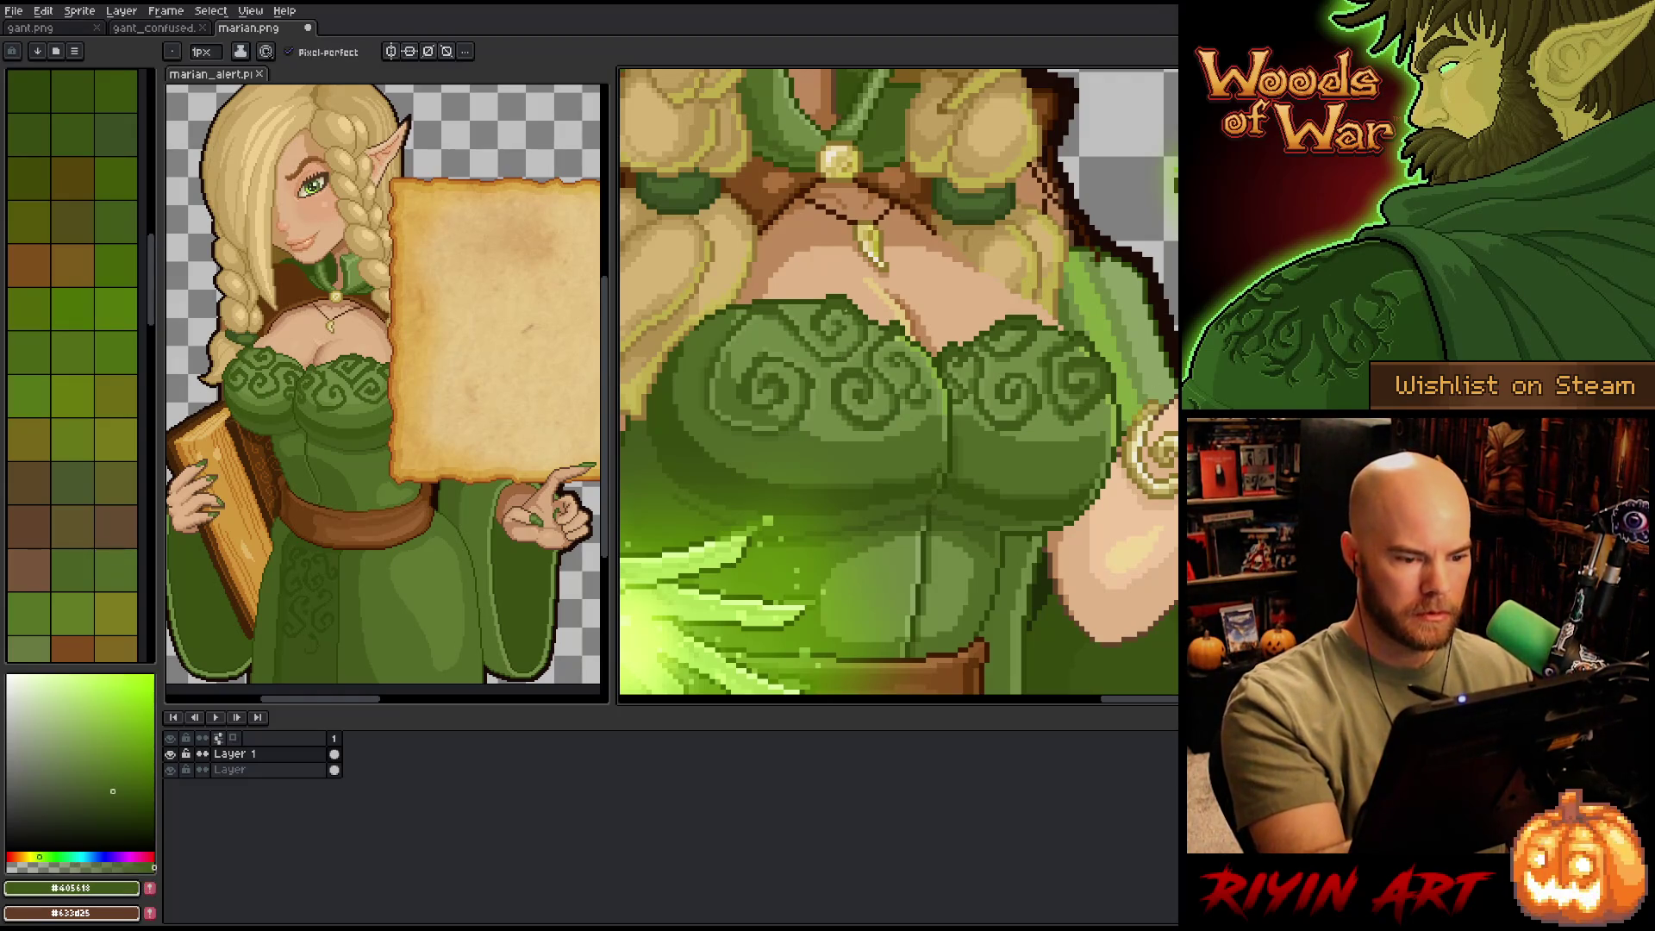
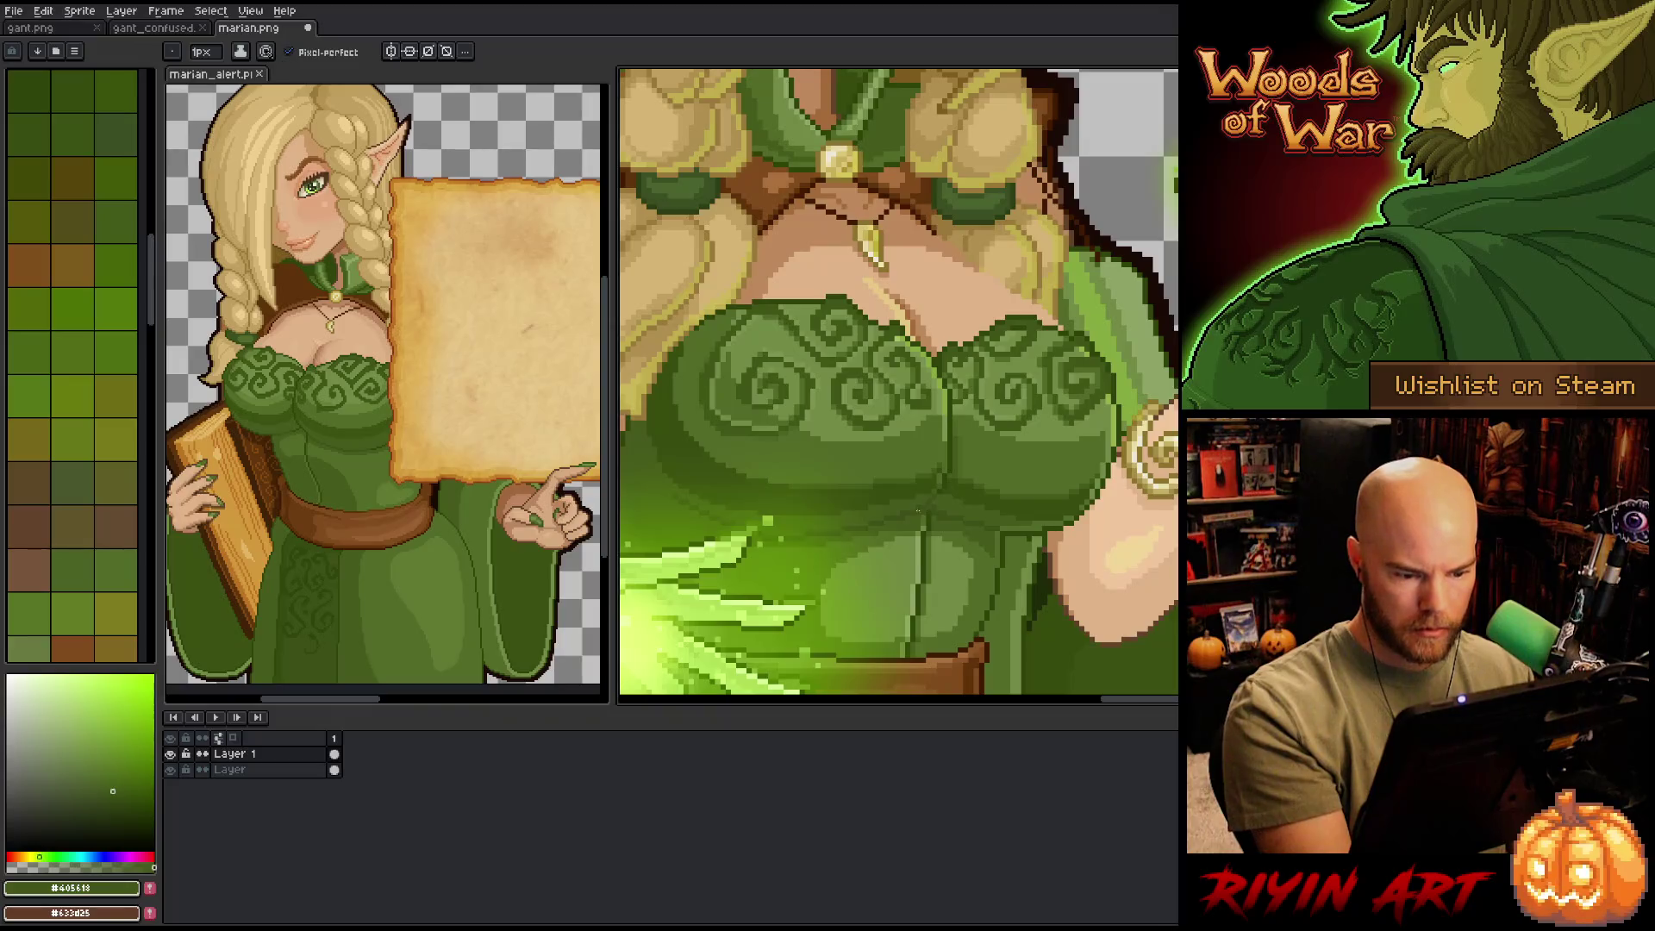
- Sample the dark bodice-swirl green, then zoom out to see the whole elf portrait
{"action": "left_click", "coordinate": [947, 496], "text": "alt"}
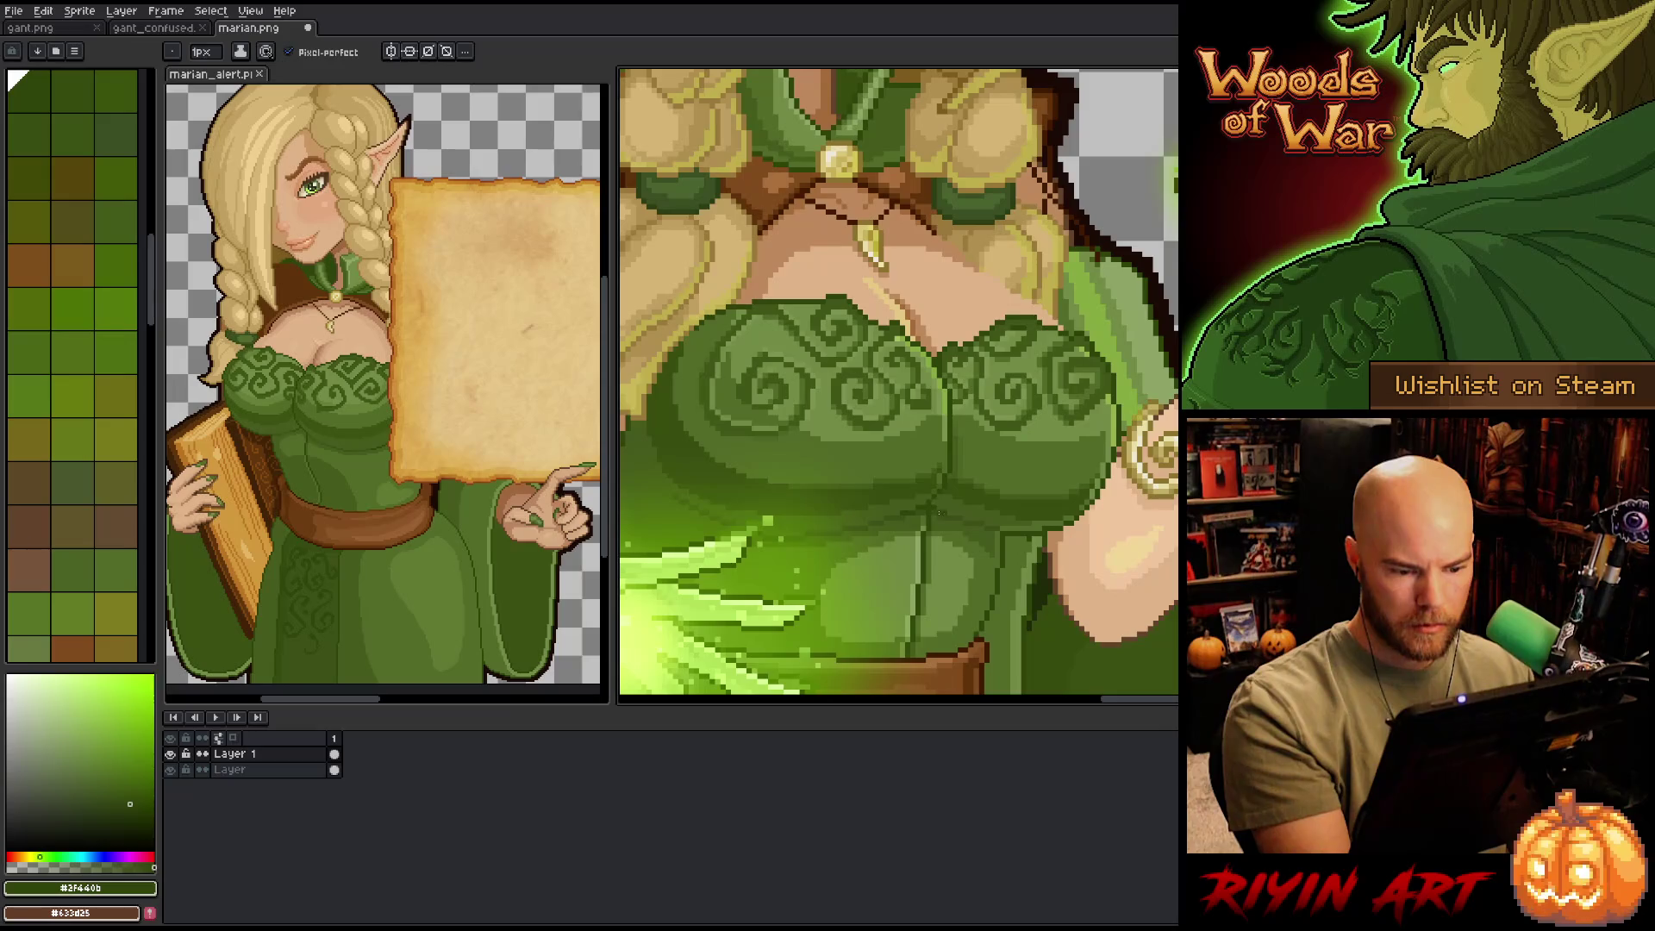
{"action": "left_click", "coordinate": [957, 522], "text": "alt"}
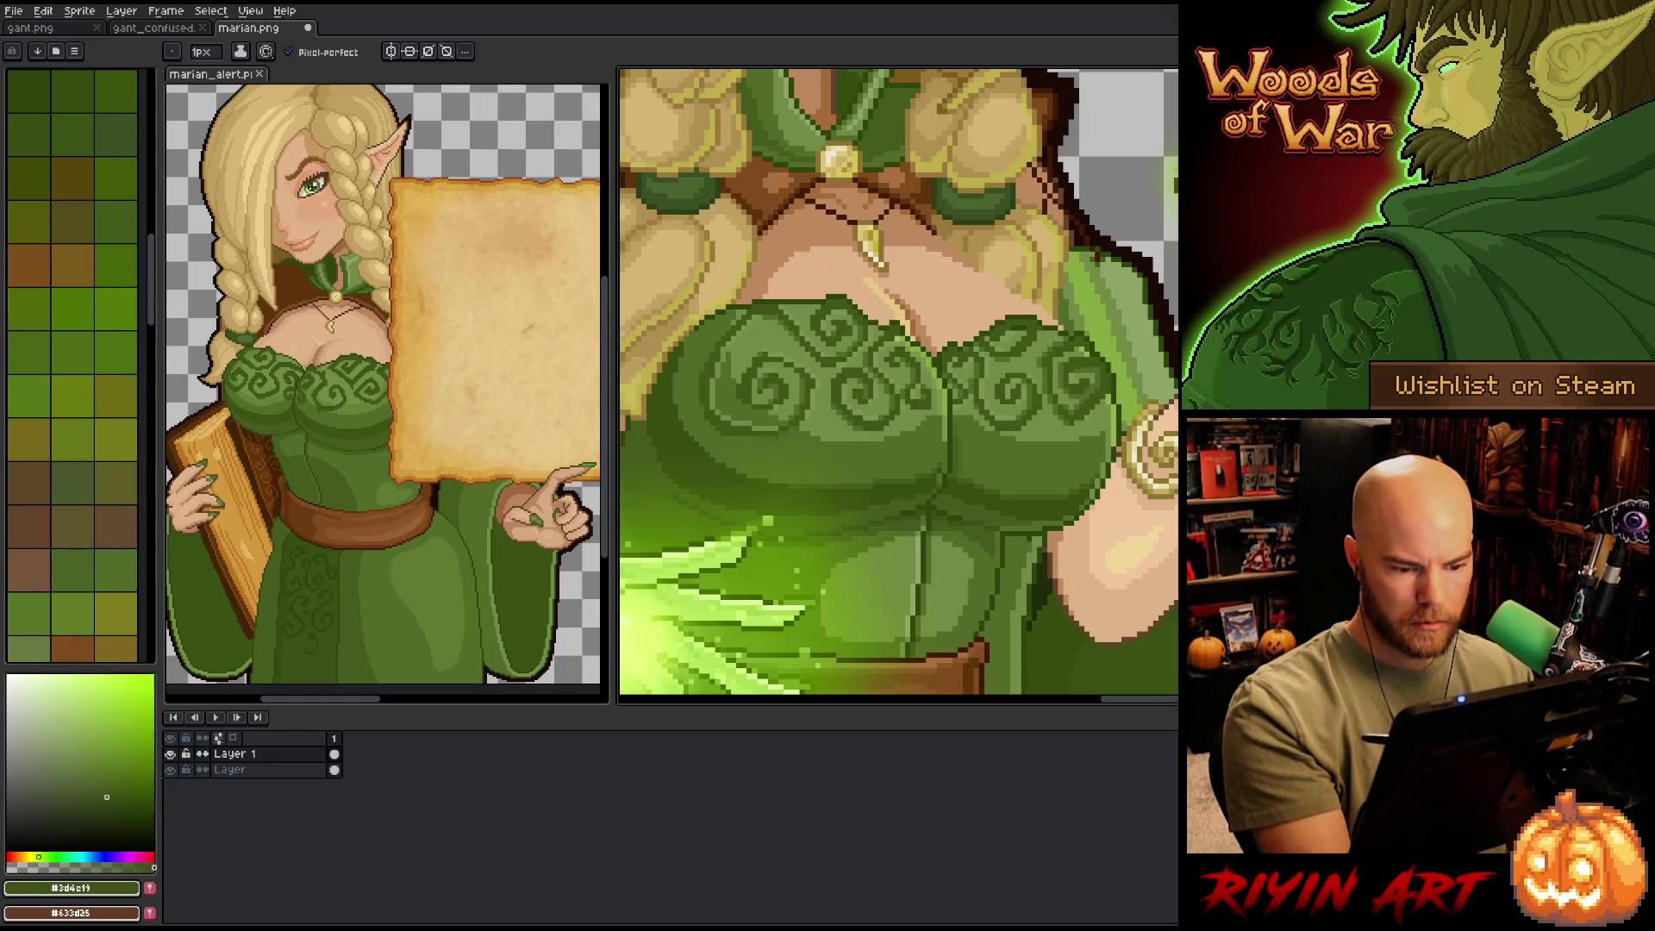
{"action": "mouse_move", "coordinate": [1033, 380]}
{"action": "left_mouse_down"}
{"action": "mouse_move", "coordinate": [1027, 573]}
{"action": "mouse_move", "coordinate": [1072, 536]}
{"action": "left_mouse_up"}
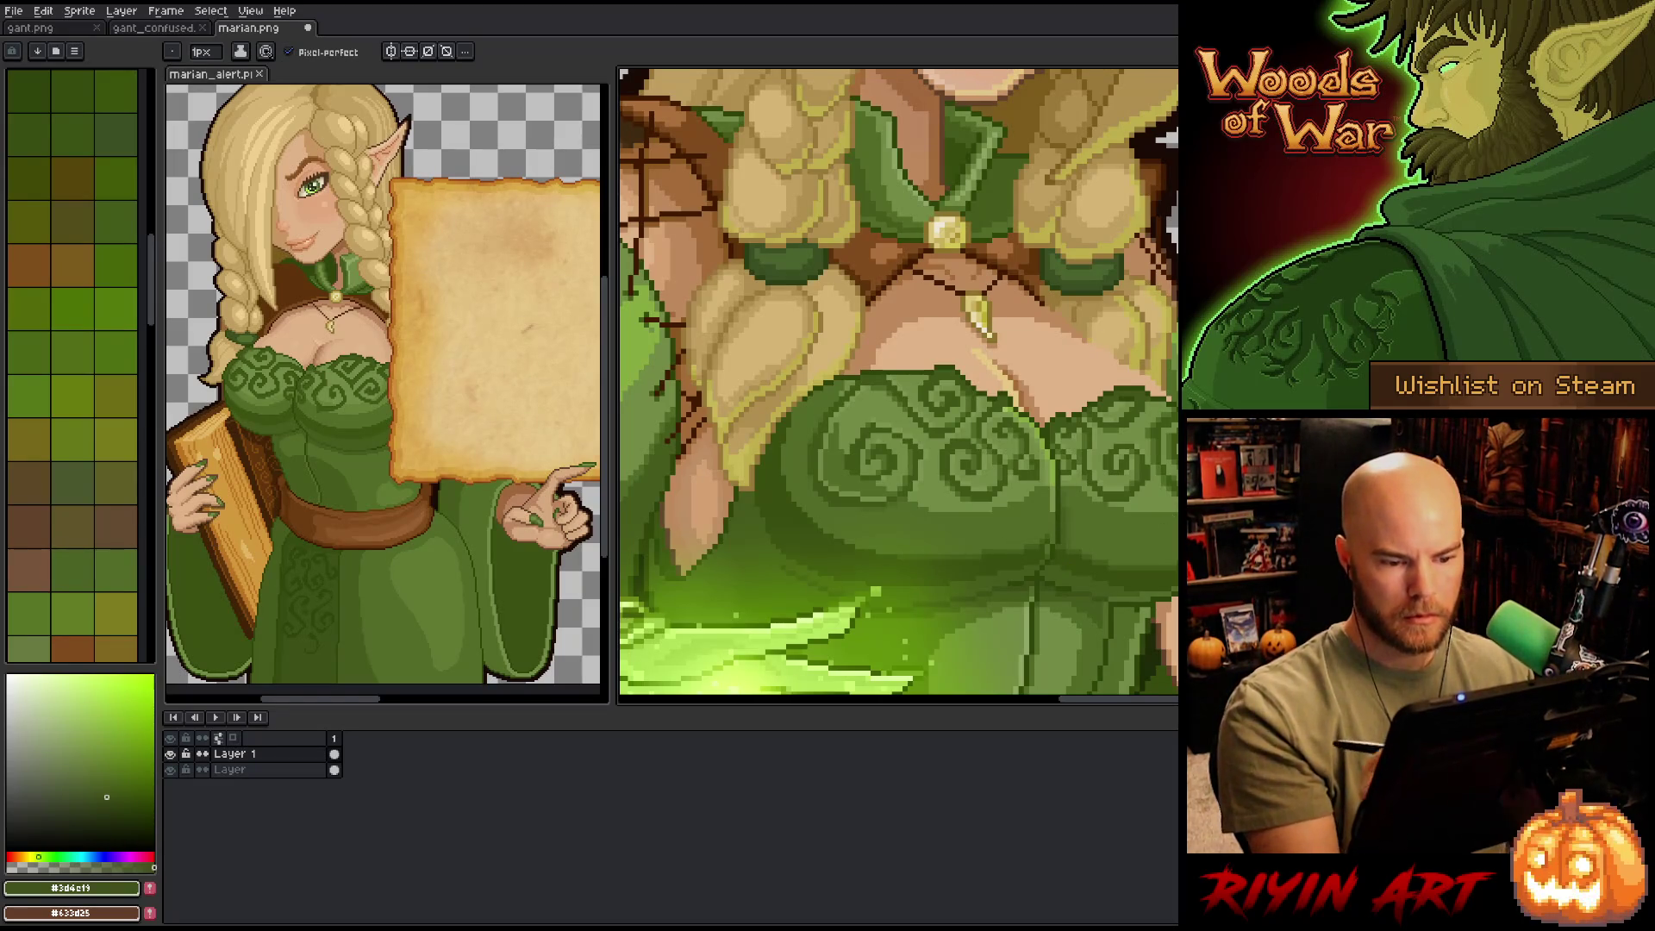
{"action": "scroll", "coordinate": [899, 385], "scroll_direction": "down", "scroll_amount": 4}
{"action": "left_click_drag", "start_coordinate": [898, 386], "coordinate": [619, 391]}
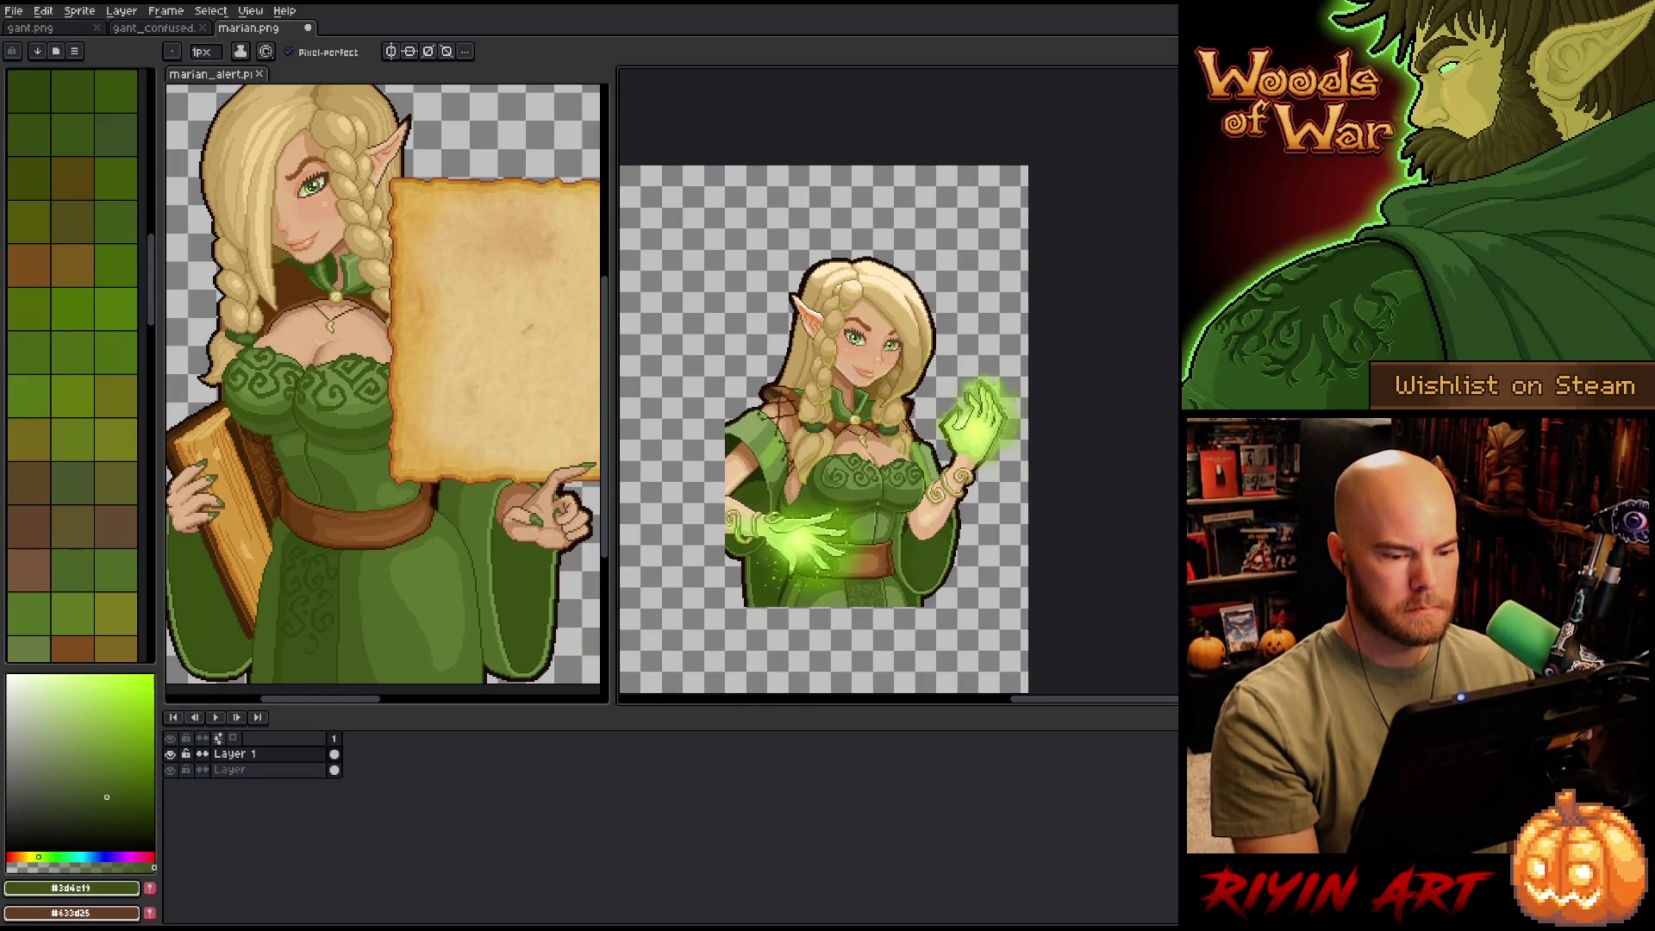
- Compare bodice greens #455b1c, #536b28 and base #405618 by sampling them from the canvas
{"action": "scroll", "coordinate": [815, 504], "scroll_direction": "up", "scroll_amount": 2}
{"action": "scroll", "coordinate": [954, 494], "scroll_direction": "down", "scroll_amount": 2}
{"action": "scroll", "coordinate": [948, 479], "scroll_direction": "up", "scroll_amount": 4}
{"action": "left_click", "coordinate": [942, 463], "text": "alt"}
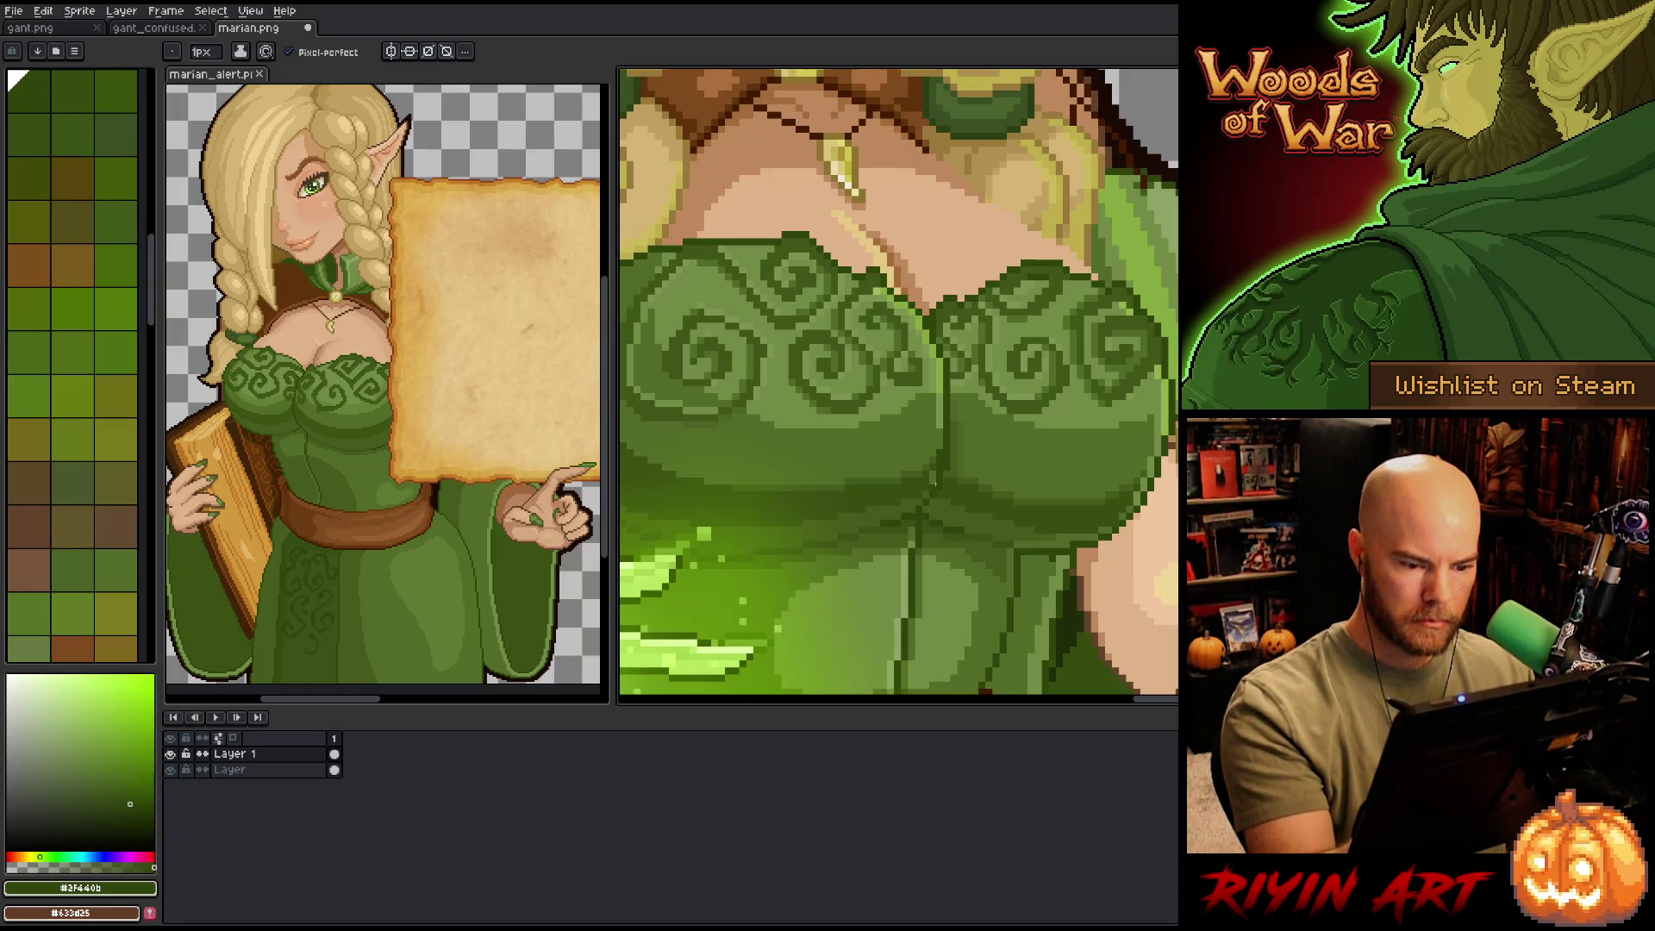
{"action": "left_click", "coordinate": [934, 490], "text": "alt"}
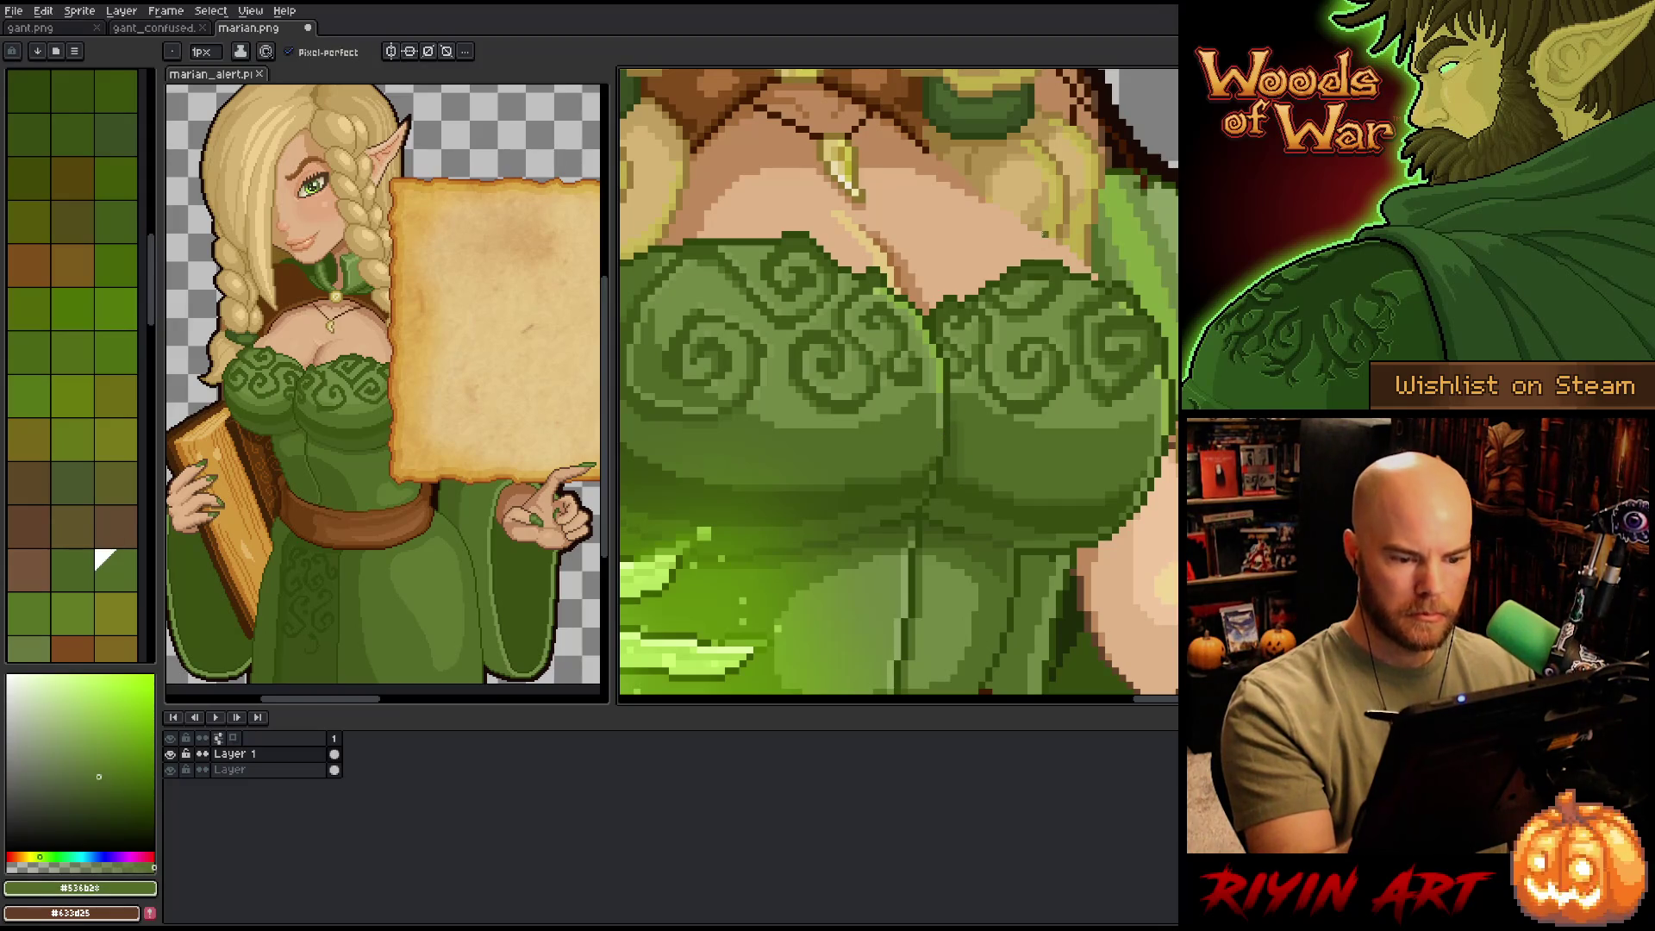
{"action": "left_click", "coordinate": [941, 354], "text": "alt"}
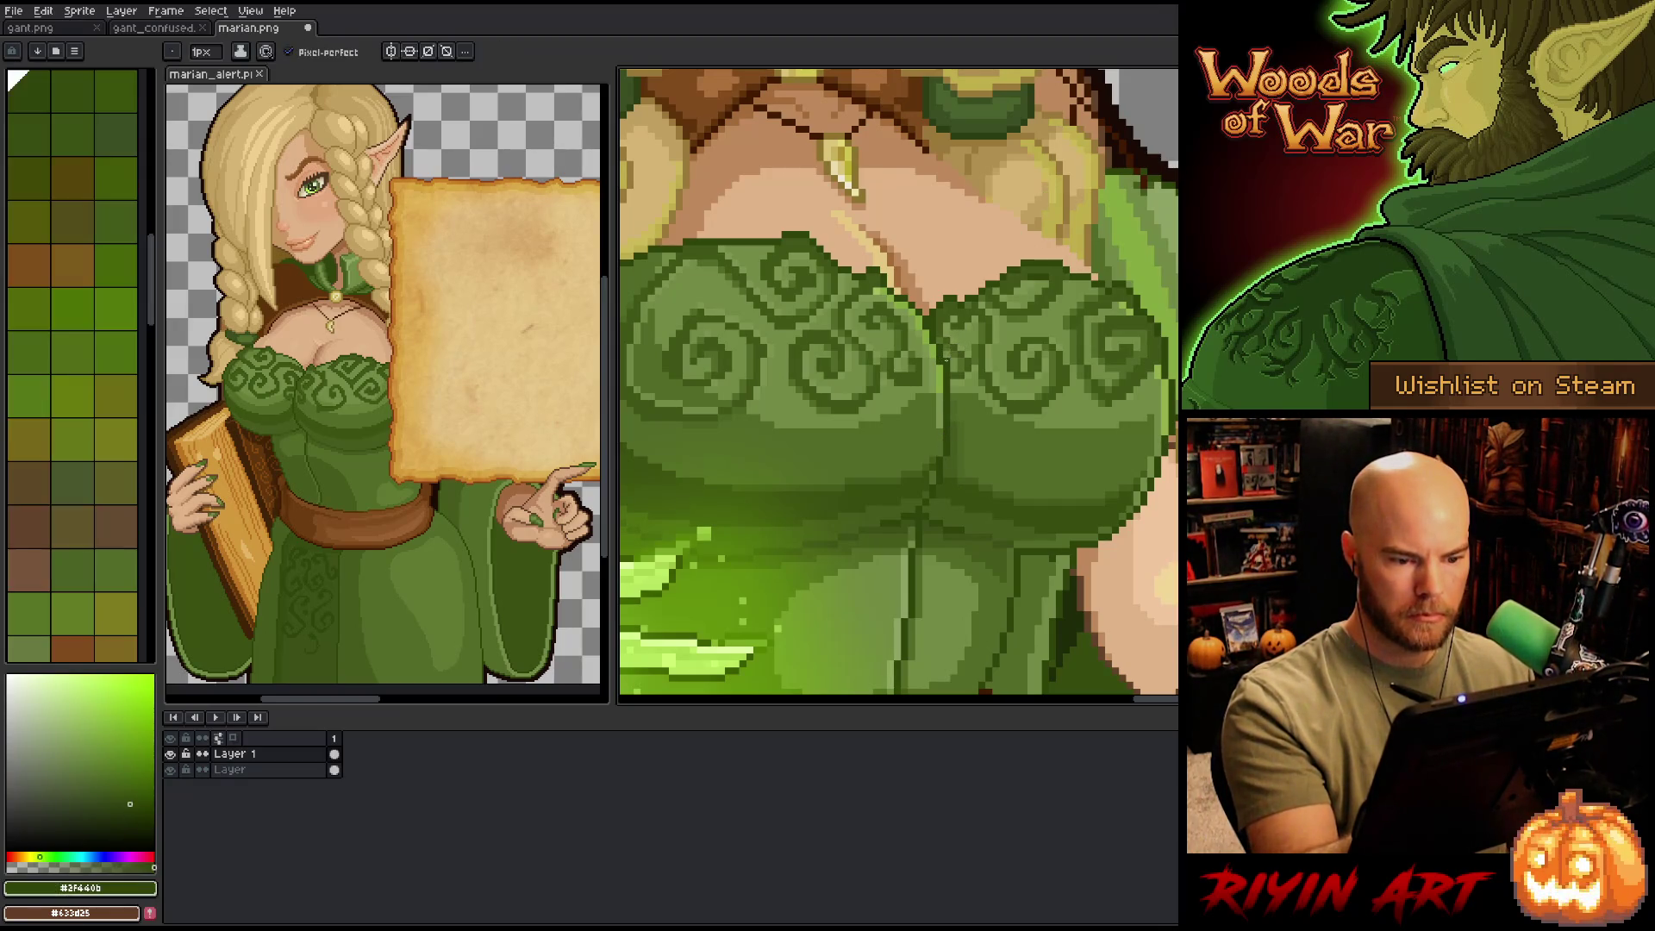
{"action": "left_click", "coordinate": [951, 361], "text": "alt"}
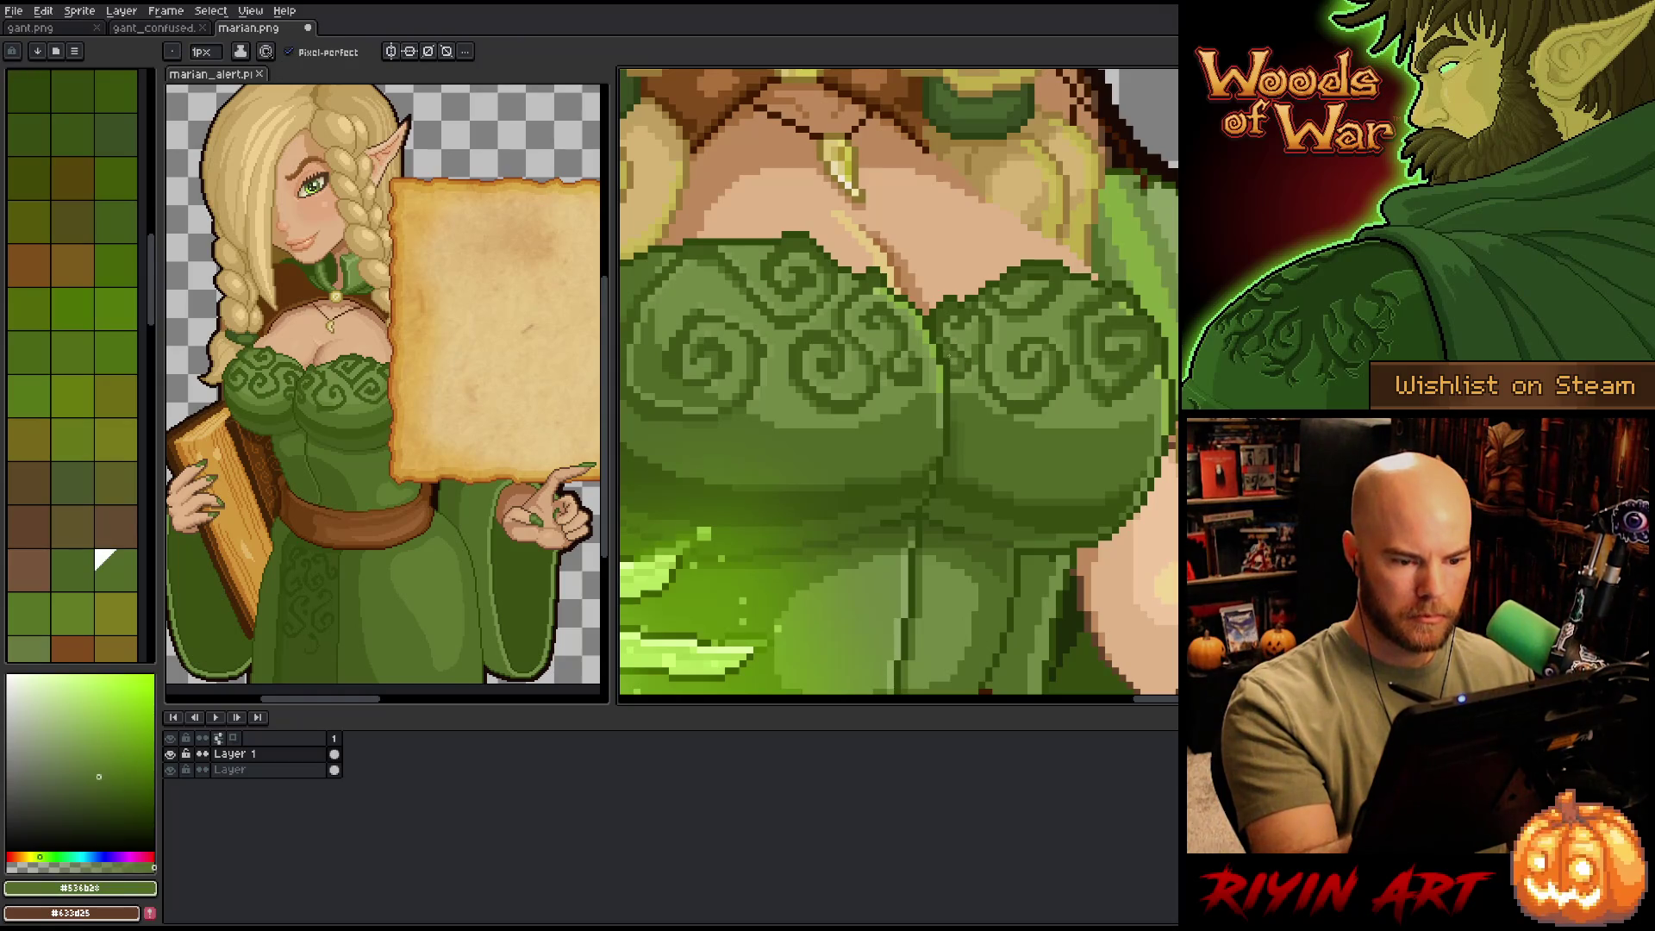
{"action": "left_click", "coordinate": [942, 328], "text": "alt"}
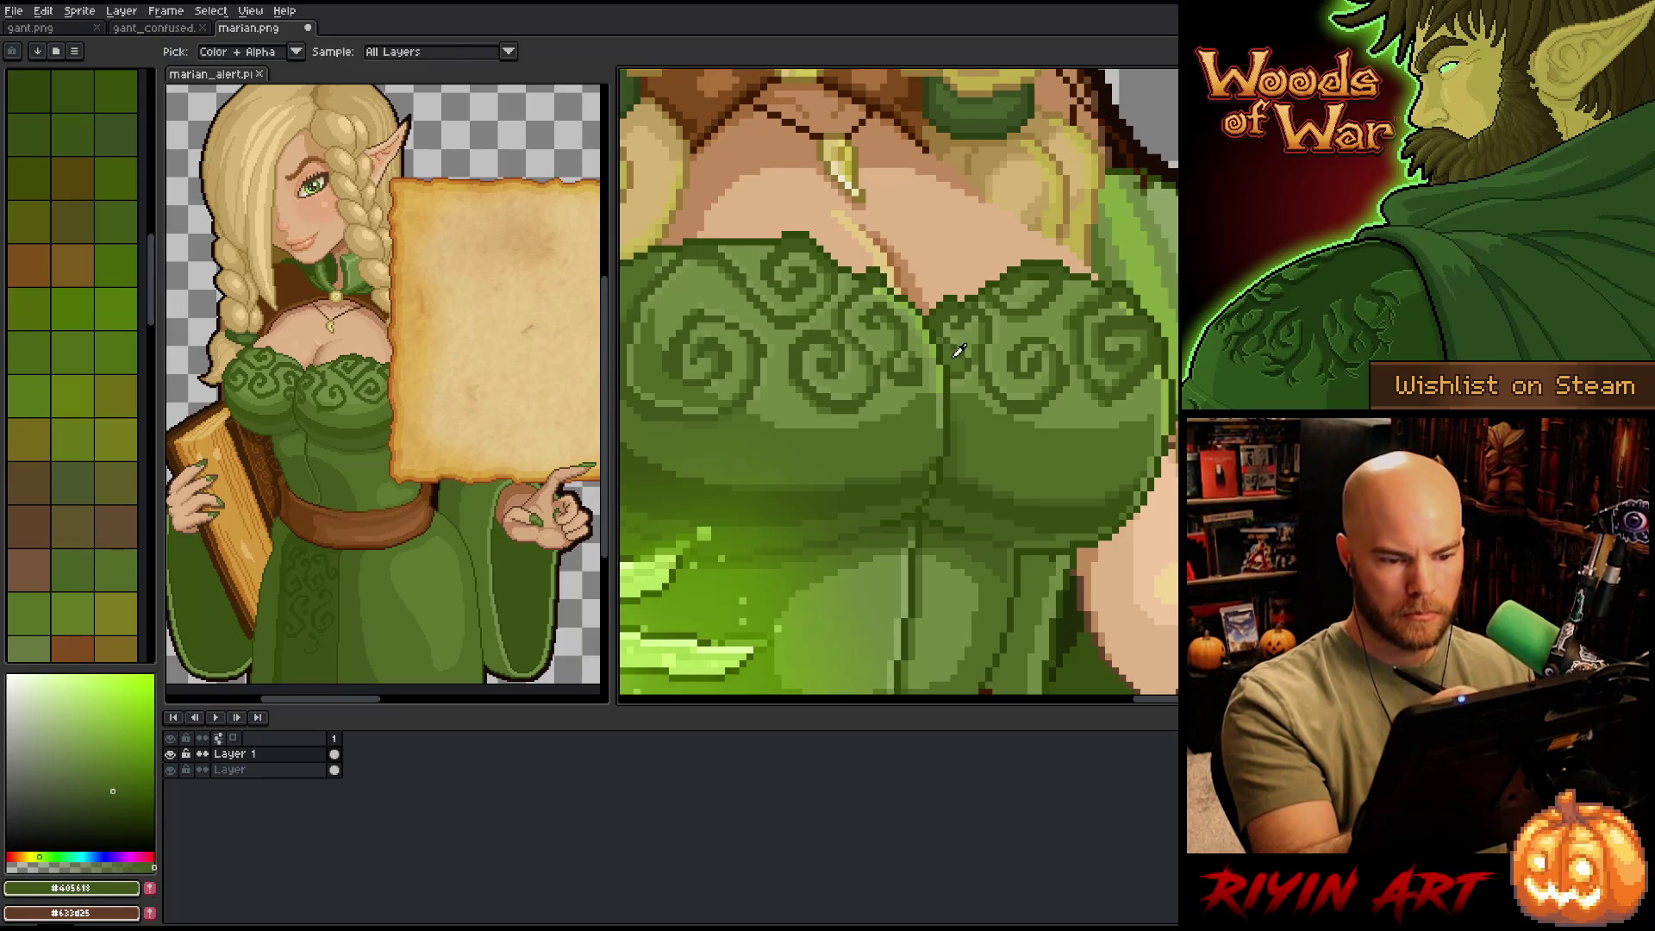
{"action": "left_click", "coordinate": [932, 321], "text": "alt"}
{"action": "left_click", "coordinate": [940, 328], "text": "alt"}
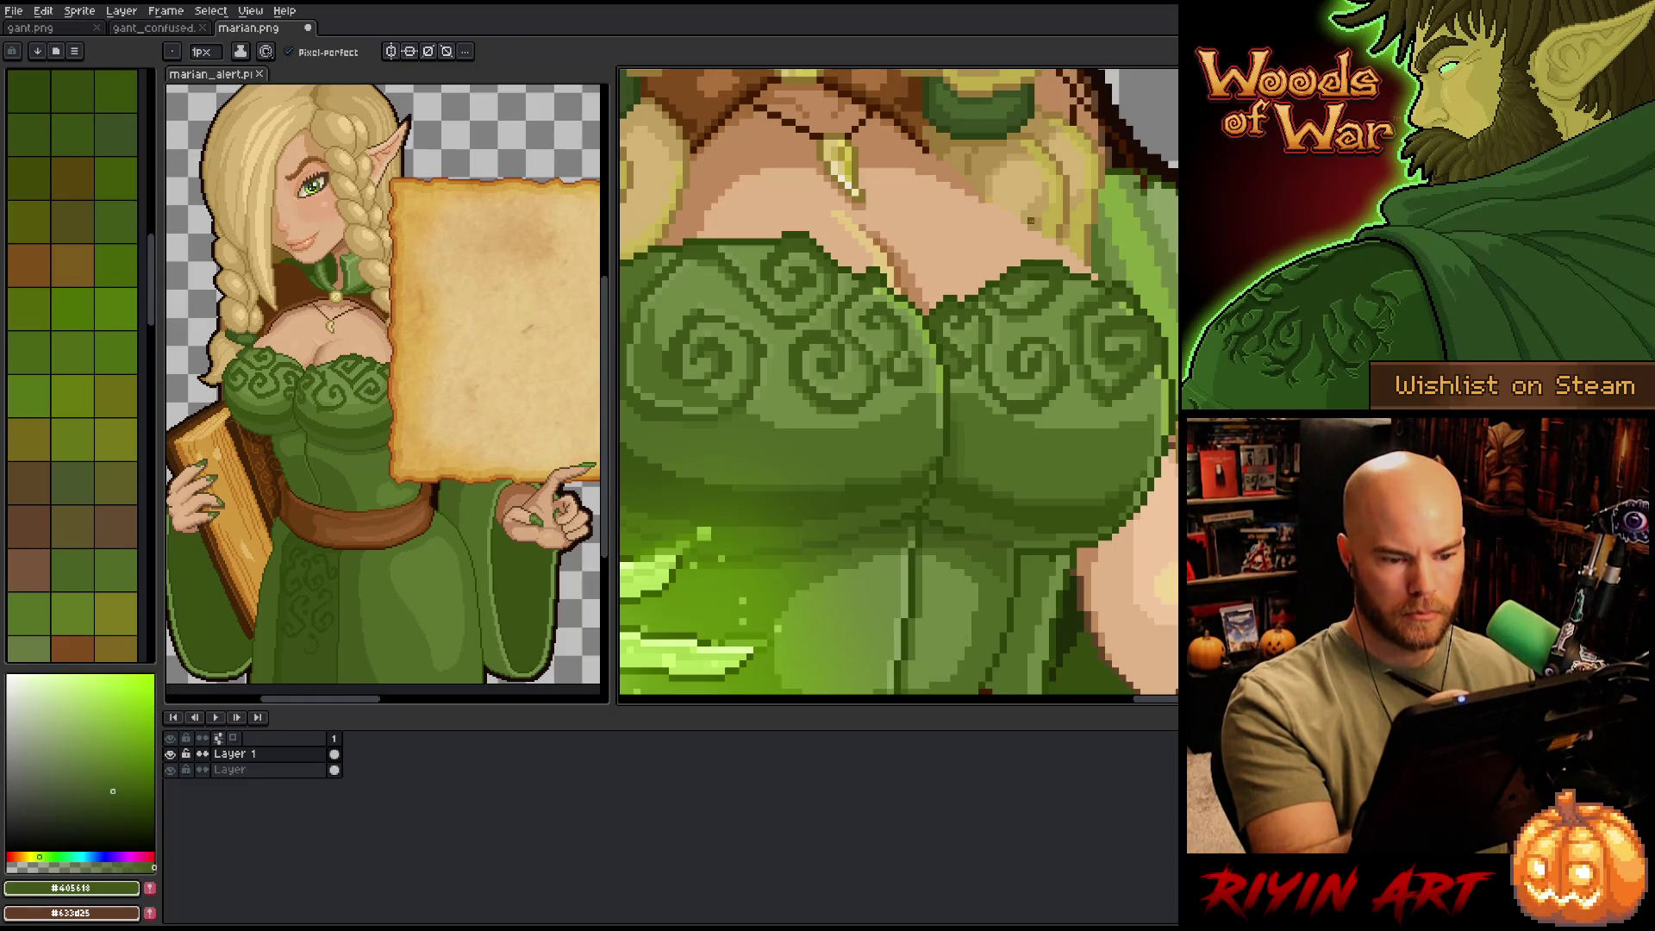
- Try palette greens, settle on #536b28, and bring the necklace into view
{"action": "left_click", "coordinate": [95, 550]}
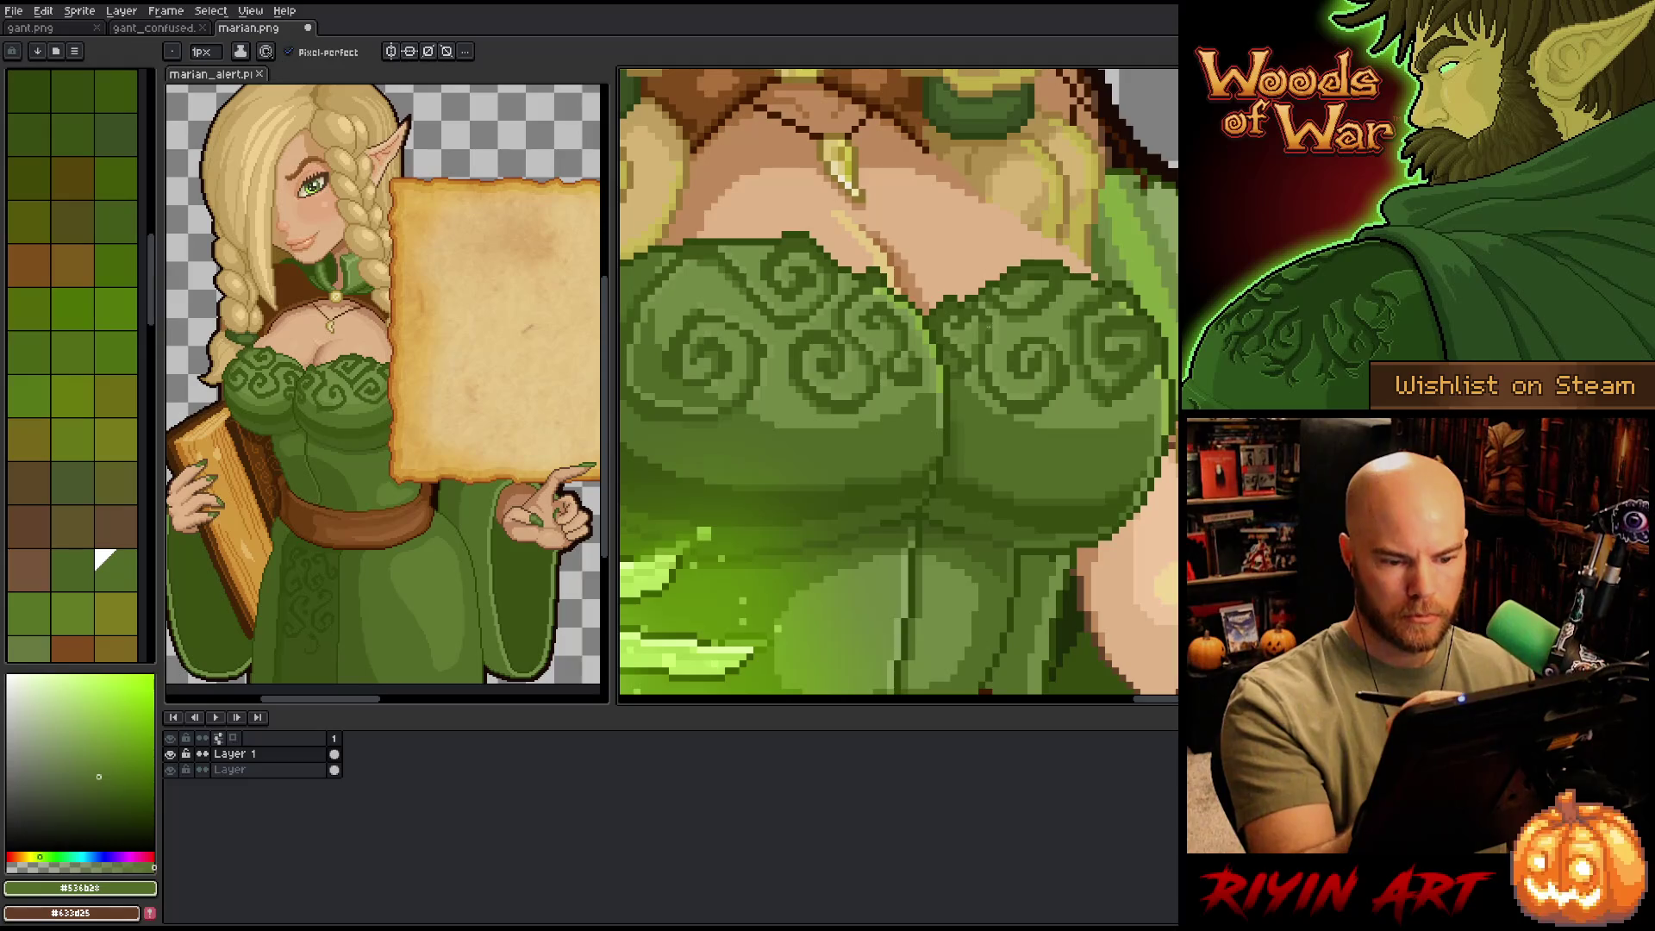
{"action": "scroll", "coordinate": [51, 603], "scroll_direction": "down", "scroll_amount": 5}
{"action": "left_click", "coordinate": [10, 625]}
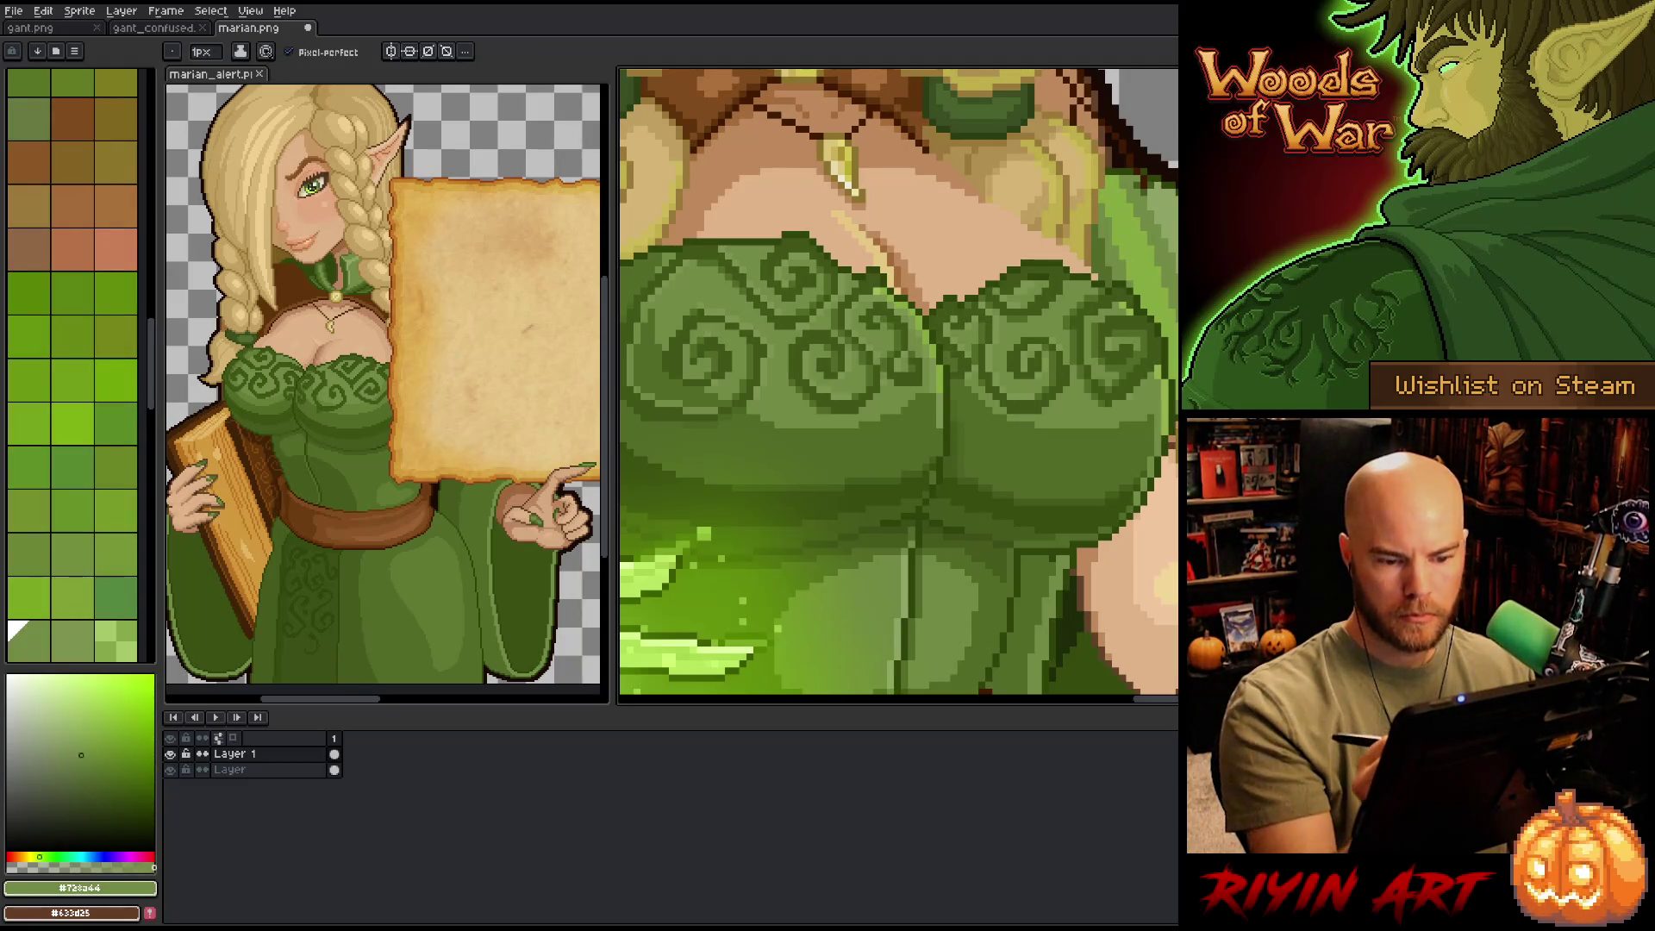
{"action": "left_click", "coordinate": [1131, 453], "text": "alt"}
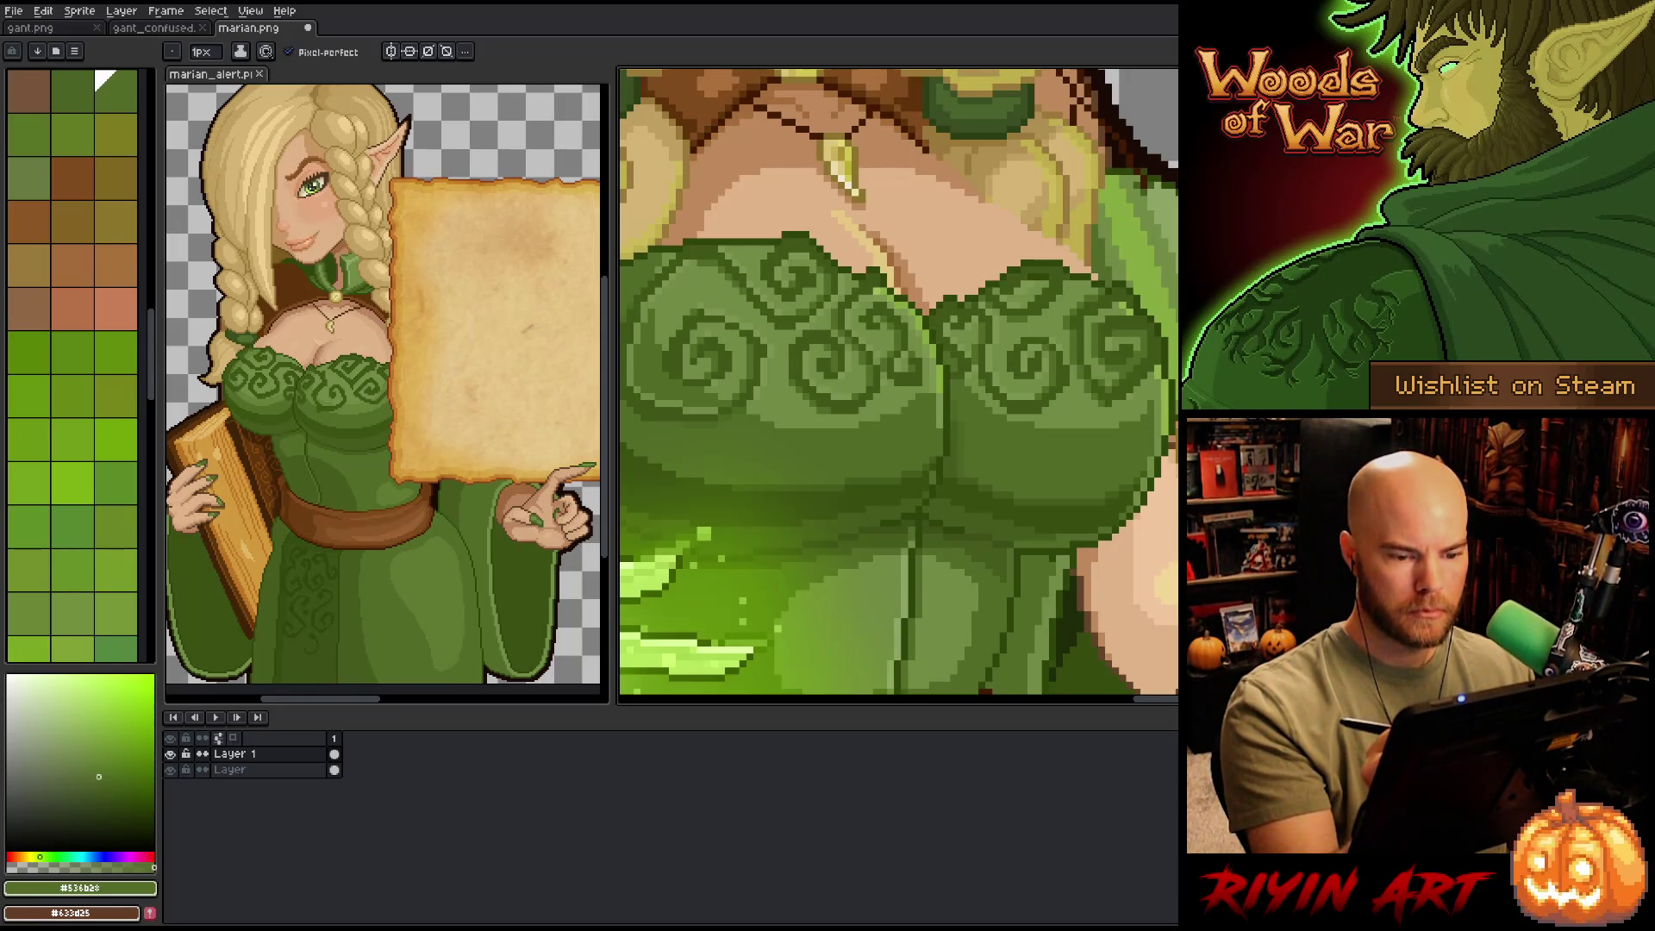
{"action": "left_click_drag", "start_coordinate": [860, 361], "coordinate": [980, 404]}
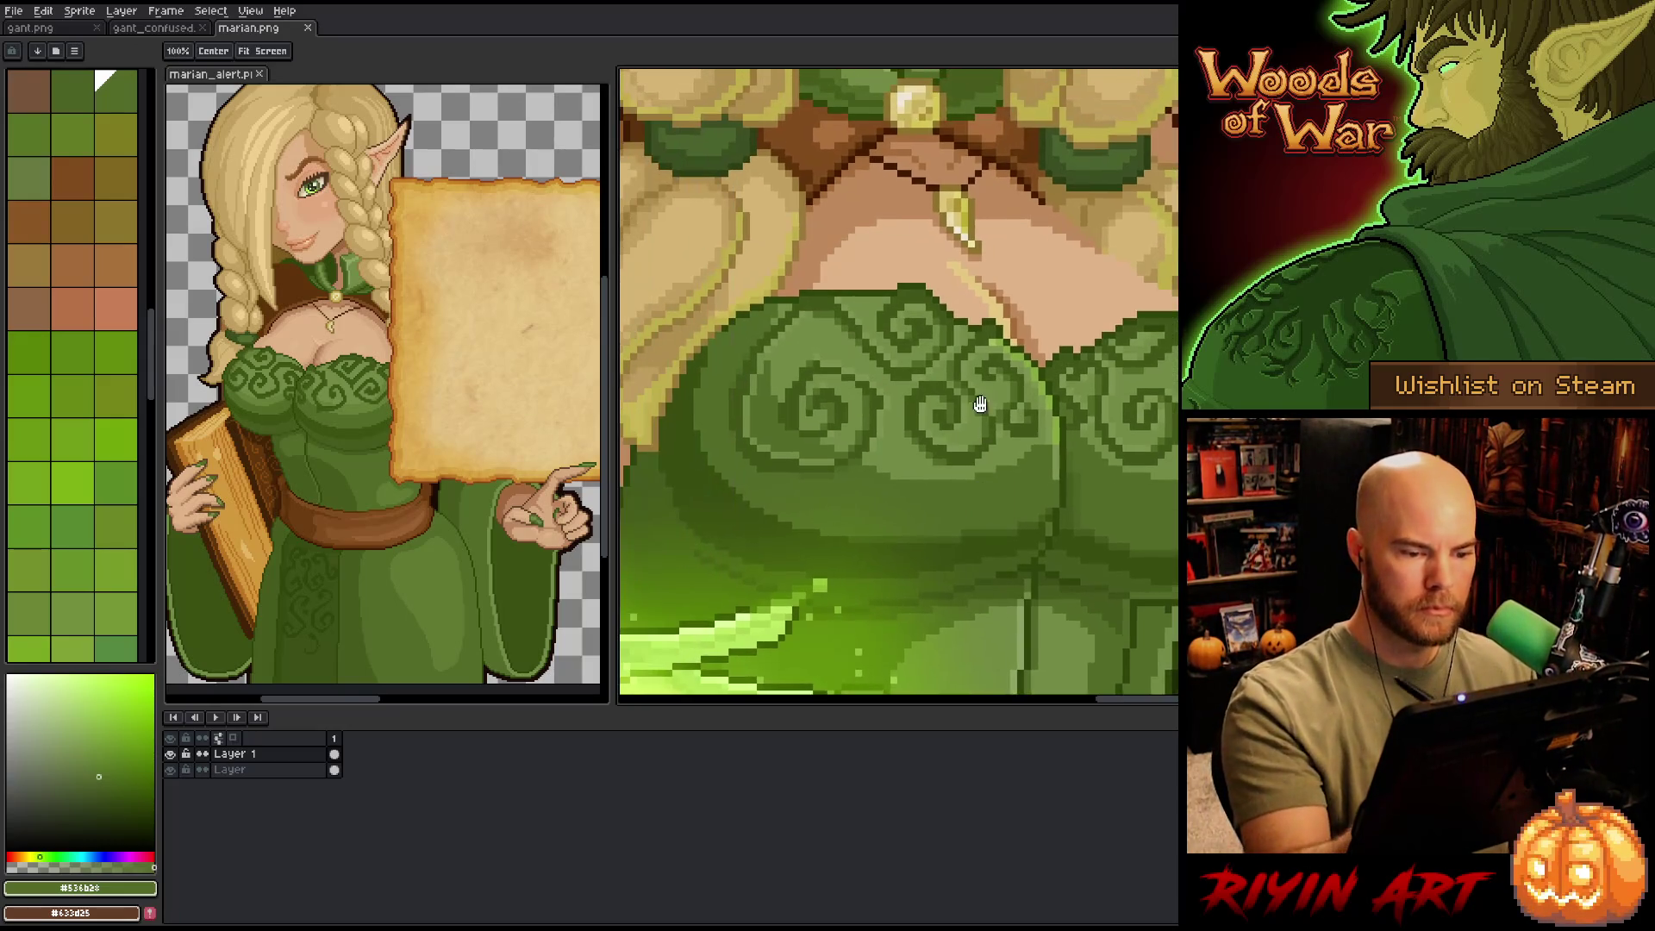
{"action": "key", "text": "w"}
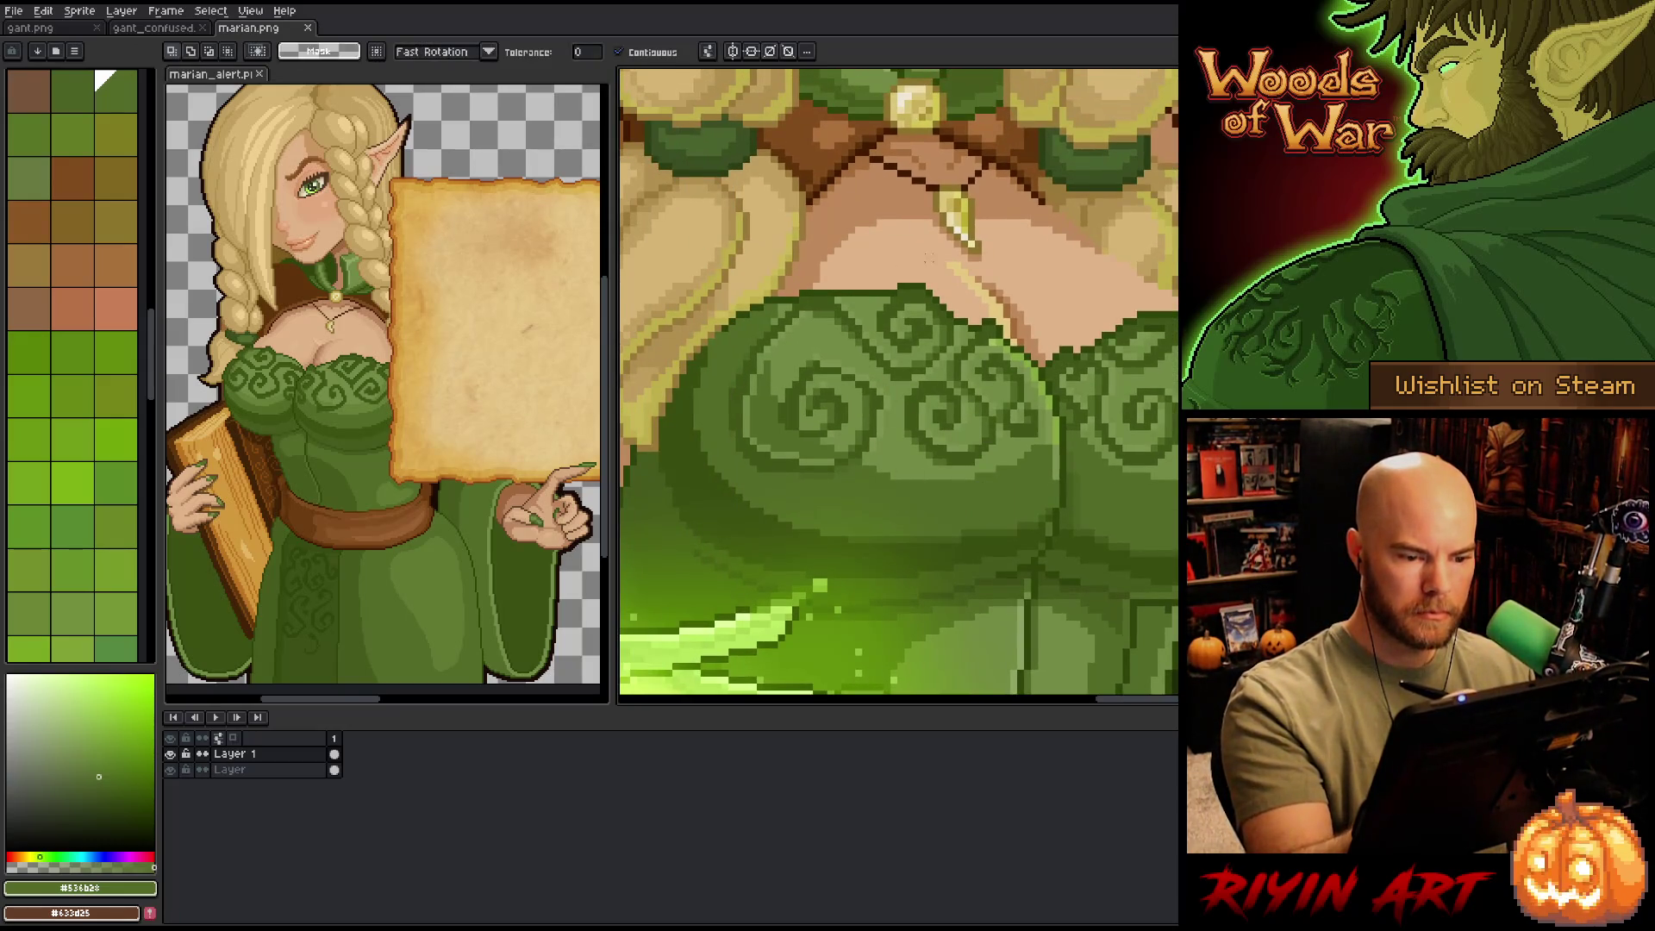
{"action": "key", "text": "b"}
{"action": "mouse_move", "coordinate": [884, 267]}
{"action": "left_mouse_down"}
{"action": "mouse_move", "coordinate": [854, 288]}
{"action": "mouse_move", "coordinate": [821, 422]}
{"action": "mouse_move", "coordinate": [974, 490]}
{"action": "mouse_move", "coordinate": [702, 405]}
{"action": "mouse_move", "coordinate": [776, 284]}
{"action": "left_mouse_up"}
{"action": "key", "text": "g"}
{"action": "left_click", "coordinate": [862, 237]}
{"action": "key", "text": "ctrl+z"}
{"action": "key", "text": "b"}
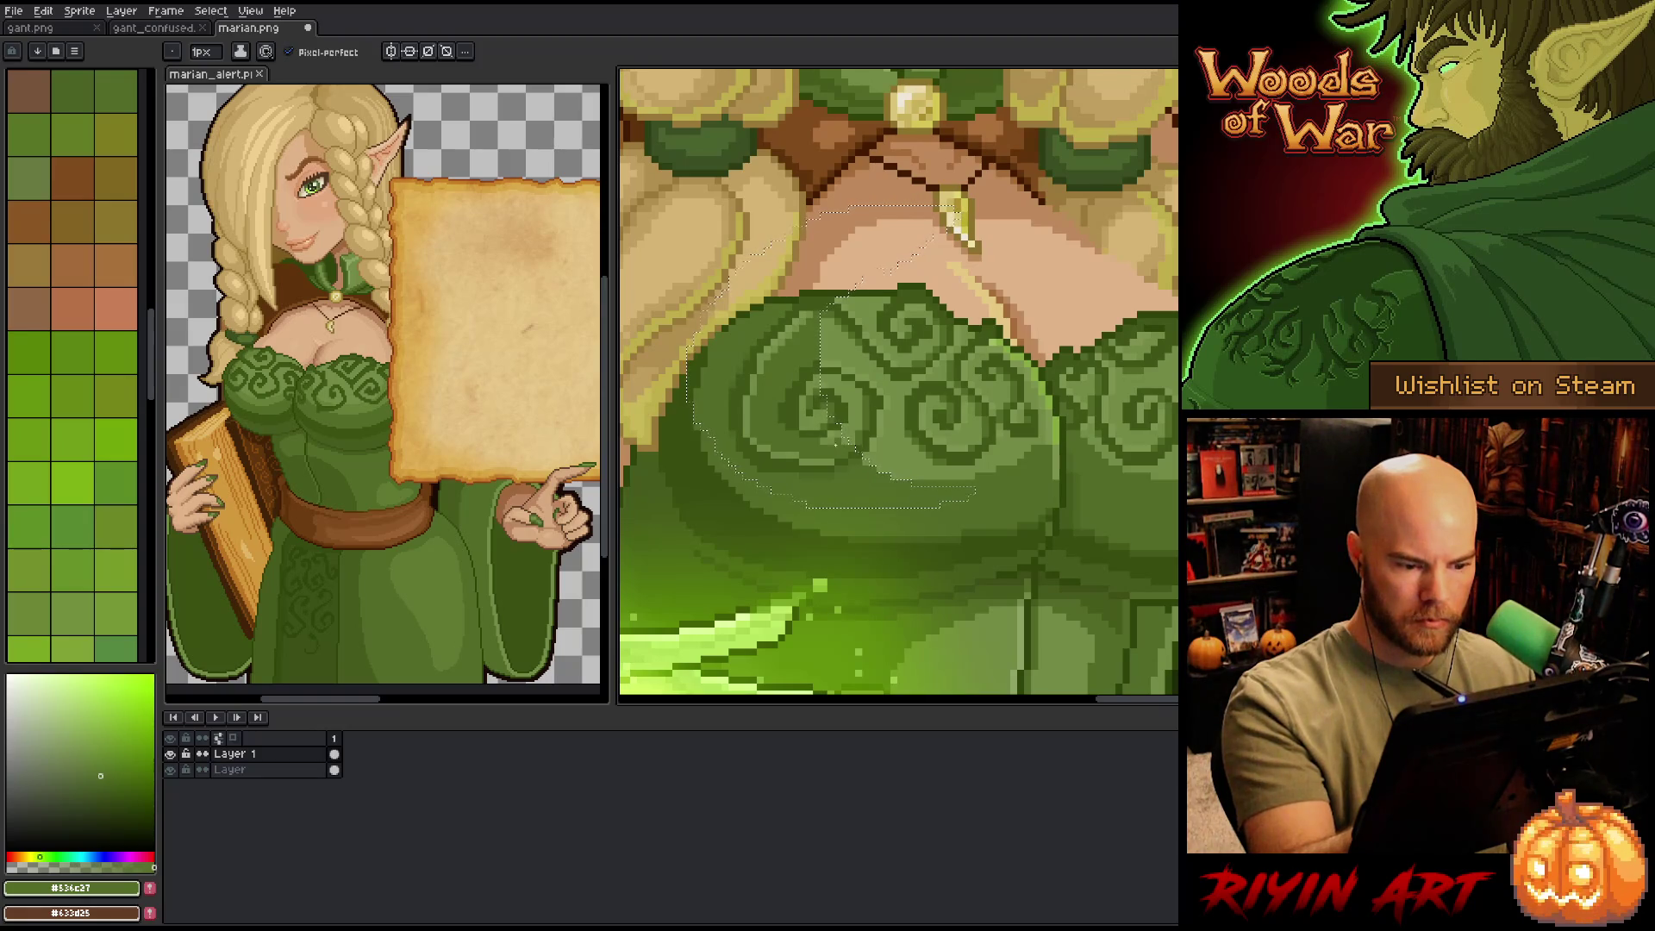
{"action": "key", "text": "v"}
{"action": "key", "text": "ctrl+d"}
{"action": "key", "text": "b"}
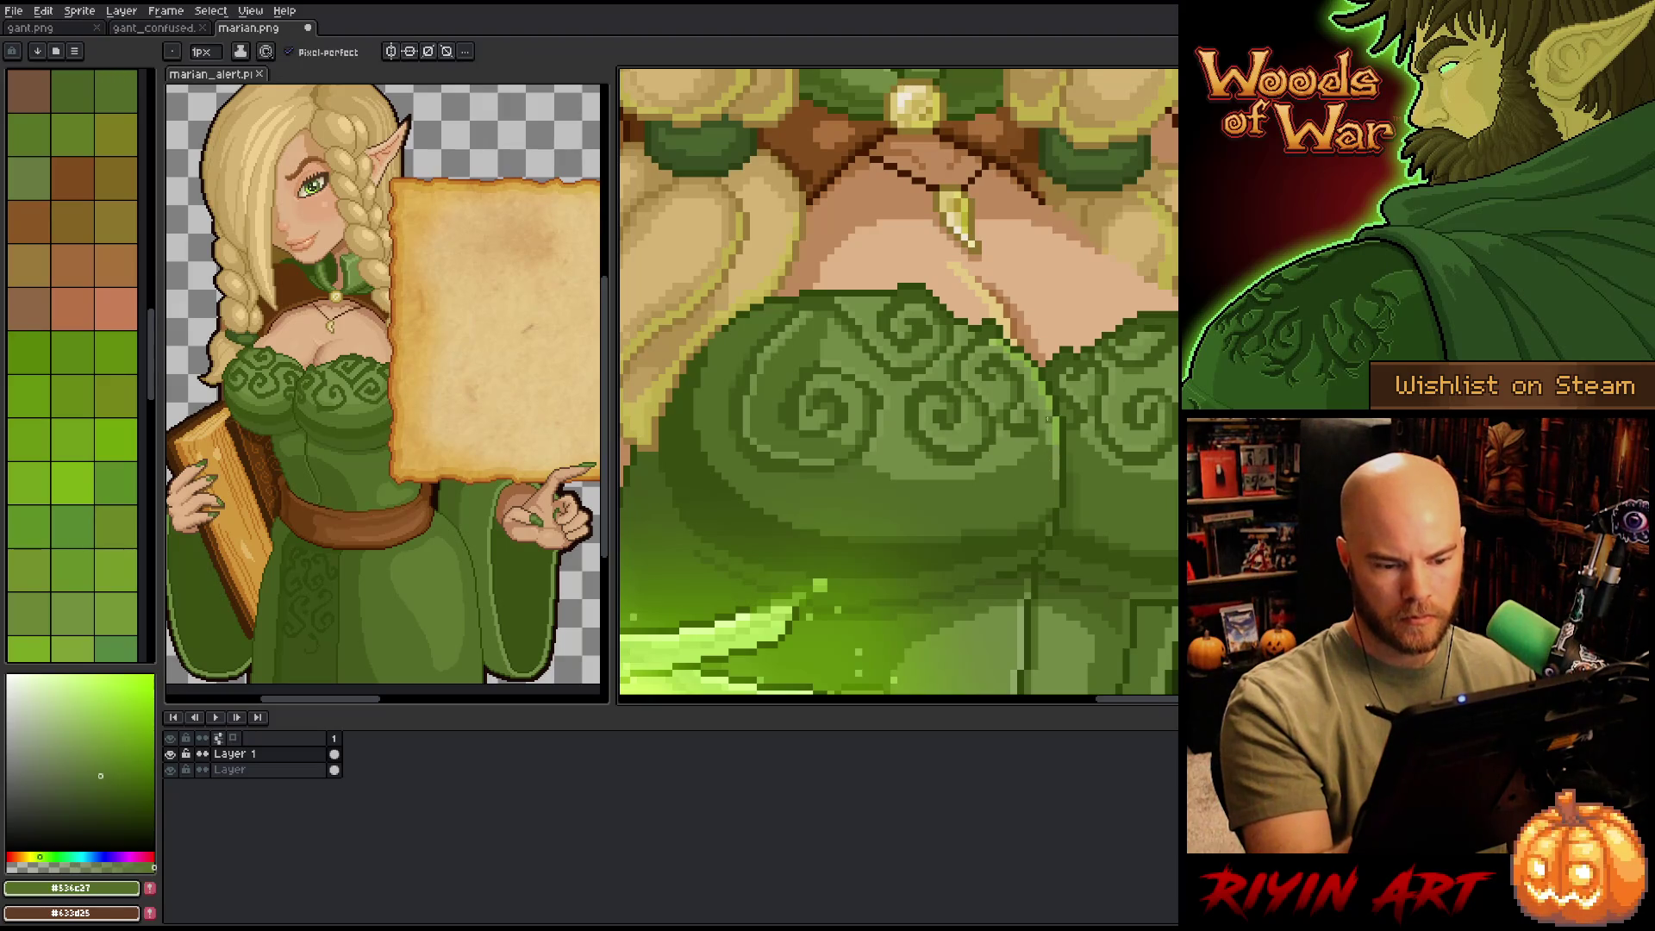
- Try lighter and darker greens #72a044, #7d934c and #394e11 against the bodice greens
{"action": "left_click", "coordinate": [1048, 419], "text": "alt"}
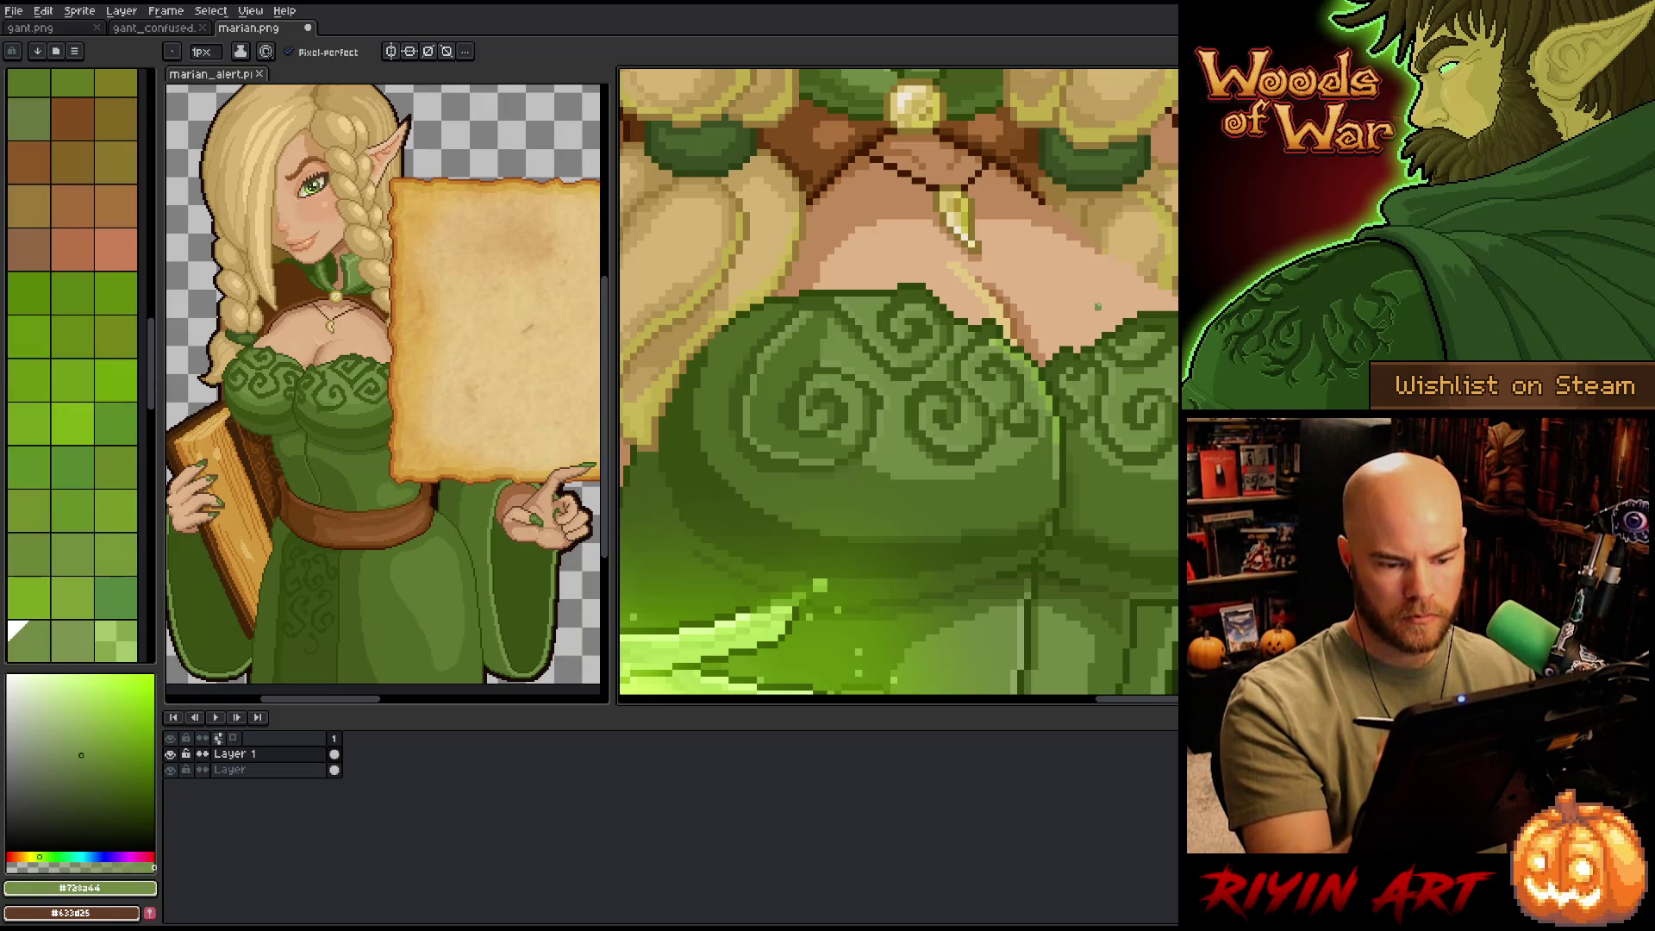
{"action": "left_click", "coordinate": [949, 482], "text": "alt"}
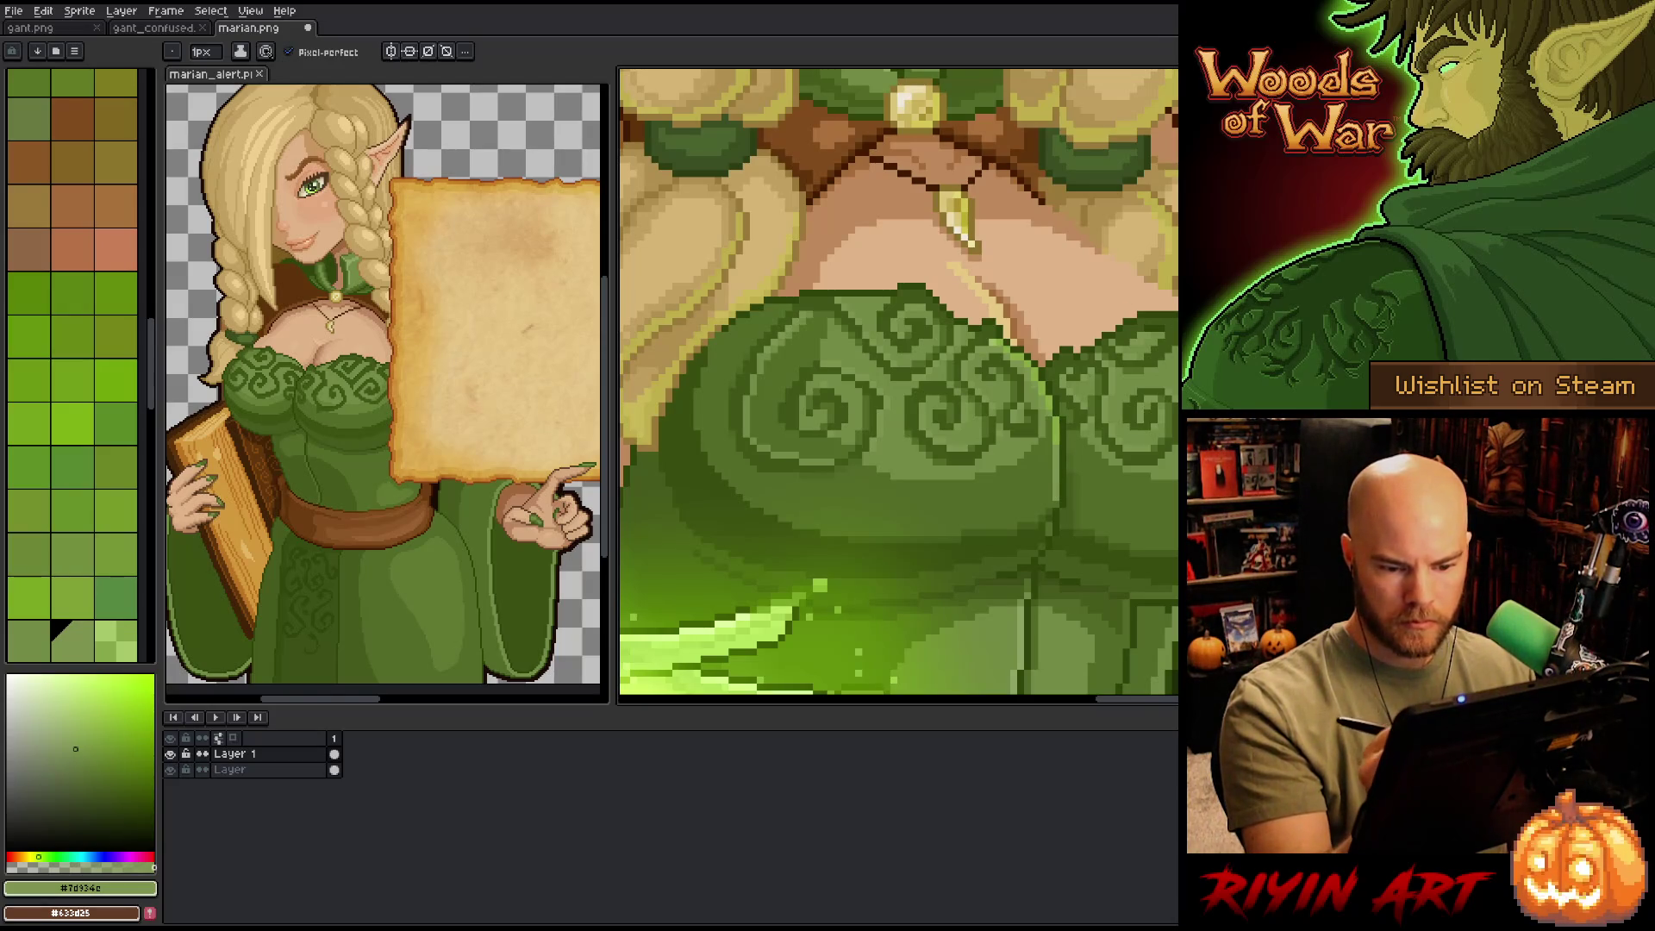
{"action": "left_click", "coordinate": [1057, 485], "text": "alt"}
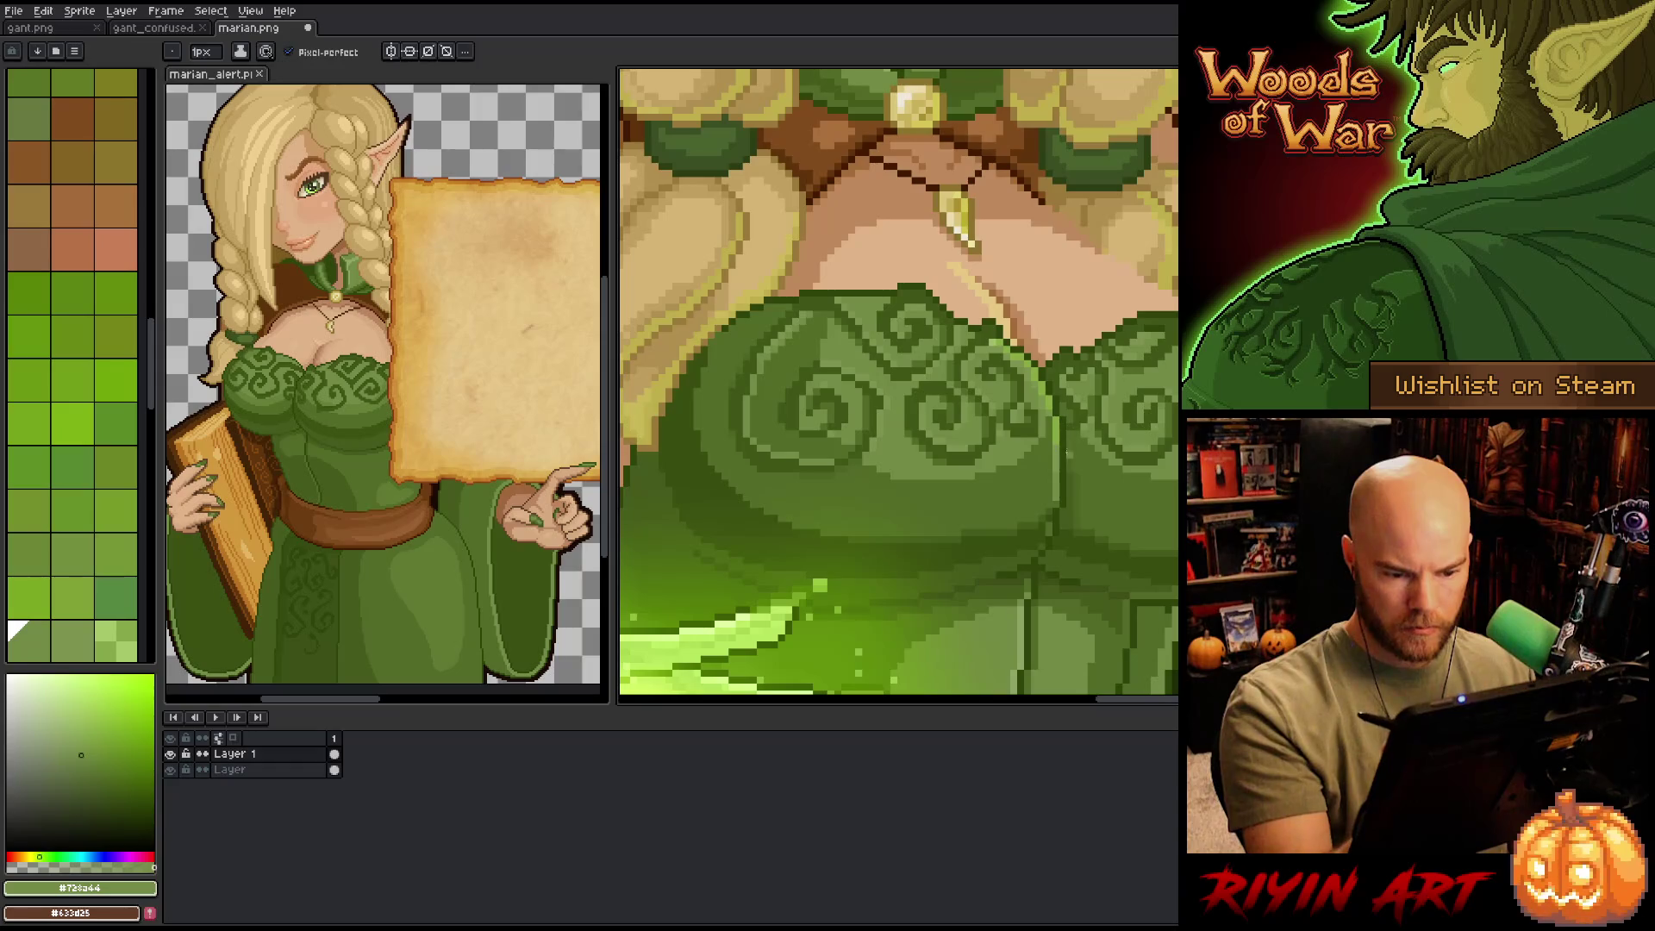
{"action": "left_click", "coordinate": [1053, 529], "text": "alt"}
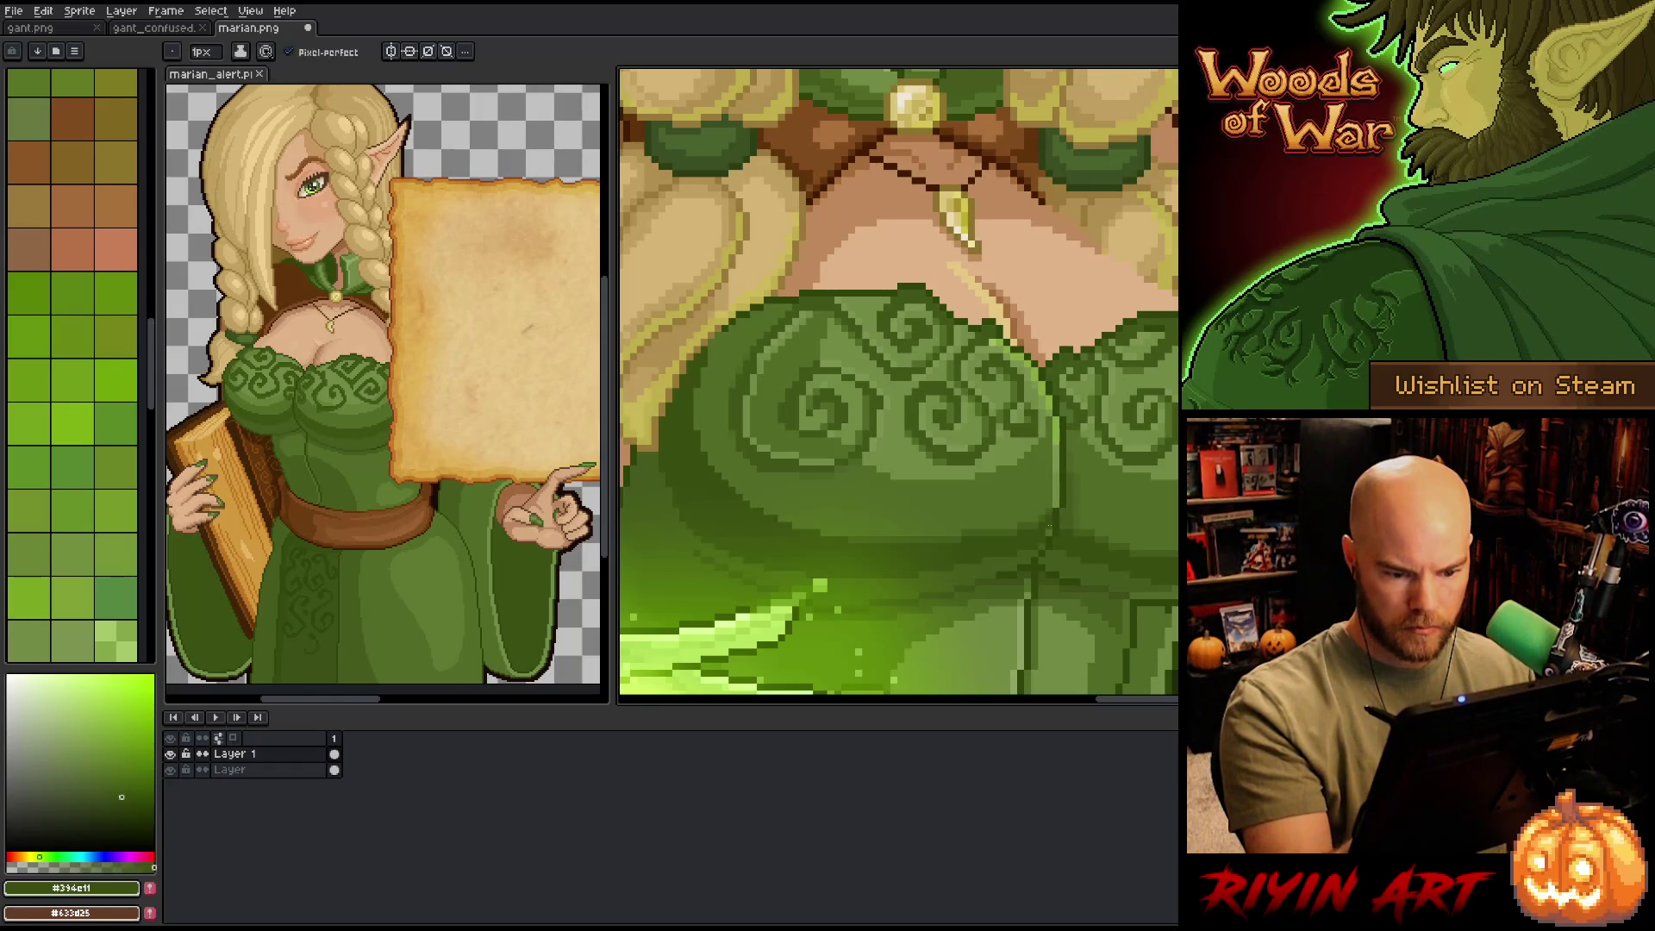
{"action": "left_click", "coordinate": [1050, 530], "text": "alt"}
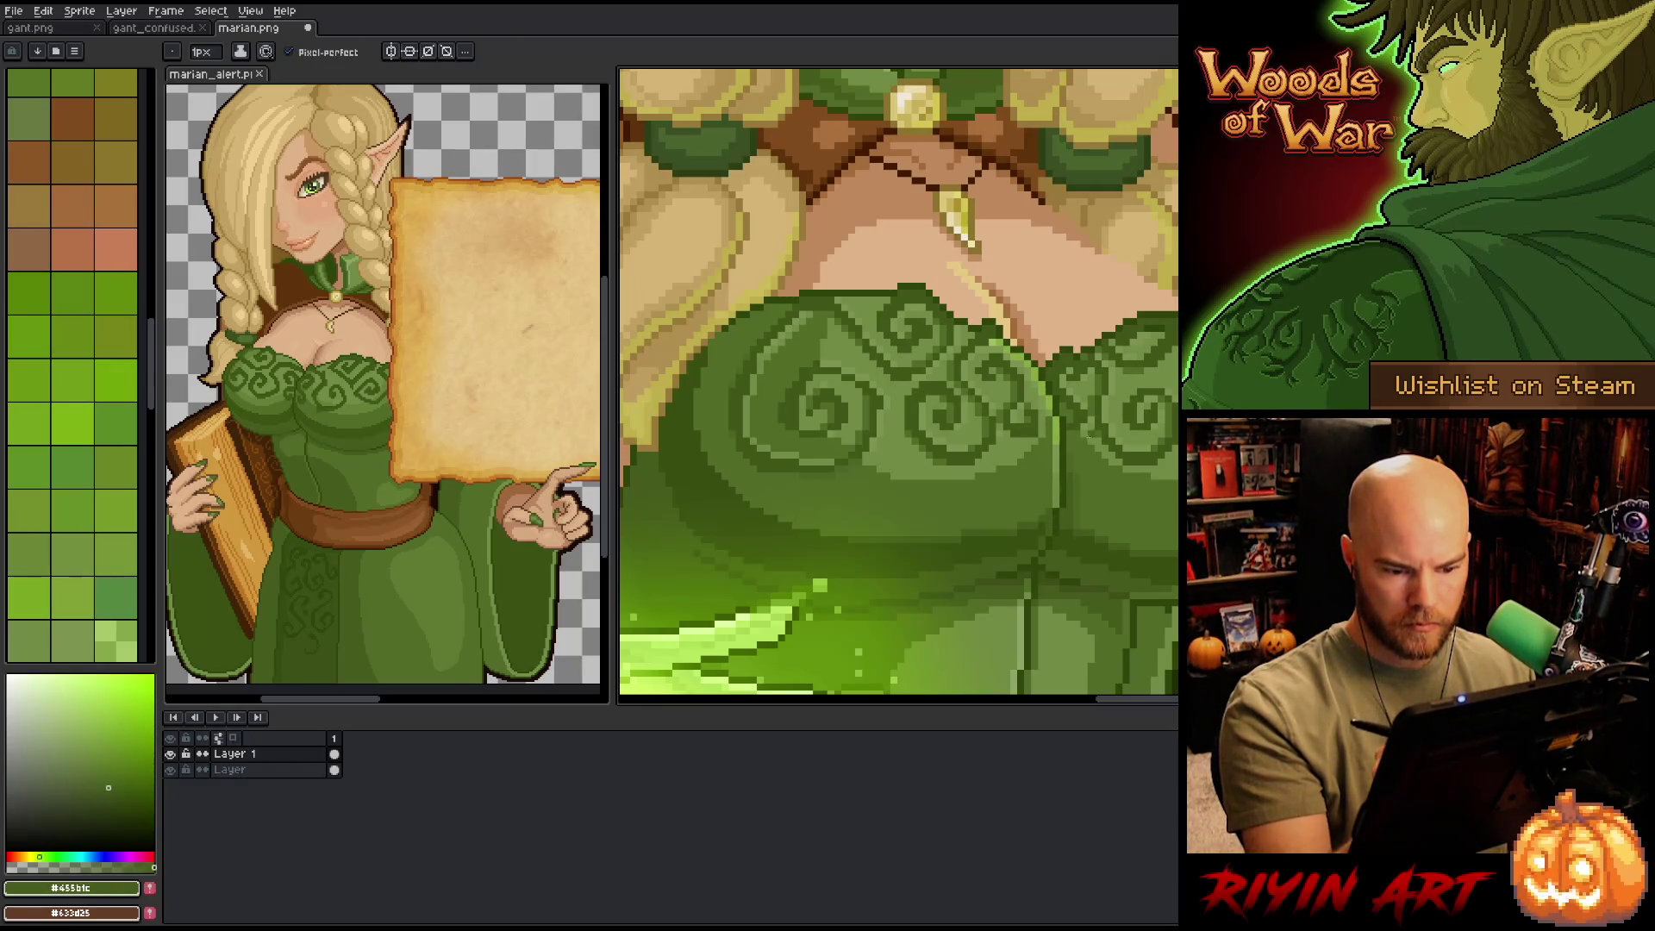
{"action": "left_click", "coordinate": [1050, 511], "text": "alt"}
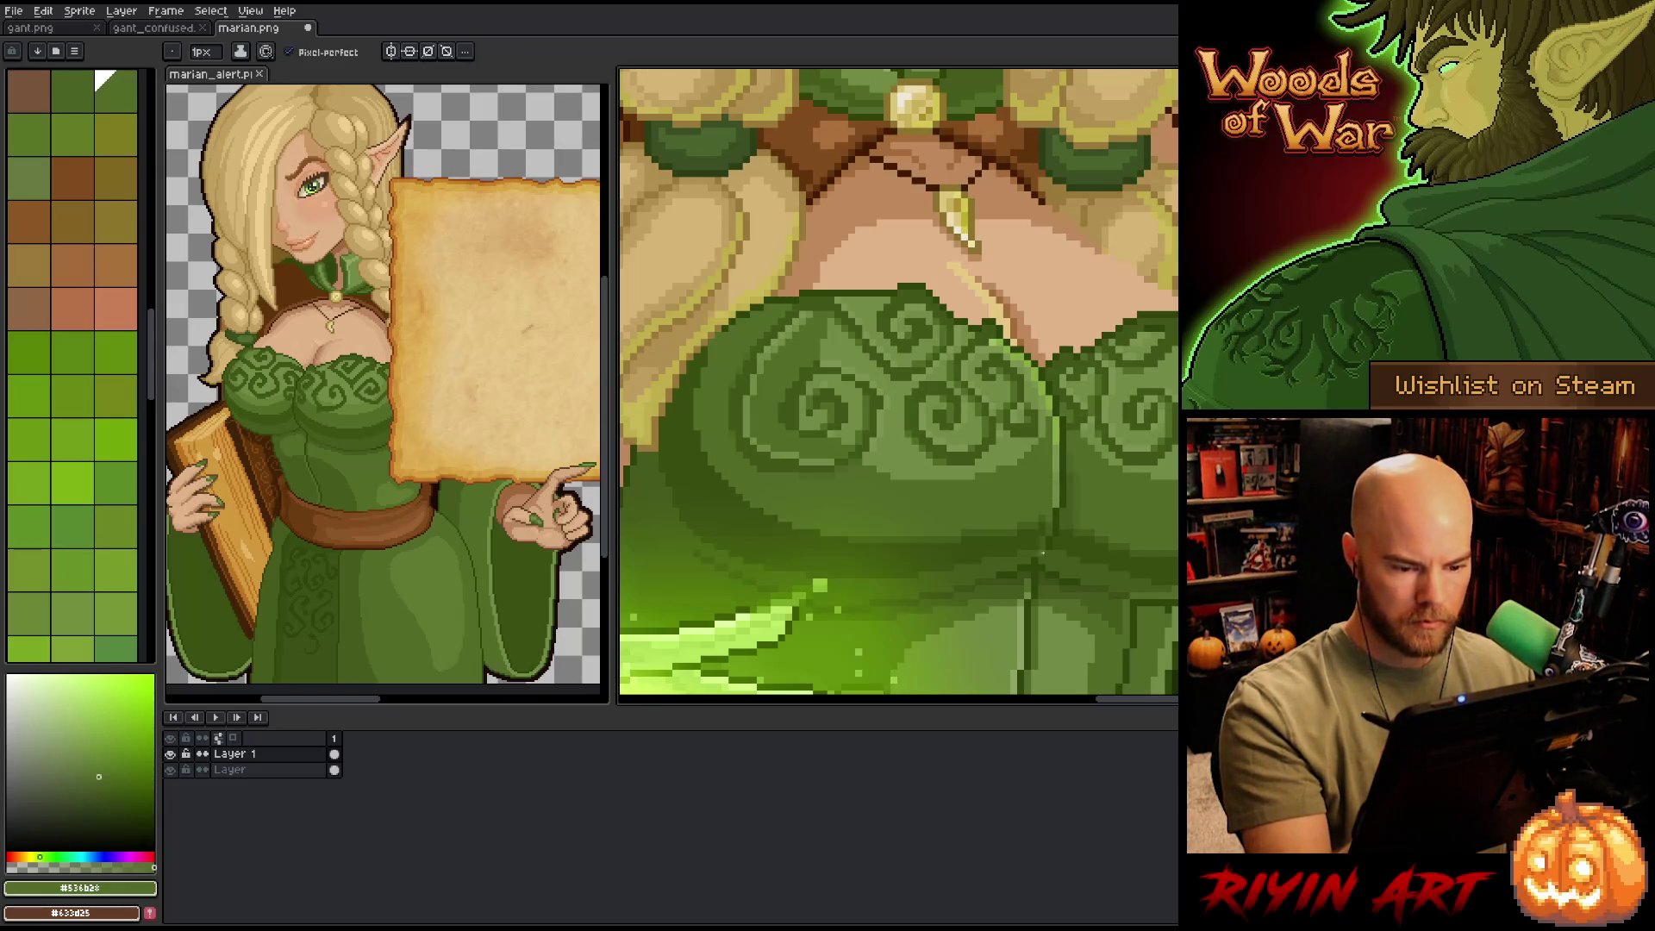
- Compare #4b6617 with the swirl green and settle on #455b1c as the drawing colour
{"action": "left_click", "coordinate": [1052, 513], "text": "alt"}
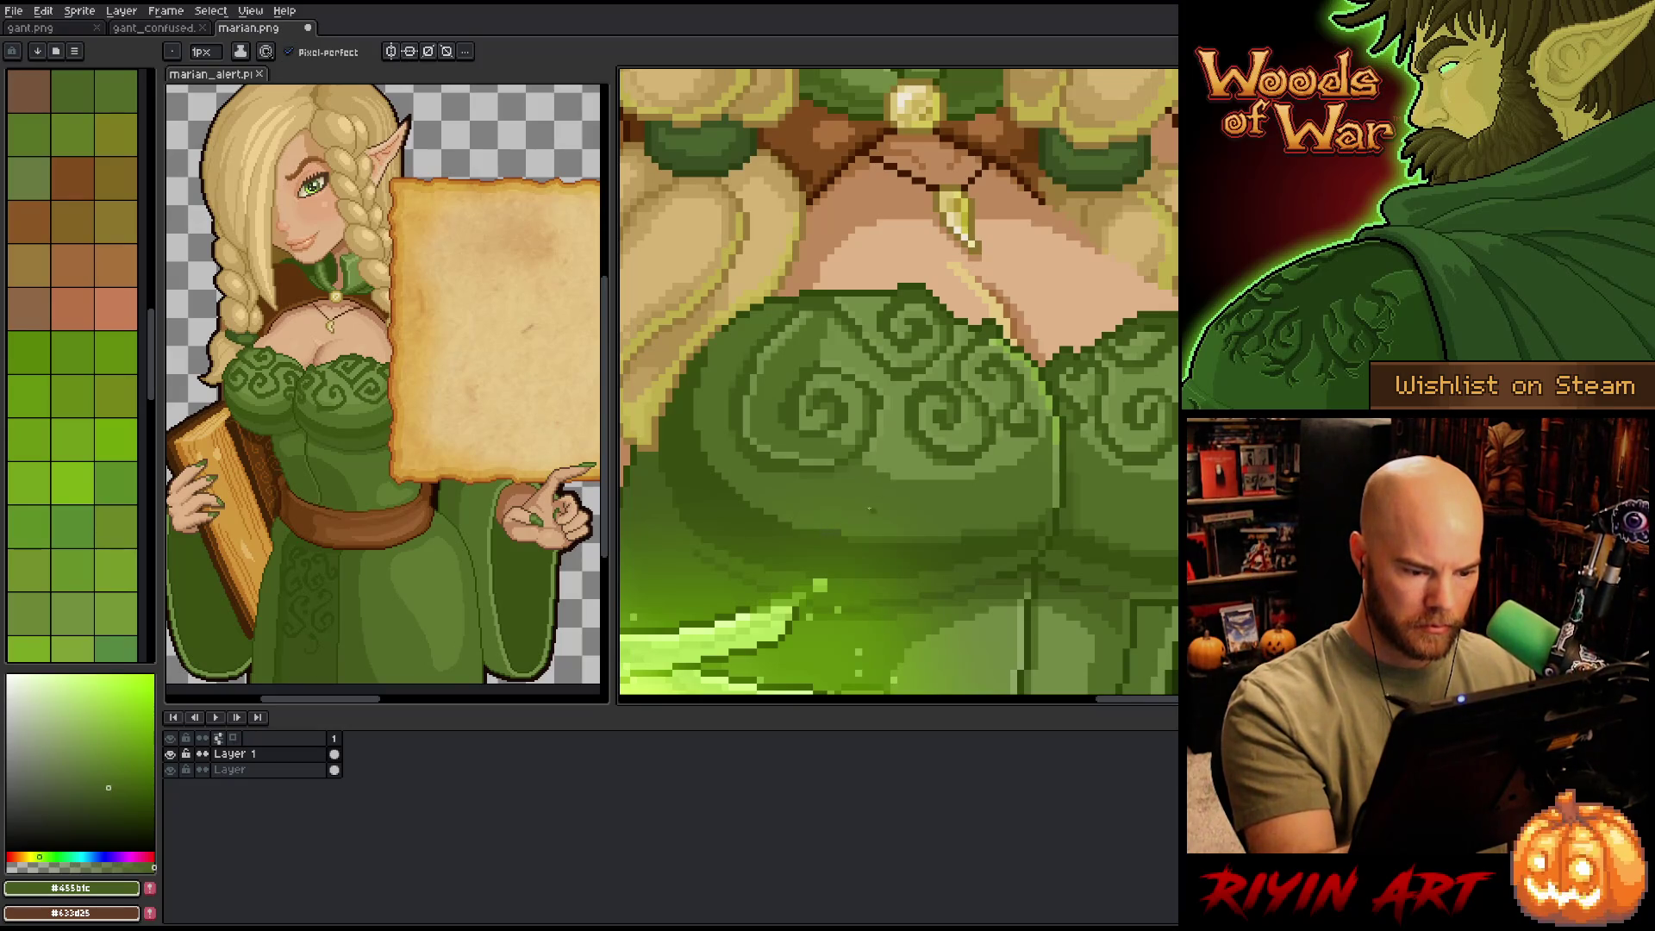
{"action": "left_click", "coordinate": [834, 523], "text": "alt"}
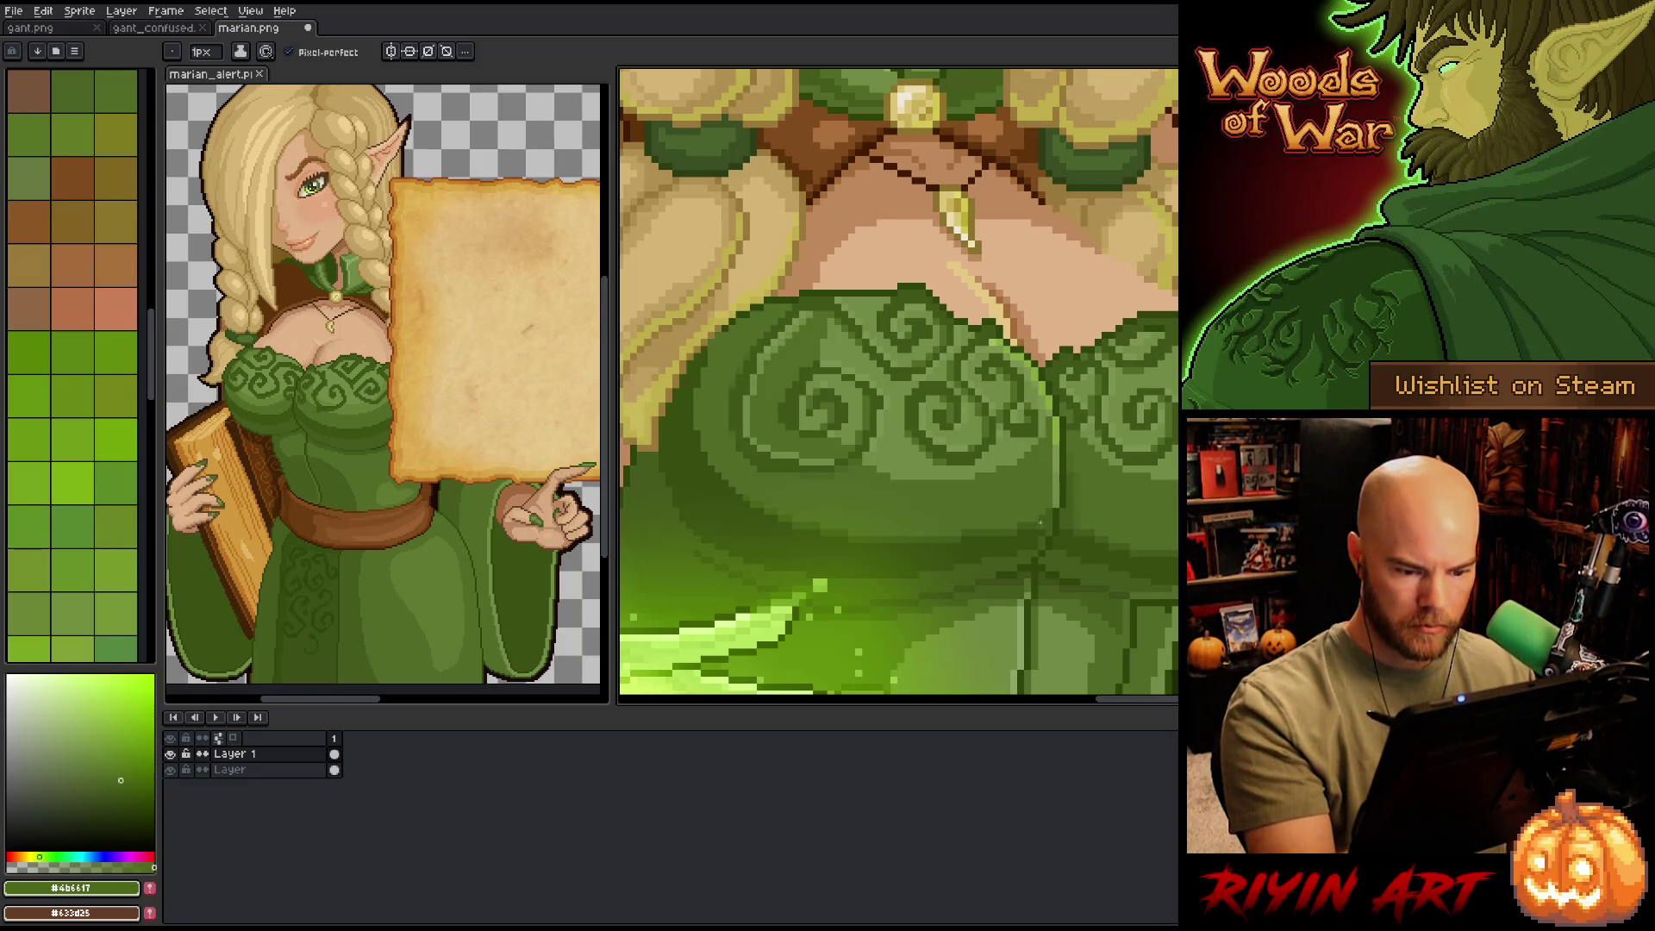
{"action": "left_click", "coordinate": [760, 469], "text": "alt"}
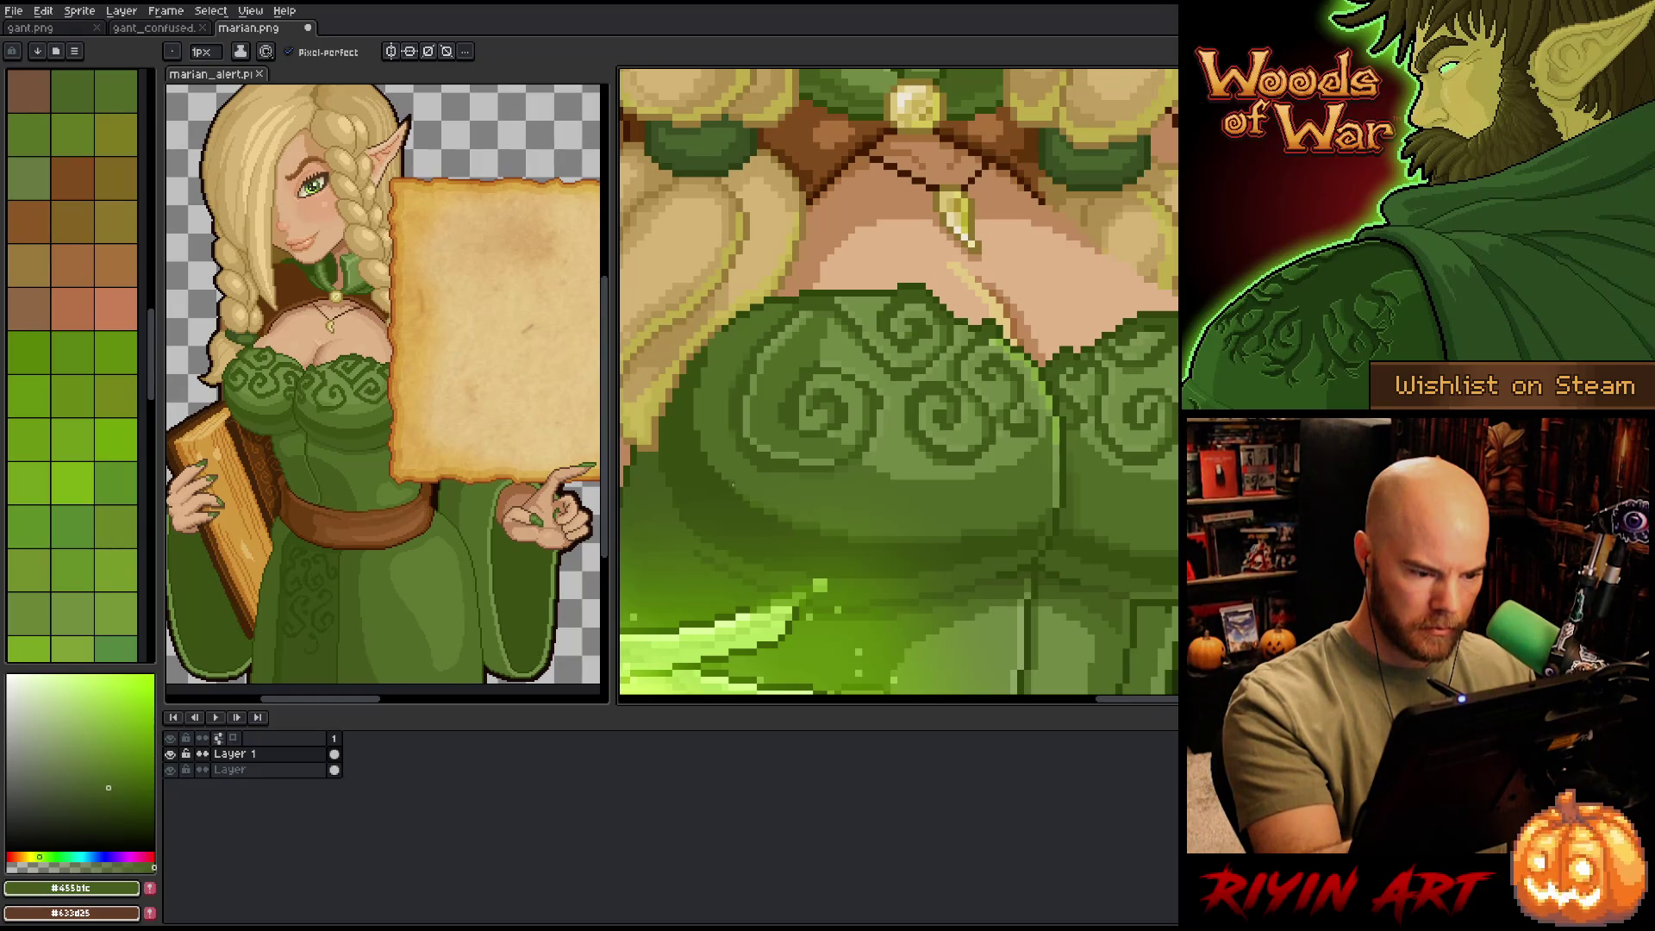
{"action": "left_click", "coordinate": [749, 493], "text": "alt"}
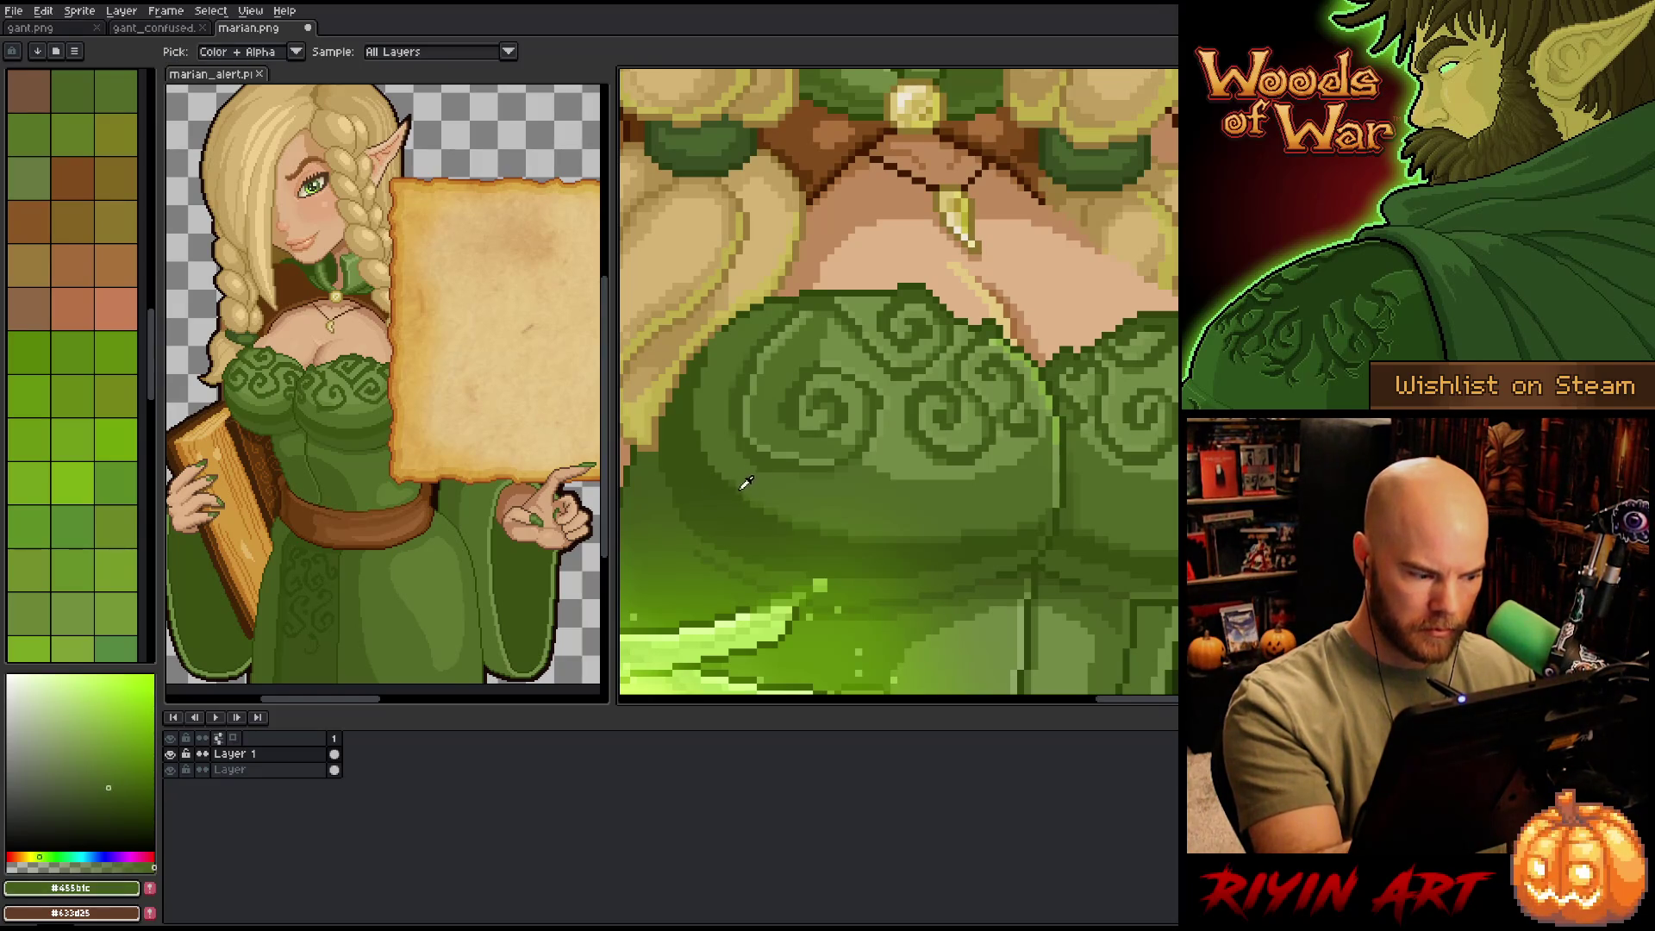
{"action": "left_click", "coordinate": [114, 784]}
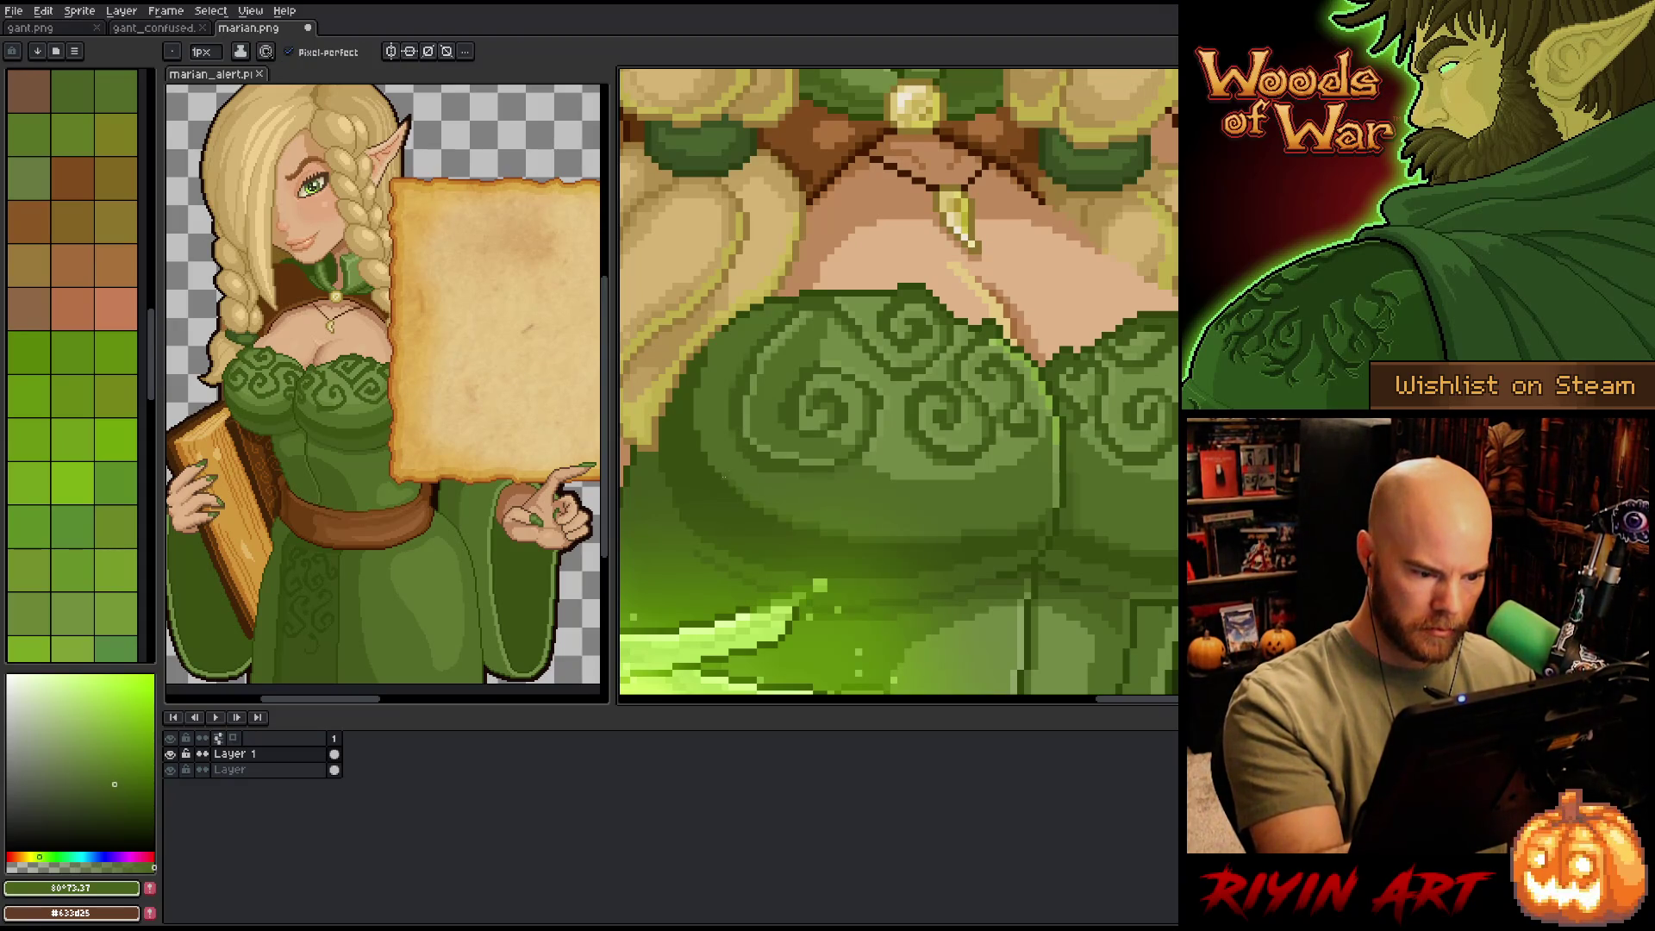
{"action": "left_click", "coordinate": [1041, 518], "text": "alt"}
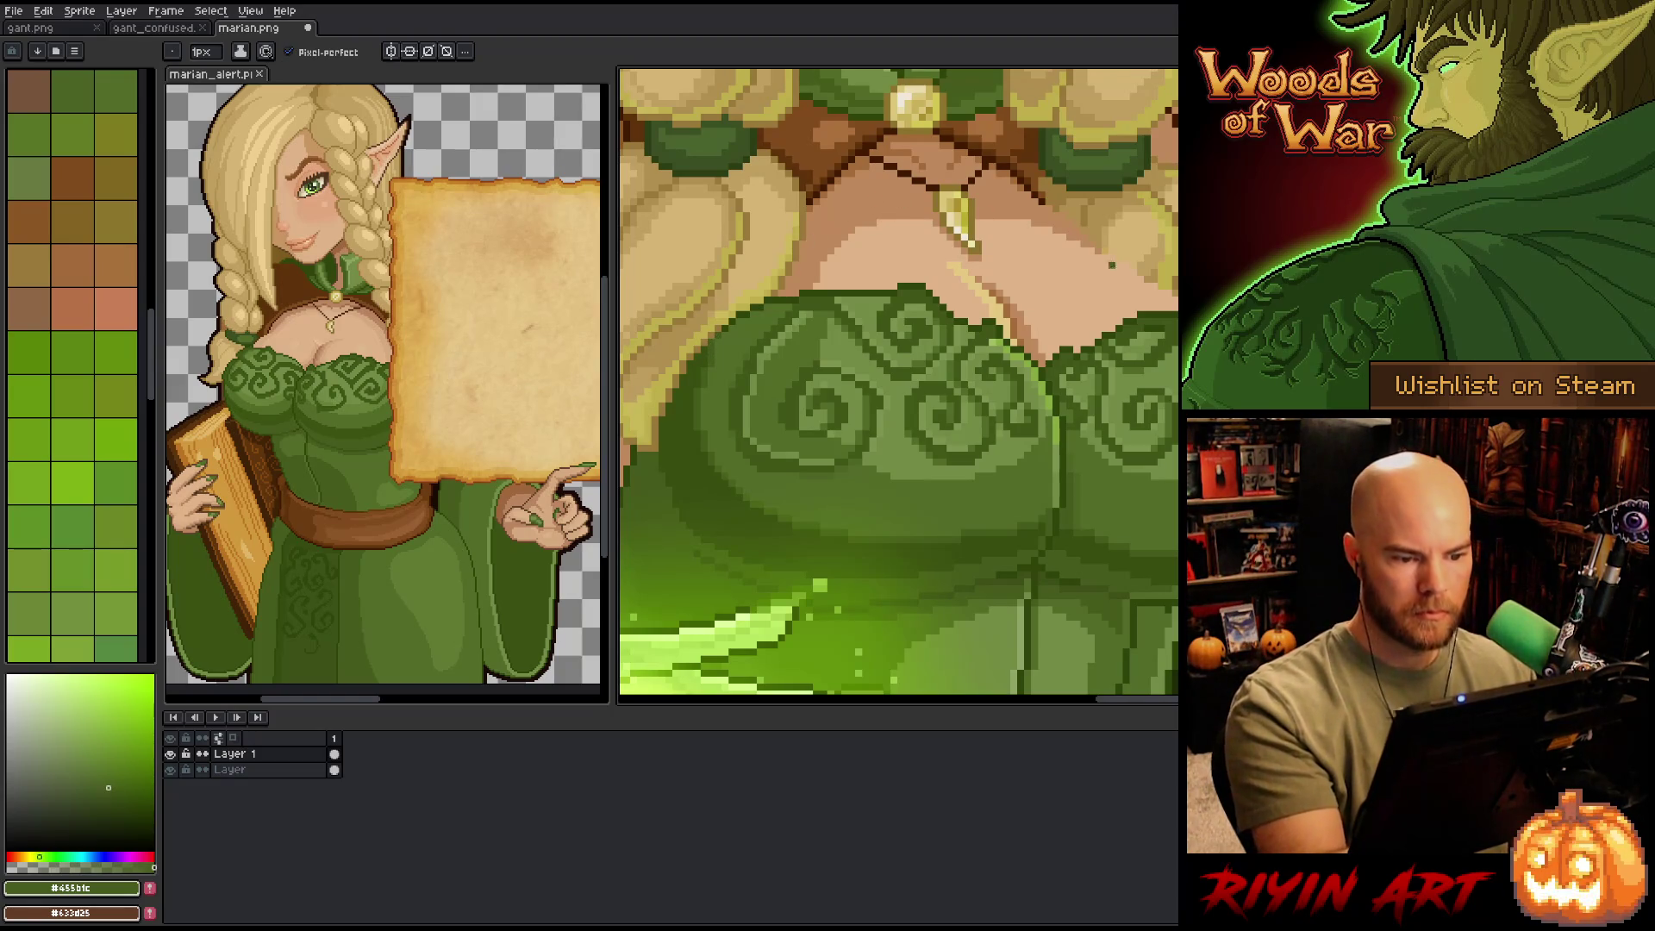
- Pencil darker and lighter skin pixels along the braid, skin and dress edges
{"action": "scroll", "coordinate": [898, 386], "scroll_direction": "down", "scroll_amount": 3}
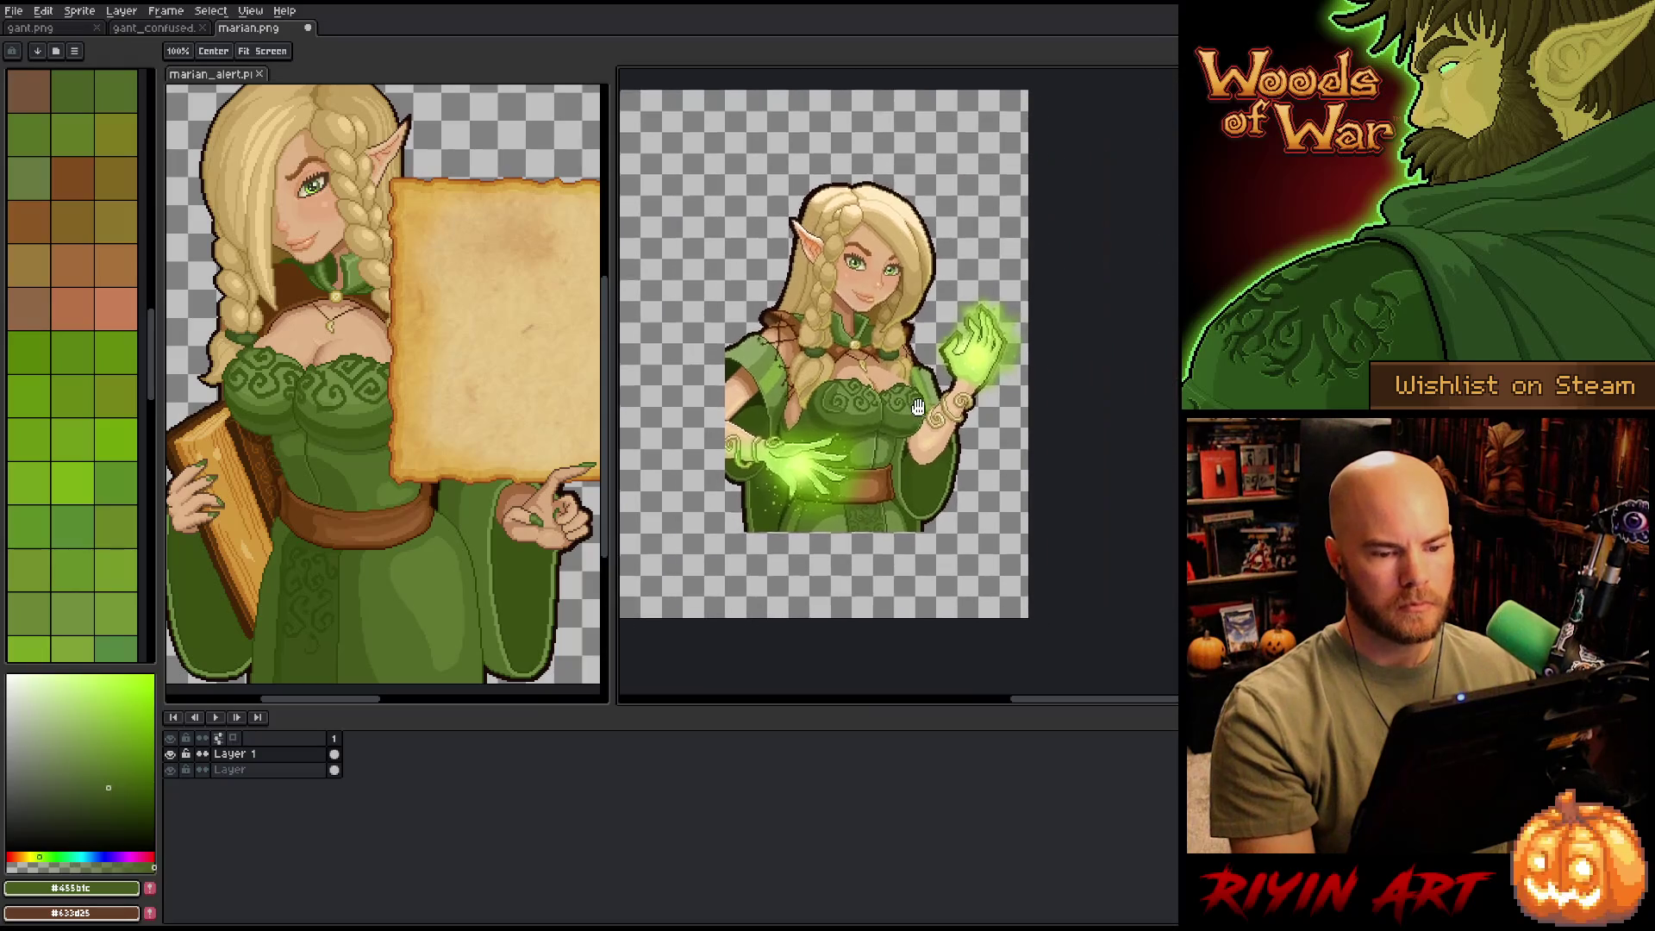
{"action": "scroll", "coordinate": [785, 376], "scroll_direction": "up", "scroll_amount": 3}
{"action": "scroll", "coordinate": [898, 385], "scroll_direction": "down", "scroll_amount": 1}
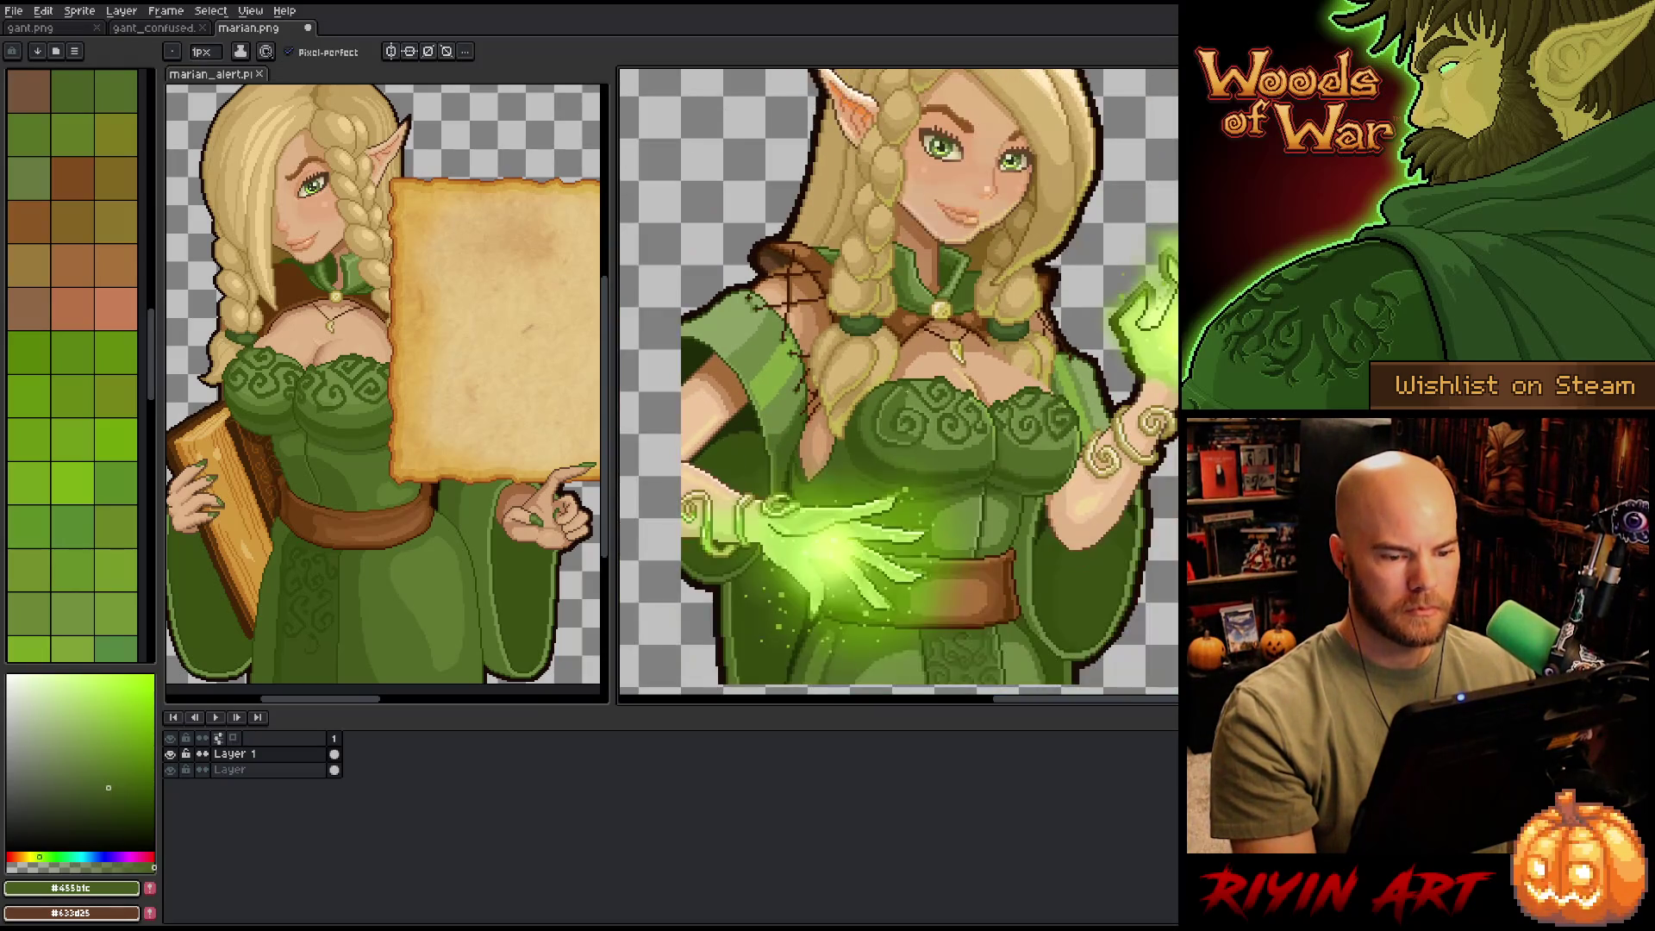
{"action": "scroll", "coordinate": [994, 377], "scroll_direction": "up", "scroll_amount": 3}
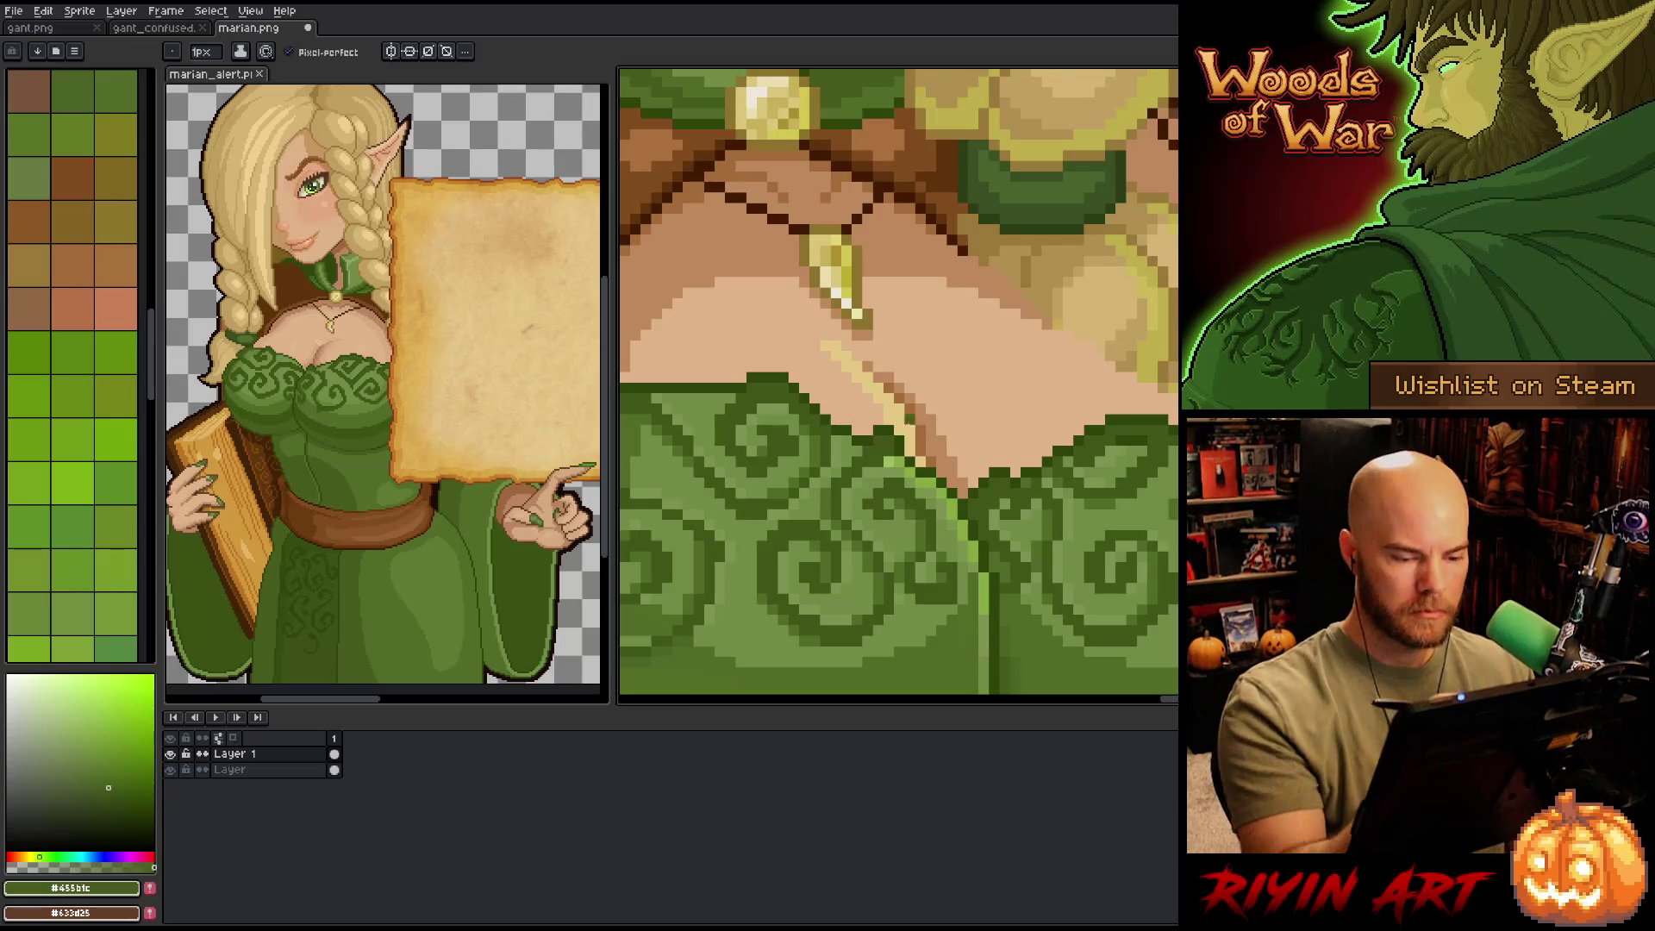
{"action": "left_click", "coordinate": [940, 445], "text": "alt"}
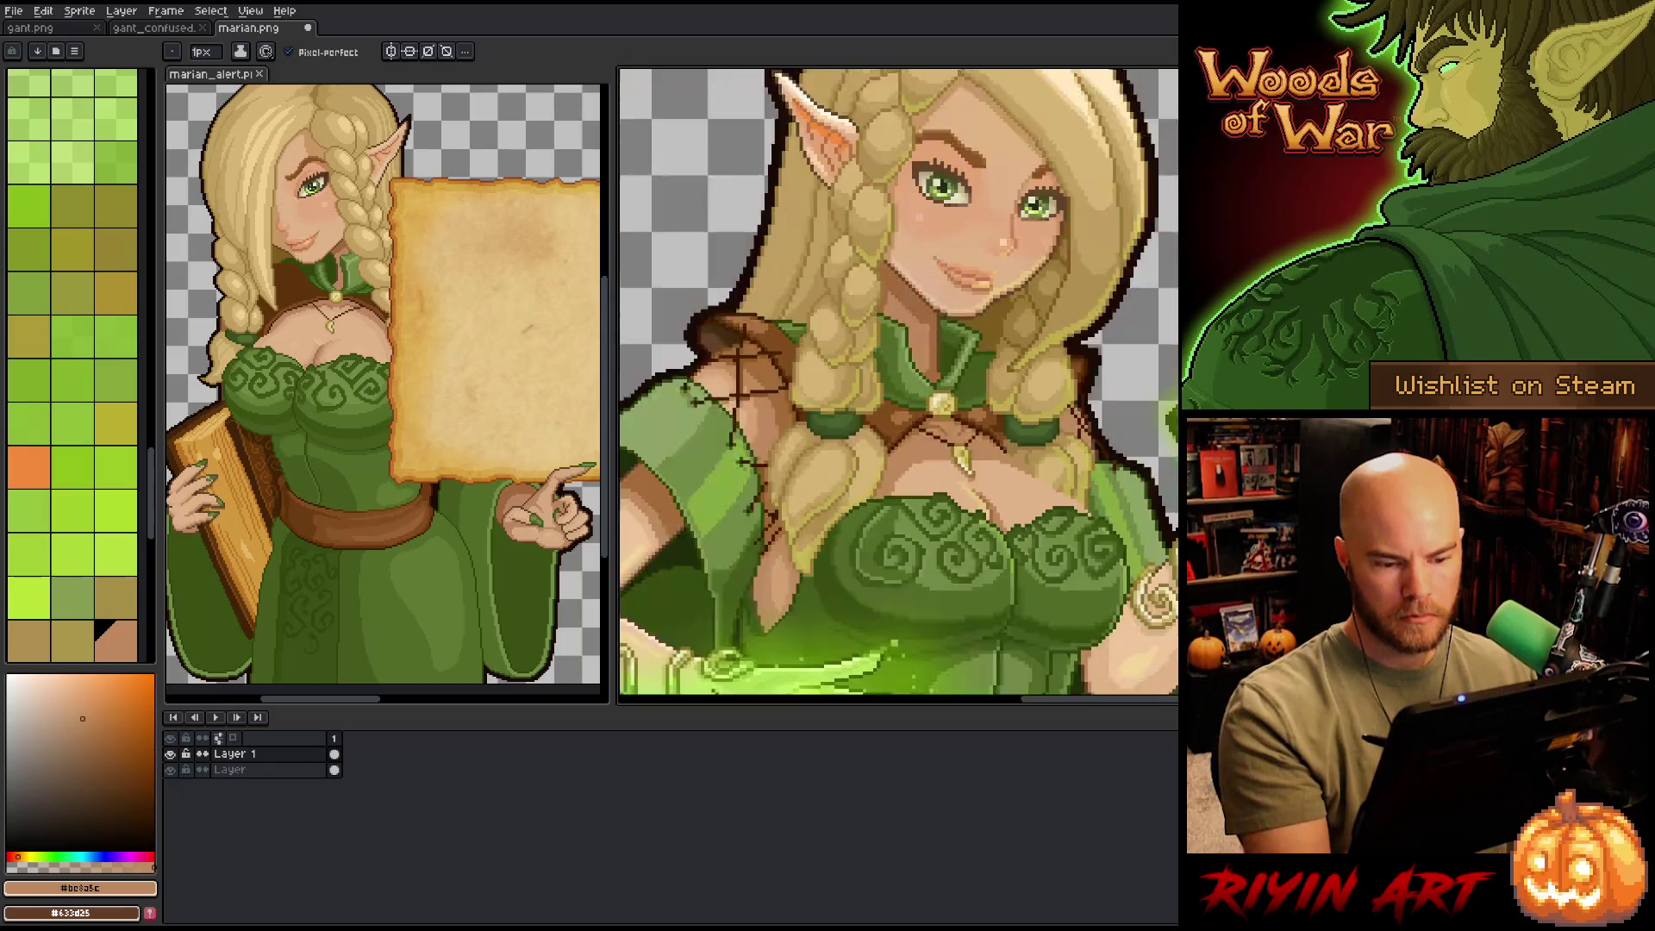
{"action": "scroll", "coordinate": [899, 386], "scroll_direction": "down", "scroll_amount": 3}
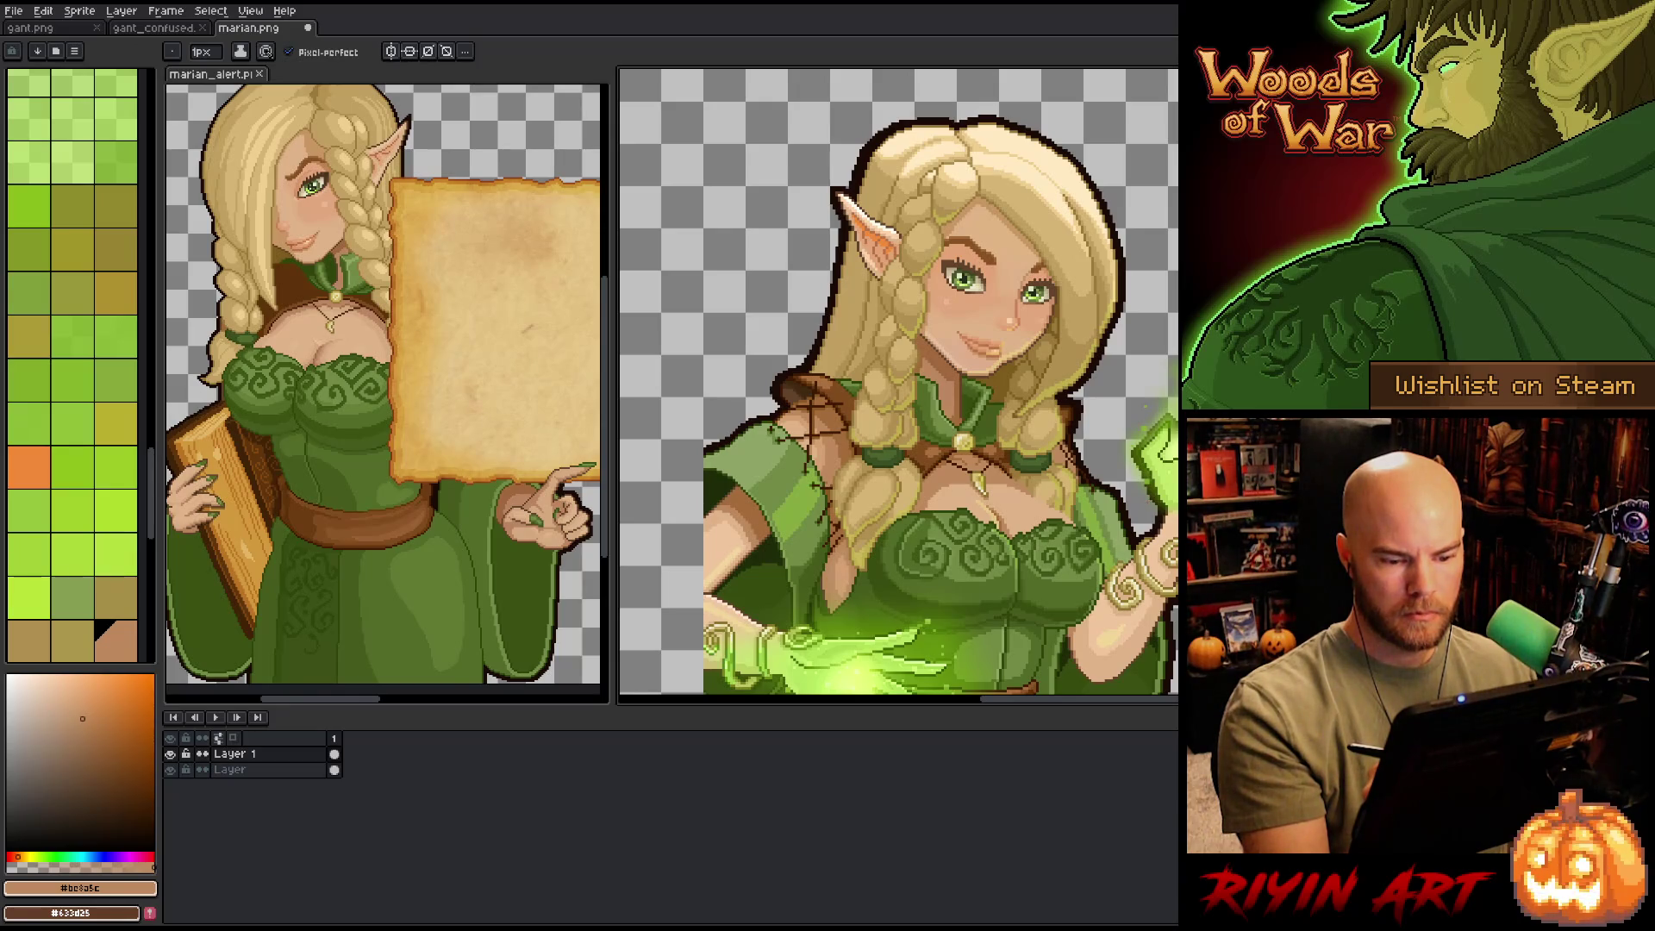
{"action": "scroll", "coordinate": [830, 417], "scroll_direction": "up", "scroll_amount": 5}
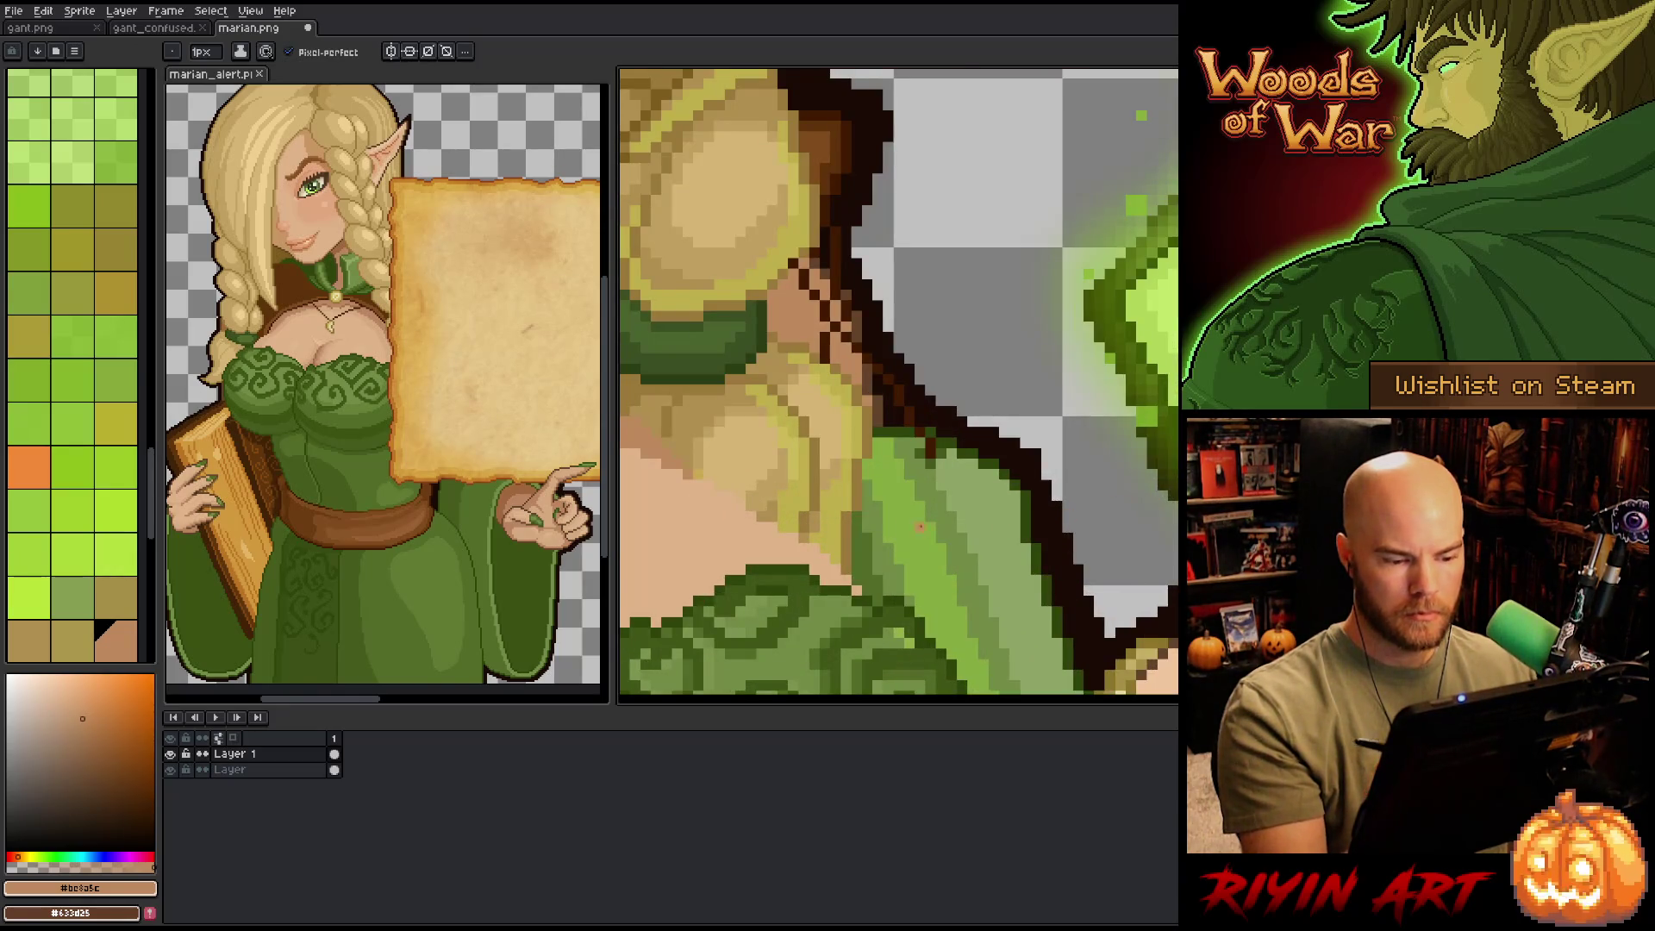
{"action": "scroll", "coordinate": [830, 417], "scroll_direction": "down", "scroll_amount": 1}
{"action": "left_click", "coordinate": [830, 418], "text": "alt"}
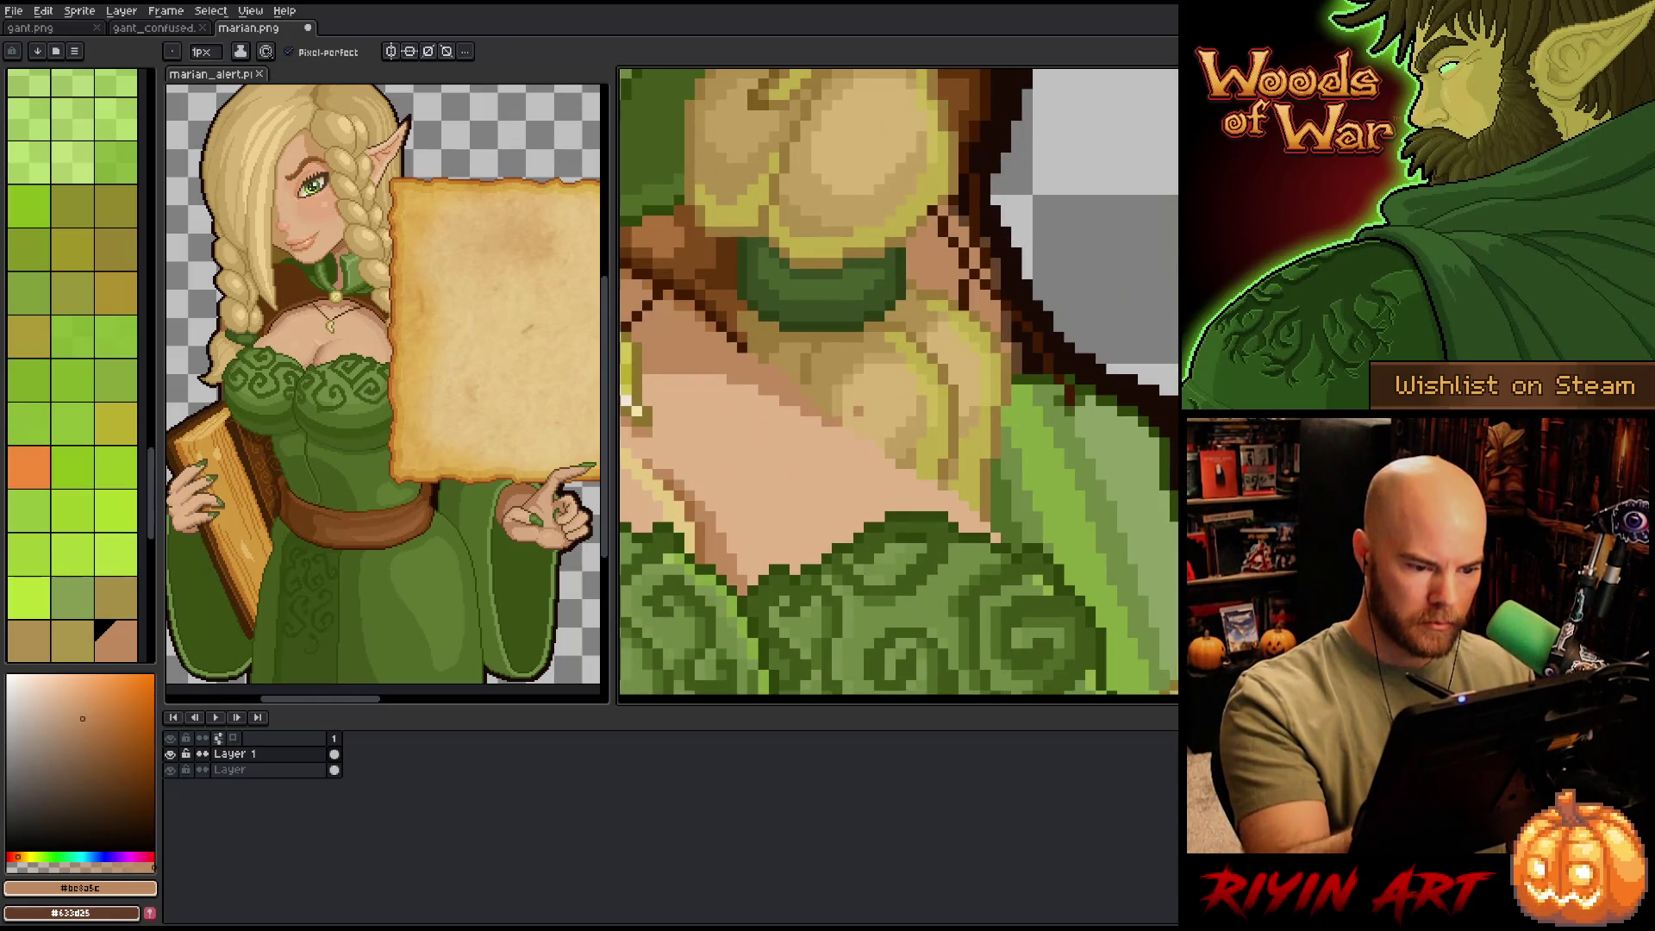
{"action": "left_click", "coordinate": [858, 432]}
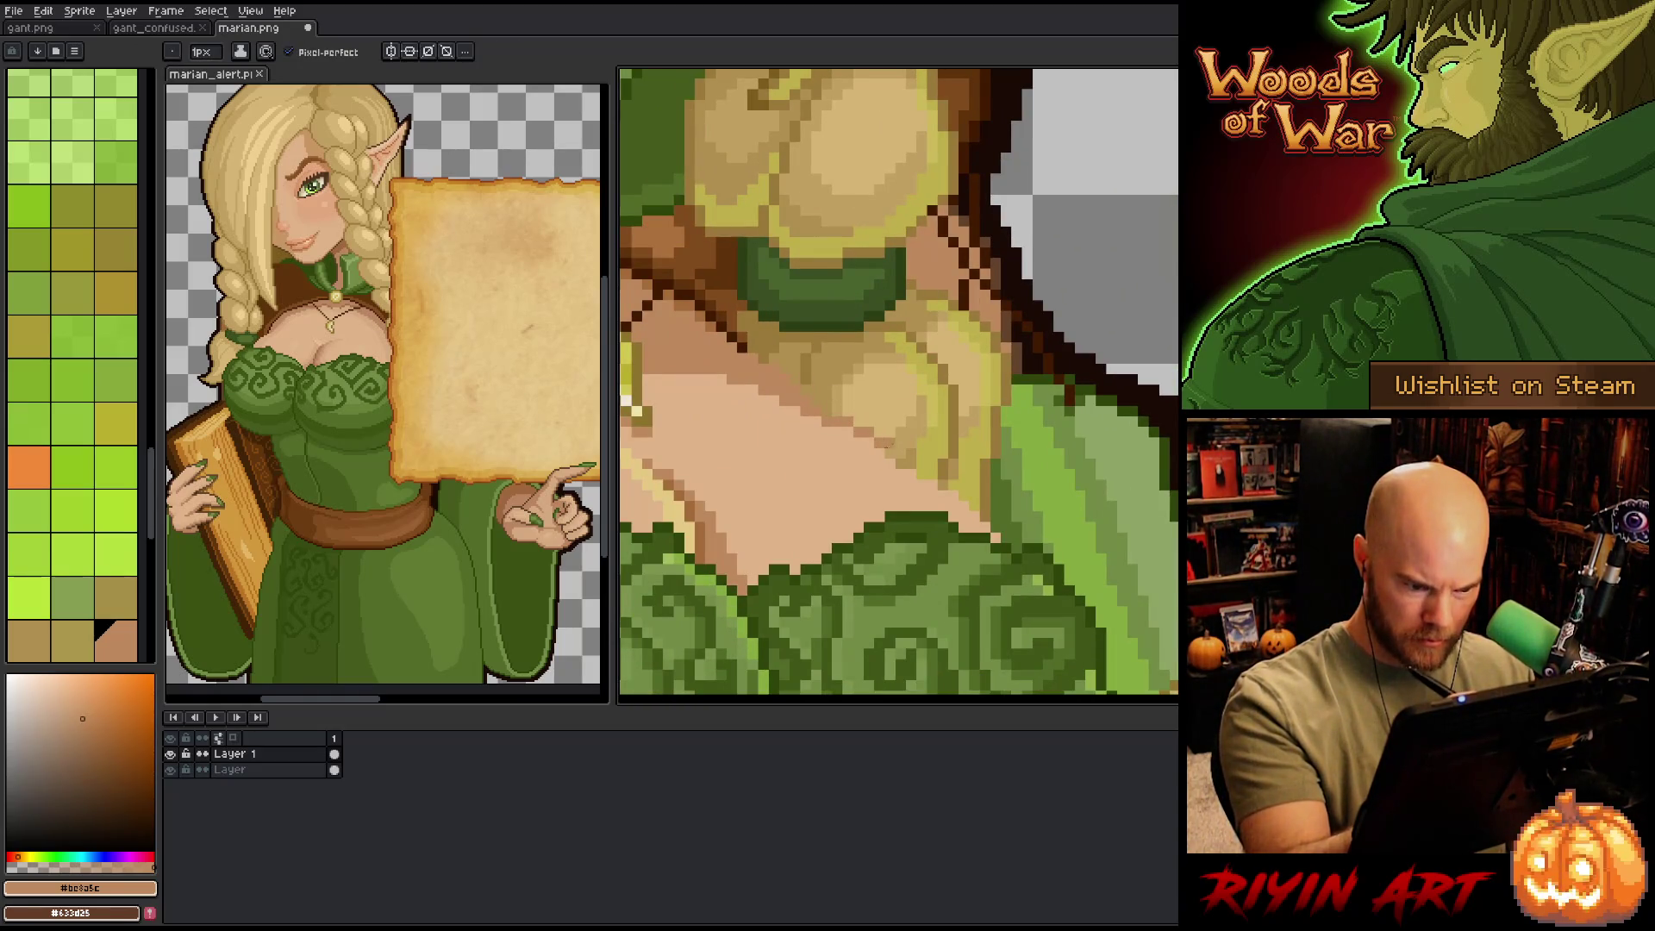
{"action": "left_click", "coordinate": [949, 479]}
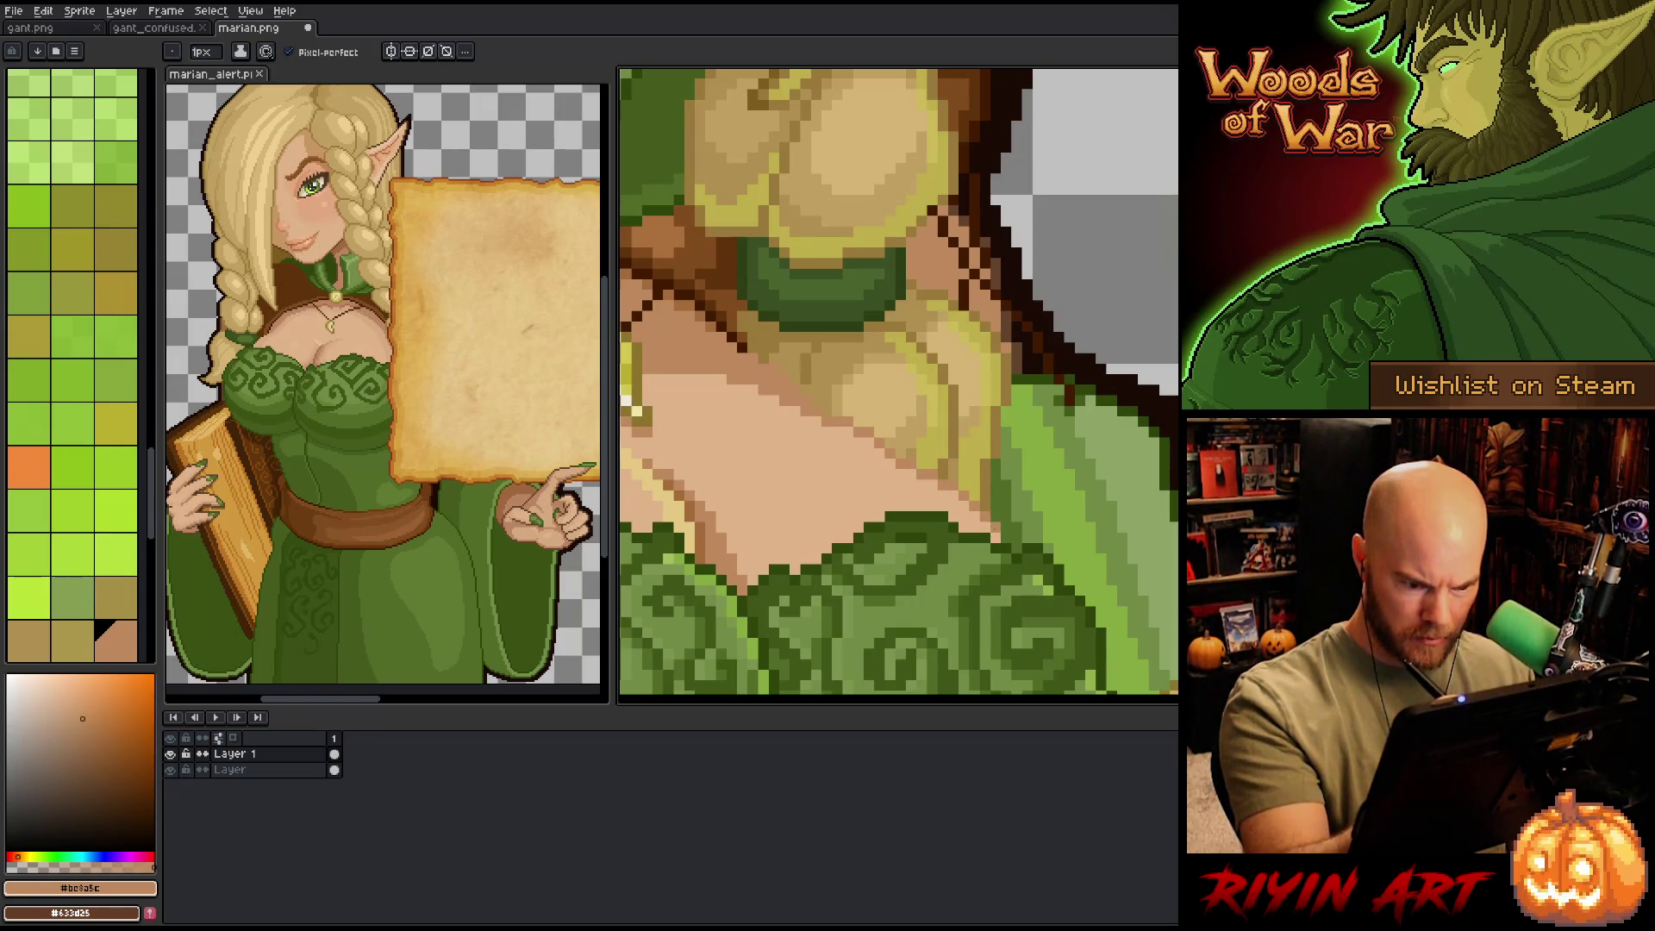
{"action": "left_click", "coordinate": [1038, 517]}
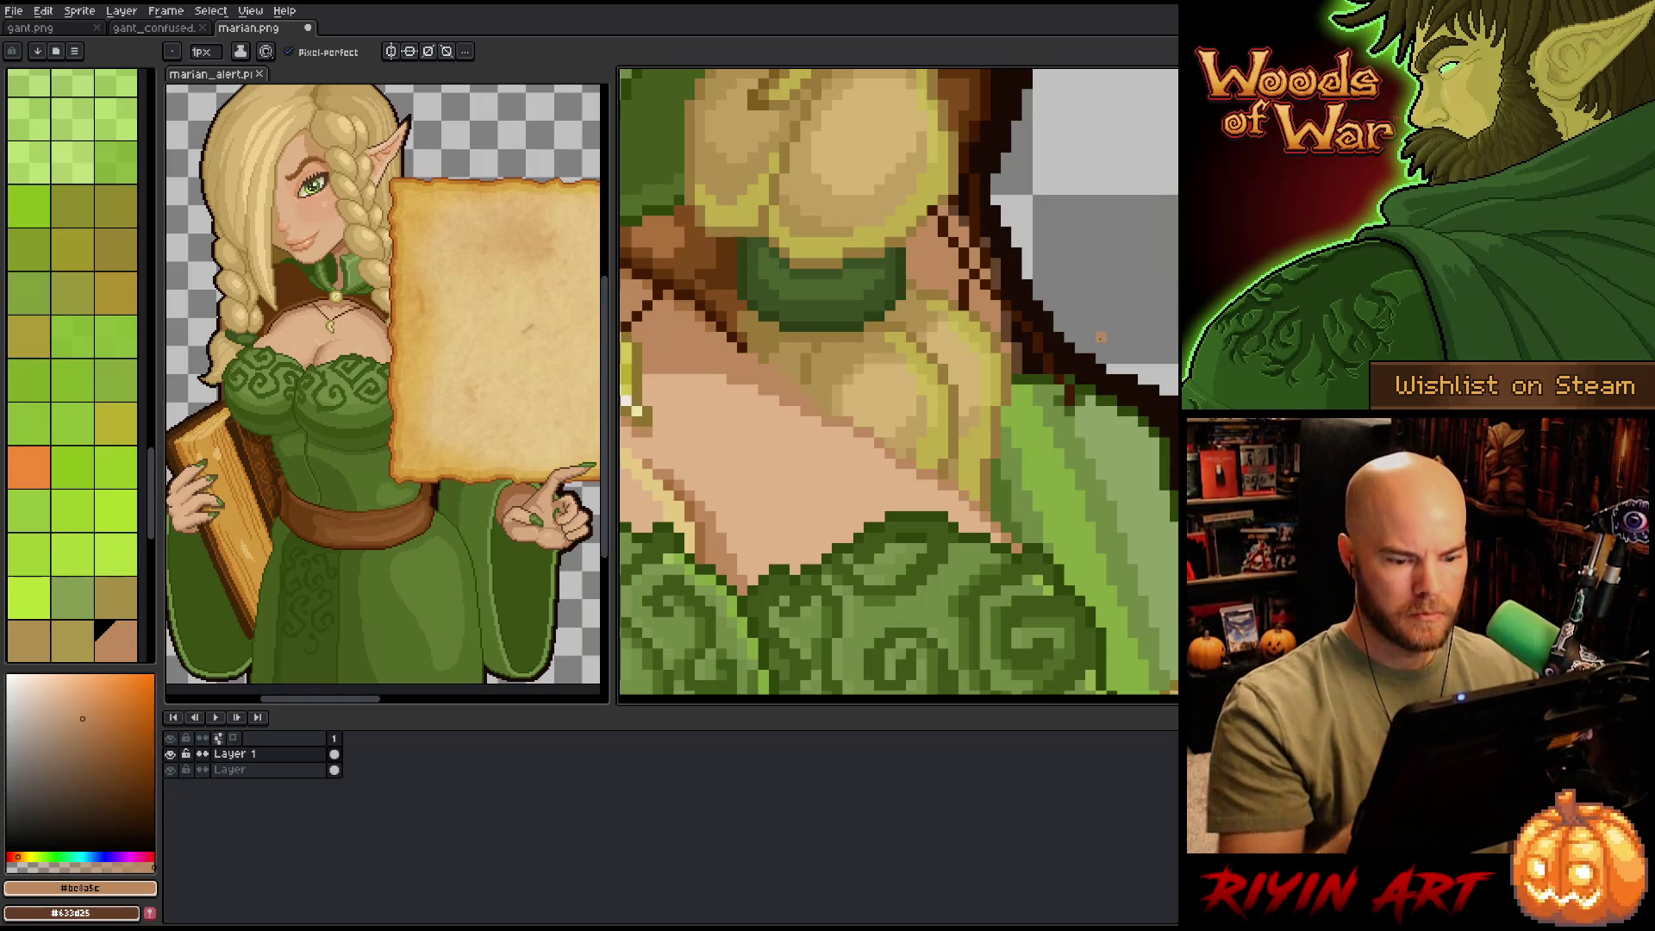
- Check the whole character, sample the pale blonde tone #d8b474 from the braid, and save marian.png
{"action": "key", "text": "ctrl+0"}
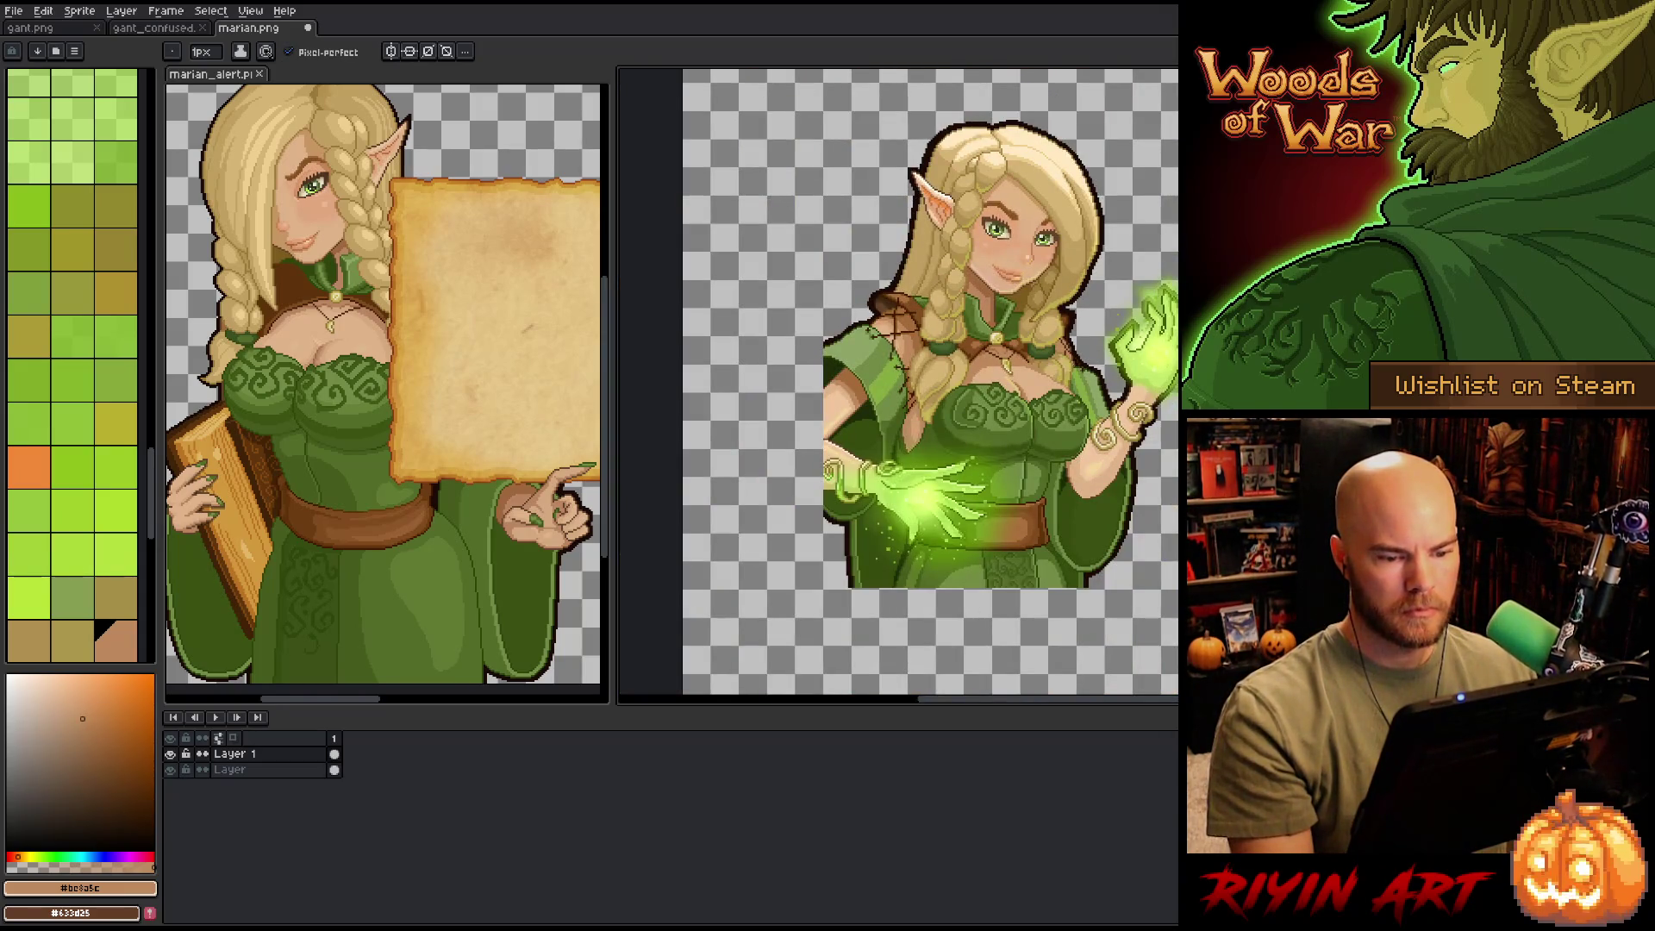
{"action": "scroll", "coordinate": [991, 370], "scroll_direction": "up", "scroll_amount": 4}
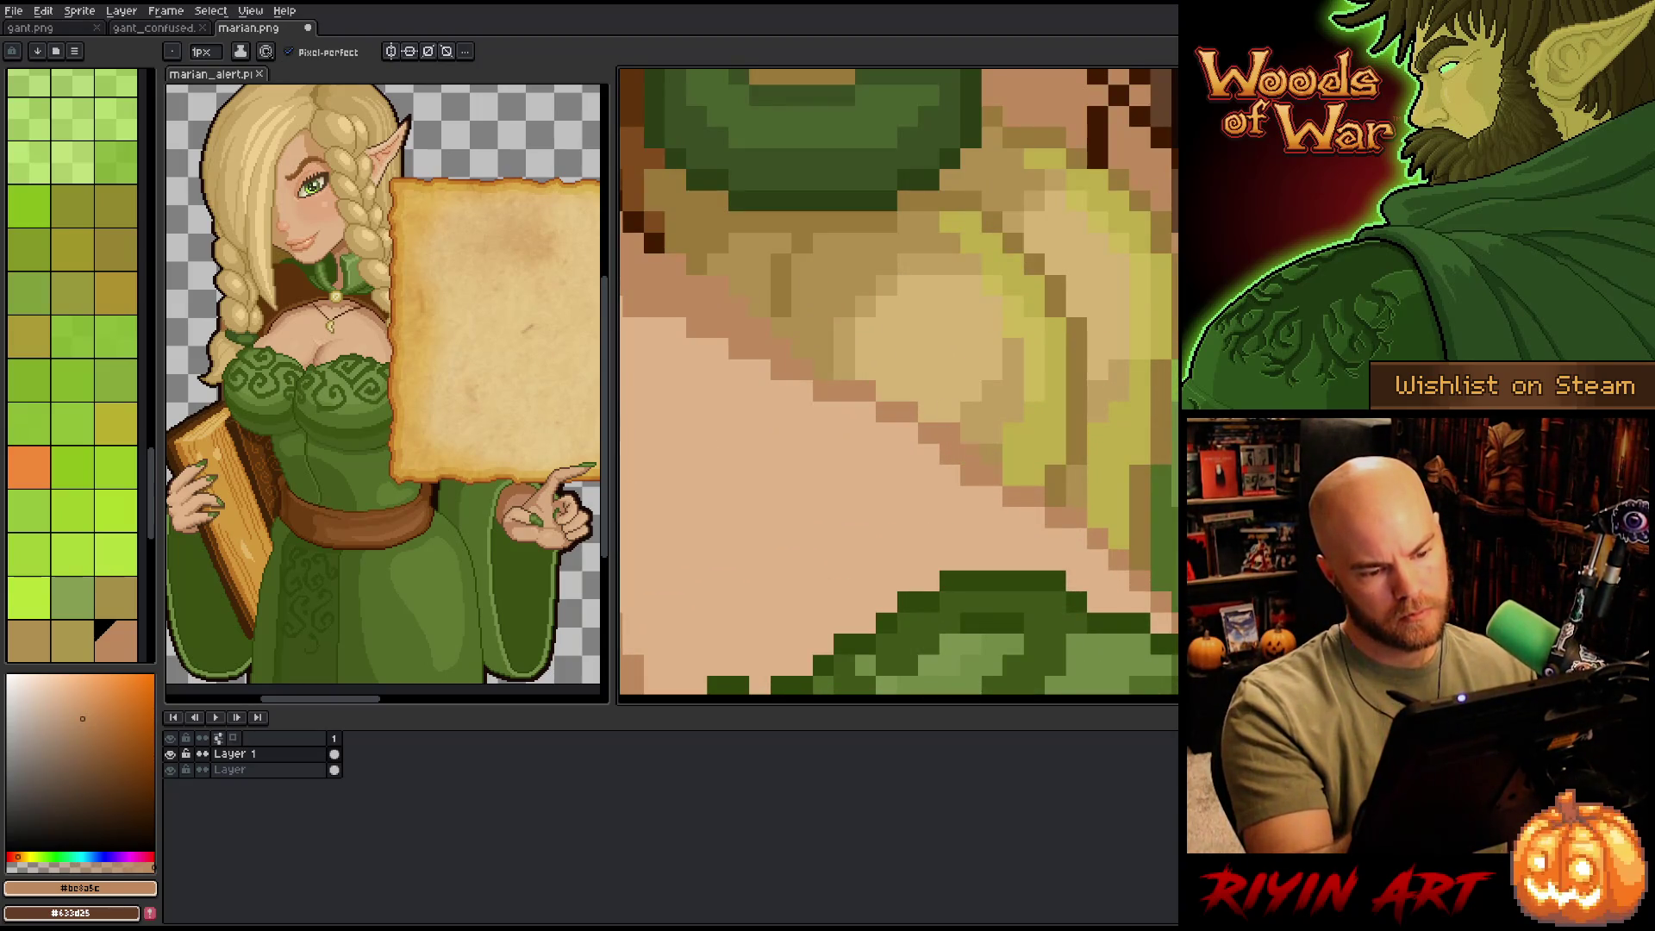
{"action": "left_click", "coordinate": [1035, 412], "text": "alt"}
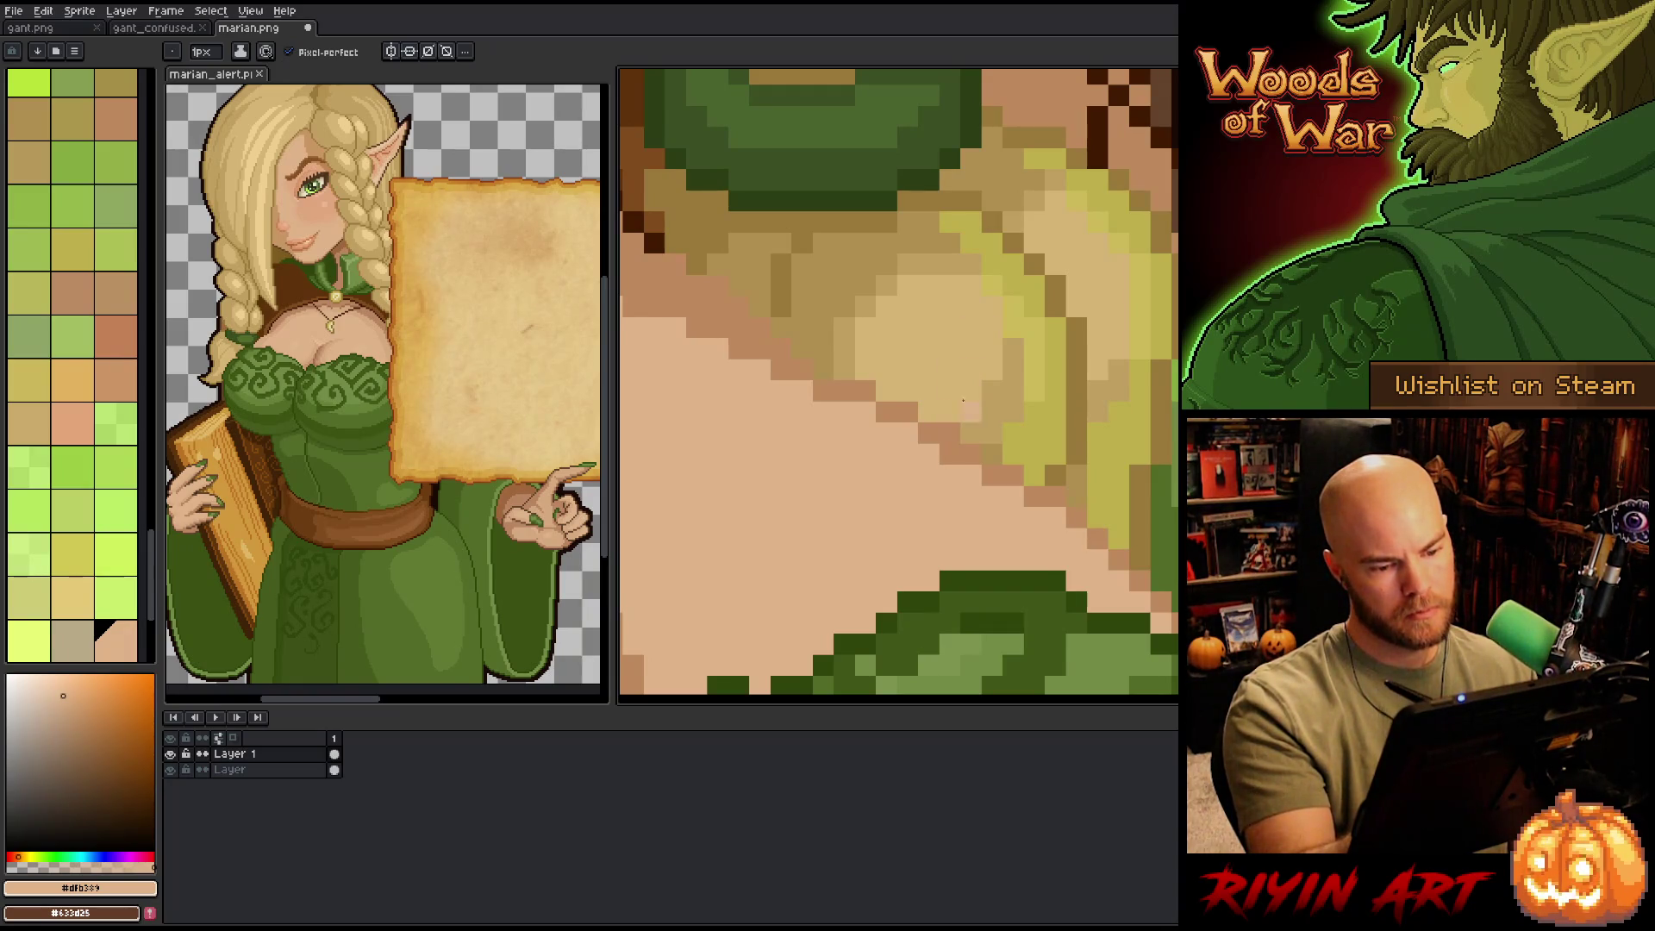
{"action": "left_click", "coordinate": [870, 412], "text": "alt"}
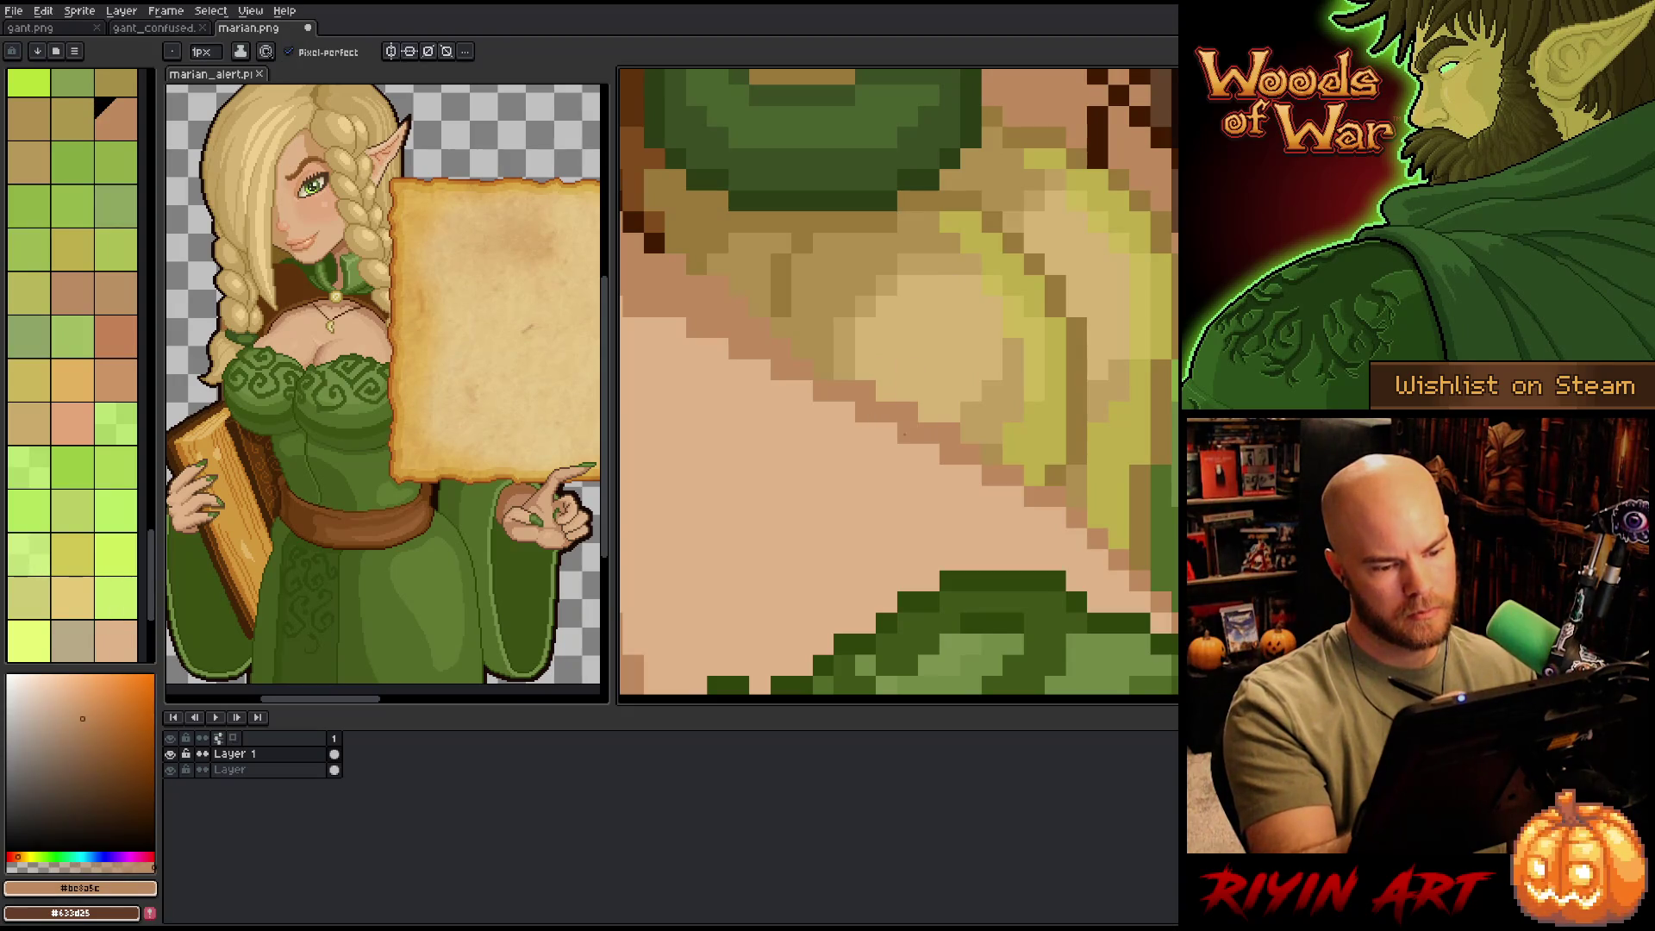
{"action": "left_click", "coordinate": [929, 390], "text": "alt"}
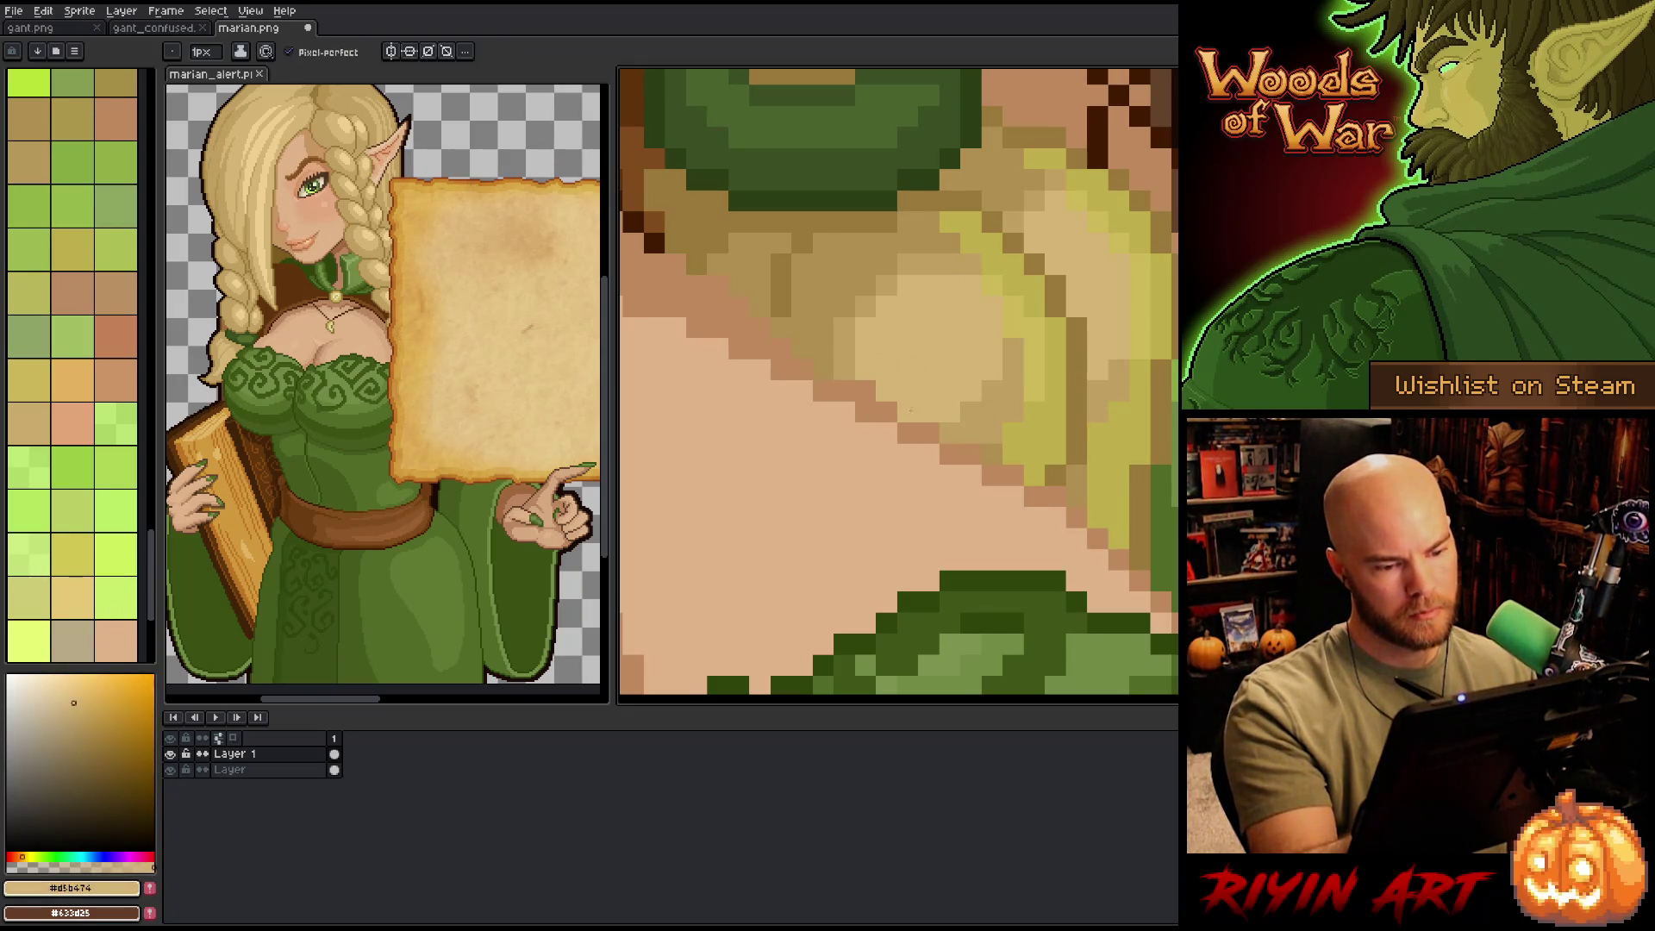
{"action": "left_click", "coordinate": [1094, 316], "text": "alt"}
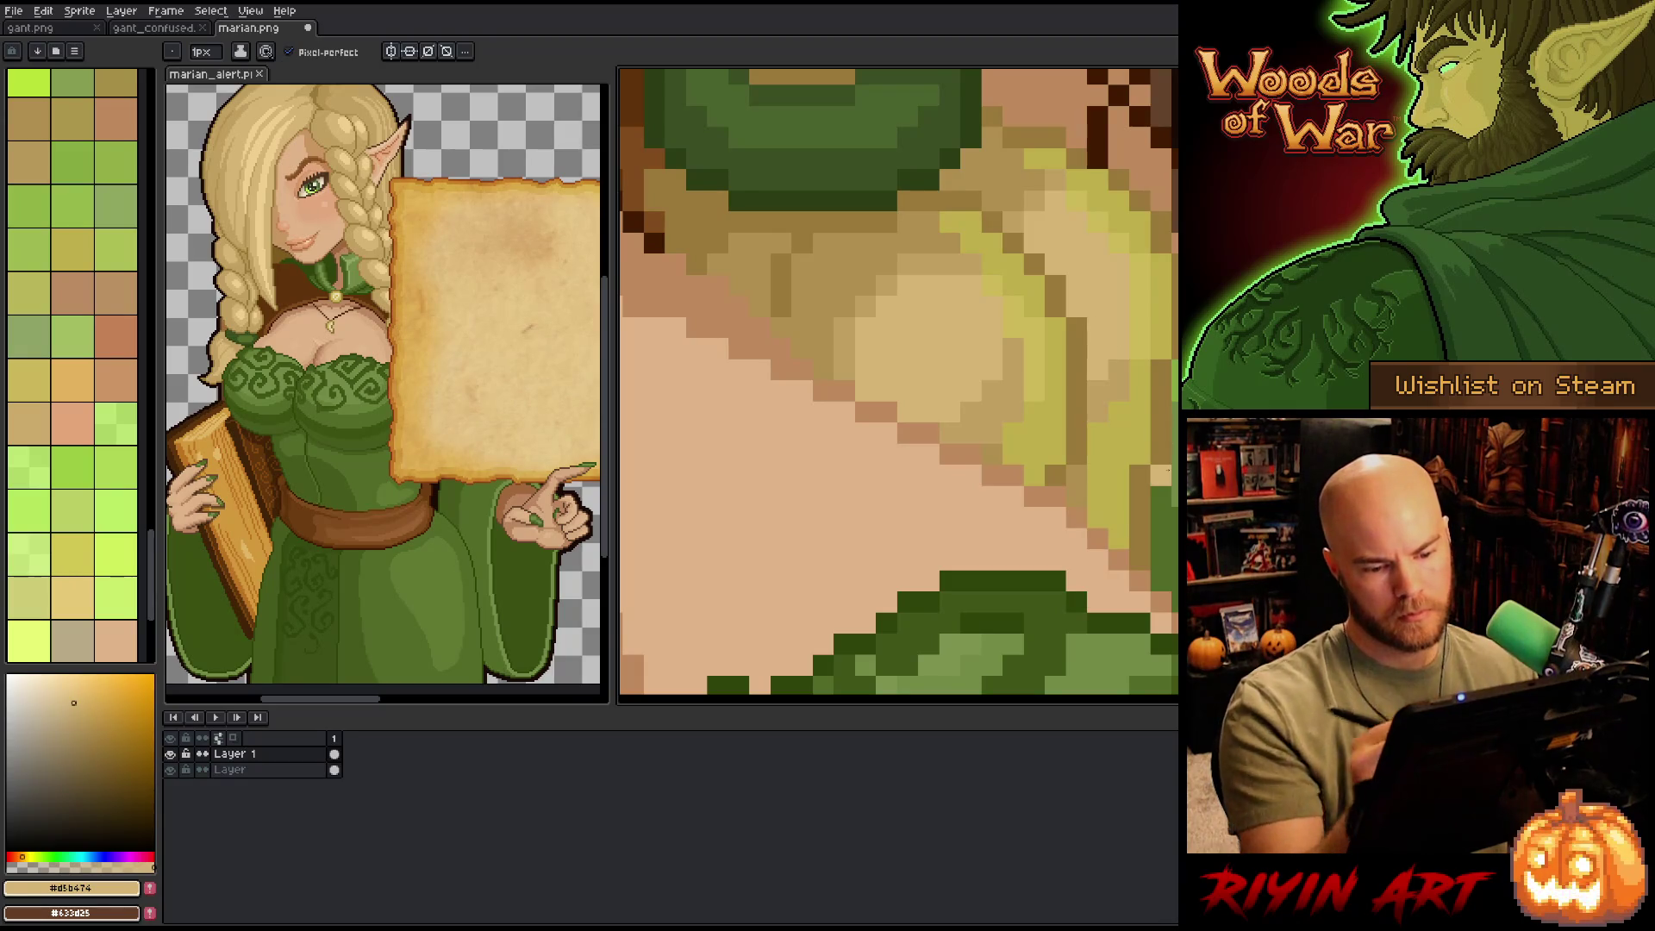
{"action": "scroll", "coordinate": [1094, 315], "scroll_direction": "down", "scroll_amount": 5}
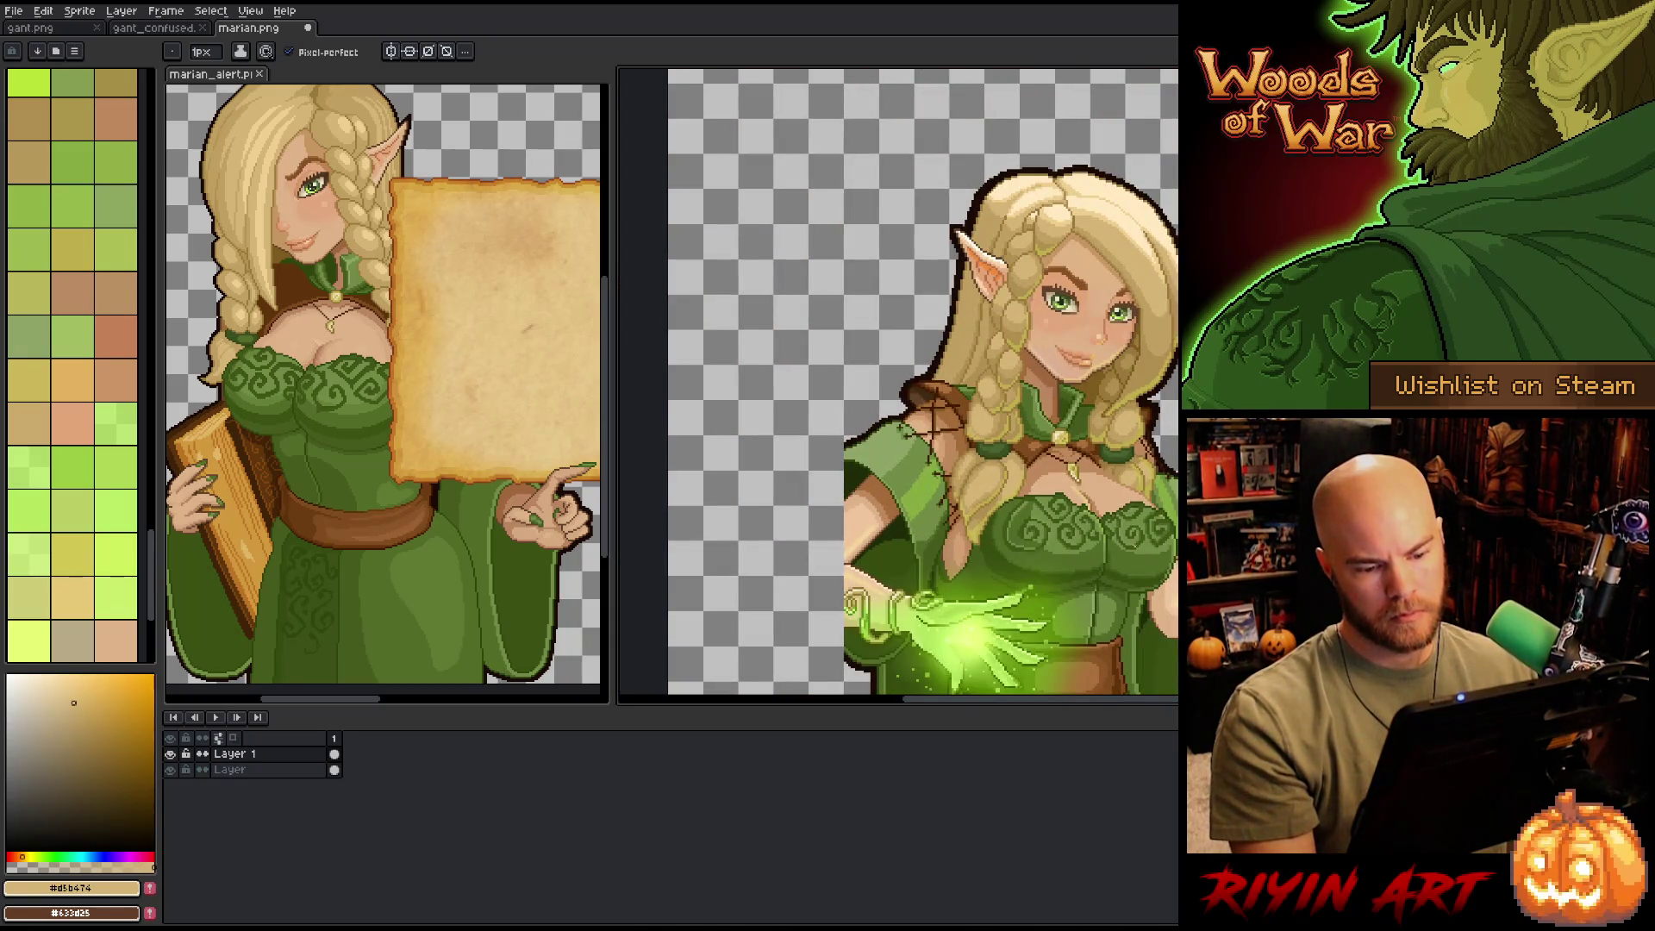
{"action": "key", "text": "ctrl+s"}
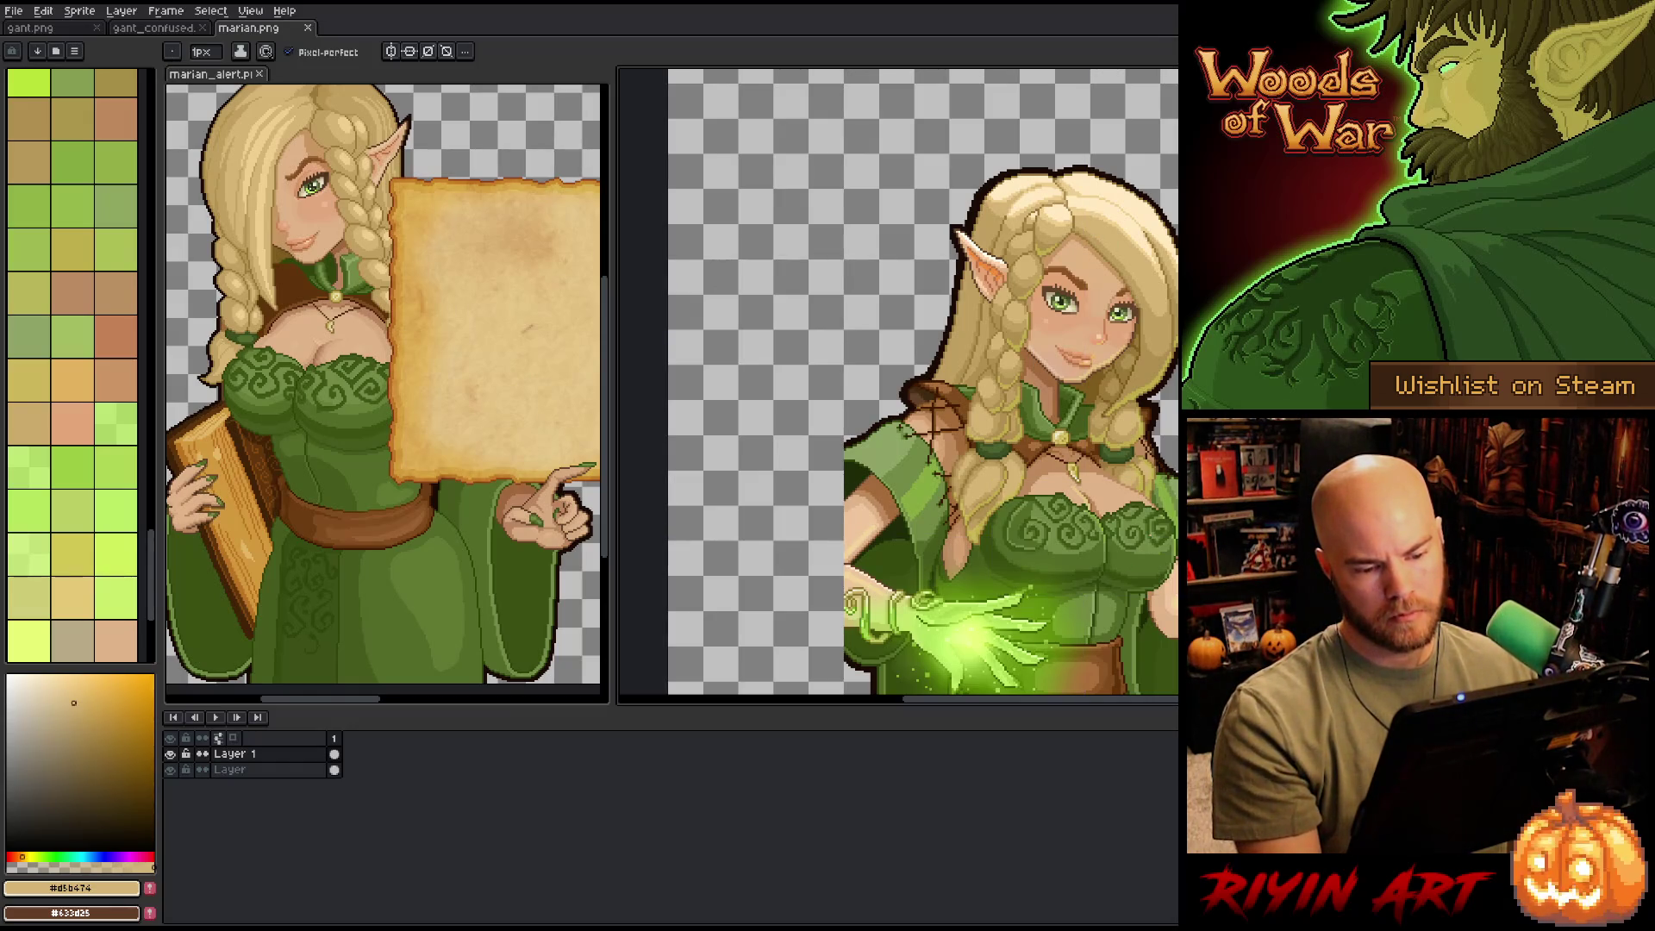
- Paint dark green pixels along the dress neckline and recolour a stray green pixel tan
{"action": "scroll", "coordinate": [1035, 448], "scroll_direction": "up", "scroll_amount": 5}
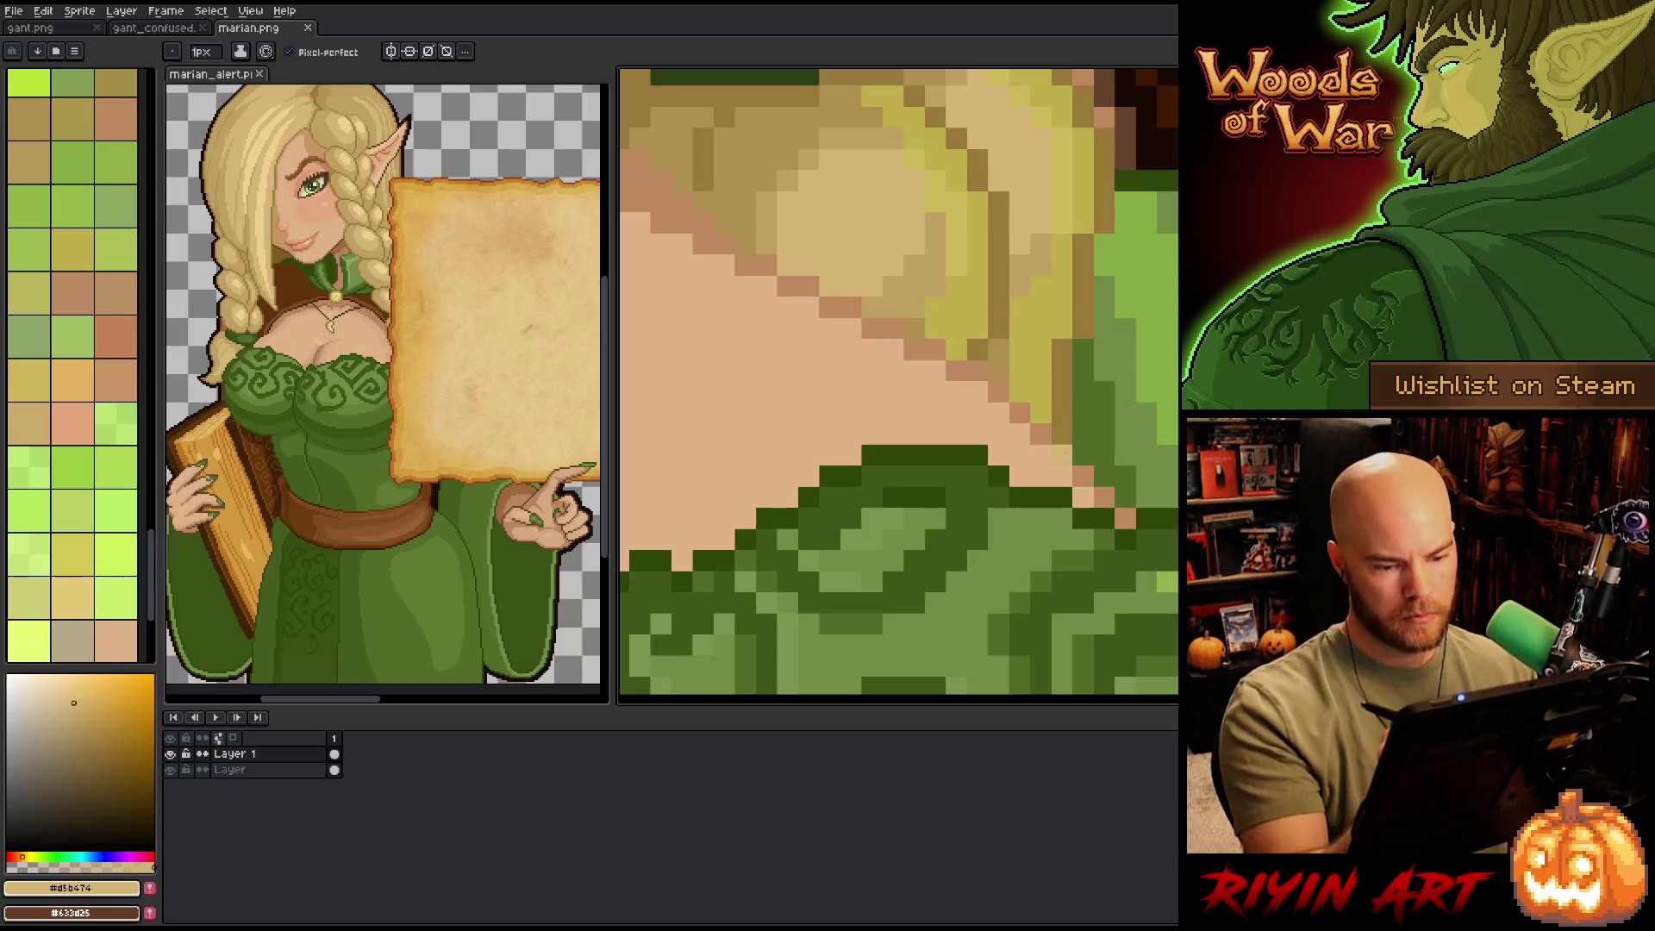
{"action": "left_click", "coordinate": [1084, 497]}
{"action": "left_click", "coordinate": [1104, 498], "text": "alt"}
{"action": "left_click", "coordinate": [1126, 518]}
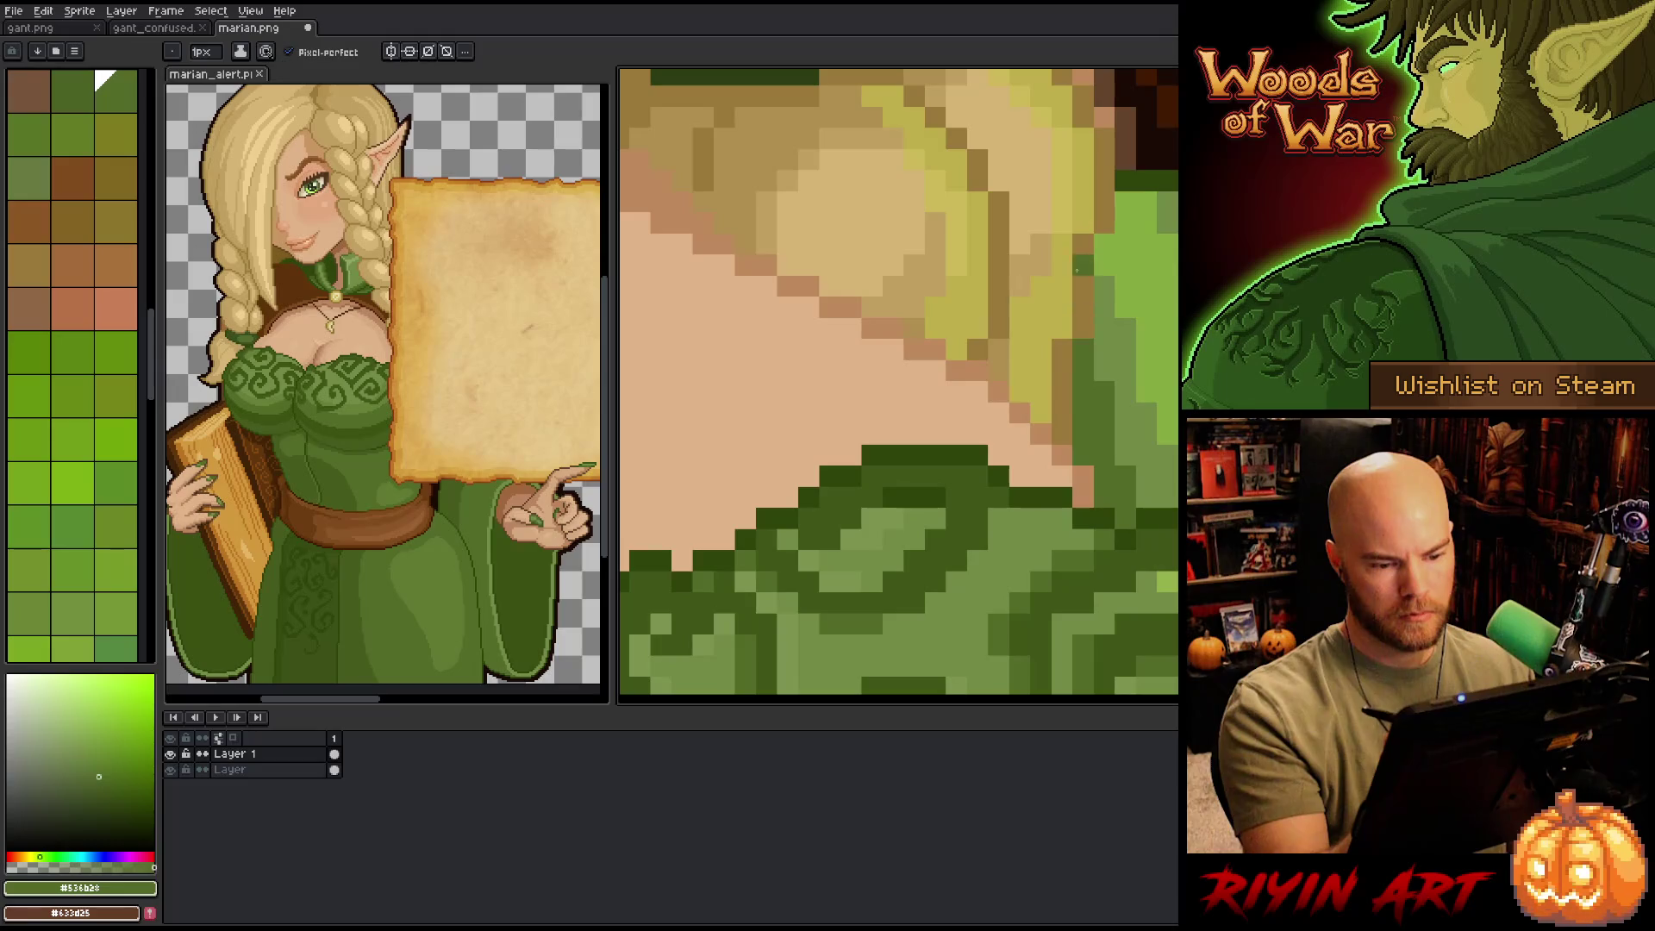
{"action": "left_click_drag", "start_coordinate": [996, 353], "coordinate": [1100, 425]}
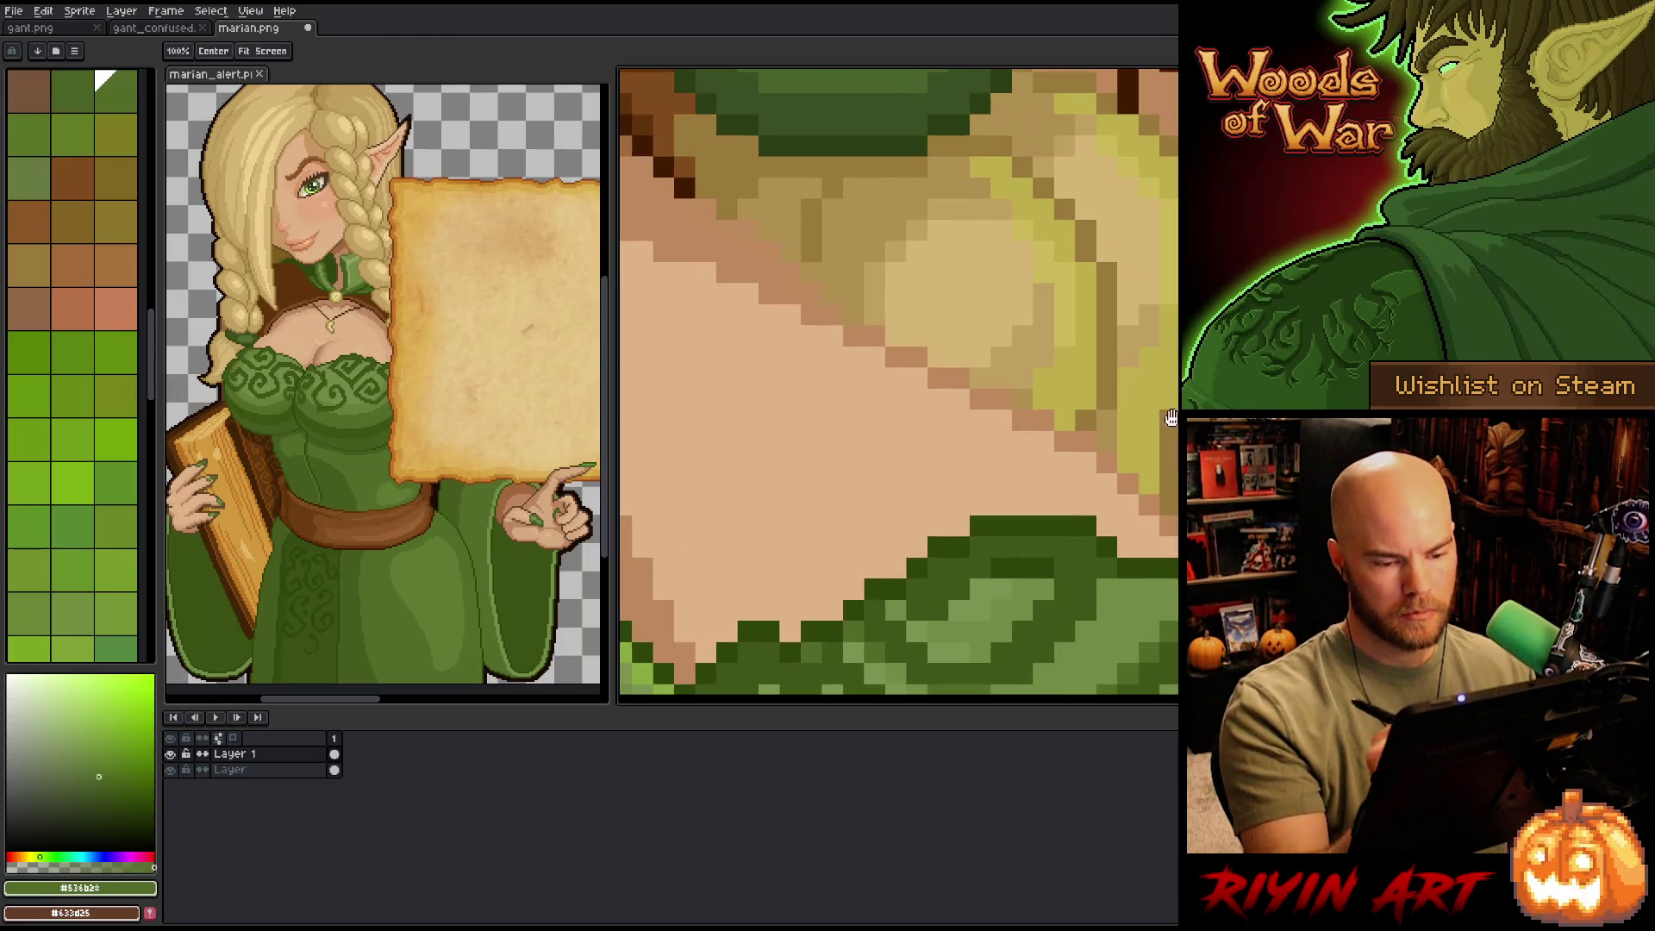
{"action": "left_click", "coordinate": [1091, 428], "text": "alt"}
{"action": "left_click", "coordinate": [1086, 440]}
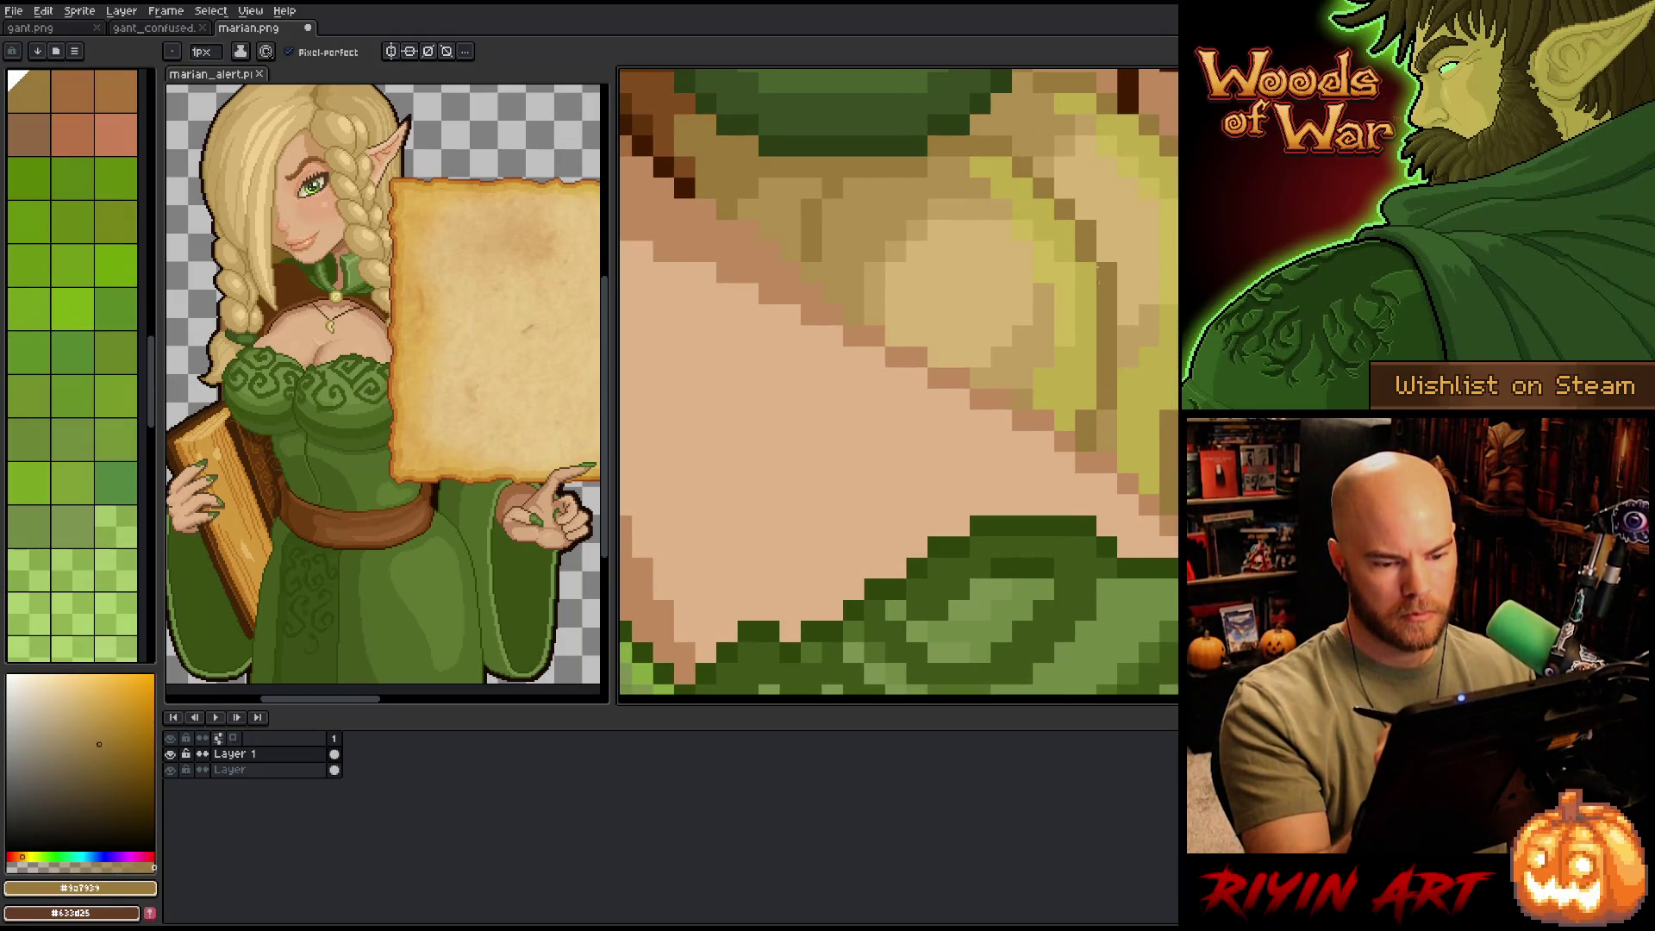
- Place skin pixels along the braid edge, fixing one misplaced pixel, and add light peach highlights
{"action": "key", "text": "alt"}
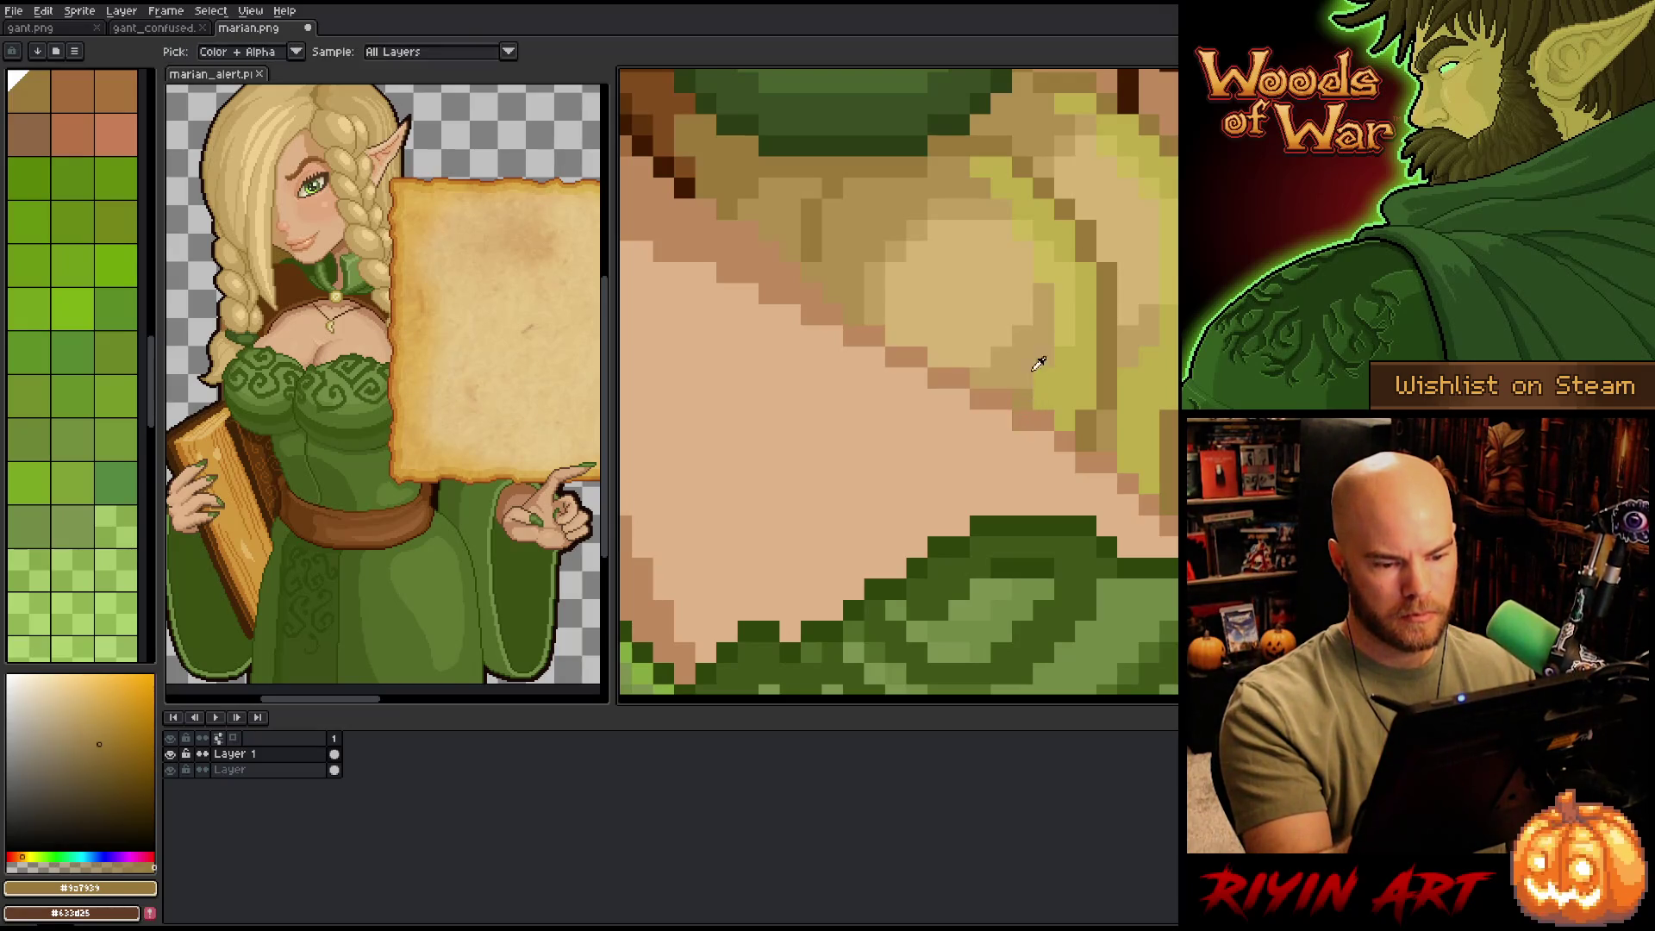
{"action": "left_click", "coordinate": [983, 385], "text": "alt"}
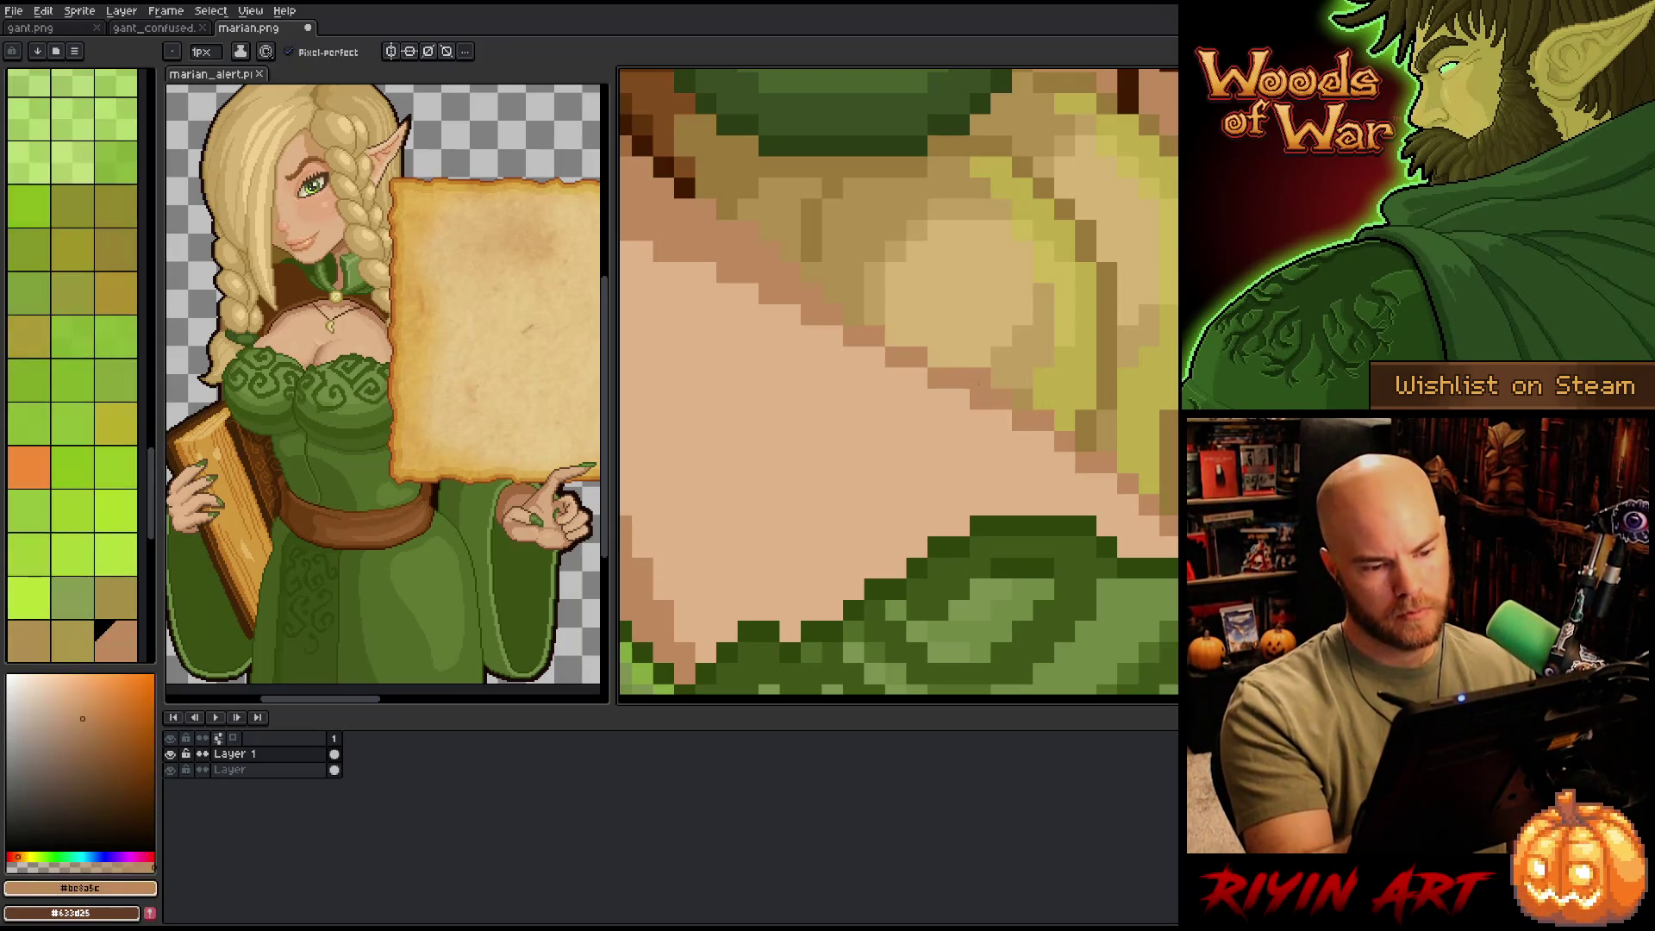
{"action": "left_click", "coordinate": [961, 434], "text": "alt"}
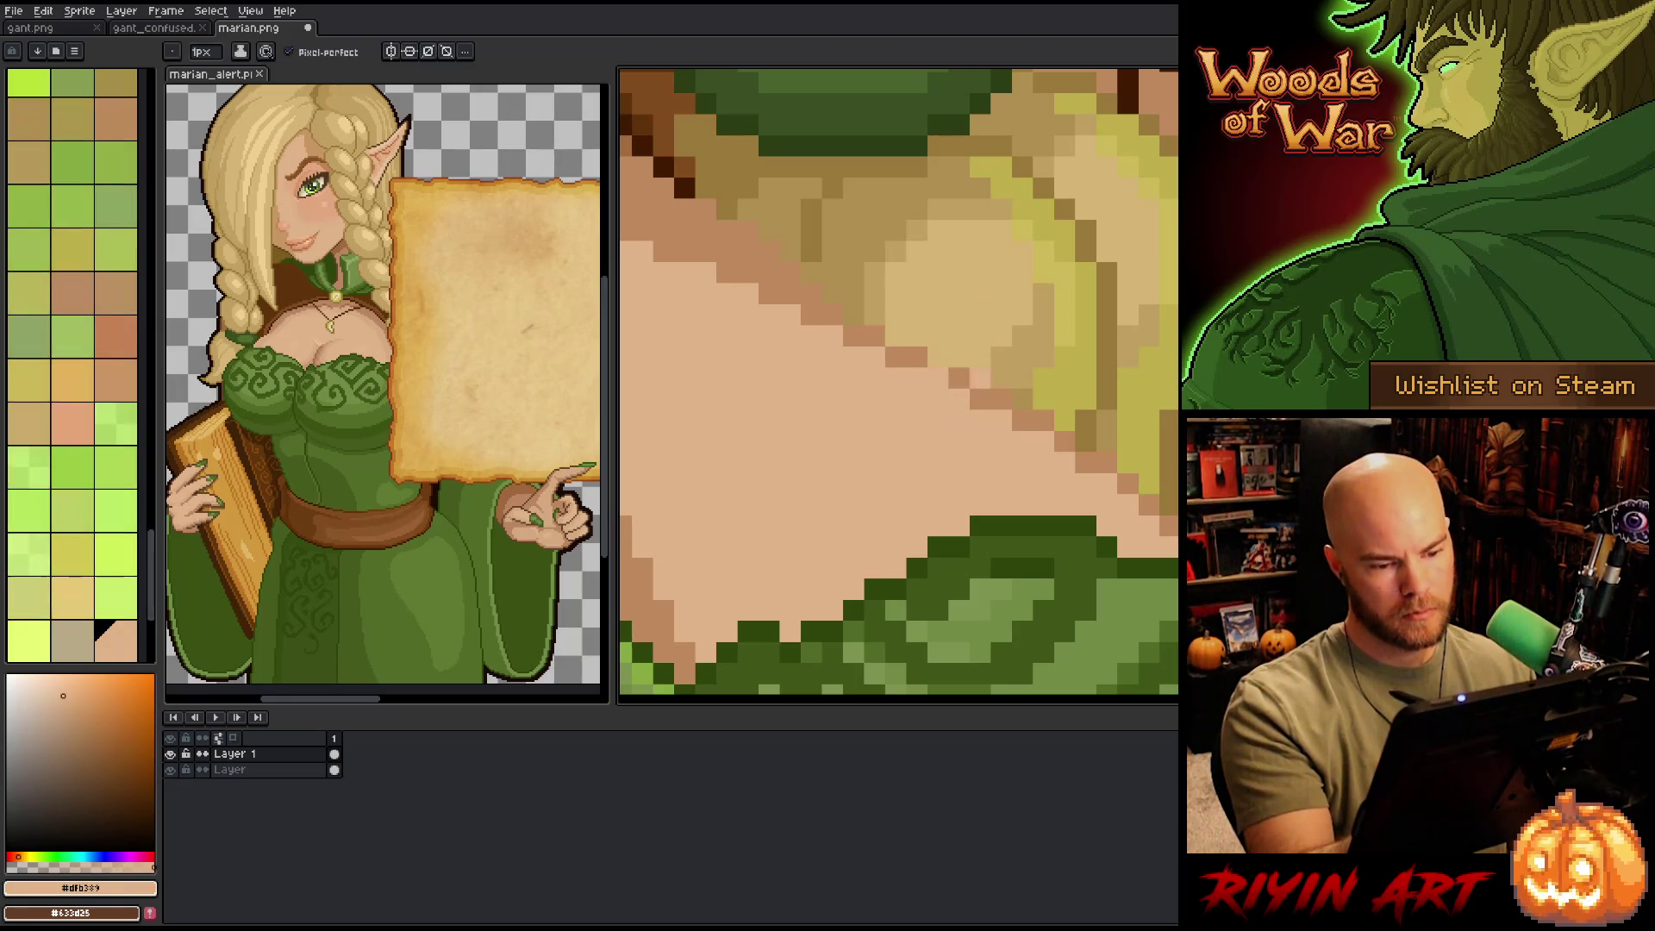
{"action": "left_click", "coordinate": [938, 336]}
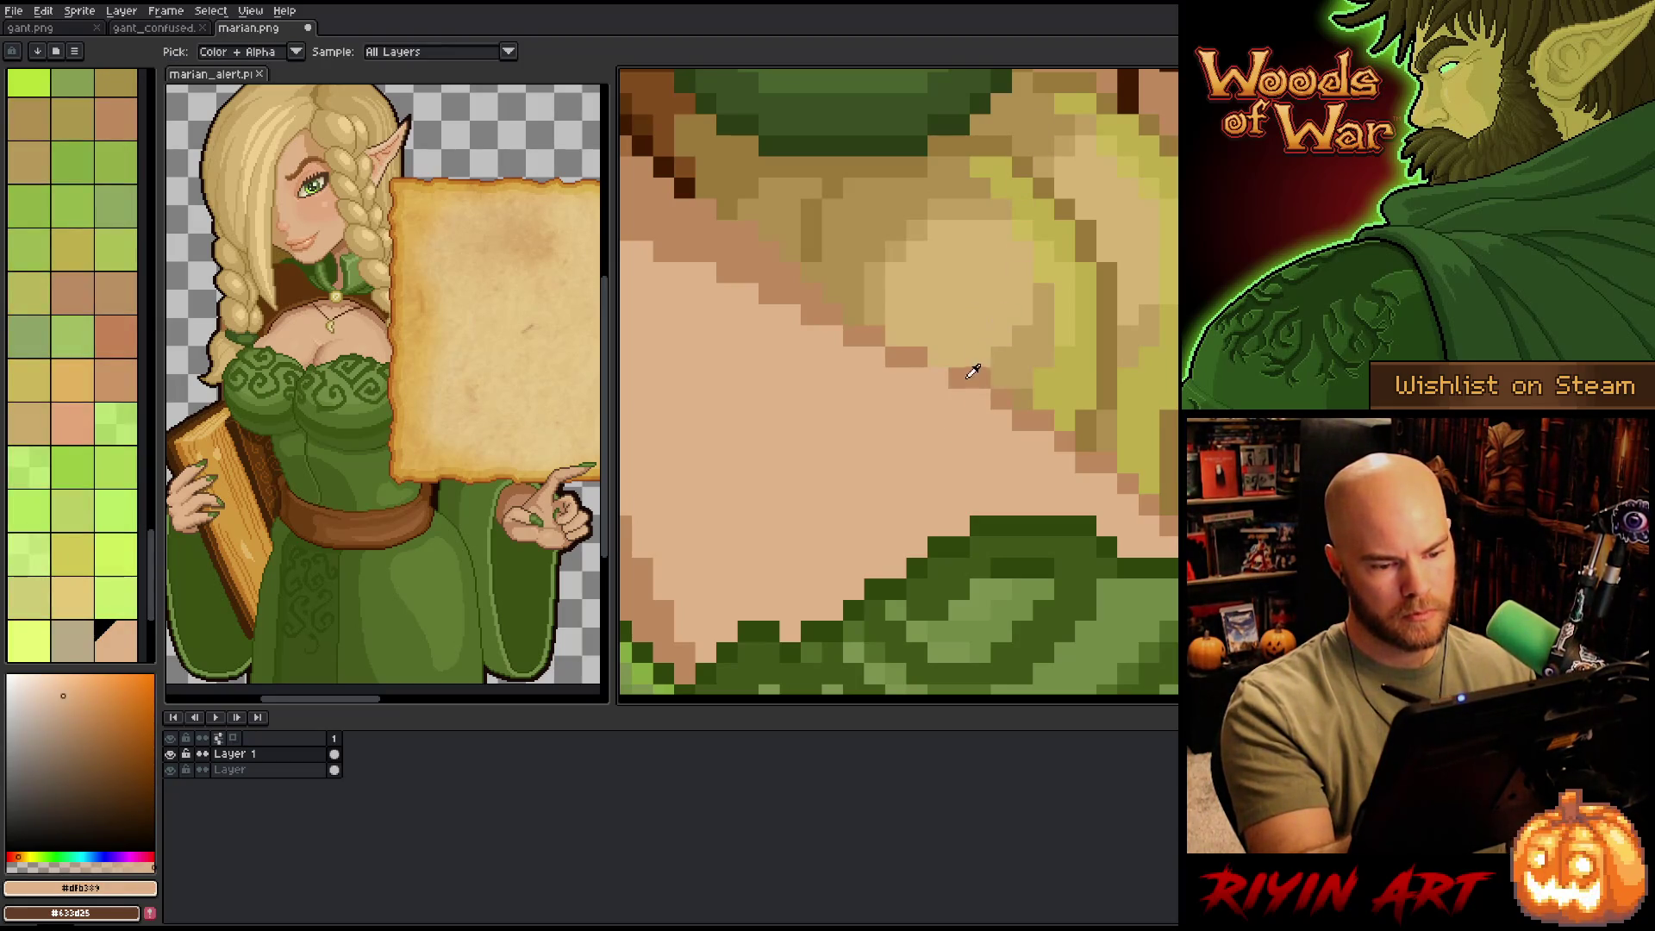
{"action": "left_click", "coordinate": [974, 369], "text": "alt"}
{"action": "key", "text": "ctrl+z"}
{"action": "left_click", "coordinate": [938, 355]}
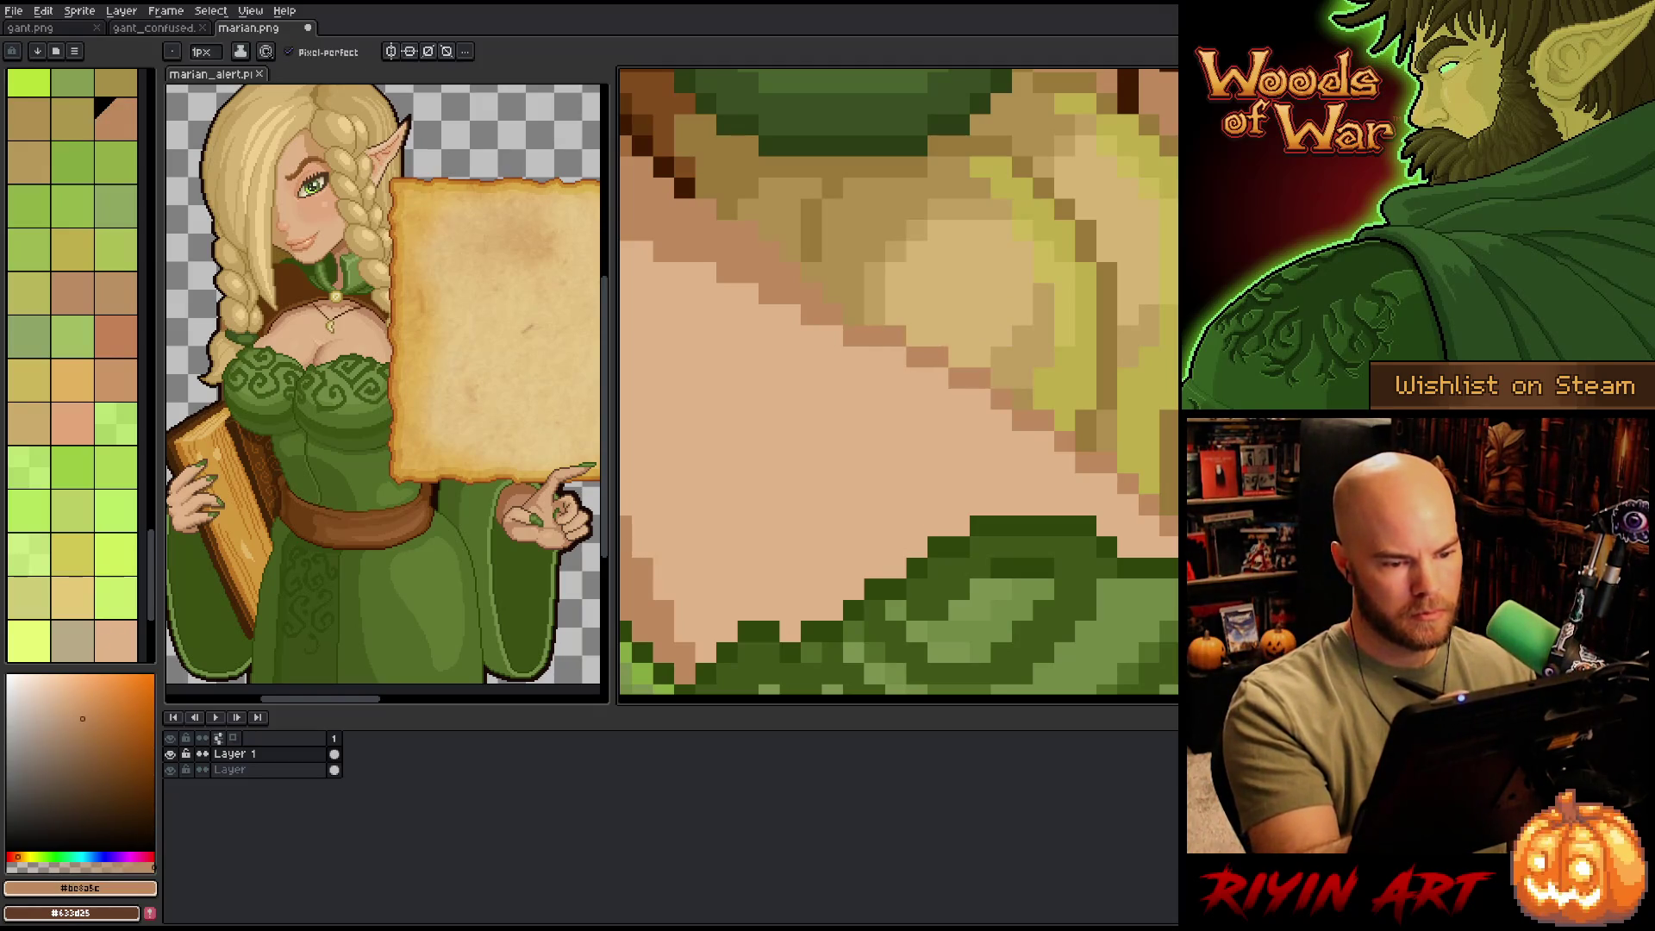
{"action": "left_click", "coordinate": [876, 316]}
{"action": "left_click", "coordinate": [856, 335]}
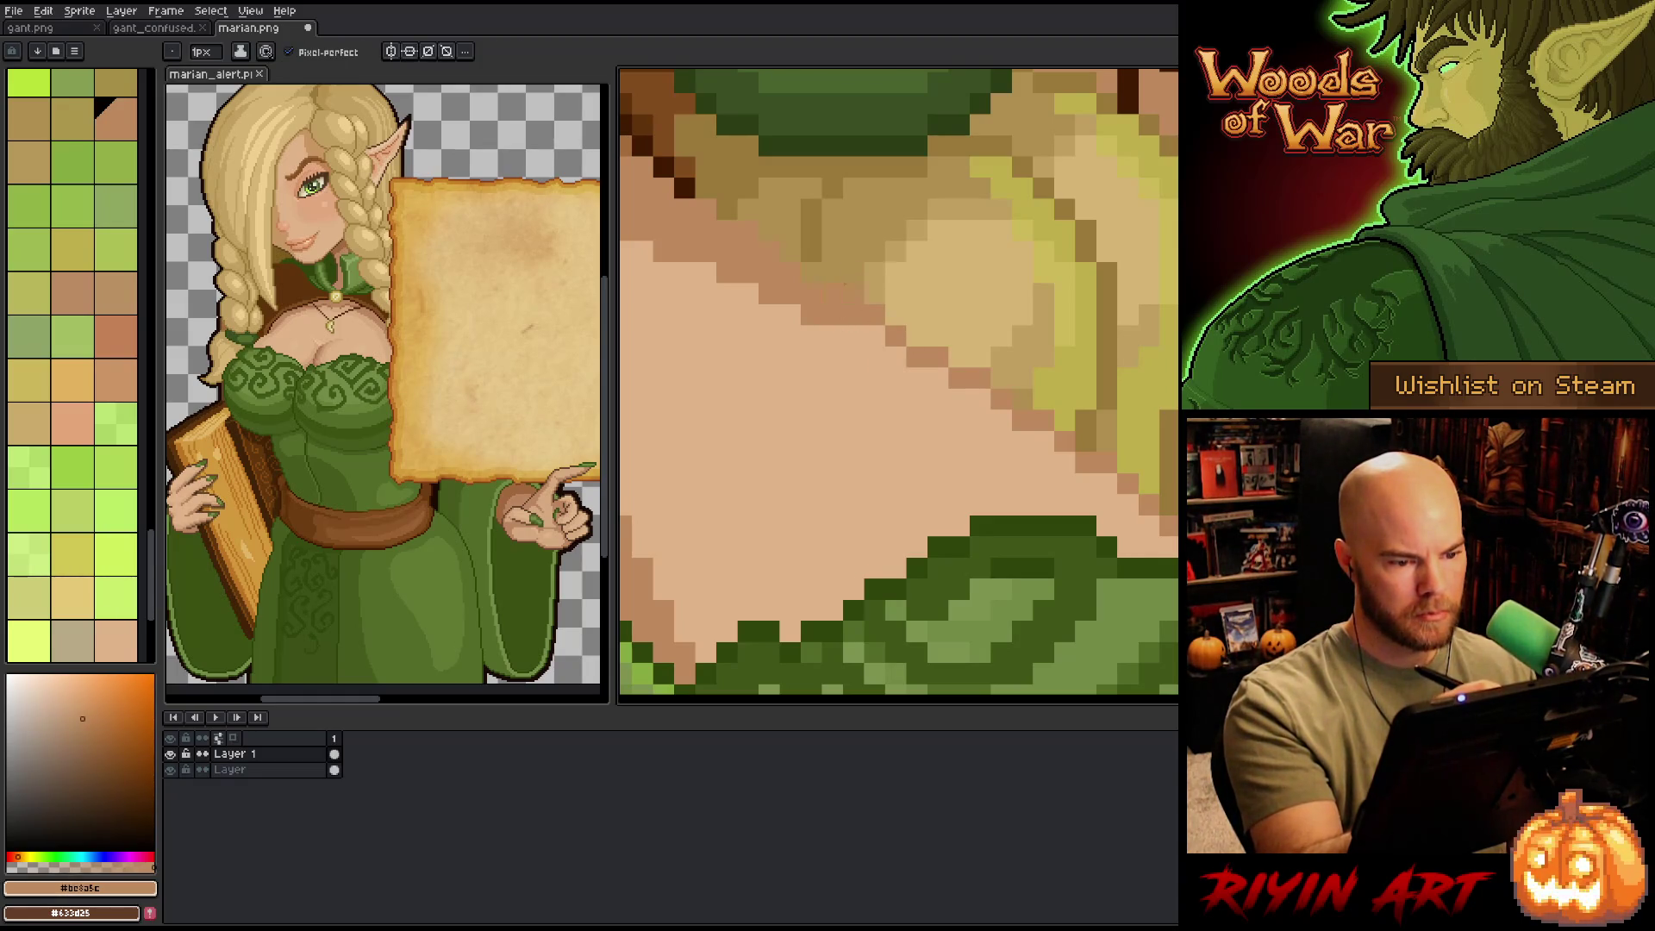
{"action": "left_click", "coordinate": [1108, 336], "text": "alt"}
{"action": "left_click", "coordinate": [1128, 357]}
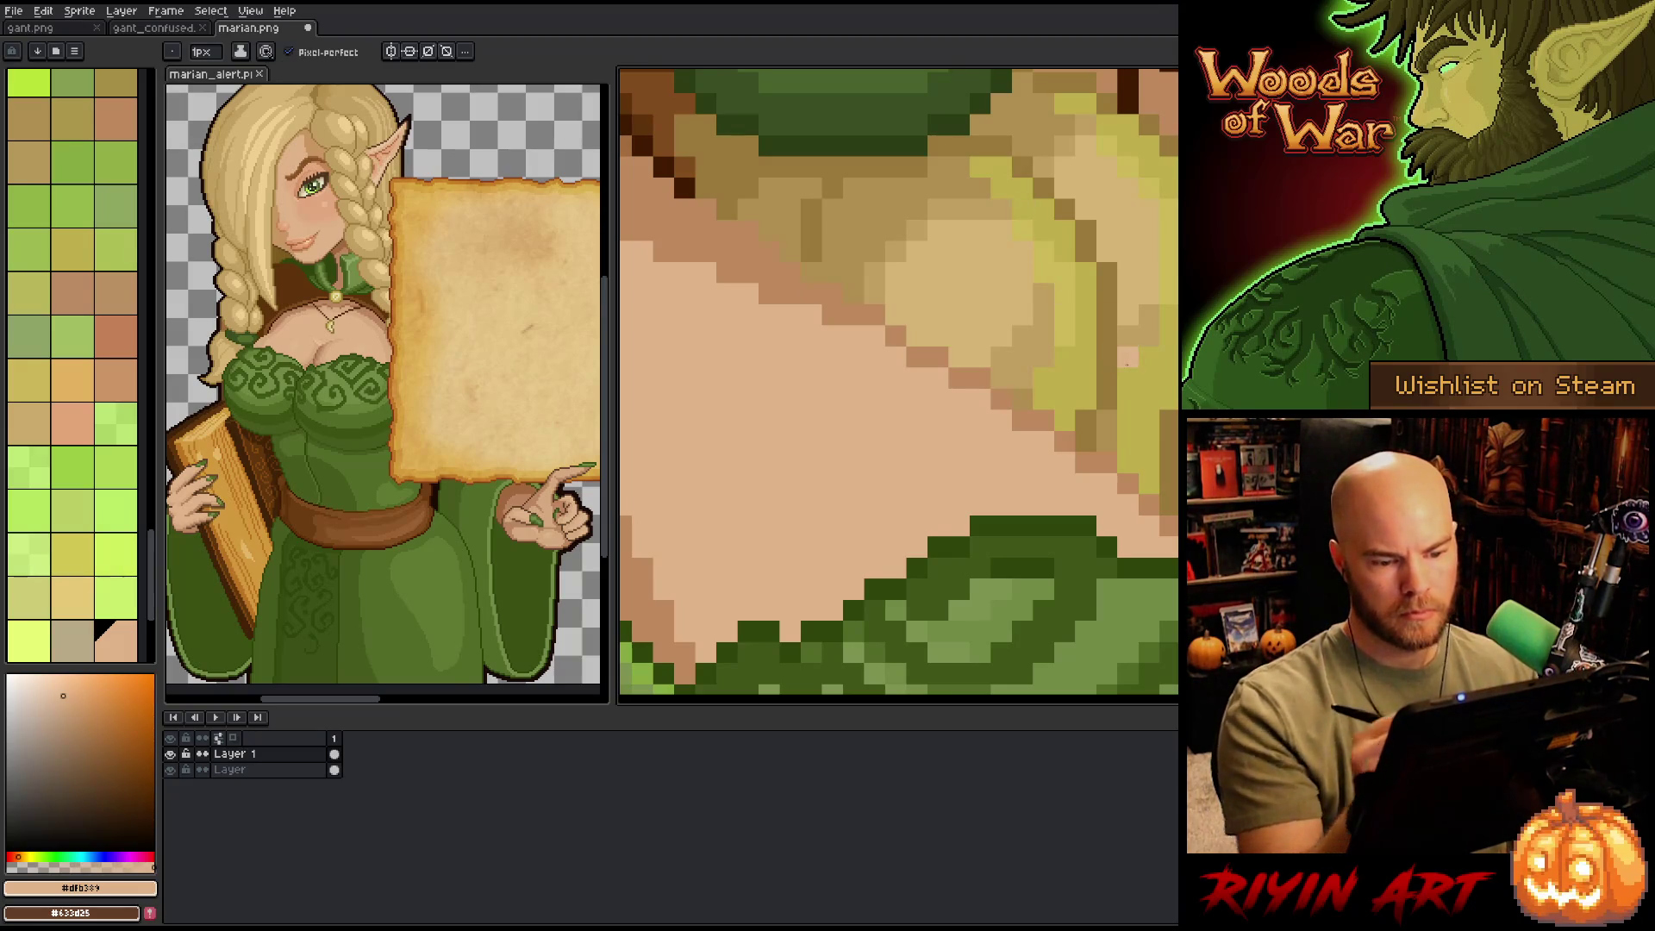
{"action": "scroll", "coordinate": [899, 385], "scroll_direction": "down", "scroll_amount": 5}
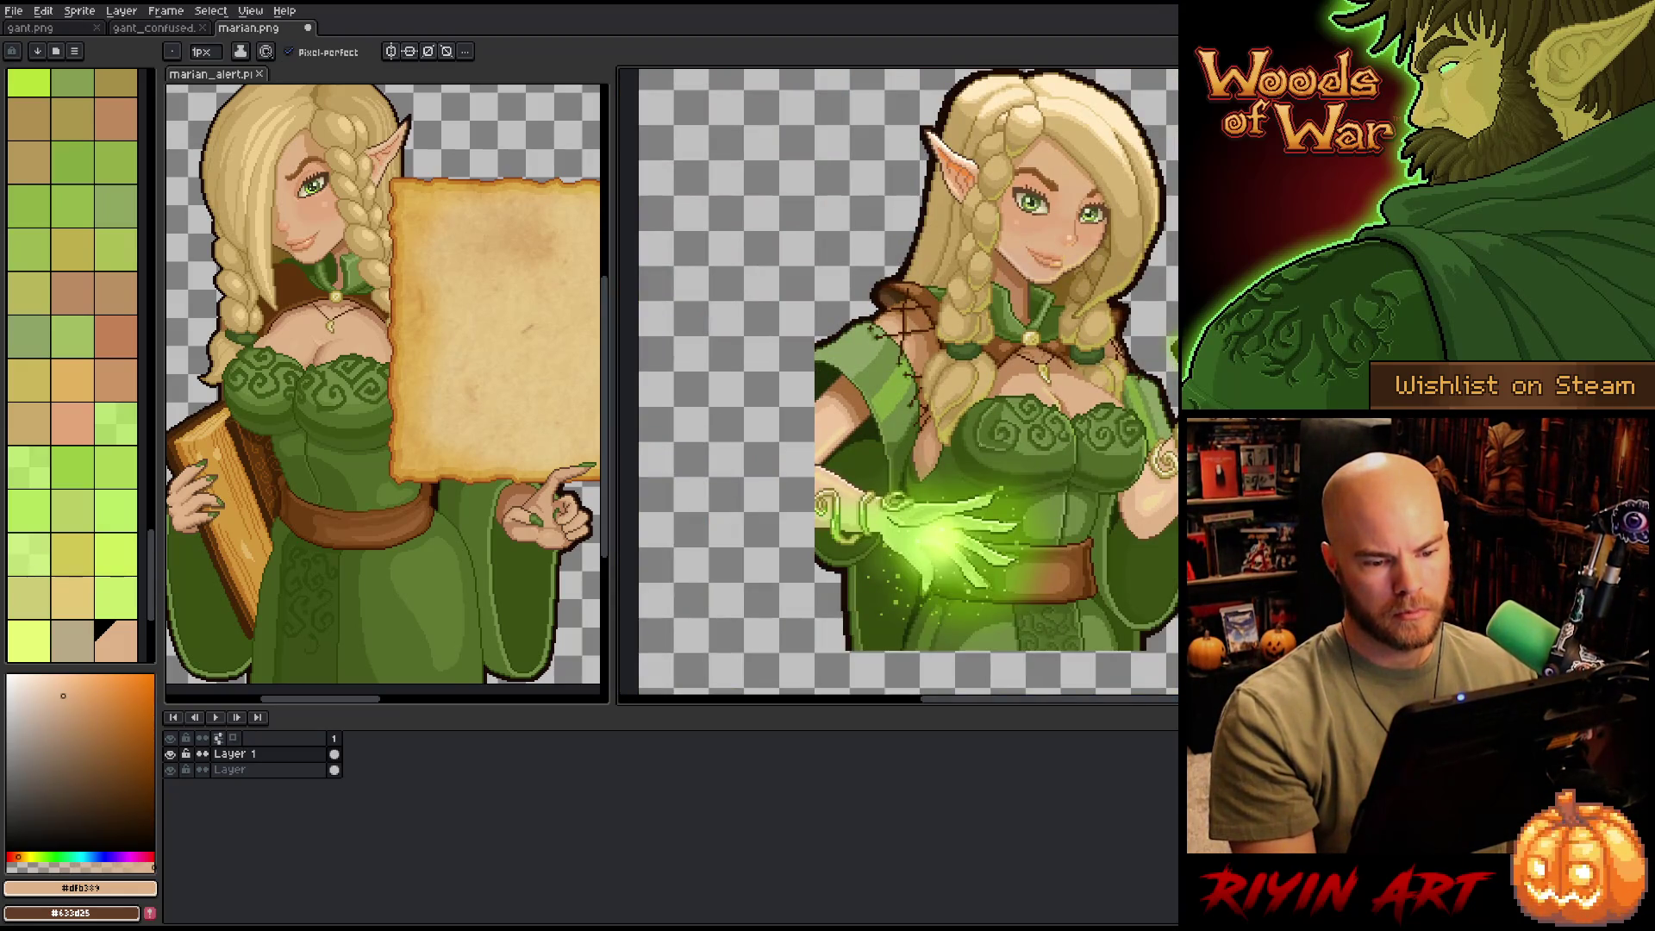
- Sample the brown shading, the pale yellow highlight, then the light chest skin tone
{"action": "scroll", "coordinate": [1043, 387], "scroll_direction": "up", "scroll_amount": 5}
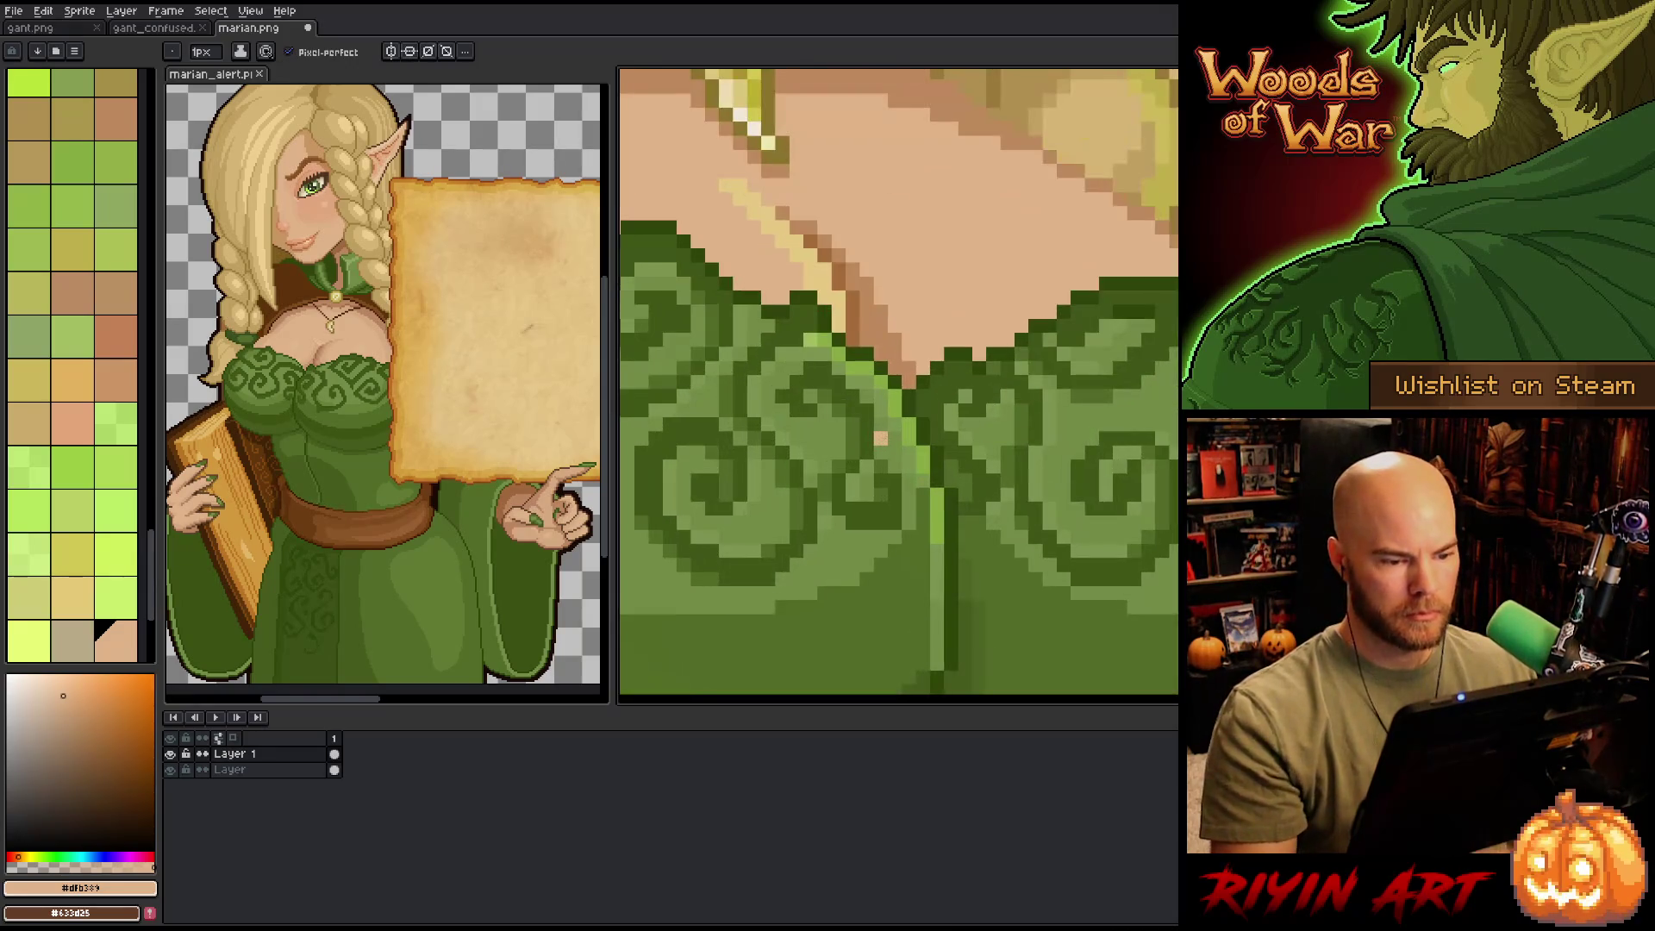
{"action": "left_click", "coordinate": [867, 326], "text": "alt"}
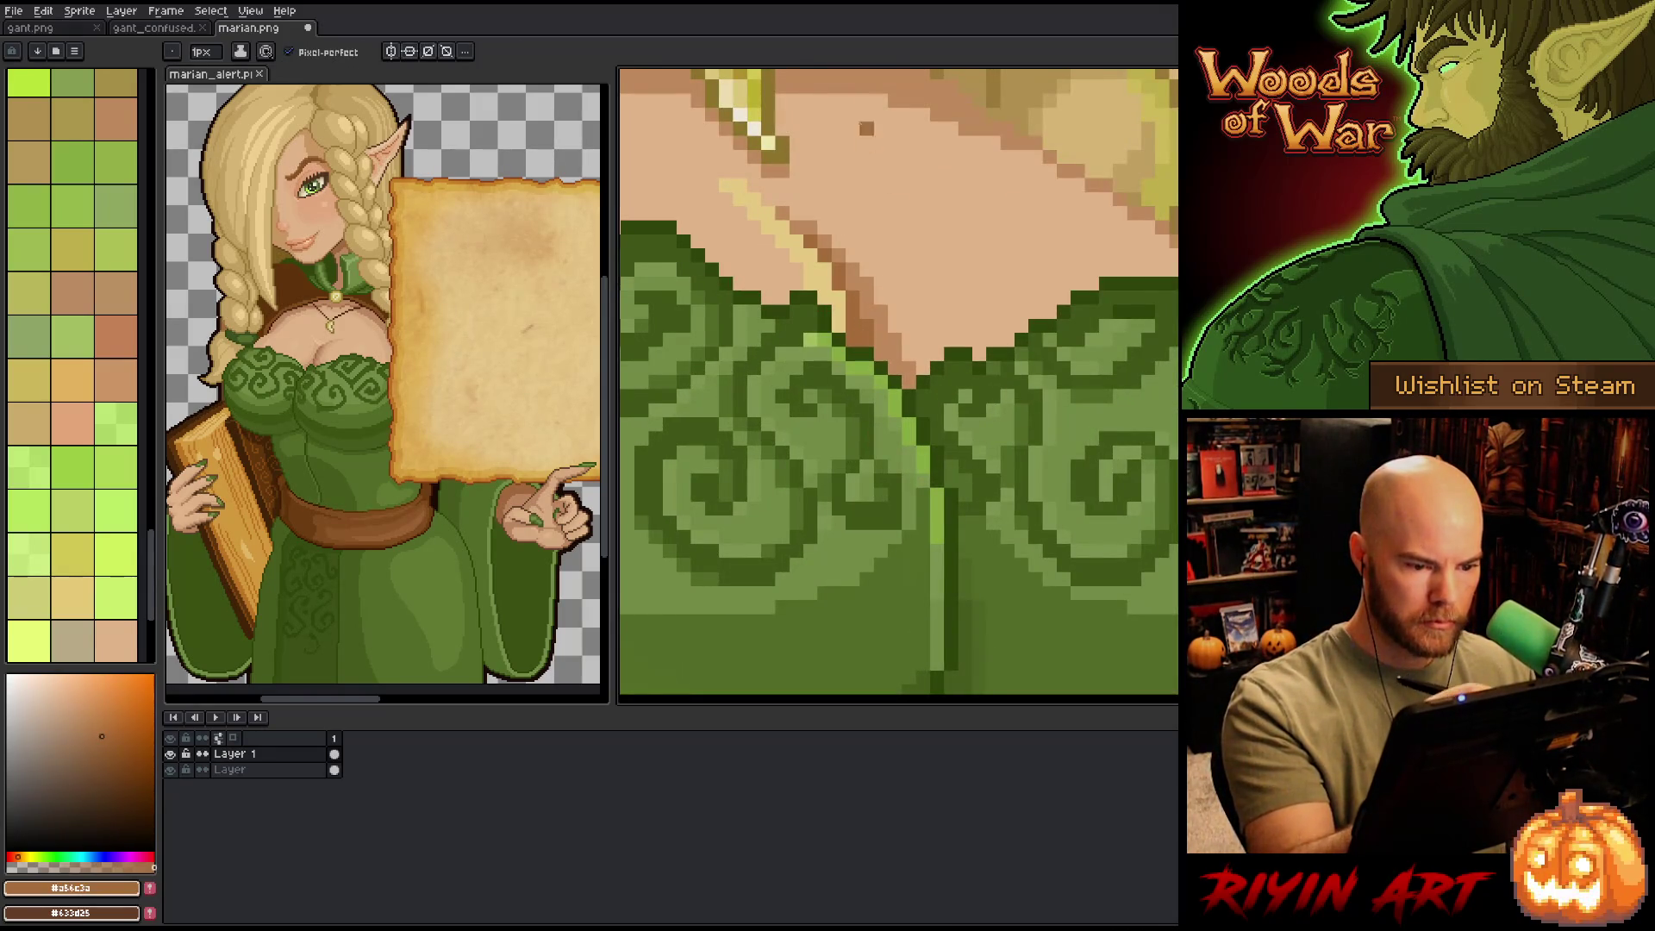
{"action": "left_click", "coordinate": [815, 259], "text": "alt"}
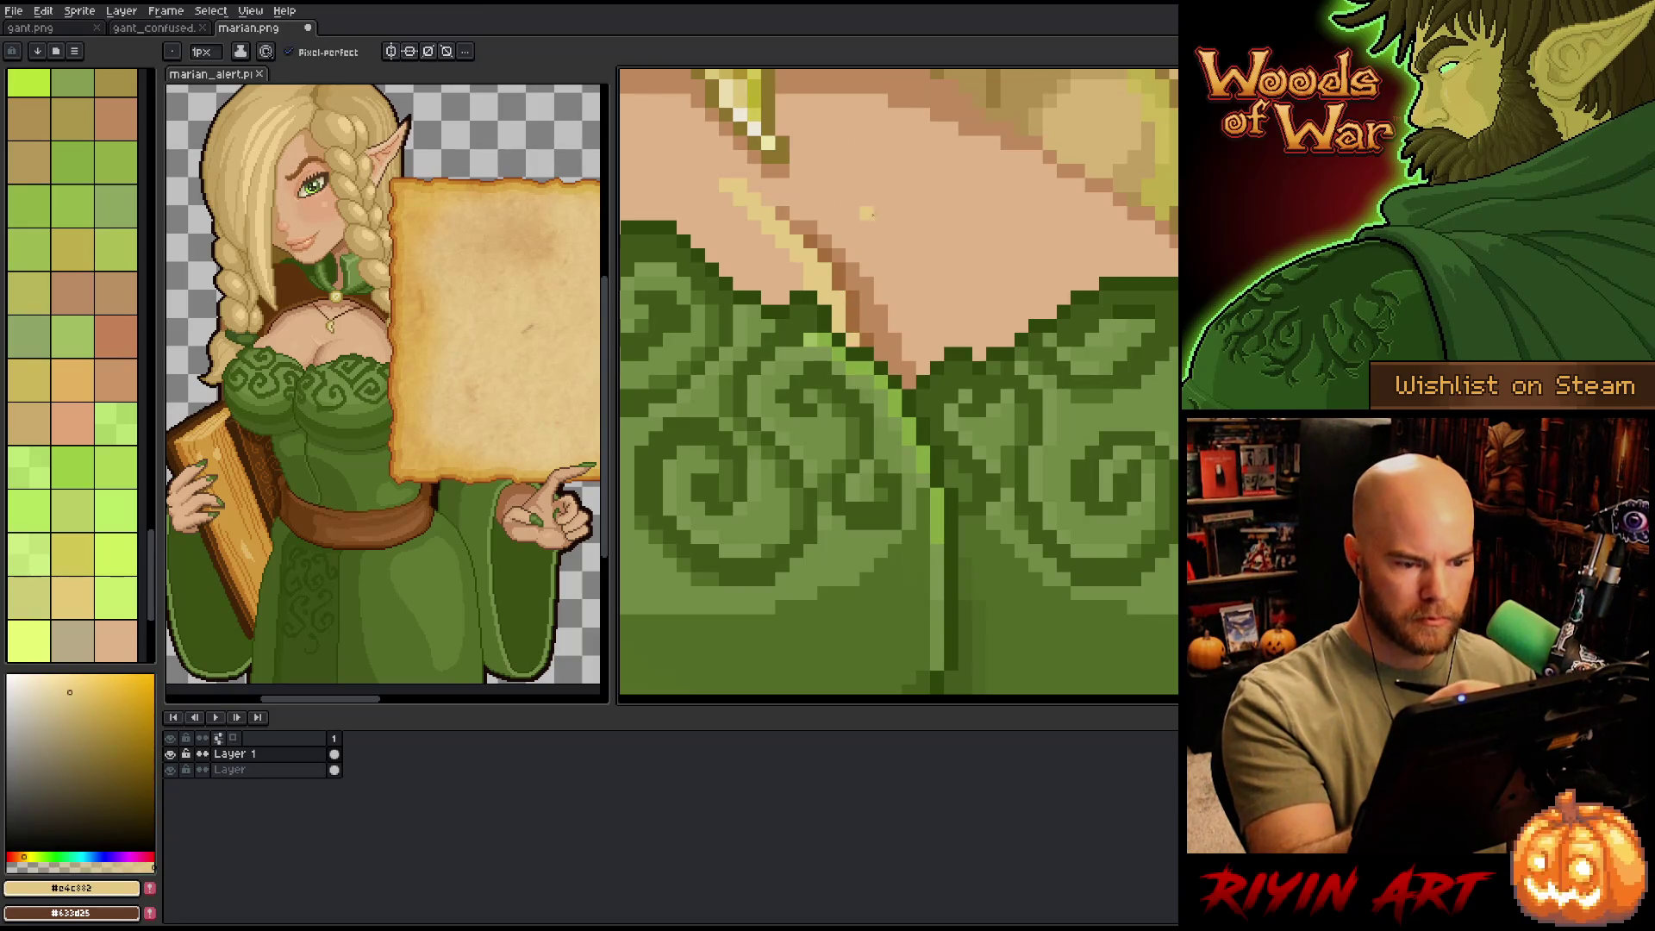
{"action": "left_click_drag", "start_coordinate": [1162, 522], "coordinate": [1097, 617]}
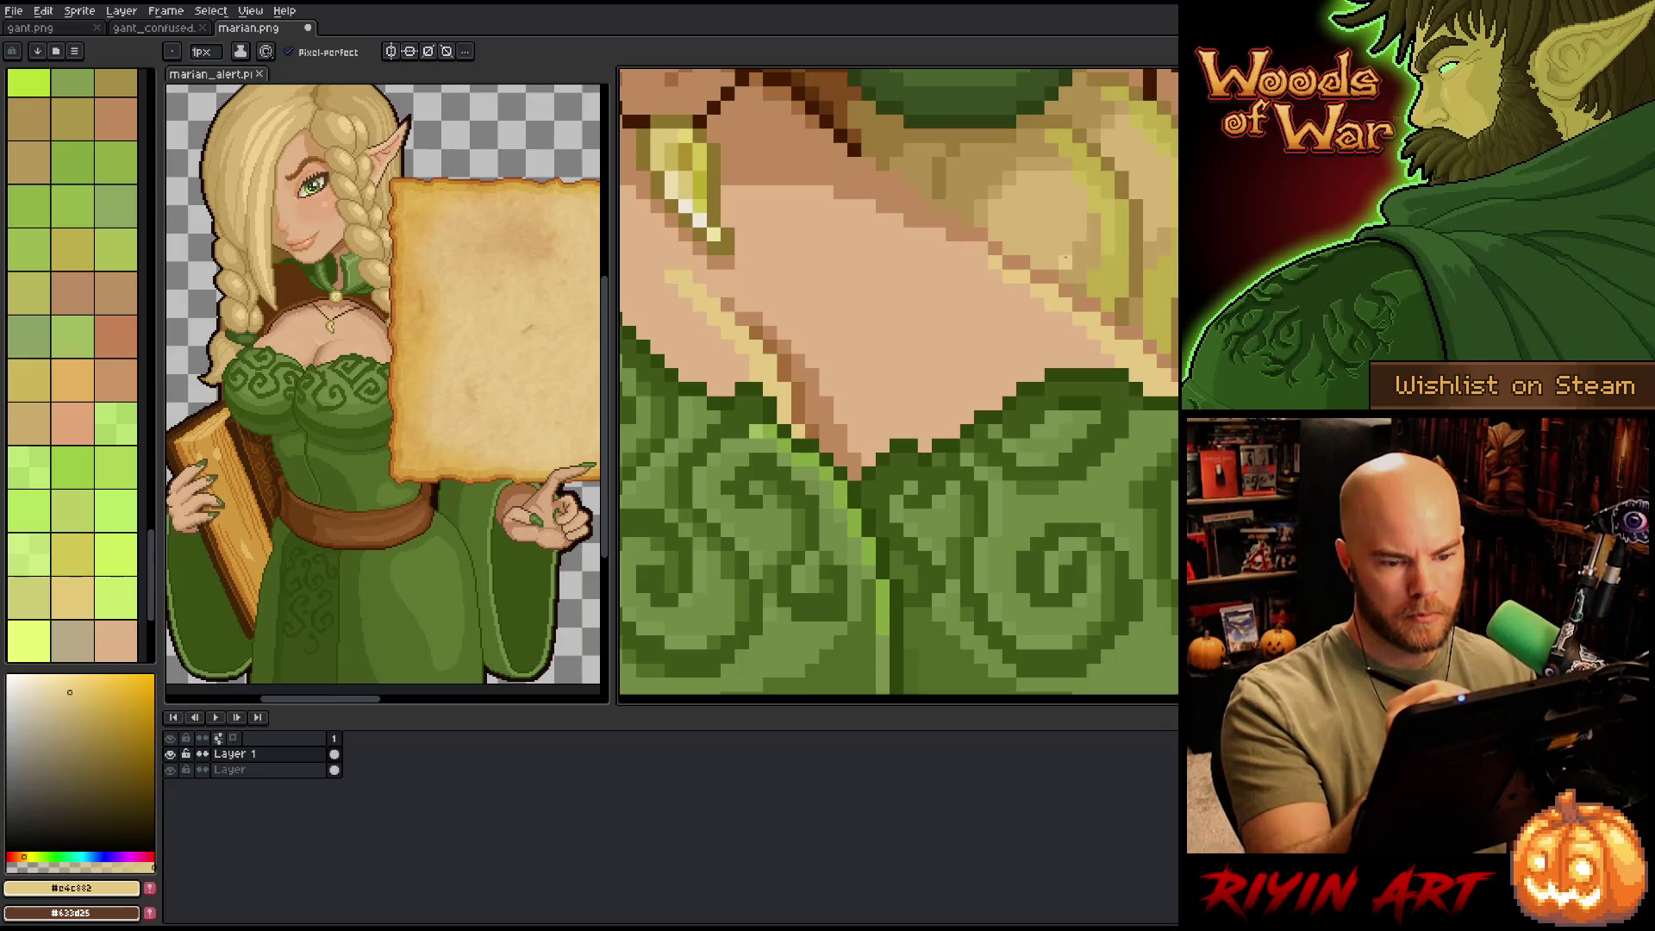
{"action": "scroll", "coordinate": [1151, 277], "scroll_direction": "down", "scroll_amount": 3}
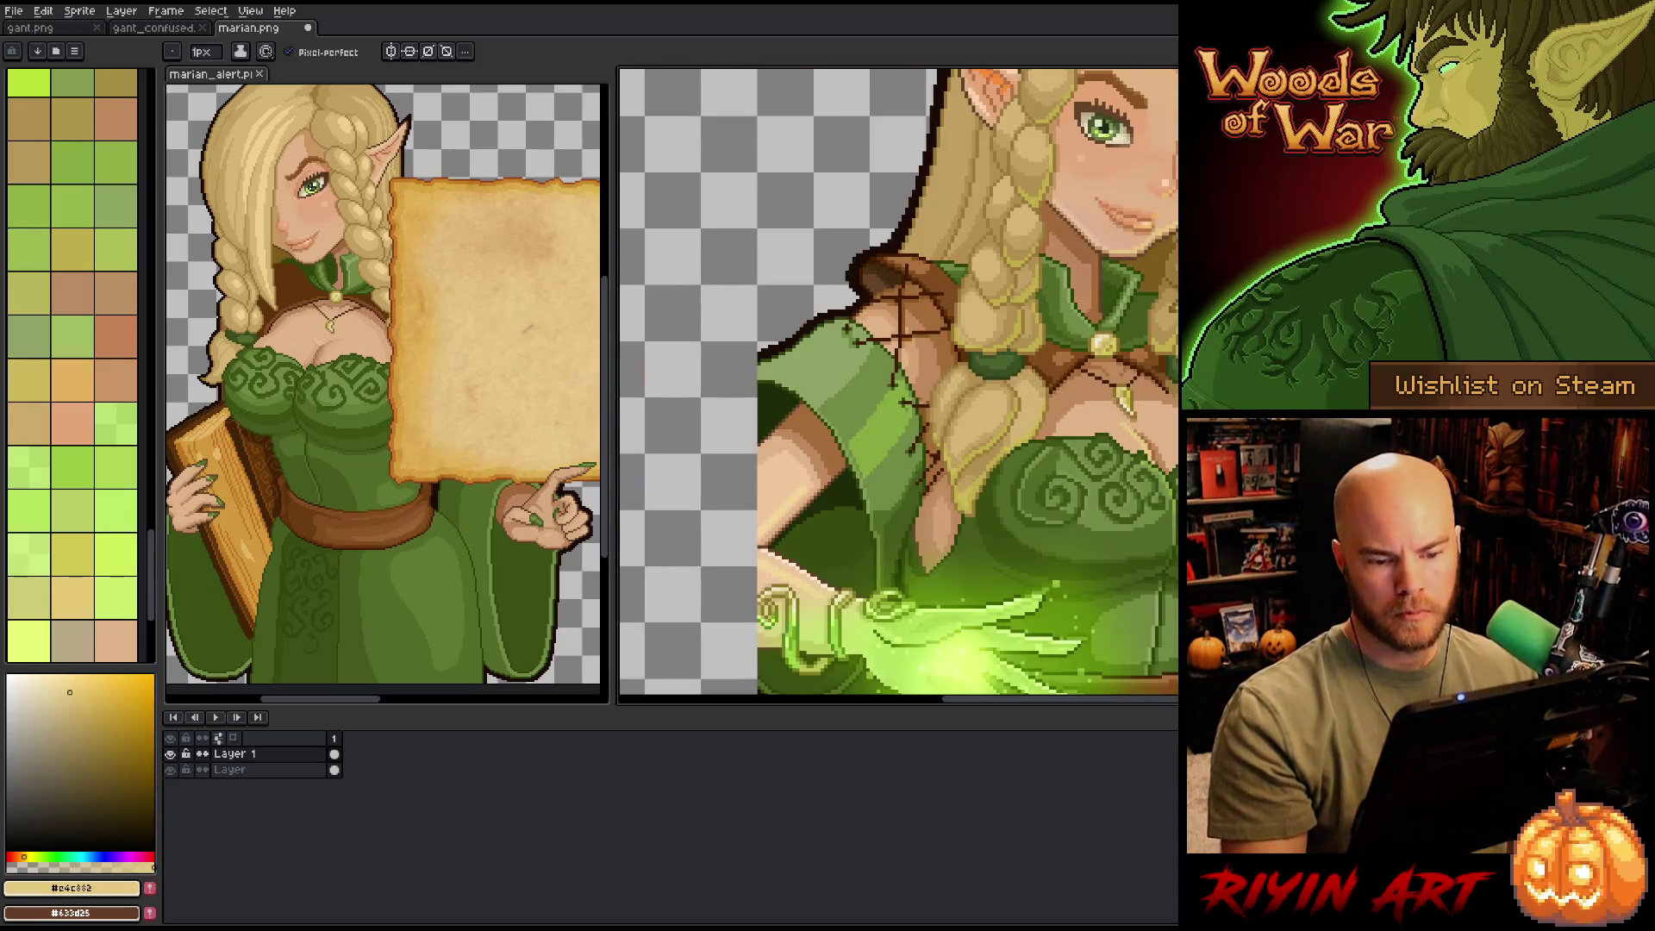
{"action": "scroll", "coordinate": [949, 405], "scroll_direction": "up", "scroll_amount": 5}
{"action": "left_click", "coordinate": [862, 302], "text": "alt"}
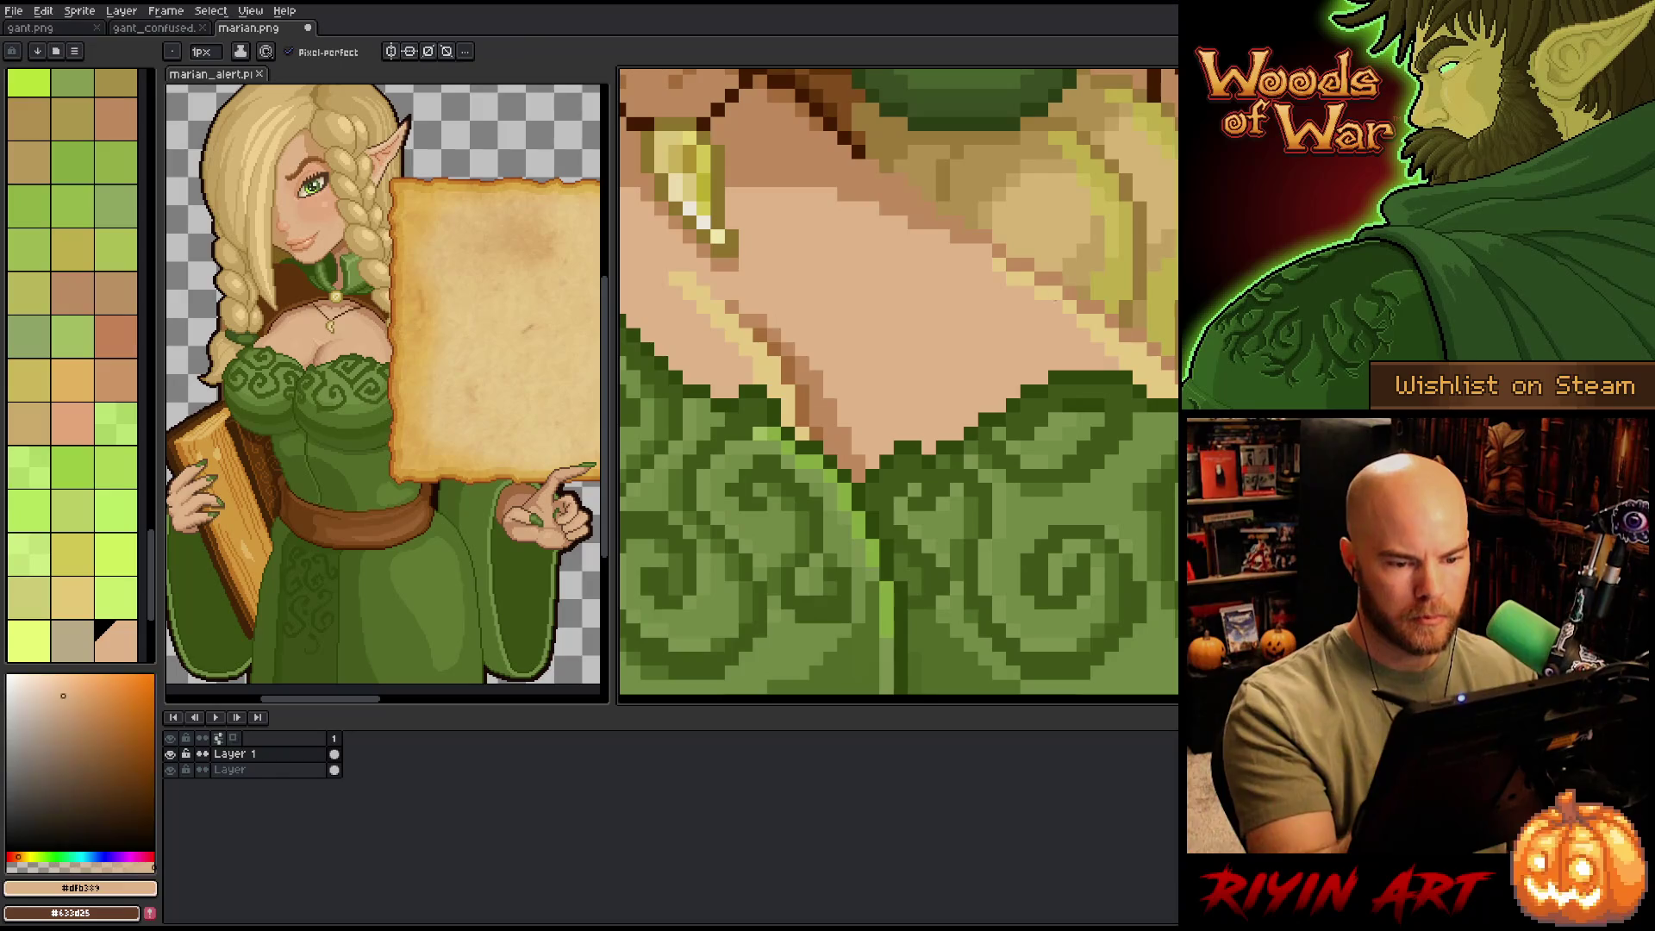
{"action": "scroll", "coordinate": [897, 384], "scroll_direction": "down", "scroll_amount": 4}
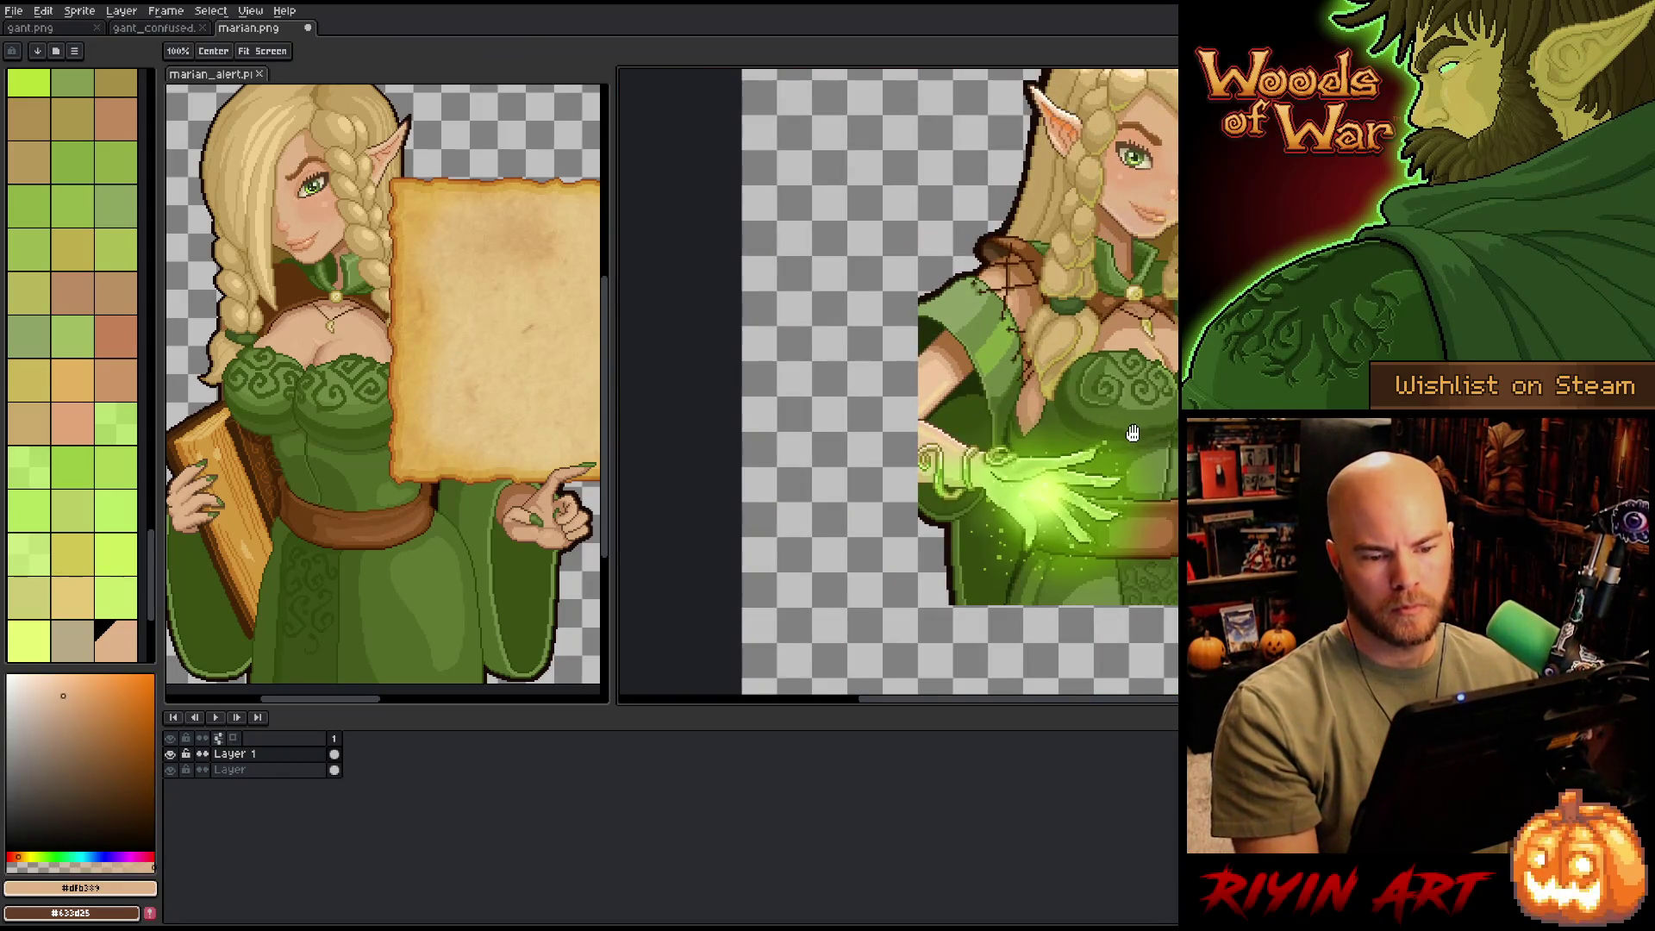
- Eyedrop the pale yellow highlight from the chest, then zoom out to view the figure
{"action": "scroll", "coordinate": [898, 385], "scroll_direction": "right", "scroll_amount": 3}
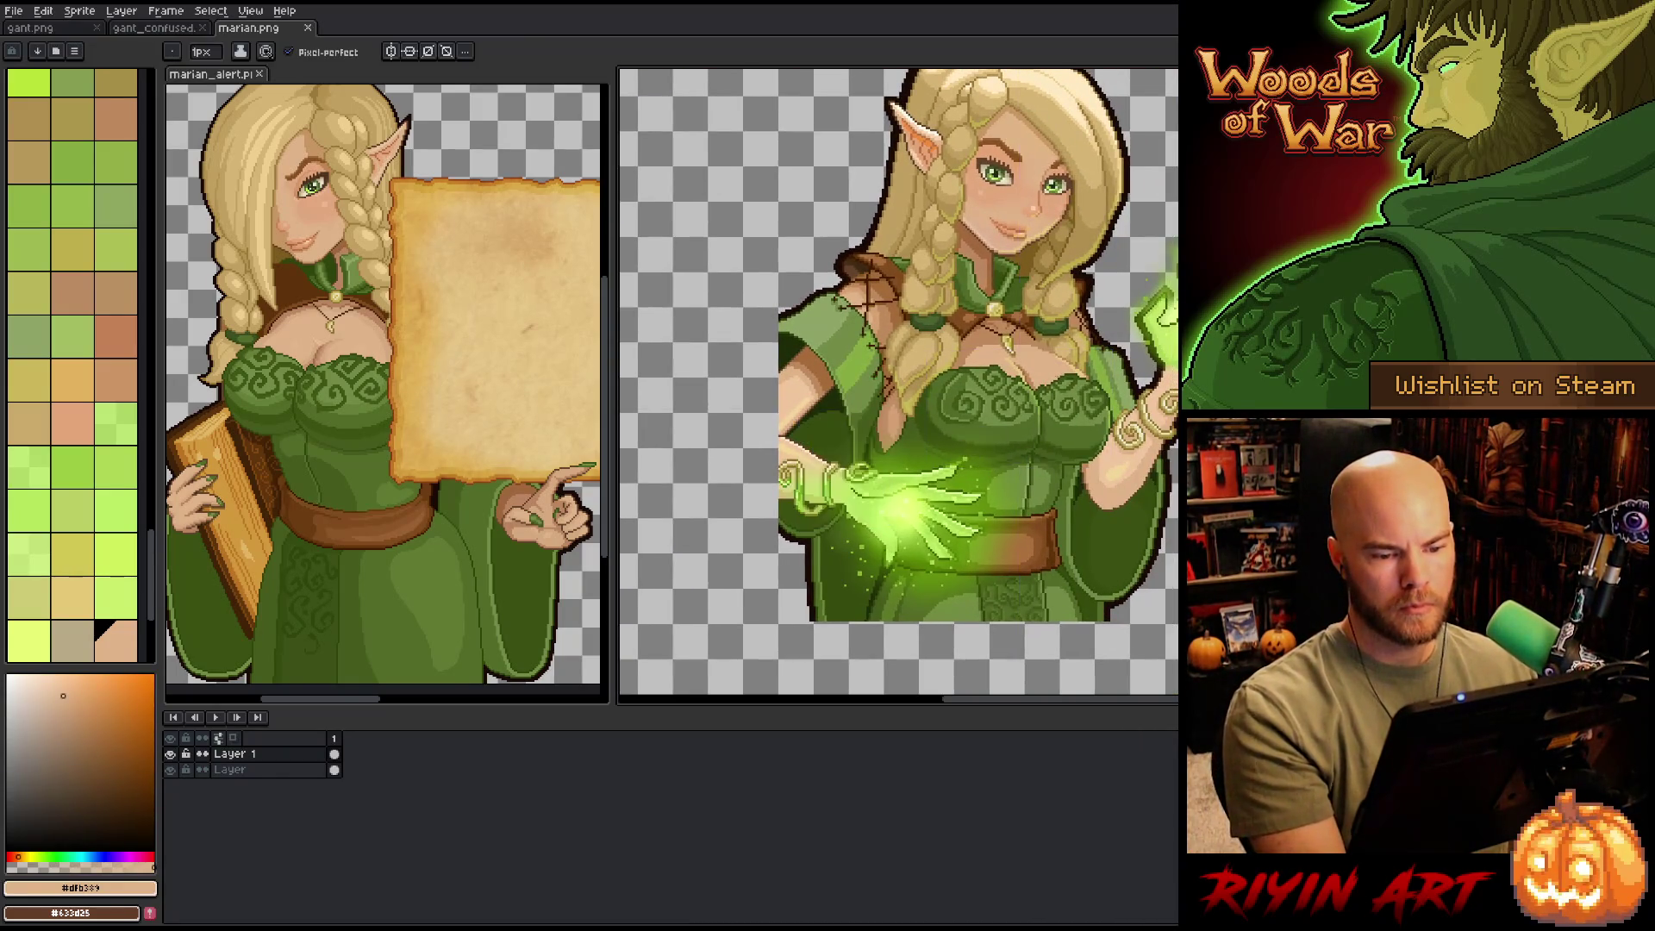
{"action": "scroll", "coordinate": [992, 371], "scroll_direction": "up", "scroll_amount": 5}
{"action": "key", "text": "alt"}
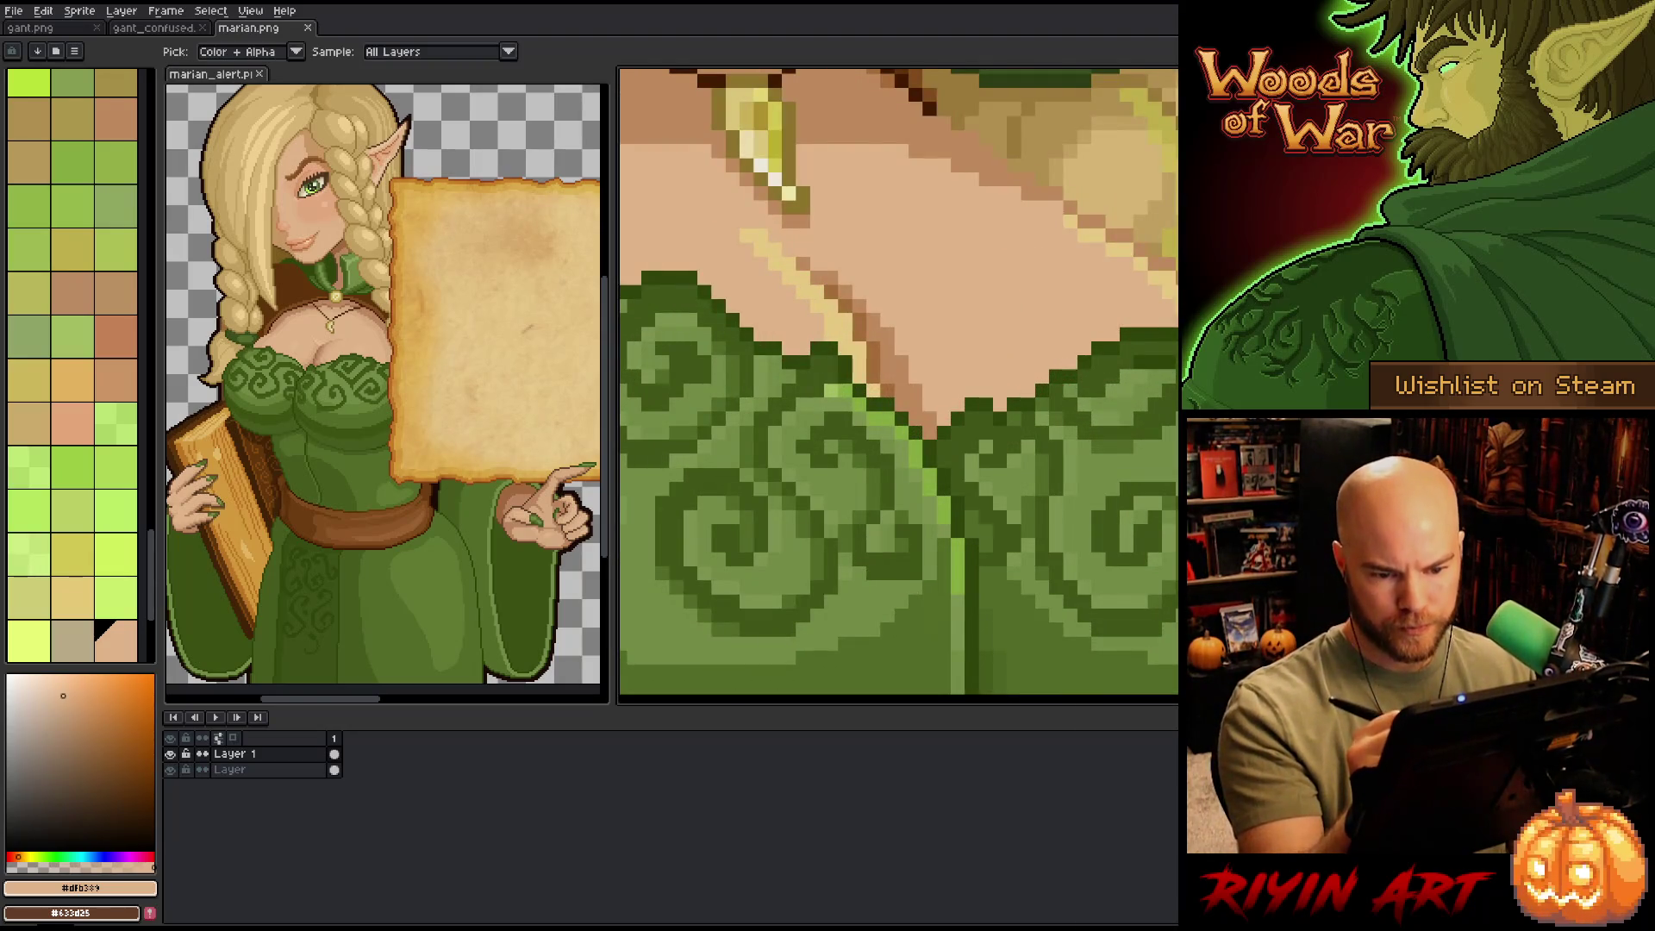
{"action": "left_click", "coordinate": [759, 241], "text": "alt"}
{"action": "scroll", "coordinate": [898, 386], "scroll_direction": "down", "scroll_amount": 5}
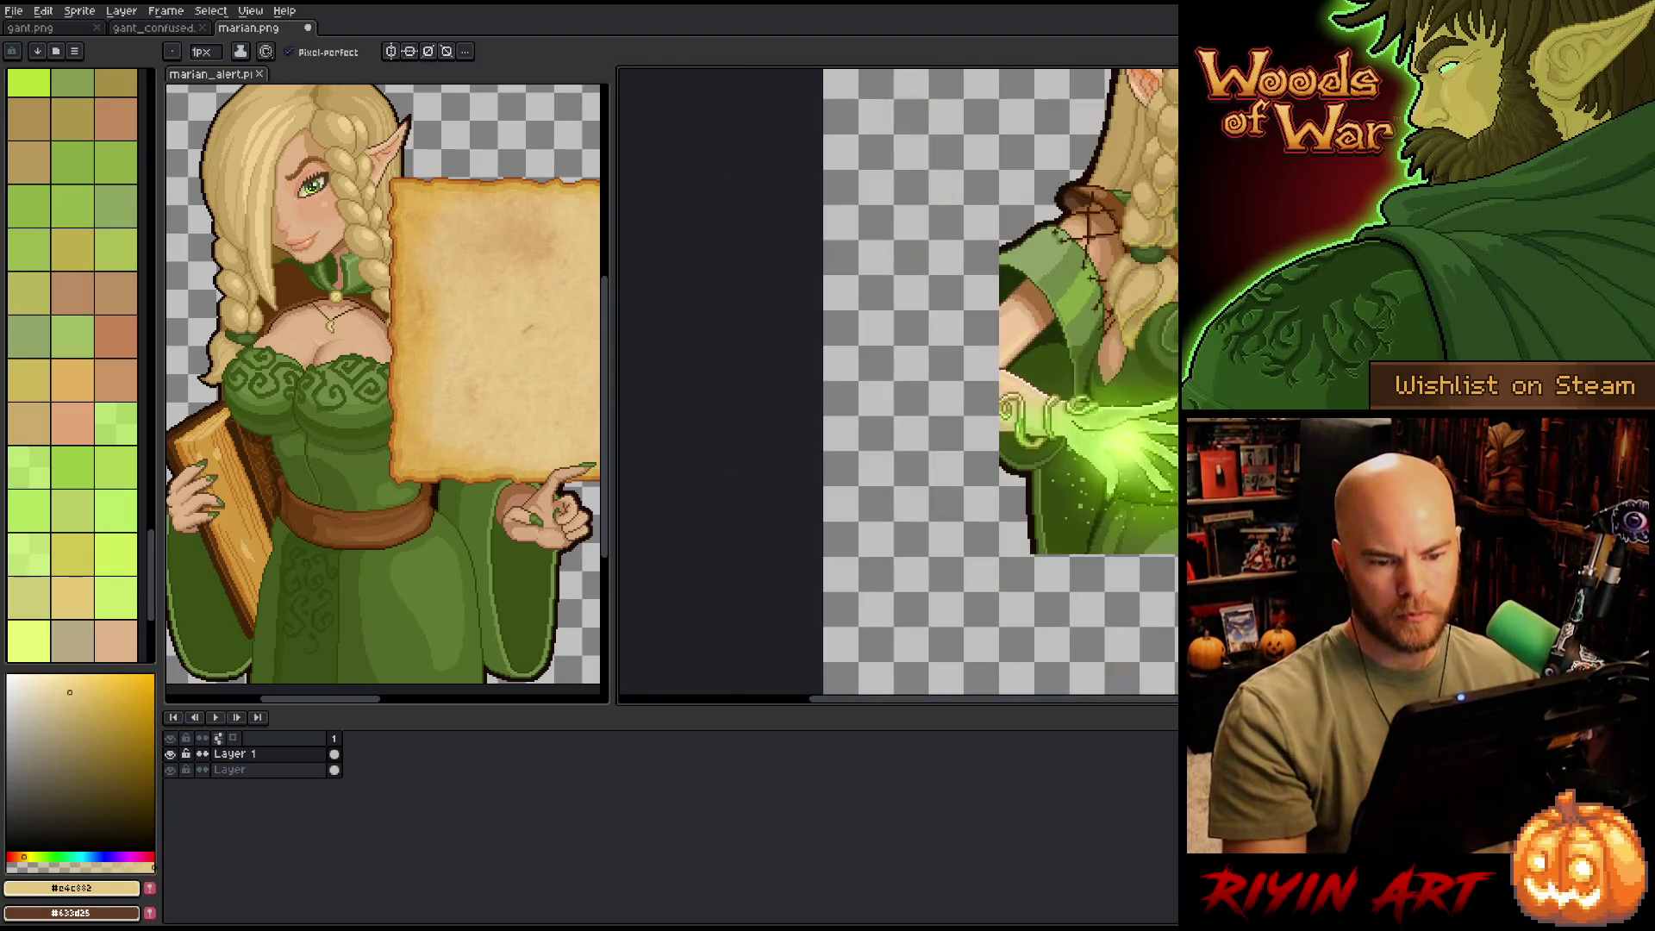
{"action": "scroll", "coordinate": [906, 386], "scroll_direction": "down", "scroll_amount": 2}
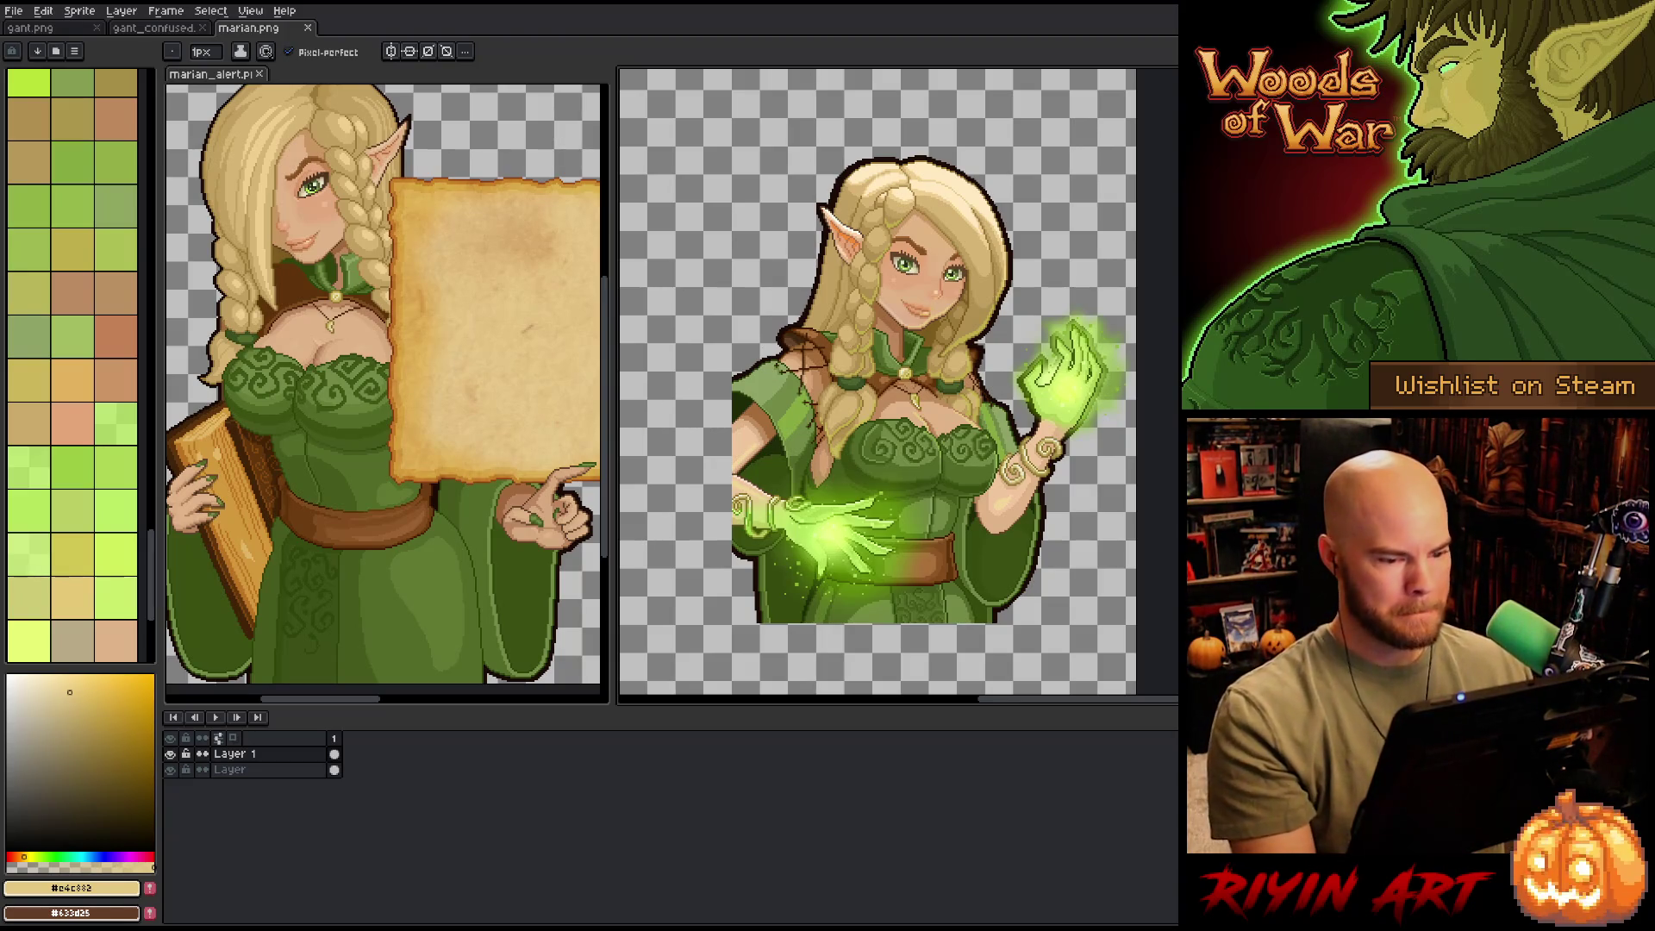
{"action": "scroll", "coordinate": [924, 403], "scroll_direction": "up", "scroll_amount": 5}
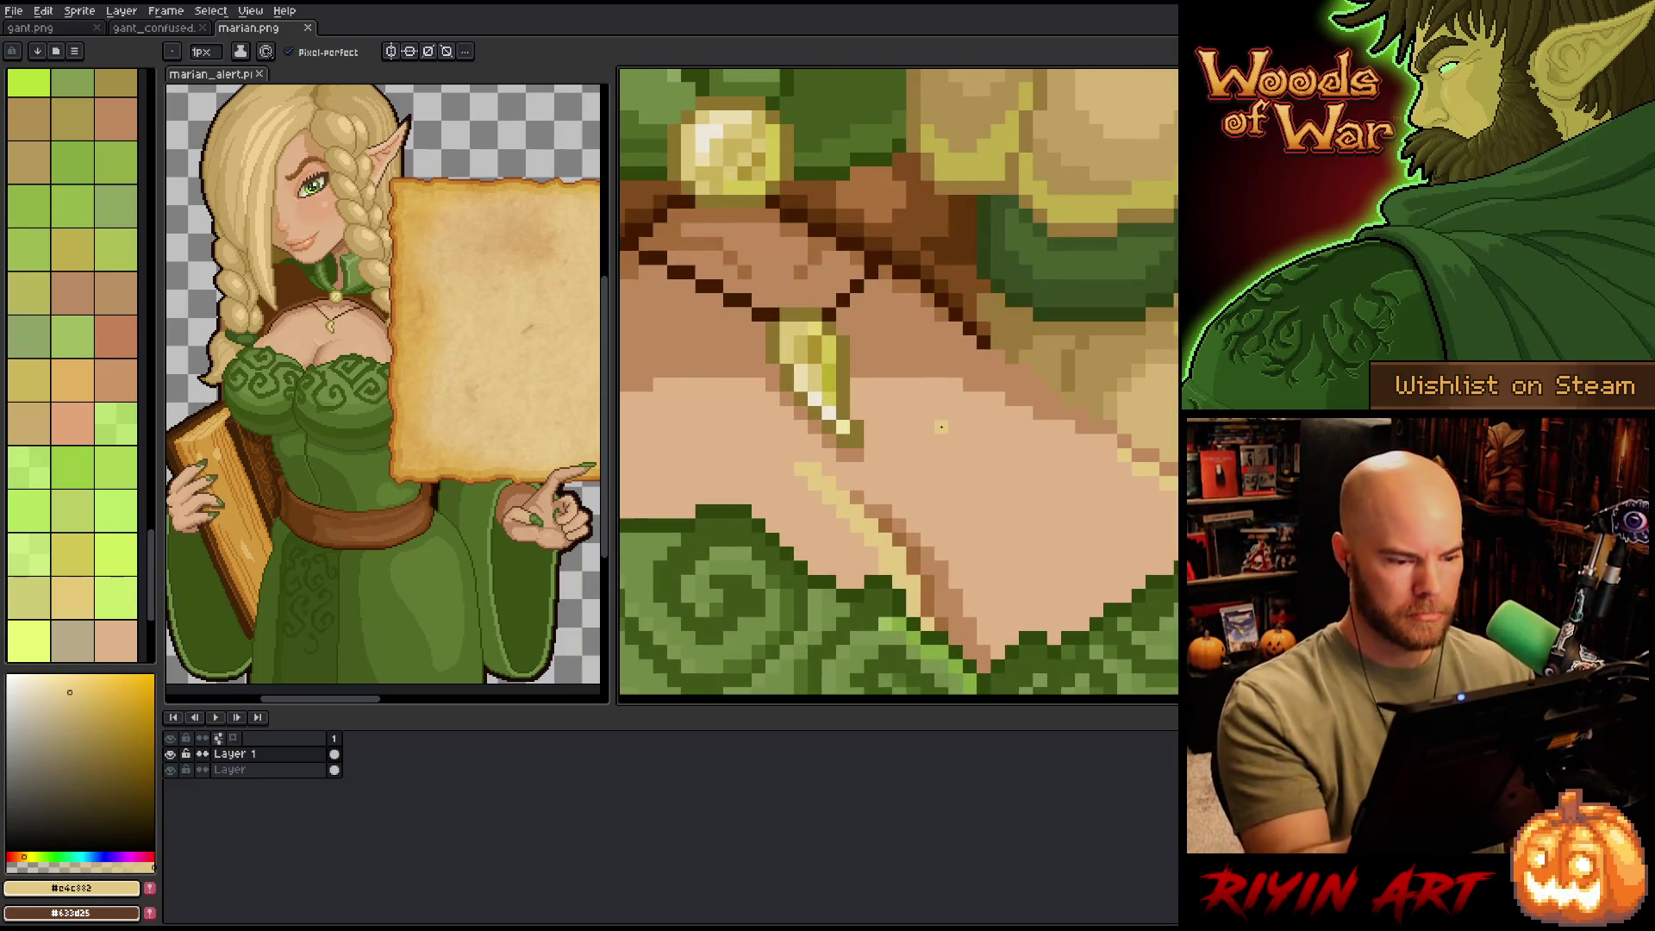
- Undo an accidental new layer and choose a lighter skin tone for the highlight
{"action": "left_click", "coordinate": [876, 491], "text": "alt"}
{"action": "key", "text": "shift+n"}
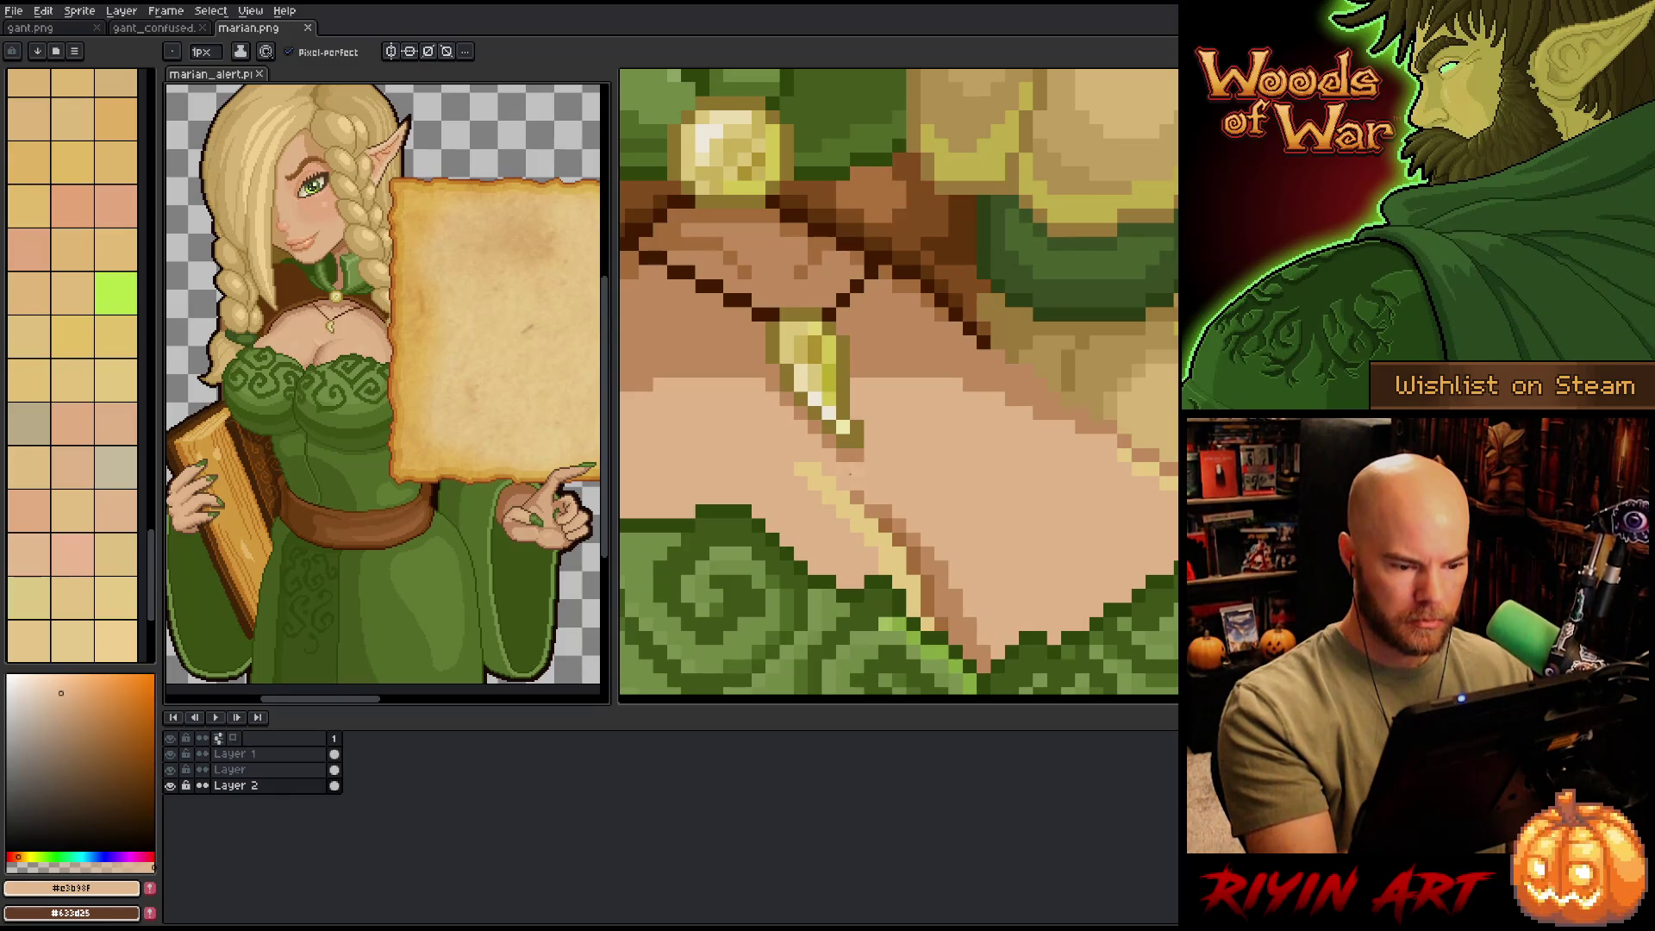
{"action": "key", "text": "ctrl+z"}
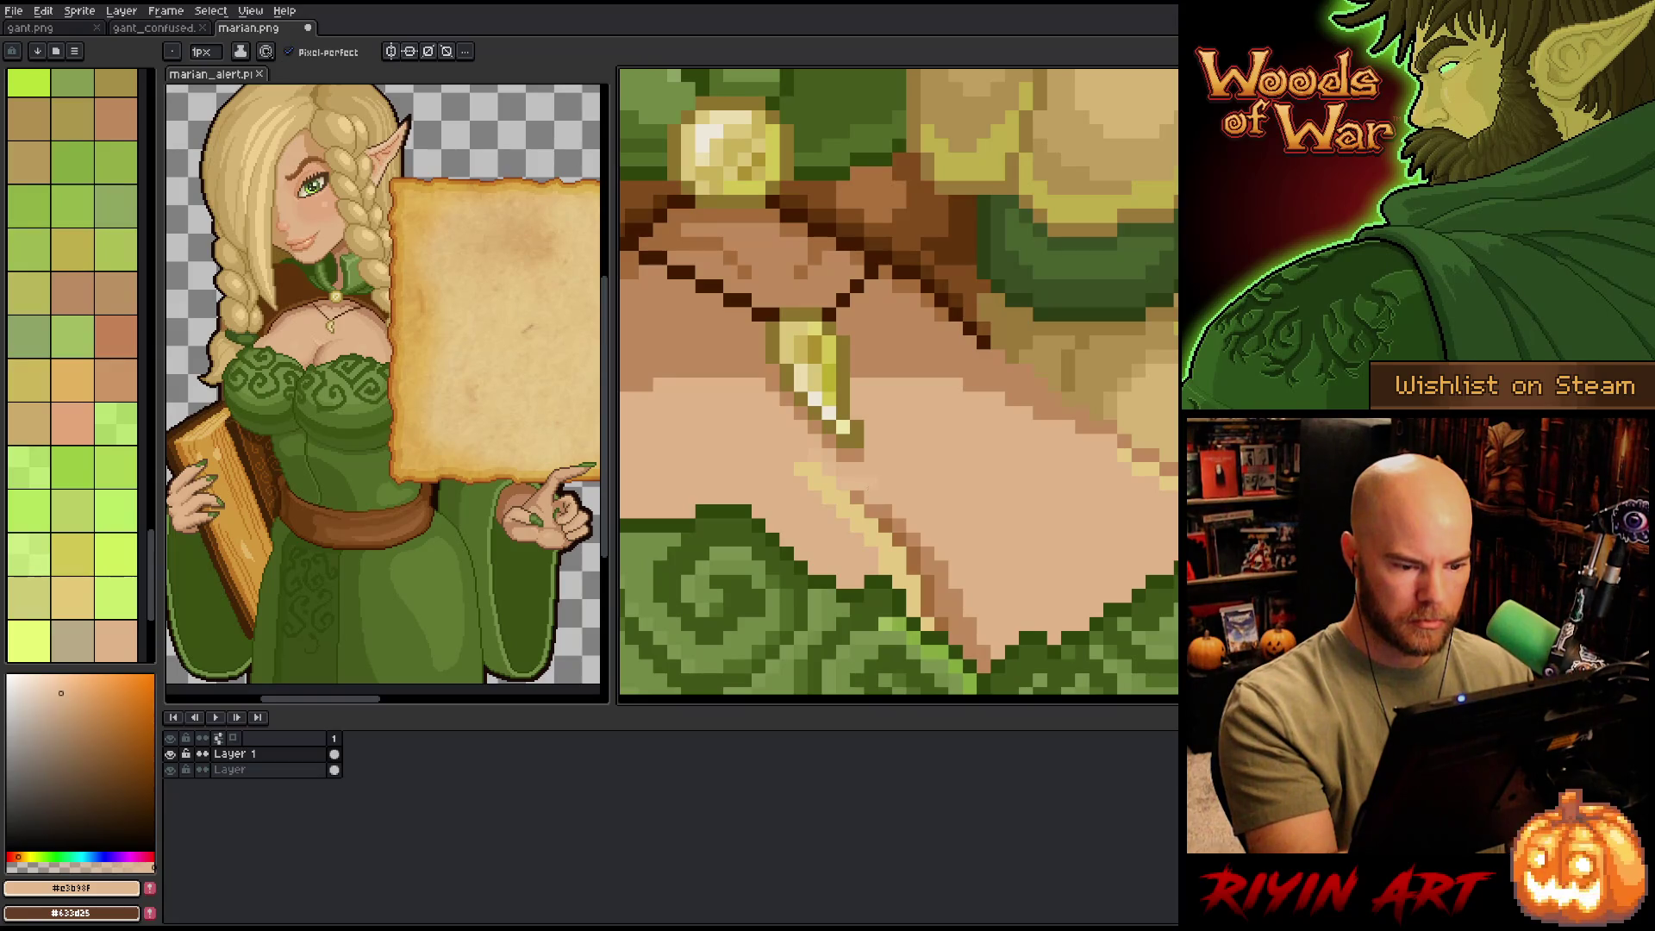
{"action": "key", "text": "i"}
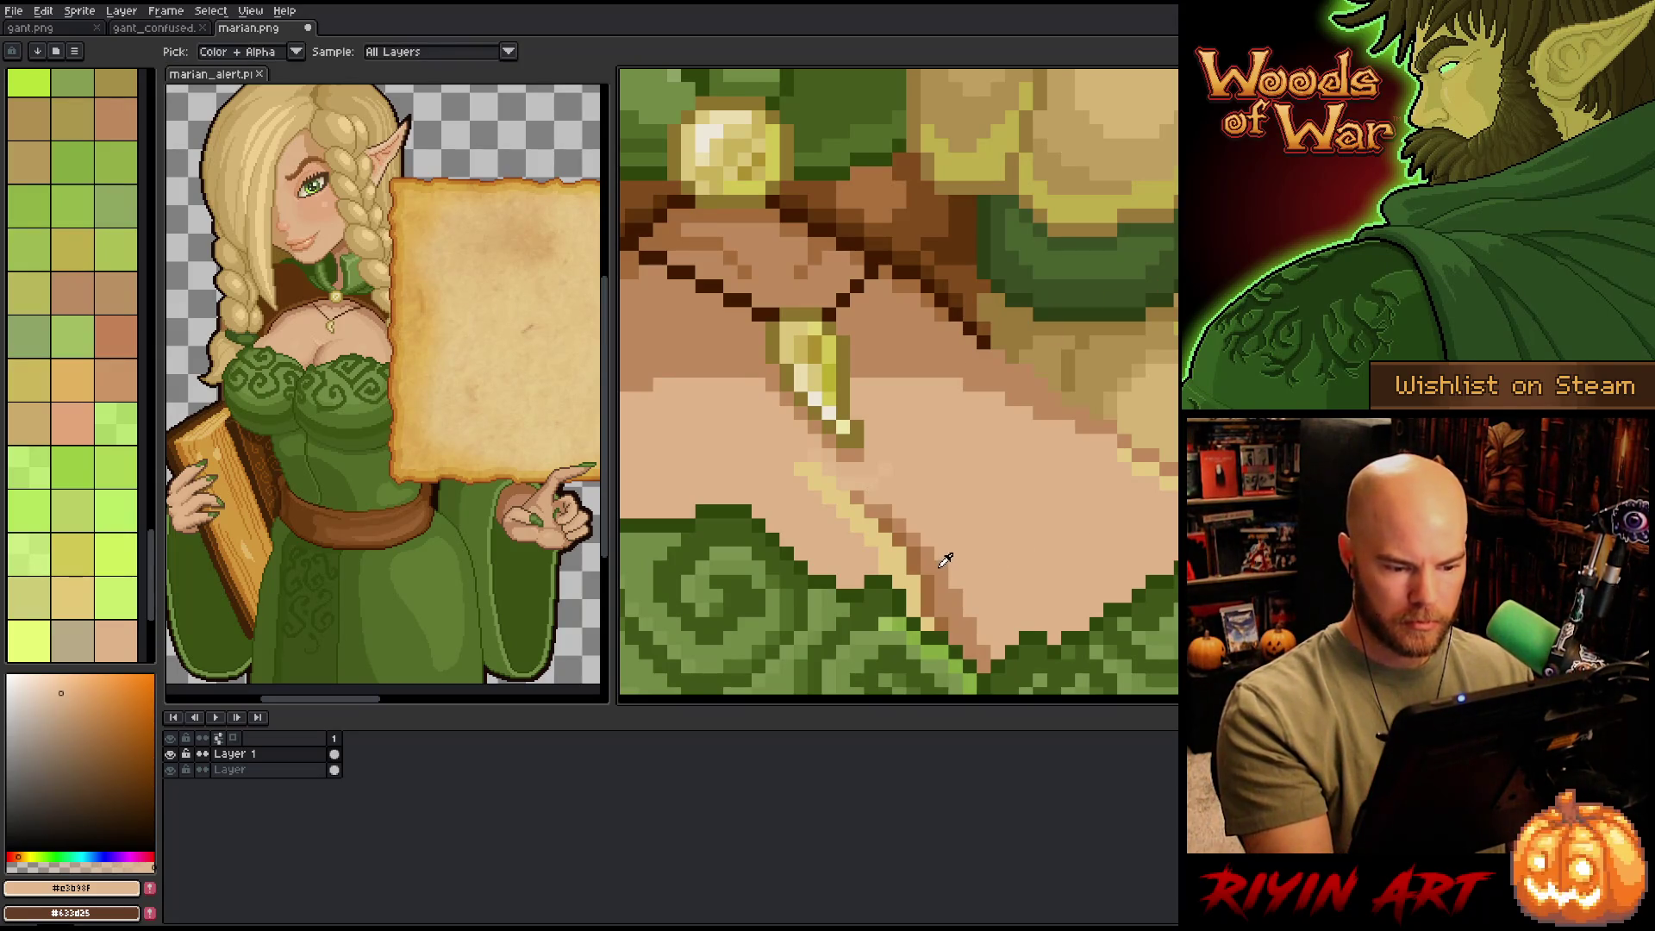
{"action": "left_click", "coordinate": [947, 561]}
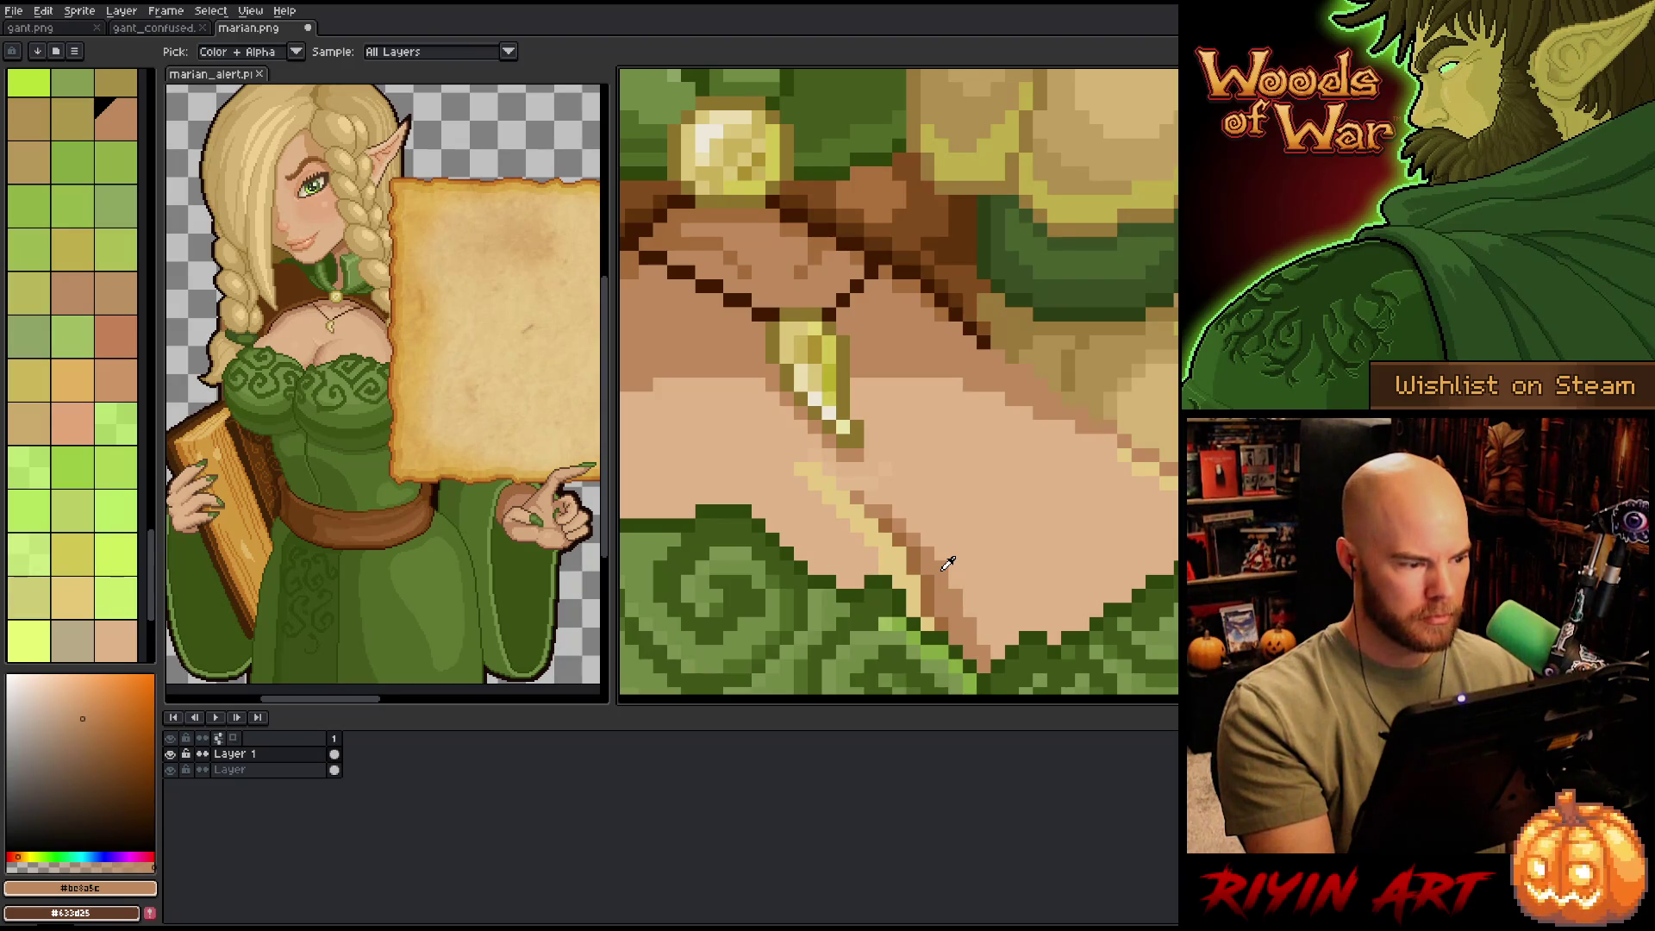
{"action": "left_click", "coordinate": [72, 706]}
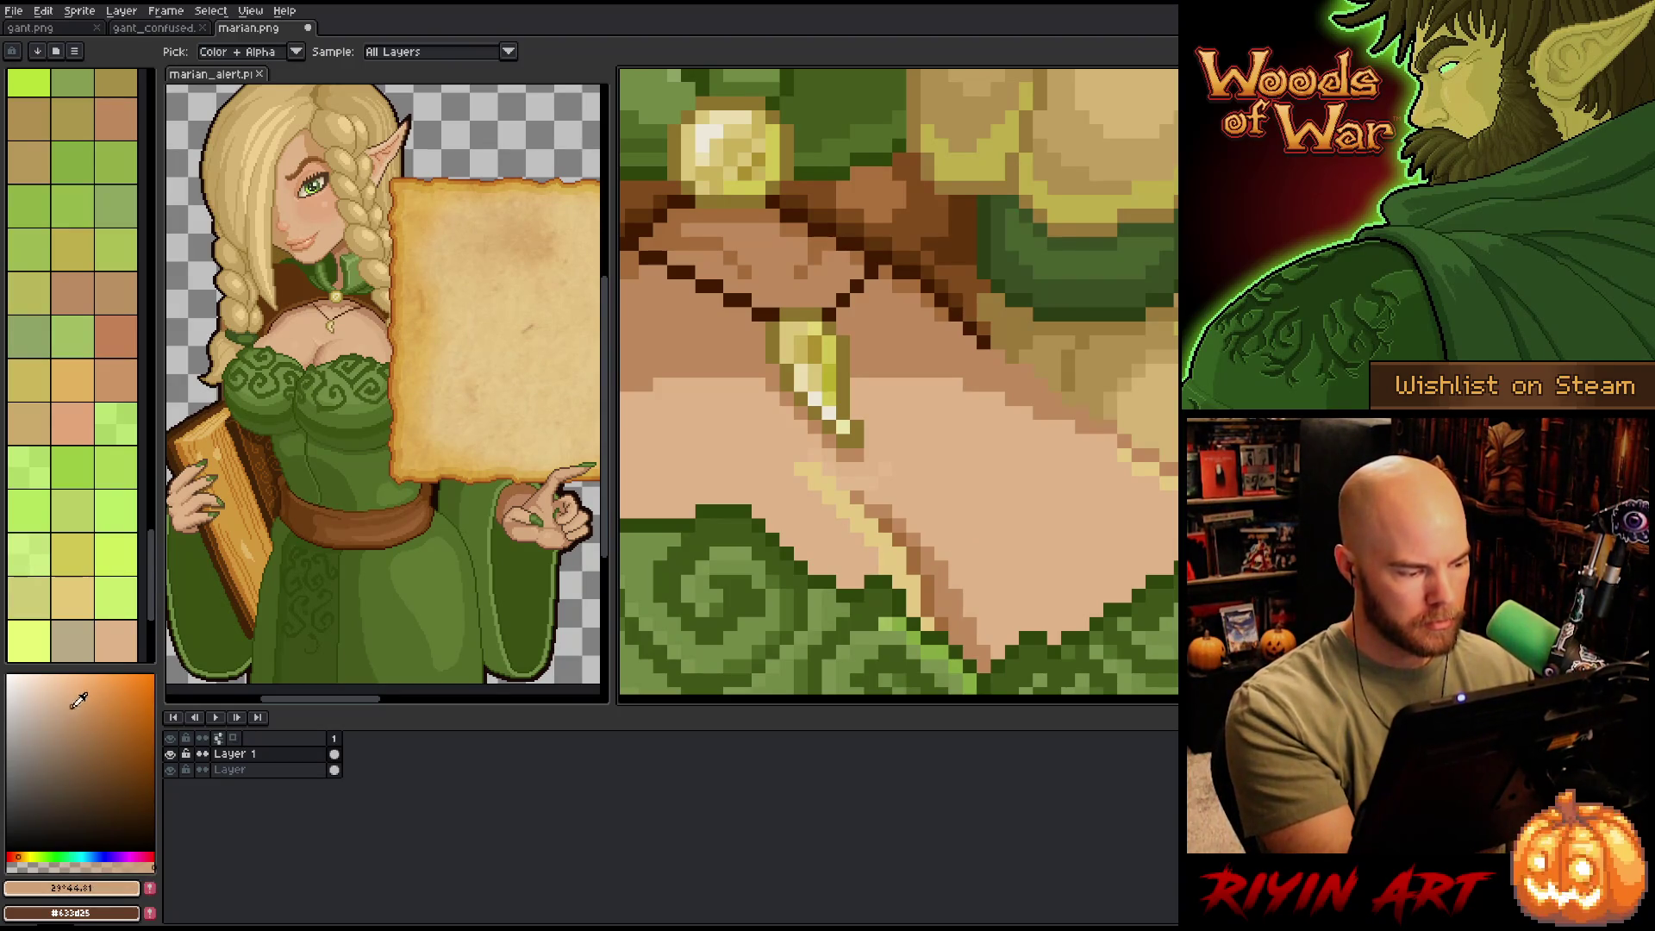
{"action": "key", "text": "b"}
- Draw a short diagonal highlight line on the chest, then sample a darker skin shade
{"action": "left_click_drag", "start_coordinate": [913, 455], "coordinate": [885, 483]}
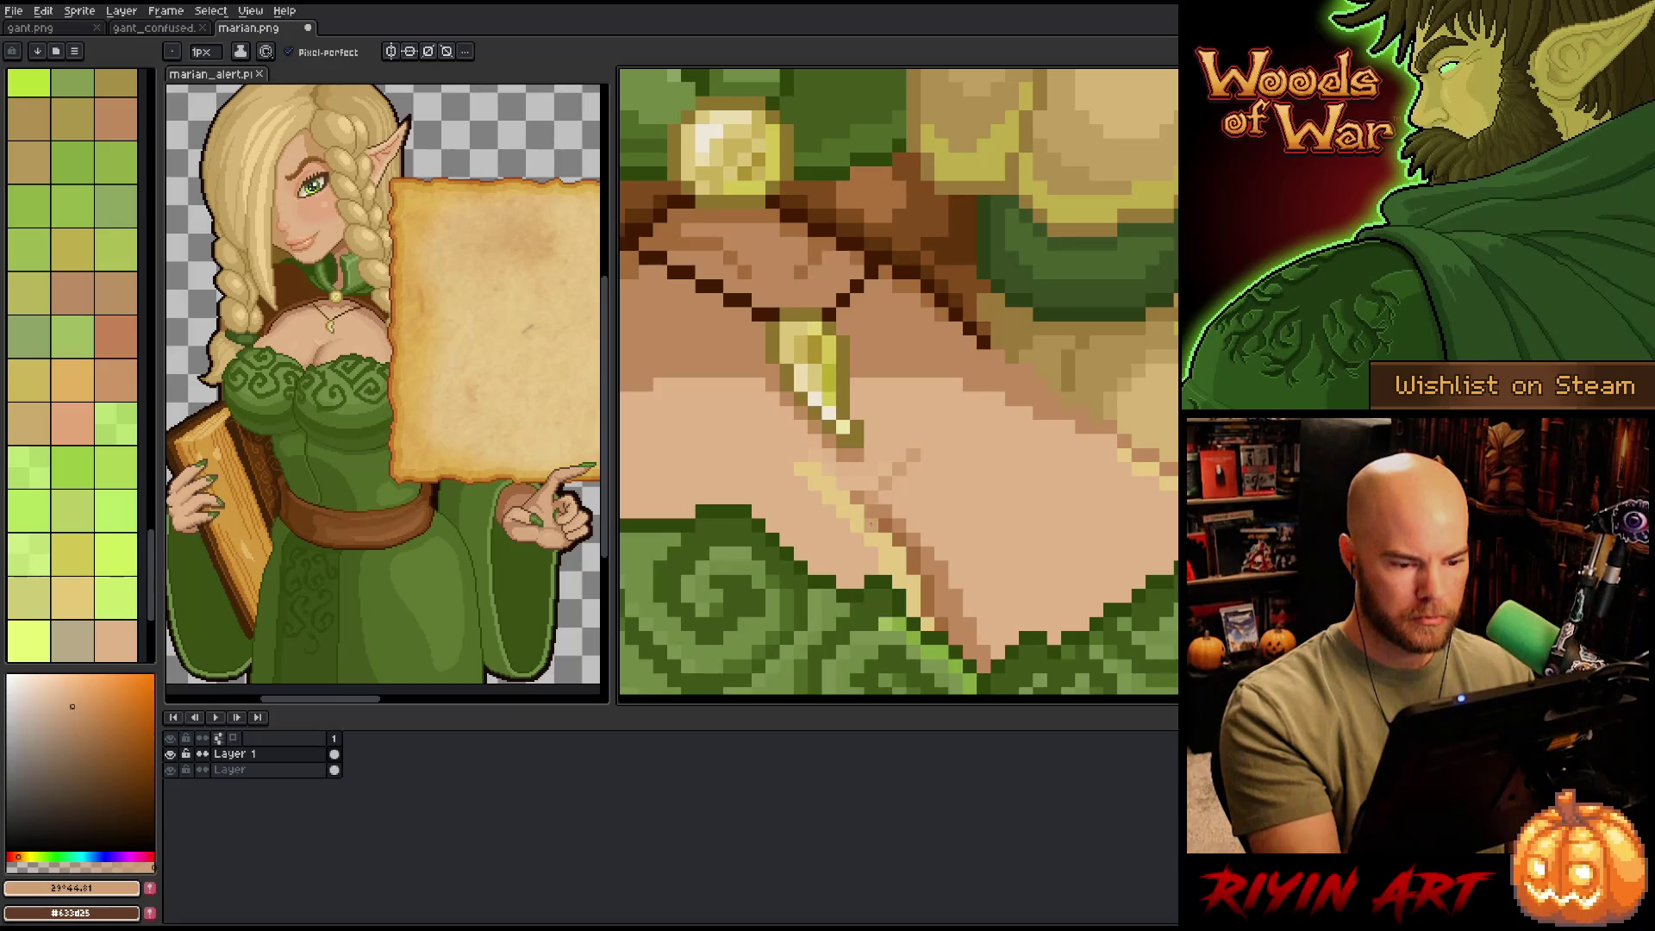
{"action": "left_click_drag", "start_coordinate": [905, 454], "coordinate": [872, 484]}
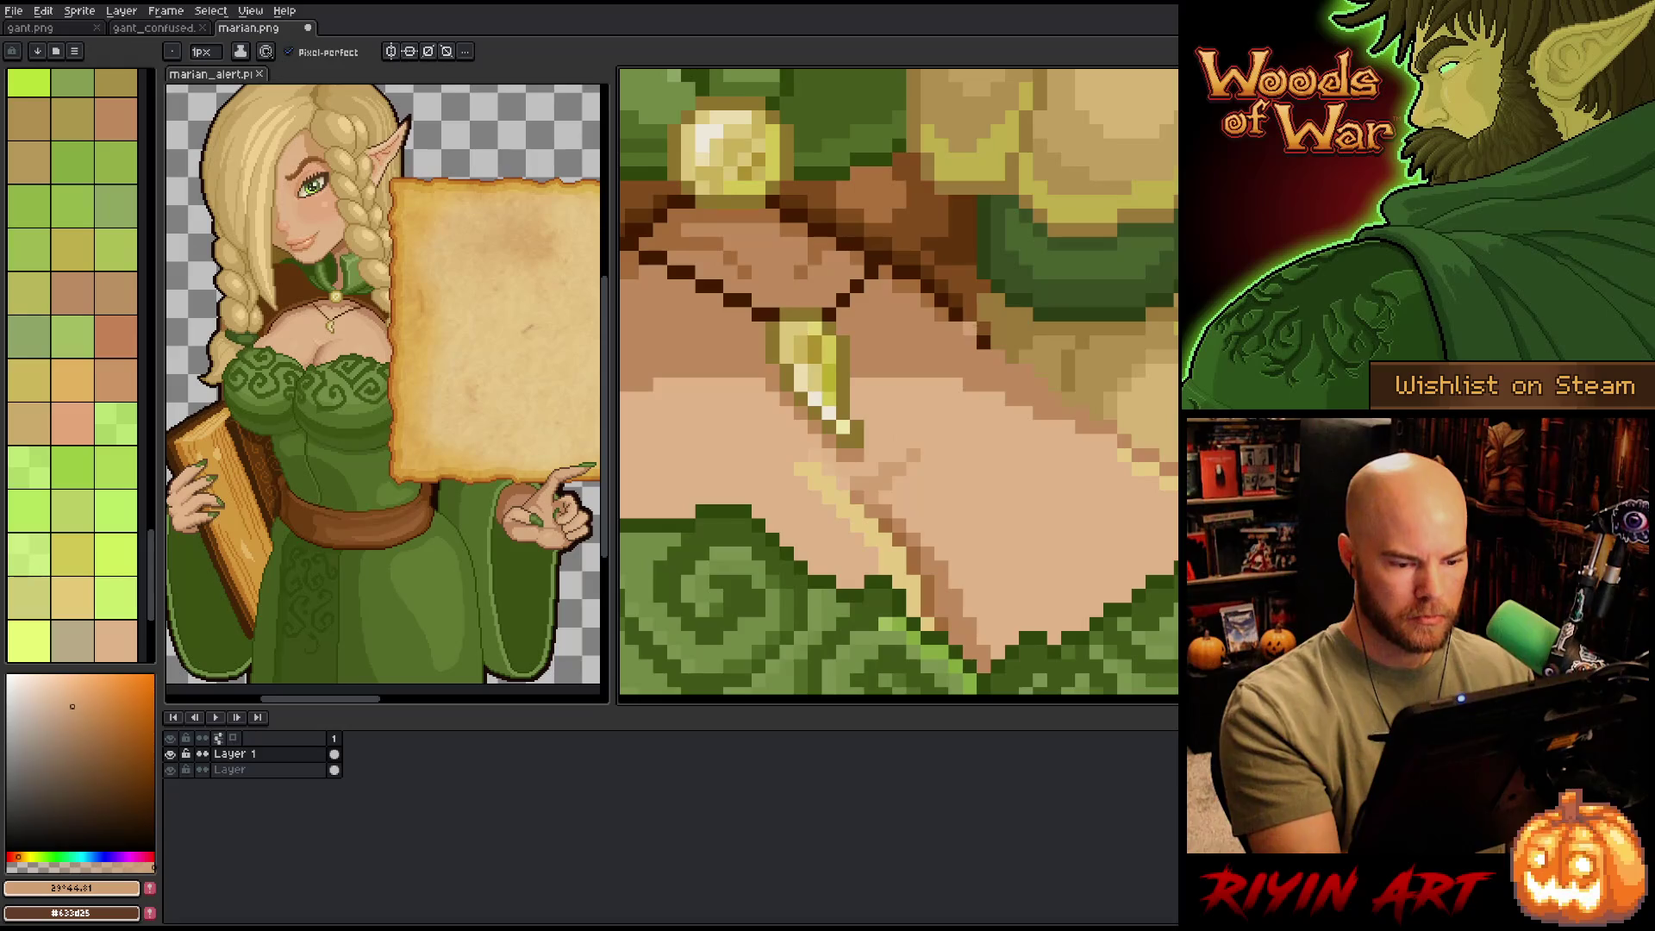
{"action": "left_click", "coordinate": [797, 454], "text": "alt"}
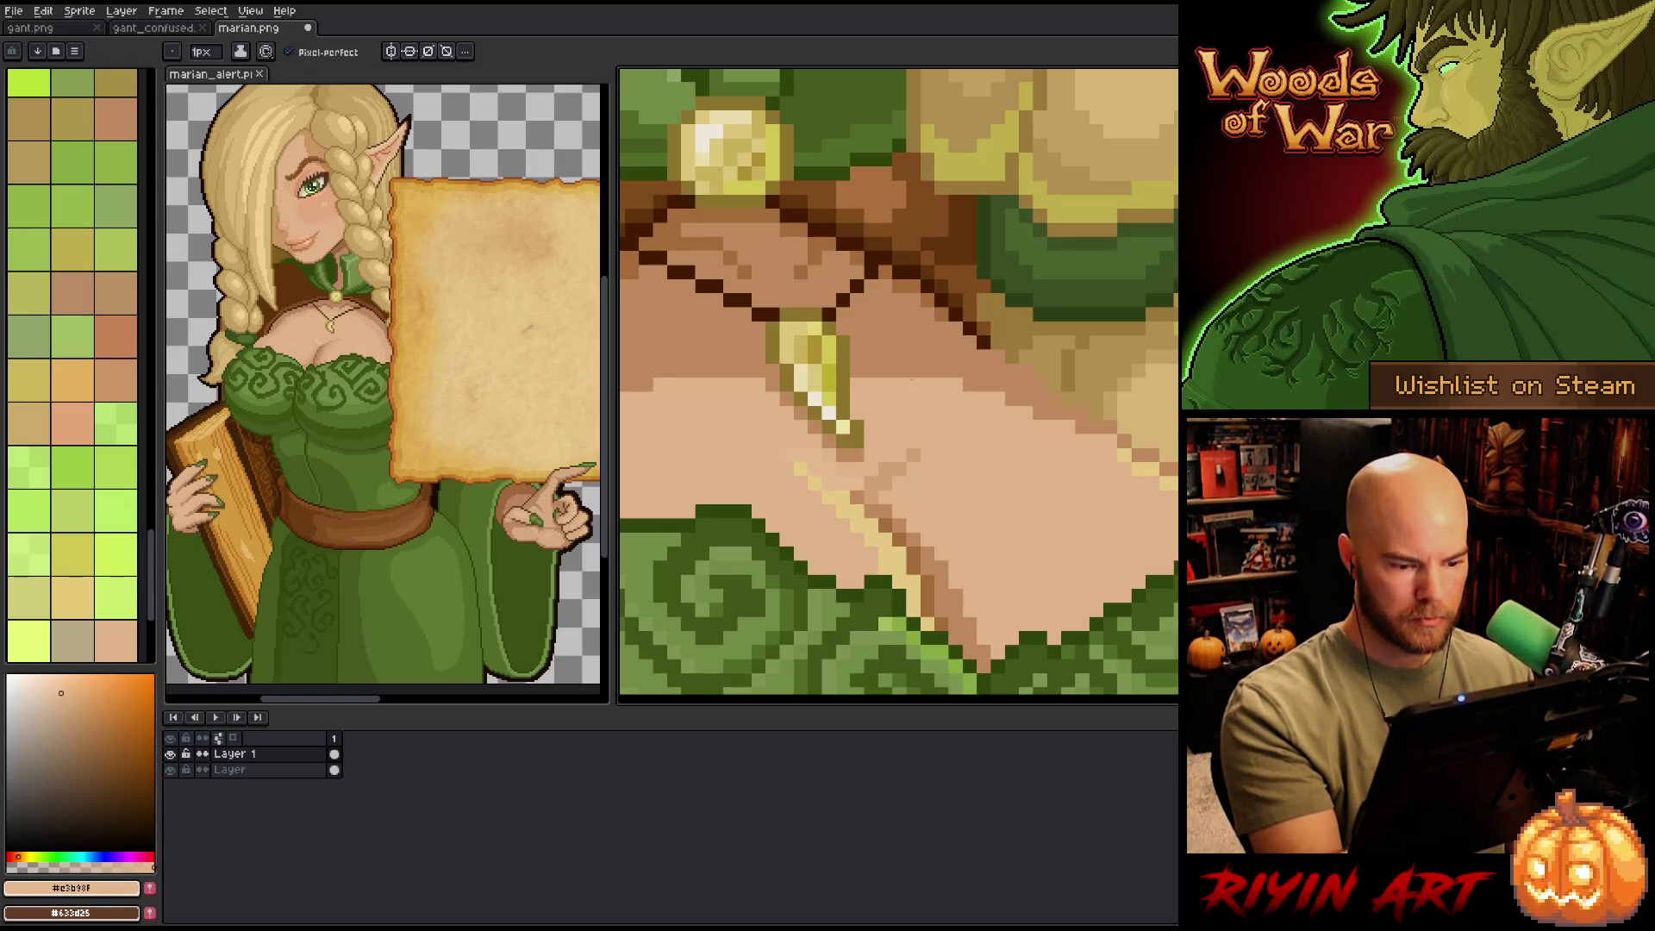
{"action": "left_click", "coordinate": [843, 414], "text": "alt"}
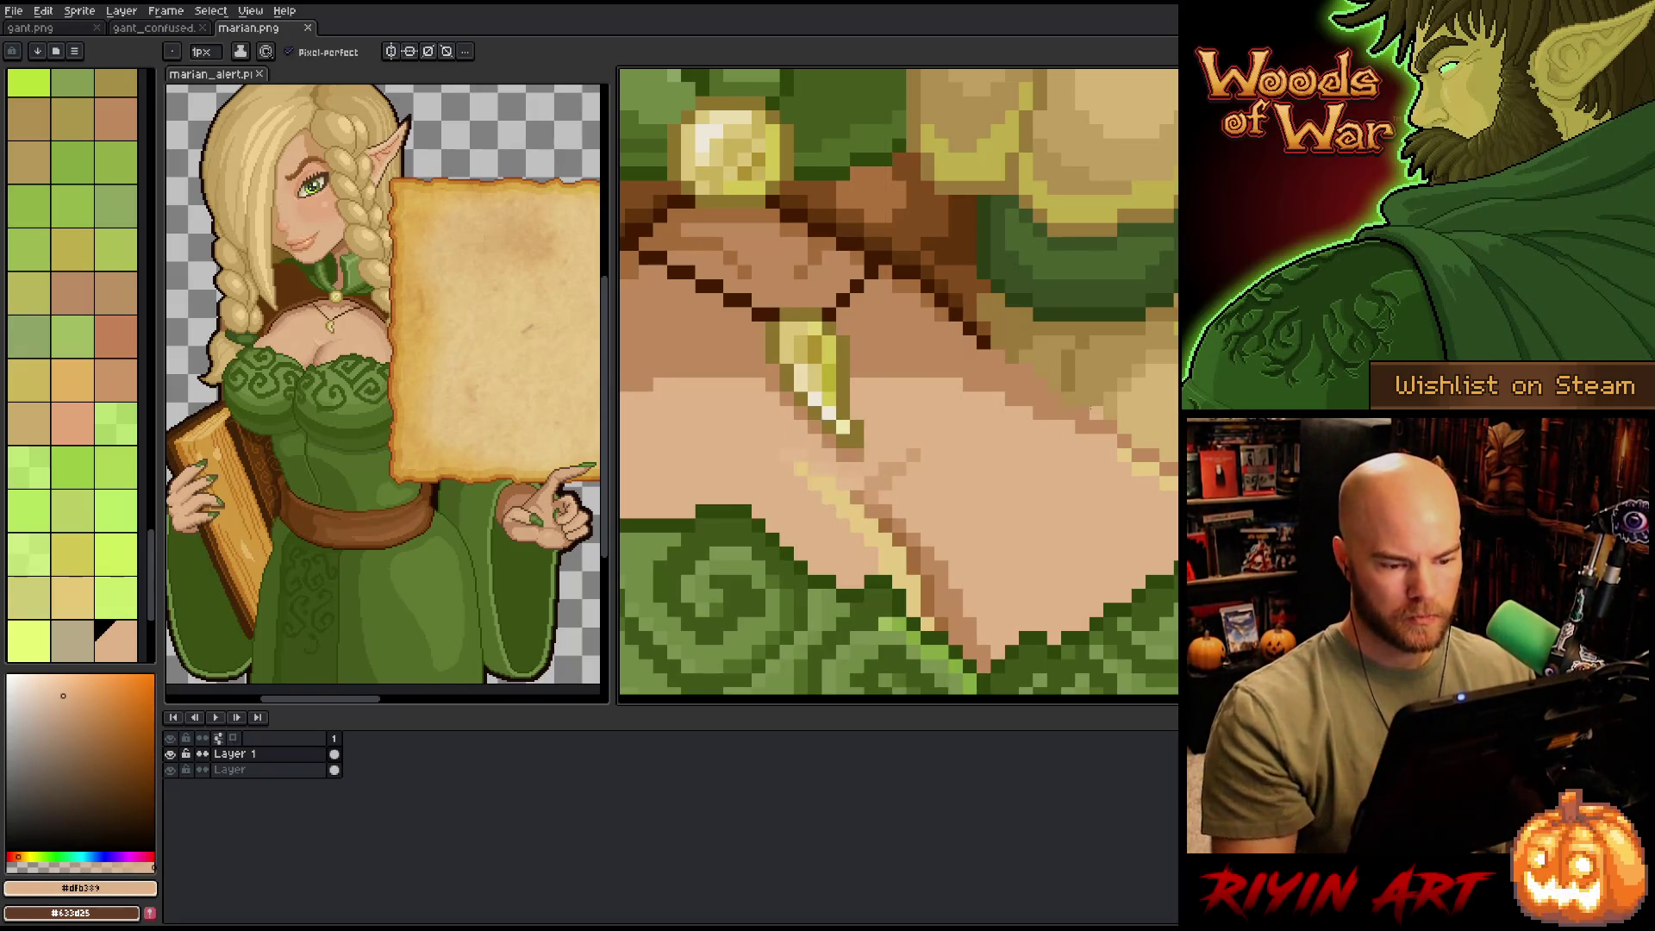
{"action": "scroll", "coordinate": [1097, 417], "scroll_direction": "down", "scroll_amount": 5}
{"action": "scroll", "coordinate": [1097, 417], "scroll_direction": "down", "scroll_amount": 2}
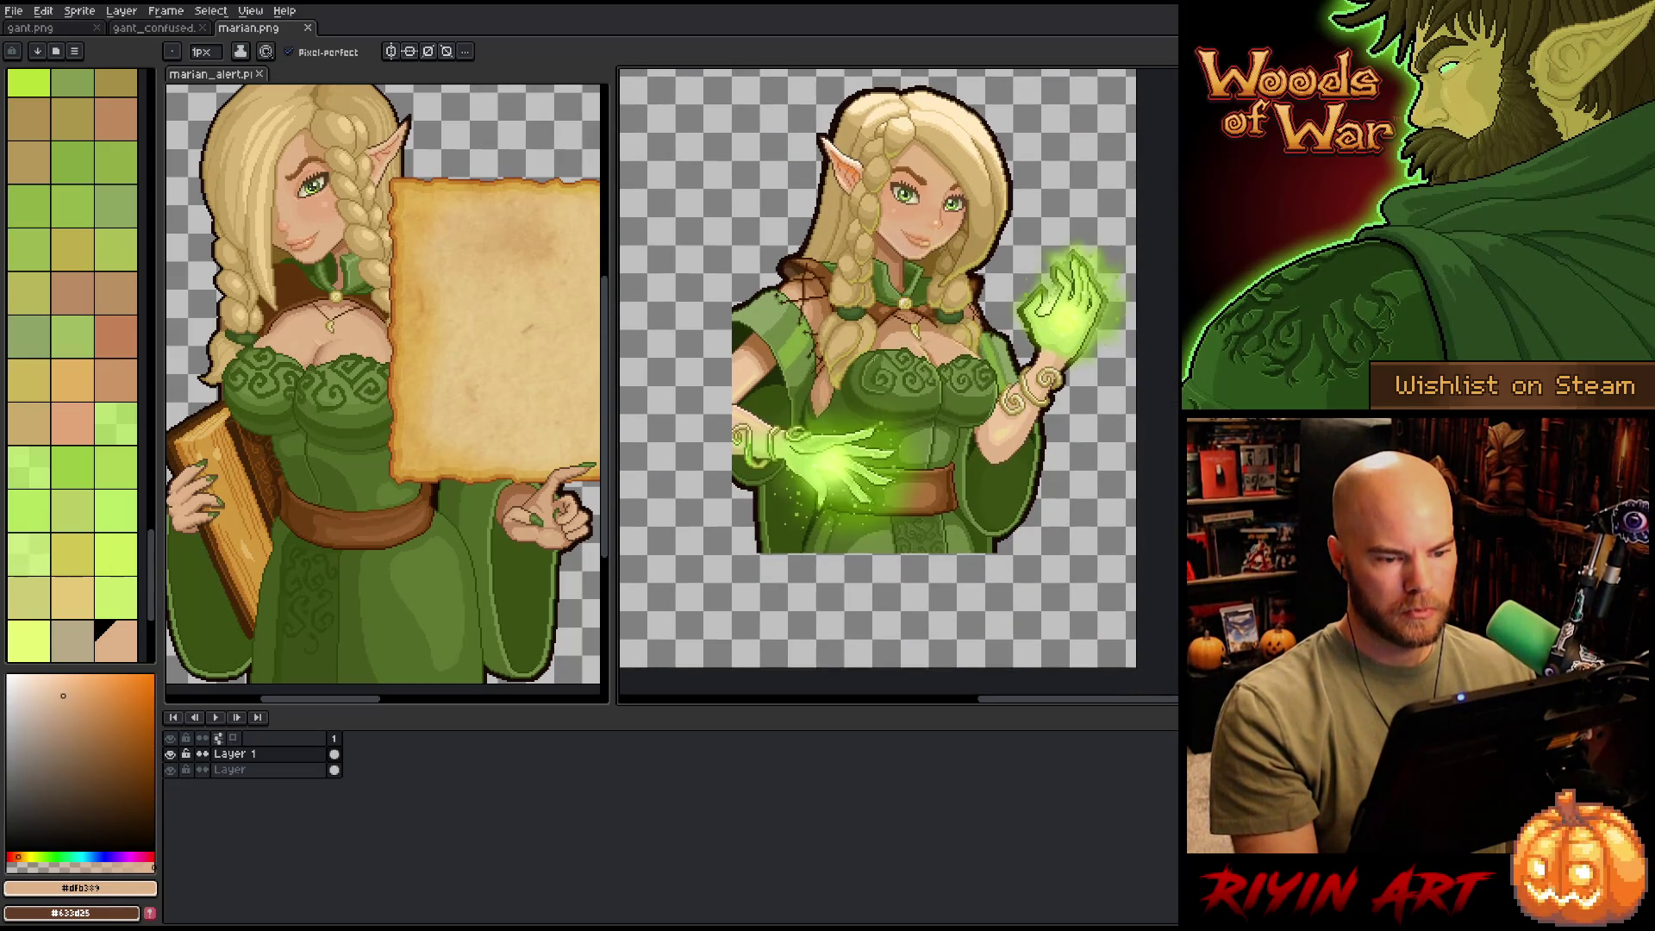
{"action": "scroll", "coordinate": [964, 317], "scroll_direction": "up", "scroll_amount": 7}
{"action": "left_click", "coordinate": [964, 318], "text": "alt"}
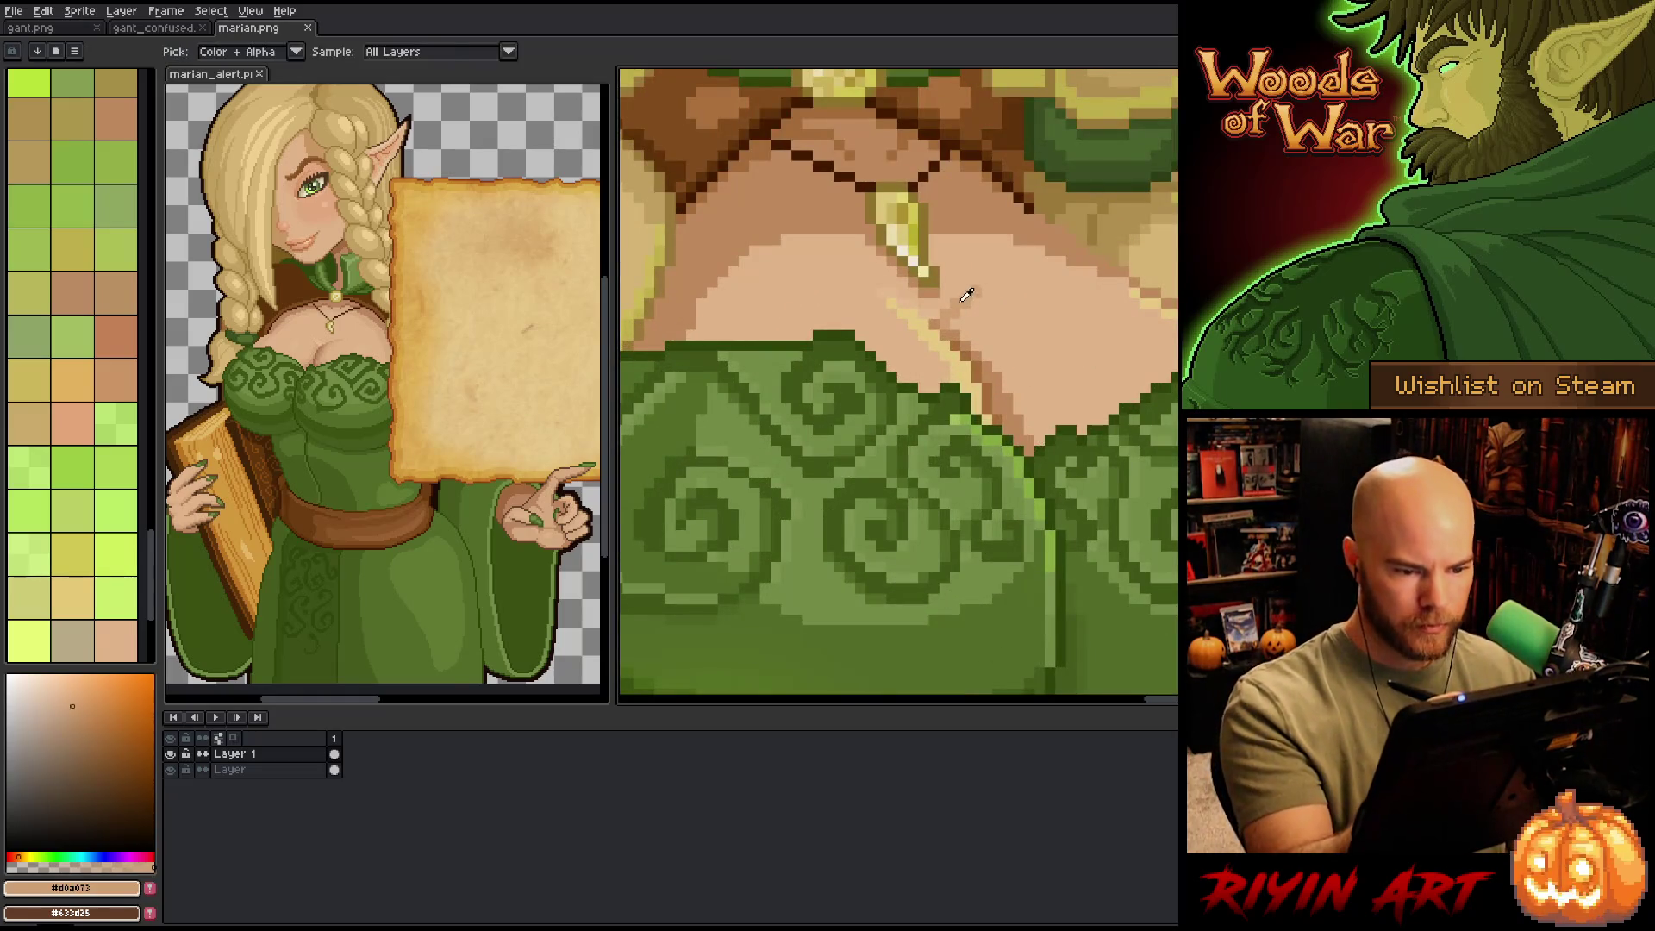
- Place one darker skin shading pixel beside the chest highlight, then pan toward the braid
{"action": "left_click", "coordinate": [976, 347]}
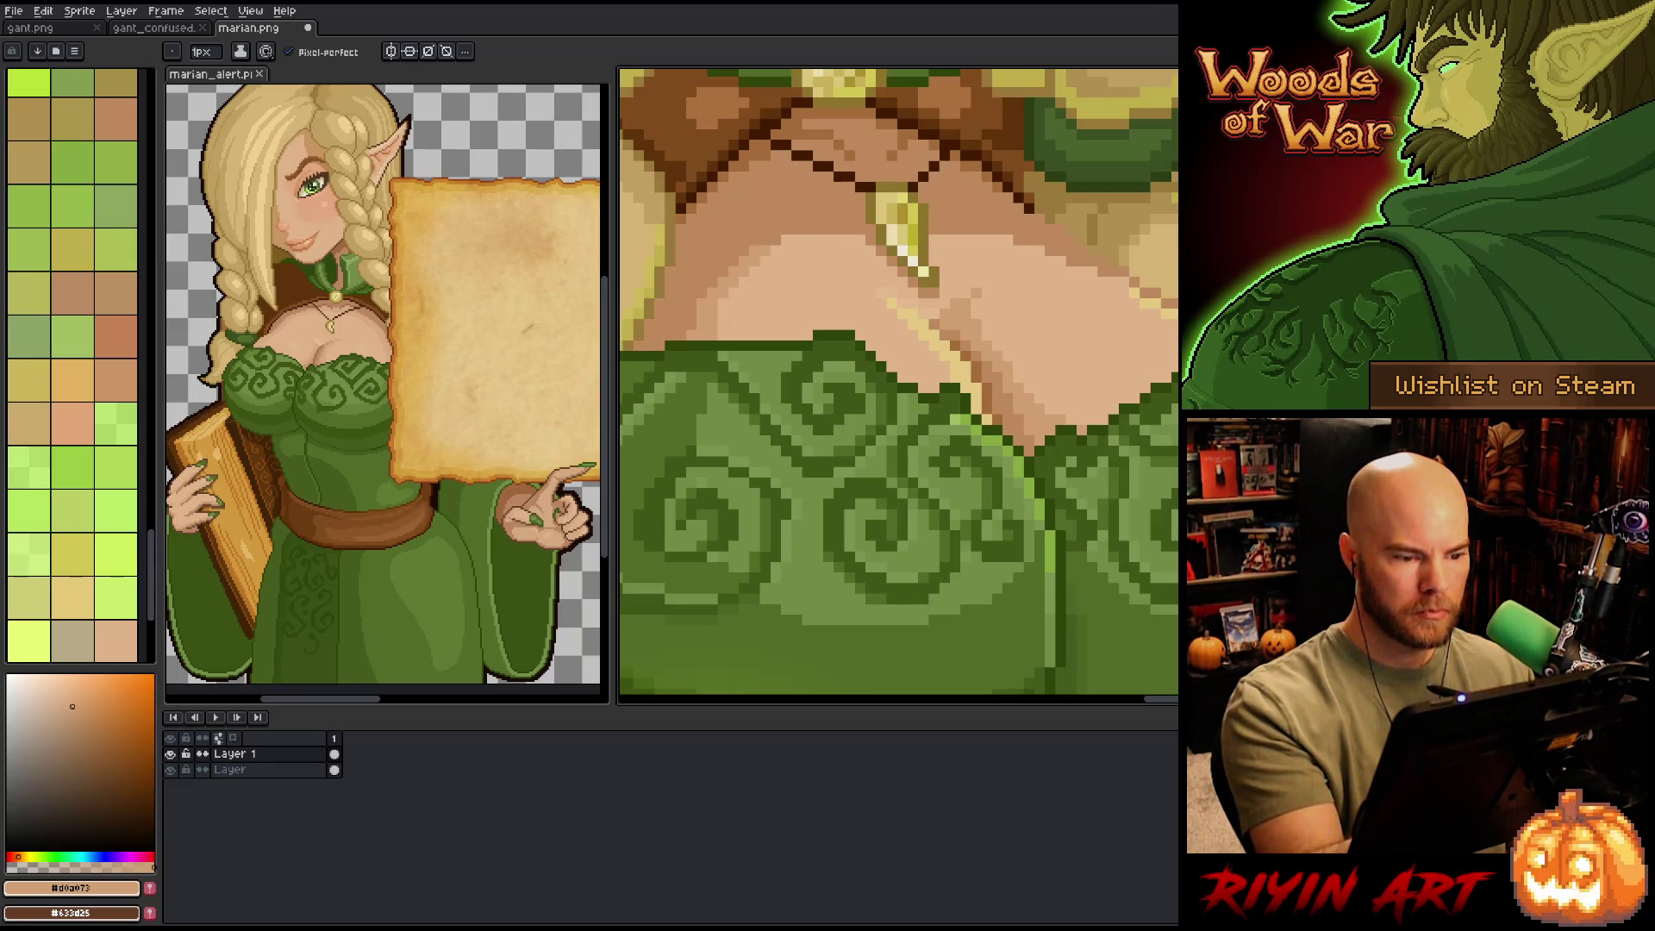
{"action": "left_click_drag", "start_coordinate": [734, 258], "coordinate": [877, 266]}
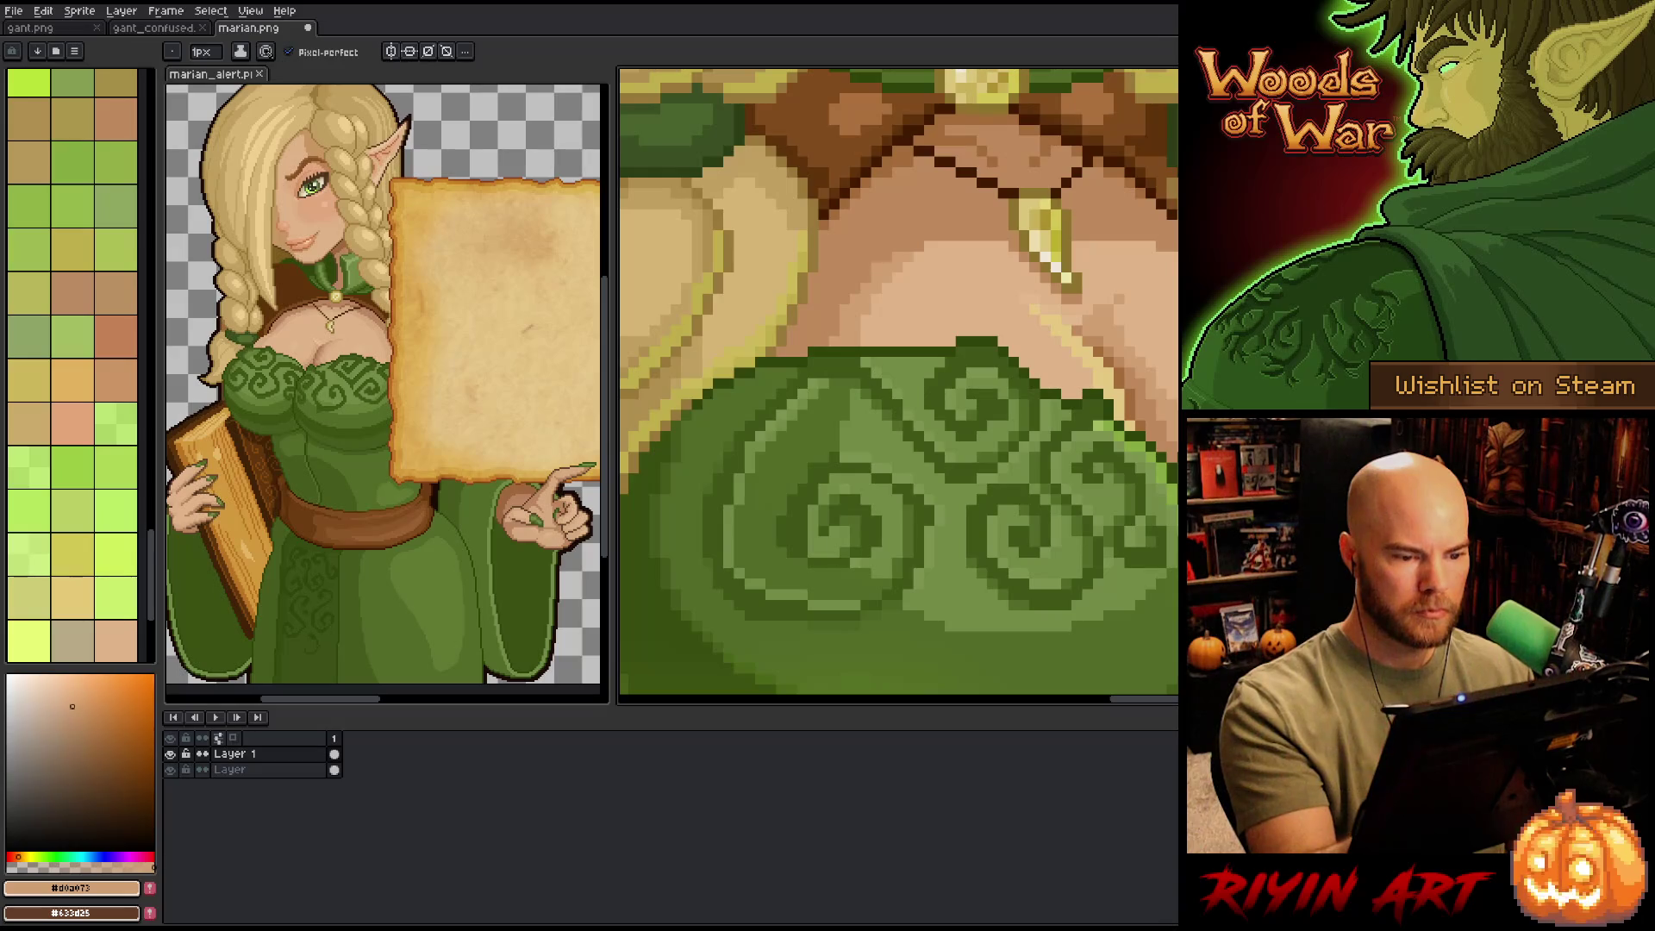
{"action": "mouse_move", "coordinate": [963, 431]}
{"action": "left_mouse_down"}
{"action": "mouse_move", "coordinate": [1142, 459]}
{"action": "mouse_move", "coordinate": [1132, 492]}
{"action": "mouse_move", "coordinate": [1020, 484]}
{"action": "mouse_move", "coordinate": [1020, 521]}
{"action": "mouse_move", "coordinate": [1072, 520]}
{"action": "mouse_move", "coordinate": [1062, 485]}
{"action": "mouse_move", "coordinate": [1183, 554]}
{"action": "left_mouse_up"}
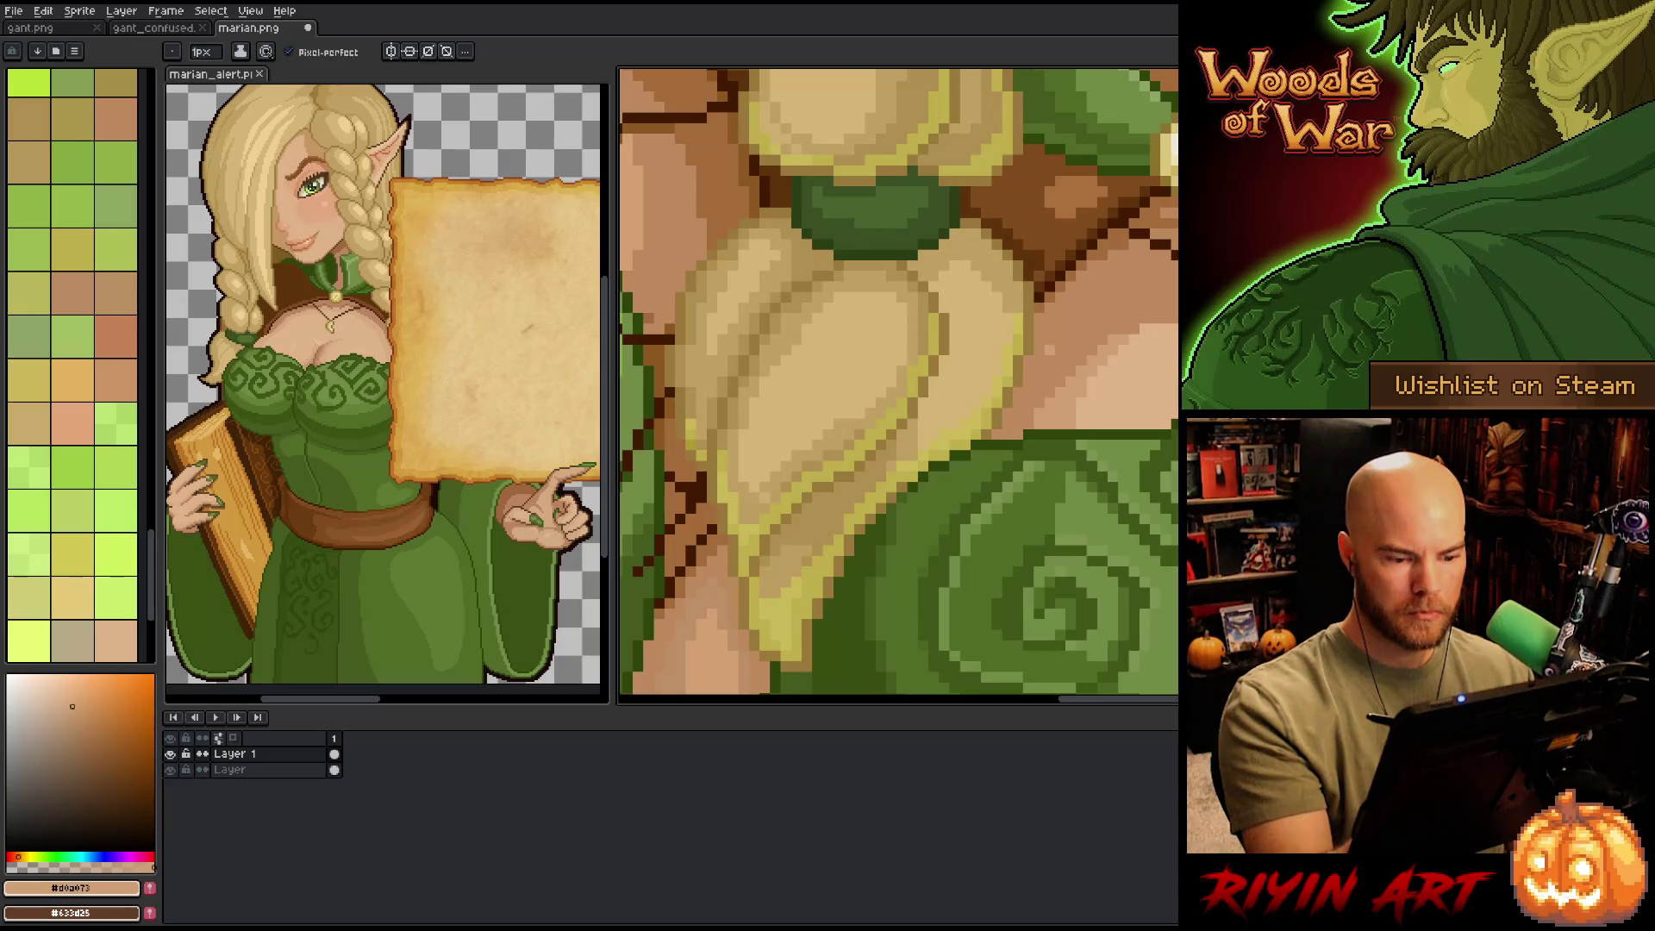
- Sample olive, mid and dark dress greens, ending on the swirl green #455b1c
{"action": "left_click", "coordinate": [1055, 344], "text": "alt"}
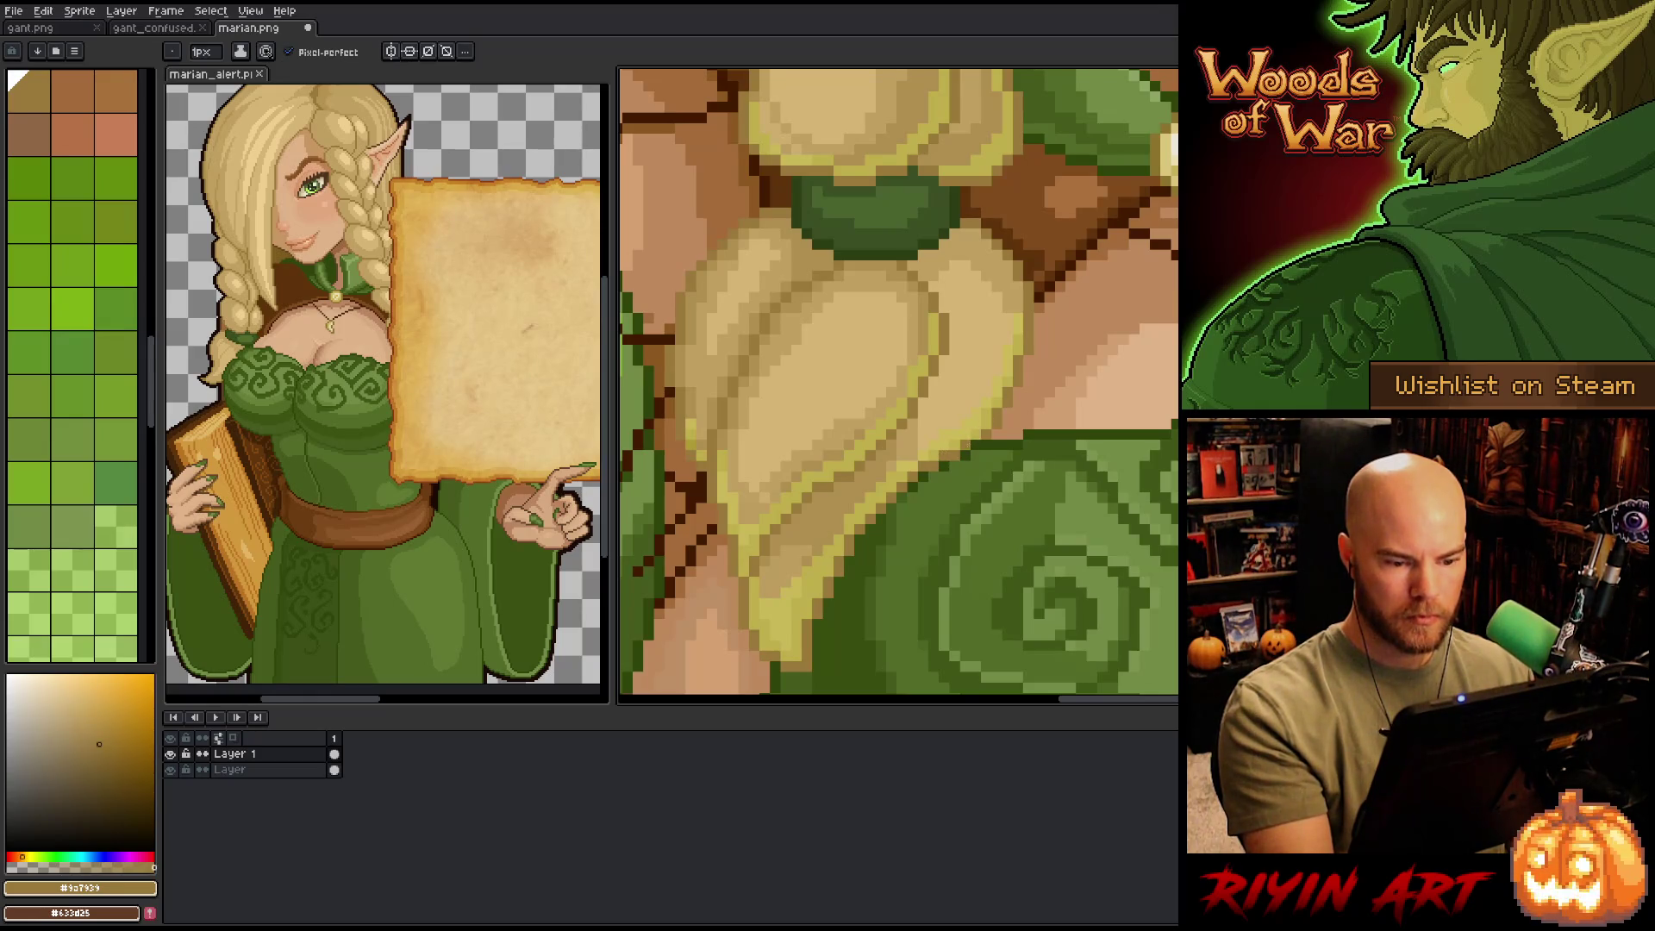
{"action": "left_click", "coordinate": [947, 466], "text": "alt"}
{"action": "left_click", "coordinate": [923, 481], "text": "alt"}
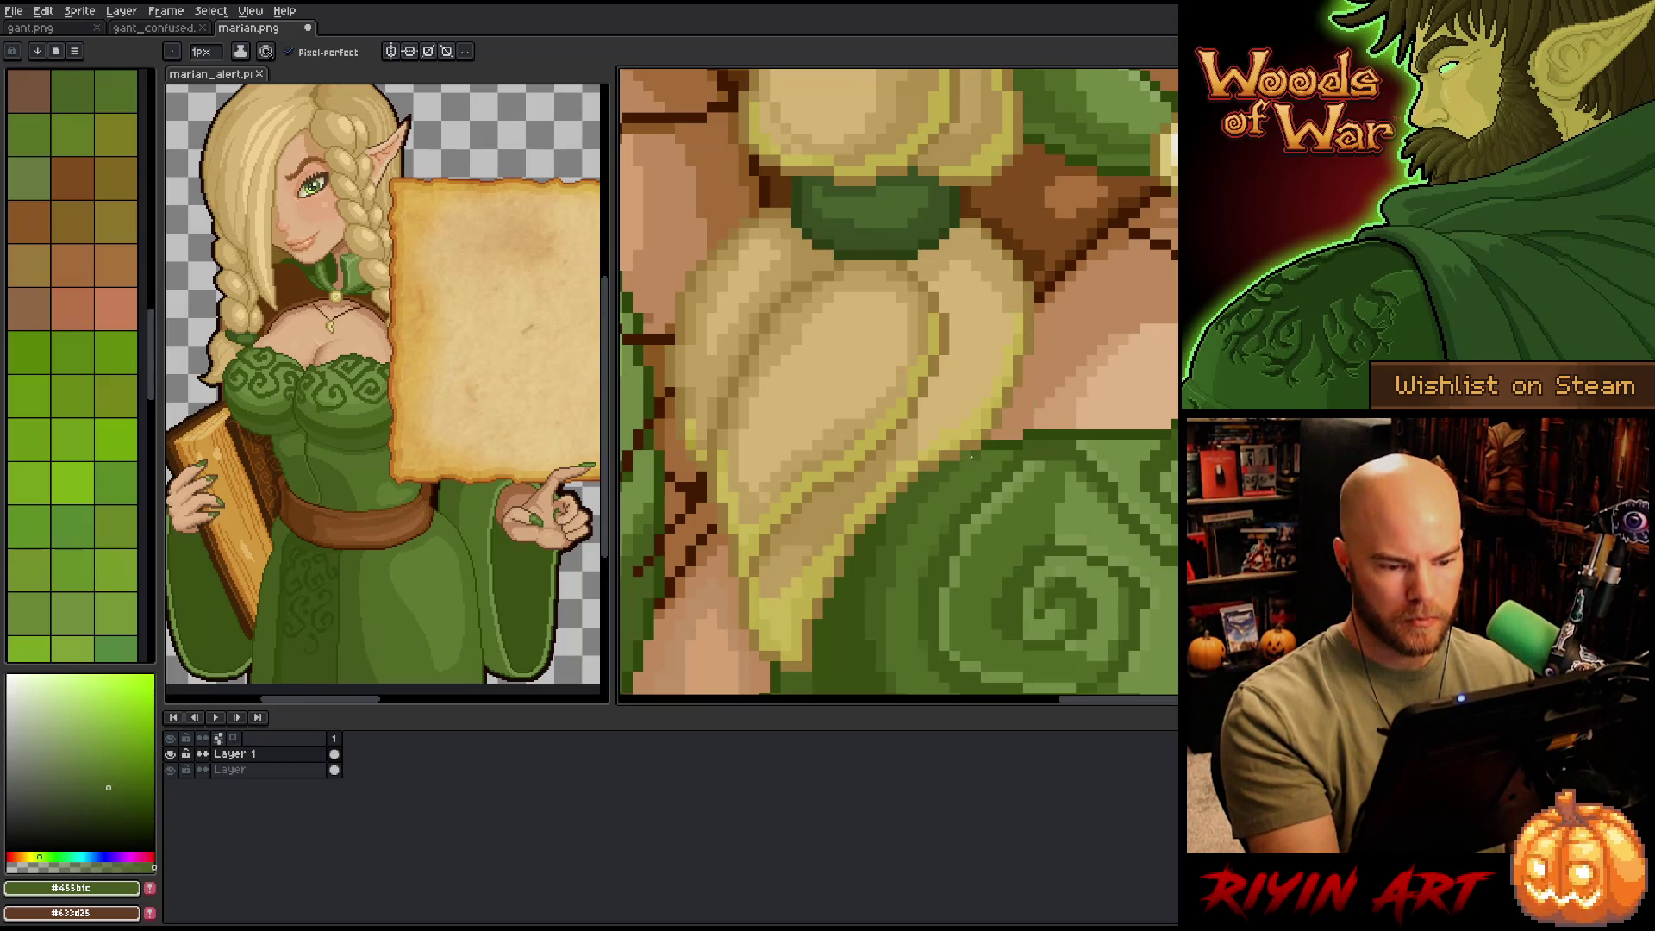
{"action": "scroll", "coordinate": [1124, 361], "scroll_direction": "down", "scroll_amount": 5}
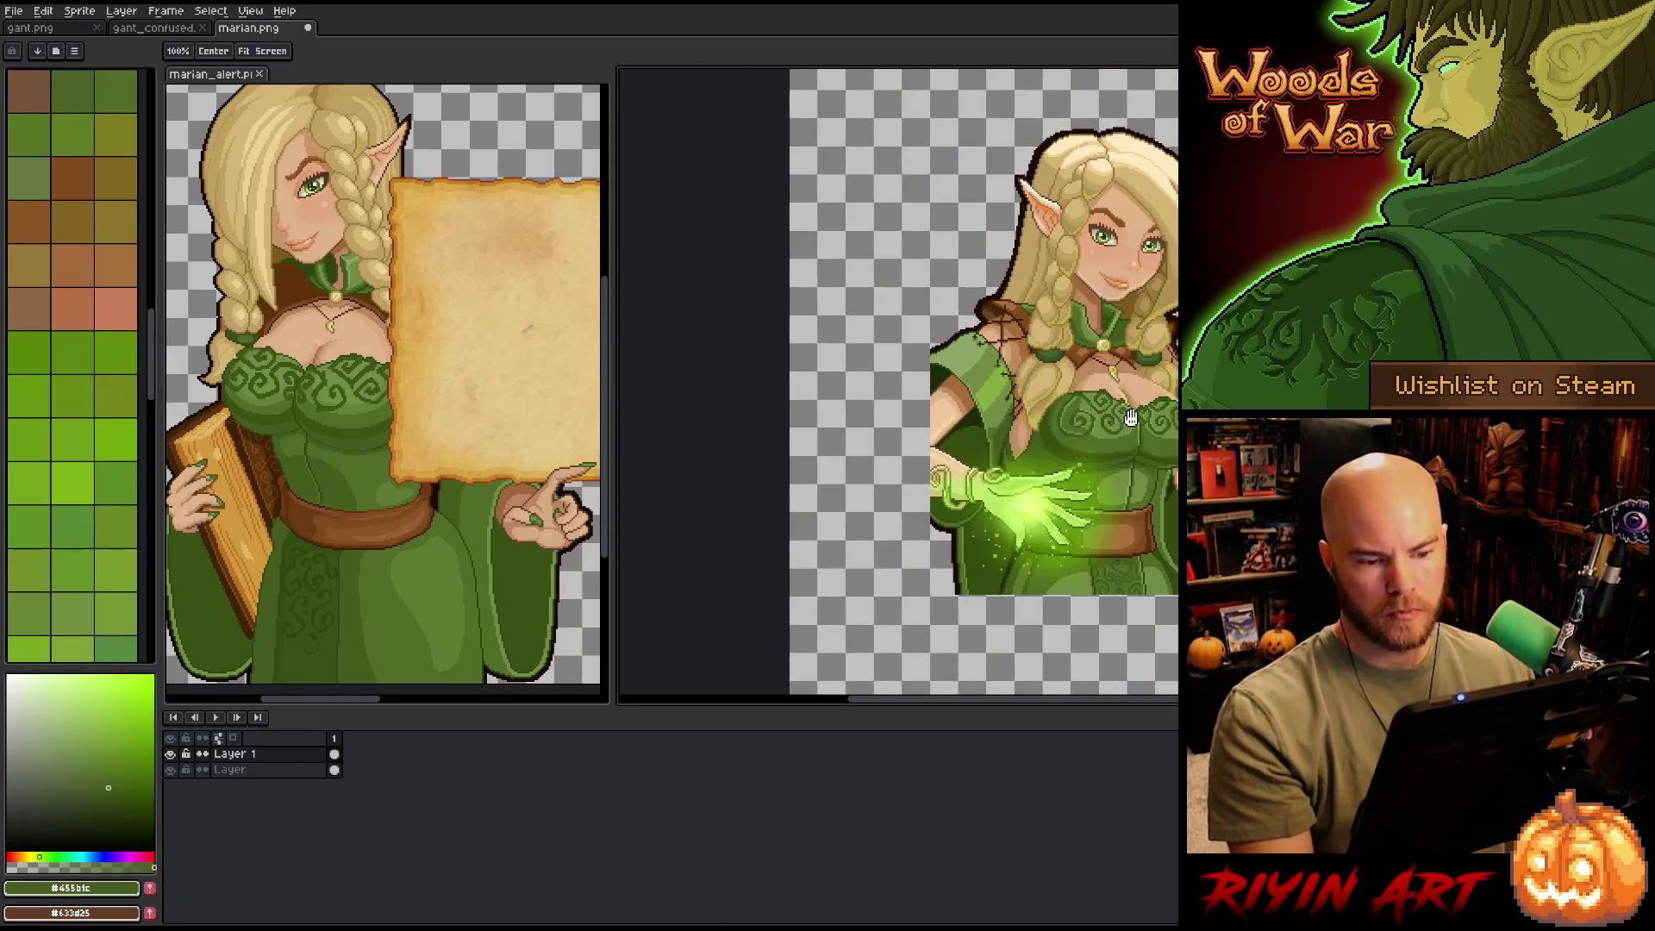
- Save the portrait and switch from the Pencil to the Lasso selection tool
{"action": "key", "text": "ctrl+s"}
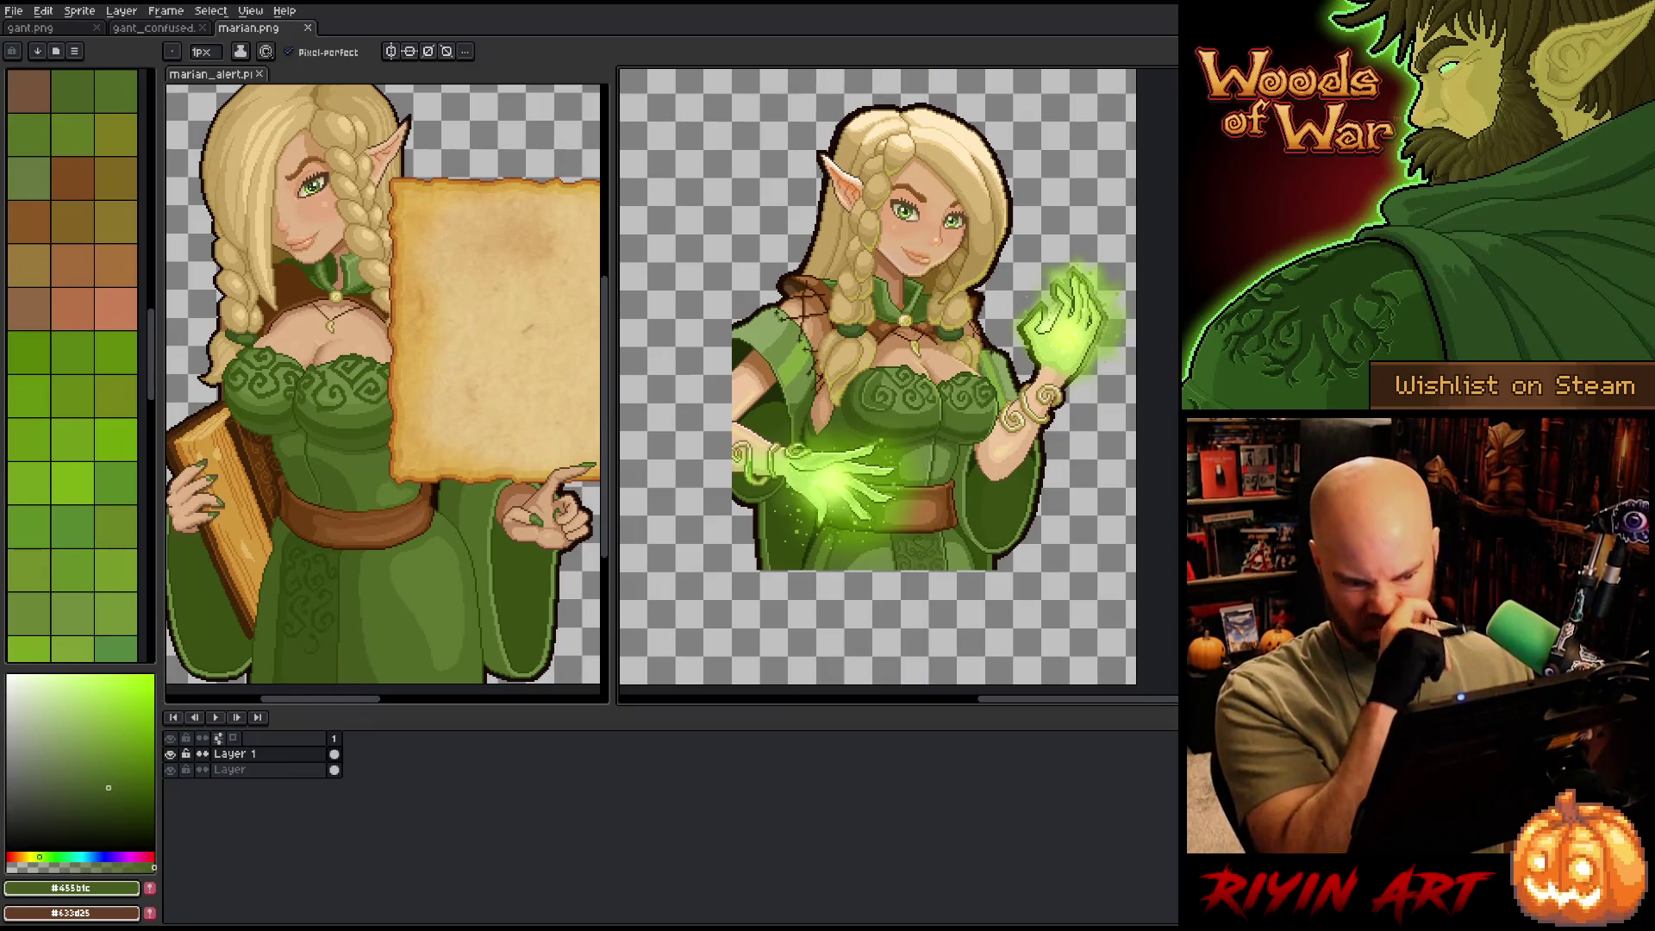
{"action": "scroll", "coordinate": [888, 366], "scroll_direction": "up", "scroll_amount": 4}
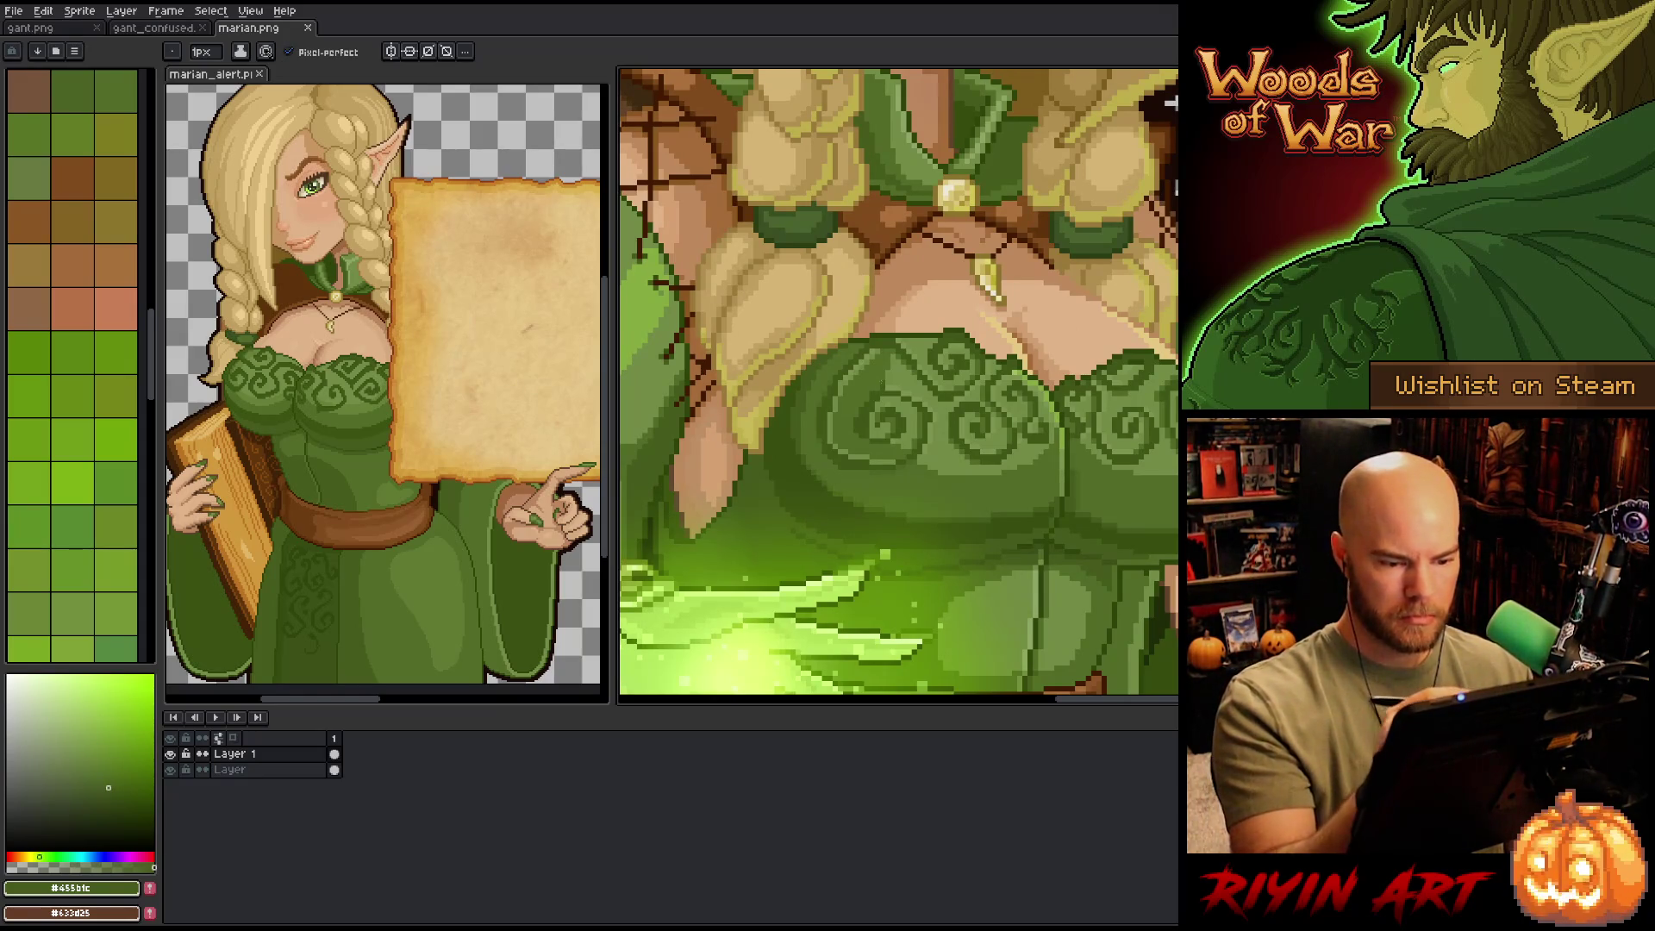
{"action": "key", "text": "m"}
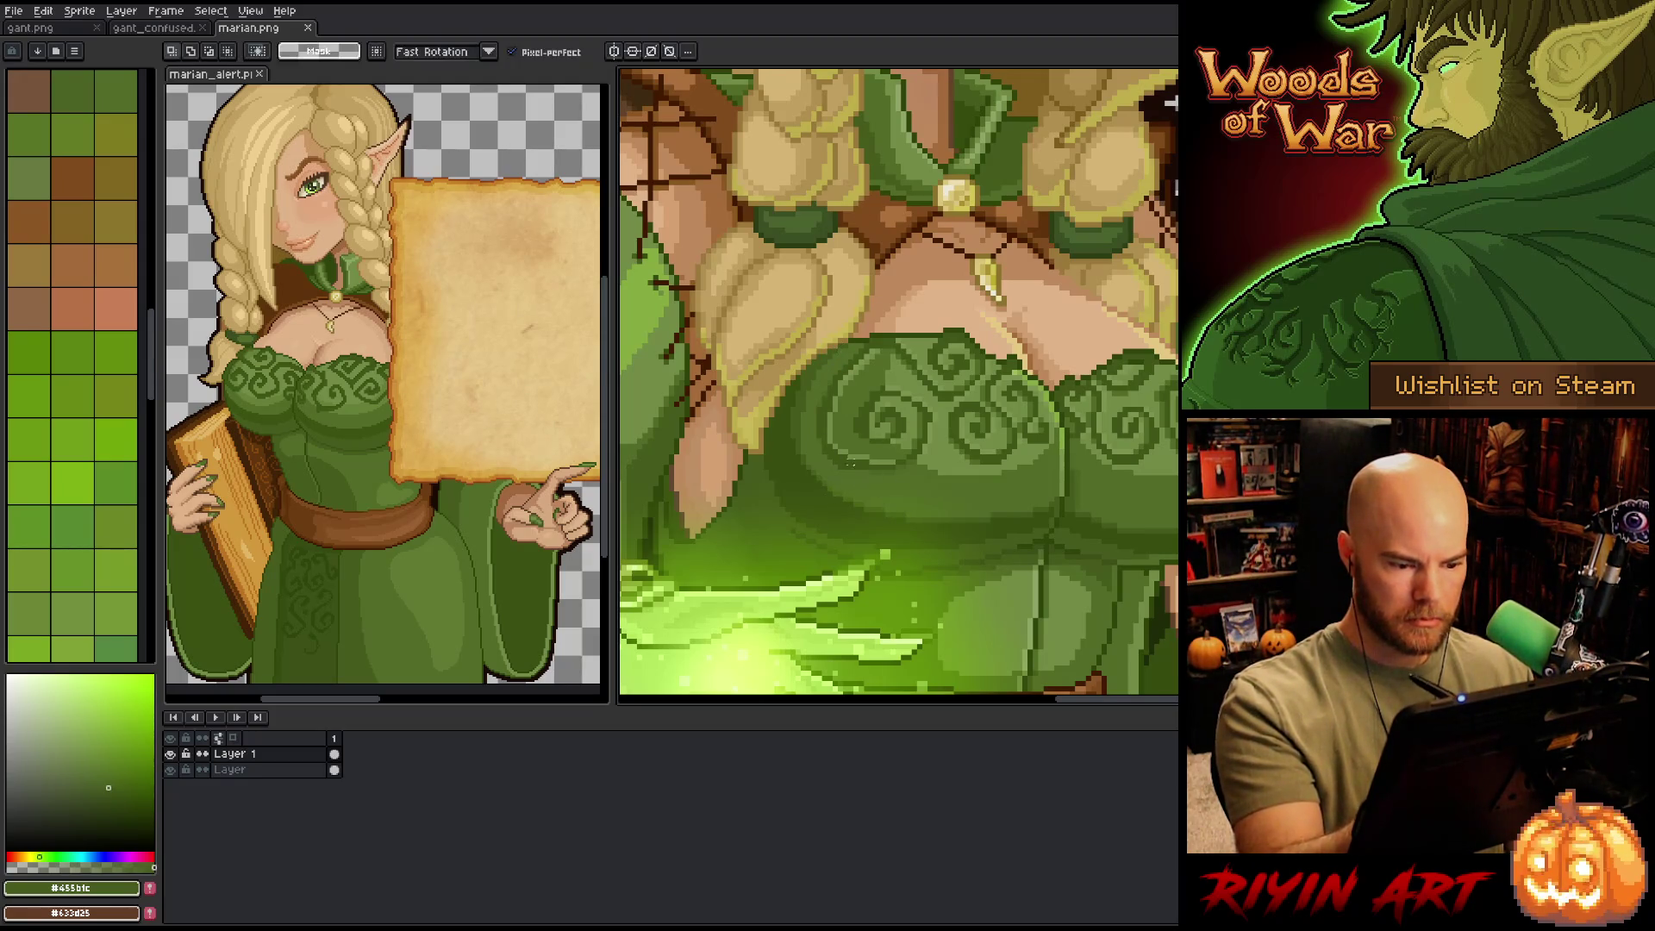
- Lasso the left bodice swirl, shift it right in two moves, and return to the Pencil
{"action": "left_click_drag", "start_coordinate": [834, 510], "coordinate": [869, 509]}
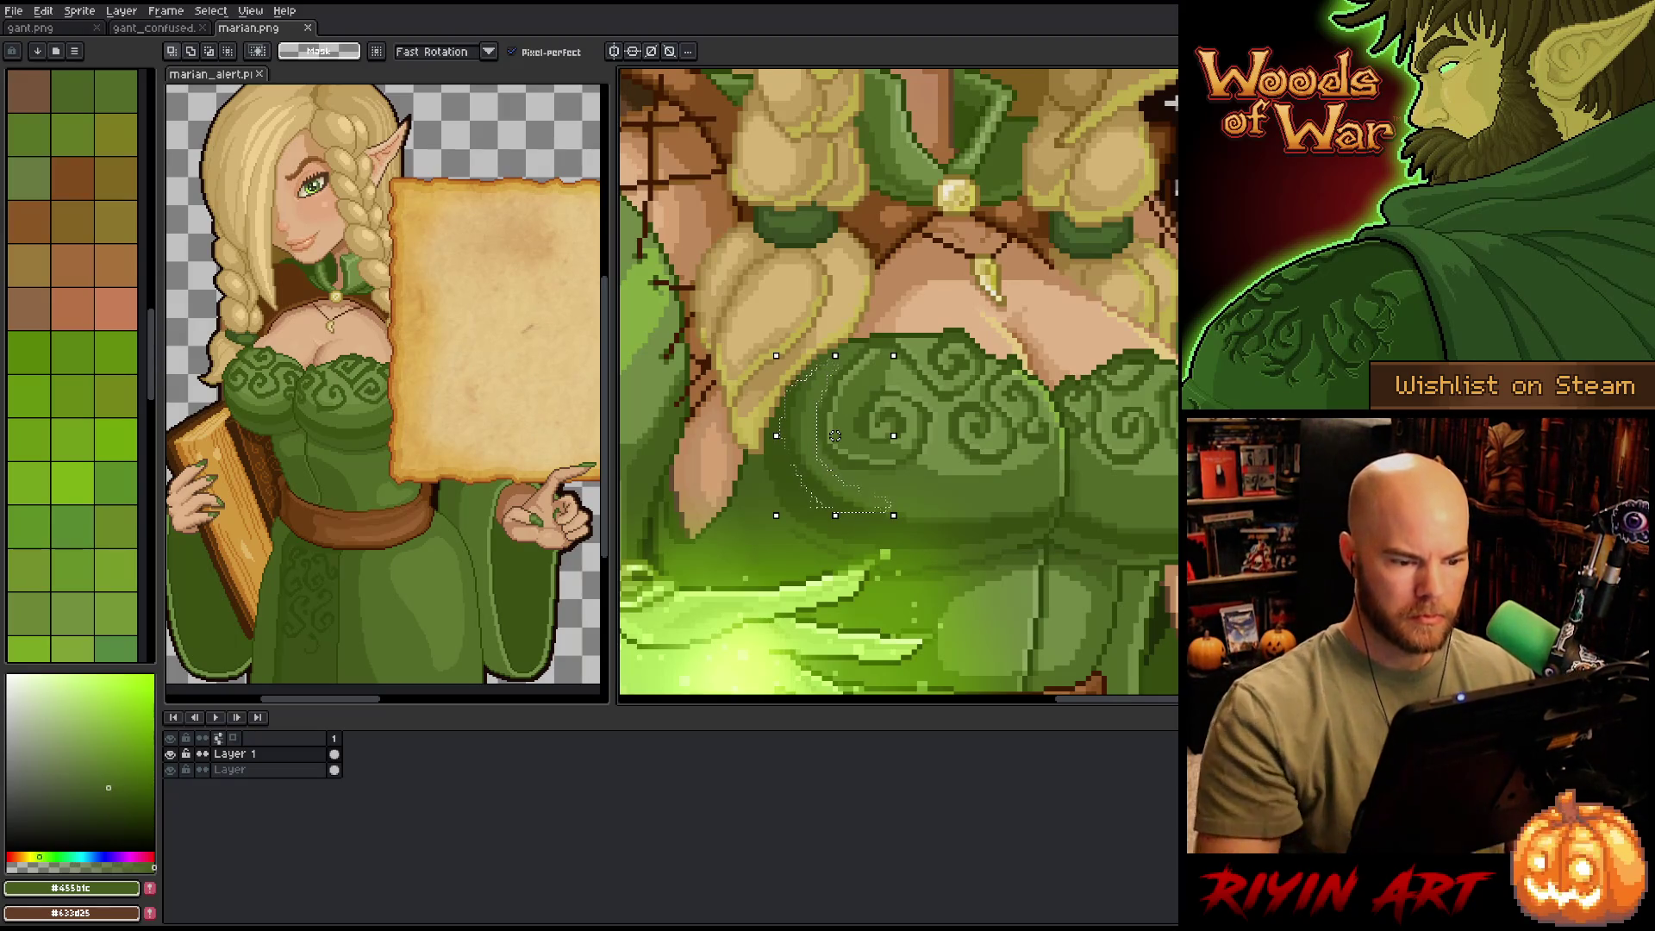
{"action": "left_click_drag", "start_coordinate": [836, 435], "coordinate": [846, 435]}
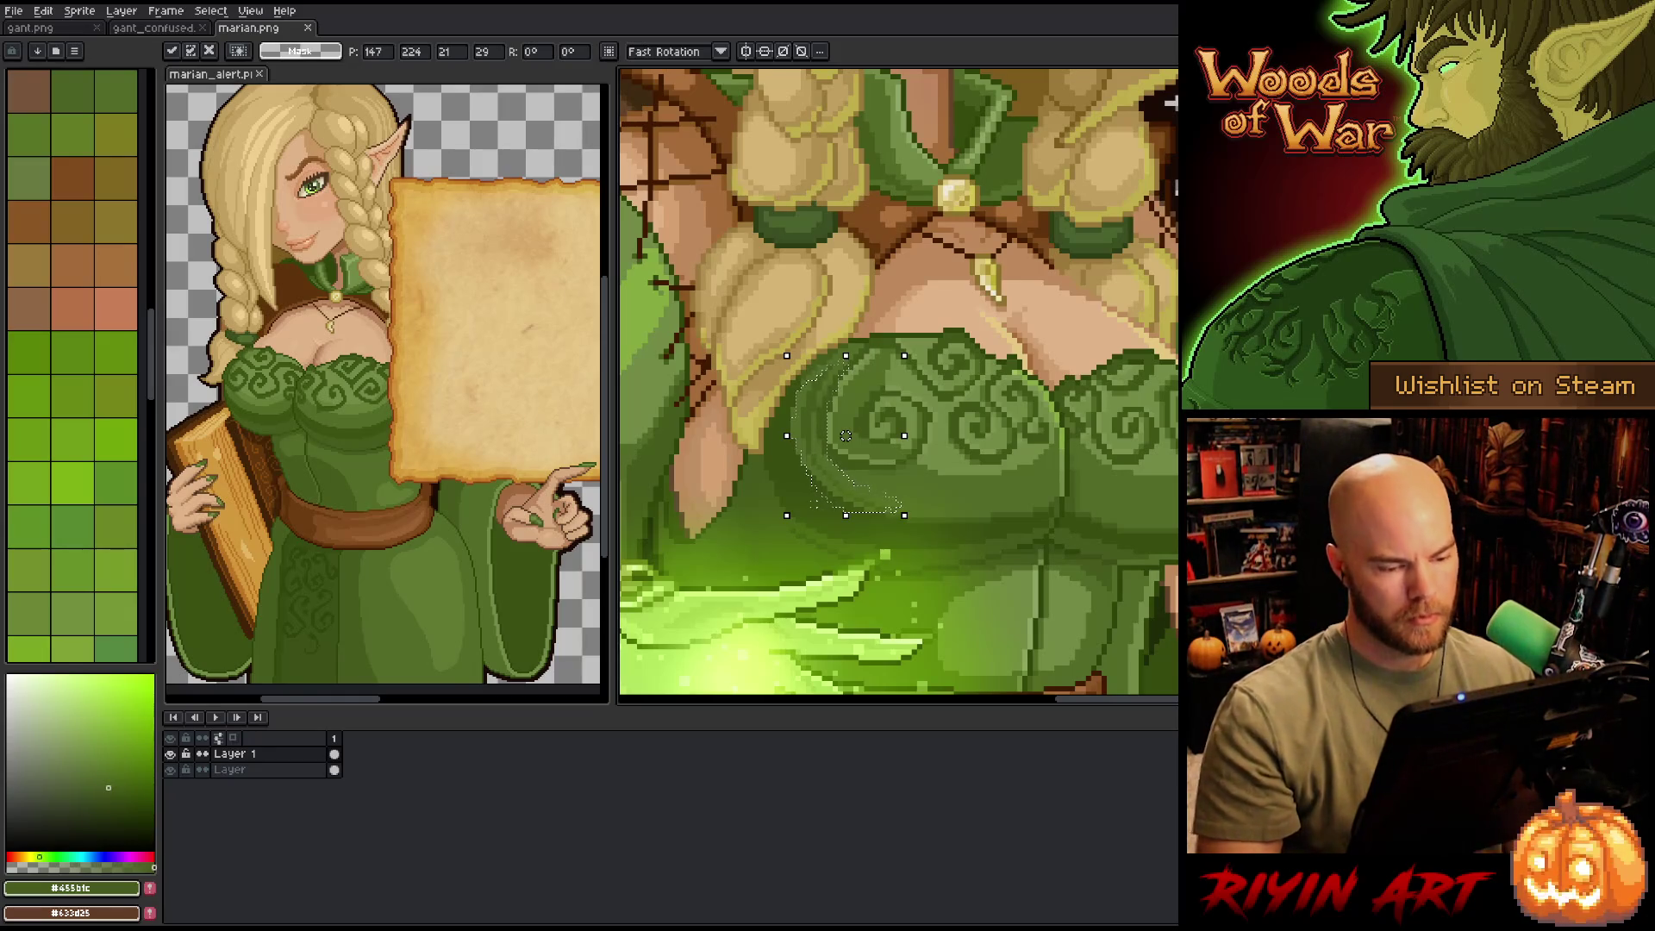
{"action": "key", "text": "Return"}
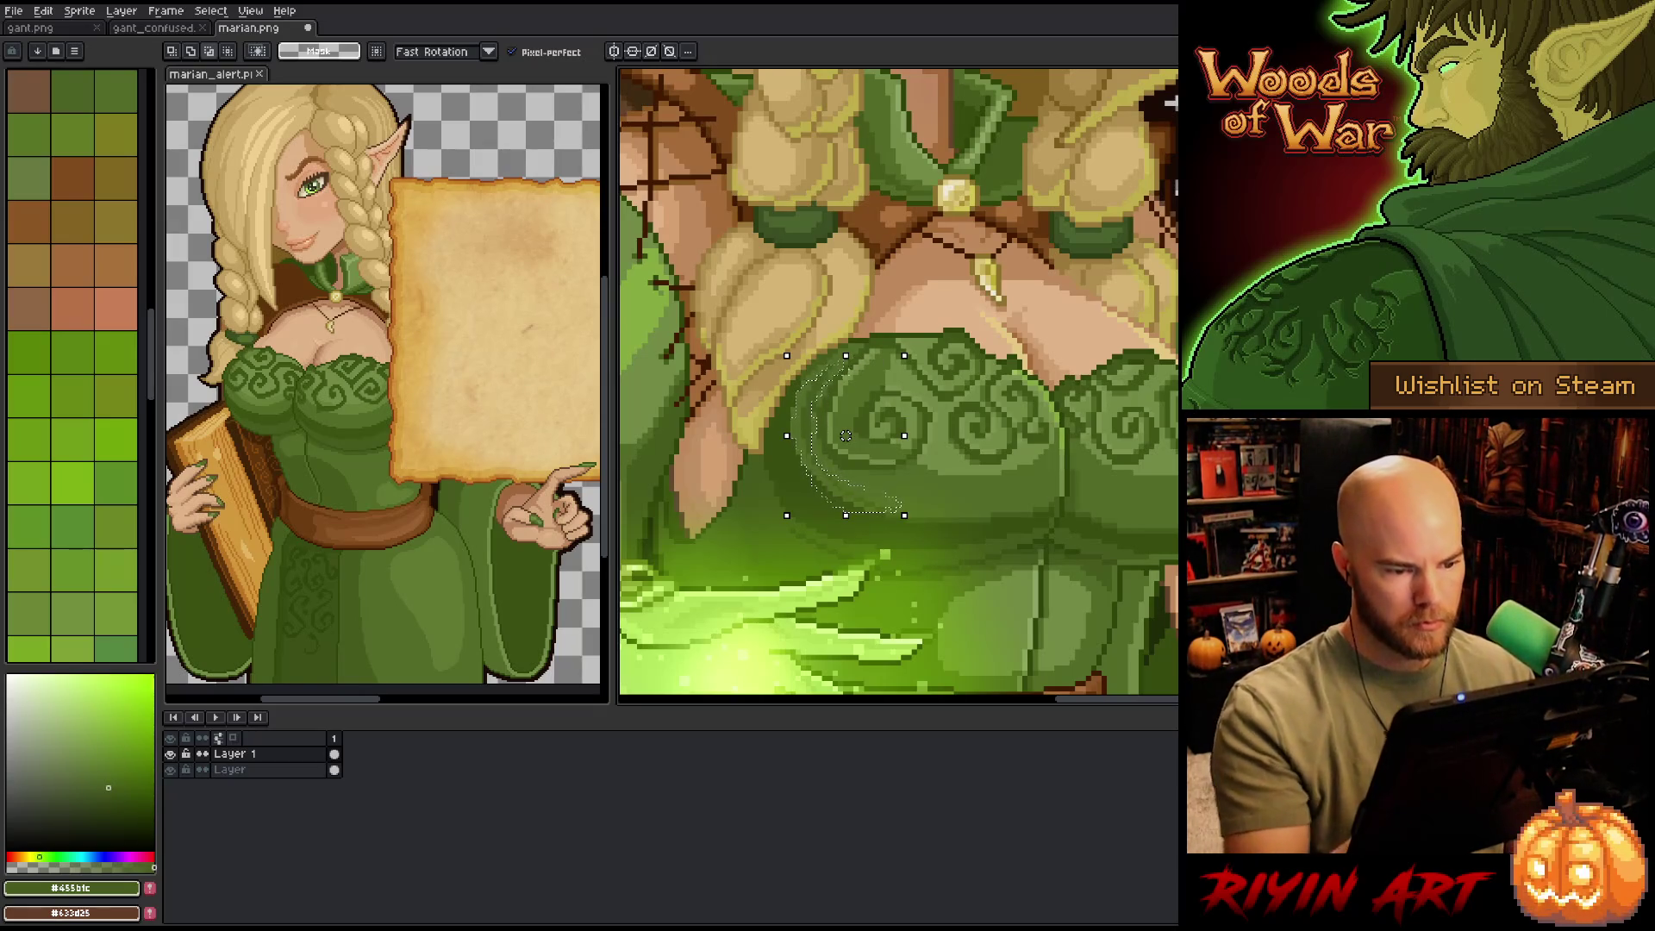
{"action": "left_click_drag", "start_coordinate": [846, 436], "coordinate": [851, 435]}
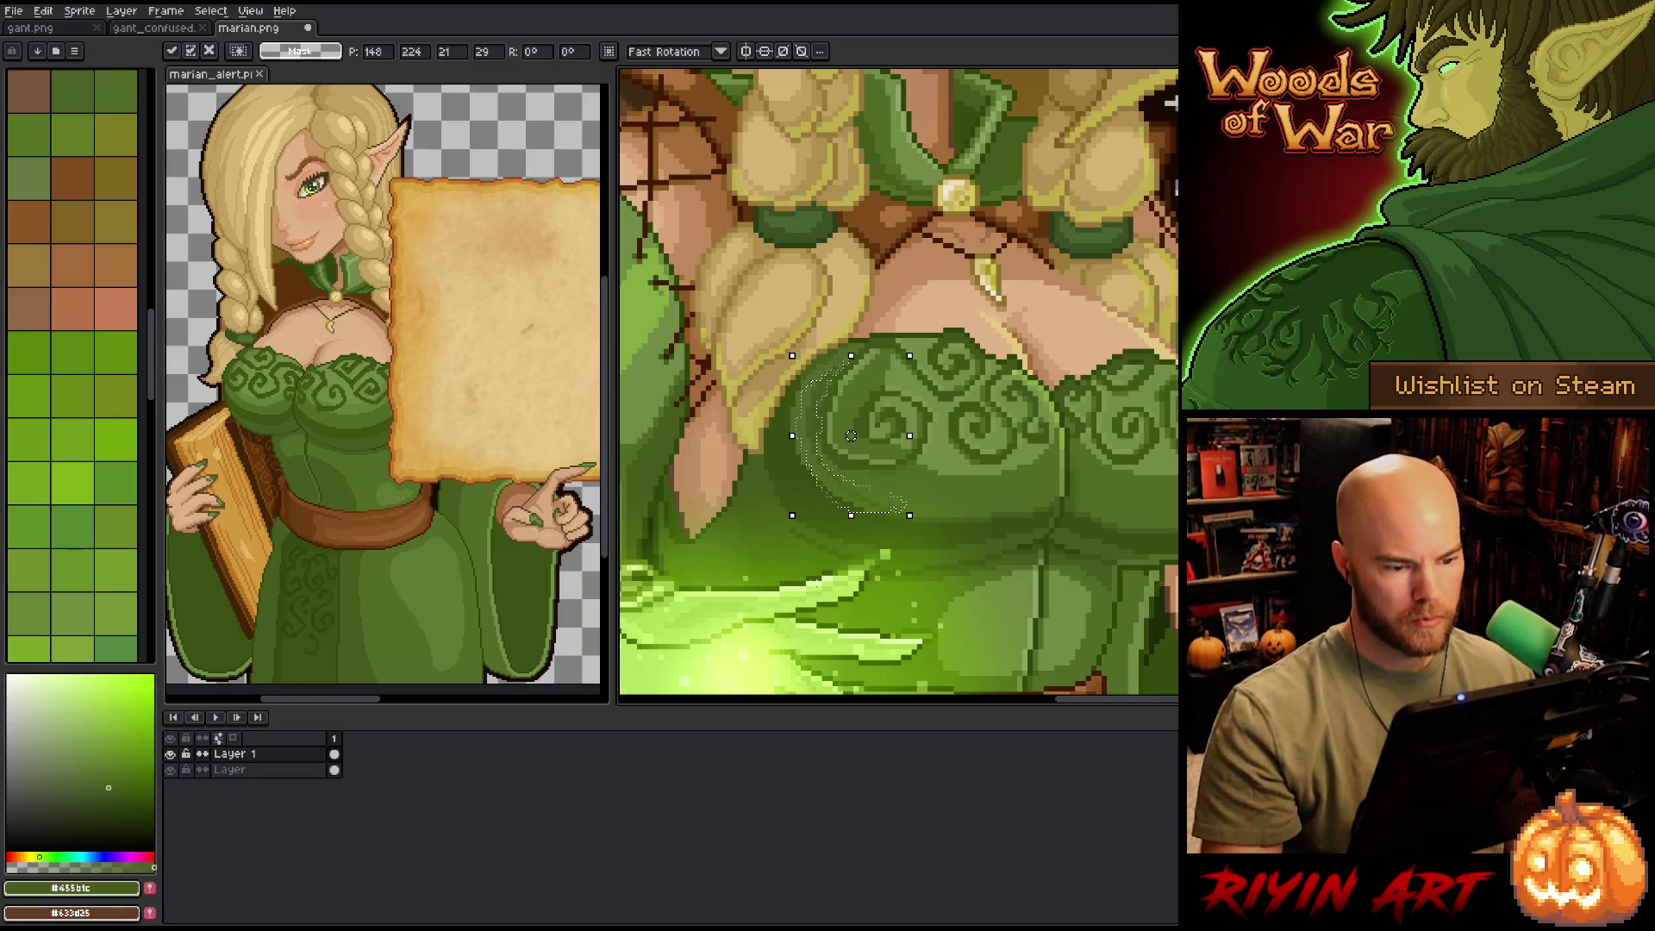
{"action": "key", "text": "ctrl+d"}
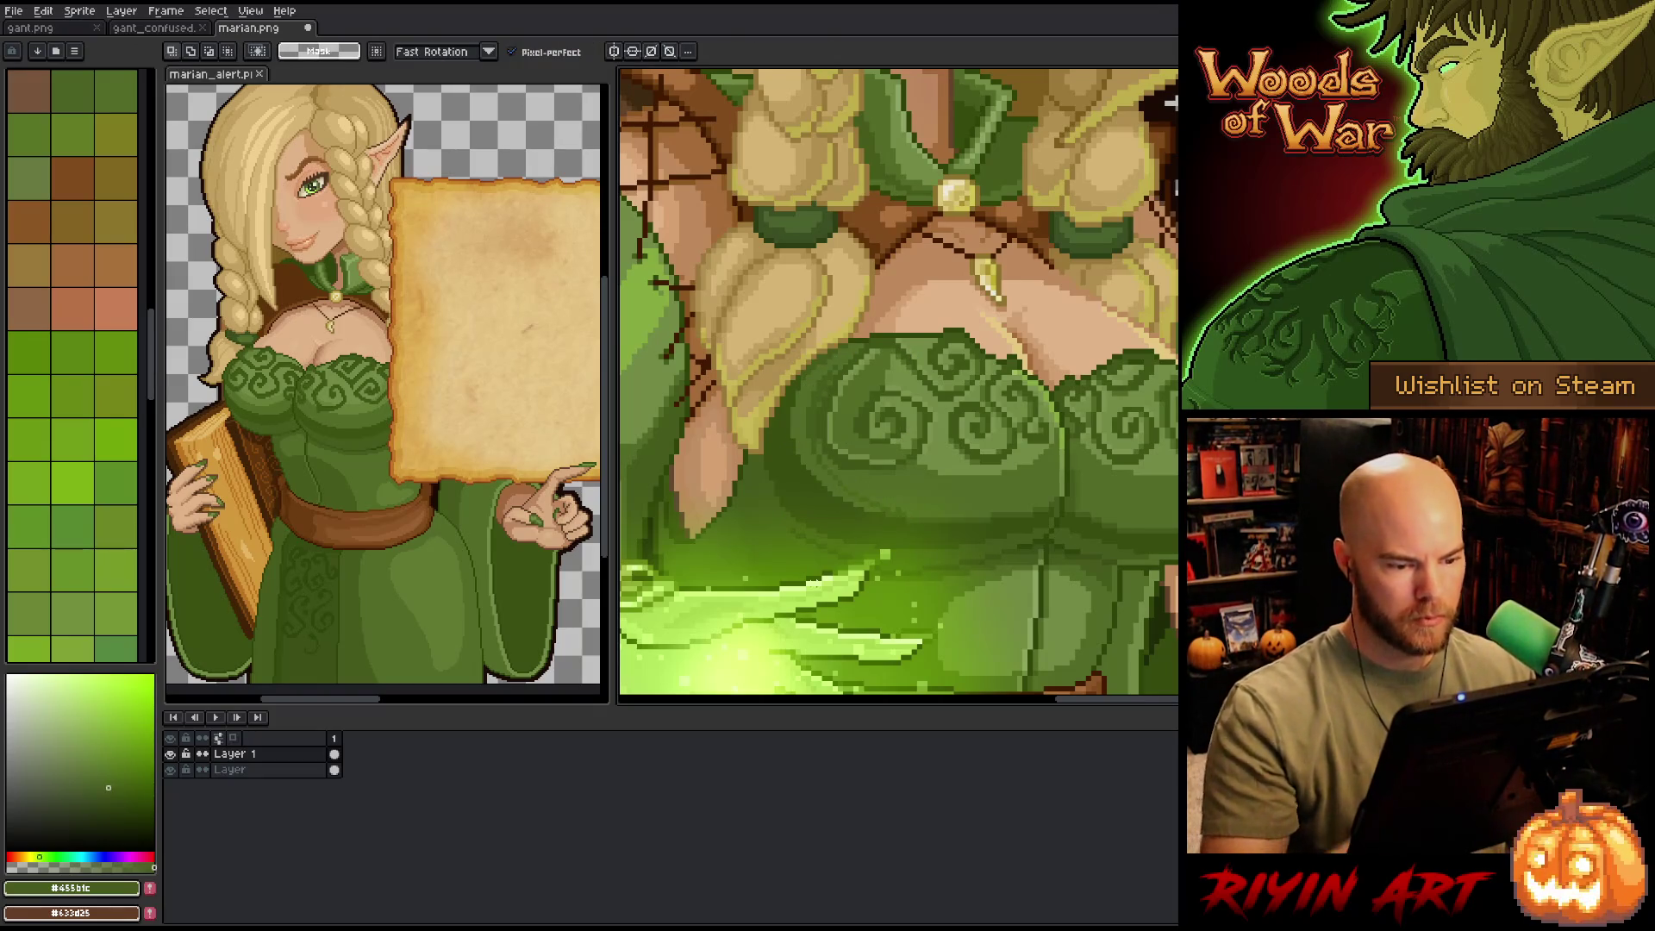
{"action": "key", "text": "b"}
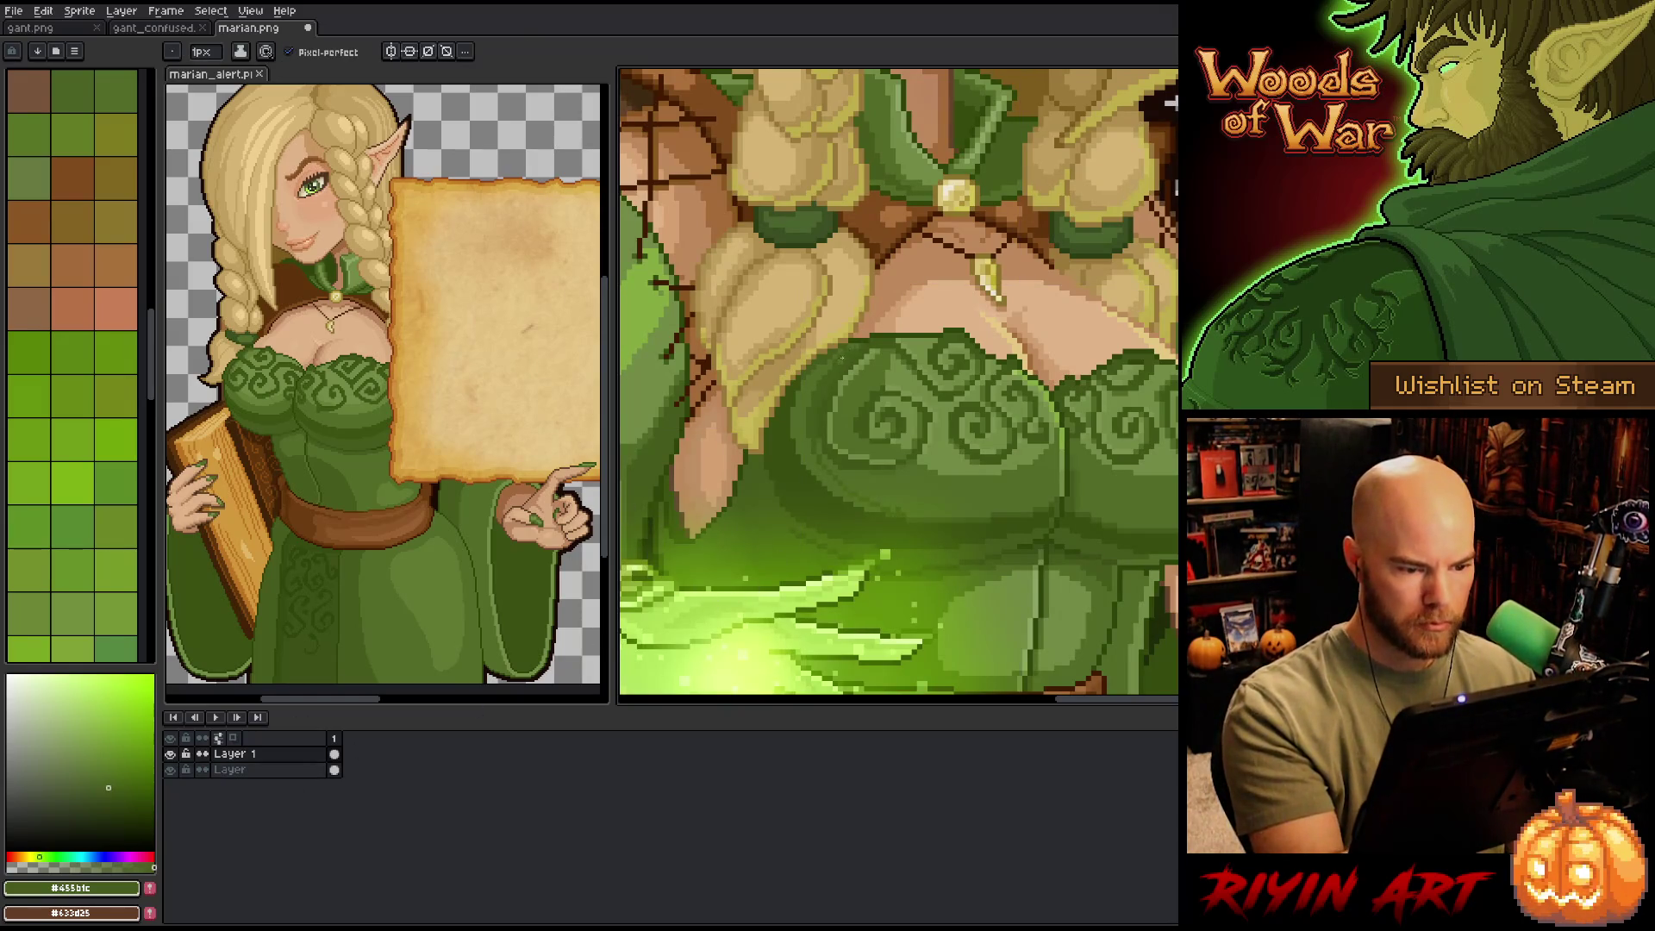
- Eyedrop dress greens (#394e11, #4b6617, #4a601a, #4d6423), settle on #455b1c, then lasso the sketch line beside the bodice
{"action": "left_click", "coordinate": [816, 485], "text": "alt"}
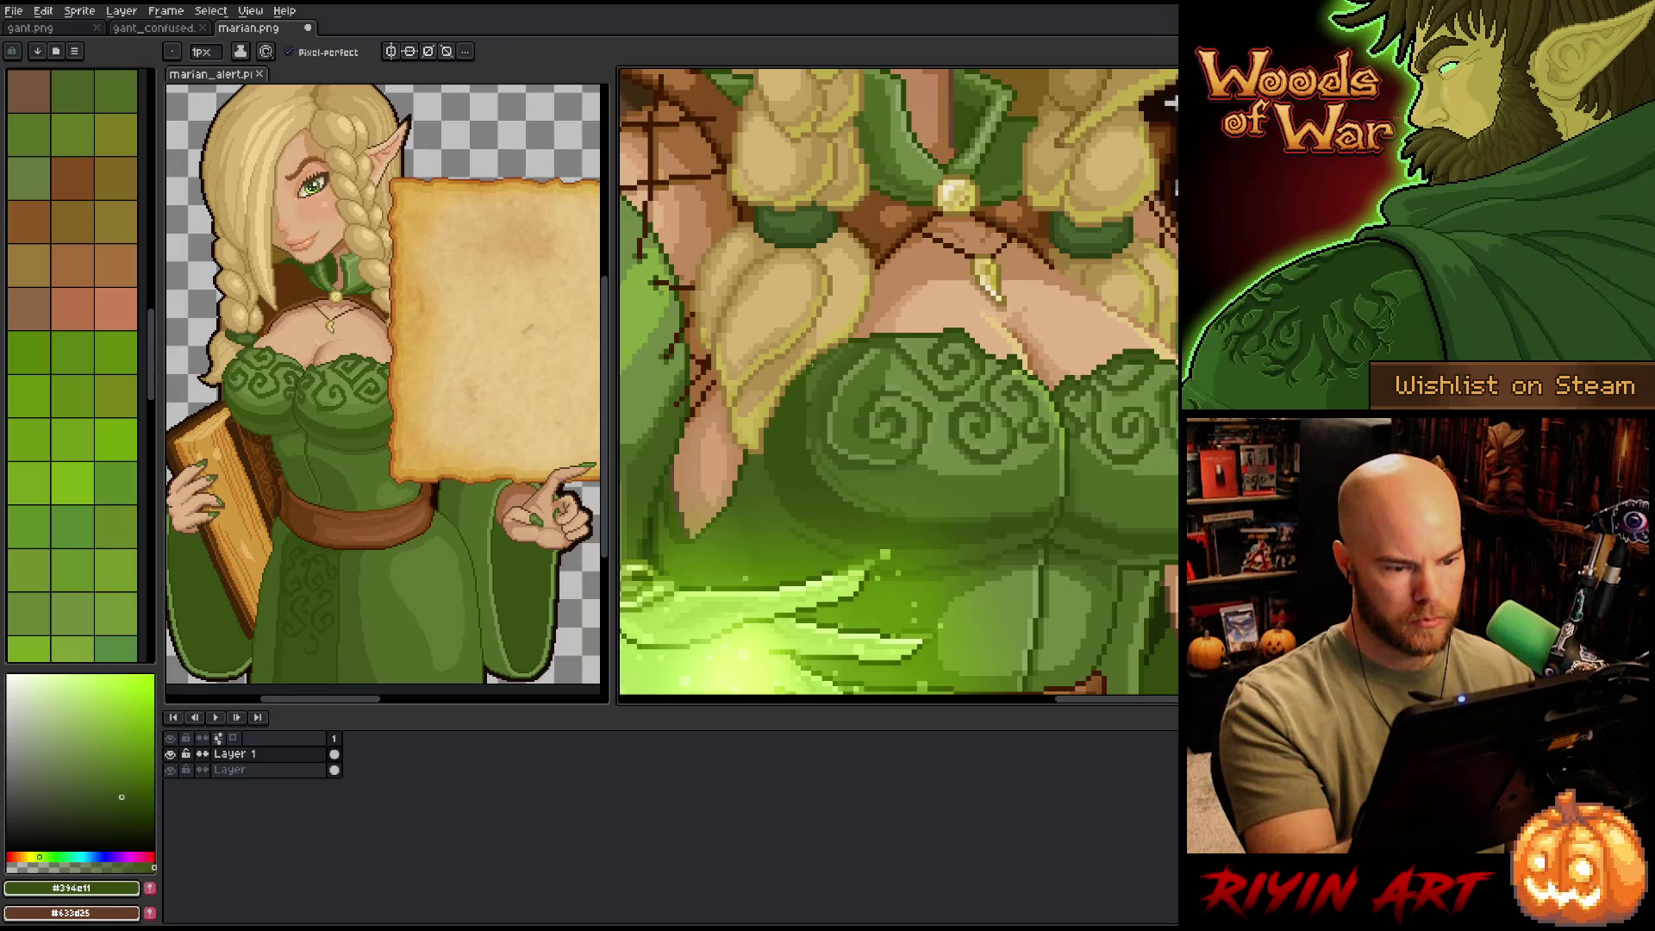
{"action": "left_click", "coordinate": [810, 395], "text": "alt"}
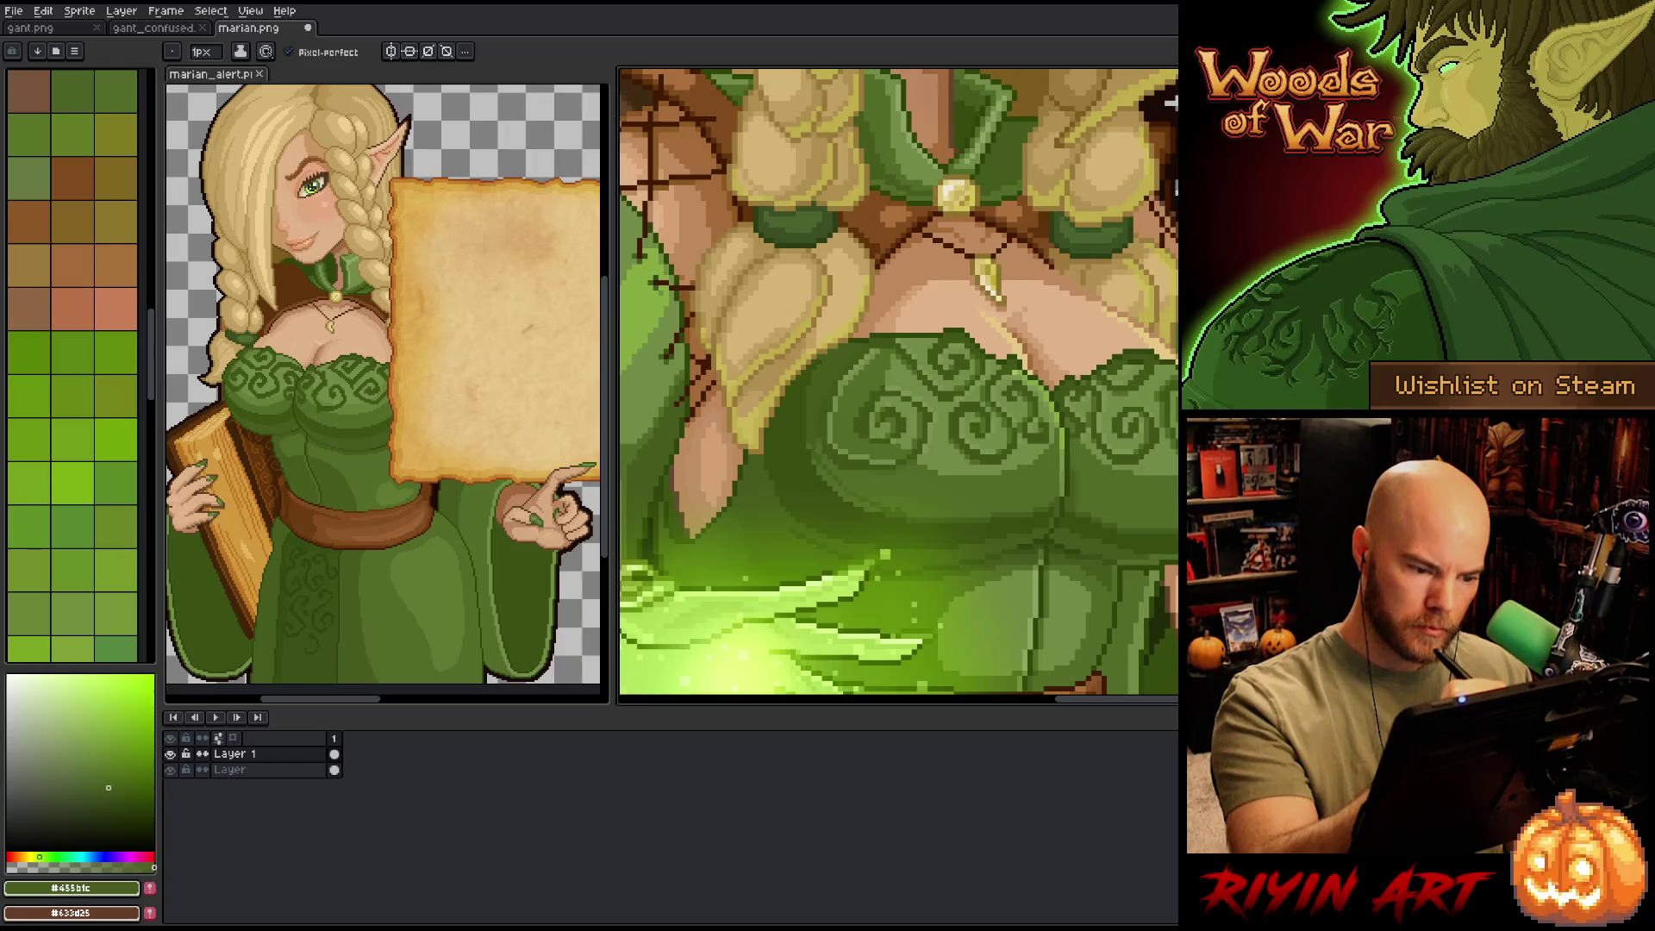
{"action": "left_click", "coordinate": [850, 497], "text": "alt"}
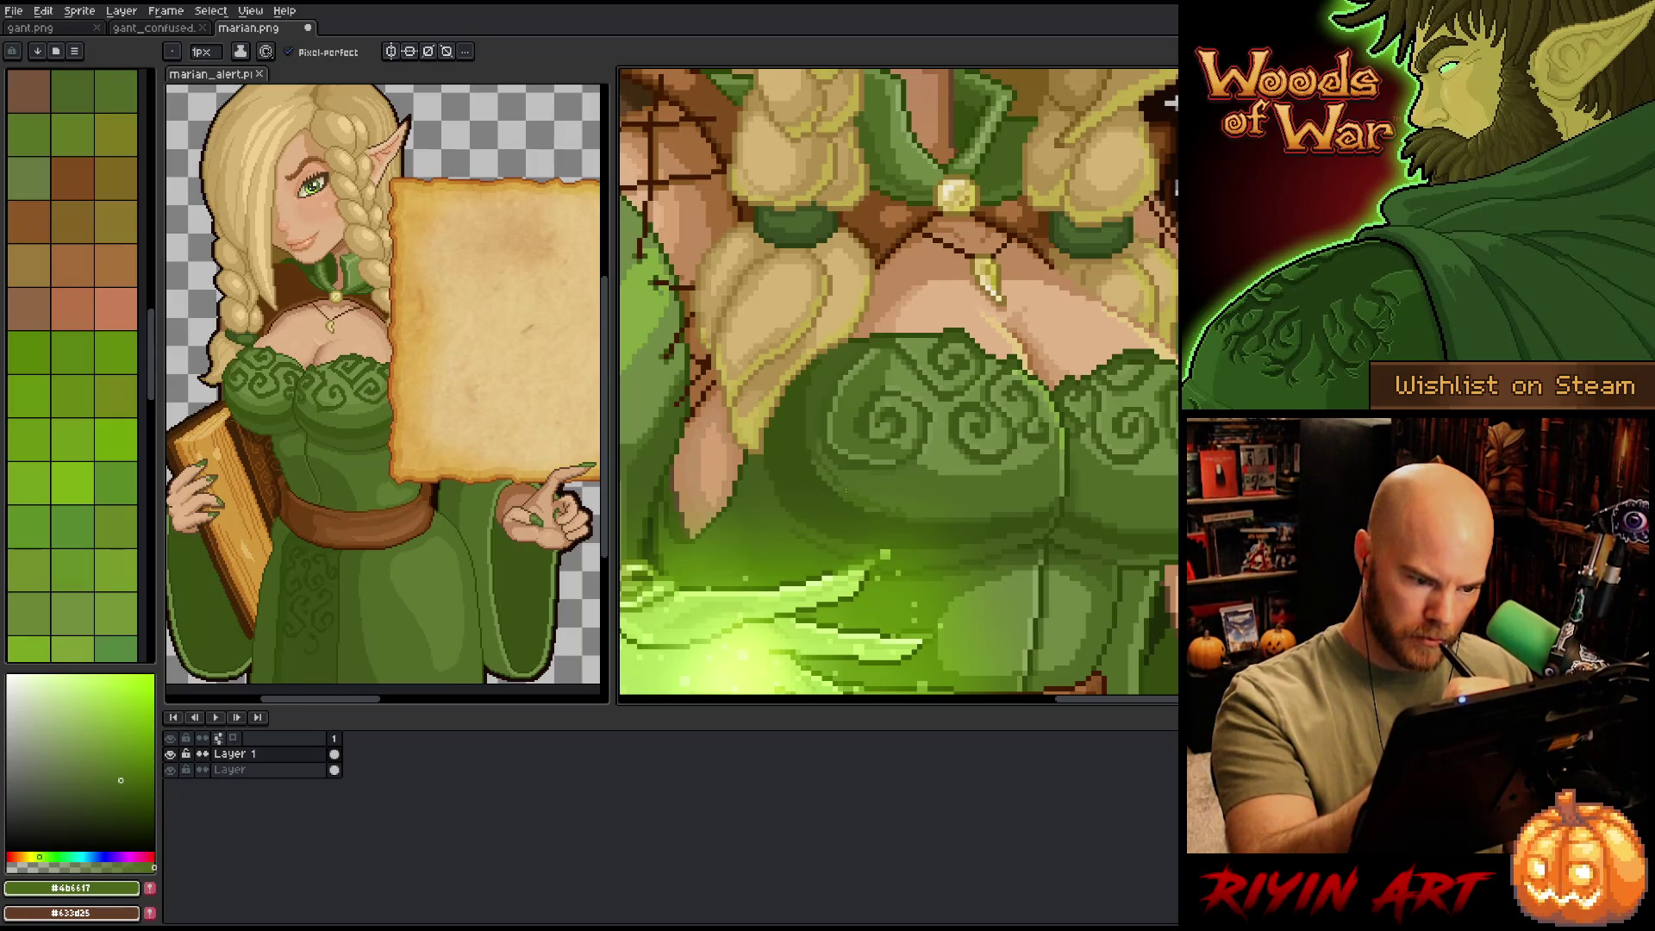
{"action": "left_click", "coordinate": [834, 477], "text": "alt"}
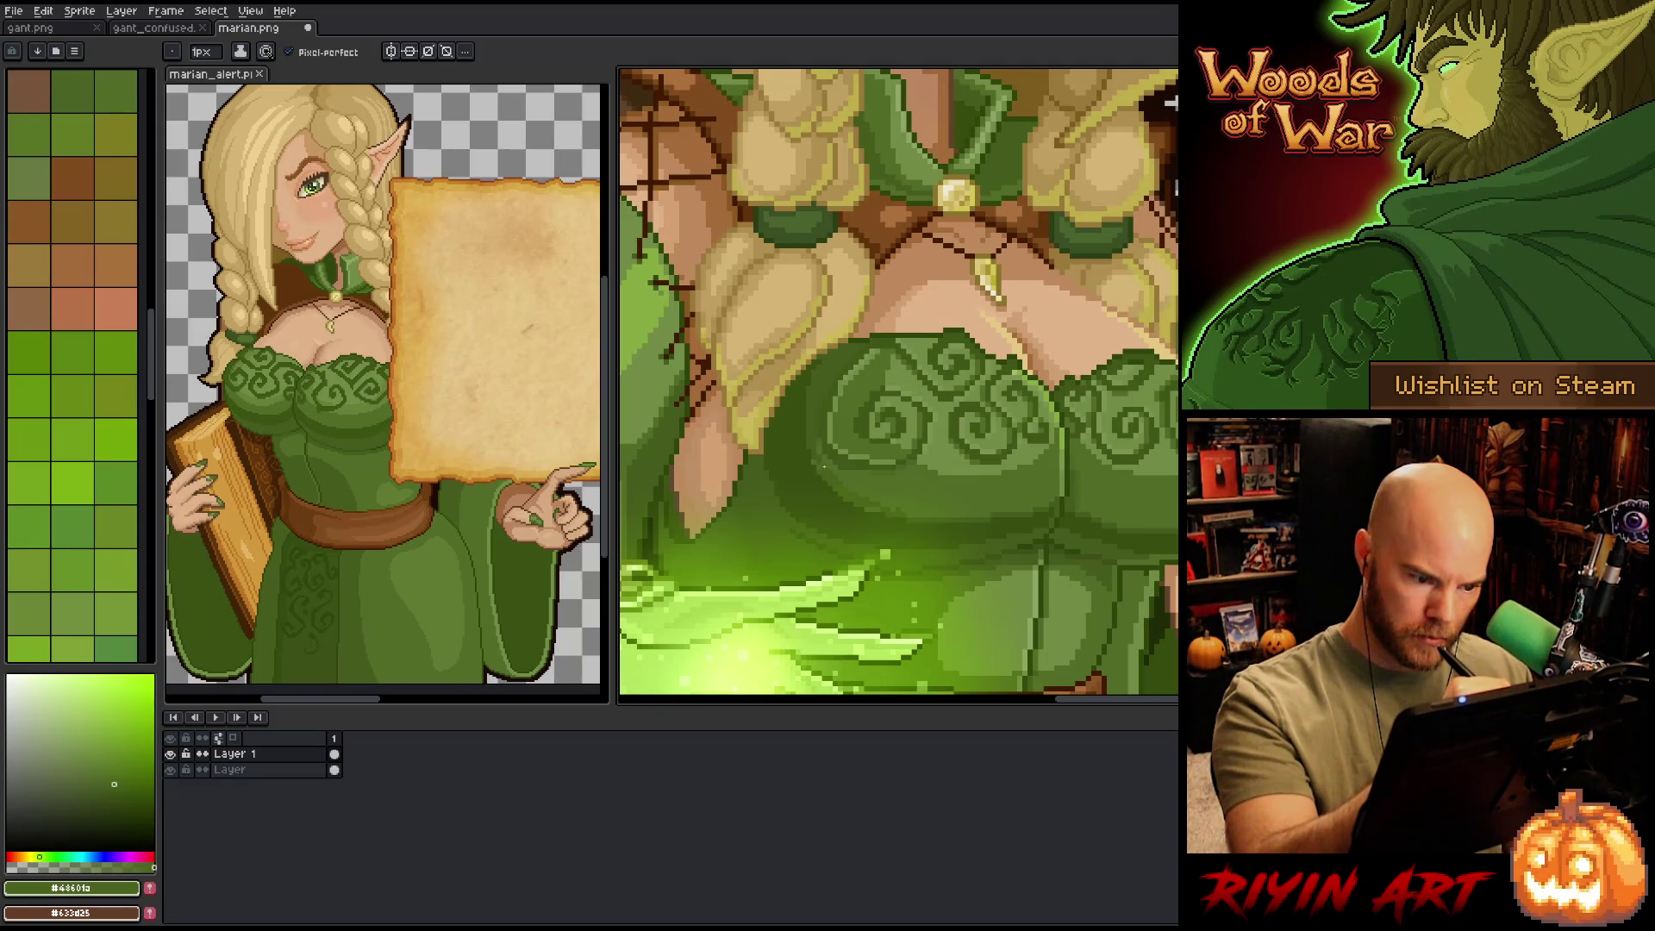
{"action": "left_click", "coordinate": [816, 461], "text": "alt"}
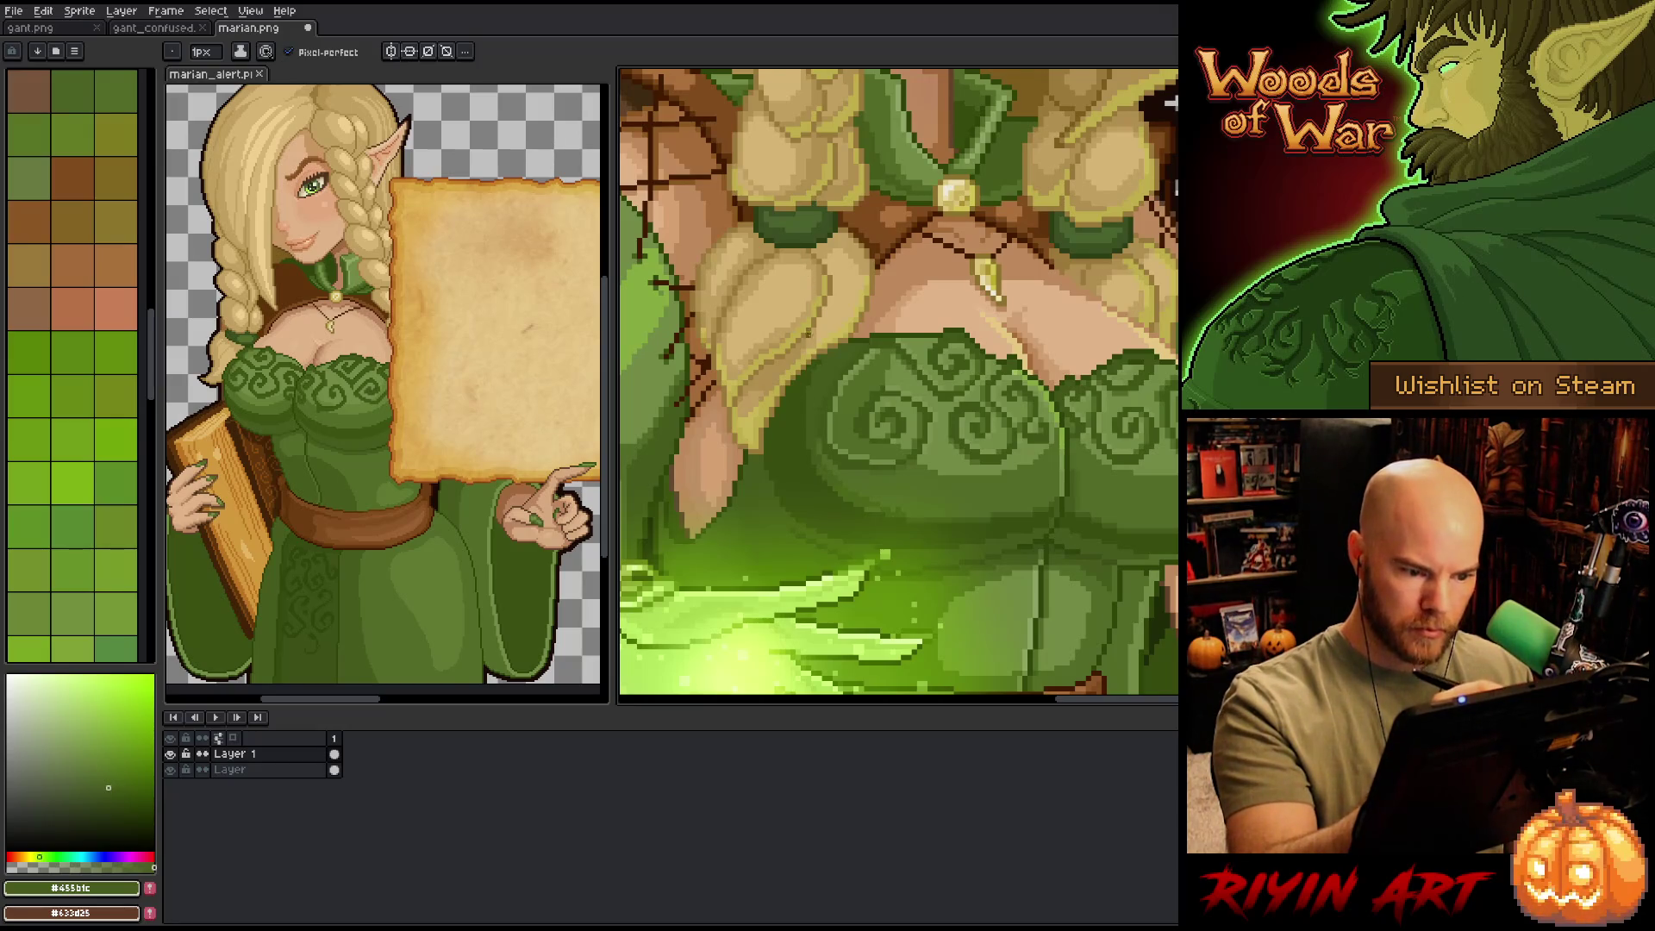
{"action": "left_click", "coordinate": [819, 449], "text": "alt"}
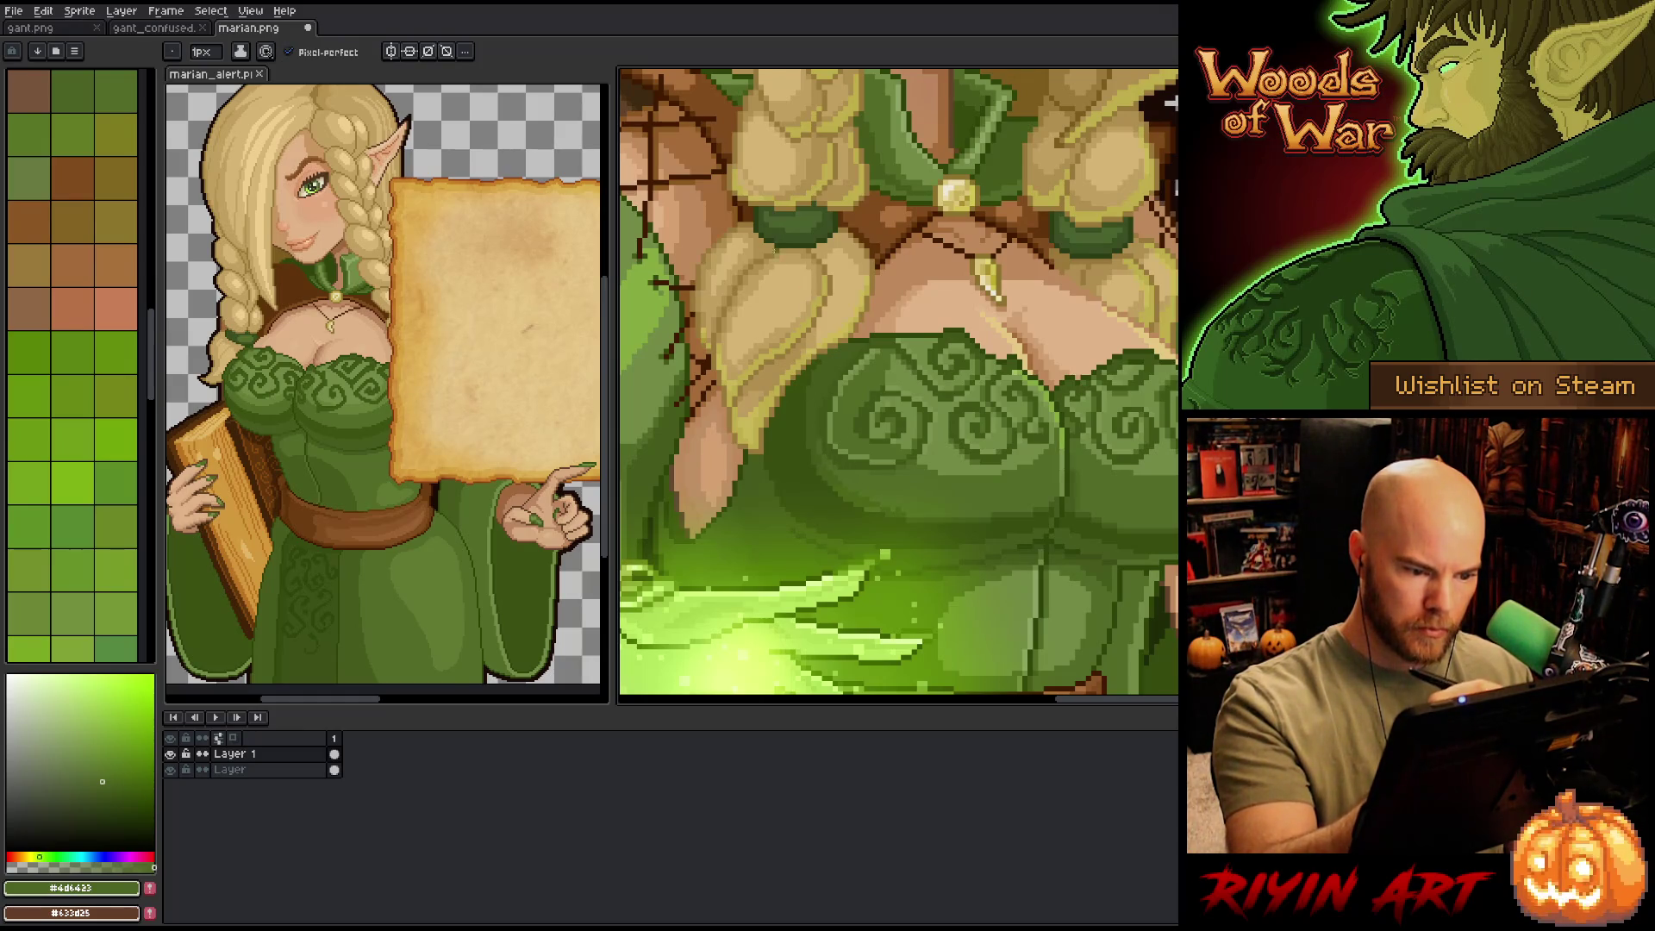
{"action": "left_click", "coordinate": [770, 469], "text": "alt"}
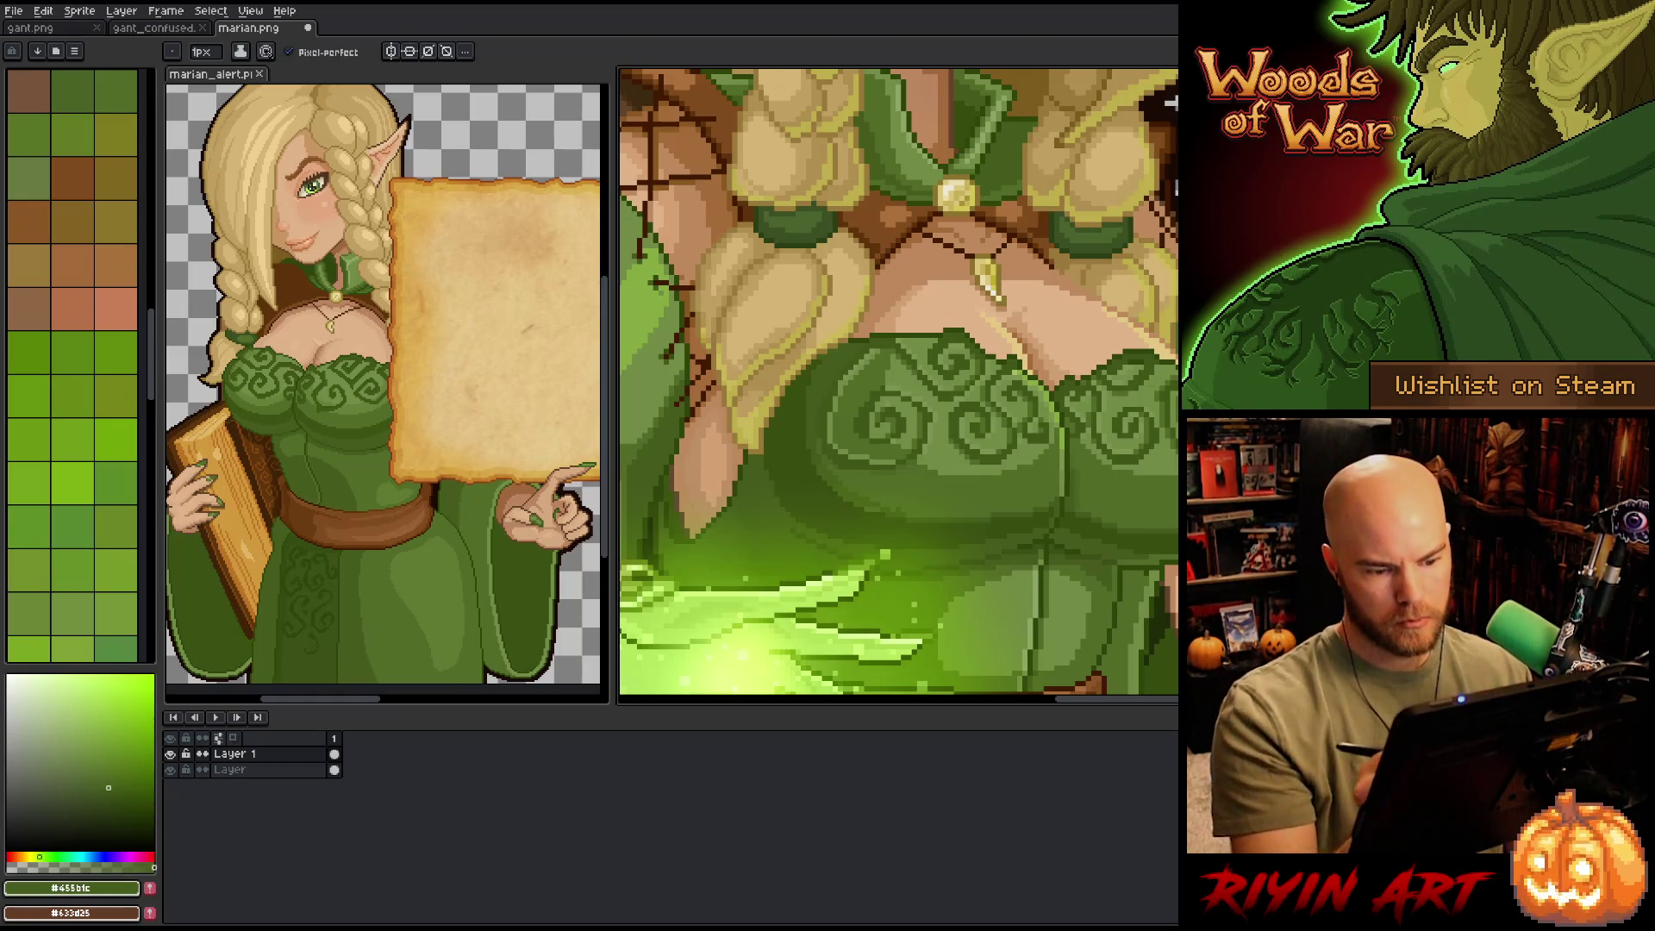
{"action": "key", "text": "m"}
{"action": "mouse_move", "coordinate": [761, 474]}
{"action": "left_mouse_down"}
{"action": "mouse_move", "coordinate": [768, 429]}
{"action": "mouse_move", "coordinate": [820, 520]}
{"action": "mouse_move", "coordinate": [776, 470]}
{"action": "left_mouse_up"}
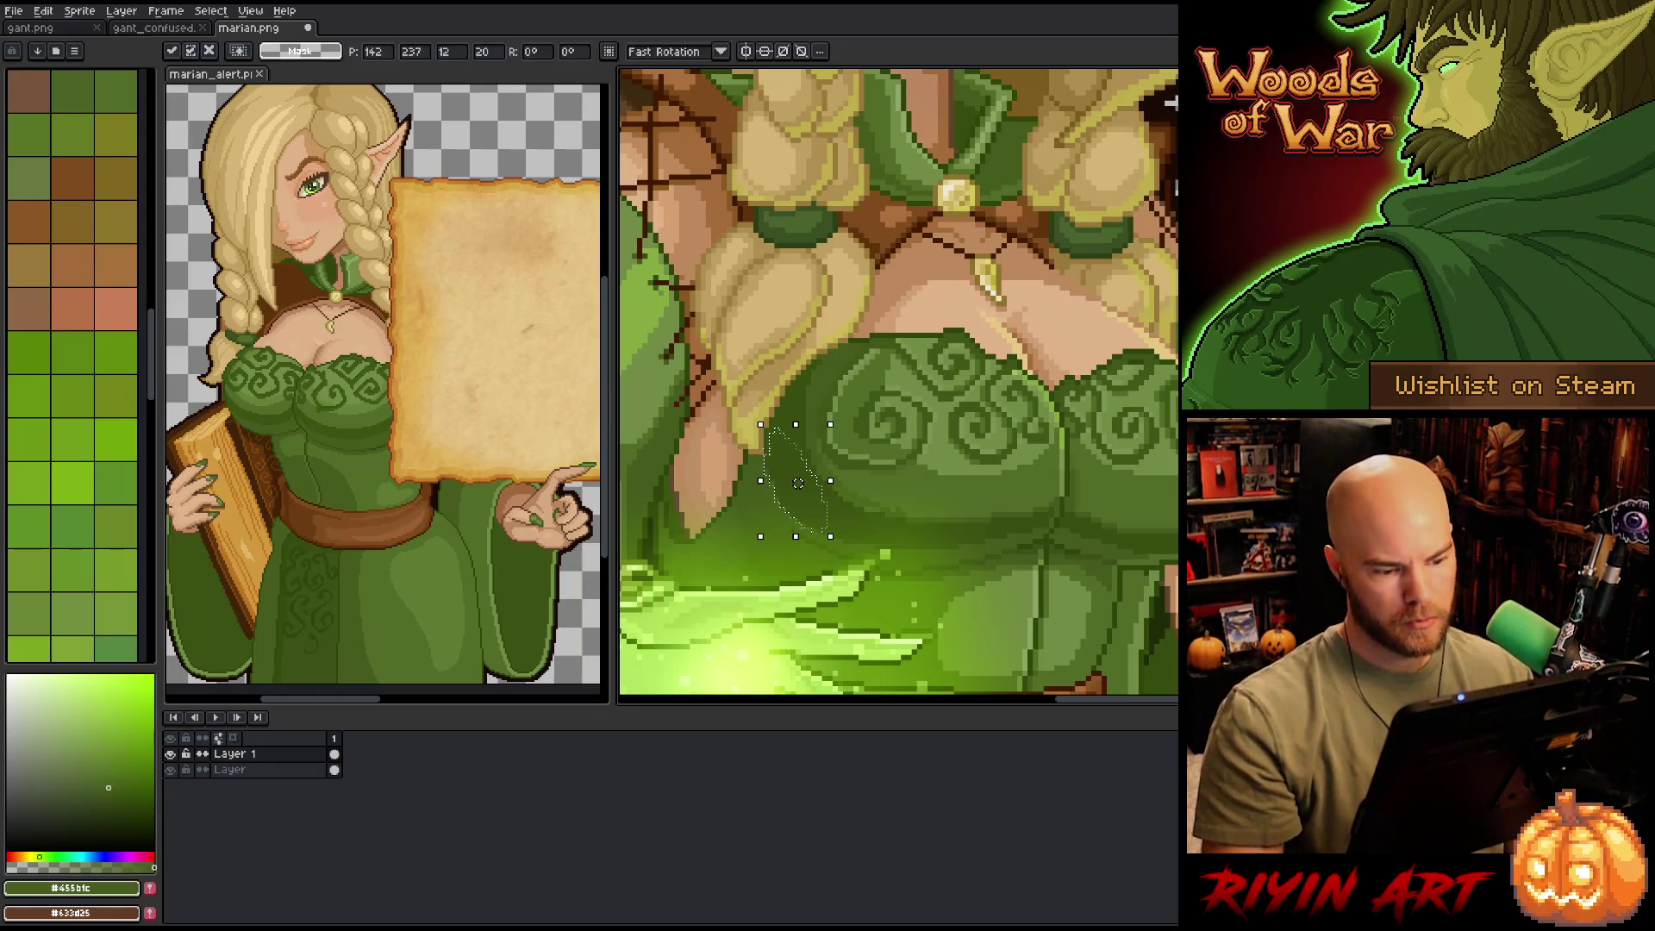
- Nudge the selected sketch line one pixel right on the 'Layer' layer and return to the Pencil
{"action": "key", "text": "Return"}
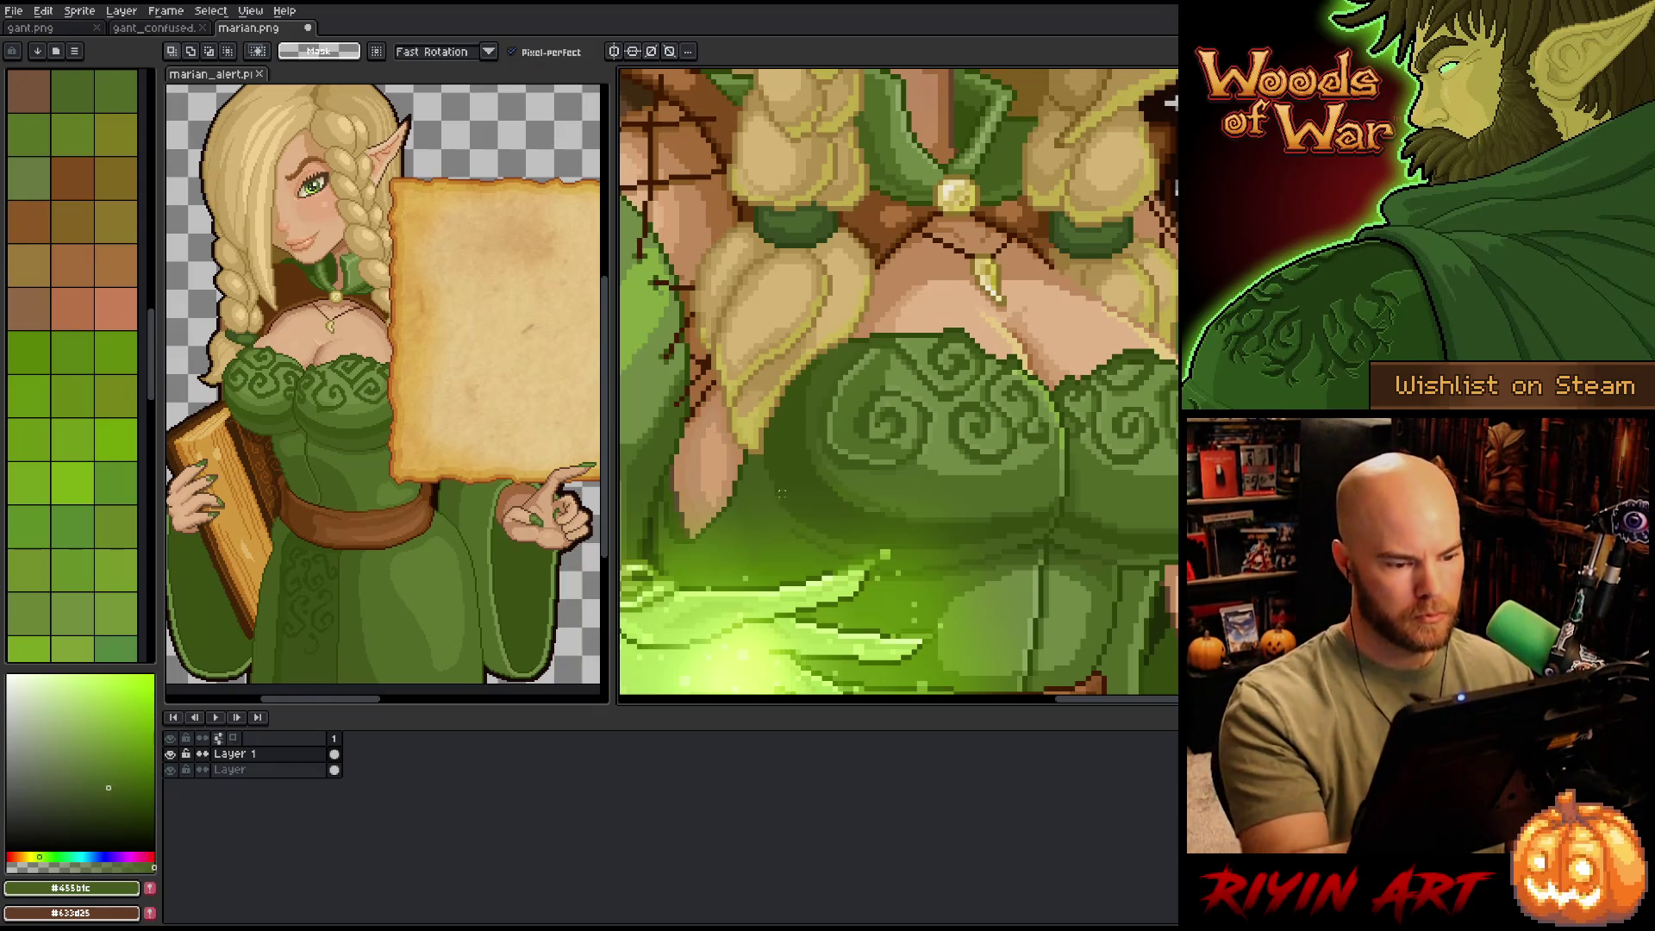
{"action": "mouse_move", "coordinate": [793, 483]}
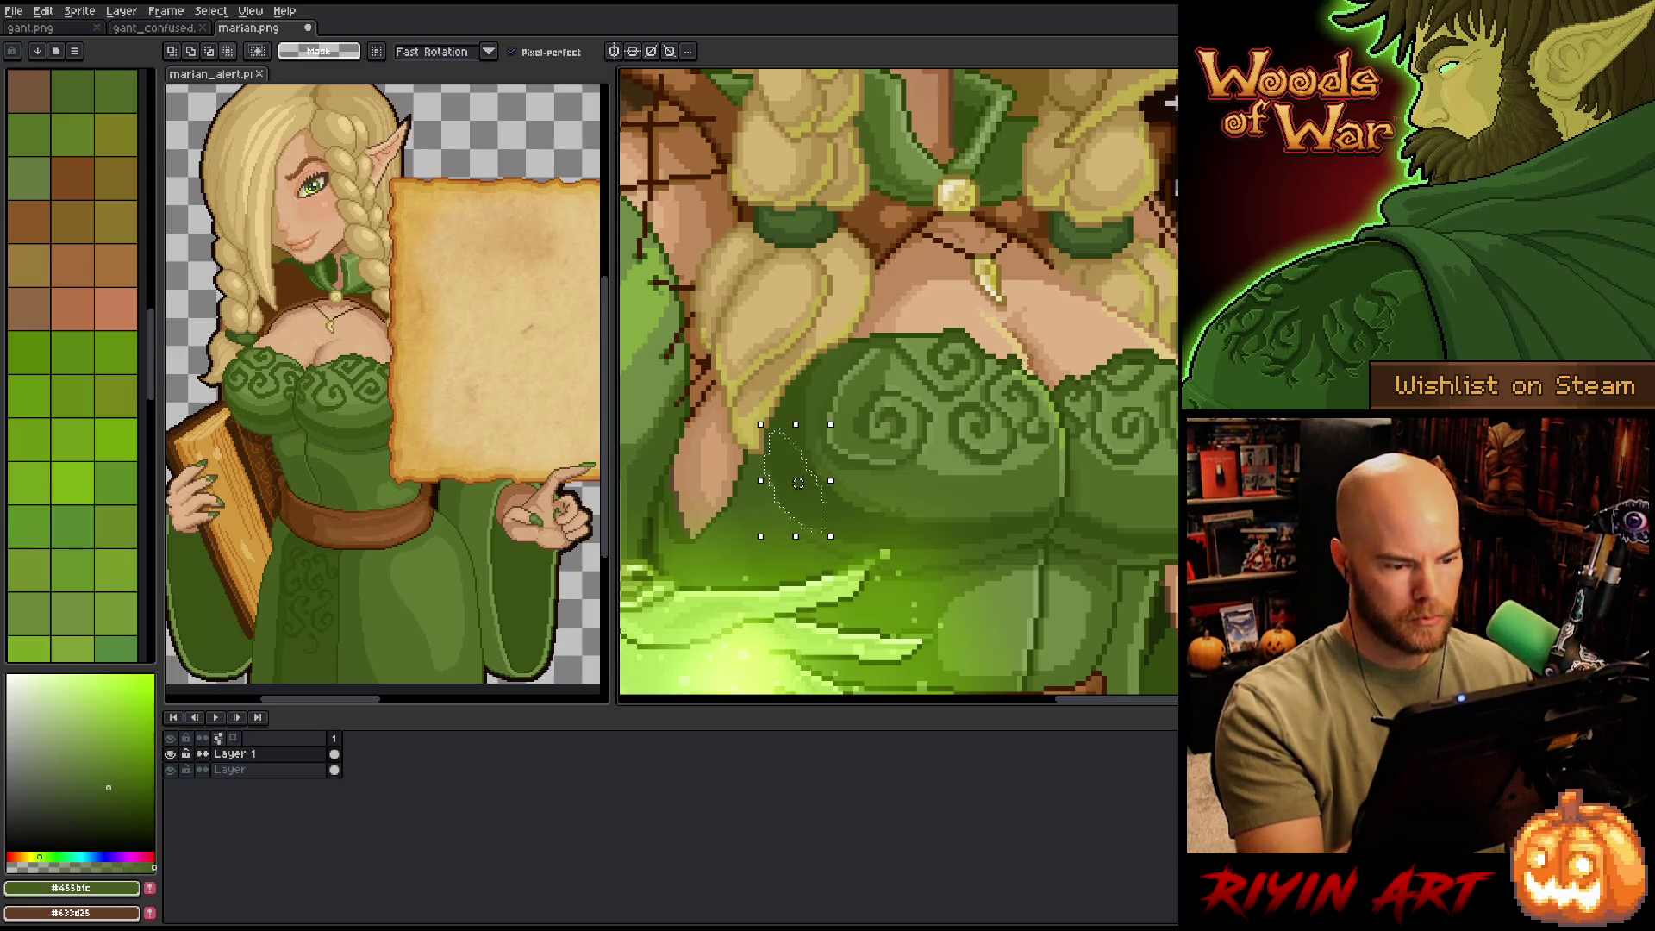
{"action": "left_click", "coordinate": [289, 771]}
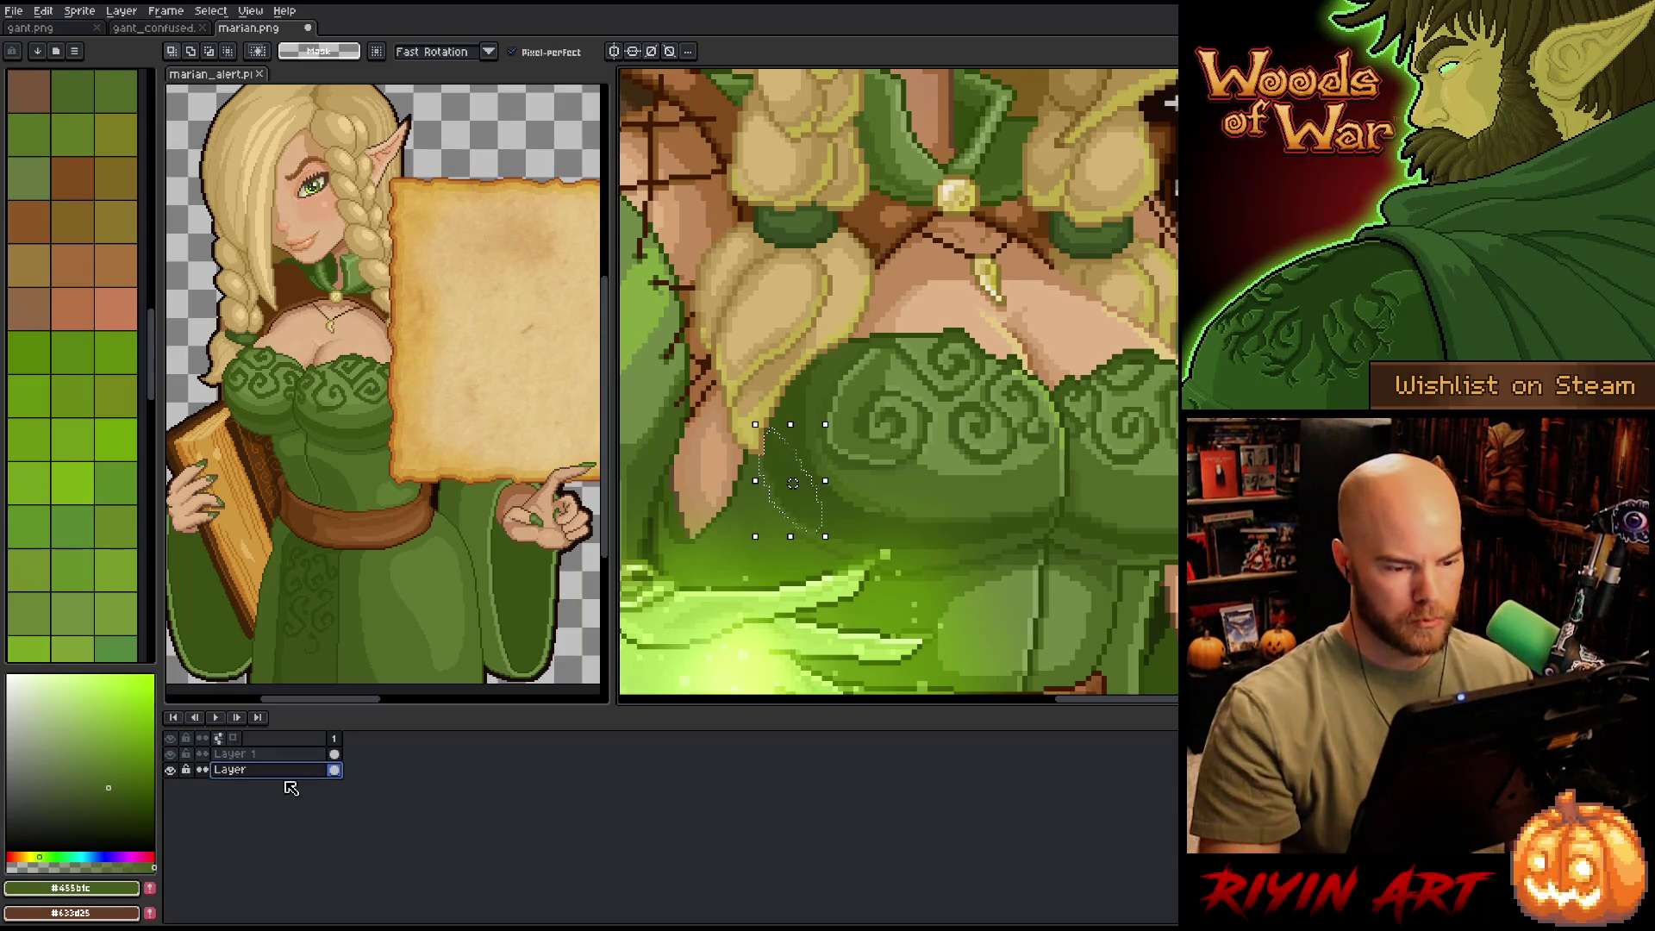
{"action": "key", "text": "Right"}
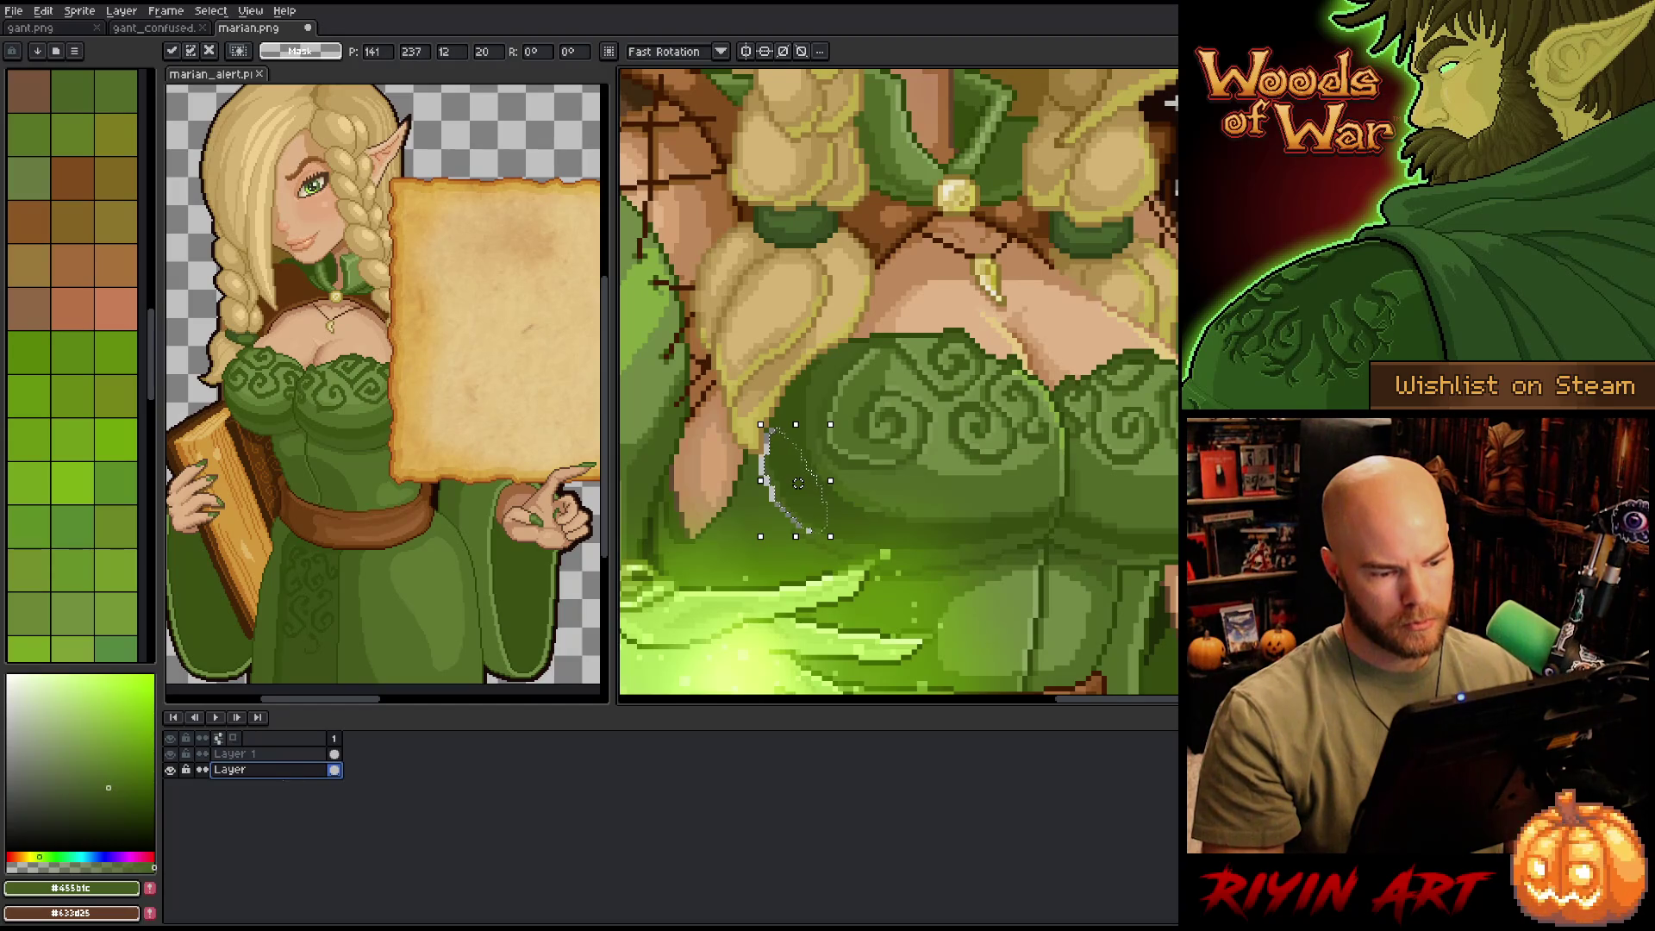
{"action": "key", "text": "Return"}
{"action": "key", "text": "b"}
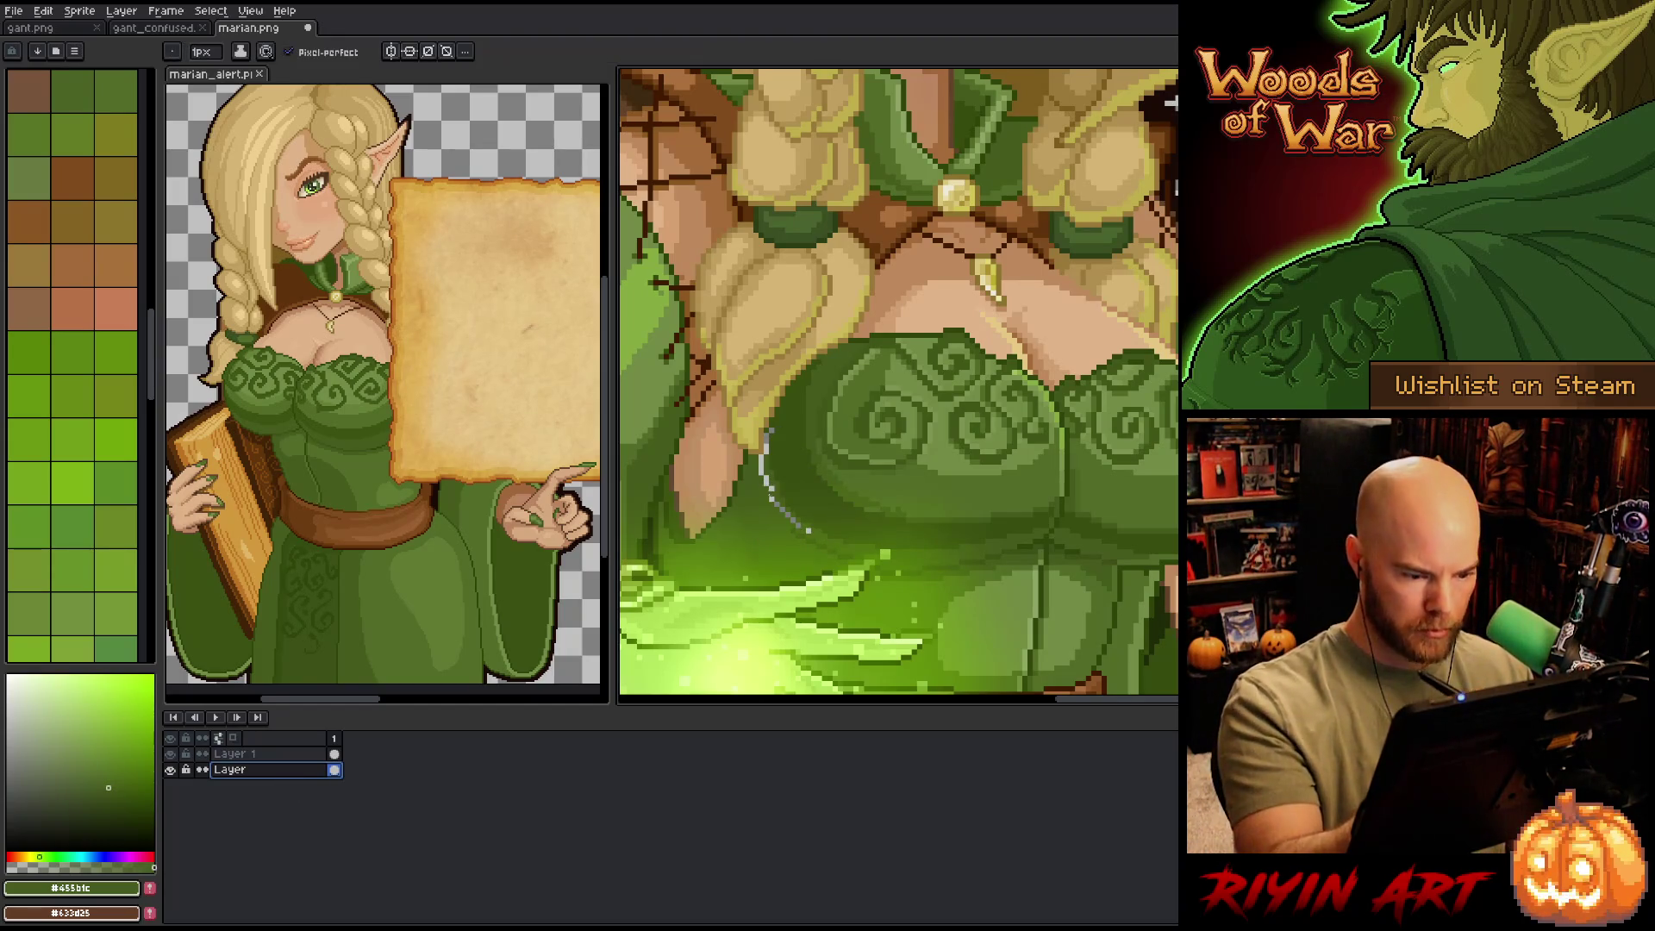
- Eyedrop dress greens ending on #455b1c, then zoom out and centre the whole sprite
{"action": "left_click", "coordinate": [787, 505], "text": "alt"}
{"action": "left_click", "coordinate": [788, 504], "text": "alt"}
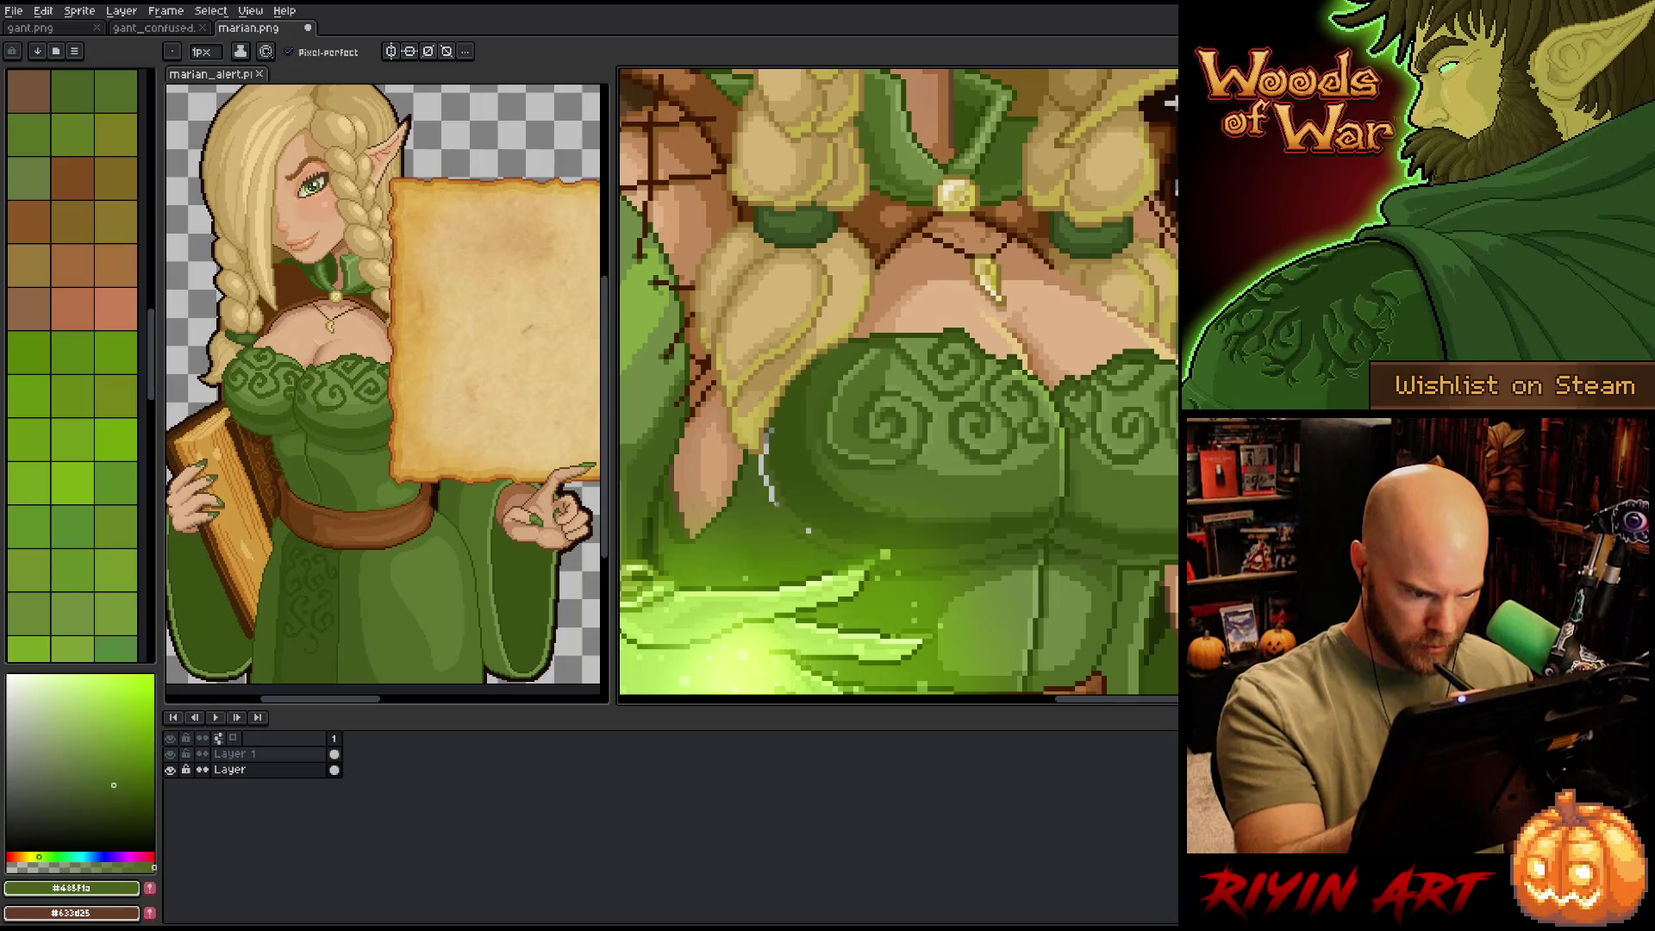
{"action": "left_click", "coordinate": [772, 483], "text": "alt"}
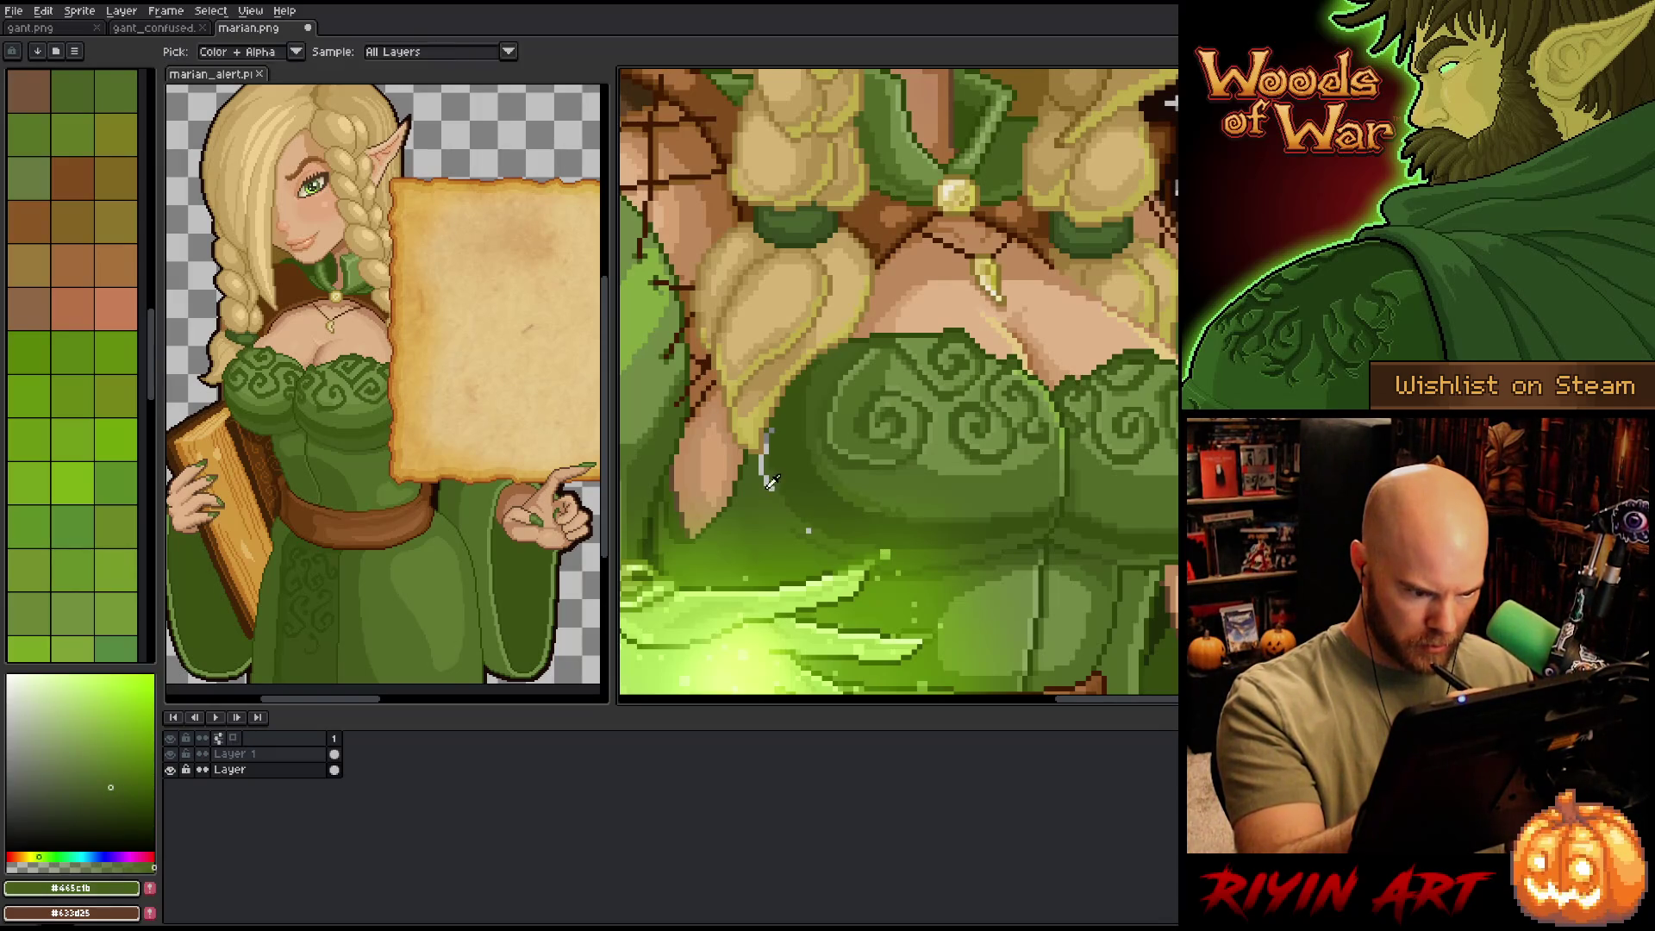
{"action": "left_click", "coordinate": [766, 440], "text": "alt"}
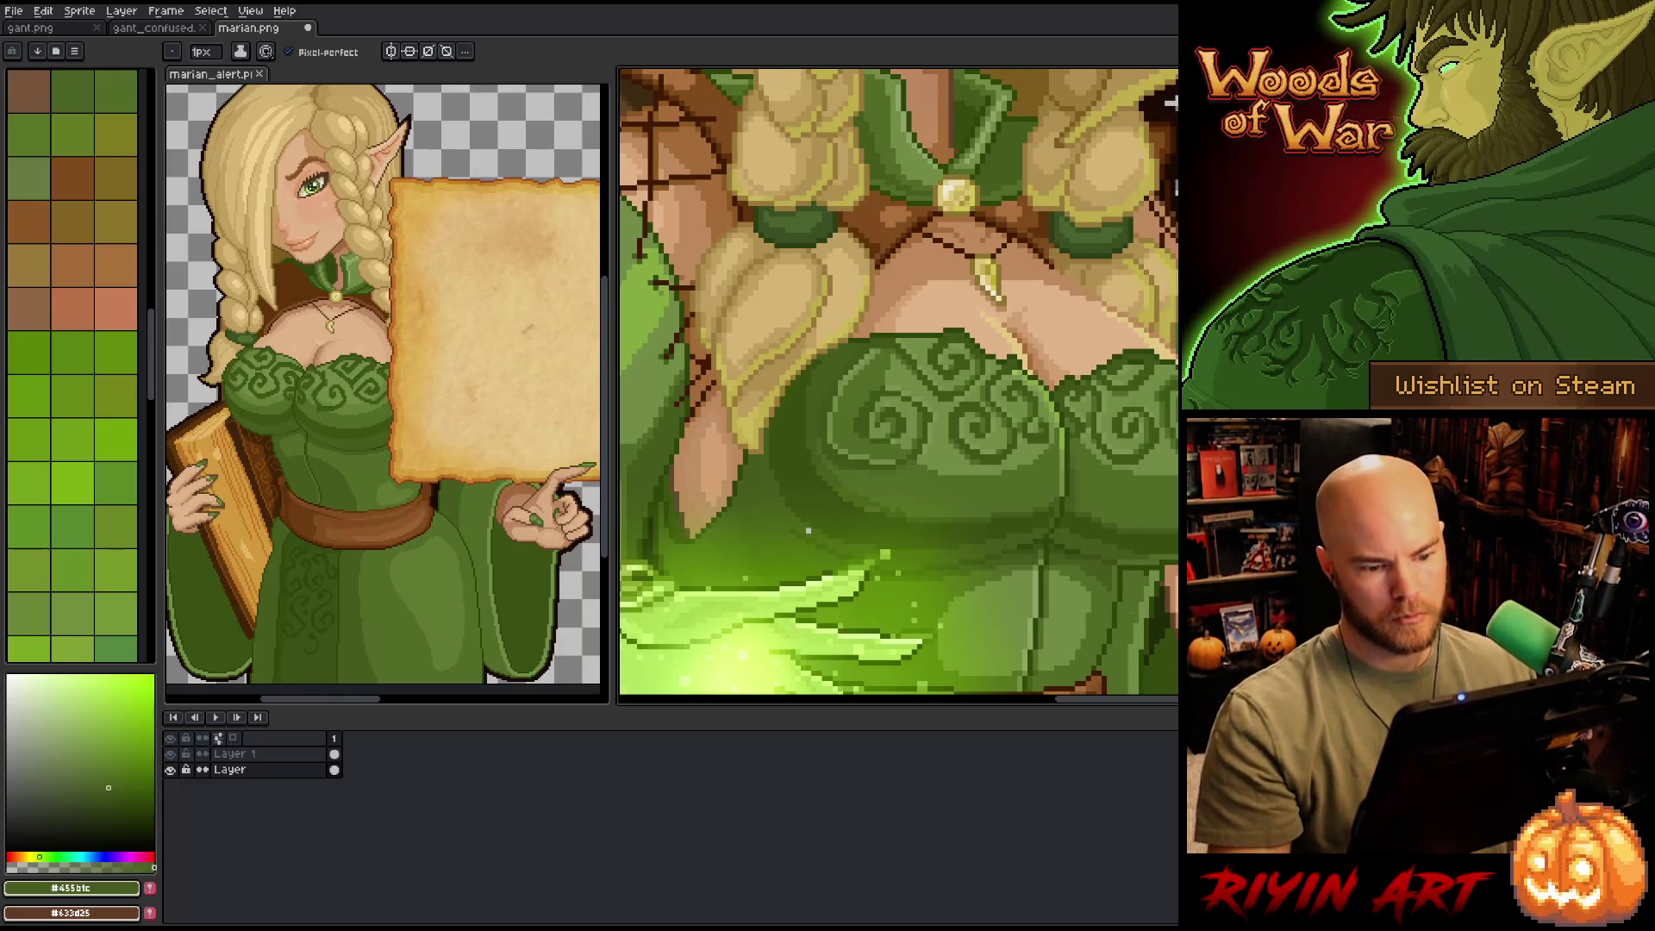
{"action": "scroll", "coordinate": [1162, 634], "scroll_direction": "down", "scroll_amount": 3}
{"action": "mouse_move", "coordinate": [1163, 634]}
{"action": "left_mouse_down"}
{"action": "mouse_move", "coordinate": [927, 486]}
{"action": "mouse_move", "coordinate": [927, 527]}
{"action": "left_mouse_up"}
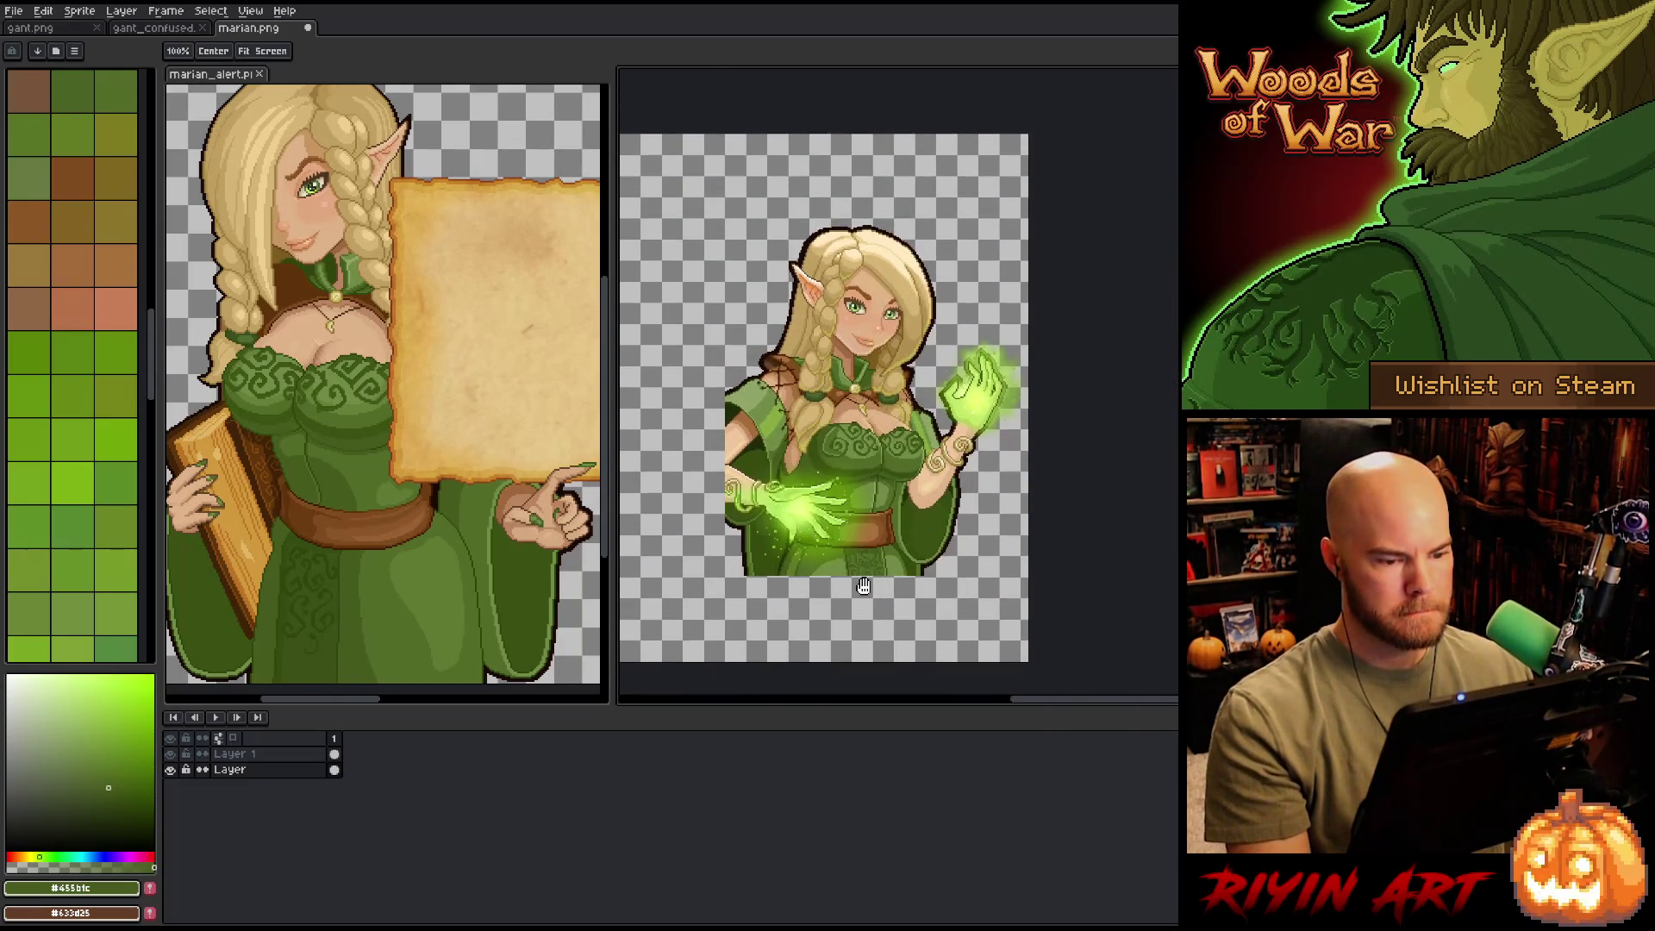
- Save marian.png and zoom in to frame the elf's upper body
{"action": "key", "text": "ctrl+s"}
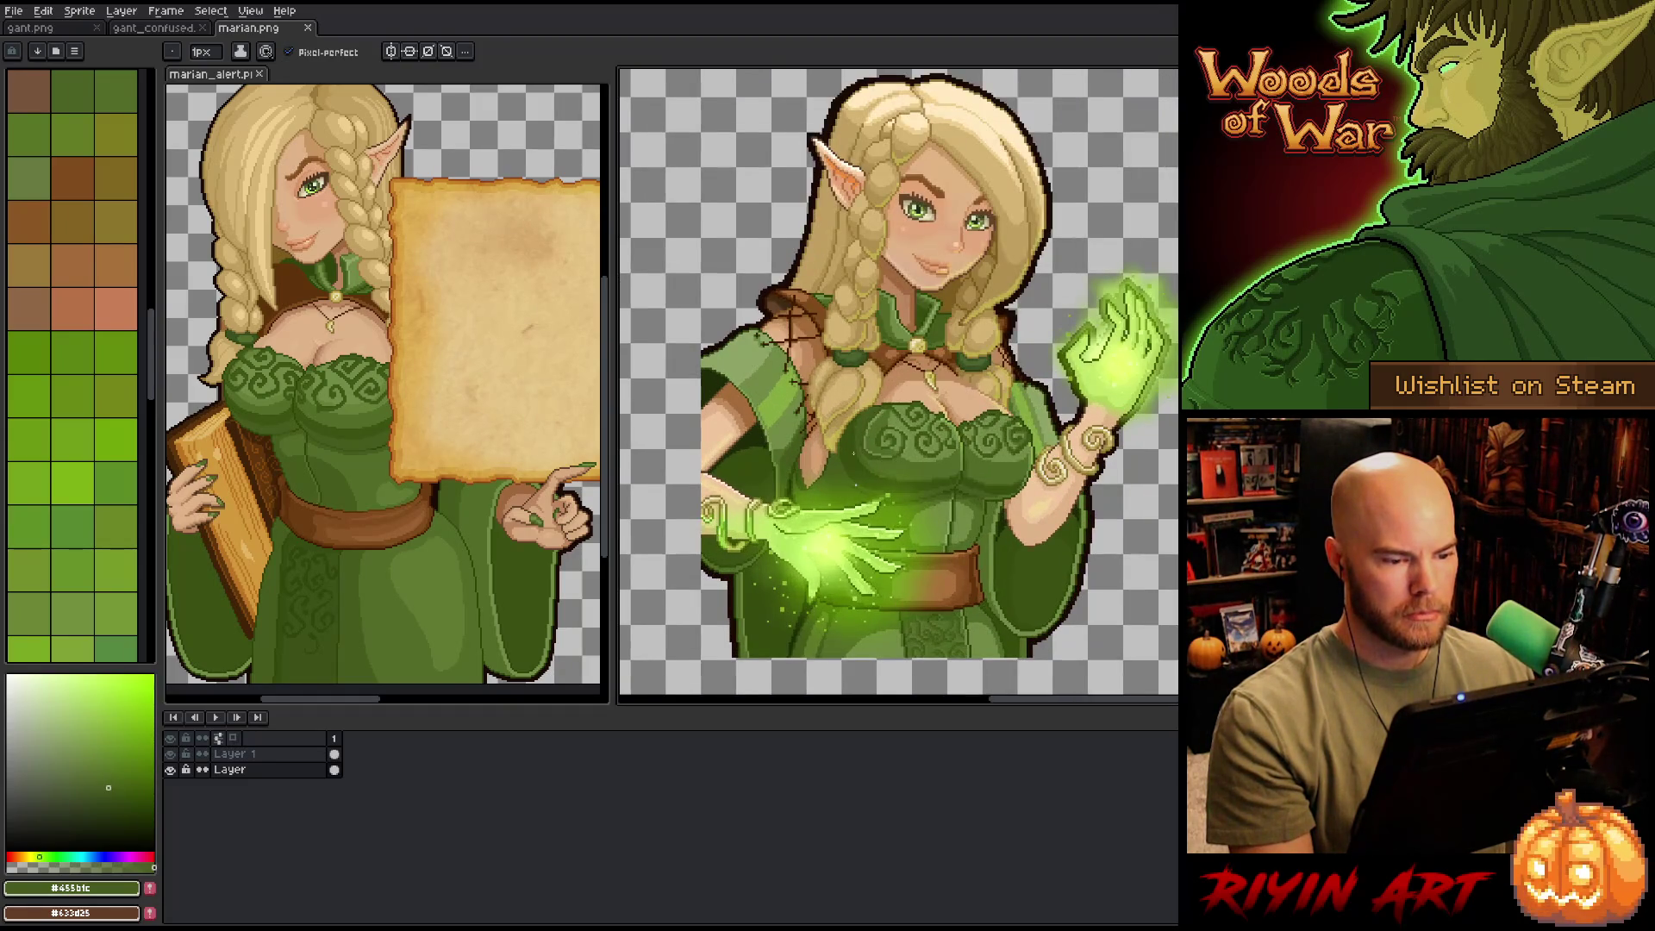
{"action": "scroll", "coordinate": [897, 380], "scroll_direction": "down", "scroll_amount": 1}
{"action": "left_click_drag", "start_coordinate": [897, 380], "coordinate": [897, 362]}
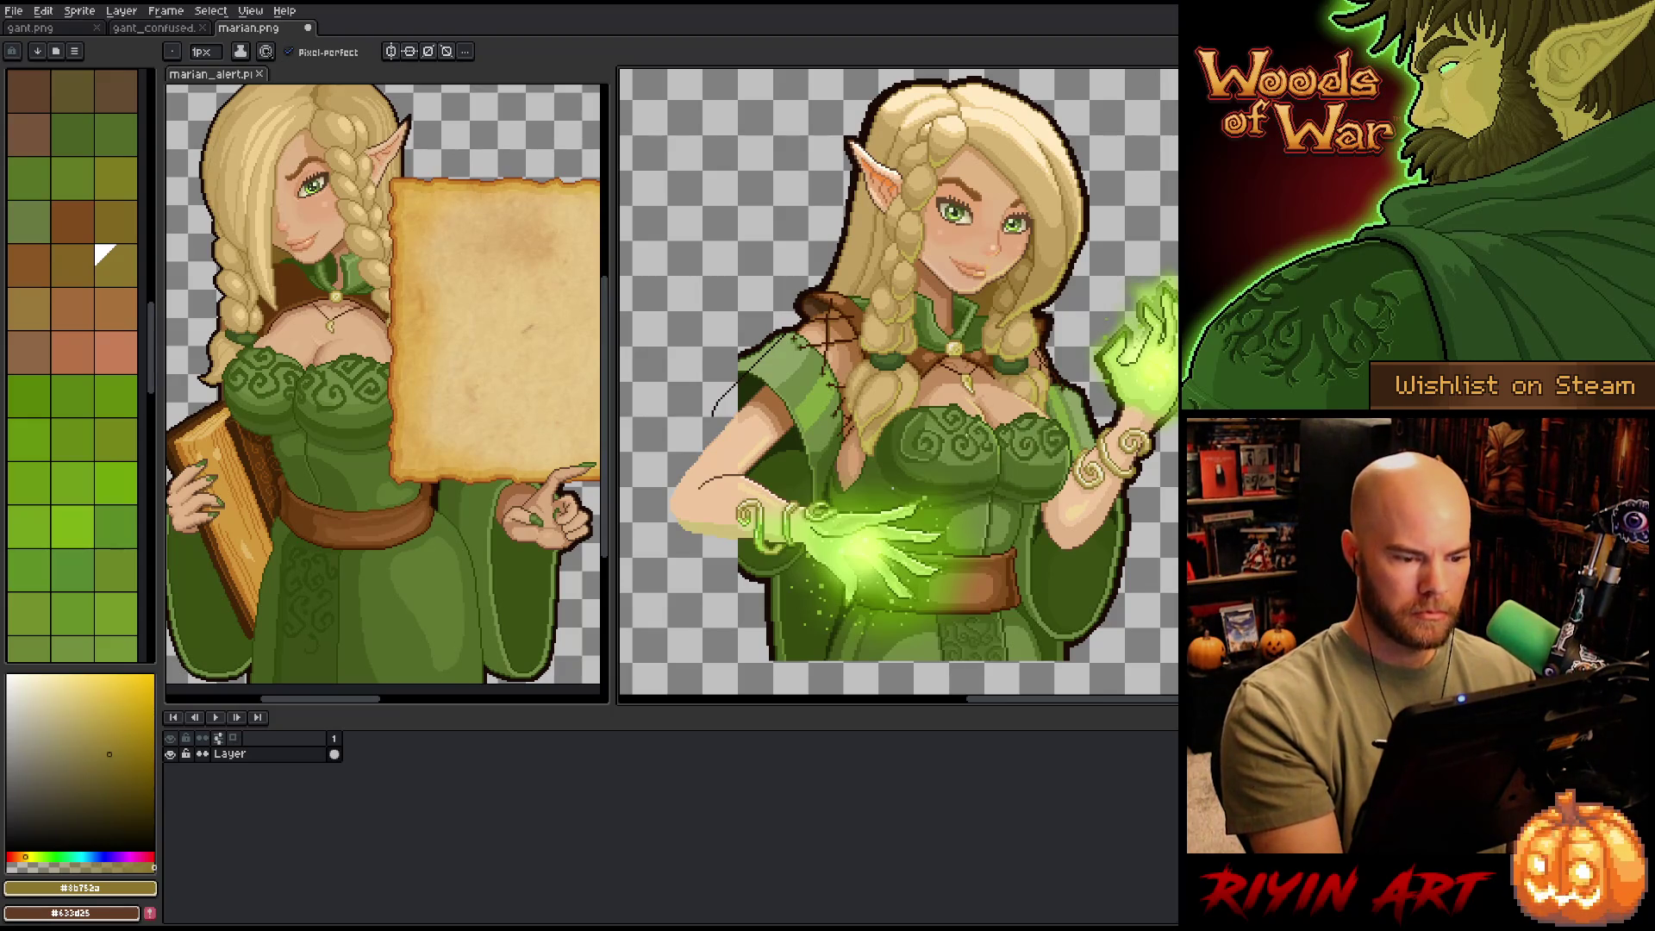
- Sample the dark green #2f440b and try strokes over the left shoulder, undoing them
{"action": "left_click", "coordinate": [787, 388], "text": "alt"}
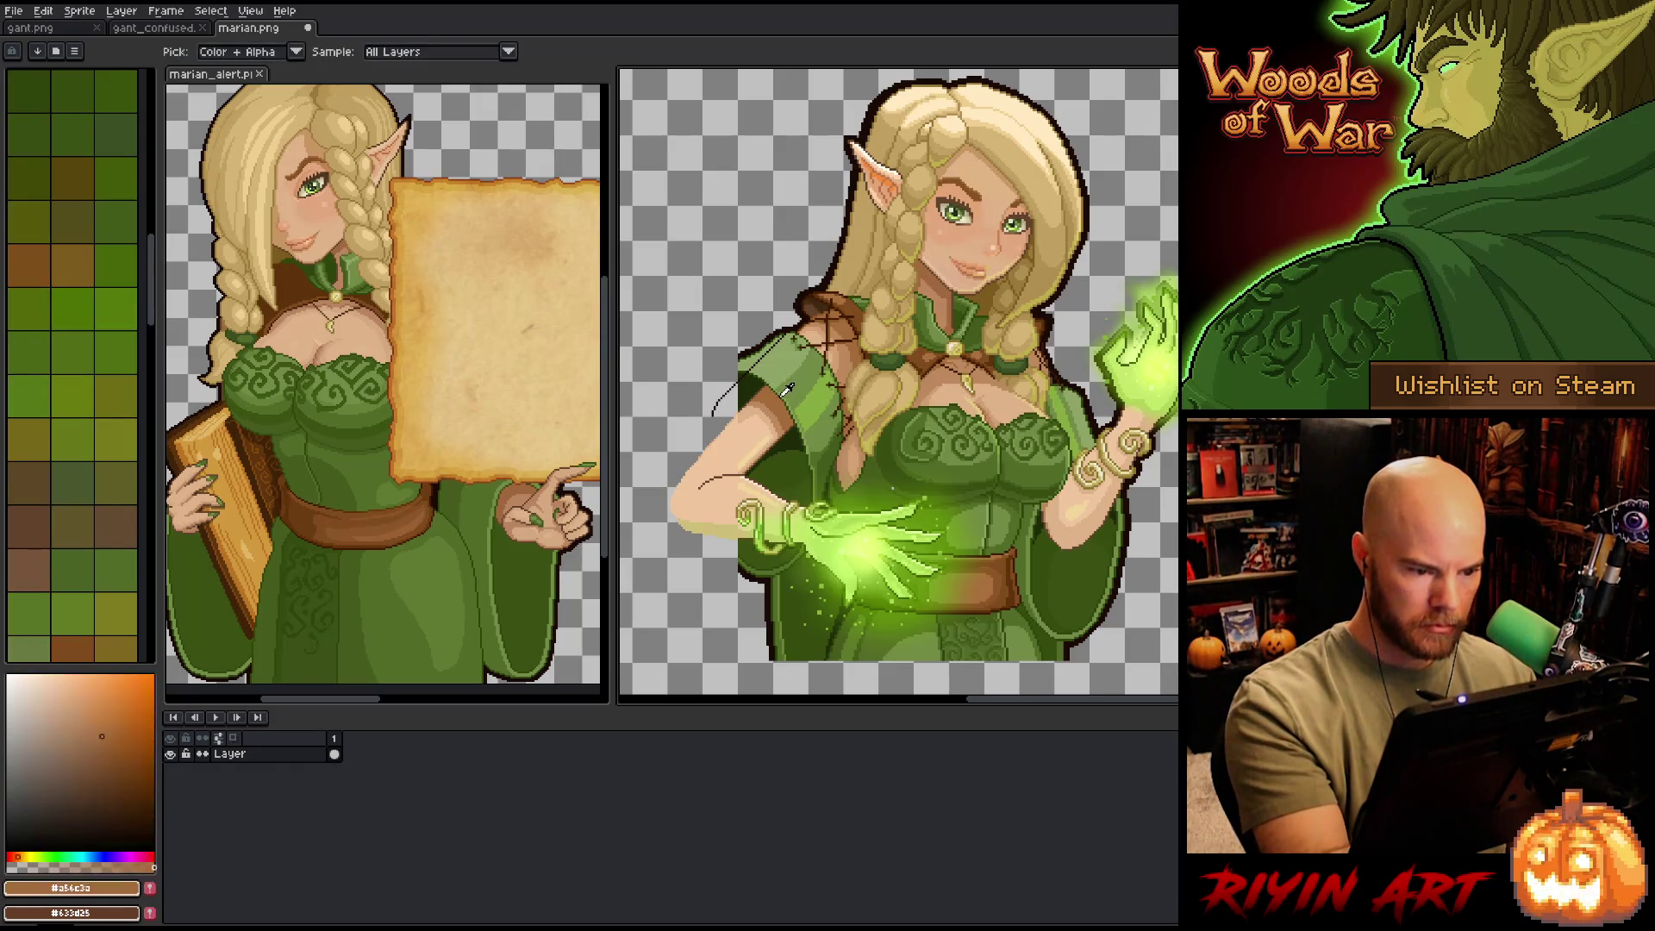
{"action": "left_click", "coordinate": [787, 388], "text": "alt"}
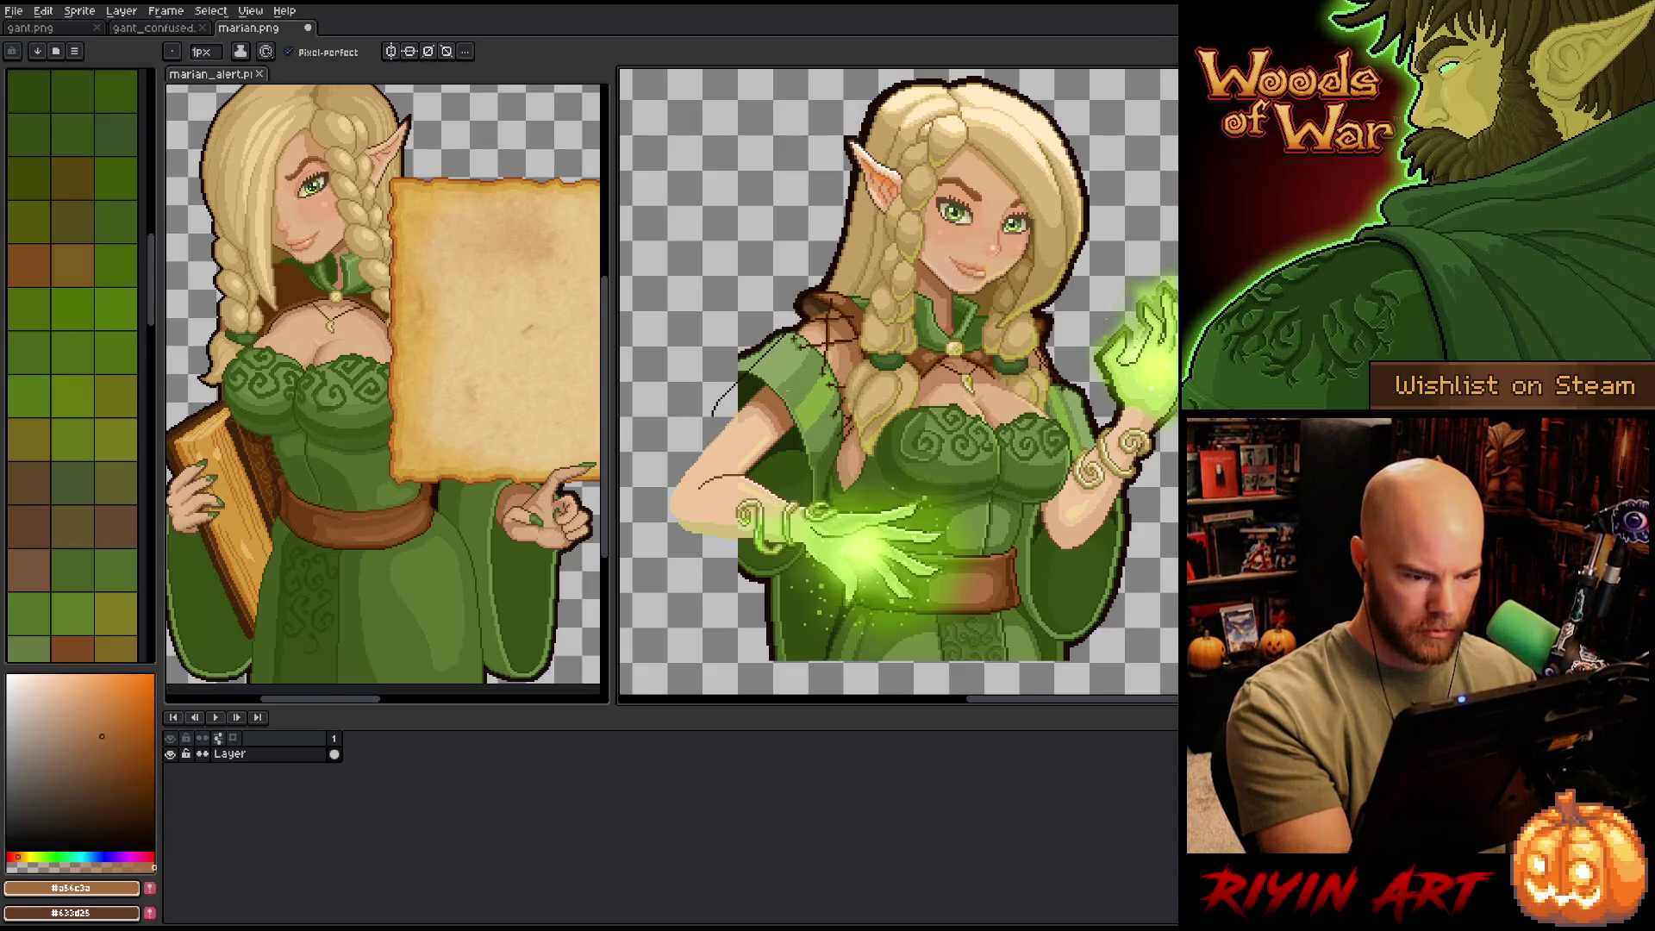
{"action": "left_click", "coordinate": [790, 395], "text": "alt"}
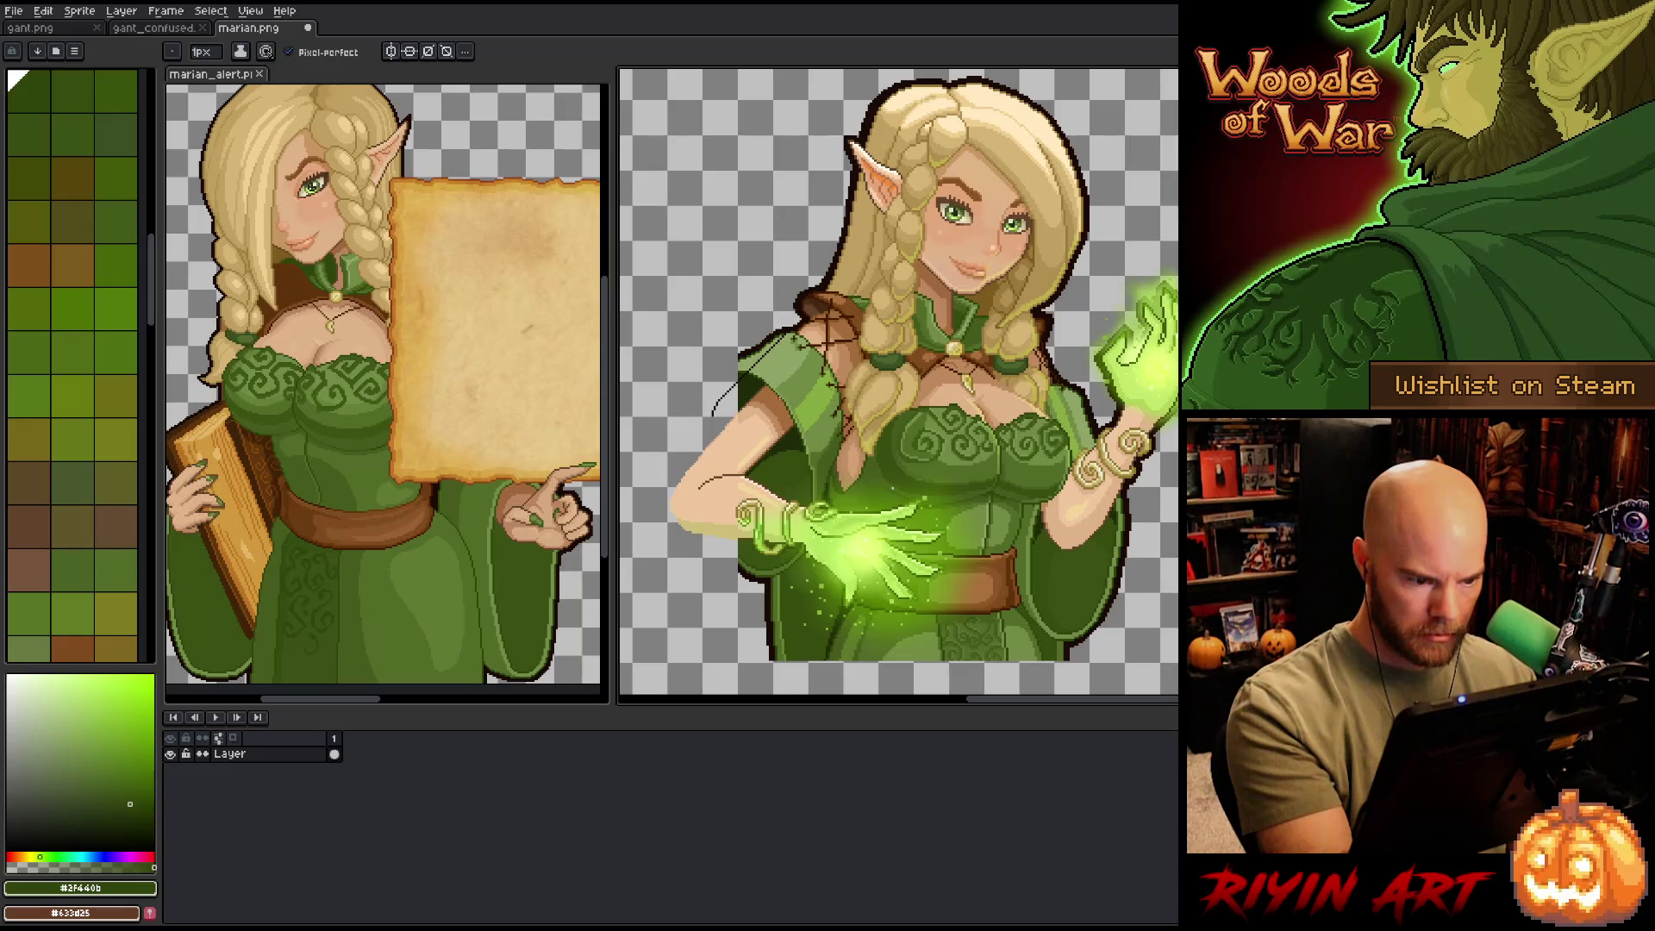
{"action": "mouse_move", "coordinate": [743, 394]}
{"action": "left_mouse_down"}
{"action": "mouse_move", "coordinate": [713, 428]}
{"action": "mouse_move", "coordinate": [760, 401]}
{"action": "mouse_move", "coordinate": [724, 419]}
{"action": "left_mouse_up"}
{"action": "key", "text": "ctrl+z"}
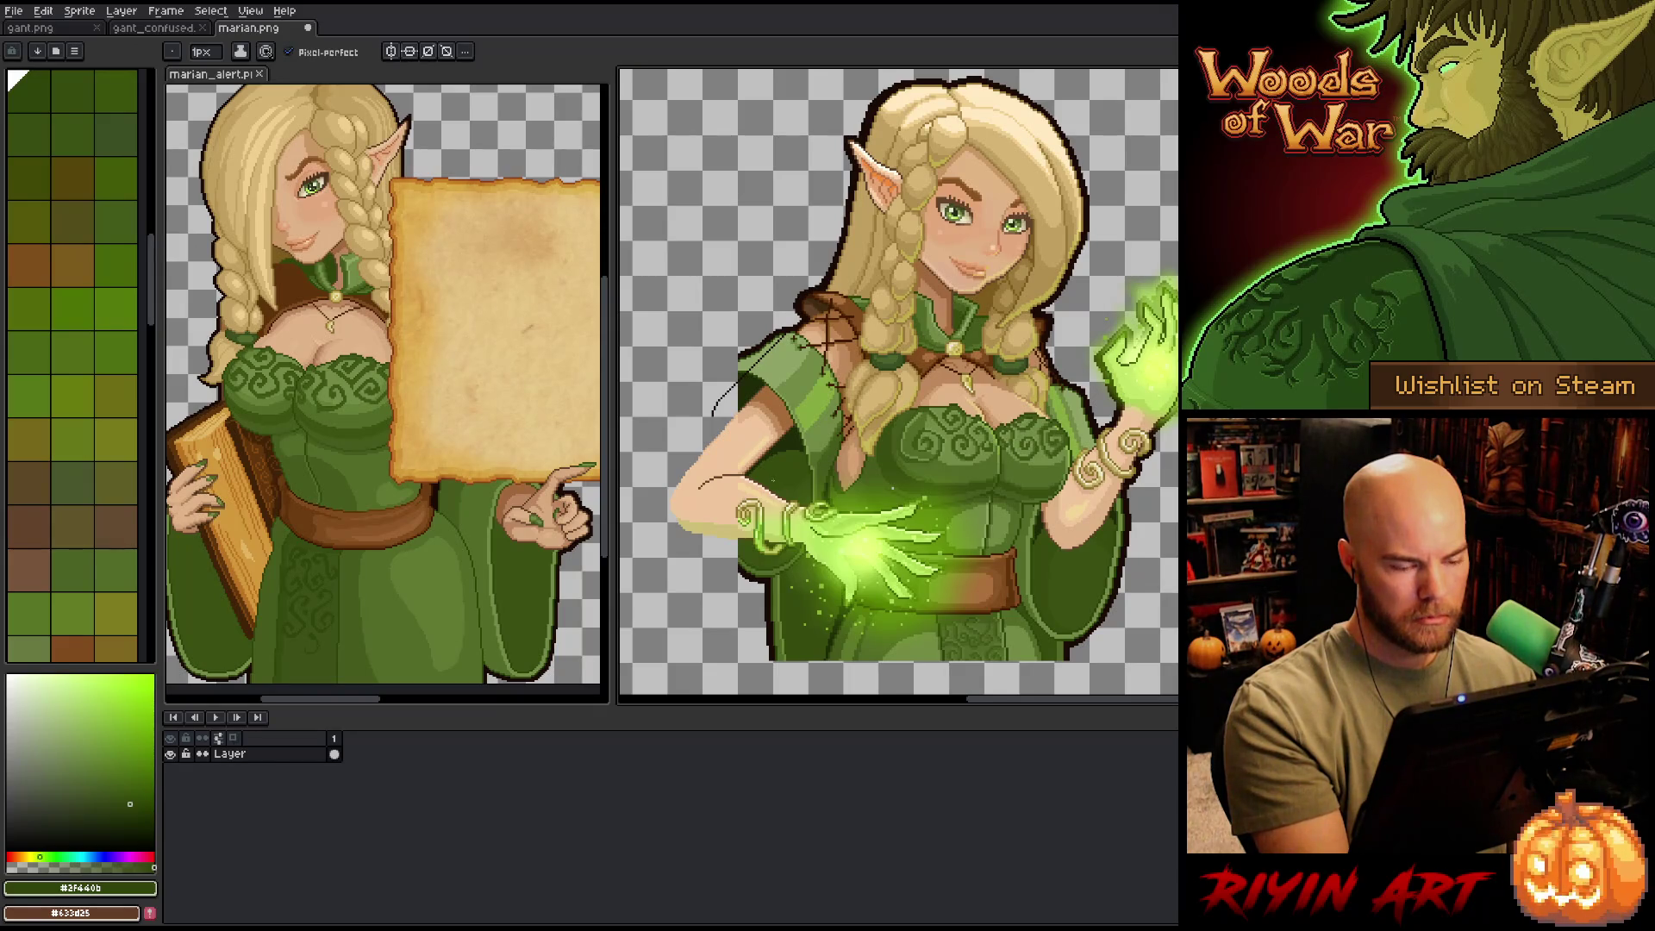
{"action": "key", "text": "i"}
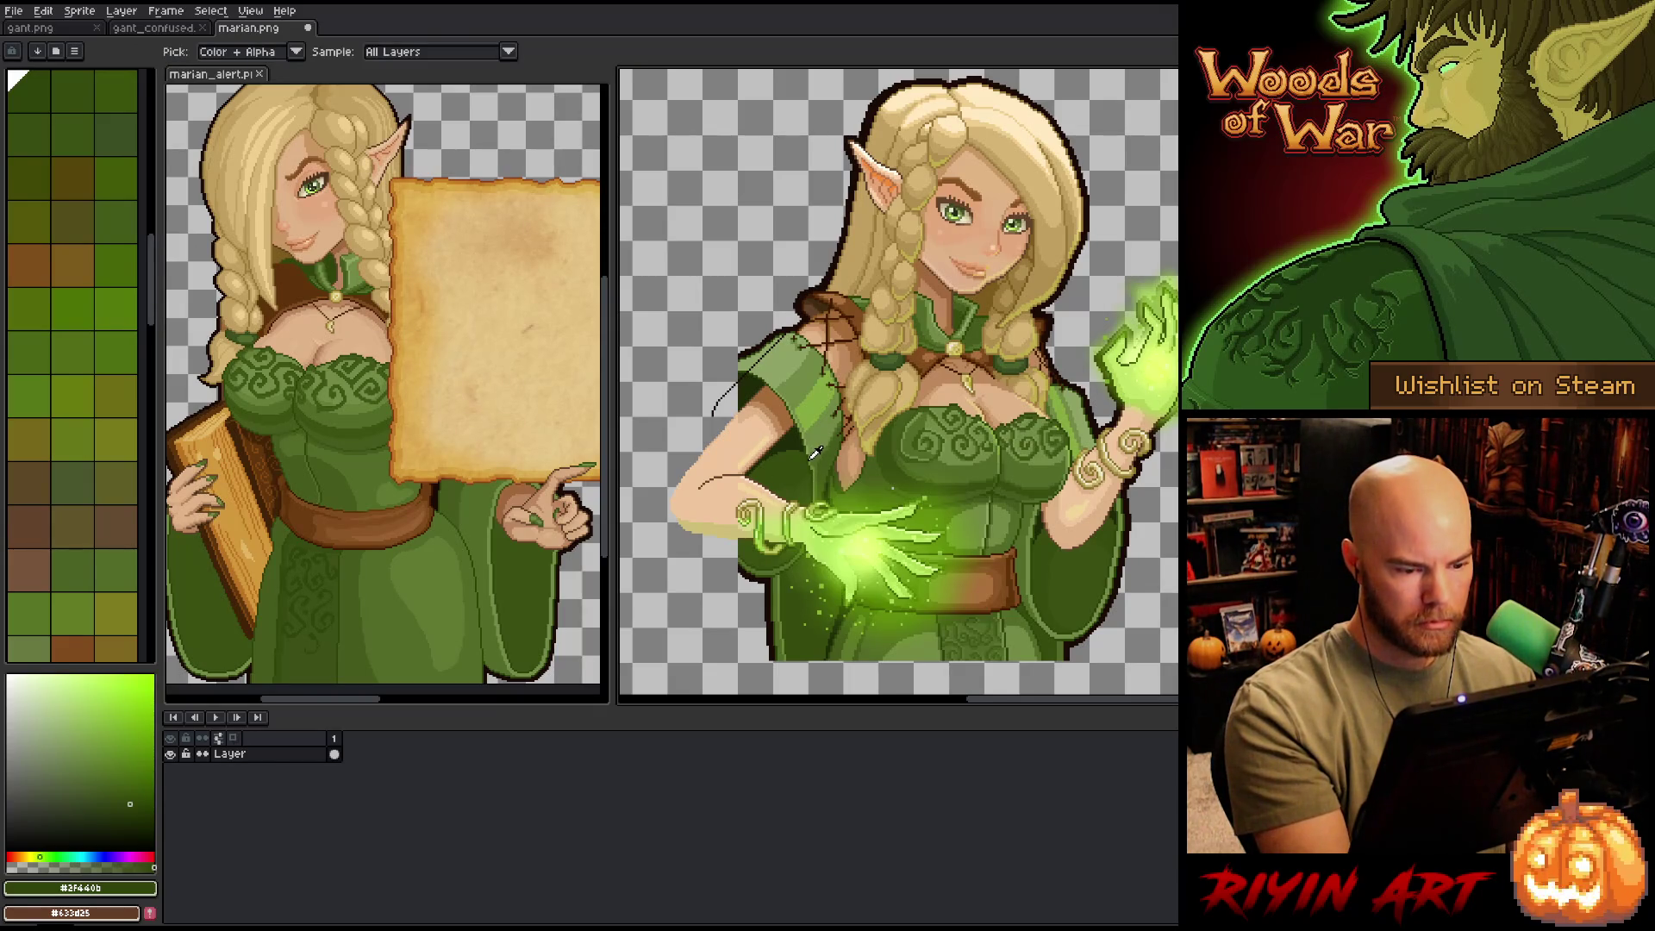
{"action": "key", "text": "b"}
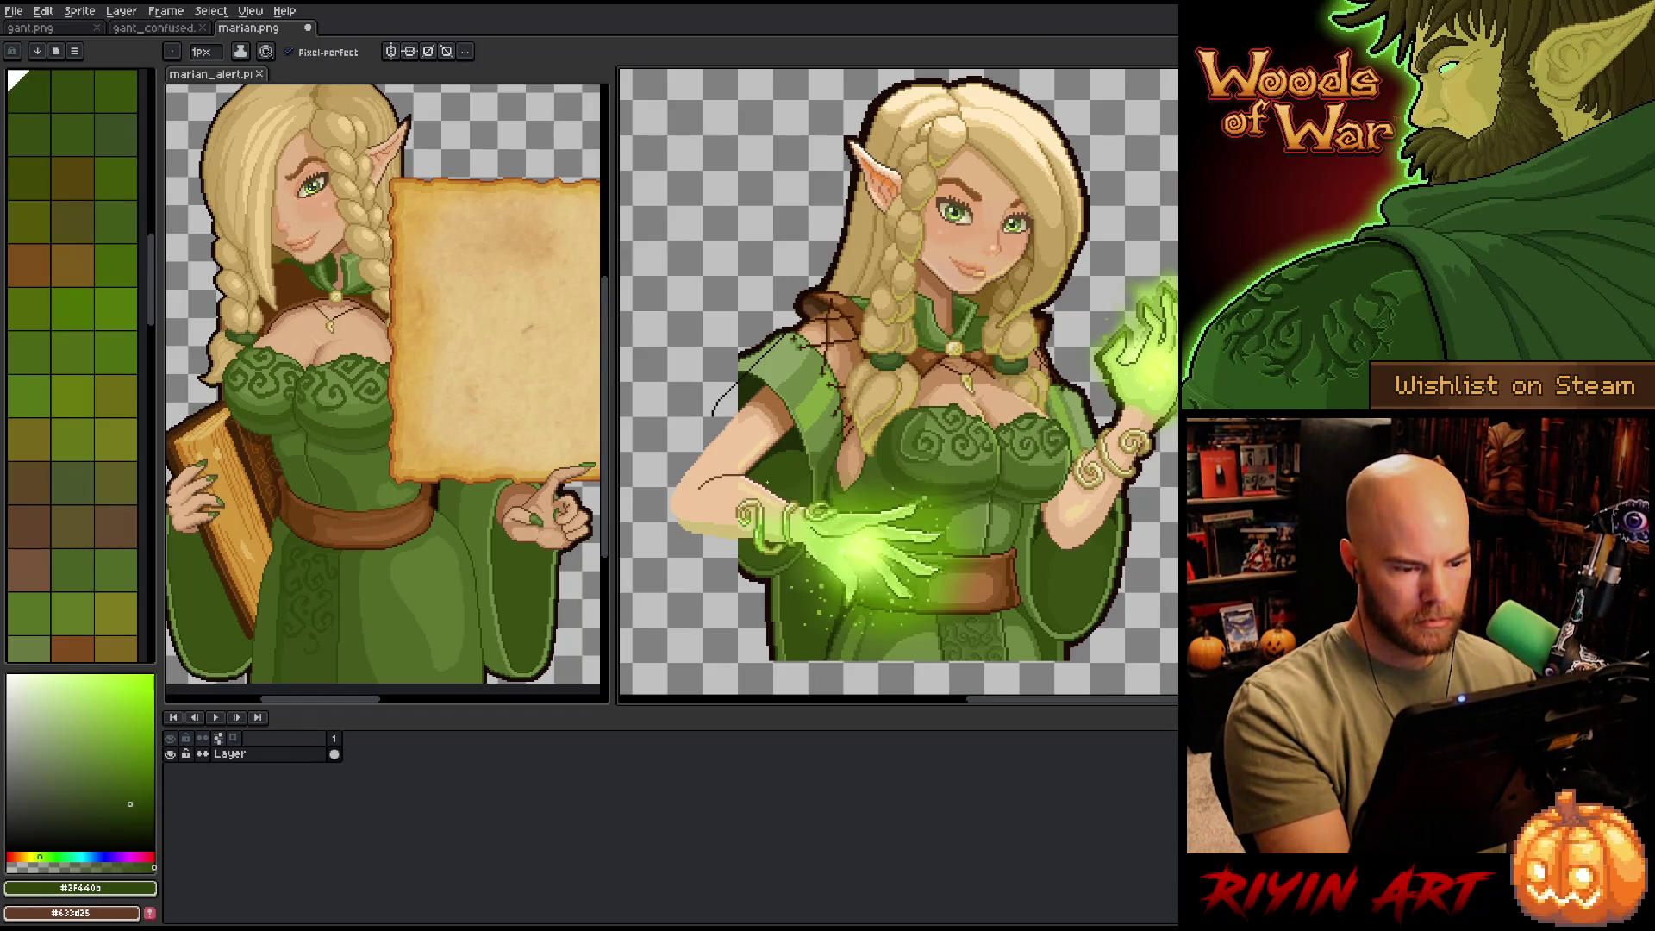
- Sketch the sleeve line along the left arm, drop the failed lower strokes, and add a new layer
{"action": "mouse_move", "coordinate": [748, 470]}
{"action": "left_mouse_down"}
{"action": "mouse_move", "coordinate": [727, 472]}
{"action": "mouse_move", "coordinate": [689, 528]}
{"action": "left_mouse_up"}
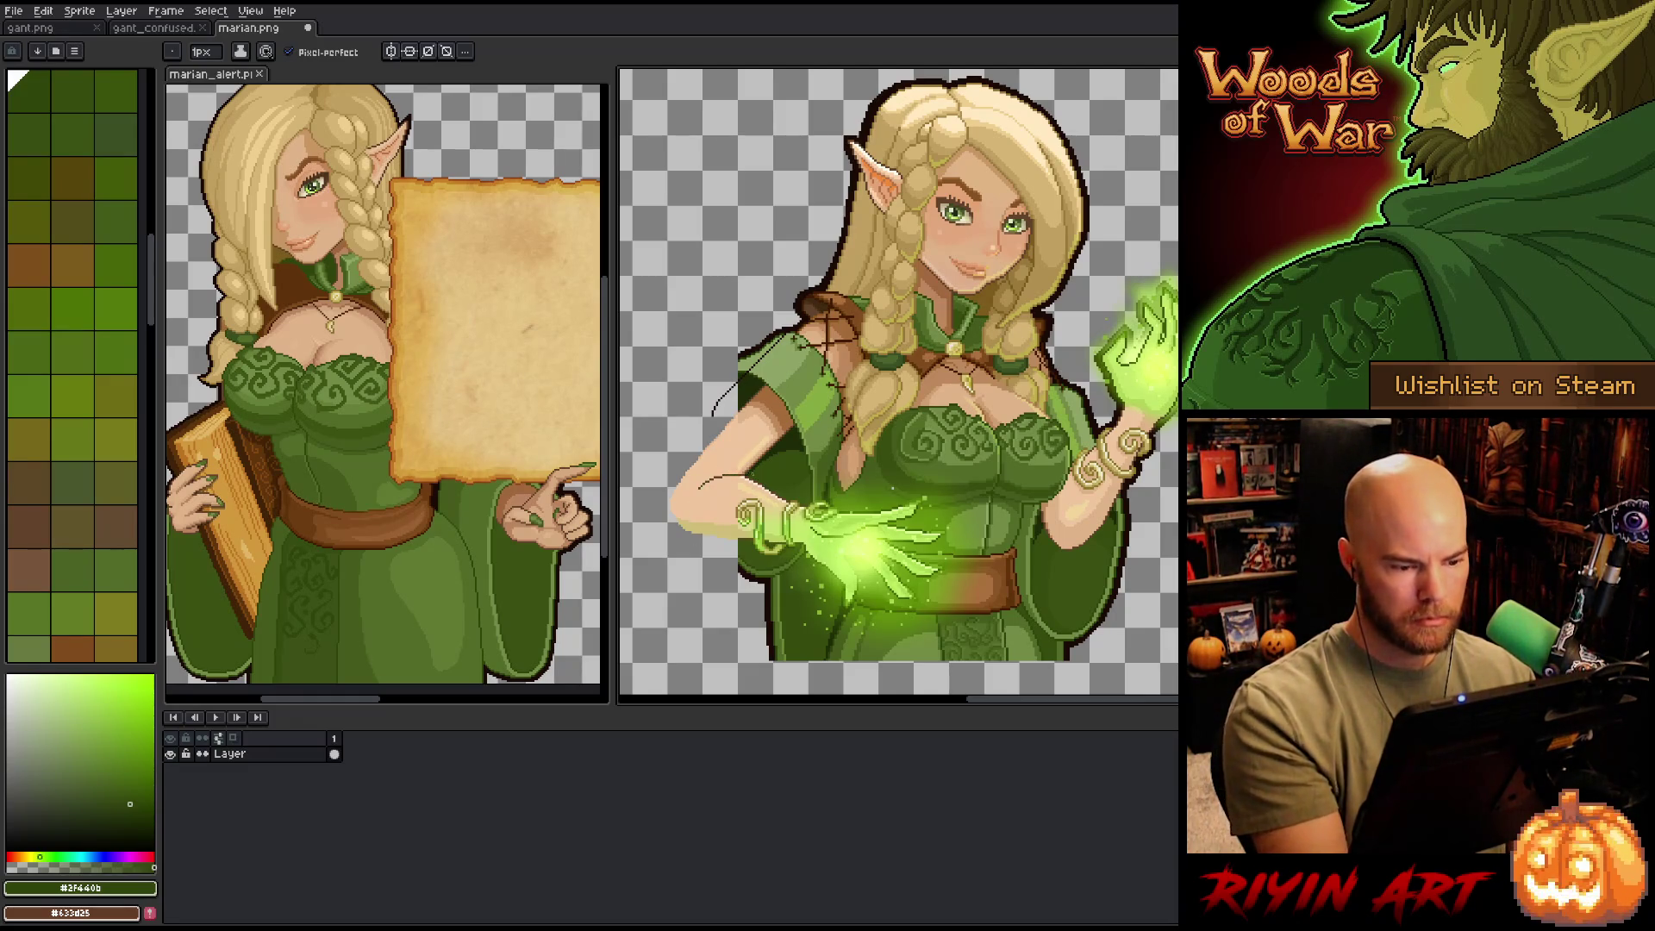
{"action": "mouse_move", "coordinate": [740, 472]}
{"action": "left_mouse_down"}
{"action": "mouse_move", "coordinate": [708, 474]}
{"action": "mouse_move", "coordinate": [684, 553]}
{"action": "mouse_move", "coordinate": [703, 634]}
{"action": "mouse_move", "coordinate": [733, 661]}
{"action": "left_mouse_up"}
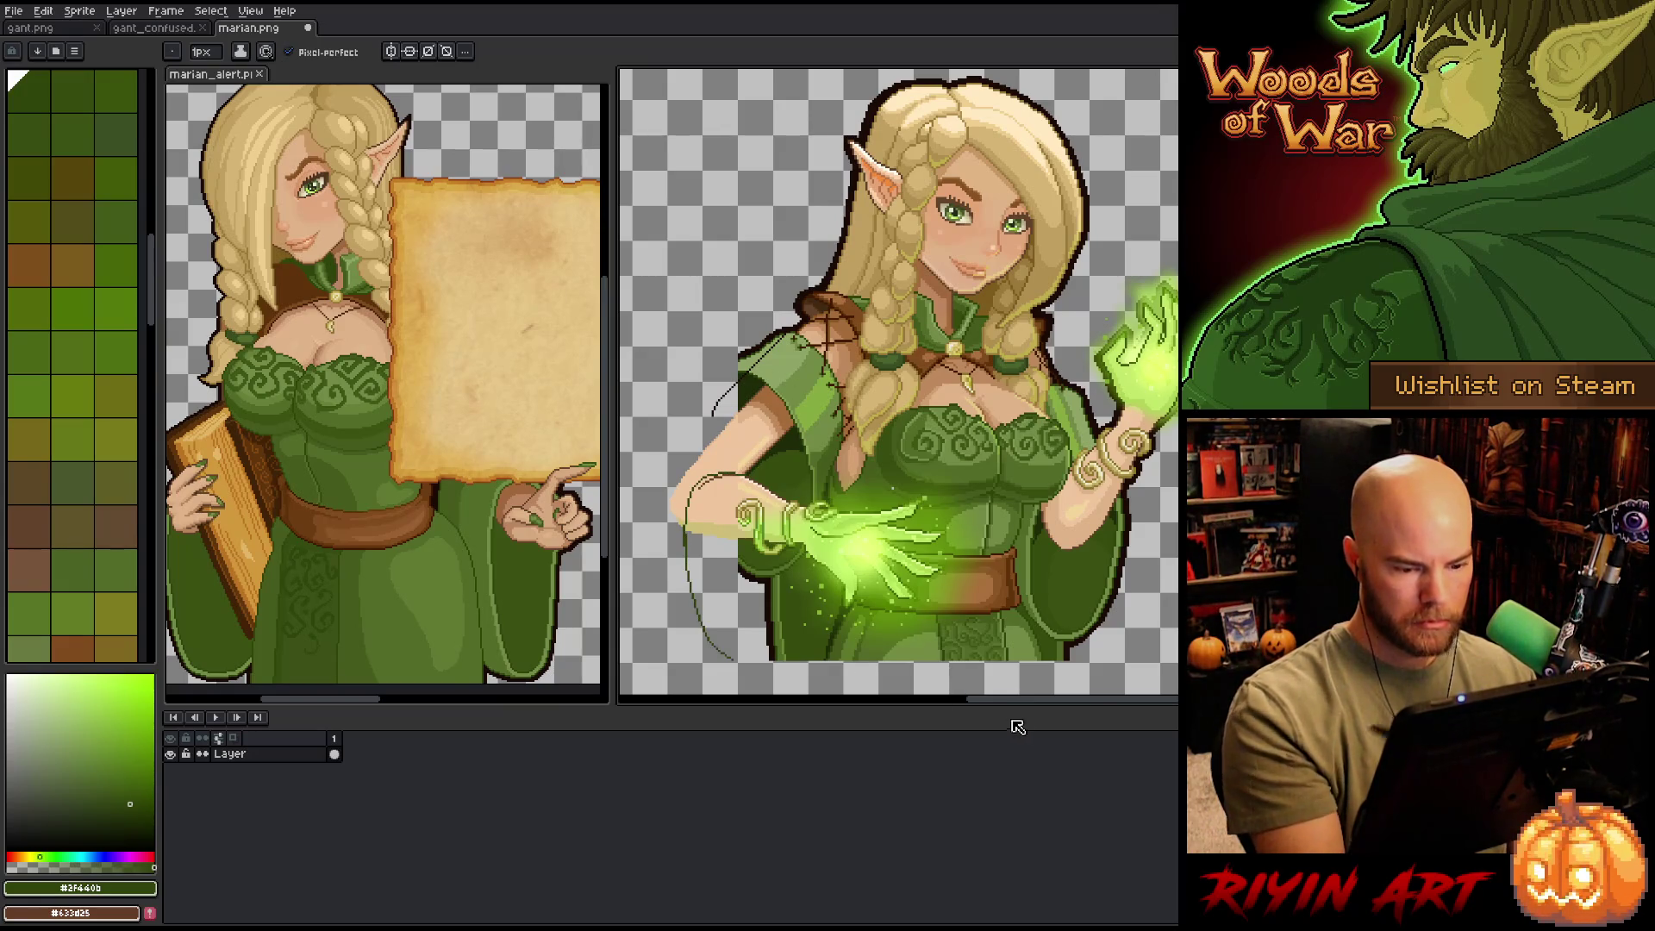
{"action": "key", "text": "ctrl+z"}
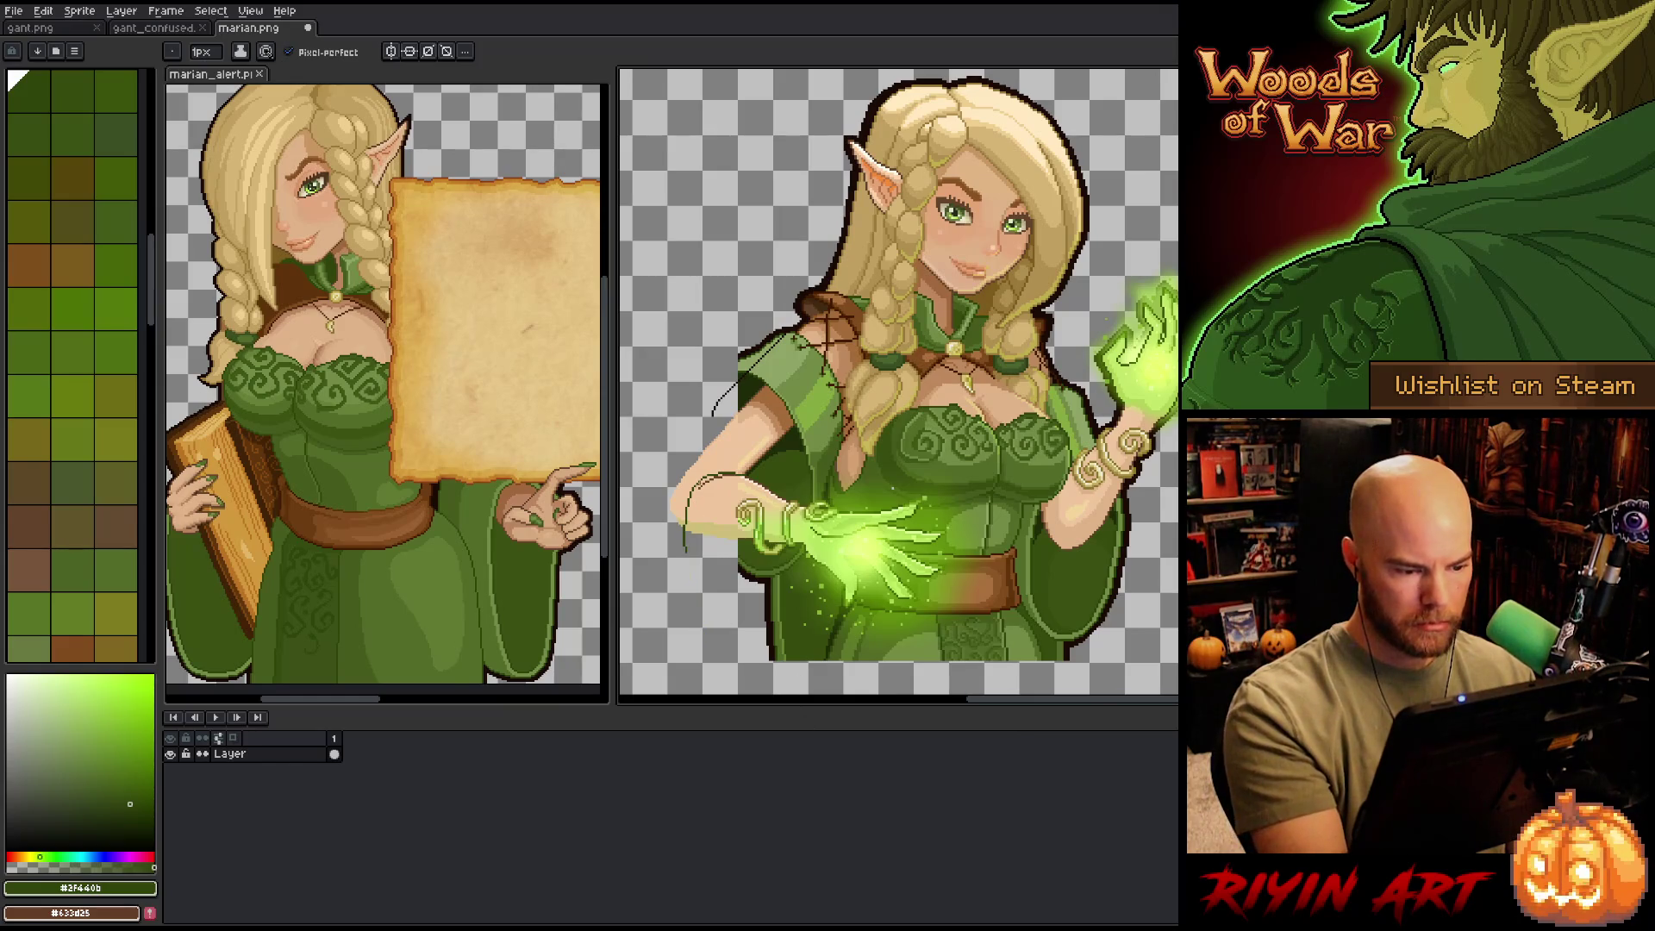
{"action": "mouse_move", "coordinate": [686, 556]}
{"action": "left_mouse_down"}
{"action": "mouse_move", "coordinate": [727, 664]}
{"action": "mouse_move", "coordinate": [763, 660]}
{"action": "left_mouse_up"}
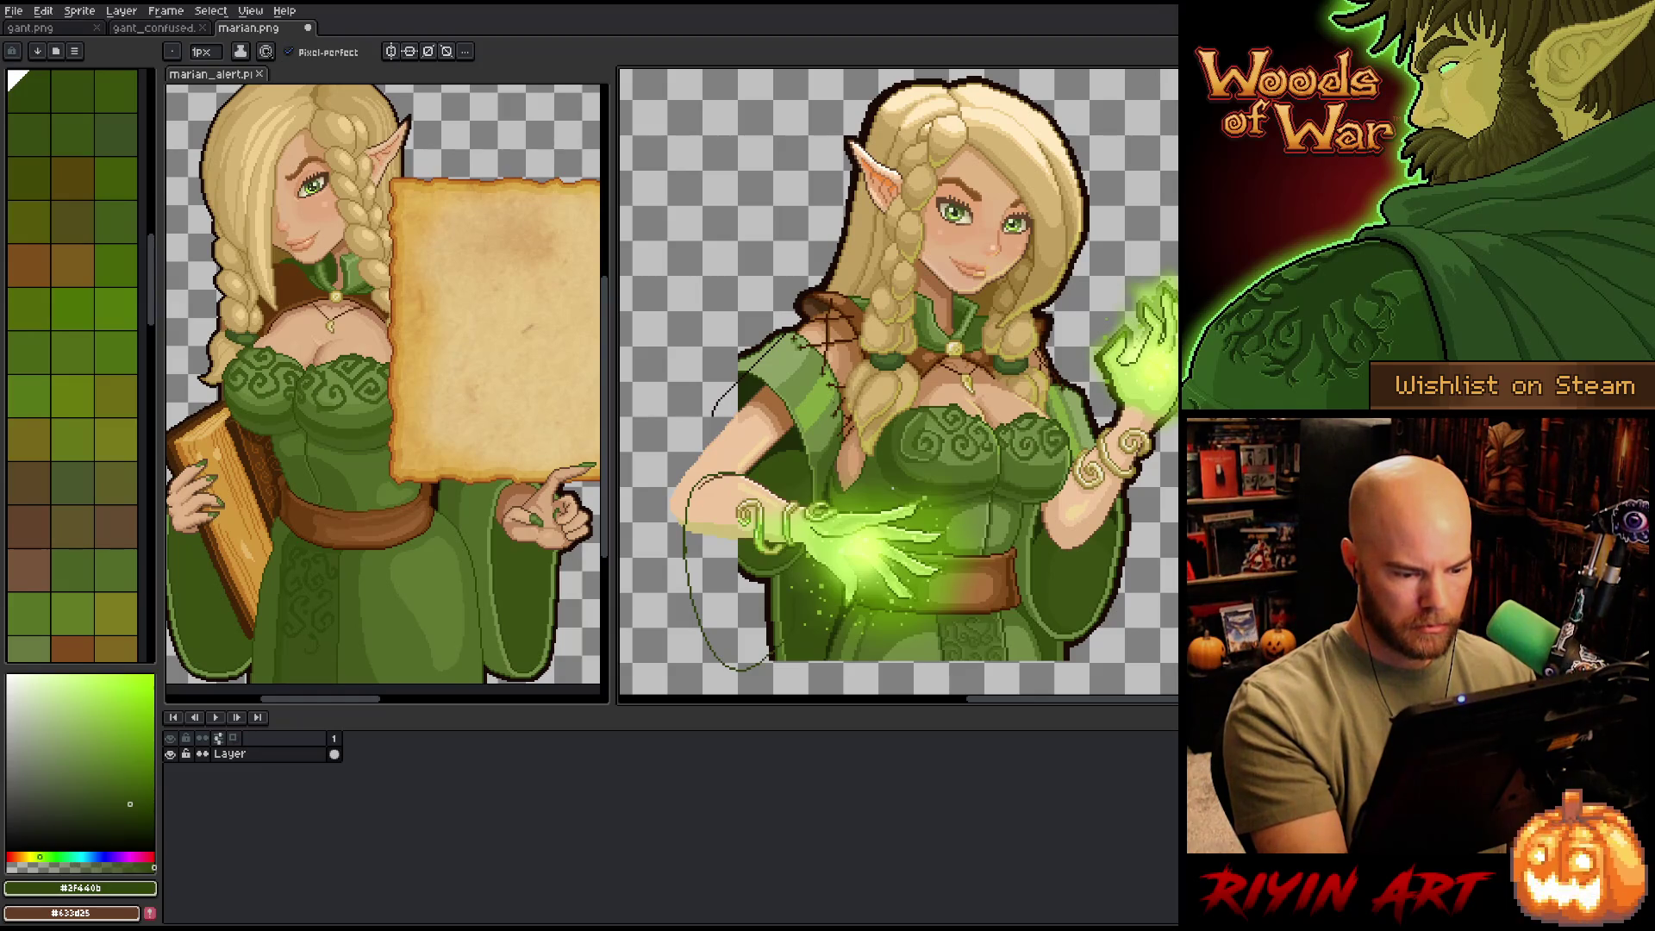
{"action": "key", "text": "ctrl+z"}
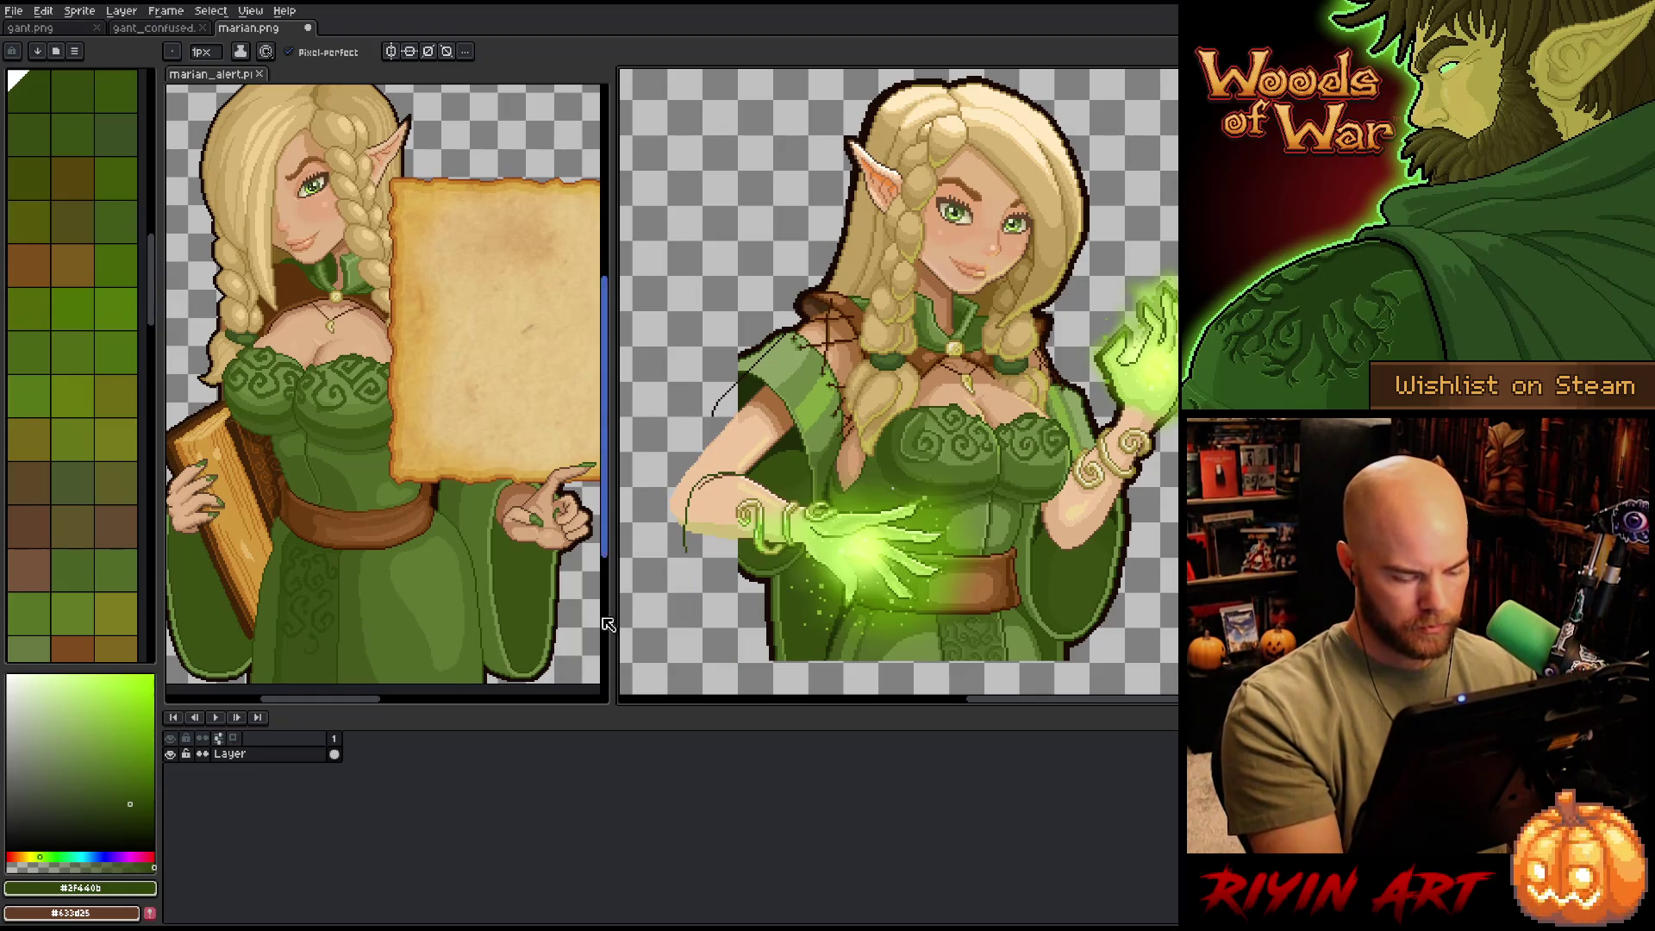
{"action": "key", "text": "shift+n"}
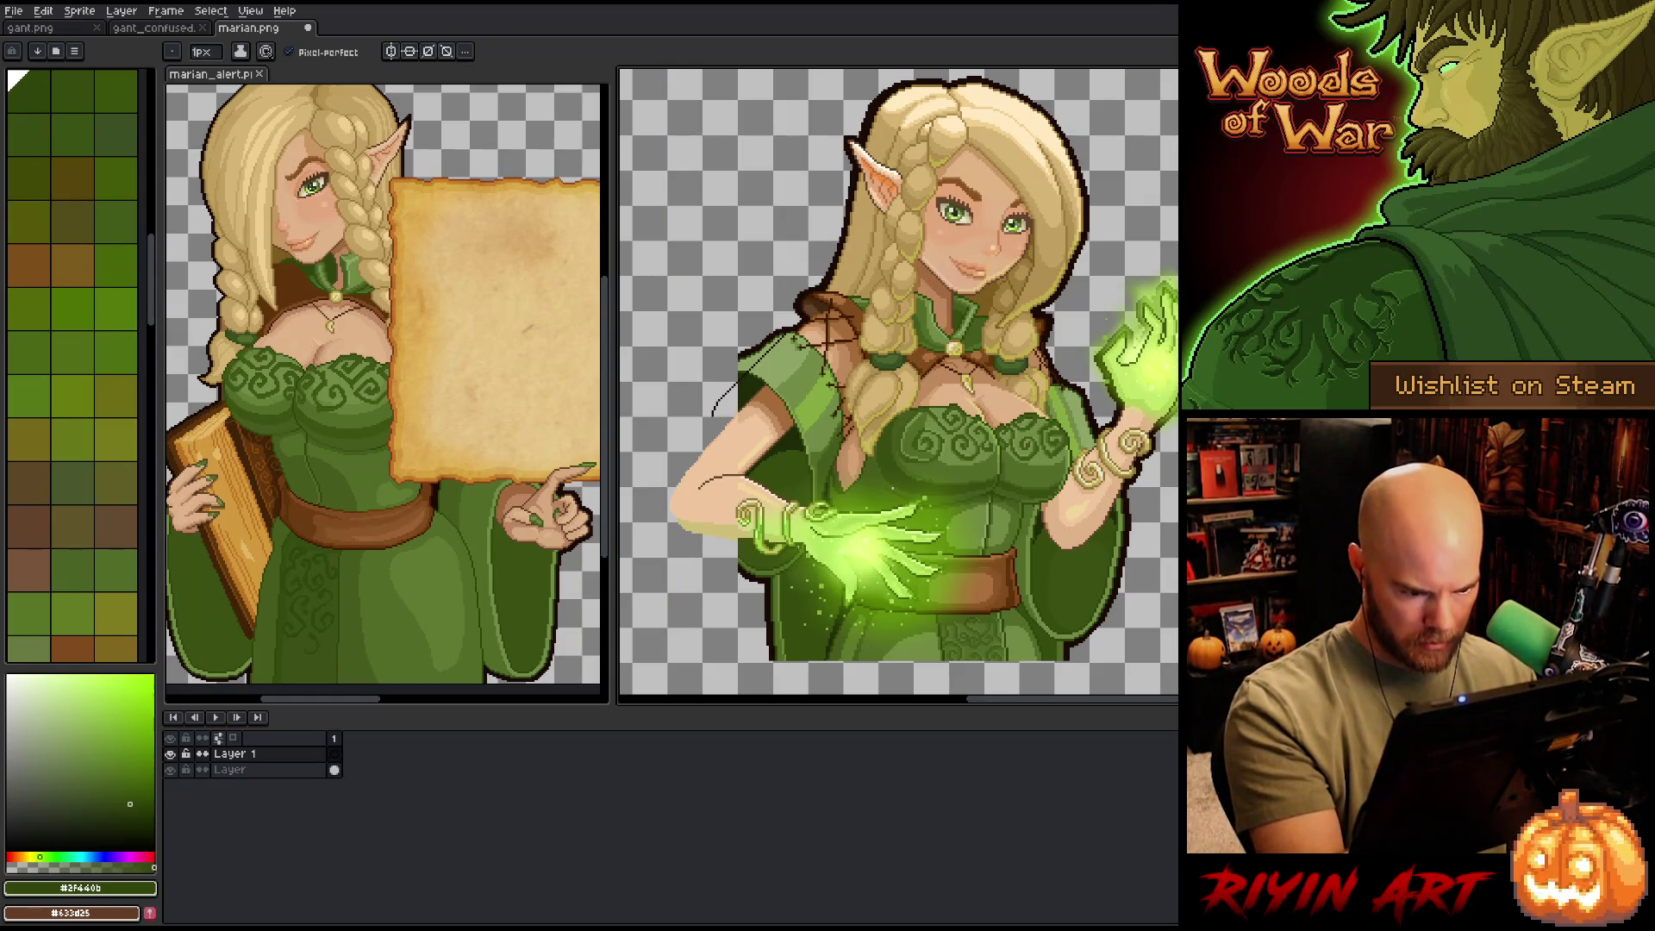
- Pick a dark green and attempt the hanging sleeve loop on Layer 1, undoing the failed strokes
{"action": "left_click", "coordinate": [818, 473], "text": "alt"}
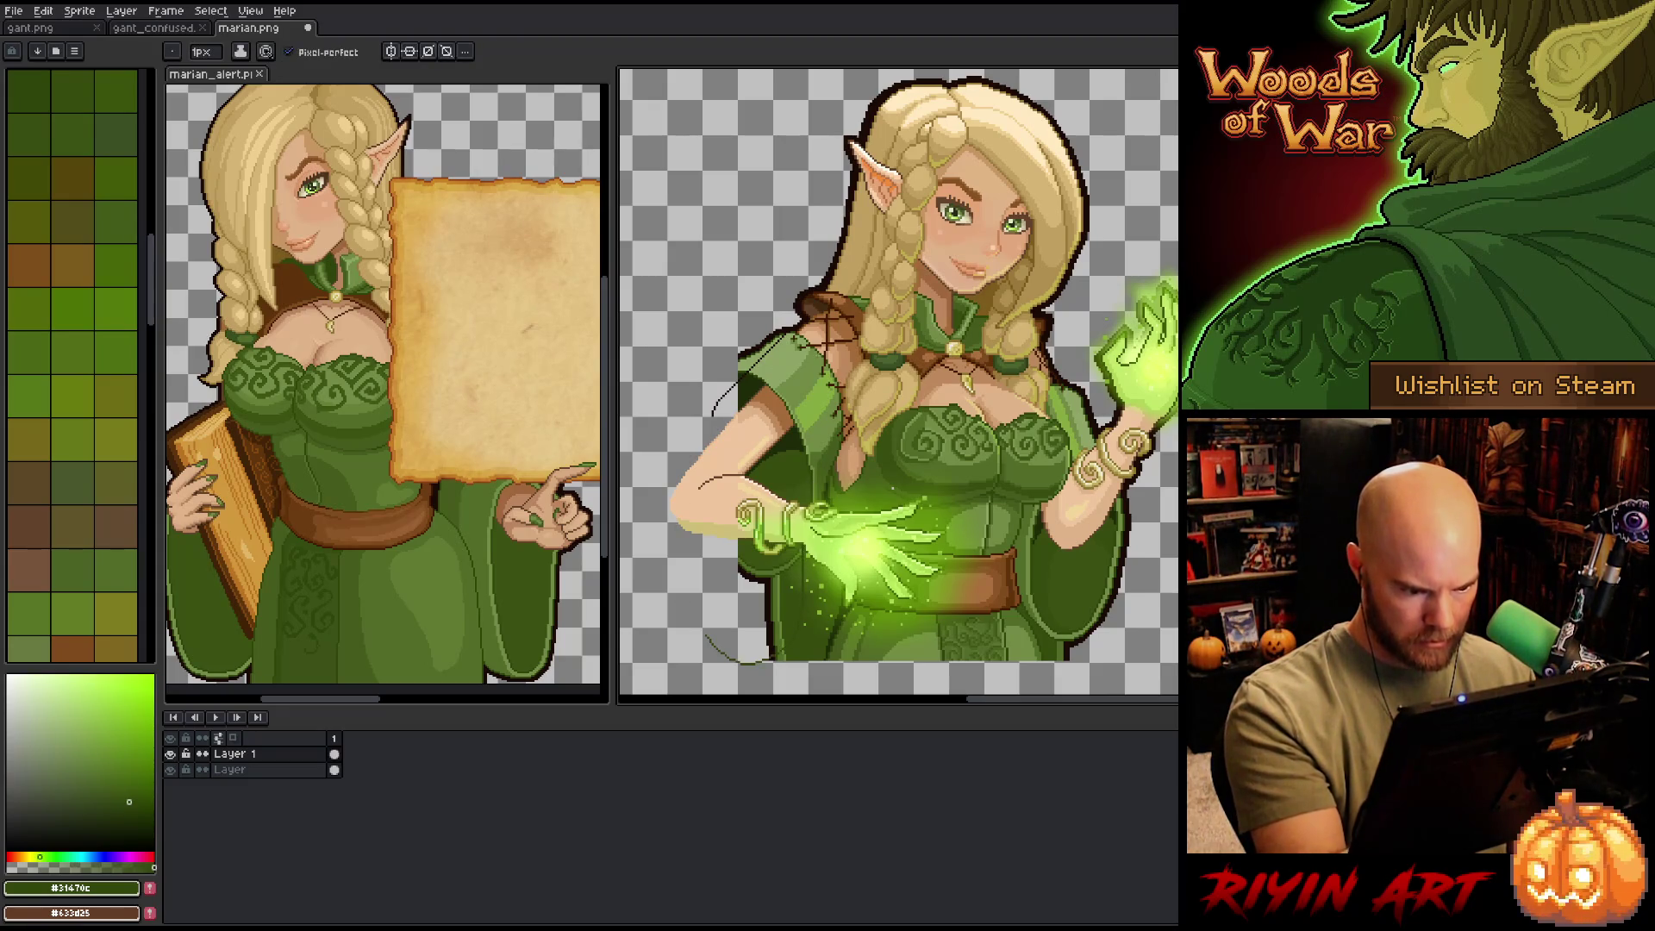
{"action": "left_click", "coordinate": [761, 375], "text": "alt"}
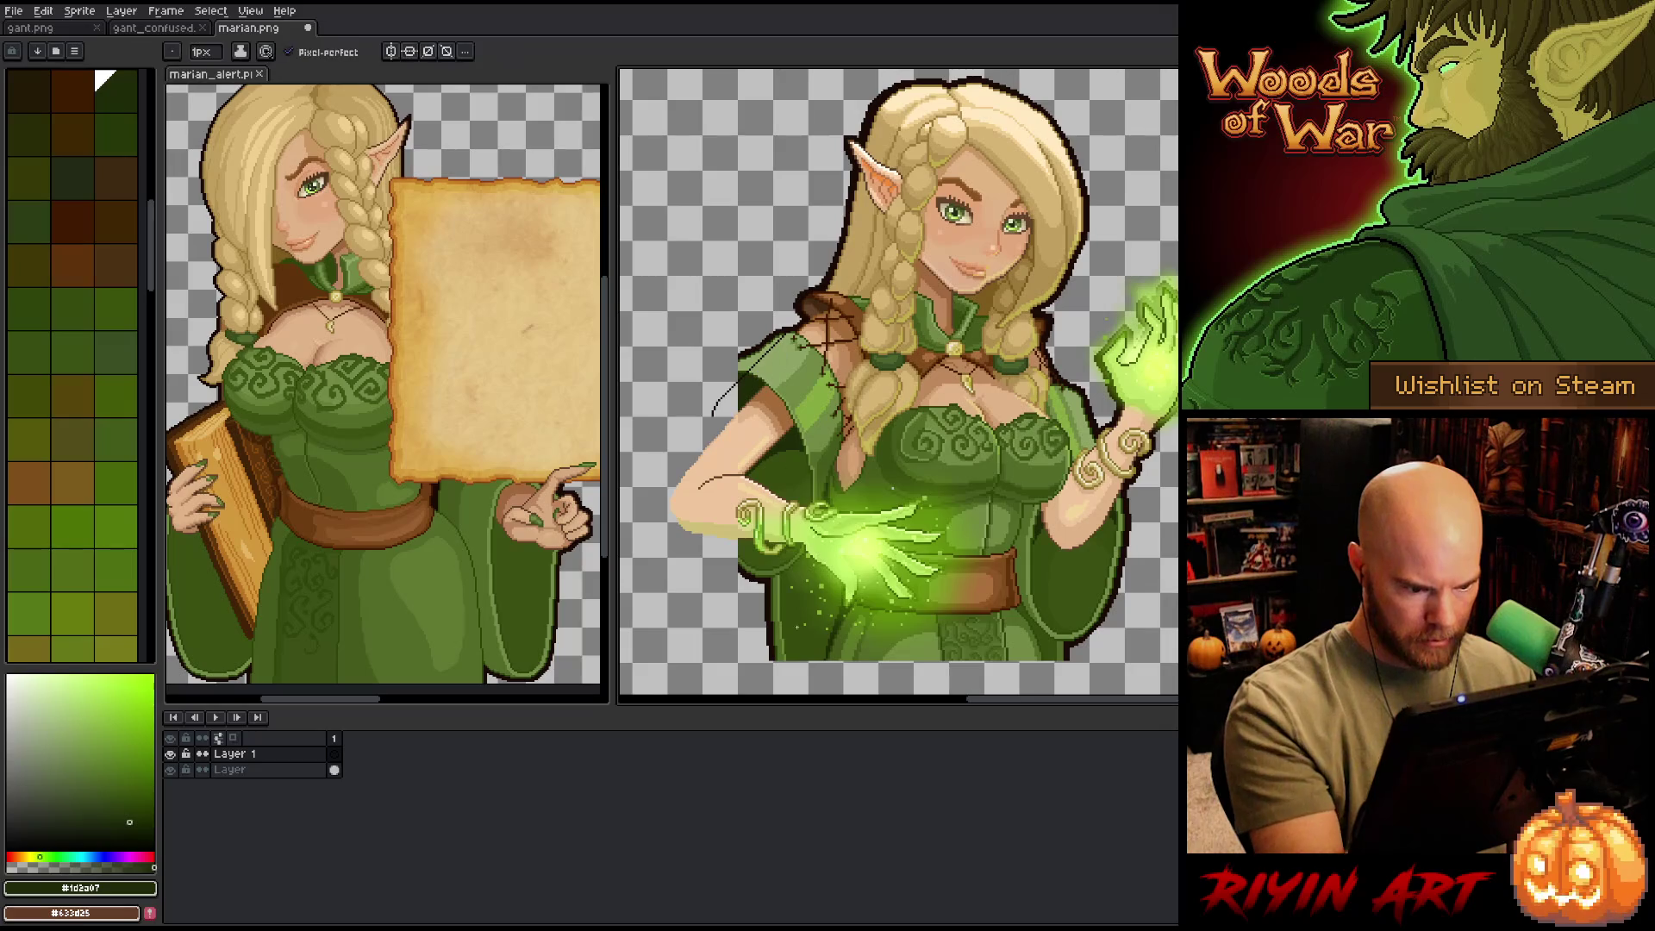
{"action": "mouse_move", "coordinate": [801, 548]}
{"action": "left_mouse_down"}
{"action": "mouse_move", "coordinate": [792, 649]}
{"action": "mouse_move", "coordinate": [749, 677]}
{"action": "mouse_move", "coordinate": [689, 635]}
{"action": "mouse_move", "coordinate": [687, 515]}
{"action": "mouse_move", "coordinate": [727, 477]}
{"action": "left_mouse_up"}
{"action": "key", "text": "ctrl+z"}
{"action": "mouse_move", "coordinate": [795, 586]}
{"action": "left_mouse_down"}
{"action": "mouse_move", "coordinate": [803, 457]}
{"action": "mouse_move", "coordinate": [774, 586]}
{"action": "mouse_move", "coordinate": [709, 550]}
{"action": "mouse_move", "coordinate": [698, 397]}
{"action": "mouse_move", "coordinate": [733, 350]}
{"action": "left_mouse_up"}
{"action": "key", "text": "ctrl+z"}
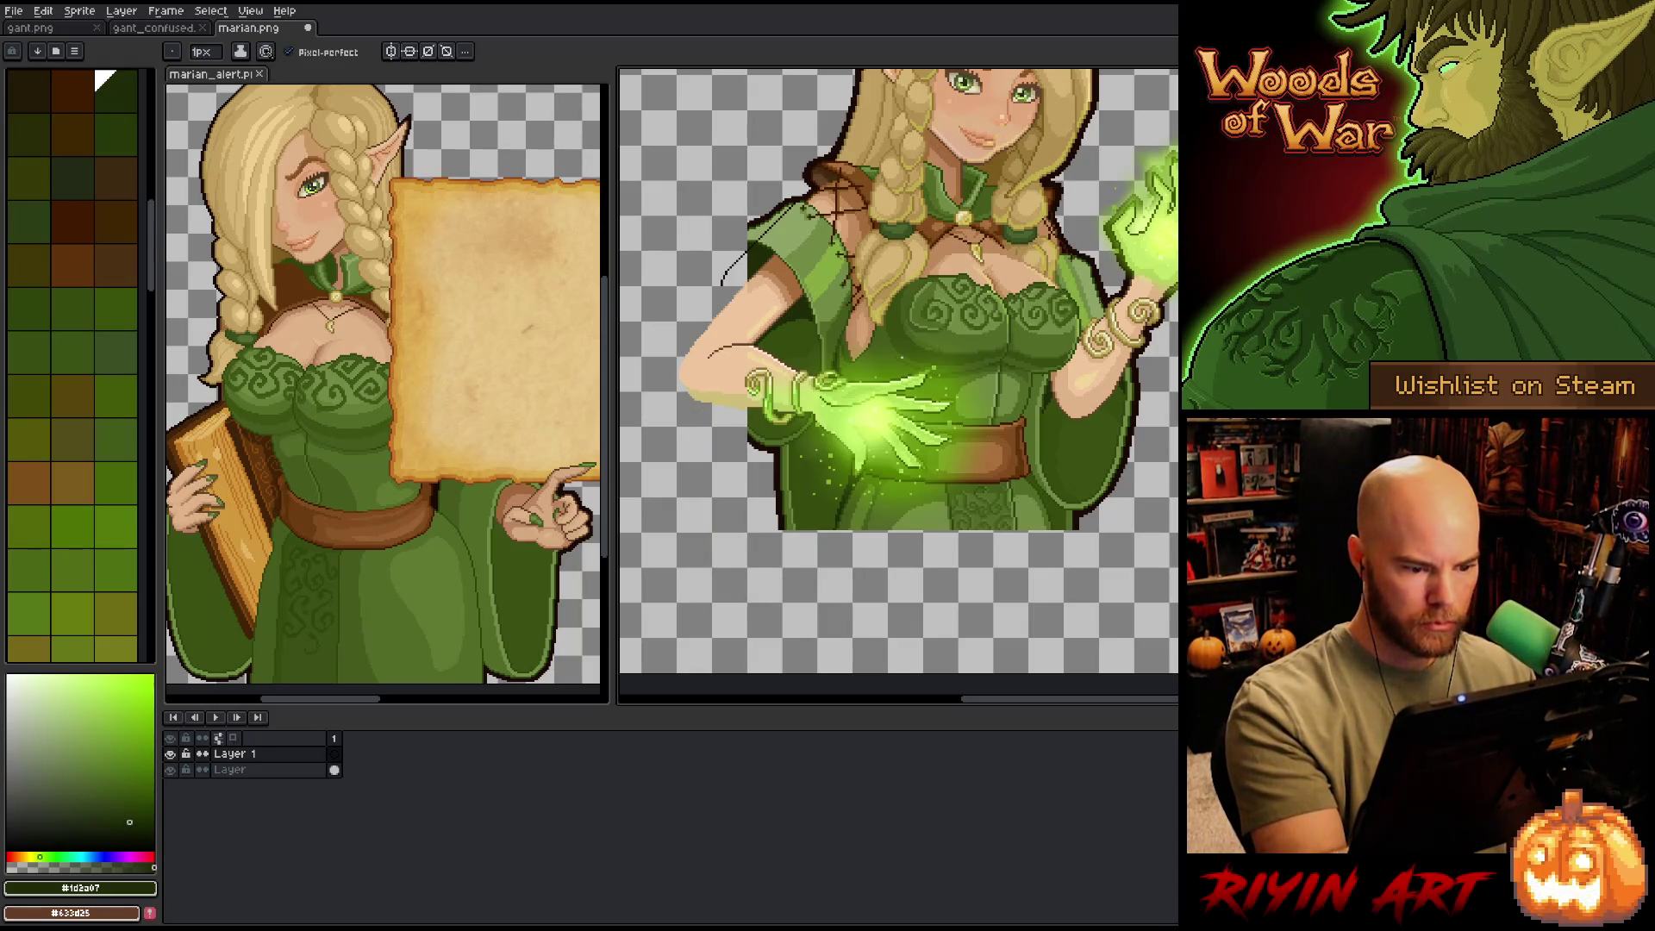
{"action": "mouse_move", "coordinate": [742, 555]}
{"action": "left_mouse_down"}
{"action": "mouse_move", "coordinate": [780, 550]}
{"action": "mouse_move", "coordinate": [794, 470]}
{"action": "mouse_move", "coordinate": [795, 419]}
{"action": "mouse_move", "coordinate": [778, 558]}
{"action": "mouse_move", "coordinate": [713, 558]}
{"action": "mouse_move", "coordinate": [706, 406]}
{"action": "mouse_move", "coordinate": [747, 349]}
{"action": "left_mouse_up"}
{"action": "key", "text": "ctrl+z"}
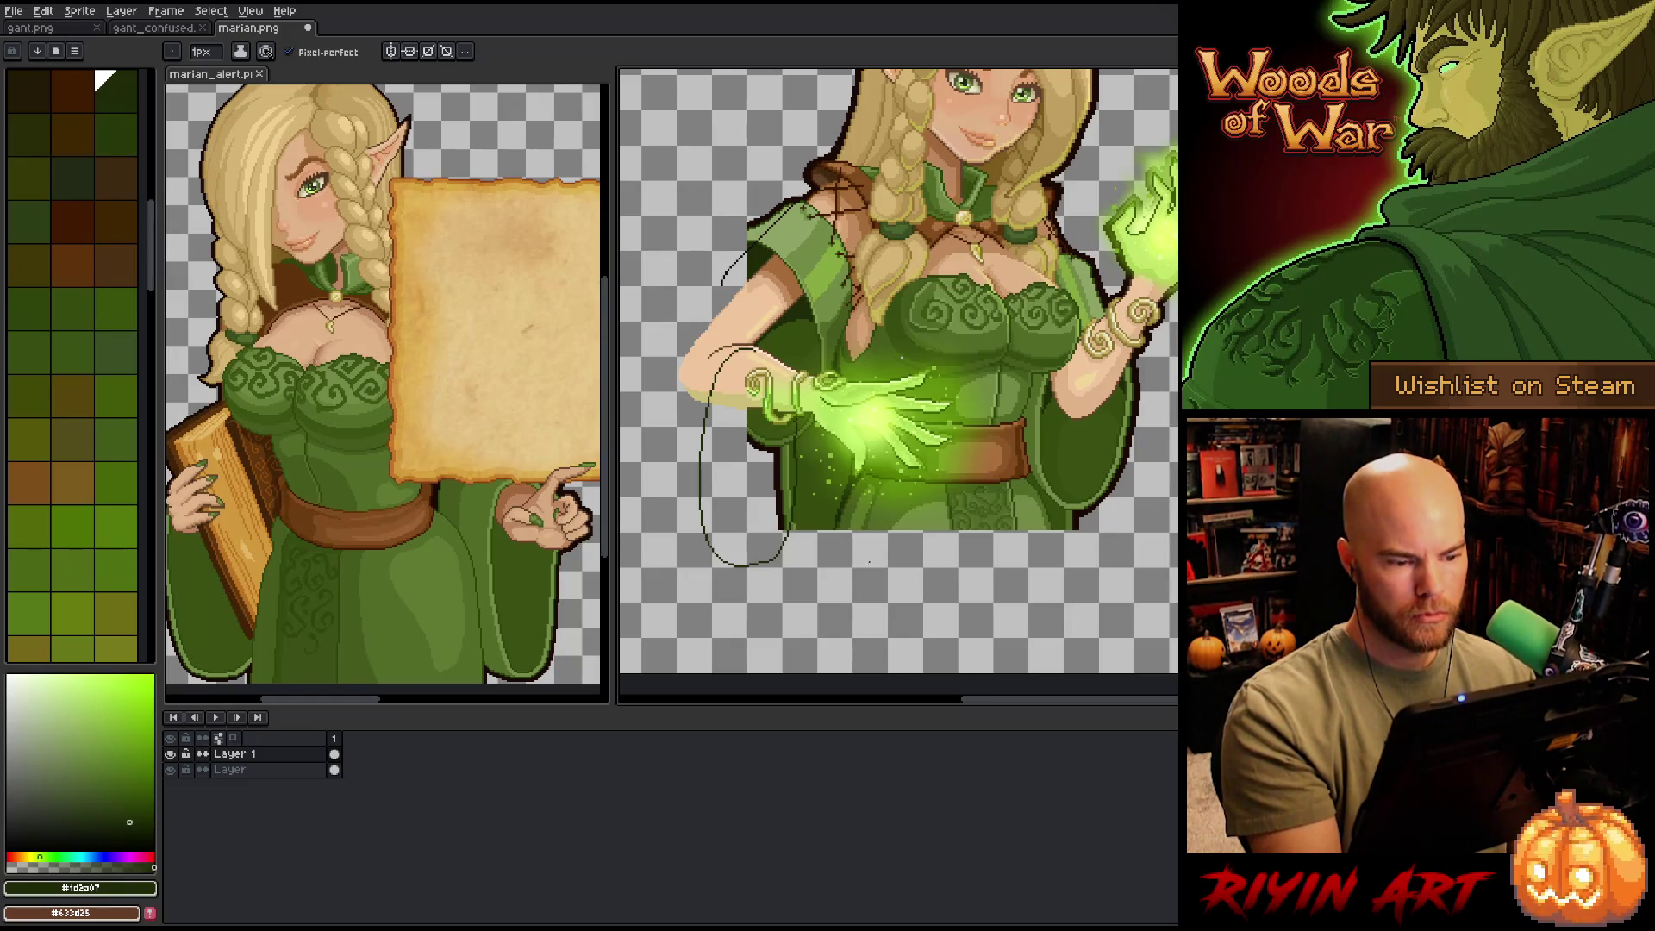
{"action": "key", "text": "e"}
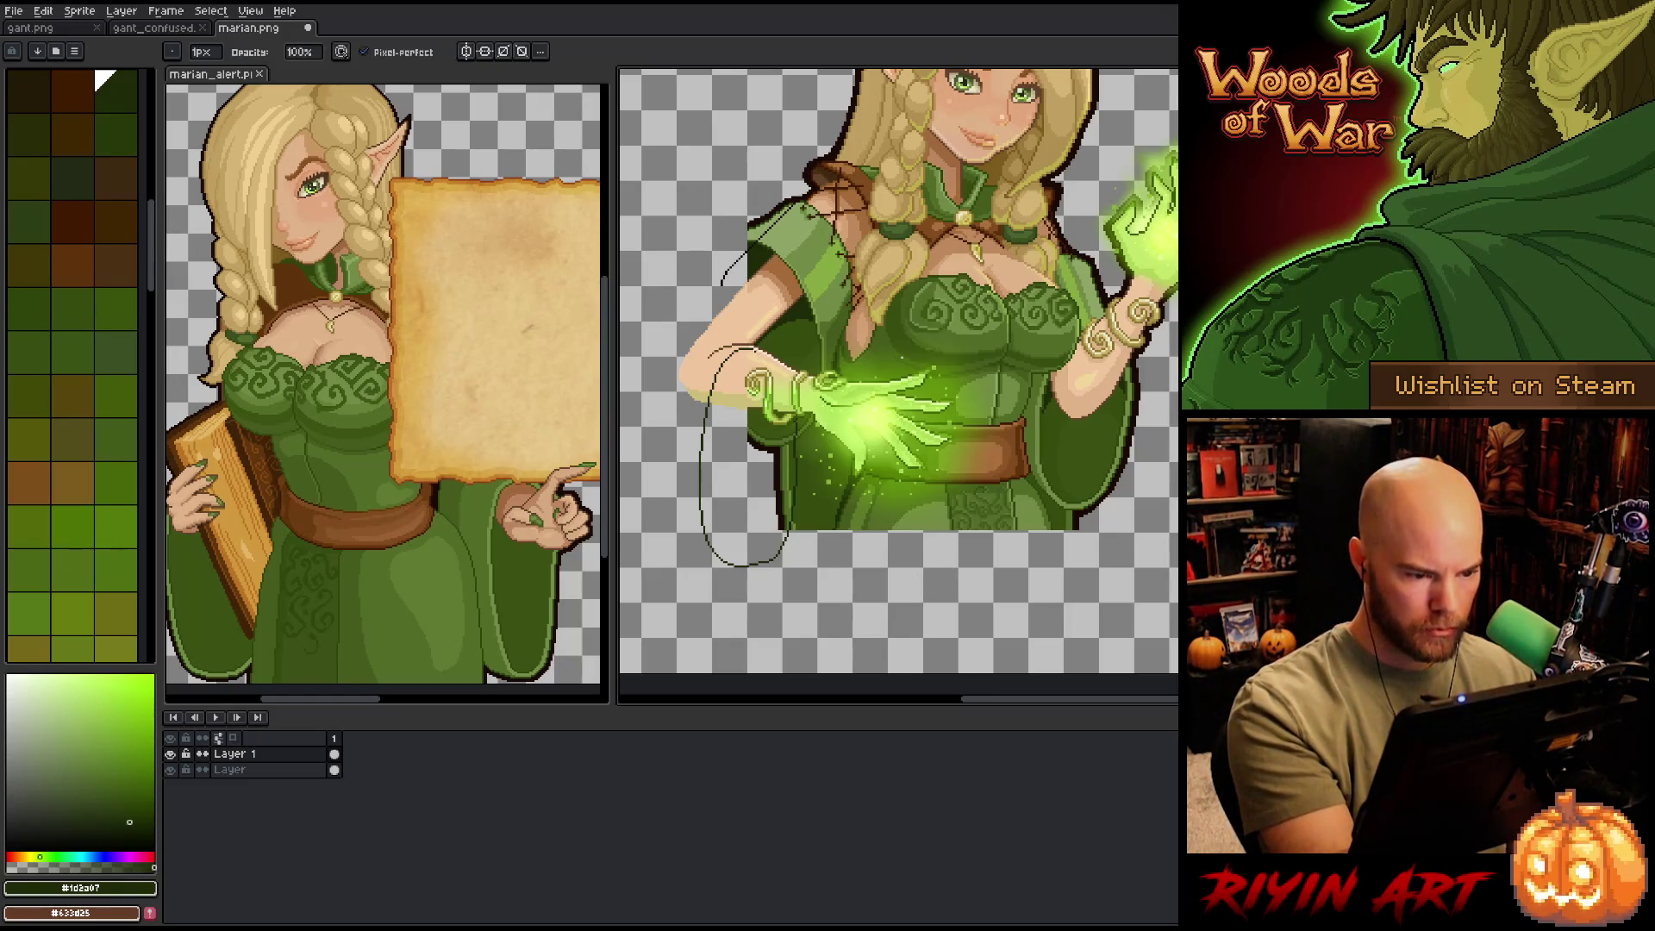
{"action": "key", "text": "b"}
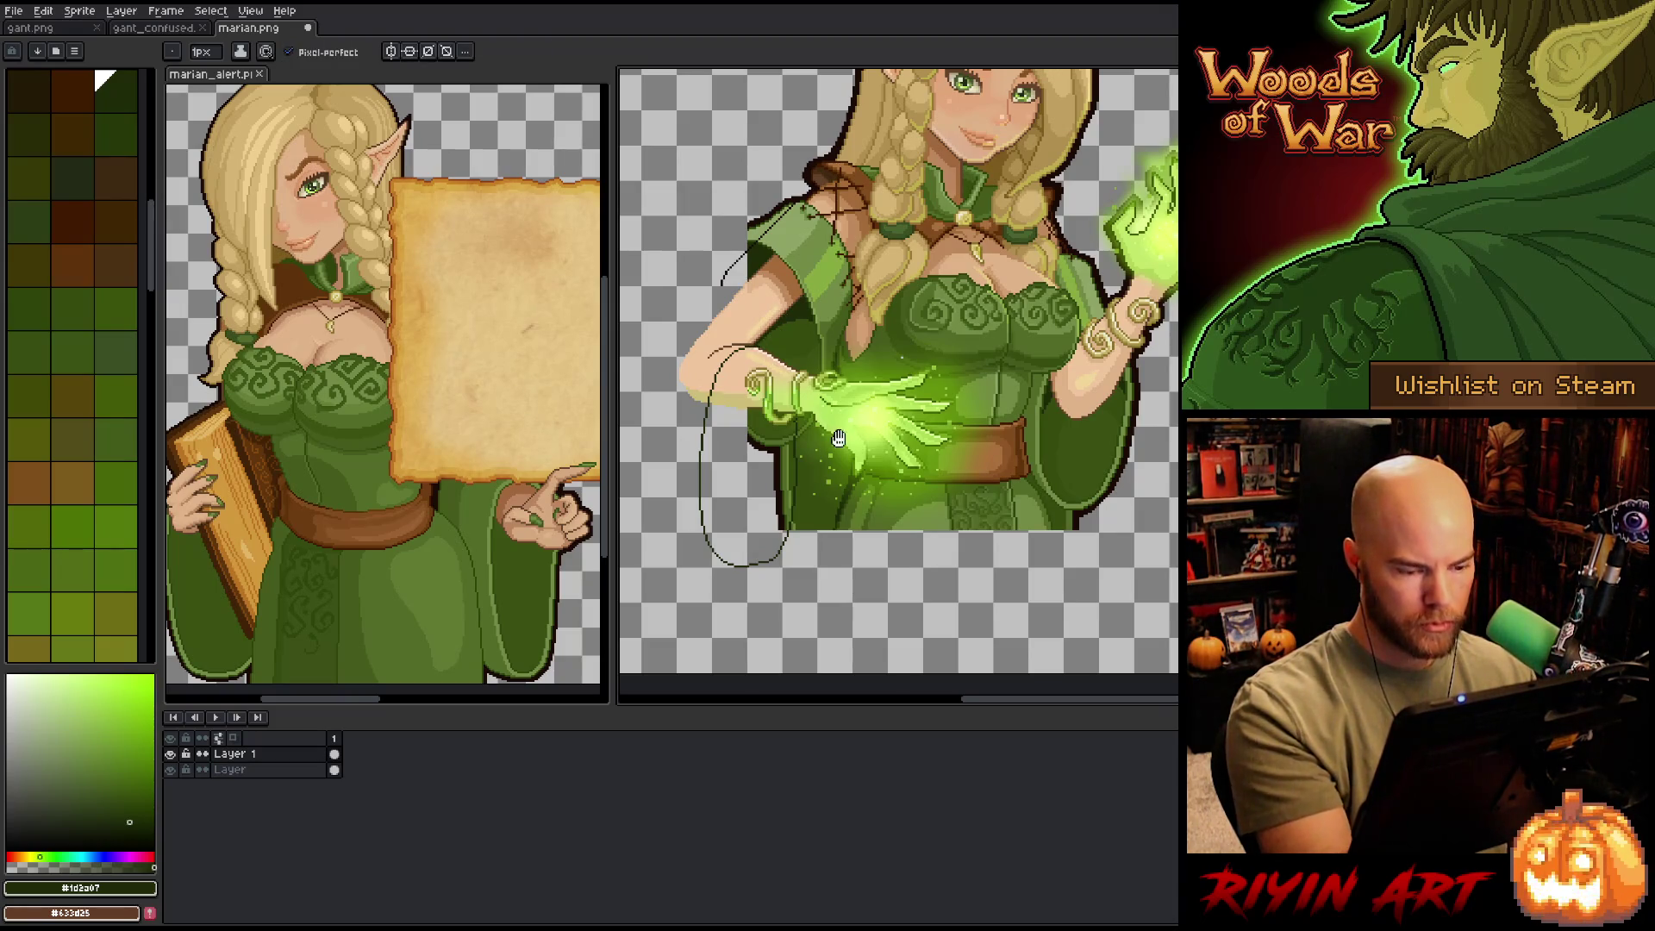
{"action": "scroll", "coordinate": [896, 384], "scroll_direction": "up", "scroll_amount": 2}
{"action": "key", "text": "e"}
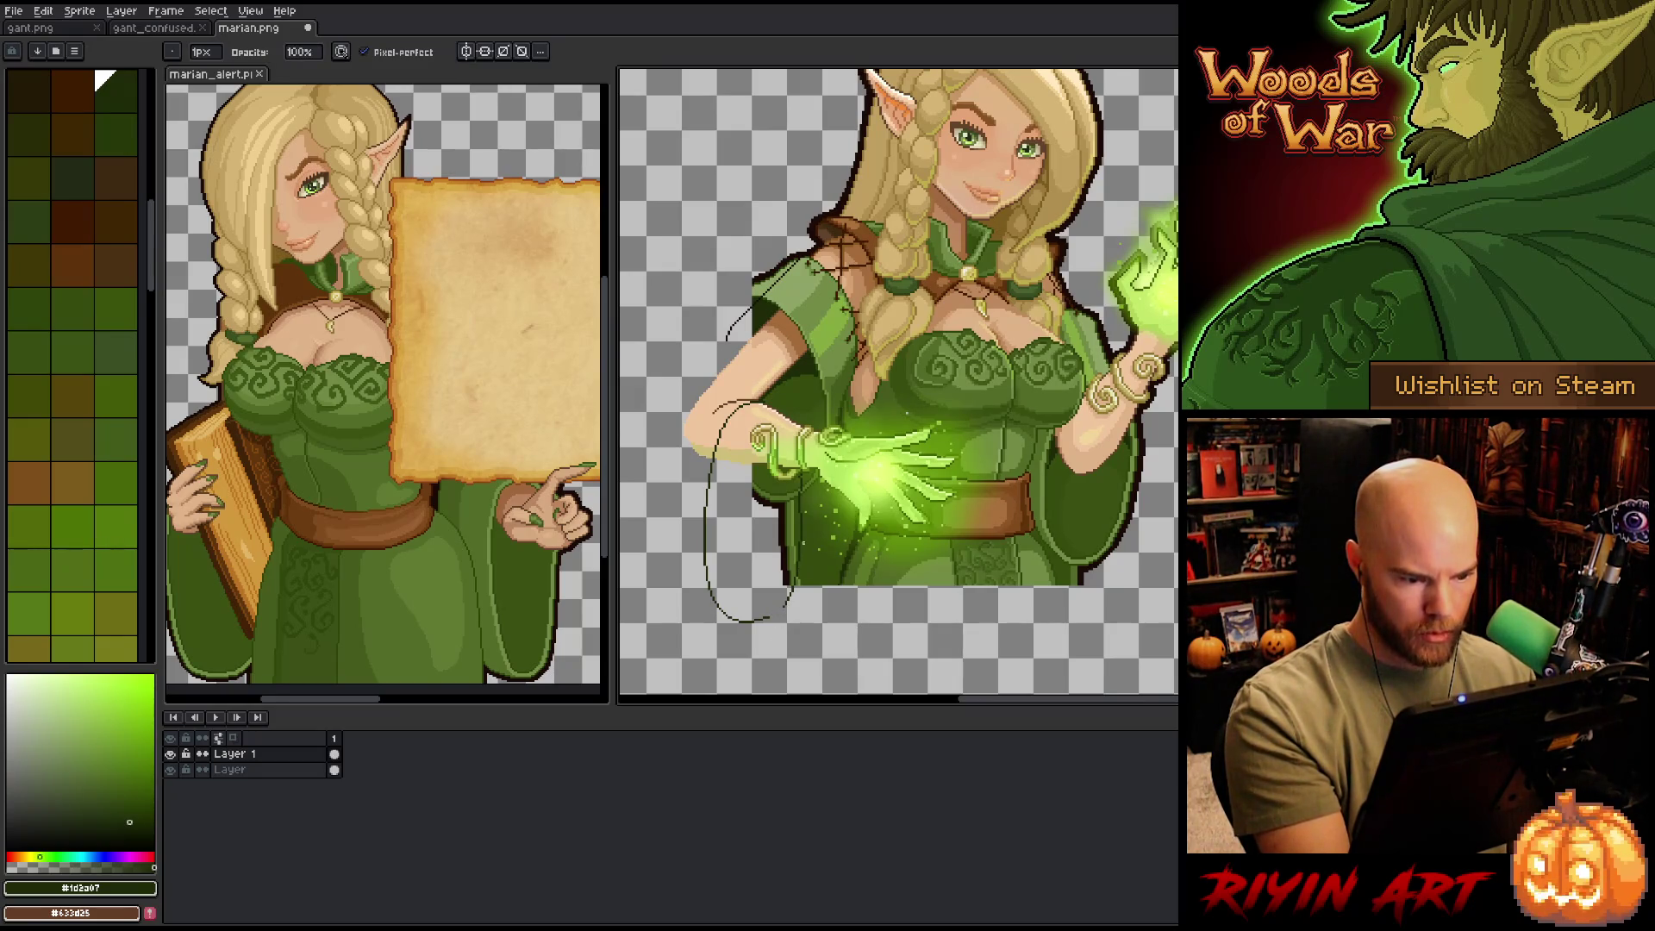
- Extend the sleeve line up the dress edge and add a short stroke above the left forearm
{"action": "key", "text": "q"}
{"action": "mouse_move", "coordinate": [780, 431]}
{"action": "left_mouse_down"}
{"action": "mouse_move", "coordinate": [789, 643]}
{"action": "mouse_move", "coordinate": [823, 483]}
{"action": "left_mouse_up"}
{"action": "key", "text": "ctrl+d"}
{"action": "key", "text": "b"}
{"action": "left_click_drag", "start_coordinate": [771, 616], "coordinate": [803, 480]}
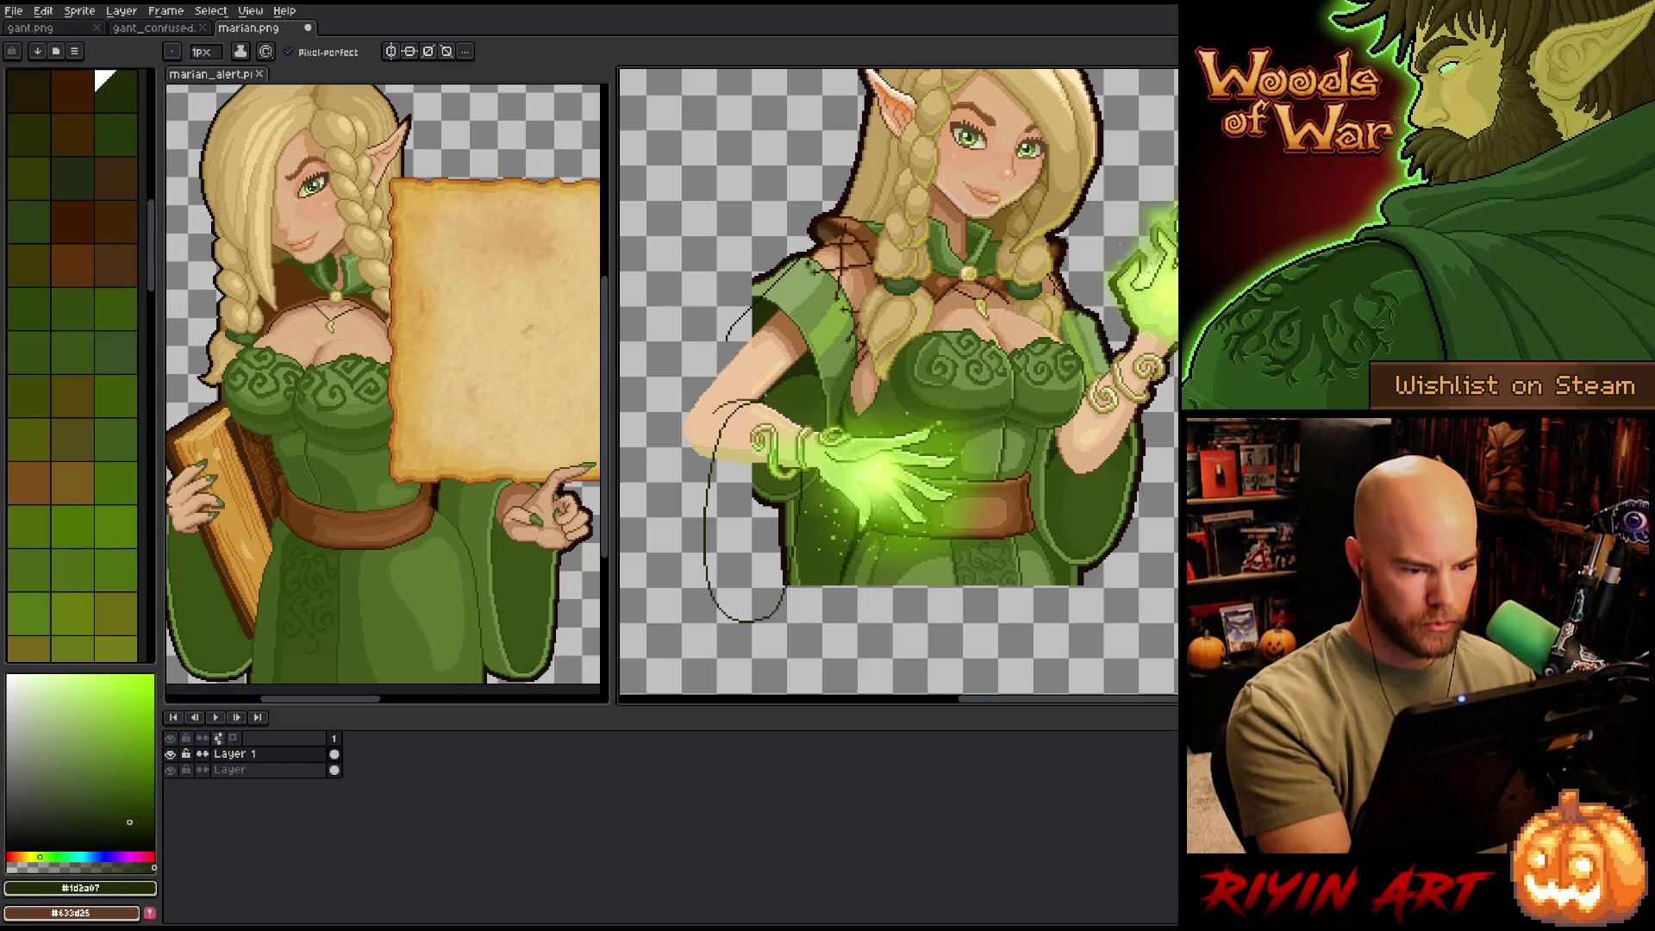
{"action": "left_click_drag", "start_coordinate": [720, 399], "coordinate": [757, 386]}
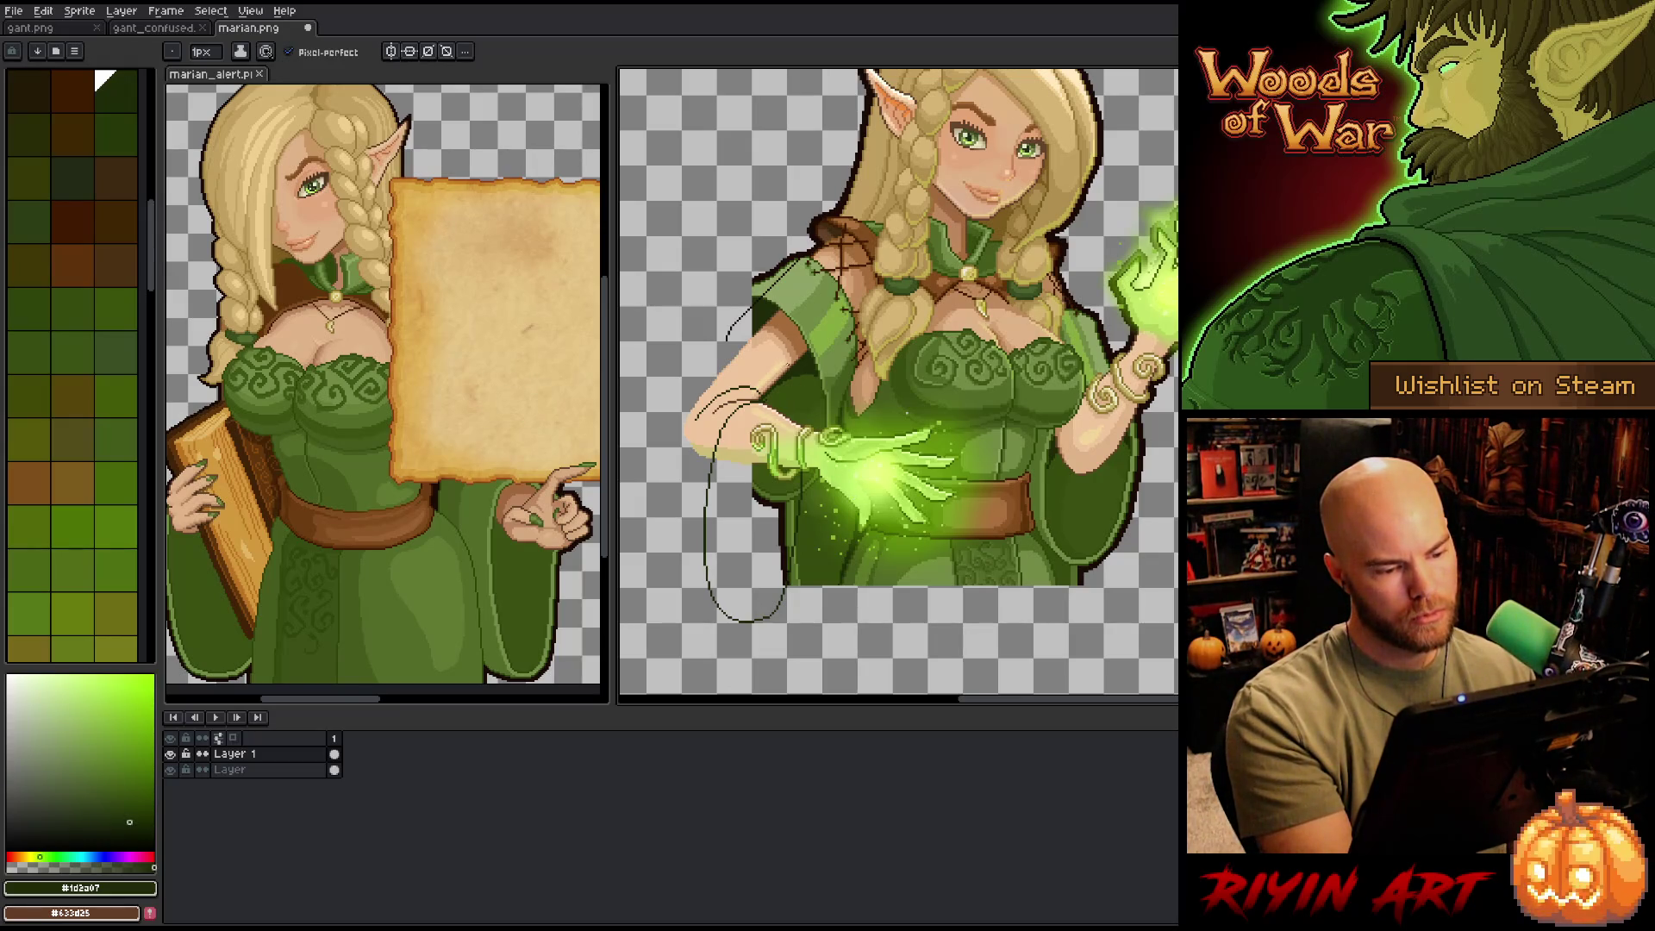
- Sketch sleeve lines at the shoulder and try the outer curve left of the arm, erasing stray pixels
{"action": "mouse_move", "coordinate": [769, 379]}
{"action": "left_mouse_down"}
{"action": "mouse_move", "coordinate": [735, 369]}
{"action": "mouse_move", "coordinate": [666, 431]}
{"action": "mouse_move", "coordinate": [694, 626]}
{"action": "left_mouse_up"}
{"action": "key", "text": "ctrl+z"}
{"action": "mouse_move", "coordinate": [666, 432]}
{"action": "left_mouse_down"}
{"action": "mouse_move", "coordinate": [686, 638]}
{"action": "mouse_move", "coordinate": [668, 500]}
{"action": "mouse_move", "coordinate": [681, 621]}
{"action": "left_mouse_up"}
{"action": "key", "text": "ctrl+z"}
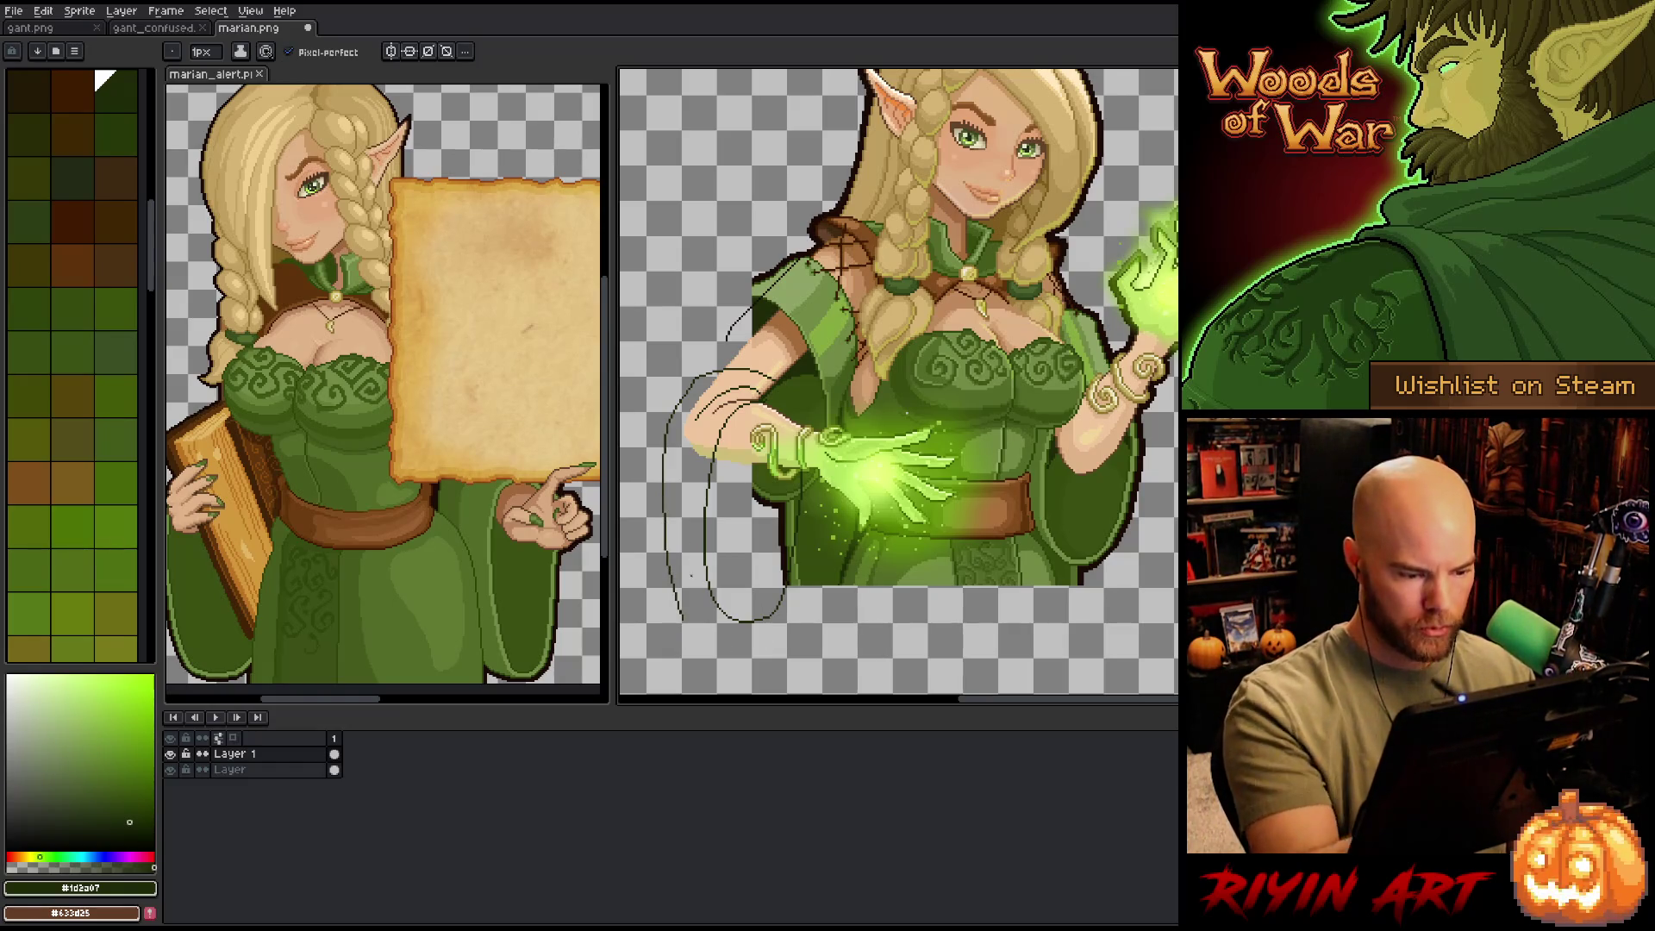
{"action": "key", "text": "e"}
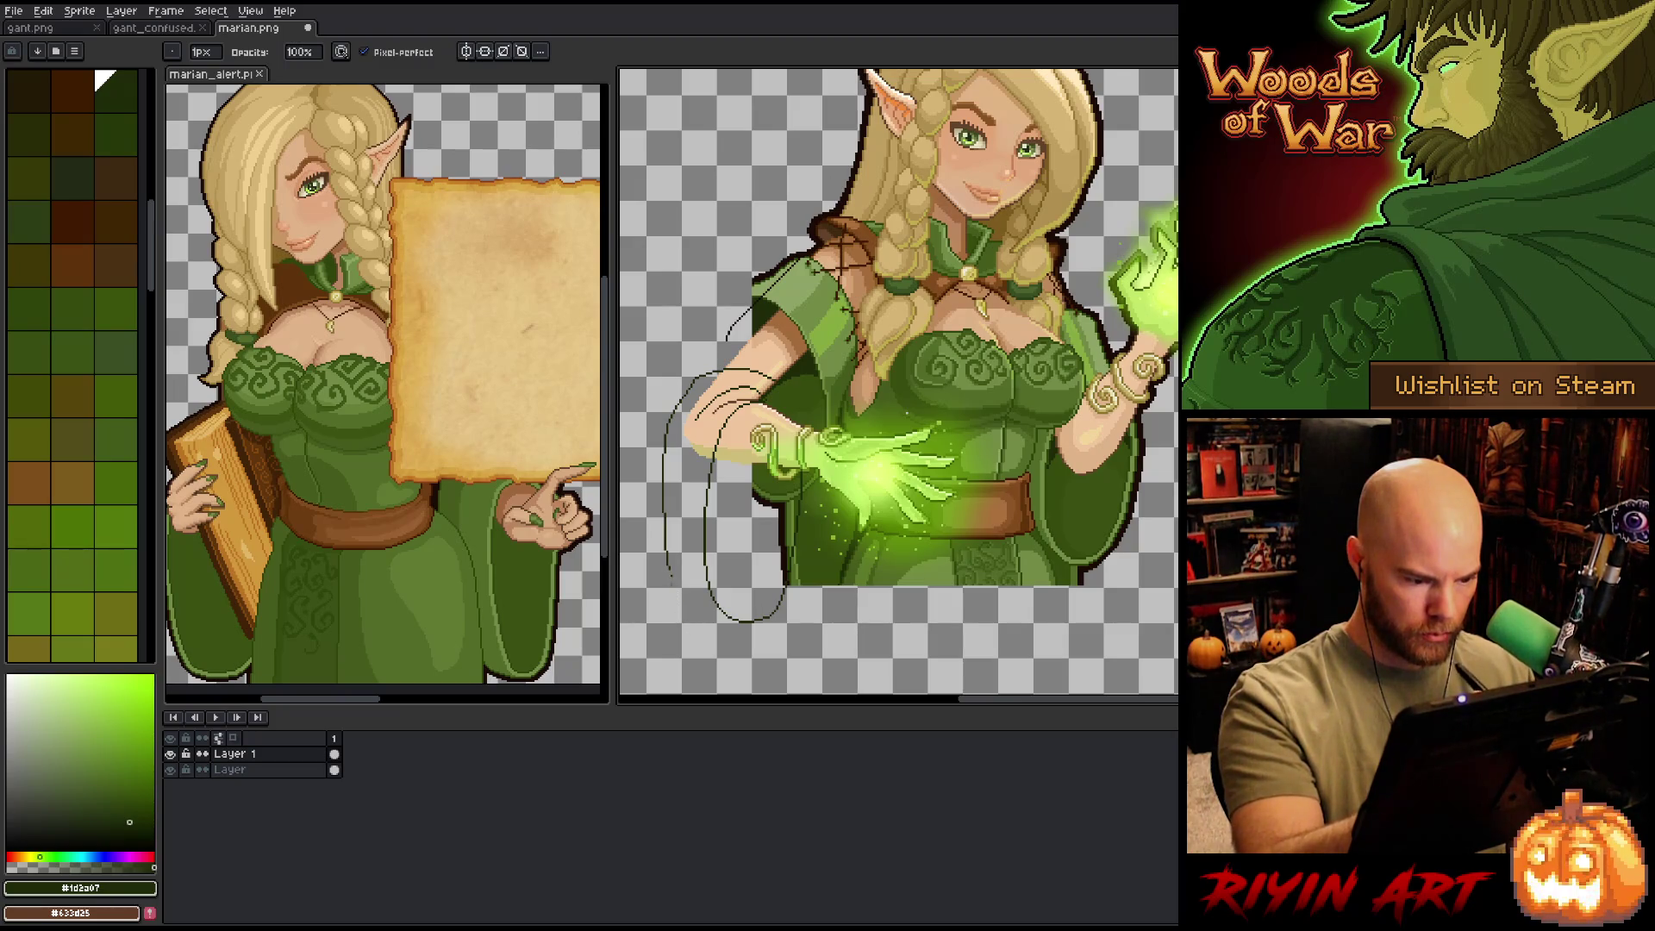
{"action": "key", "text": "b"}
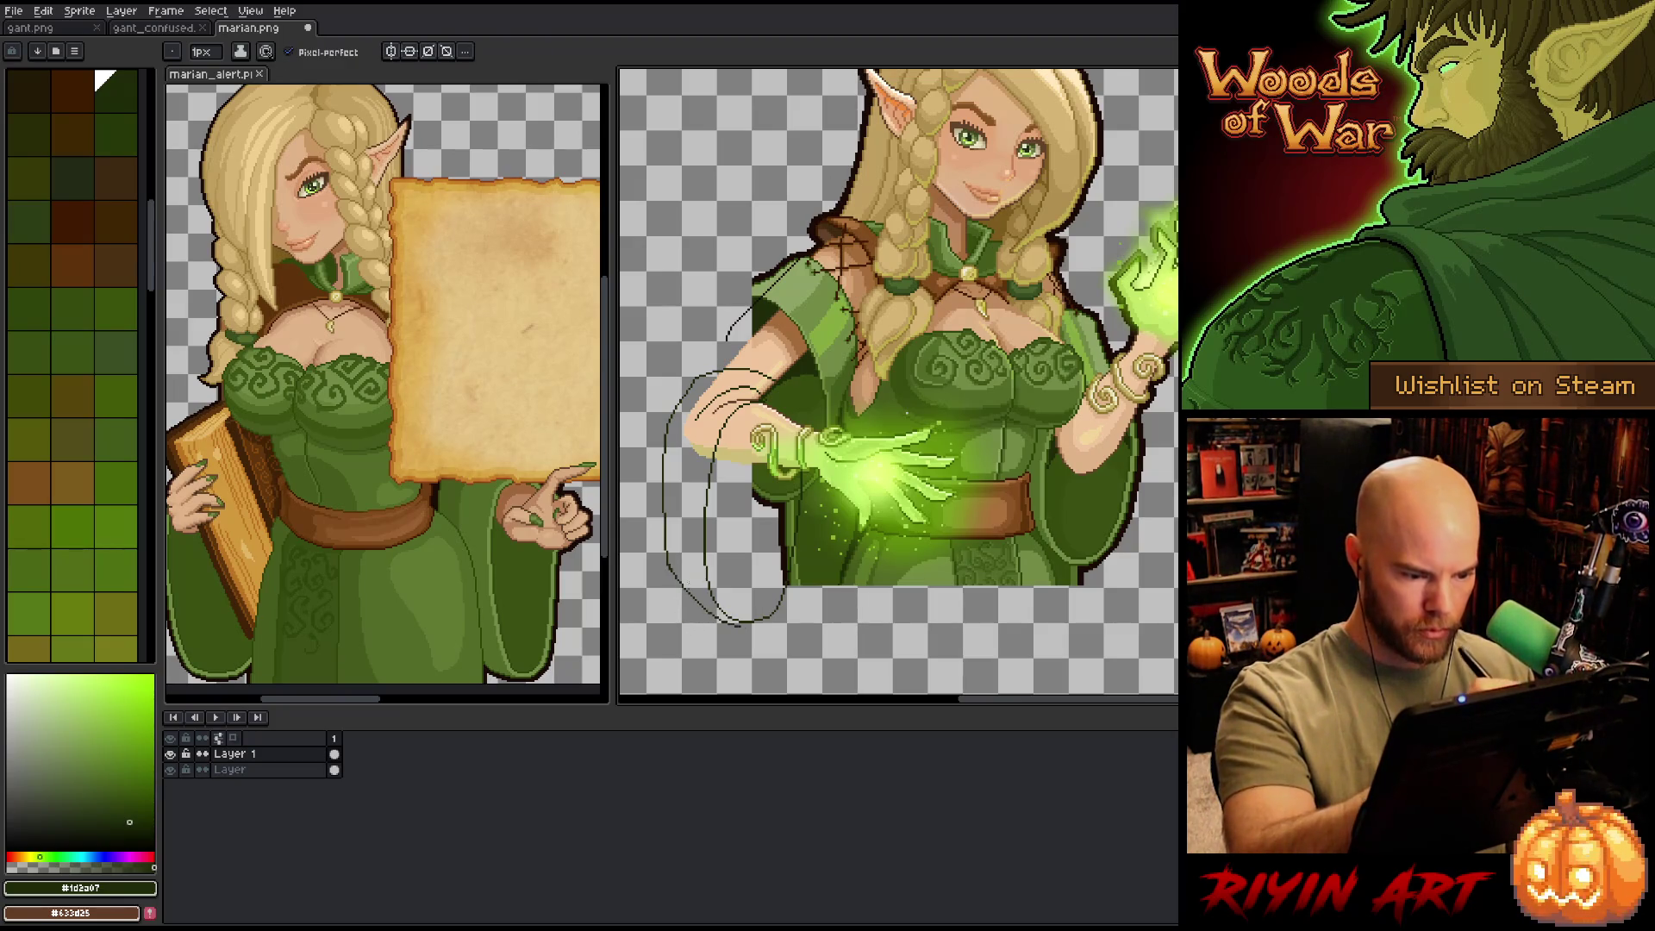
{"action": "key", "text": "e"}
{"action": "left_click_drag", "start_coordinate": [665, 513], "coordinate": [708, 598]}
{"action": "key", "text": "b"}
{"action": "key", "text": "ctrl+z"}
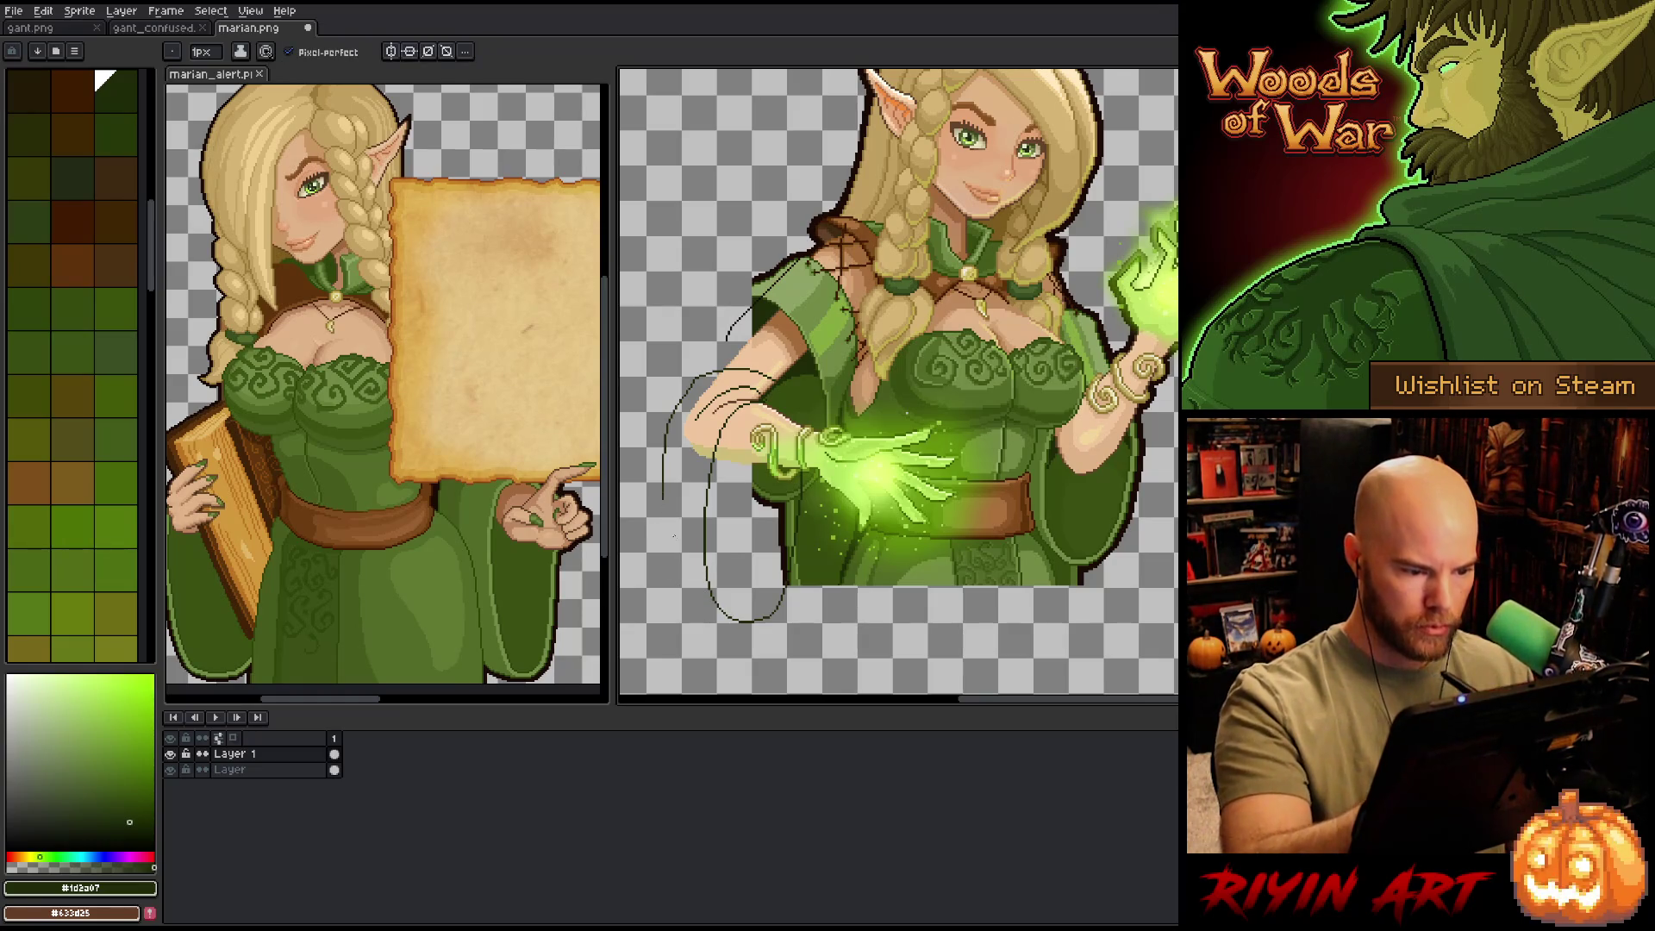
- Redraw the outer sleeve curve down the left side, cleaning stray pixels with the eraser
{"action": "left_click_drag", "start_coordinate": [665, 507], "coordinate": [728, 619]}
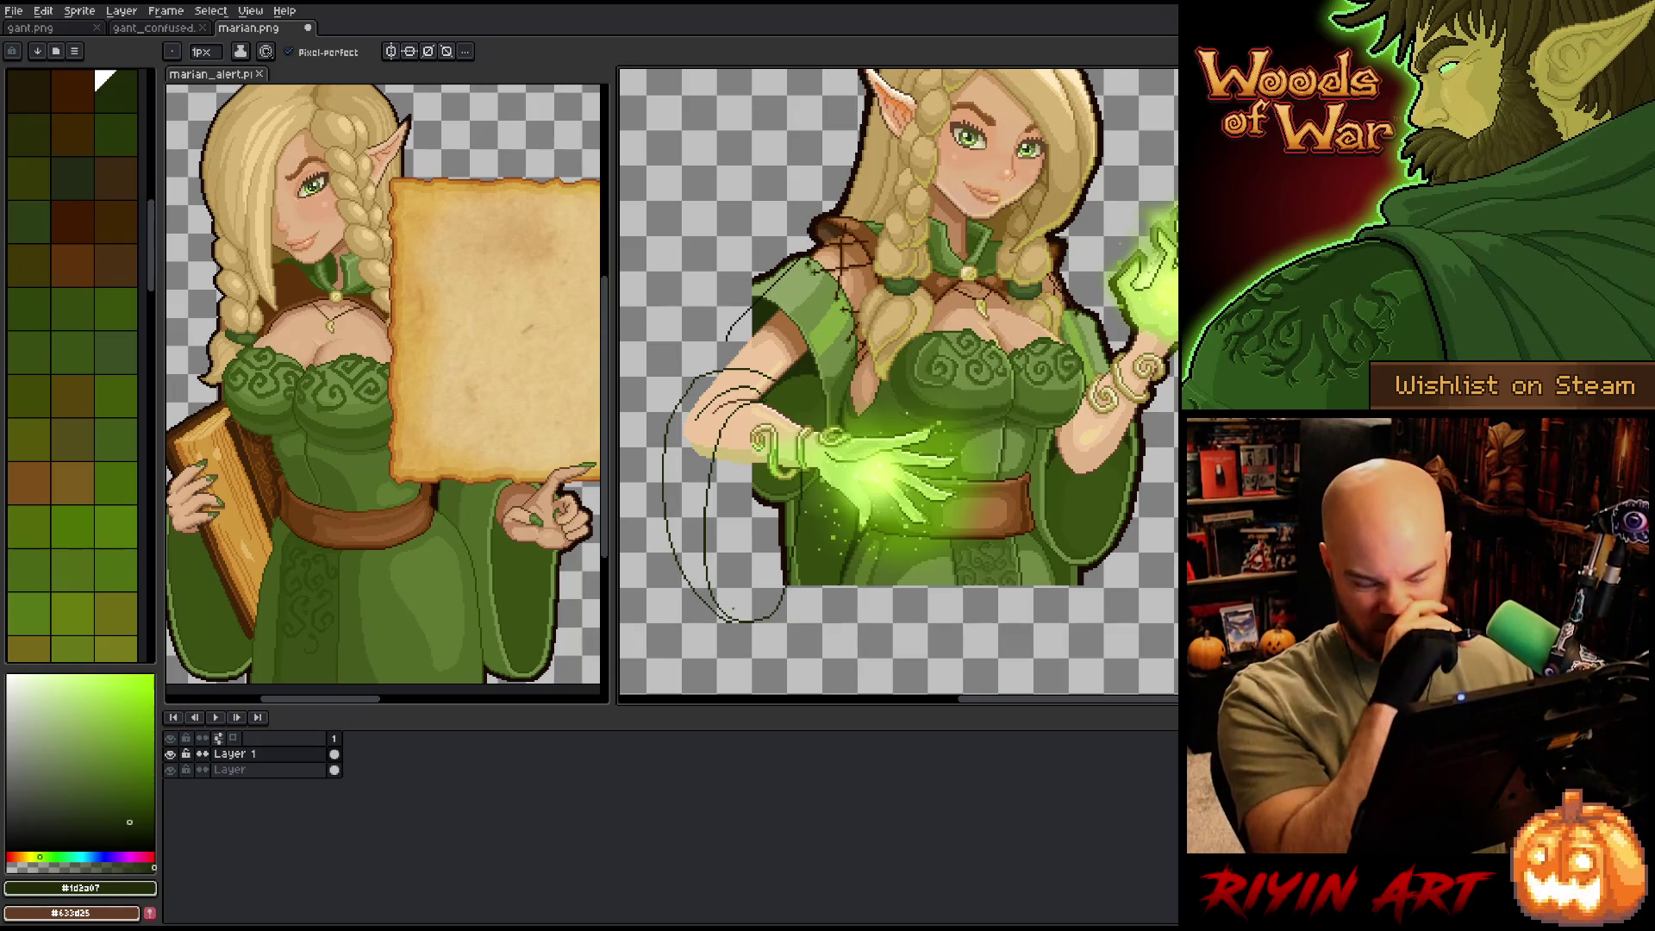
{"action": "key", "text": "e"}
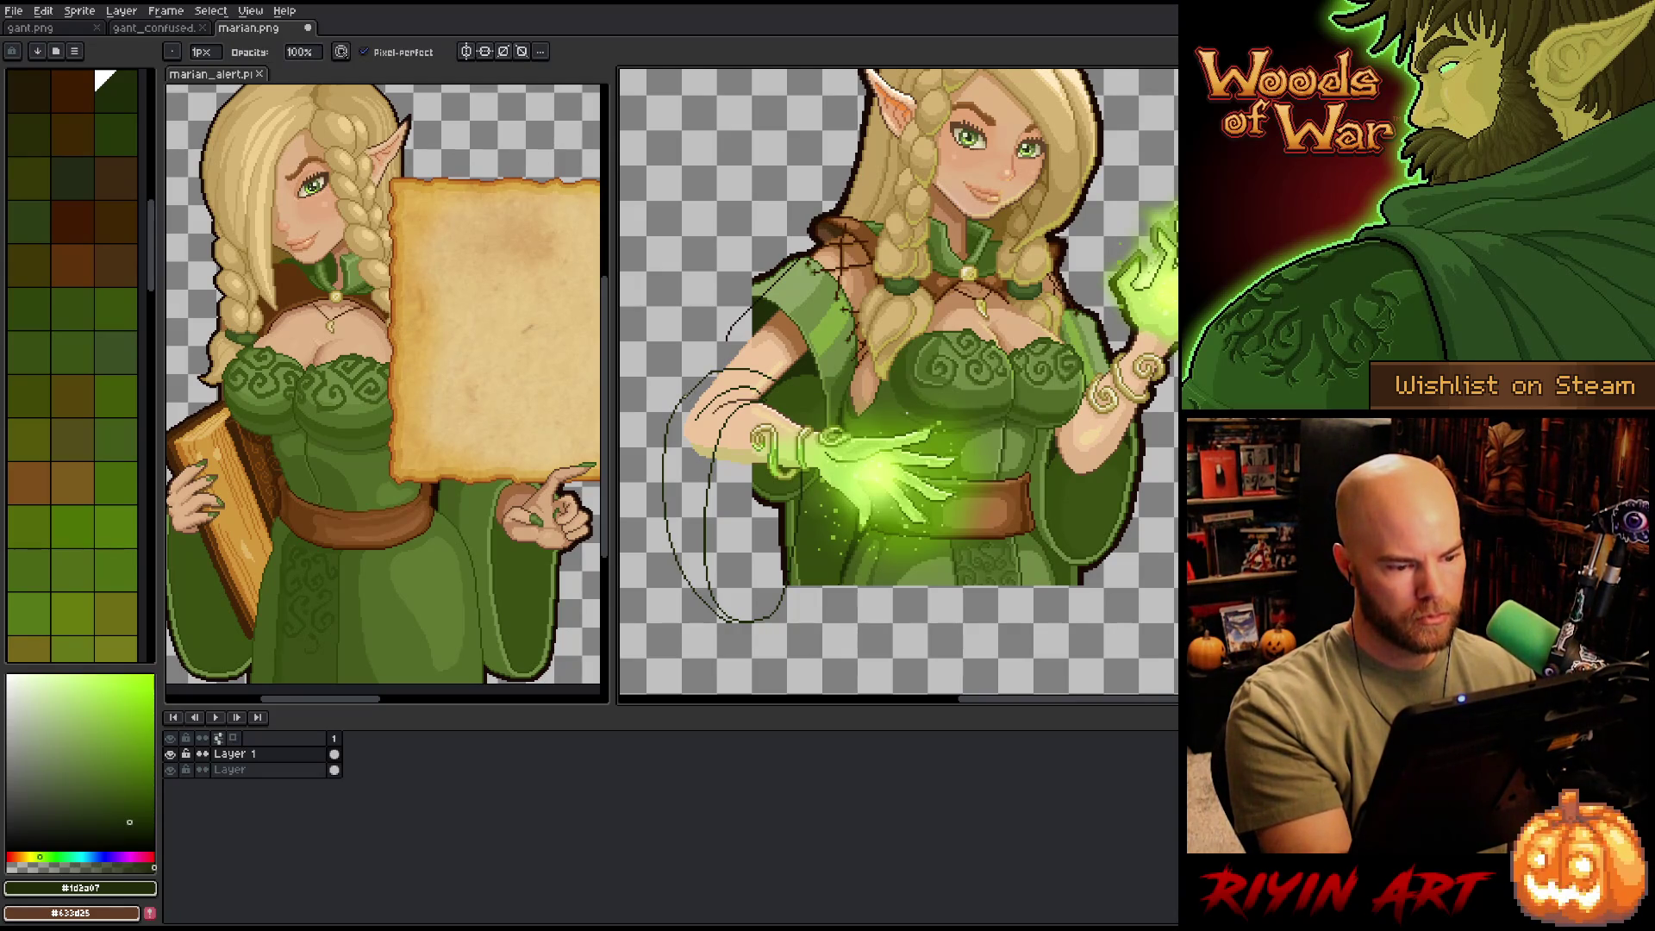
{"action": "key", "text": "b"}
{"action": "key", "text": "e"}
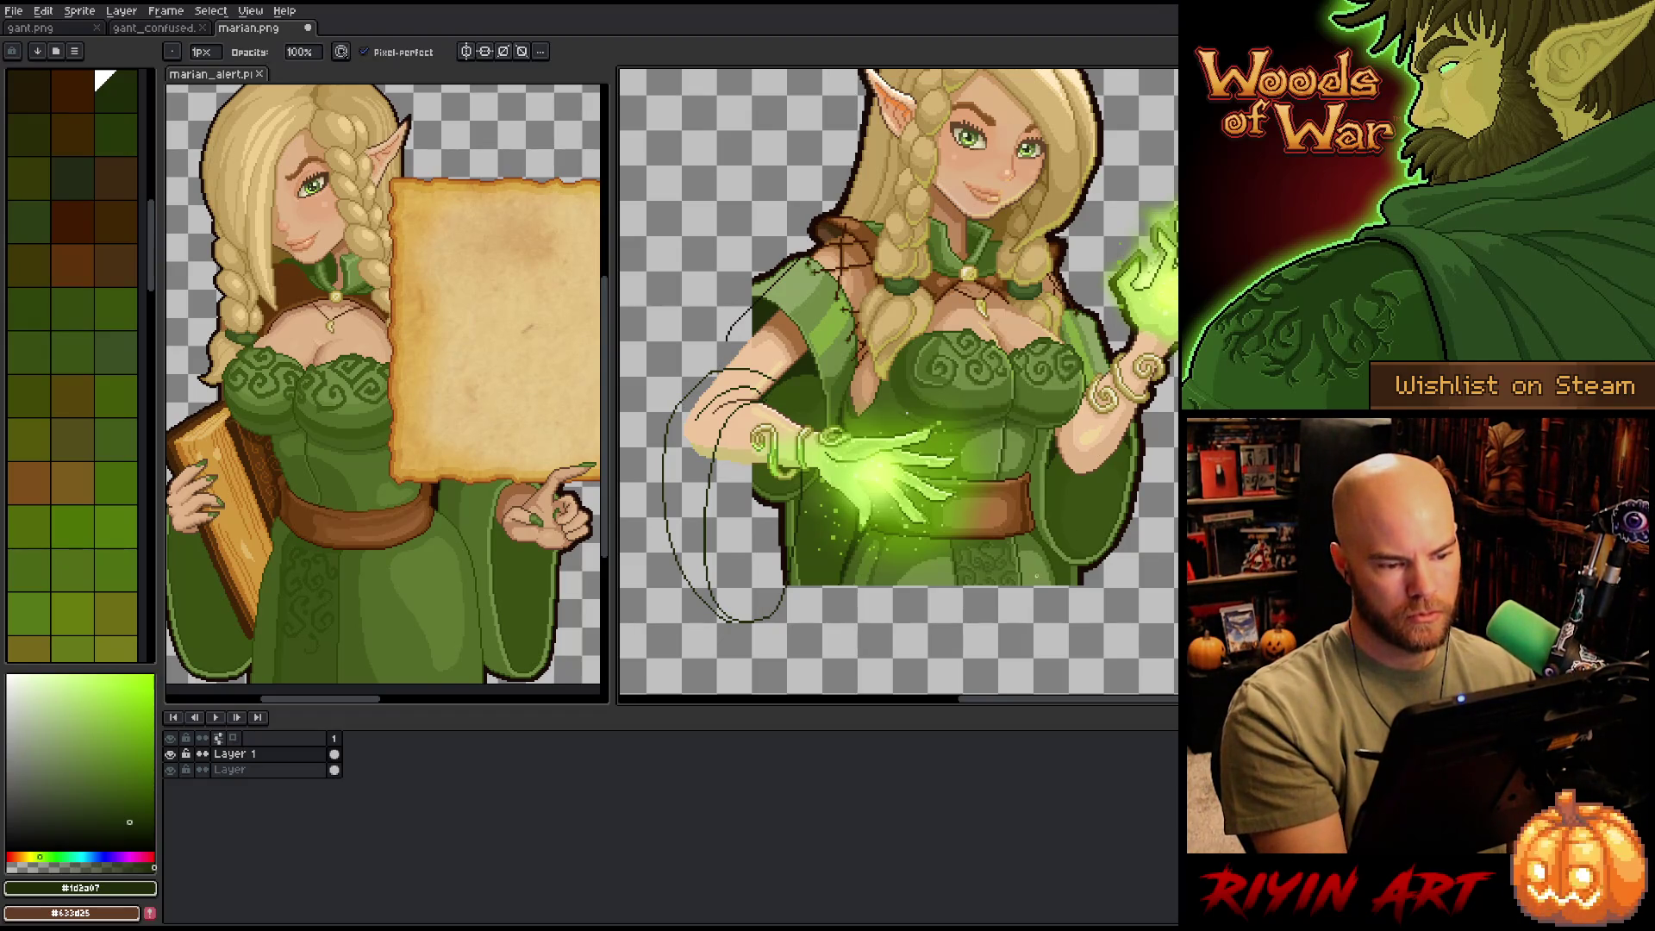
{"action": "key", "text": "b"}
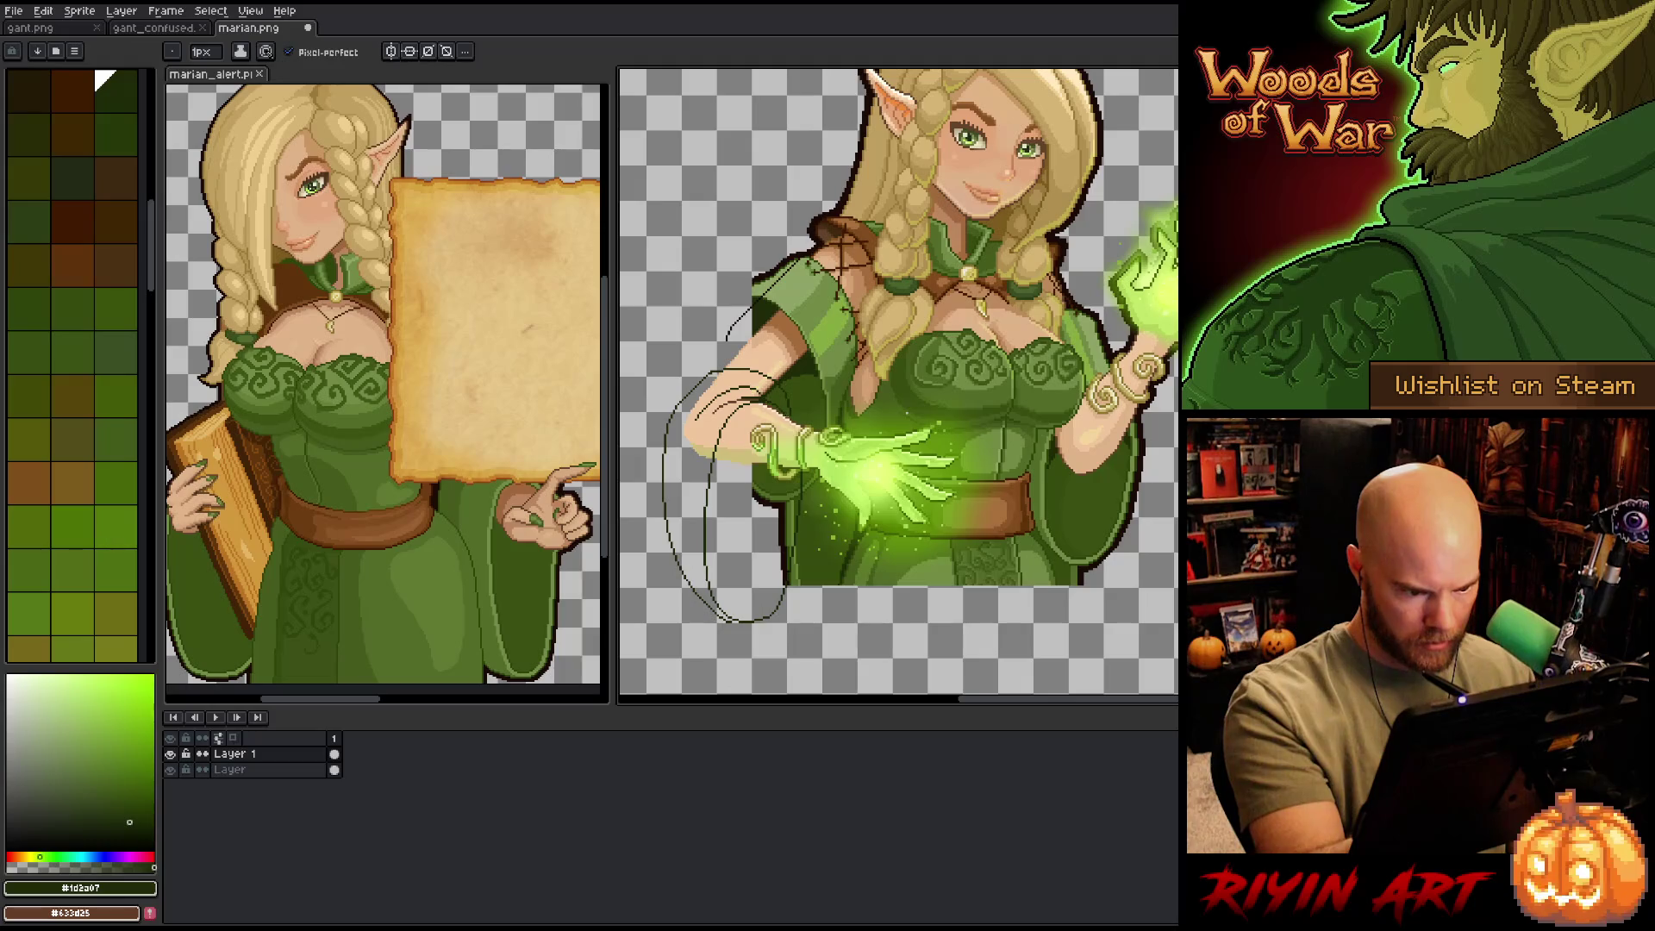
{"action": "key", "text": "b"}
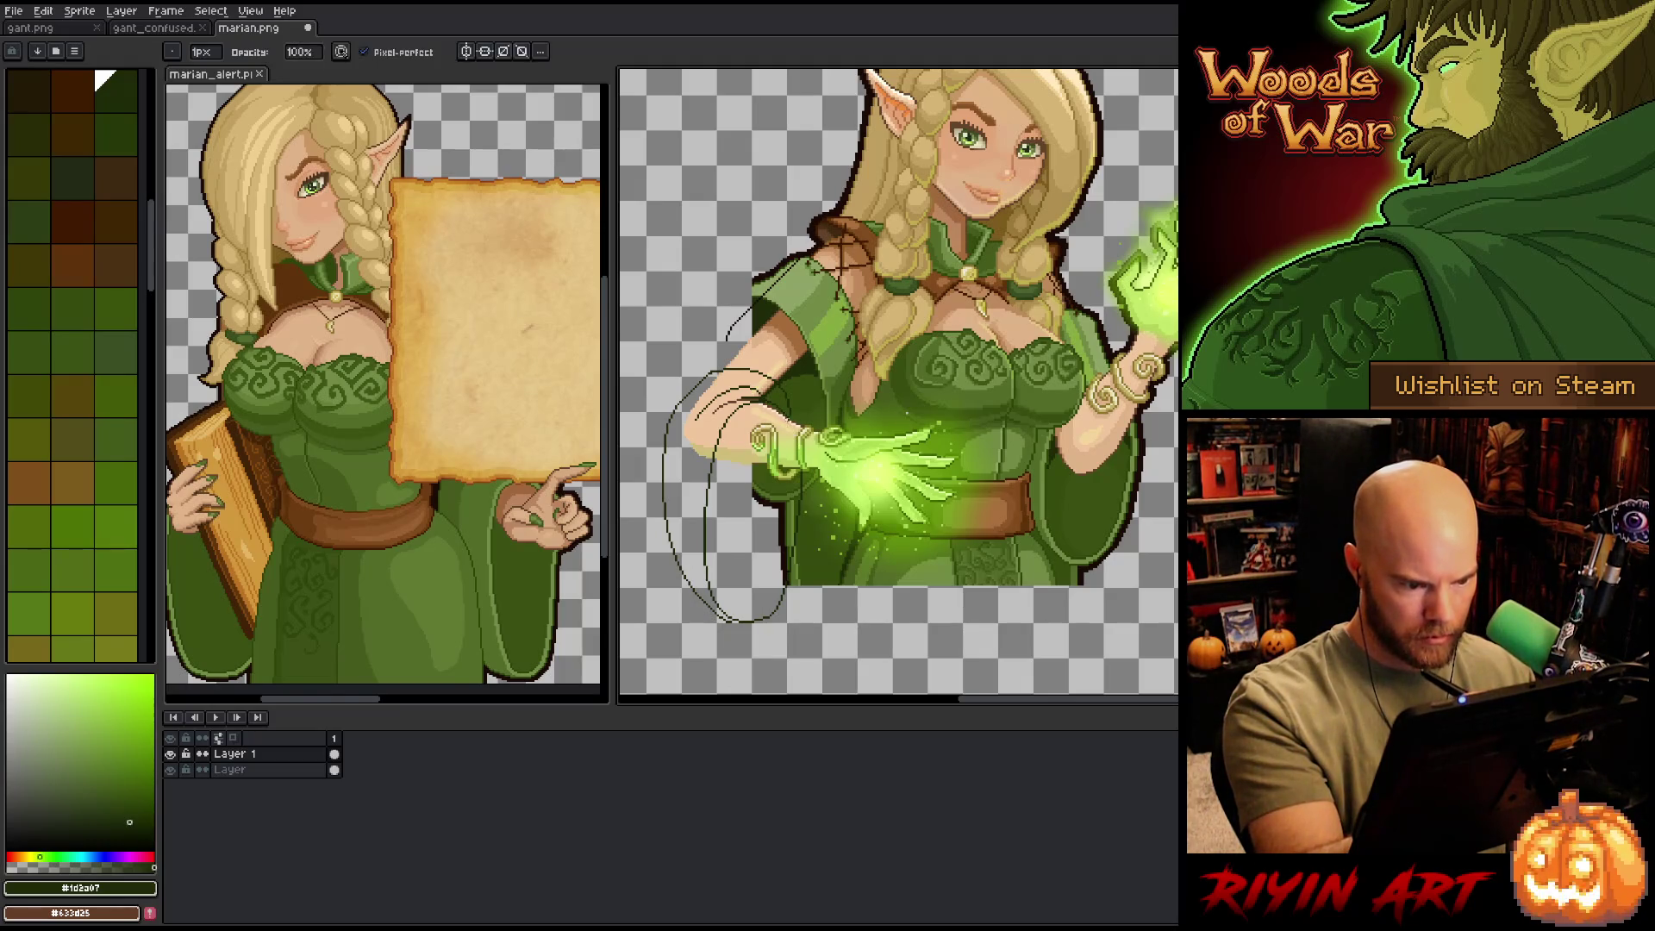
{"action": "key", "text": "e"}
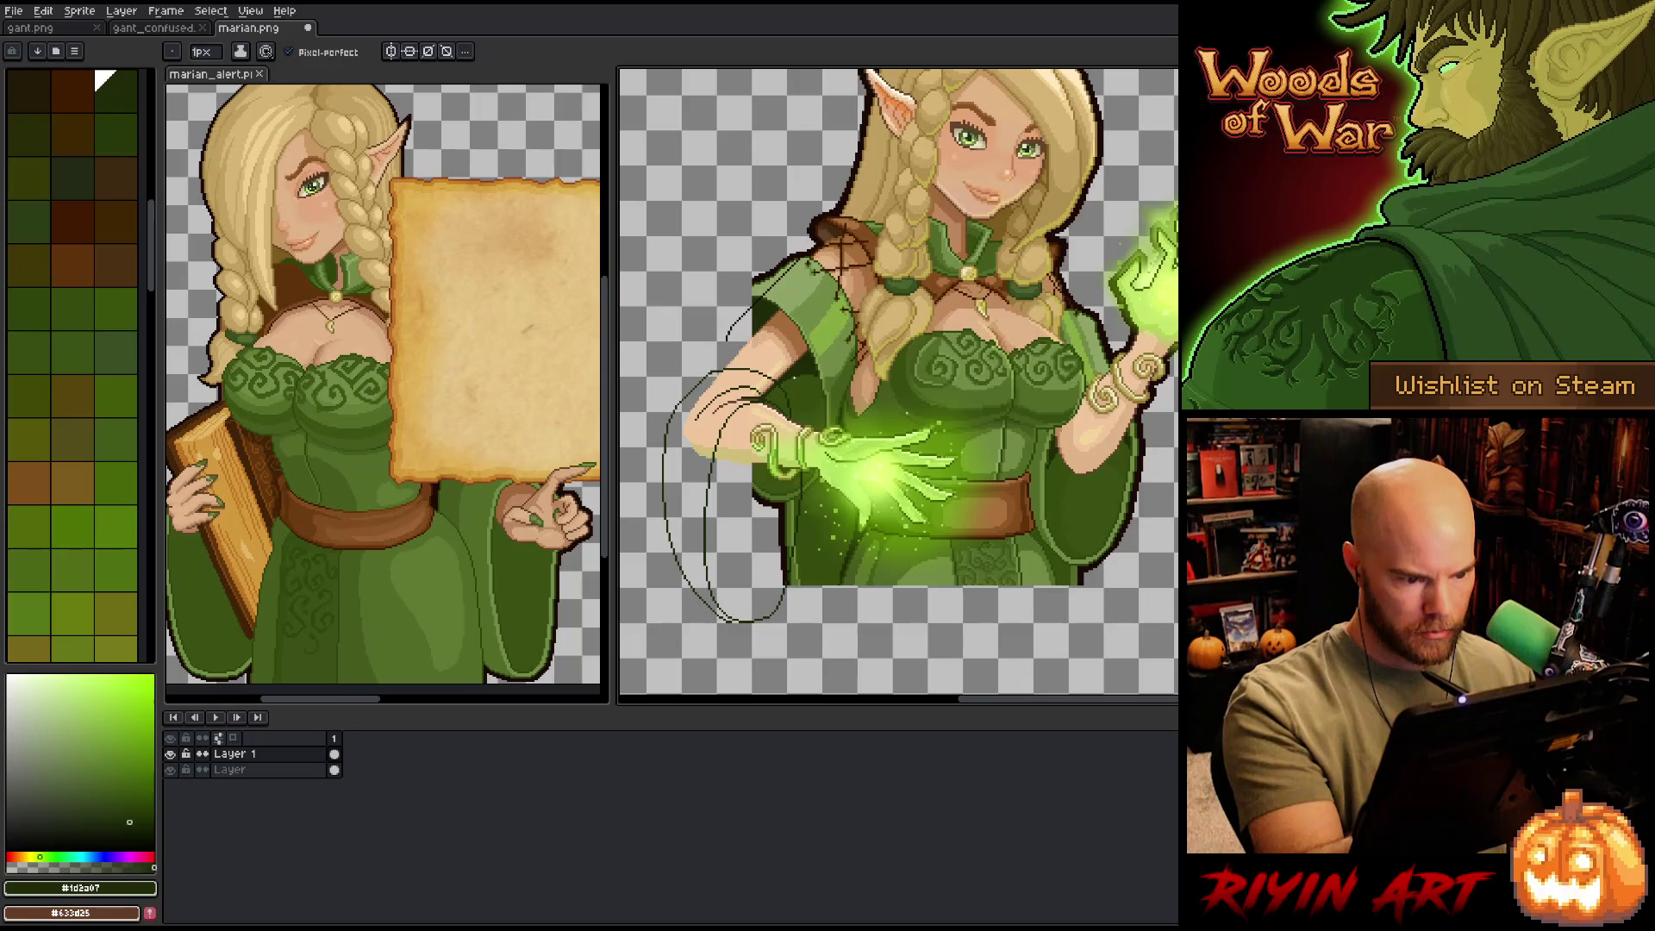
{"action": "key", "text": "b"}
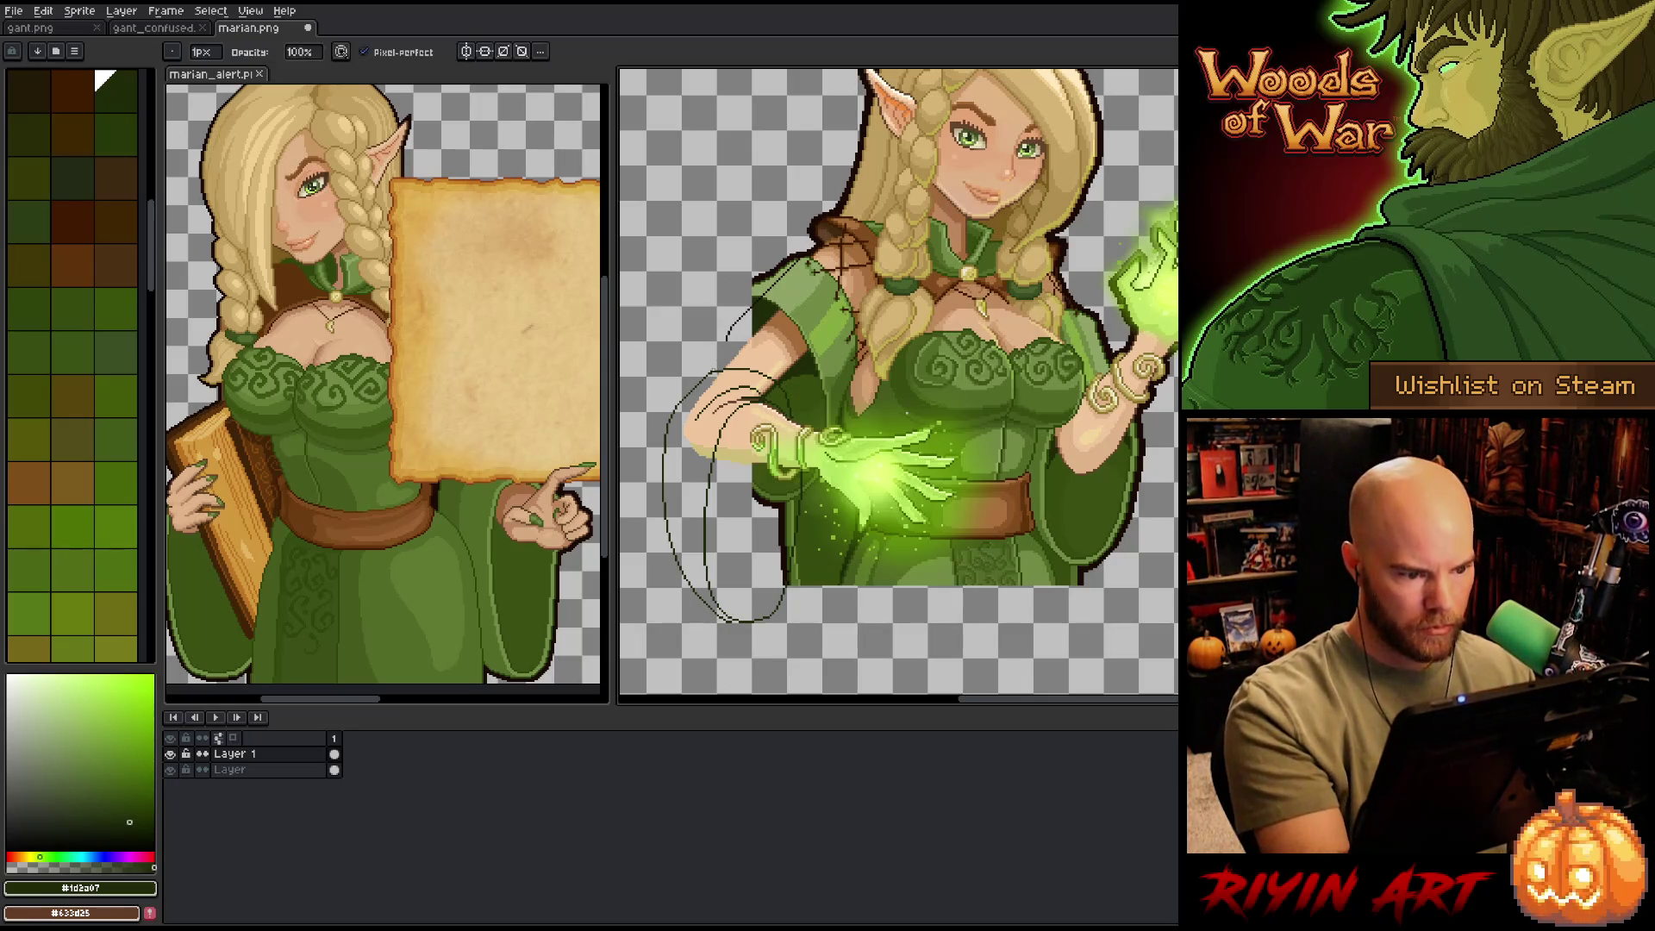